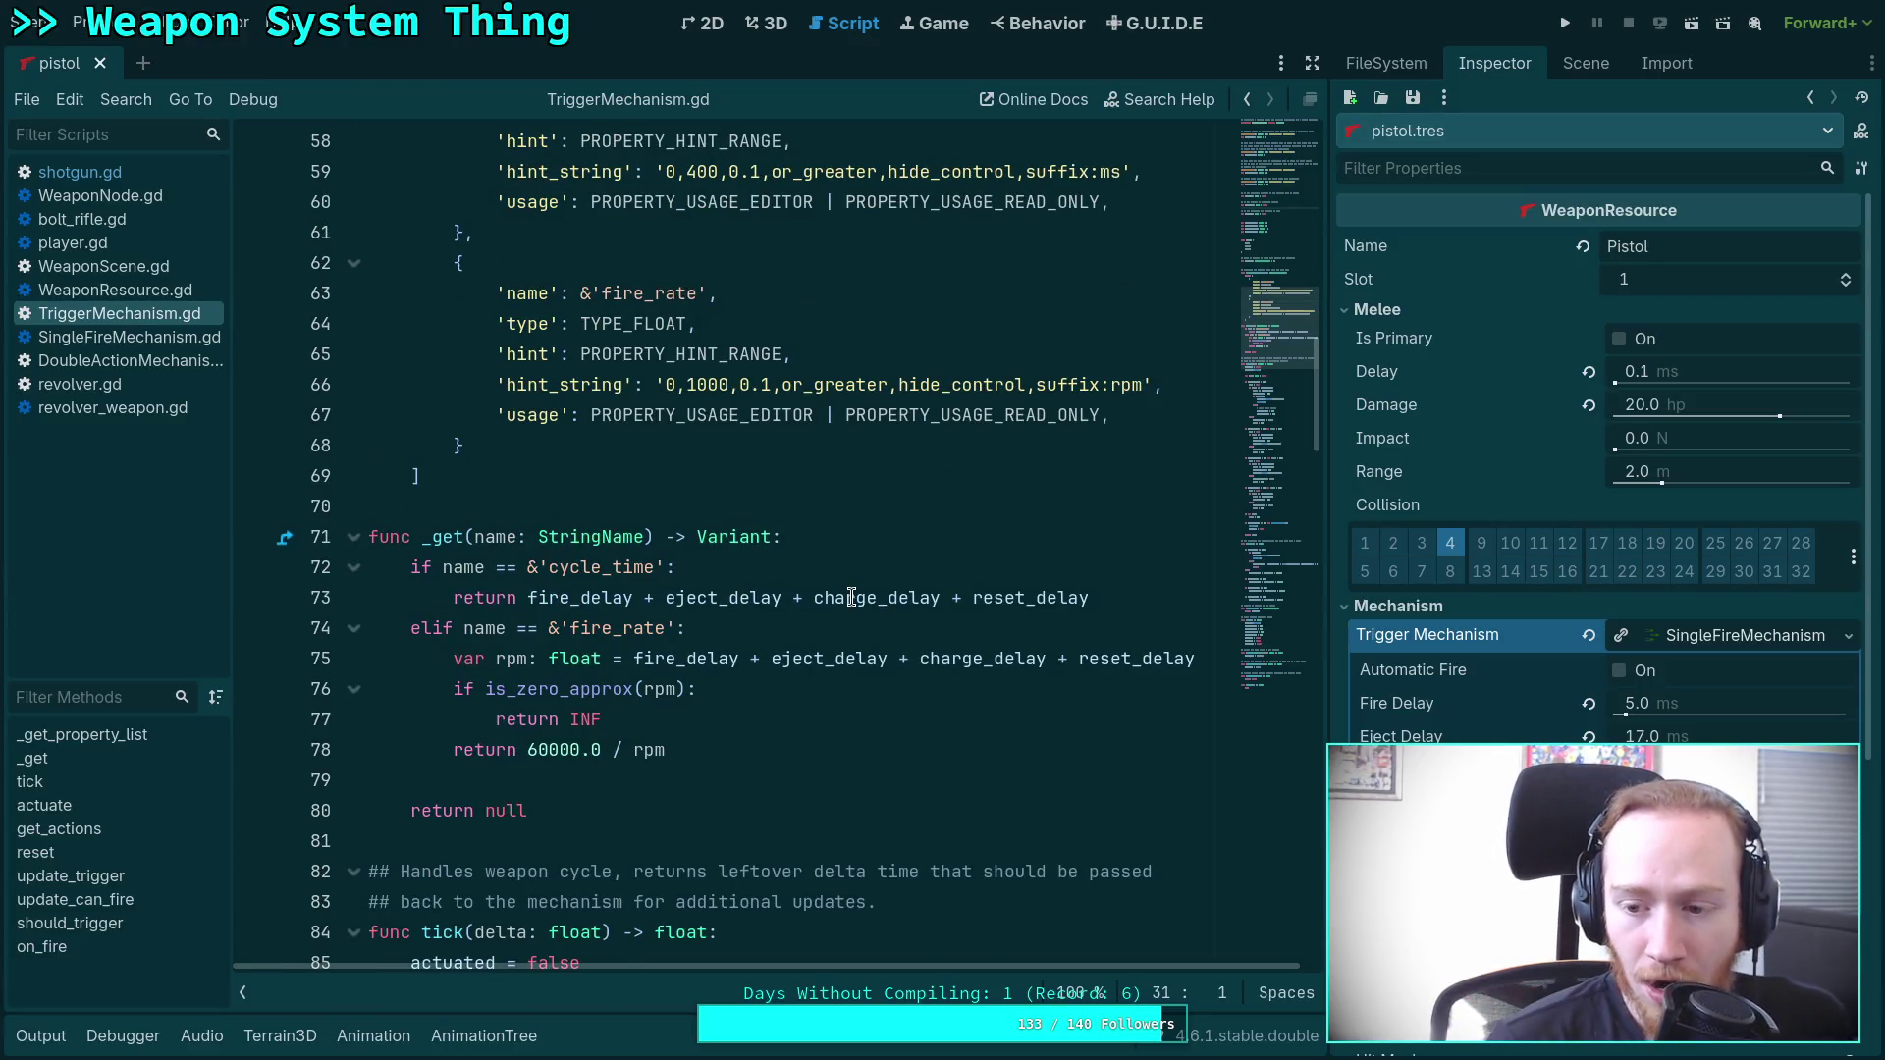
Dismiss the charge_delay documentation popup and bring line 152 of TriggerMechanism.gd into view
mouse_move(852, 596)
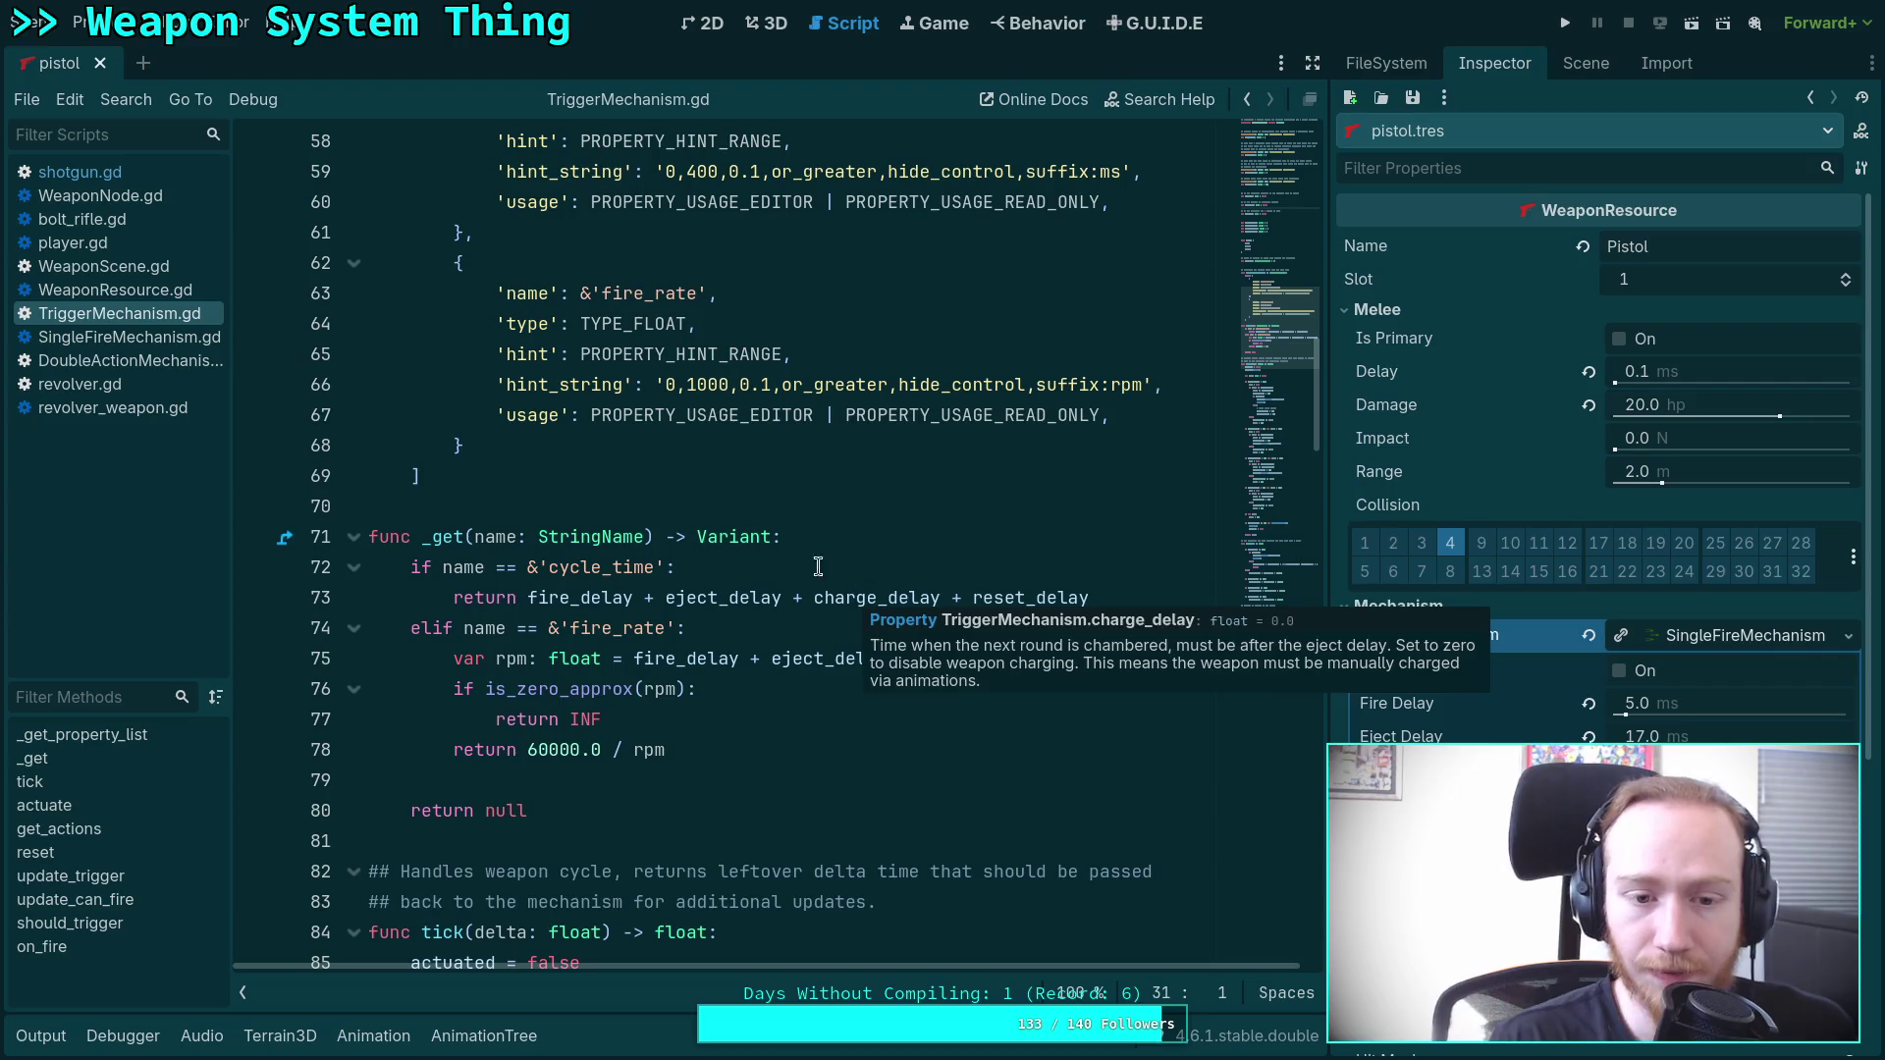
left_click(785, 505)
scroll(775, 563, "up", 2)
scroll(775, 562, "down", 5)
scroll(776, 563, "down", 8)
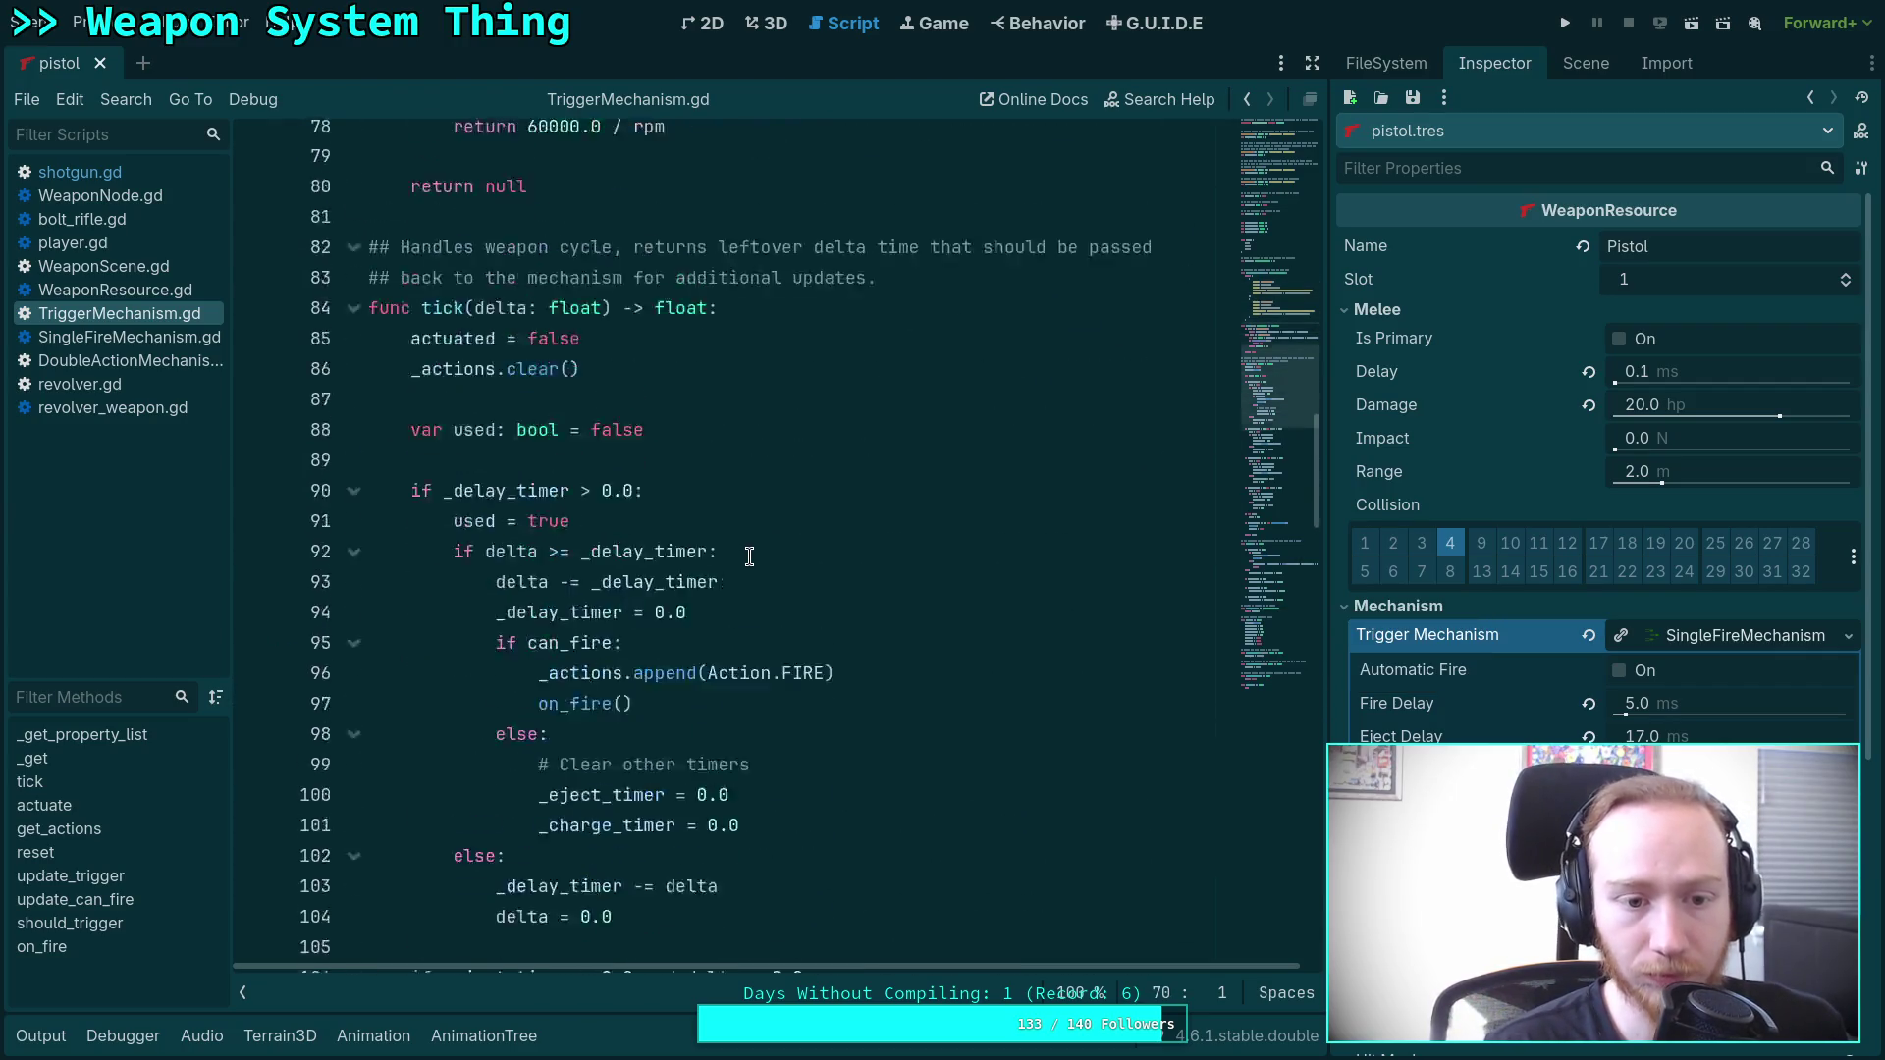
left_click(638, 561)
scroll(686, 603, "down", 2)
scroll(686, 604, "down", 8)
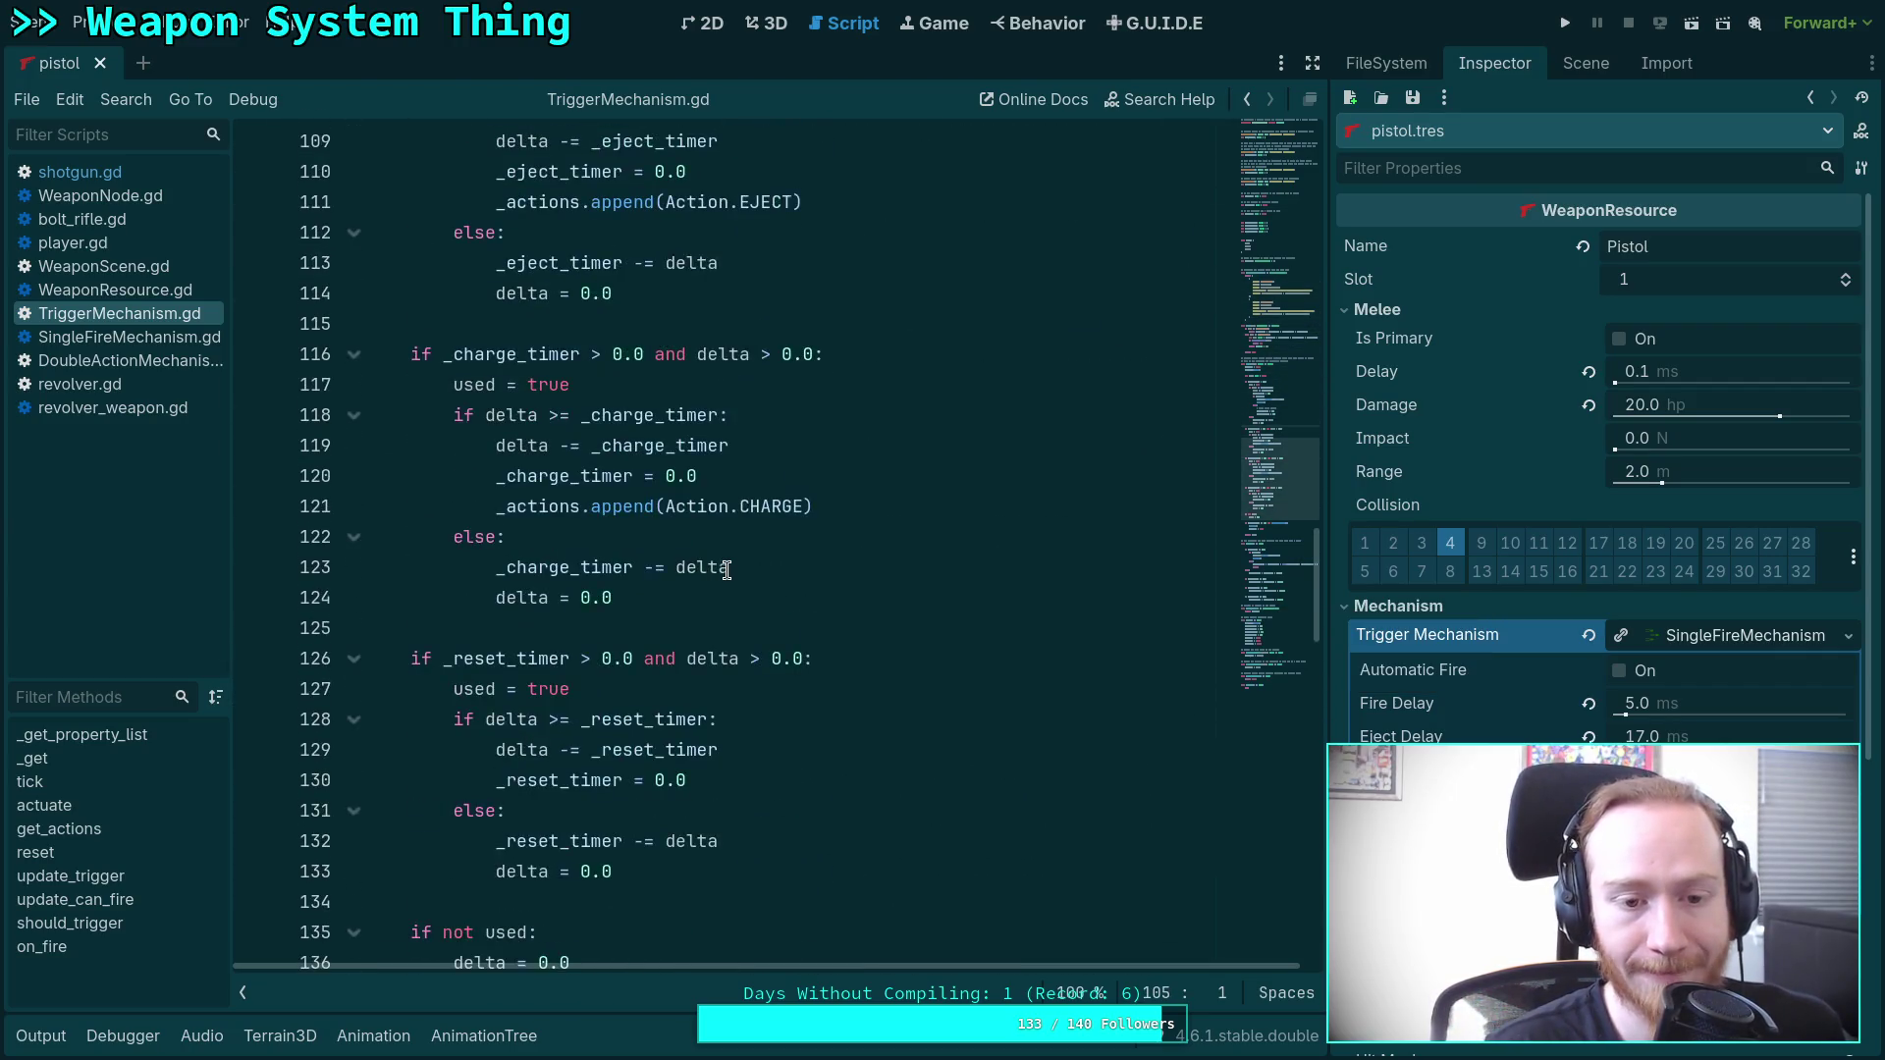
left_click(634, 459)
left_click(620, 472)
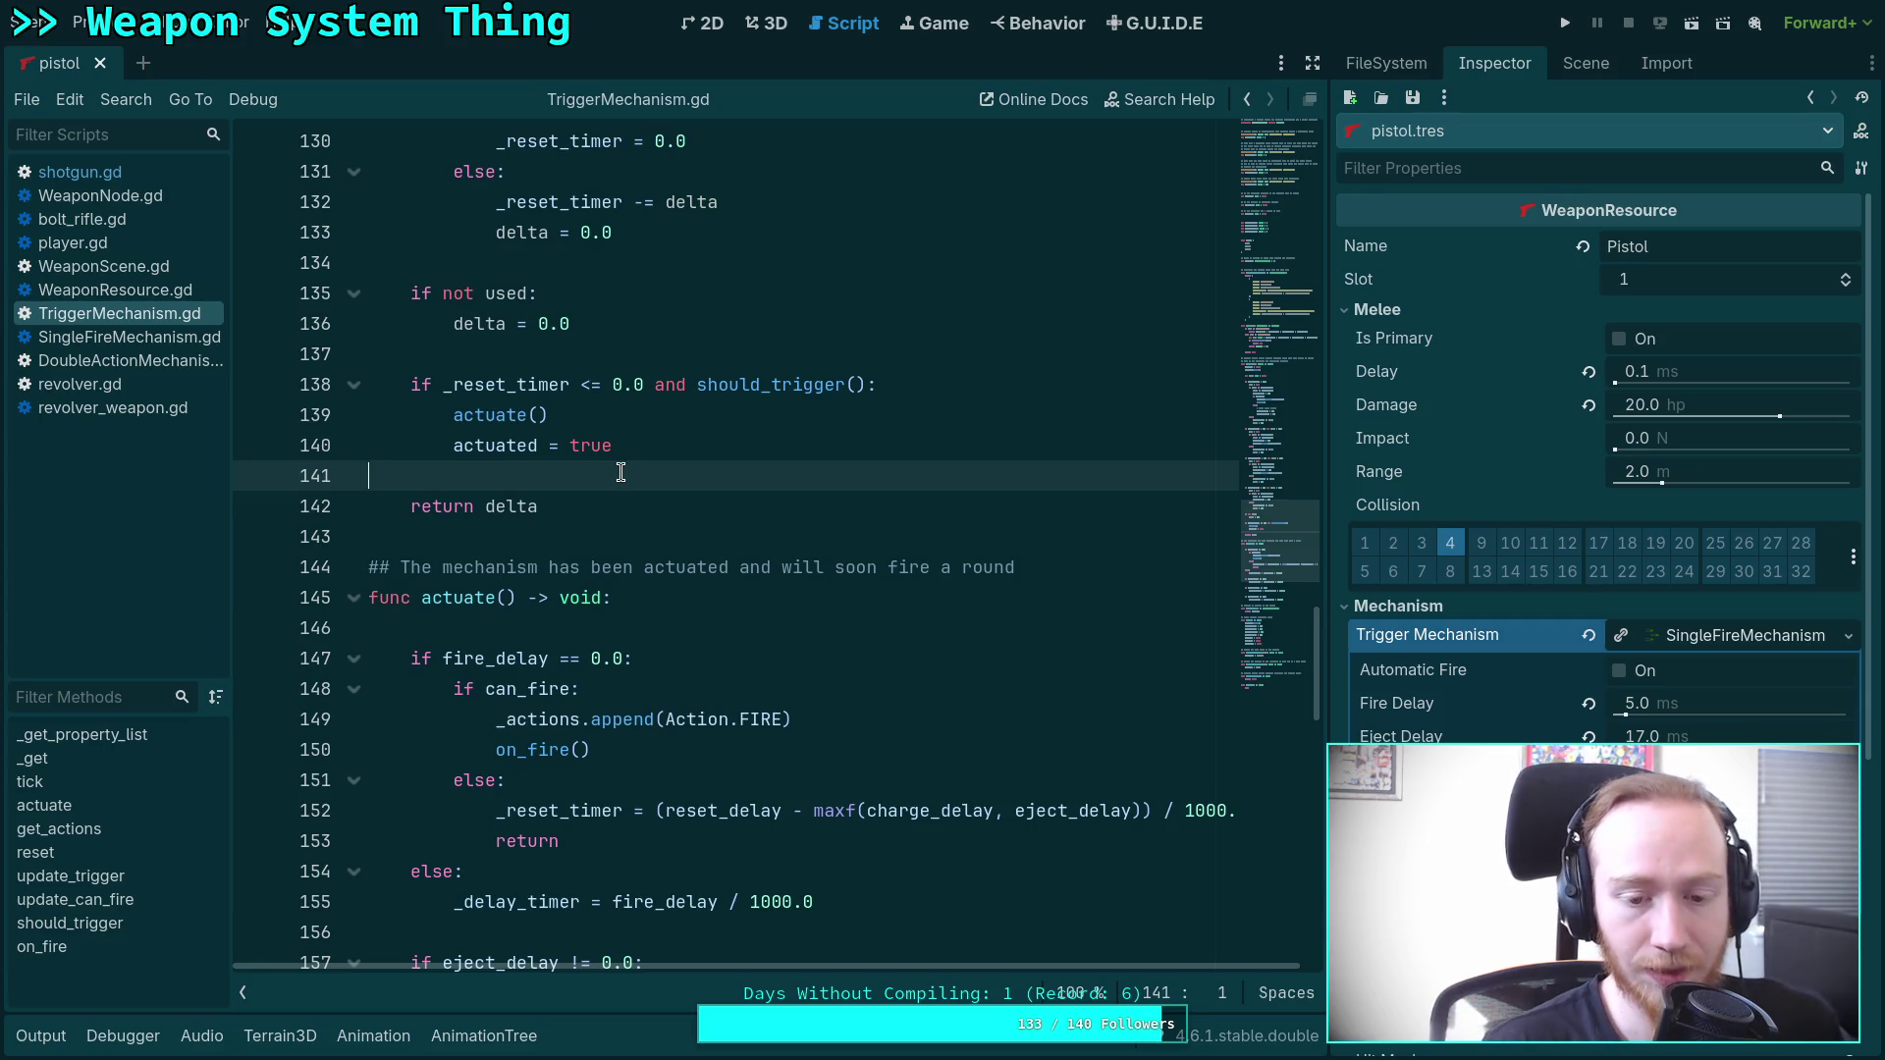
scroll(620, 472, "down", 3)
Edit line 152 to read _reset_timer = reset_delay / 1000.0, removing the maxf(charge_delay, eject_delay) subtraction
left_click(661, 536)
key("BackSpace")
left_click(772, 537)
left_click_drag(773, 537, 1141, 536)
key("BackSpace")
left_click(868, 572)
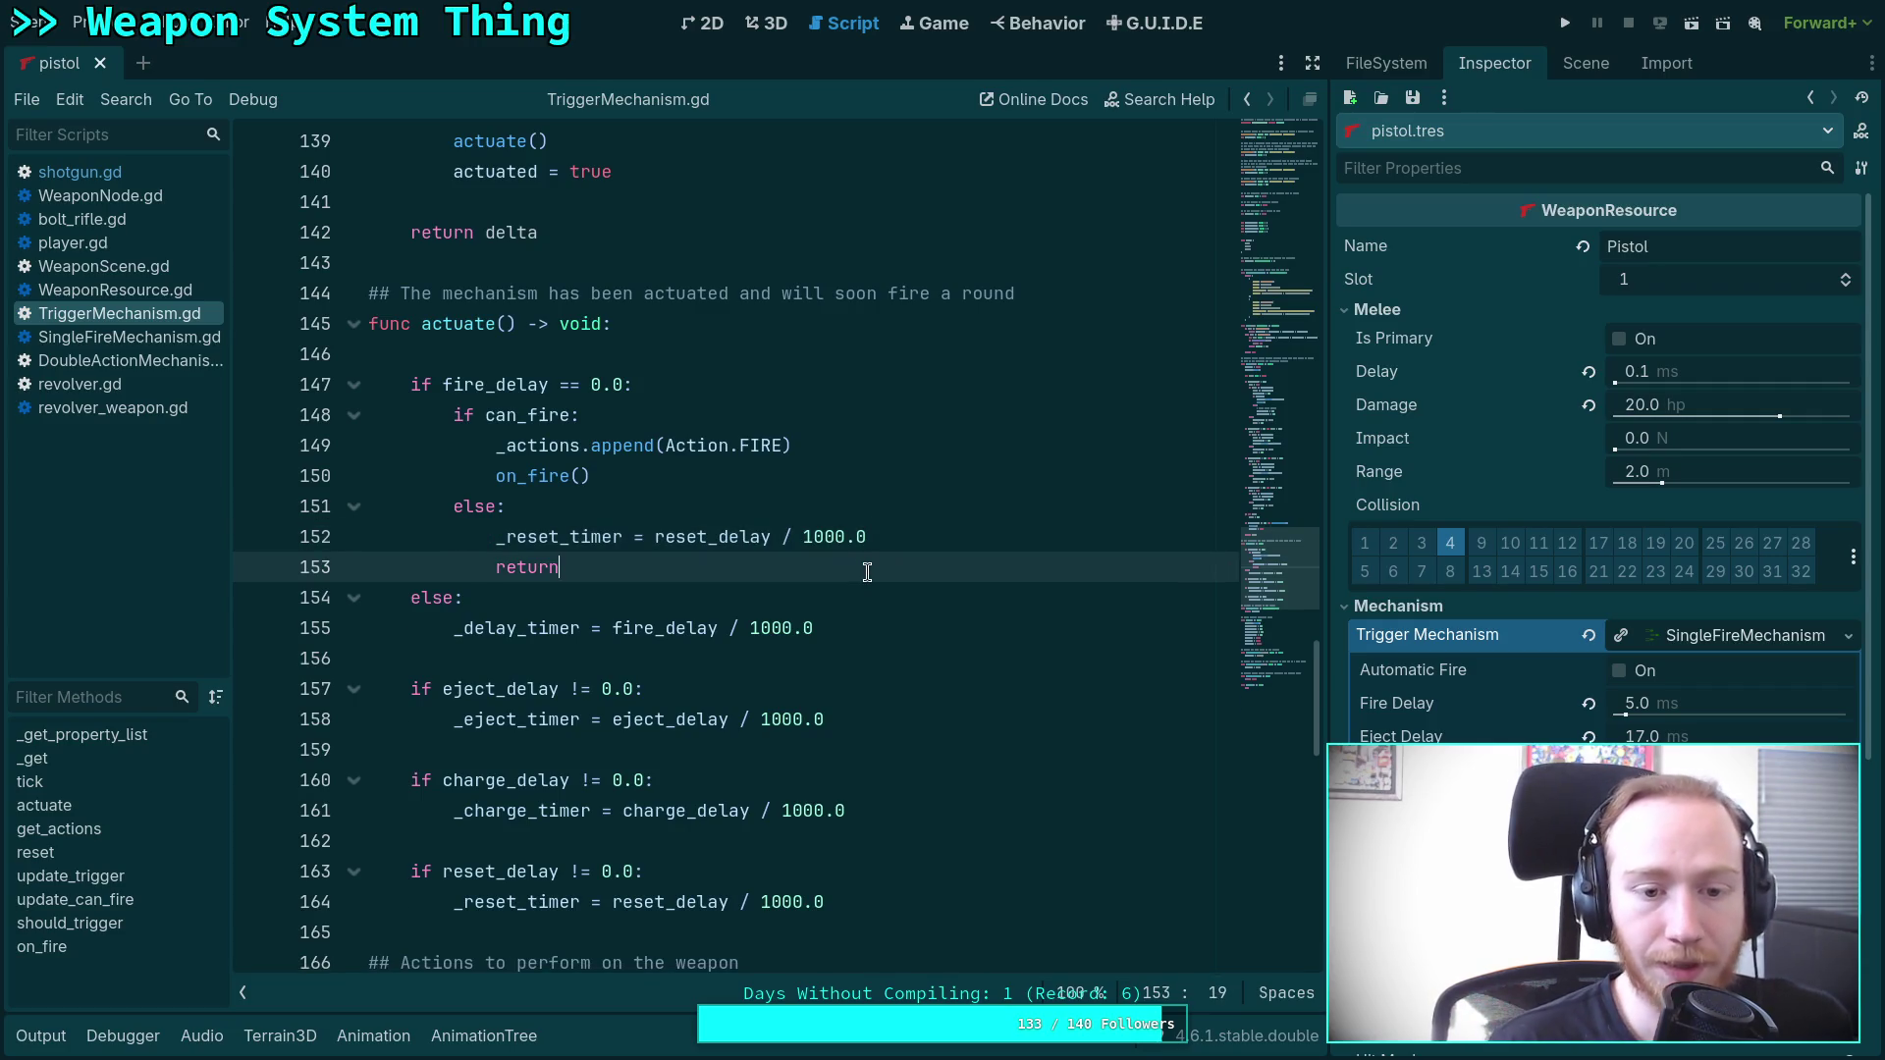
left_click(557, 654)
scroll(840, 643, "down", 2)
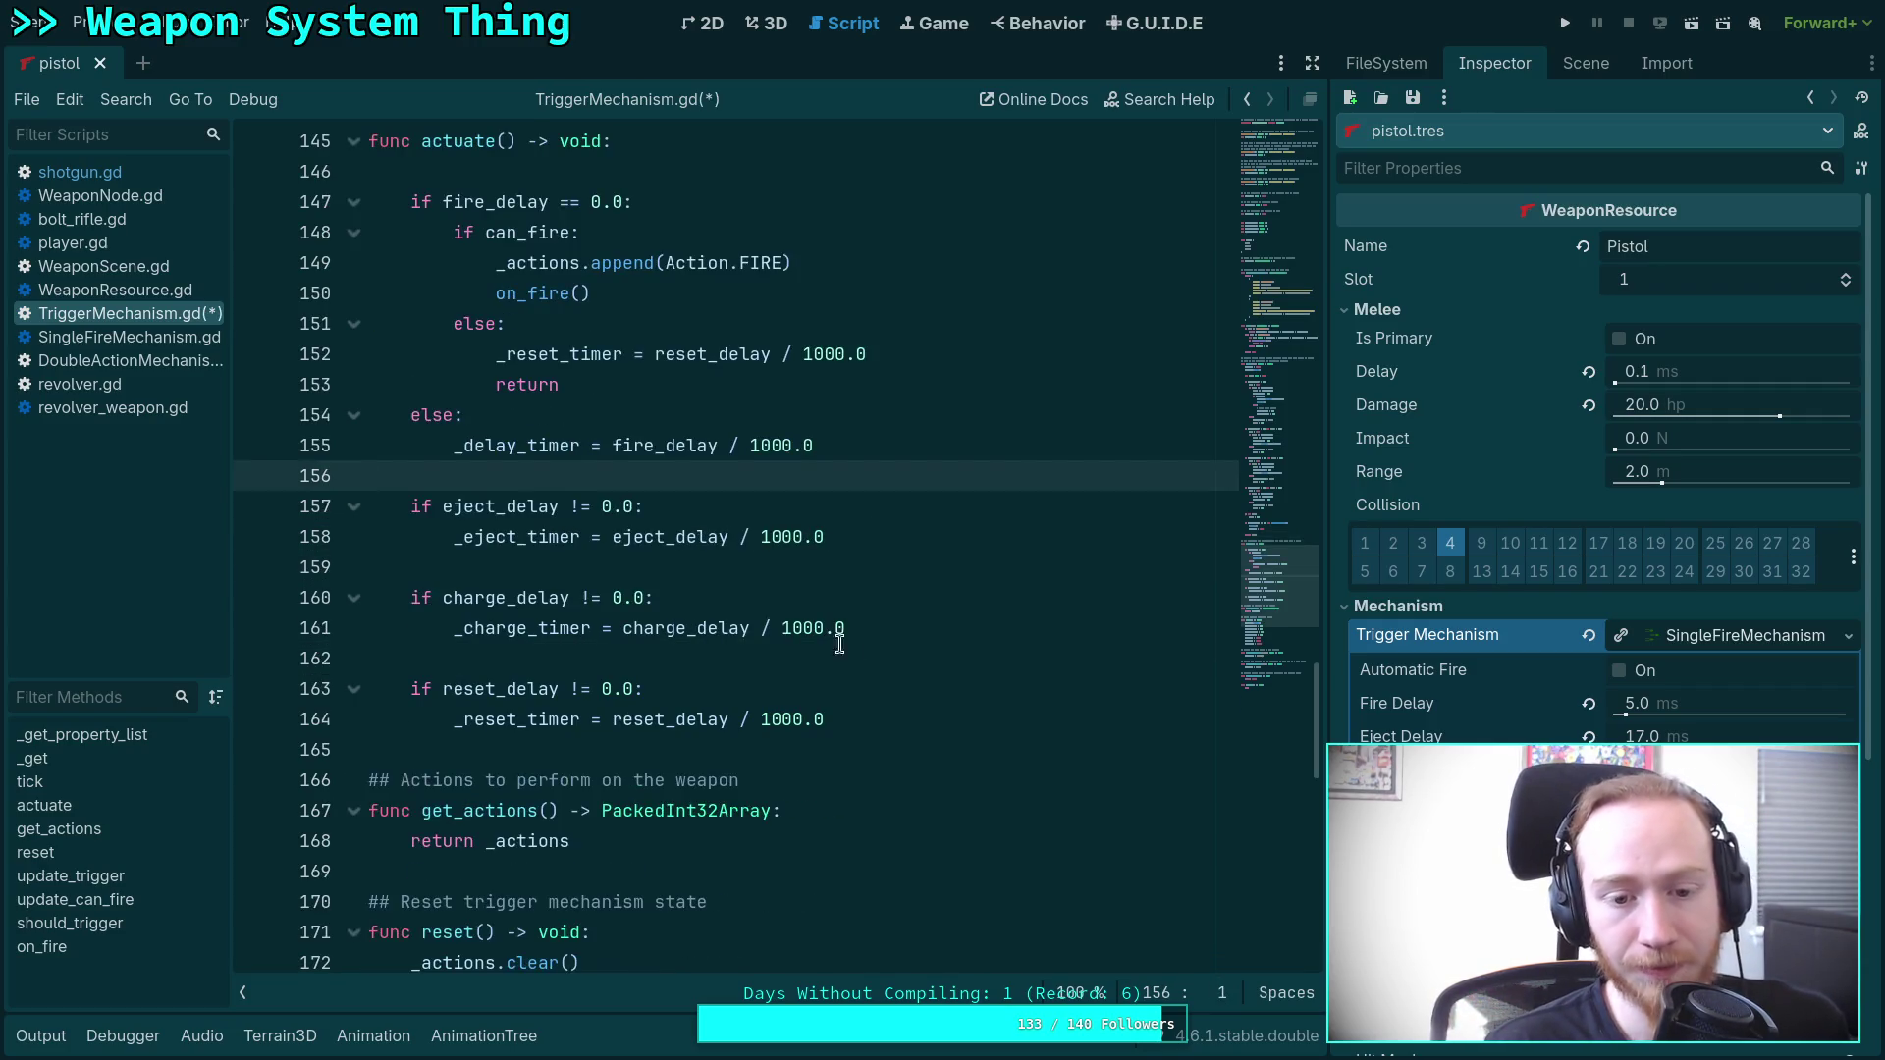
left_click(637, 672)
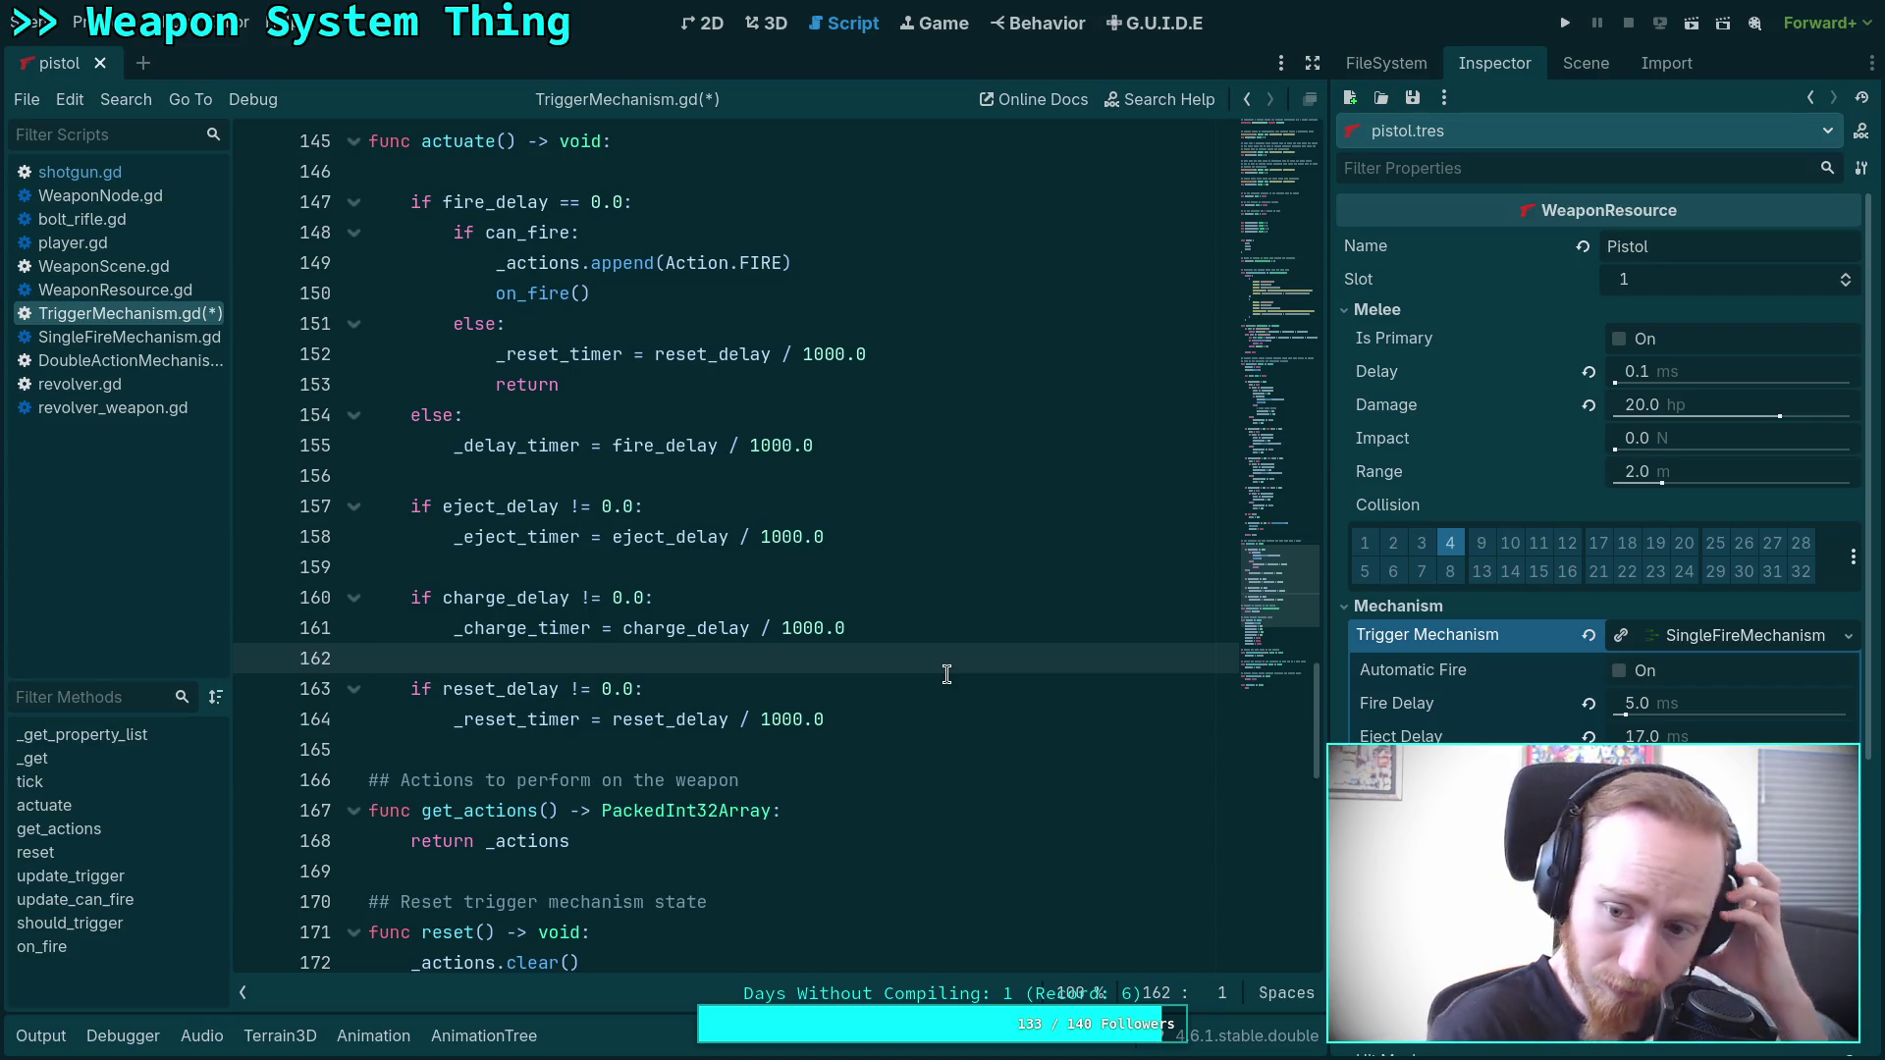
Save TriggerMechanism.gd with Ctrl+S
key("ctrl+s")
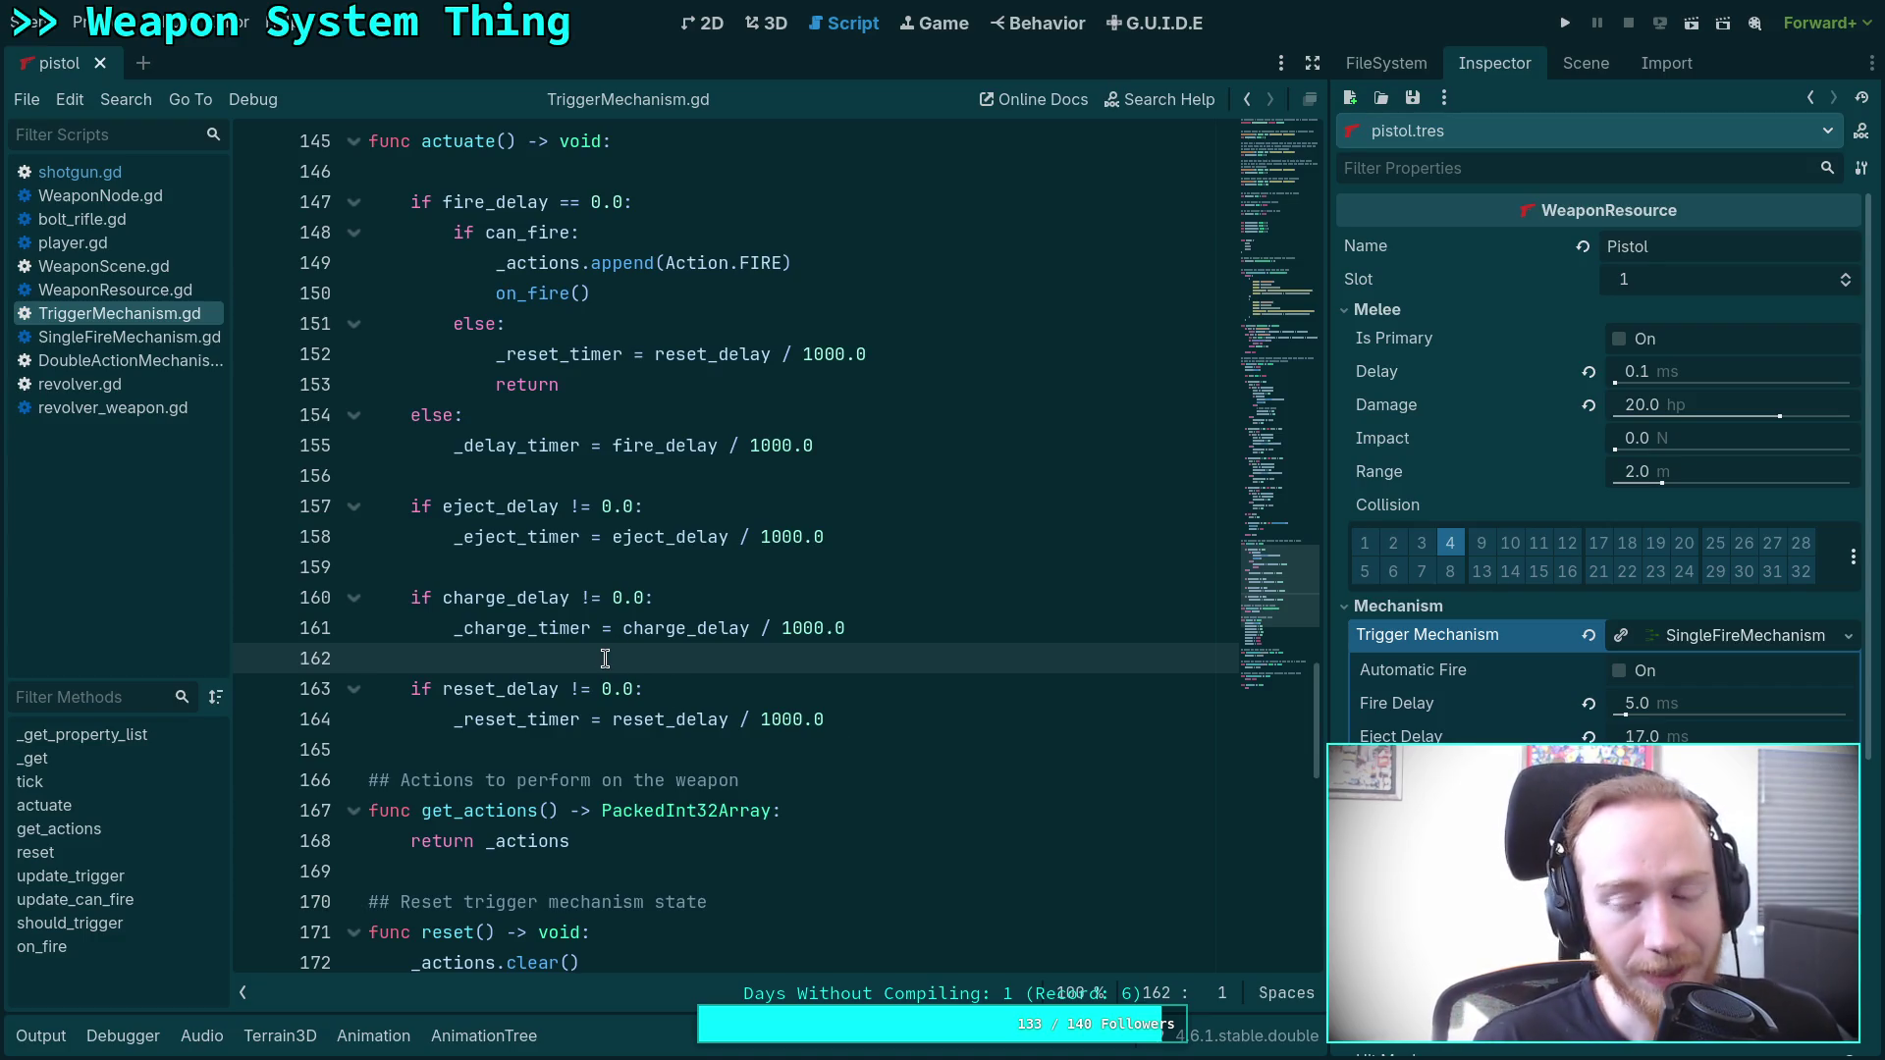
Change the pistol's Fire Delay to 1.0 ms, then restore it to 5.0 ms
left_click(1728, 703)
type("1")
key("Return")
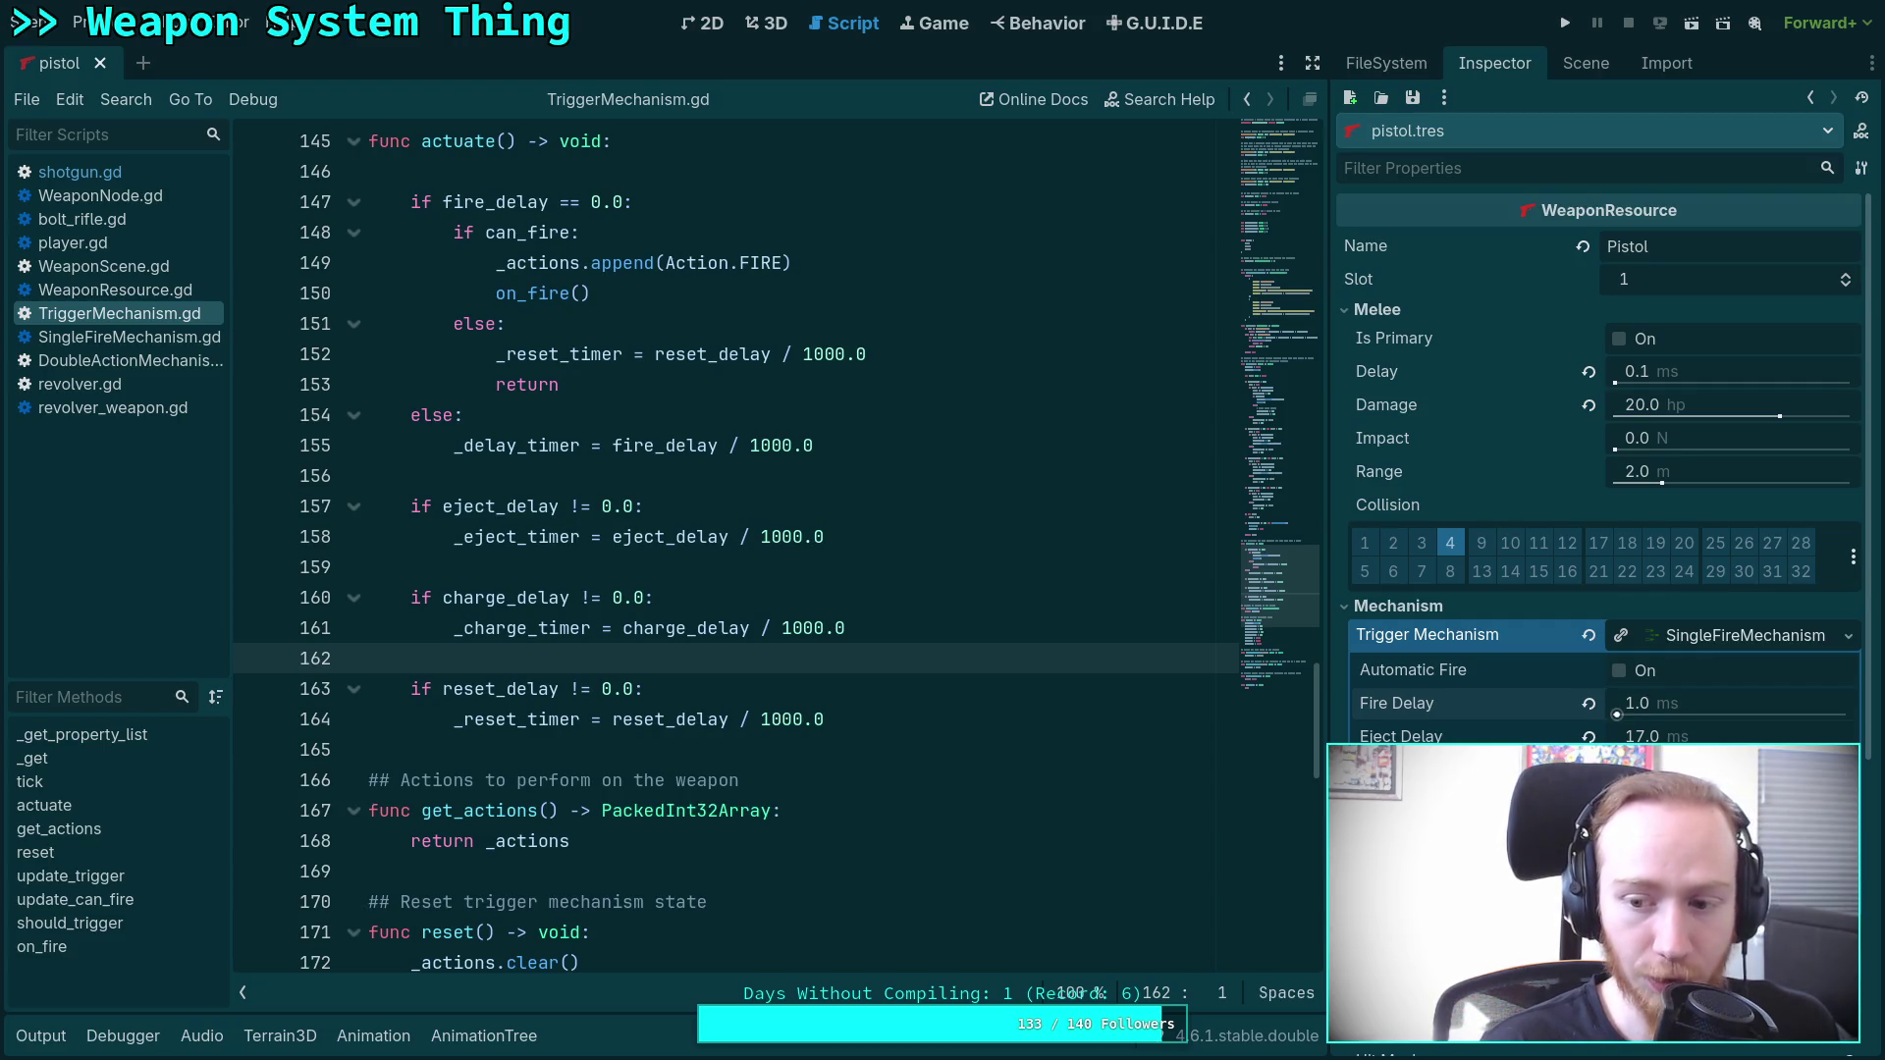
left_click(1729, 703)
type("5")
key("Return")
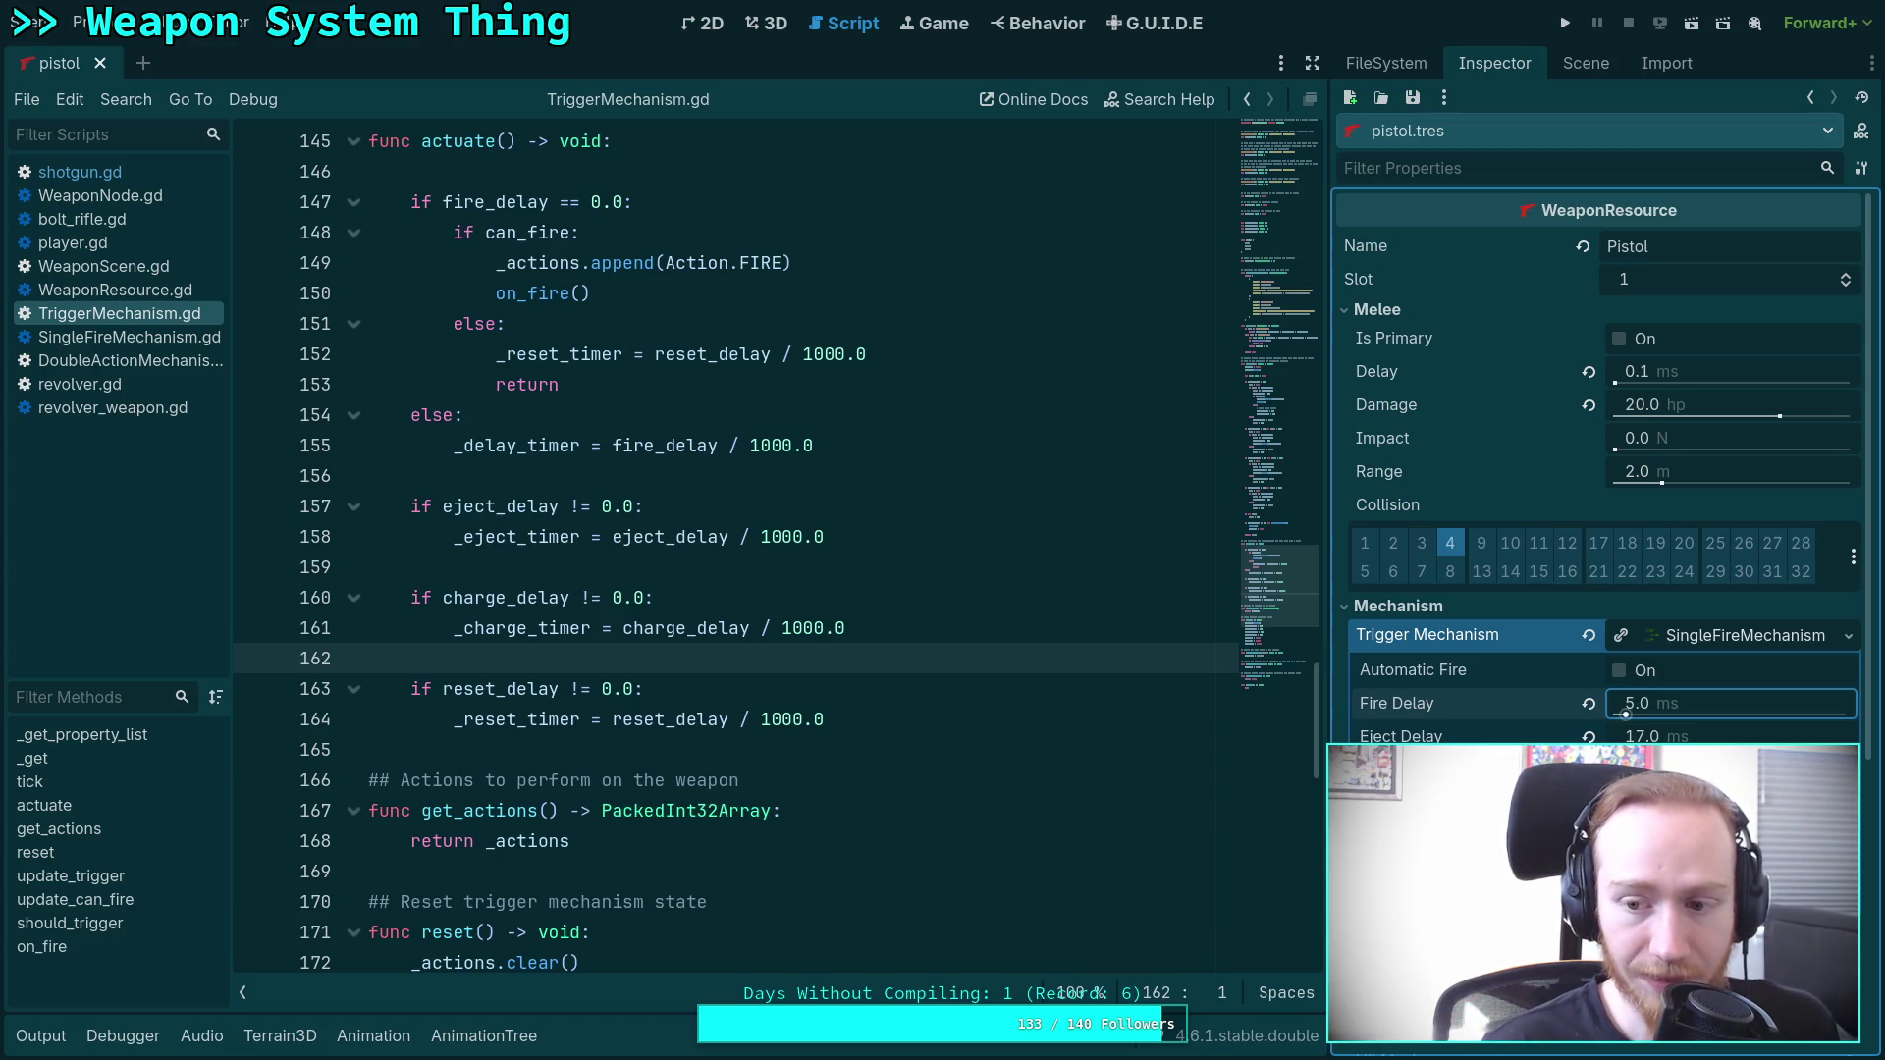
Switch the script editor to WeaponScene.gd from the script list
left_click(909, 539)
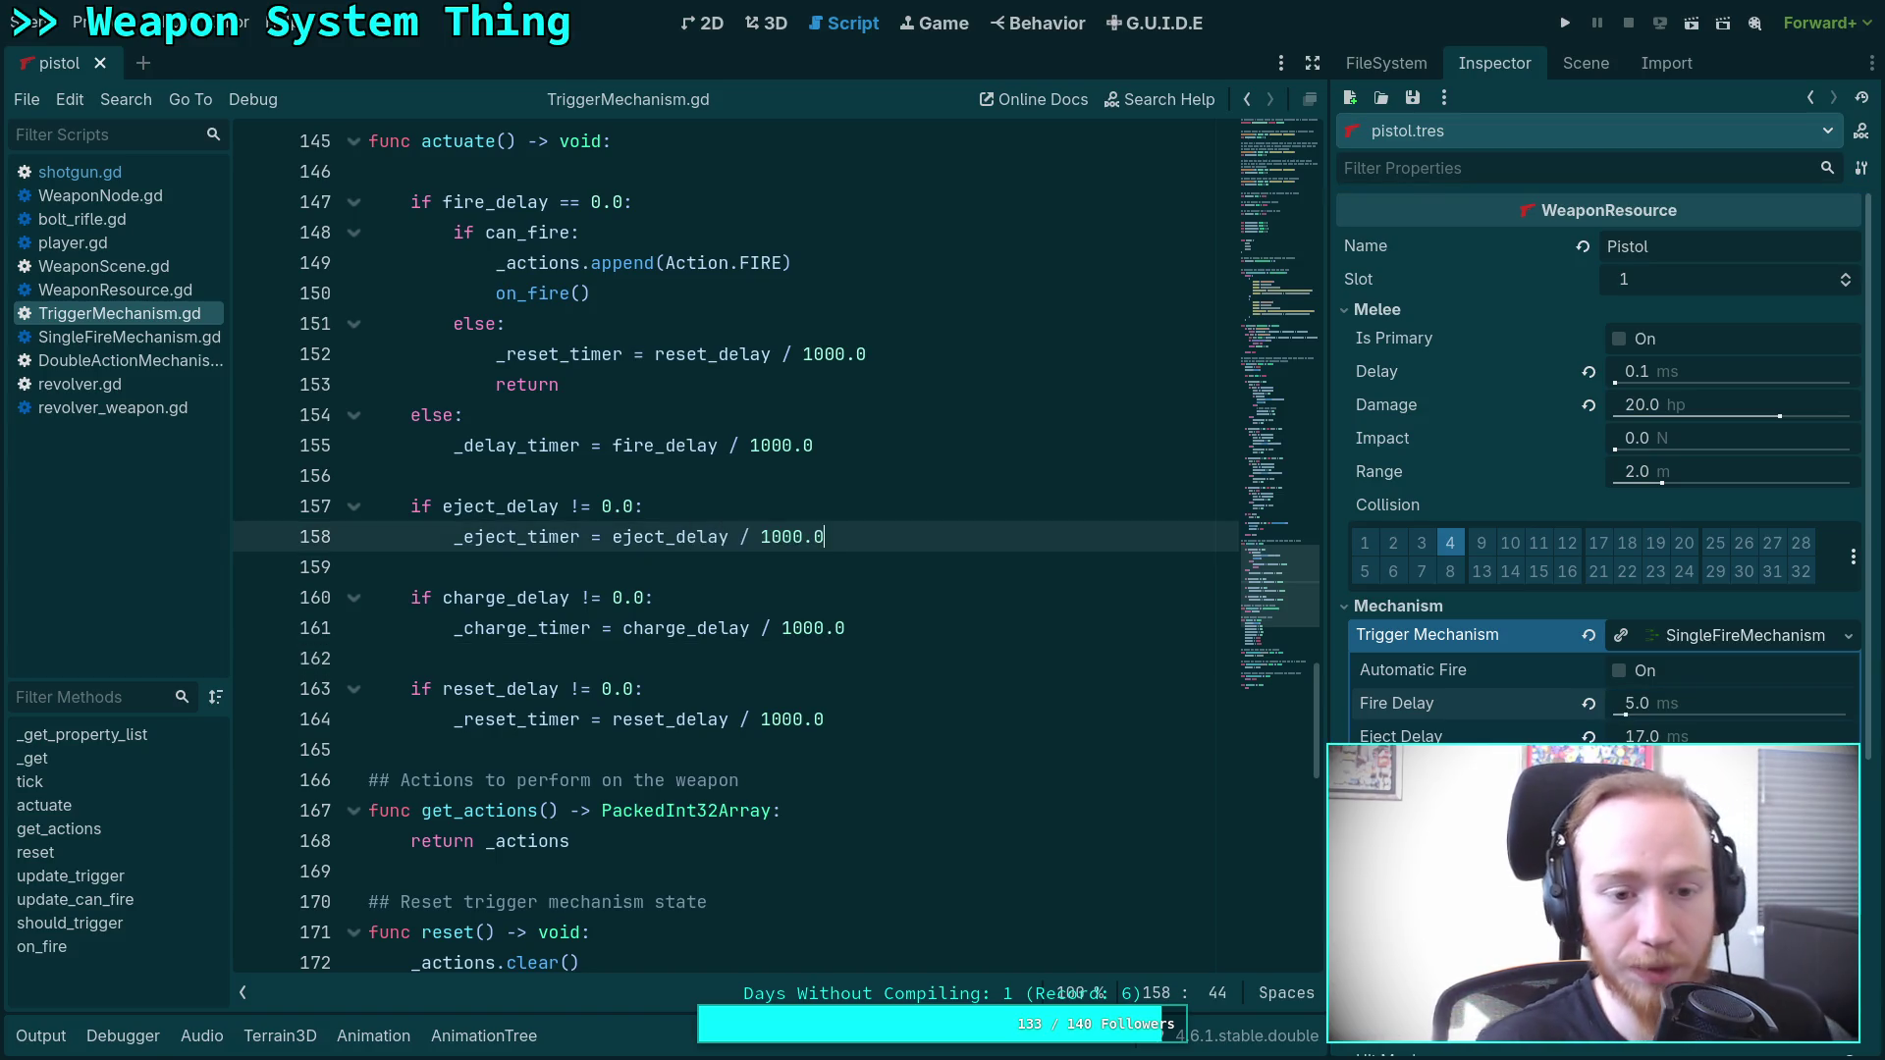
left_click(748, 568)
scroll(867, 643, "up", 2)
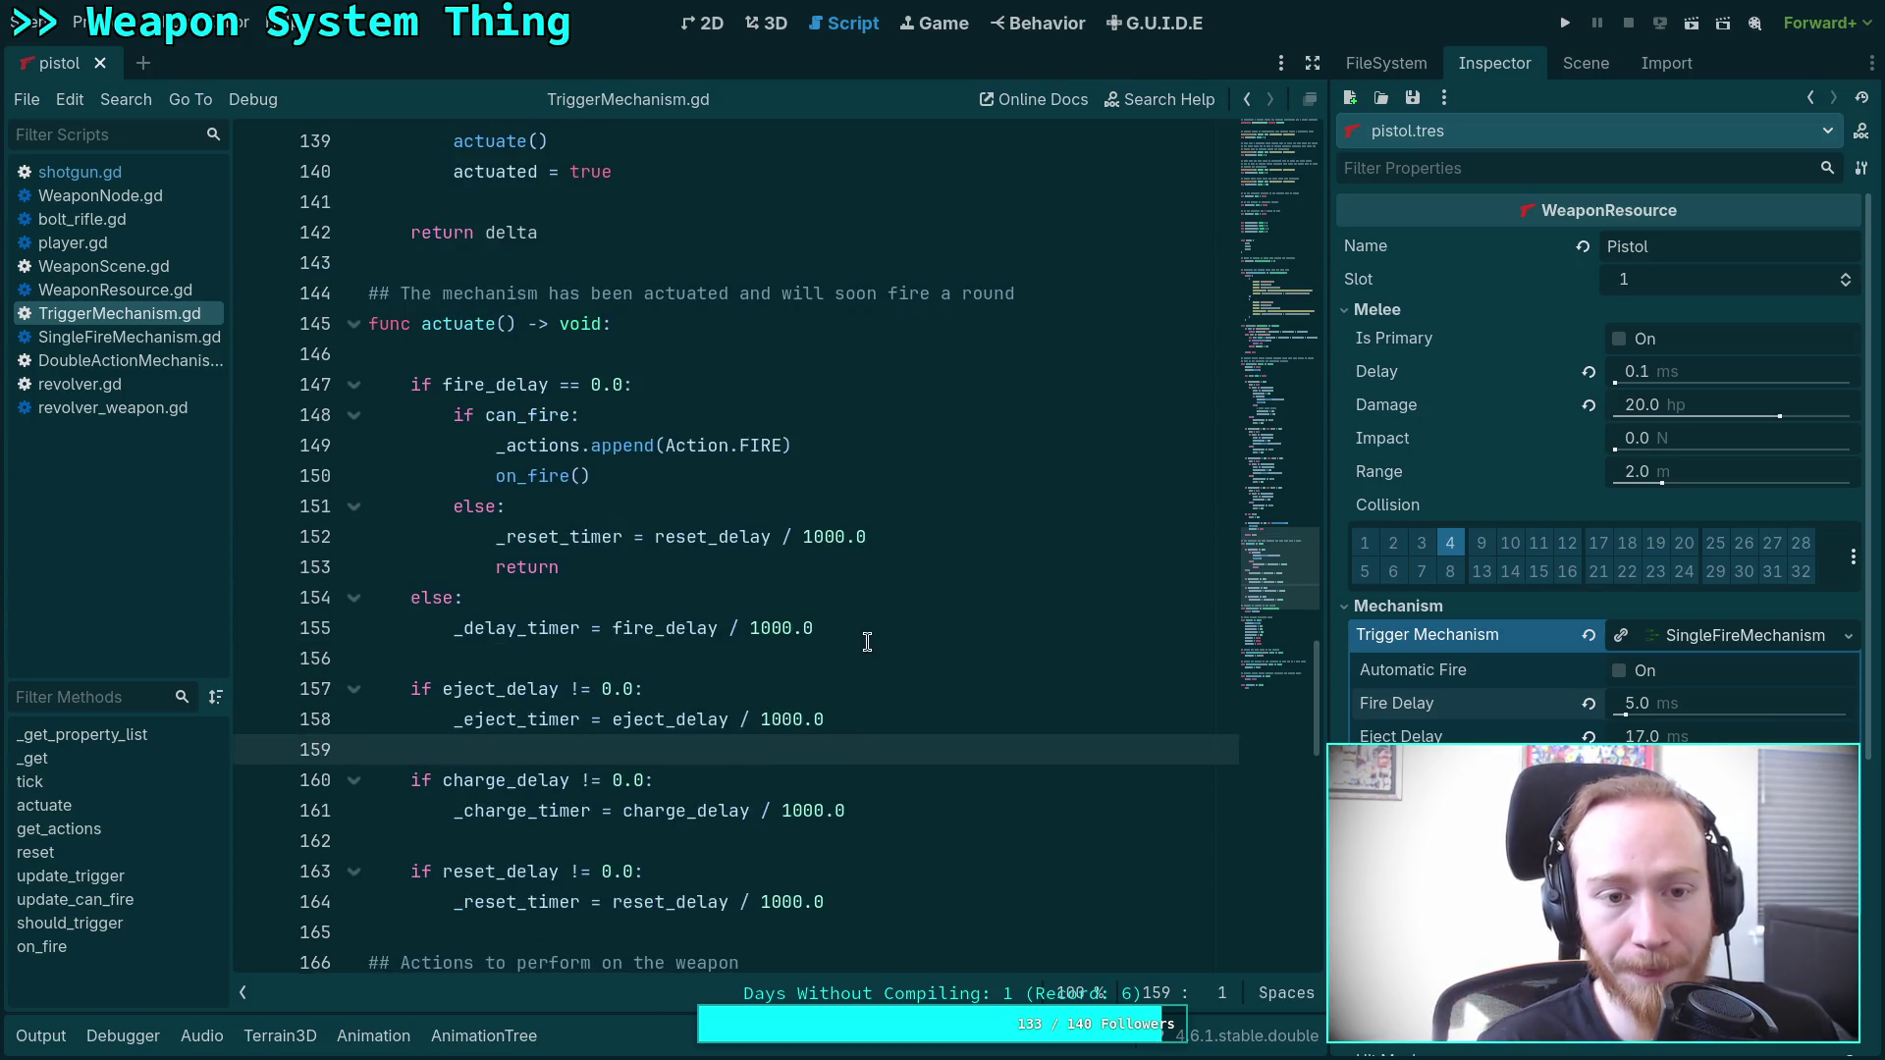
scroll(867, 642, "down", 14)
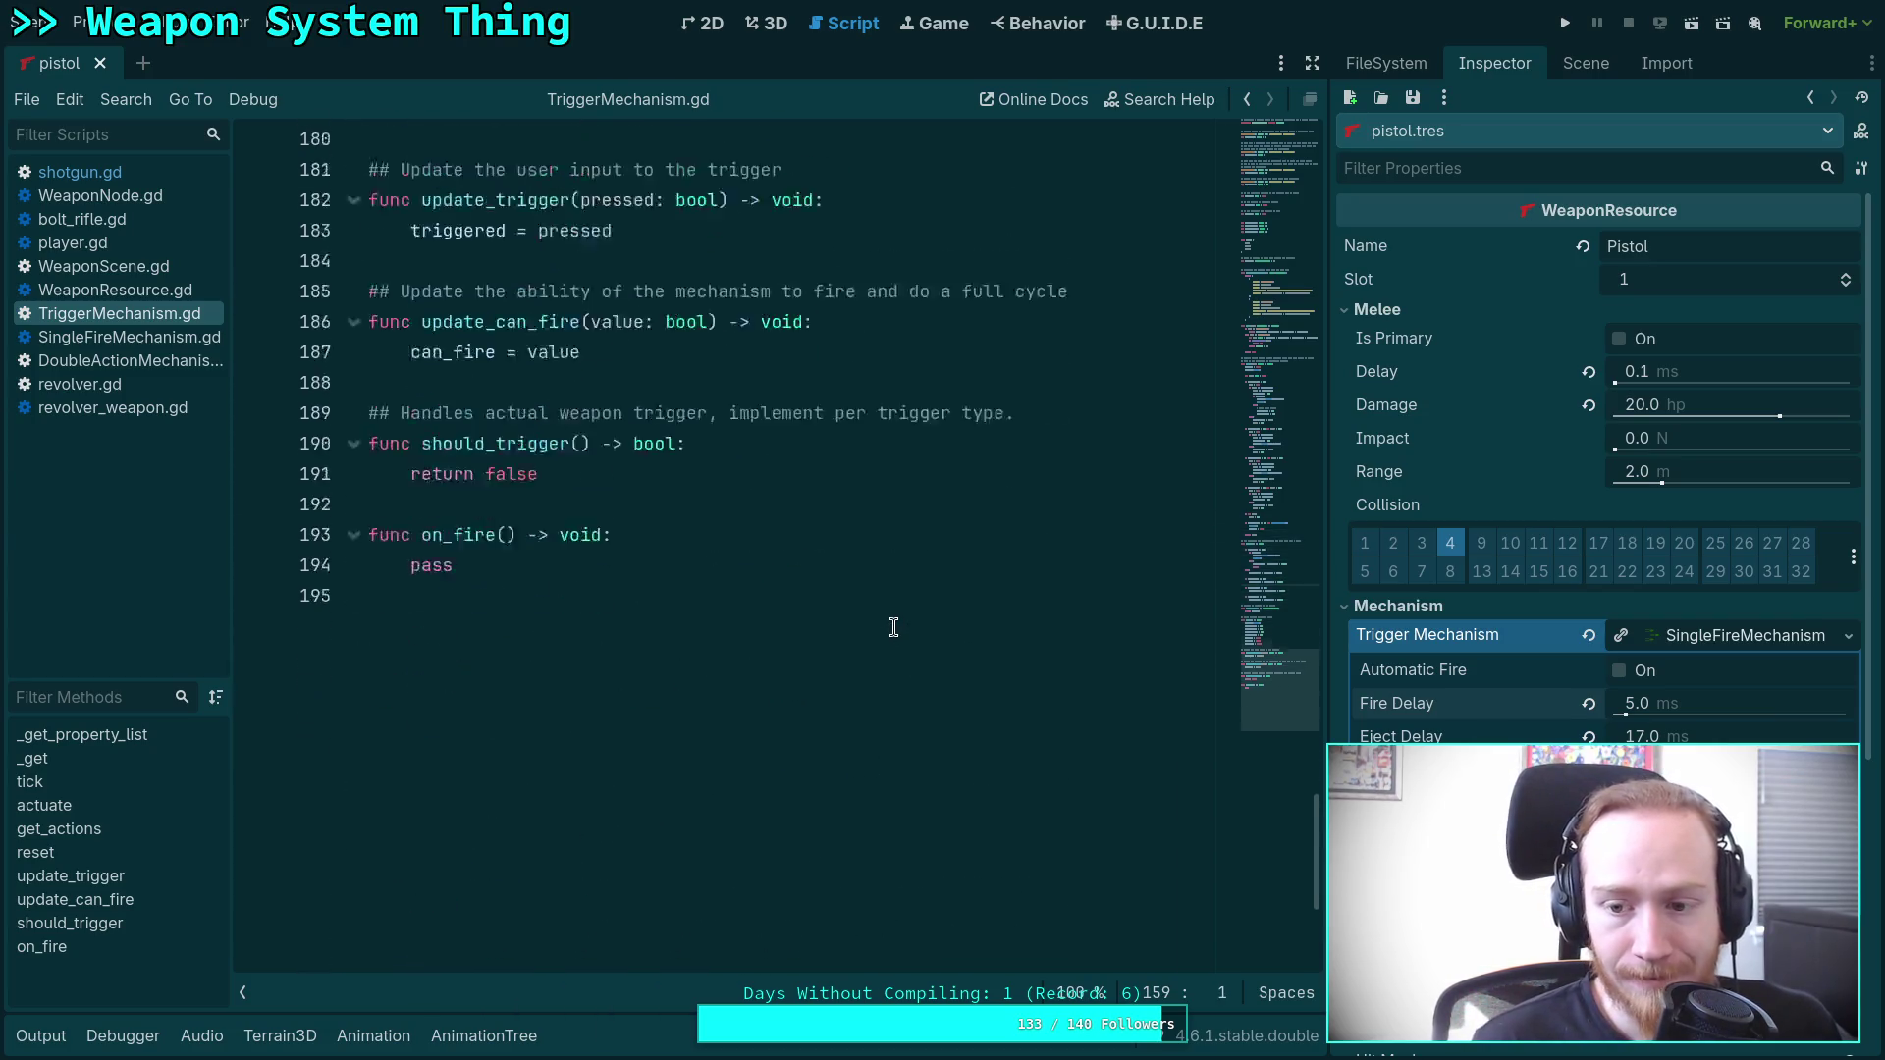
scroll(891, 625, "up", 13)
left_click(618, 569)
scroll(614, 569, "up", 2)
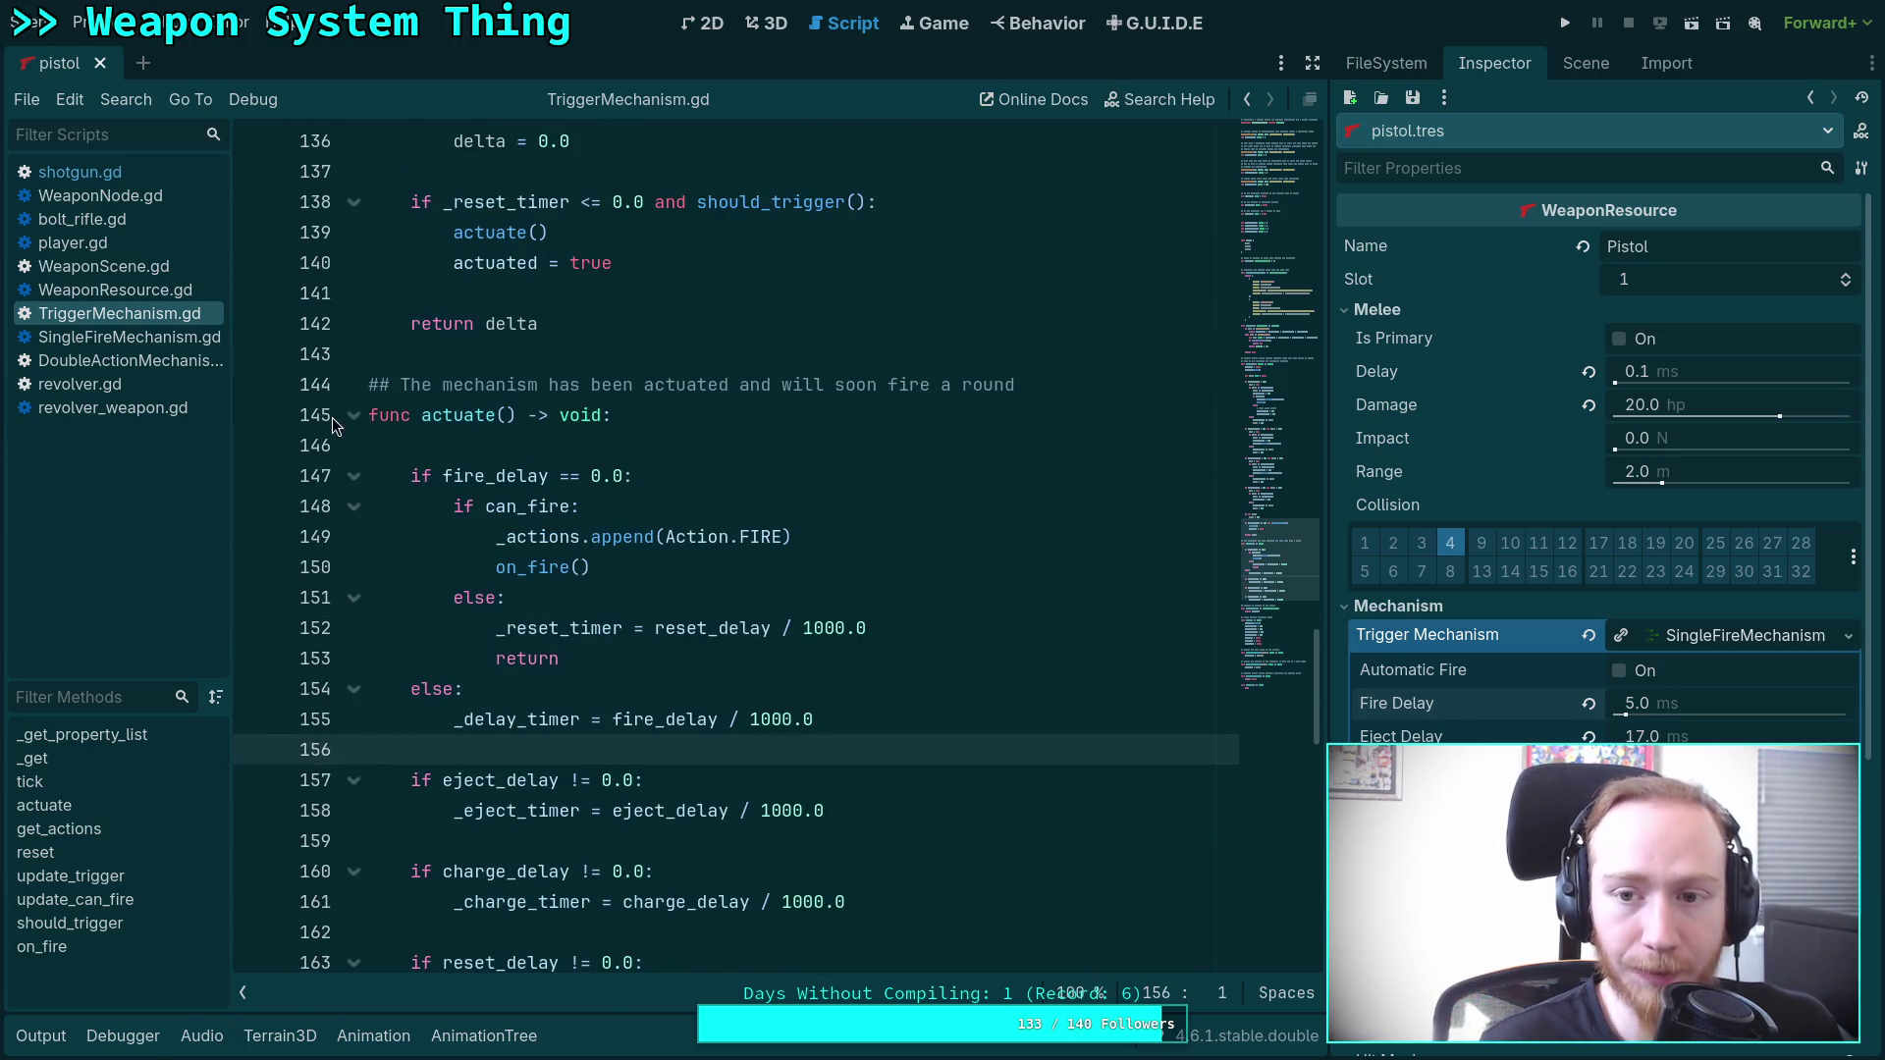
left_click(128, 266)
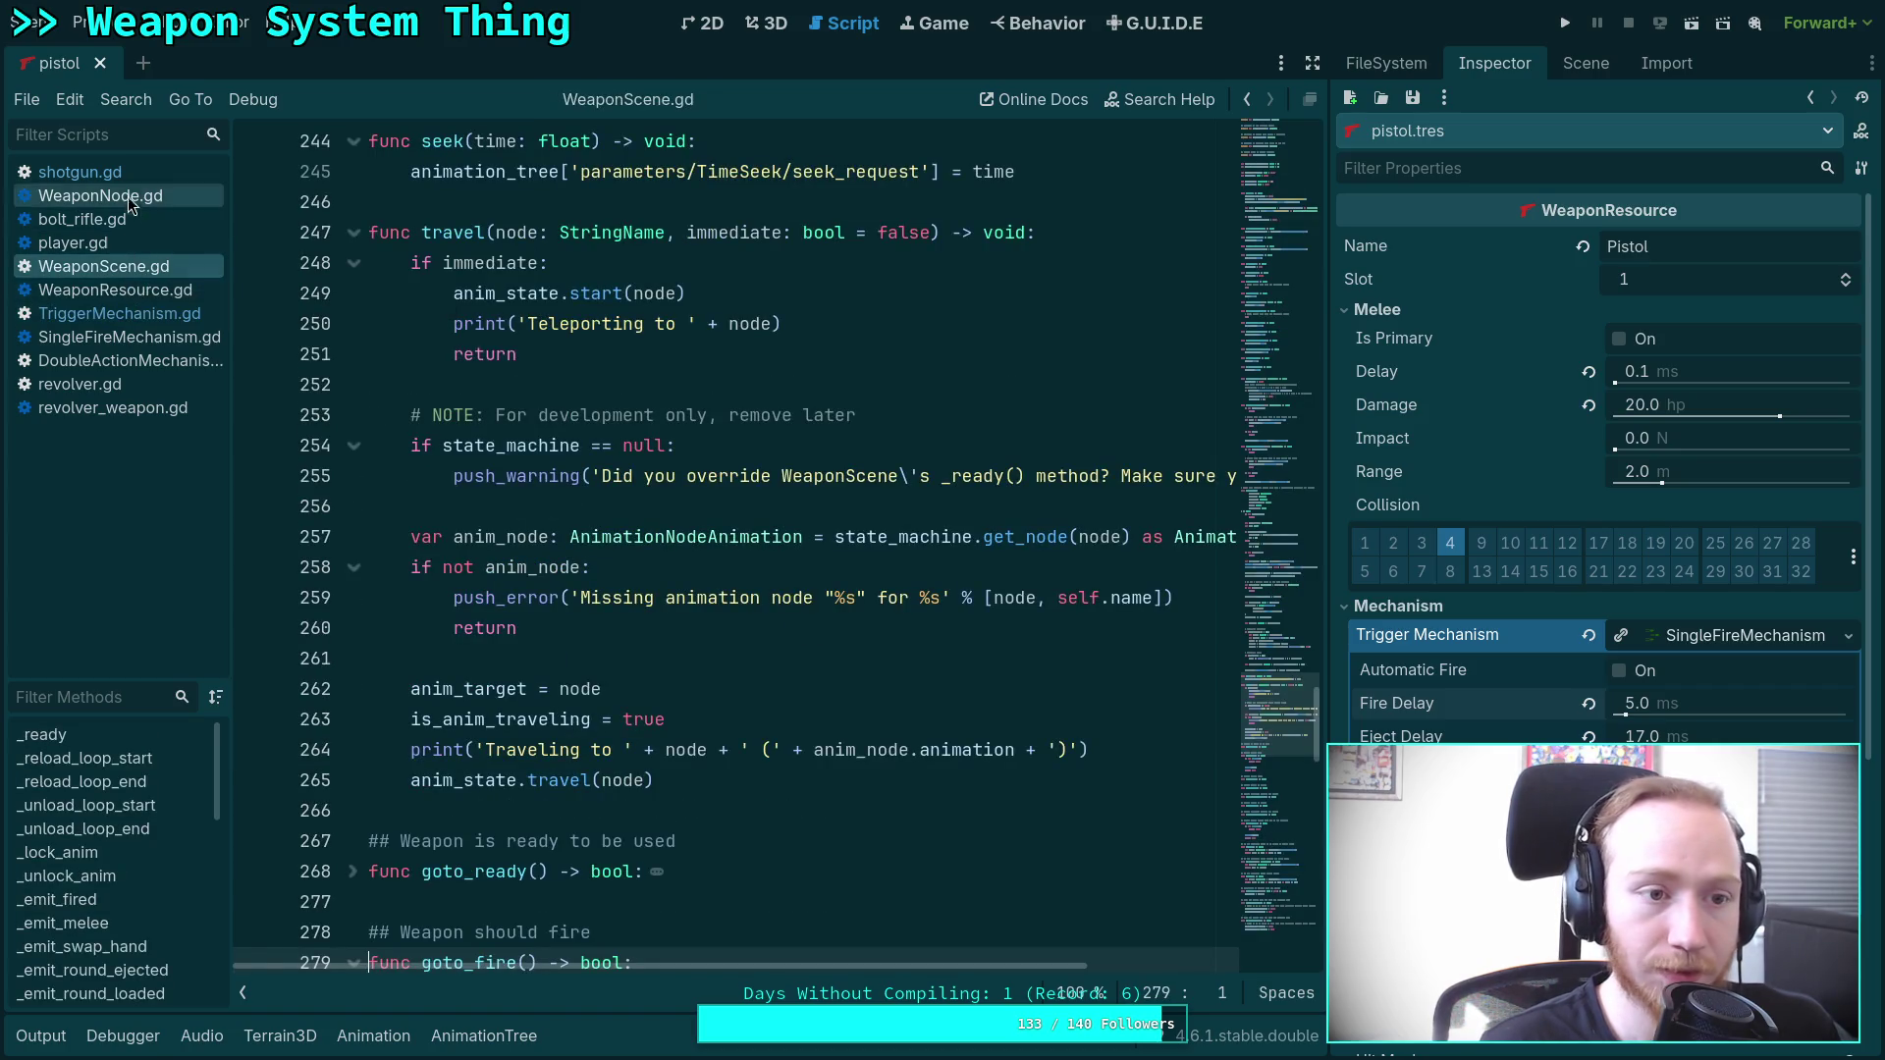
In DoubleActionMechanism.gd, delete ', can_fire: bool' from tick()'s parameters on line 27
left_click(144, 380)
left_click(127, 360)
scroll(536, 487, "up", 2)
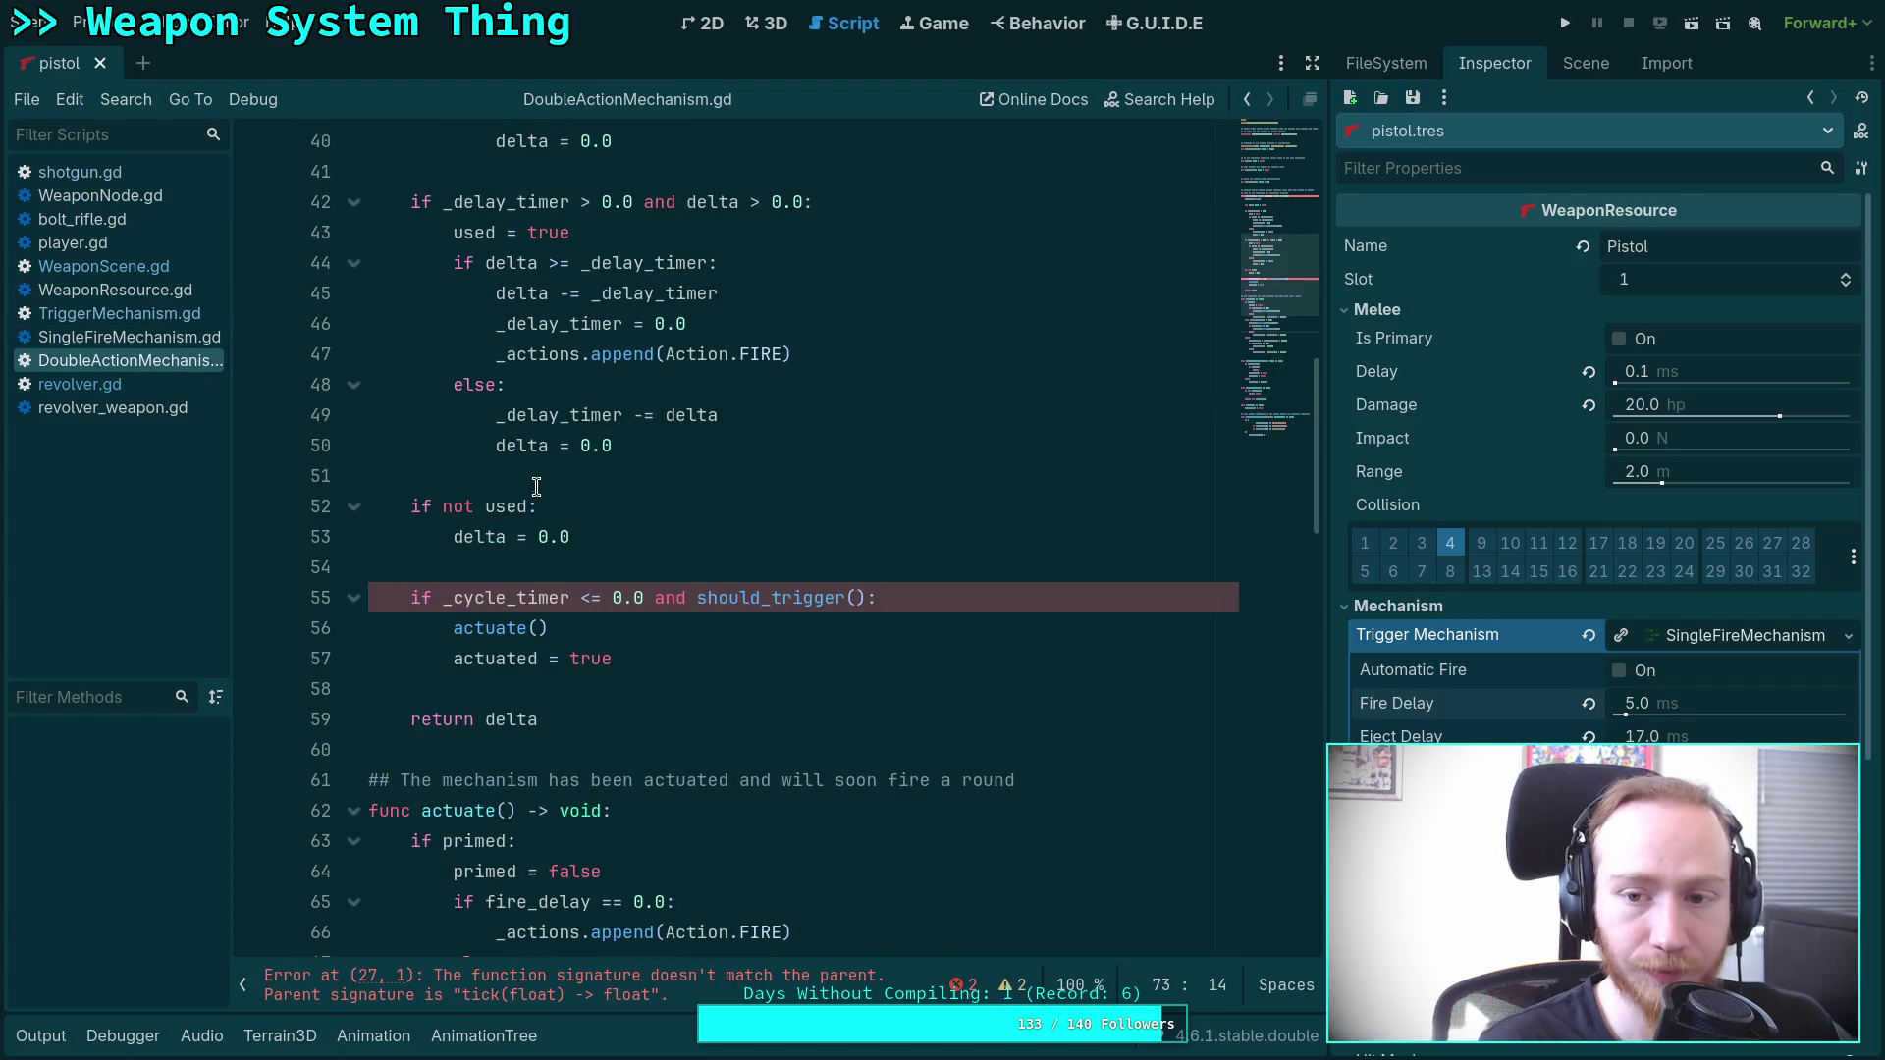
scroll(536, 487, "up", 7)
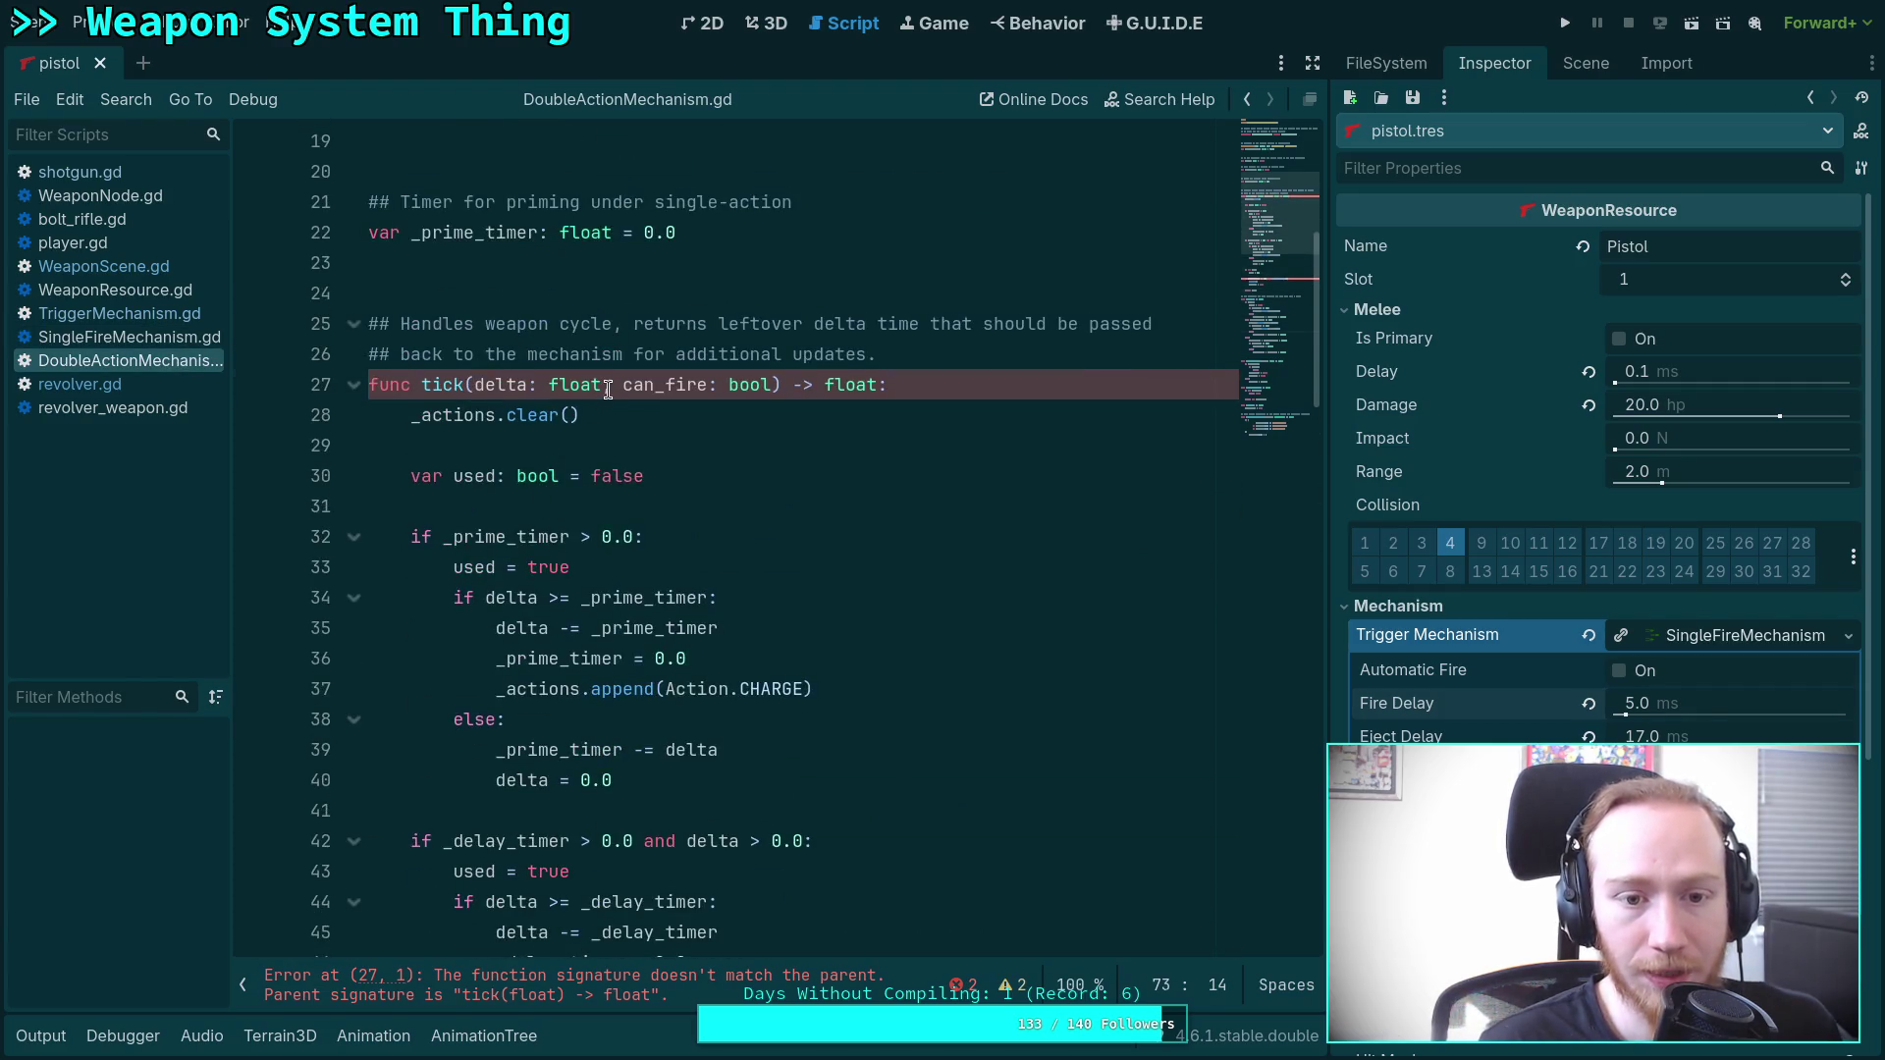
left_click_drag(607, 390, 770, 390)
key("BackSpace")
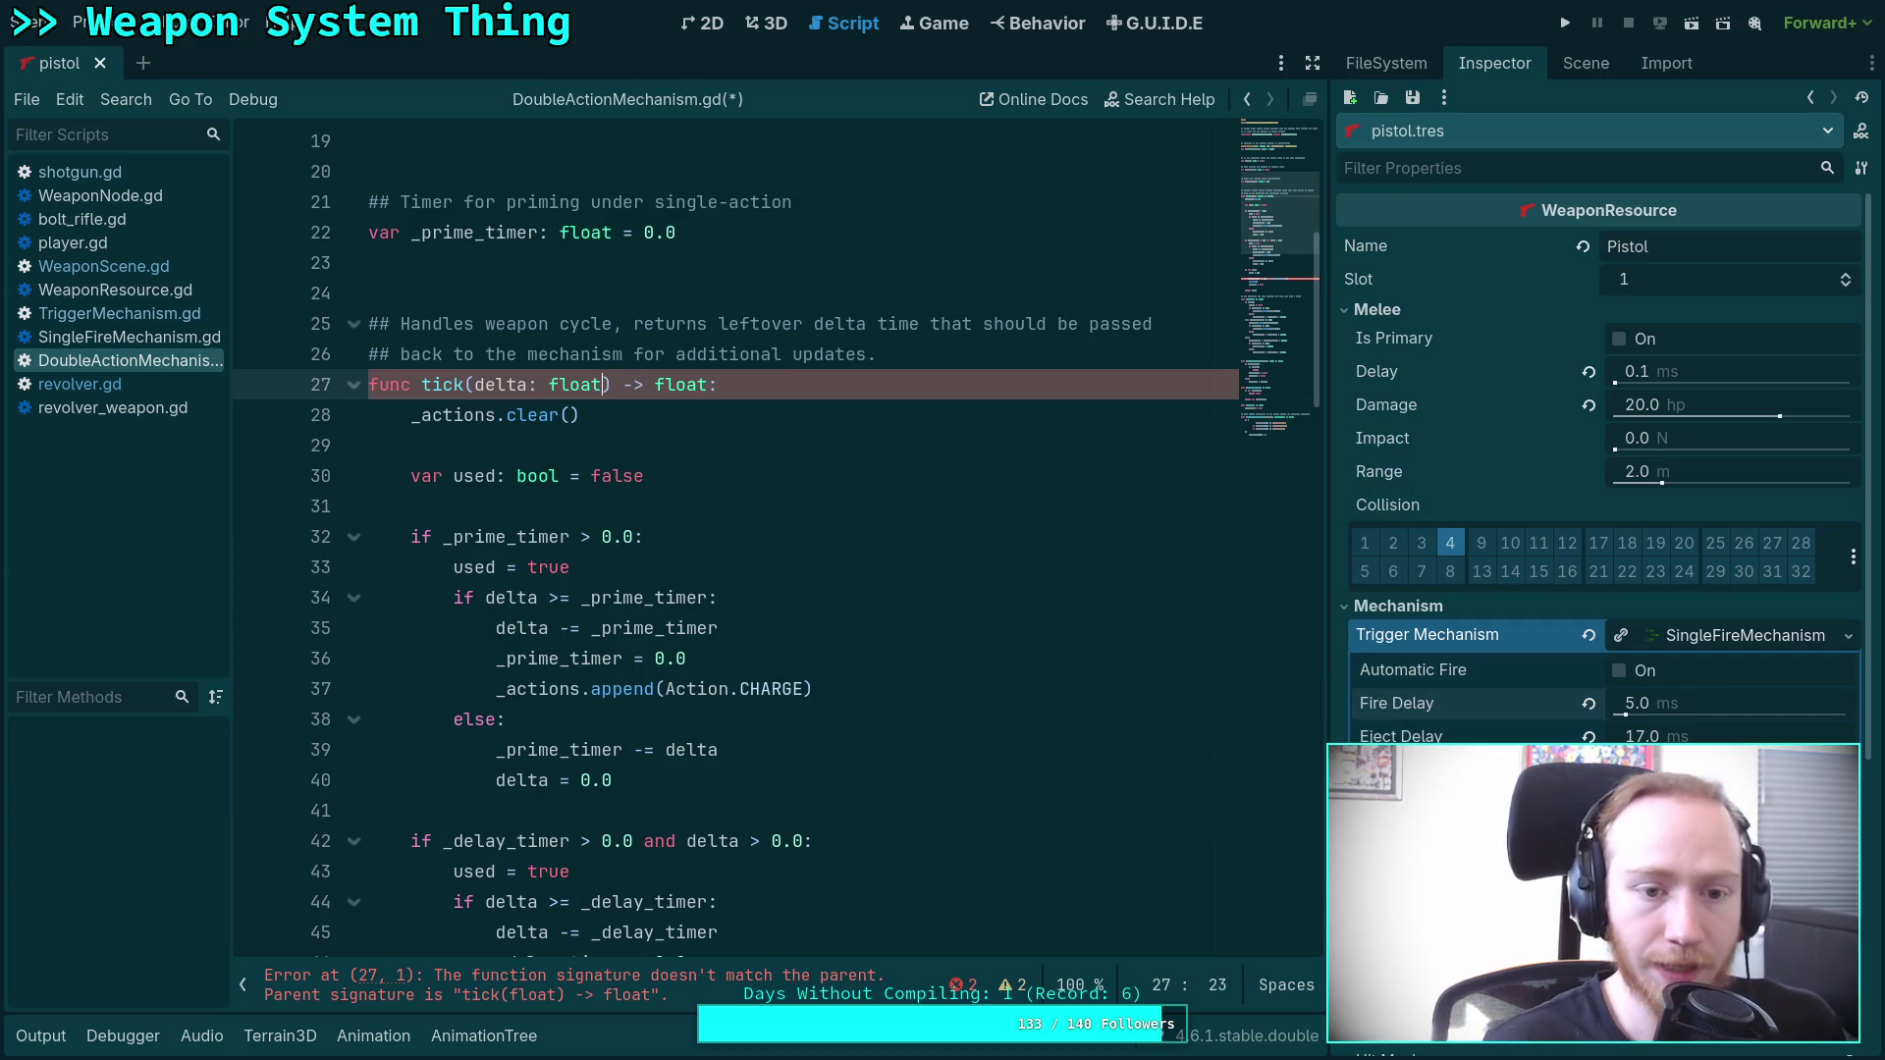
key("Down")
key("Down")
Look over actuate() in DoubleActionMechanism.gd, then select the timer-handling code in TriggerMechanism.gd
scroll(533, 518, "down", 5)
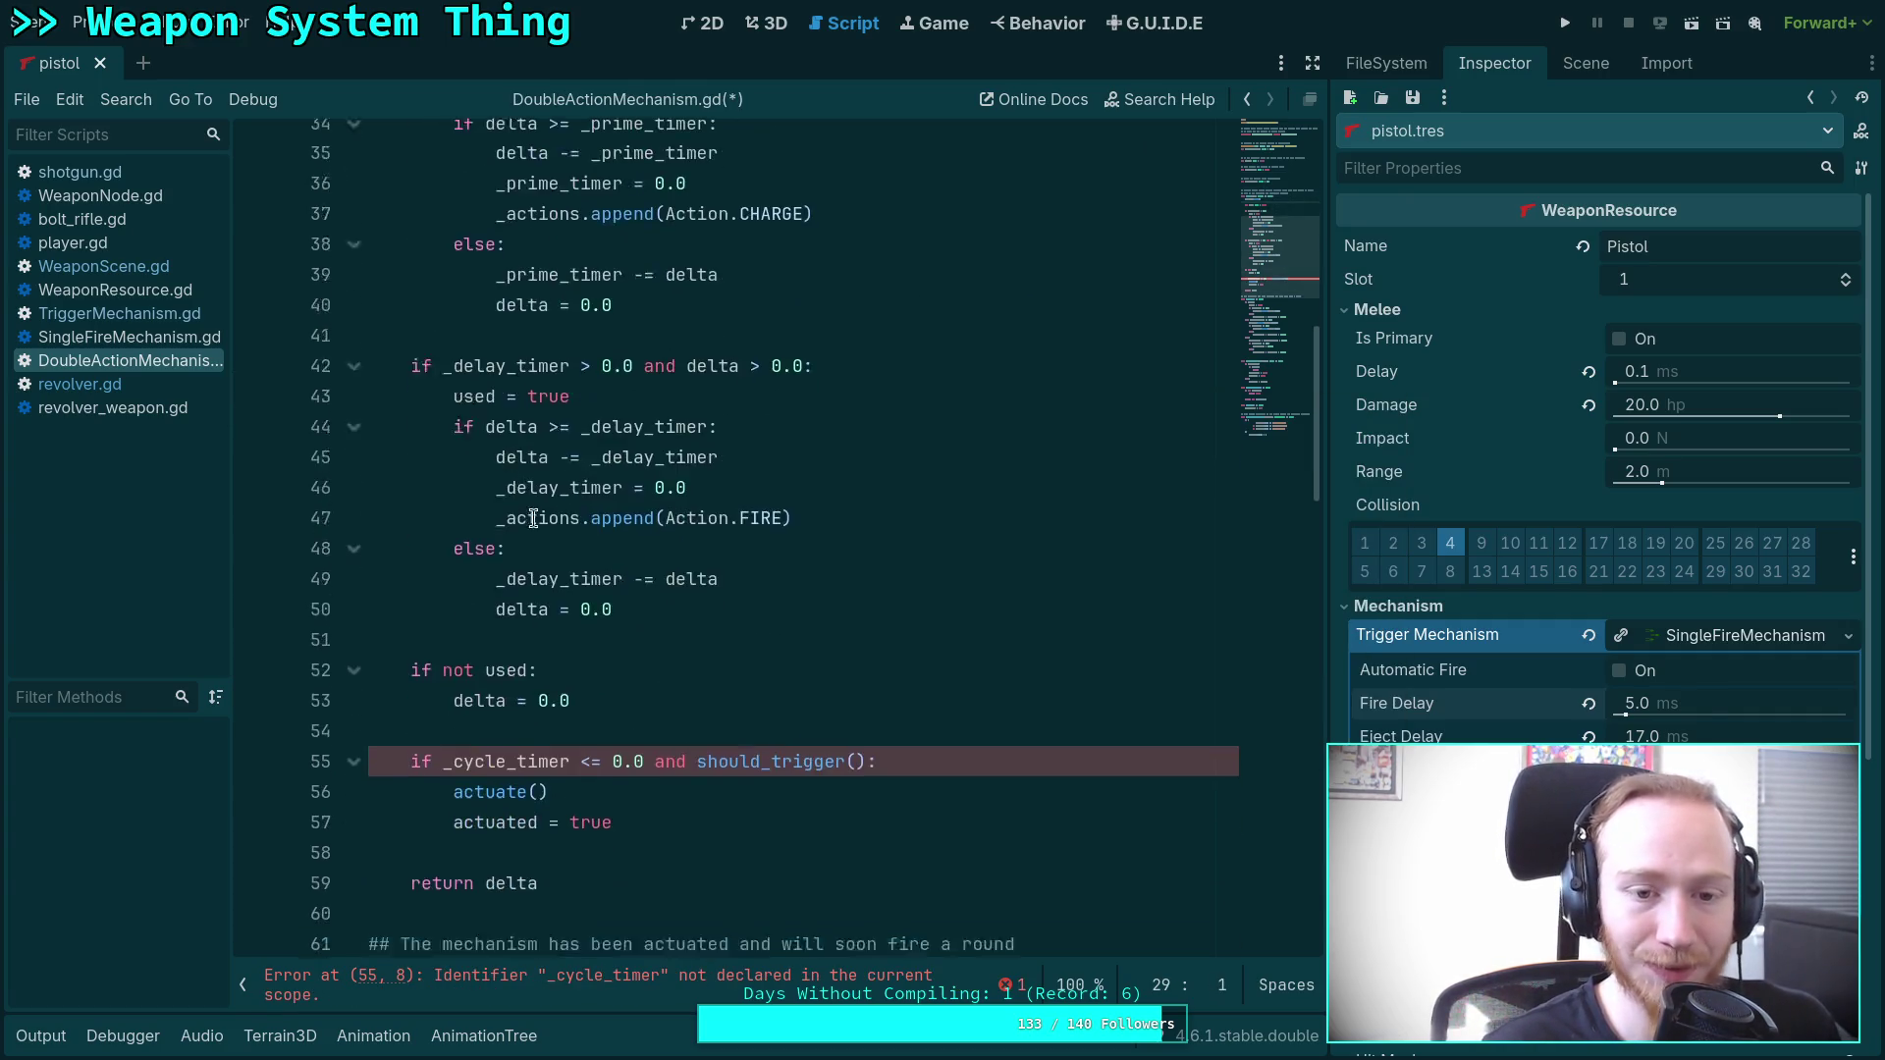
scroll(590, 530, "down", 8)
left_click_drag(890, 795, 368, 323)
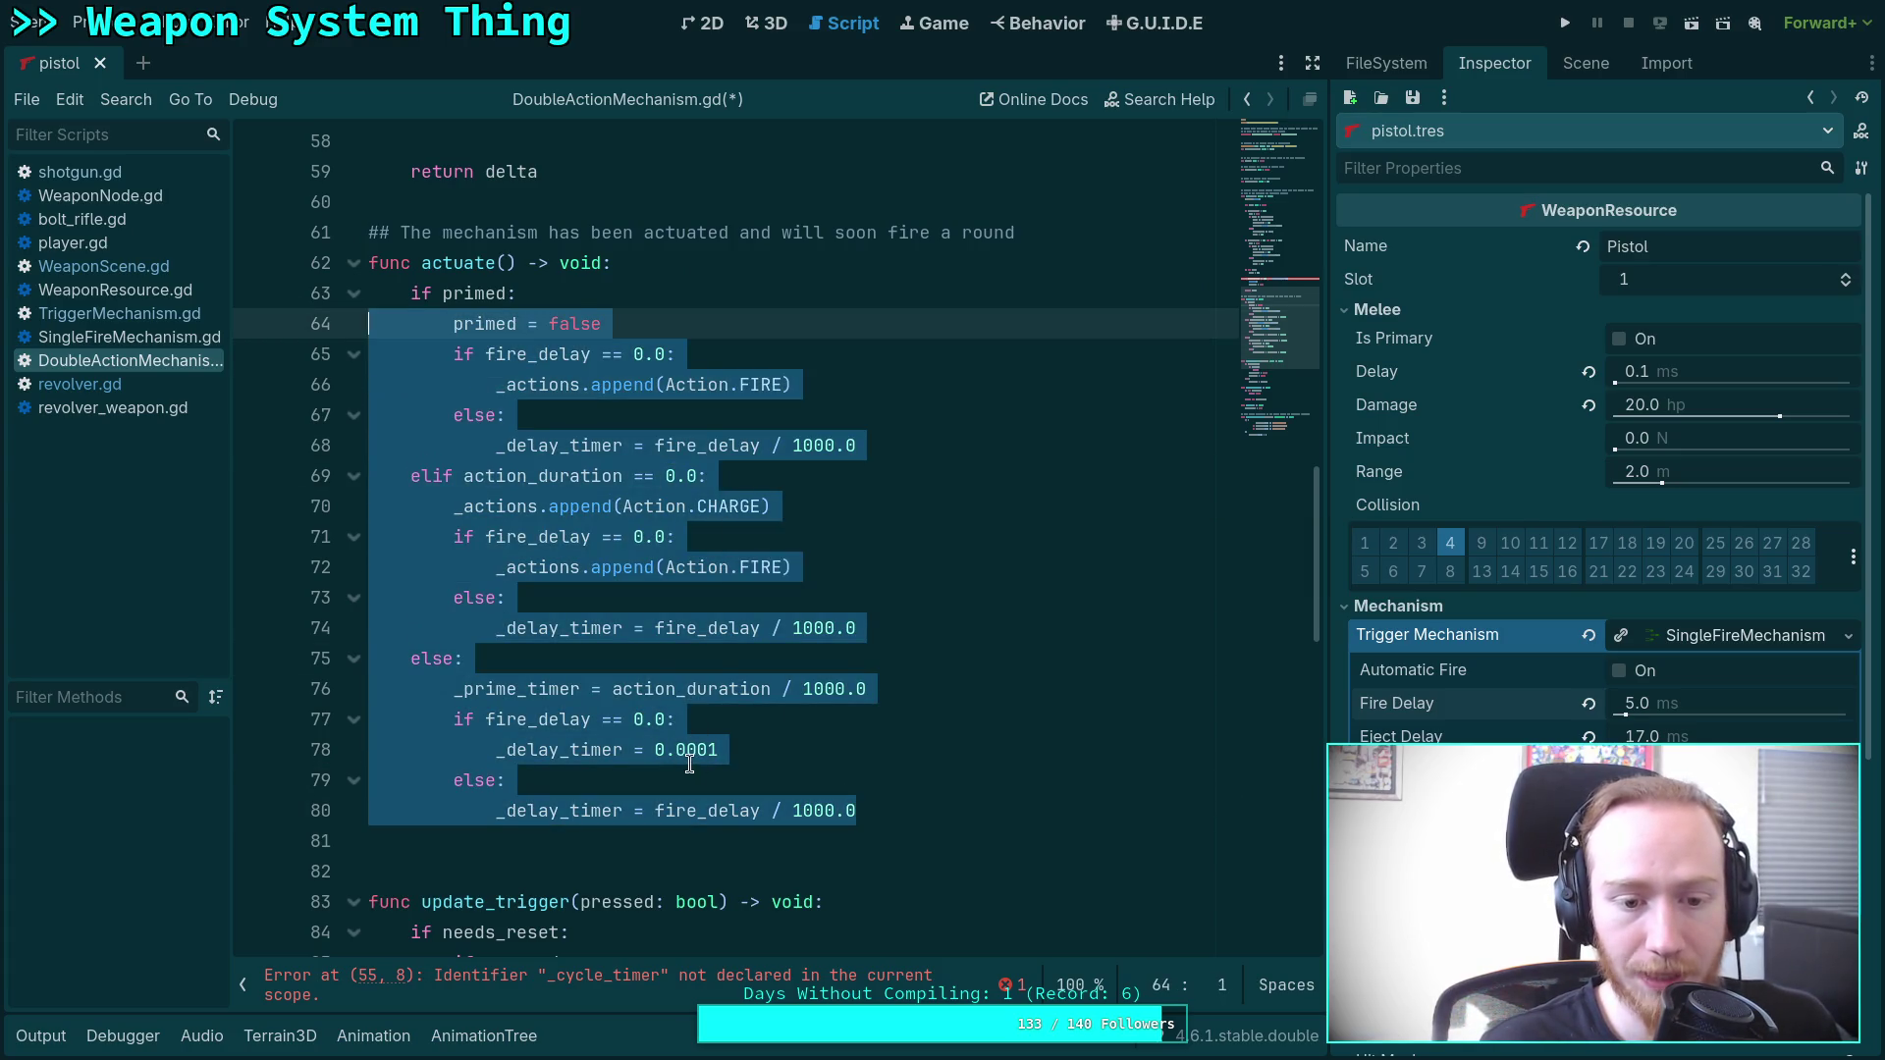
left_click(691, 764)
scroll(893, 725, "up", 6)
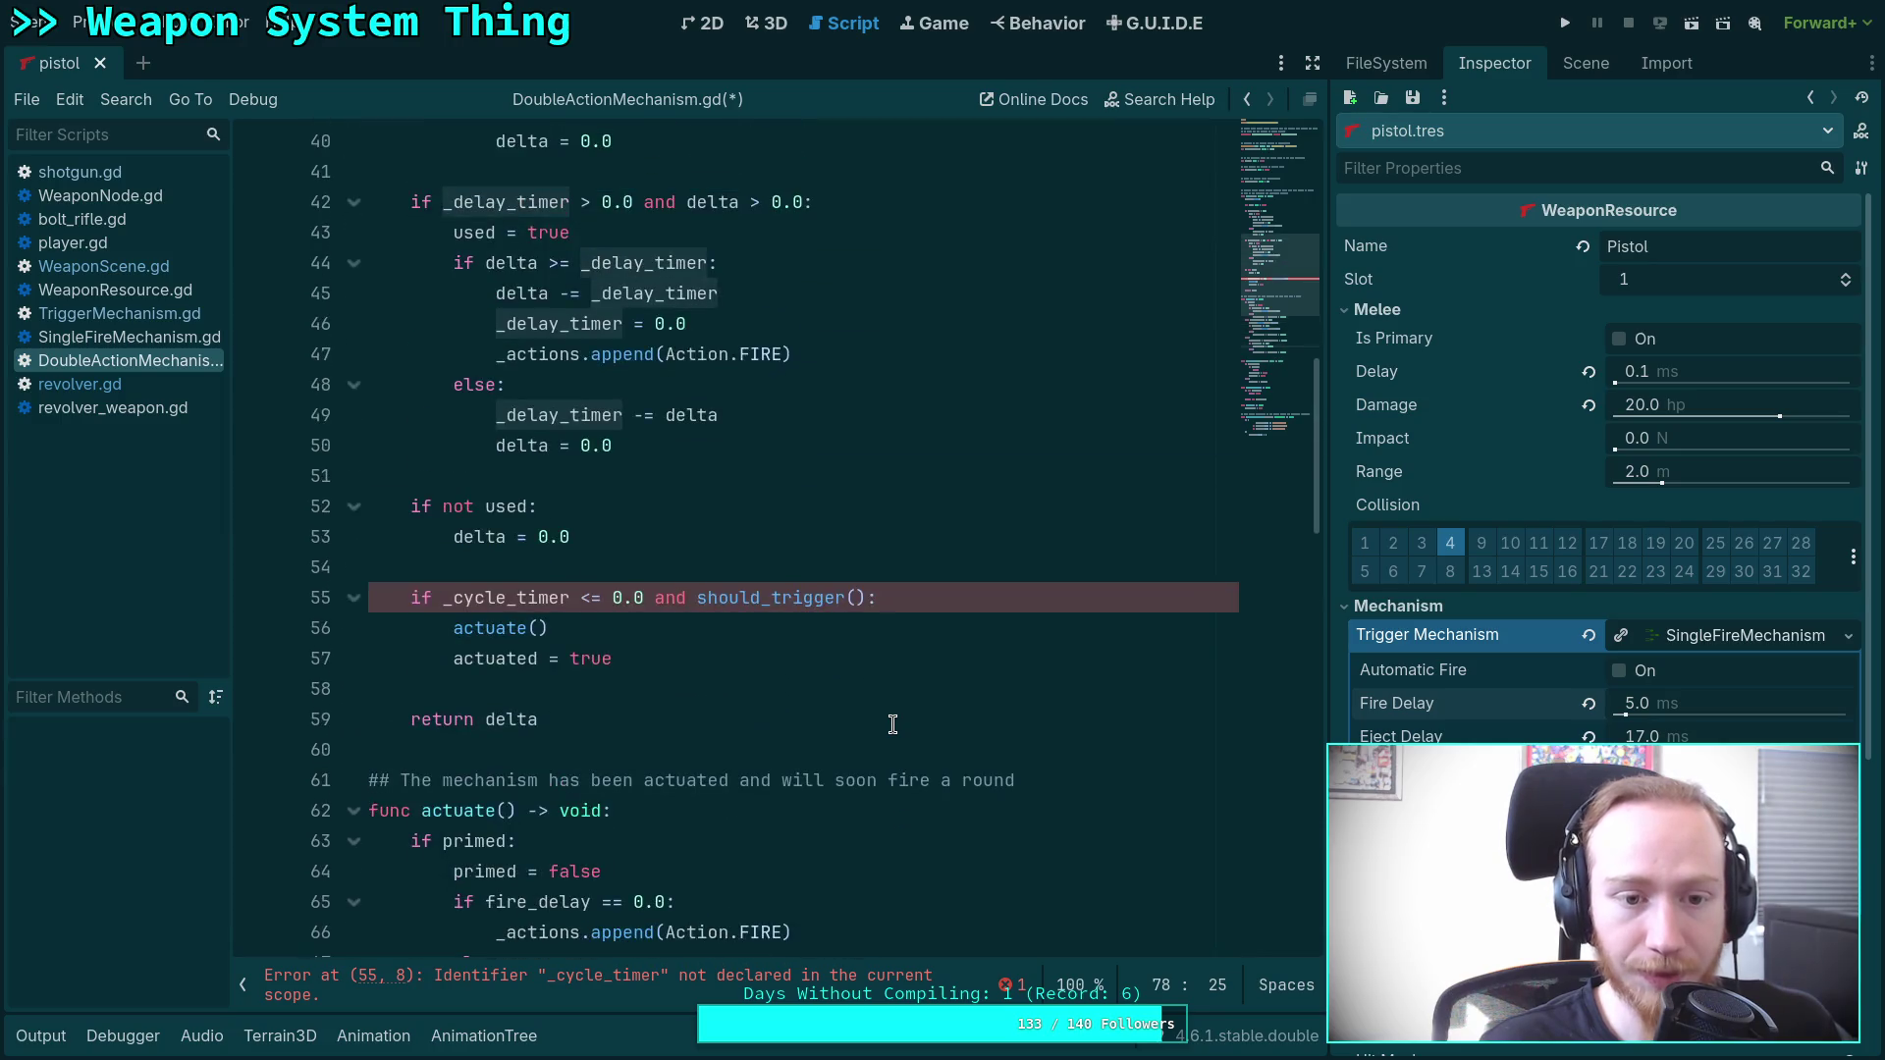
scroll(892, 724, "up", 5)
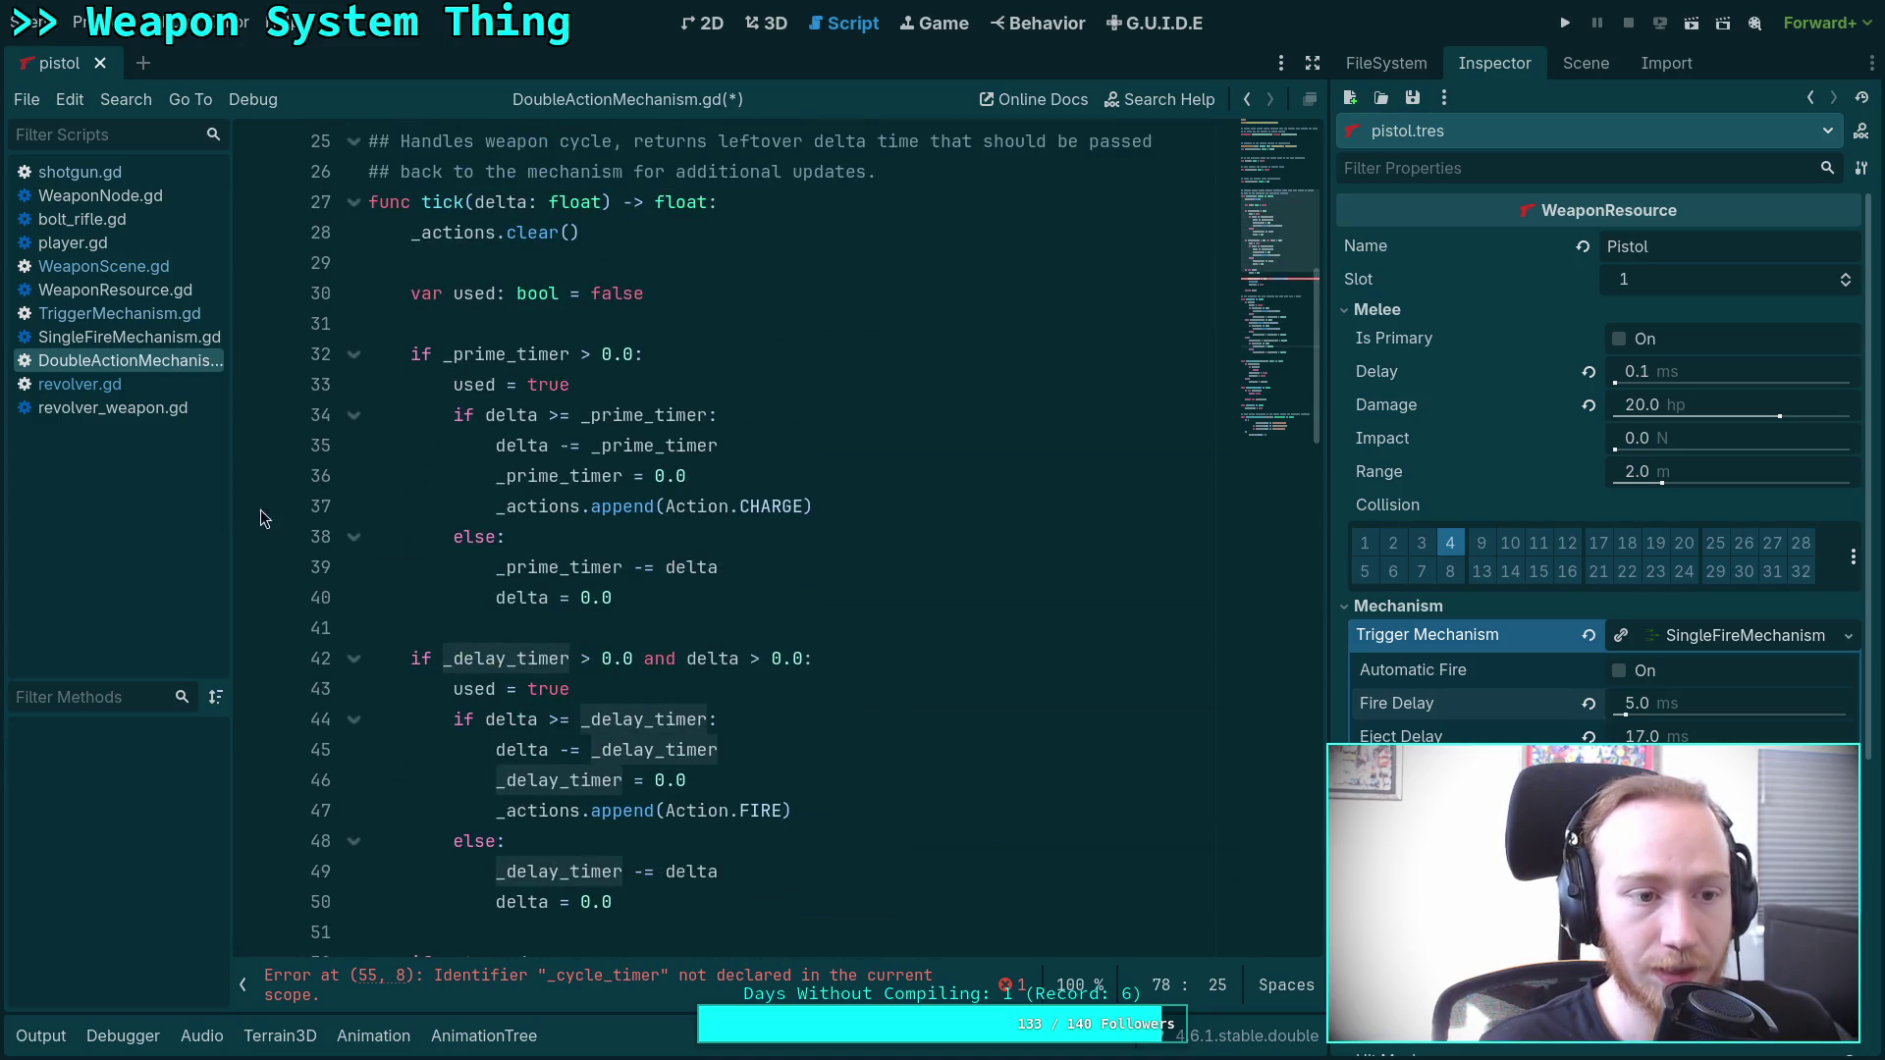
left_click(154, 339)
left_click(132, 314)
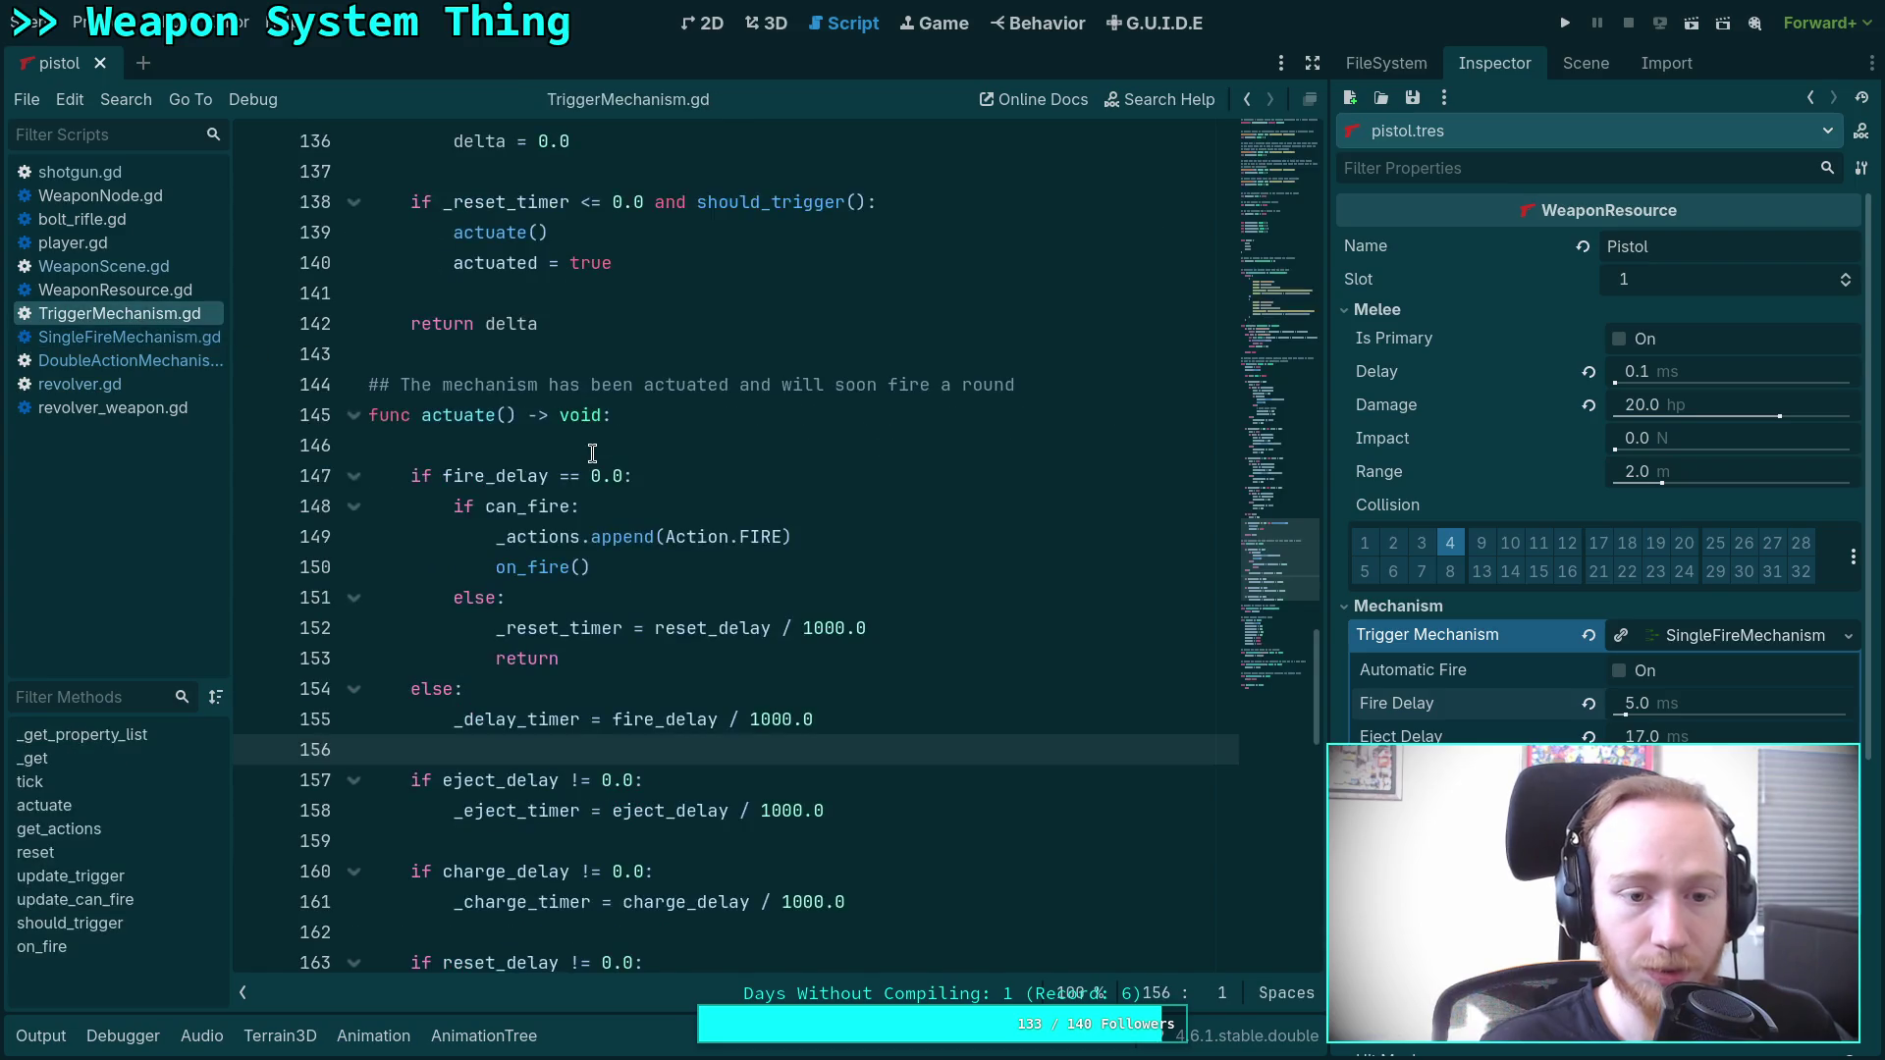
scroll(593, 455, "up", 10)
scroll(593, 454, "up", 8)
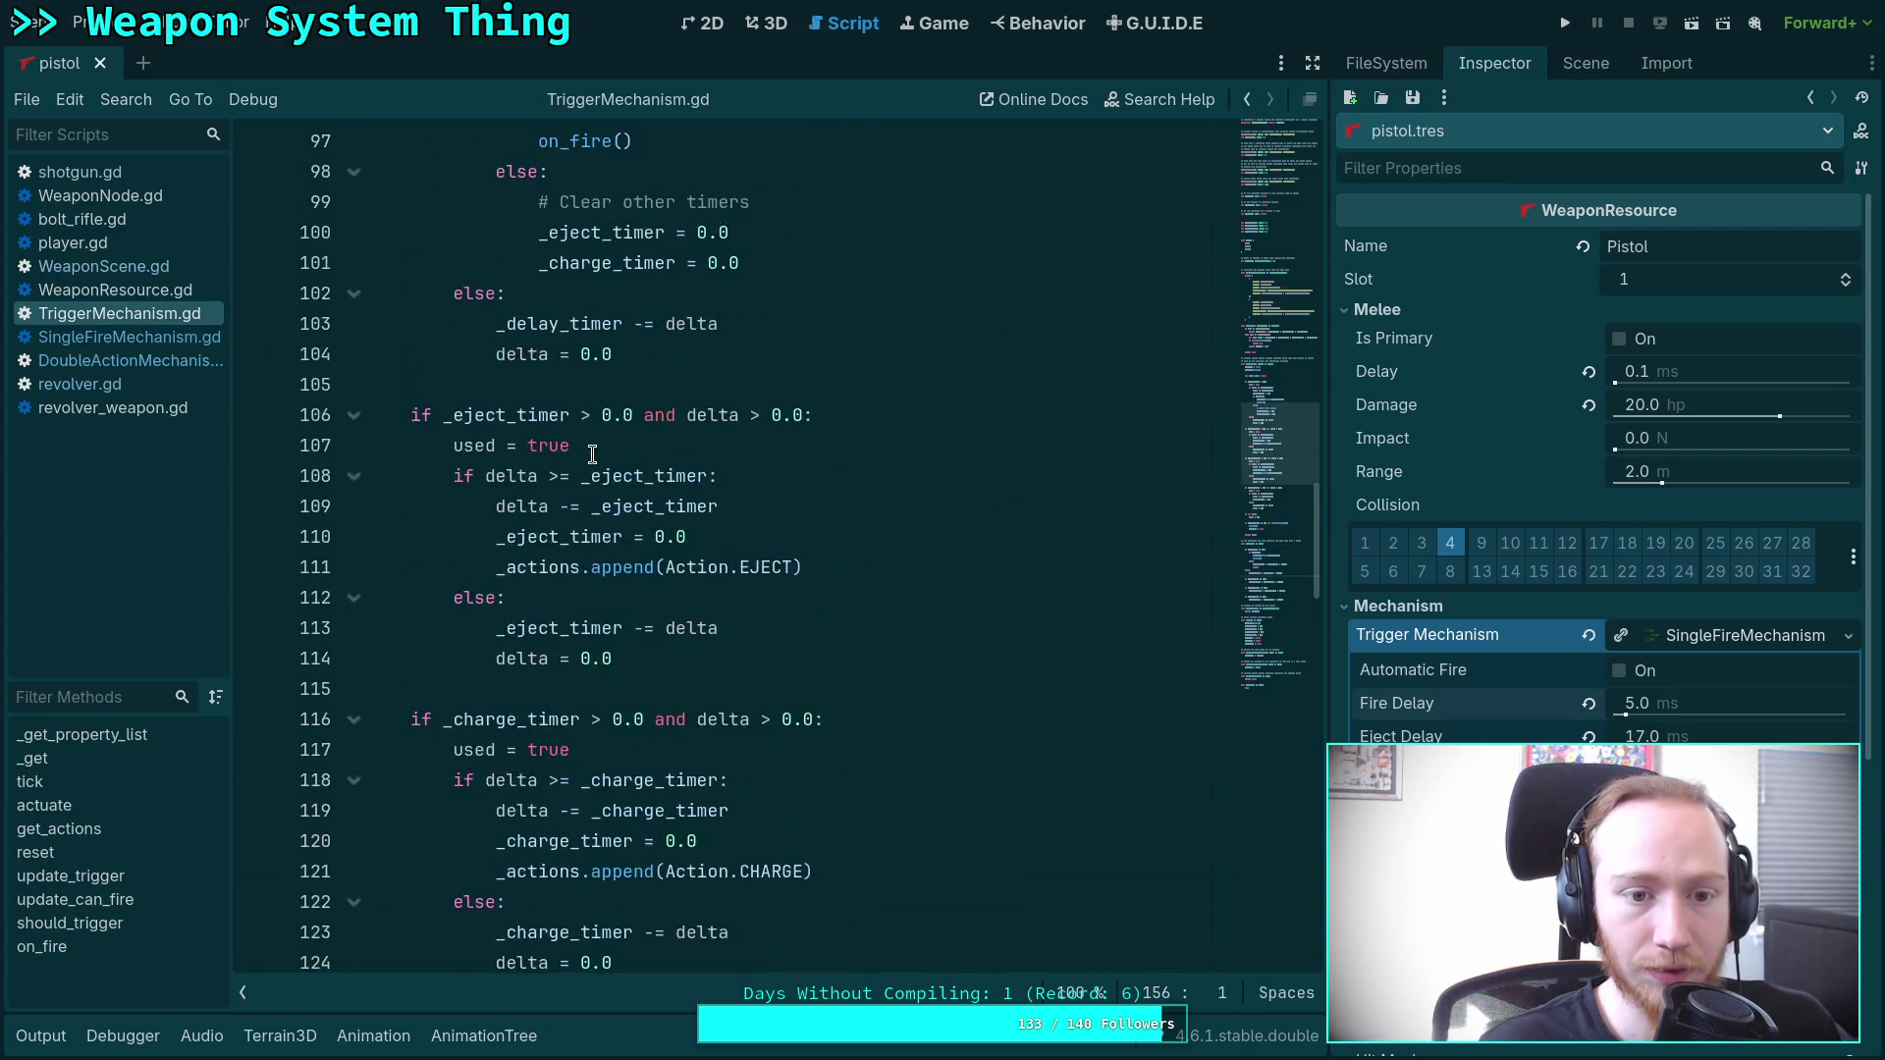
scroll(537, 450, "up", 2)
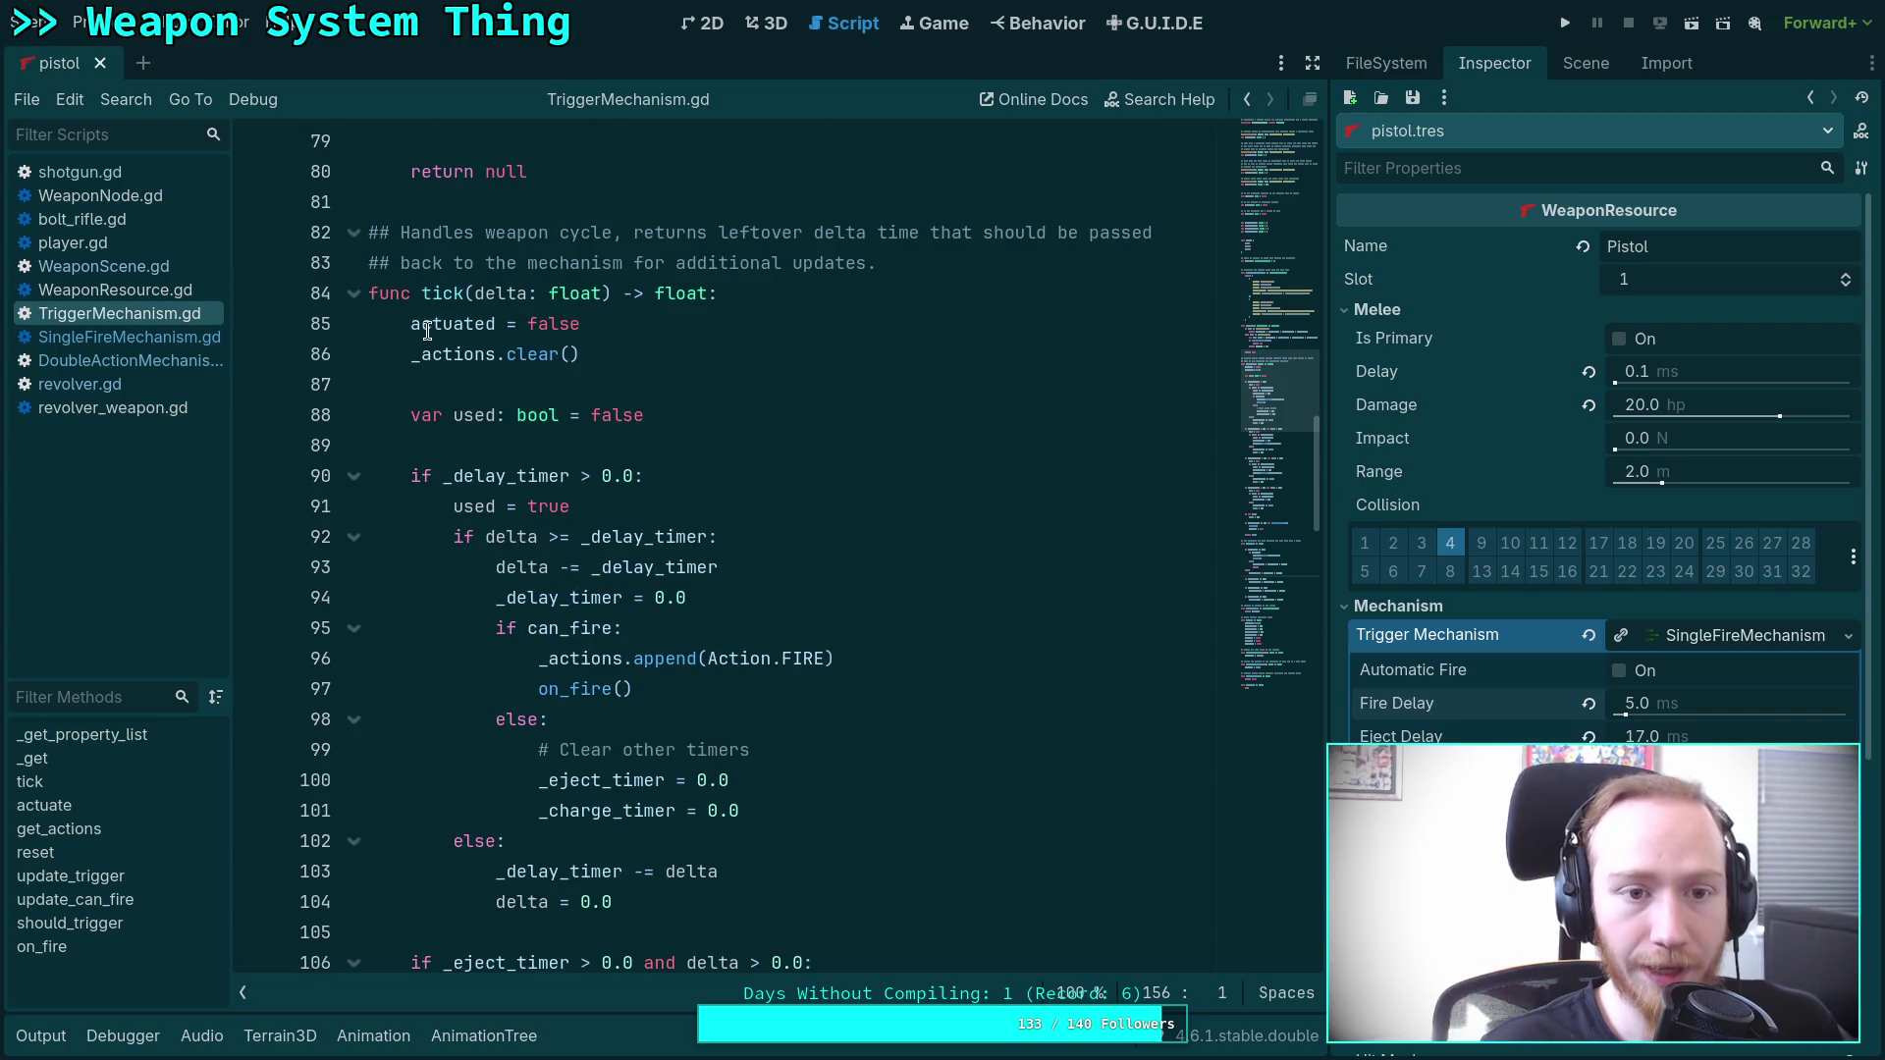
mouse_move(401, 322)
left_mouse_down()
mouse_move(530, 438)
mouse_move(550, 403)
mouse_move(586, 639)
mouse_move(539, 691)
left_mouse_up()
Copy TriggerMechanism's timer blocks through return delta into DoubleActionMechanism's tick() after _actions.clear()
right_click(523, 666)
left_click(476, 630)
left_click(91, 361)
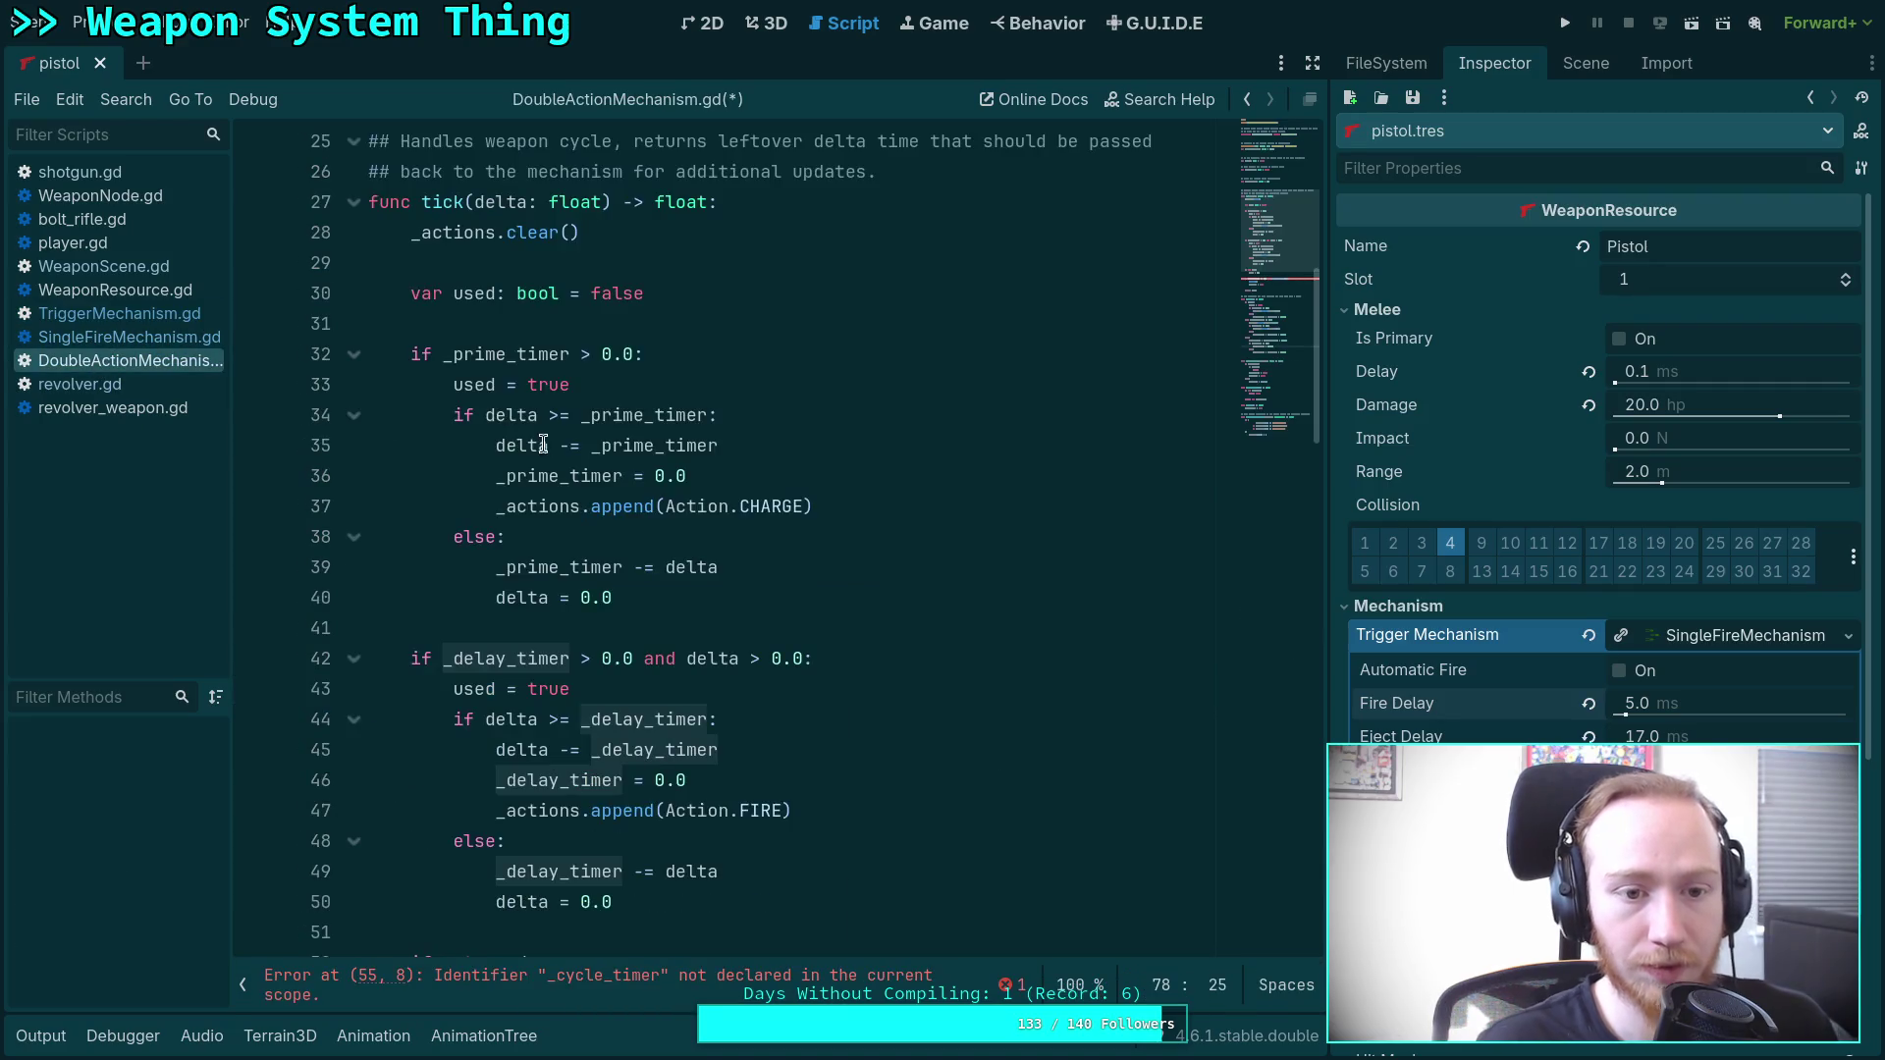
scroll(746, 442, "up", 2)
left_click(783, 403)
key("Up")
key("End")
key("Return")
key("ctrl+v")
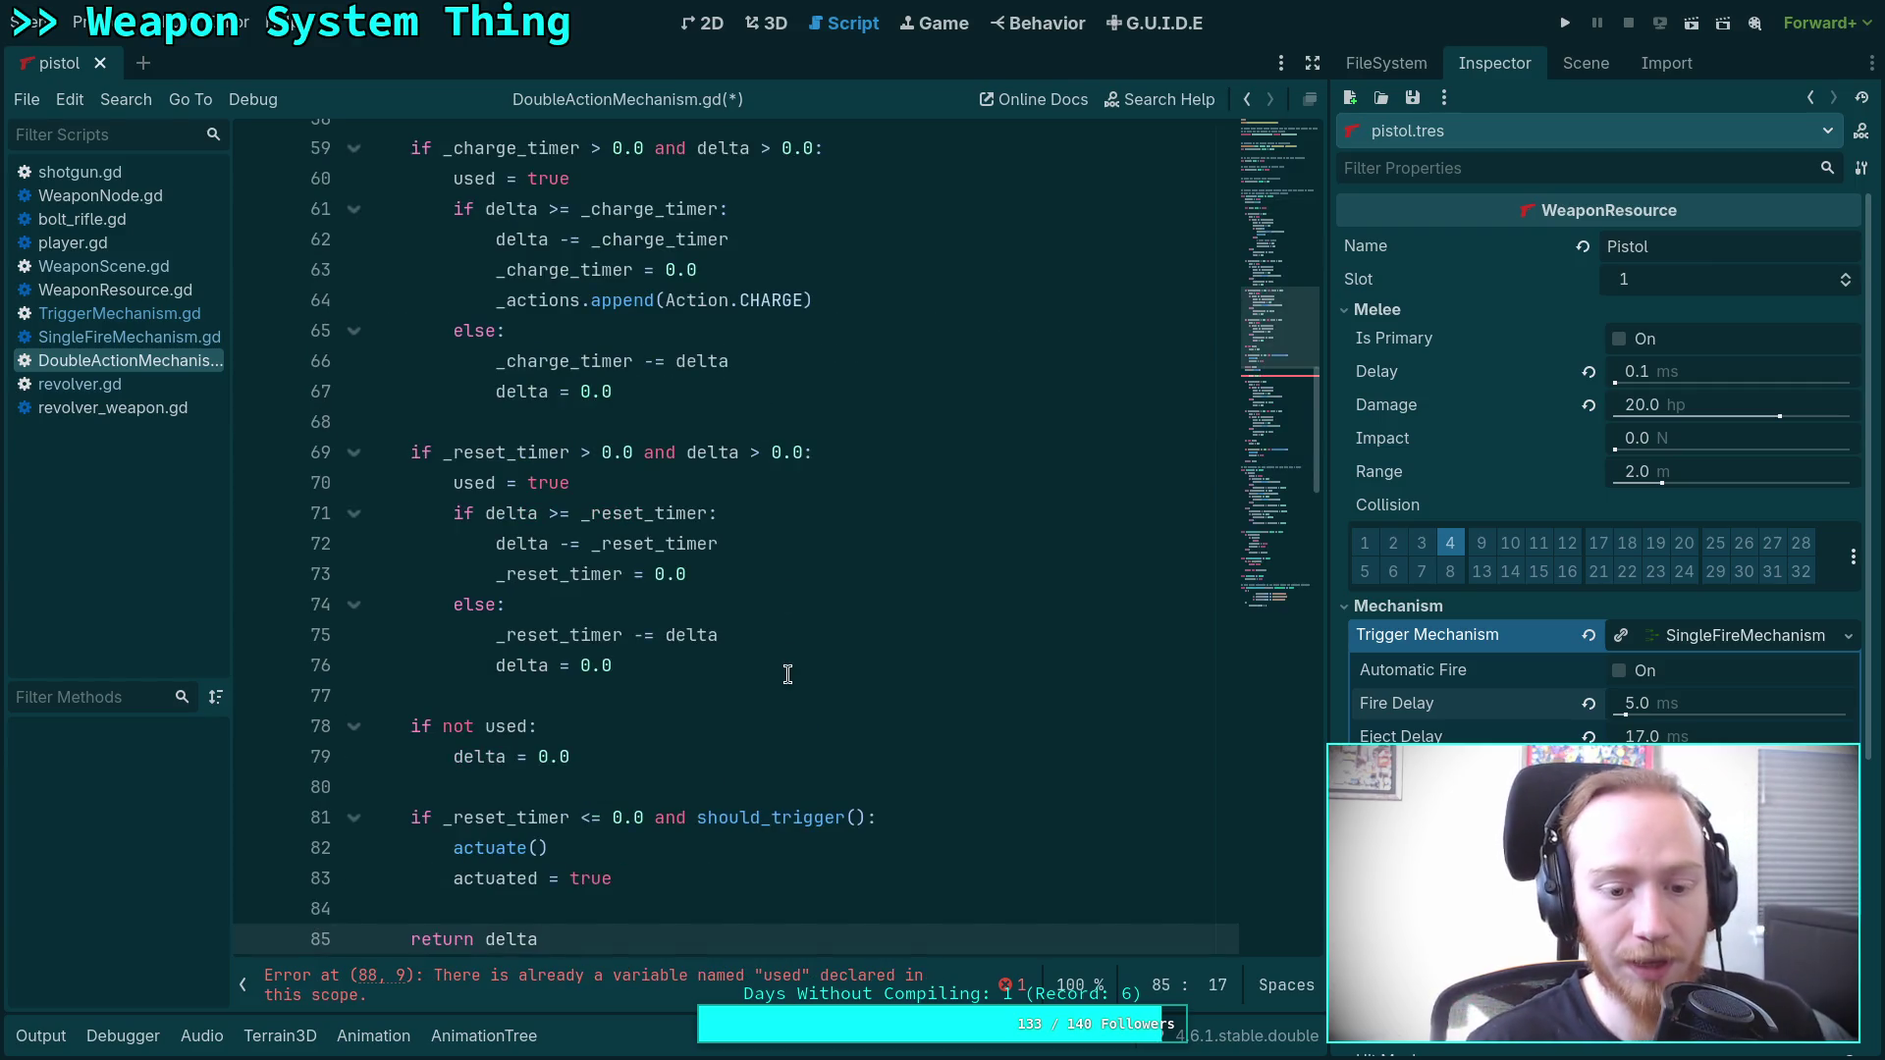
Delete the duplicated _actions.clear() line and add a ###################### separator after return delta
scroll(787, 674, "down", 3)
key("Return")
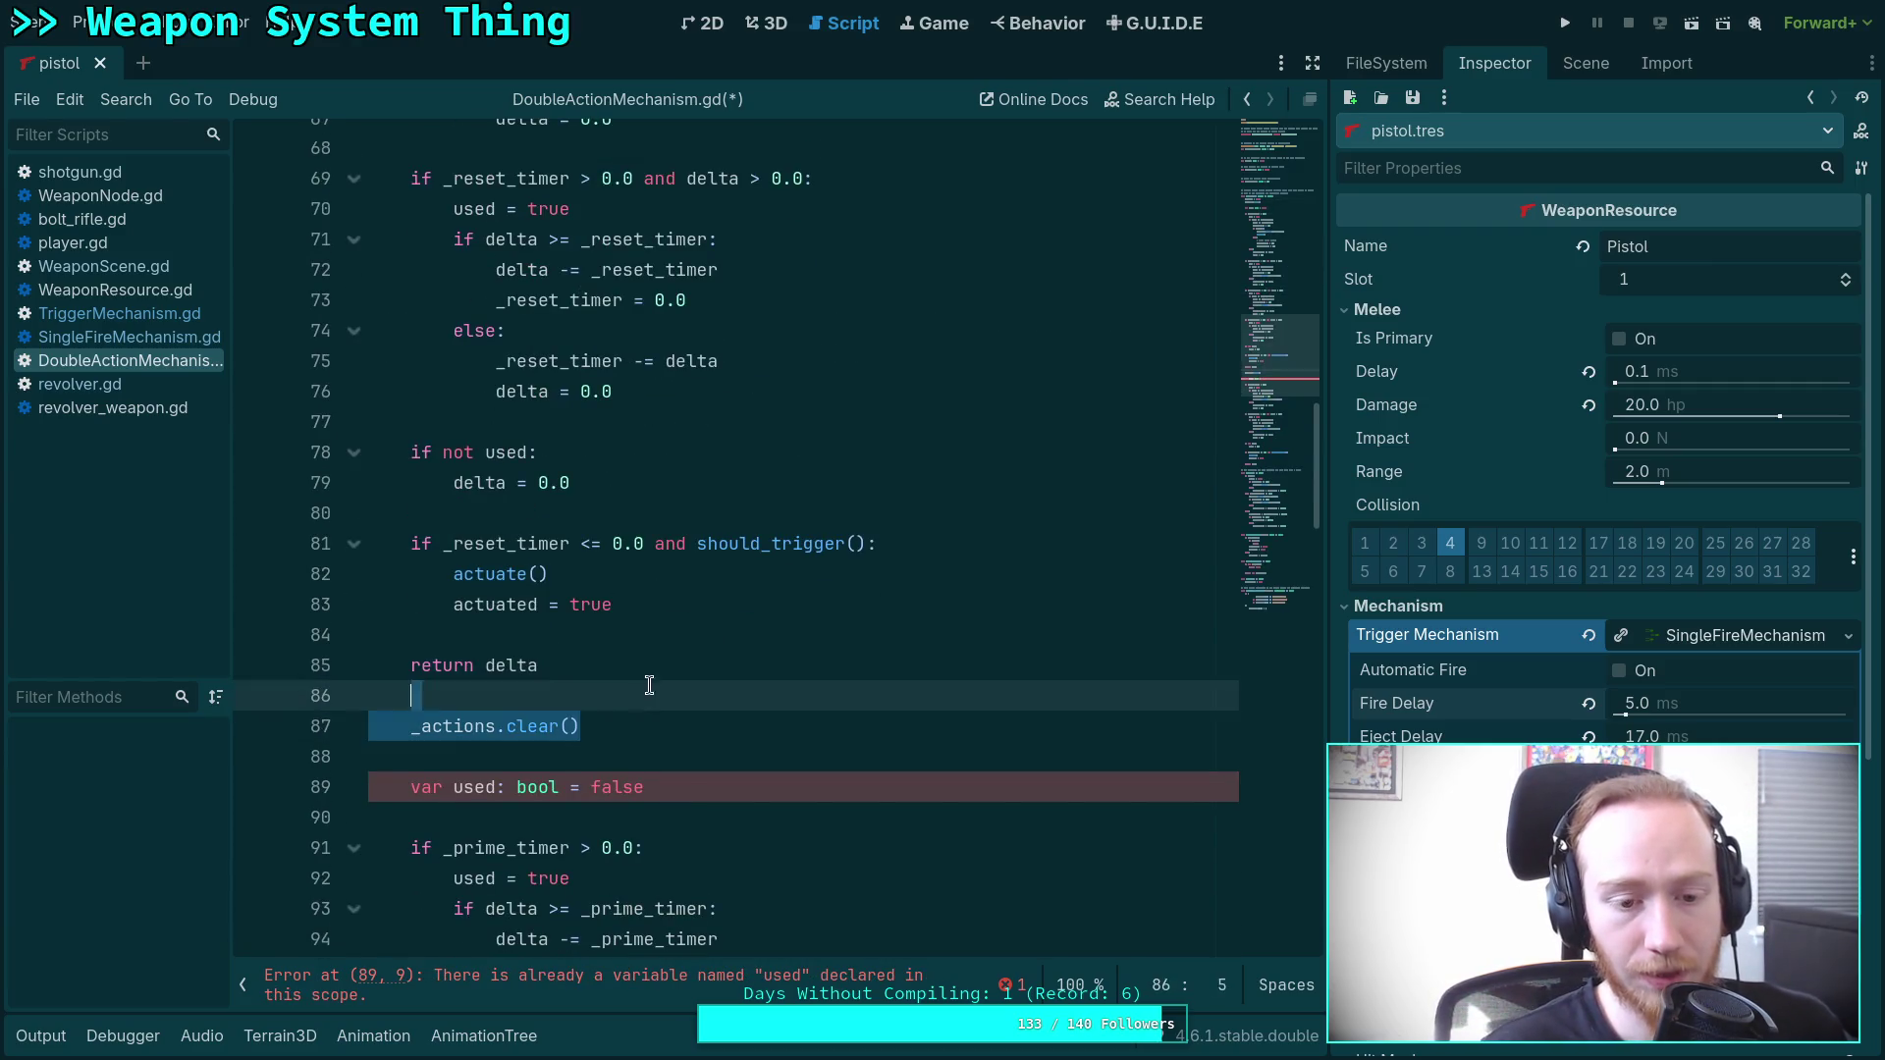
key("shift+Left")
key("shift+Left")
key("Delete")
scroll(648, 677, "down", 5)
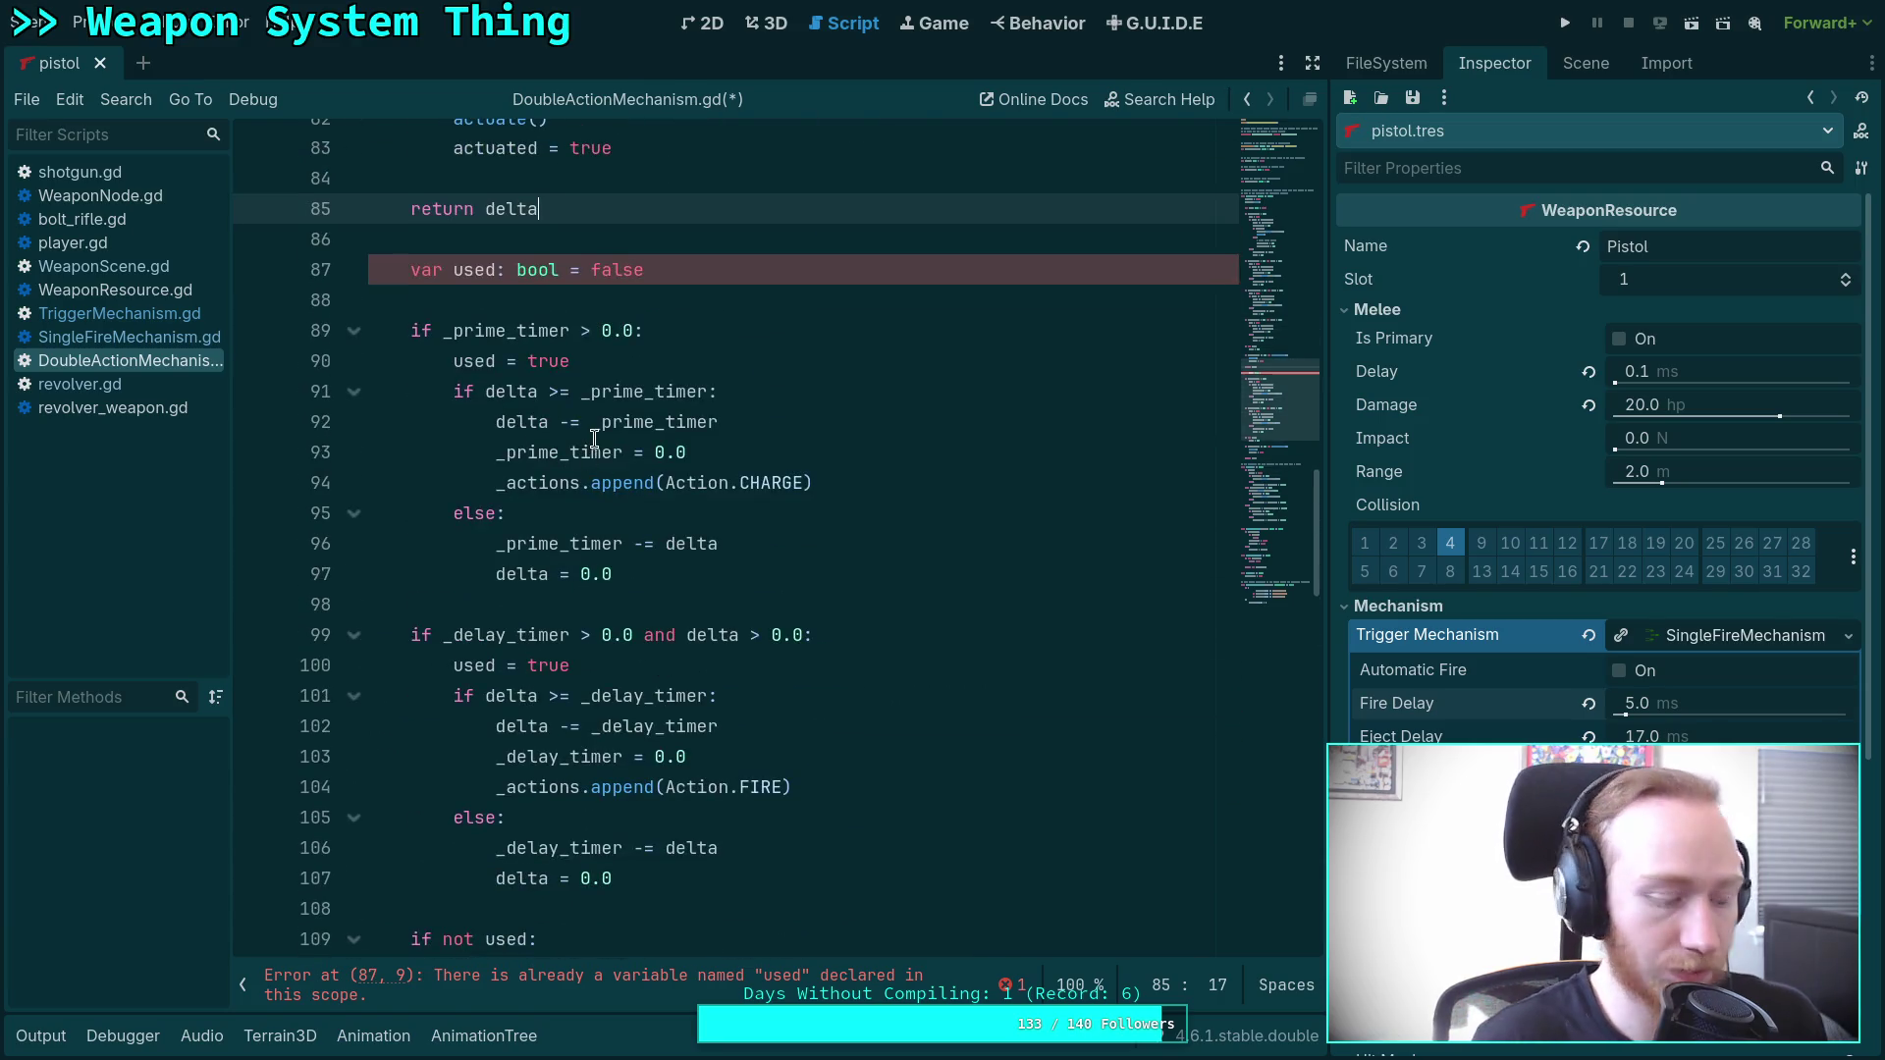
key("Return")
key("Return")
type("#######################")
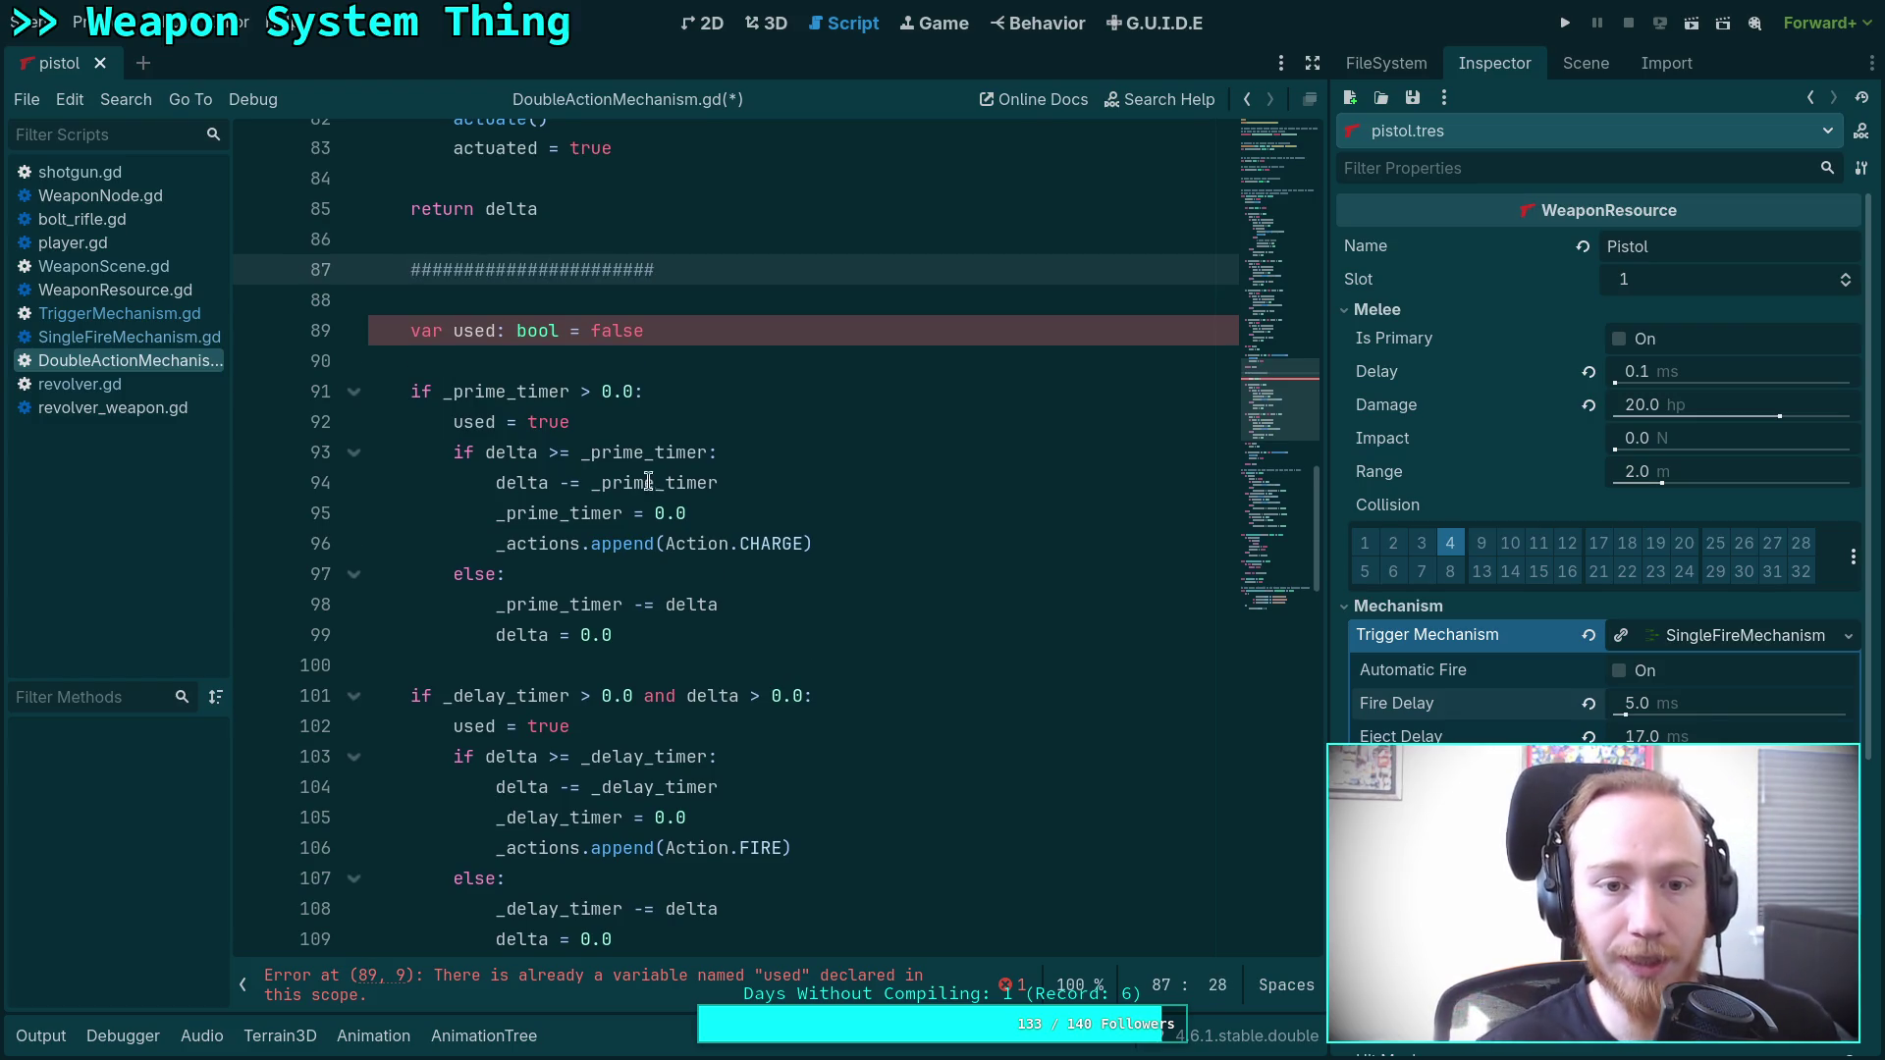
Move the actuated = false and _actions.clear() lines from tick's top to above the lower var used
scroll(589, 442, "up", 2)
mouse_move(546, 398)
left_mouse_down()
mouse_move(590, 379)
mouse_move(595, 352)
left_mouse_up()
scroll(678, 540, "up", 3)
scroll(668, 589, "up", 18)
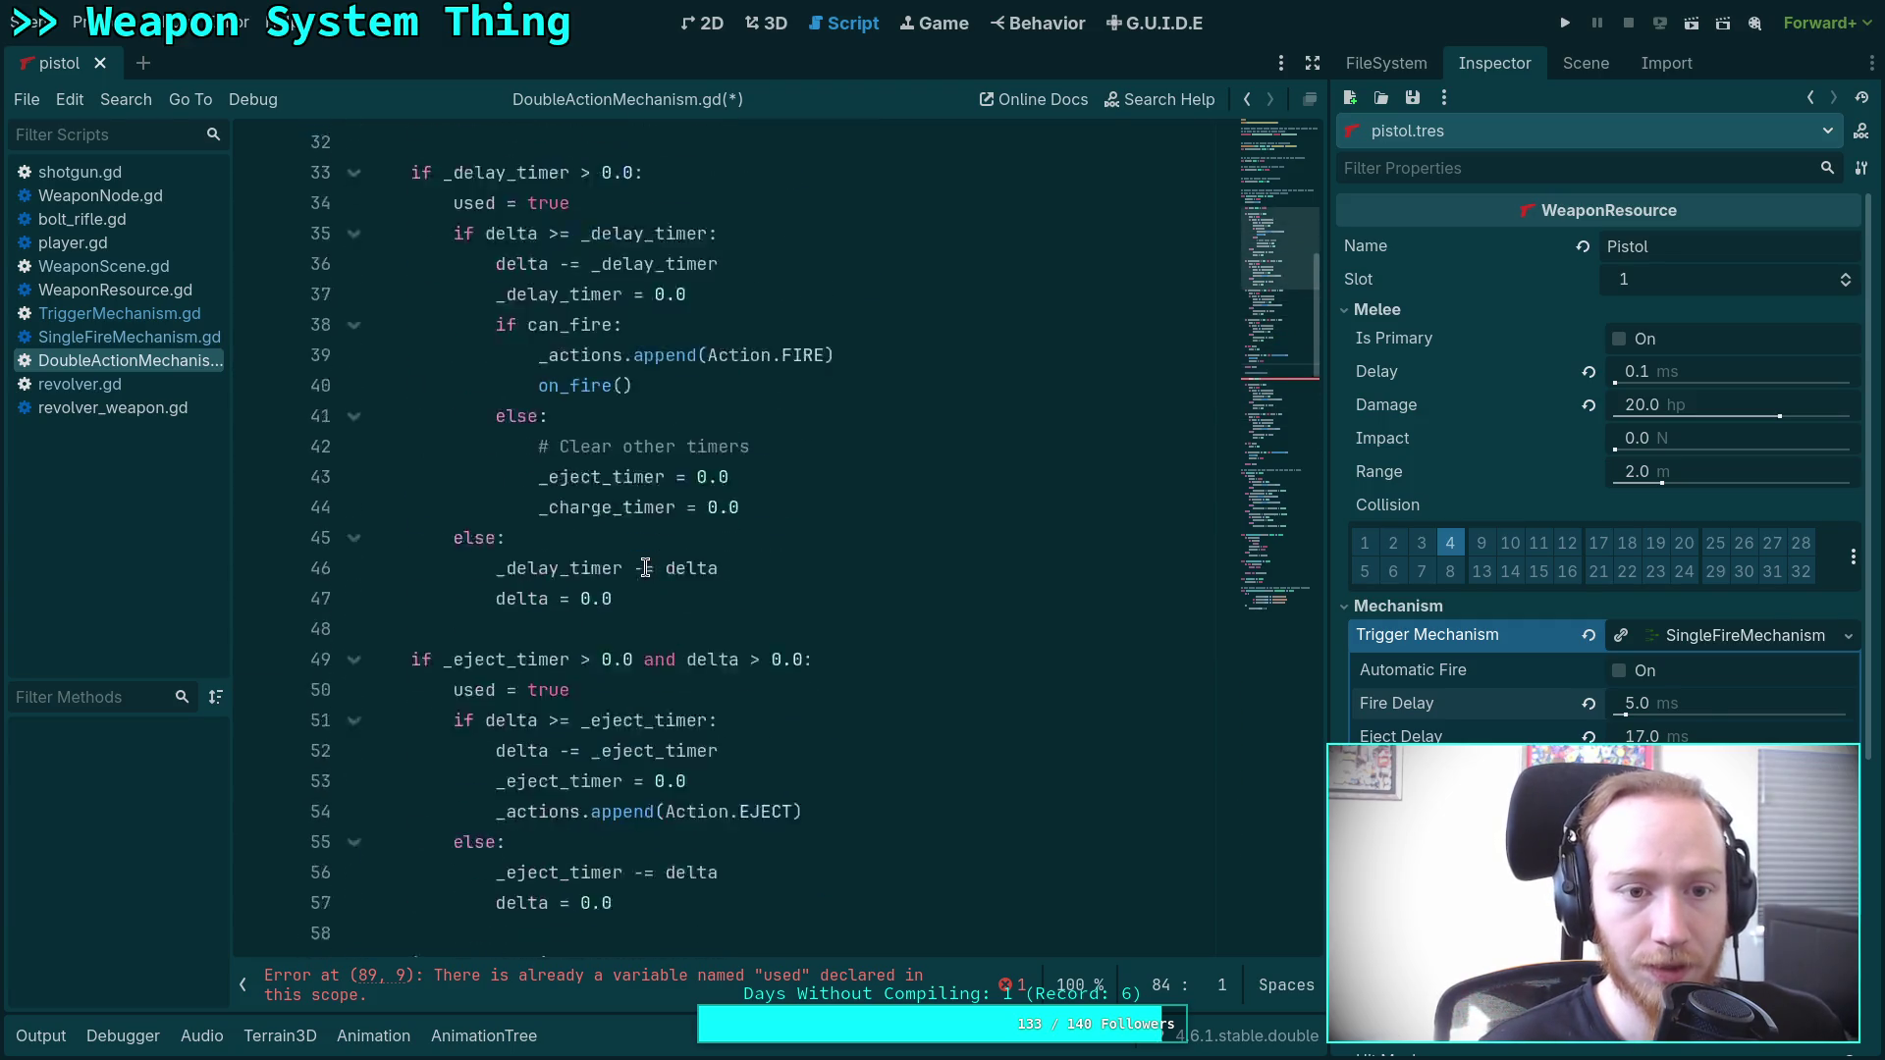
scroll(640, 589, "down", 18)
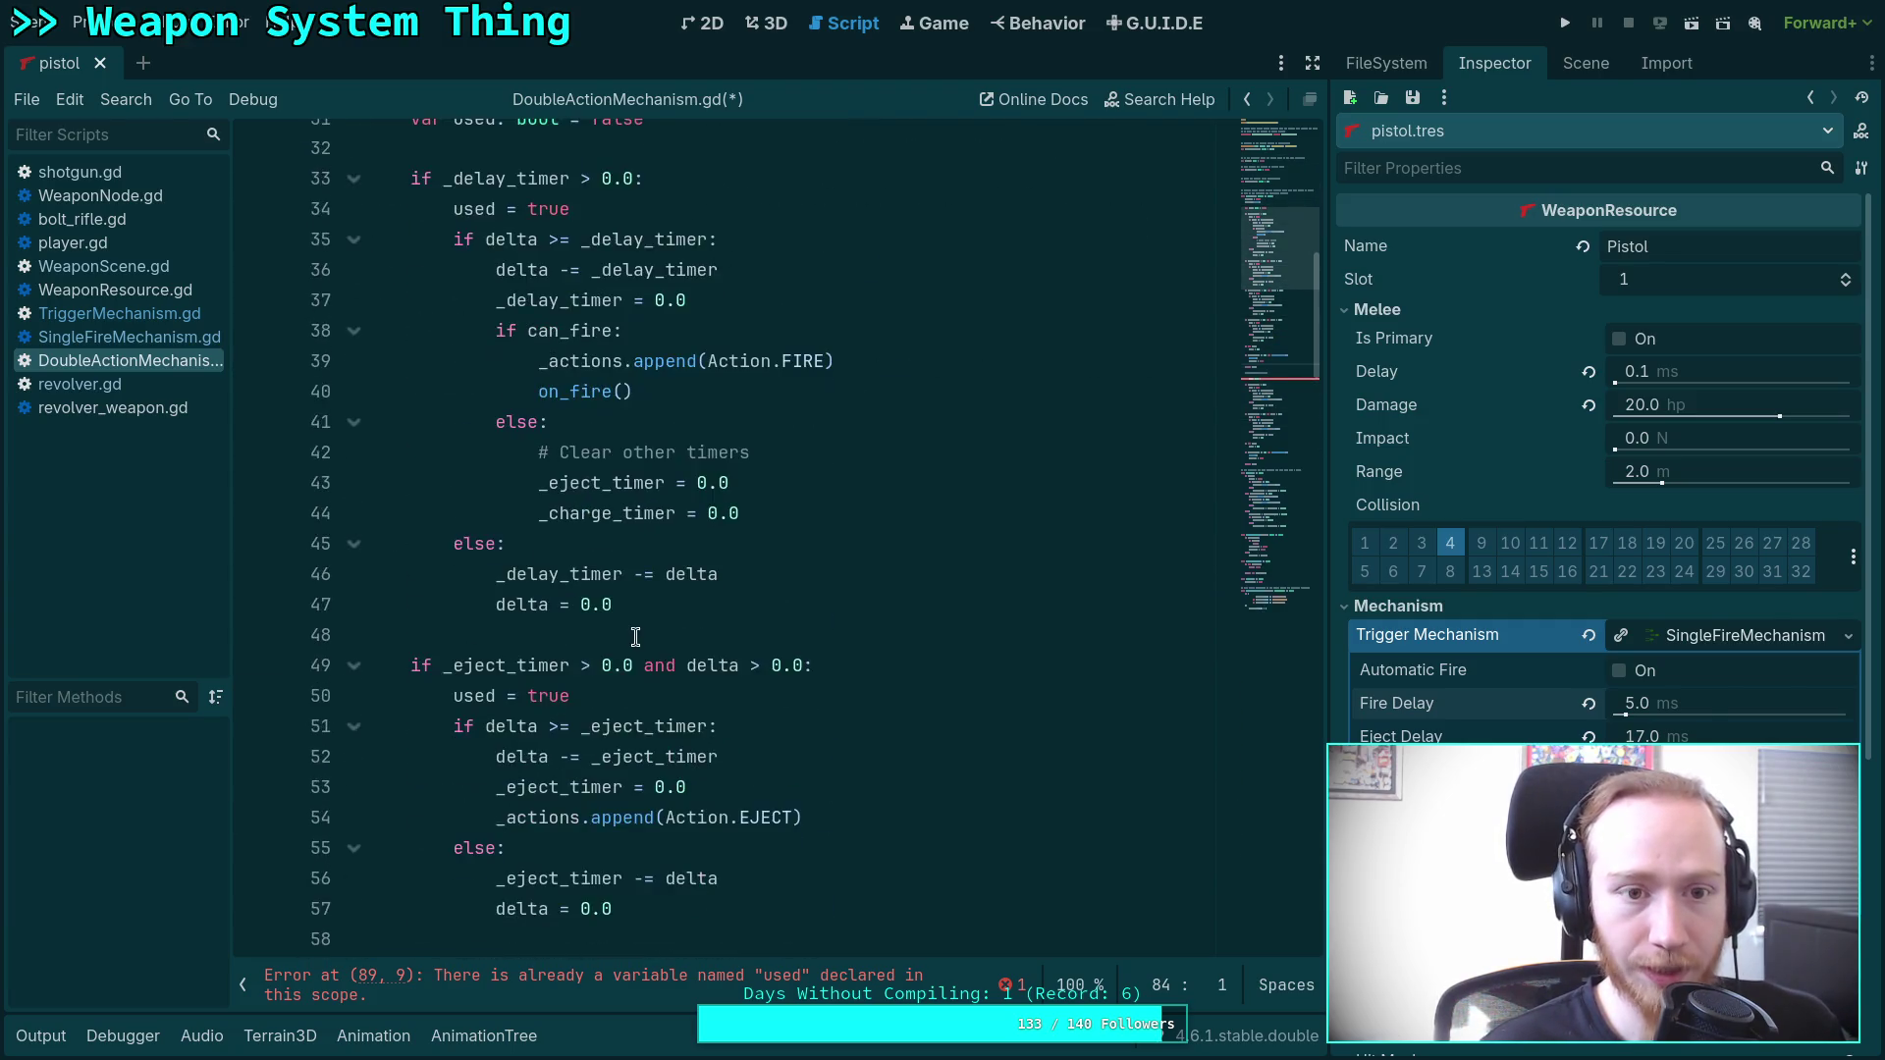
scroll(635, 636, "up", 17)
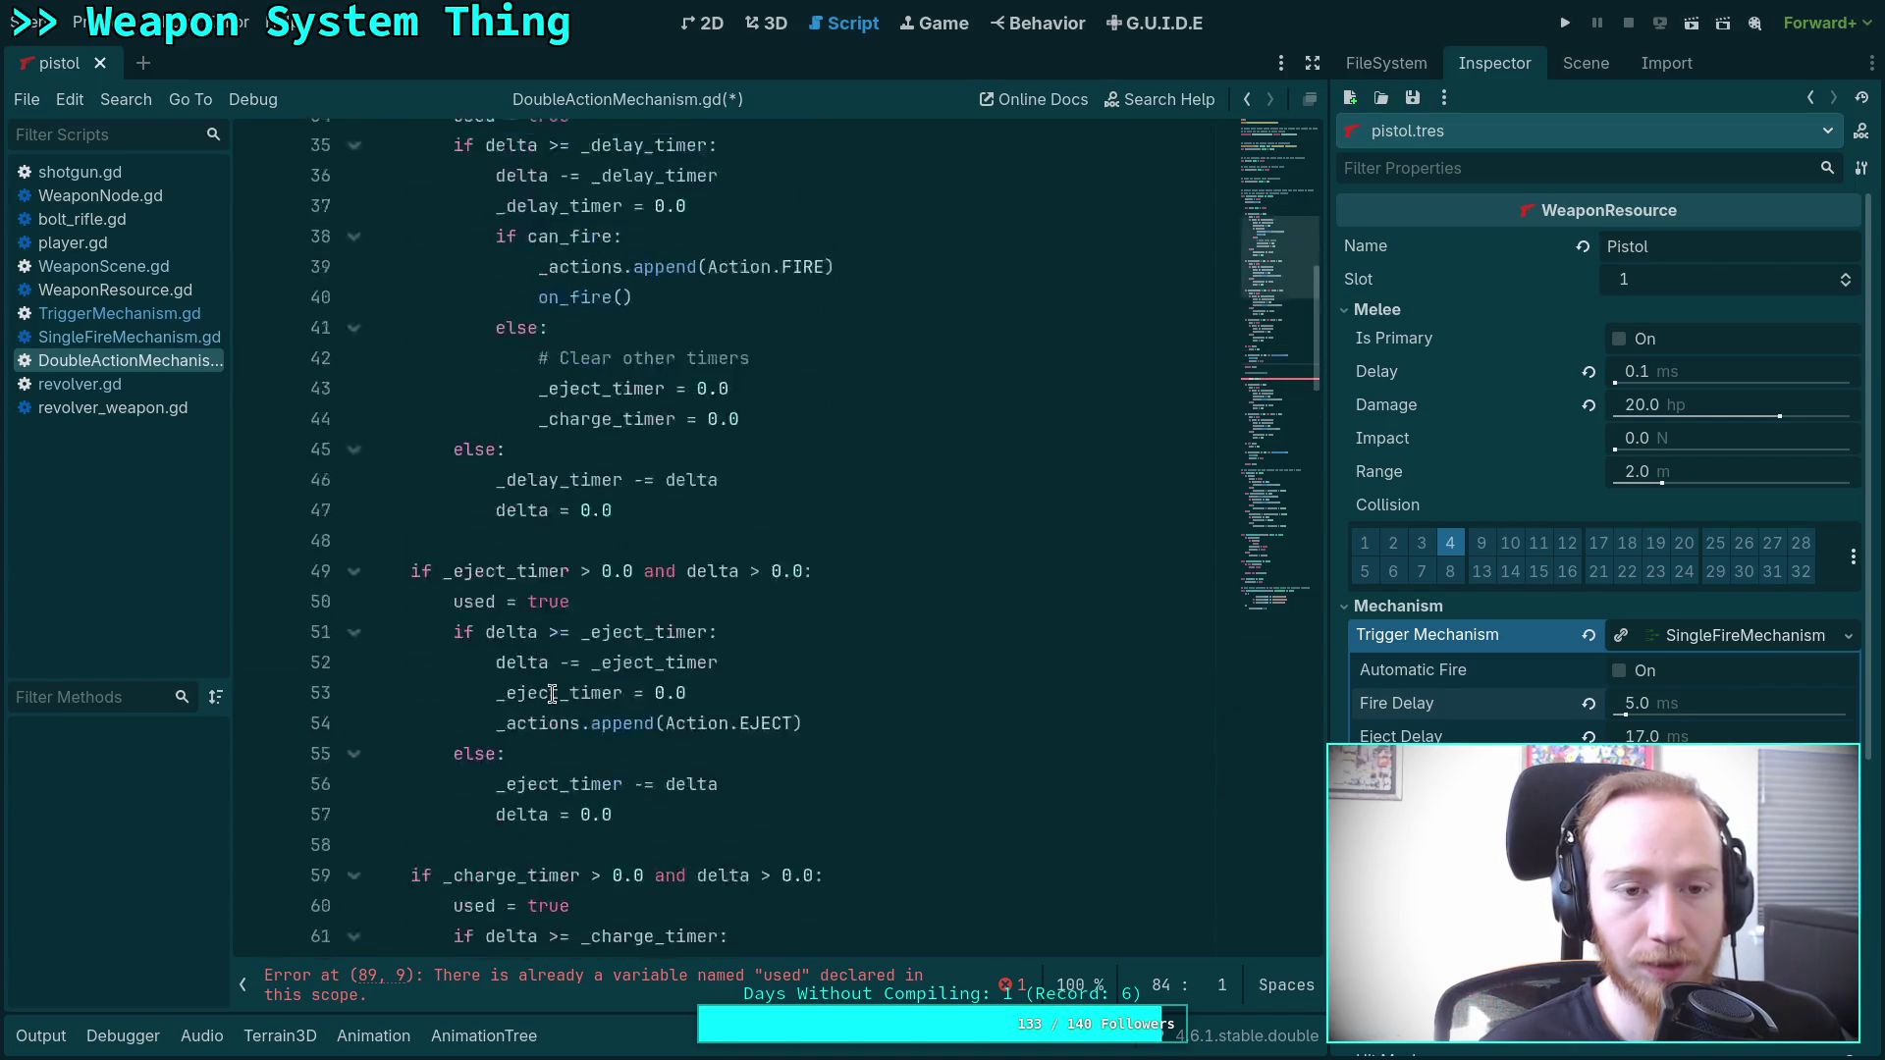
left_click(646, 473)
left_click_drag(643, 515, 411, 483)
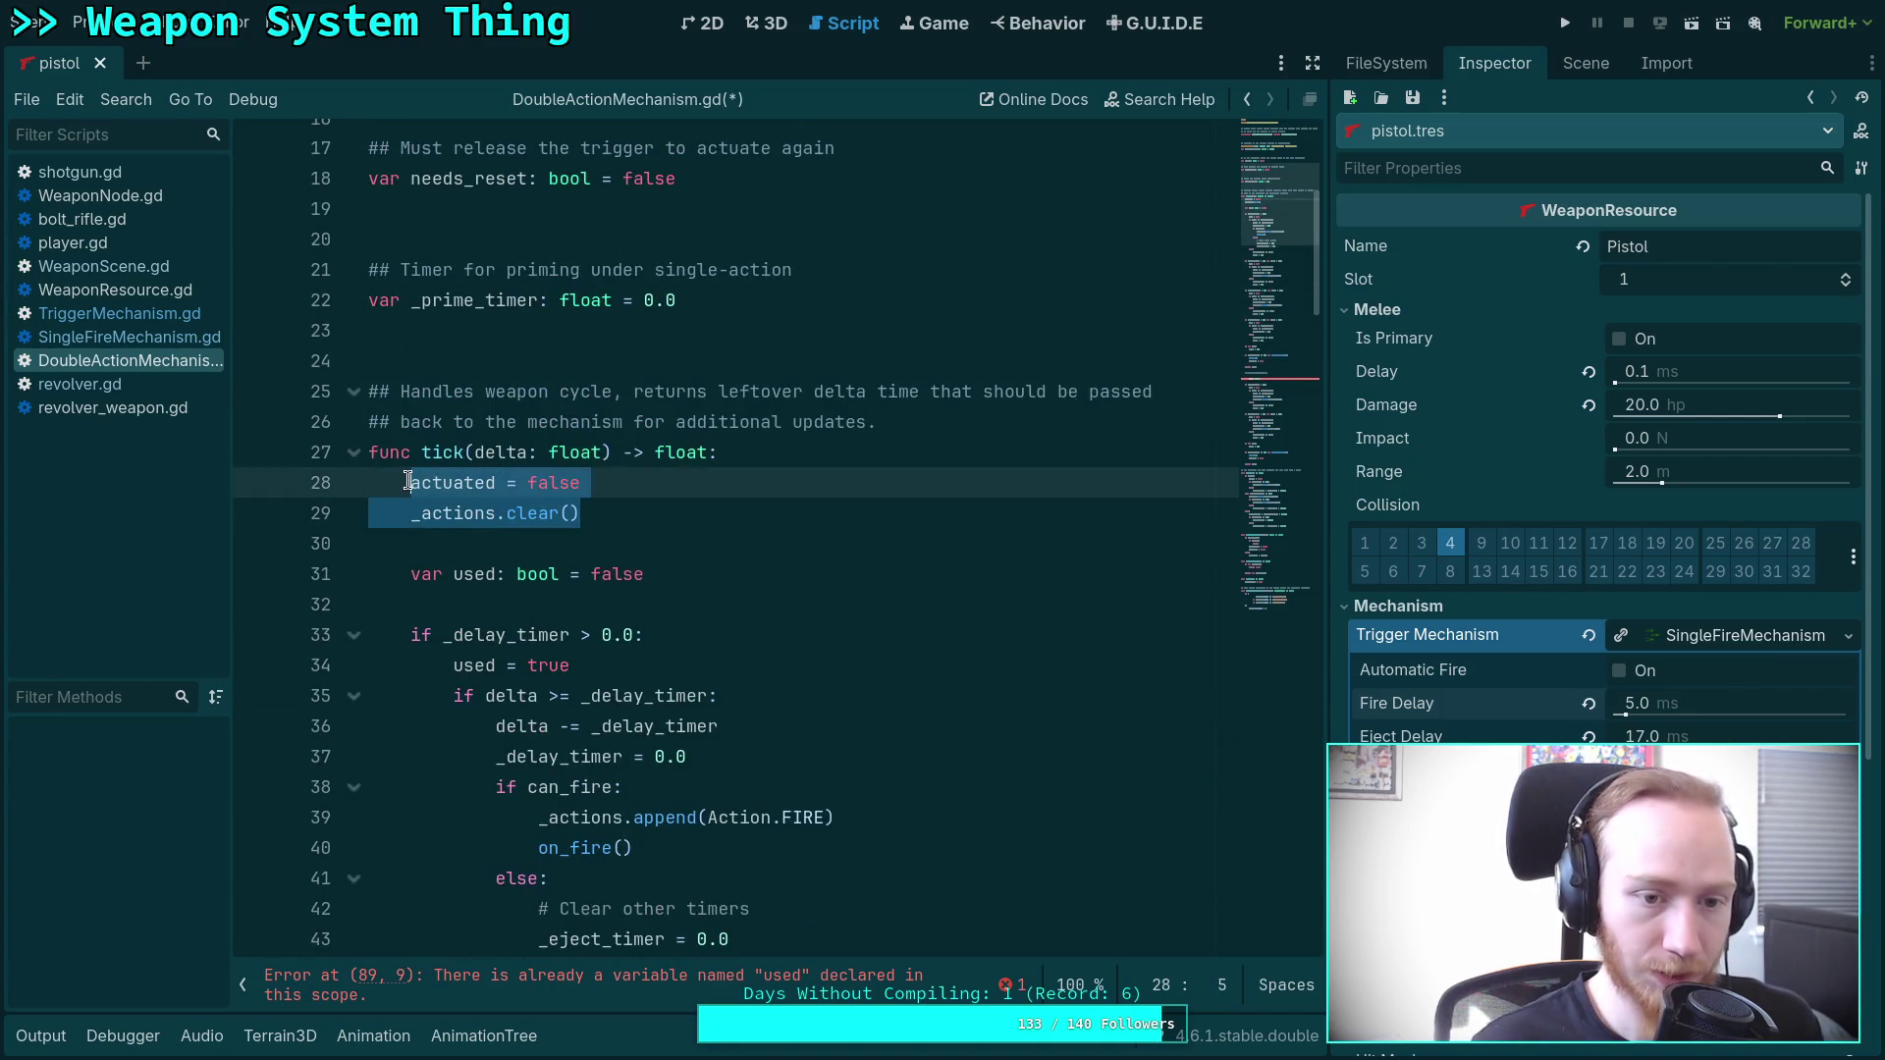
key("BackSpace")
scroll(688, 550, "down", 16)
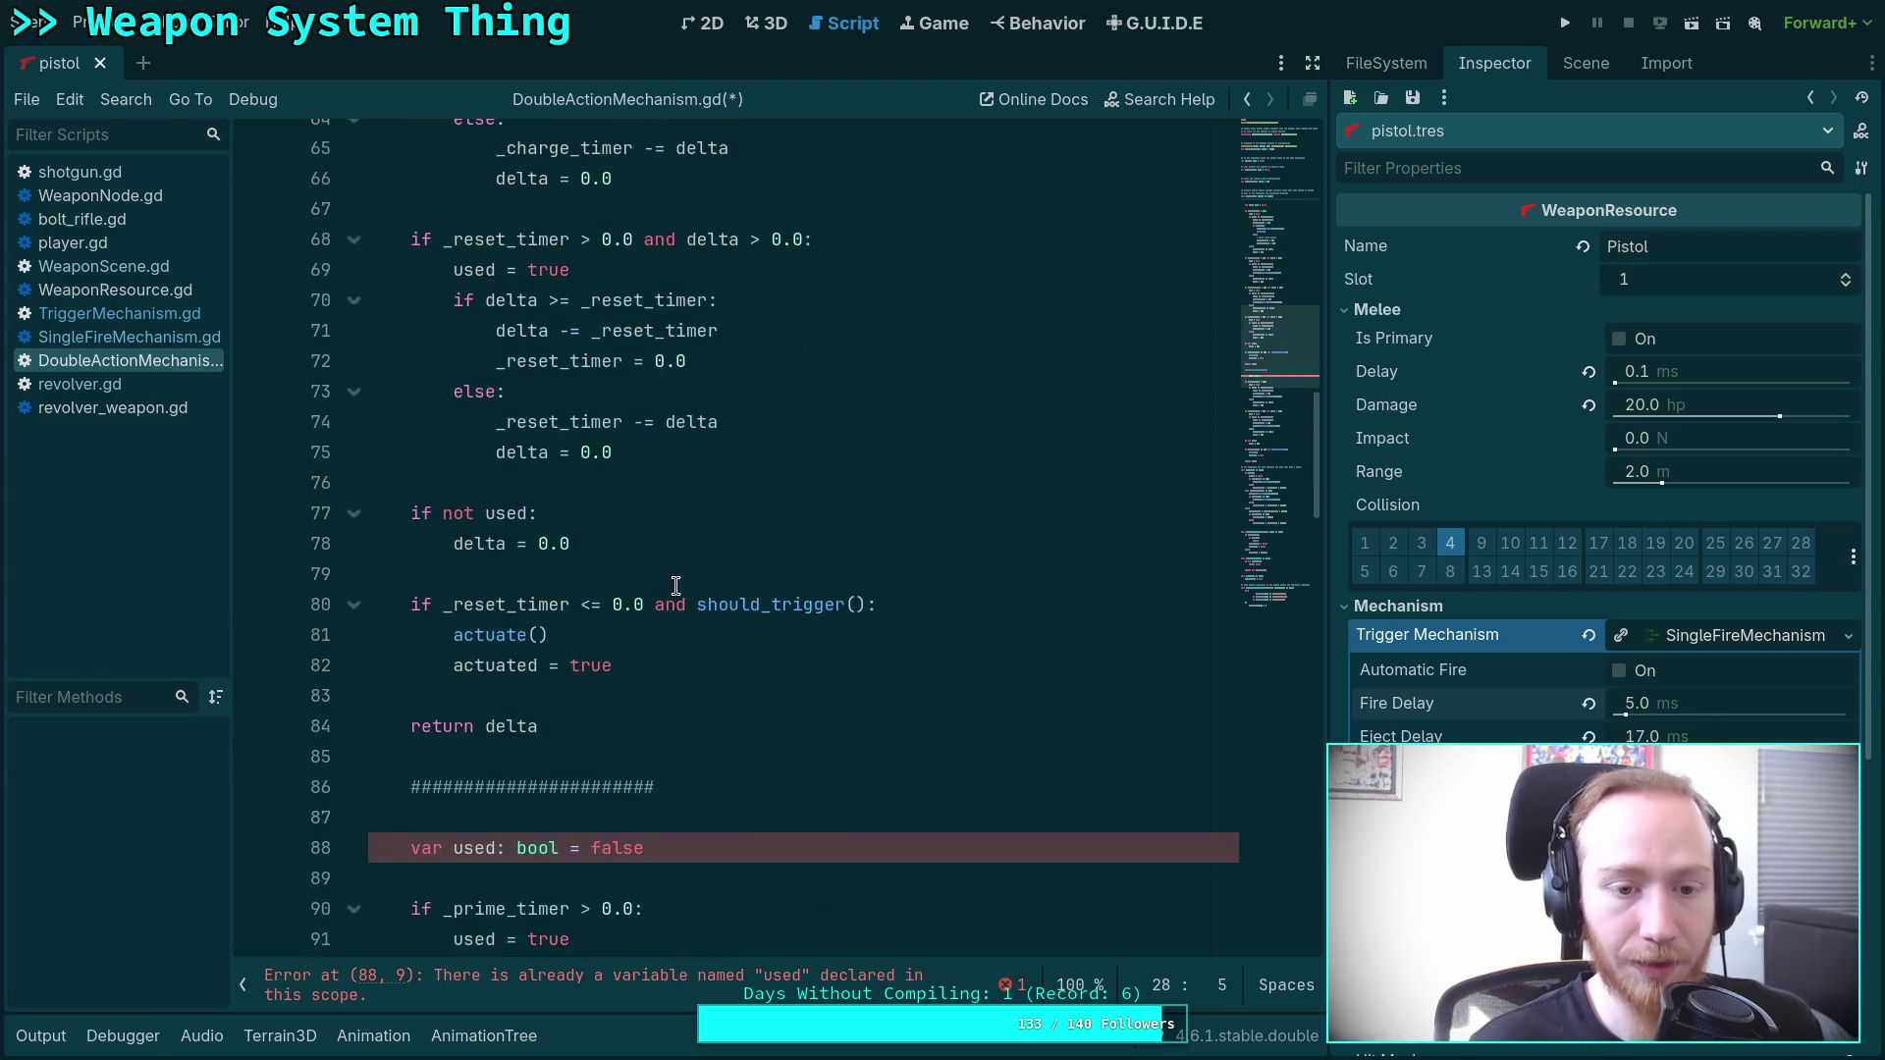
left_click(737, 817)
key("ctrl+v")
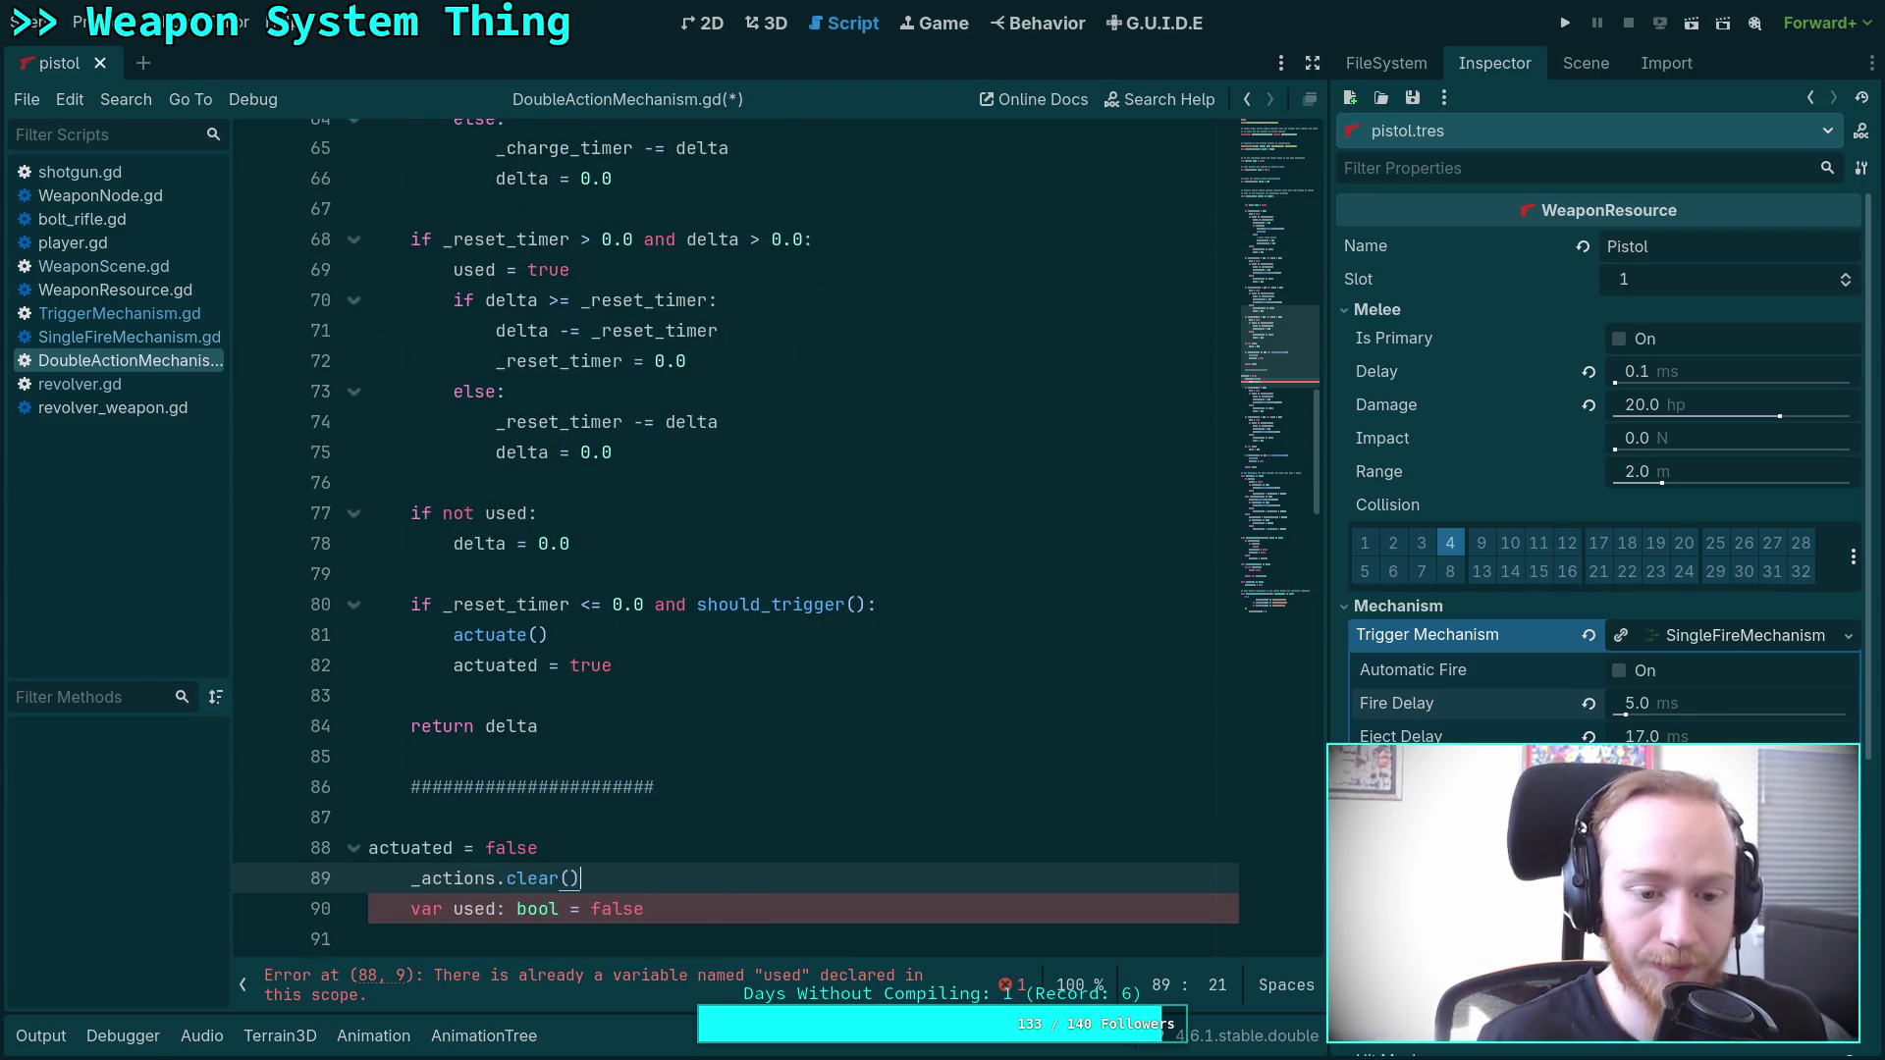
left_click(360, 871)
key("Tab")
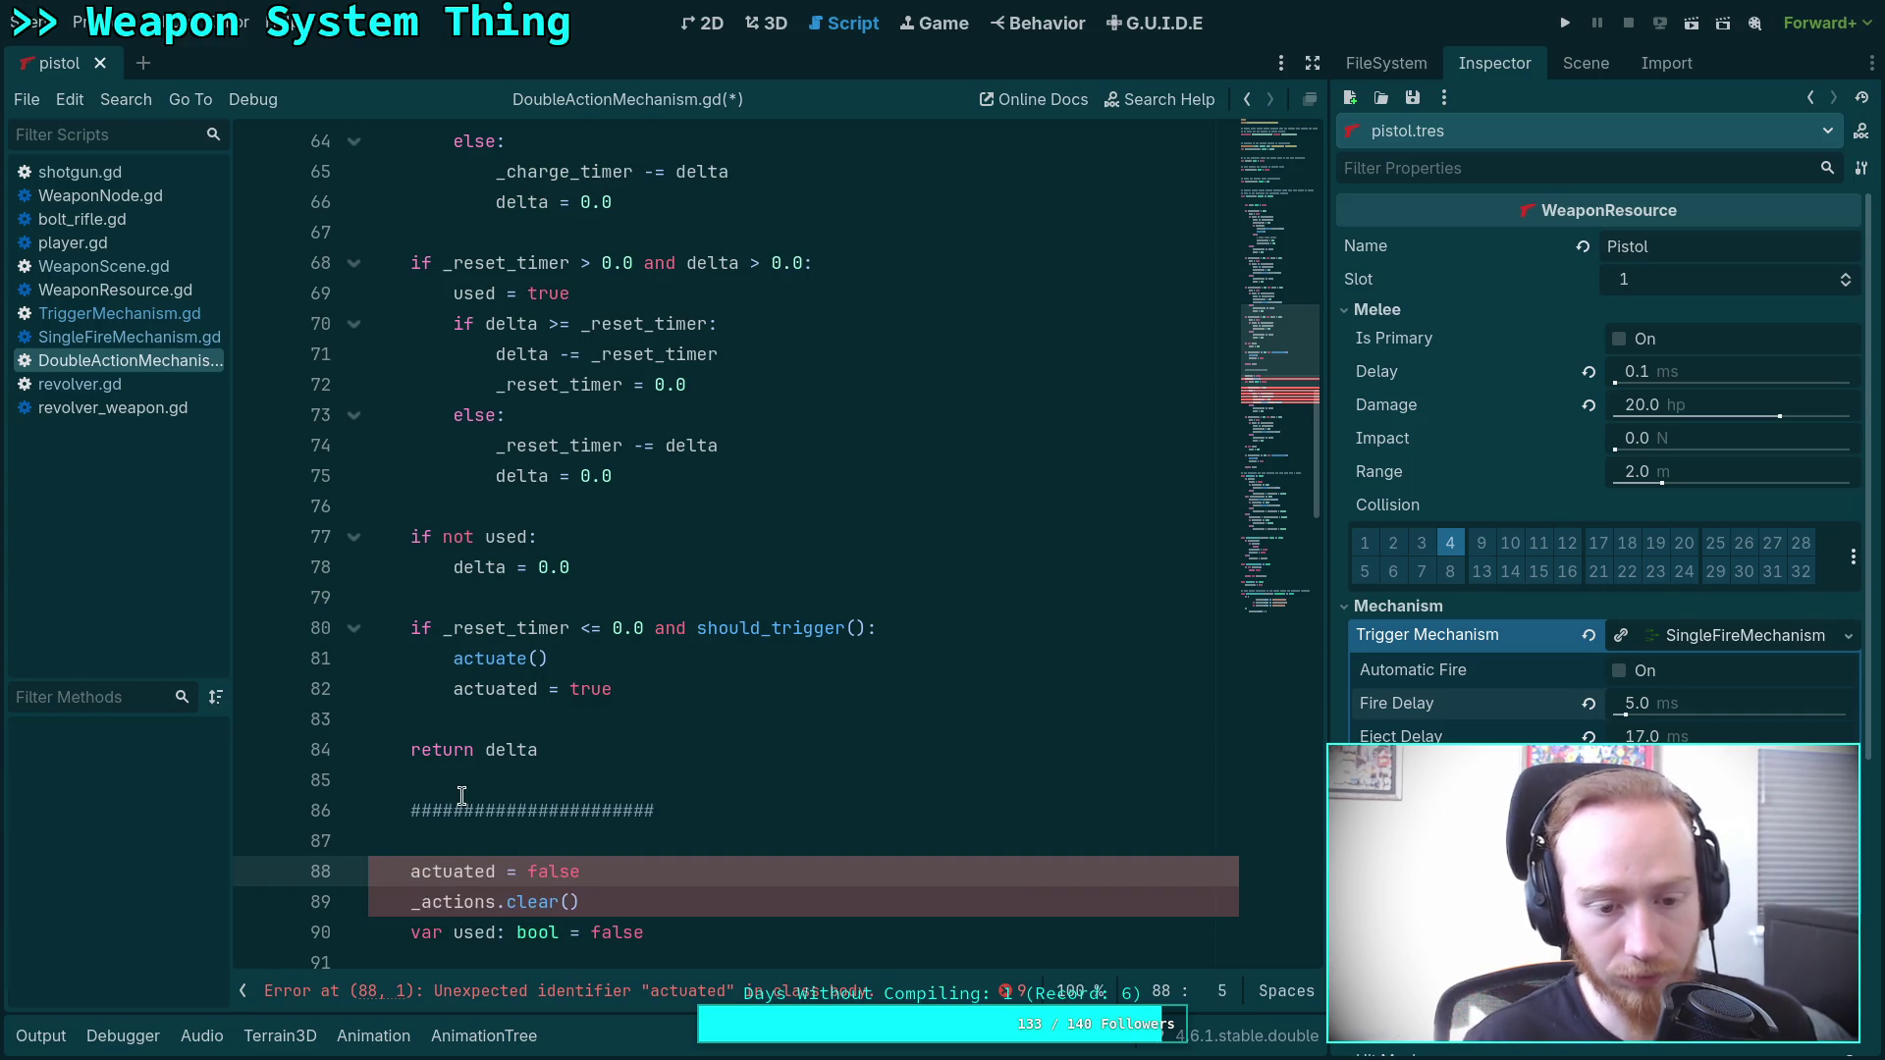
left_click(510, 781)
Delete the upper var used declaration in tick()
scroll(539, 767, "up", 14)
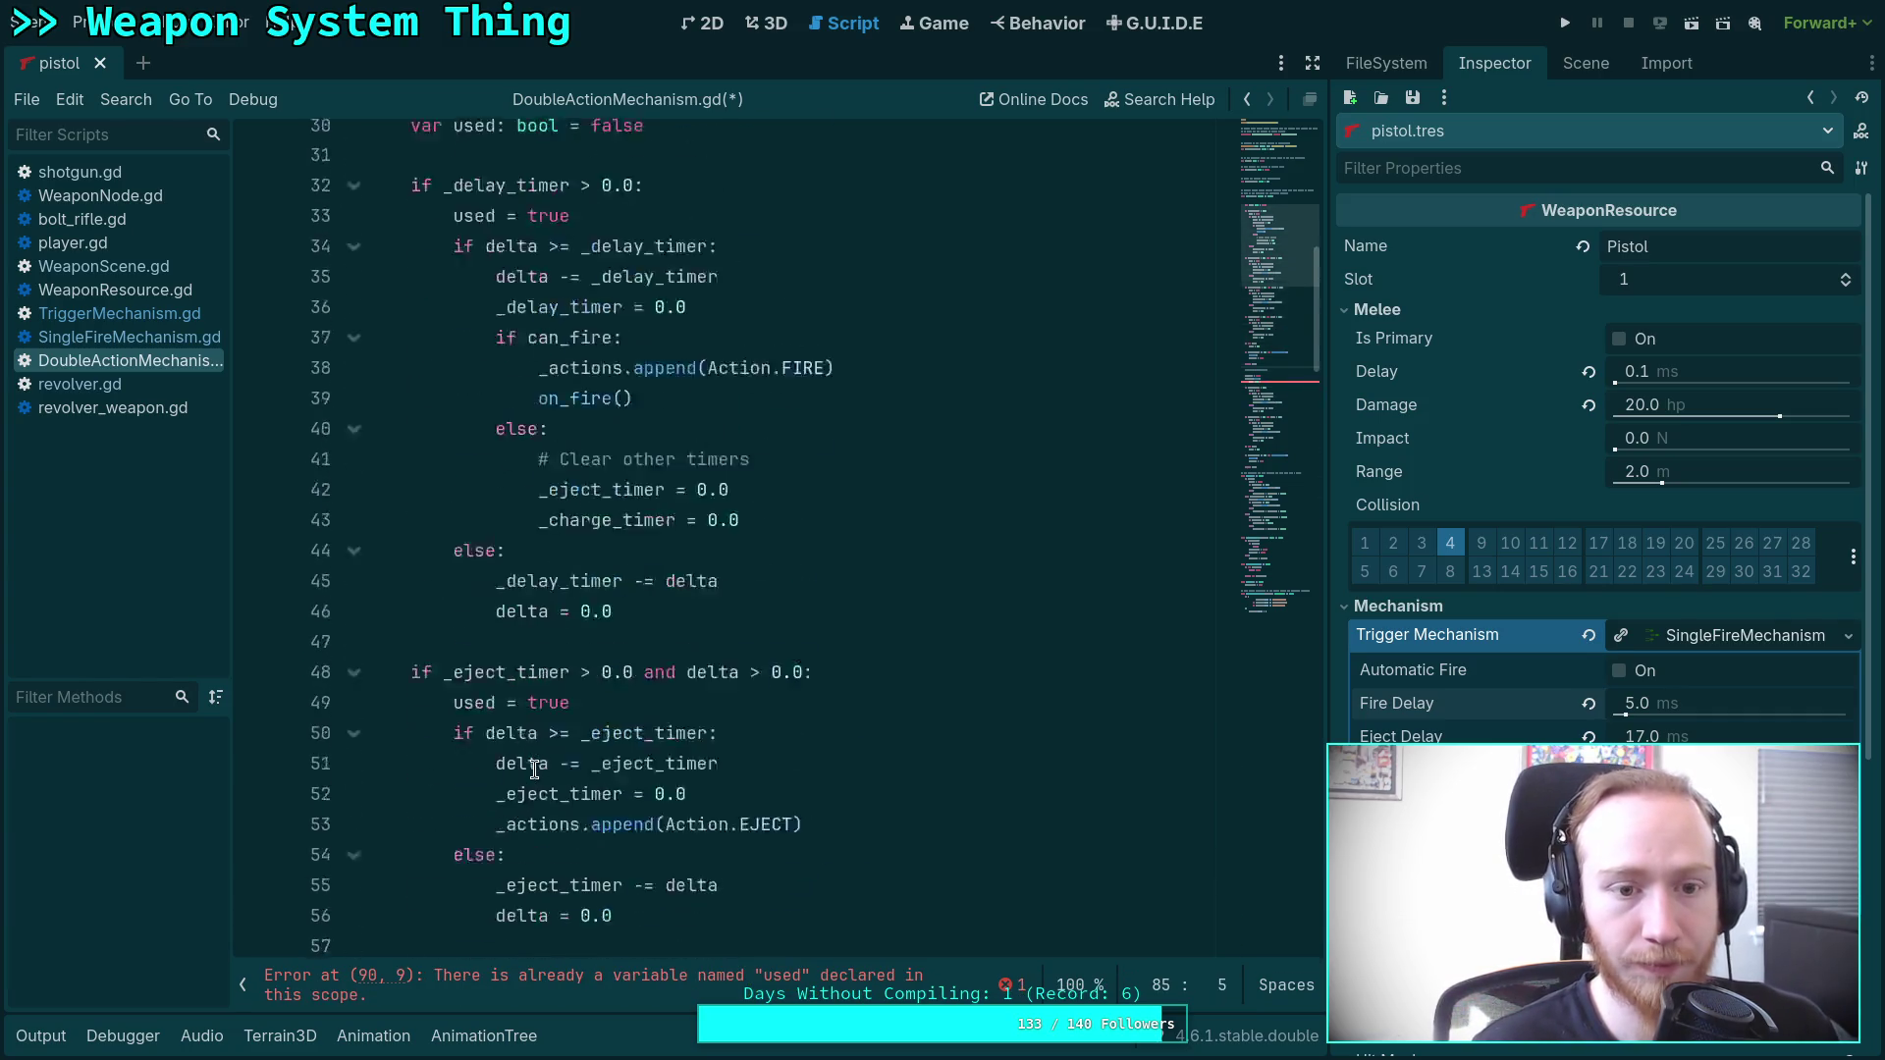
left_click(701, 381)
key("BackSpace")
key("BackSpace")
key("BackSpace")
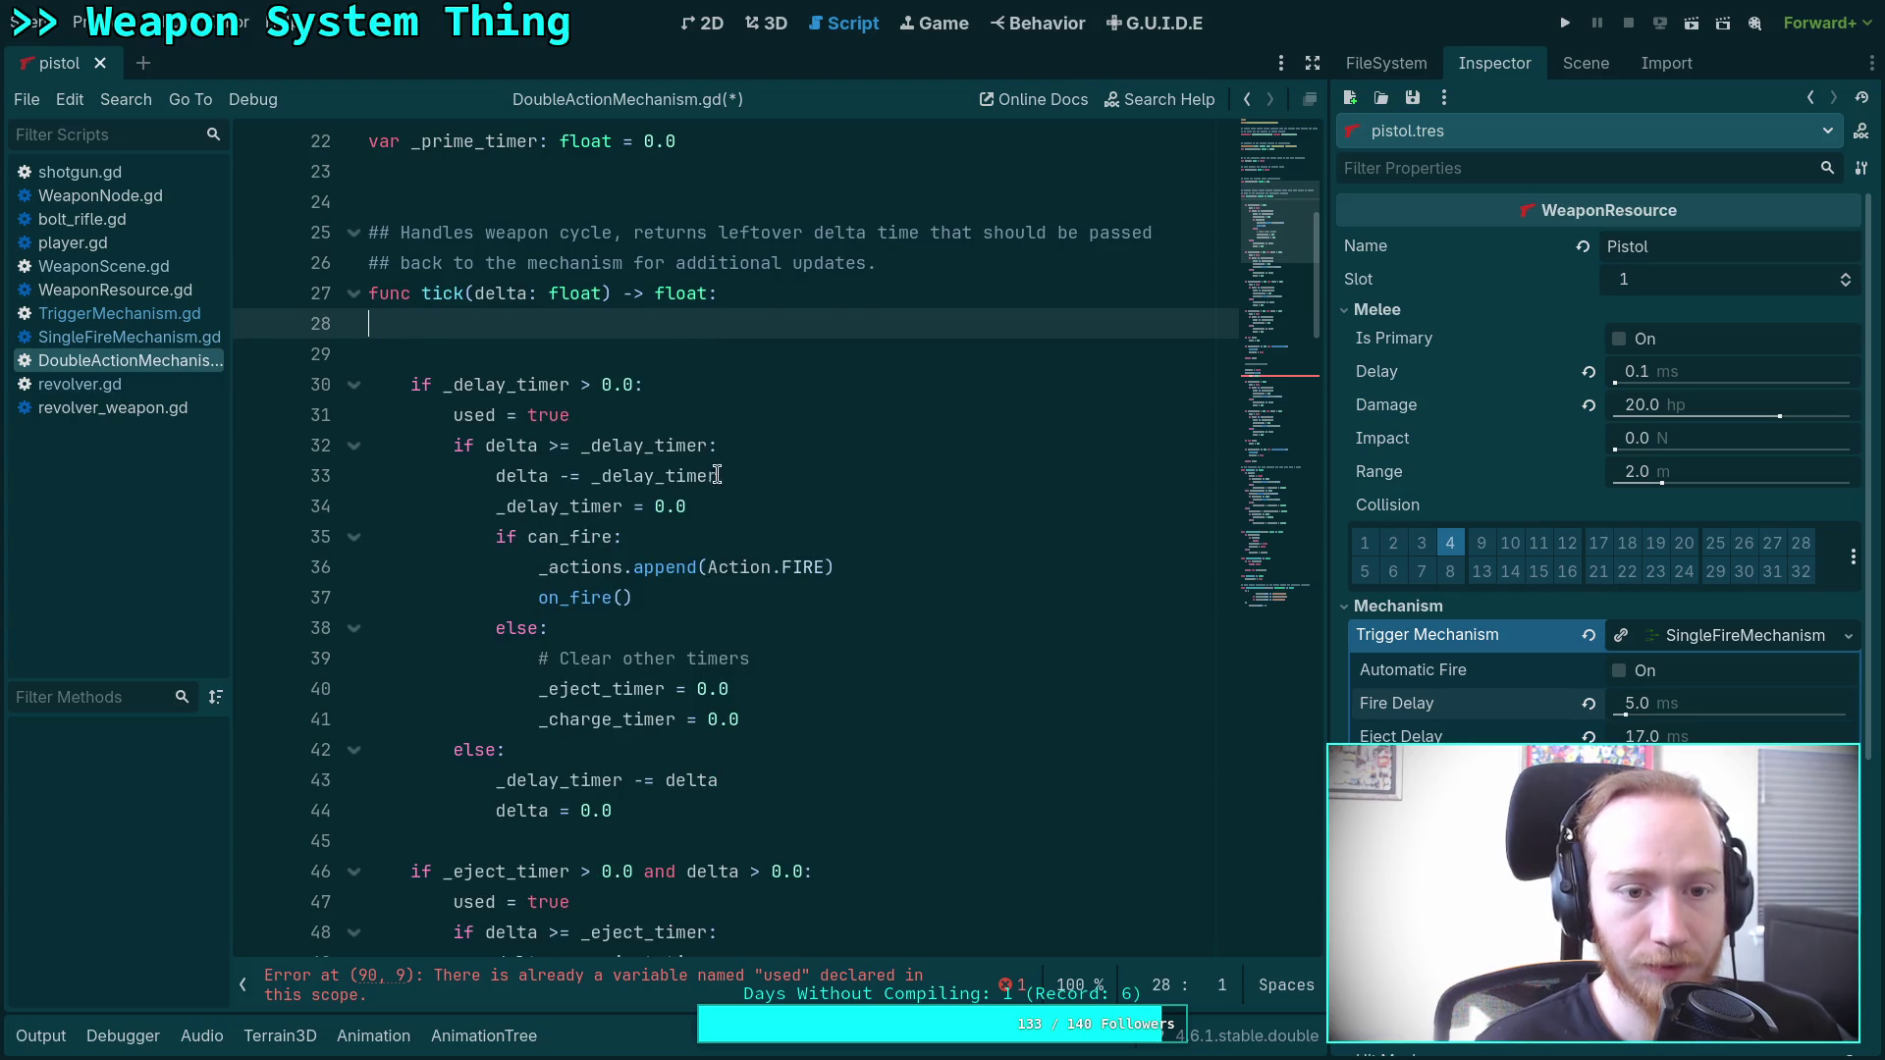
scroll(717, 525, "down", 5)
scroll(731, 599, "down", 10)
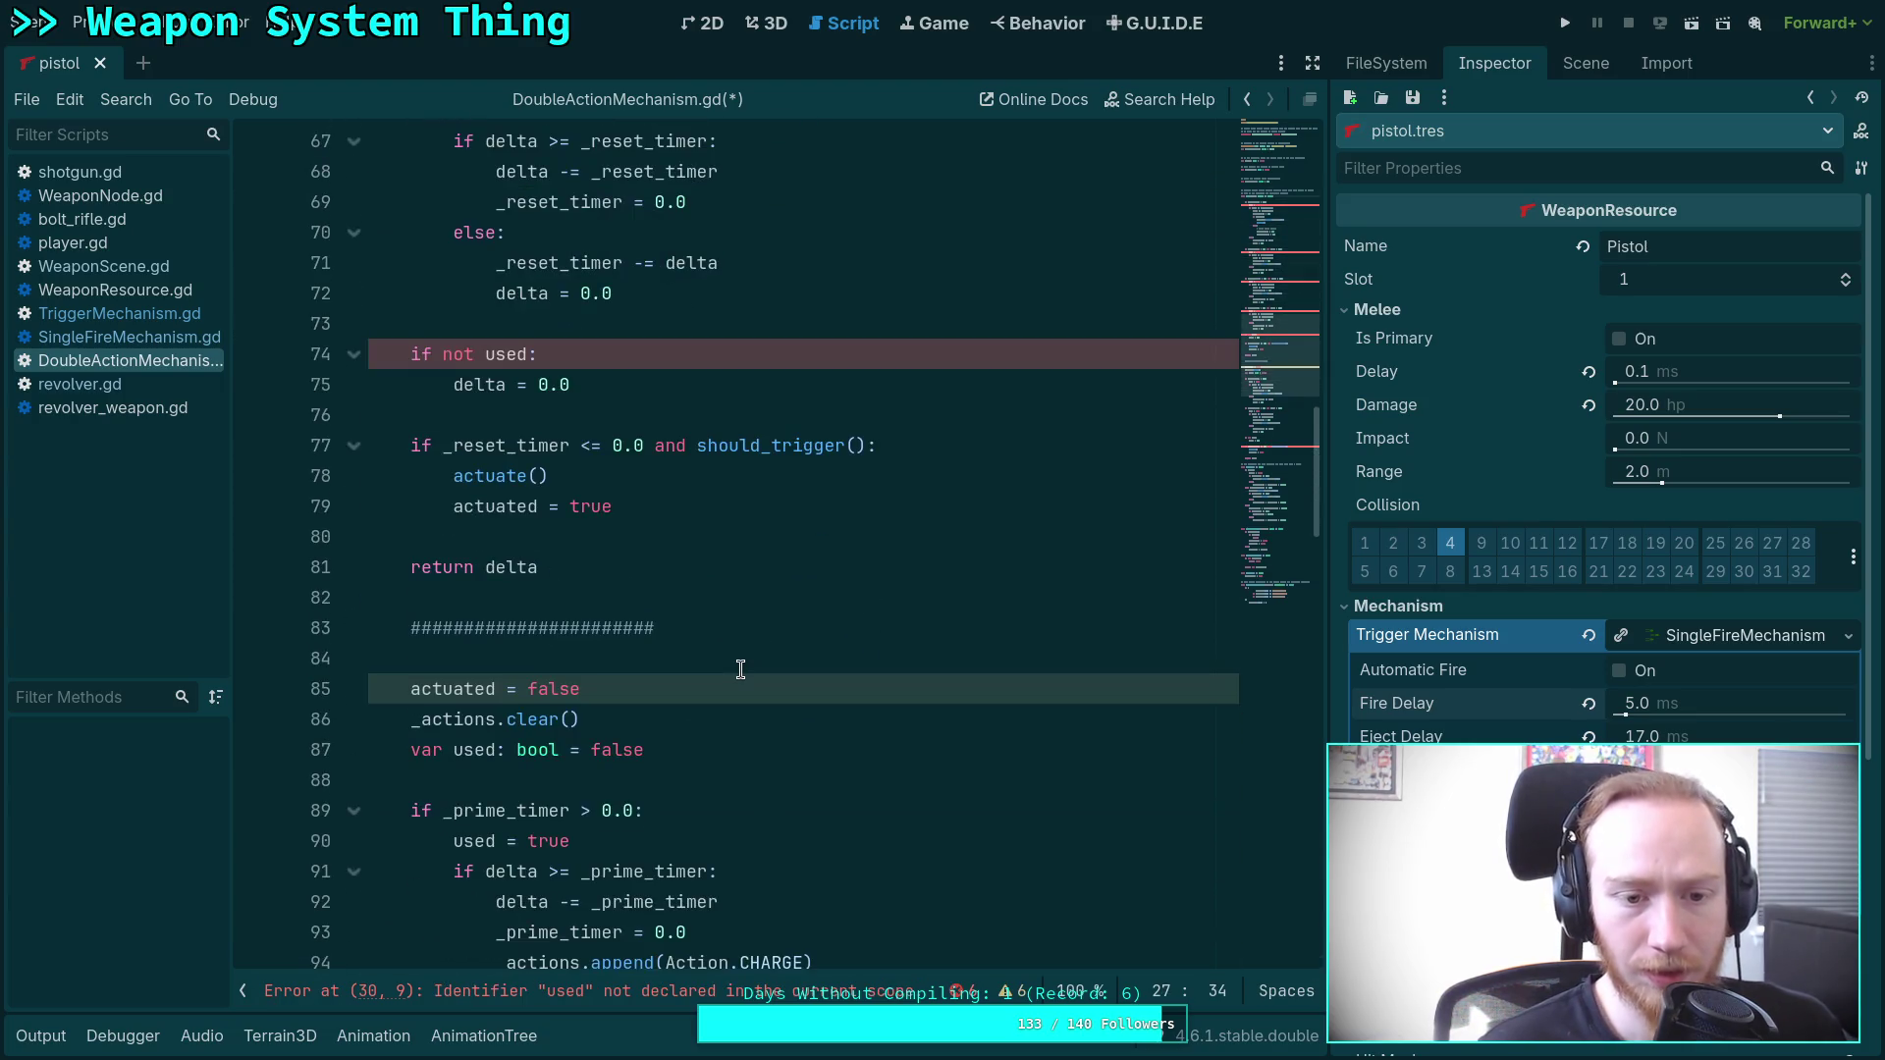
scroll(740, 669, "down", 3)
scroll(722, 665, "down", 3)
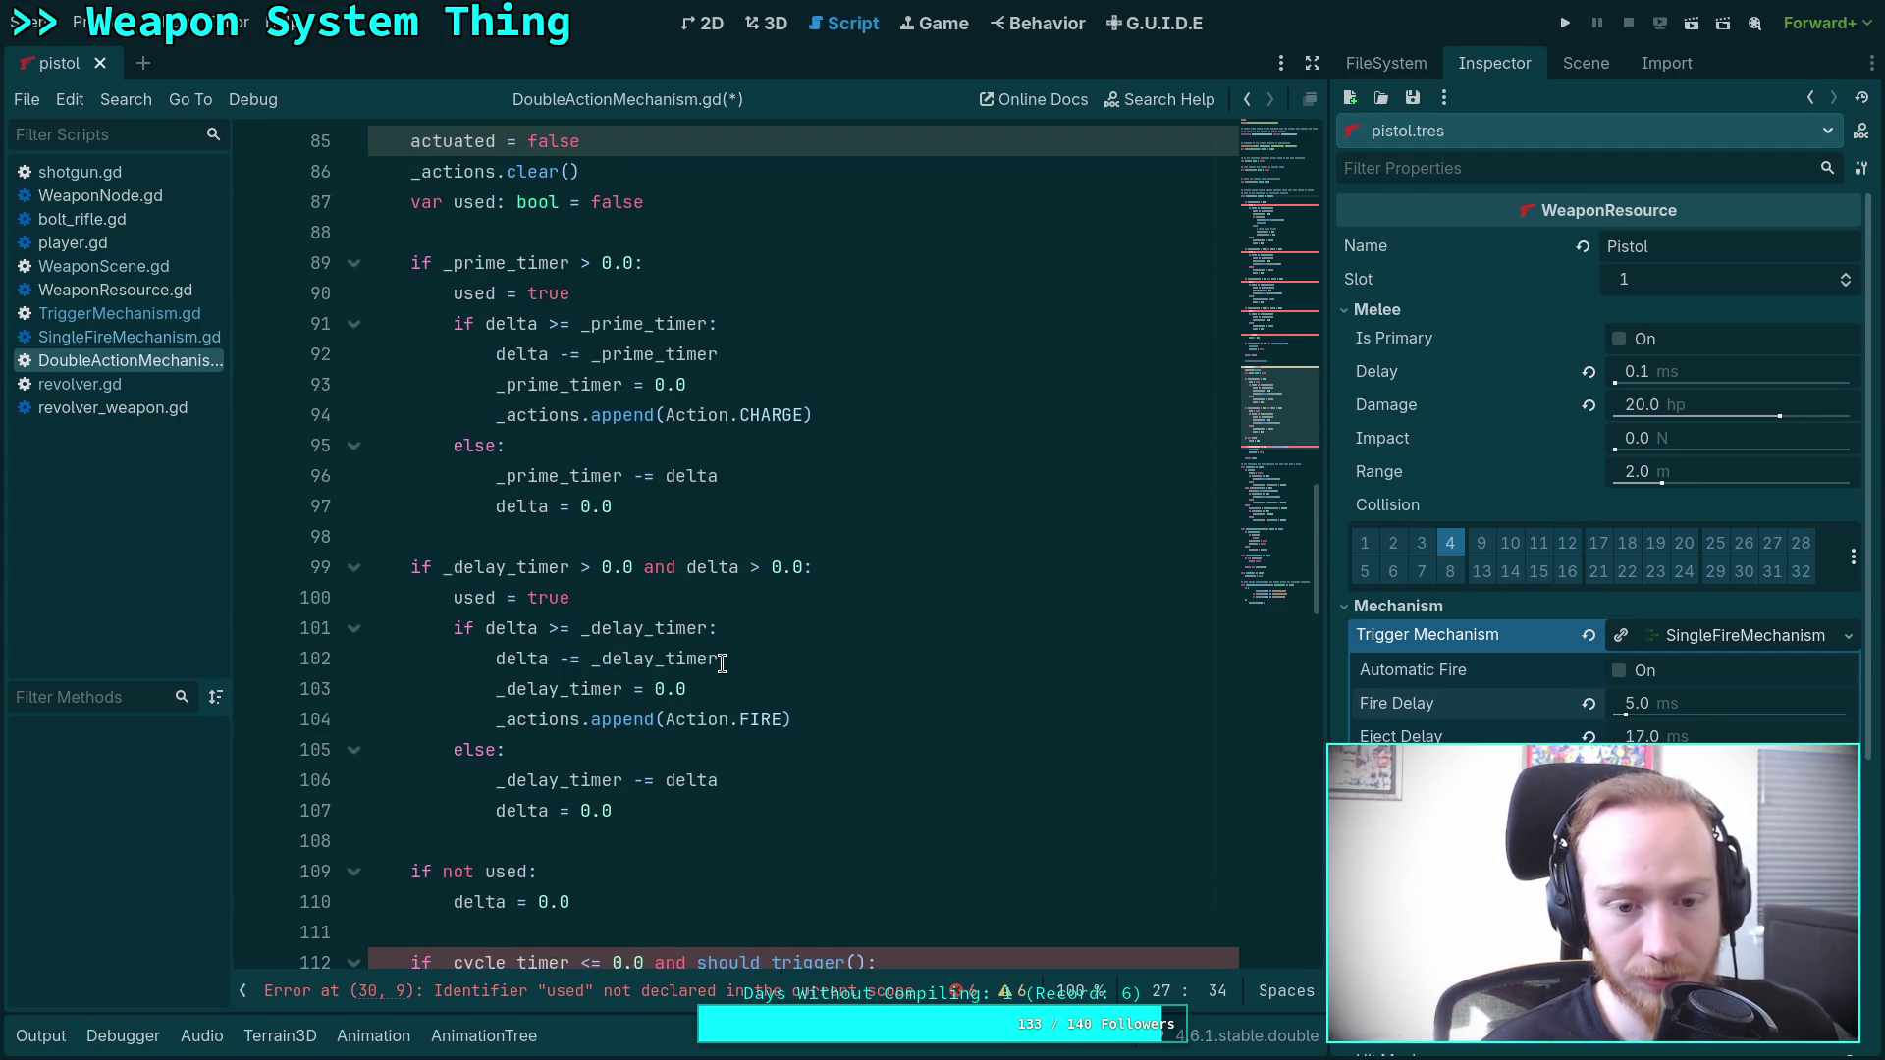
scroll(722, 665, "up", 20)
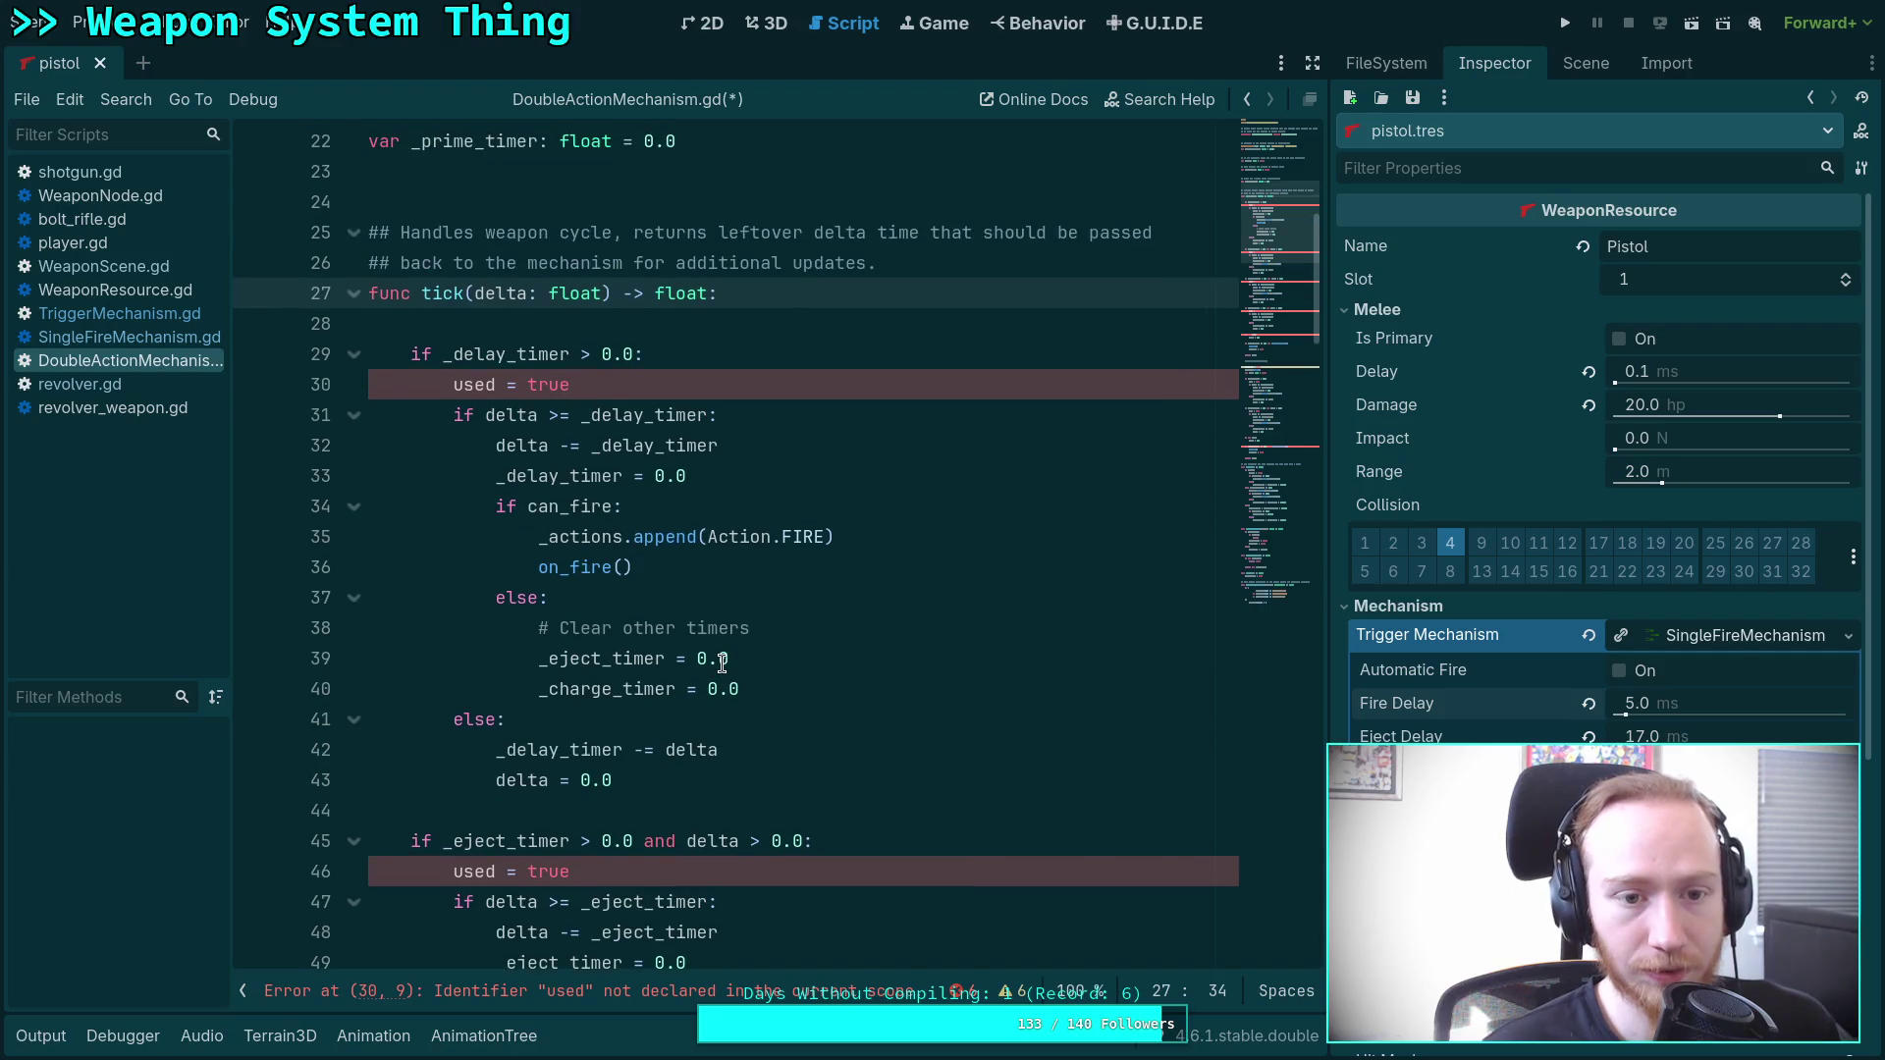
scroll(721, 665, "down", 2)
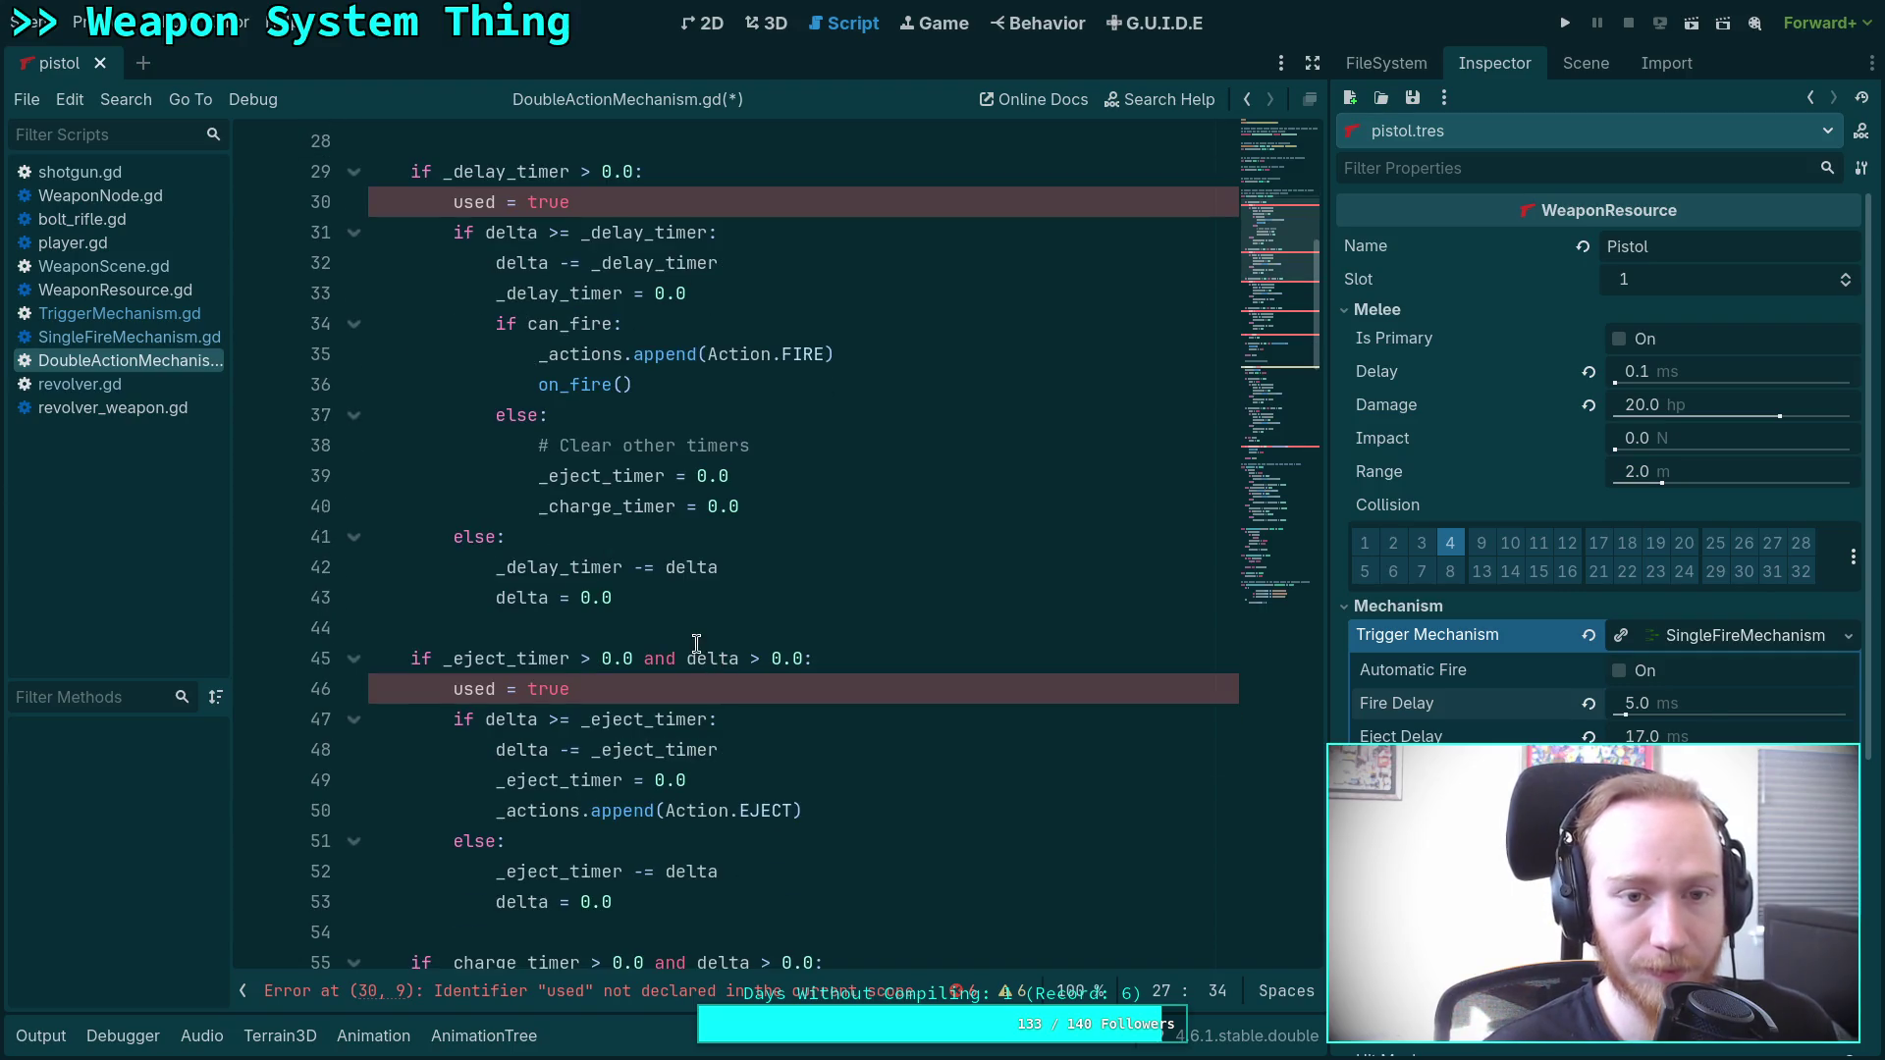
Delete the if _reset_timer > 0.0 countdown block from the first tick function
scroll(678, 619, "up", 2)
scroll(510, 570, "down", 1)
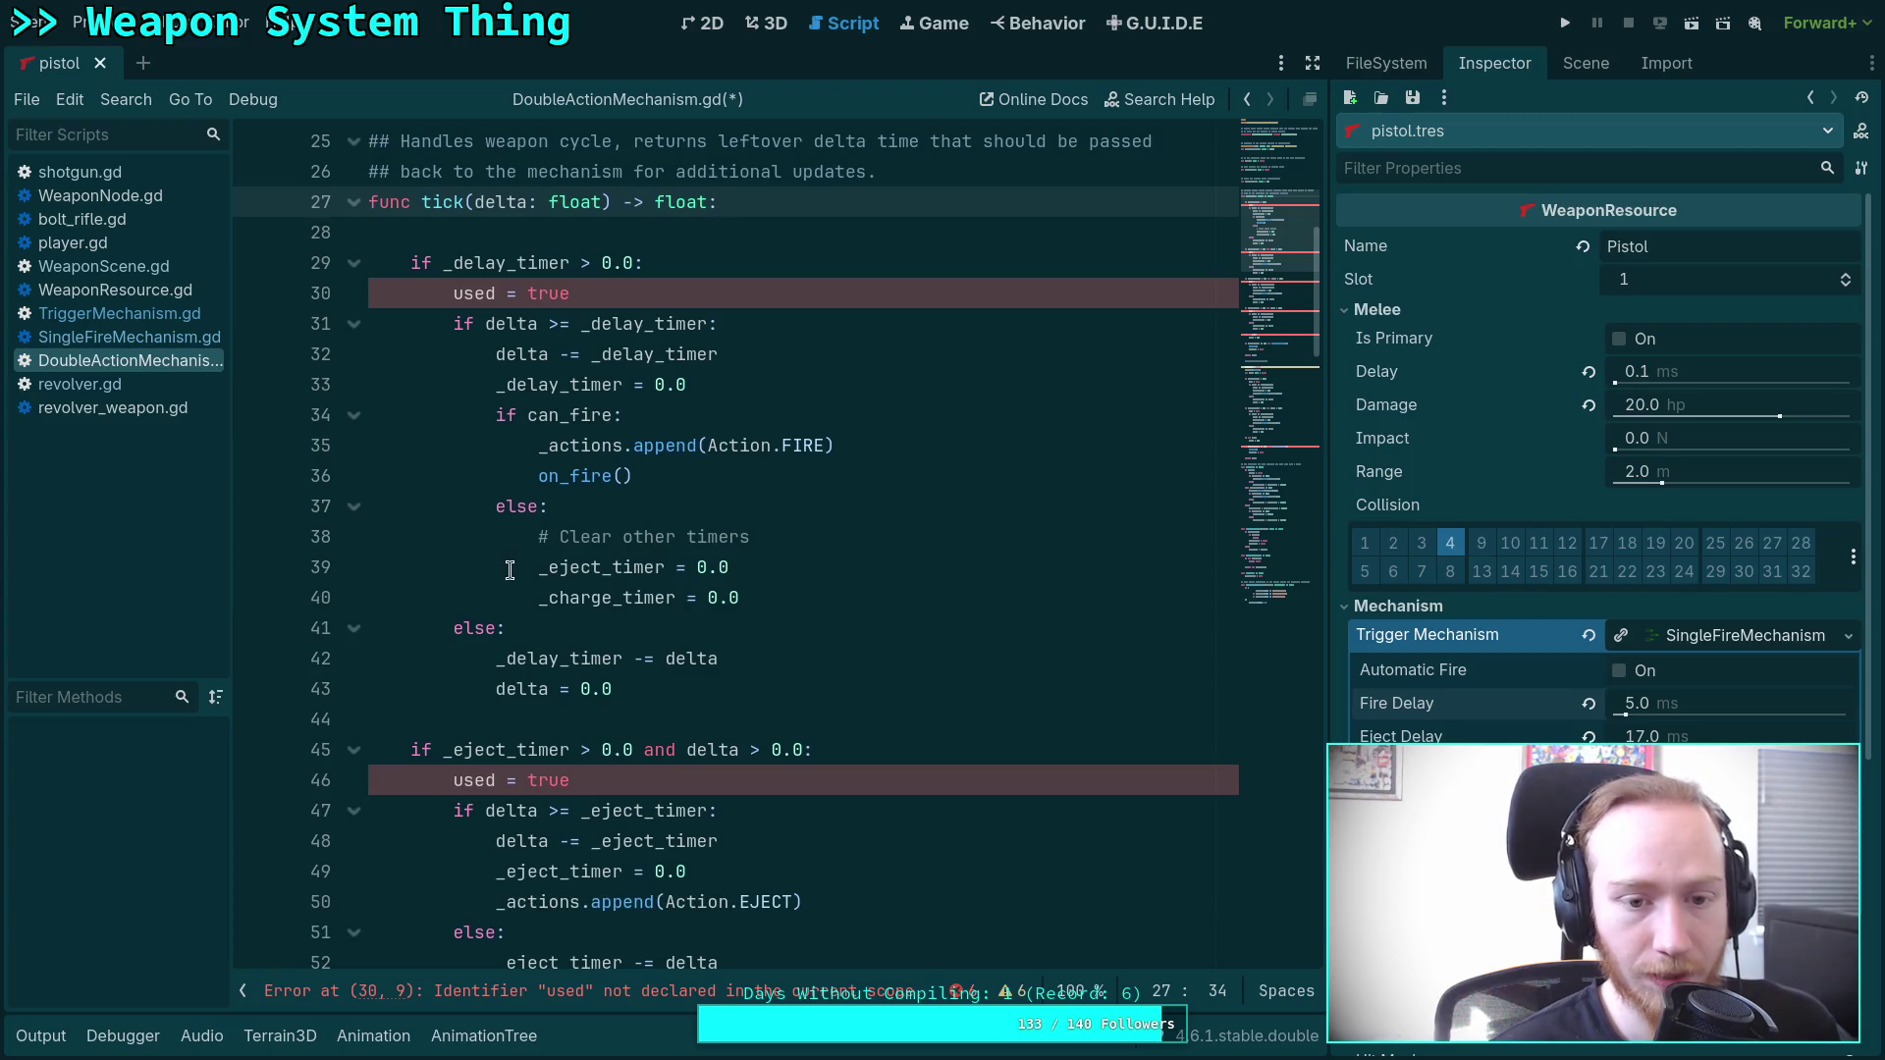
scroll(515, 566, "down", 4)
mouse_move(410, 383)
left_mouse_down()
mouse_move(692, 632)
mouse_move(678, 594)
mouse_move(698, 742)
left_mouse_up()
scroll(692, 632, "down", 2)
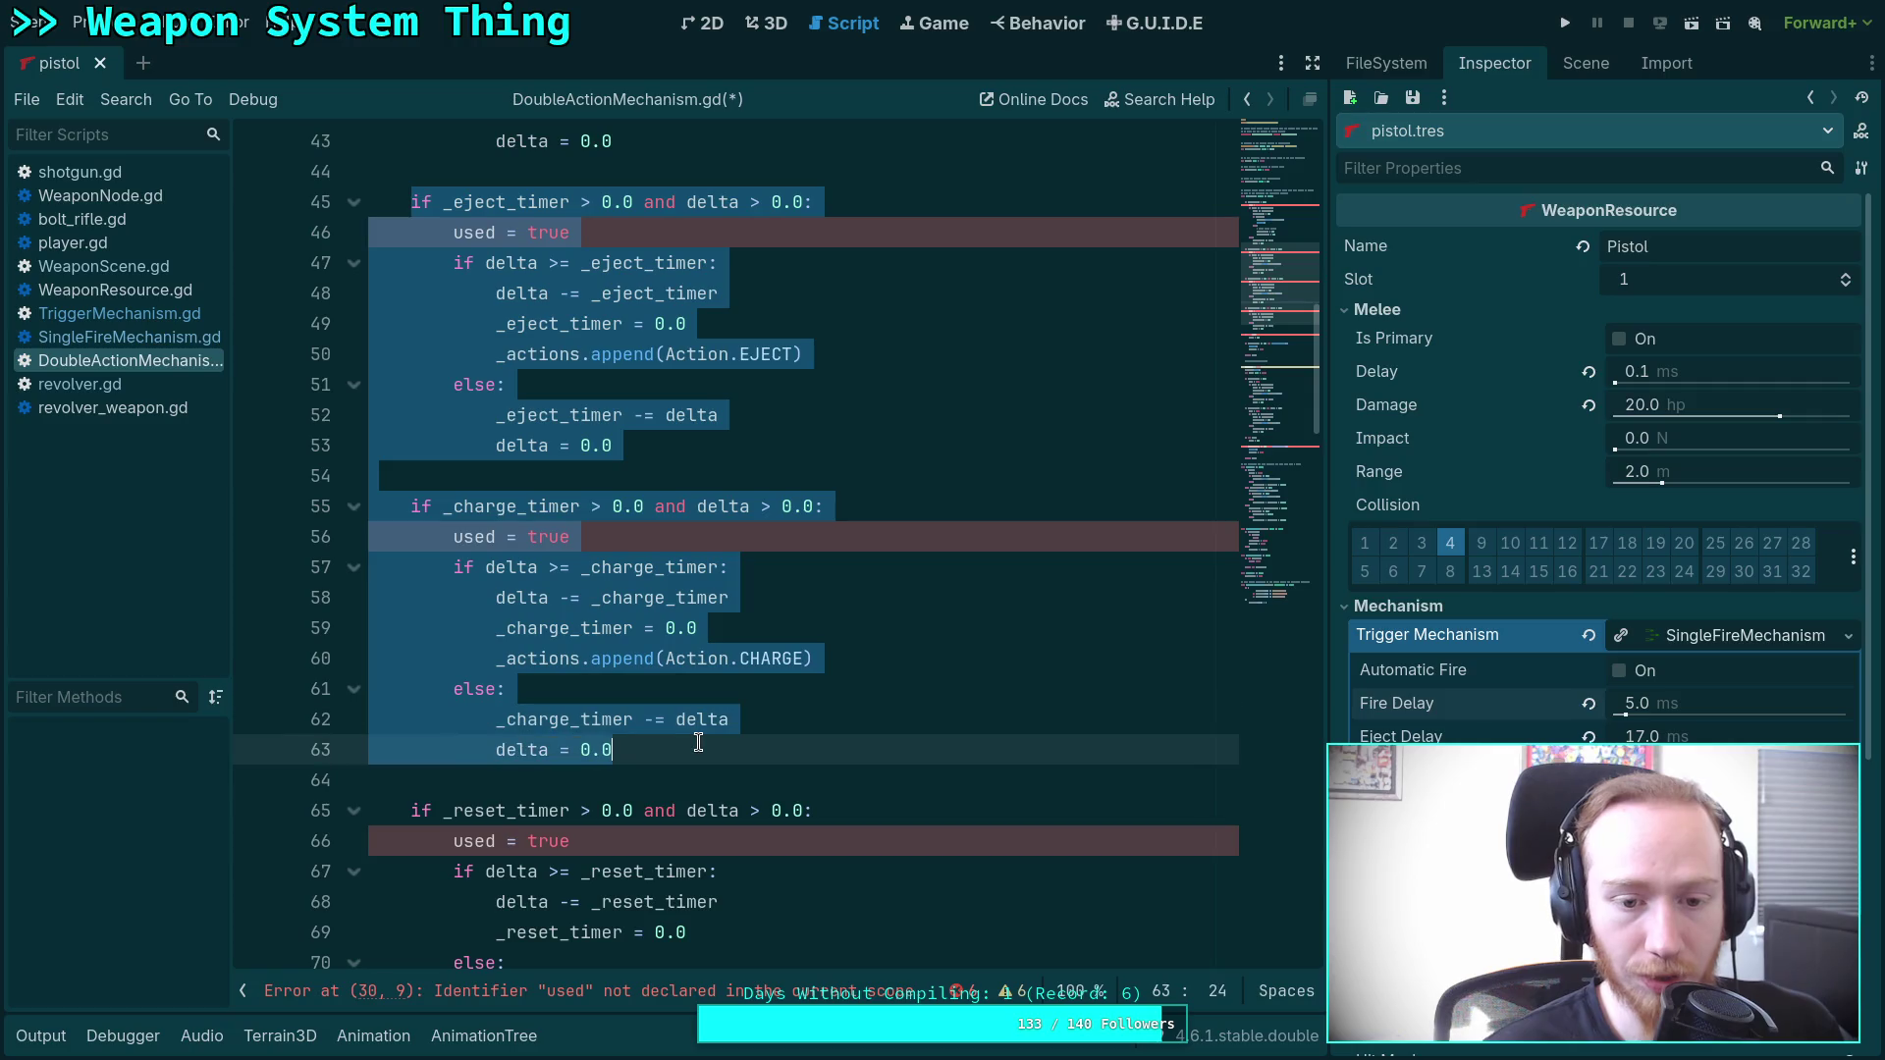
scroll(740, 718, "down", 3)
left_click(716, 720)
scroll(714, 723, "down", 2)
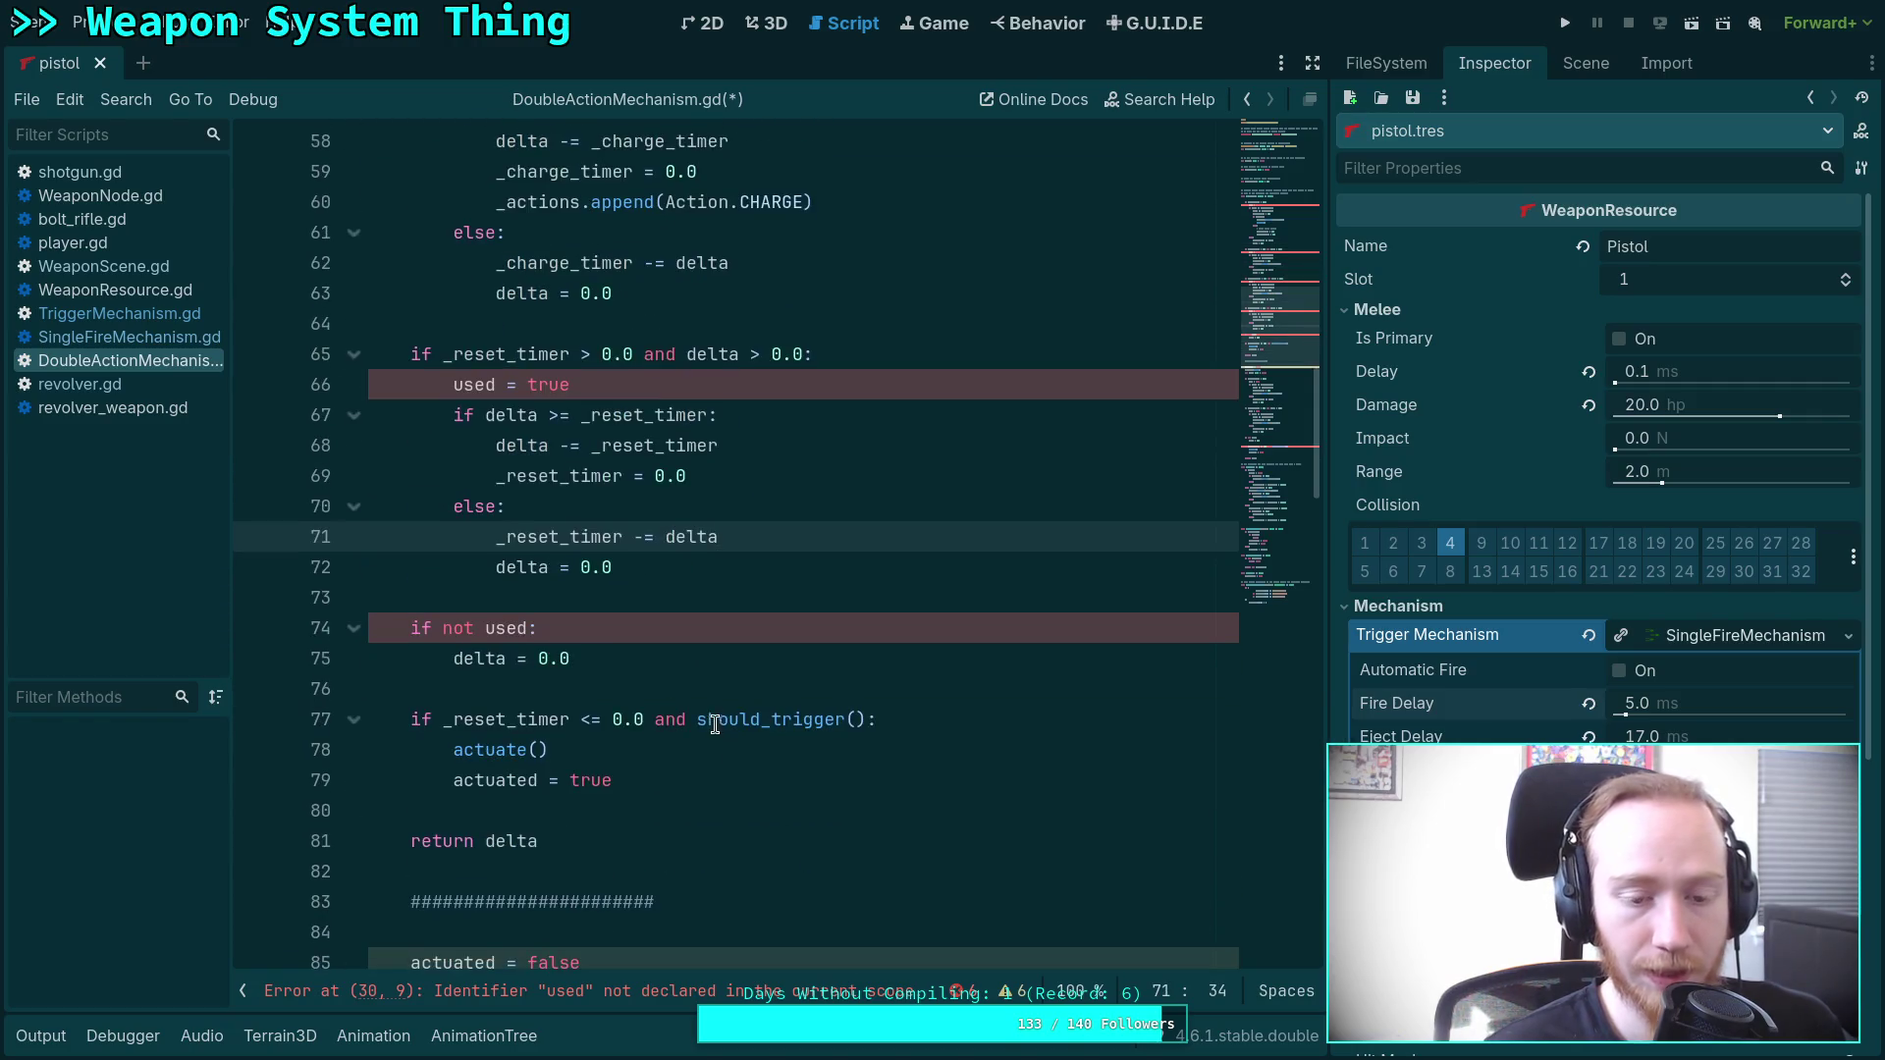
left_click_drag(663, 561, 373, 324)
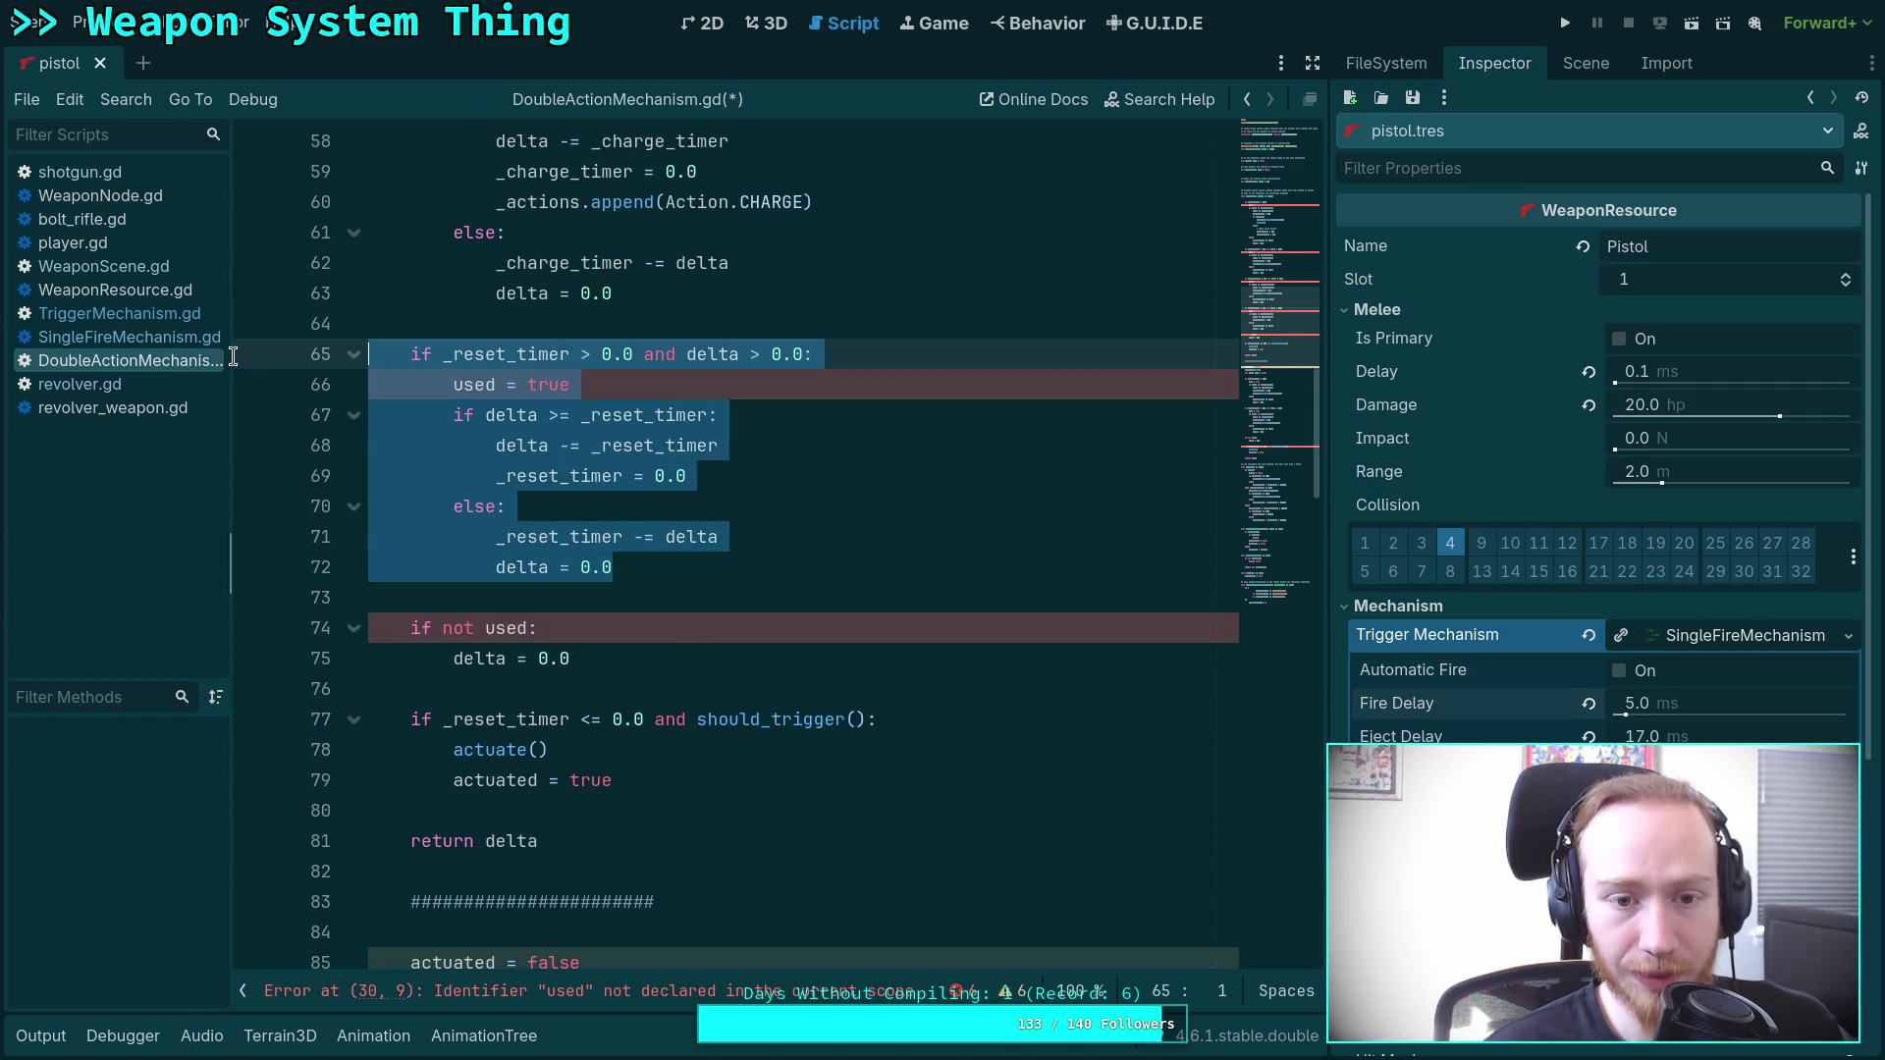
key("BackSpace")
key("BackSpace")
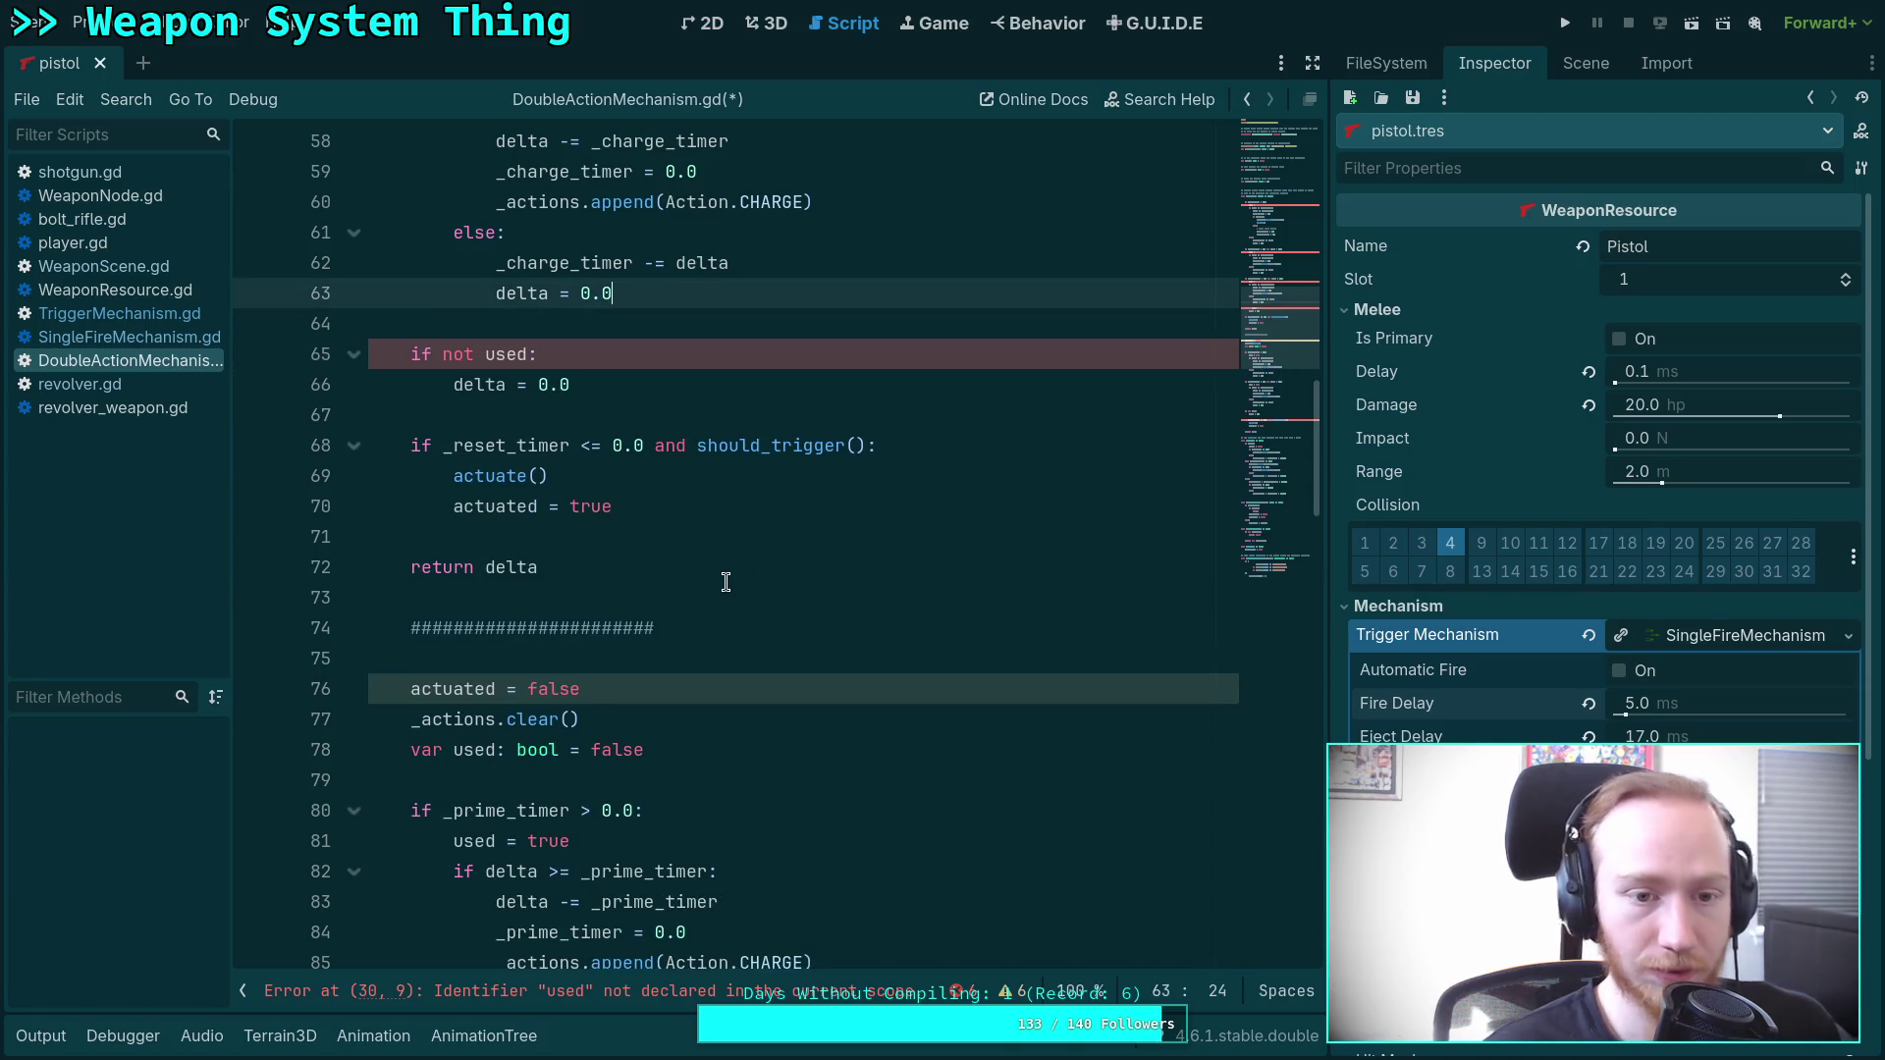
Look over the lower tick copy's _delay_timer check before should_trigger()
scroll(717, 578, "down", 9)
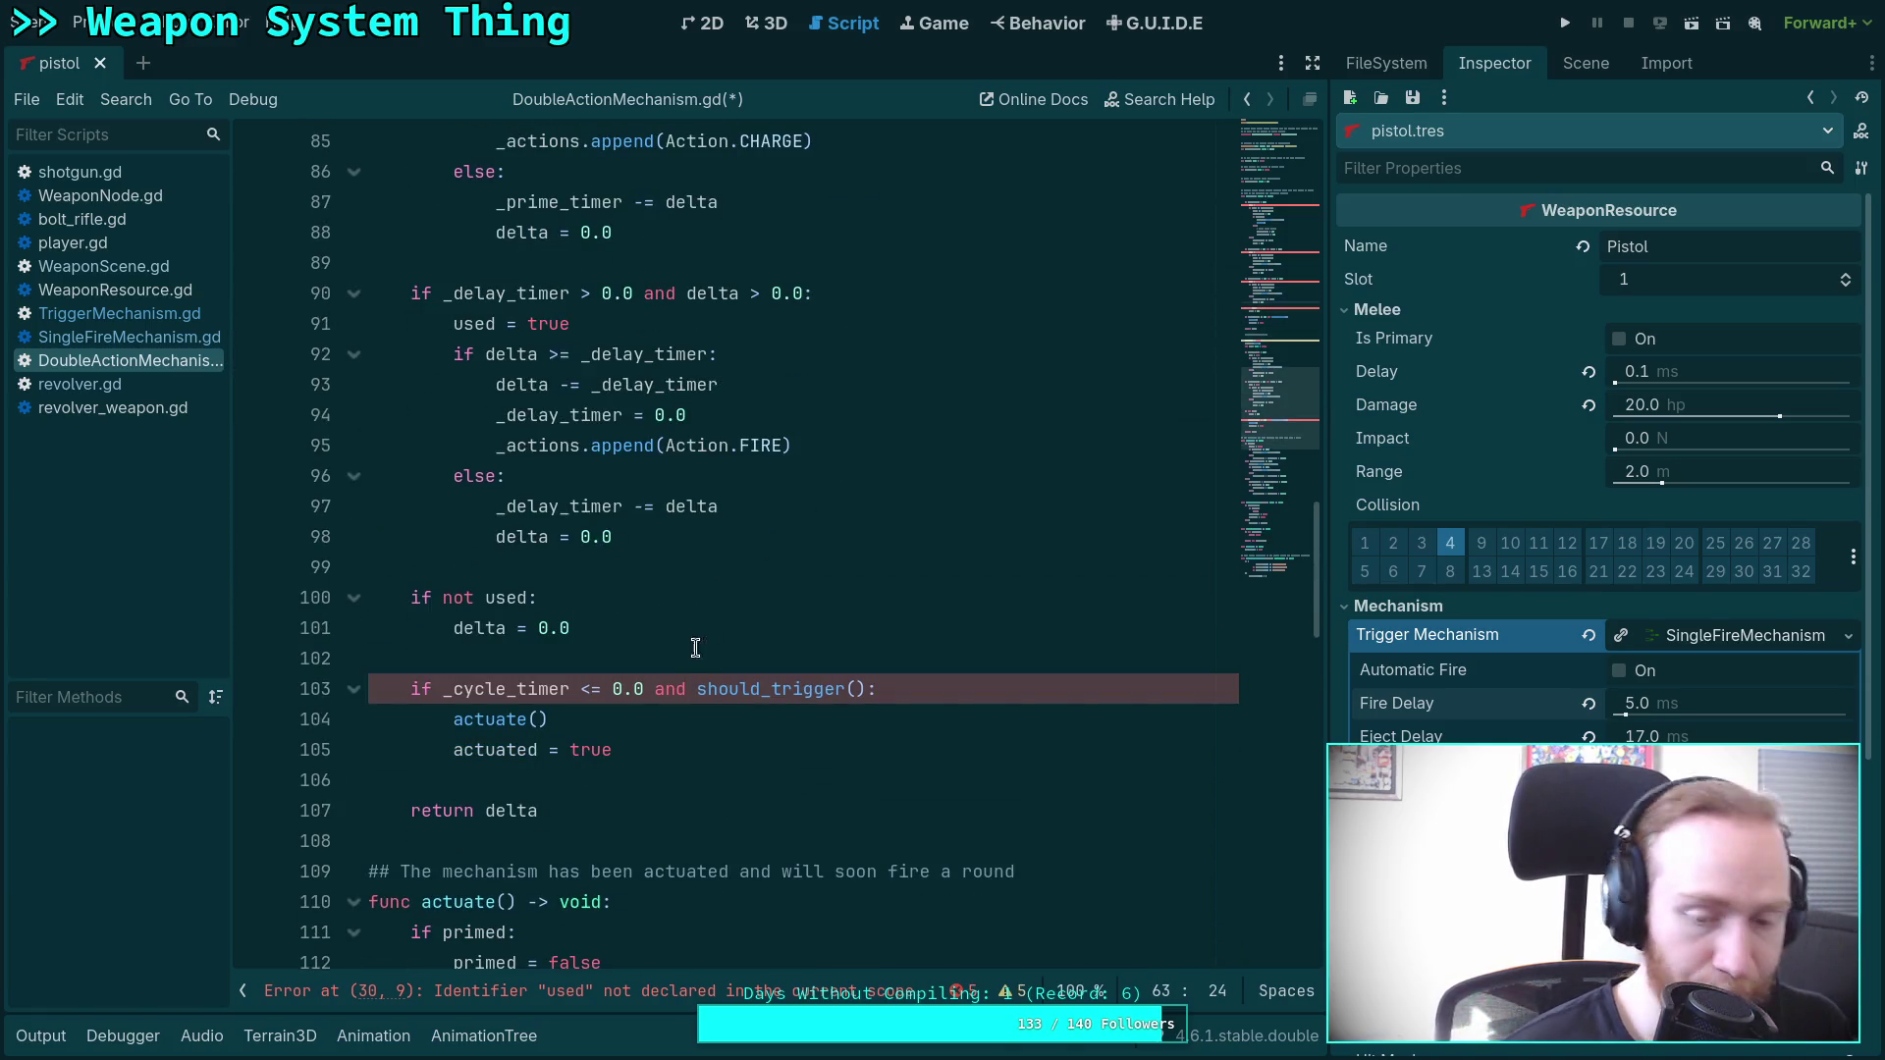
scroll(686, 660, "up", 7)
scroll(678, 553, "down", 7)
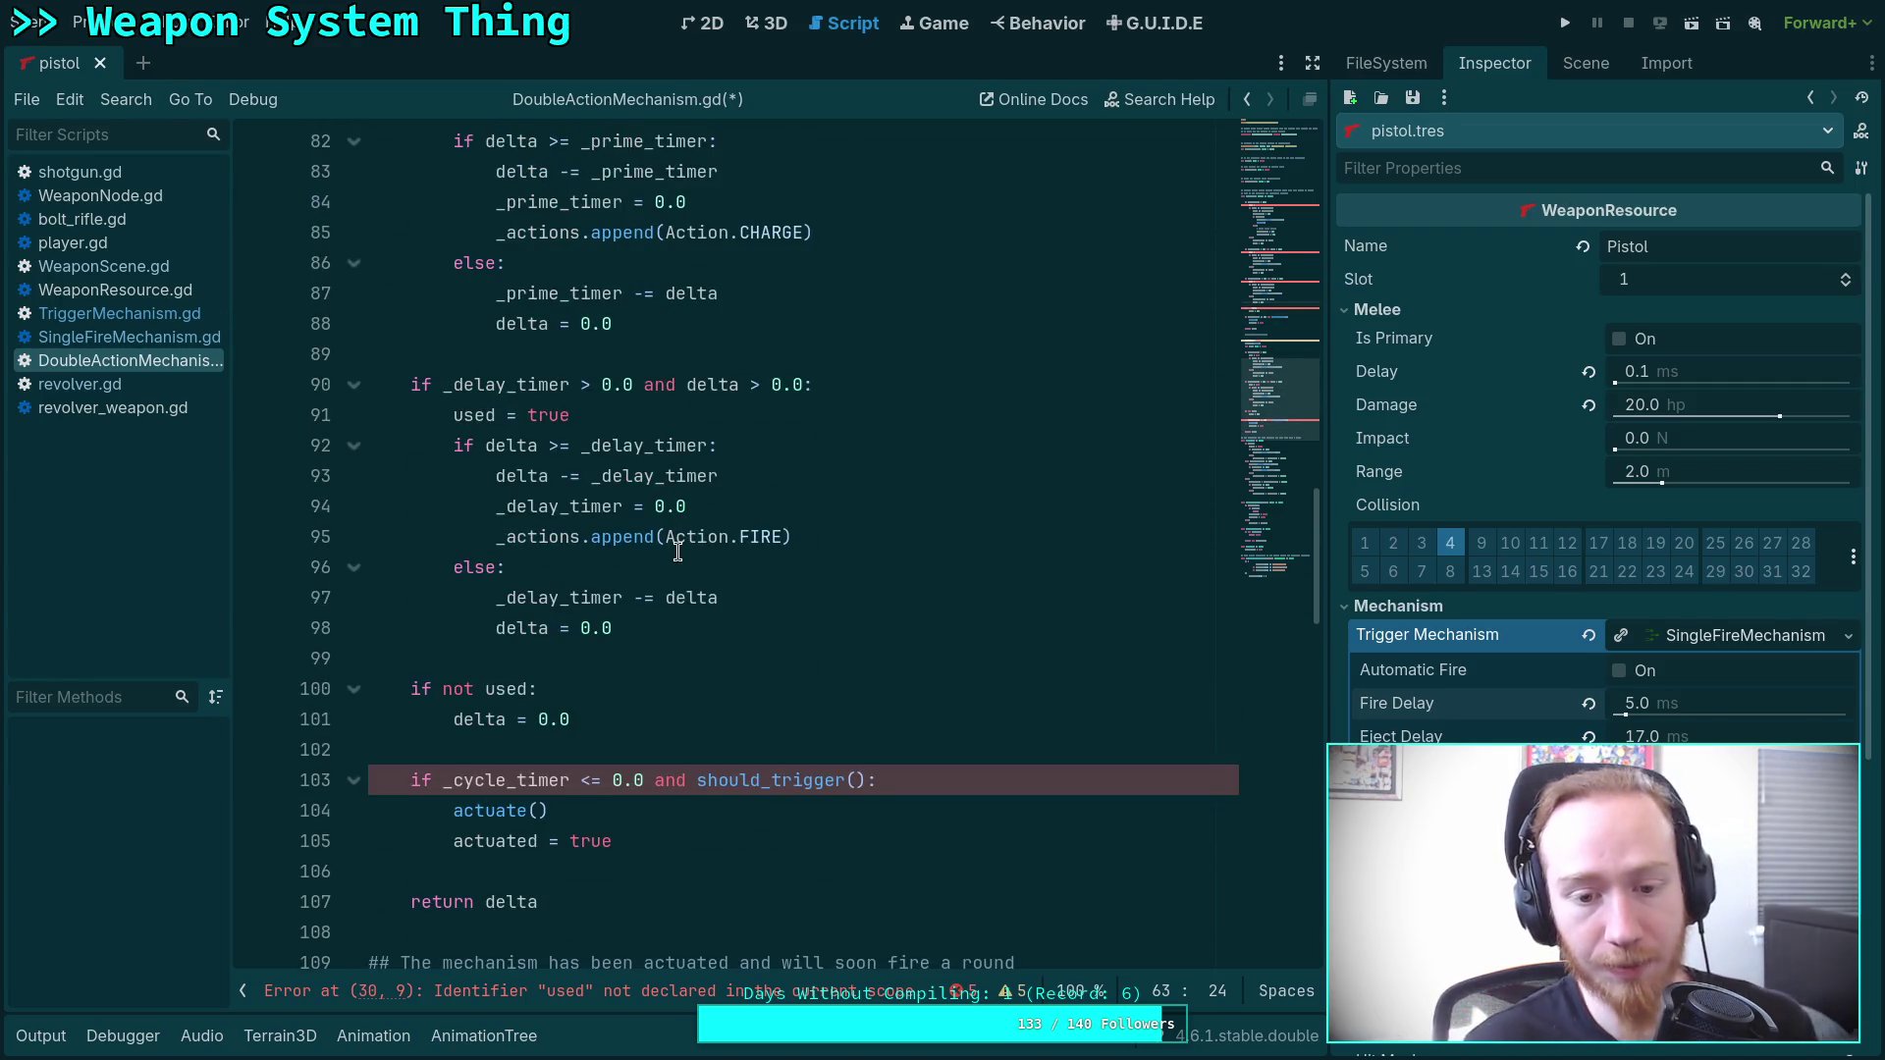
mouse_move(673, 541)
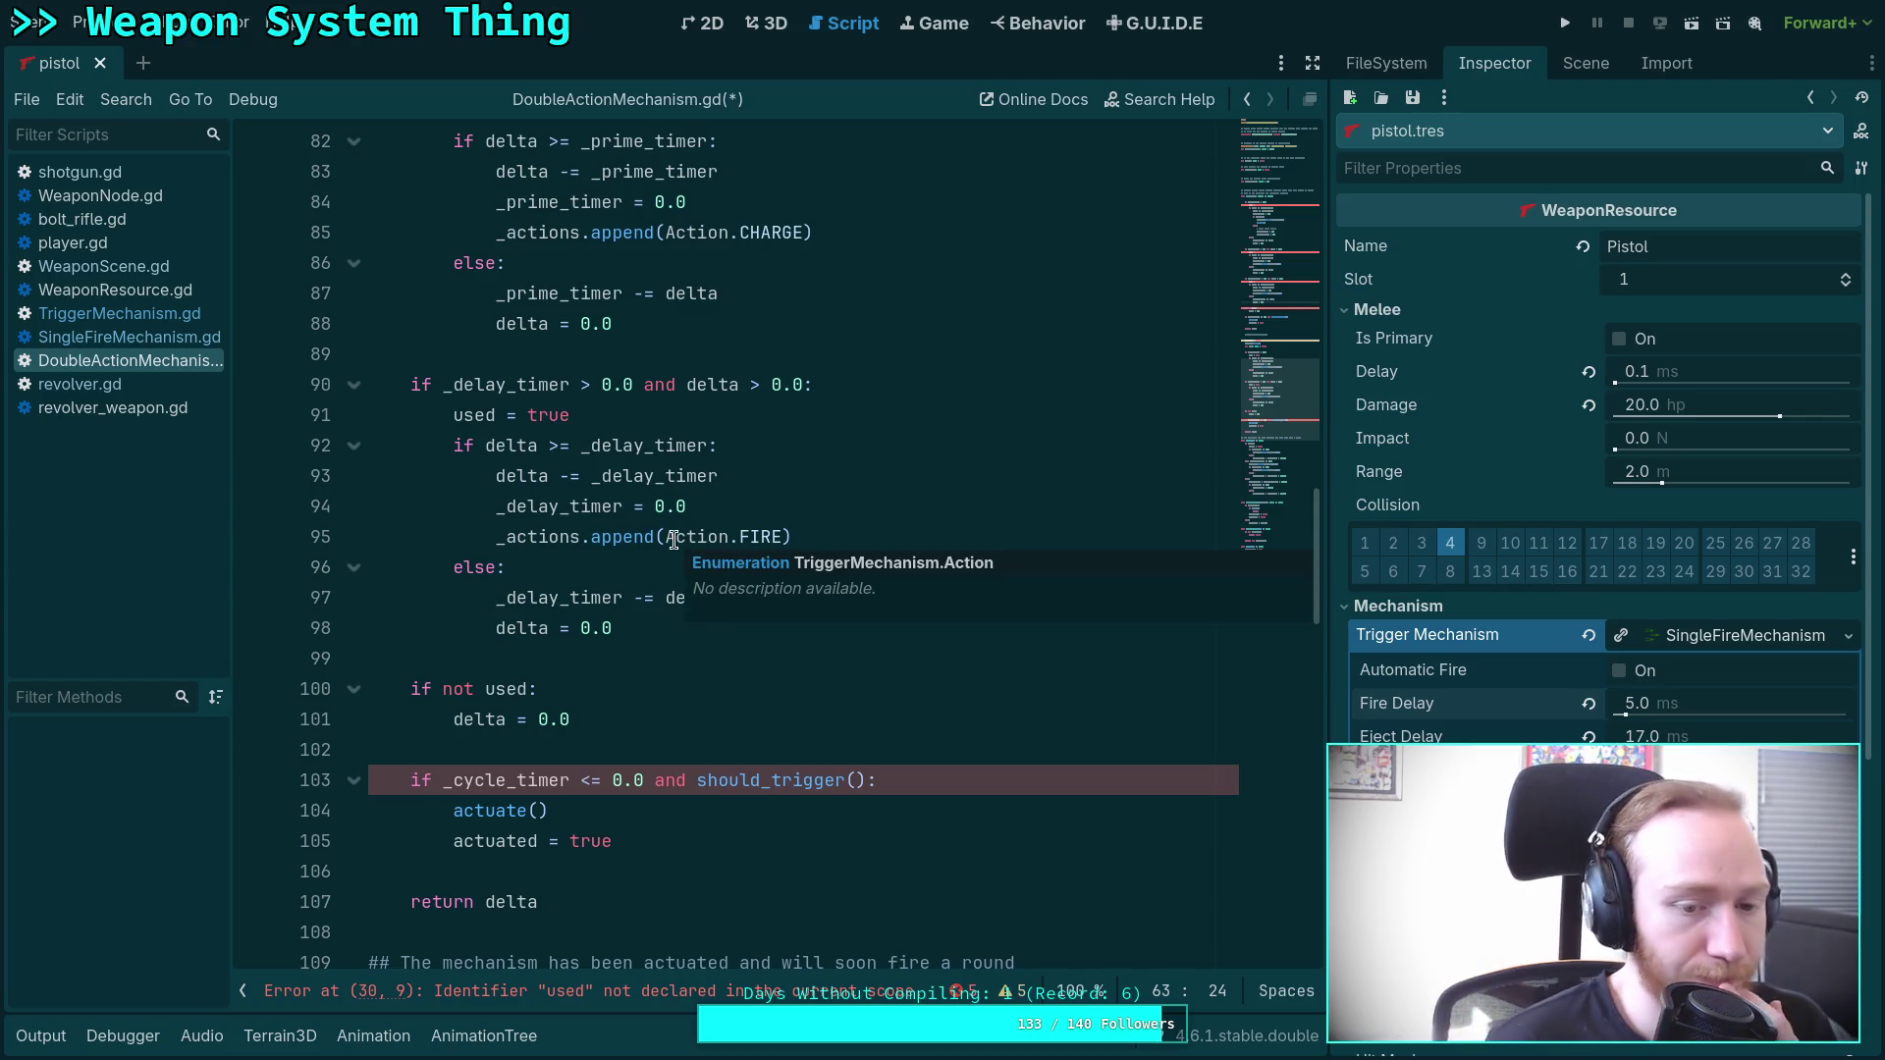
left_click(530, 739)
scroll(618, 741, "up", 6)
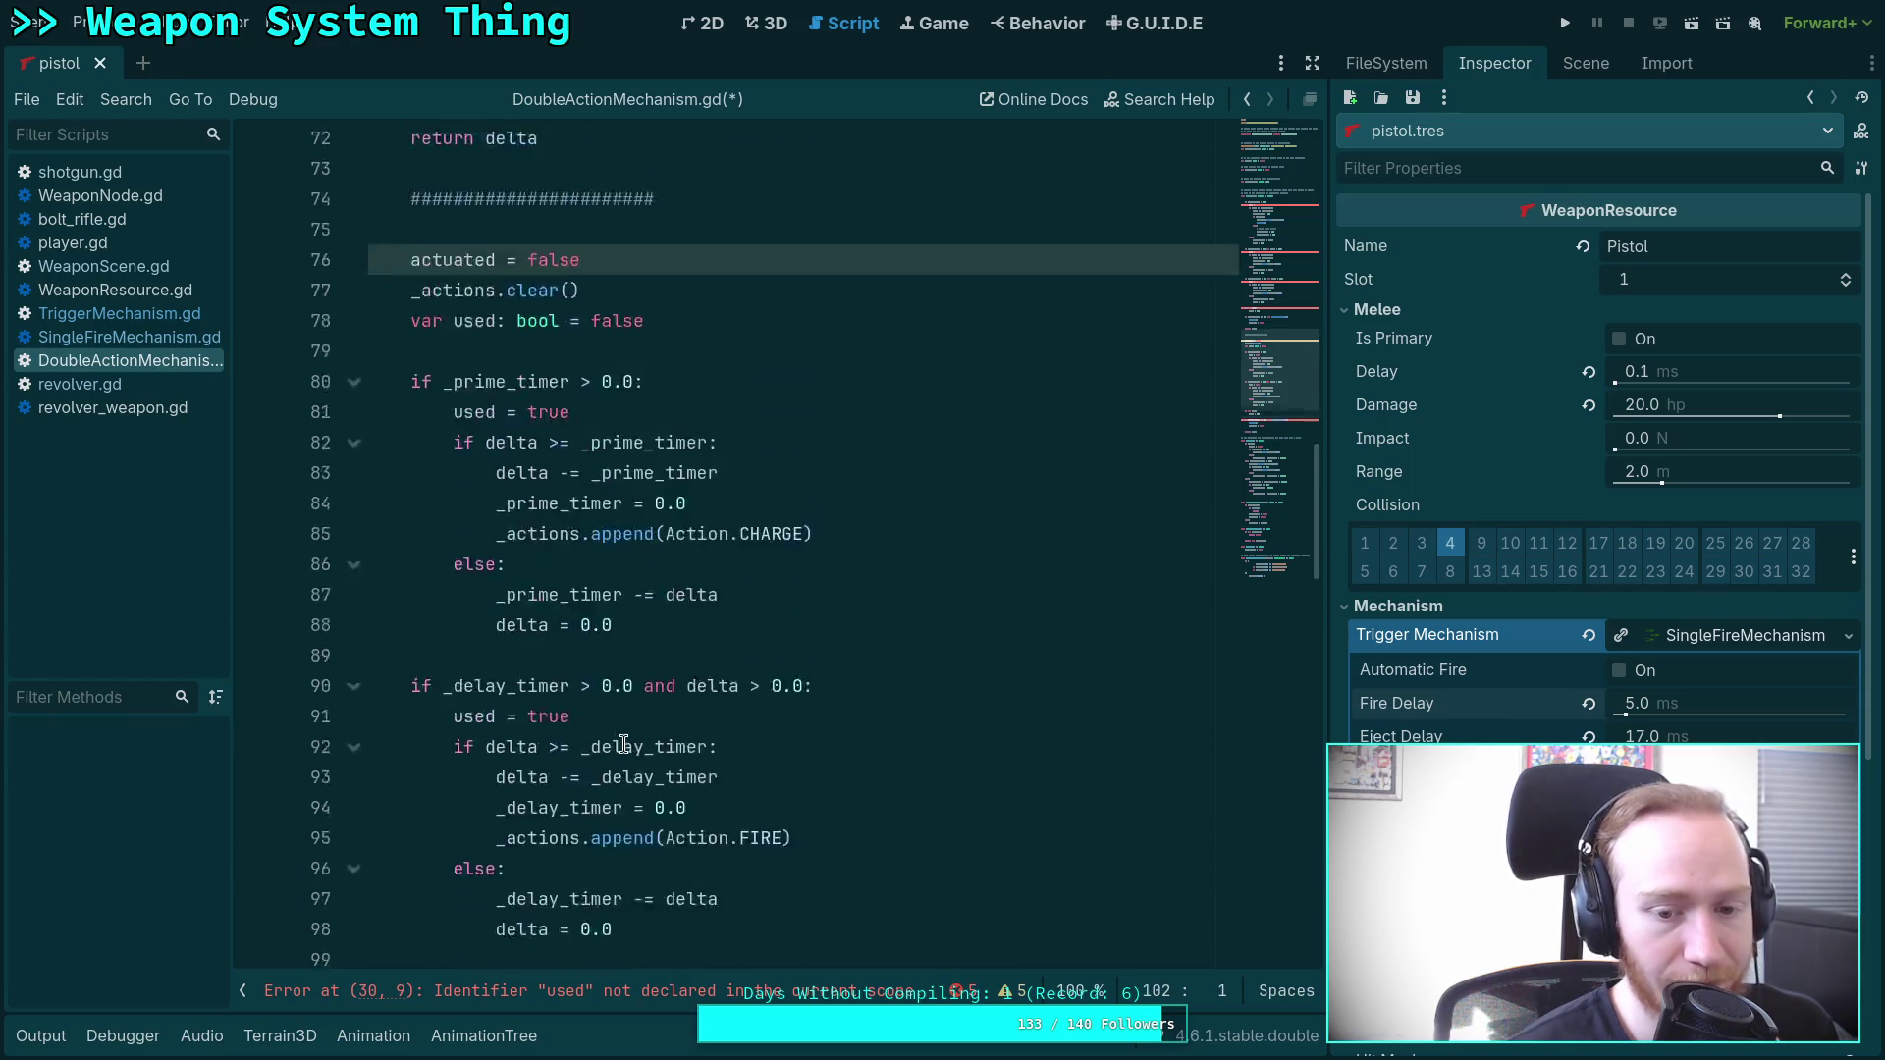
scroll(634, 731, "up", 7)
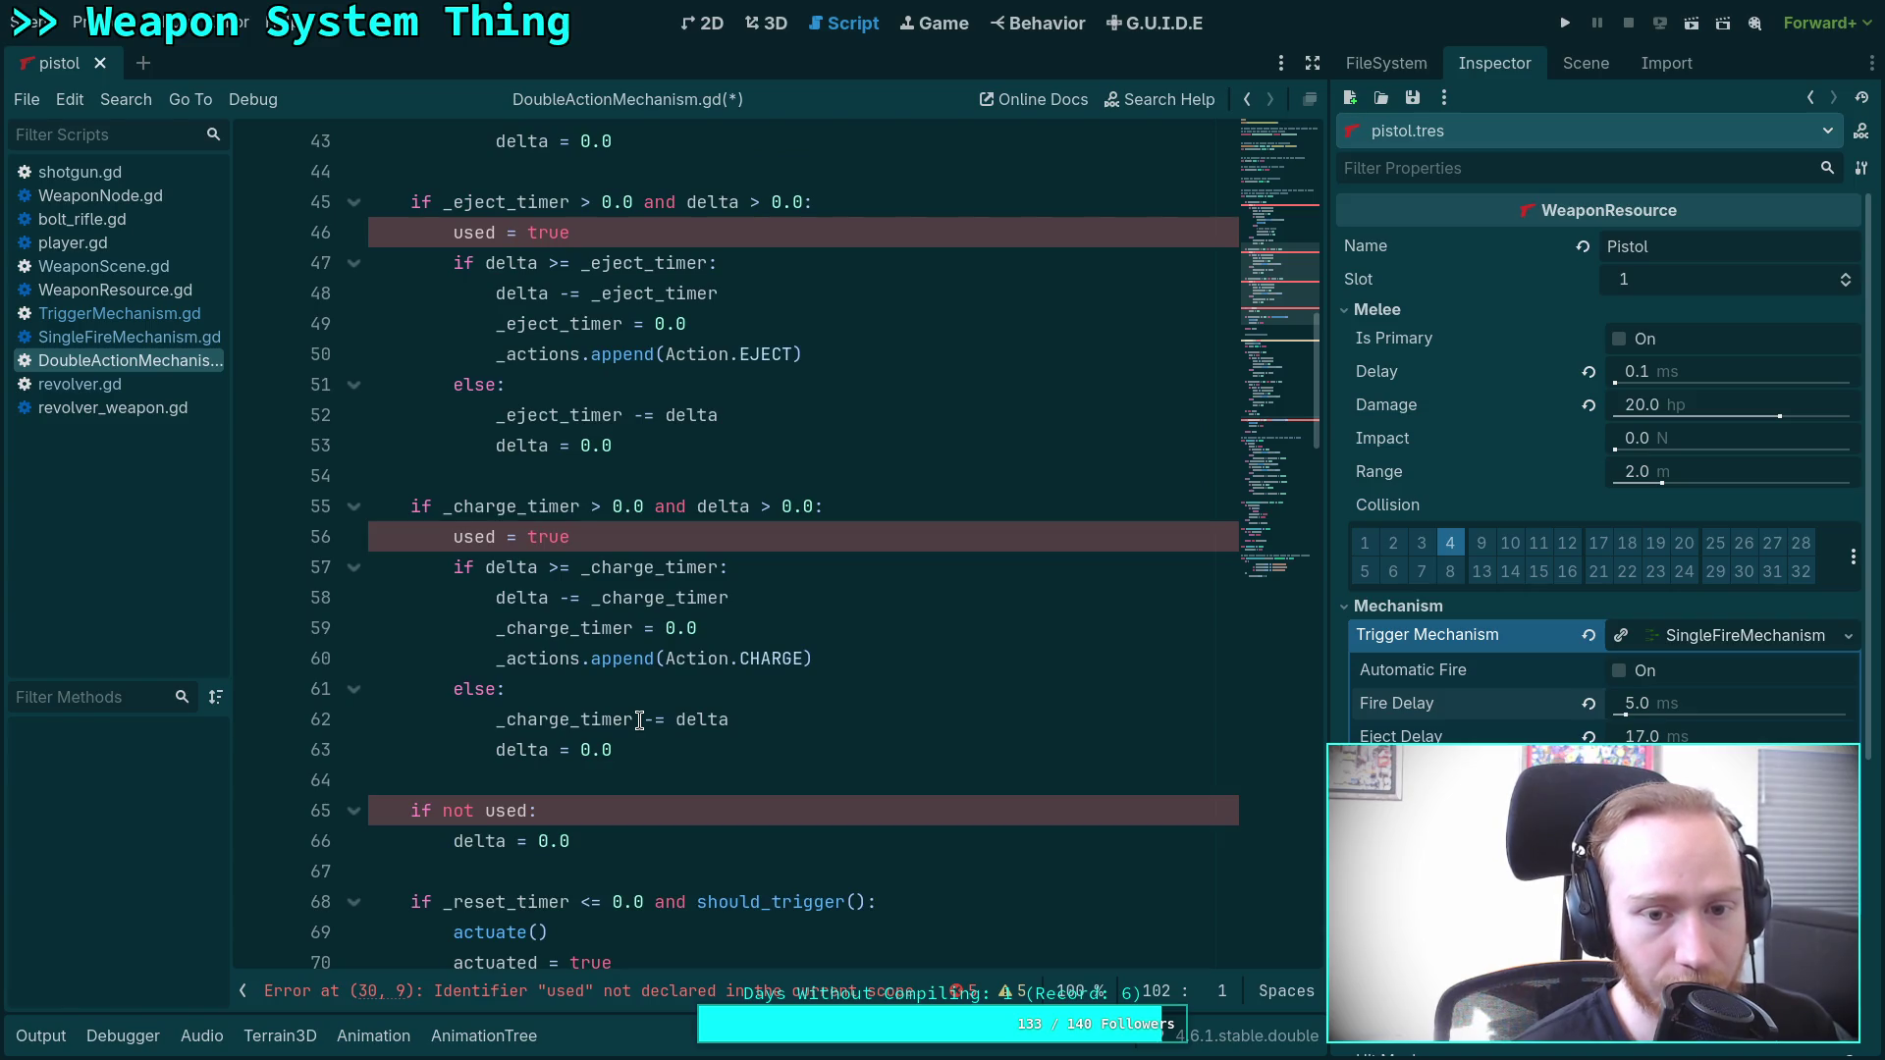
scroll(639, 721, "up", 2)
scroll(639, 722, "down", 11)
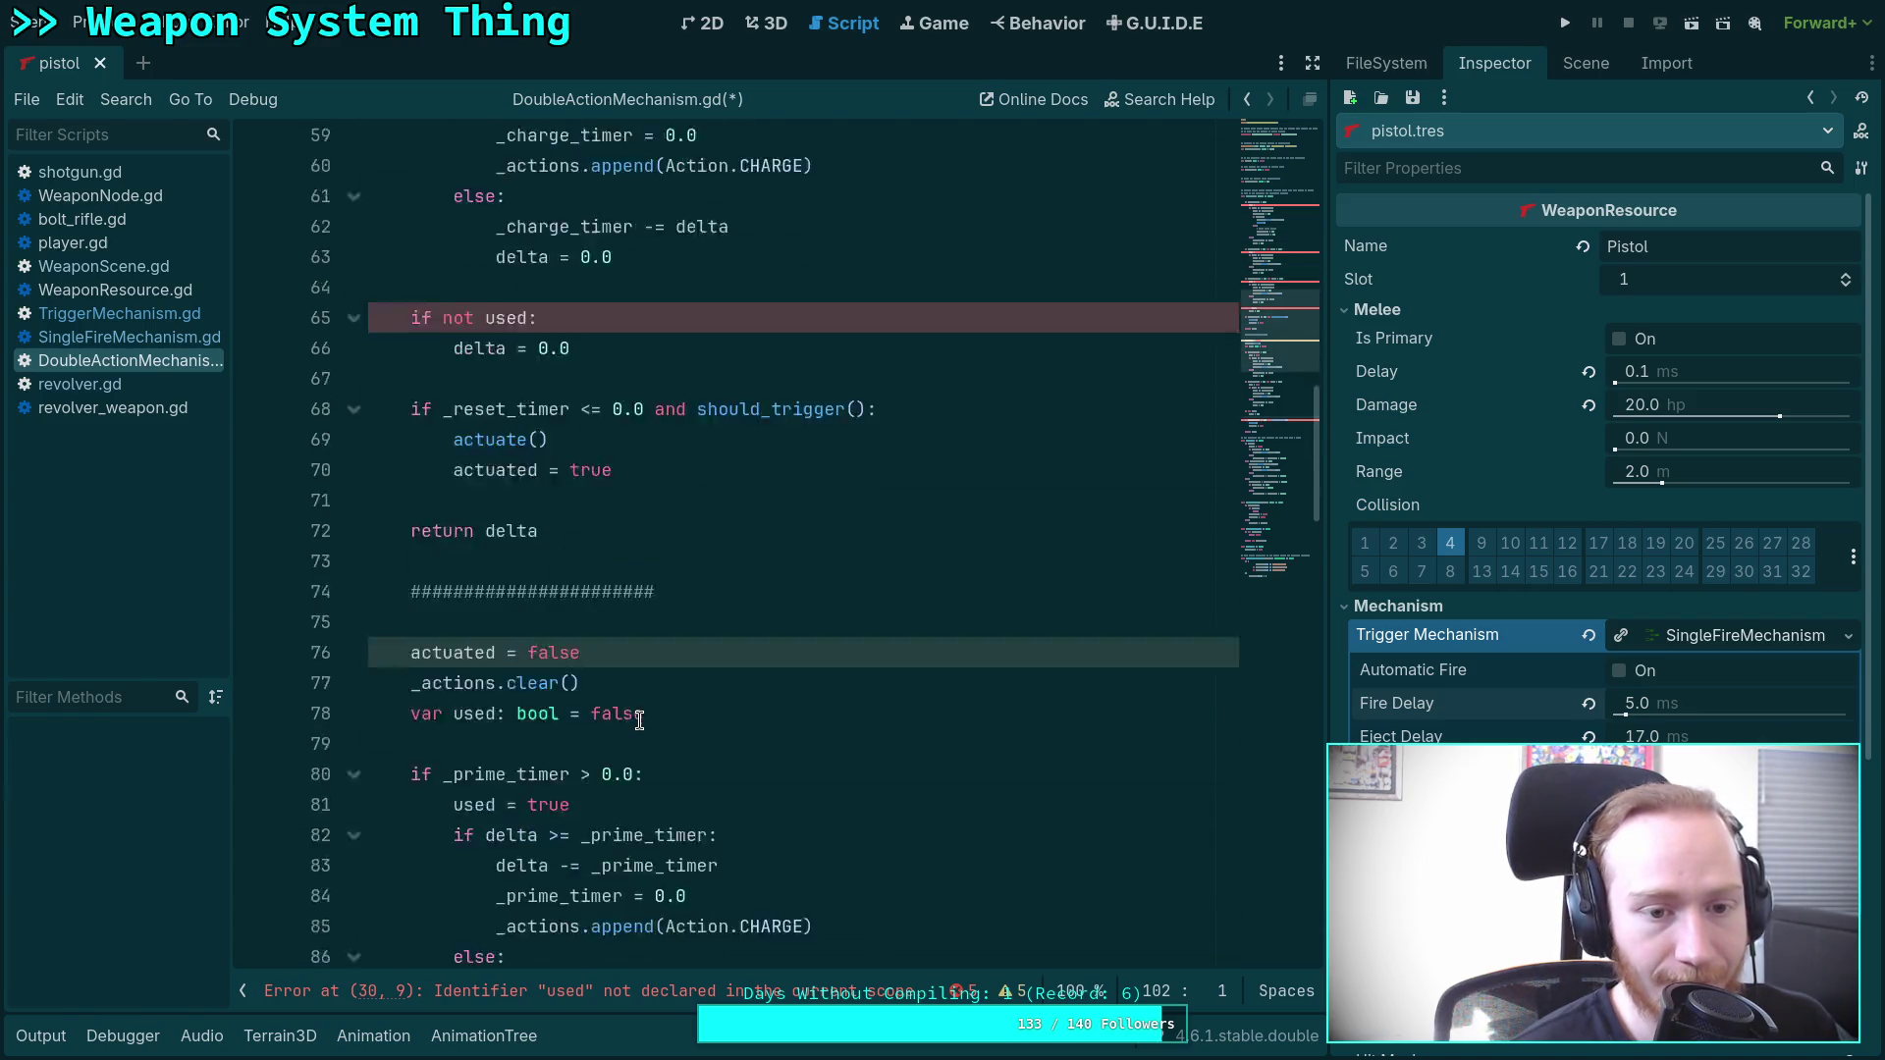
scroll(639, 722, "down", 4)
left_click_drag(452, 781, 504, 776)
type("delay")
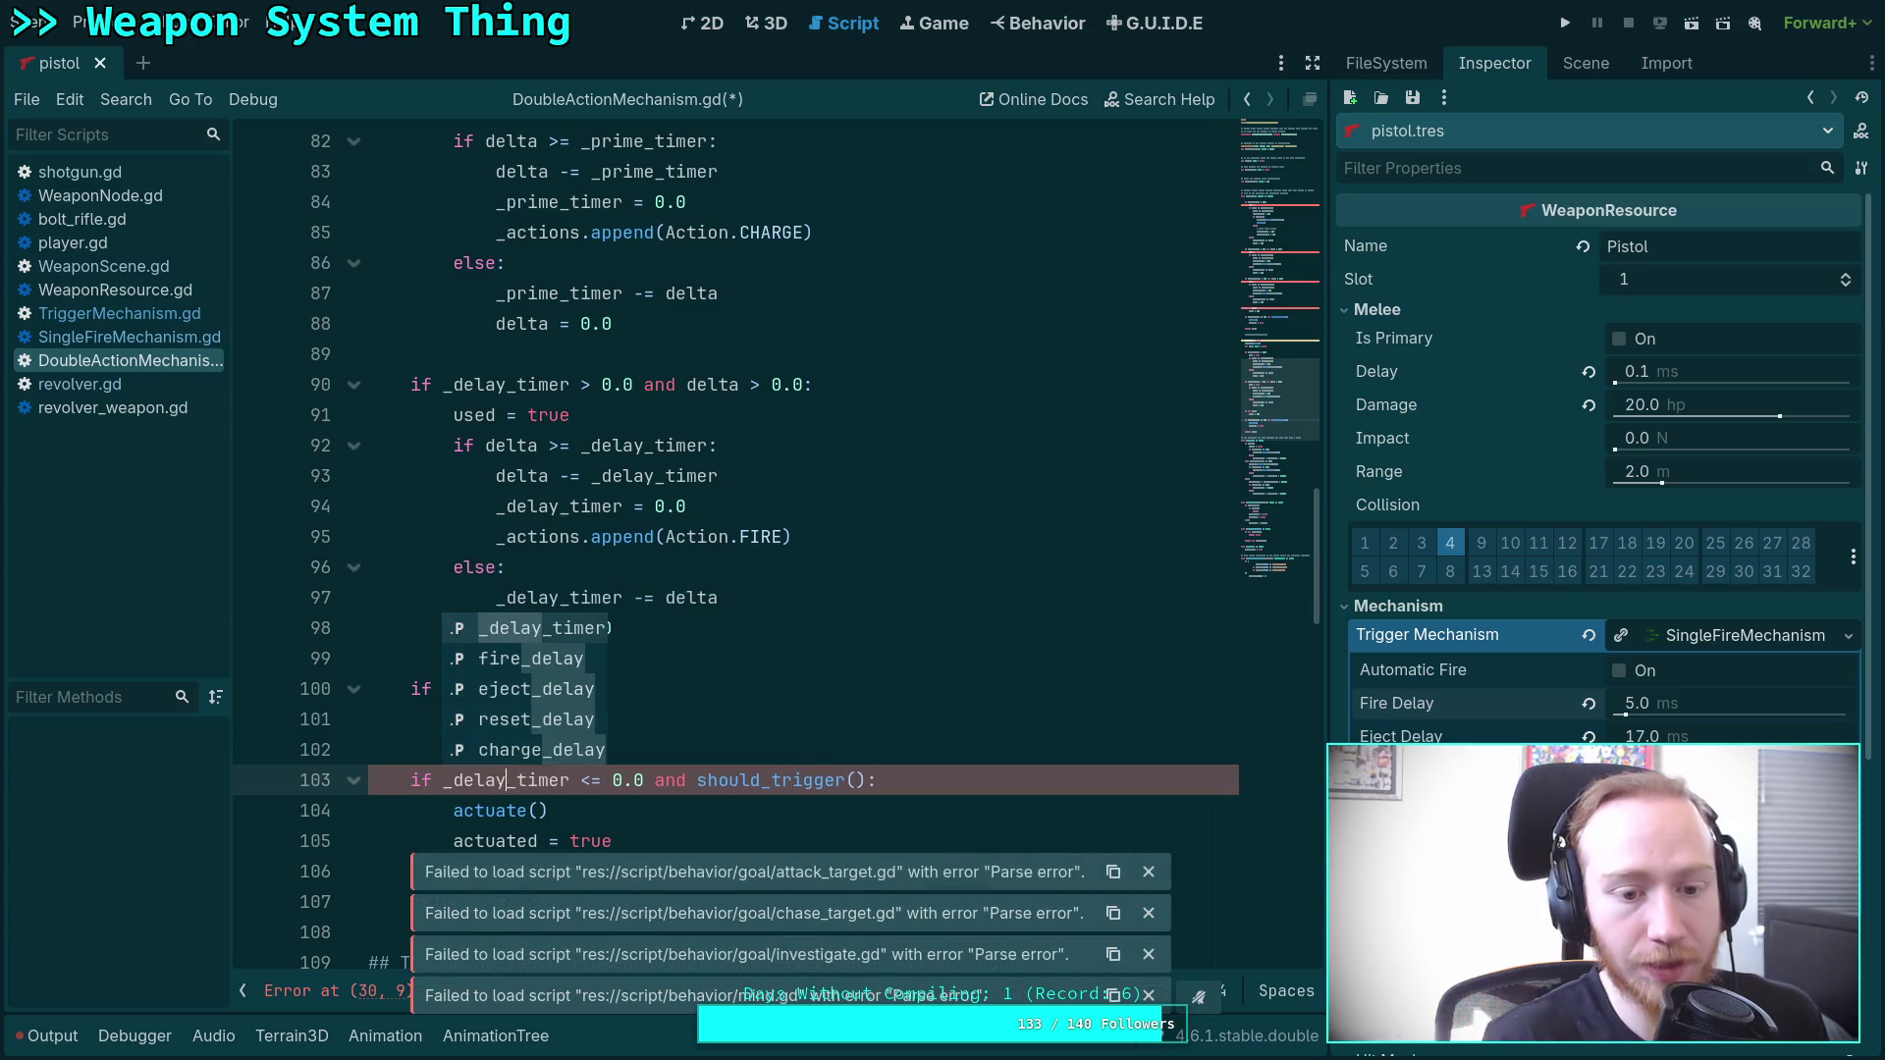
left_click(716, 780)
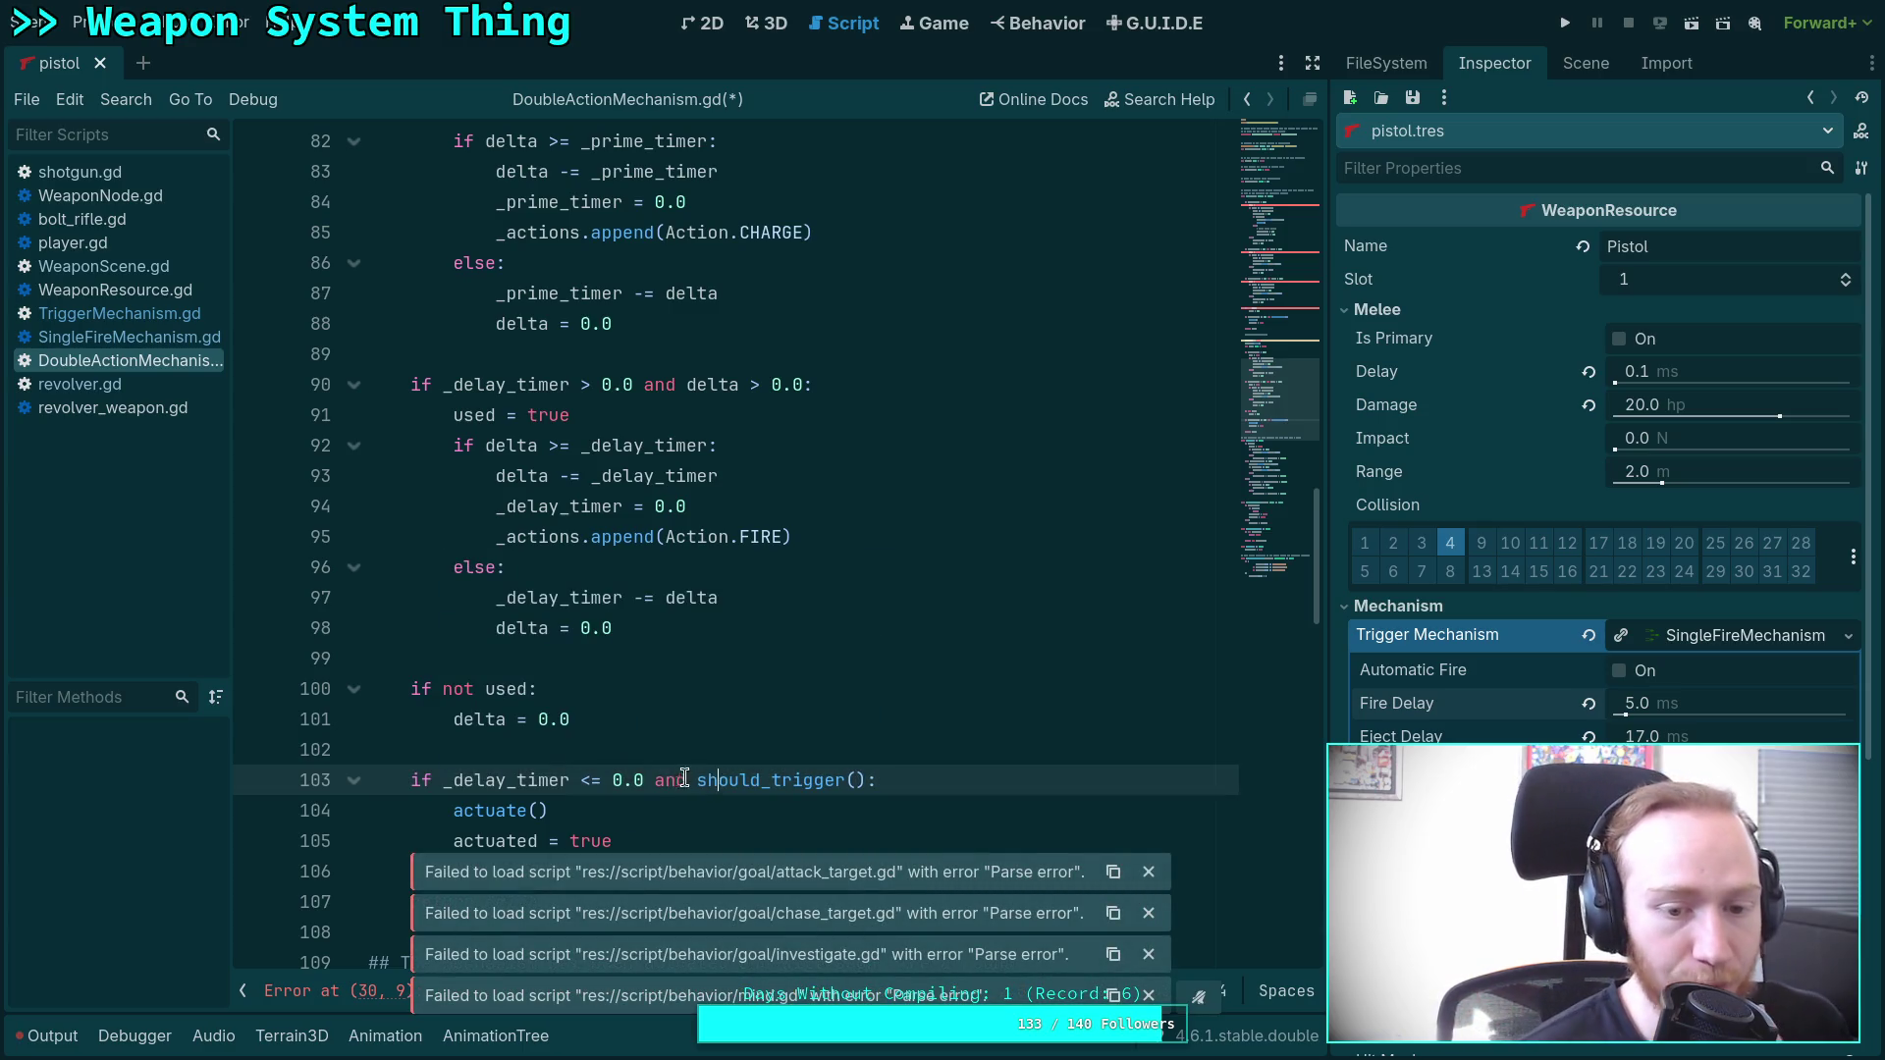
left_click(1149, 872)
left_click(1149, 913)
left_click(1148, 954)
left_click(1148, 995)
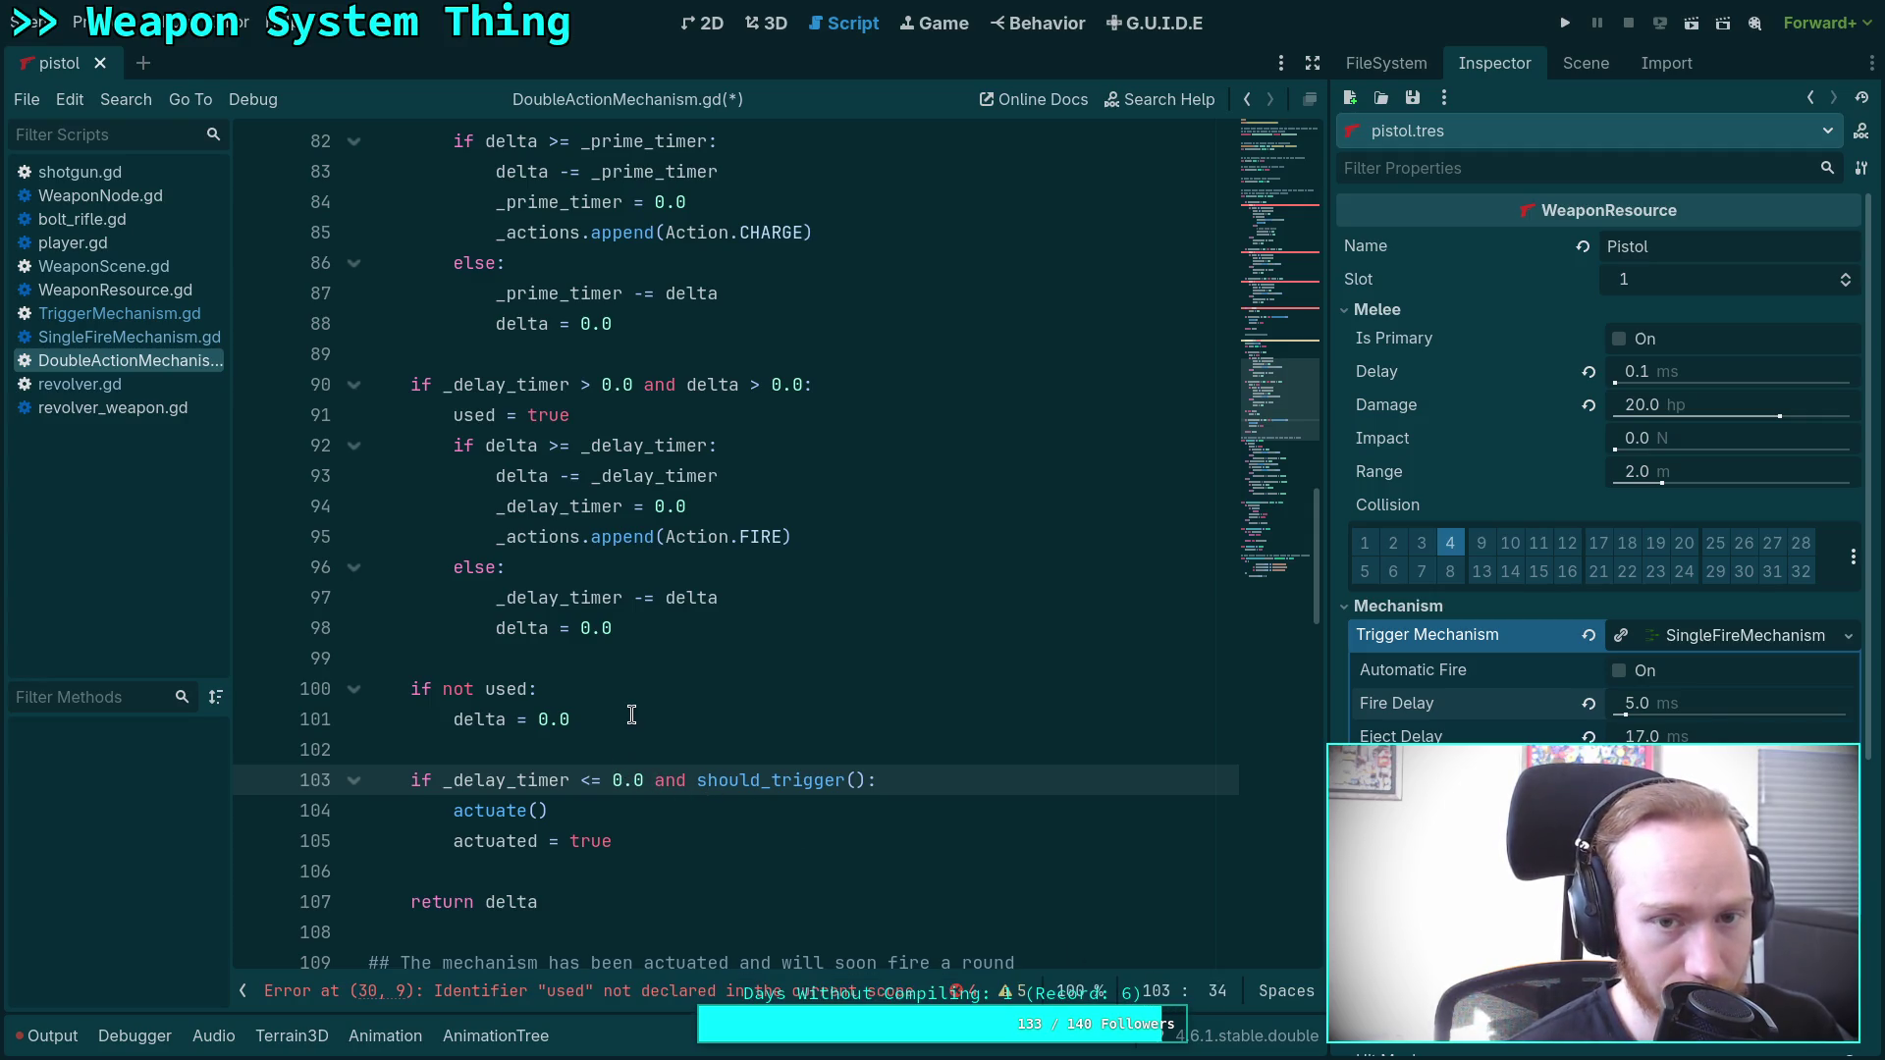
scroll(632, 715, "down", 7)
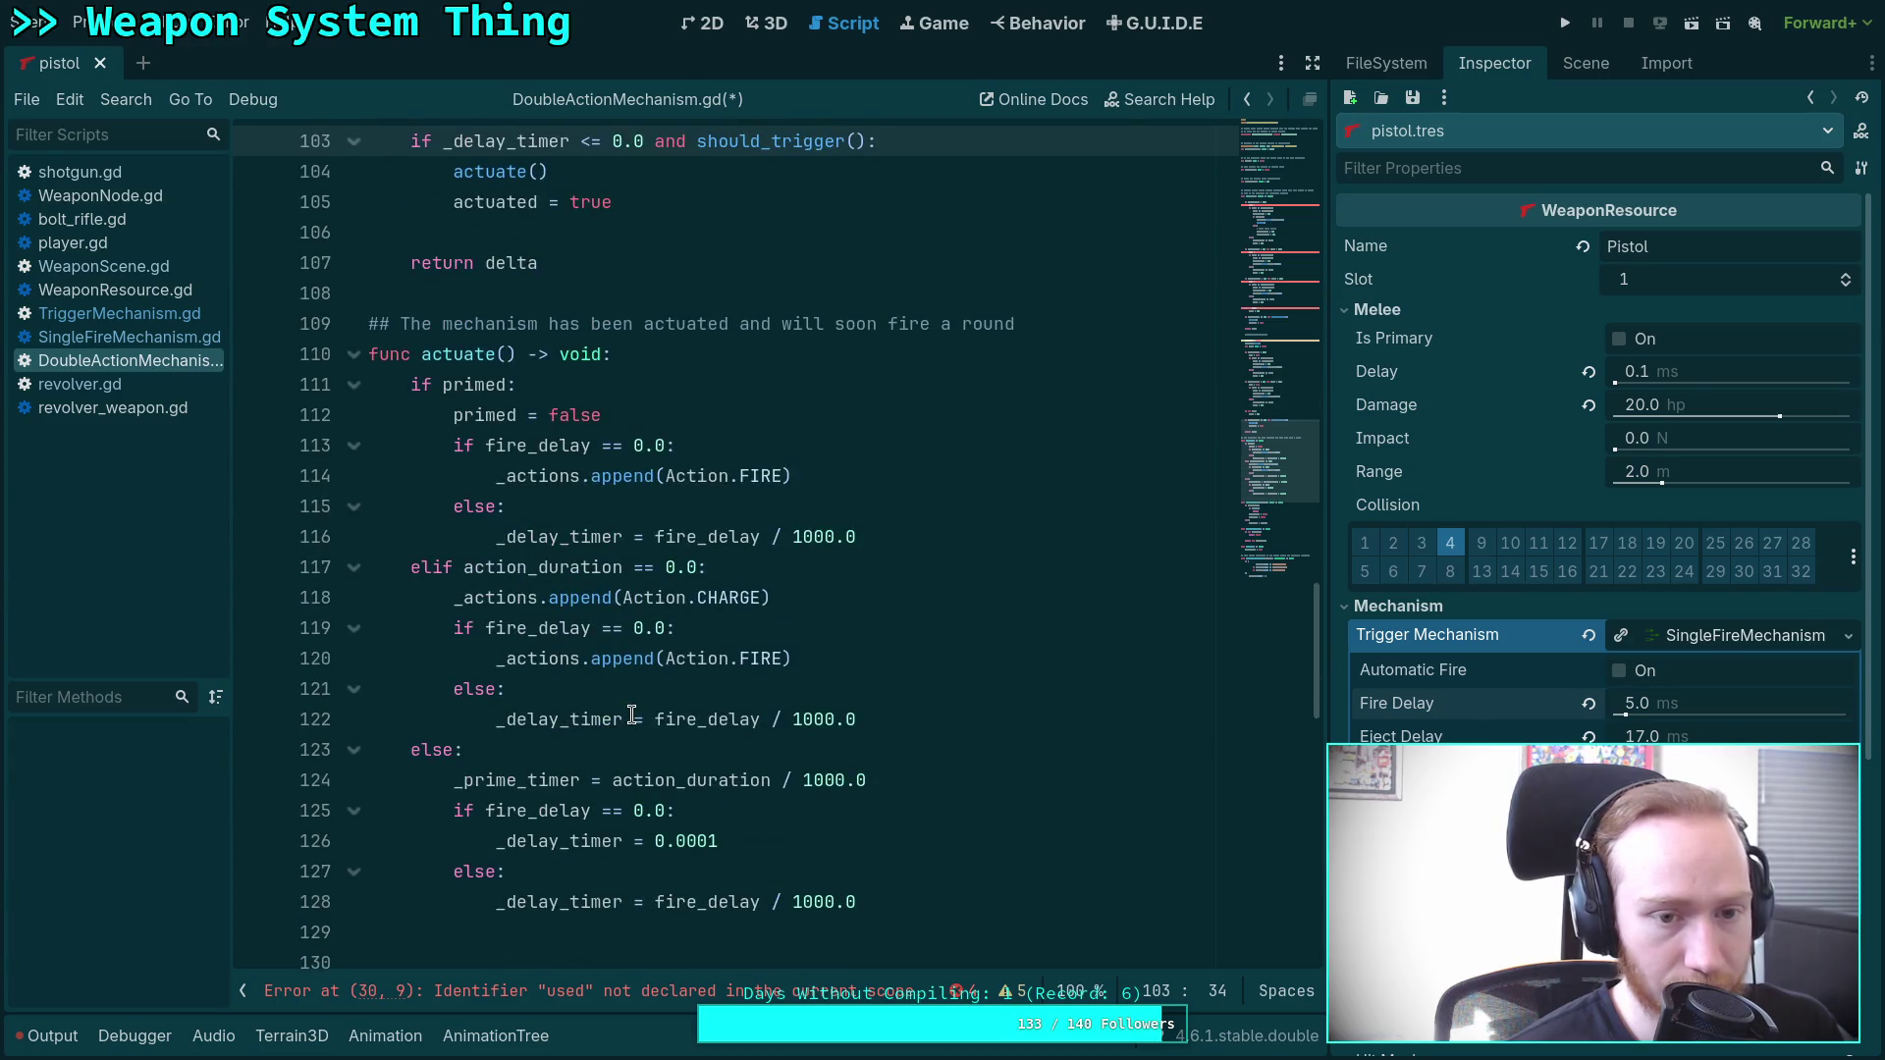
double_click(528, 722)
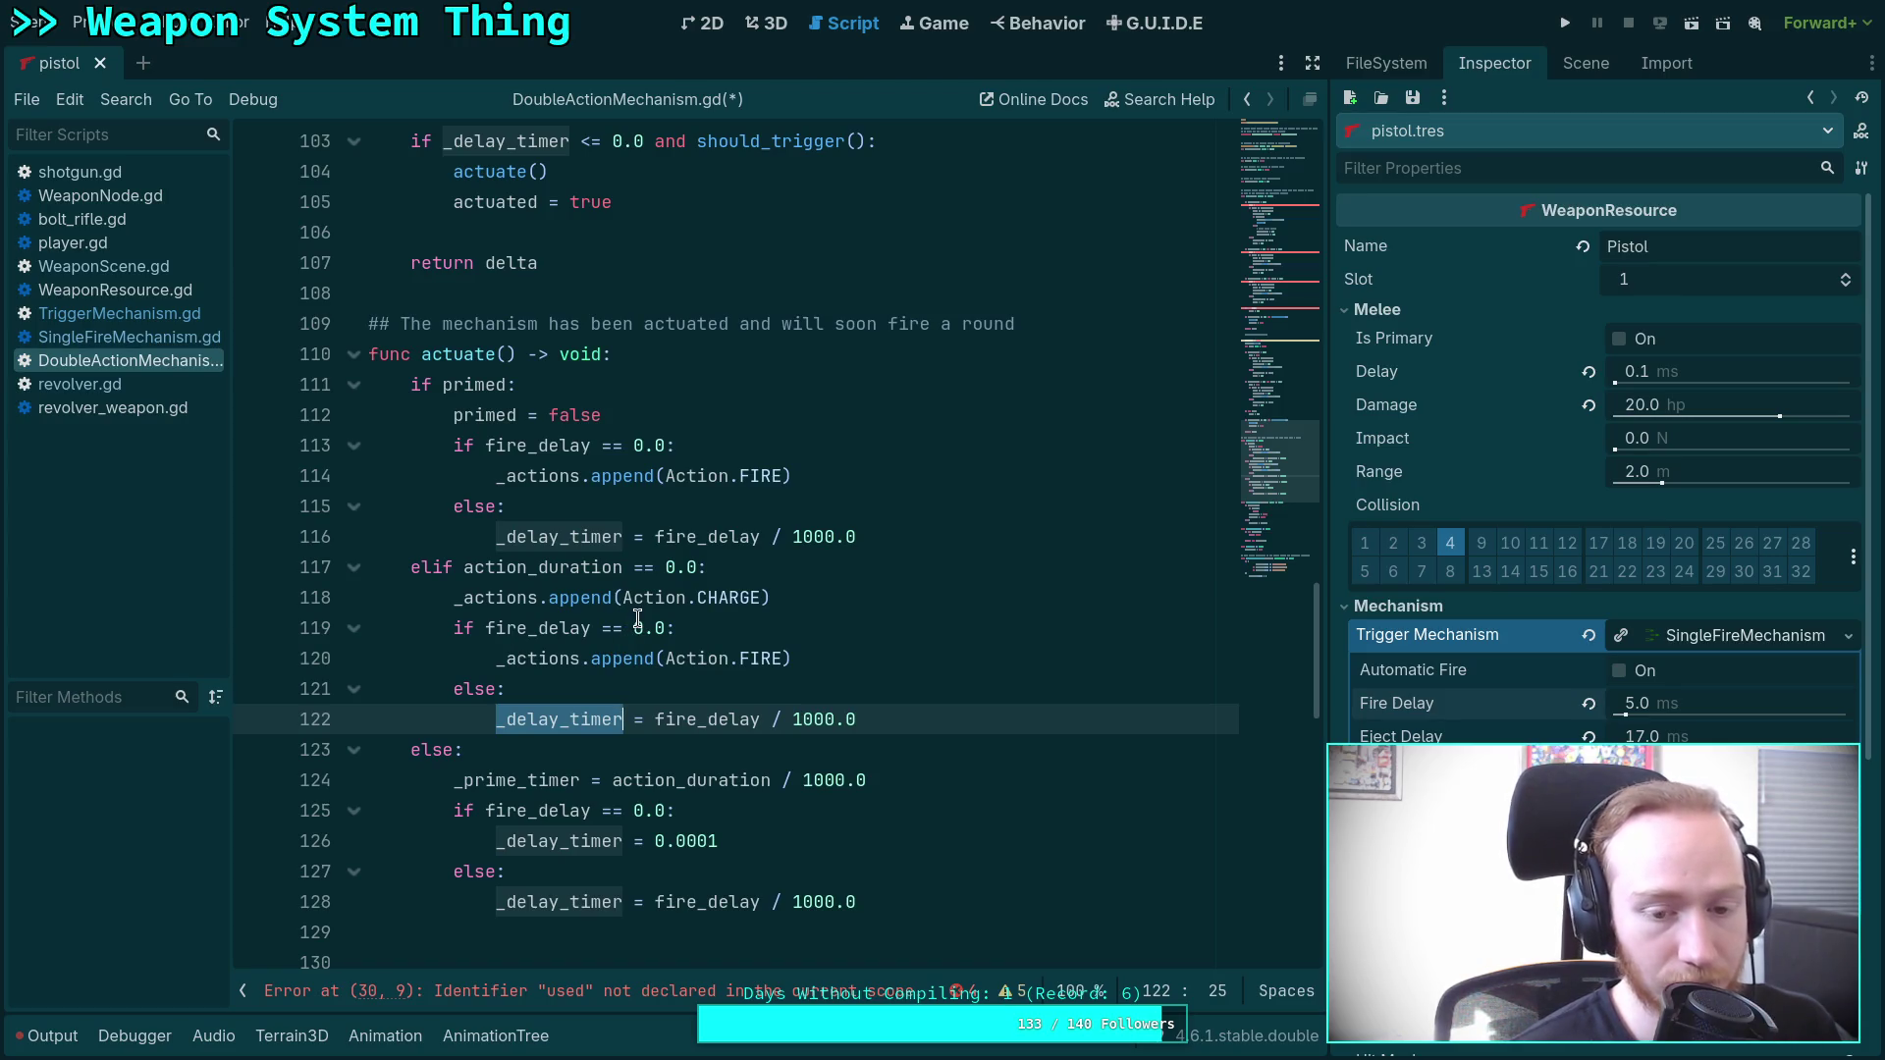
scroll(637, 616, "up", 8)
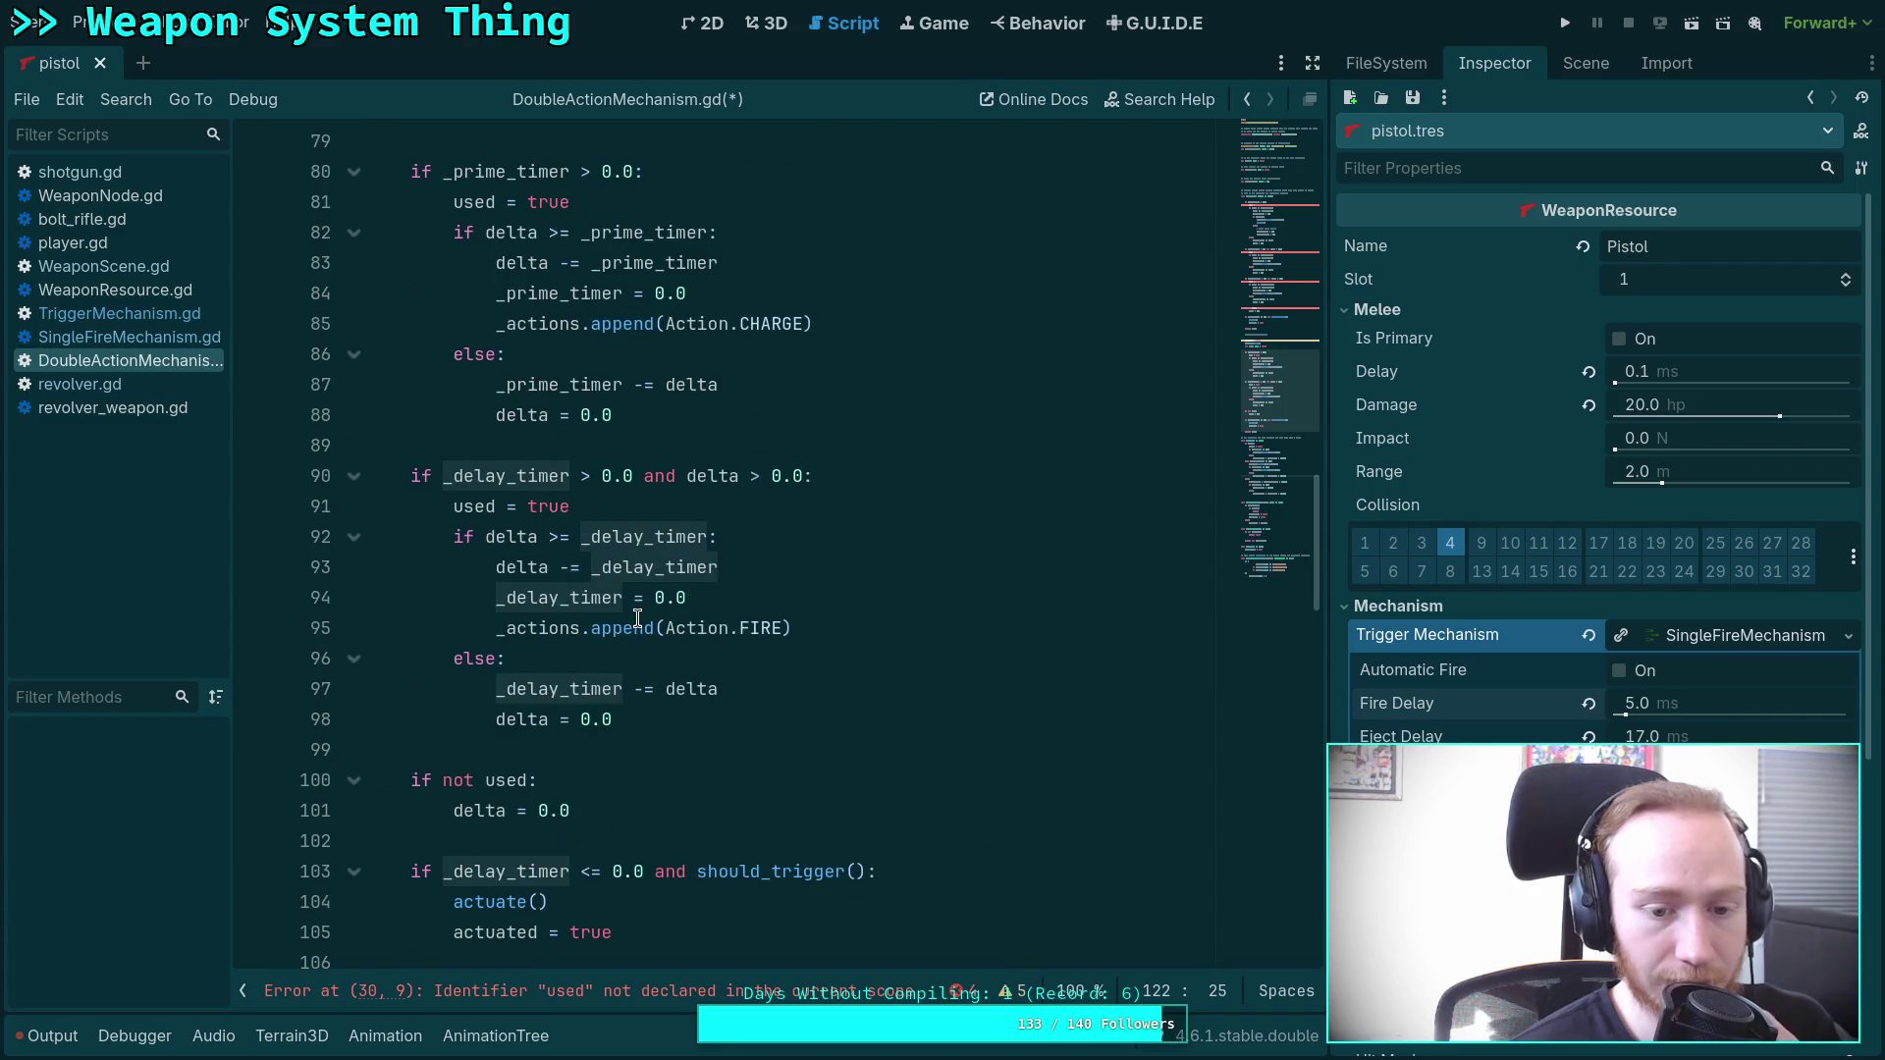
scroll(637, 616, "down", 4)
scroll(637, 617, "up", 4)
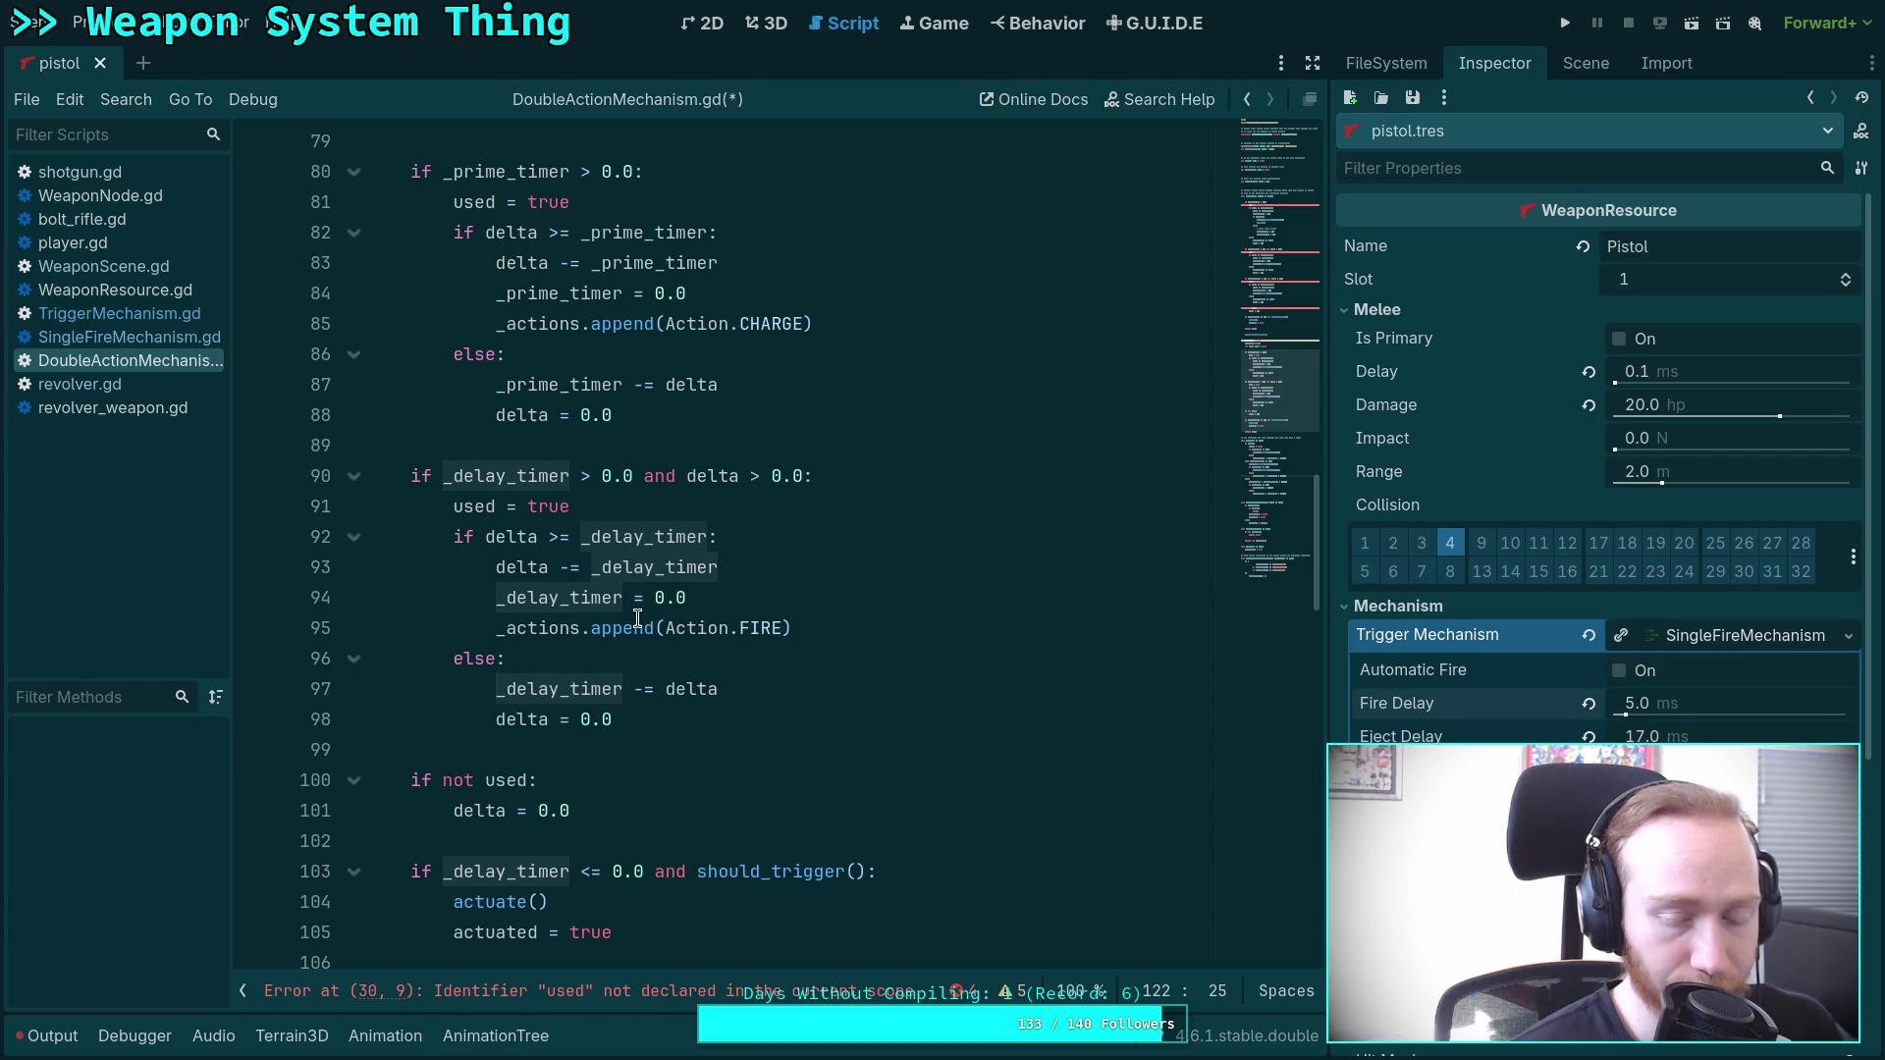
scroll(637, 616, "down", 3)
scroll(637, 616, "down", 4)
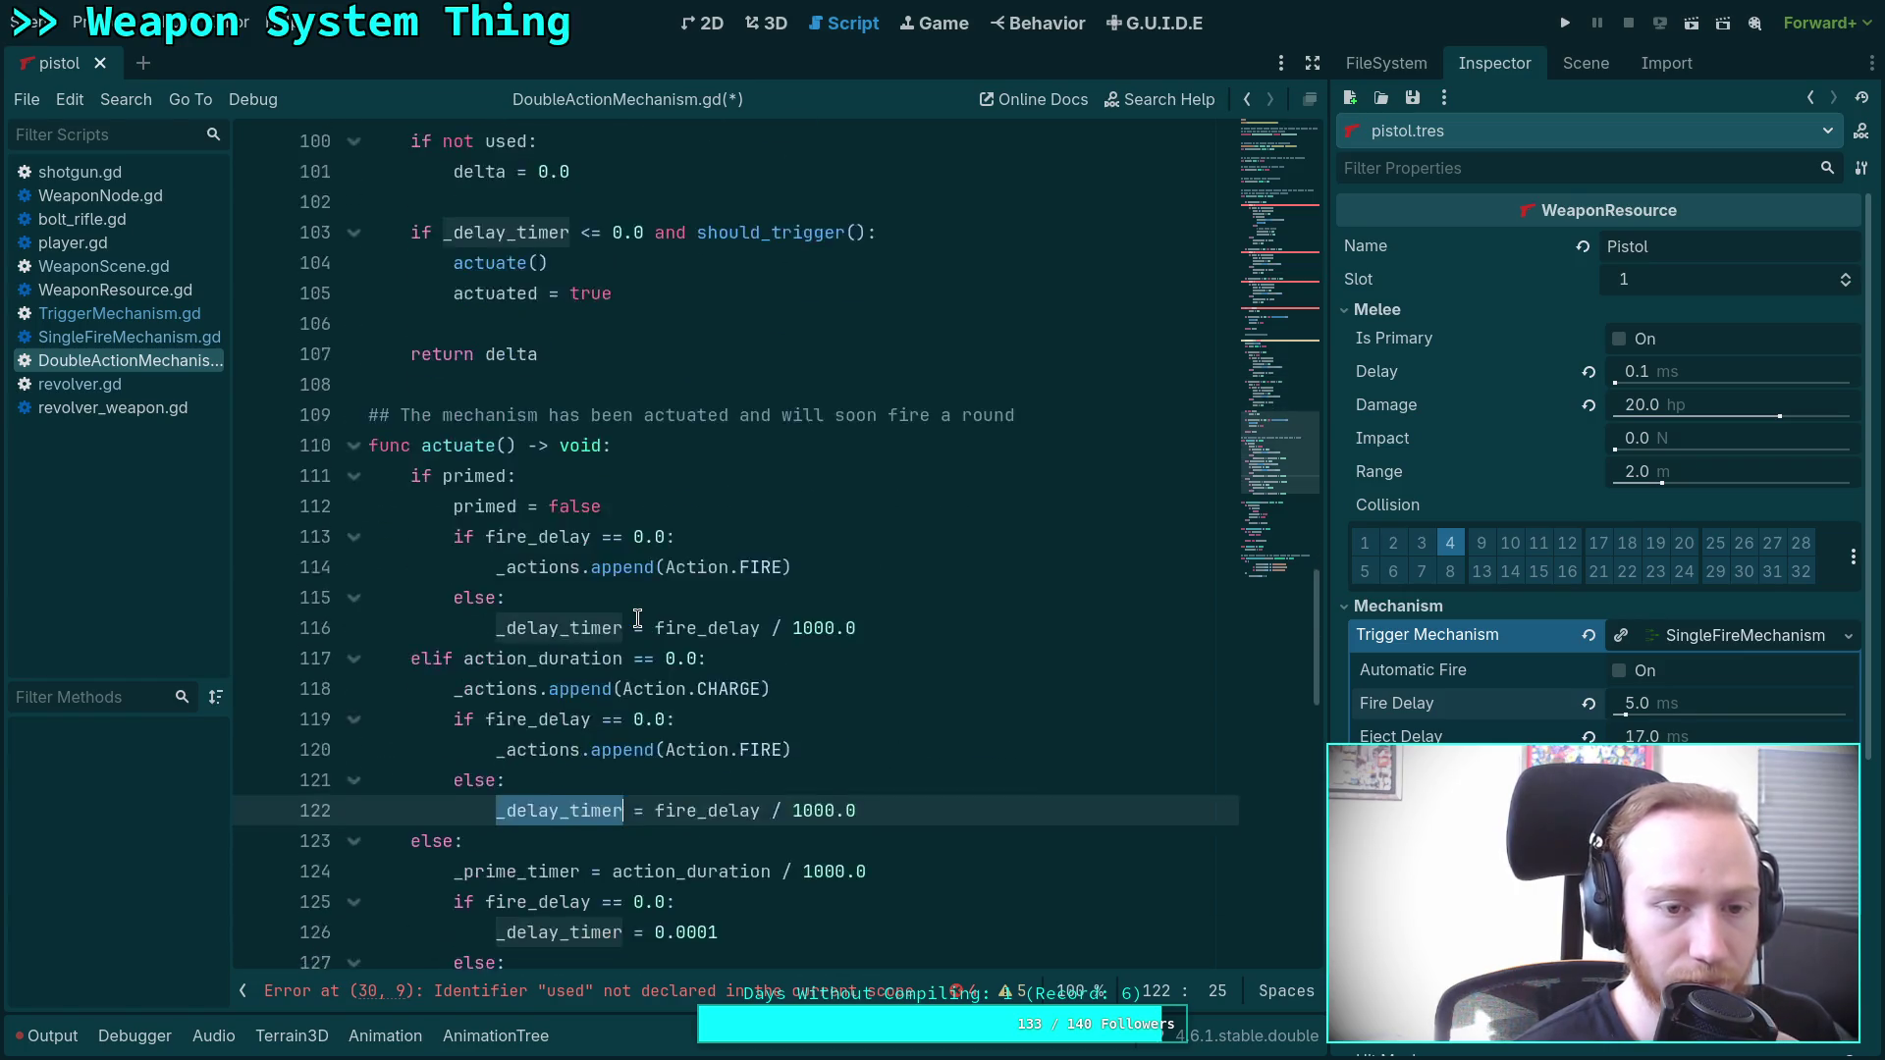
scroll(637, 617, "up", 13)
scroll(637, 617, "up", 2)
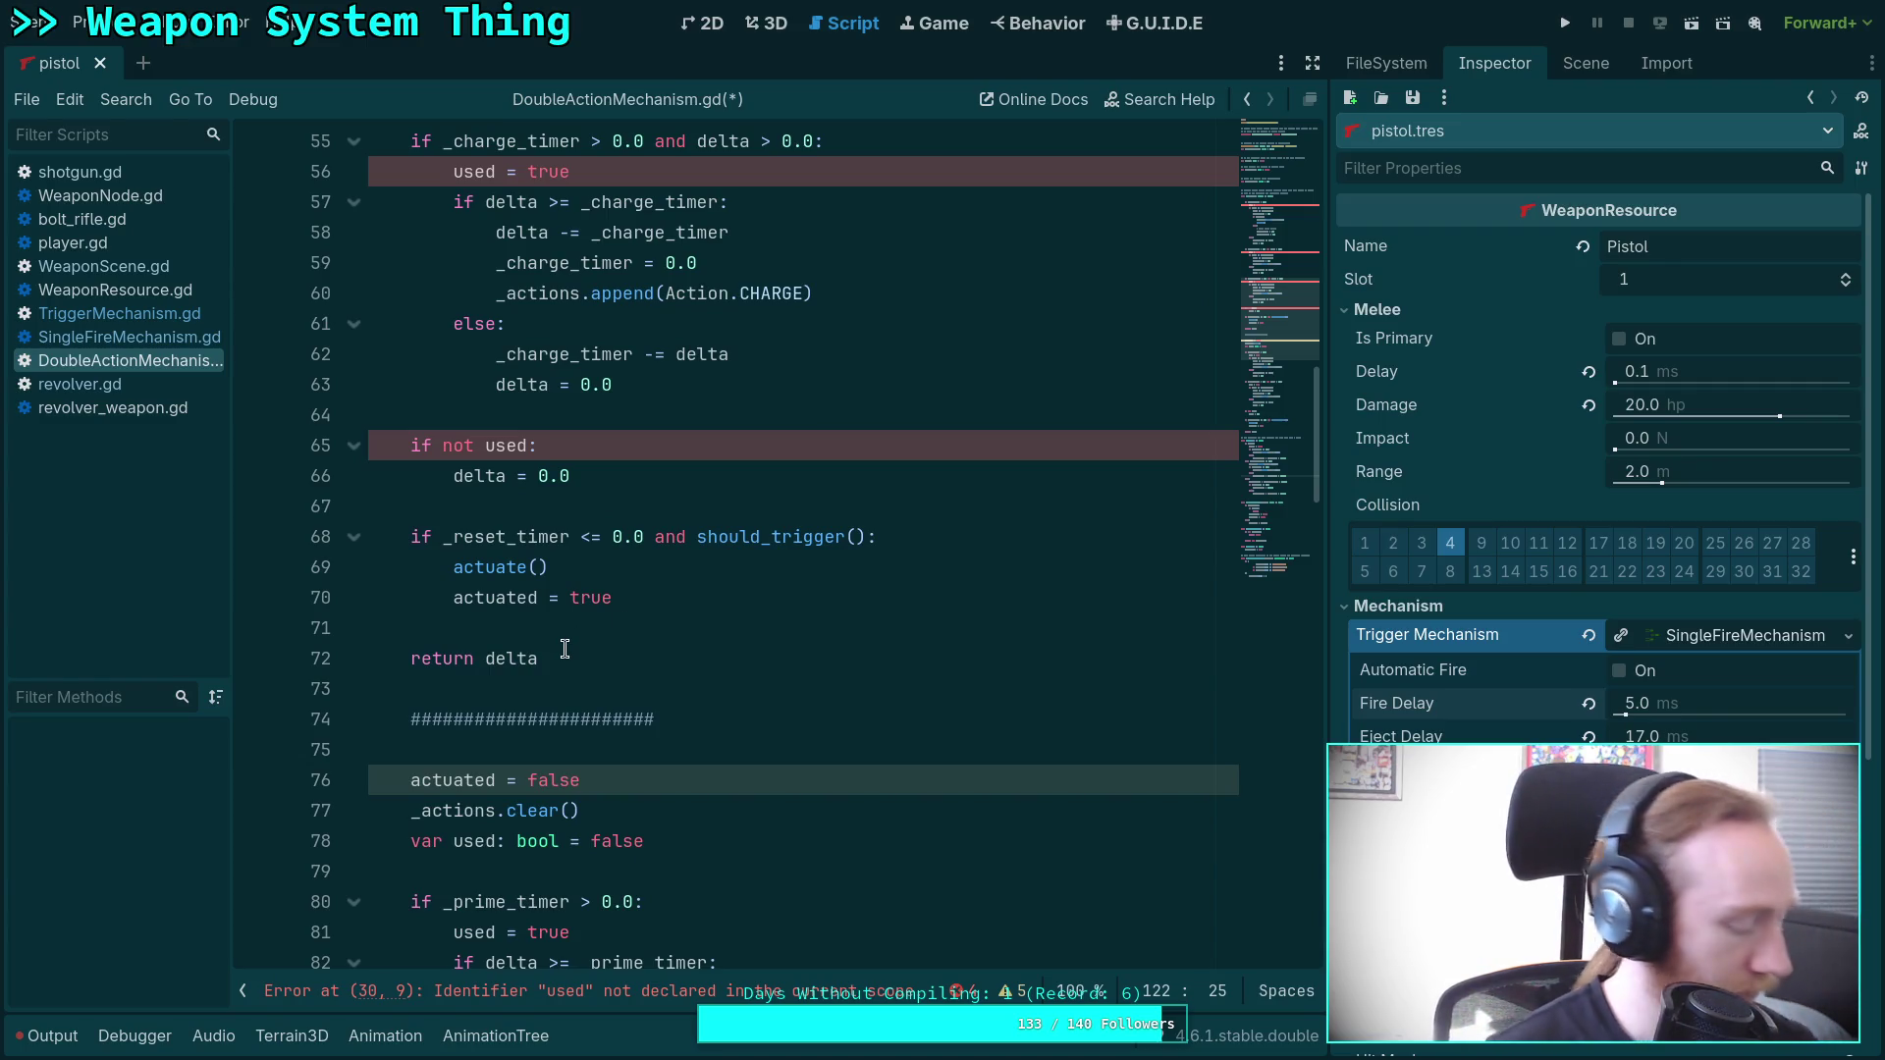
scroll(566, 649, "up", 3)
scroll(573, 620, "up", 4)
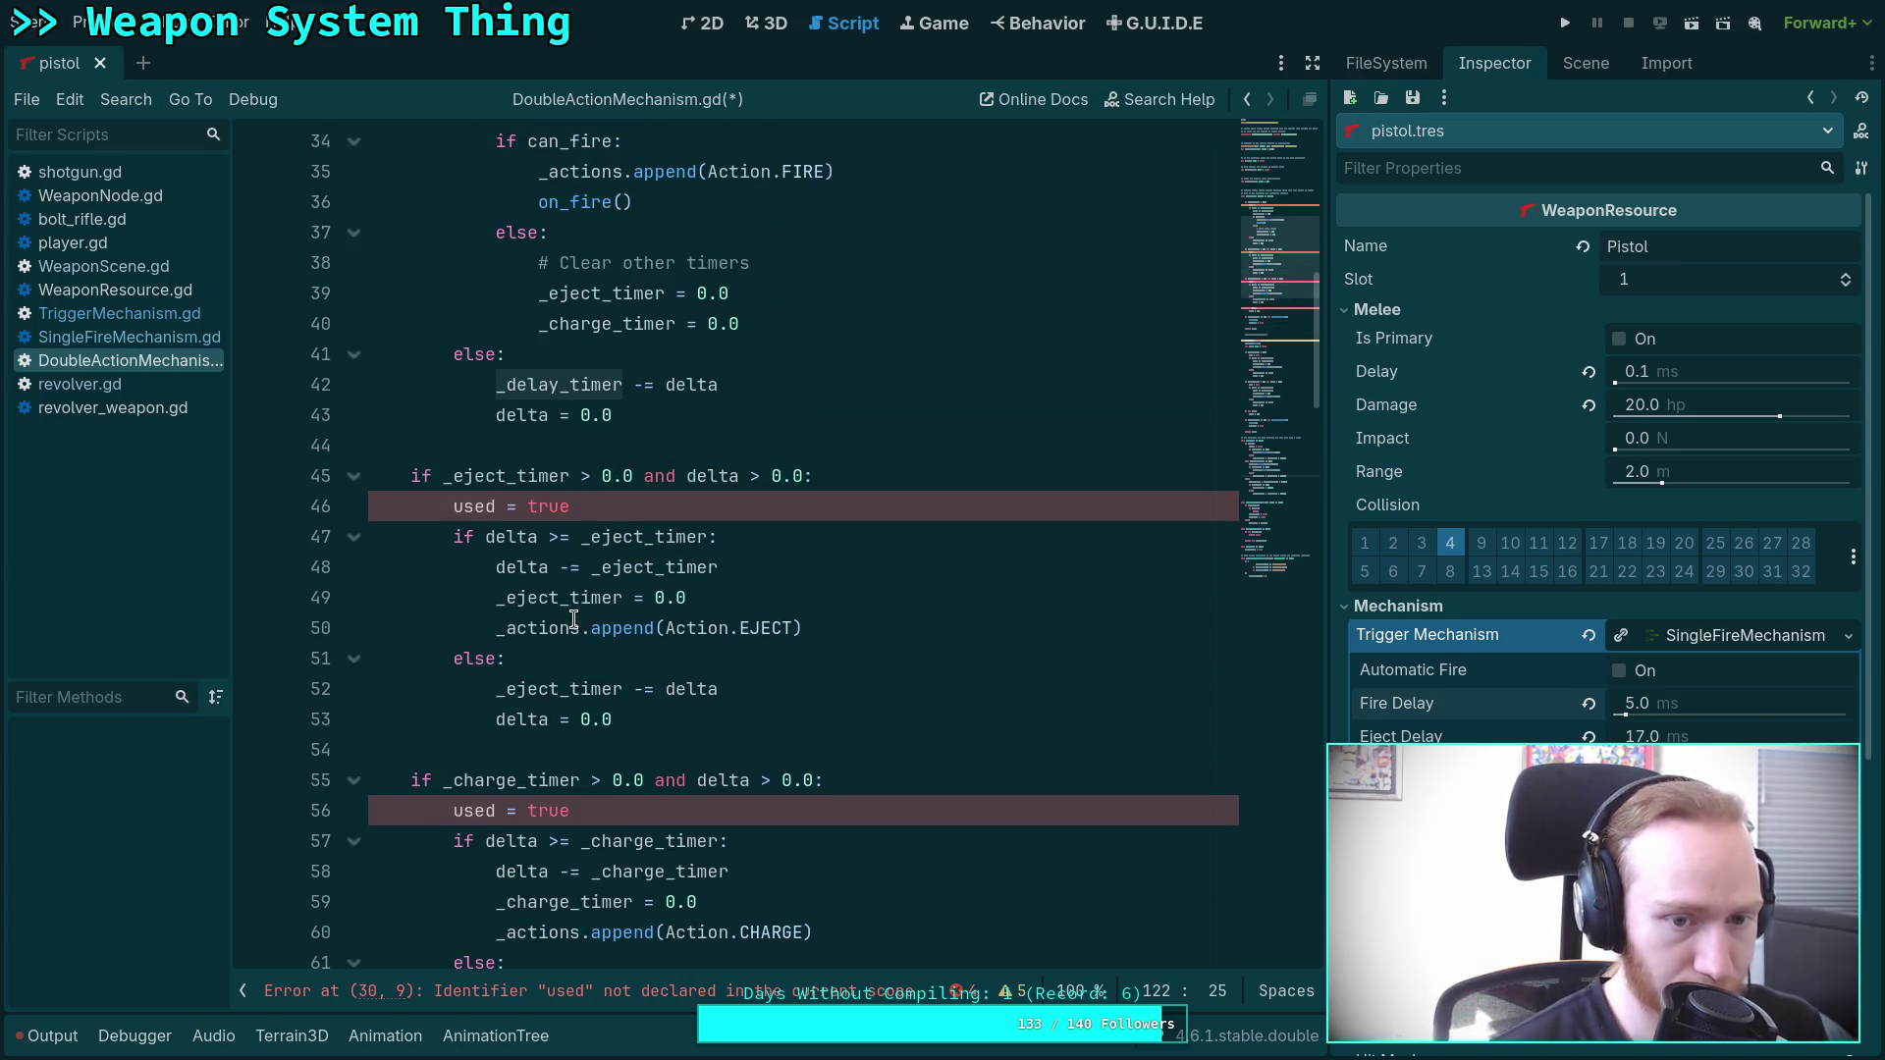
scroll(575, 621, "down", 2)
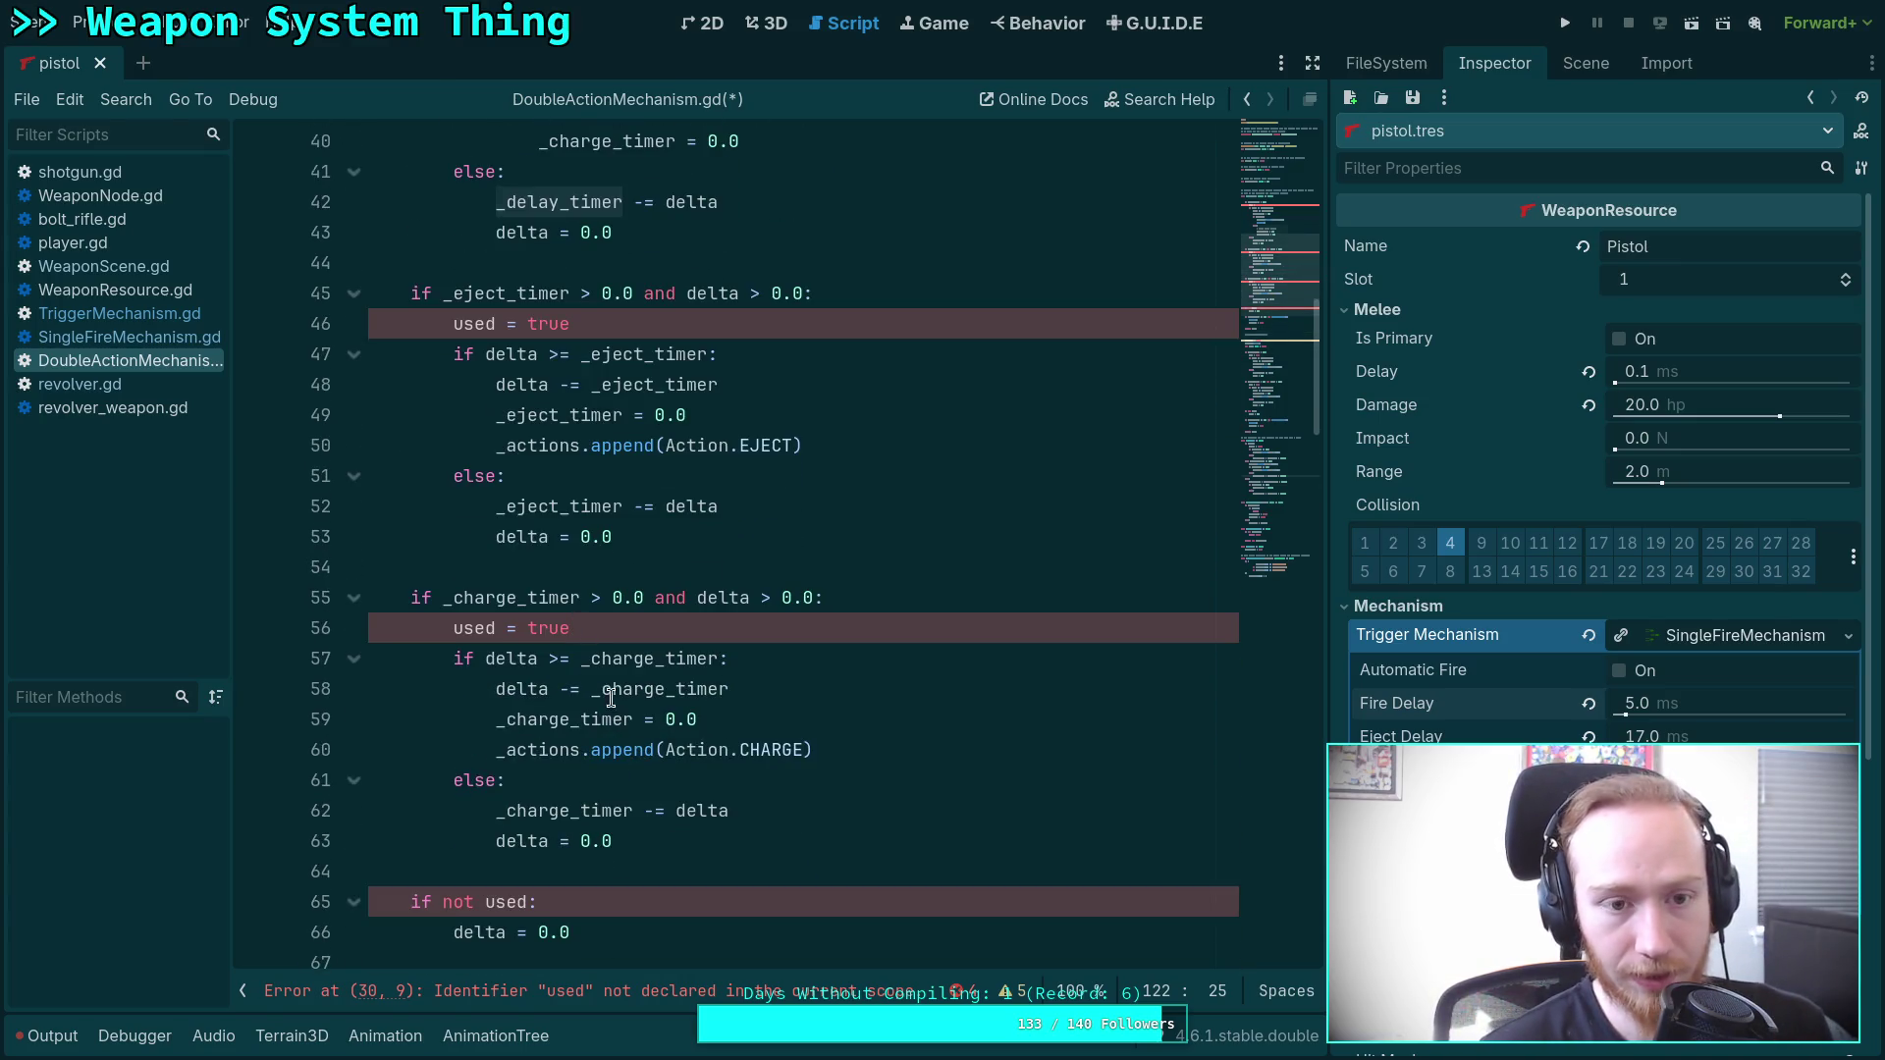
scroll(610, 698, "up", 2)
mouse_move(754, 721)
left_mouse_down()
mouse_move(413, 565)
mouse_move(261, 447)
left_mouse_up()
Delete the _eject_timer check block and its leftover empty line
key("BackSpace")
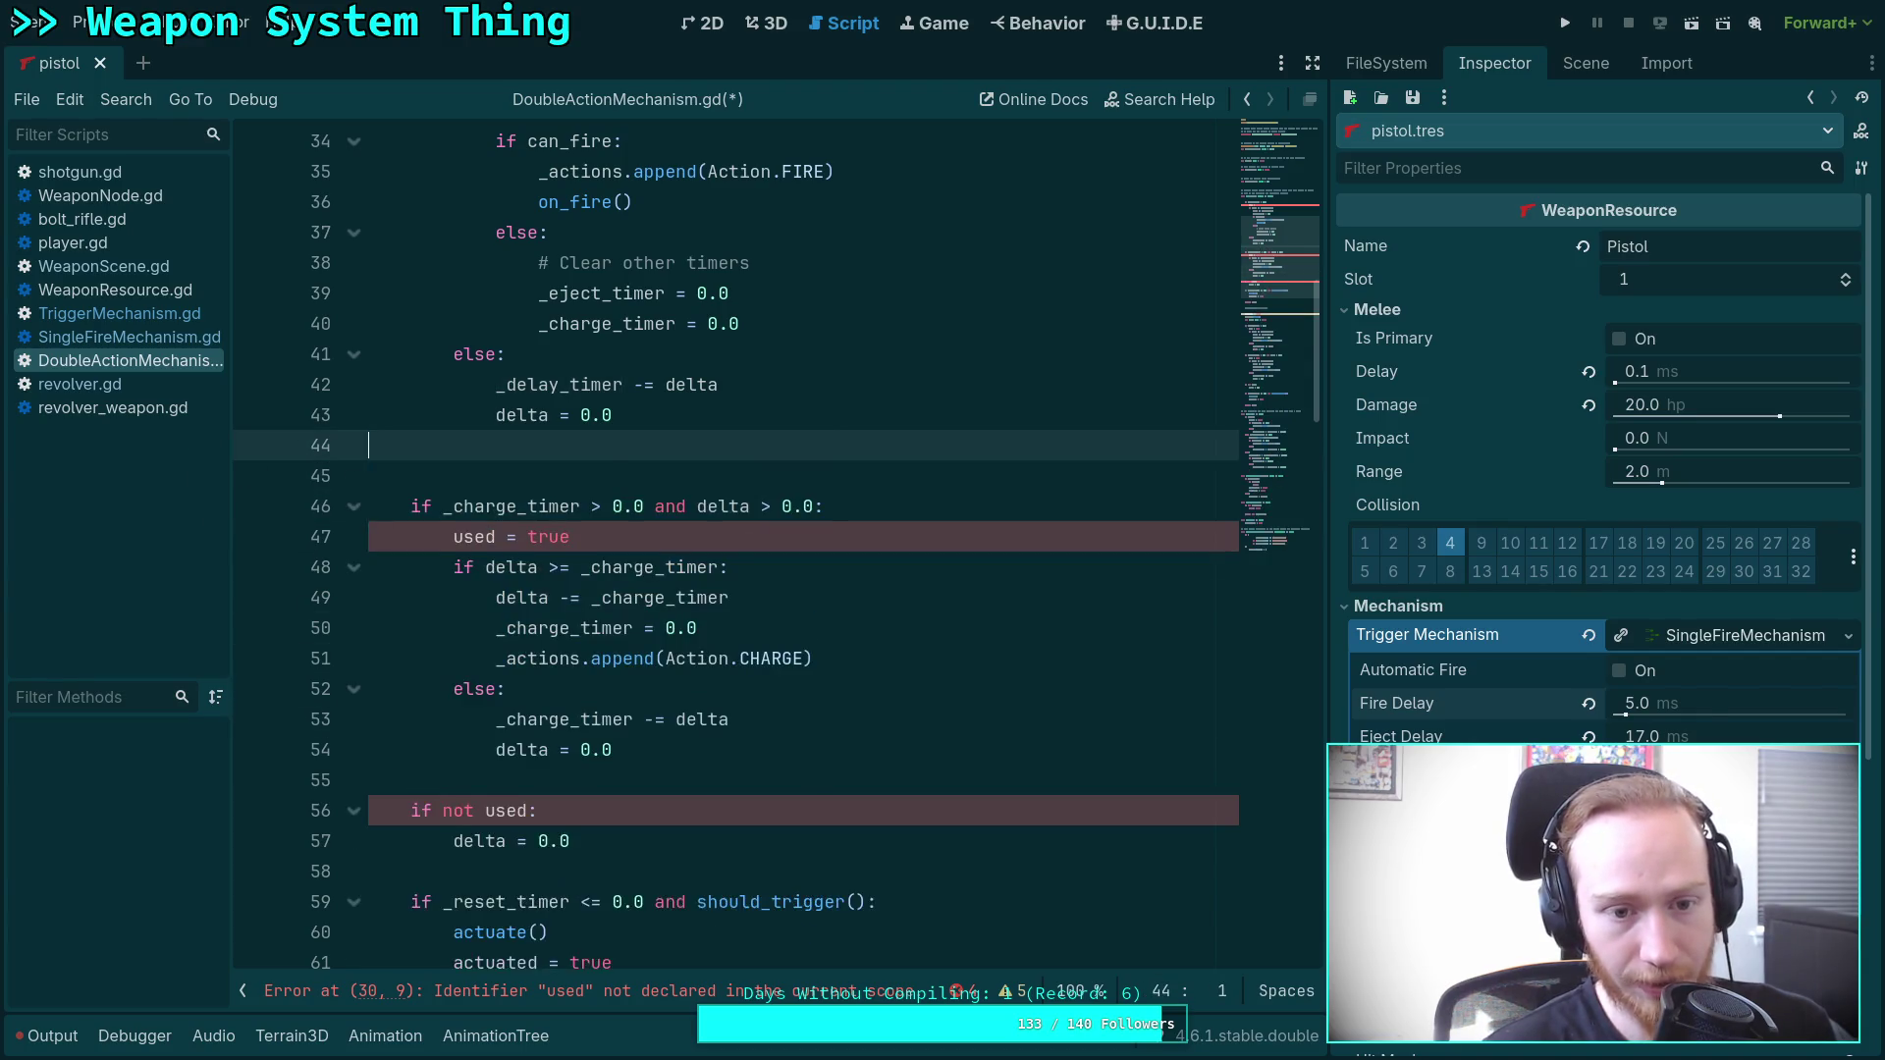
key("BackSpace")
scroll(639, 575, "up", 3)
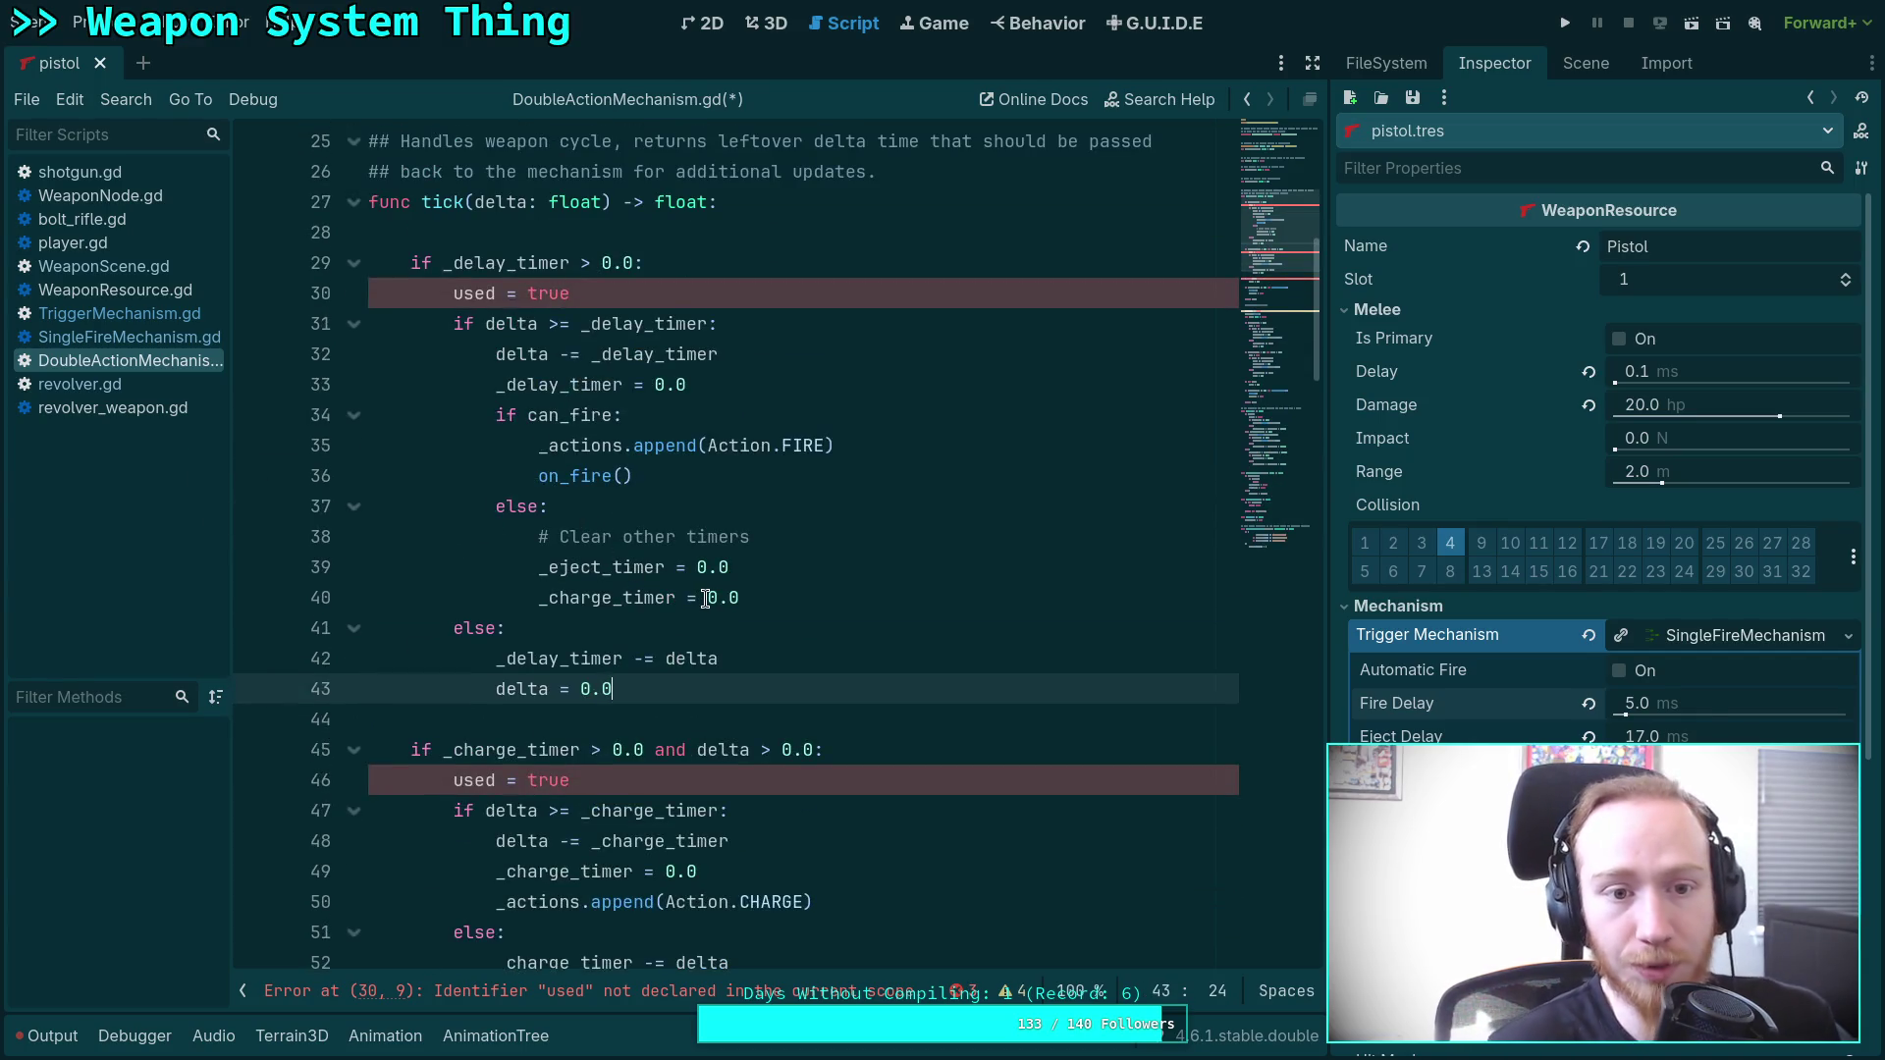
scroll(706, 598, "down", 14)
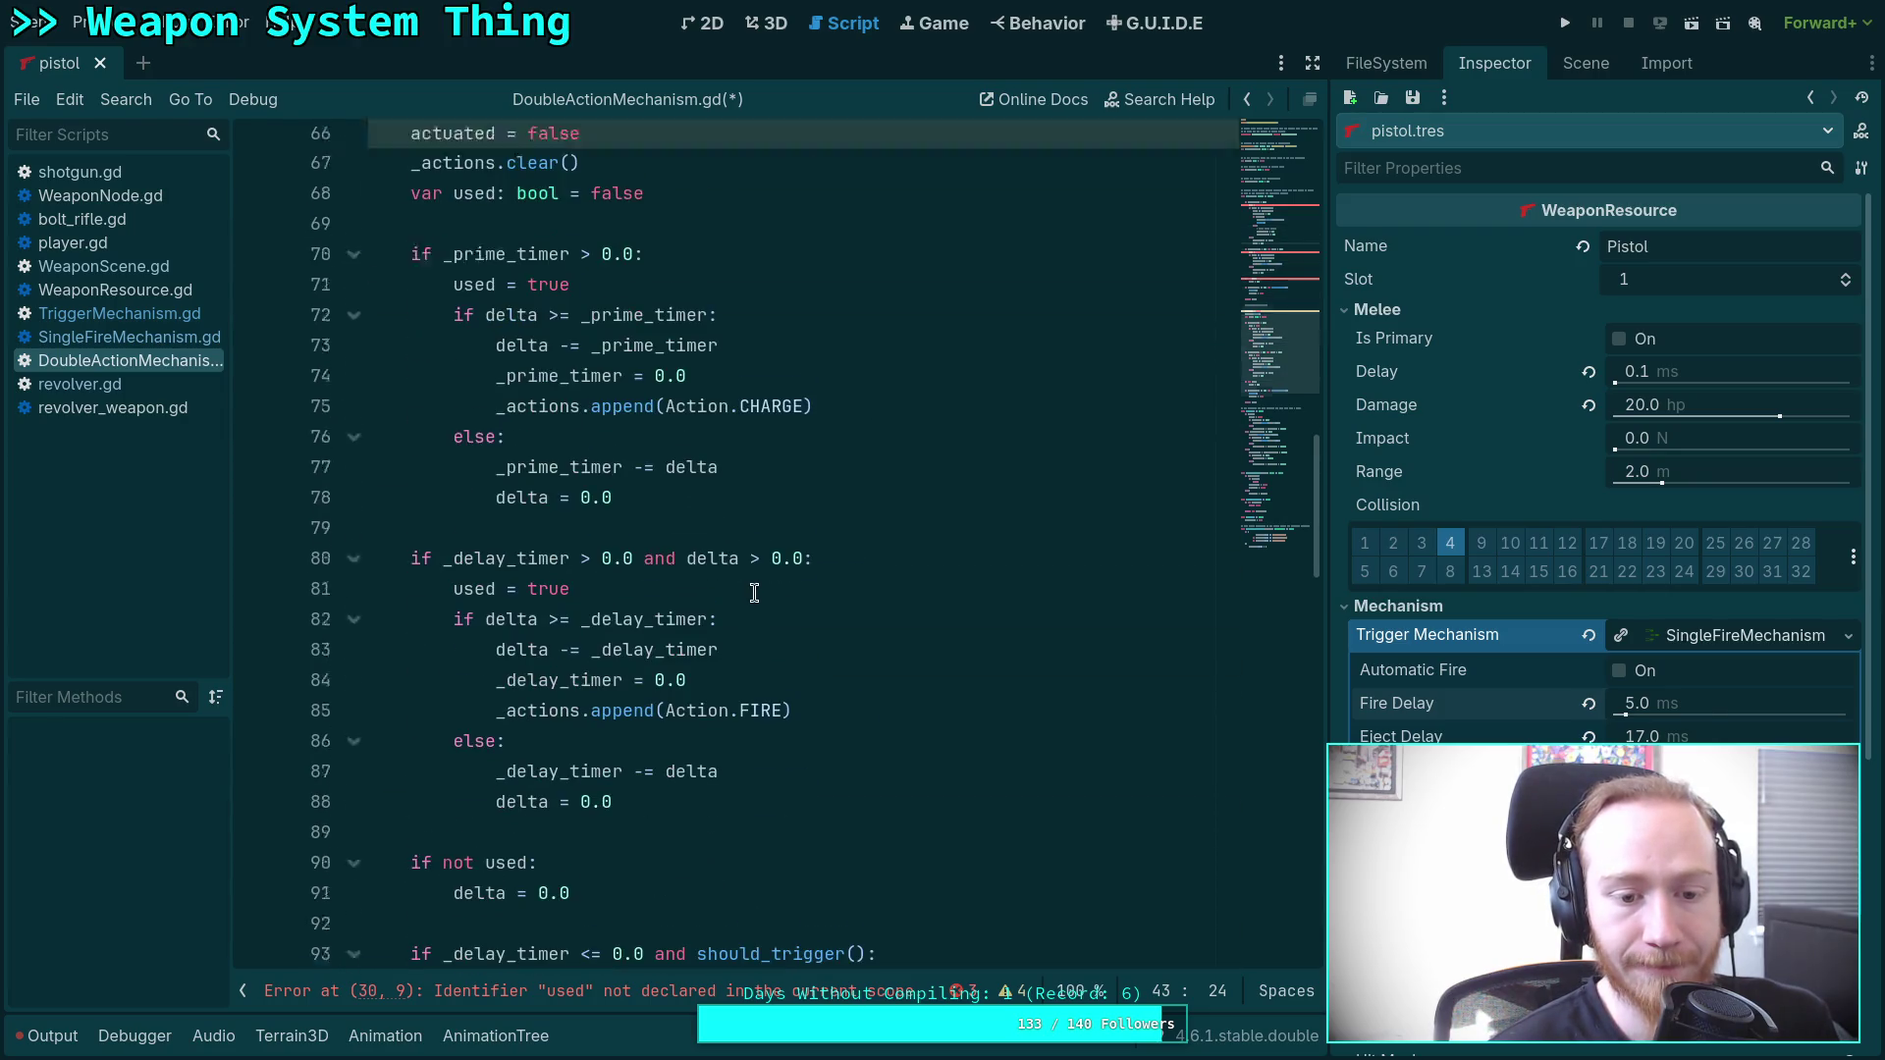
scroll(754, 593, "down", 1)
scroll(683, 678, "up", 13)
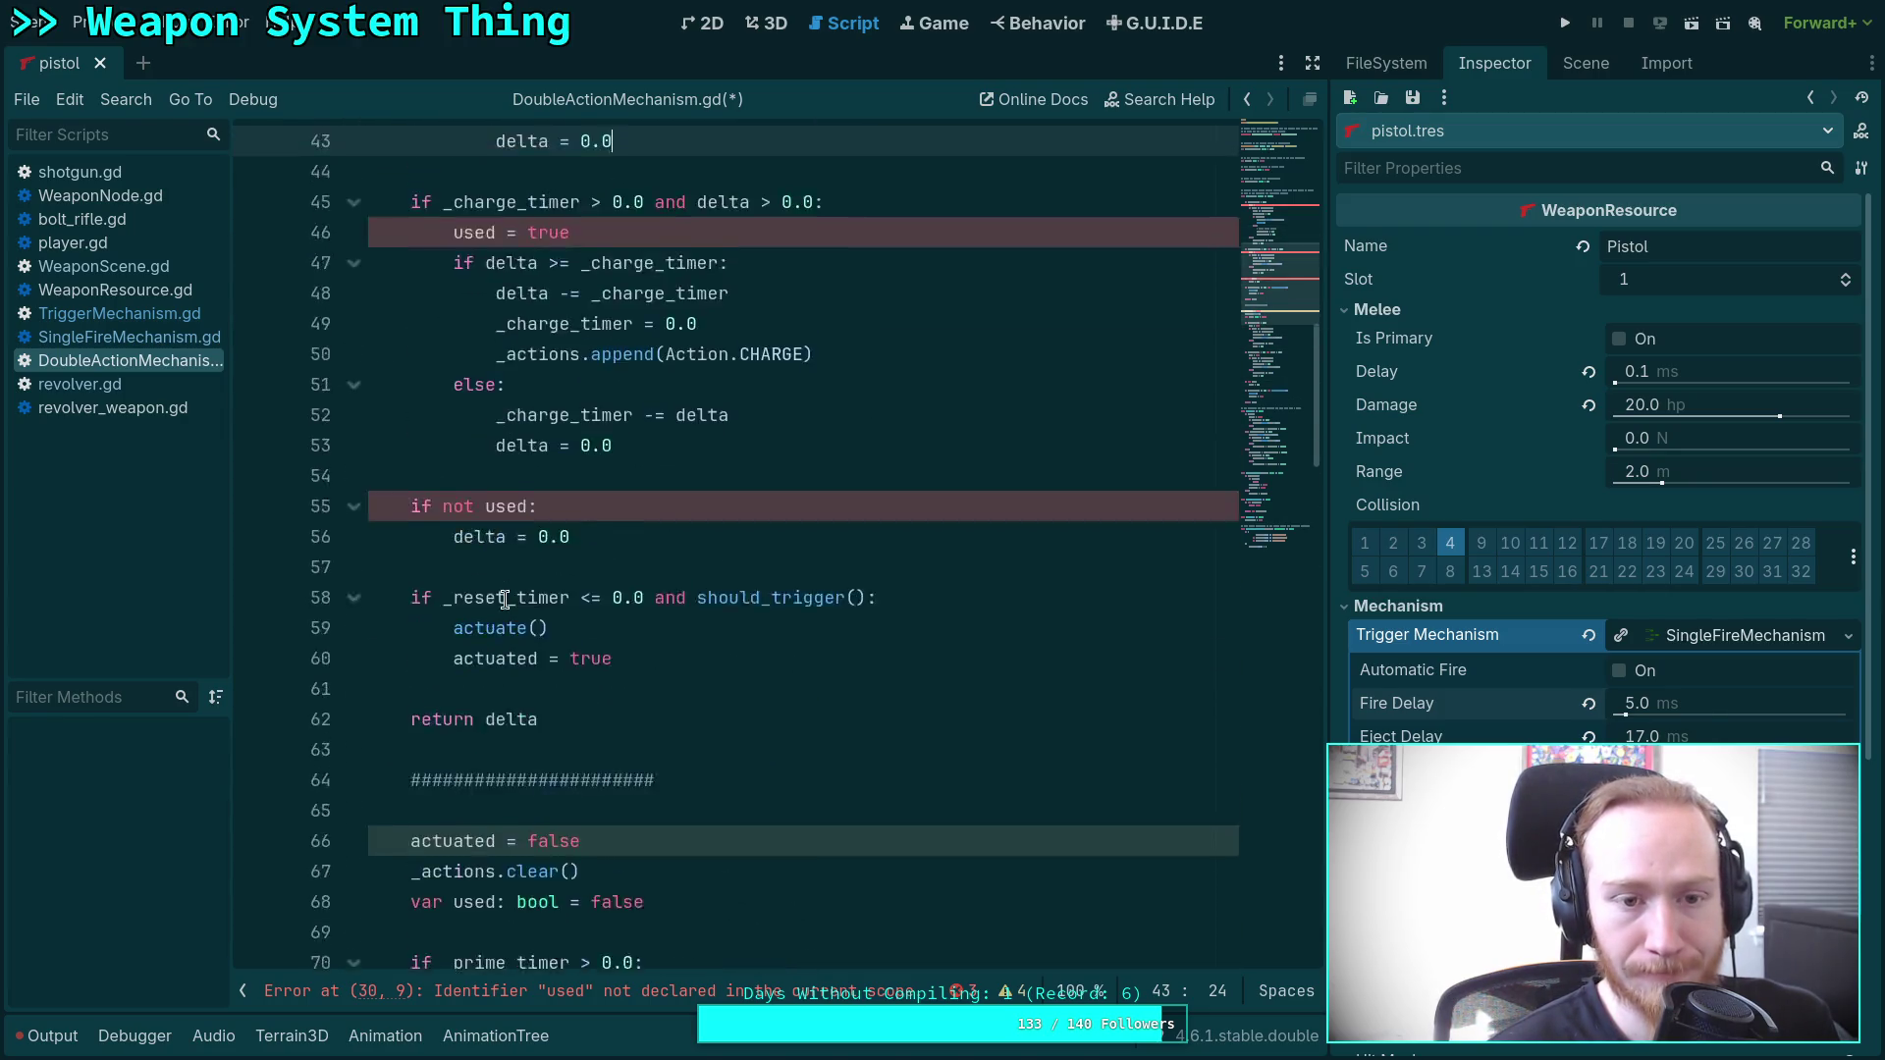
Move the _delay_timer firing block from the upper tick copy to just below the _prime_timer block
left_click(567, 498)
mouse_move(658, 601)
left_mouse_down()
mouse_move(393, 138)
mouse_move(316, 310)
left_mouse_up()
key("ctrl+c")
key("BackSpace")
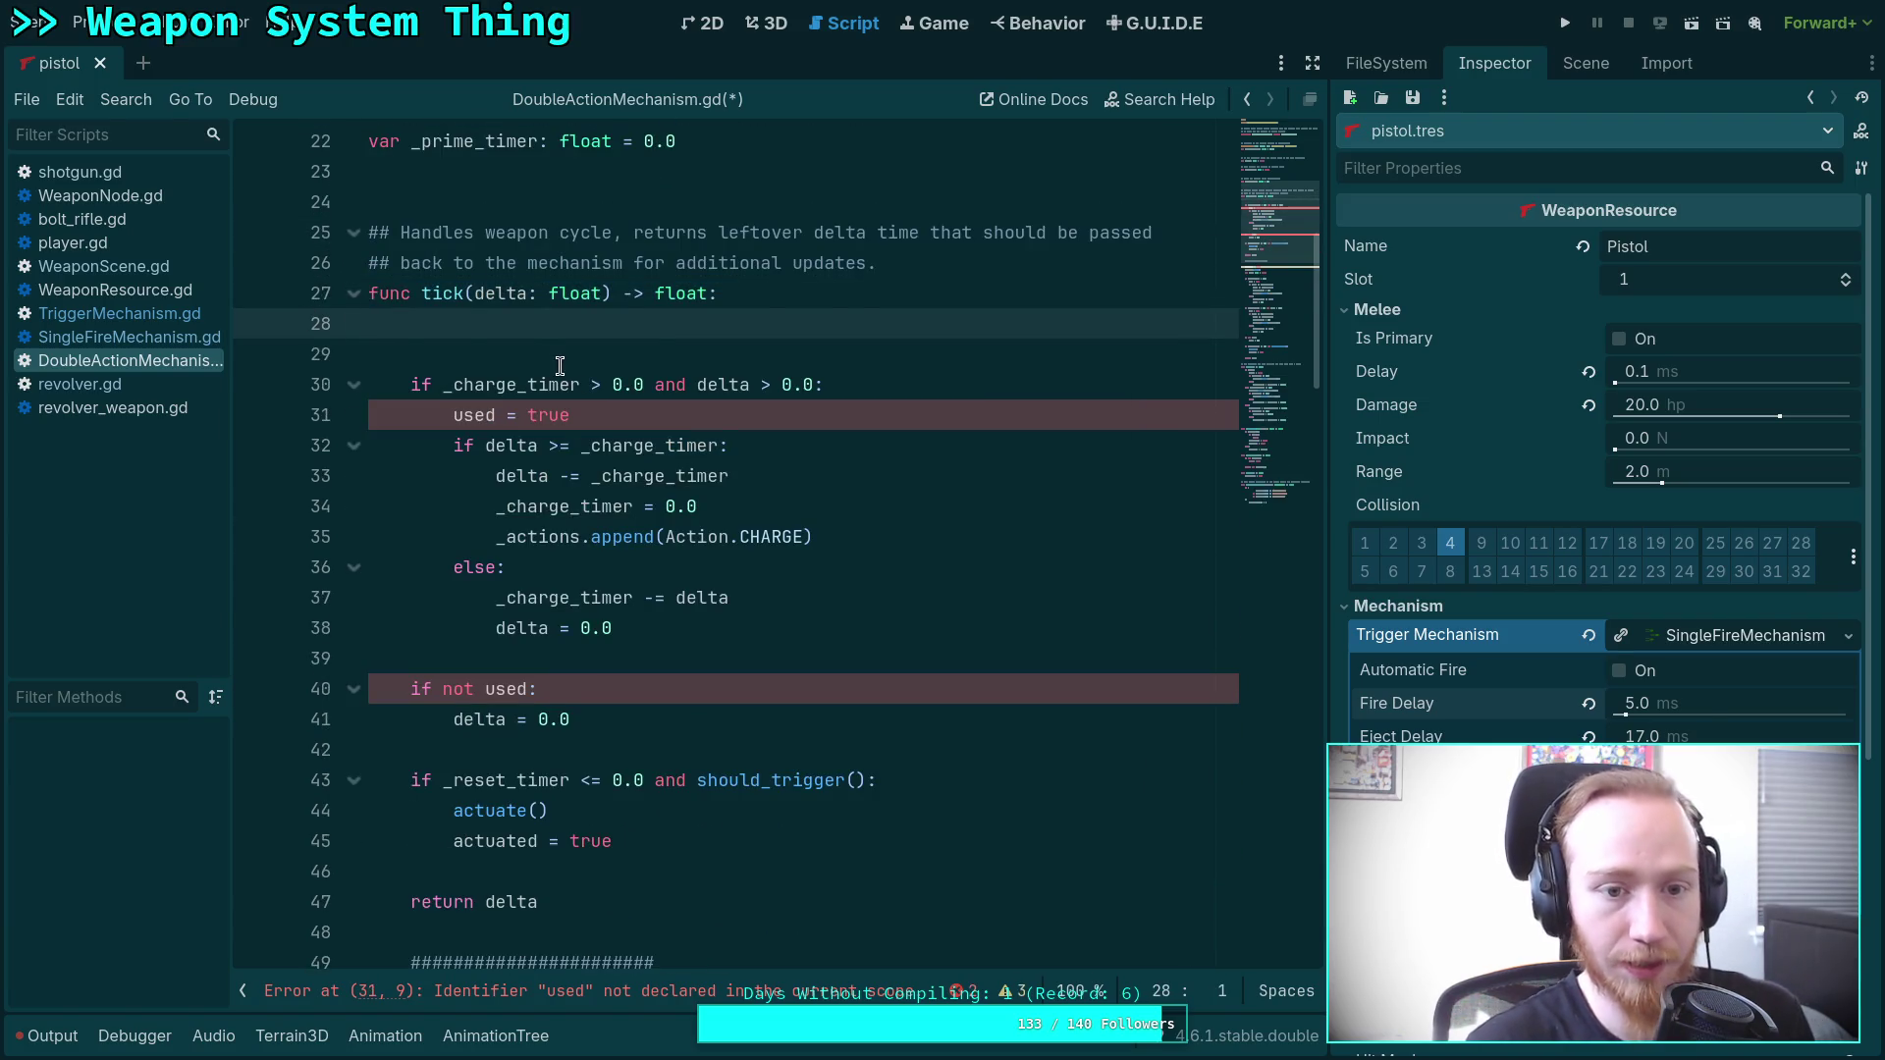
key("BackSpace")
scroll(685, 480, "down", 7)
scroll(684, 479, "down", 4)
left_click(261, 384)
key("Return")
key("Return")
key("Up")
key("ctrl+v")
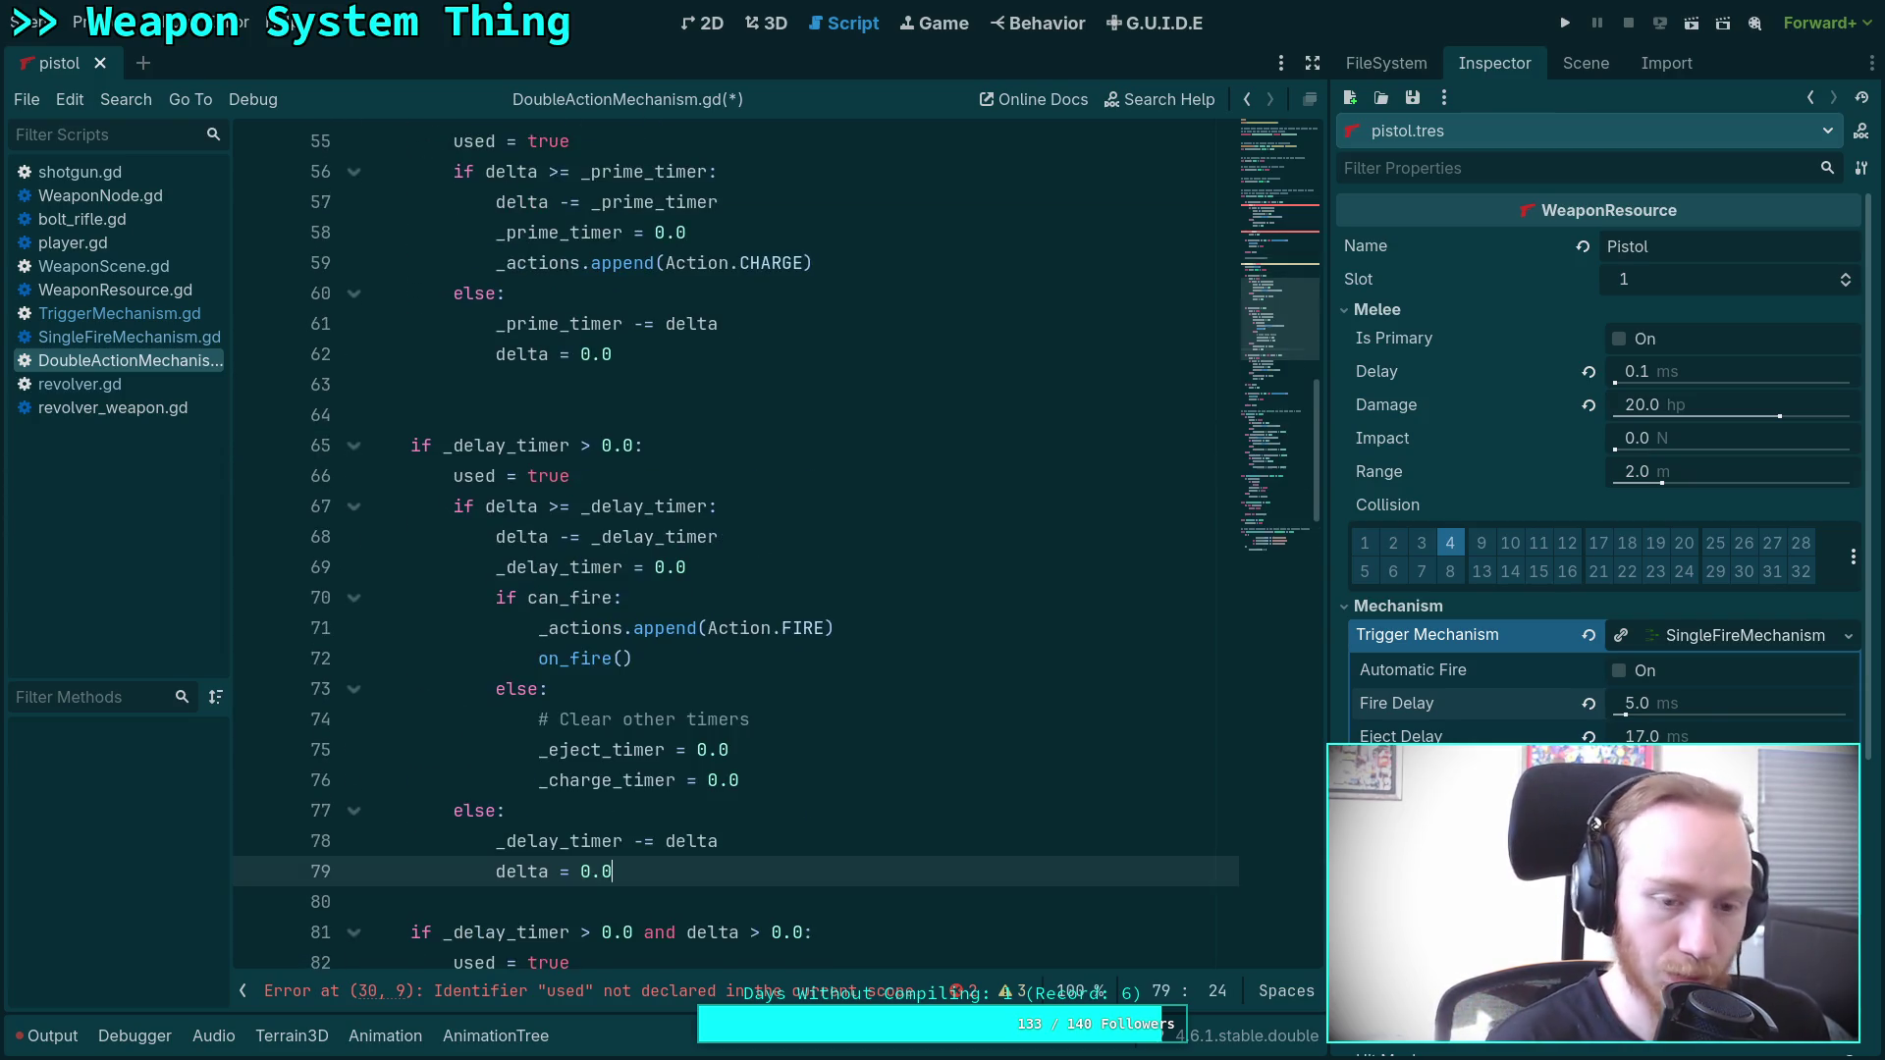
scroll(606, 395, "down", 2)
scroll(575, 543, "down", 1)
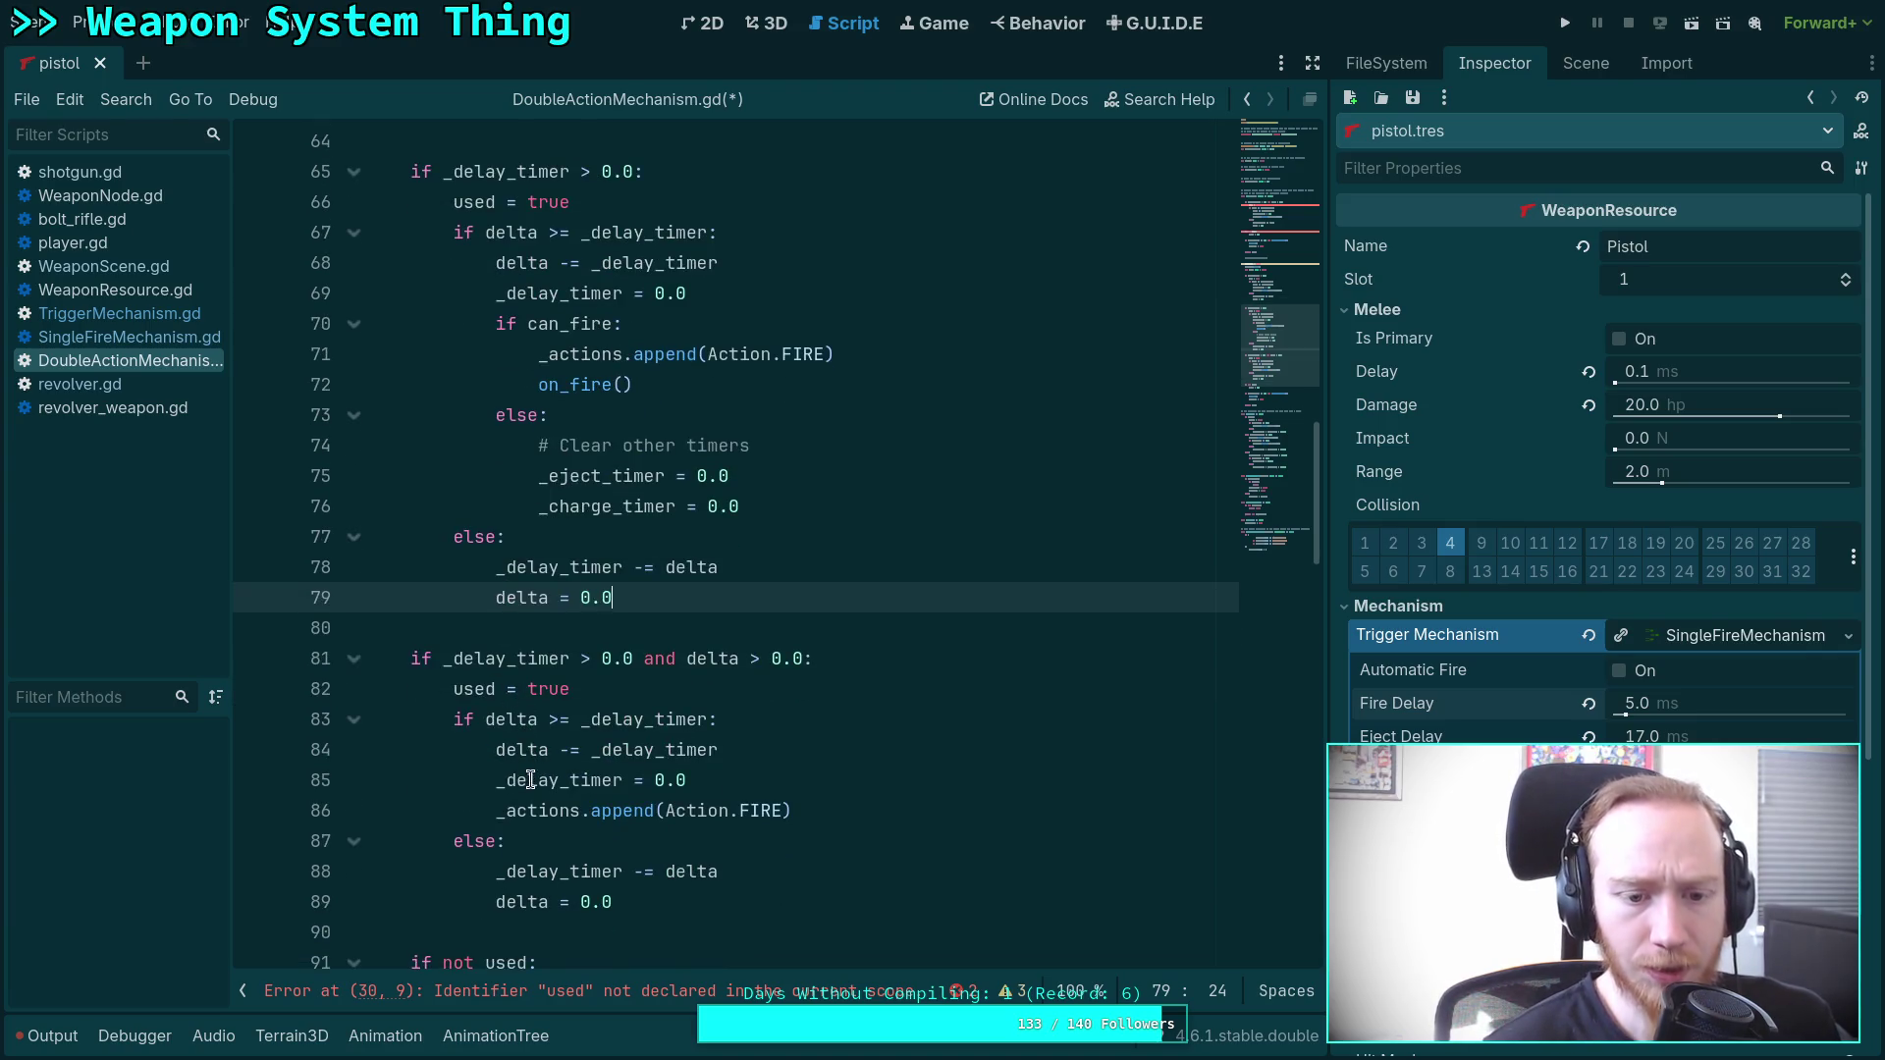
double_click(589, 323)
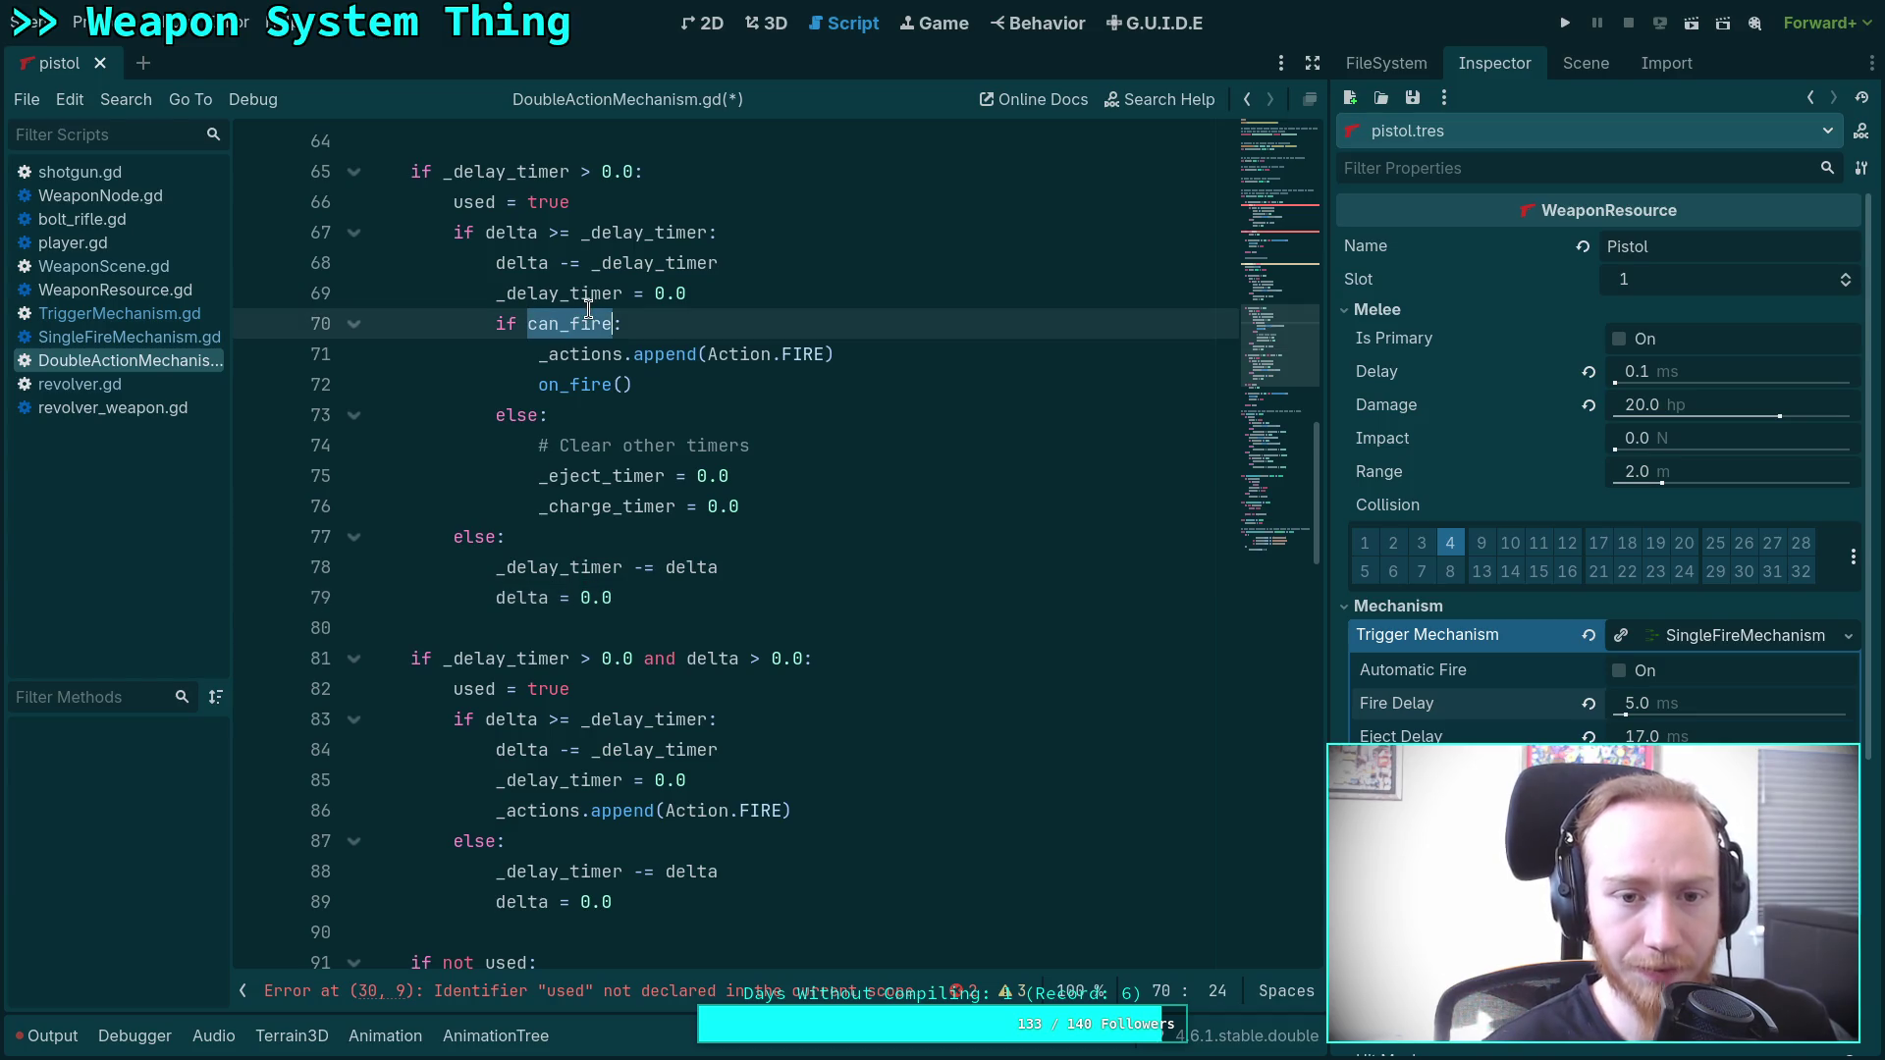
Copy the can_fire/else block below line 86 and delete the now-redundant fire action line
left_click(501, 327)
left_click_drag(492, 327, 739, 506)
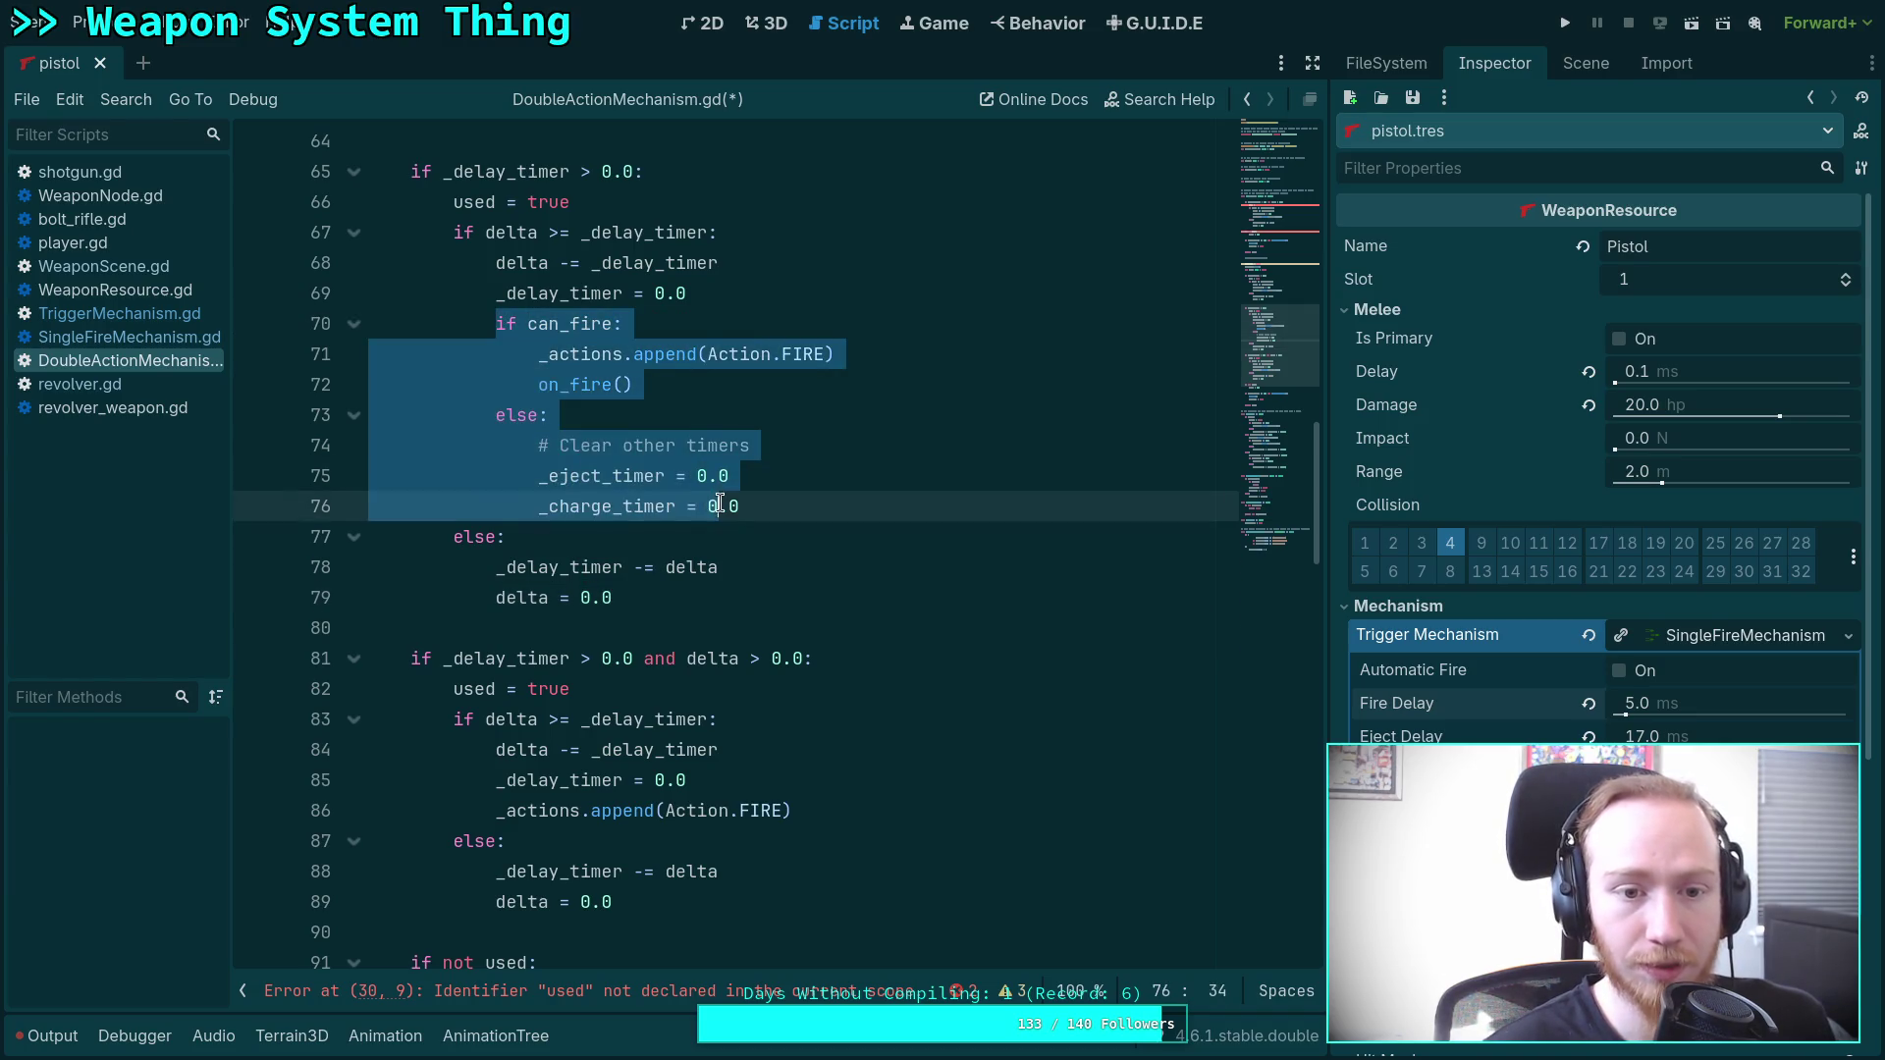
right_click(653, 477)
left_click(678, 862)
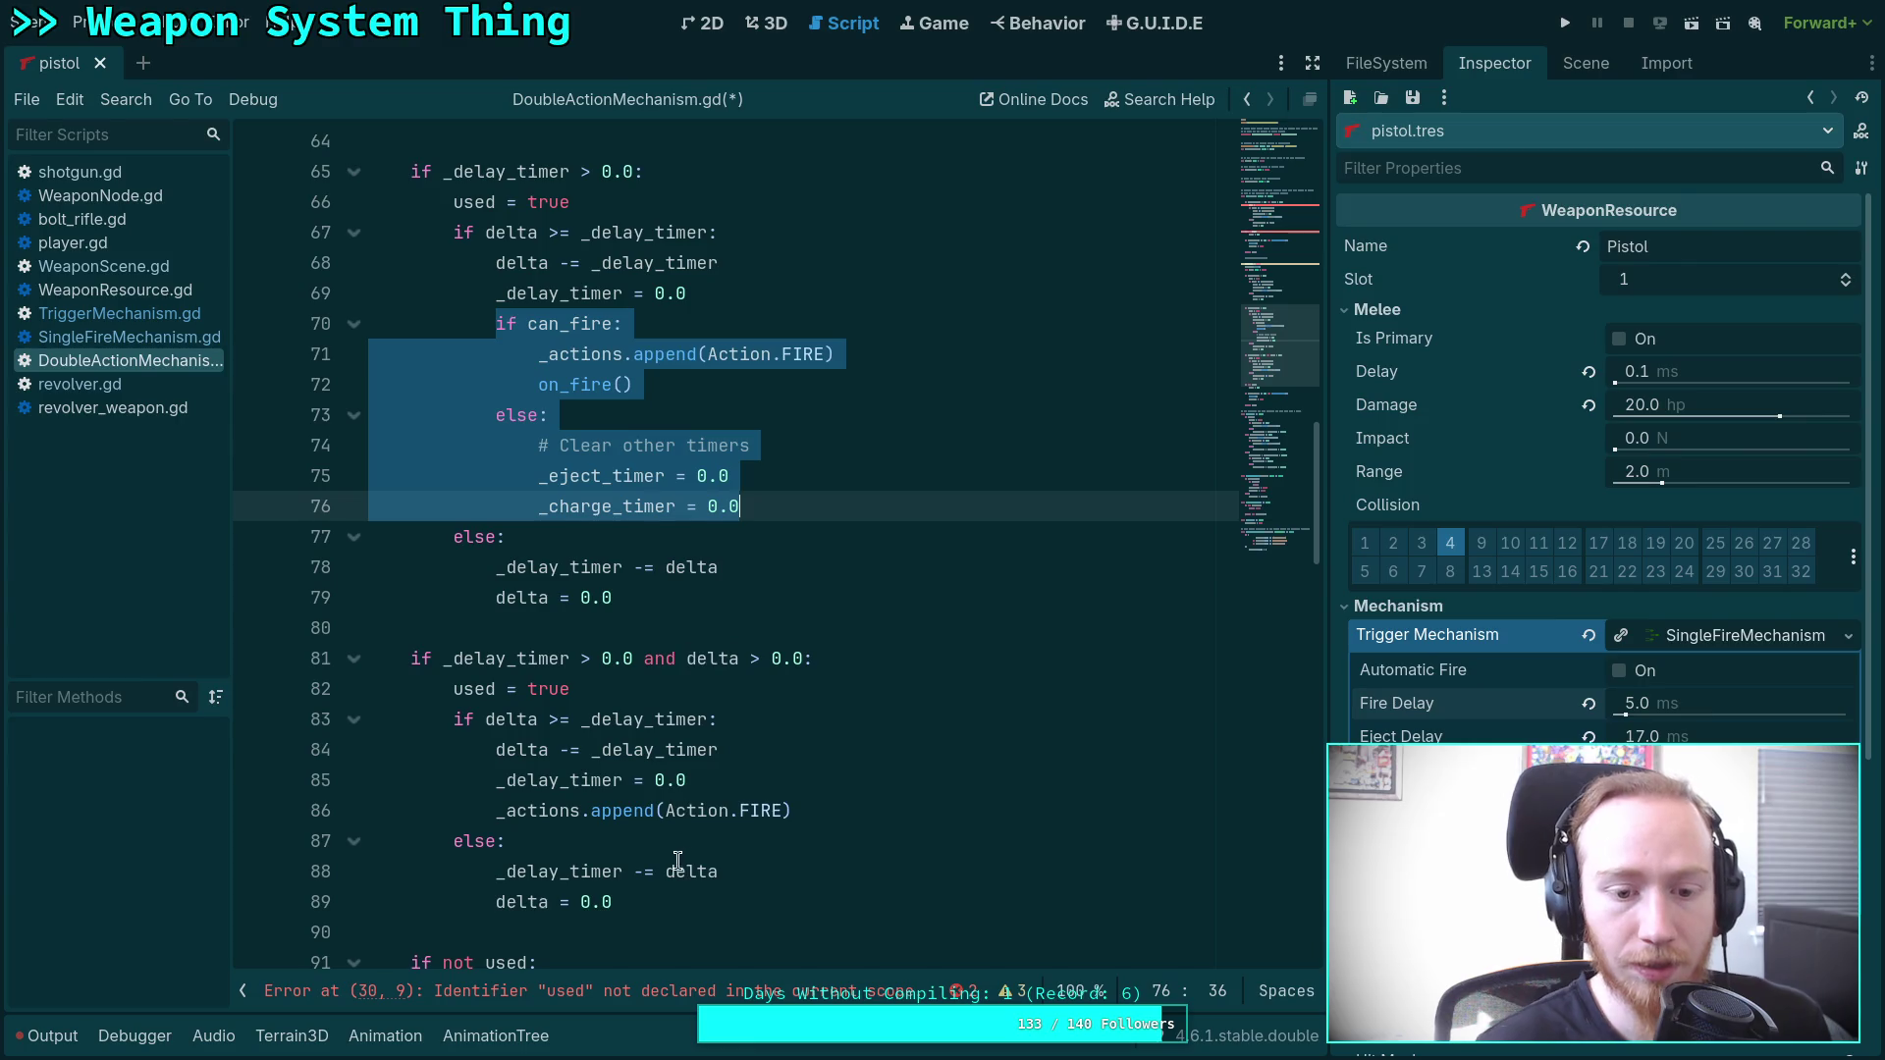
left_click(847, 817)
key("Return")
key("ctrl+v")
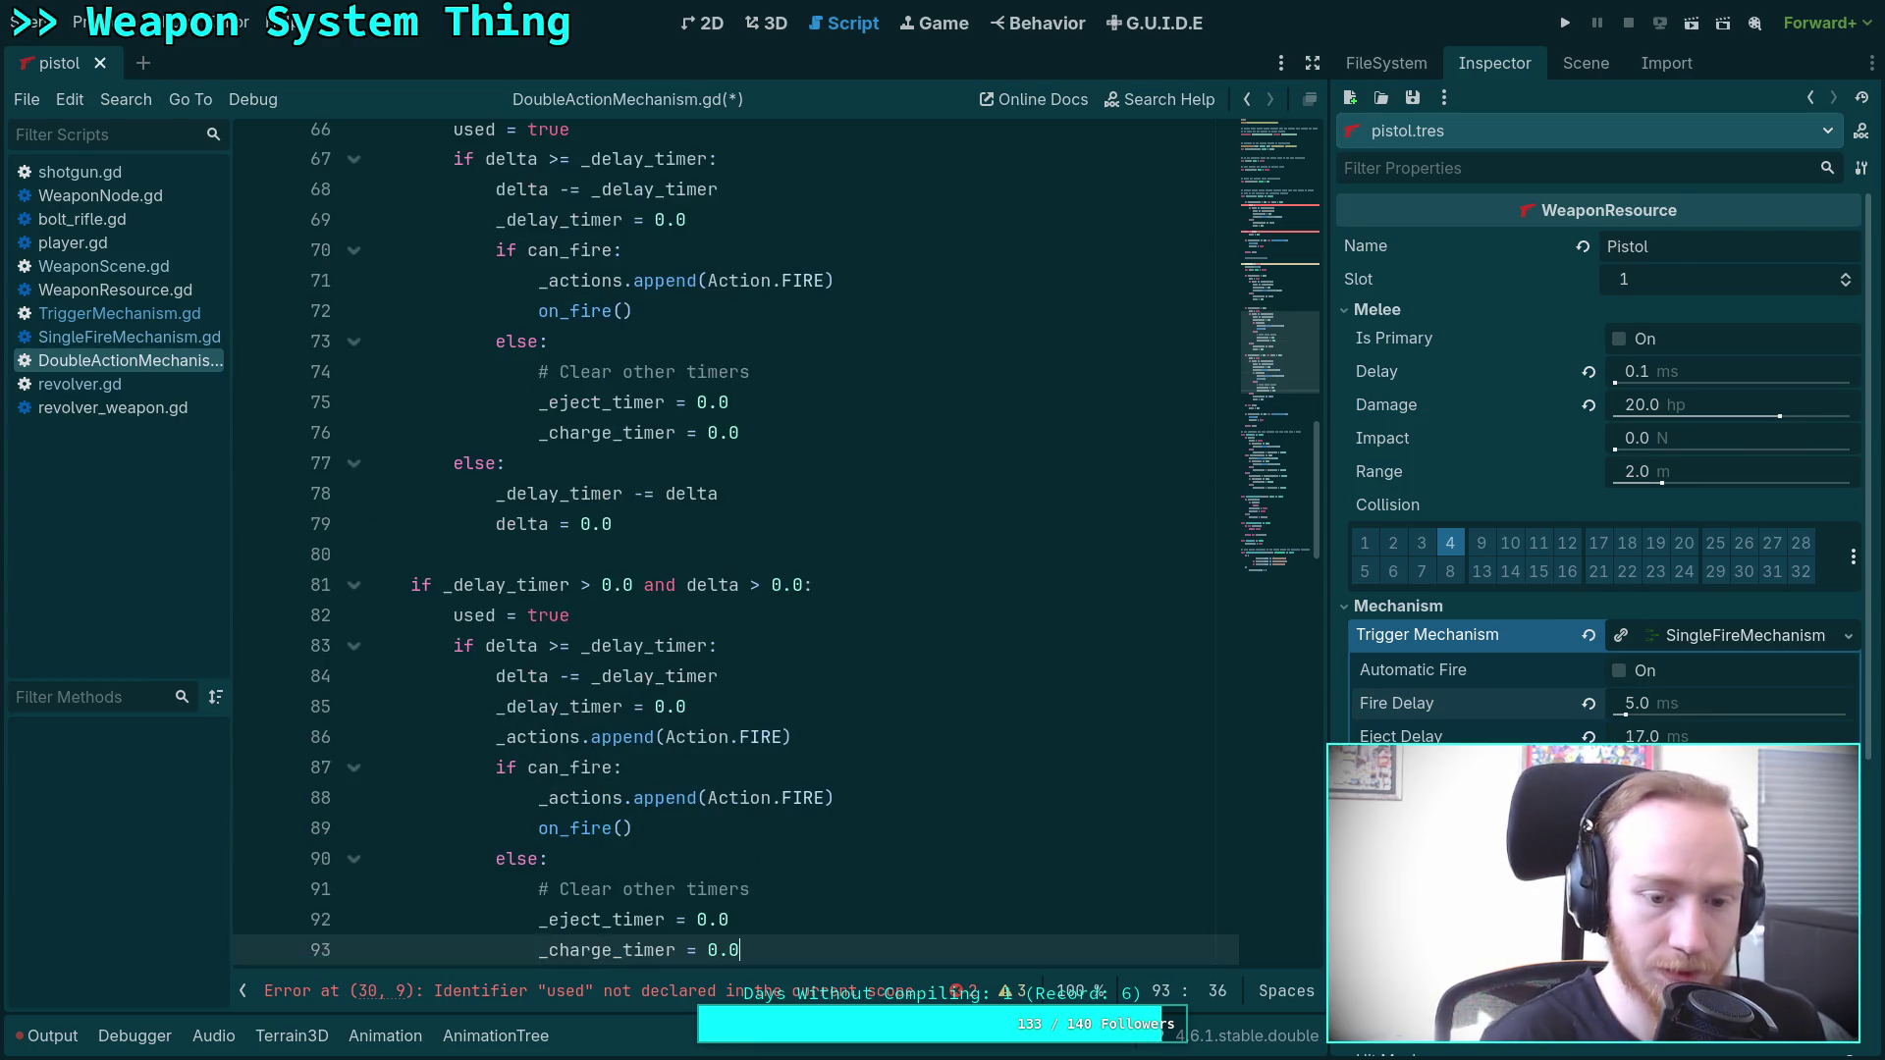
scroll(834, 786, "down", 2)
left_click_drag(801, 555, 818, 535)
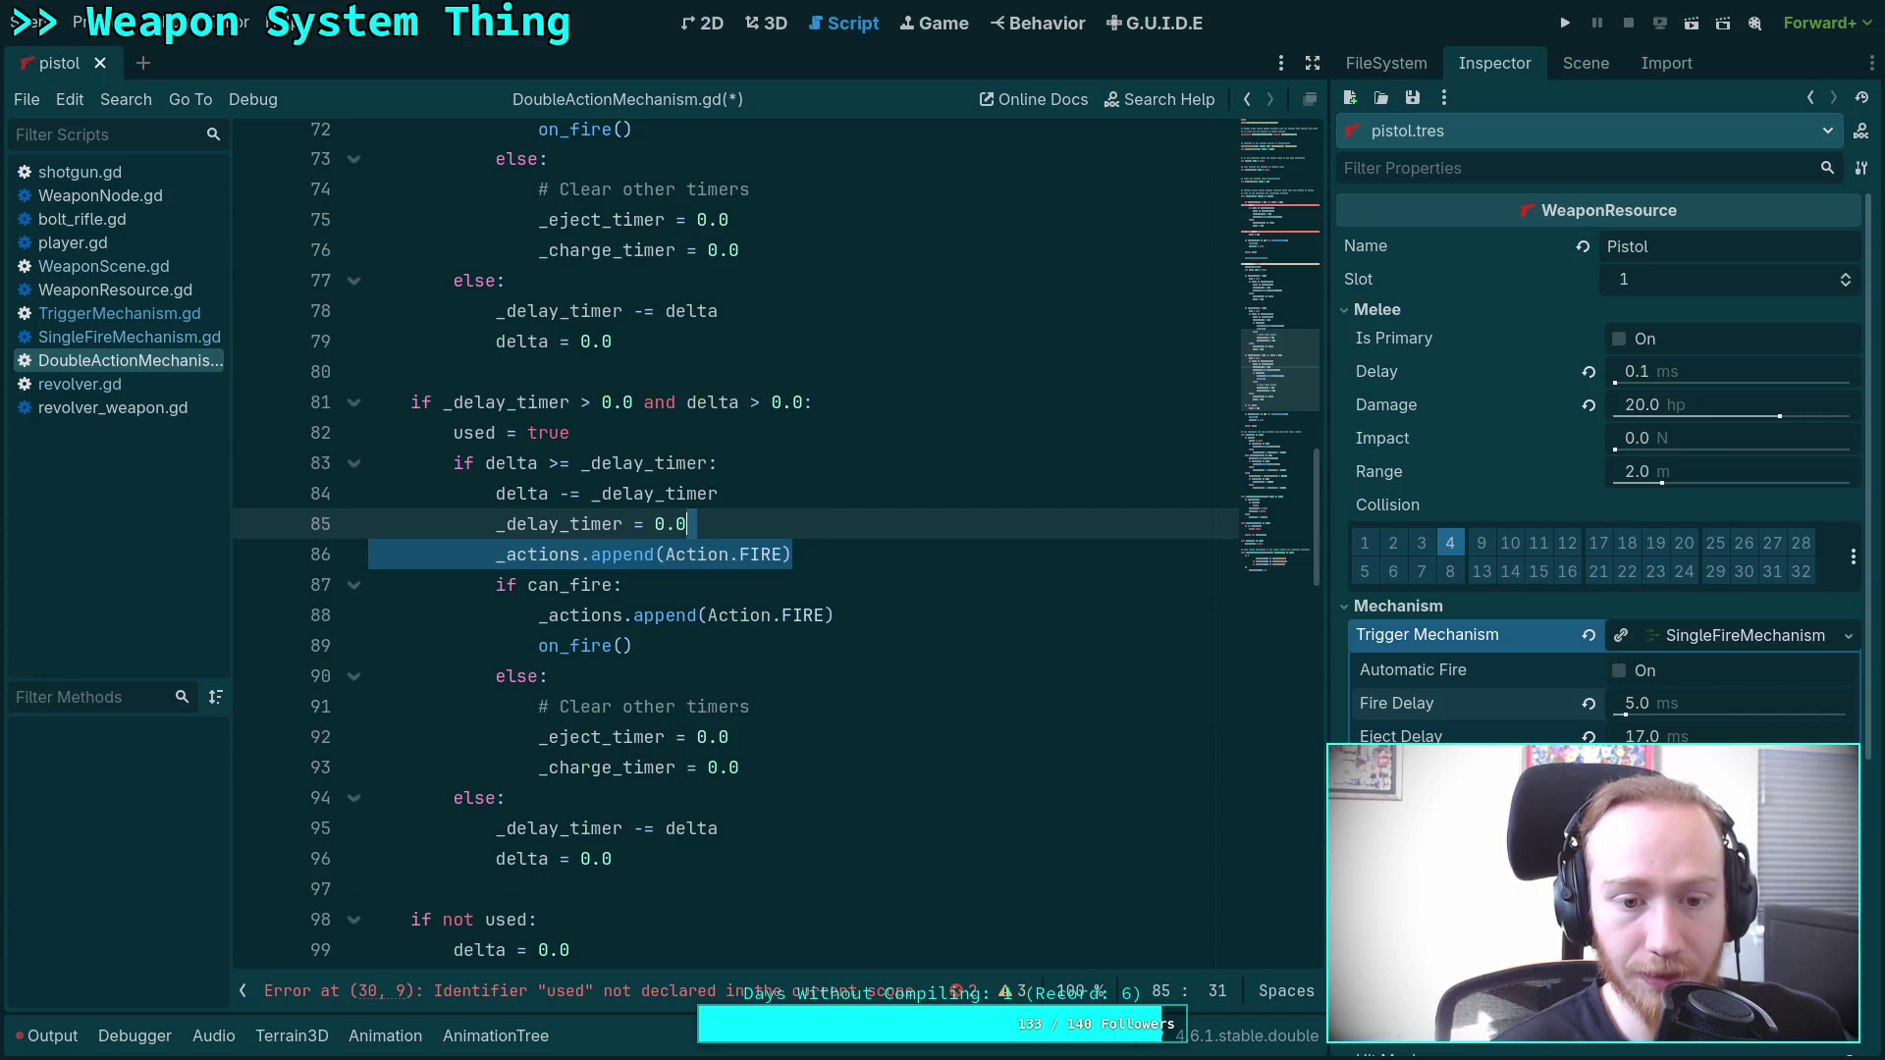
key("BackSpace")
Delete the else branch that resets the other timers
scroll(722, 644, "up", 1)
scroll(661, 726, "up", 1)
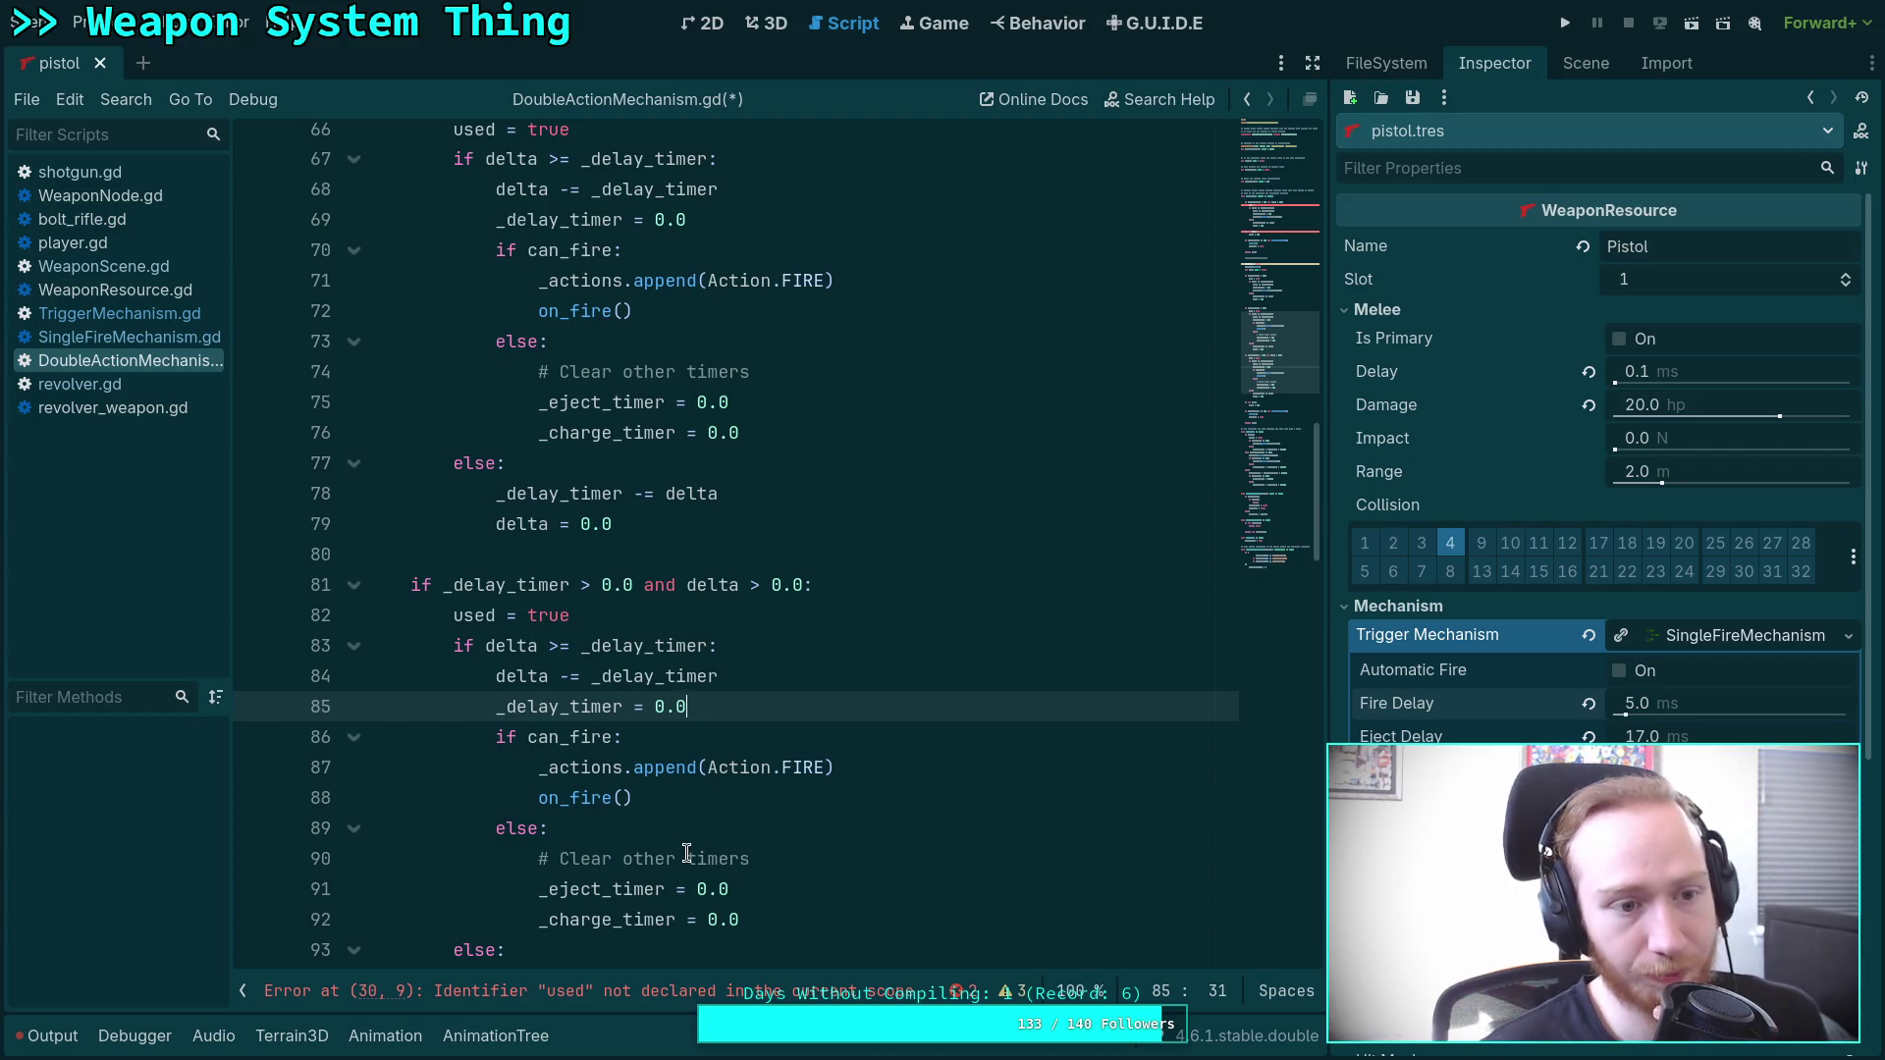
scroll(686, 852, "down", 3)
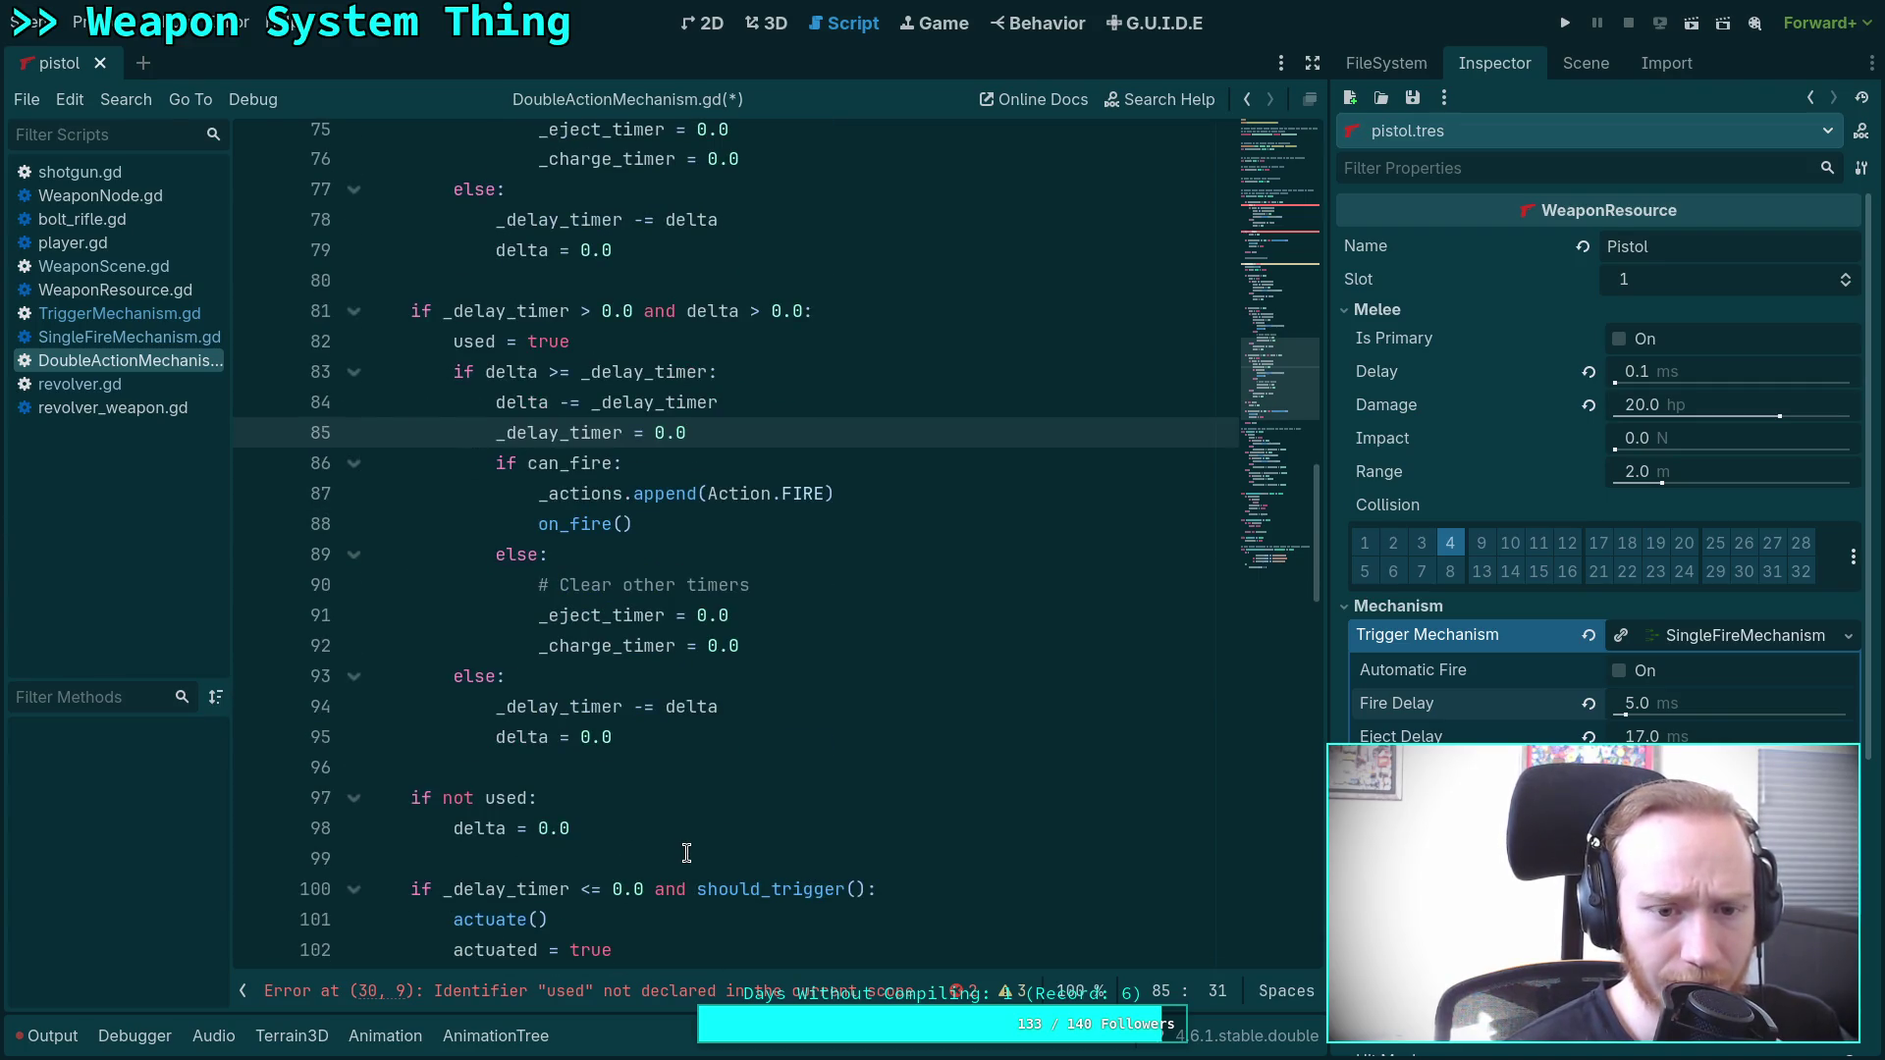
mouse_move(796, 643)
left_mouse_down()
mouse_move(773, 614)
mouse_move(778, 524)
left_mouse_up()
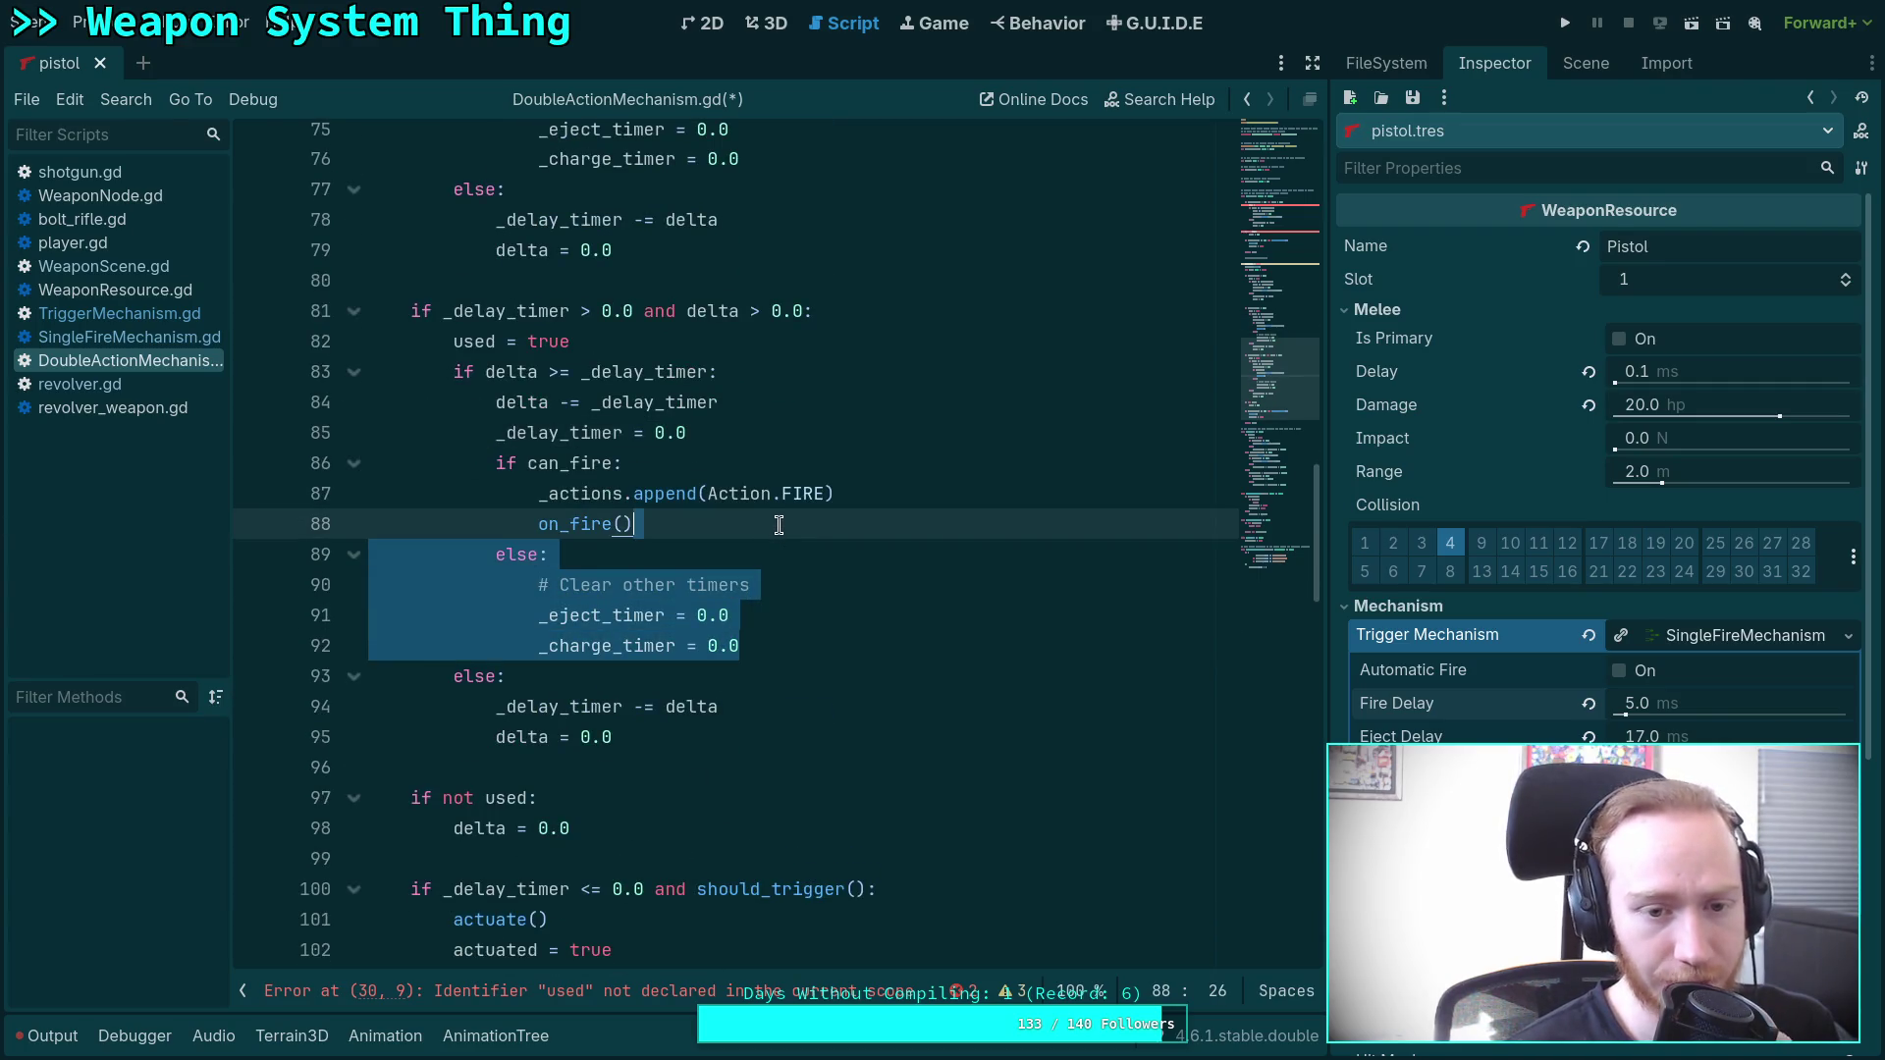
key("BackSpace")
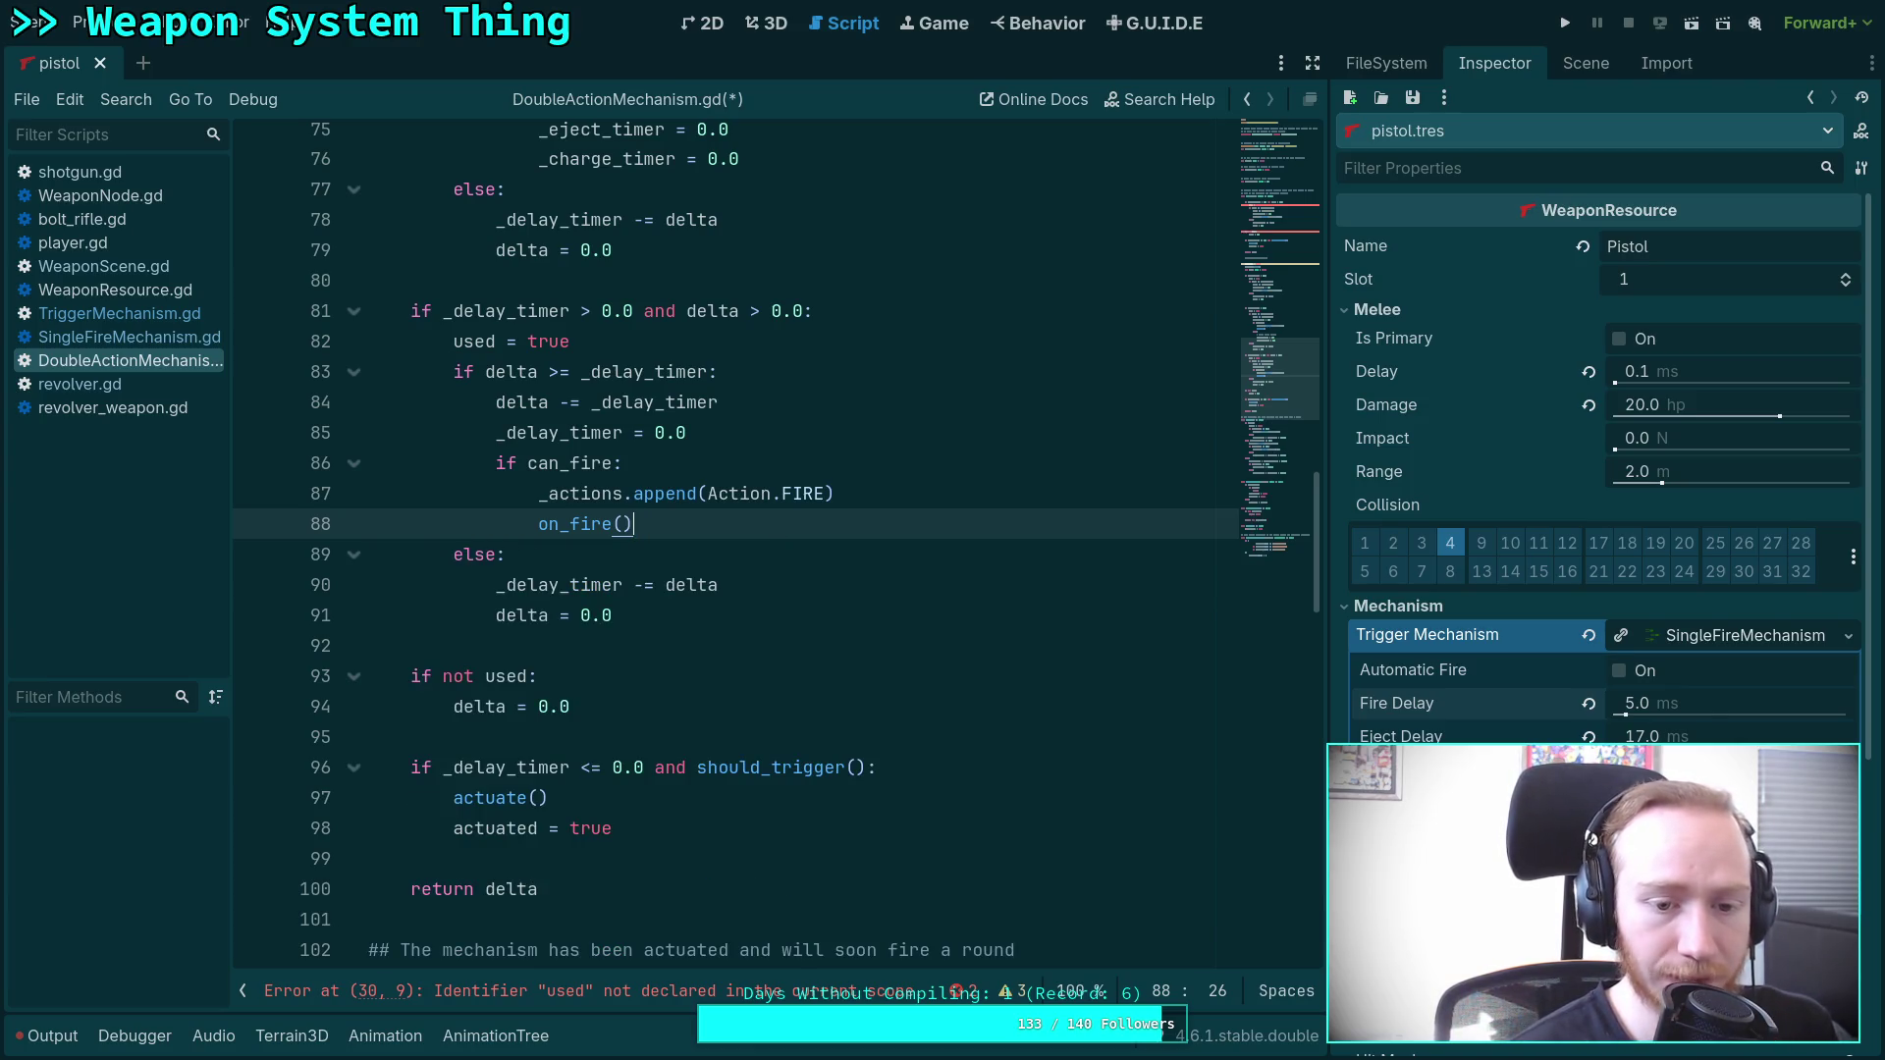
Delete the duplicate _delay_timer block on lines 64–79
scroll(736, 540, "up", 2)
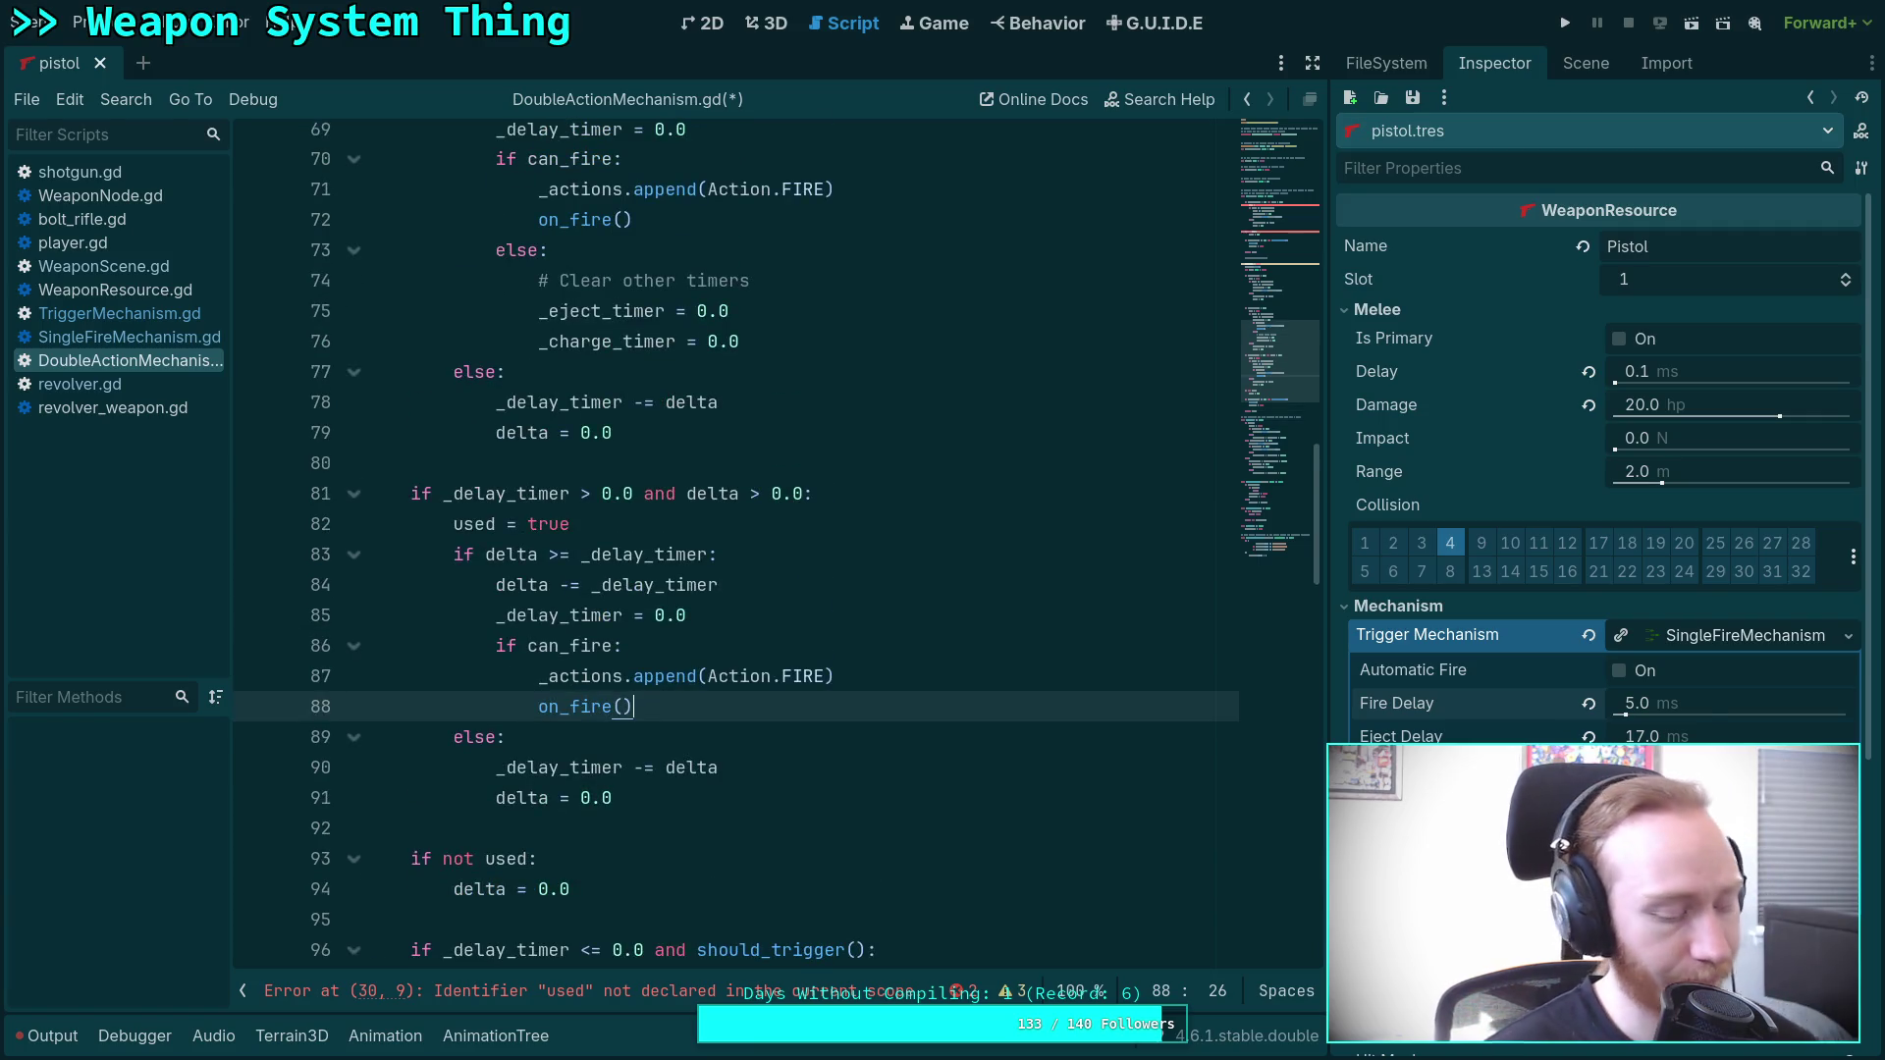
scroll(750, 521, "up", 6)
scroll(750, 509, "down", 5)
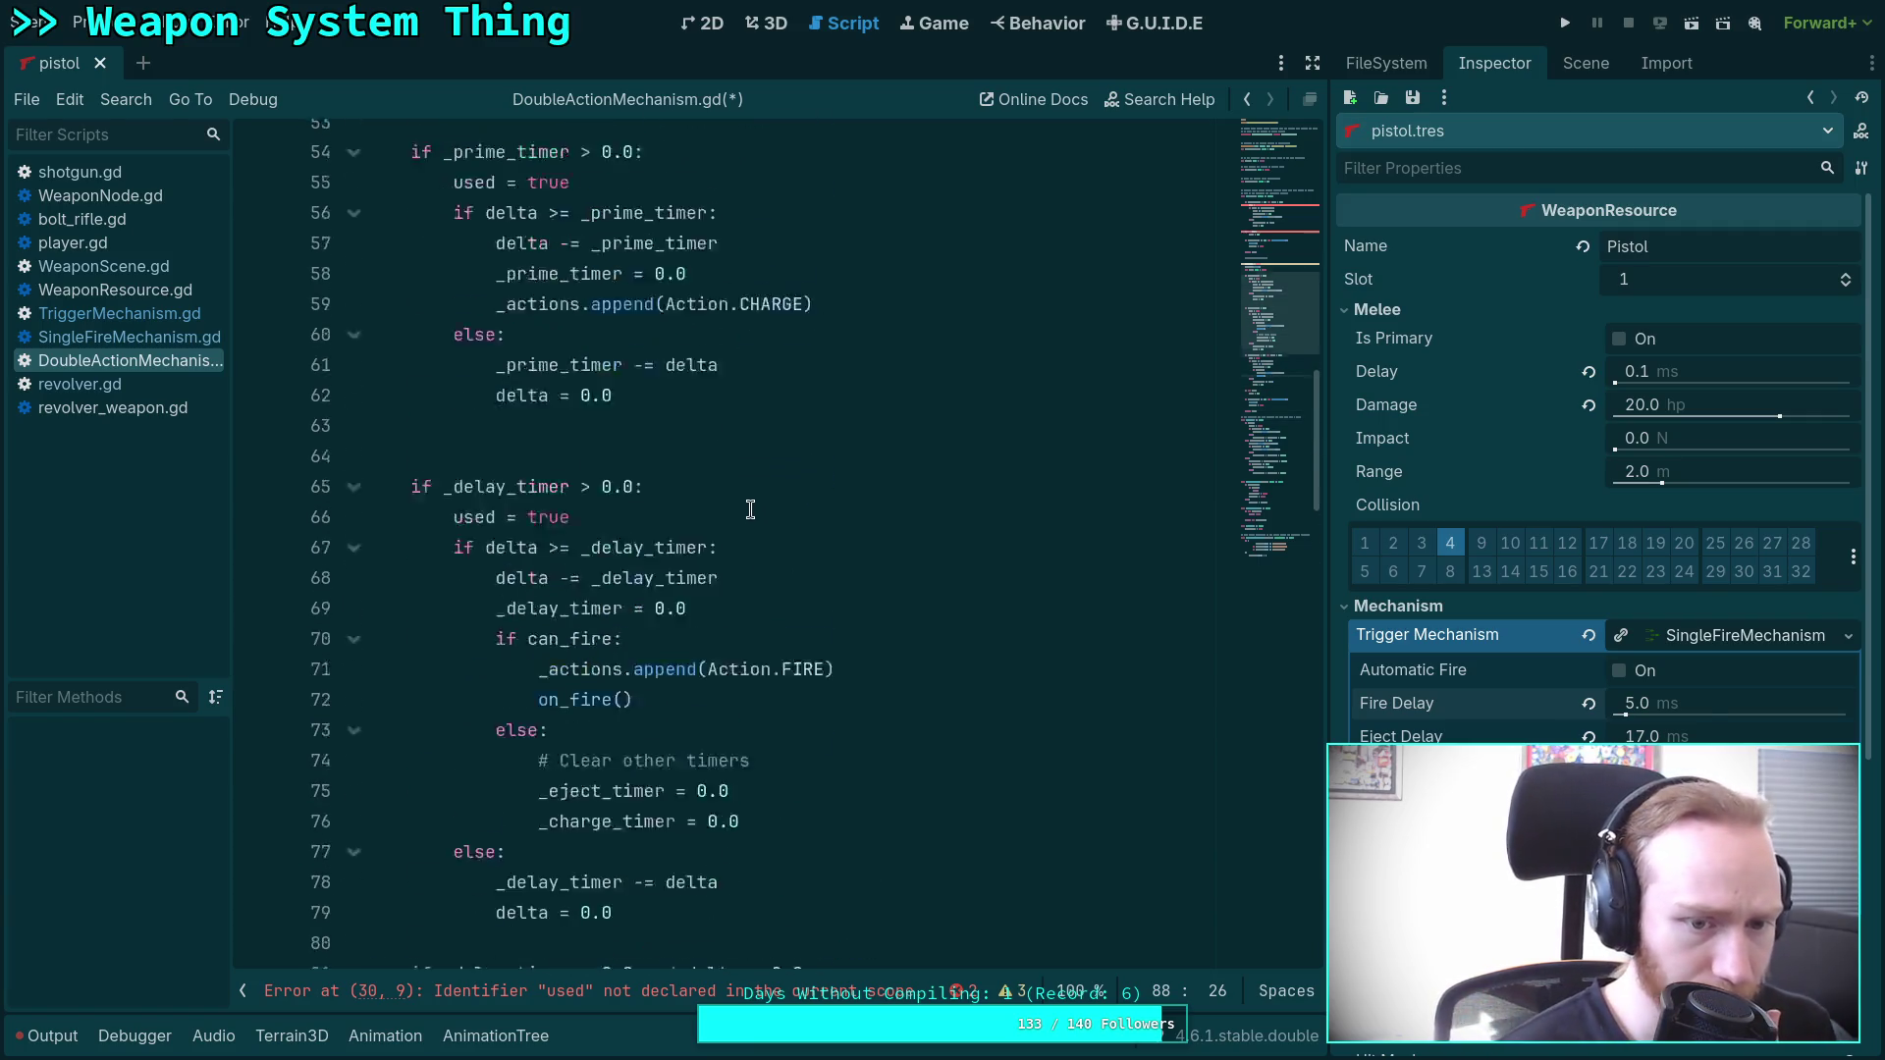
scroll(701, 531, "up", 2)
mouse_move(628, 703)
left_mouse_down()
mouse_move(432, 643)
mouse_move(259, 238)
left_mouse_up()
key("BackSpace")
key("BackSpace")
key("BackSpace")
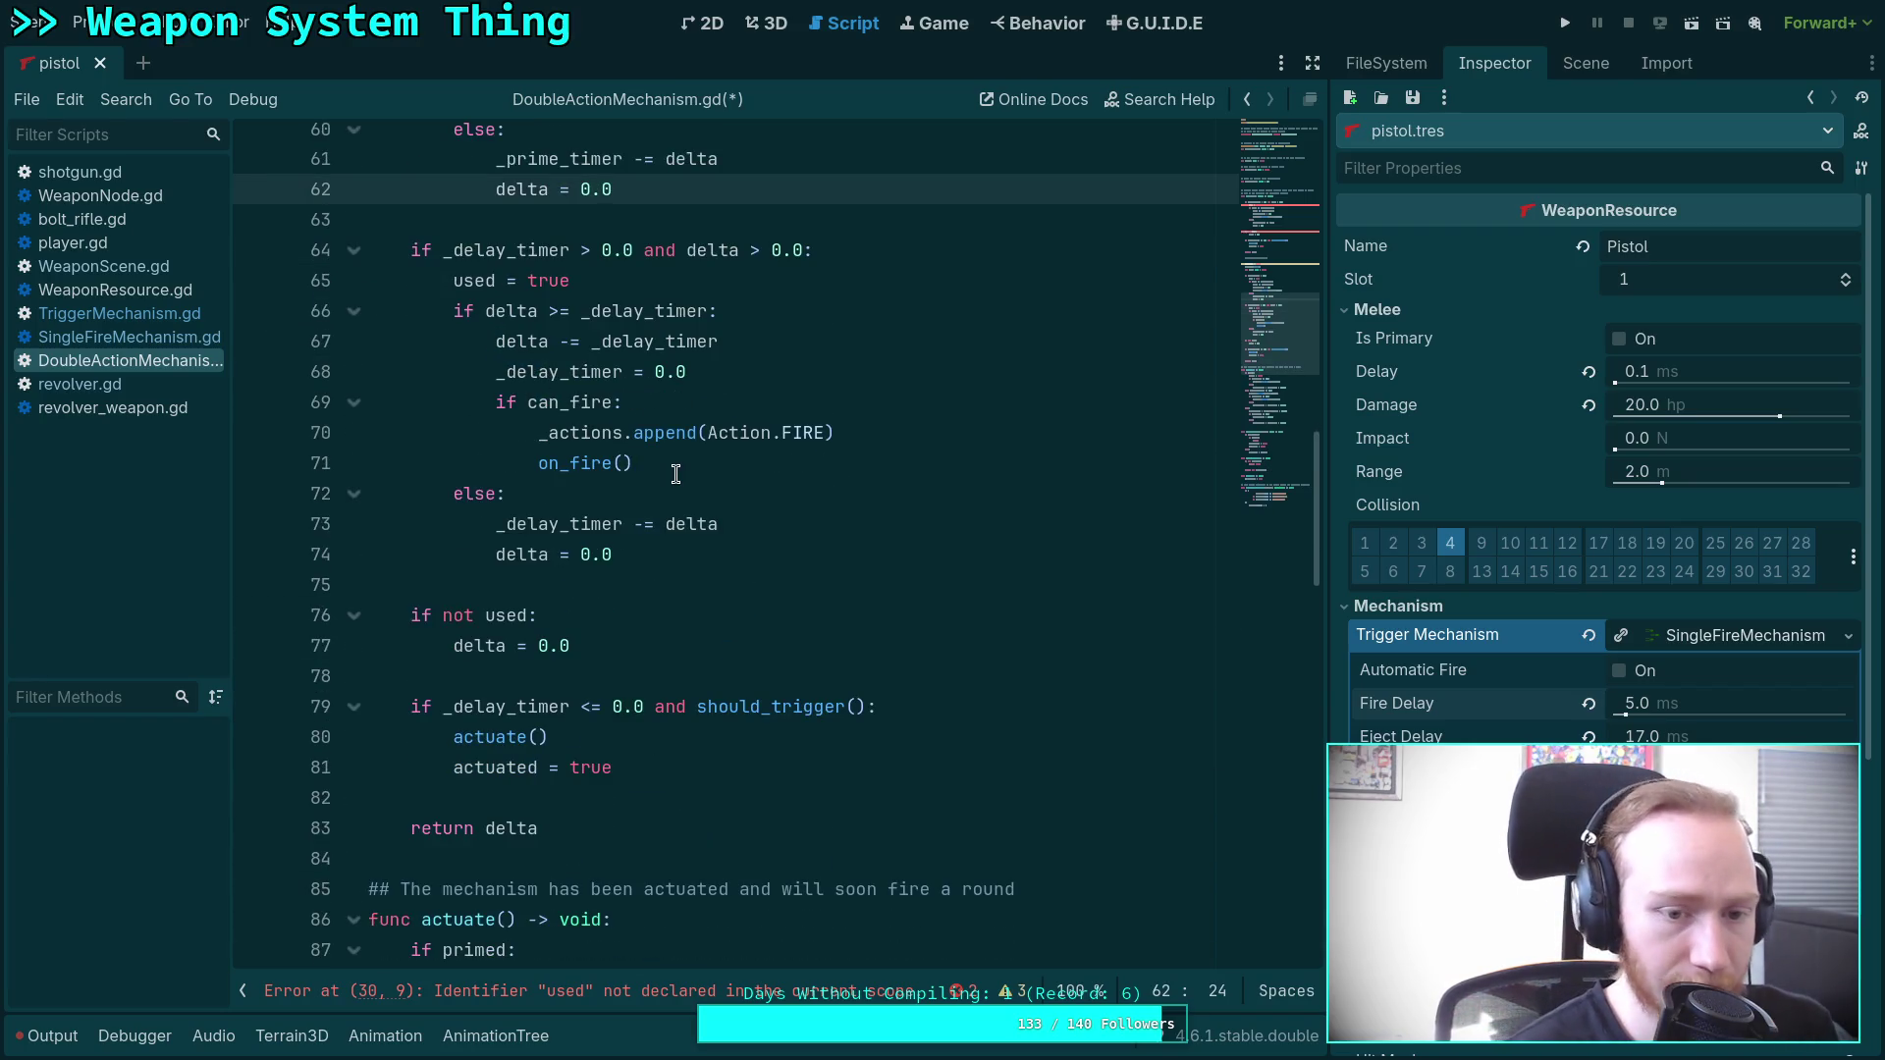
Delete the leftover _reset_timer and actuate lines
scroll(675, 474, "up", 10)
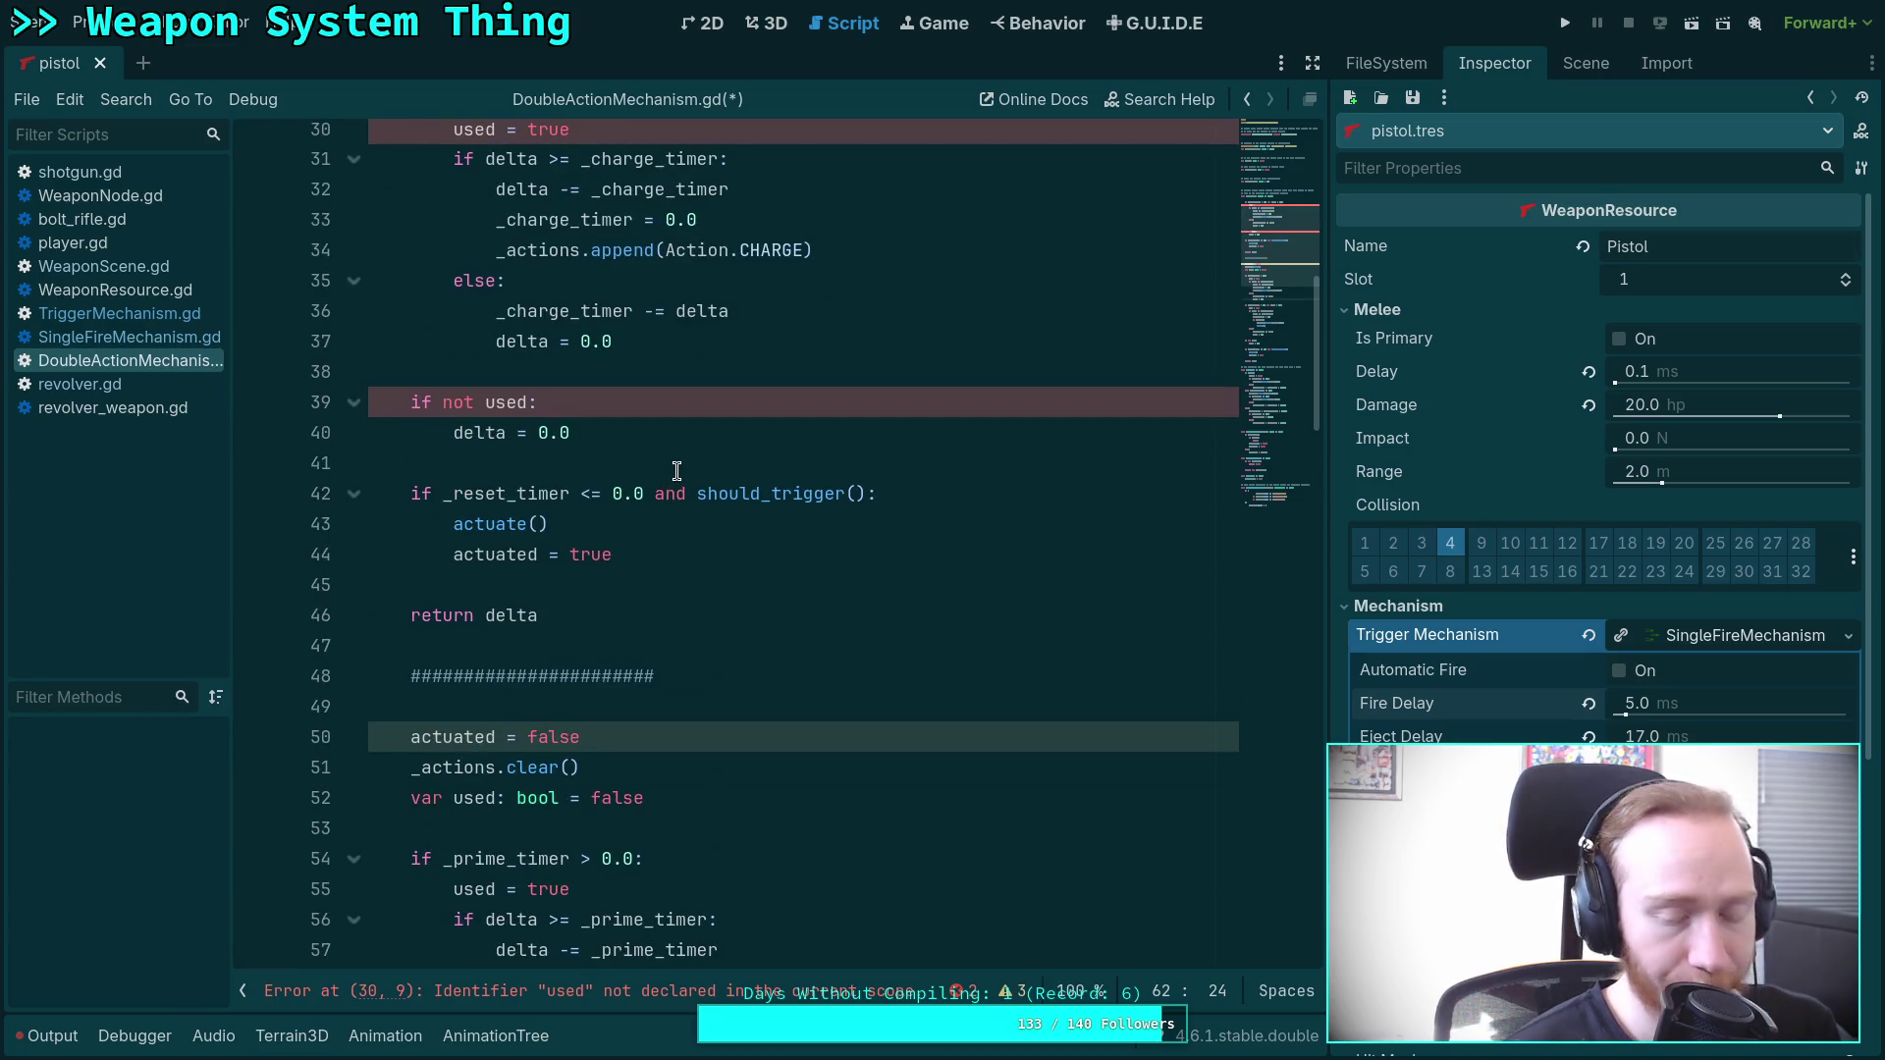
scroll(676, 471, "down", 8)
scroll(603, 832, "down", 2)
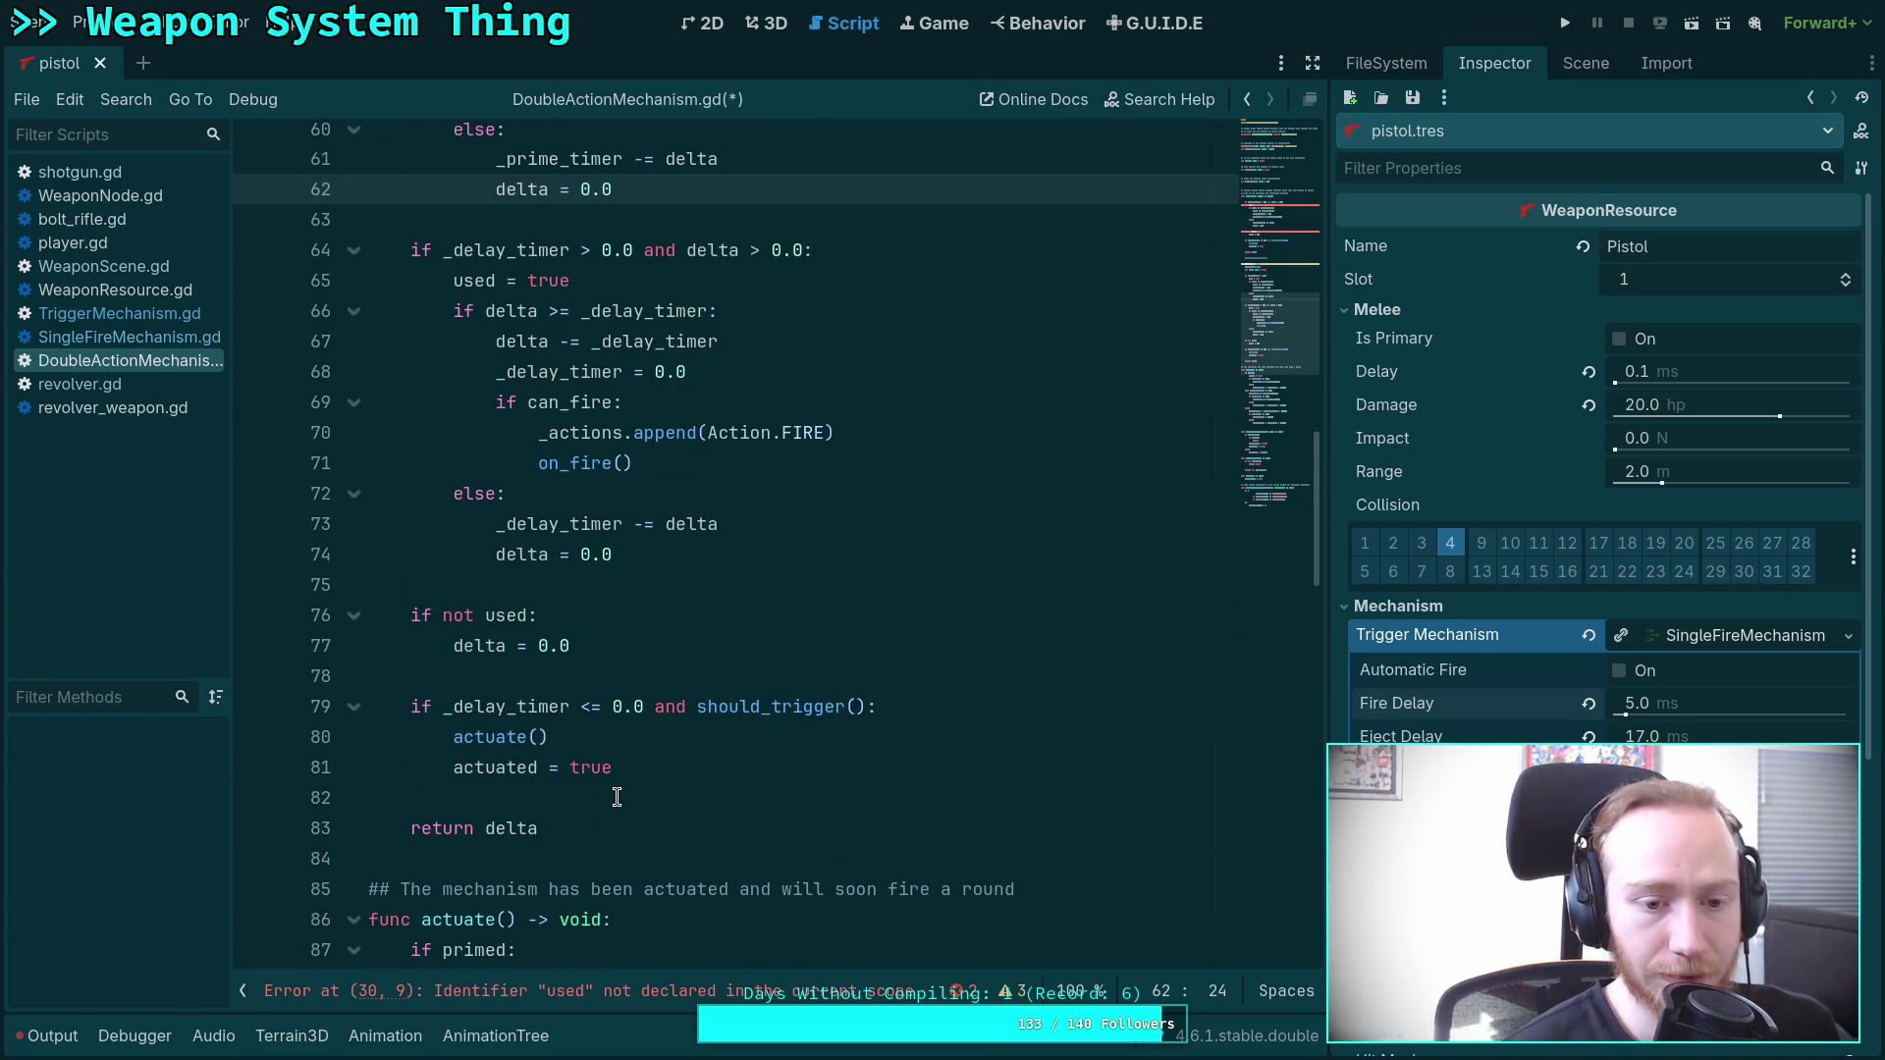
scroll(610, 691, "up", 11)
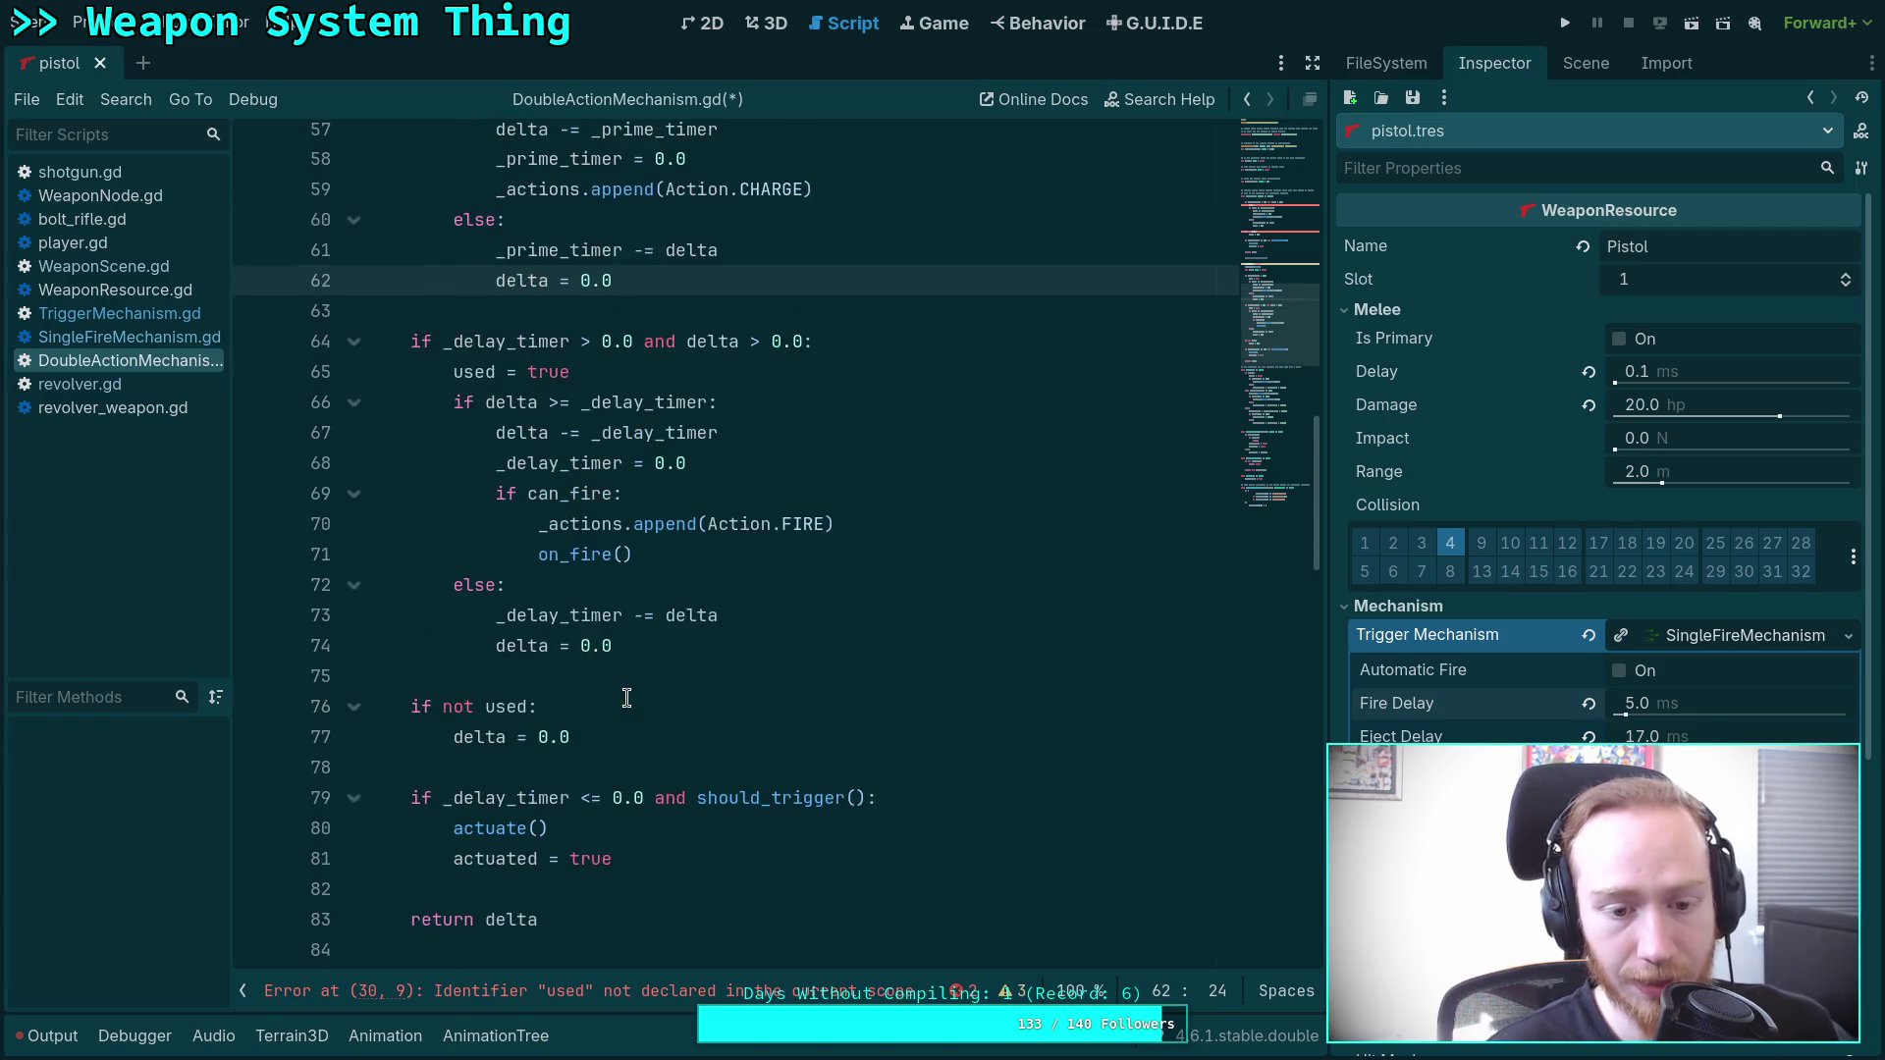
left_click_drag(655, 646, 613, 525)
key("BackSpace")
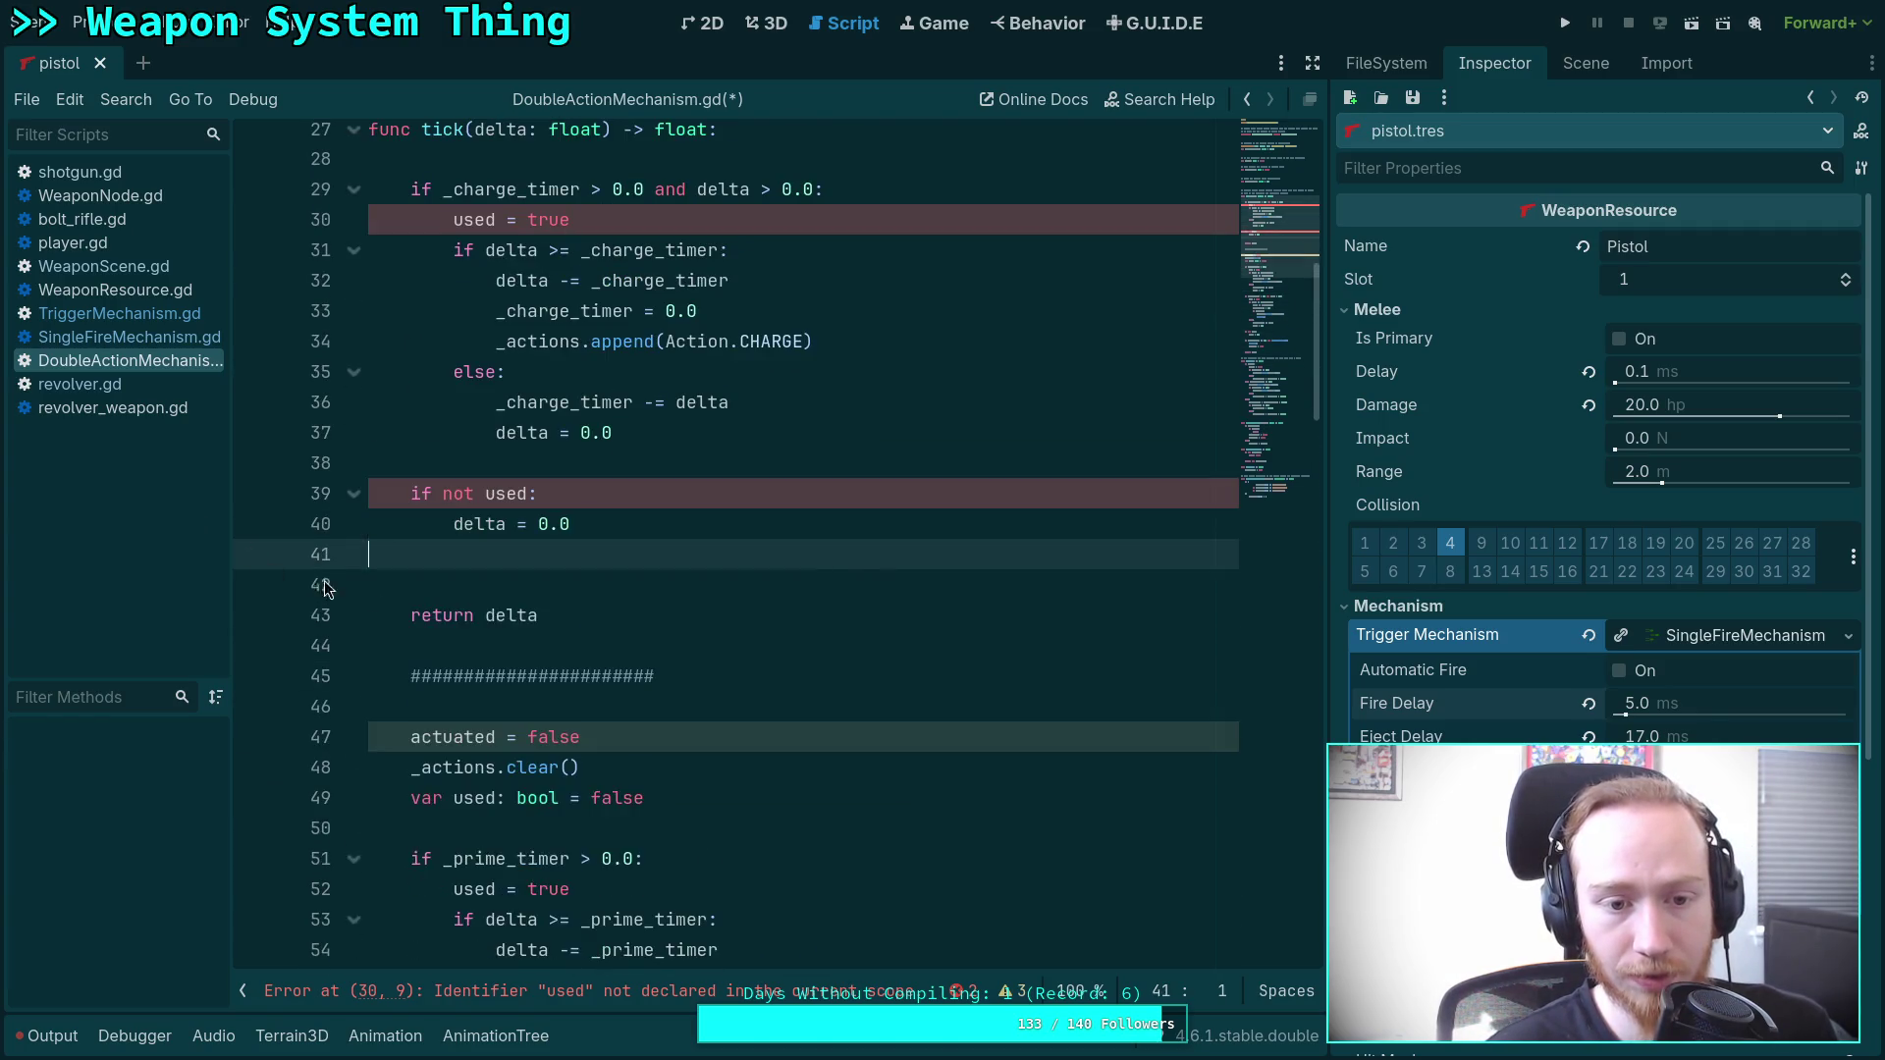
Delete the early 'if not used' check and its return delta after the charge block
scroll(616, 637, "down", 10)
scroll(617, 637, "up", 13)
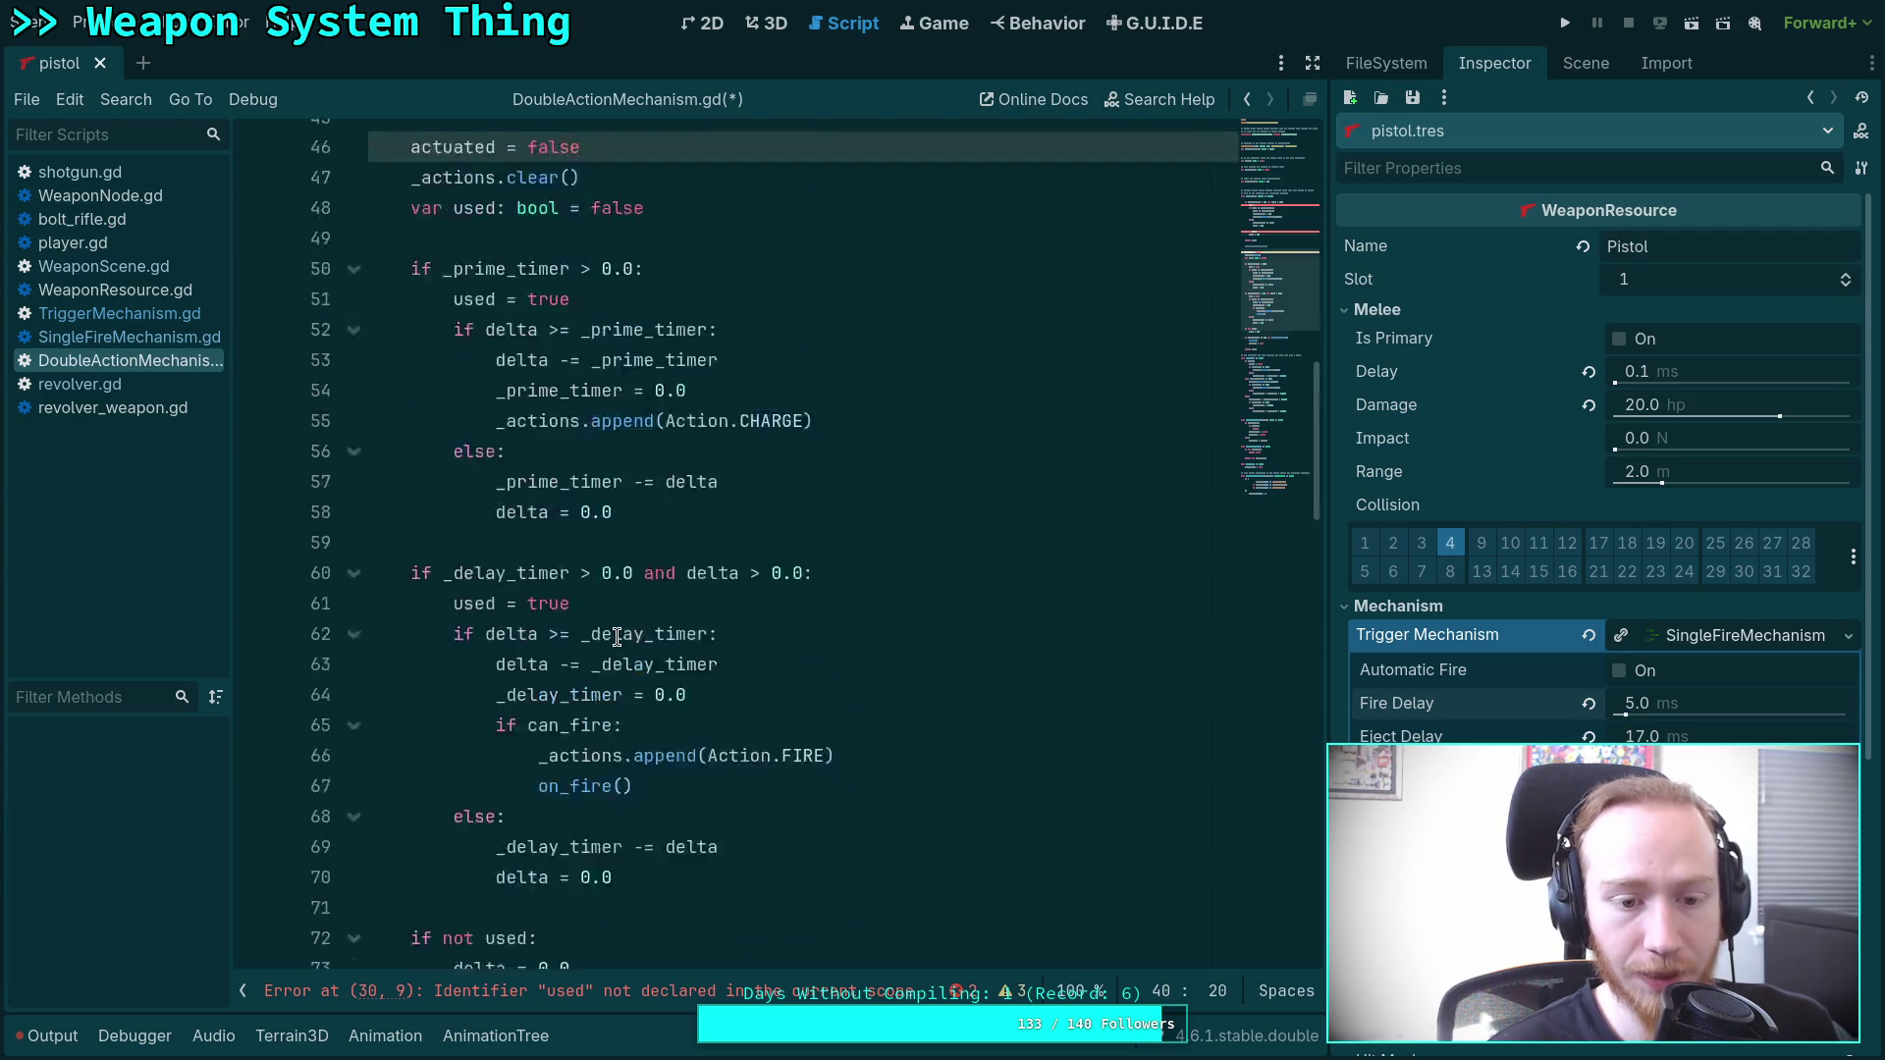
left_click_drag(540, 859, 317, 724)
key("BackSpace")
key("BackSpace")
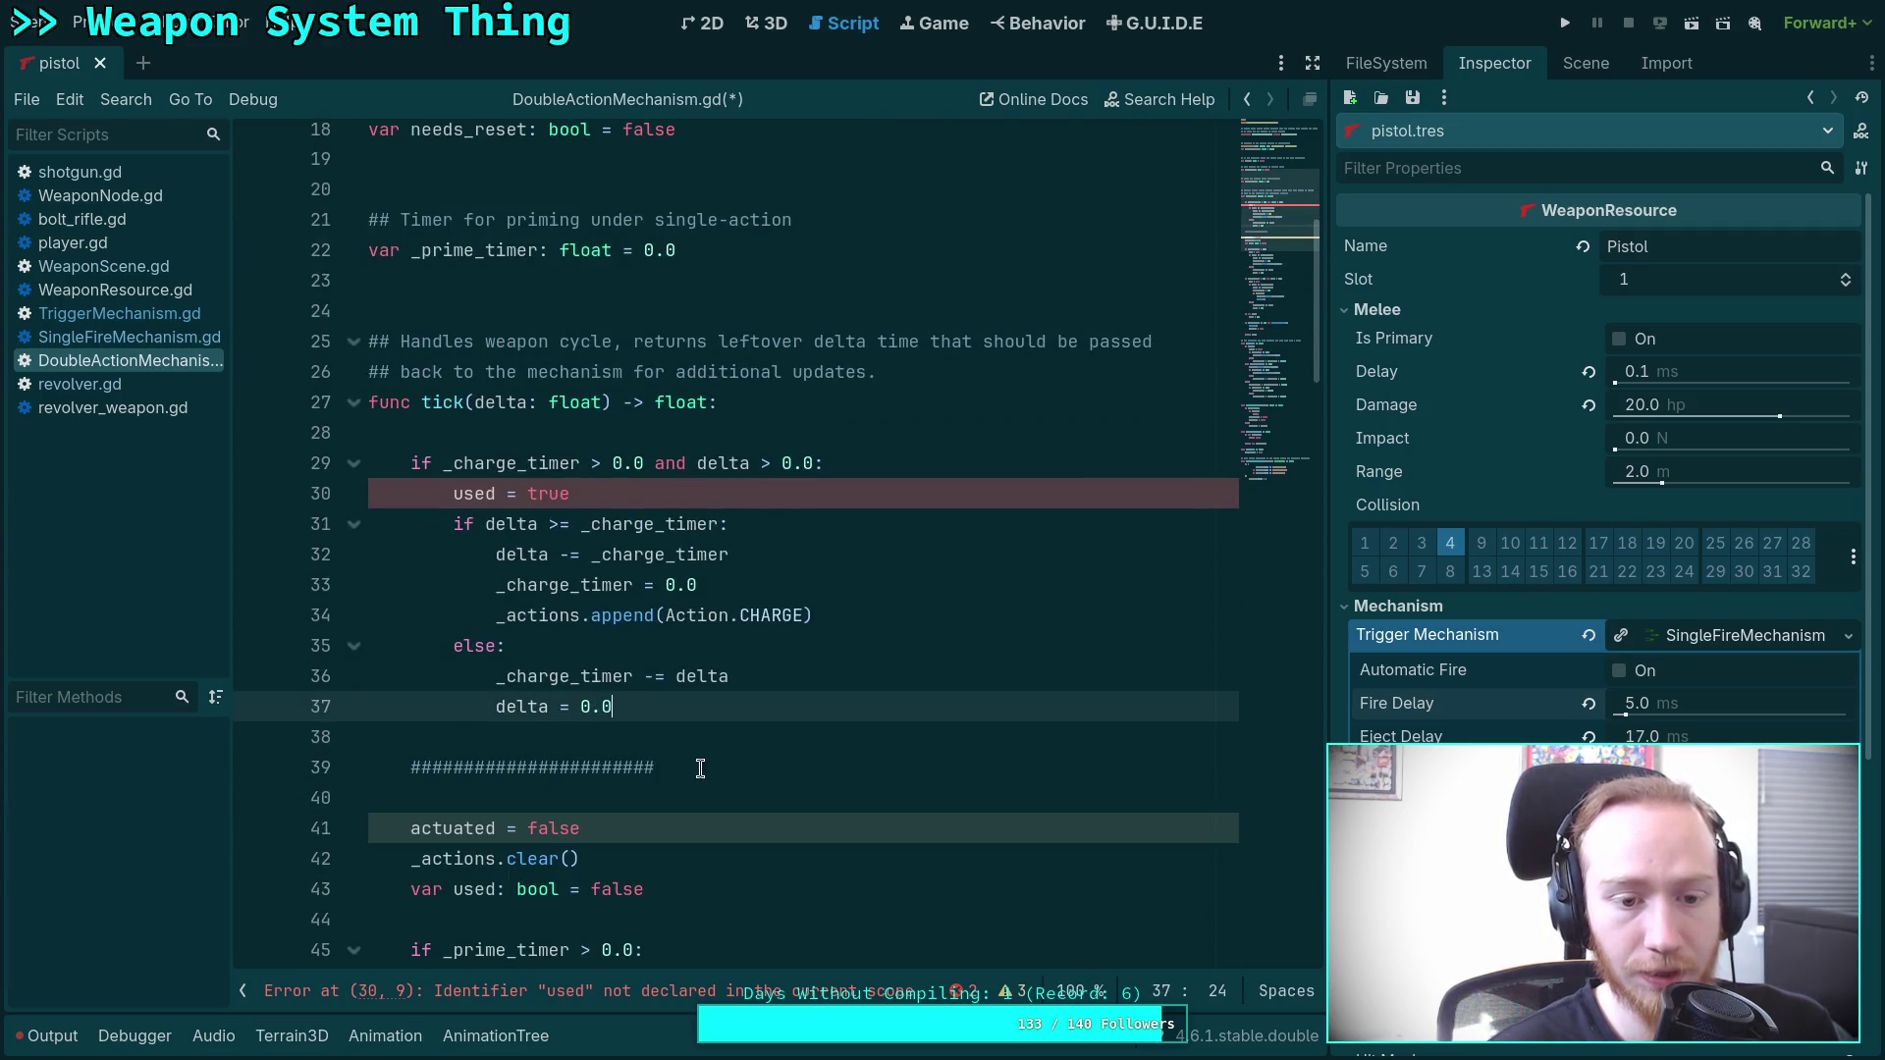
scroll(731, 753, "down", 3)
scroll(731, 747, "down", 1)
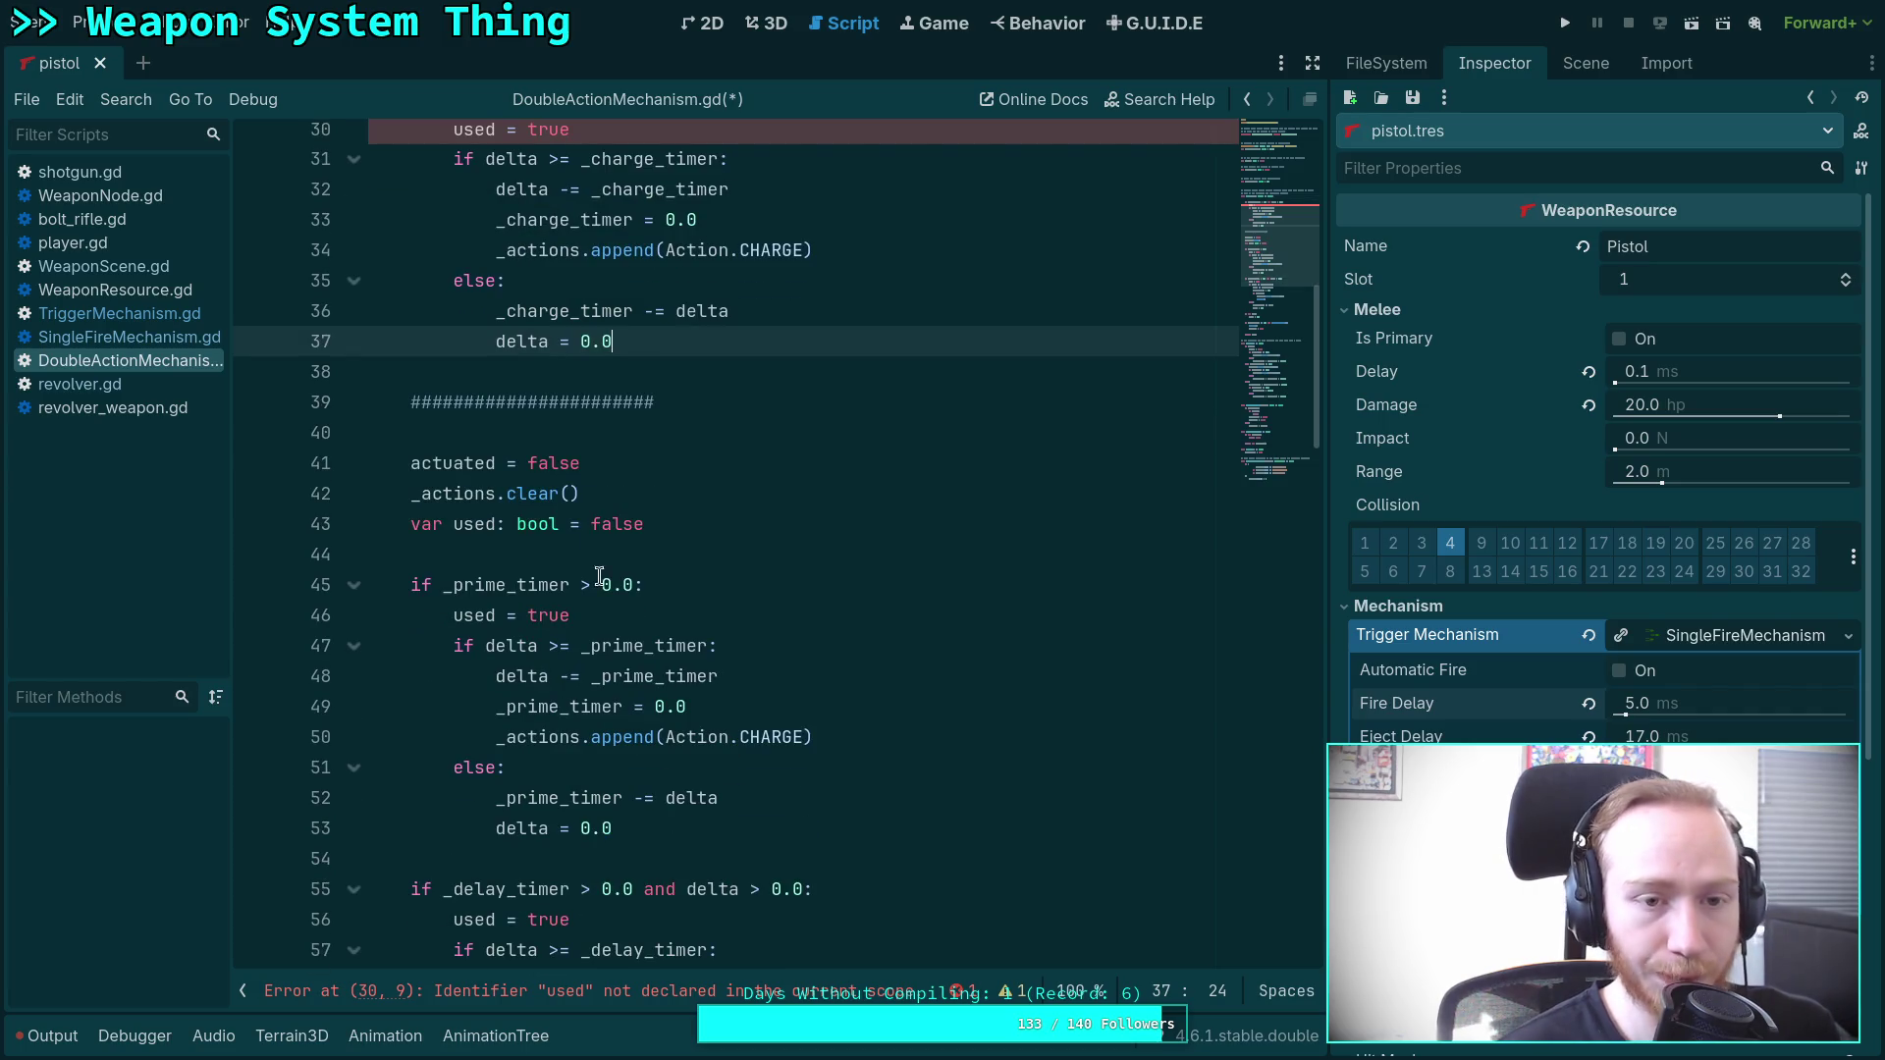
scroll(589, 526, "up", 1)
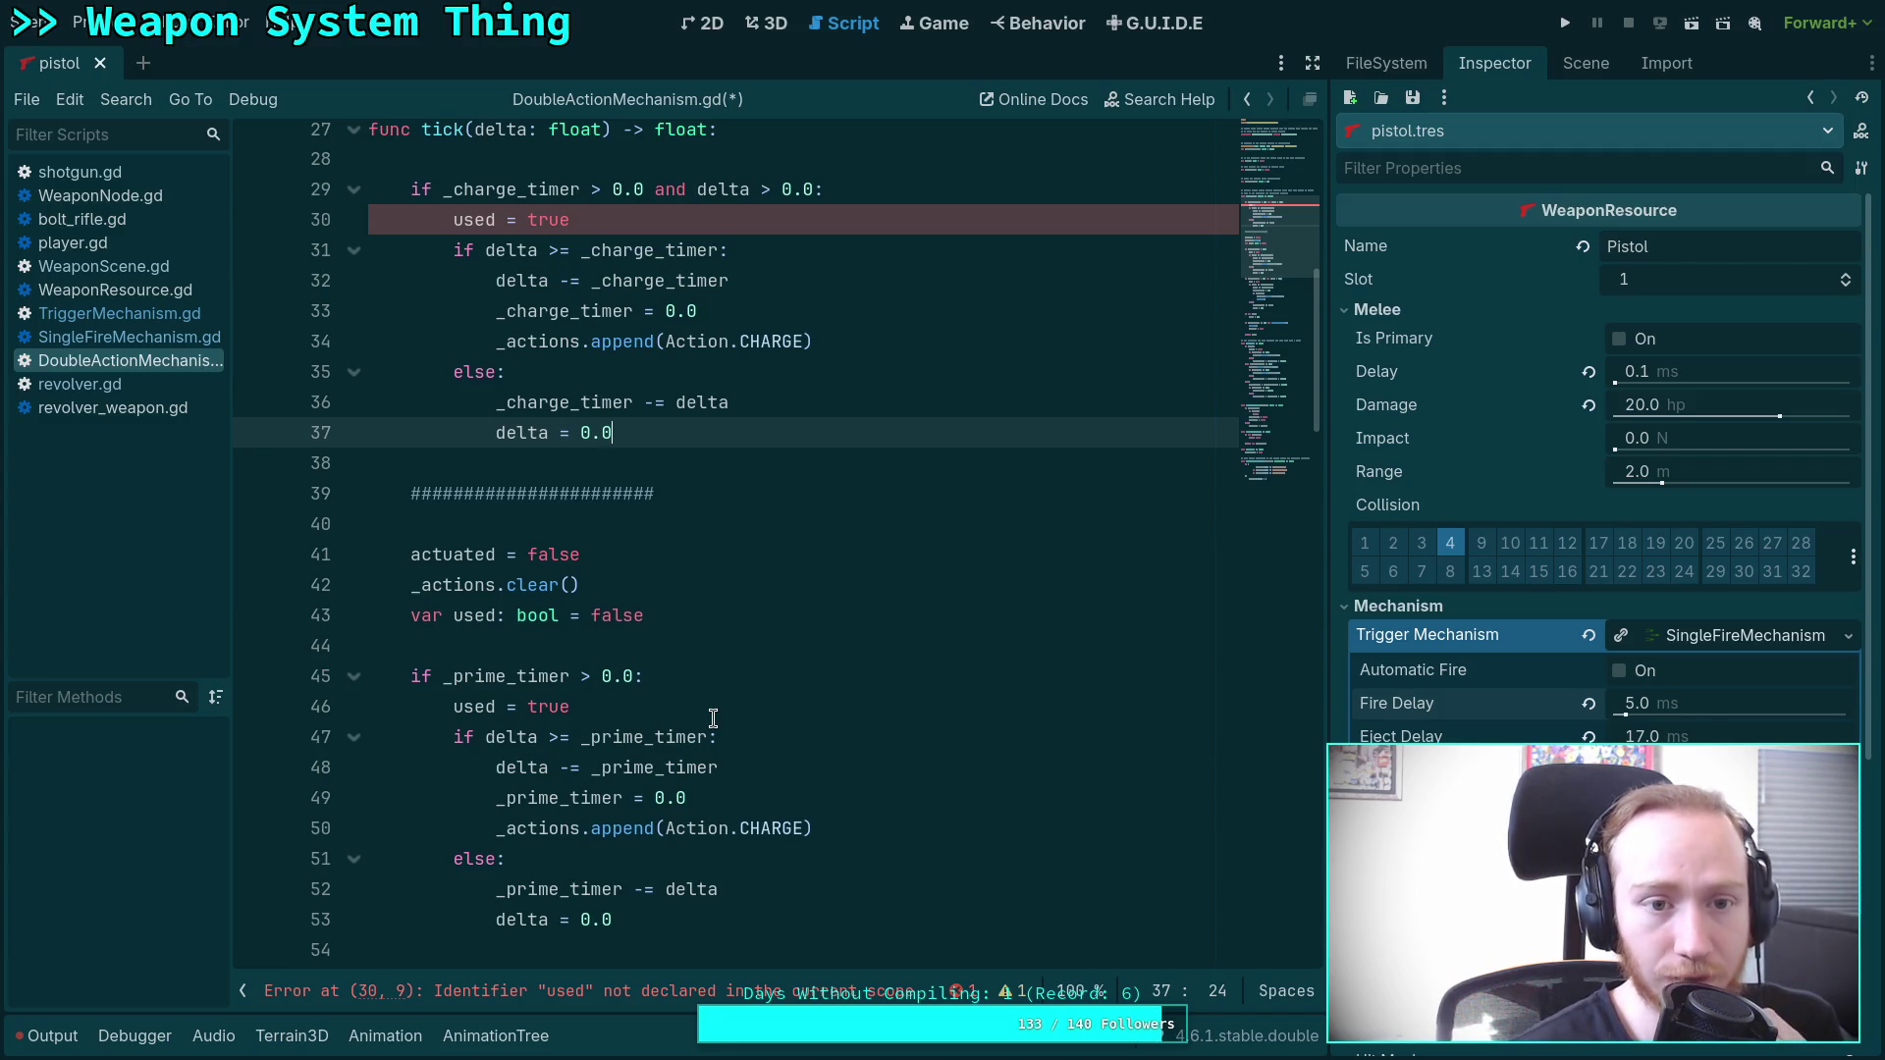
scroll(578, 504, "up", 9)
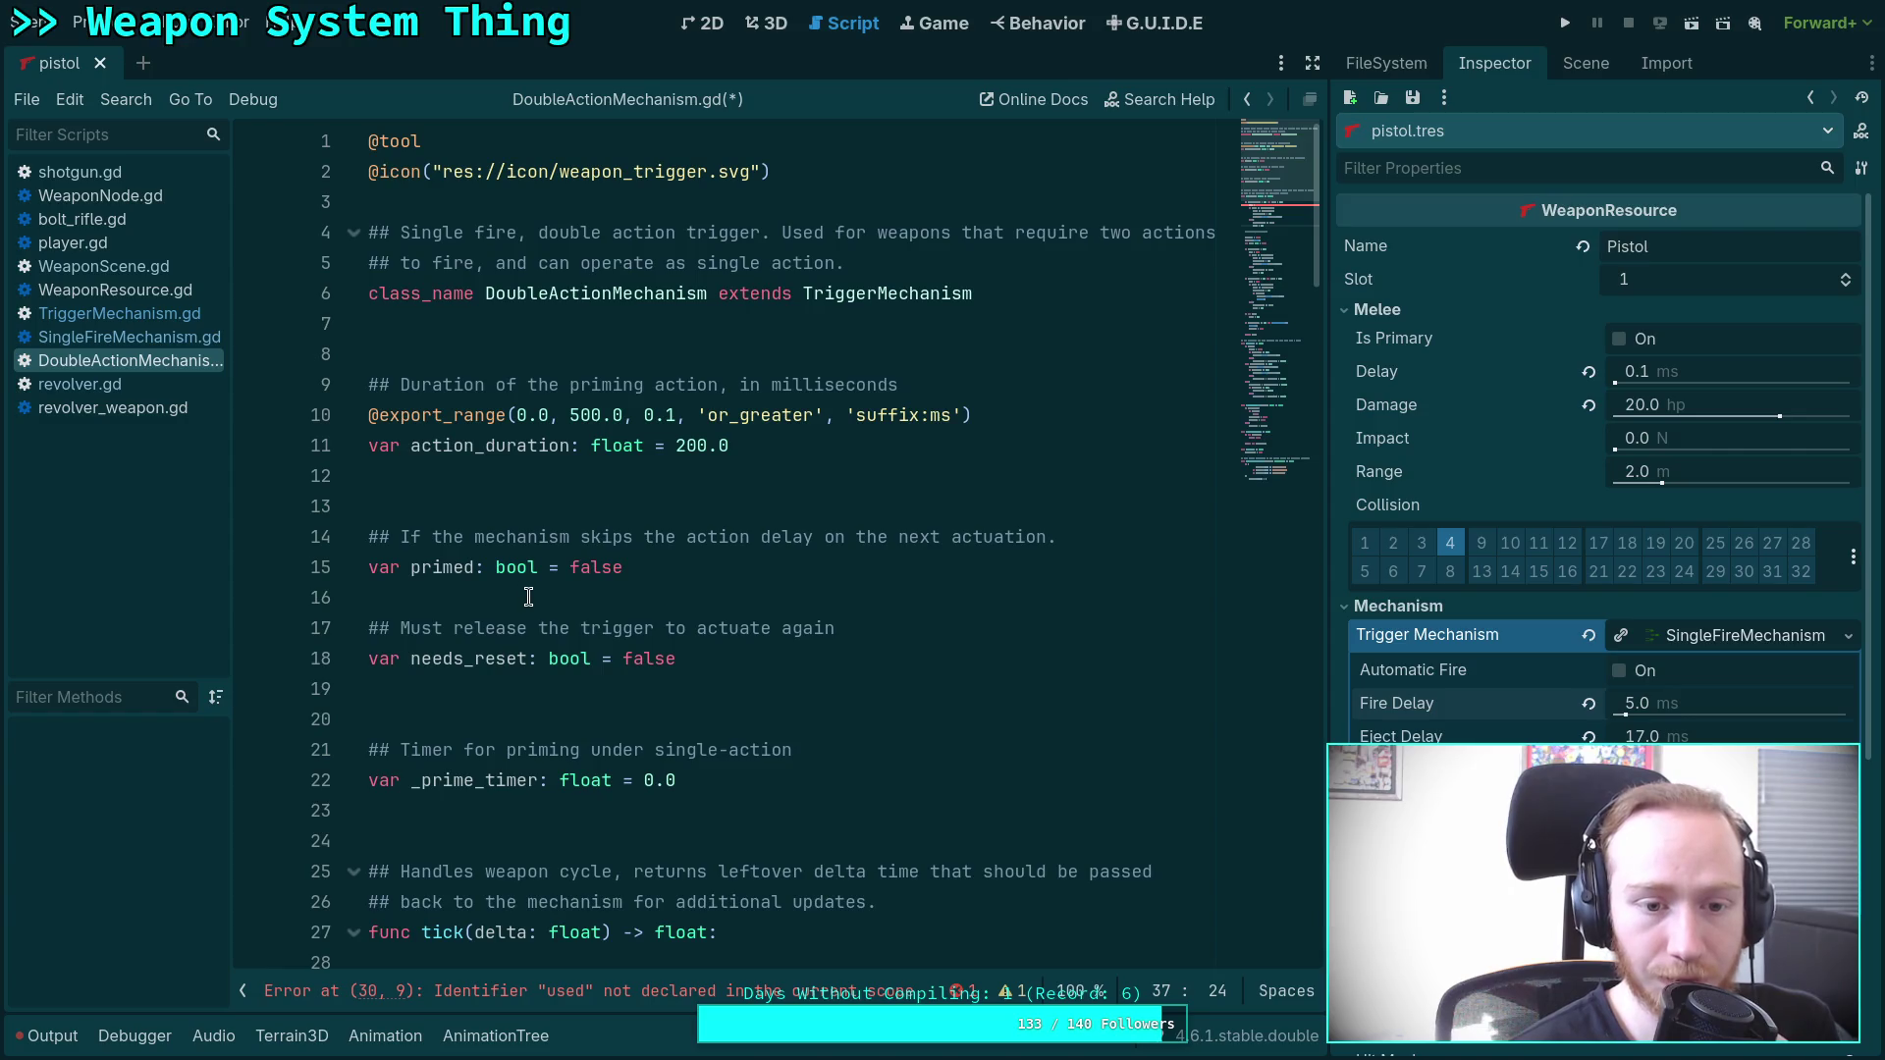
double_click(518, 444)
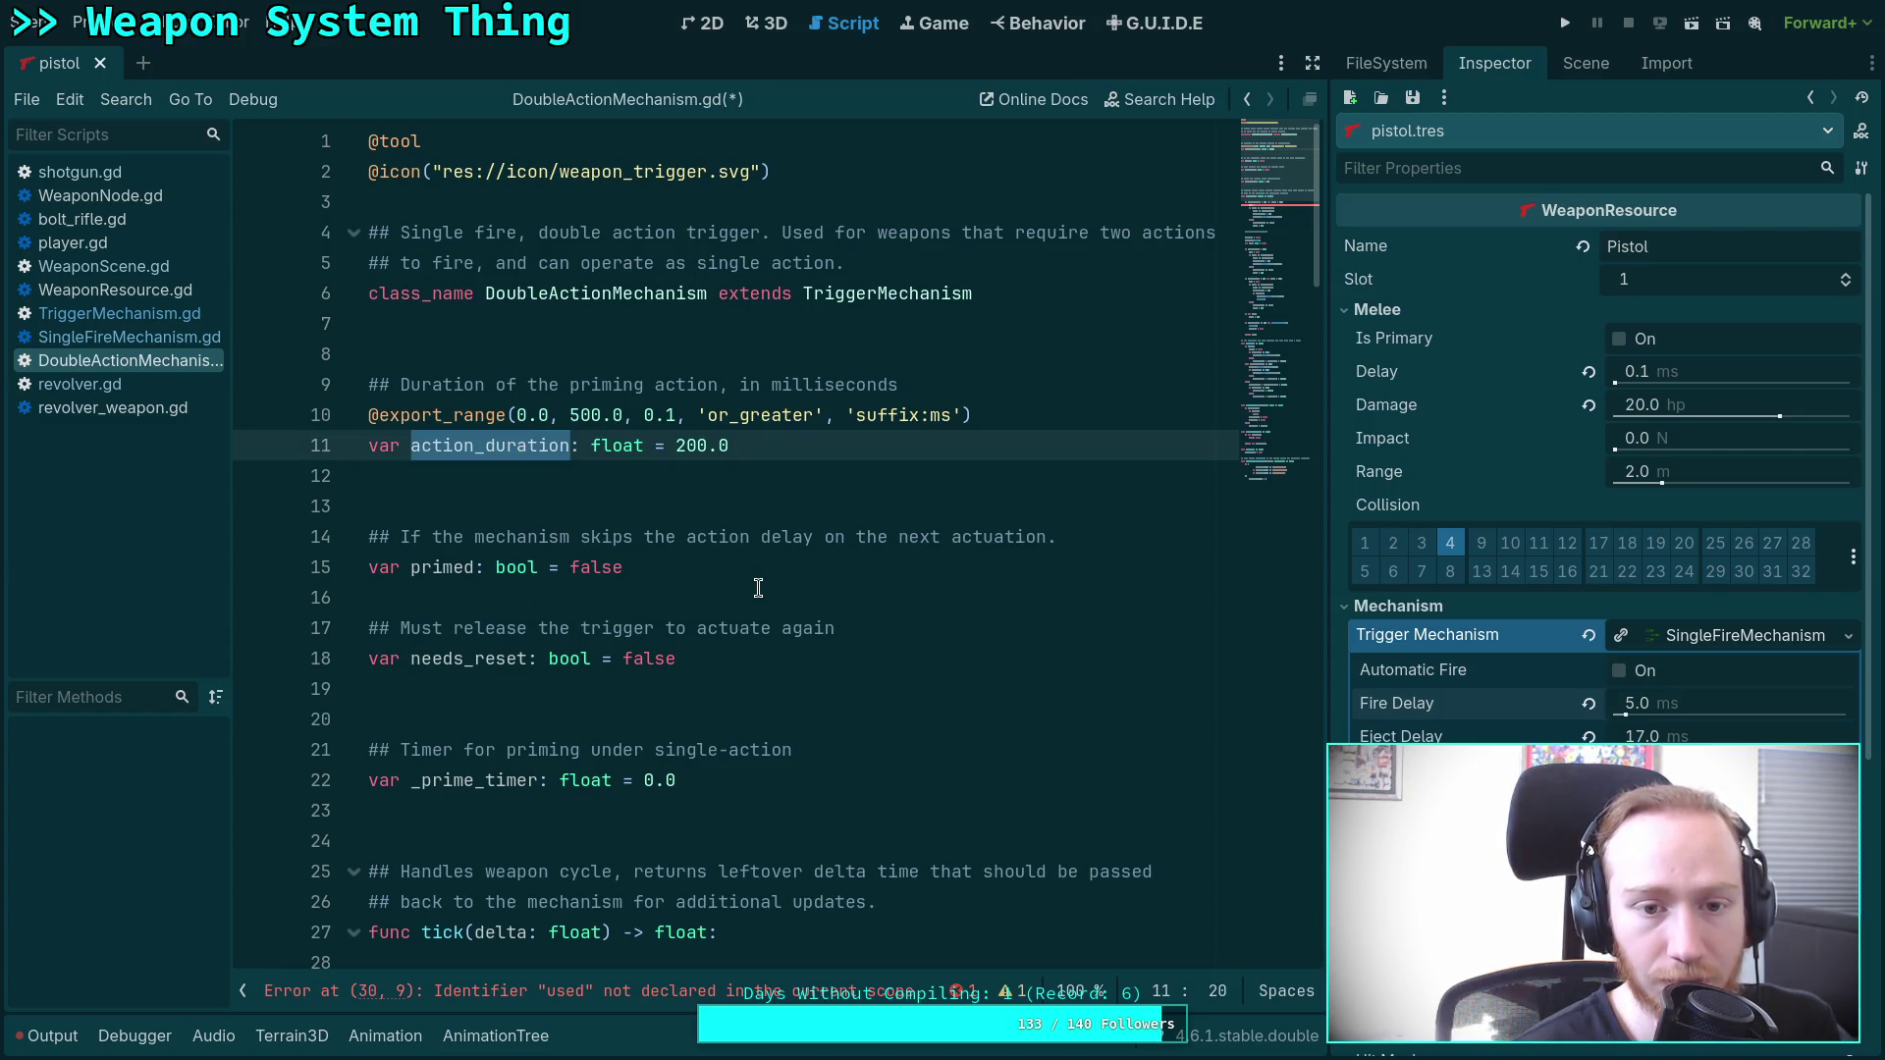
scroll(758, 588, "down", 5)
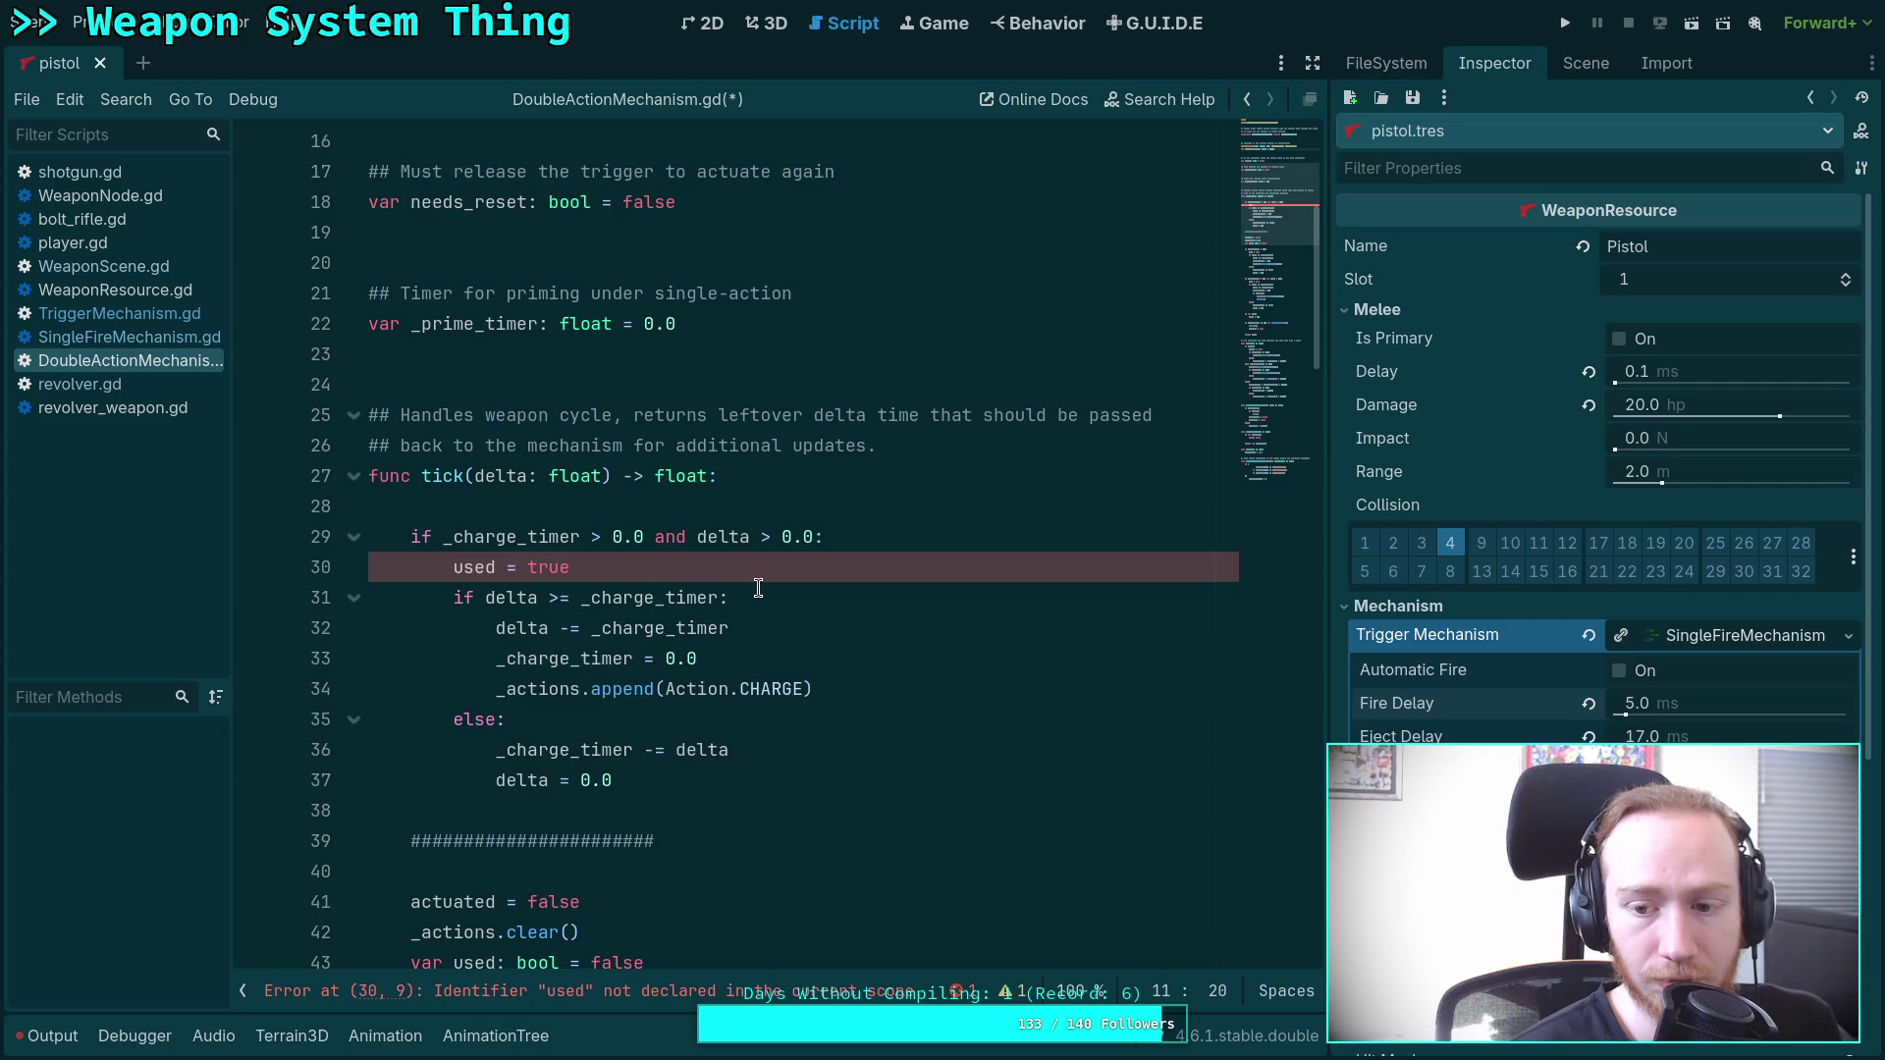
scroll(758, 588, "up", 5)
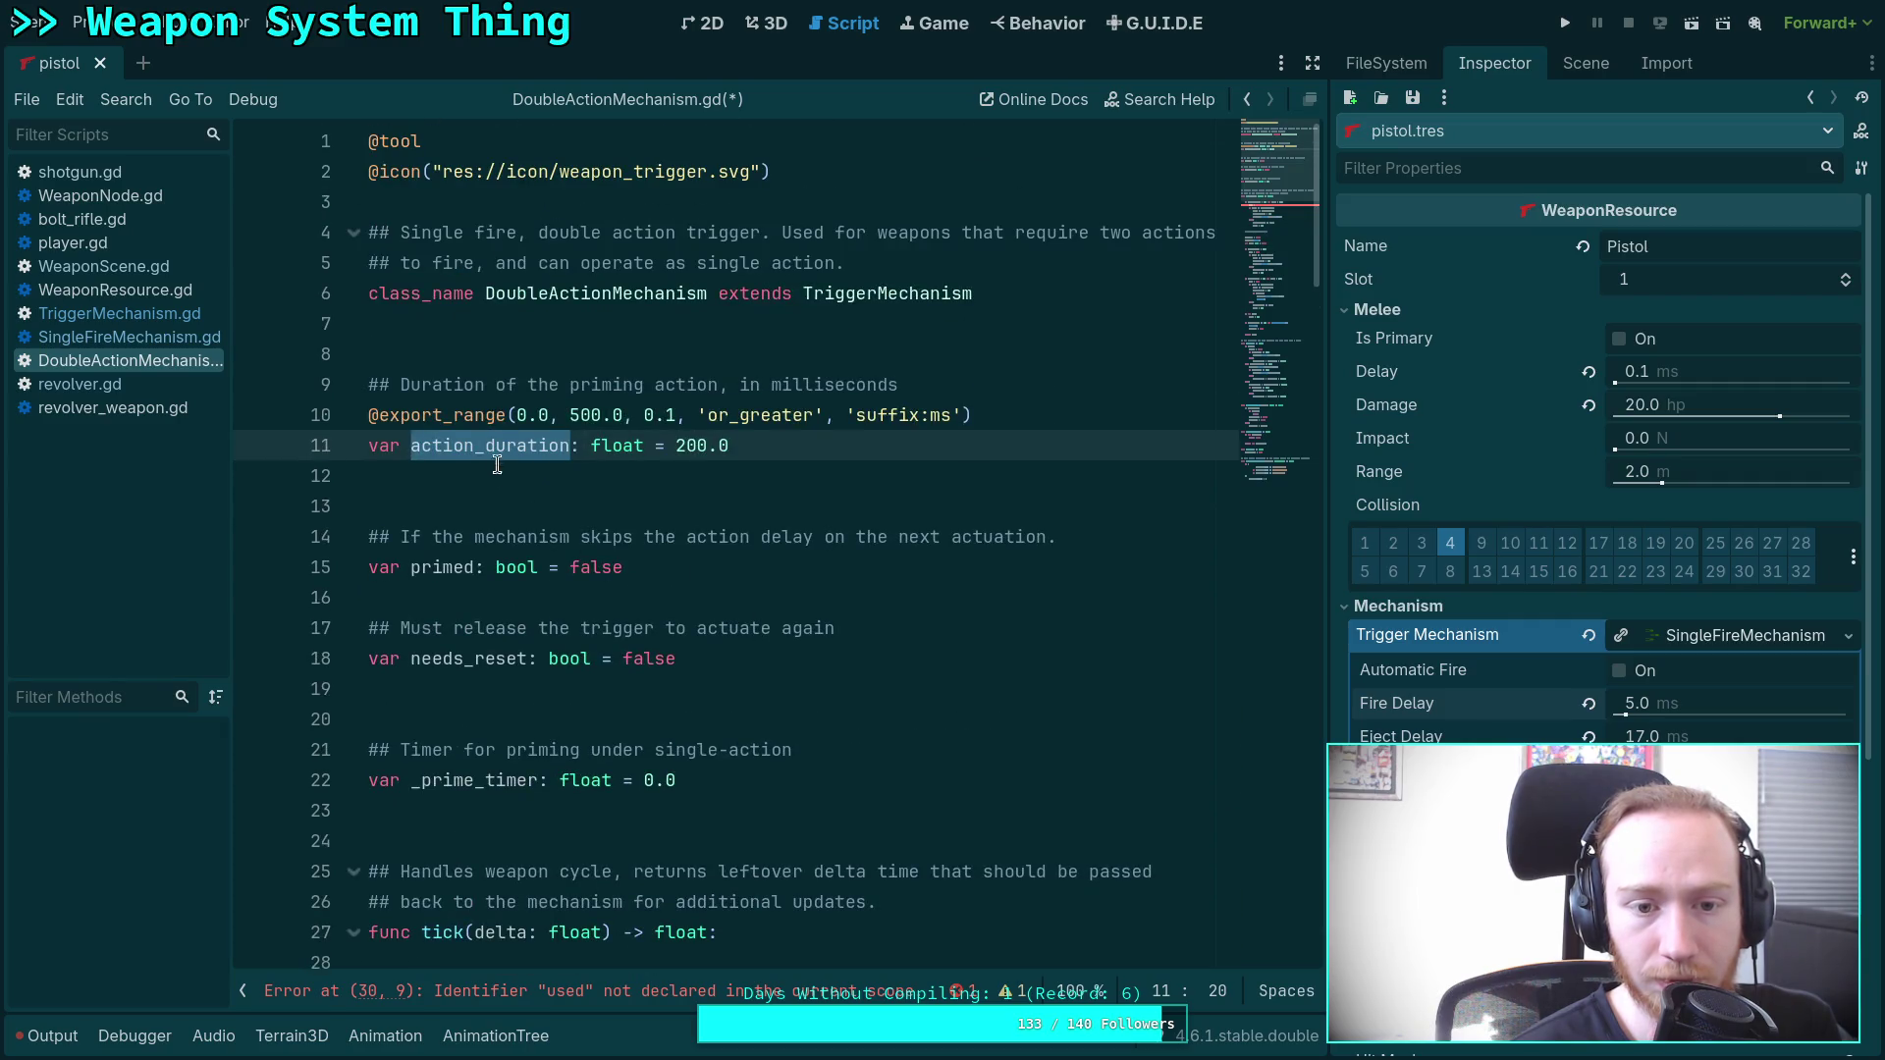
left_click(654, 530)
left_click(736, 506)
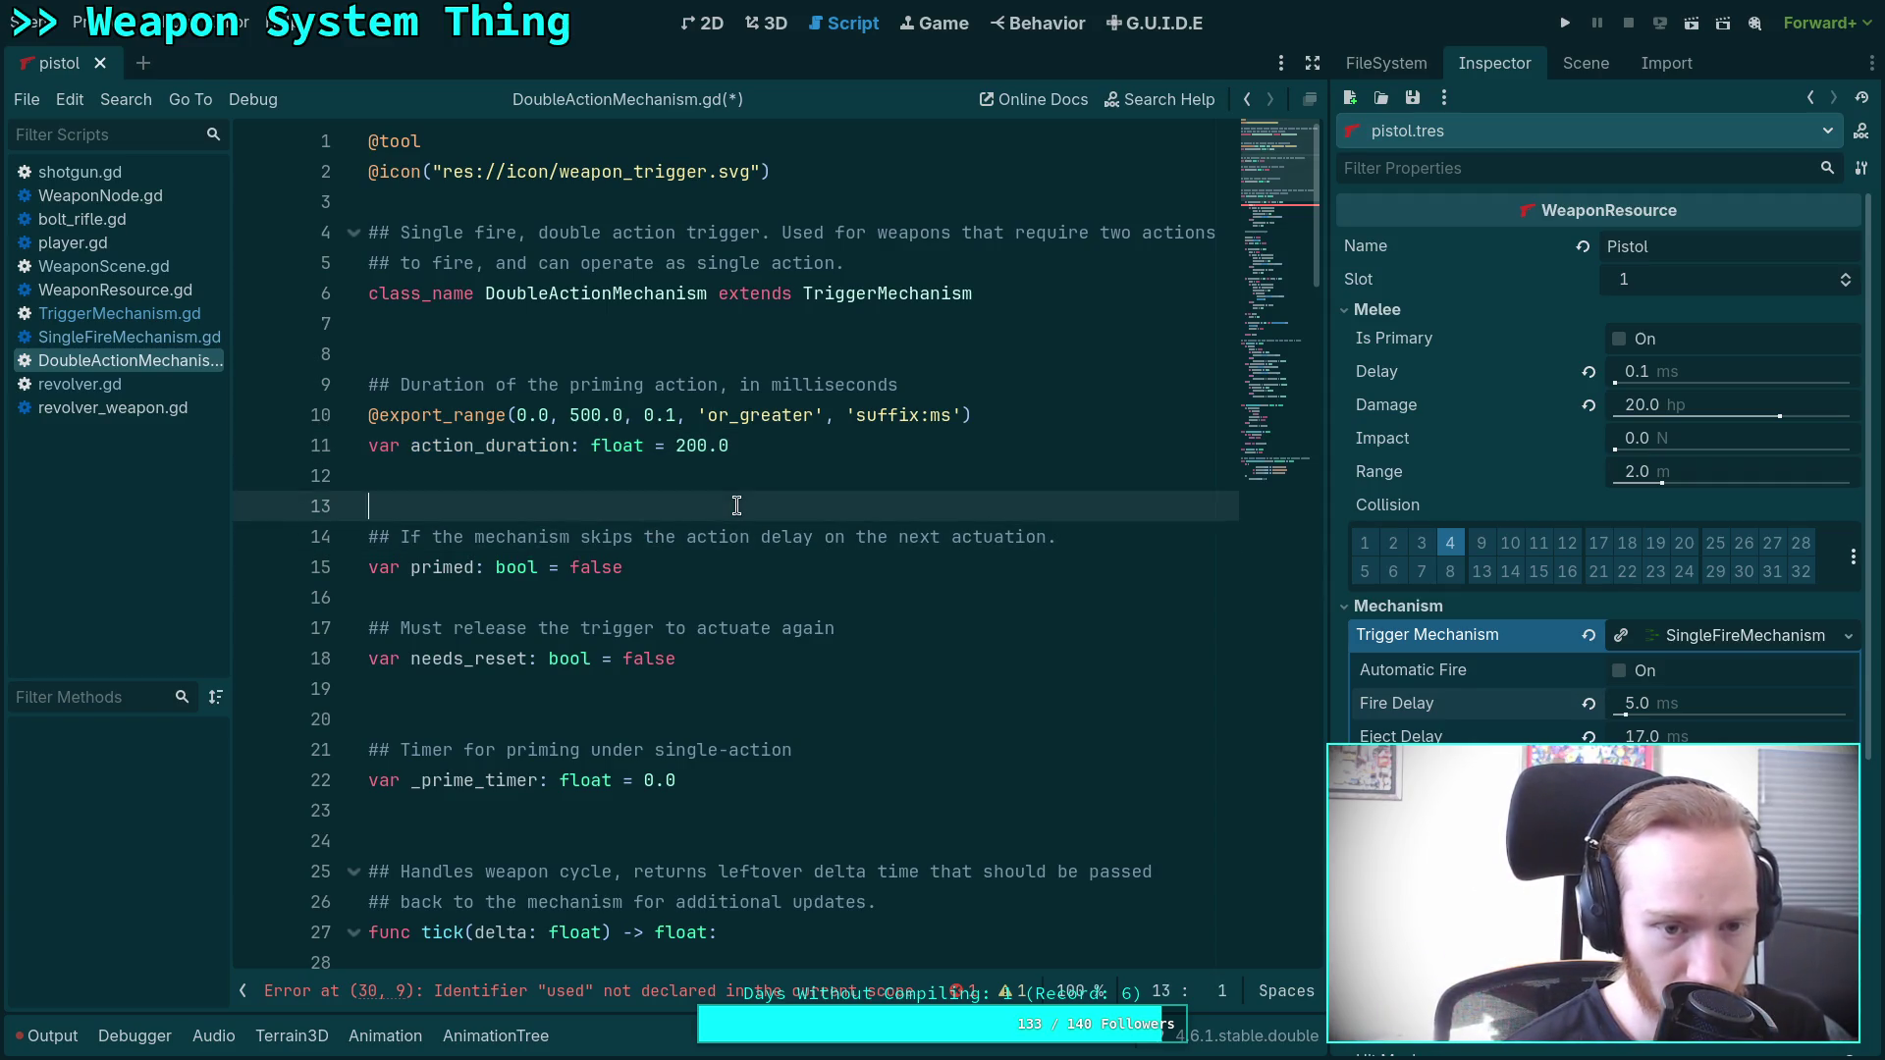
double_click(544, 447)
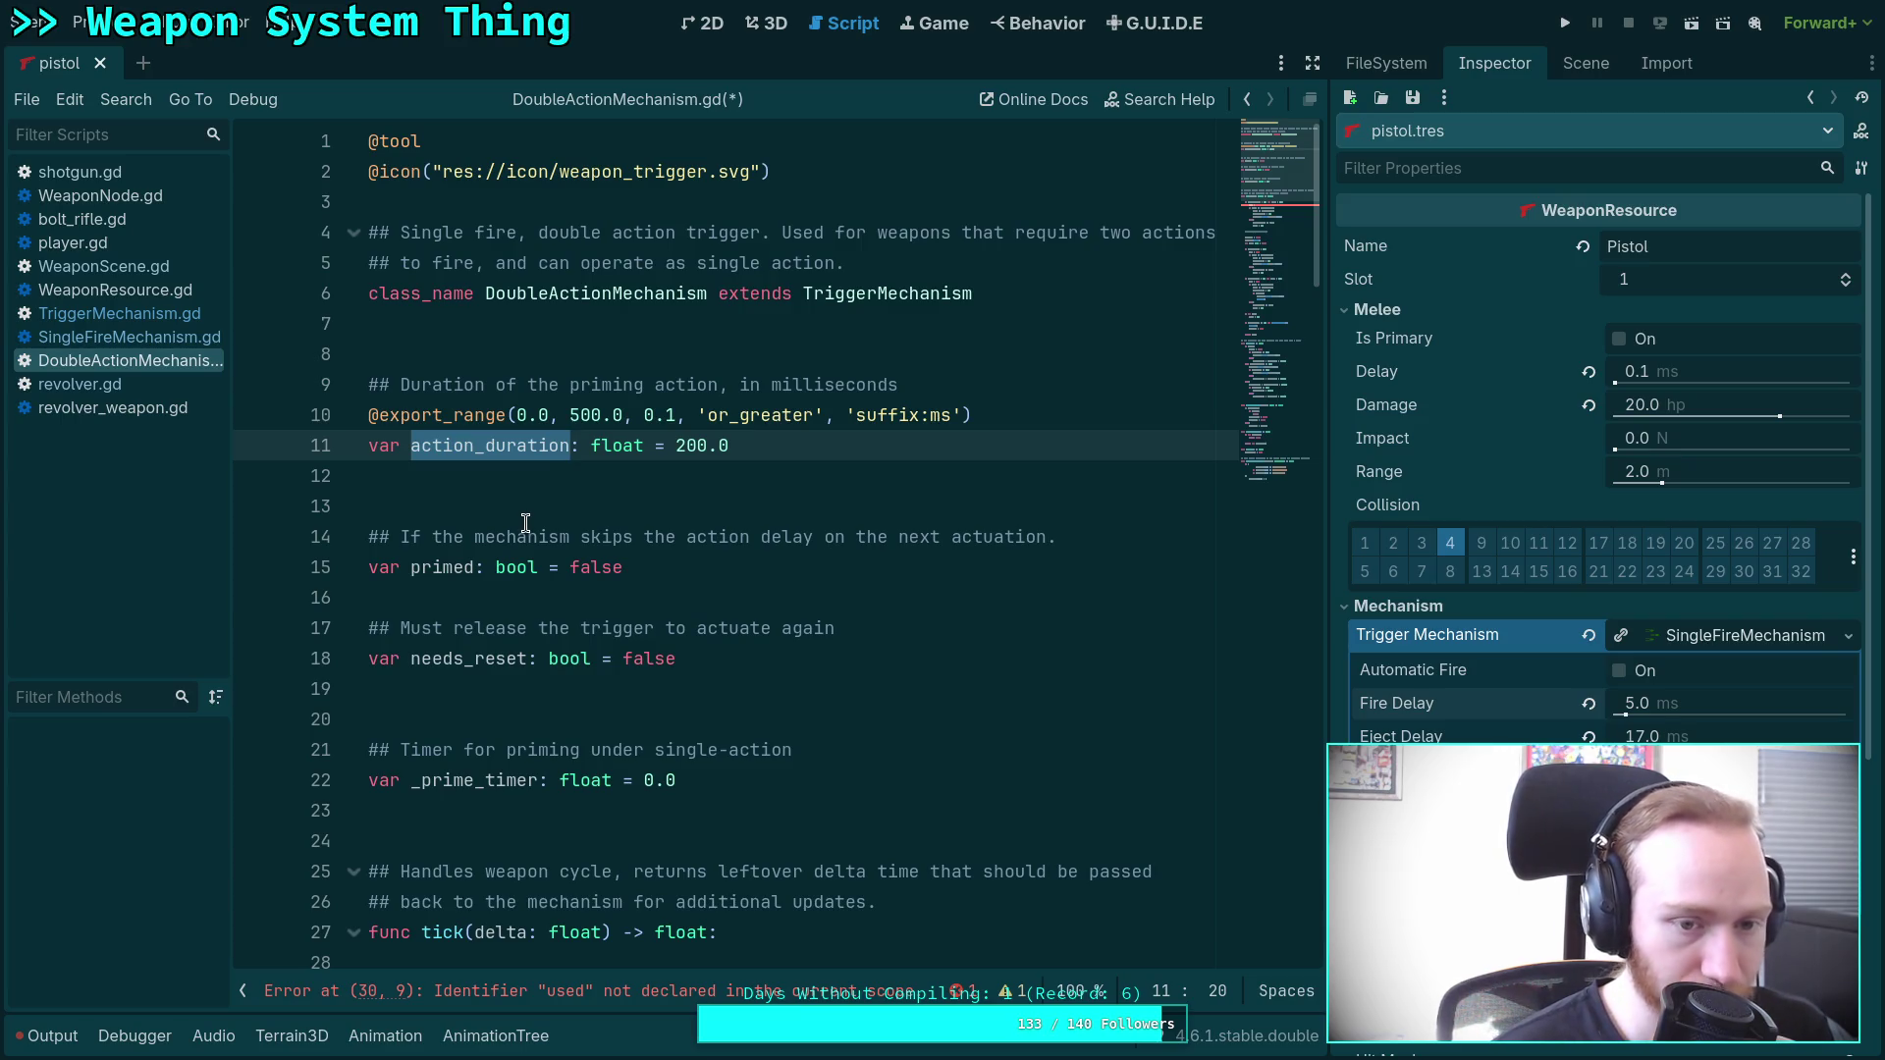
left_click(526, 520)
scroll(530, 526, "down", 3)
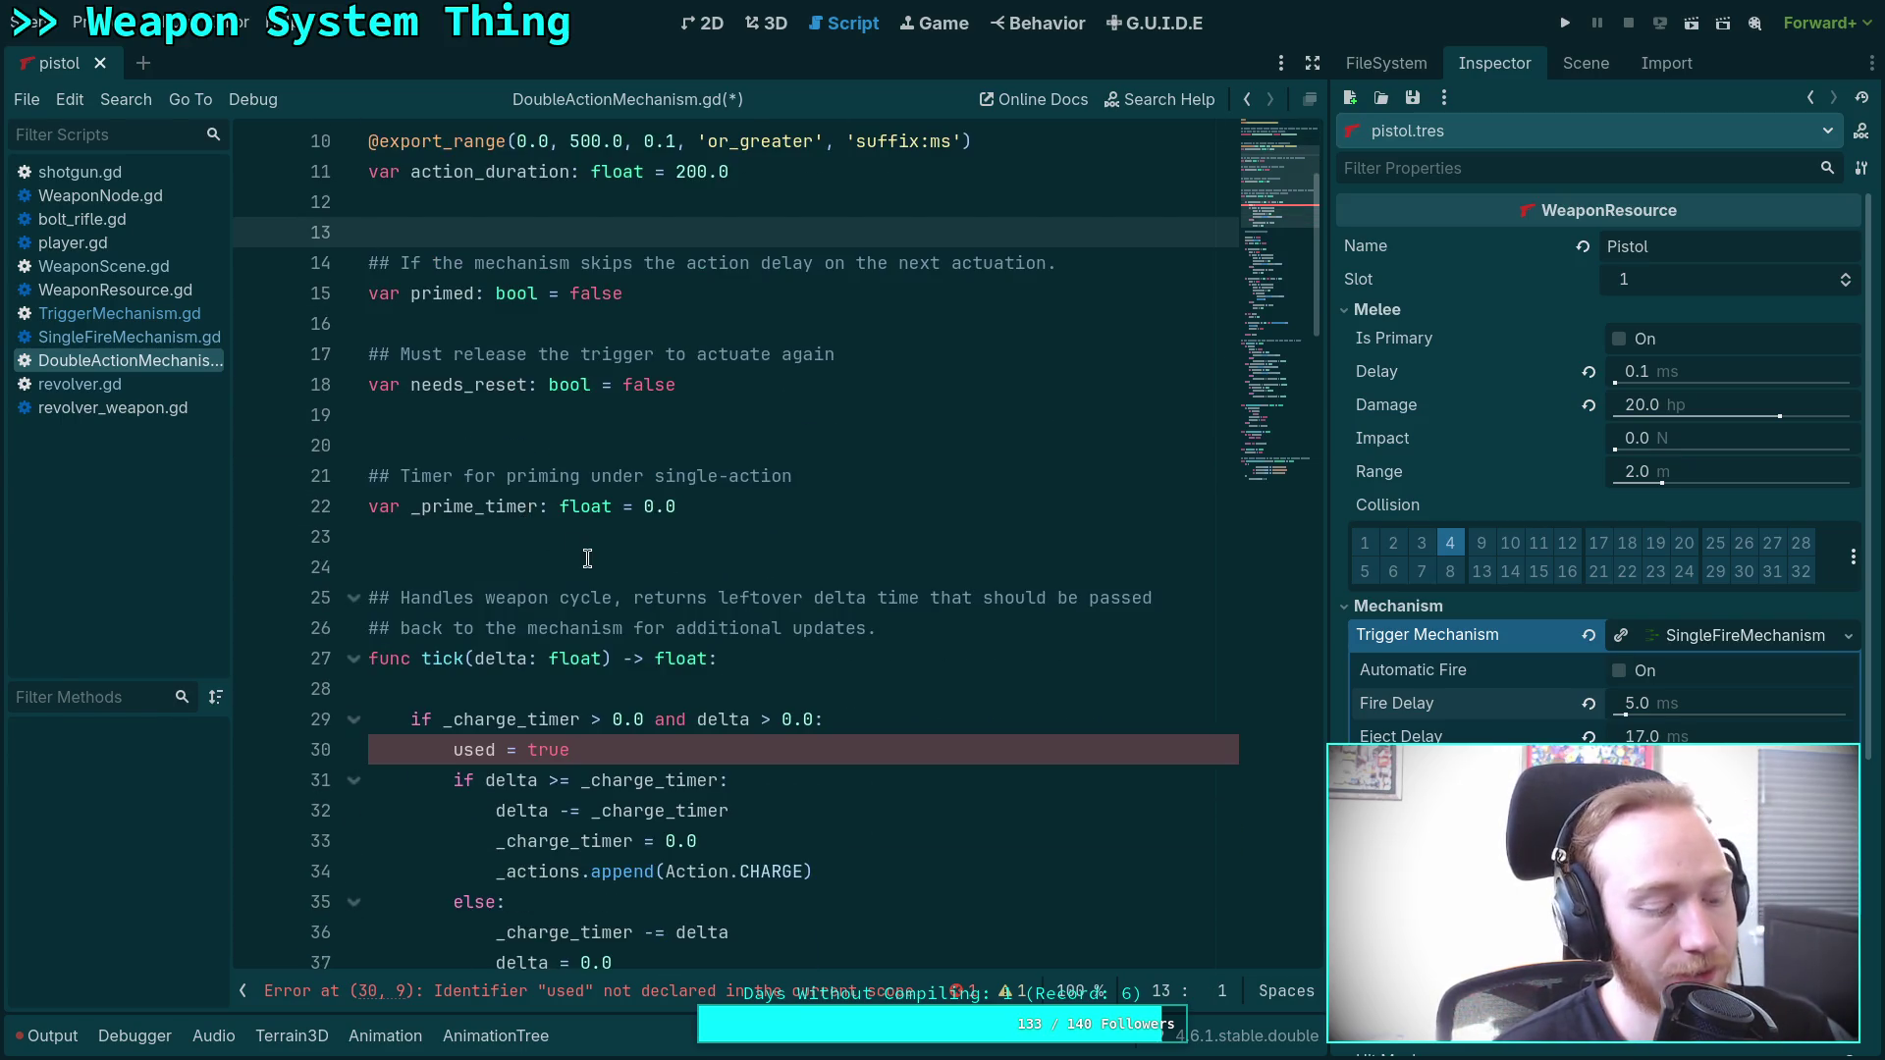
left_click(474, 543)
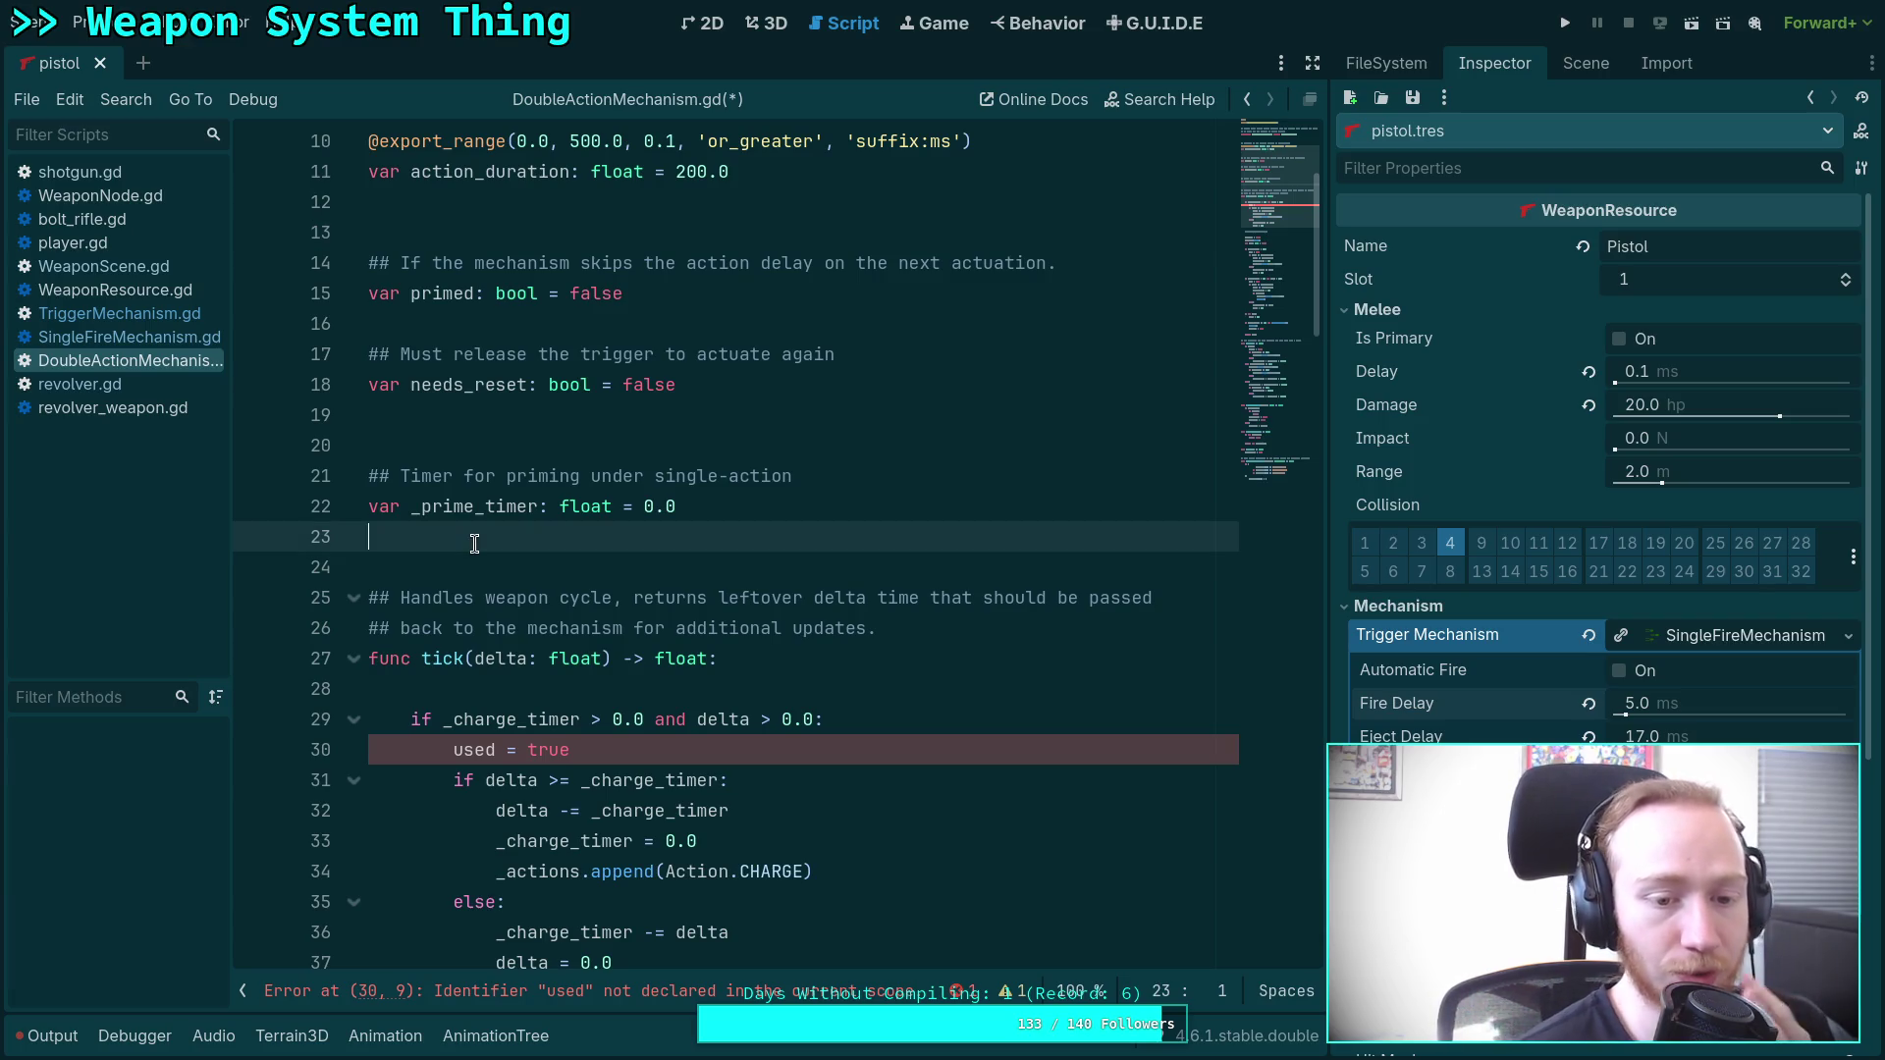
scroll(475, 543, "down", 6)
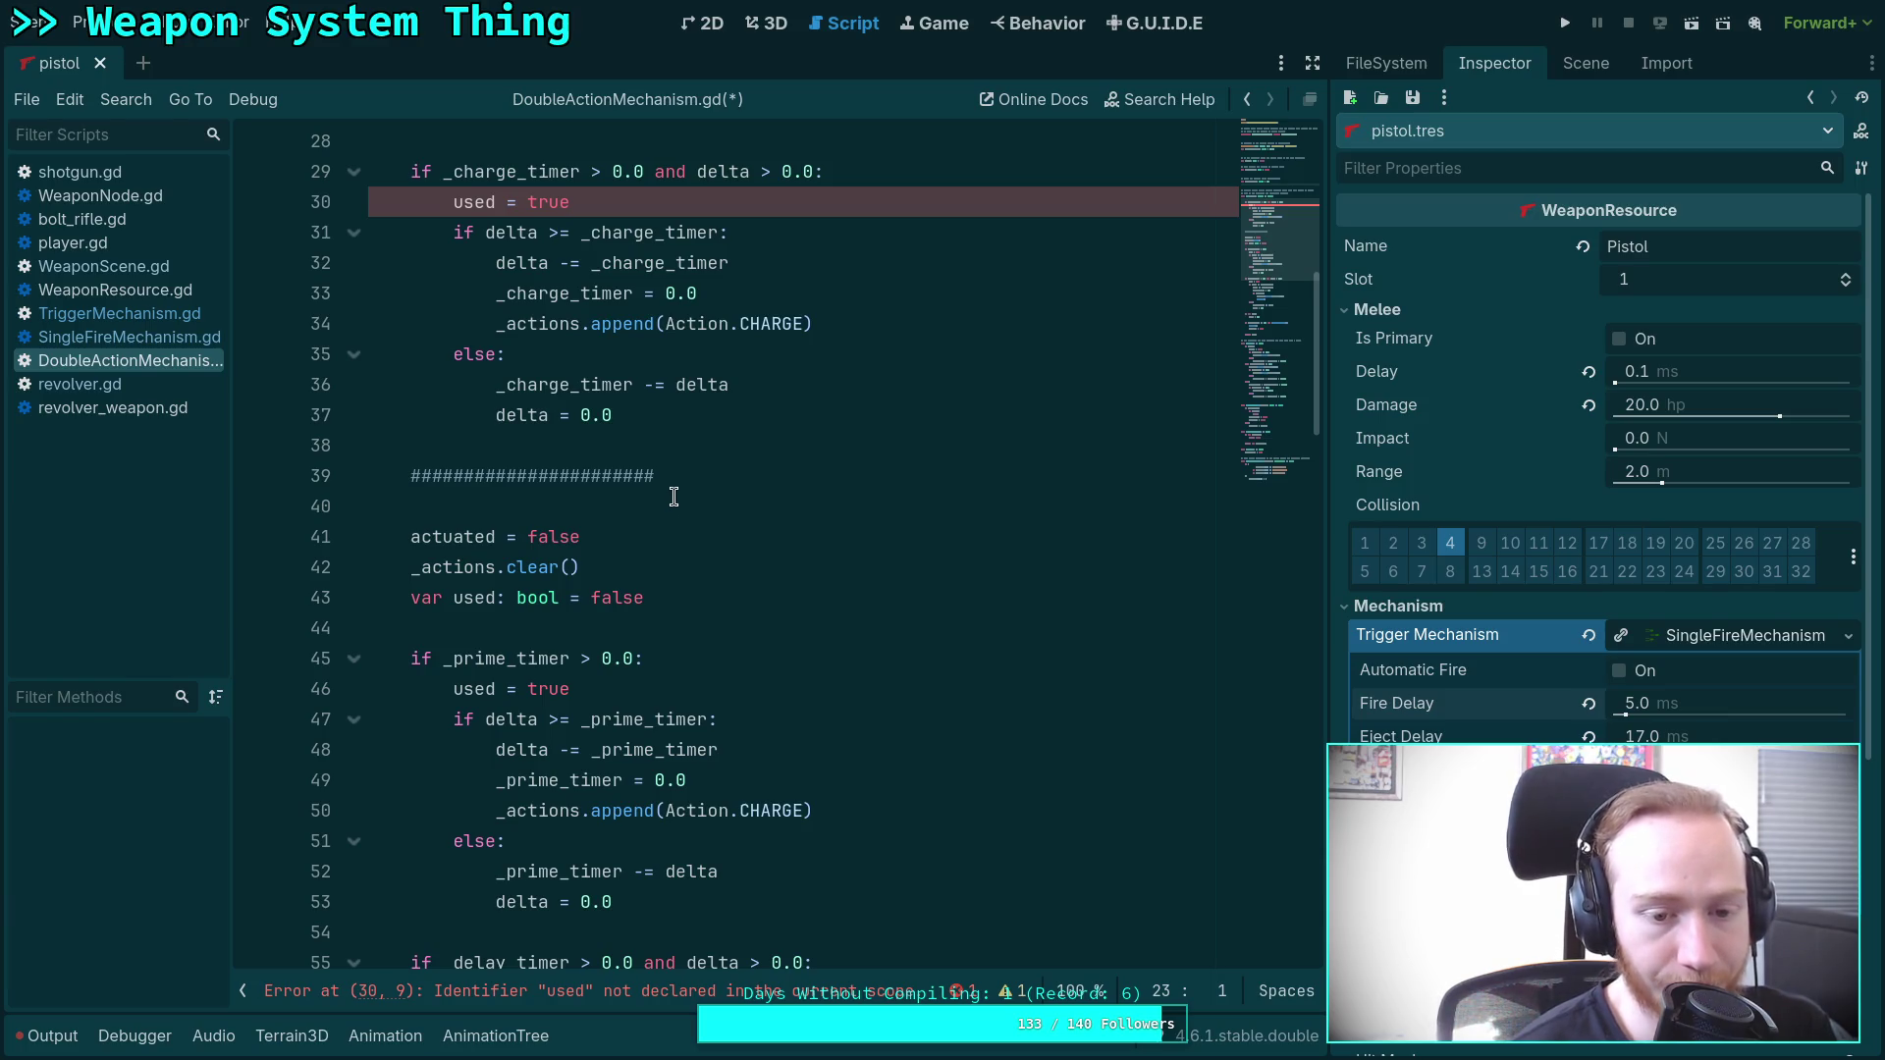
scroll(684, 474, "down", 3)
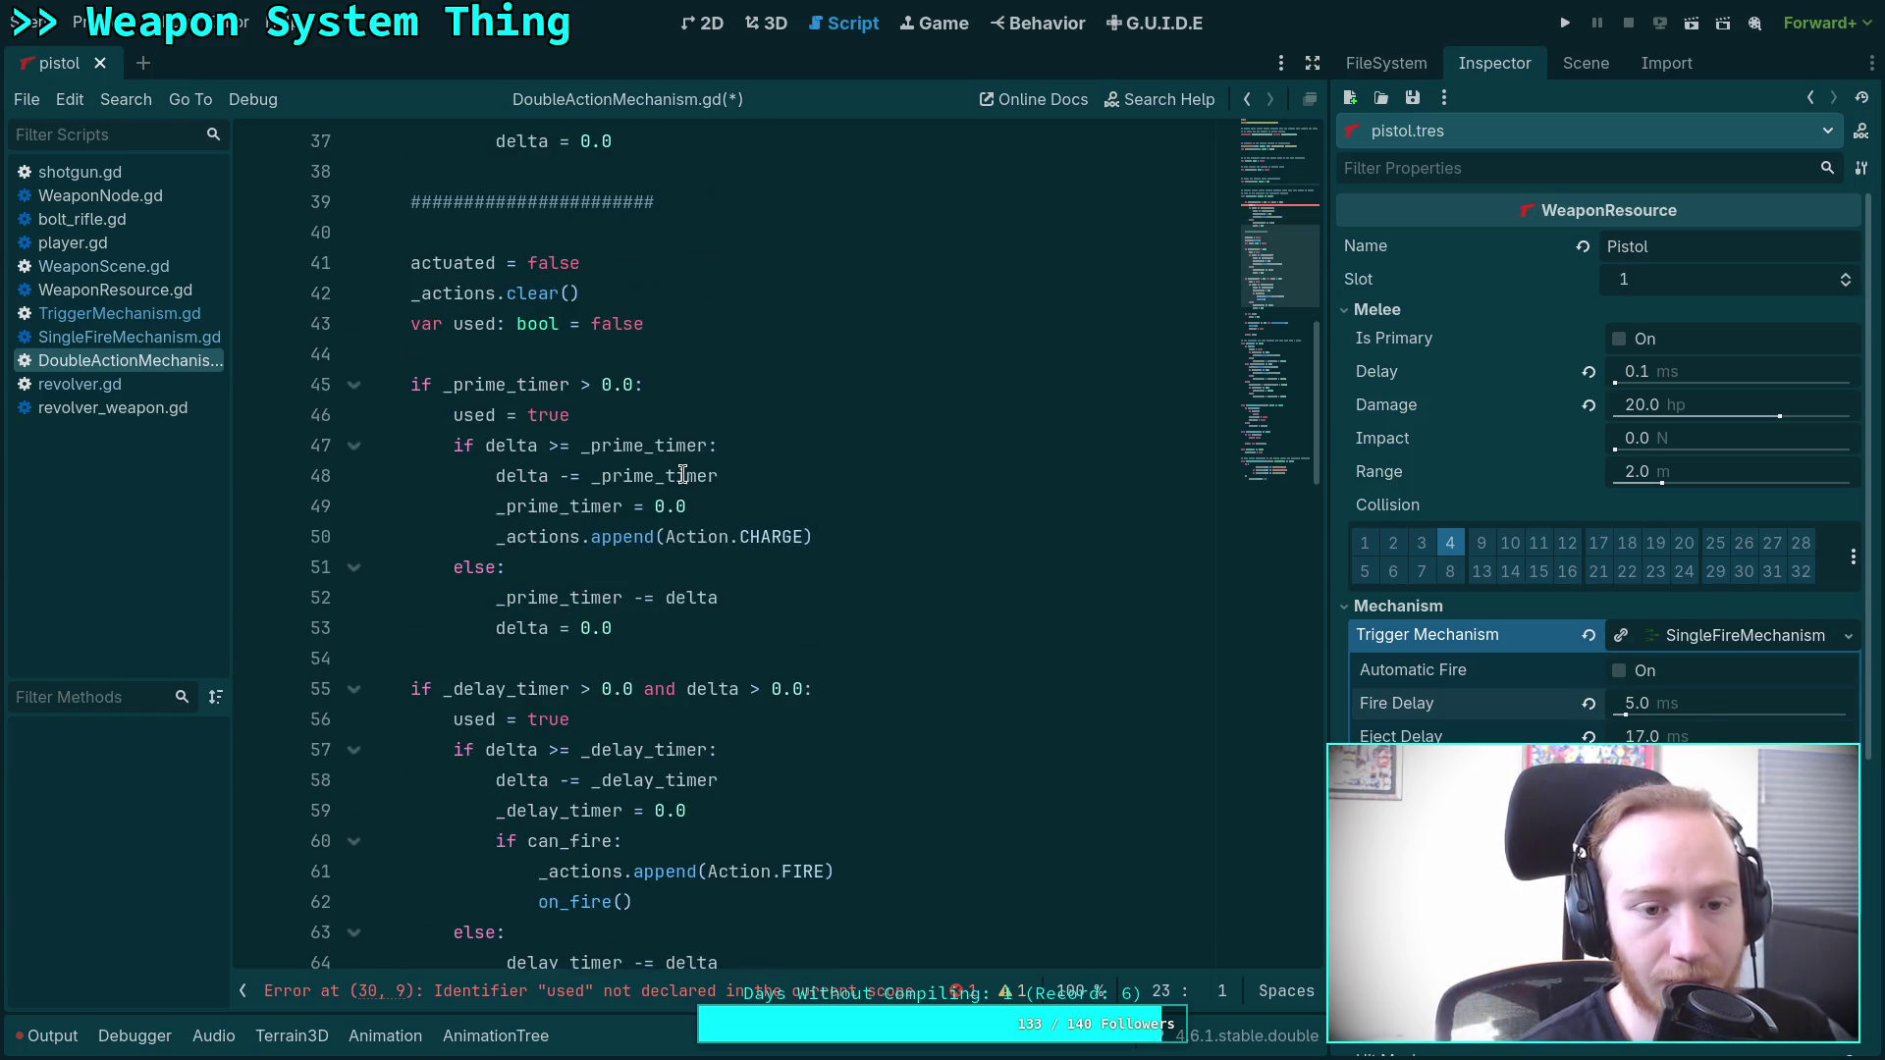
scroll(714, 529, "down", 2)
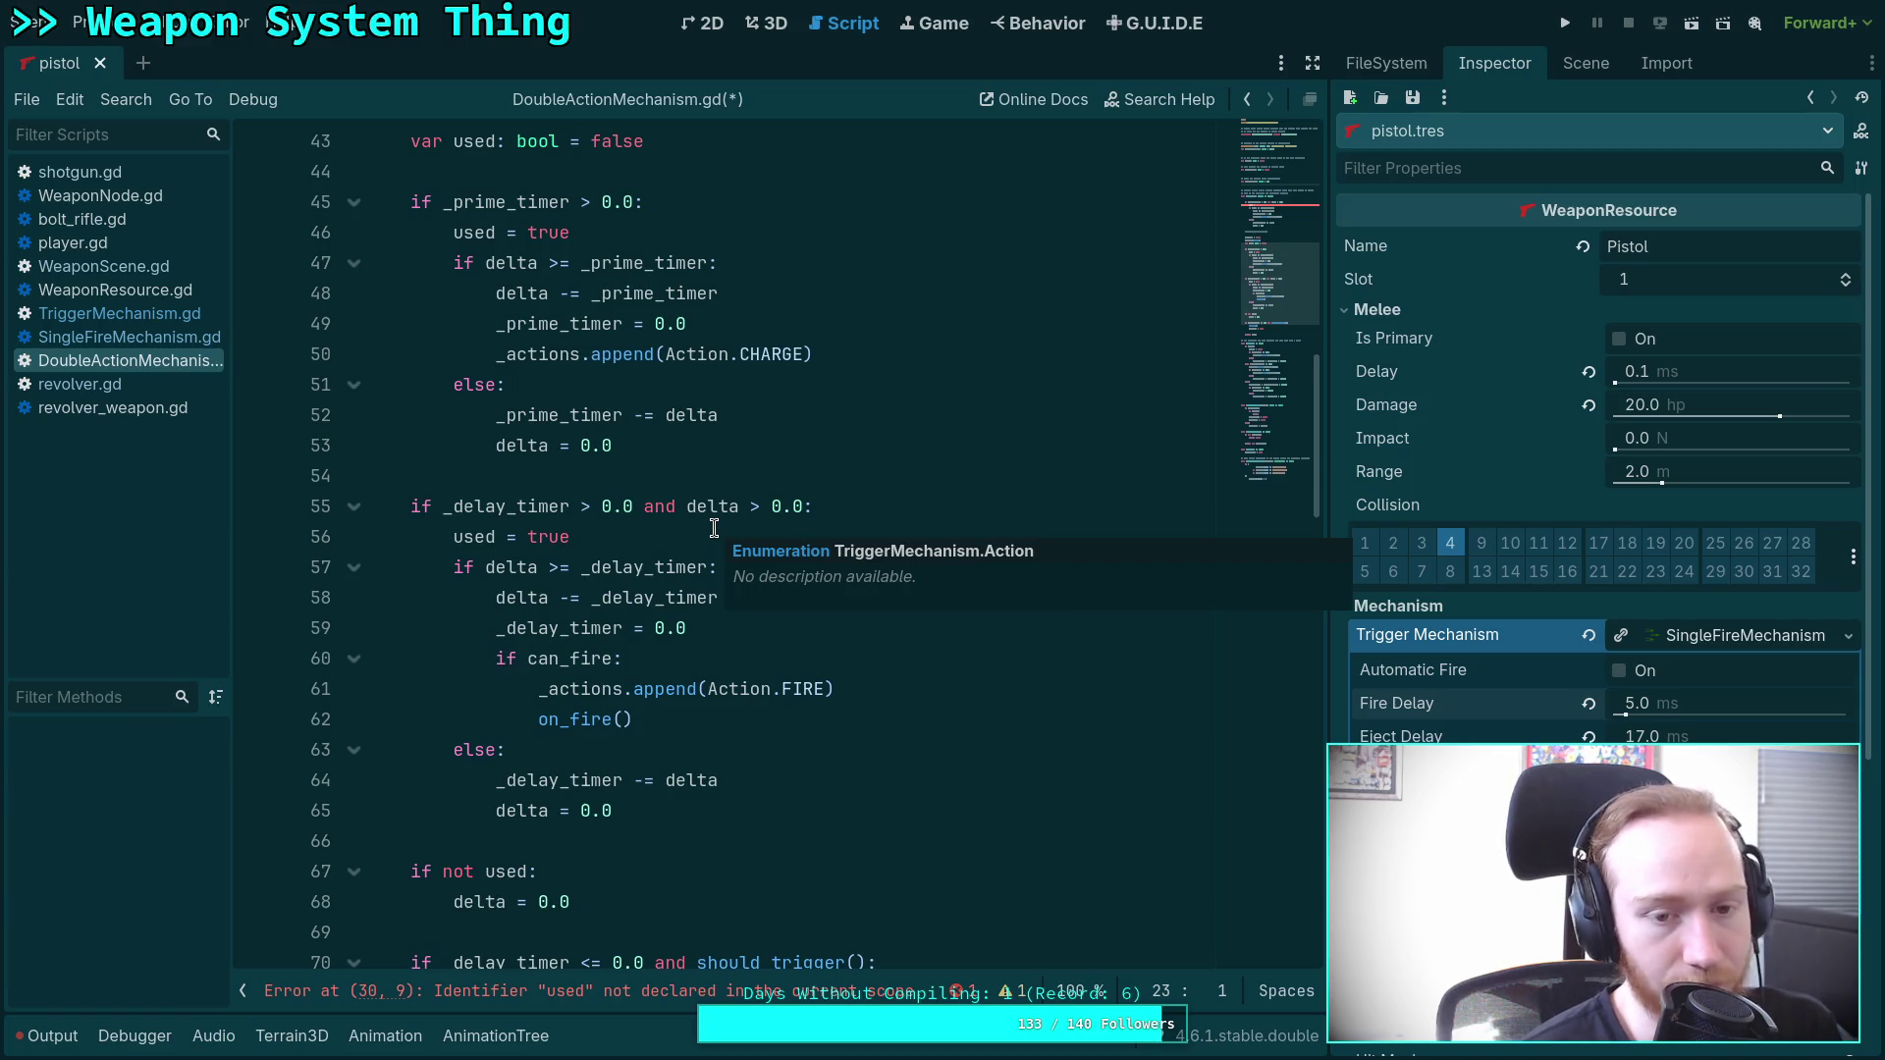
scroll(714, 528, "up", 6)
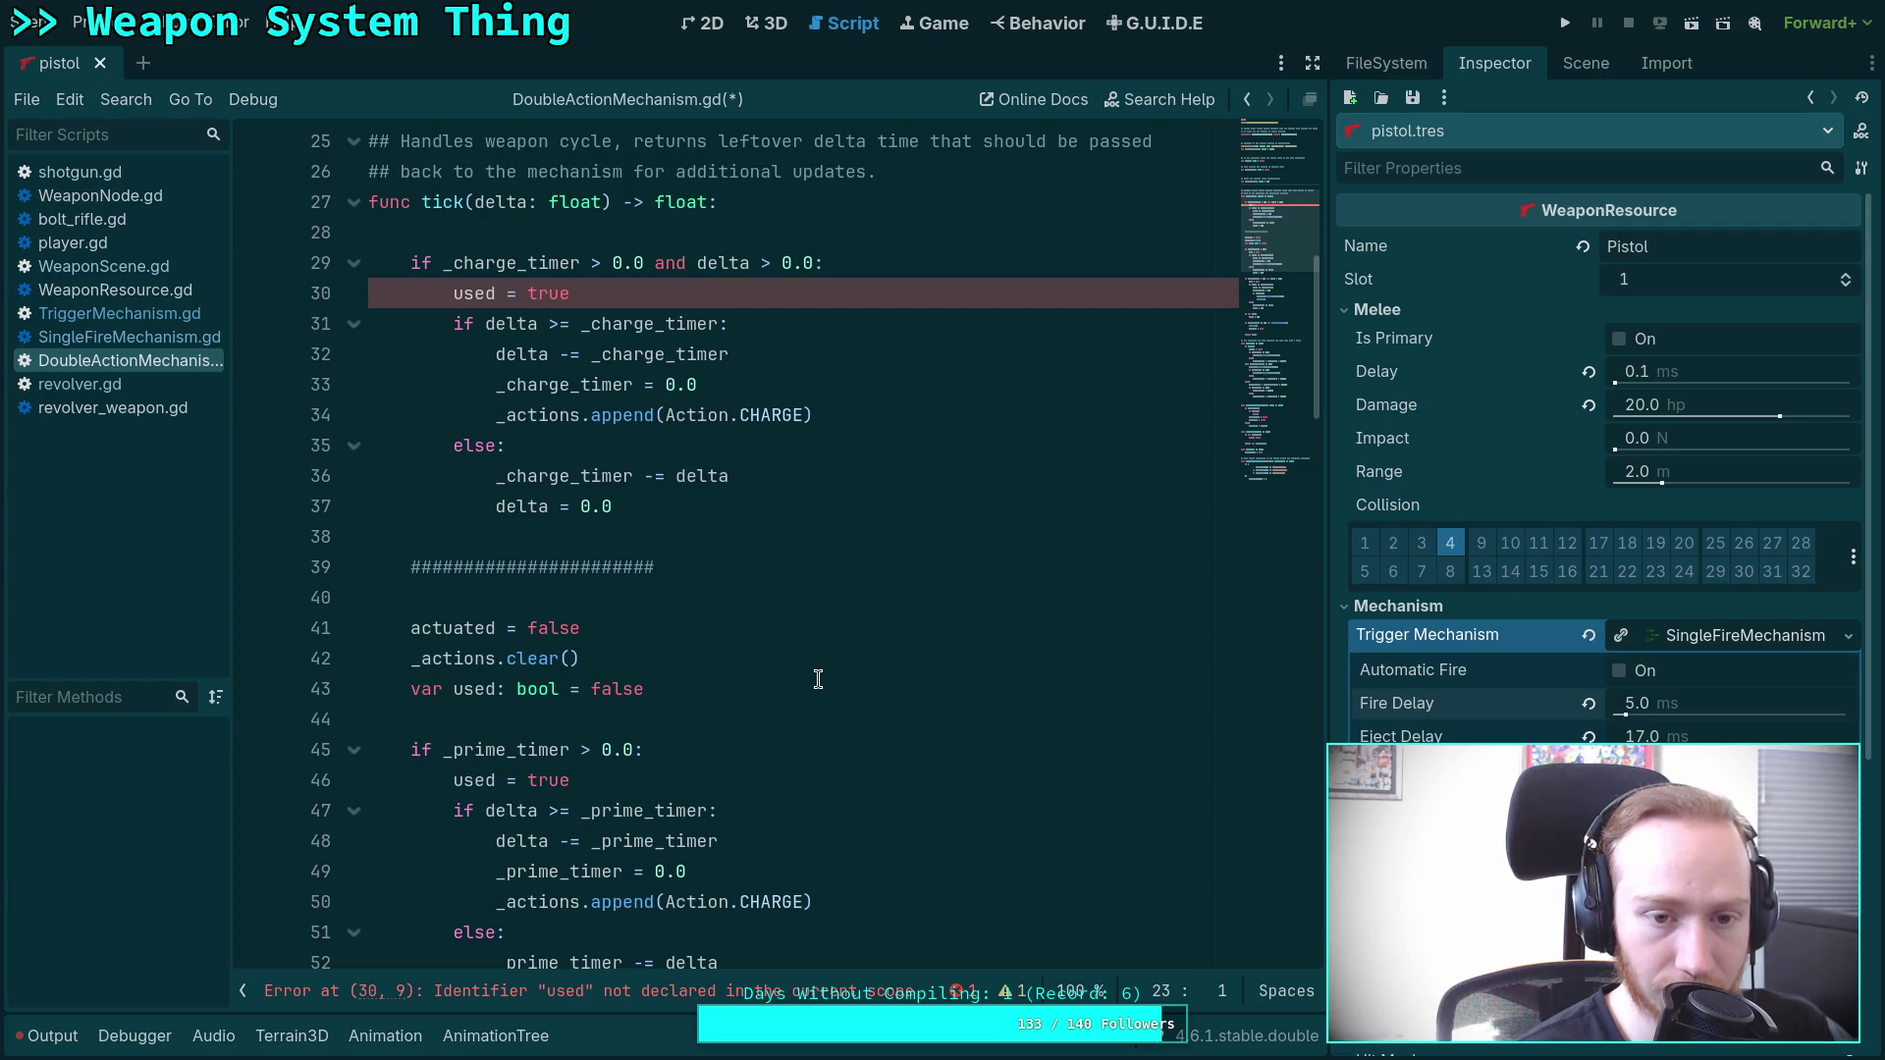
scroll(816, 675, "down", 3)
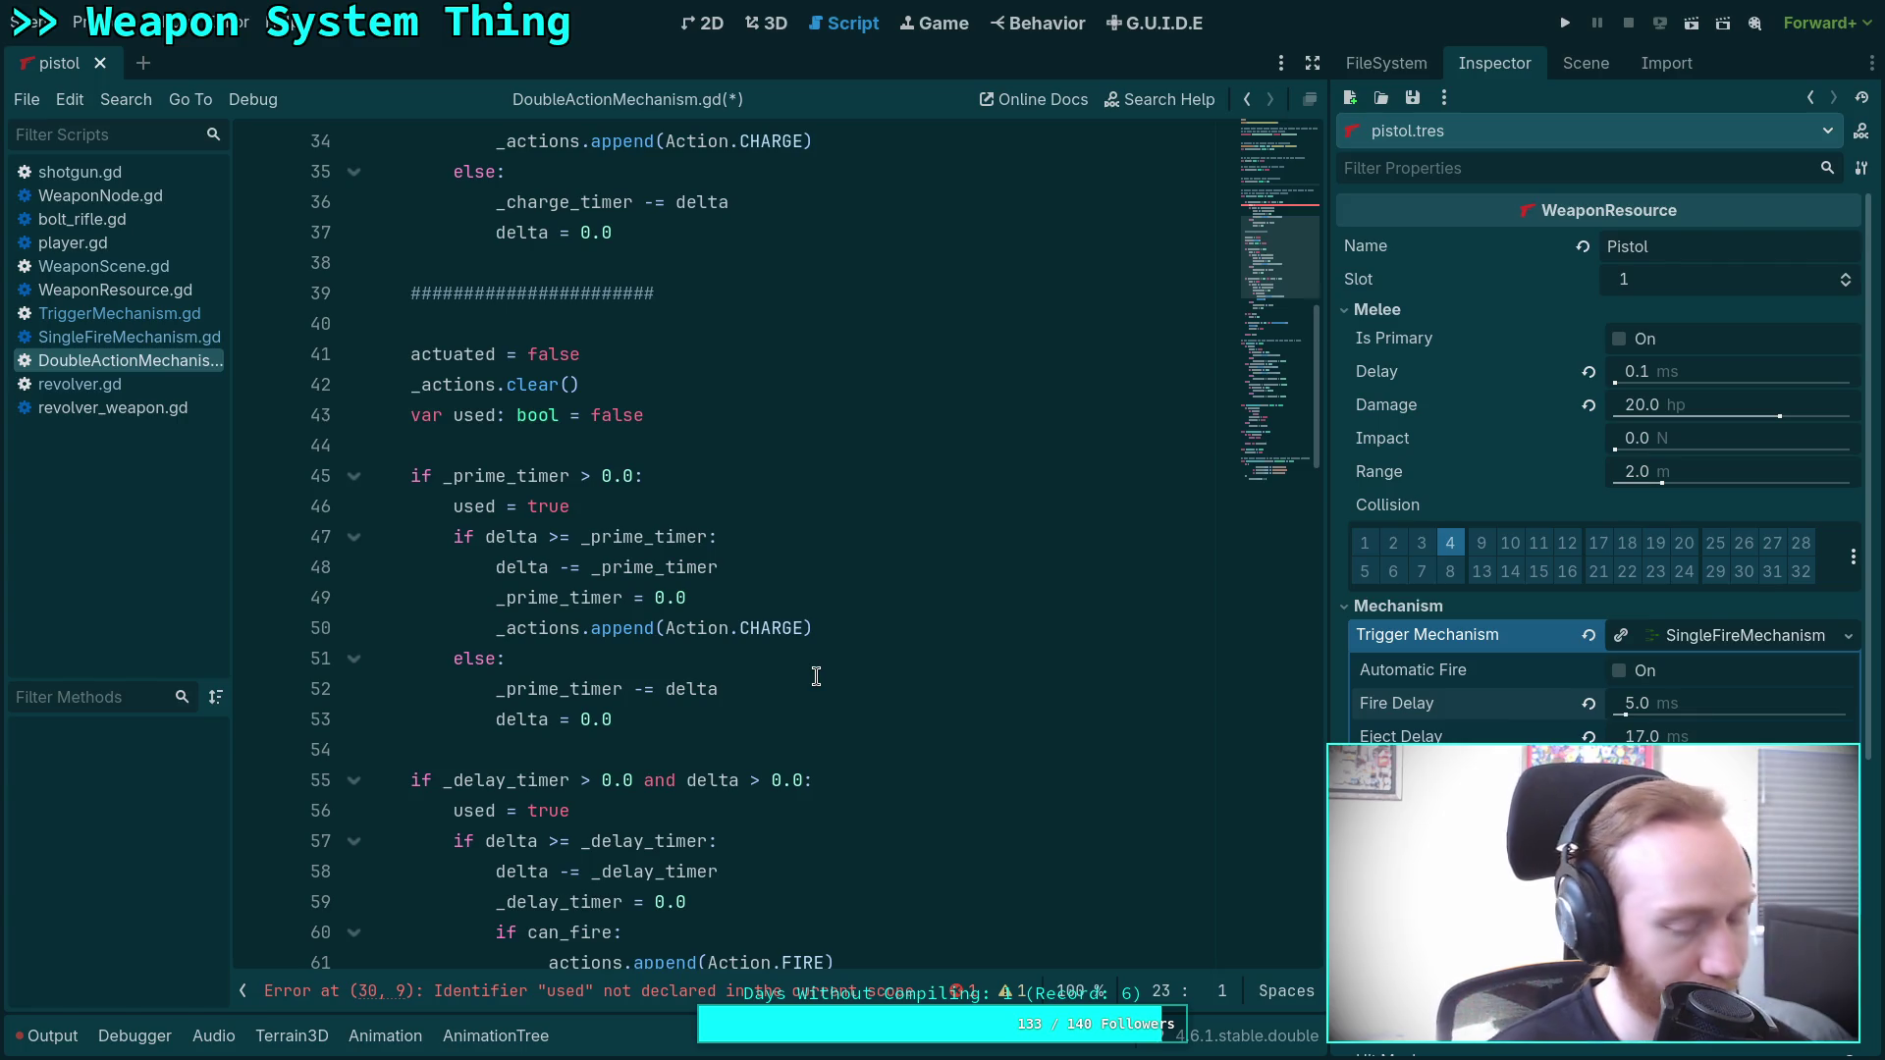
scroll(816, 676, "down", 3)
scroll(813, 675, "down", 2)
scroll(813, 675, "up", 7)
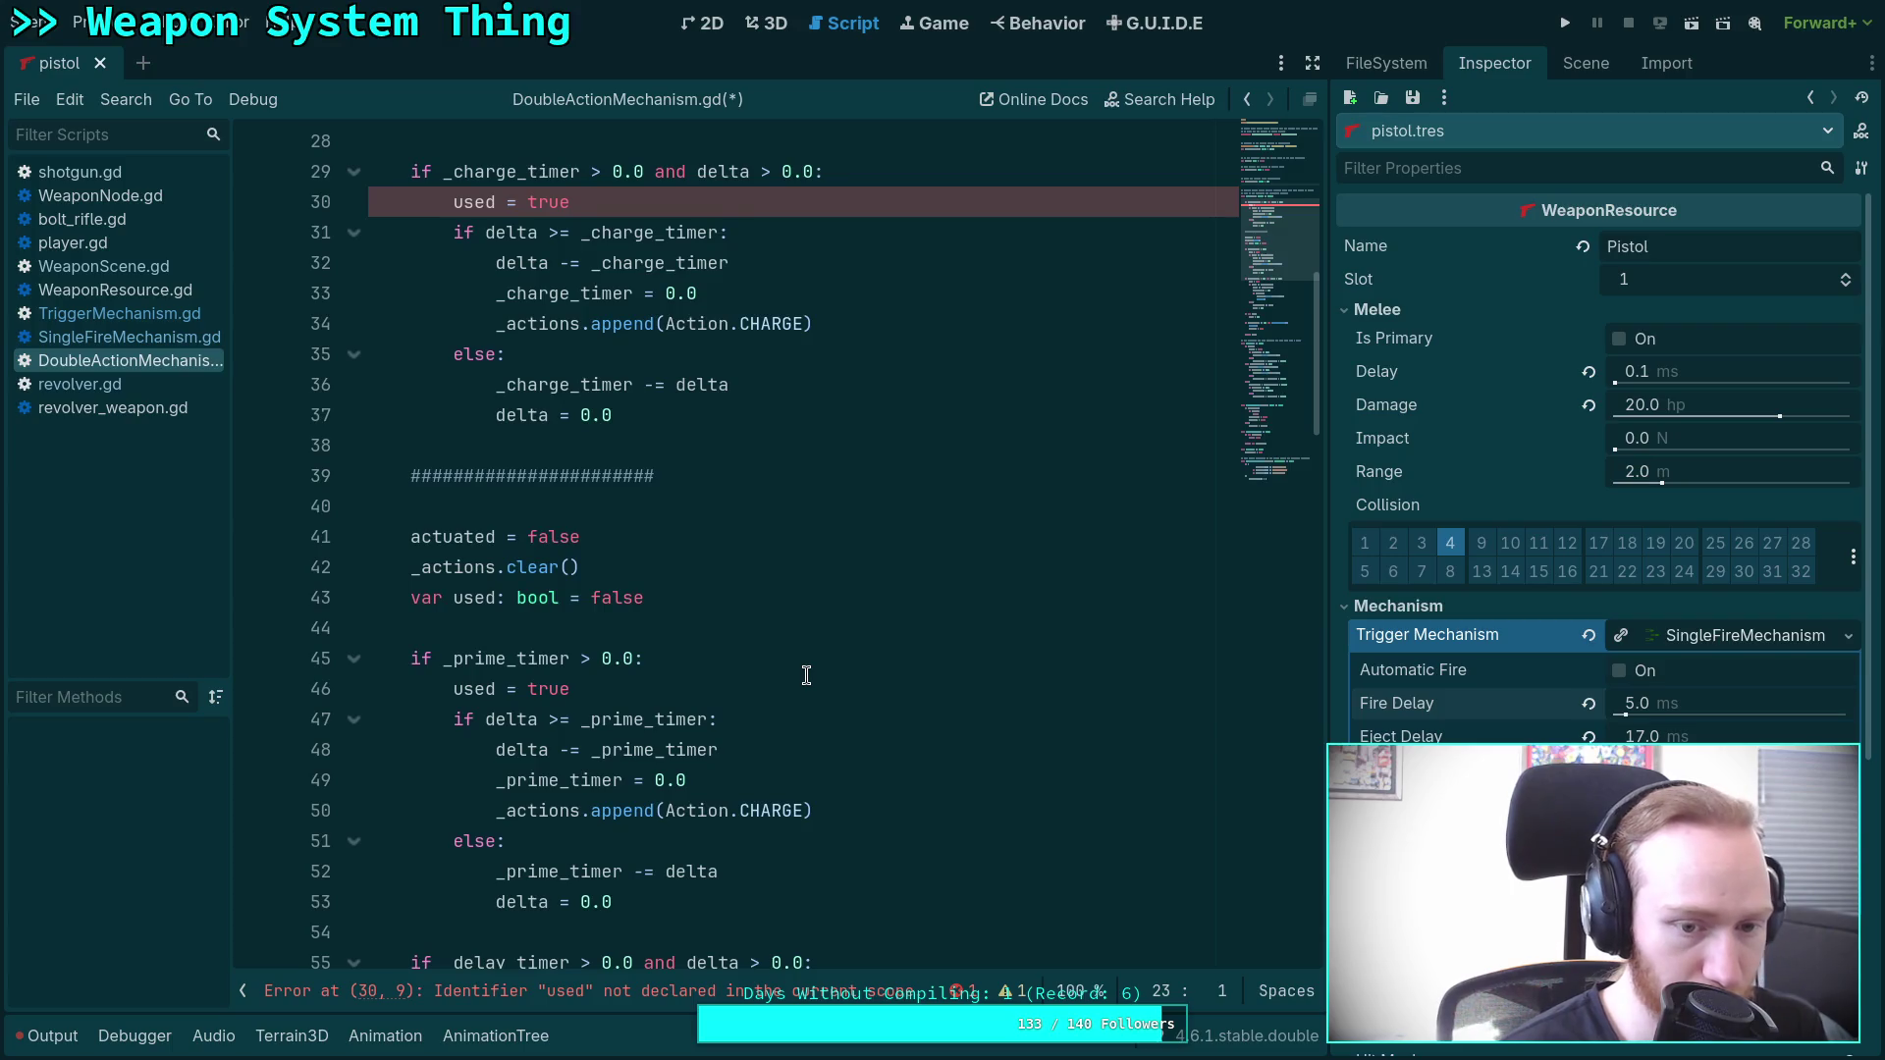
scroll(806, 676, "up", 4)
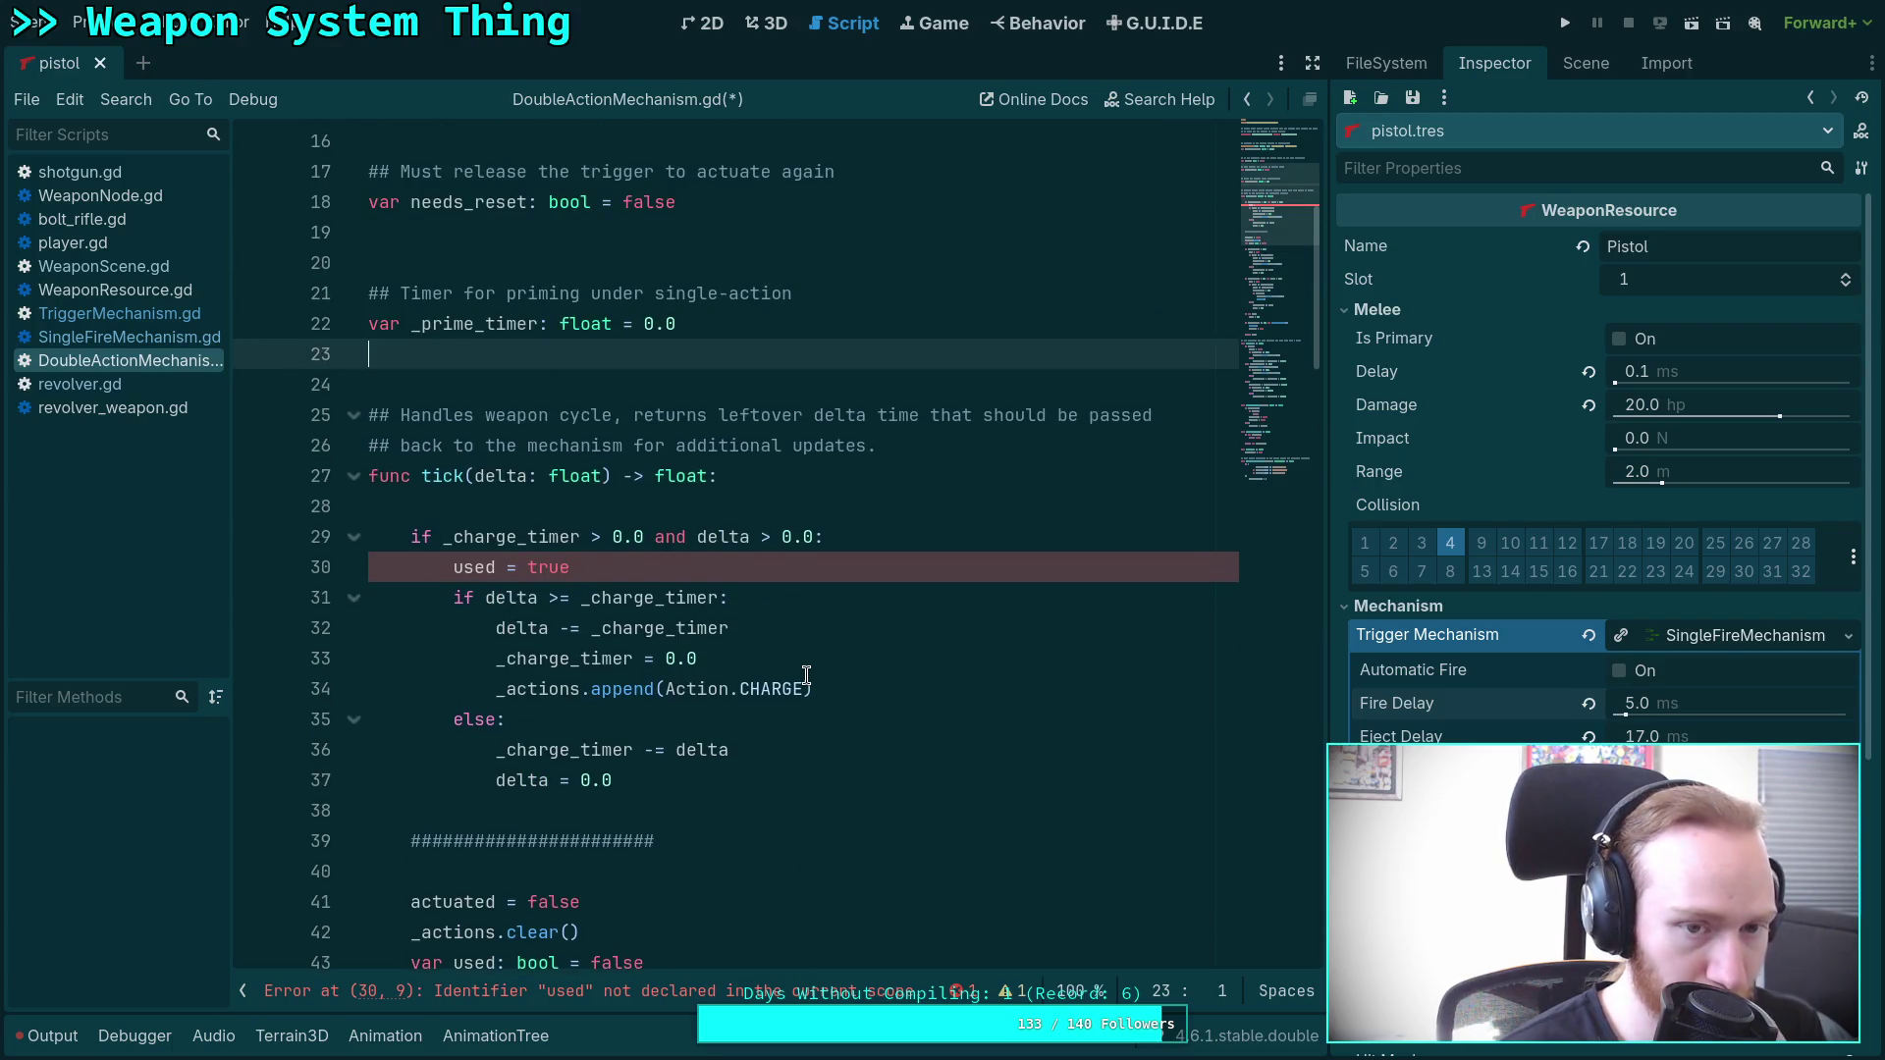
scroll(803, 673, "up", 5)
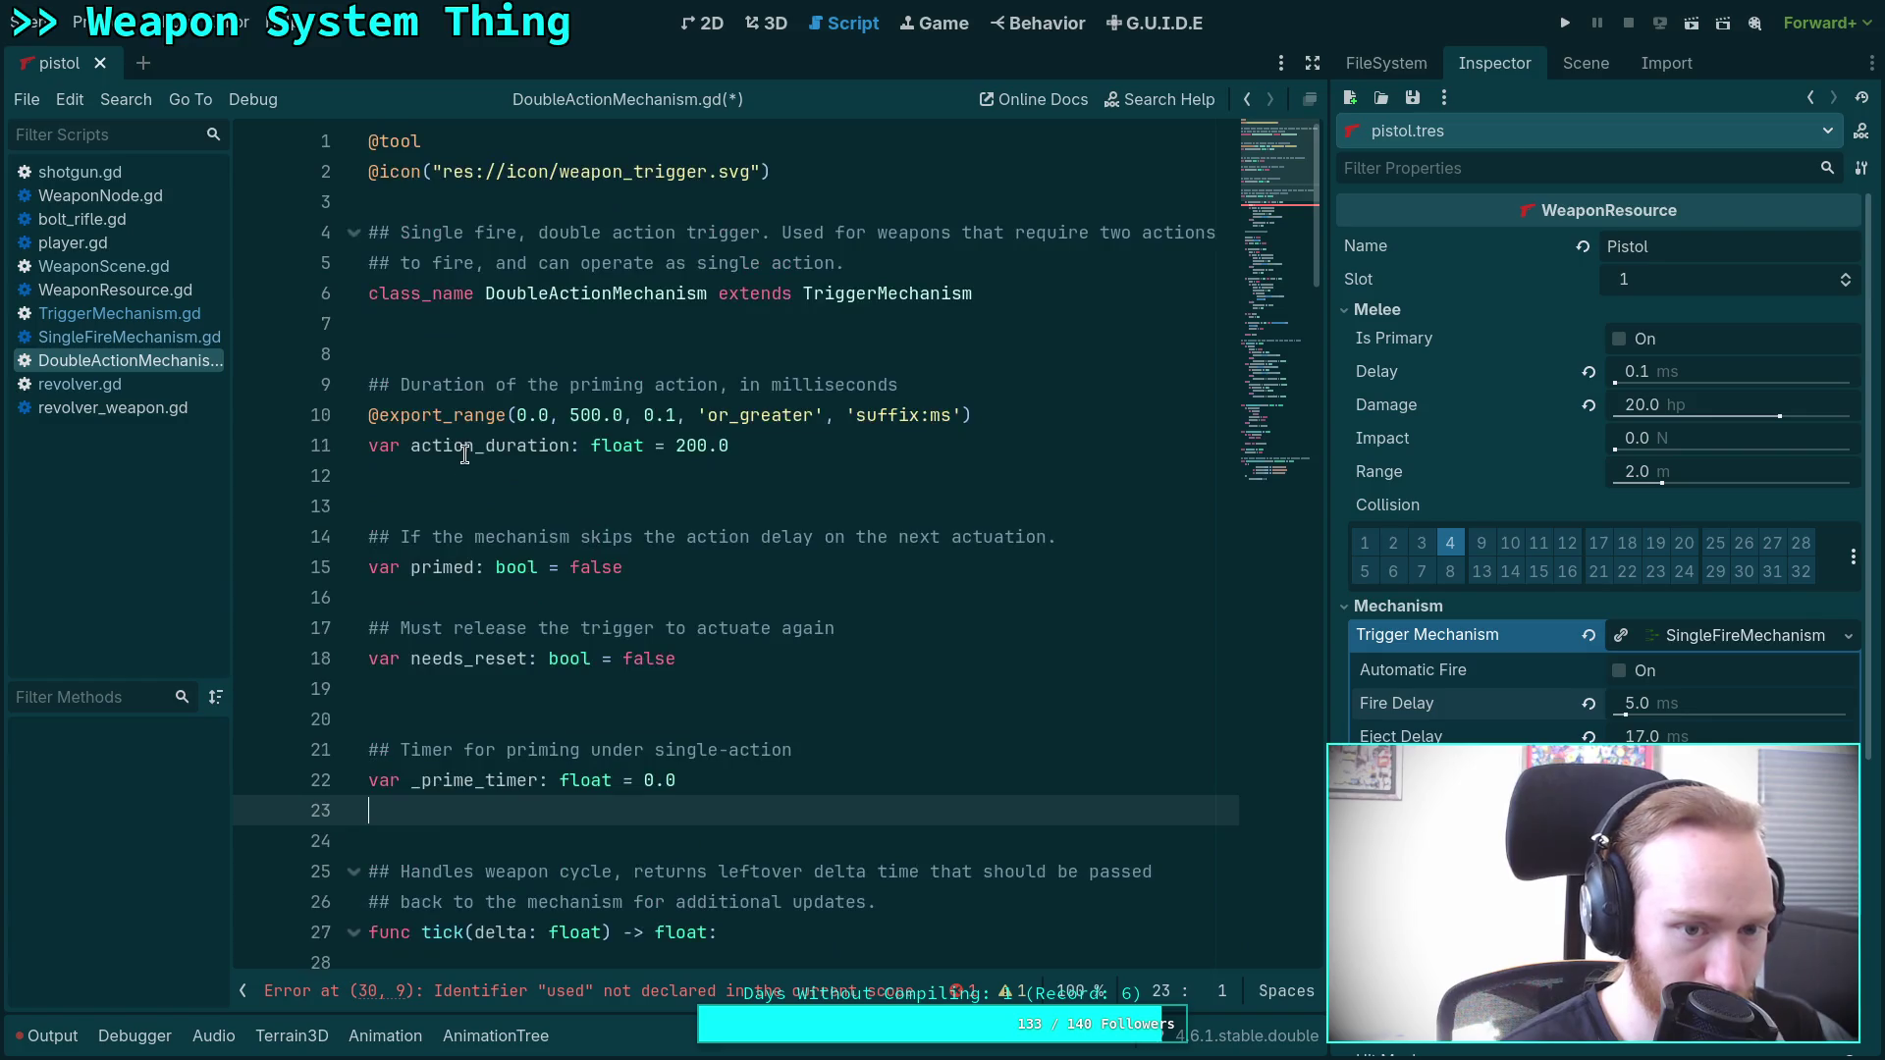
Rename the action_duration variable to prime_delay
double_click(465, 448)
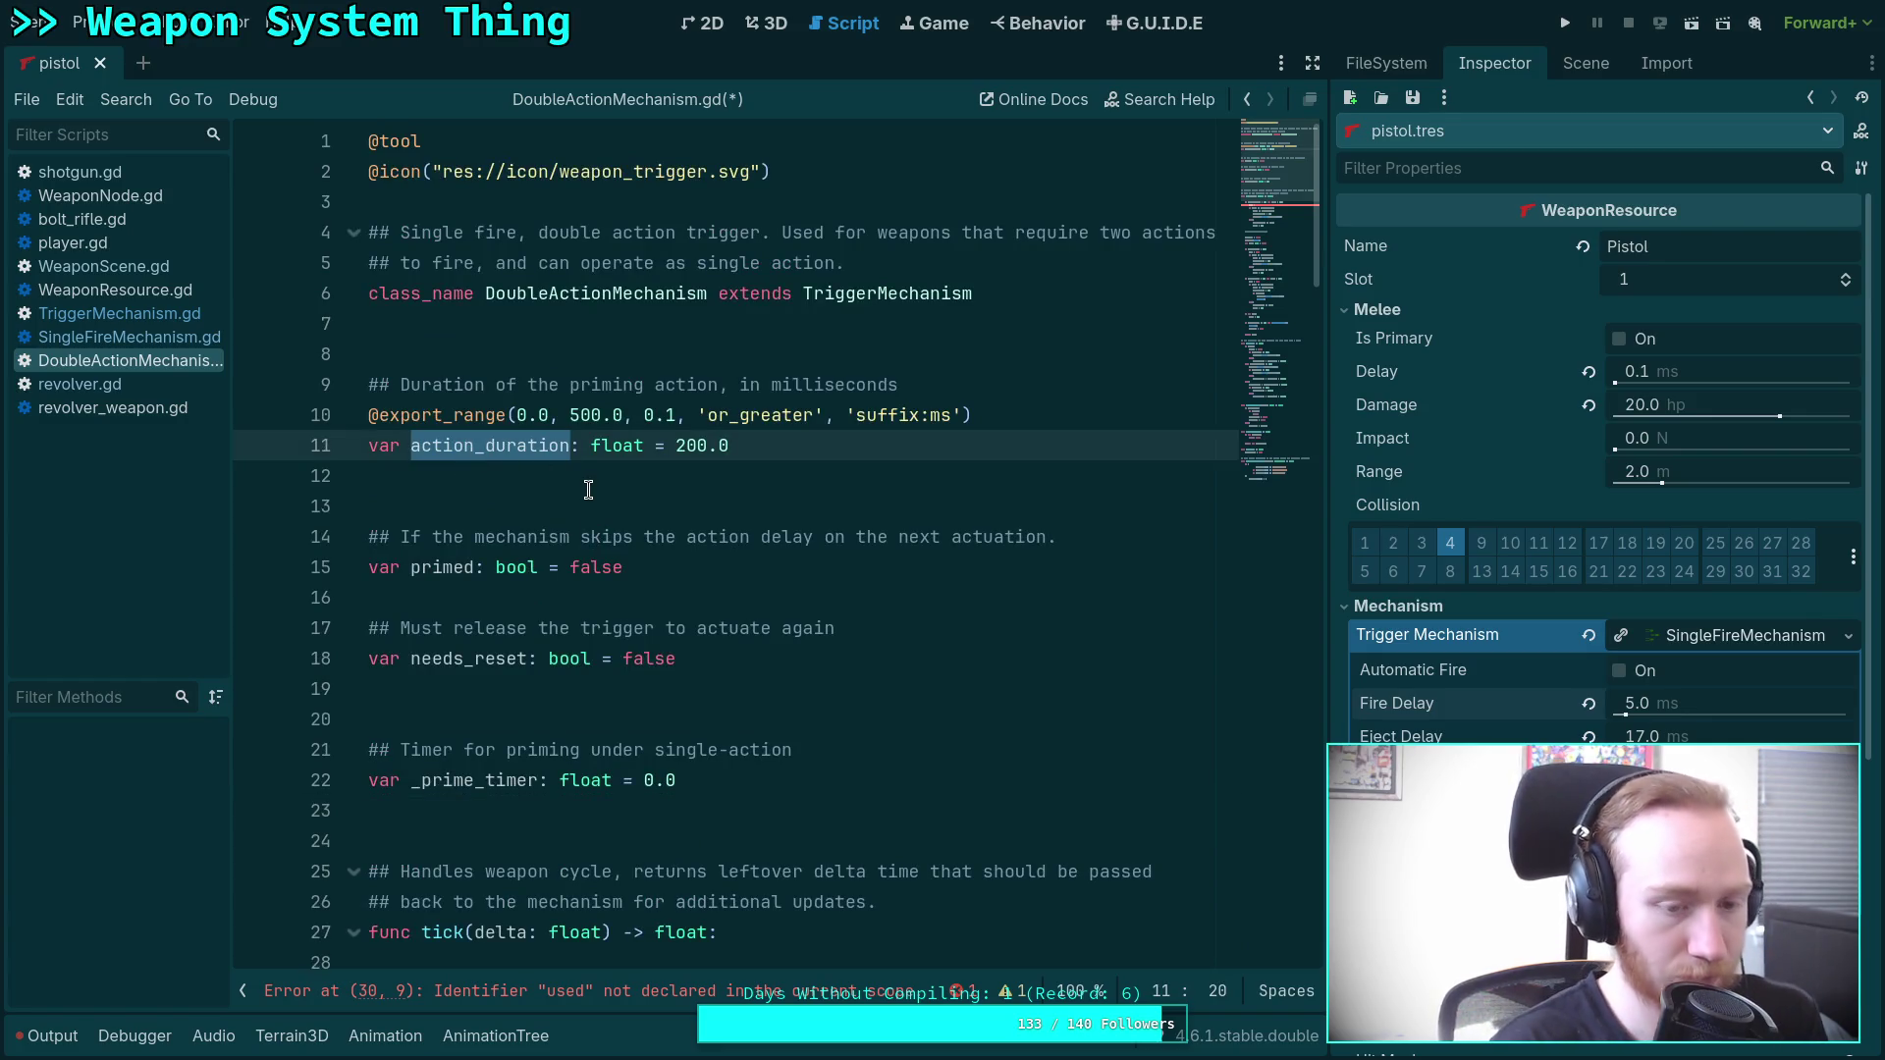
type("prime_delay")
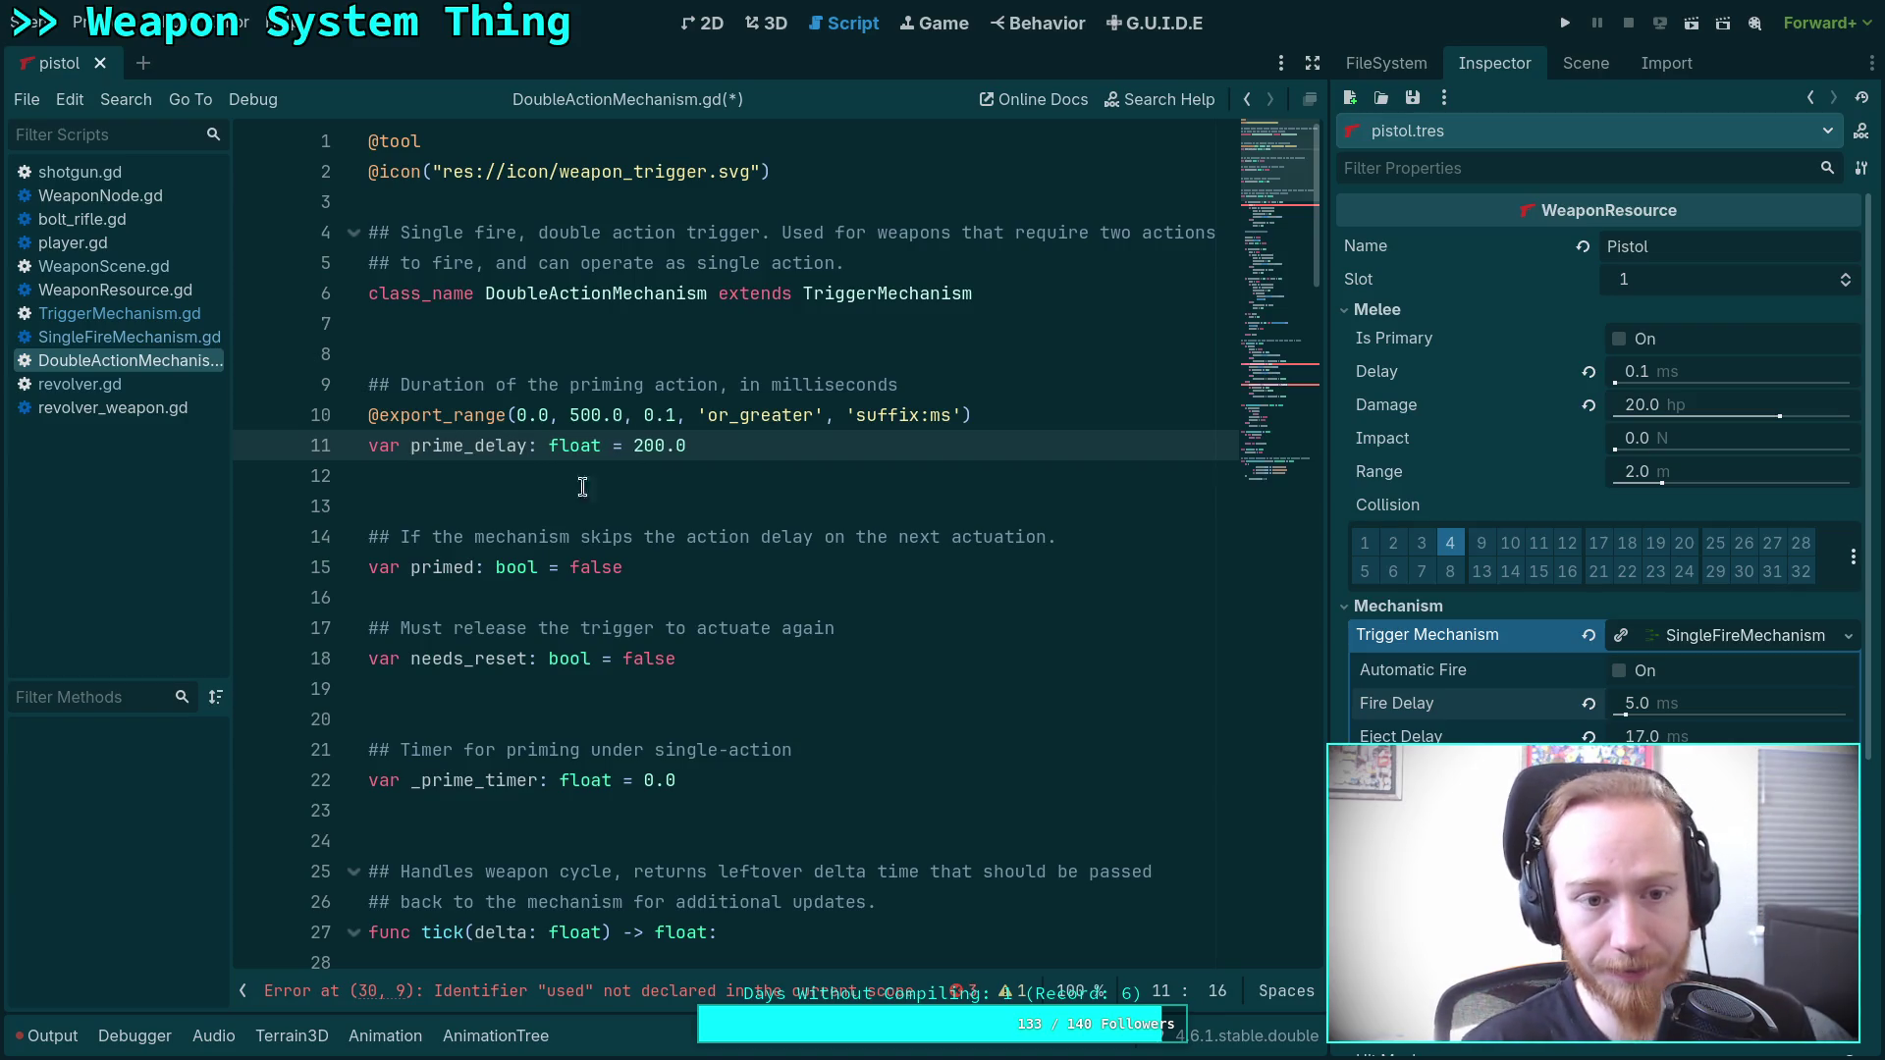
scroll(504, 419, "down", 5)
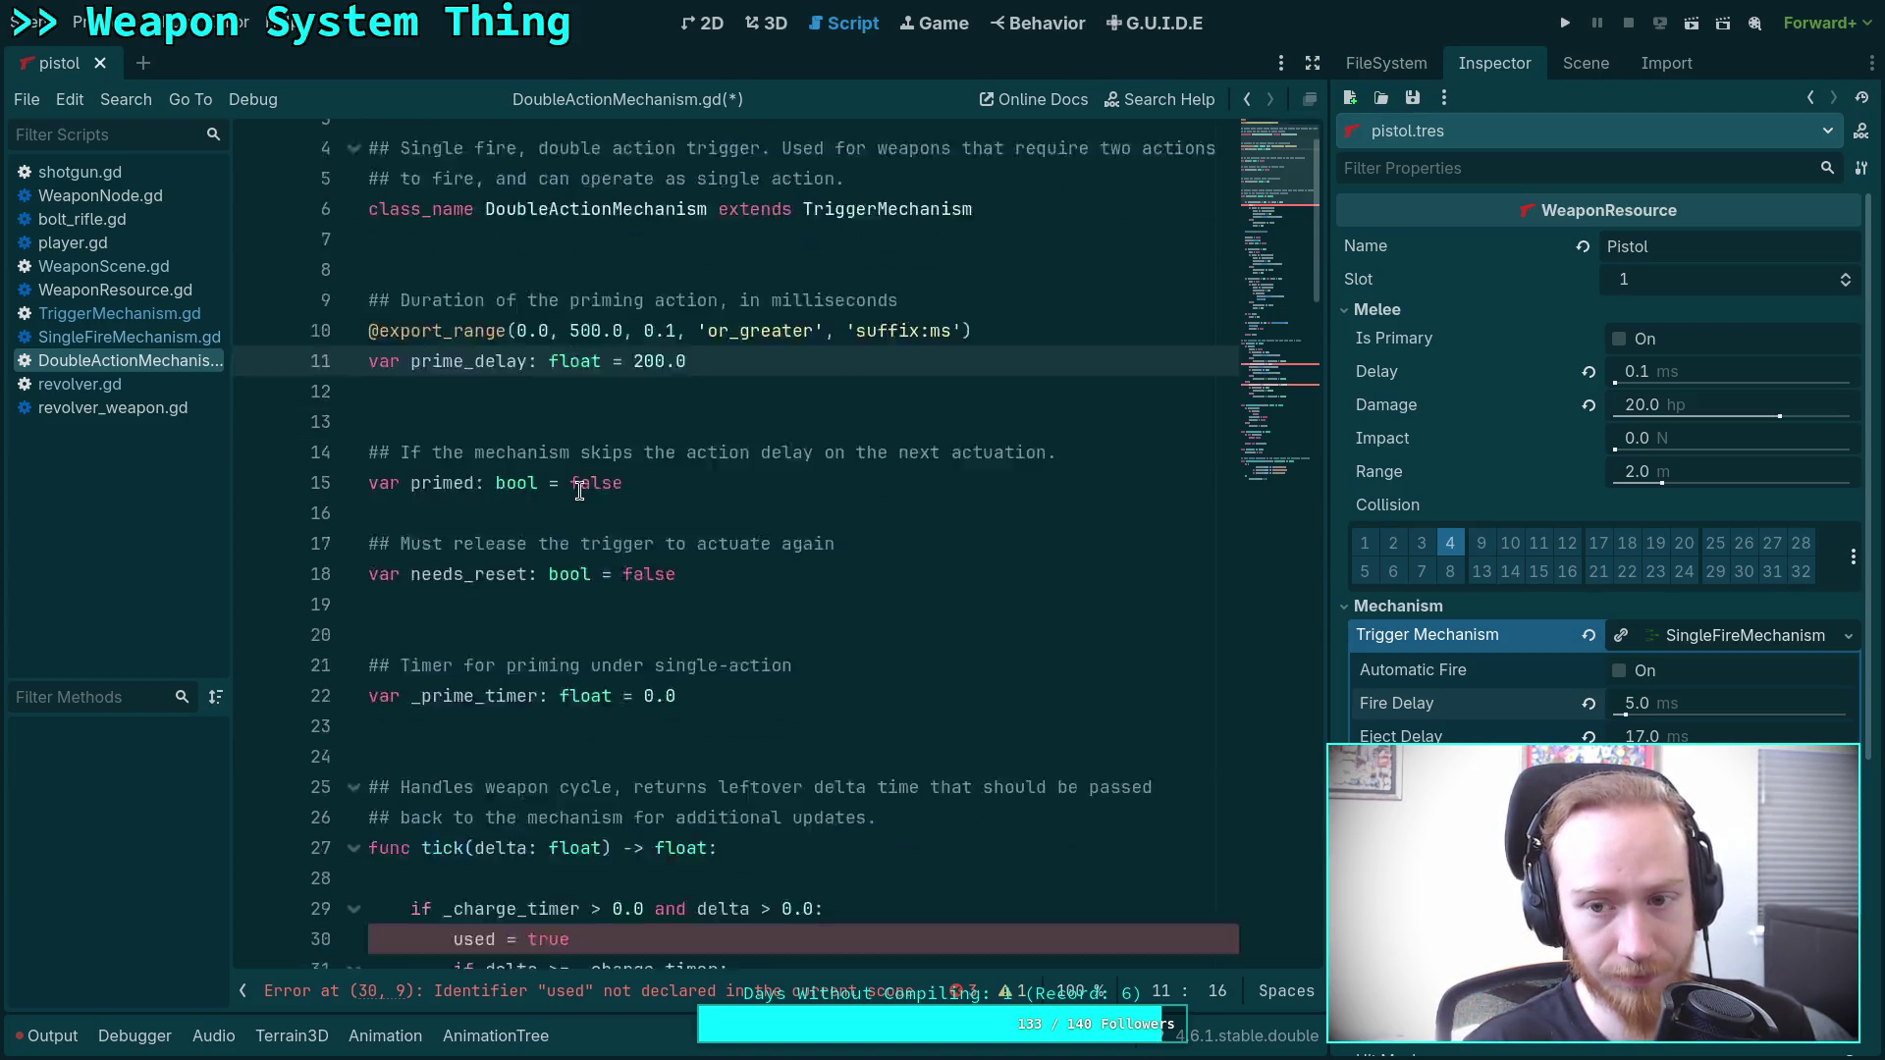
scroll(491, 562, "down", 2)
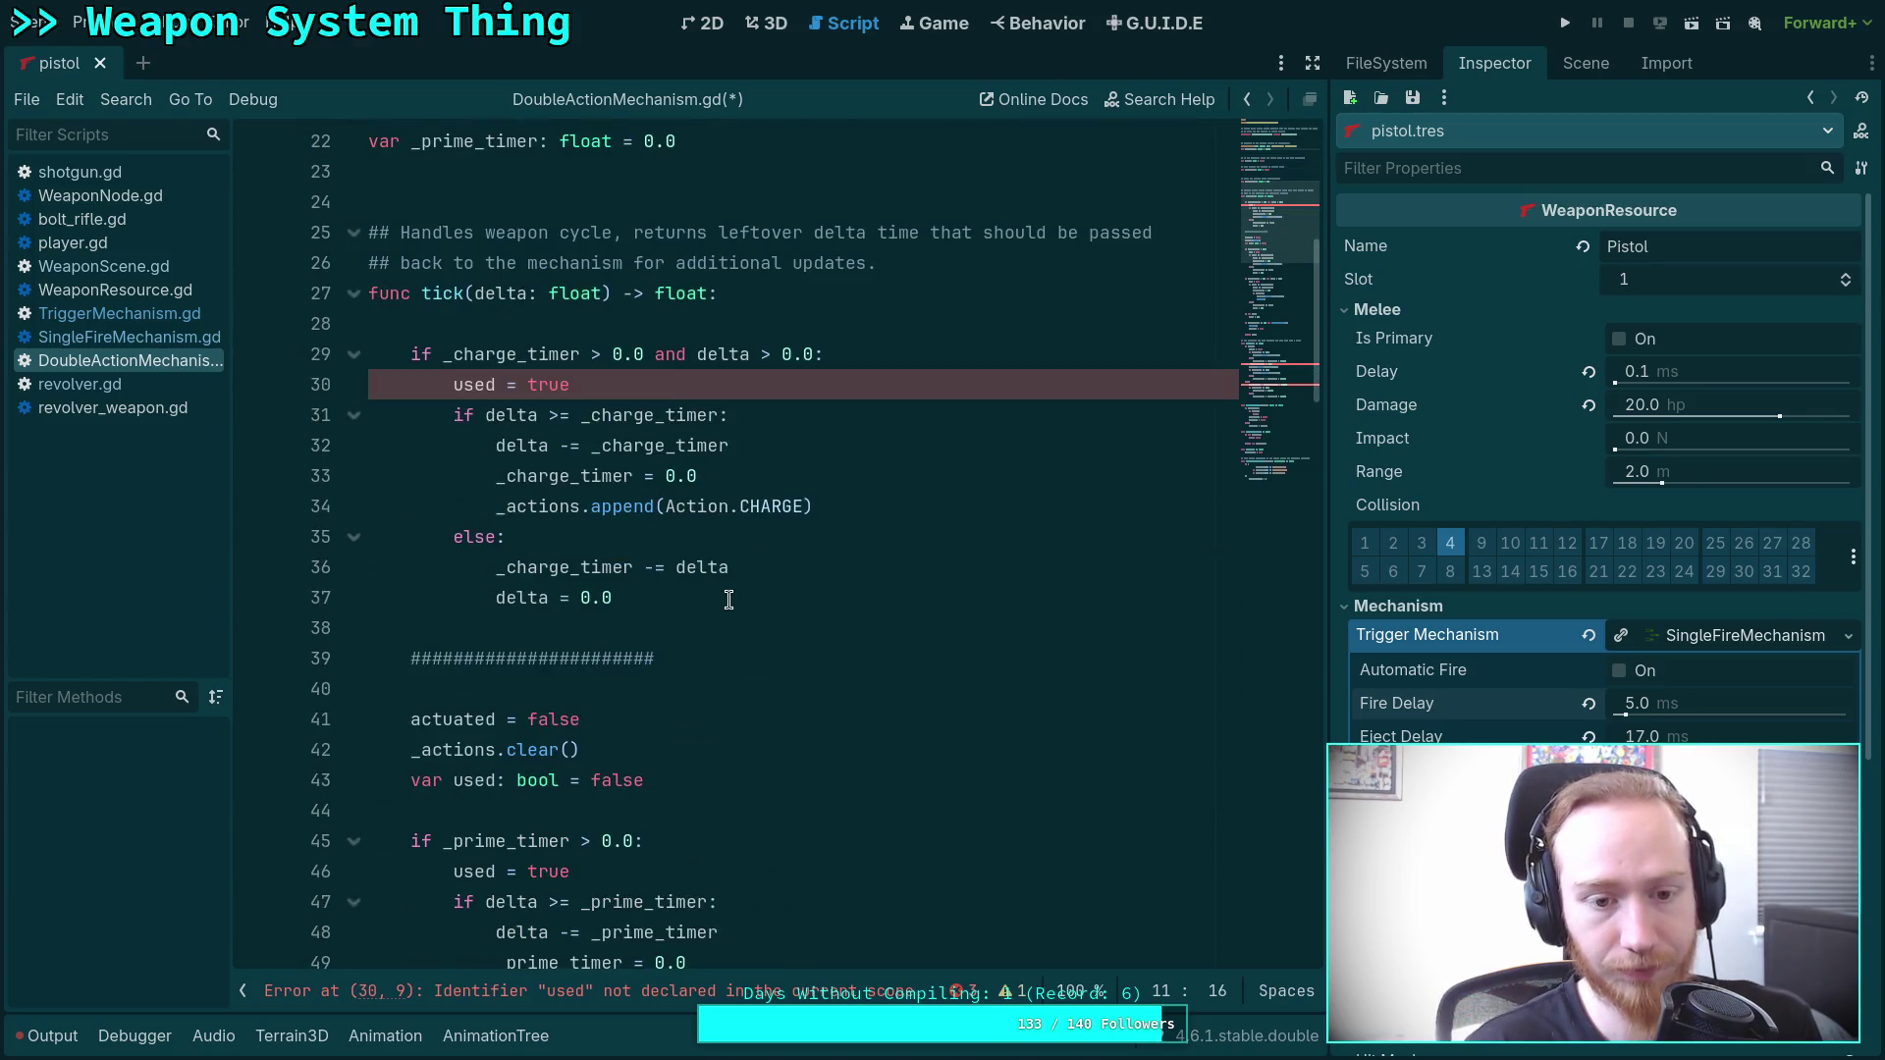
Remove the _charge_timer block and leftover separator lines from tick, then save the script
left_click_drag(727, 607, 370, 356)
key("Delete")
key("Delete")
left_click_drag(694, 393, 694, 327)
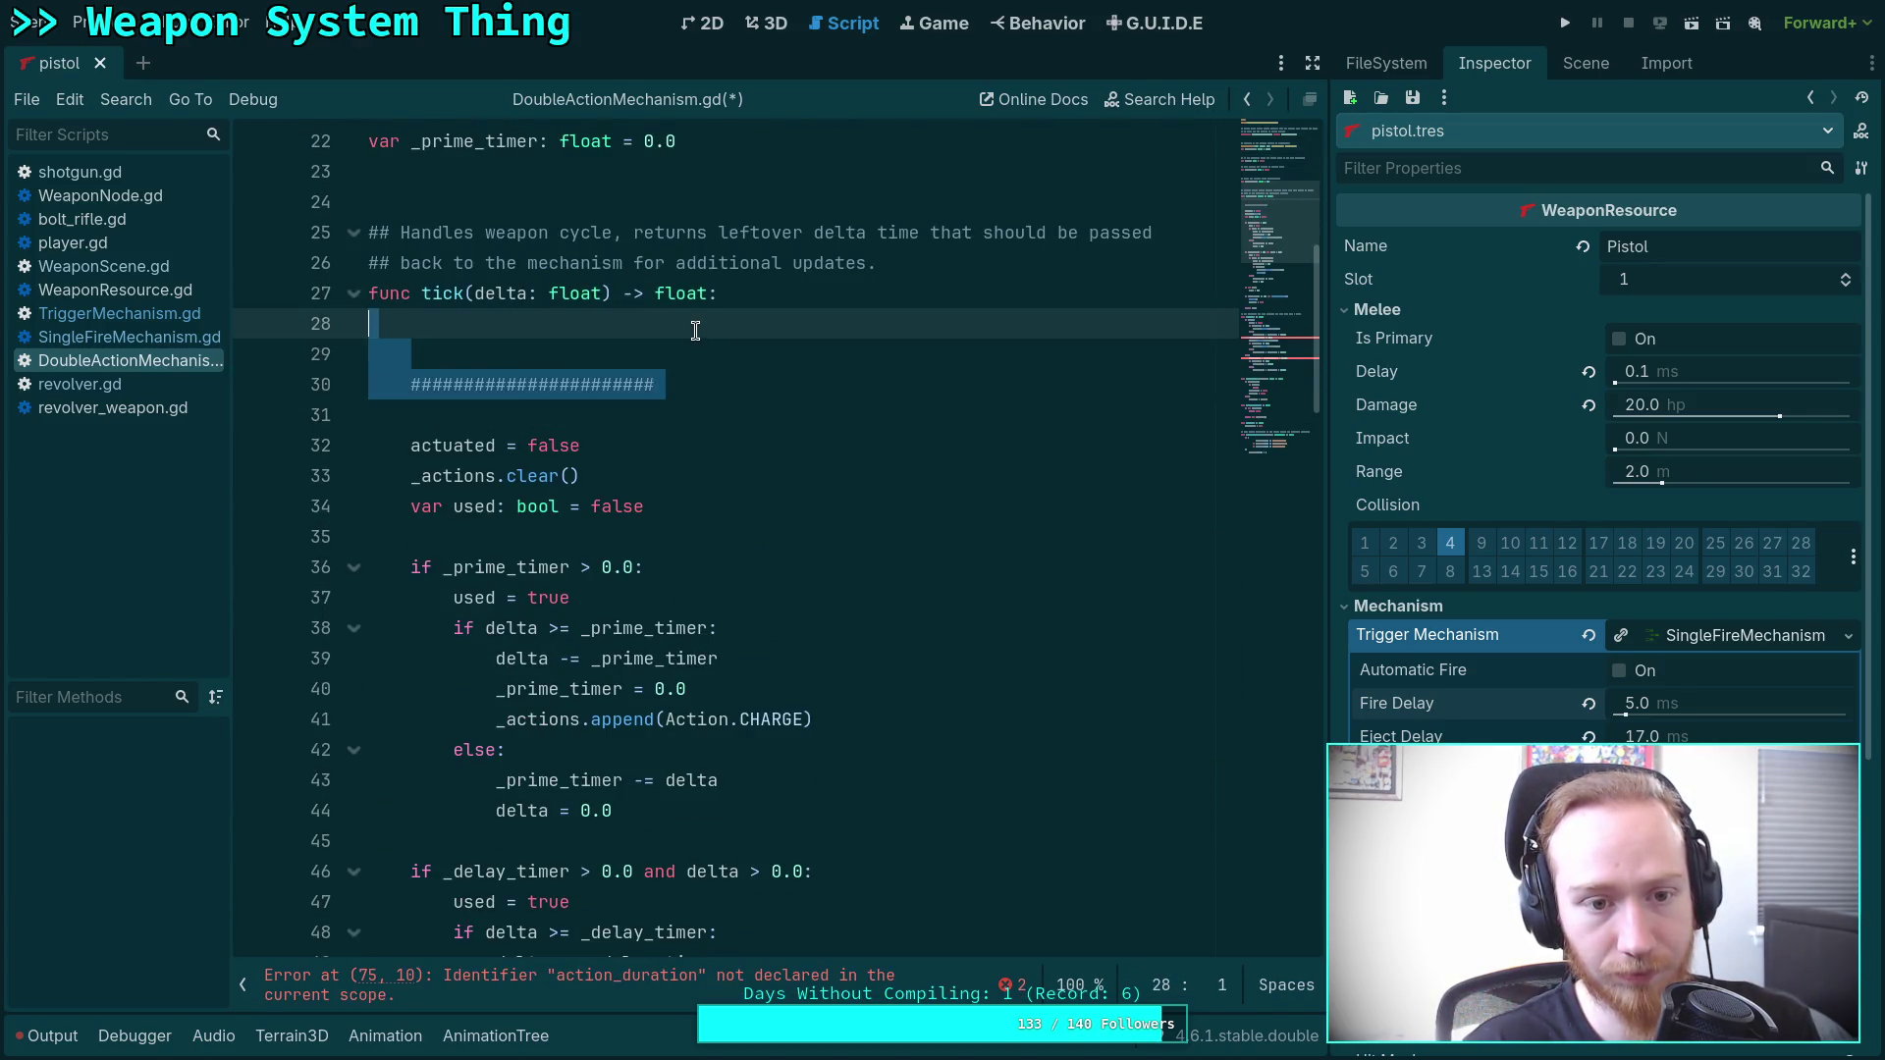
key("Delete")
key("Delete")
key("Delete")
left_click(784, 425)
left_click(705, 383)
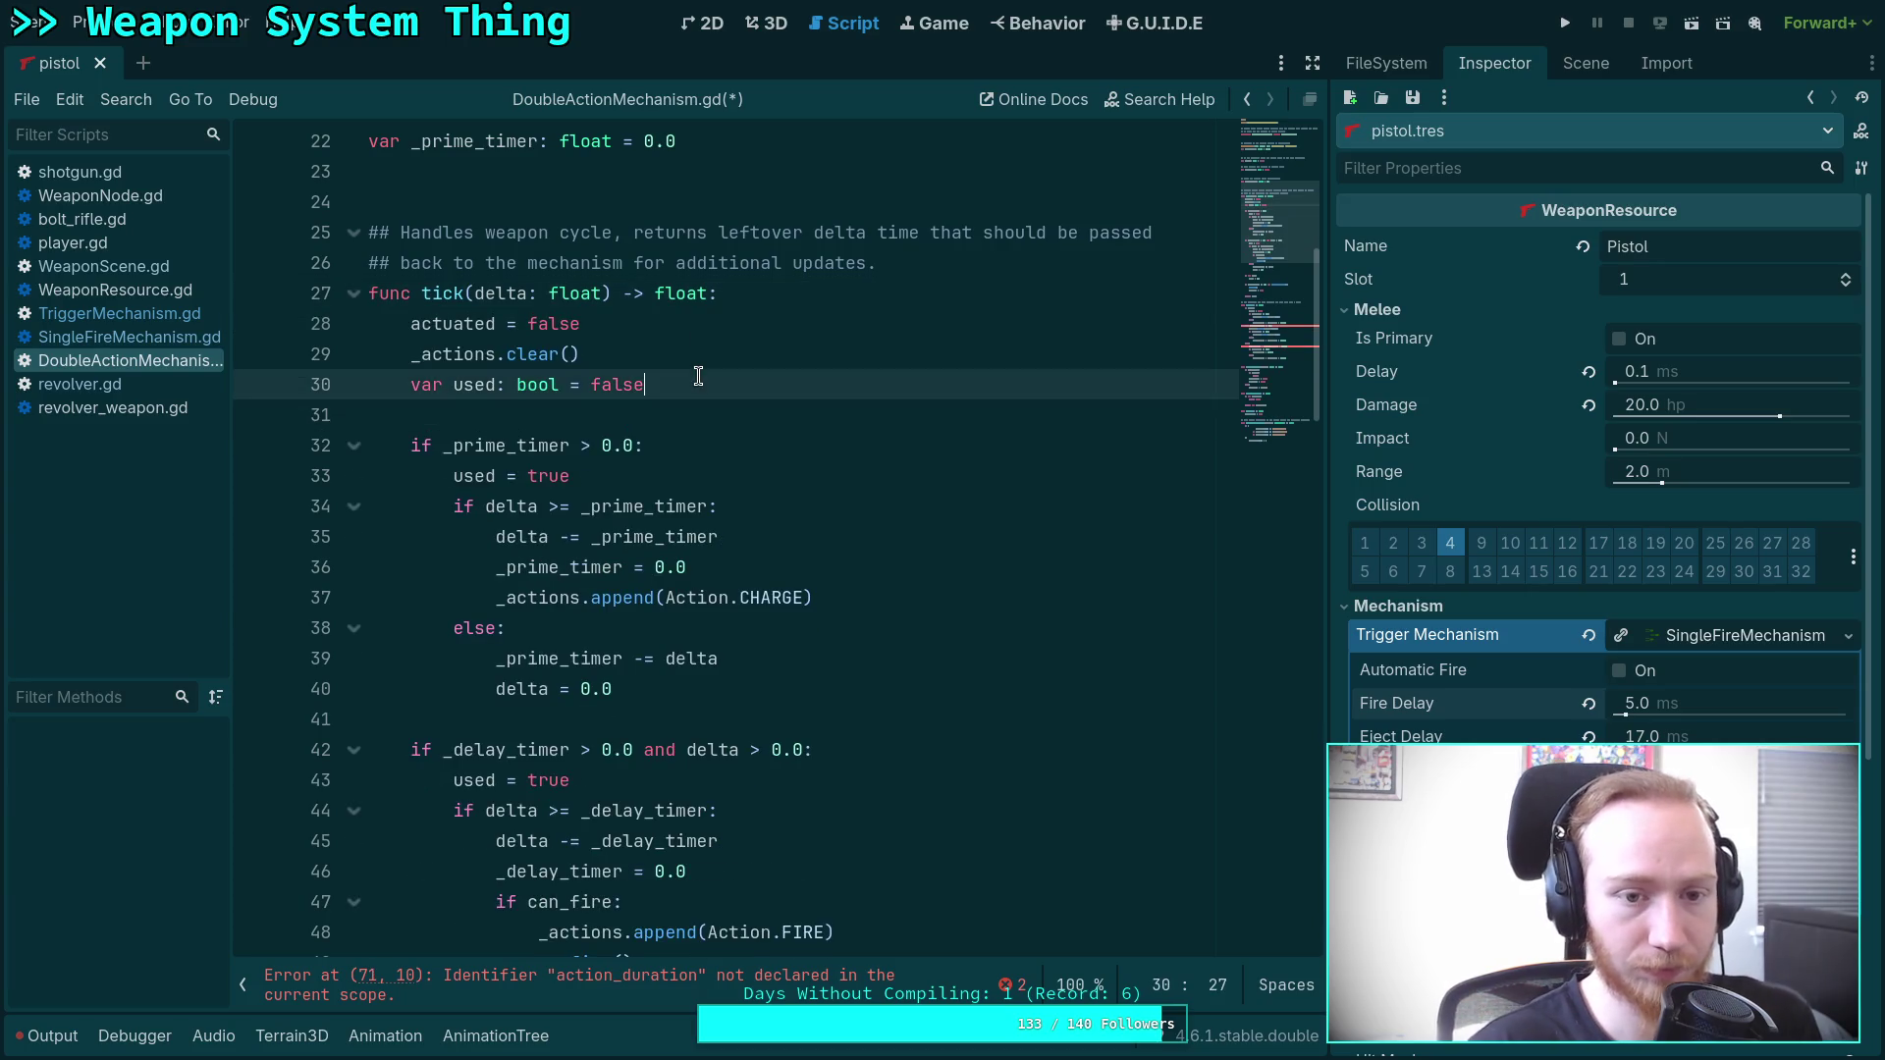
key("ctrl+shift+Return")
key("ctrl+s")
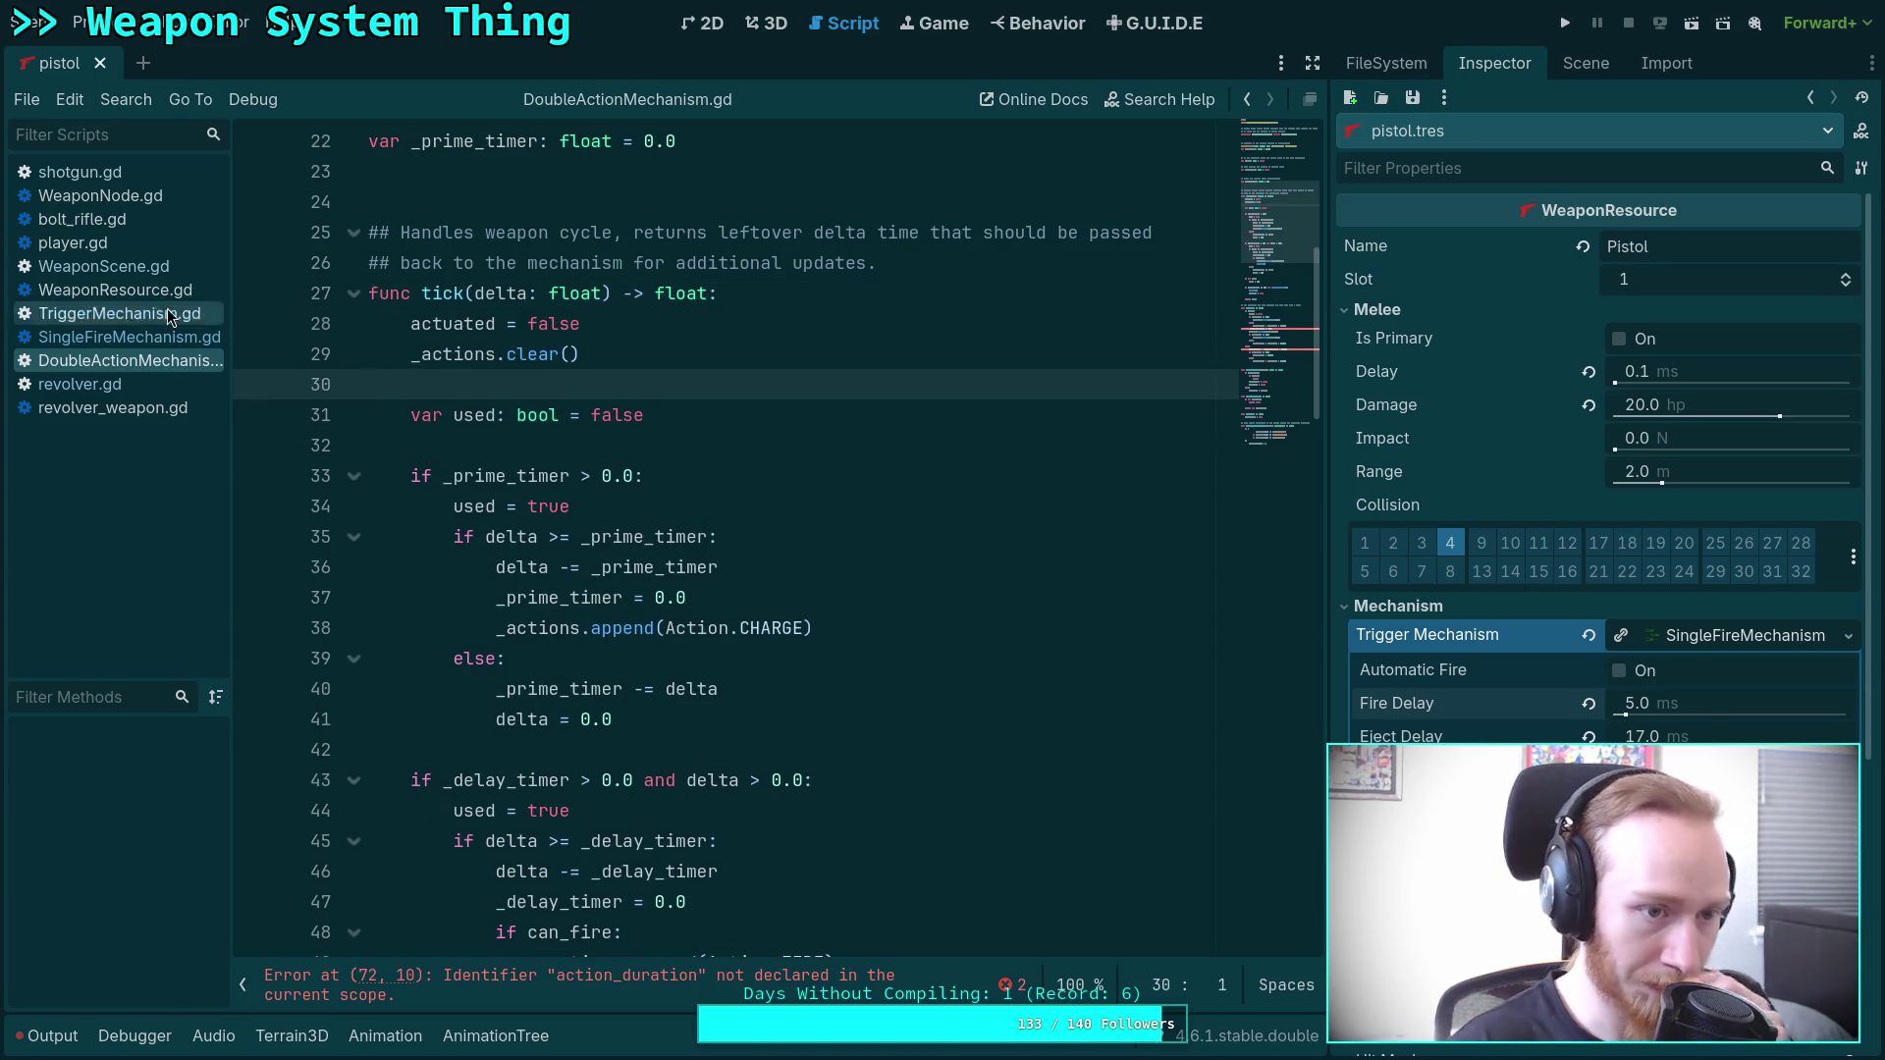
left_click(139, 317)
In DoubleActionMechanism.gd, replace action_duration with prime_delay in actuate's elif check on line 72
scroll(562, 386, "up", 15)
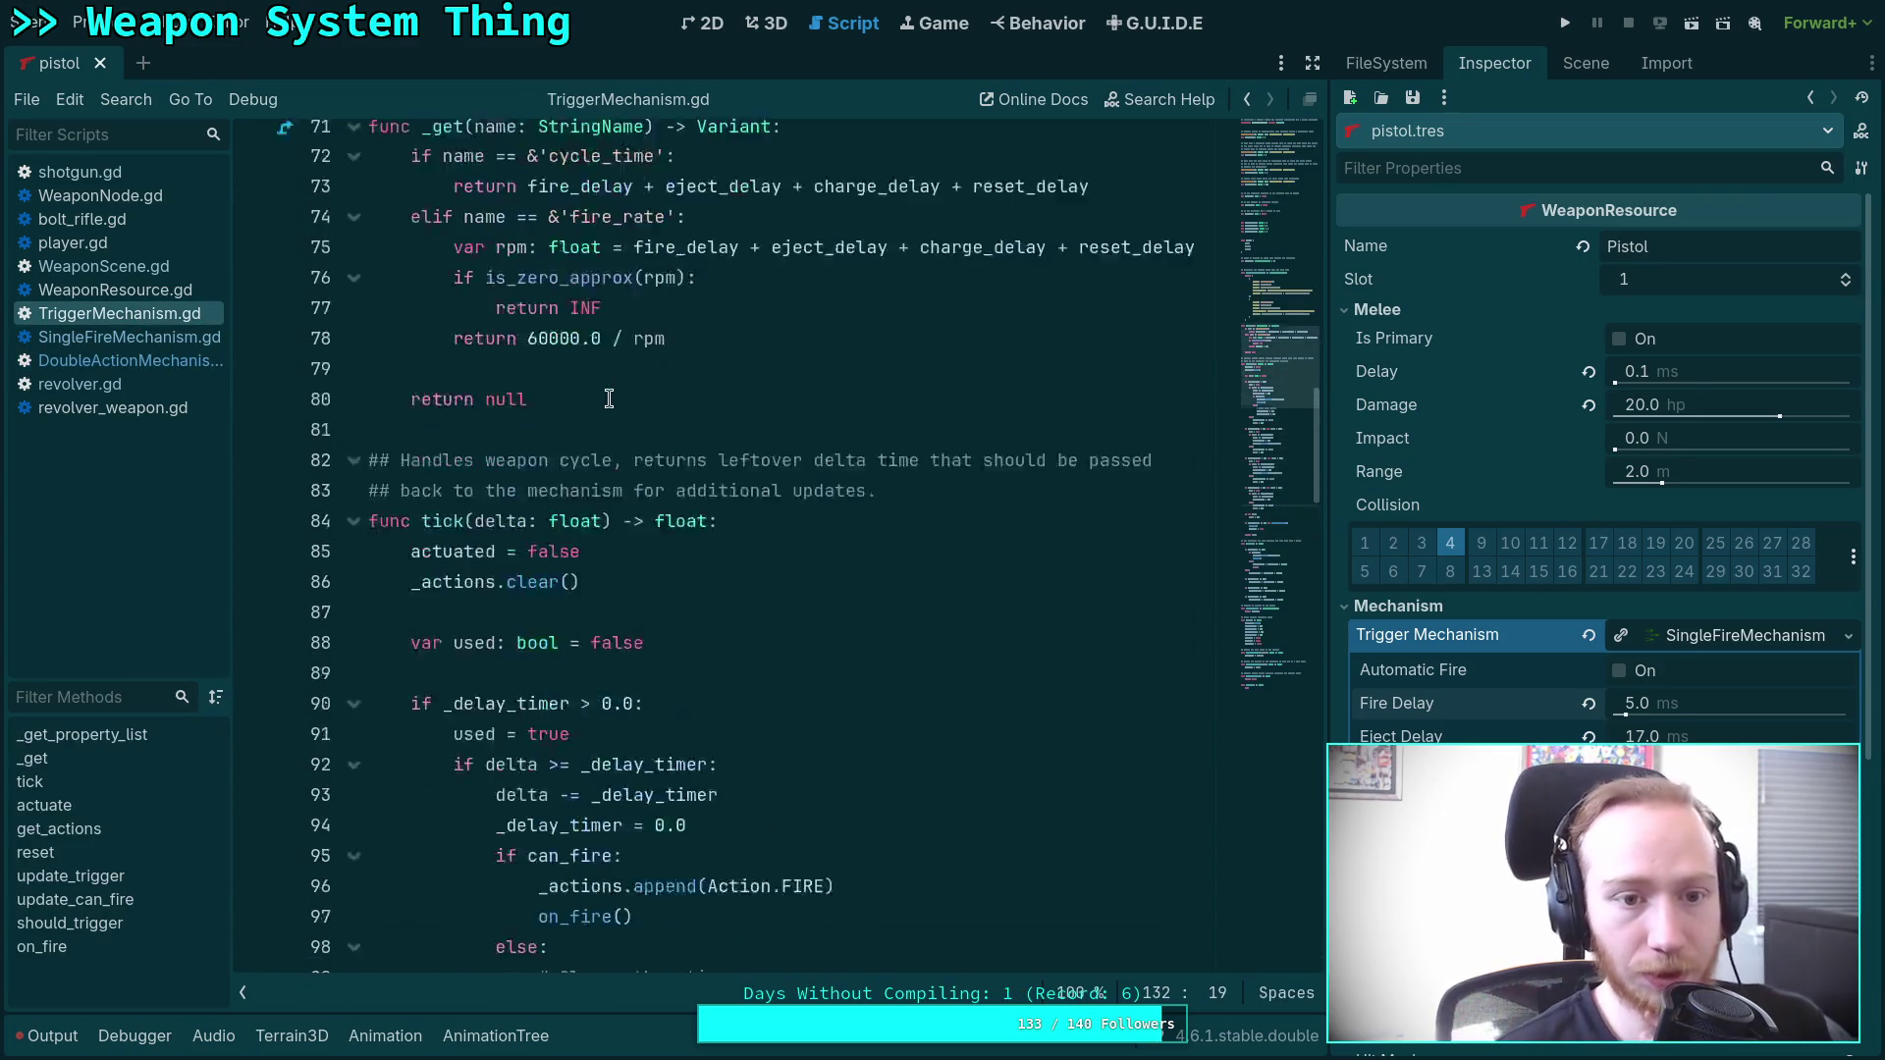
left_click(177, 360)
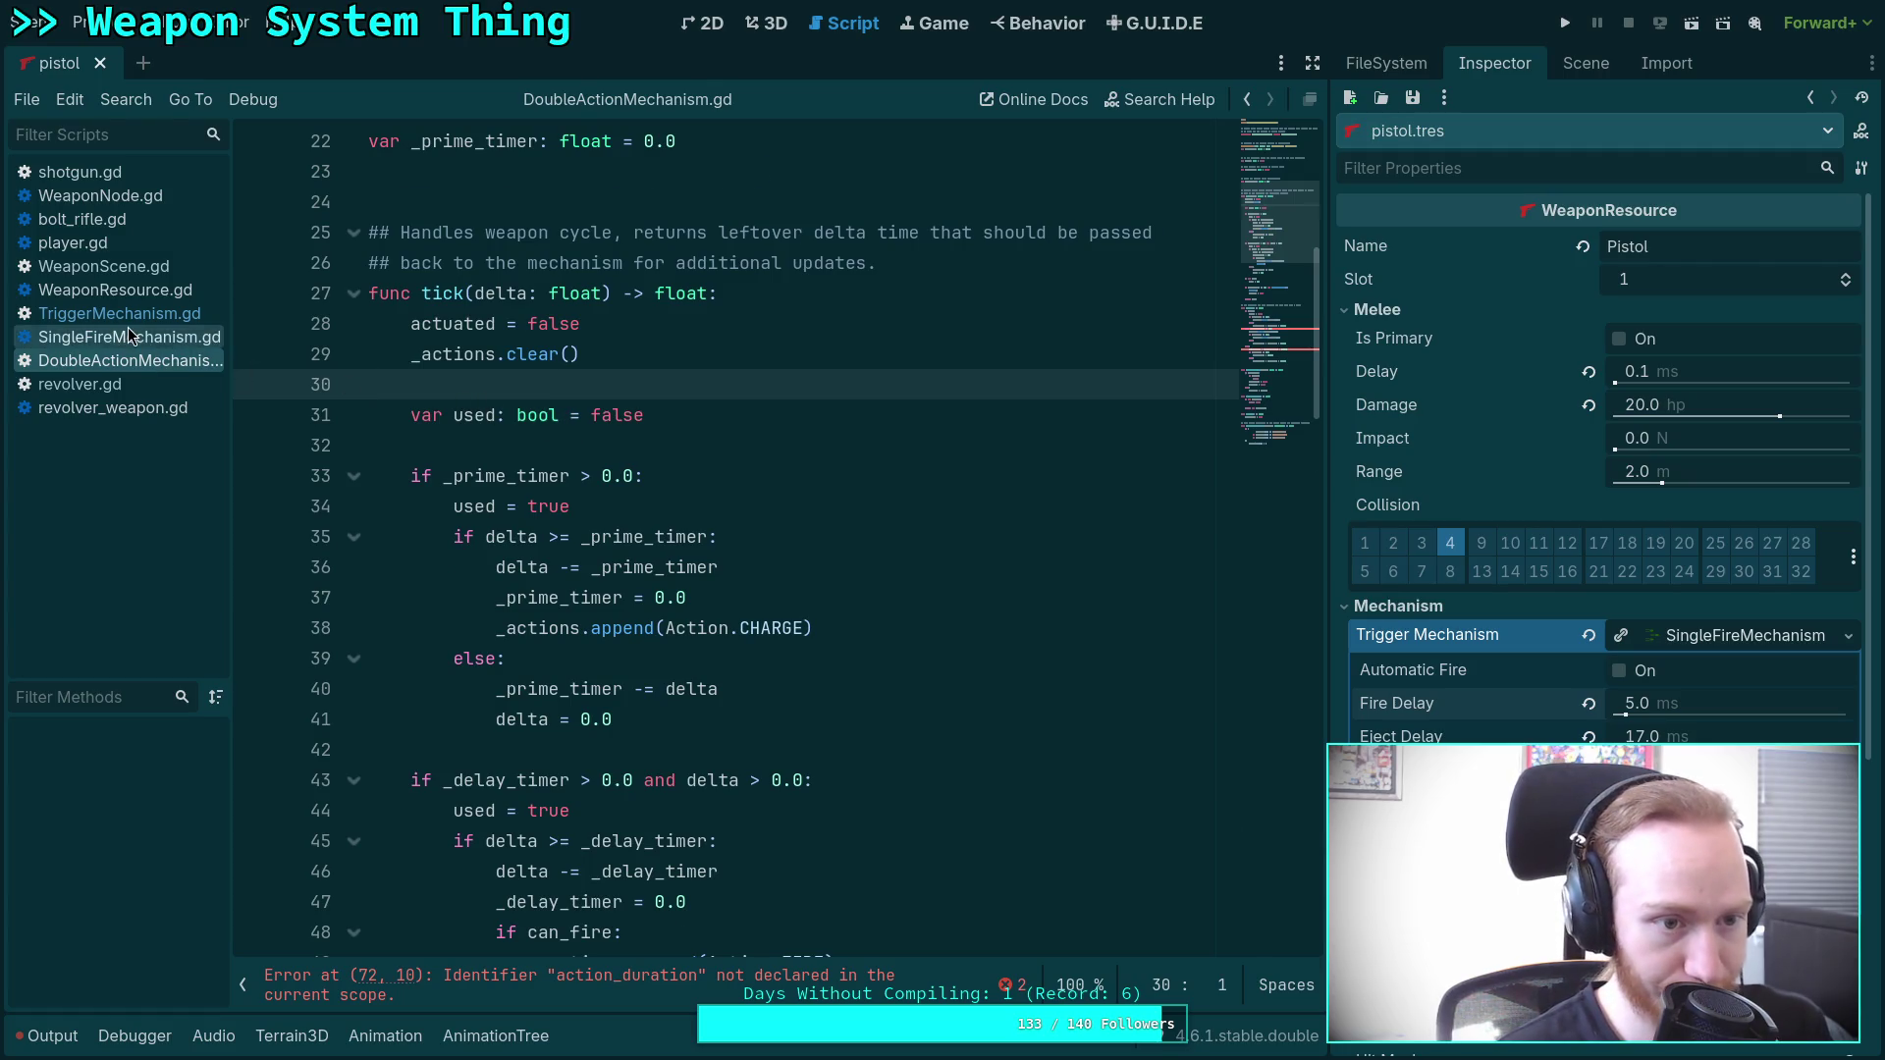
left_click(142, 314)
left_click(142, 361)
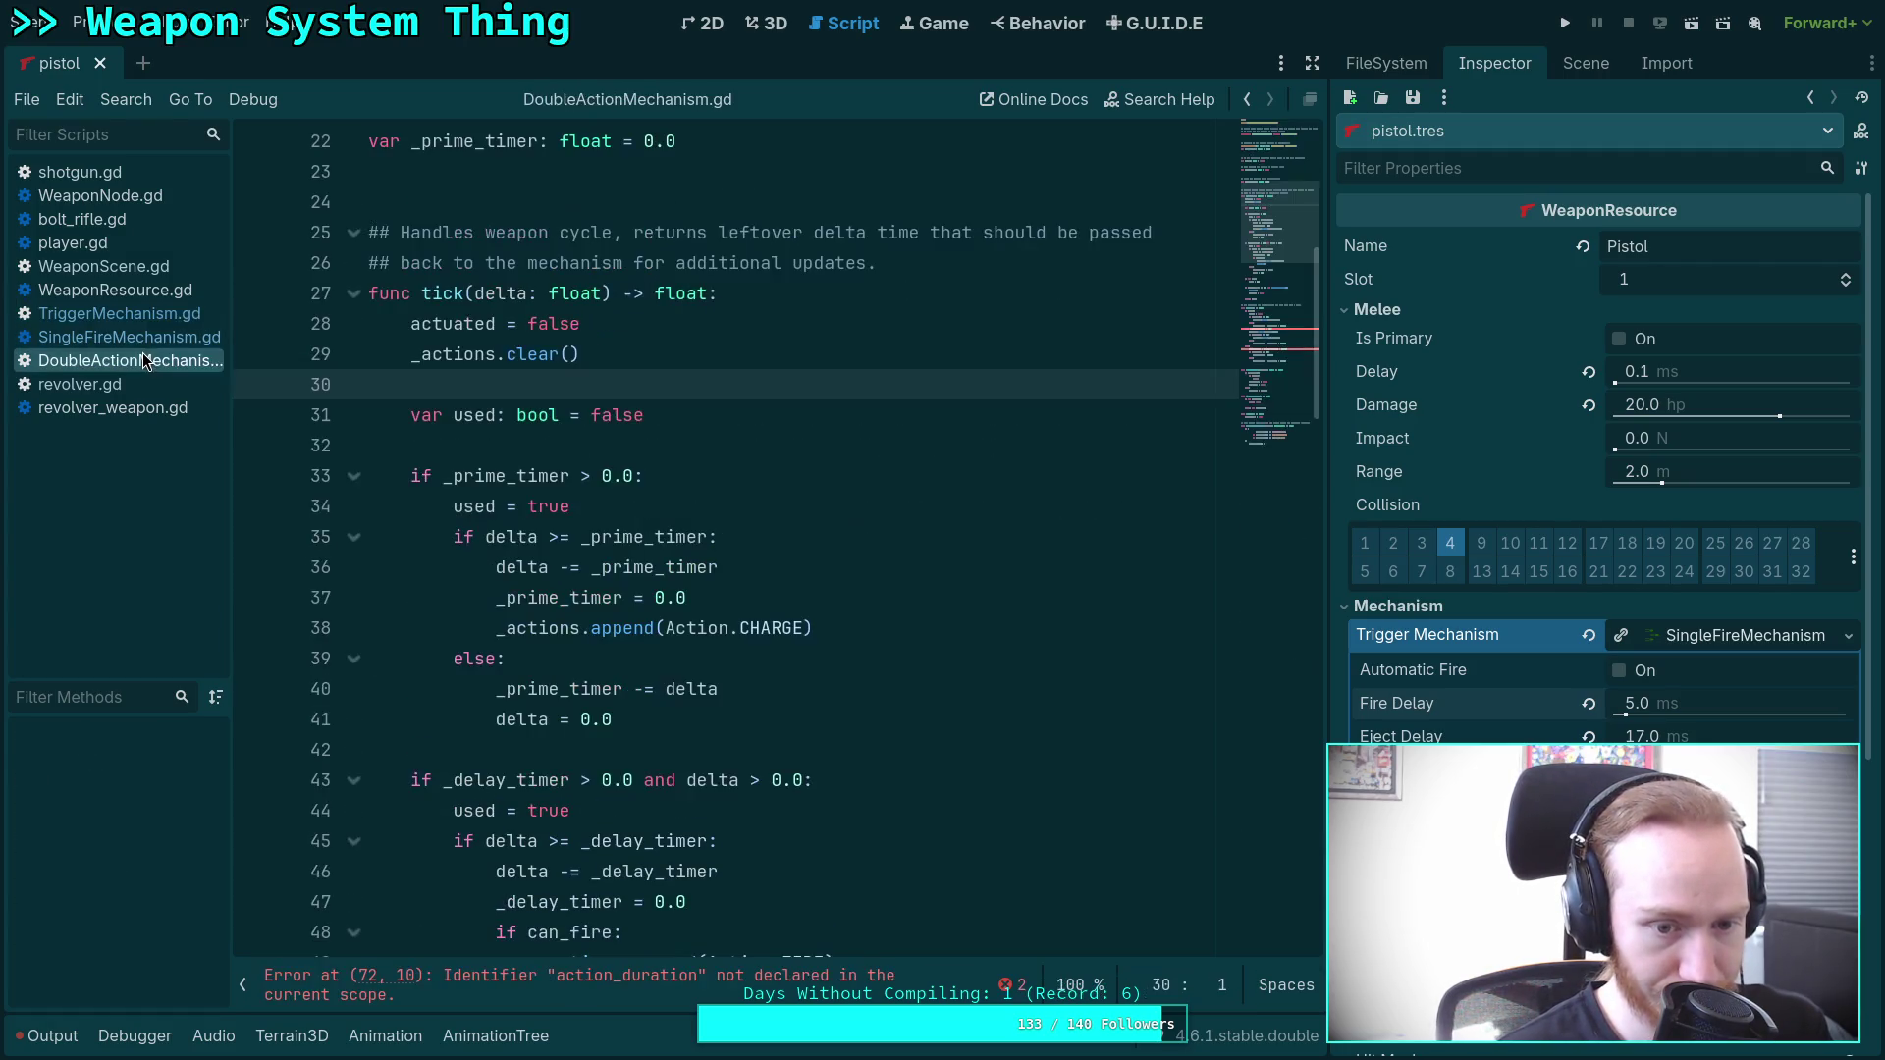
scroll(744, 470, "down", 2)
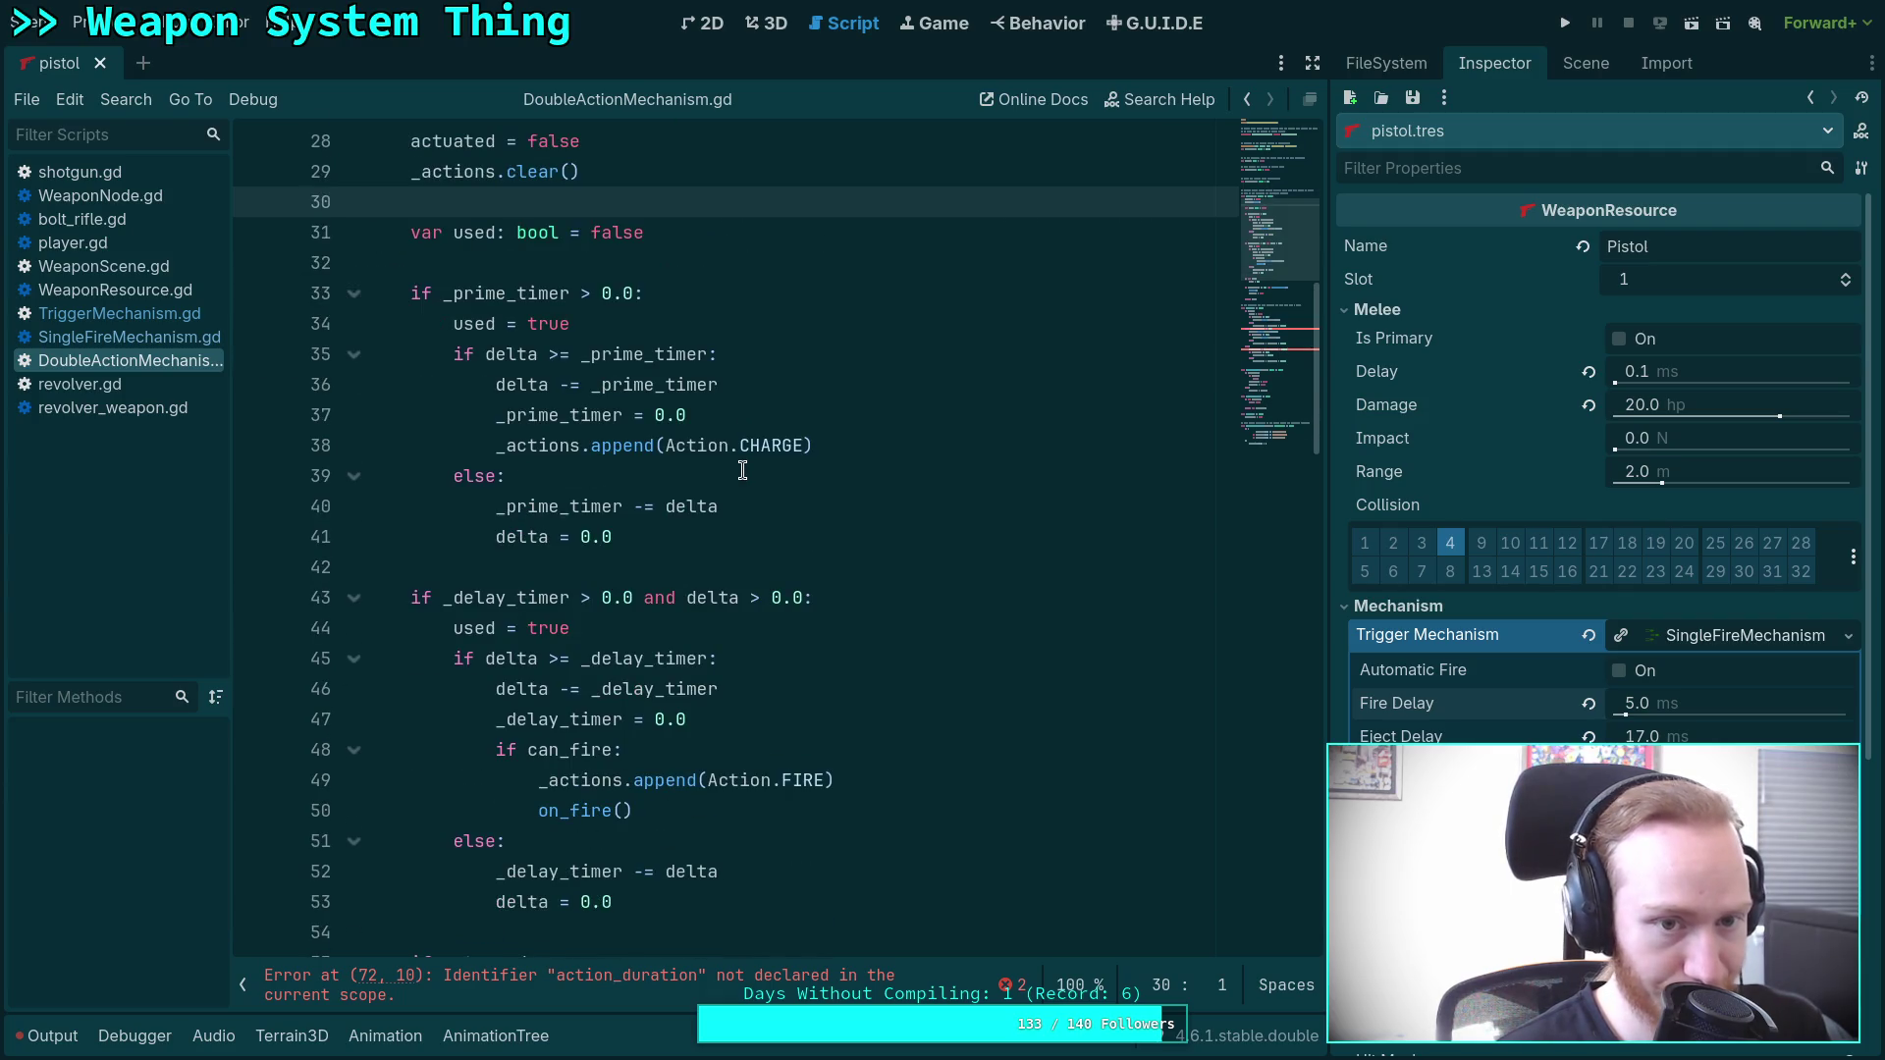
scroll(743, 470, "down", 3)
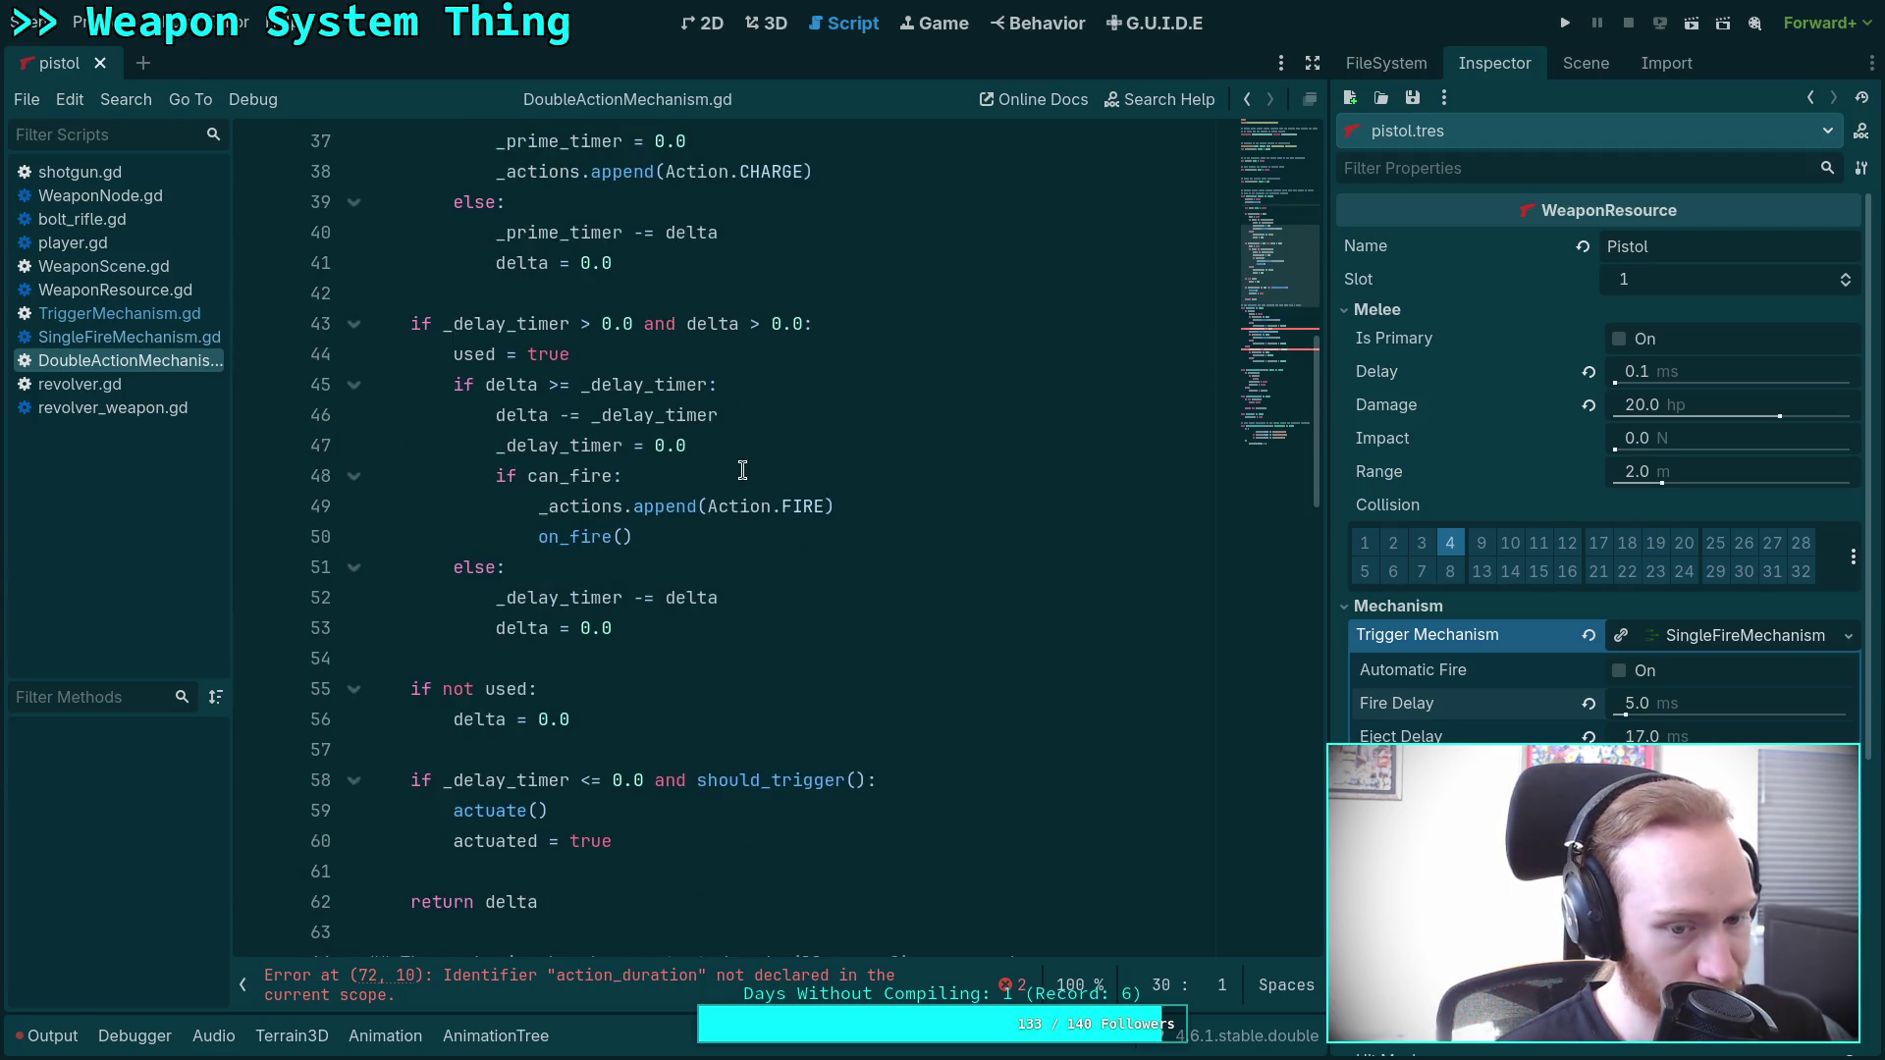
scroll(743, 470, "down", 7)
double_click(506, 564)
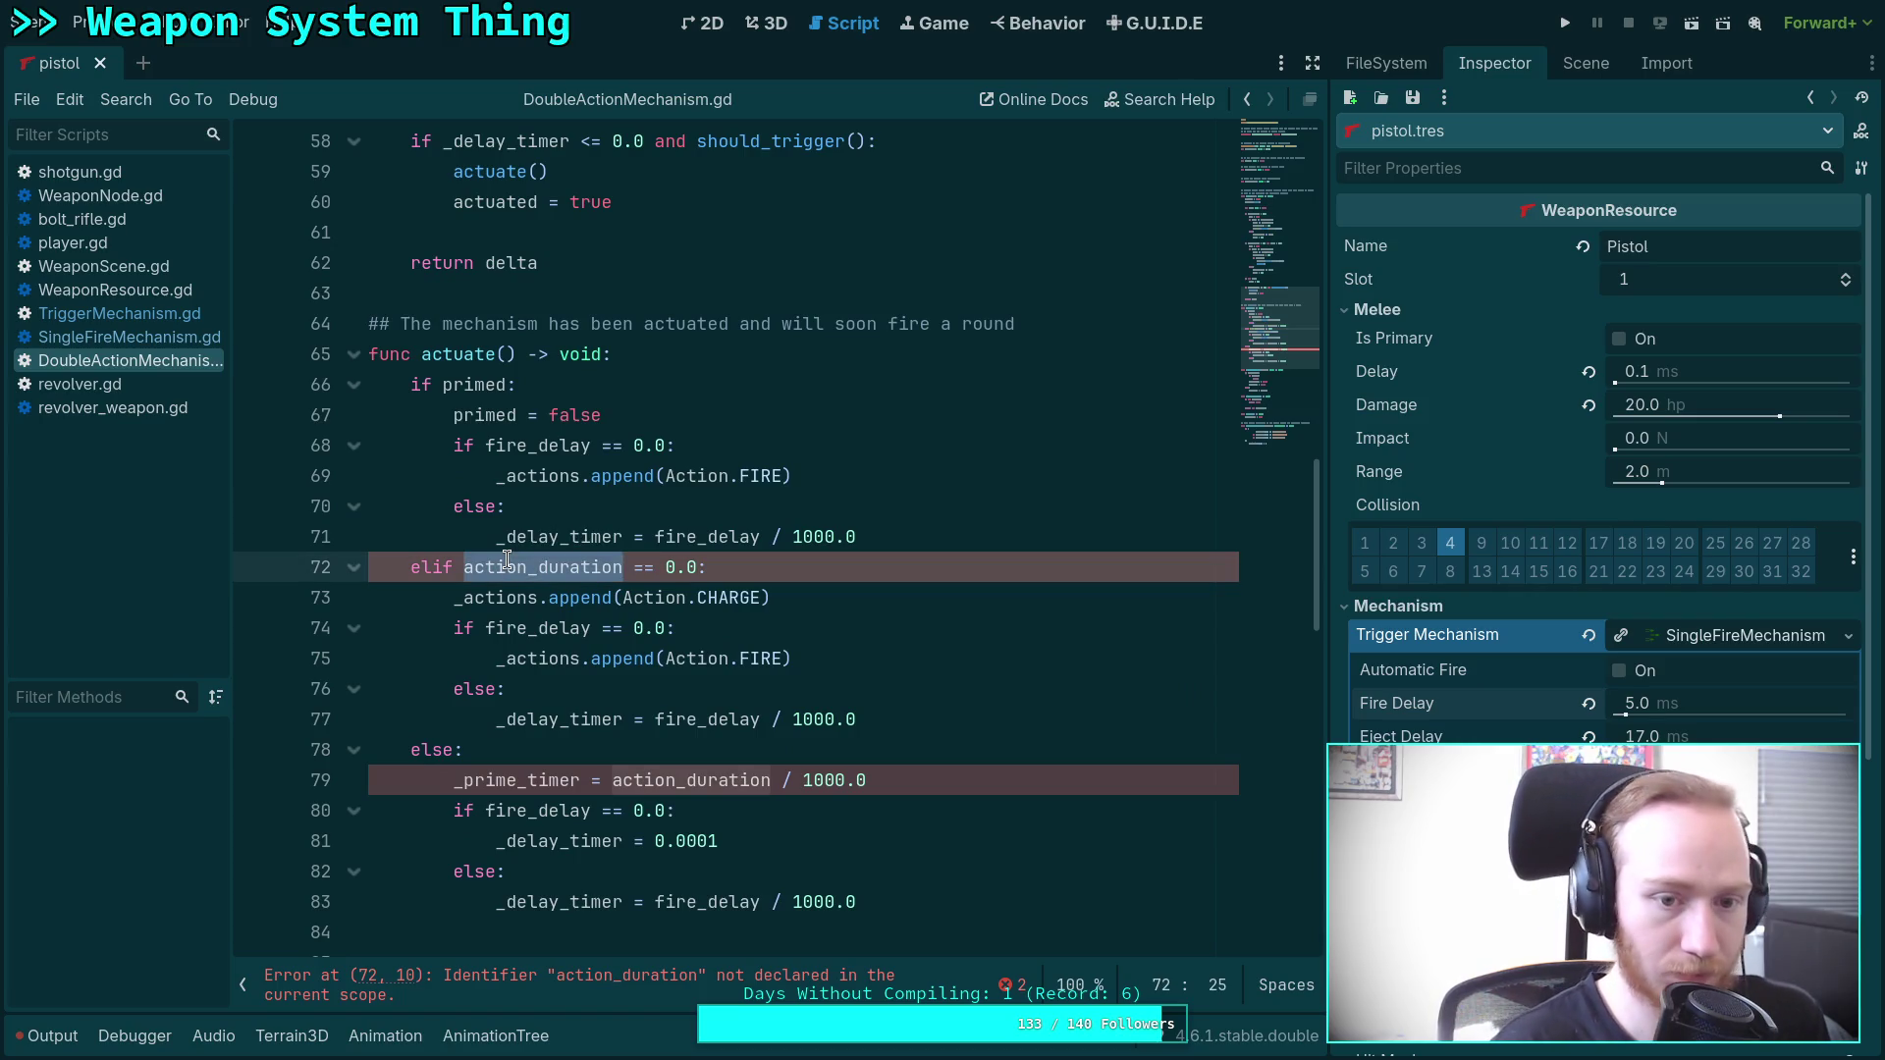
type("prime_delay")
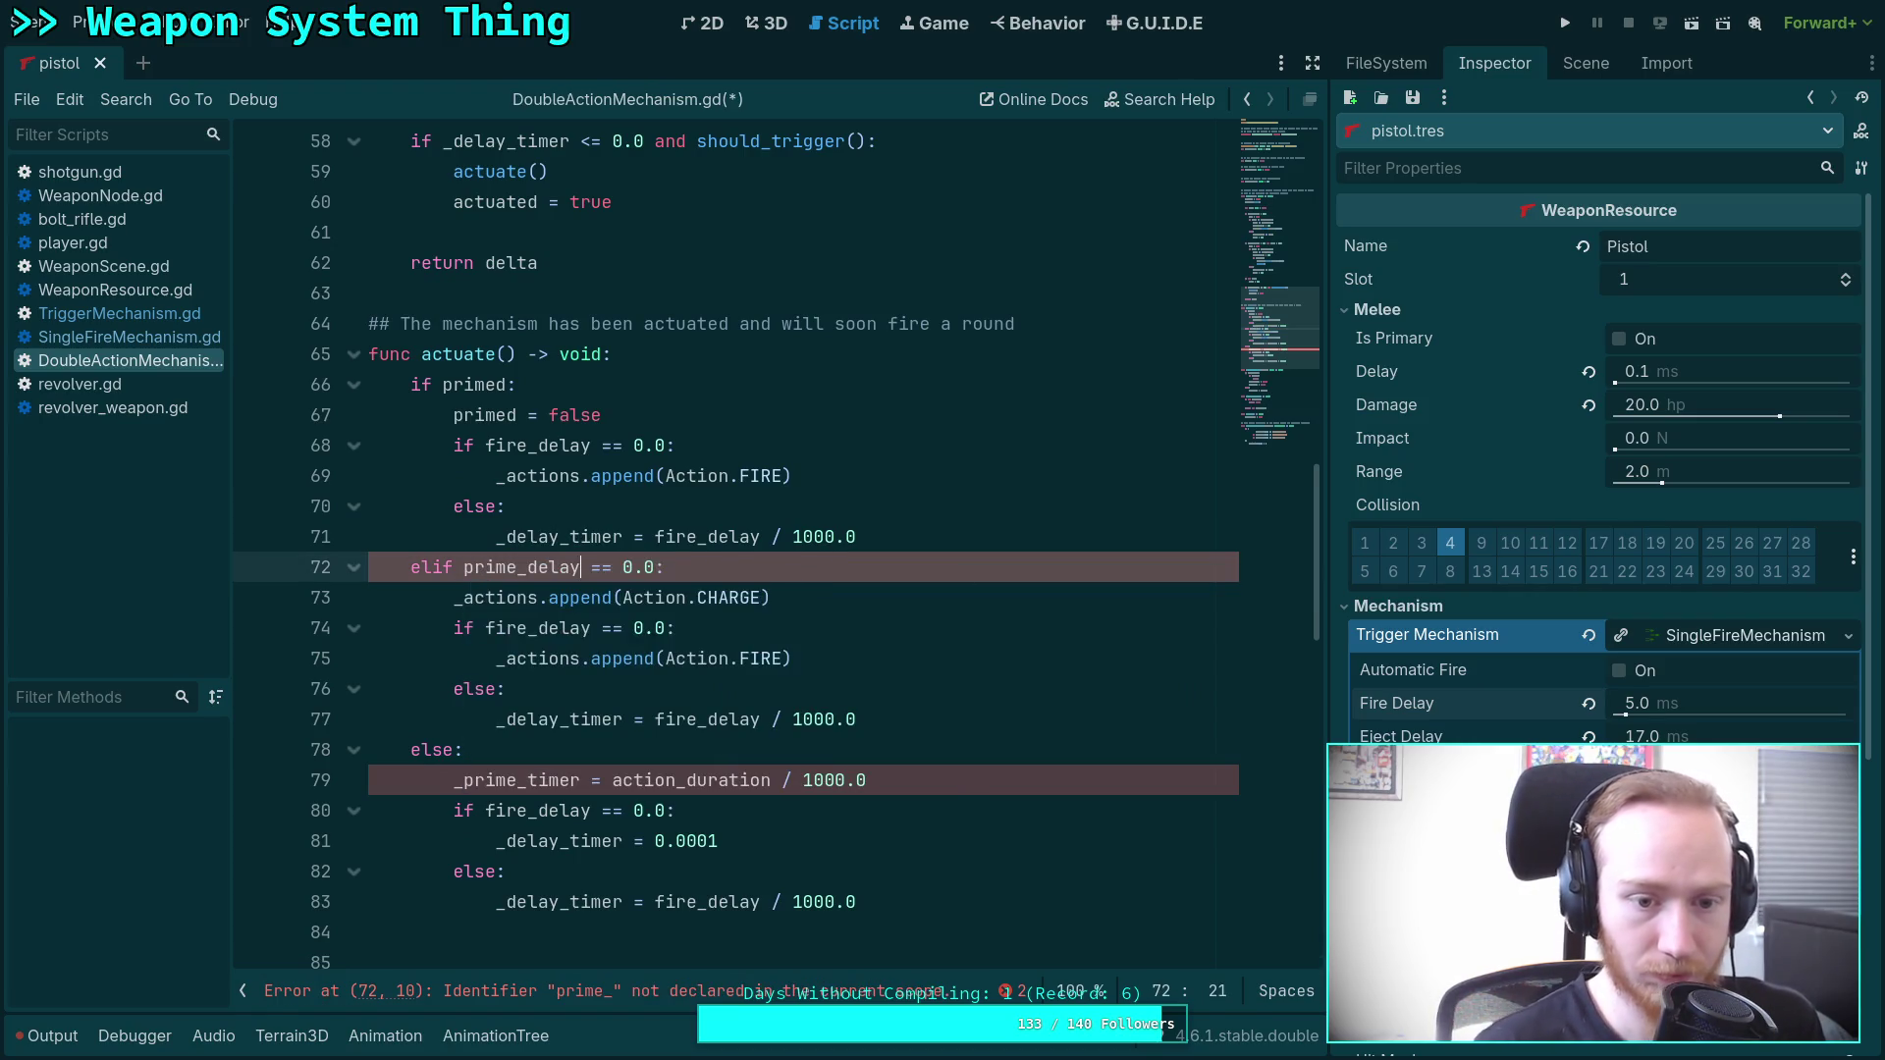
Replace action_duration with prime_delay in the _prime_timer assignment on line 79 and save
scroll(520, 604, "down", 1)
left_click(529, 694)
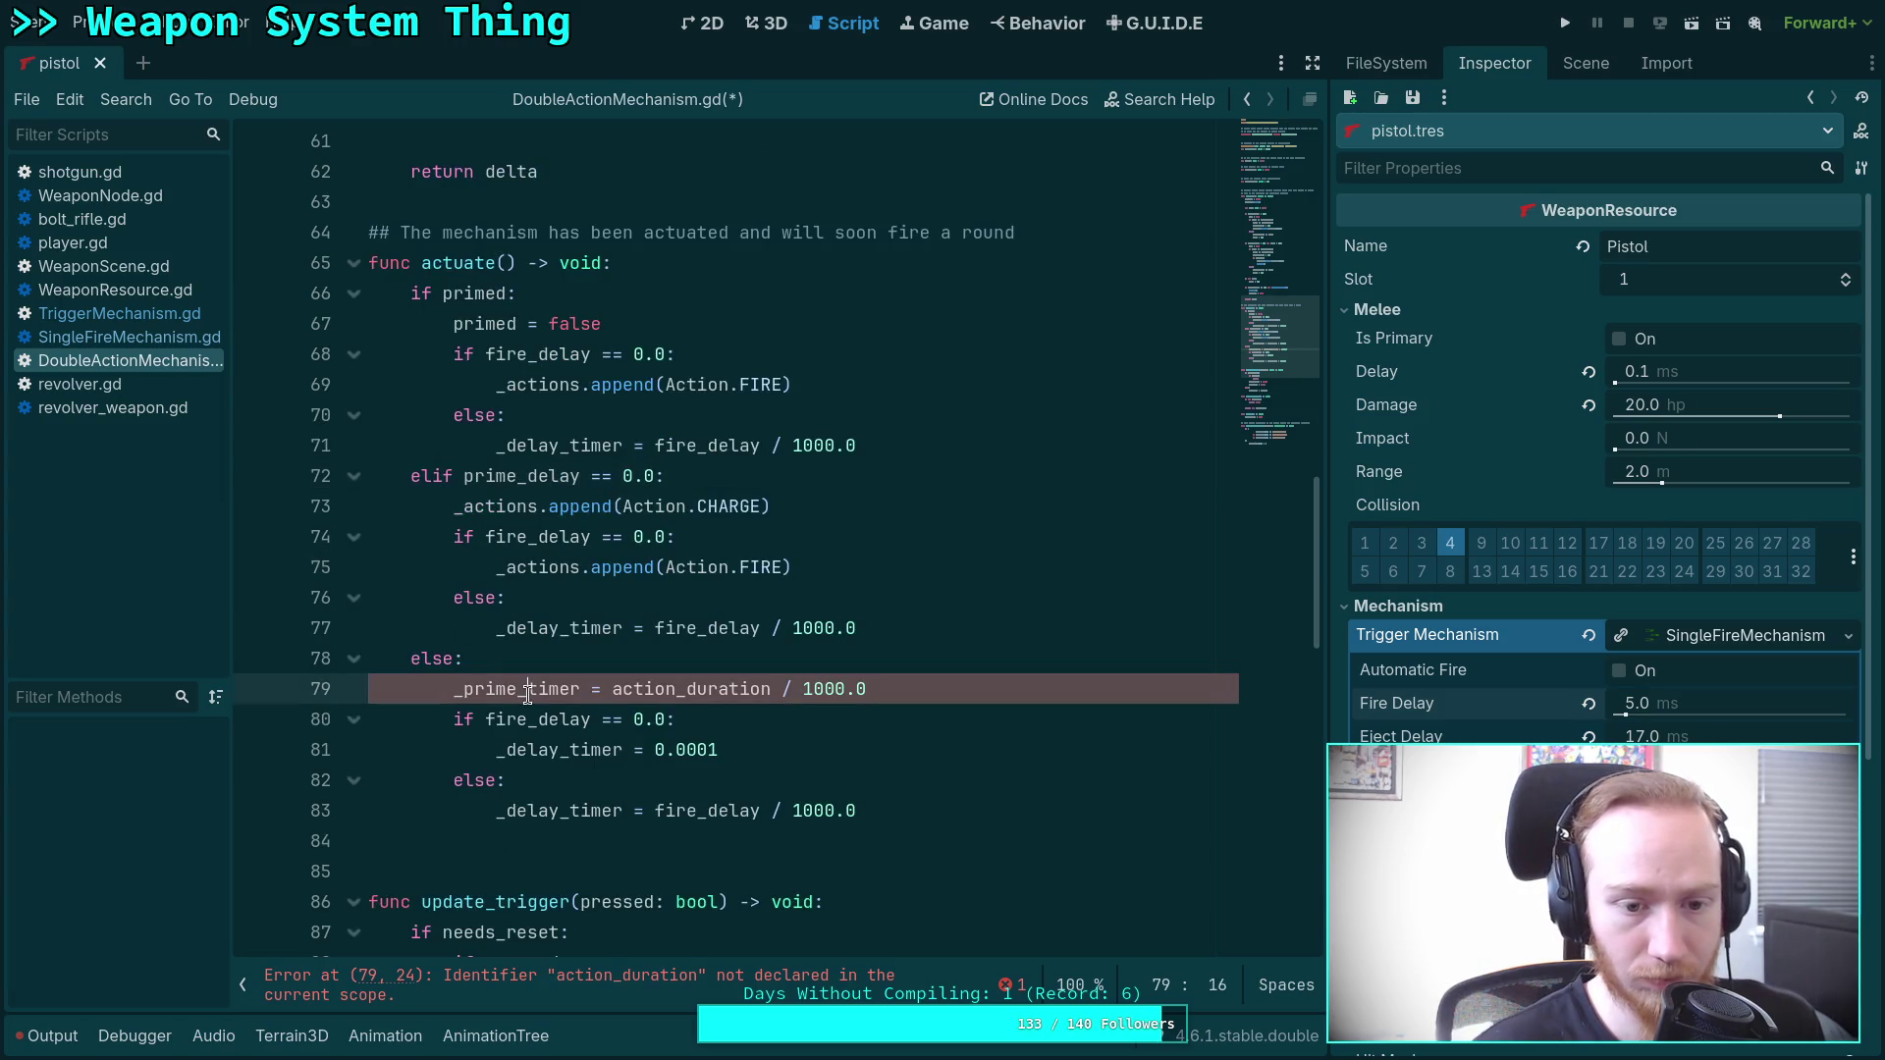
double_click(648, 689)
type("prime_delay")
scroll(712, 761, "down", 2)
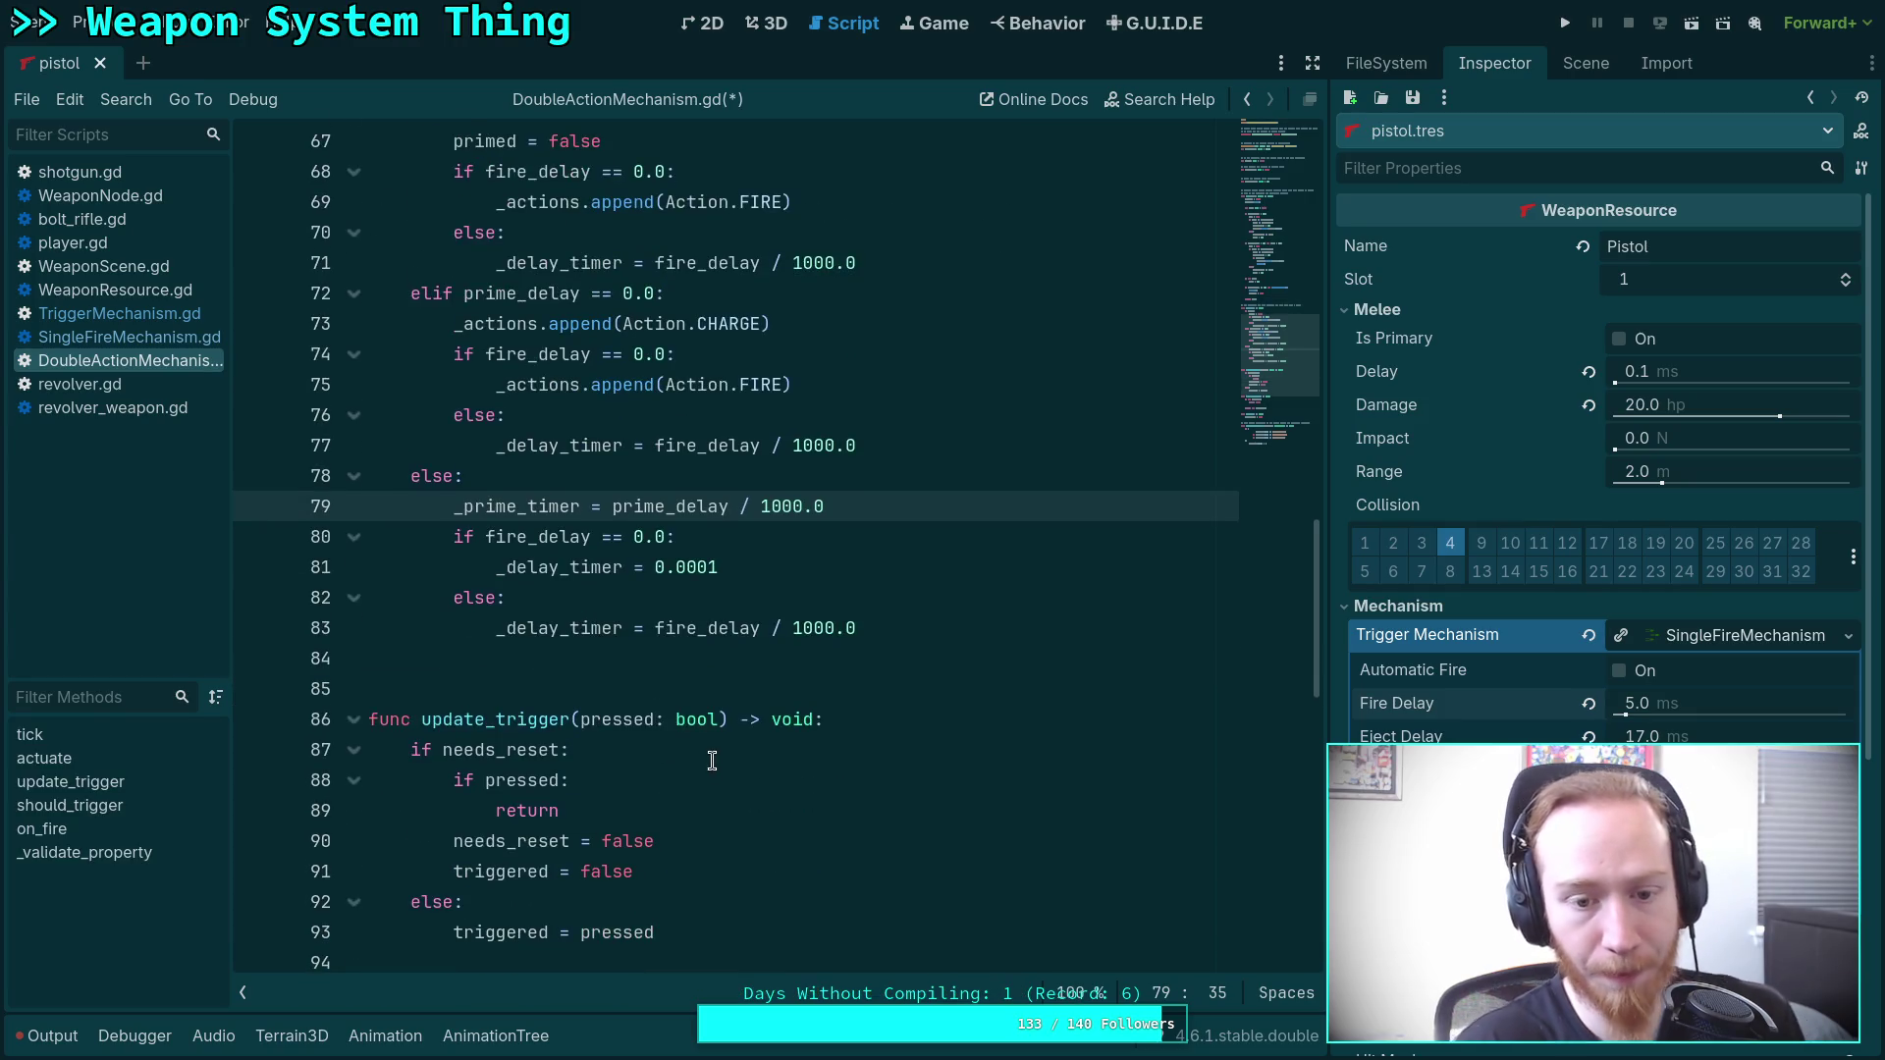
scroll(676, 633, "up", 2)
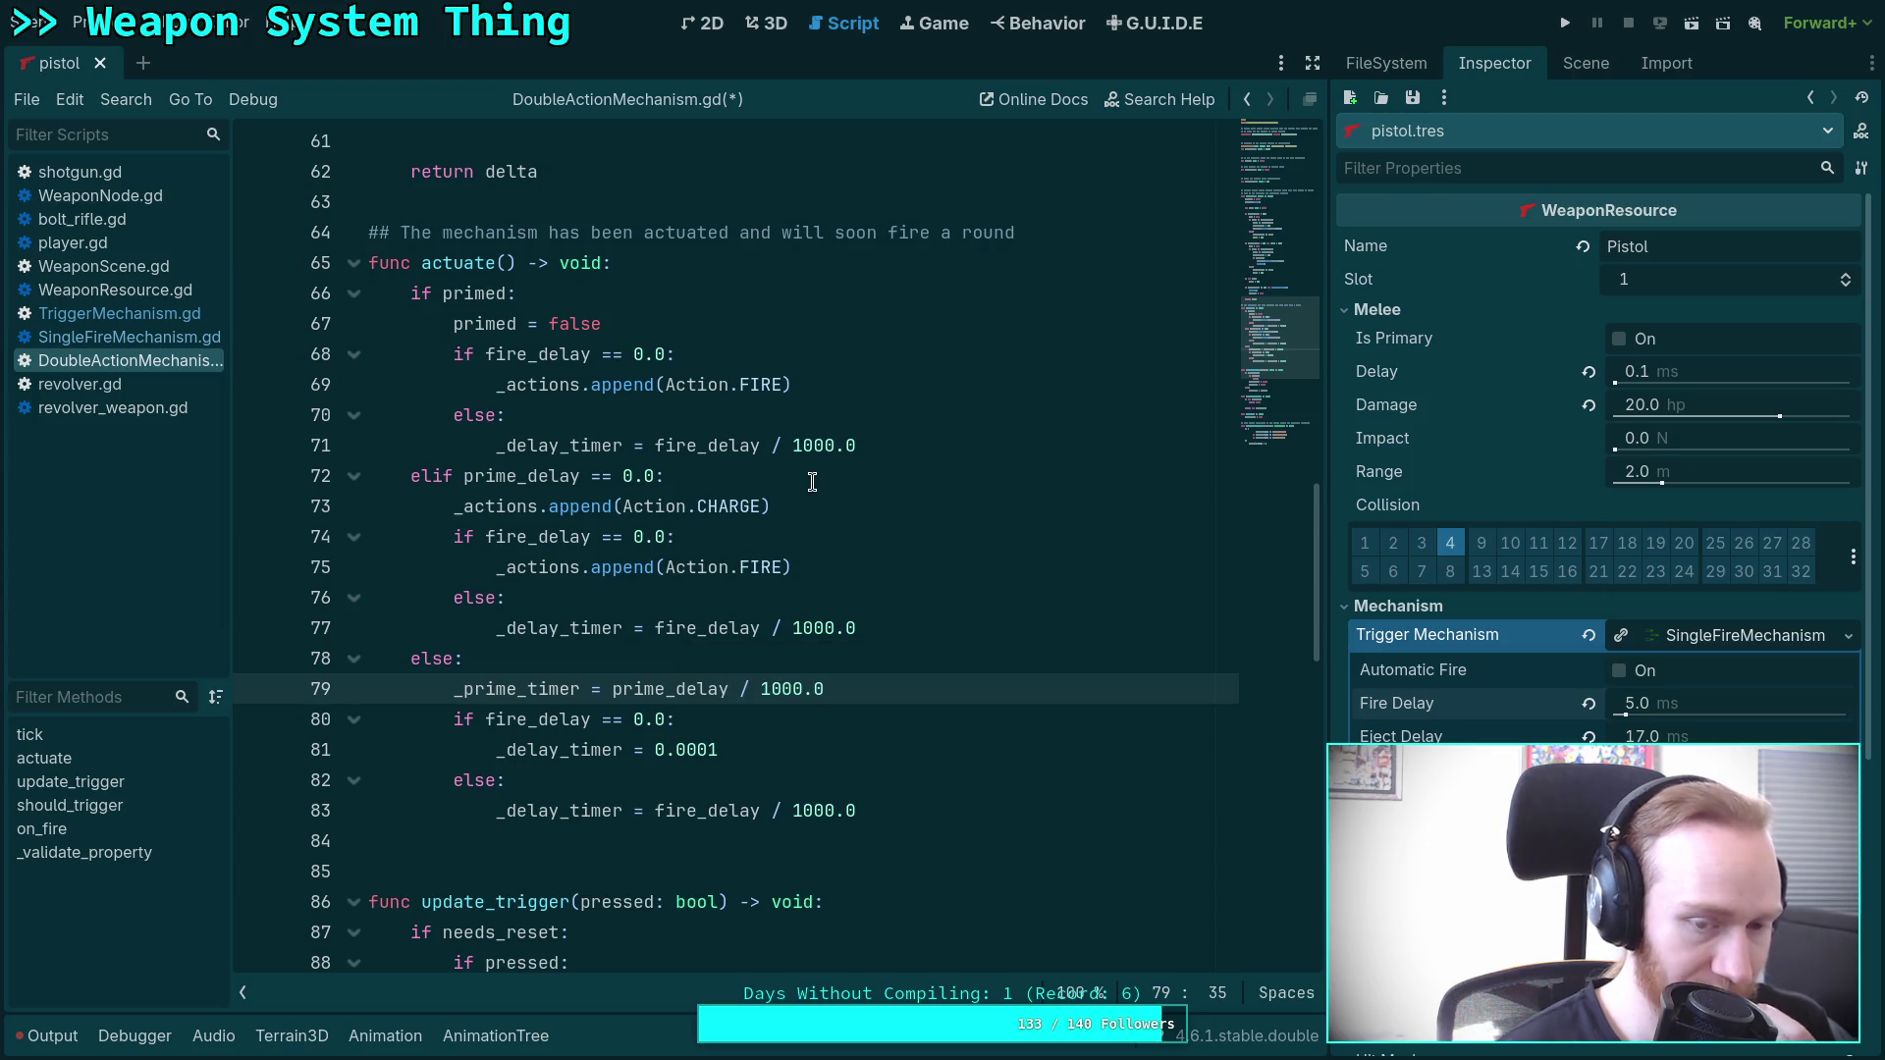
key("ctrl+s")
scroll(813, 491, "down", 6)
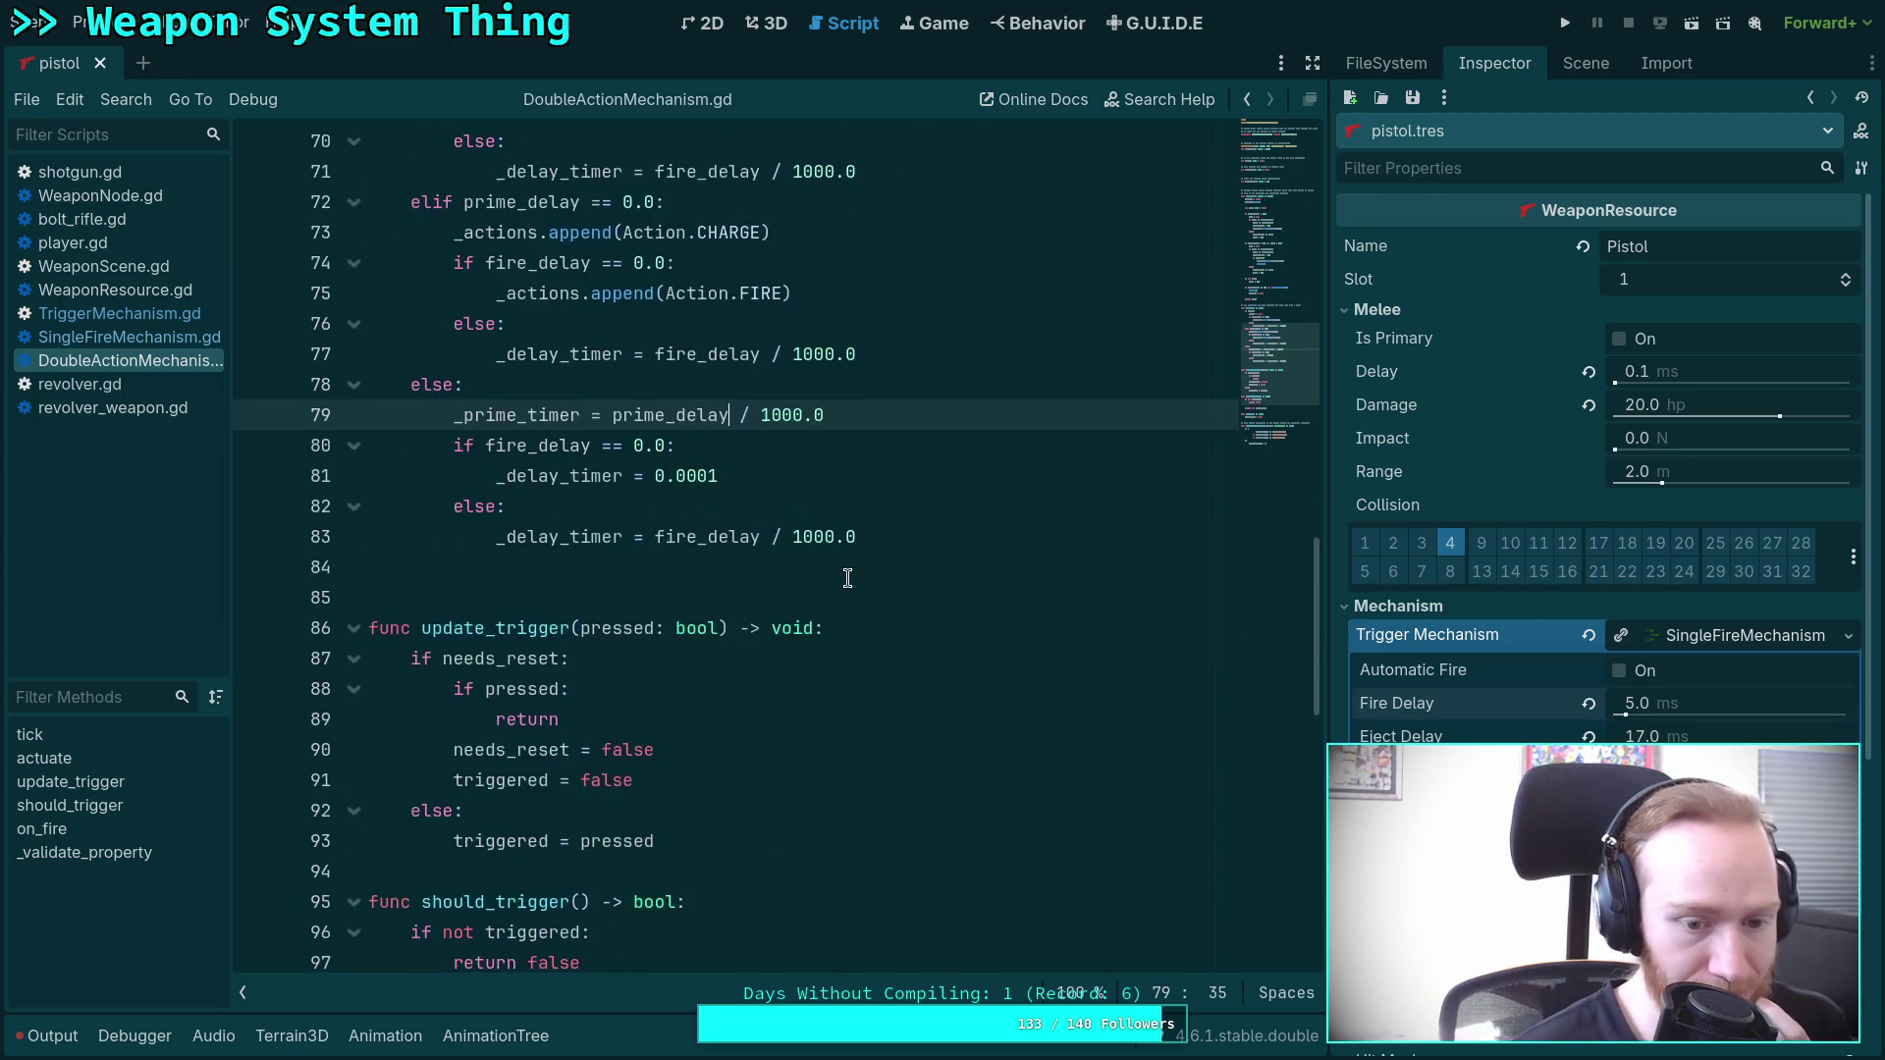
scroll(834, 580, "down", 2)
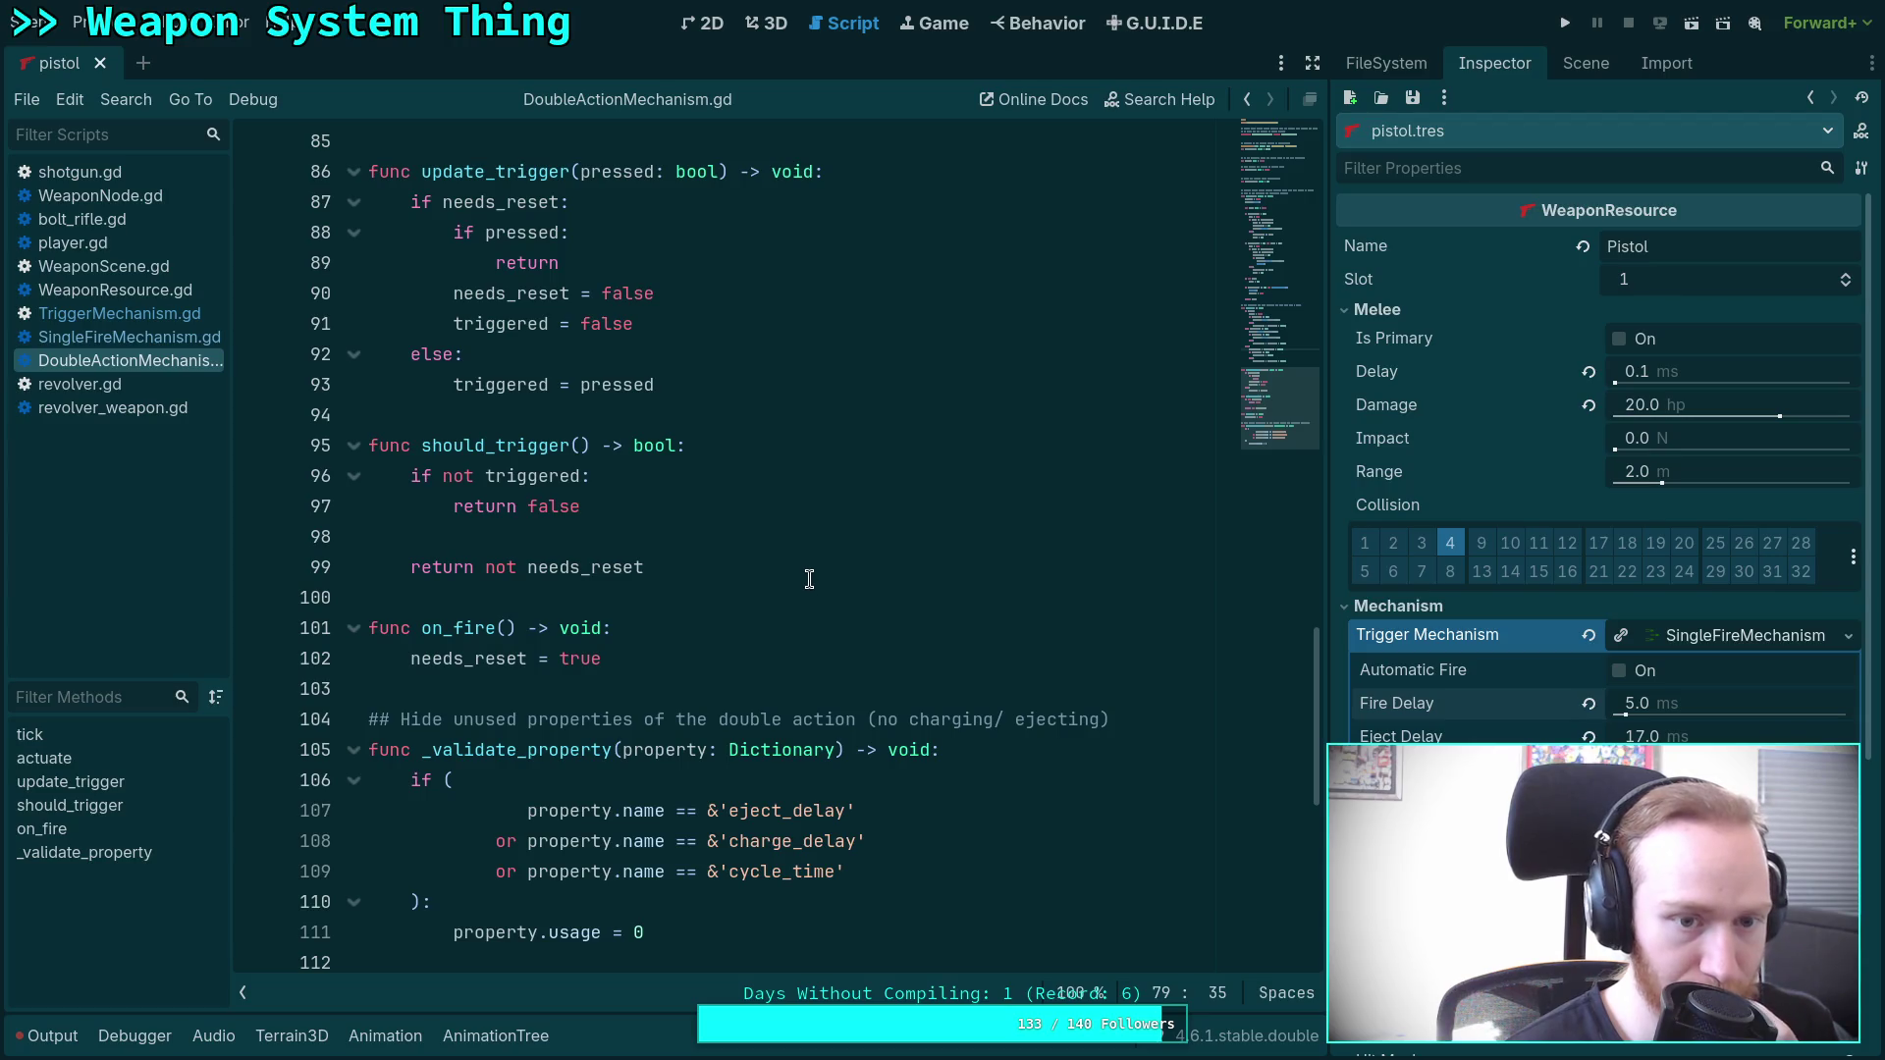
scroll(807, 577, "down", 2)
scroll(807, 578, "up", 3)
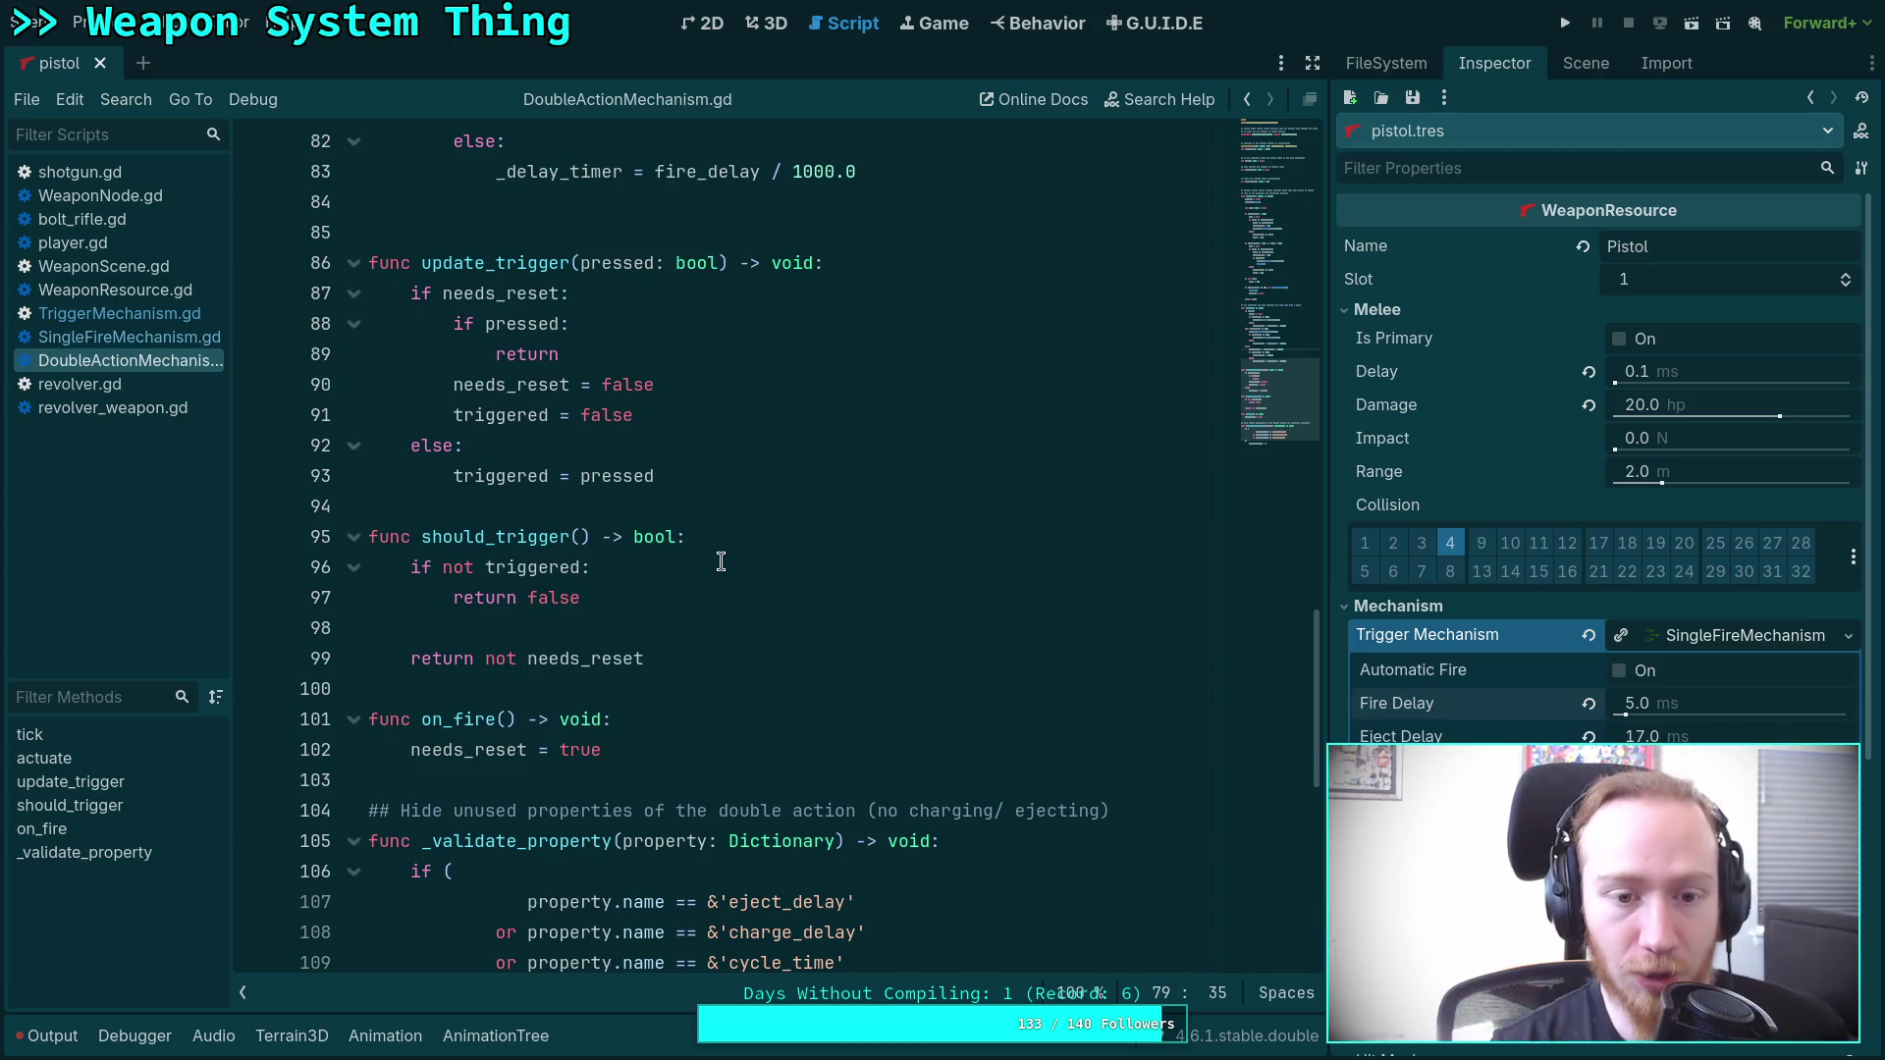
left_click(610, 499)
scroll(720, 596, "down", 3)
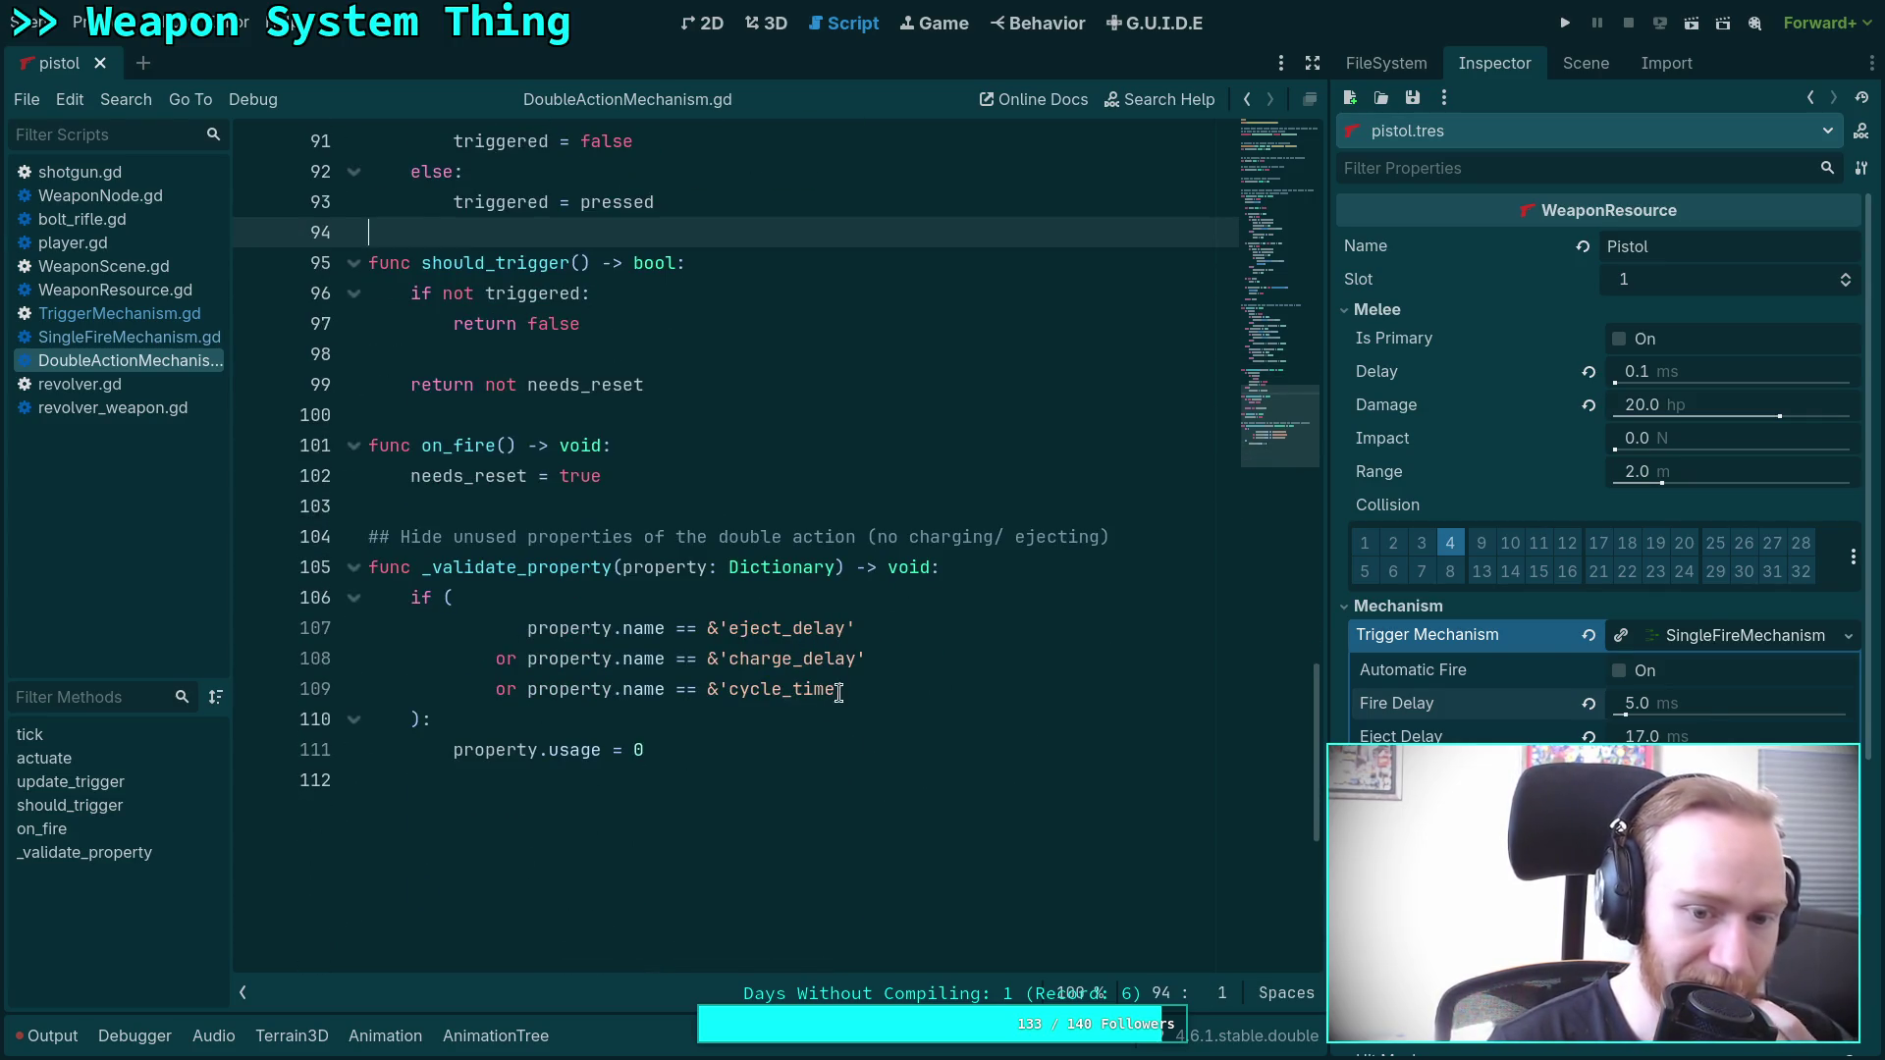
Change &'cycle_time' to &'reset_delay' in _validate_property's hidden list, then open SingleFireMechanism.gd
double_click(758, 693)
type("reset_del")
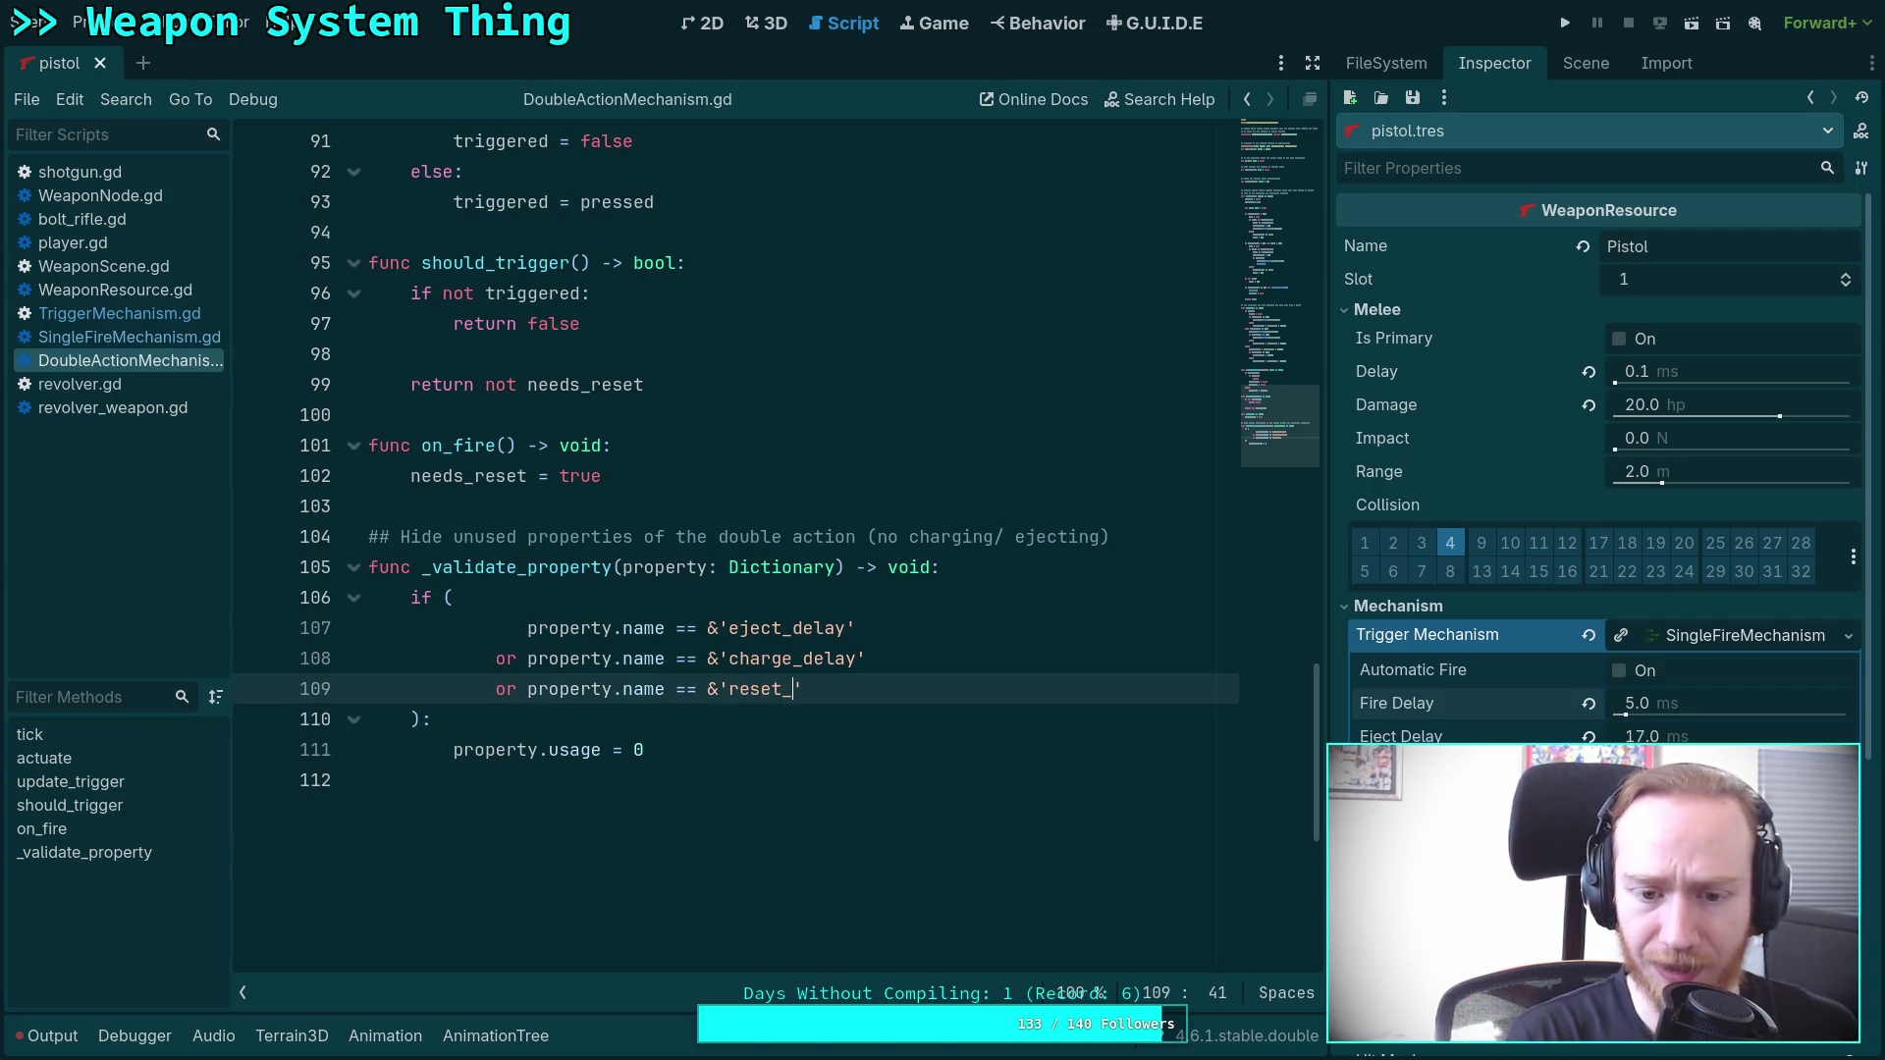
type("ay")
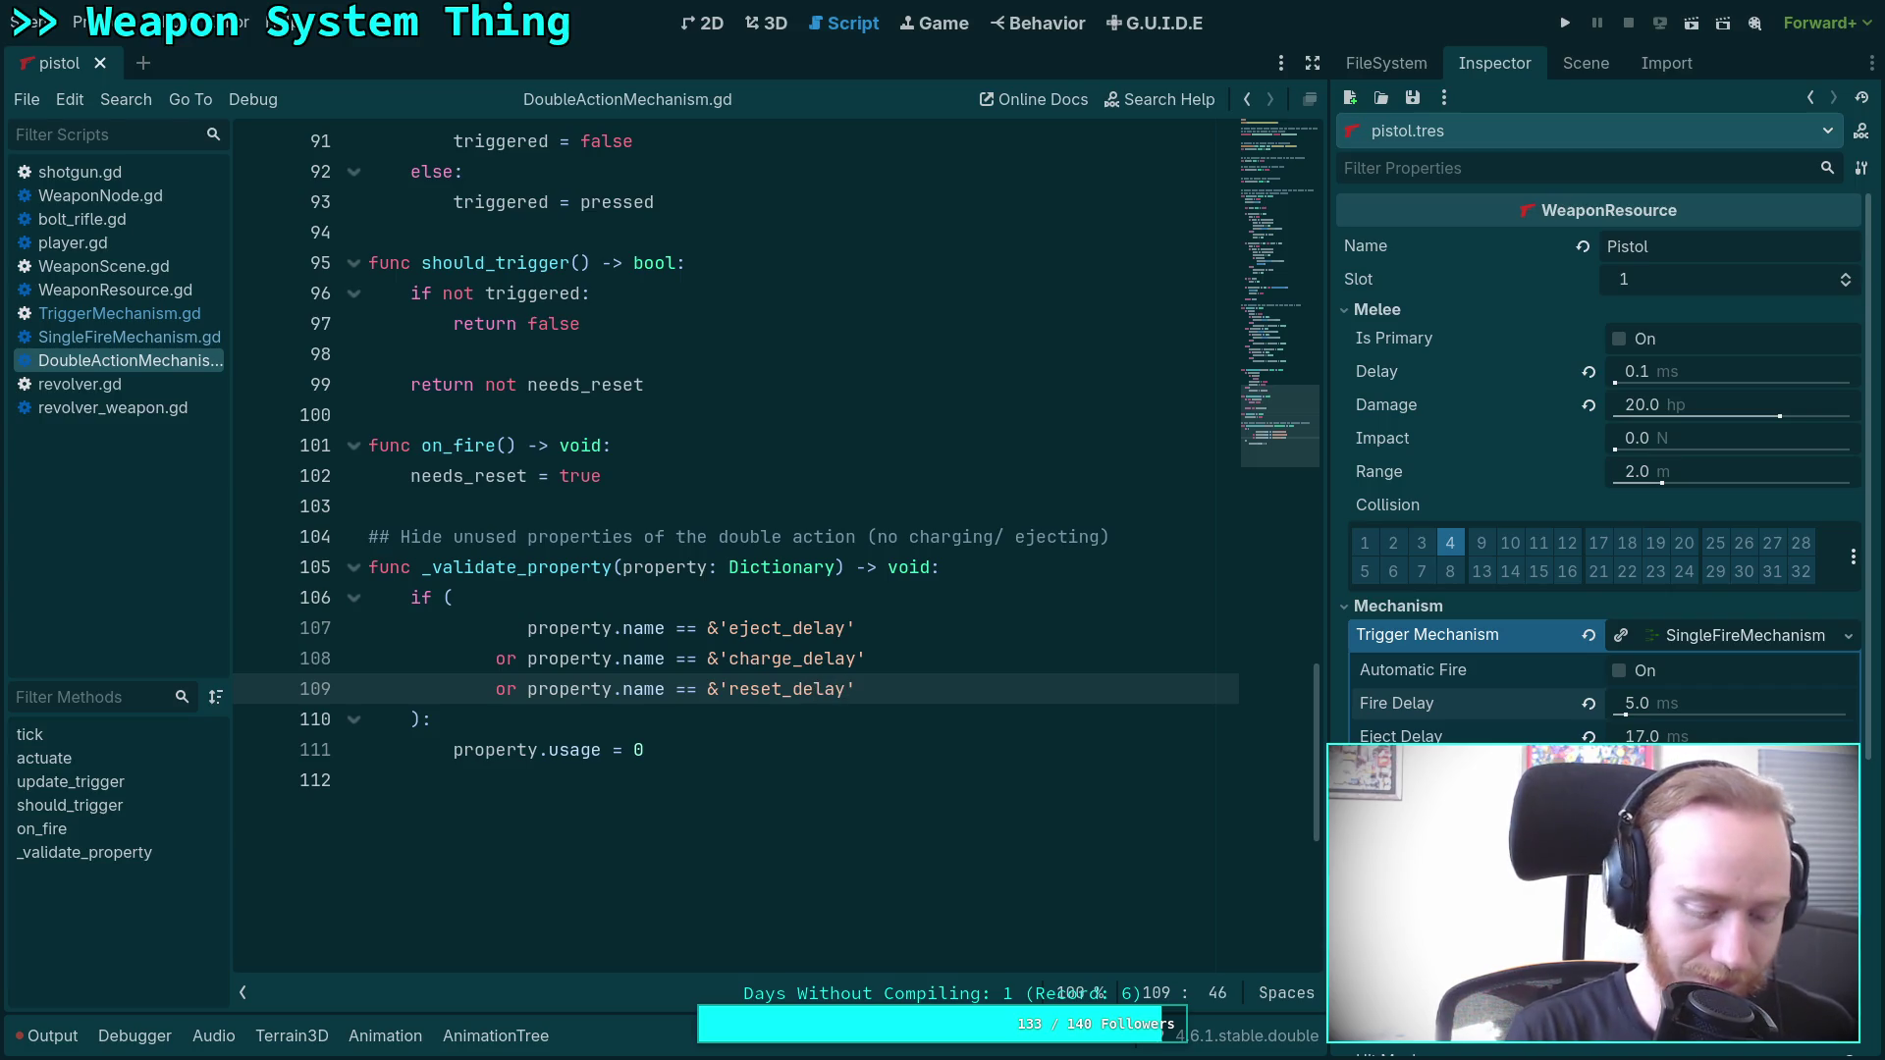
left_click(691, 726)
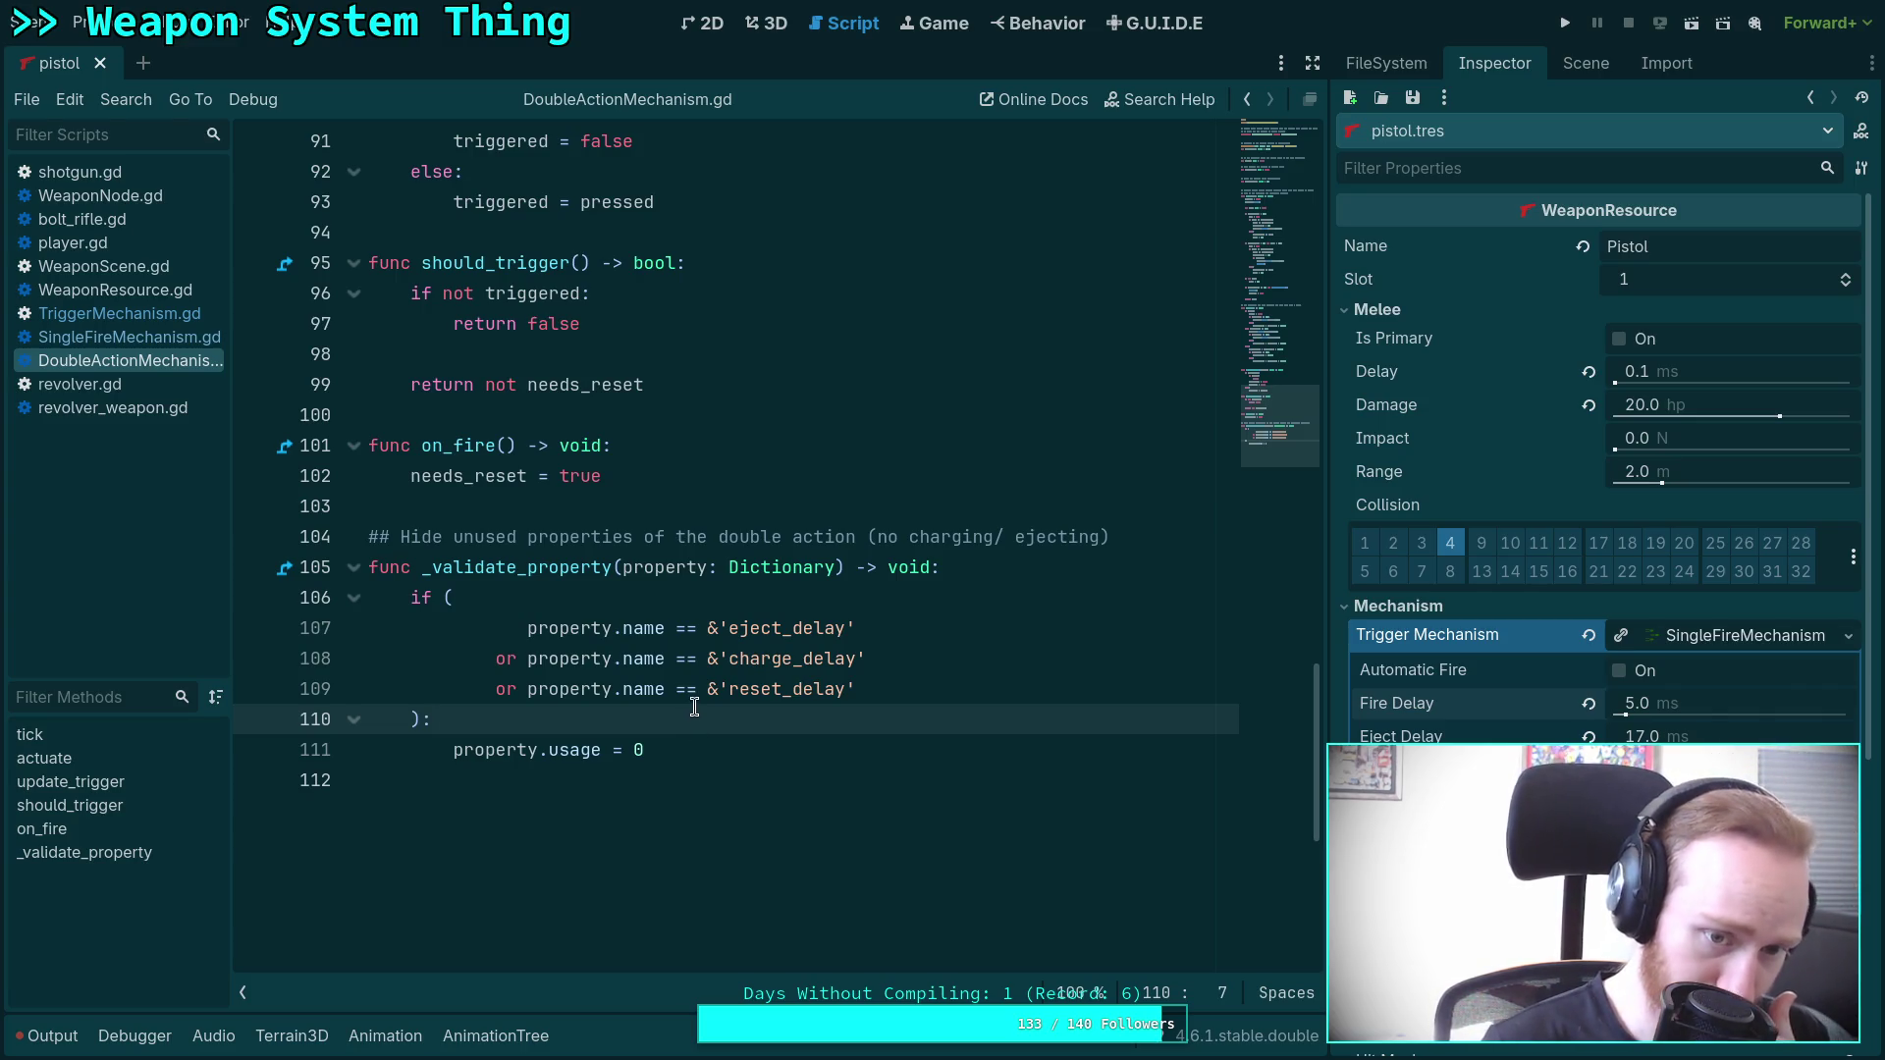
scroll(692, 726, "up", 15)
left_click(162, 337)
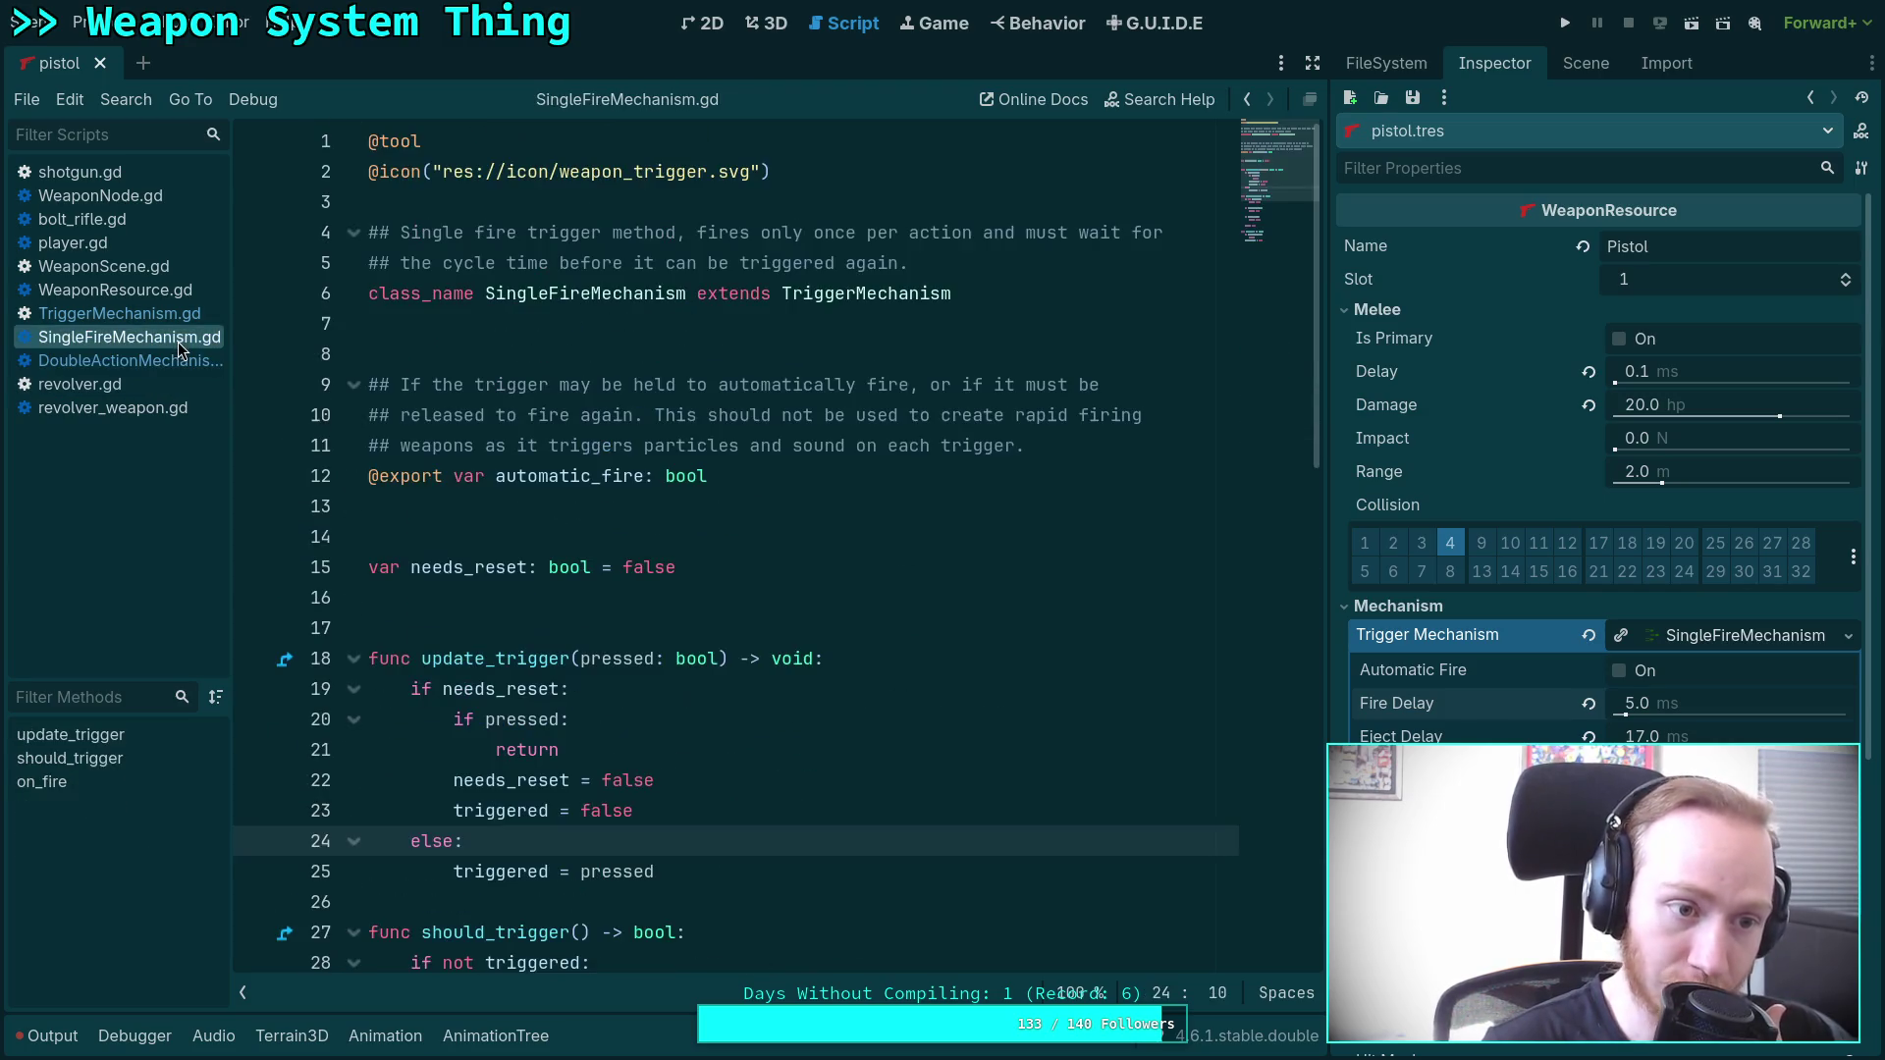
Copy the _get function (lines 71–80) from TriggerMechanism.gd
scroll(545, 511, "down", 5)
key("alt+Left")
key("alt+Left")
key("alt+Left")
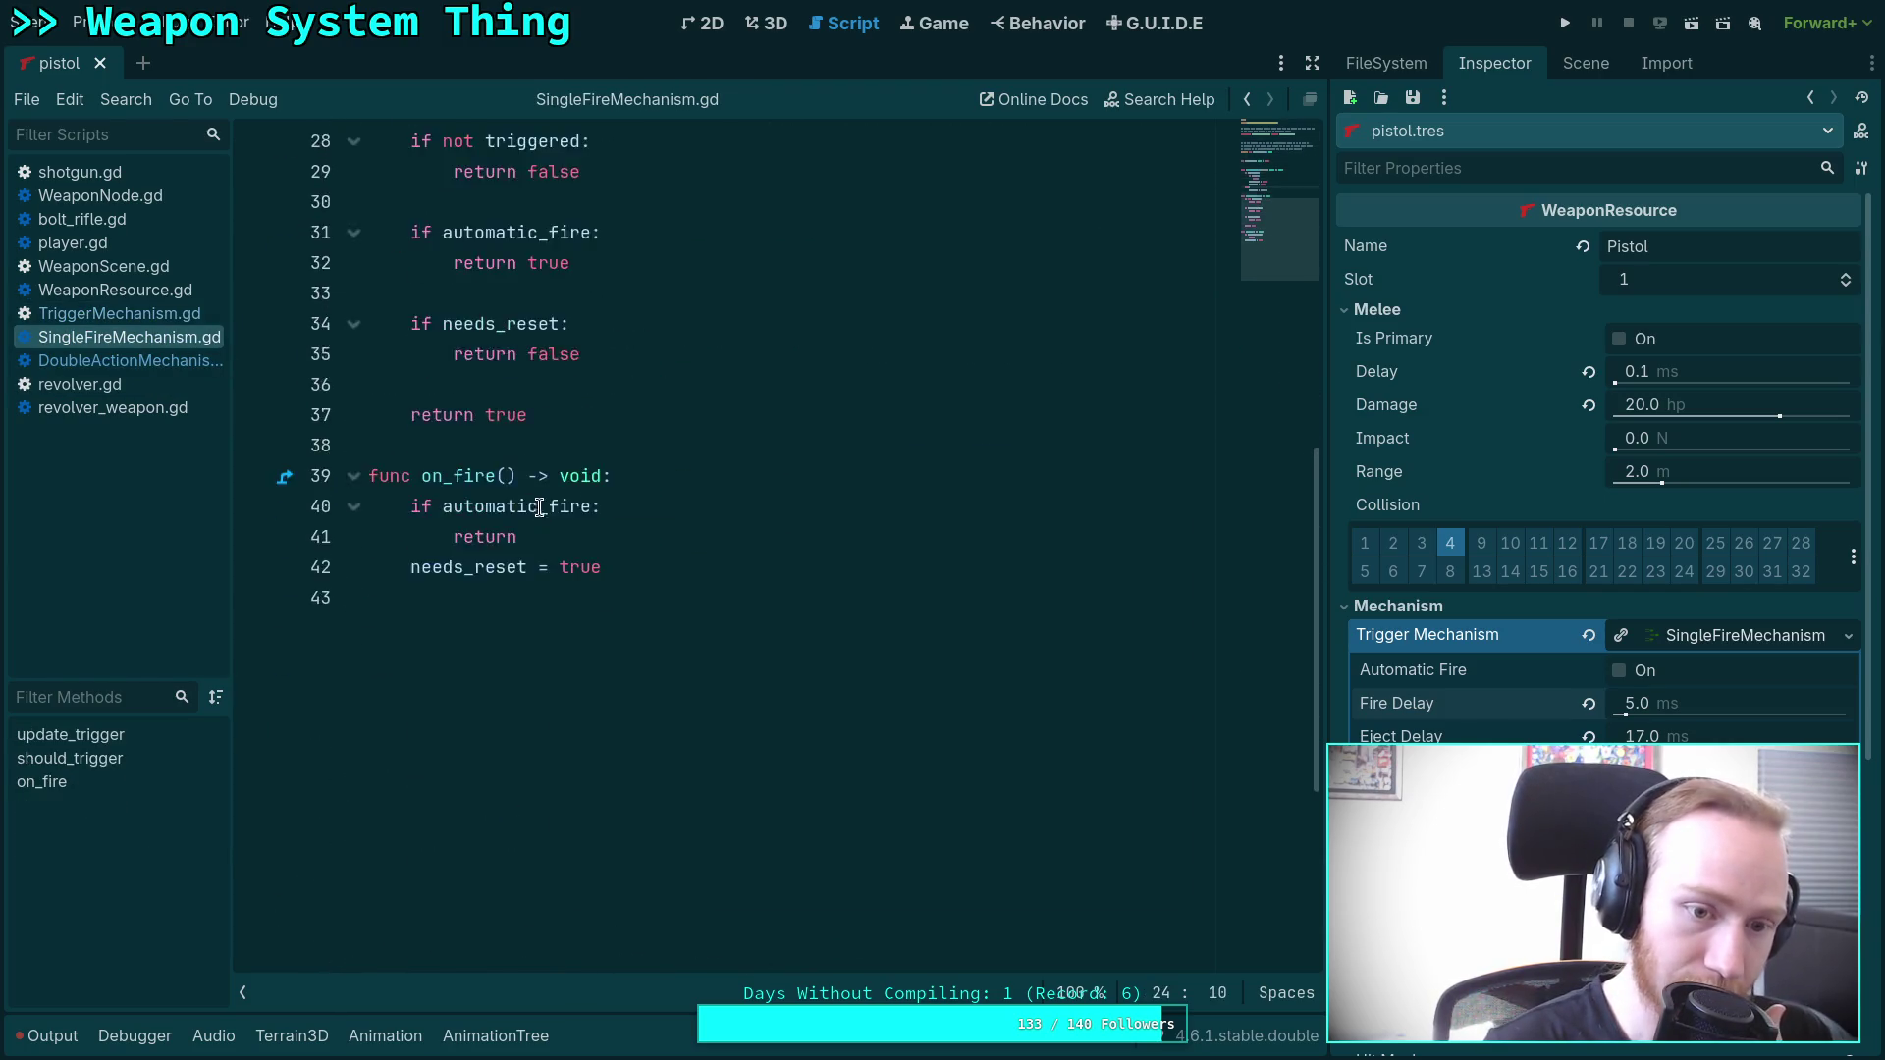
scroll(543, 541, "up", 6)
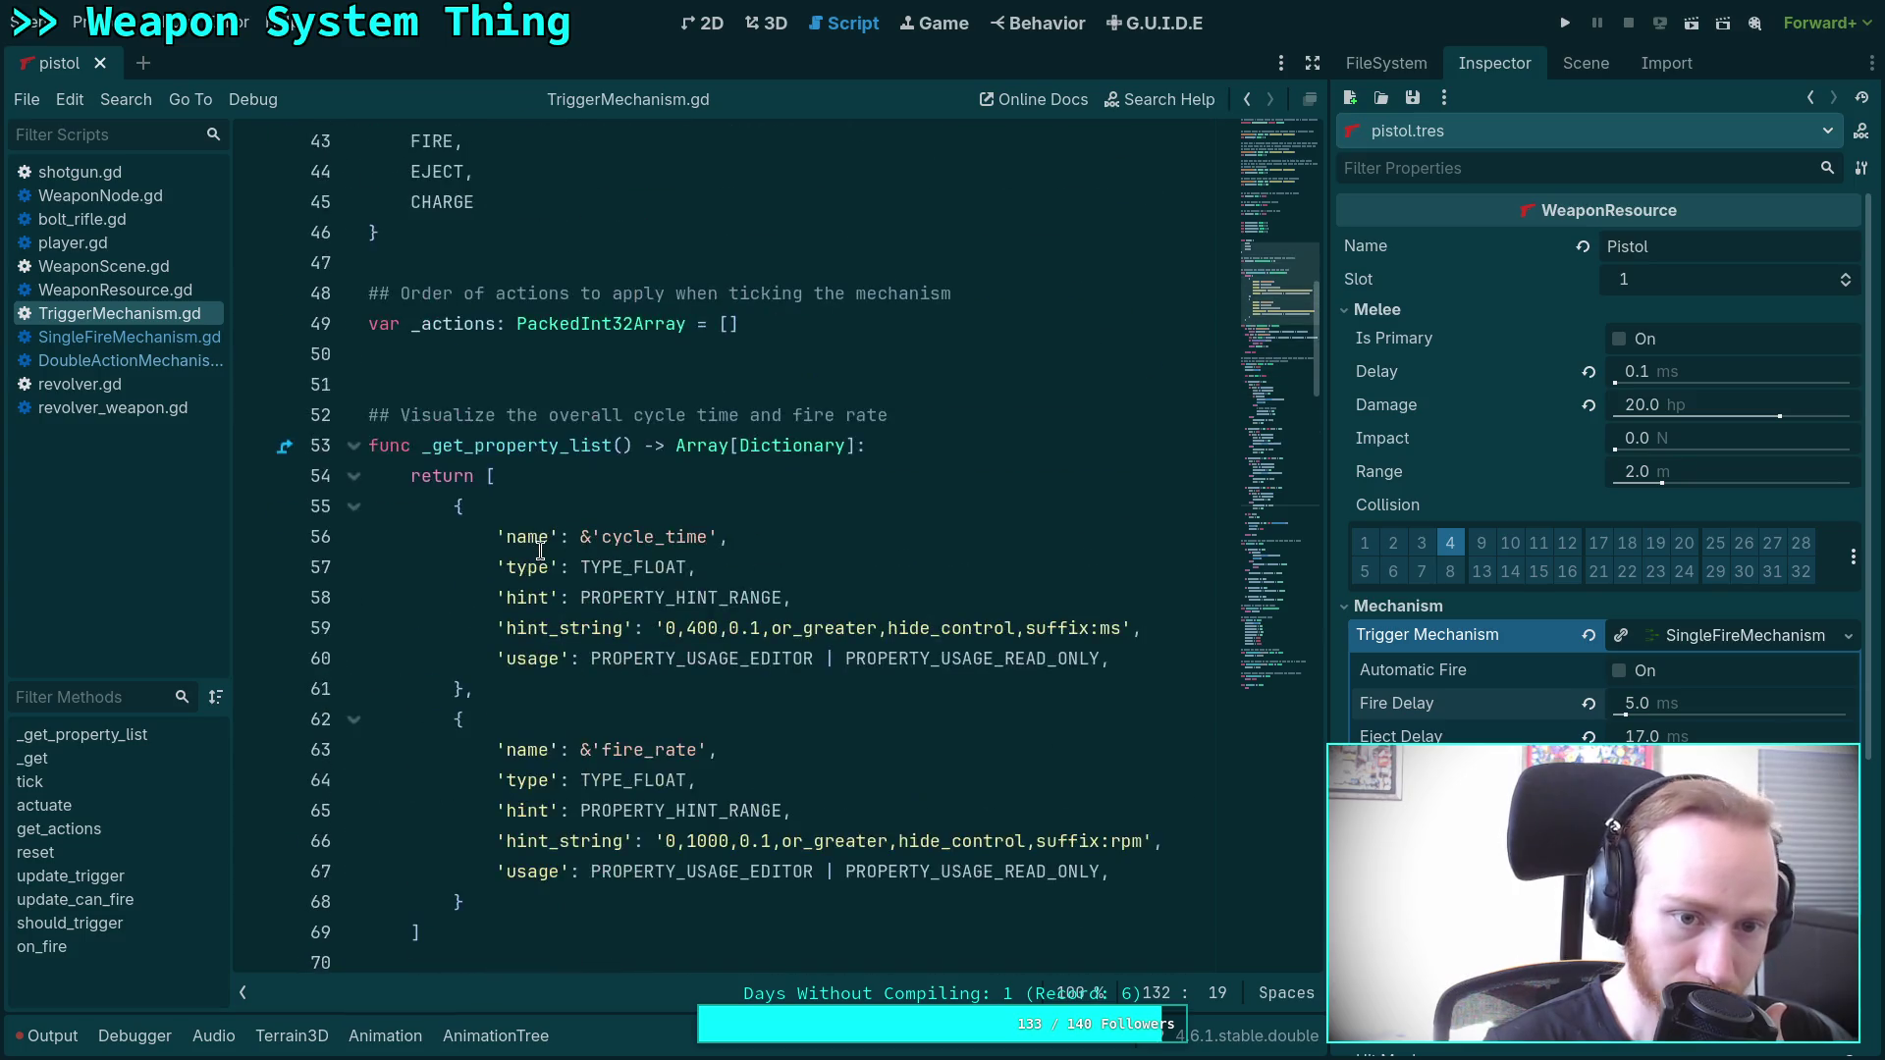
scroll(403, 494, "down", 6)
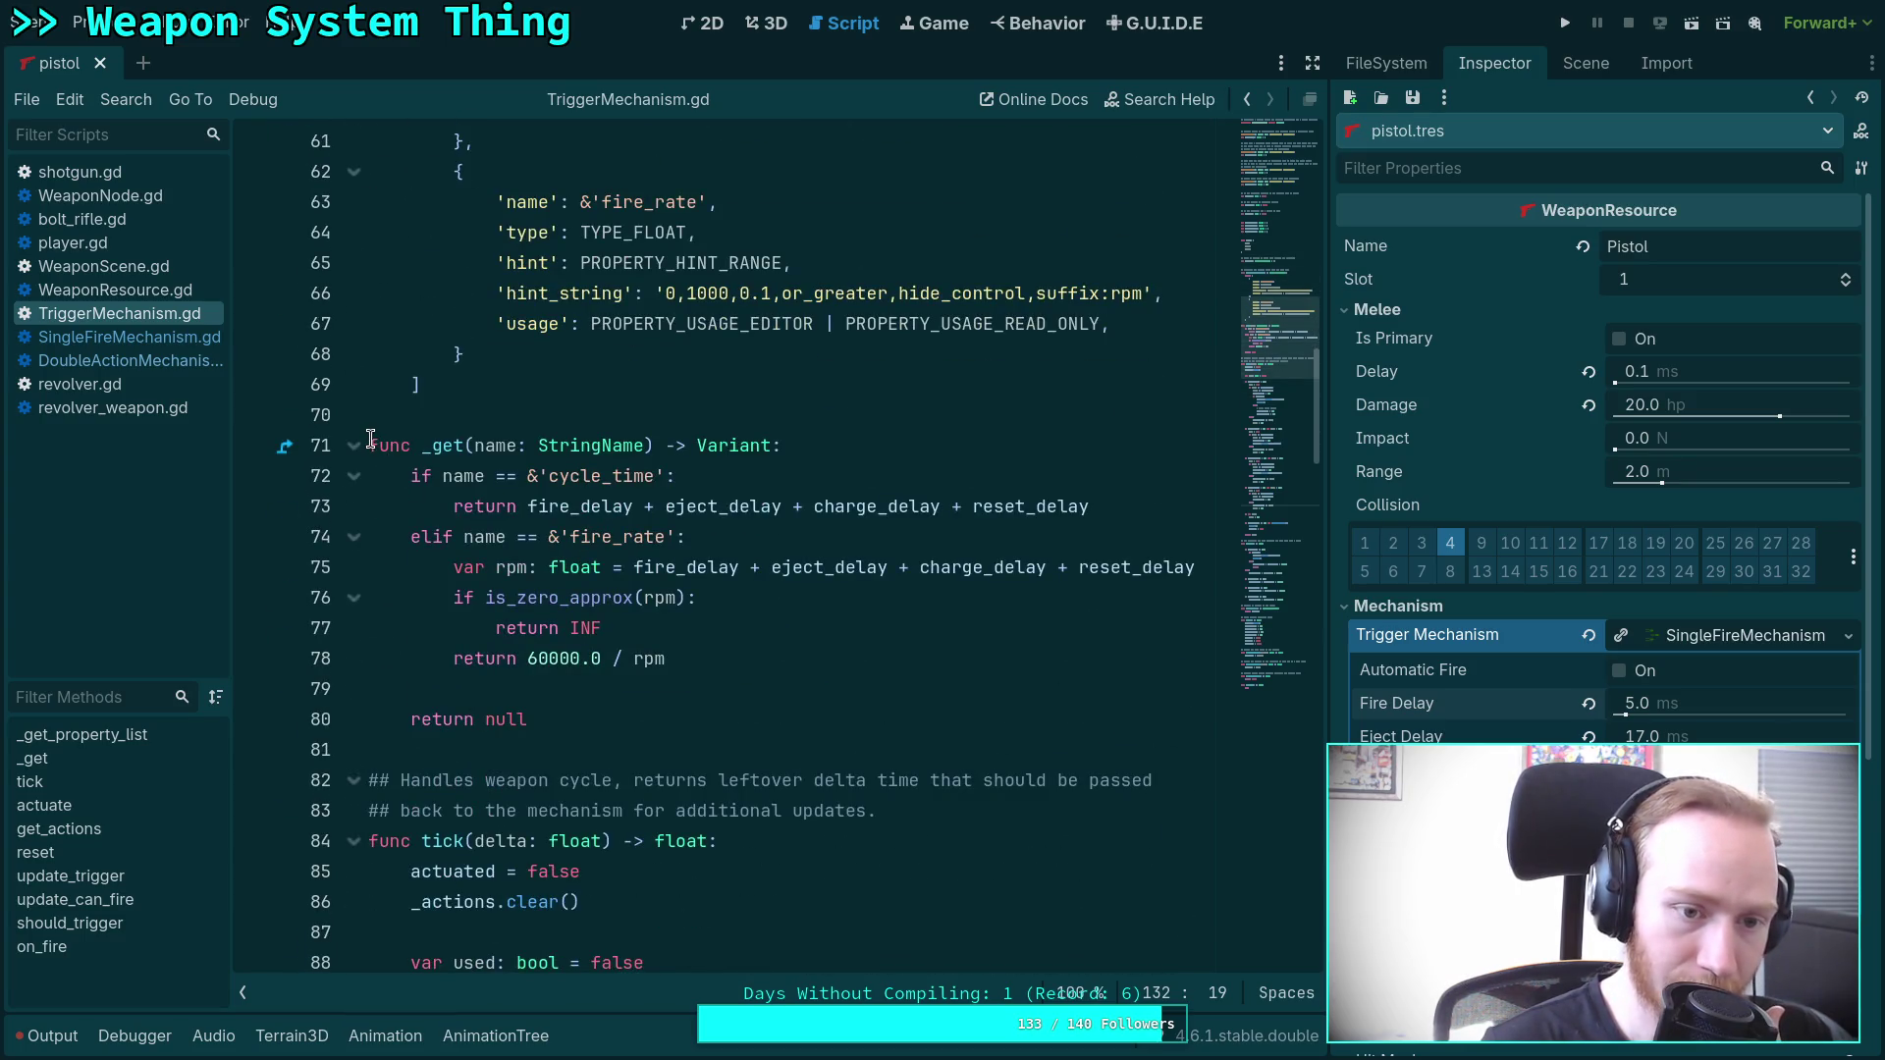
left_click_drag(373, 445, 546, 721)
right_click(531, 559)
left_click(616, 667)
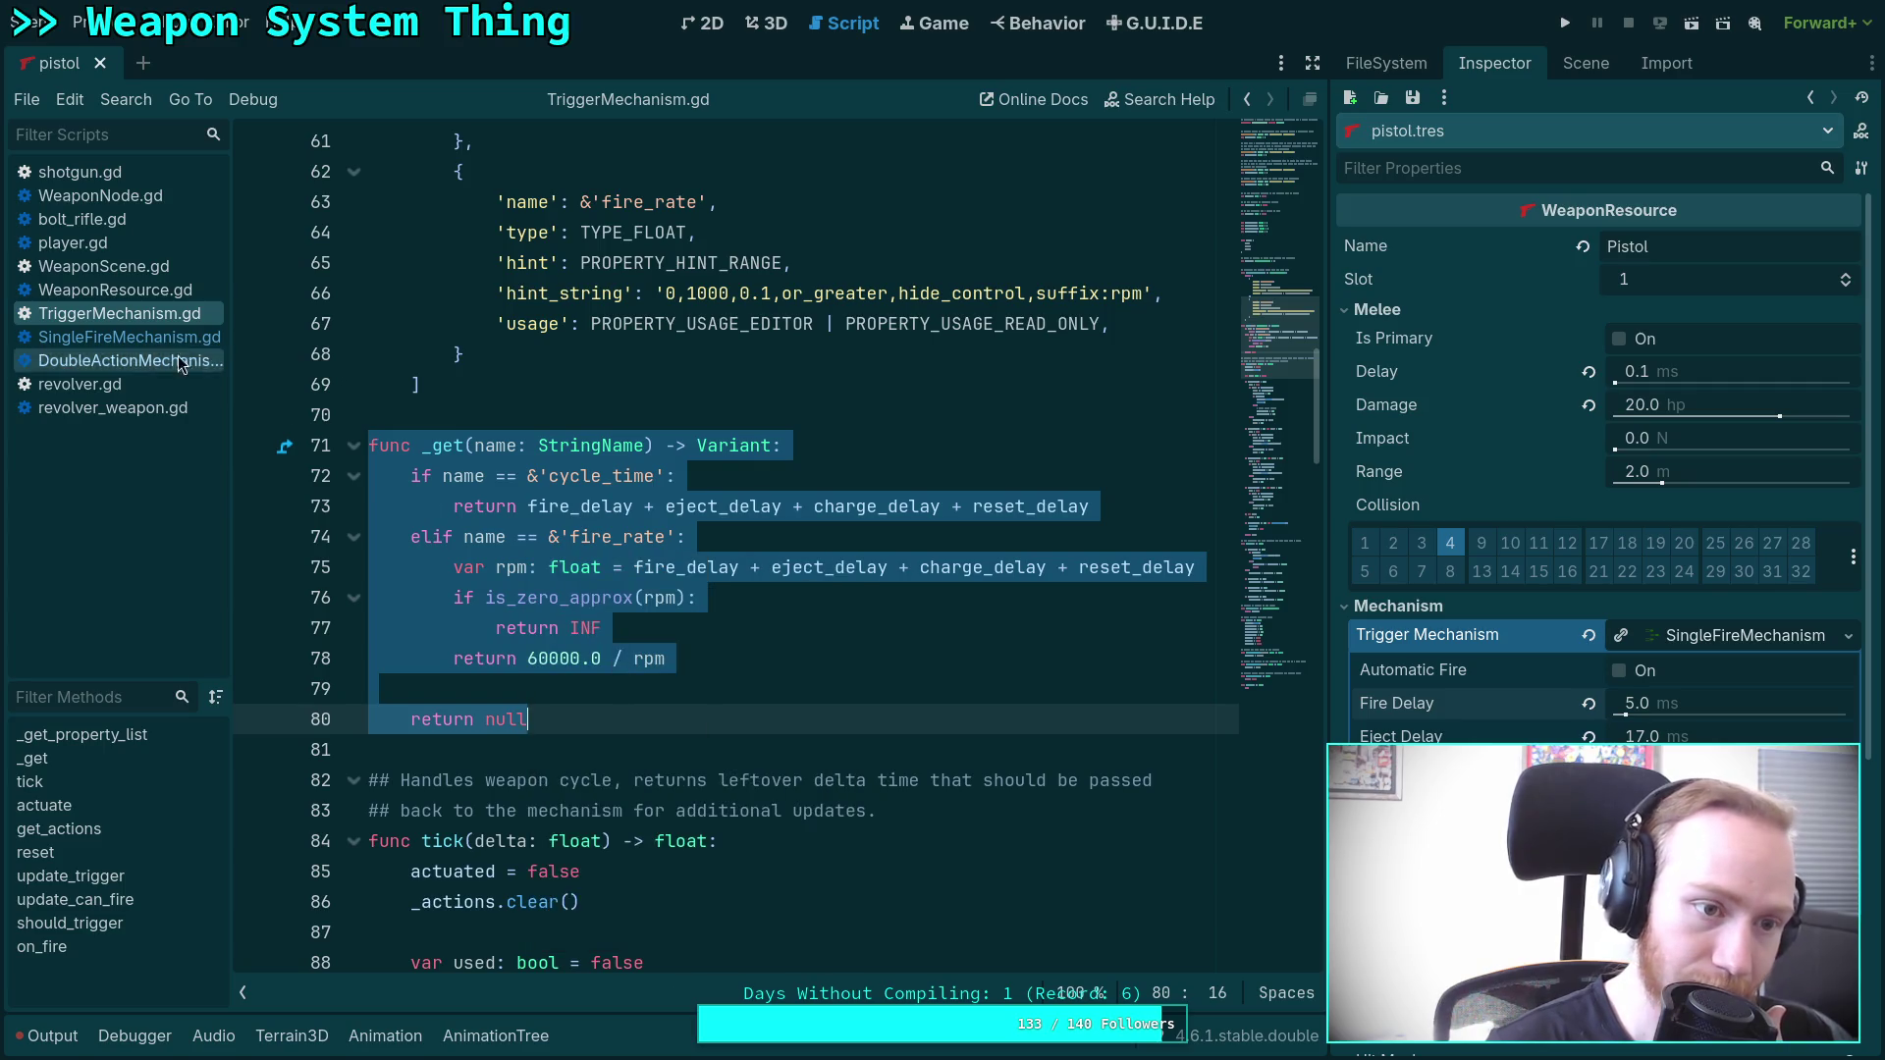
Paste the _get function into DoubleActionMechanism.gd at line 24, with a blank line above it
left_click(134, 362)
scroll(659, 563, "up", 7)
scroll(658, 564, "up", 6)
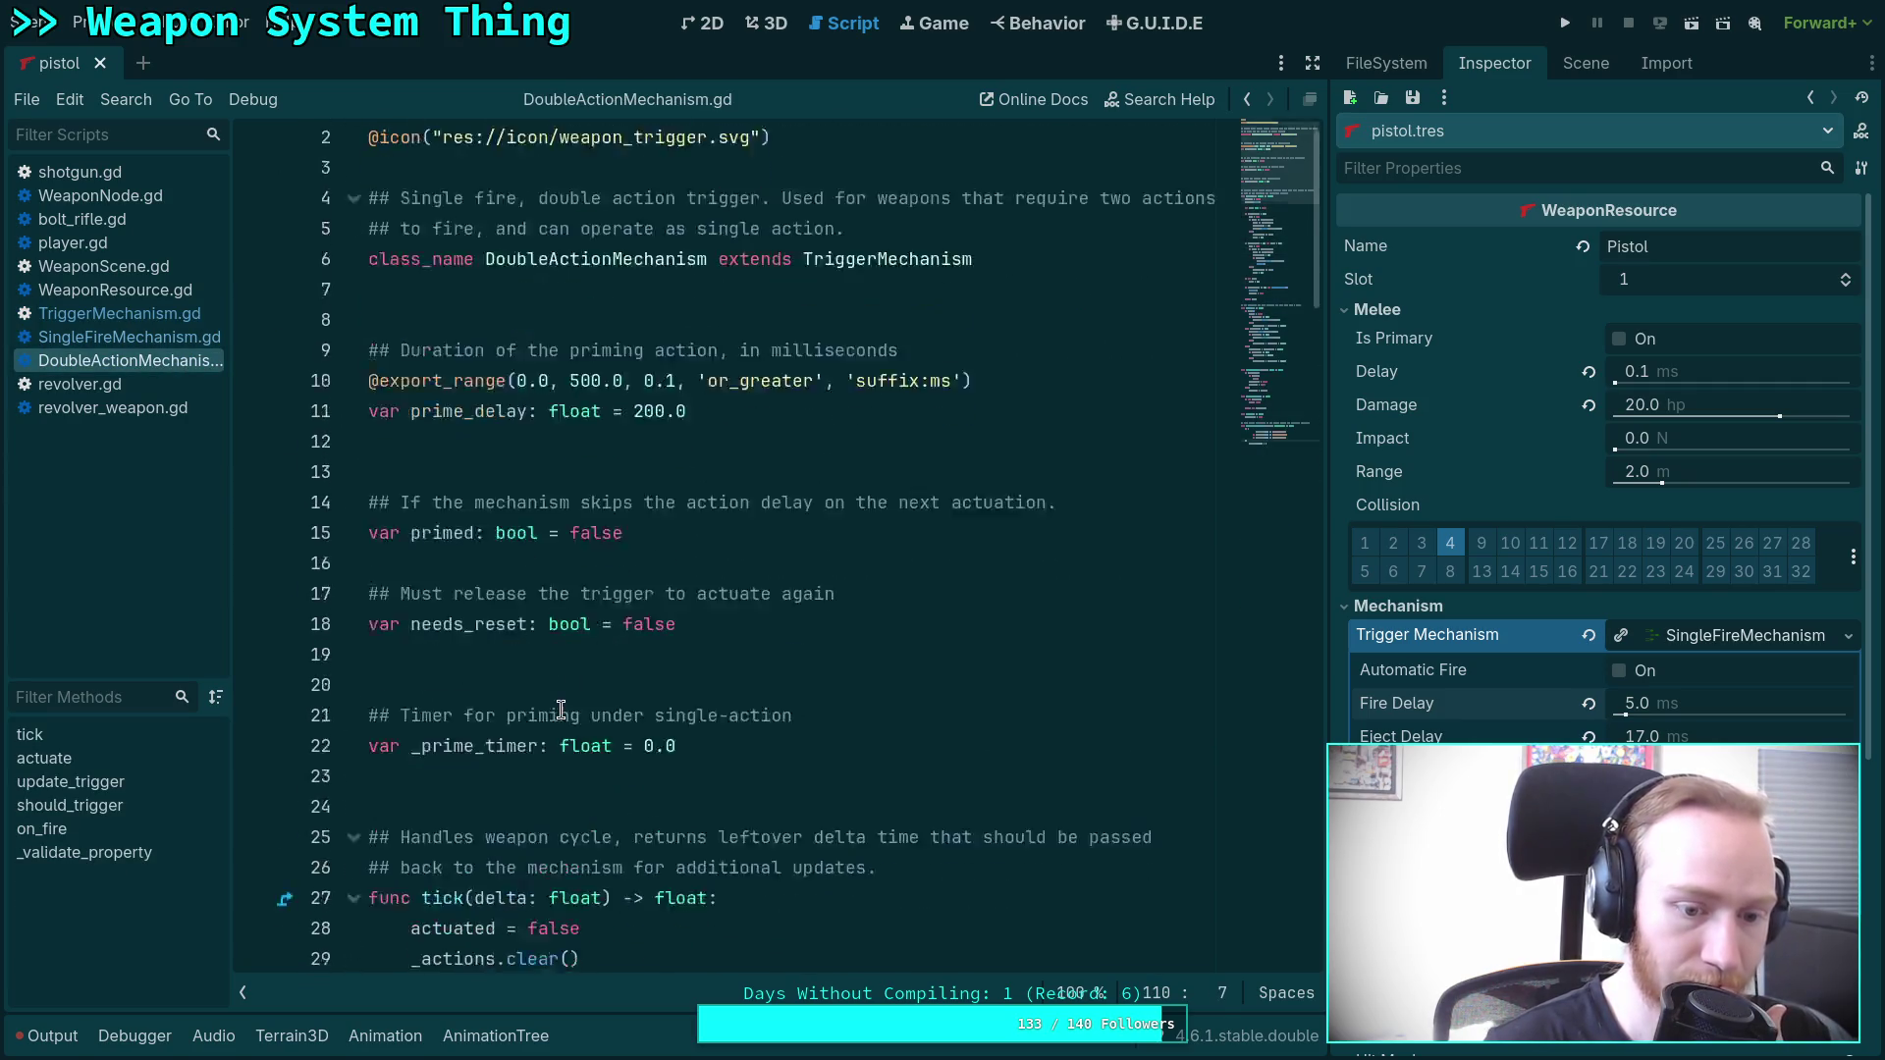
scroll(528, 635, "down", 2)
left_click(528, 635)
key("Return")
key("ctrl+v")
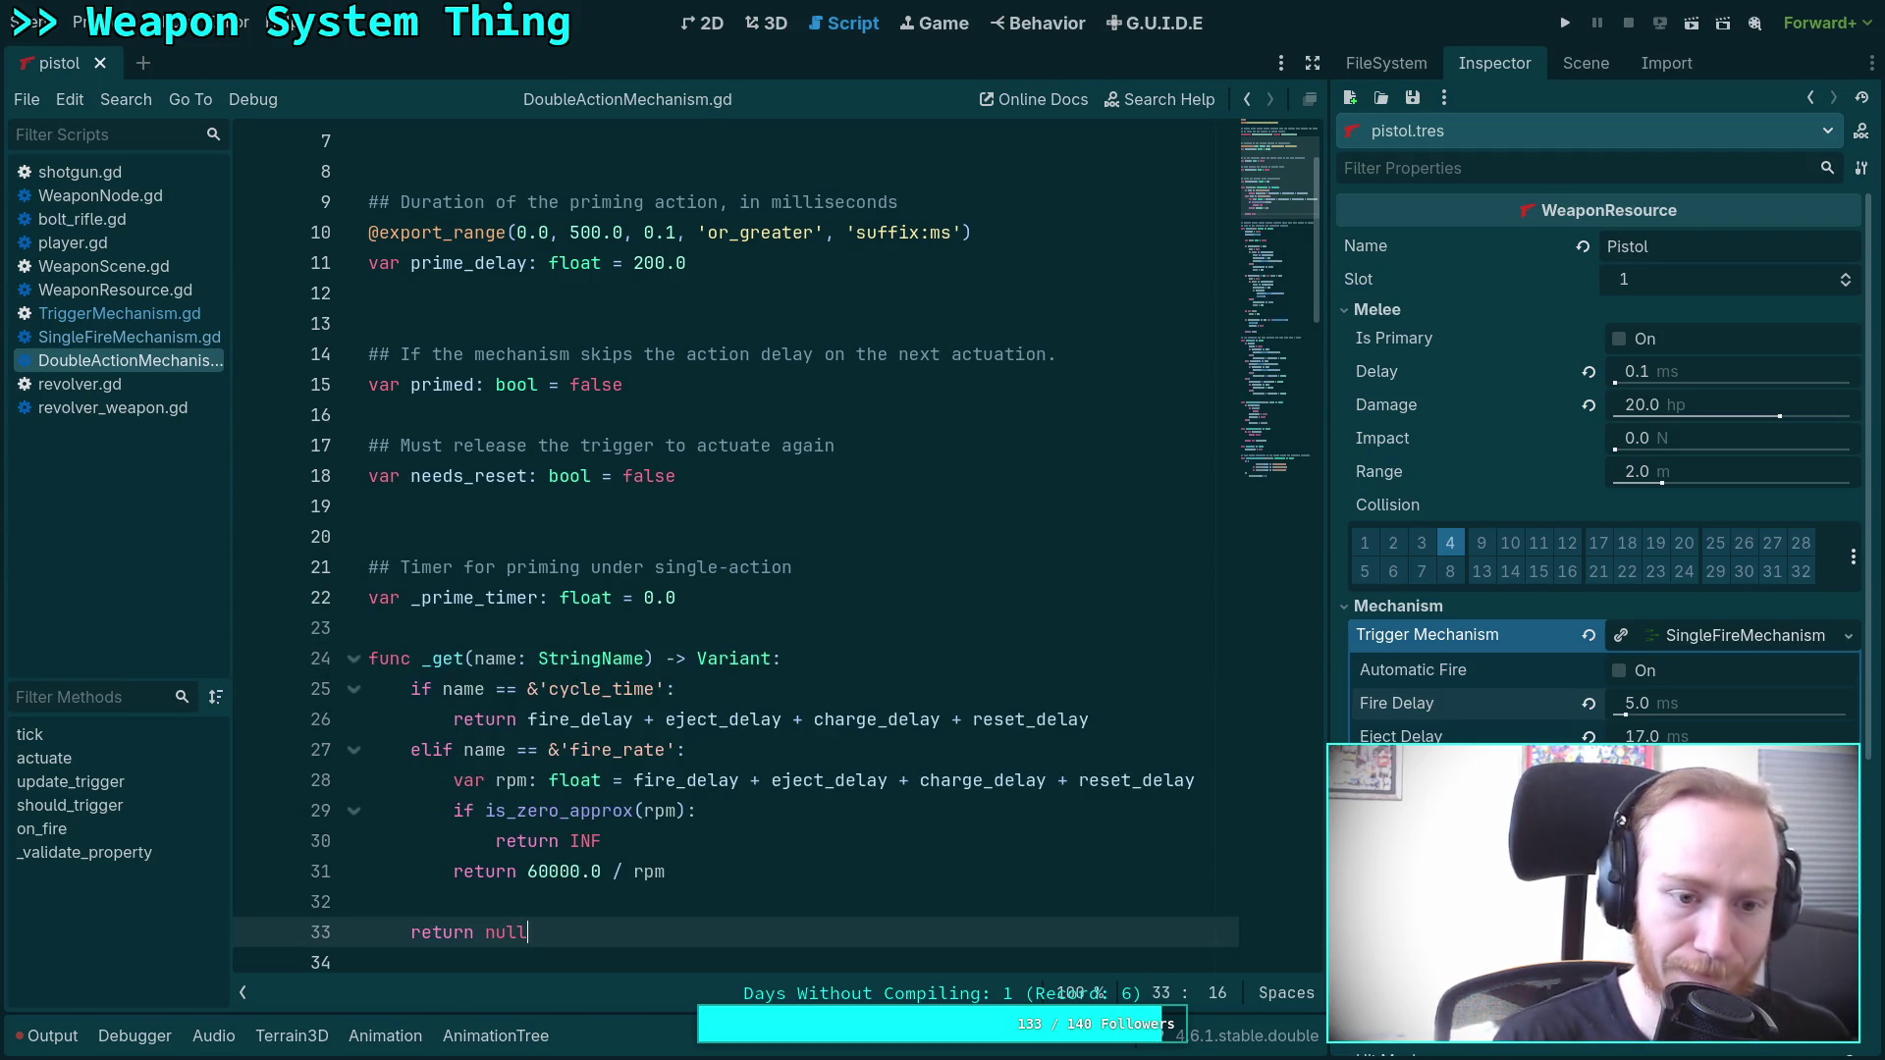
left_click(580, 628)
key("Return")
scroll(580, 681, "down", 3)
left_click(842, 417)
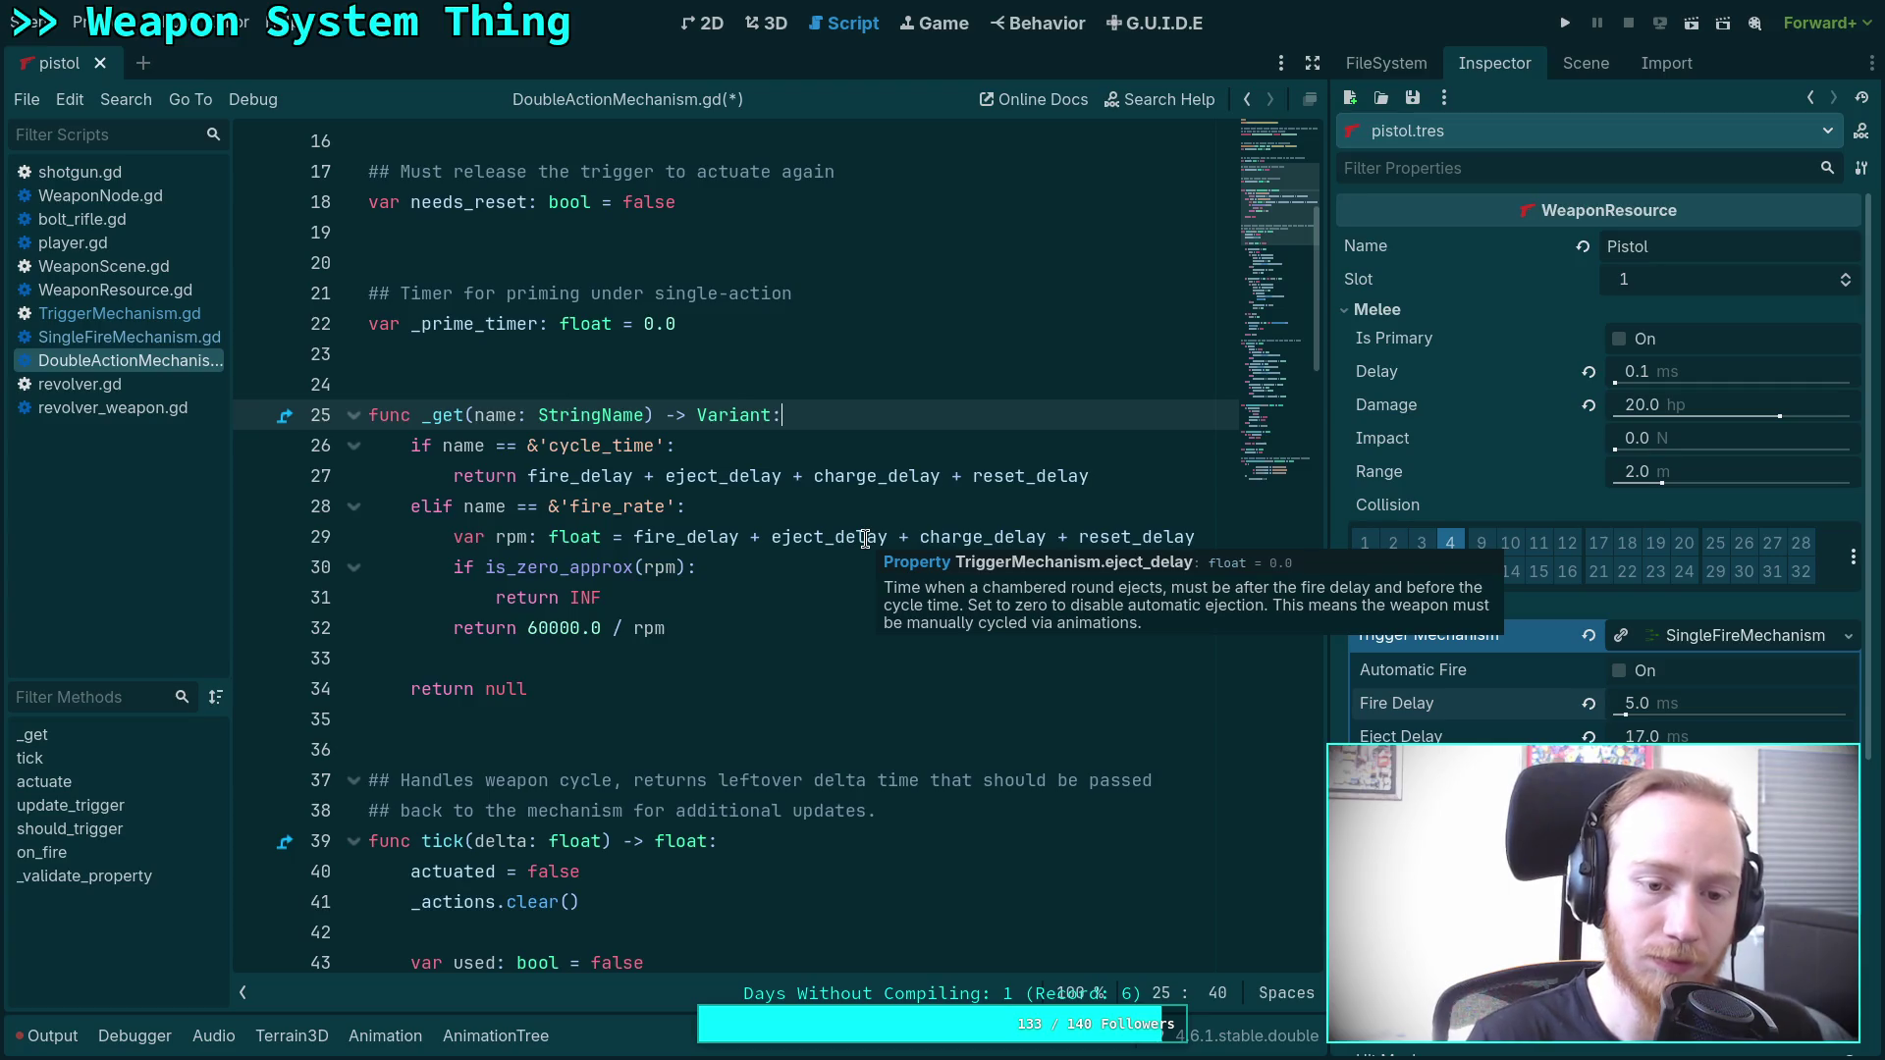
Replace the summed delays for cycle_time on line 27 with prime_delay + fire_delay
key("Return")
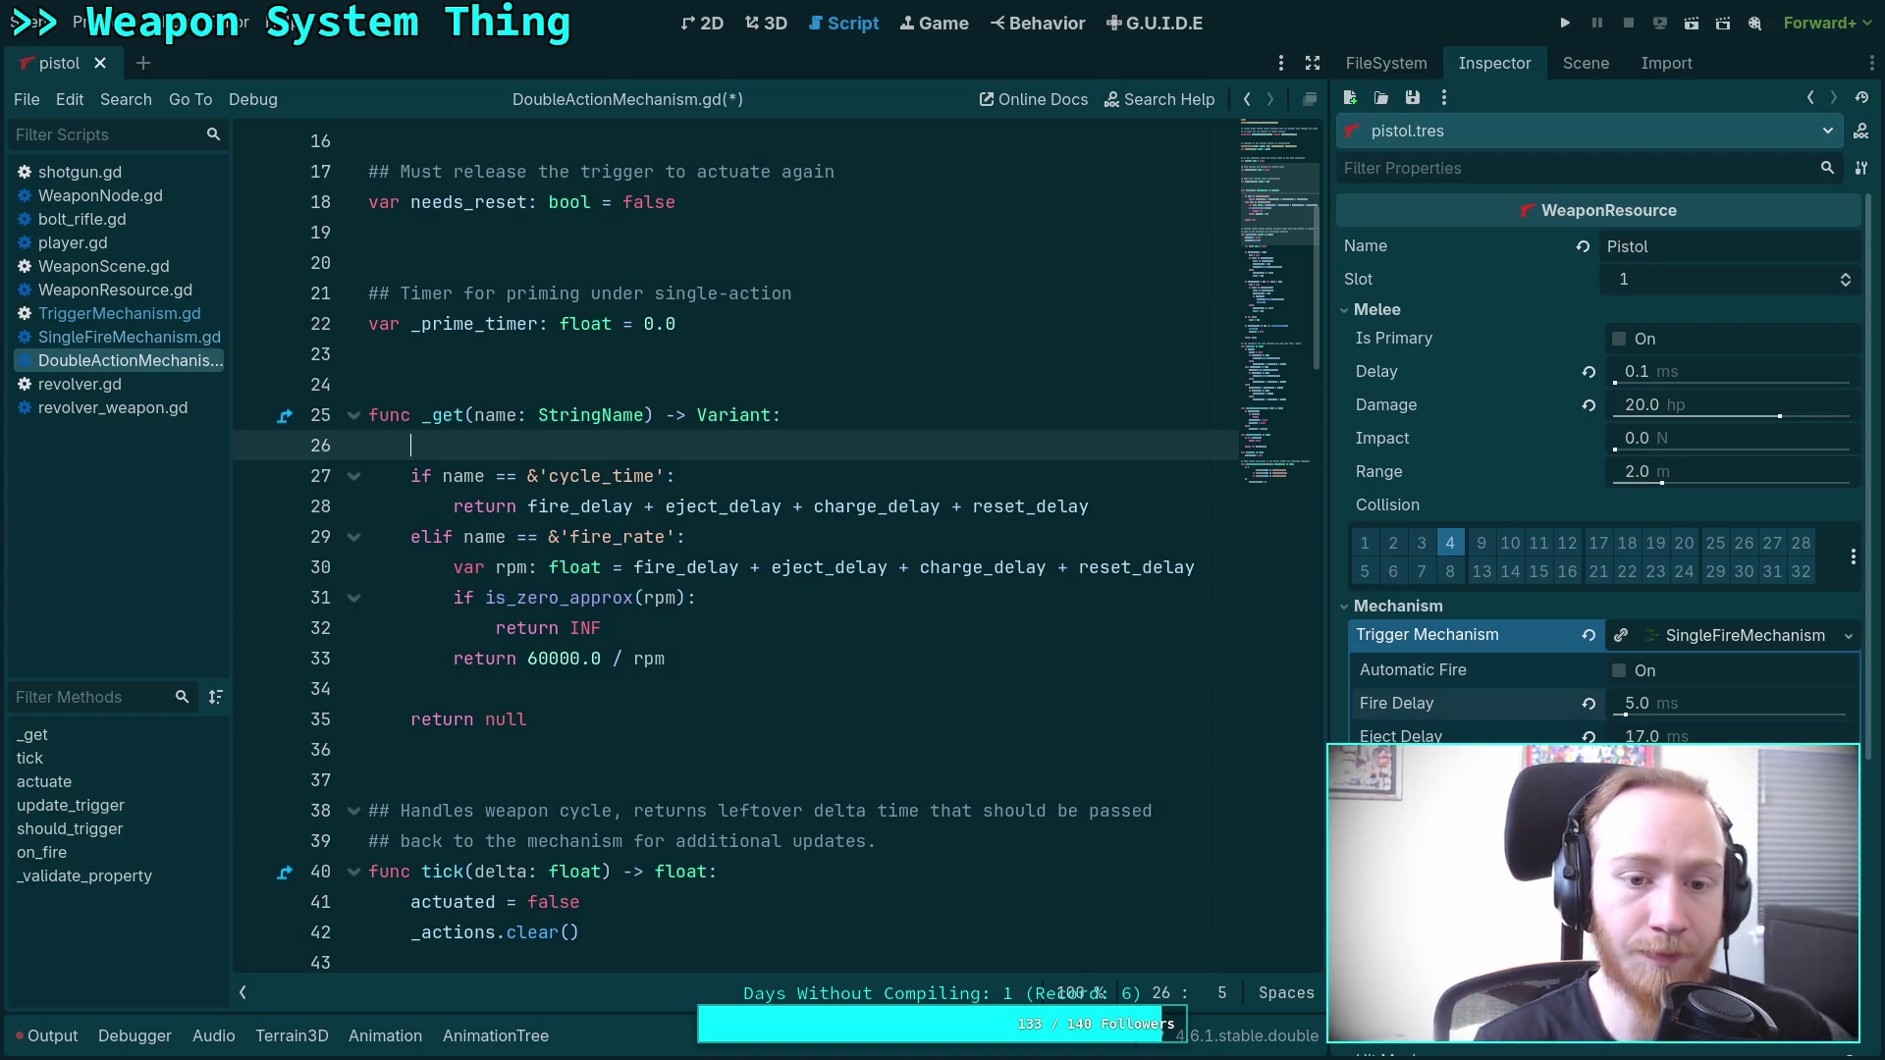
key("BackSpace")
key("BackSpace")
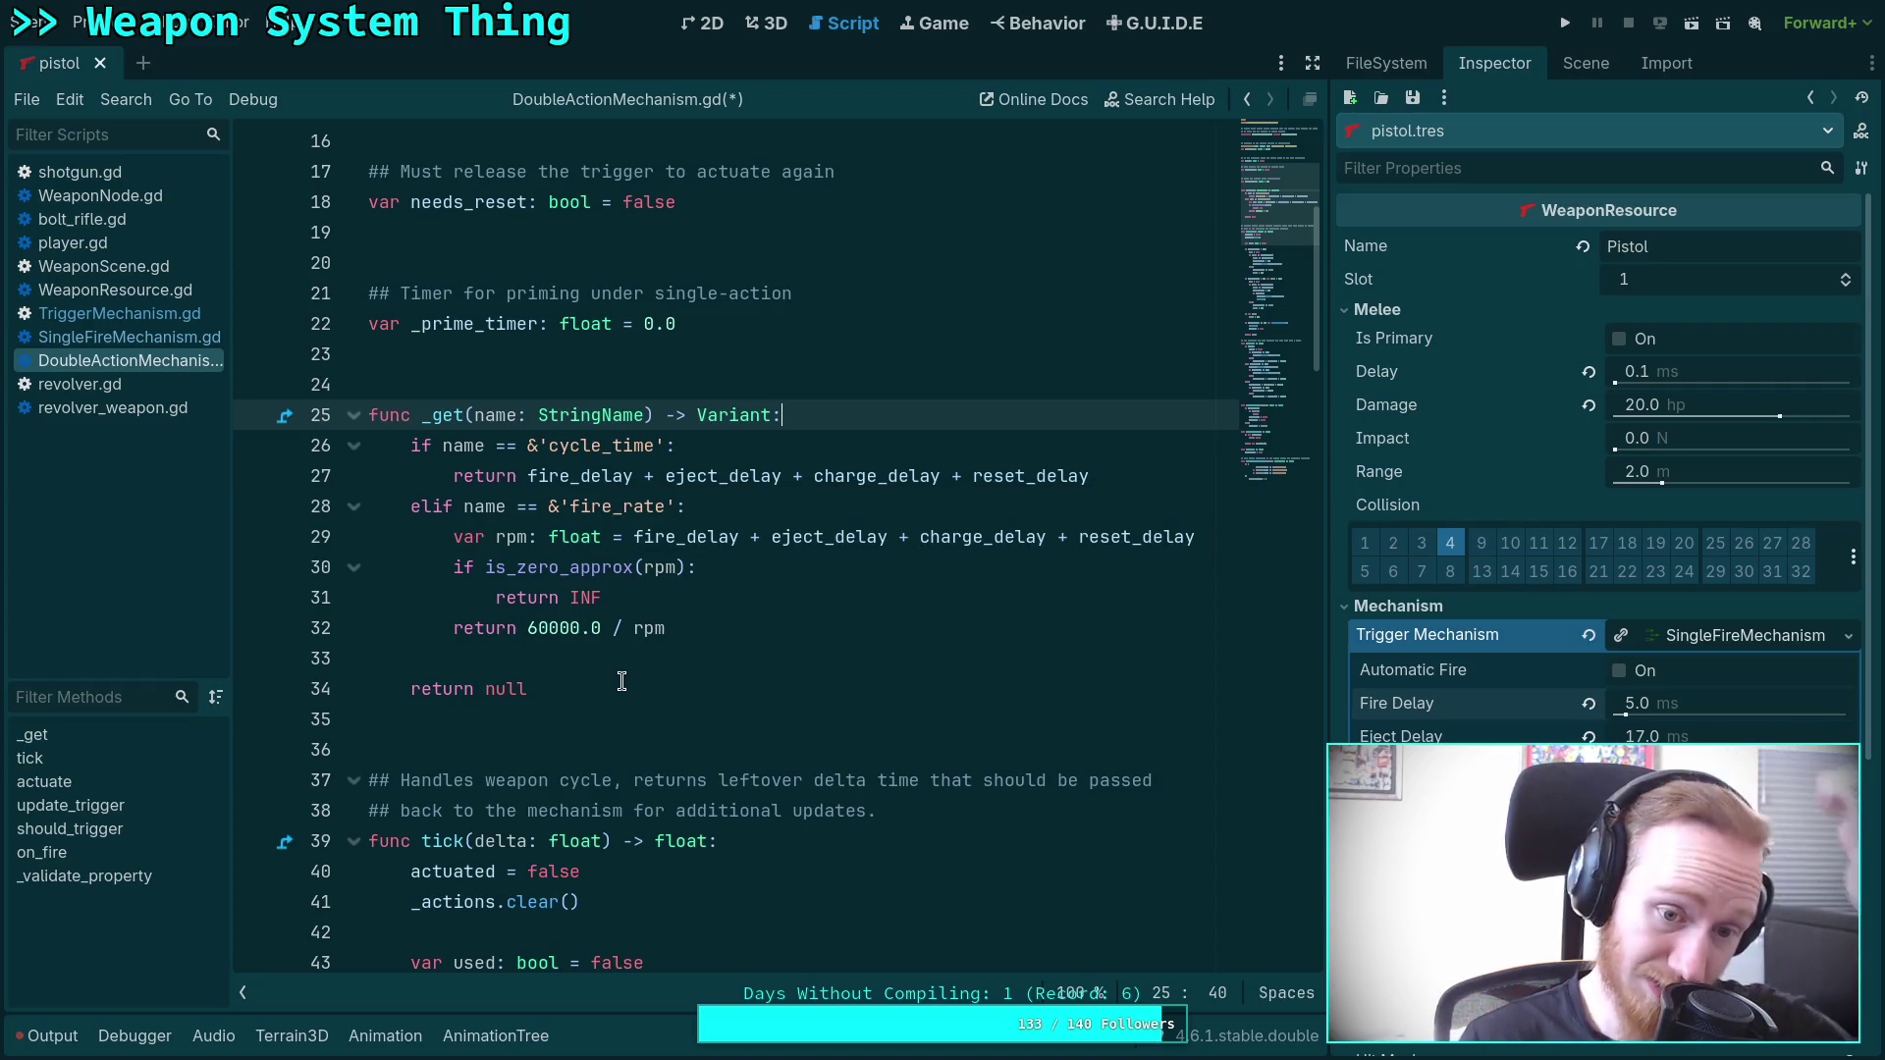
scroll(593, 504, "up", 1)
left_click_drag(530, 567, 1116, 568)
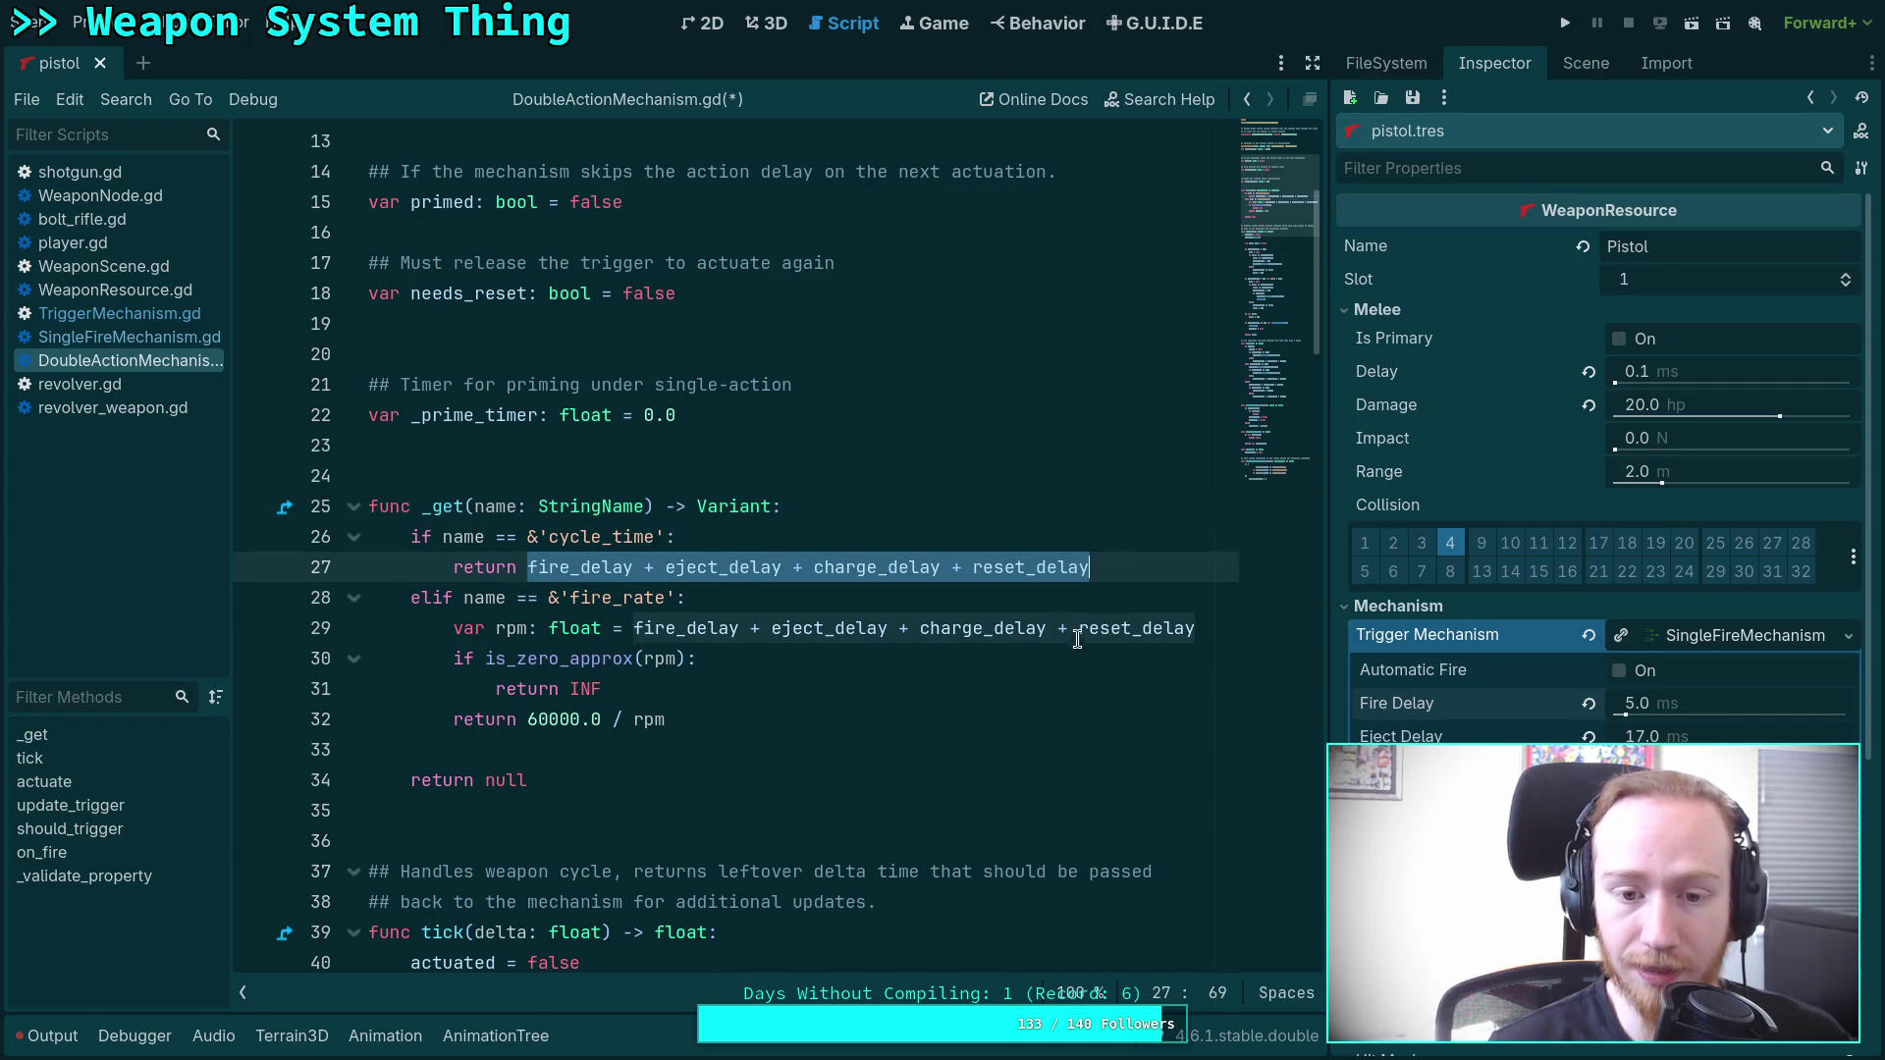
scroll(1078, 639, "up", 1)
scroll(1023, 798, "down", 6)
scroll(1023, 798, "down", 14)
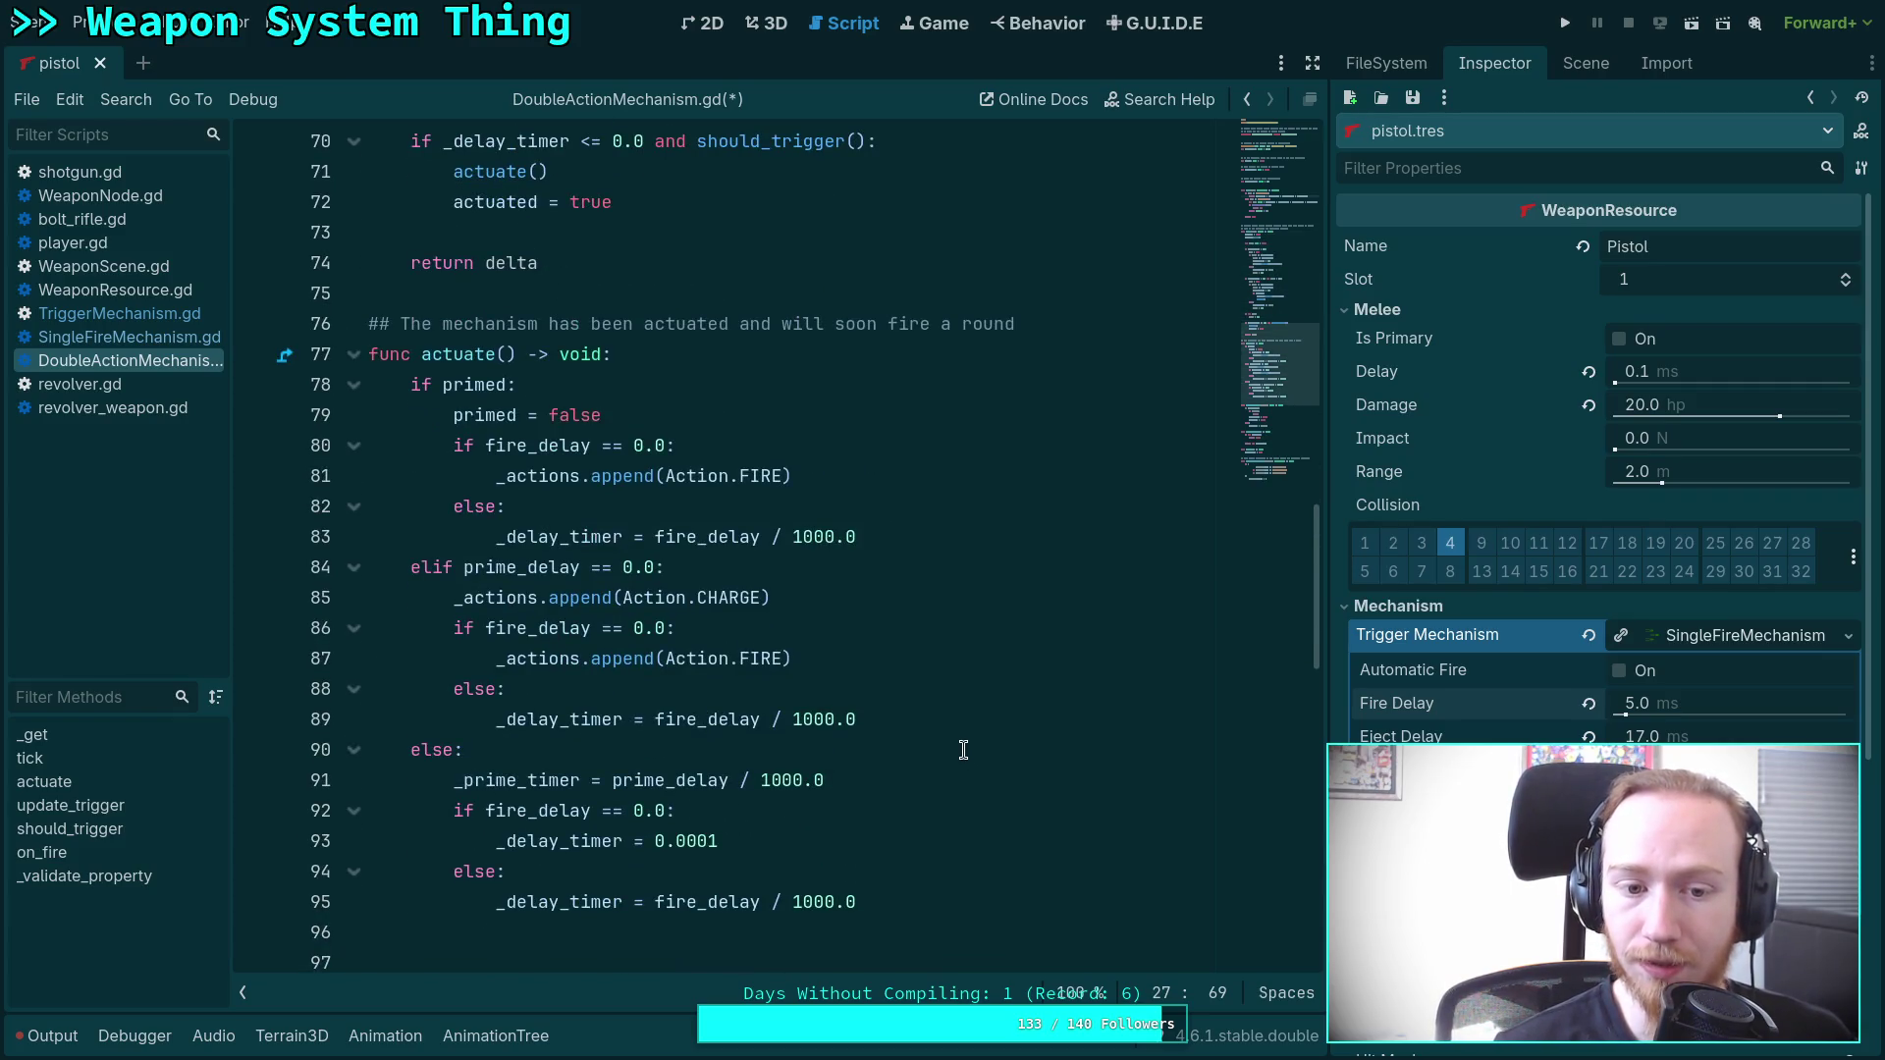
scroll(961, 748, "up", 18)
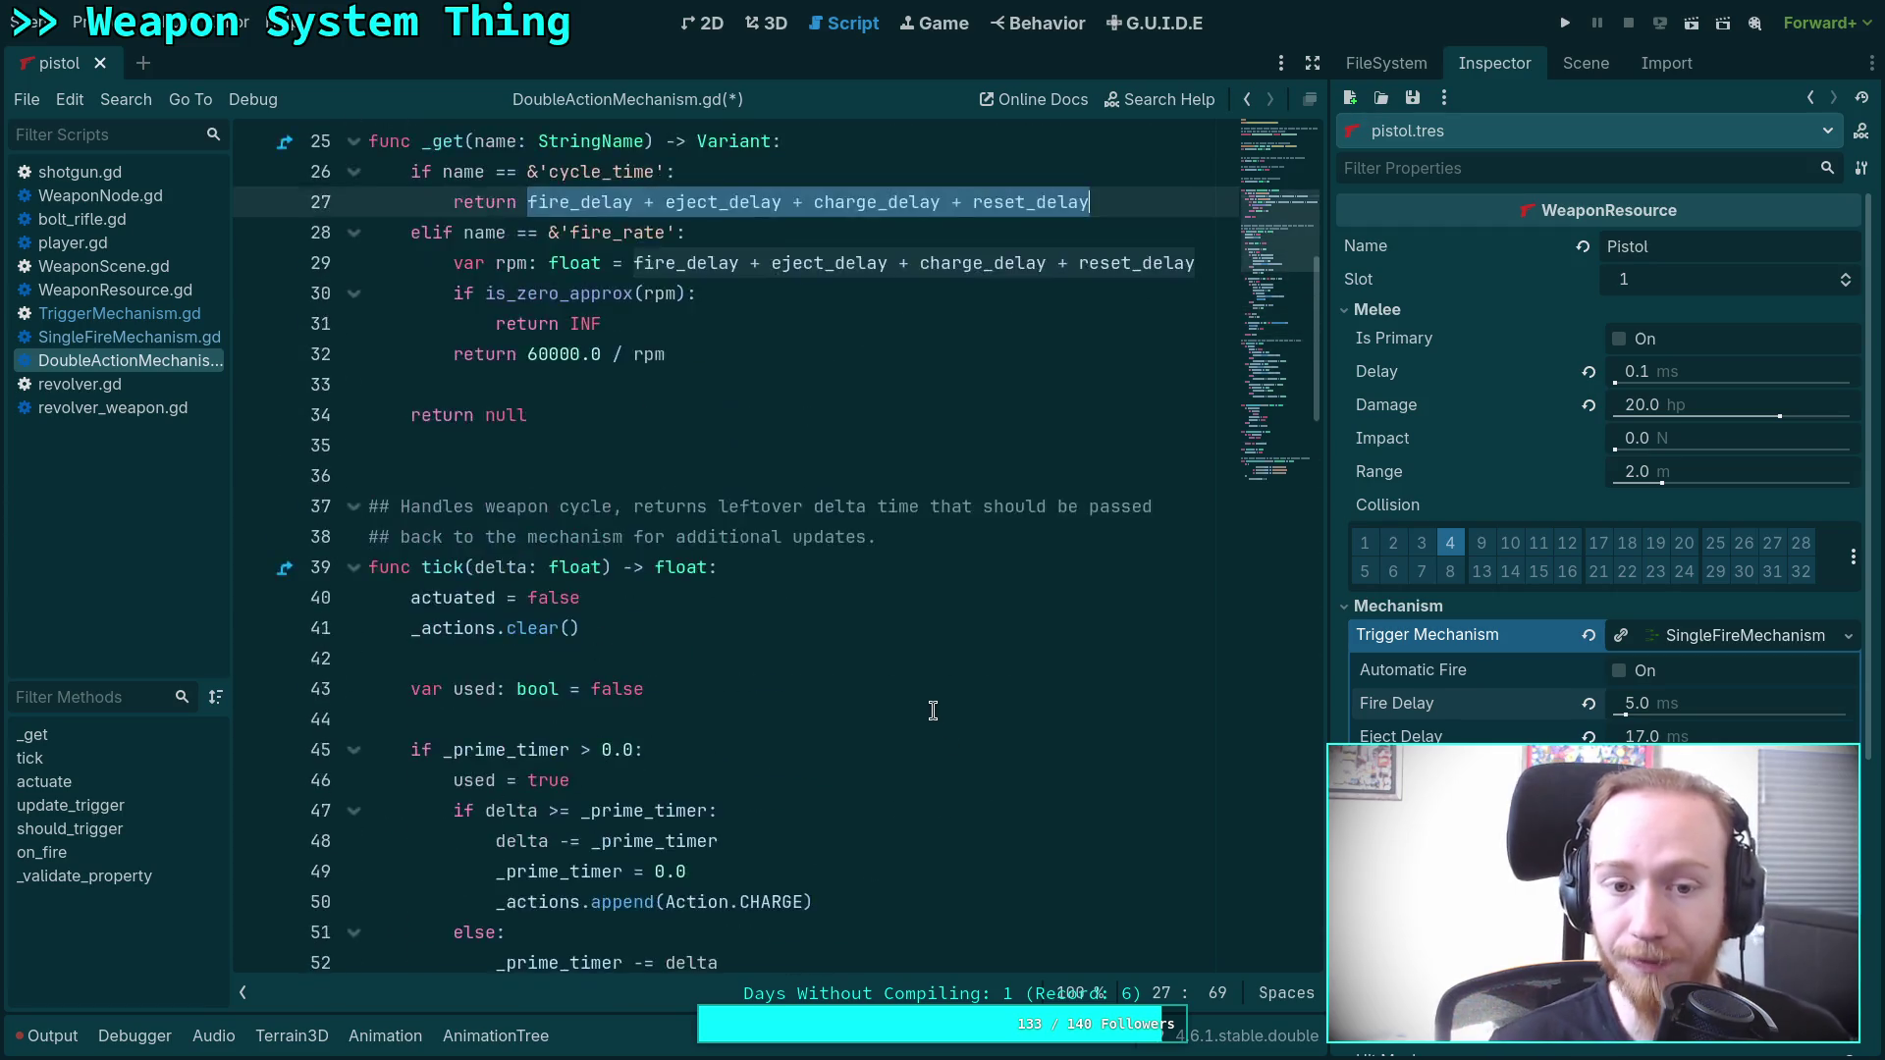
type("prime_dela")
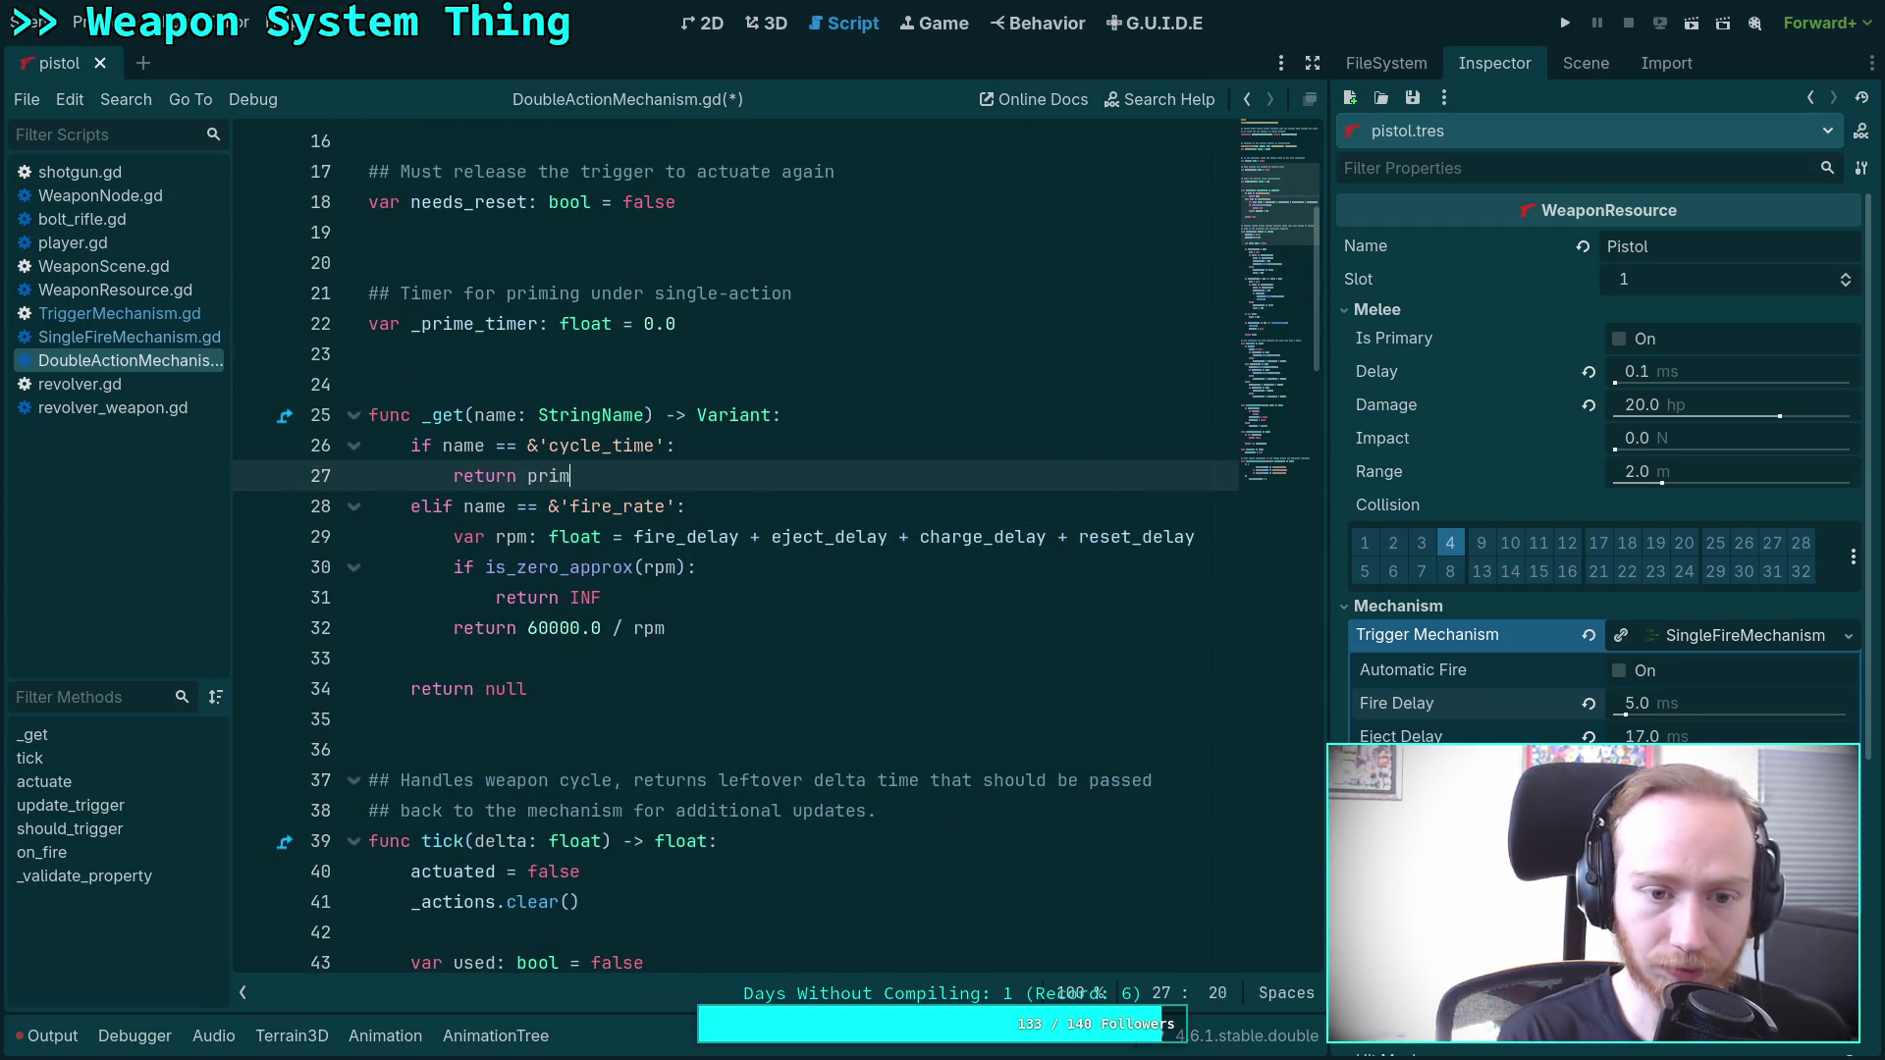
type("y + fire_delay")
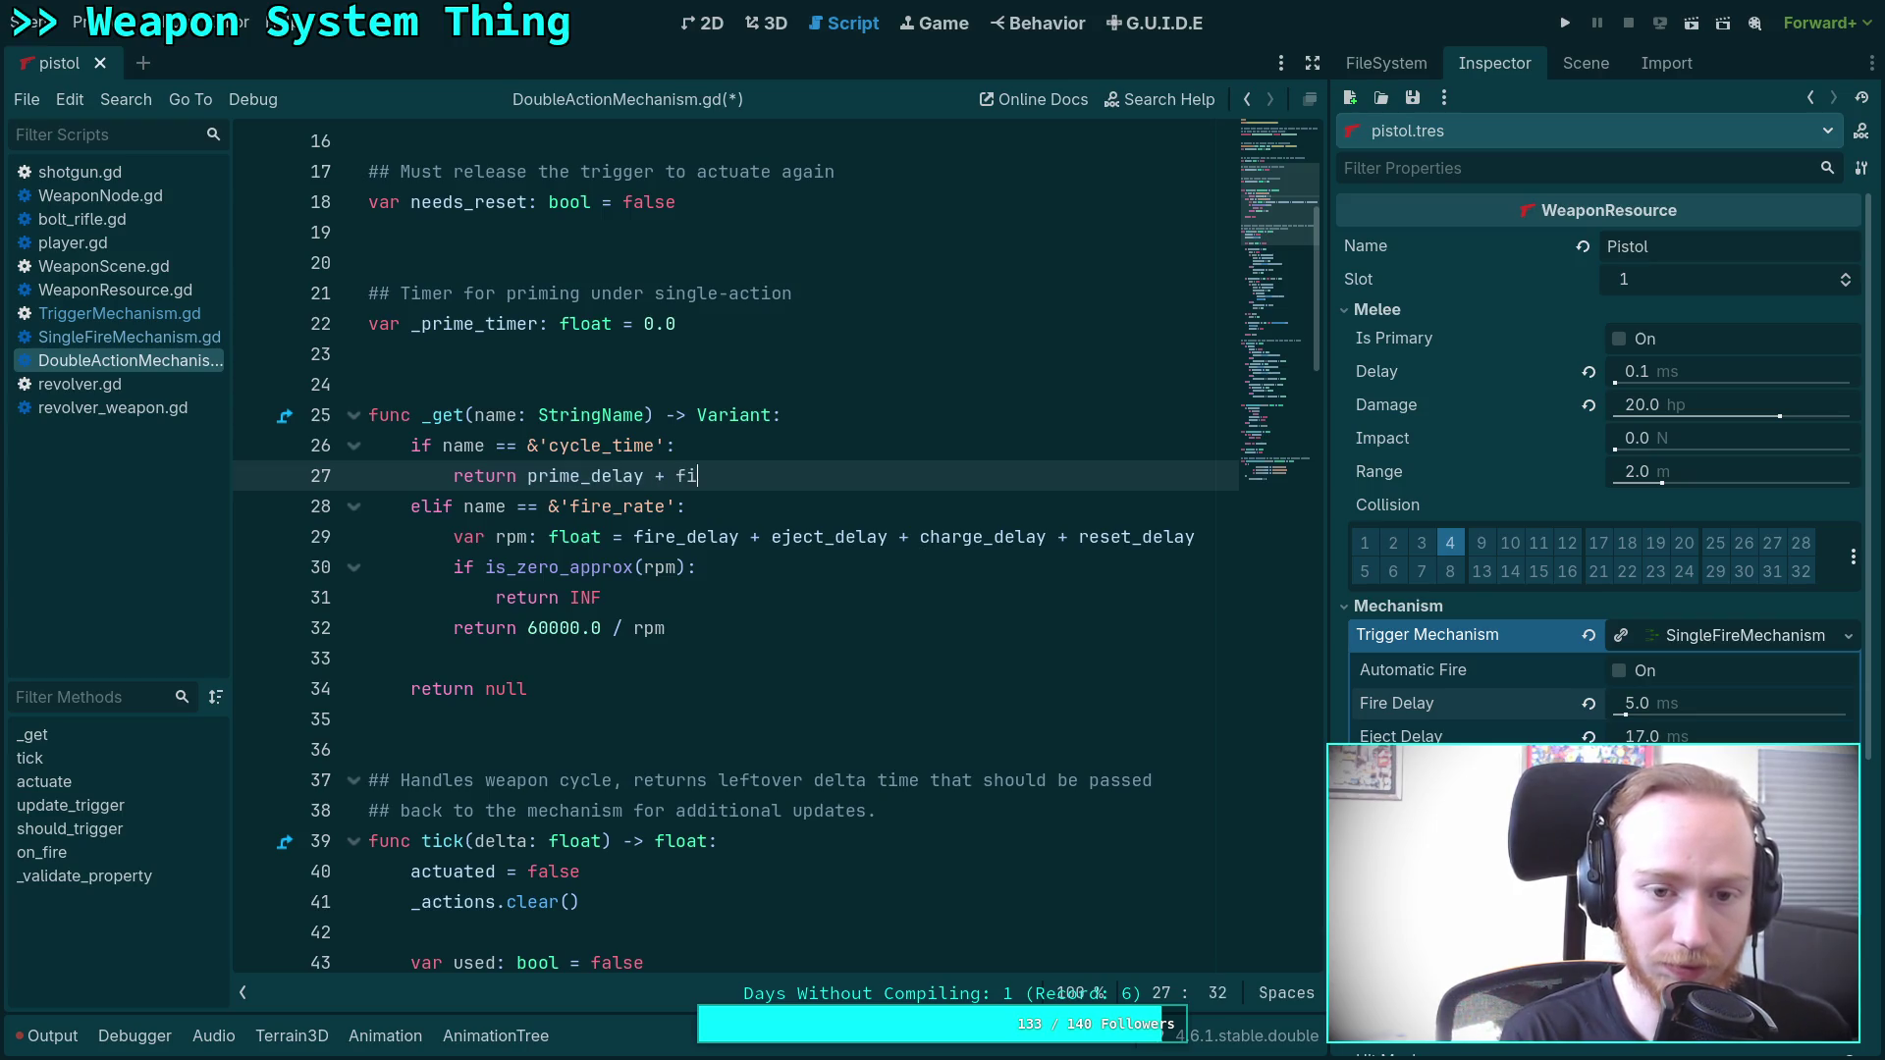
Reduce the fire_rate sum on line 29 to prime_delay + fire_delay and save
left_click(637, 537)
type("prime")
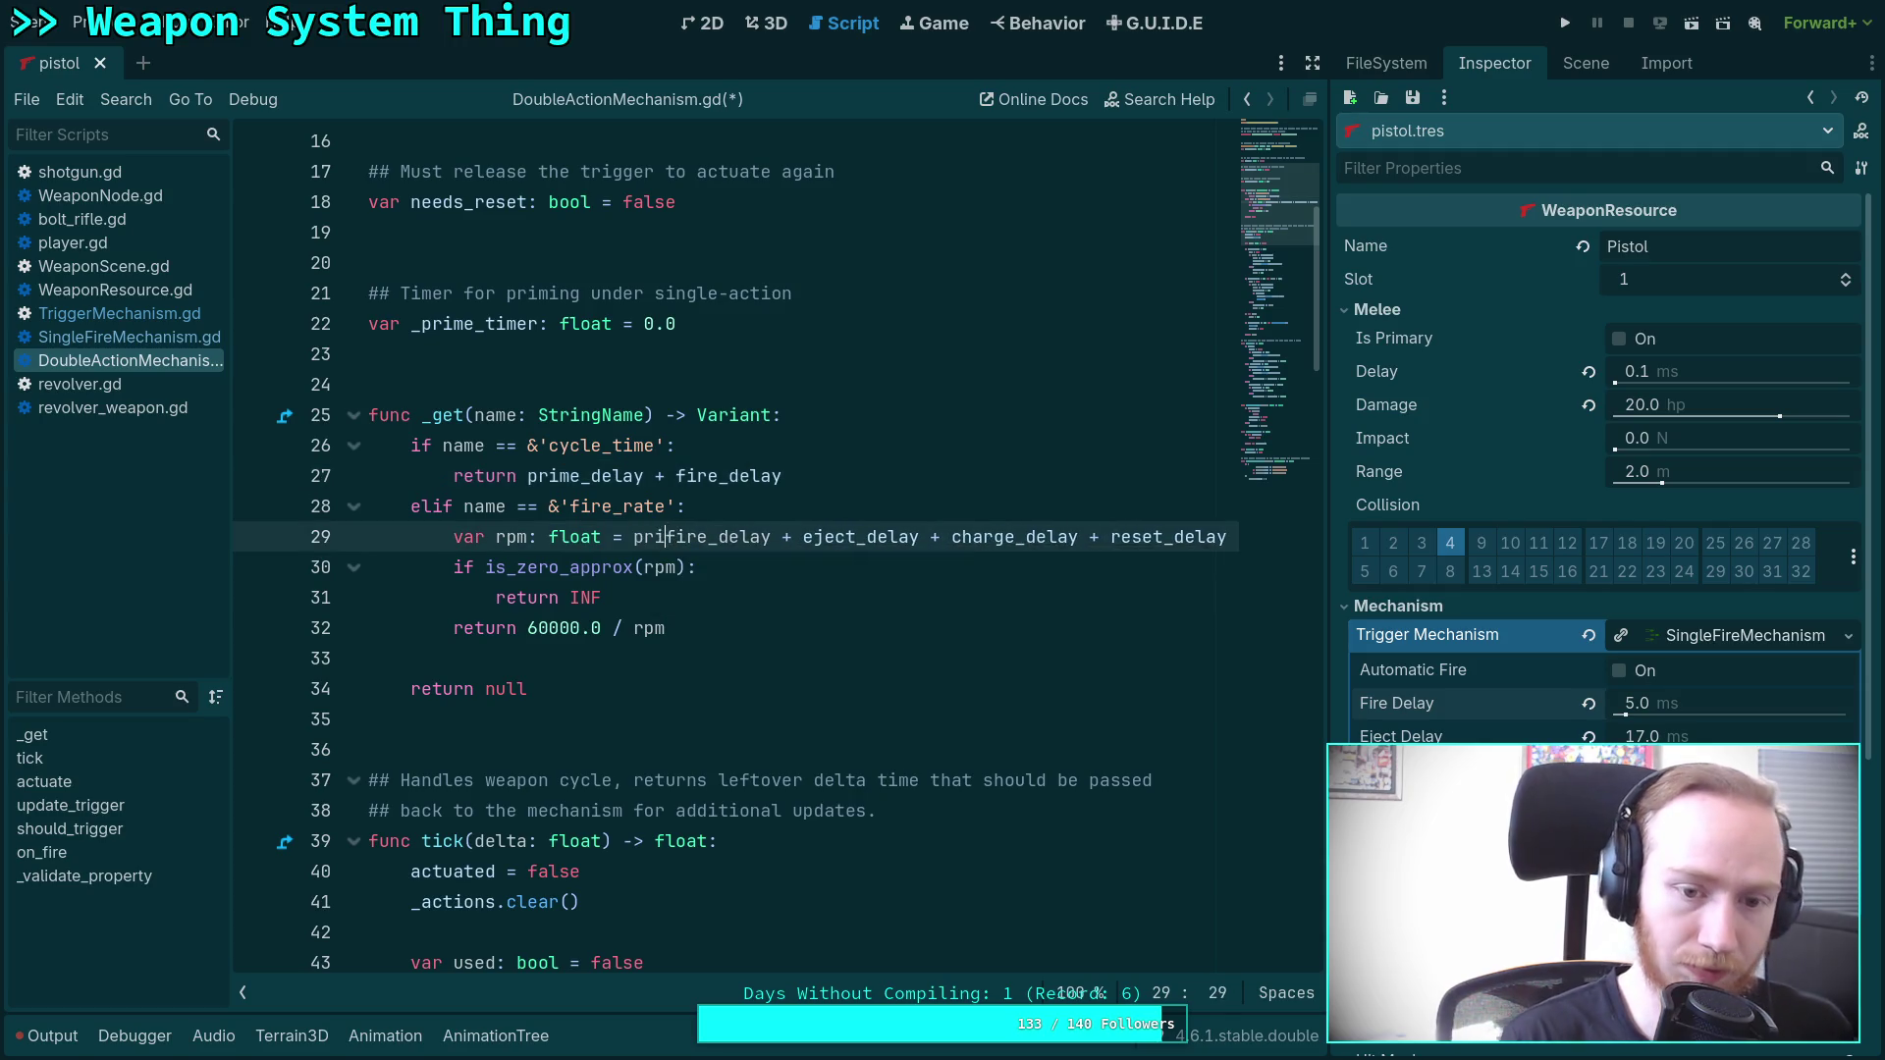
type("_delay +")
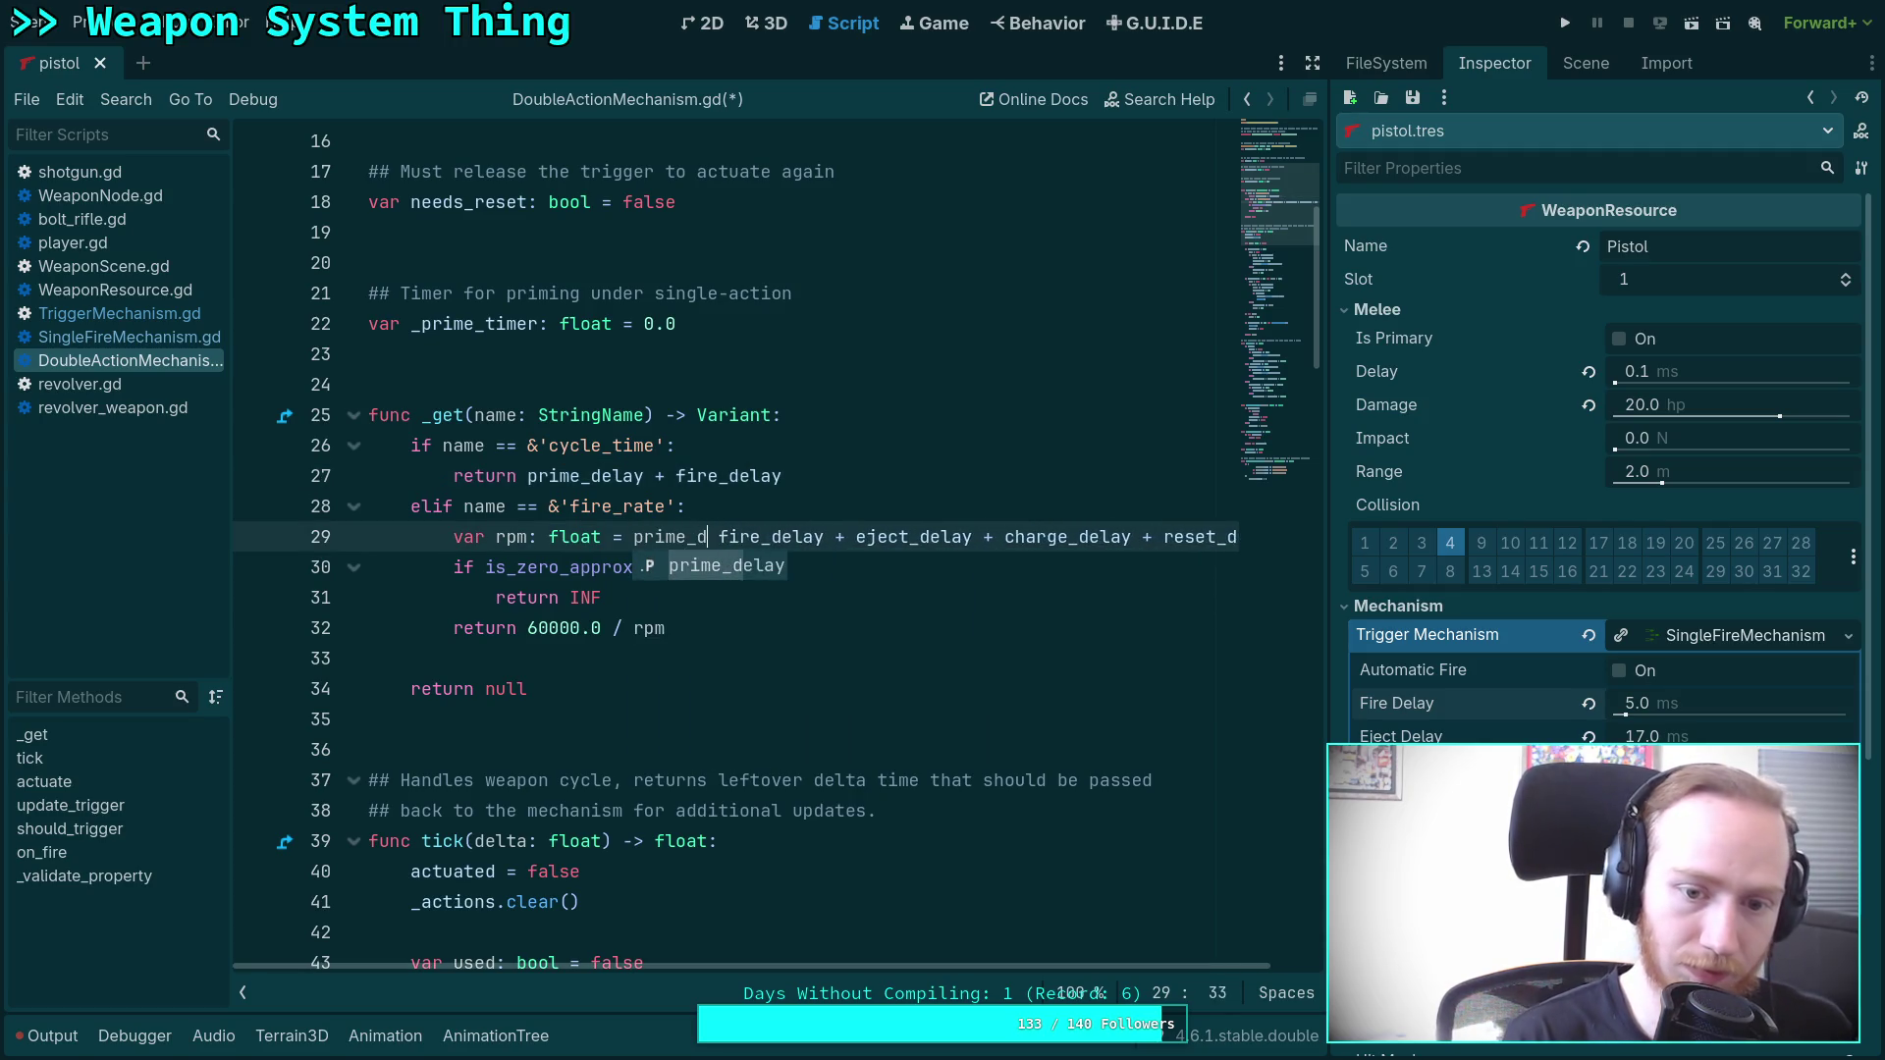
left_click_drag(888, 536, 1239, 536)
key("BackSpace")
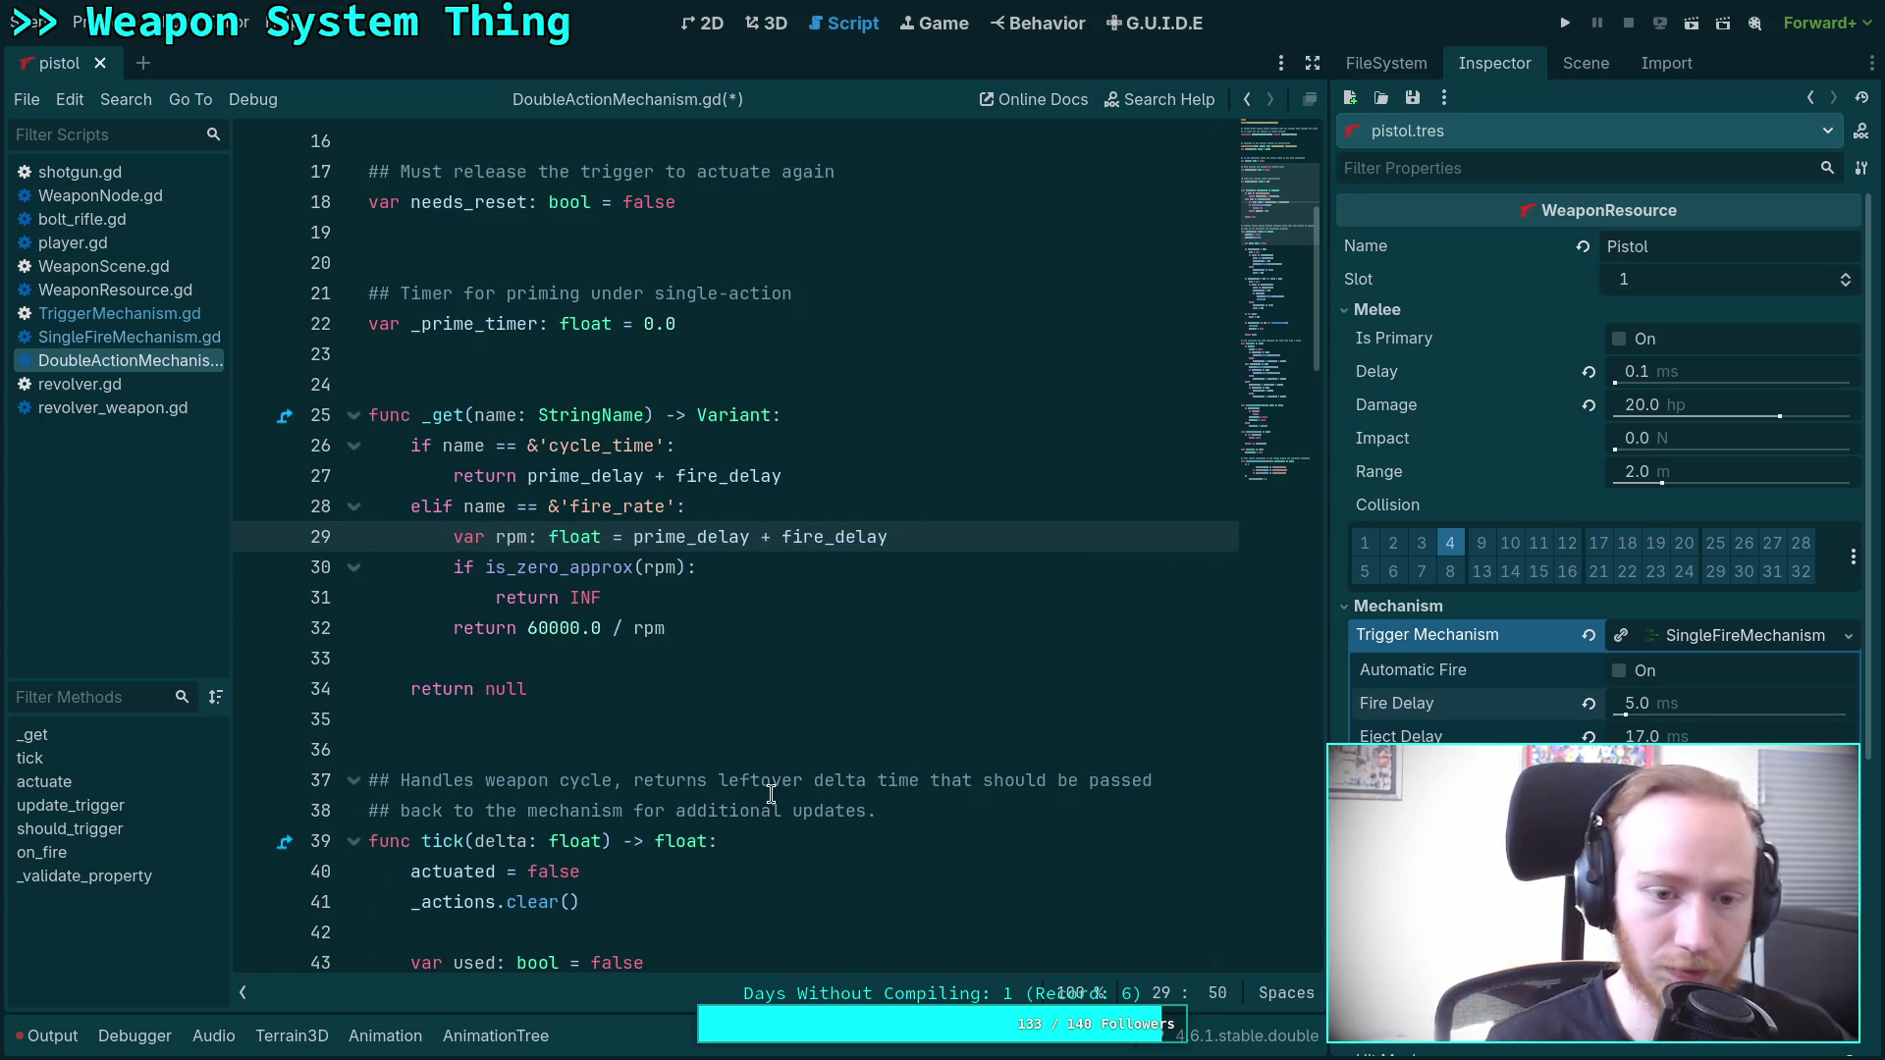
key("ctrl+s")
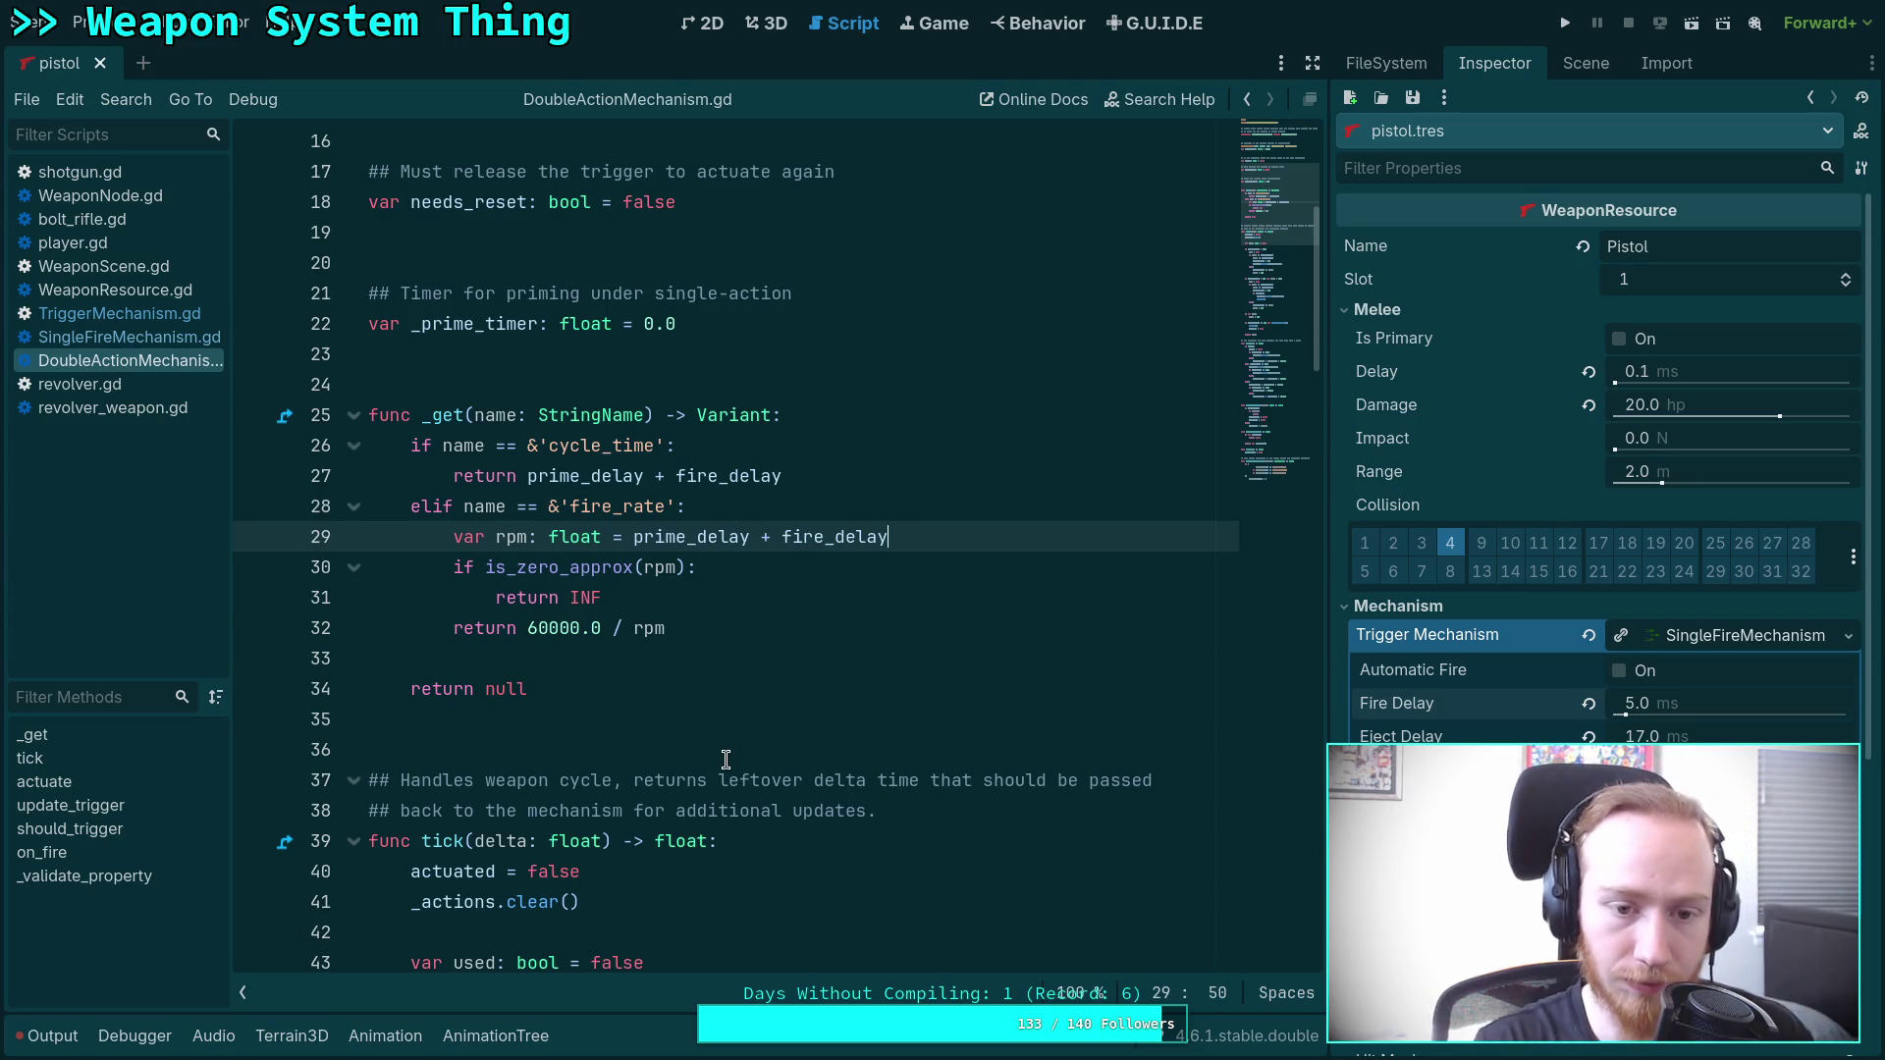
left_click(748, 662)
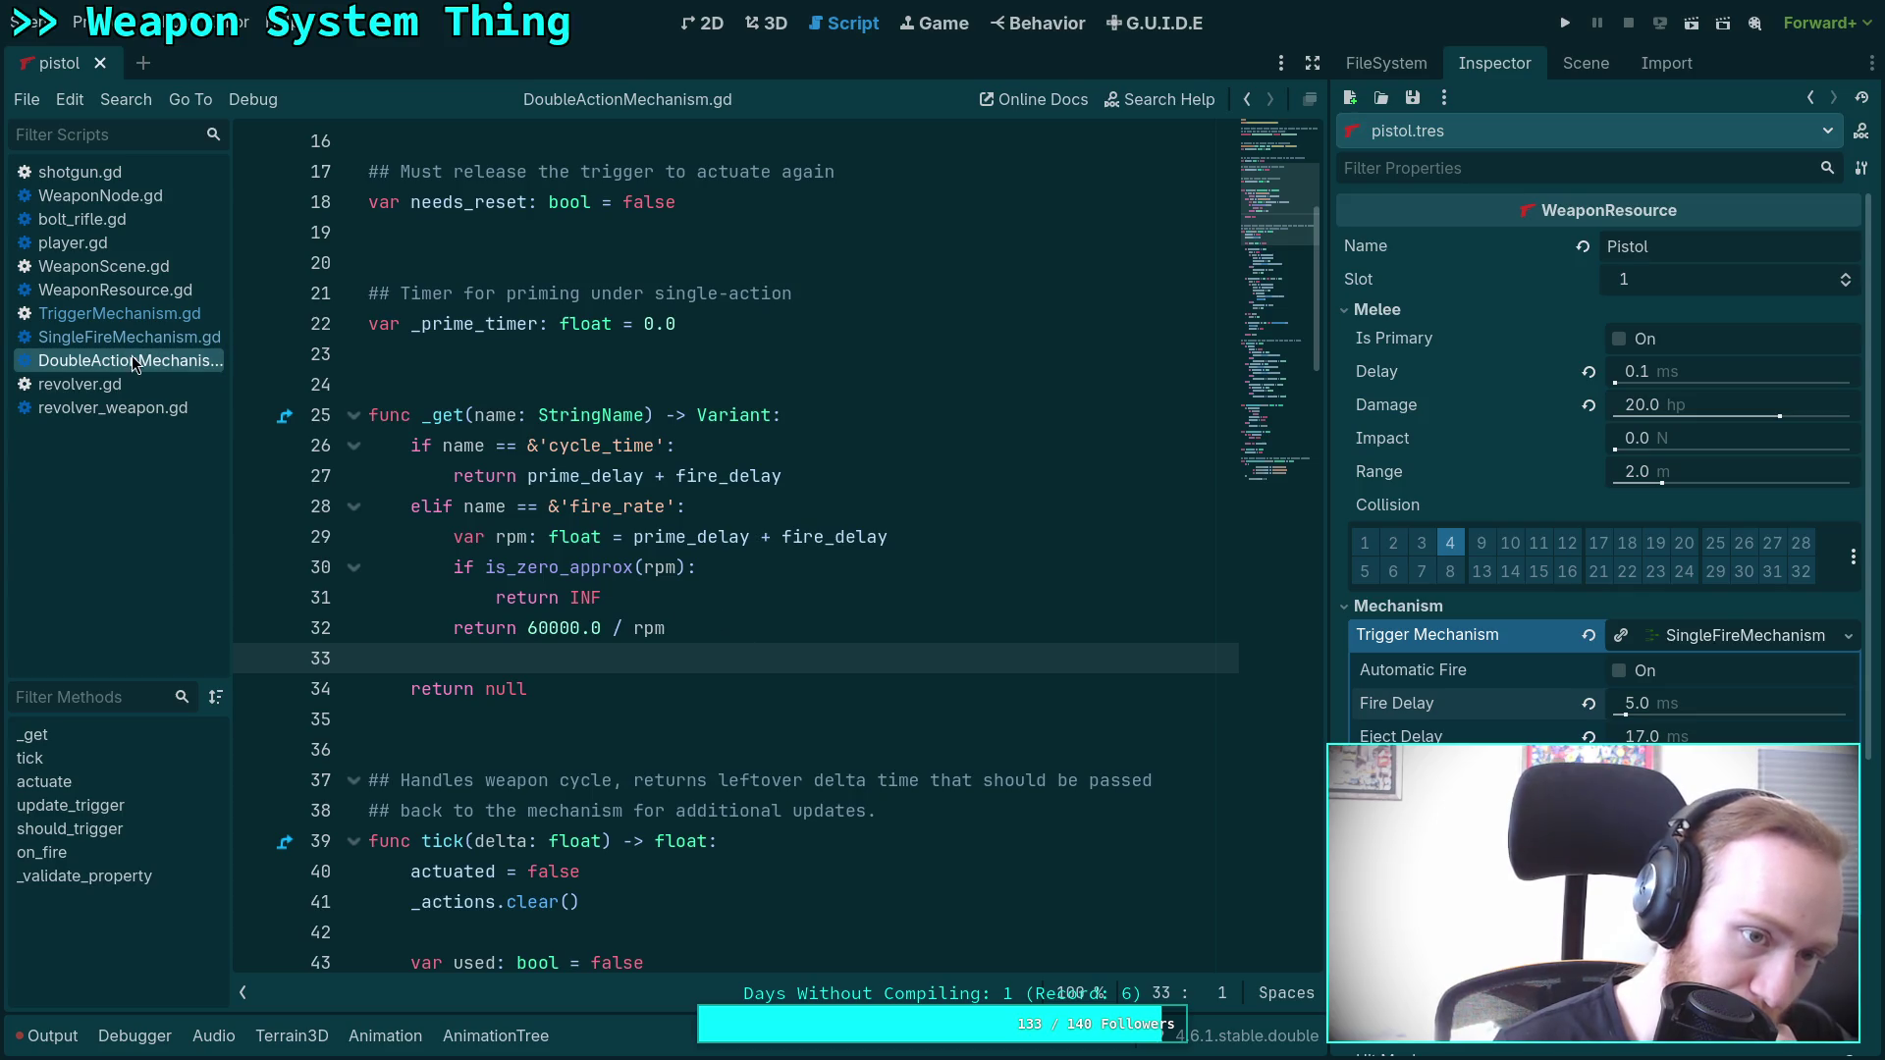
scroll(765, 572, "up", 5)
scroll(765, 572, "down", 5)
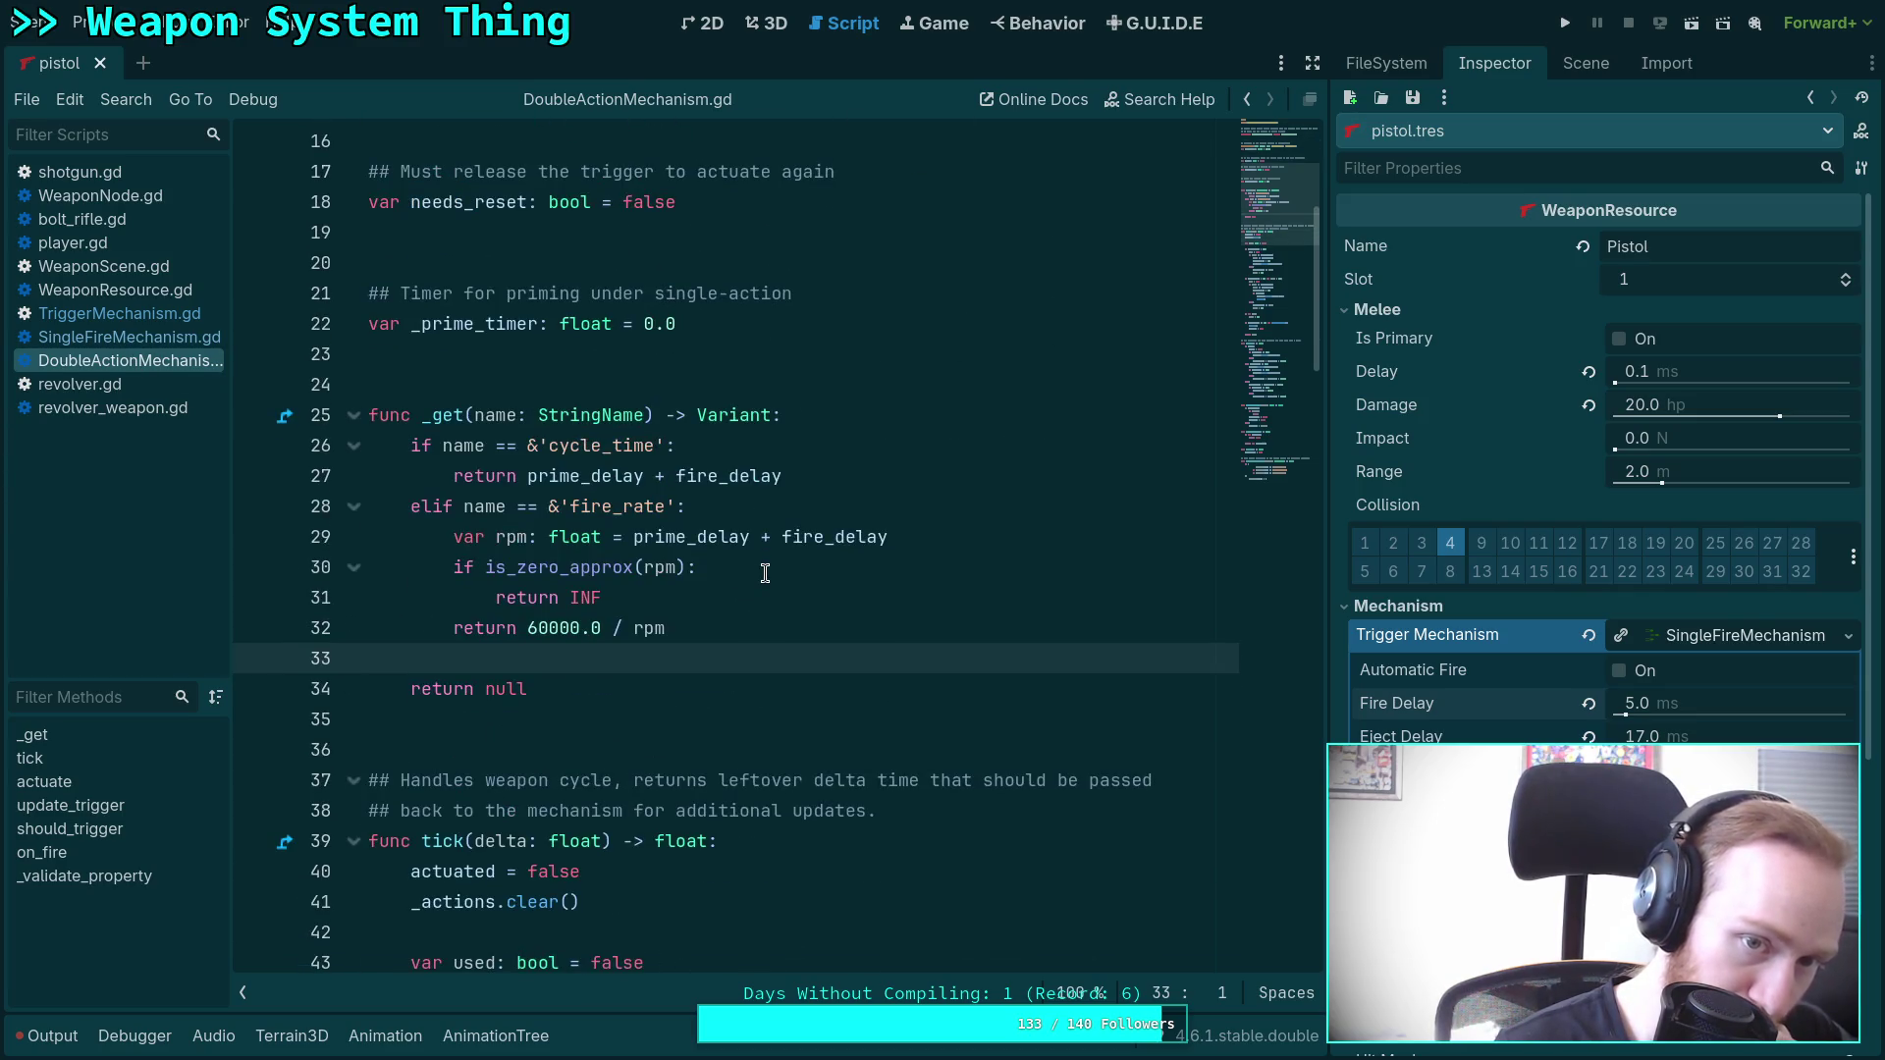
scroll(765, 572, "down", 5)
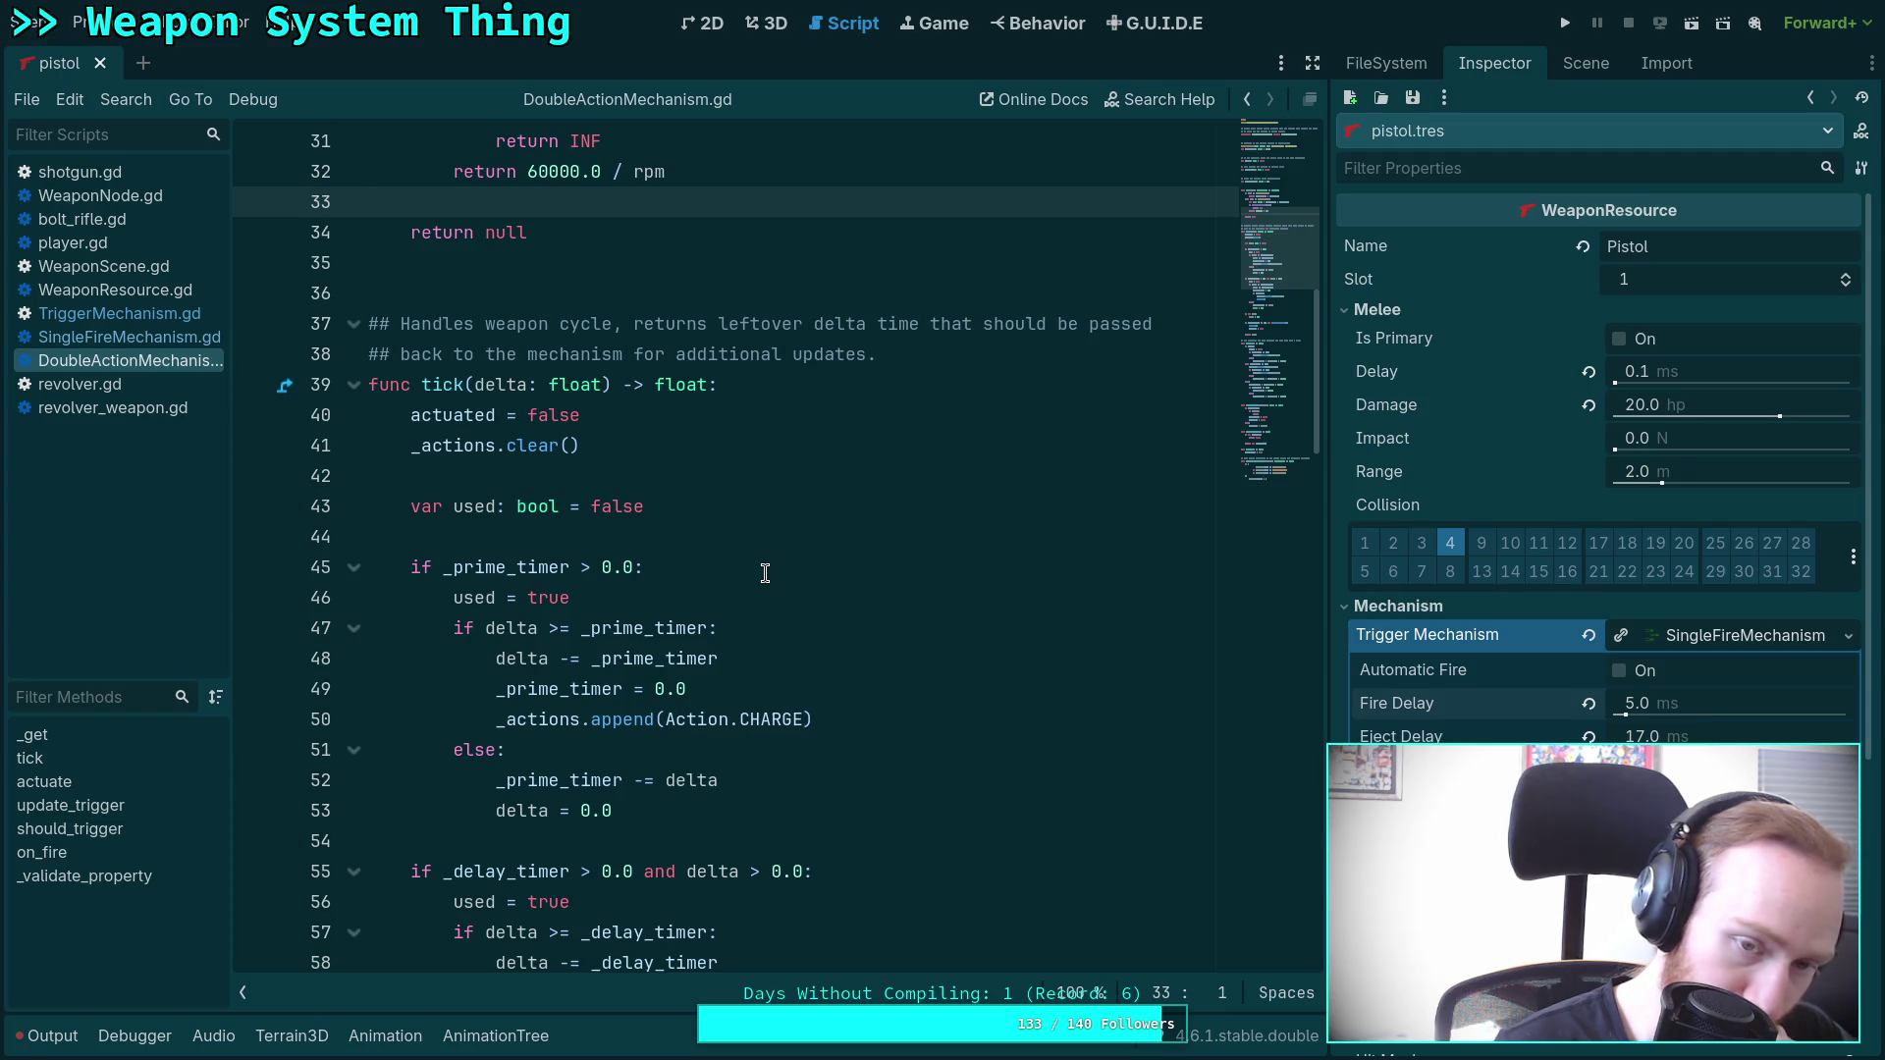
scroll(765, 573, "down", 8)
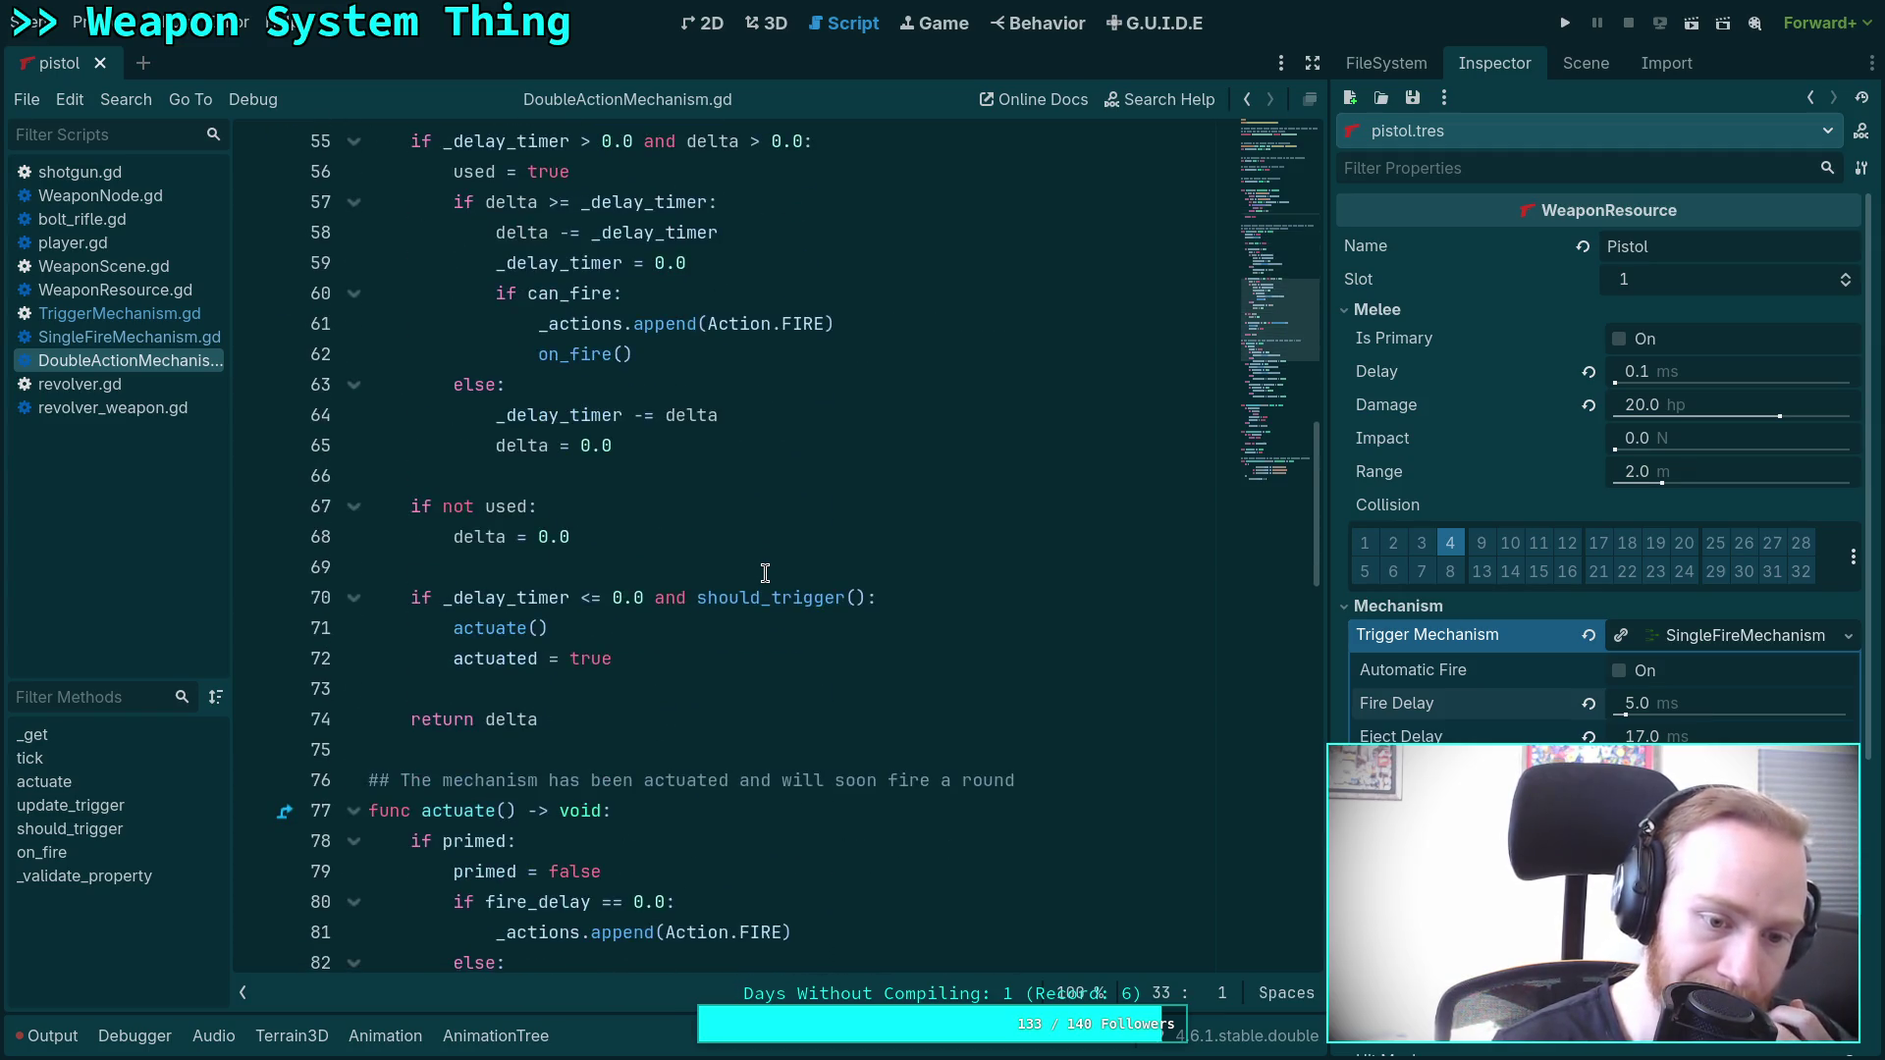
scroll(765, 572, "down", 11)
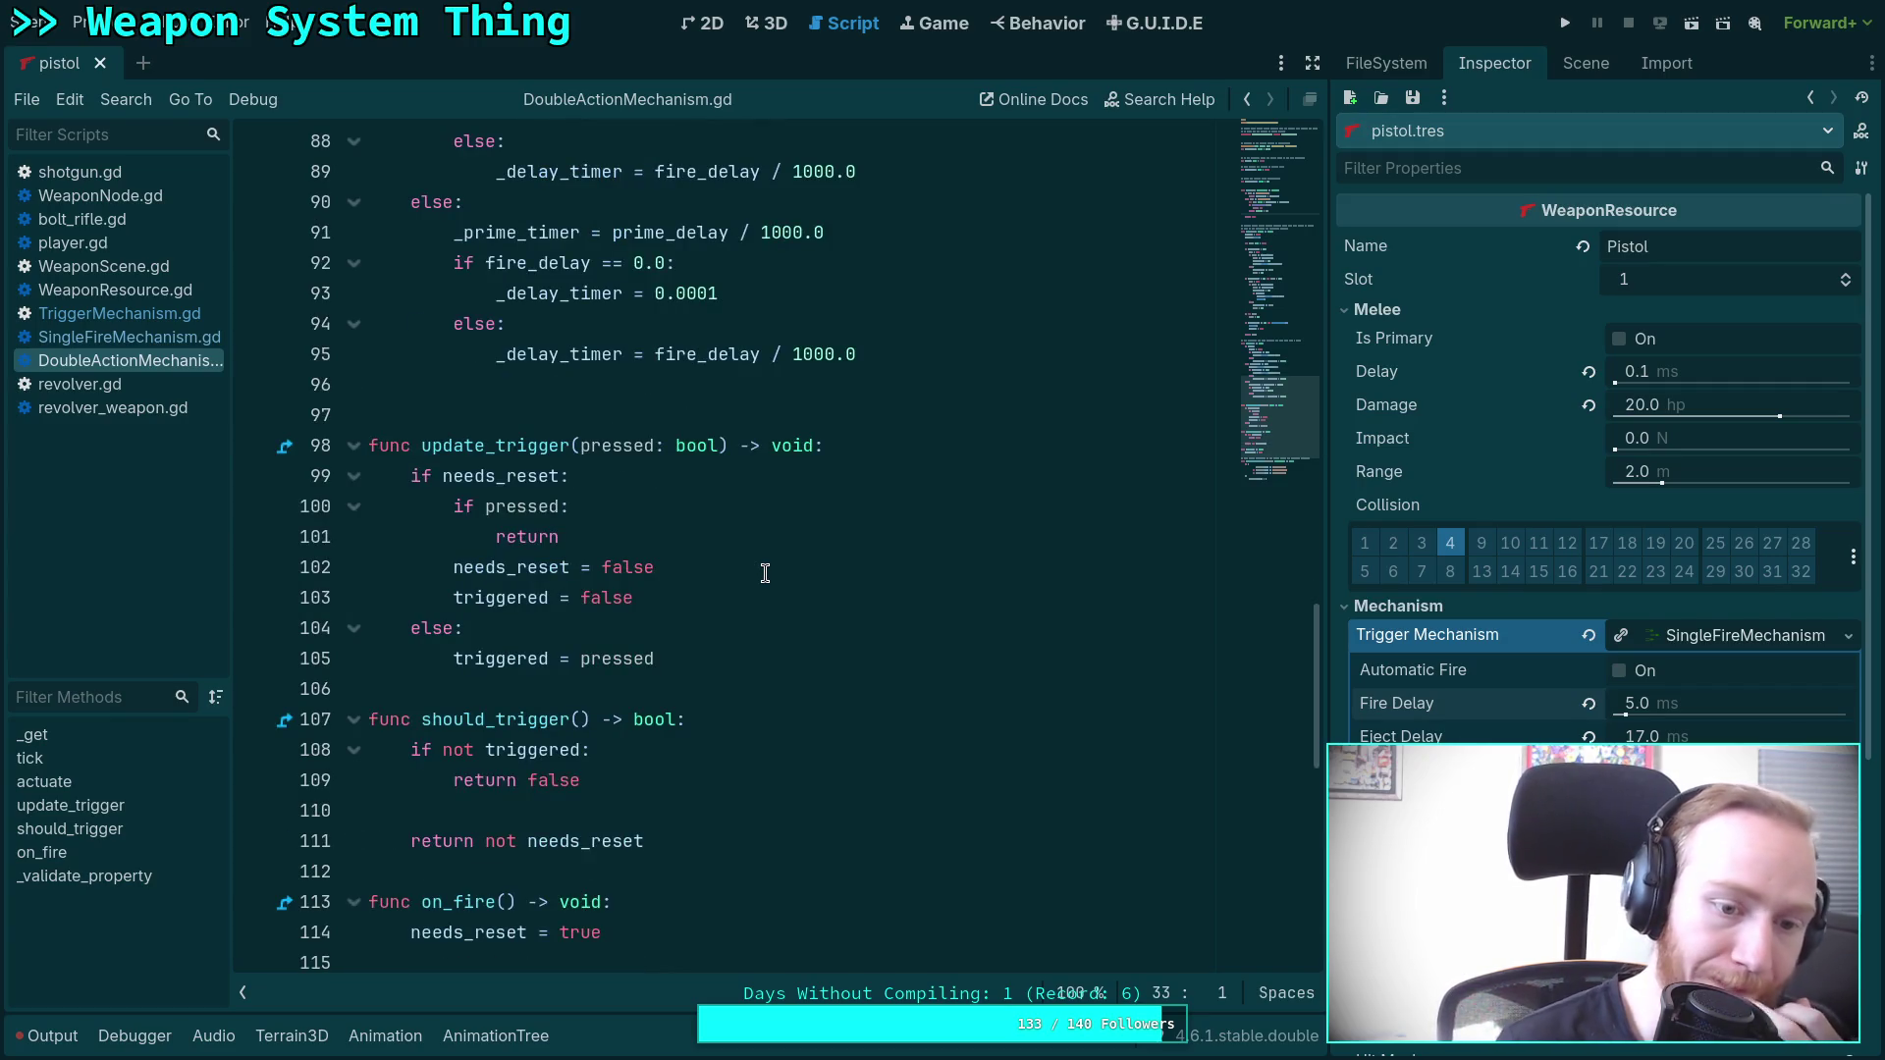
scroll(718, 581, "down", 2)
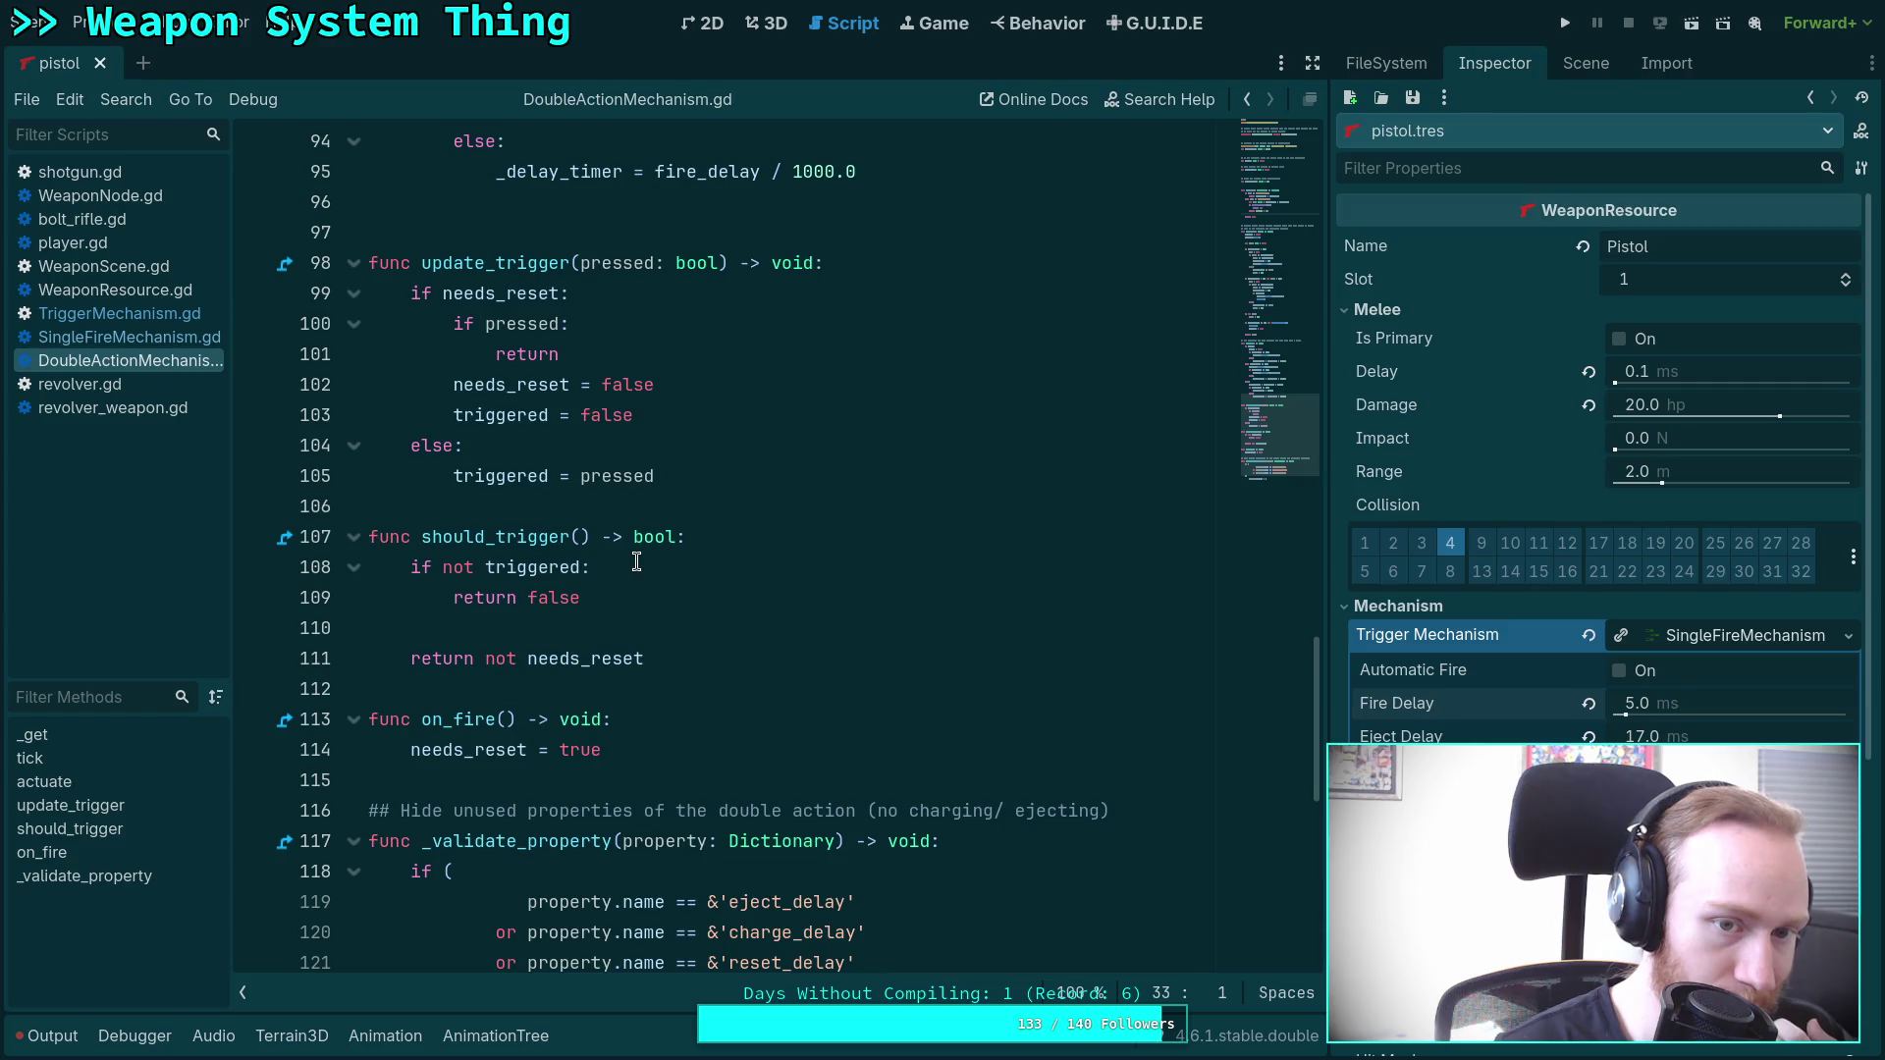
left_click(130, 337)
scroll(521, 524, "up", 1)
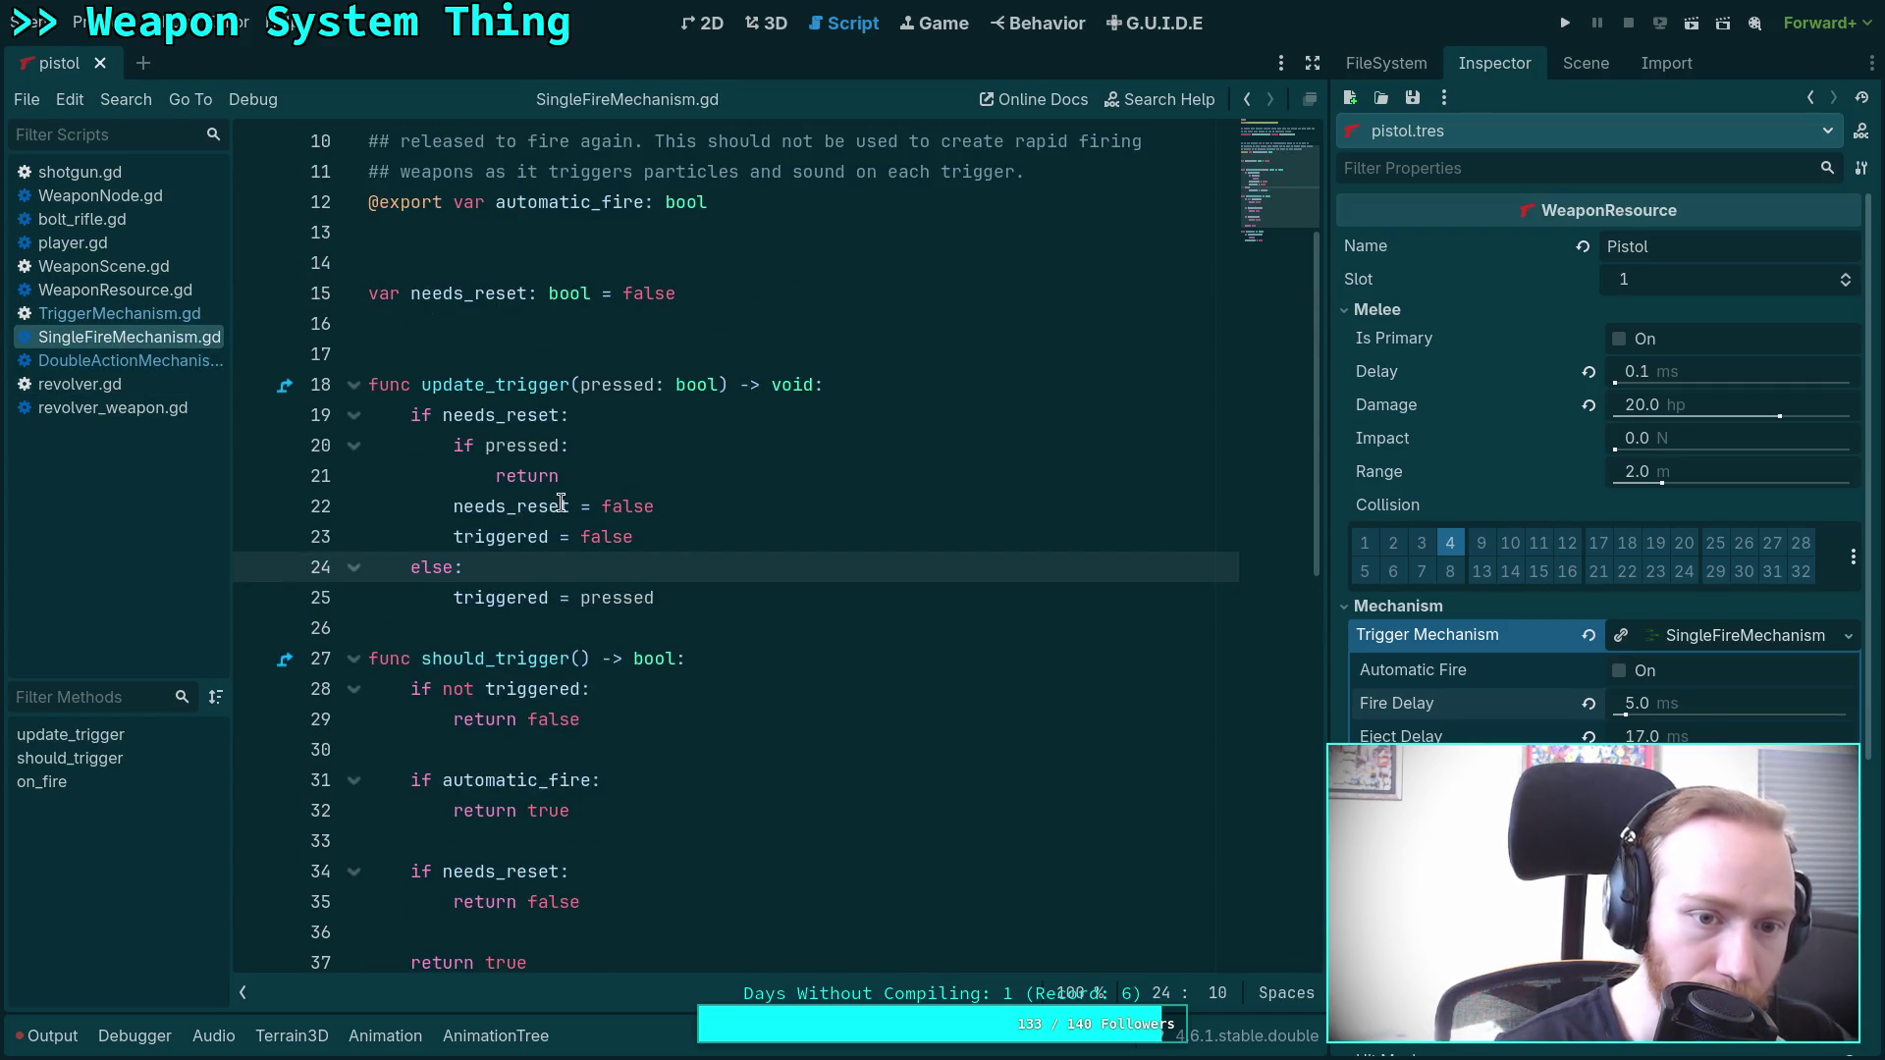
scroll(431, 461, "down", 2)
scroll(430, 460, "down", 2)
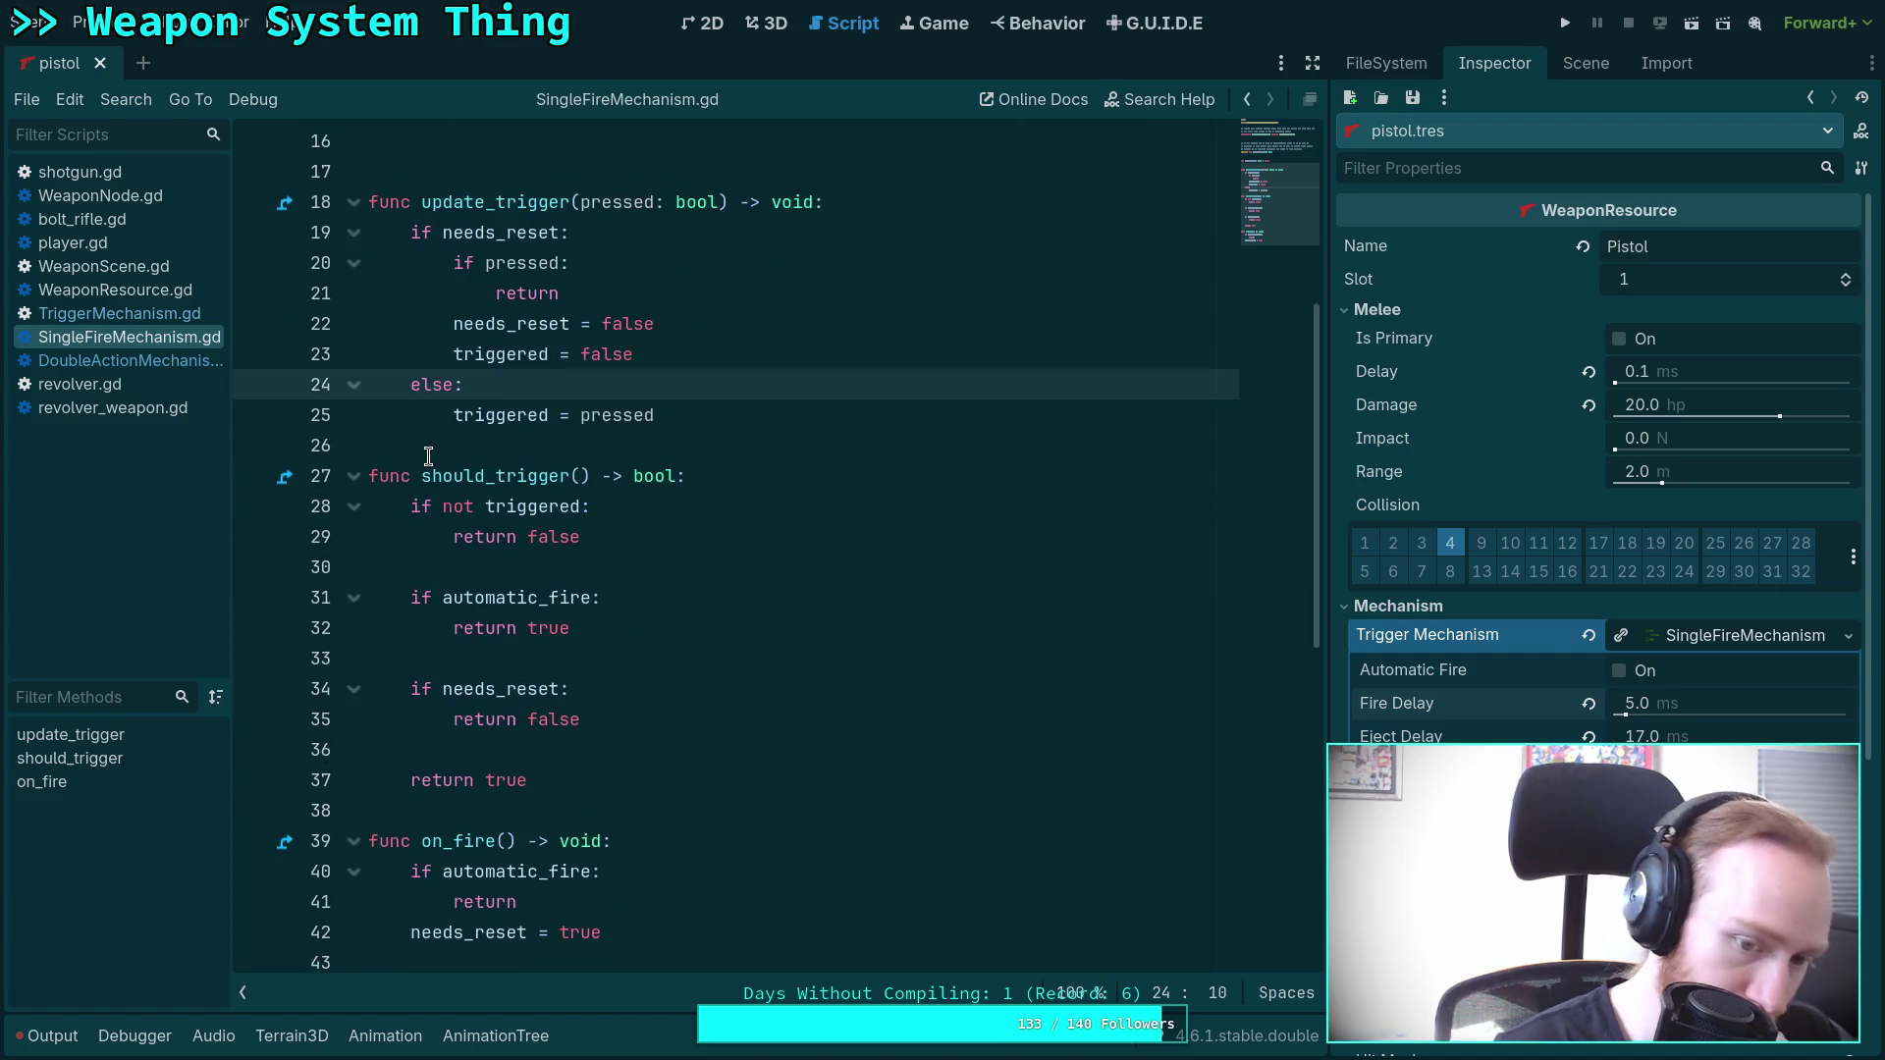
left_click(98, 359)
scroll(531, 659, "down", 3)
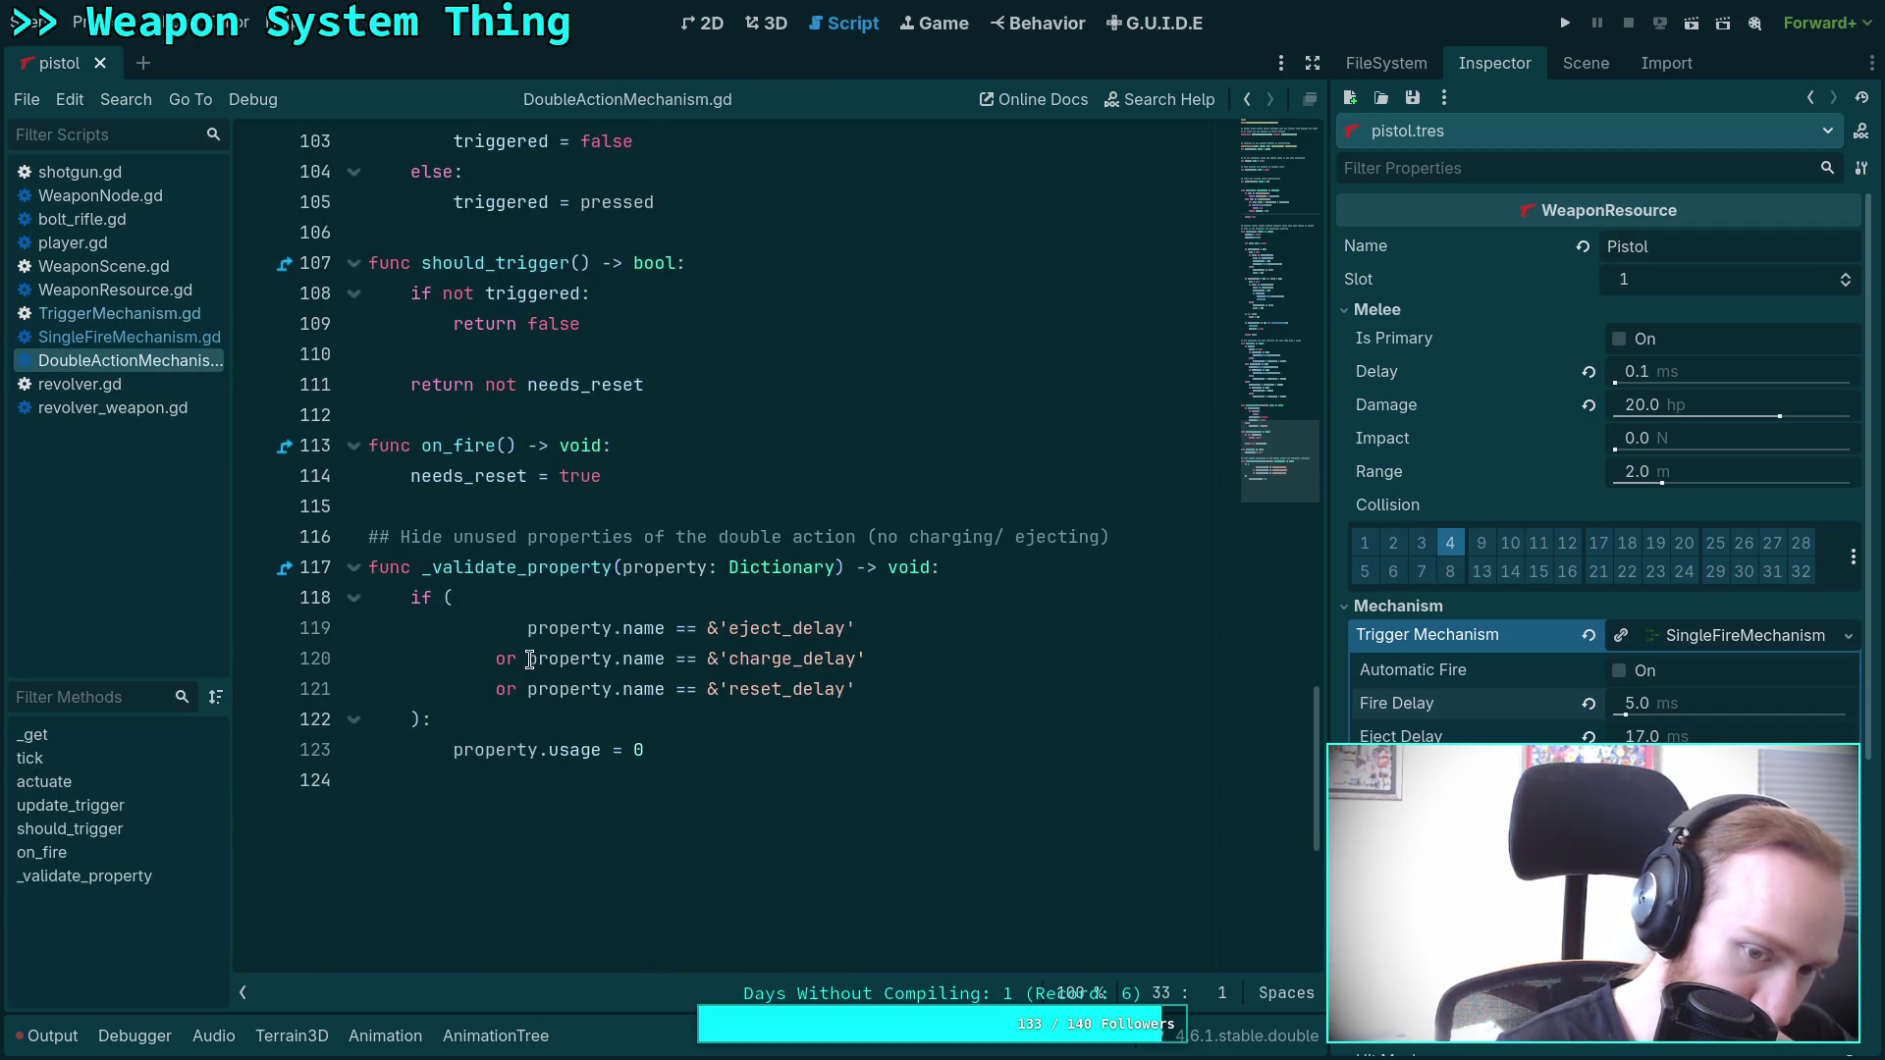
left_click(497, 543)
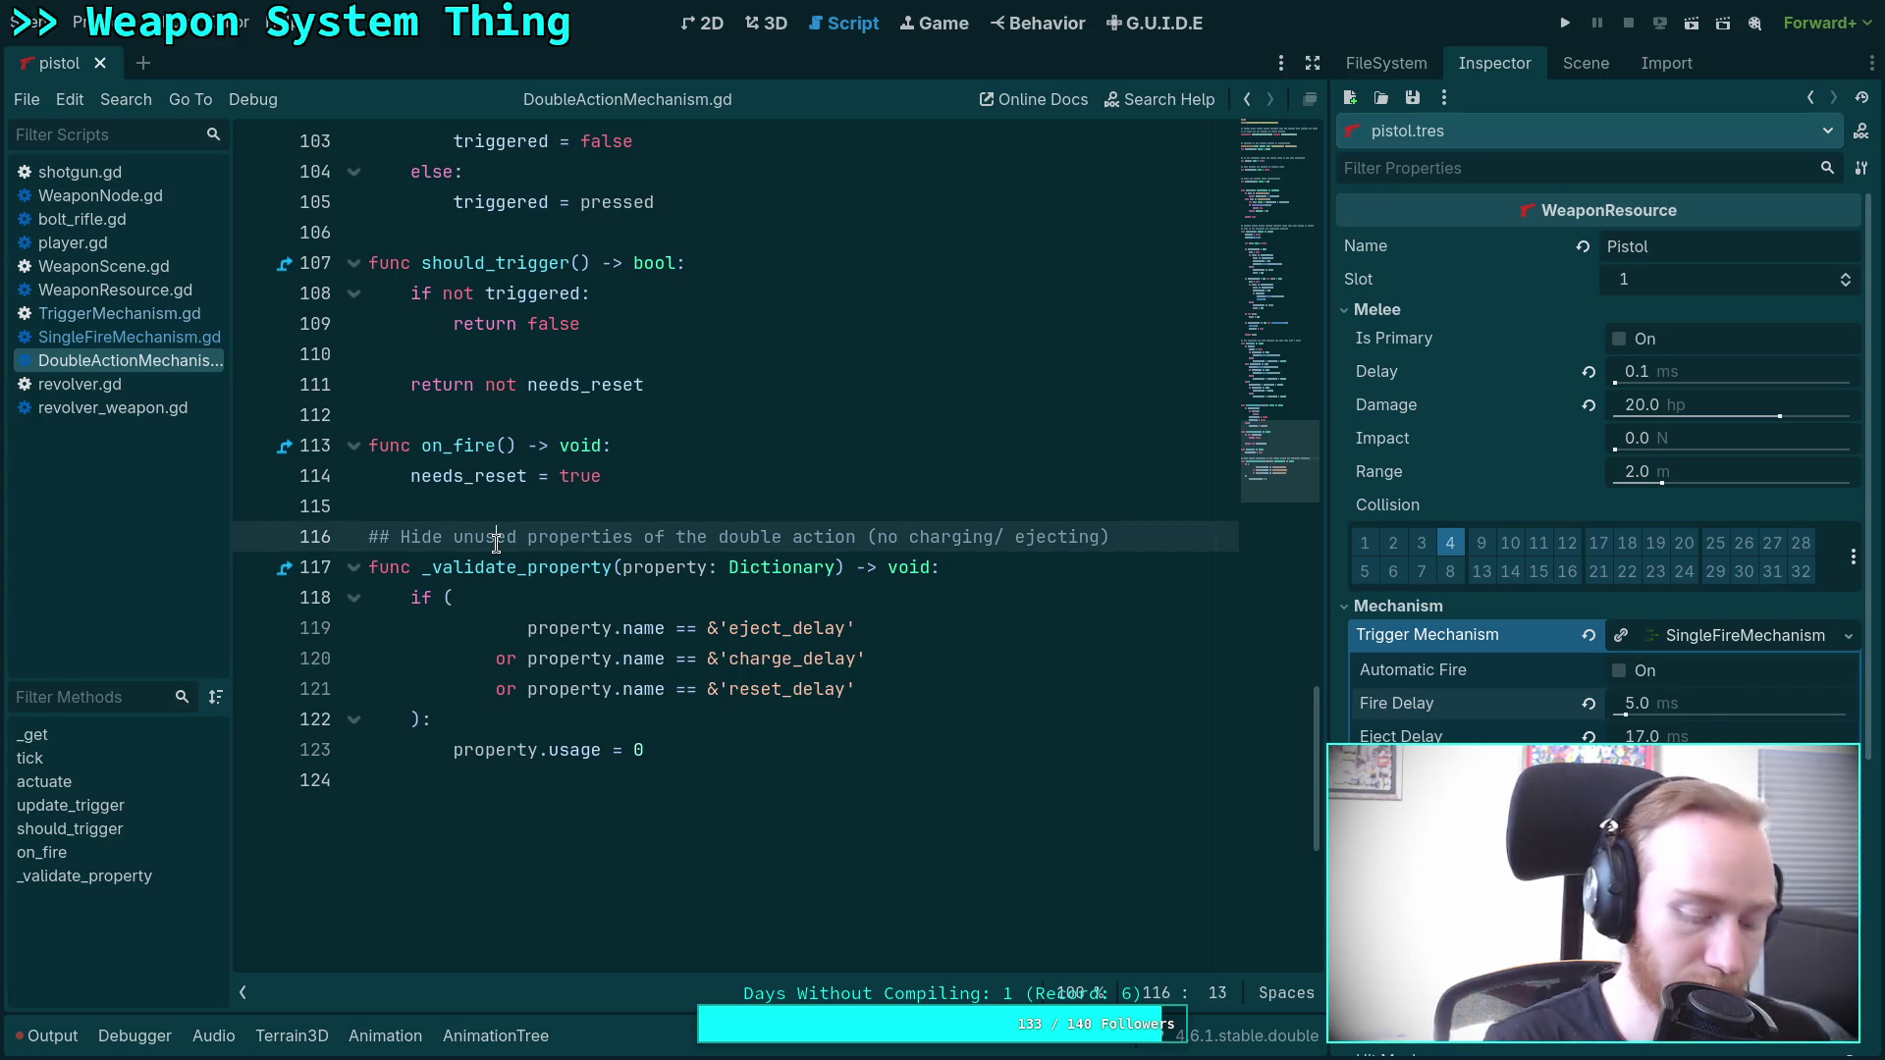
scroll(581, 456, "up", 5)
left_click(1385, 62)
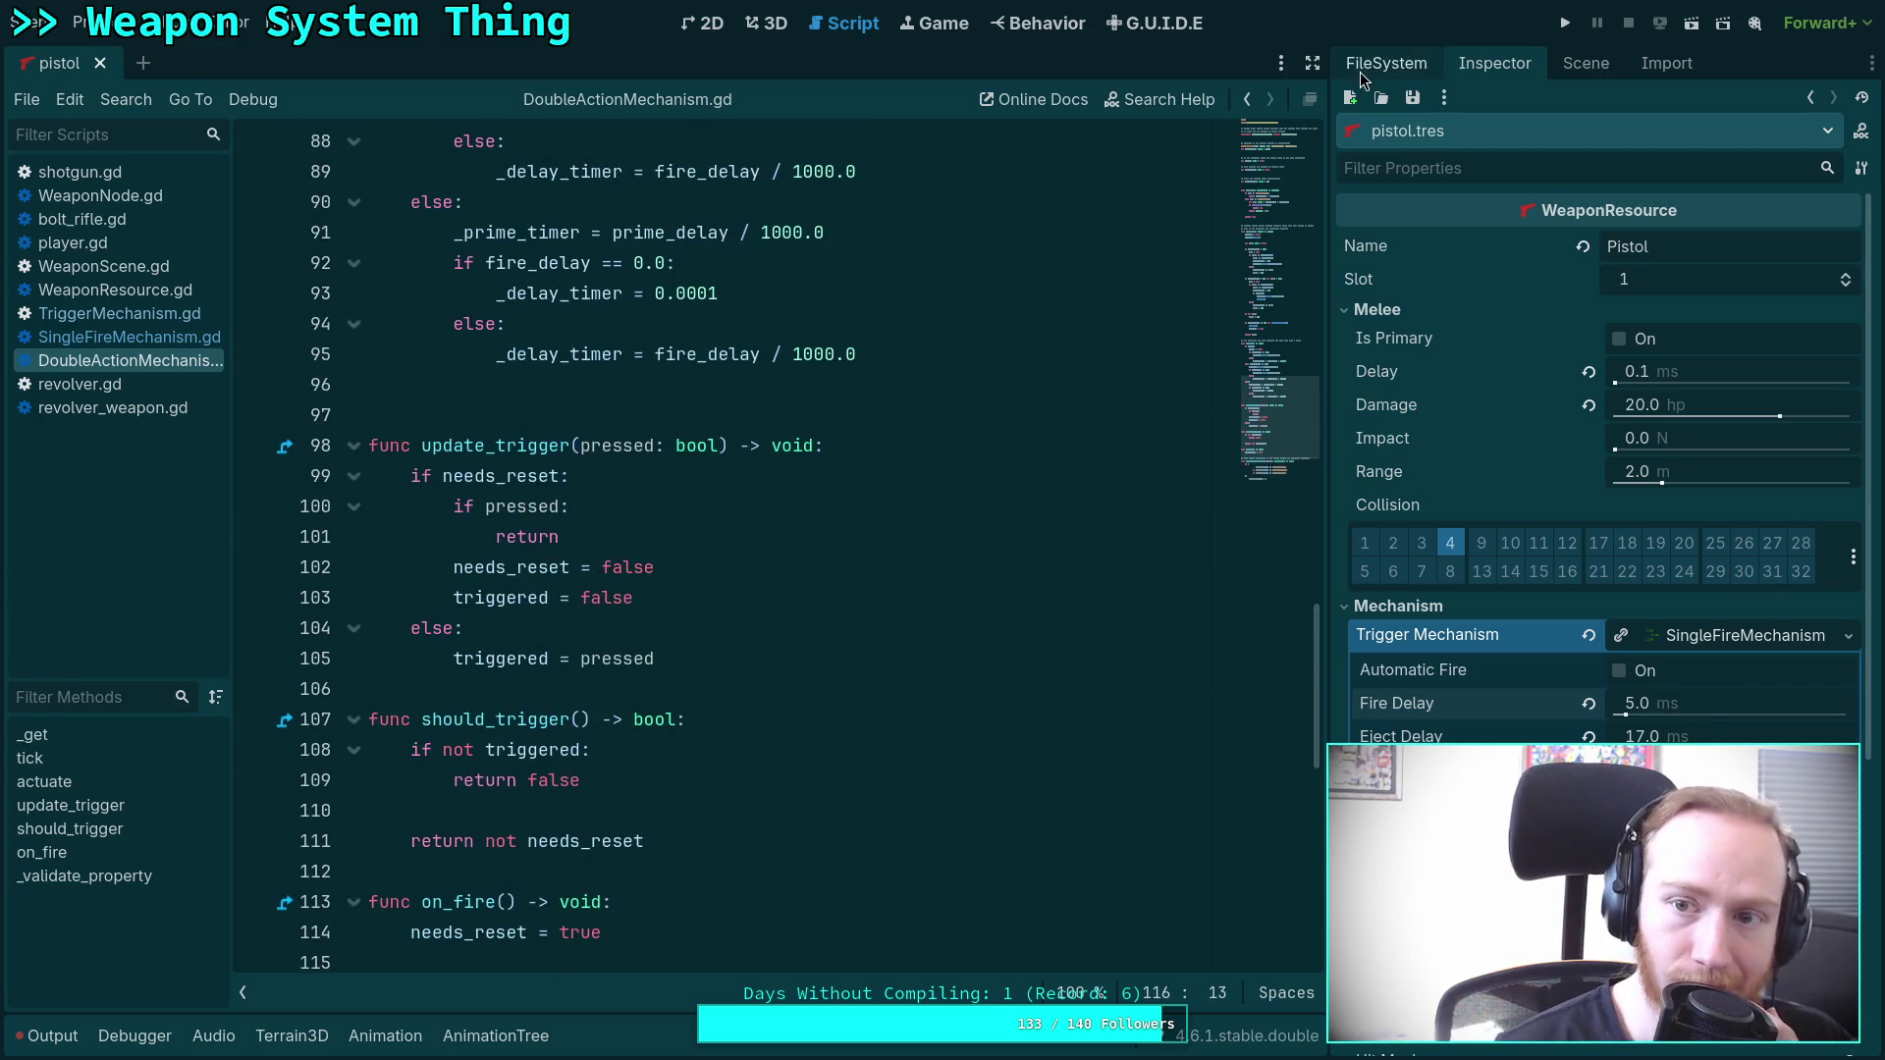
Select revolver.tres and check its Inspector: 205.0 ms cycle time, 292.7 rpm fire rate
left_click(1462, 740)
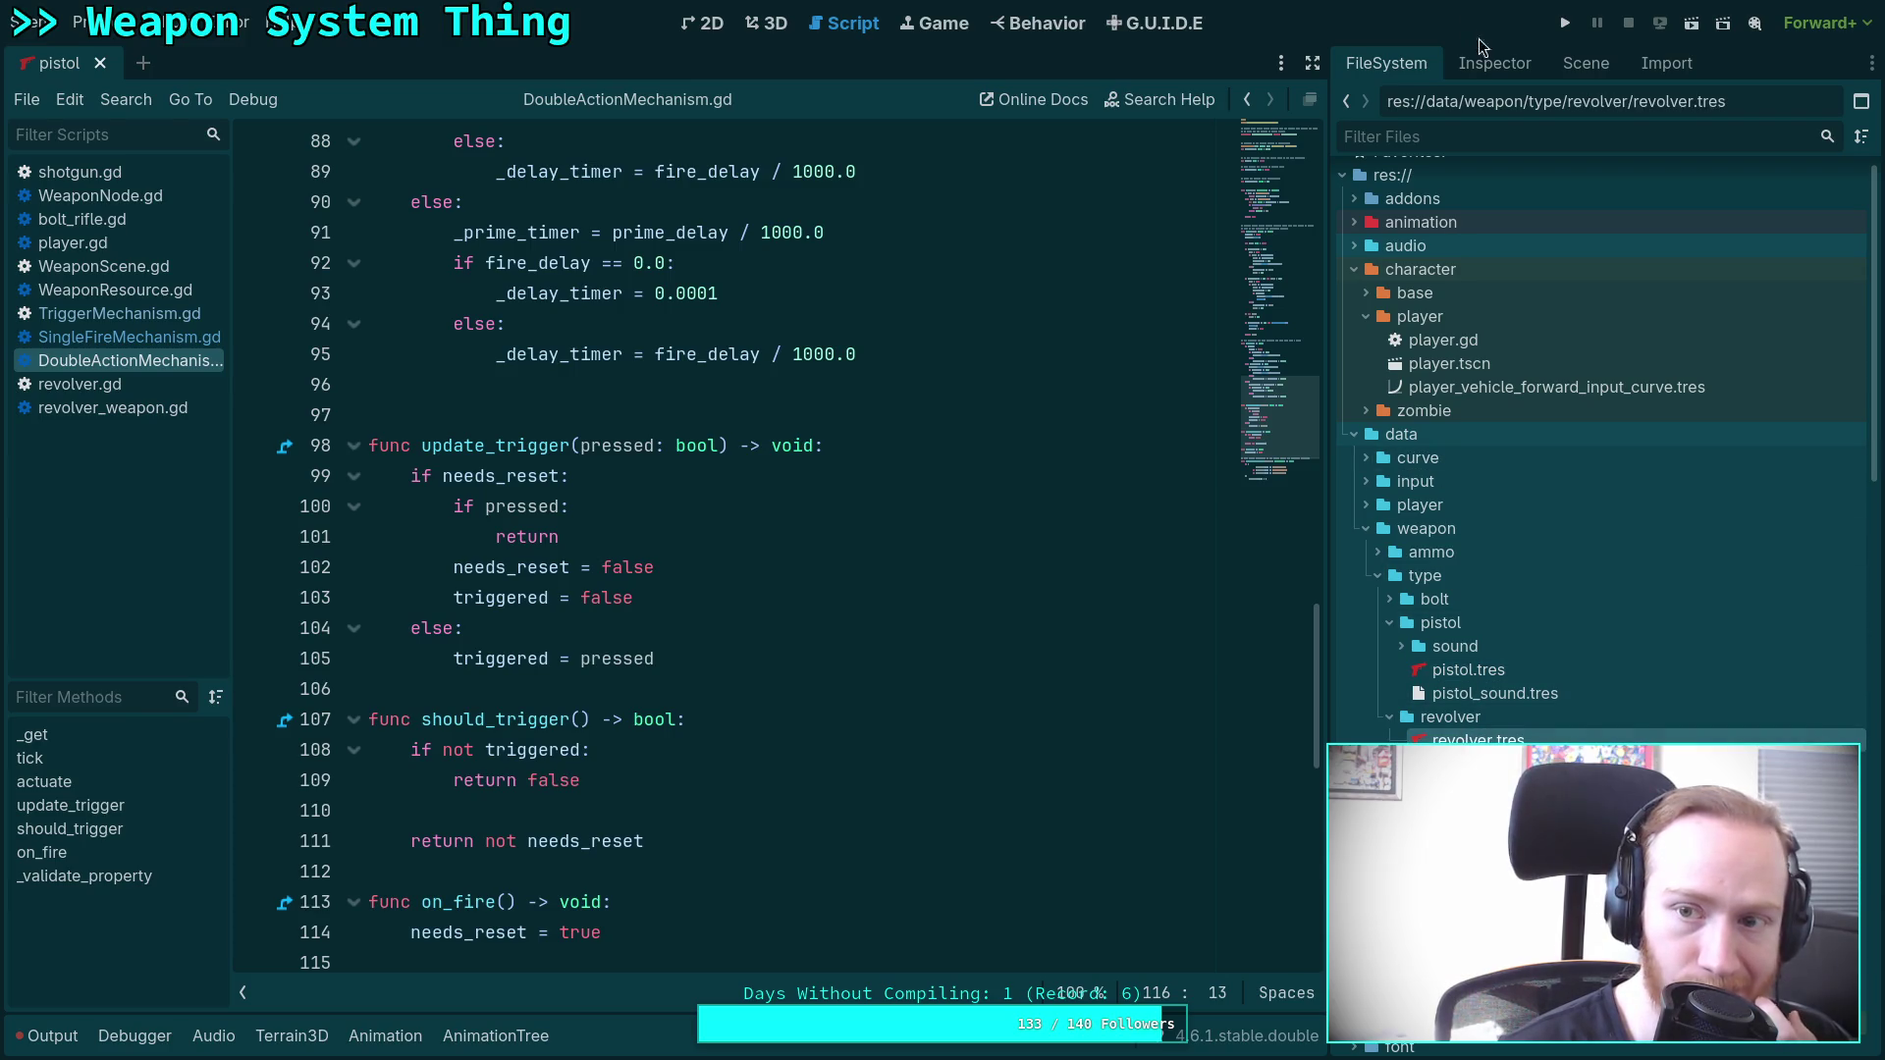
left_click(1492, 62)
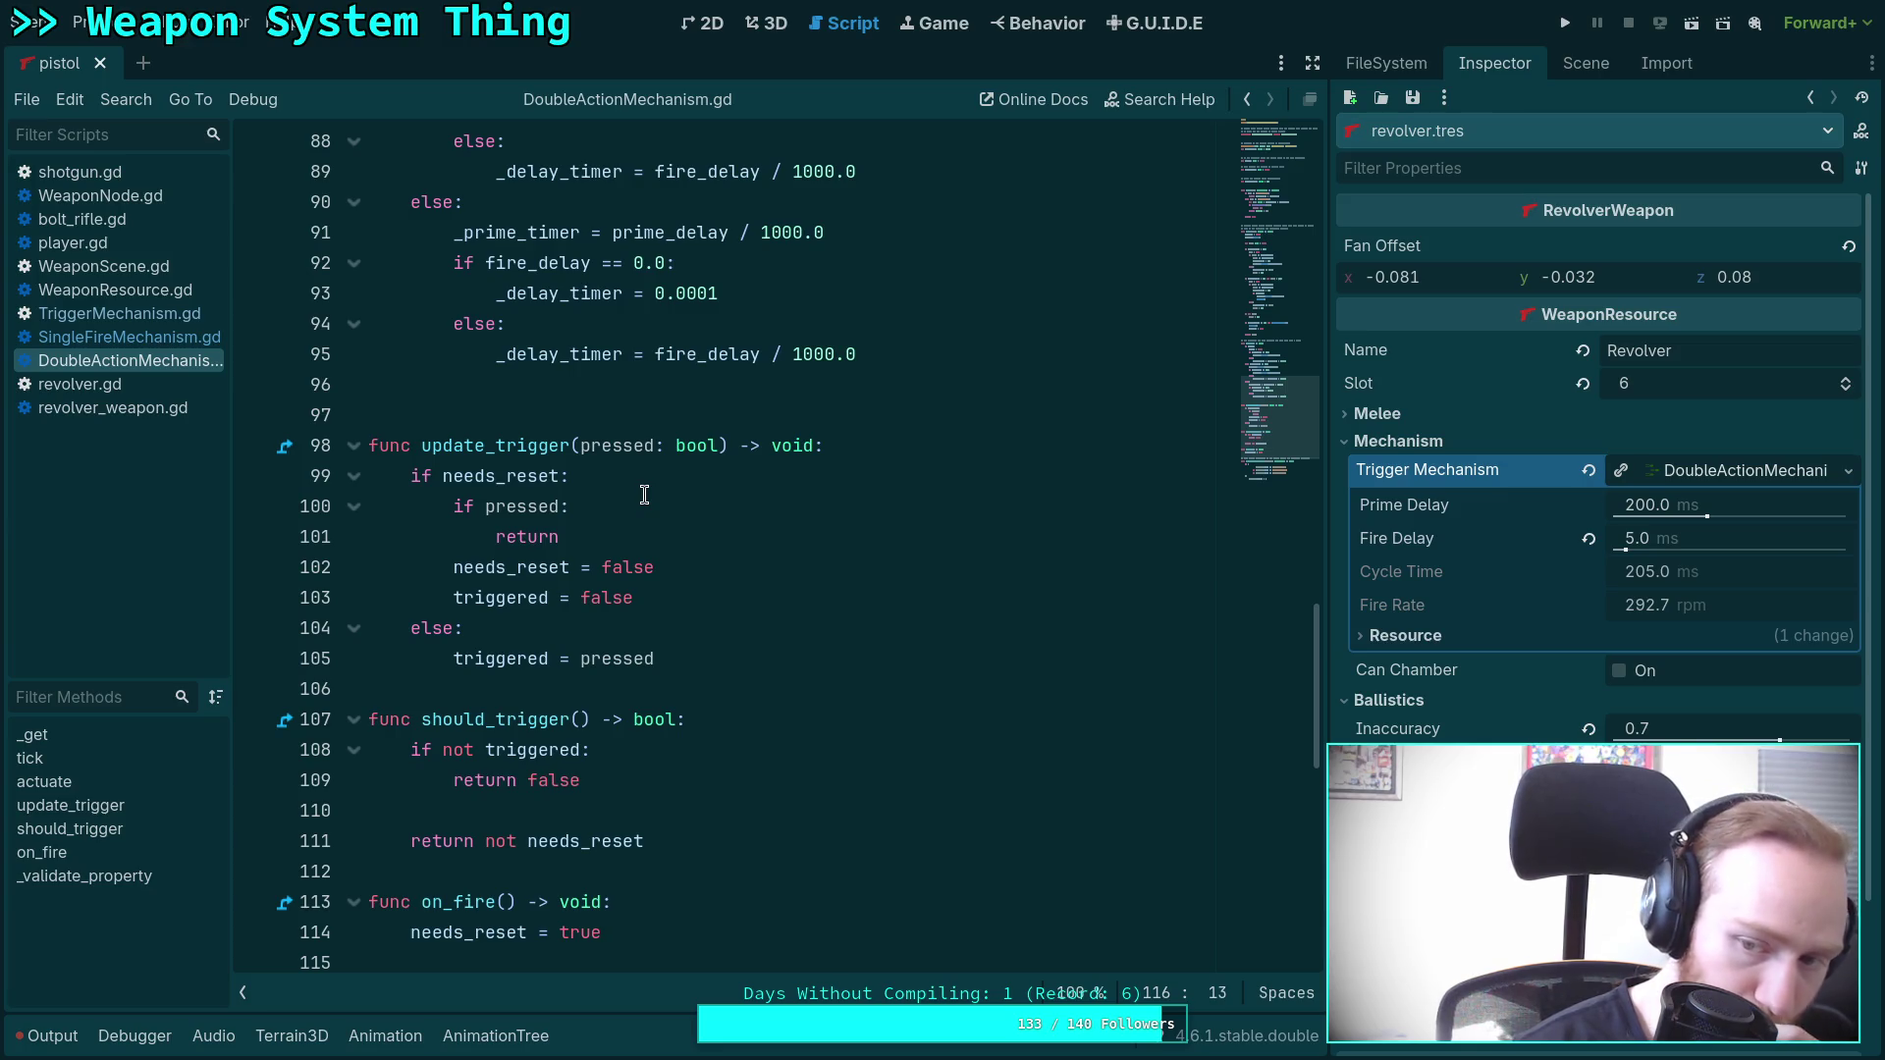
left_click(535, 405)
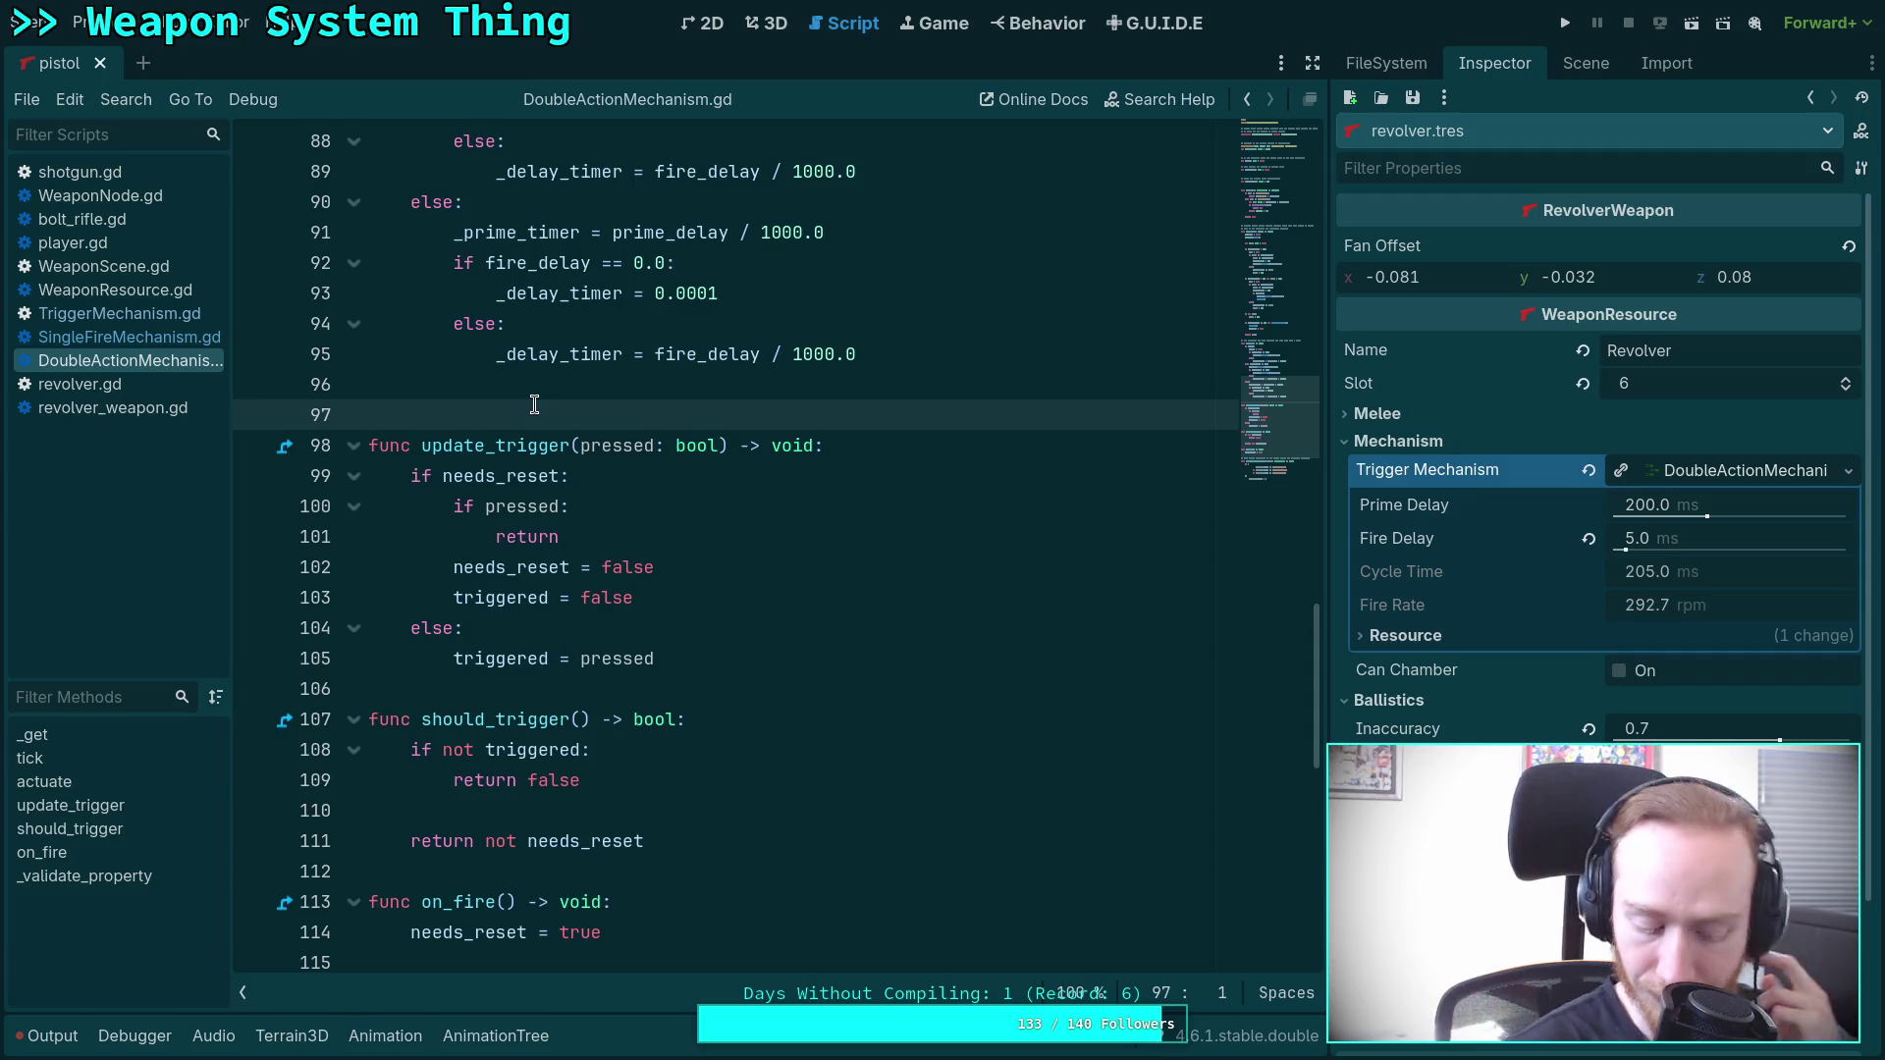
Google 'bpm sound visualizer' in a new browser tab and open Musicca's online metronome result
key("alt+Tab")
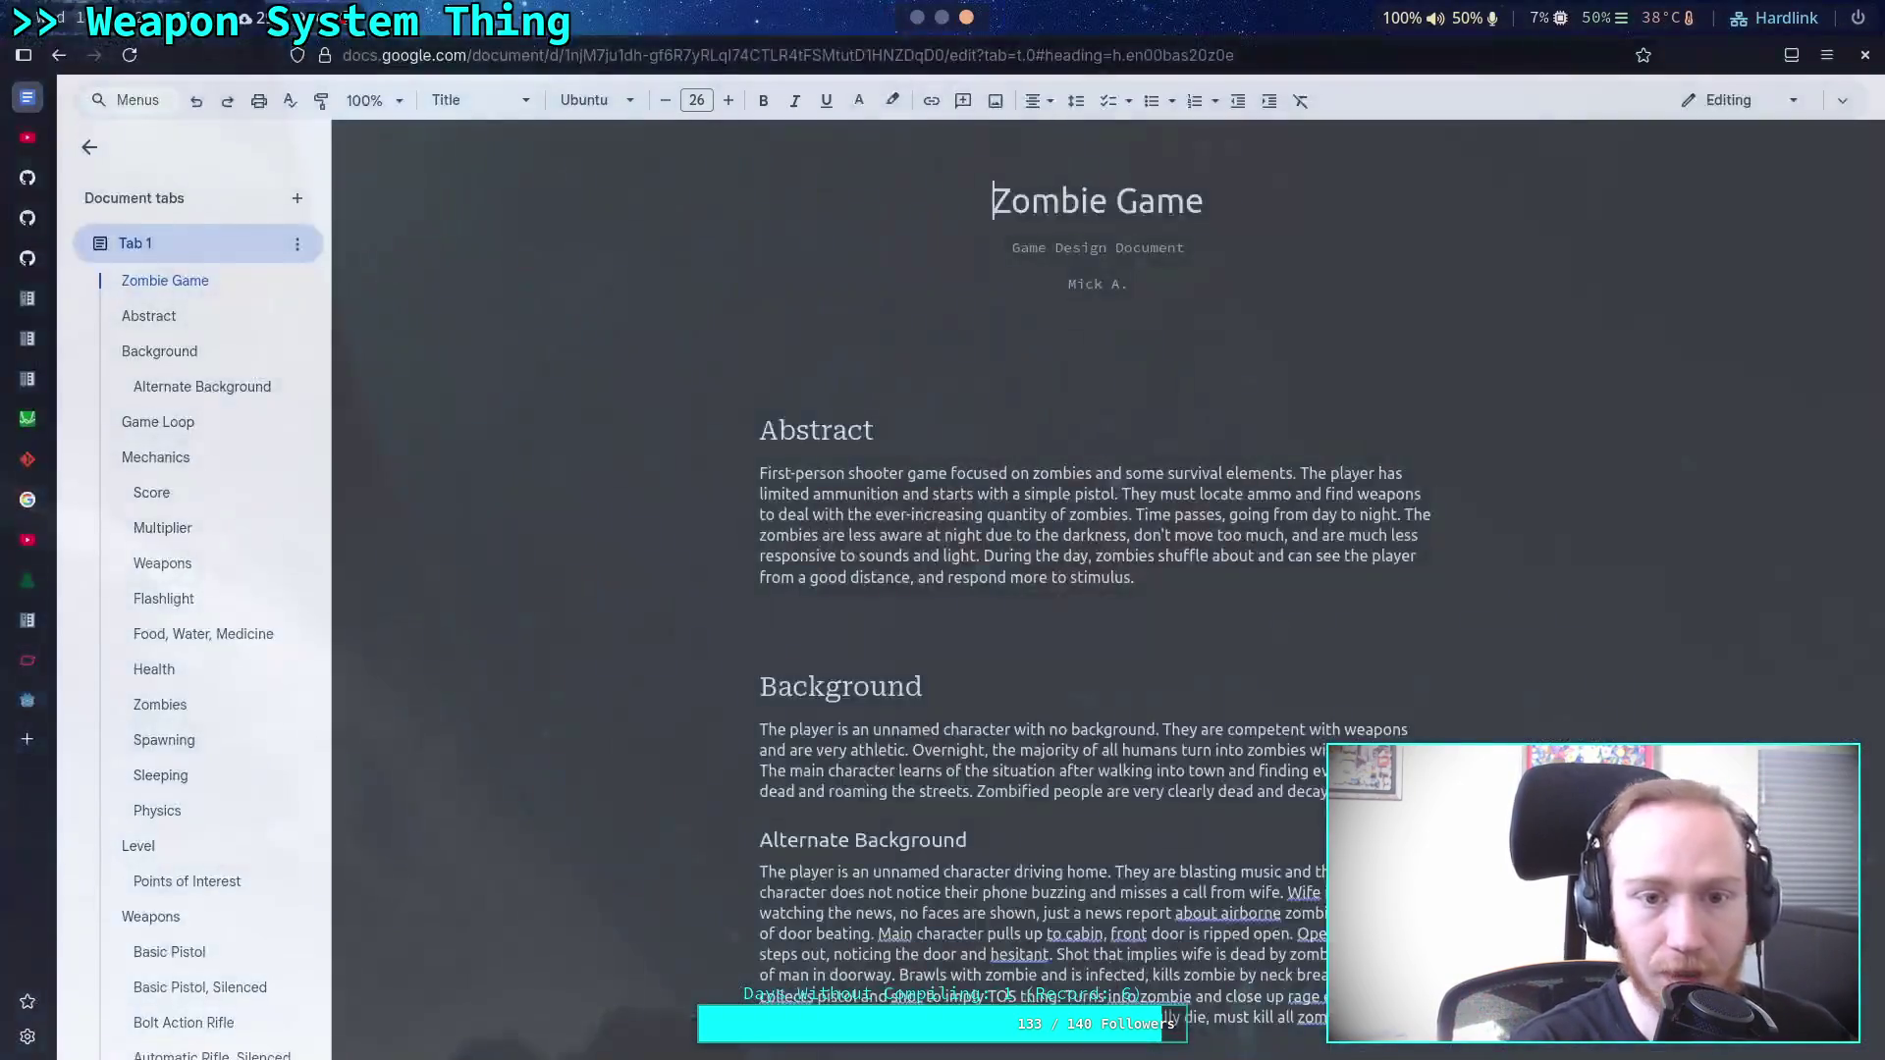
left_click(28, 738)
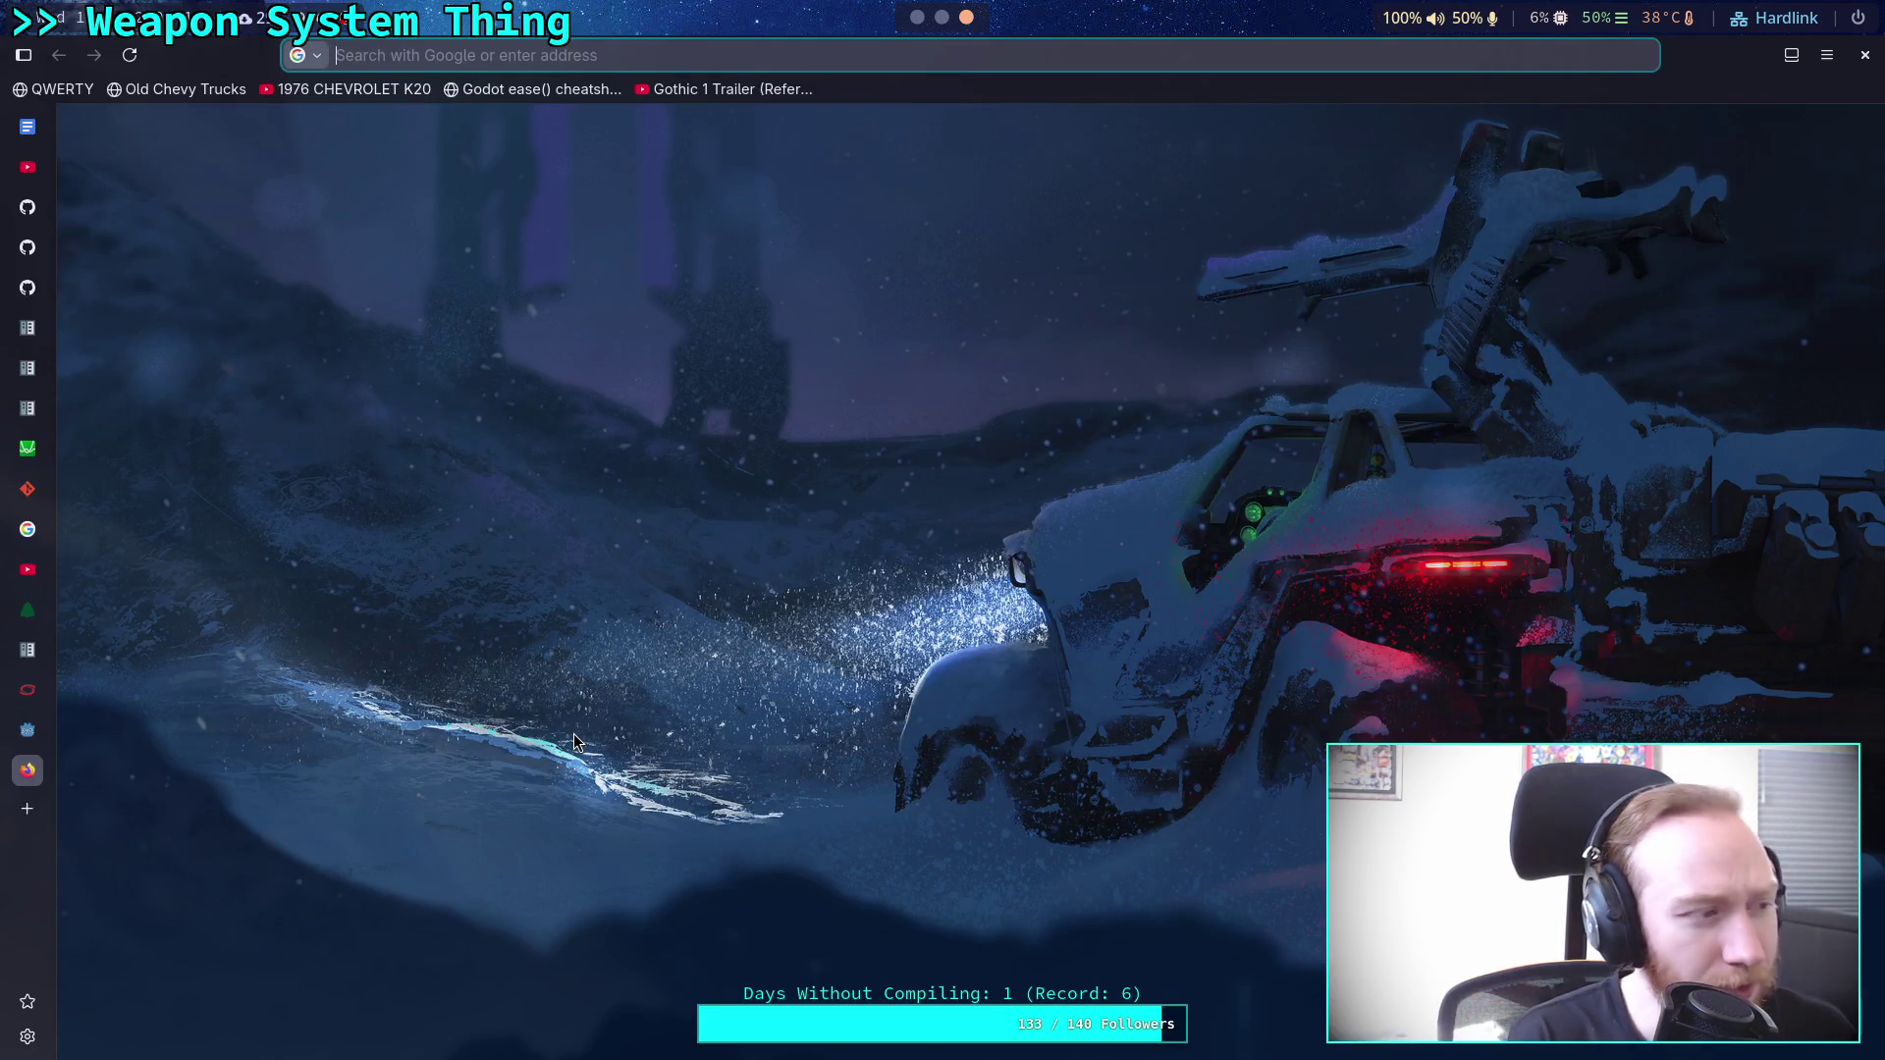
type("bpm")
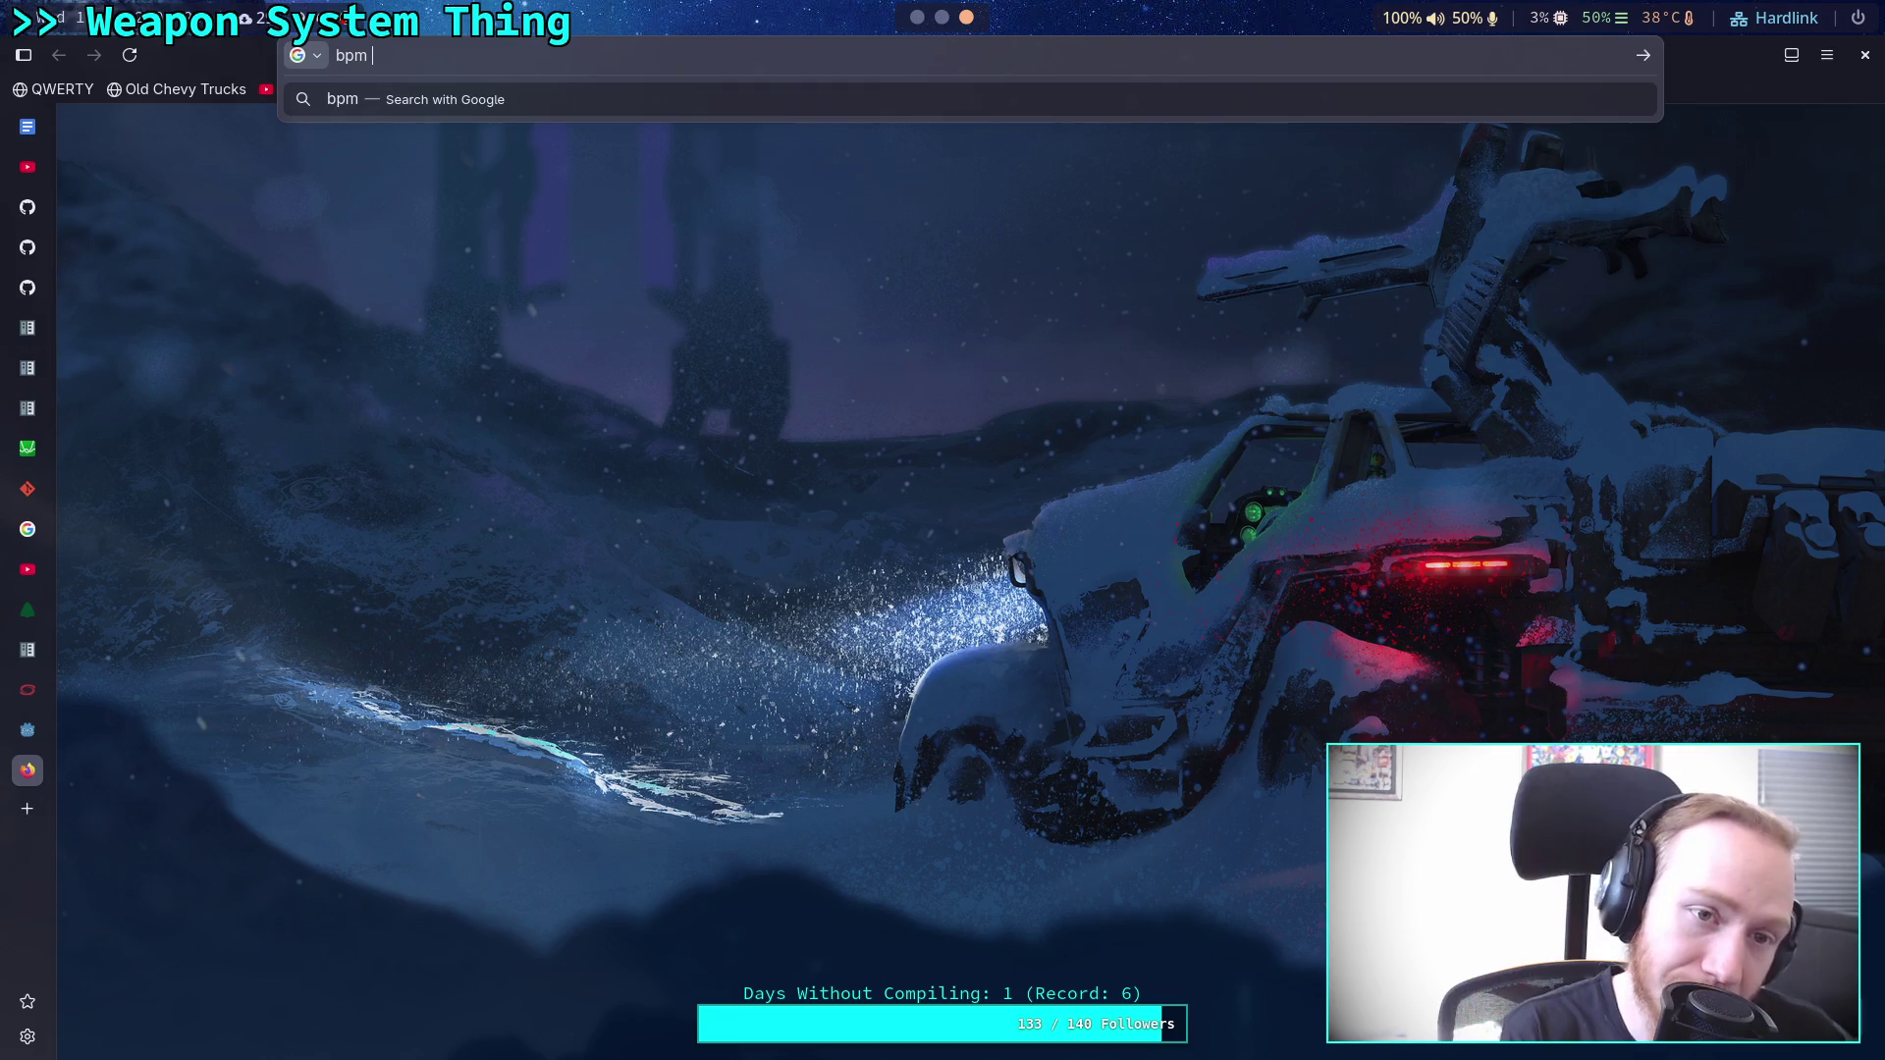
type("sound ")
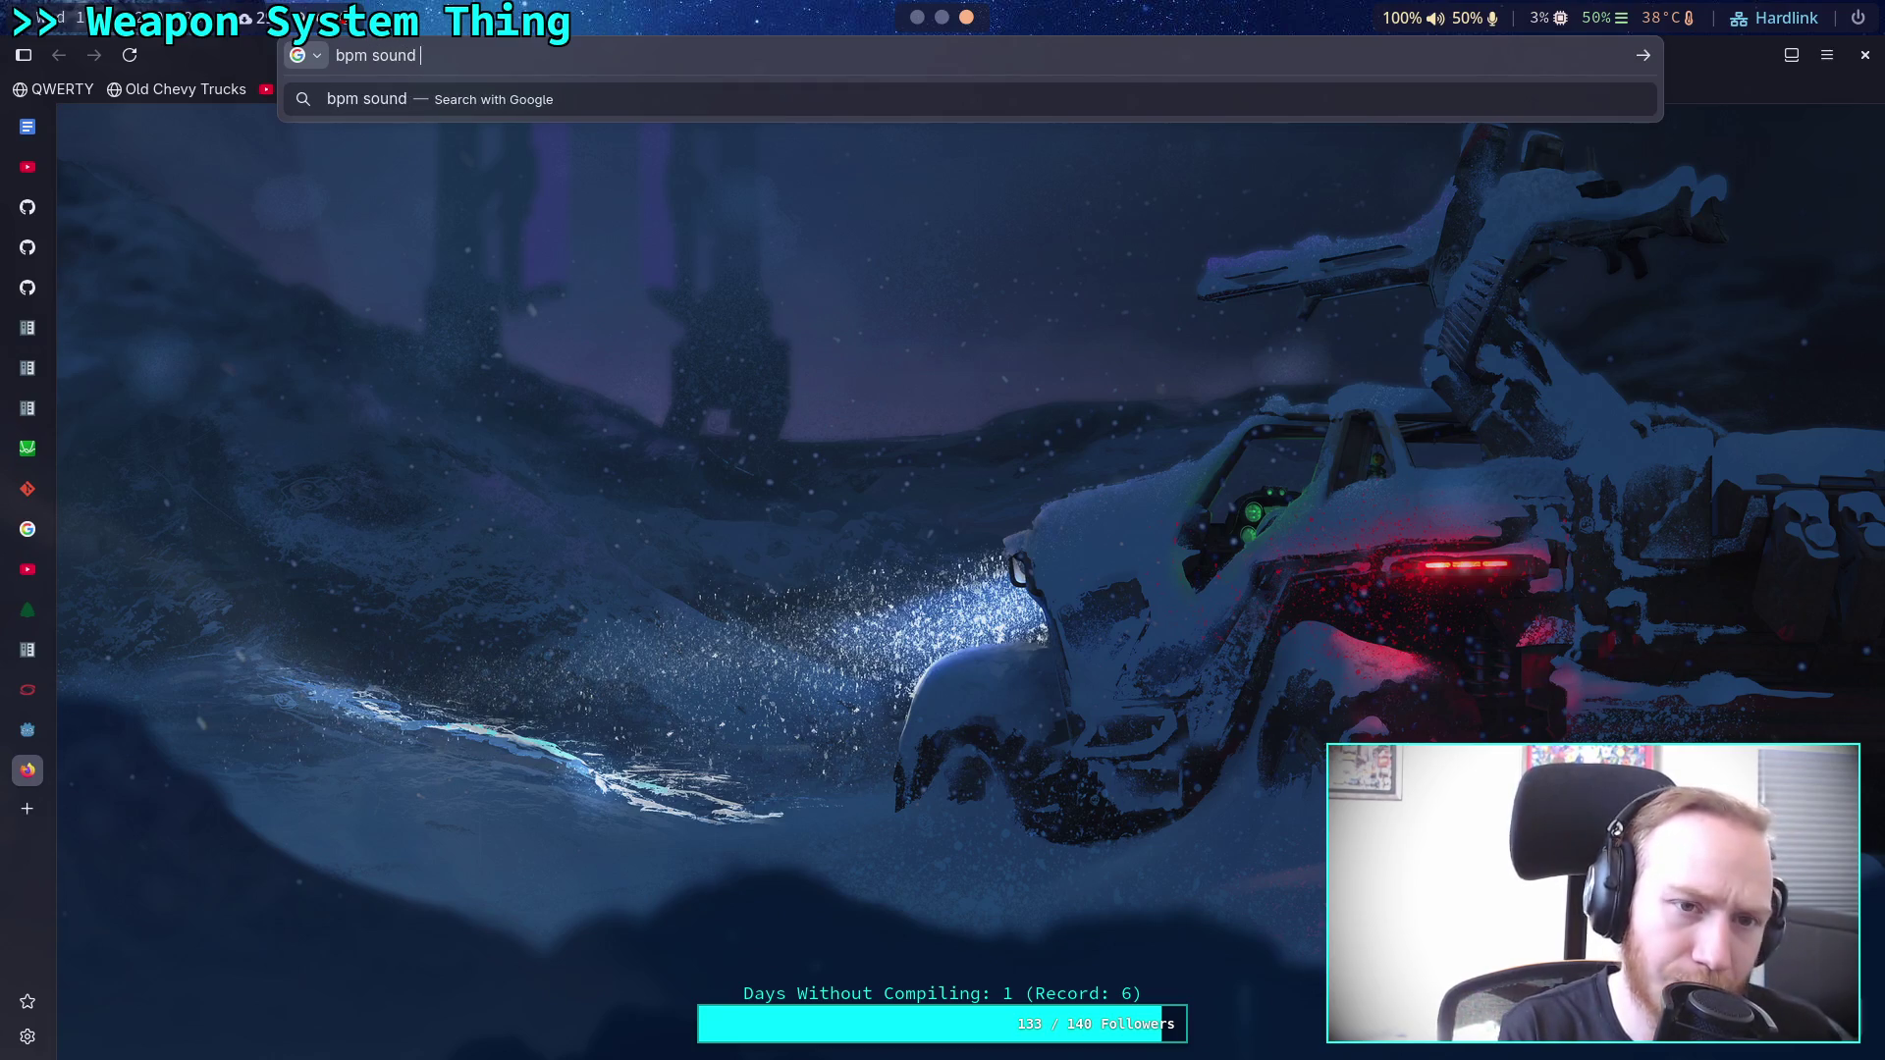
type("visualizer")
key("Return")
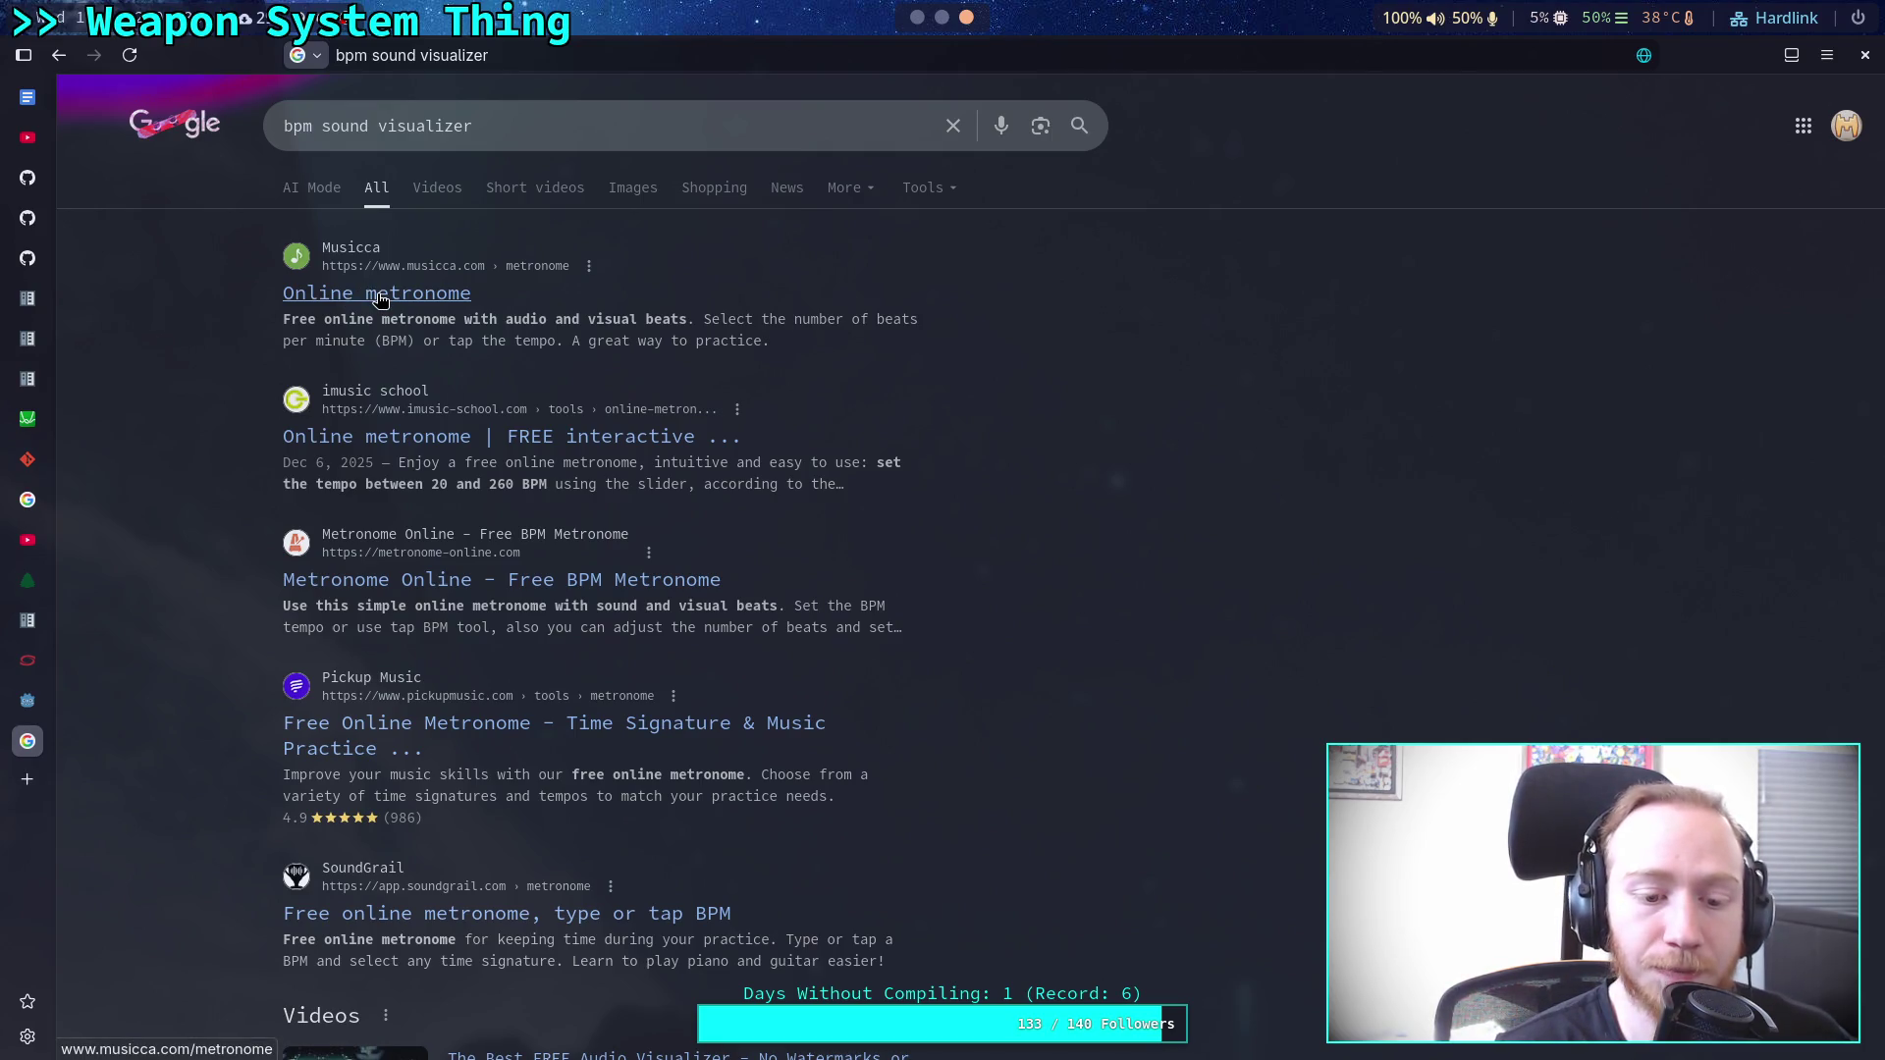
left_click(380, 296)
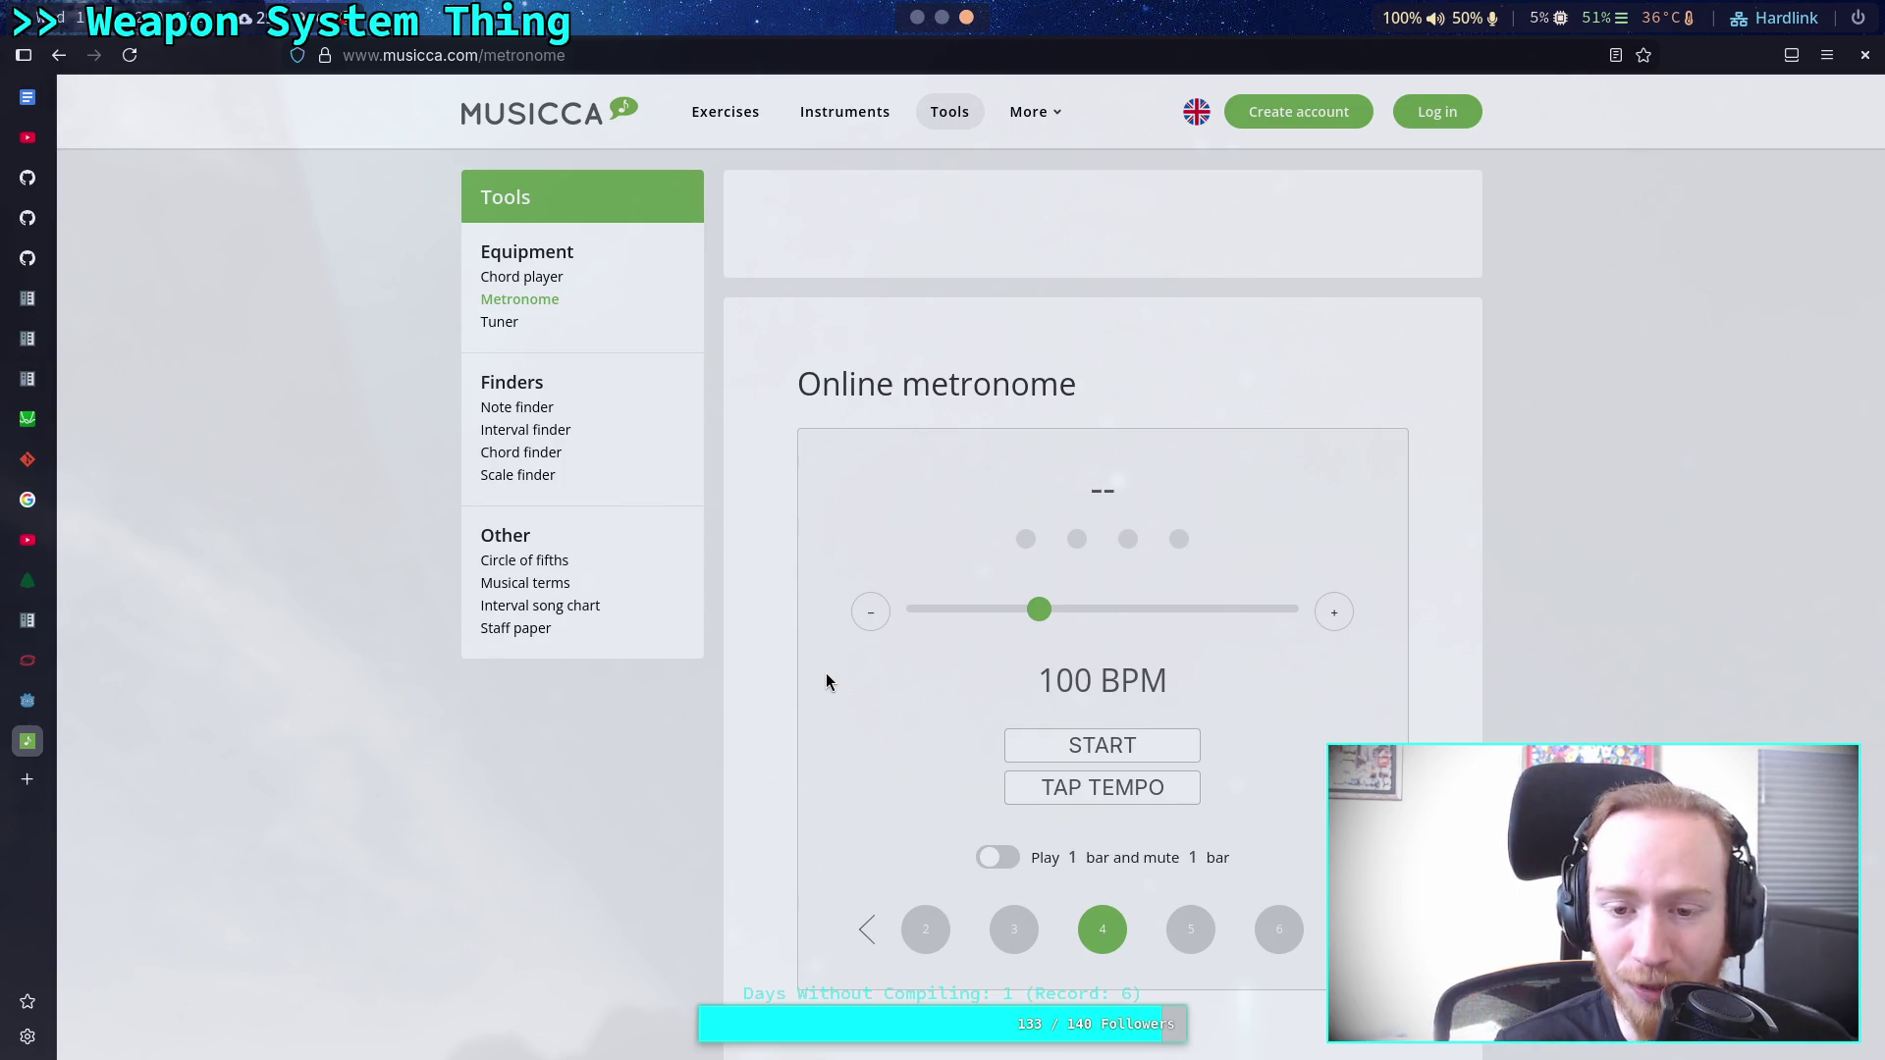
Slide the Musicca metronome tempo from 100 up to 244 BPM
left_click_drag(1039, 610, 1390, 623)
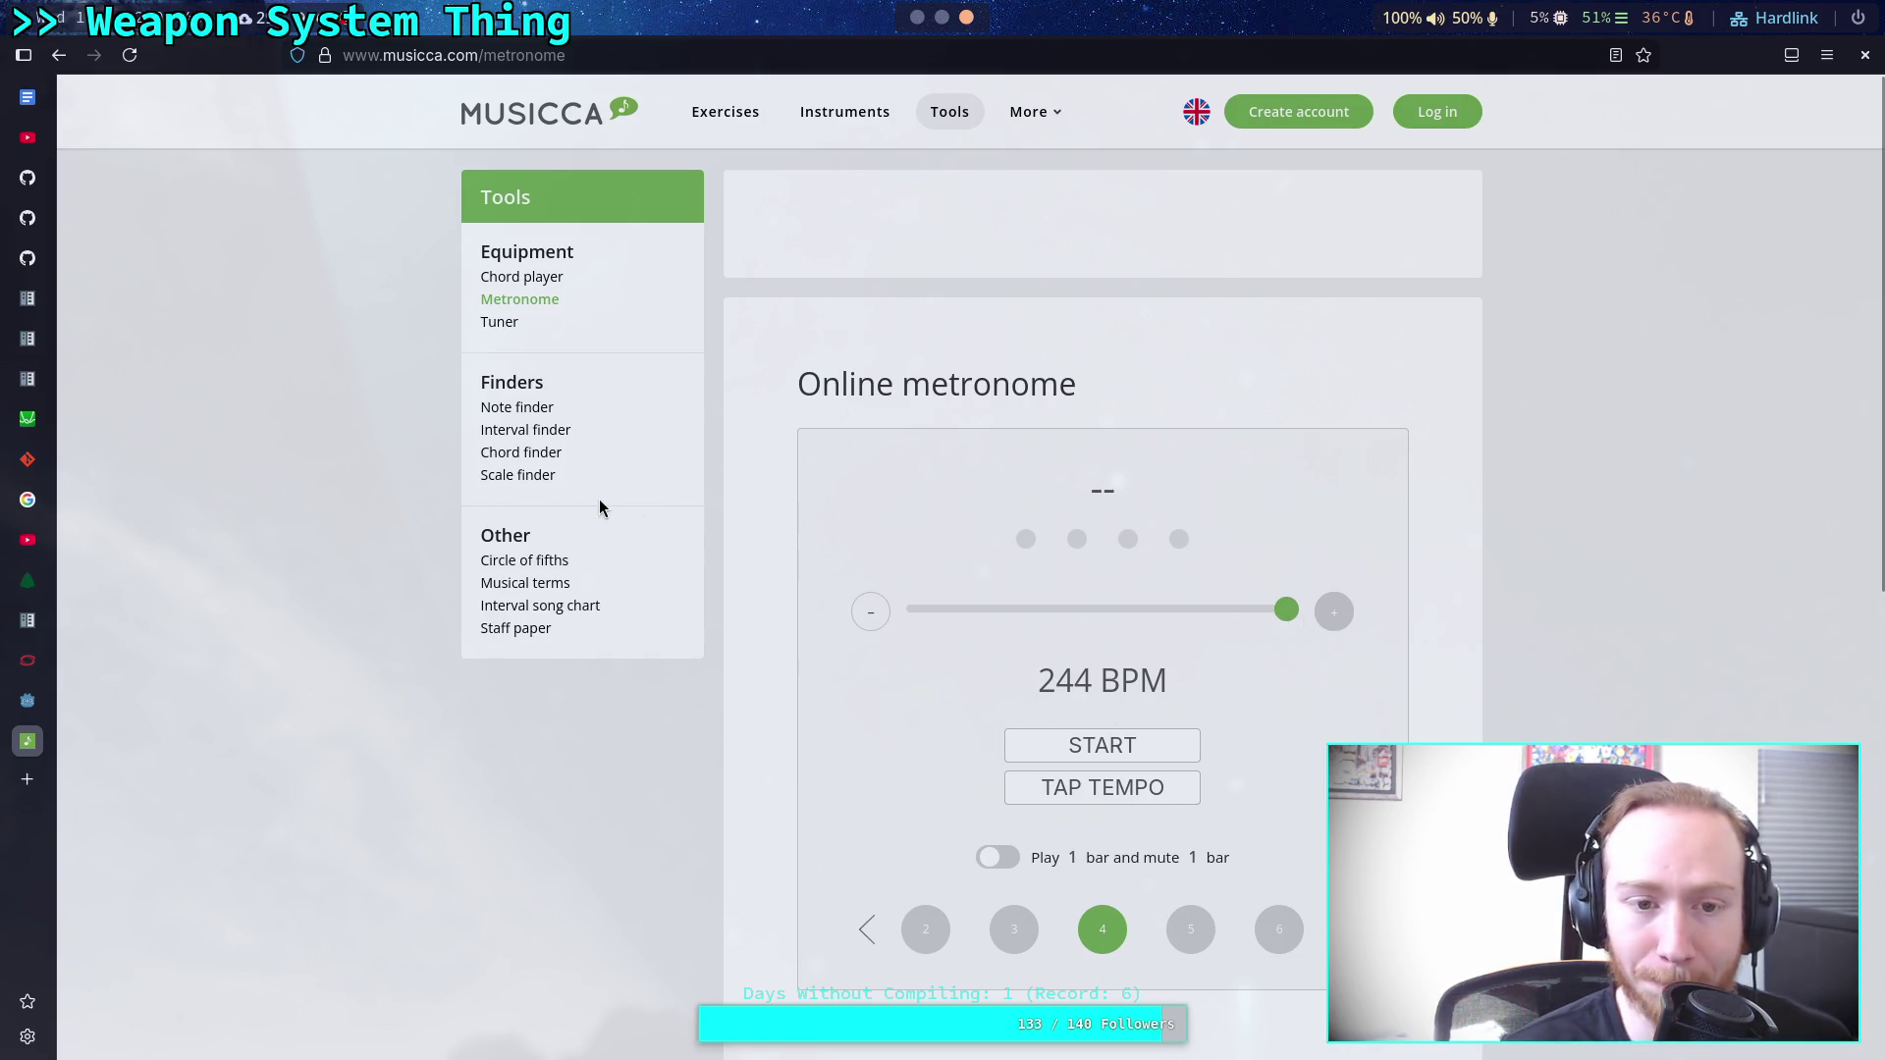
Return to the 'bpm sound visualizer' results and open the Tap BPM calculator site
left_click(59, 55)
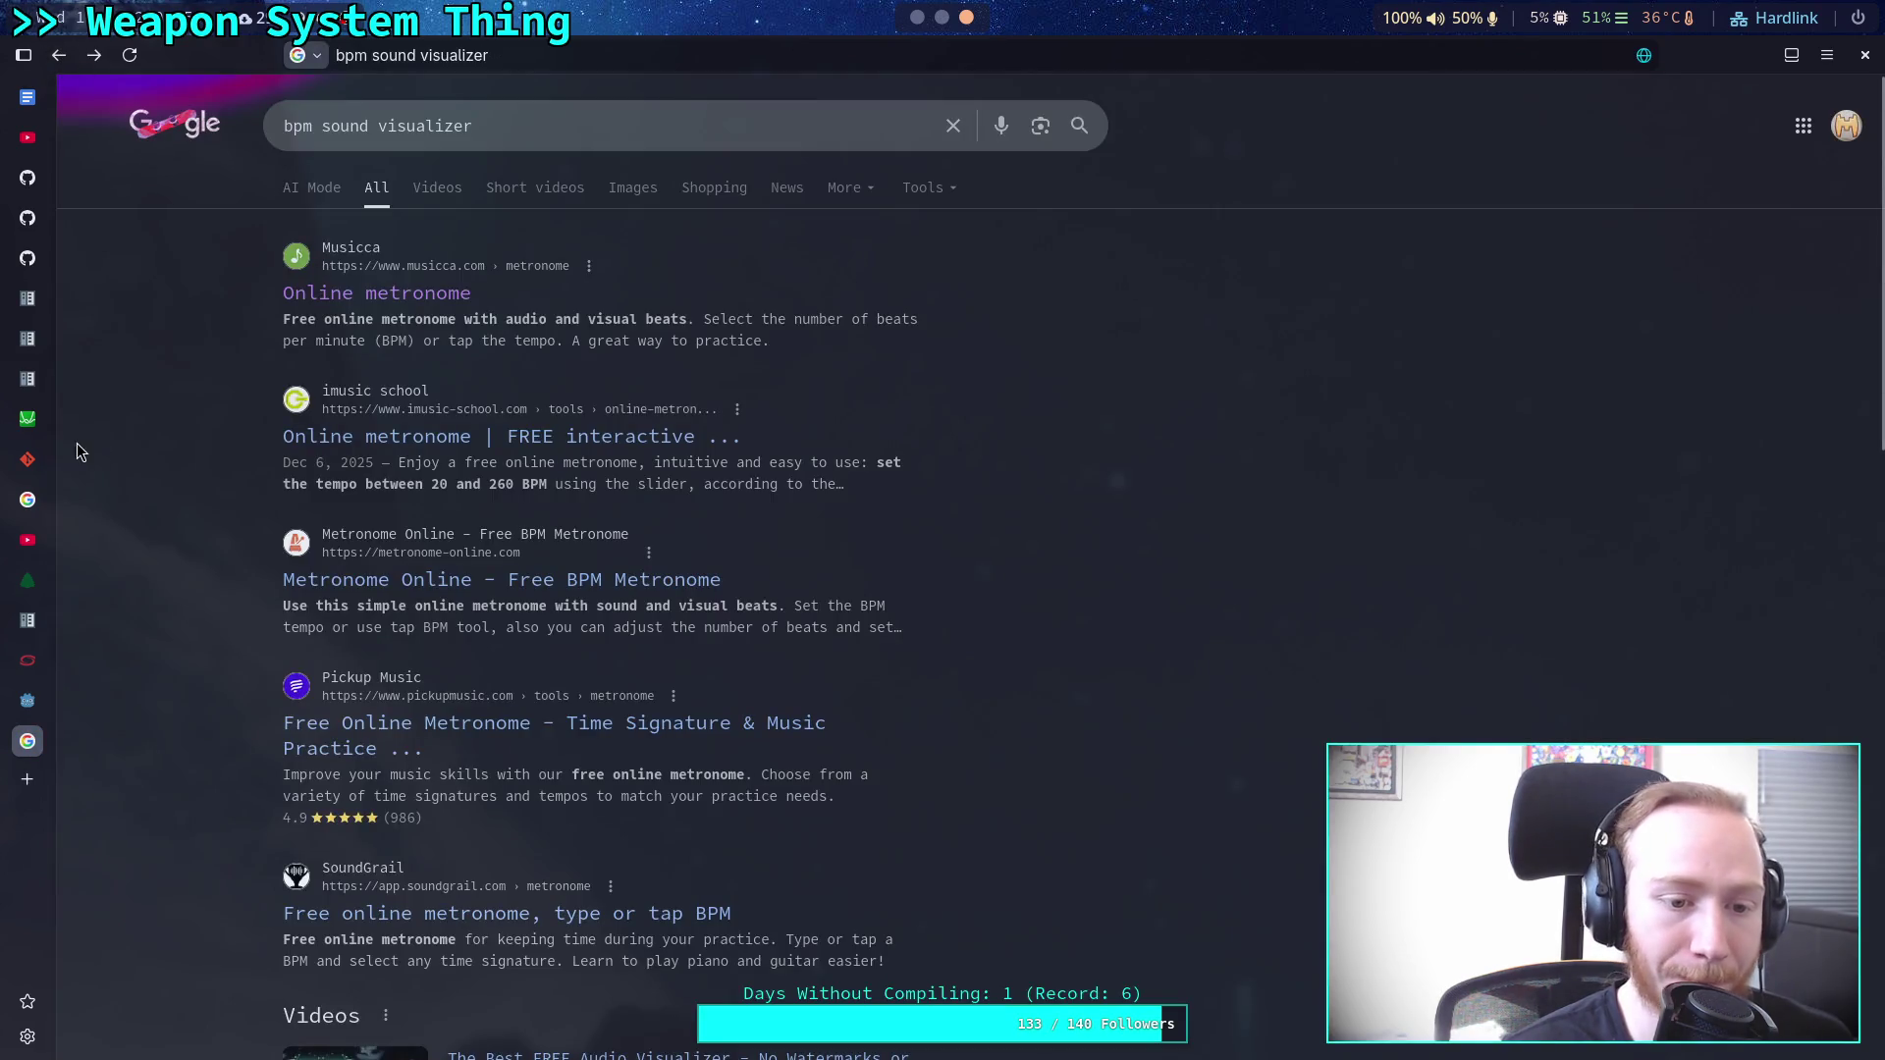
scroll(125, 458, "down", 4)
scroll(126, 457, "down", 8)
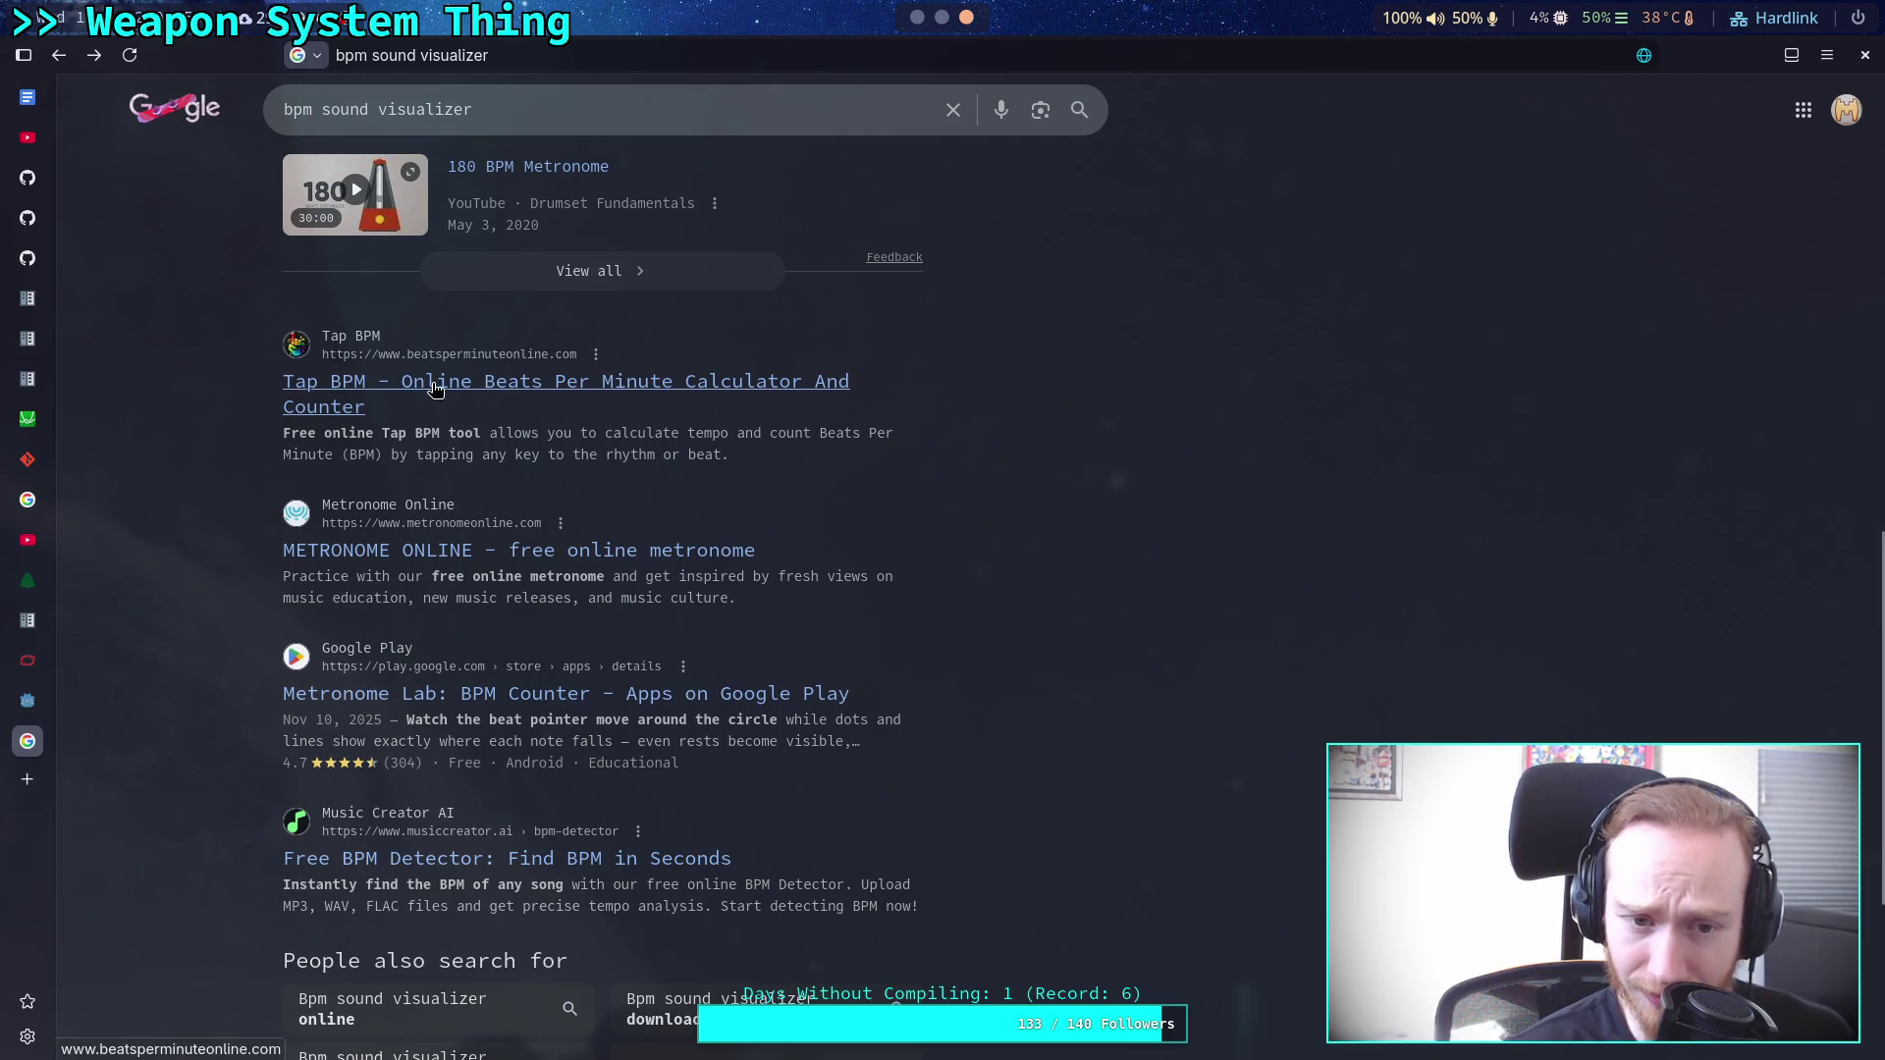
left_click(436, 389)
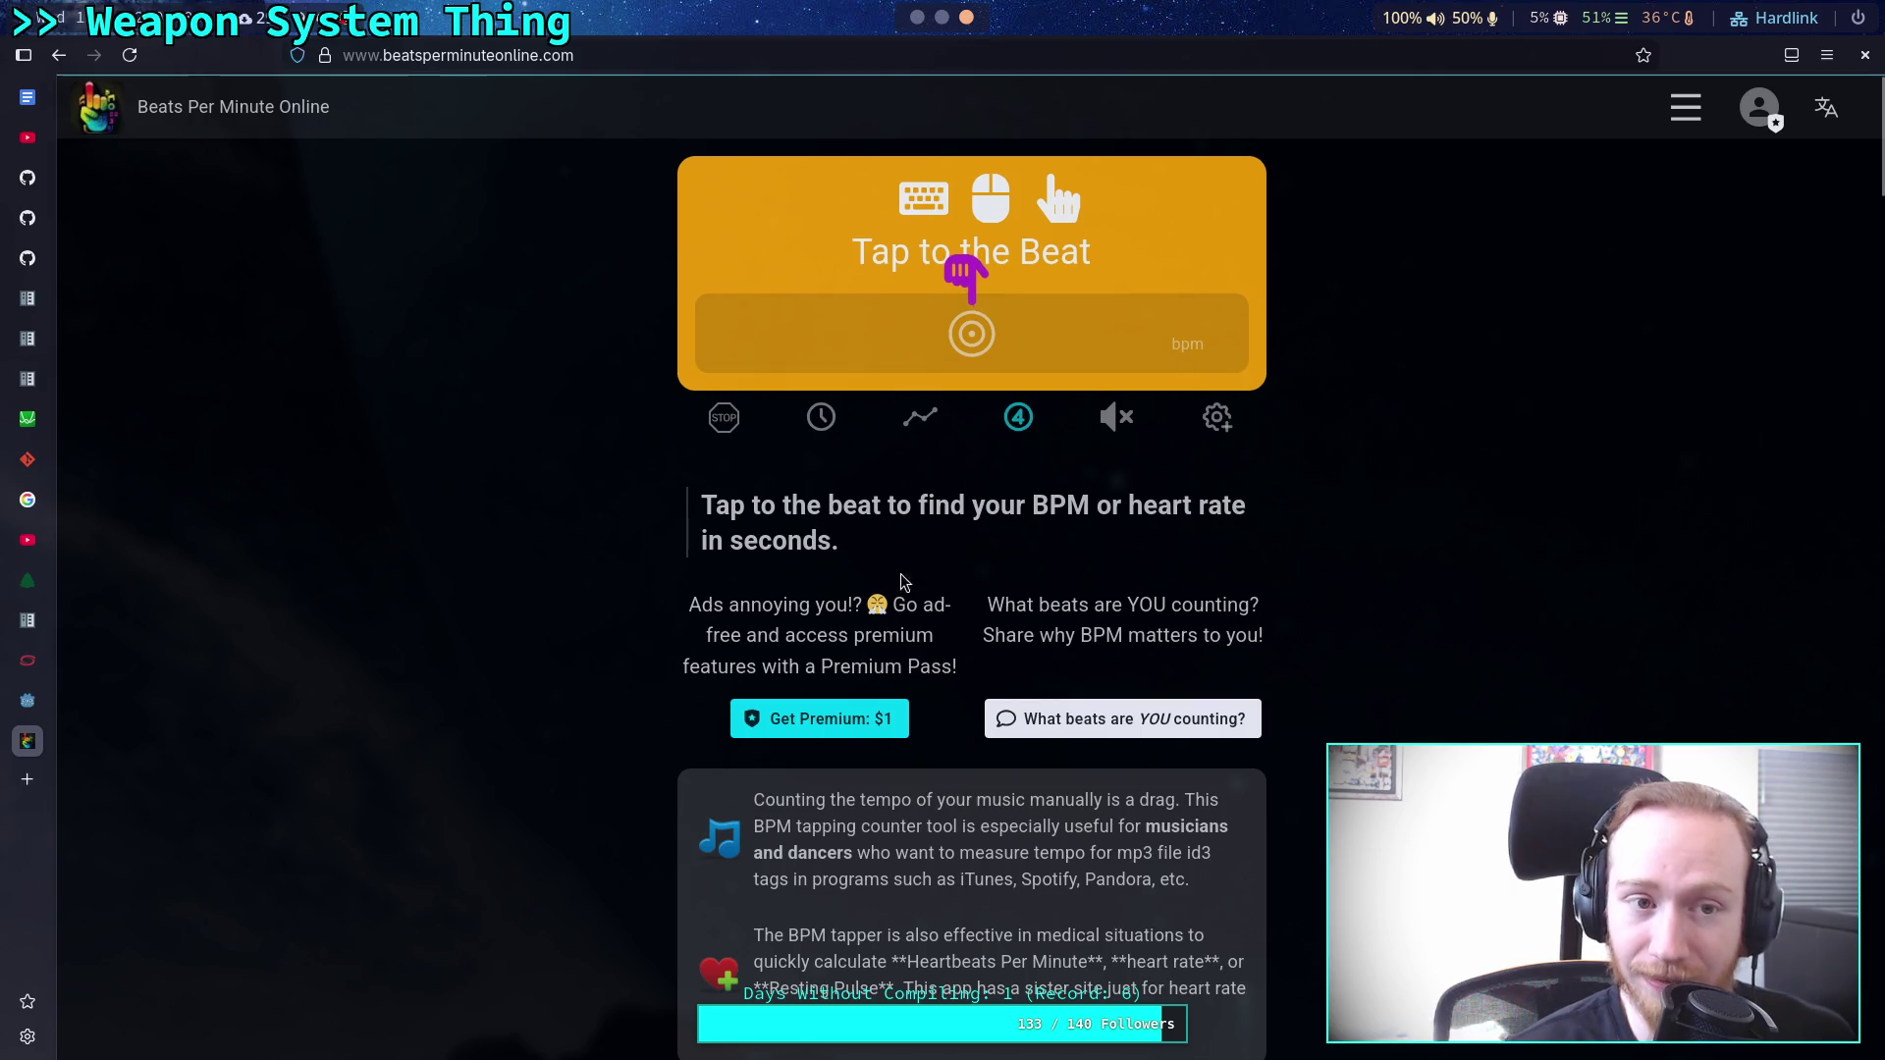
scroll(815, 844, "down", 5)
scroll(784, 707, "down", 5)
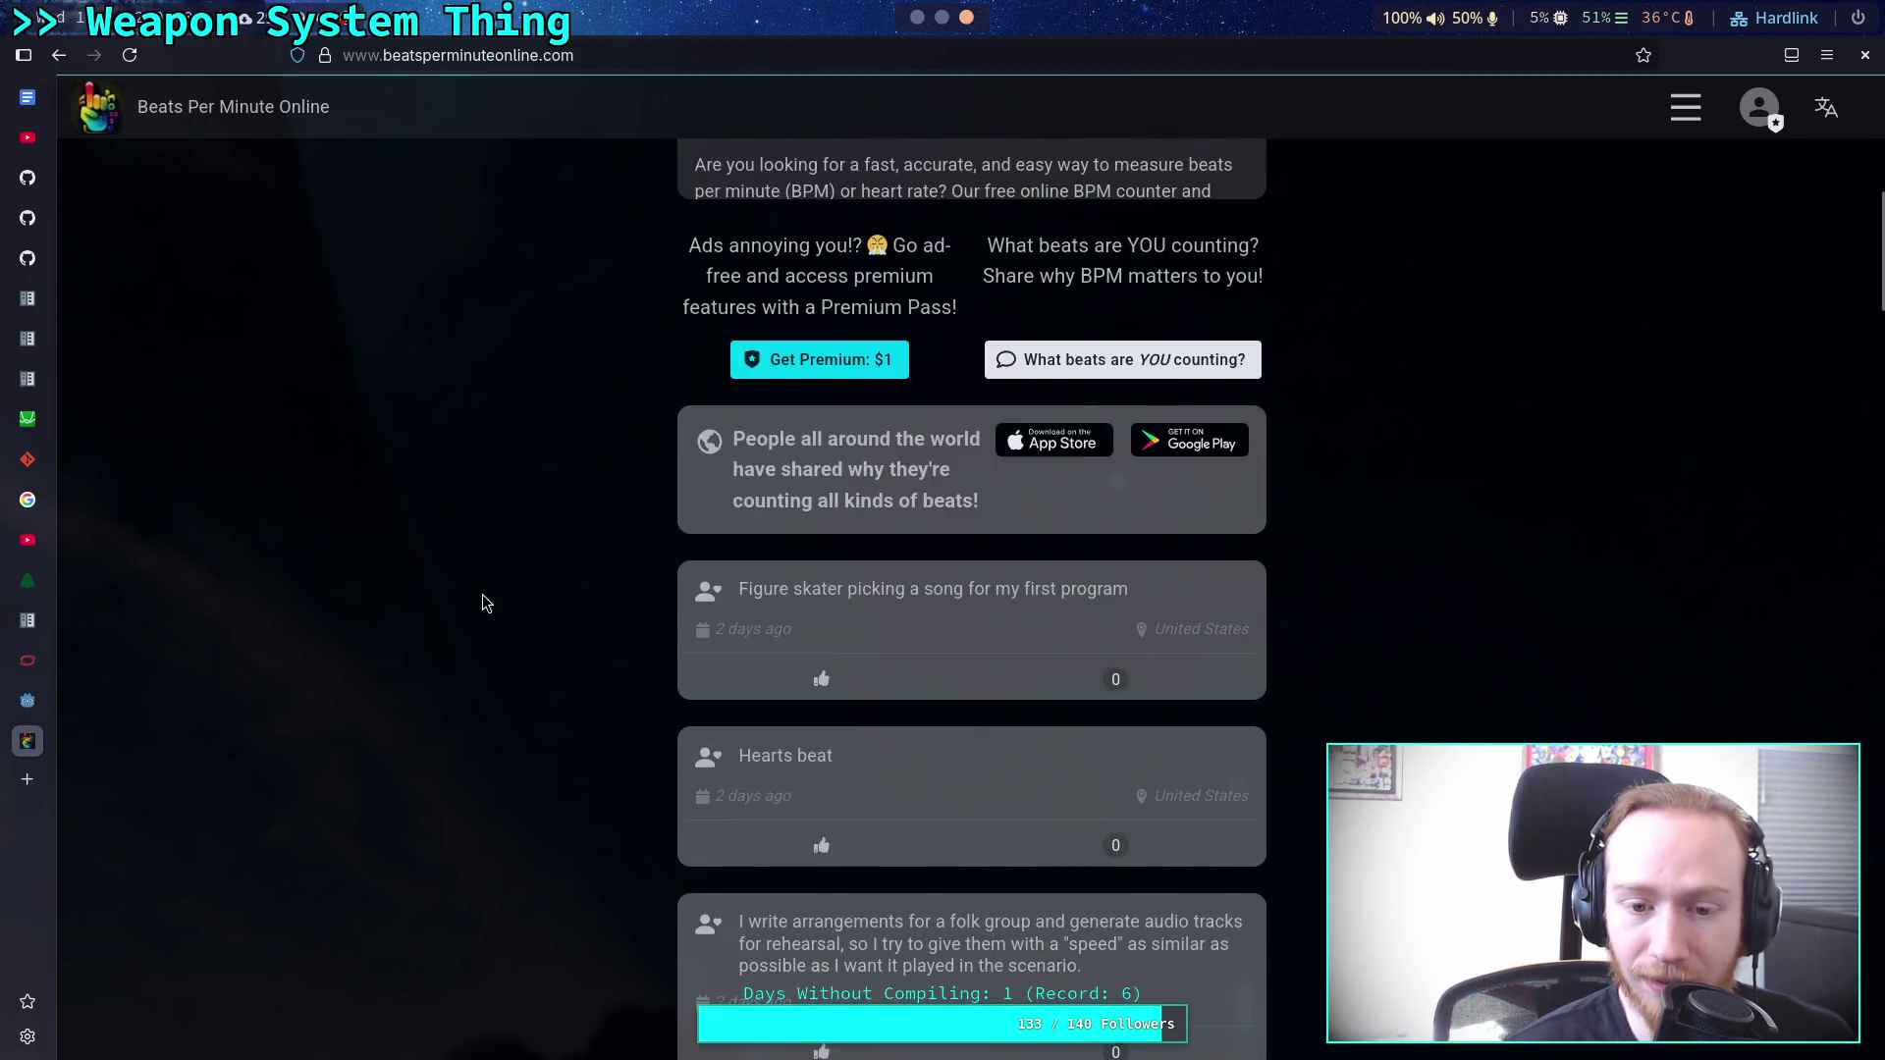
scroll(504, 560, "up", 10)
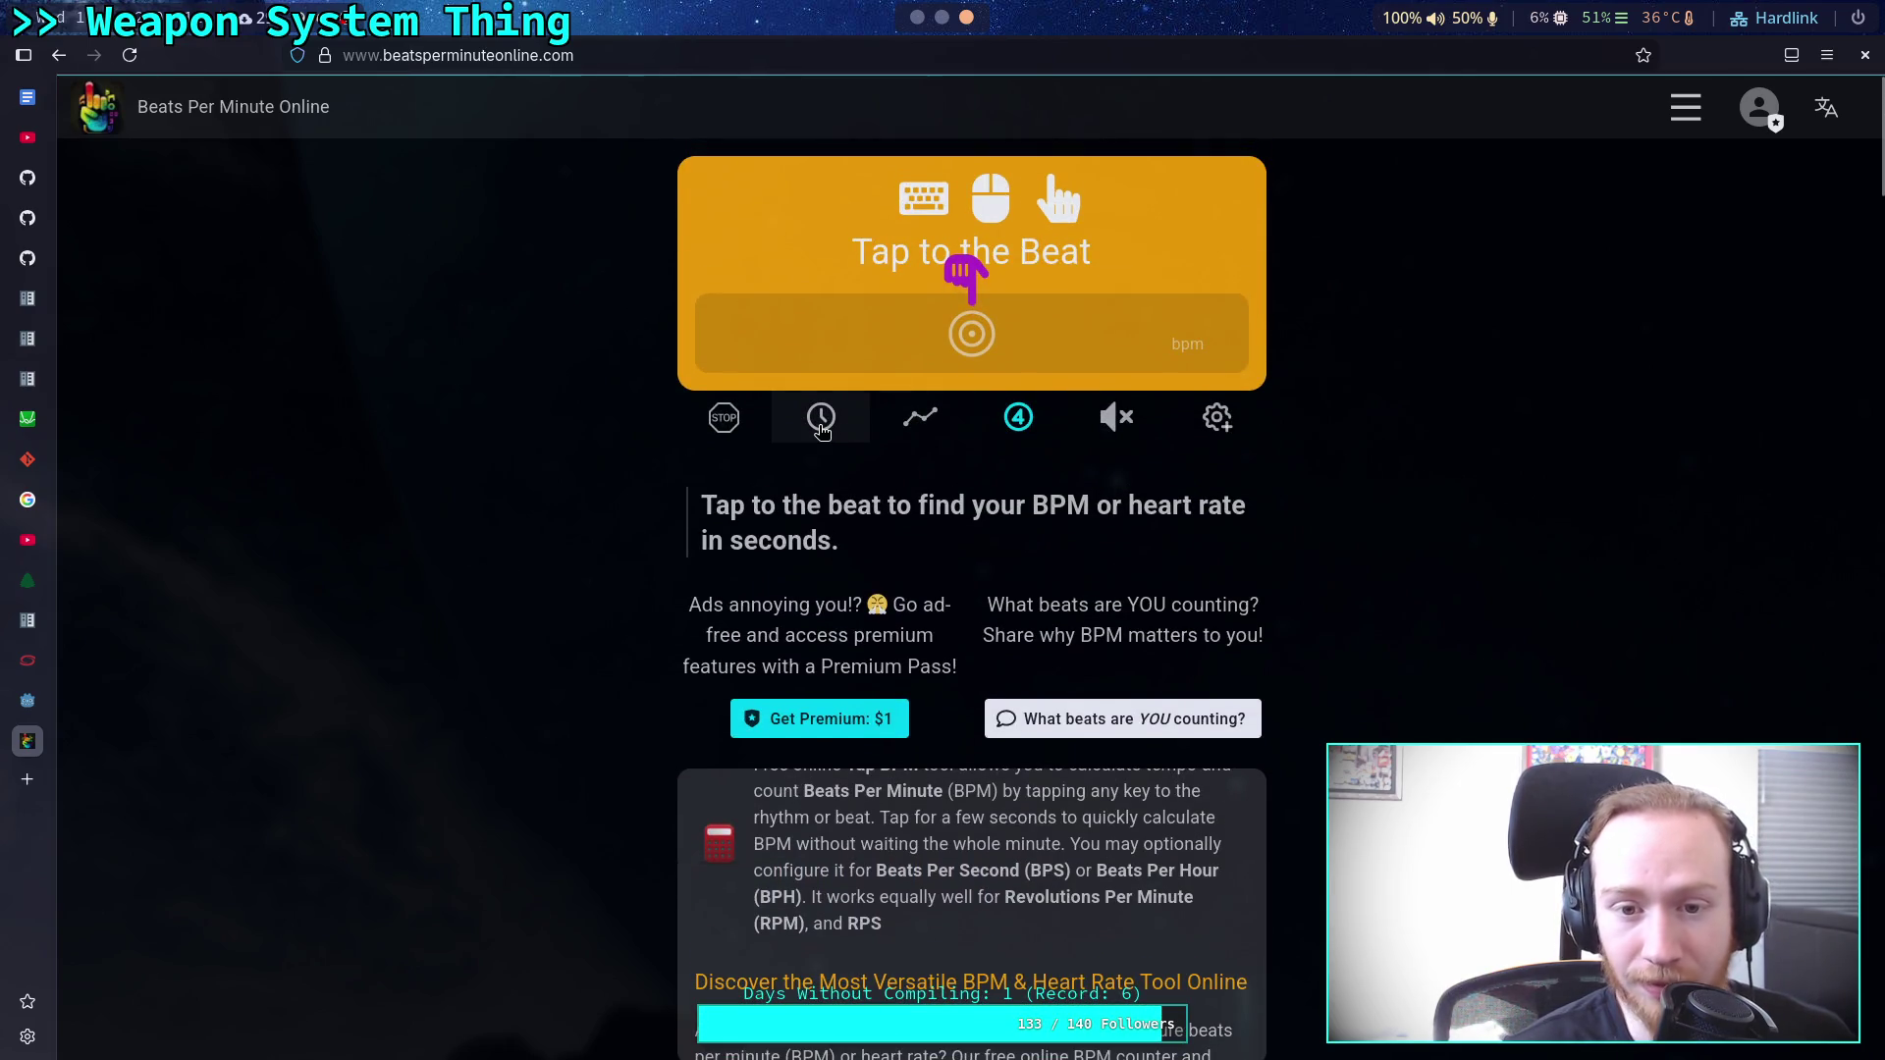
left_click(822, 430)
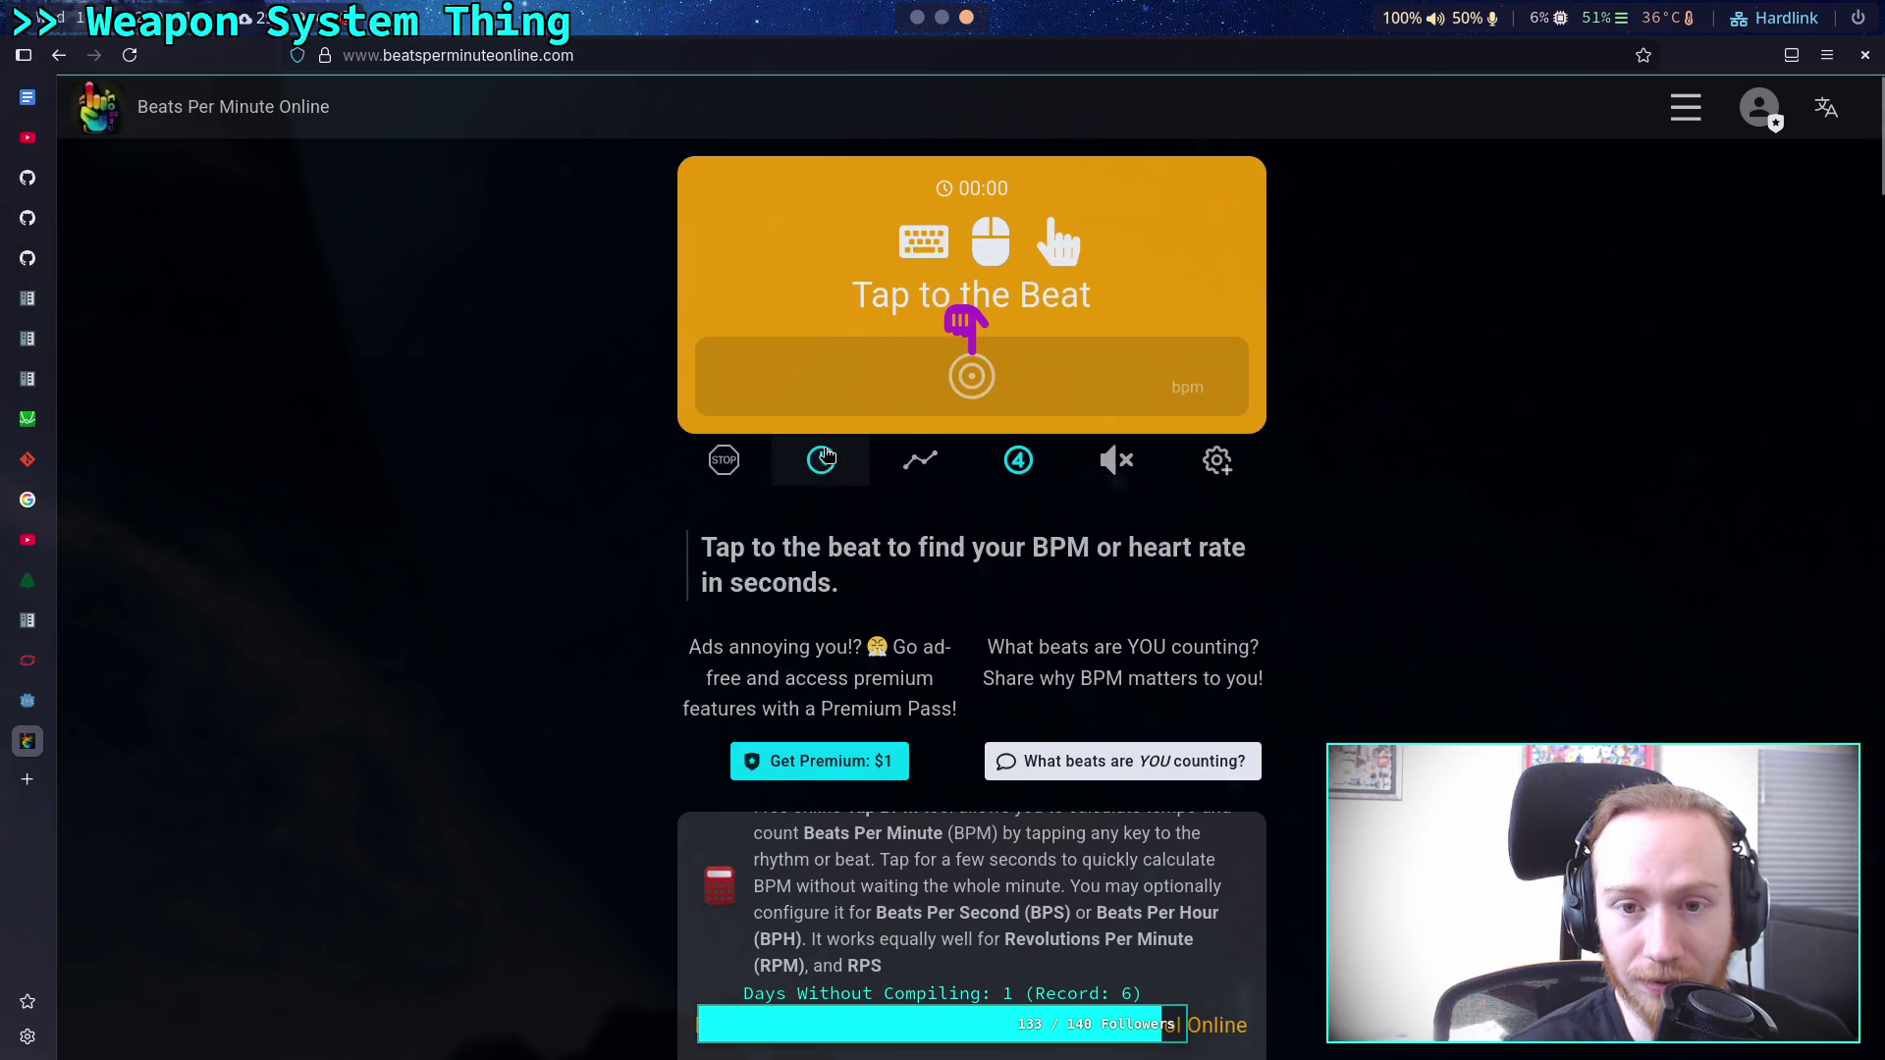
left_click(1011, 462)
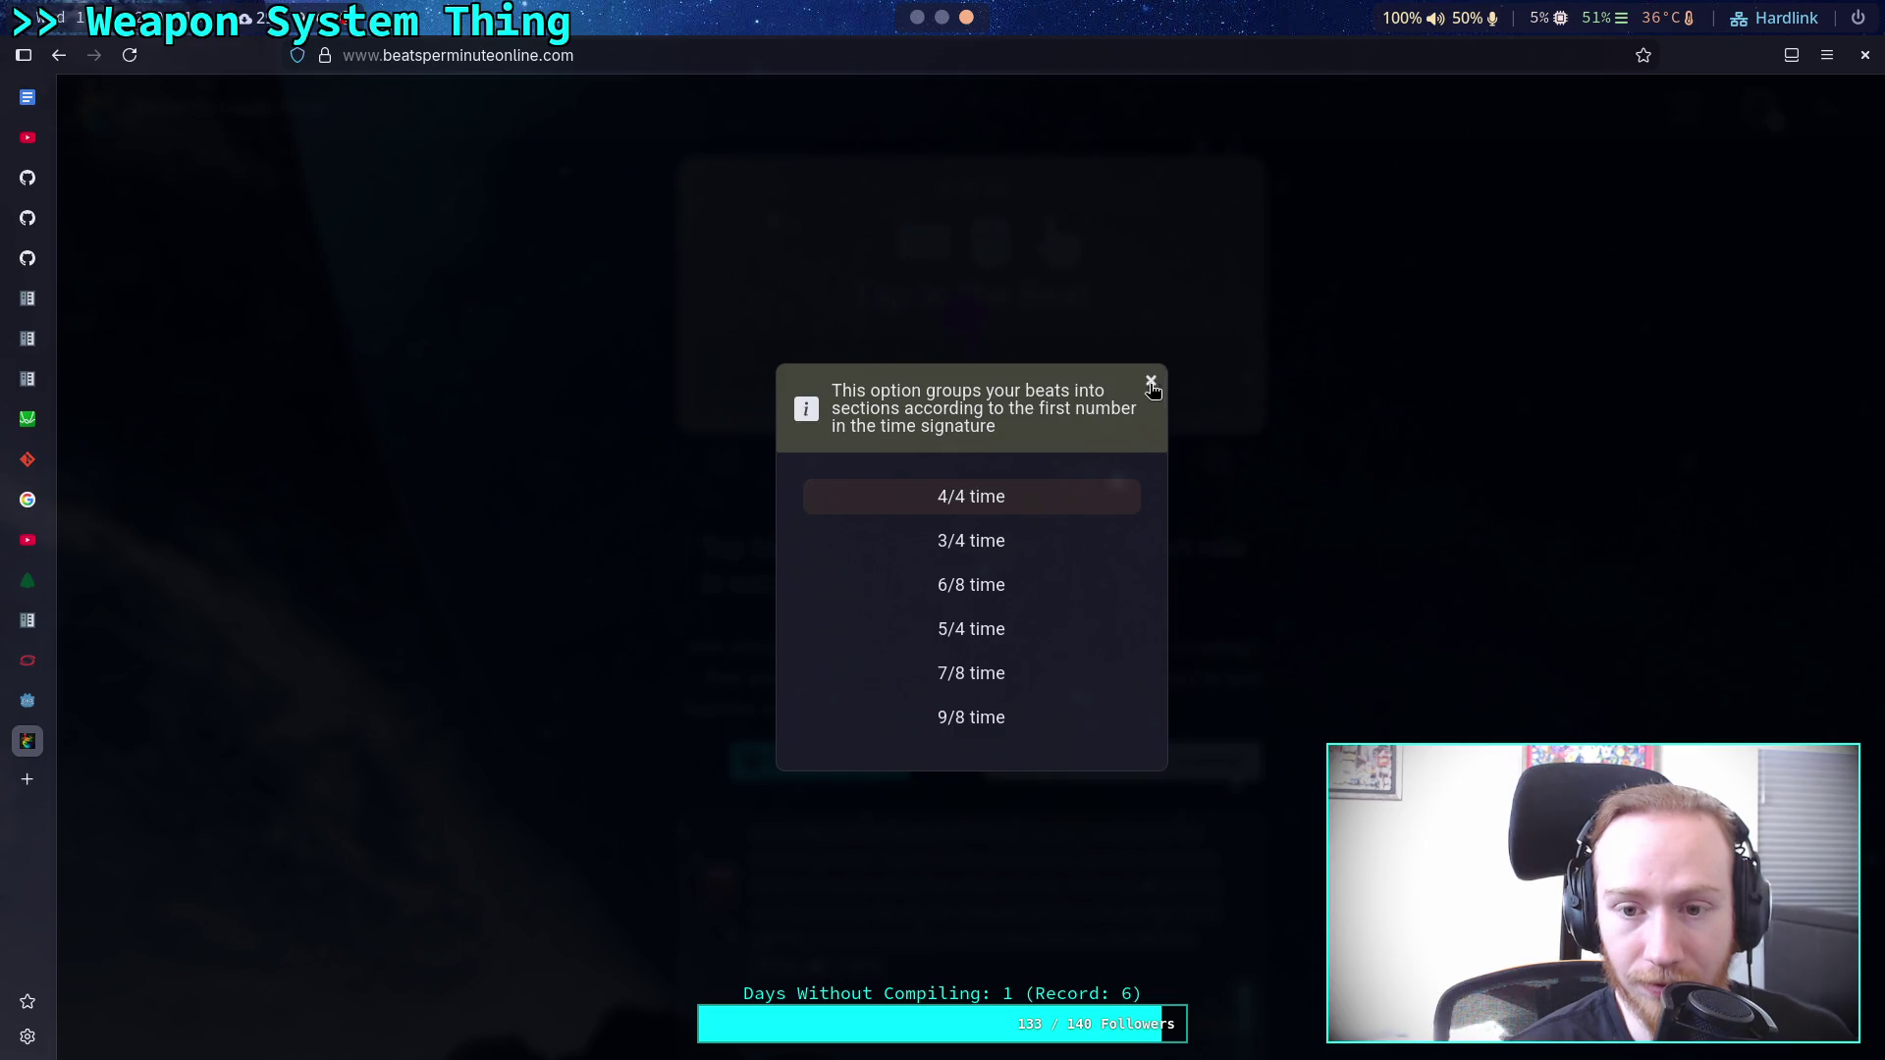
left_click(1151, 381)
left_click(1241, 463)
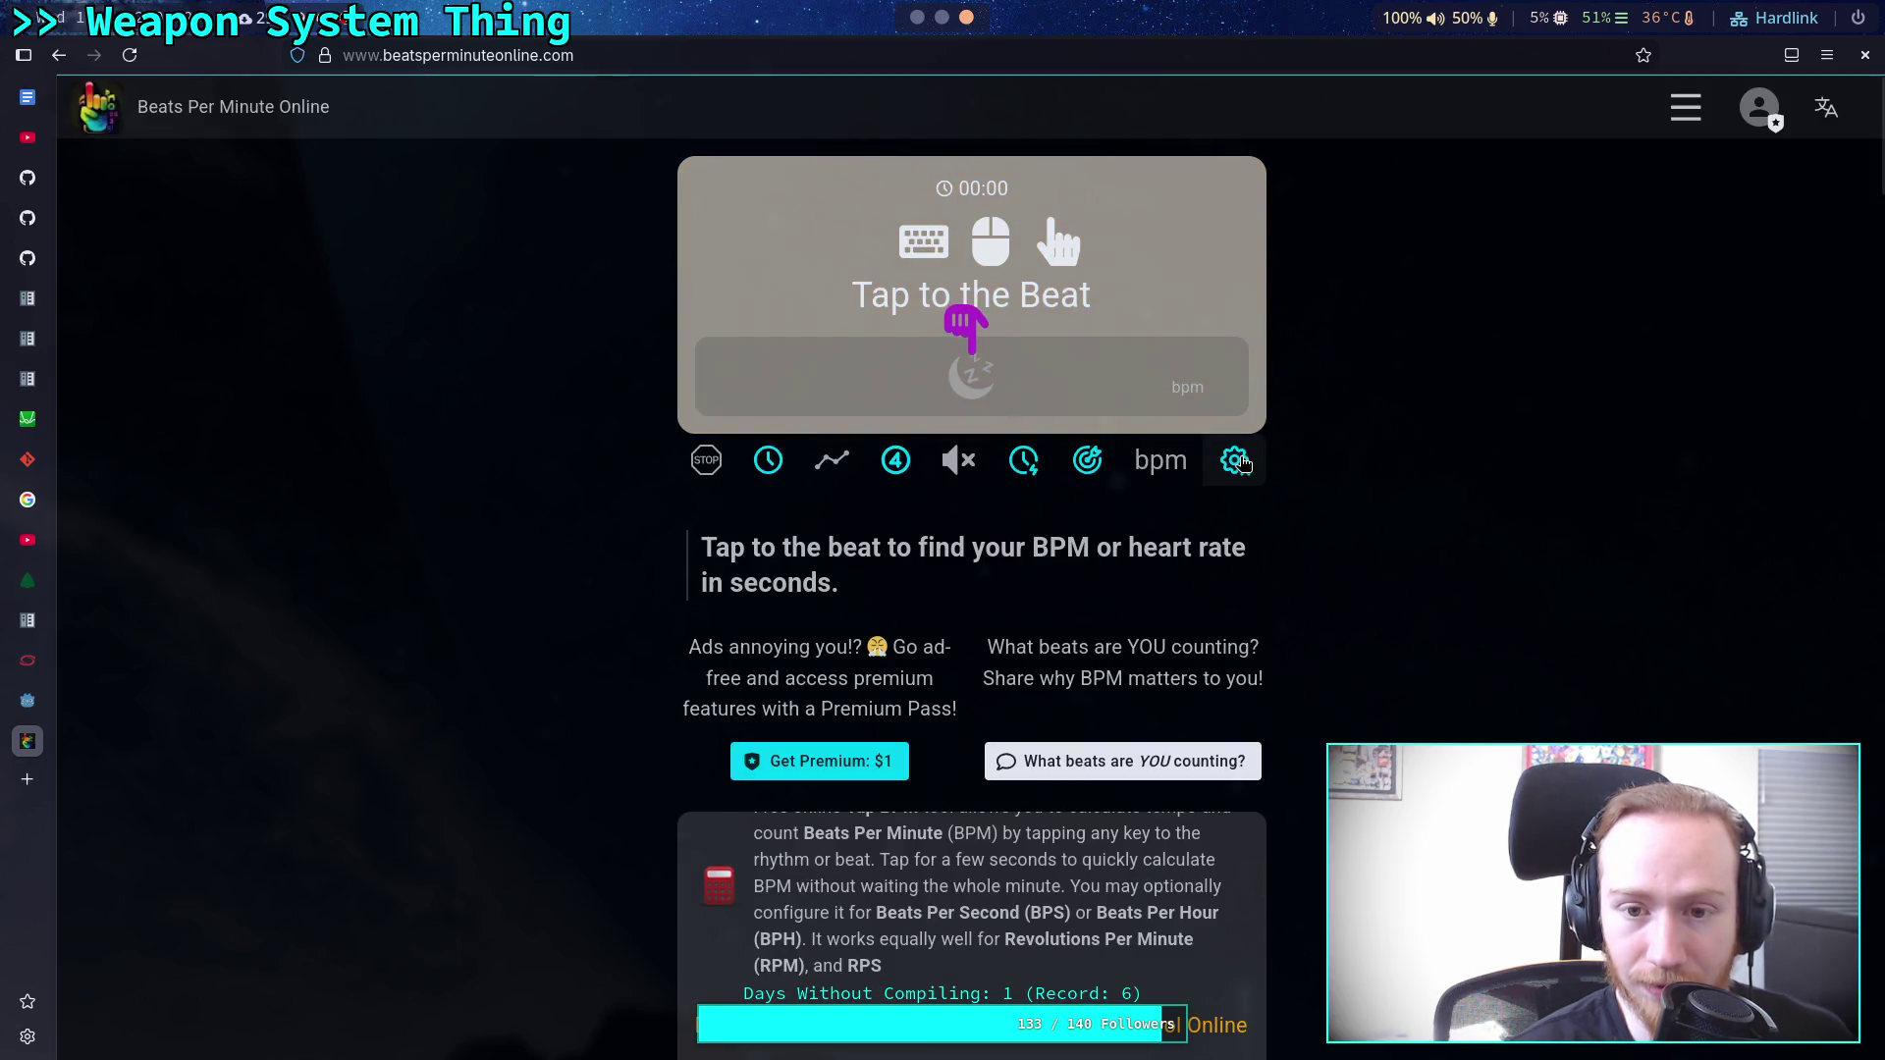
left_click(1178, 476)
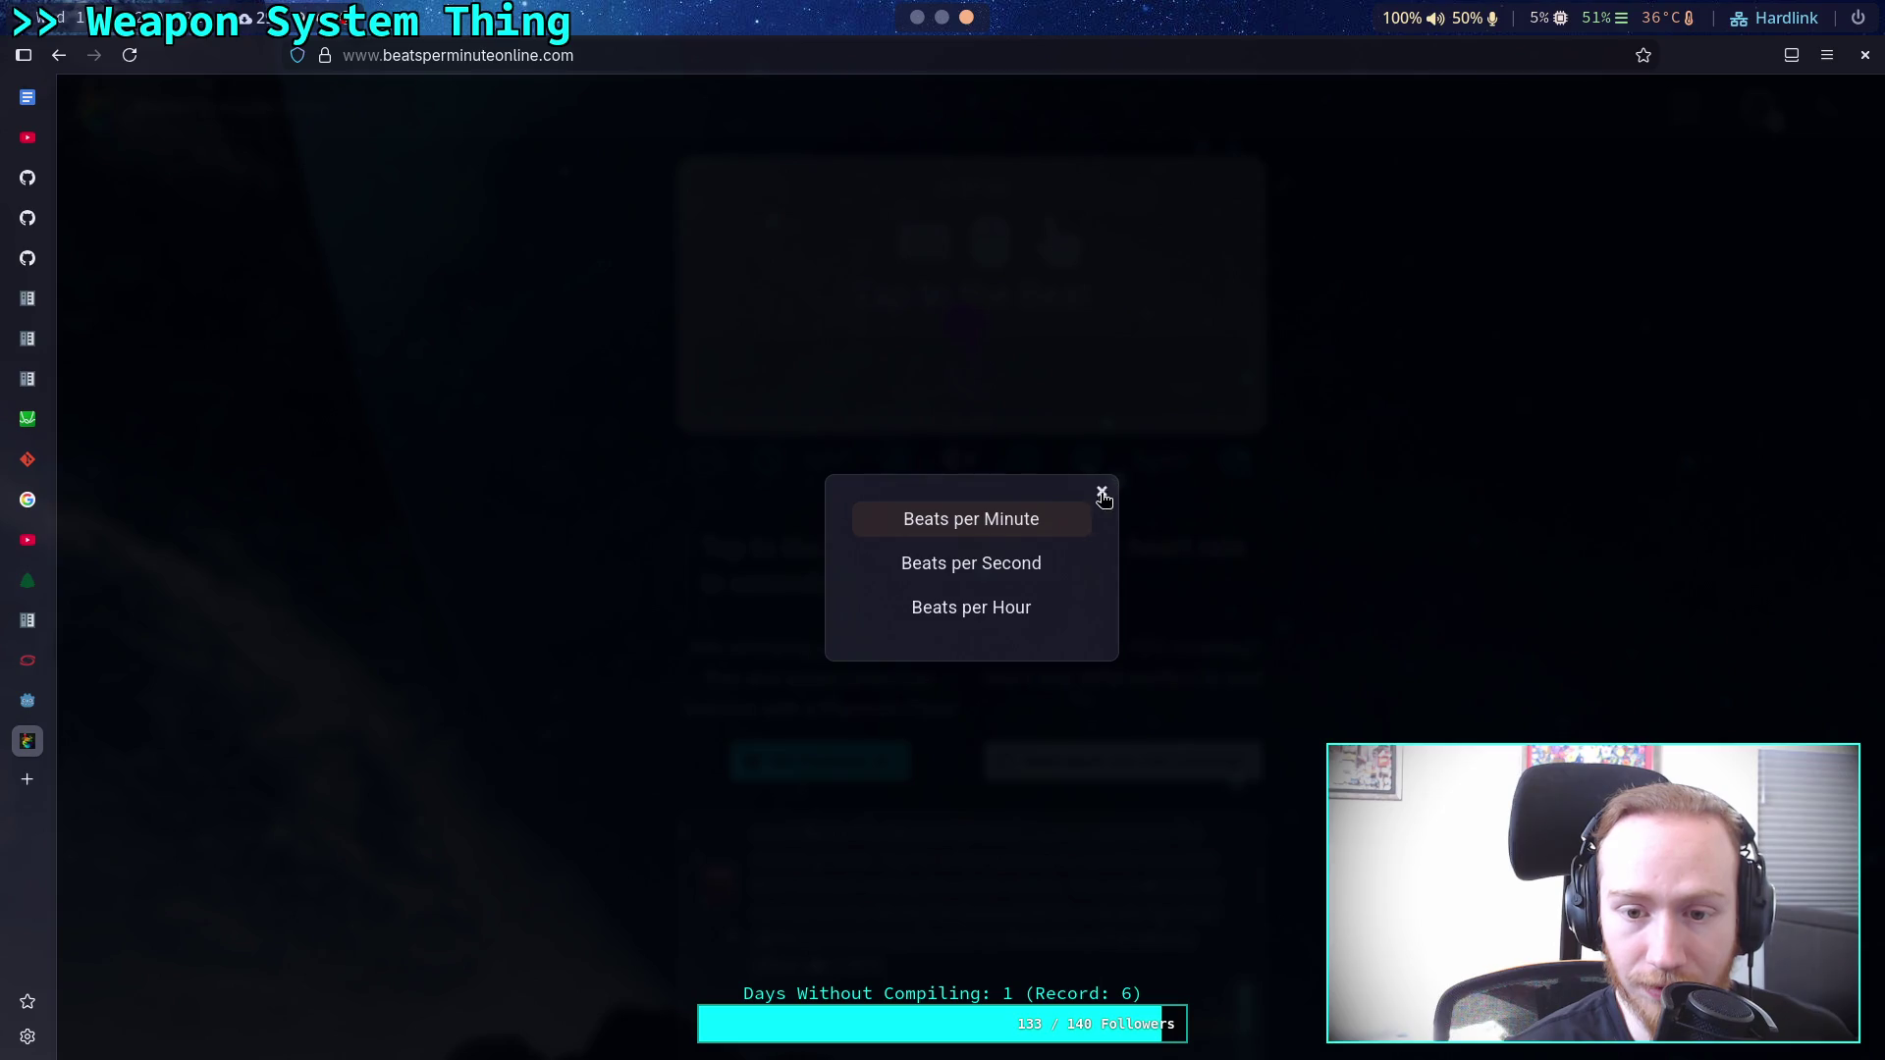
left_click(1102, 490)
left_click(1090, 461)
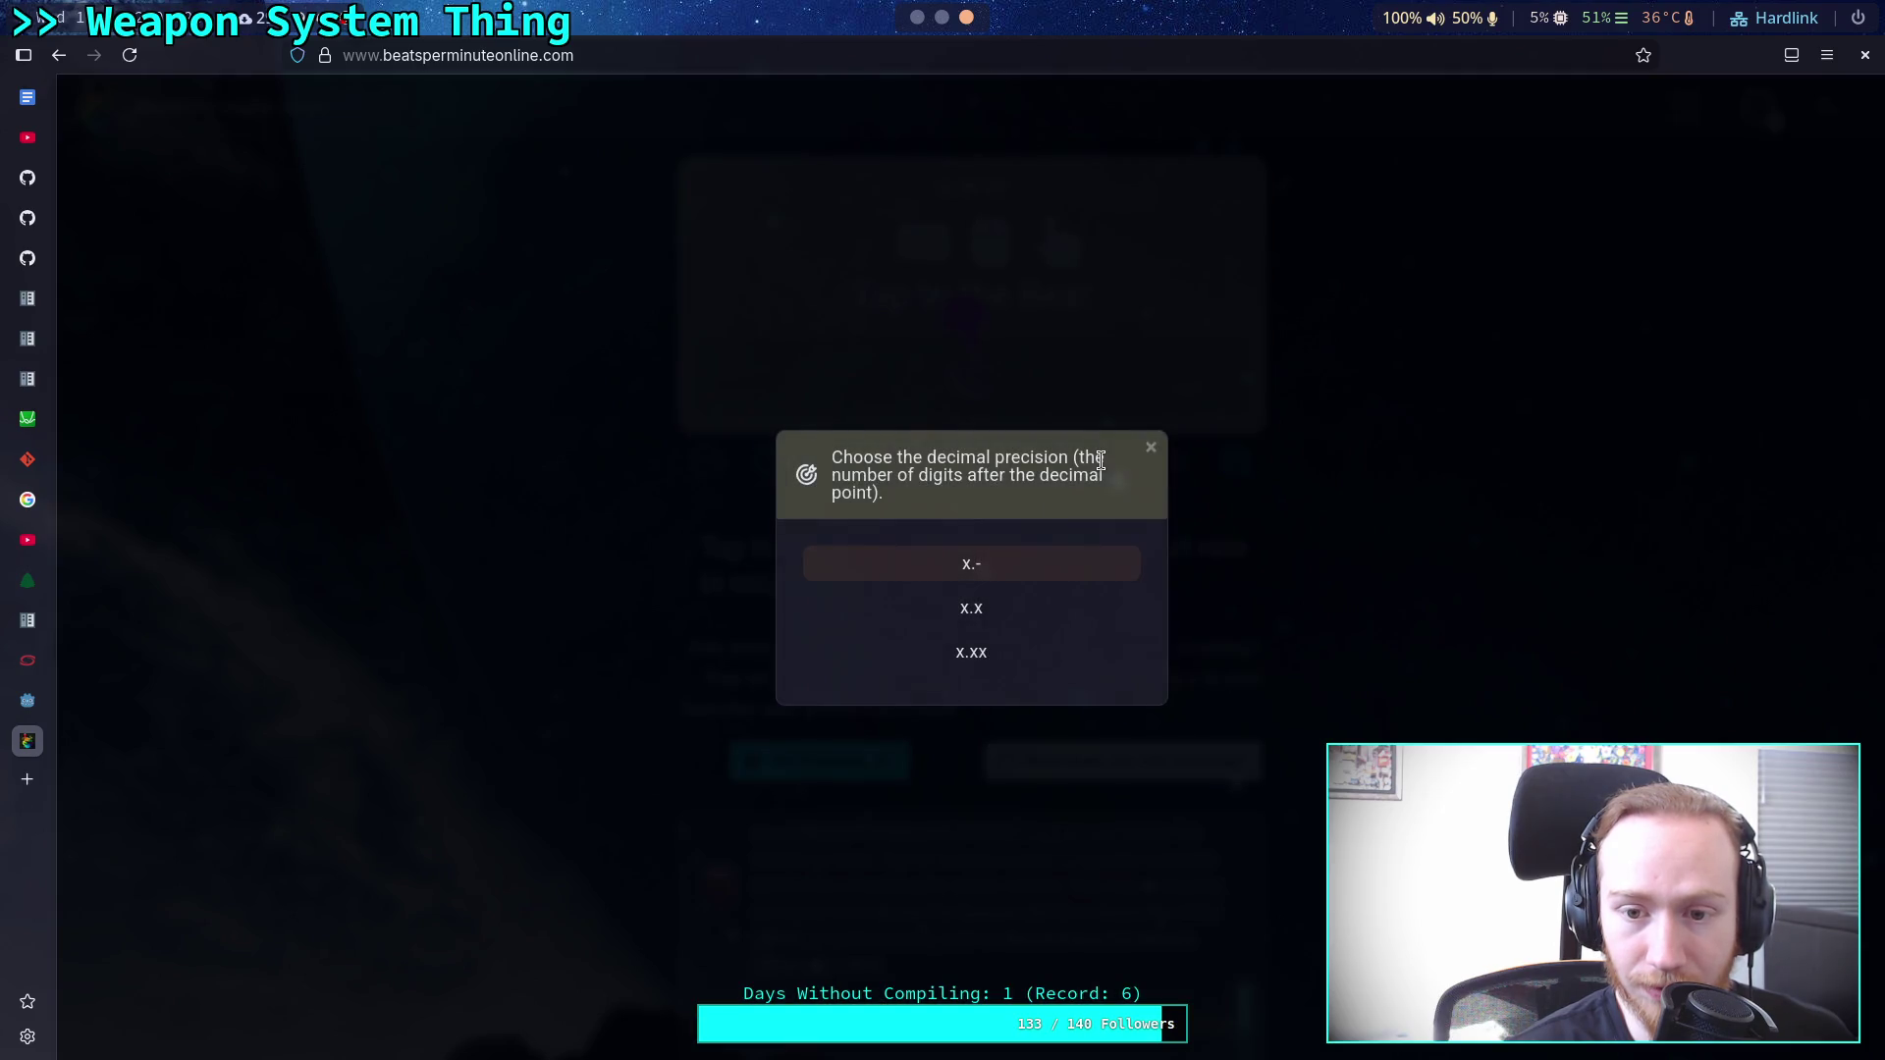
left_click(1152, 447)
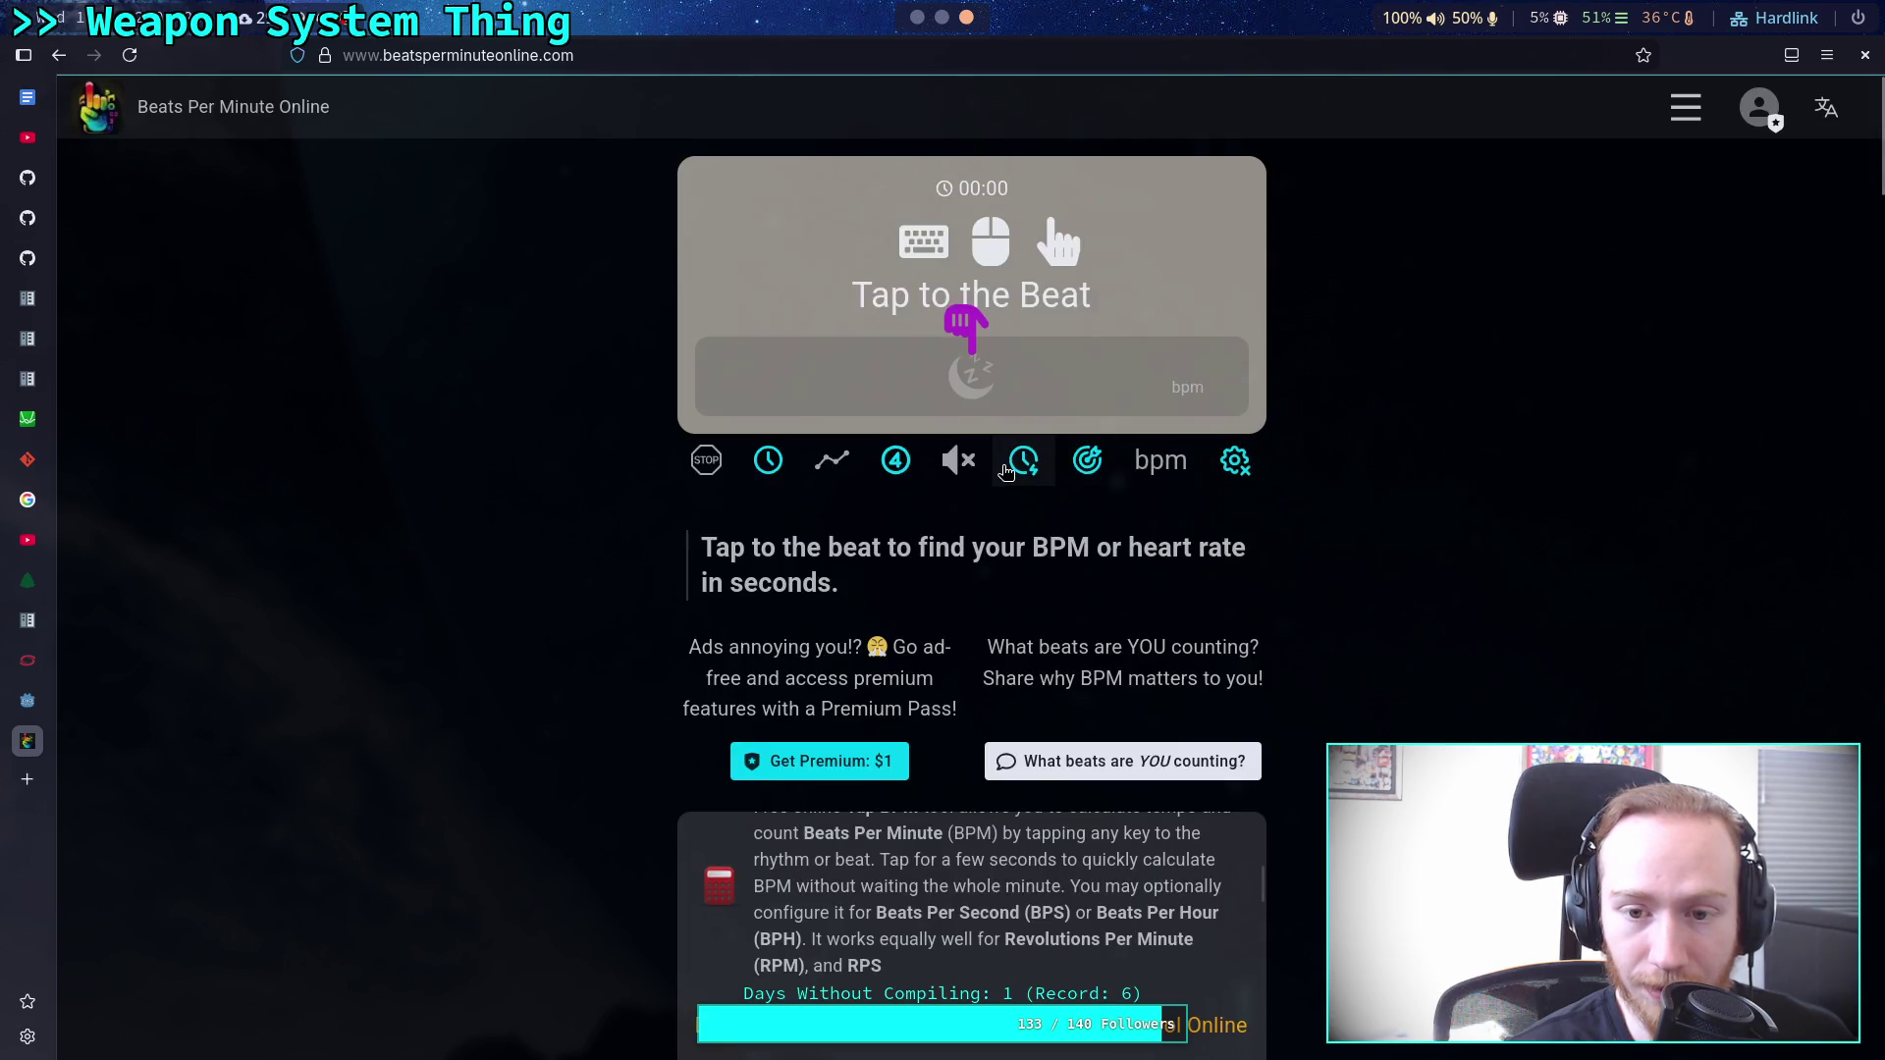
left_click(57, 56)
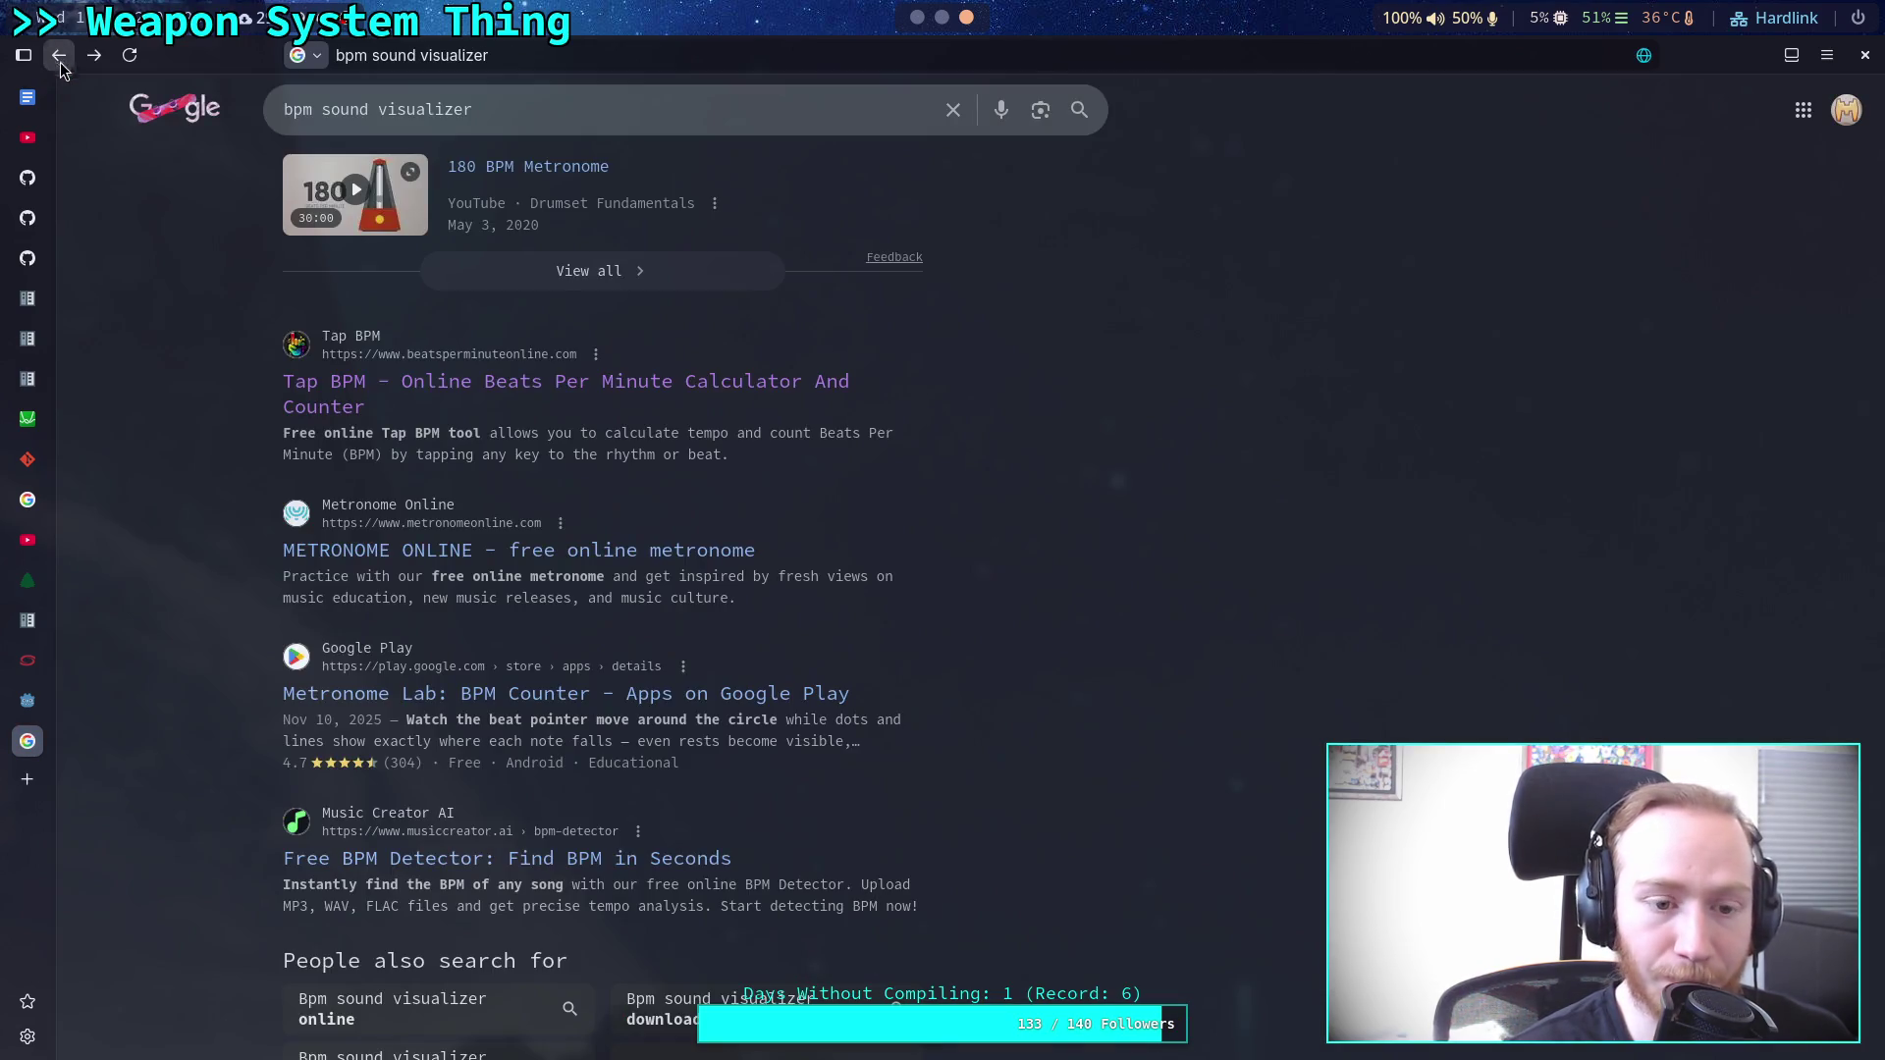
left_click(420, 552)
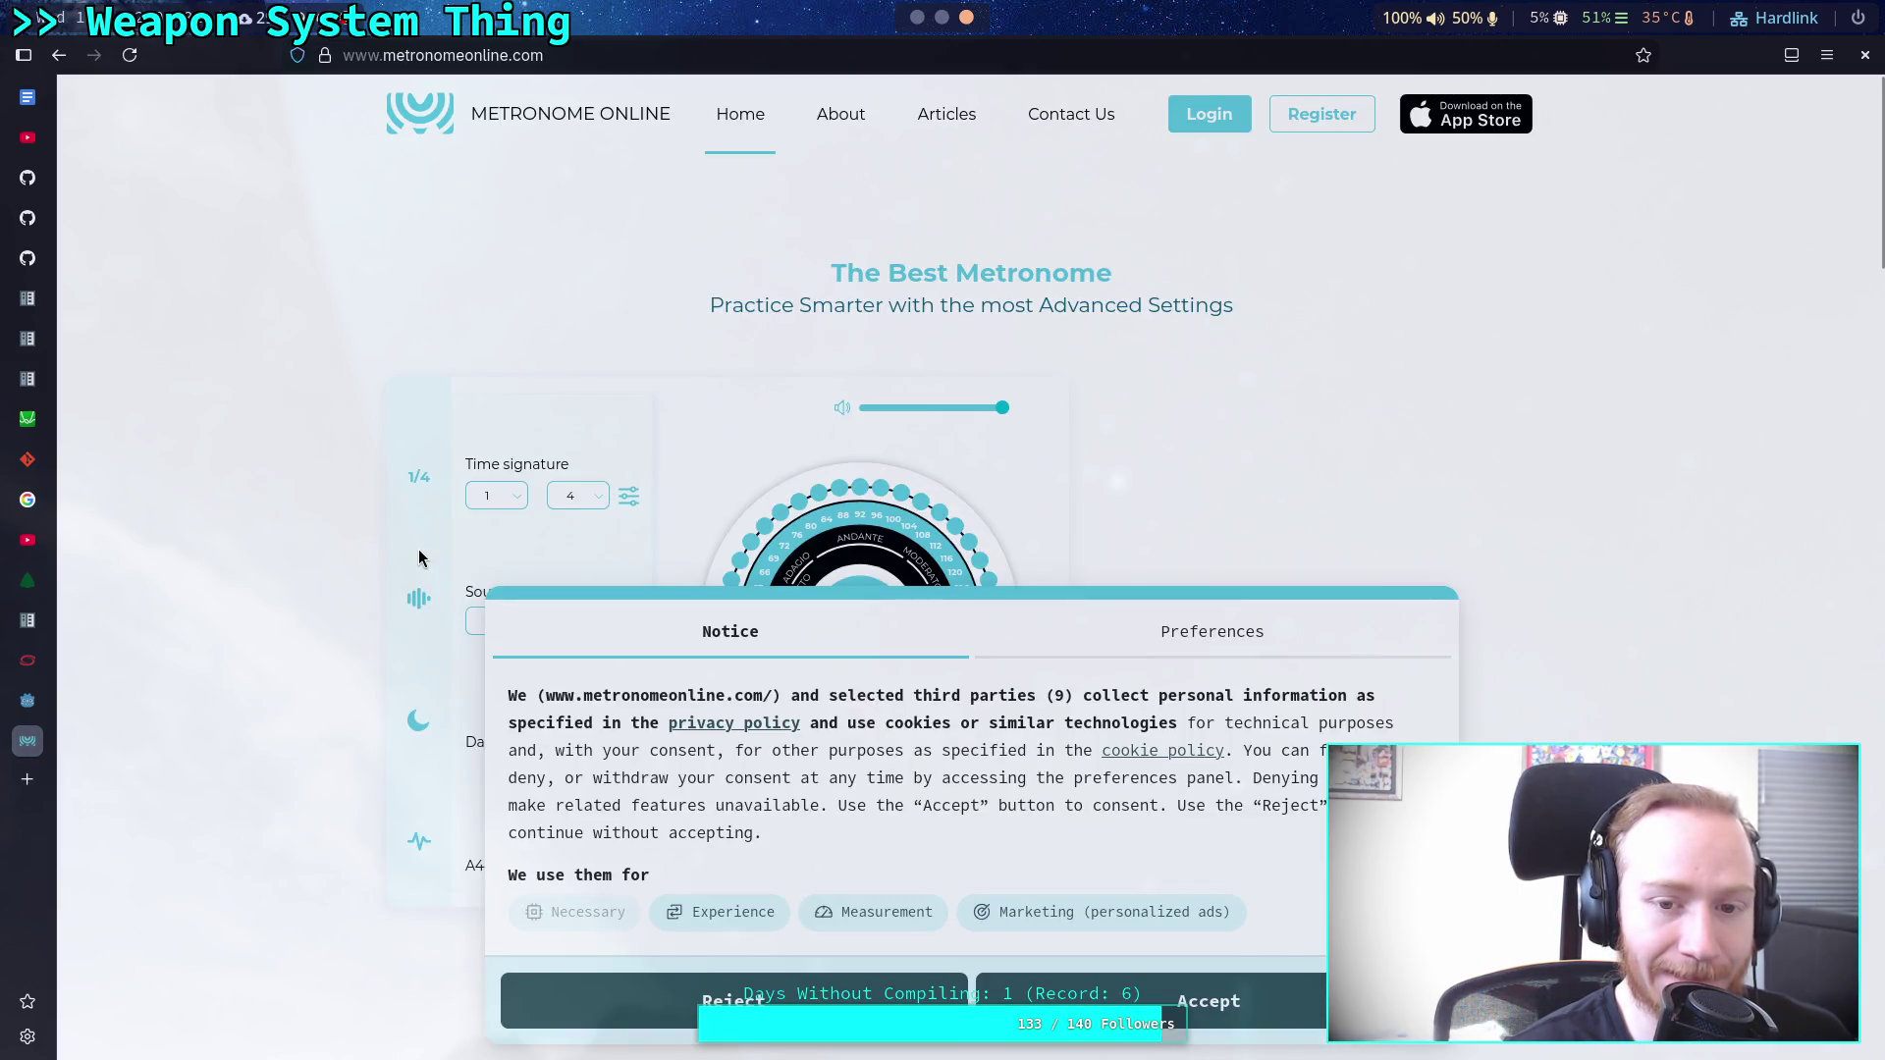
scroll(418, 558, "down", 1)
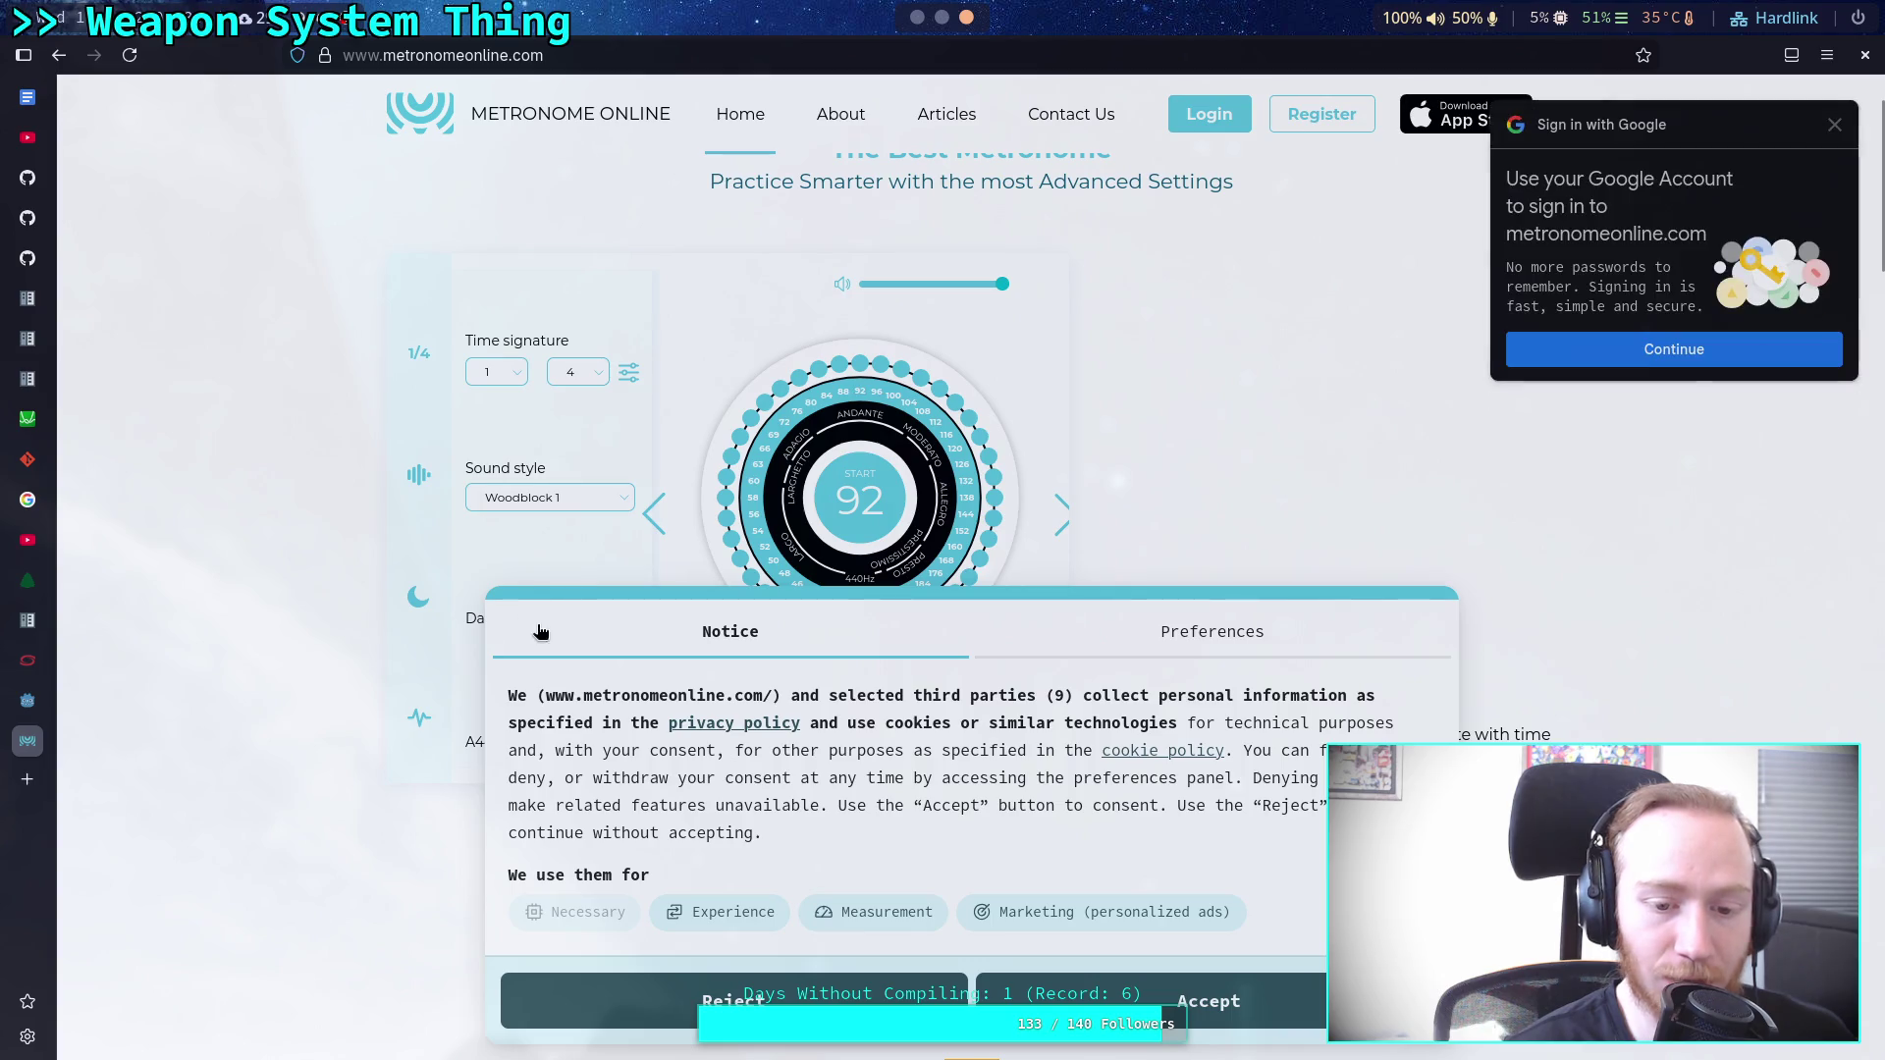
scroll(314, 538, "down", 2)
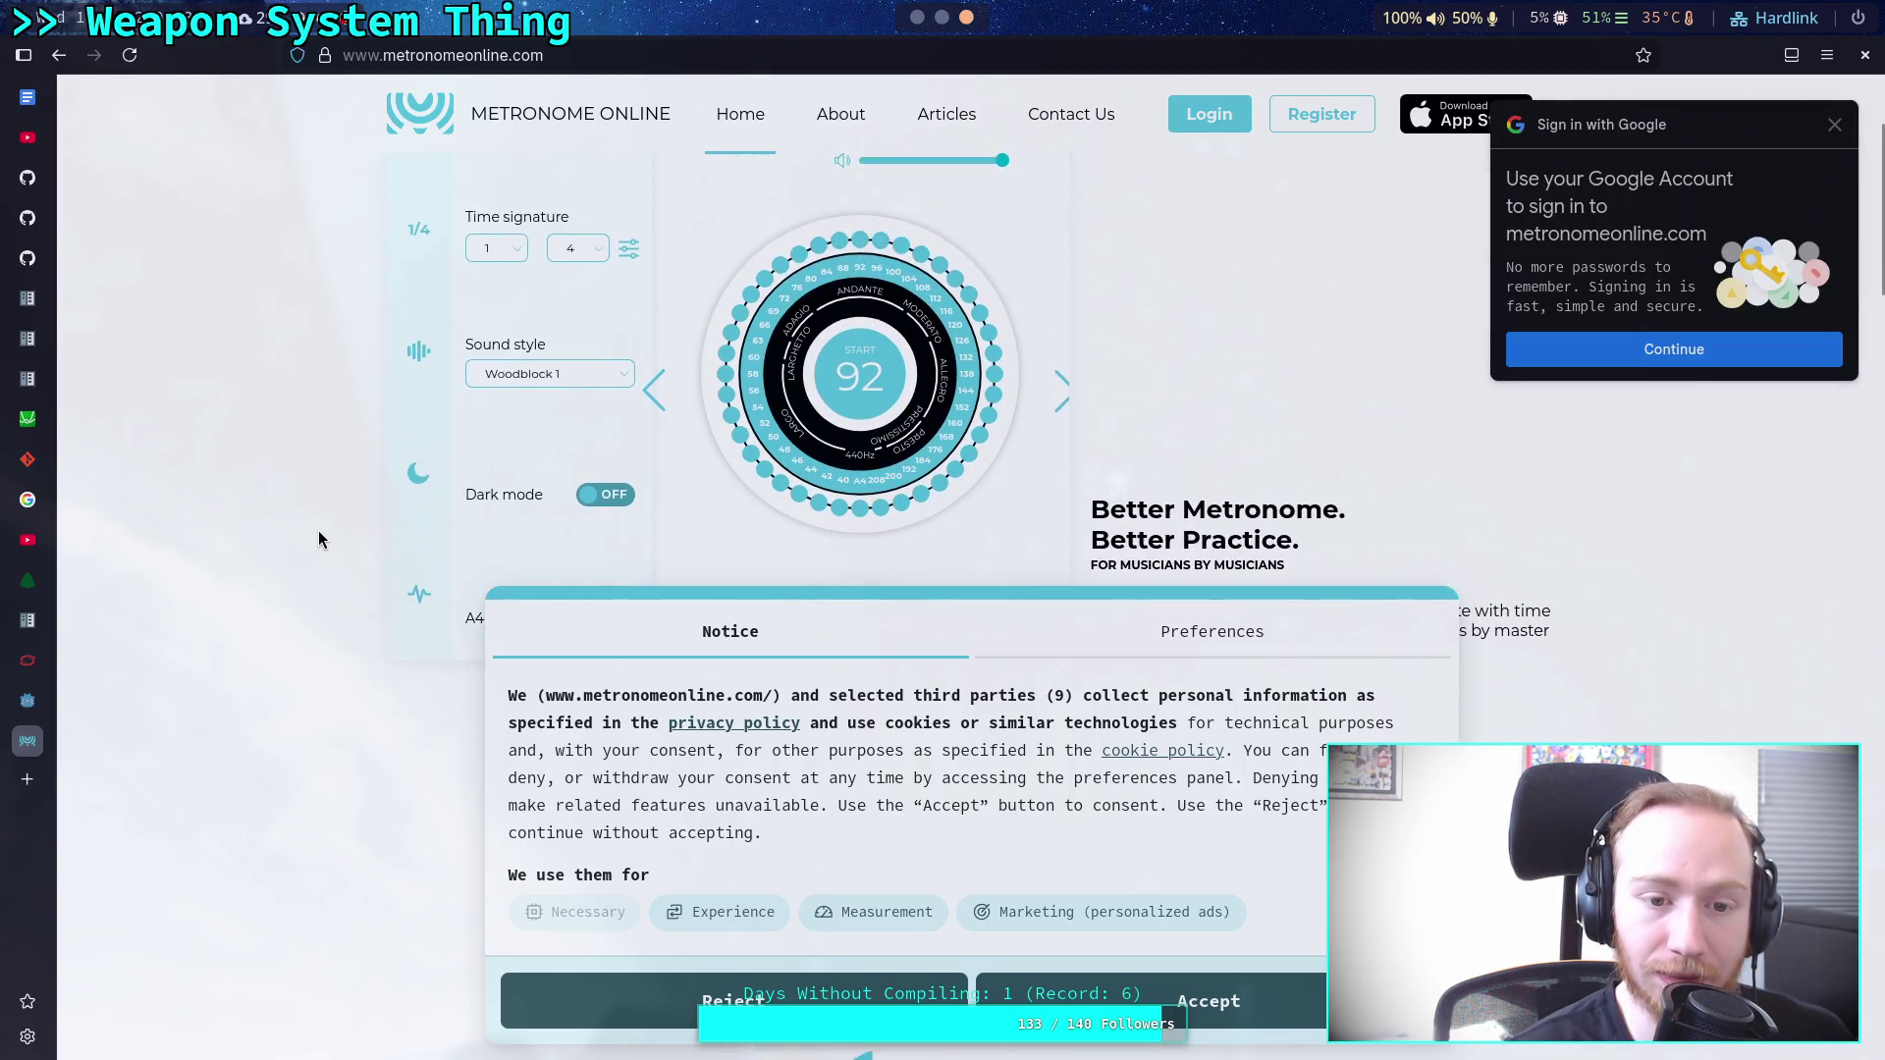
left_click(653, 1006)
scroll(526, 658, "up", 2)
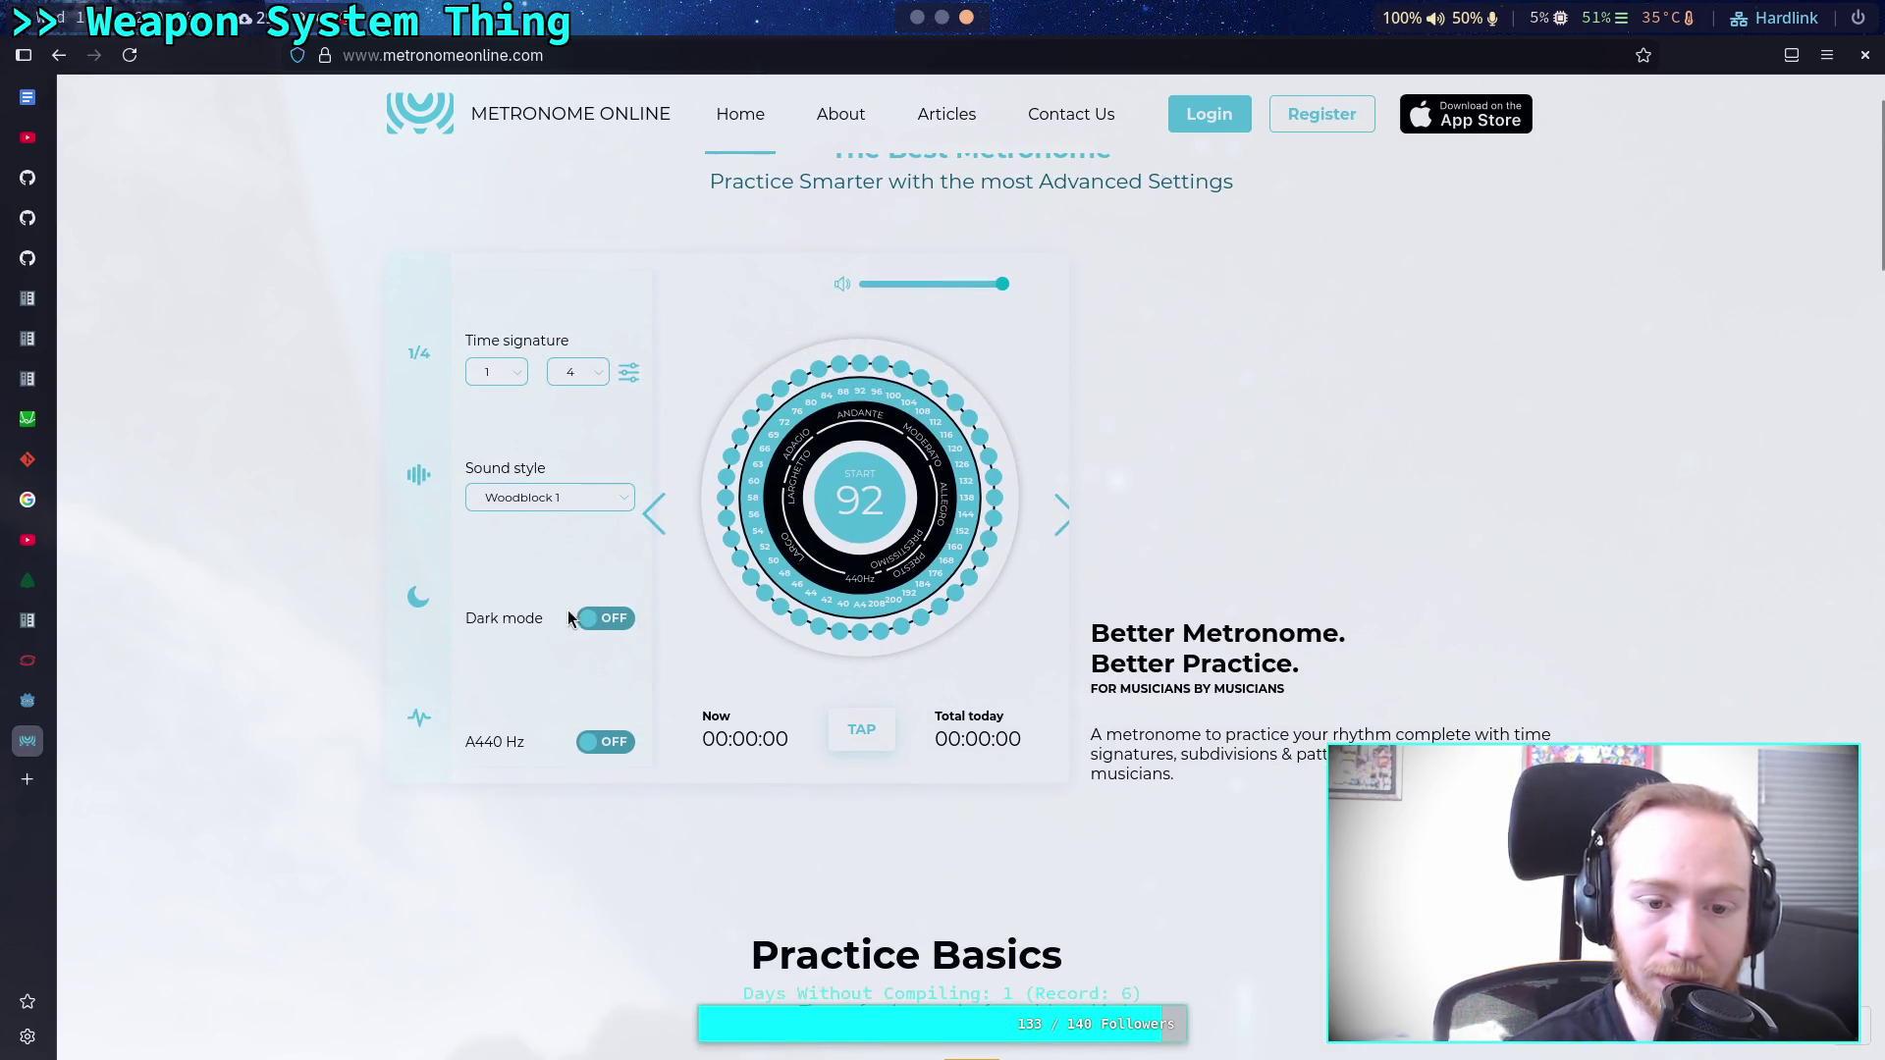
left_click(608, 621)
left_click(746, 114)
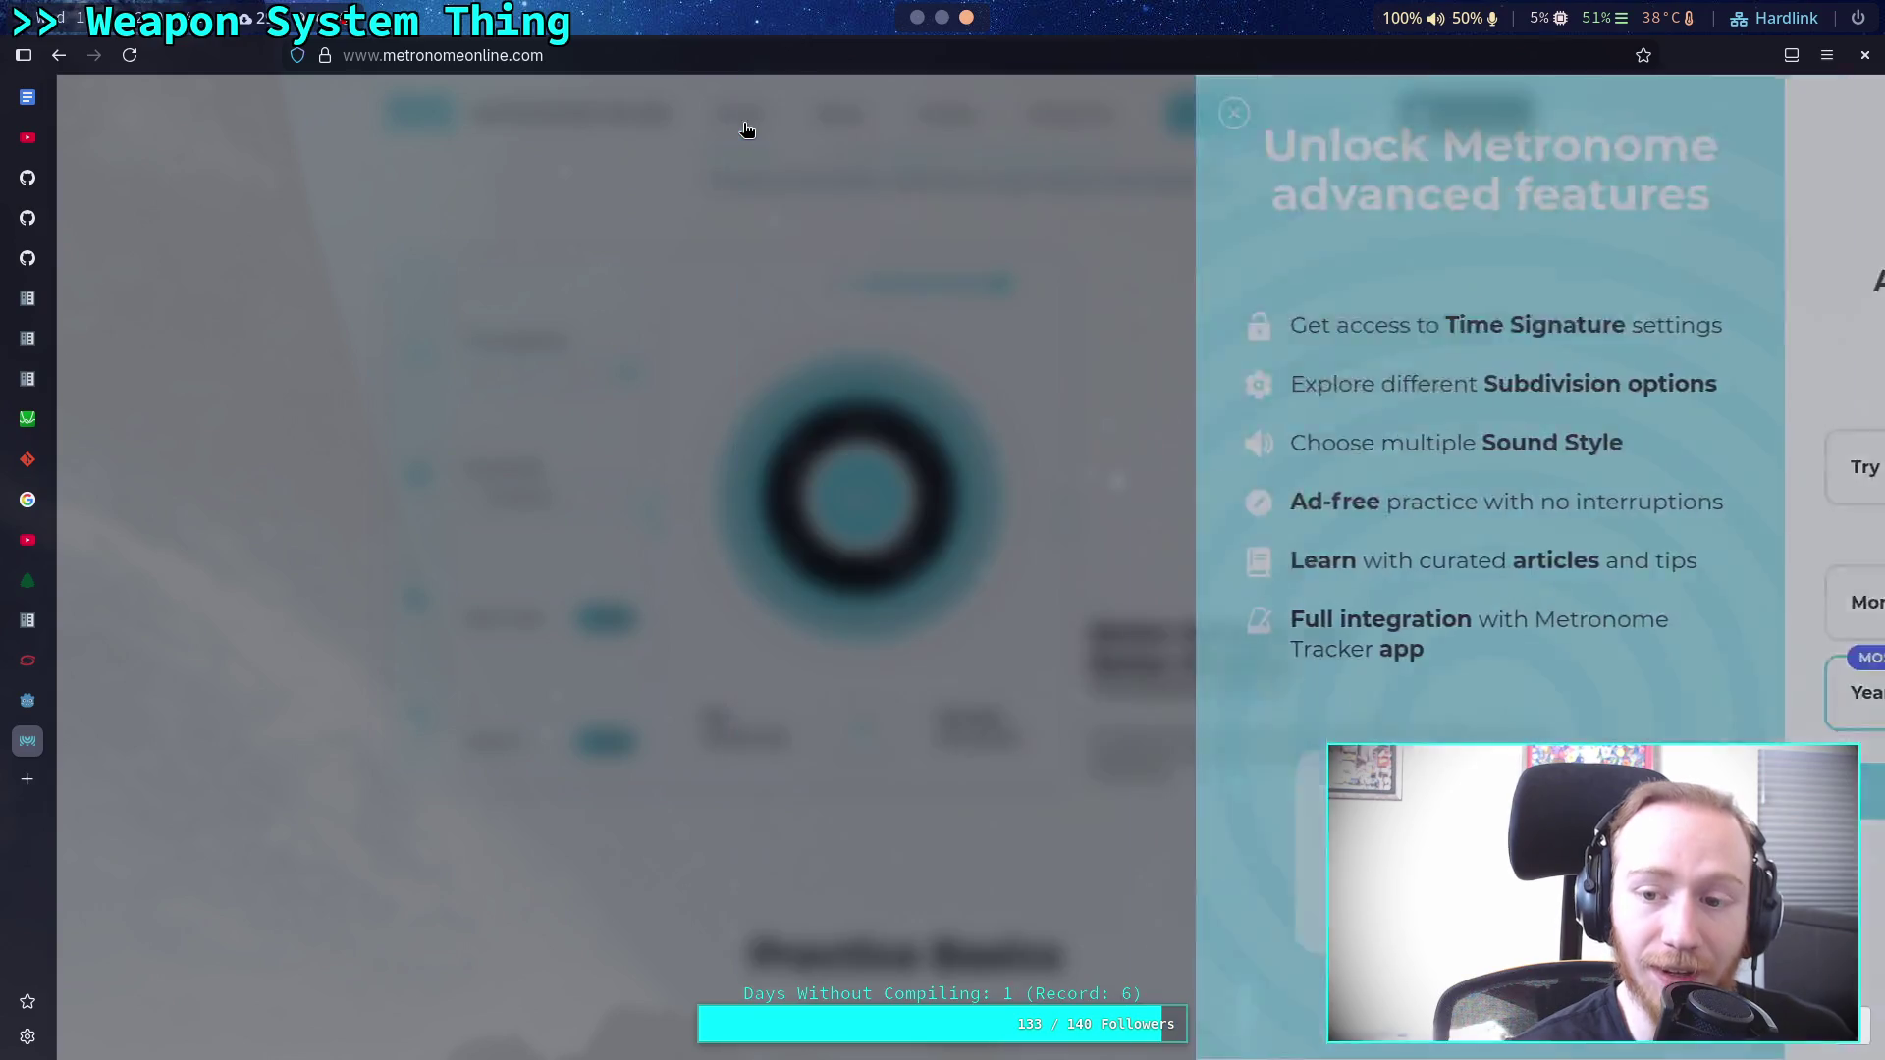
scroll(656, 597, "up", 2)
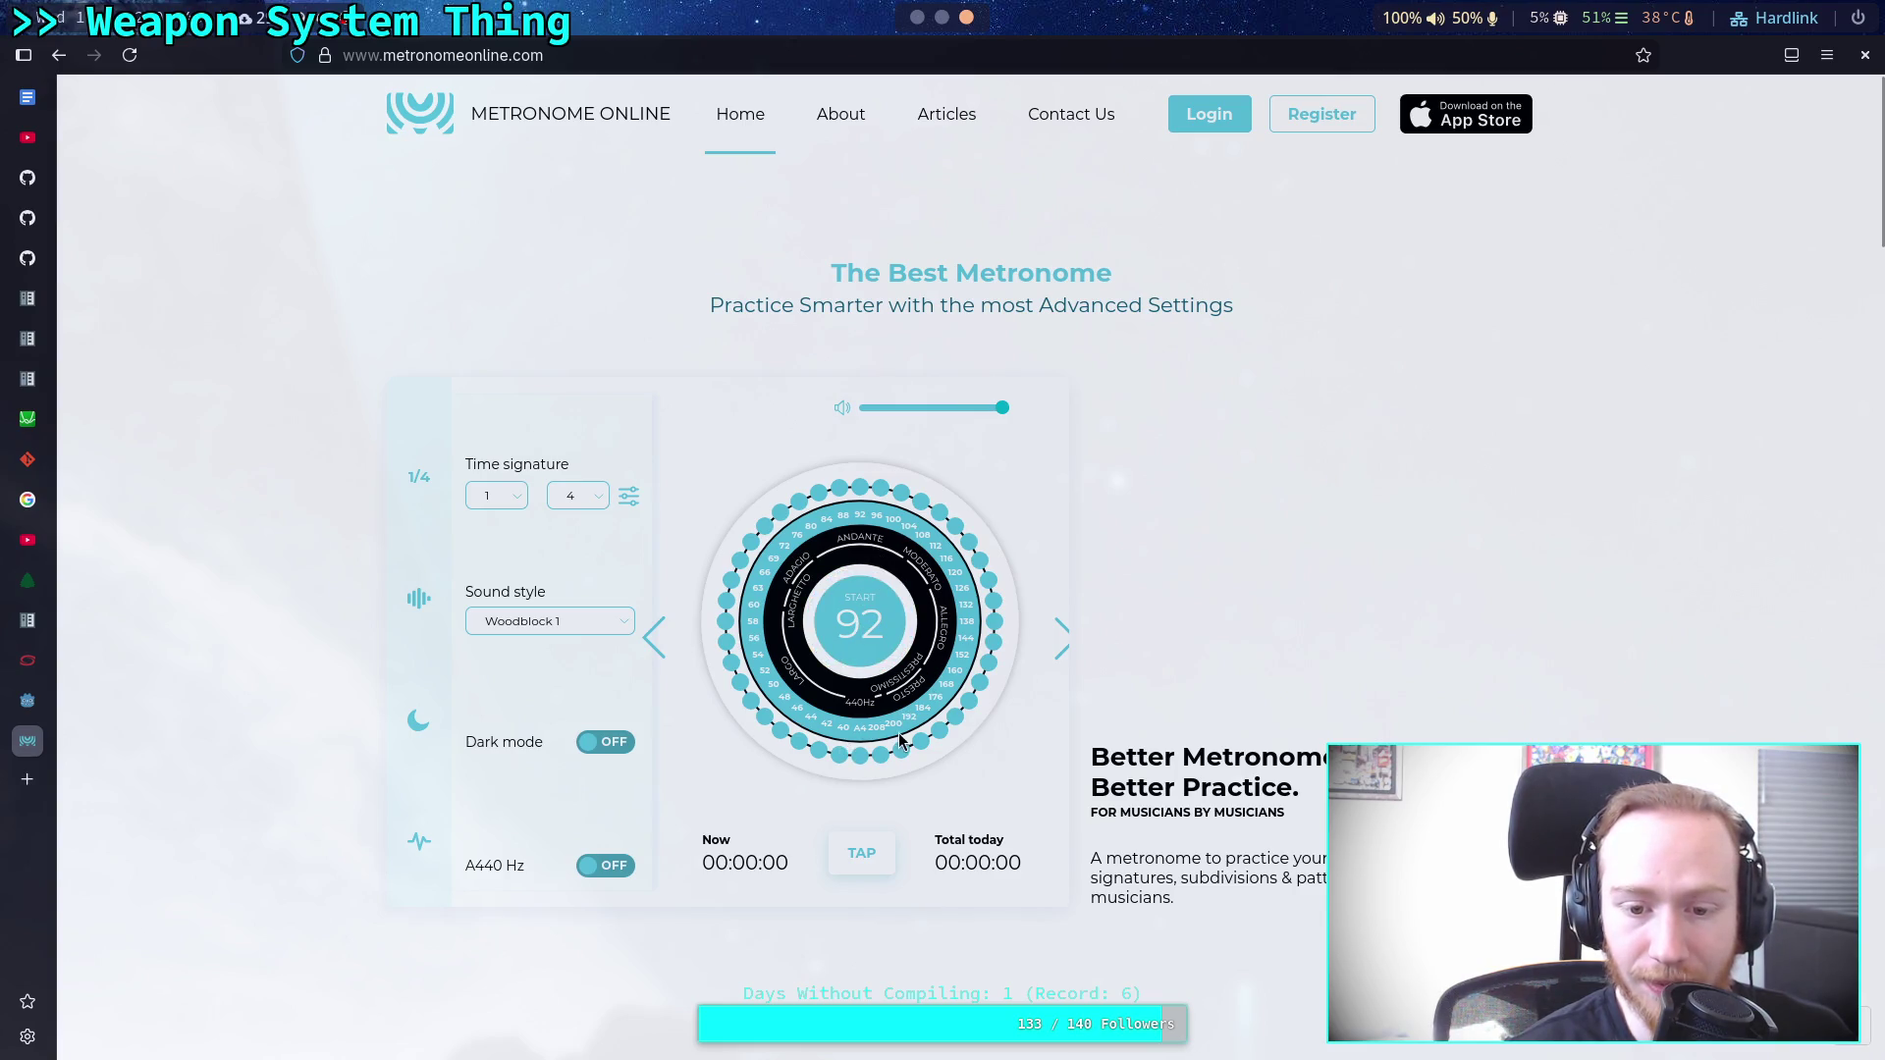
left_click(1065, 650)
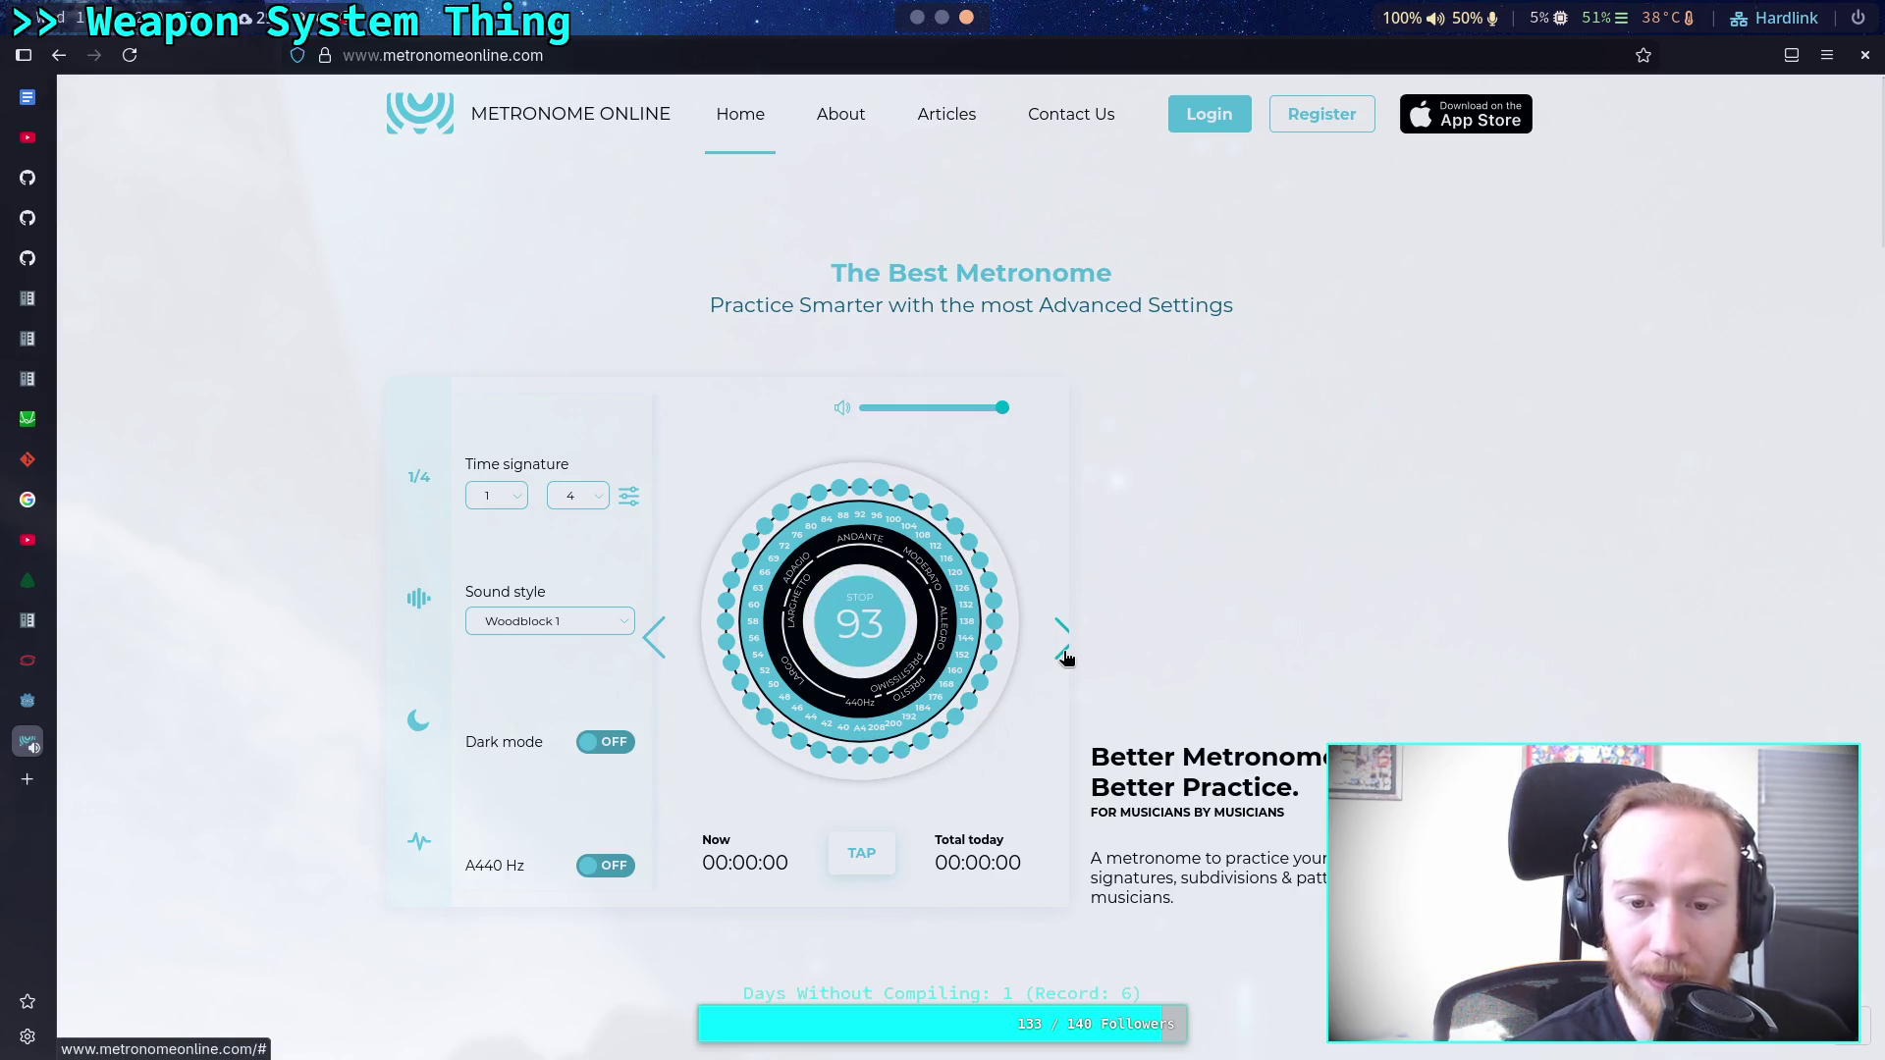
left_click(69, 63)
scroll(173, 559, "down", 3)
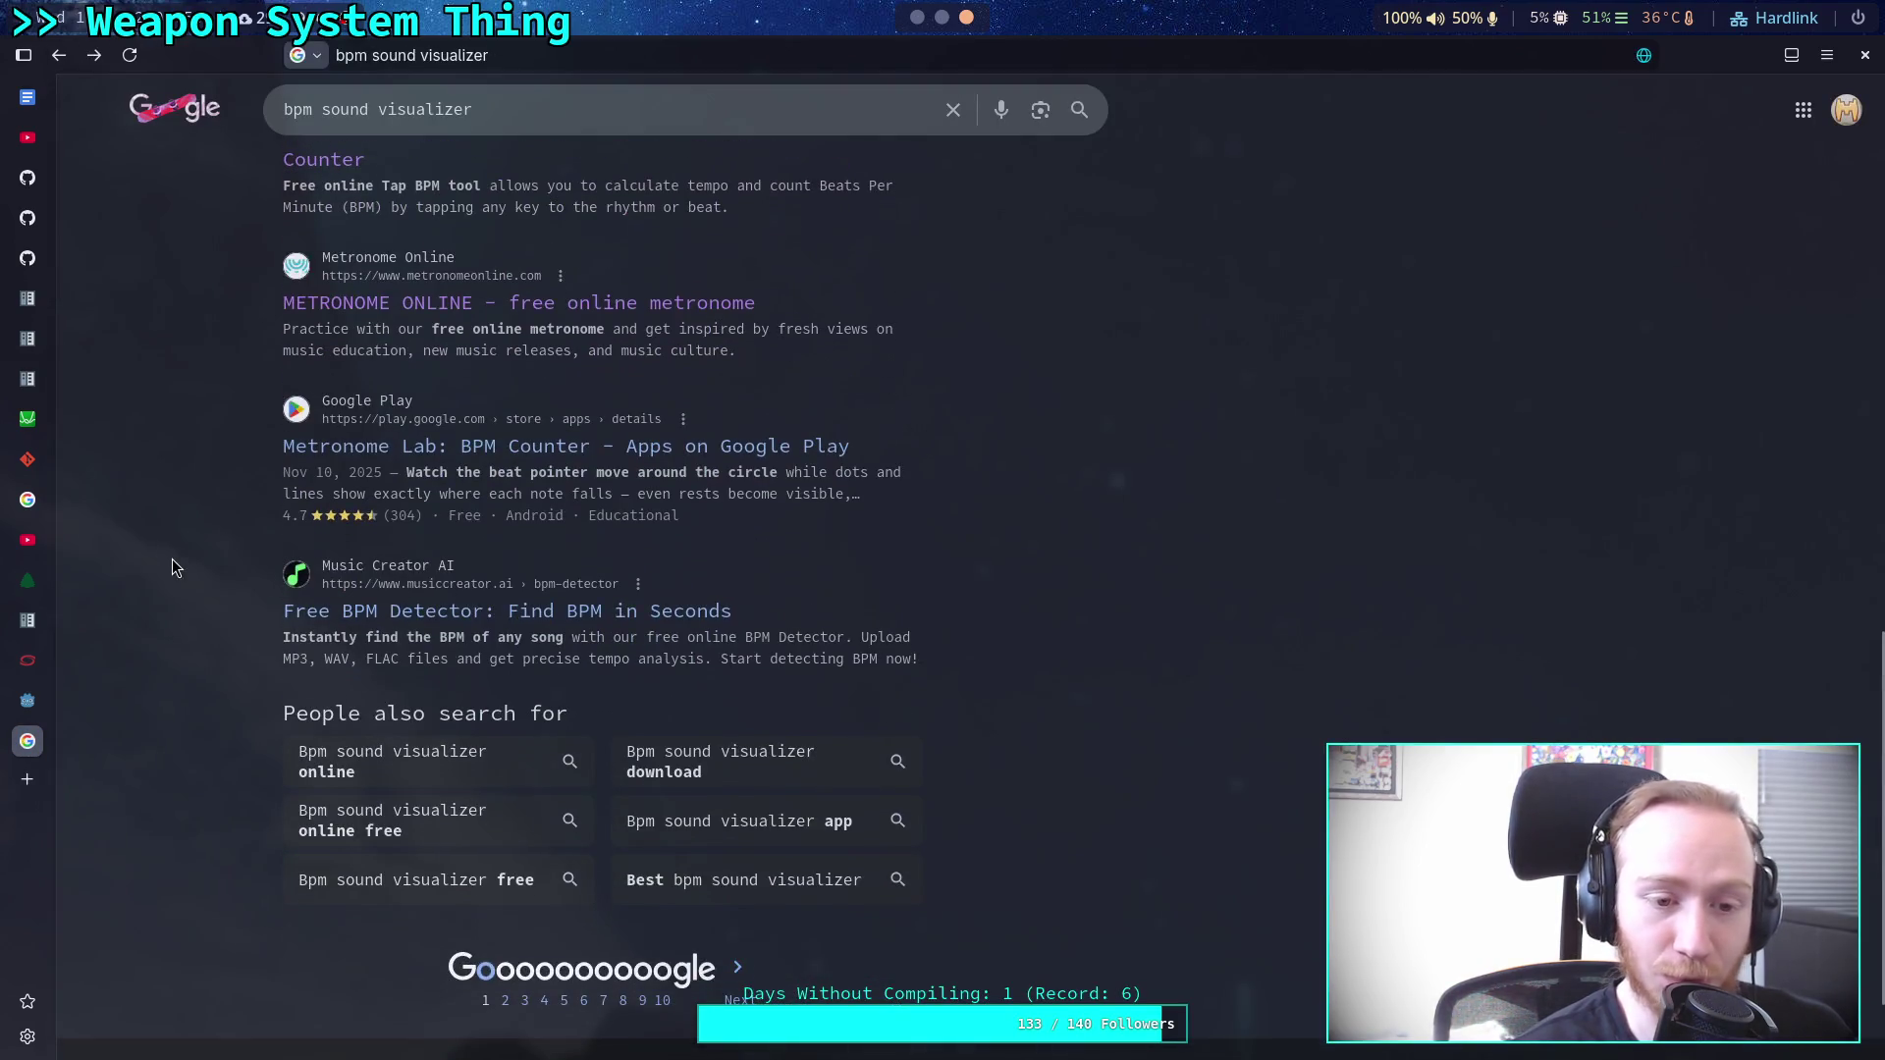
Search Google for 'bpm 300' and open the 30-minute '300 BPM - Metronome' YouTube video
scroll(181, 574, "down", 1)
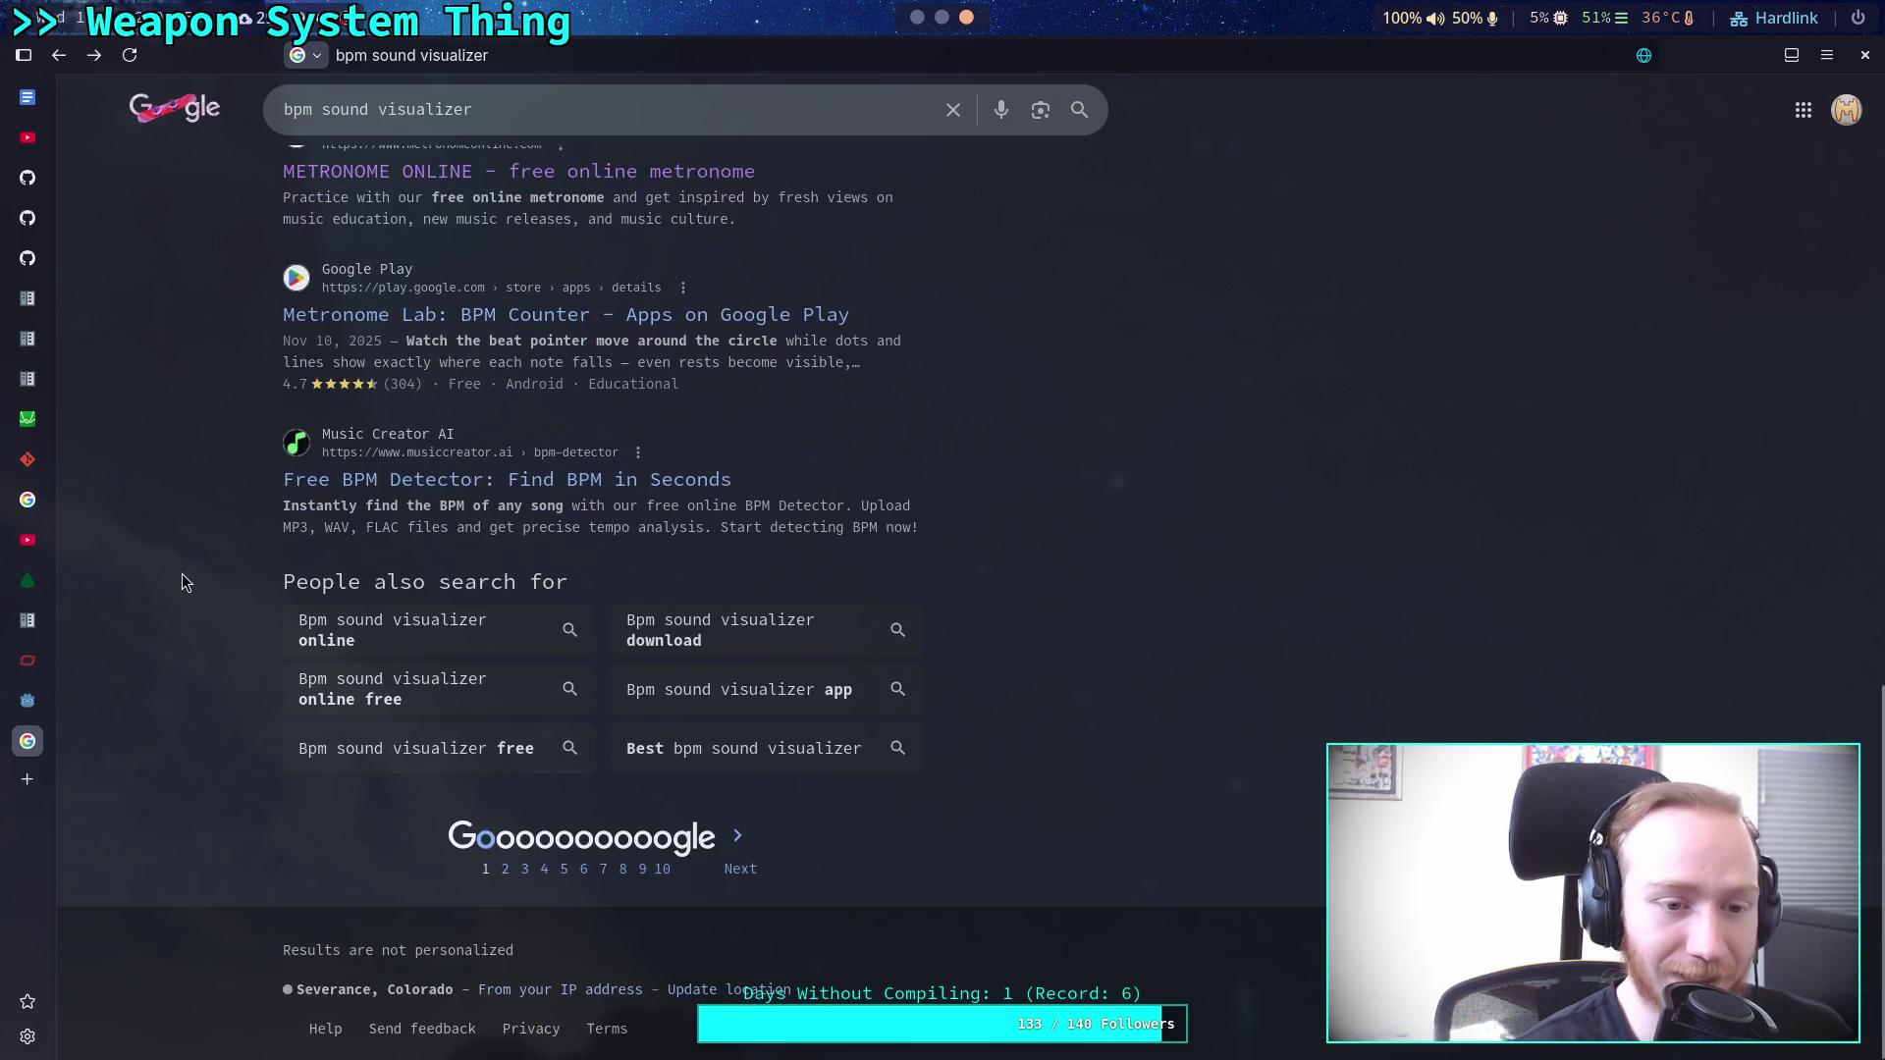
scroll(181, 574, "up", 12)
left_click(355, 119)
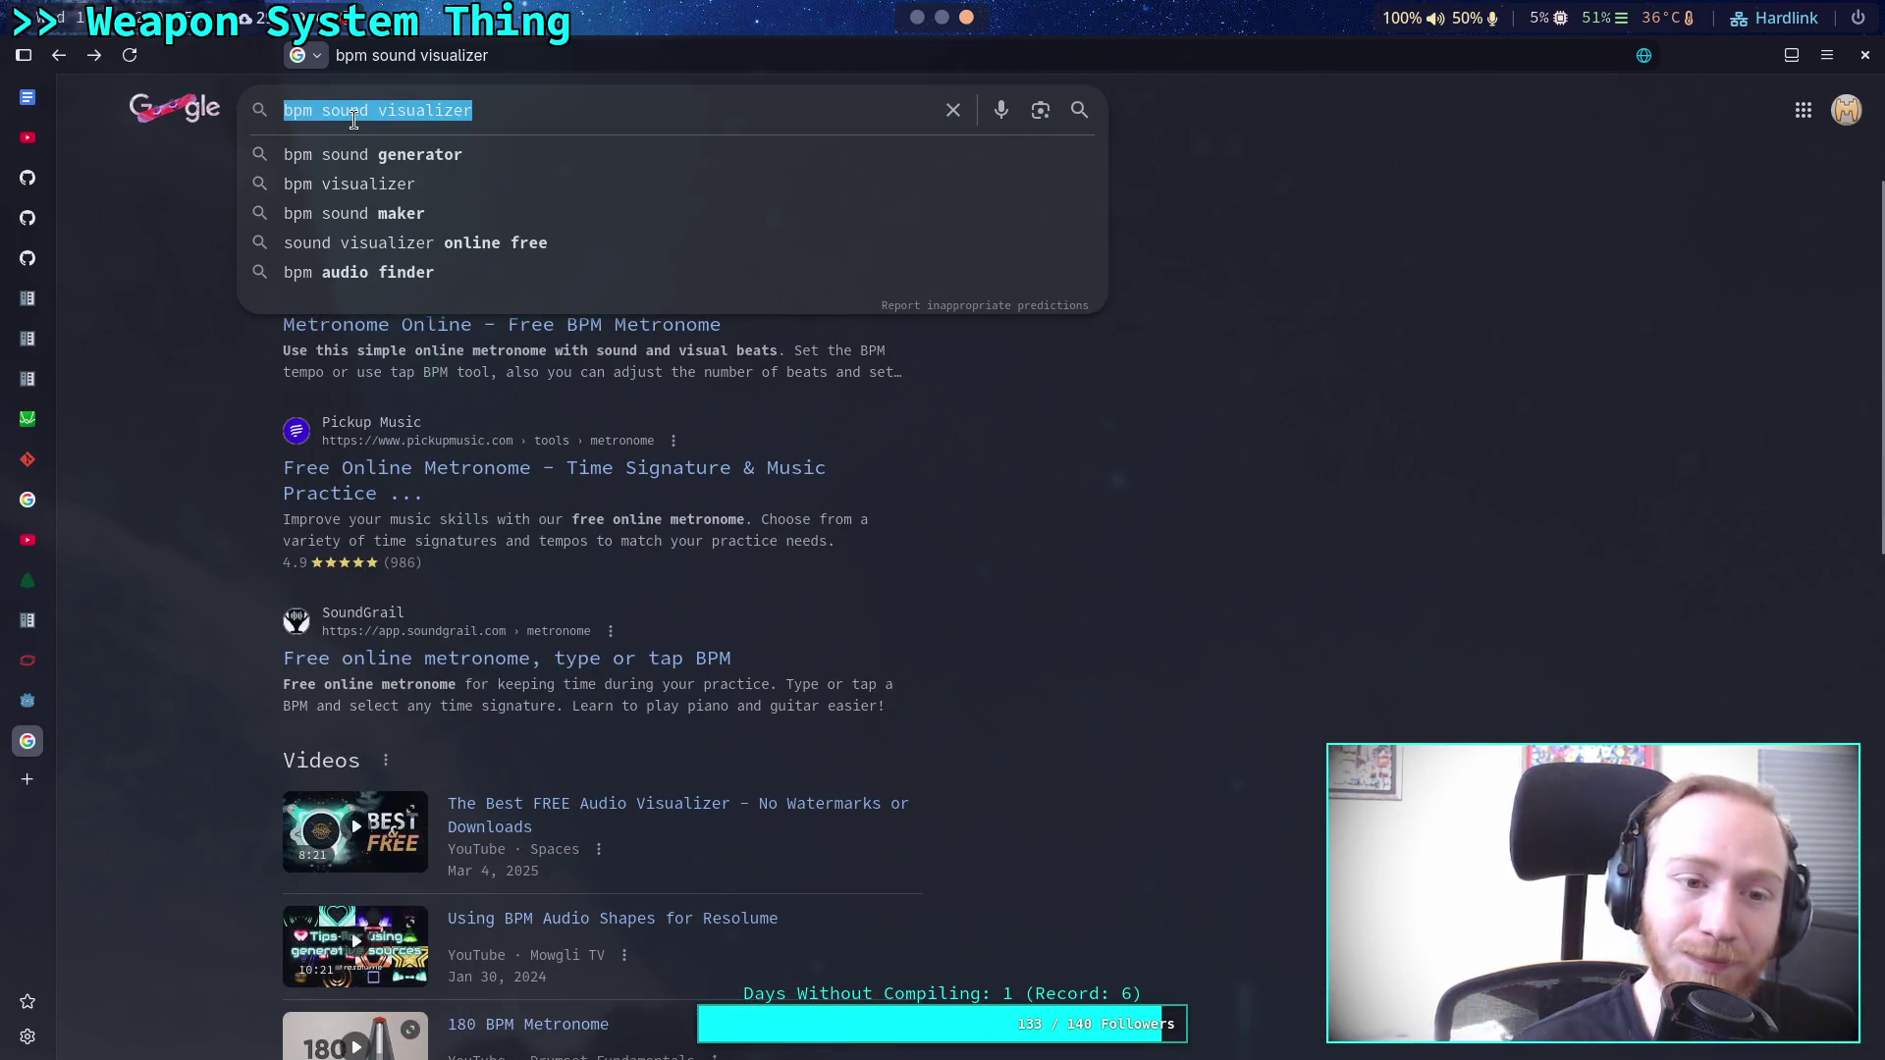
type("bpm 300")
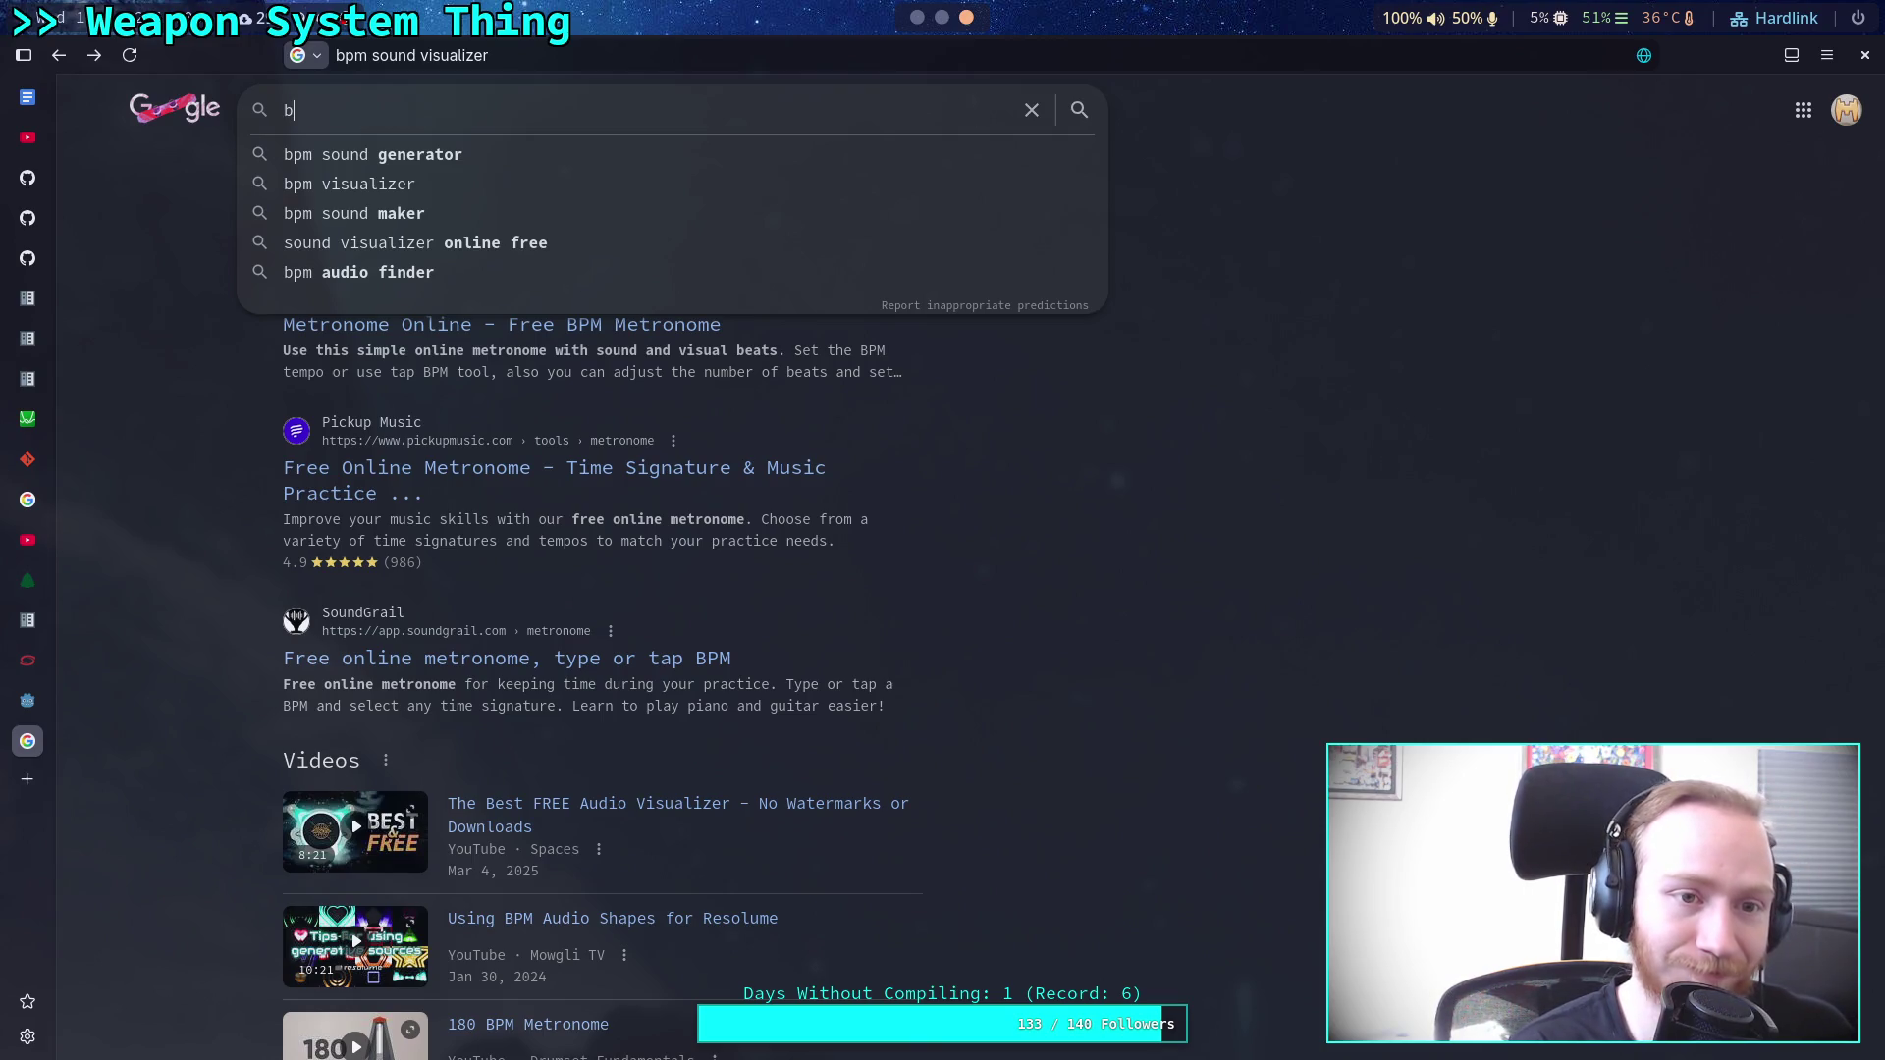
key("Return")
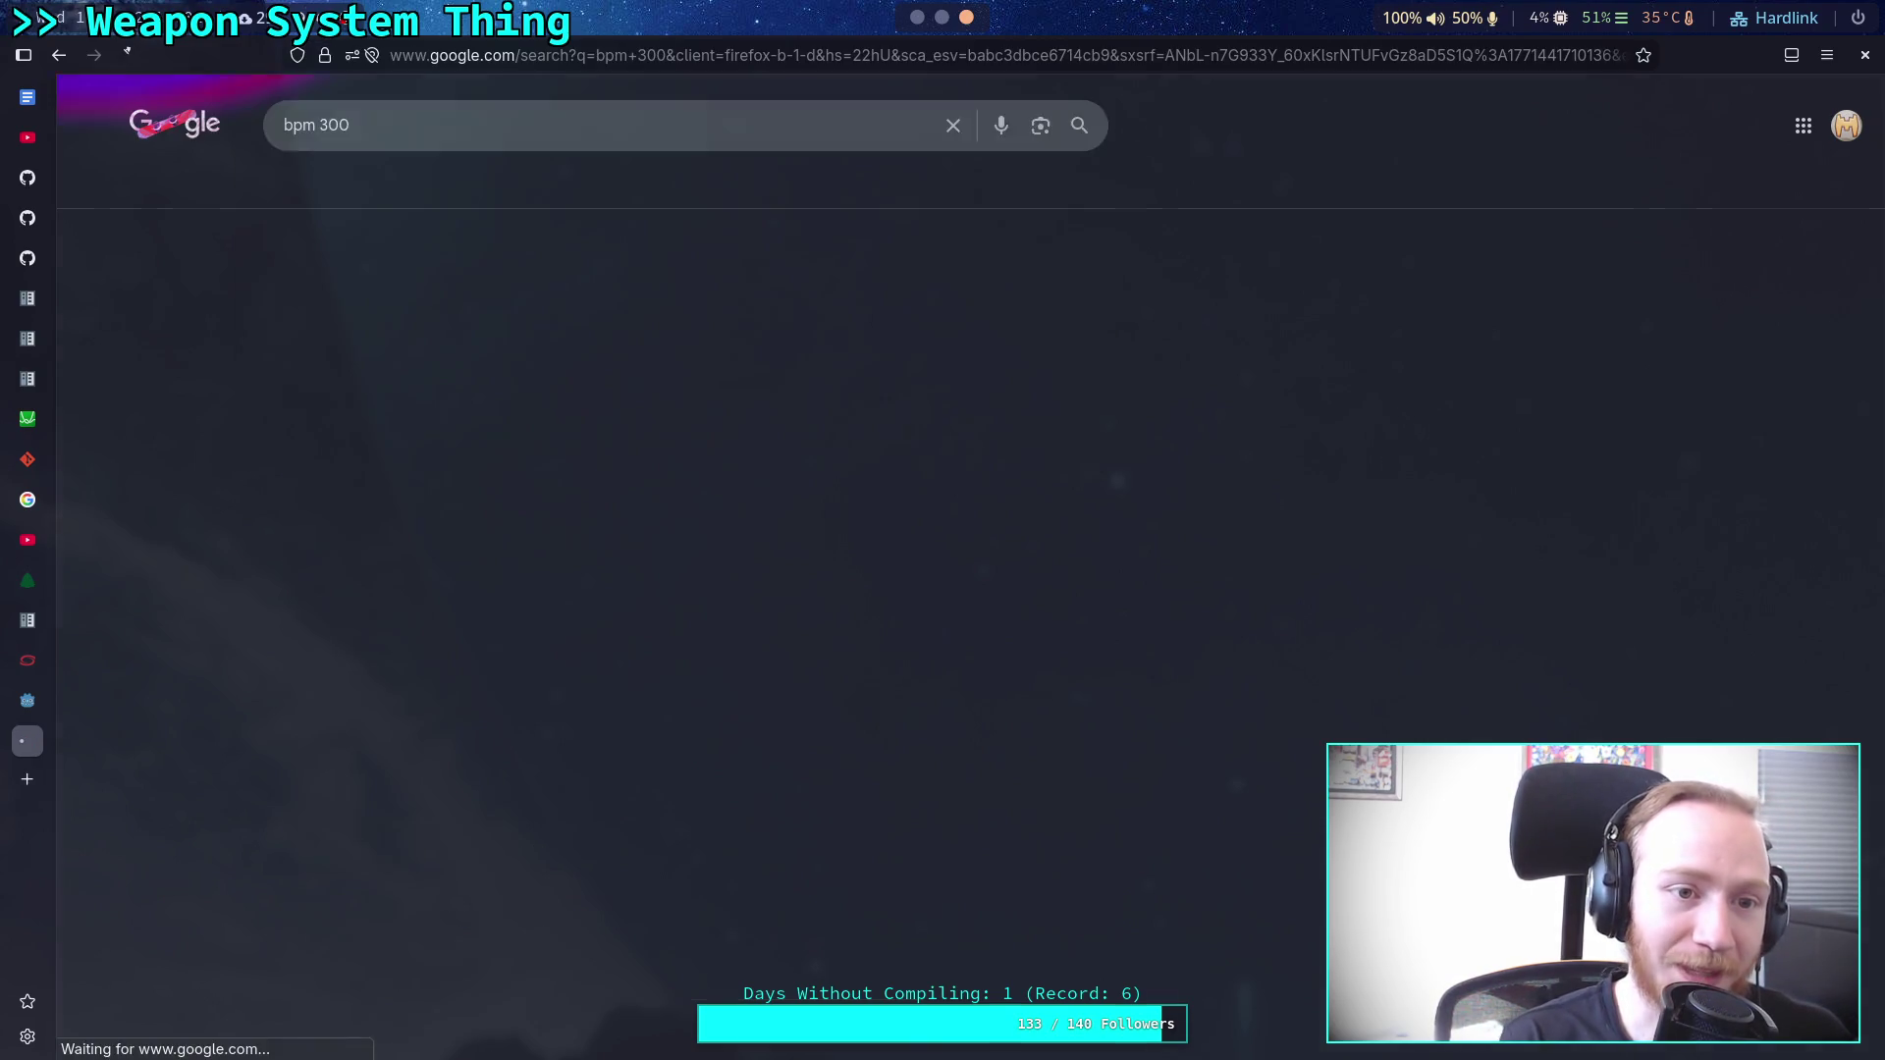
scroll(191, 429, "down", 3)
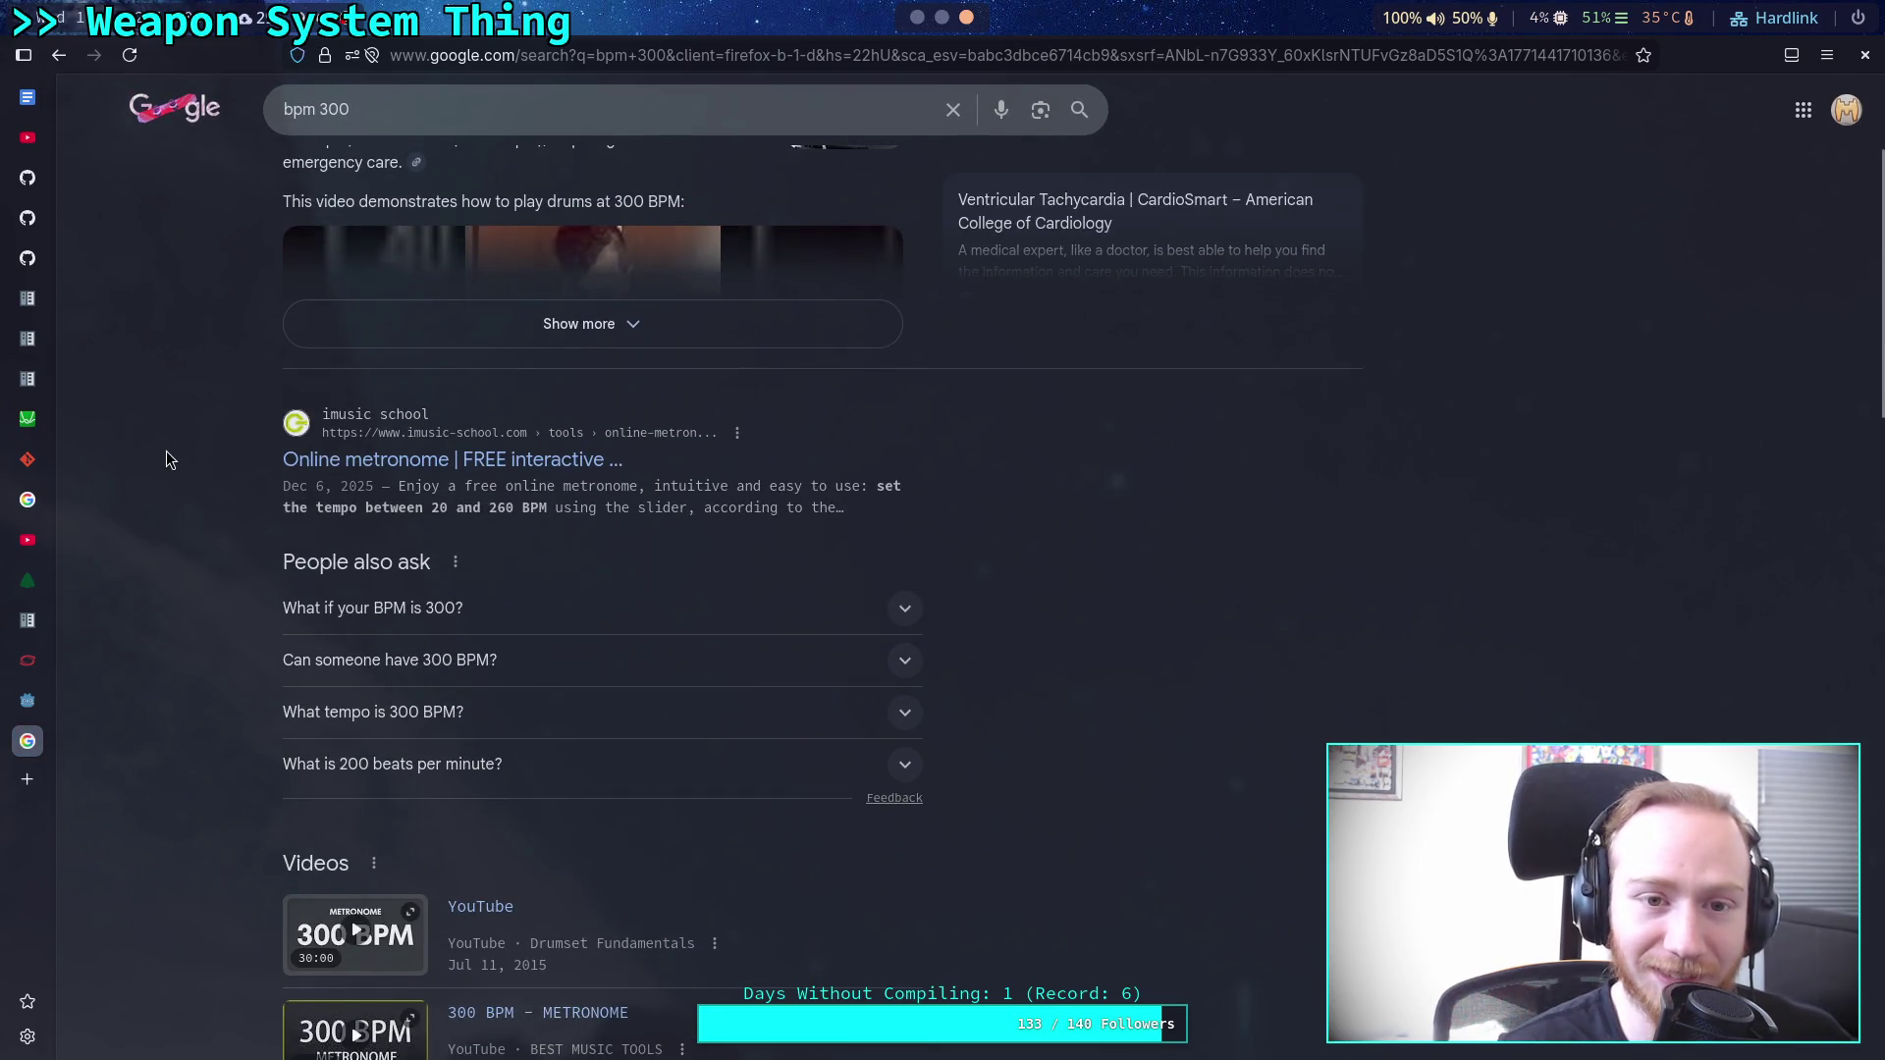
scroll(167, 451, "up", 3)
scroll(165, 453, "down", 2)
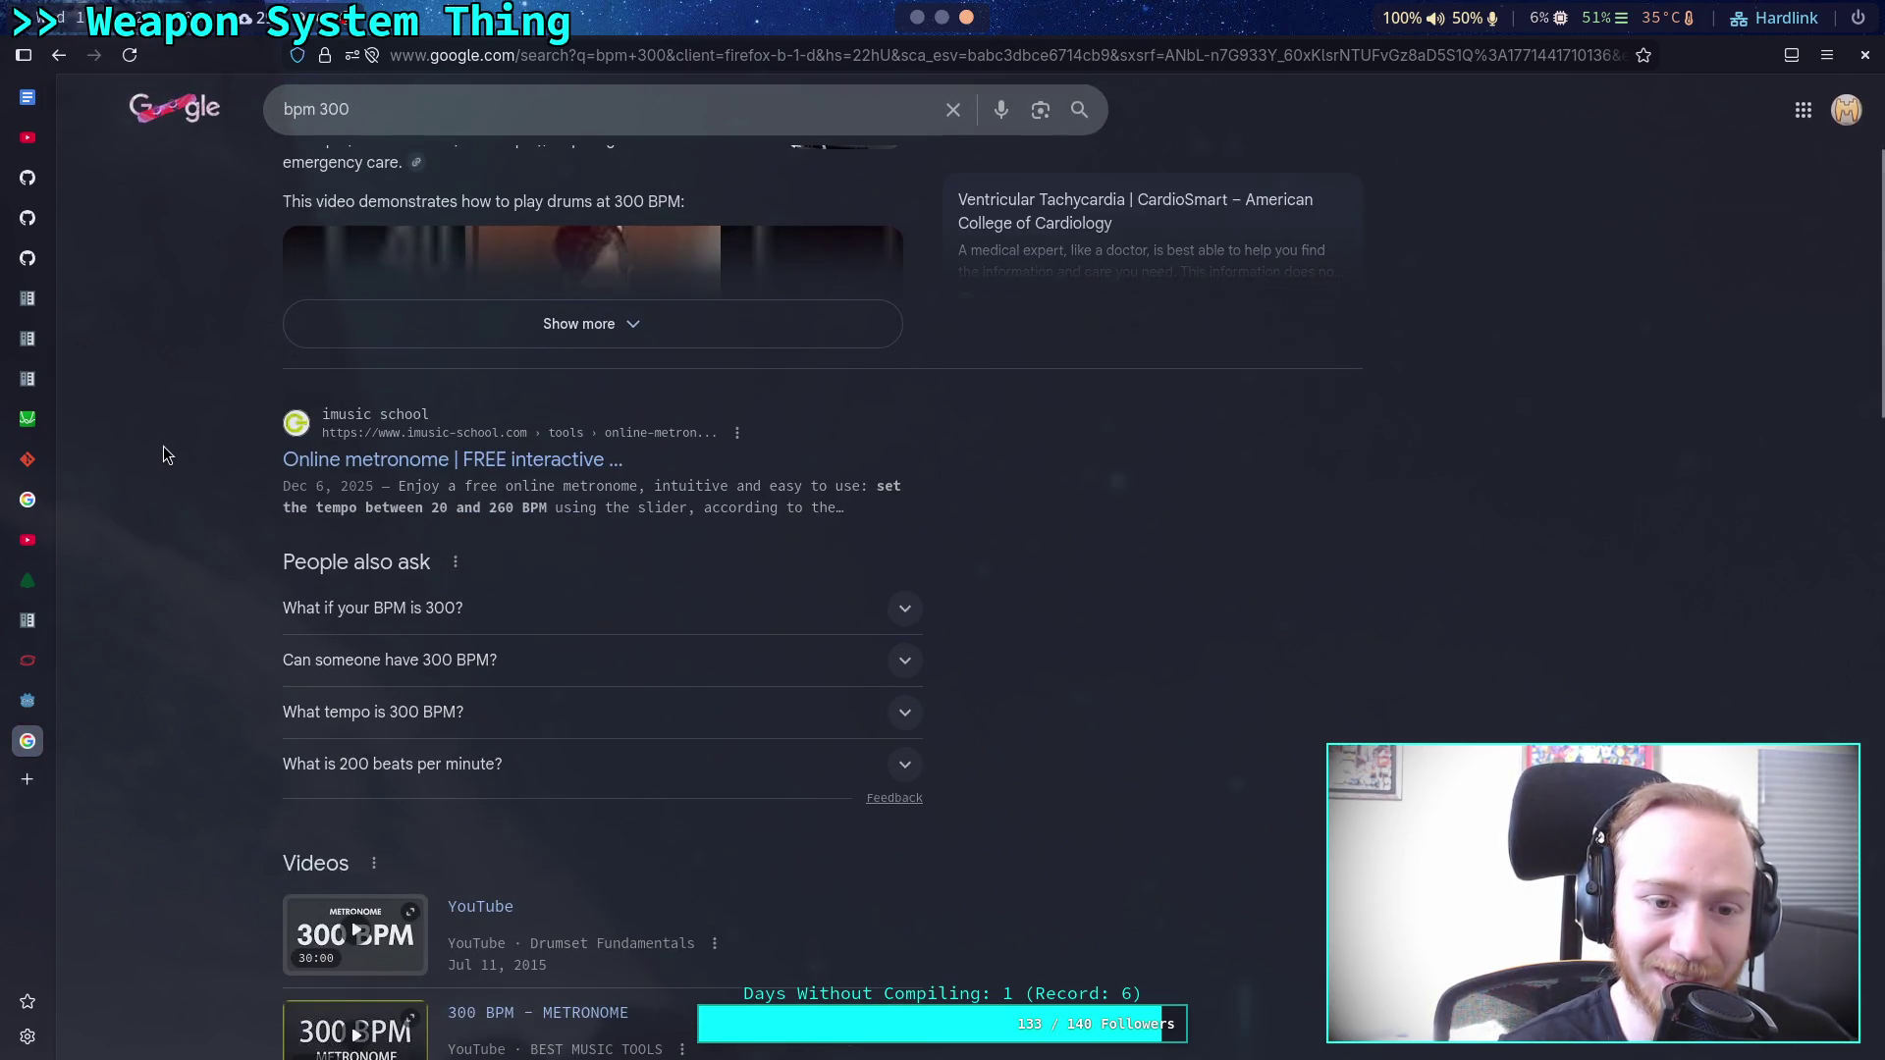
scroll(165, 454, "down", 4)
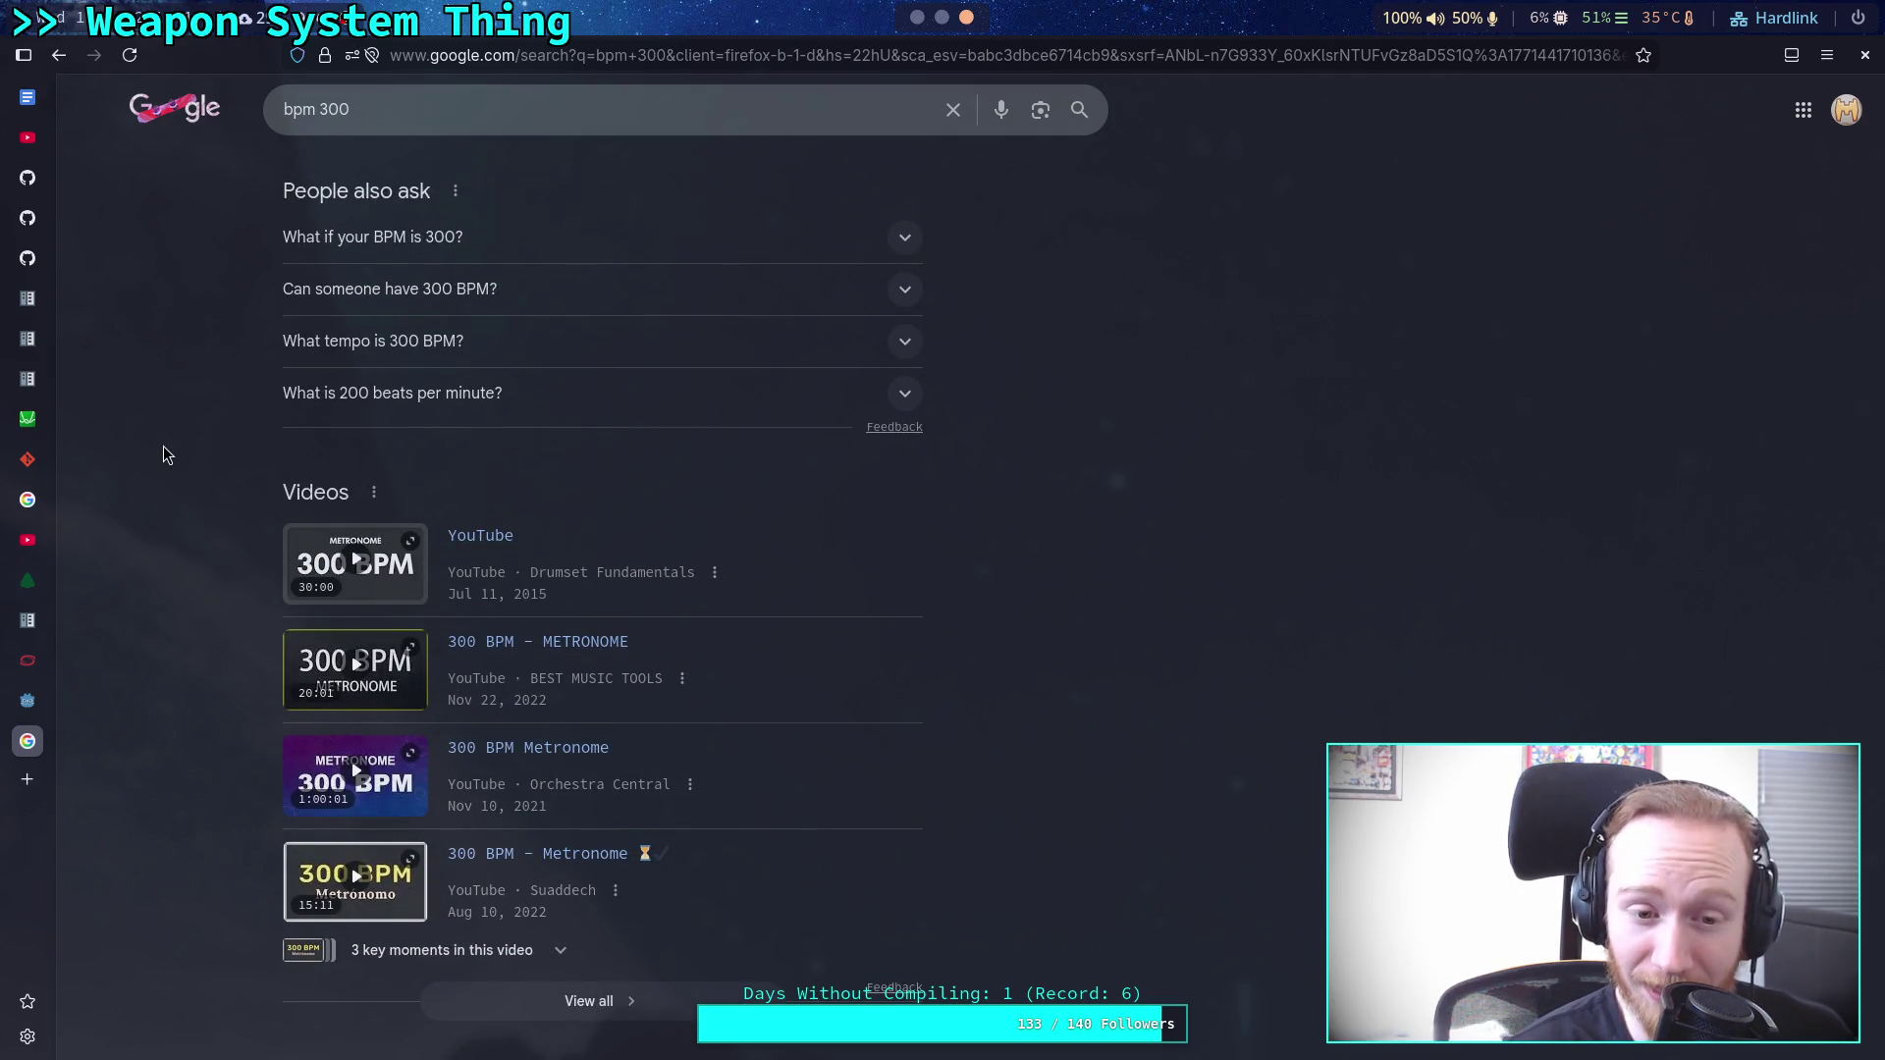
left_click(479, 543)
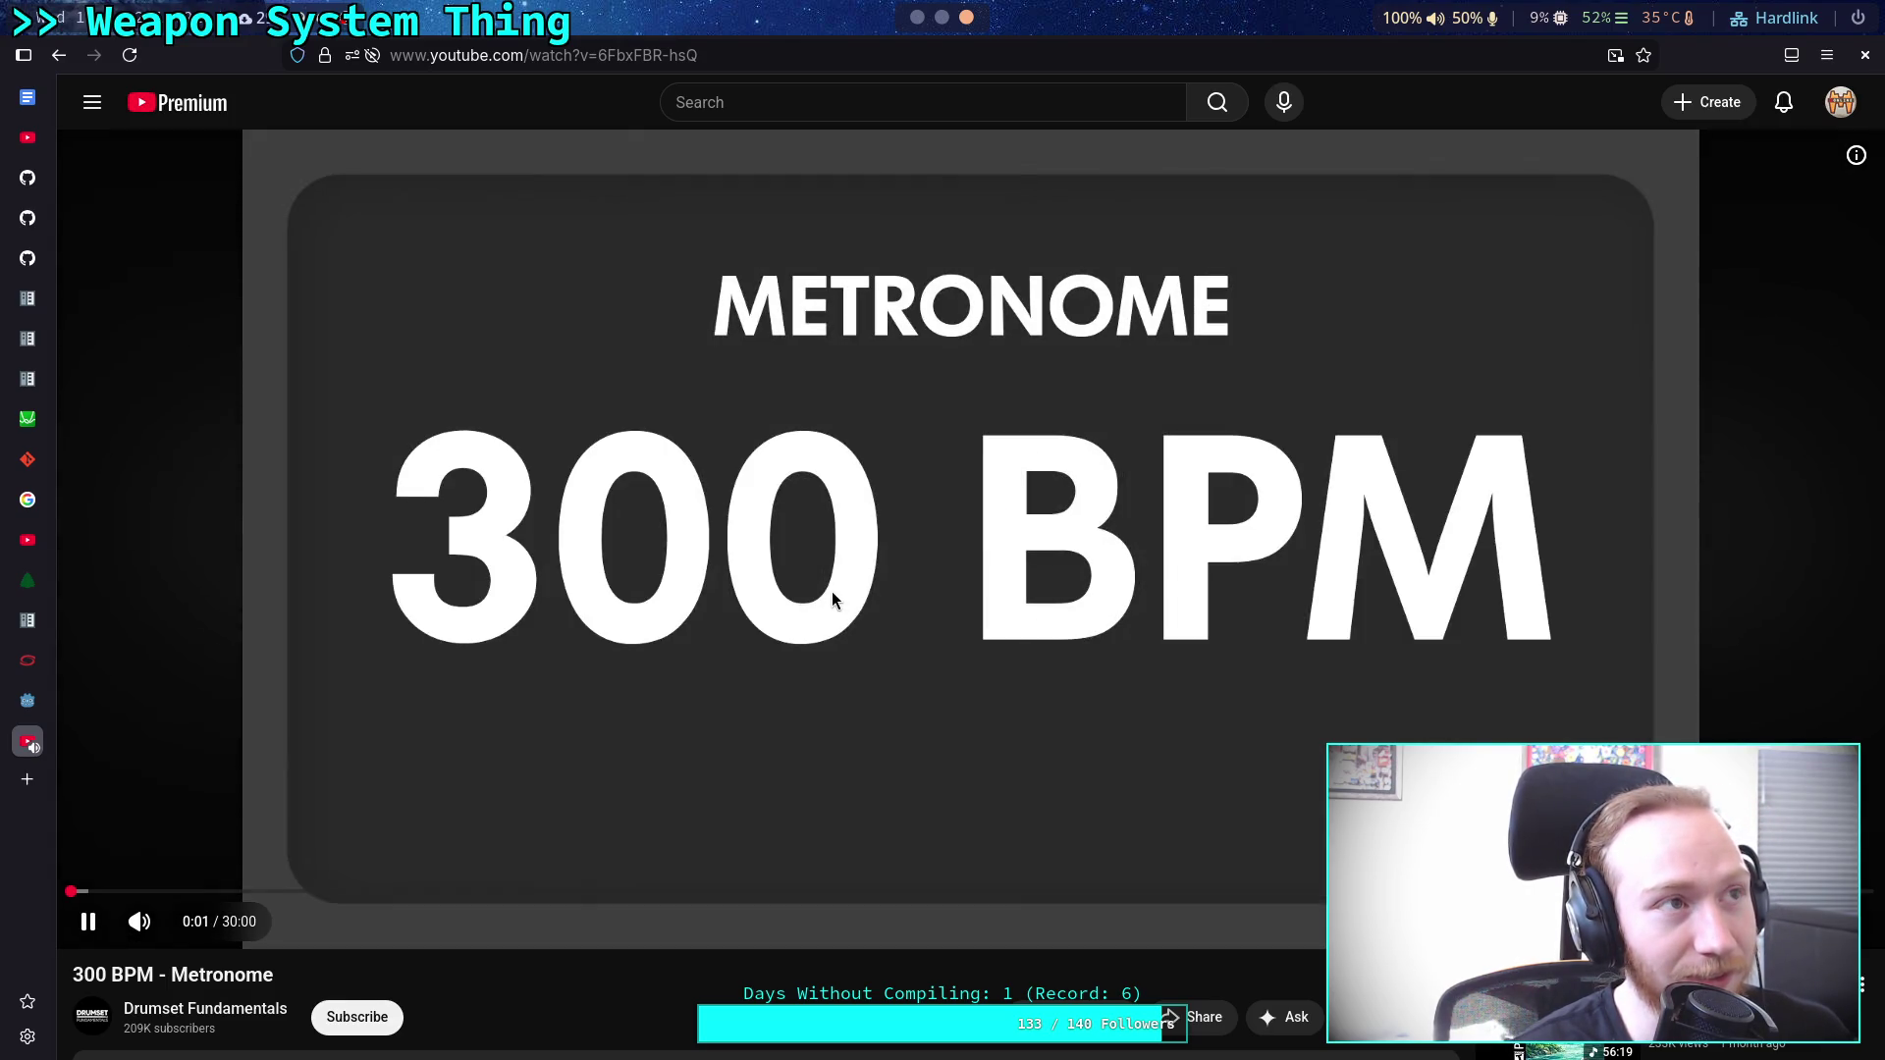
Pause the 300 BPM metronome video and flip between the Godot and browser workspaces
left_click(833, 595)
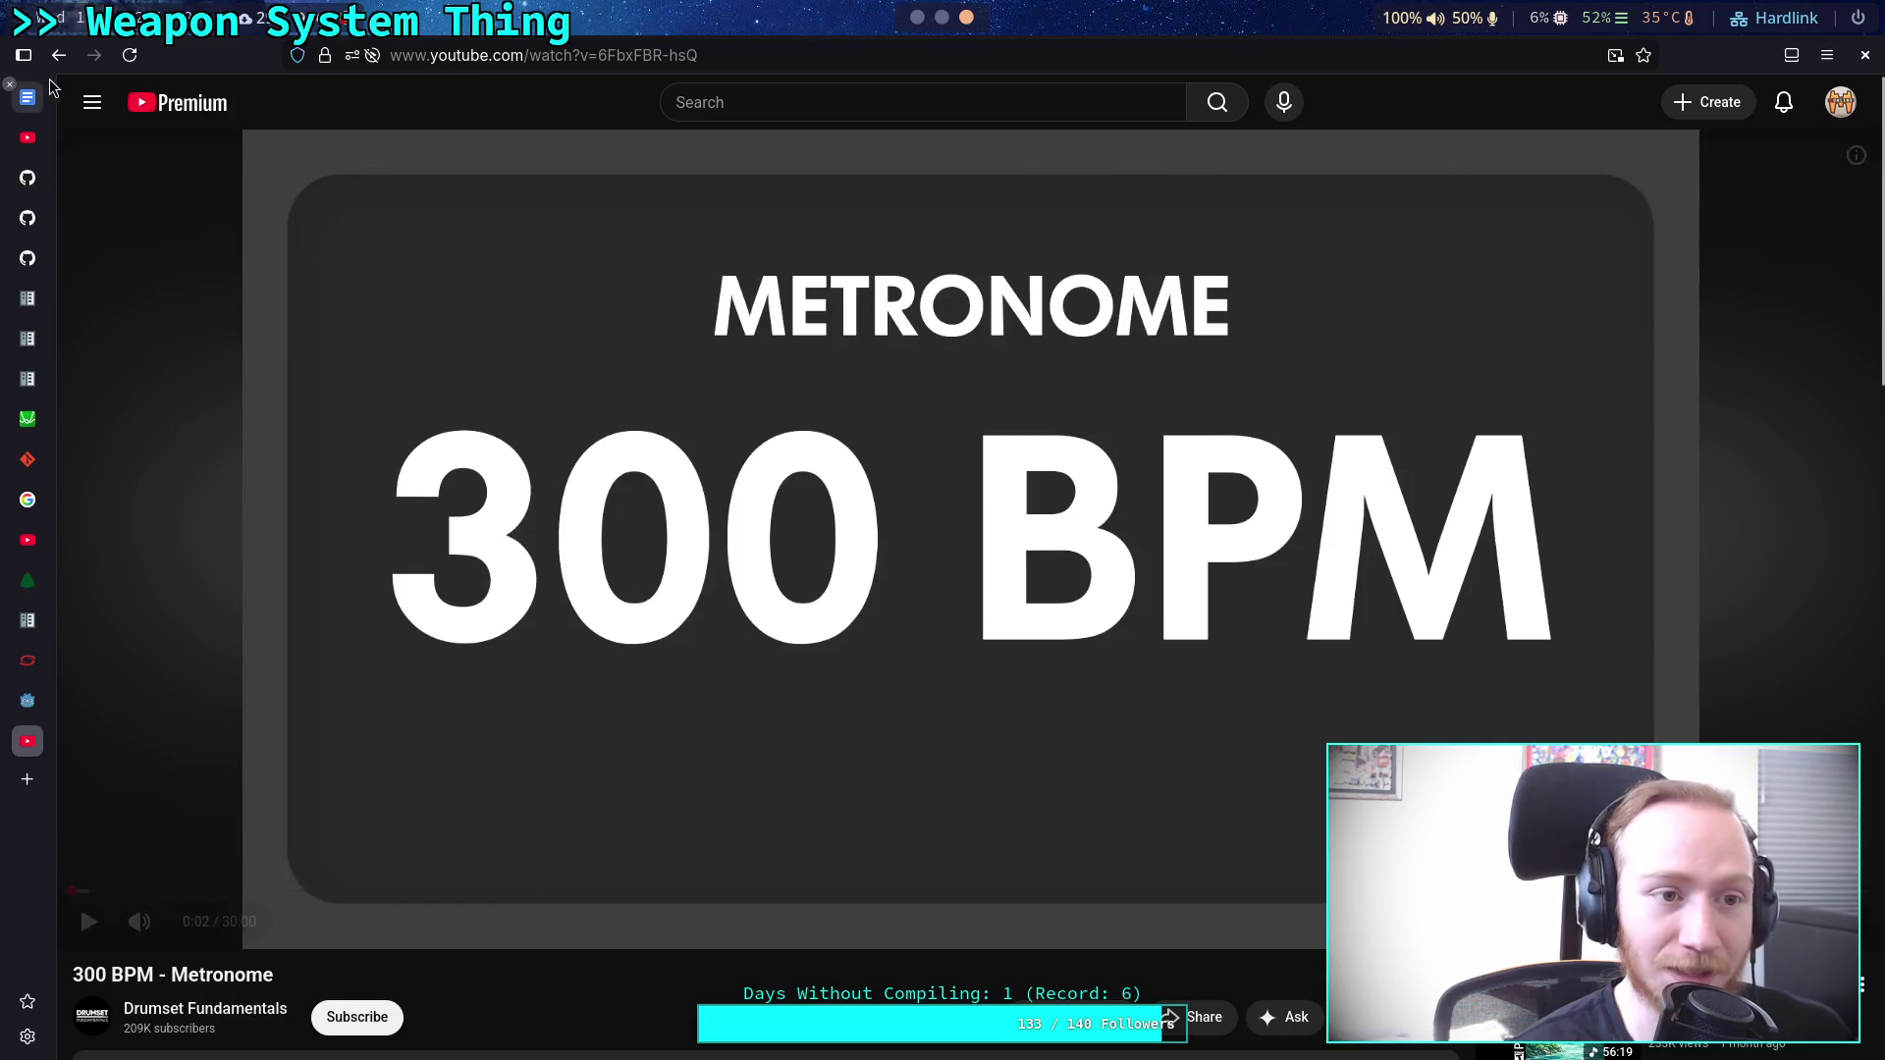
left_click(746, 115)
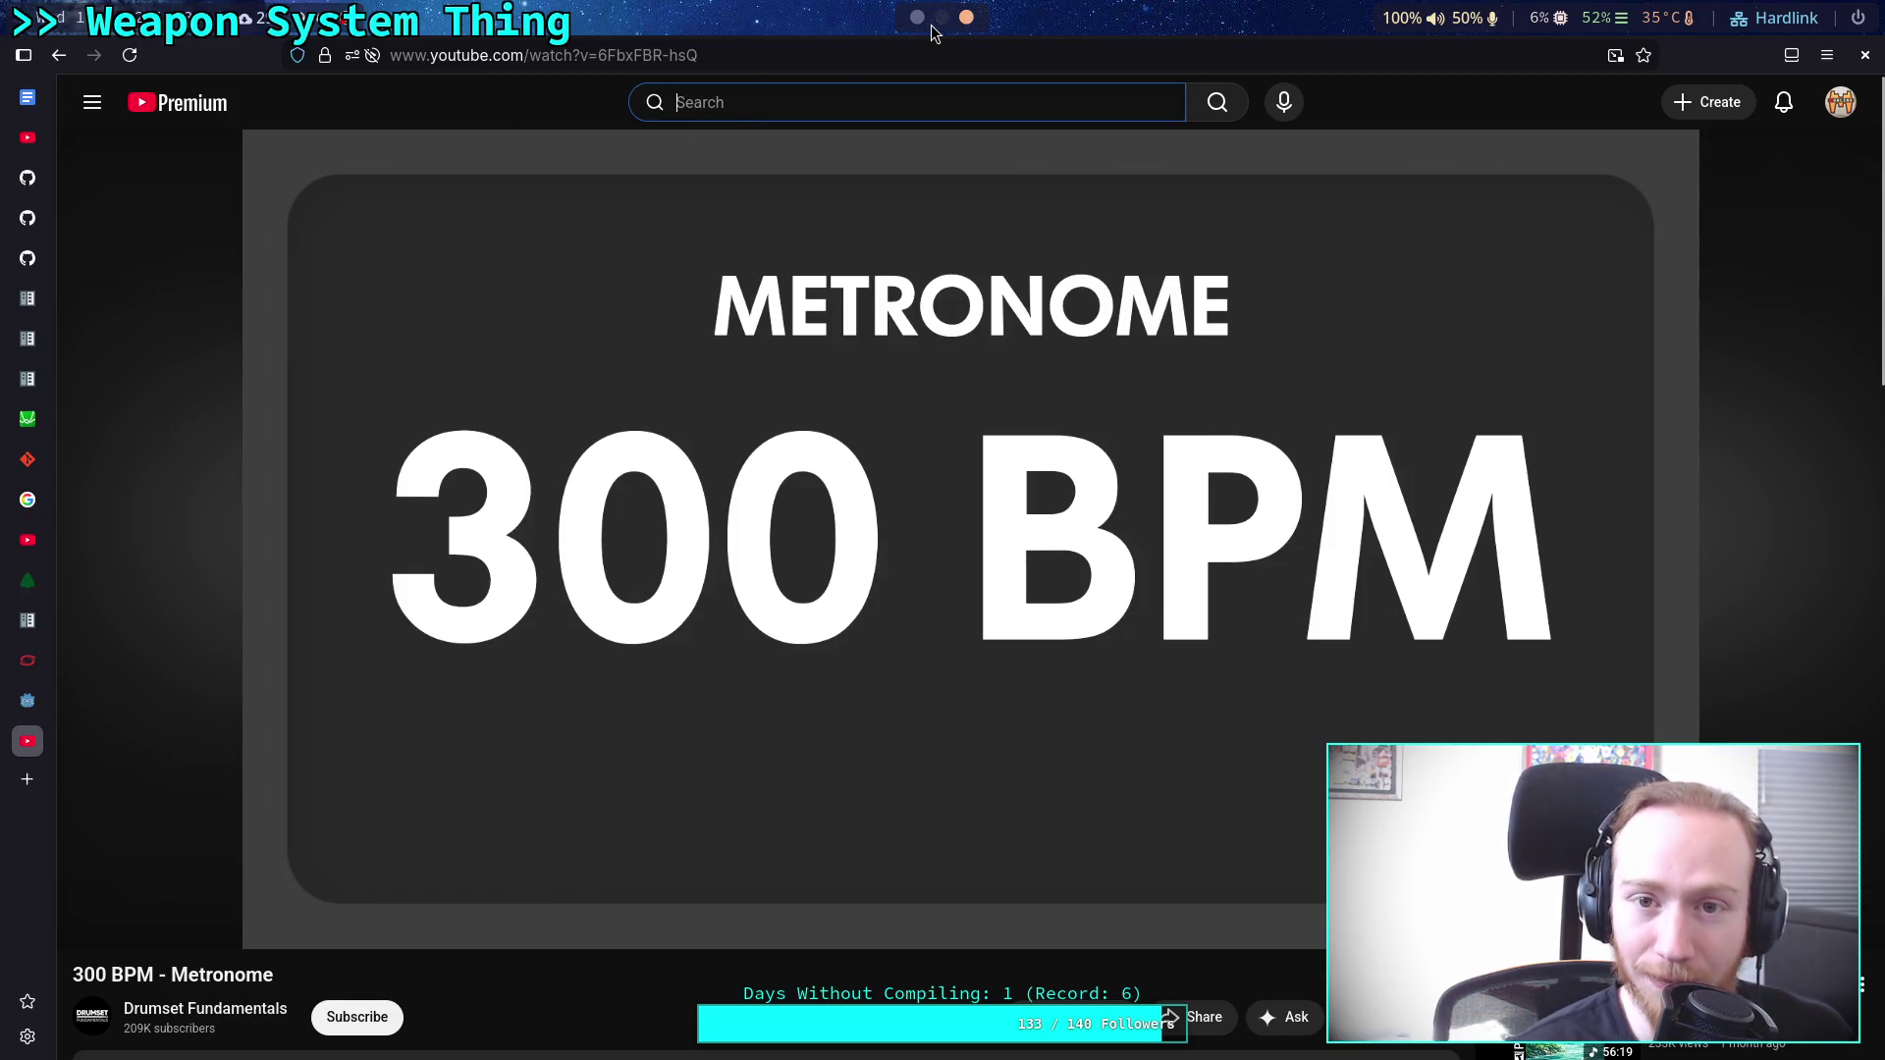
left_click(942, 16)
left_click(917, 17)
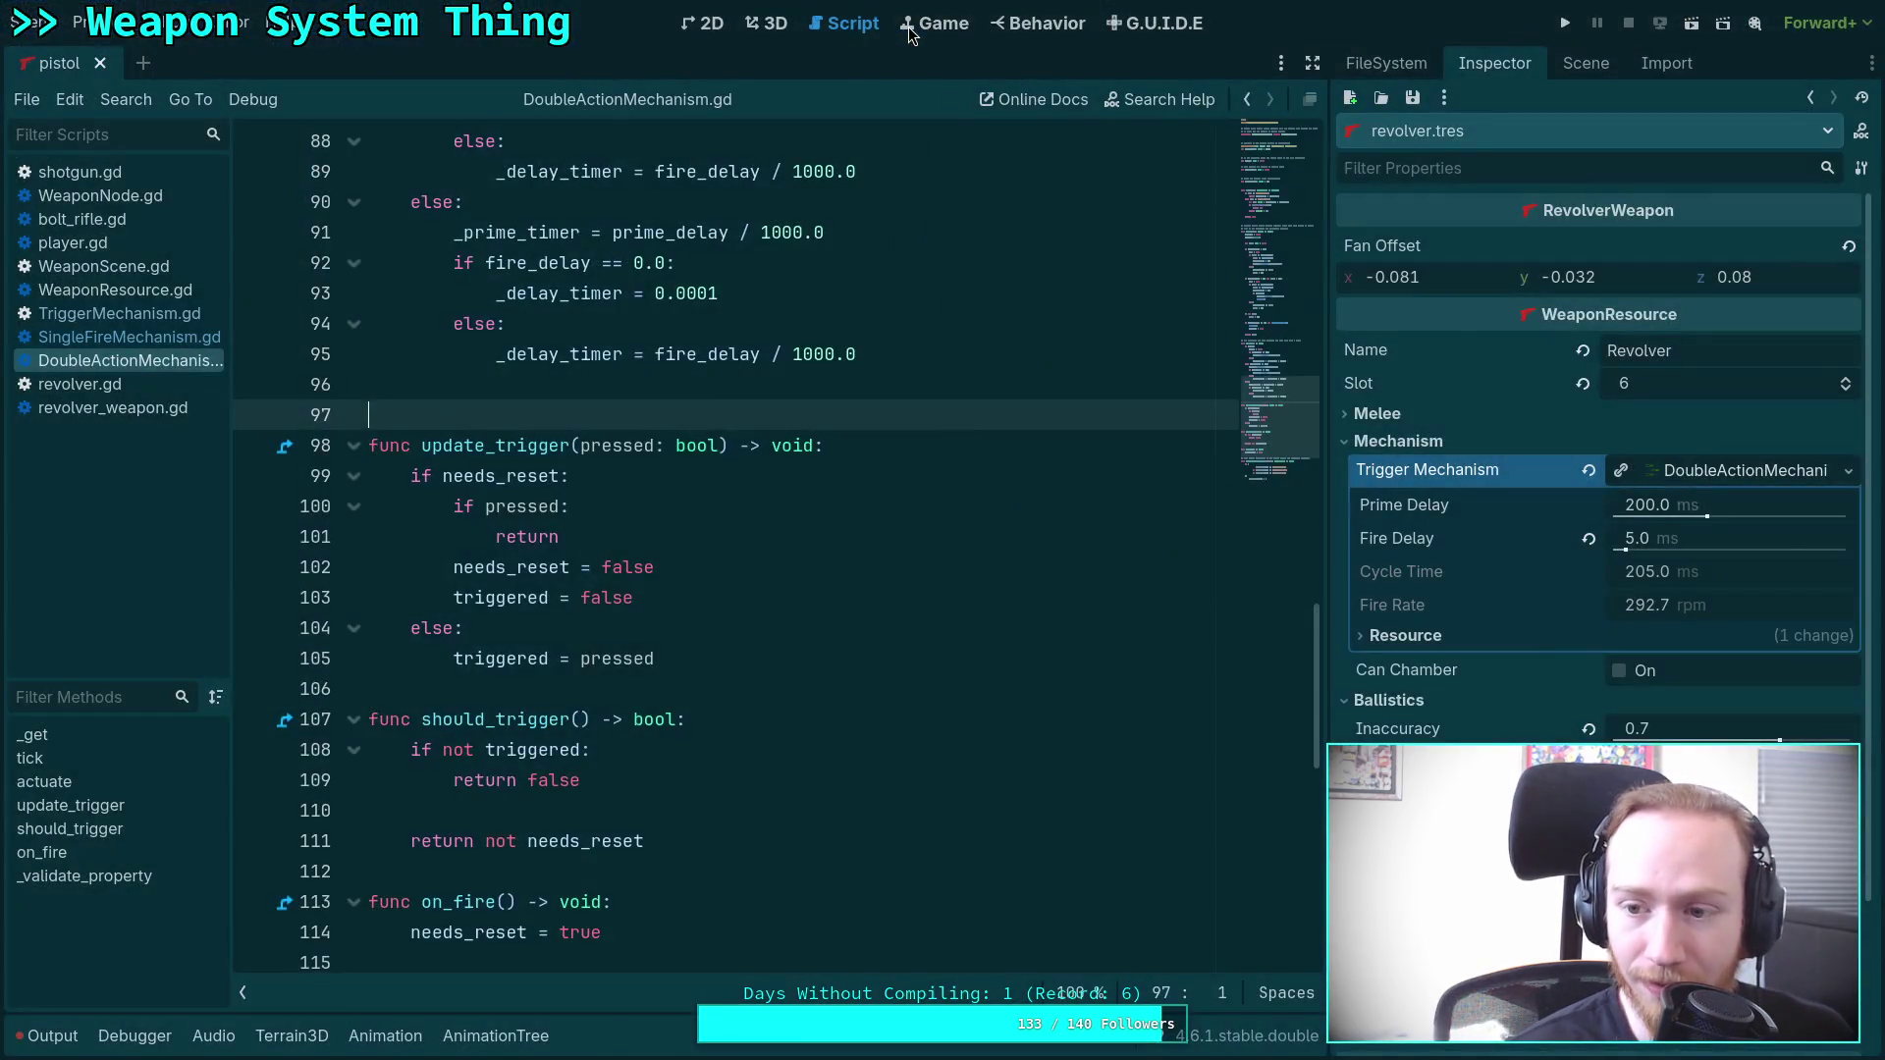
left_click(966, 17)
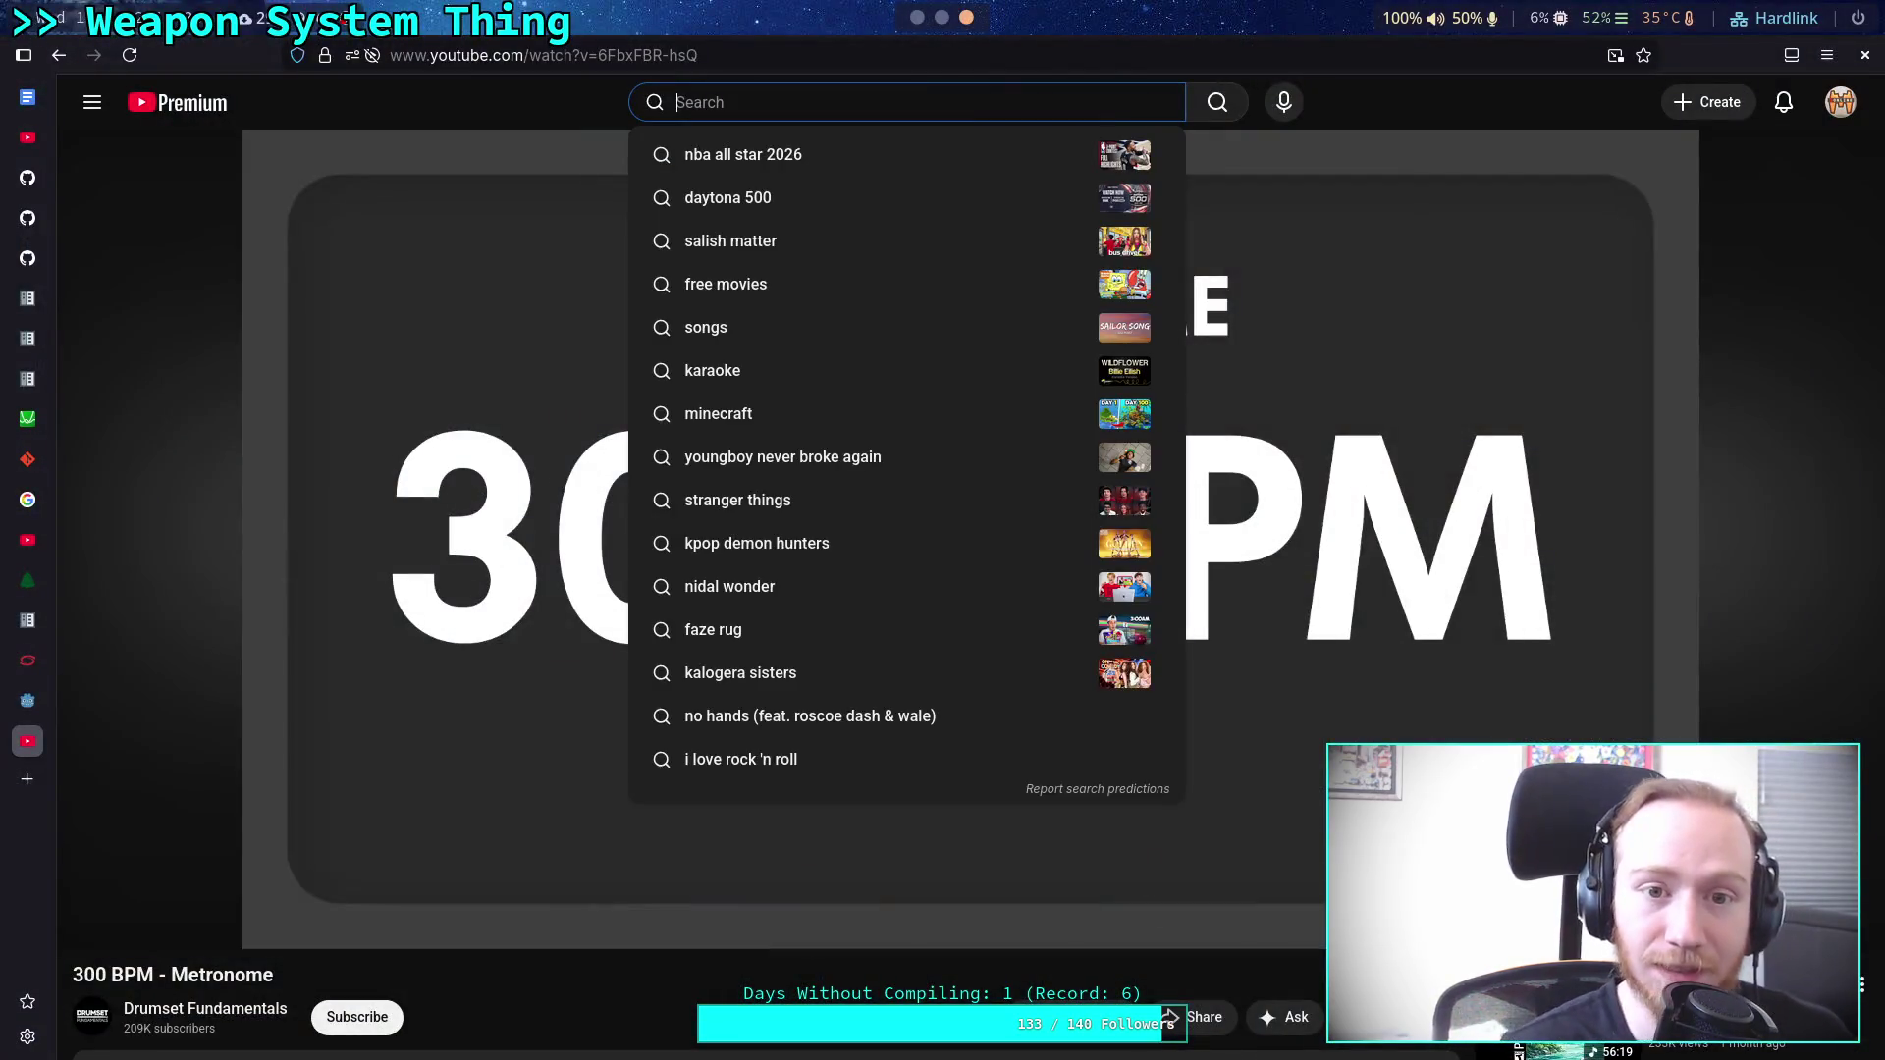
Search YouTube for '800 bpm', open '800 BPM - METRONOME', and pause it at 0:01
type("800 pm")
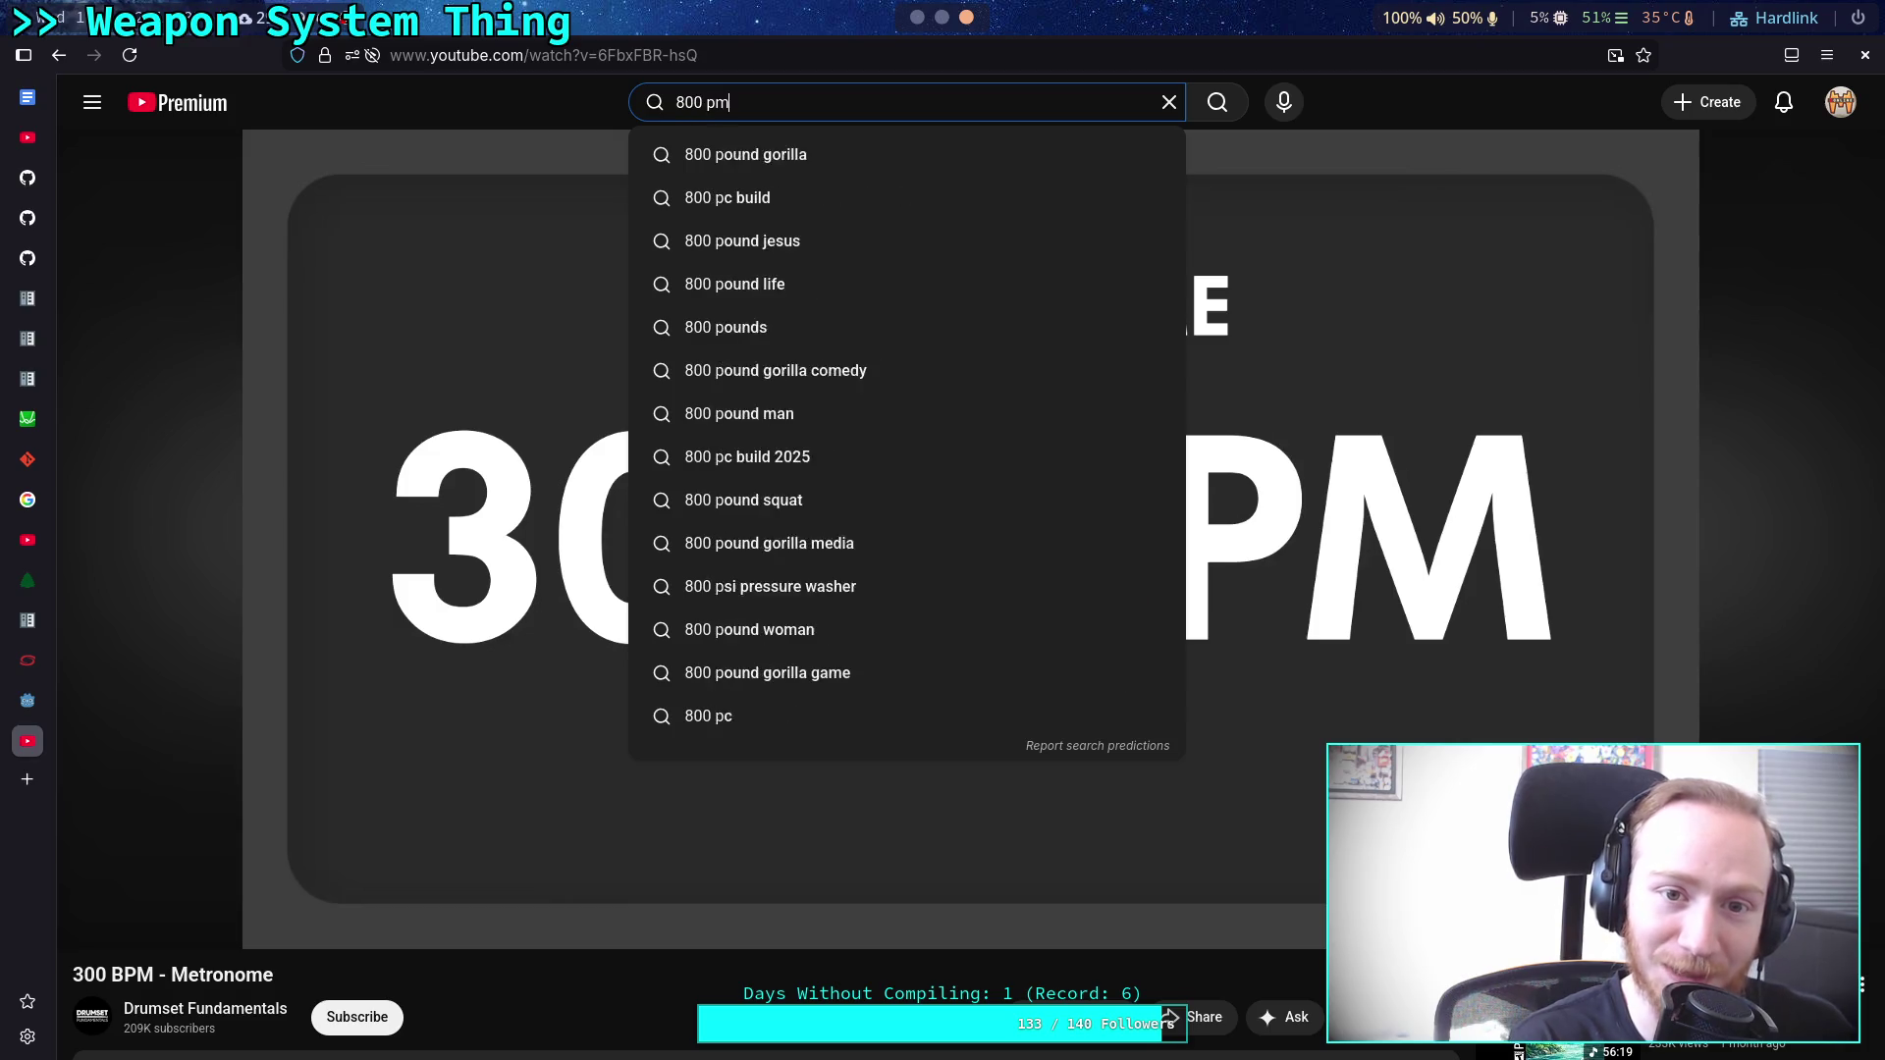
key("BackSpace")
type("bpm")
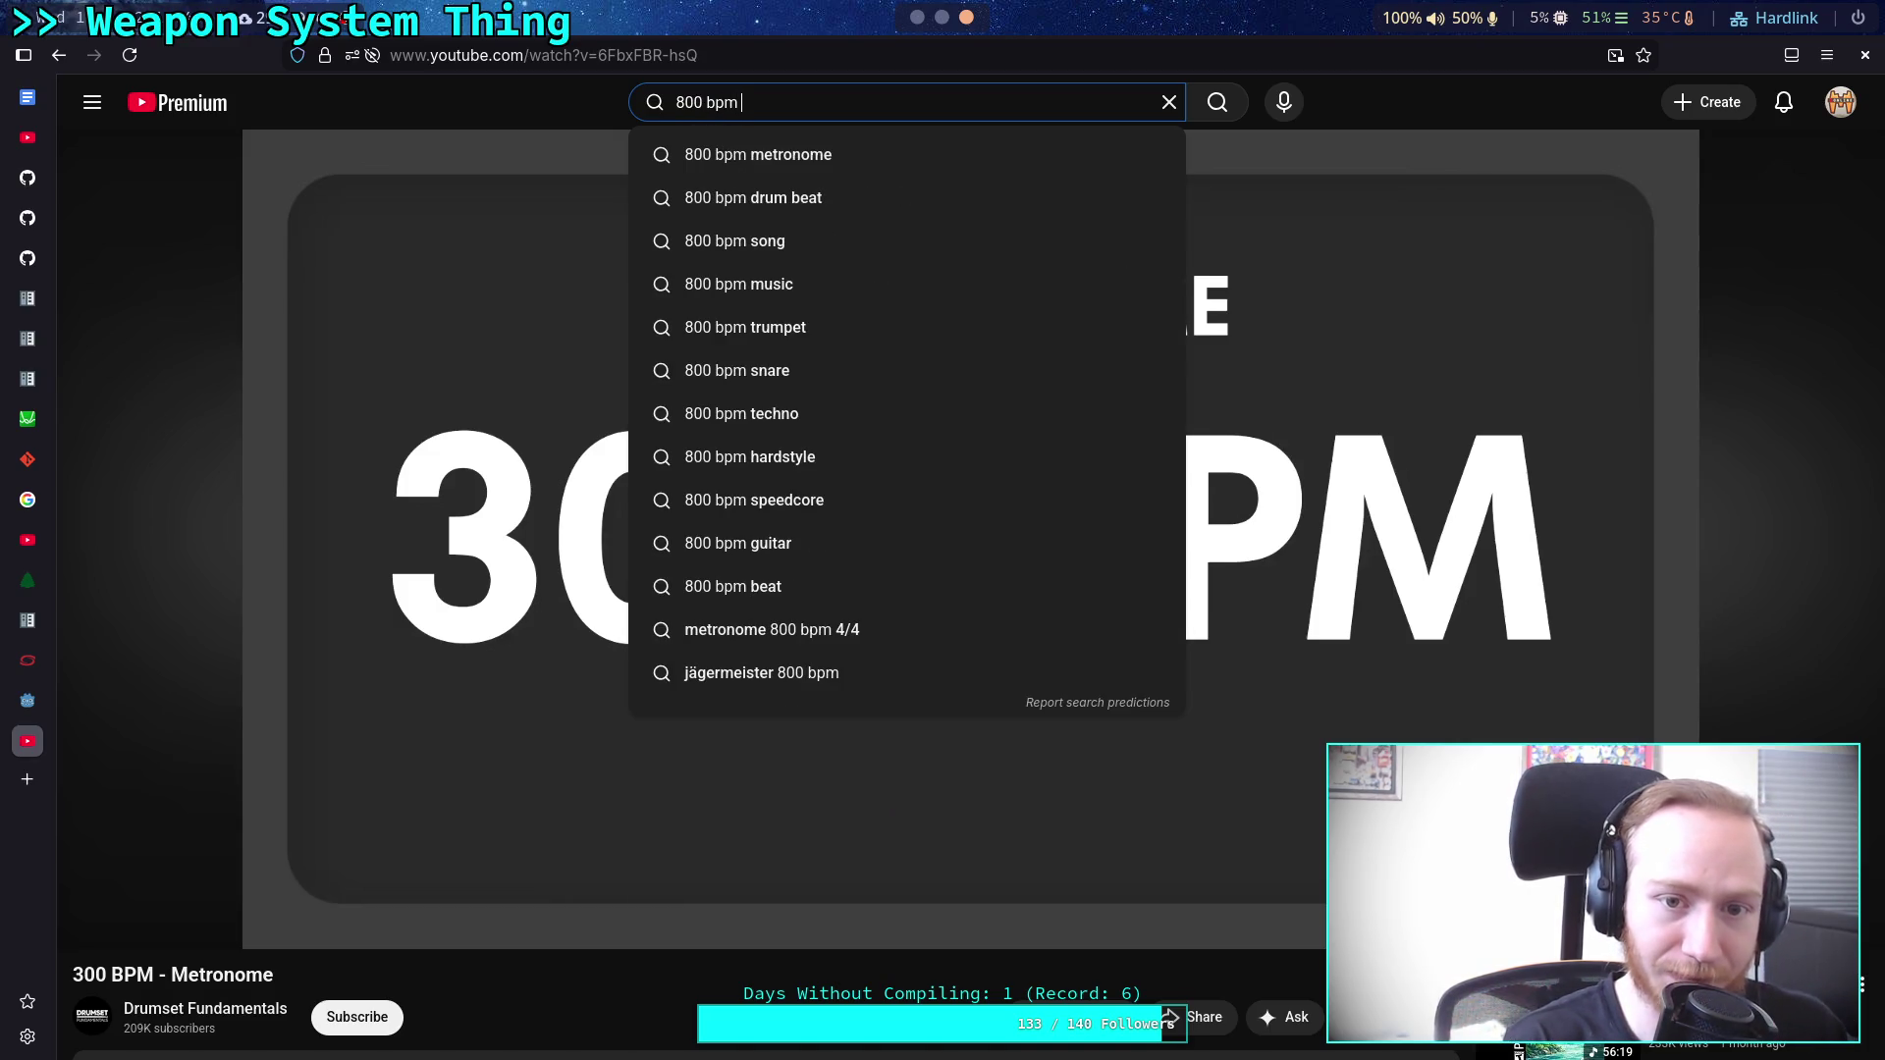
key("Return")
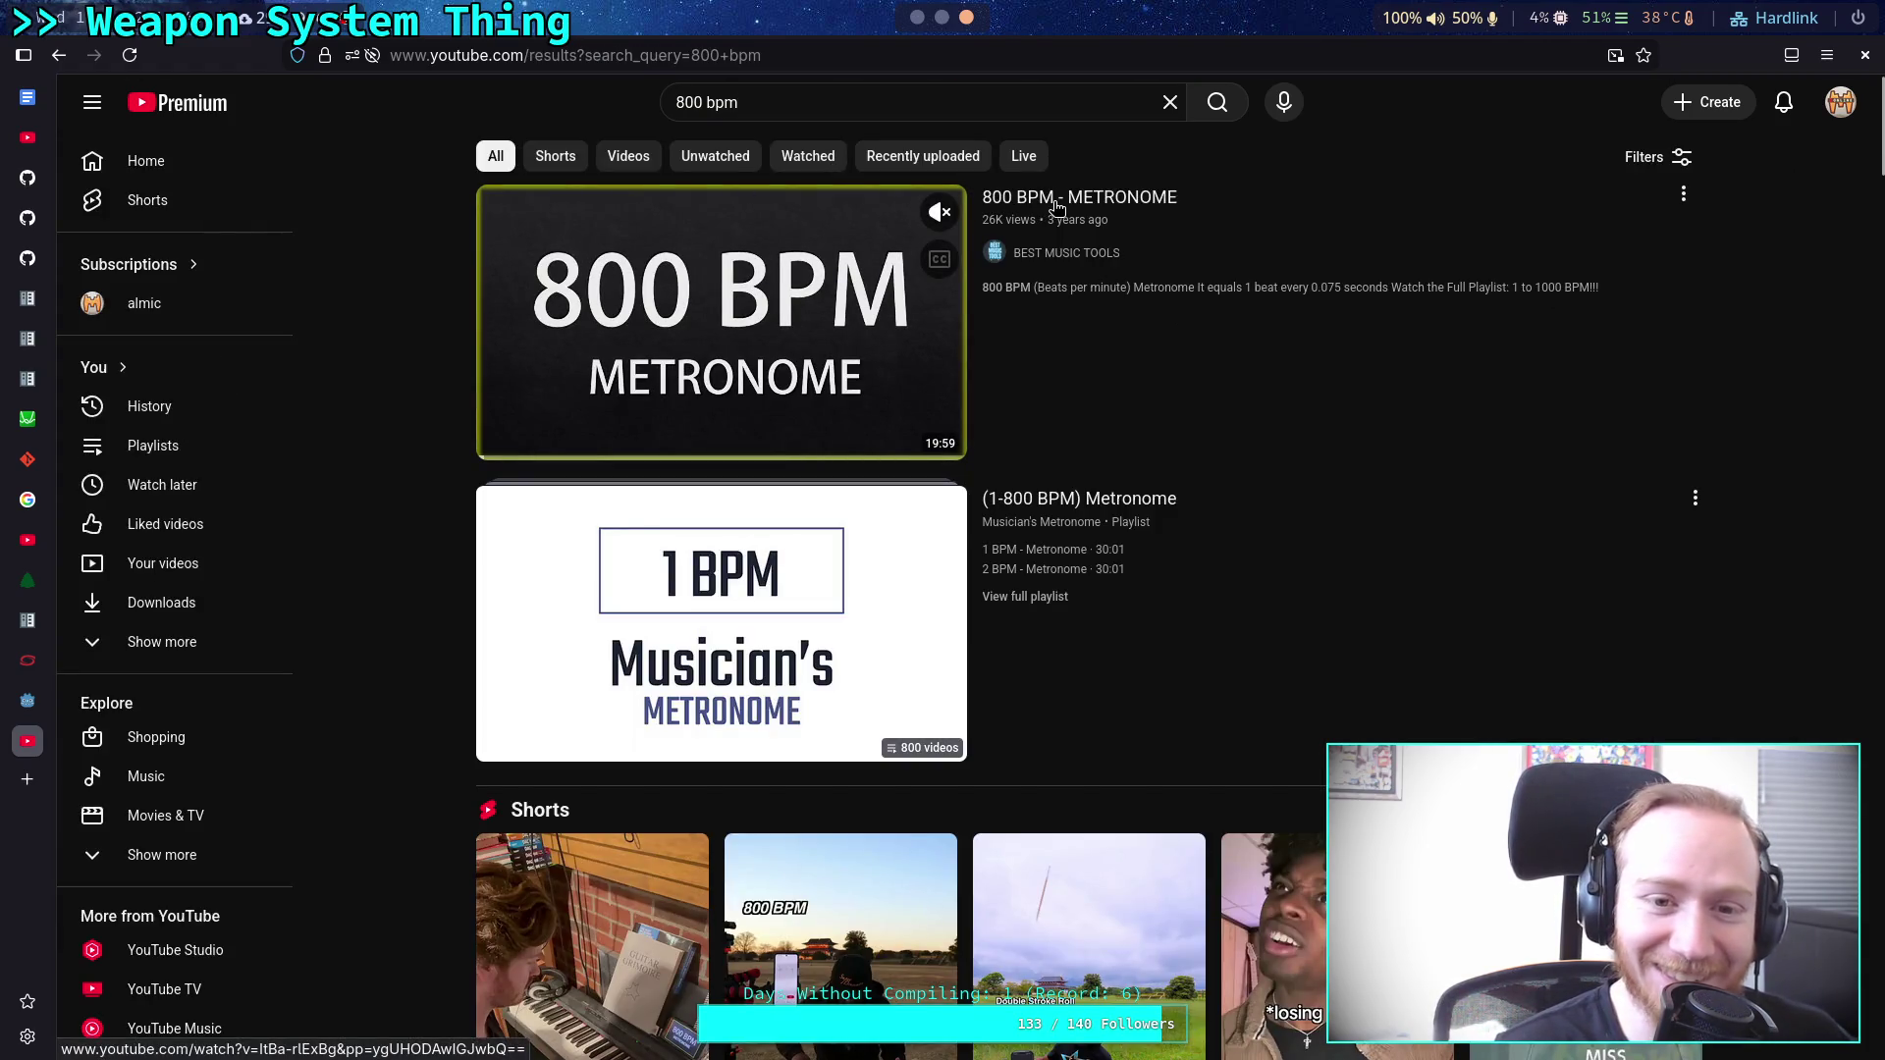
left_click(1071, 207)
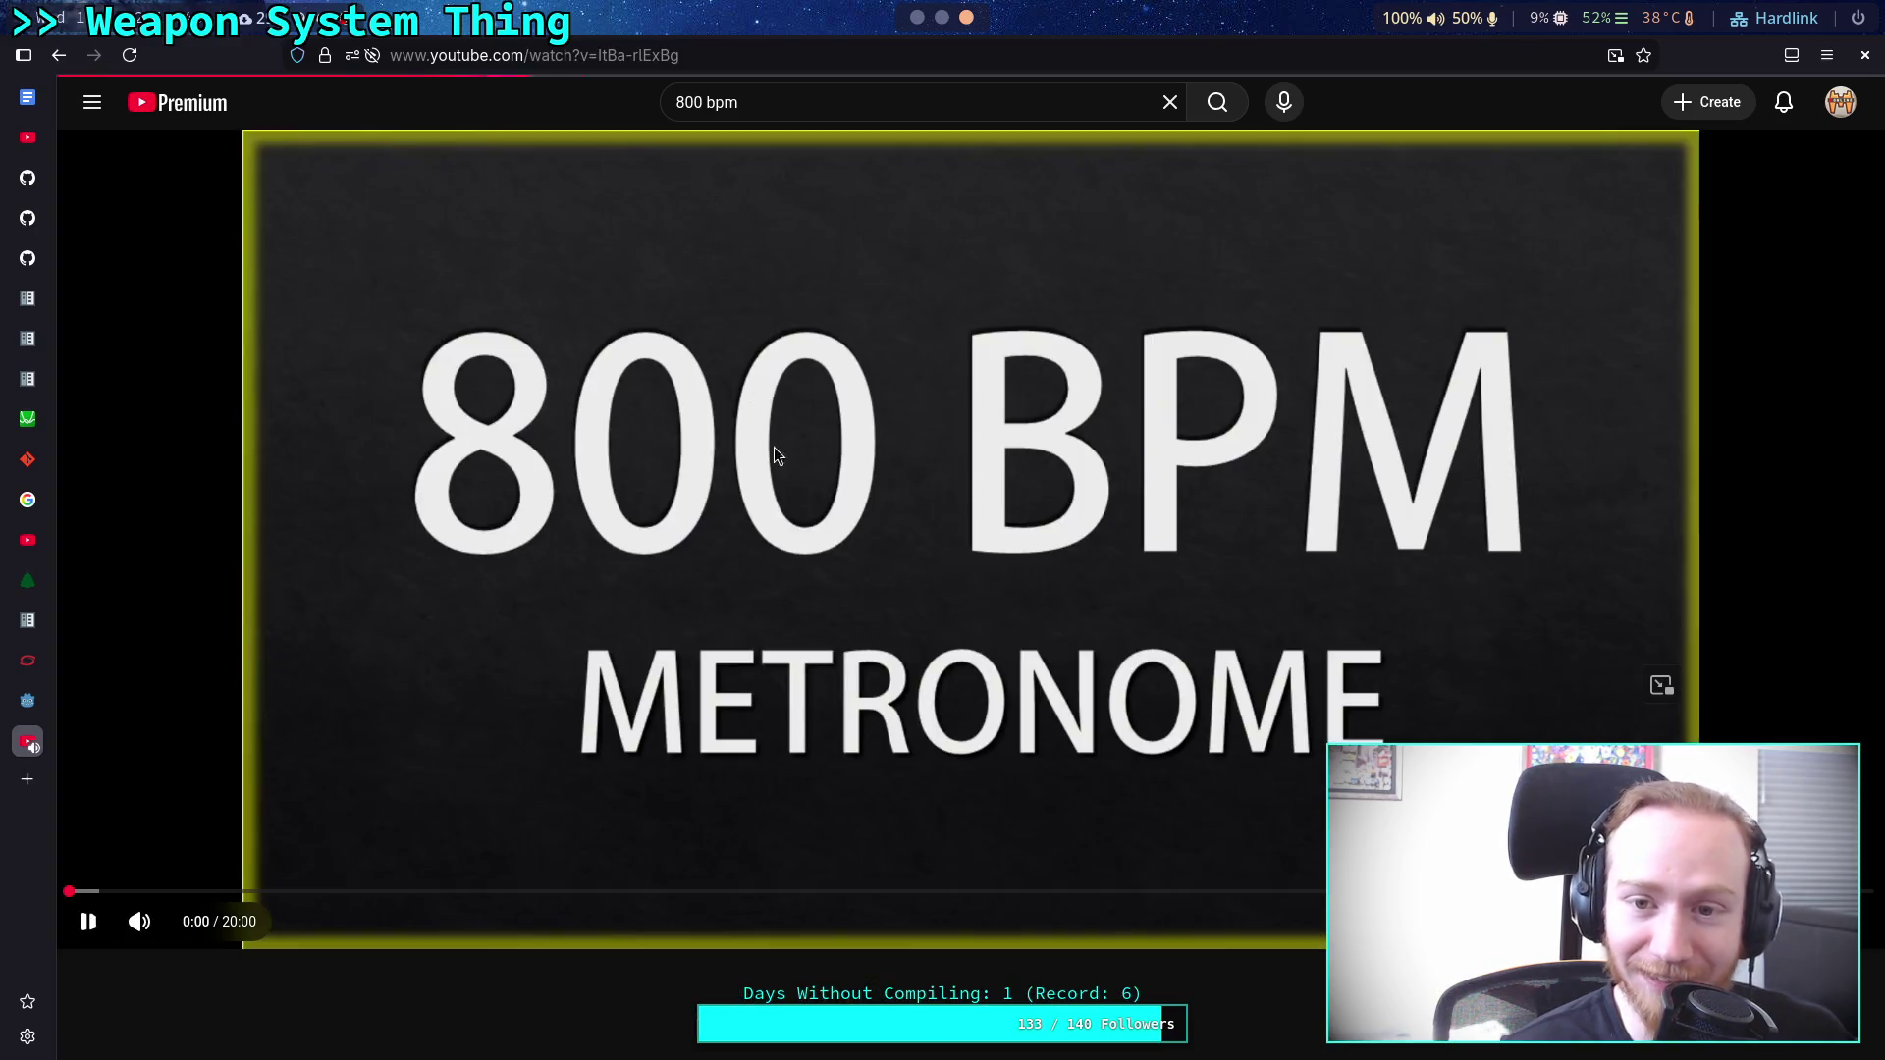
left_click(694, 503)
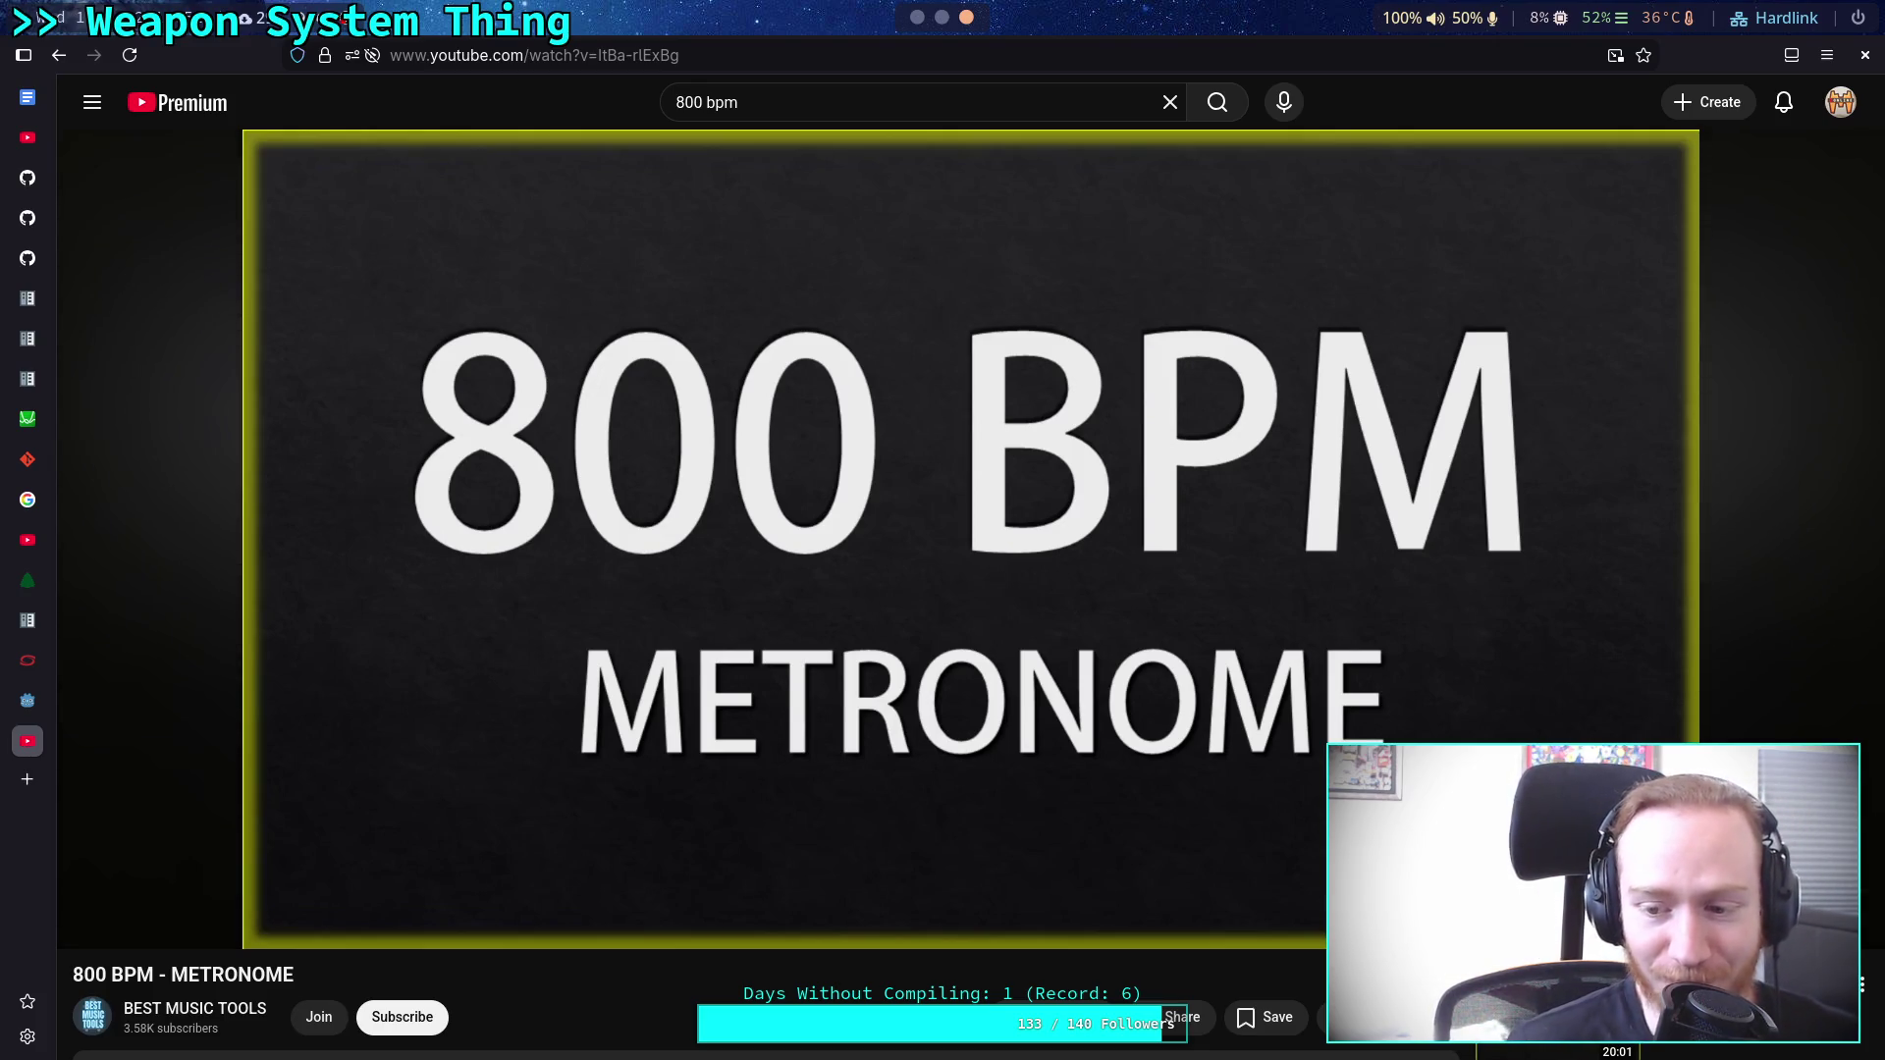
mouse_move(716, 547)
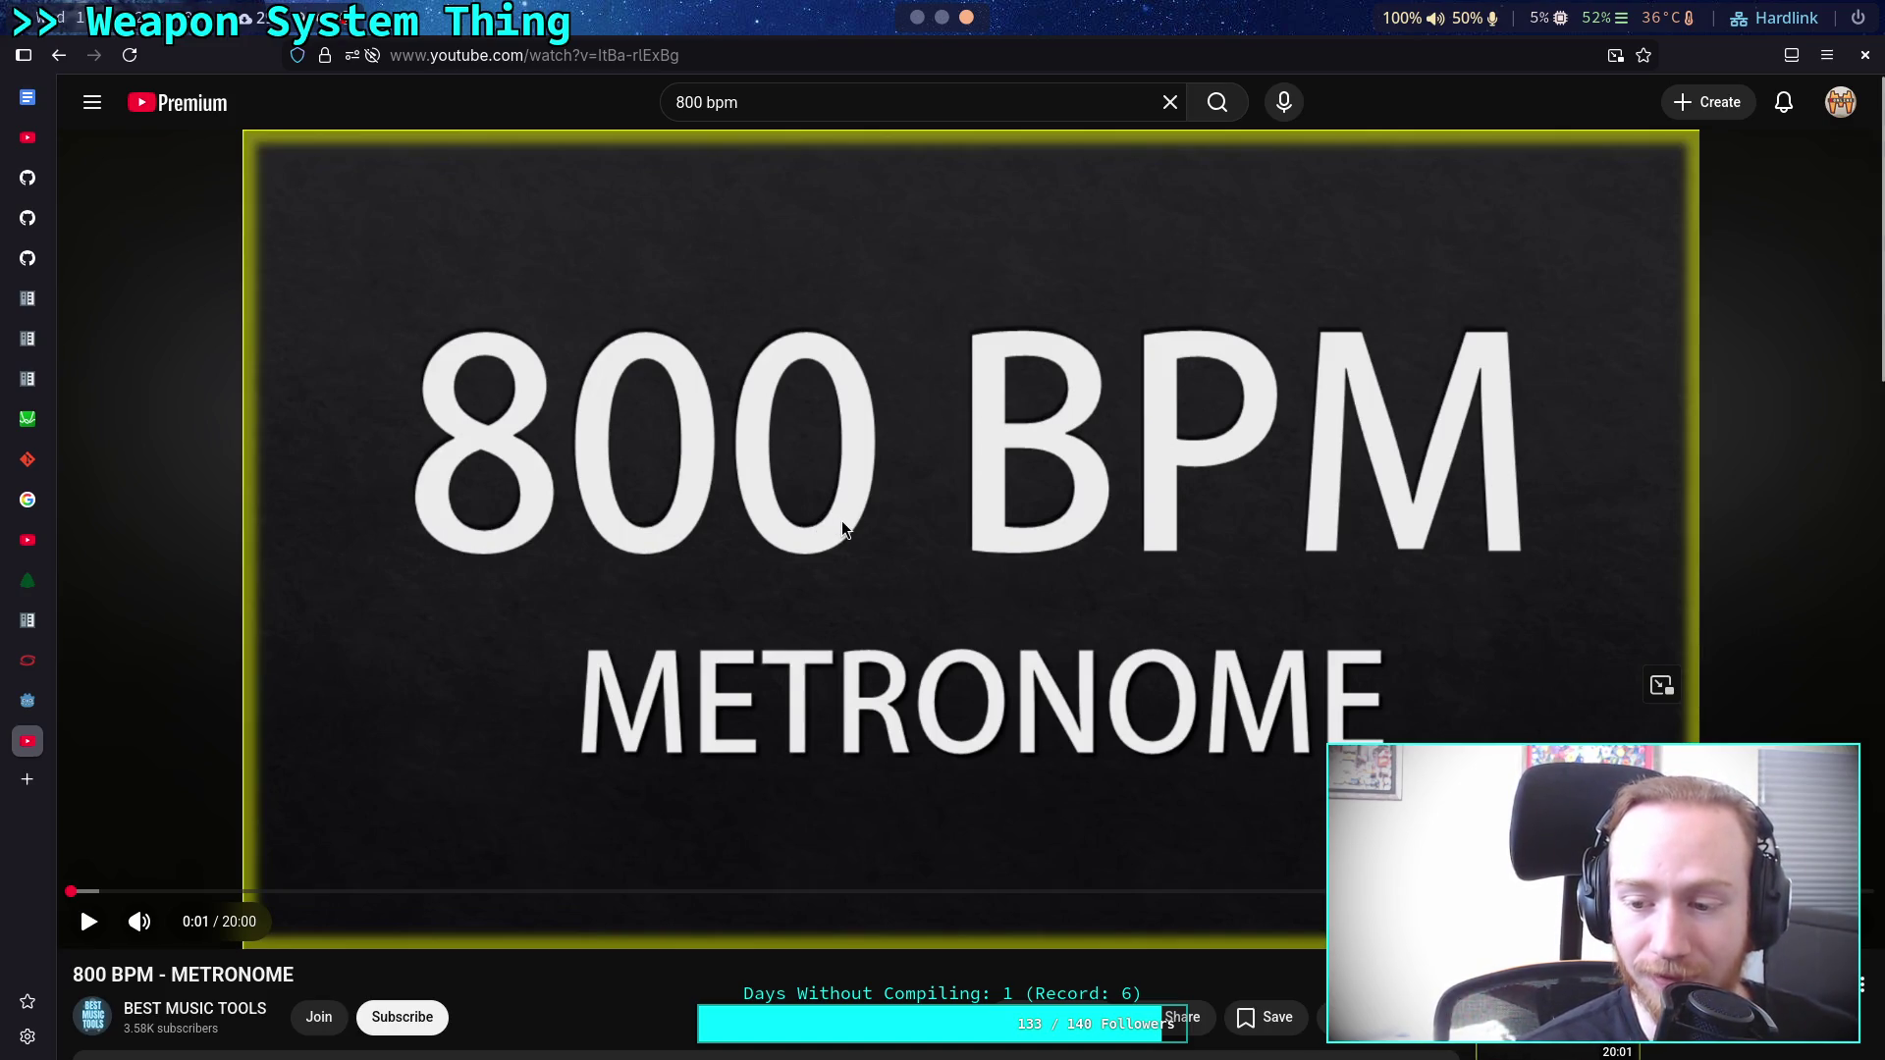
scroll(840, 526, "down", 2)
scroll(839, 520, "up", 2)
scroll(1066, 699, "down", 2)
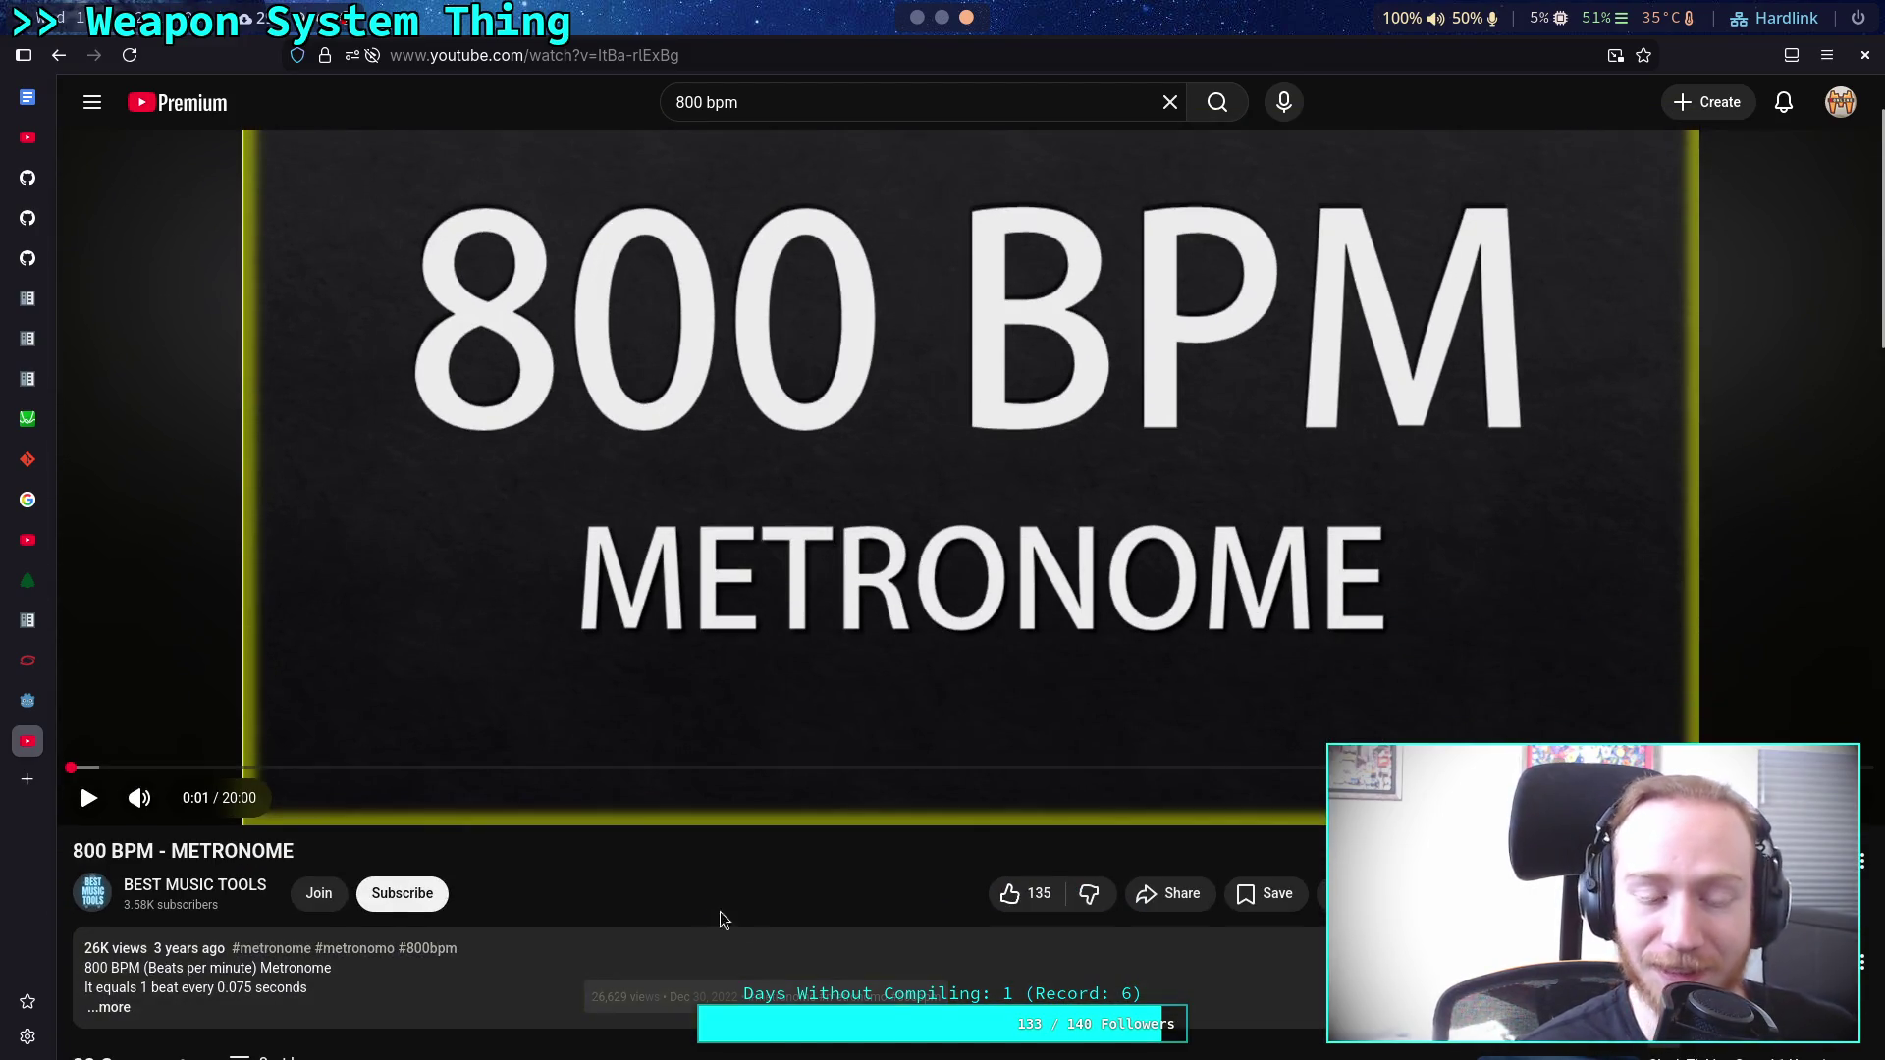
scroll(687, 883, "up", 2)
Change the search to '600 bpm' and open the 'Metronome [ 001 - 600 BPM ]' playlist
left_click(670, 102)
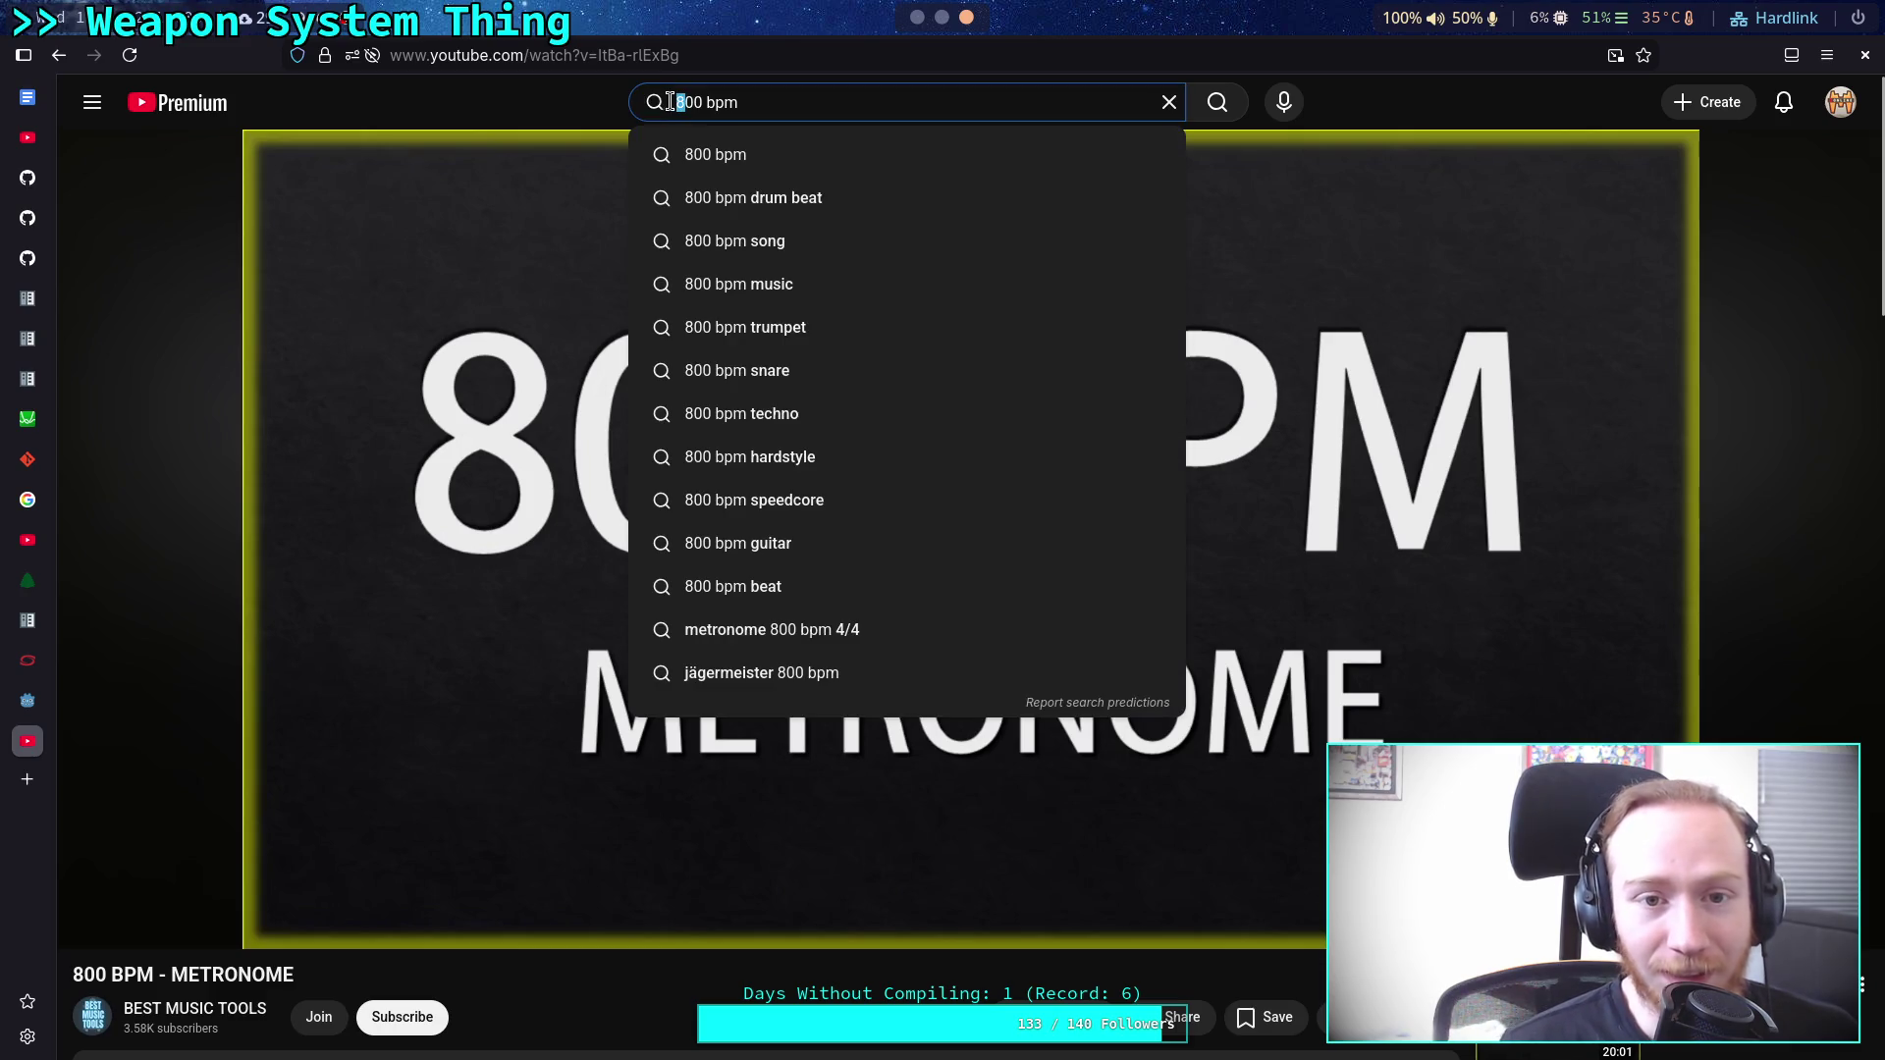
type("6")
key("Return")
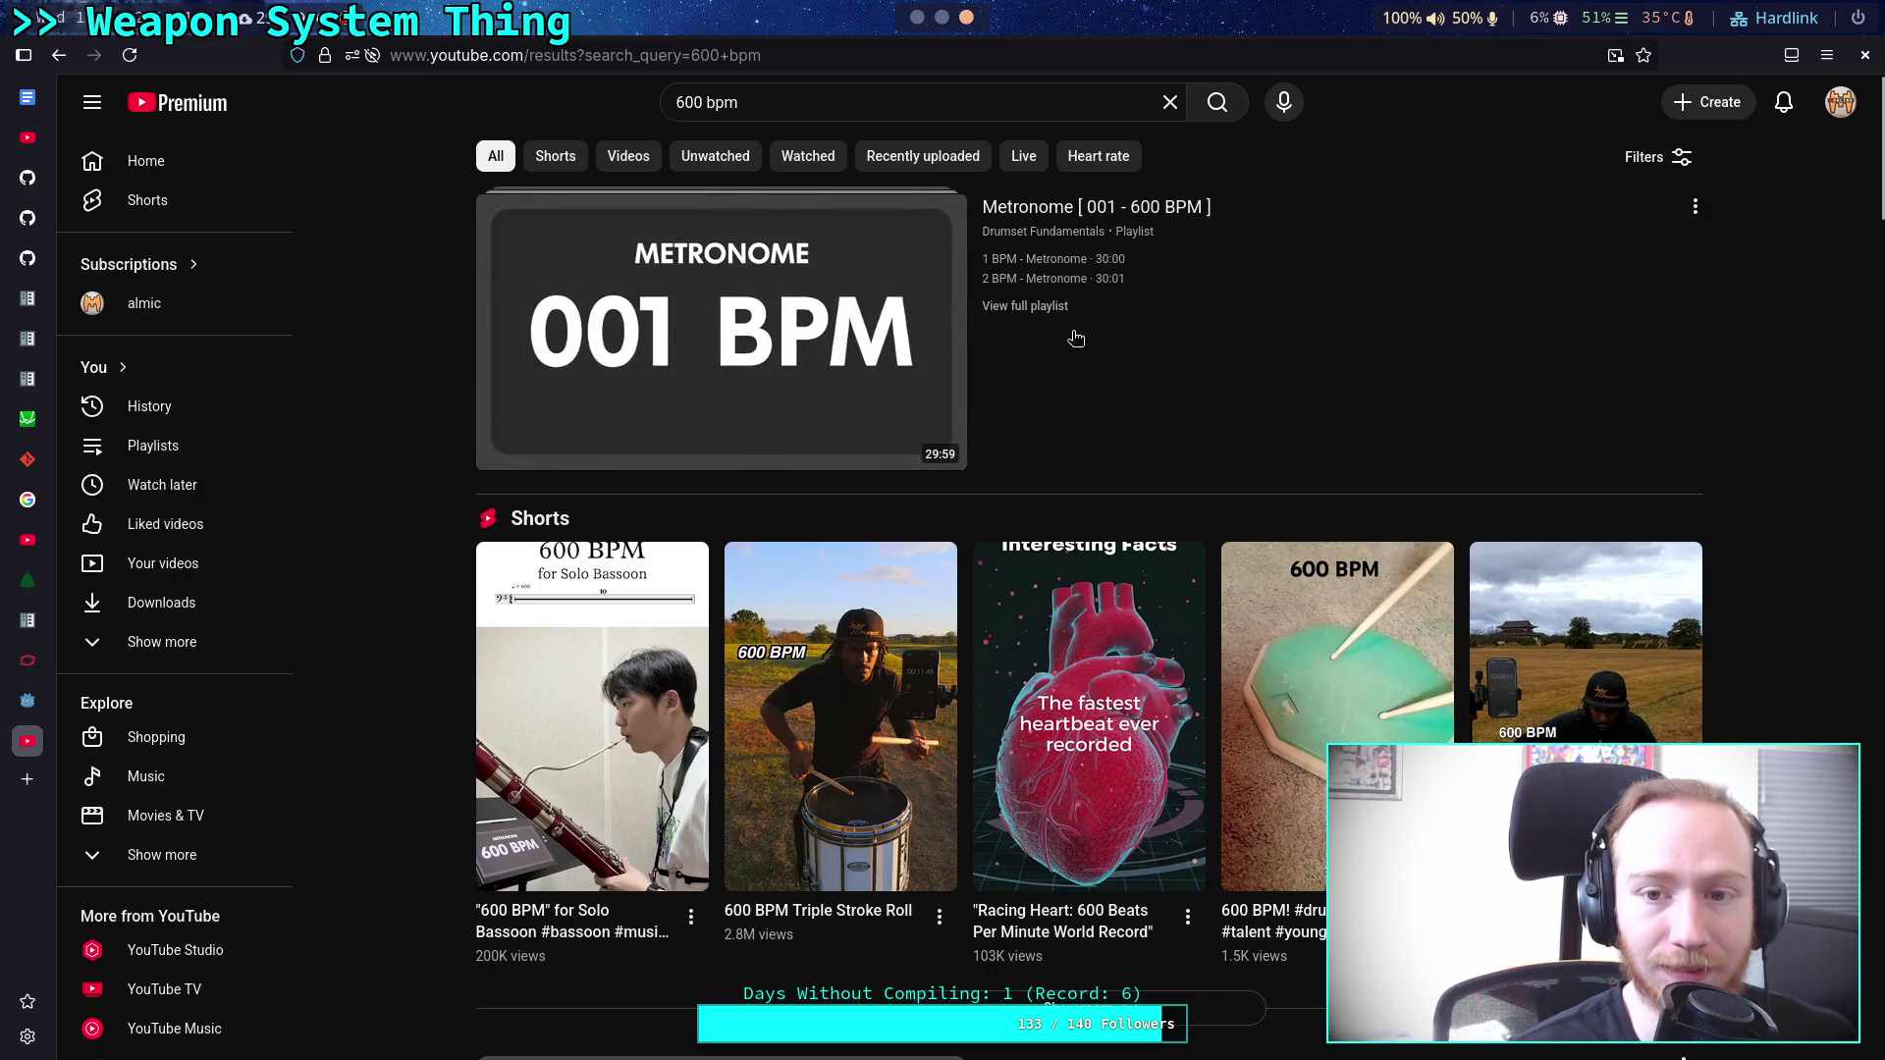
left_click(1038, 312)
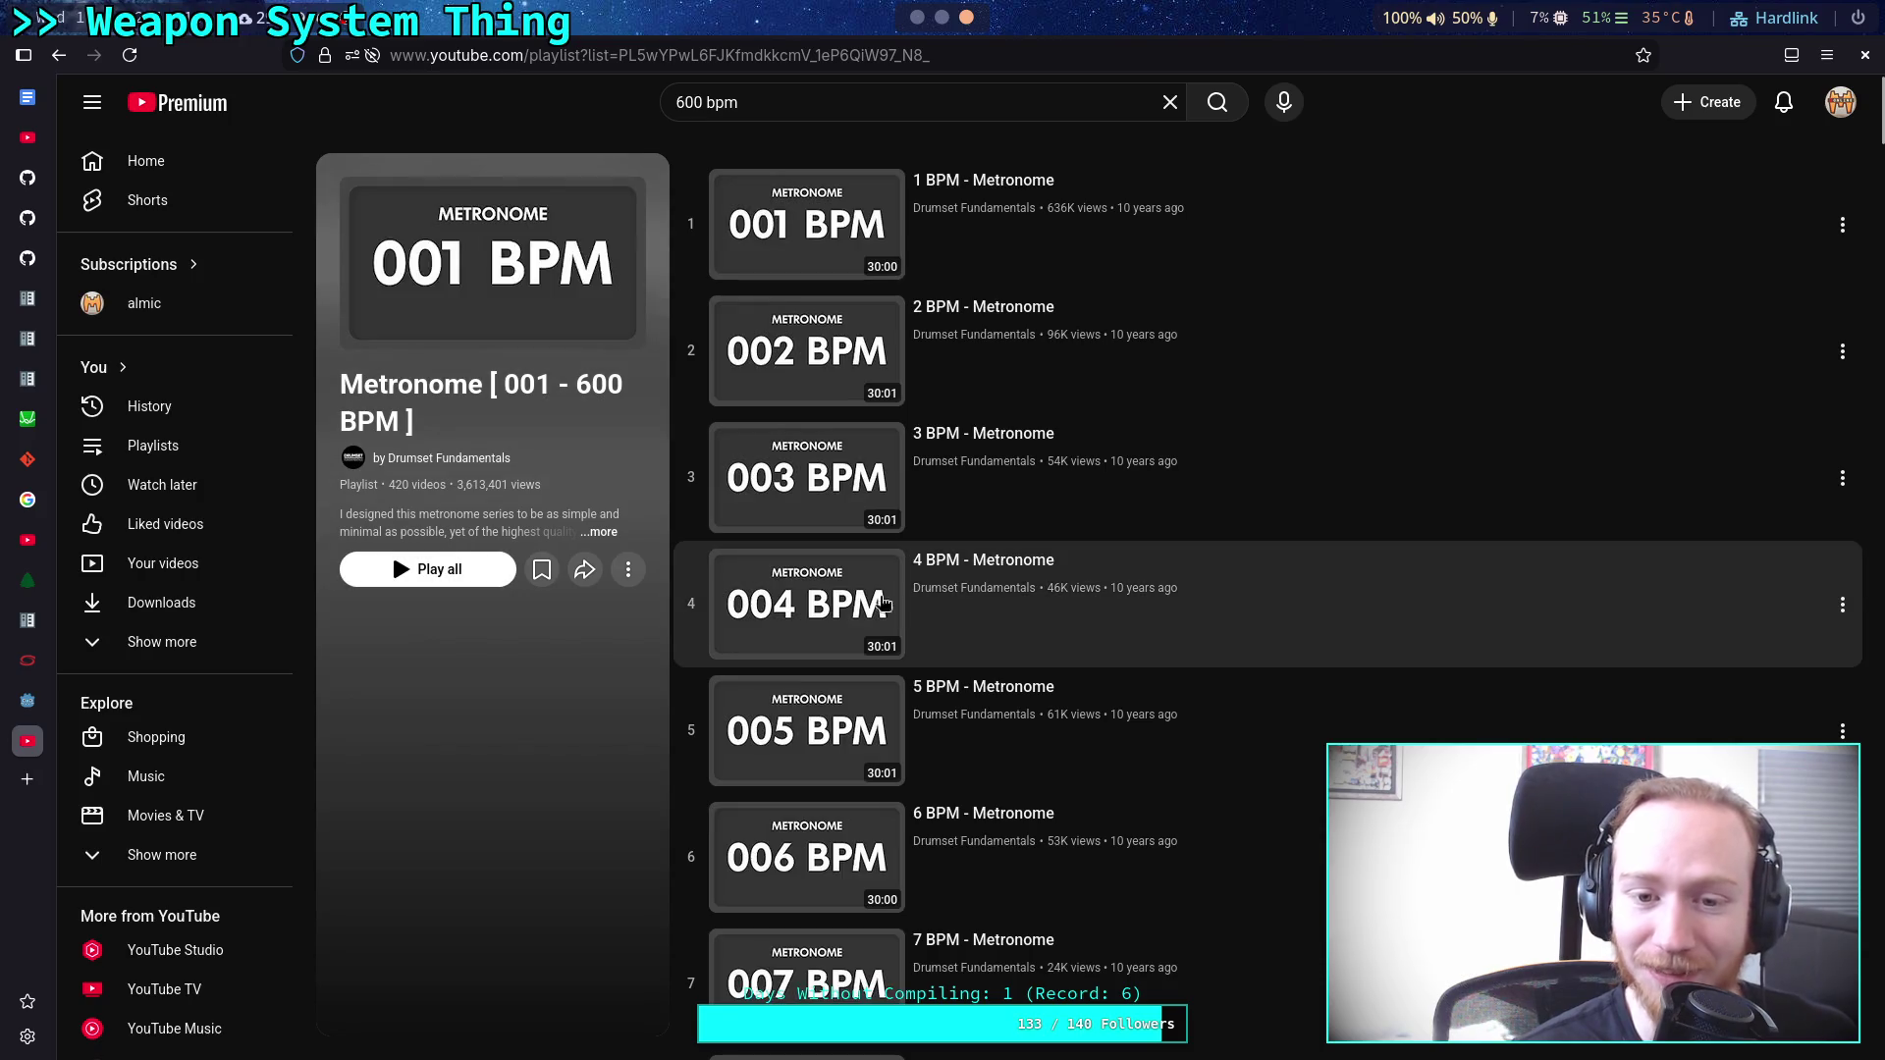
Scroll through the playlist's tempos, then return to the Godot editor
scroll(970, 616, "down", 7)
scroll(970, 617, "down", 20)
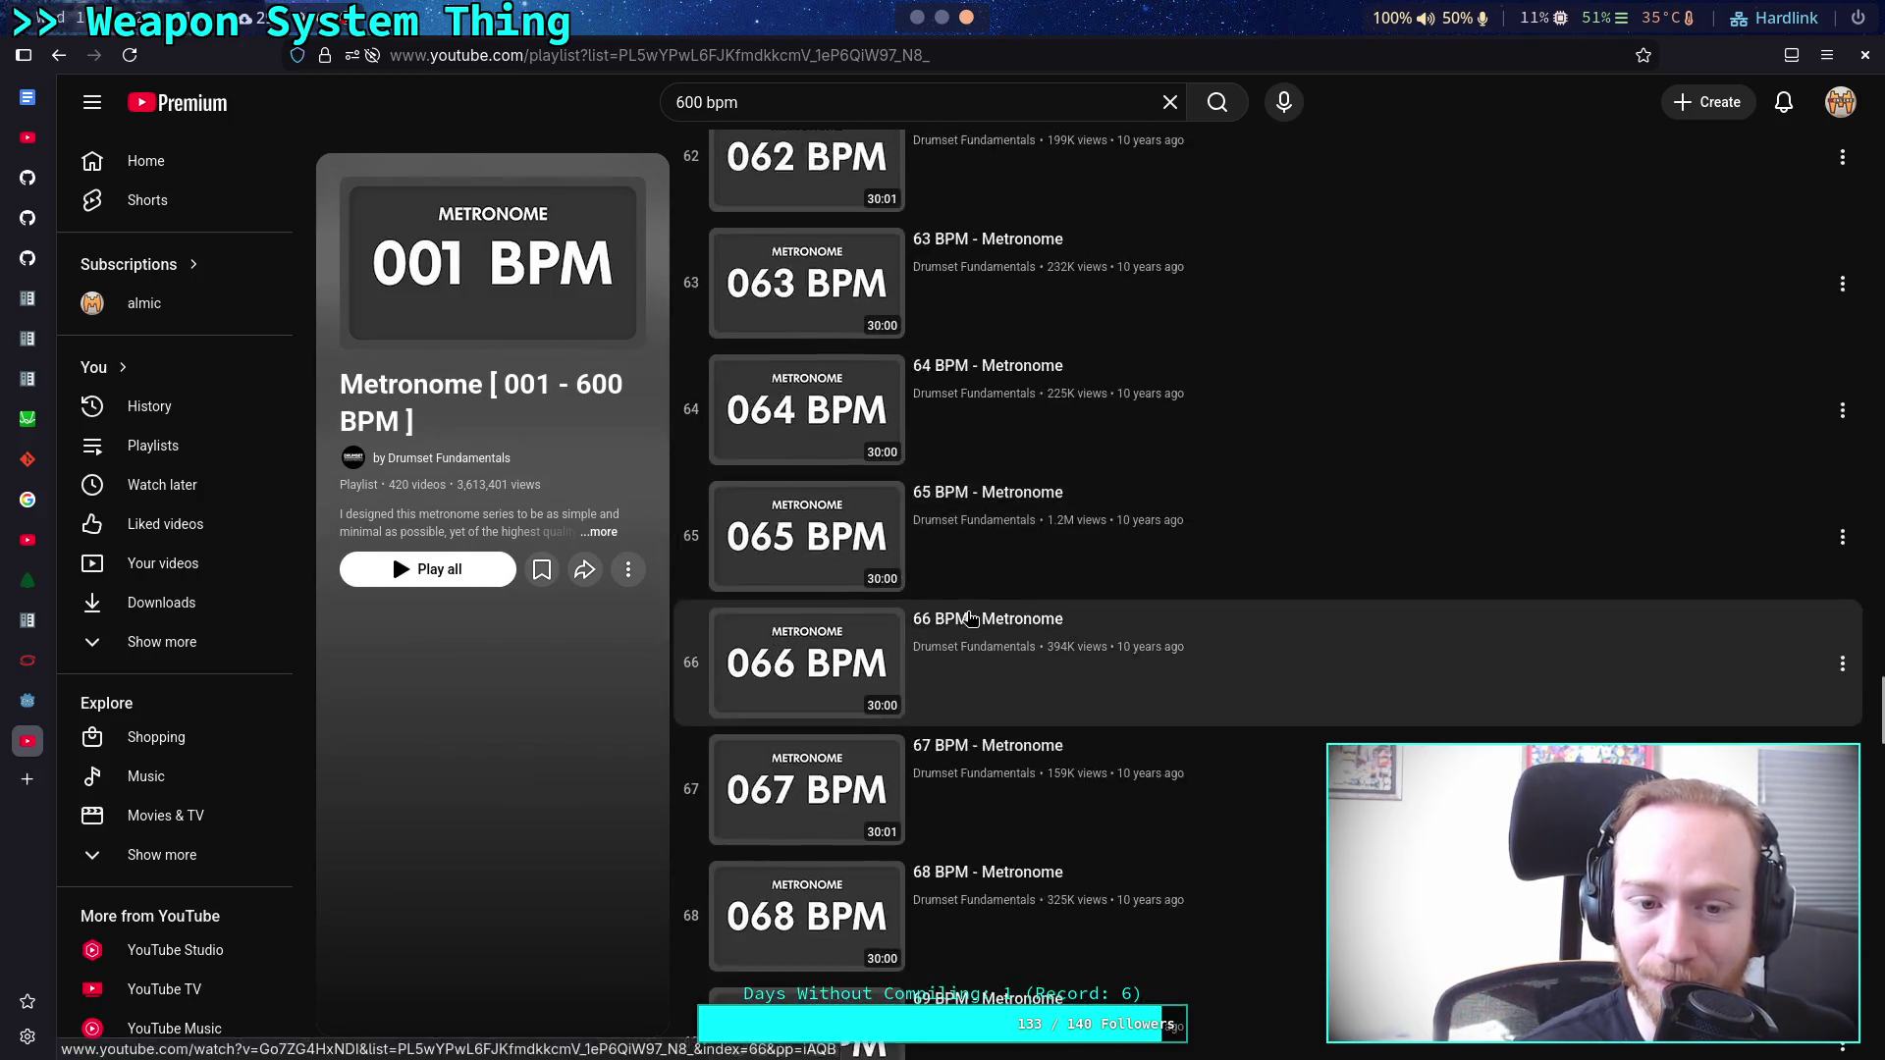
scroll(970, 616, "down", 16)
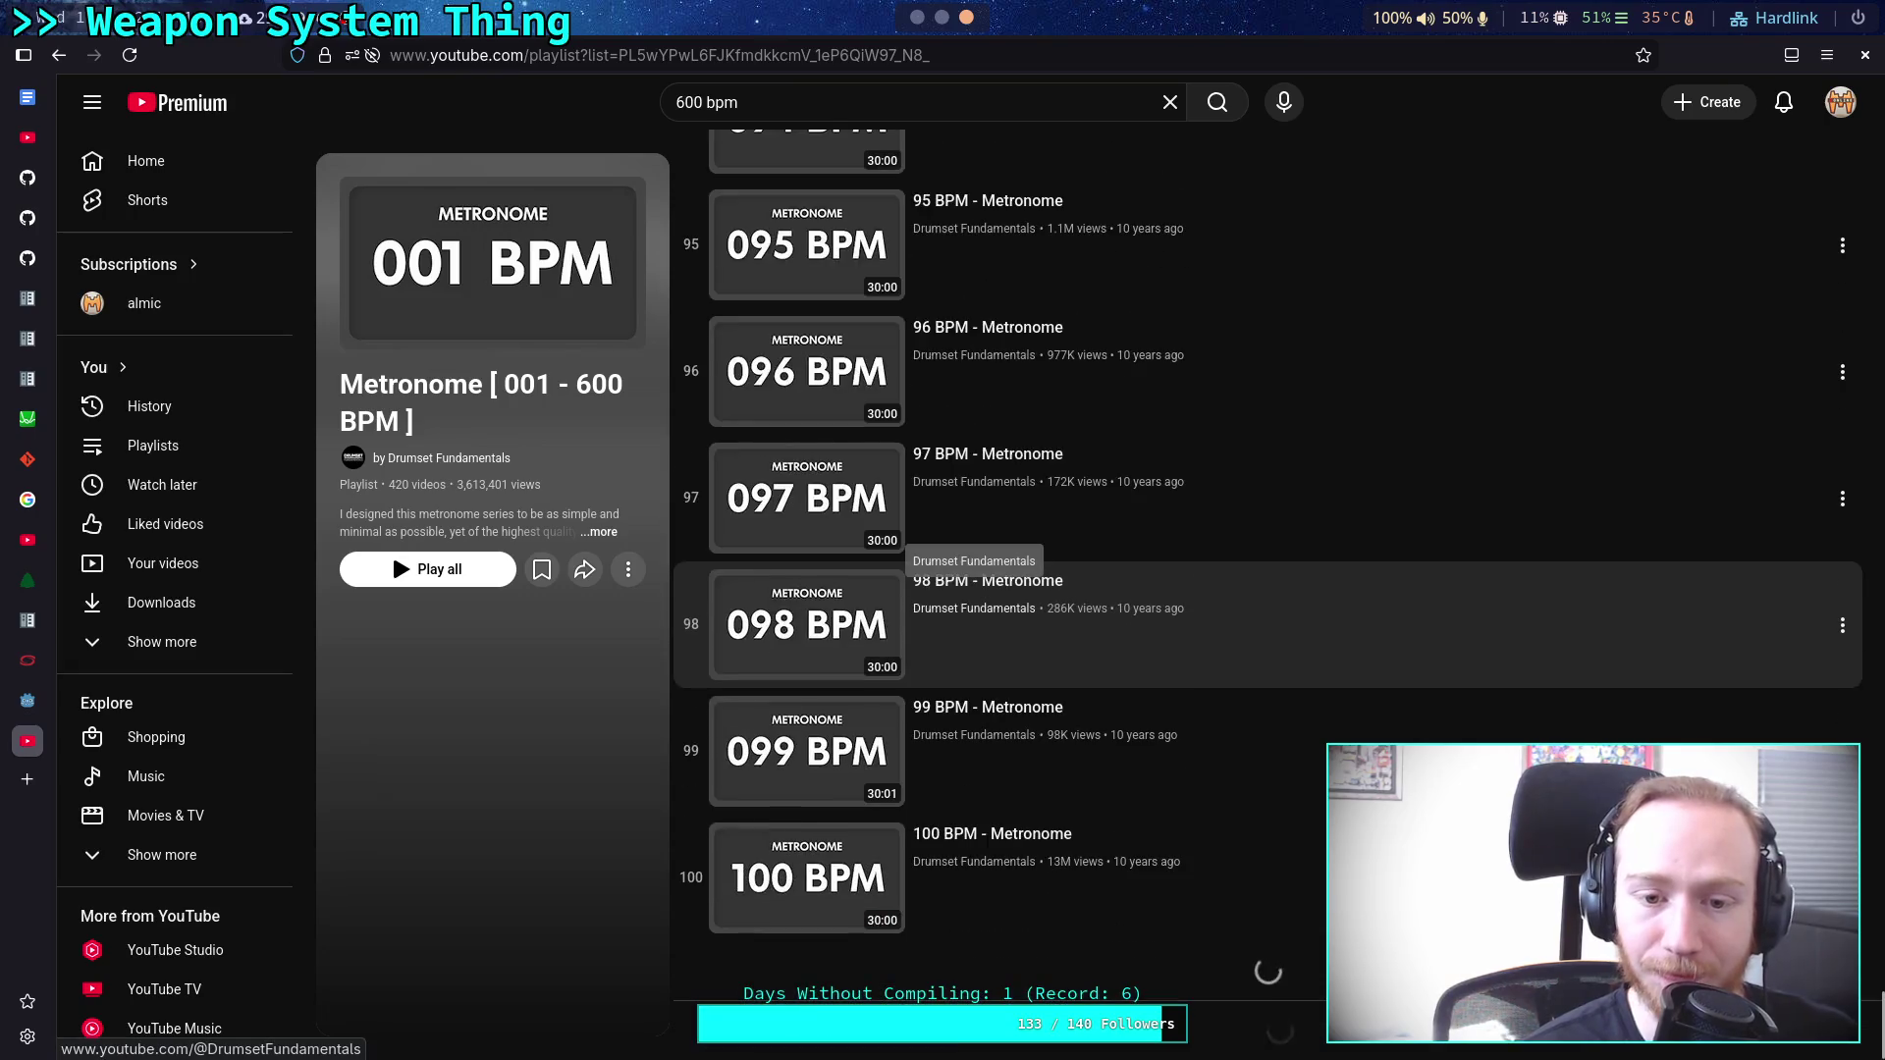
scroll(970, 617, "down", 20)
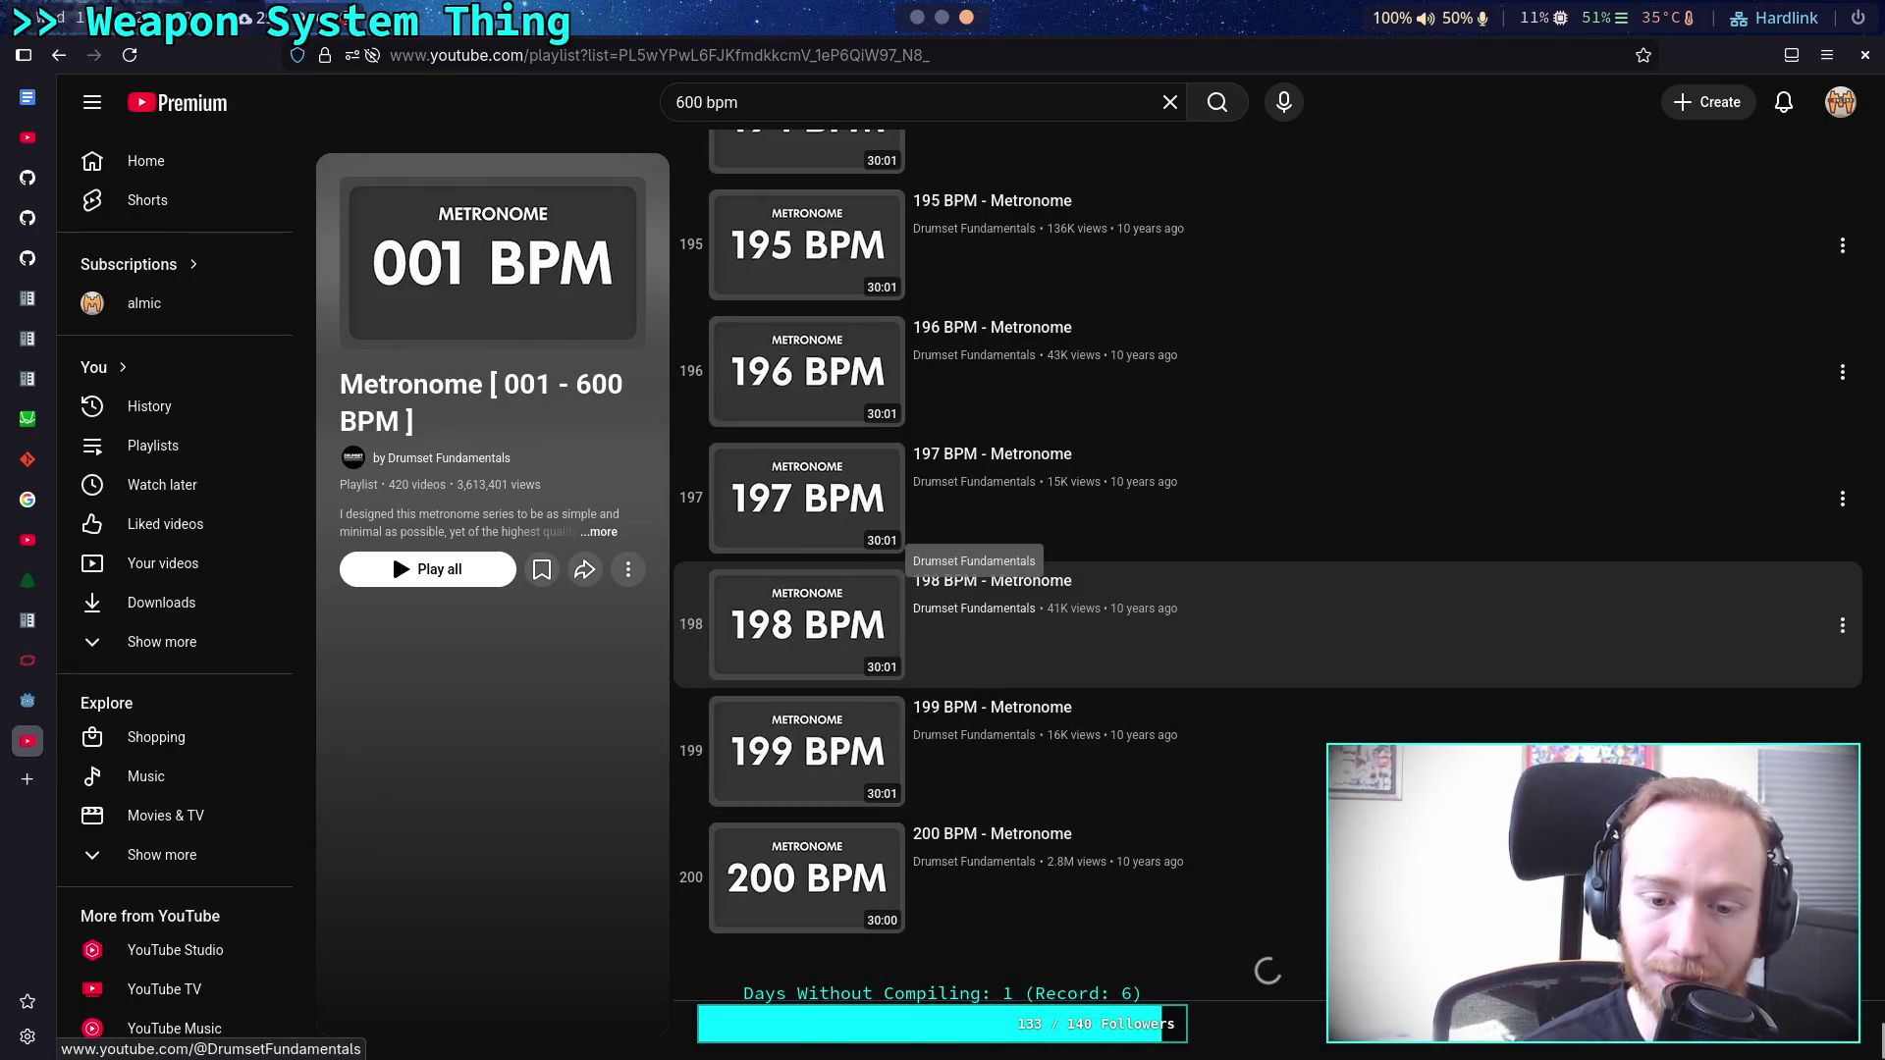
scroll(970, 617, "down", 20)
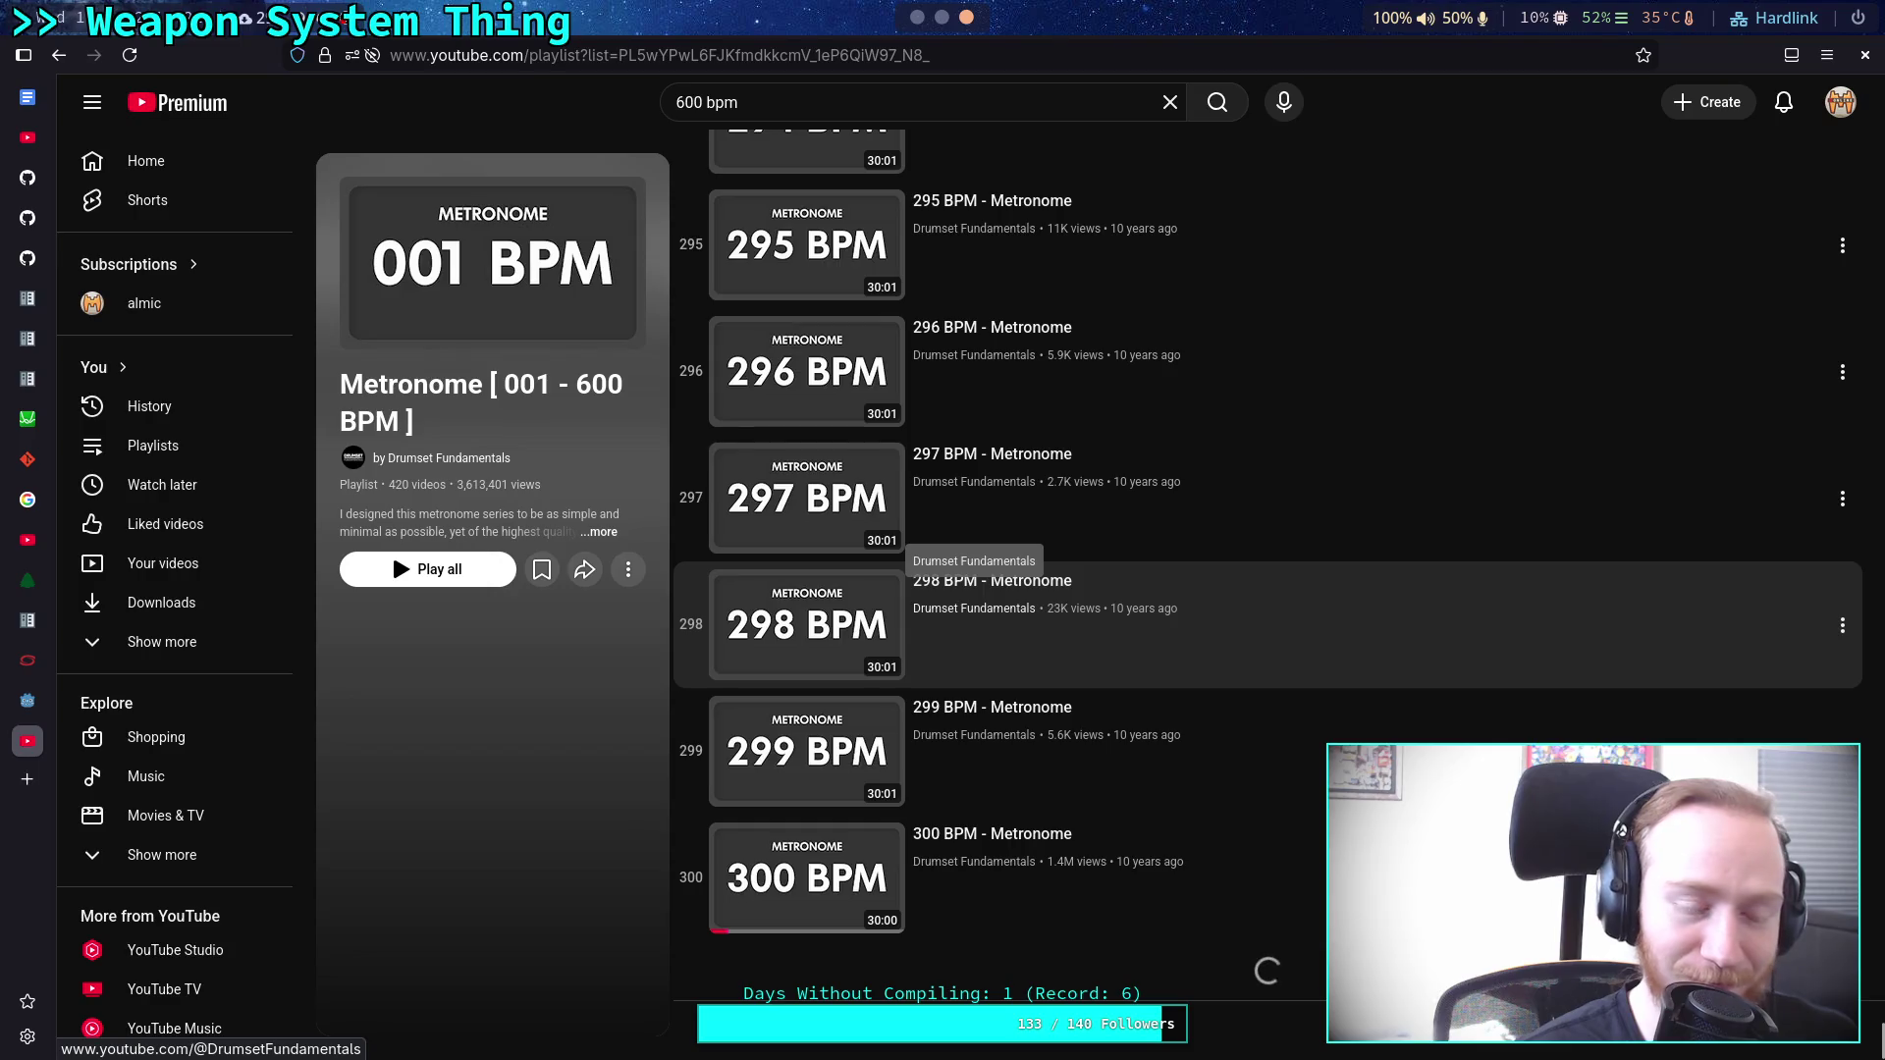
scroll(970, 617, "down", 20)
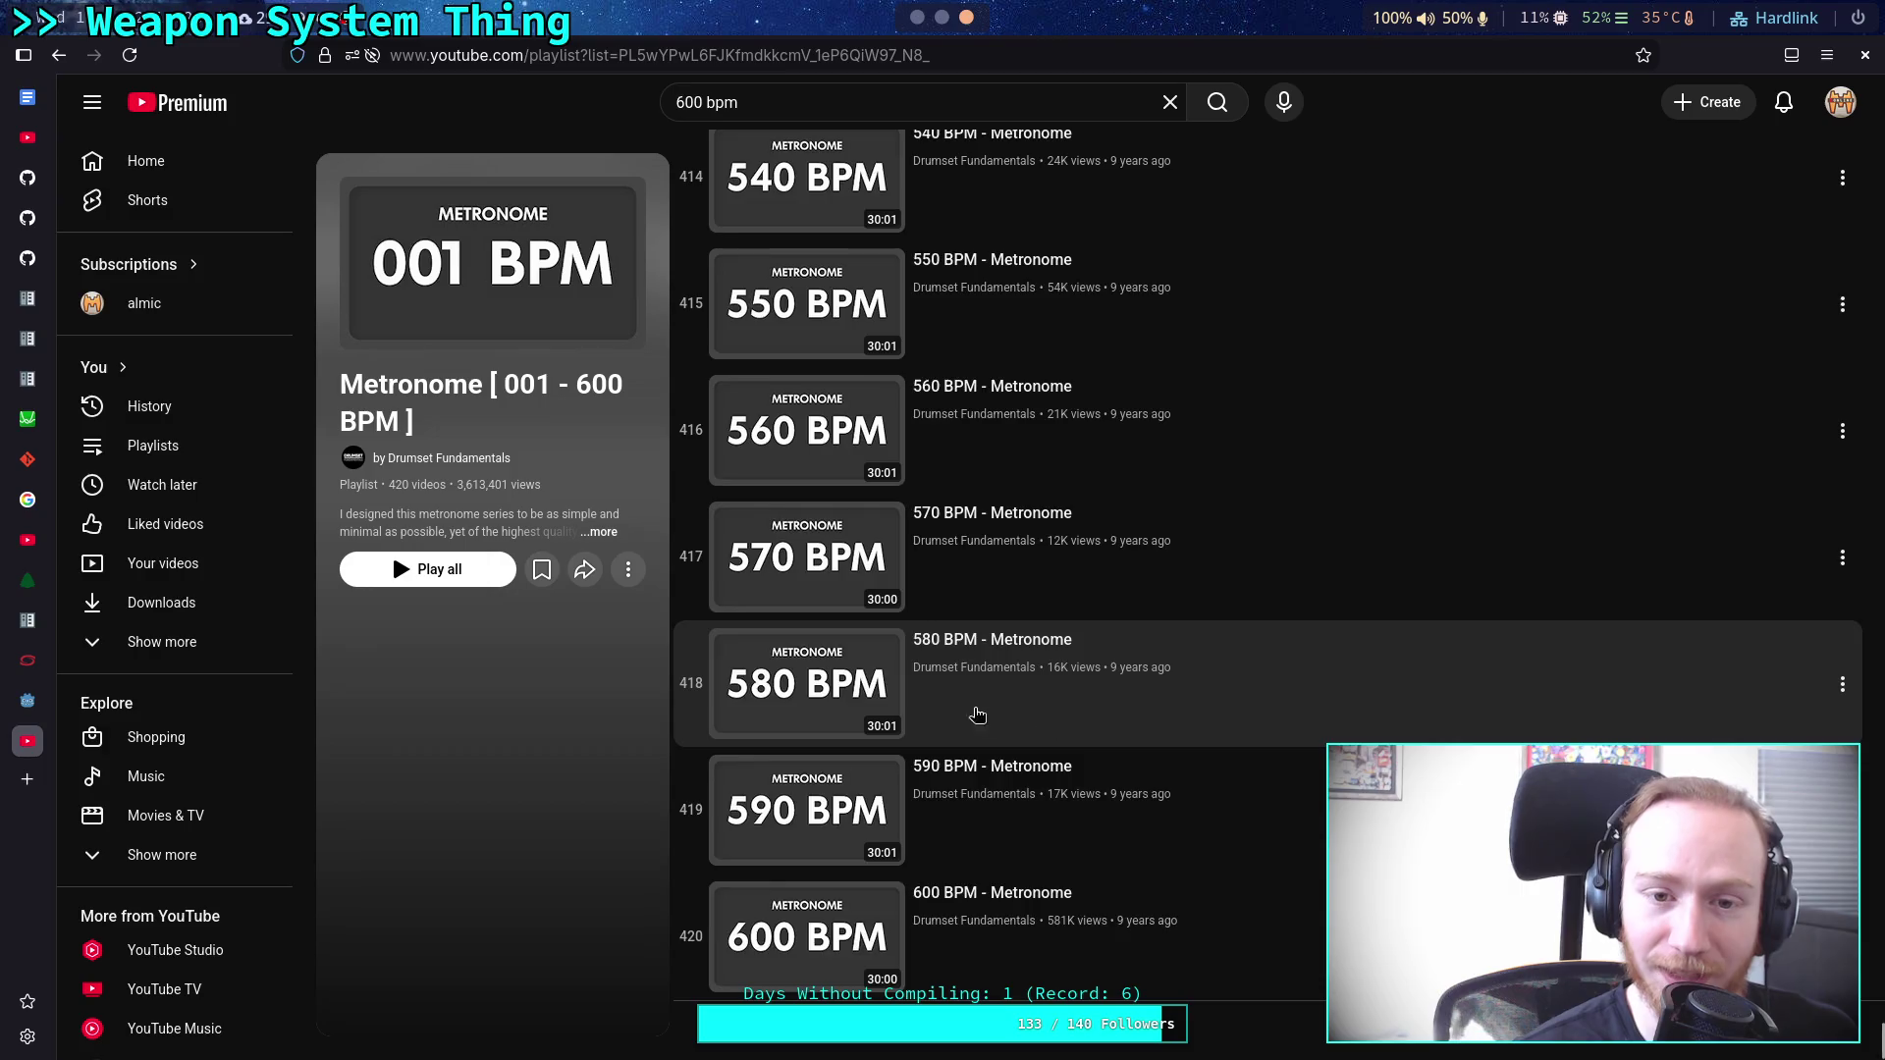
scroll(913, 512, "up", 10)
key("super+1")
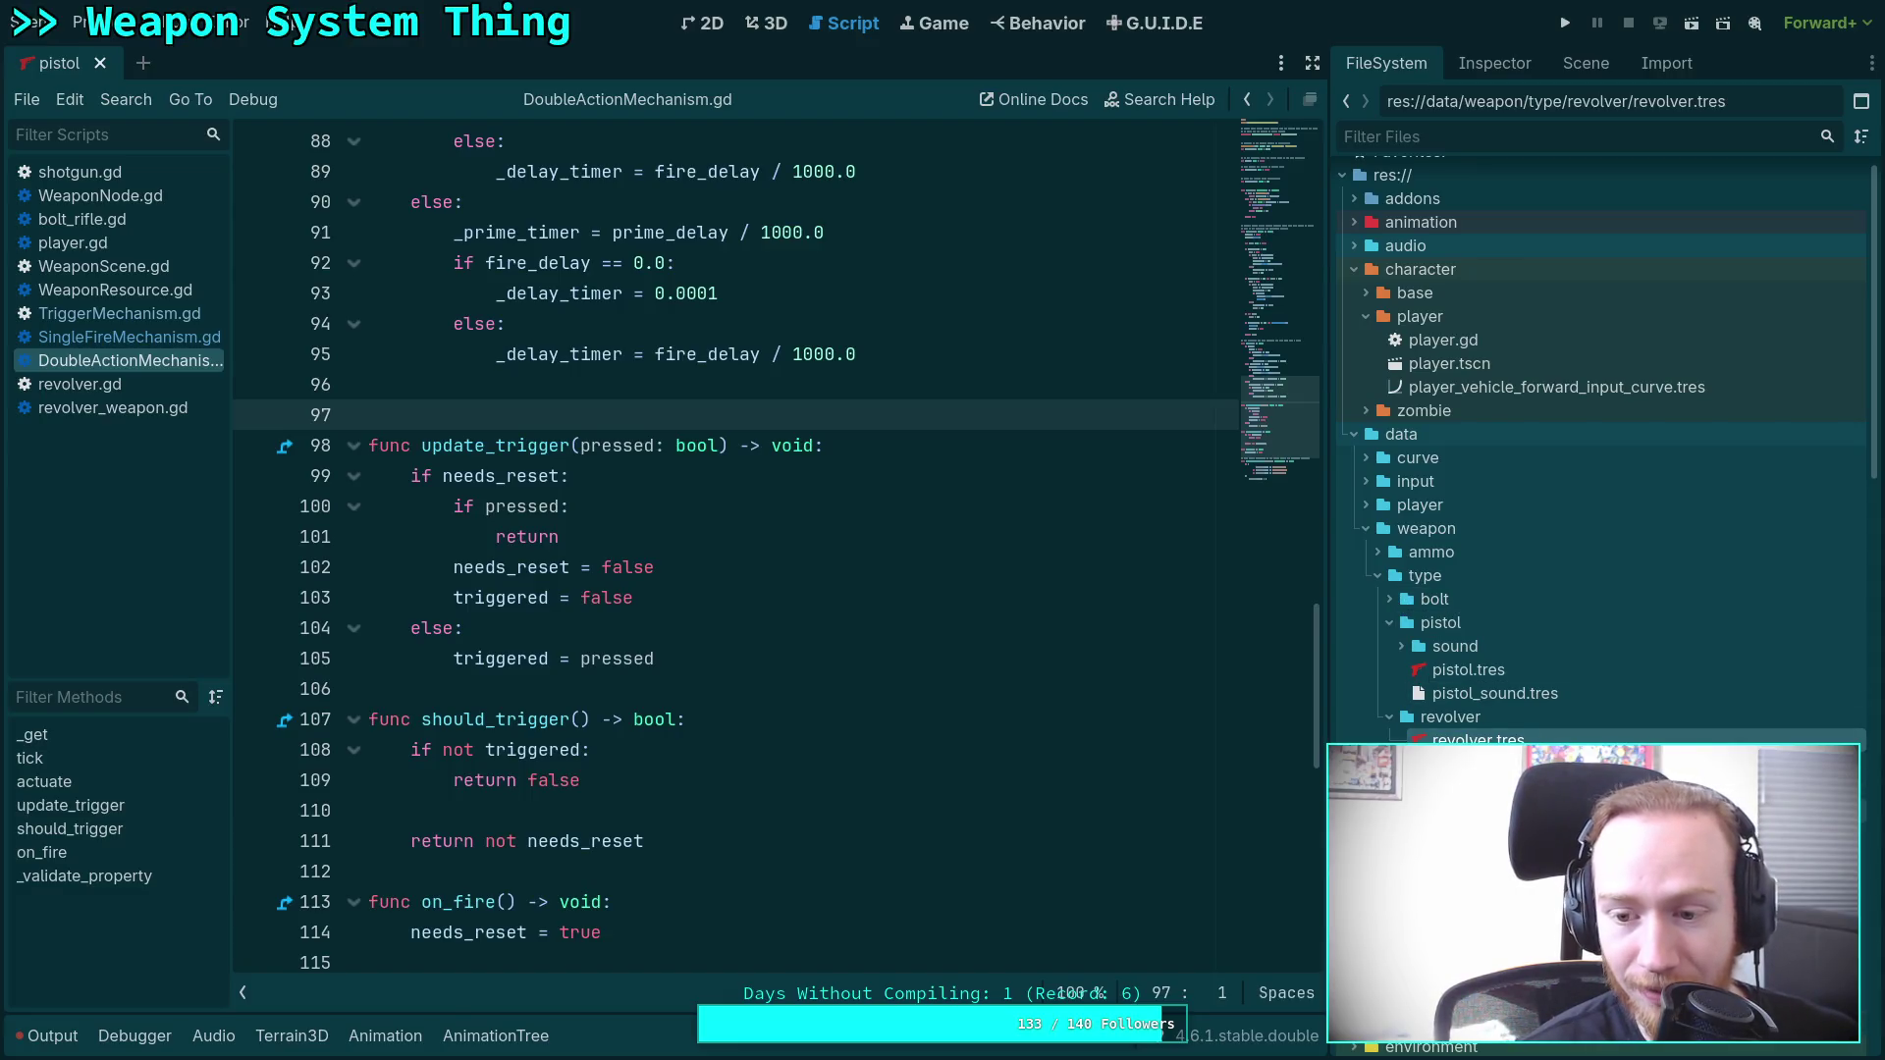
View rifle.tres in the Inspector: 202 ms cycle time and 297 rpm fire rate
left_click(1495, 63)
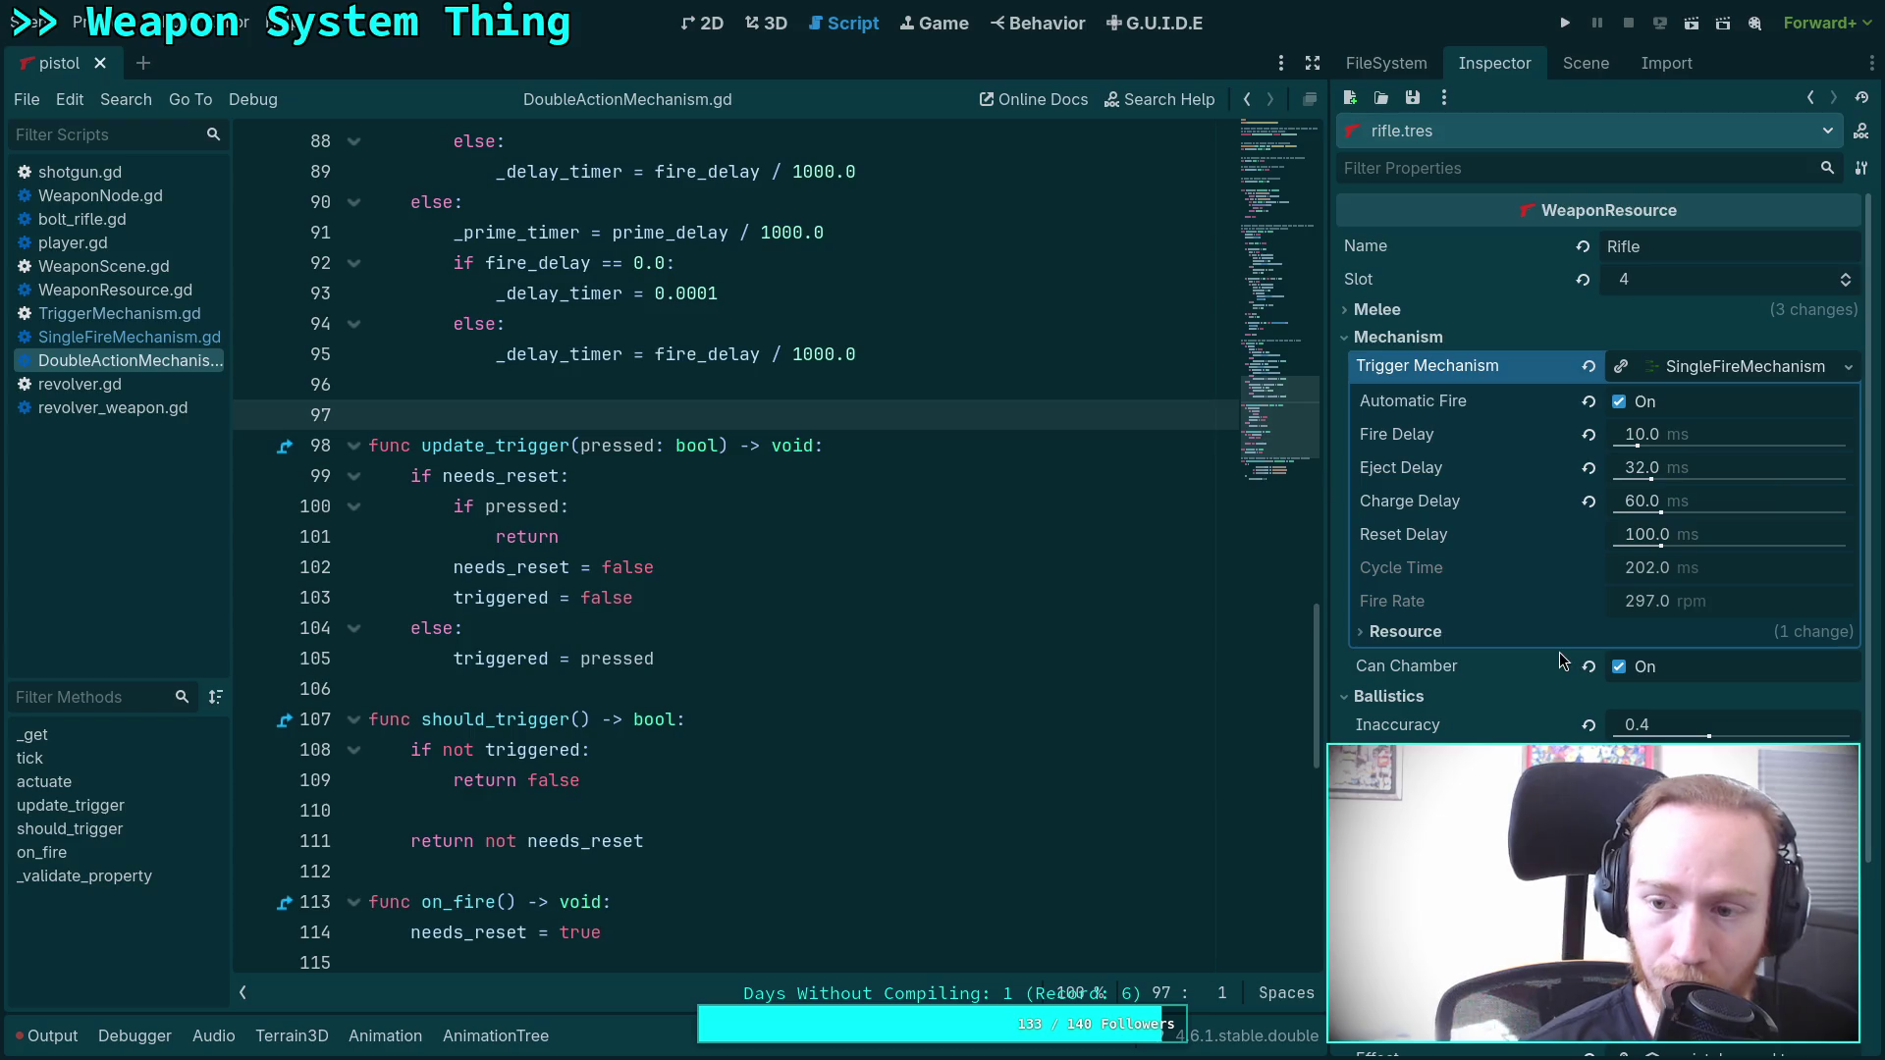
mouse_move(1563, 658)
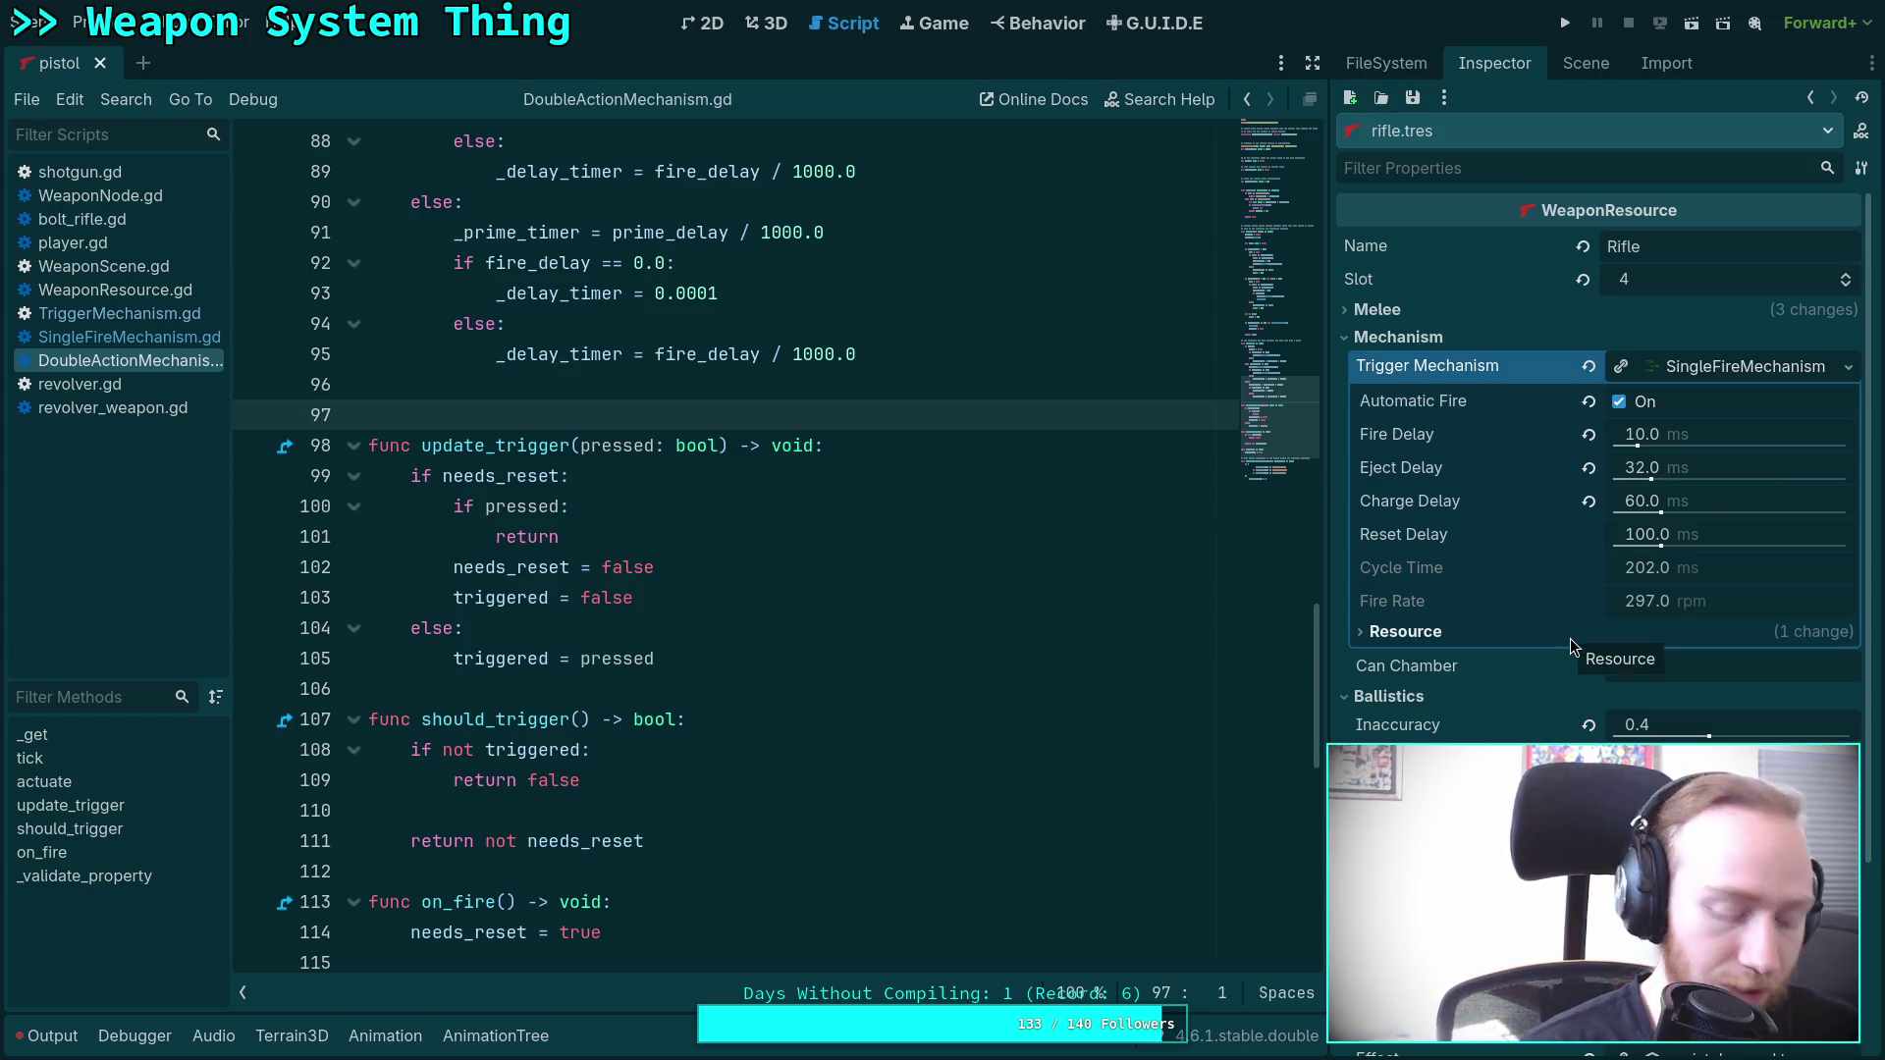
key("super+4")
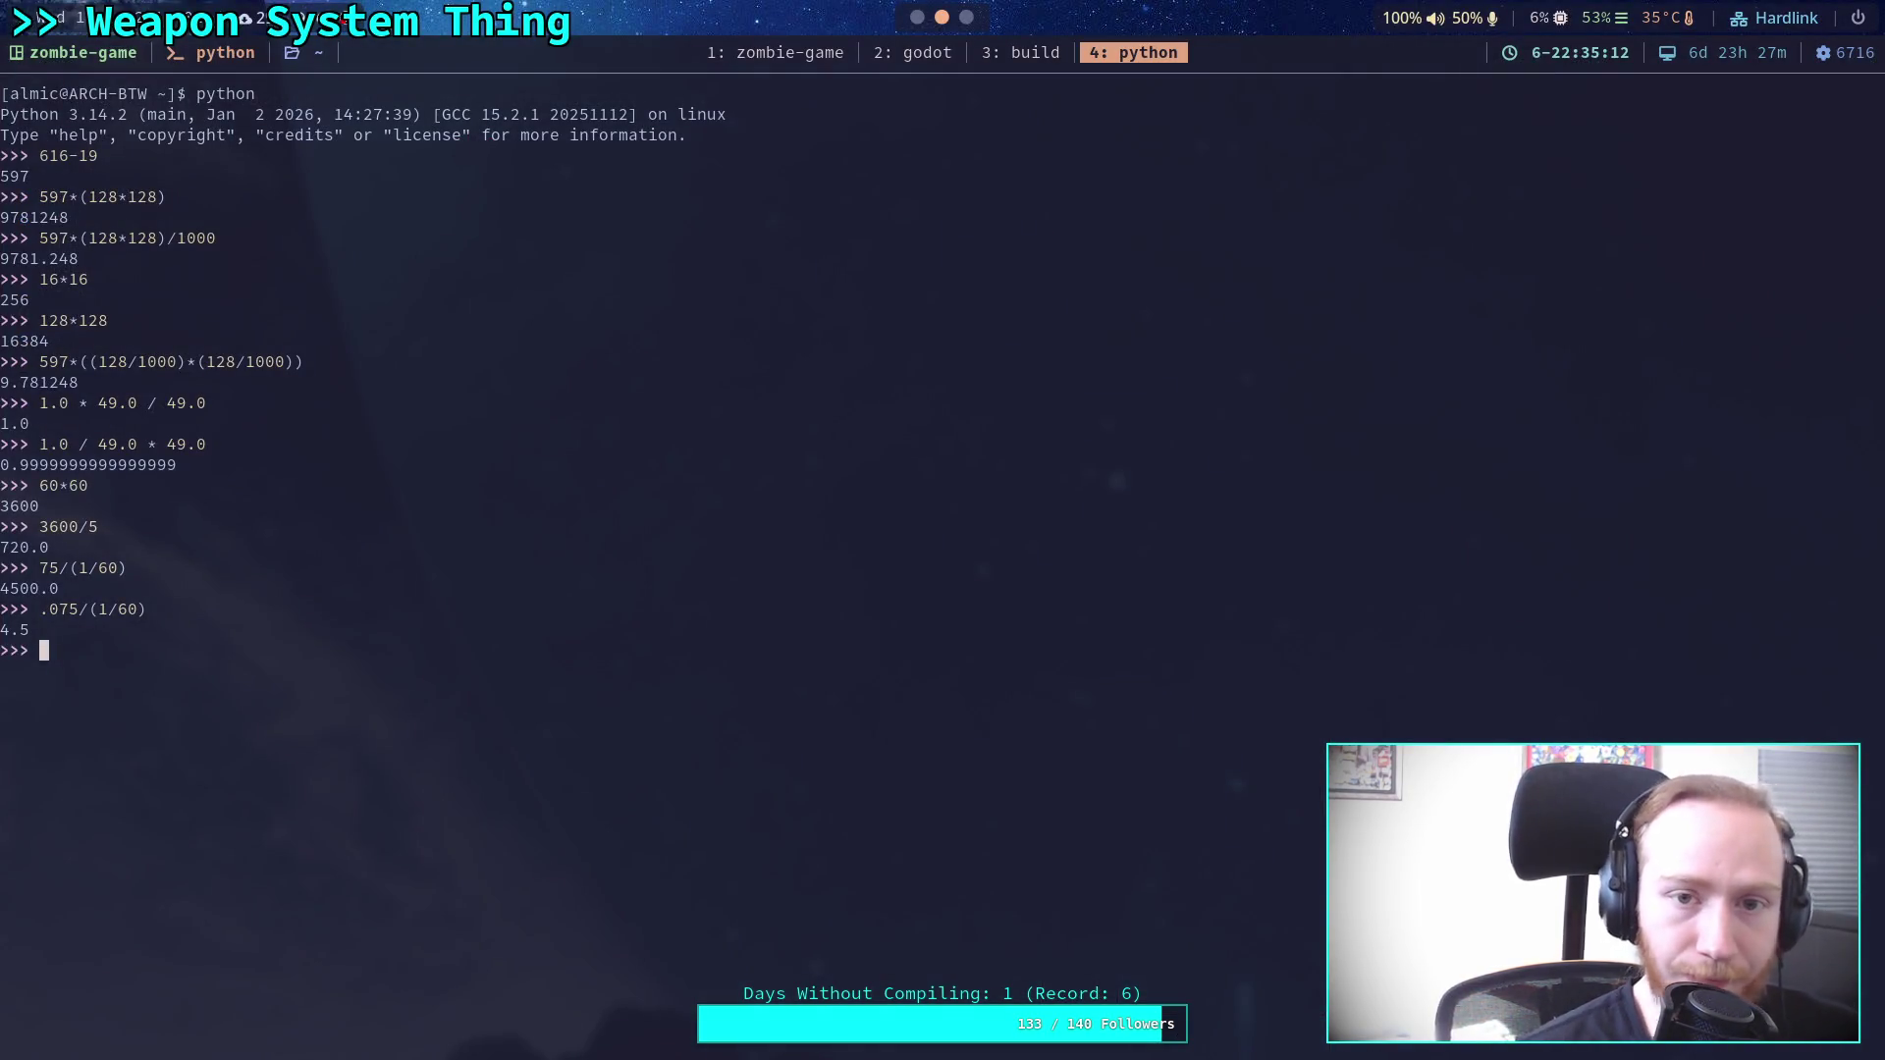
Rerun the weapon data git diff in the terminal and page to its end
left_click(807, 55)
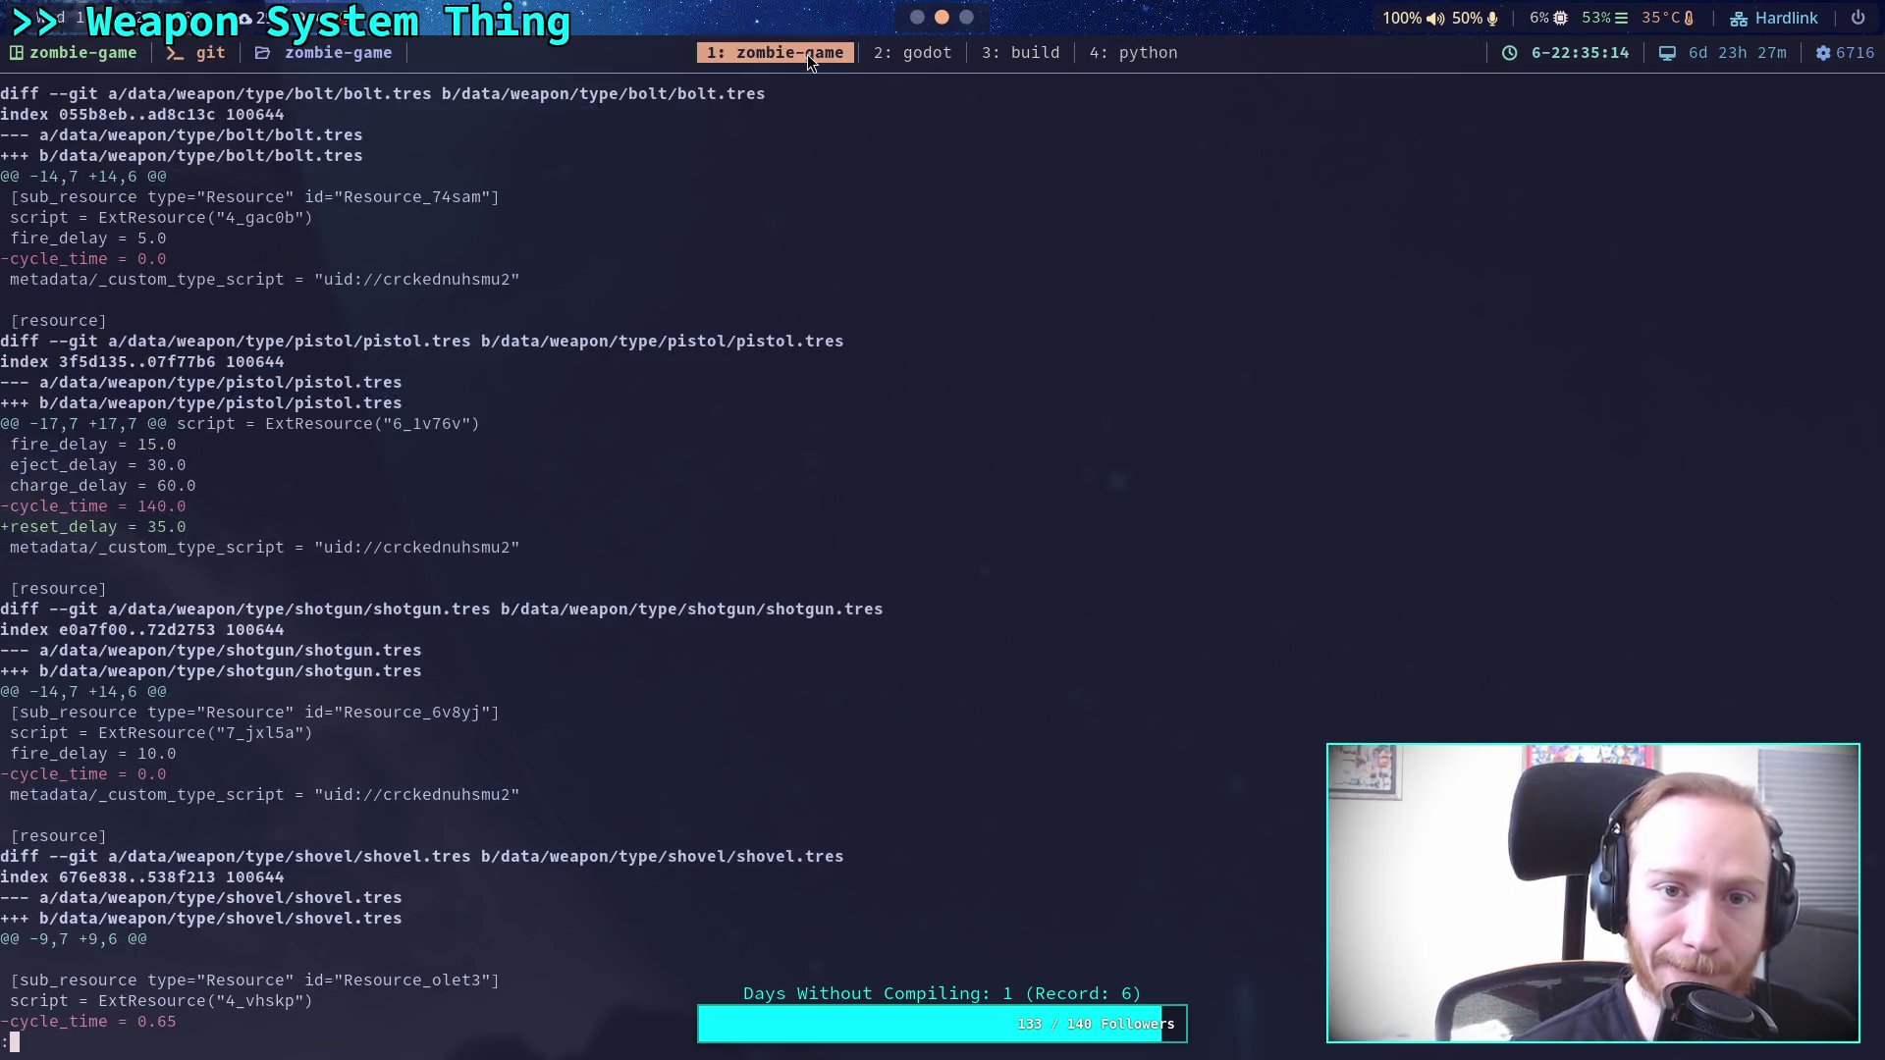
key("q")
key("Up")
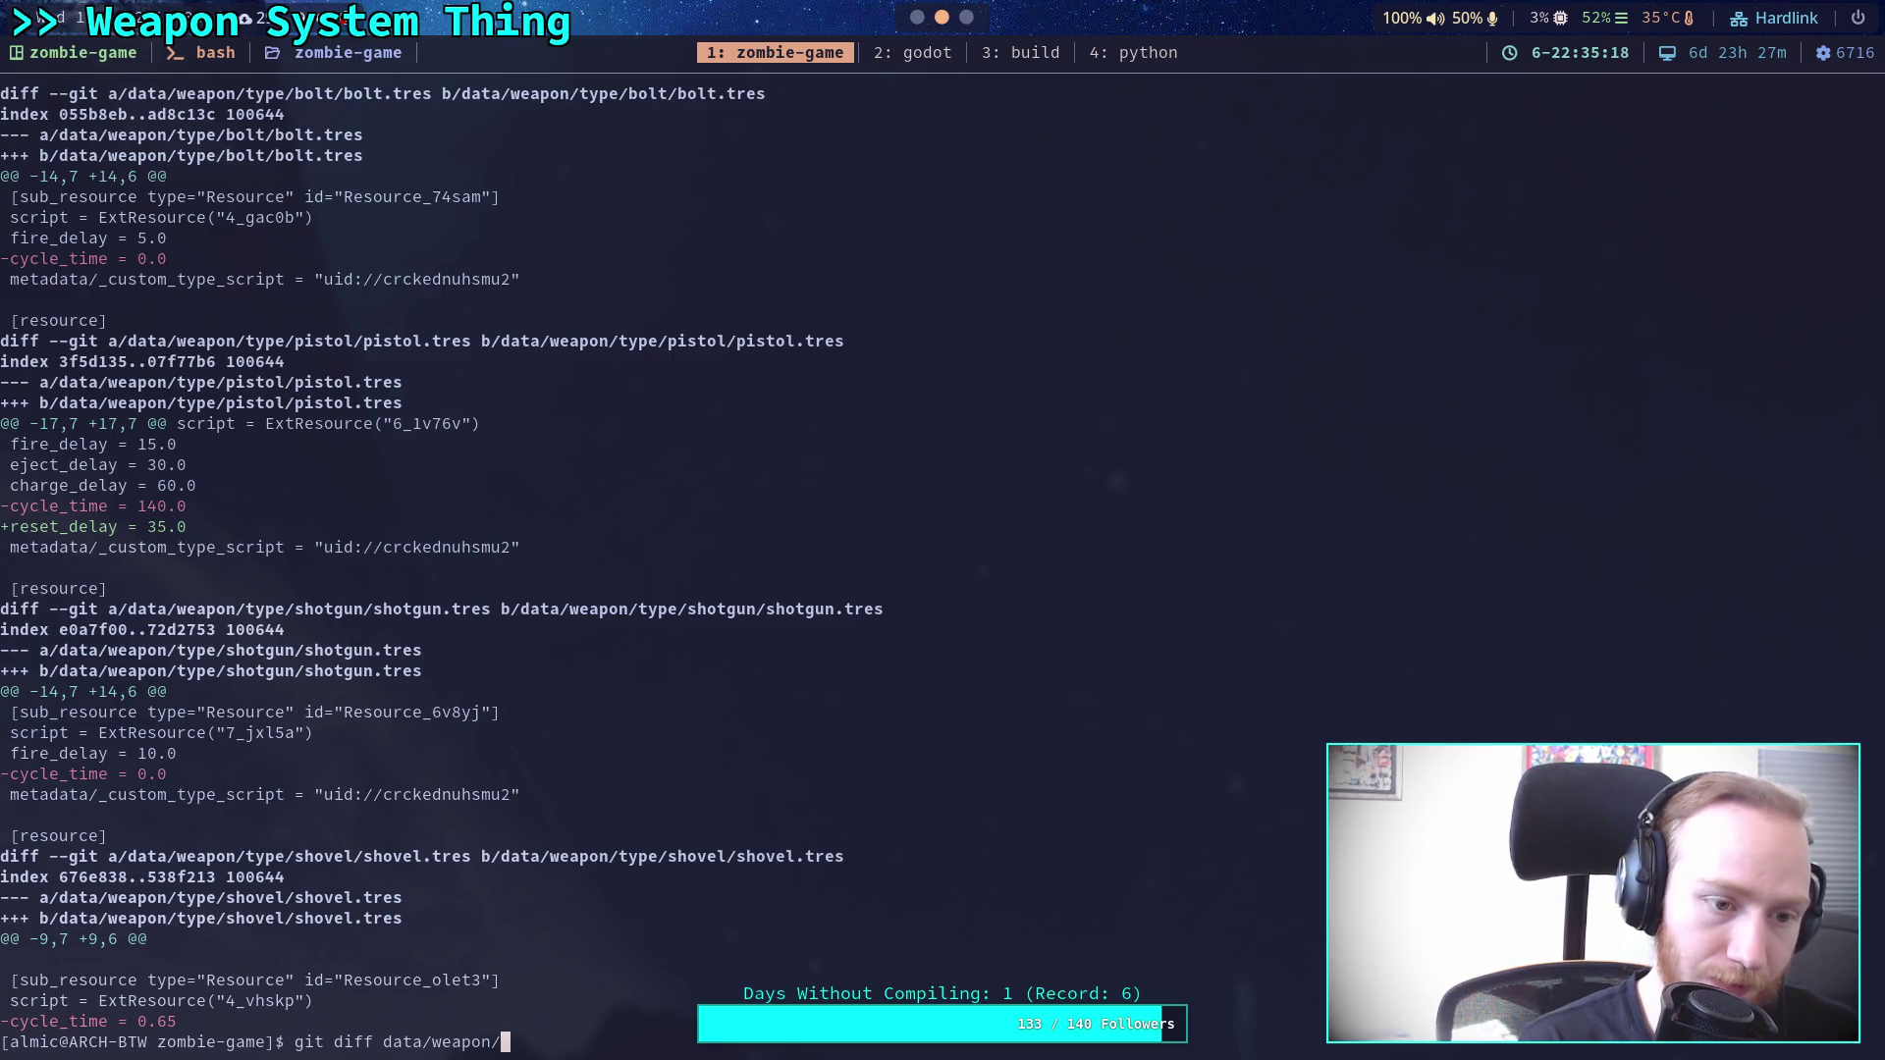
key("Return")
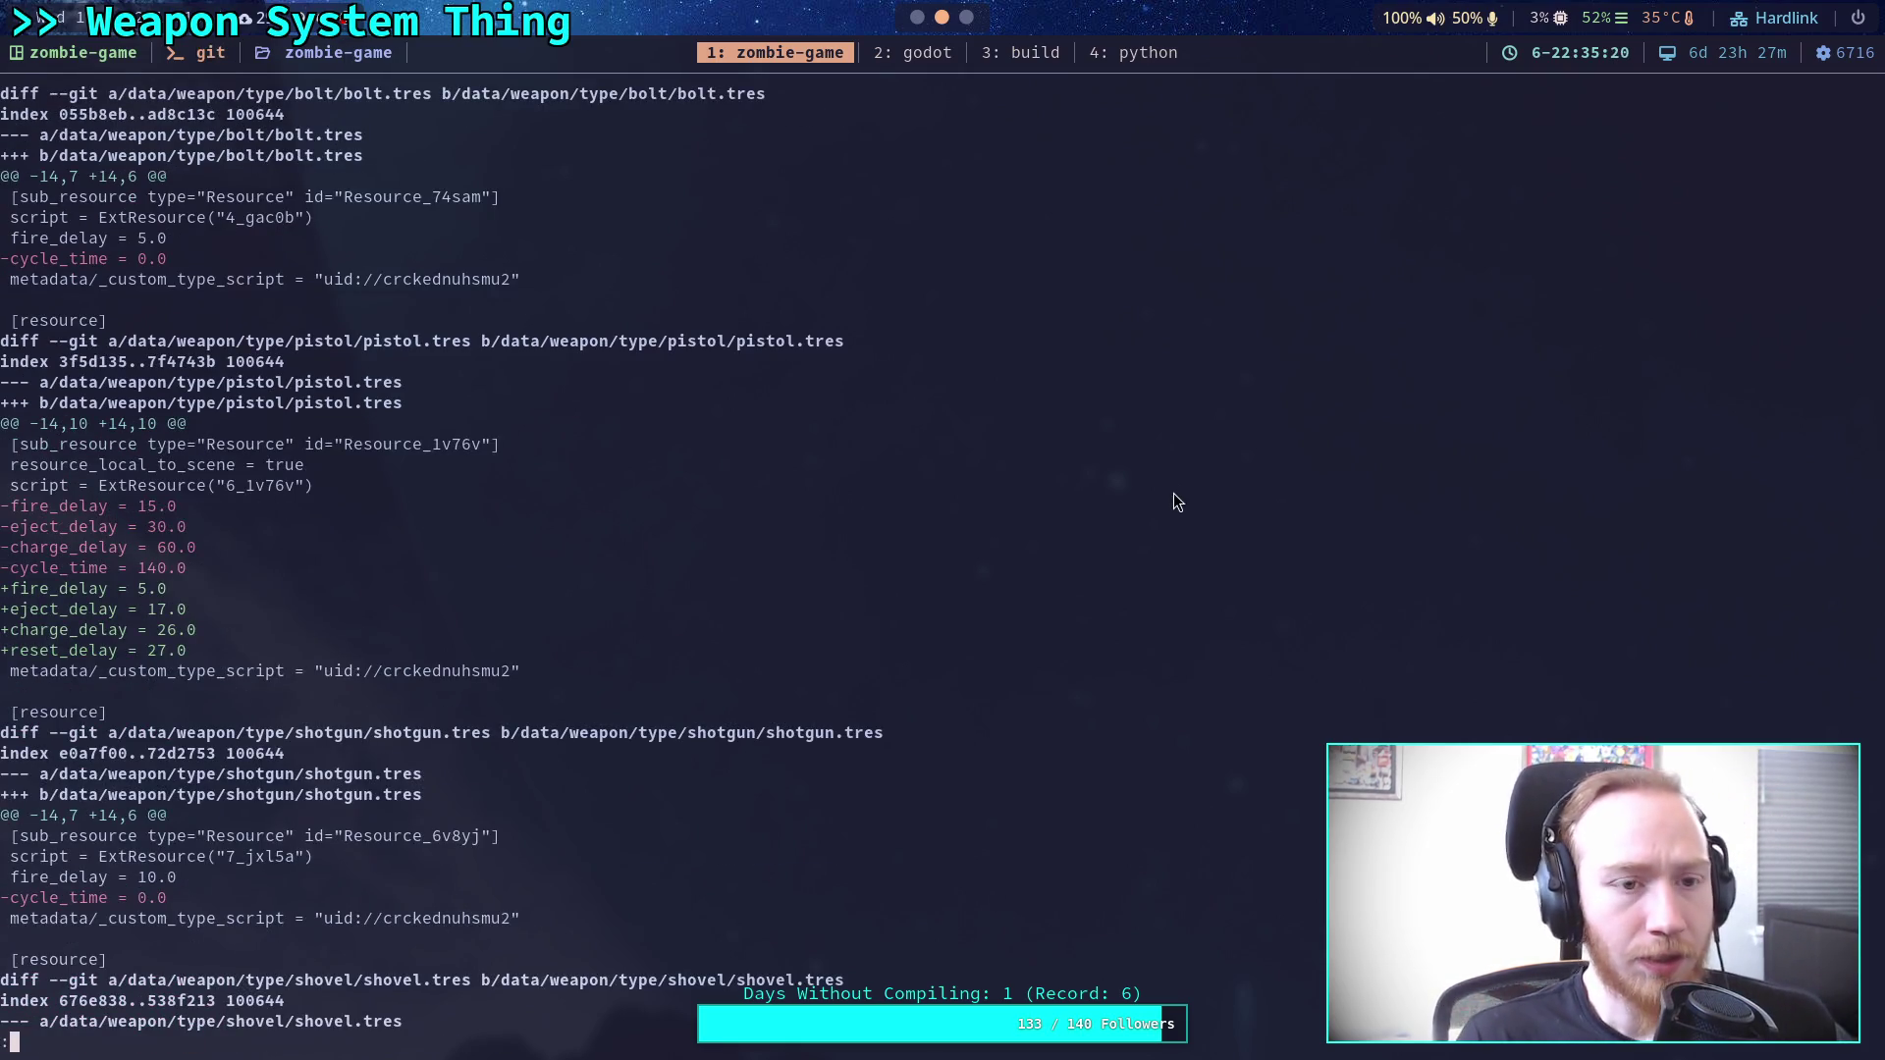
key("space")
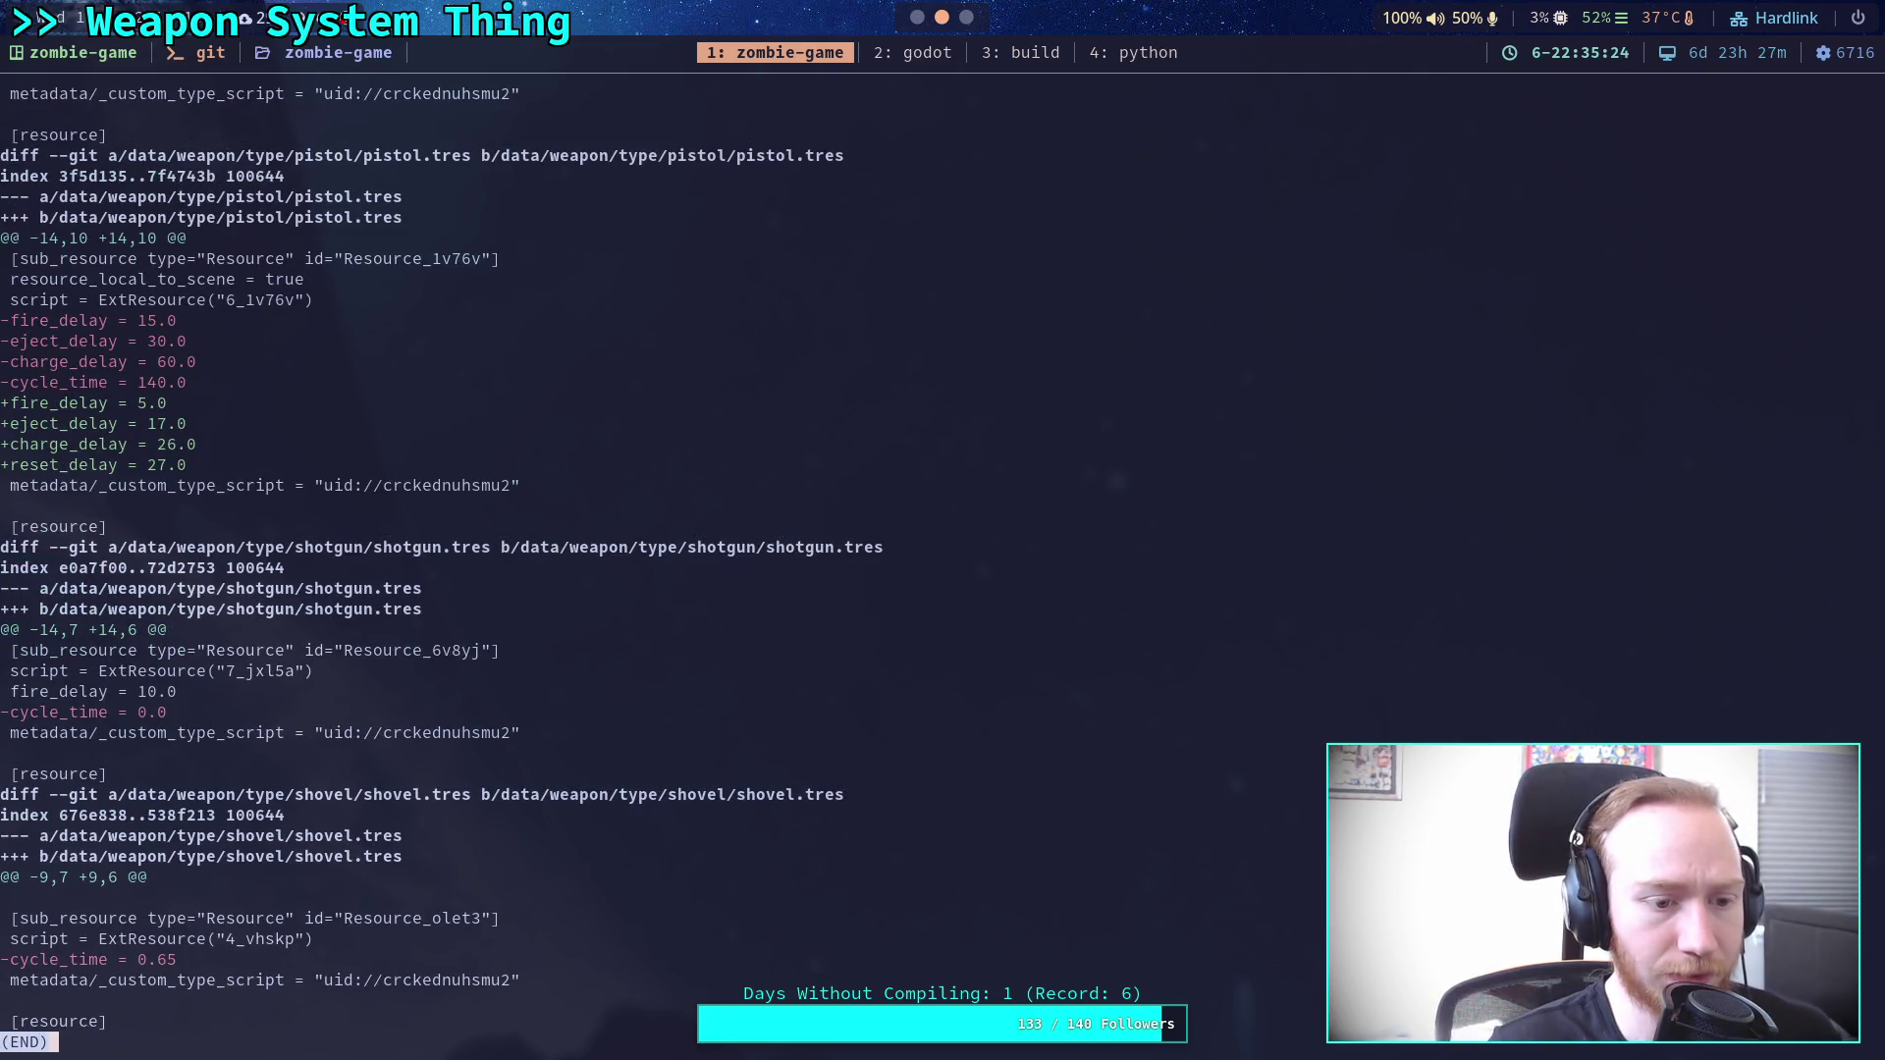
key("q")
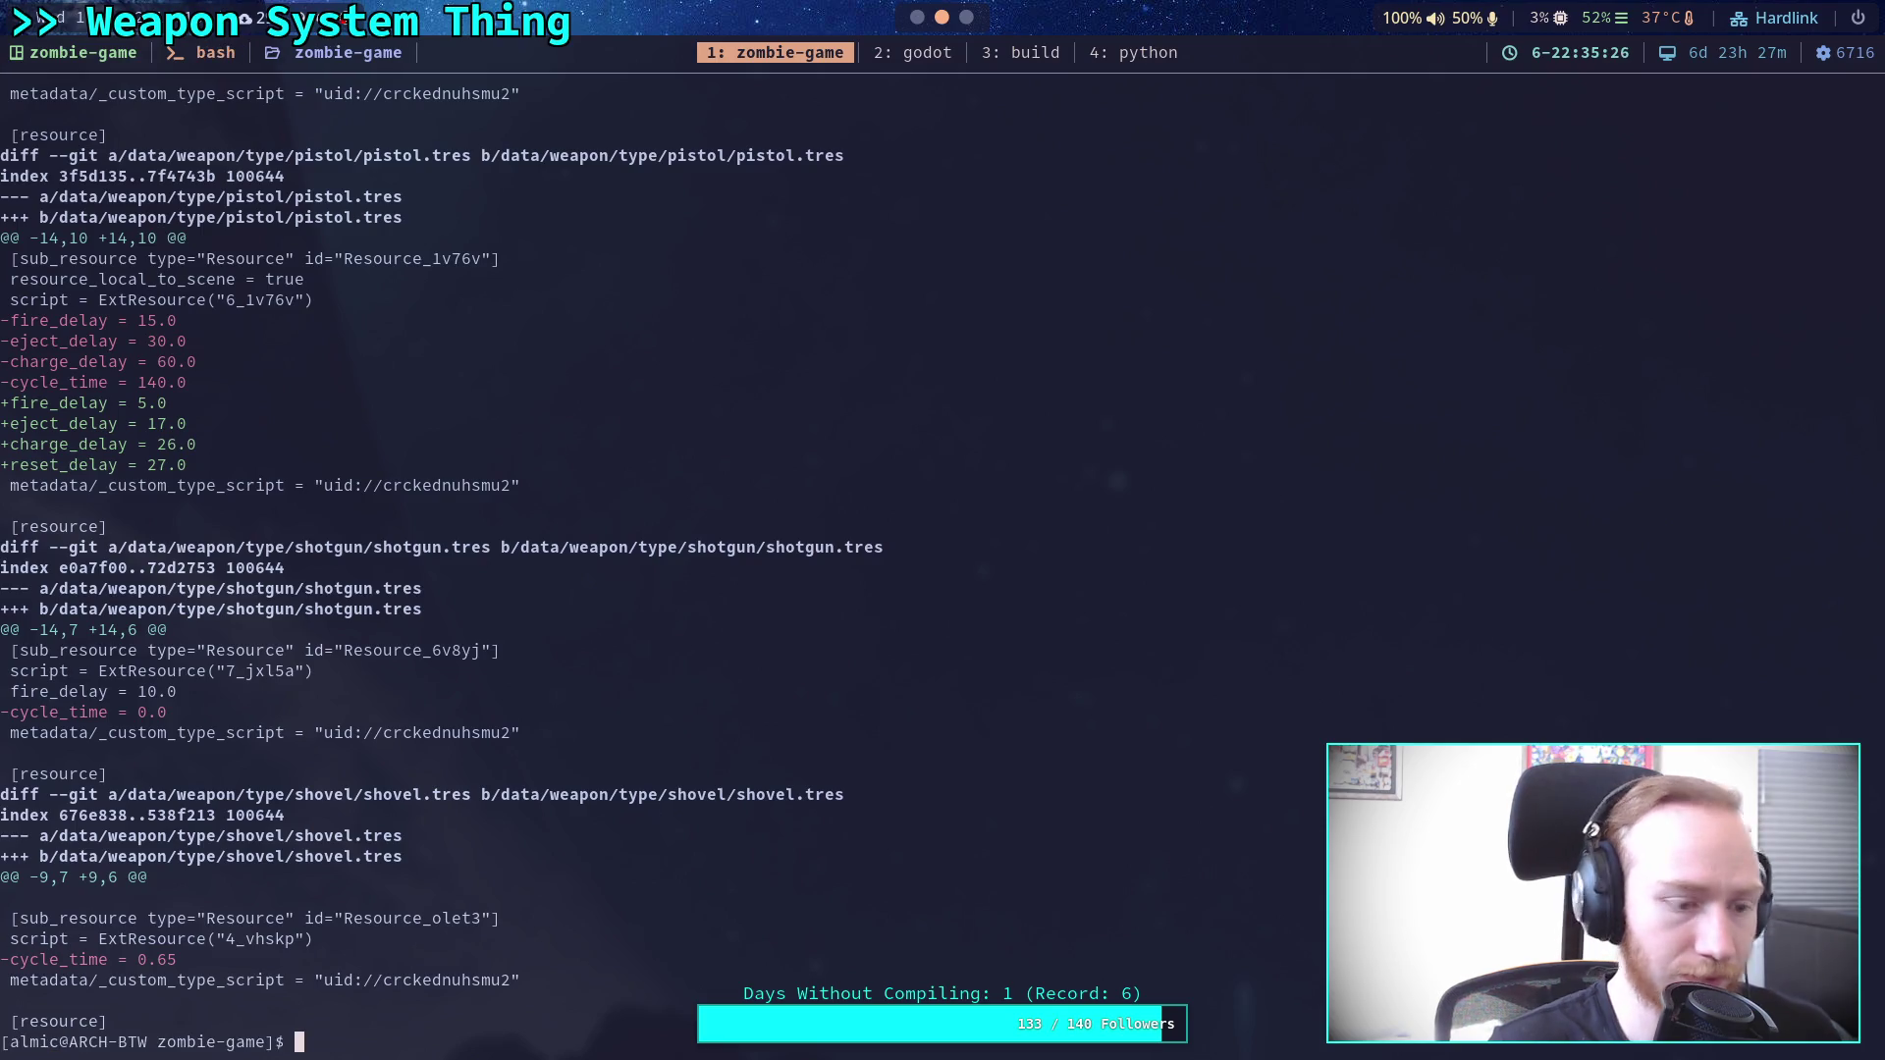
key("super+2")
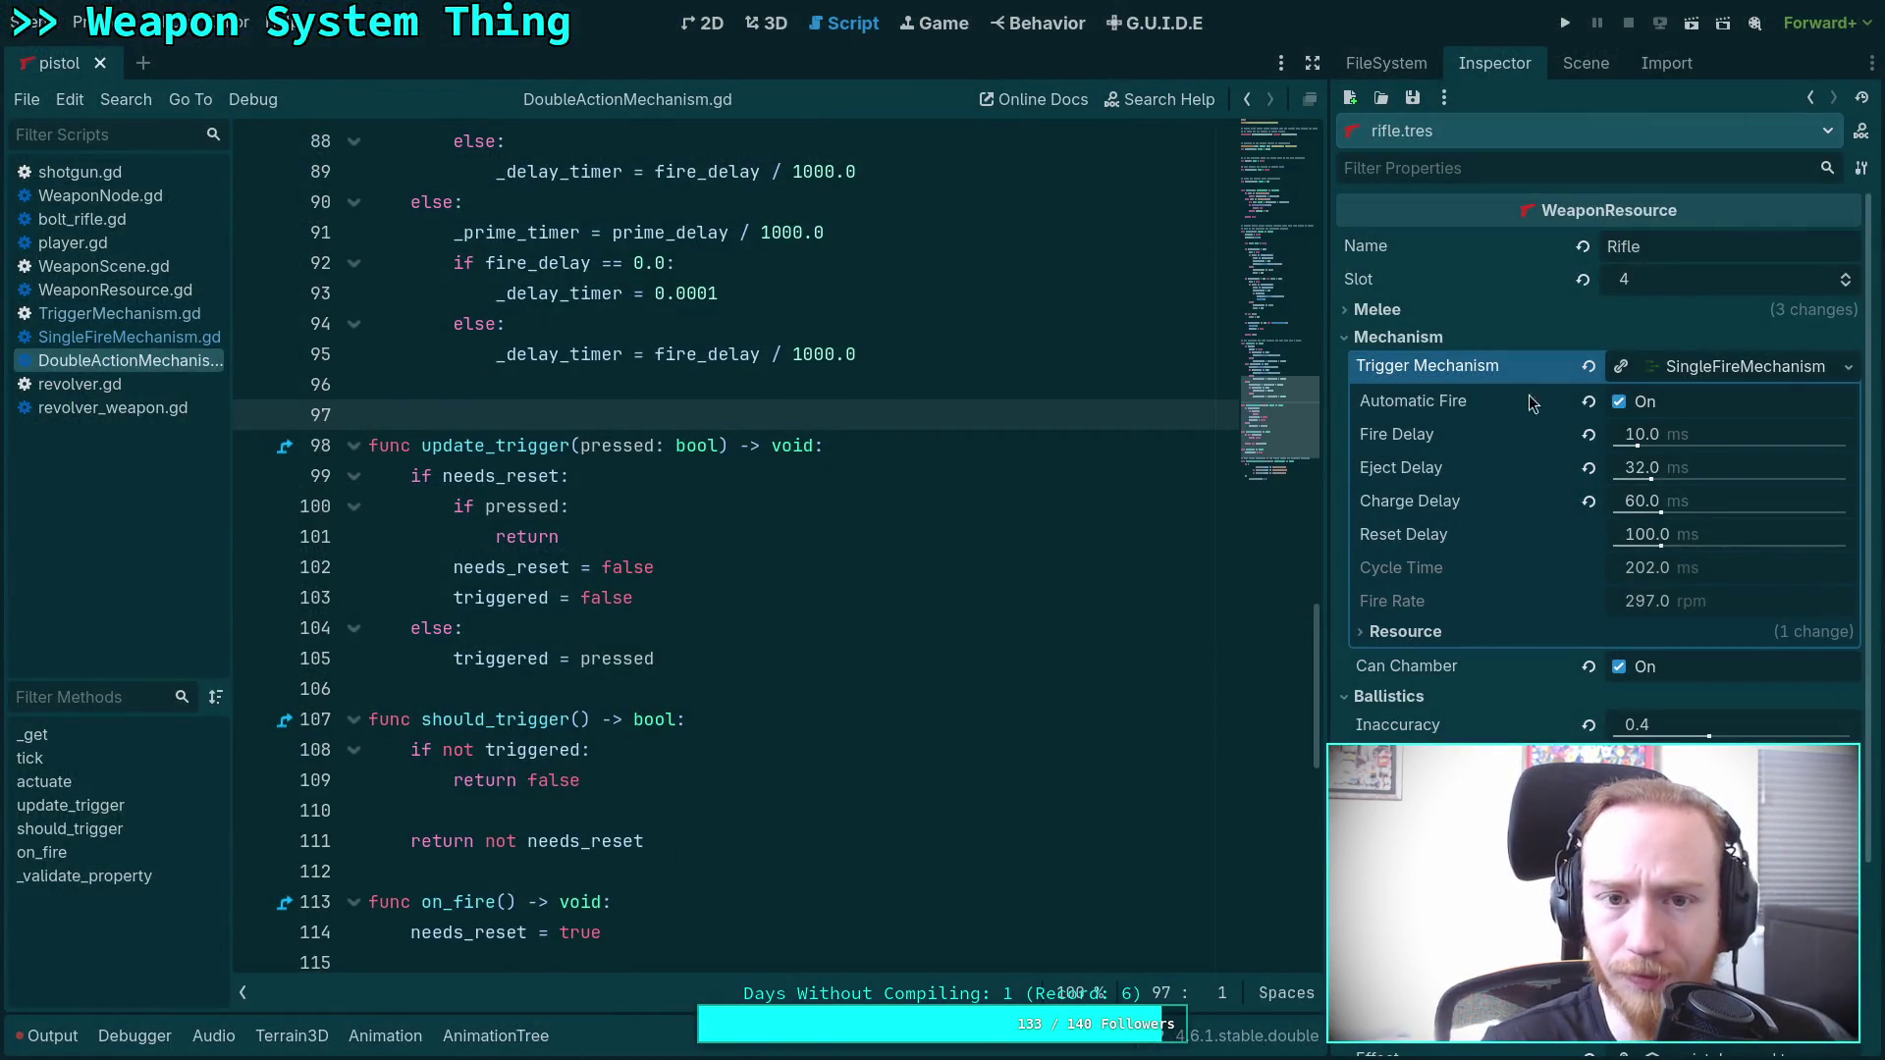
Save the rifle resource, then rerun and review the weapon diff again
left_click(1413, 97)
left_click(1452, 137)
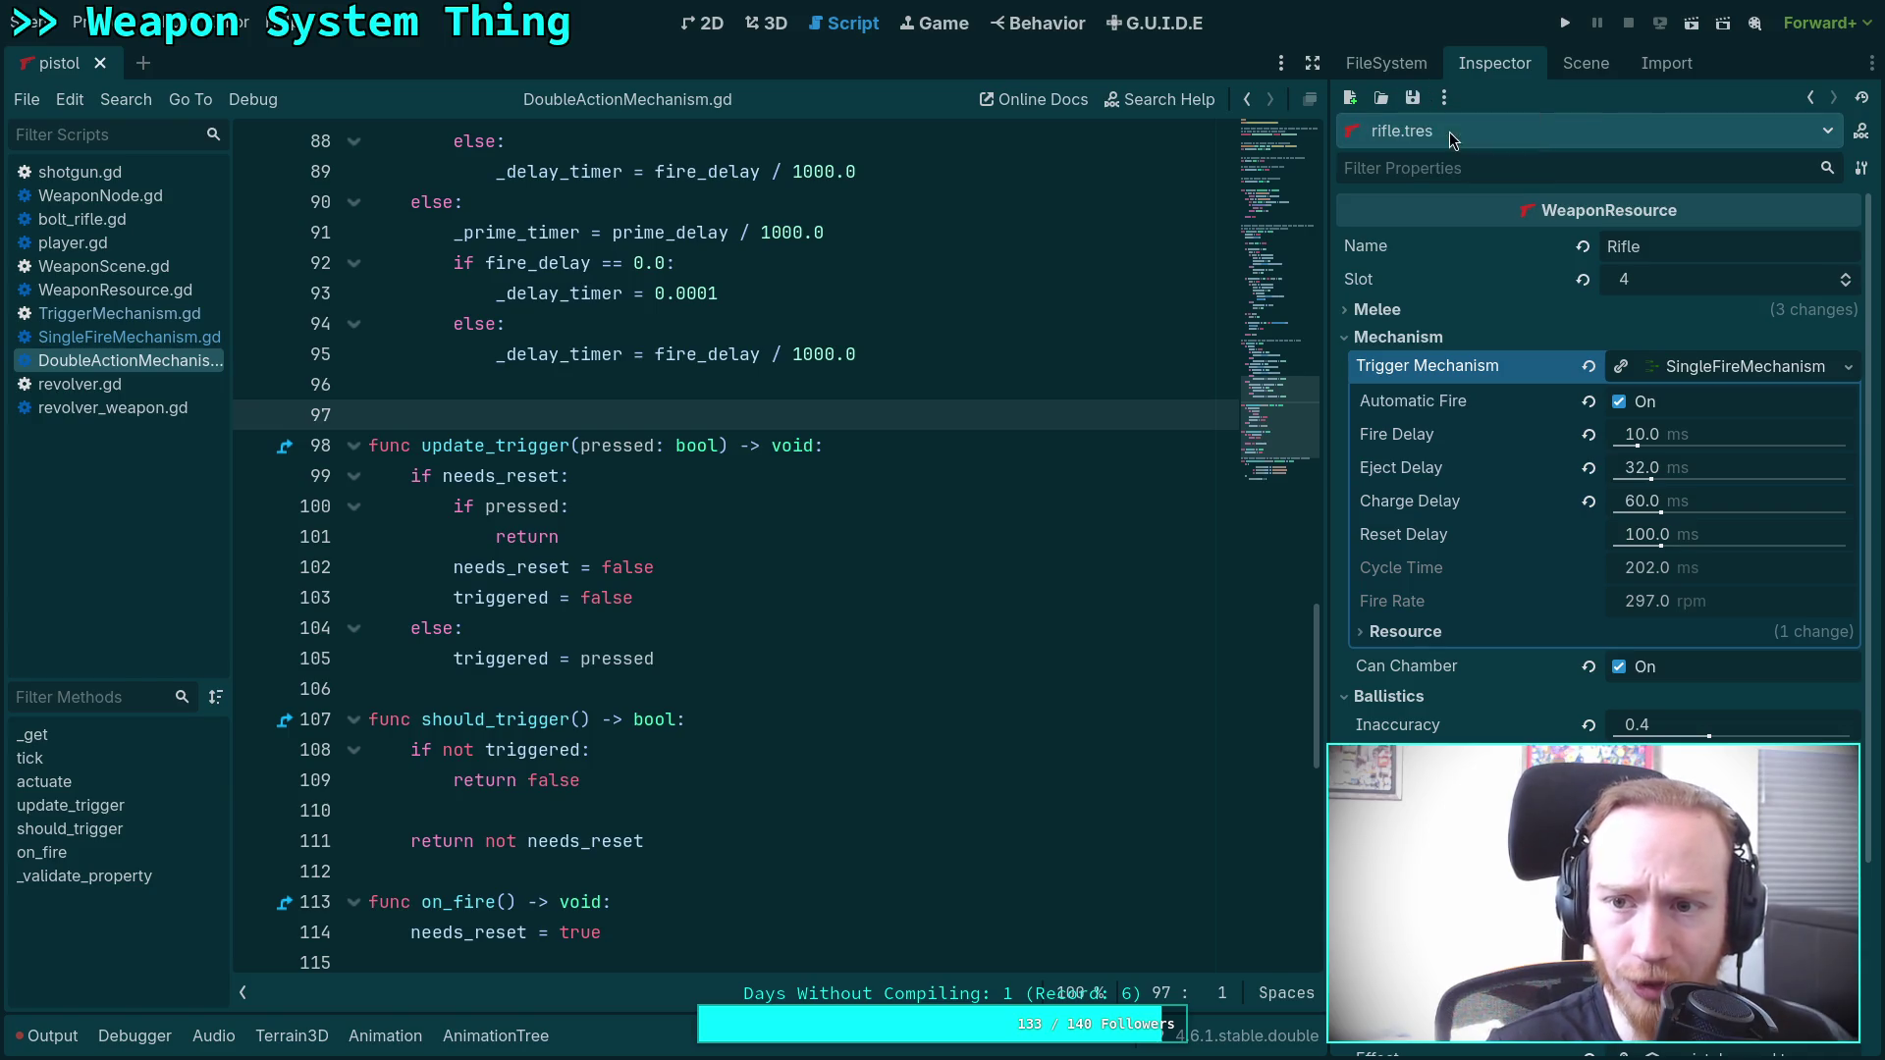
key("super+1")
key("Up")
key("Return")
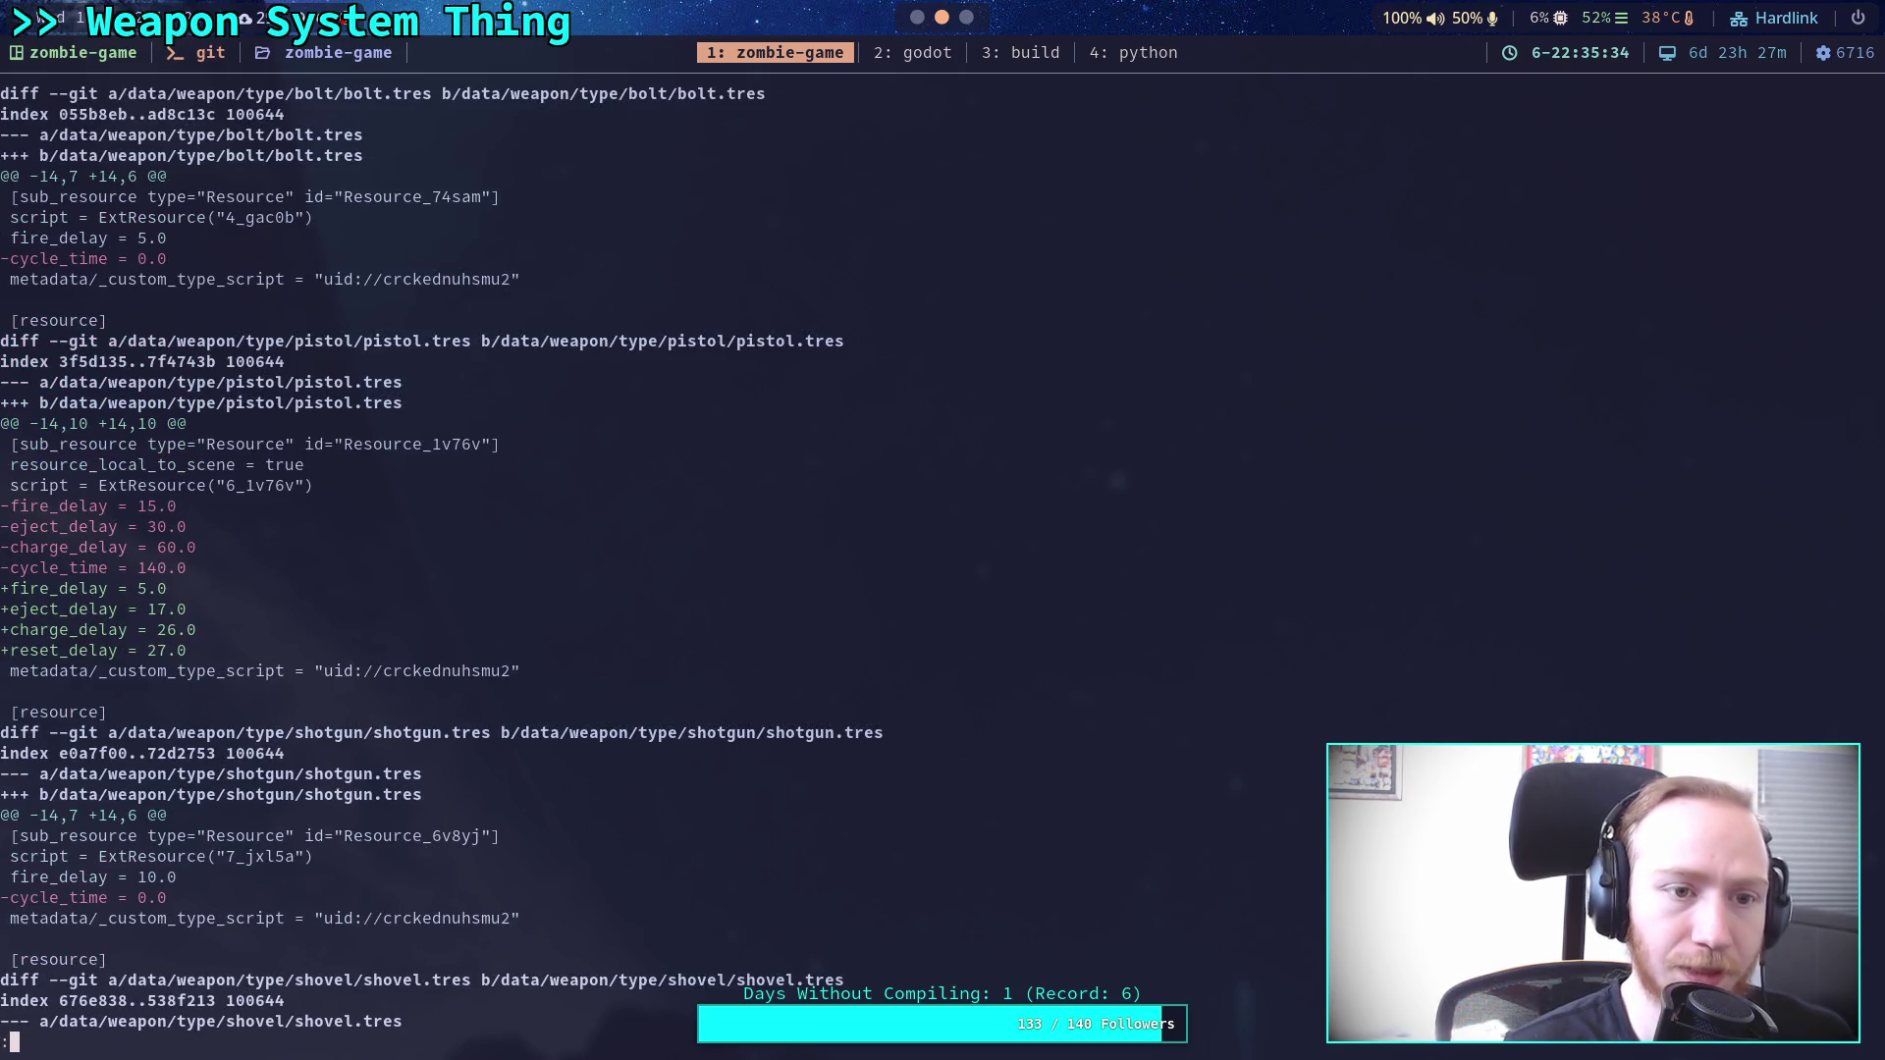
scroll(942, 550, "down", 3)
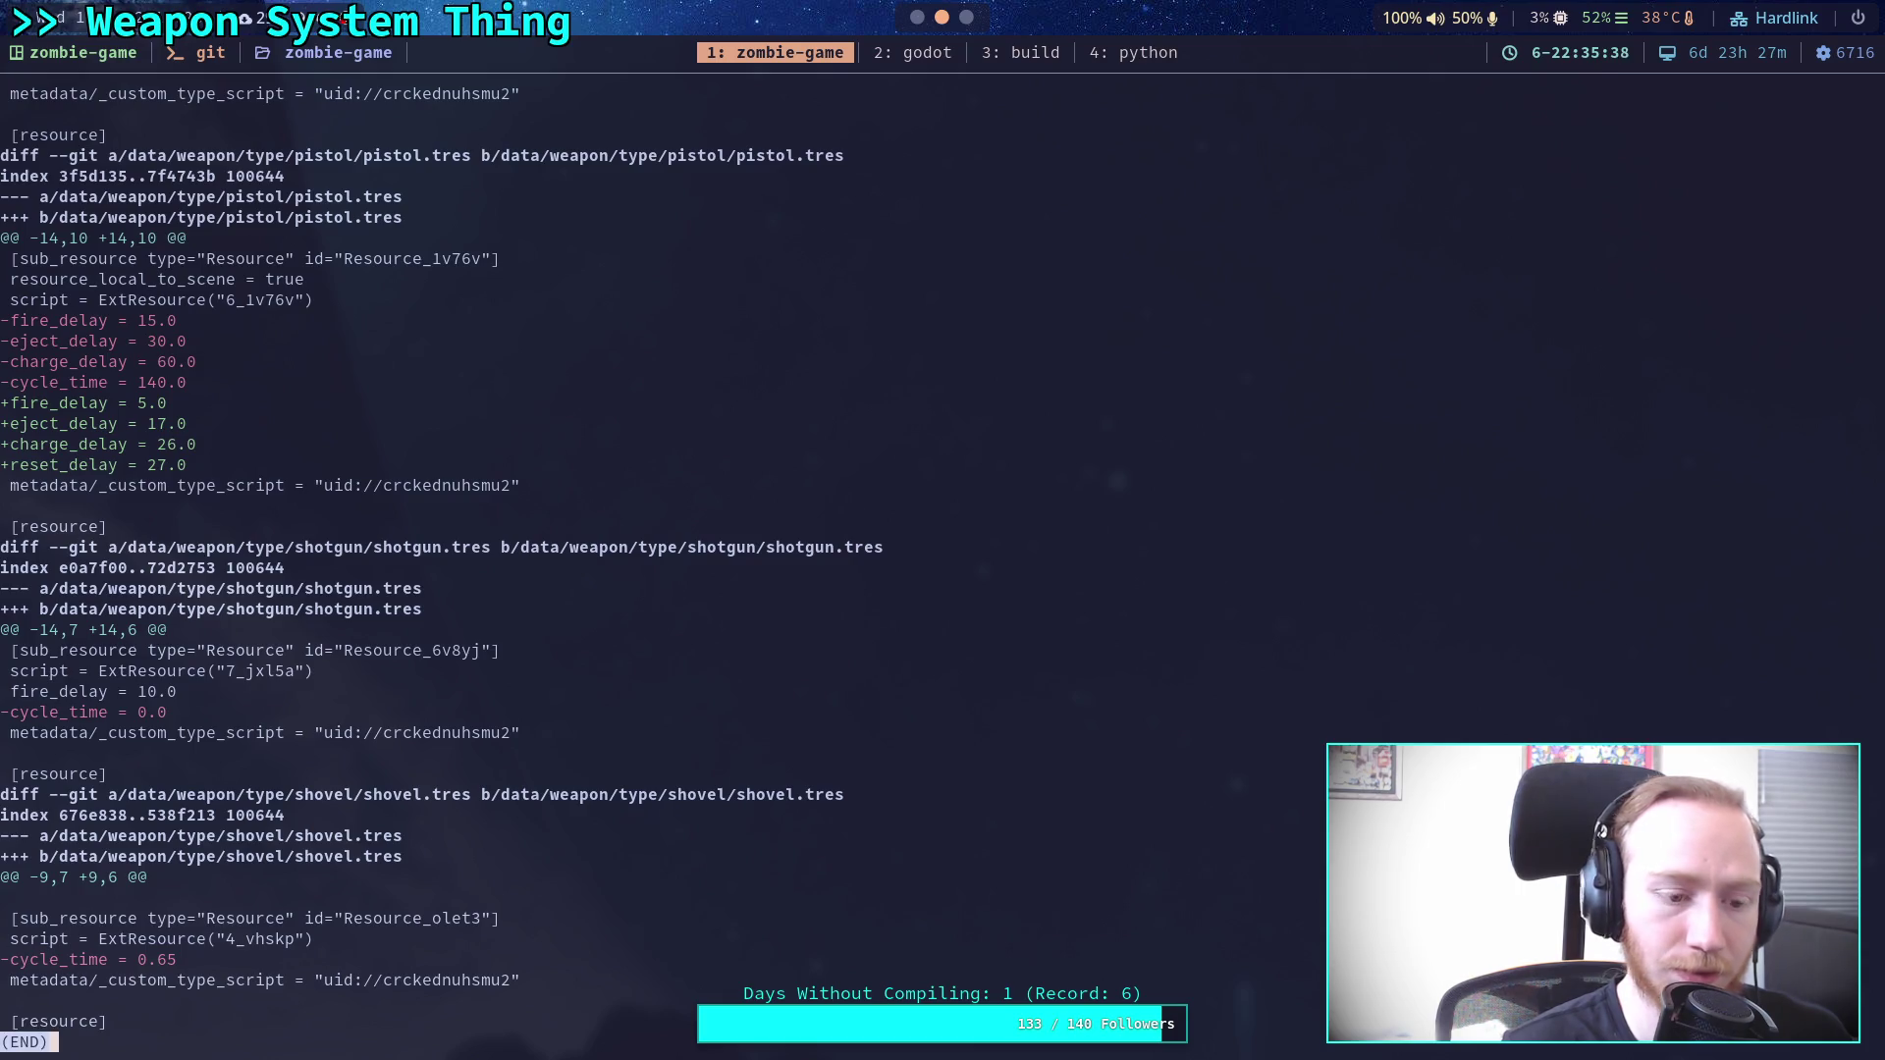
key("super+2")
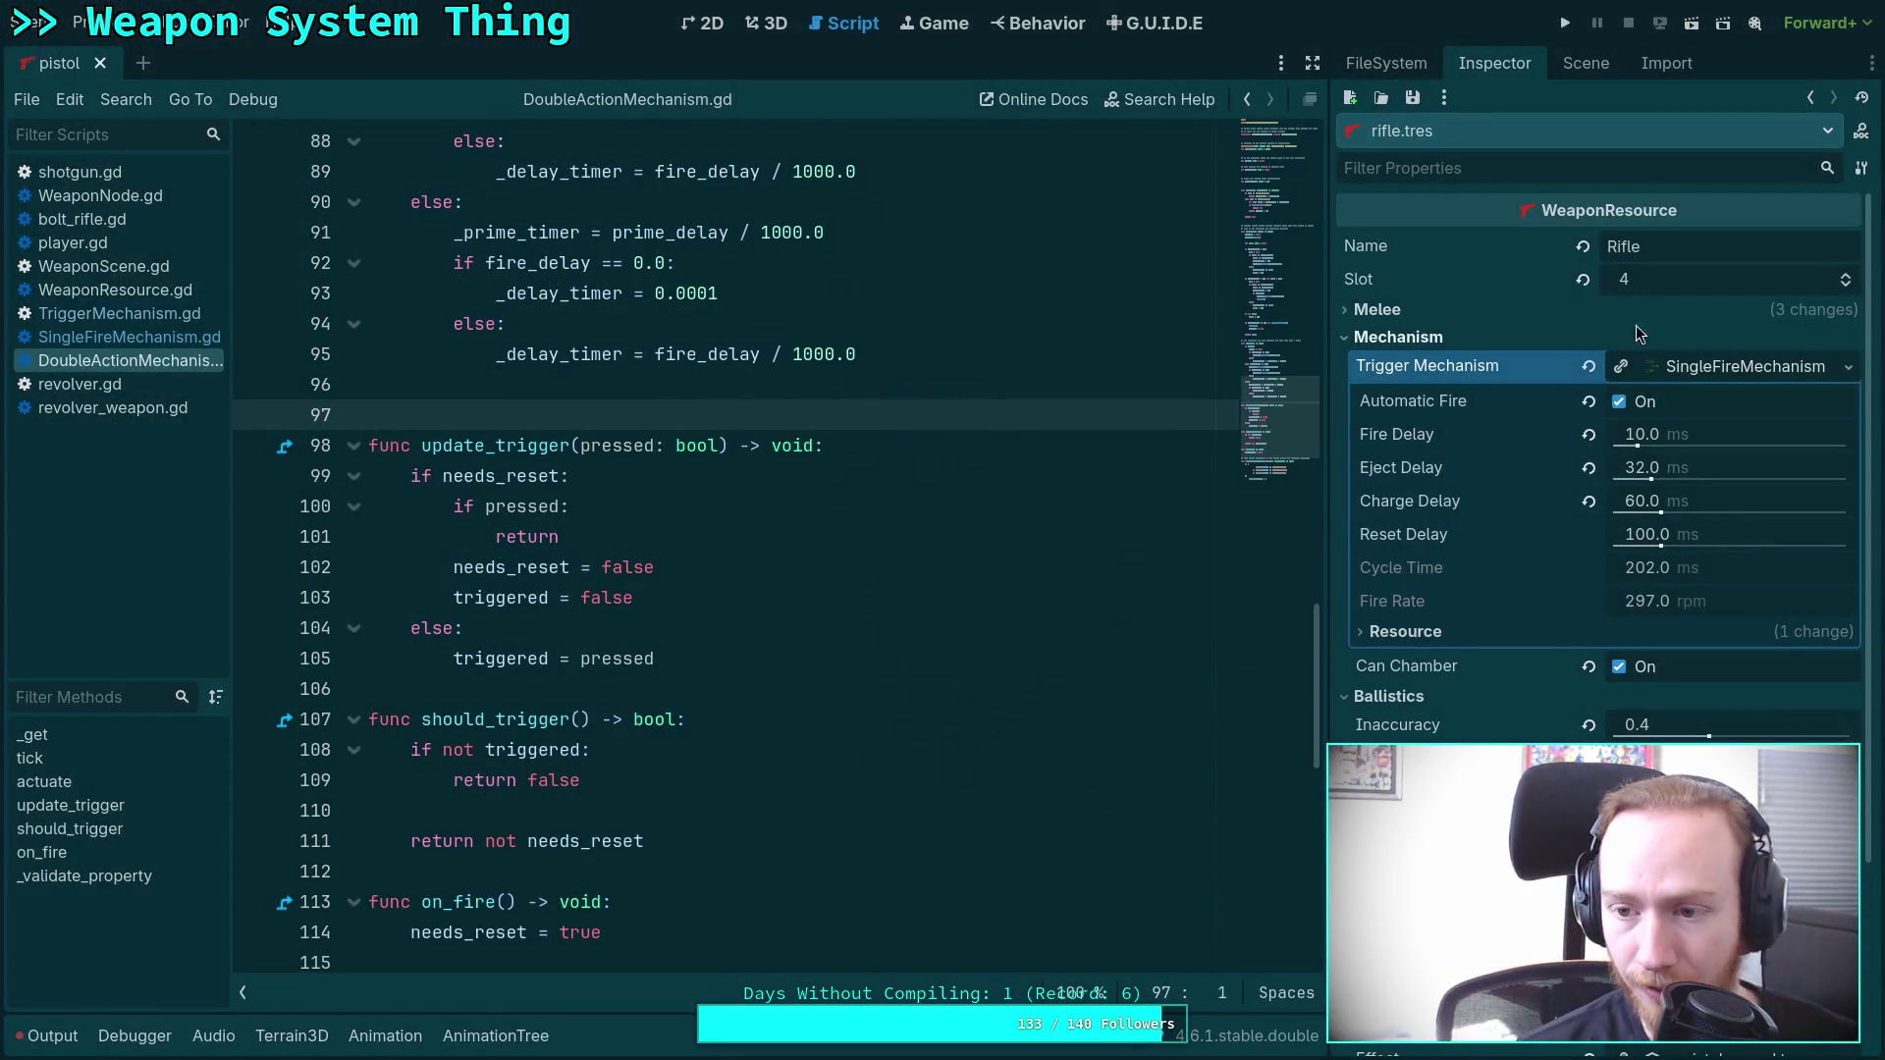
Open scene/weapon/rifle/rifle.tscn from the FileSystem dock and show its node tree
left_click(1694, 463)
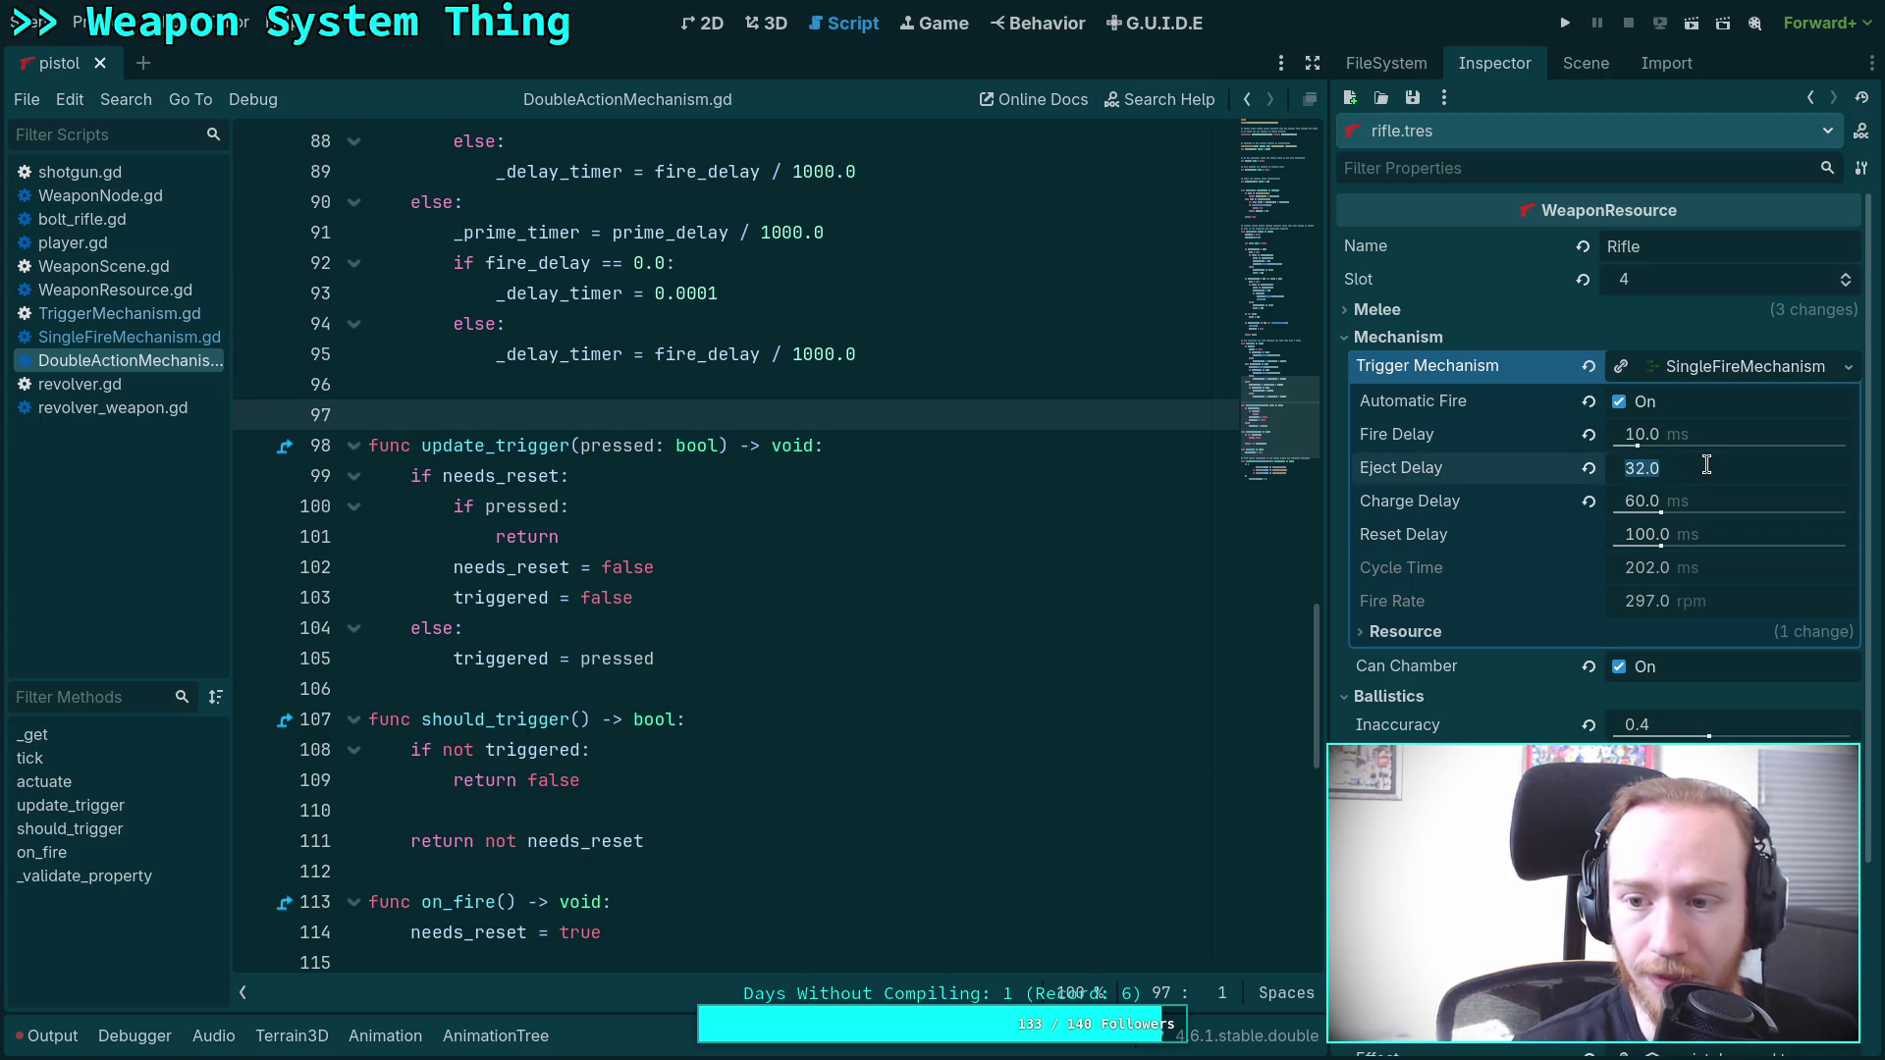
left_click(1586, 63)
left_click(1386, 62)
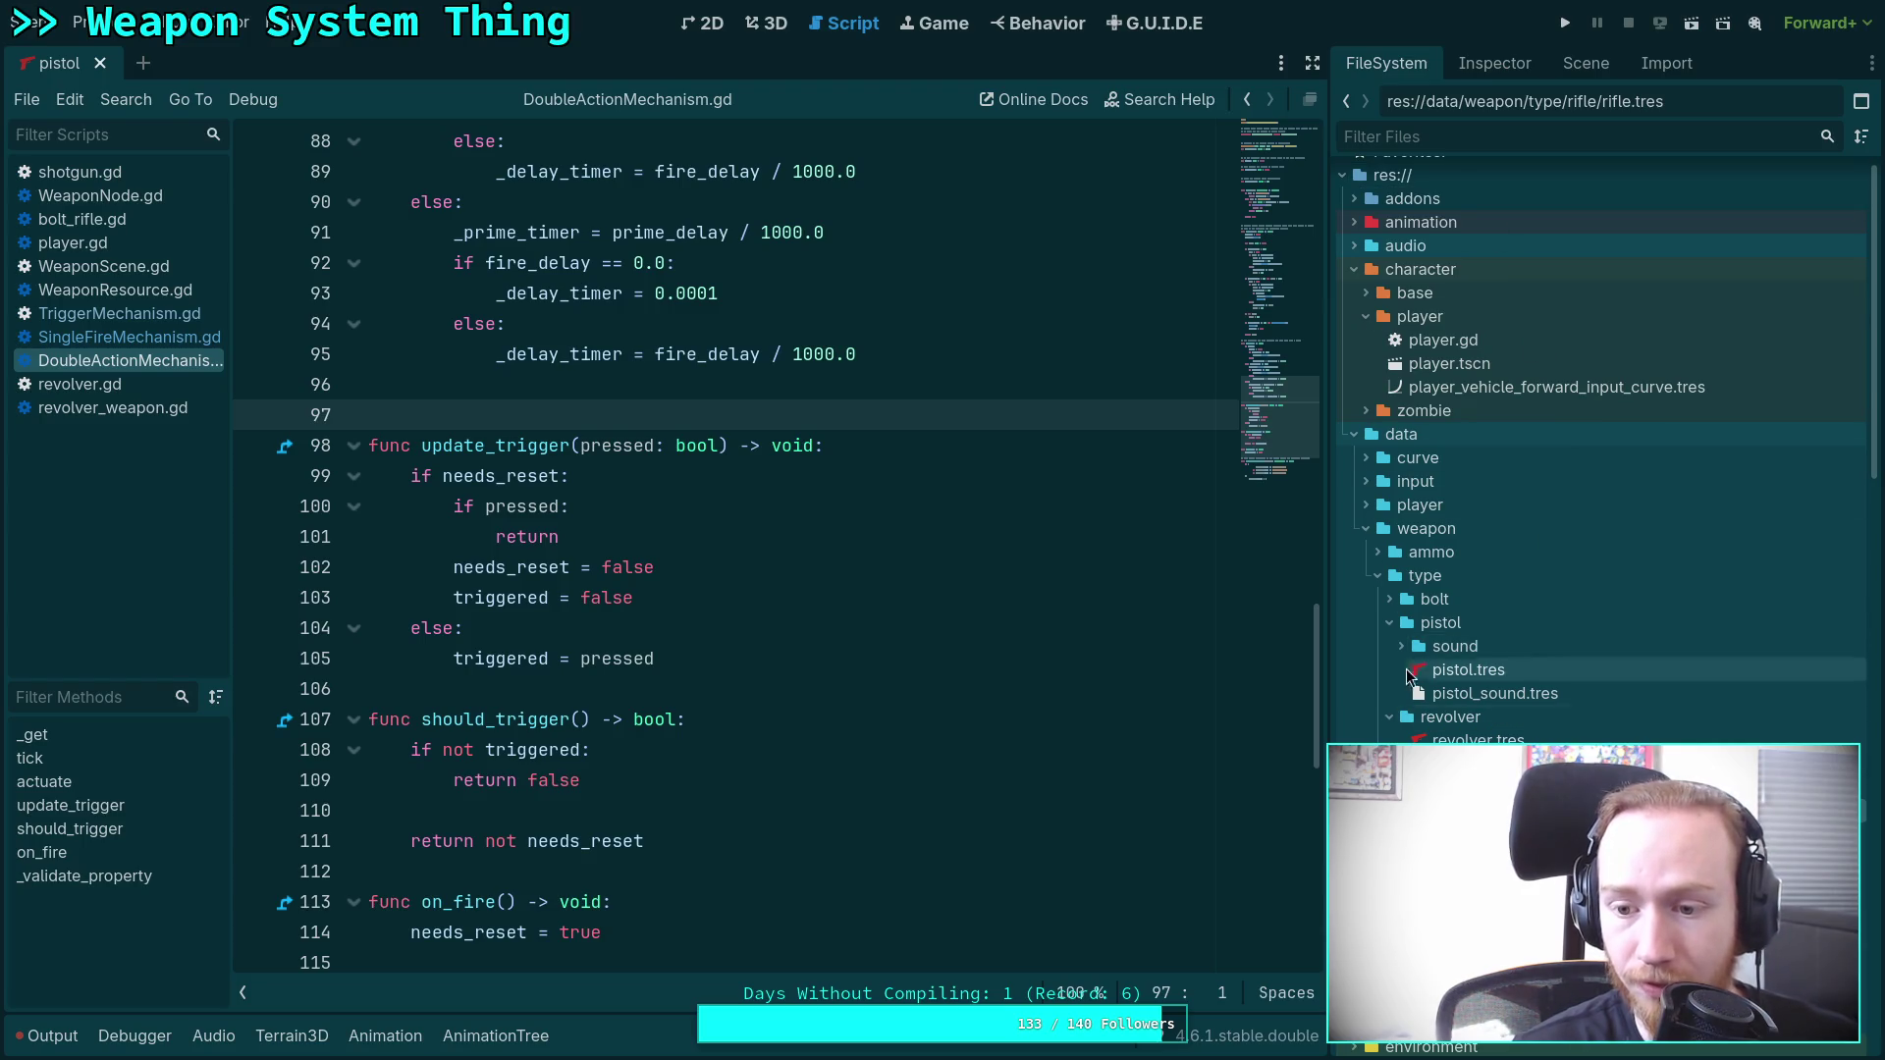
scroll(1414, 648, "down", 10)
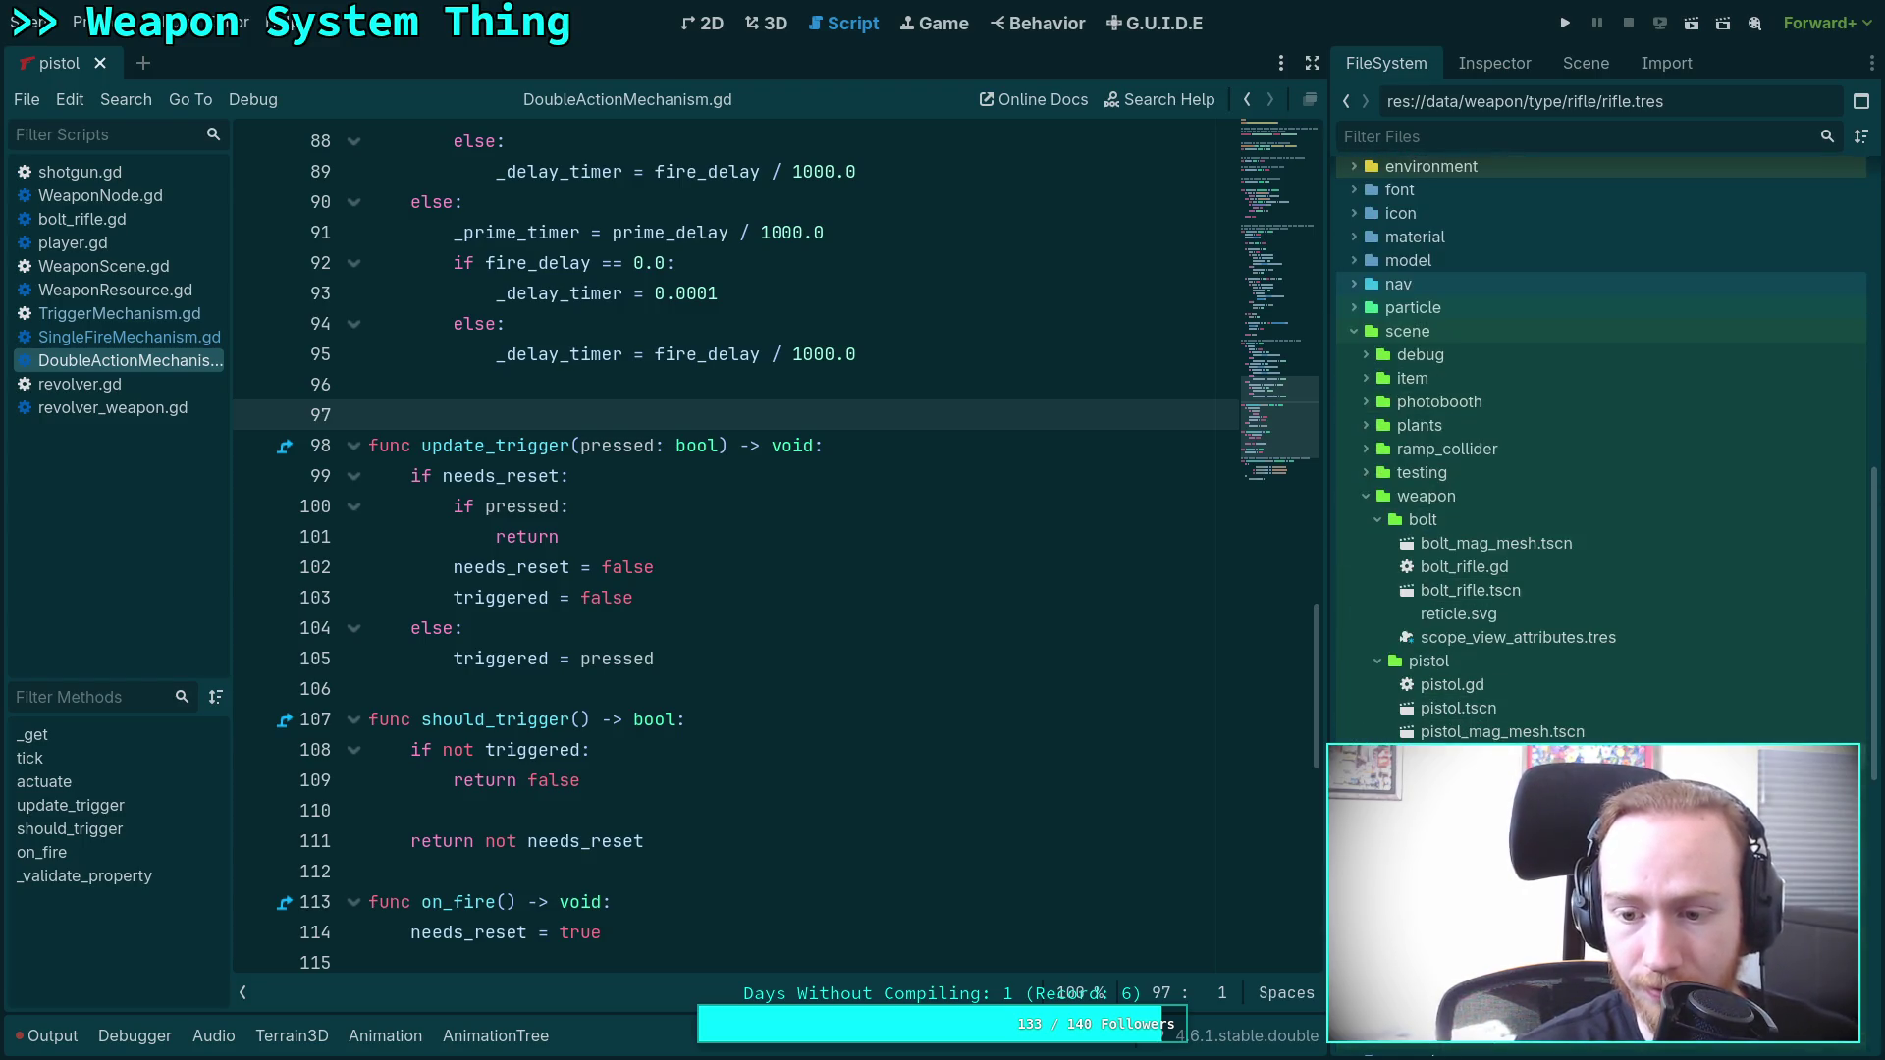
double_click(1453, 803)
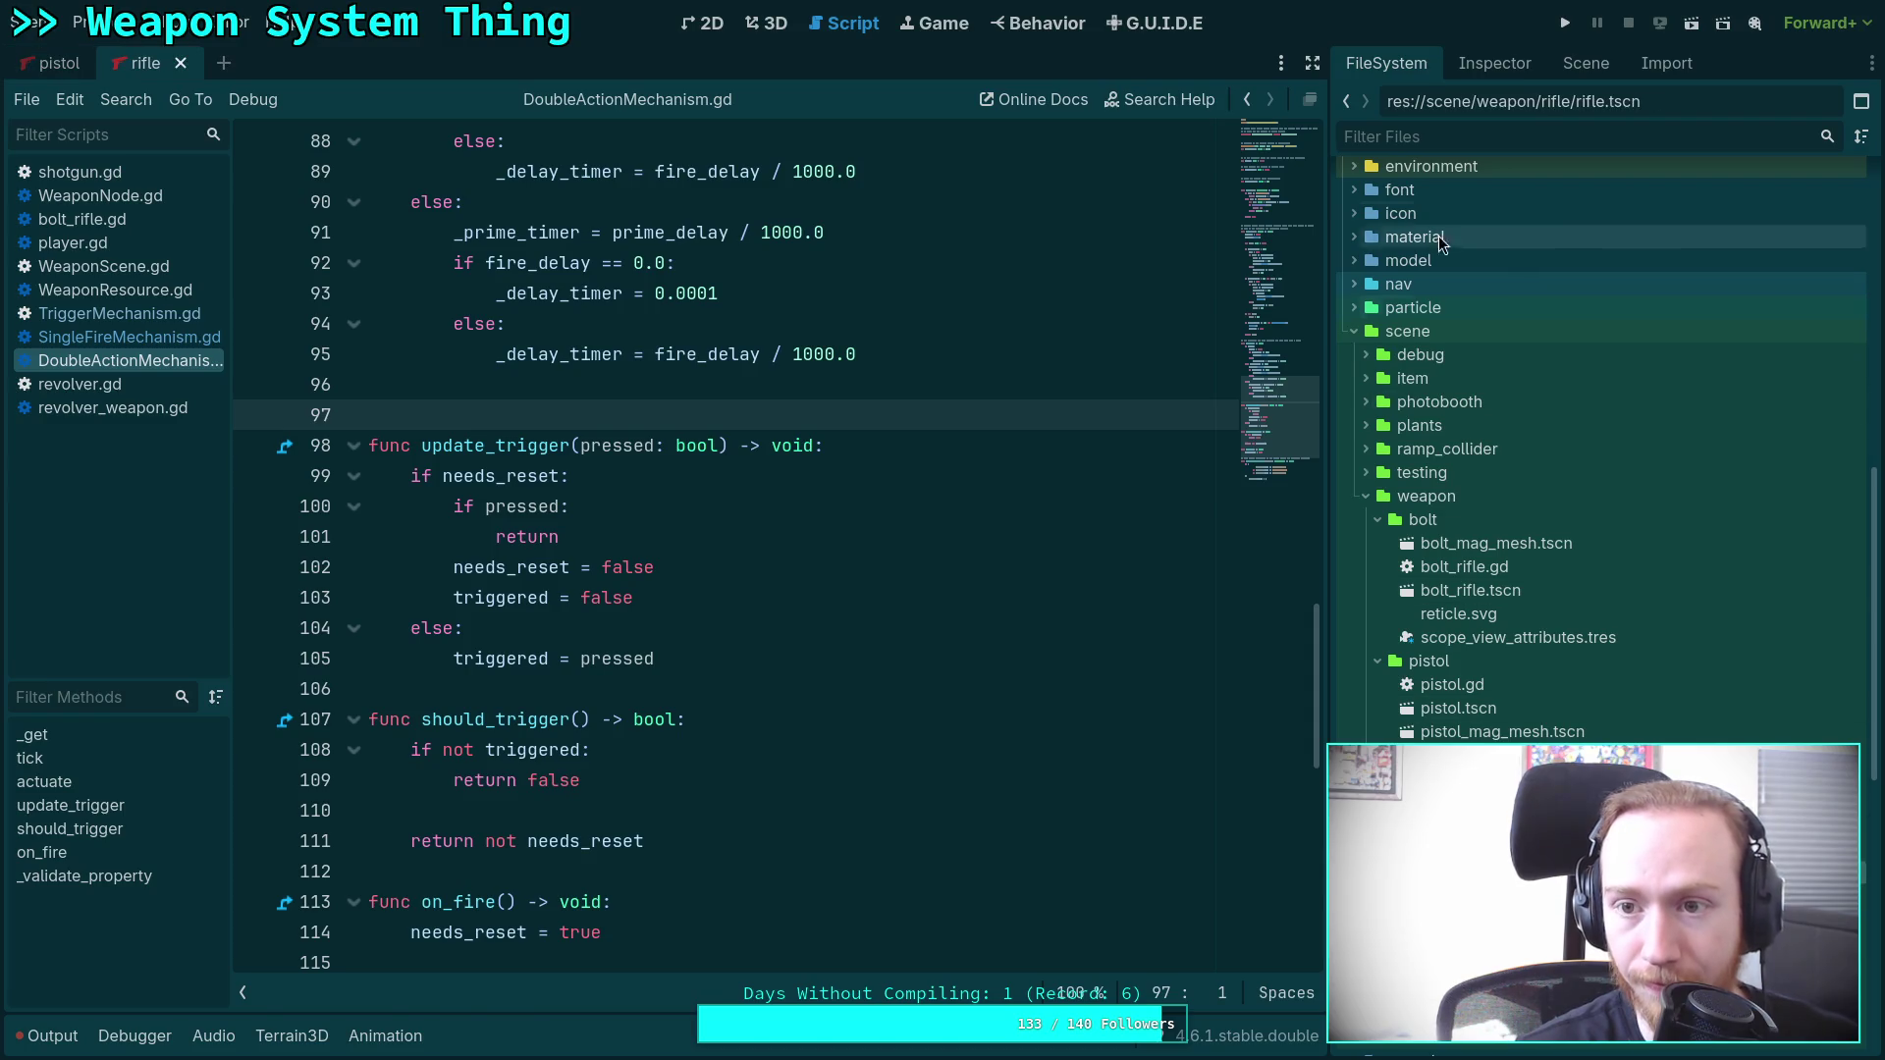
left_click(1583, 67)
Load the rifle/fire animation in the AnimationPlayer, fit its keys, and show the 3D view
left_click(1475, 496)
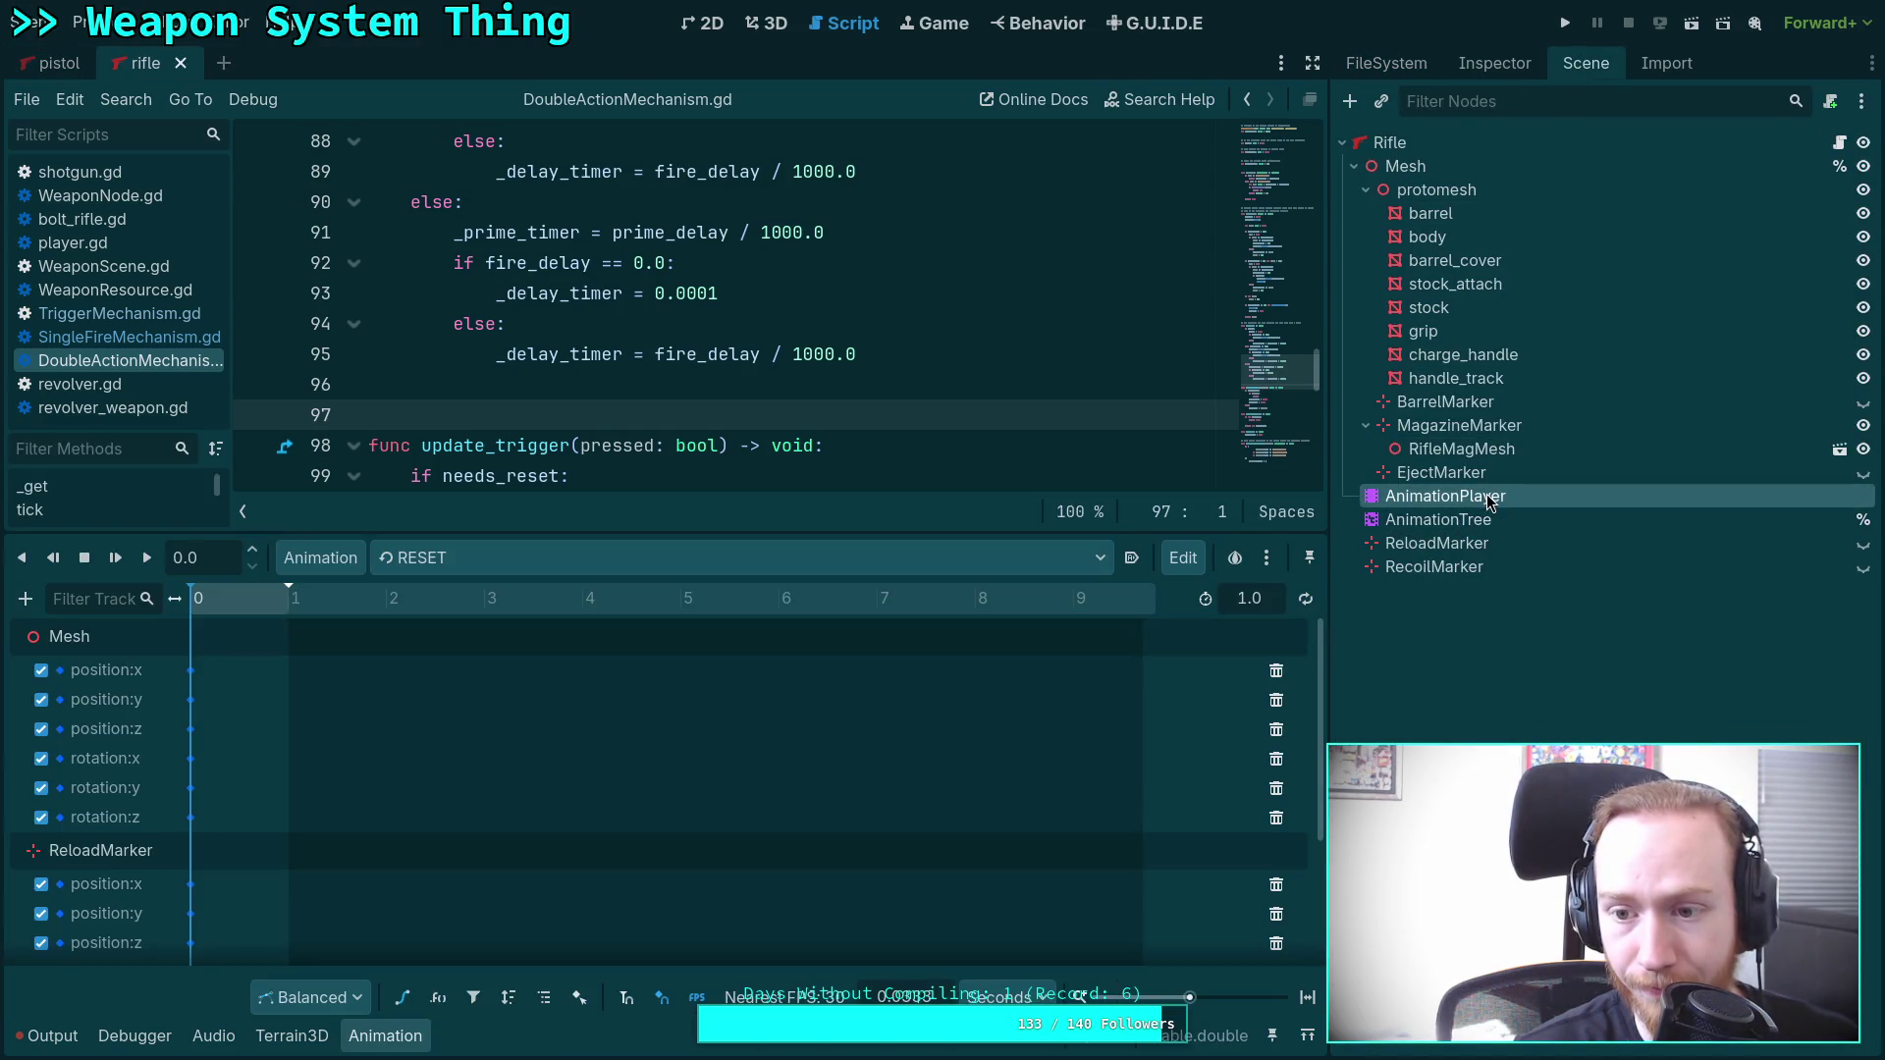
left_click(704, 560)
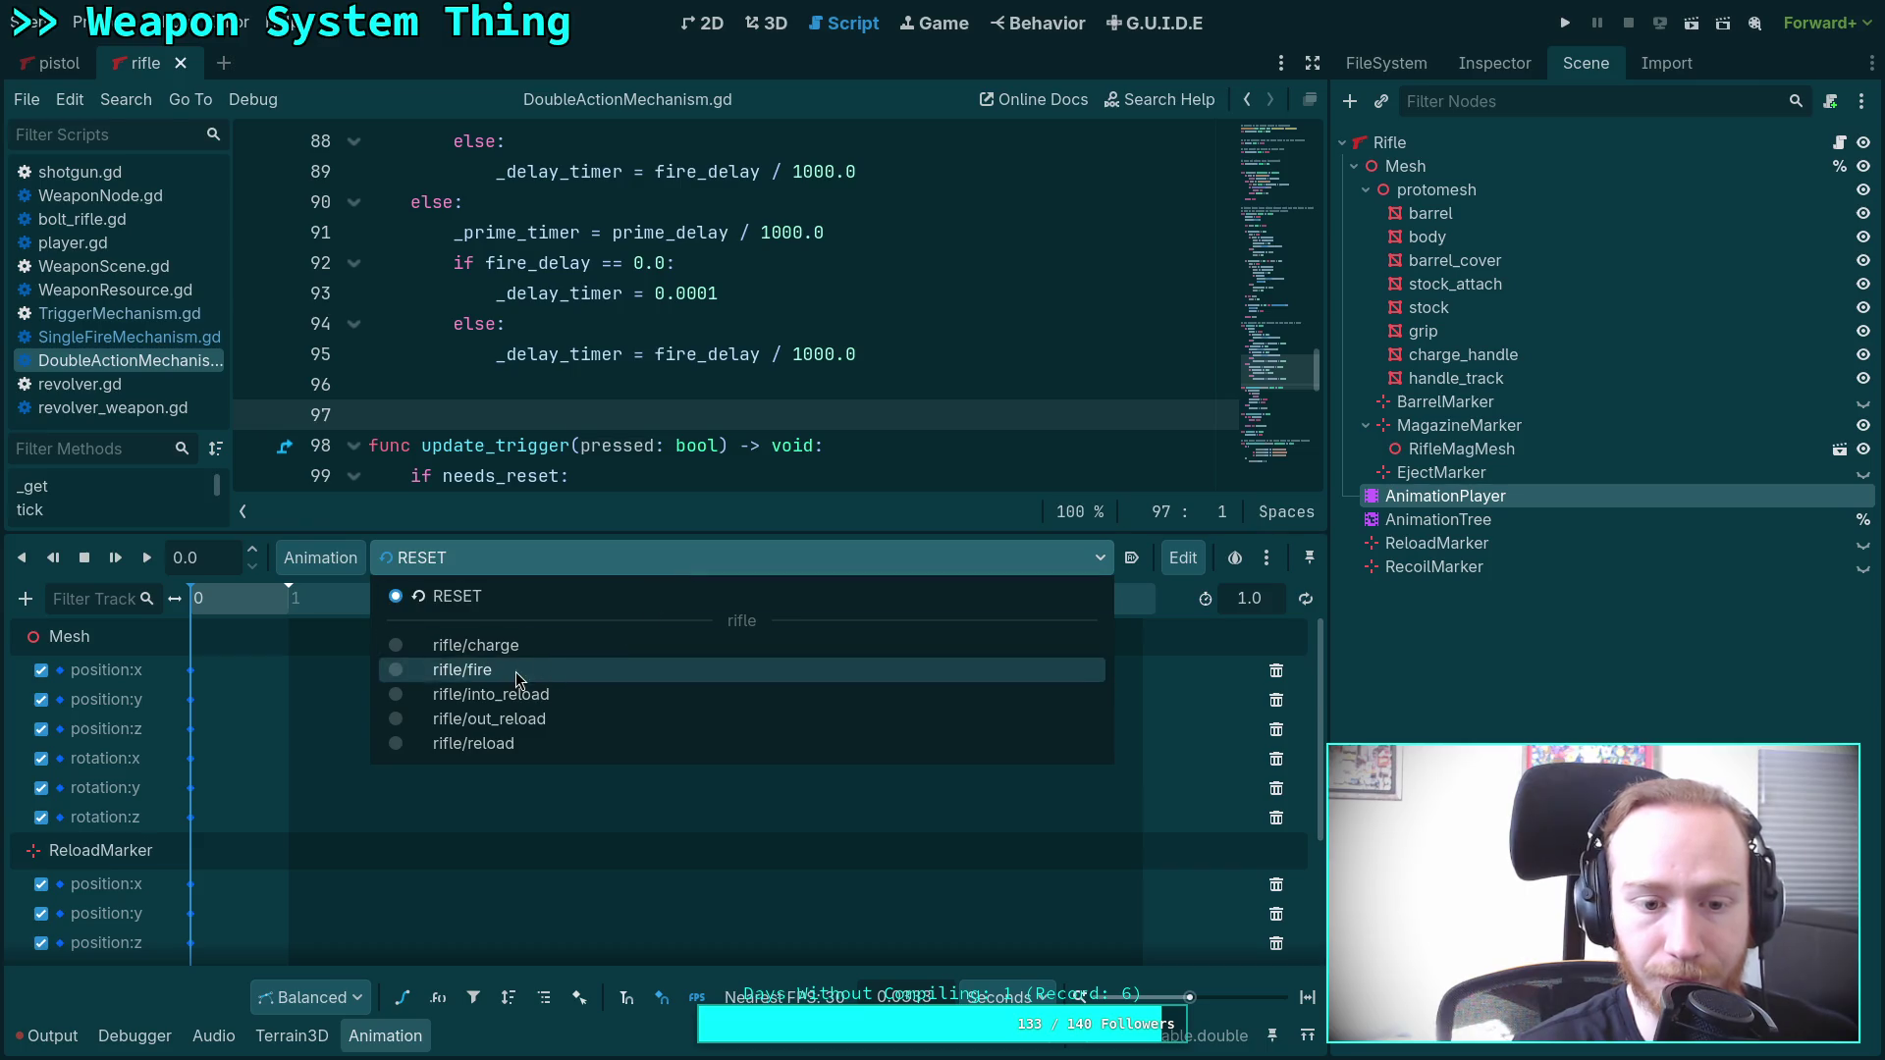
left_click(469, 669)
left_click(1307, 997)
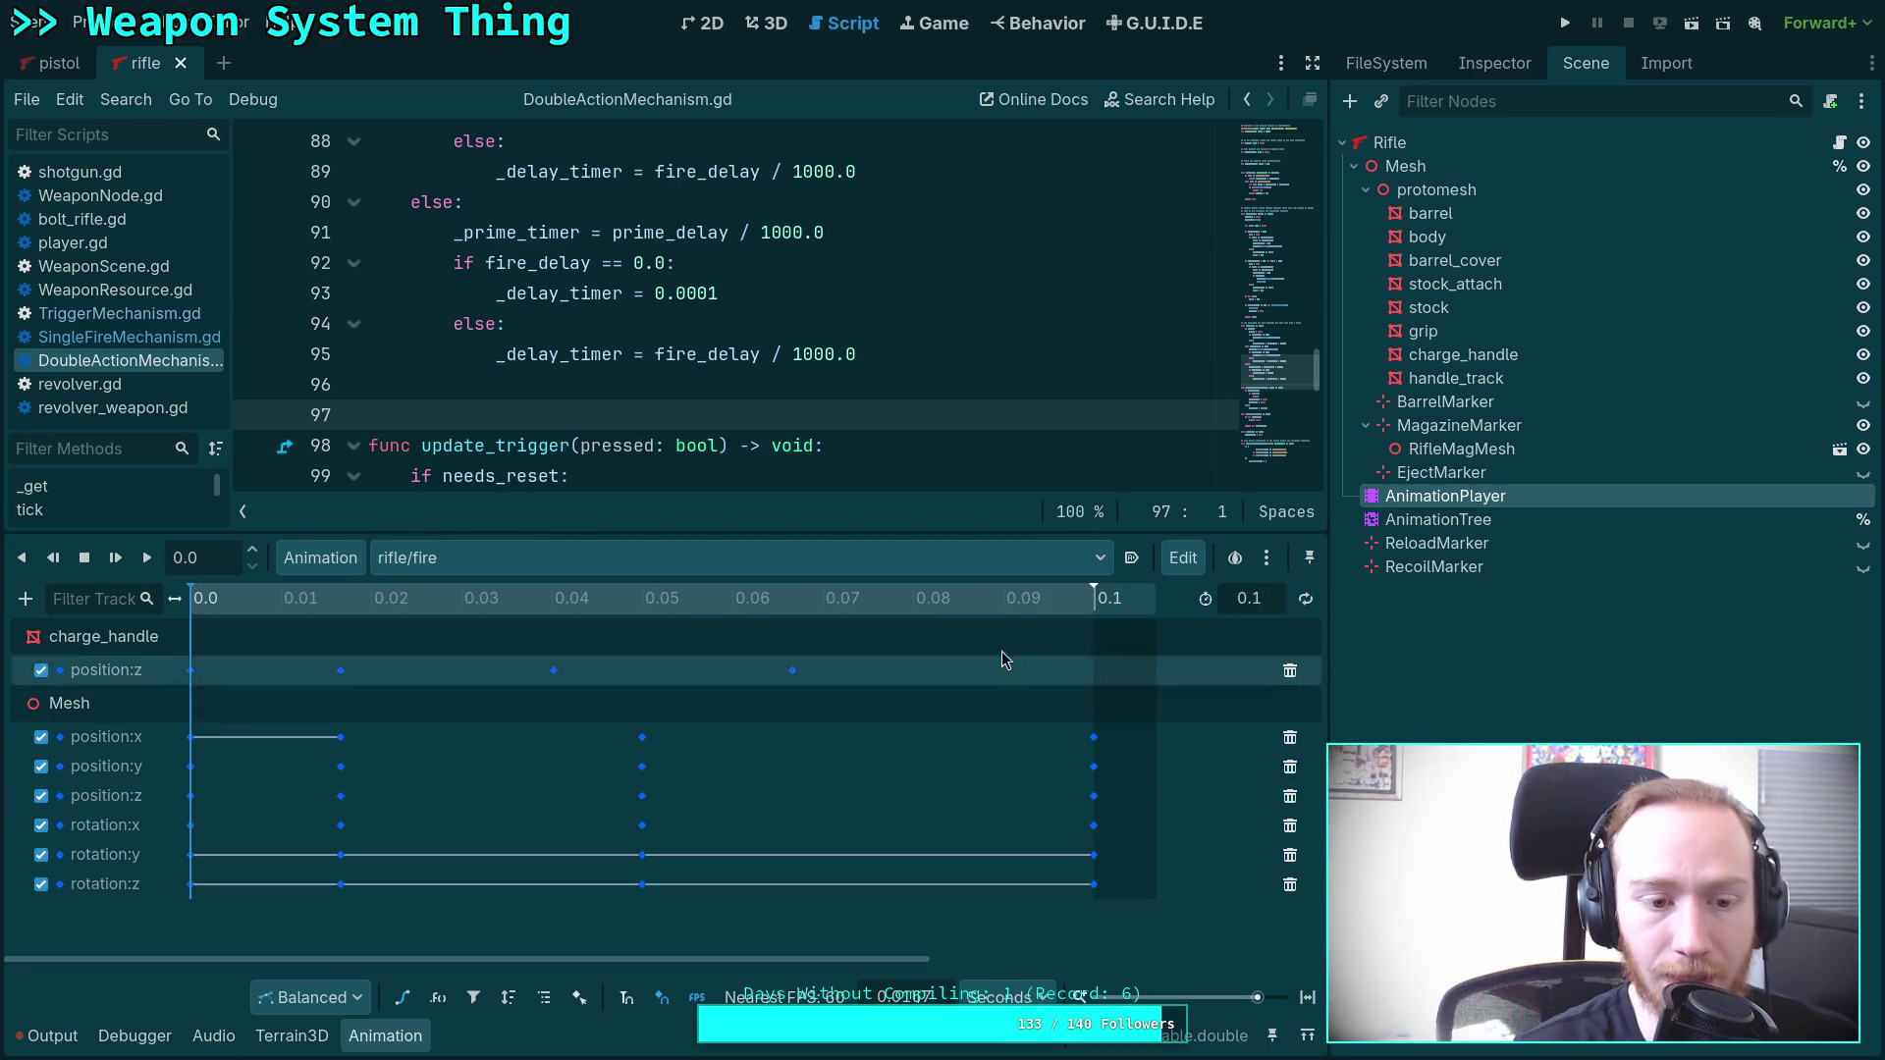
left_click(776, 24)
mouse_move(253, 600)
left_mouse_down()
mouse_move(379, 601)
mouse_move(344, 601)
left_mouse_up()
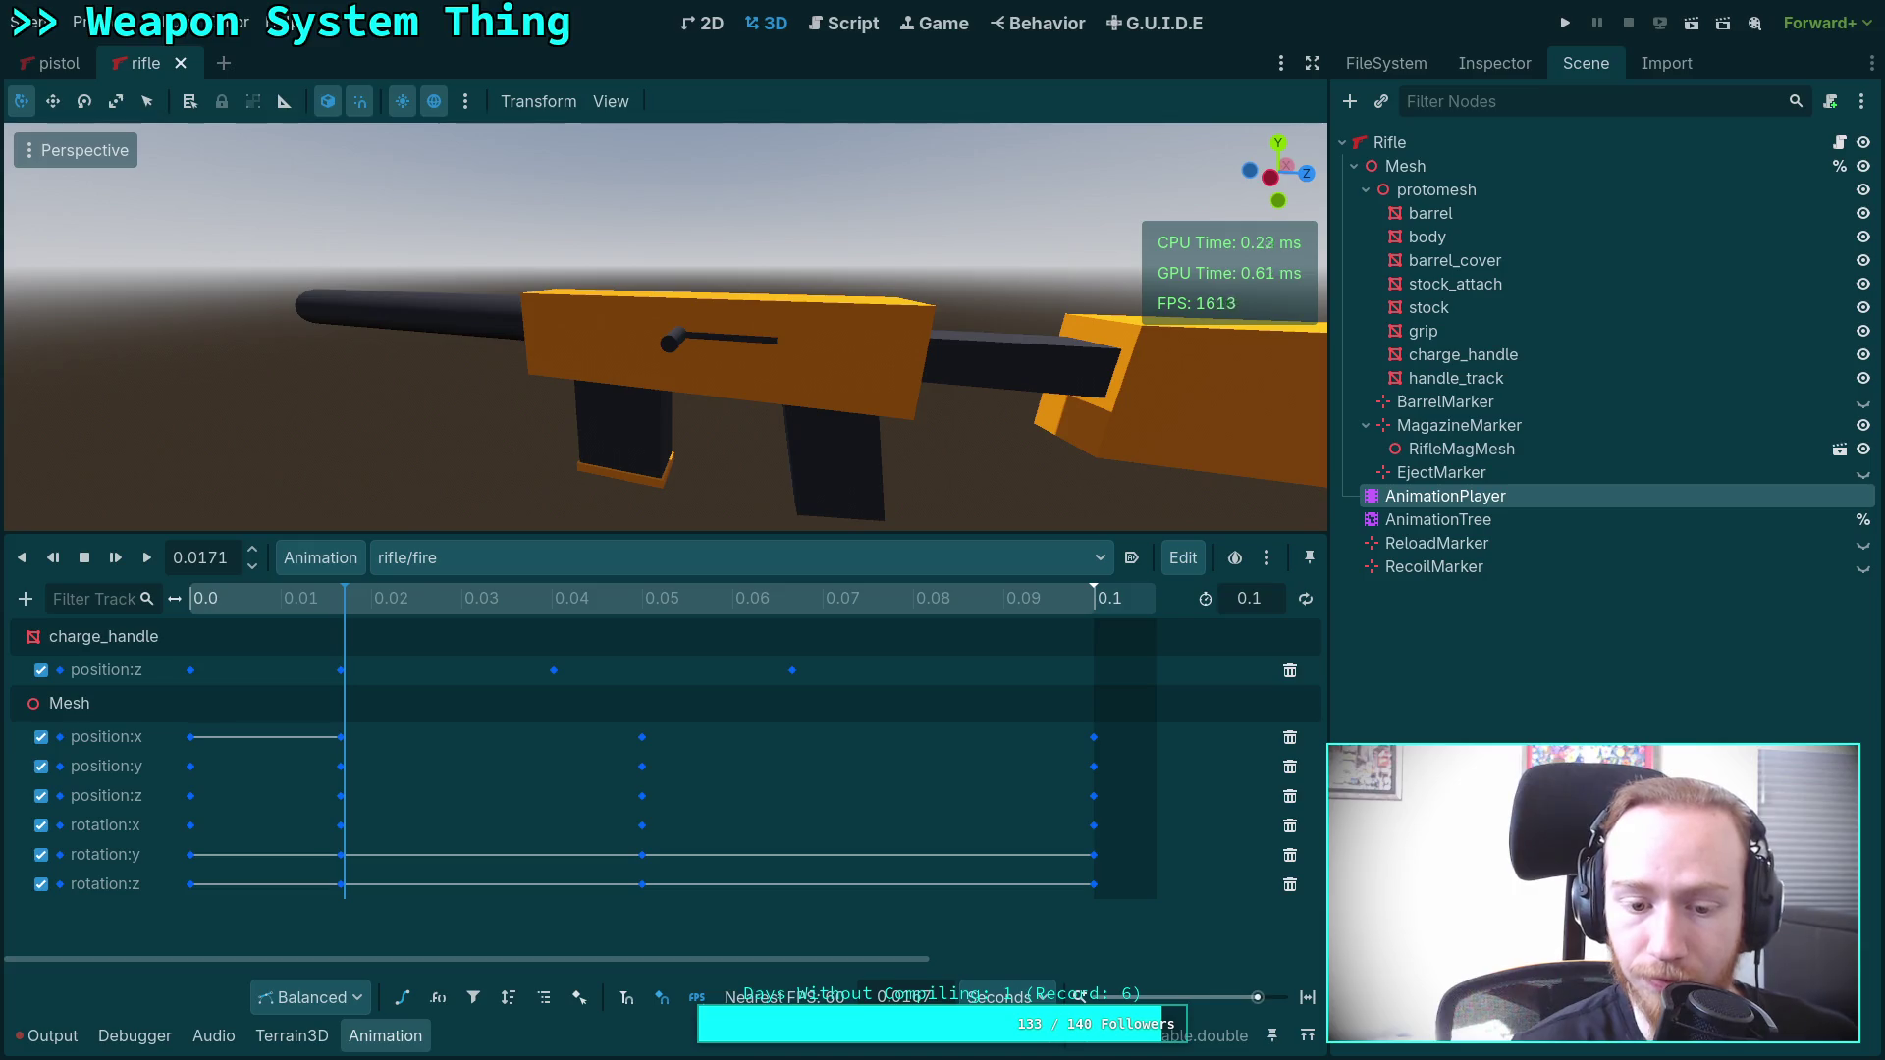
Switch the animation timeline to frames and scrub through the fire motion
left_click(1001, 996)
left_click(1011, 1048)
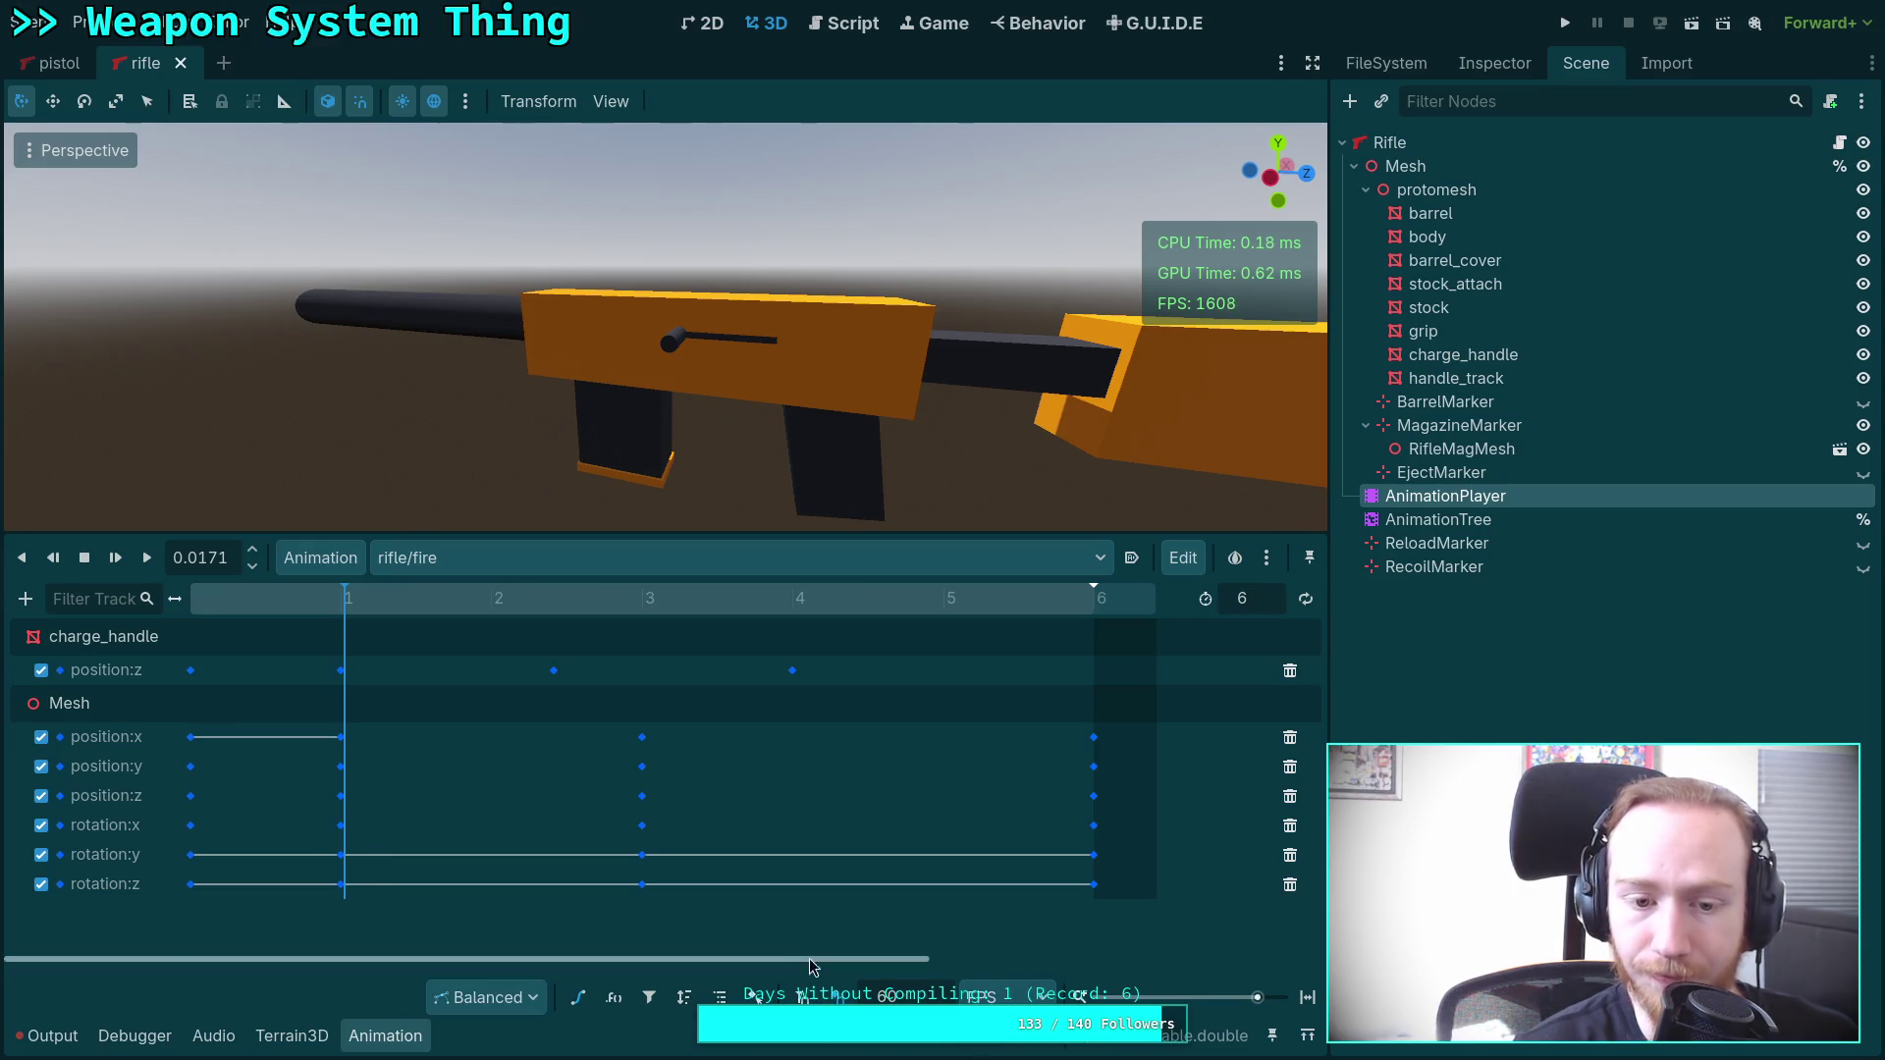
mouse_move(226, 601)
left_mouse_down()
mouse_move(182, 601)
mouse_move(351, 617)
mouse_move(322, 617)
left_mouse_up()
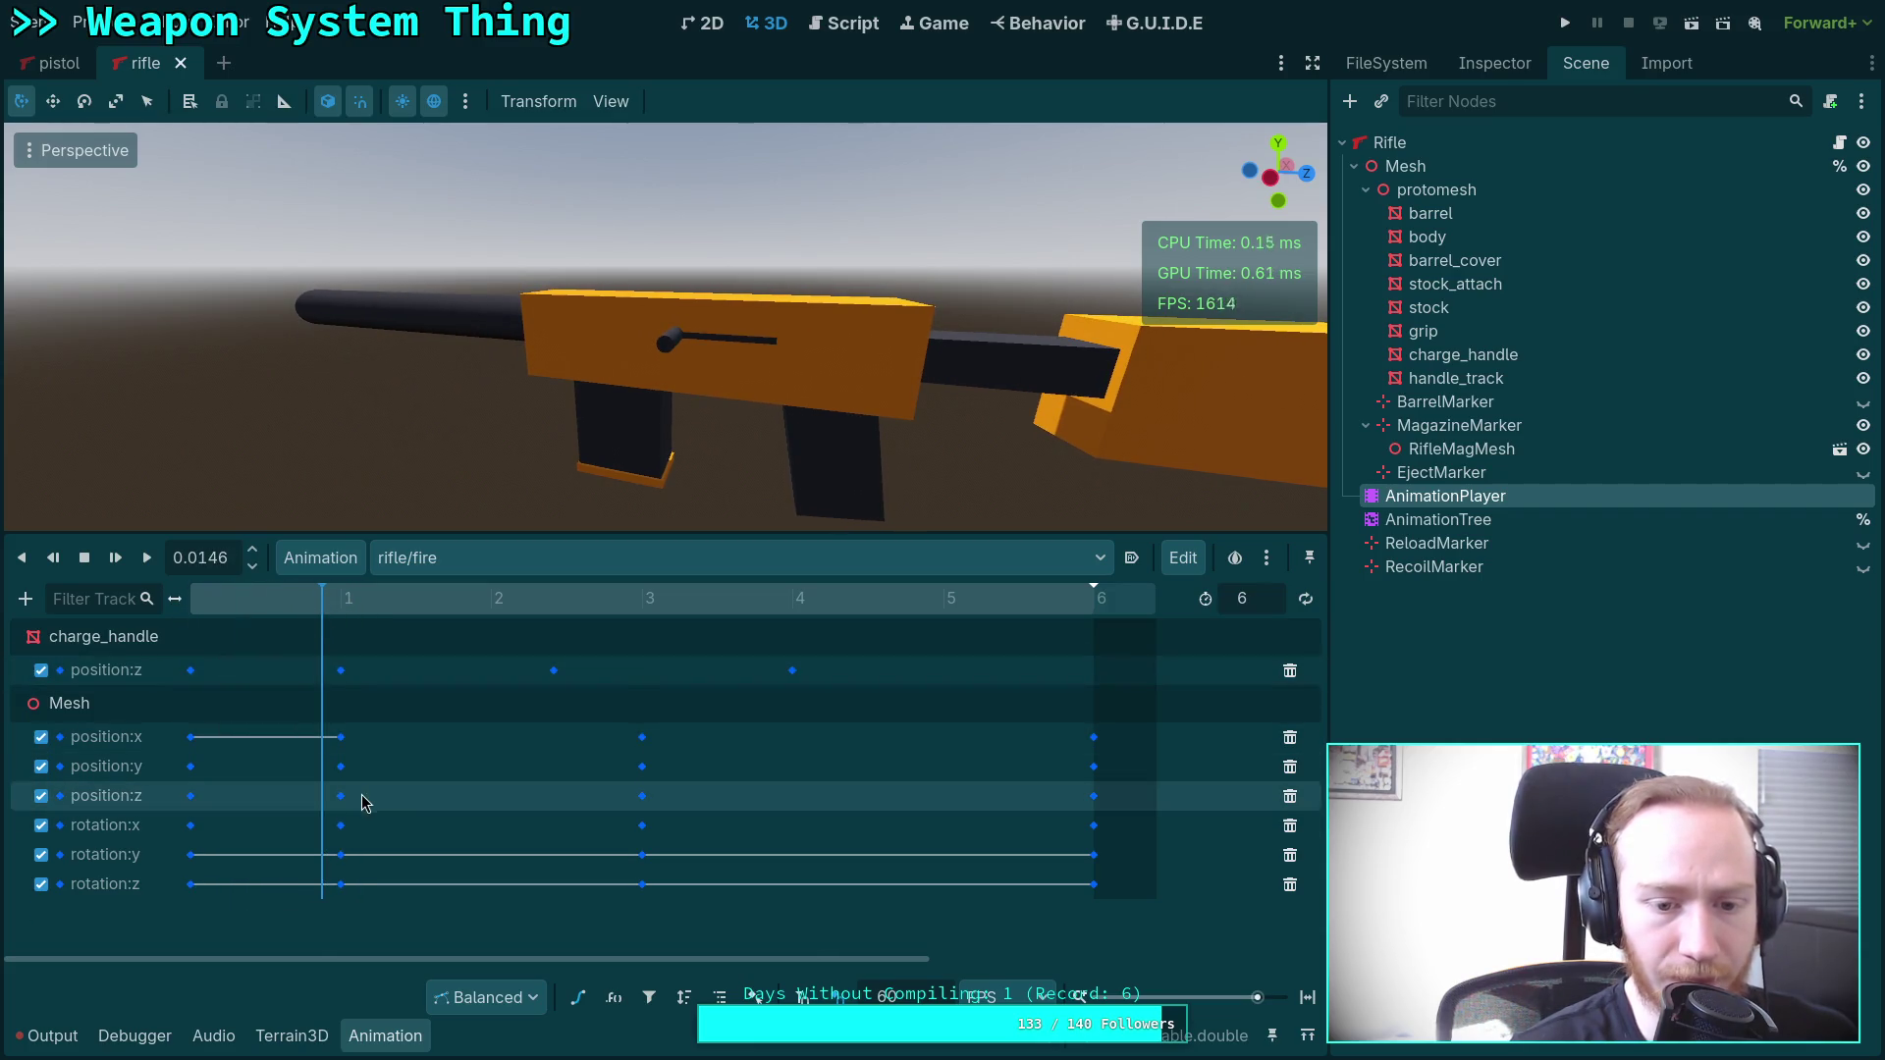
left_click_drag(317, 597, 160, 598)
Orbit around the rifle and box-select the keyframes at the start of every track
left_click_drag(625, 395, 481, 408)
mouse_move(226, 601)
left_mouse_down()
mouse_move(328, 604)
mouse_move(285, 606)
mouse_move(345, 609)
mouse_move(351, 632)
mouse_move(177, 613)
left_mouse_up()
left_click_drag(530, 422, 589, 422)
left_click(248, 674)
left_click_drag(248, 674, 143, 935)
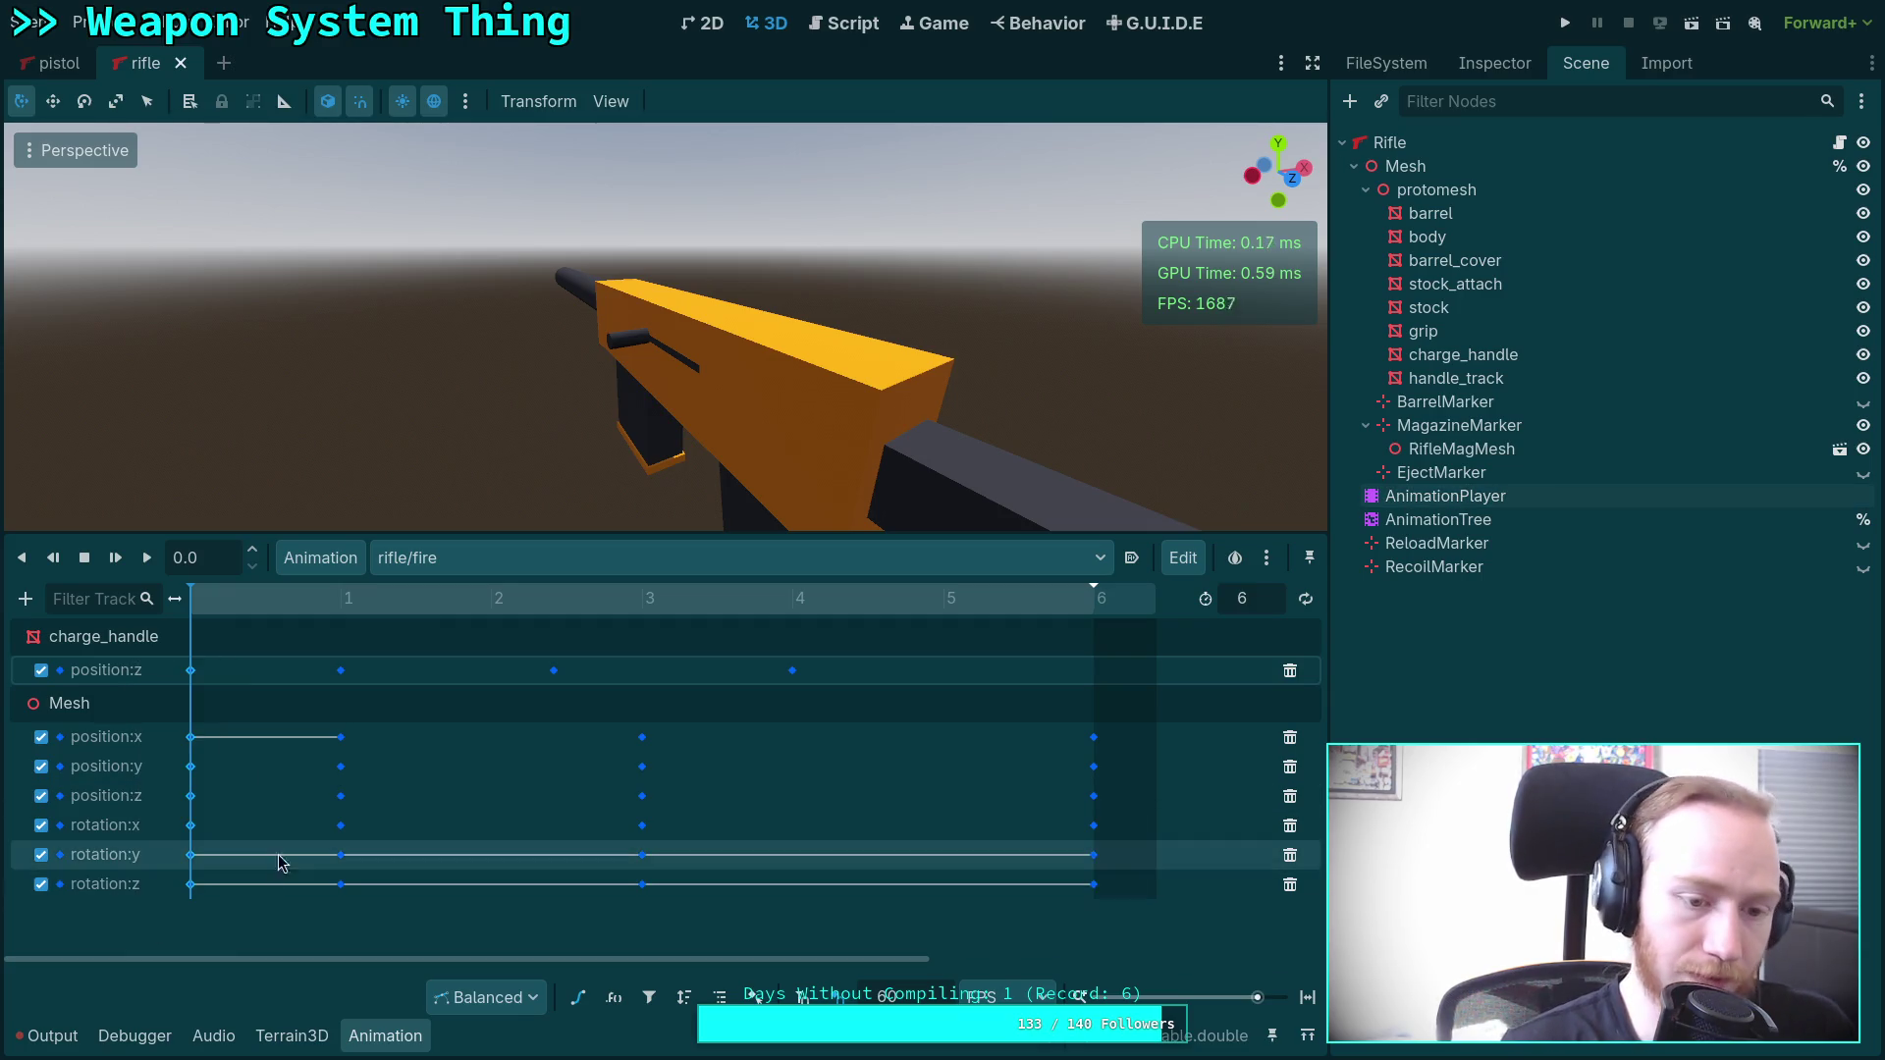
Delete the opening keys, shift the rest to start at 0, and set length to 5
key("Delete")
mouse_move(285, 660)
left_mouse_down()
mouse_move(996, 917)
mouse_move(1255, 946)
left_mouse_up()
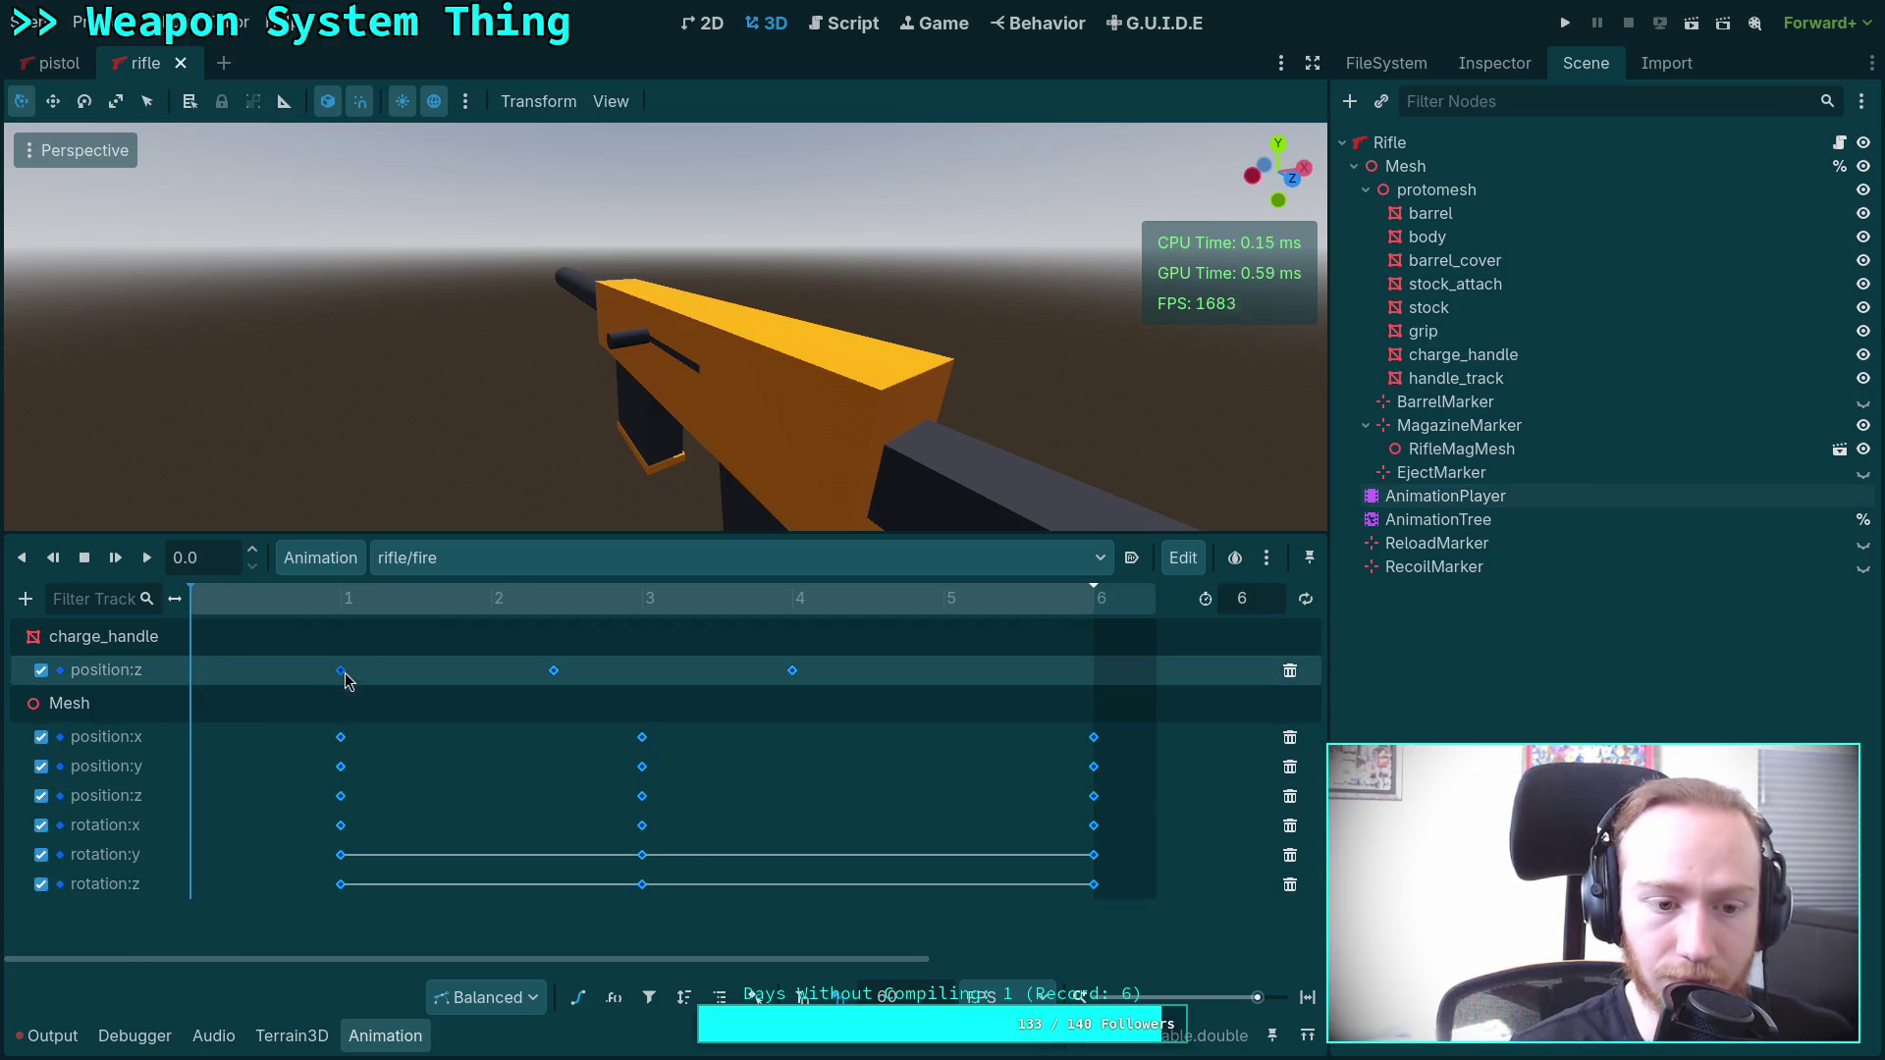
left_click_drag(314, 683, 196, 684)
left_click(1251, 602)
type("5")
key("Return")
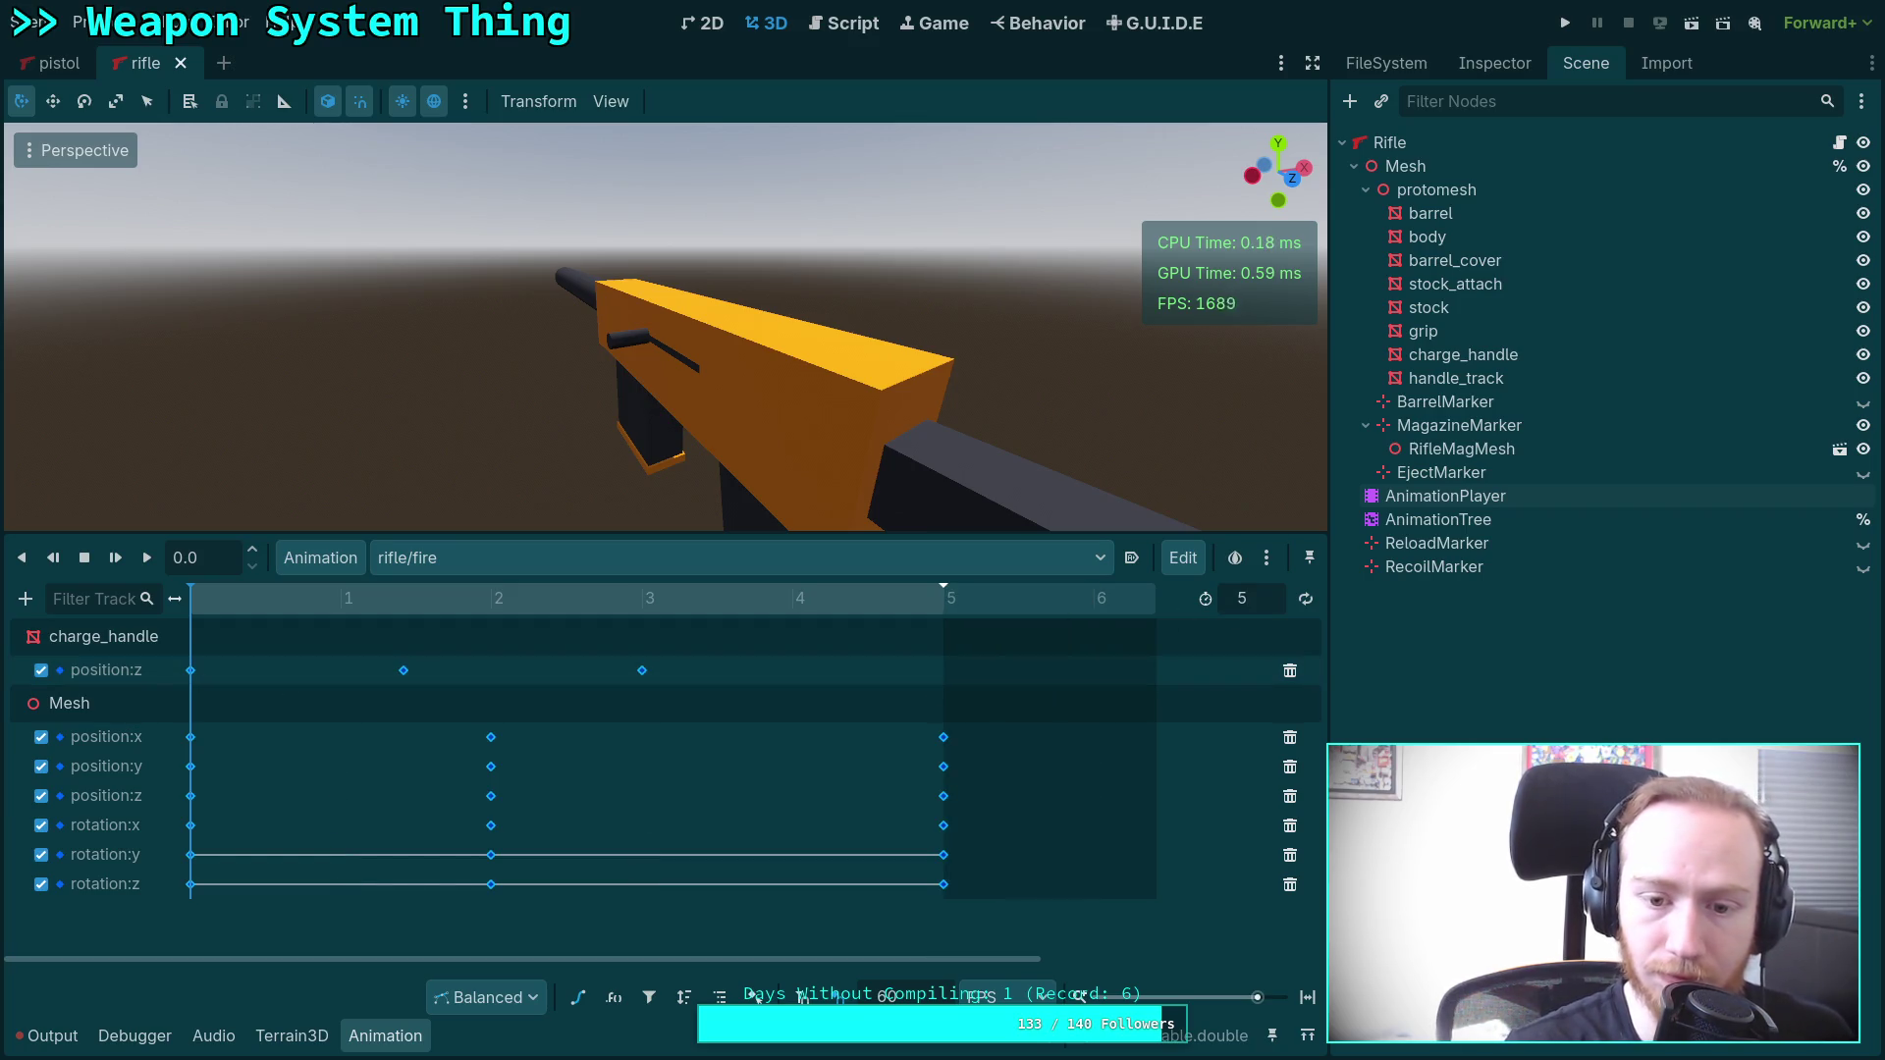
Scrub through the retimed fire motion and switch the ruler back to seconds
mouse_move(236, 601)
left_mouse_down()
mouse_move(937, 637)
mouse_move(201, 644)
mouse_move(448, 655)
left_mouse_up()
mouse_move(592, 665)
left_mouse_down()
mouse_move(674, 668)
mouse_move(645, 669)
left_mouse_up()
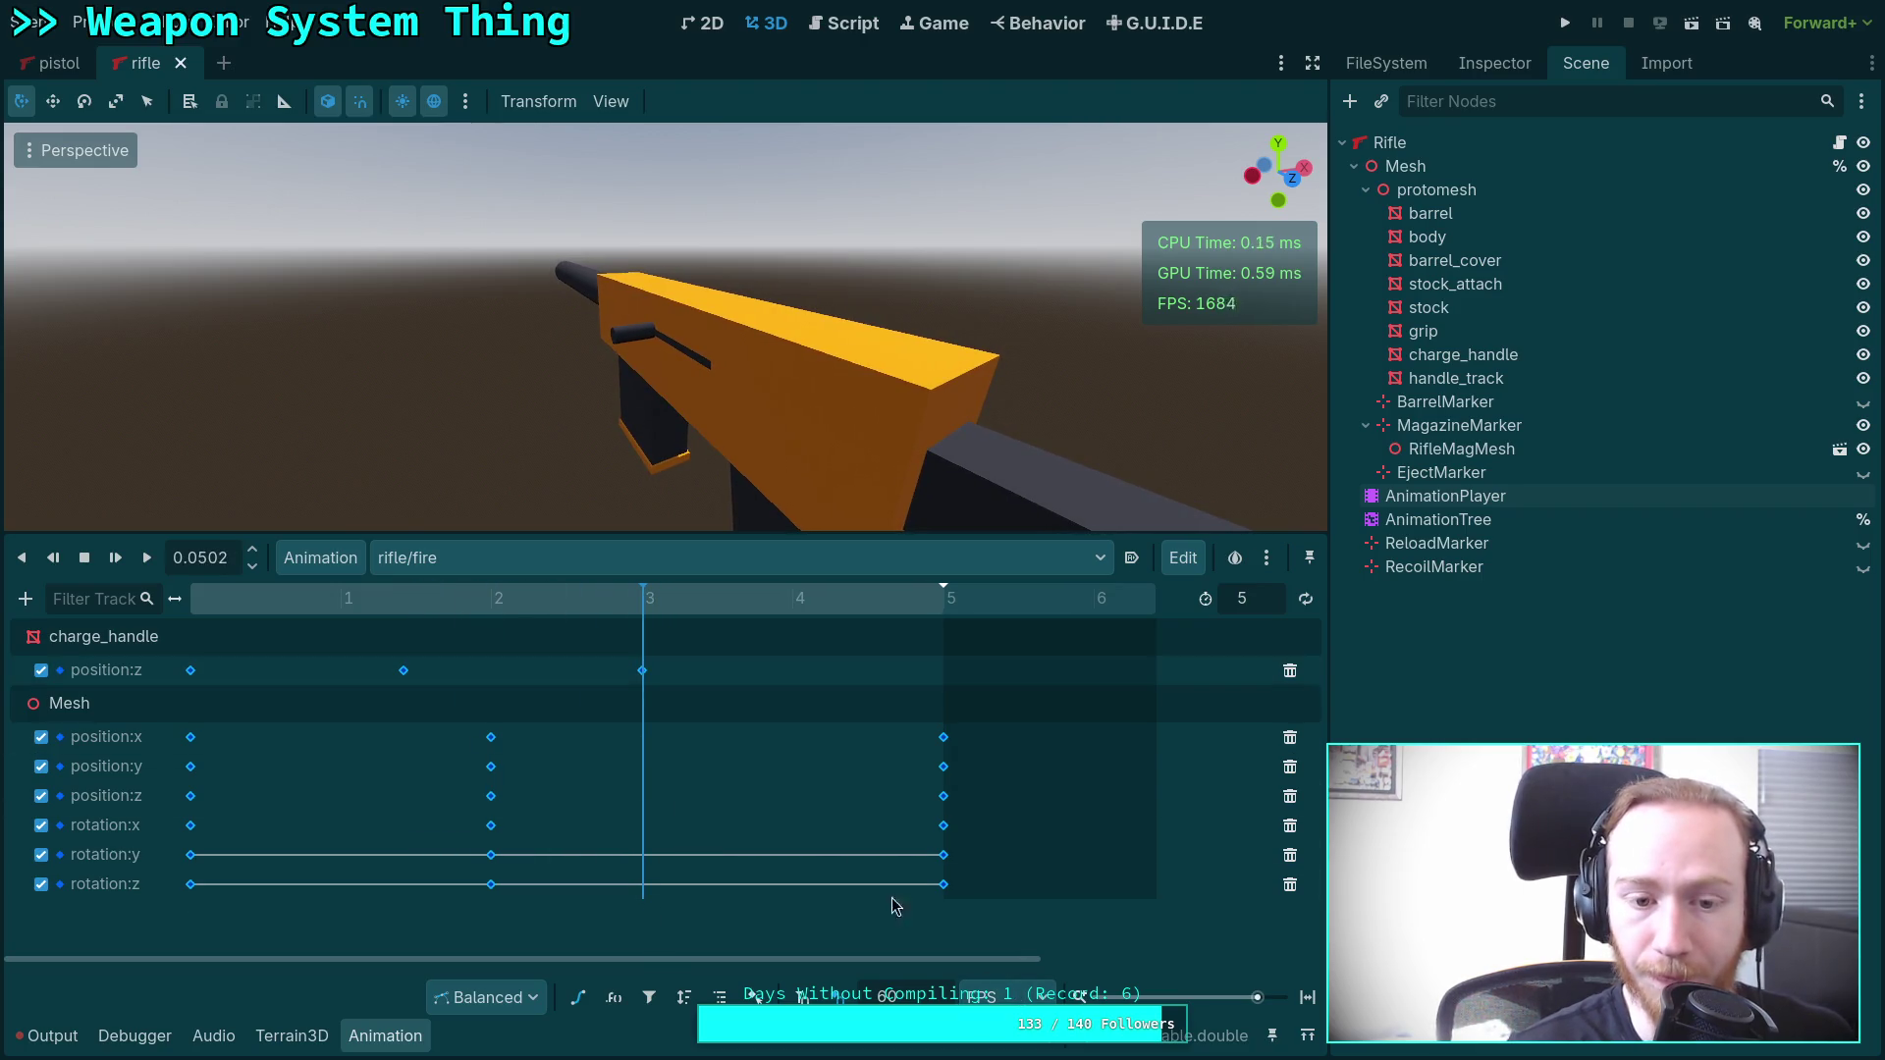
mouse_move(316, 601)
left_mouse_down()
mouse_move(185, 614)
mouse_move(647, 648)
left_mouse_up()
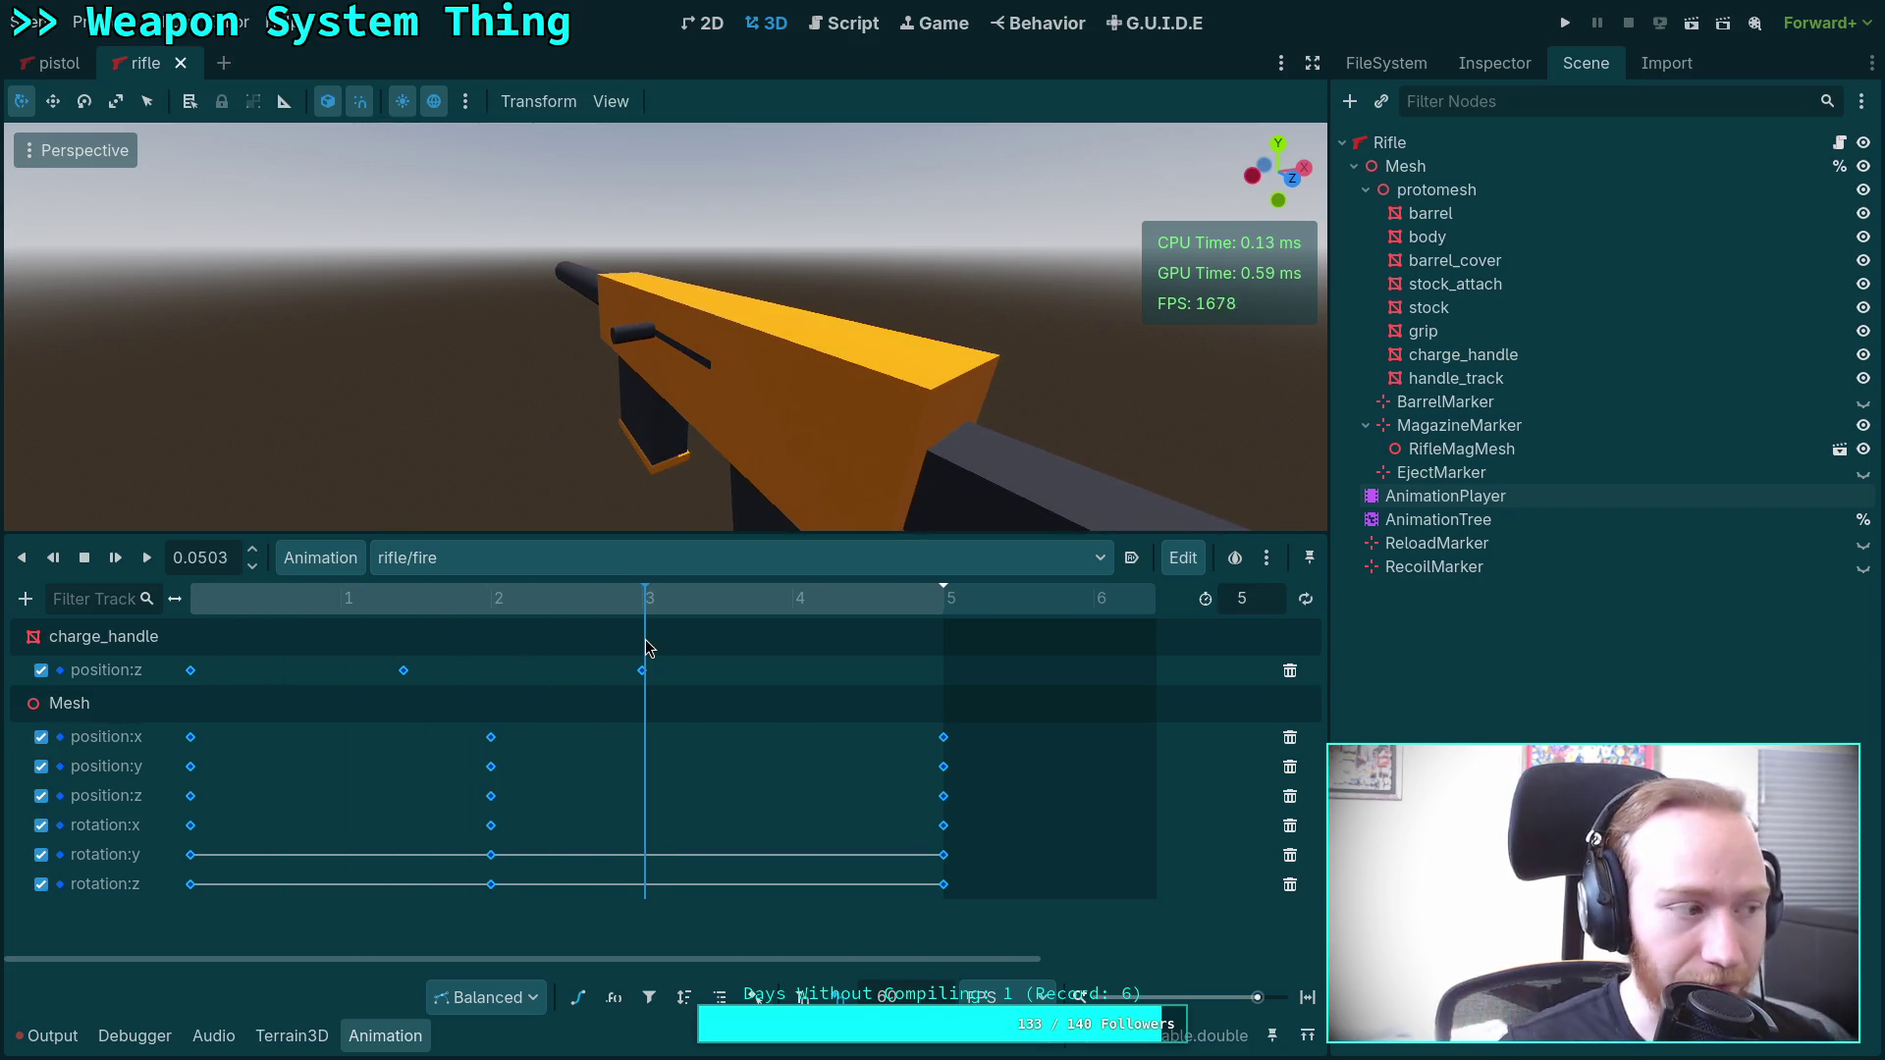
mouse_move(609, 619)
left_mouse_down()
mouse_move(462, 616)
mouse_move(702, 628)
mouse_move(264, 621)
mouse_move(748, 771)
left_mouse_up()
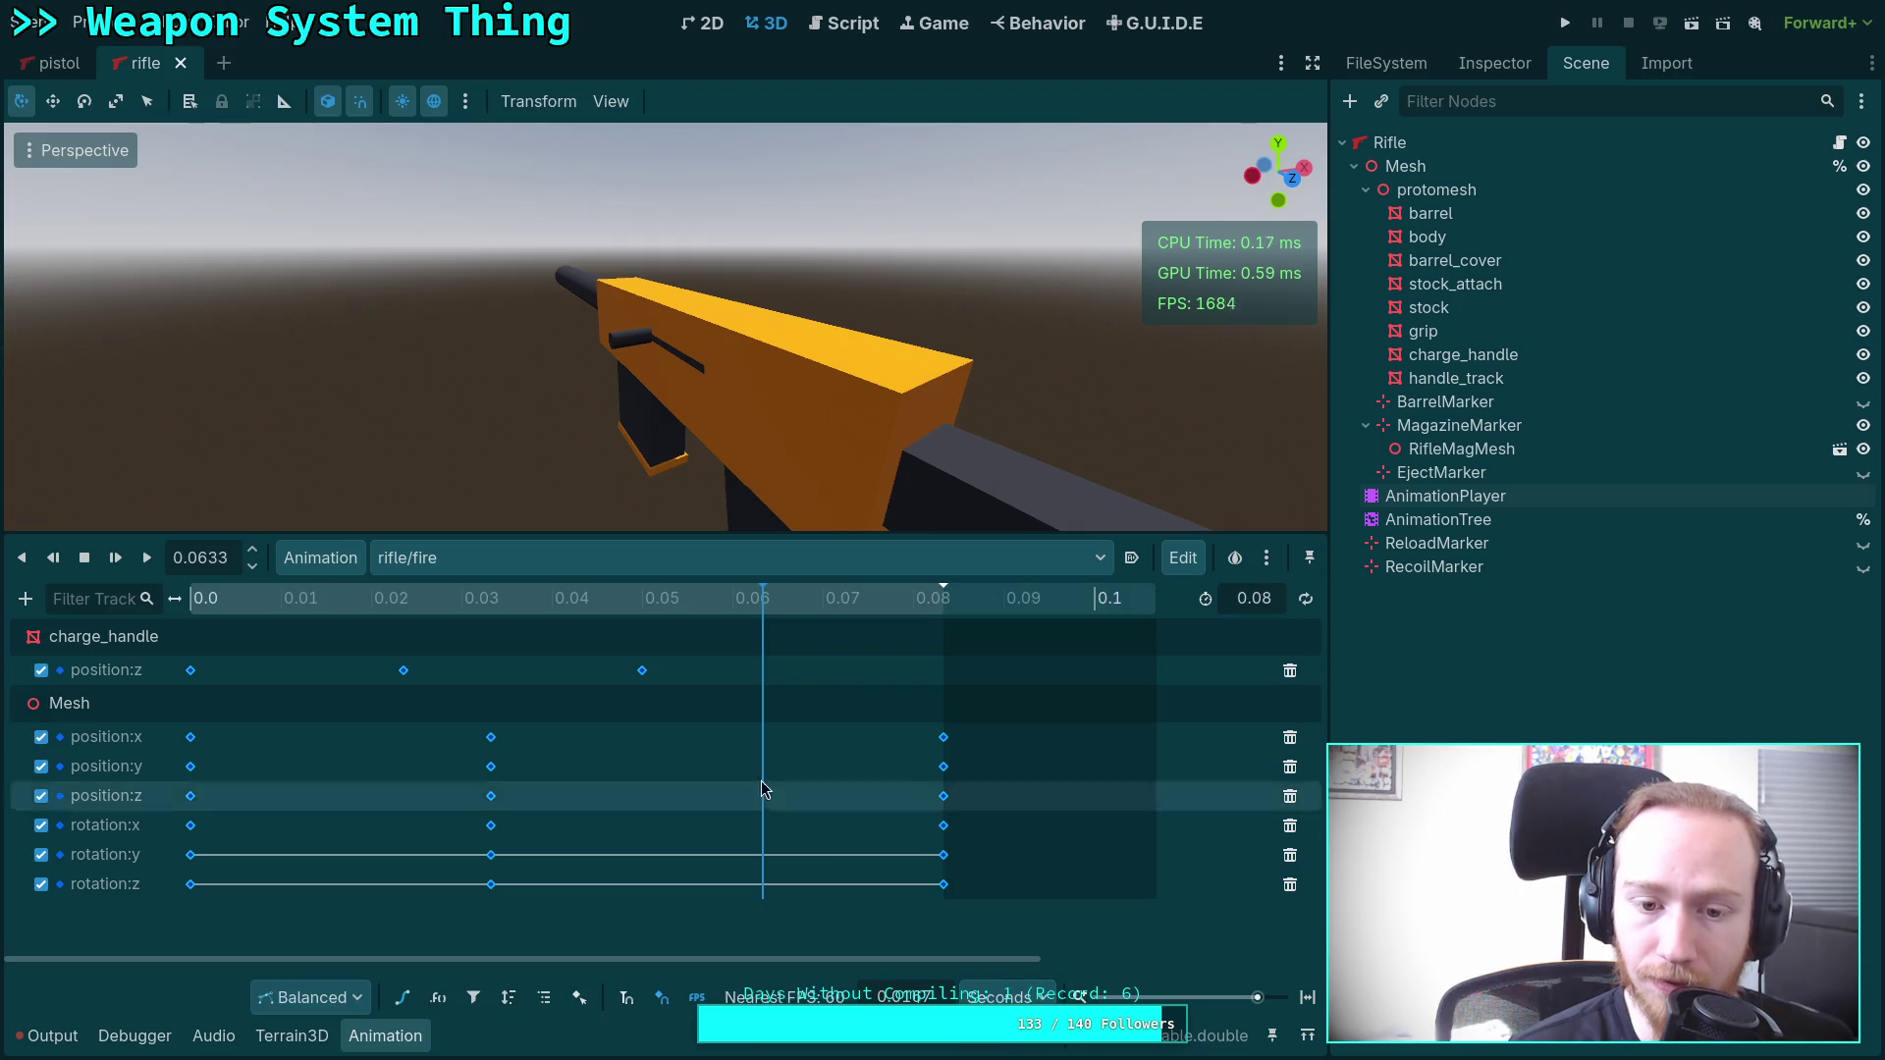
mouse_move(688, 605)
left_mouse_down()
mouse_move(160, 603)
mouse_move(450, 616)
mouse_move(191, 619)
mouse_move(348, 631)
mouse_move(261, 631)
mouse_move(326, 631)
left_mouse_up()
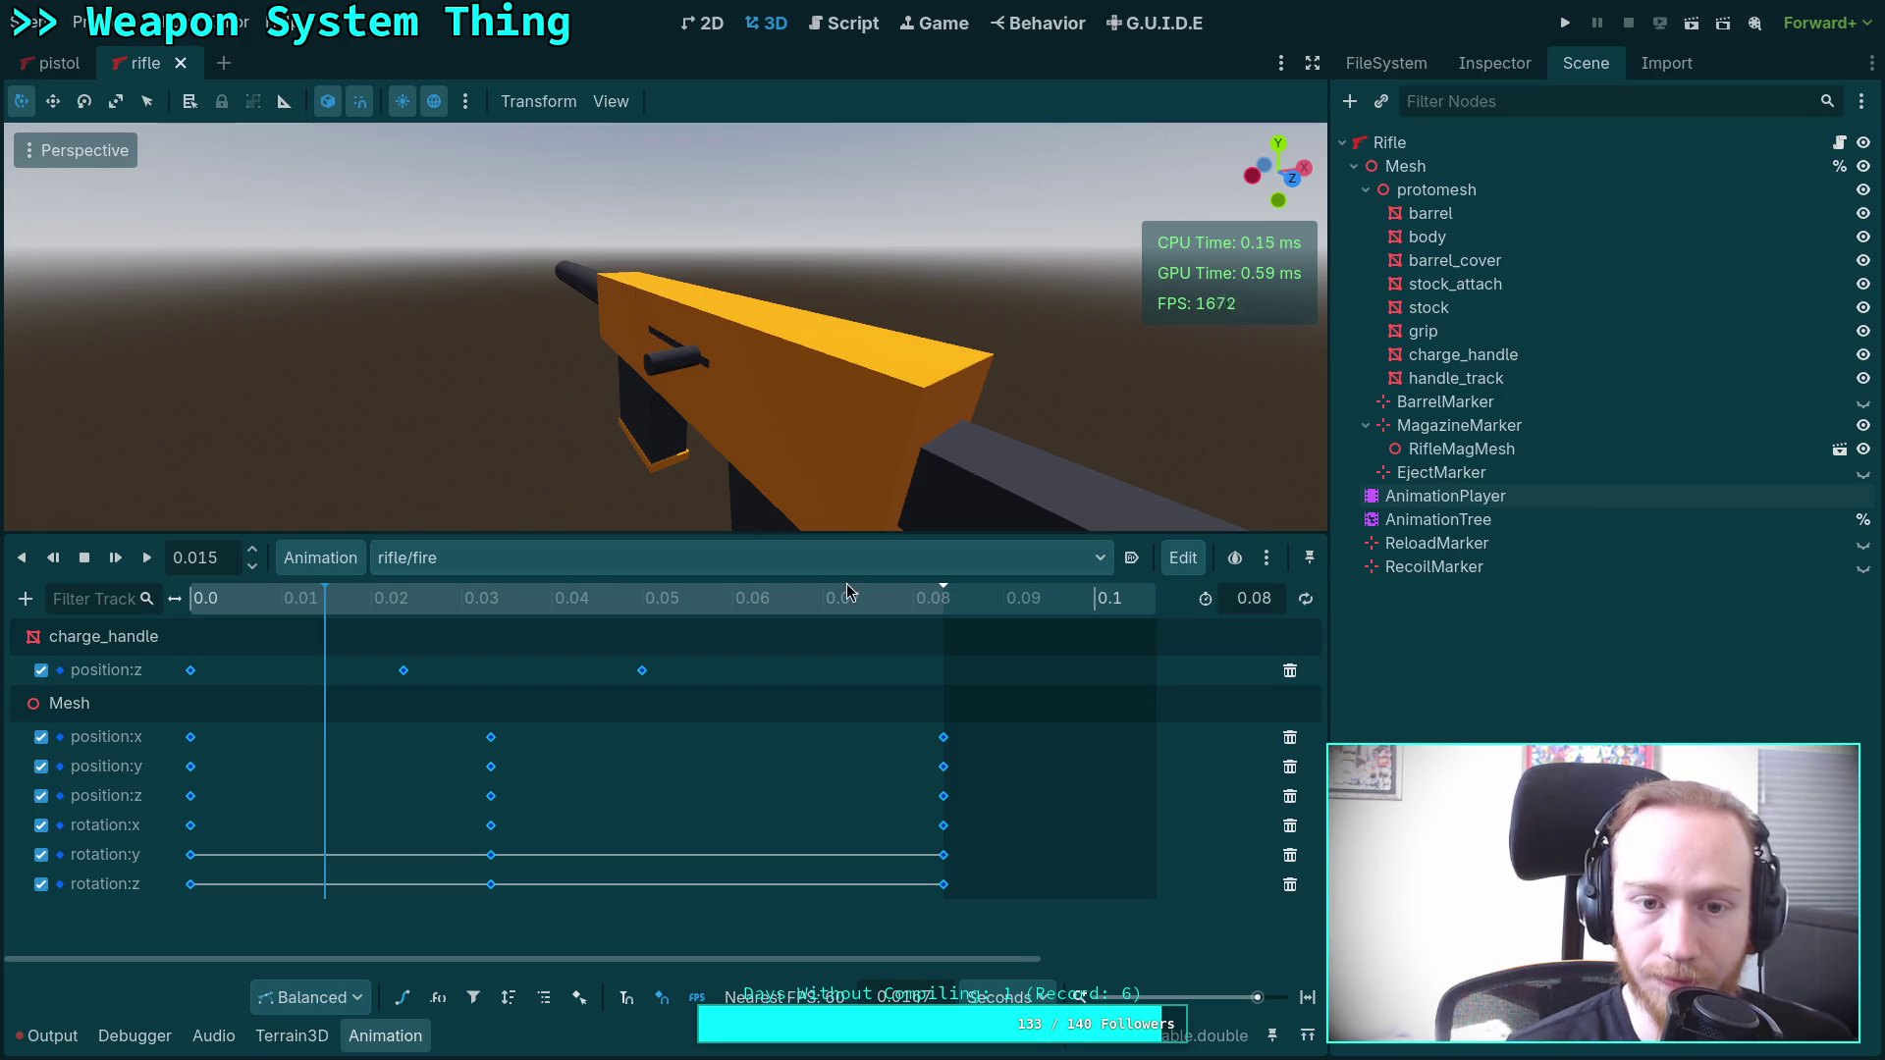
Select data/weapon/type/rifle/rifle.tres and start changing its Fire Delay from 10 to 5 ms
left_click(1490, 65)
left_click(1386, 63)
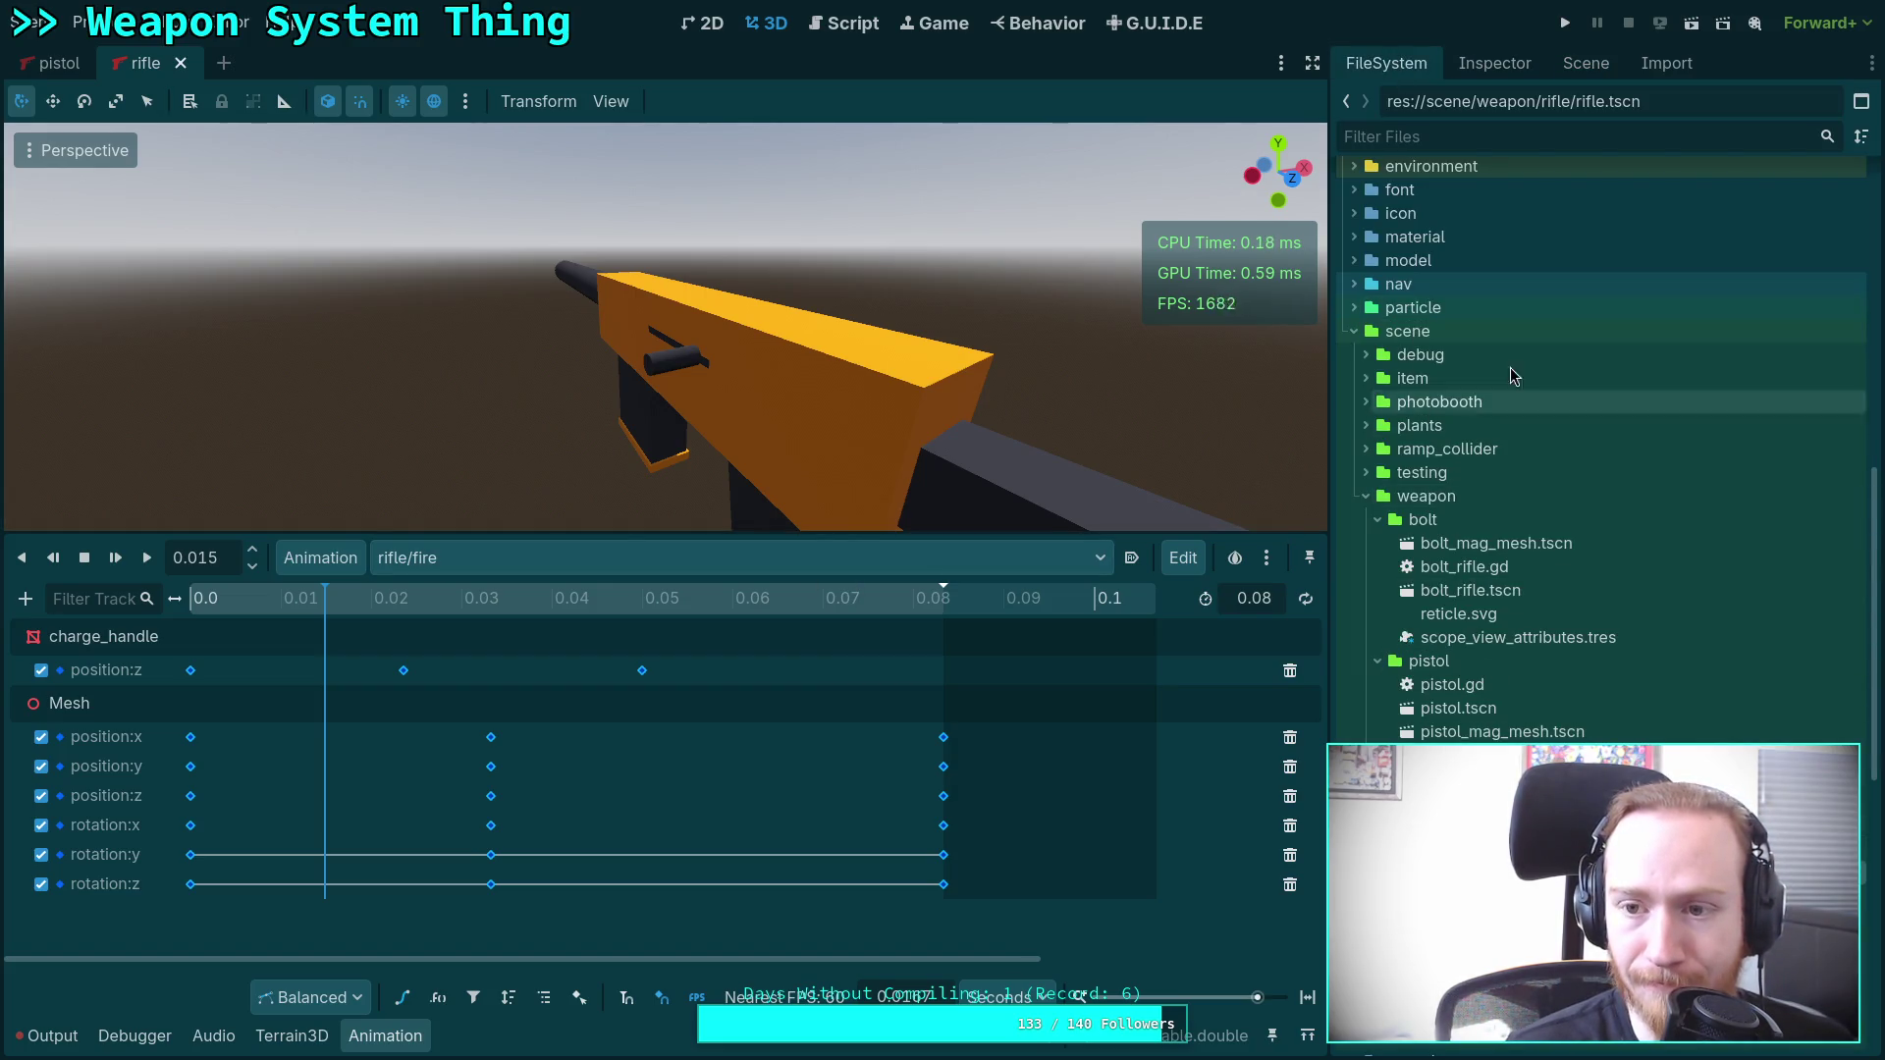
left_click(1463, 591)
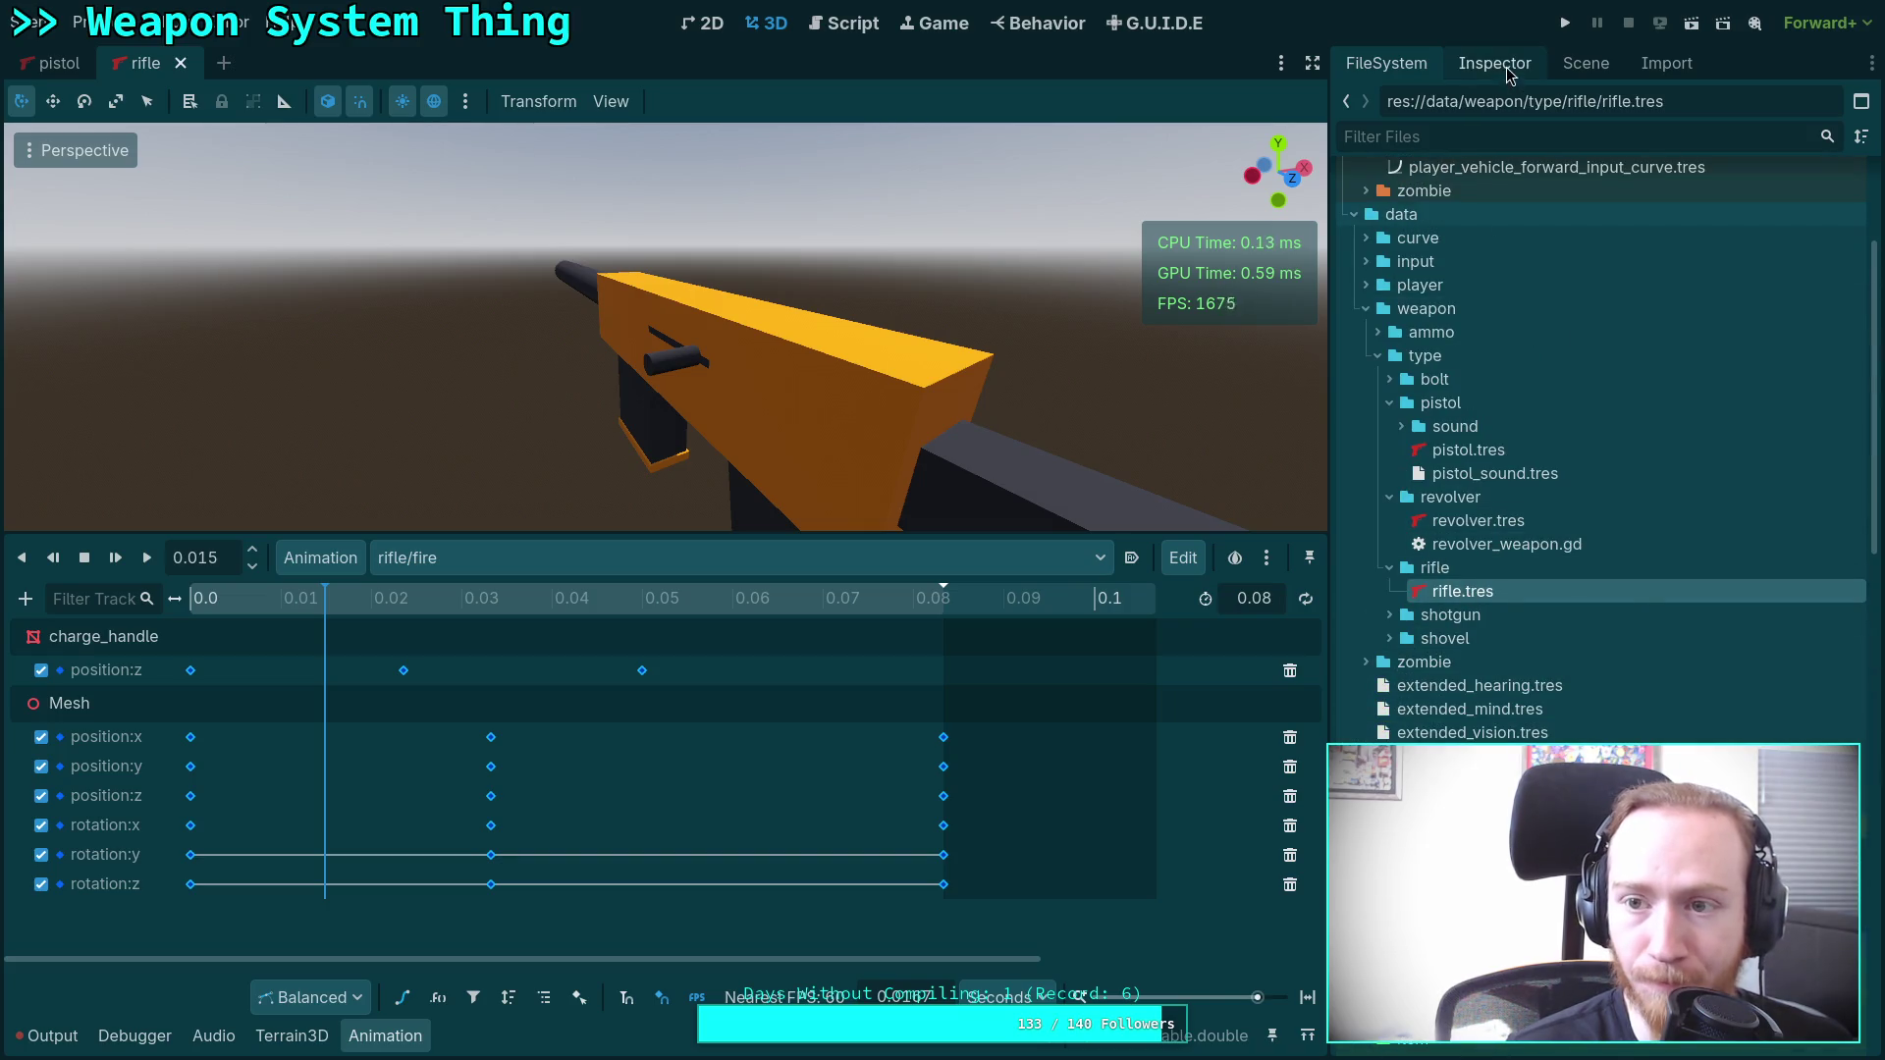
left_click(1494, 63)
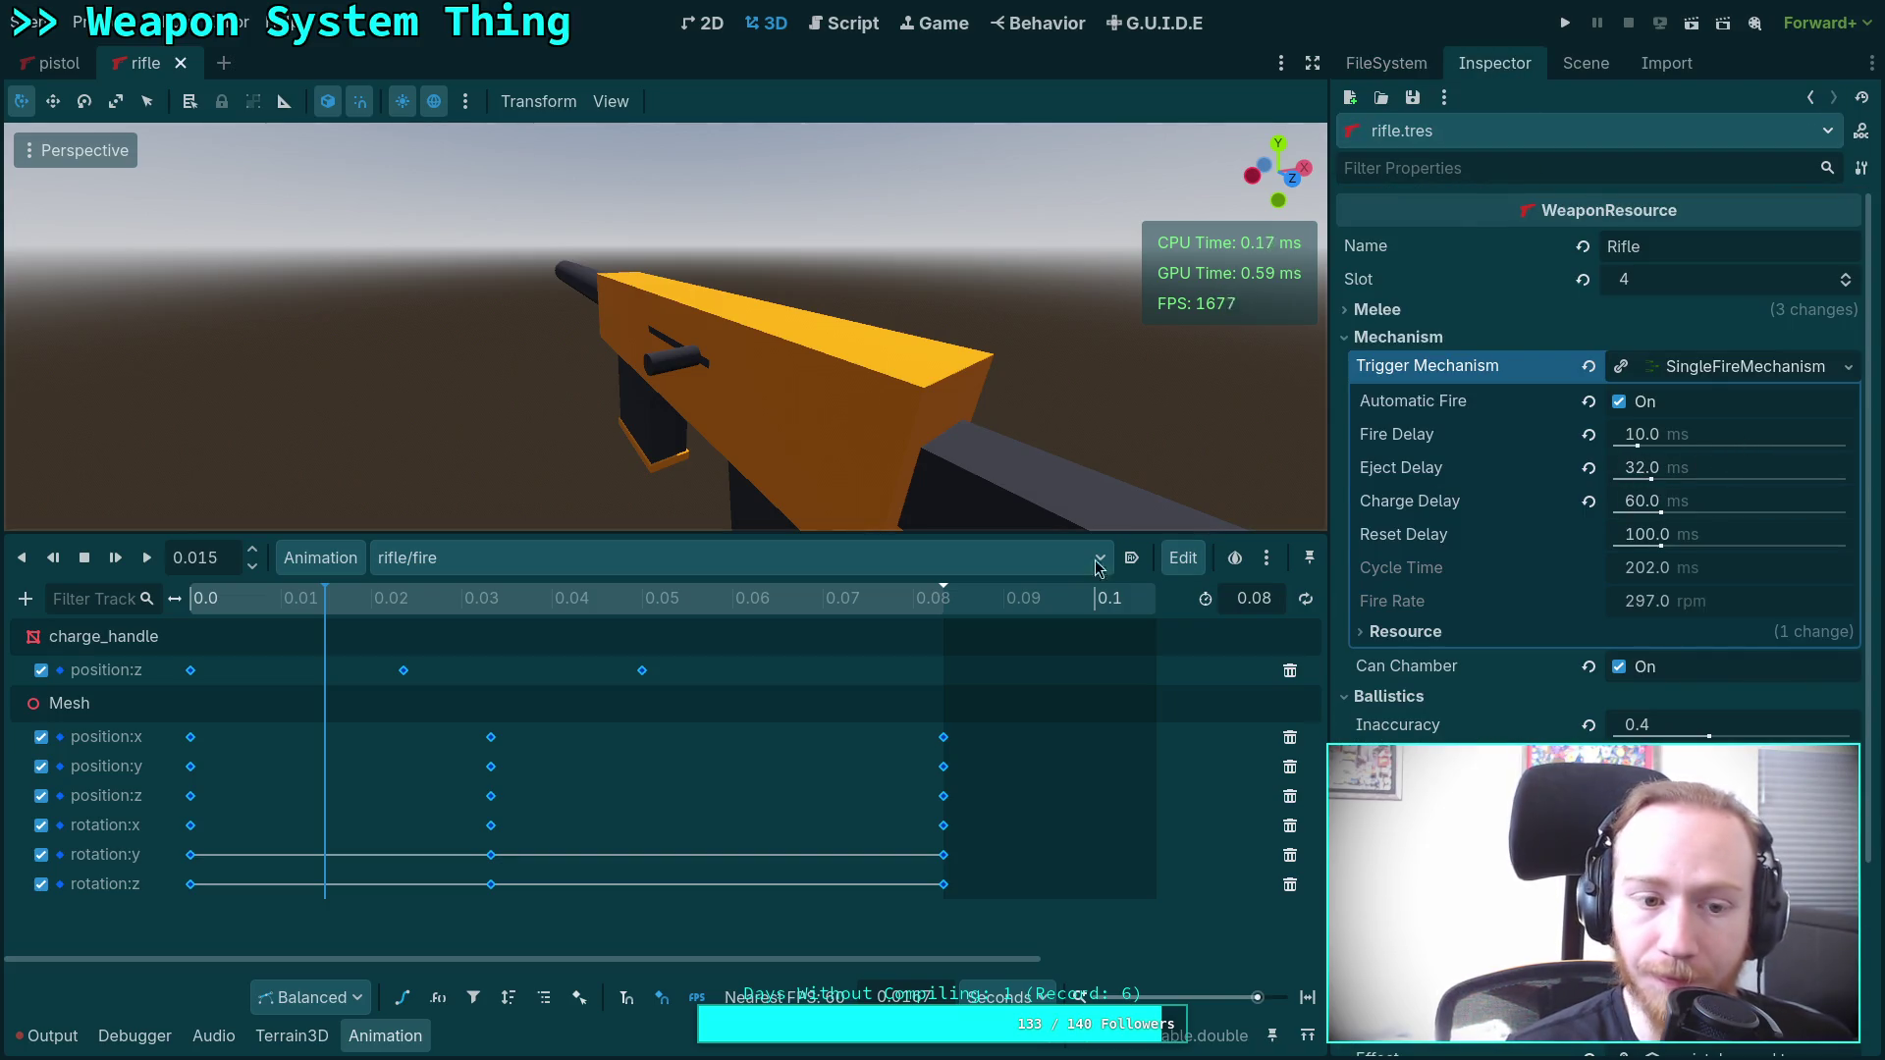
mouse_move(256, 588)
left_mouse_down()
mouse_move(184, 609)
mouse_move(207, 609)
left_mouse_up()
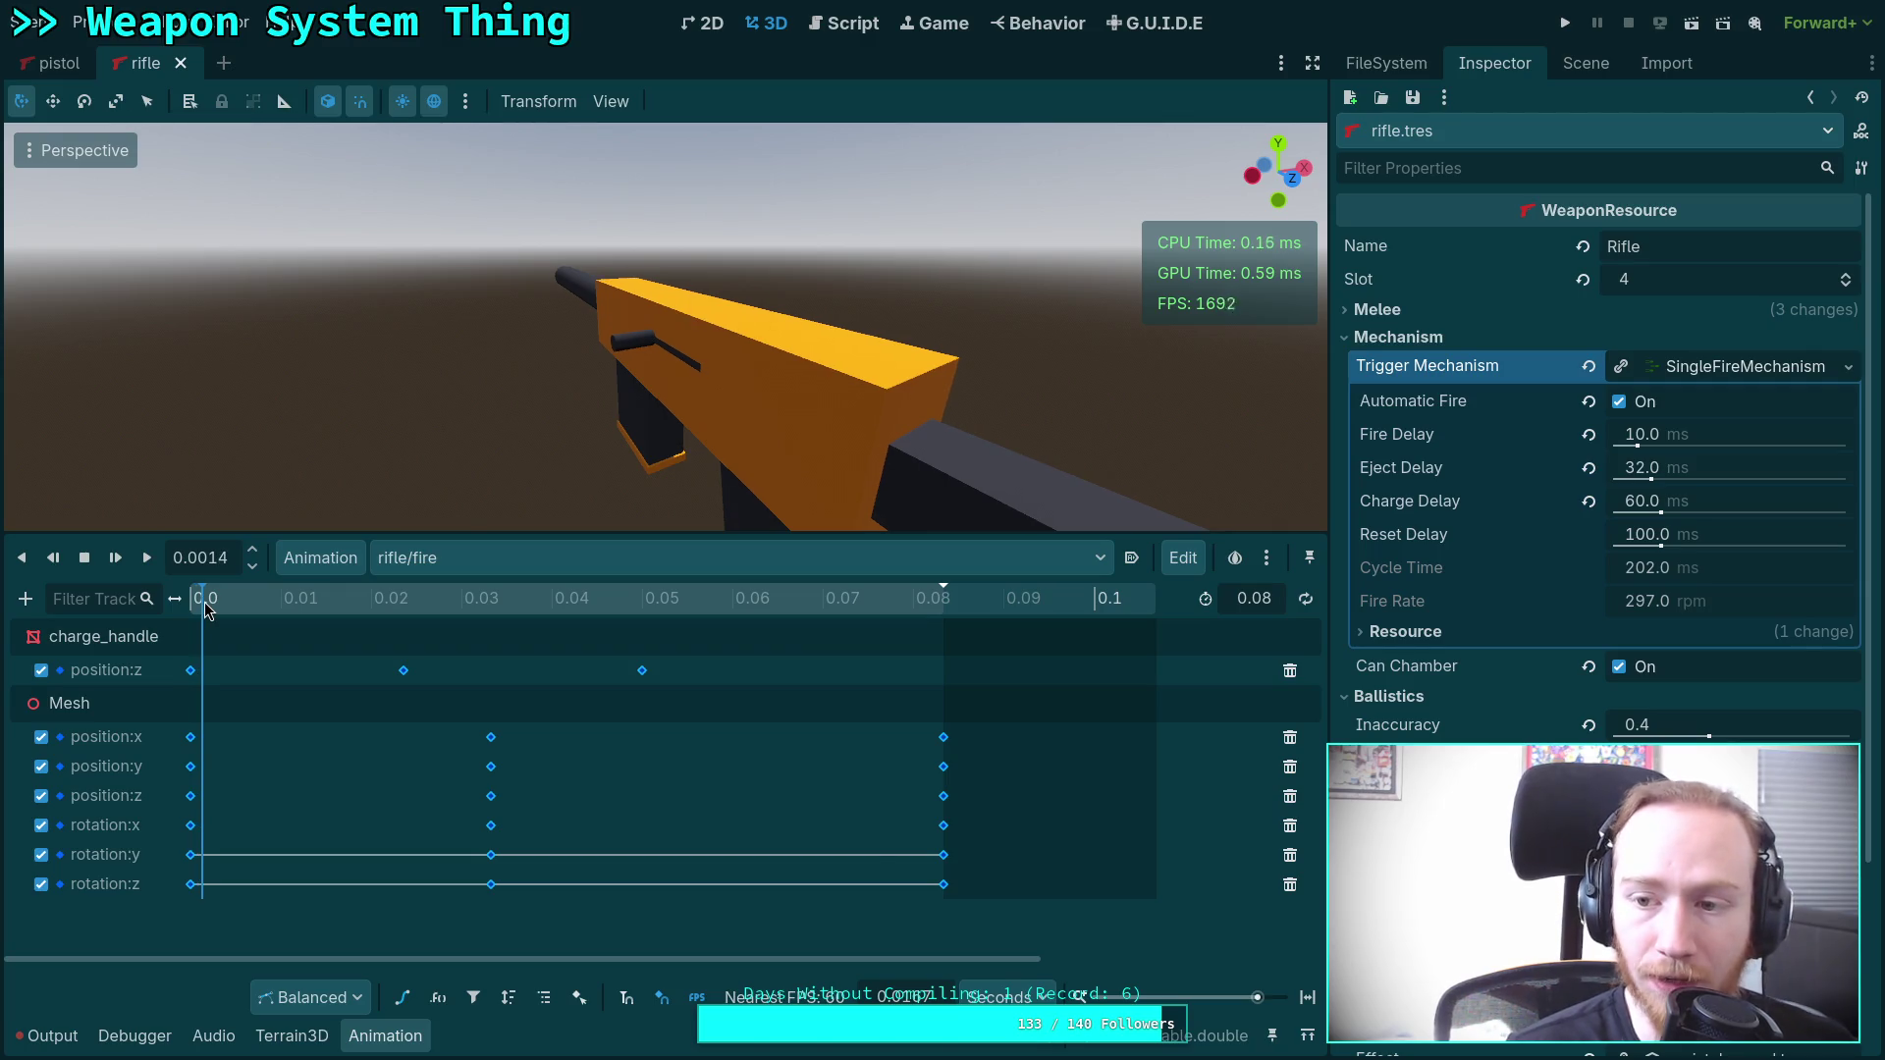
left_click(1706, 436)
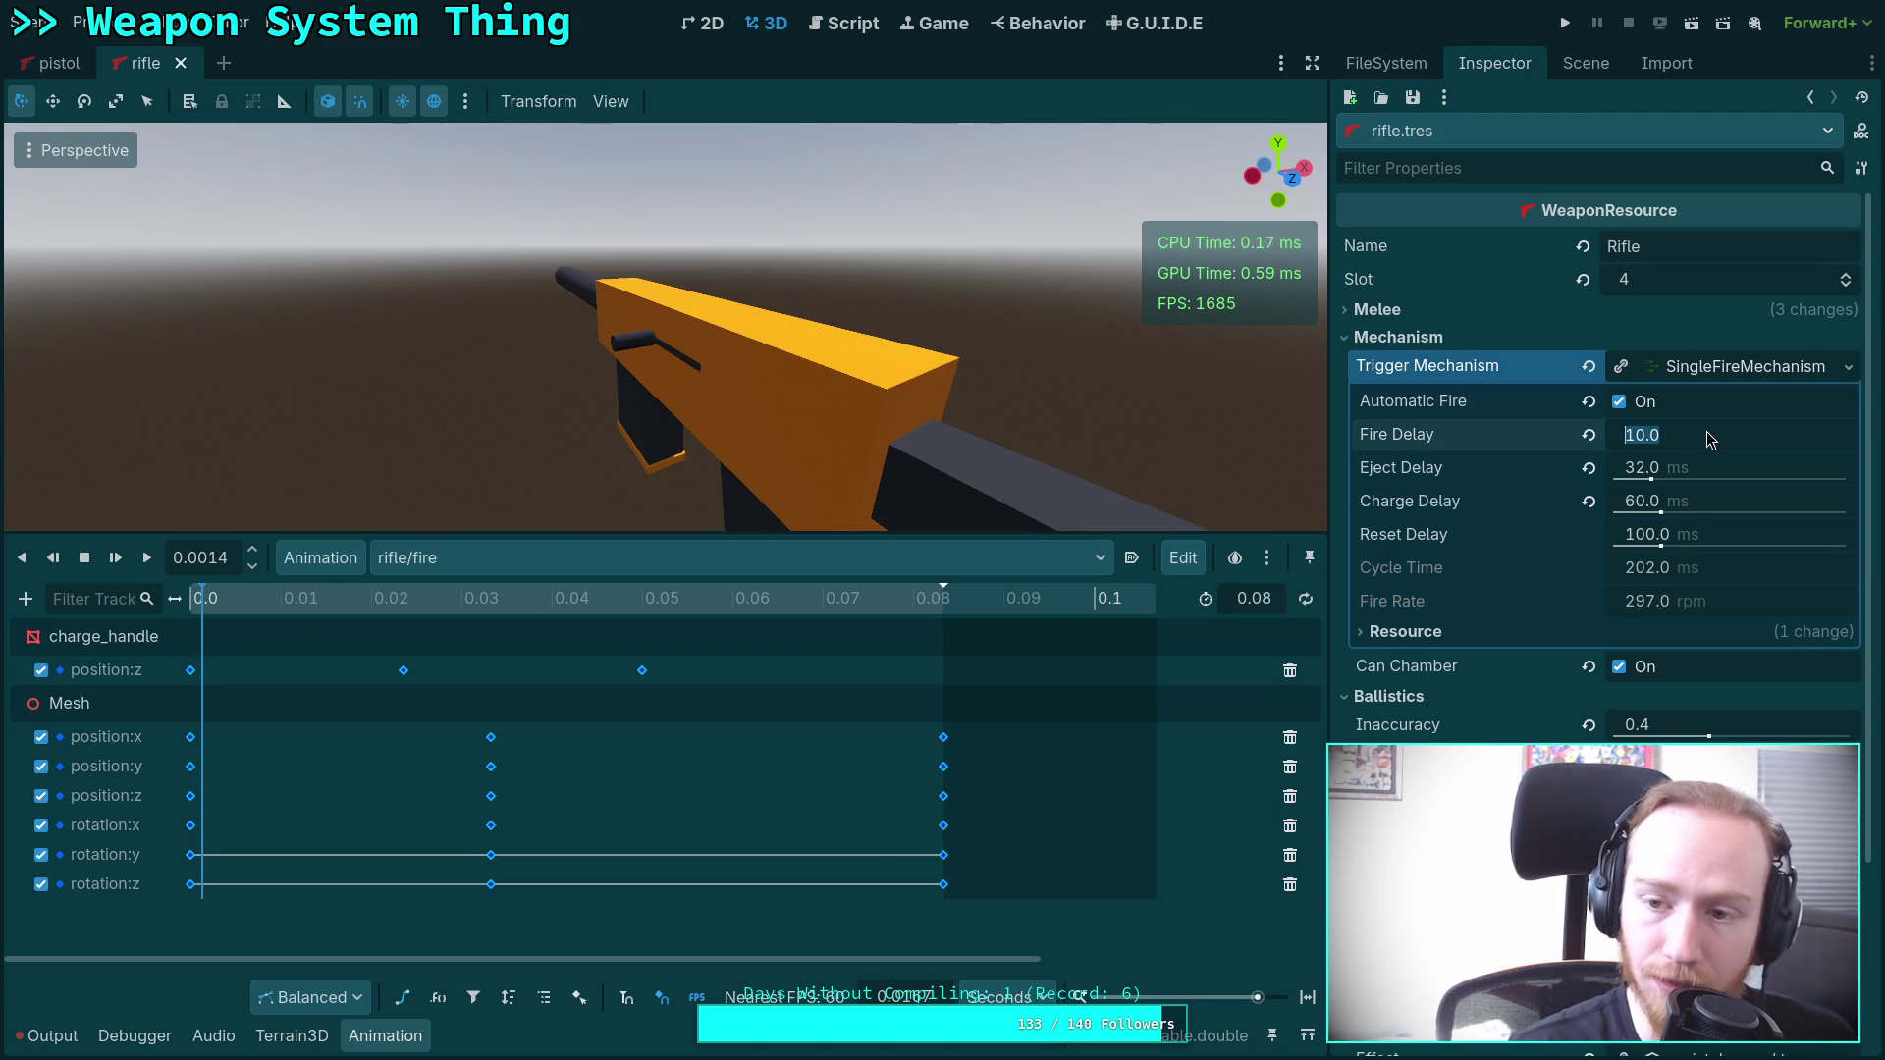
type("5")
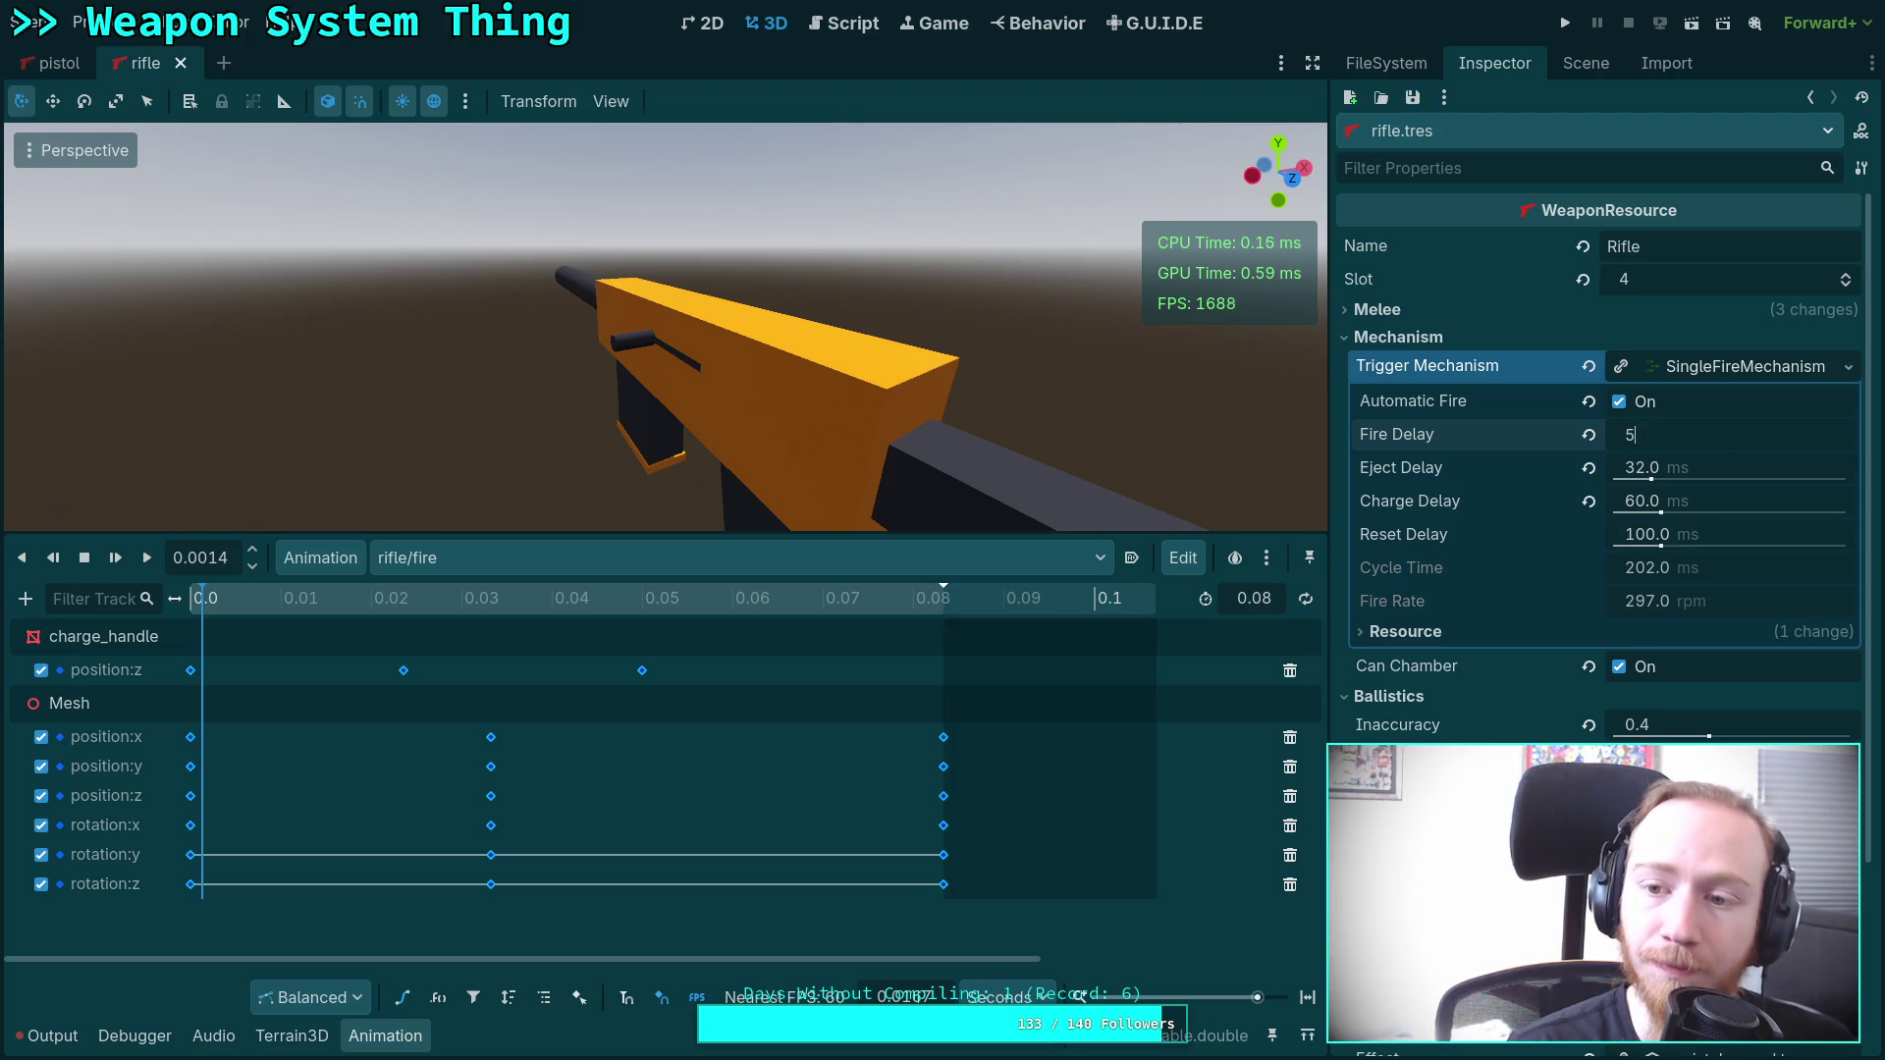
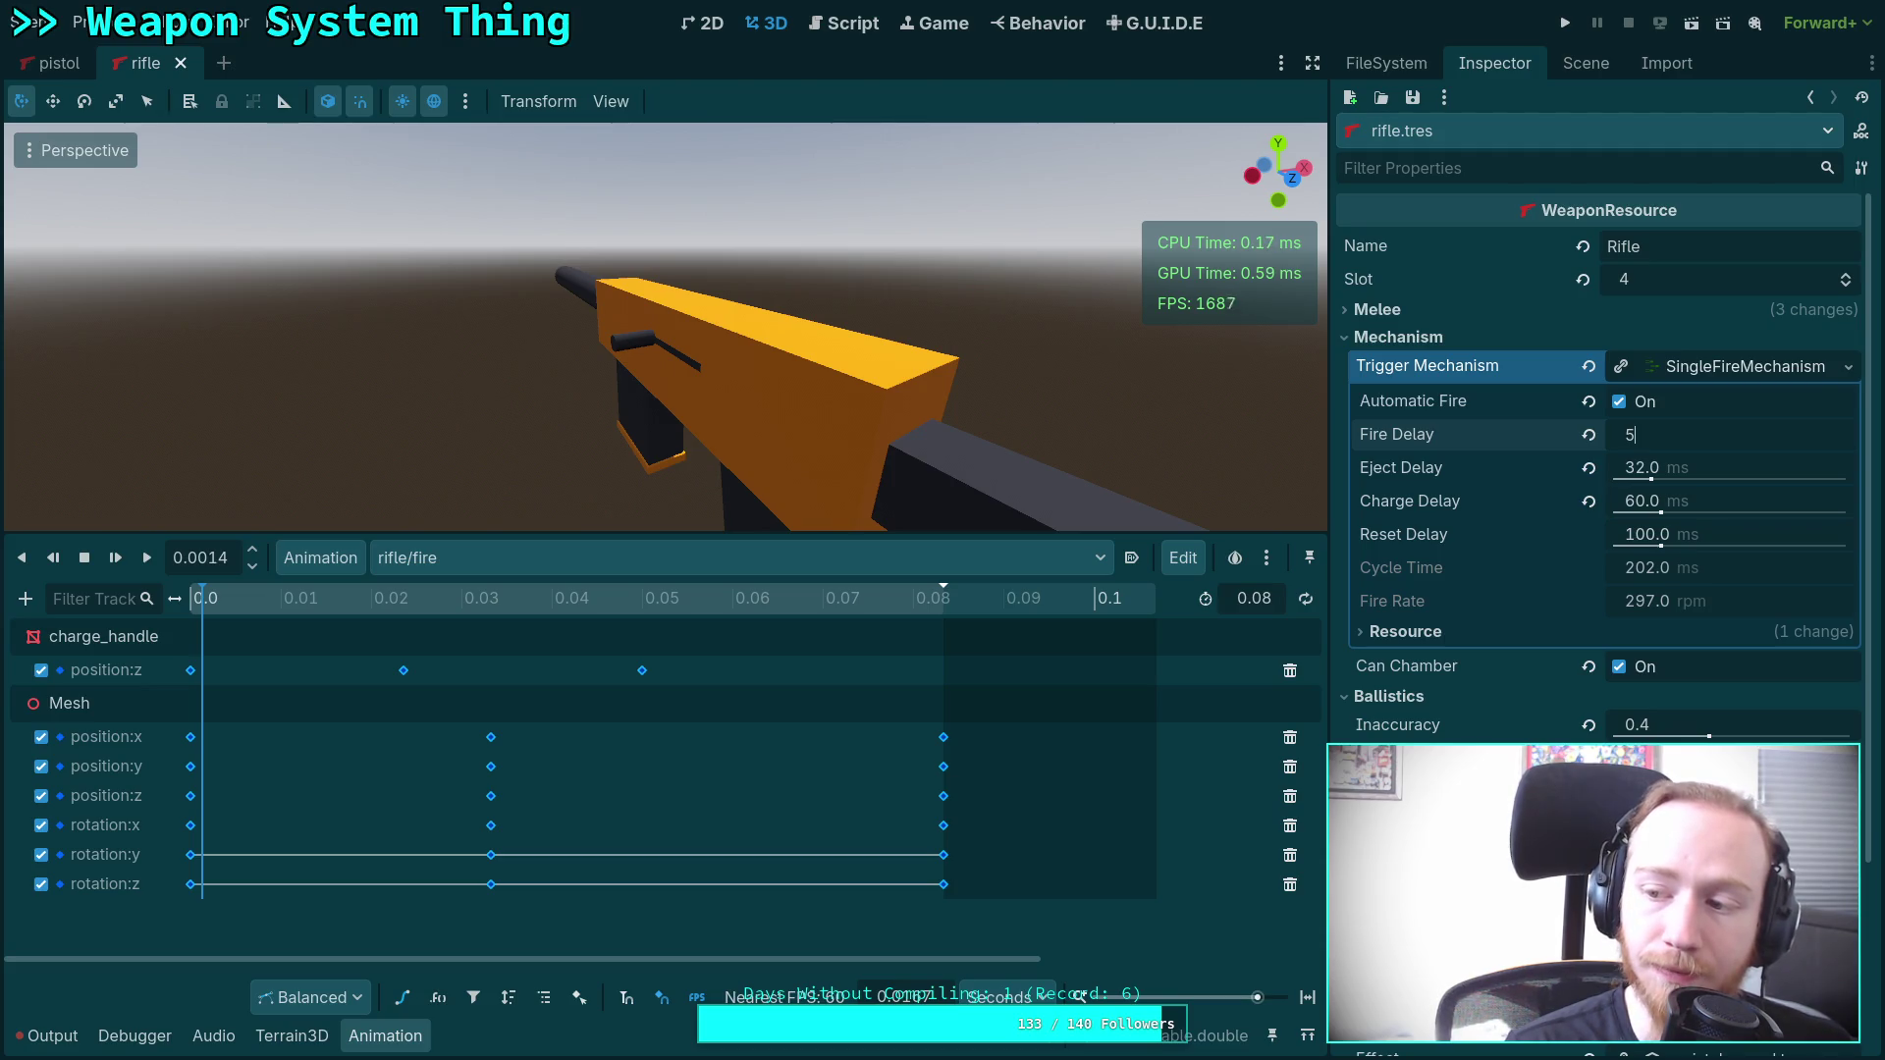
Commit the 5 ms fire delay, then open SingleFireMechanism.gd with the Animation panel hidden
key("Return")
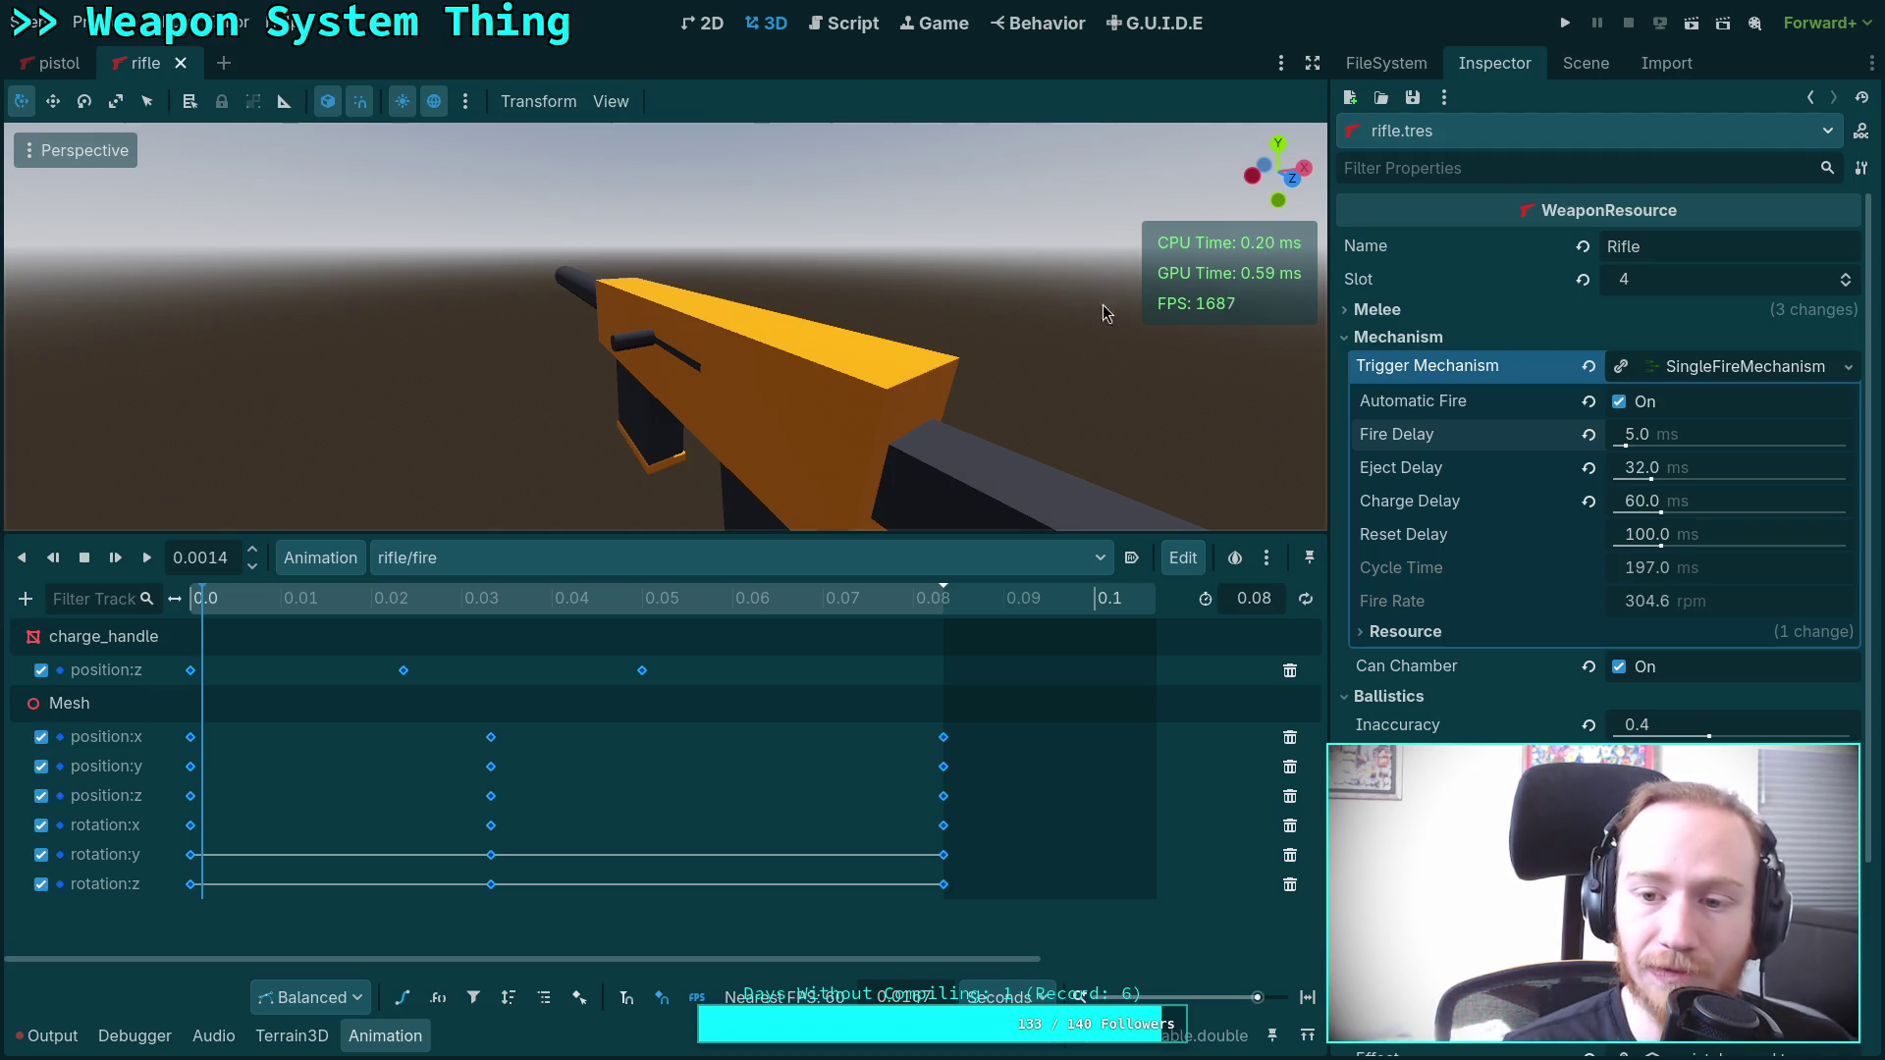
left_click(855, 24)
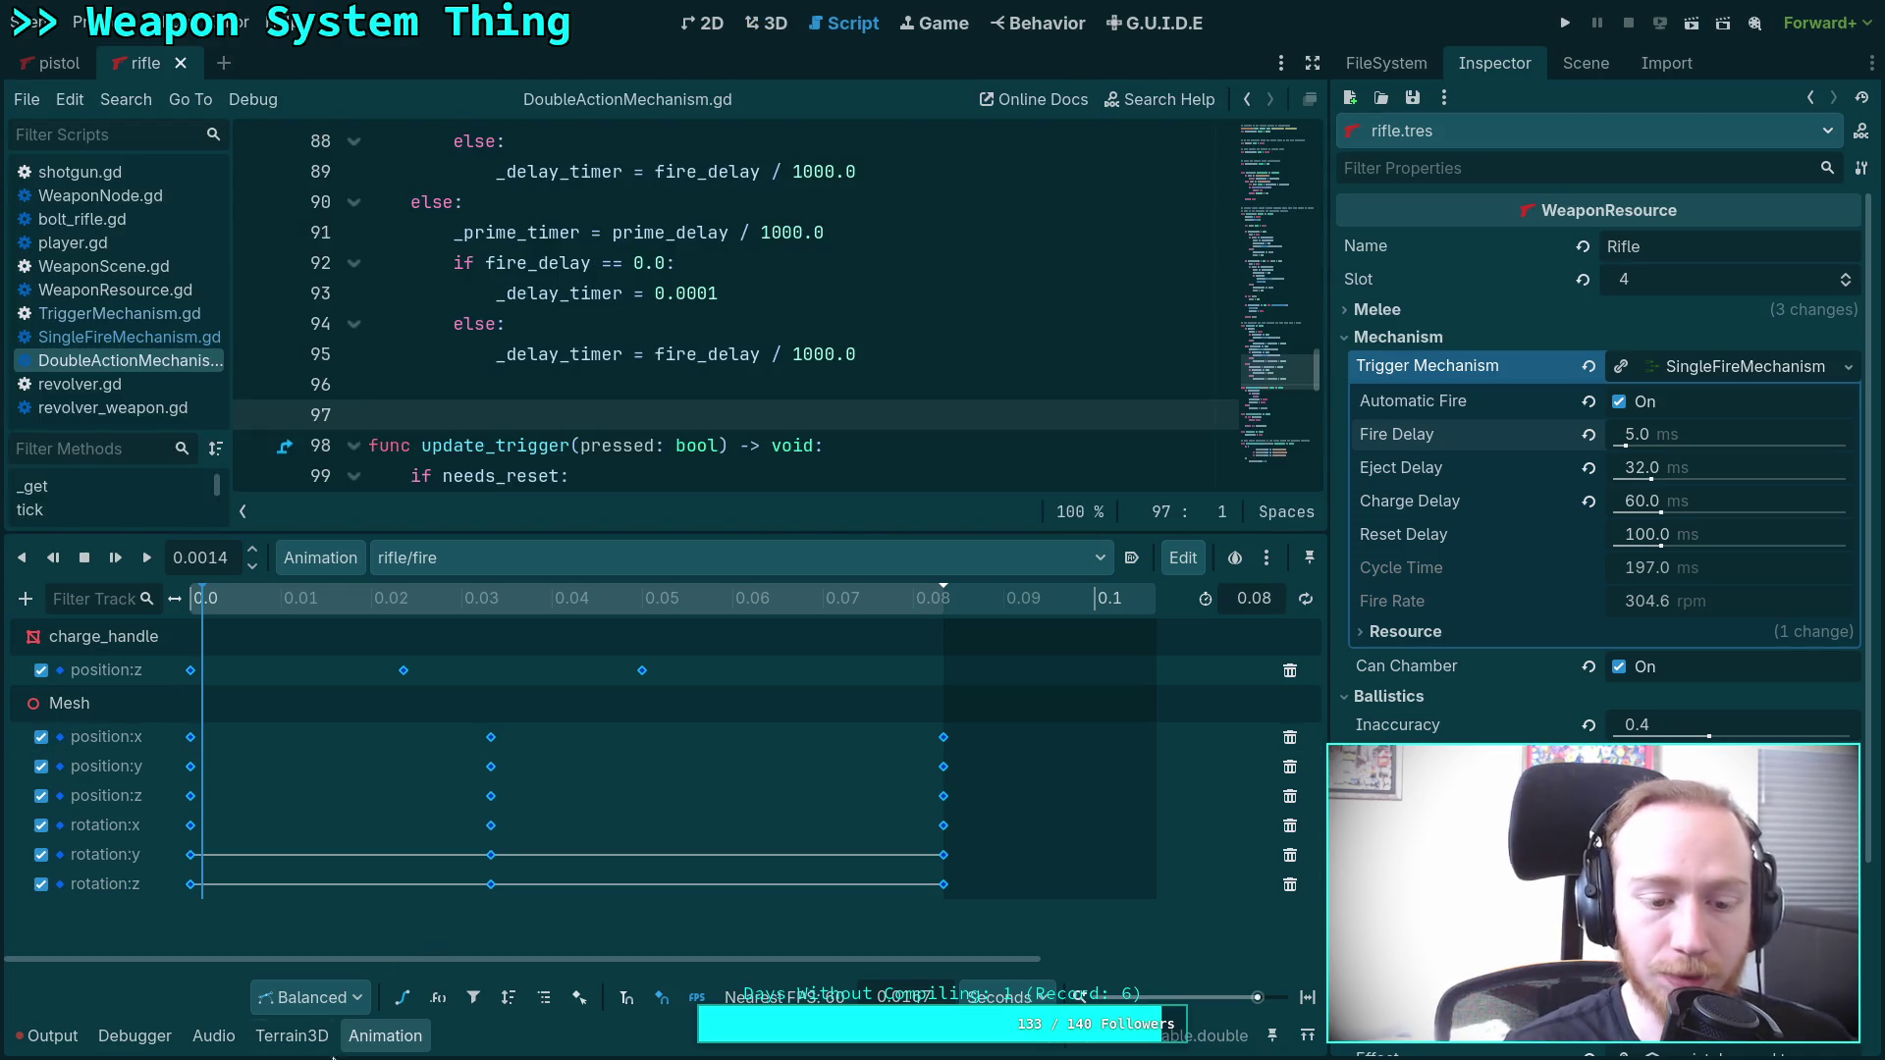
left_click(397, 1043)
left_click(562, 566, "ctrl")
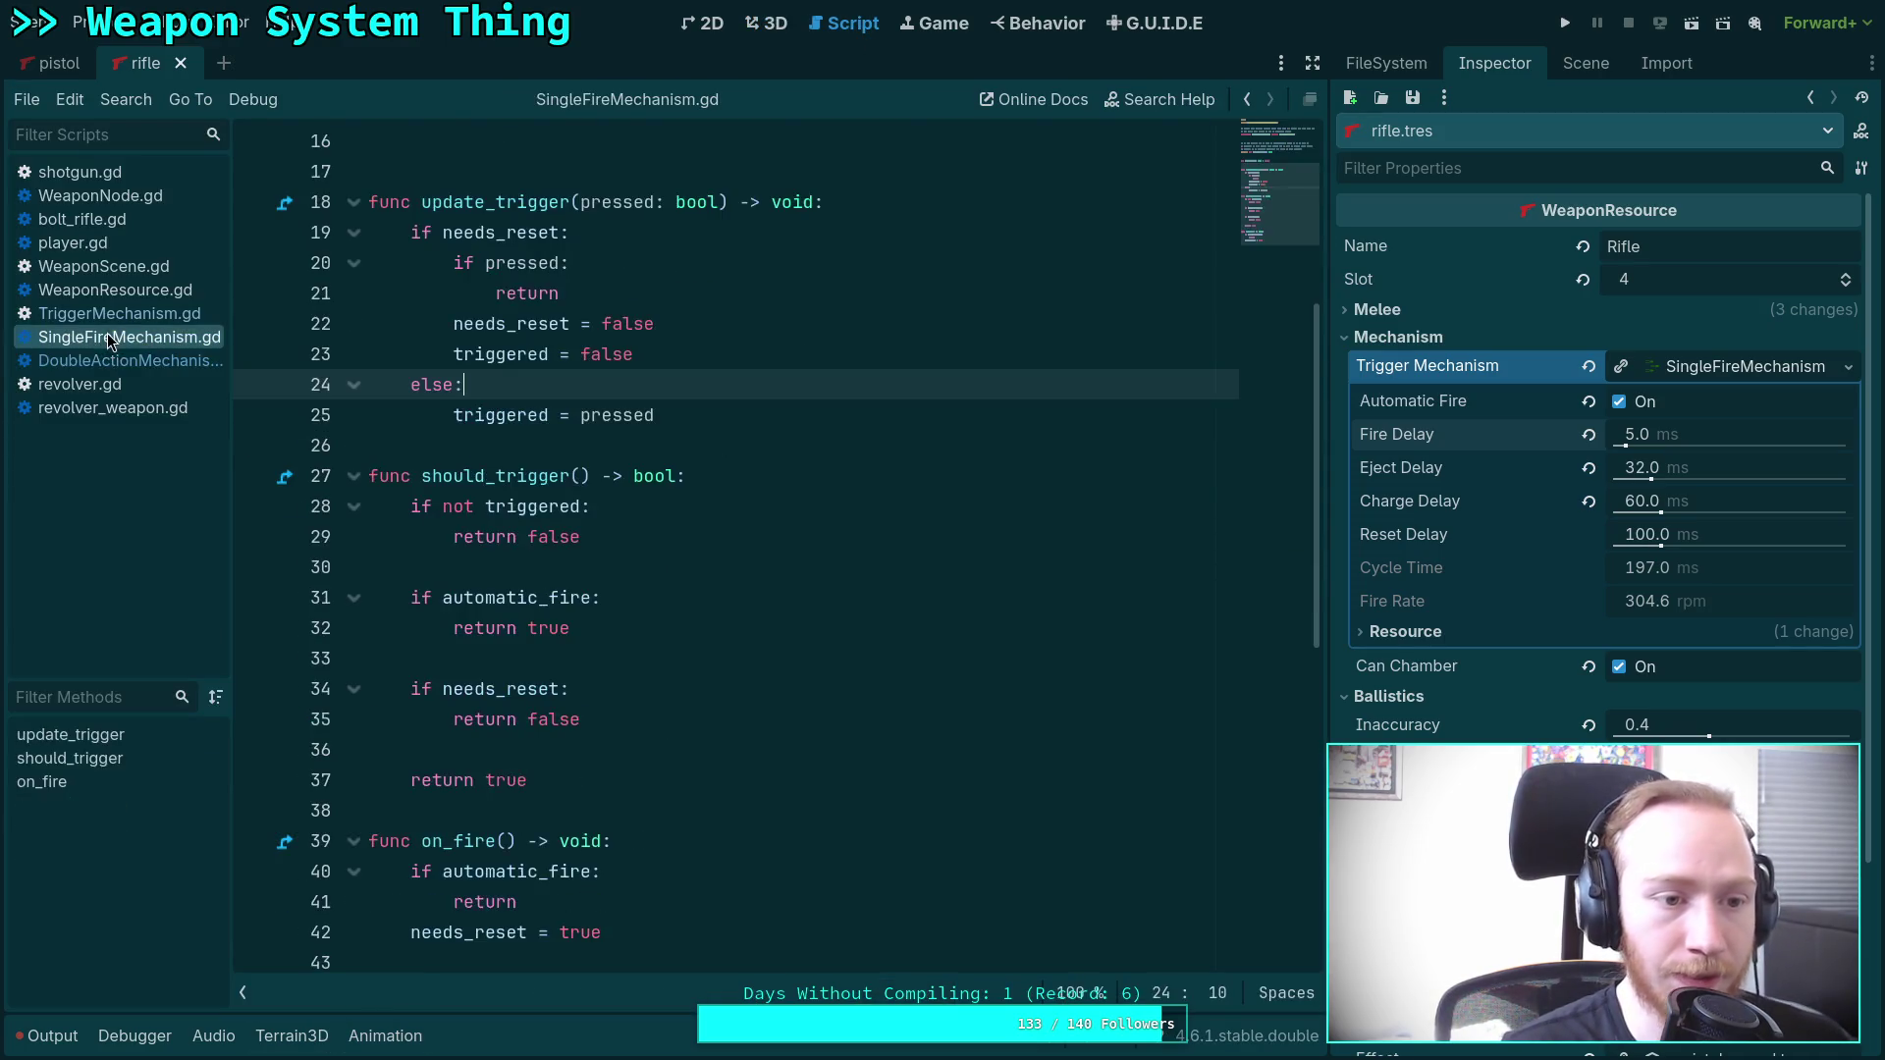
scroll(666, 569, "up", 5)
scroll(670, 560, "down", 7)
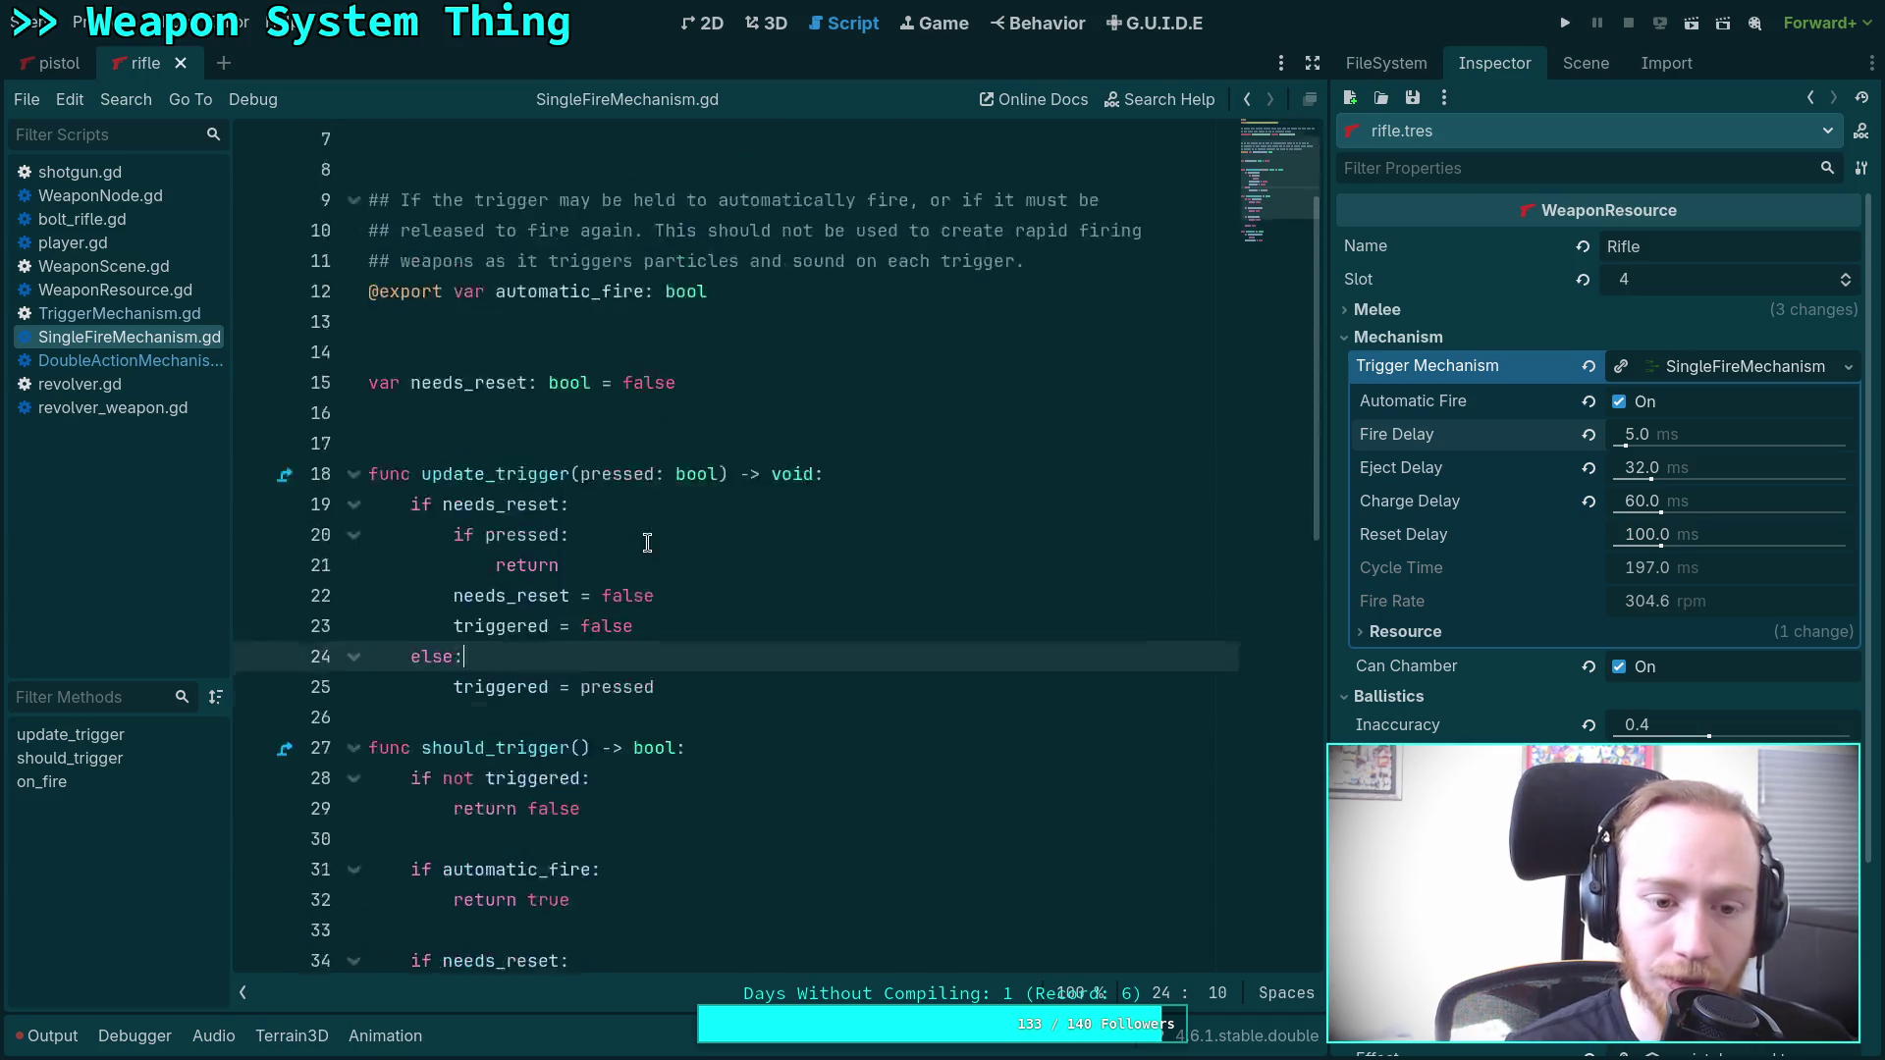
scroll(678, 537, "up", 2)
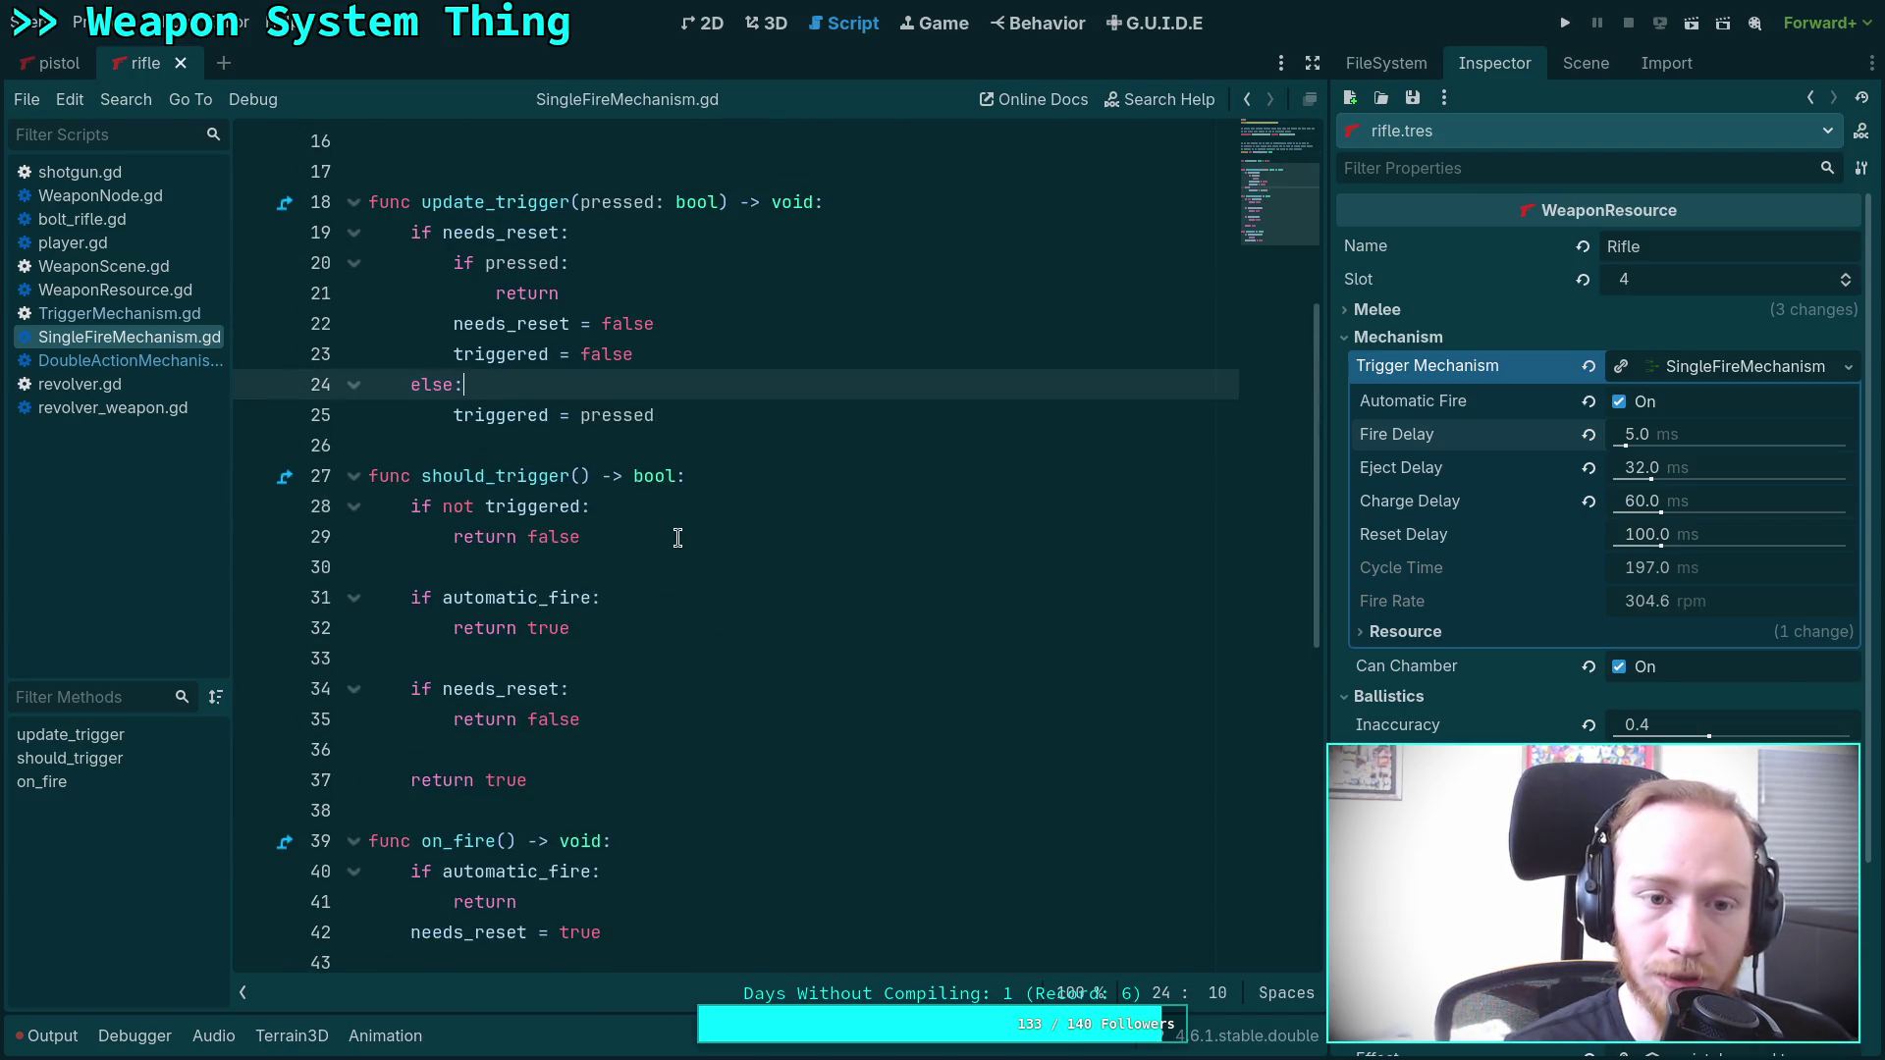
scroll(678, 537, "up", 3)
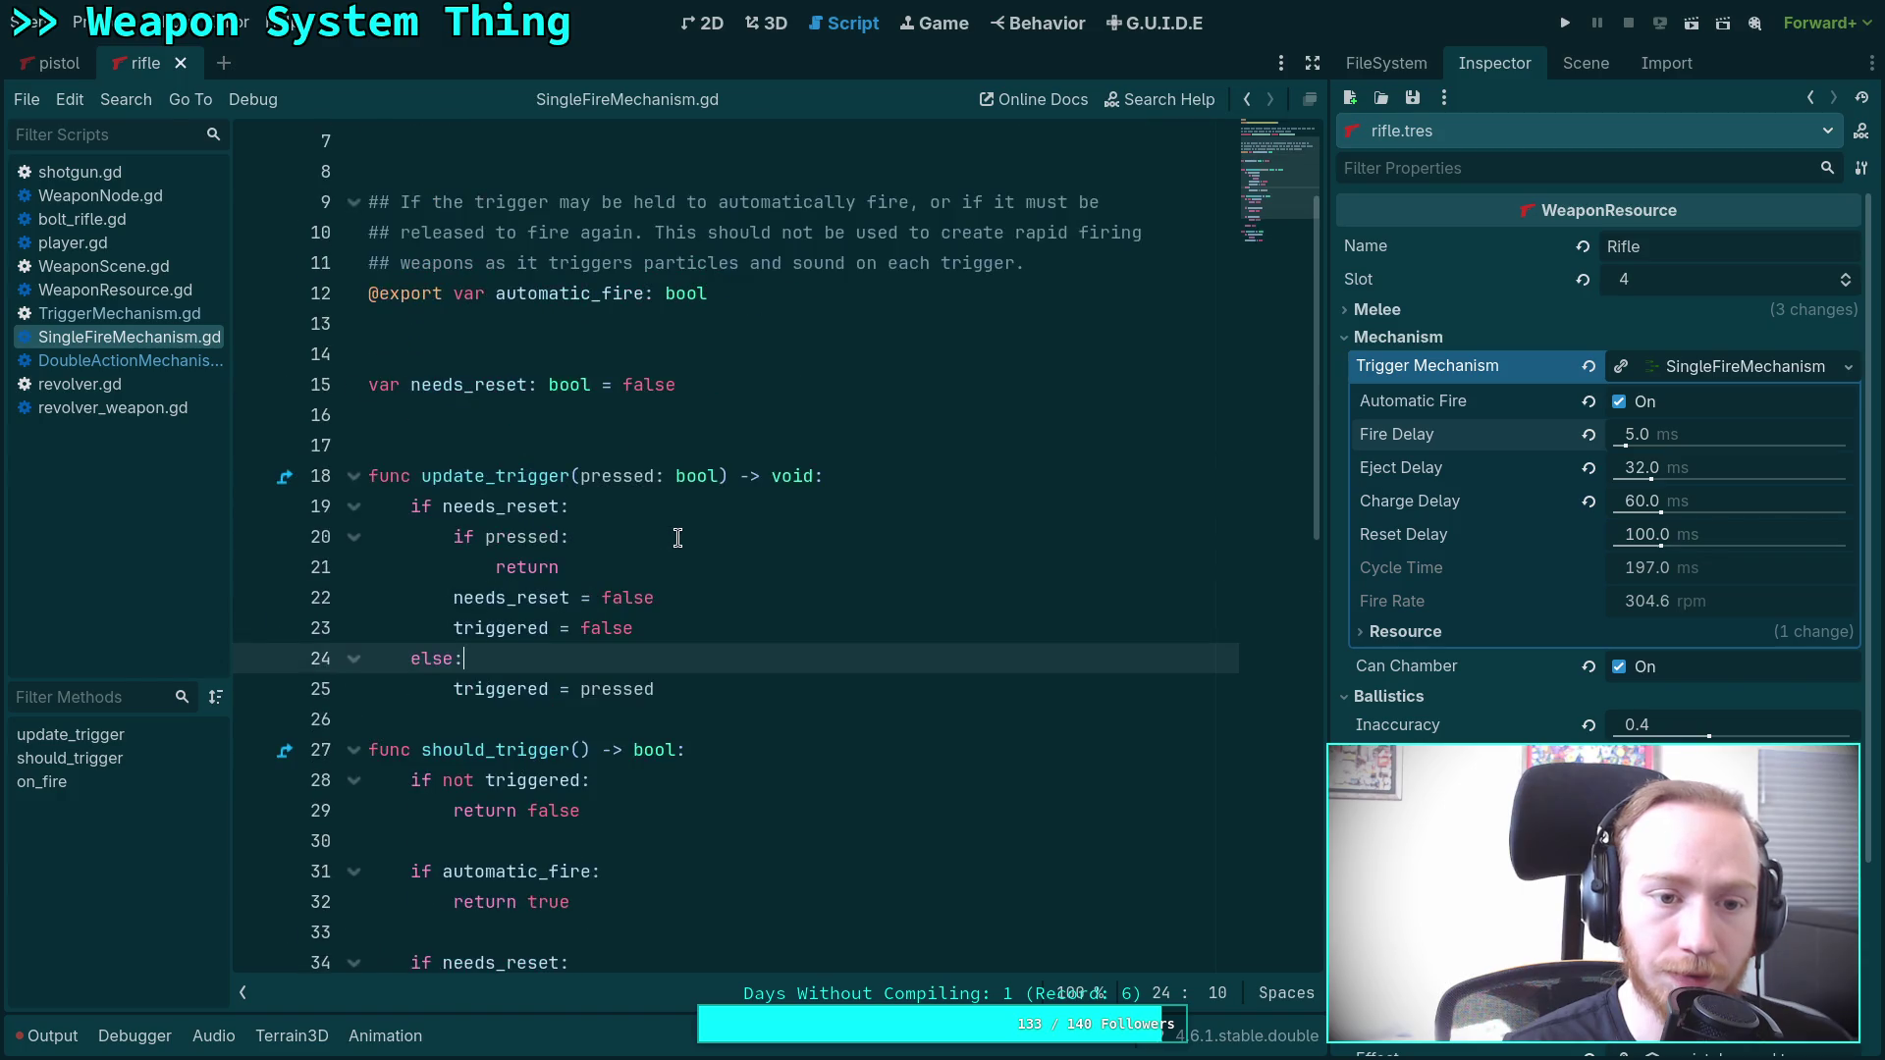
scroll(677, 537, "up", 2)
Review SingleFireMechanism.gd's automatic_fire variable and the code around line 26
double_click(605, 475)
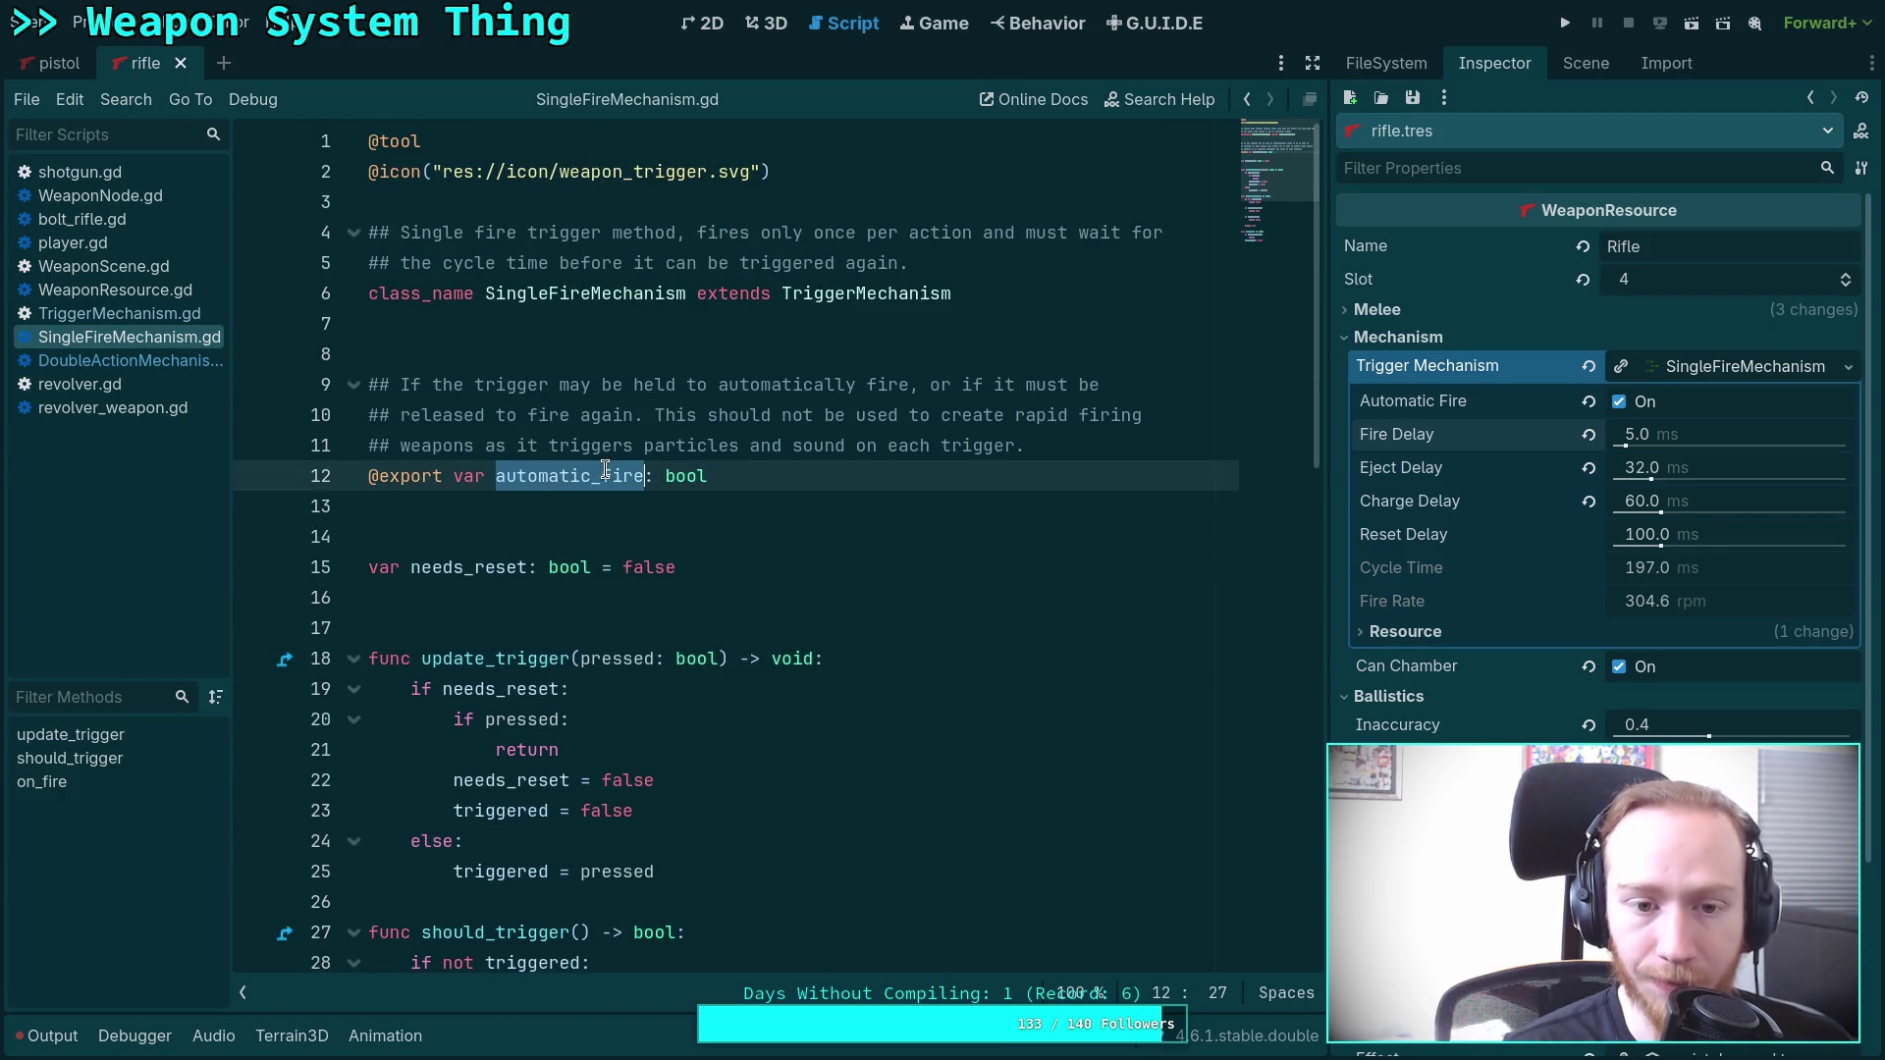
scroll(812, 628, "down", 4)
left_click(508, 534)
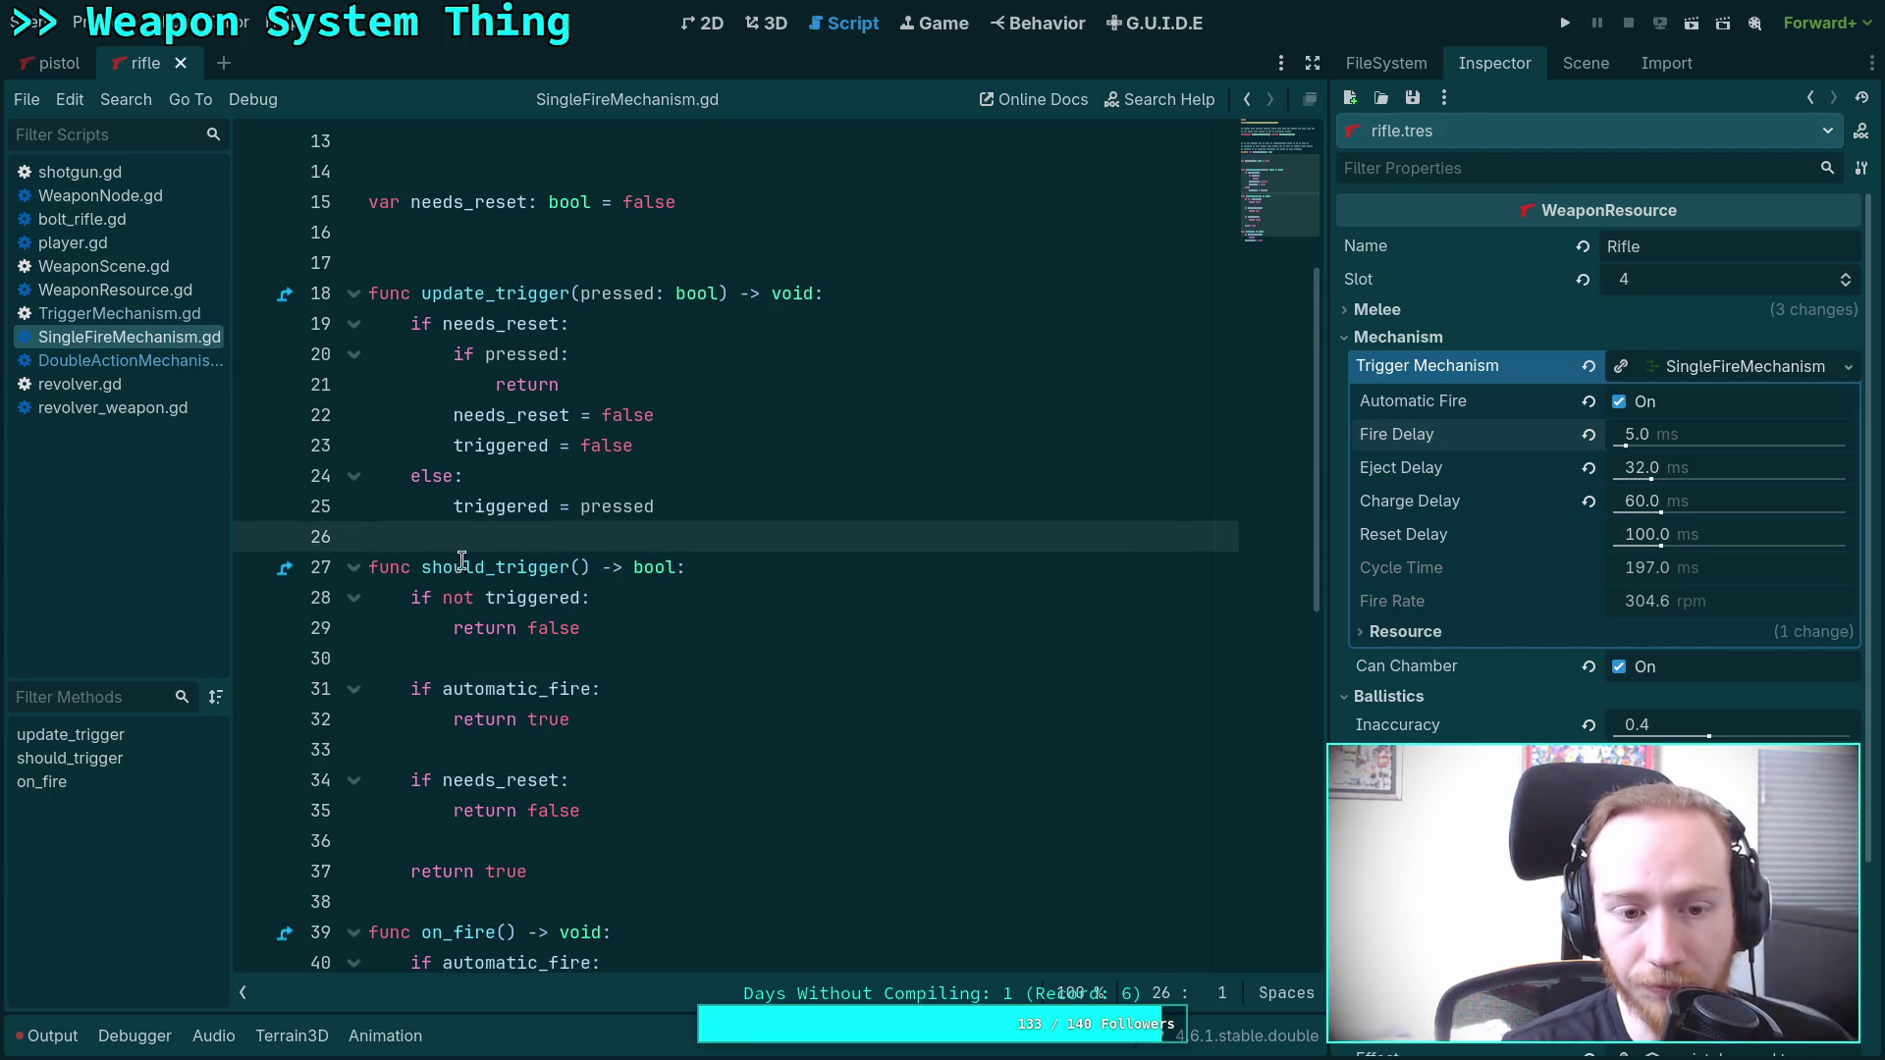
scroll(566, 556, "down", 2)
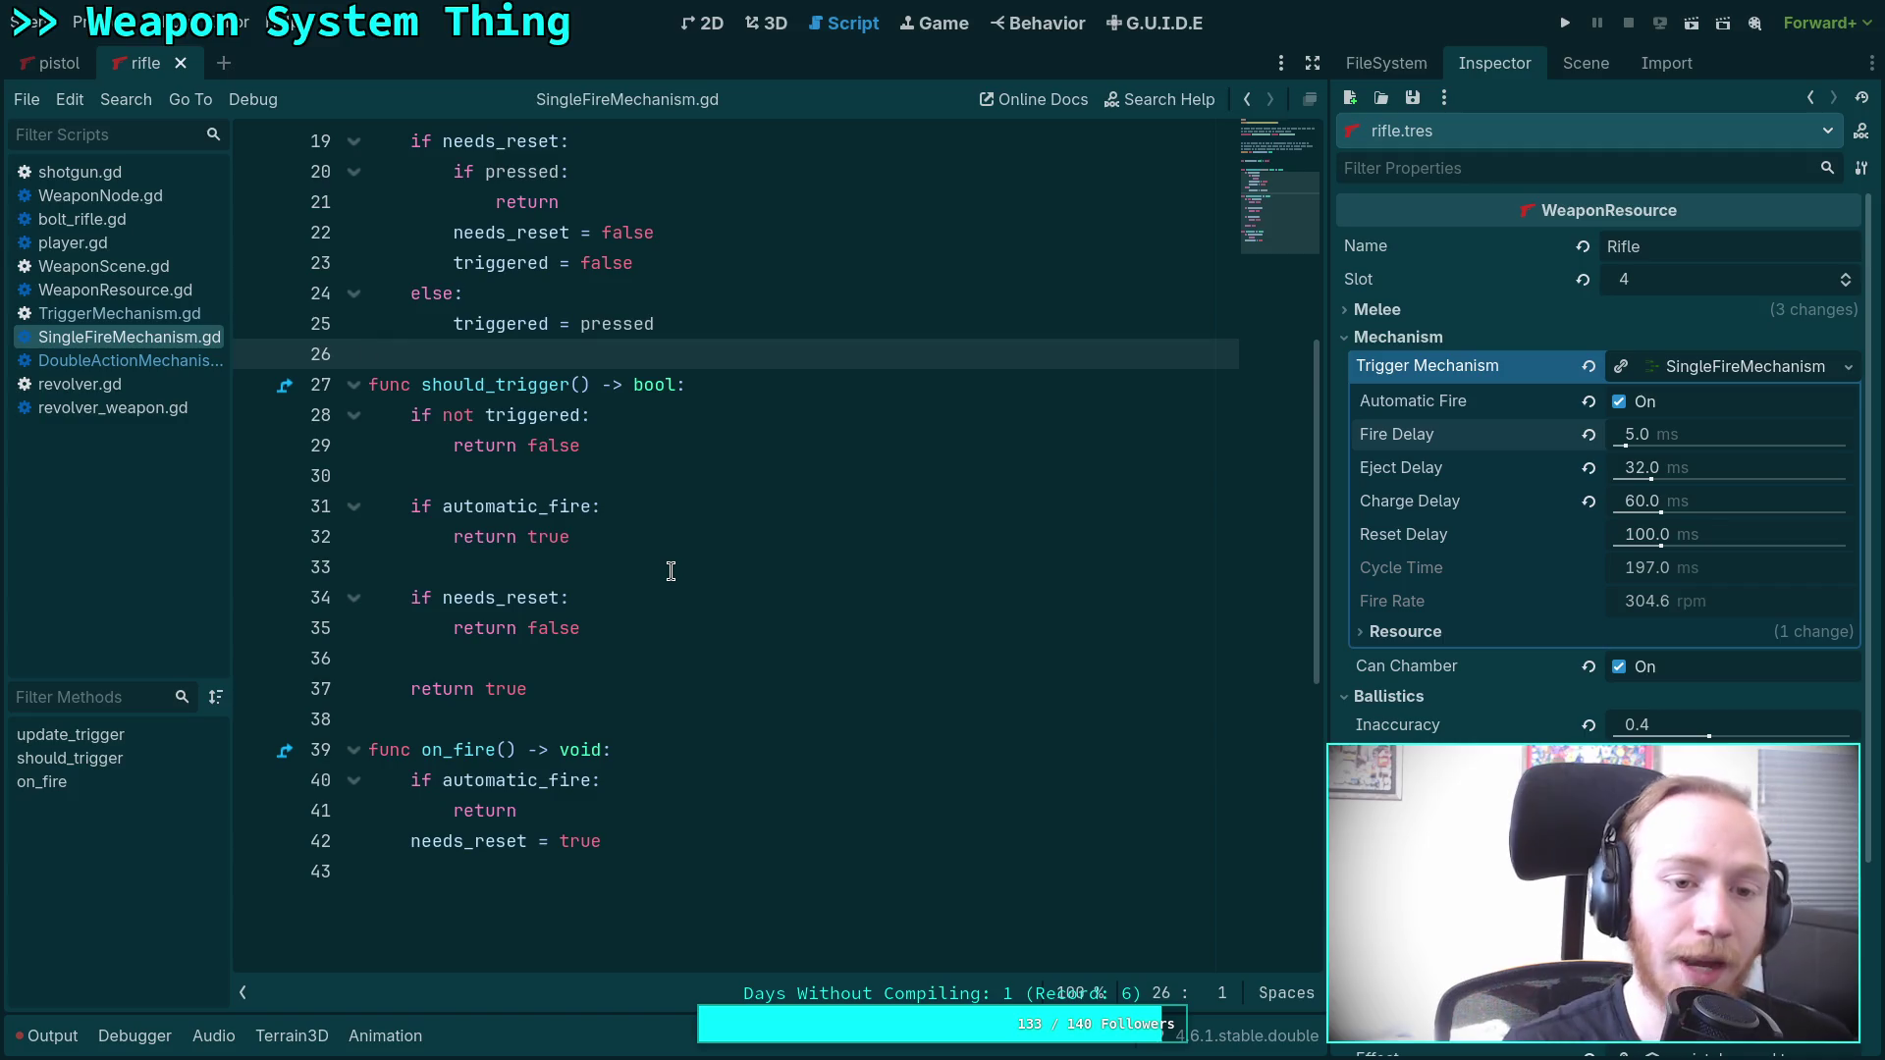
Inspect the TriggerMechanism.gd base script
left_click(194, 314)
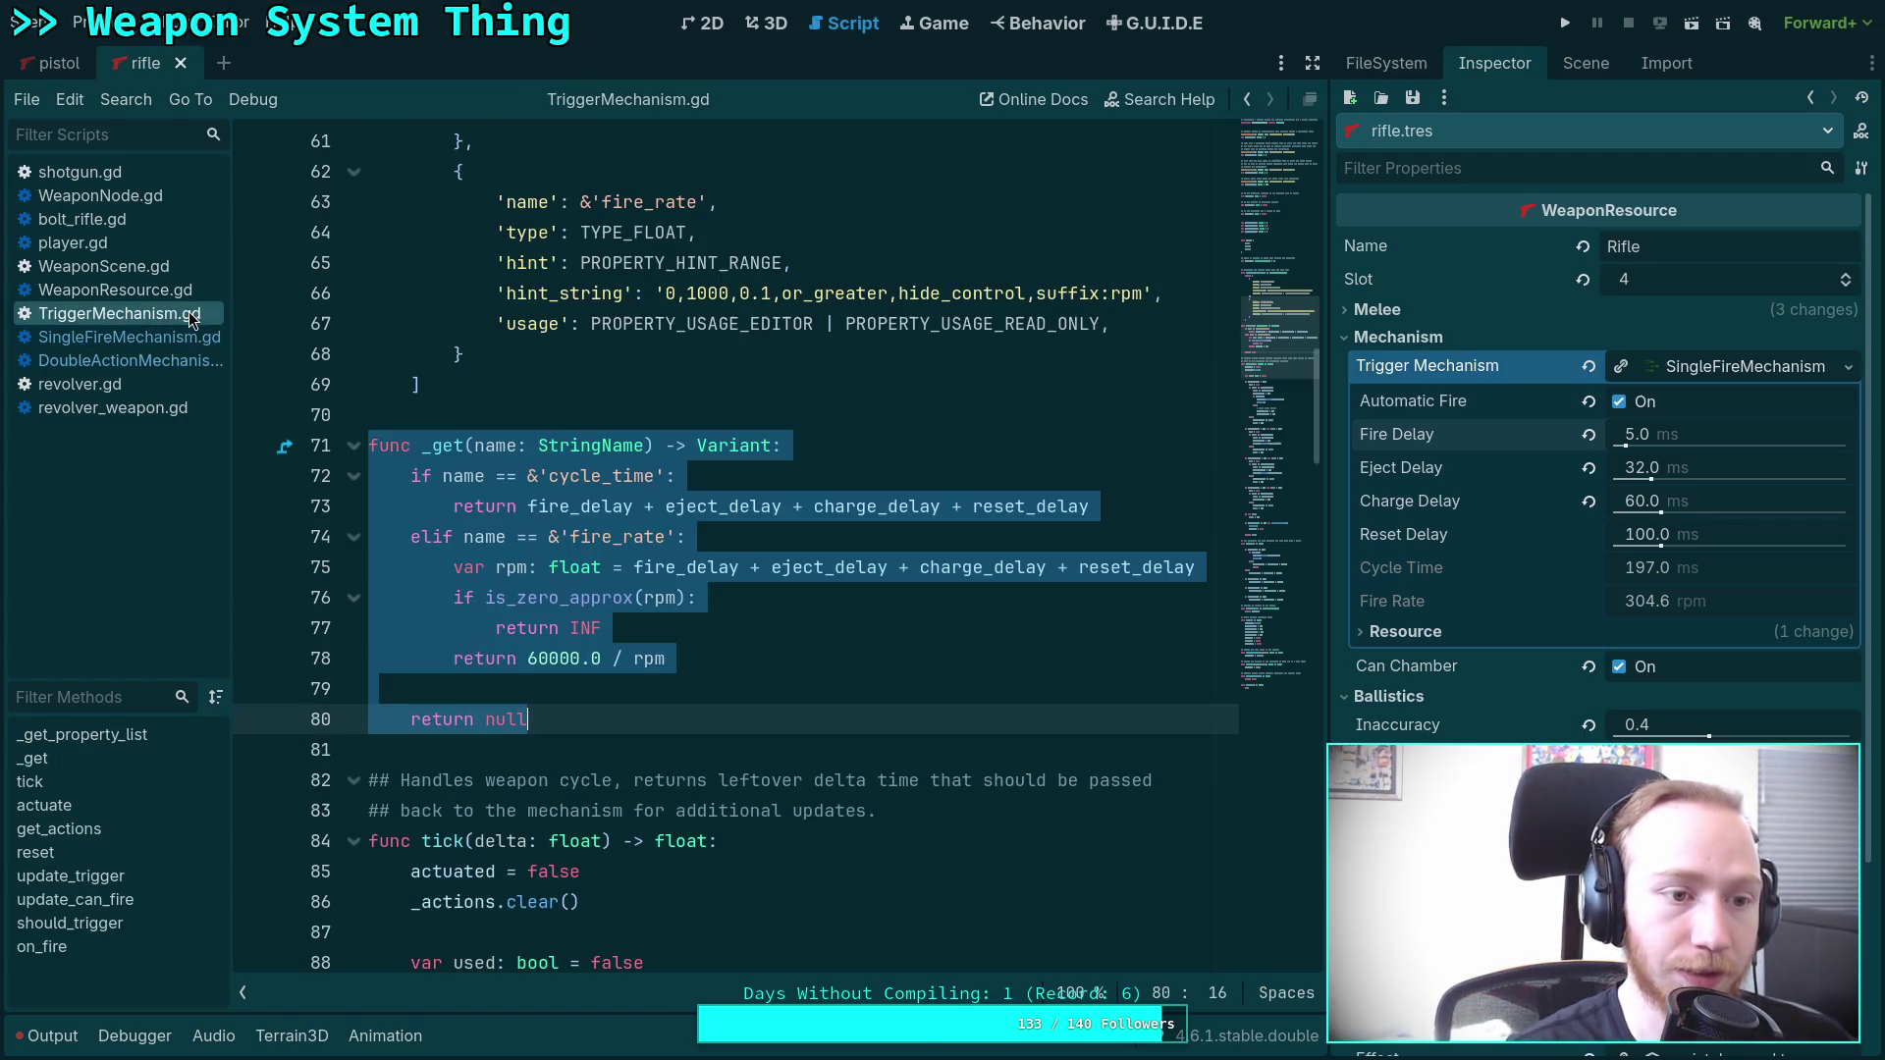
left_click(550, 422)
scroll(589, 423, "up", 12)
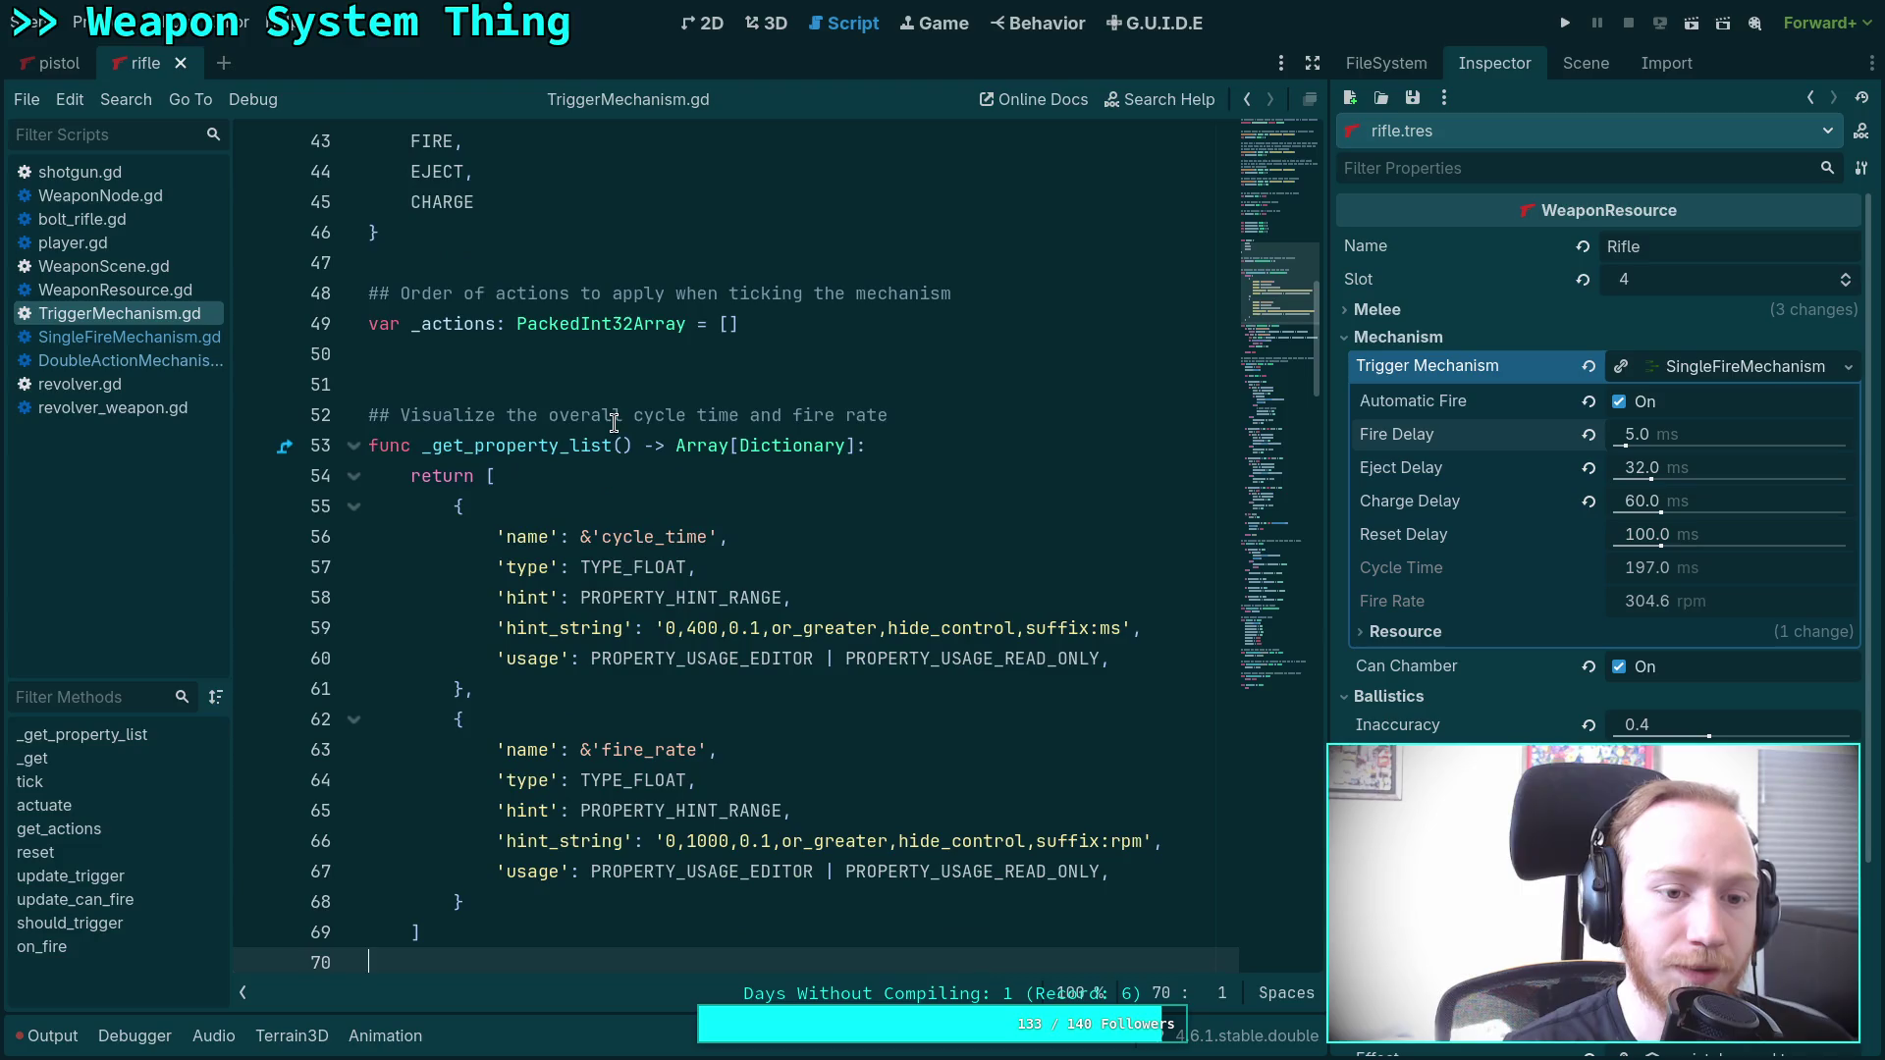
scroll(614, 423, "down", 19)
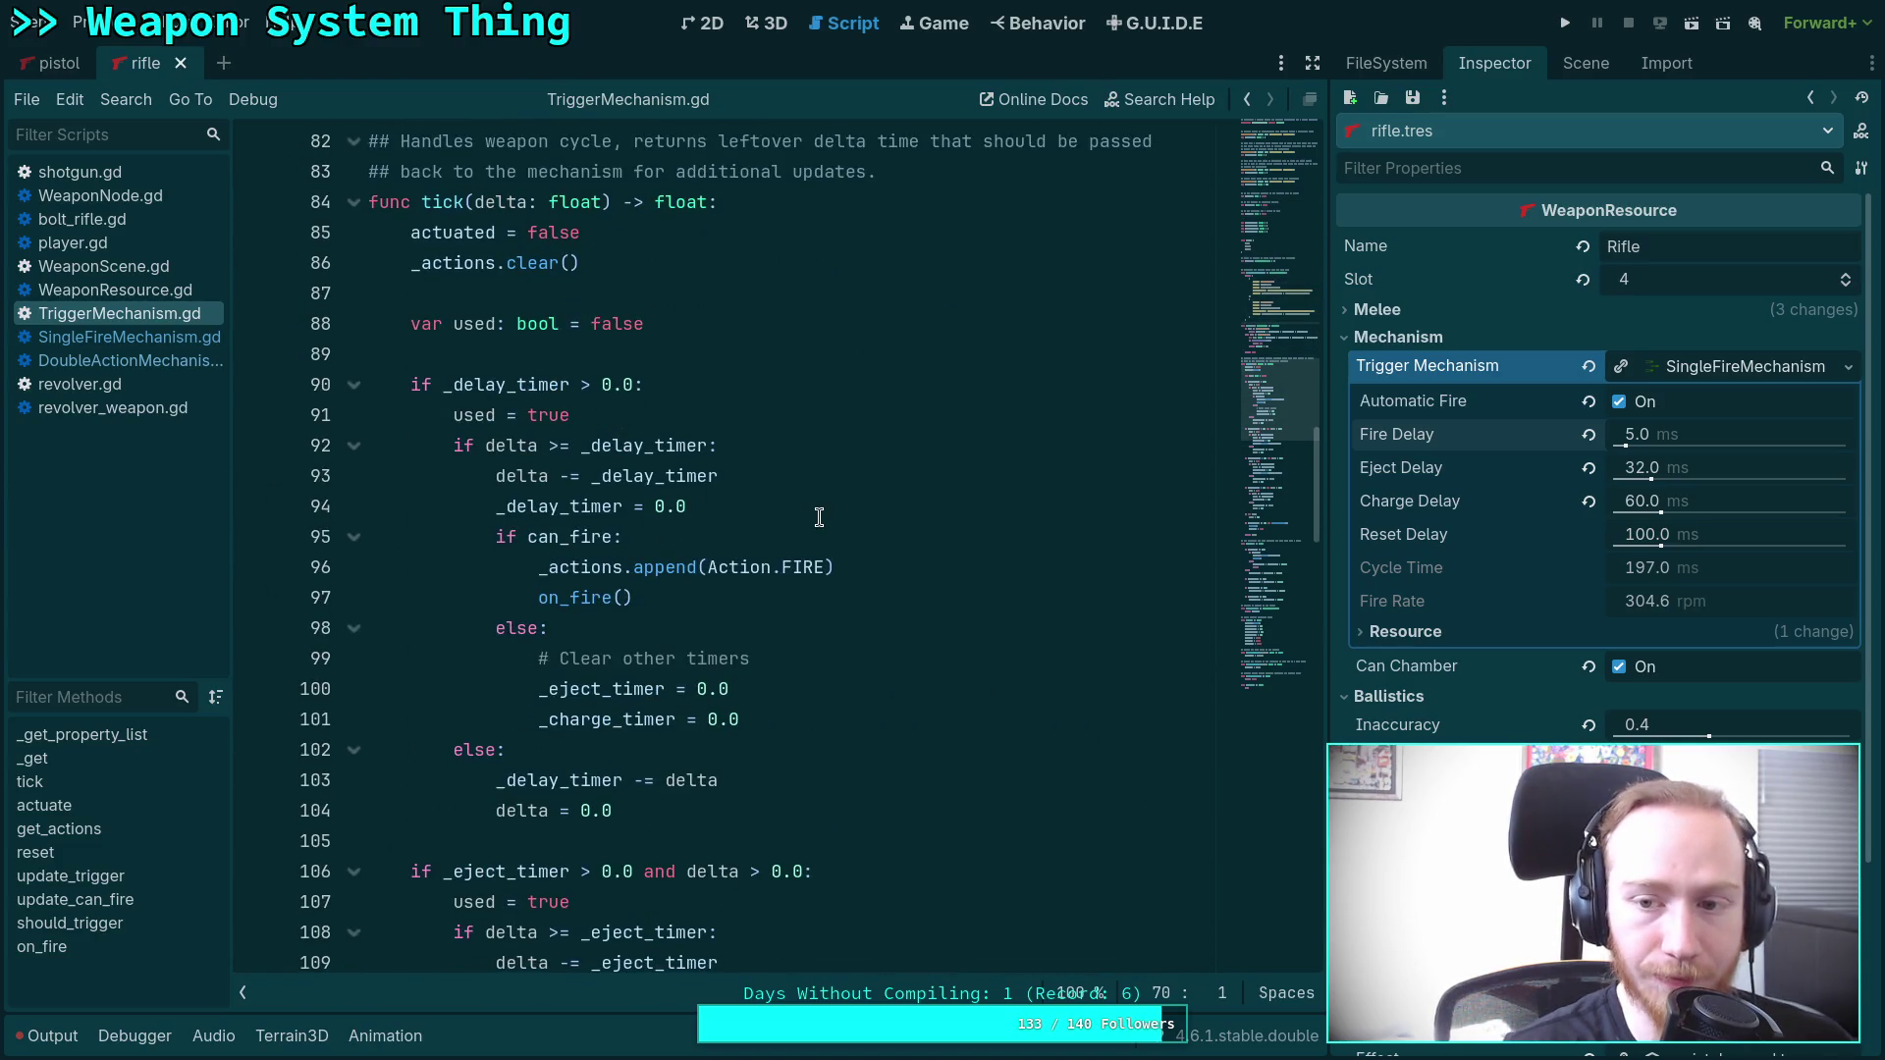
scroll(685, 490, "up", 1)
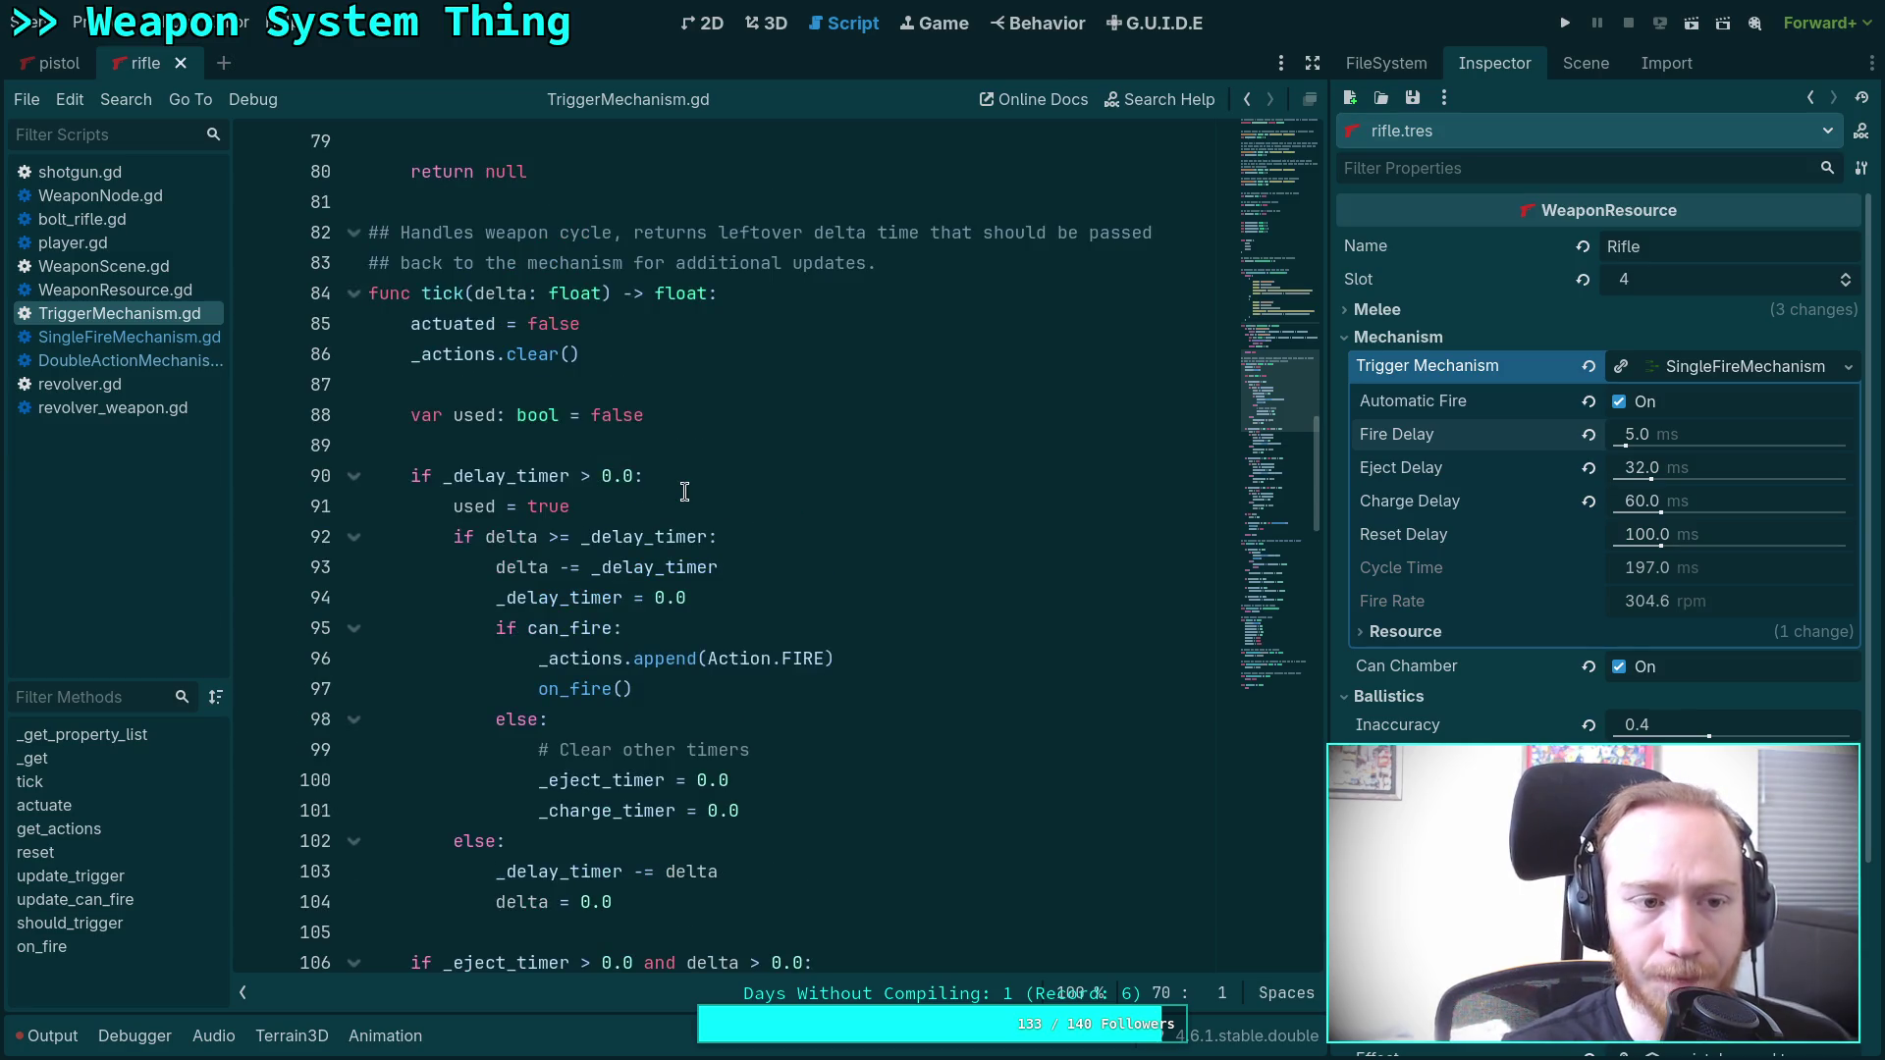
scroll(684, 491, "up", 4)
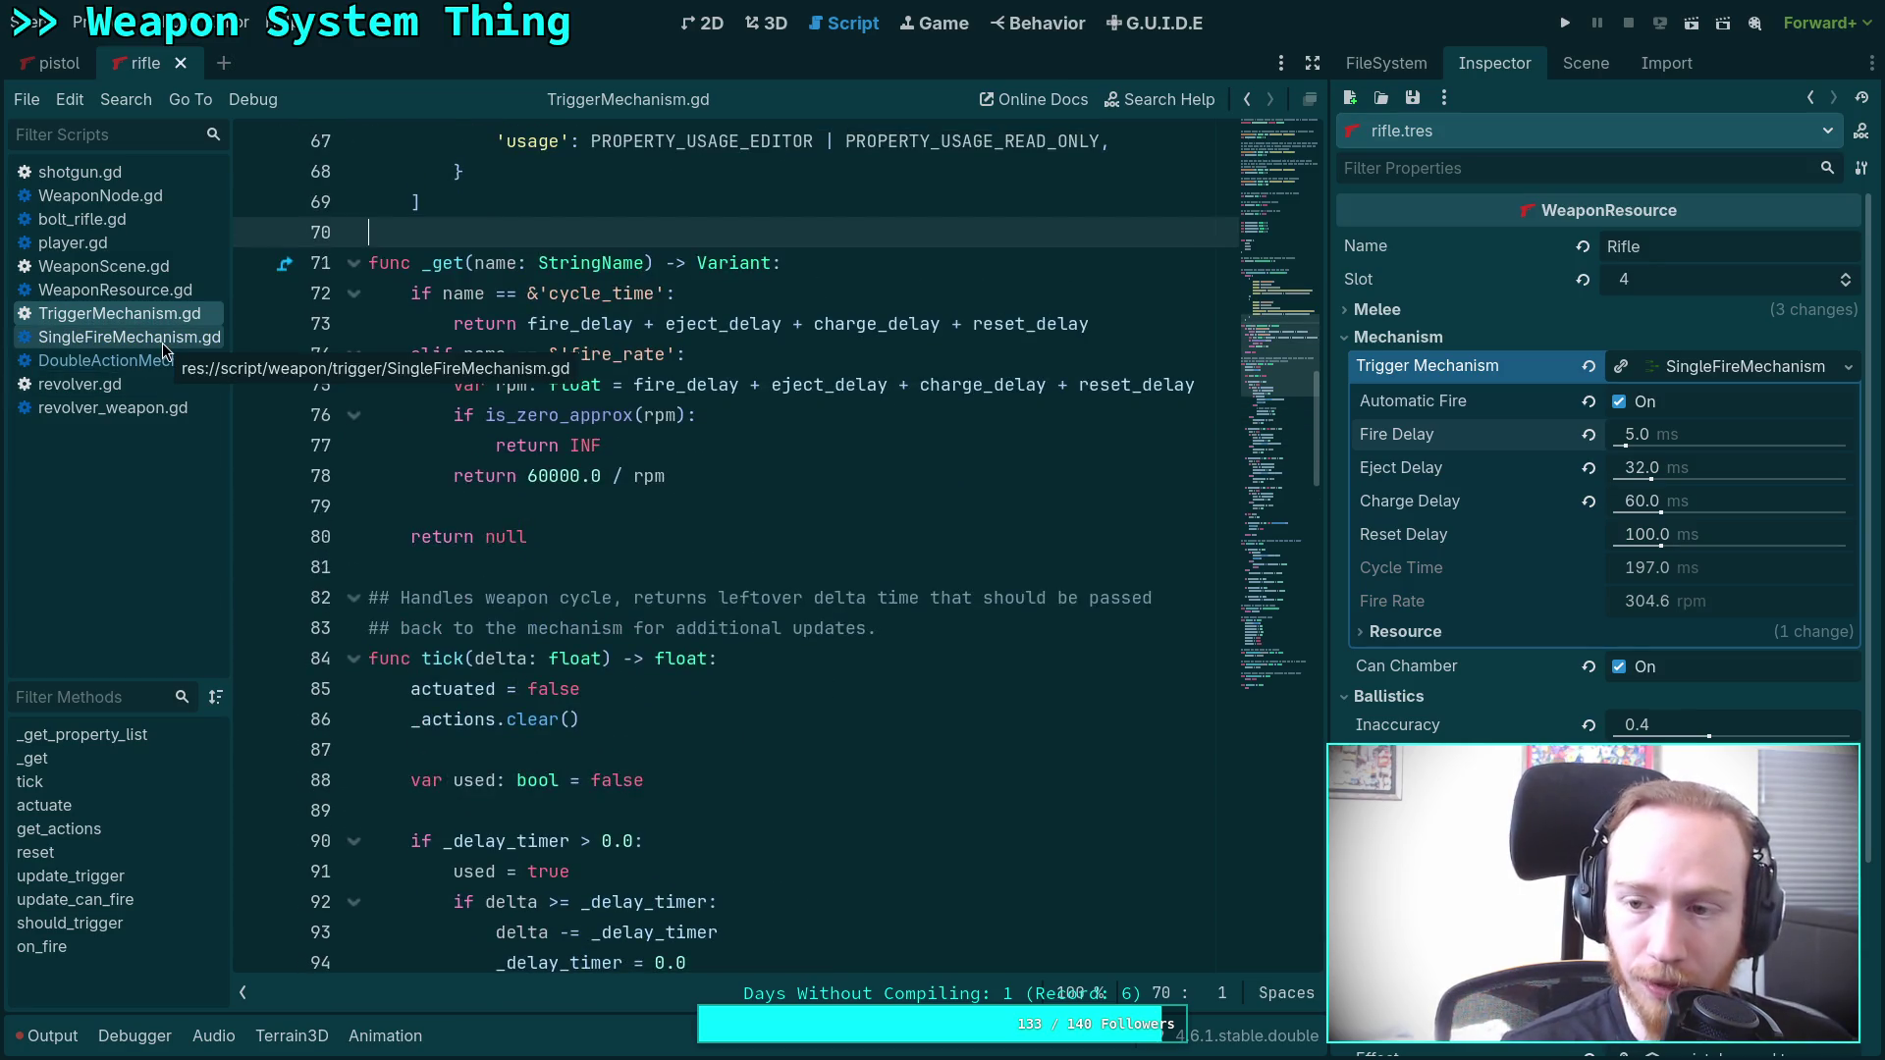
Back in SingleFireMechanism.gd, select the on_fire function
left_click(129, 337)
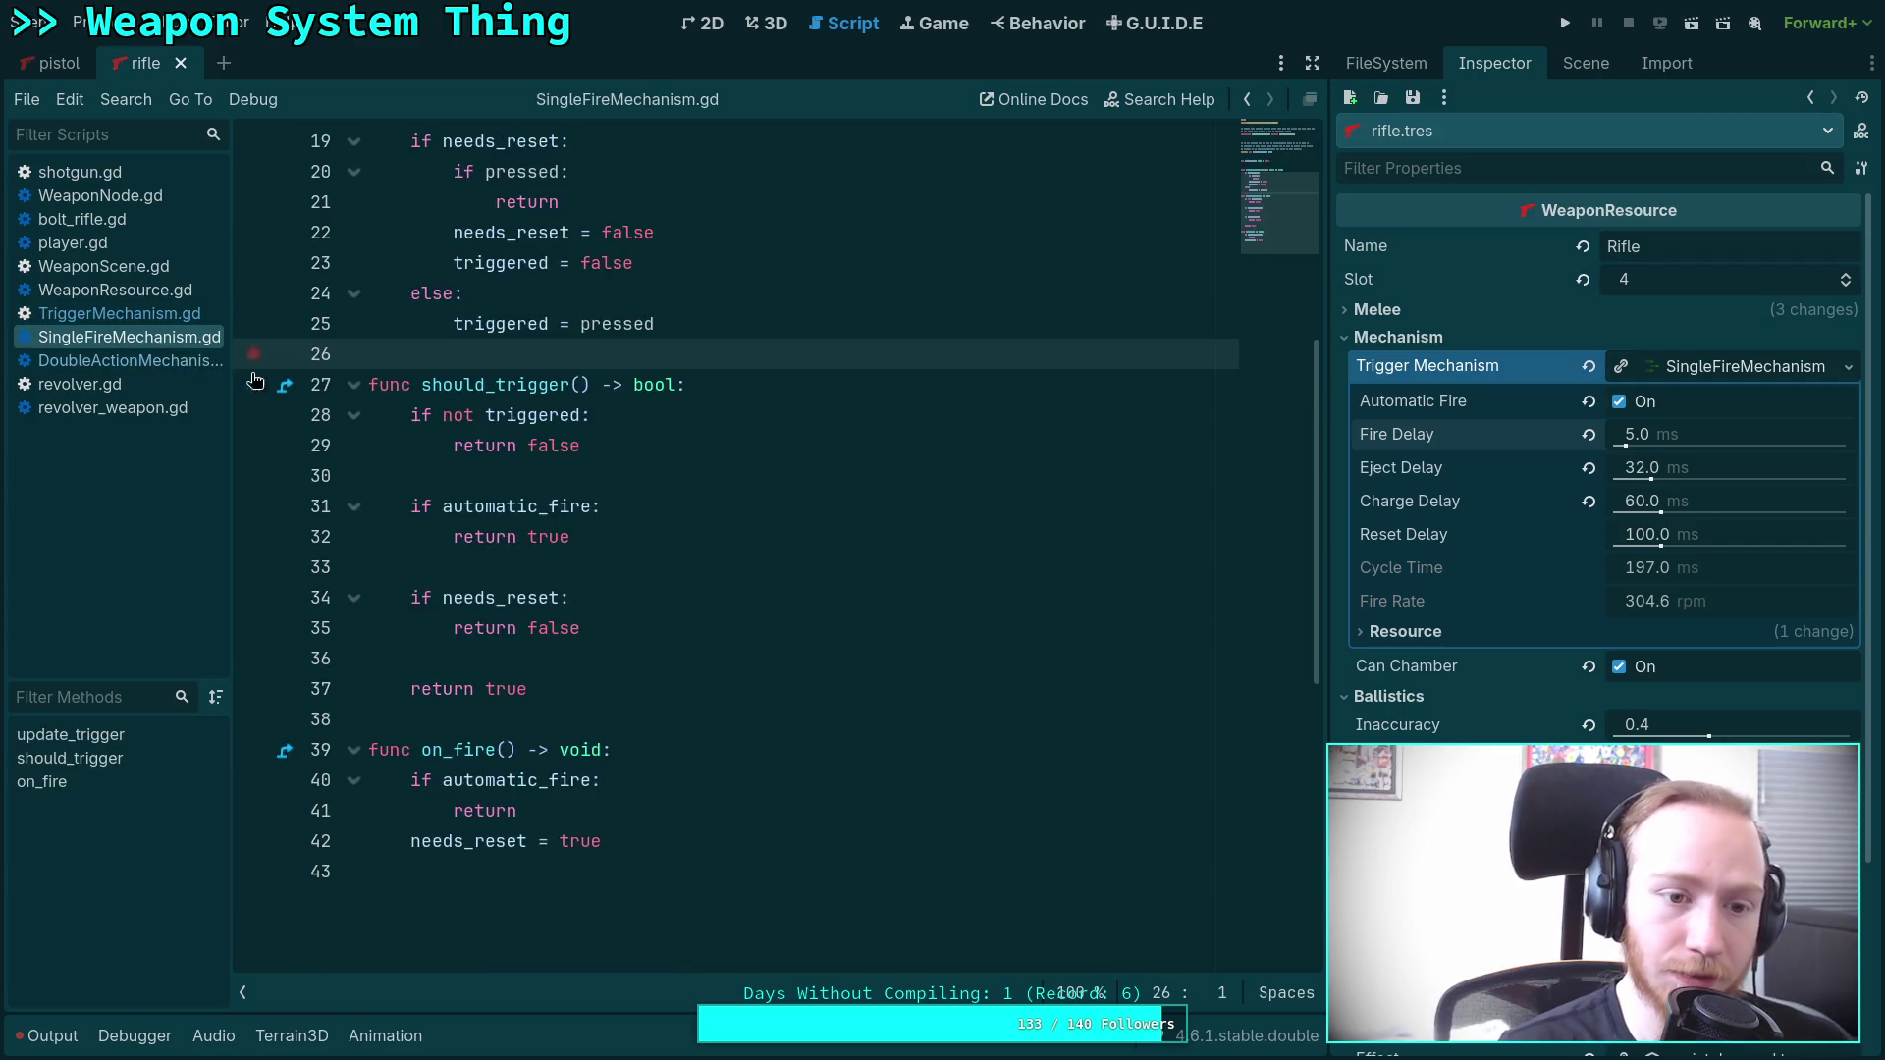
scroll(613, 470, "up", 1)
scroll(681, 794, "down", 2)
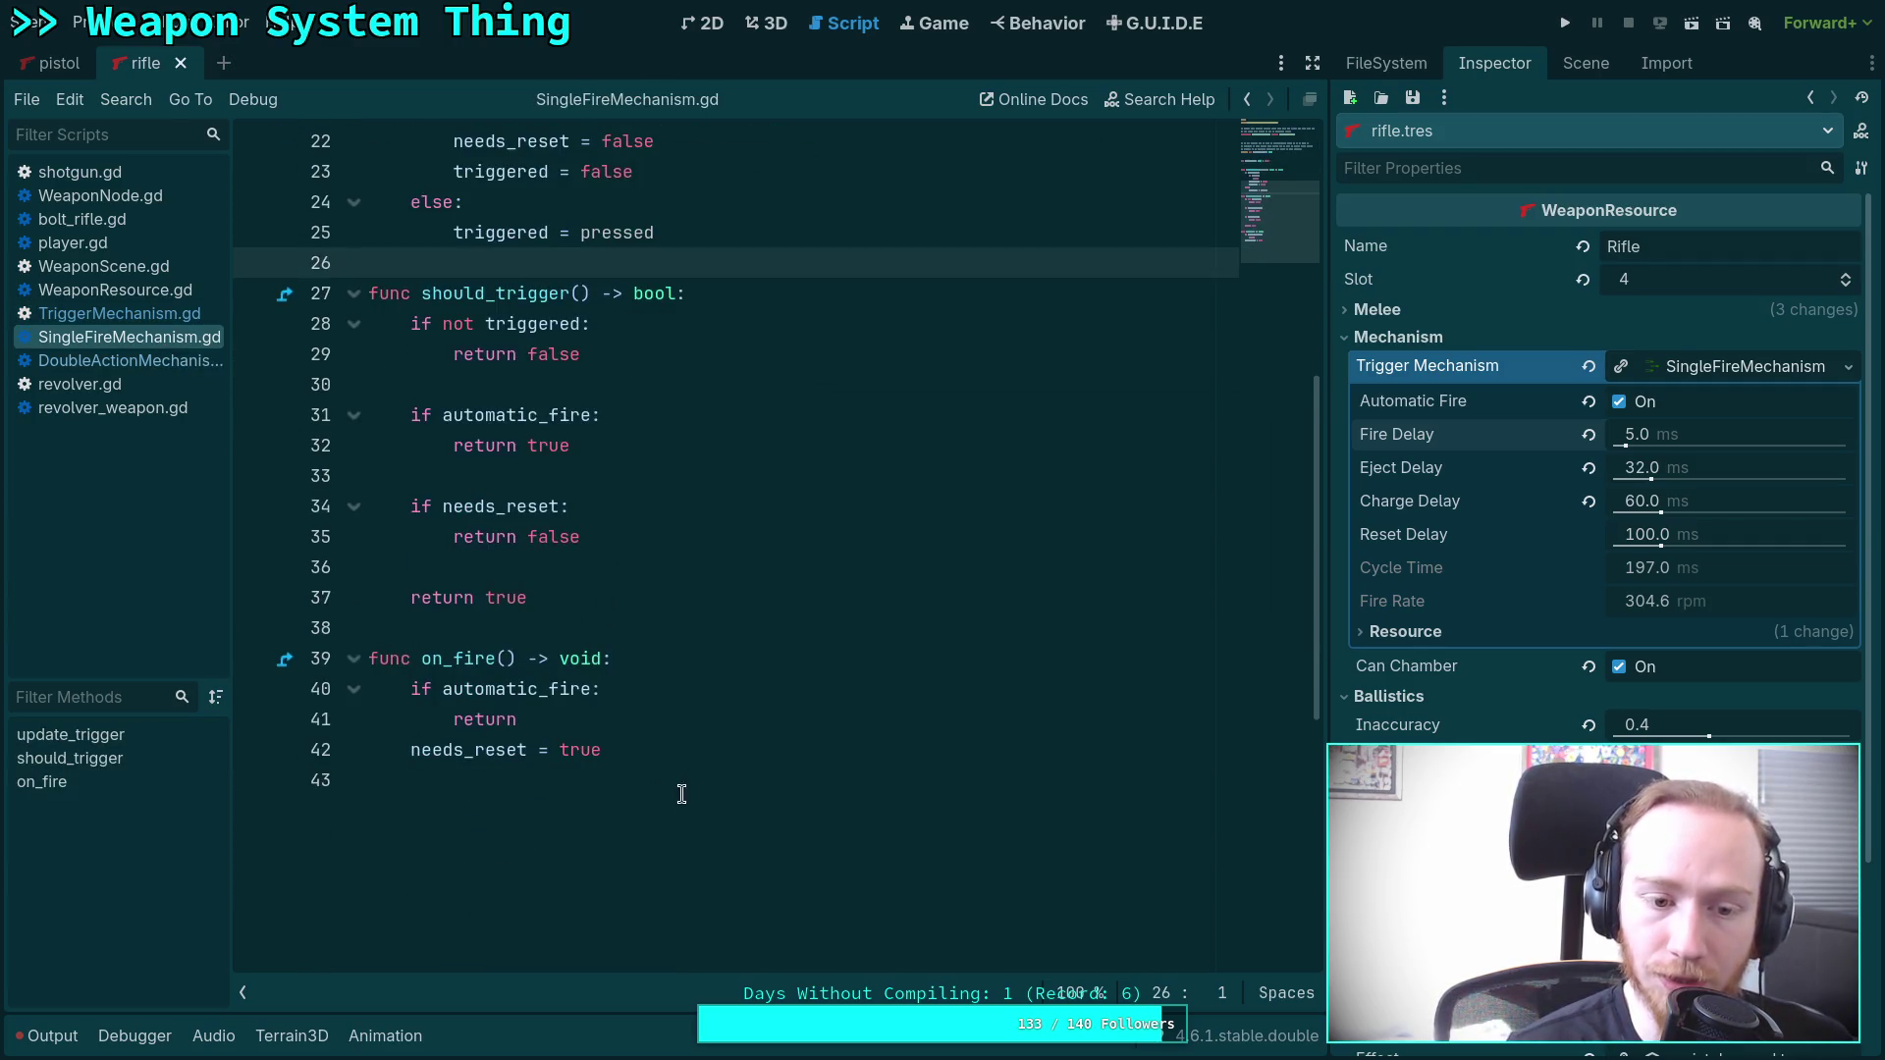
left_click_drag(603, 751, 369, 659)
Cut on_fire from SingleFireMechanism.gd and paste it over TriggerMechanism.gd's on_fire stub
right_click(546, 650)
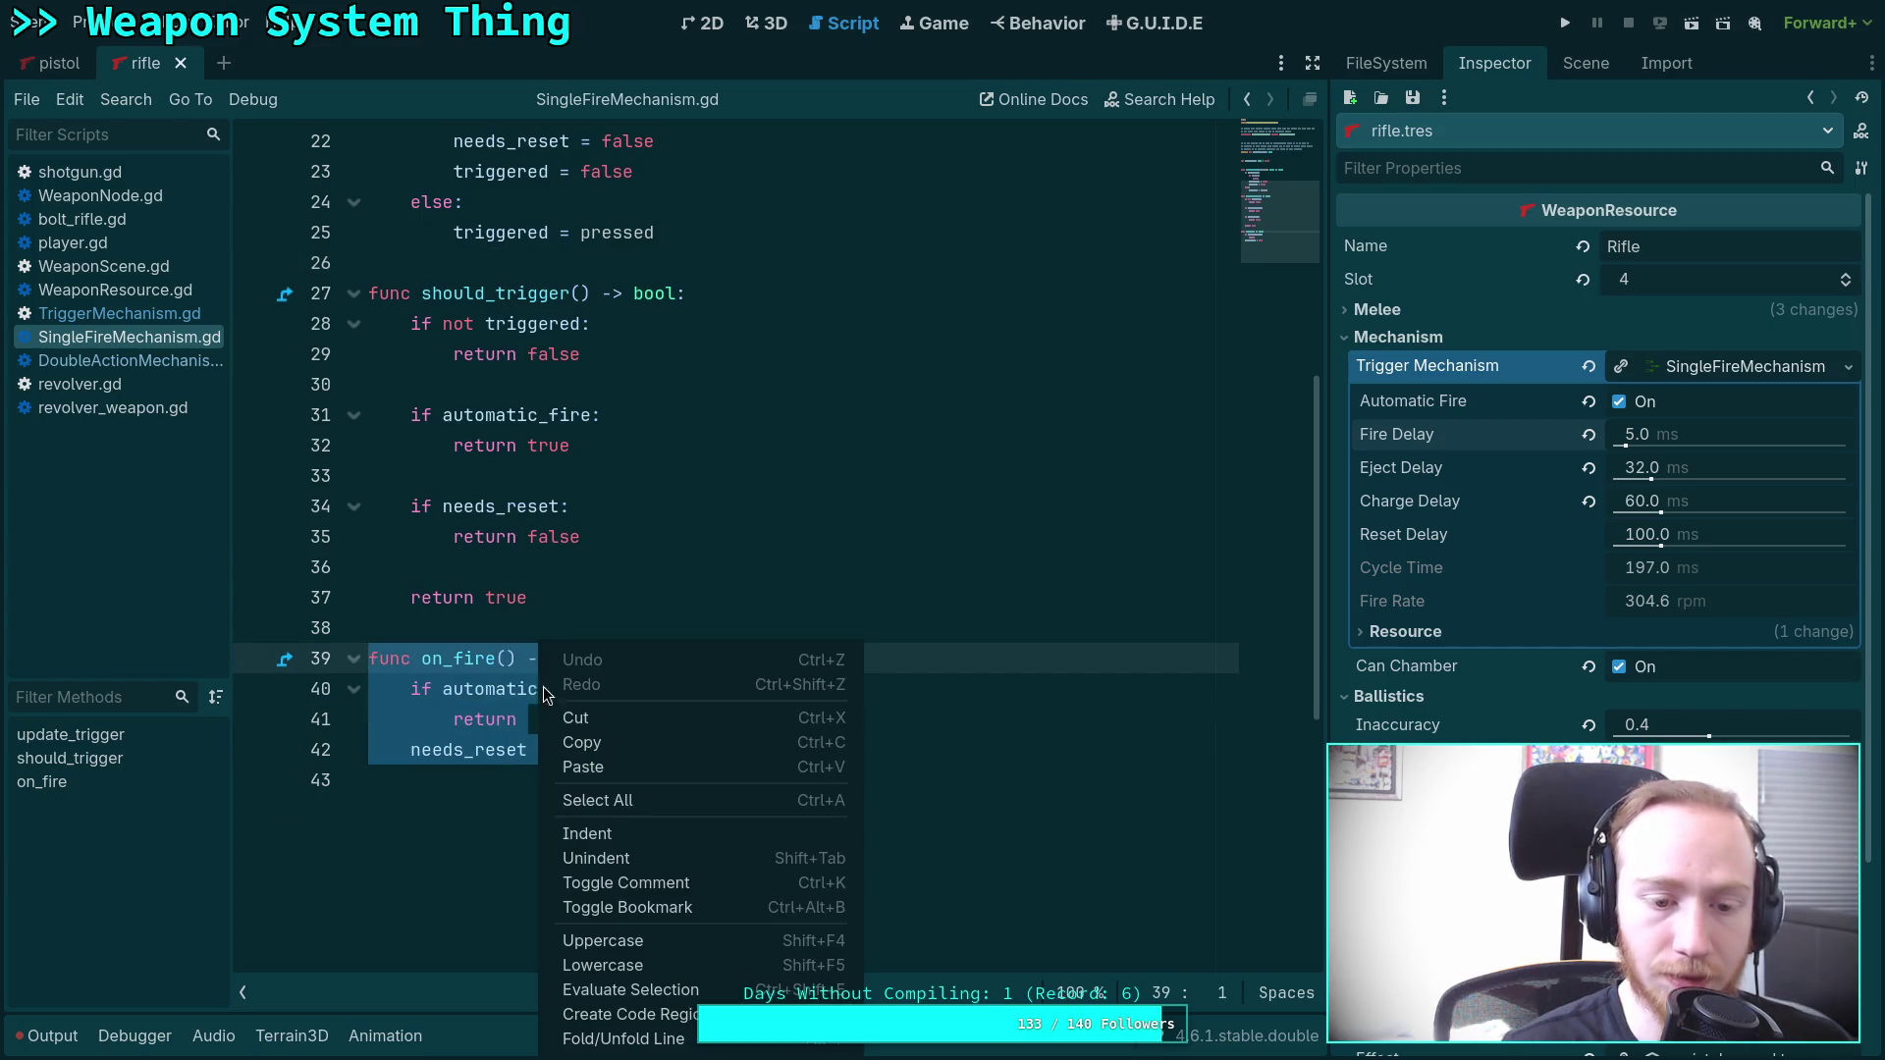
left_click(603, 724)
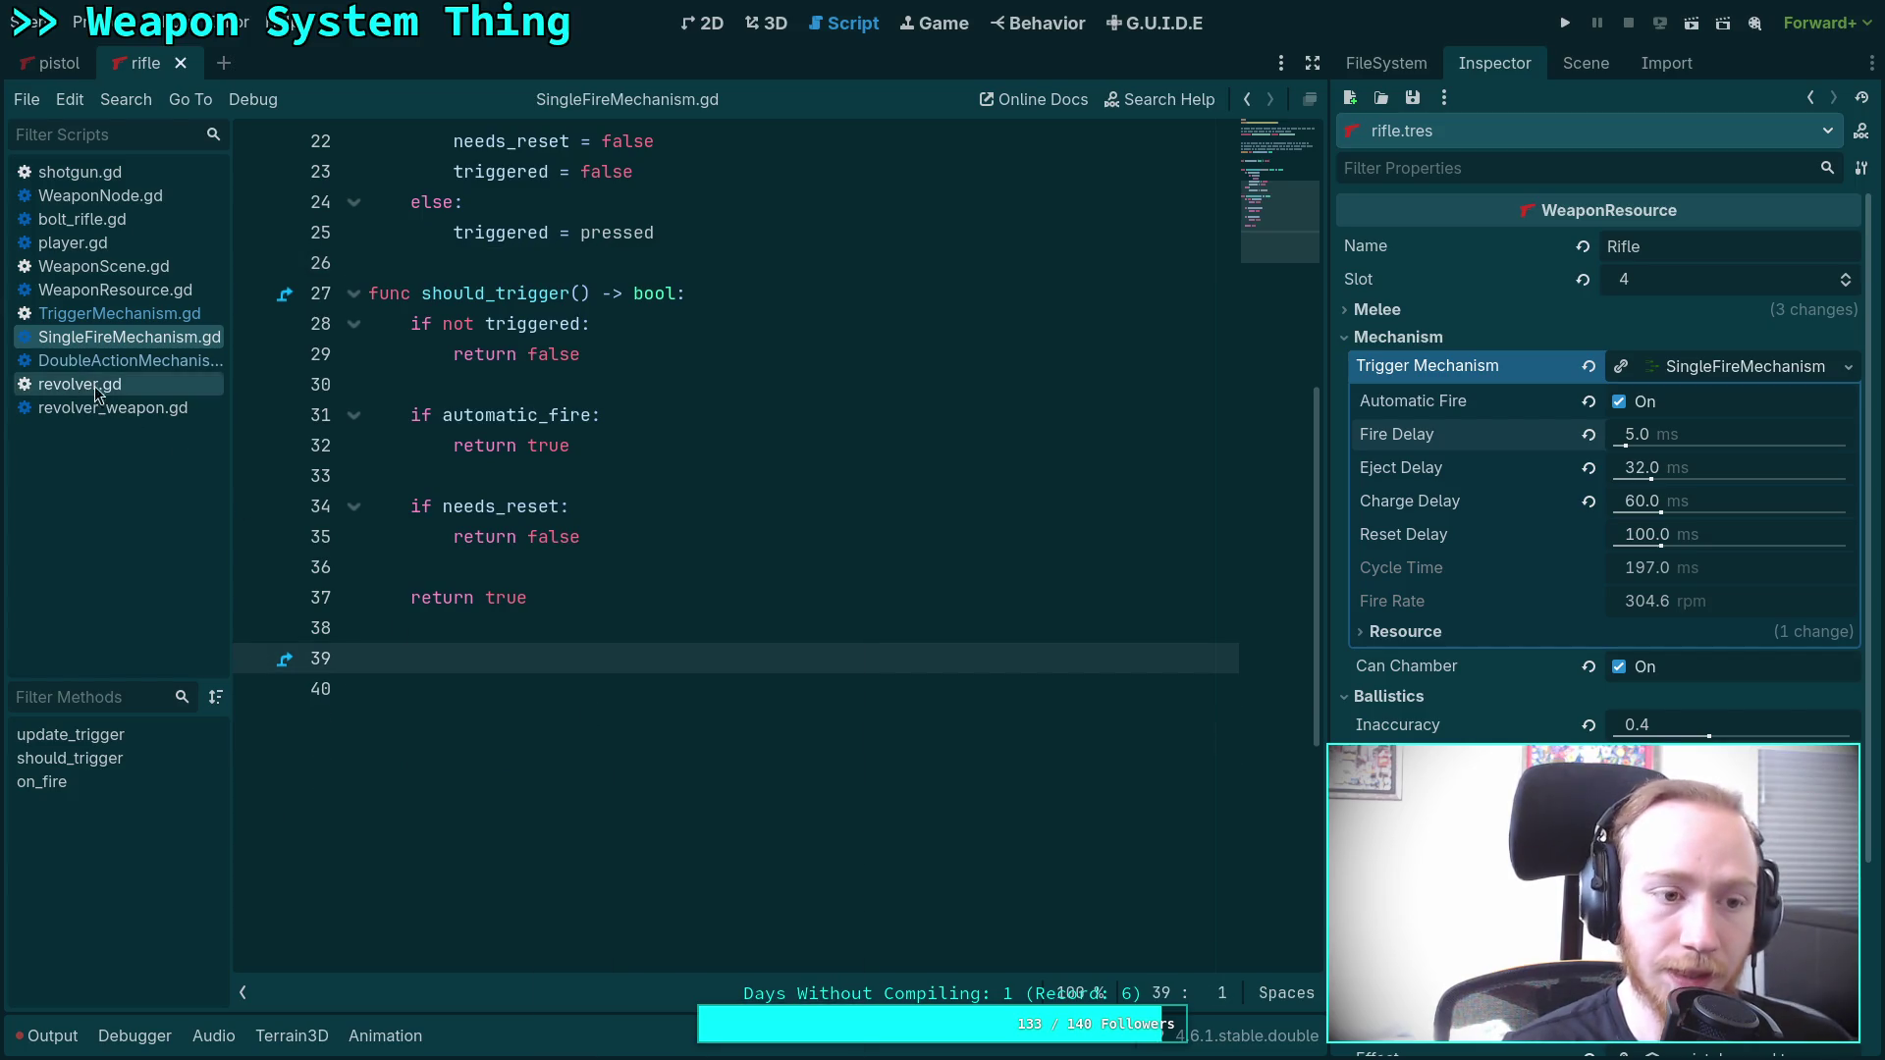
left_click(149, 314)
scroll(546, 608, "down", 20)
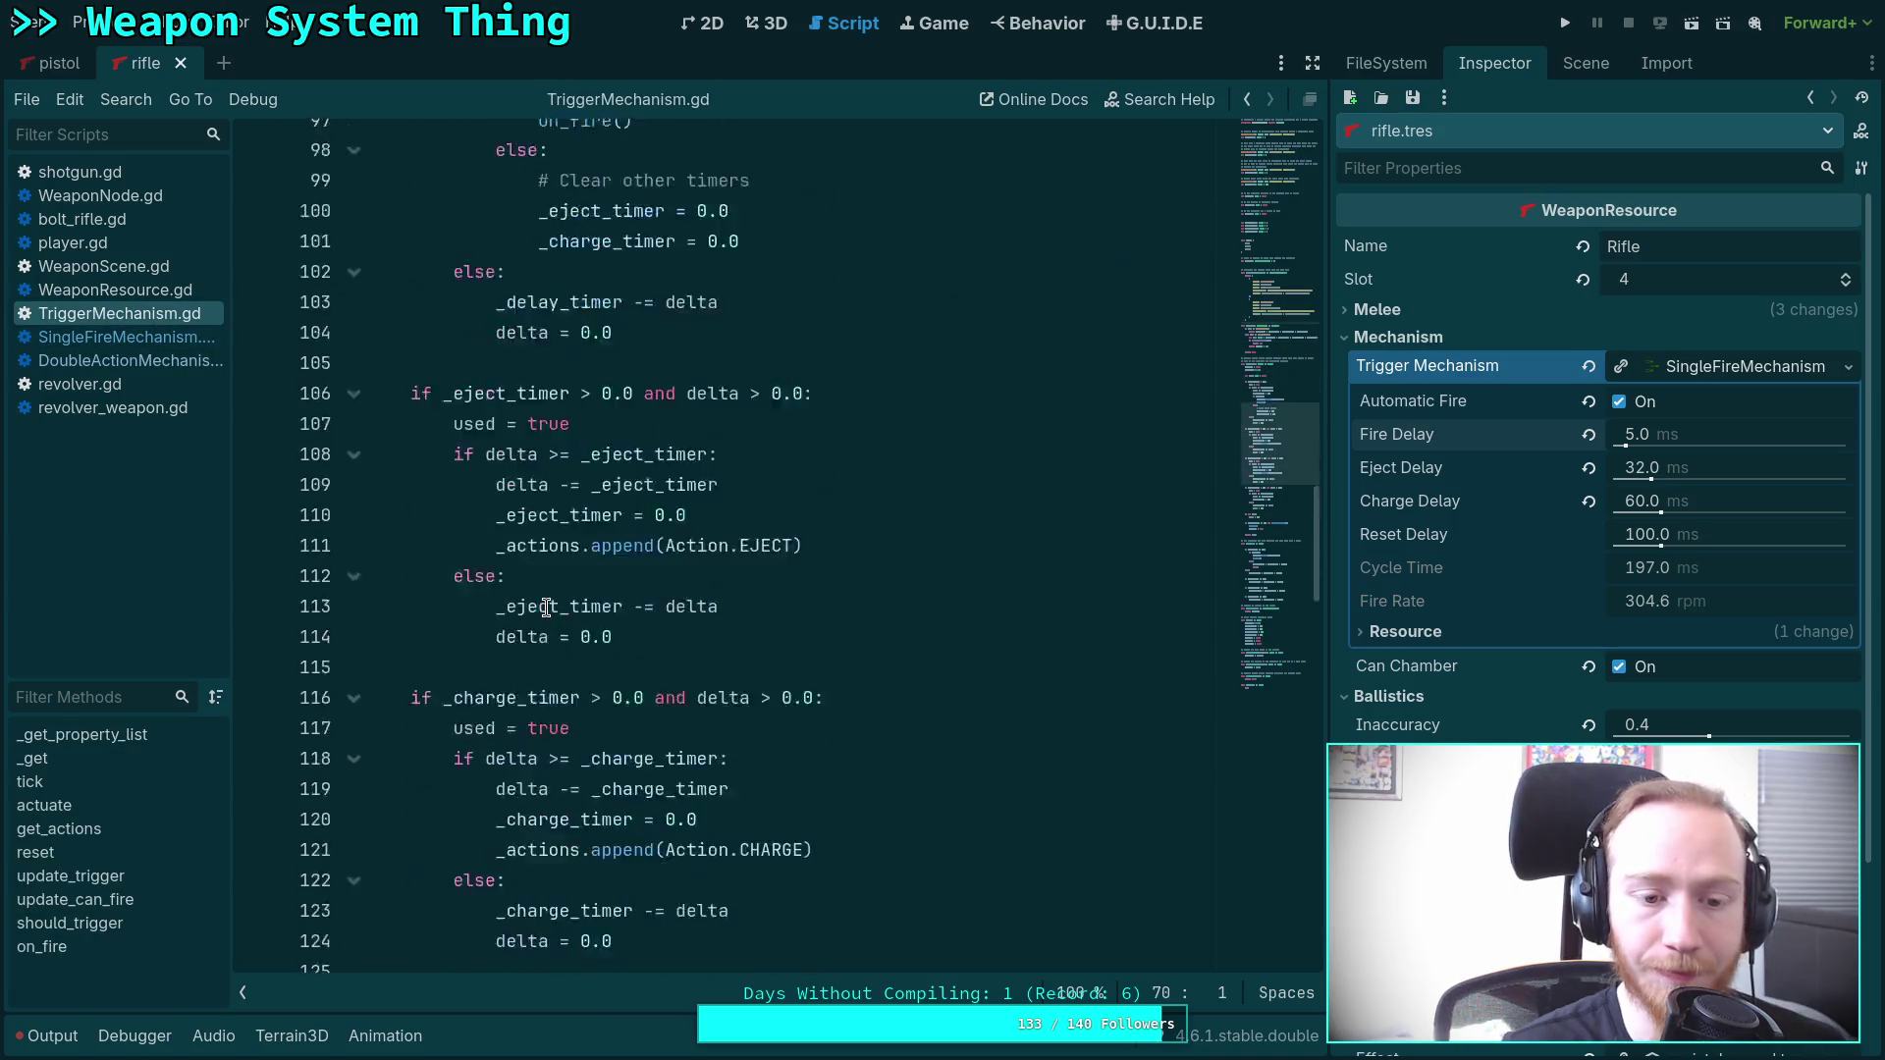
scroll(546, 608, "down", 15)
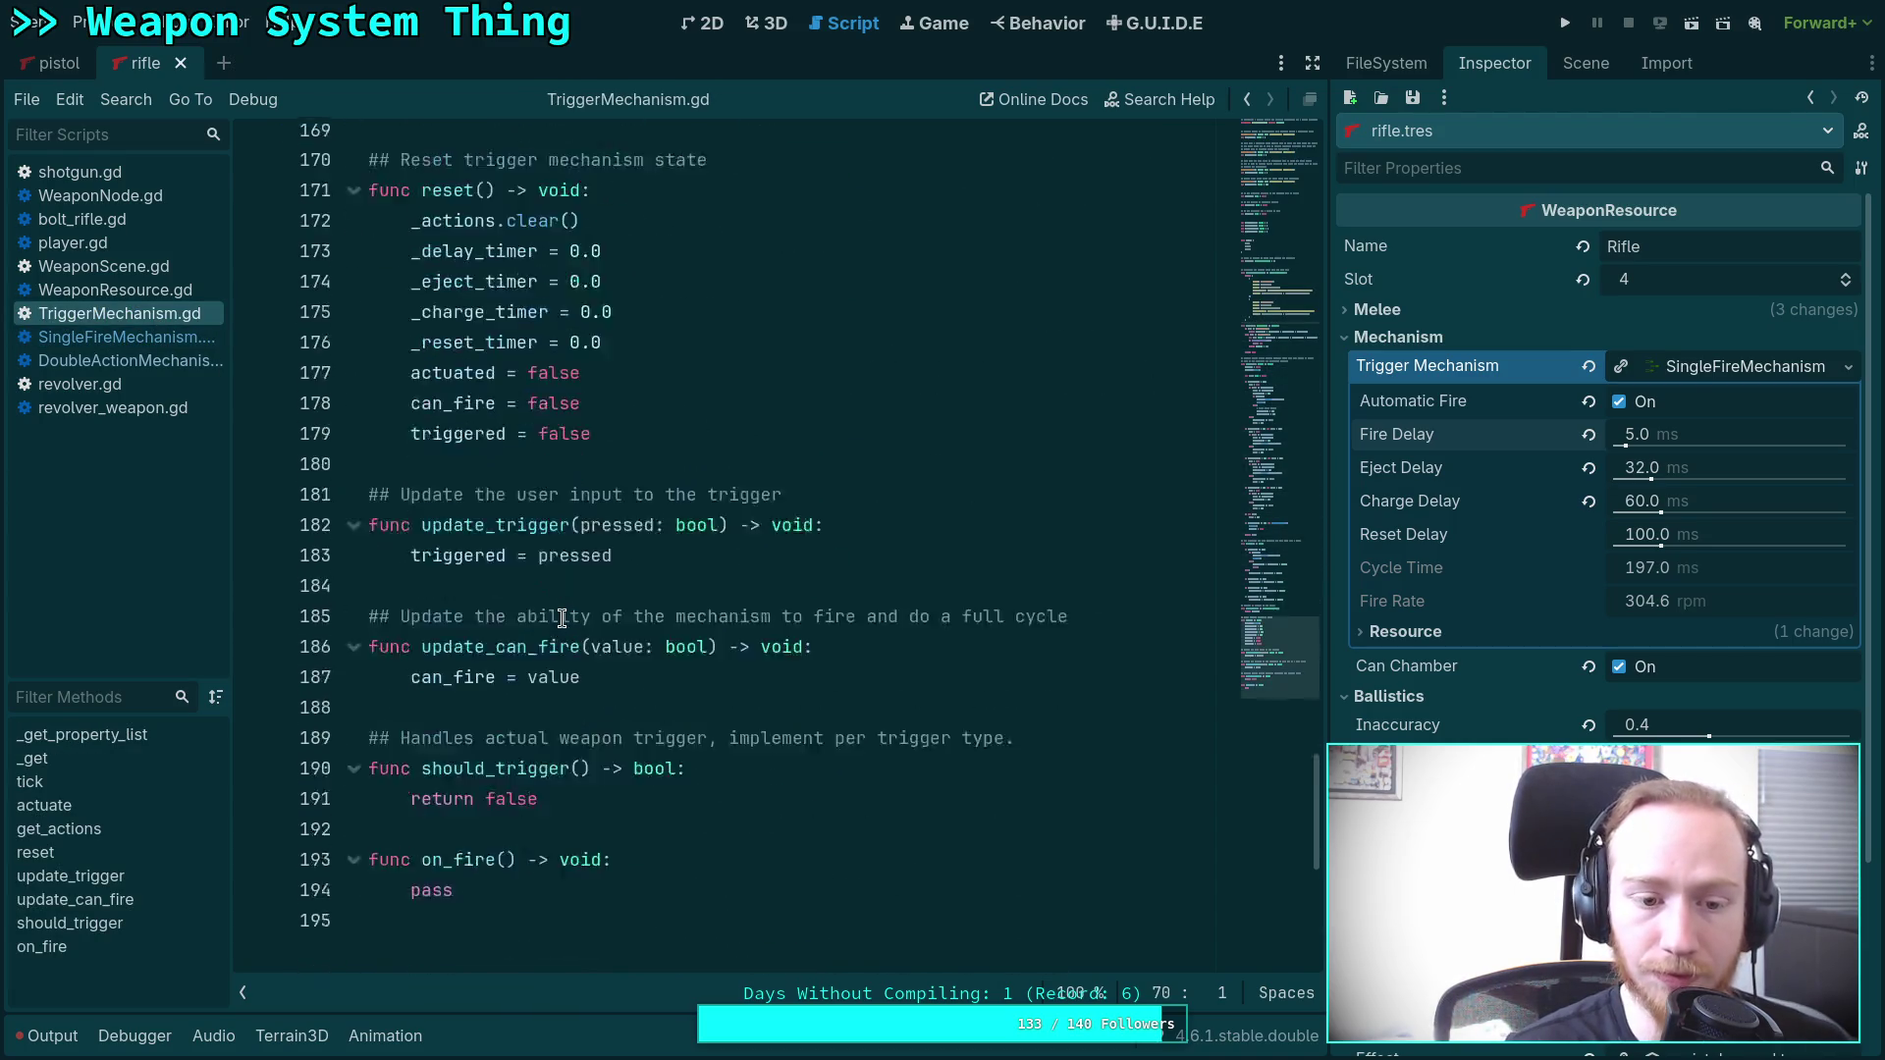
left_click_drag(561, 619, 268, 596)
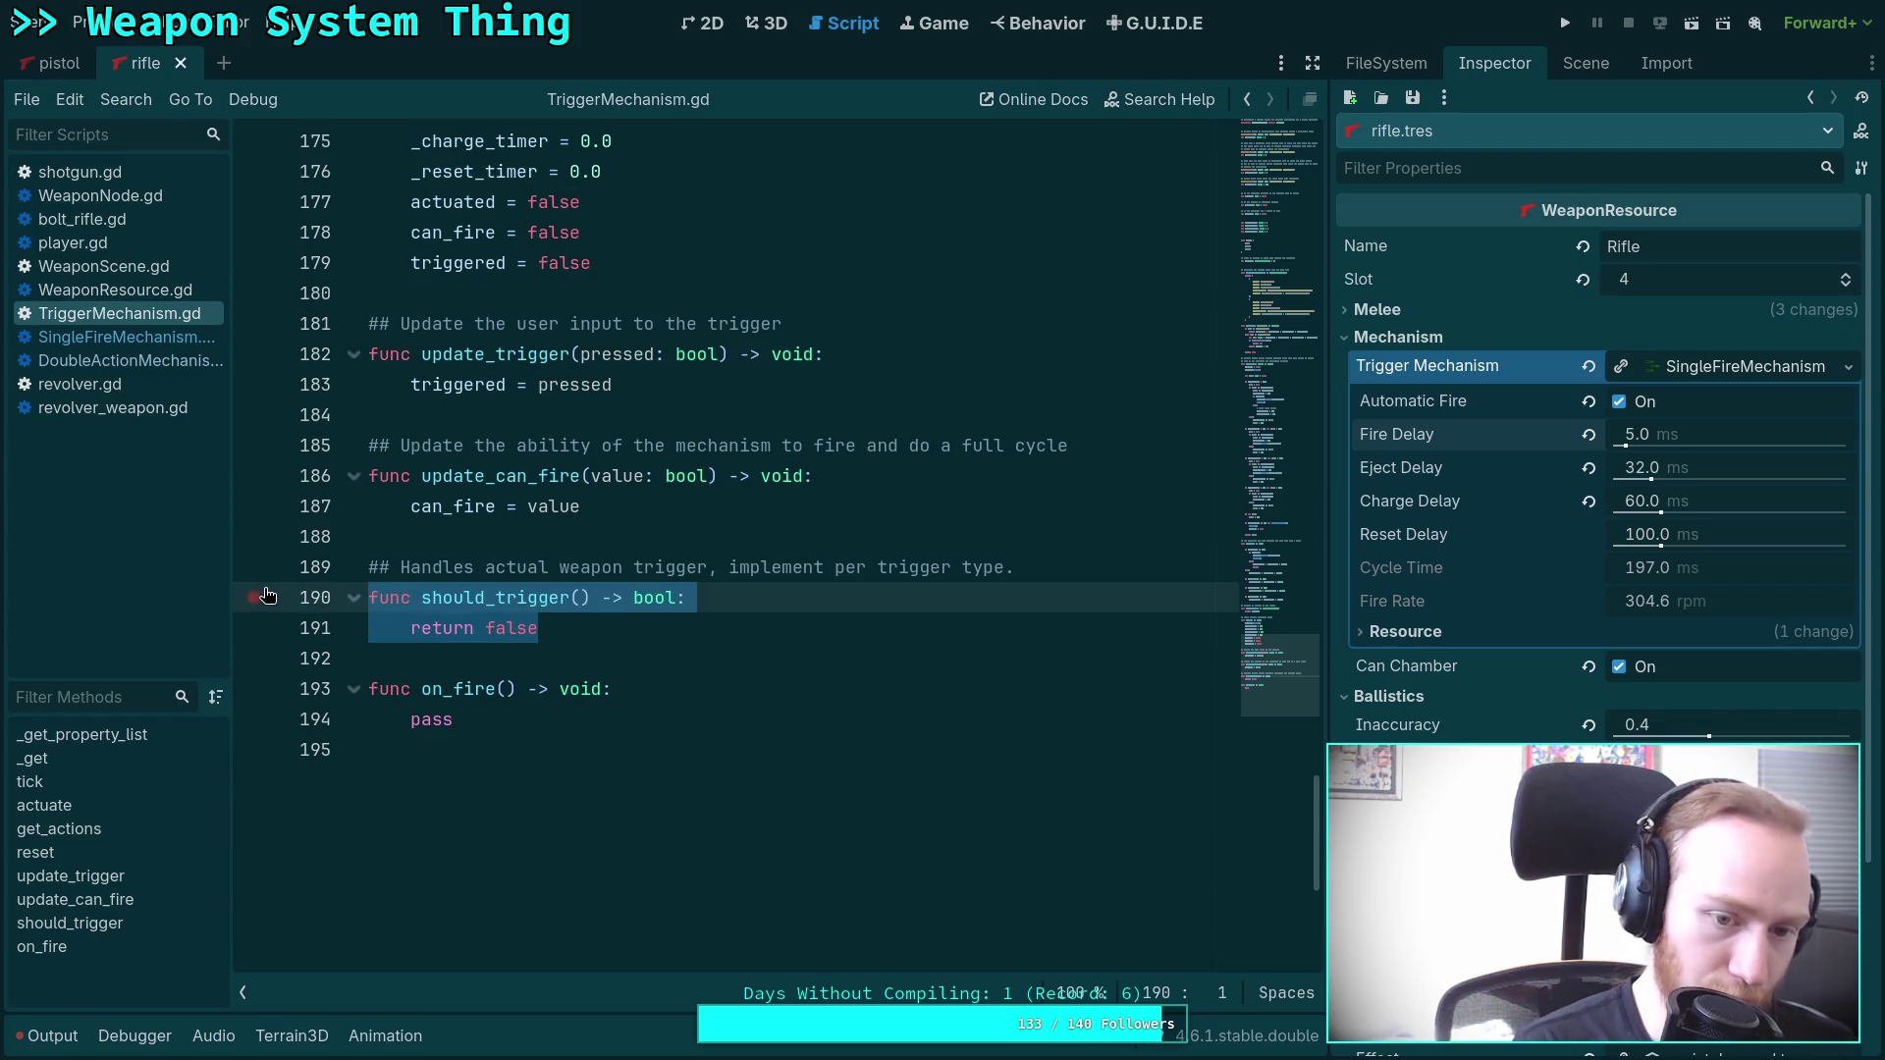
key("ctrl+v")
key("ctrl+z")
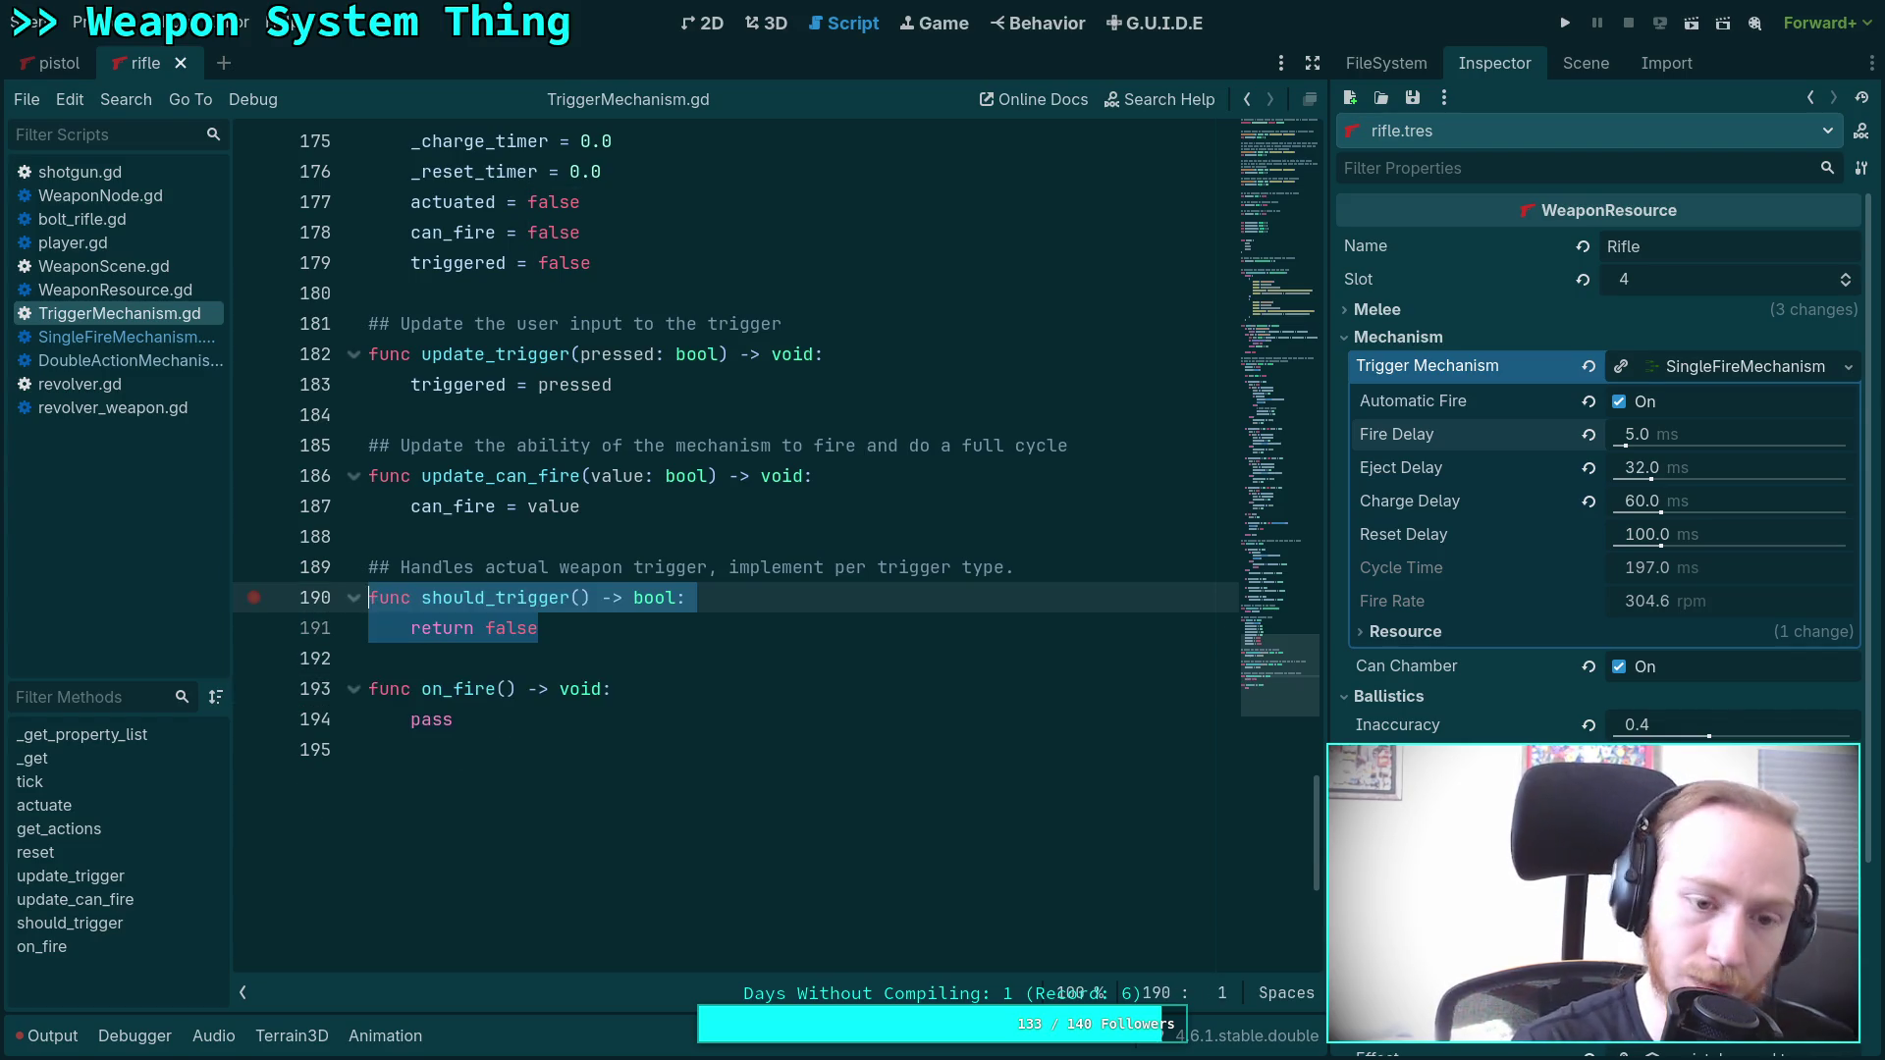
left_click_drag(454, 720, 319, 692)
type("func on_fire() -> void:     if automatic_fire:         return     needs_reset = true")
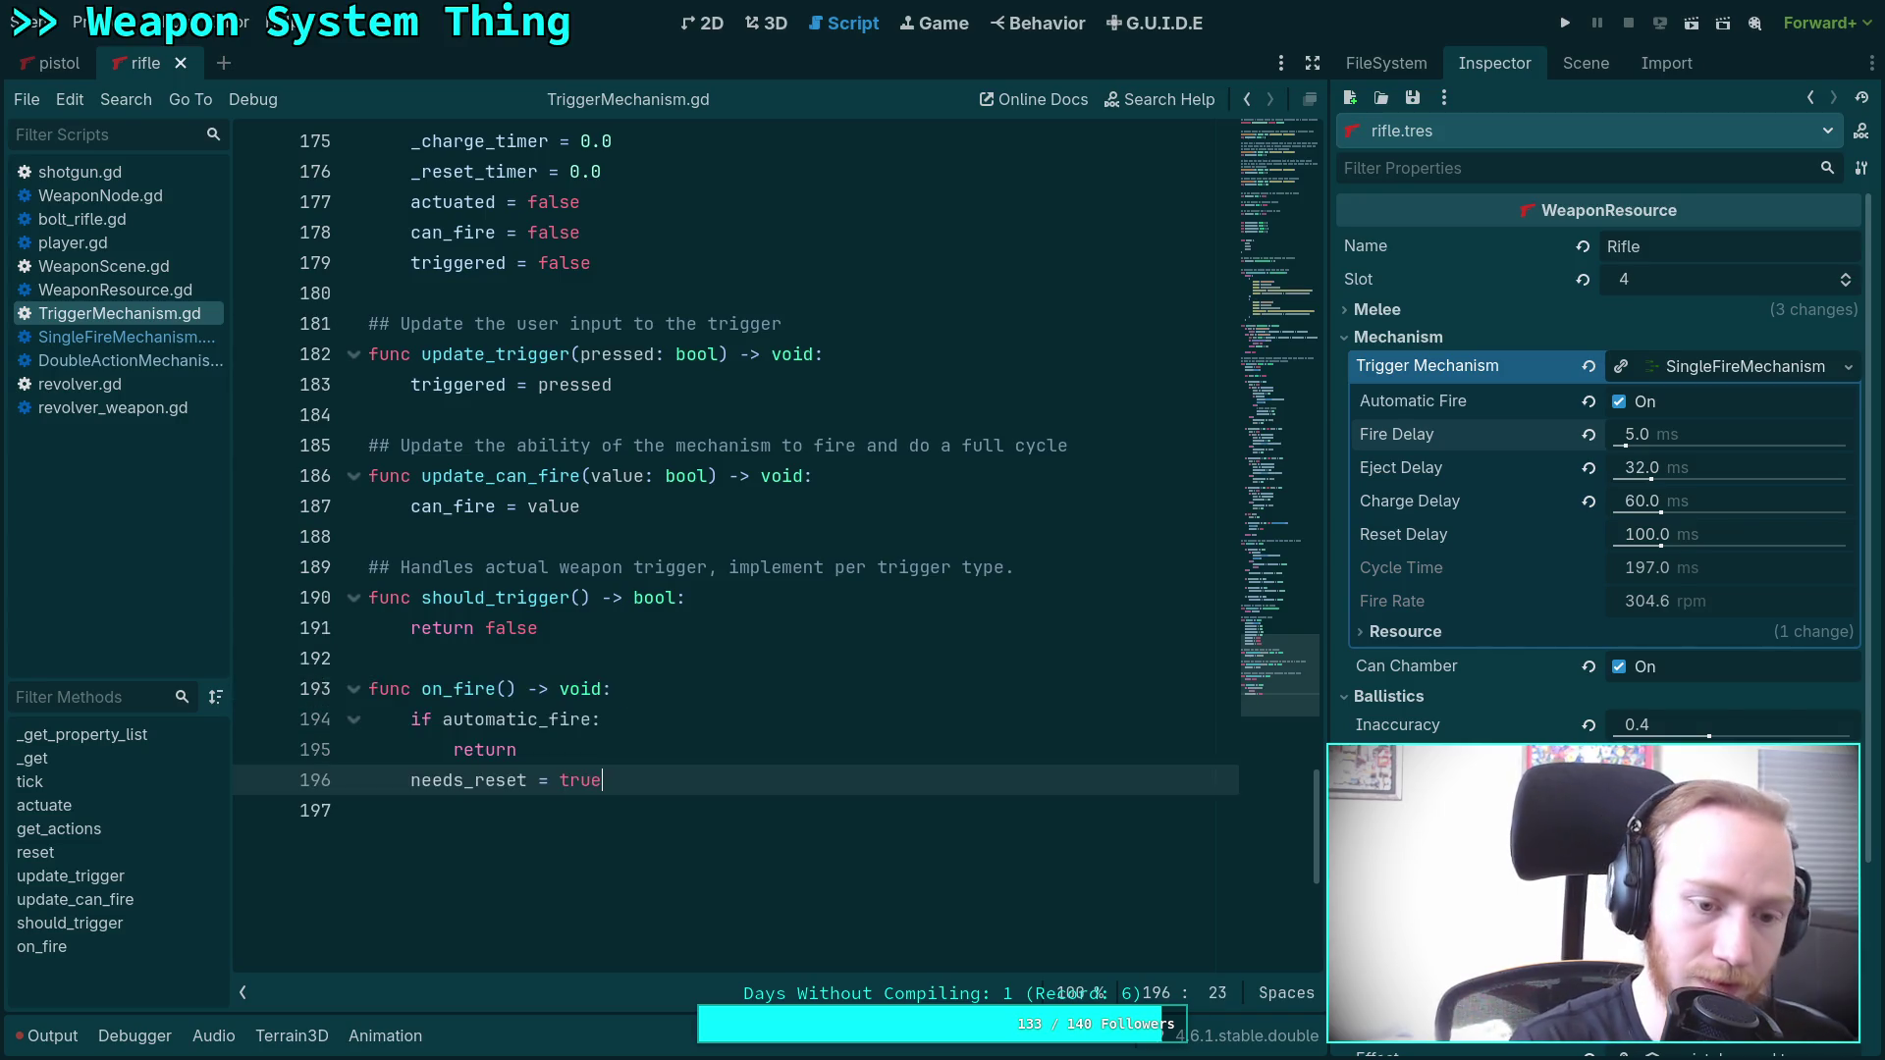
Move the should_trigger logic into TriggerMechanism.gd, replacing its stub that returns false
left_click(113, 335)
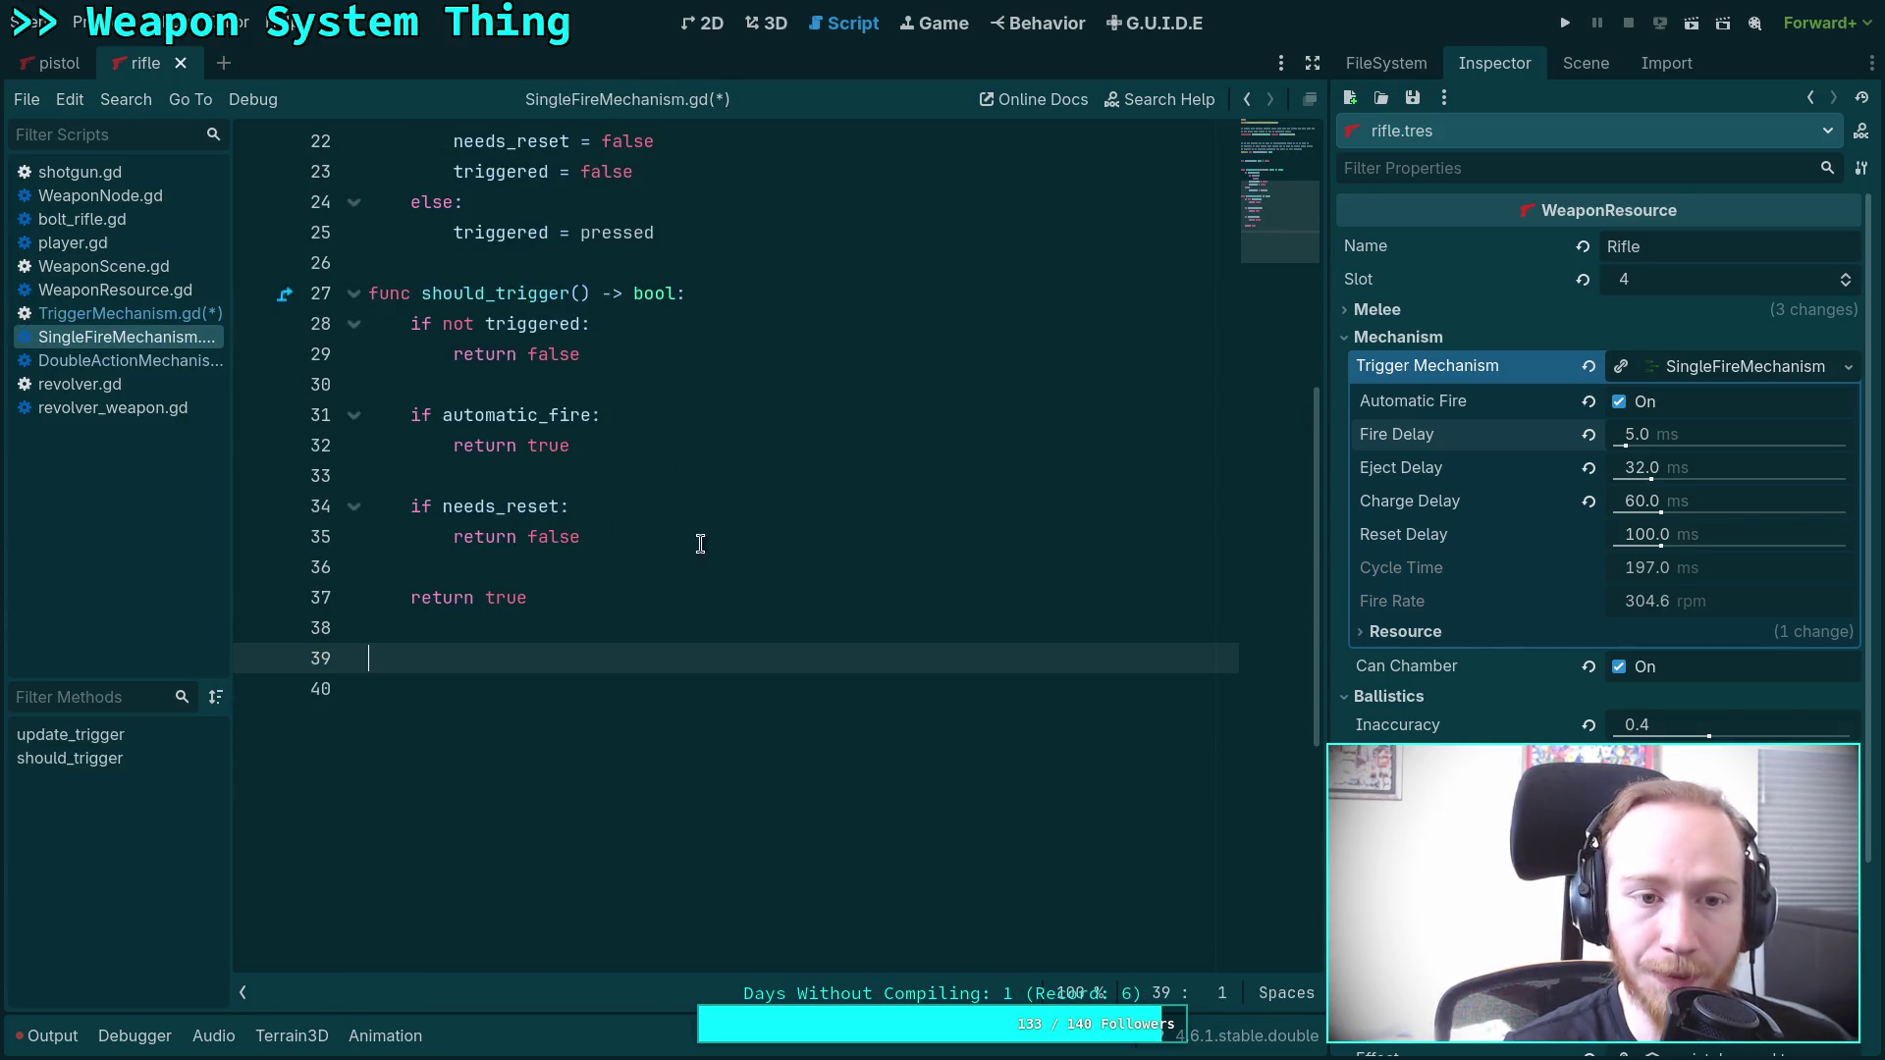
mouse_move(535, 597)
left_mouse_down()
mouse_move(455, 532)
mouse_move(320, 488)
left_mouse_up()
scroll(384, 503, "up", 2)
key("ctrl+x")
left_click(117, 312)
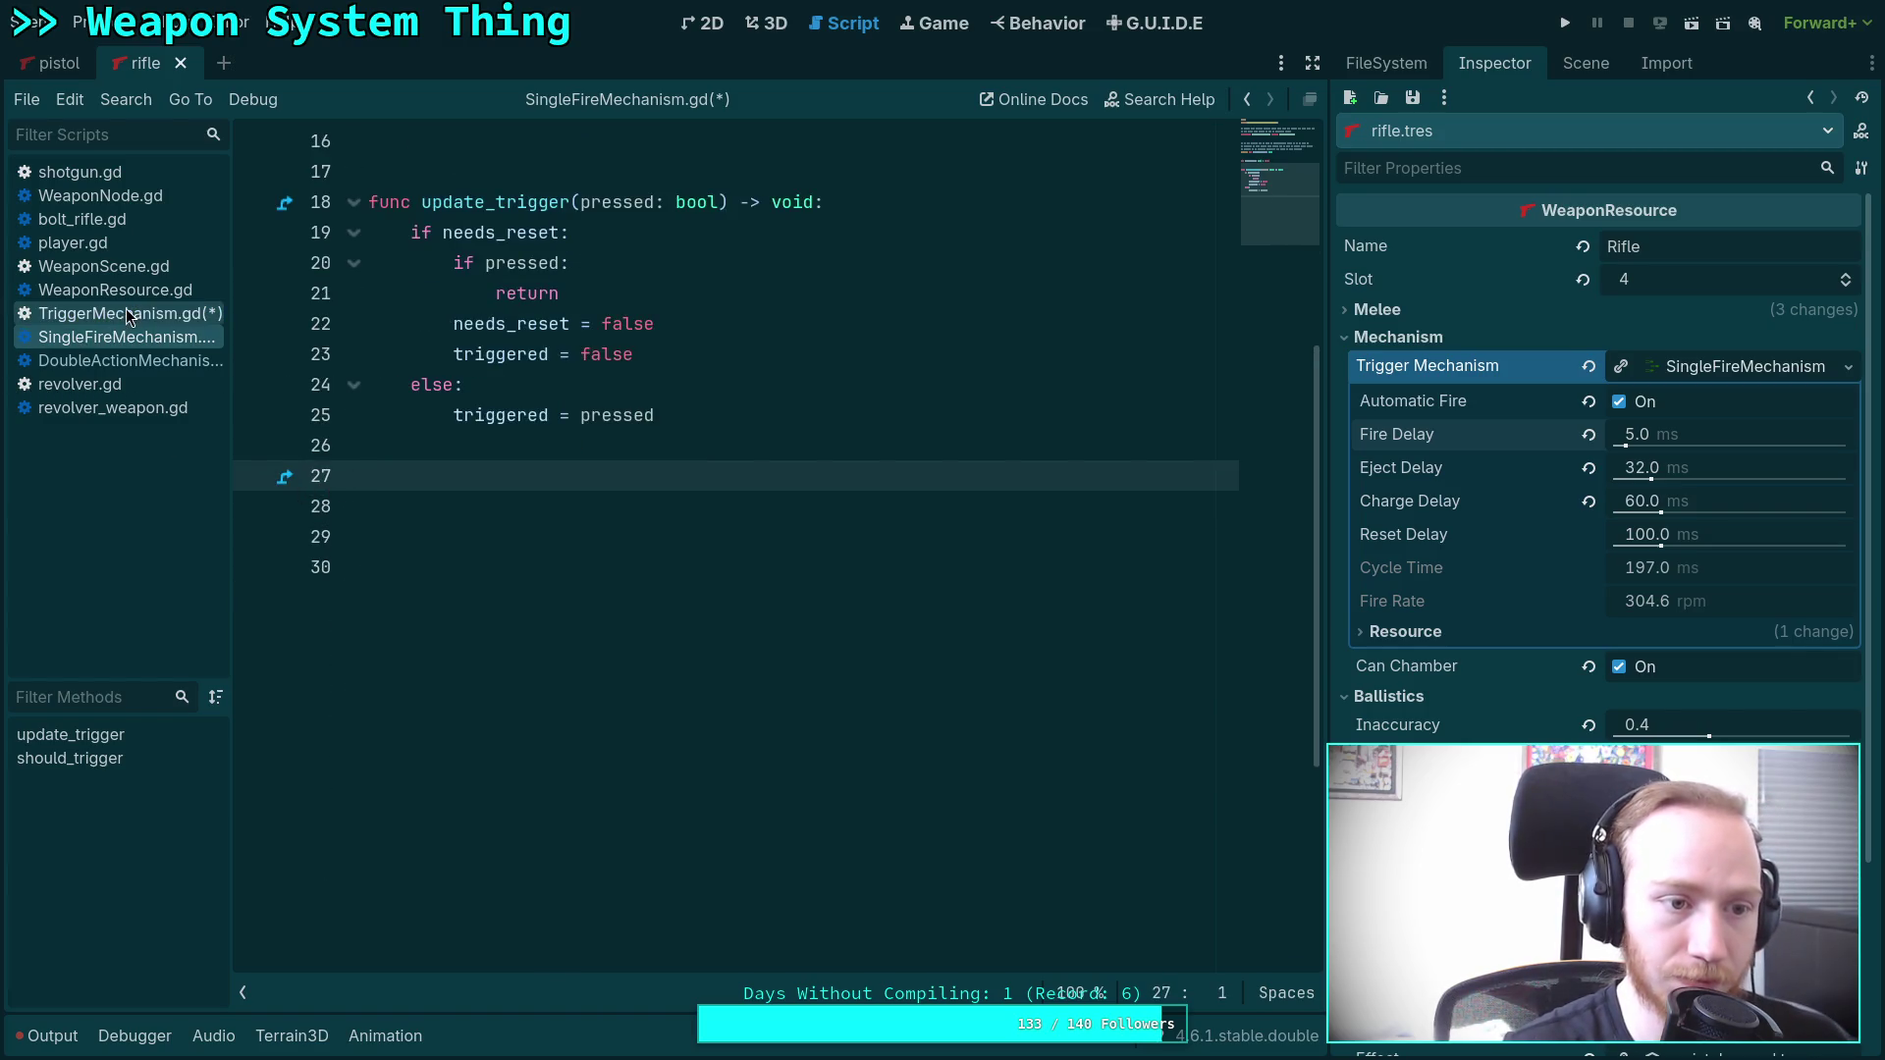
left_click_drag(646, 630, 363, 597)
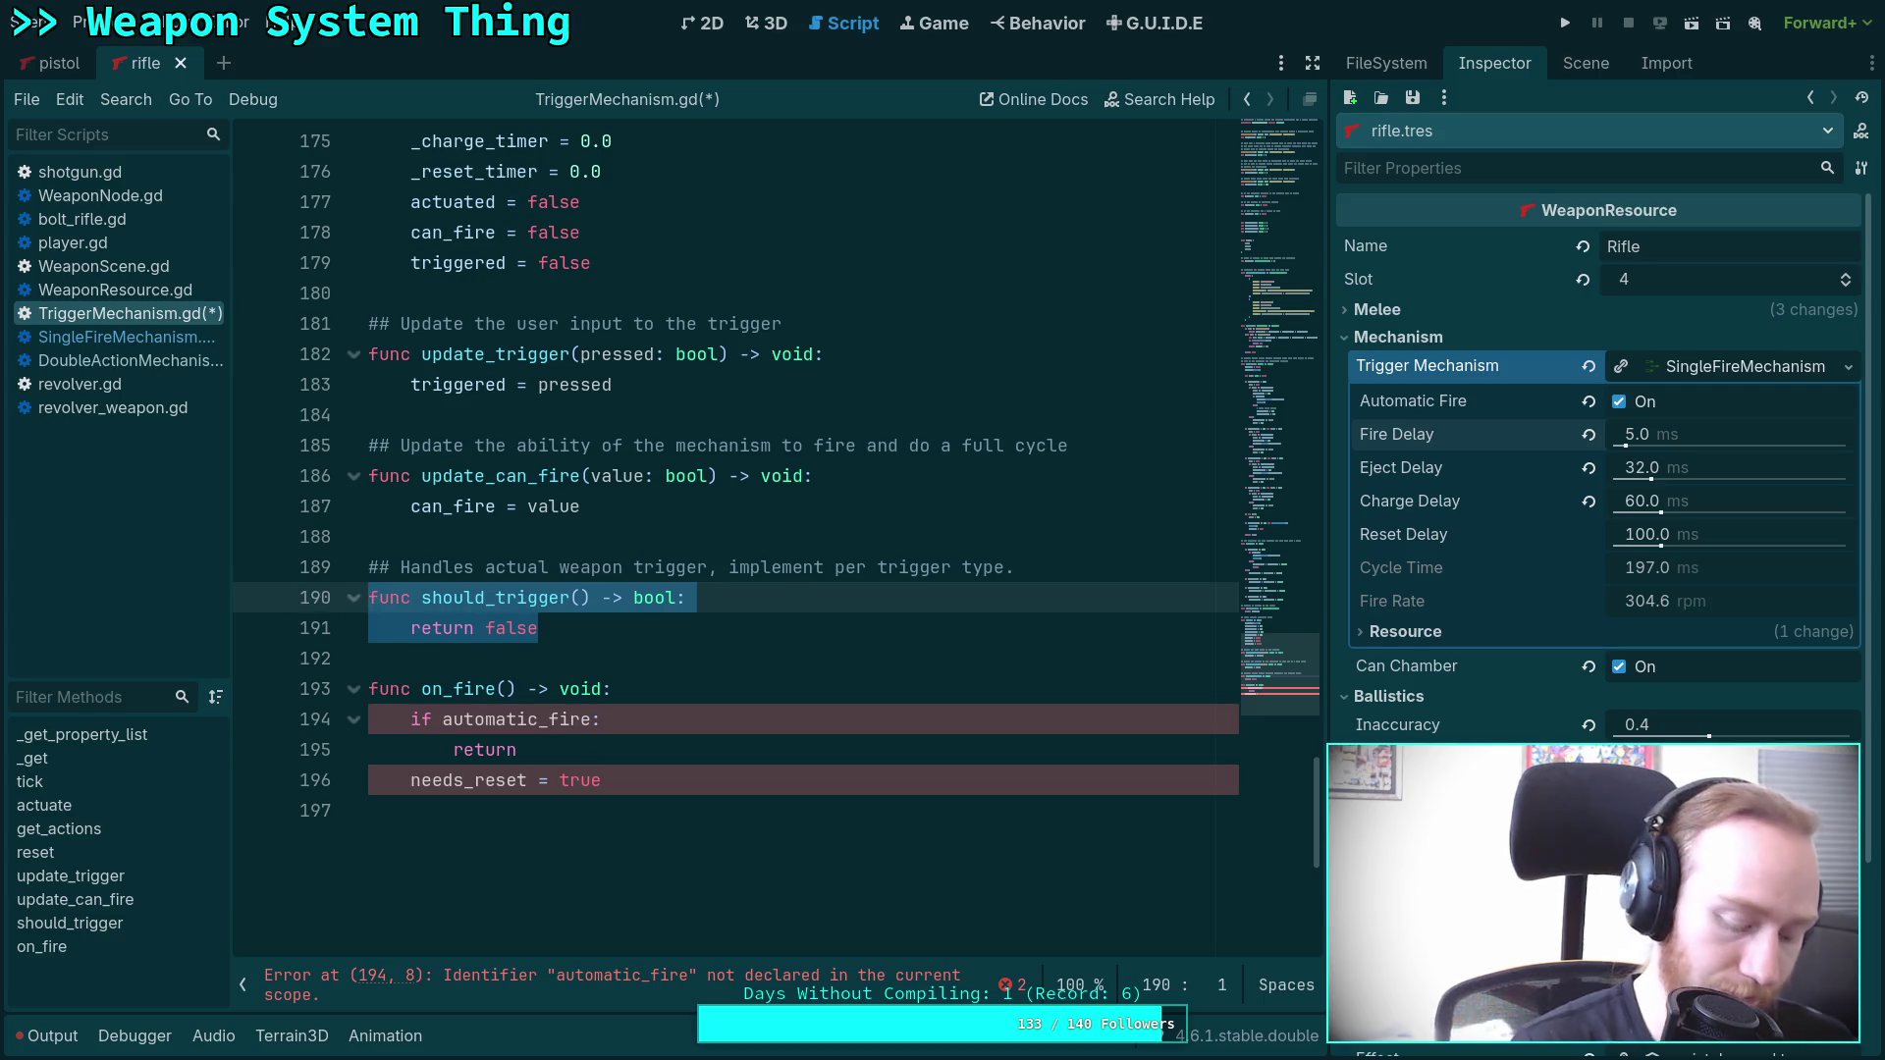
key("ctrl+v")
Move update_trigger from SingleFireMechanism.gd into TriggerMechanism.gd's base update_trigger
key("alt+Left")
key("alt+Left")
key("alt+Left")
key("alt+Right")
key("alt+Right")
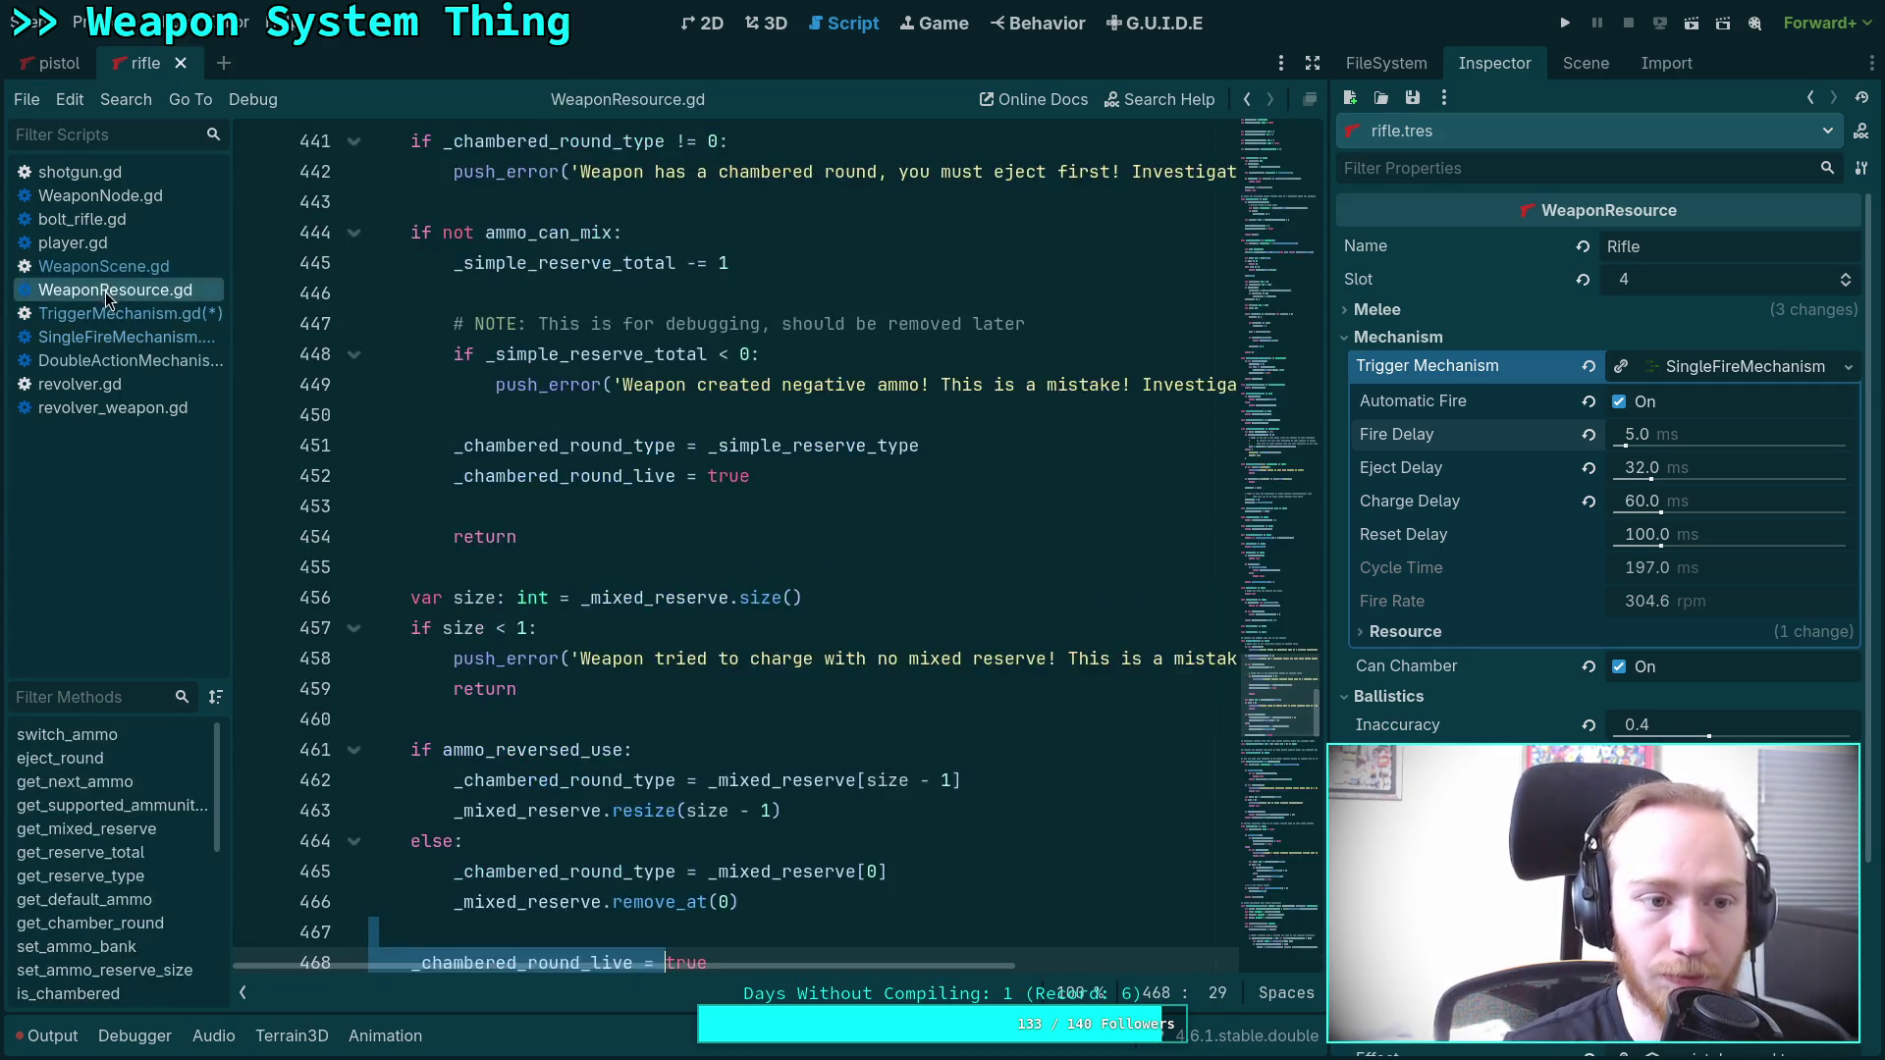
mouse_move(733, 688)
left_mouse_down()
mouse_move(462, 628)
mouse_move(274, 478)
left_mouse_up()
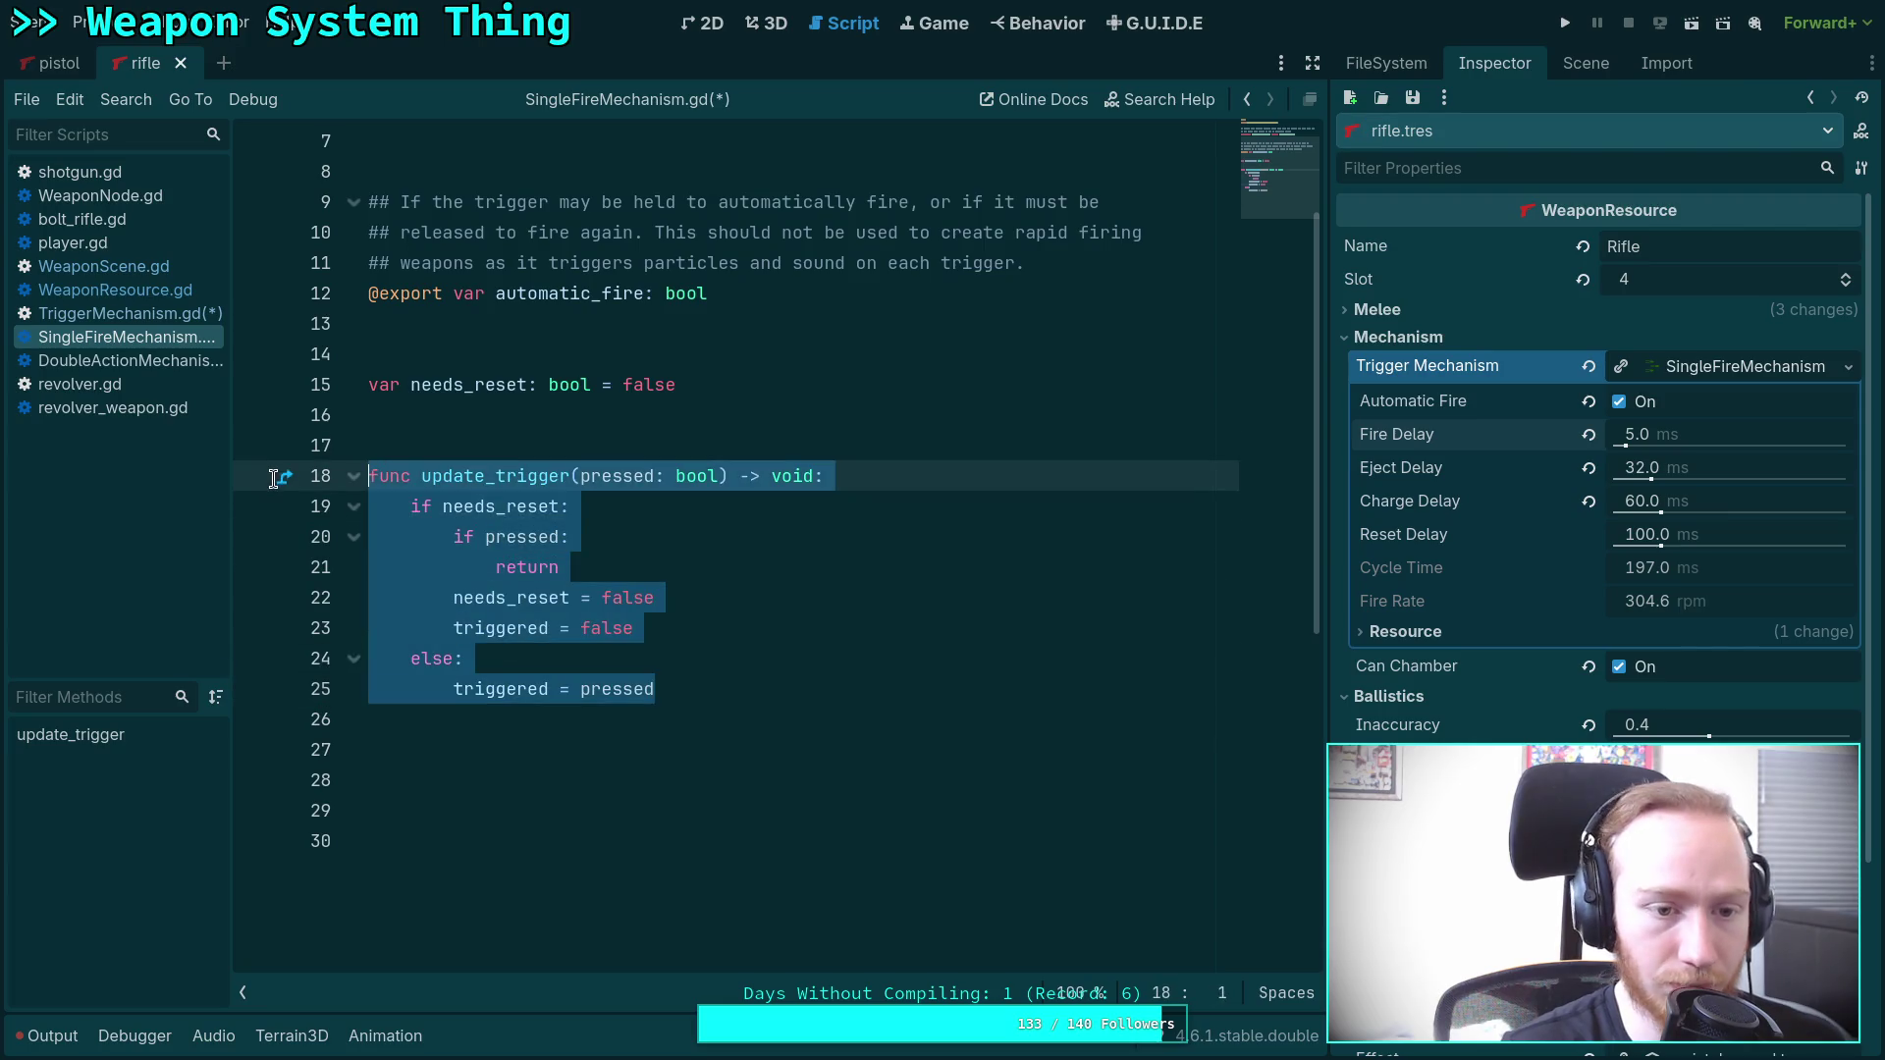
key("ctrl+x")
left_click(127, 360)
left_click(127, 313)
scroll(526, 730, "down", 3)
scroll(527, 730, "up", 5)
left_click(589, 475)
left_click(825, 445, "shift")
key("ctrl+v")
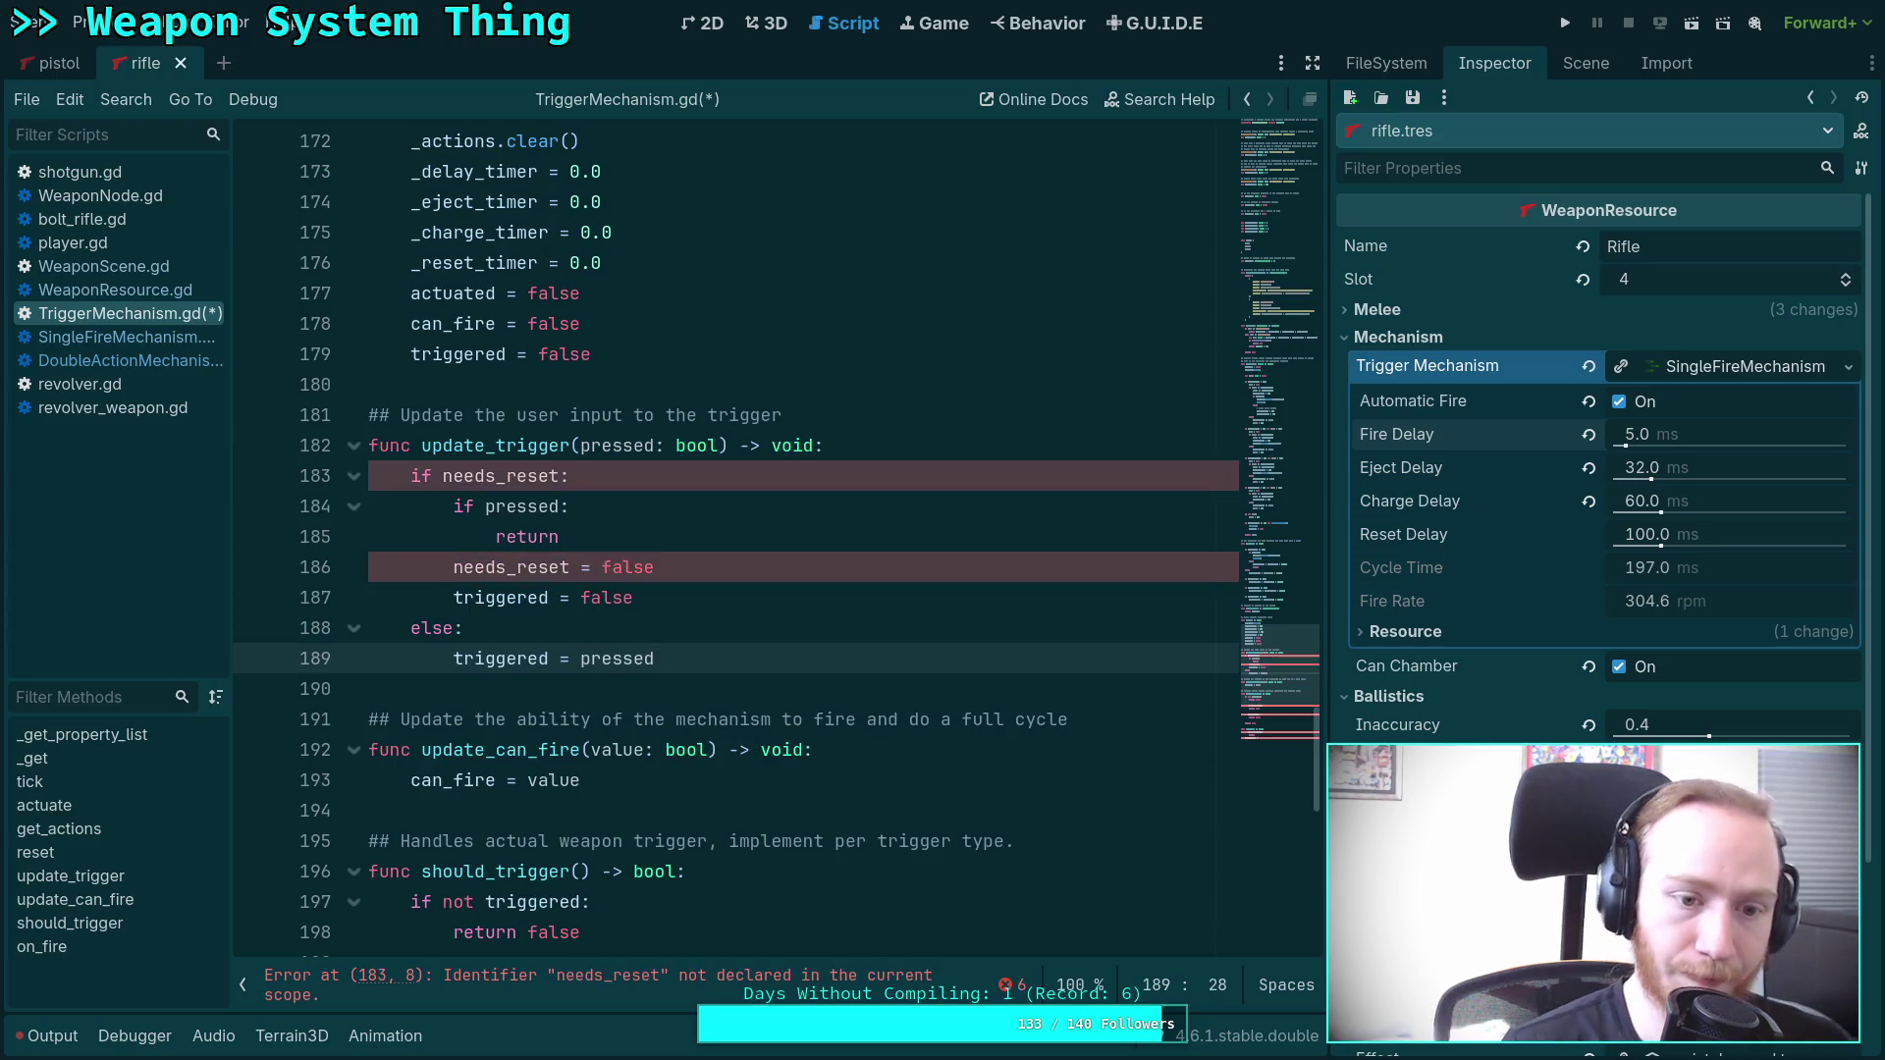
scroll(639, 642, "down", 5)
scroll(619, 624, "up", 4)
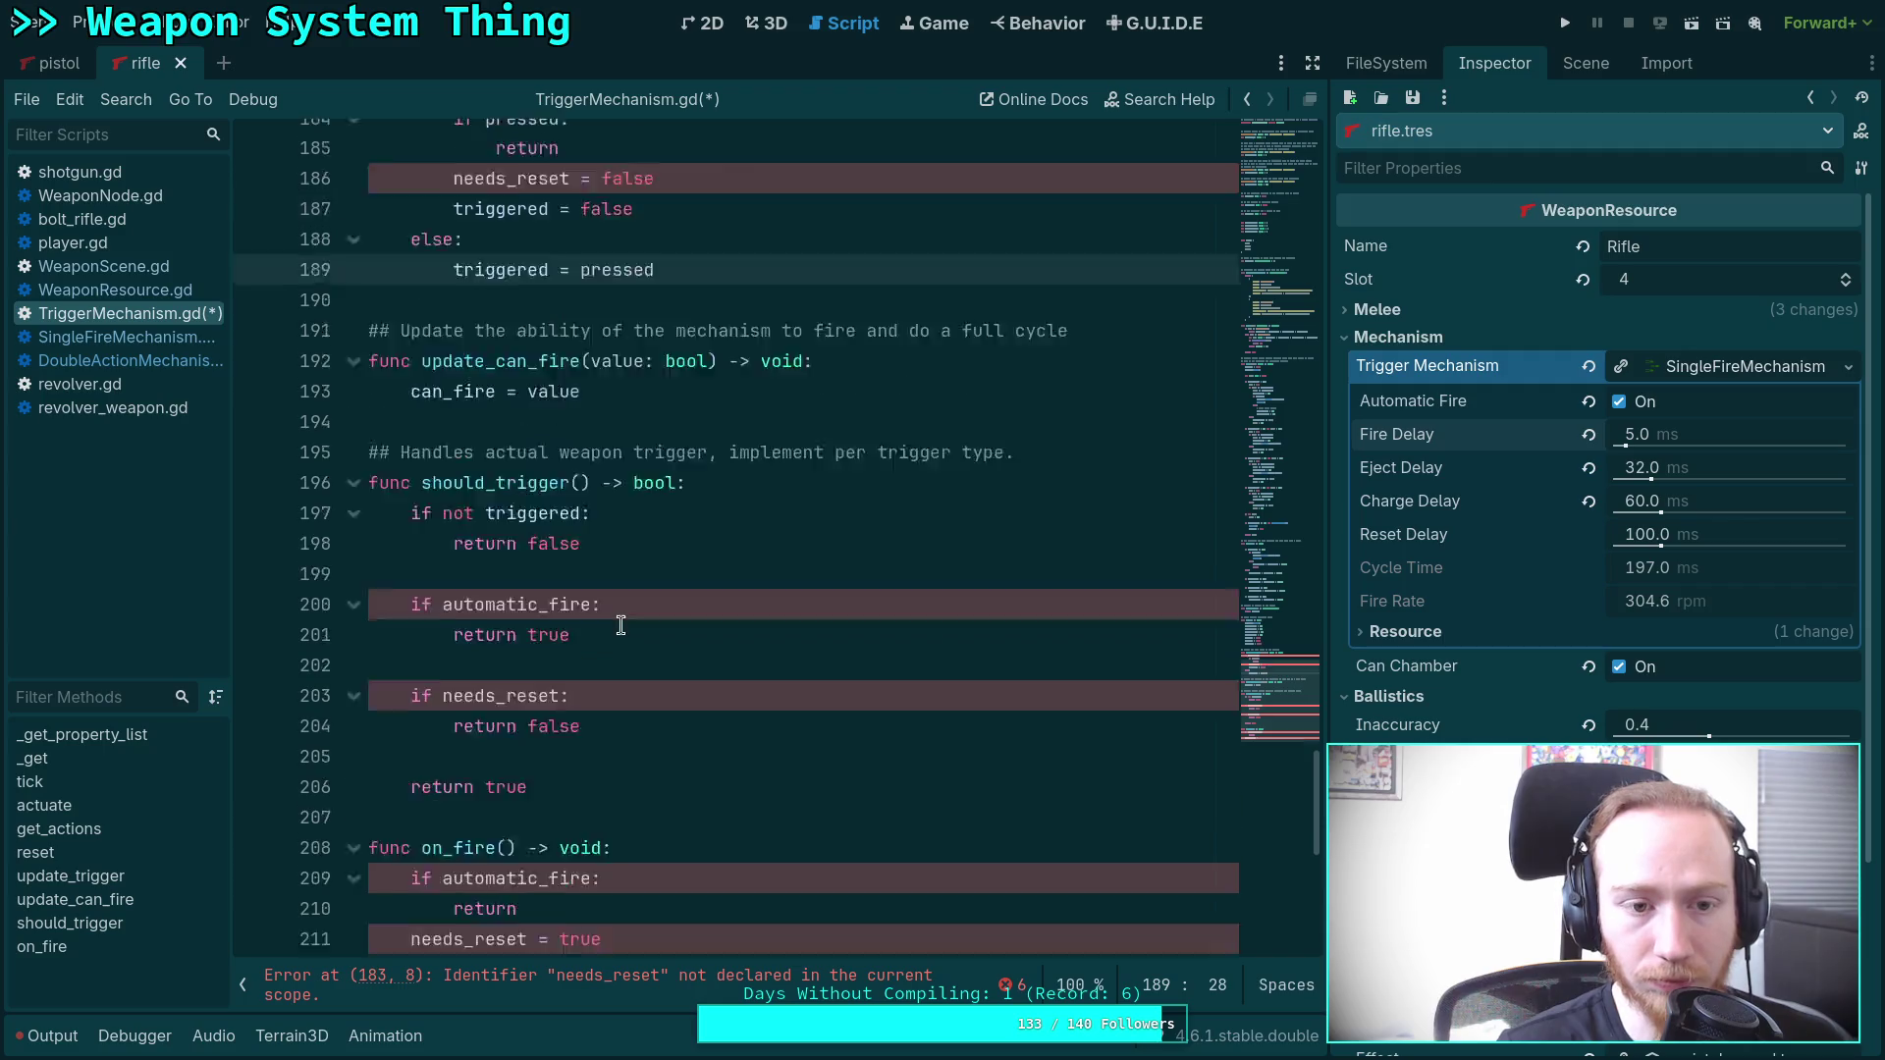
left_click(128, 339)
scroll(628, 491, "up", 2)
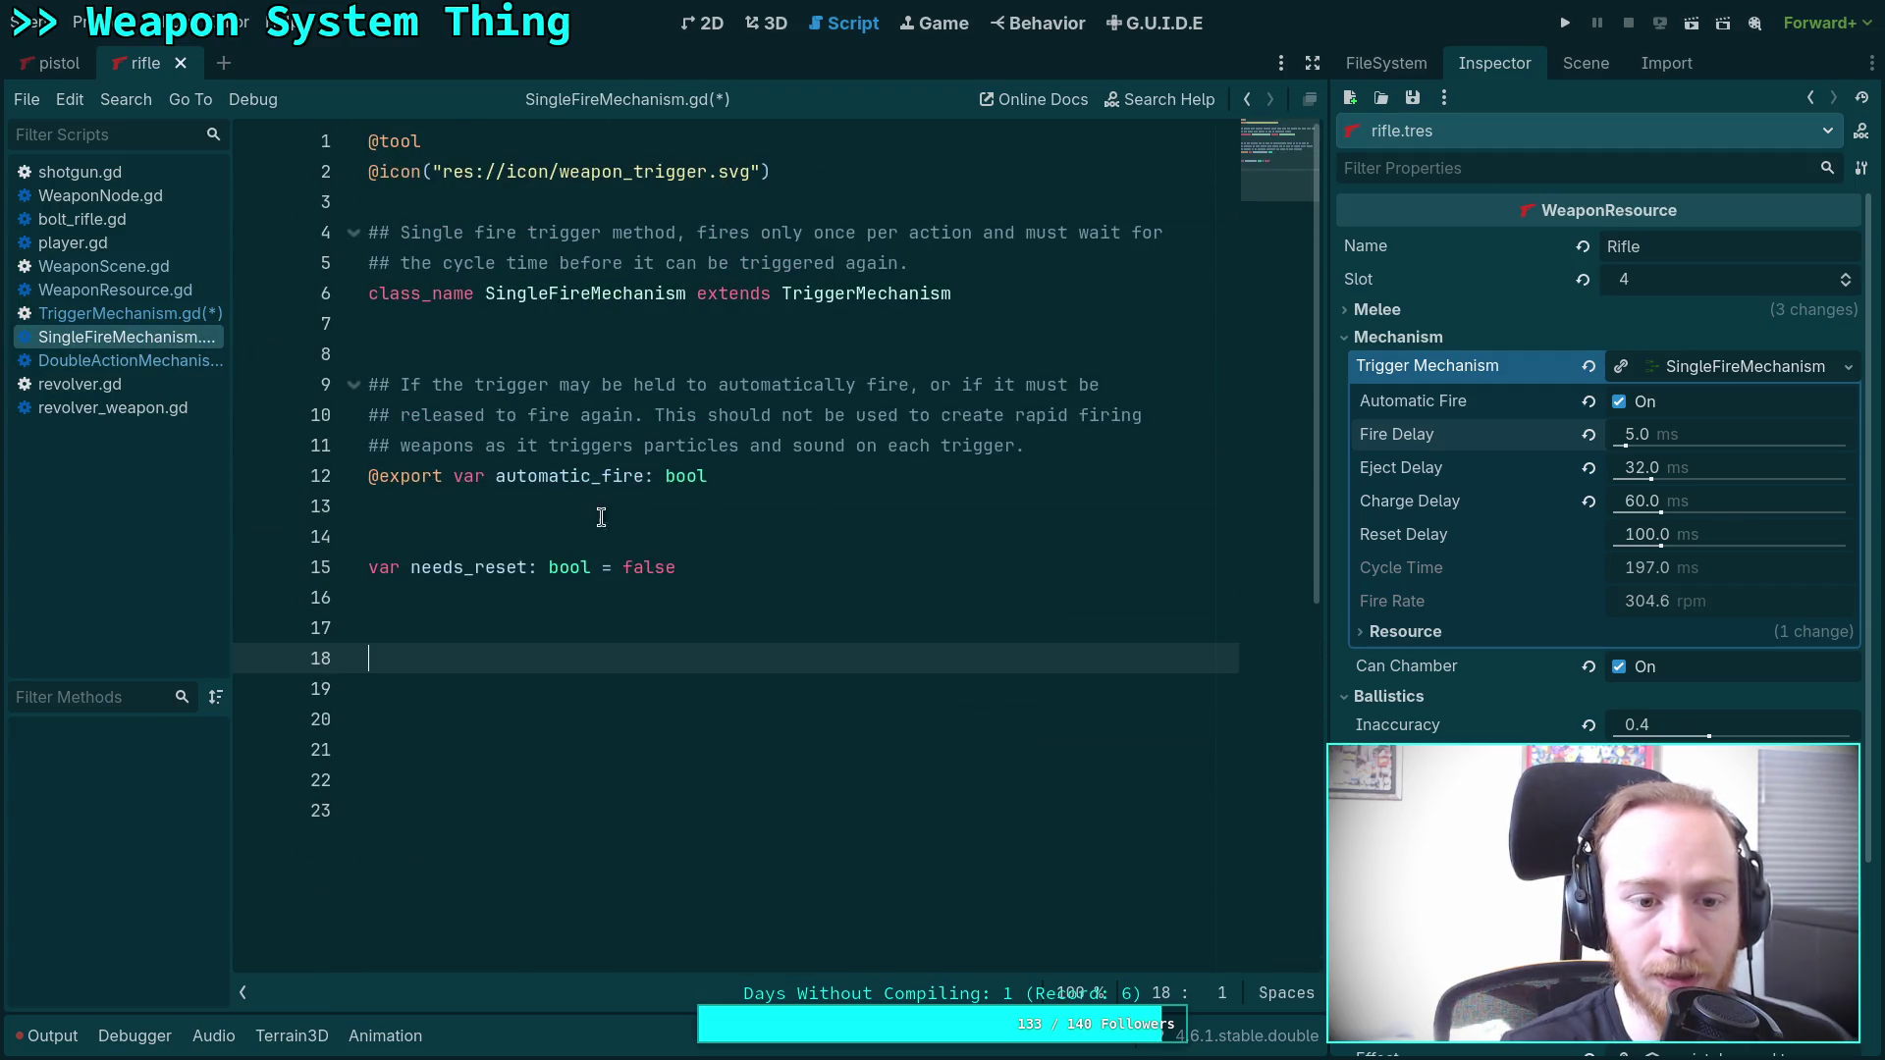
Cut the automatic_fire and needs_reset declarations out of SingleFireMechanism.gd
left_click_drag(731, 575, 306, 568)
key("BackSpace")
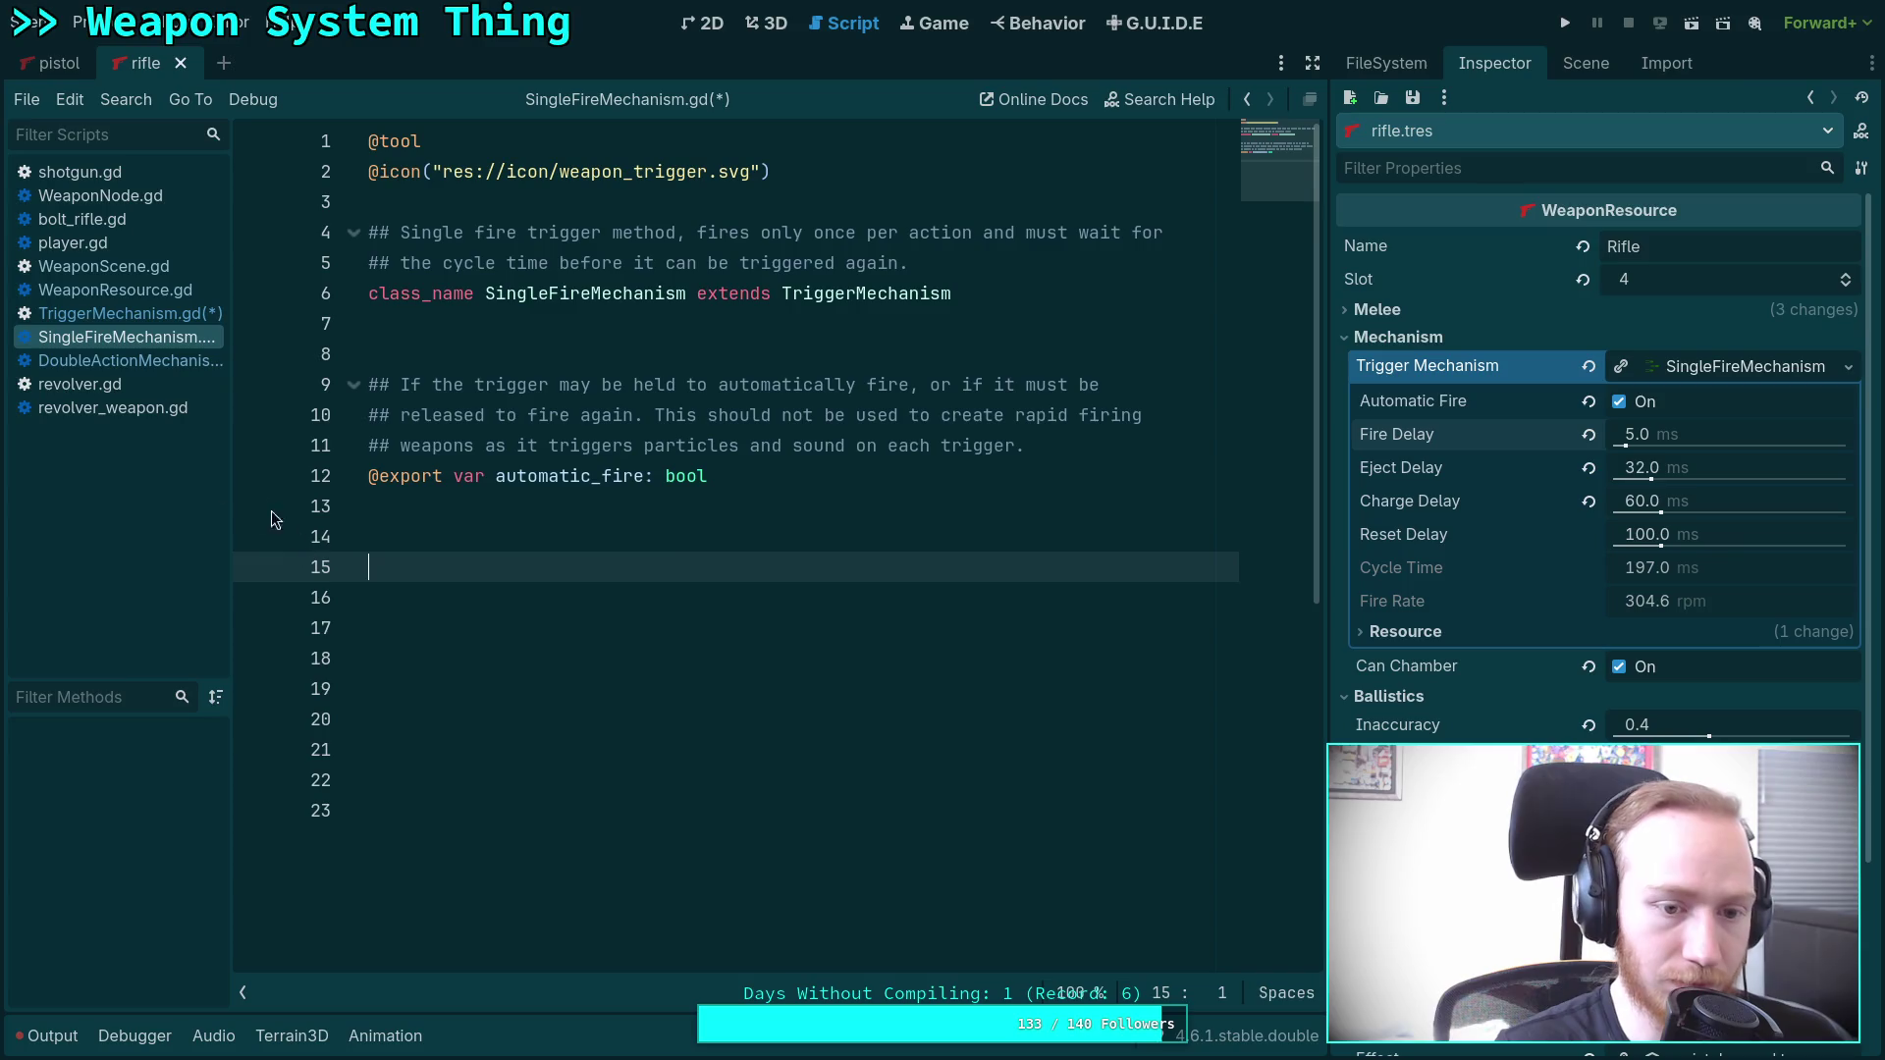
key("ctrl+z")
left_click(832, 625)
mouse_move(763, 571)
left_mouse_down()
mouse_move(373, 505)
mouse_move(291, 376)
left_mouse_up()
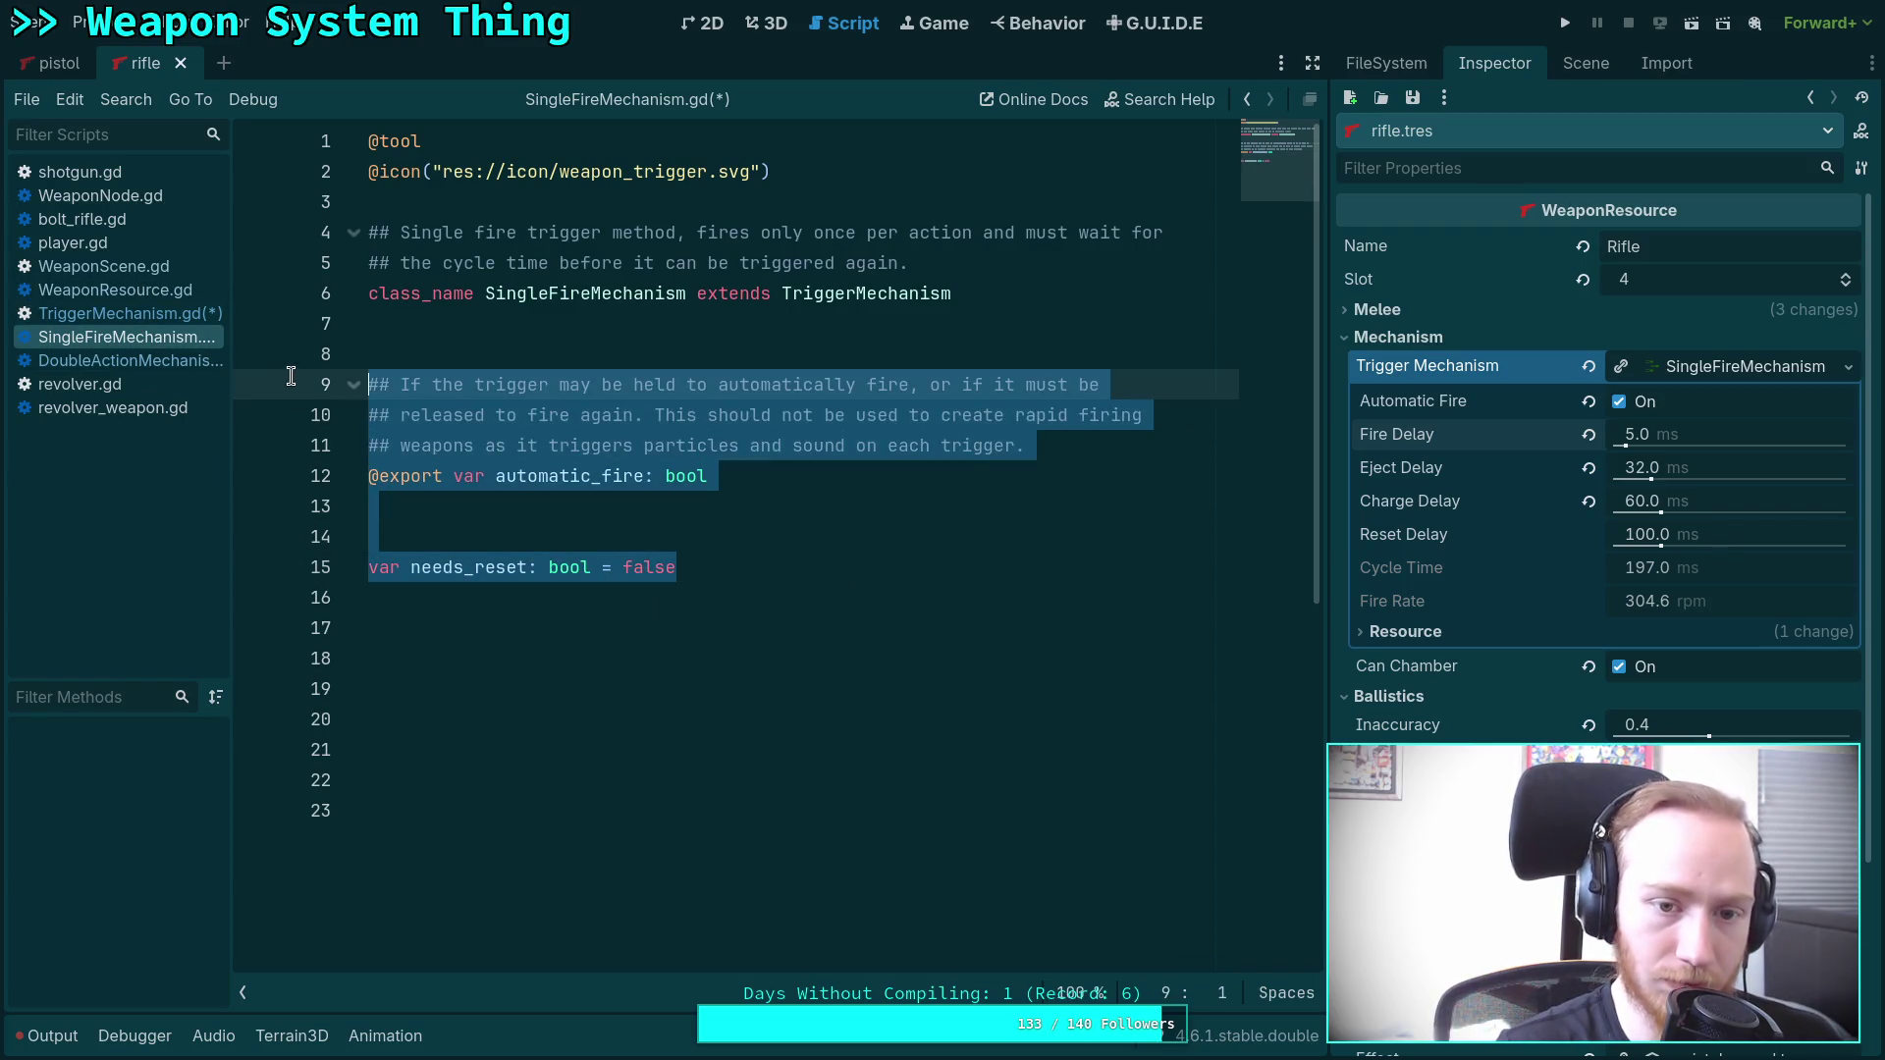
key("ctrl+x")
Paste the automatic_fire and needs_reset block just below class_name in TriggerMechanism.gd
left_click(128, 313)
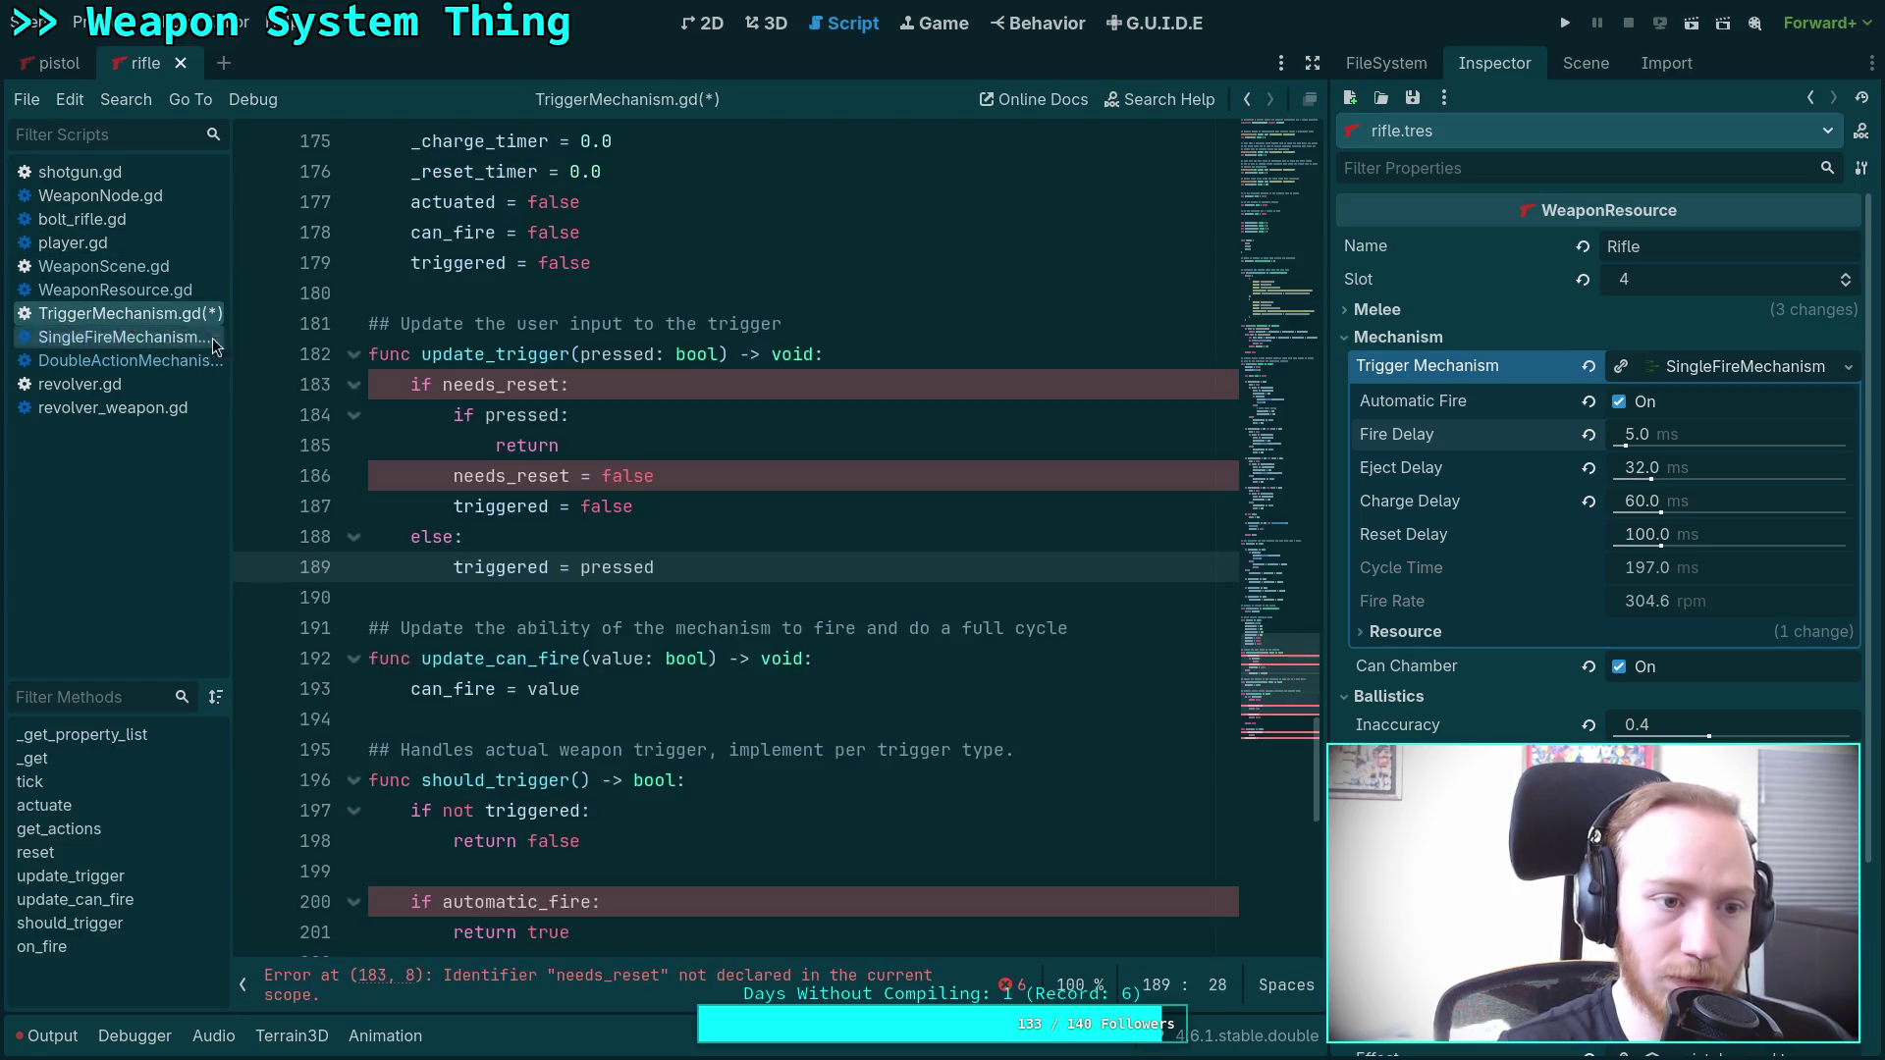
scroll(657, 537, "up", 5)
scroll(657, 537, "up", 20)
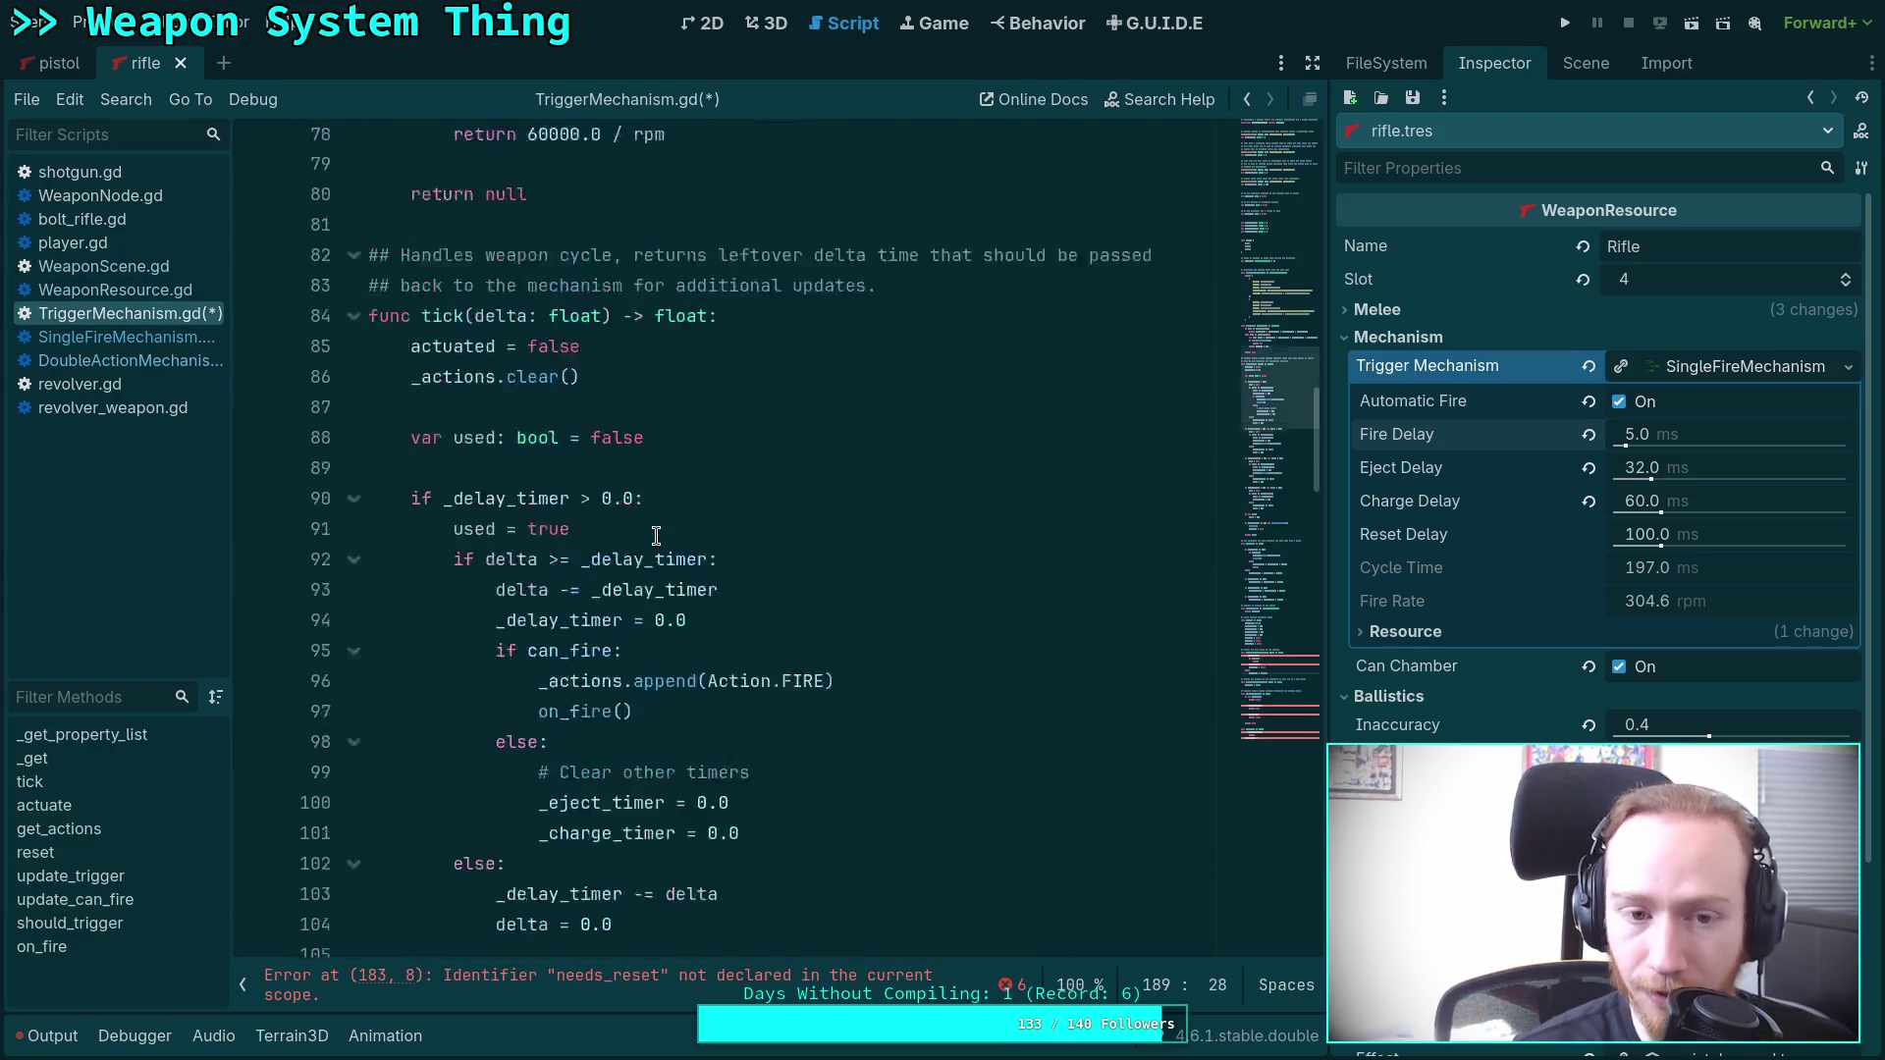
scroll(656, 537, "up", 5)
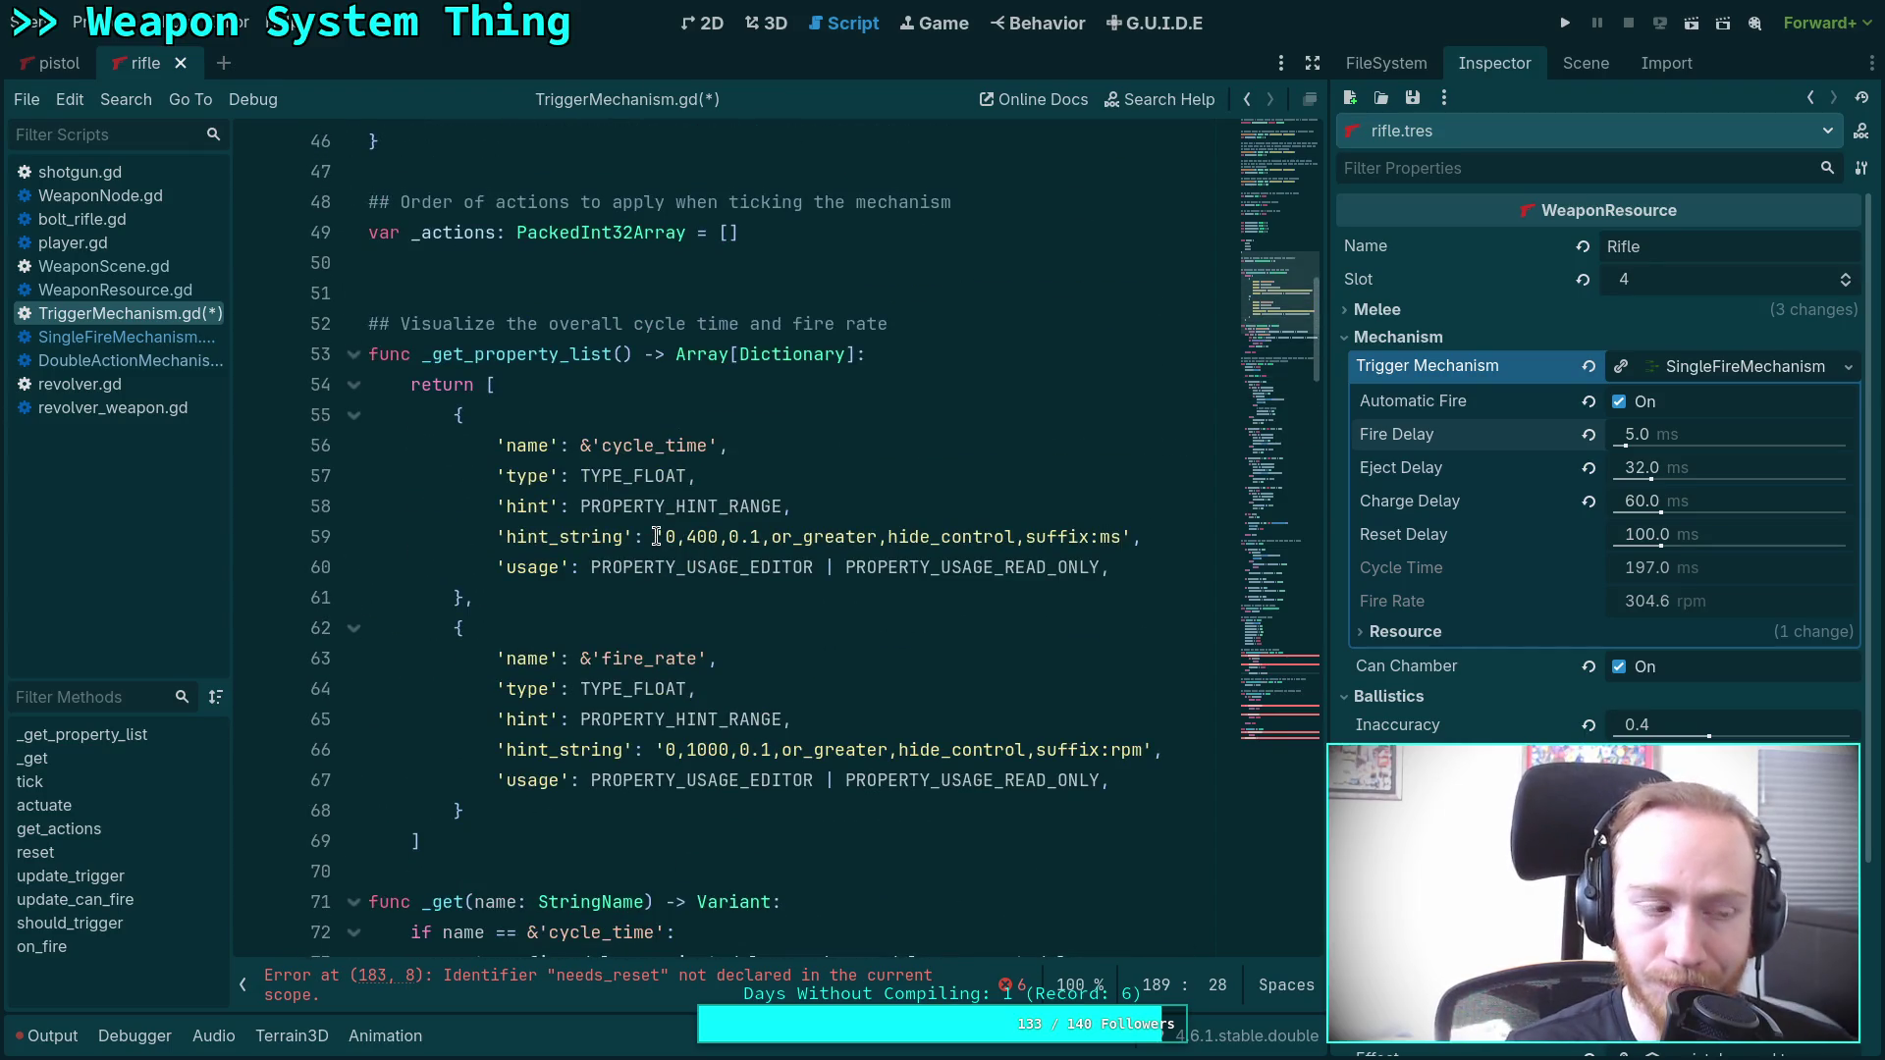
scroll(657, 537, "up", 6)
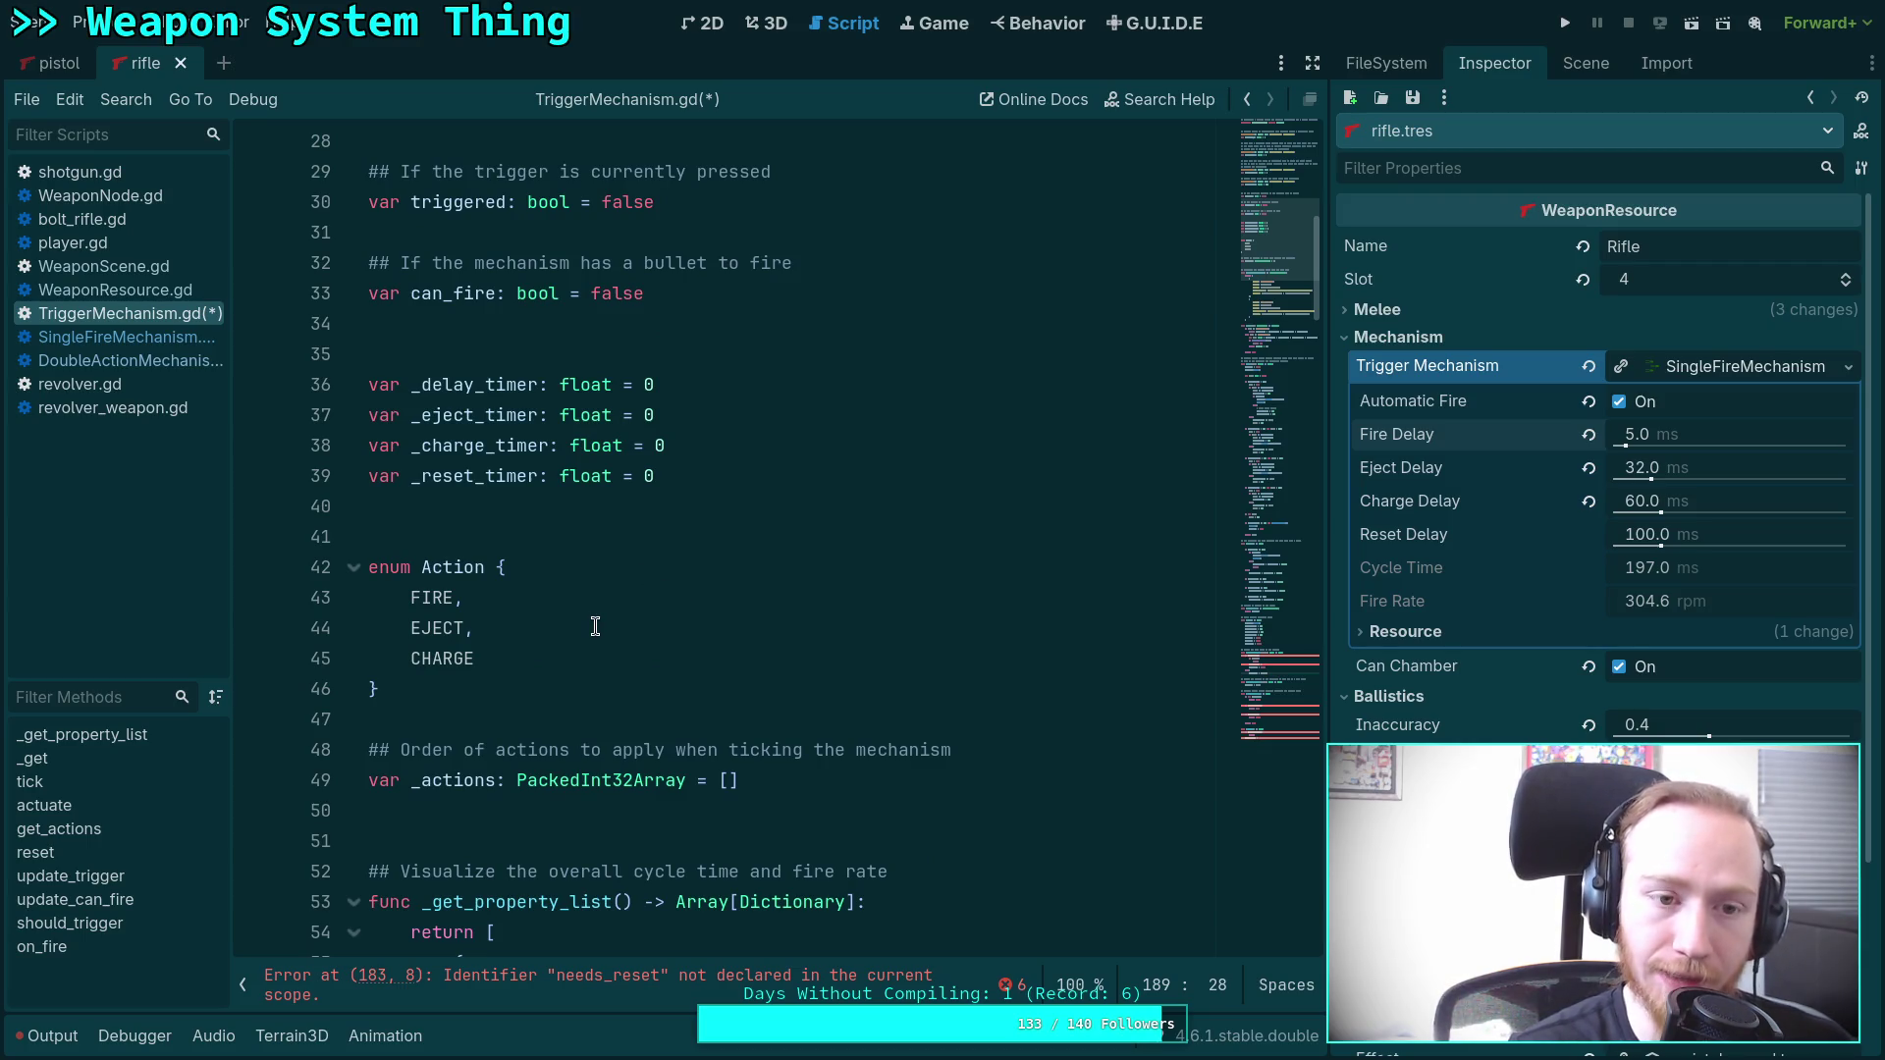
scroll(595, 627, "up", 5)
scroll(595, 623, "down", 9)
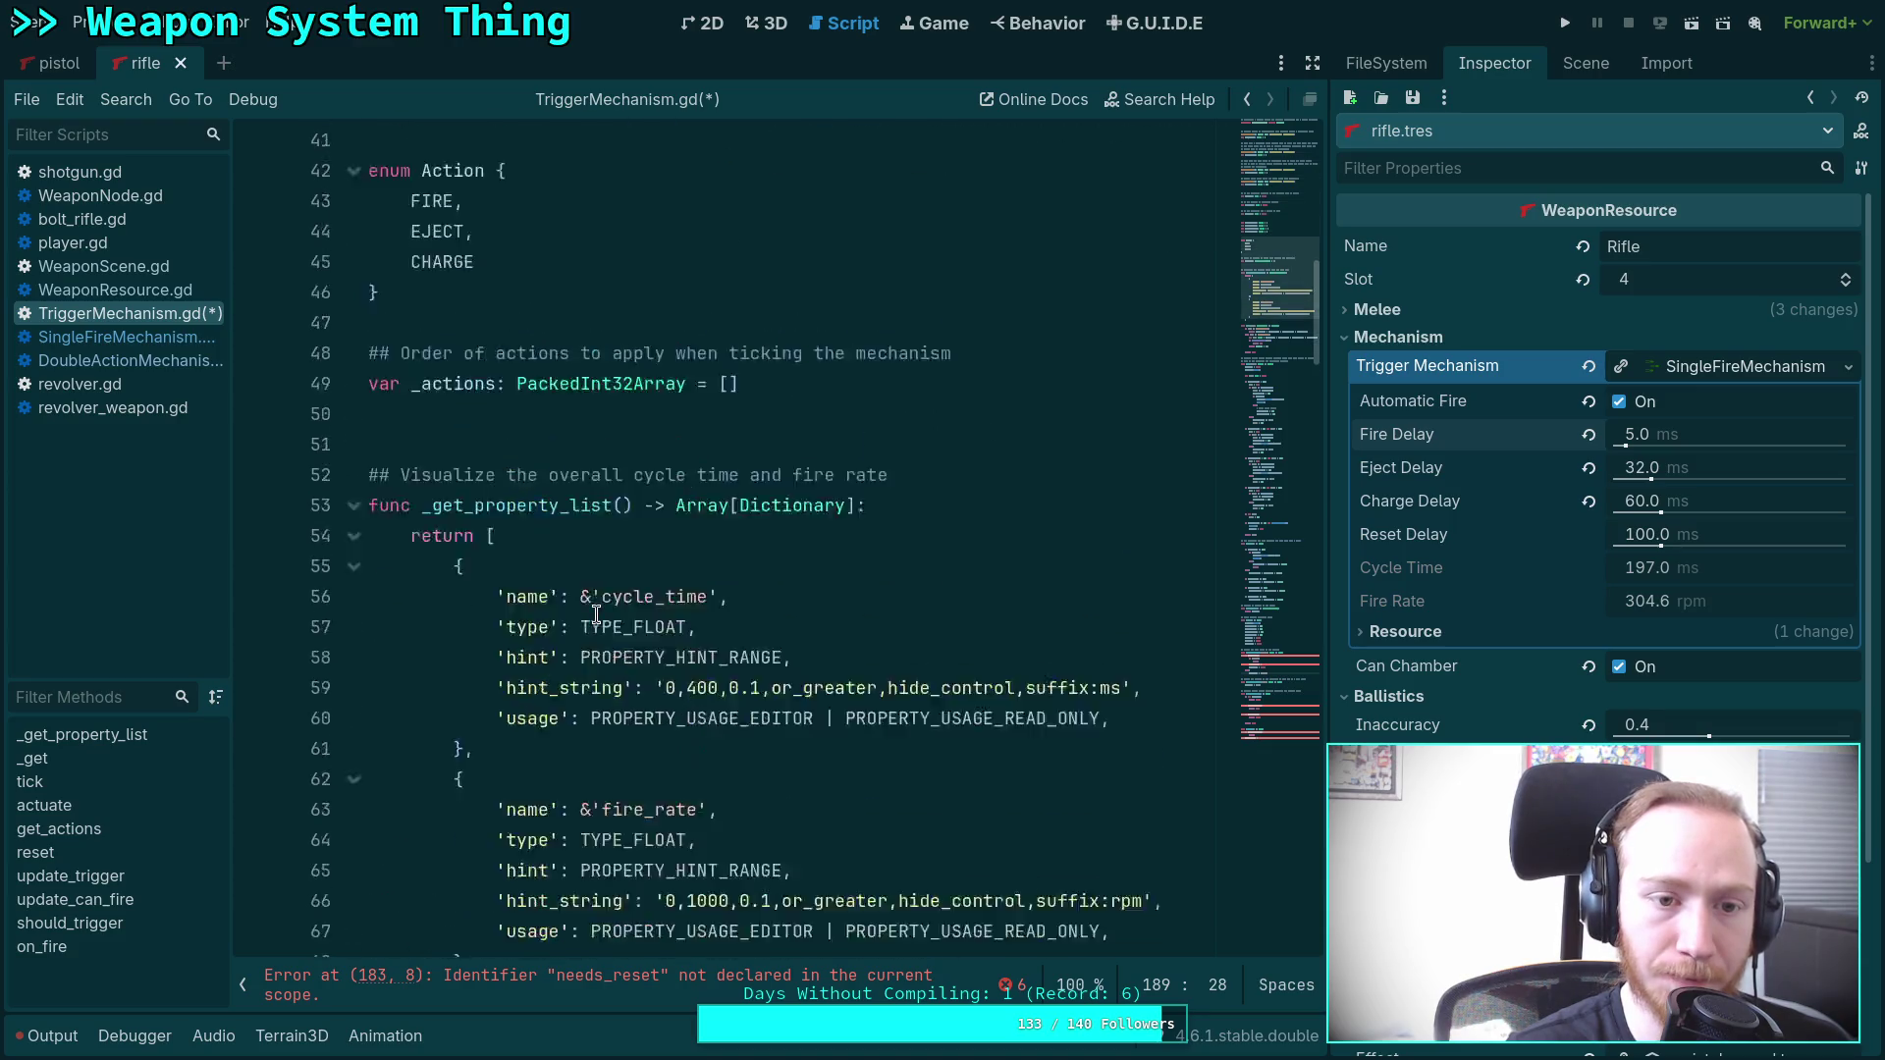
scroll(596, 616, "up", 13)
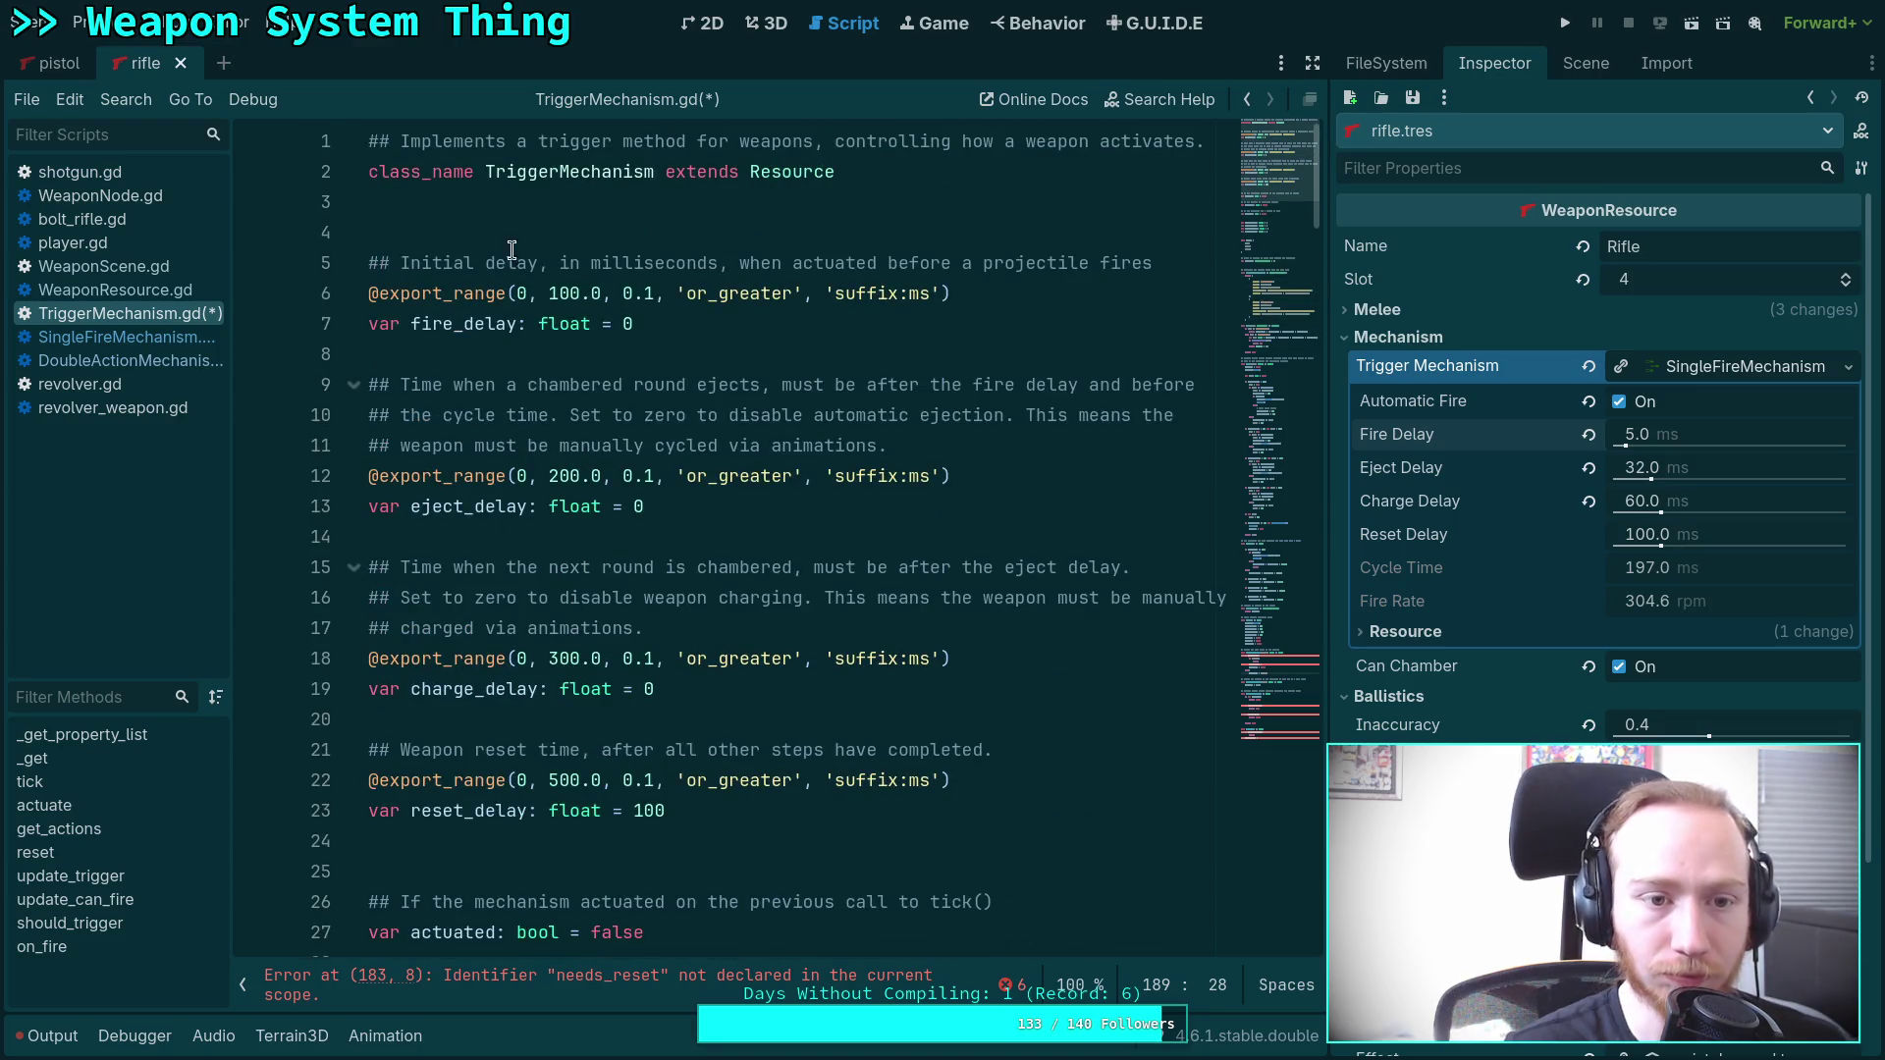
left_click(576, 214)
key("ctrl+v")
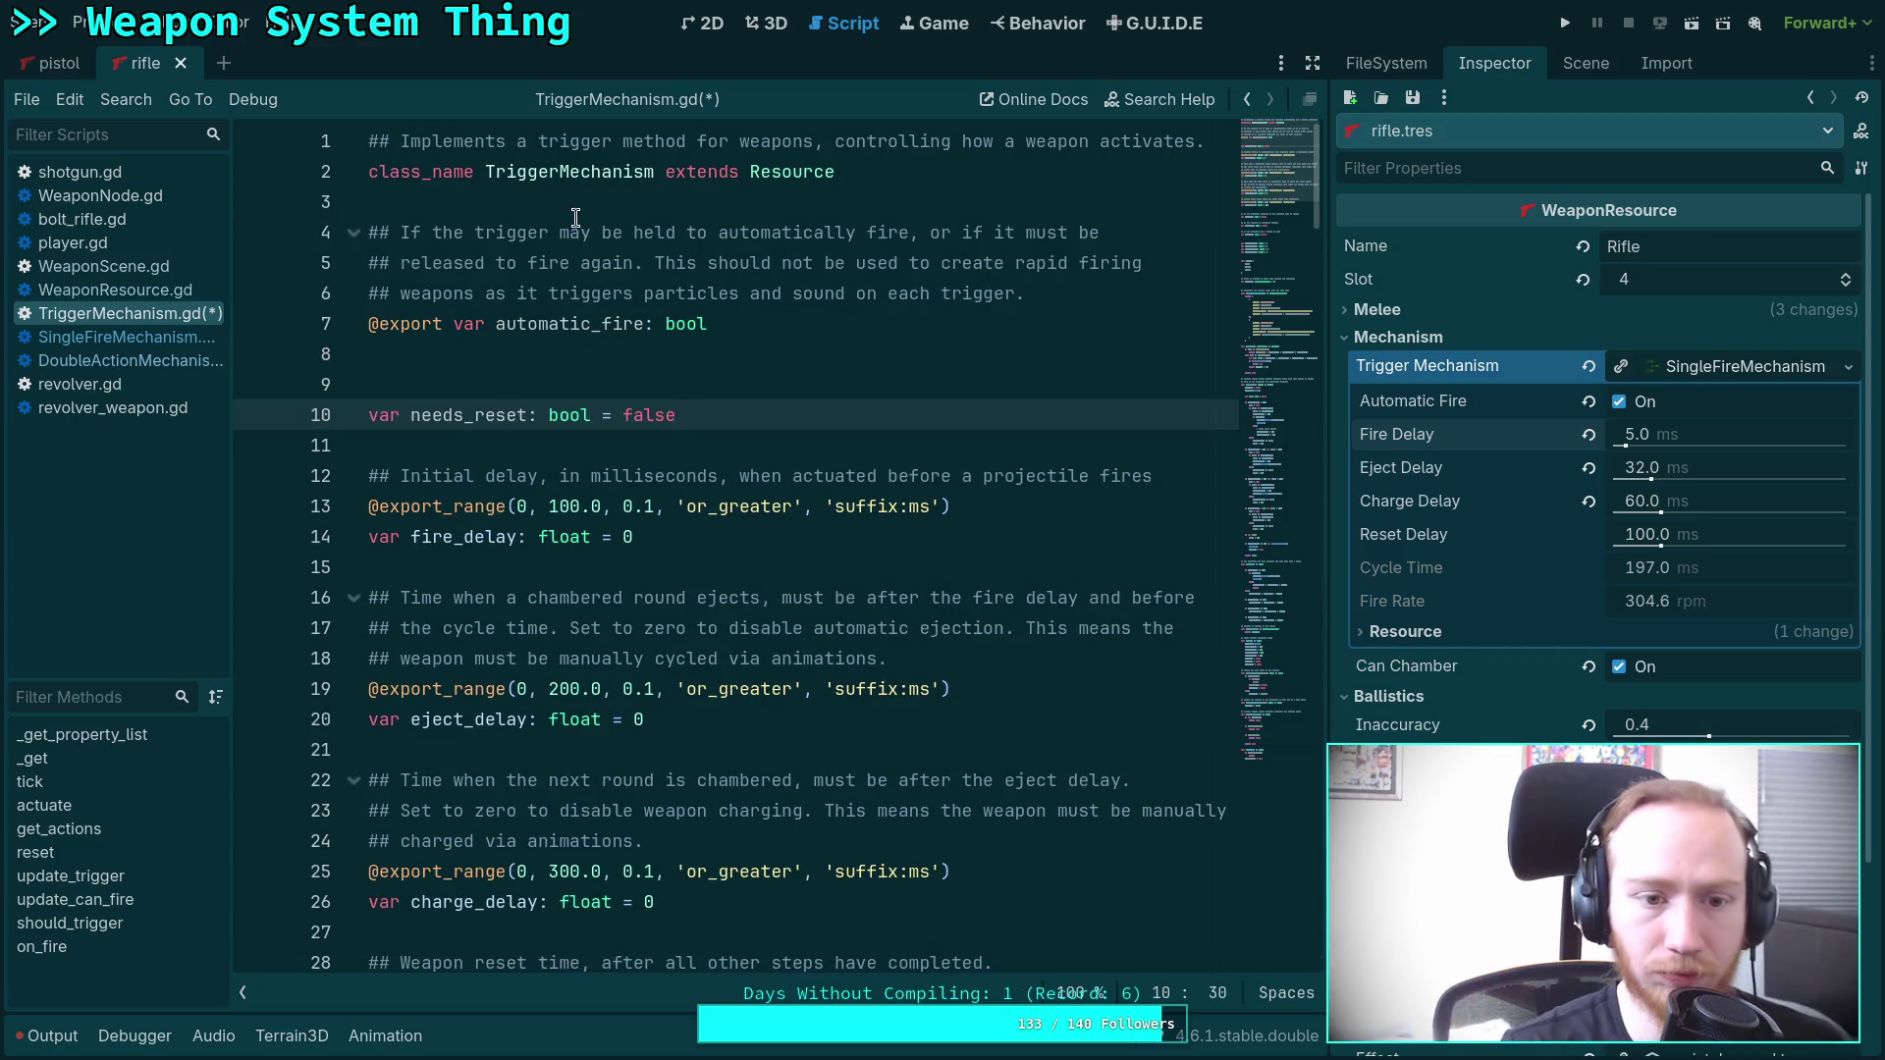
Move the needs_reset declaration to the line after can_fire
key("ctrl+x")
scroll(719, 596, "down", 8)
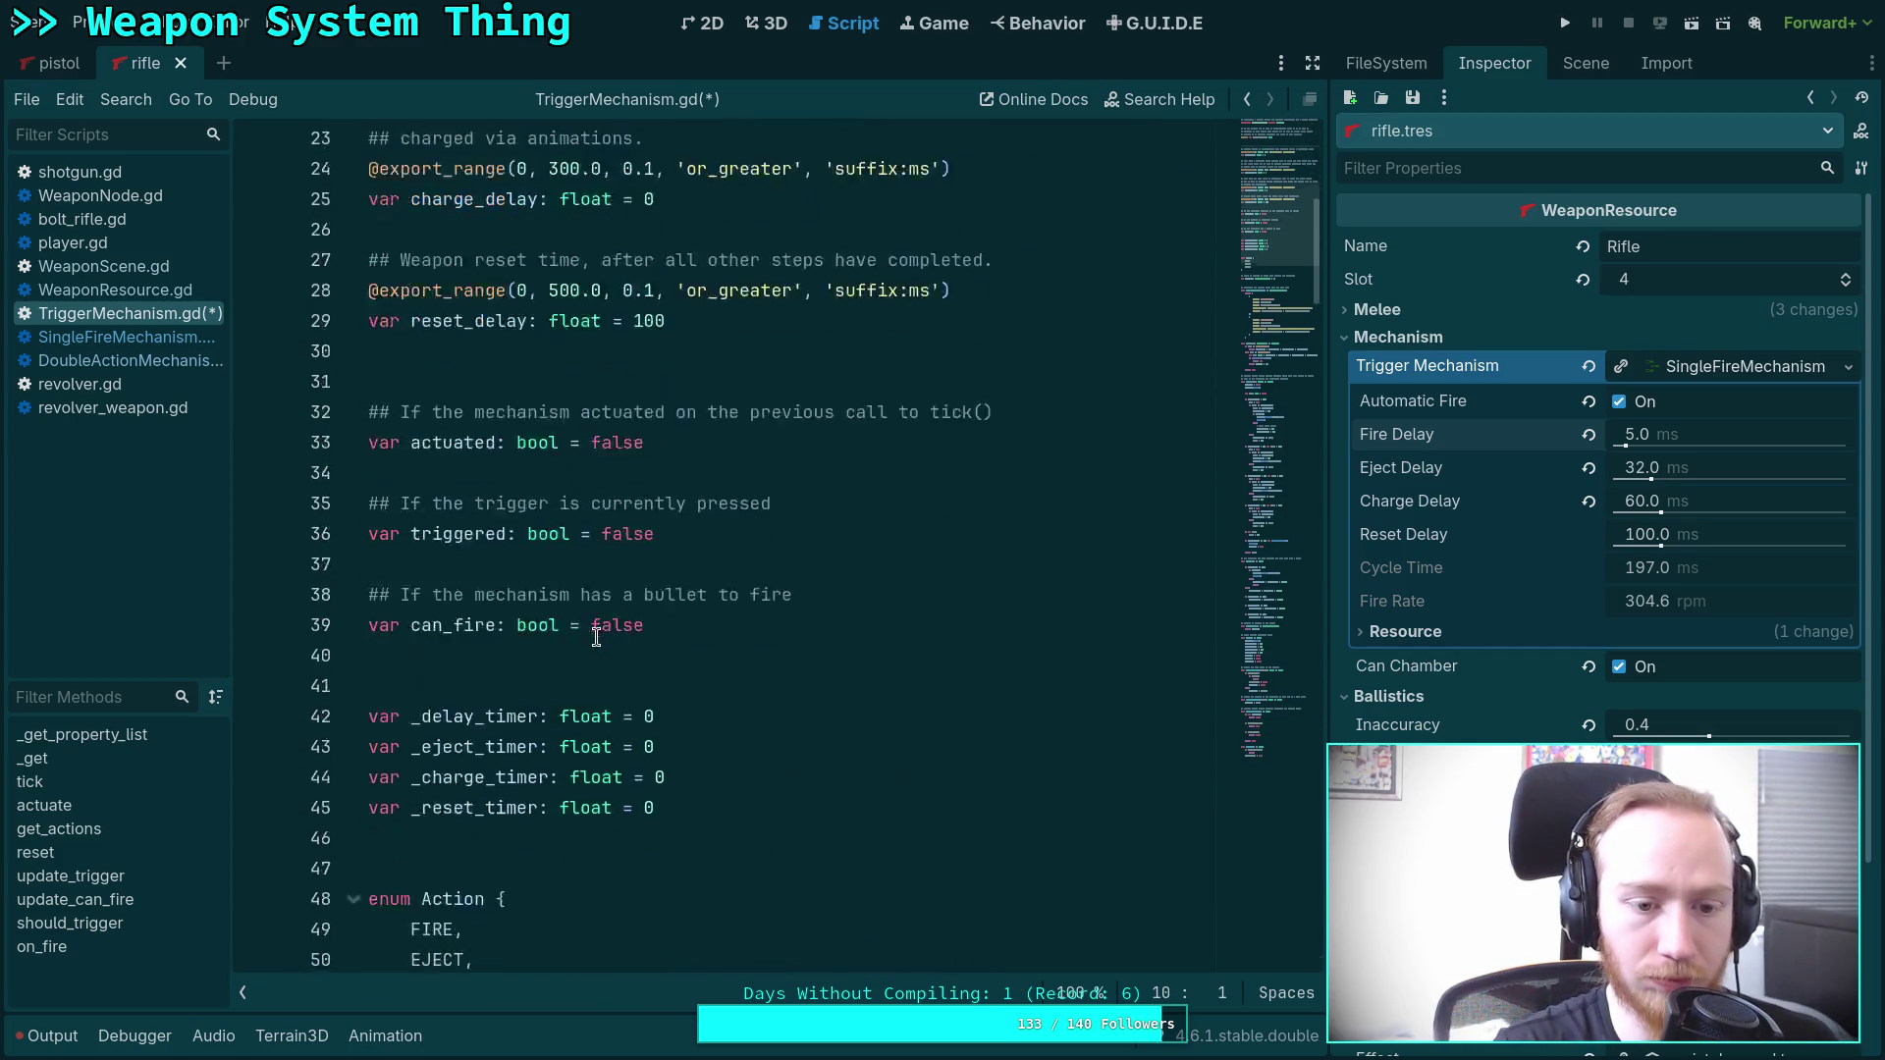
left_click(720, 554)
key("Return")
key("Return")
key("ctrl+v")
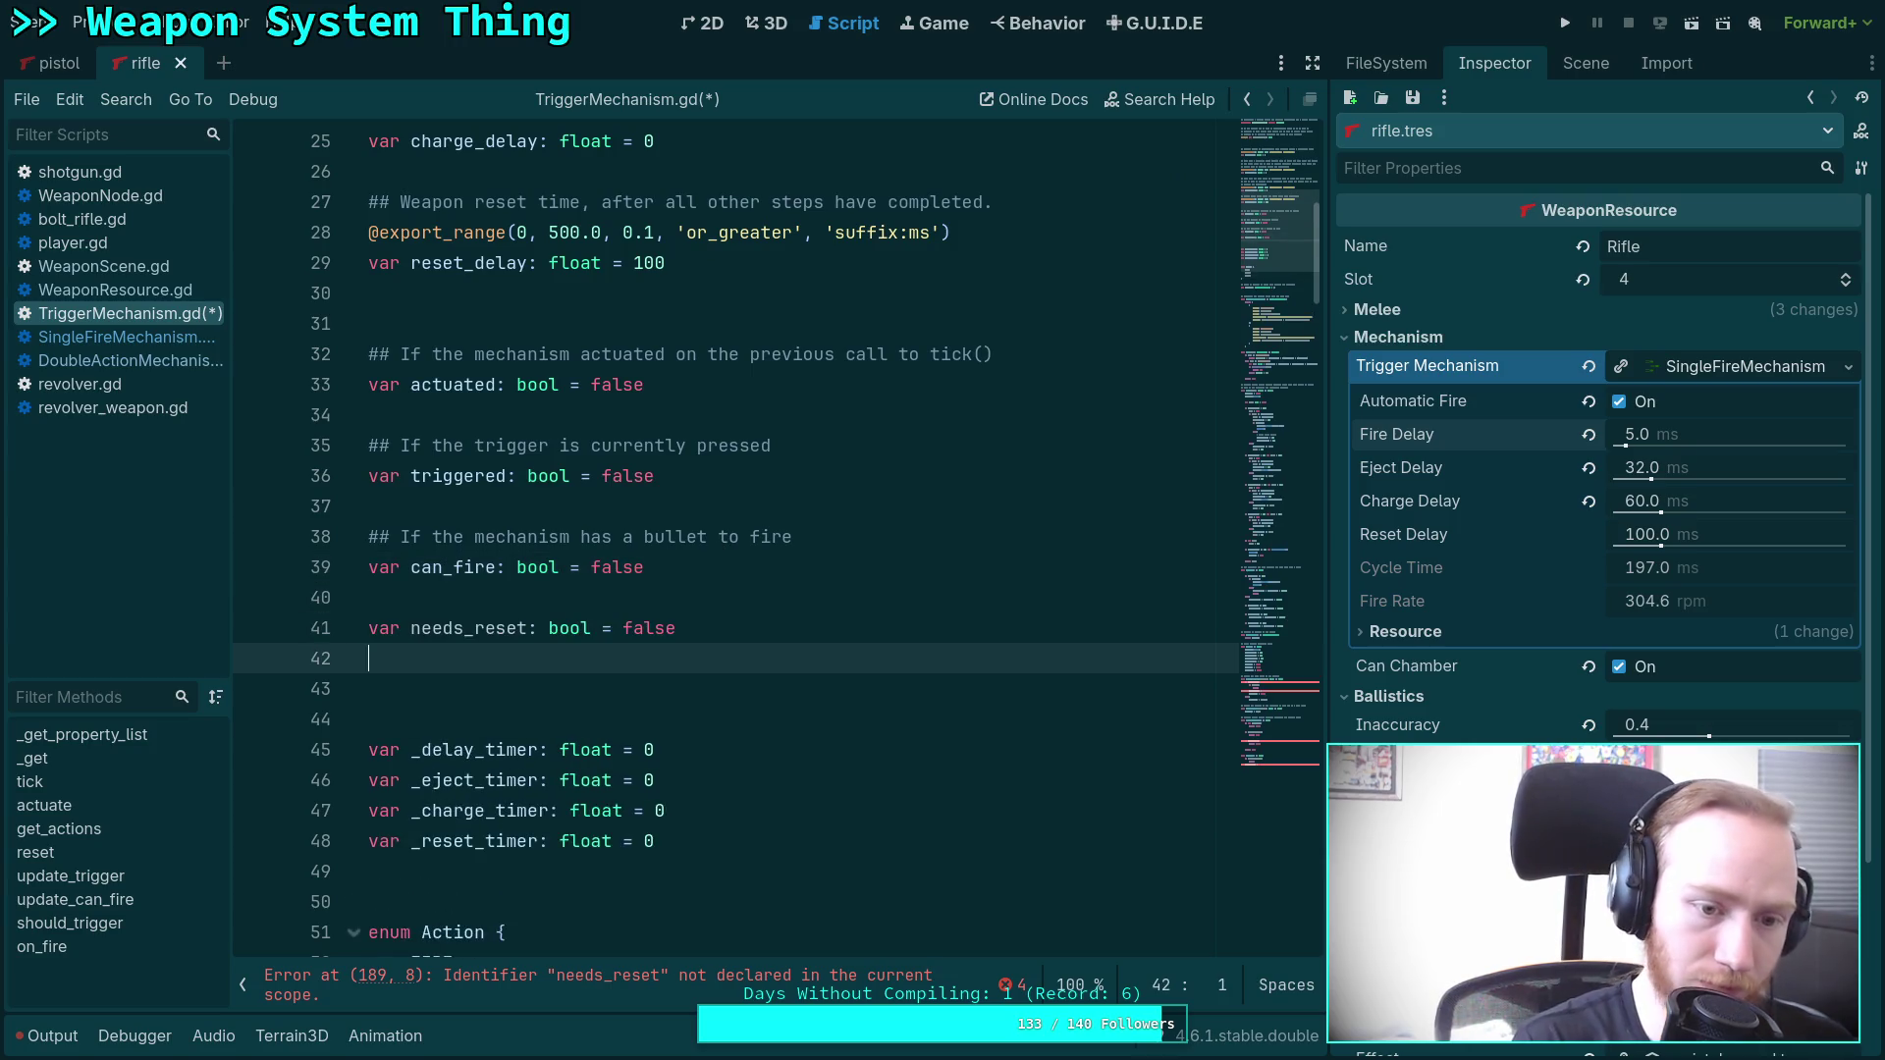
Add a ## doc comment saying needs_reset requires trigger release before actuating again
left_click(537, 605)
key("Return")
type("## If the trigg")
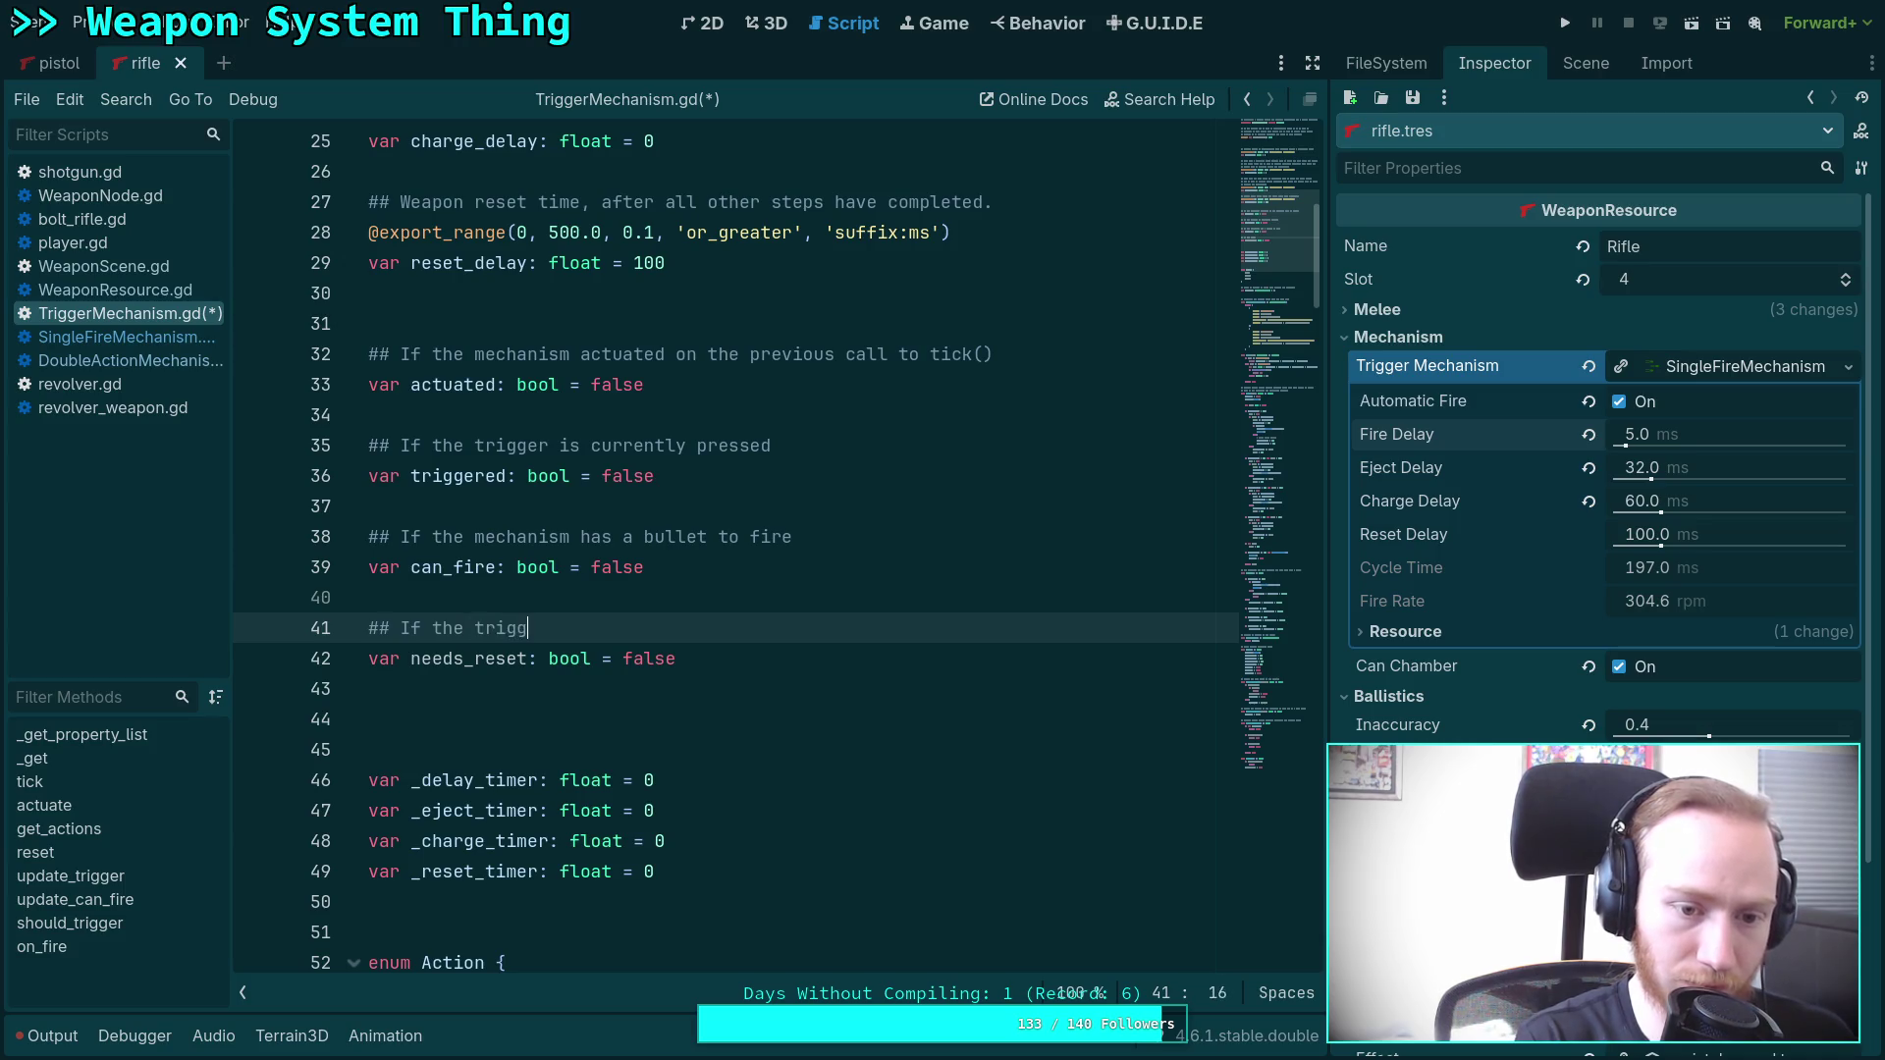
type("needs to be released befor e")
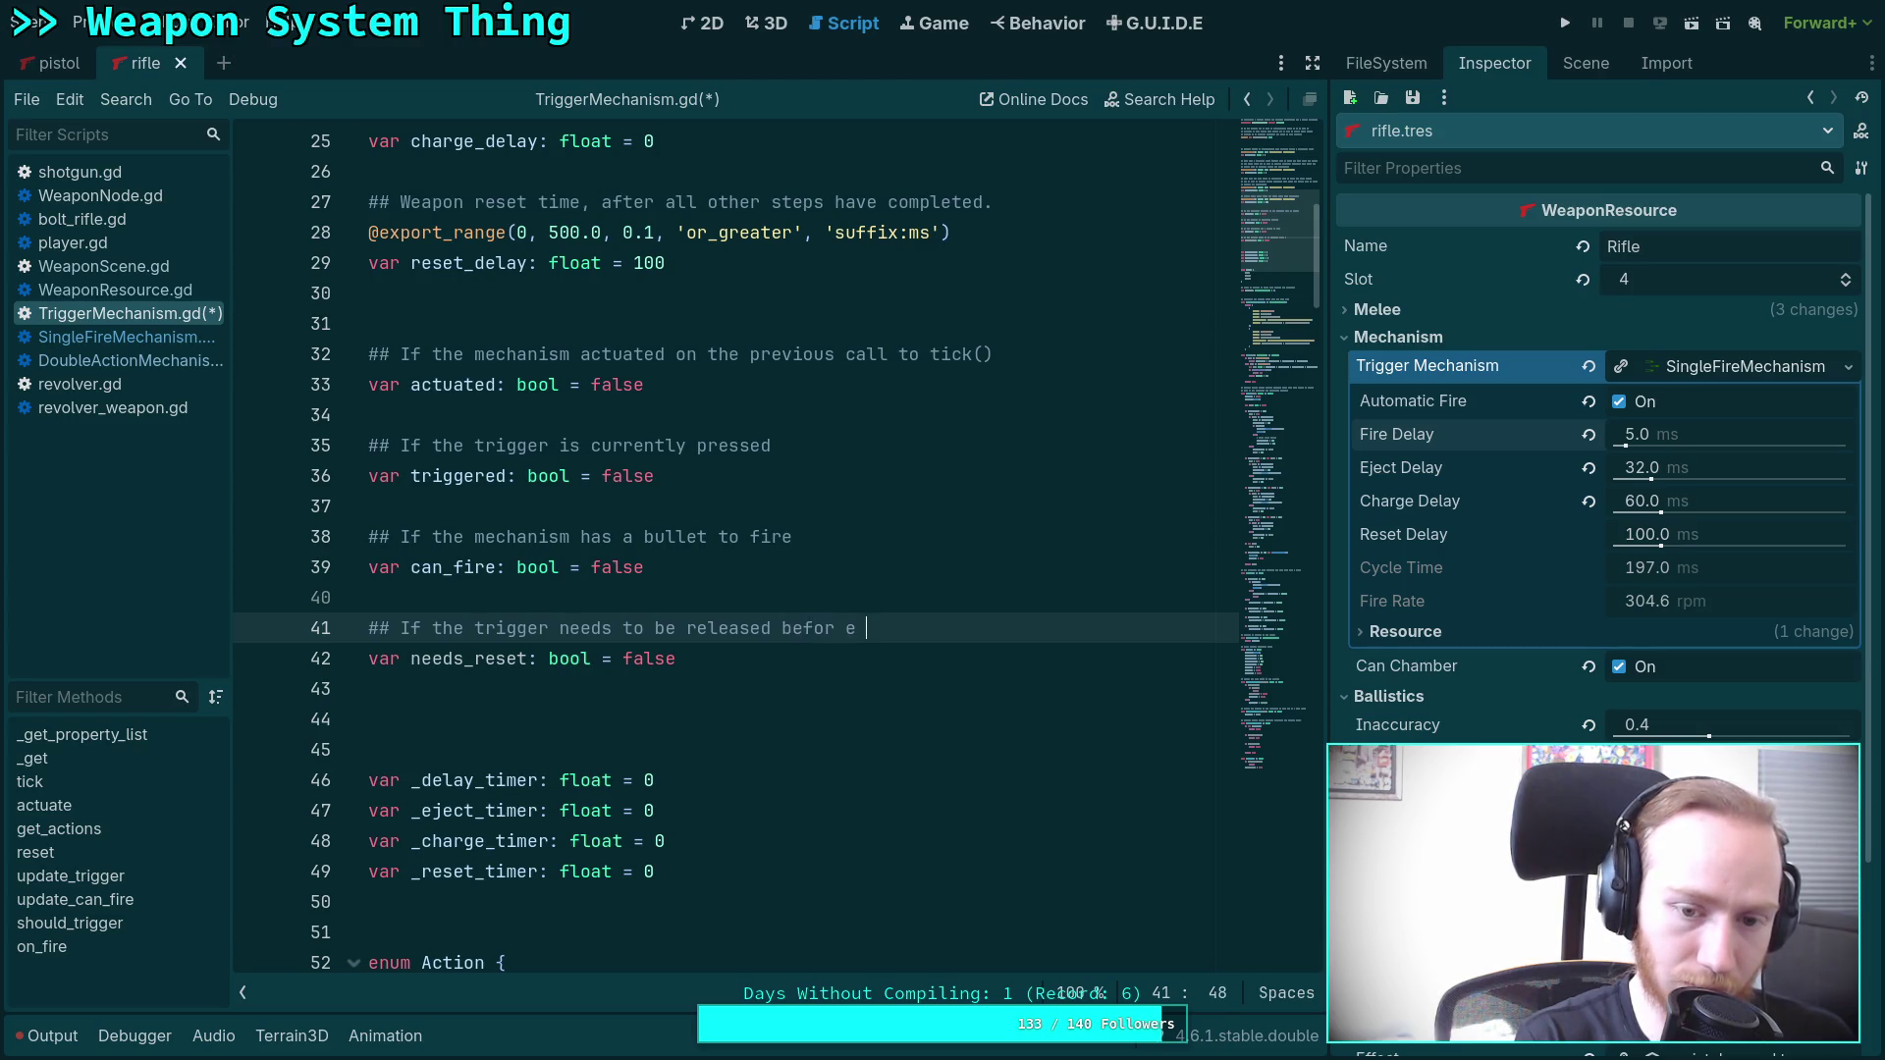
type("the mechan")
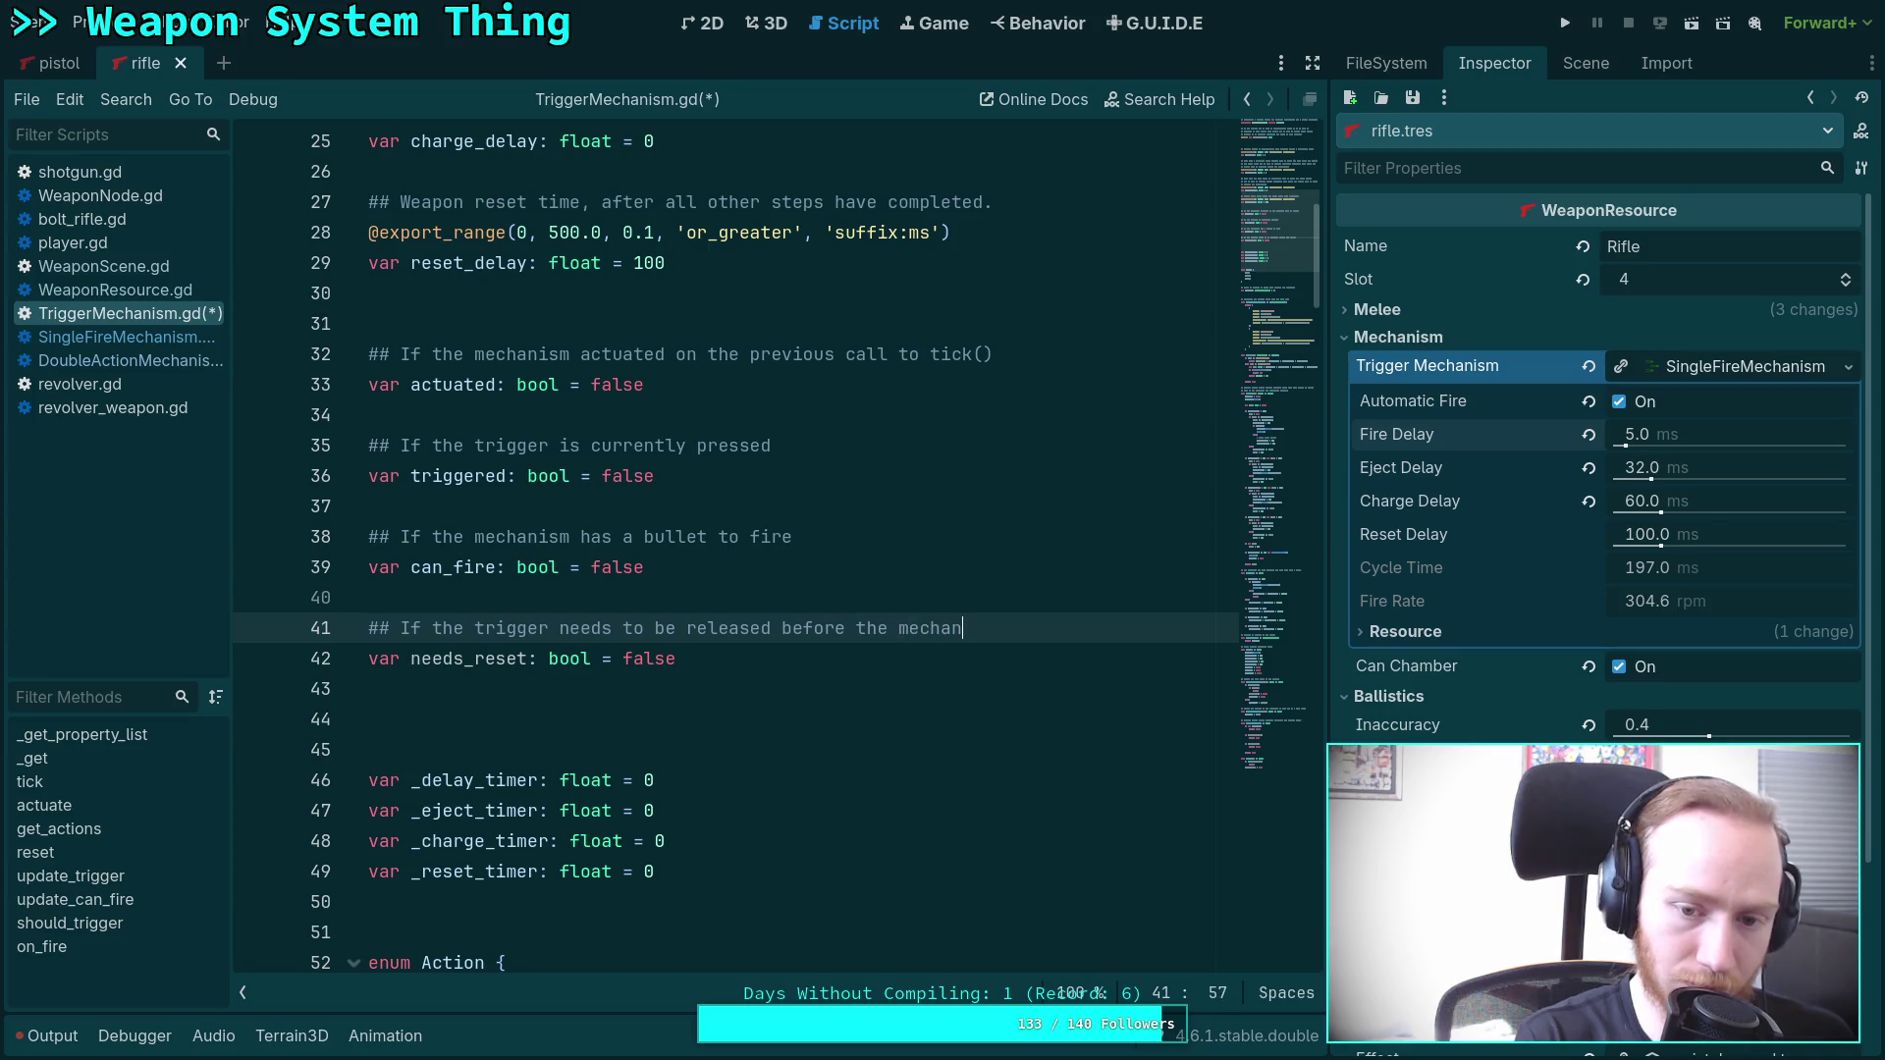
type("uate again")
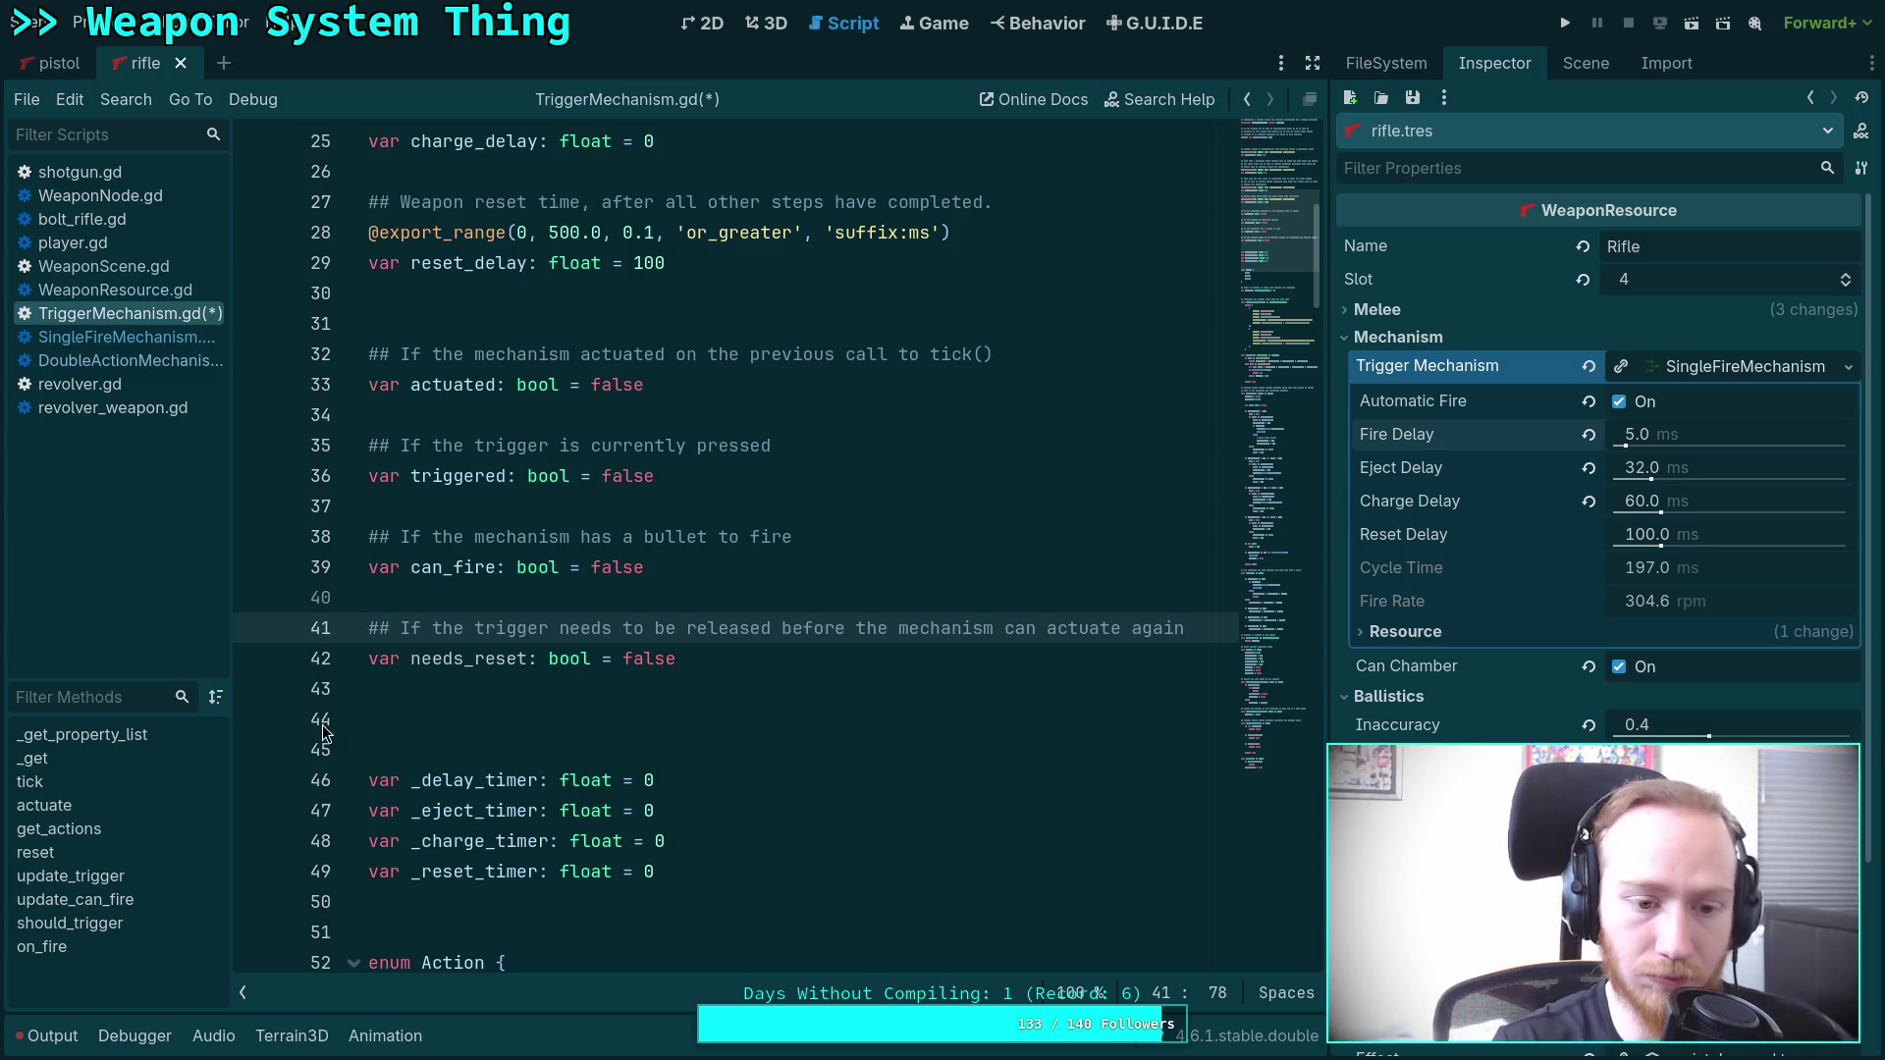
left_click(385, 721)
key("BackSpace")
key("BackSpace")
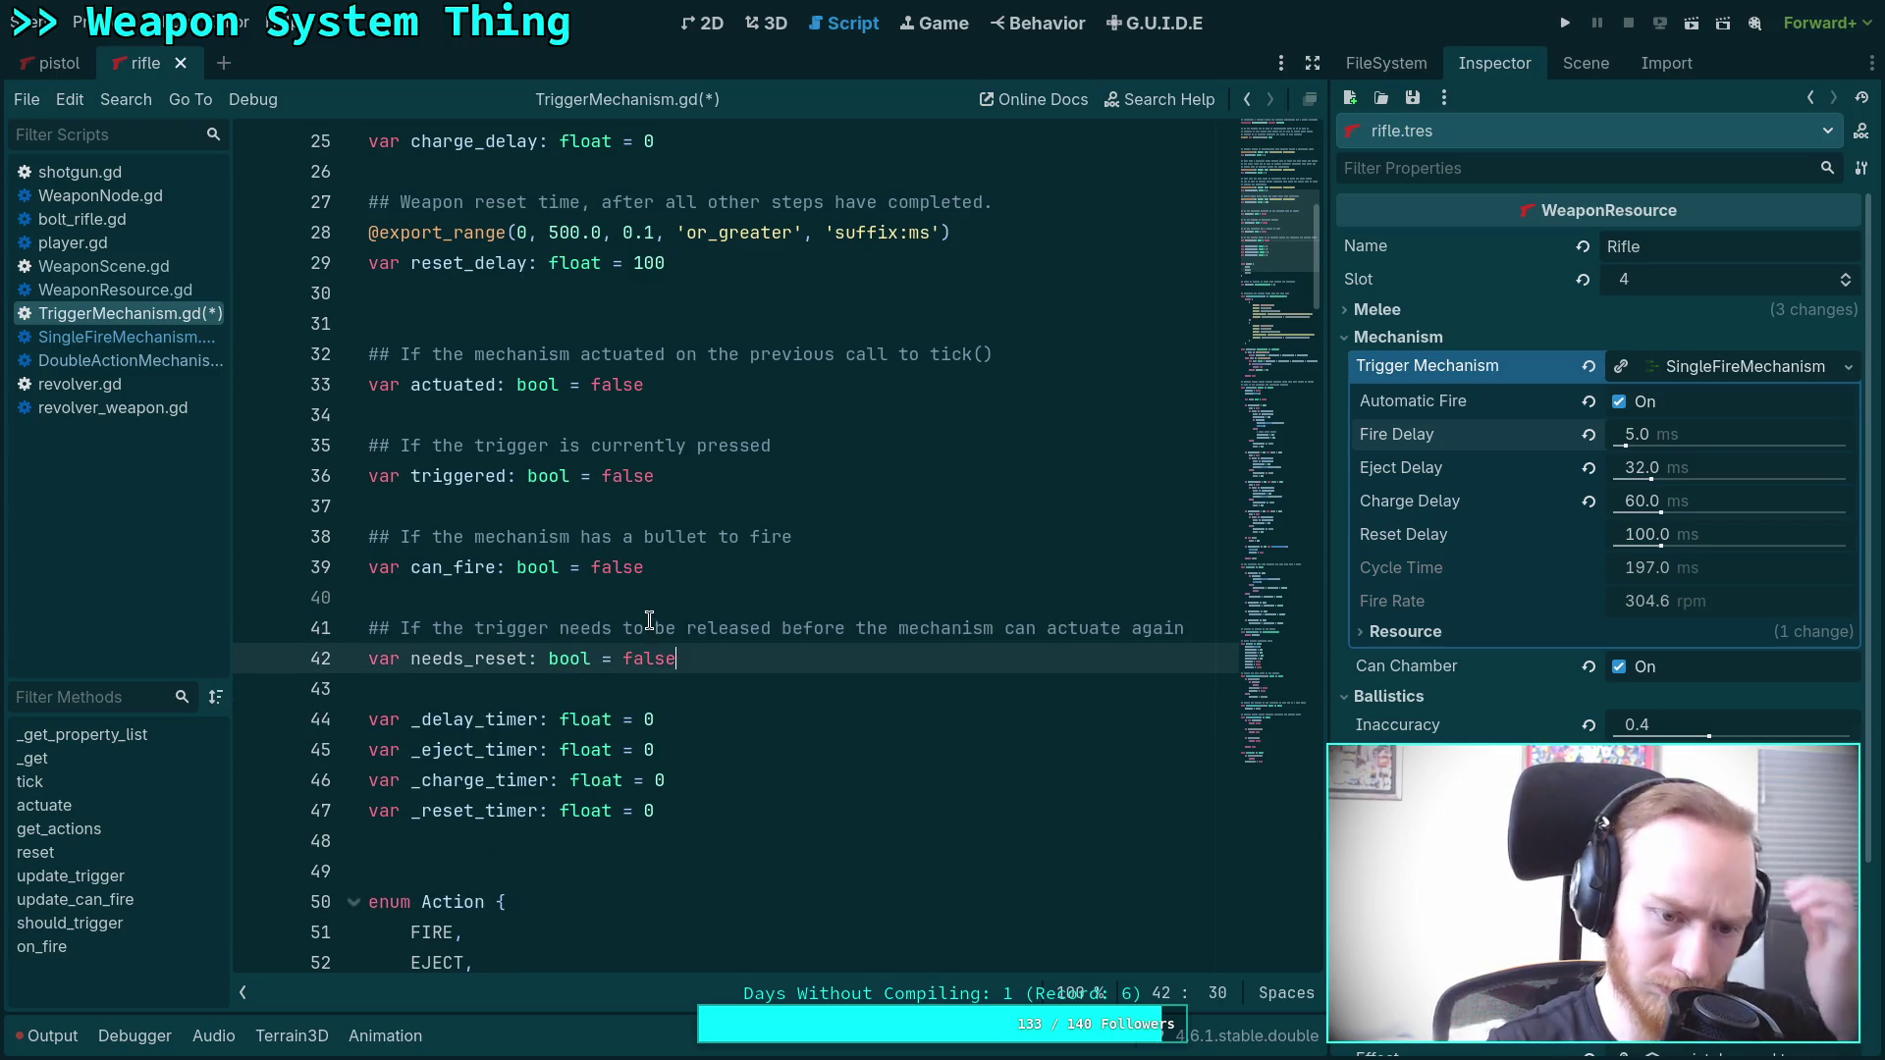
key("Return")
scroll(558, 621, "up", 8)
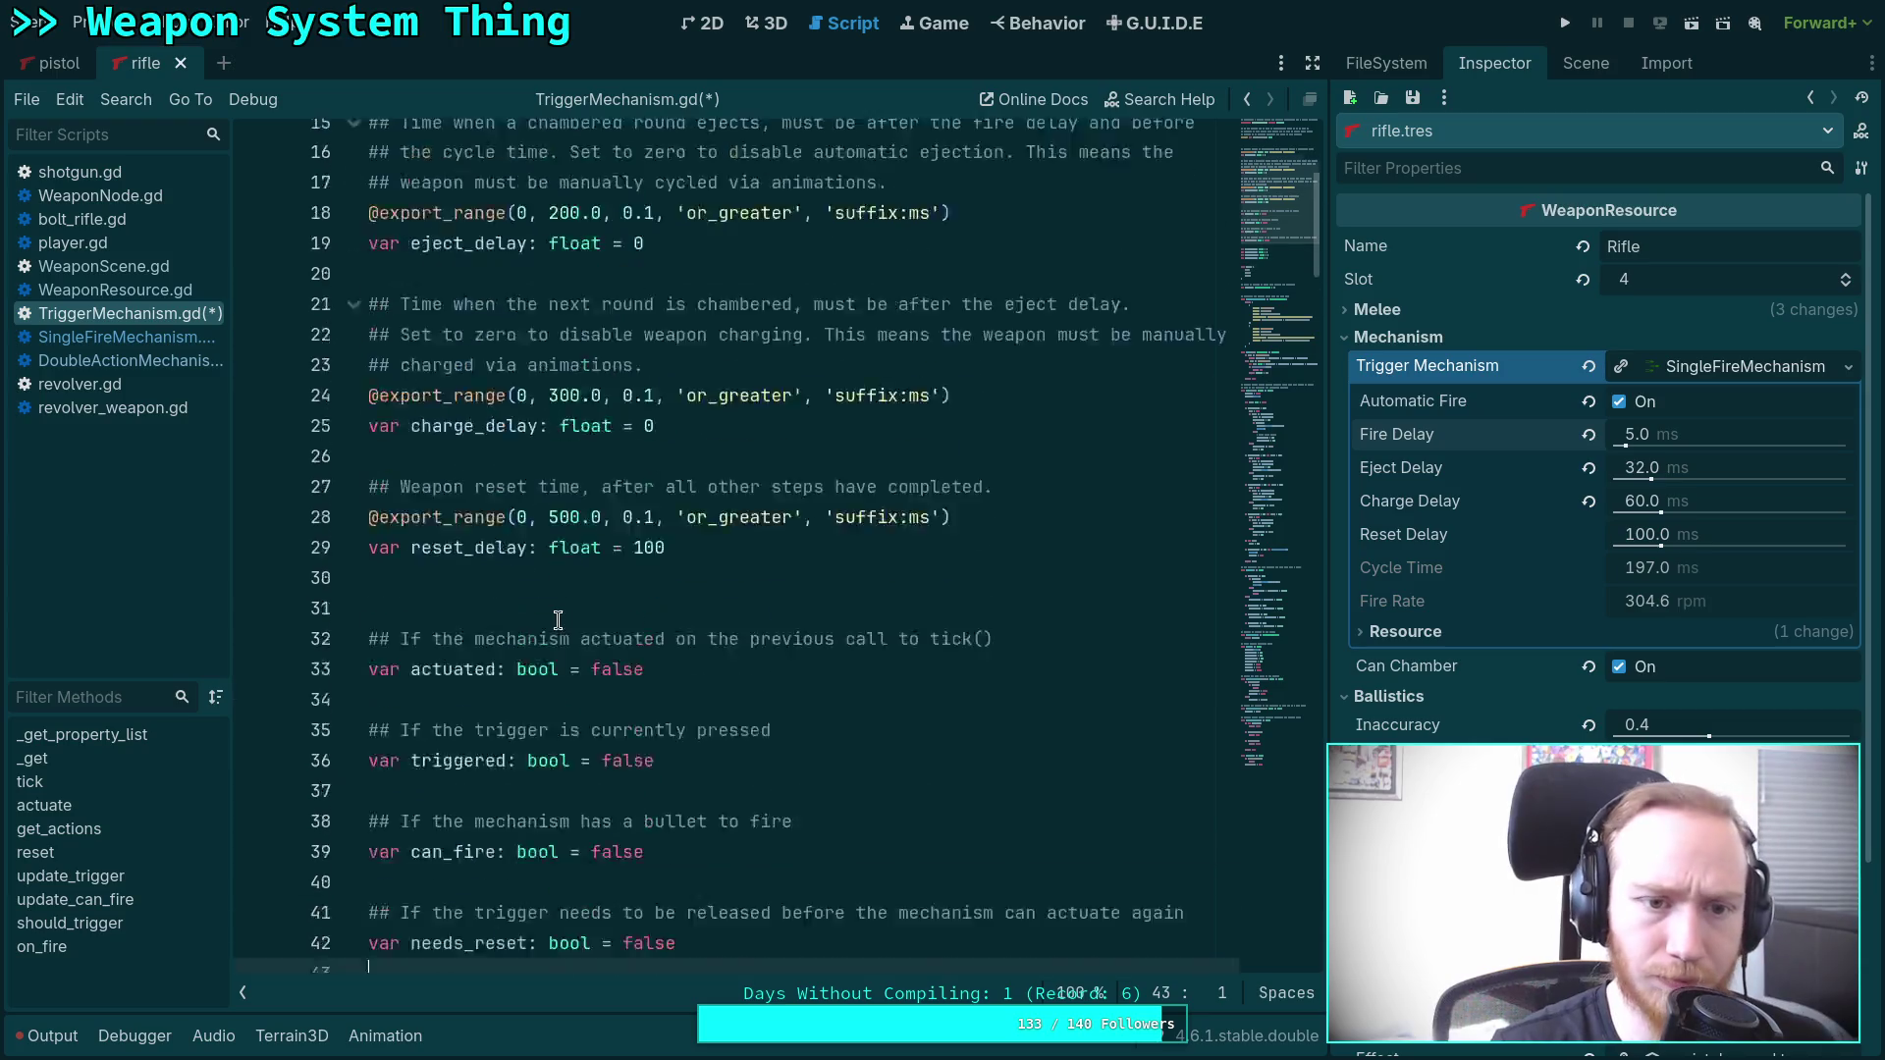
Remove extra blank lines and the rapid-firing warning from the automatic_fire comment, then save
left_click(502, 374)
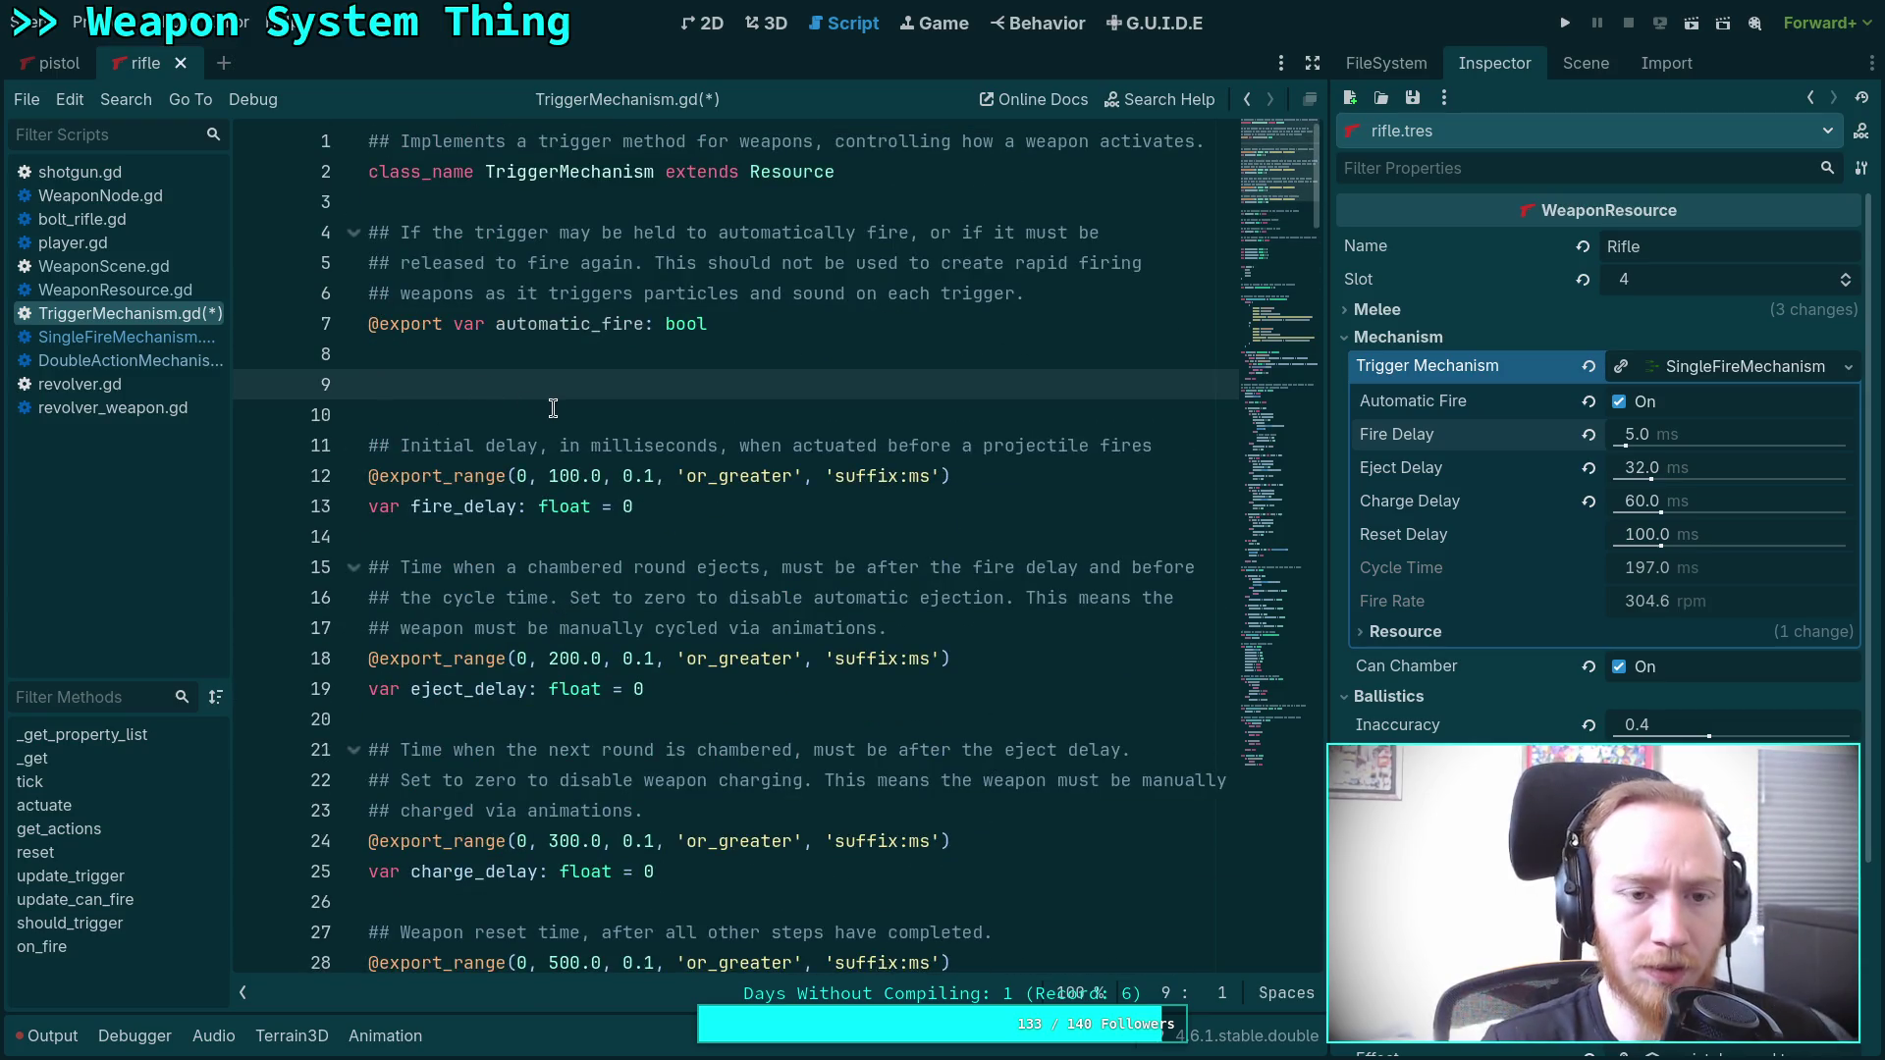
key("BackSpace")
key("BackSpace")
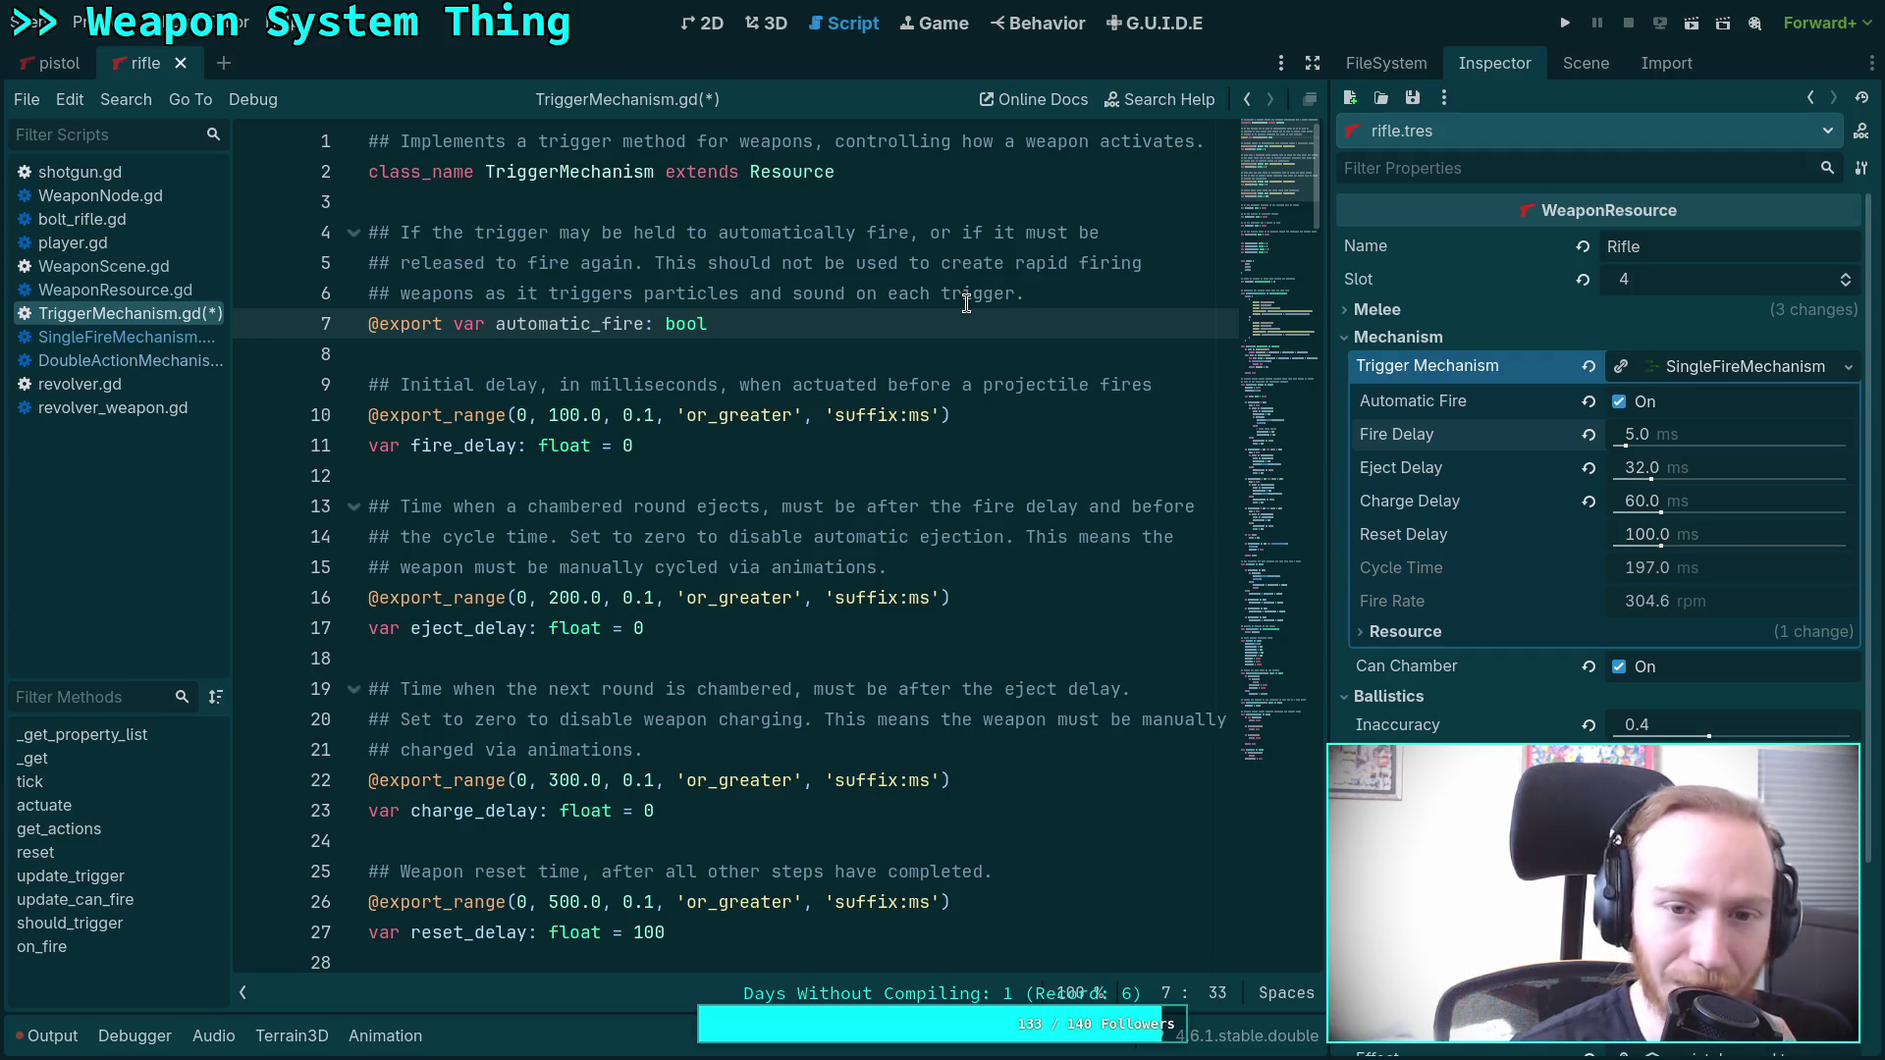
left_click_drag(1028, 293, 647, 271)
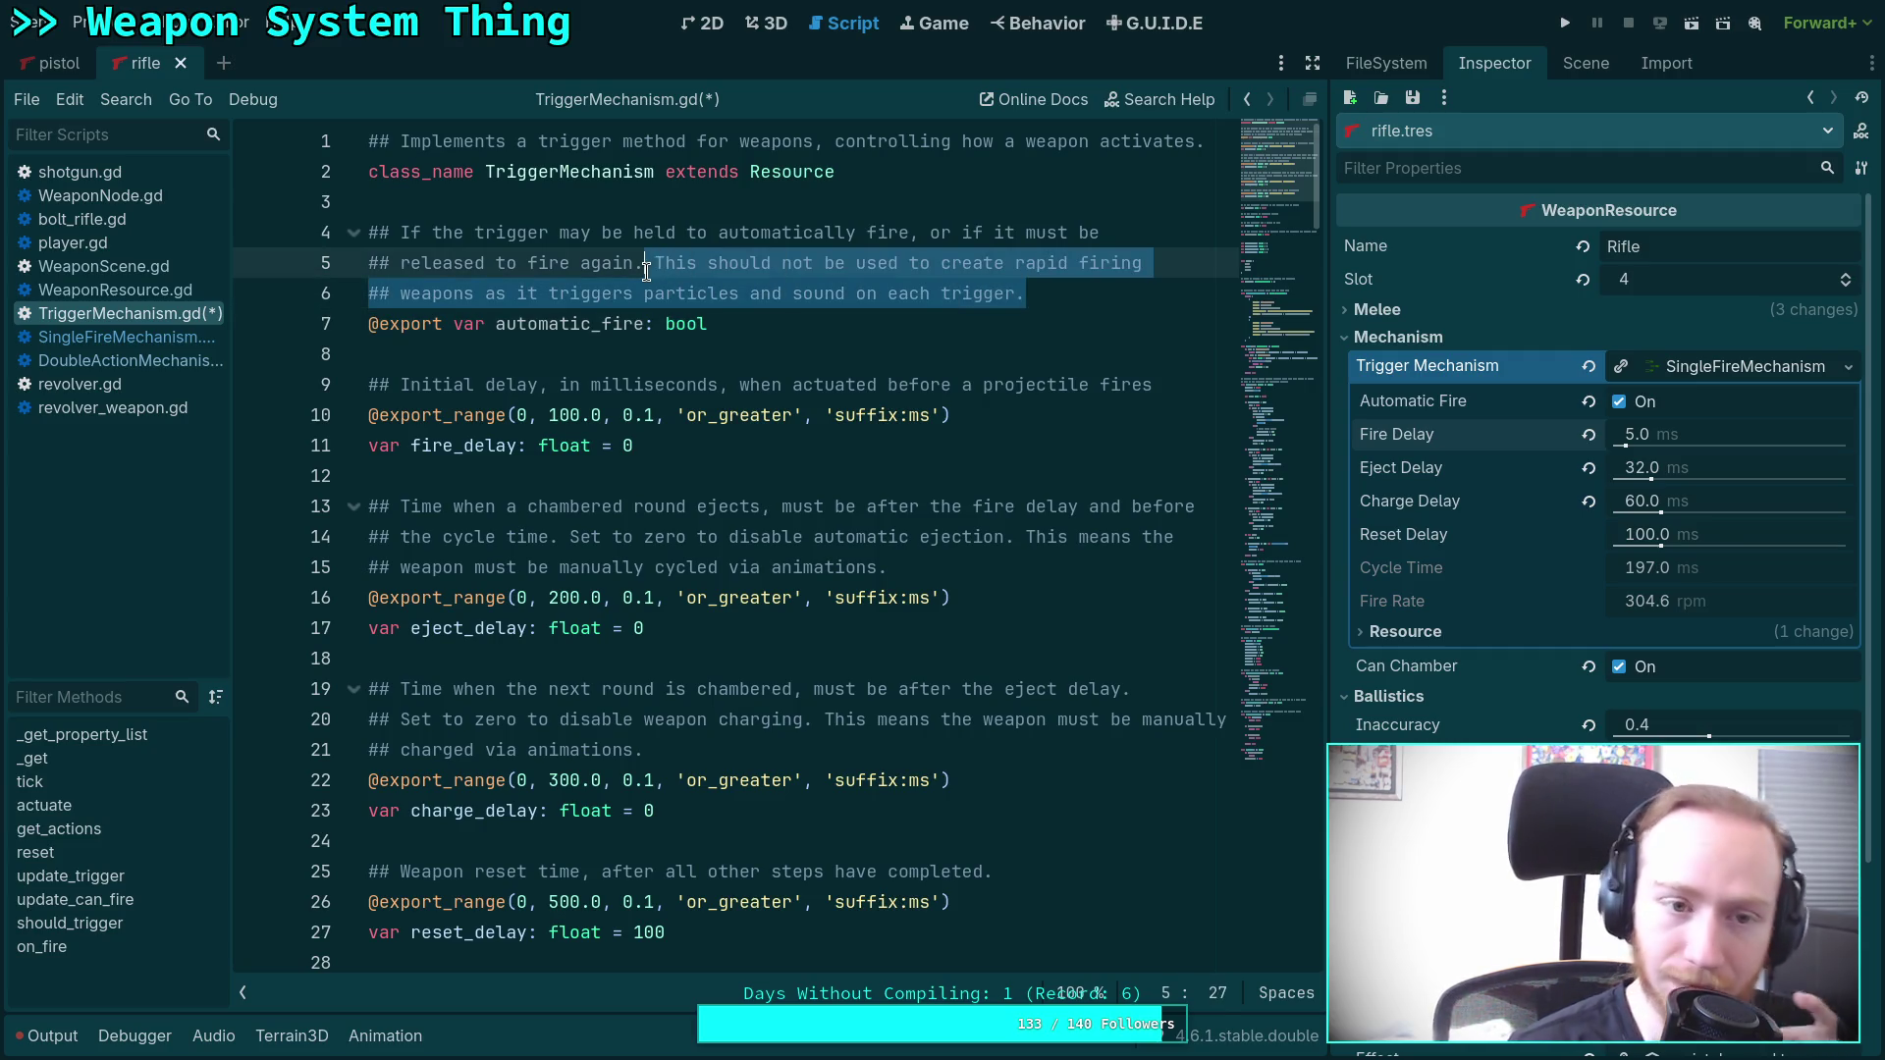
key("BackSpace")
key("ctrl+s")
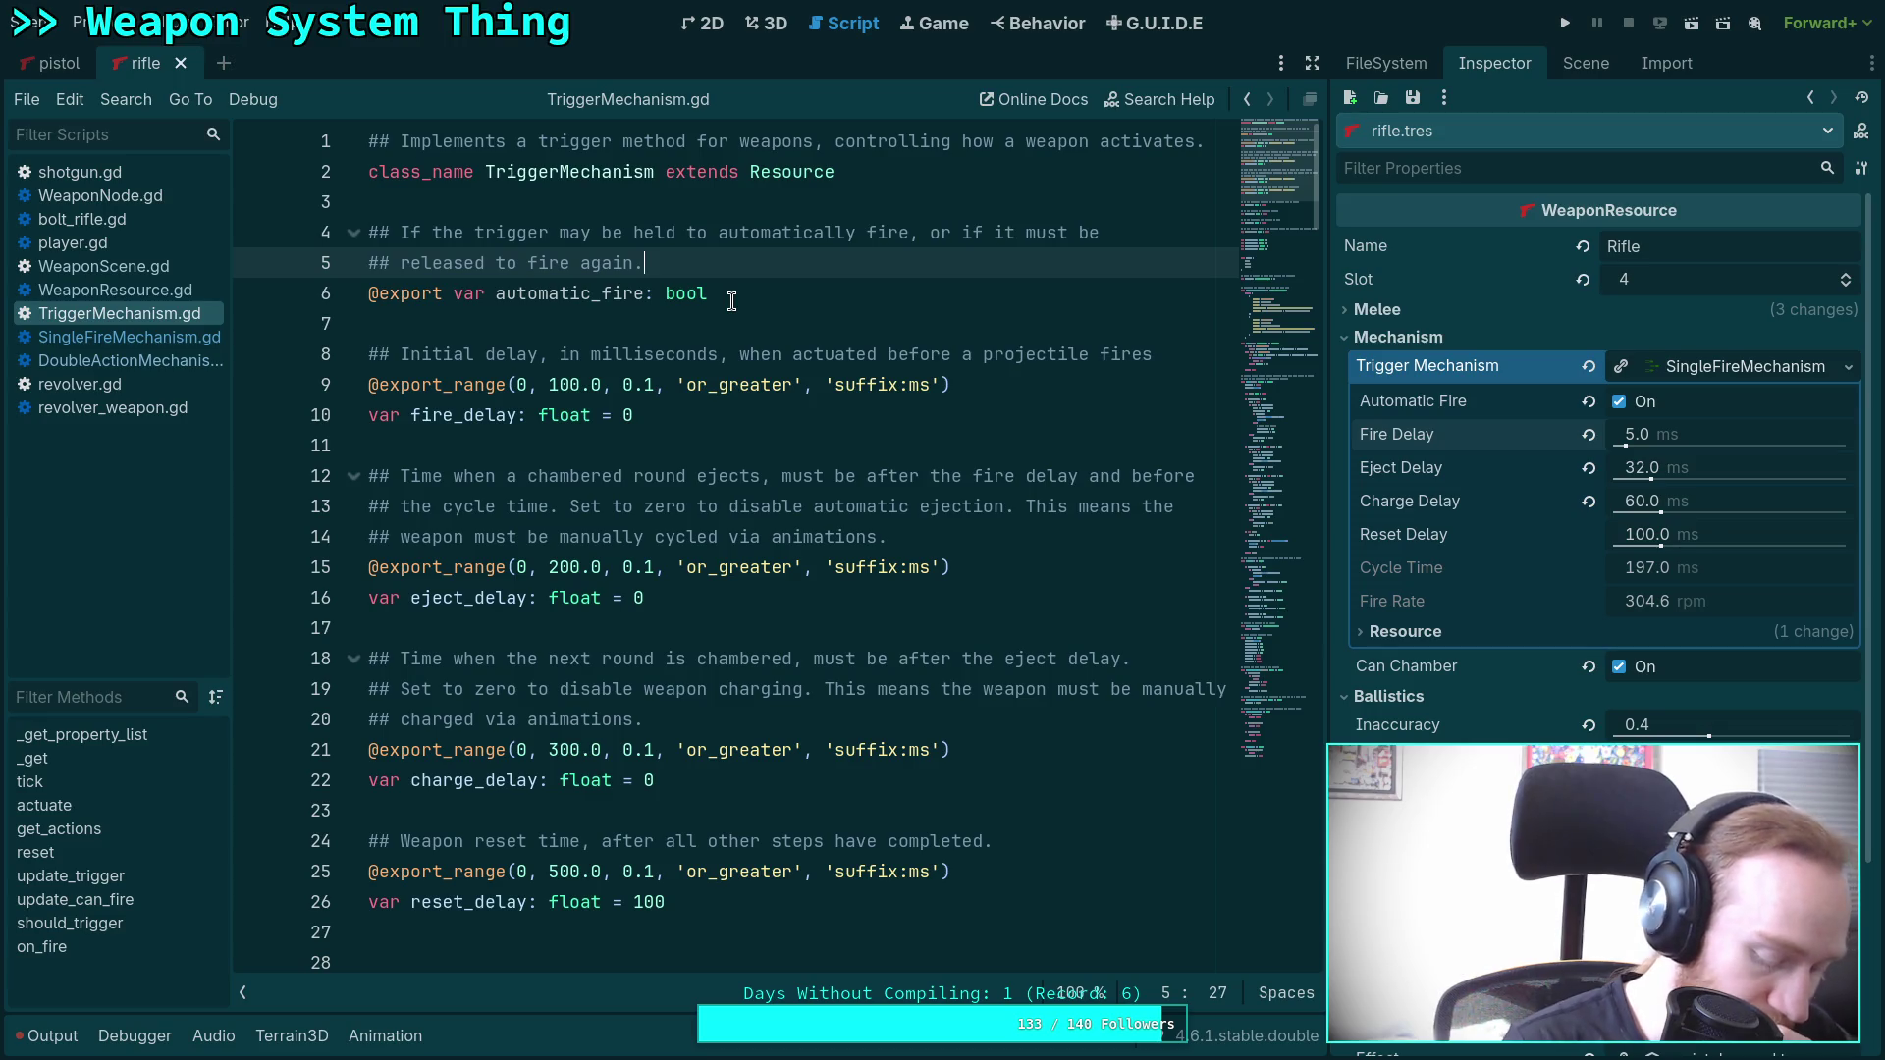
Write the comment 'When true, the `fire_delay` is skipped on subsequent firings.' across two lines
type("When true, ")
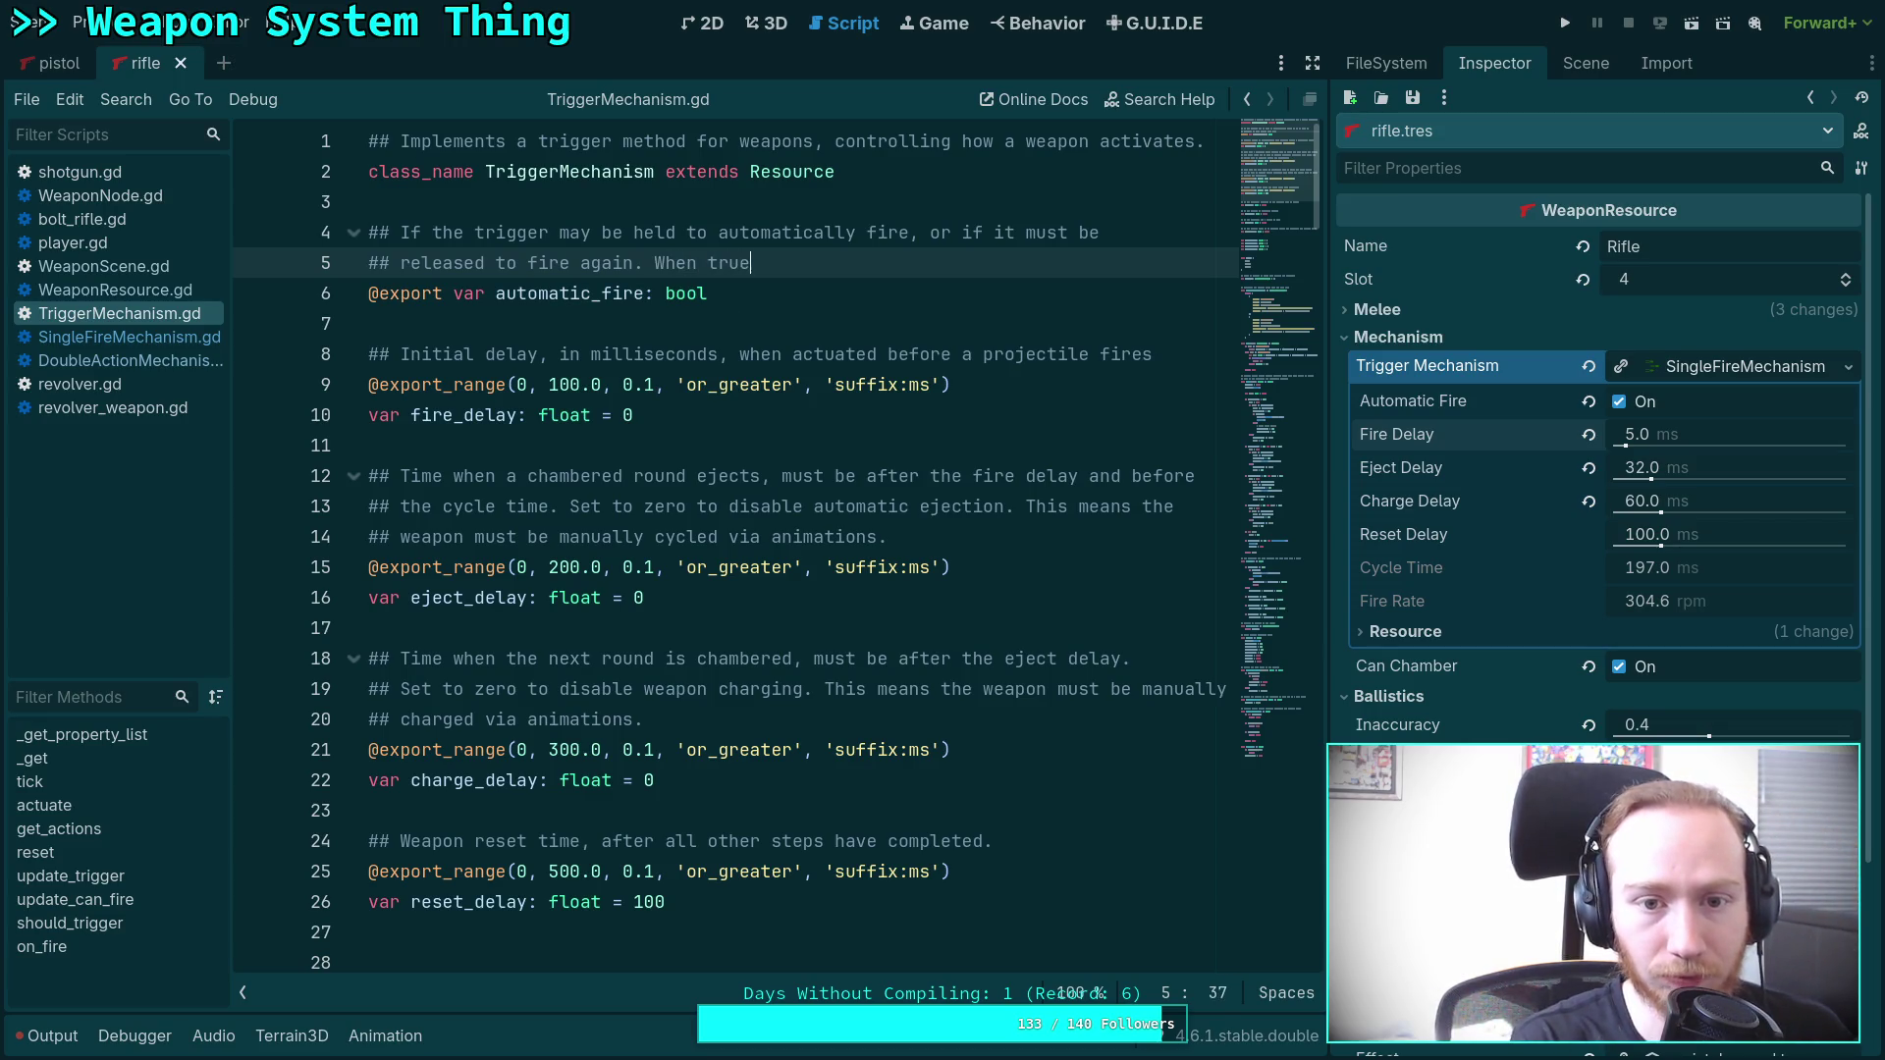
type("the `")
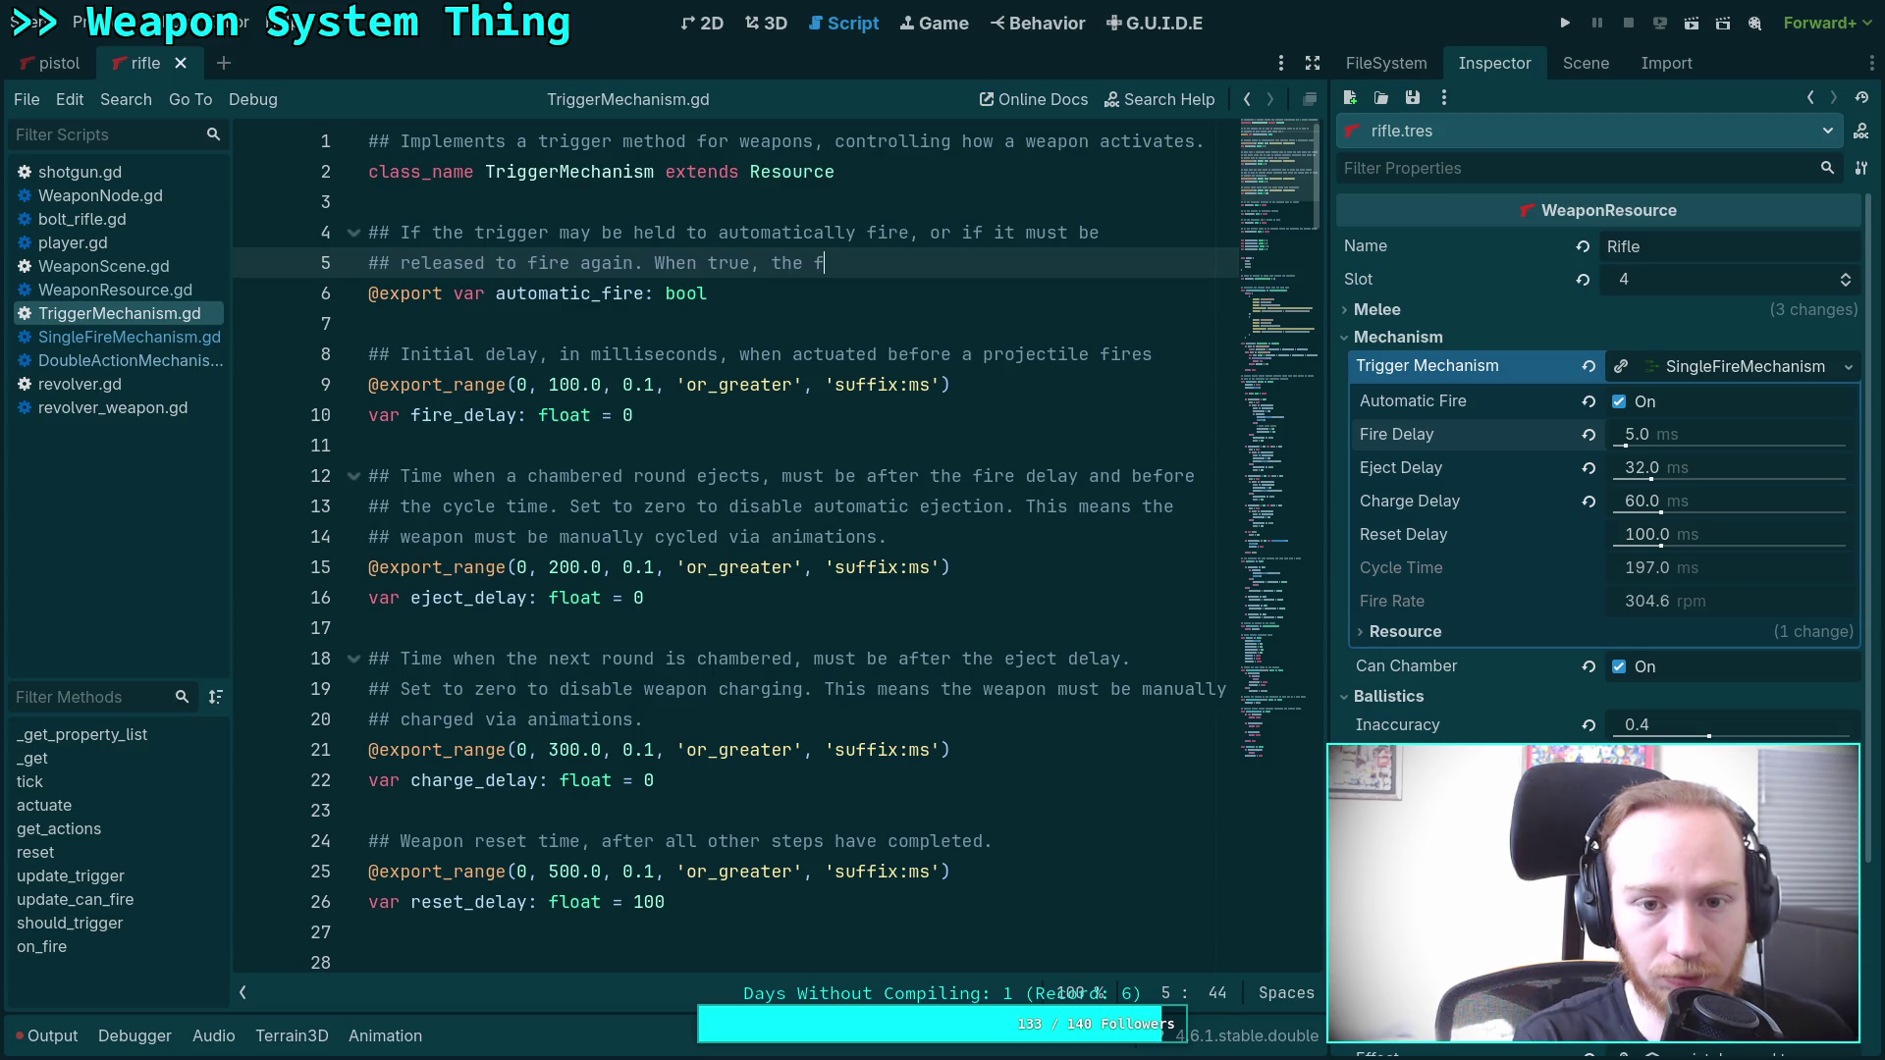
type("fire_d")
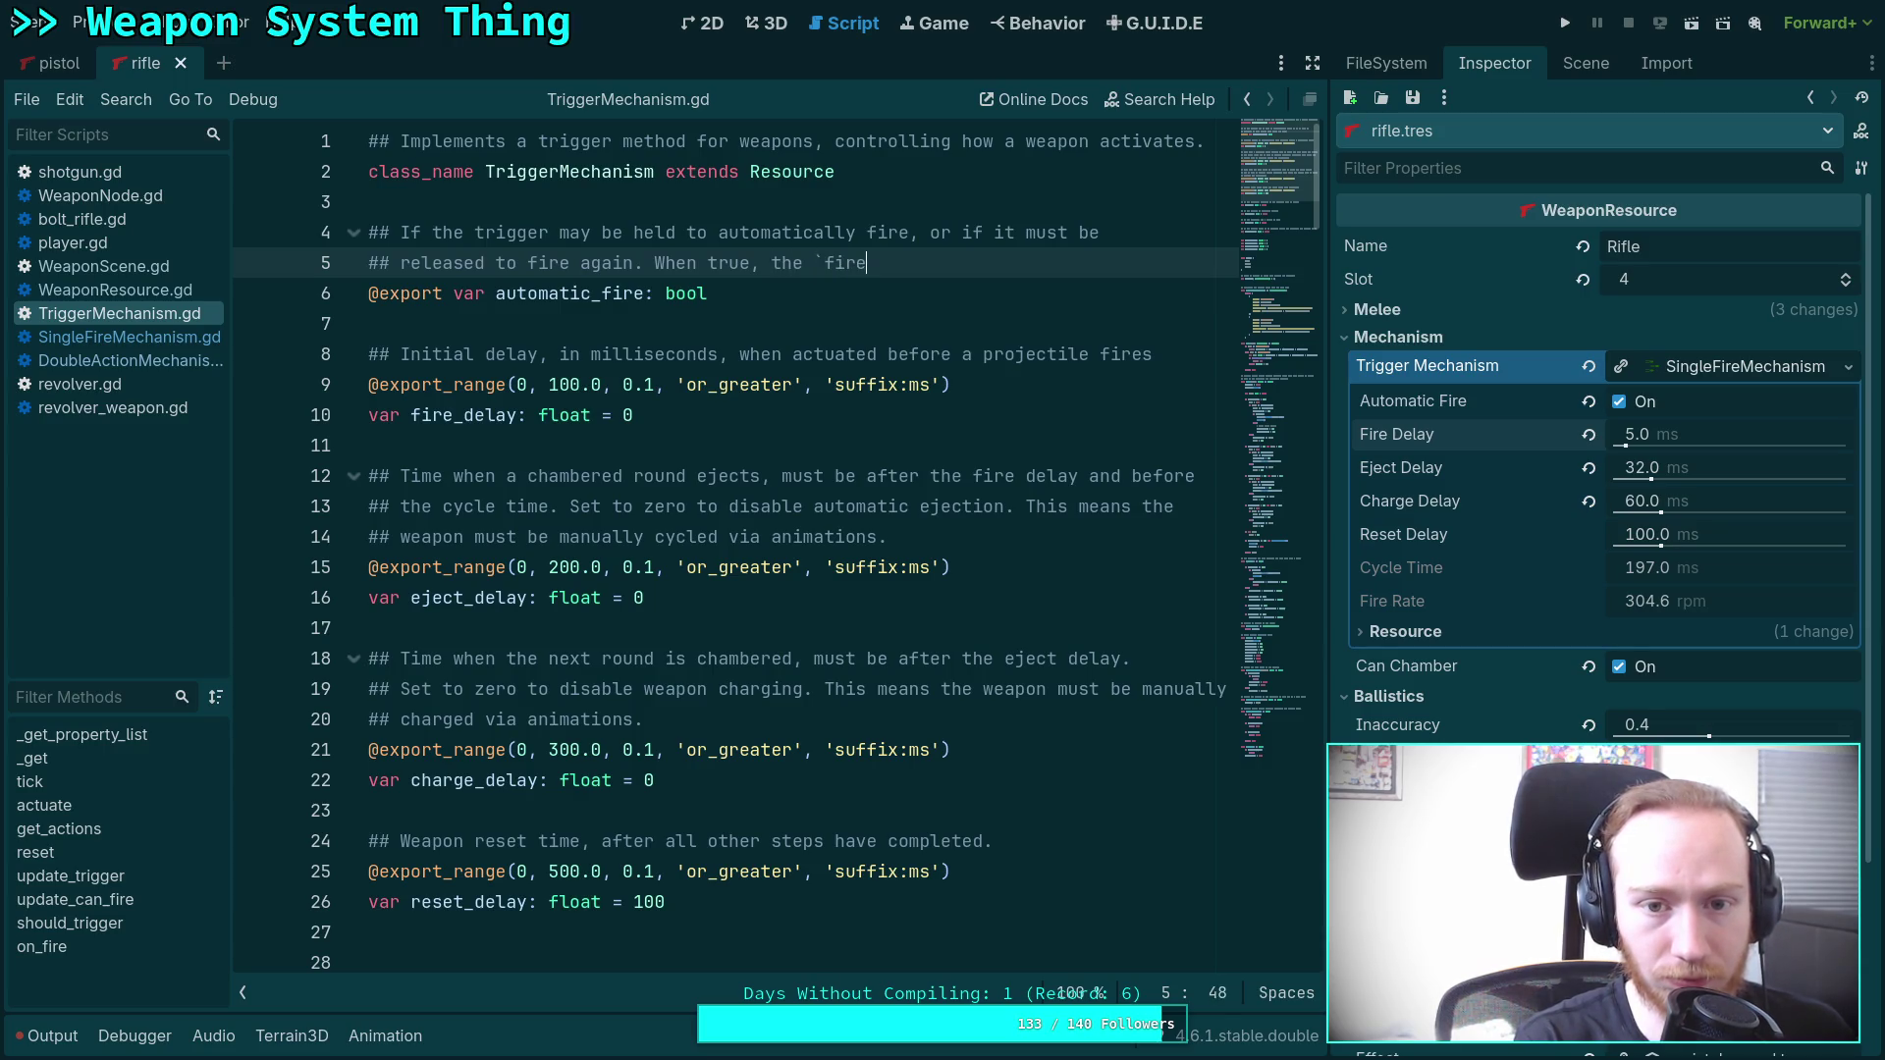
type("elay` is ski")
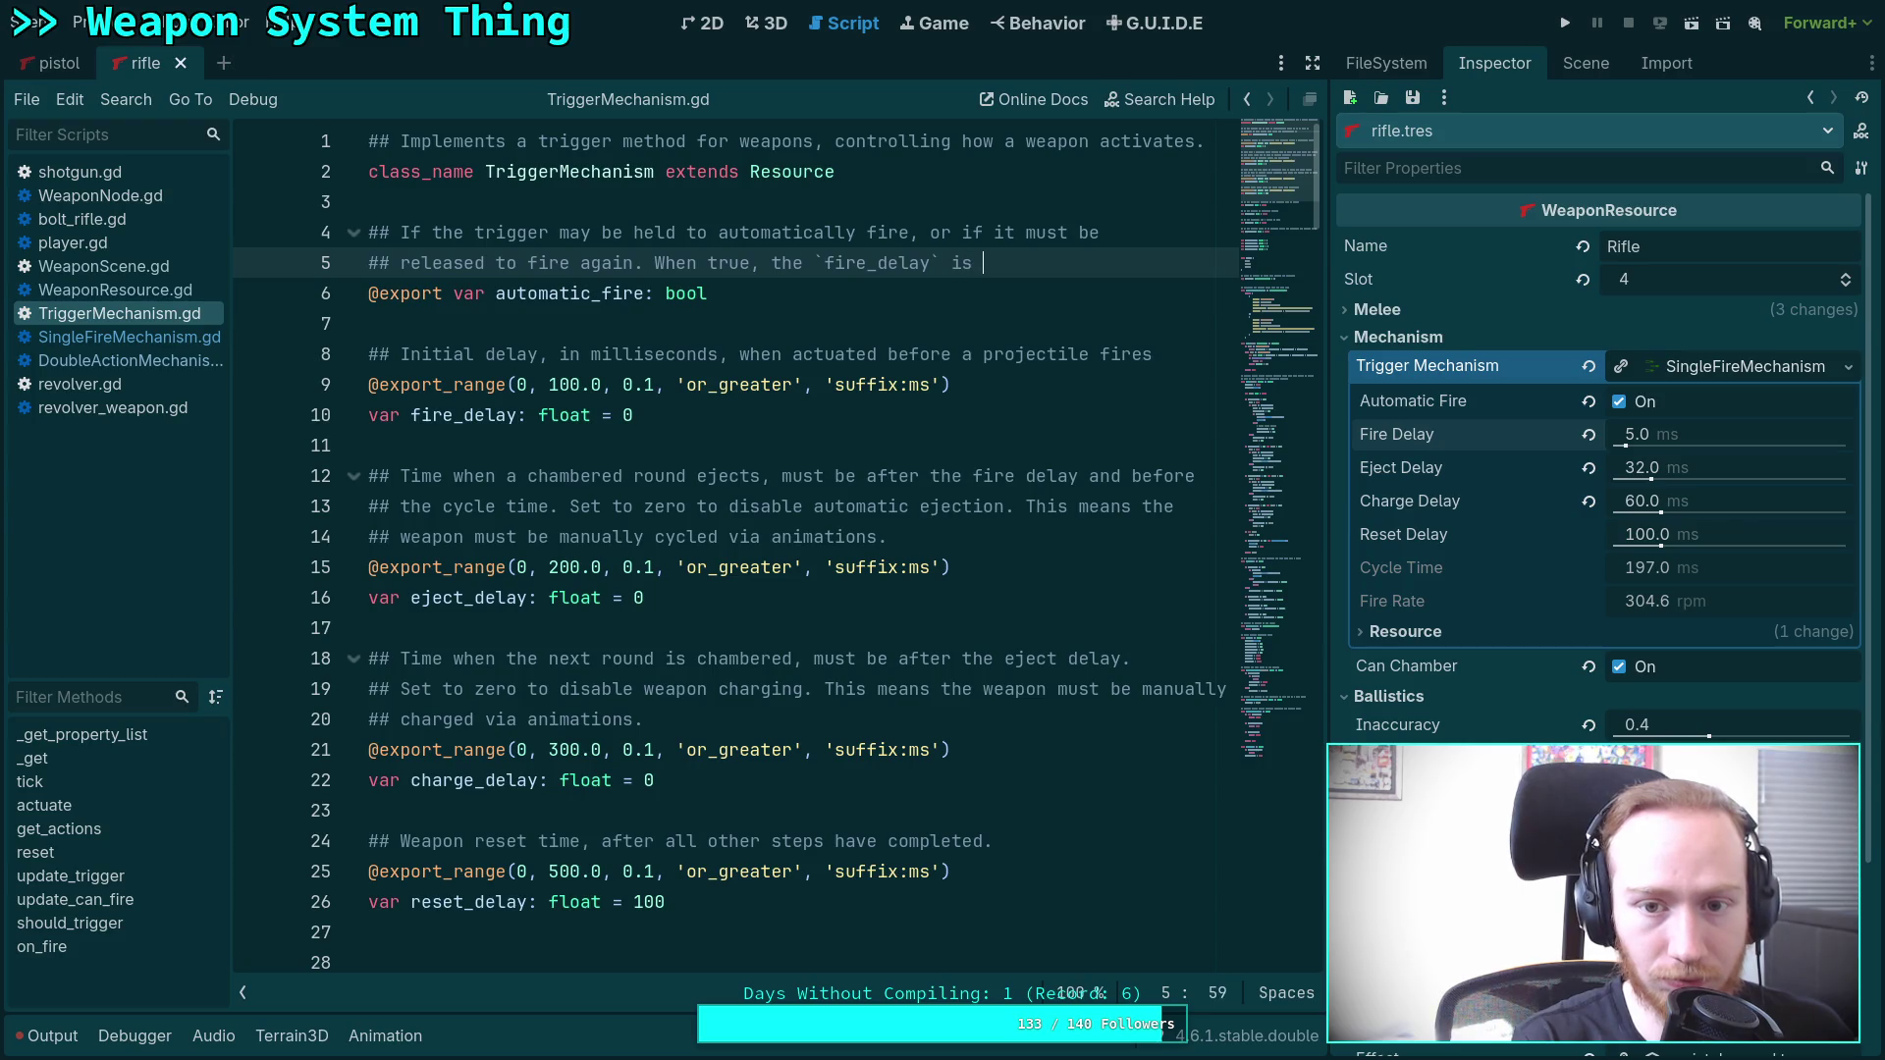
type("pped d")
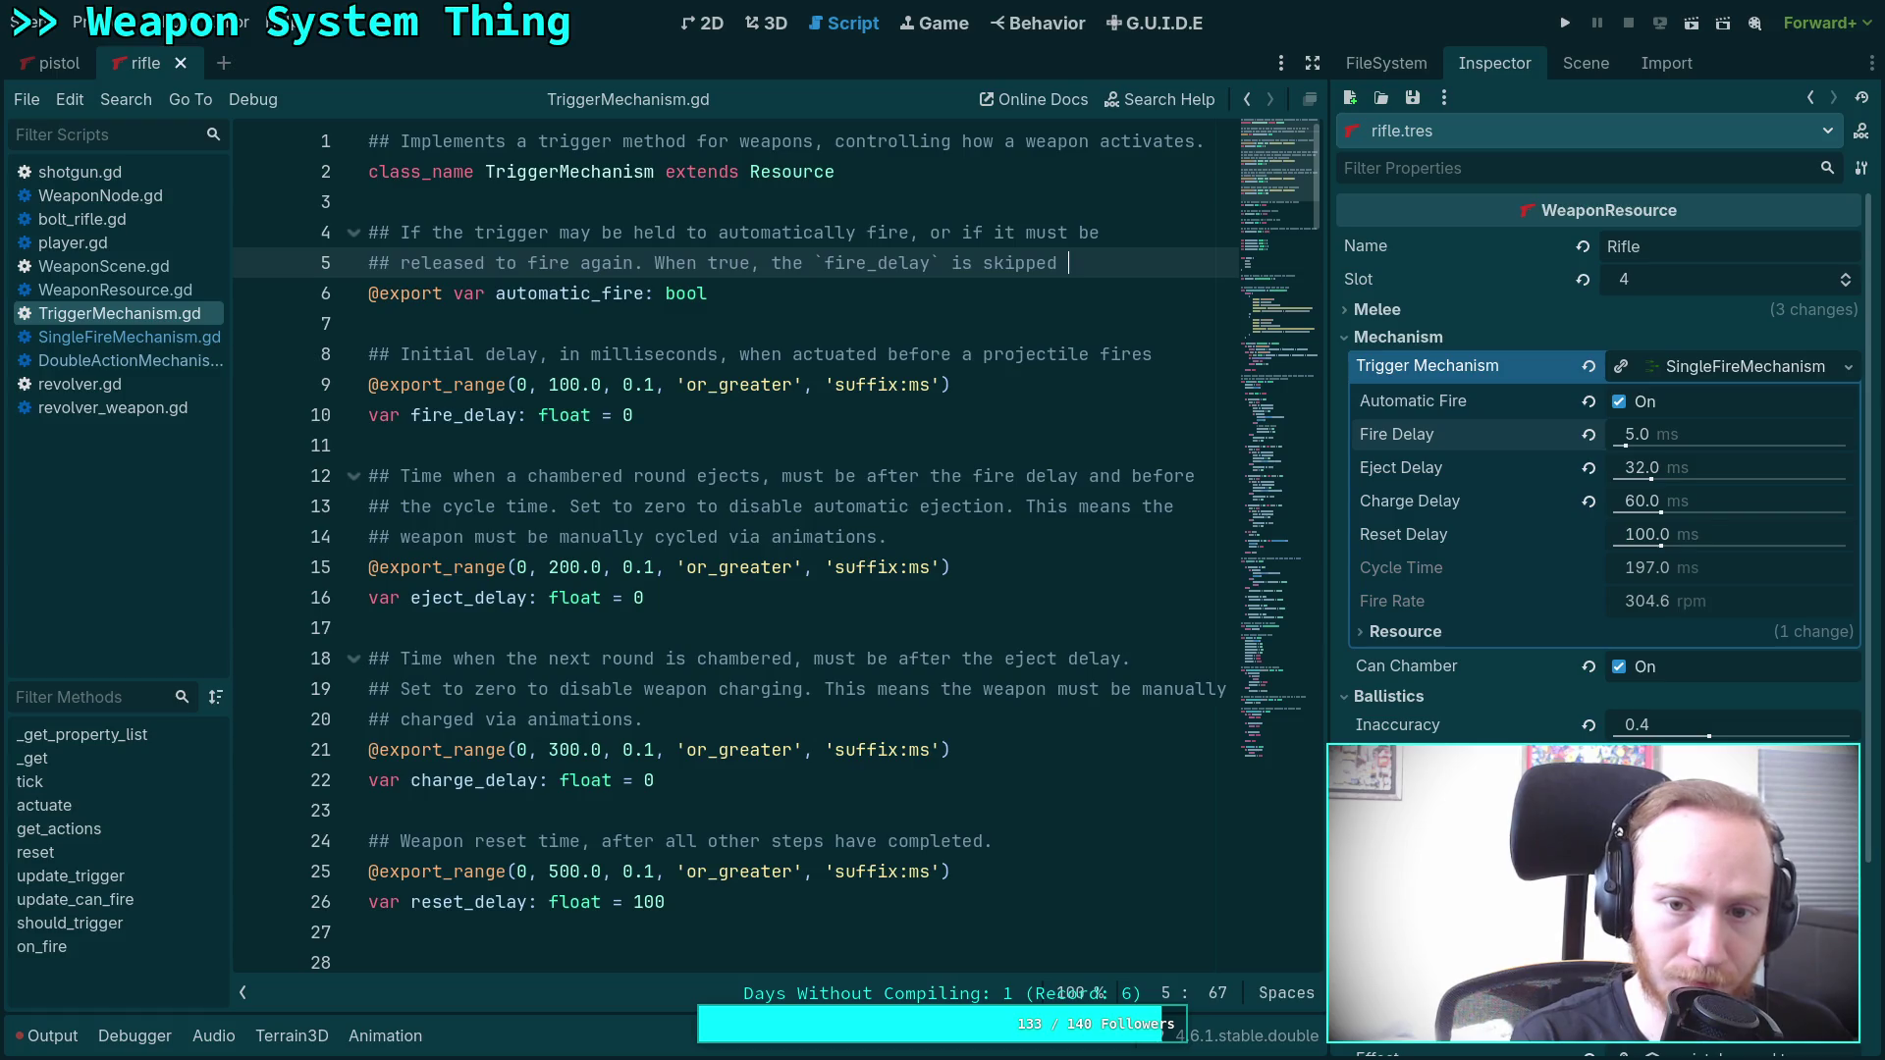
type("uring a")
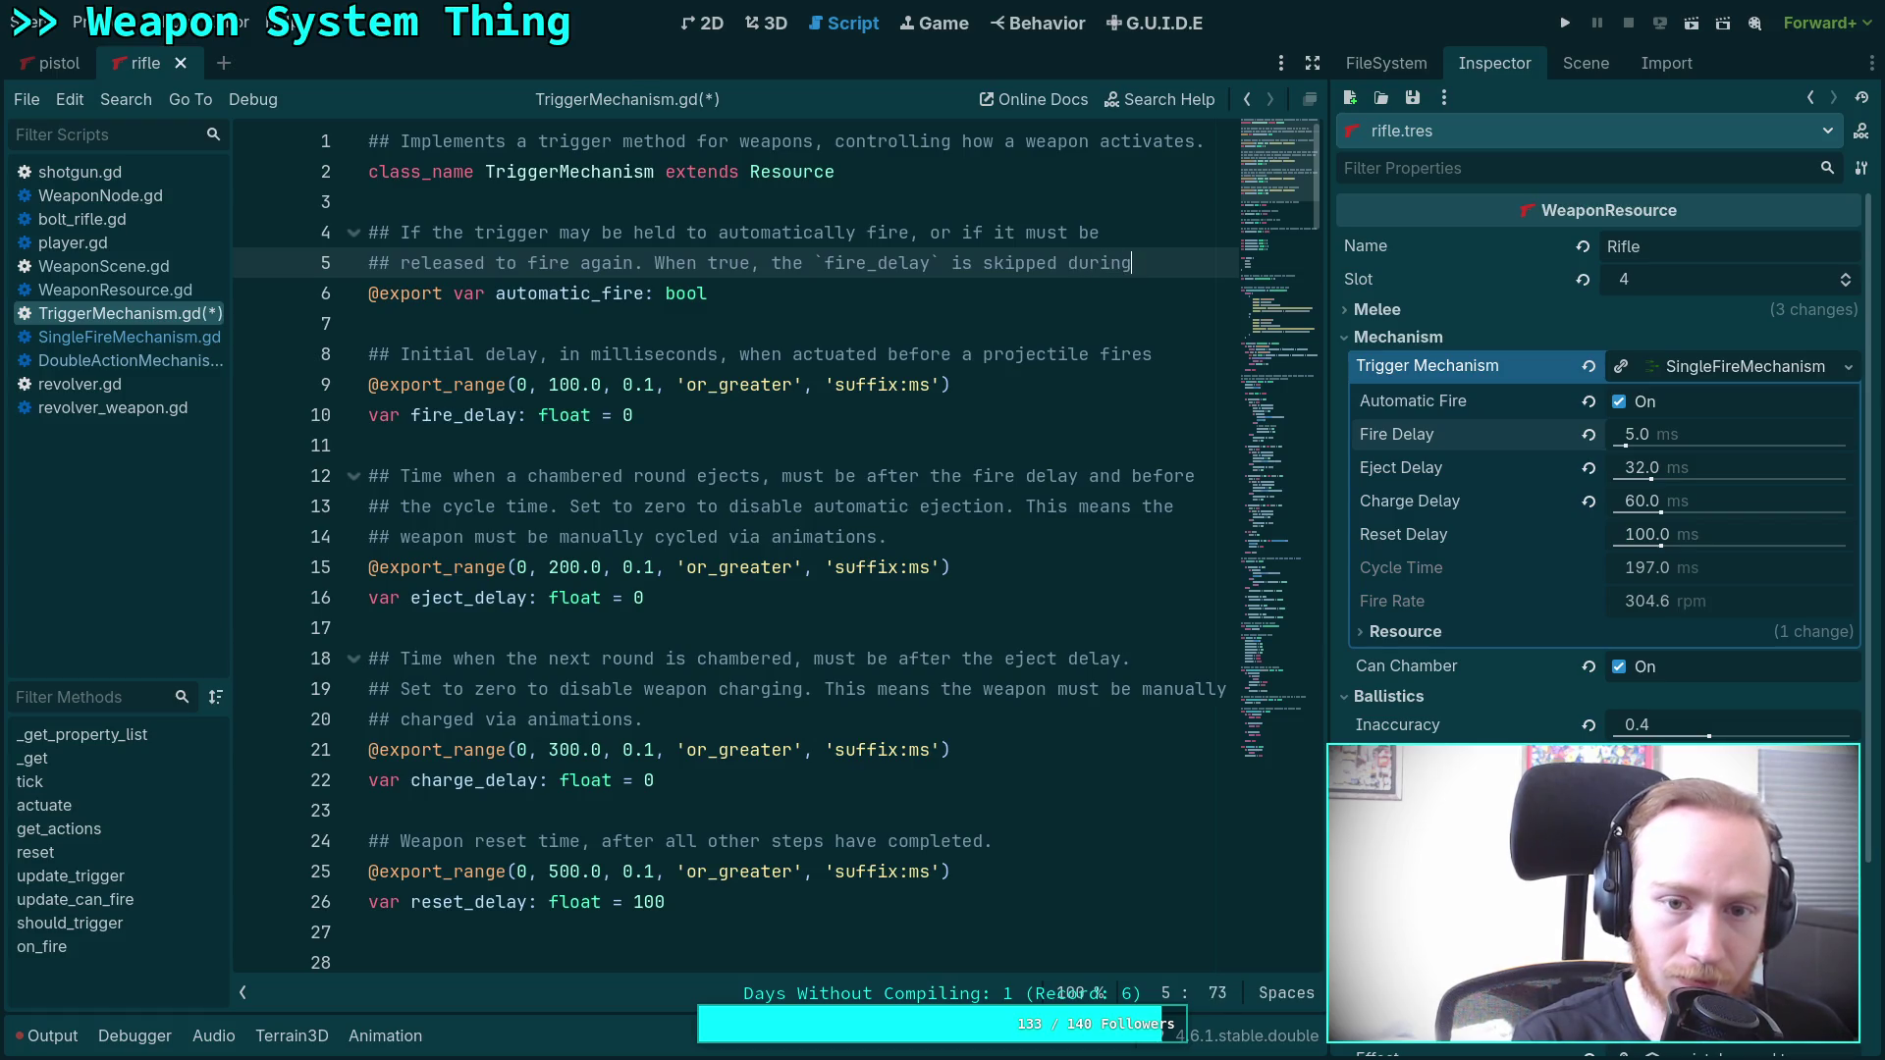
type("ut")
key("BackSpace")
key("BackSpace")
key("BackSpace")
key("BackSpace")
key("BackSpace")
key("BackSpace")
type("skipped on ")
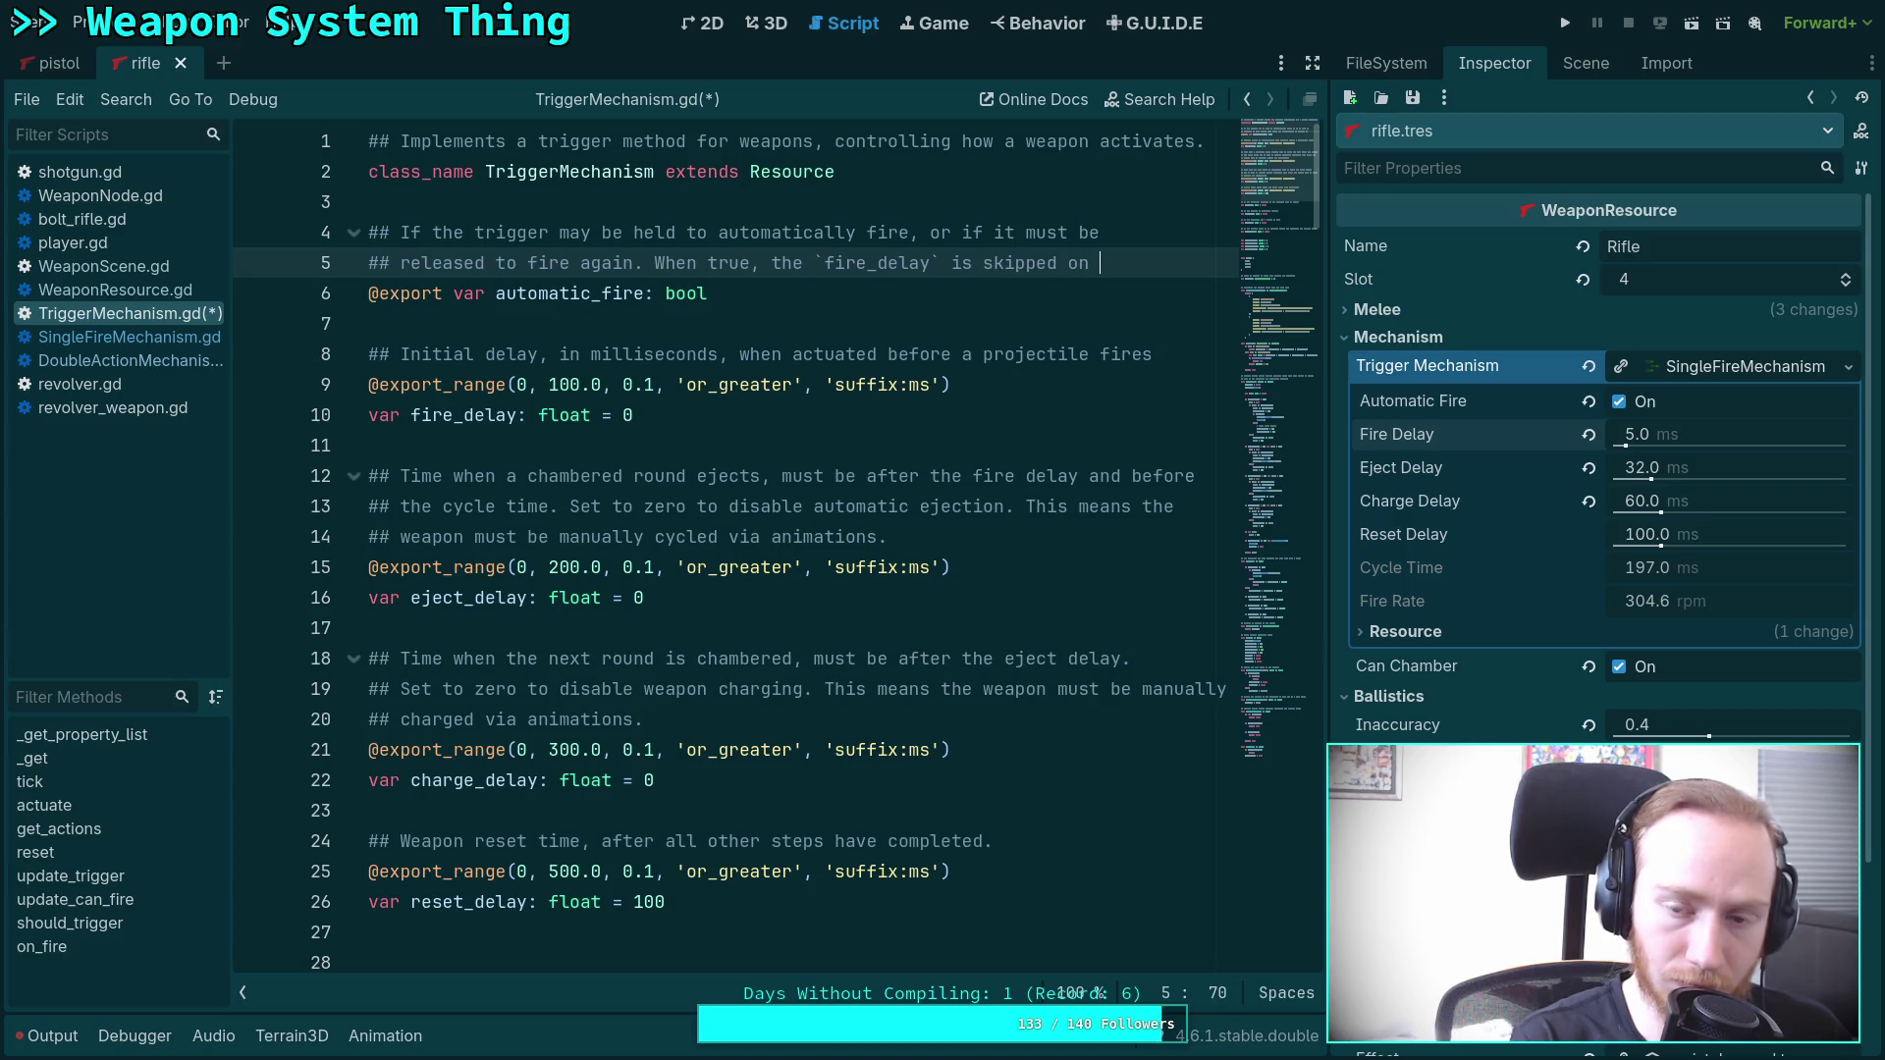
type("subsequent")
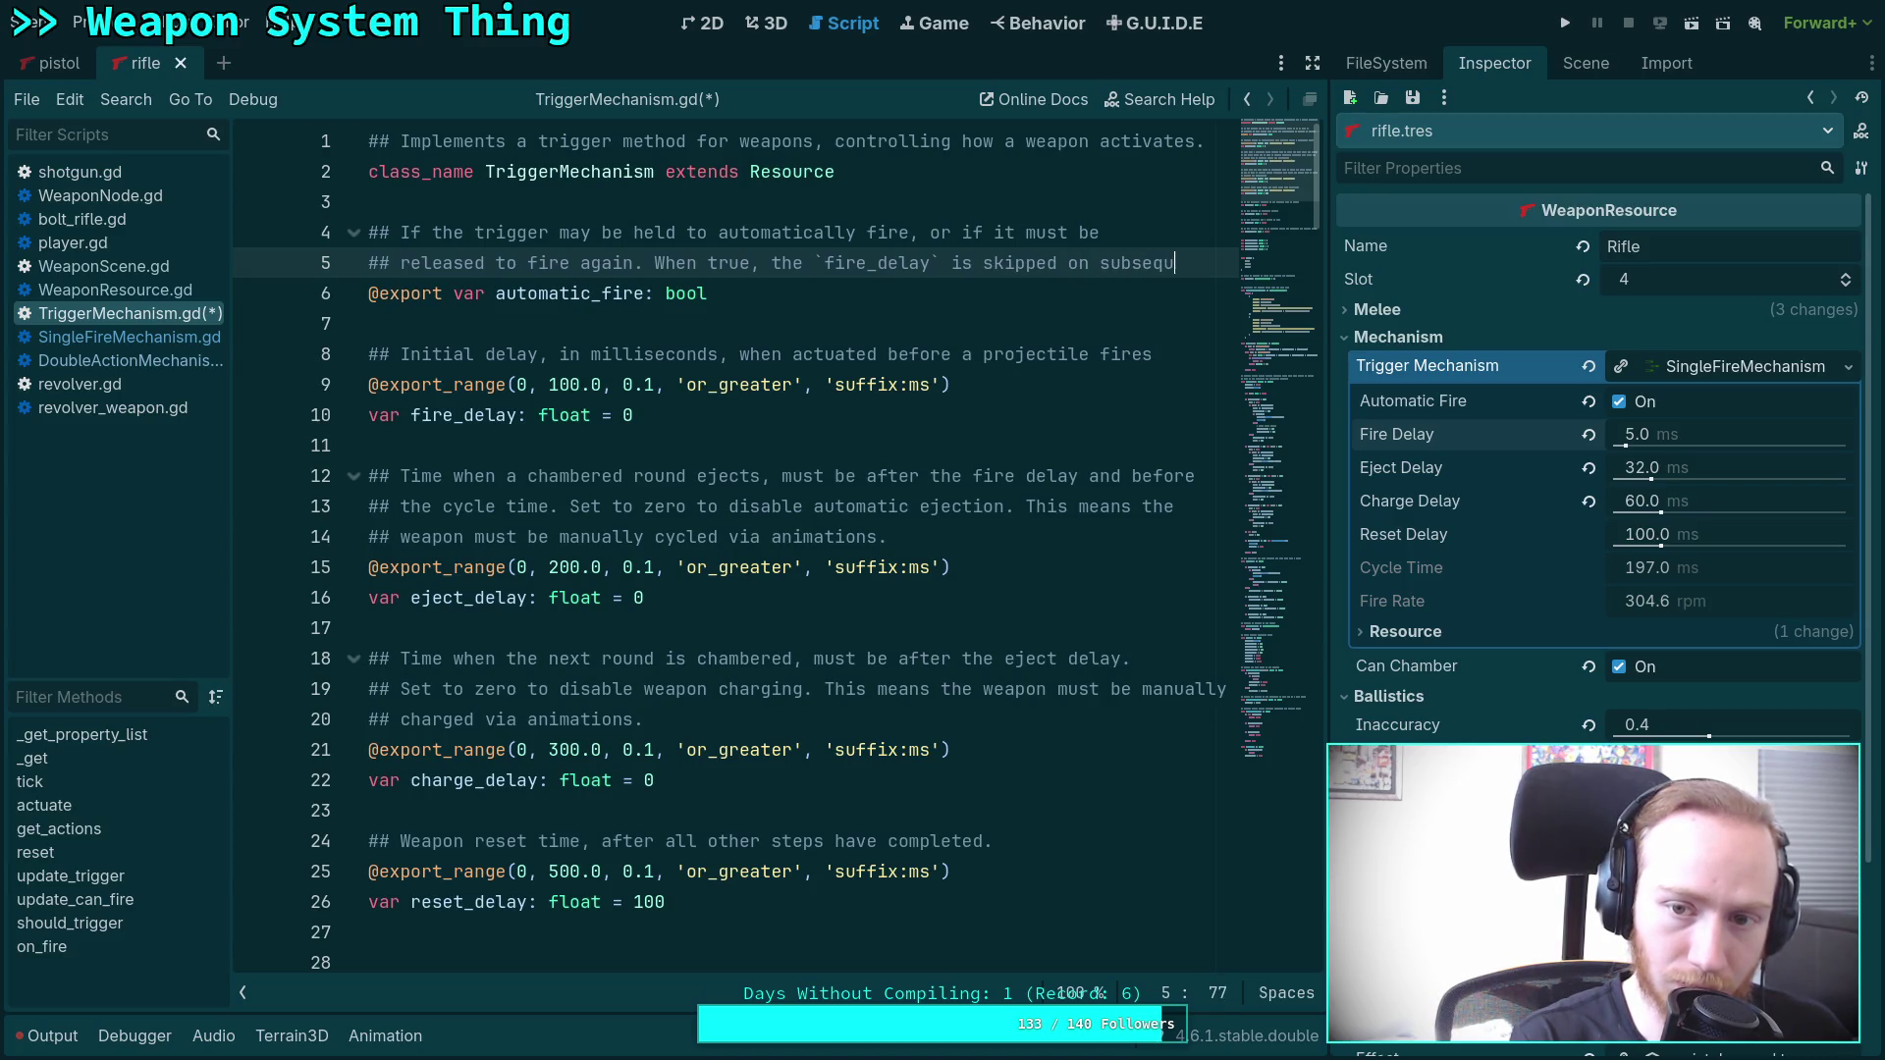
key("Return")
type("## s")
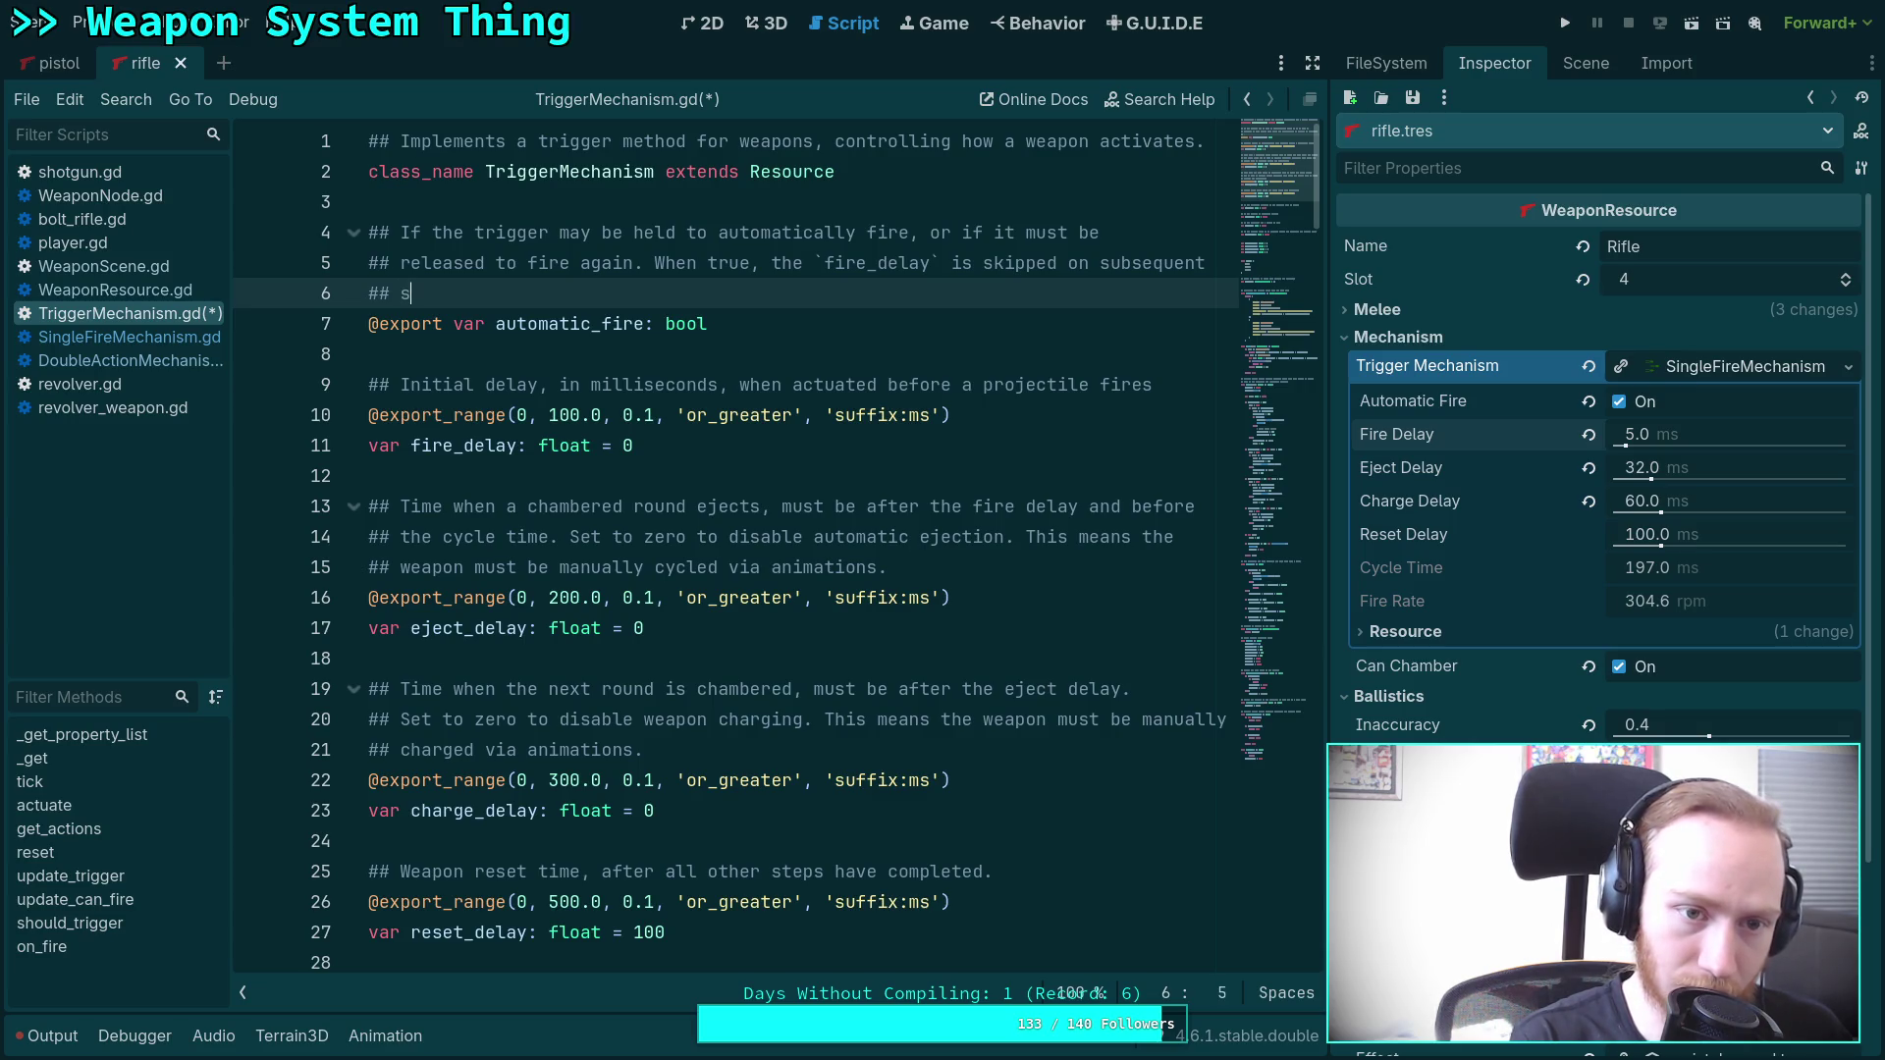
key("BackSpace")
type("firings.")
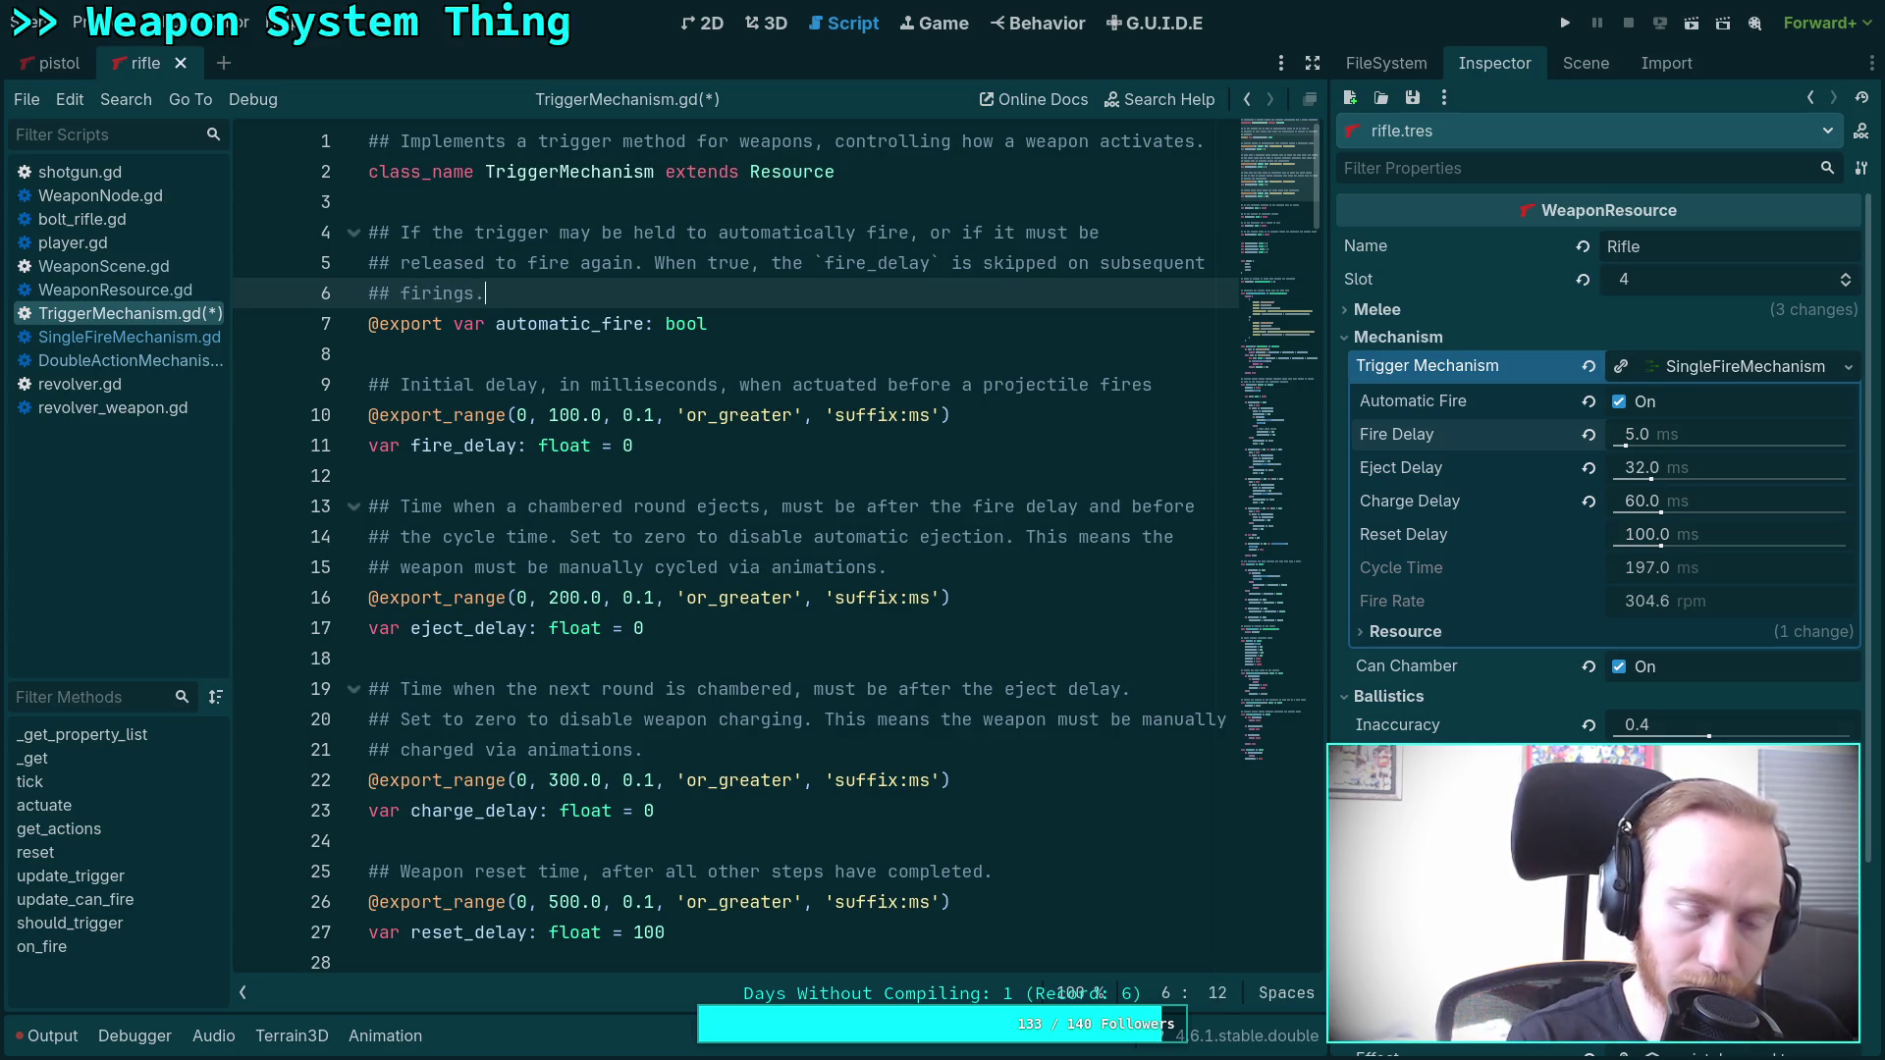
scroll(741, 463, "down", 8)
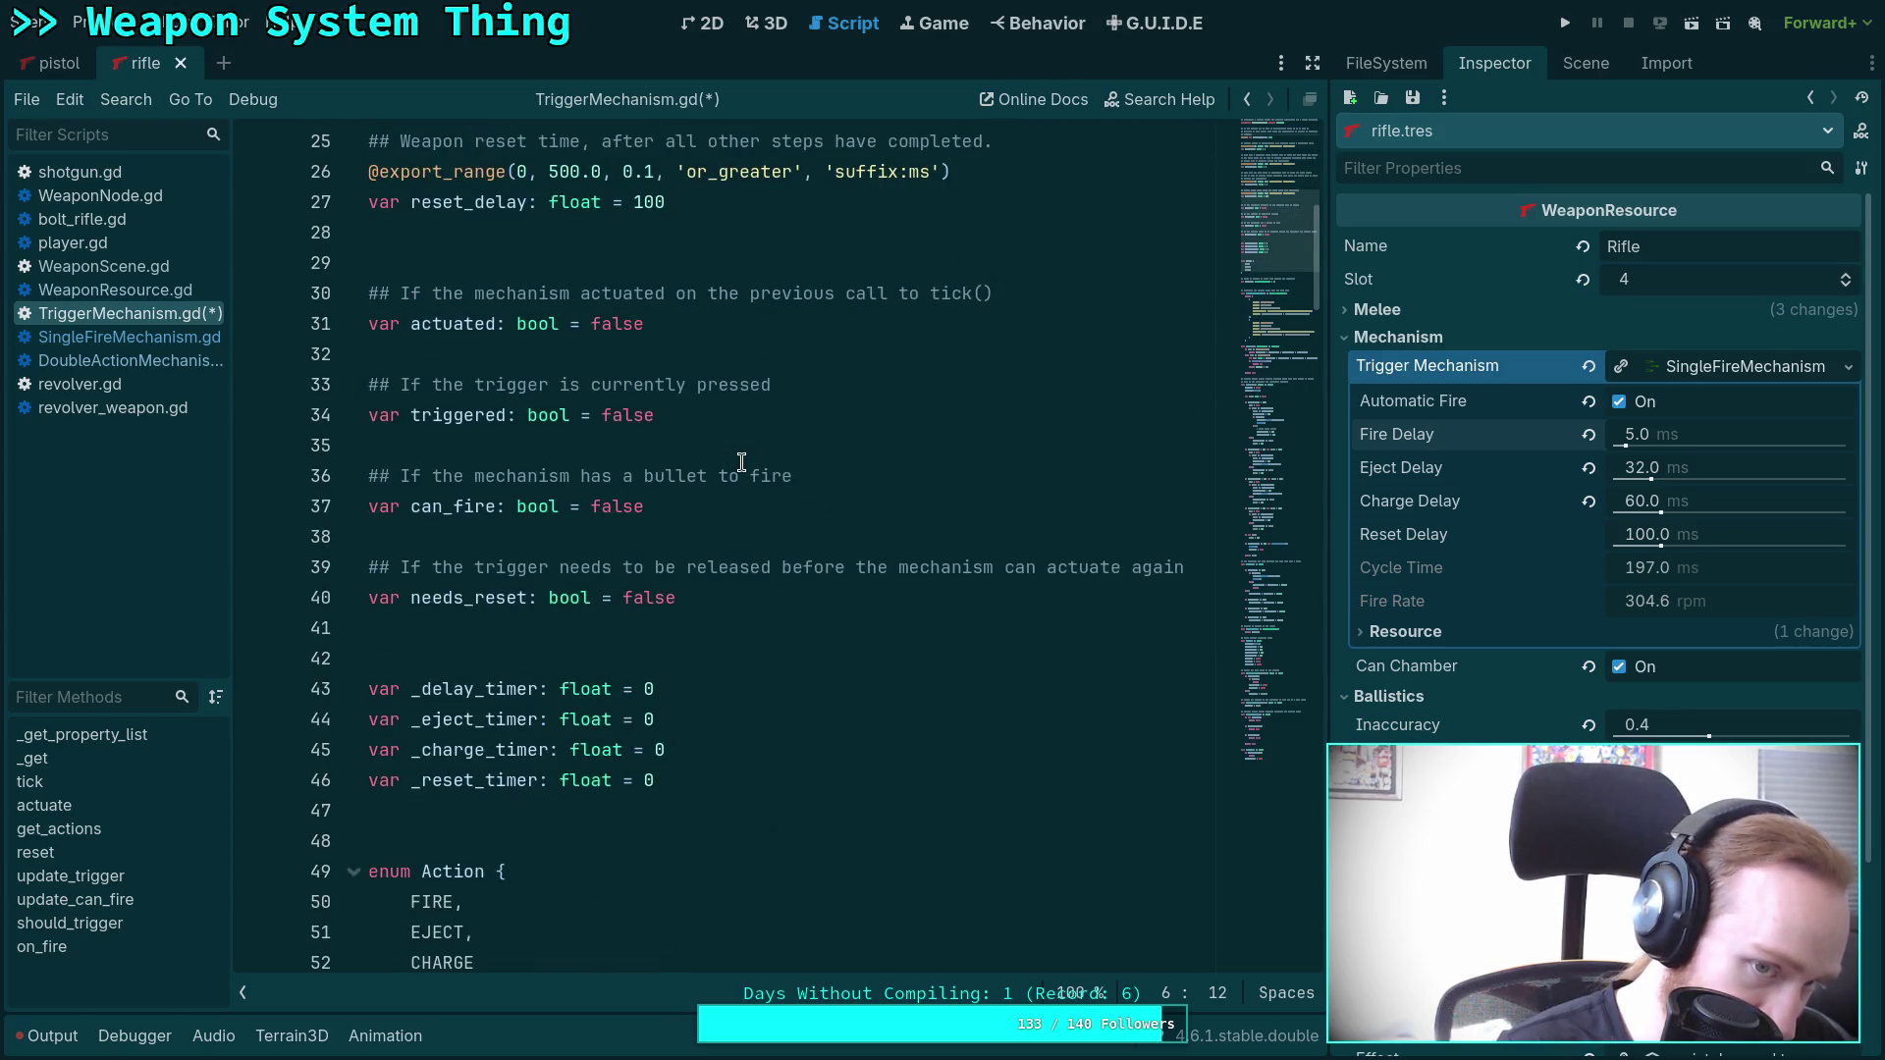
scroll(741, 463, "down", 5)
scroll(742, 463, "down", 15)
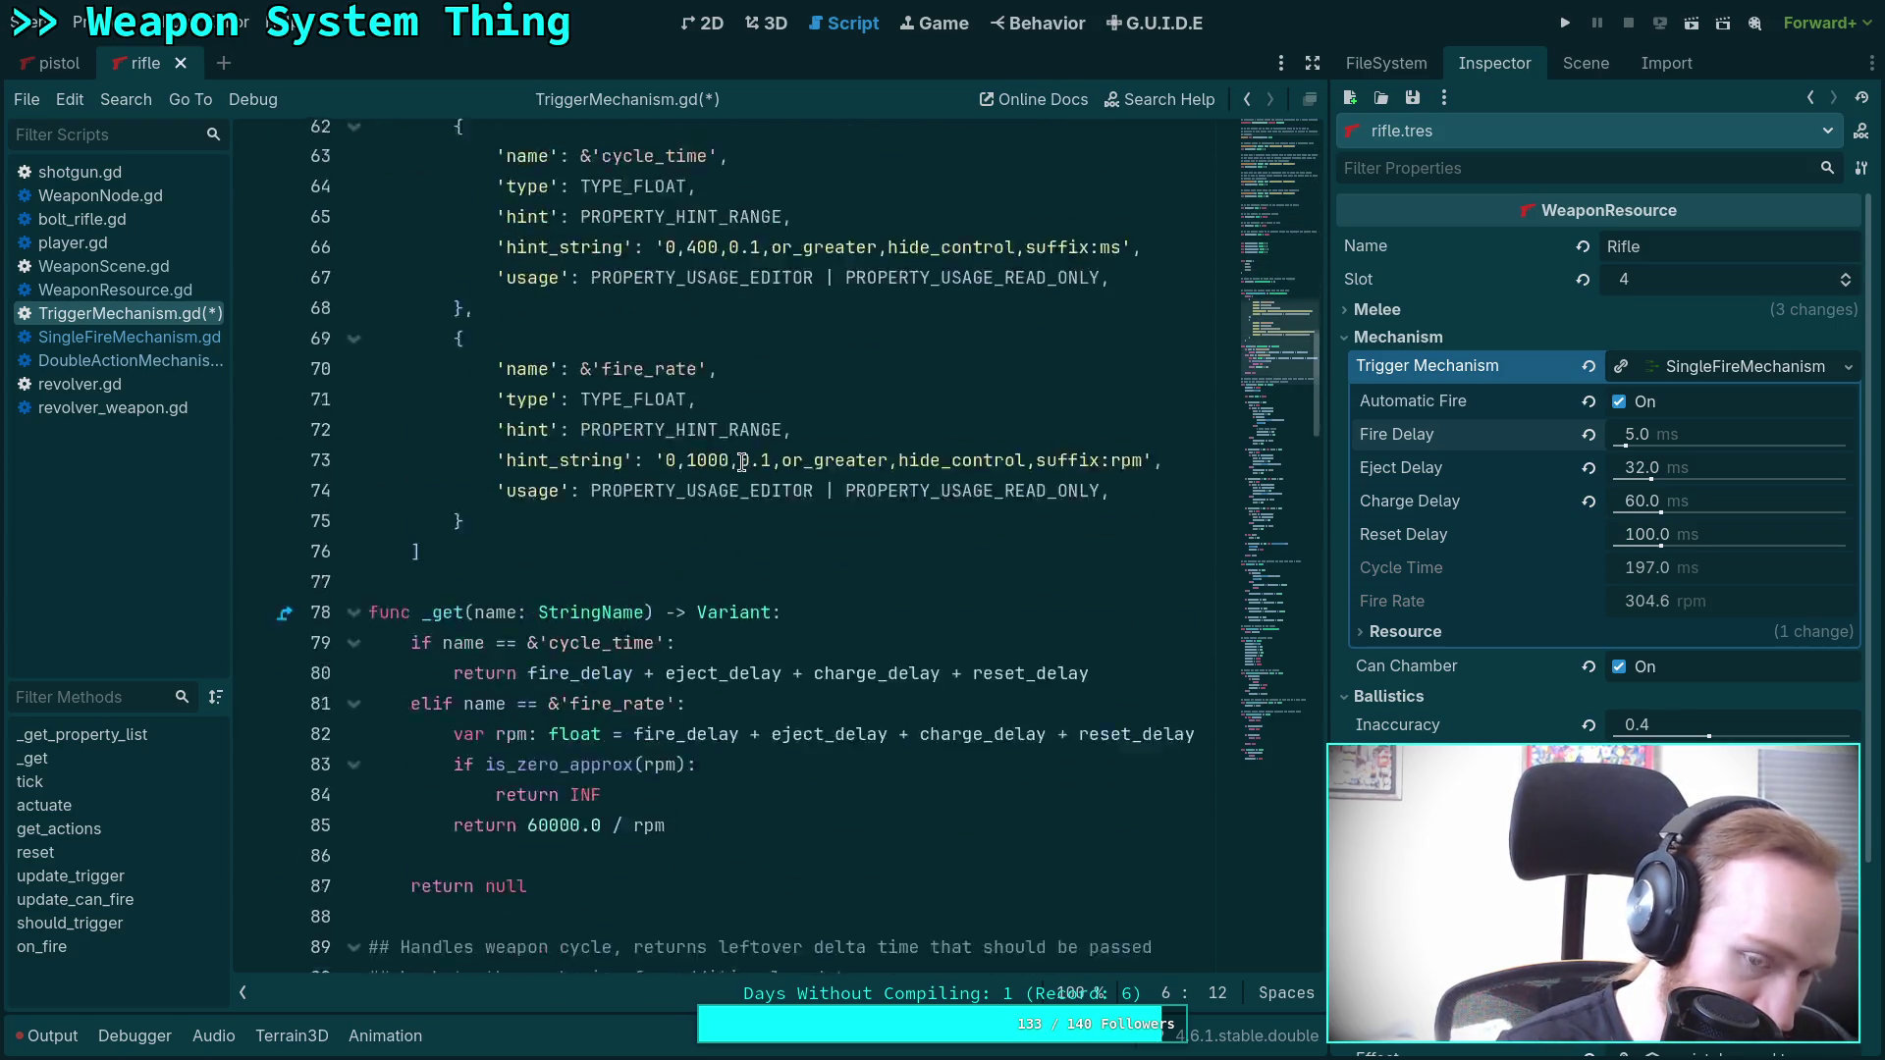
scroll(741, 462, "down", 19)
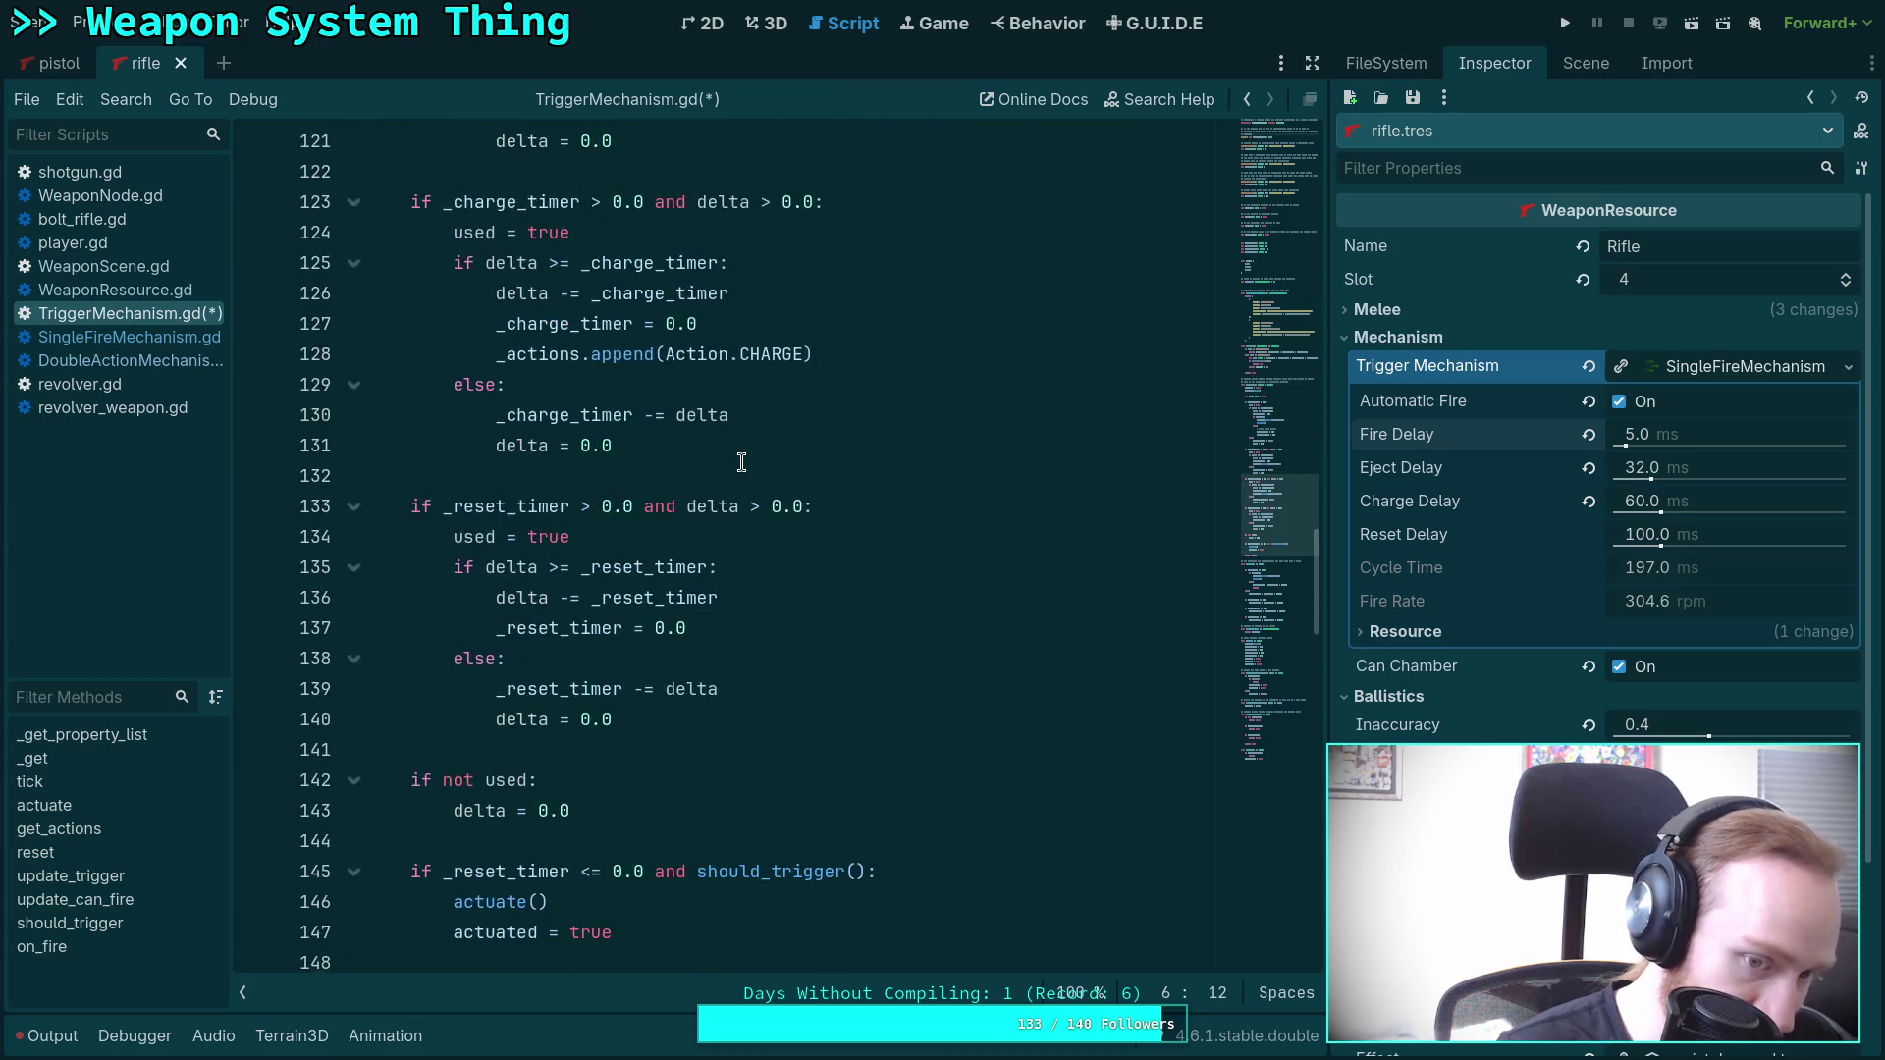
scroll(742, 463, "down", 4)
left_click(187, 335)
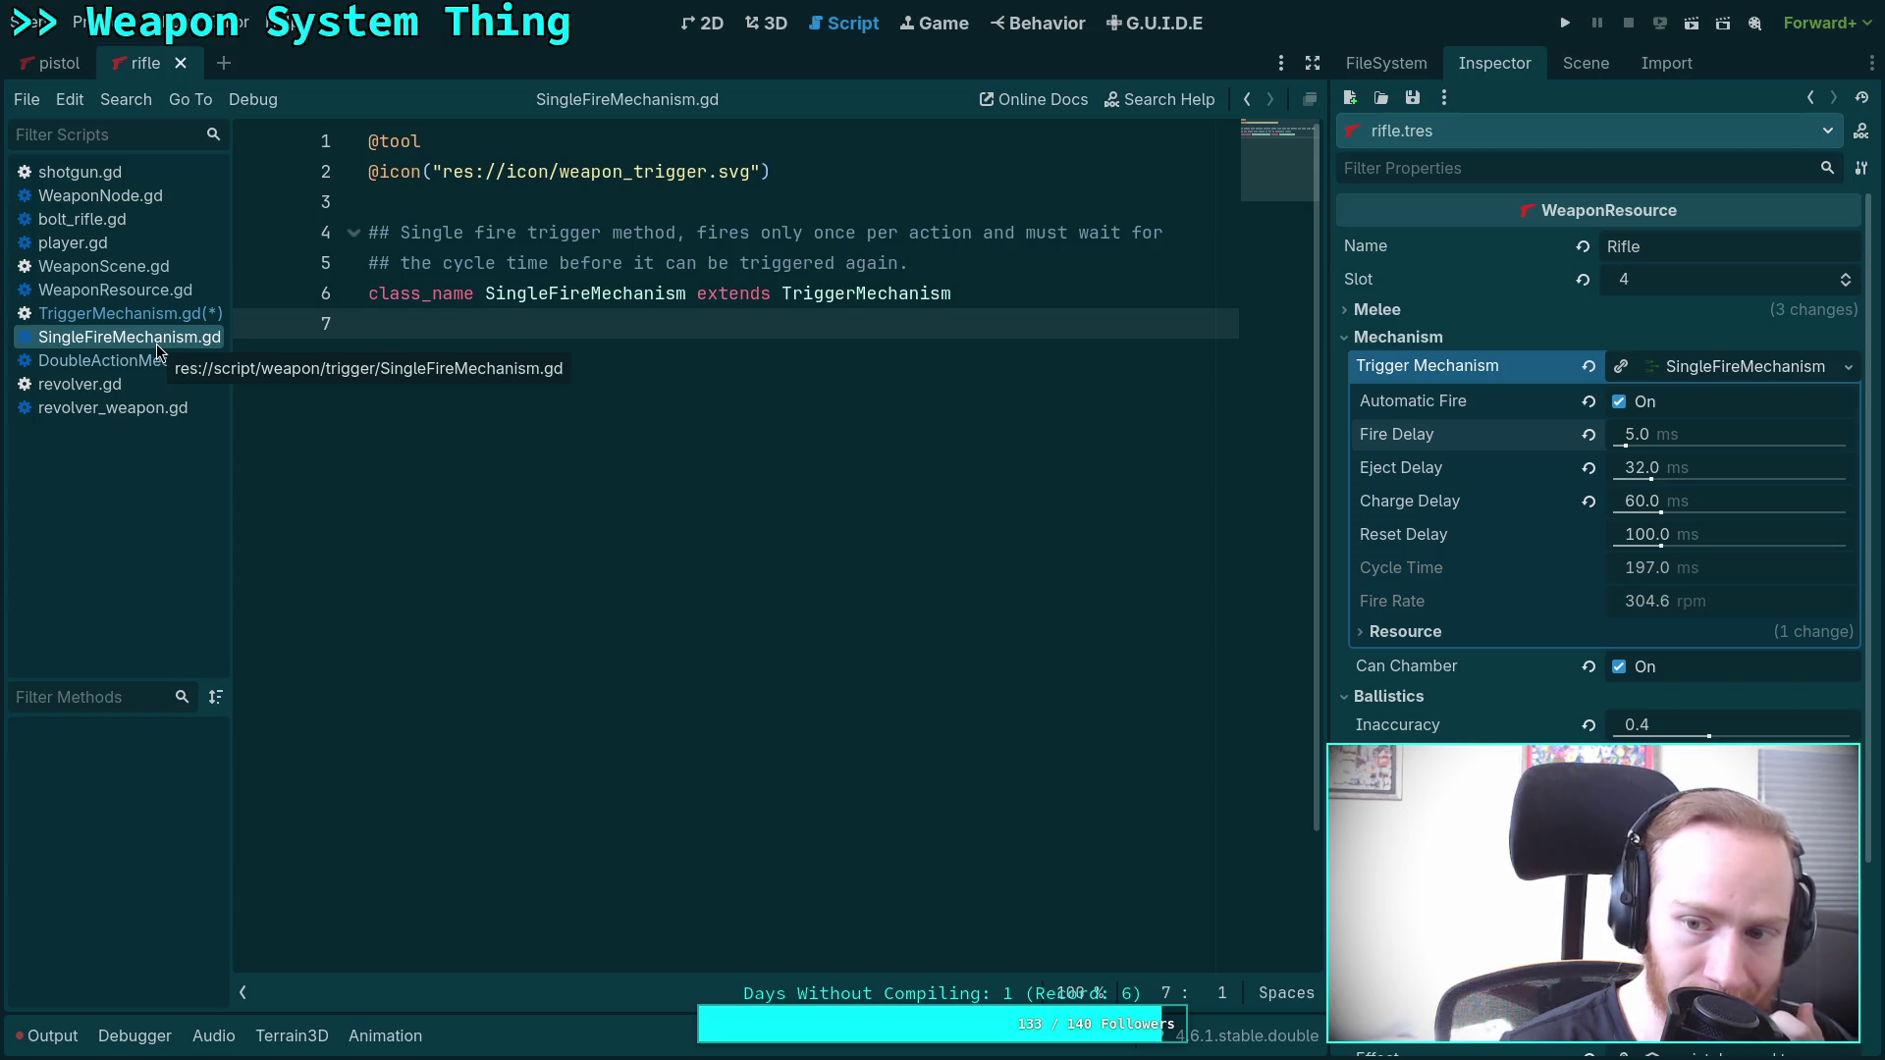
left_click(147, 314)
scroll(720, 529, "down", 2)
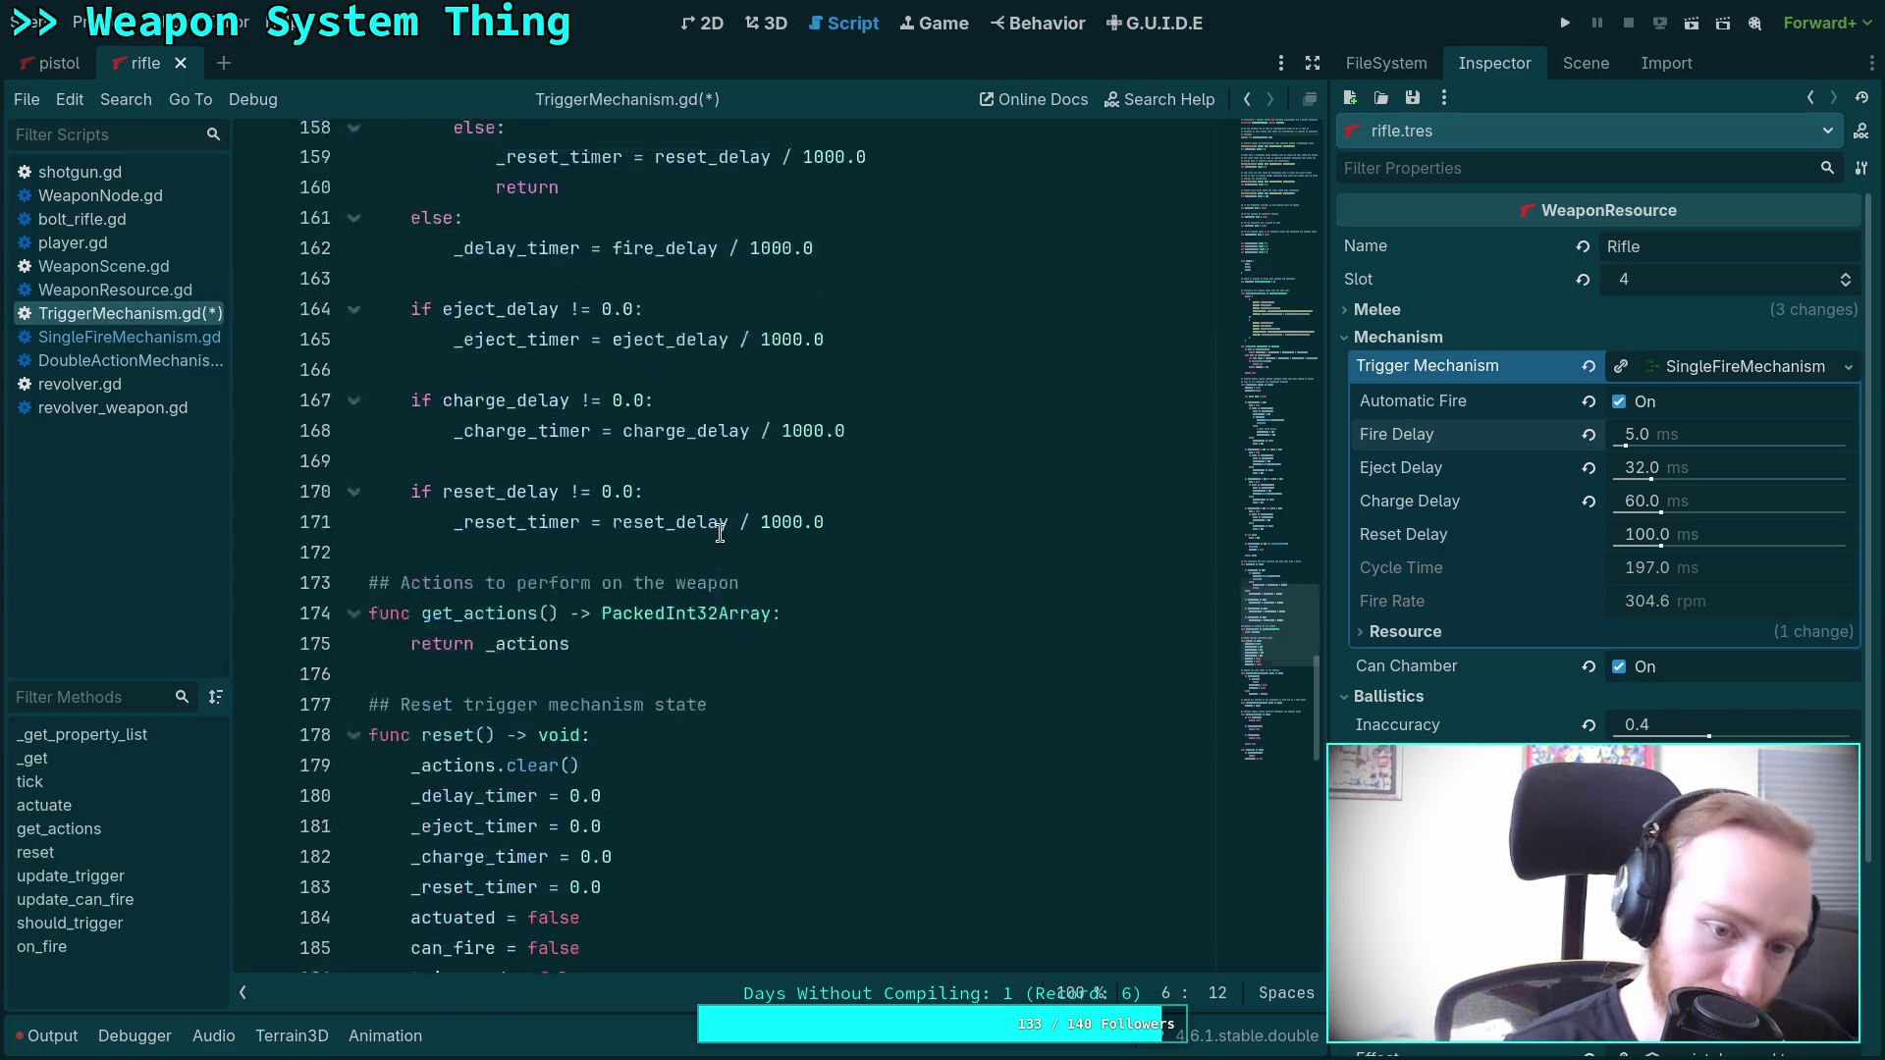
scroll(720, 528, "down", 3)
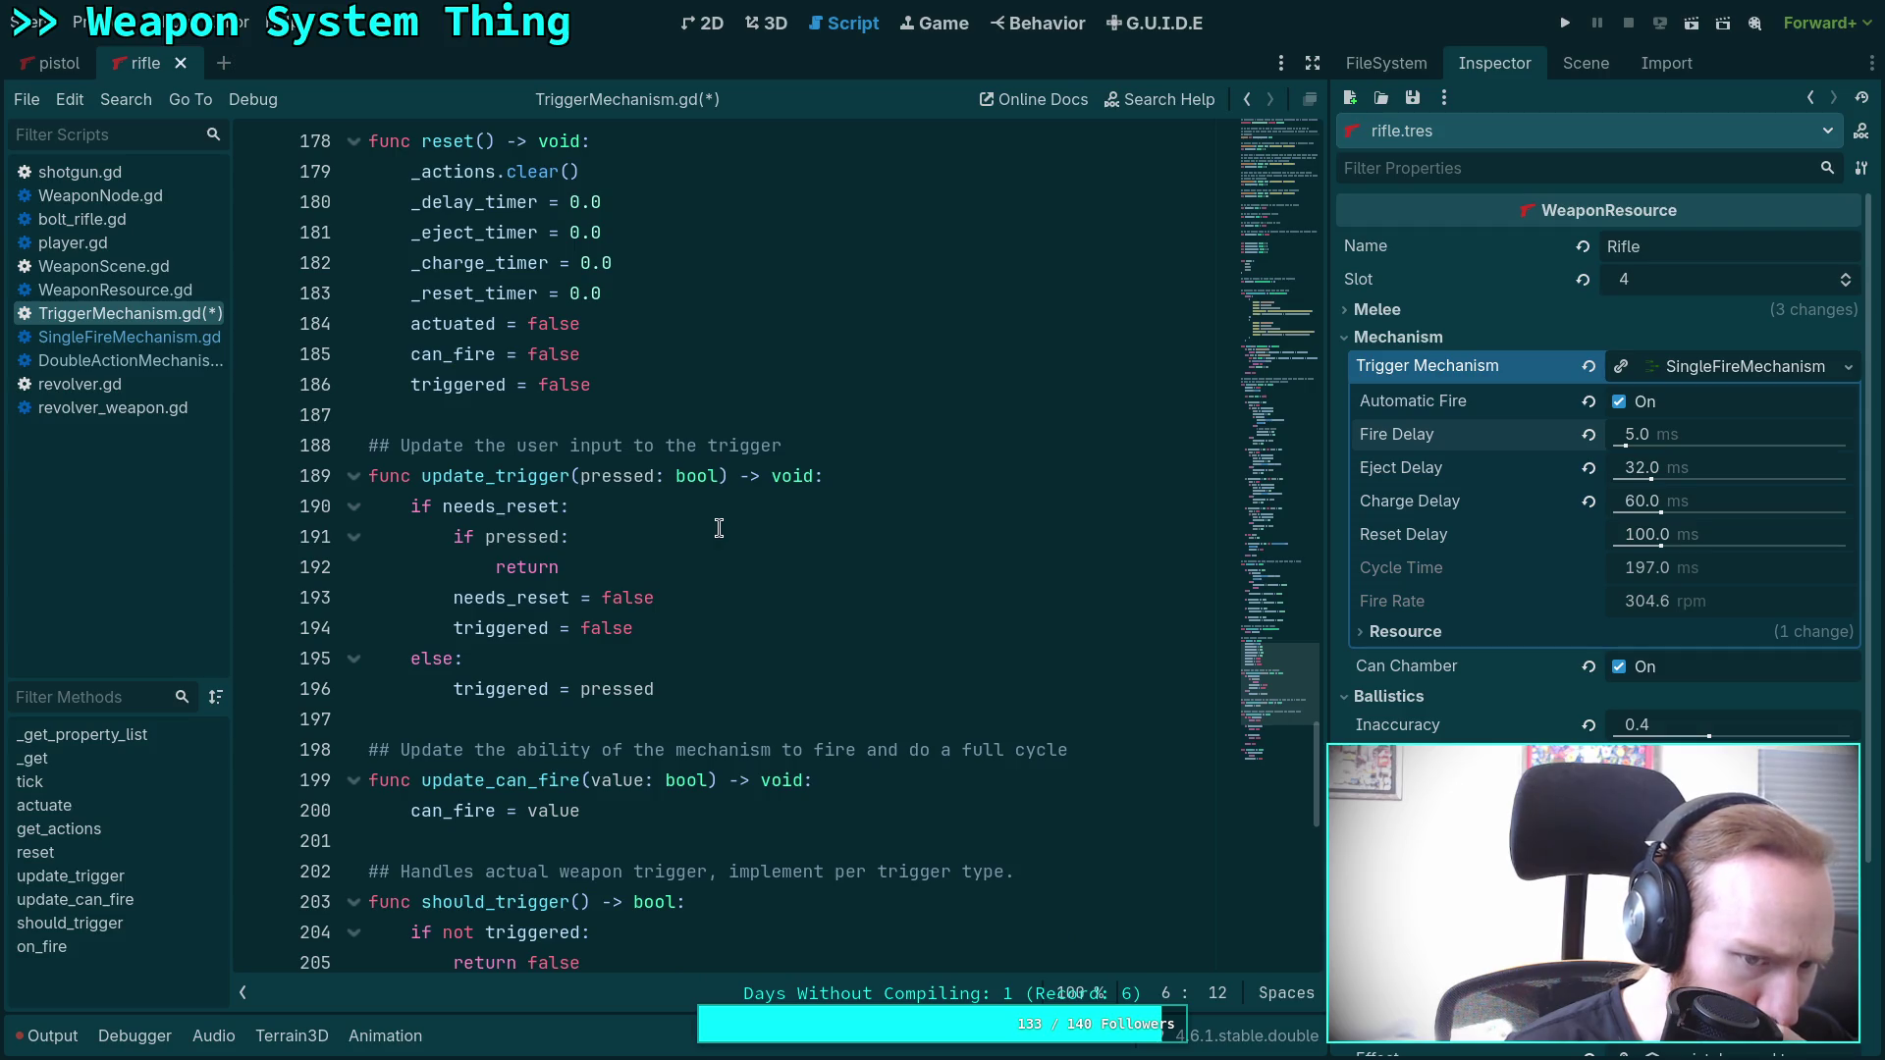
scroll(719, 528, "down", 3)
scroll(720, 528, "down", 2)
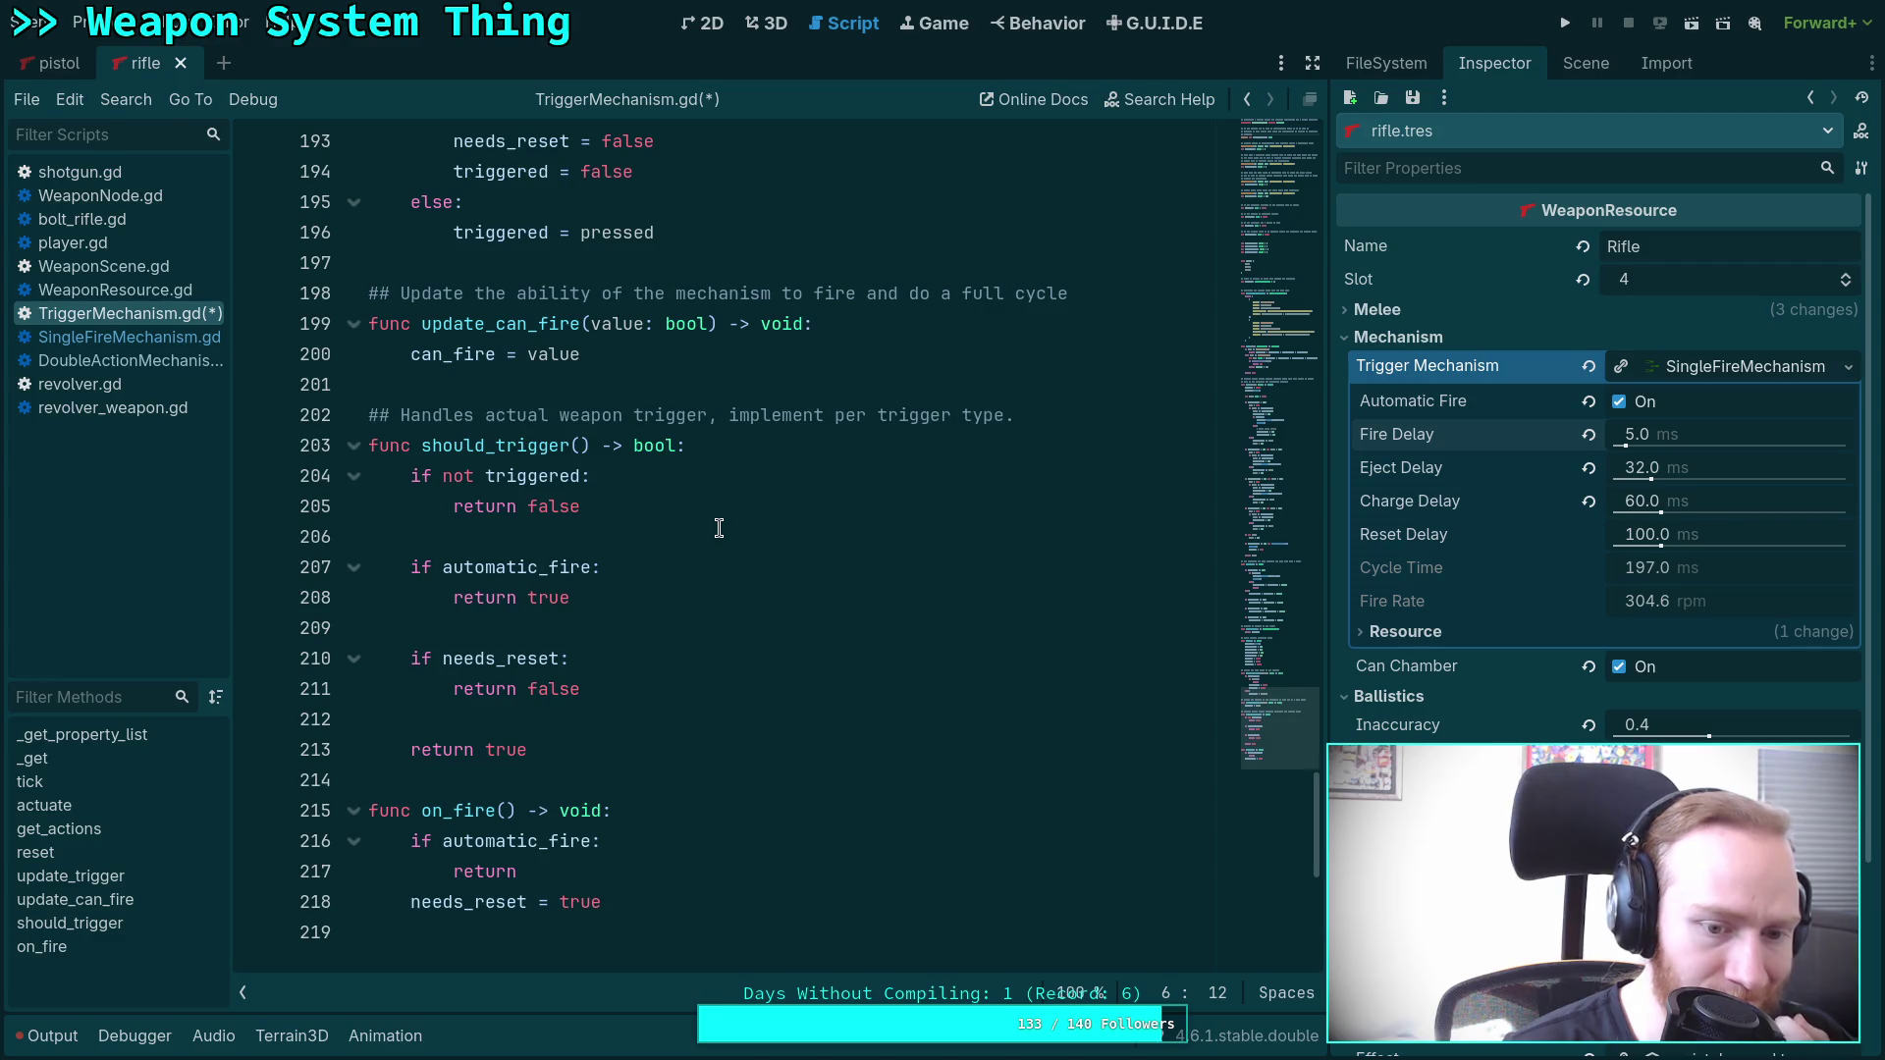
scroll(720, 528, "down", 1)
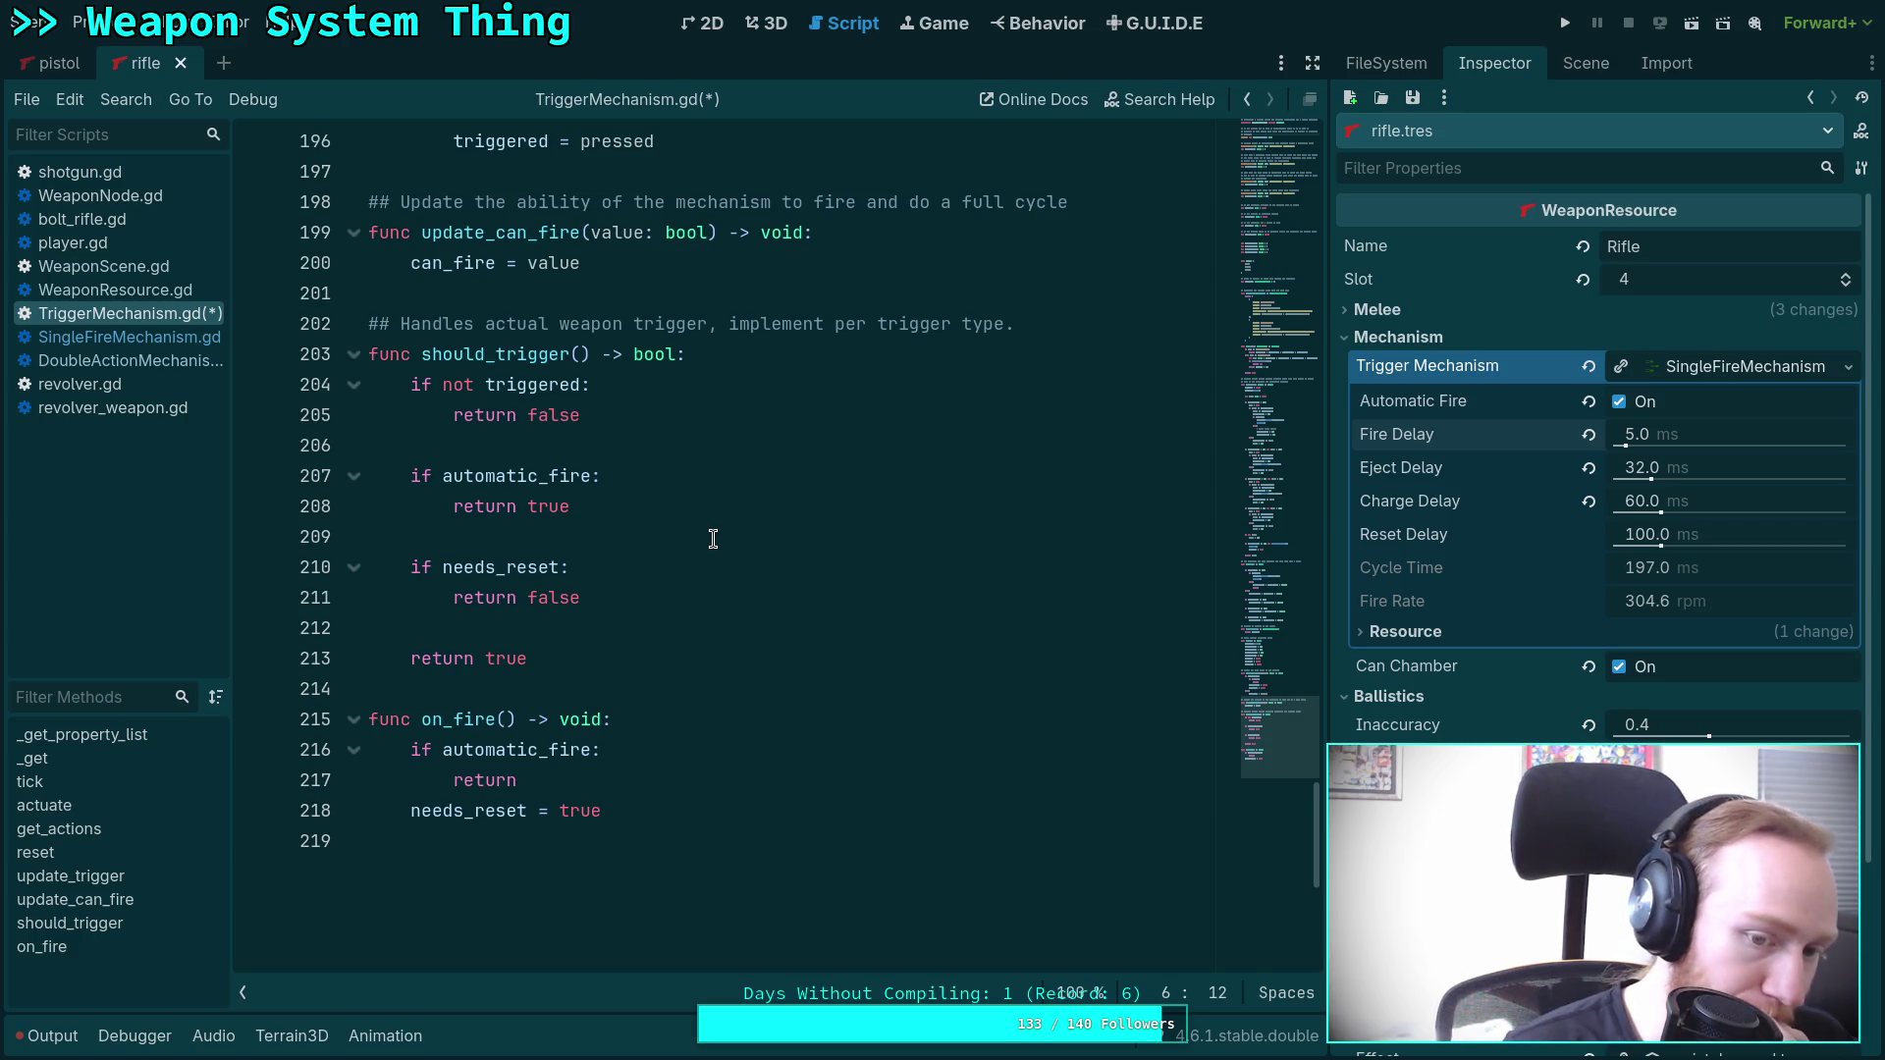
double_click(470, 717)
scroll(585, 652, "up", 8)
scroll(585, 652, "up", 11)
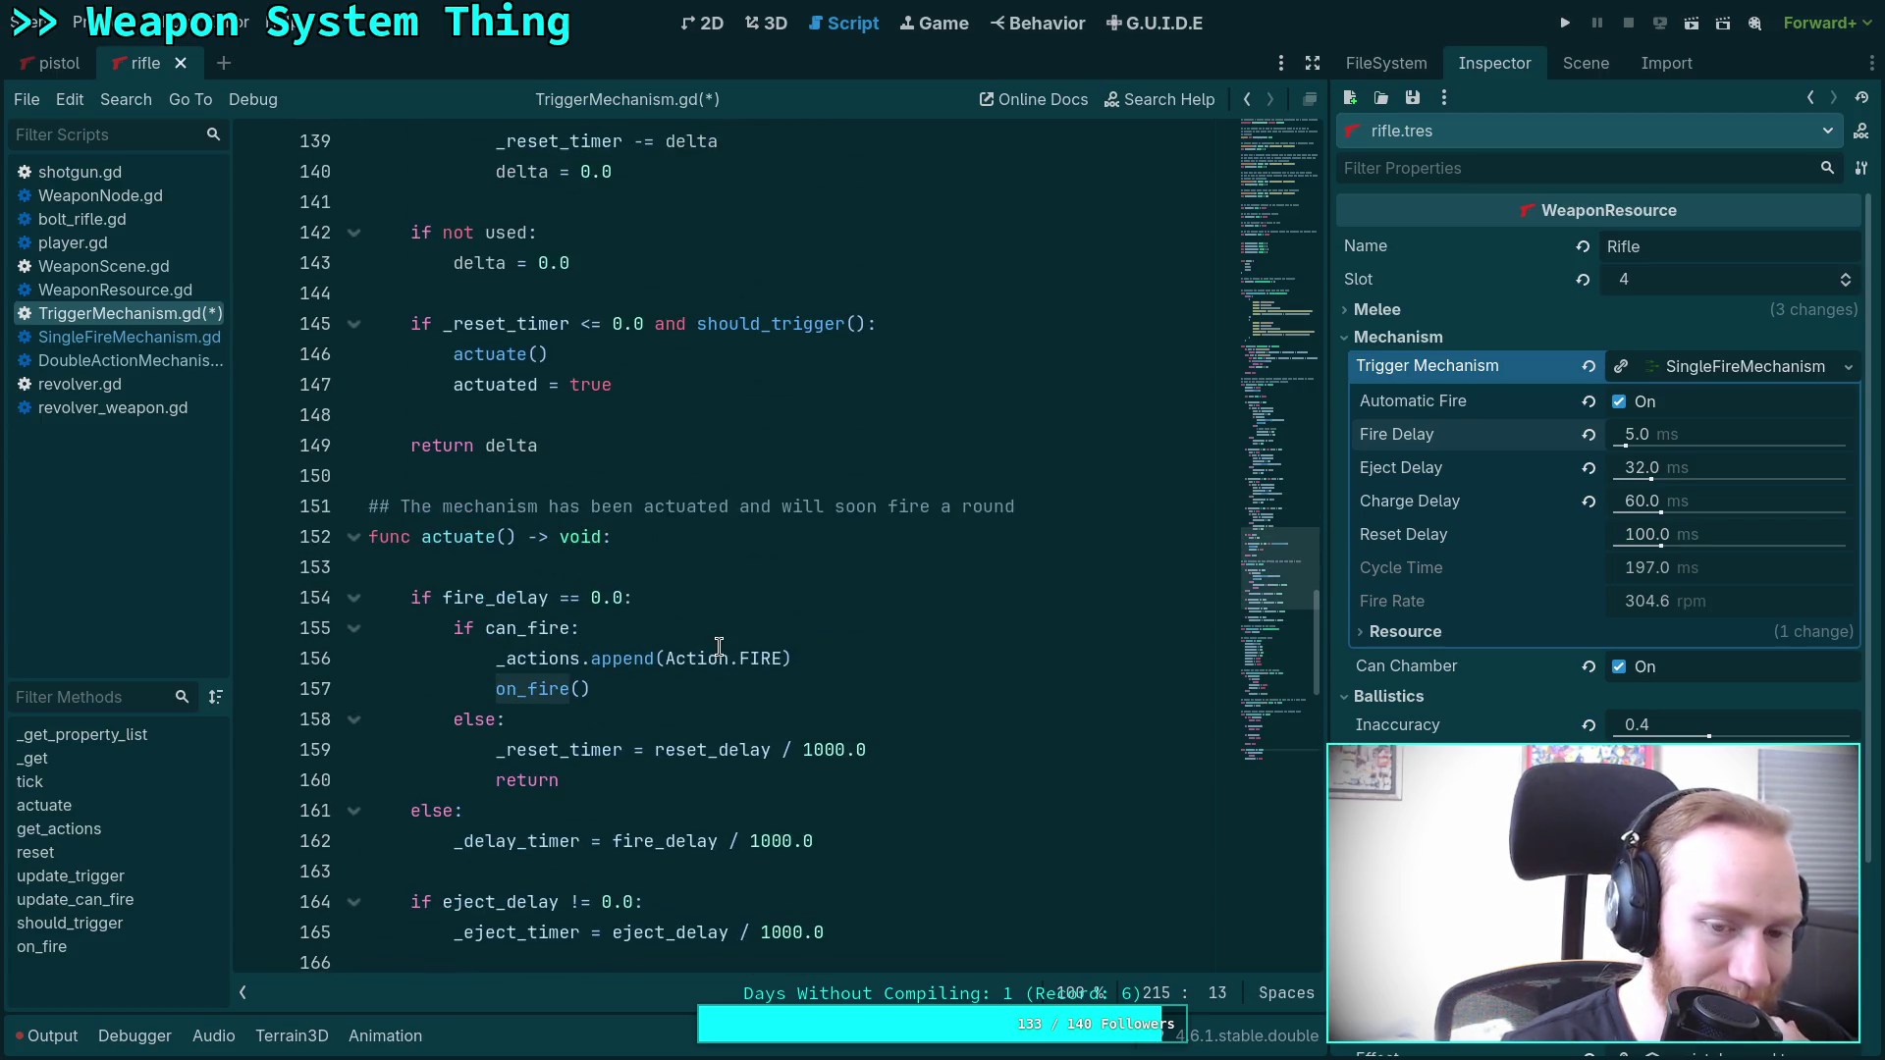
scroll(523, 678, "down", 7)
scroll(522, 679, "up", 8)
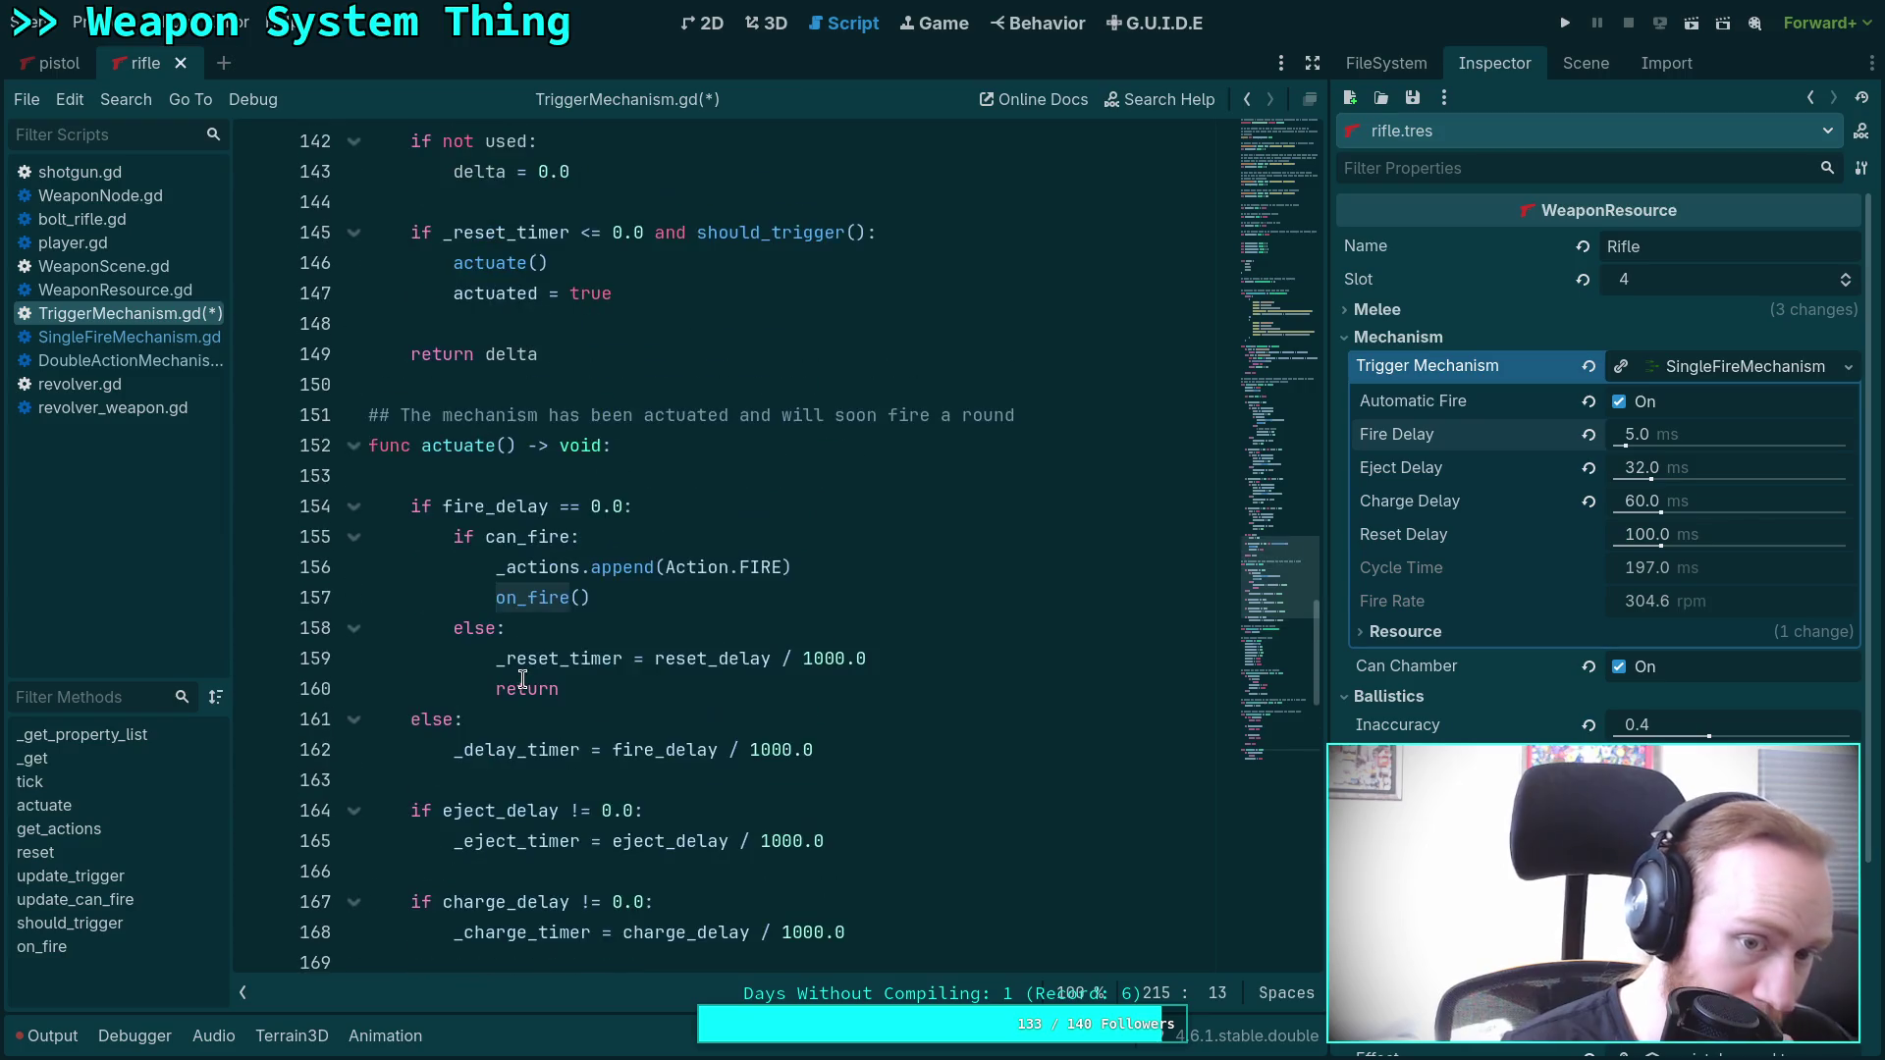
scroll(813, 739, "up", 11)
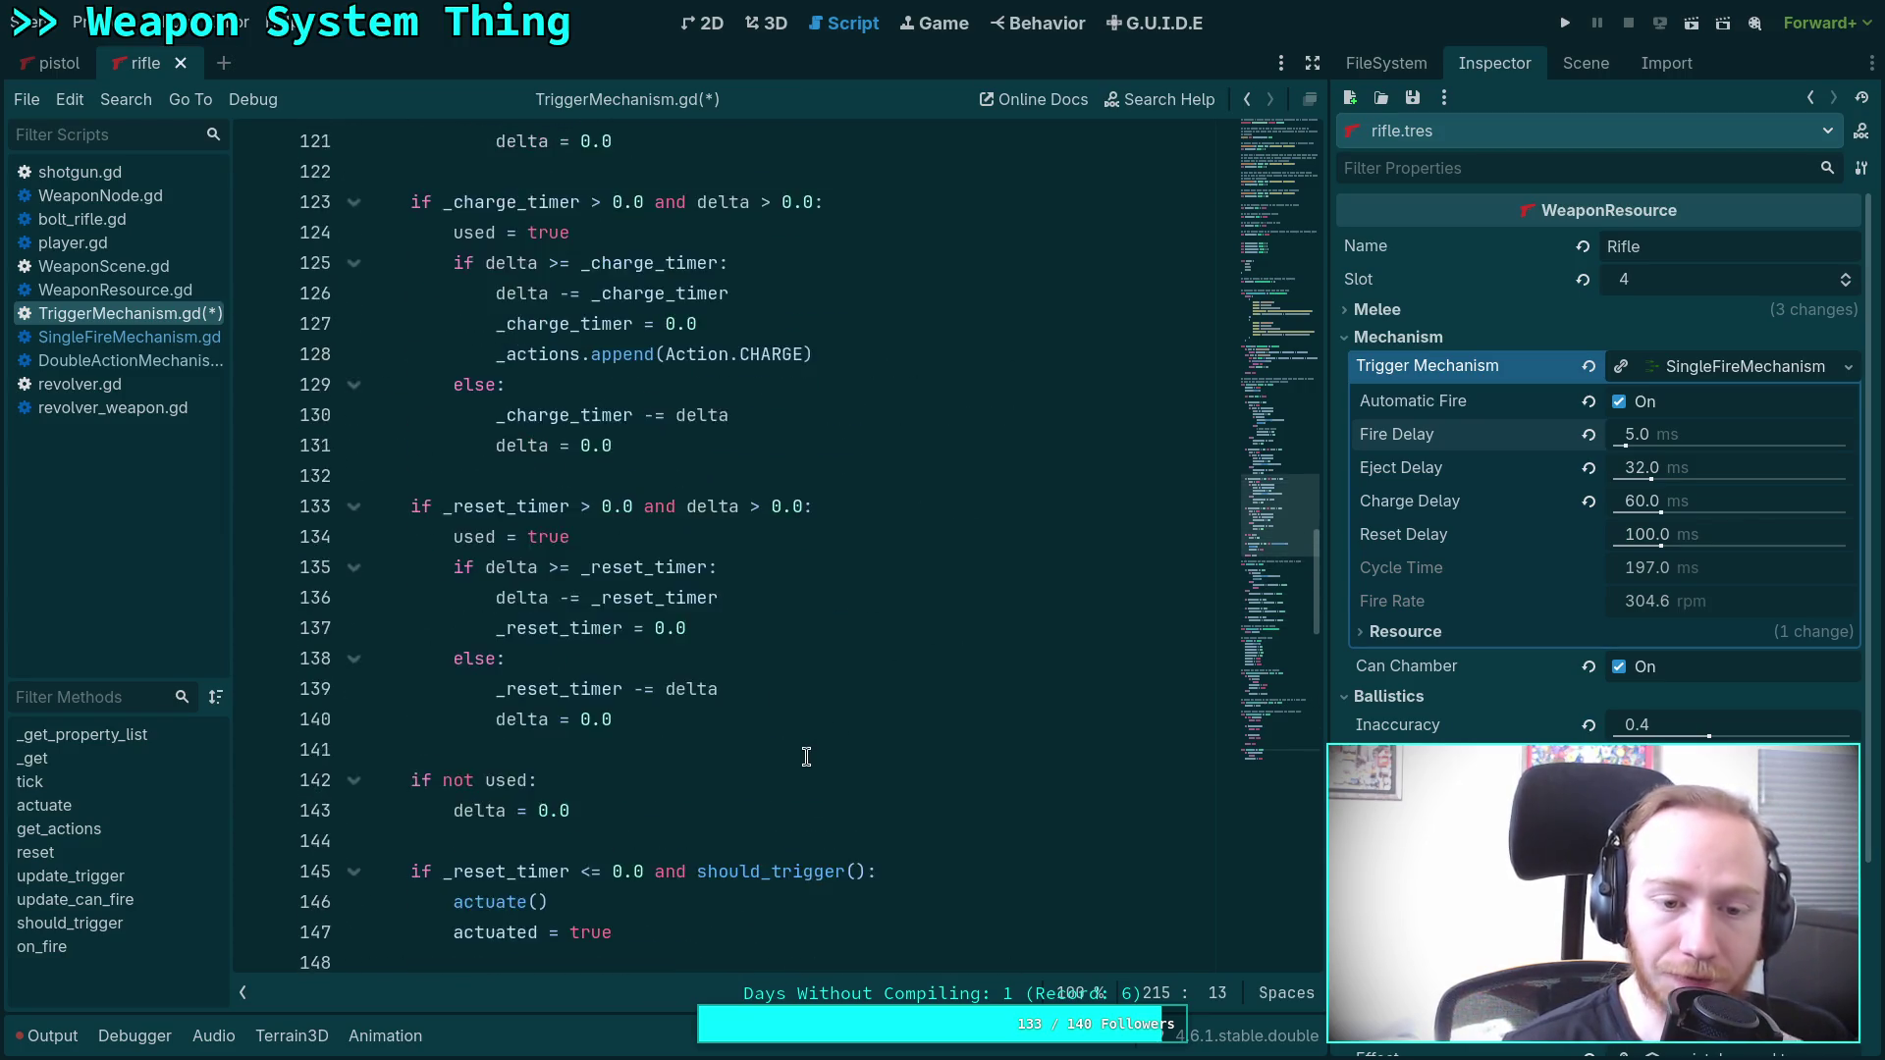
scroll(810, 751, "up", 3)
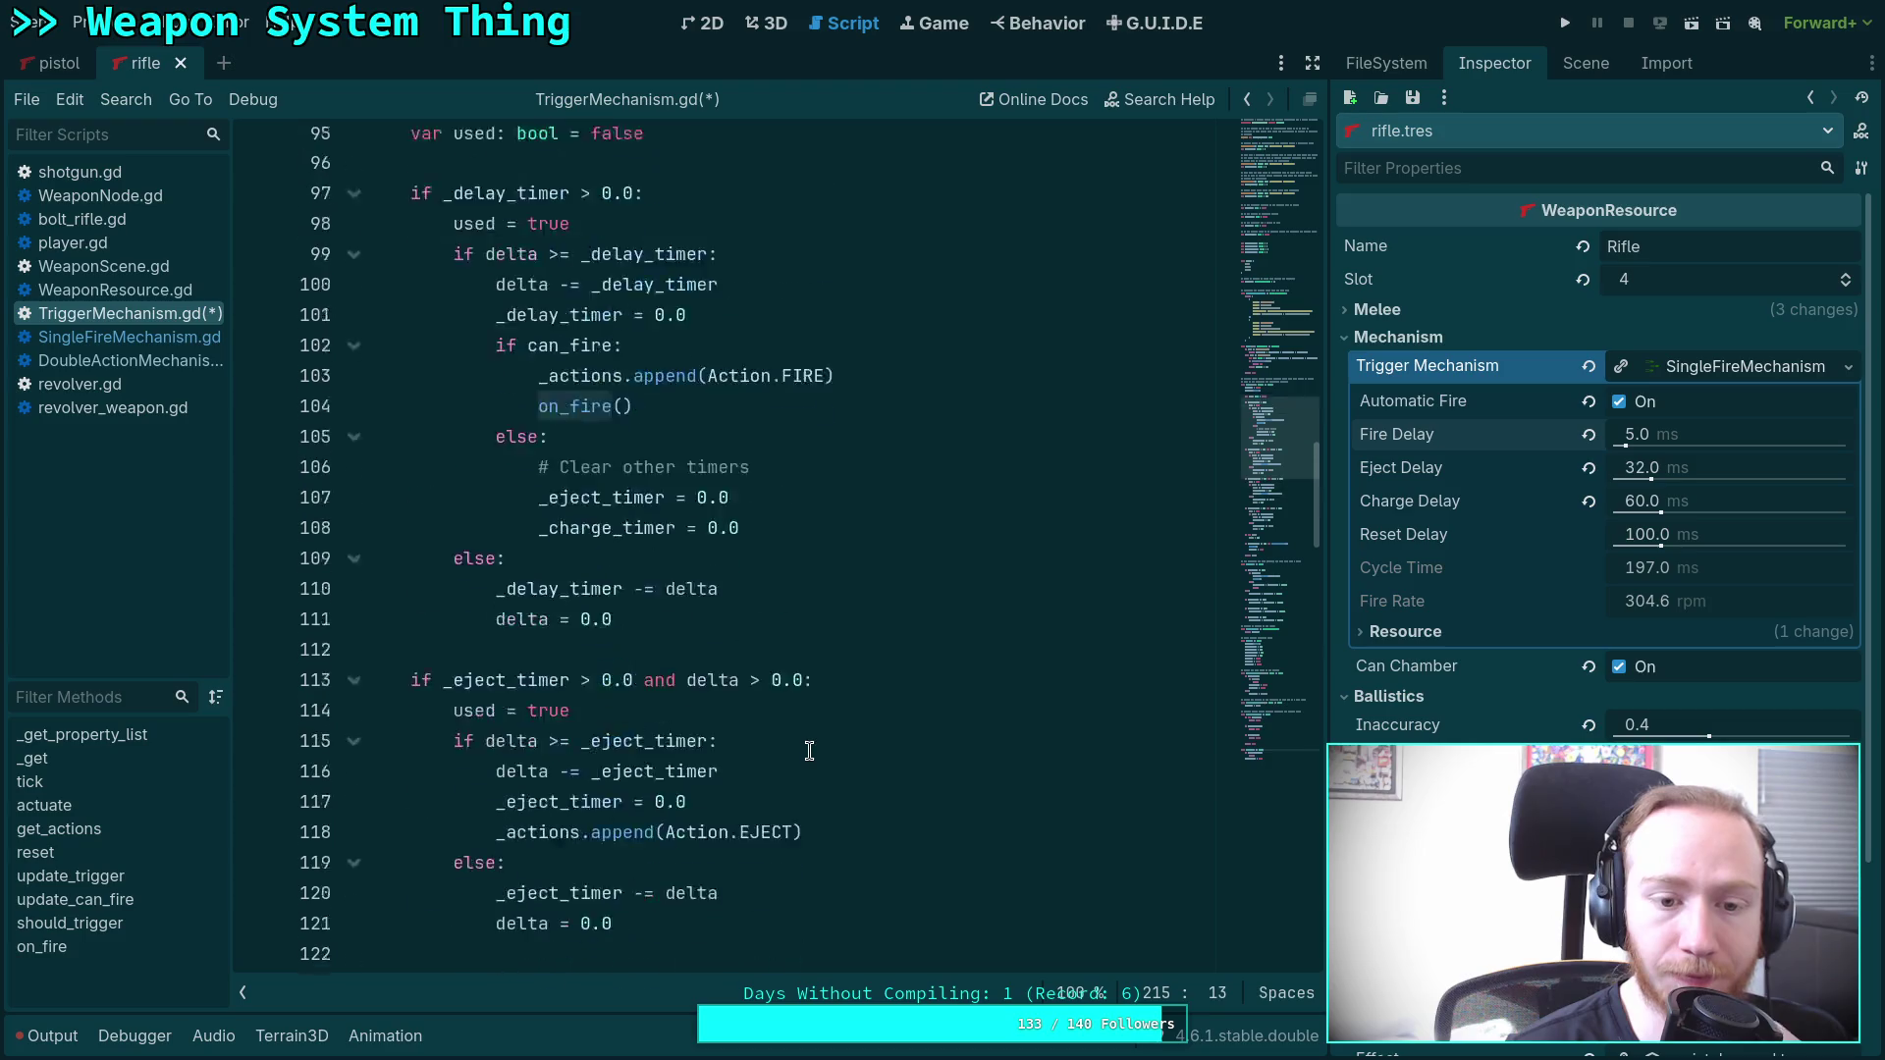
left_click_drag(884, 418, 535, 417)
key("ctrl+c")
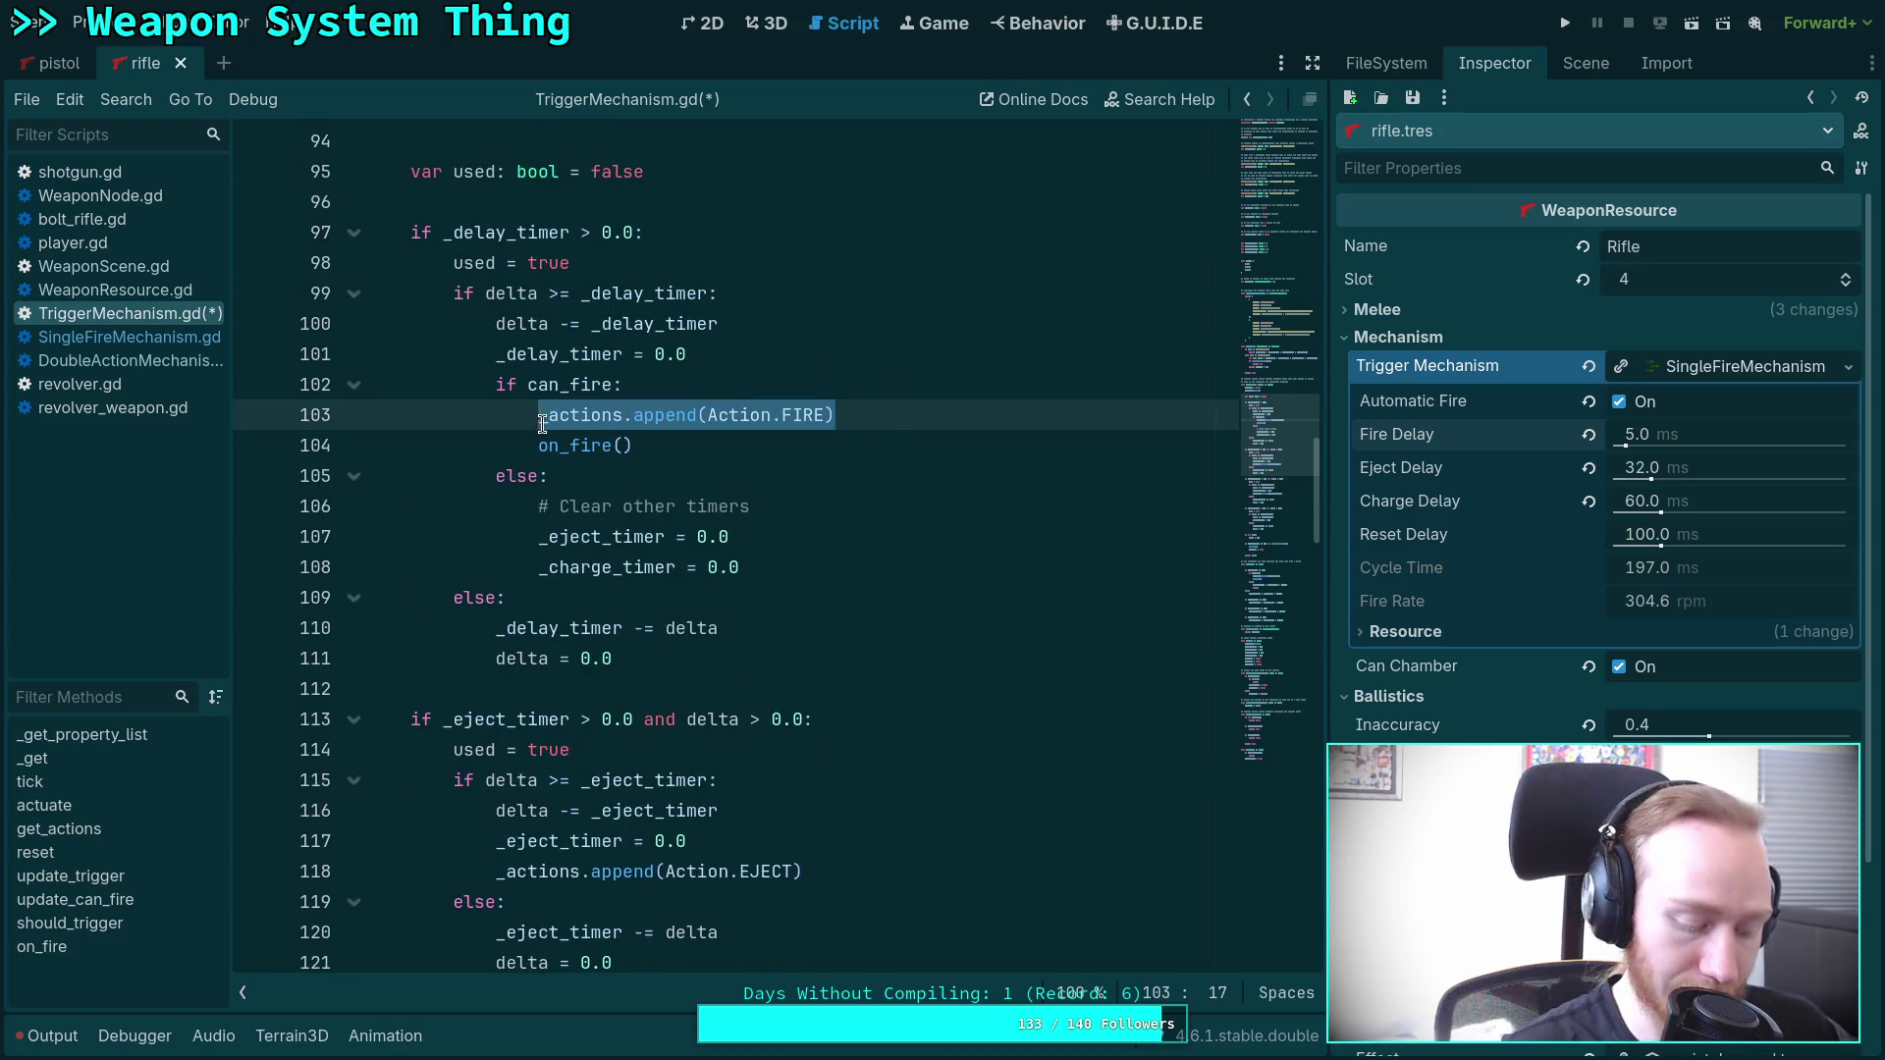
key("BackSpace")
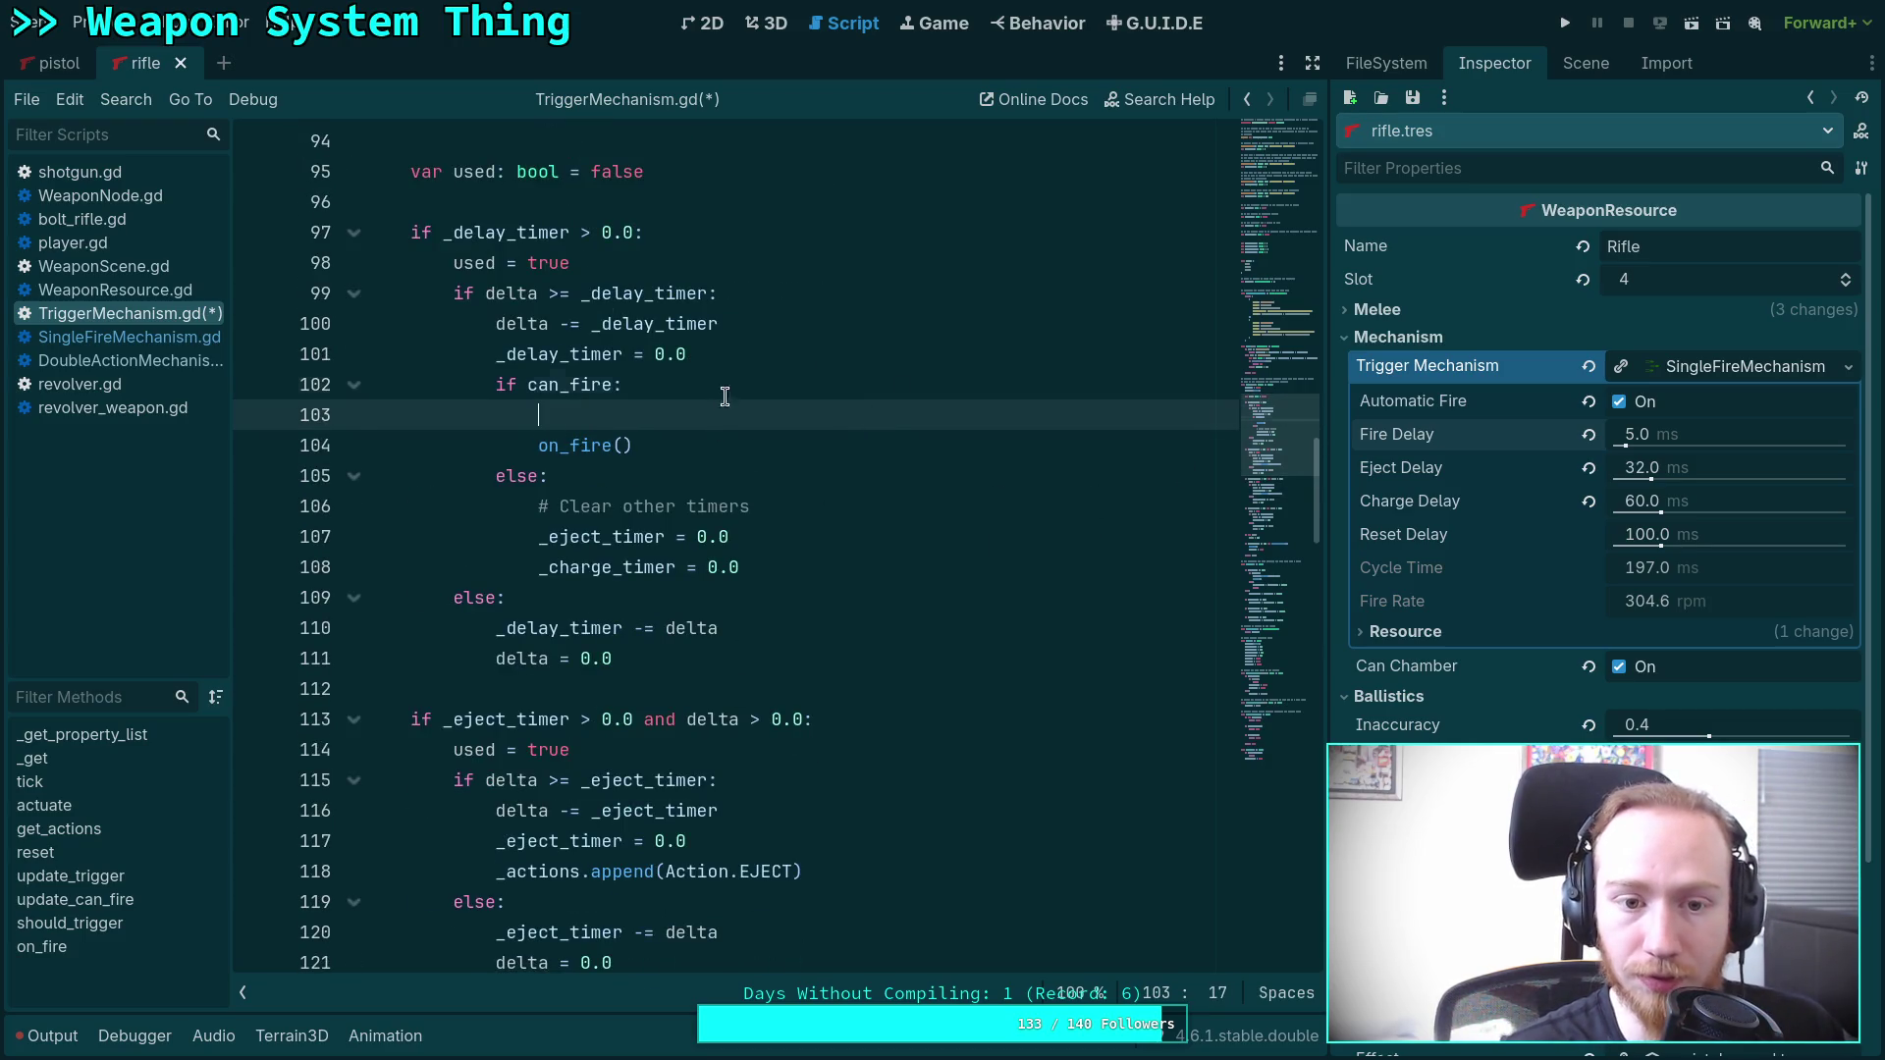
left_click(725, 393)
left_click(1286, 705)
scroll(813, 631, "down", 3)
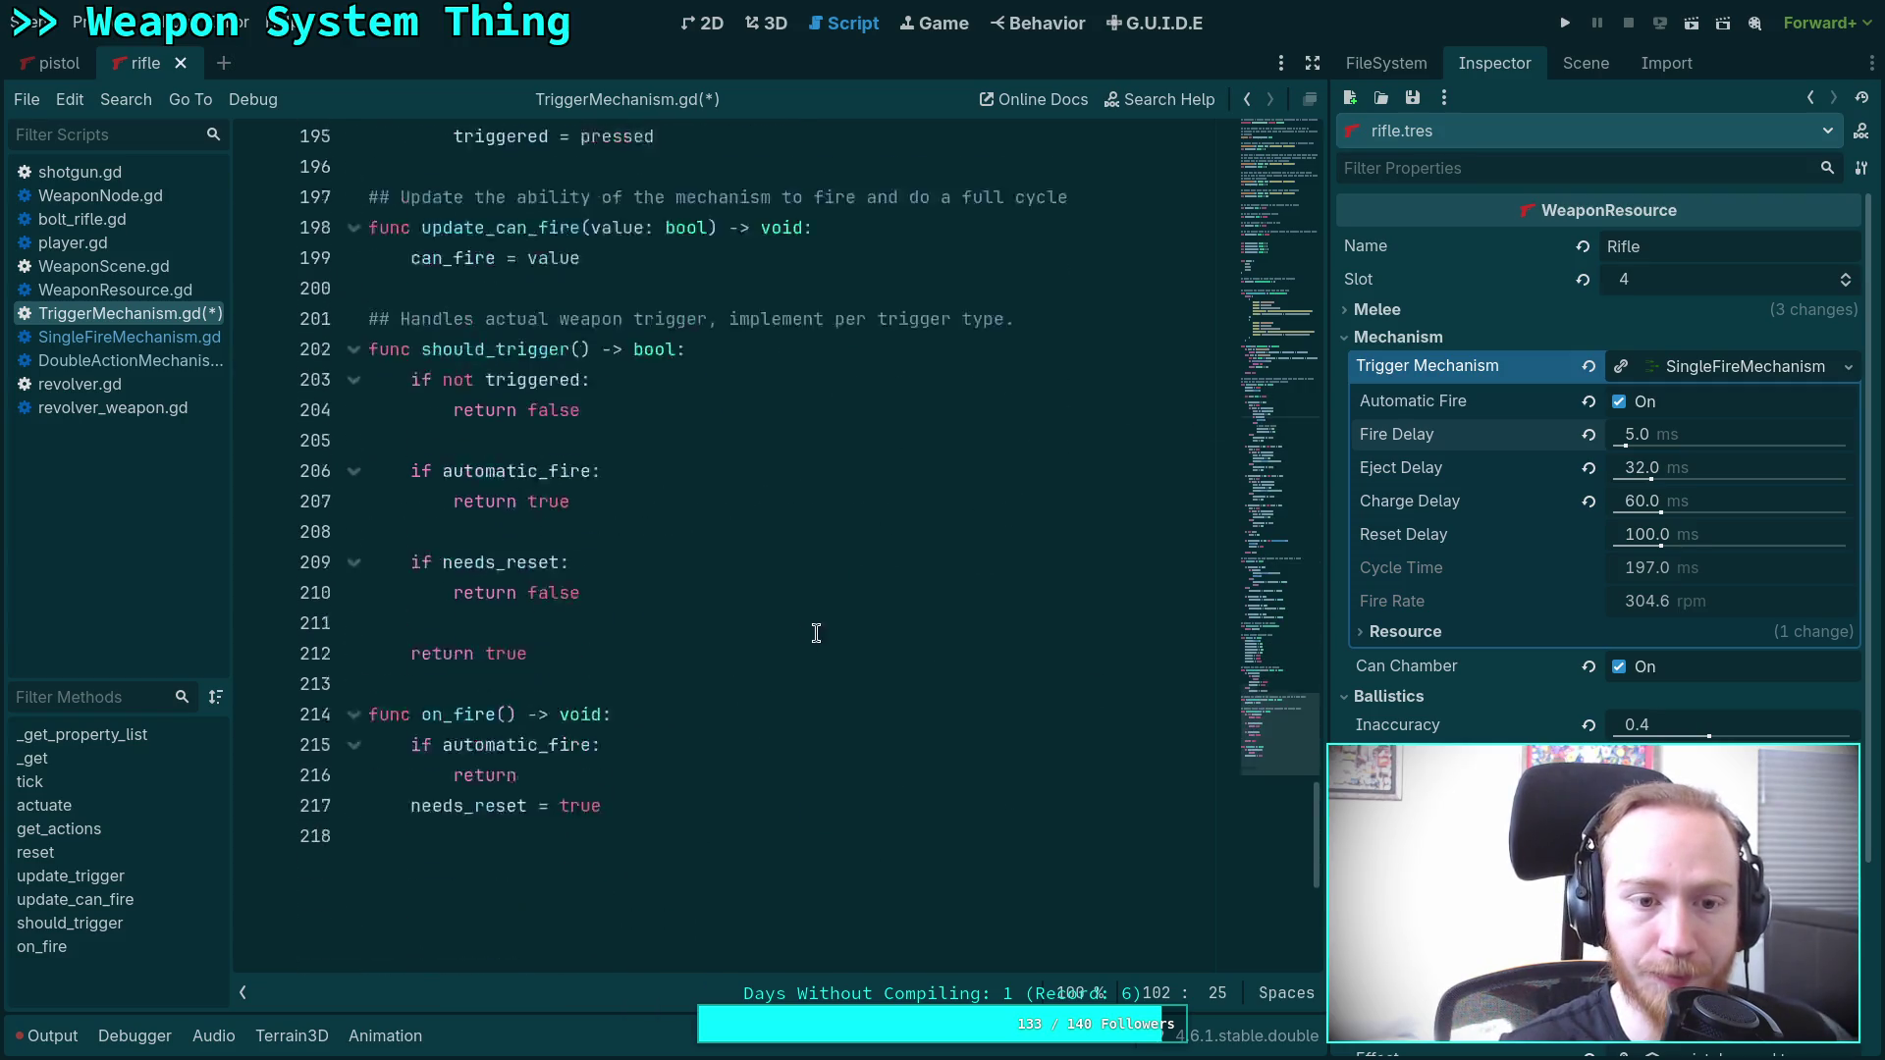
left_click(707, 597)
left_click(691, 617)
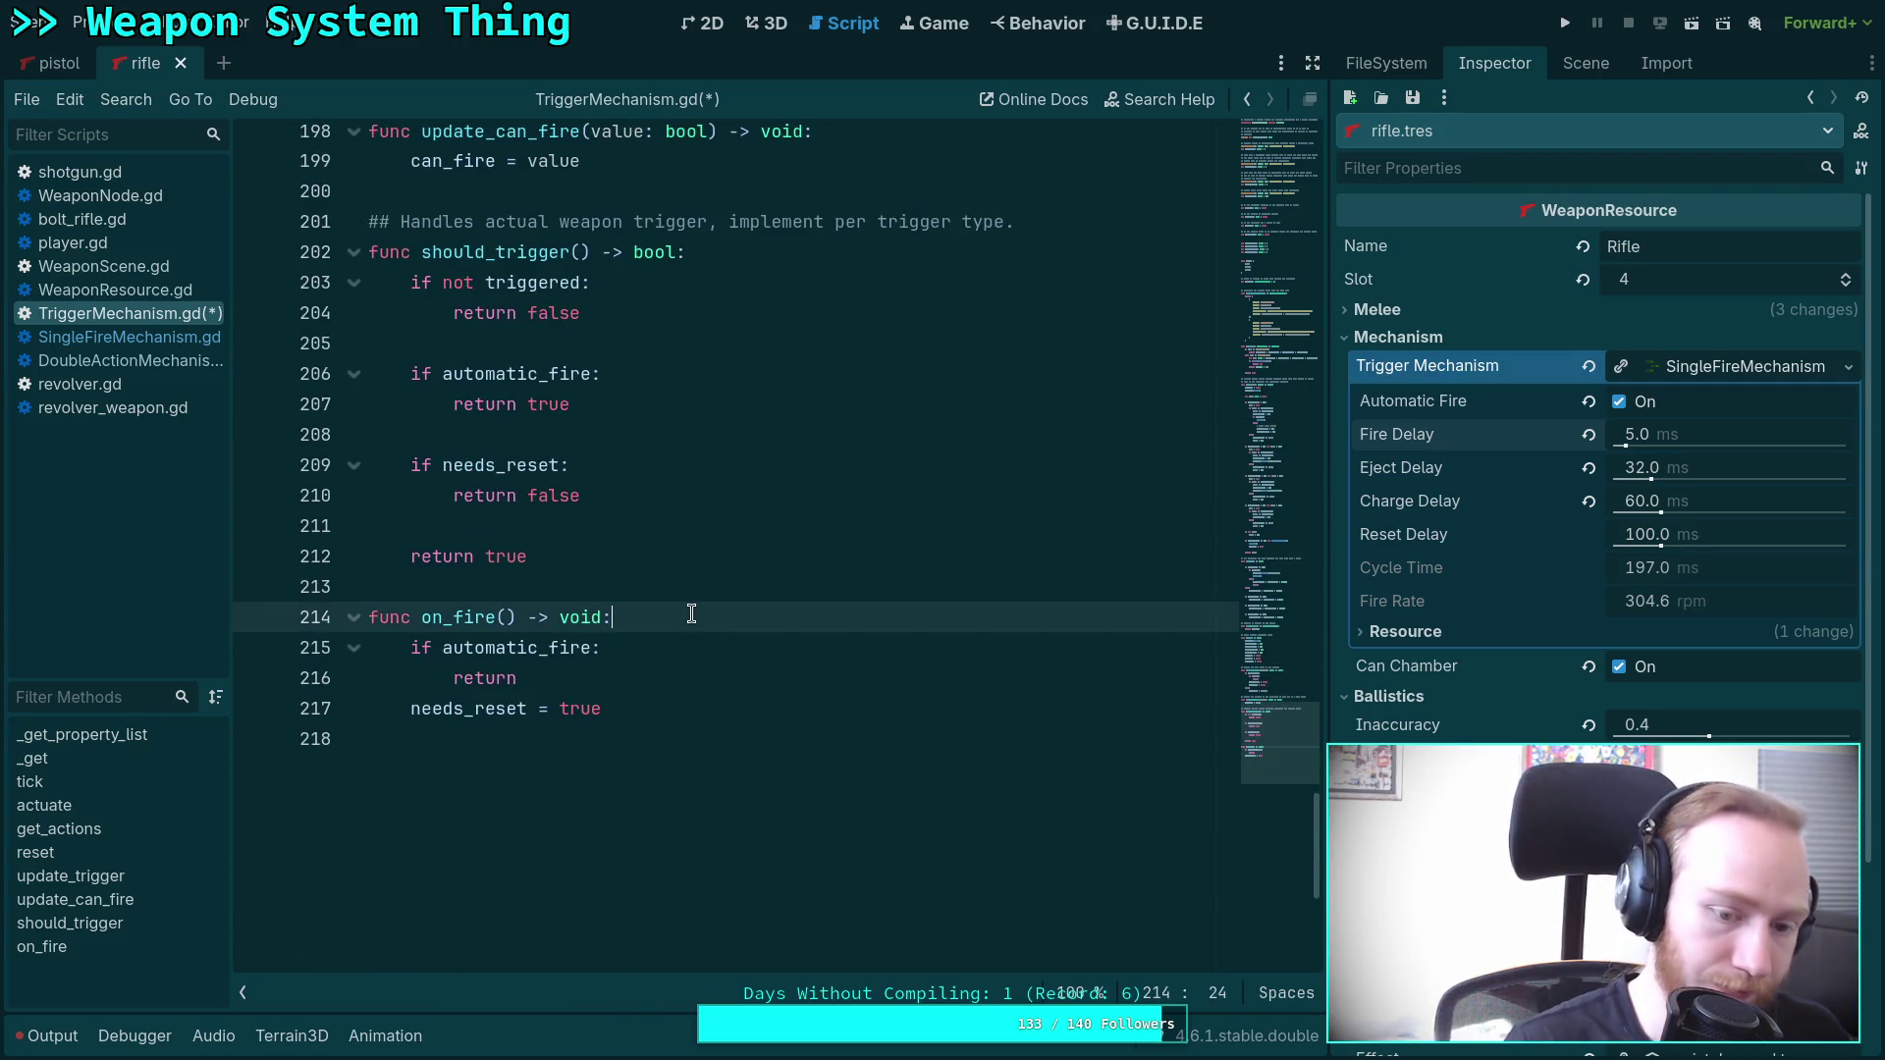
key("Return")
key("ctrl+v")
scroll(847, 656, "up", 20)
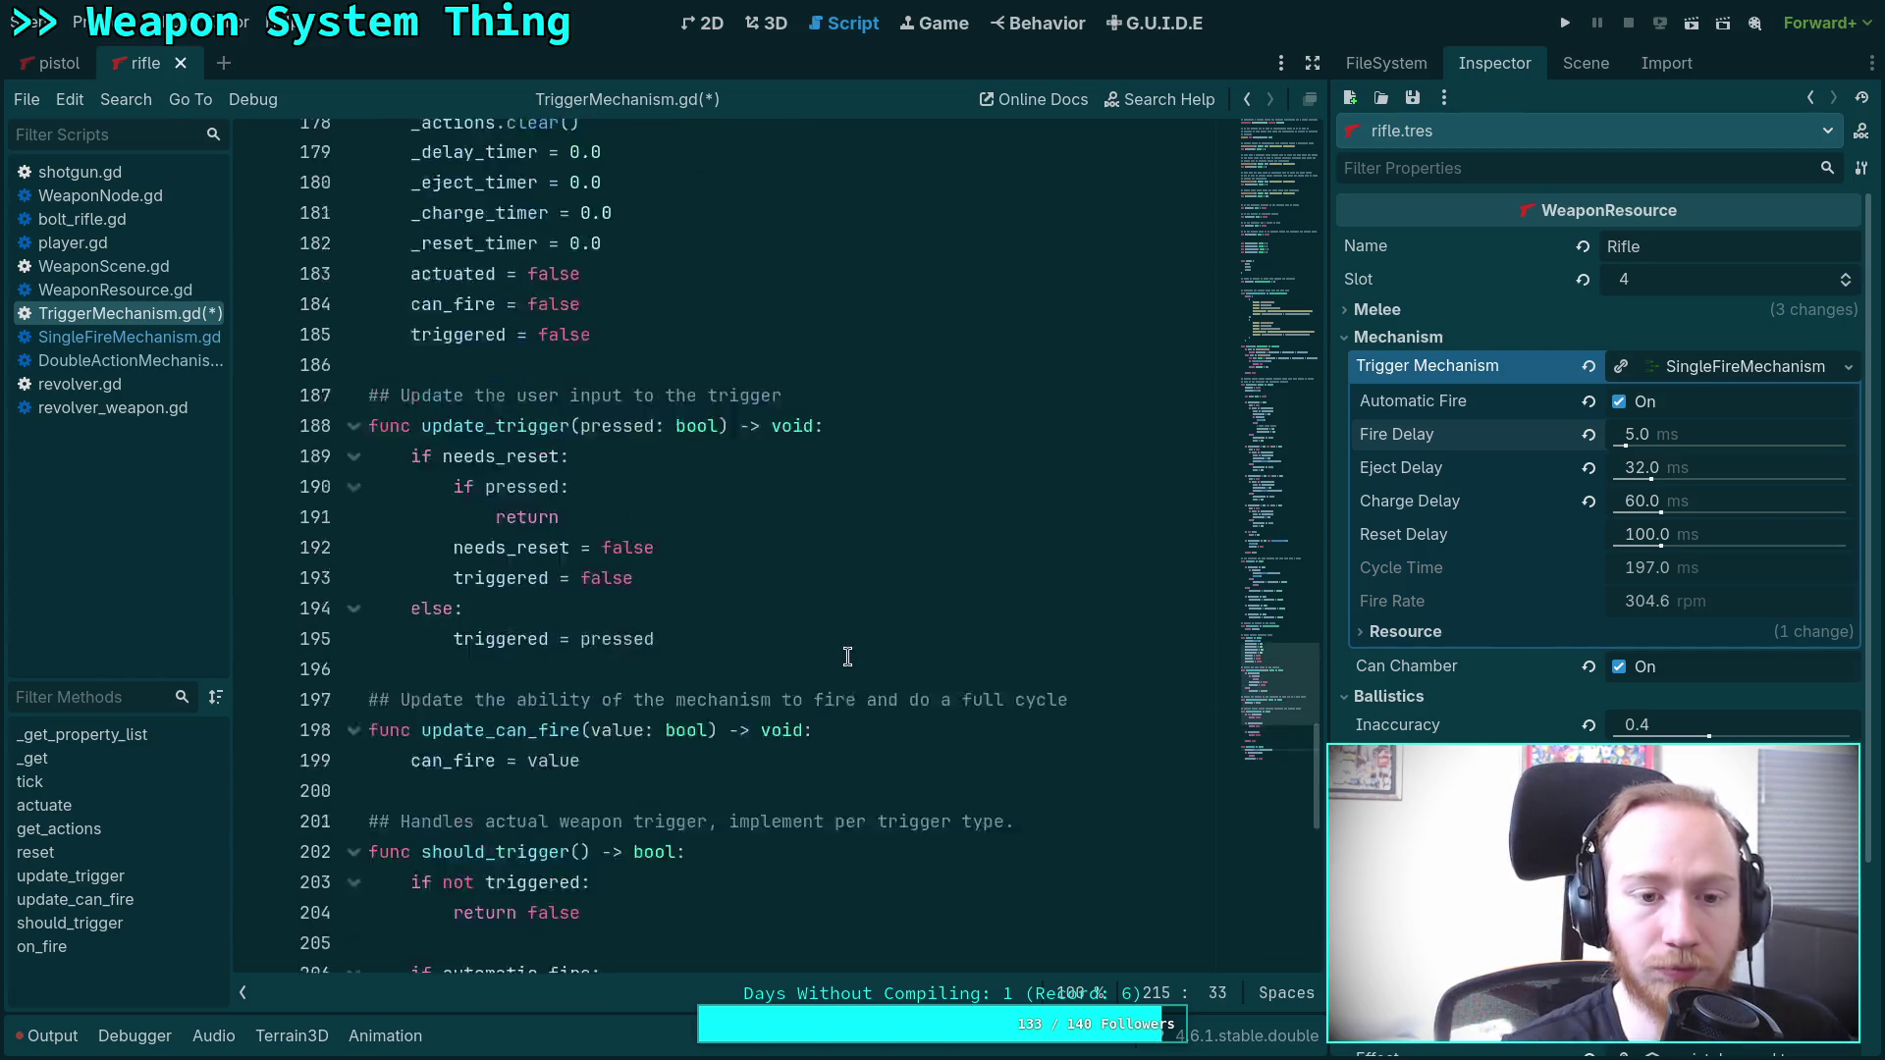
left_click(832, 725)
key("ctrl+shift+k")
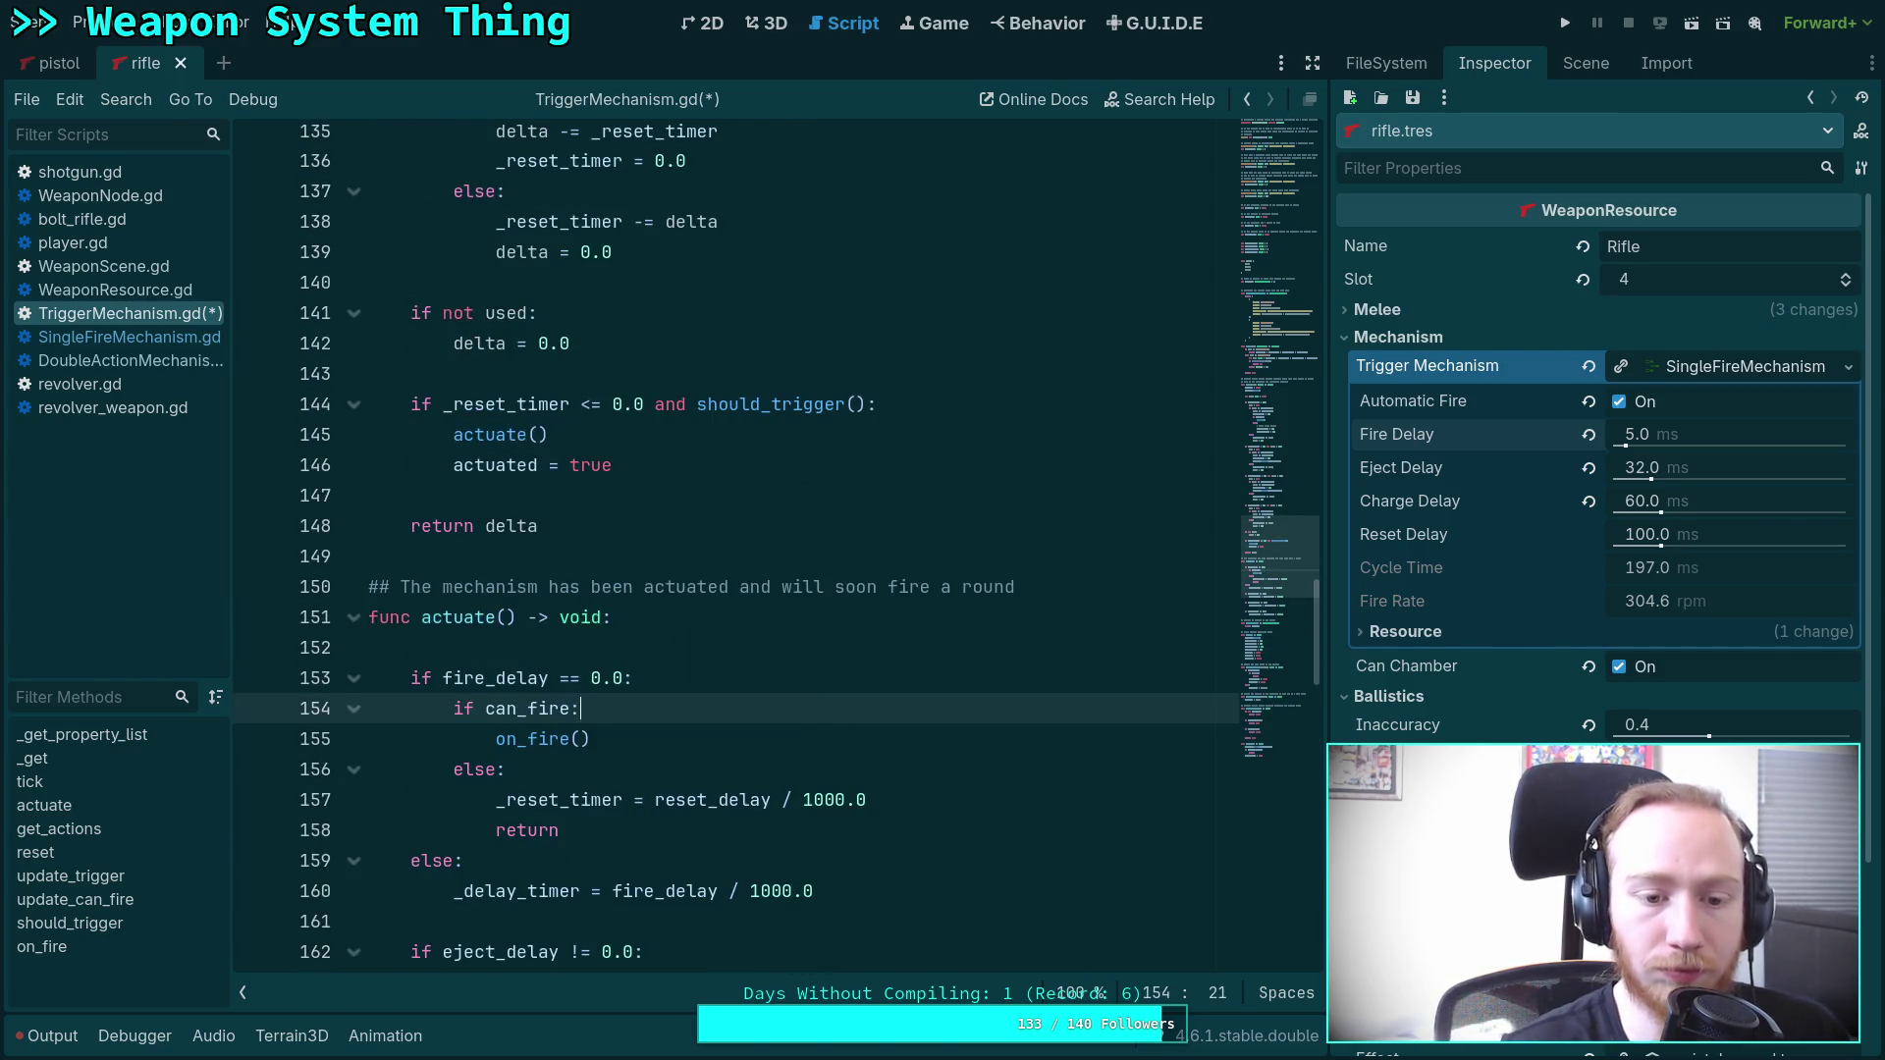
scroll(825, 717, "down", 2)
scroll(815, 708, "down", 2)
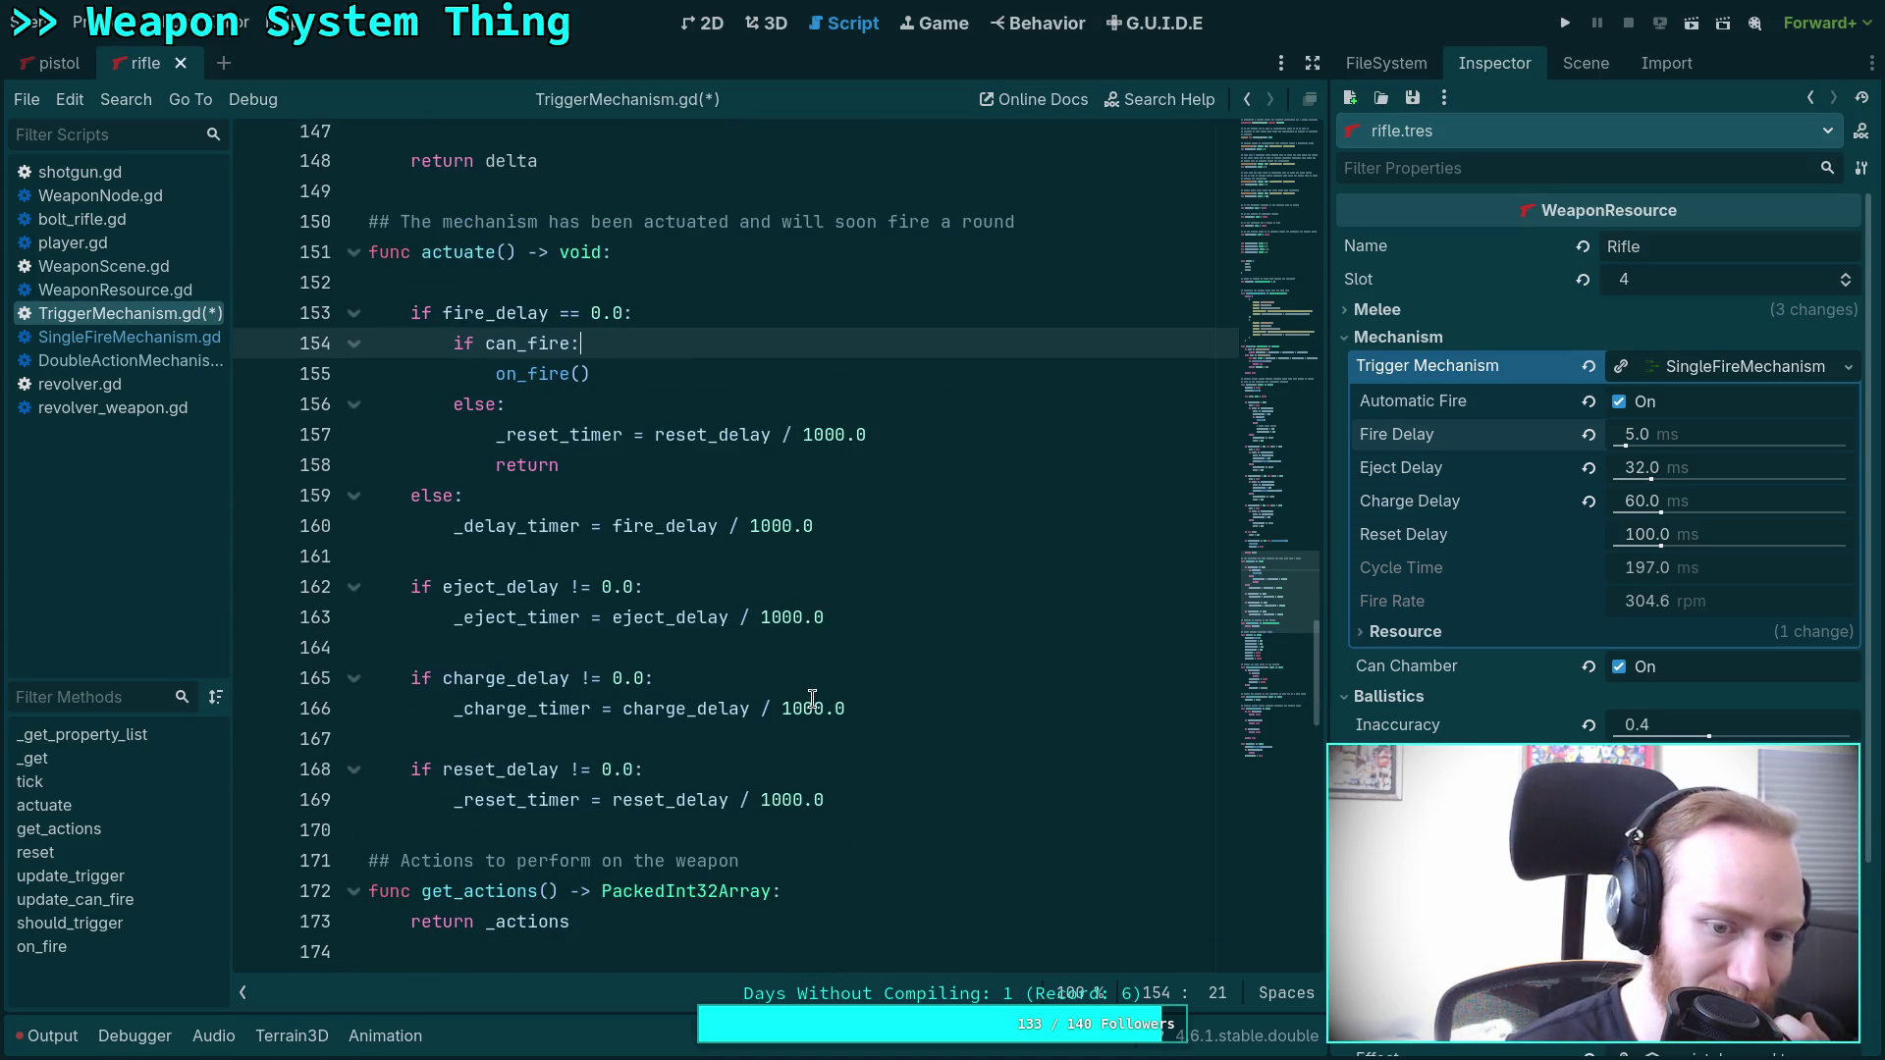
scroll(815, 708, "down", 3)
scroll(813, 698, "up", 4)
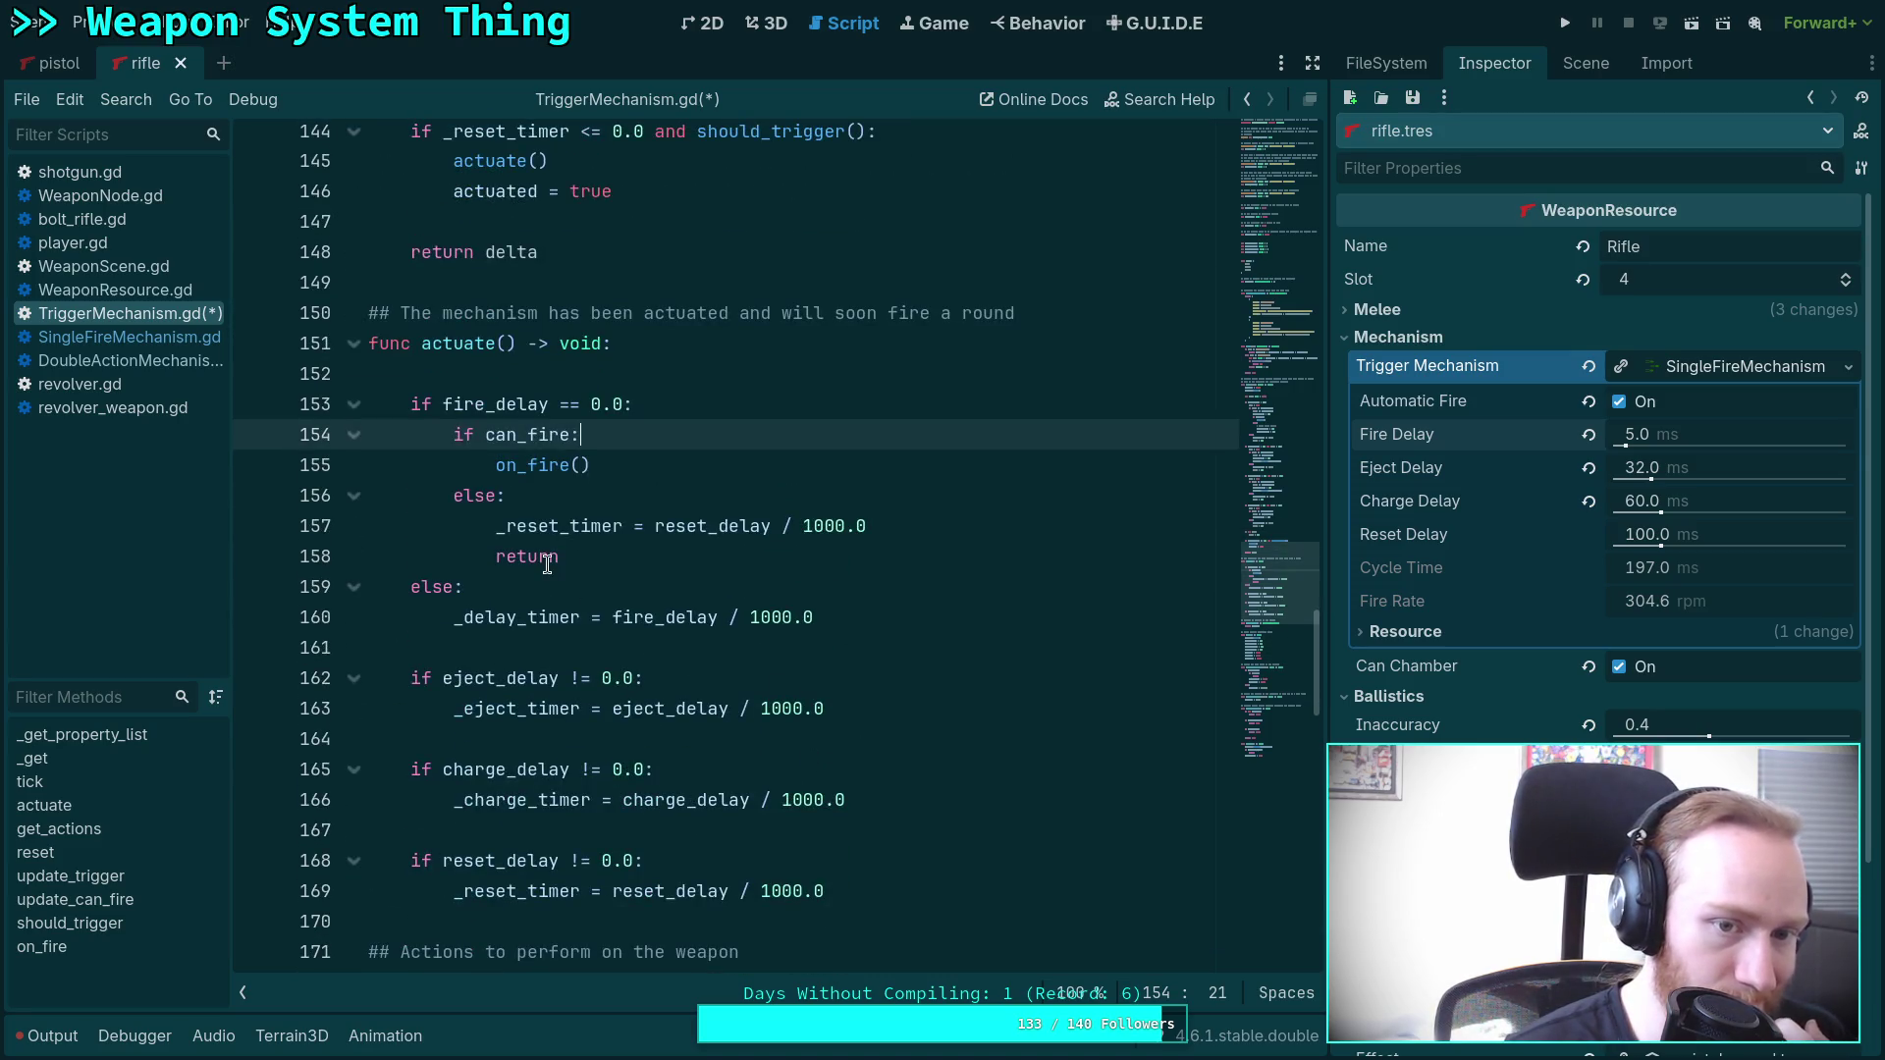
left_click_drag(527, 464, 494, 465)
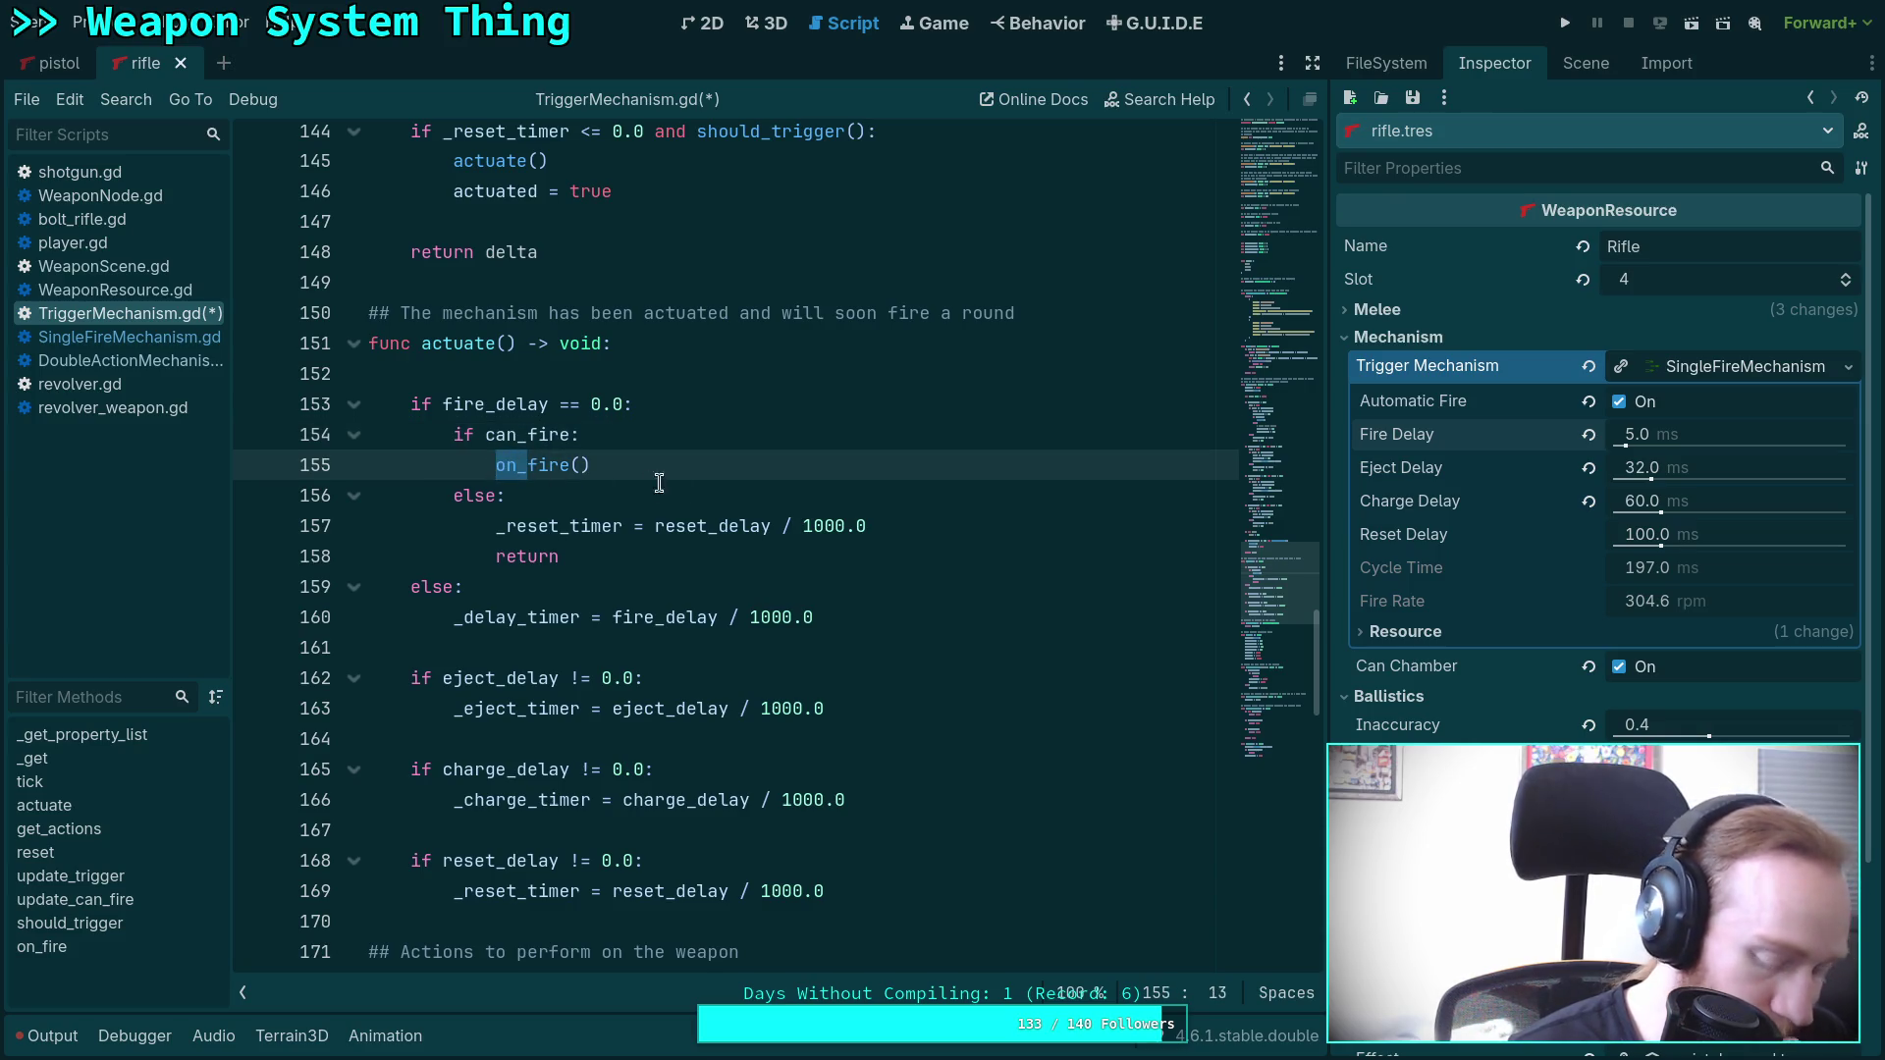
scroll(633, 608, "down", 8)
scroll(634, 607, "down", 10)
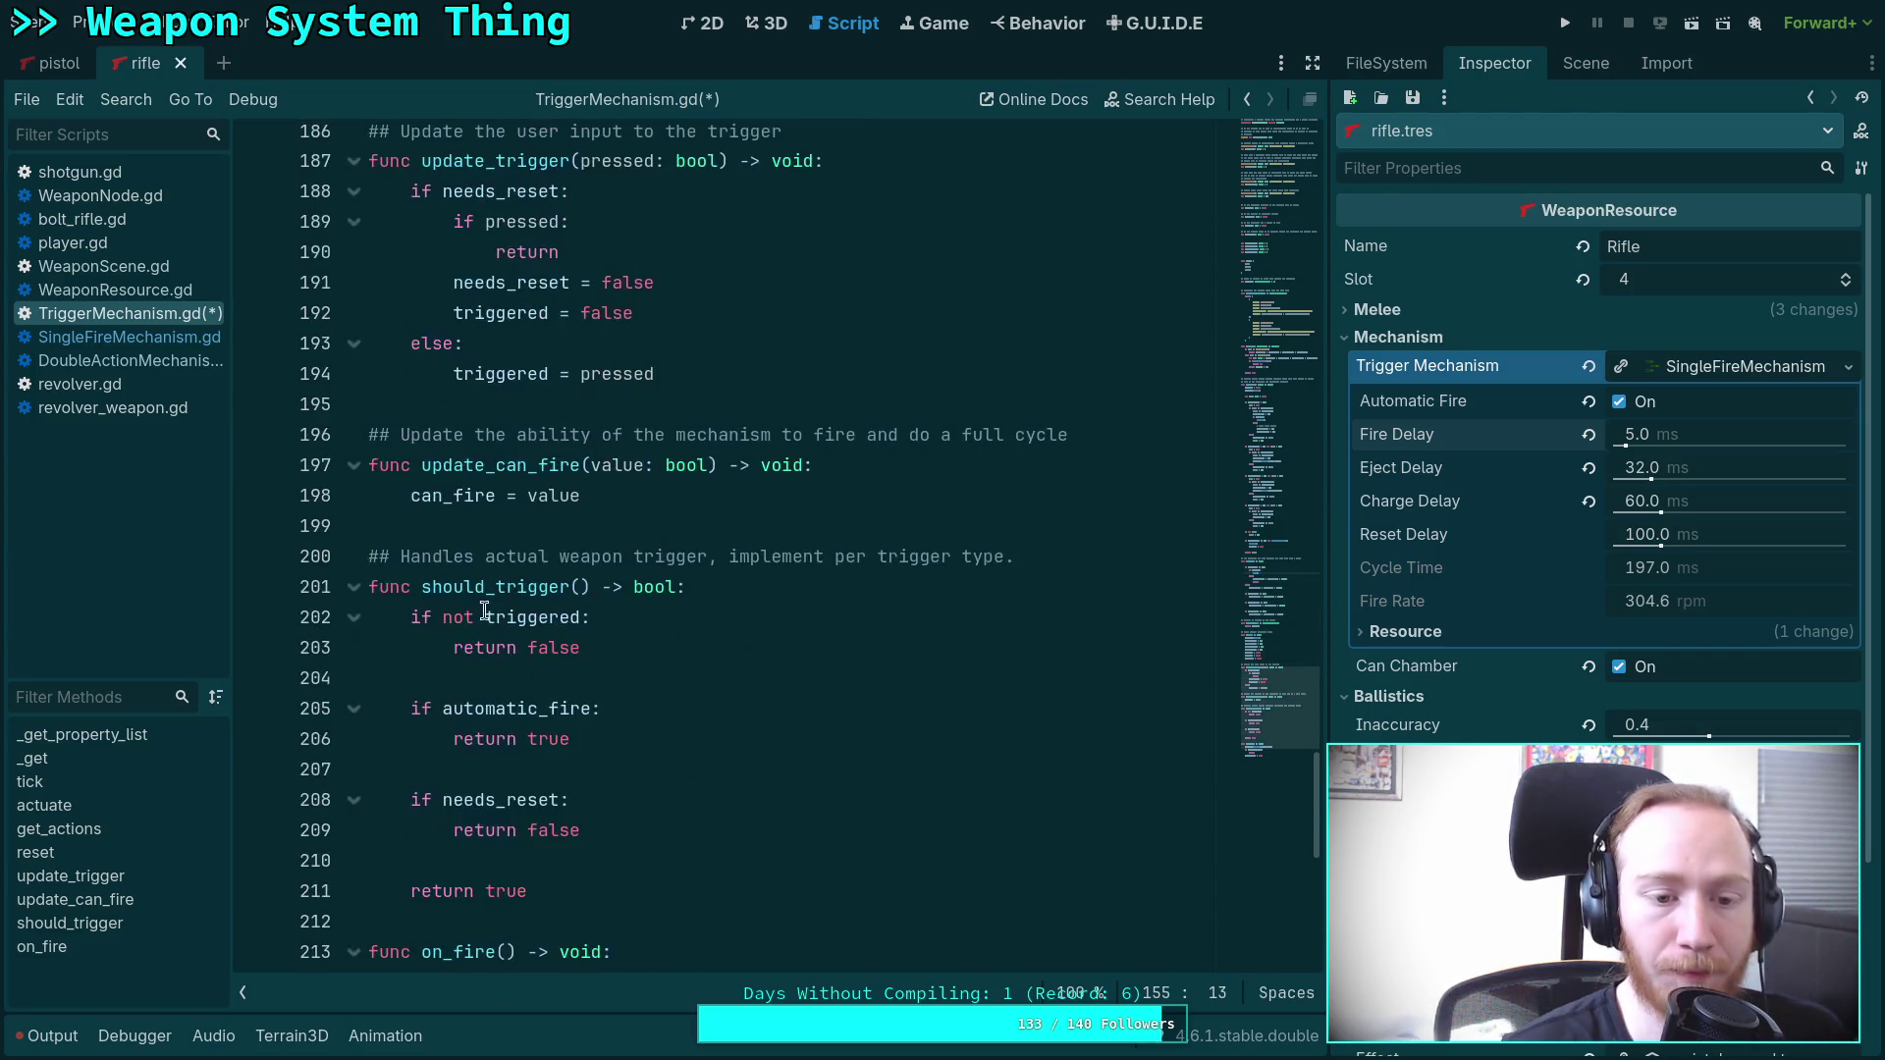
left_click_drag(422, 599, 448, 599)
key("BackSpace")
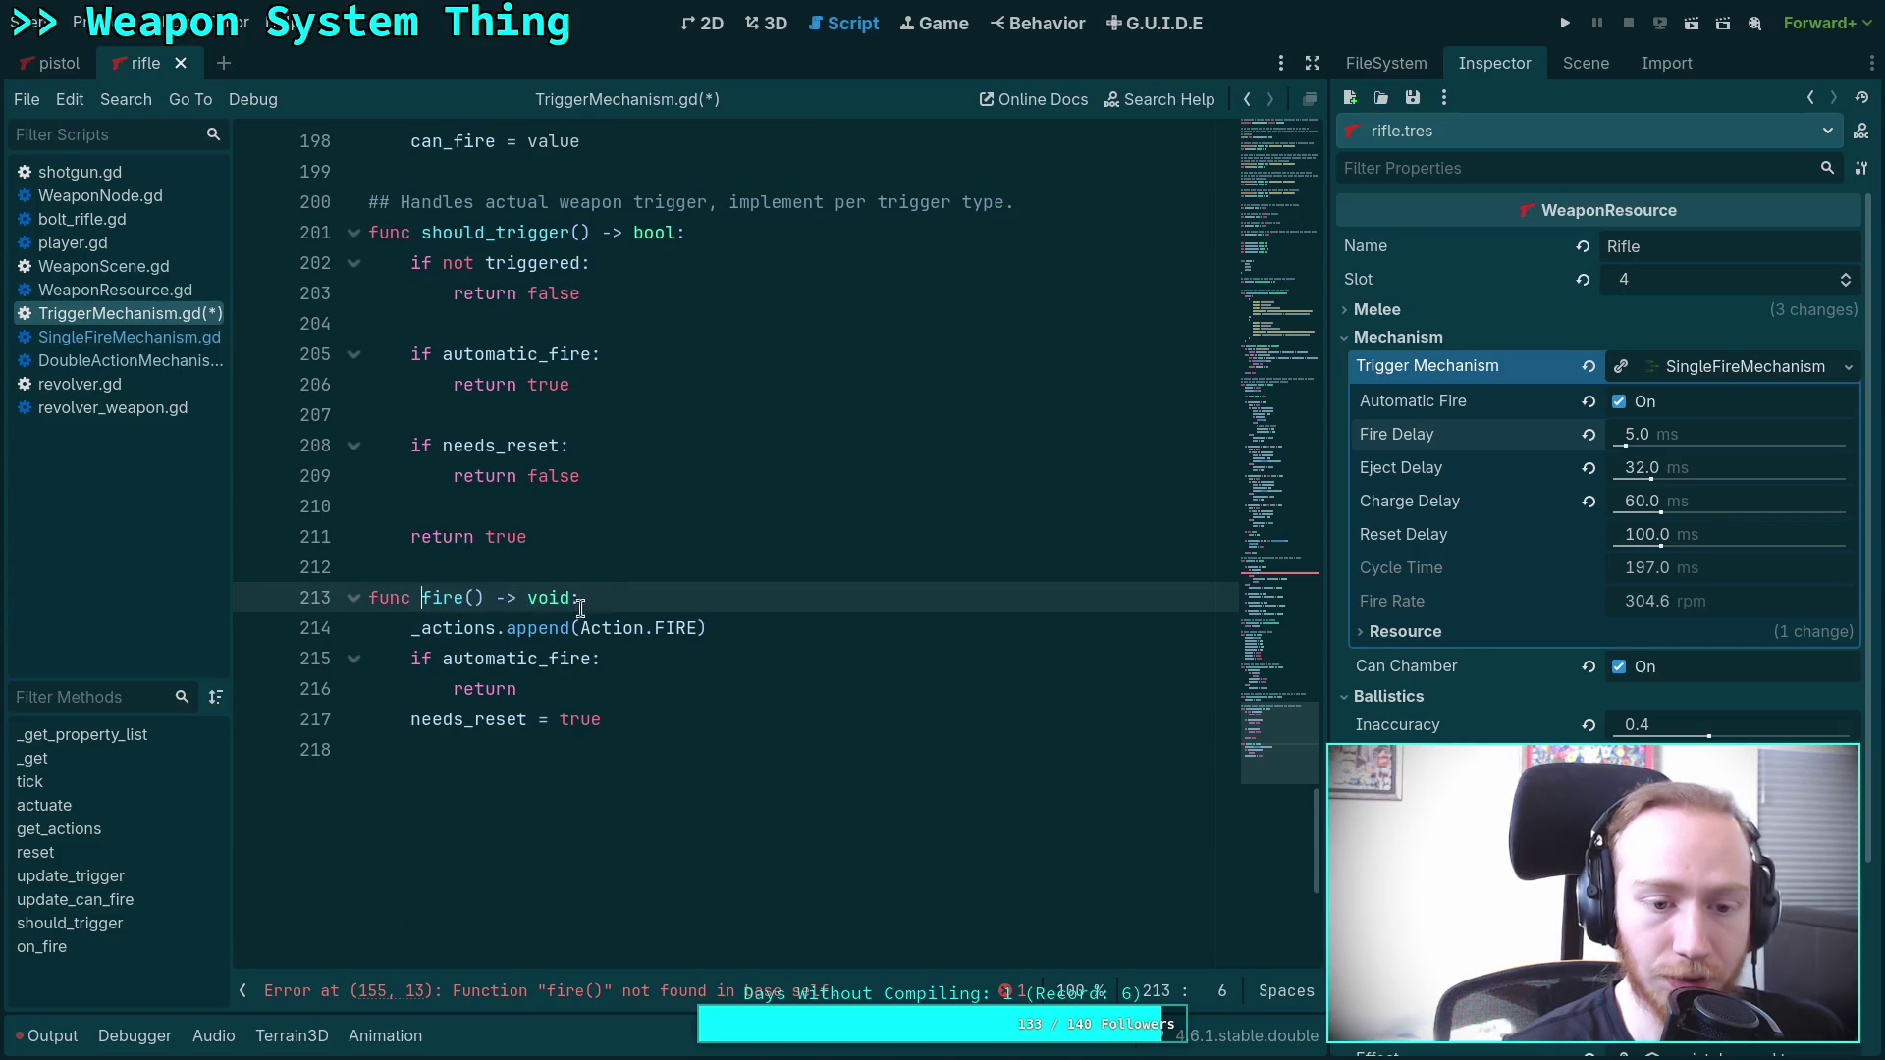
scroll(798, 651, "up", 12)
scroll(798, 651, "up", 20)
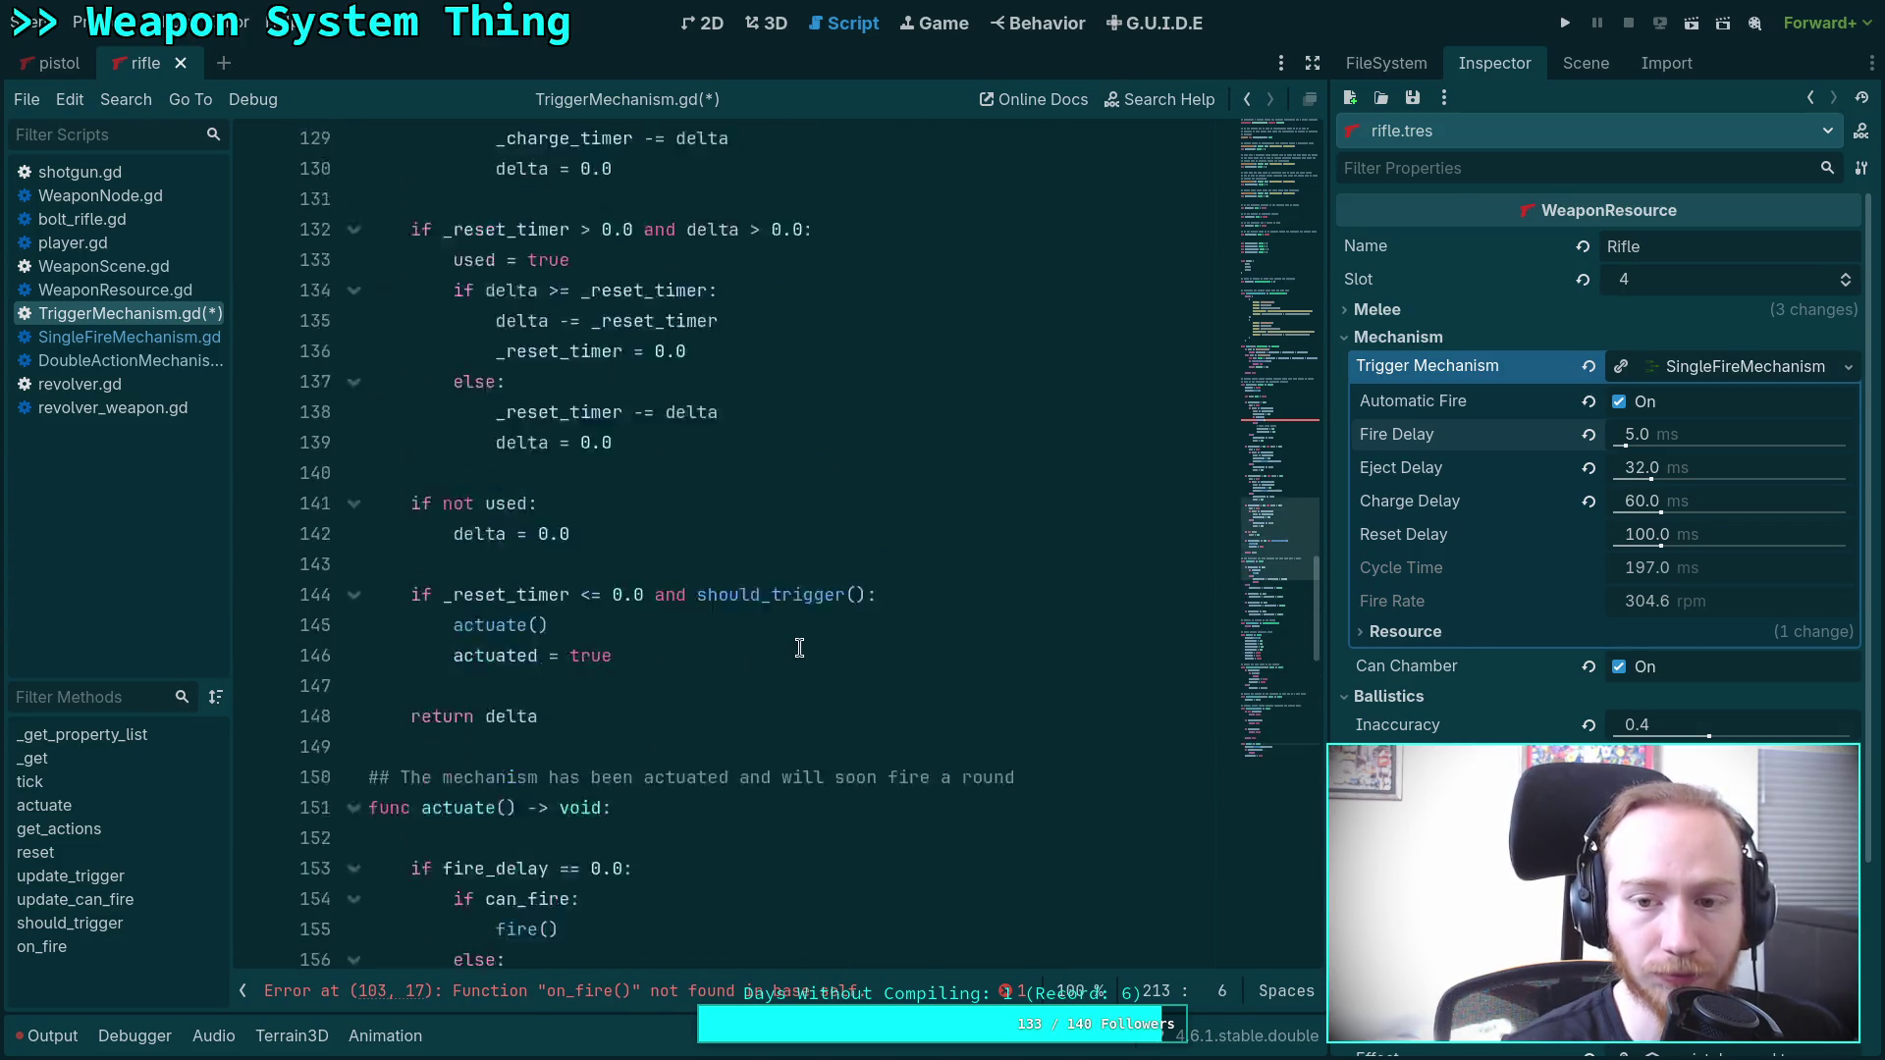
left_click_drag(538, 719, 555, 719)
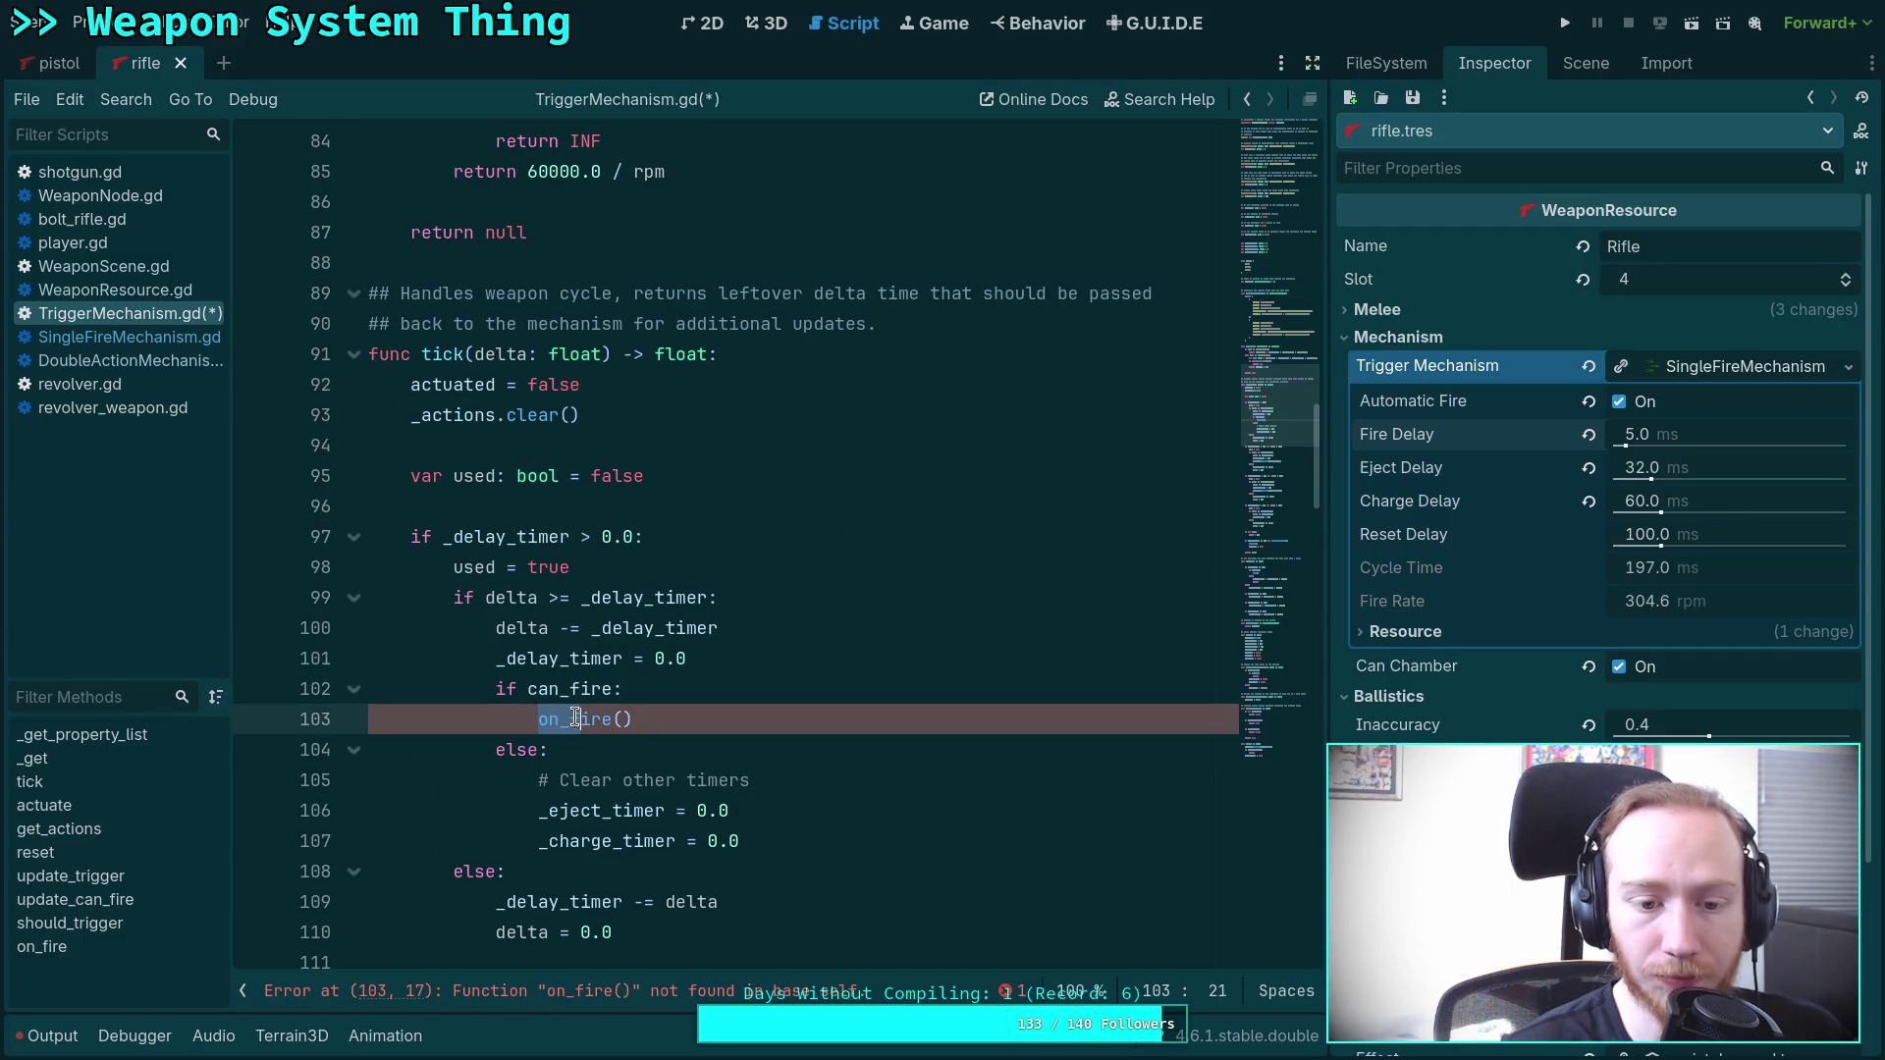
key("Delete")
key("Delete")
left_click(732, 703)
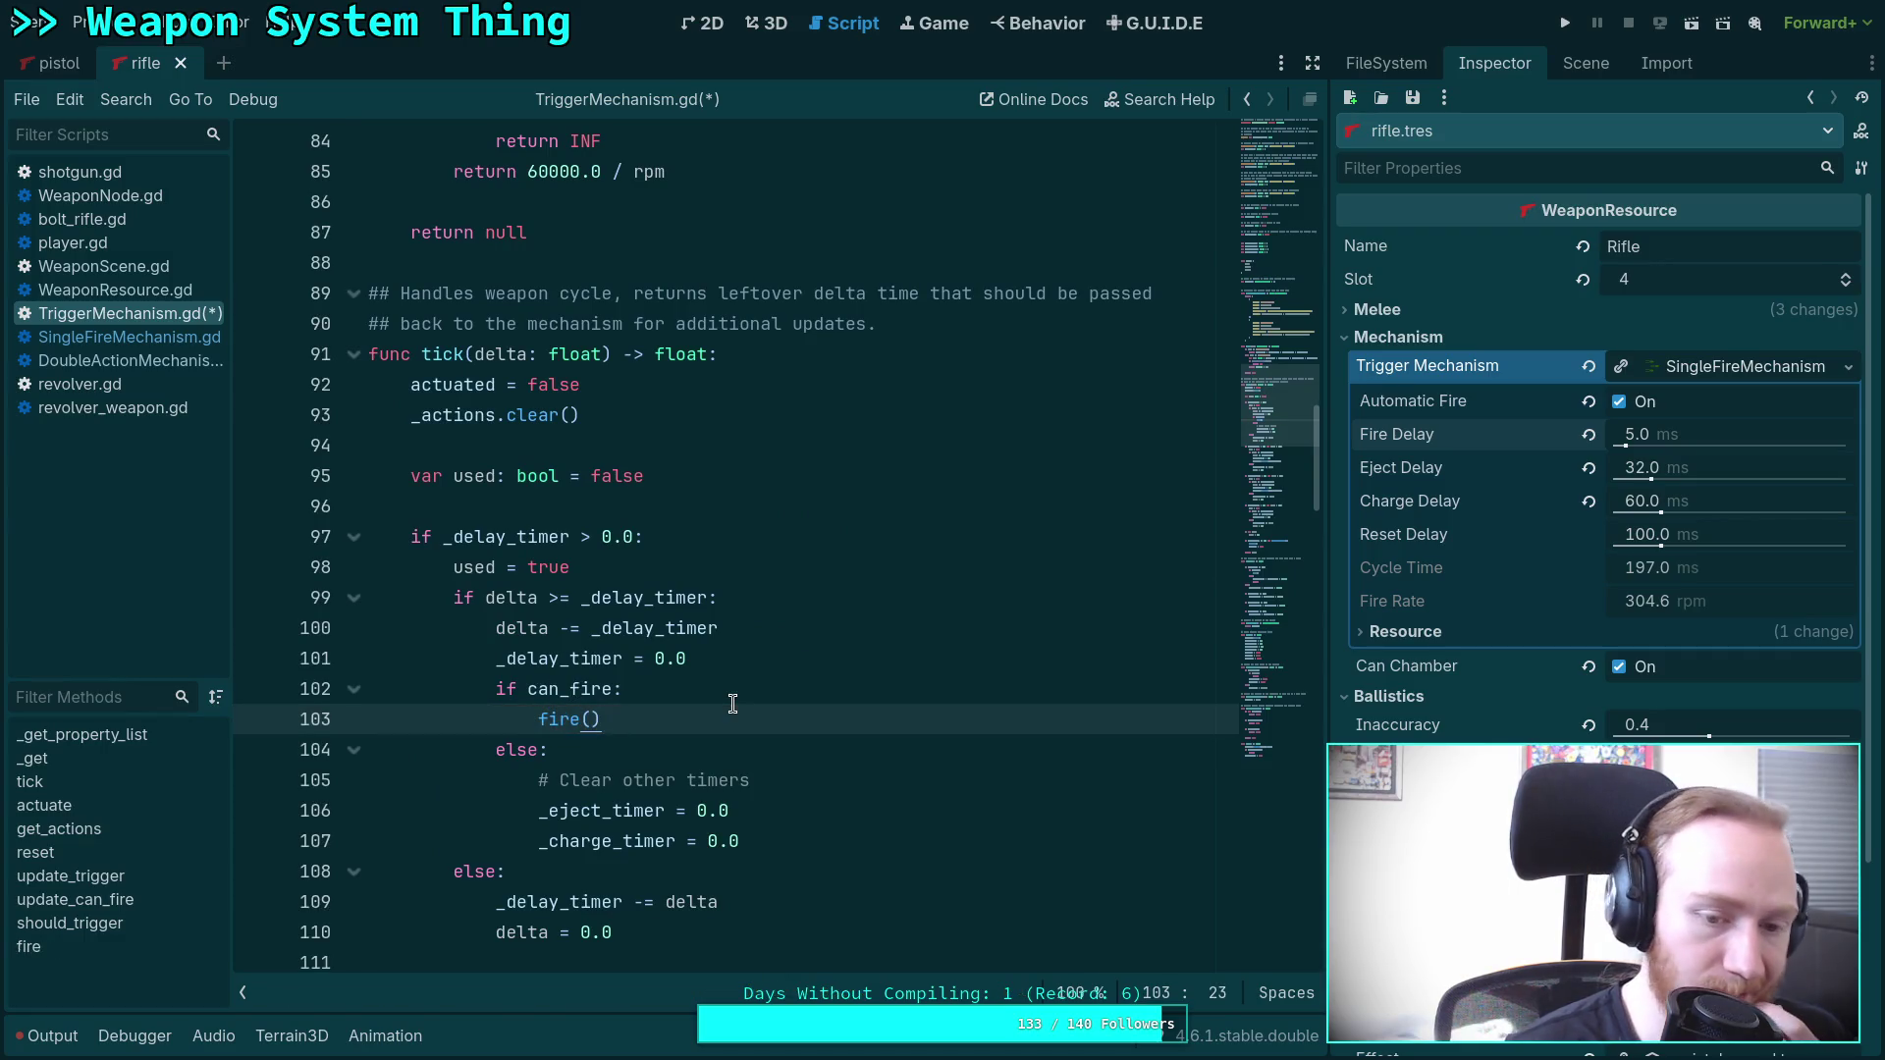
scroll(732, 700, "down", 15)
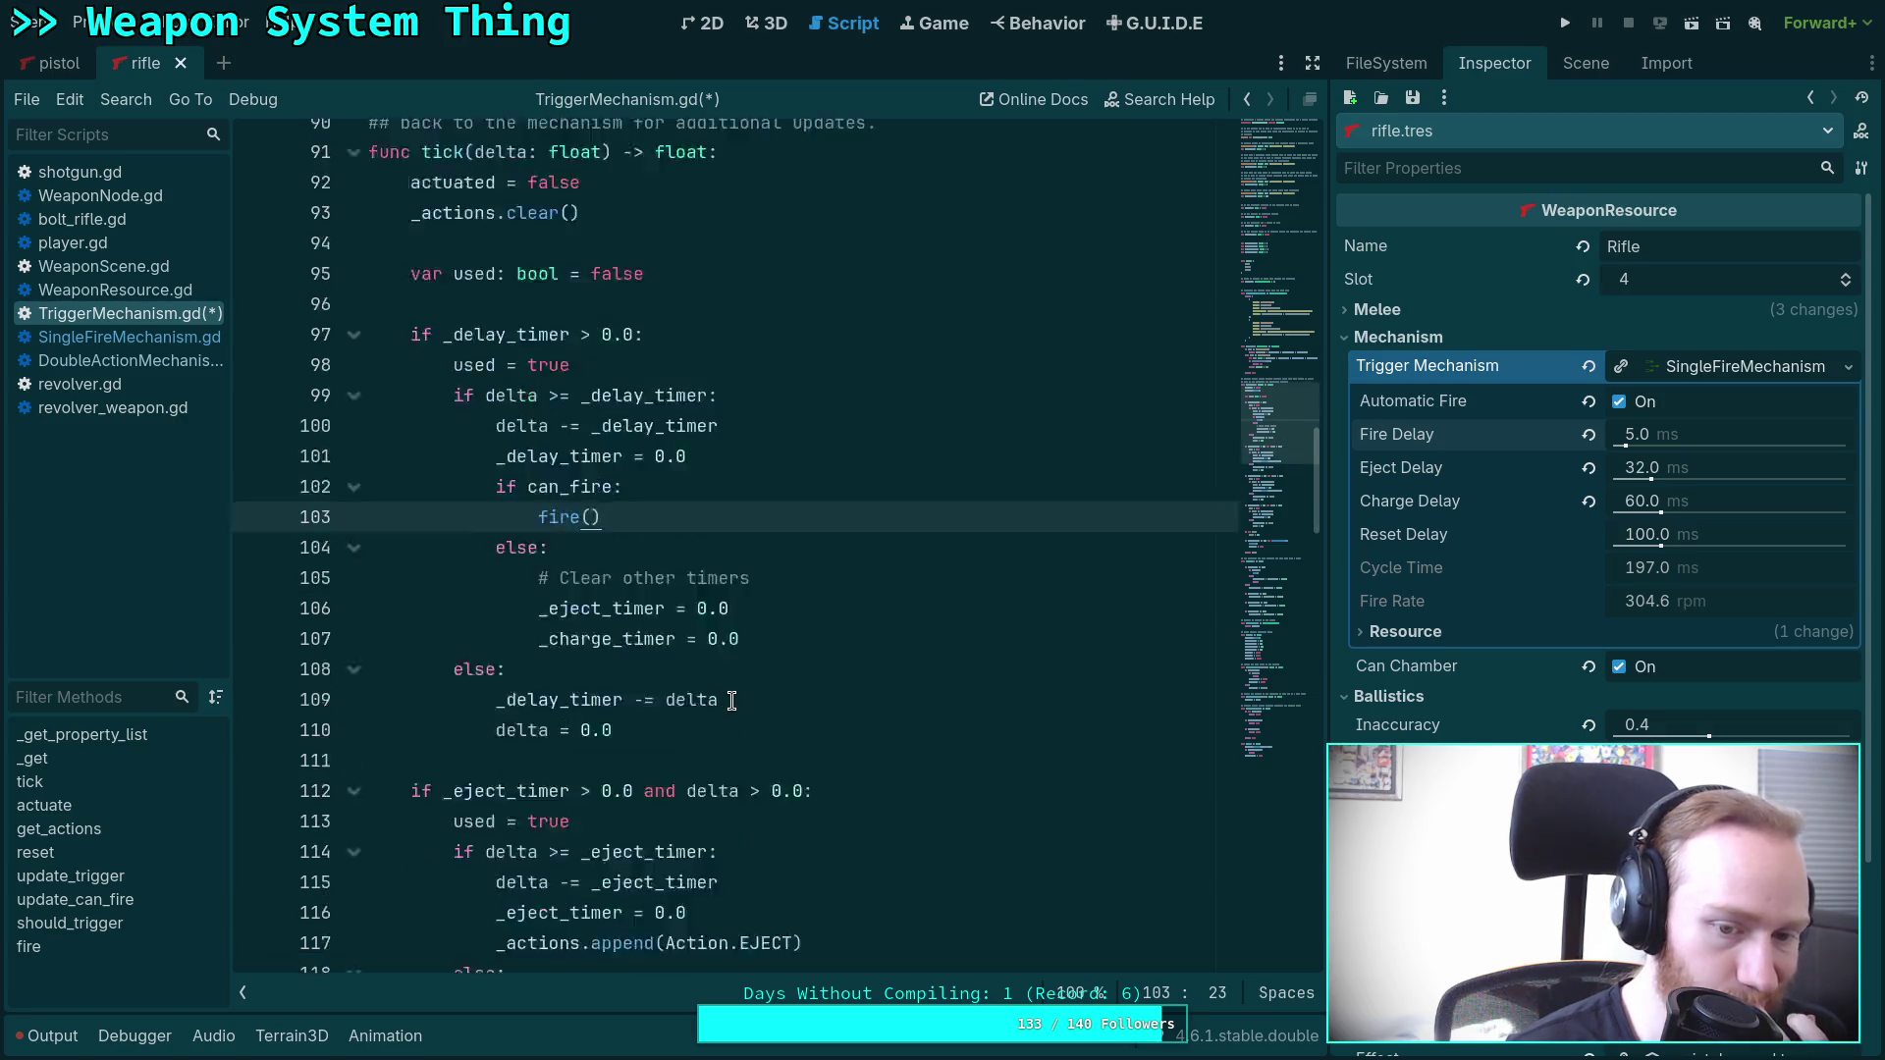
scroll(732, 700, "down", 5)
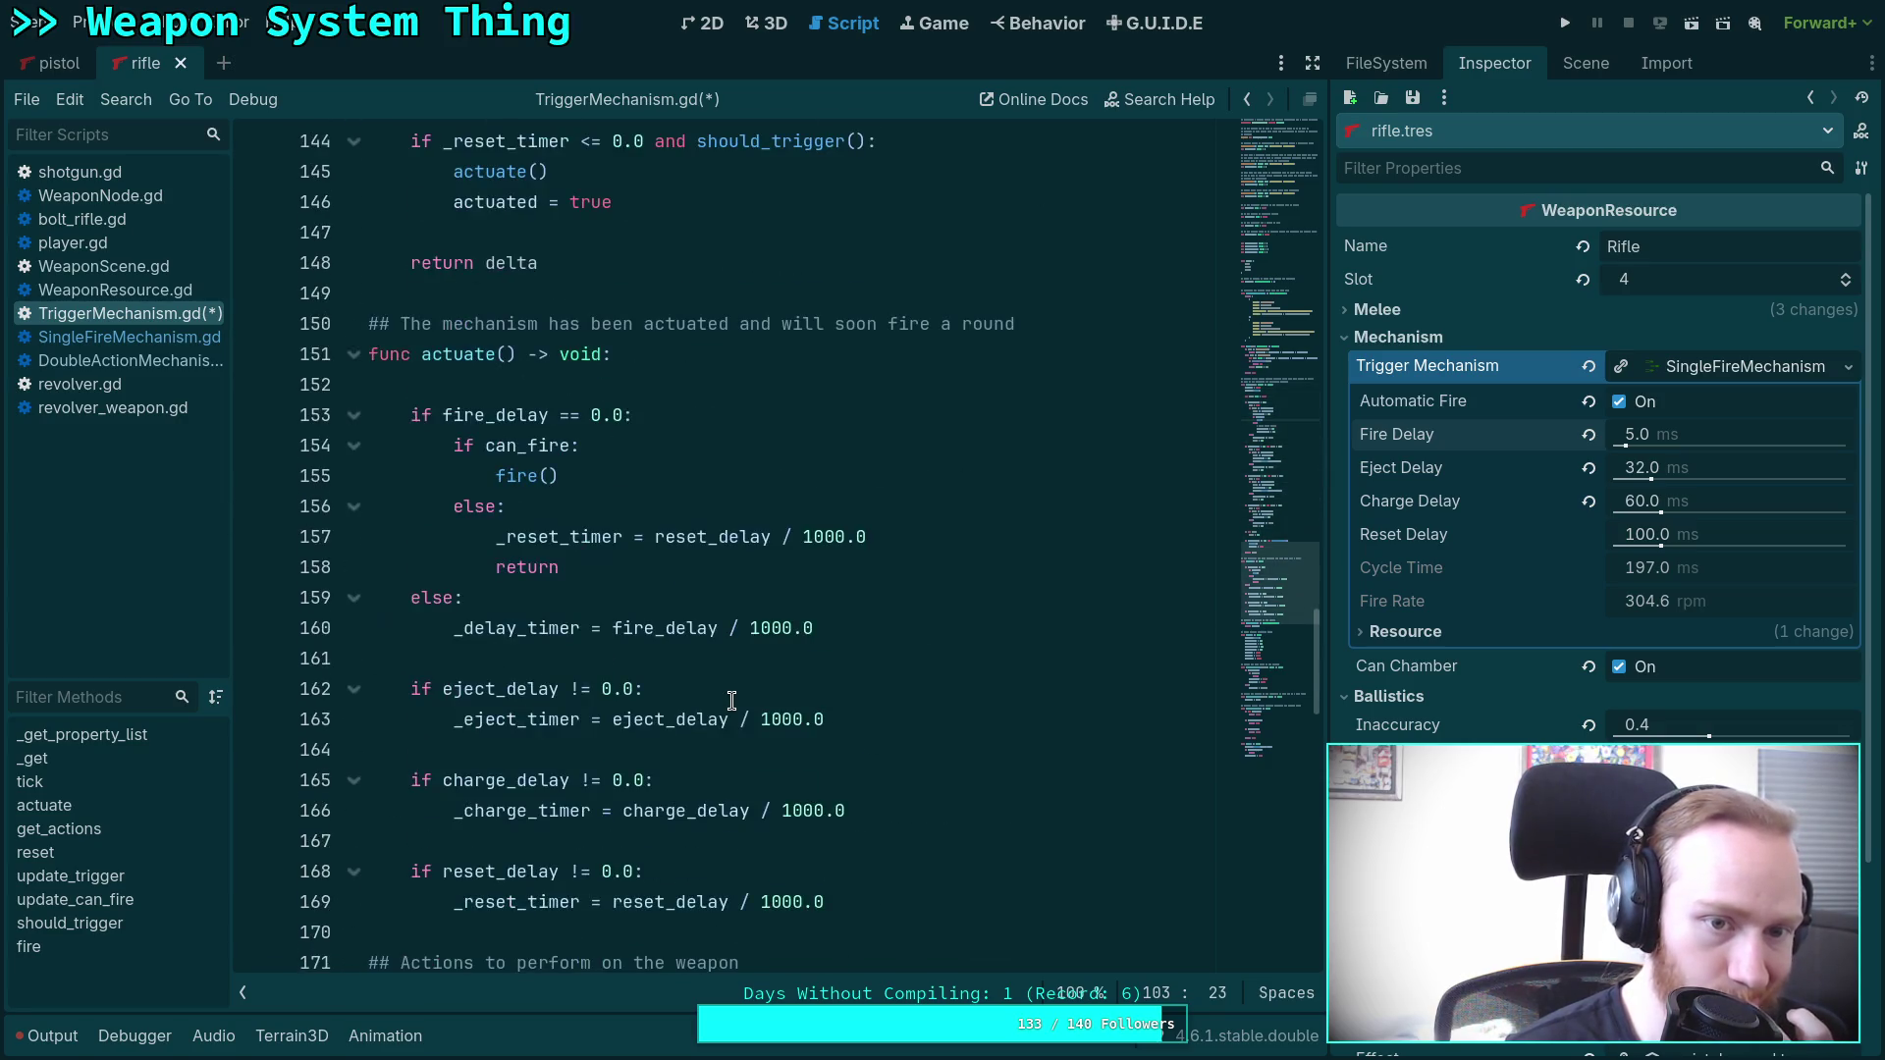
scroll(732, 700, "down", 1)
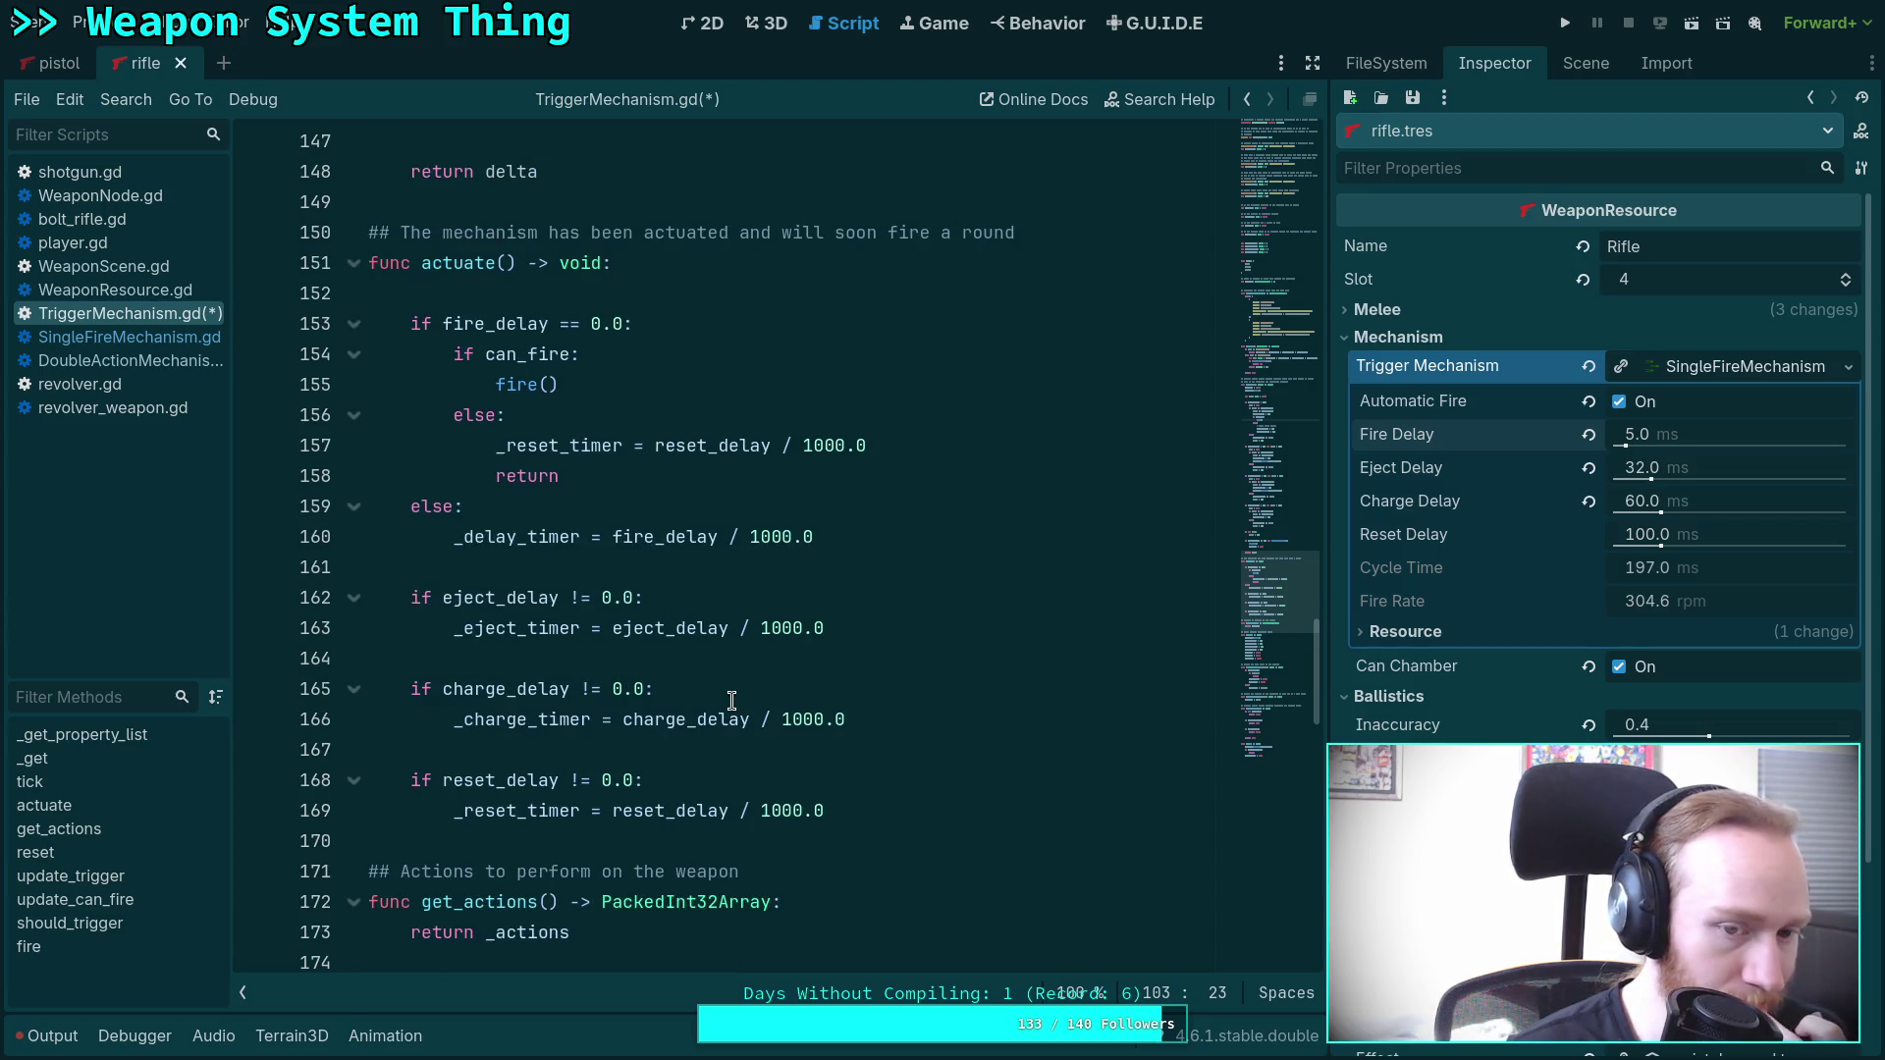
scroll(733, 700, "down", 4)
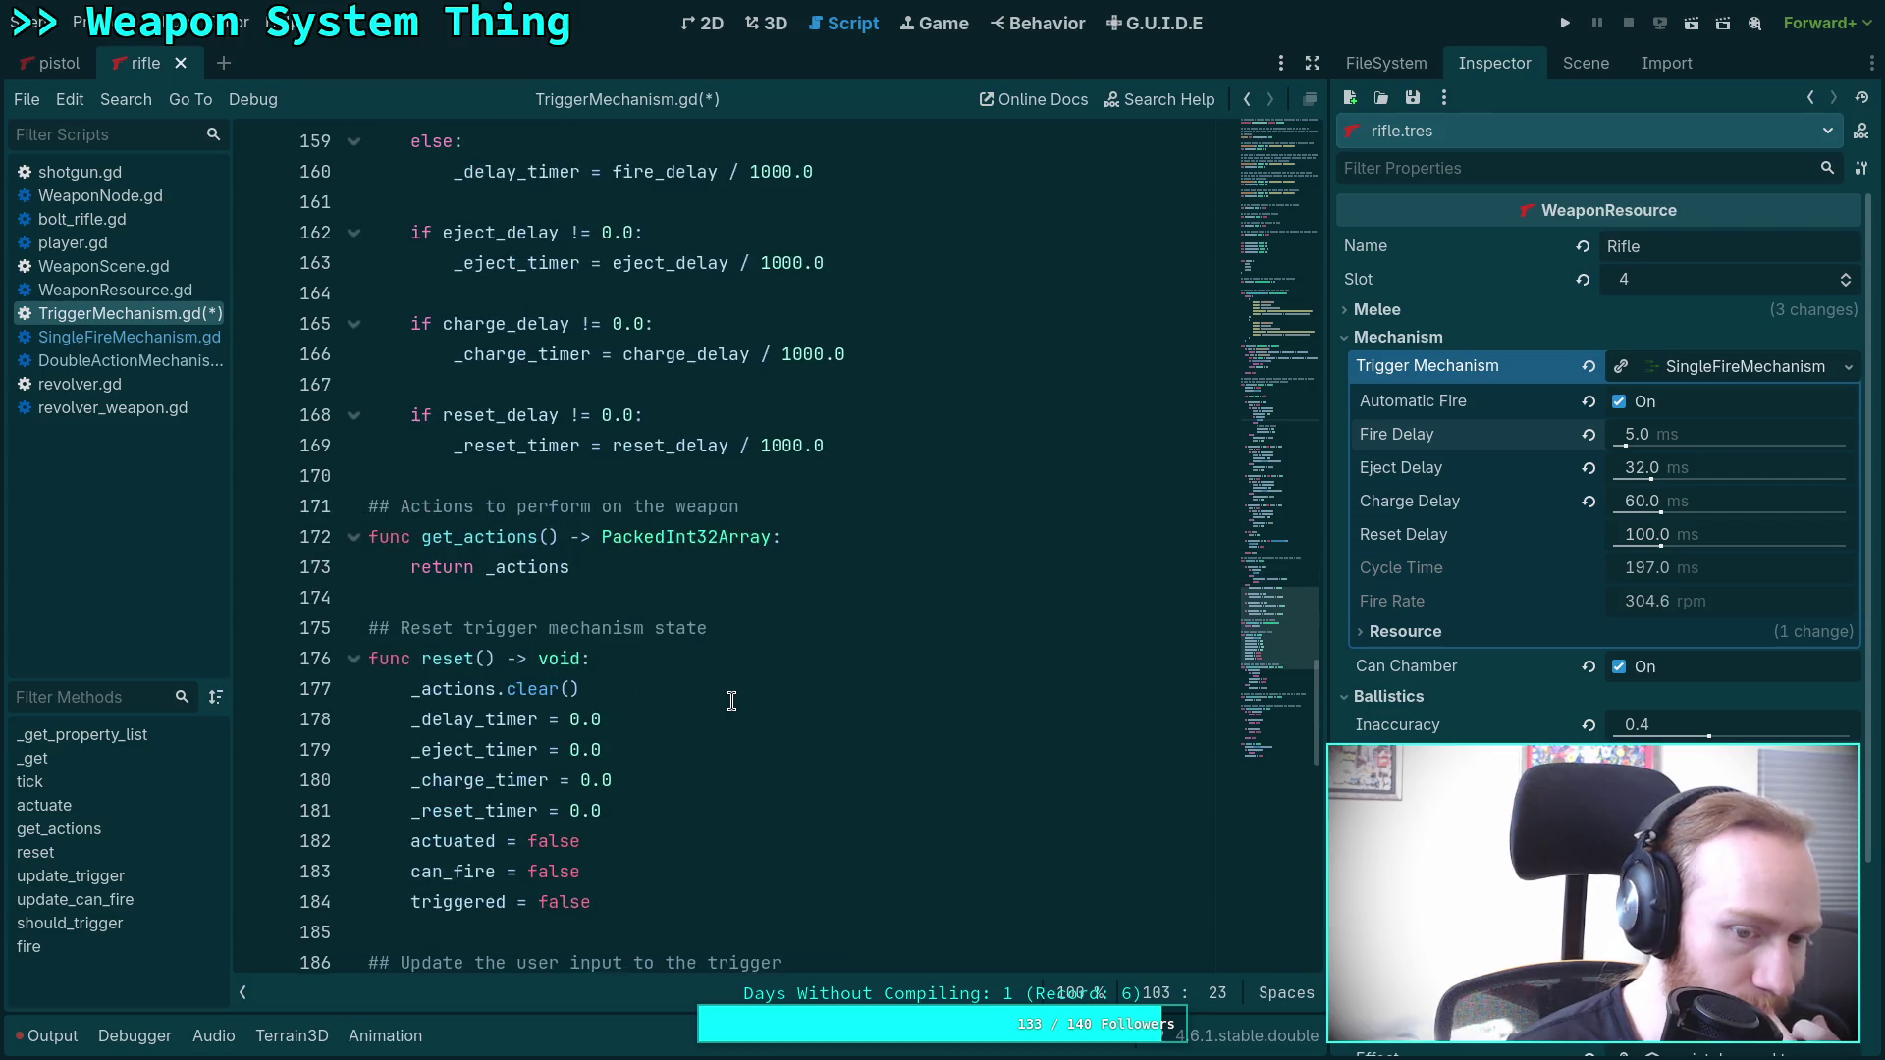
scroll(733, 700, "up", 3)
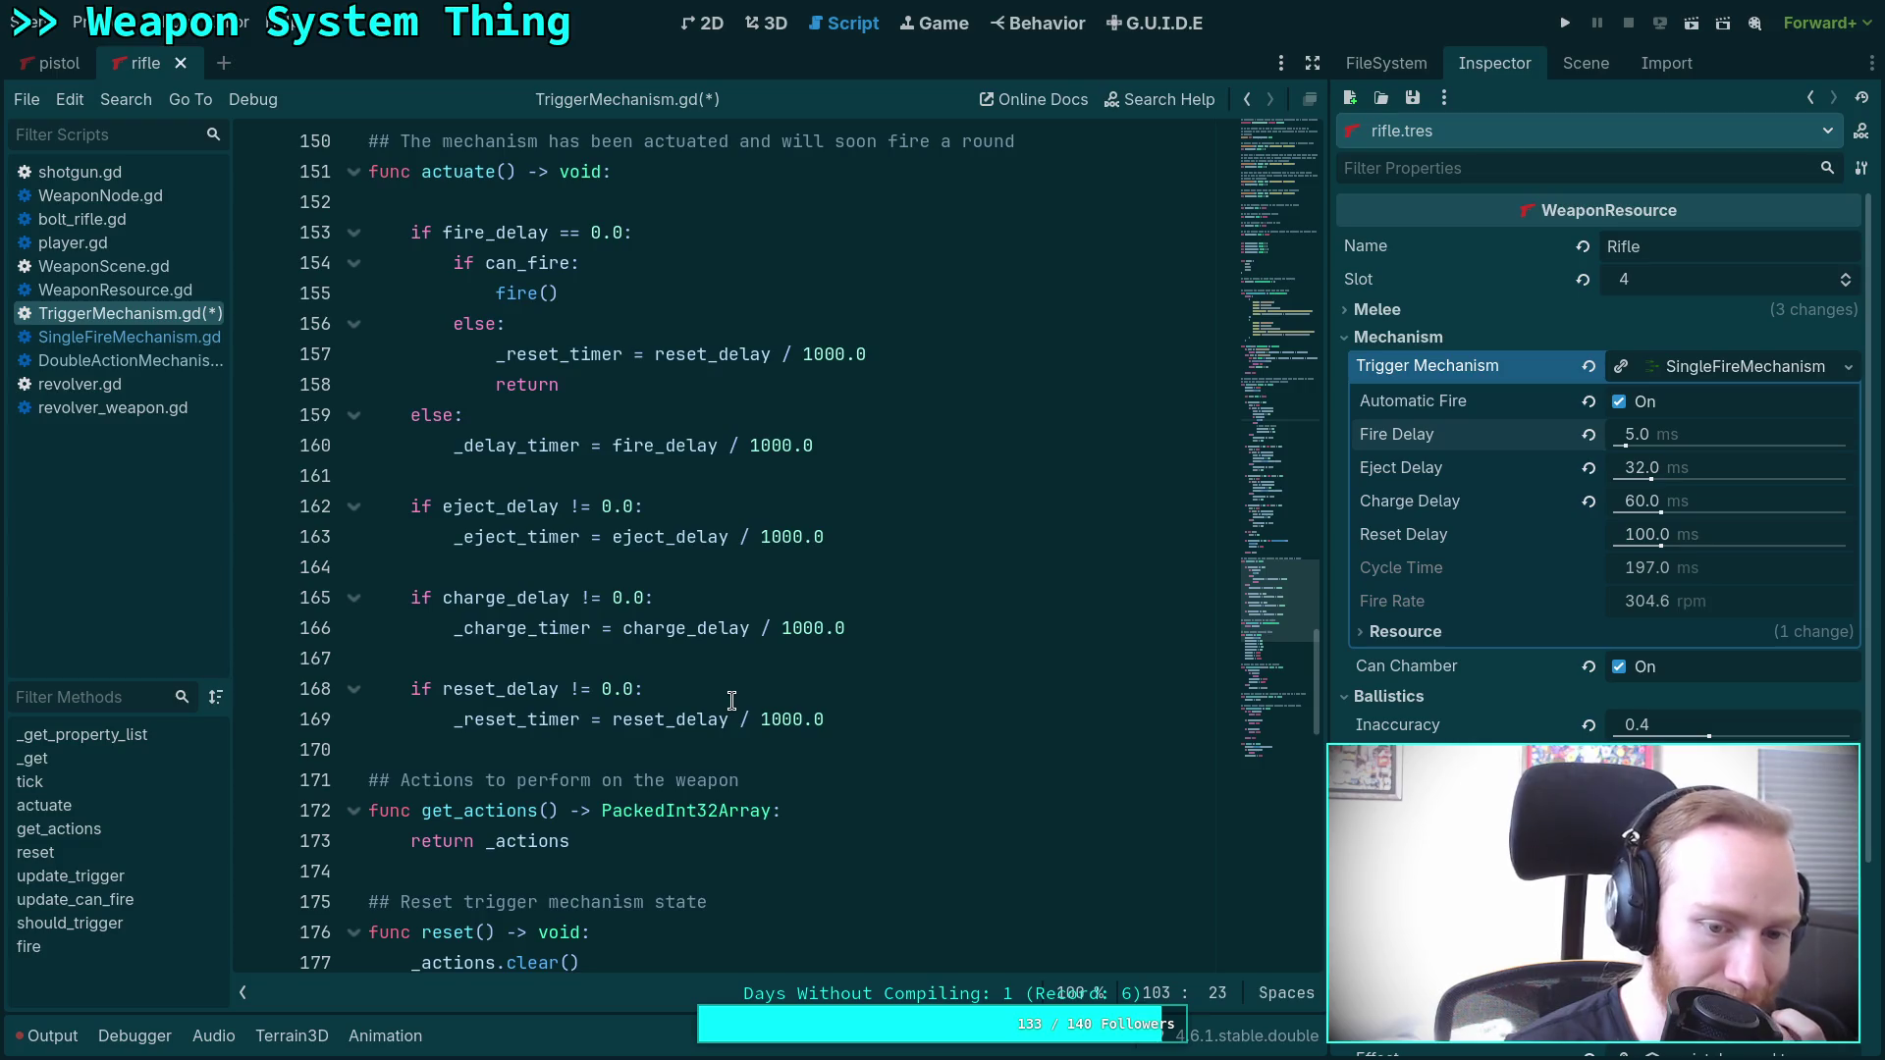
scroll(732, 700, "down", 6)
scroll(732, 701, "up", 4)
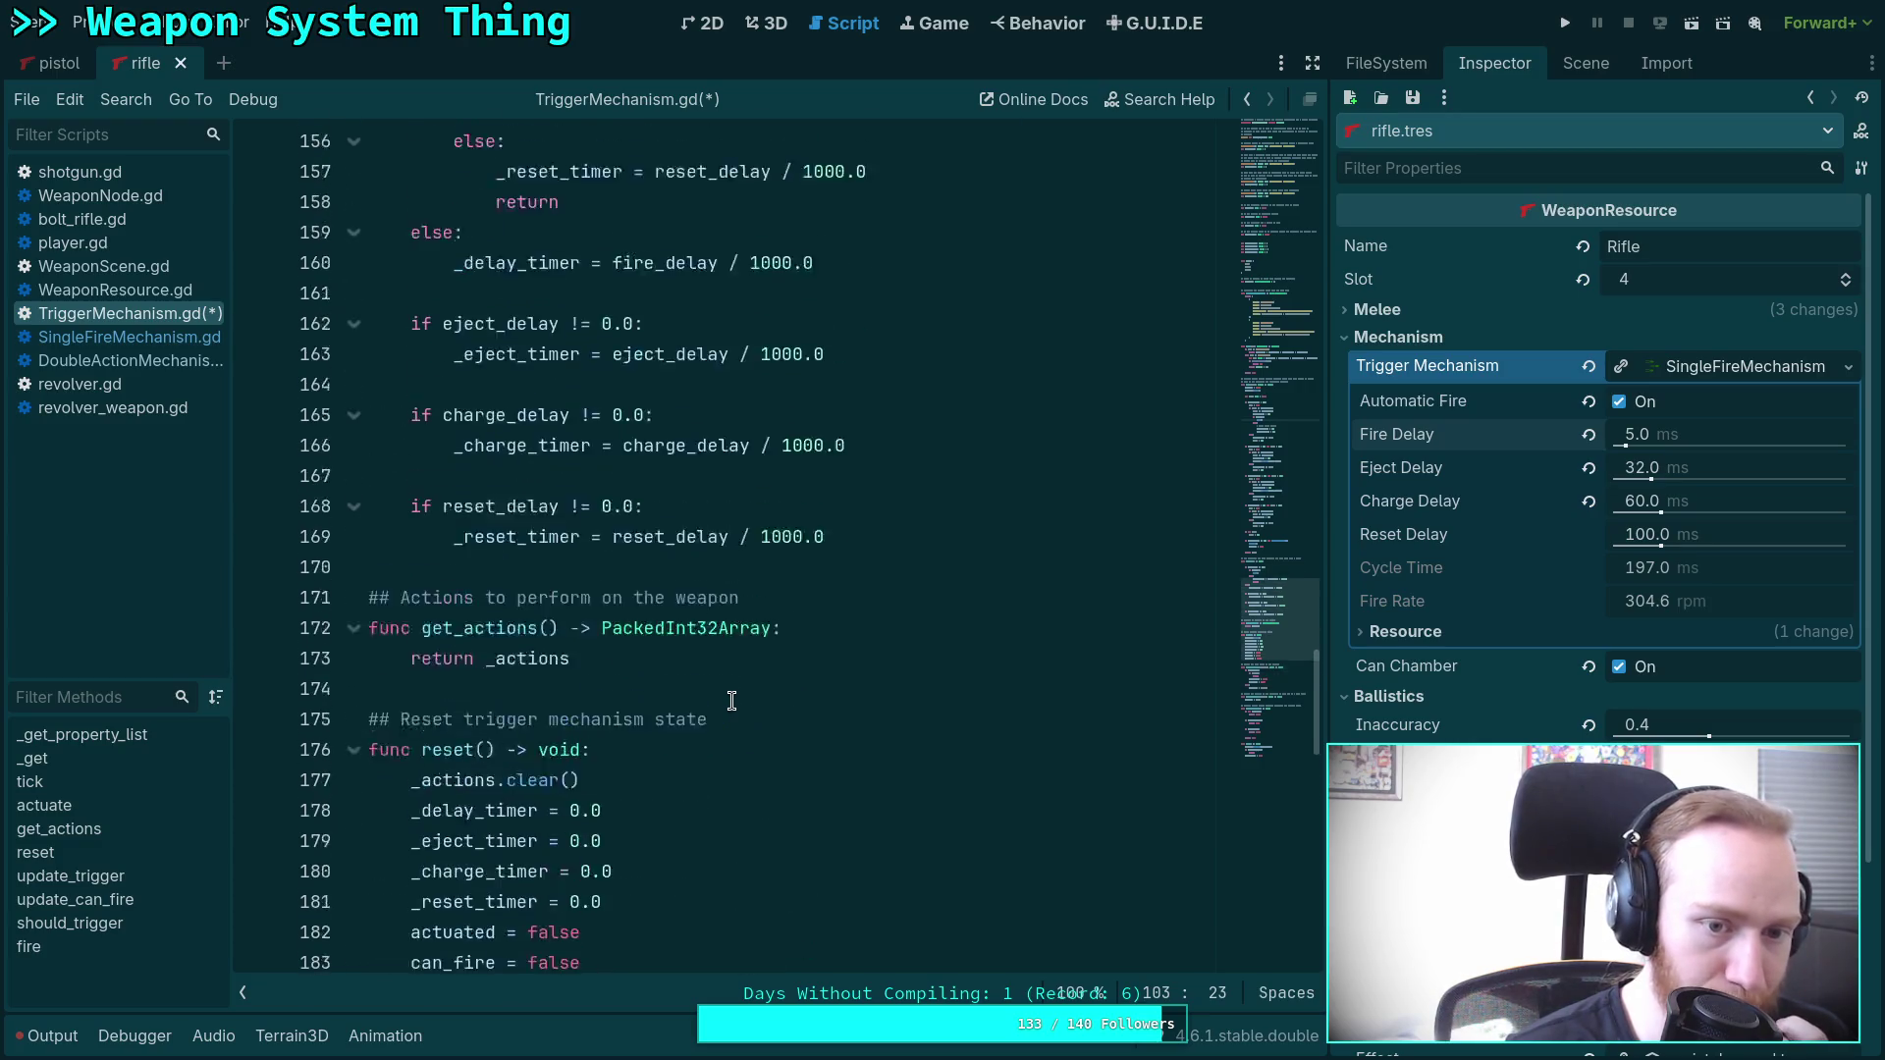
scroll(732, 700, "up", 3)
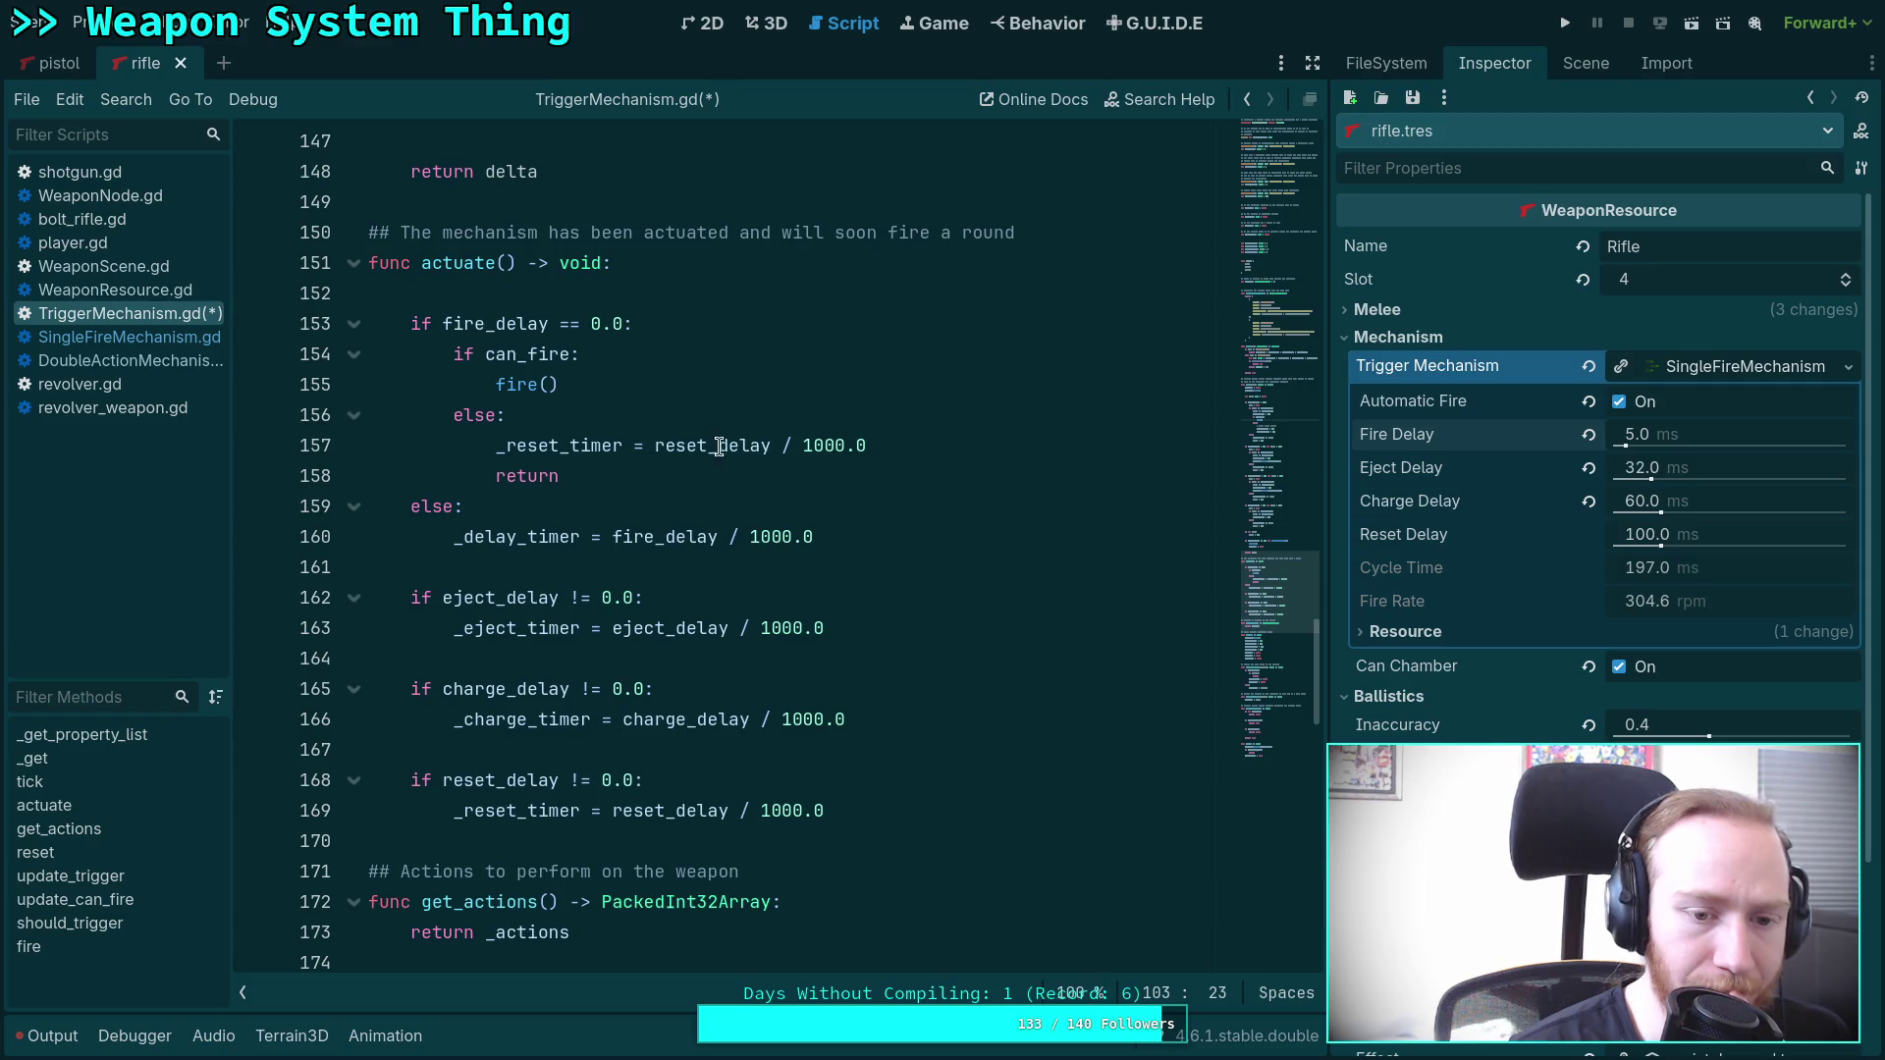
left_click(455, 323)
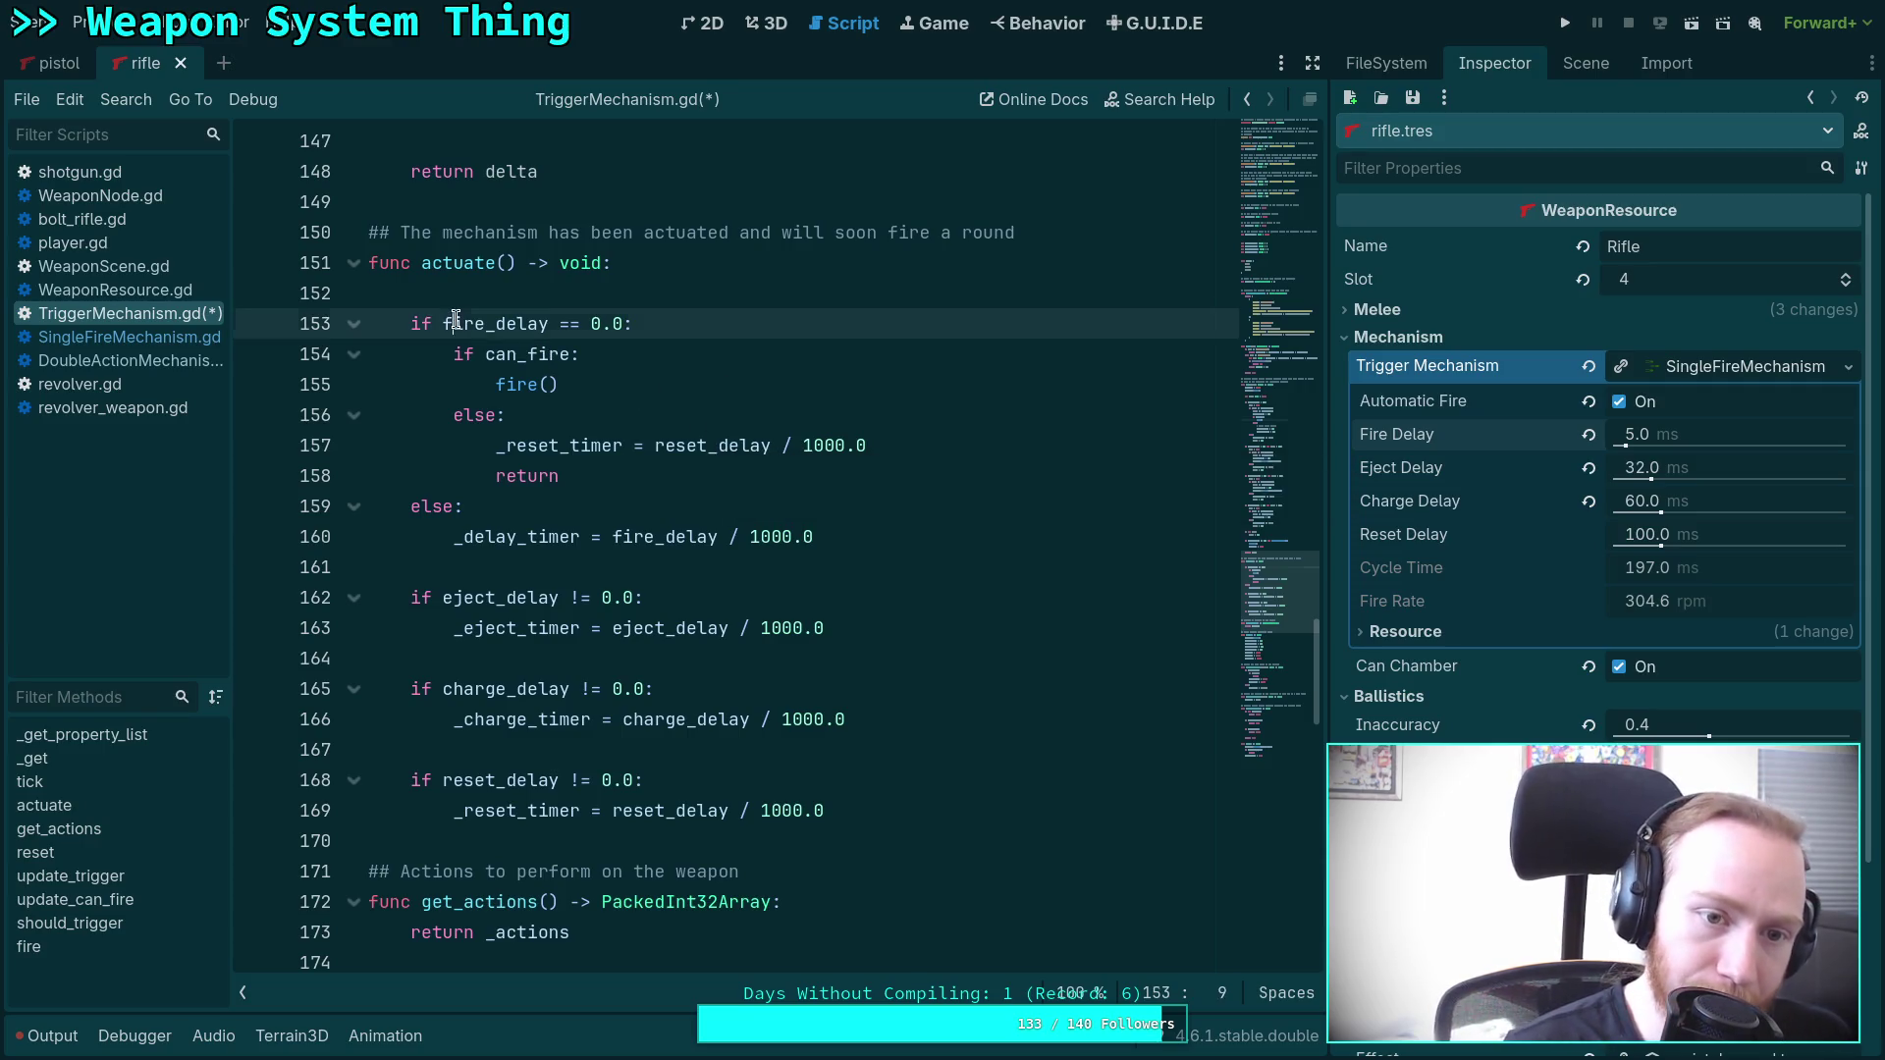
Delete the blank line right after the actuate function header
double_click(456, 323)
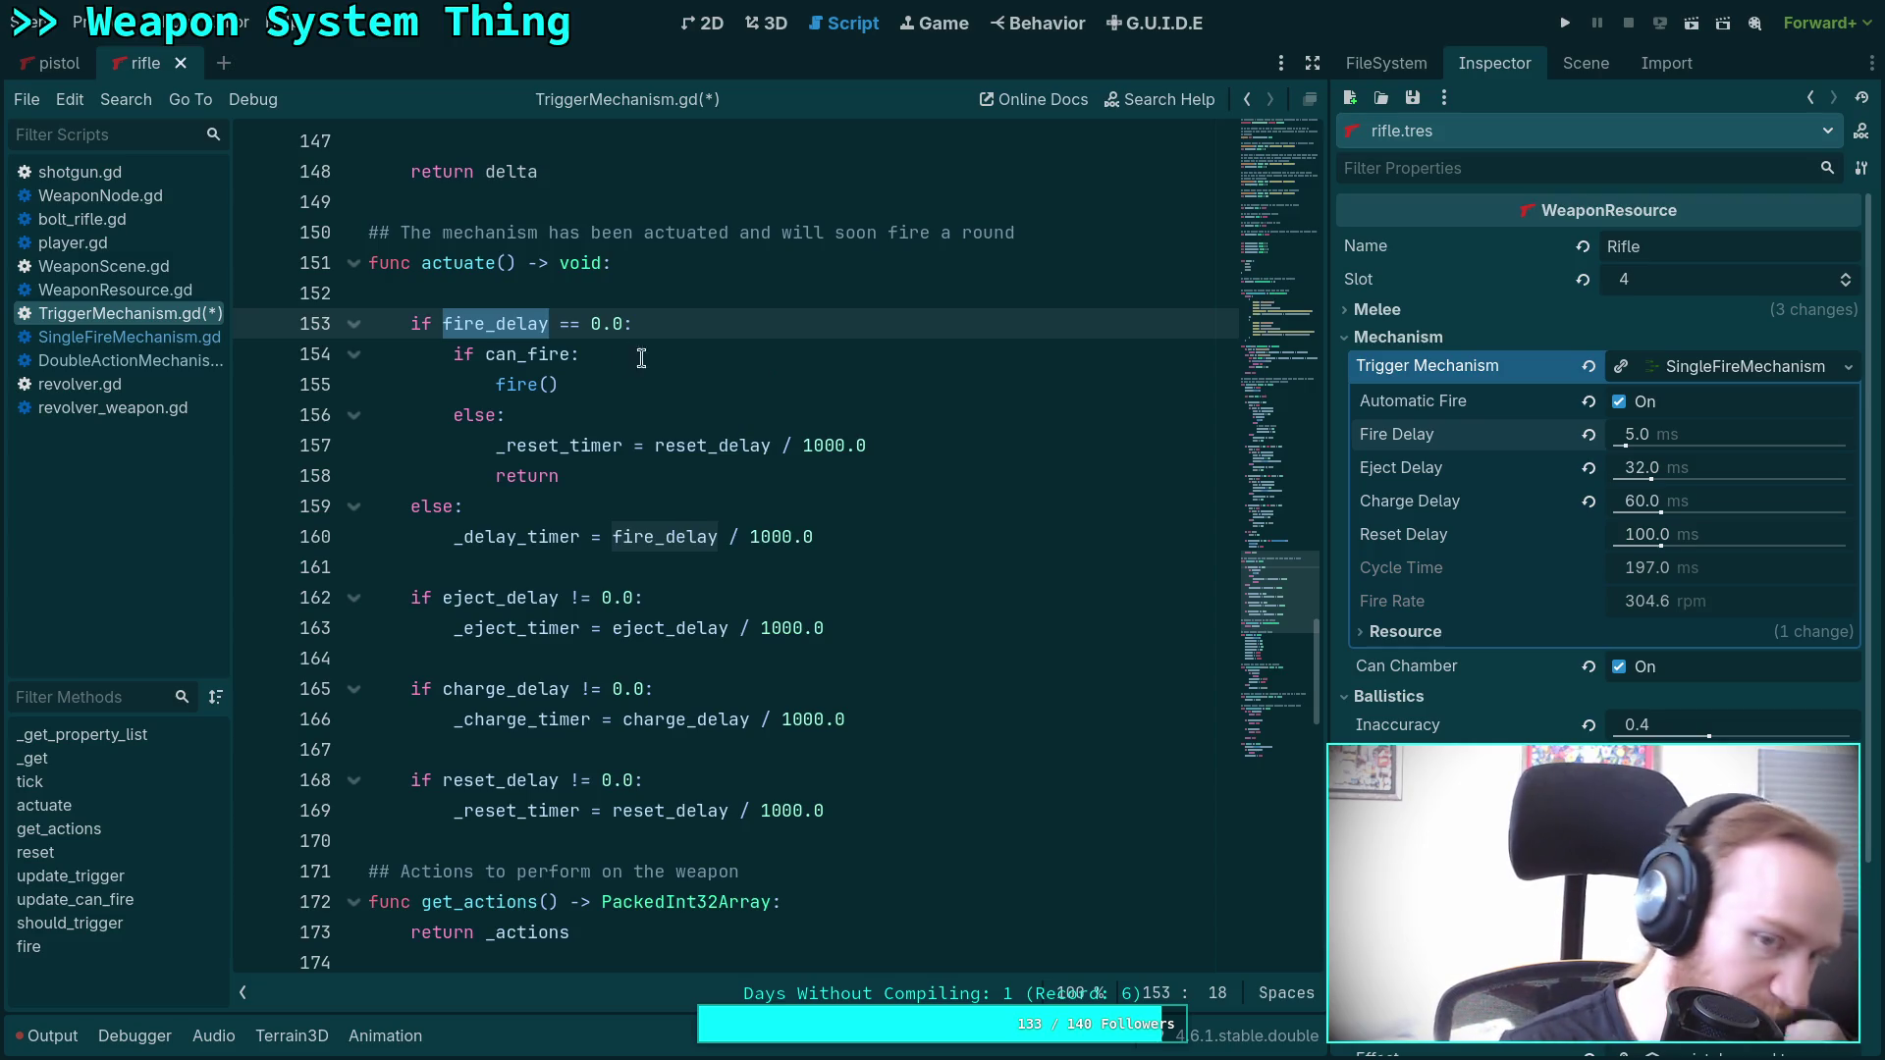
left_click(572, 295)
key("BackSpace")
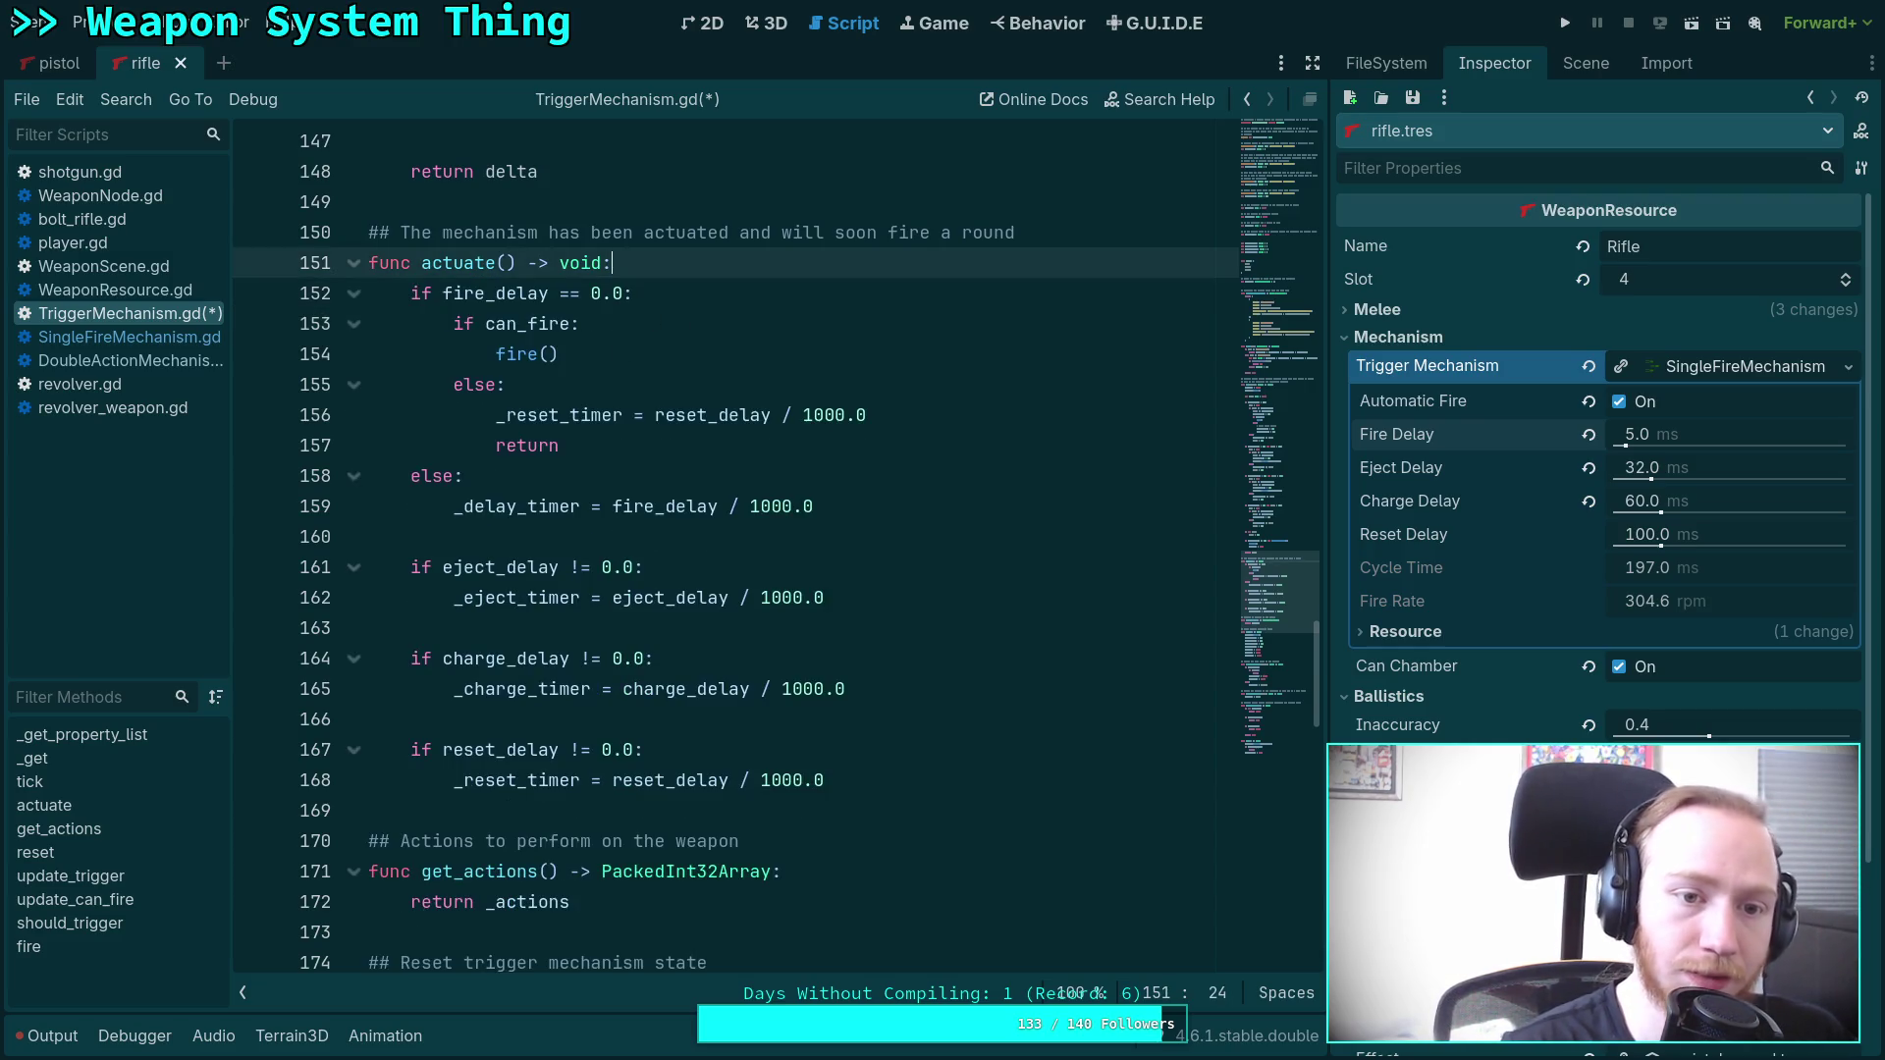
scroll(796, 392, "up", 5)
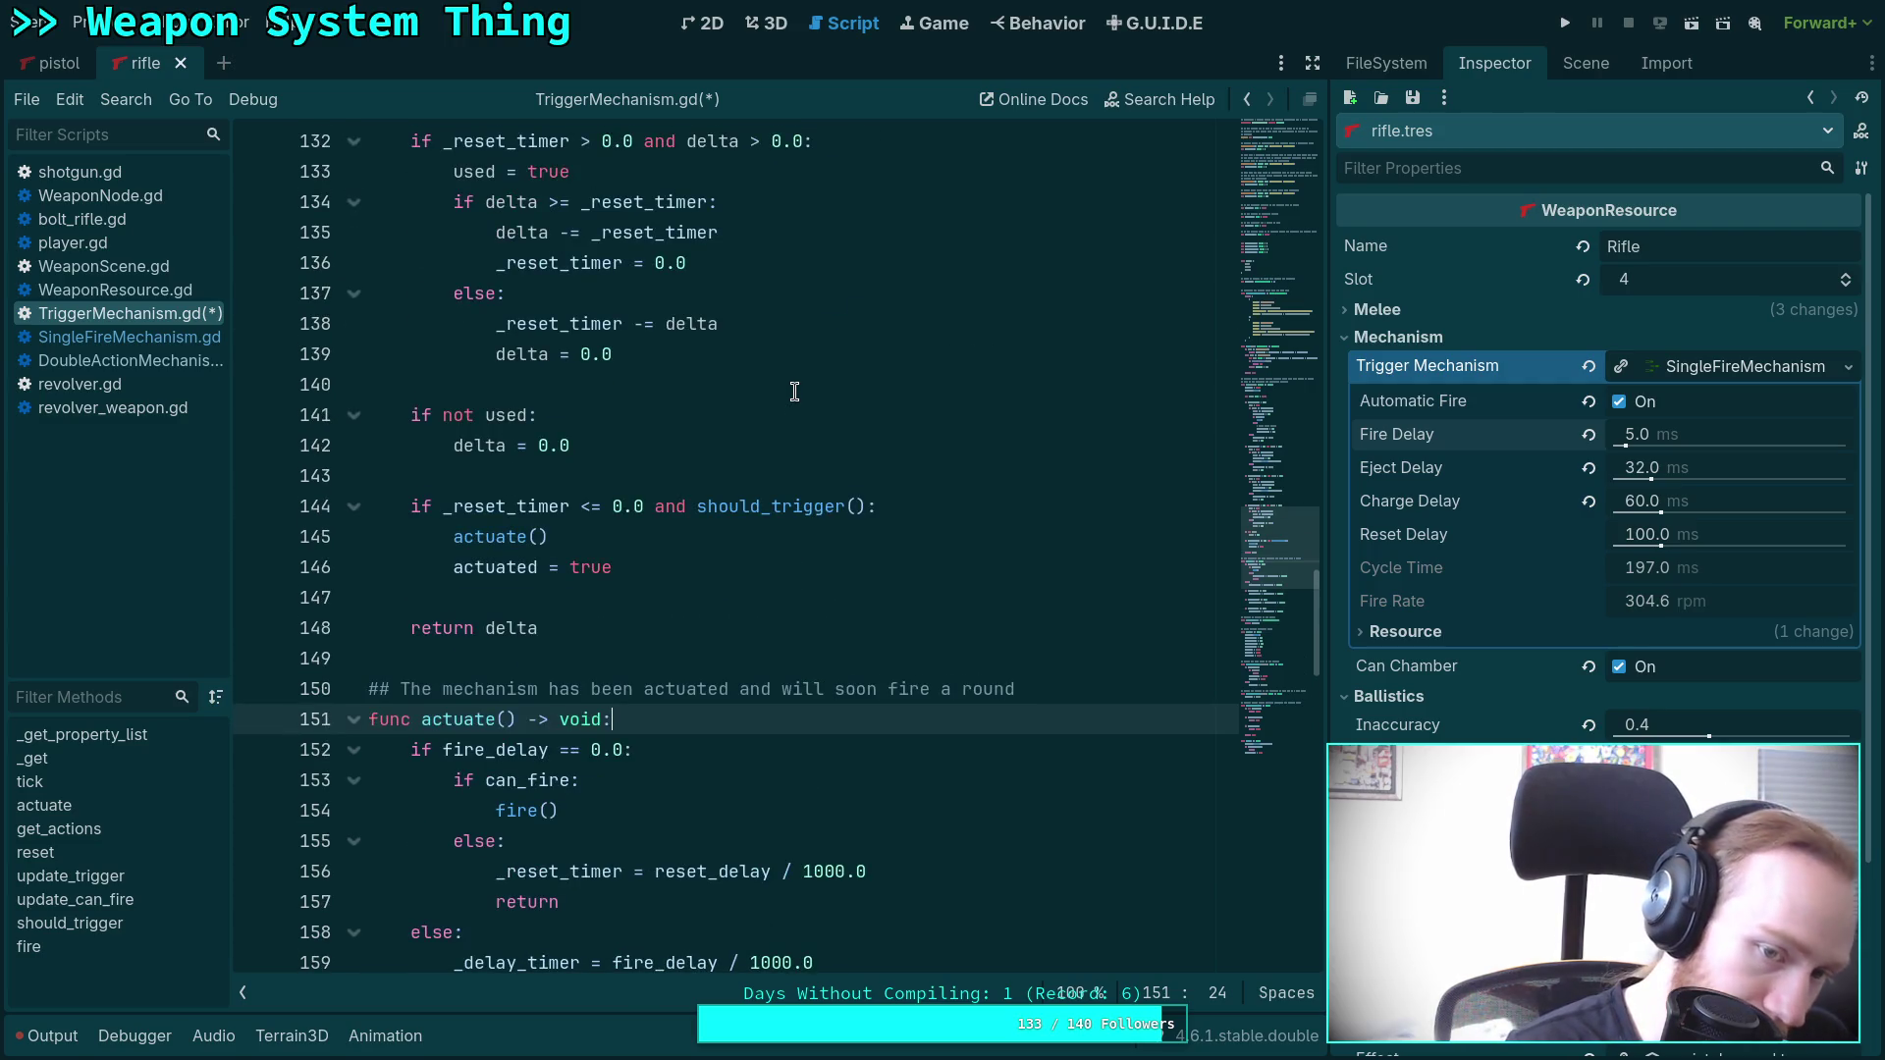
Review every use of the actuated variable in TriggerMechanism.gd
double_click(491, 567)
scroll(733, 510, "up", 2)
scroll(734, 511, "up", 1)
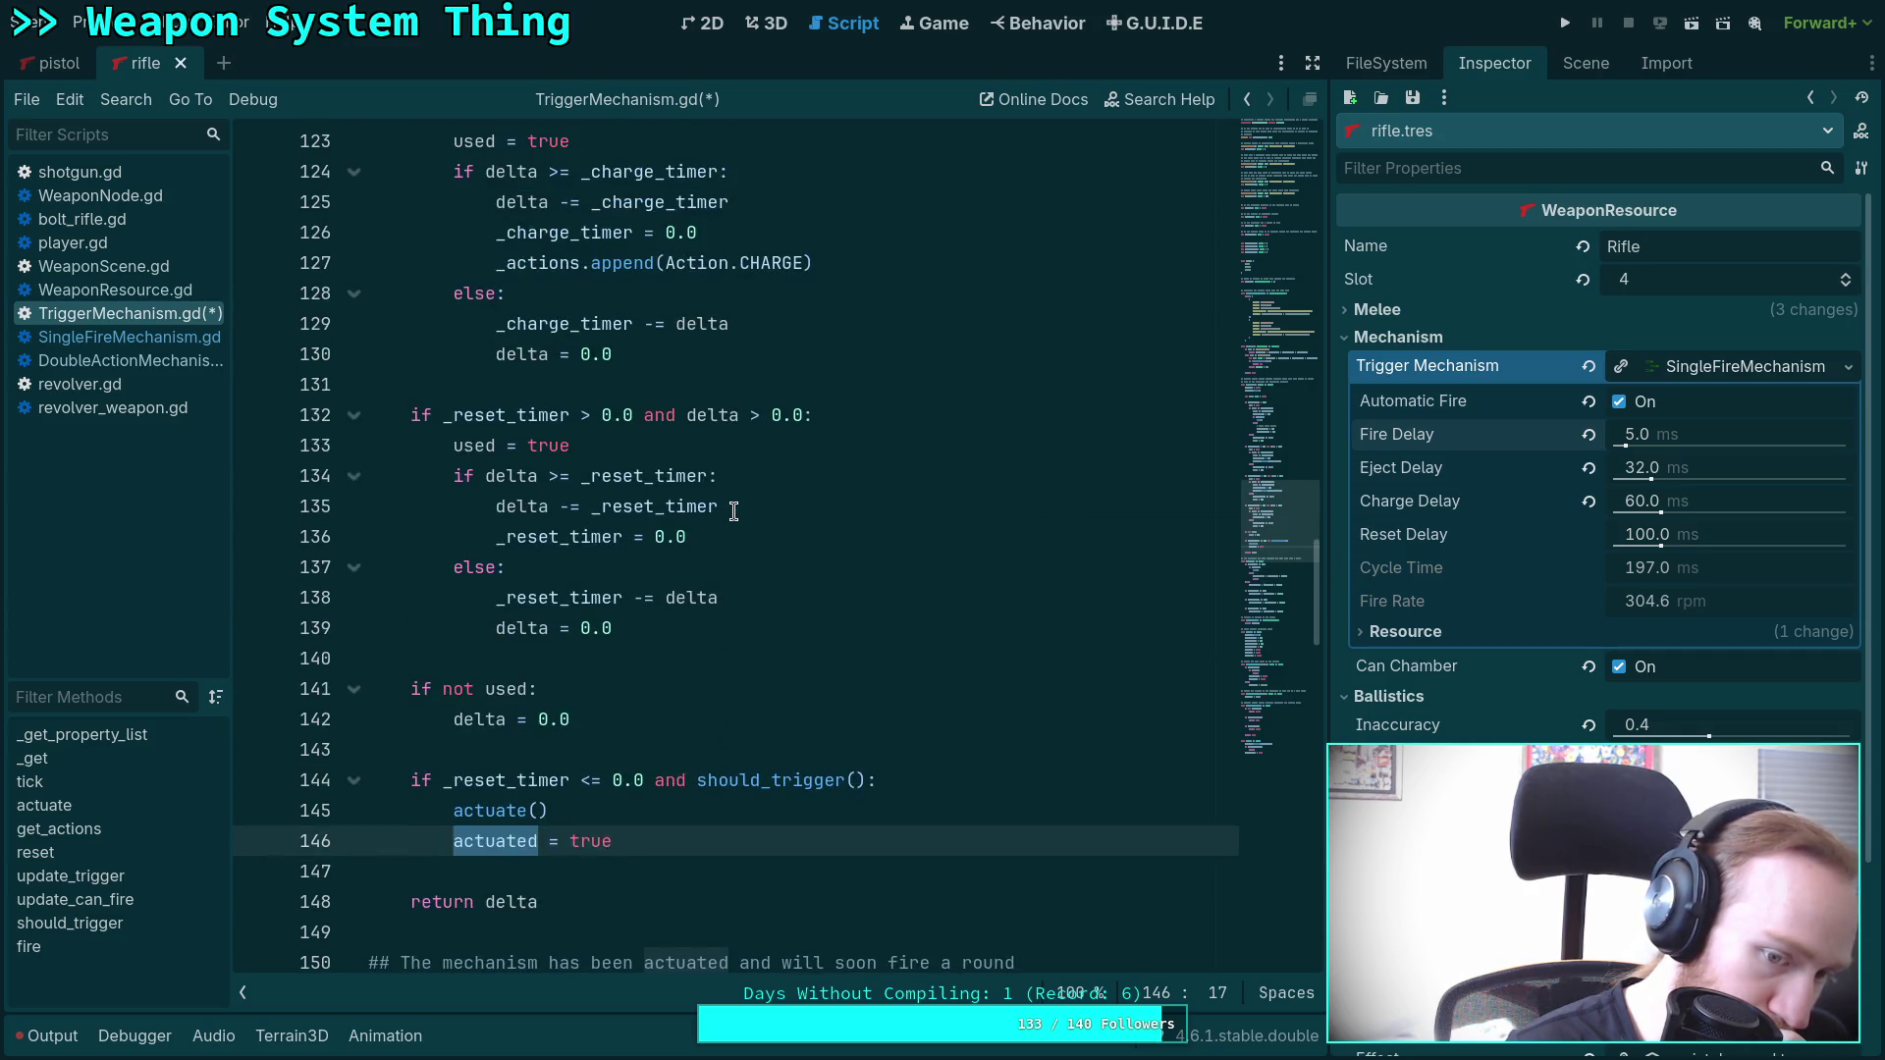
scroll(734, 511, "up", 5)
scroll(733, 510, "up", 6)
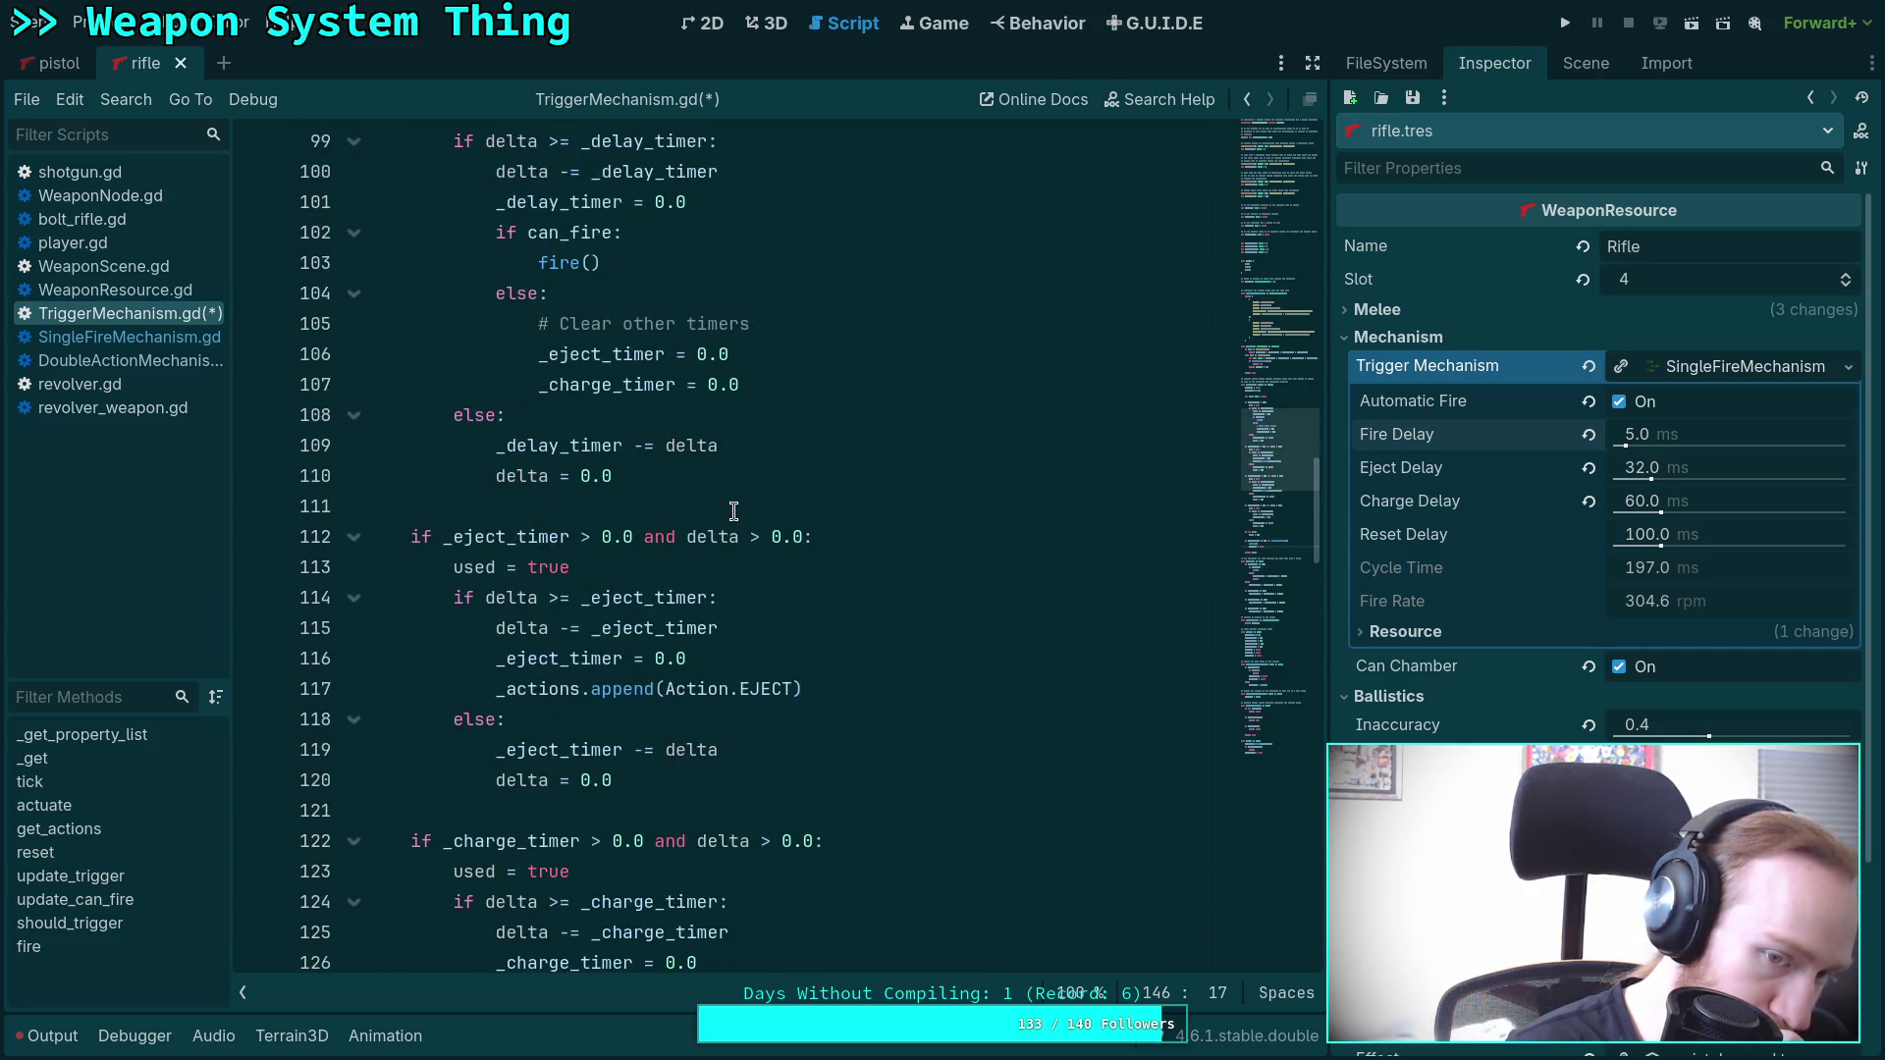
scroll(734, 511, "down", 14)
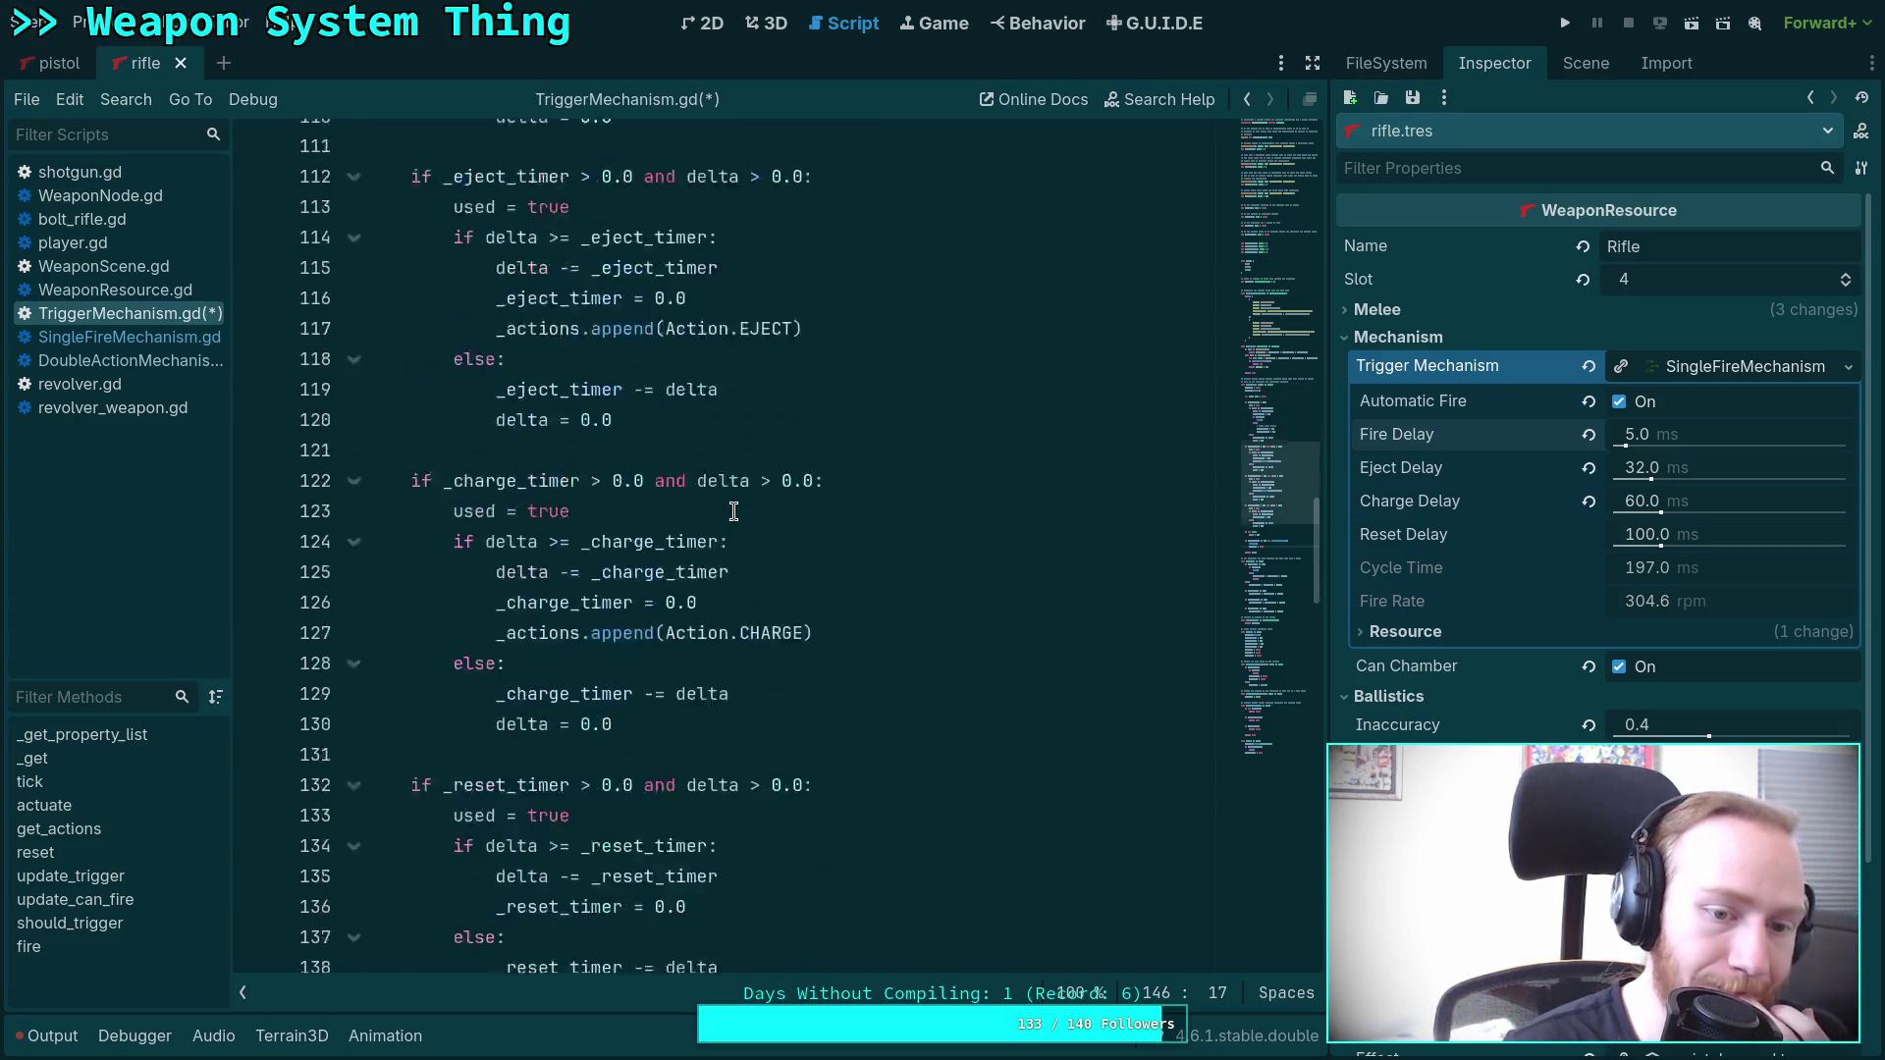
scroll(733, 511, "down", 2)
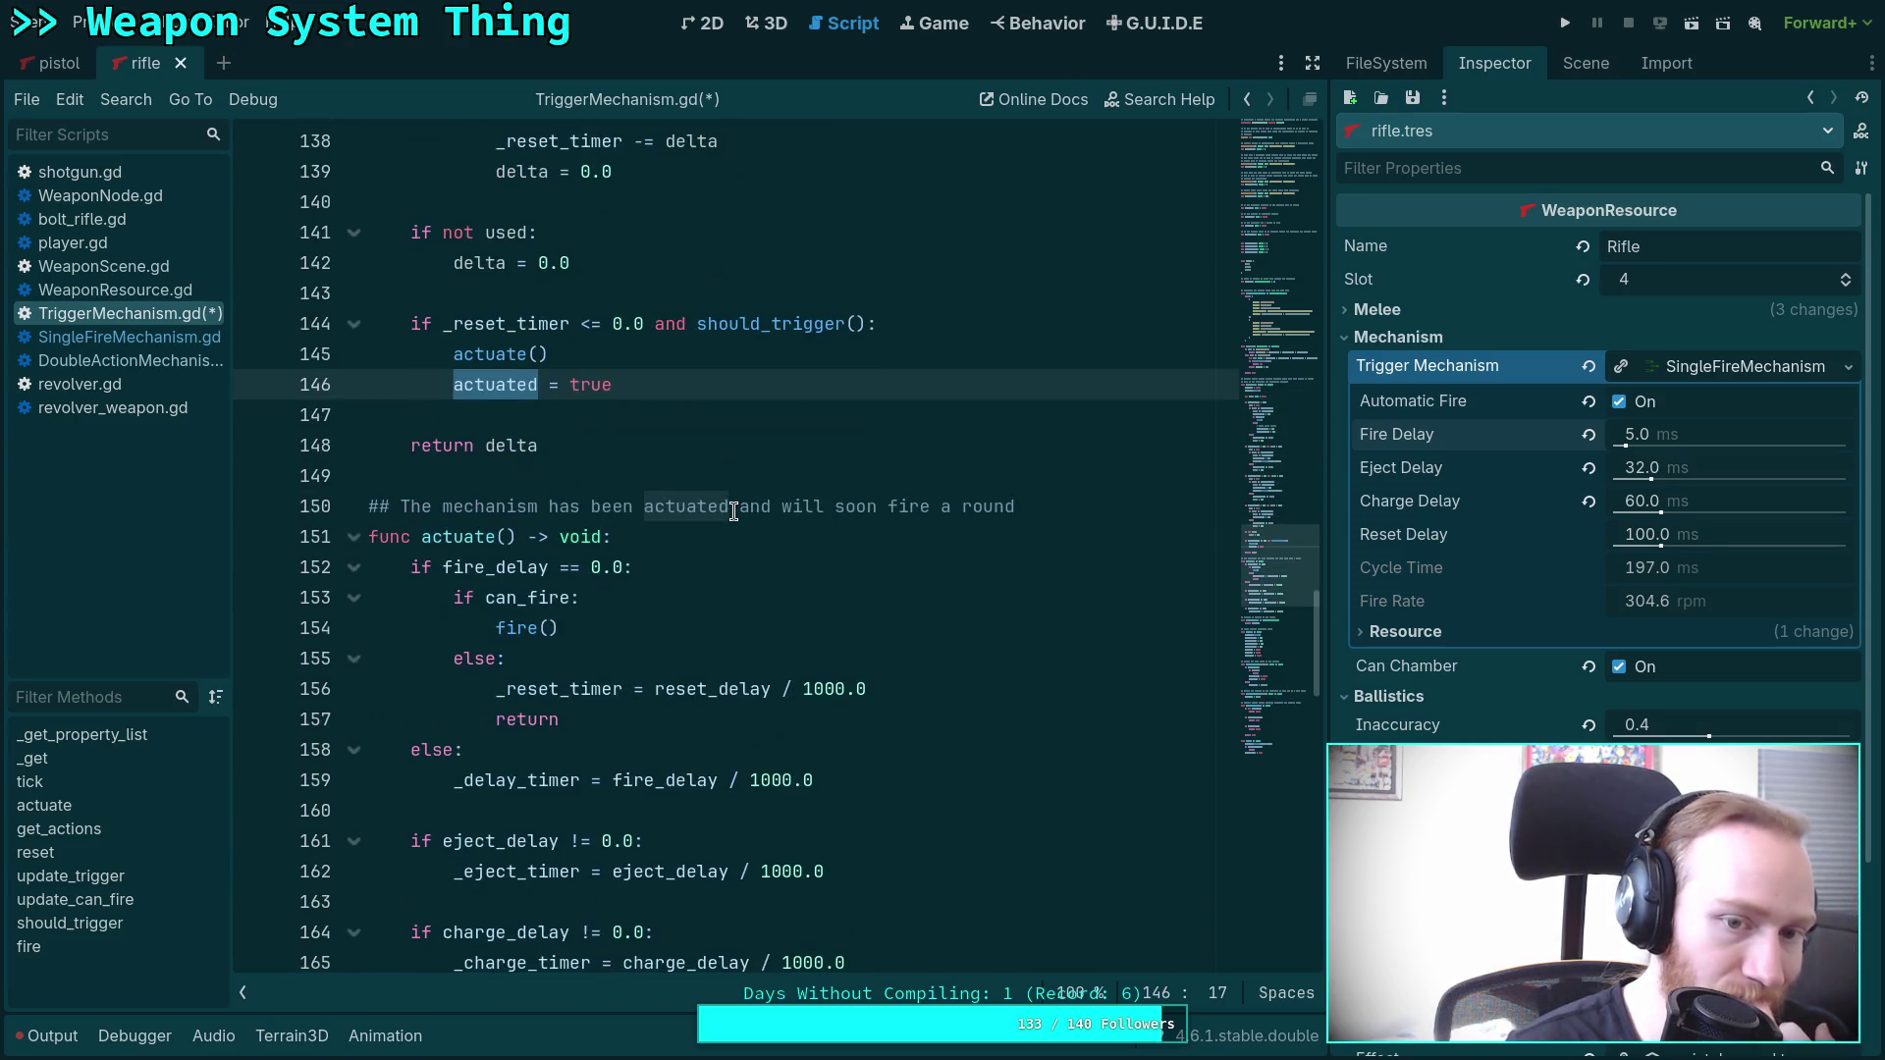
scroll(585, 528, "down", 1)
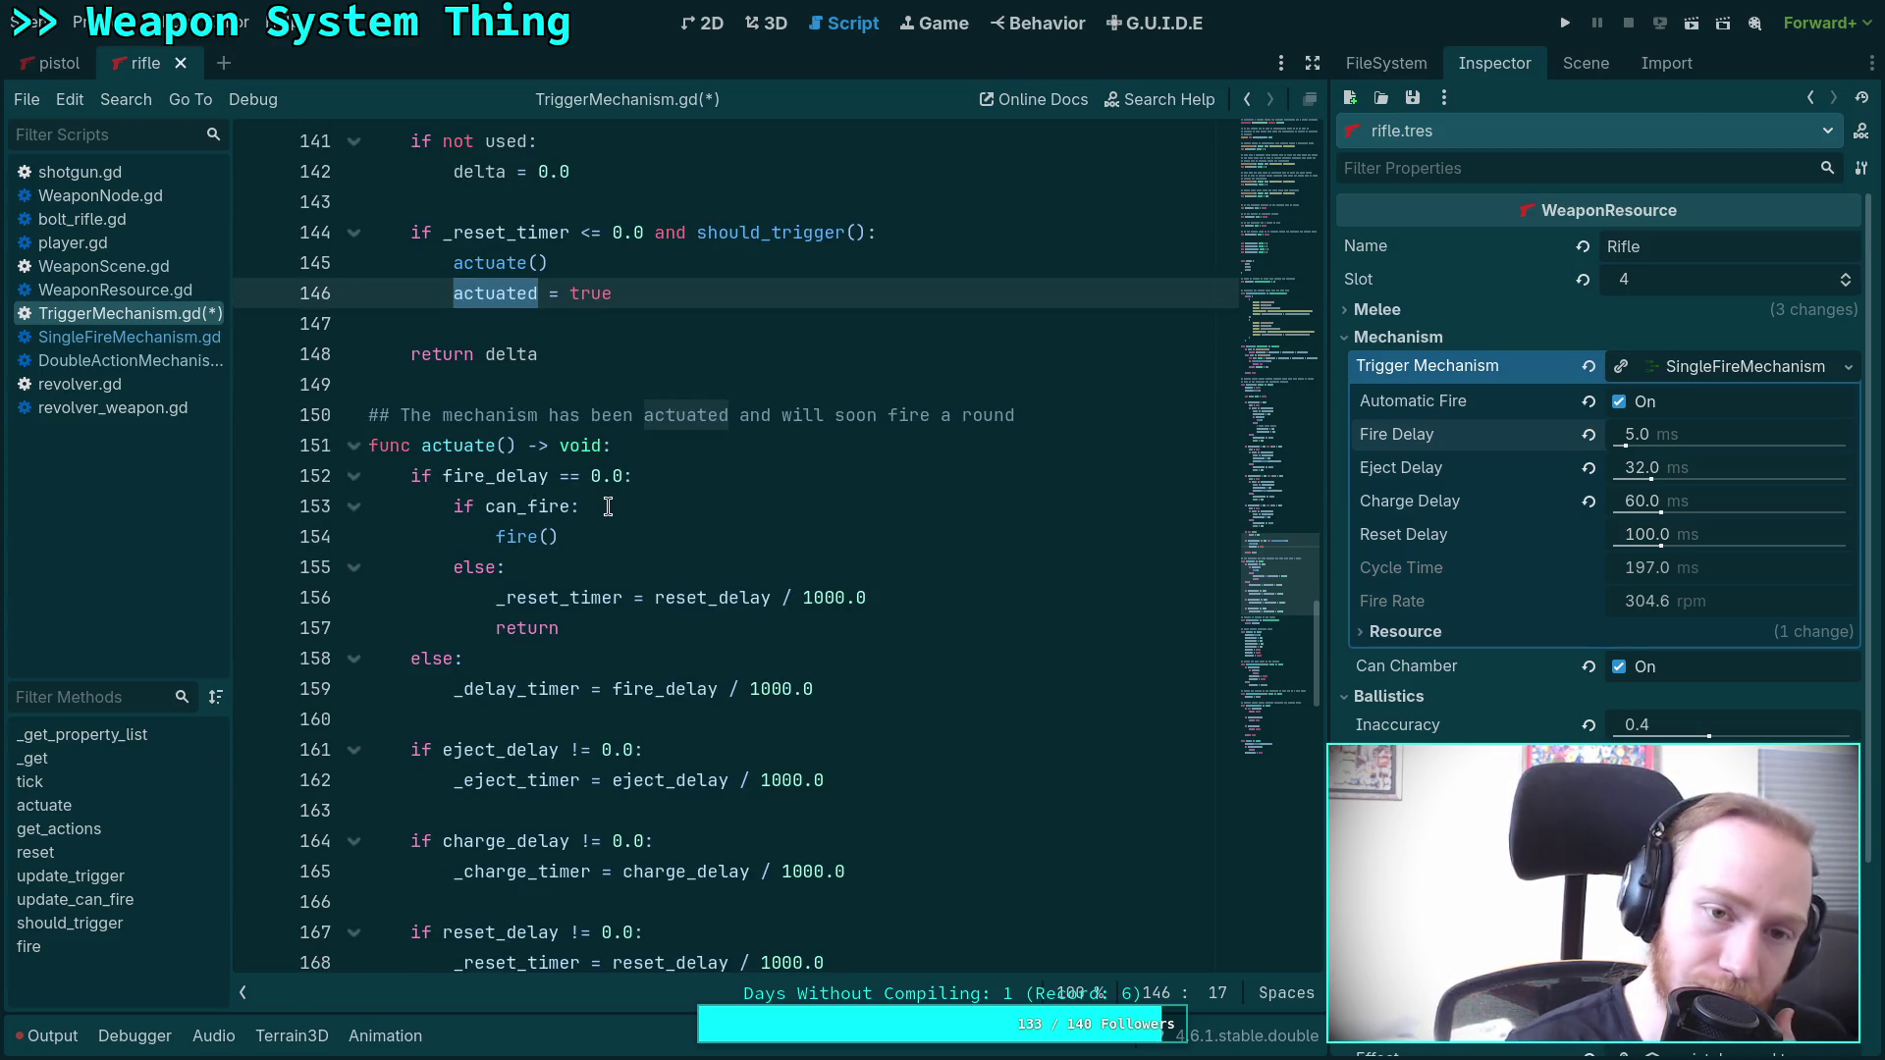
Trace every call of actuate, ending at the blank line above update_trigger
left_click(478, 293)
double_click(491, 263)
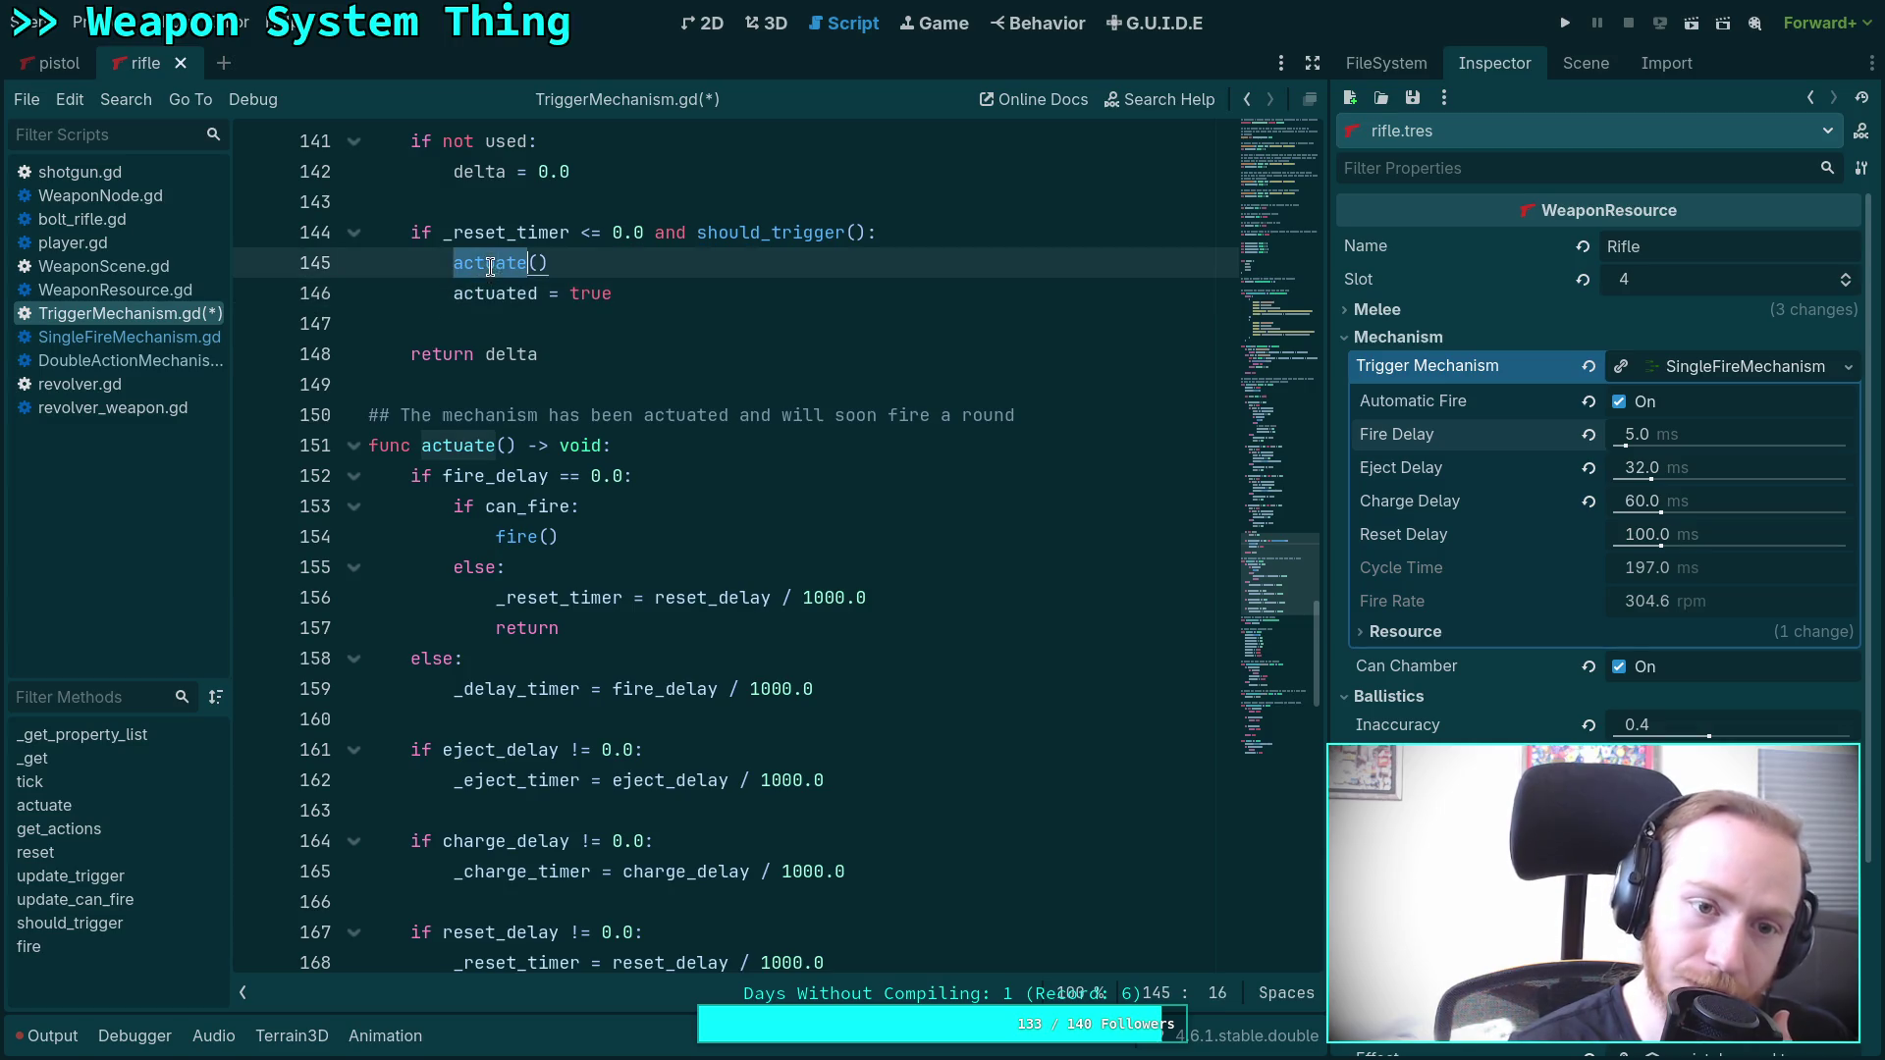
scroll(716, 390, "up", 17)
scroll(690, 388, "up", 5)
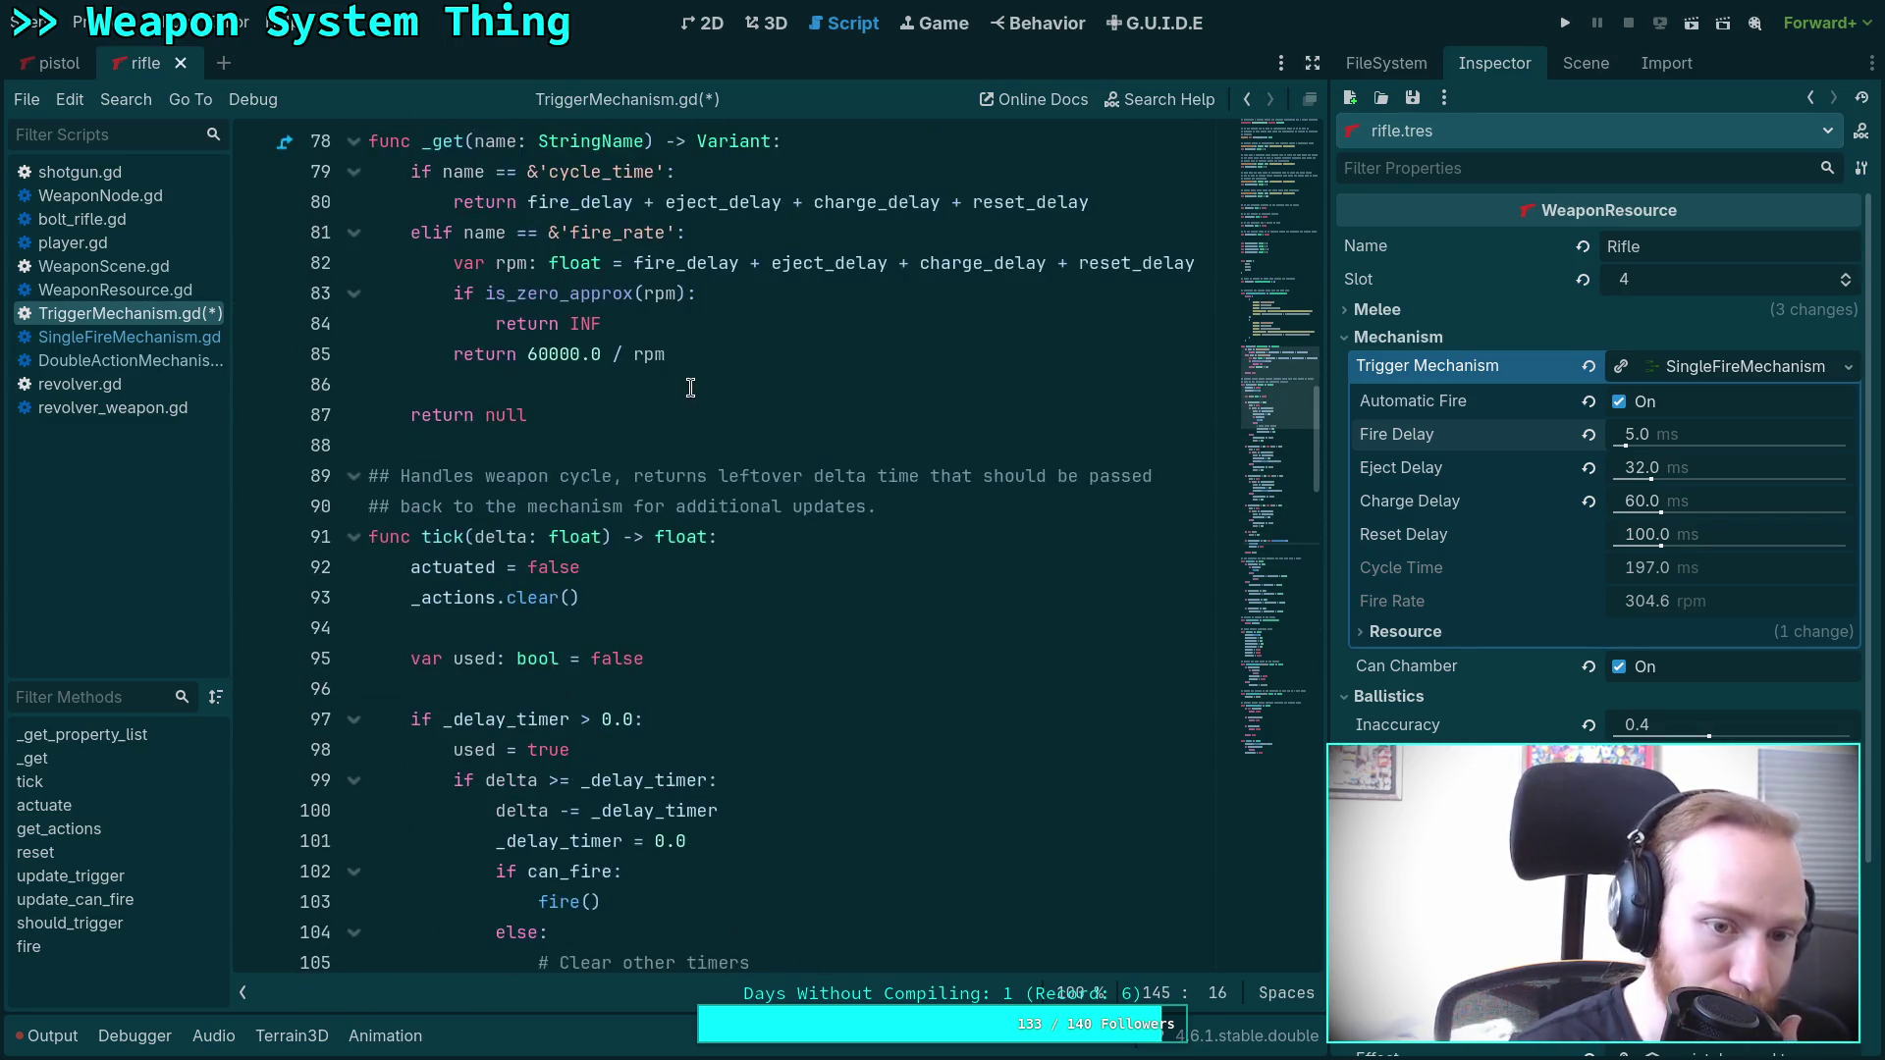
scroll(690, 387, "down", 20)
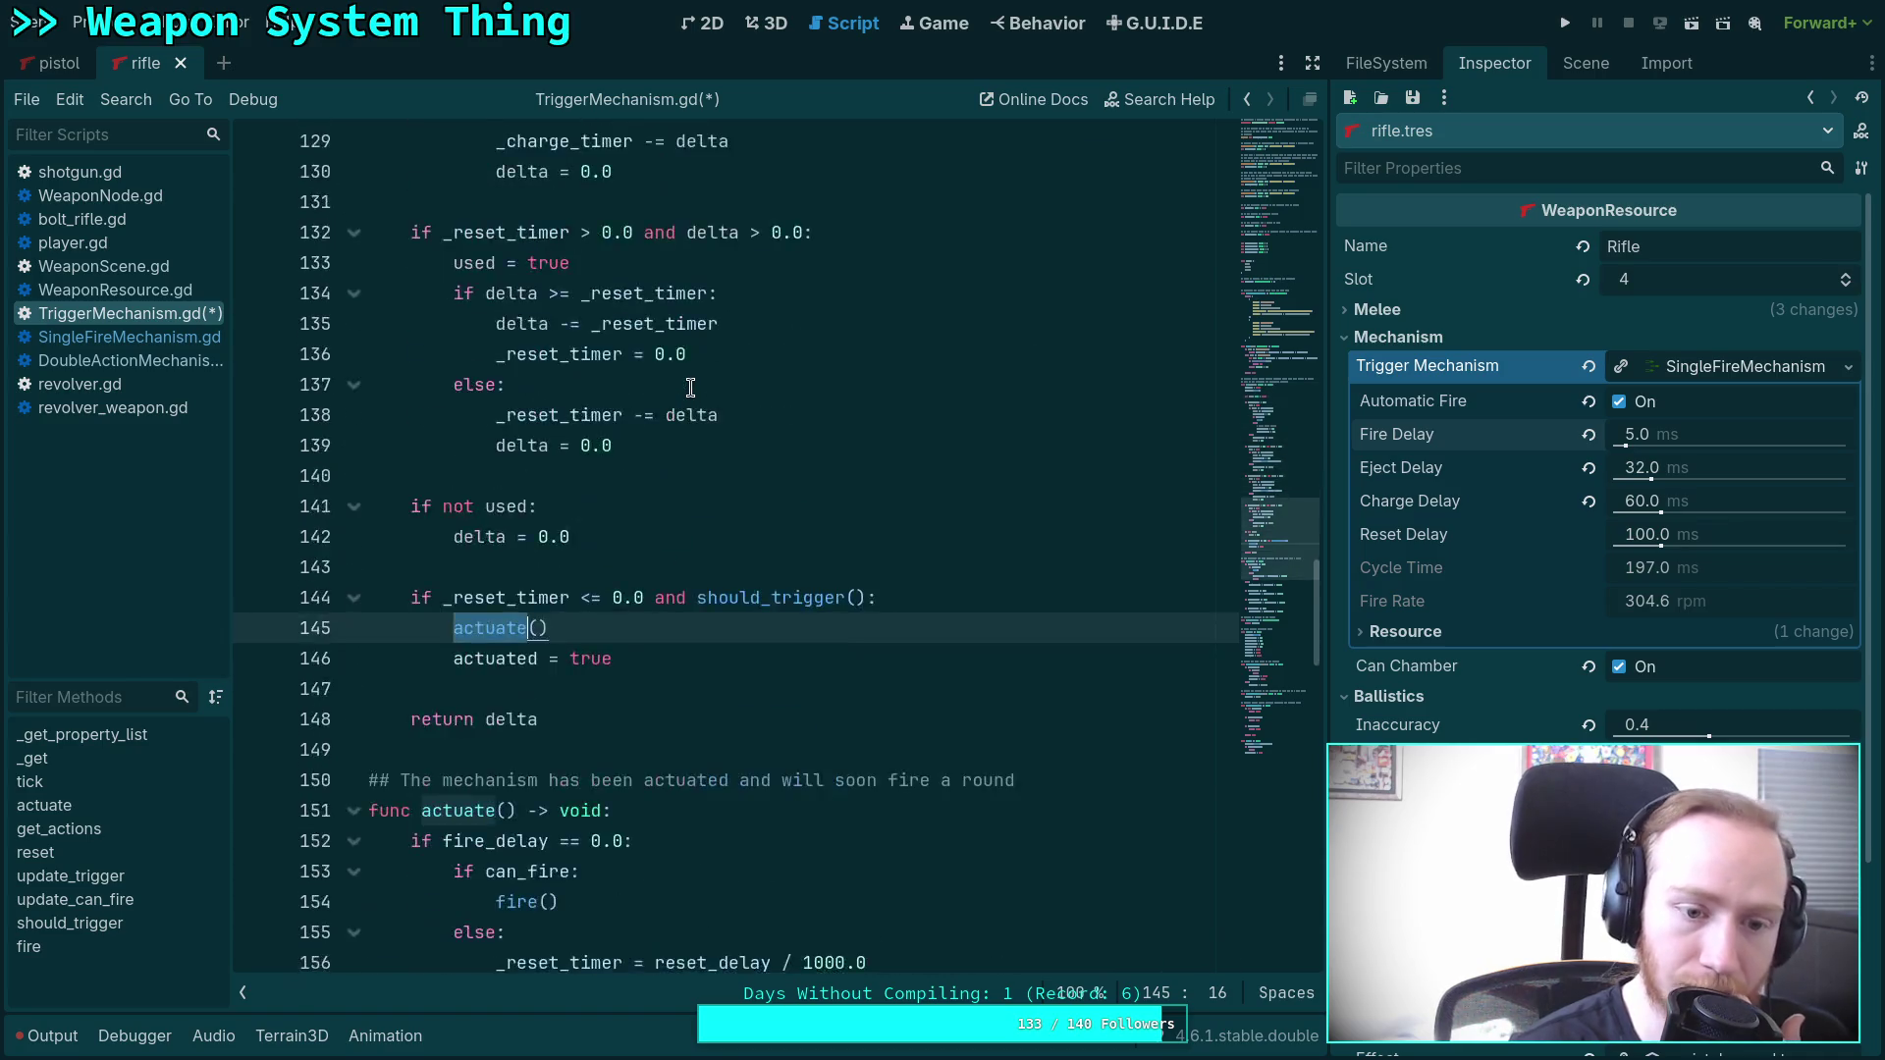
scroll(691, 388, "down", 5)
scroll(691, 387, "up", 13)
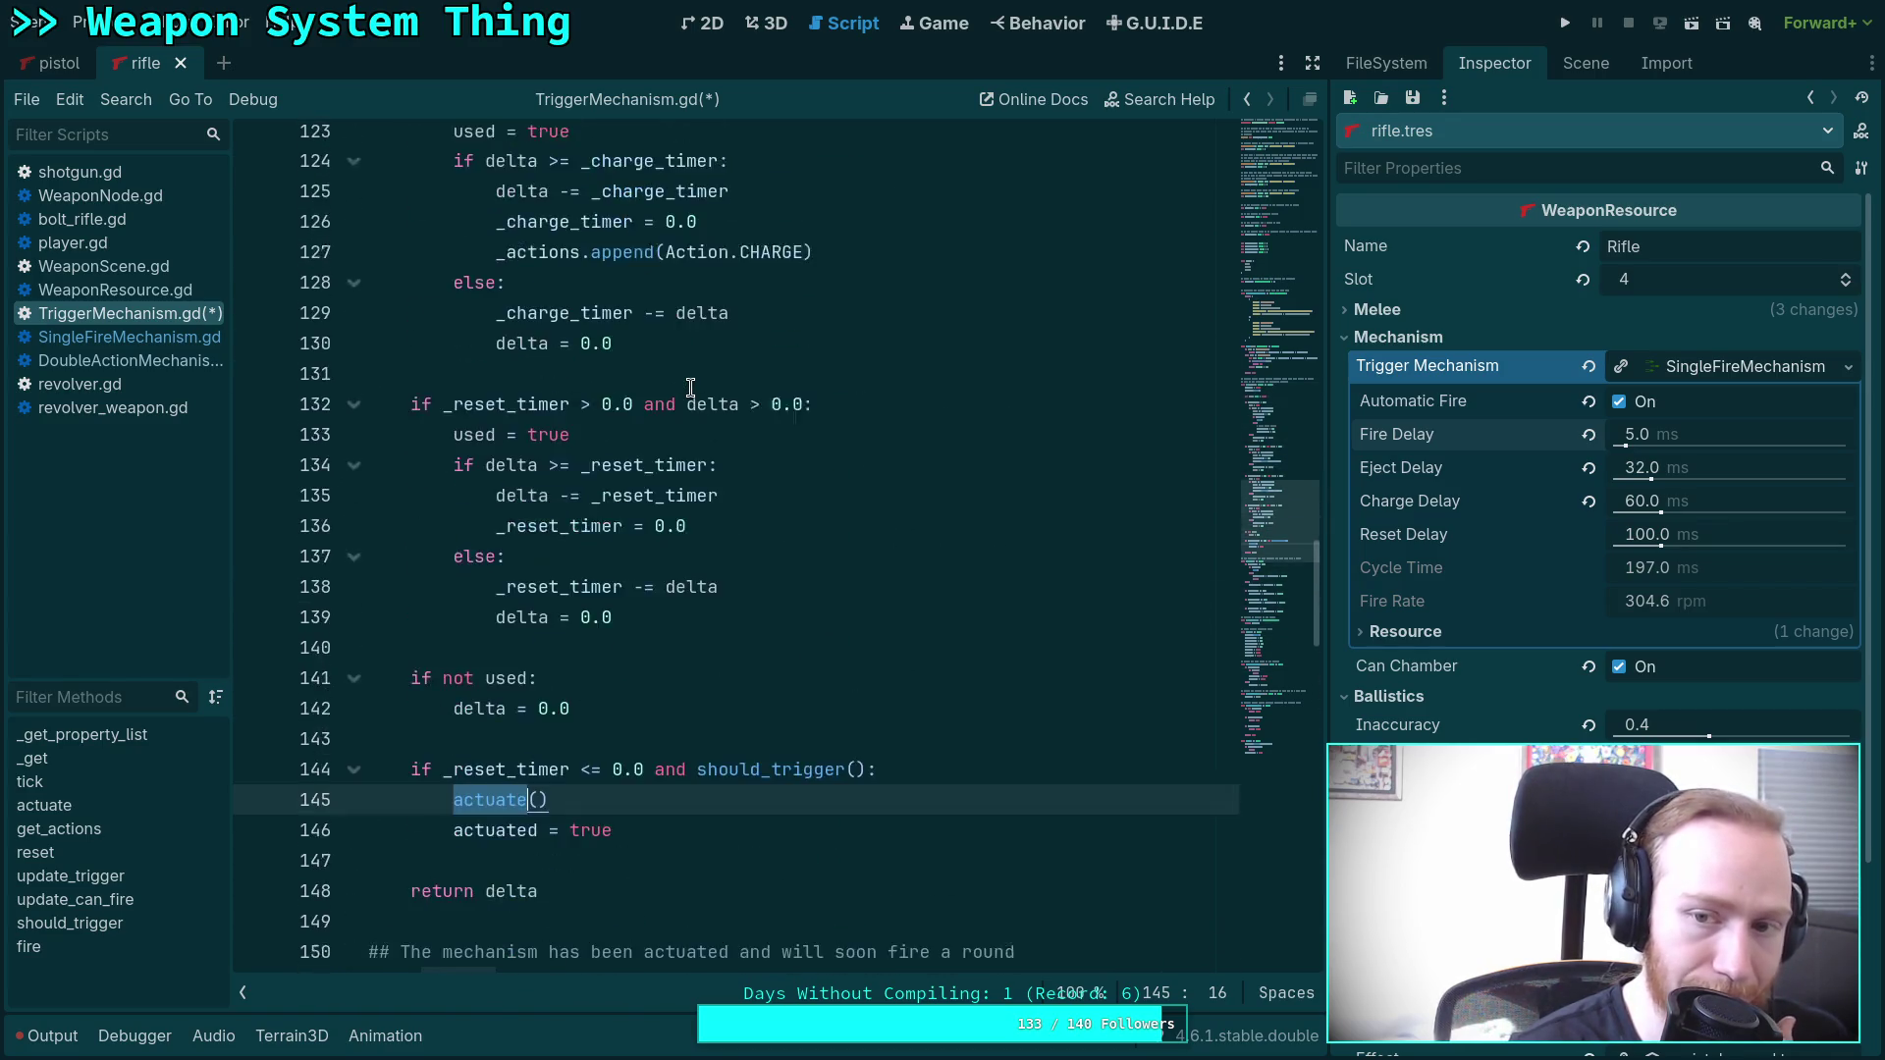
scroll(691, 388, "down", 6)
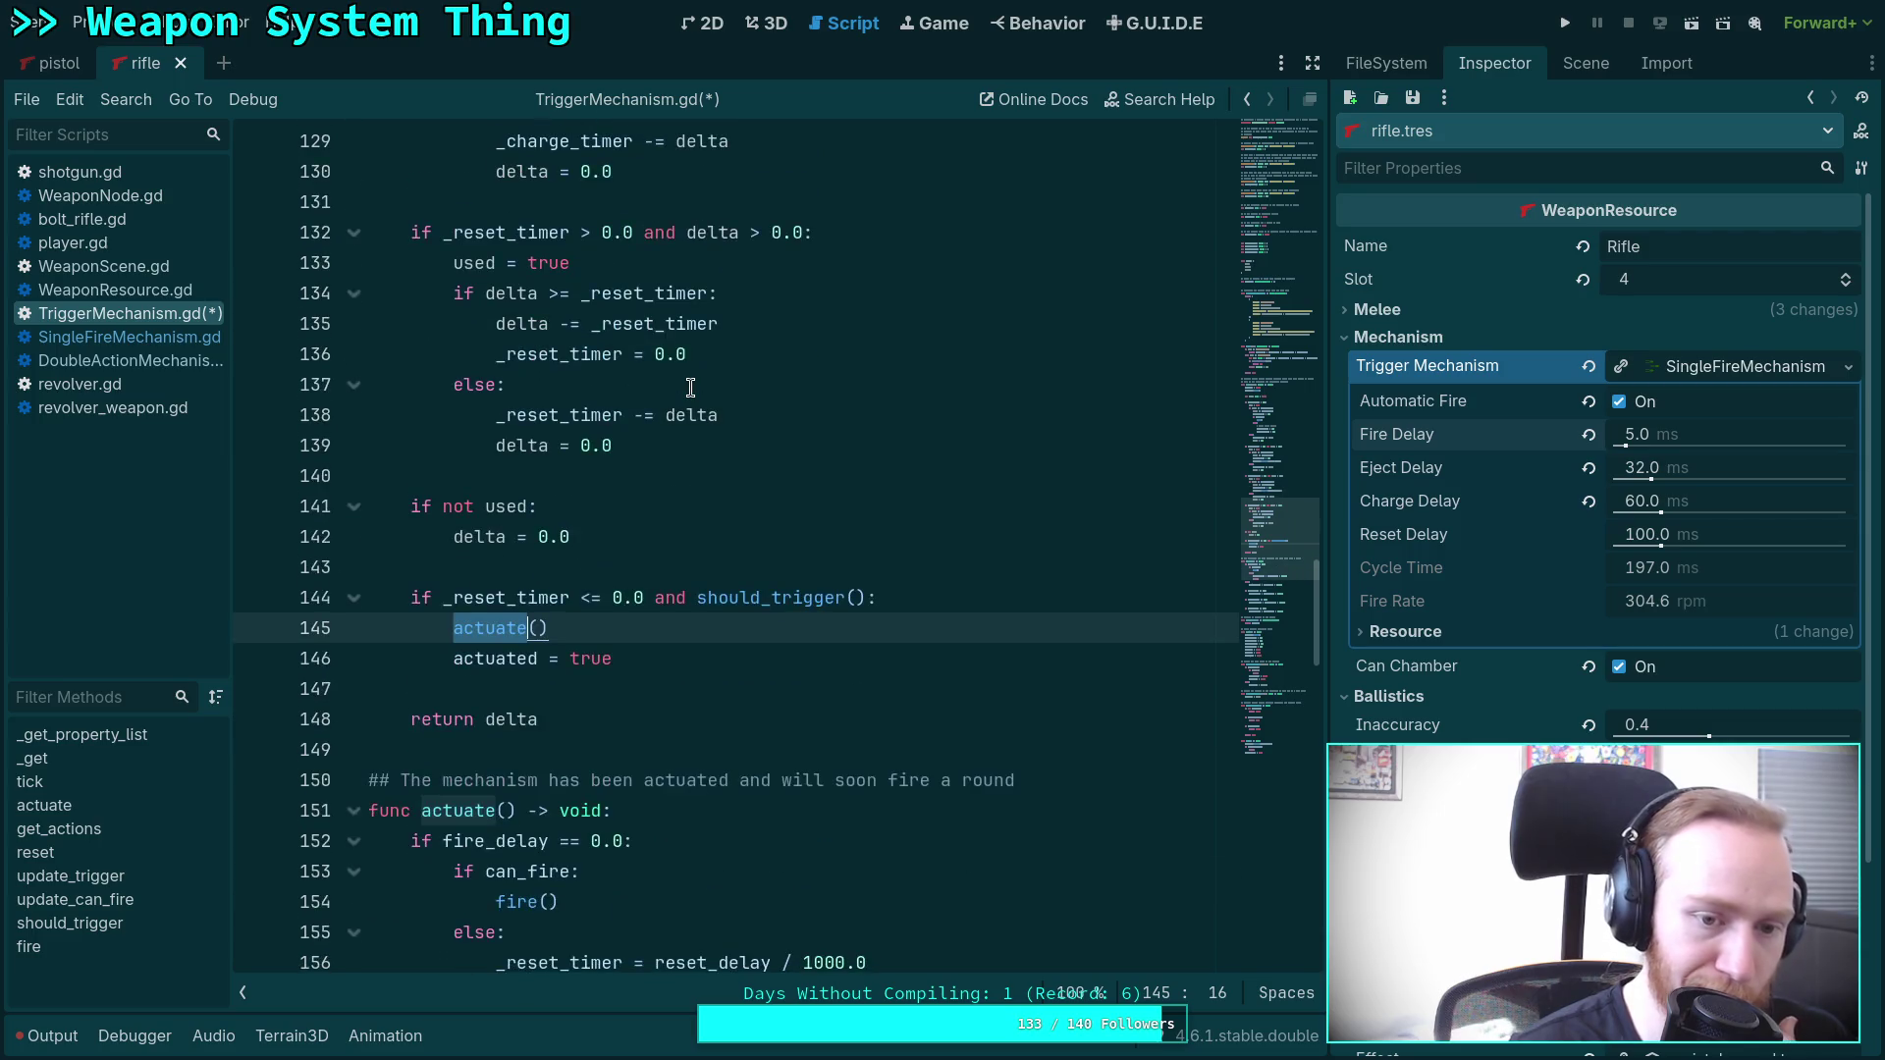
scroll(691, 387, "down", 6)
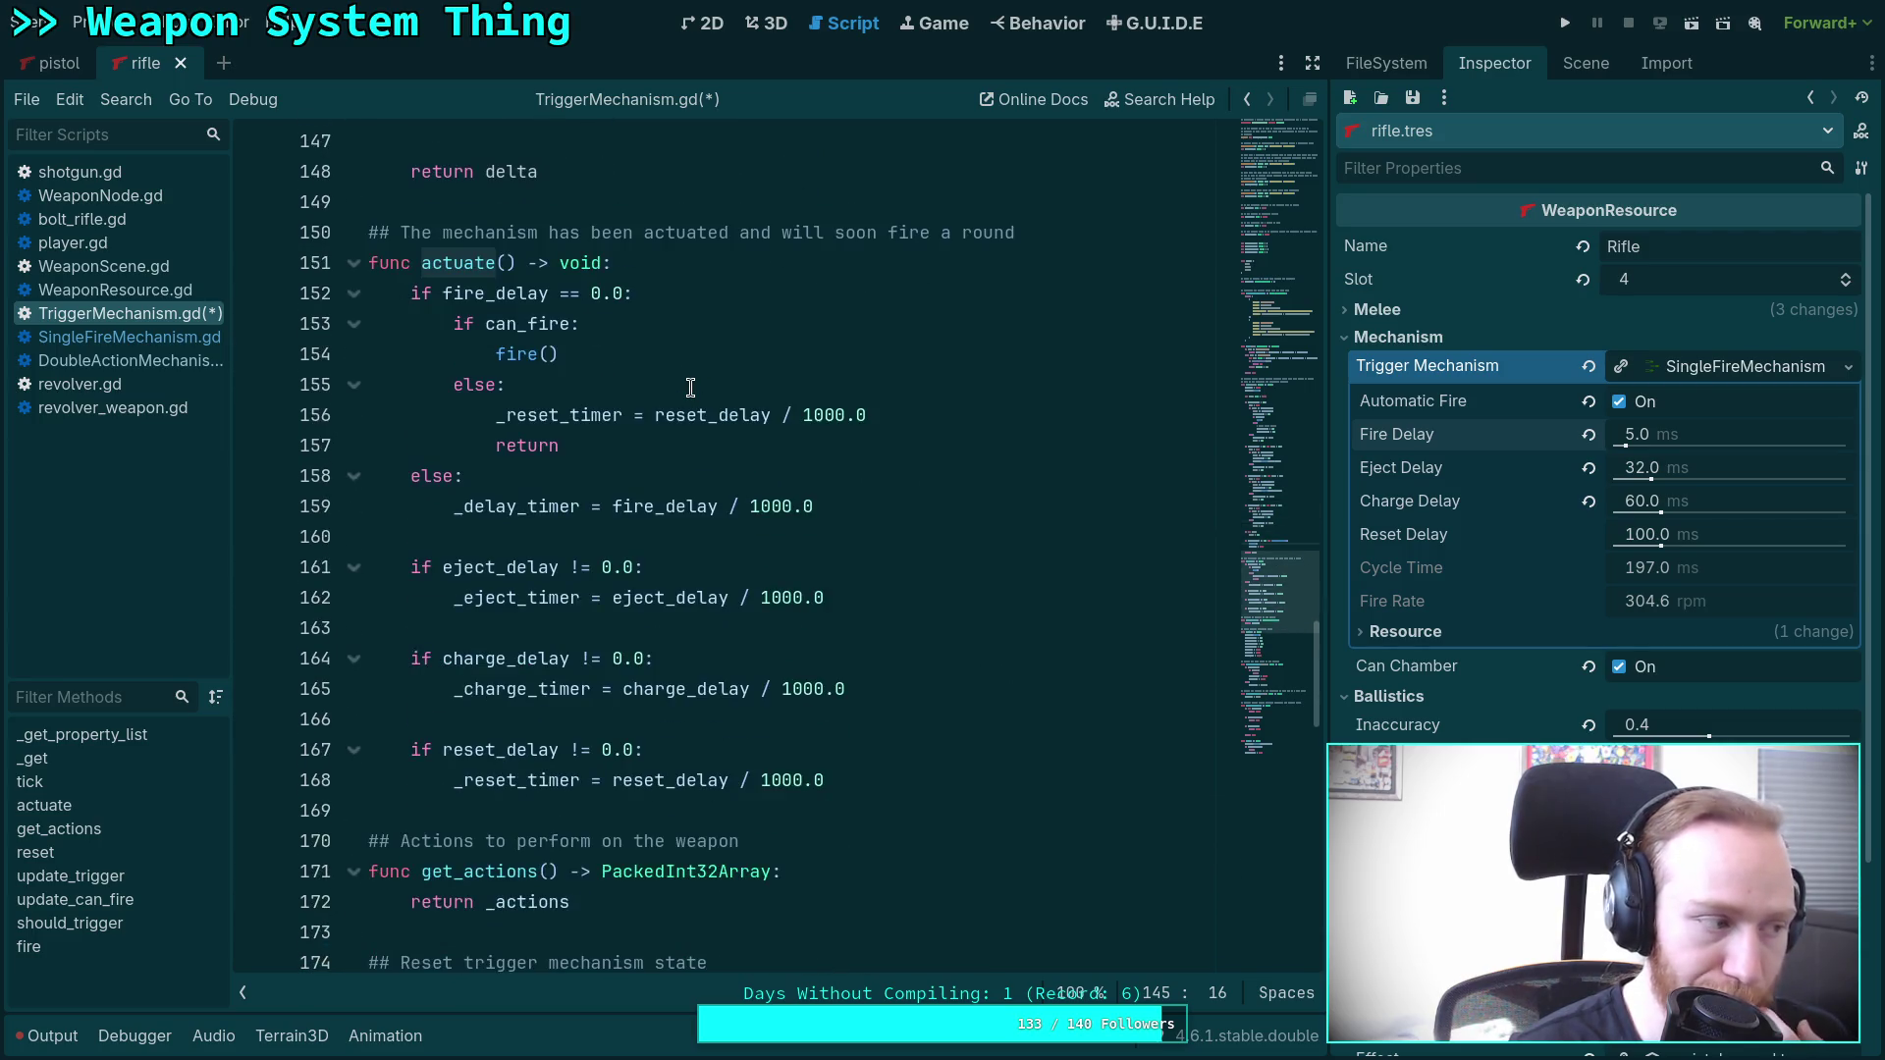
scroll(690, 388, "down", 2)
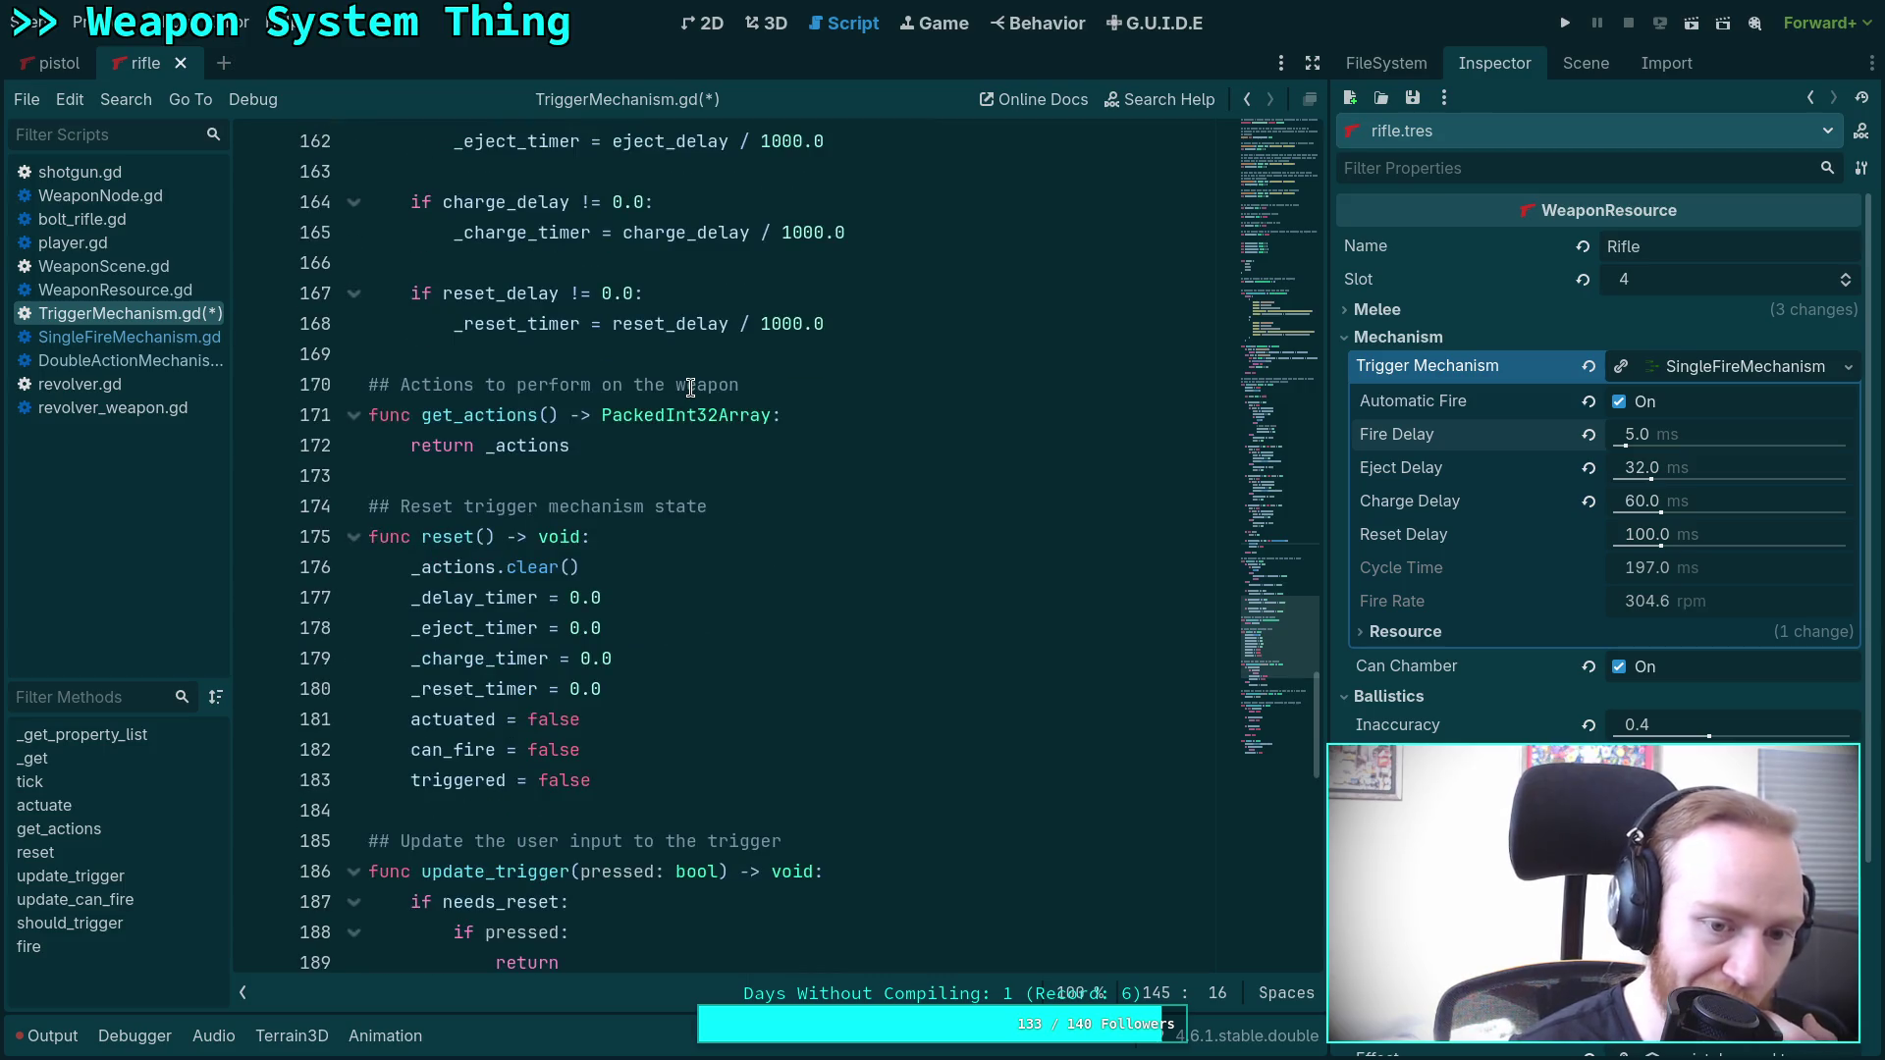
scroll(691, 388, "down", 2)
scroll(691, 388, "down", 2)
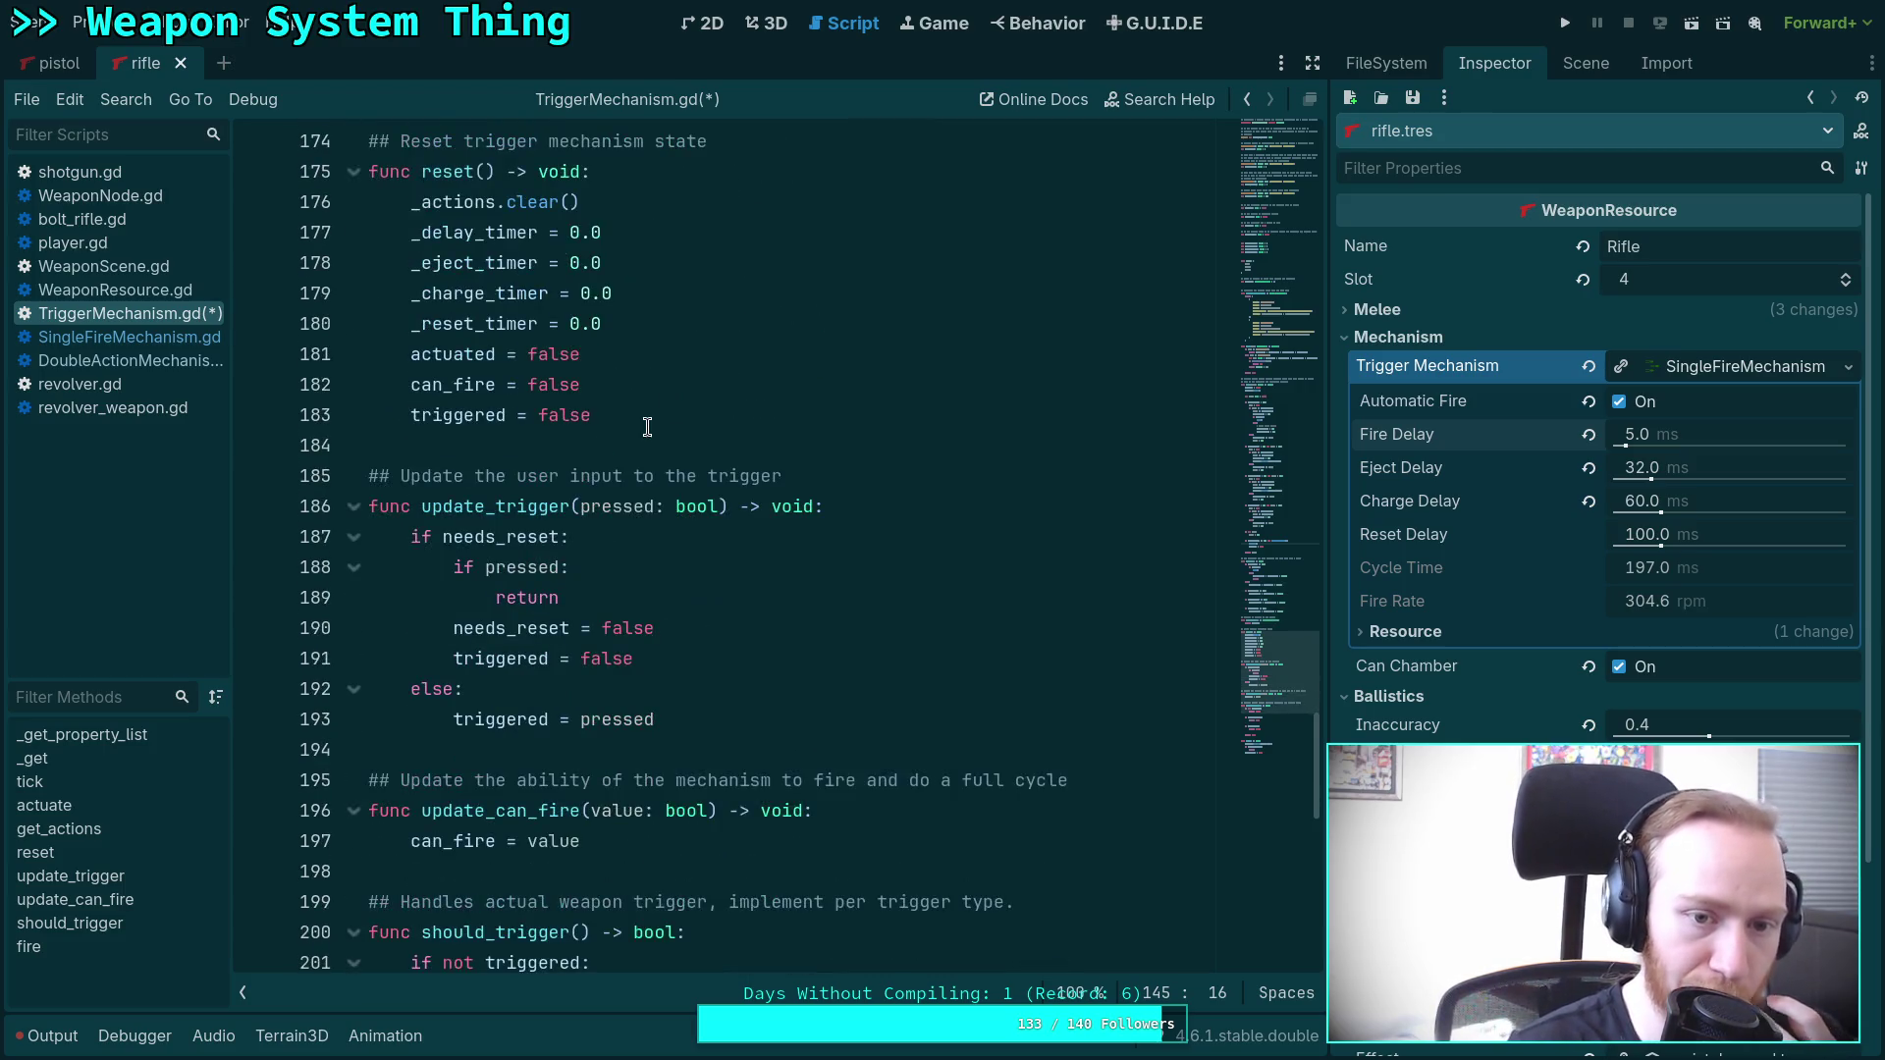
left_click(606, 437)
scroll(707, 491, "down", 4)
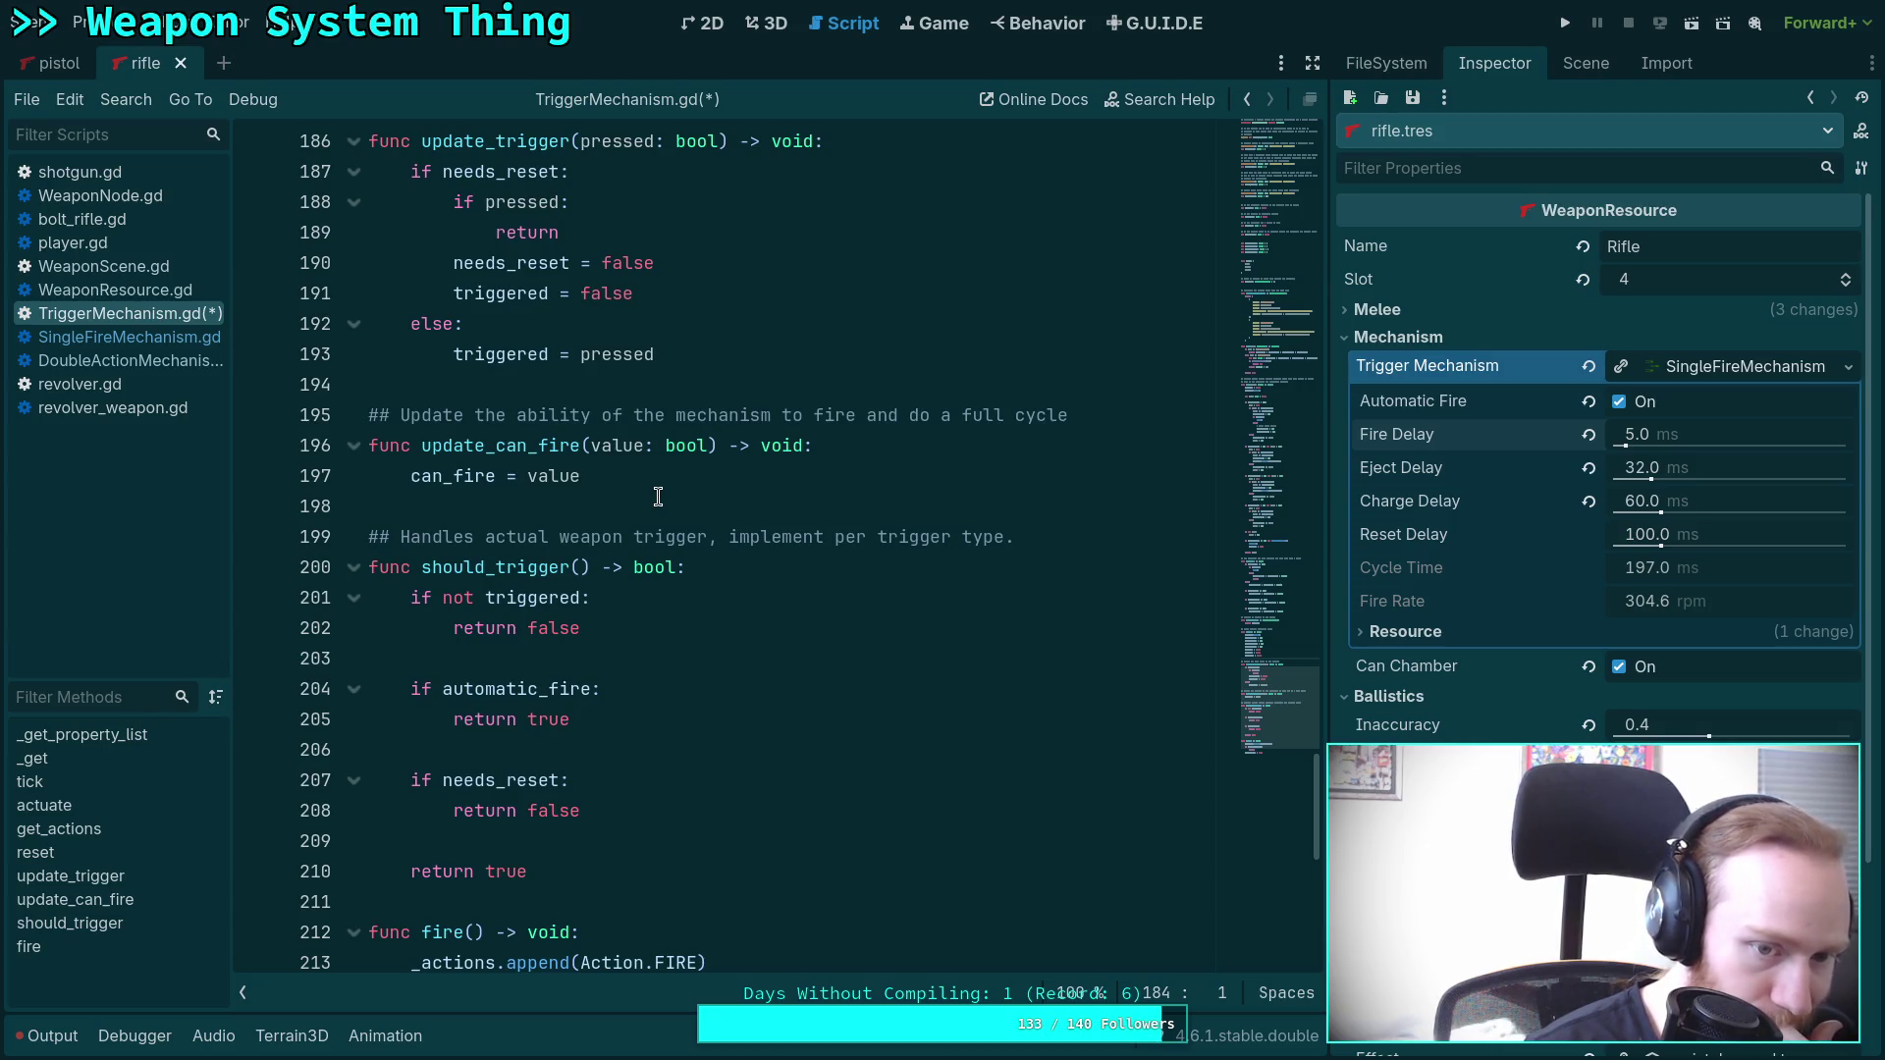
Cap the fire_delay and reset_delay export range maximums at 50.0 ms
left_click_drag(1294, 729, 1265, 186)
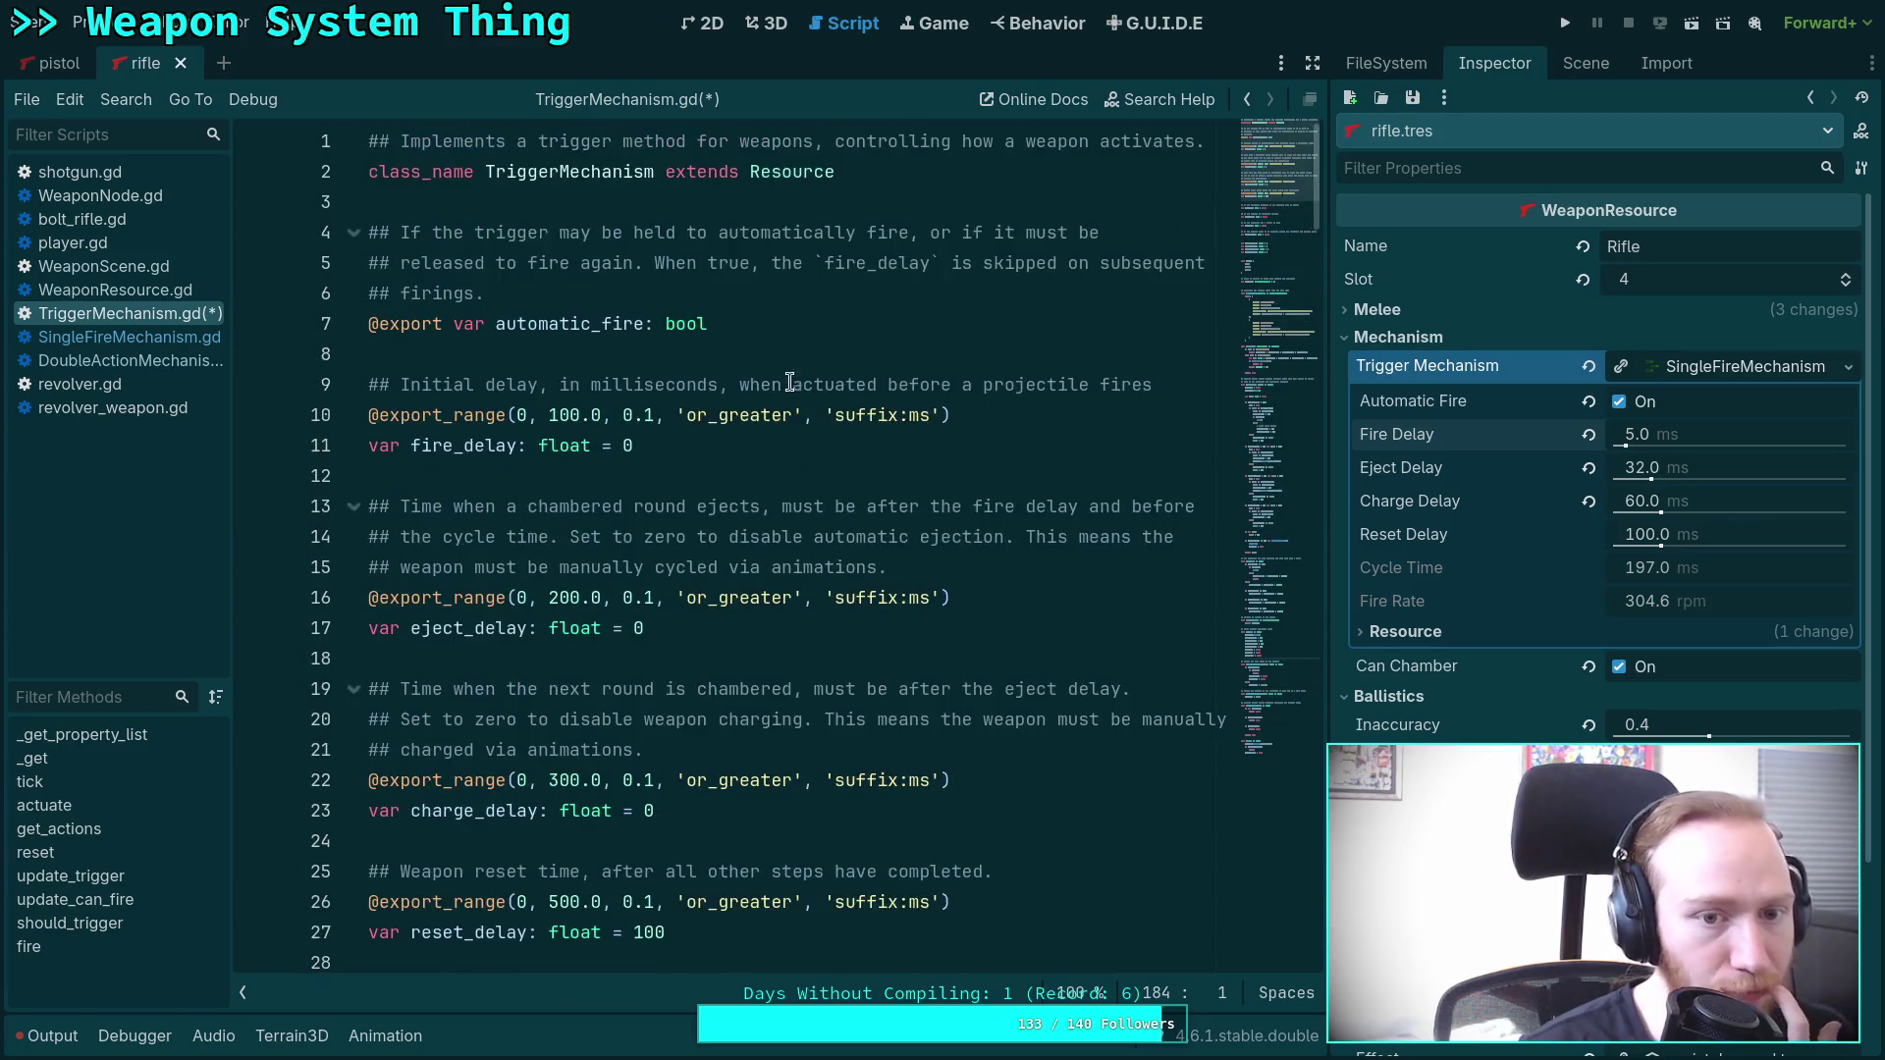
left_click(569, 417)
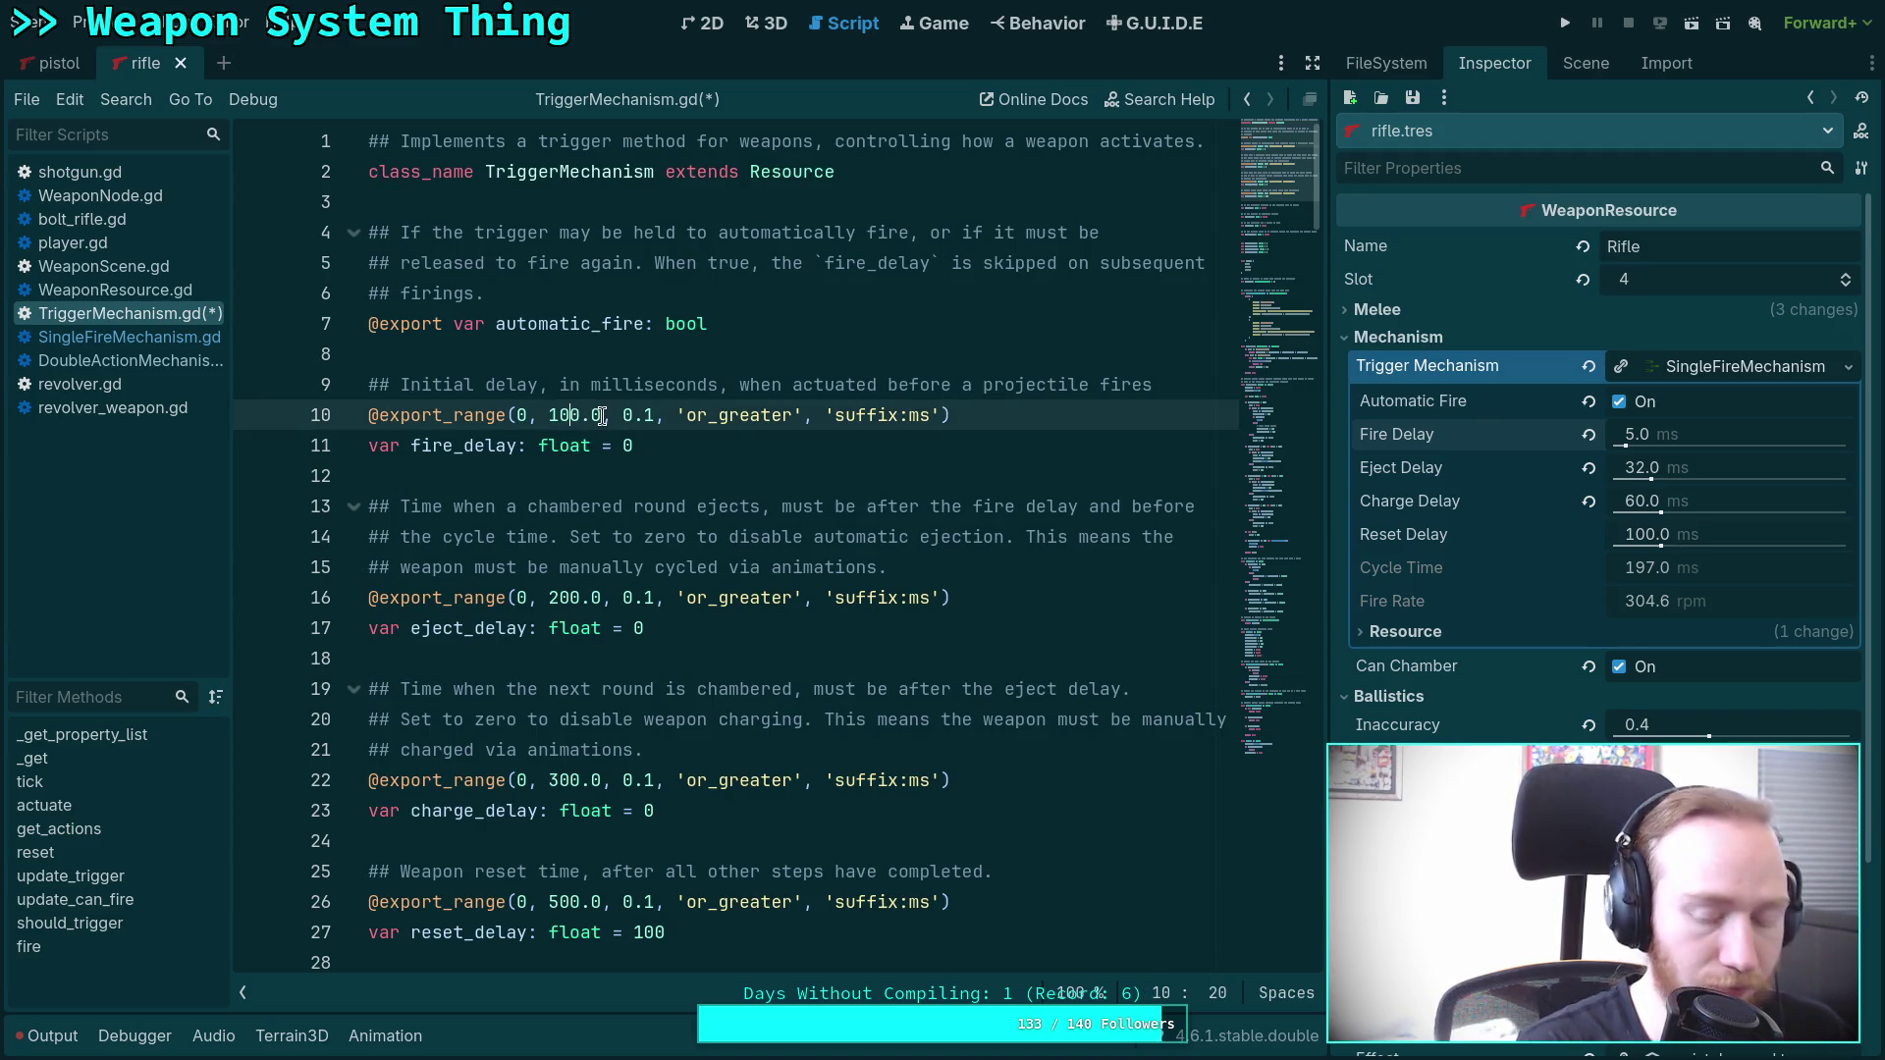
key("BackSpace")
key("BackSpace")
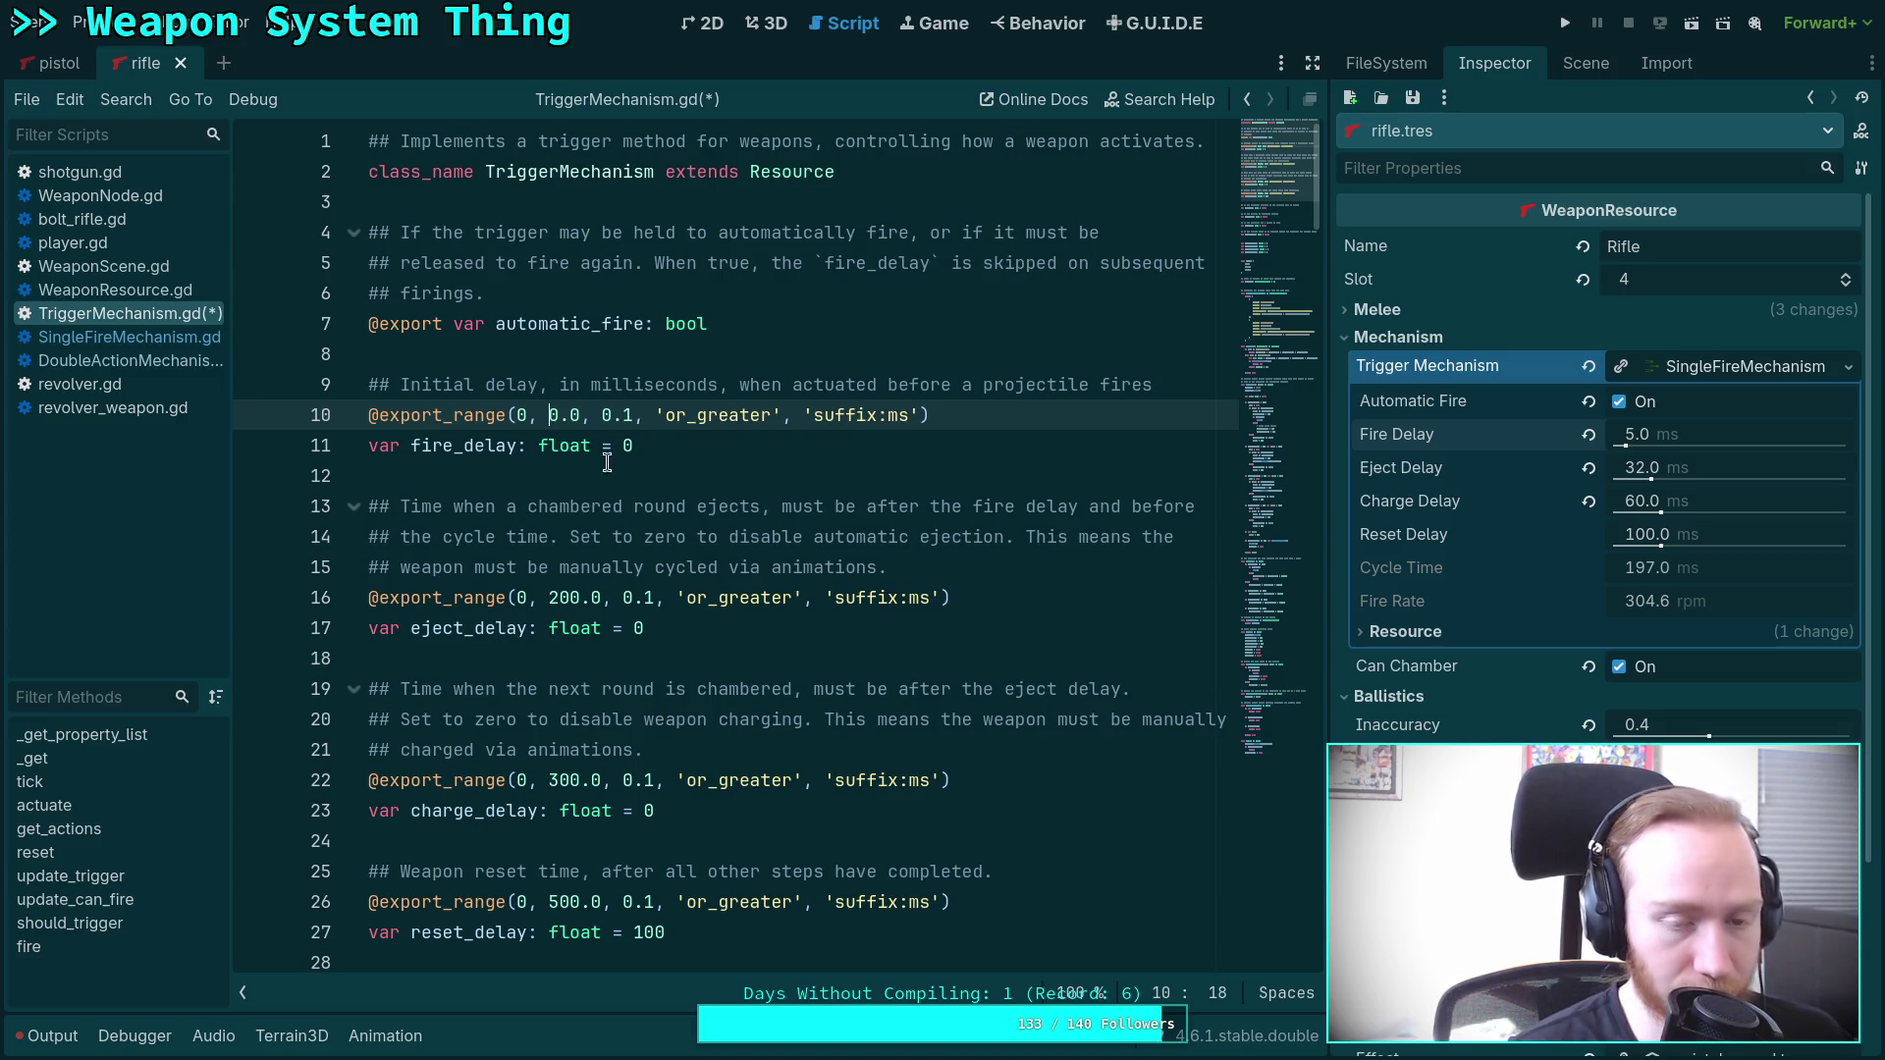
type("5")
left_click(570, 599)
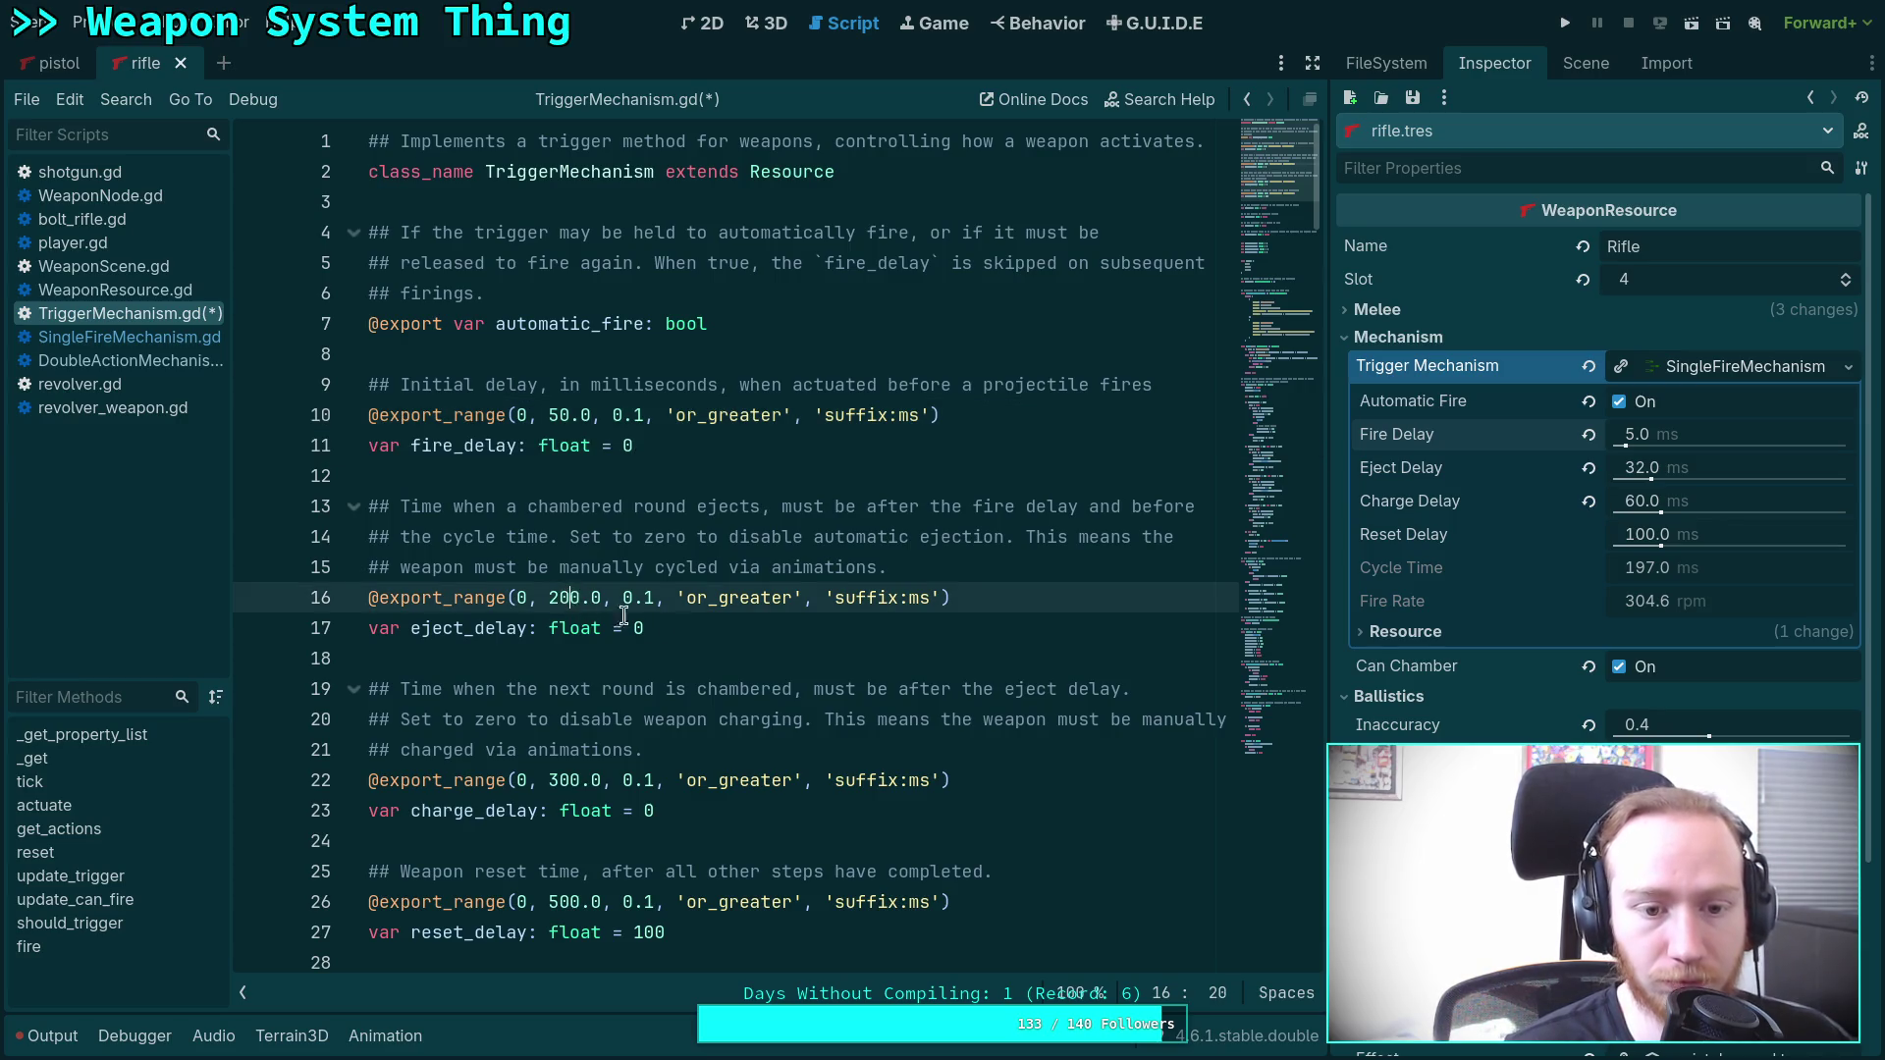
key("Left")
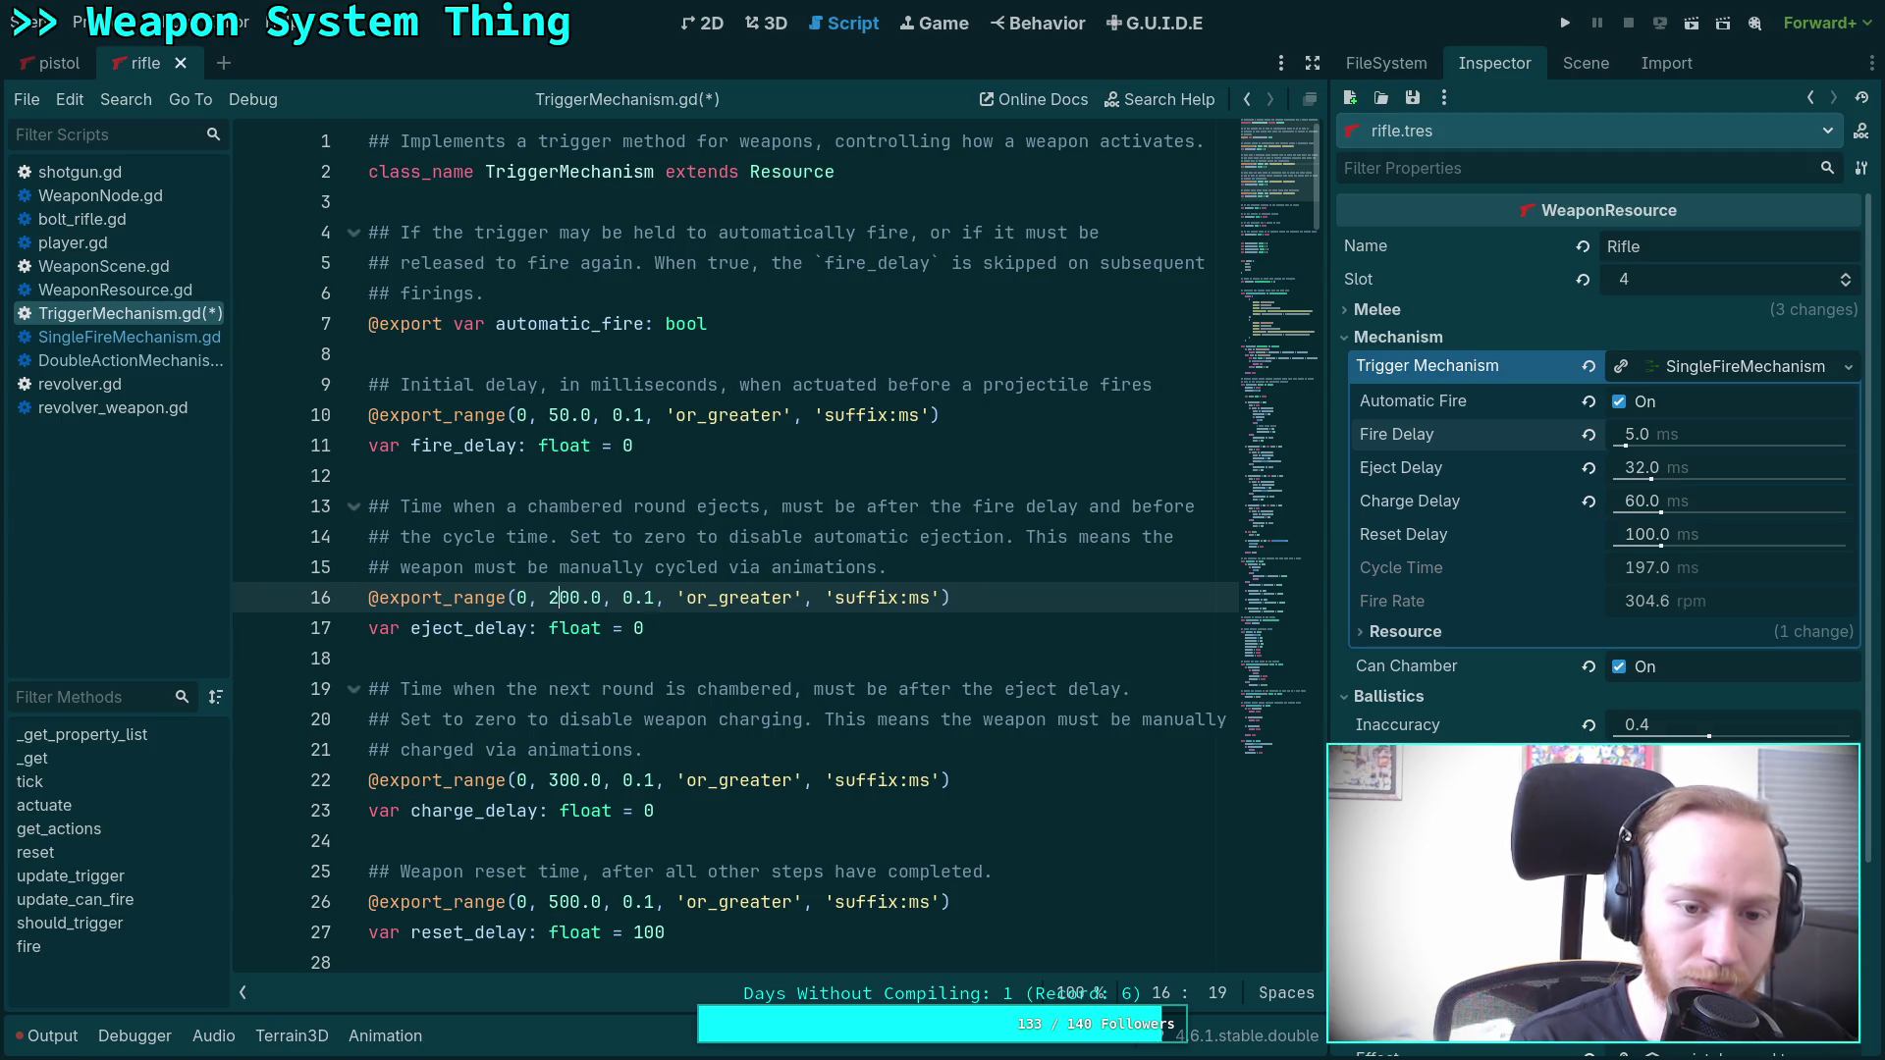
scroll(576, 594, "down", 2)
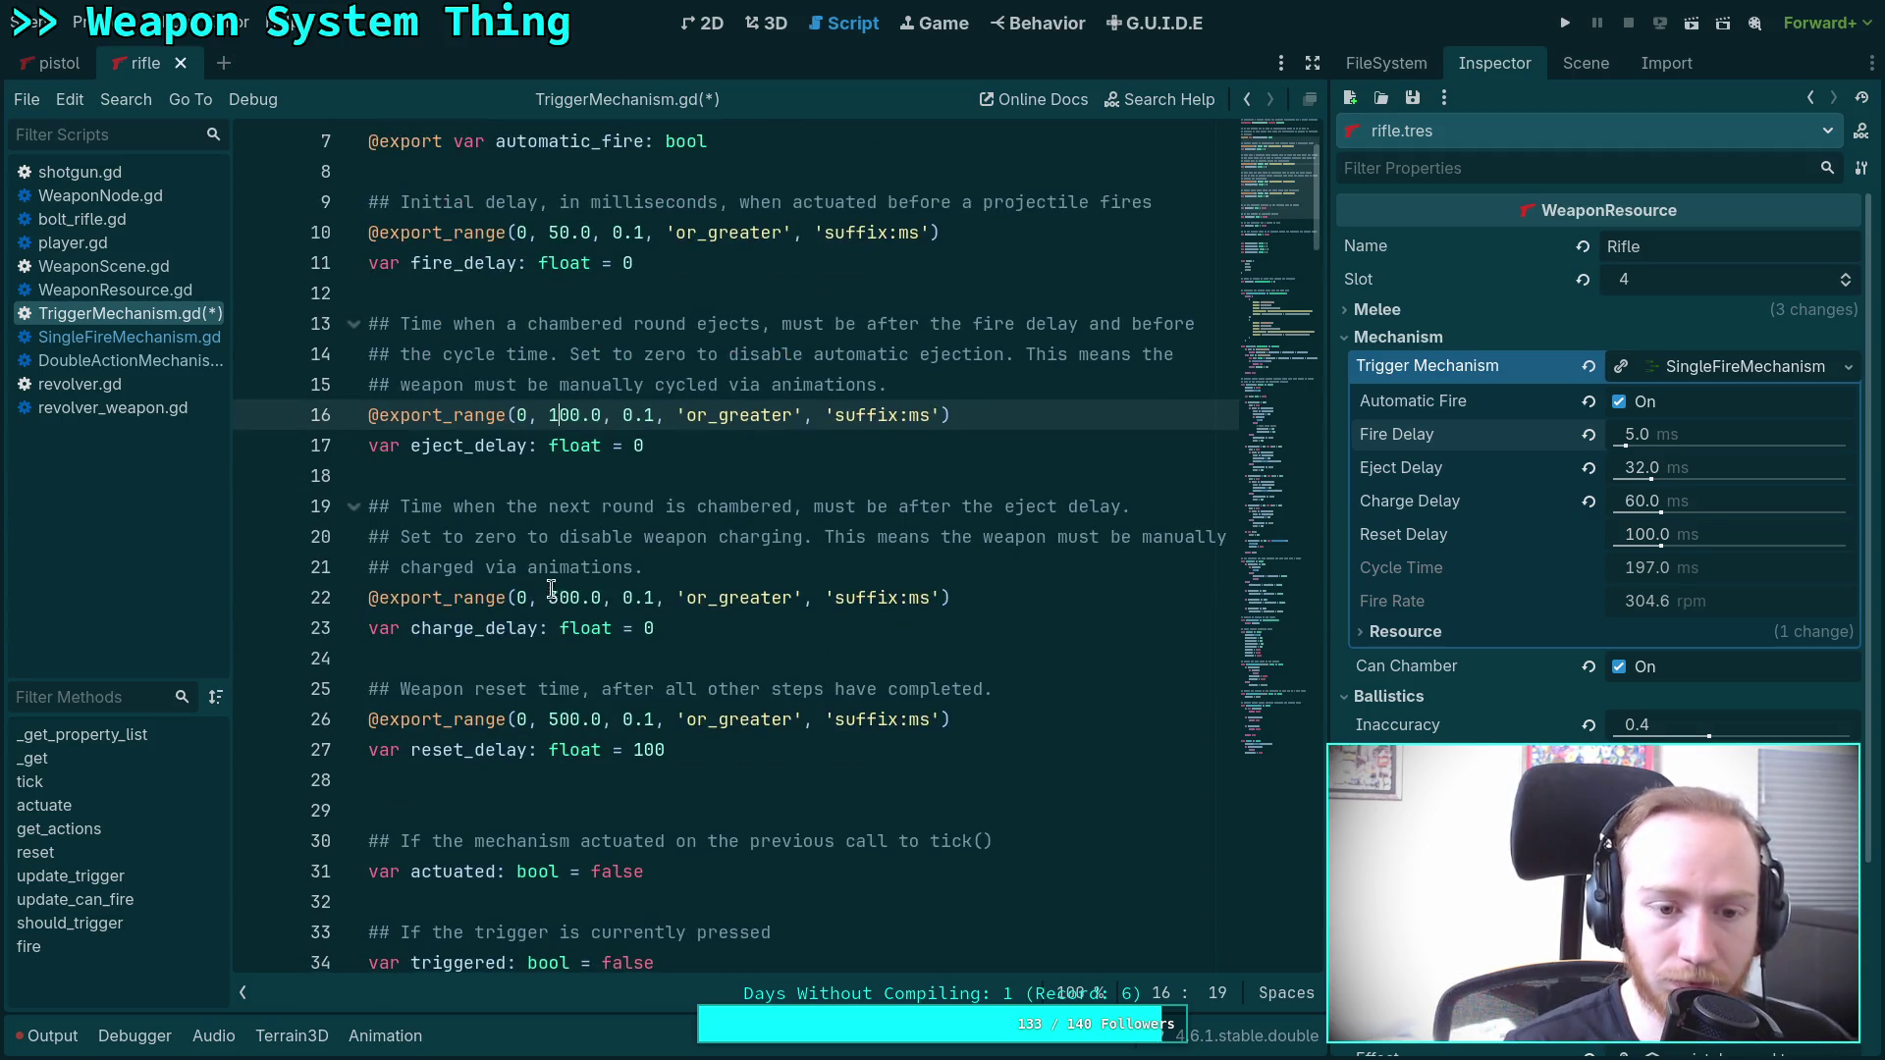
key("Down")
key("Down")
key("Down")
key("Down")
key("Down")
key("Down")
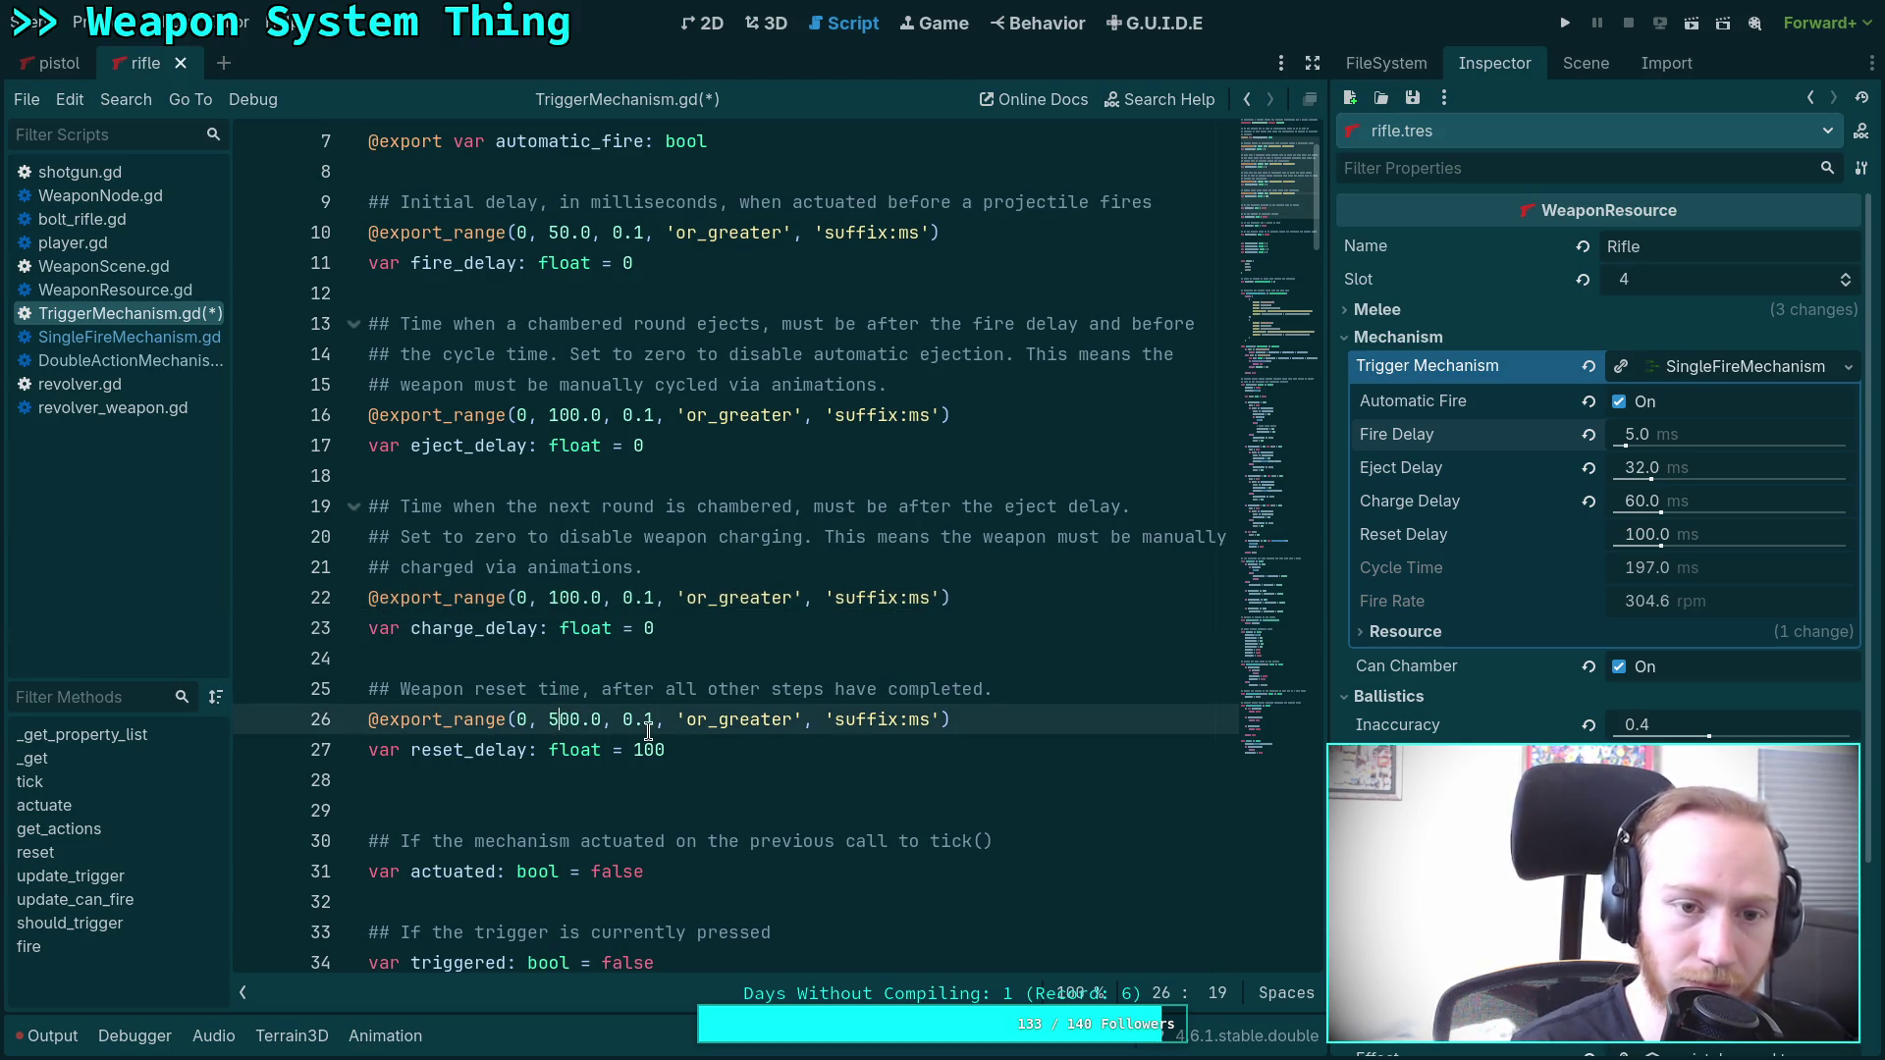
key("BackSpace")
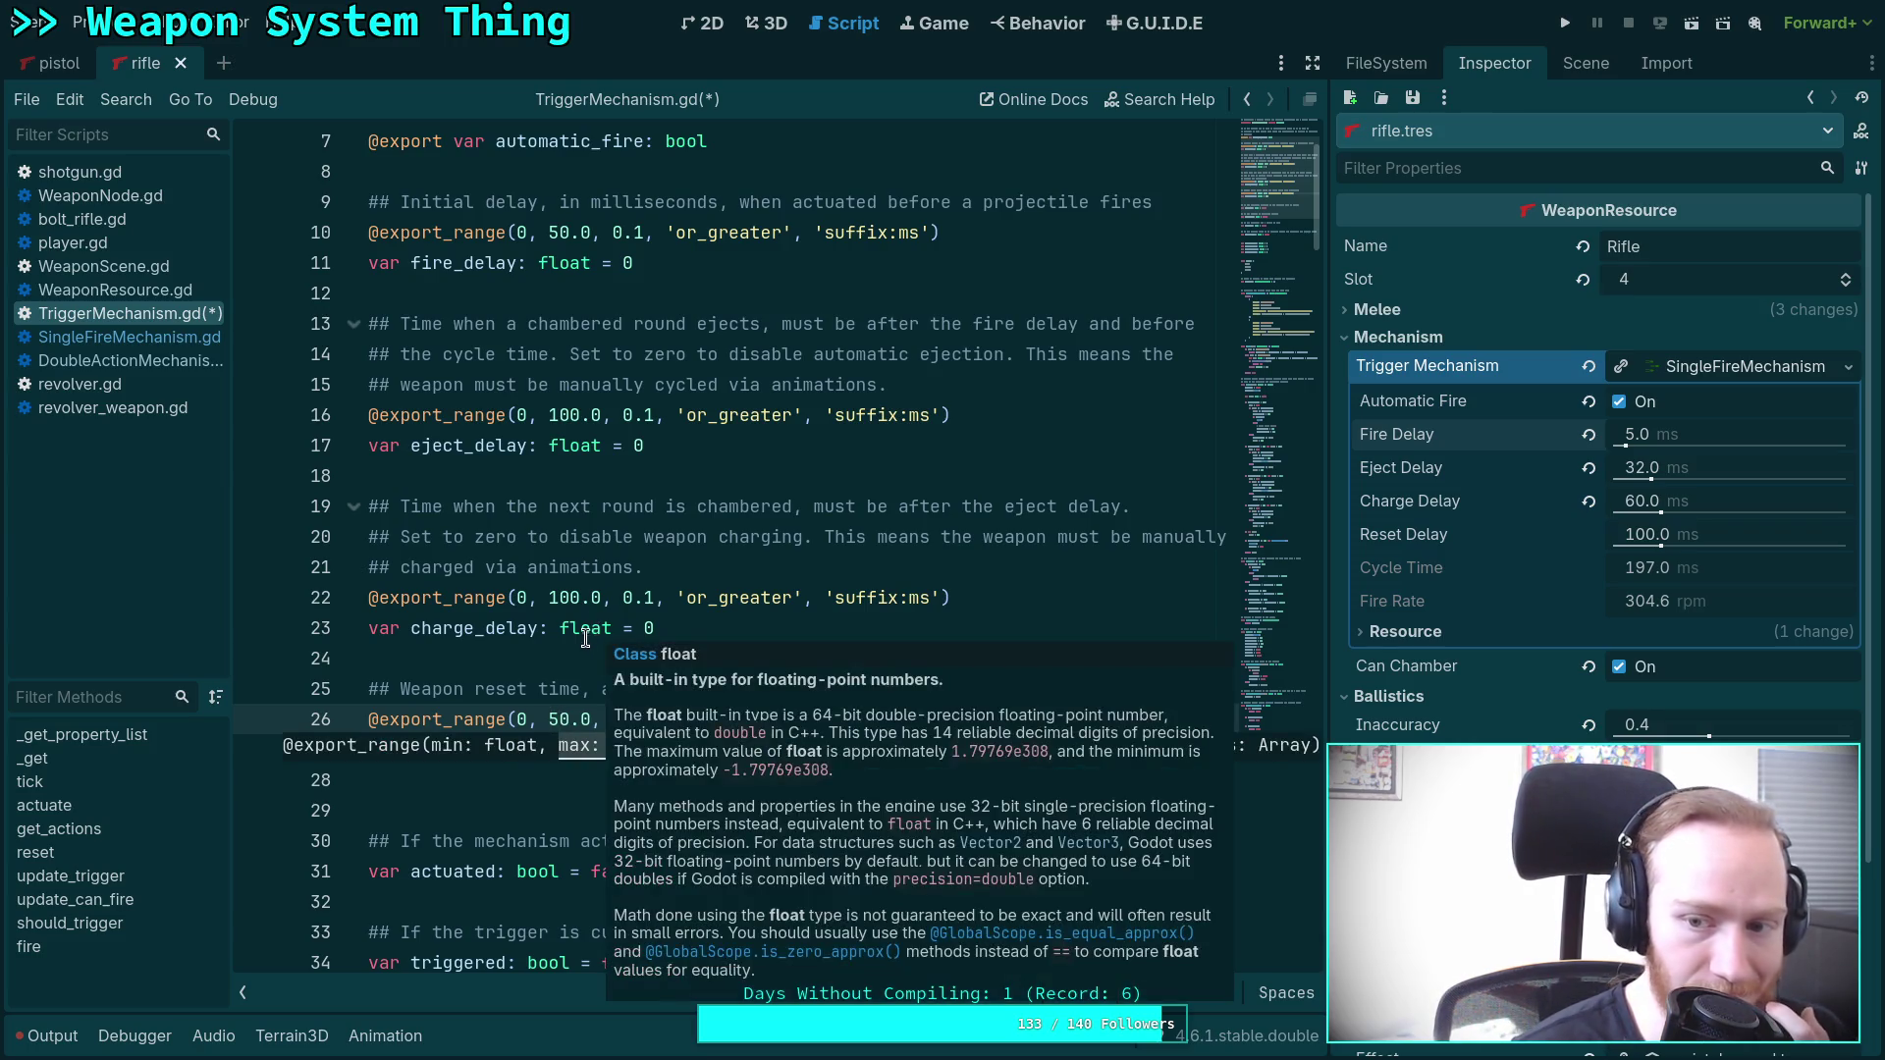
left_click(551, 650)
Return to the fire_delay declaration to edit its default value
scroll(555, 650, "down", 9)
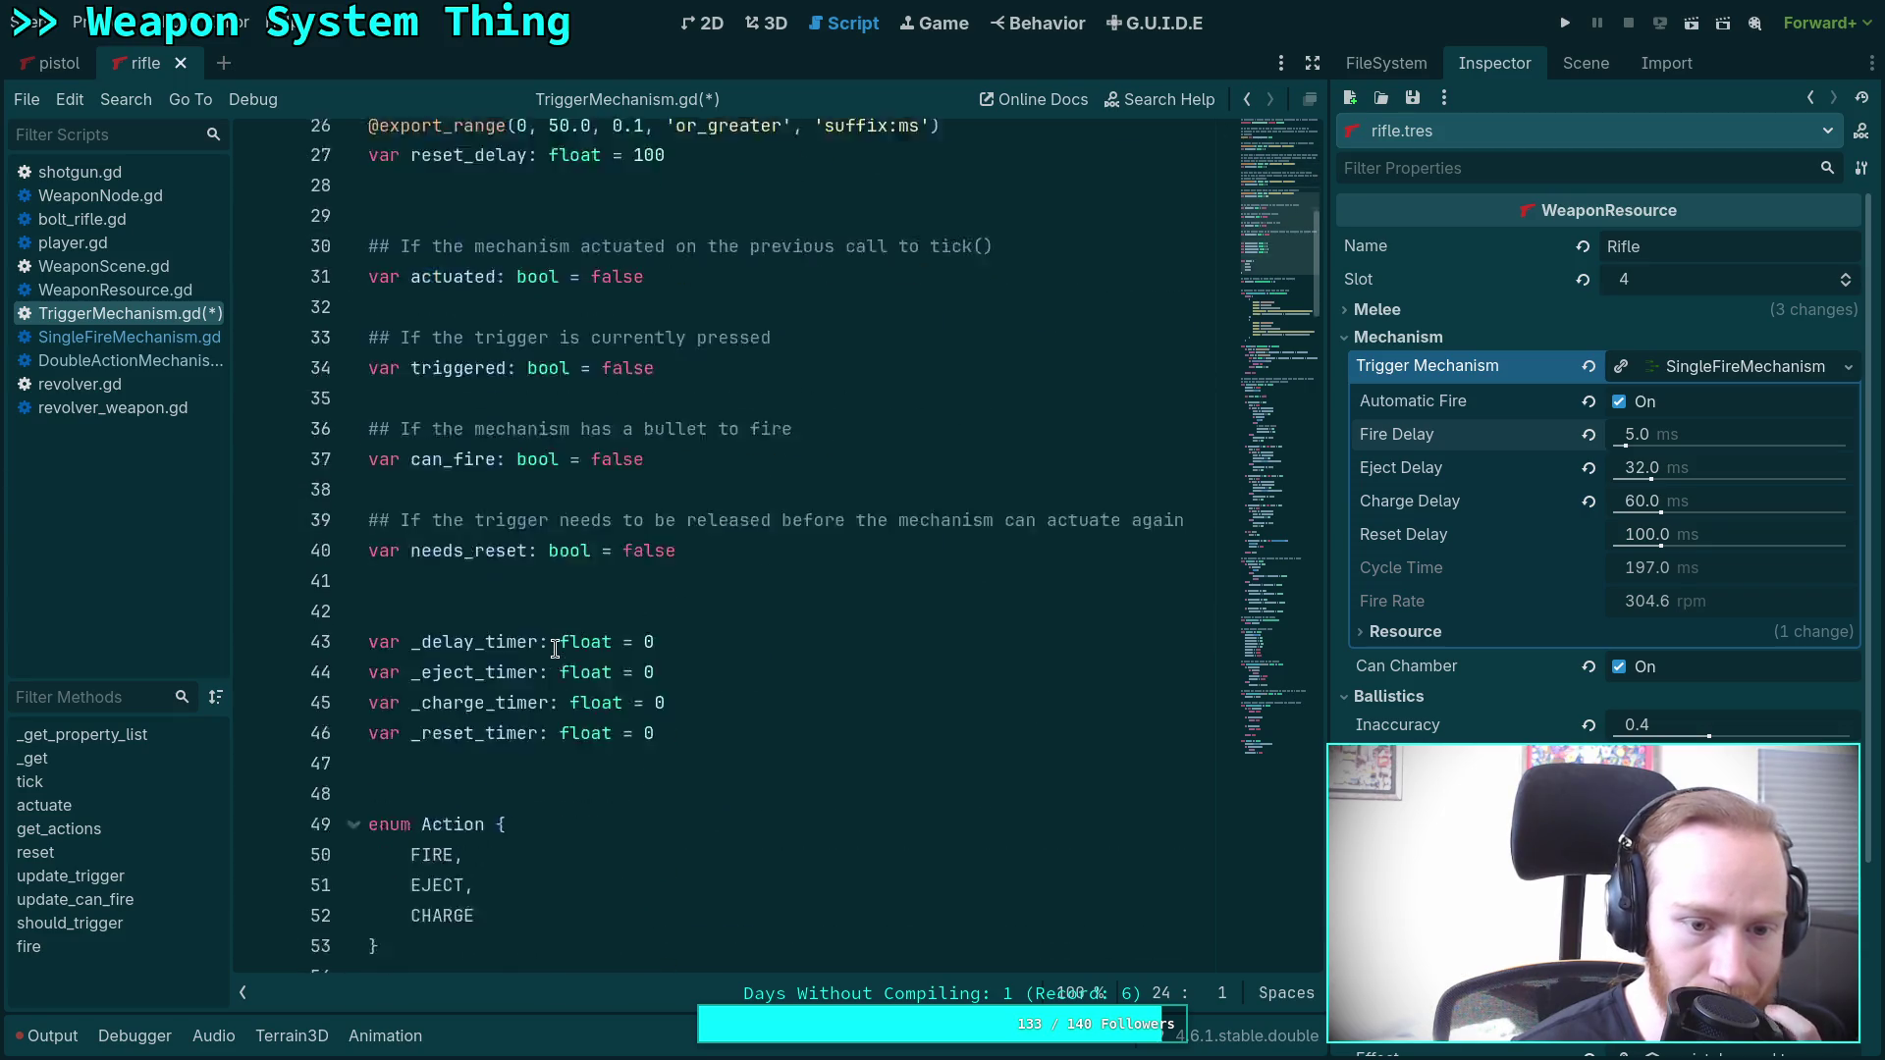
scroll(555, 650, "up", 5)
scroll(555, 650, "up", 6)
scroll(645, 746, "down", 1)
scroll(645, 785, "up", 1)
scroll(634, 757, "down", 1)
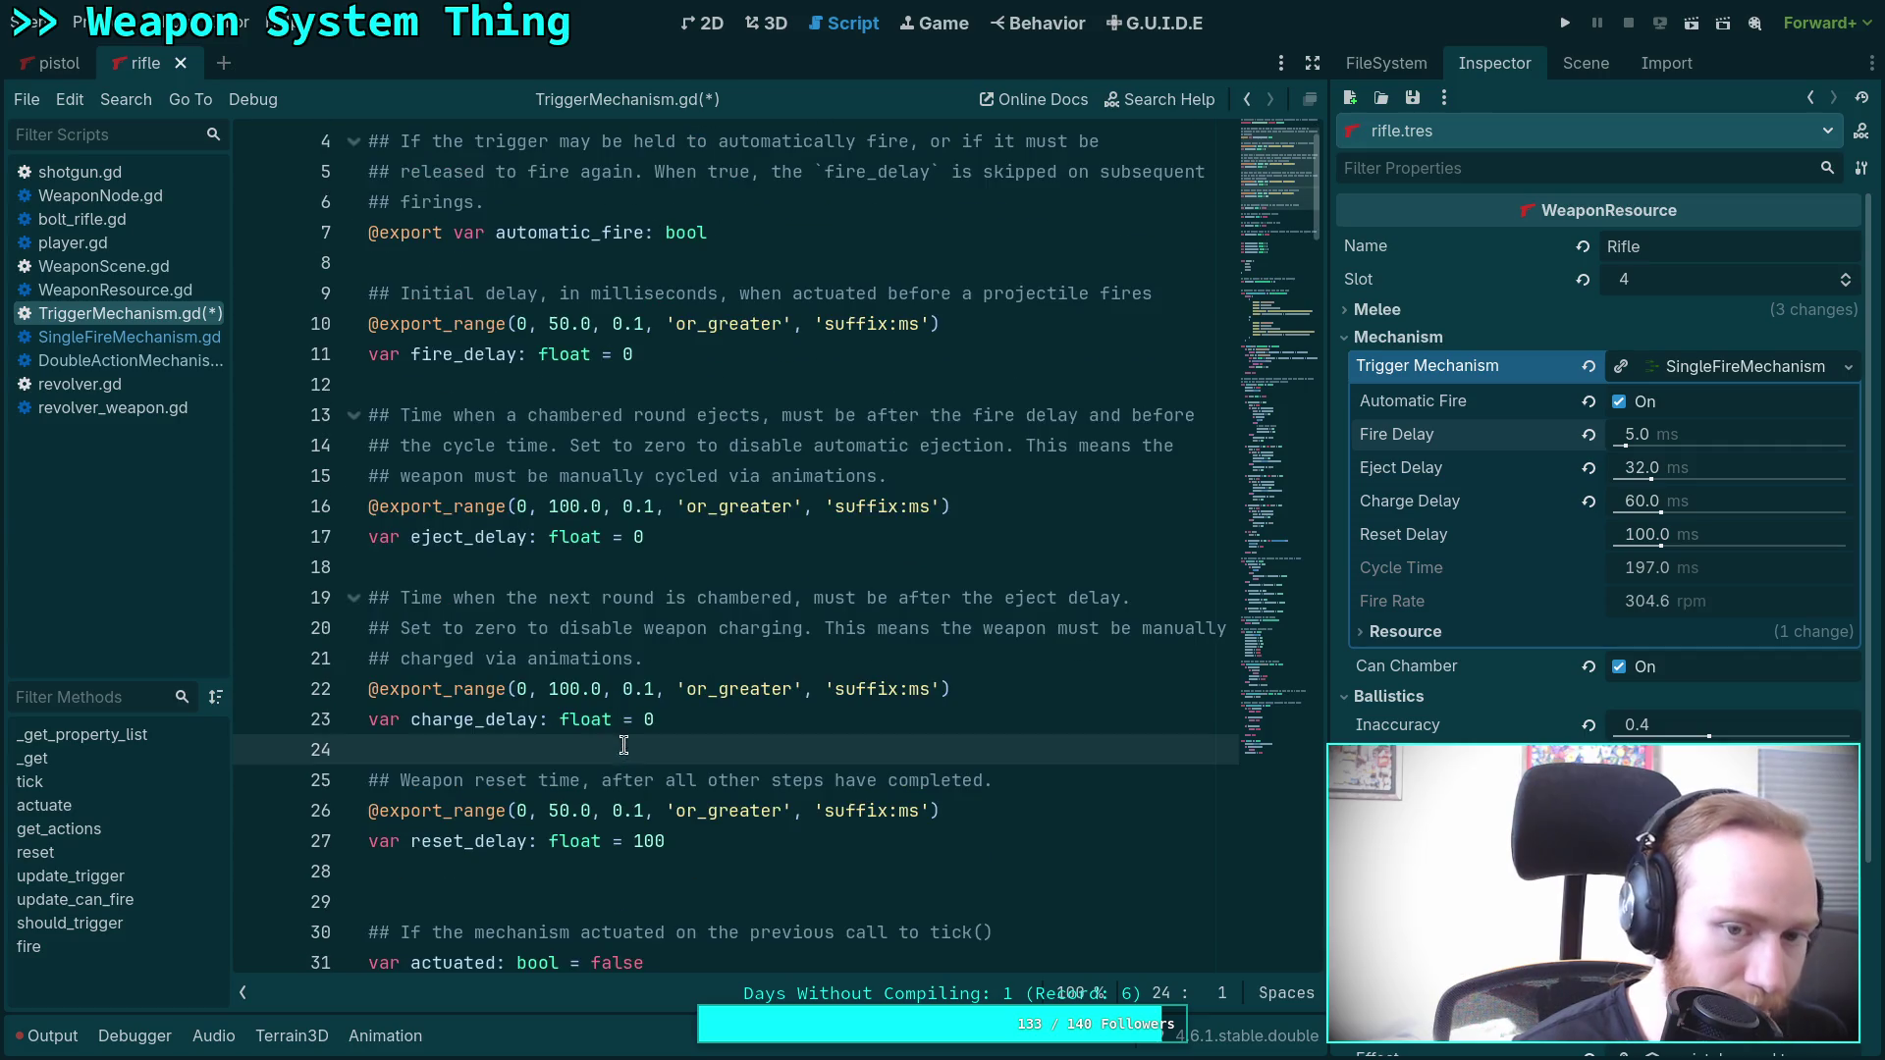
left_click(654, 354)
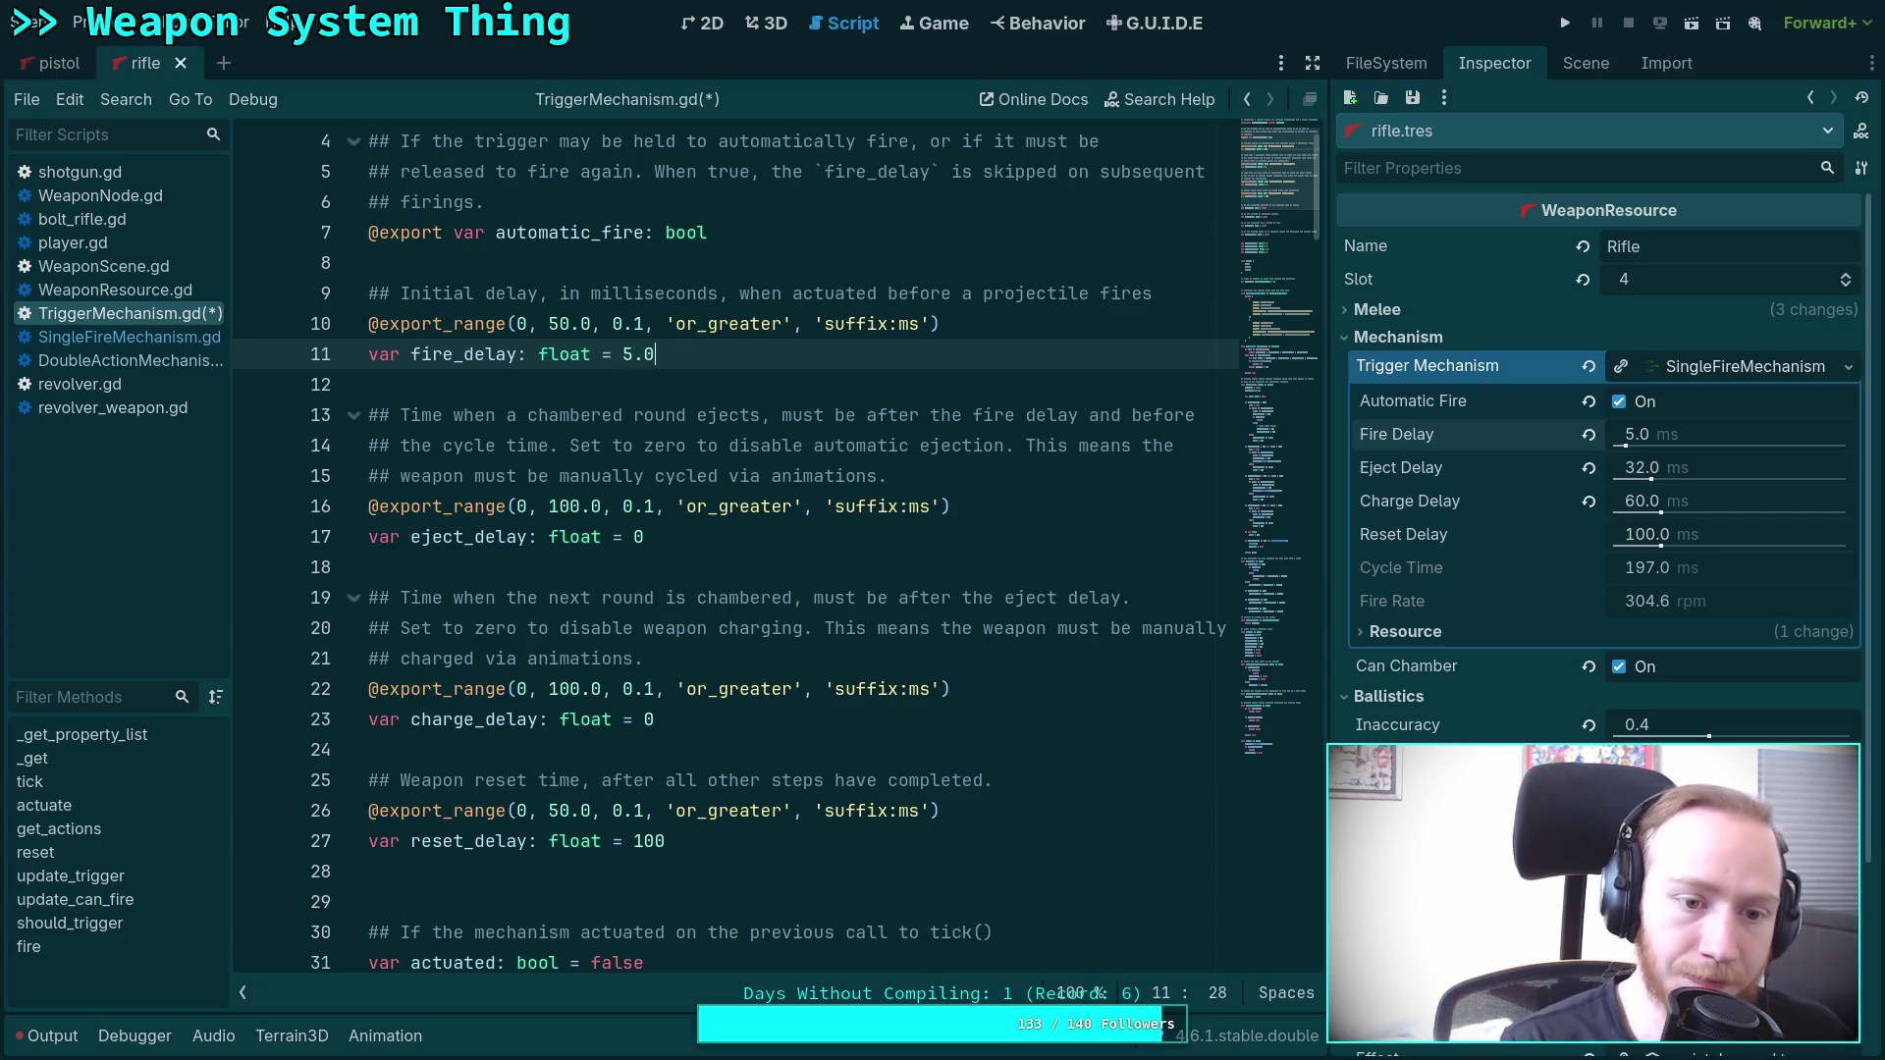
Put fire_delay back to 0 and set reset_delay to 10.0 in TriggerMechanism.gd, then save
key("BackSpace")
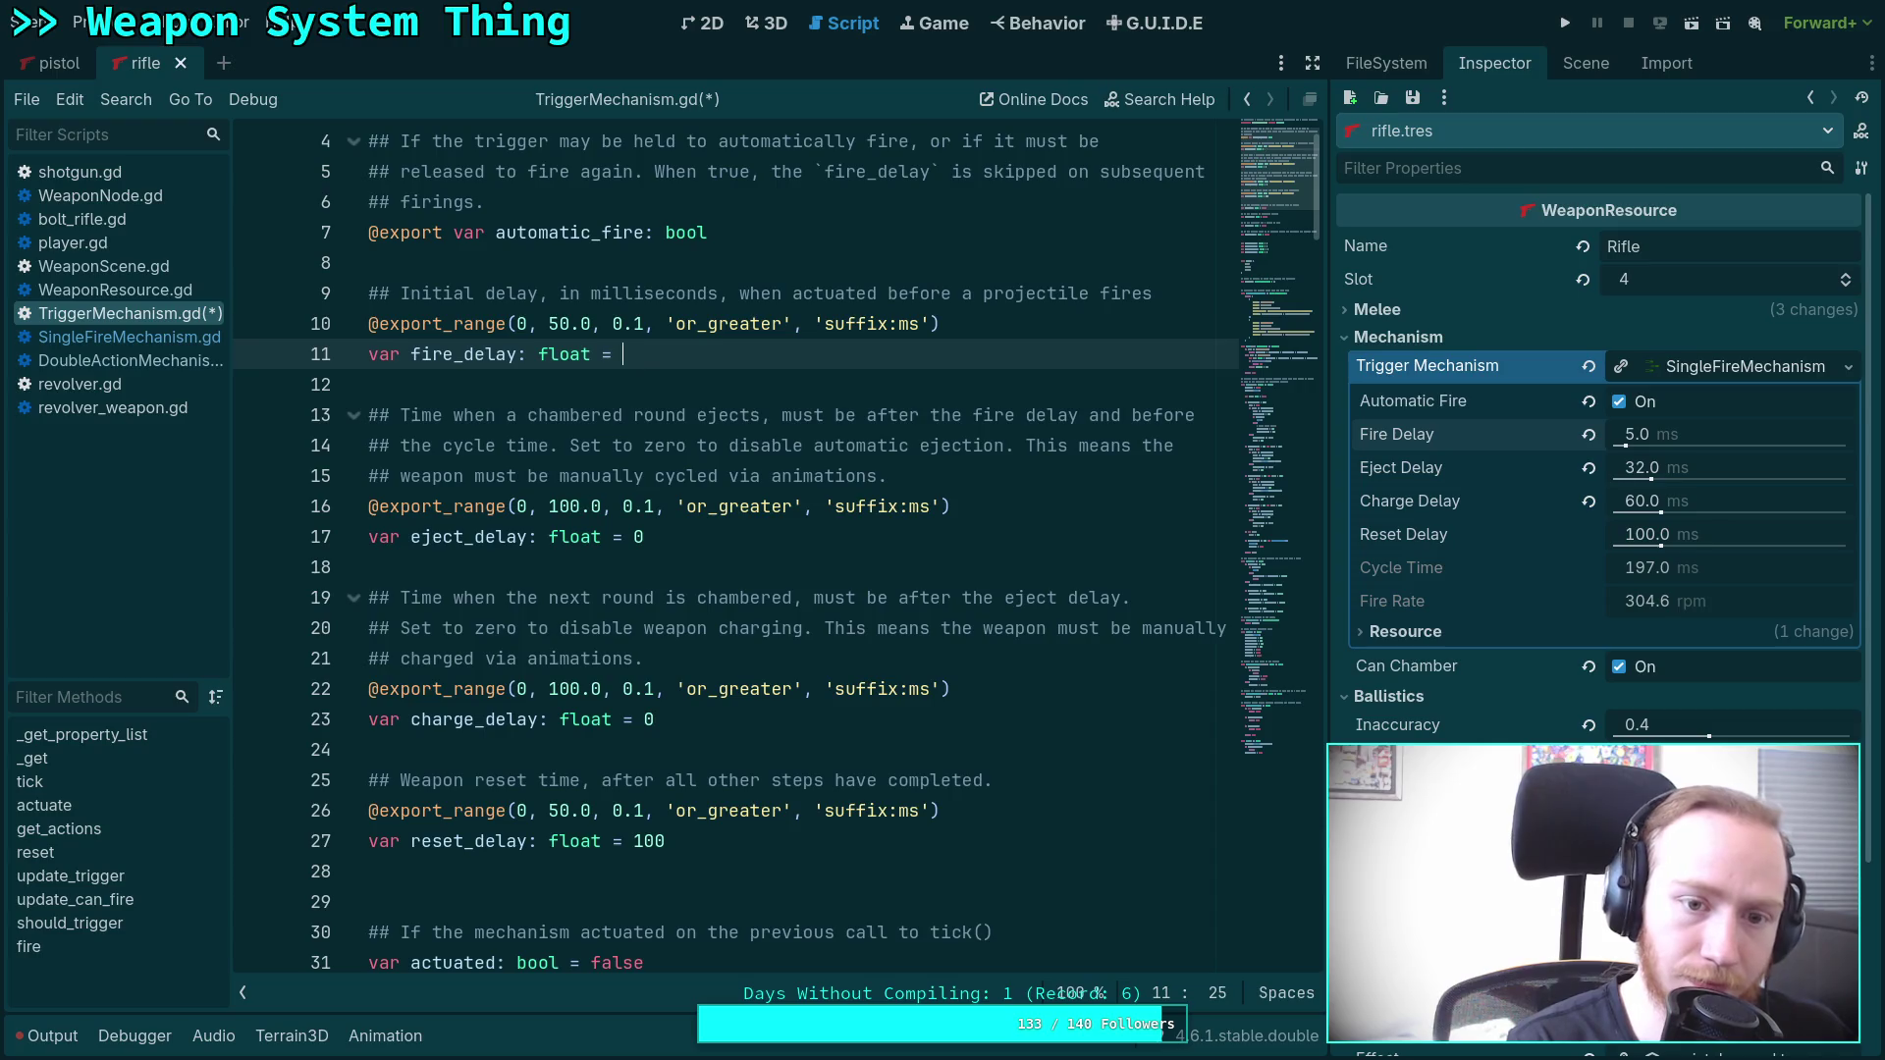
left_click(657, 844)
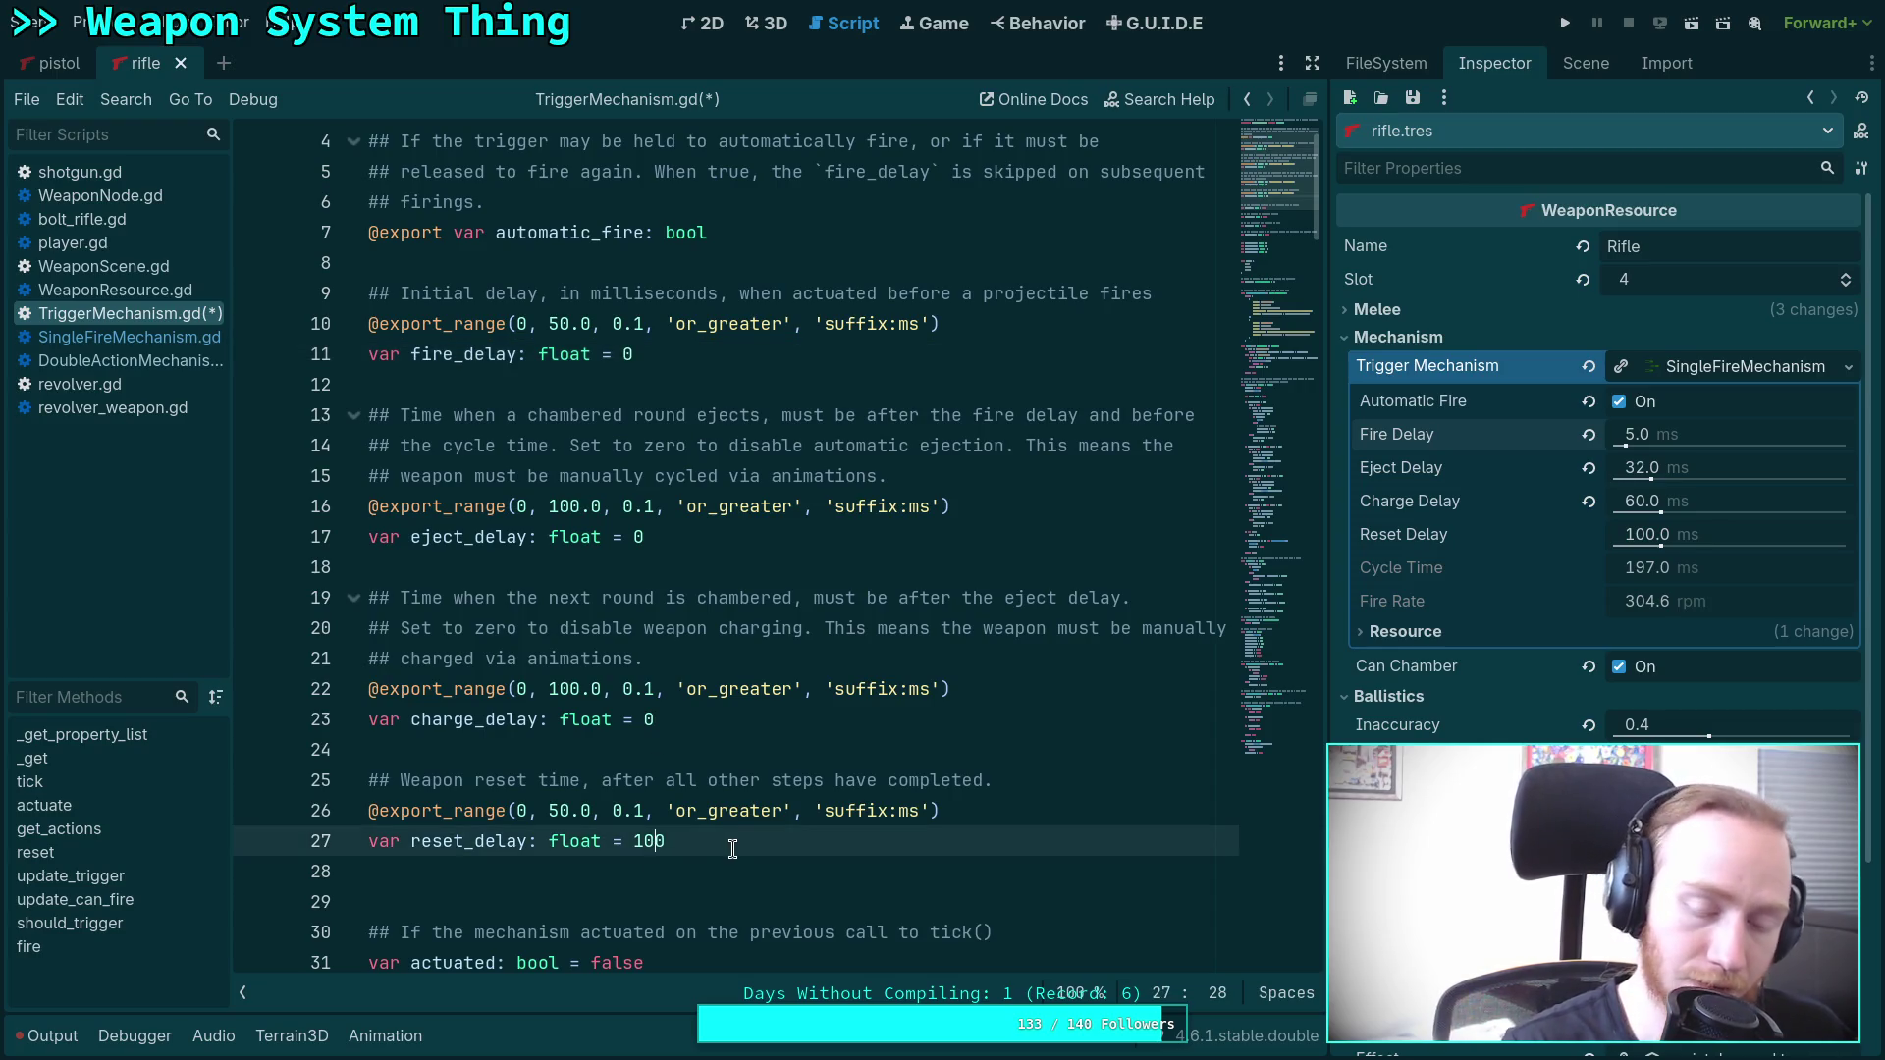
key("BackSpace")
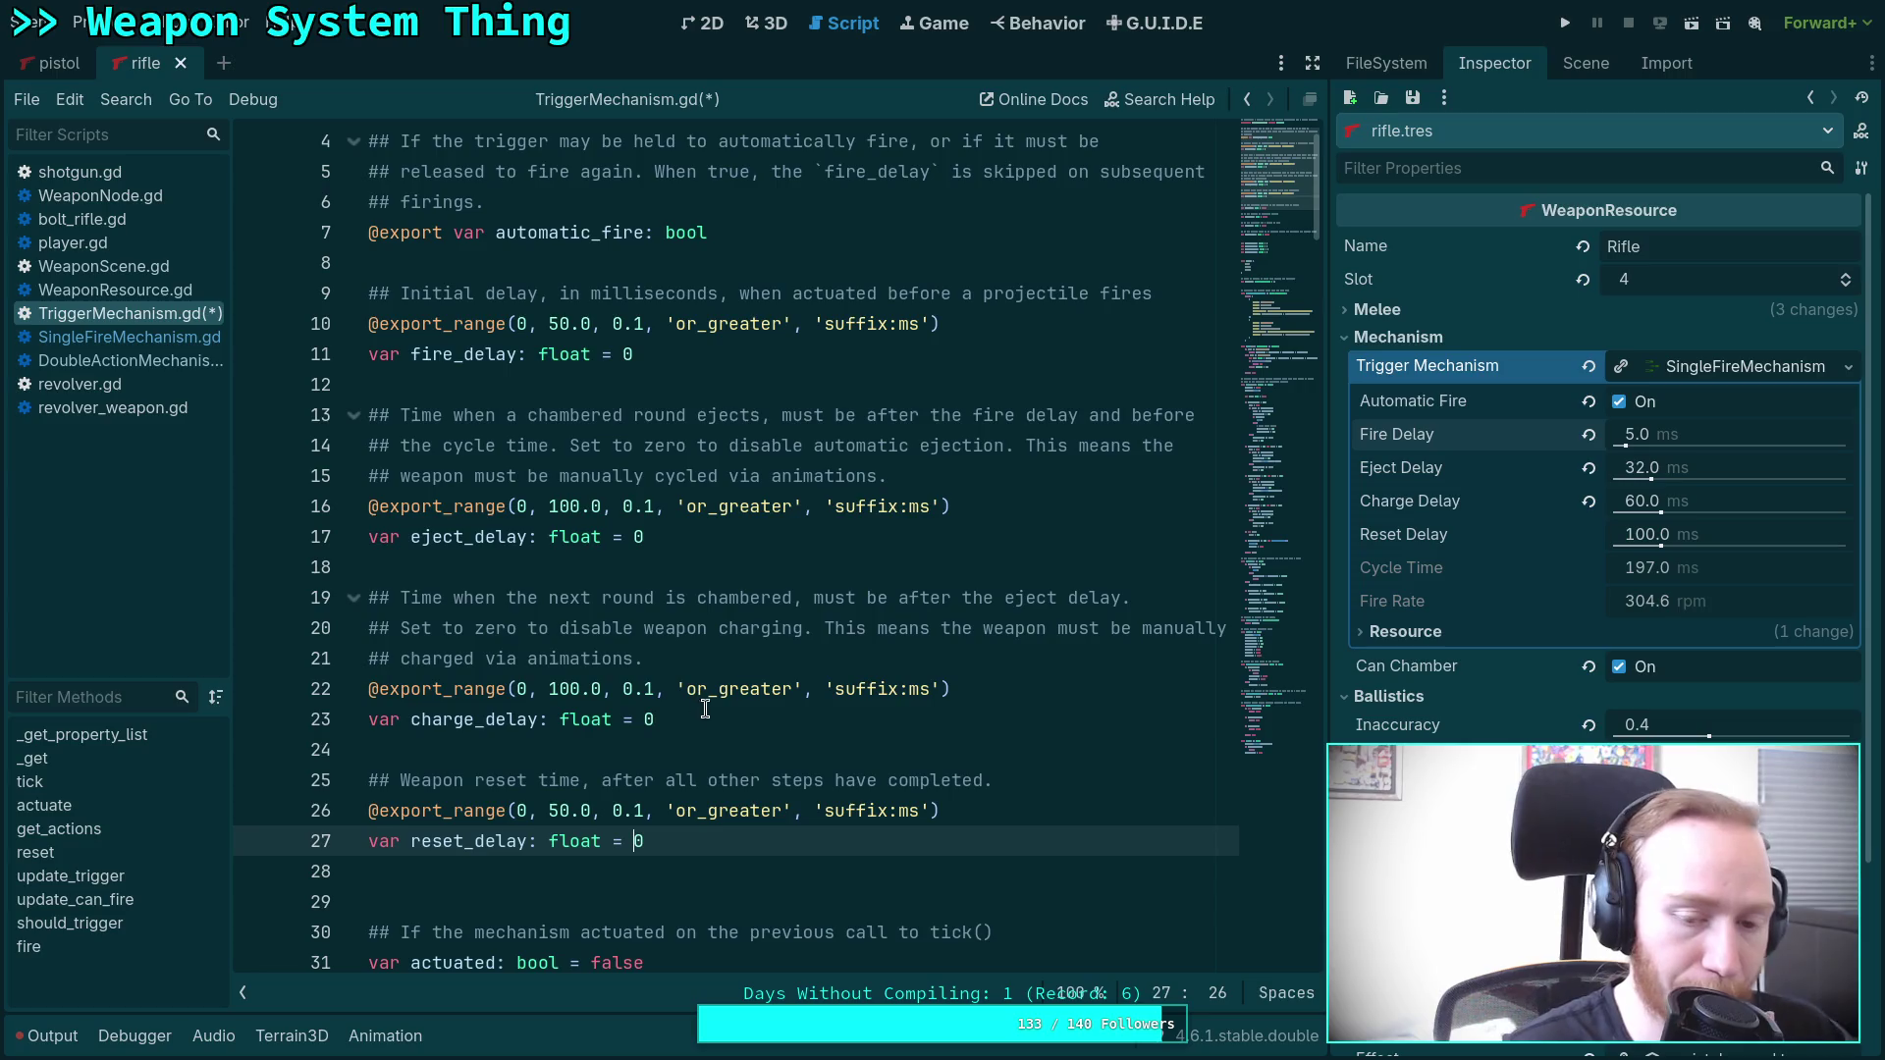
type("10")
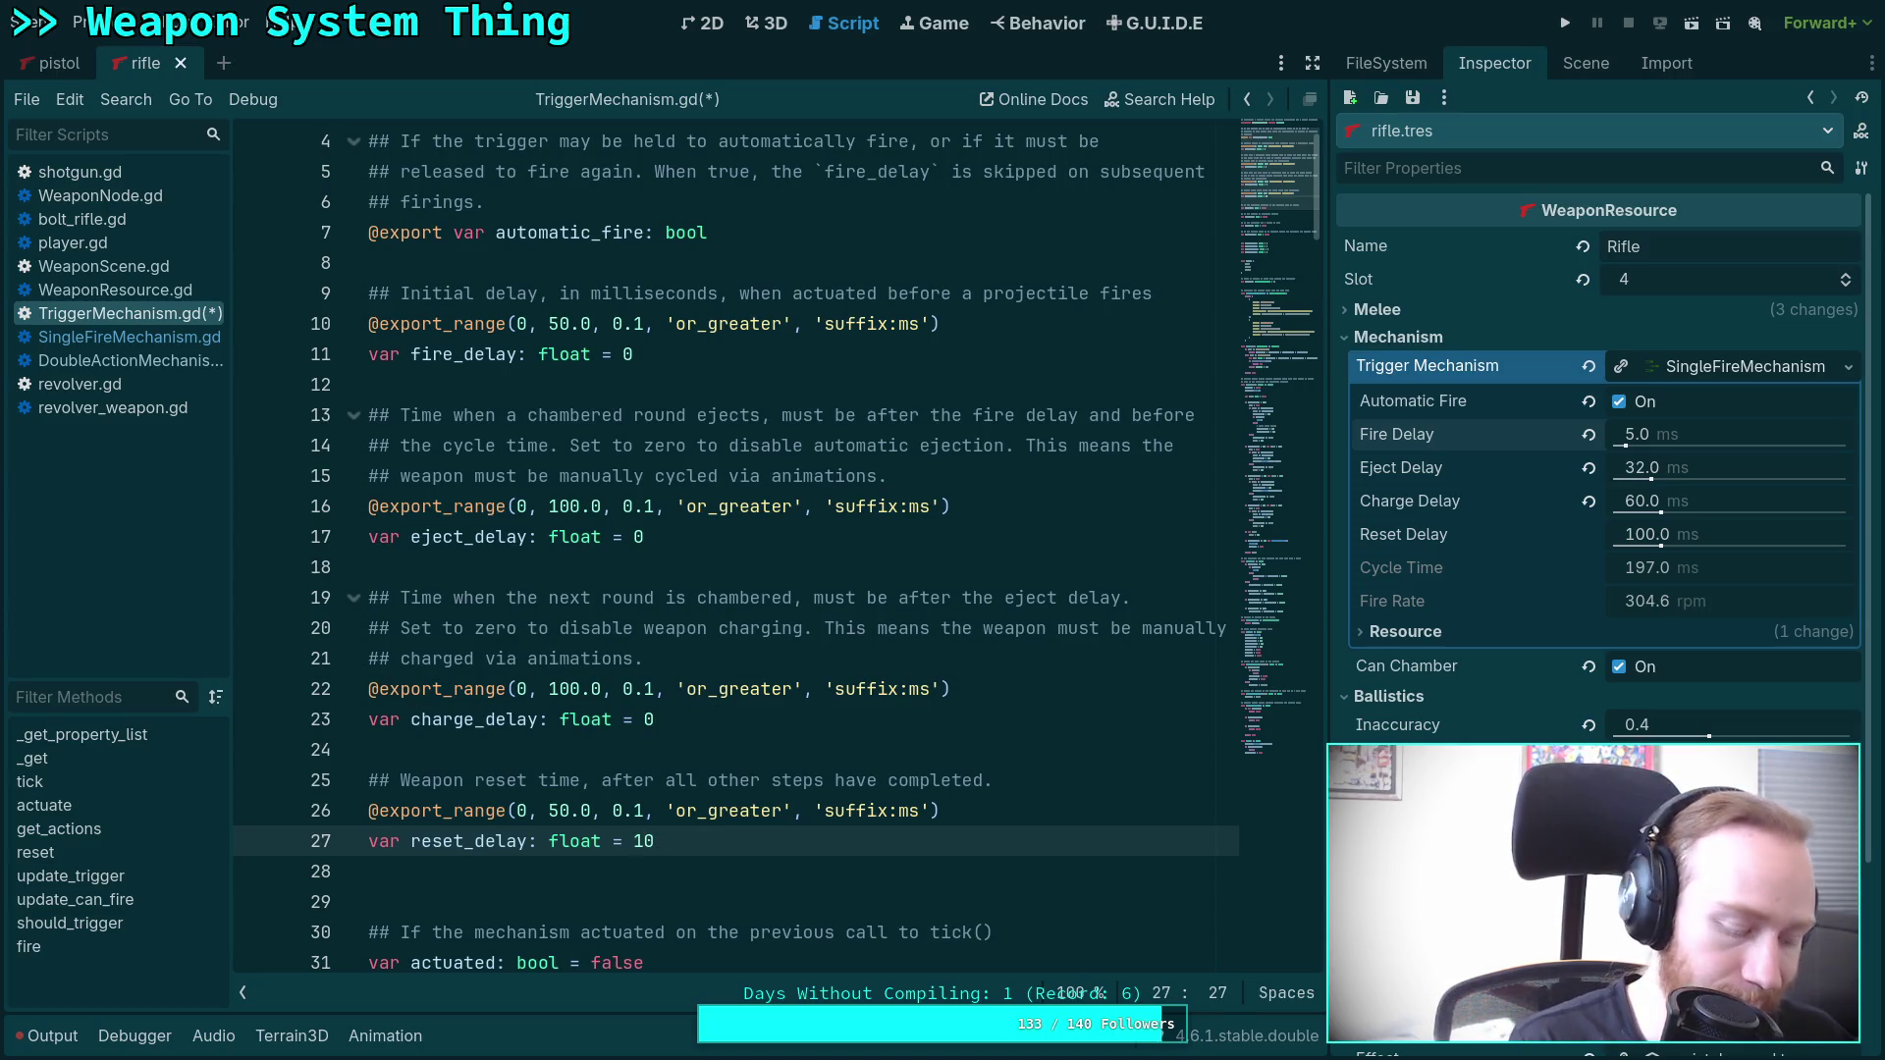
type(".0")
key("ctrl+s")
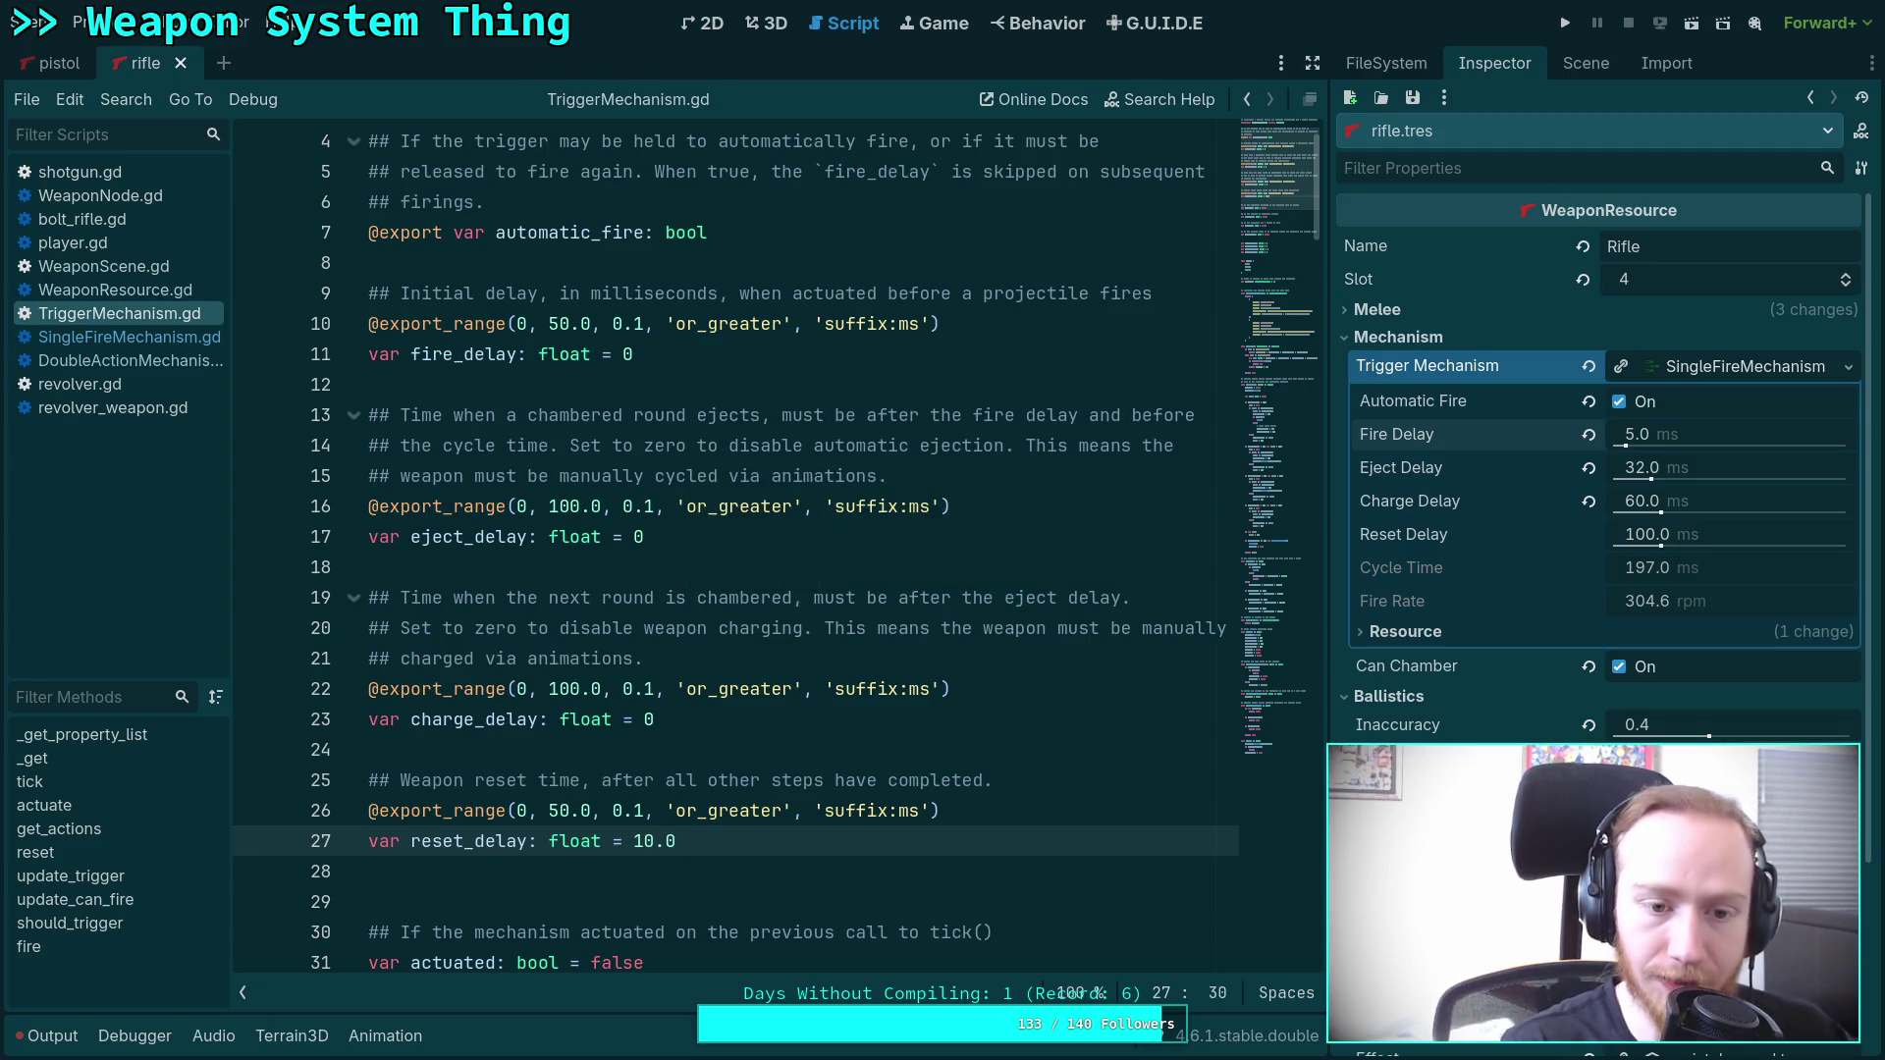
scroll(676, 682, "down", 2)
scroll(675, 682, "down", 1)
left_click(628, 722)
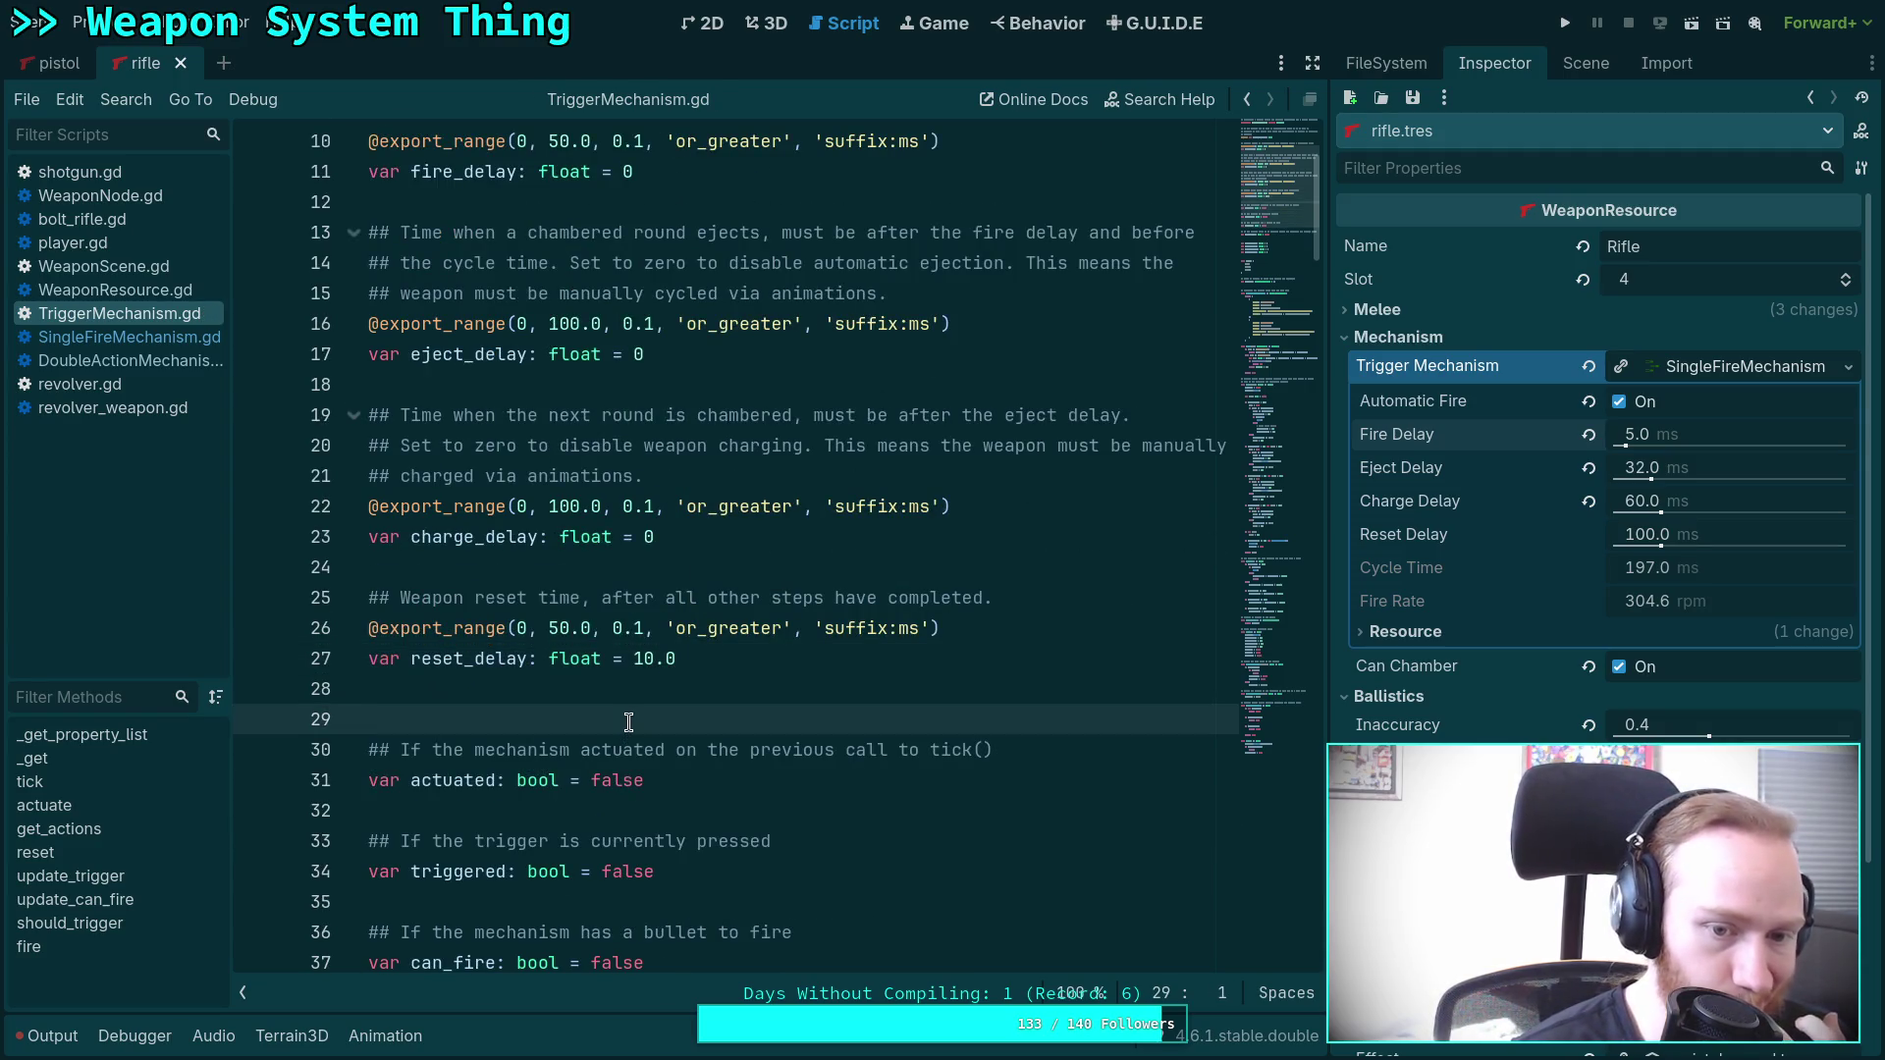
scroll(628, 721, "down", 13)
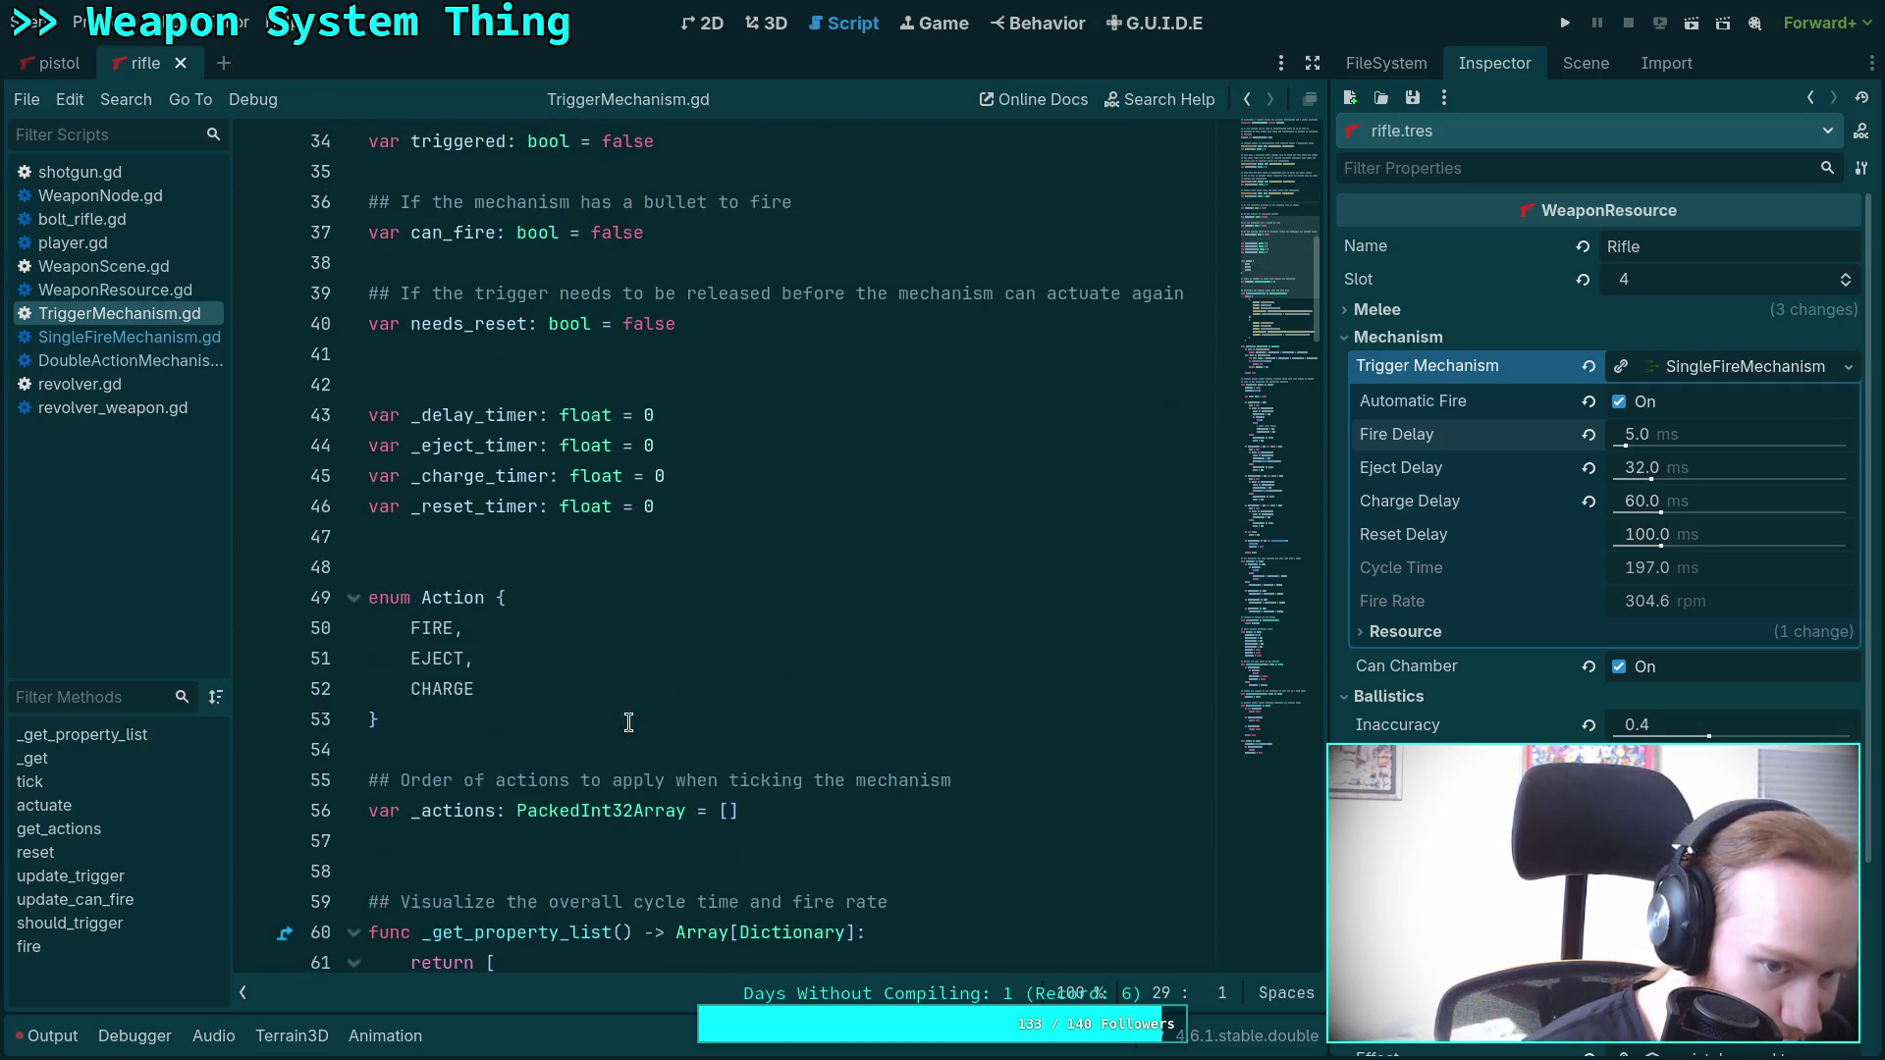
scroll(629, 721, "down", 12)
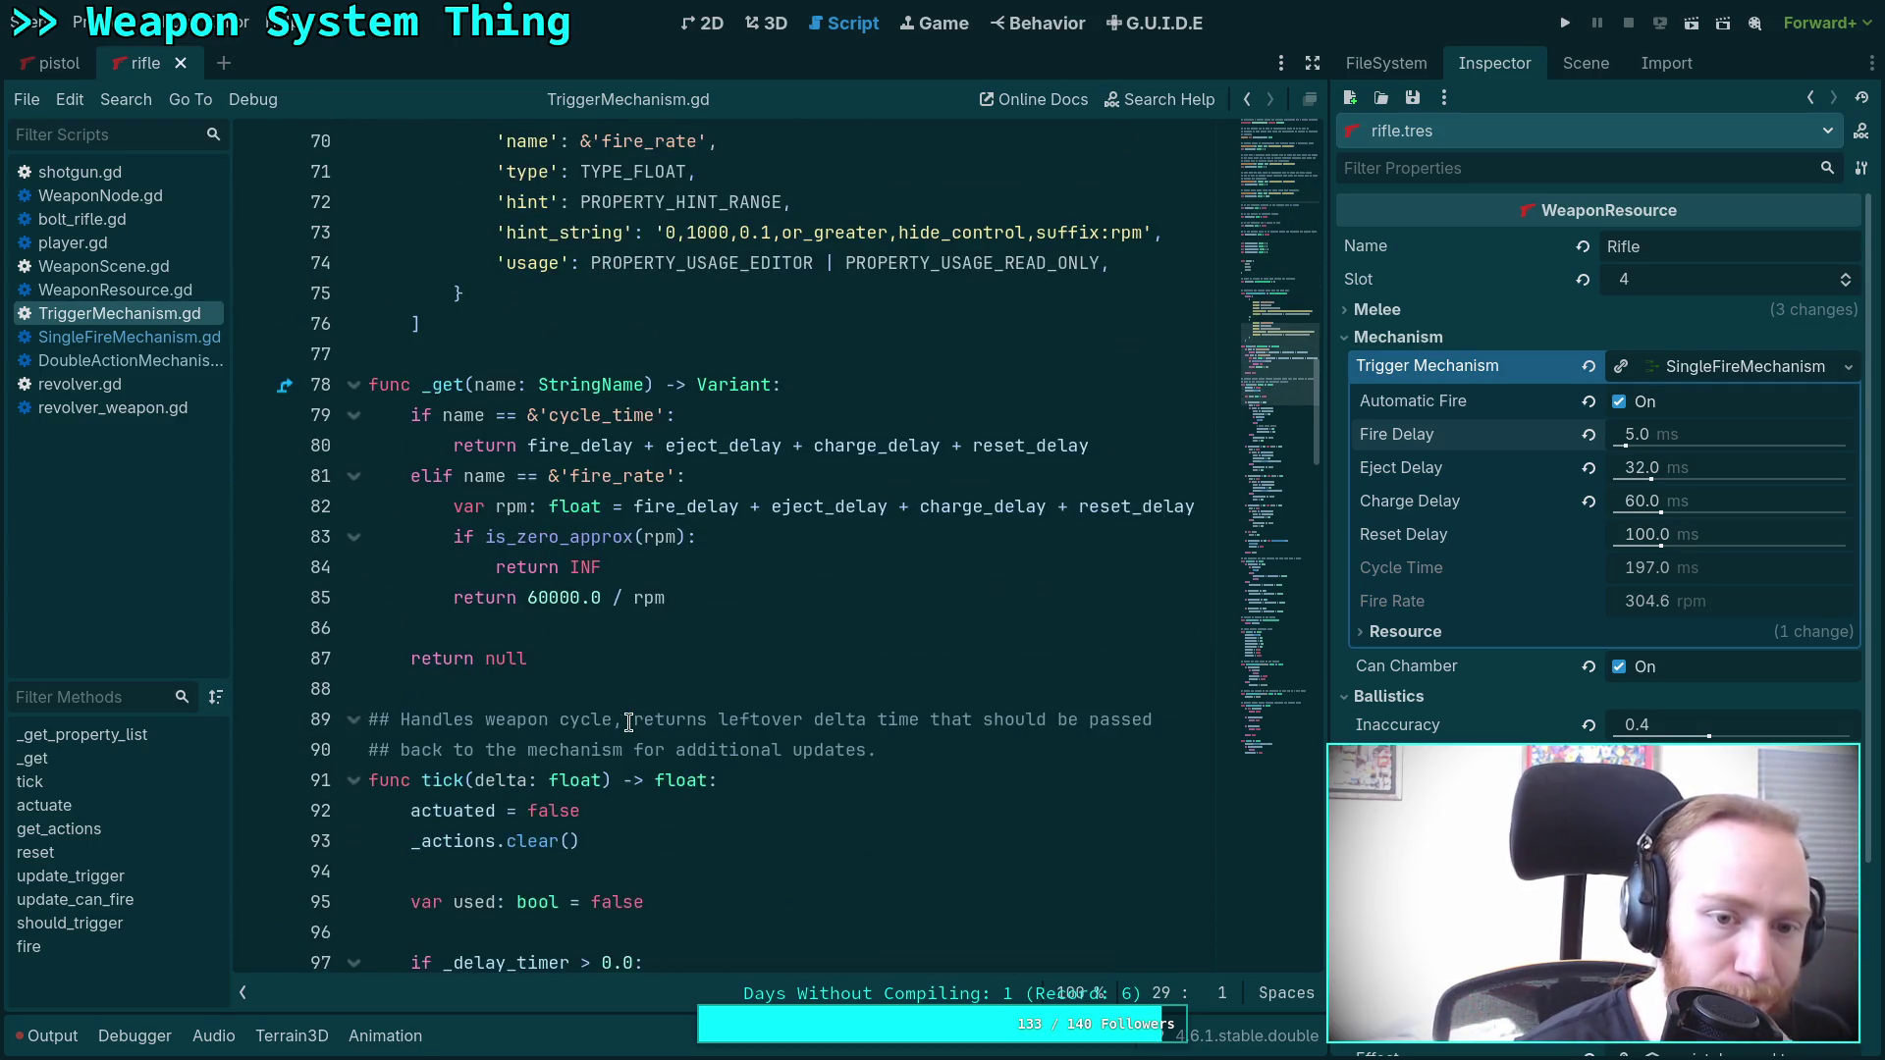
scroll(628, 722, "down", 3)
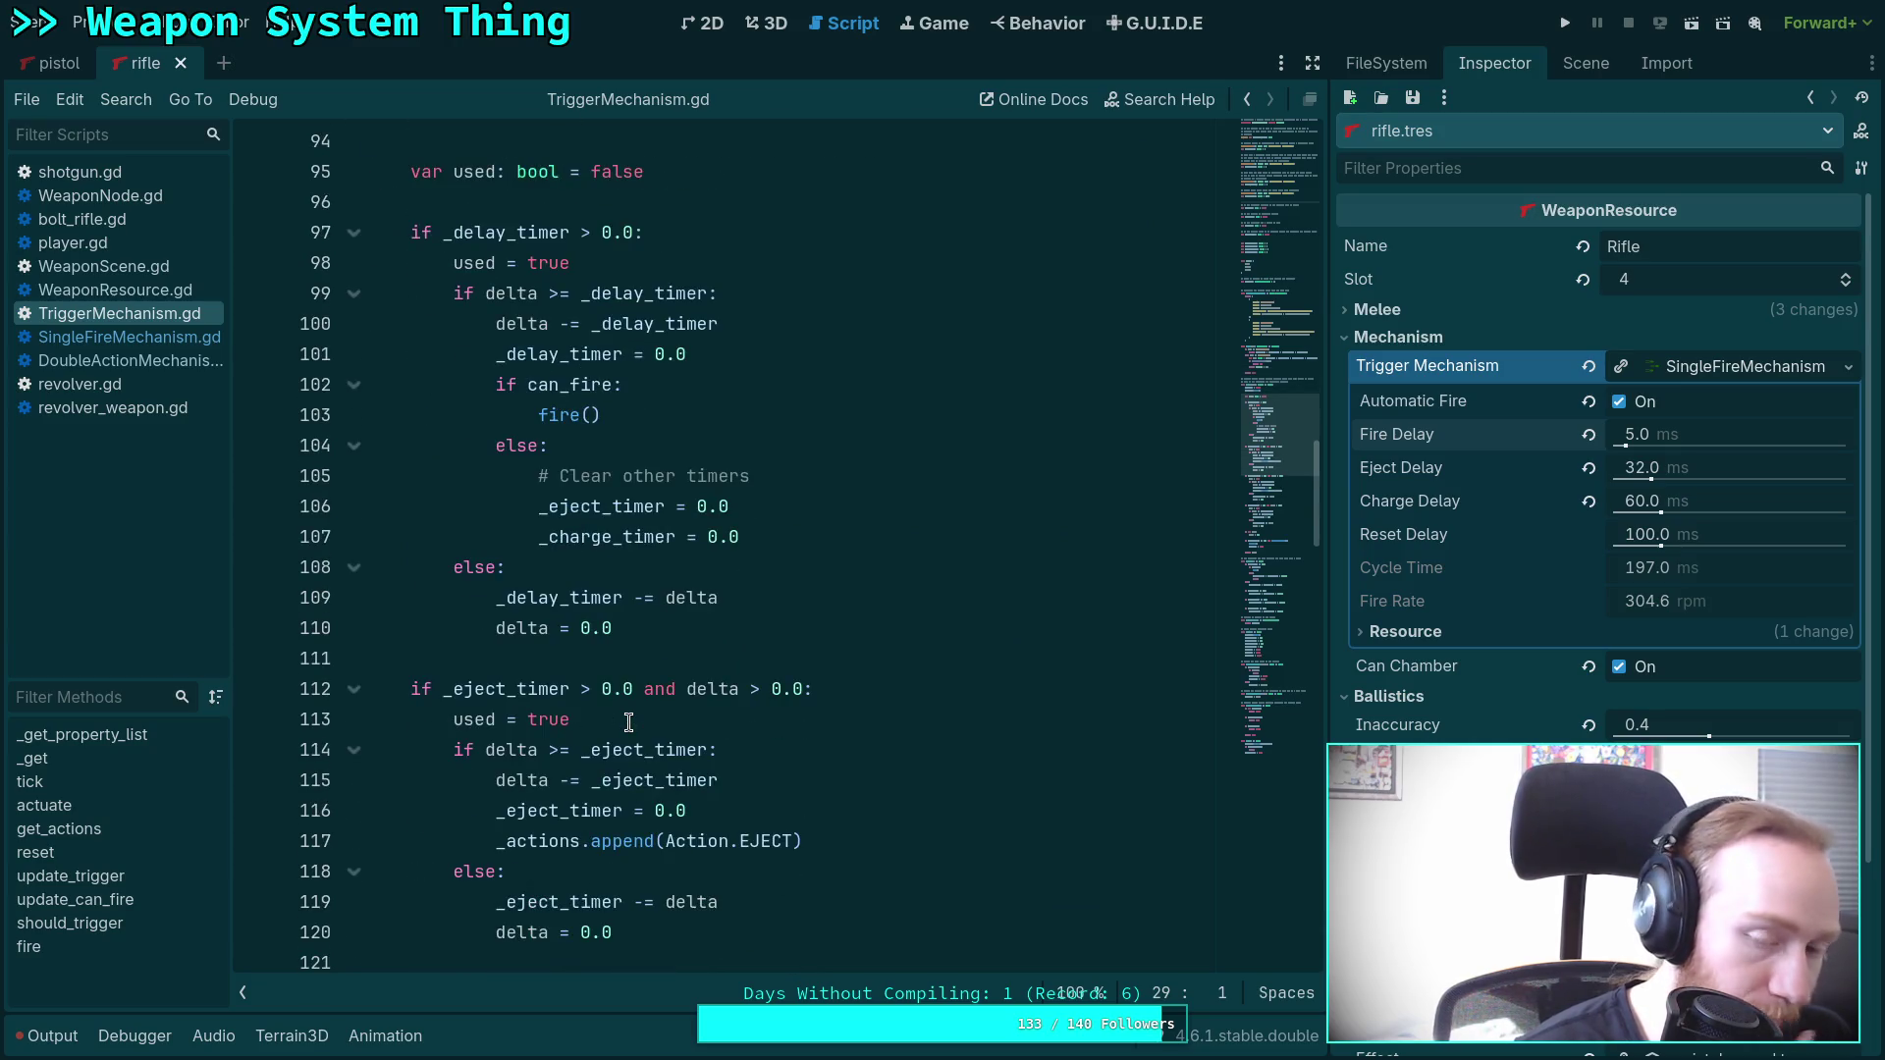
scroll(628, 722, "down", 4)
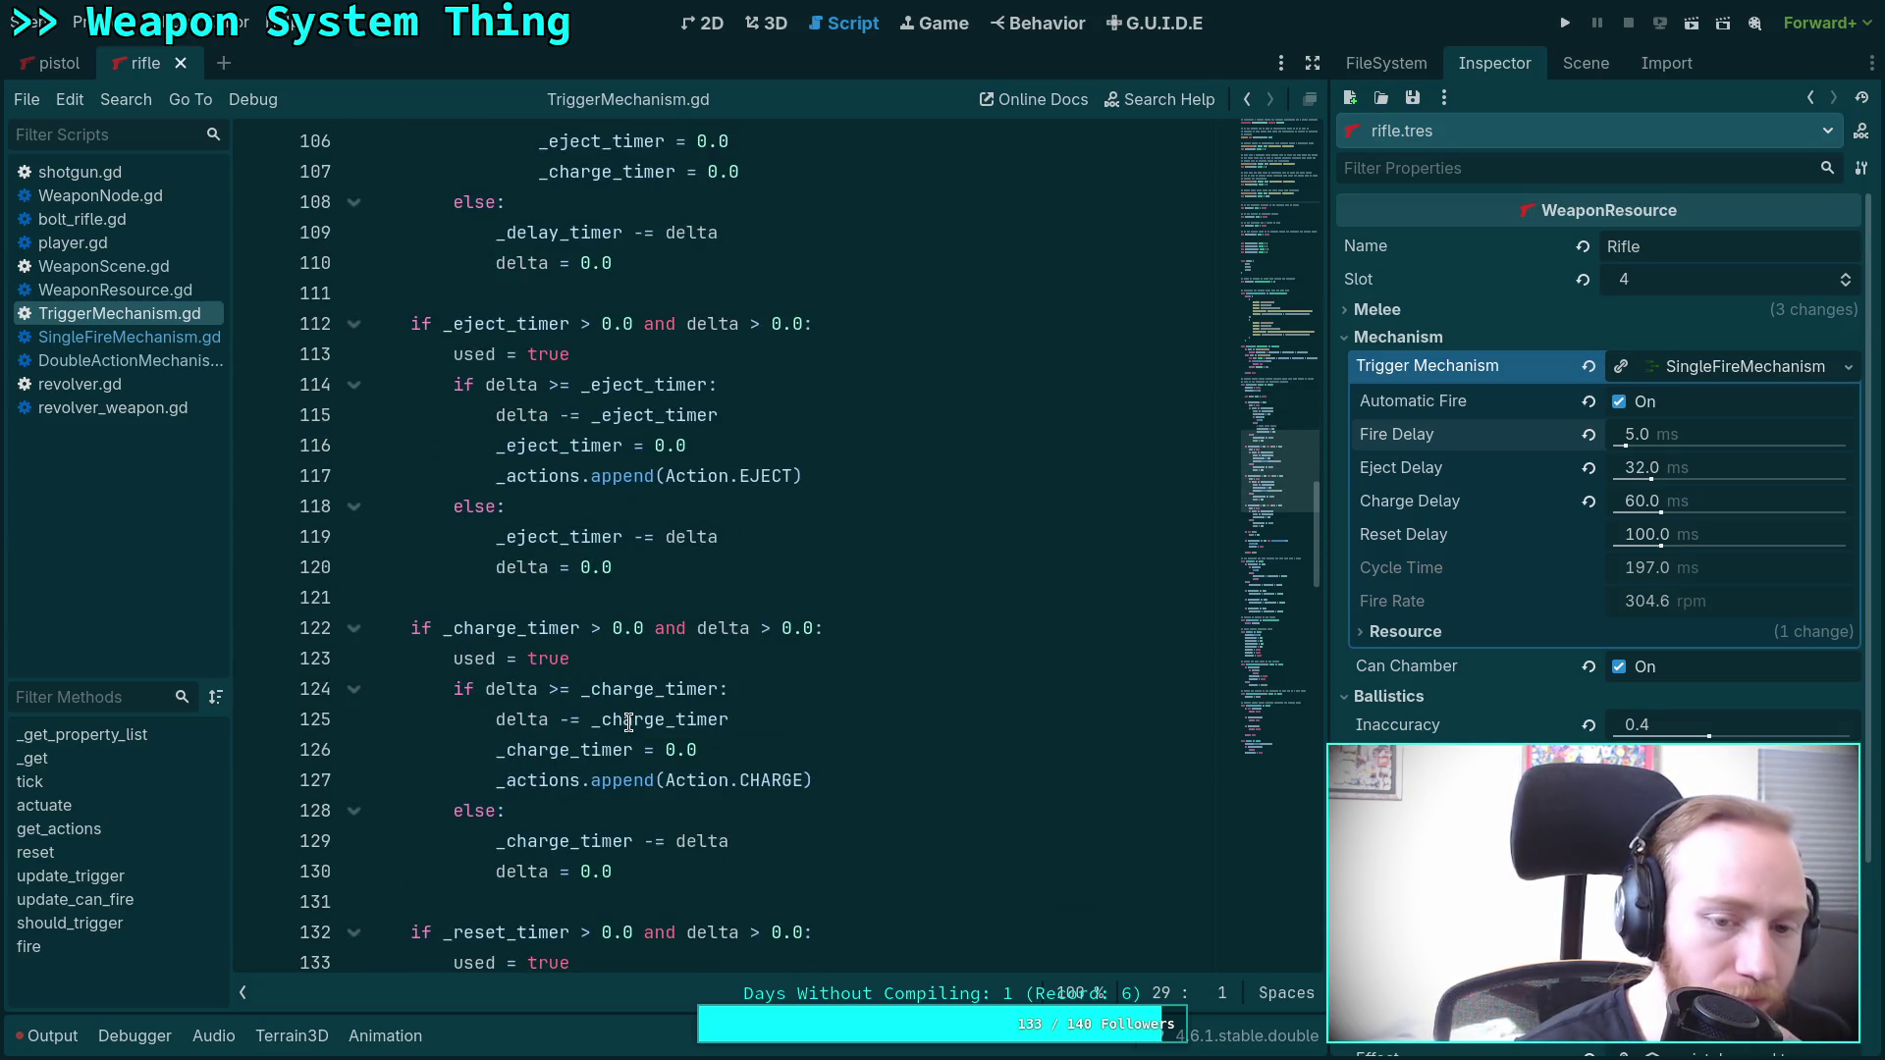
scroll(629, 722, "down", 3)
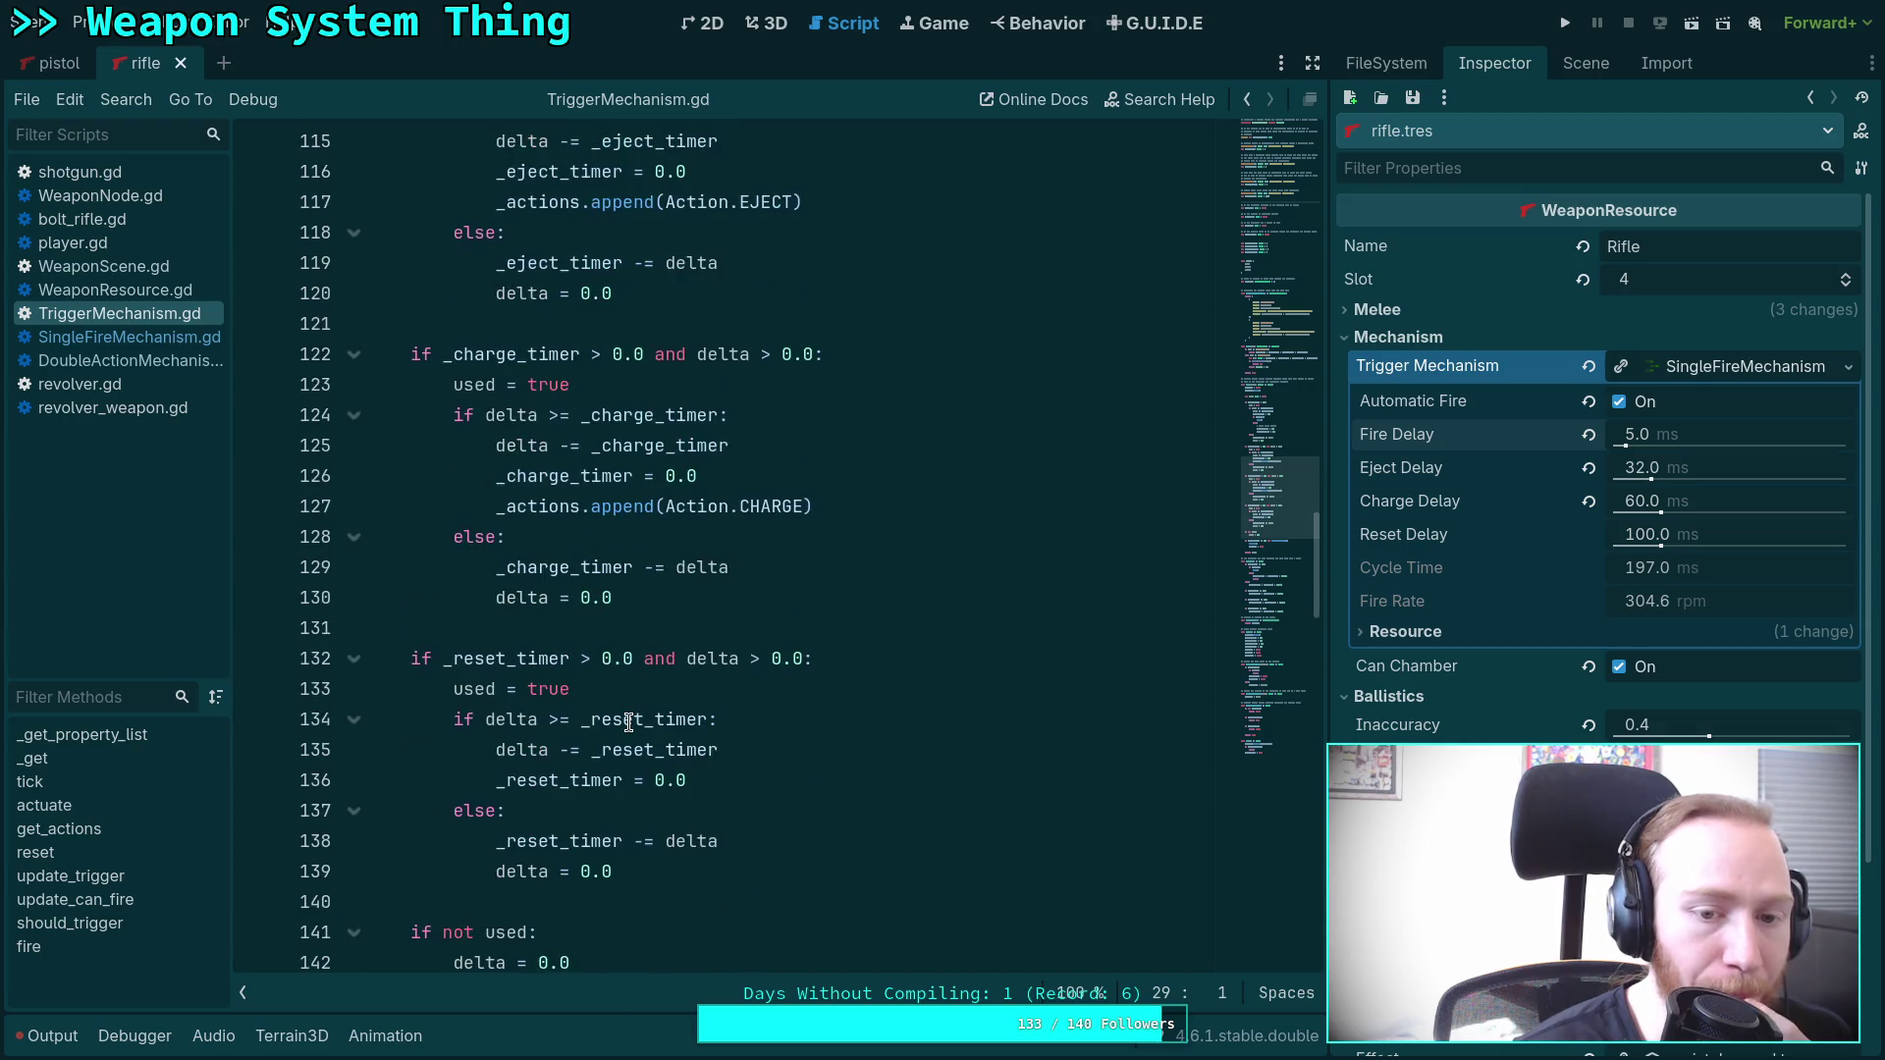
left_click(595, 624)
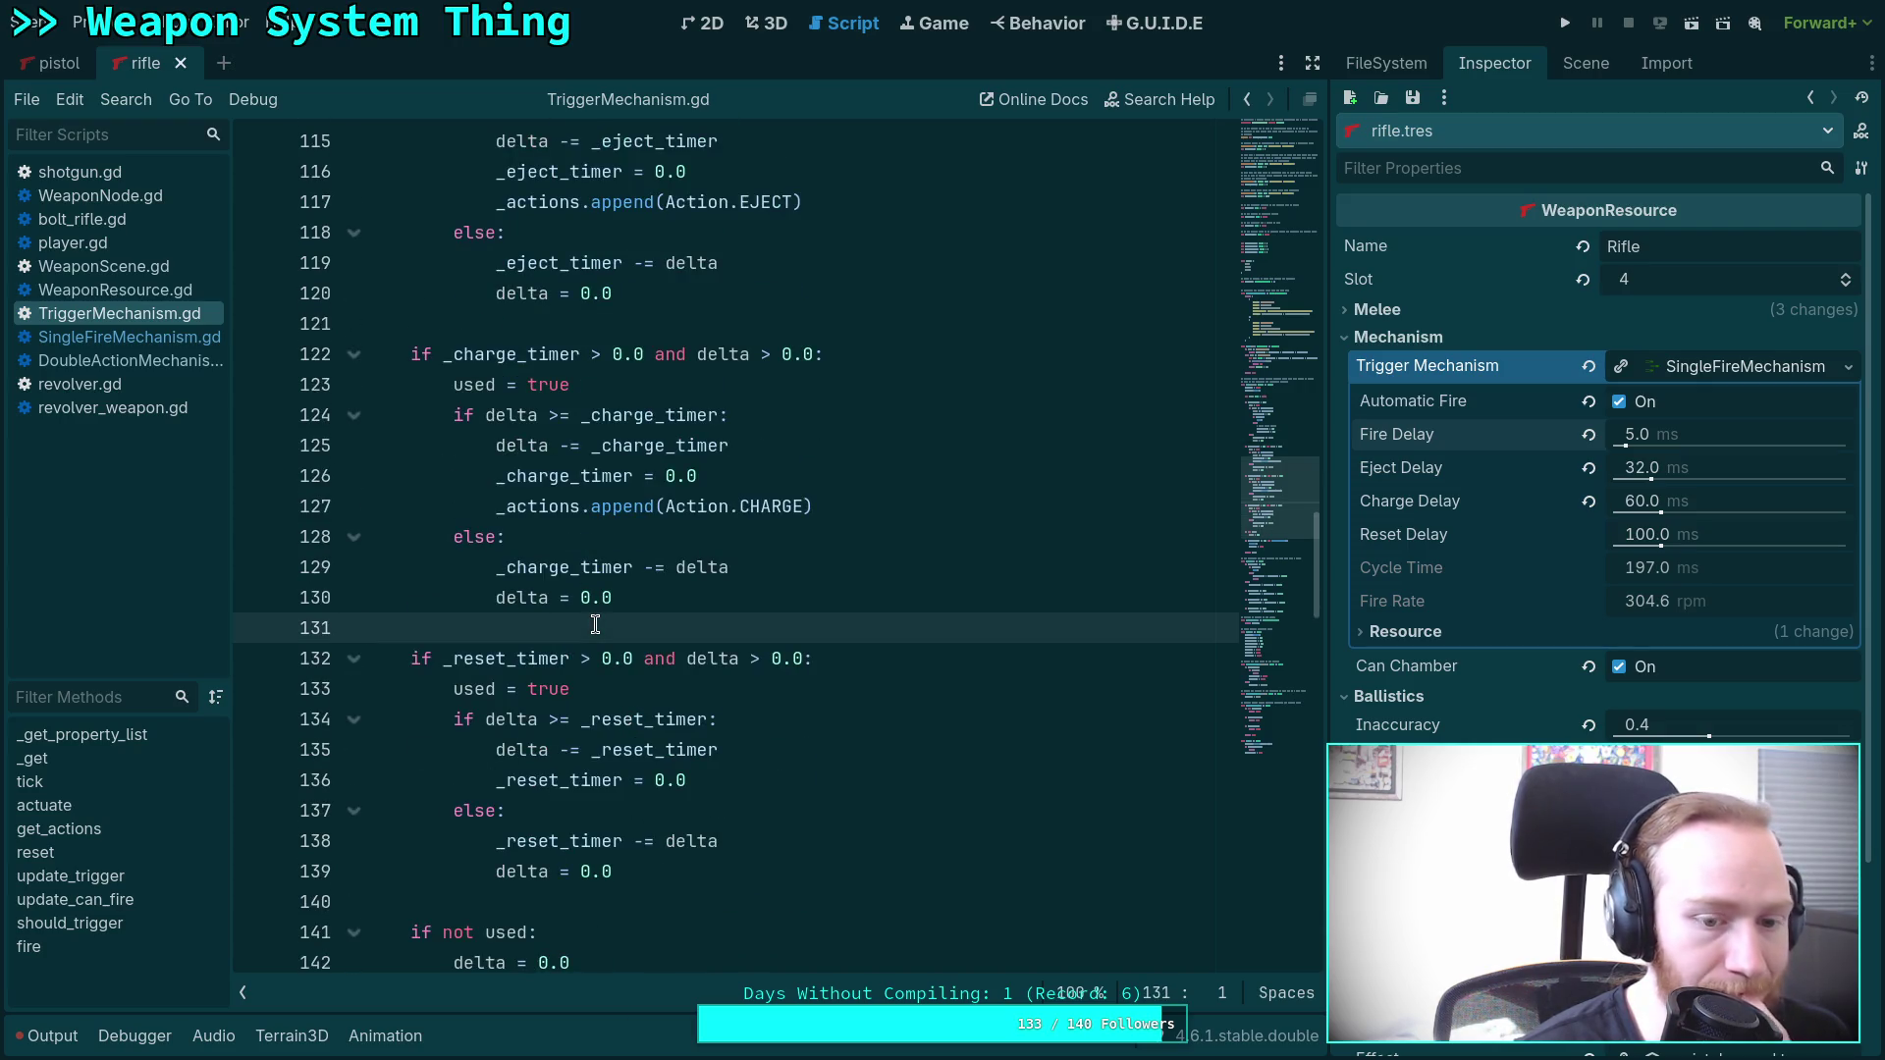
scroll(595, 624, "down", 3)
scroll(595, 625, "up", 10)
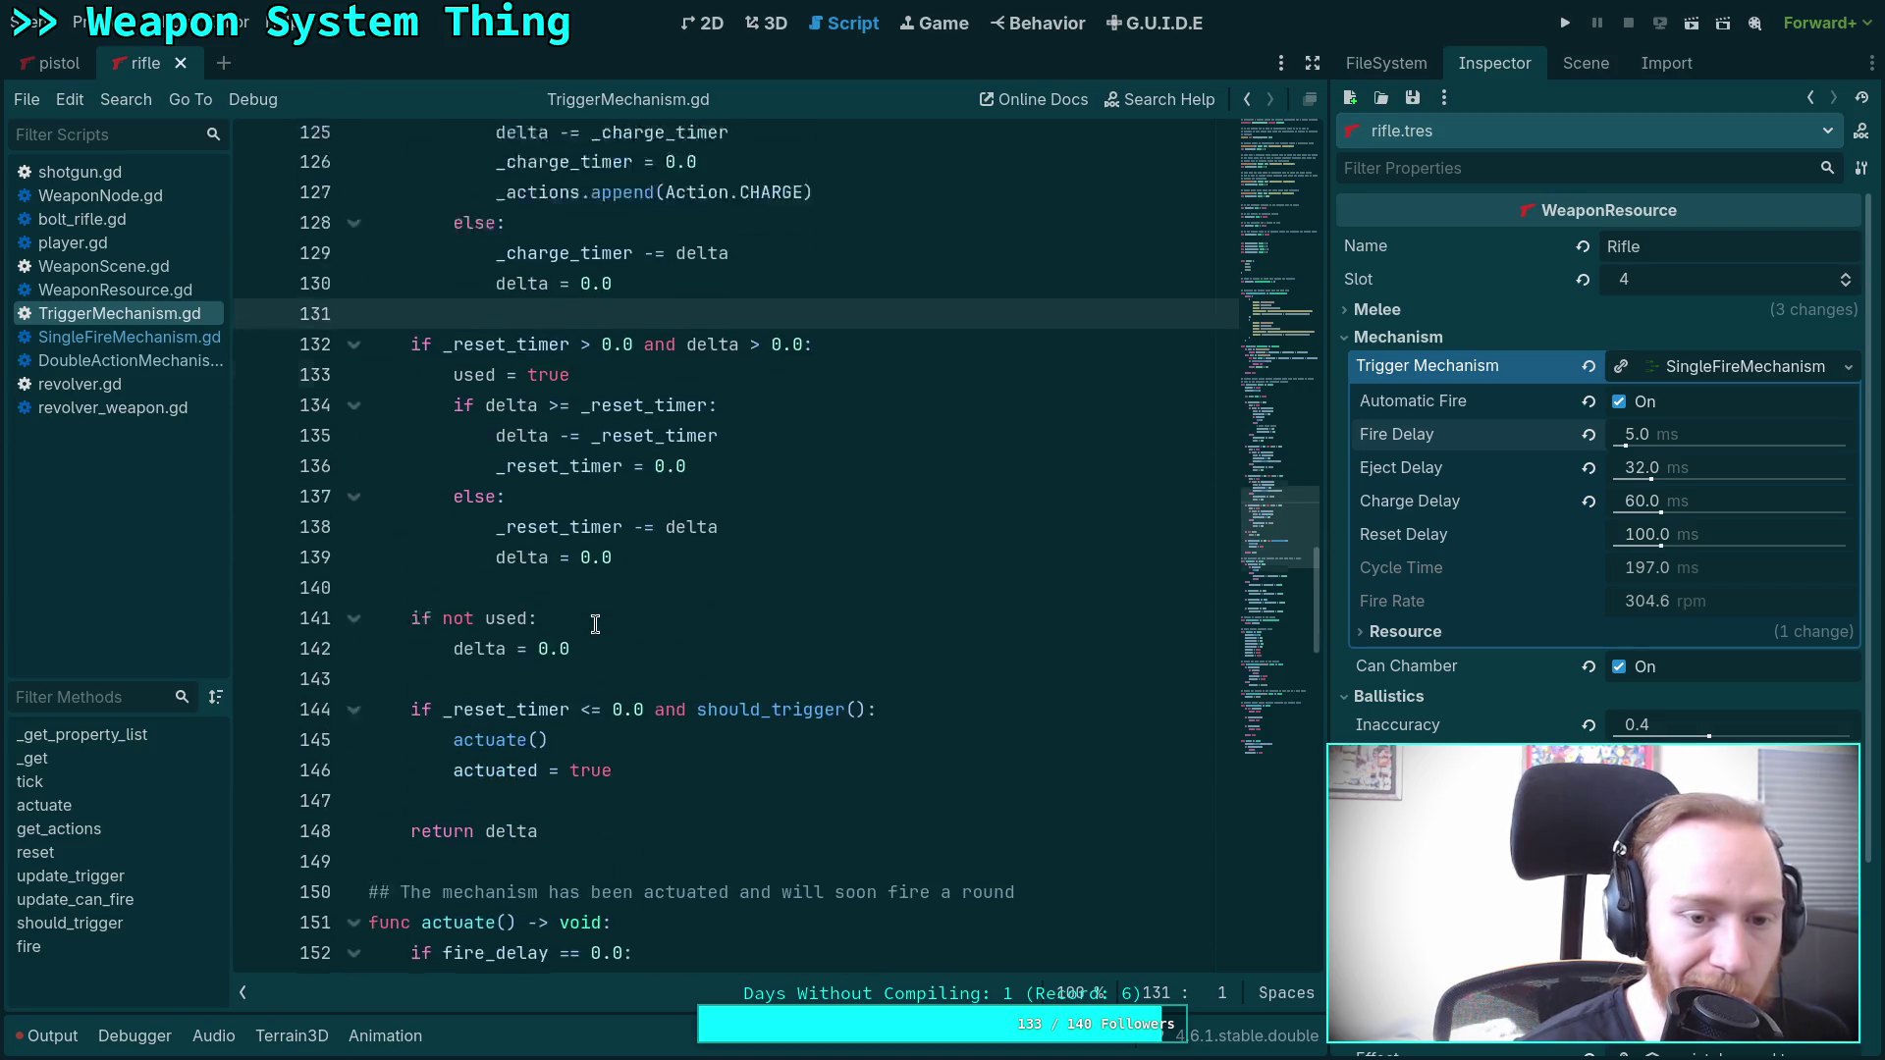
scroll(595, 624, "up", 9)
scroll(595, 625, "up", 19)
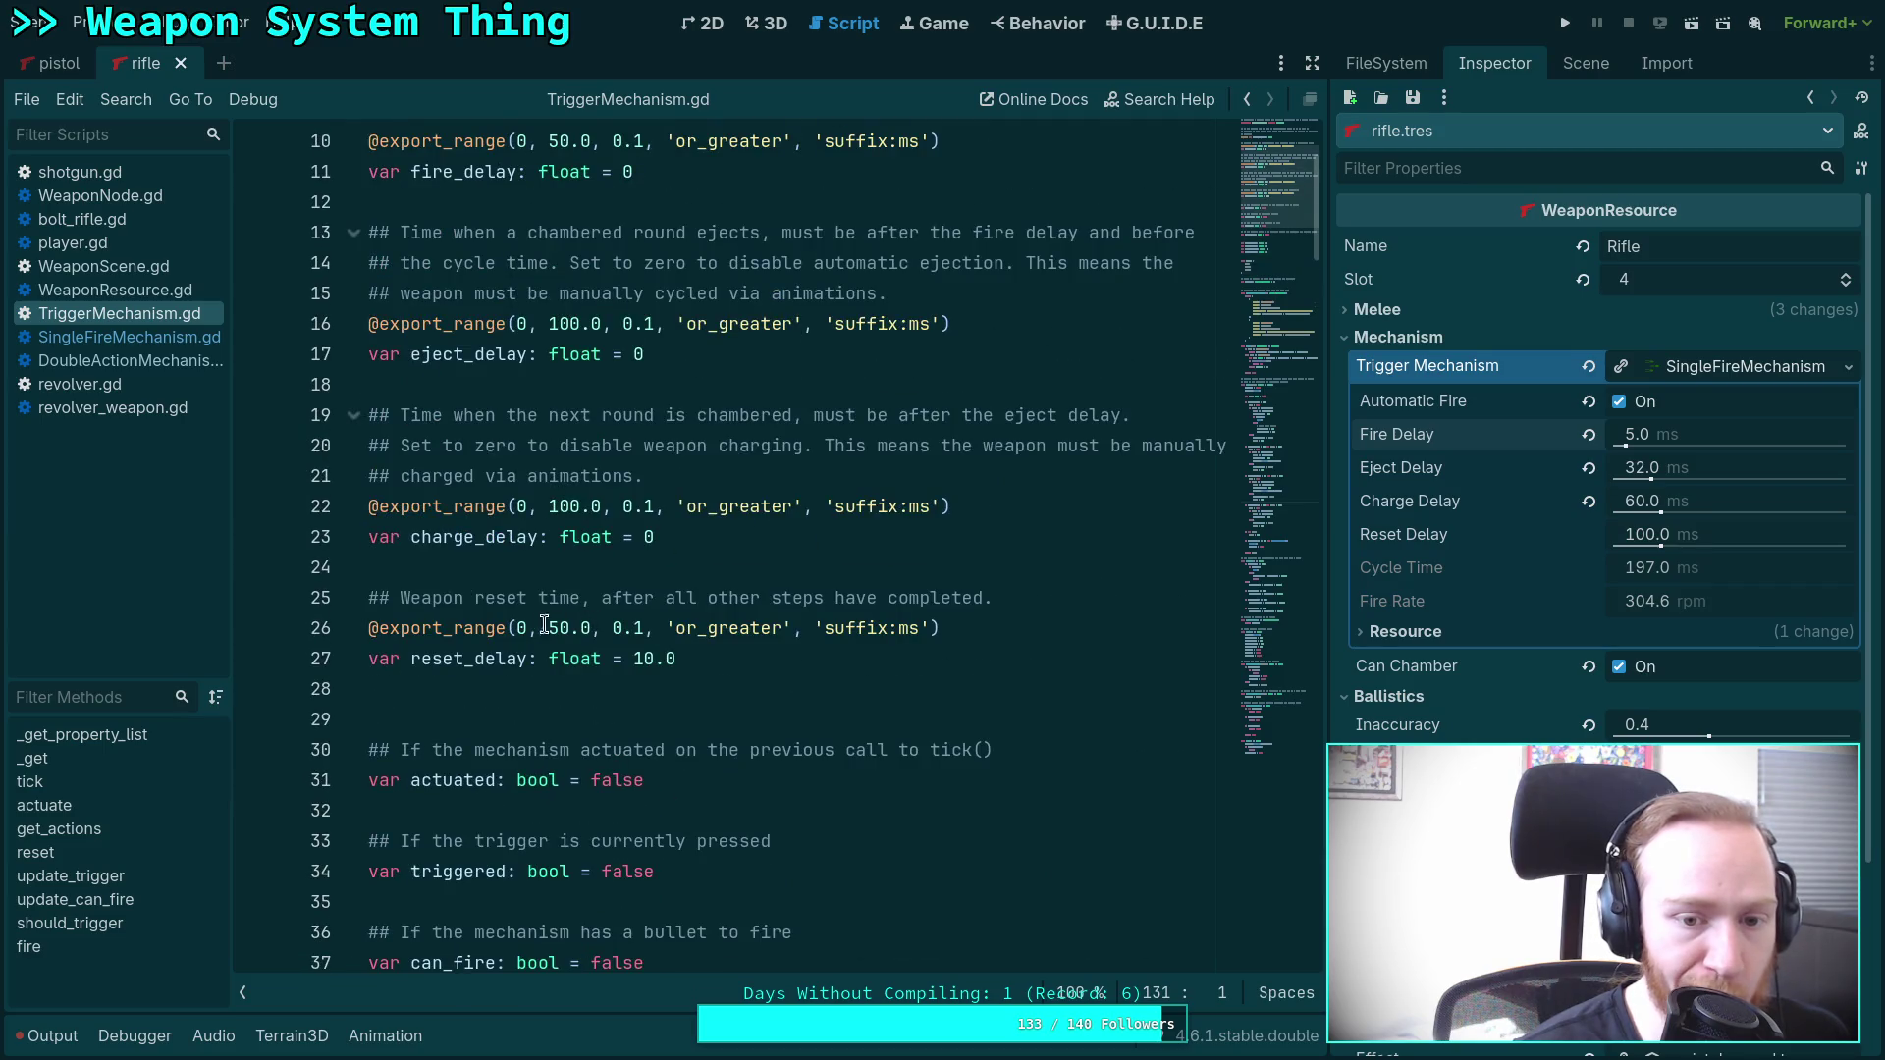
left_click(521, 627)
type(".1")
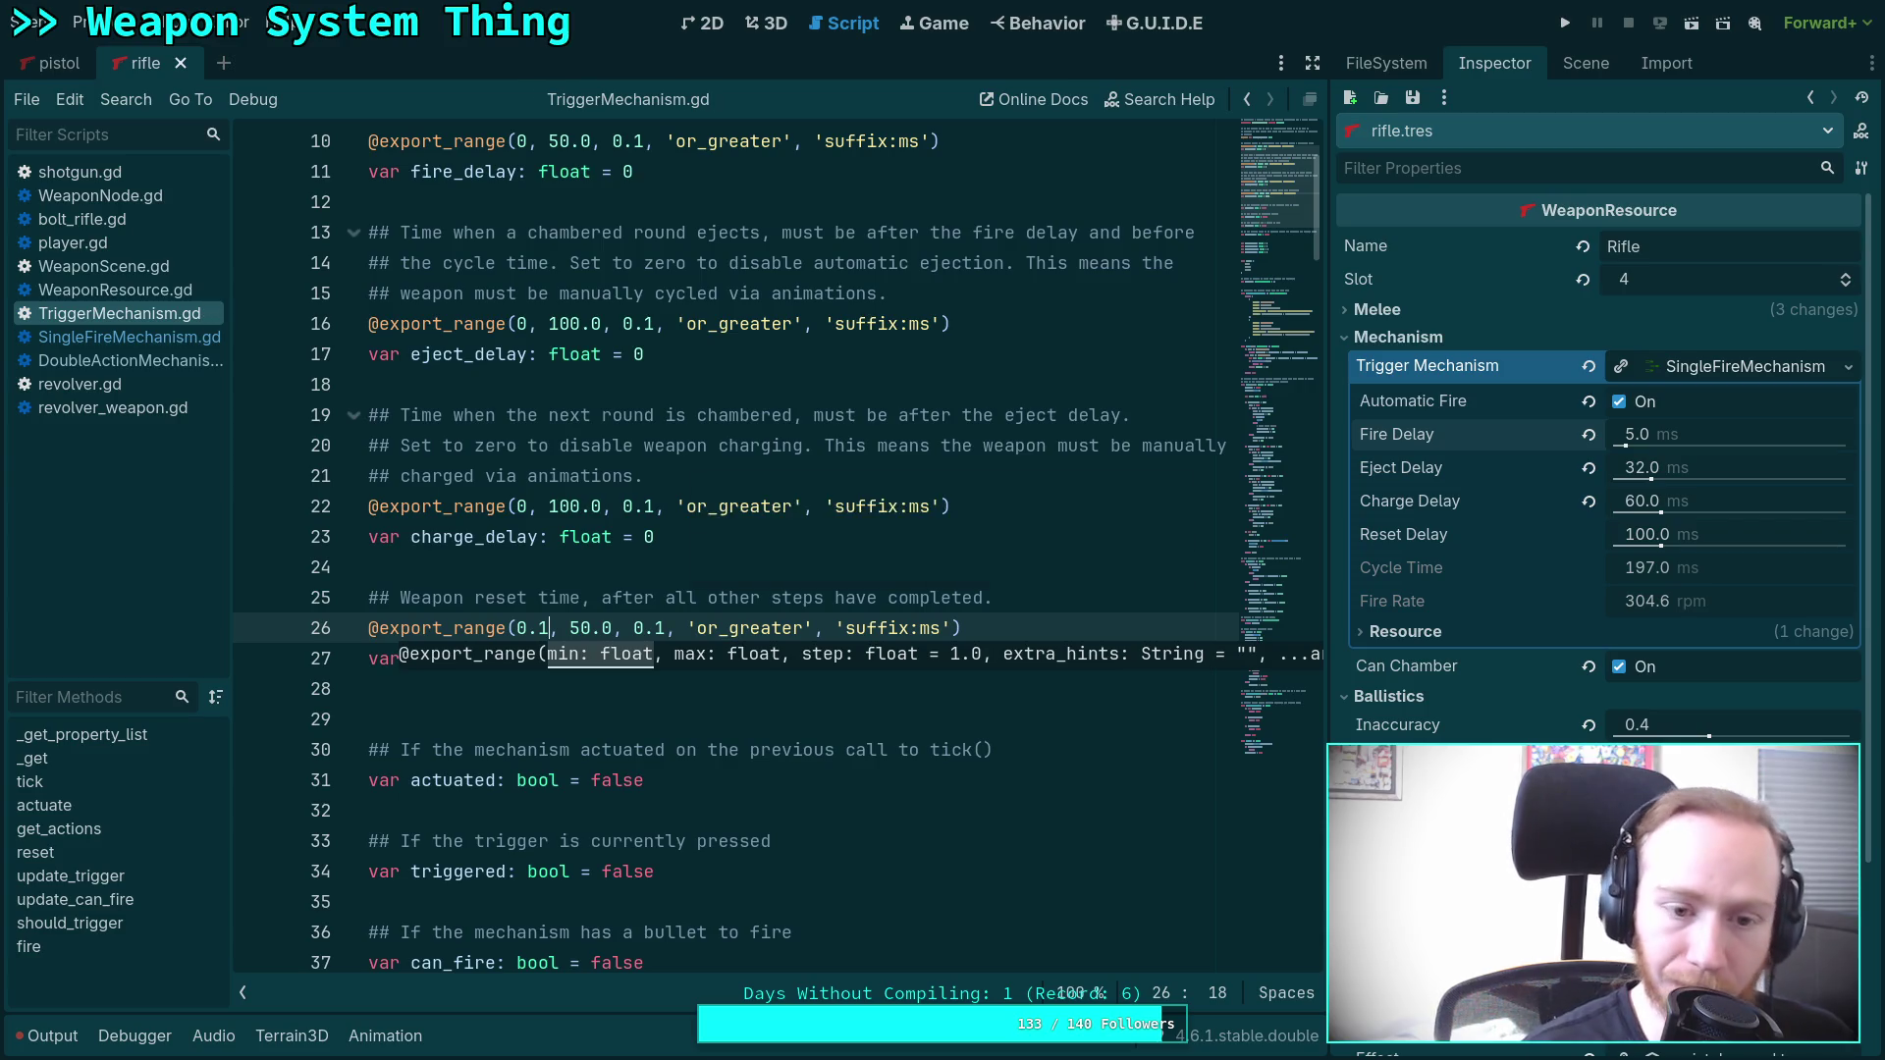
left_click(602, 749)
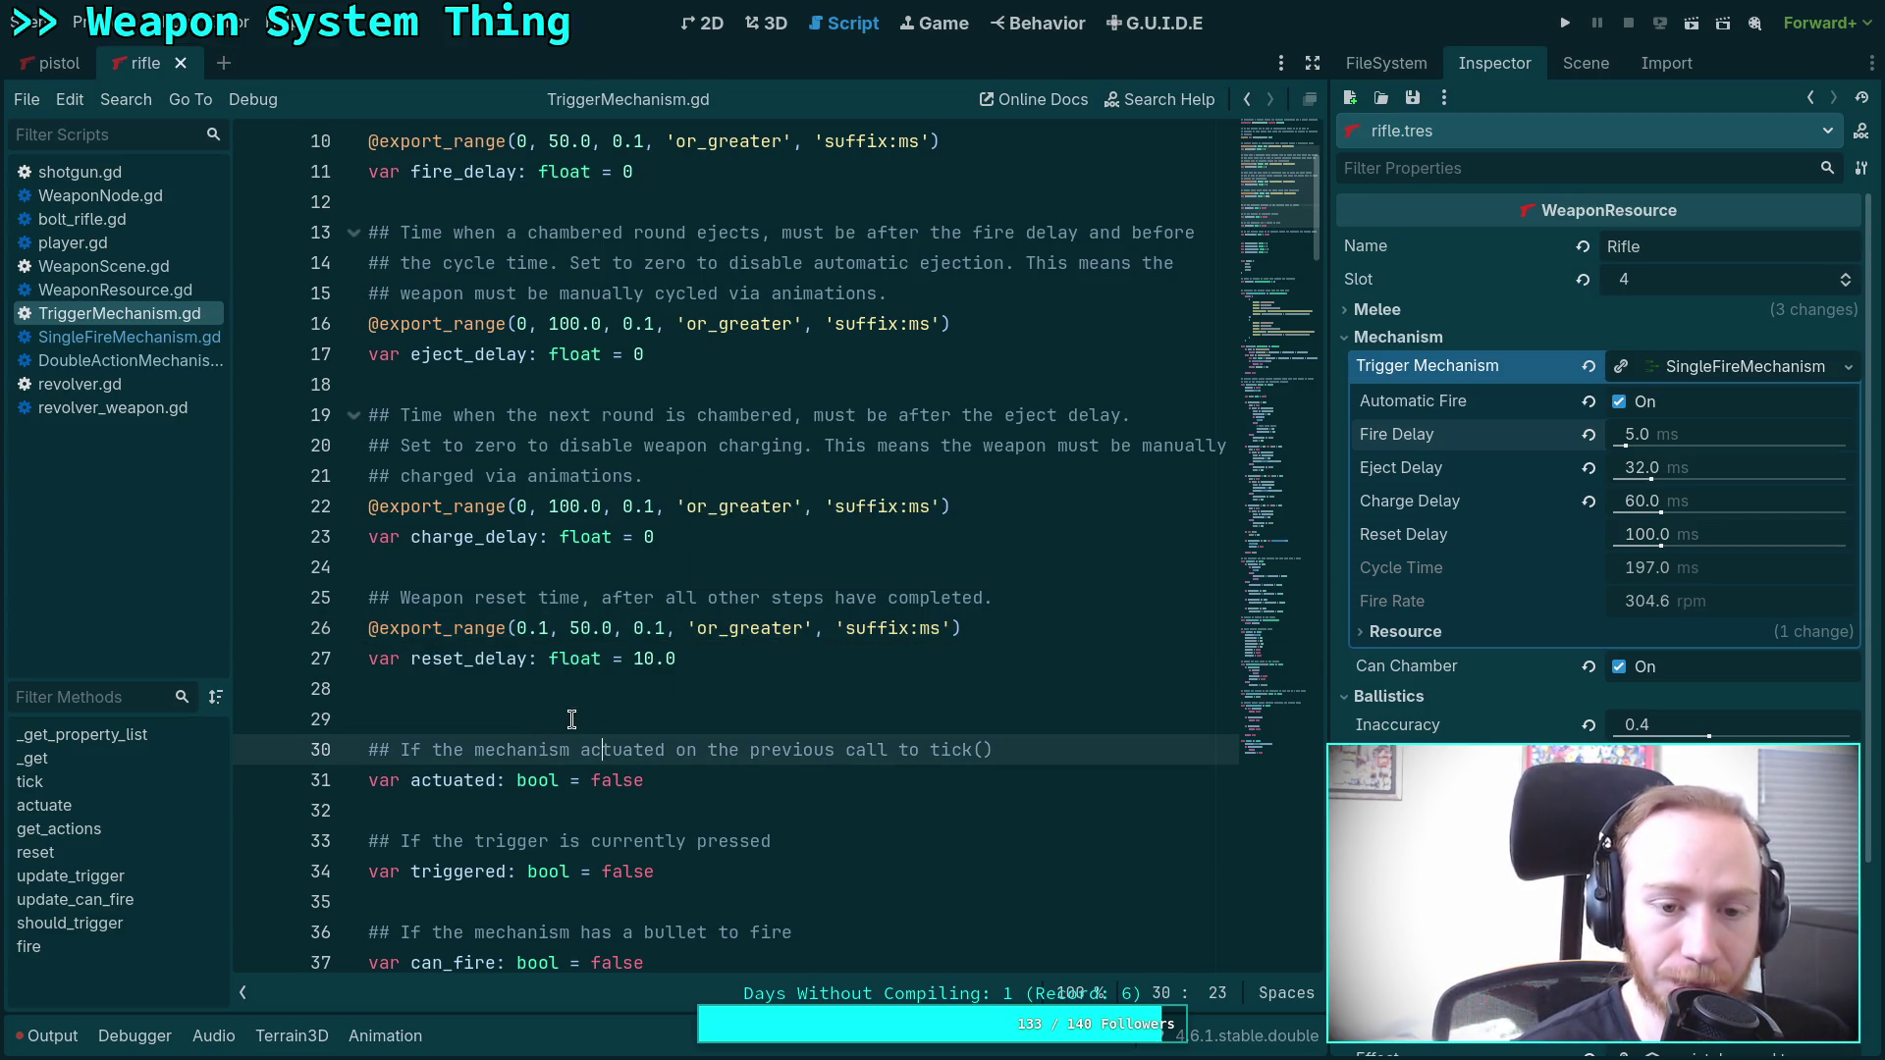
left_click(571, 720)
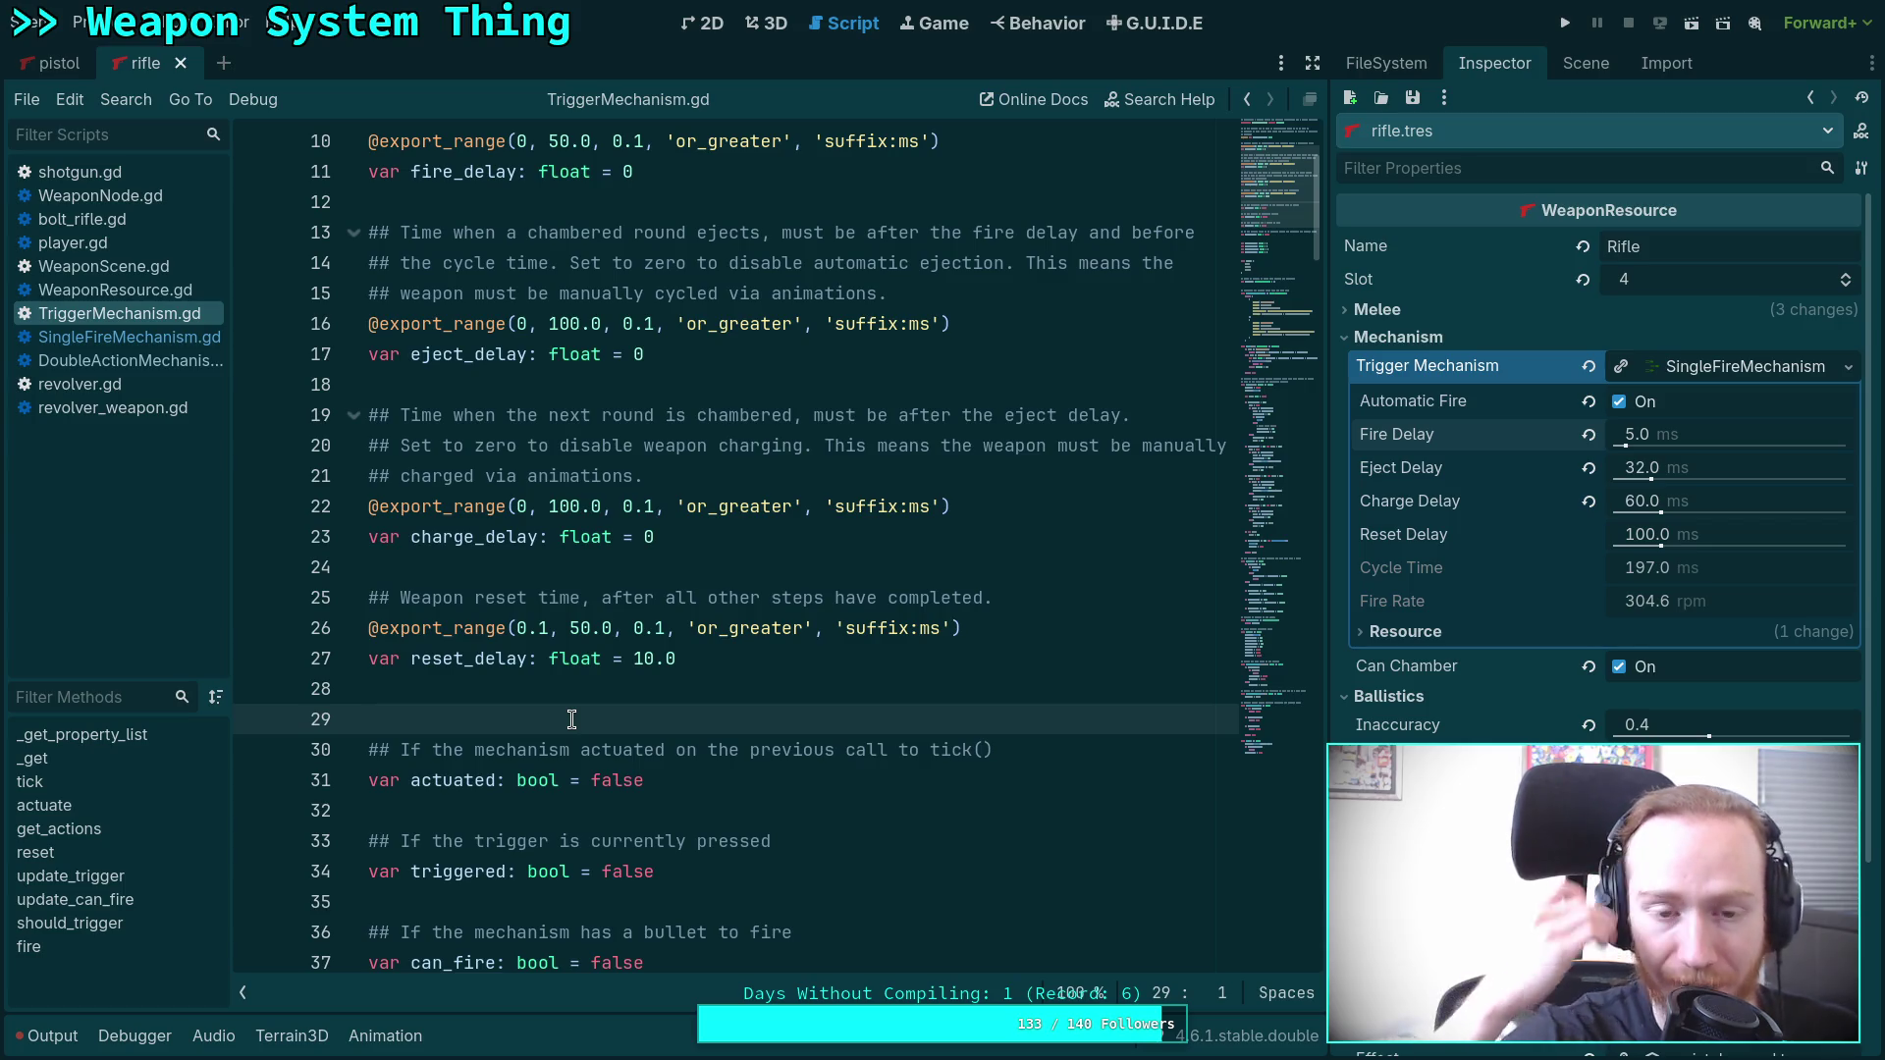
Review tick() and update_trigger() further down, then switch to SingleFireMechanism.gd
scroll(571, 720, "down", 4)
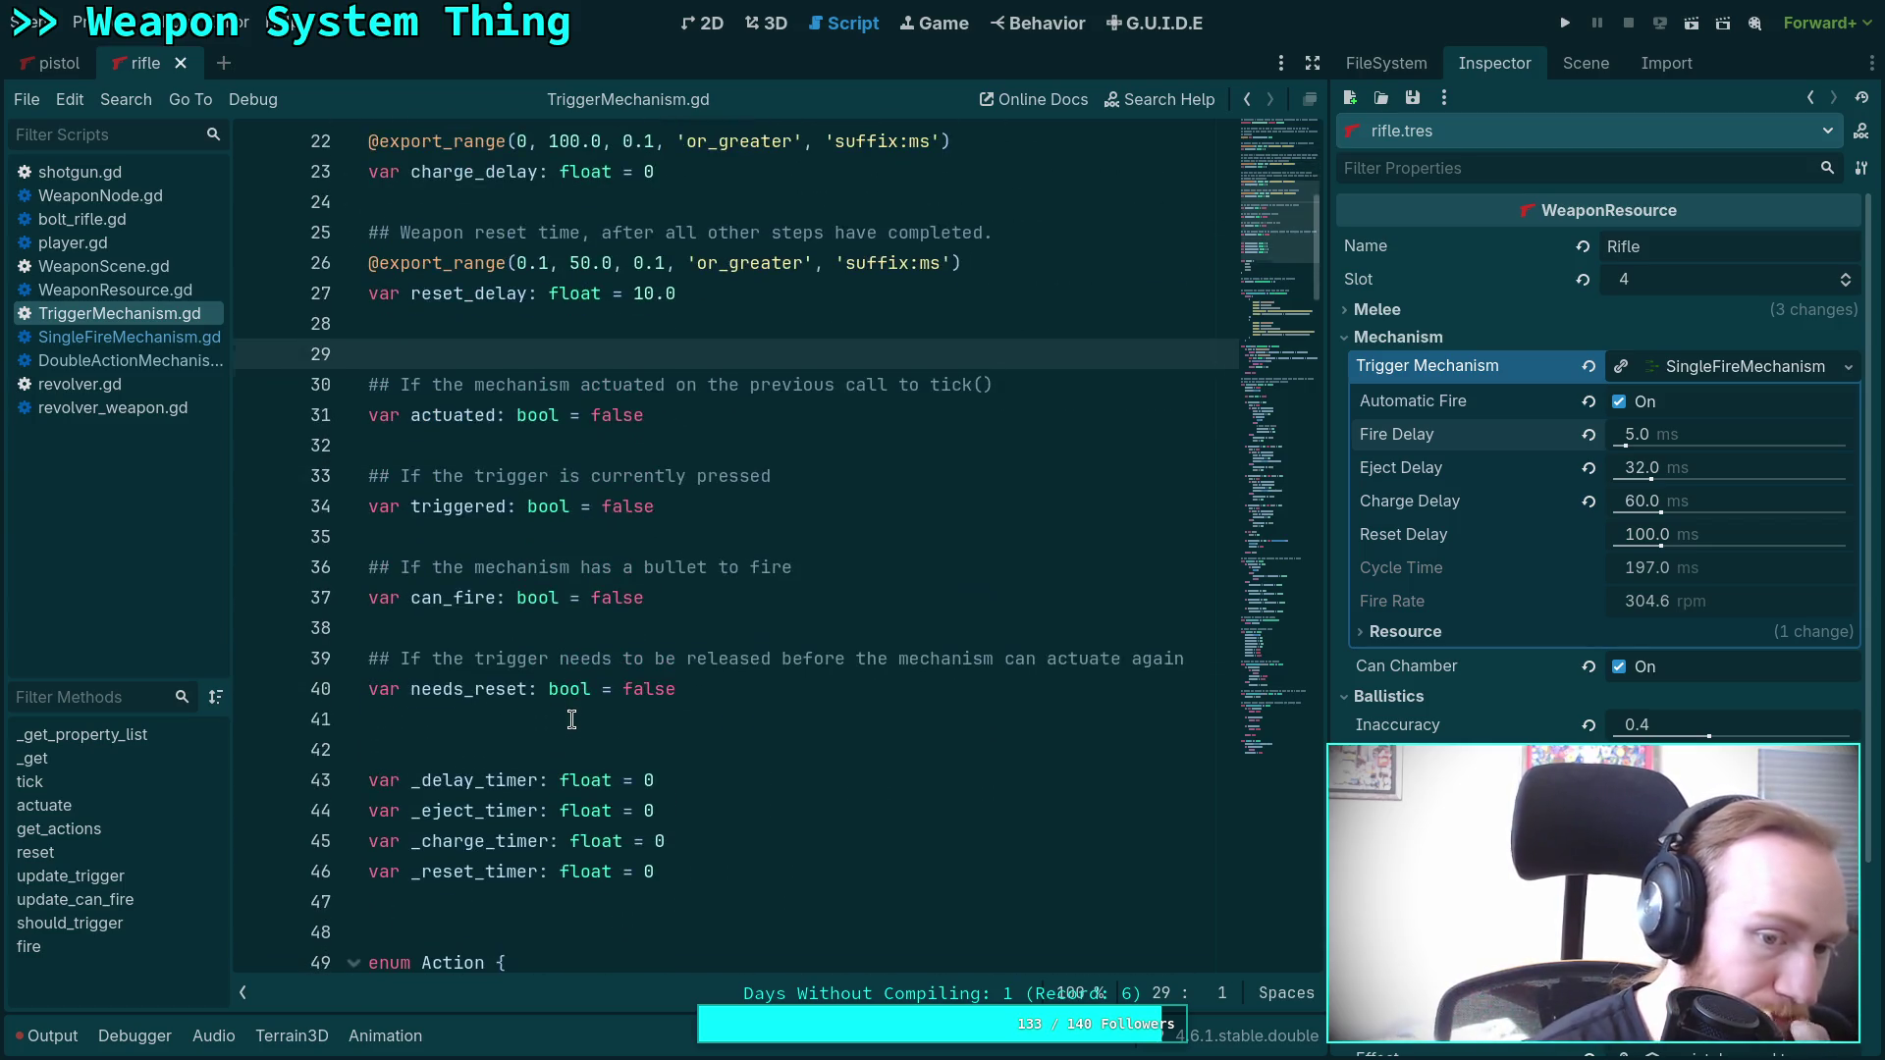
scroll(571, 720, "down", 12)
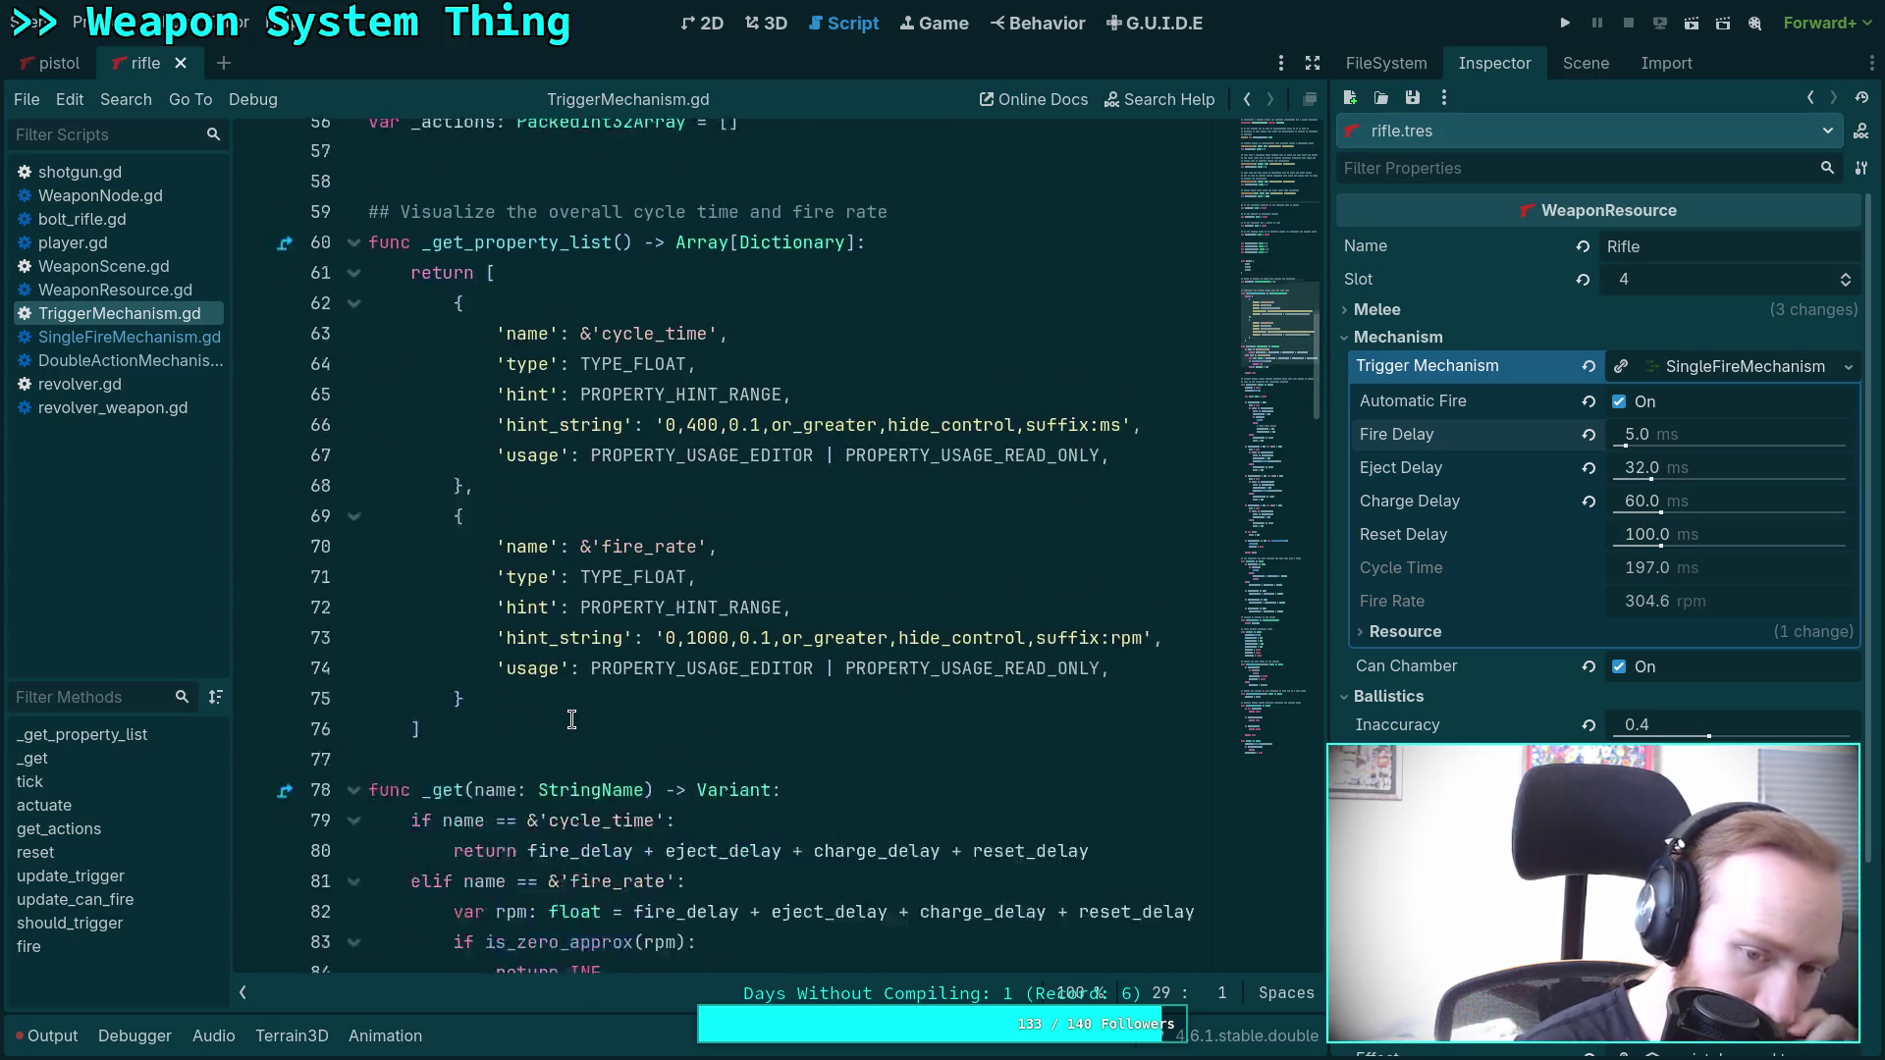
scroll(571, 720, "down", 9)
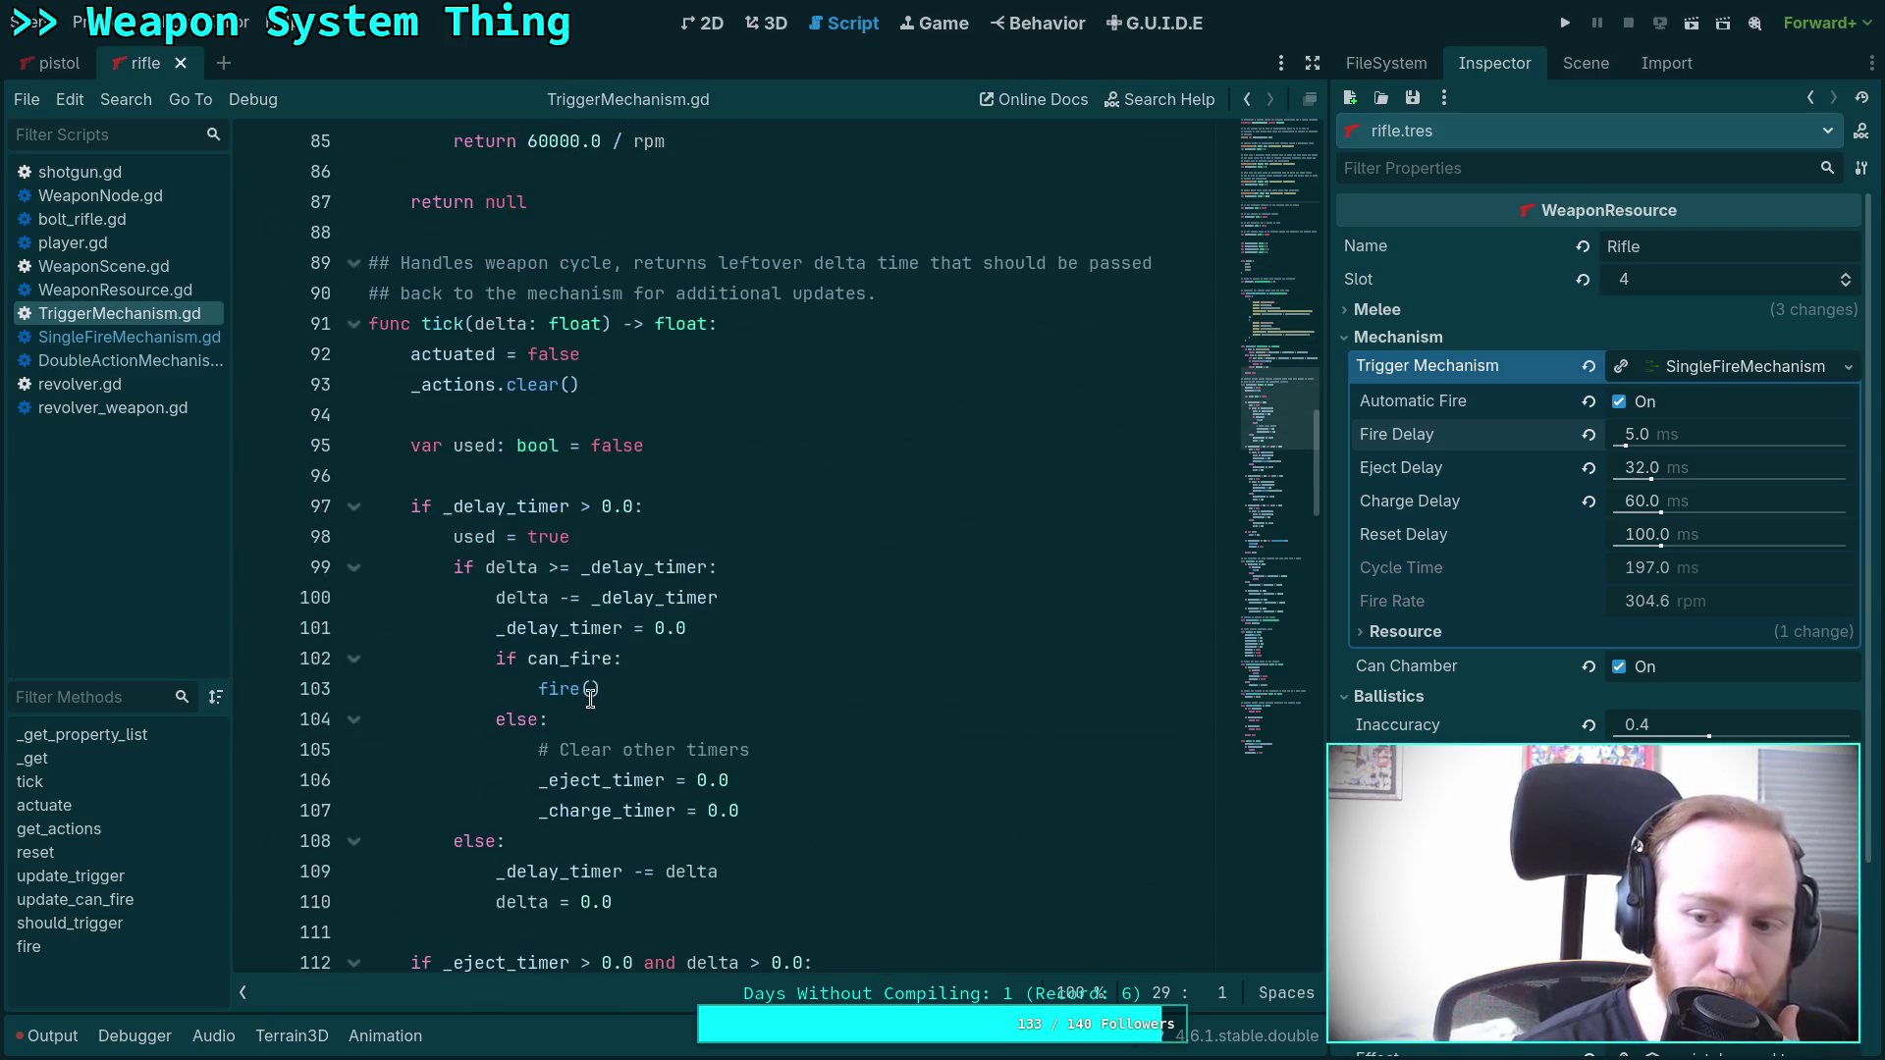
scroll(590, 697, "down", 5)
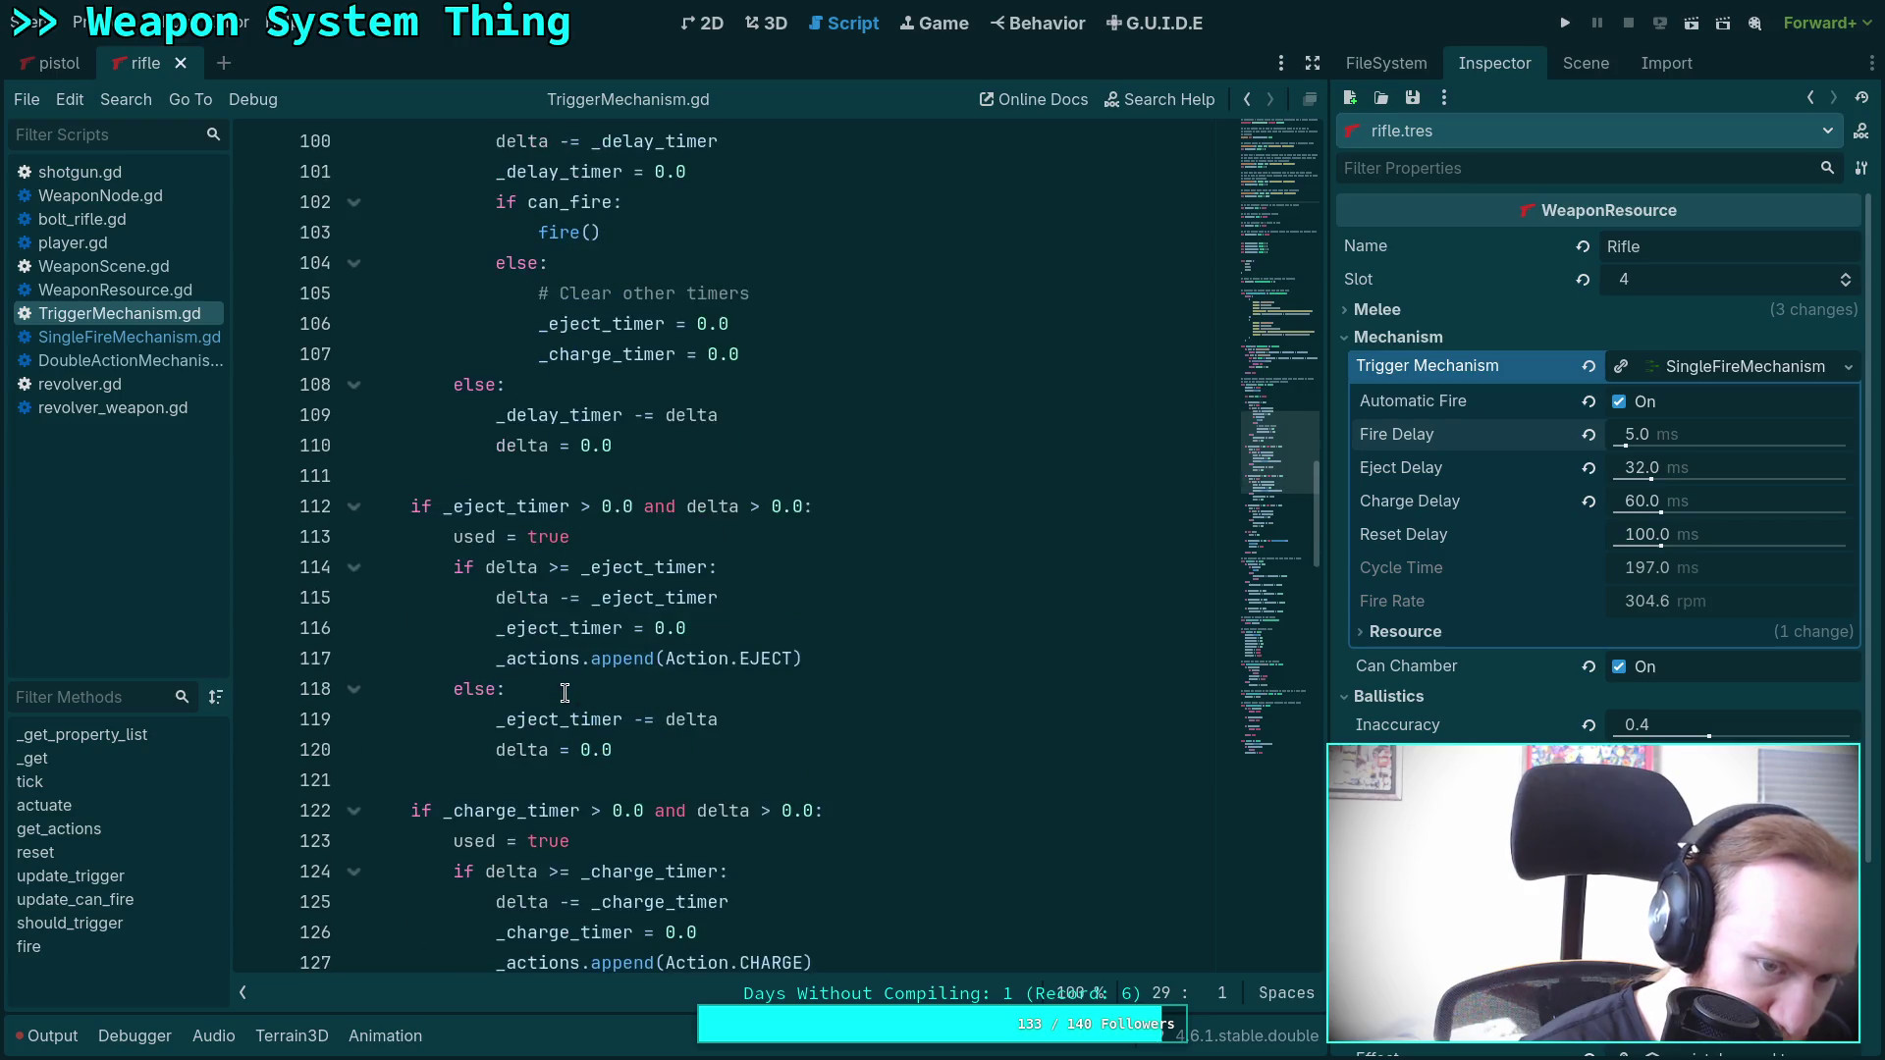
scroll(566, 693, "down", 16)
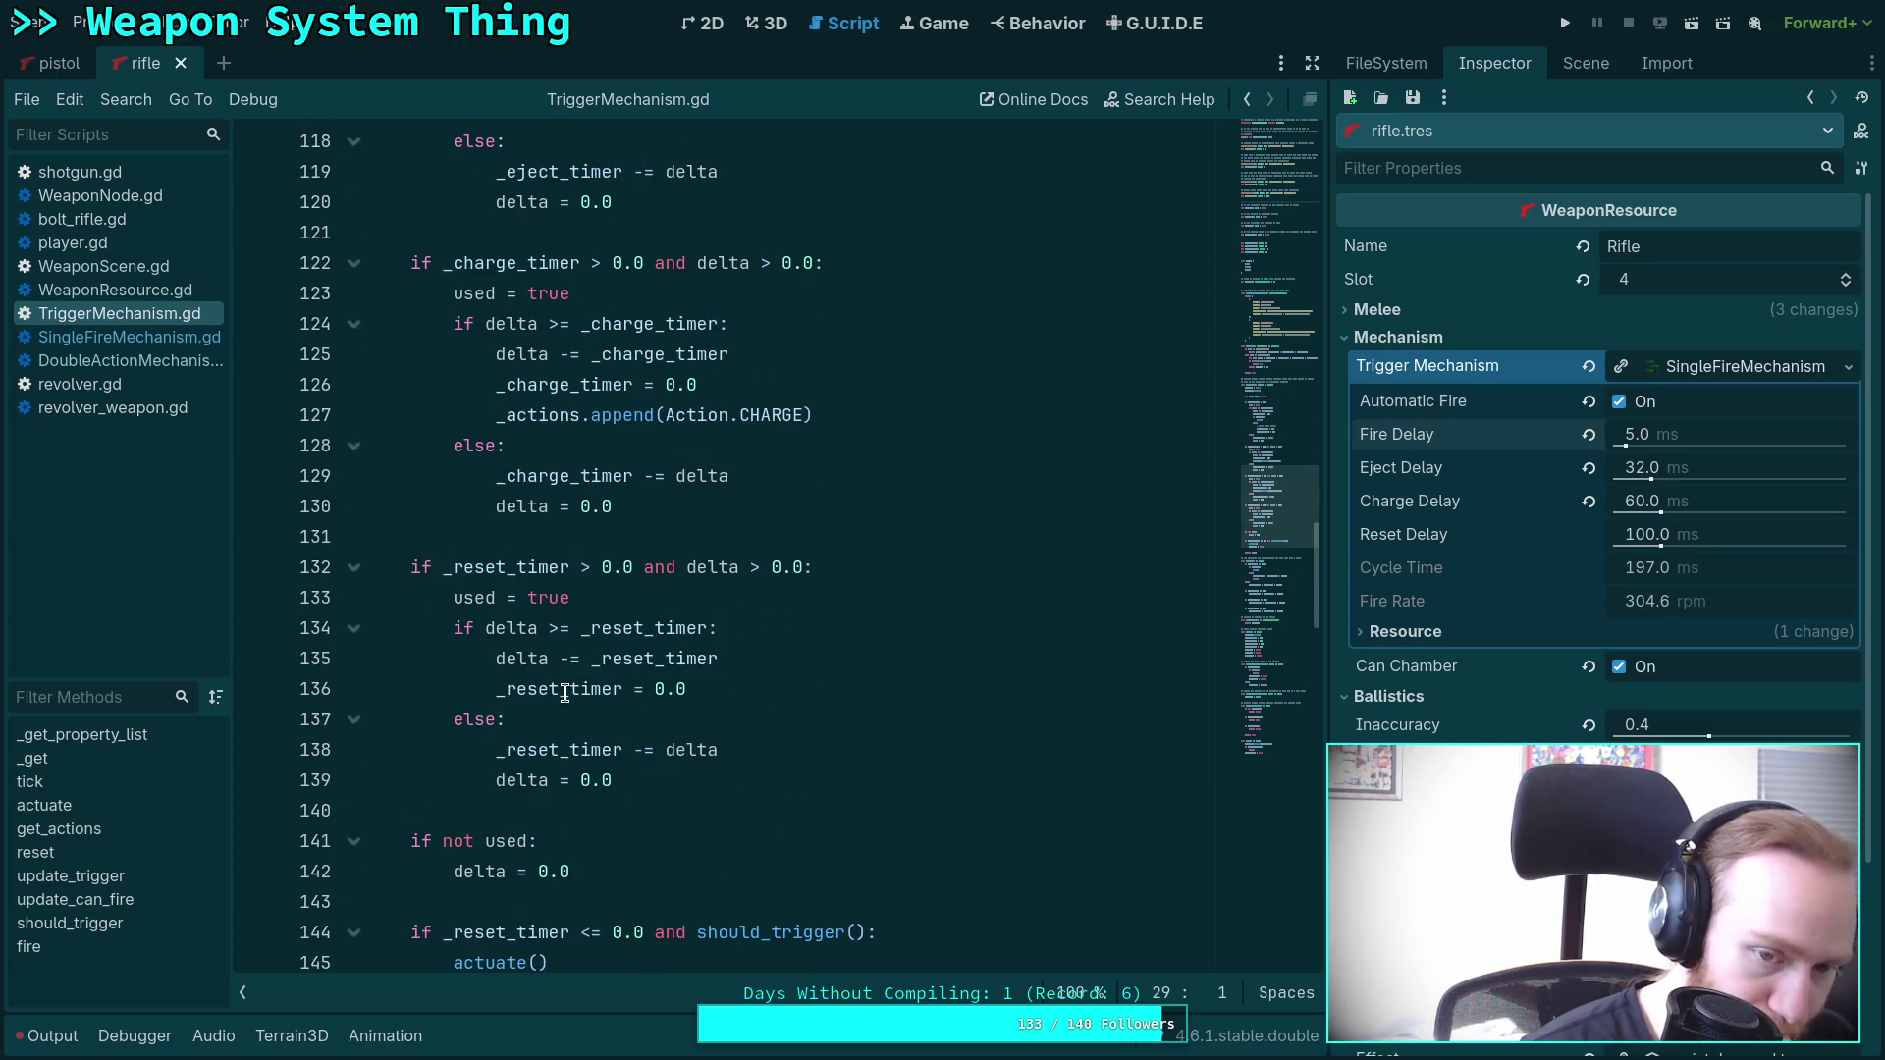
scroll(566, 694, "down", 12)
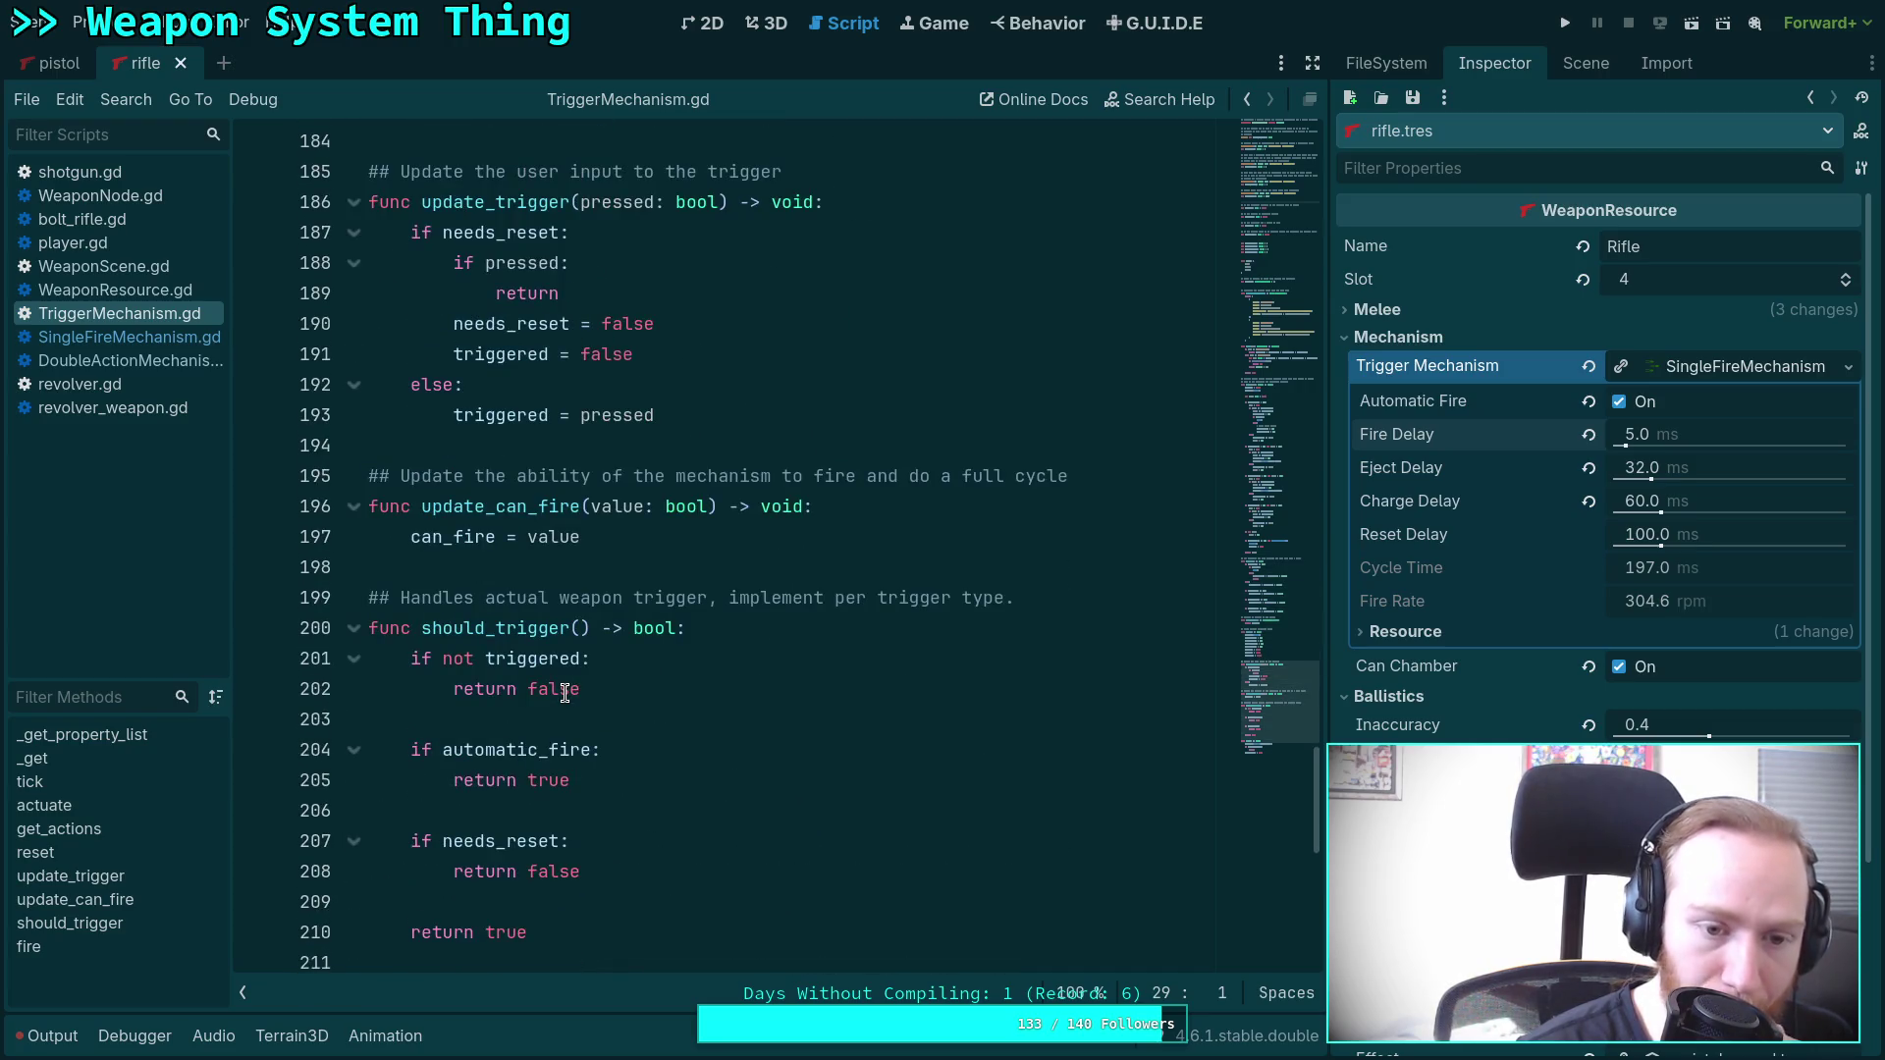
left_click(127, 336)
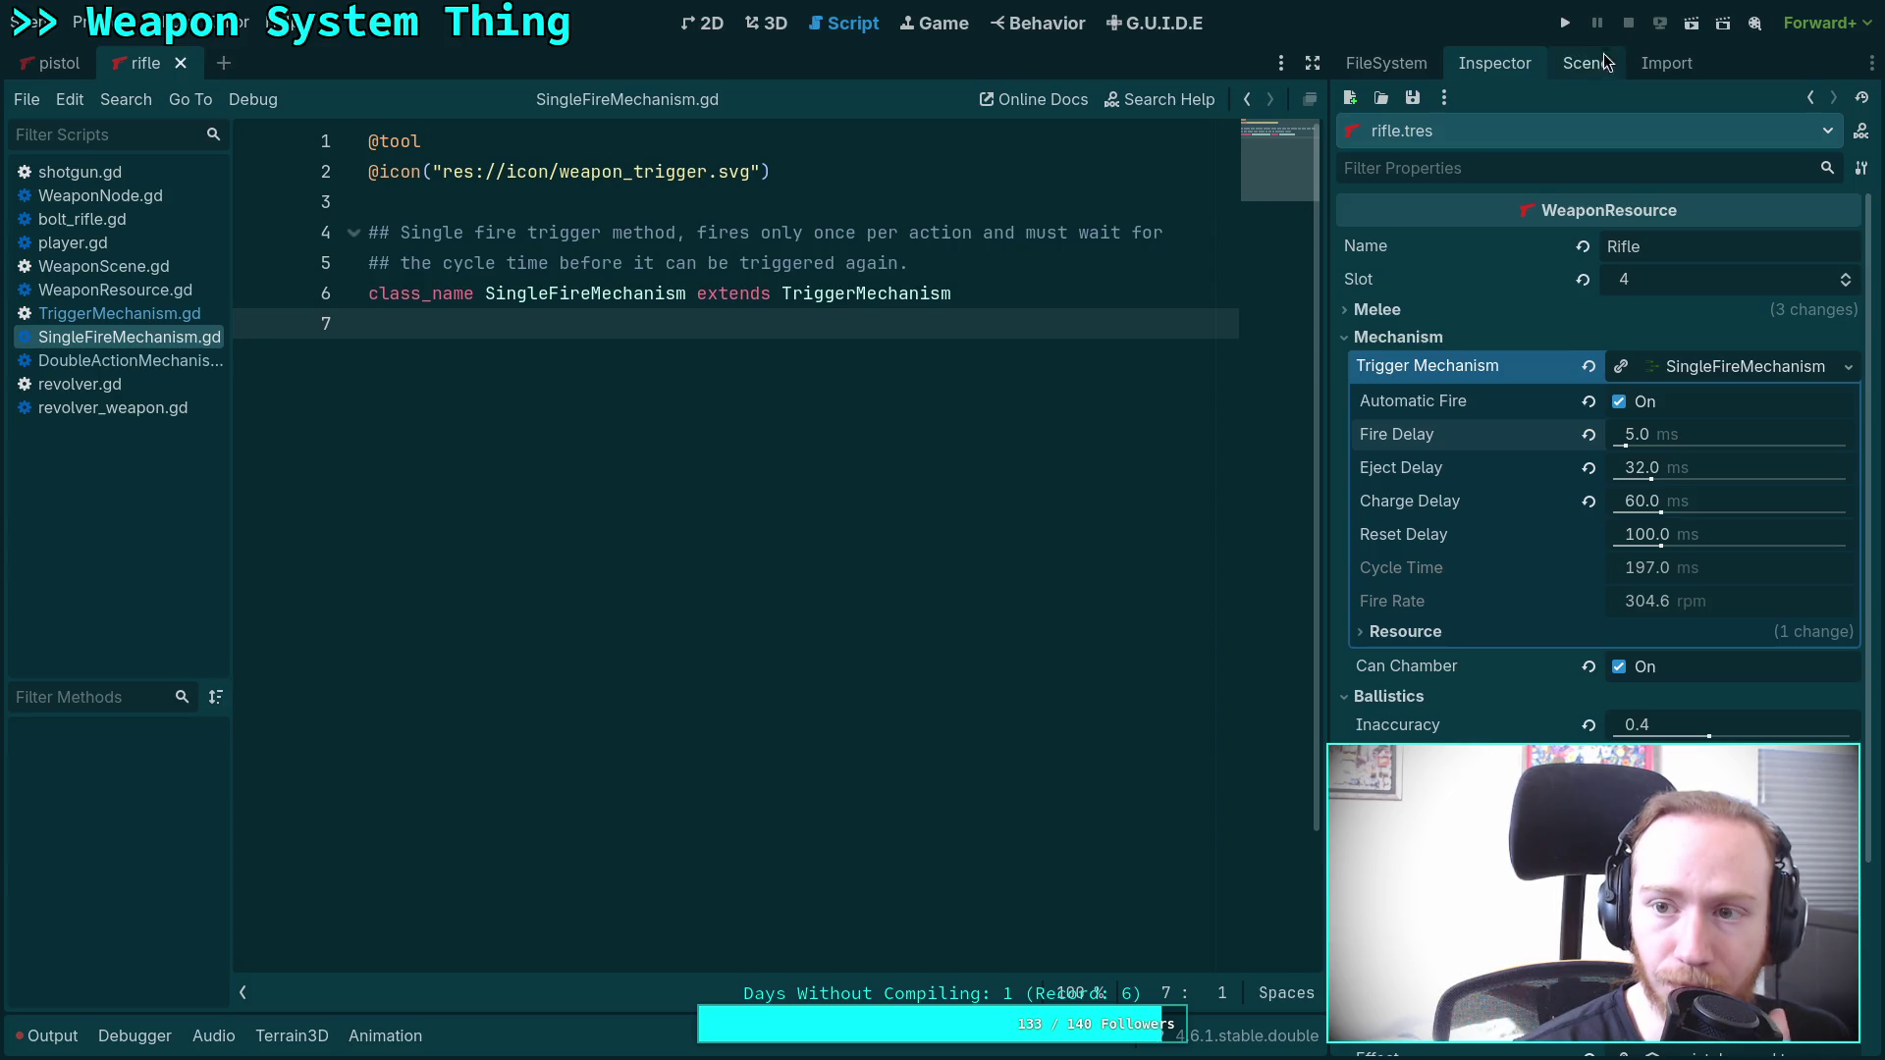
left_click(1789, 368)
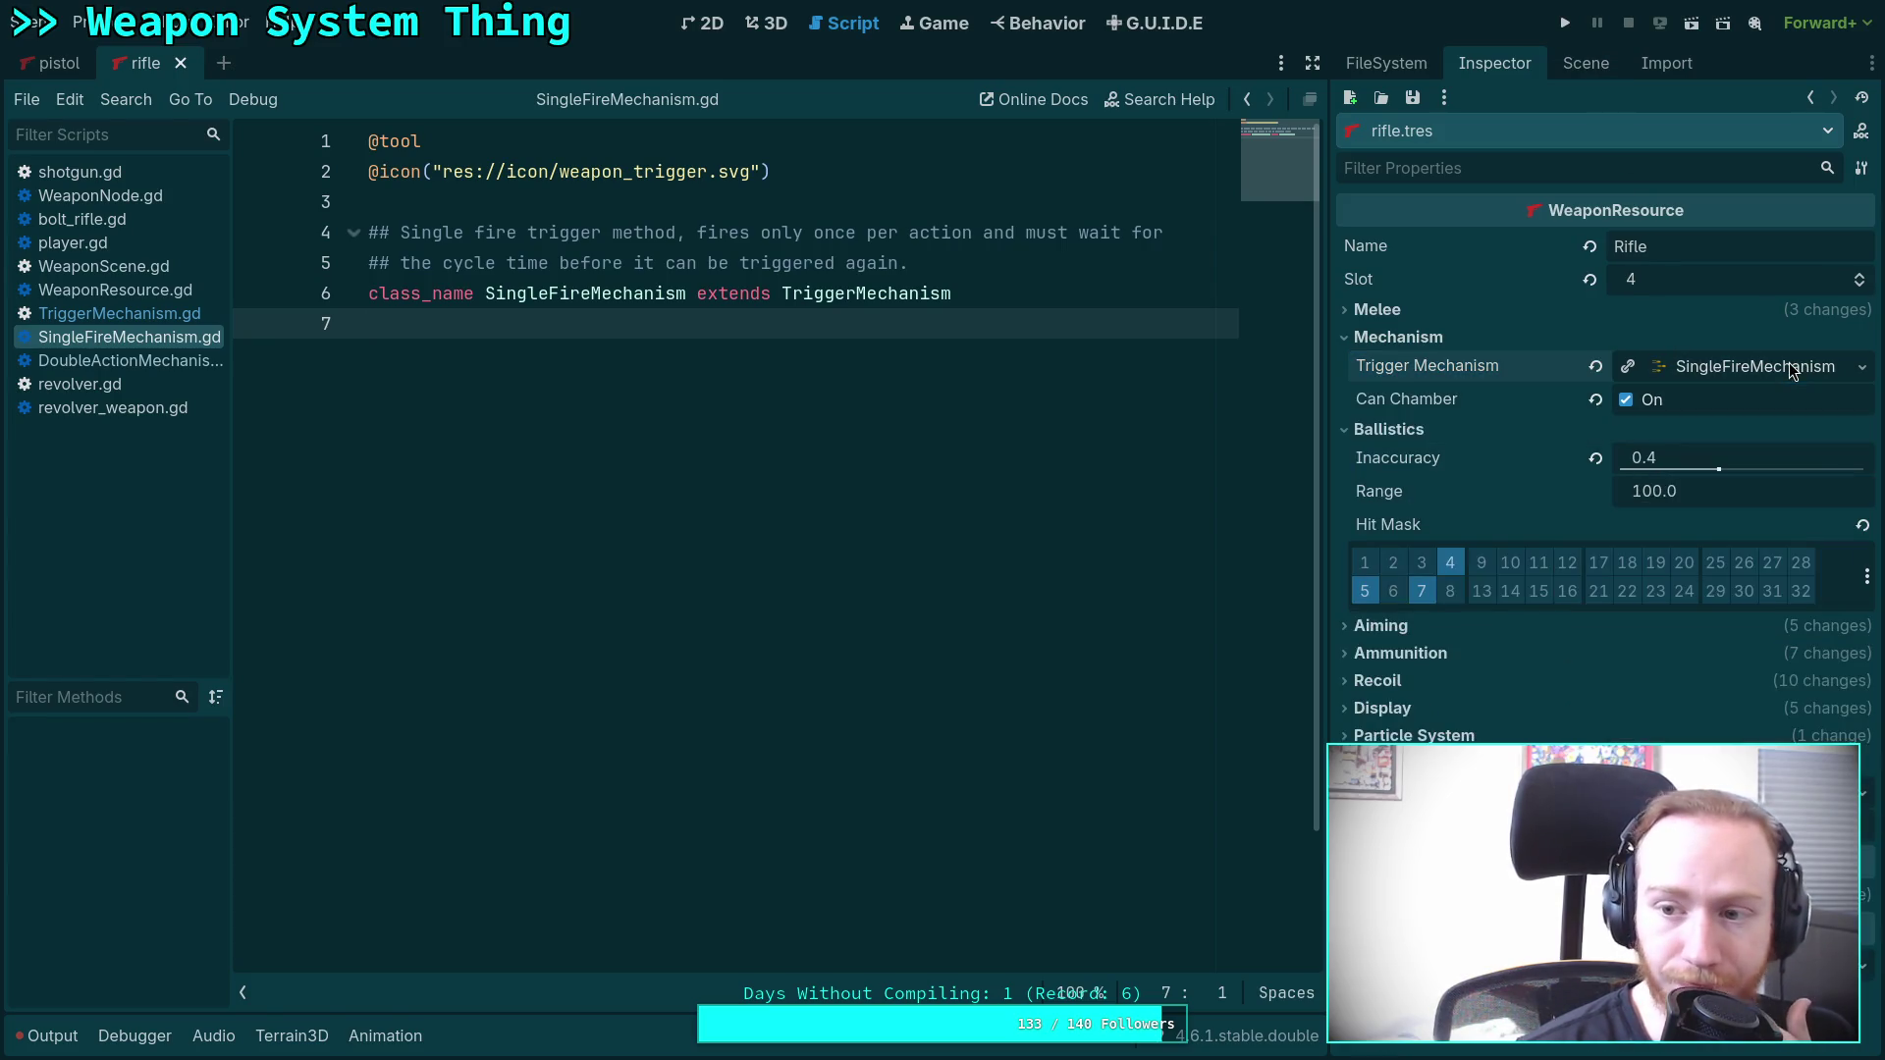
left_click(1789, 367)
left_click(1848, 368)
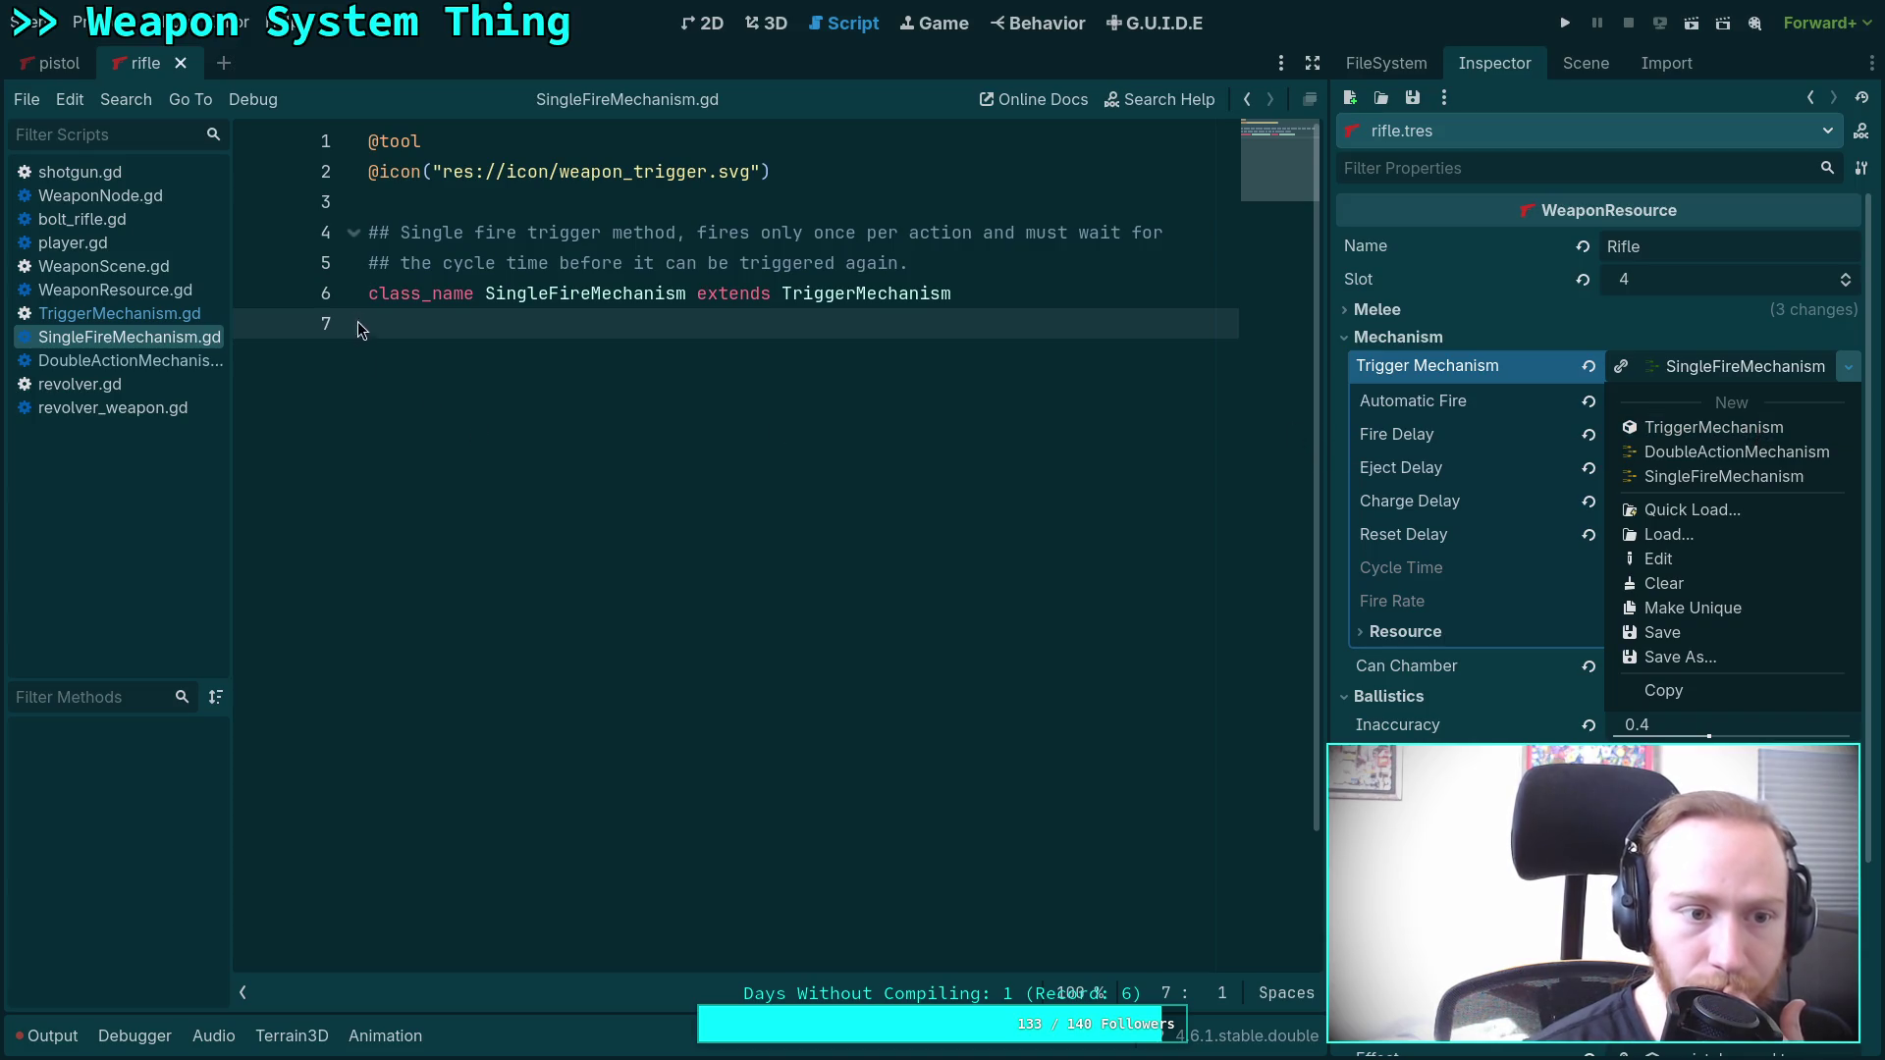
left_click(138, 314)
left_click_drag(1277, 702, 1304, 139)
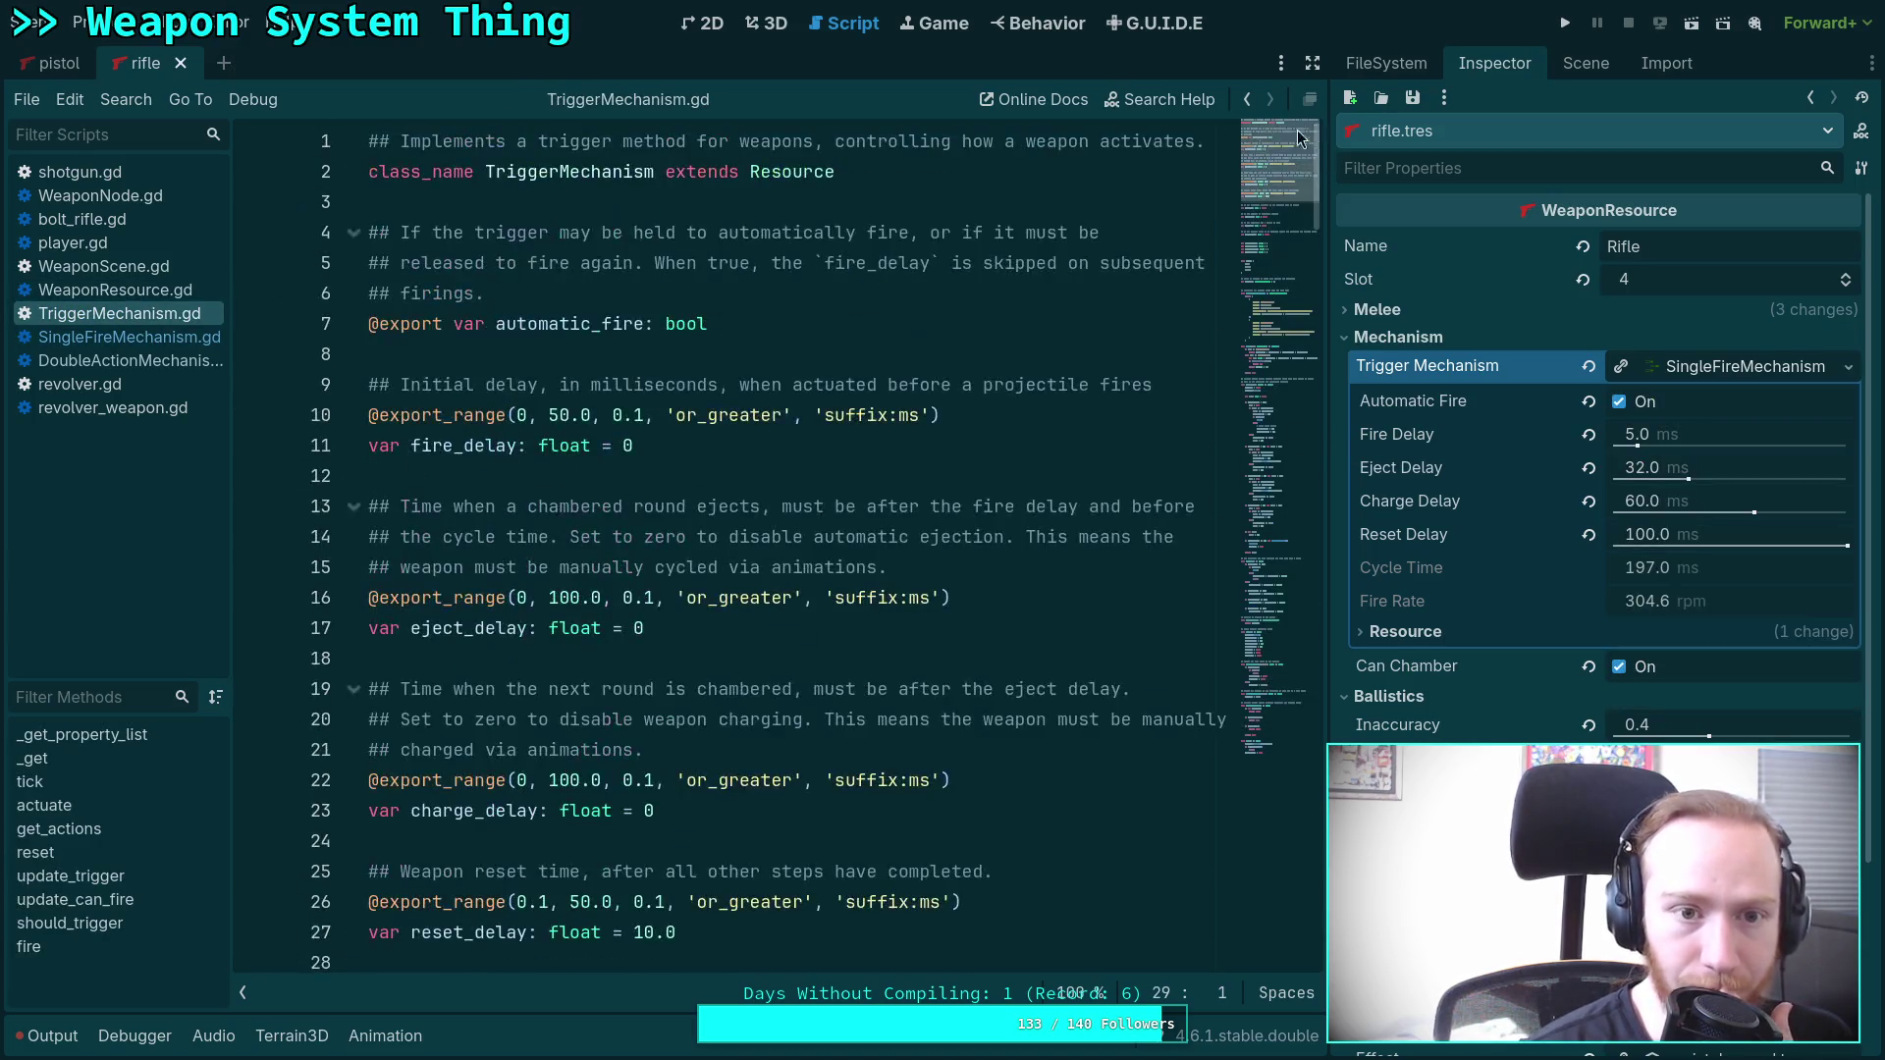
left_click(372, 142)
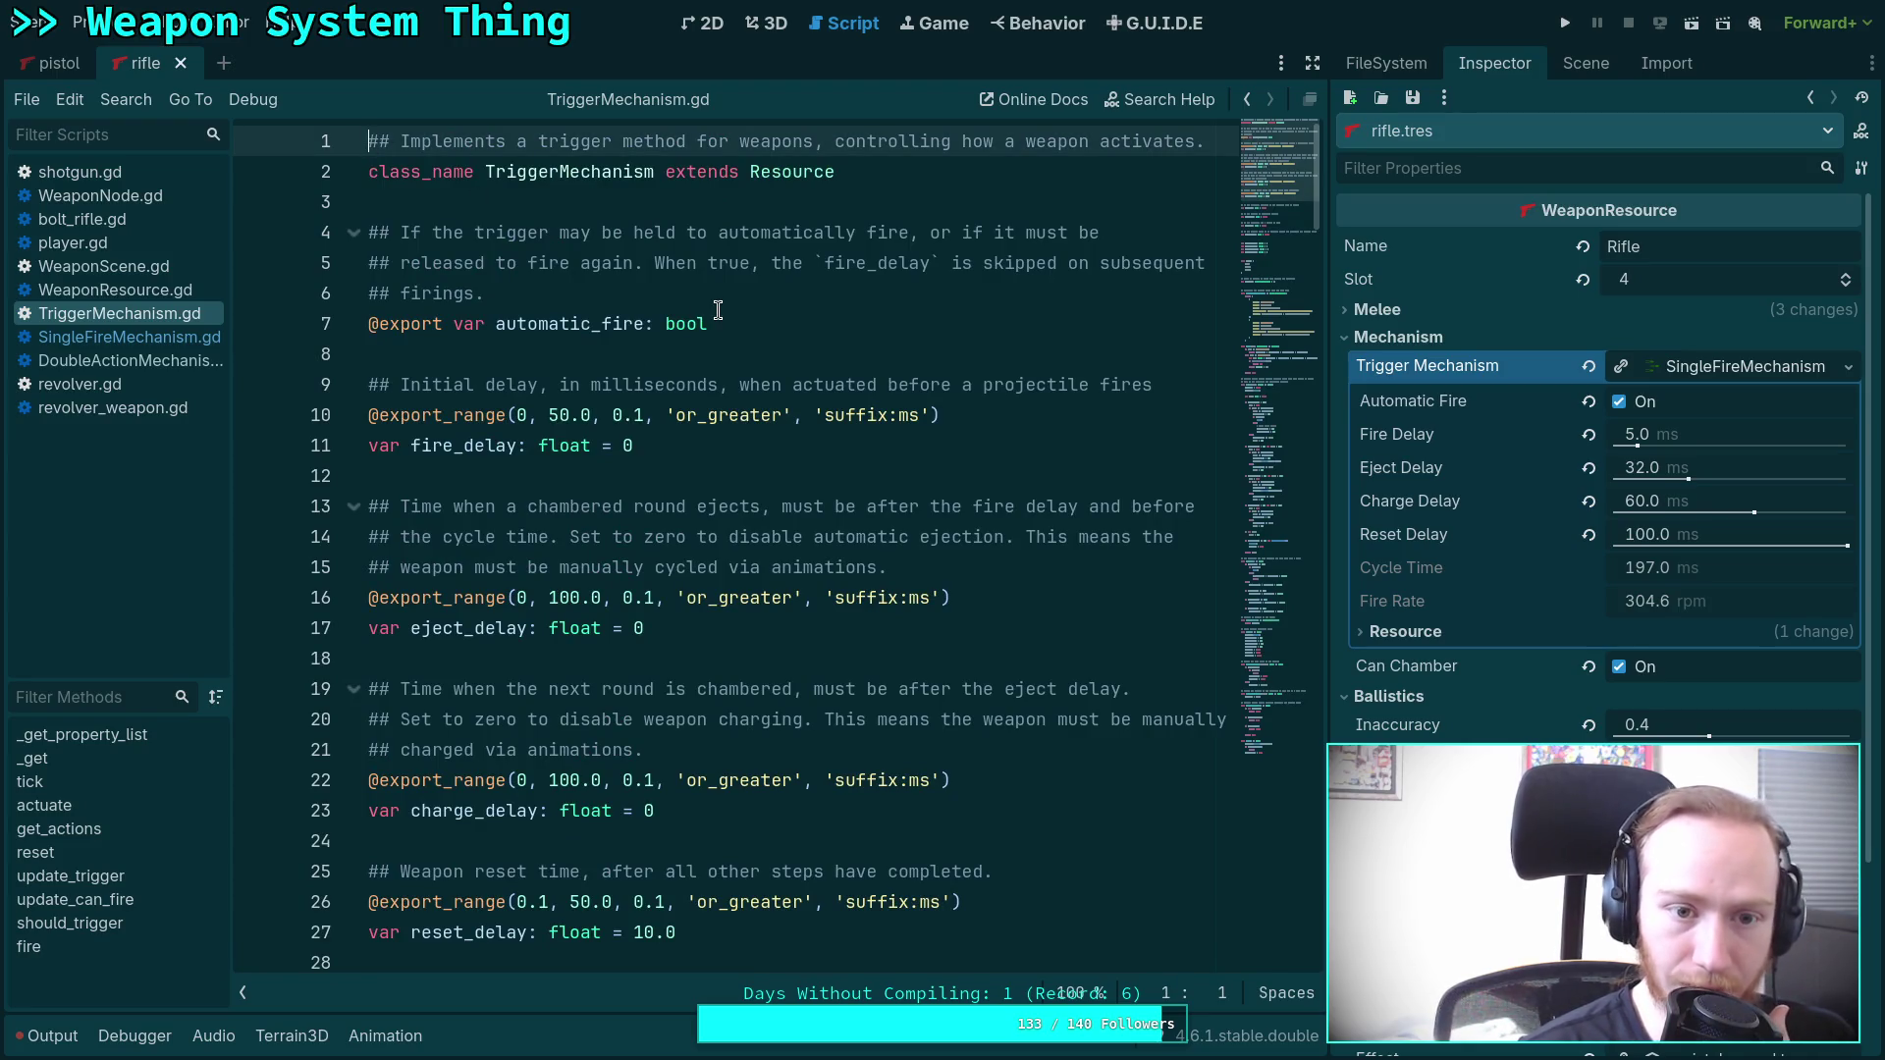
key("ctrl+shift+Return")
type("@tool")
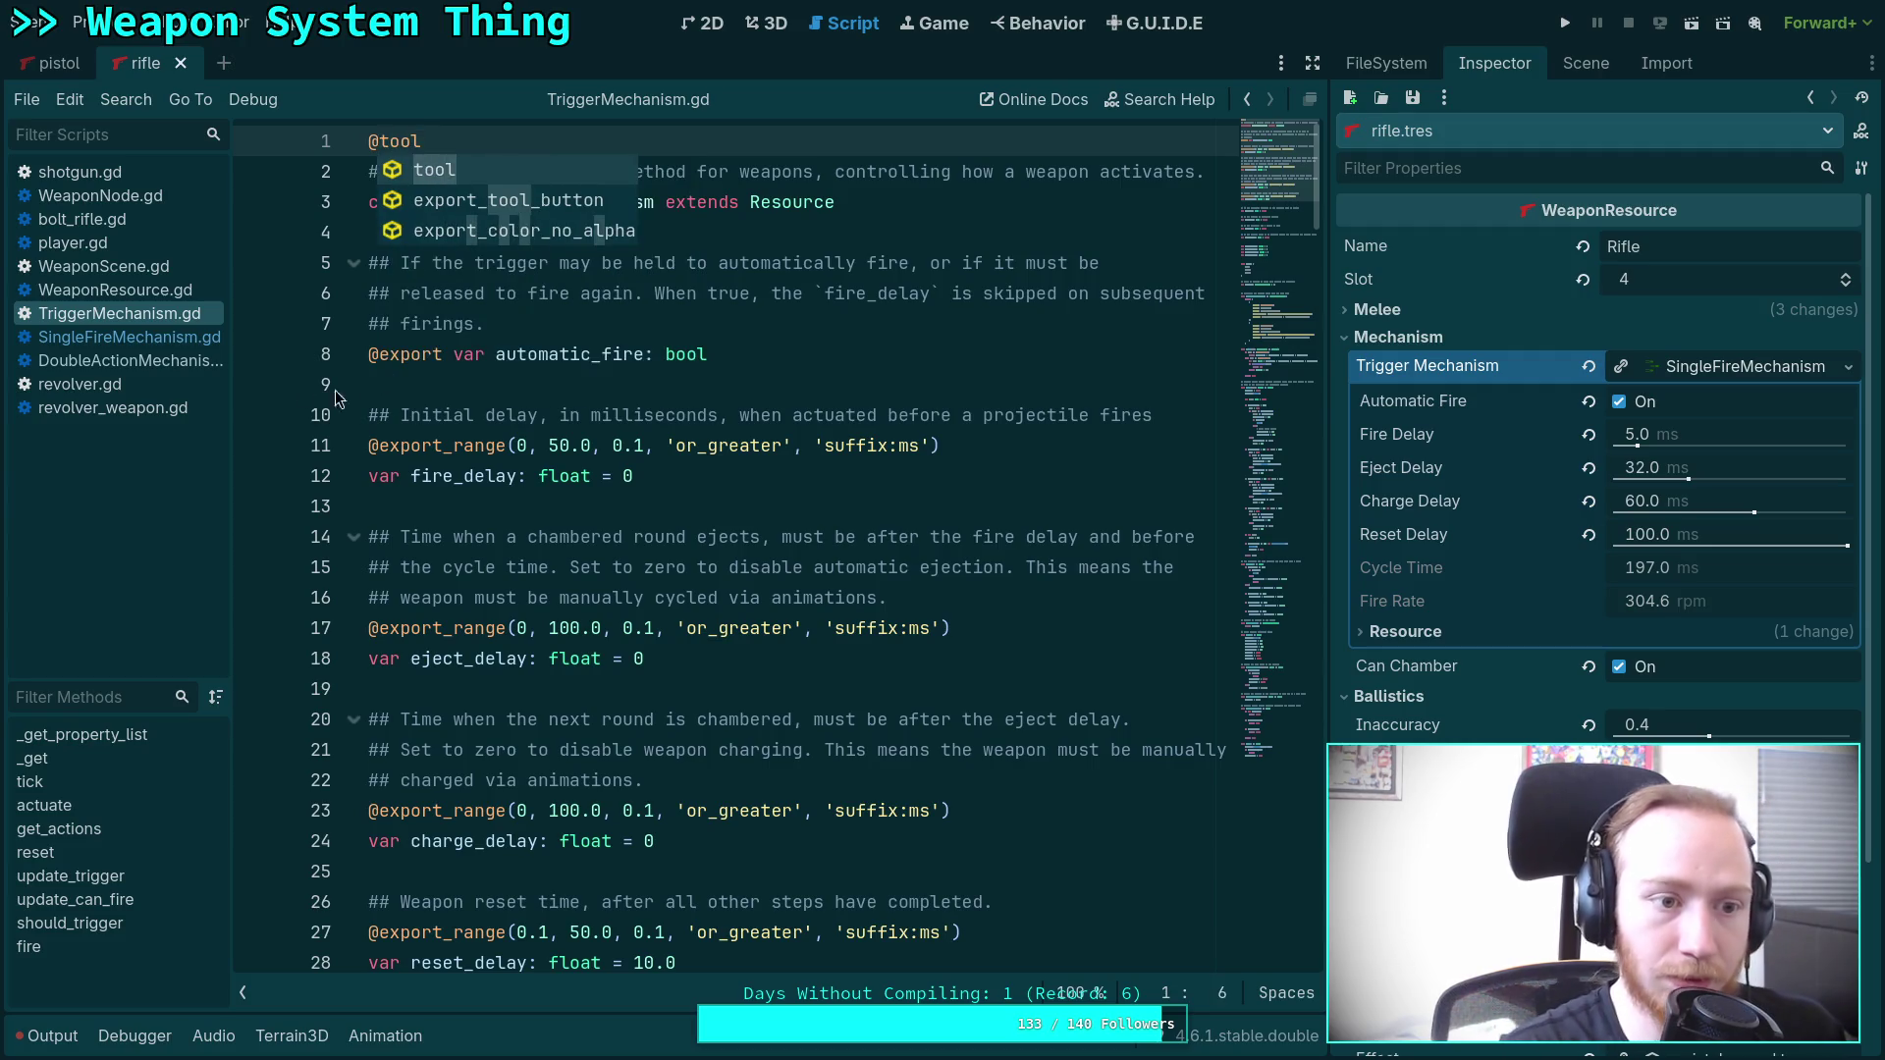
left_click(128, 337)
left_click_drag(800, 159, 706, 144)
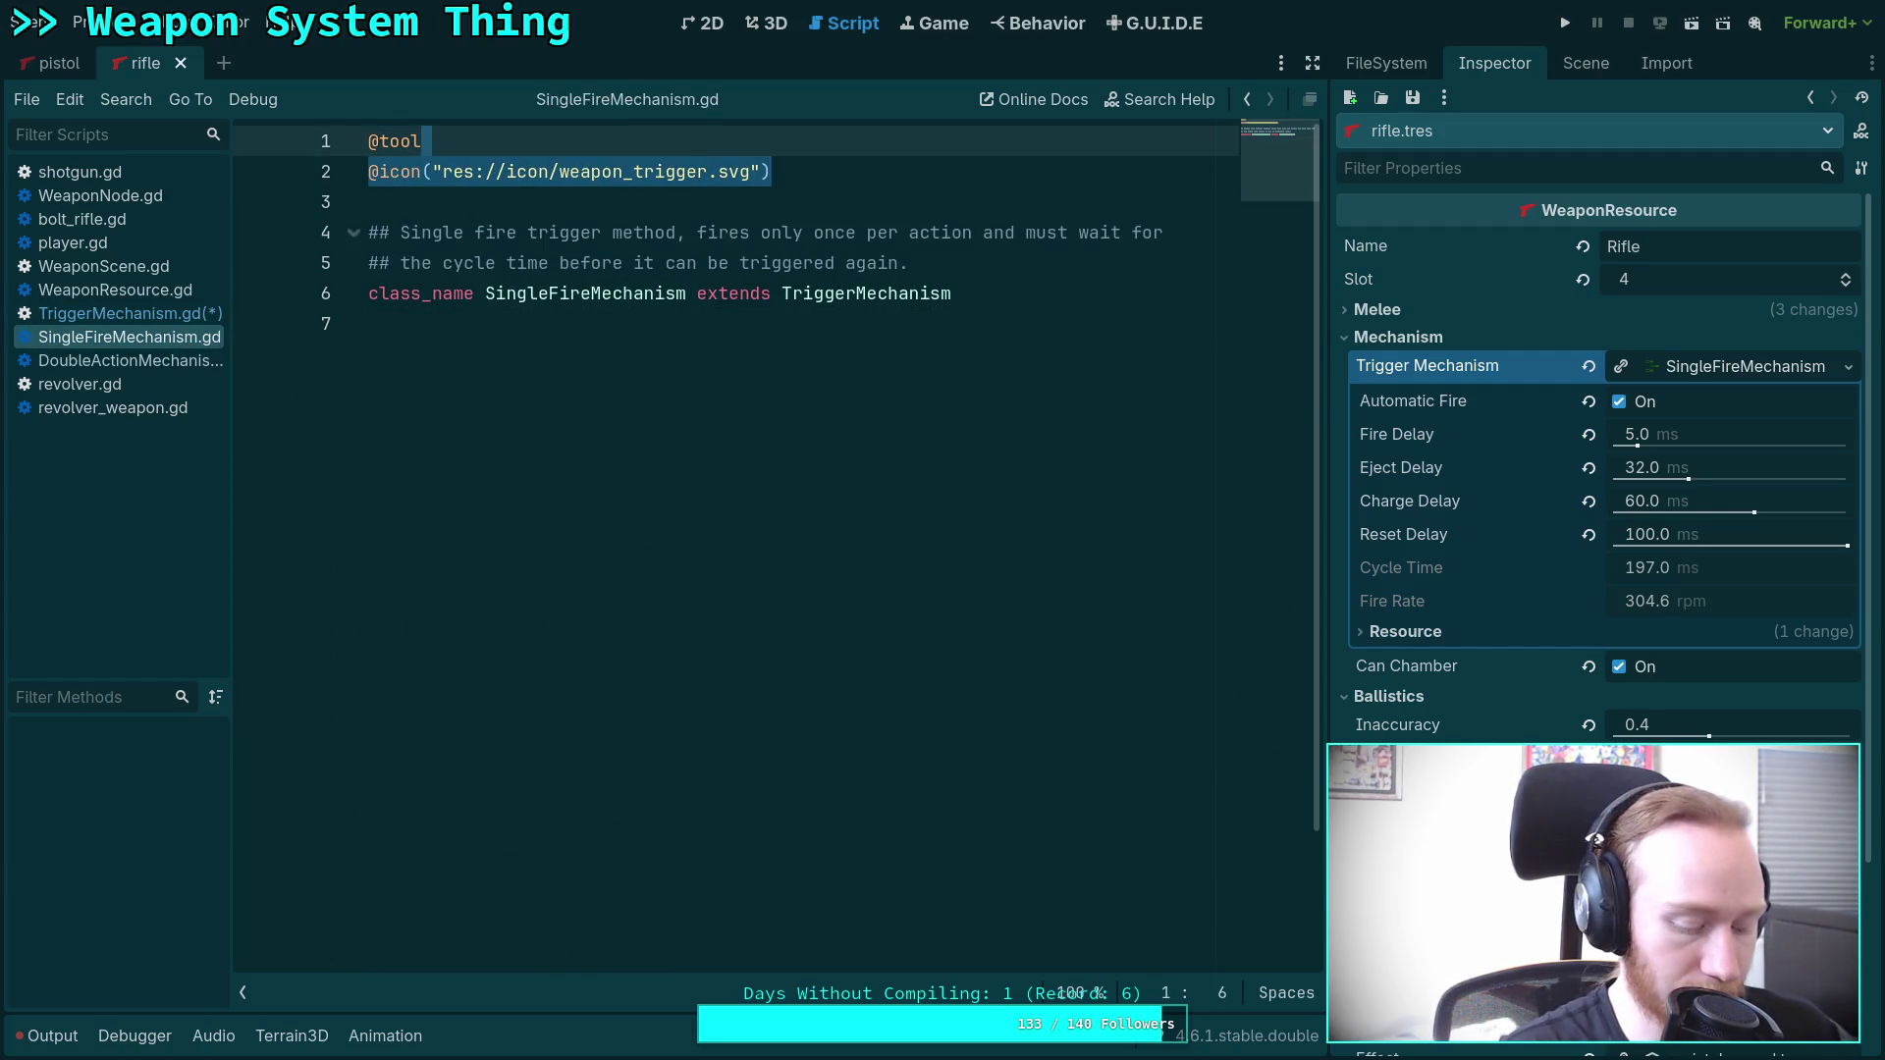
key("ctrl+x")
left_click(129, 313)
left_click(552, 141)
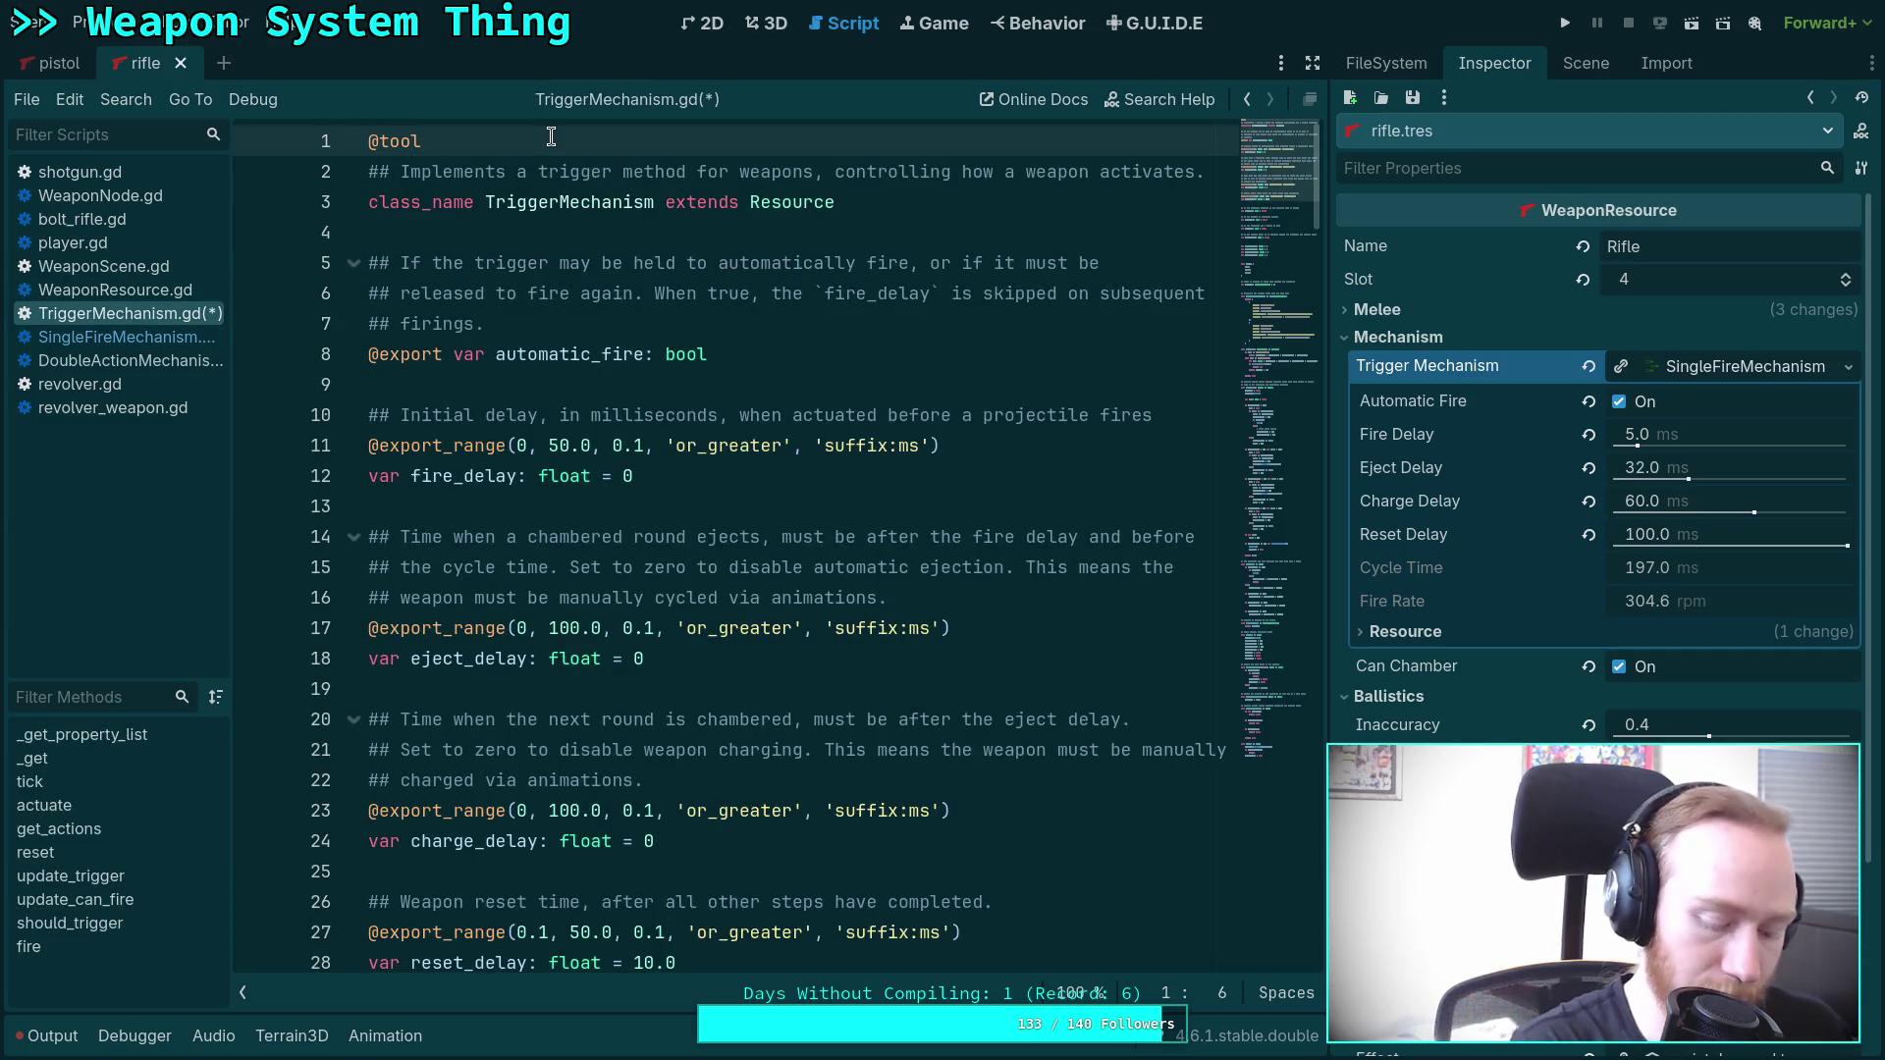
key("ctrl+v")
left_click(424, 172)
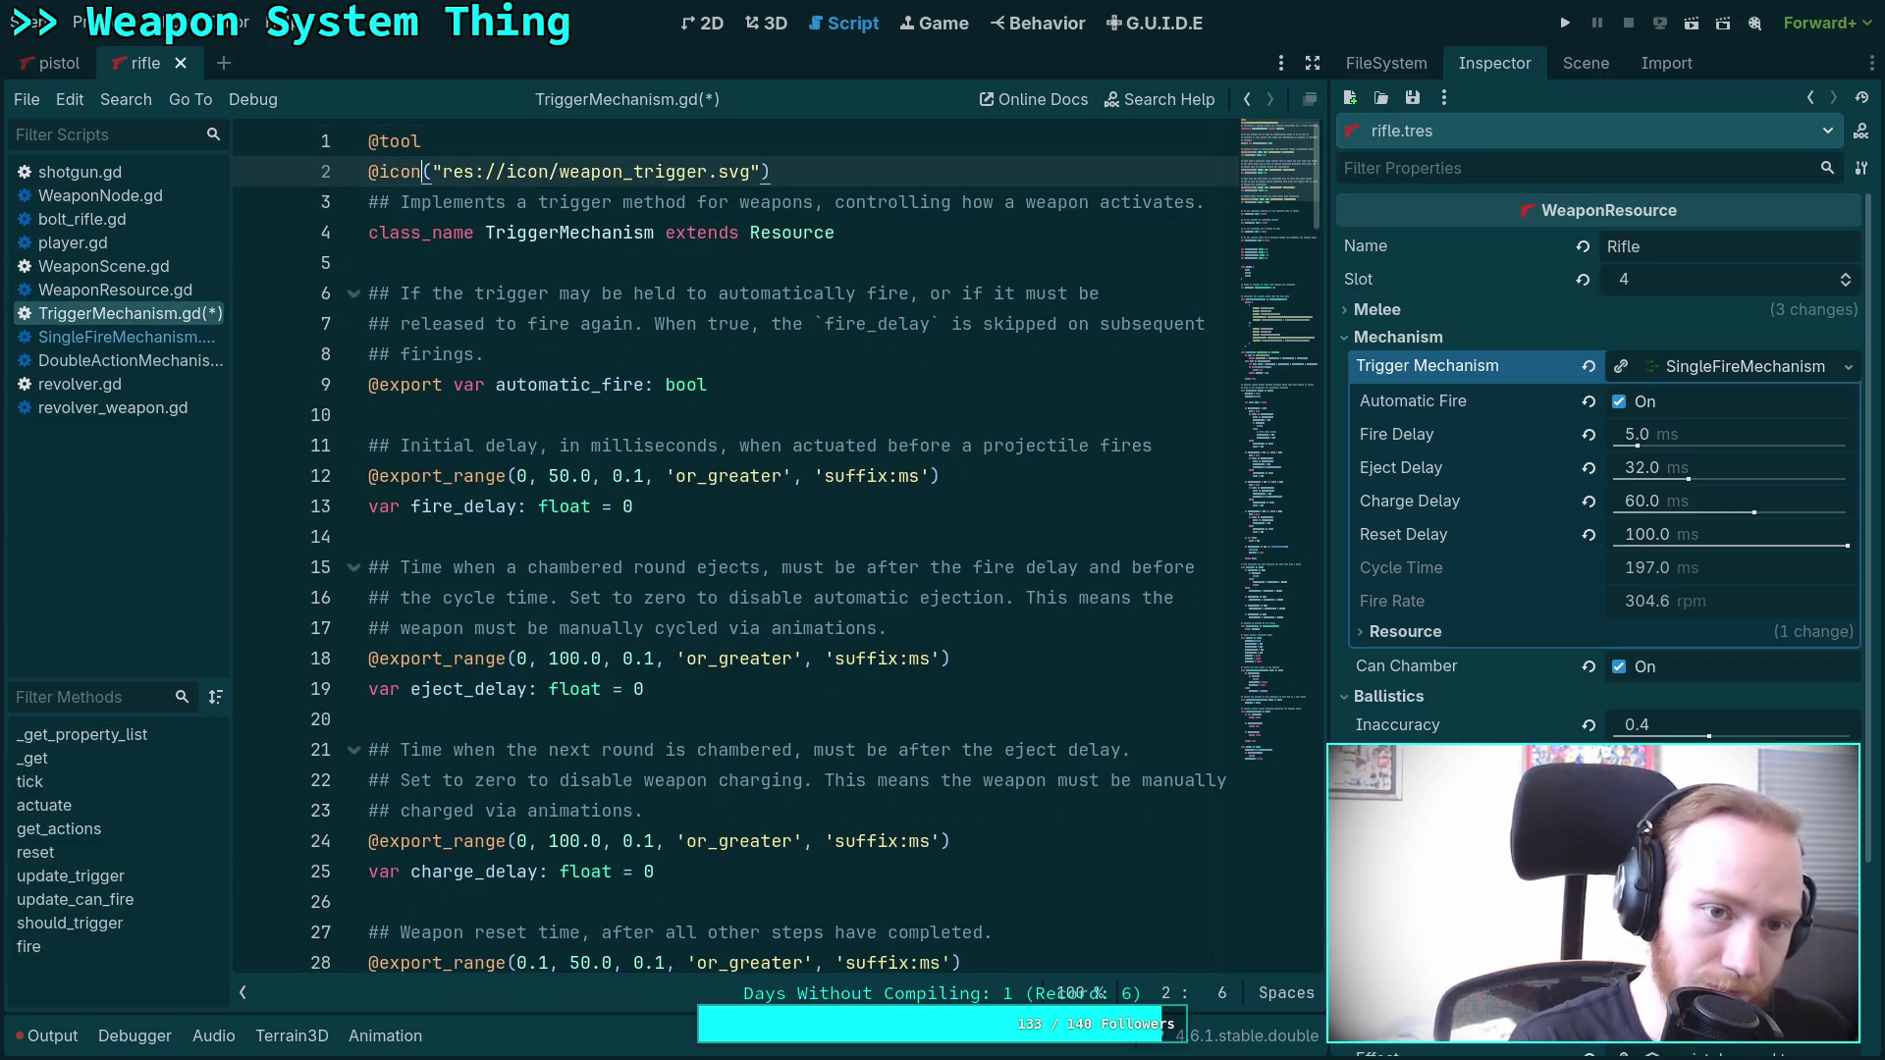
key("End")
key("Return")
key("ctrl+s")
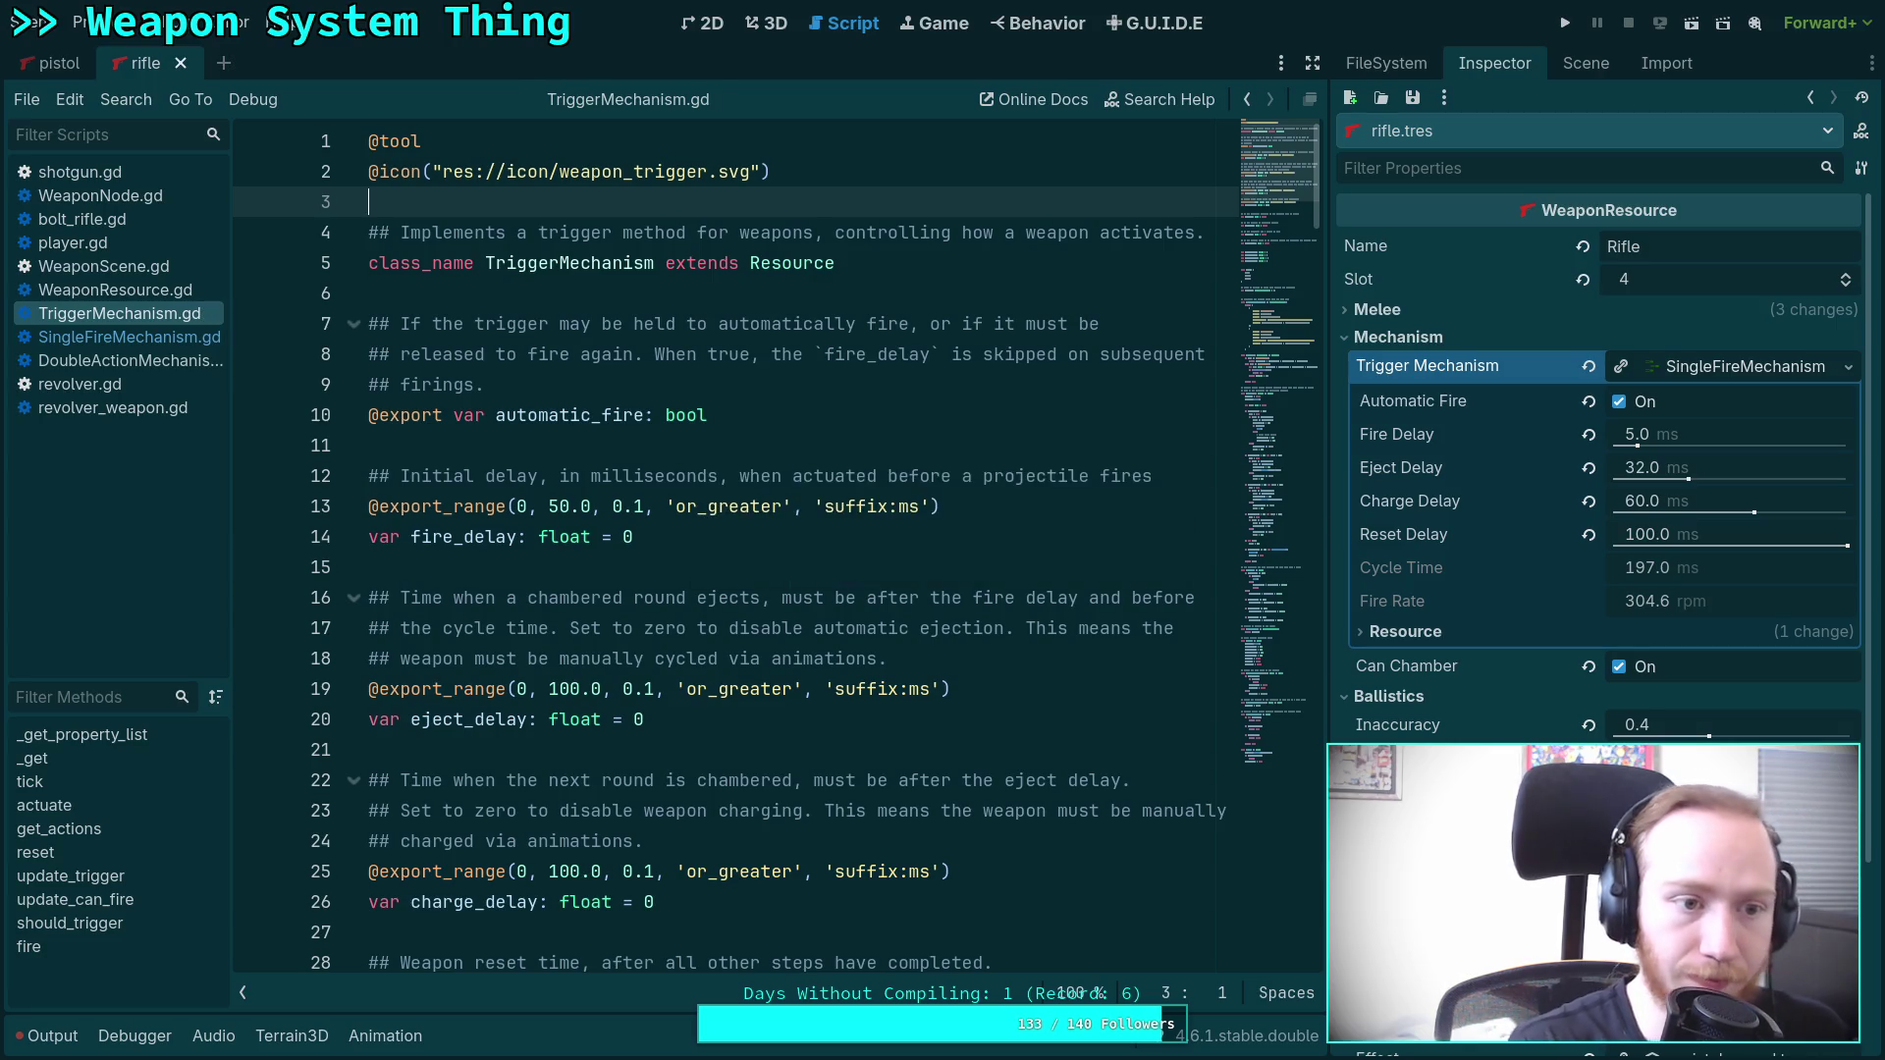
left_click(128, 337)
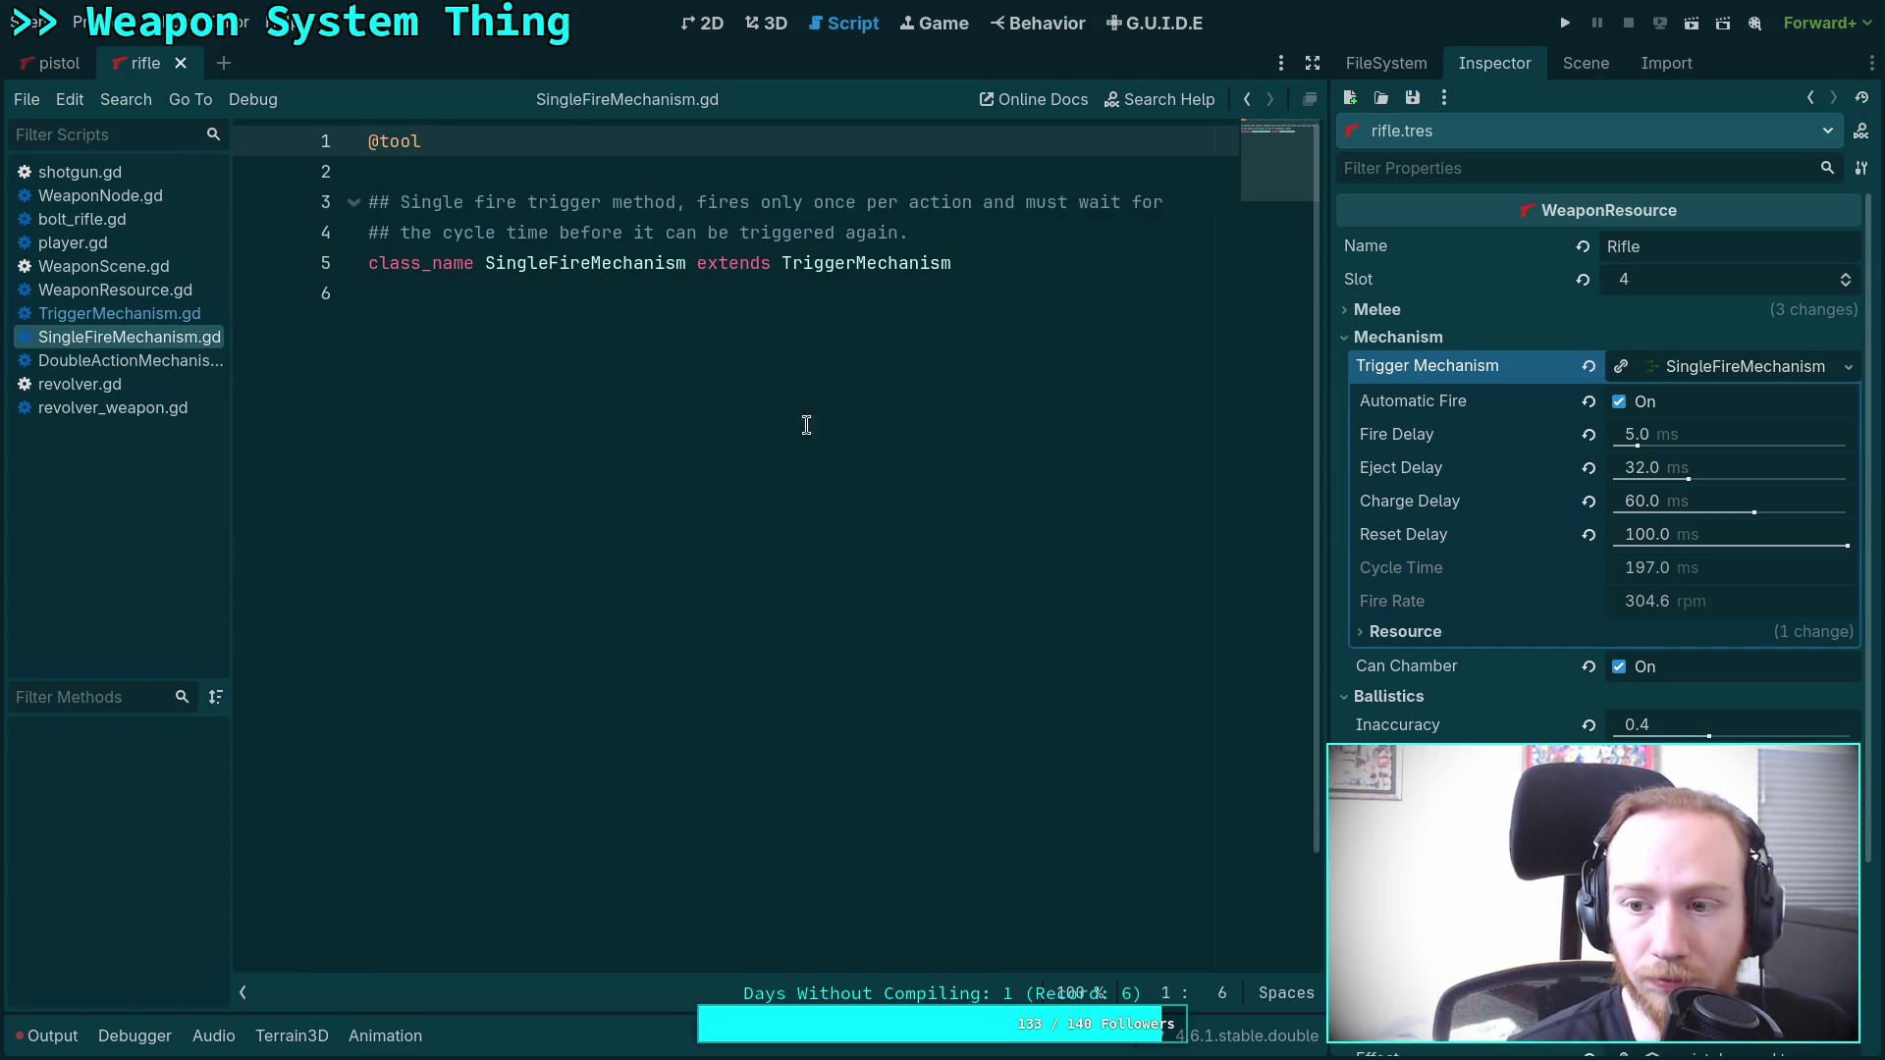
right_click(155, 339)
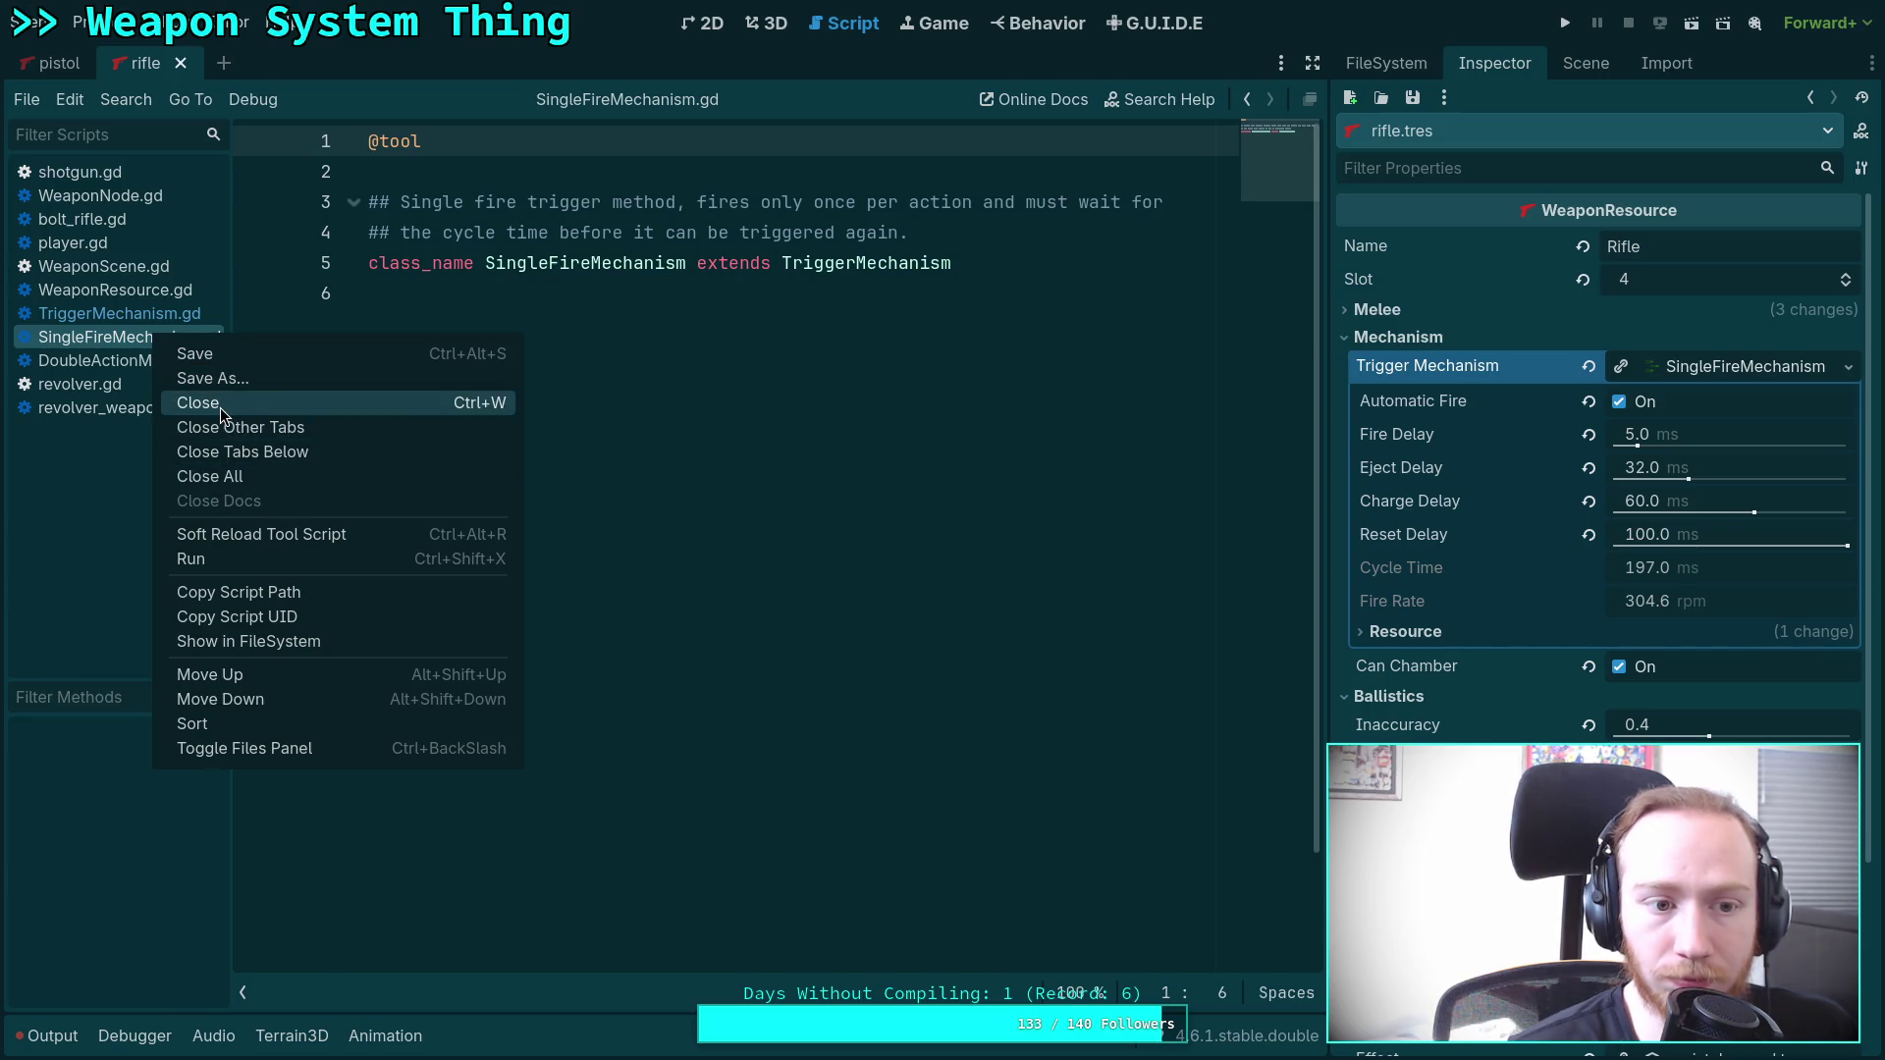
Close SingleFireMechanism.gd and give the rifle a new TriggerMechanism with Automatic Fire enabled
left_click(222, 405)
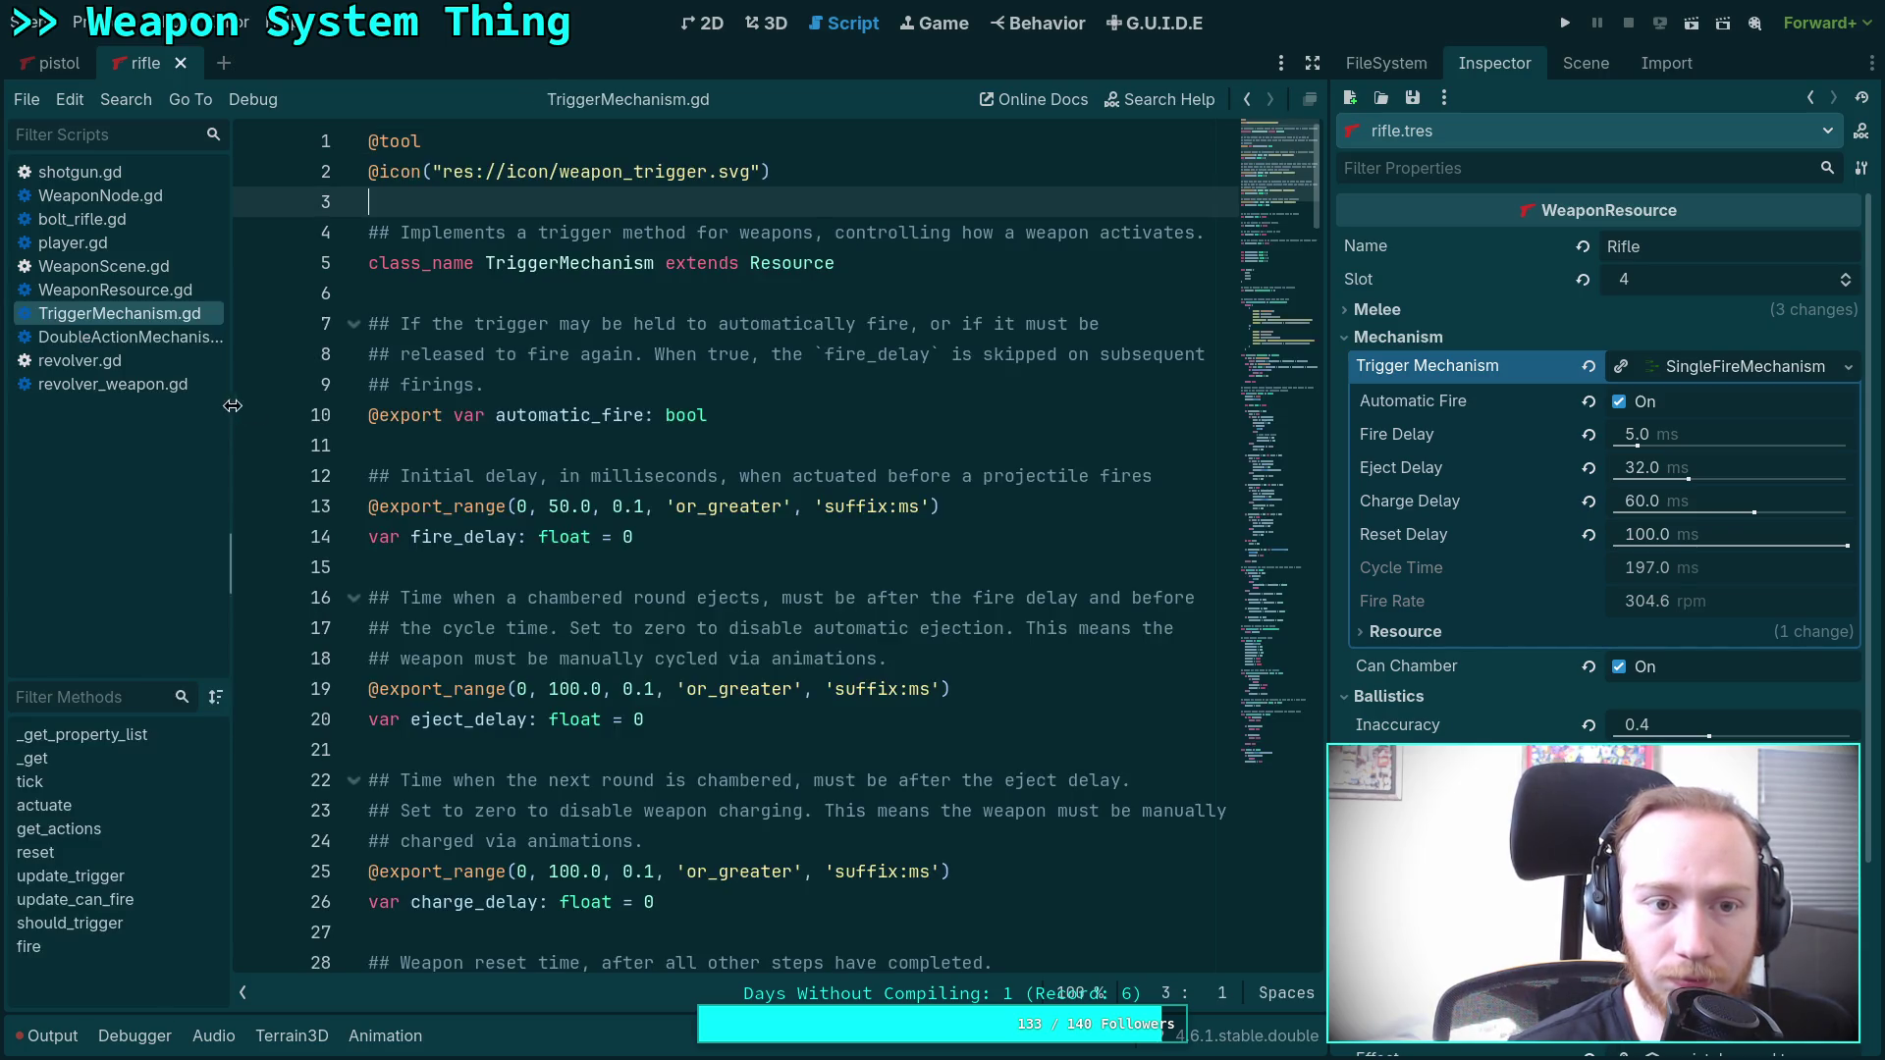
left_click(1789, 367)
left_click(1789, 367)
left_click(1852, 373)
left_click(1754, 432)
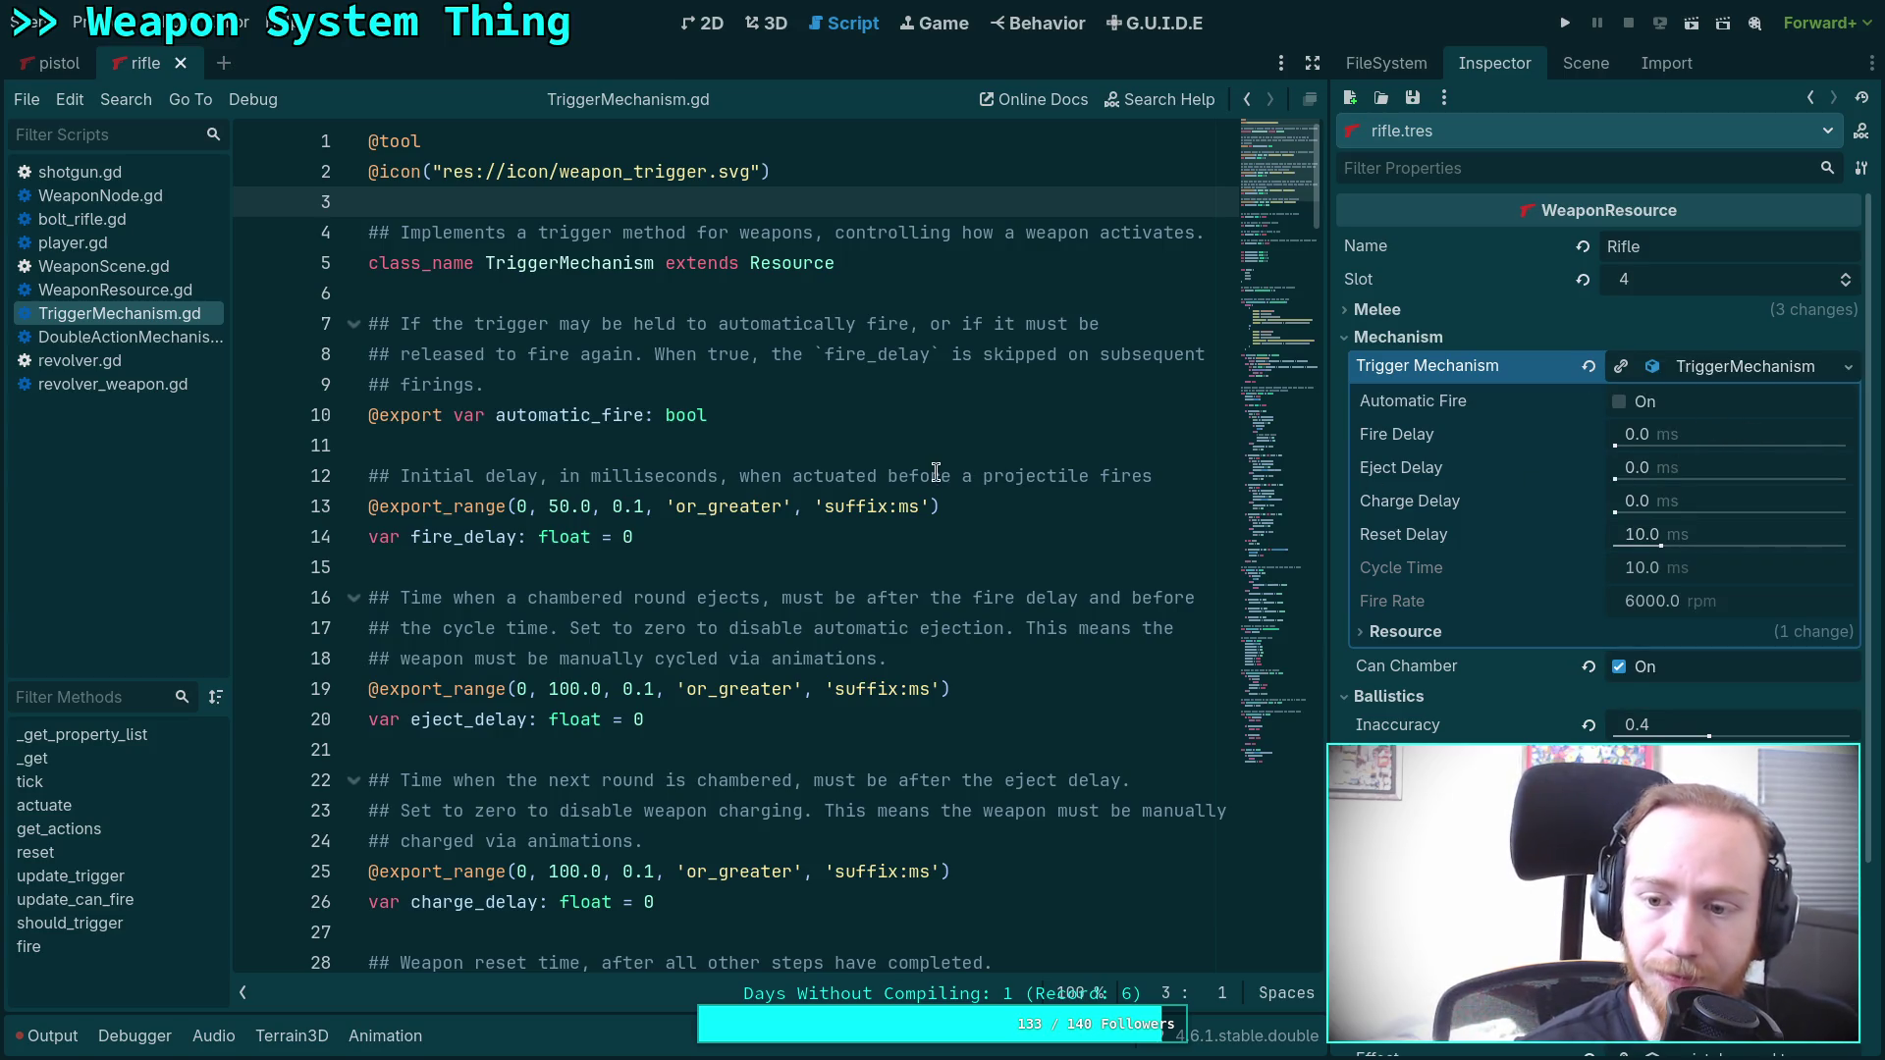
left_click(890, 463)
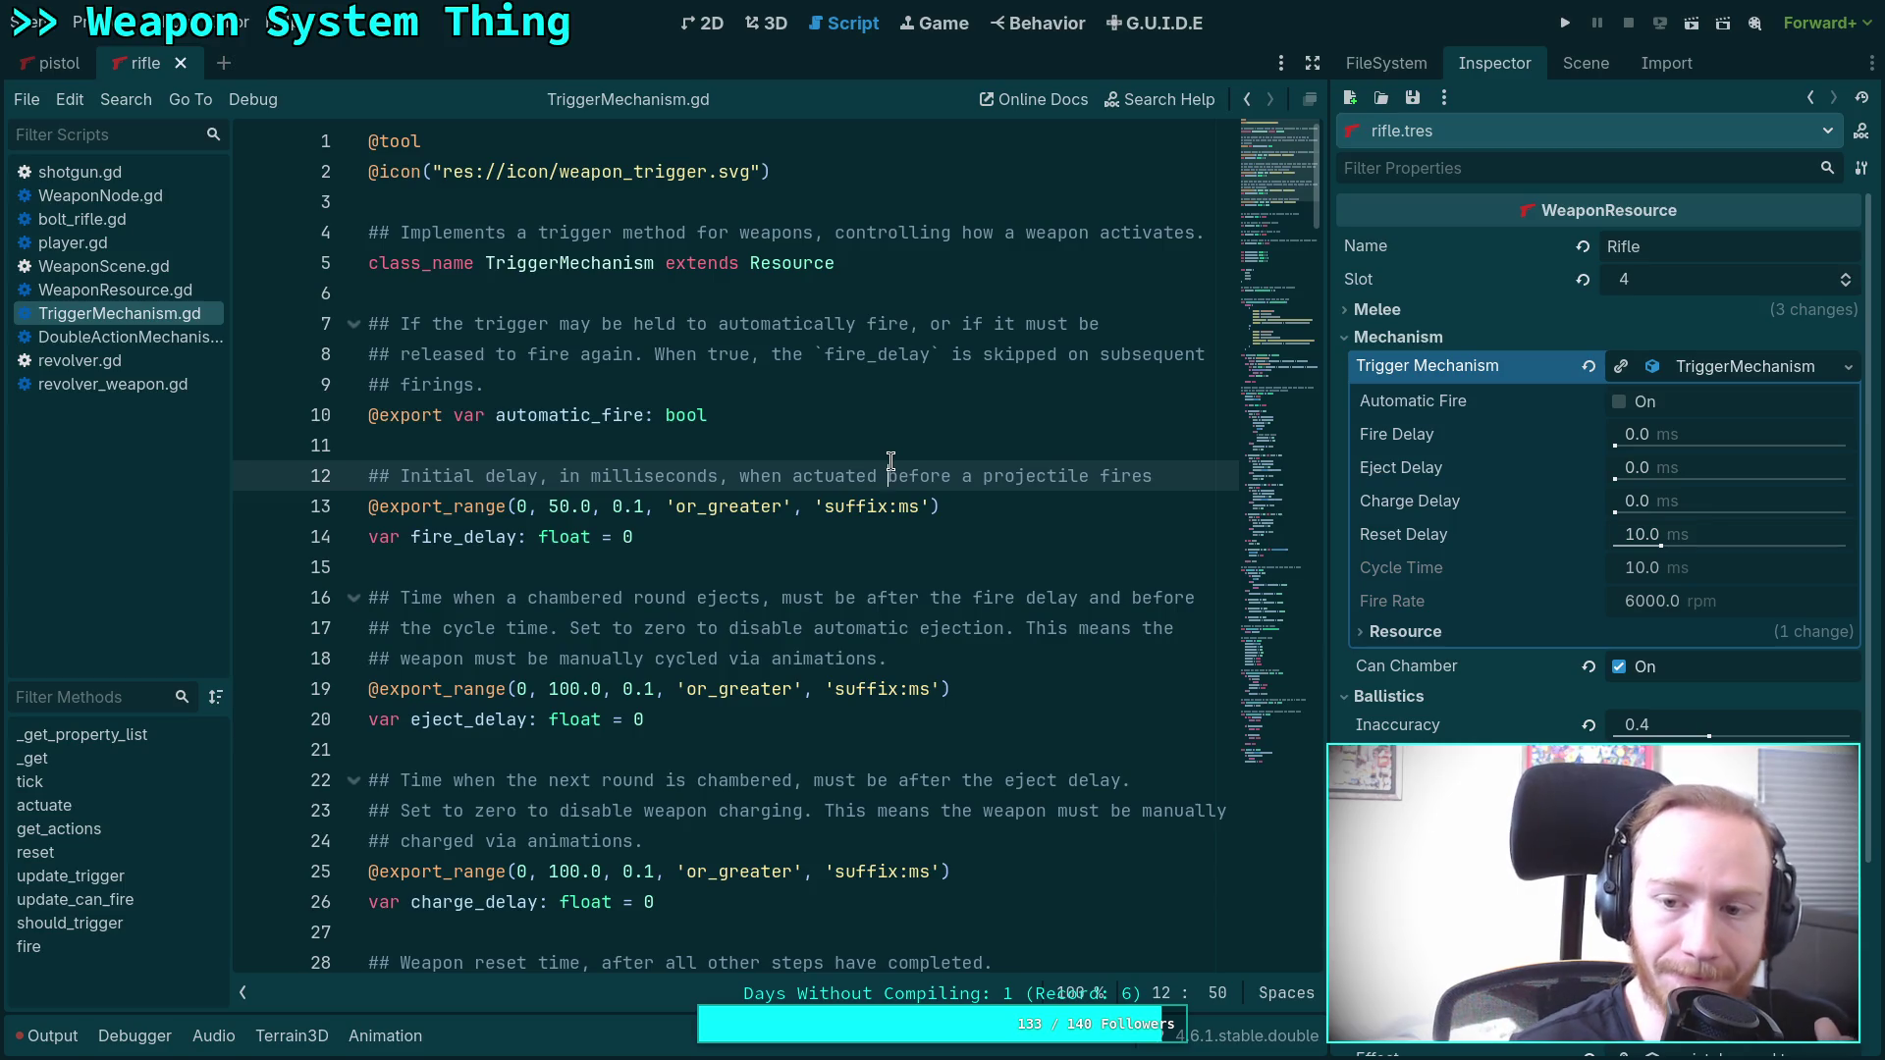
left_click(1619, 401)
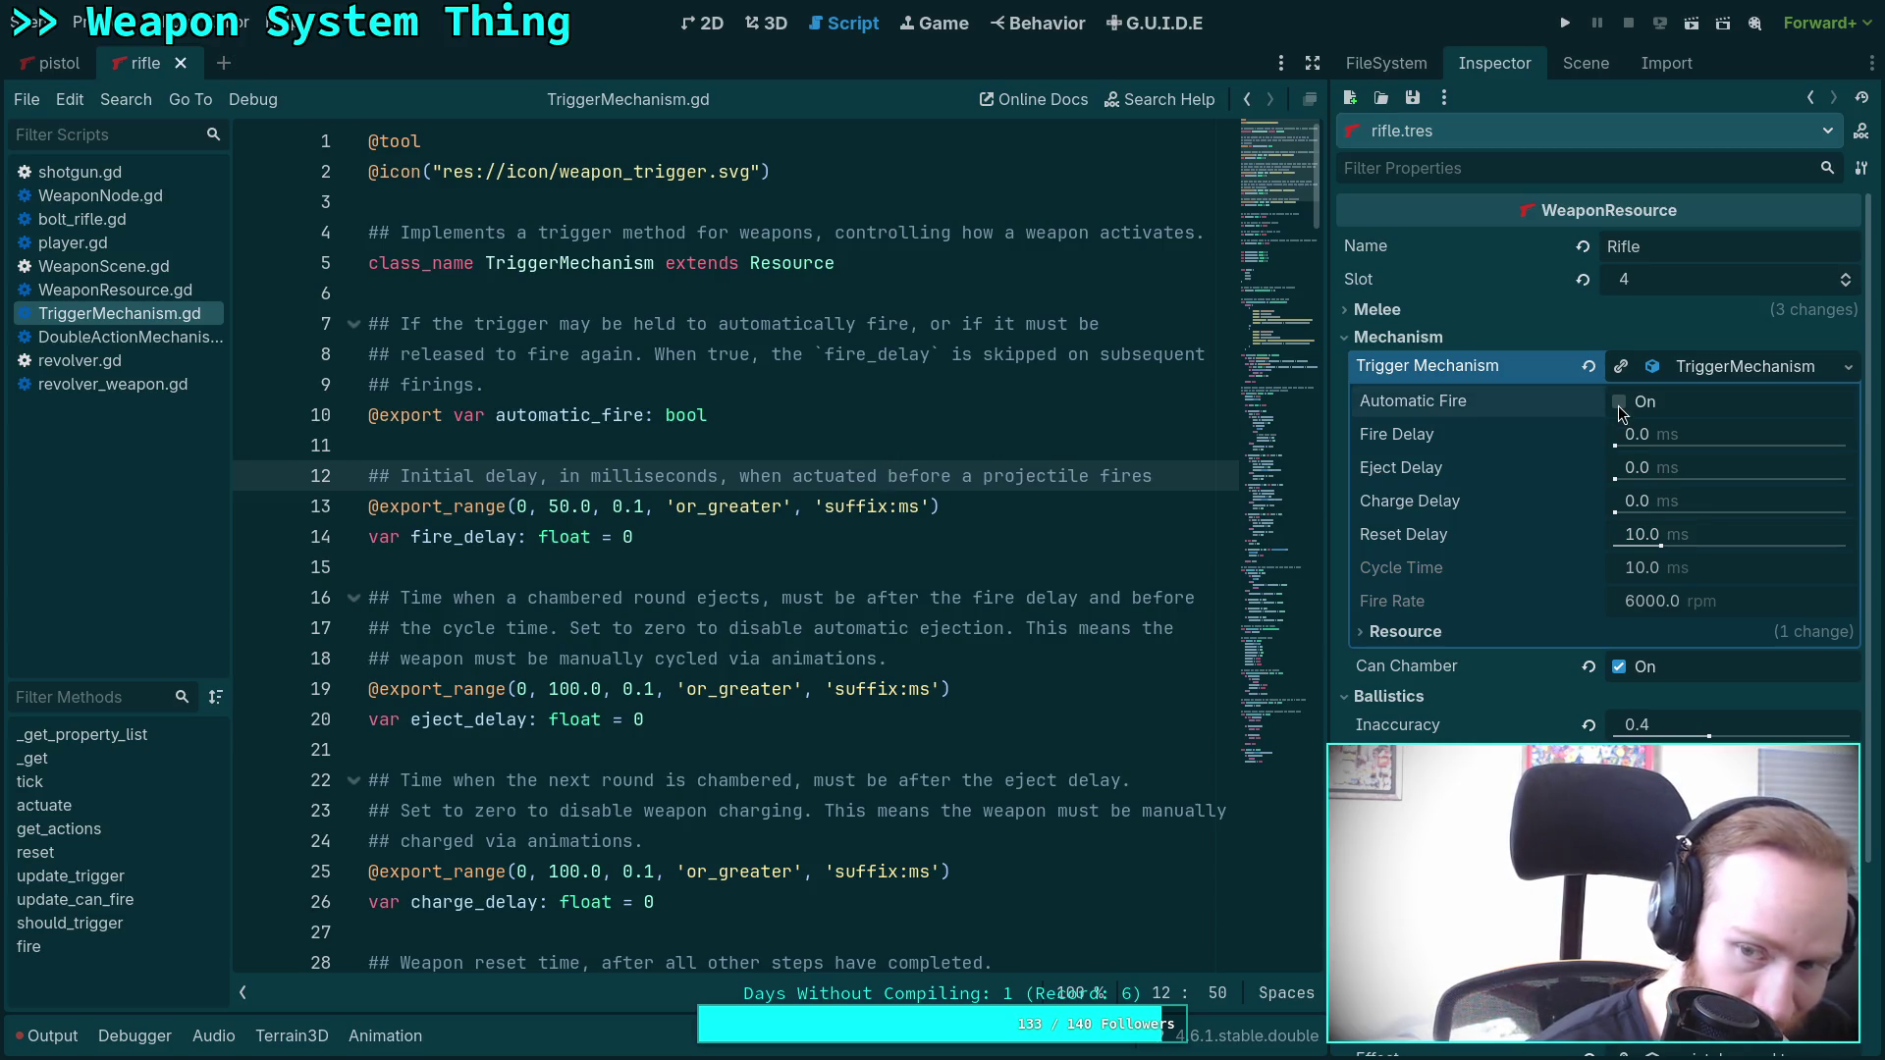
Look over the script below fire_delay, then return to the FileSystem dock
left_click(883, 525)
key("Down")
scroll(823, 452, "down", 7)
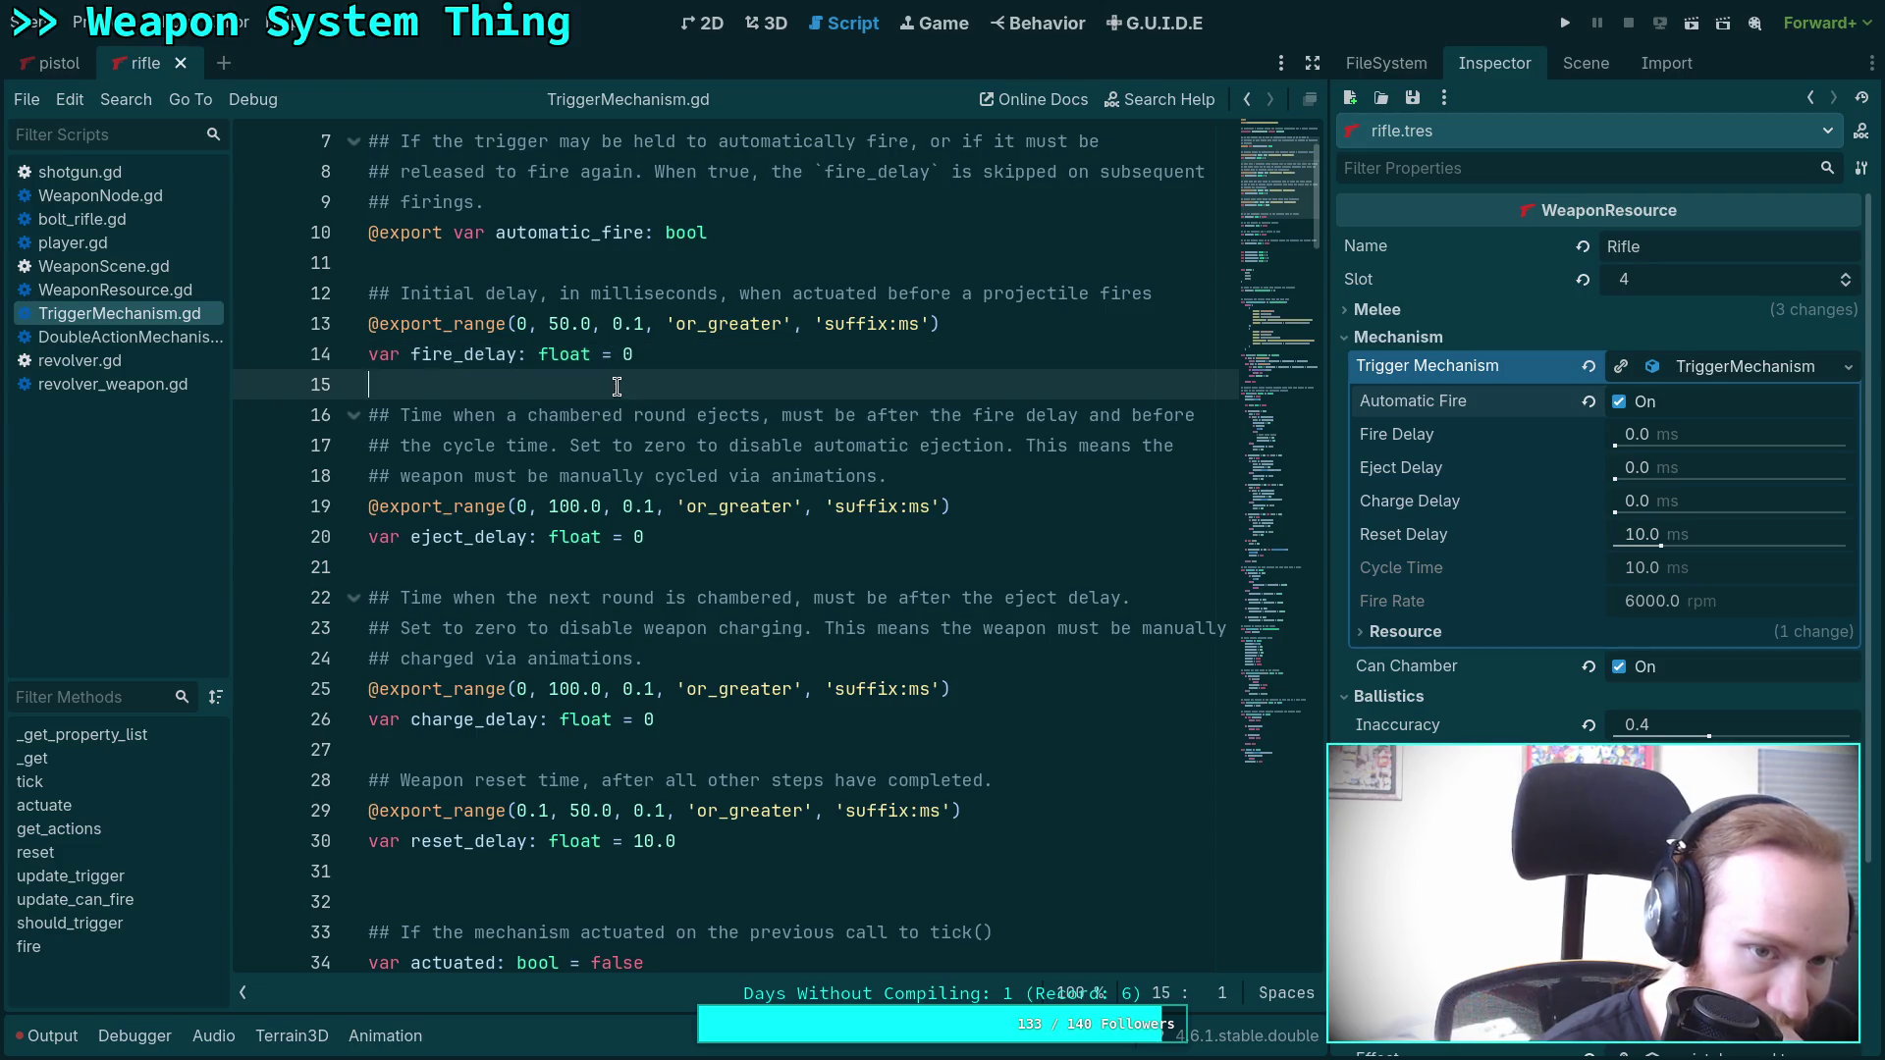
scroll(823, 452, "down", 3)
scroll(823, 453, "up", 8)
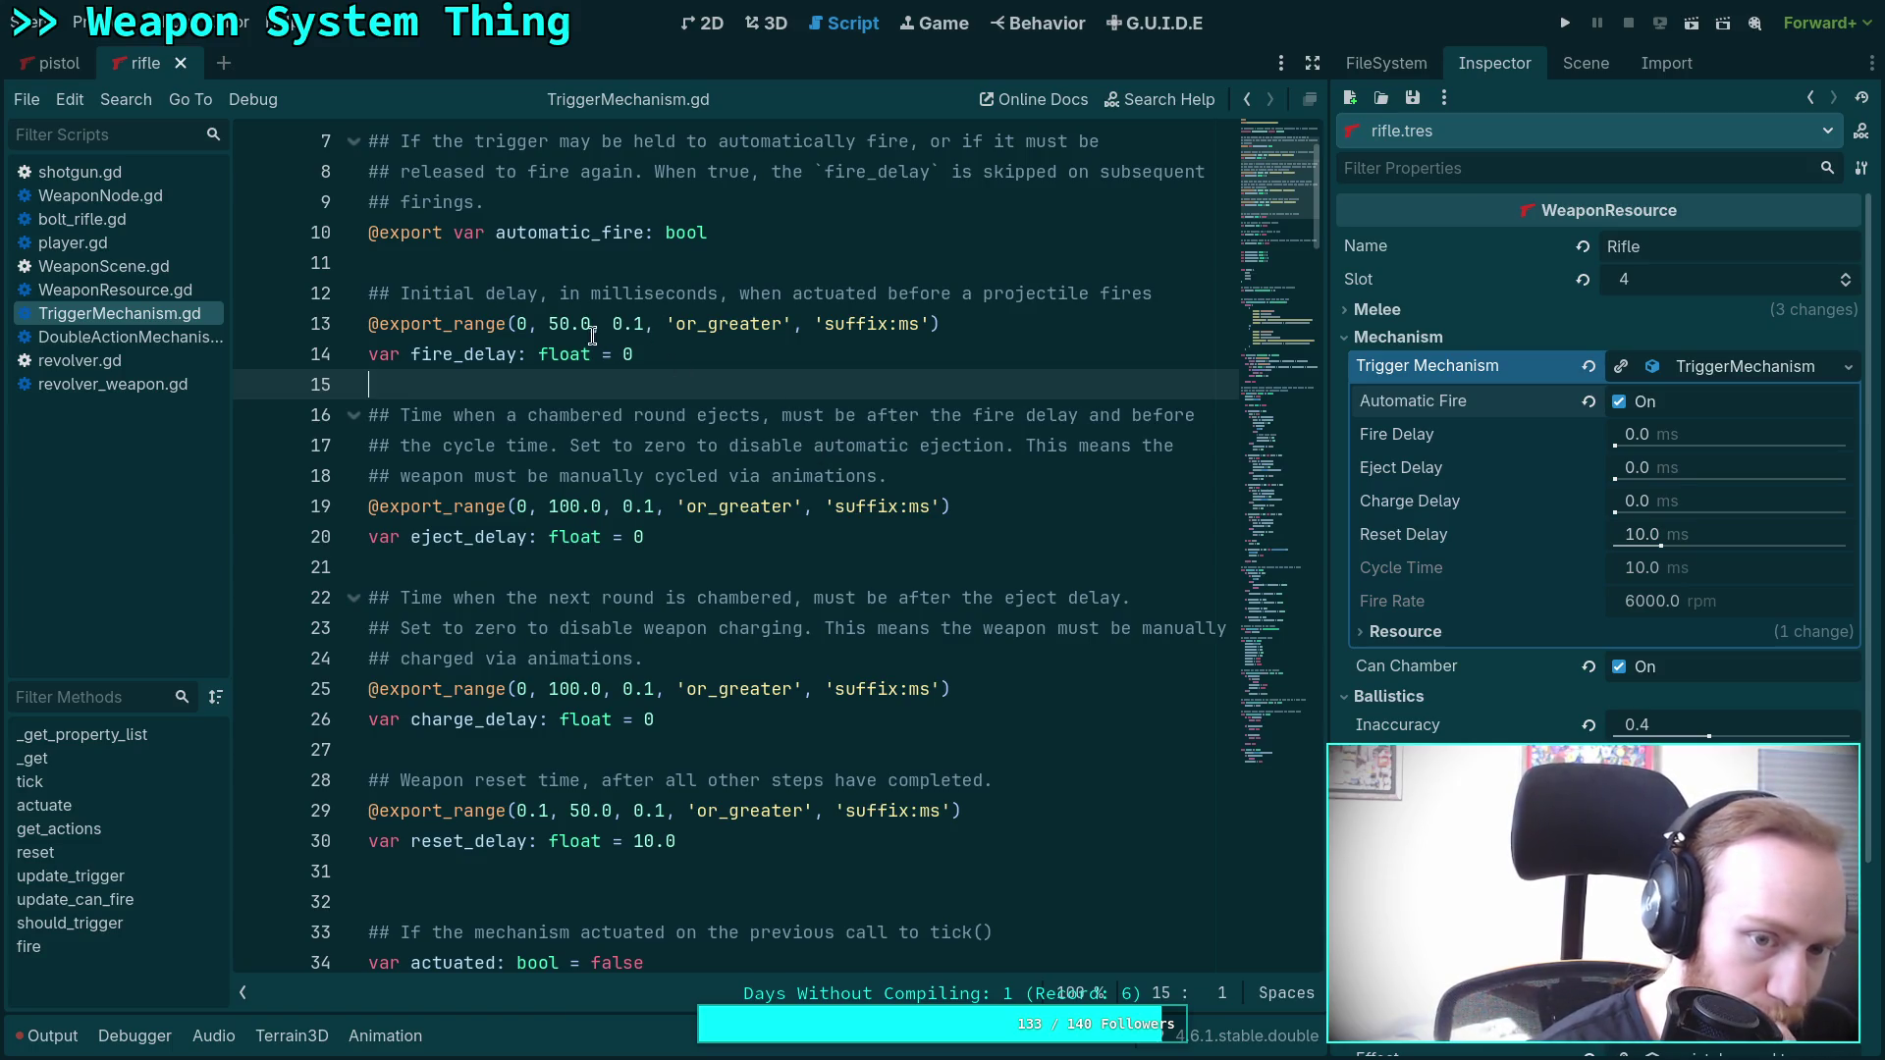
scroll(823, 407, "down", 6)
scroll(855, 417, "down", 15)
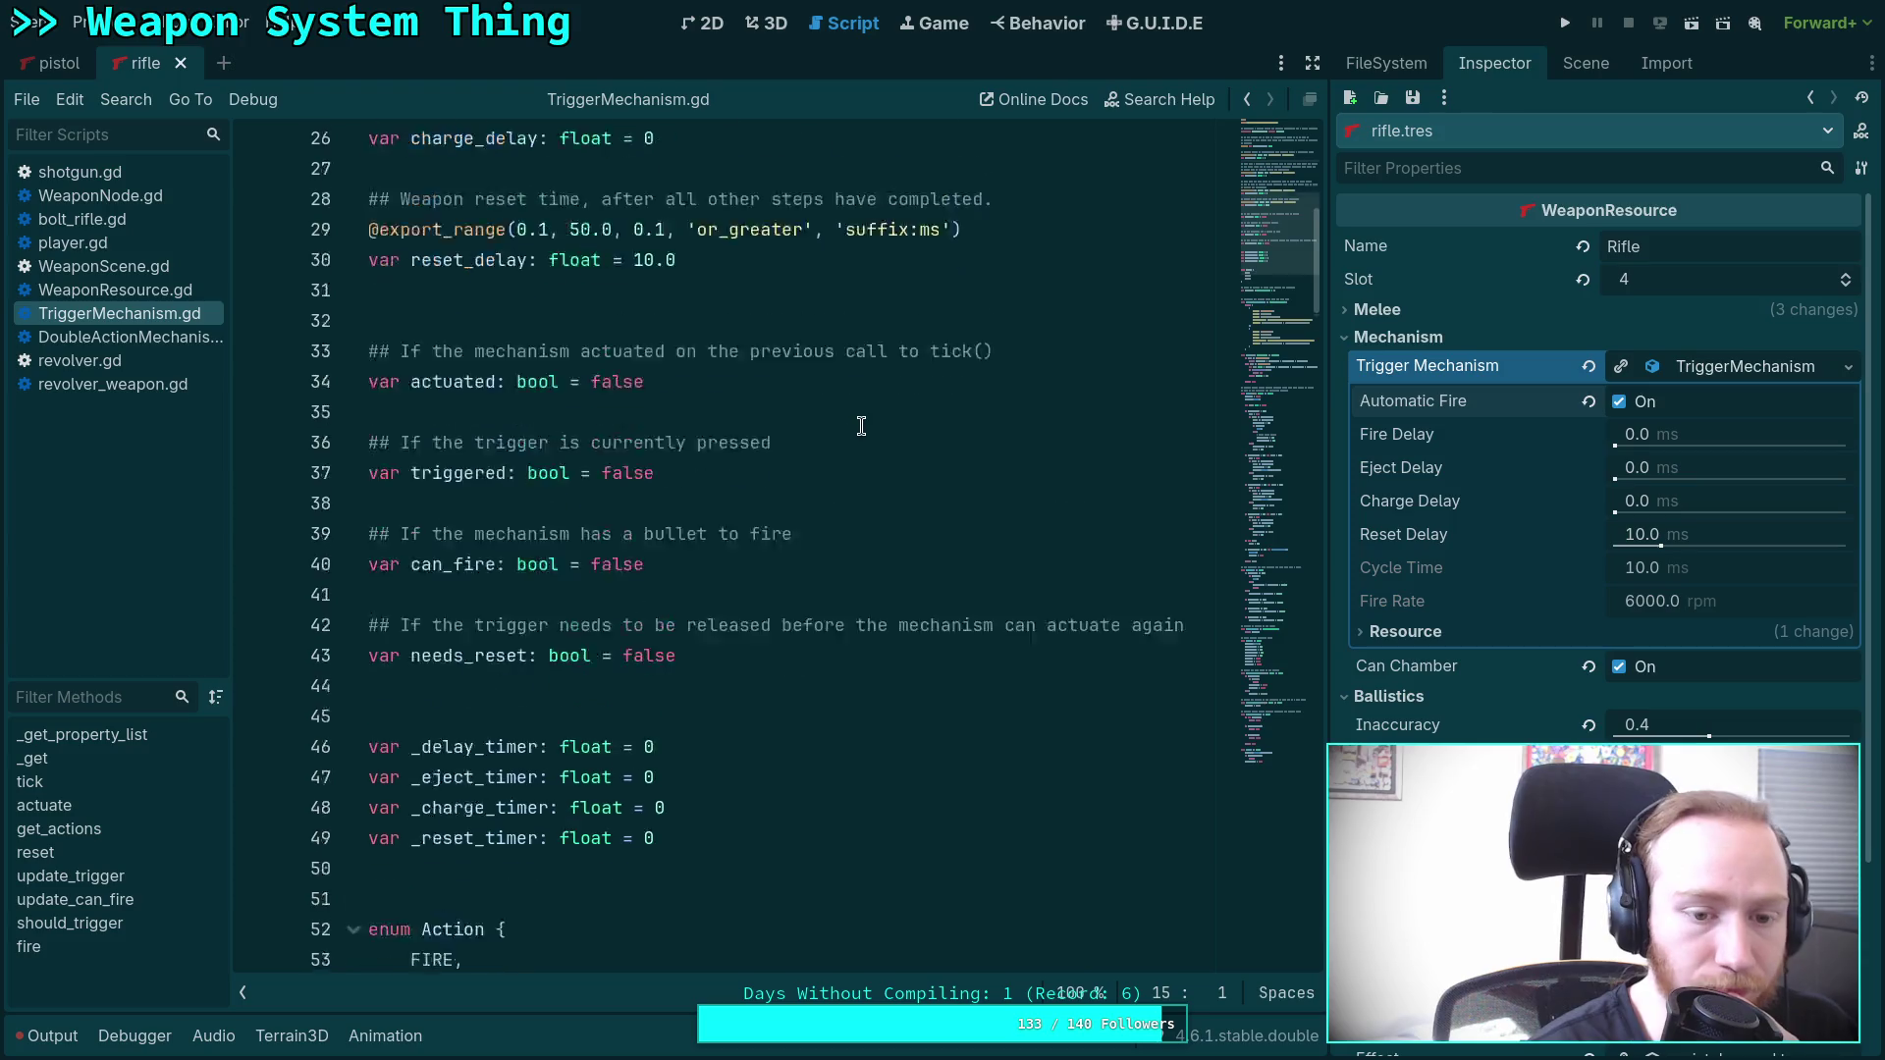
scroll(862, 425, "down", 8)
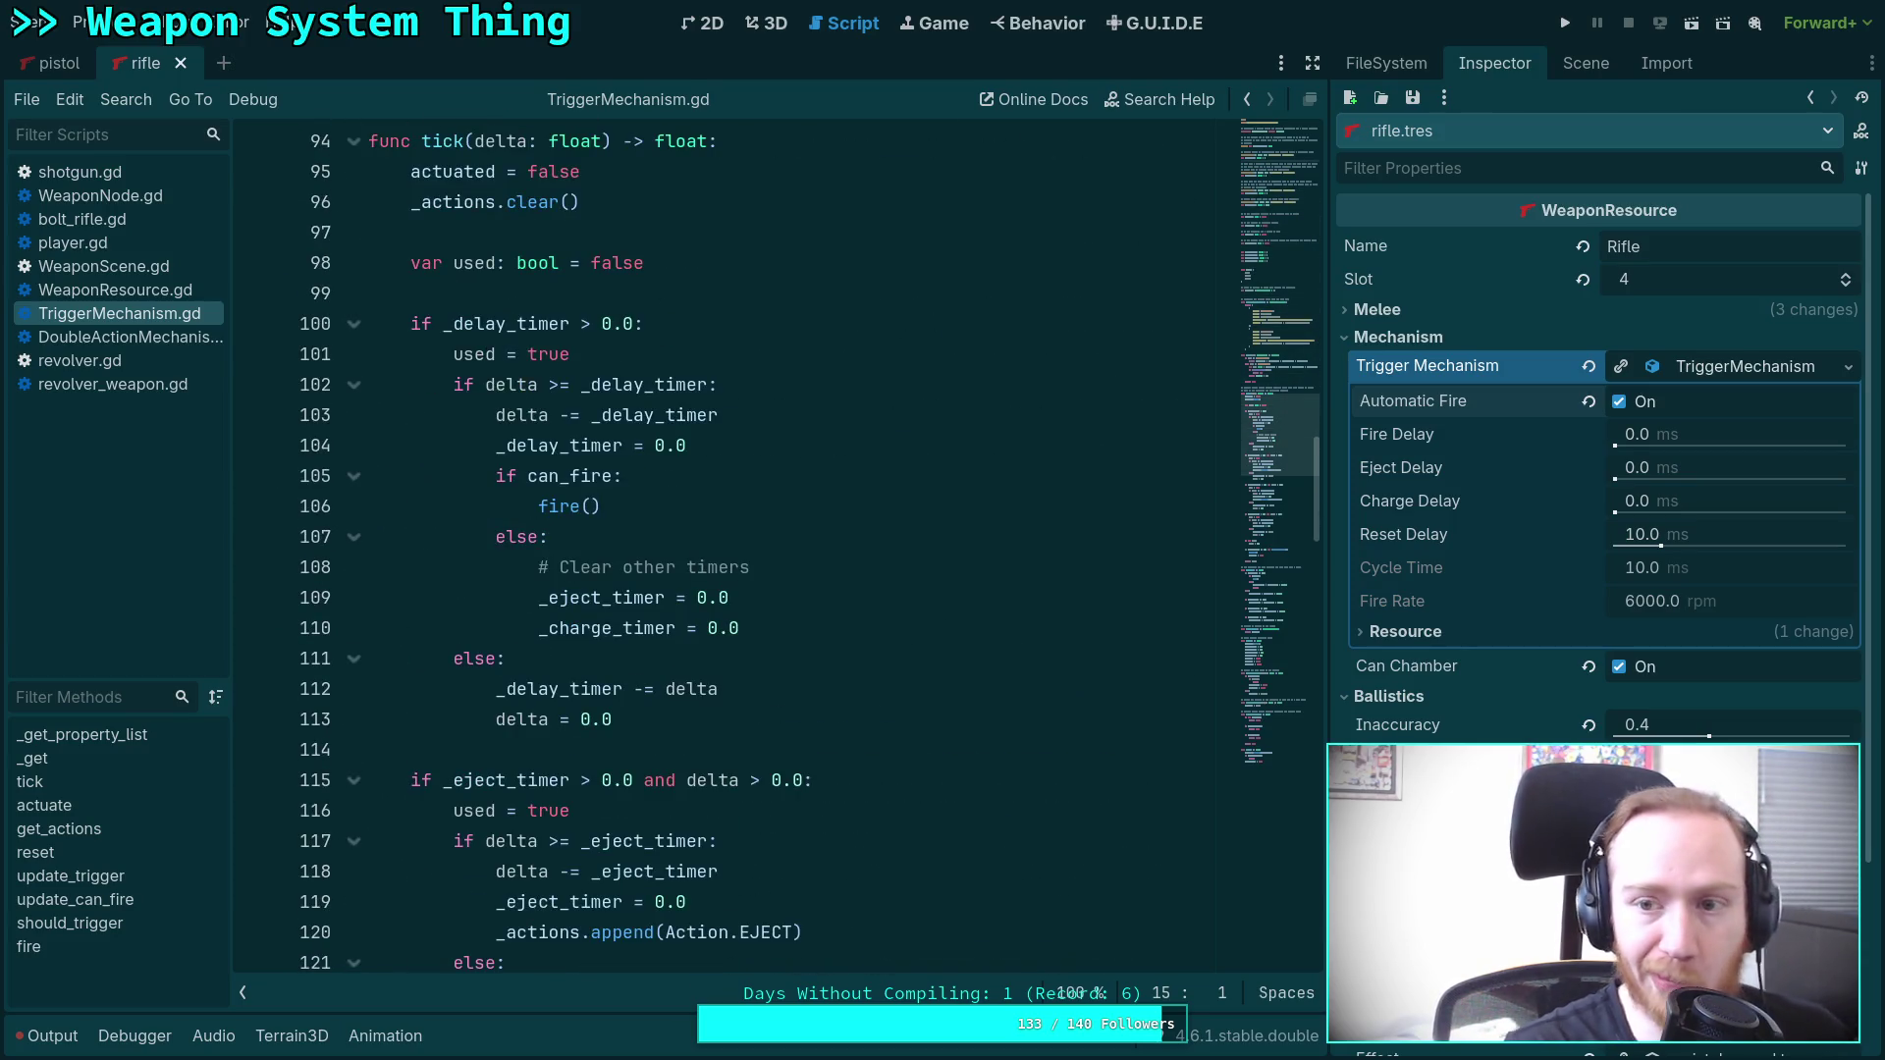
left_click(1583, 63)
left_click(1385, 63)
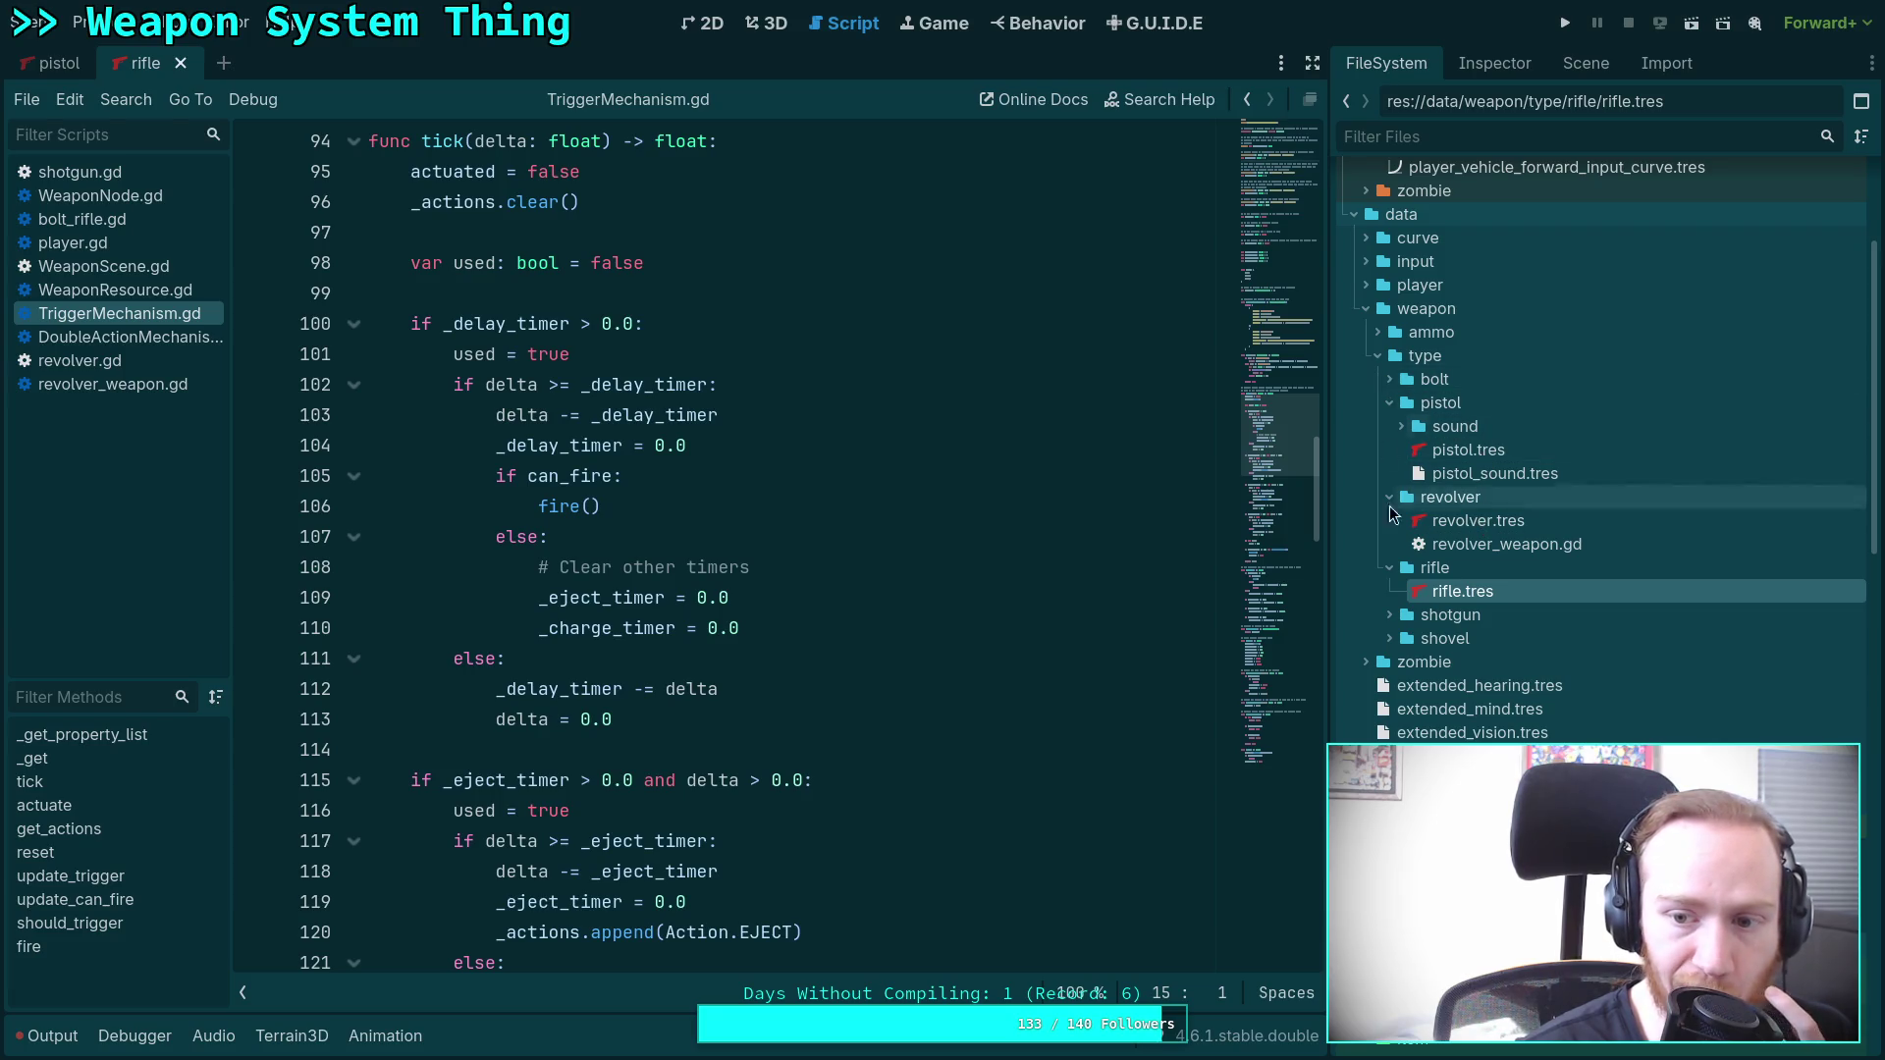
Assign a new TriggerMechanism to shotgun.tres and save it
left_click(1391, 617)
left_click(1463, 638)
left_click(1495, 63)
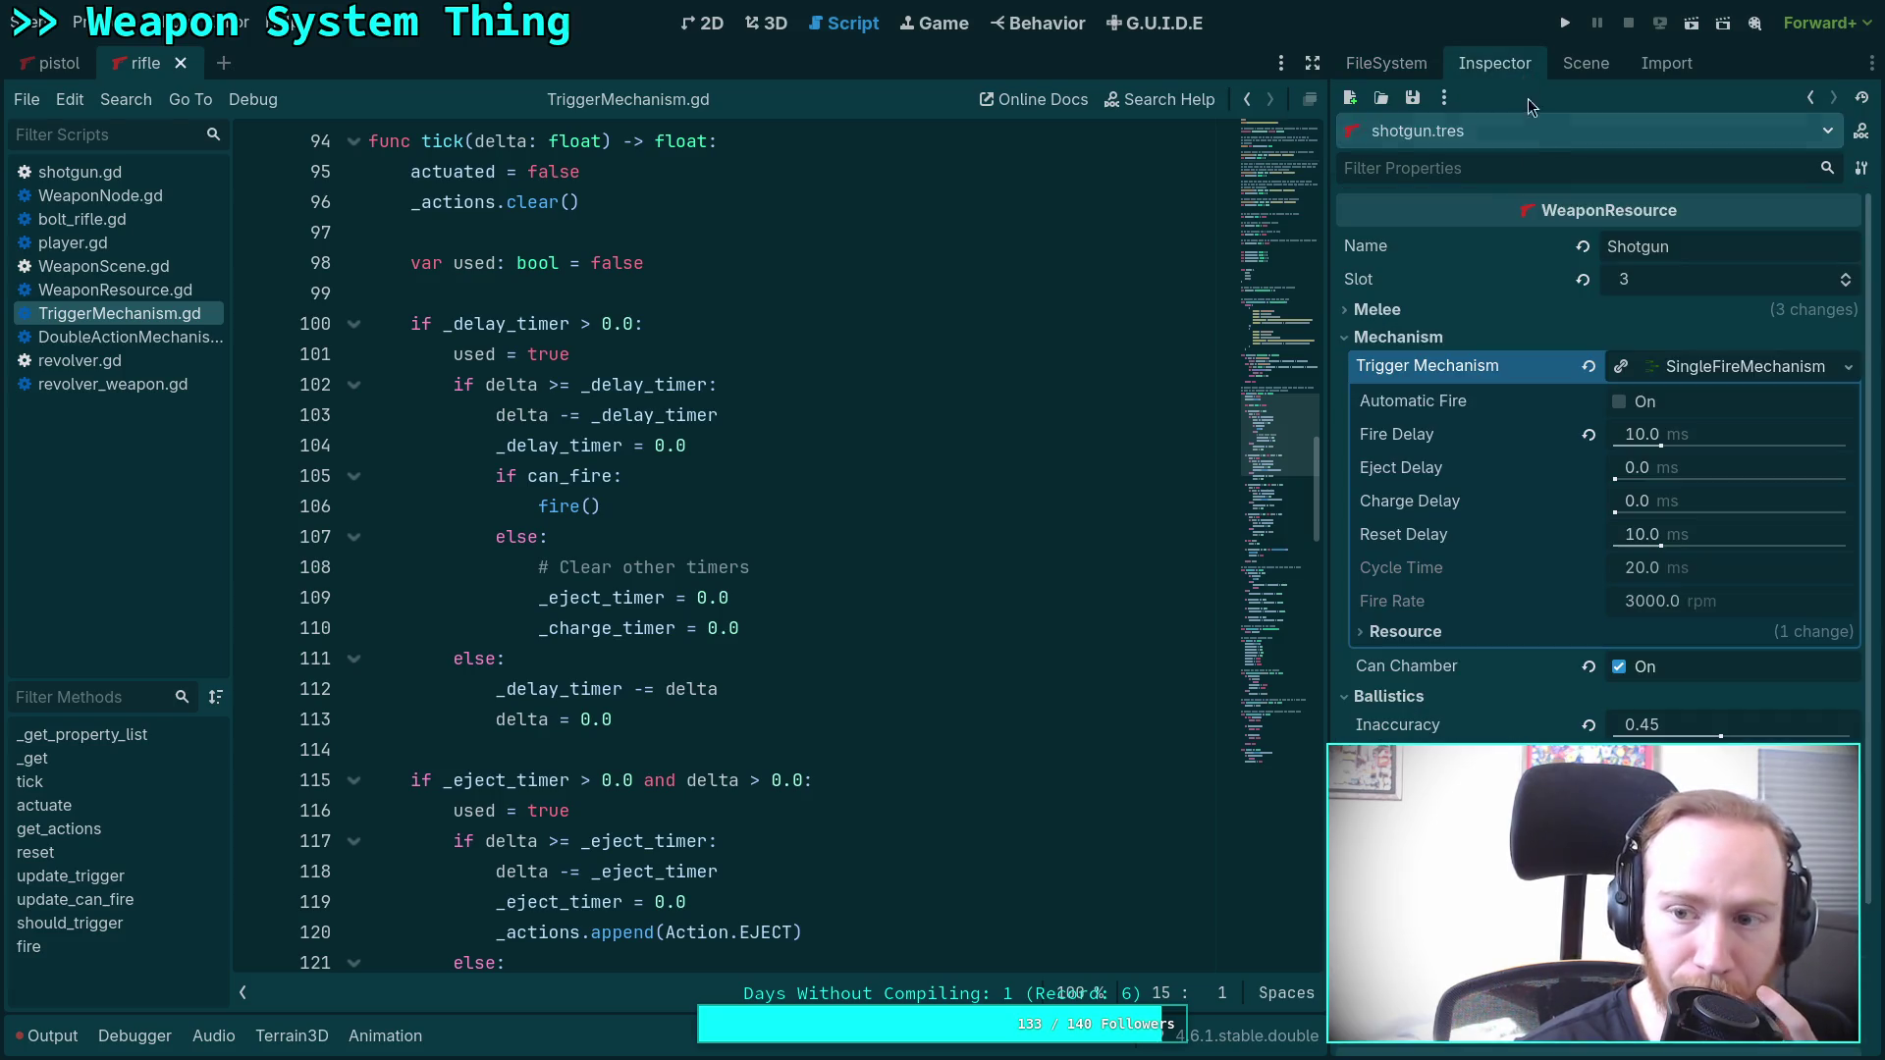
left_click(1848, 367)
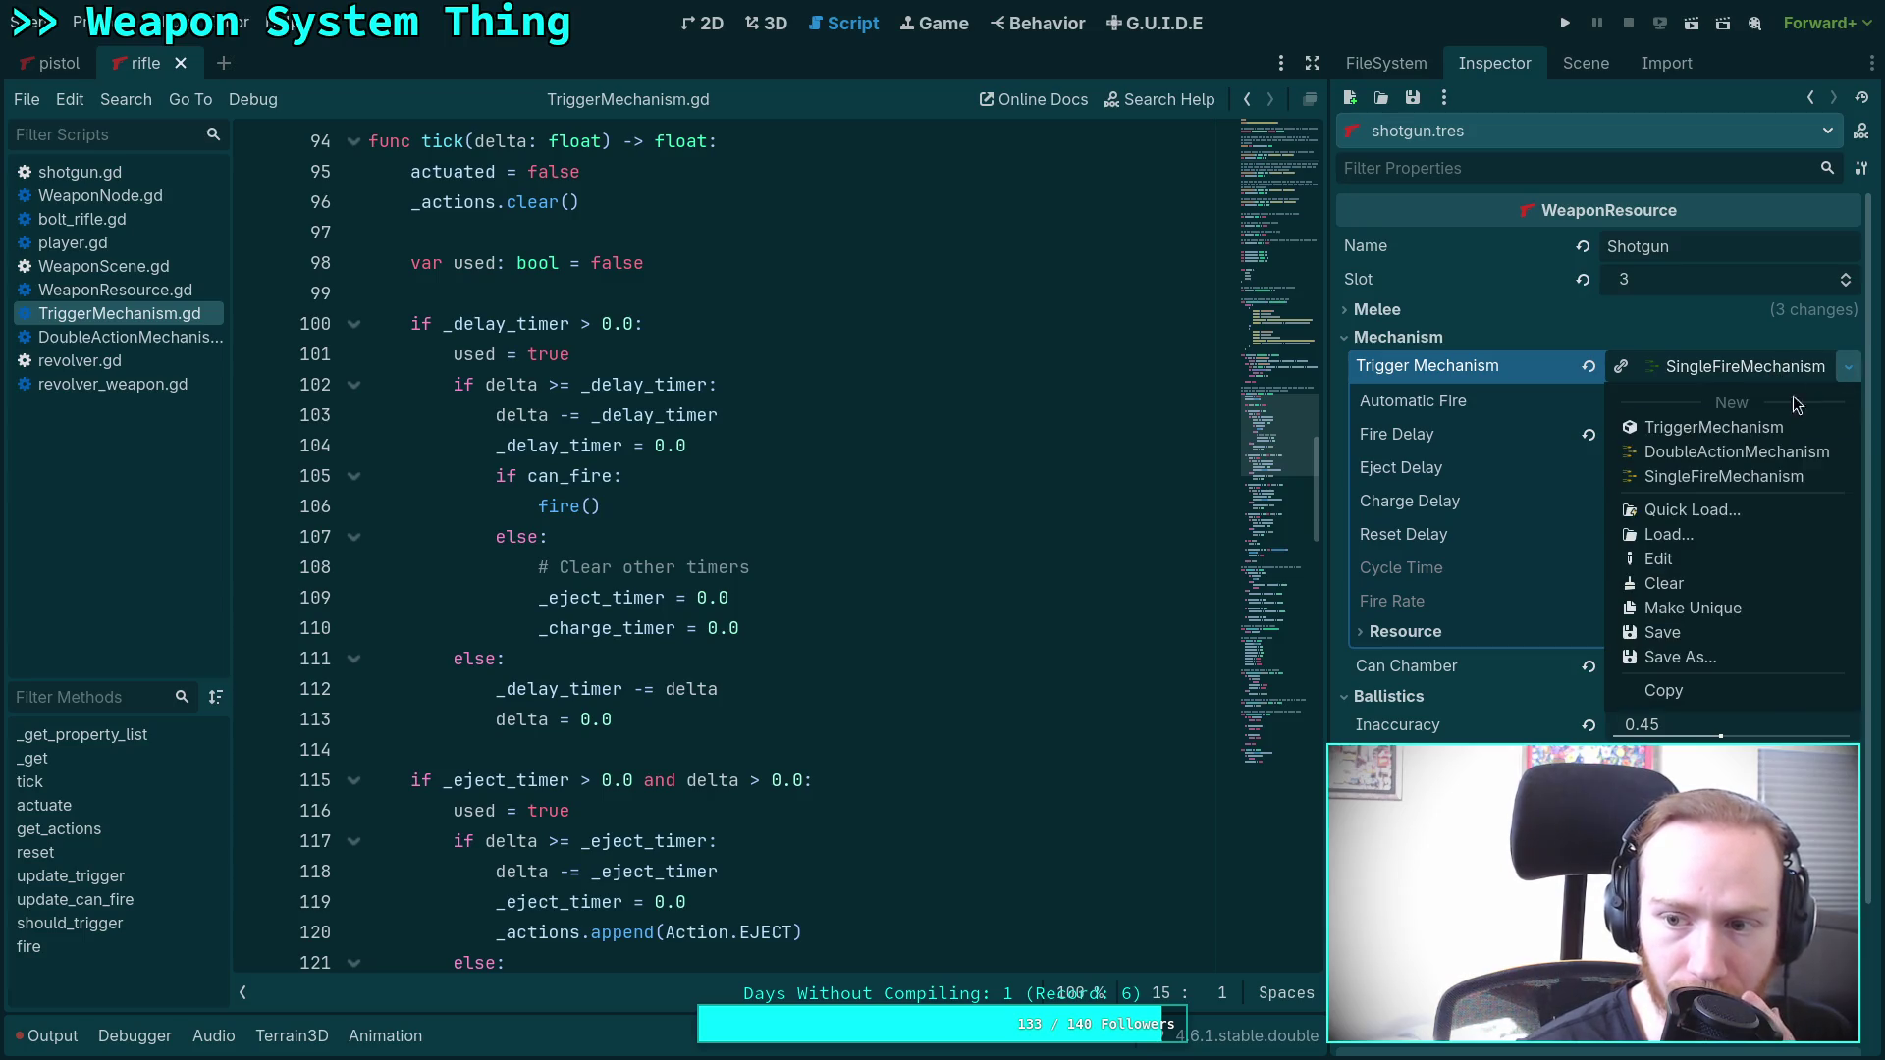
left_click(1746, 432)
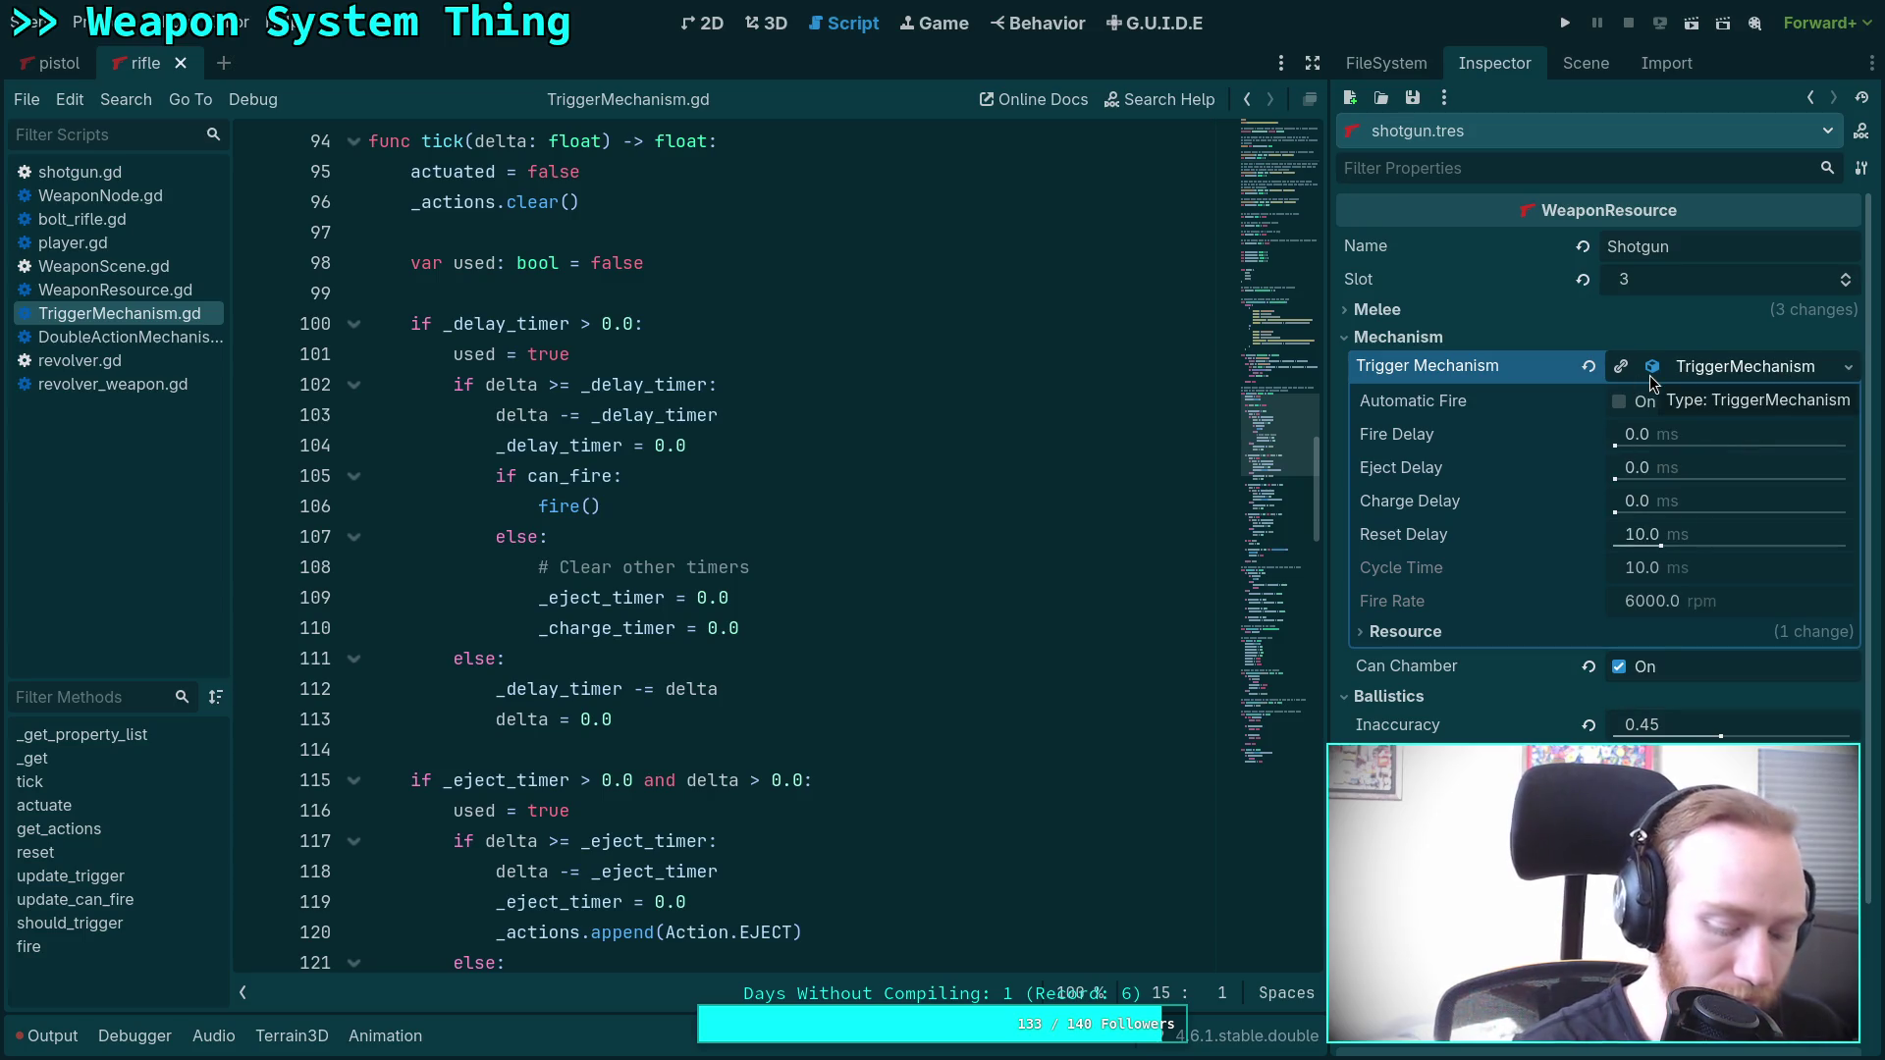
left_click(1413, 97)
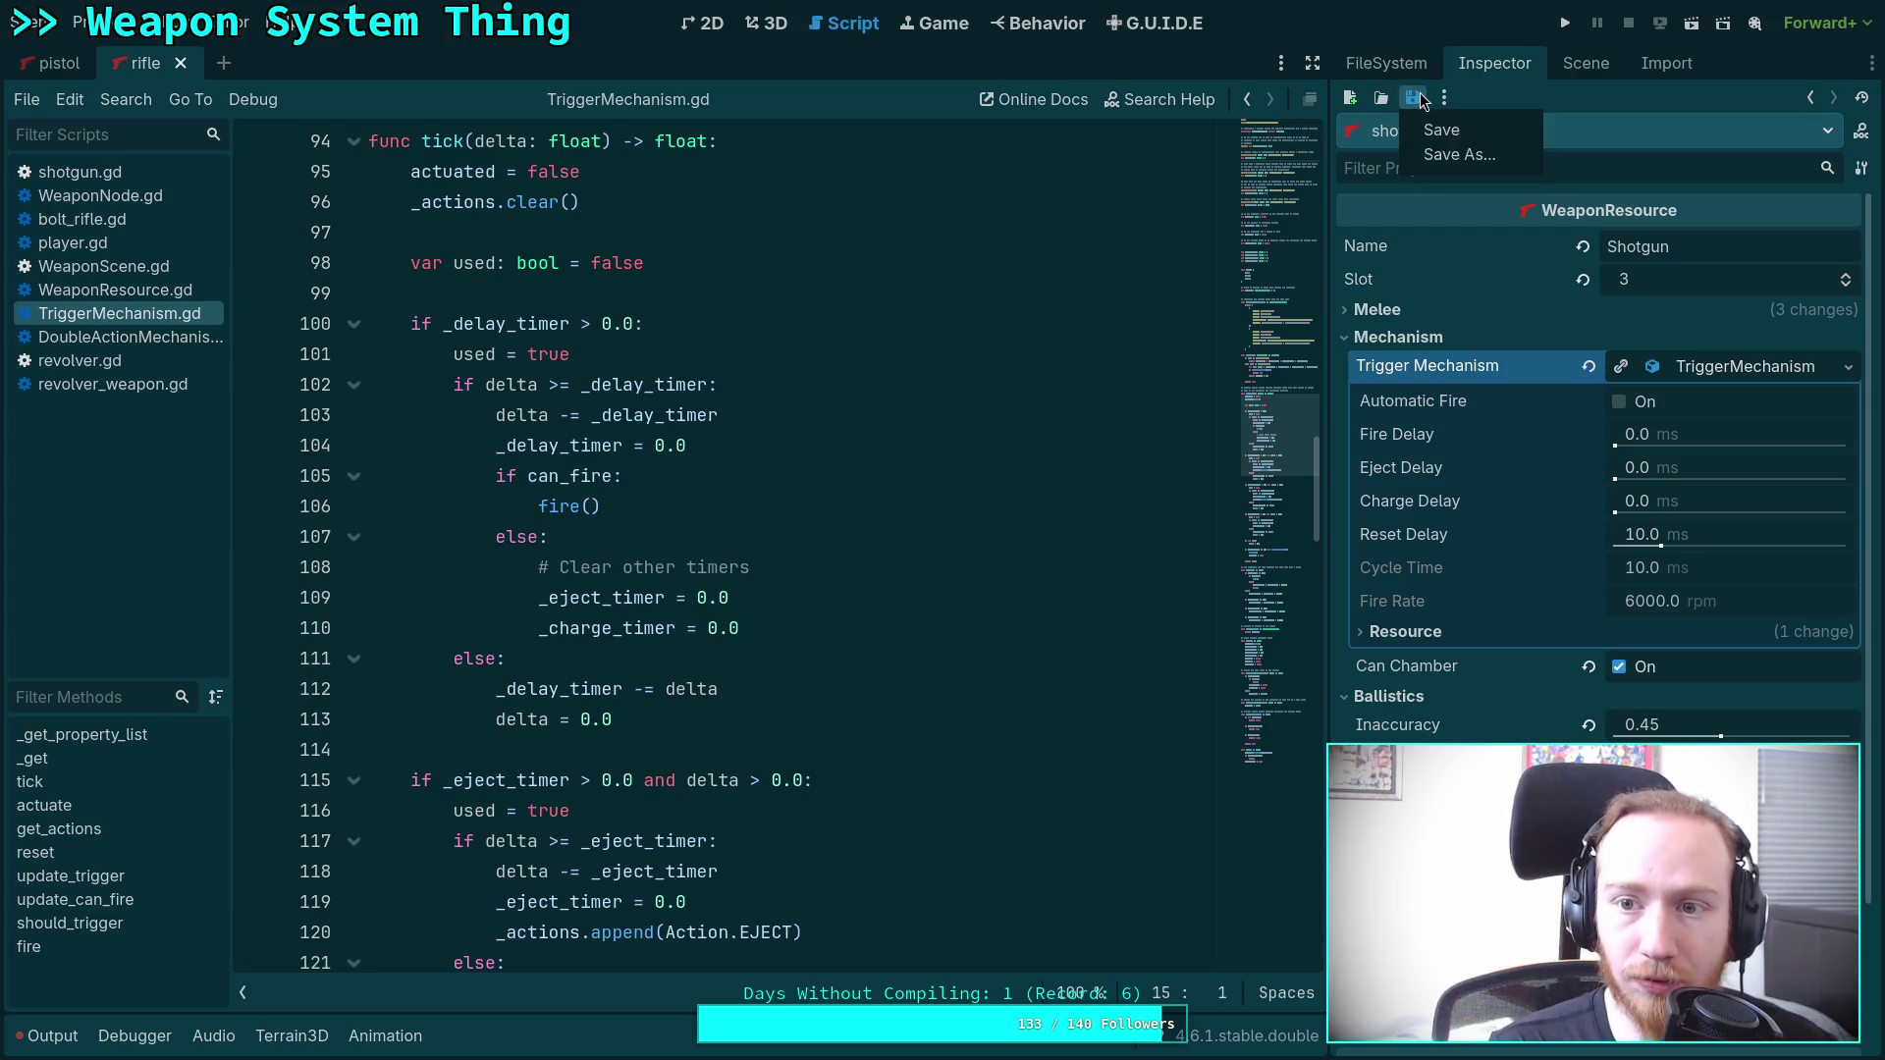
left_click(1434, 130)
Locate shovel.tres in the shovel folder of the FileSystem dock
left_click(1395, 61)
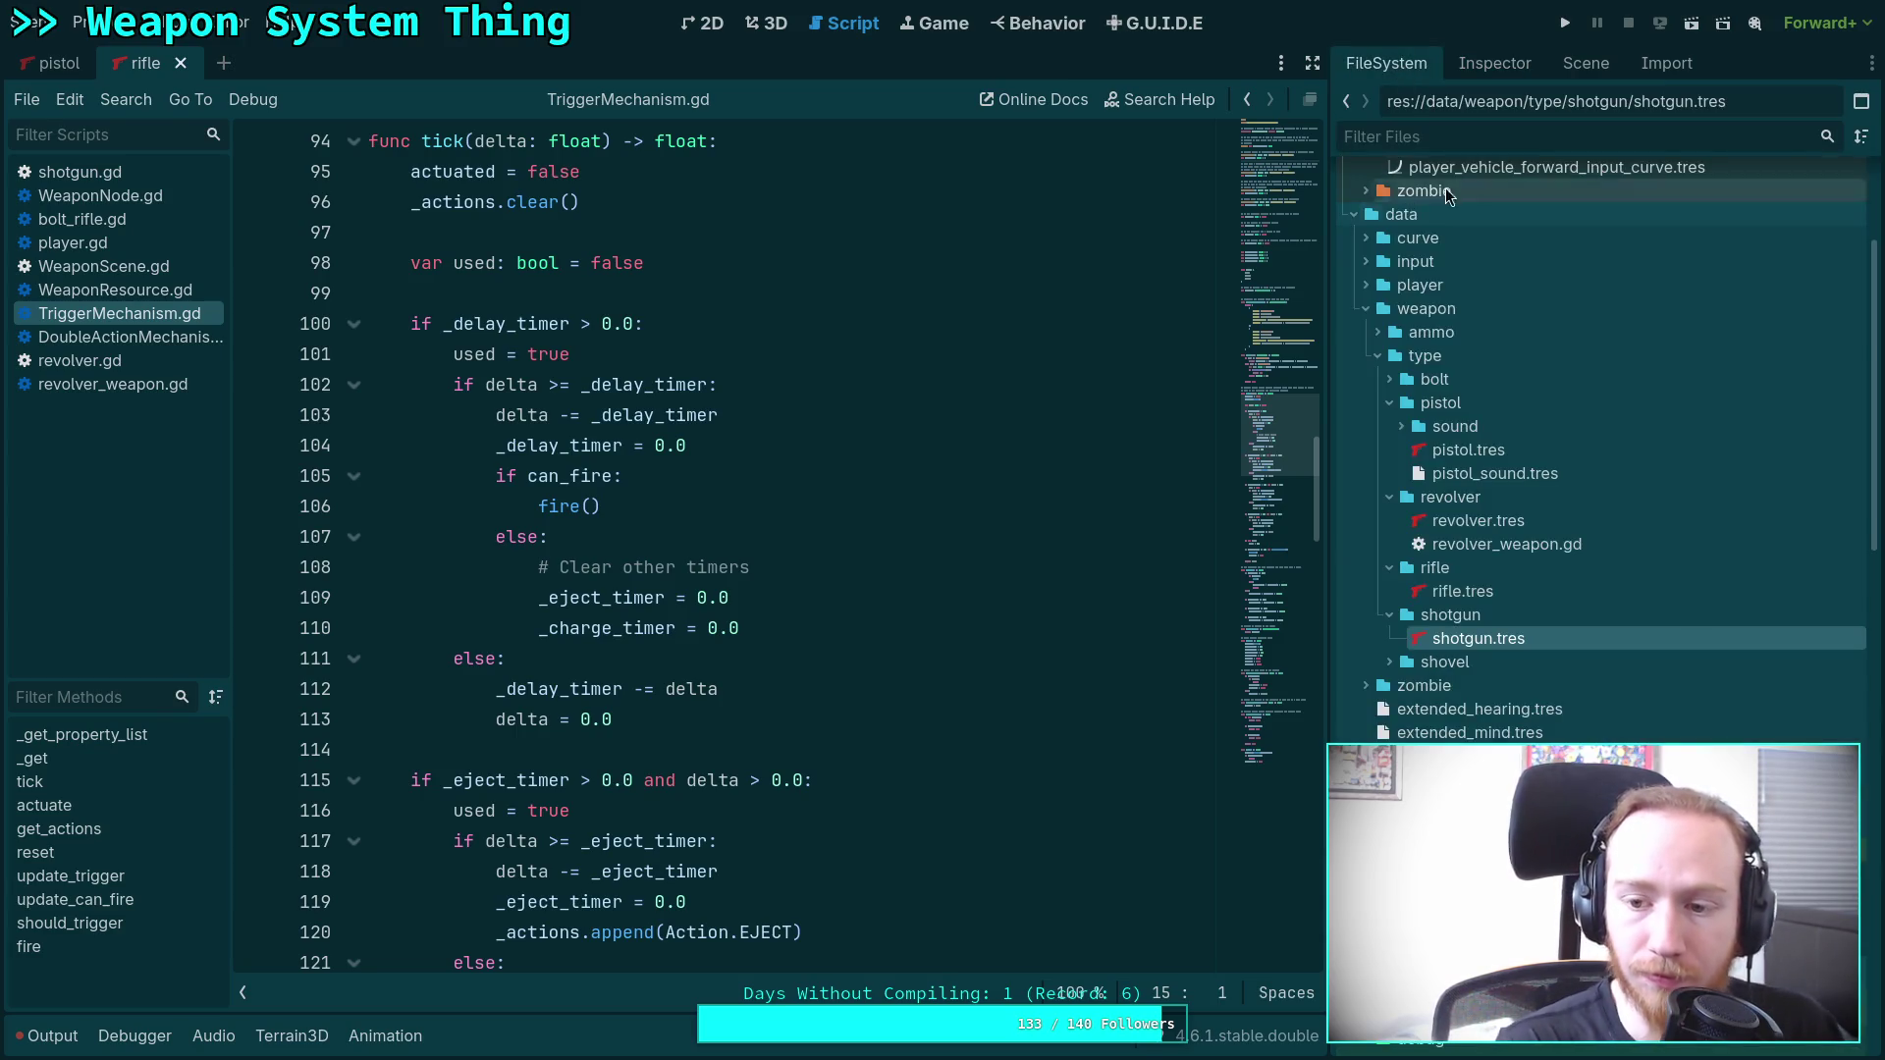
left_click(1464, 593)
left_click(1389, 662)
left_click(1472, 686)
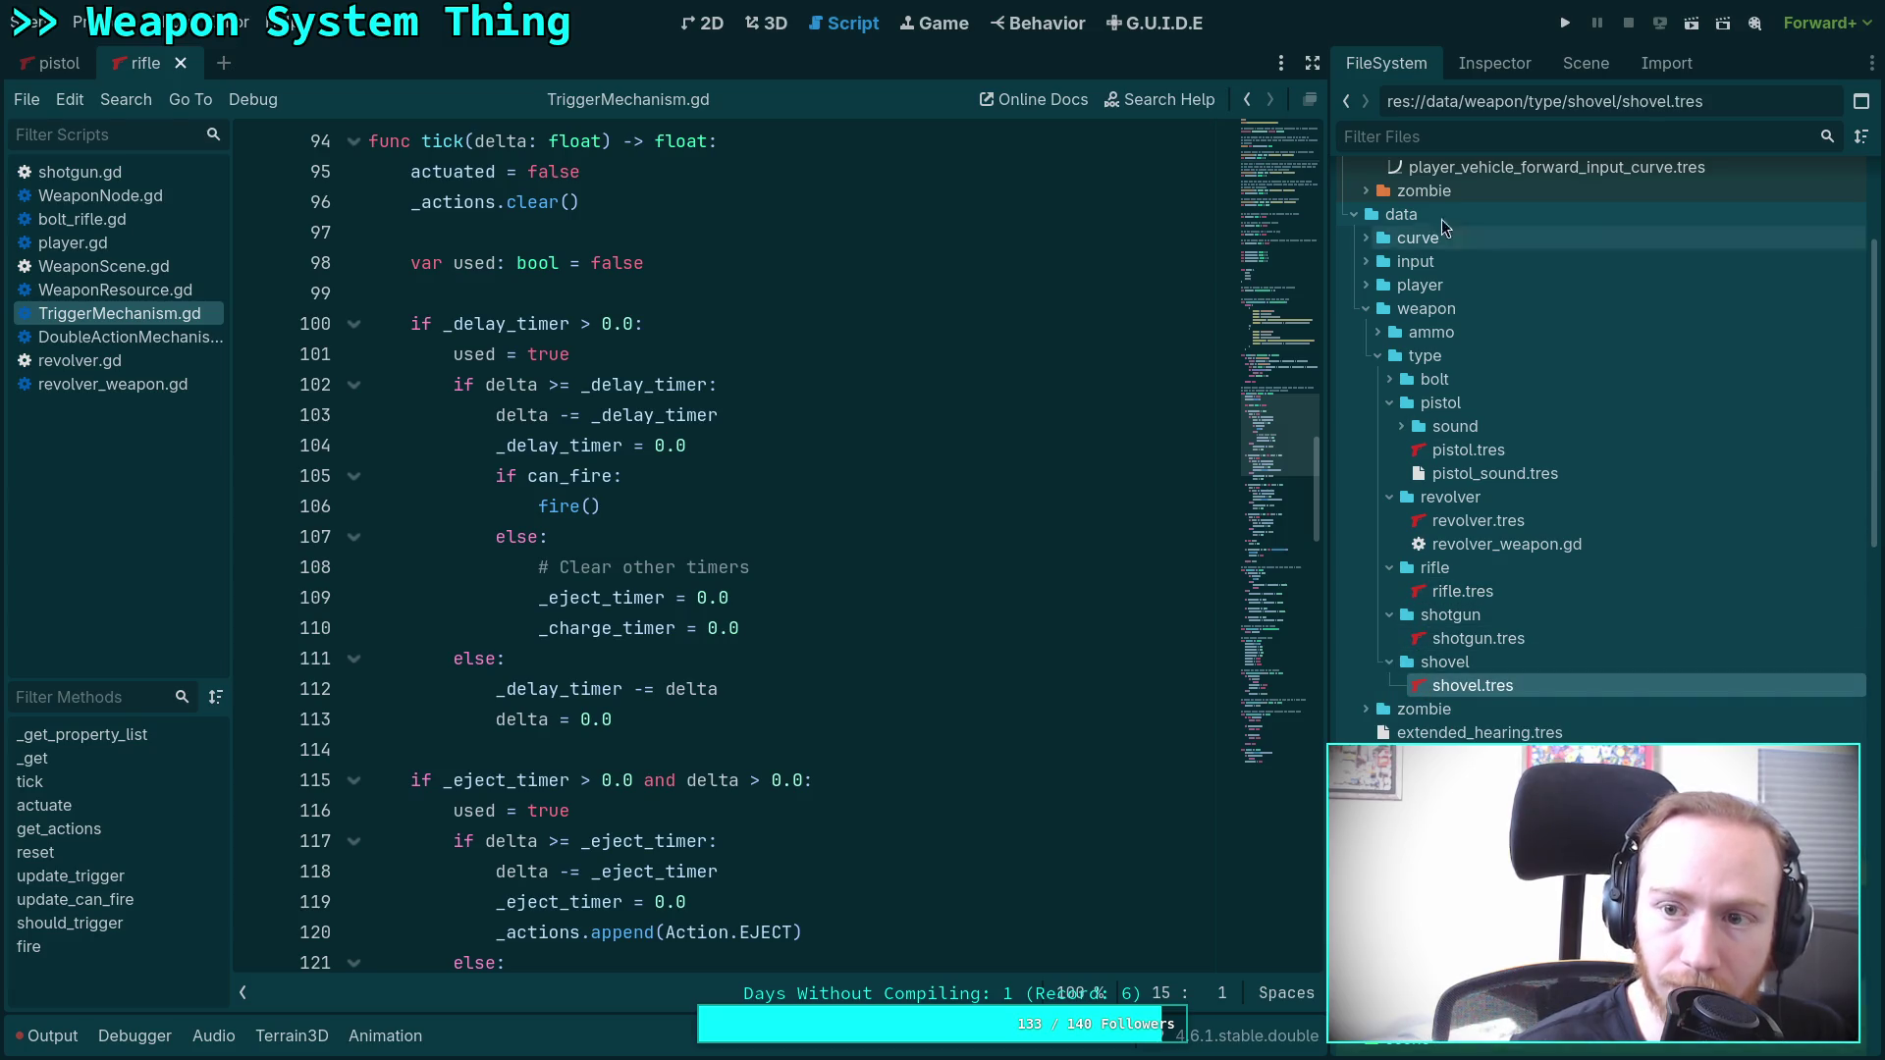
Open shovel.tres in the Inspector and give it a new TriggerMechanism under Mechanism
left_click(1502, 69)
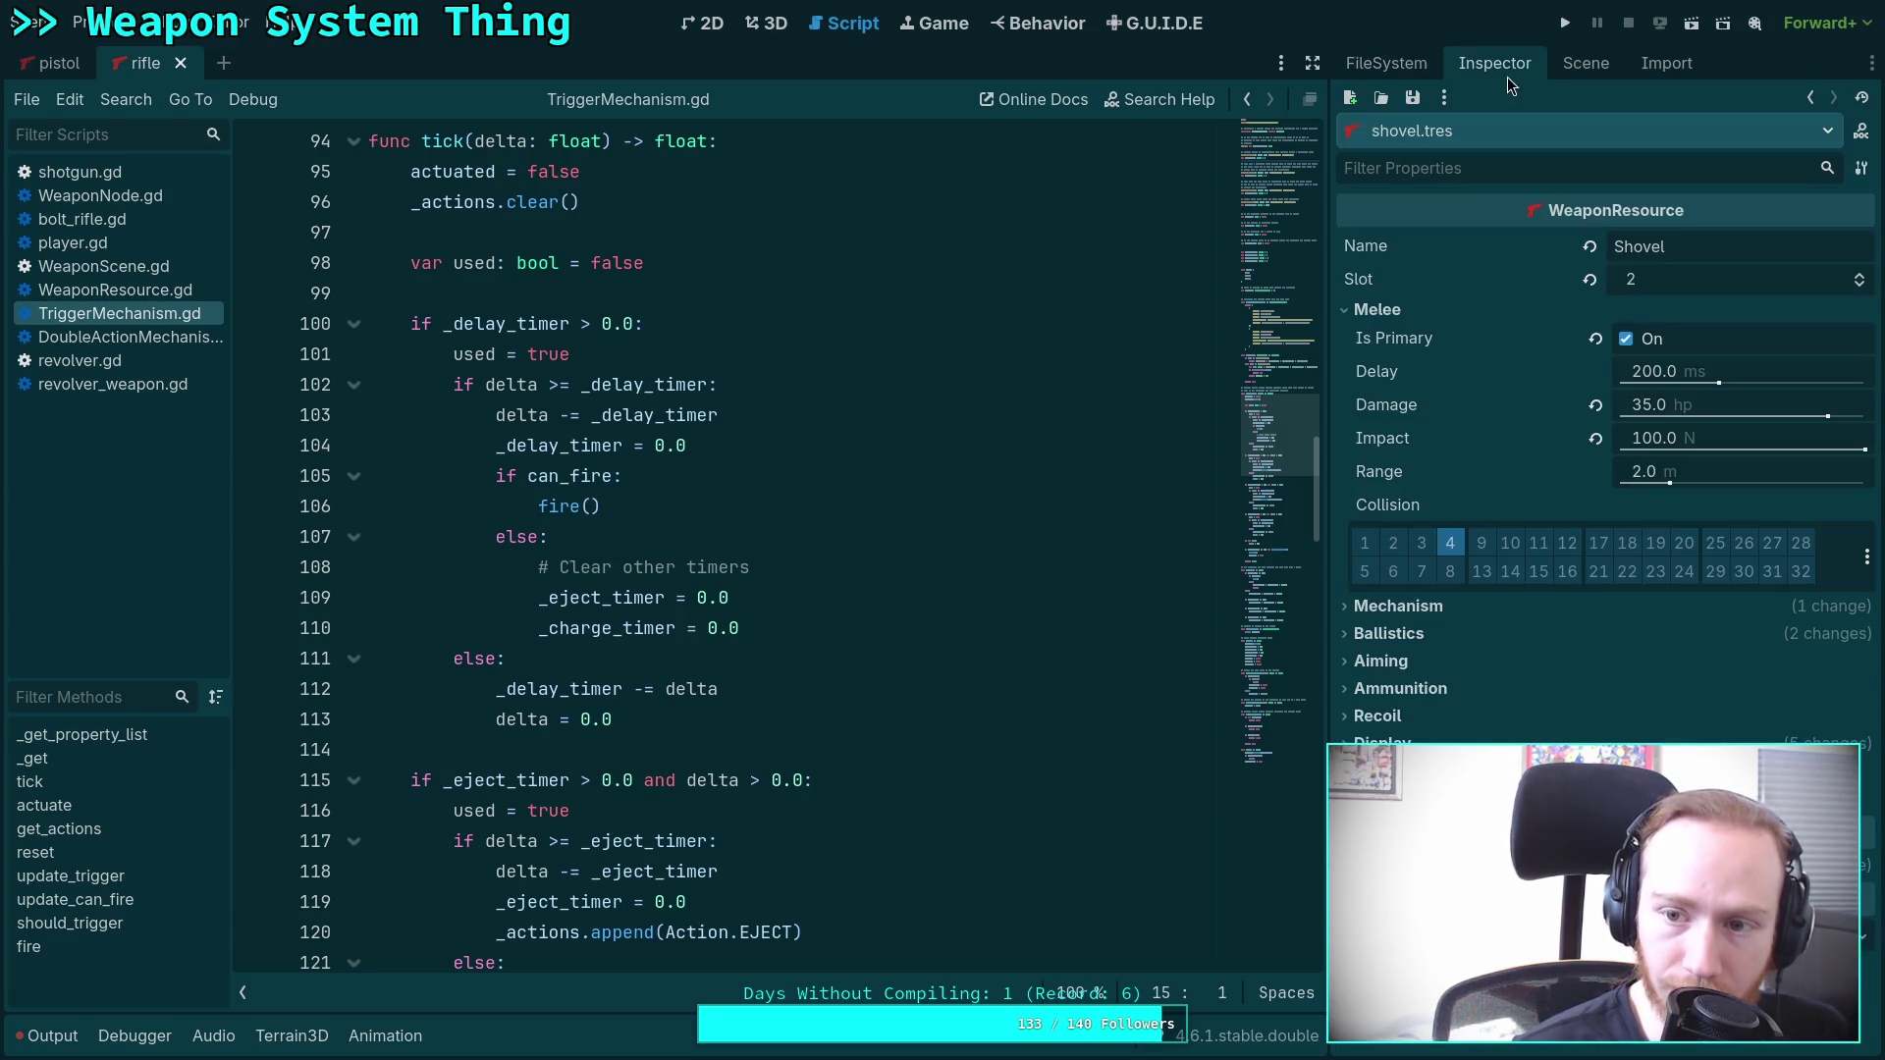
left_click(1587, 65)
left_click(1387, 63)
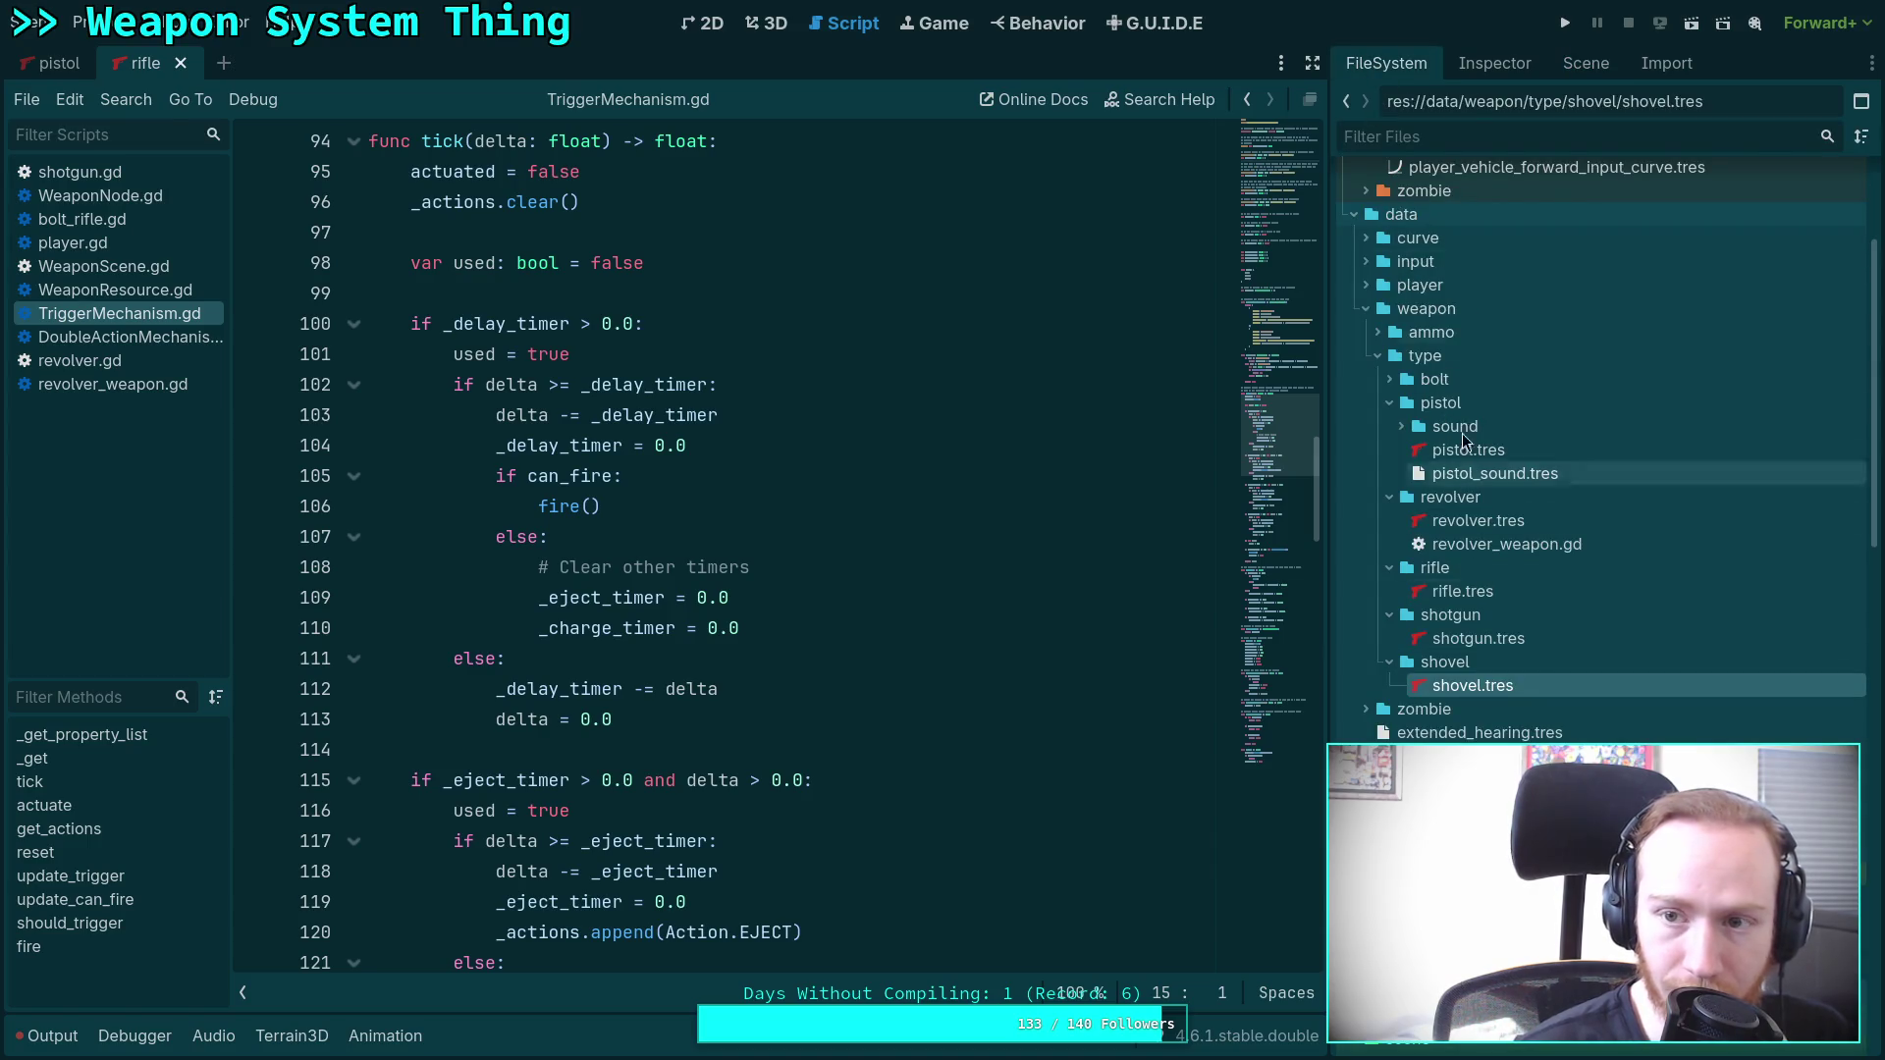
left_click(1480, 57)
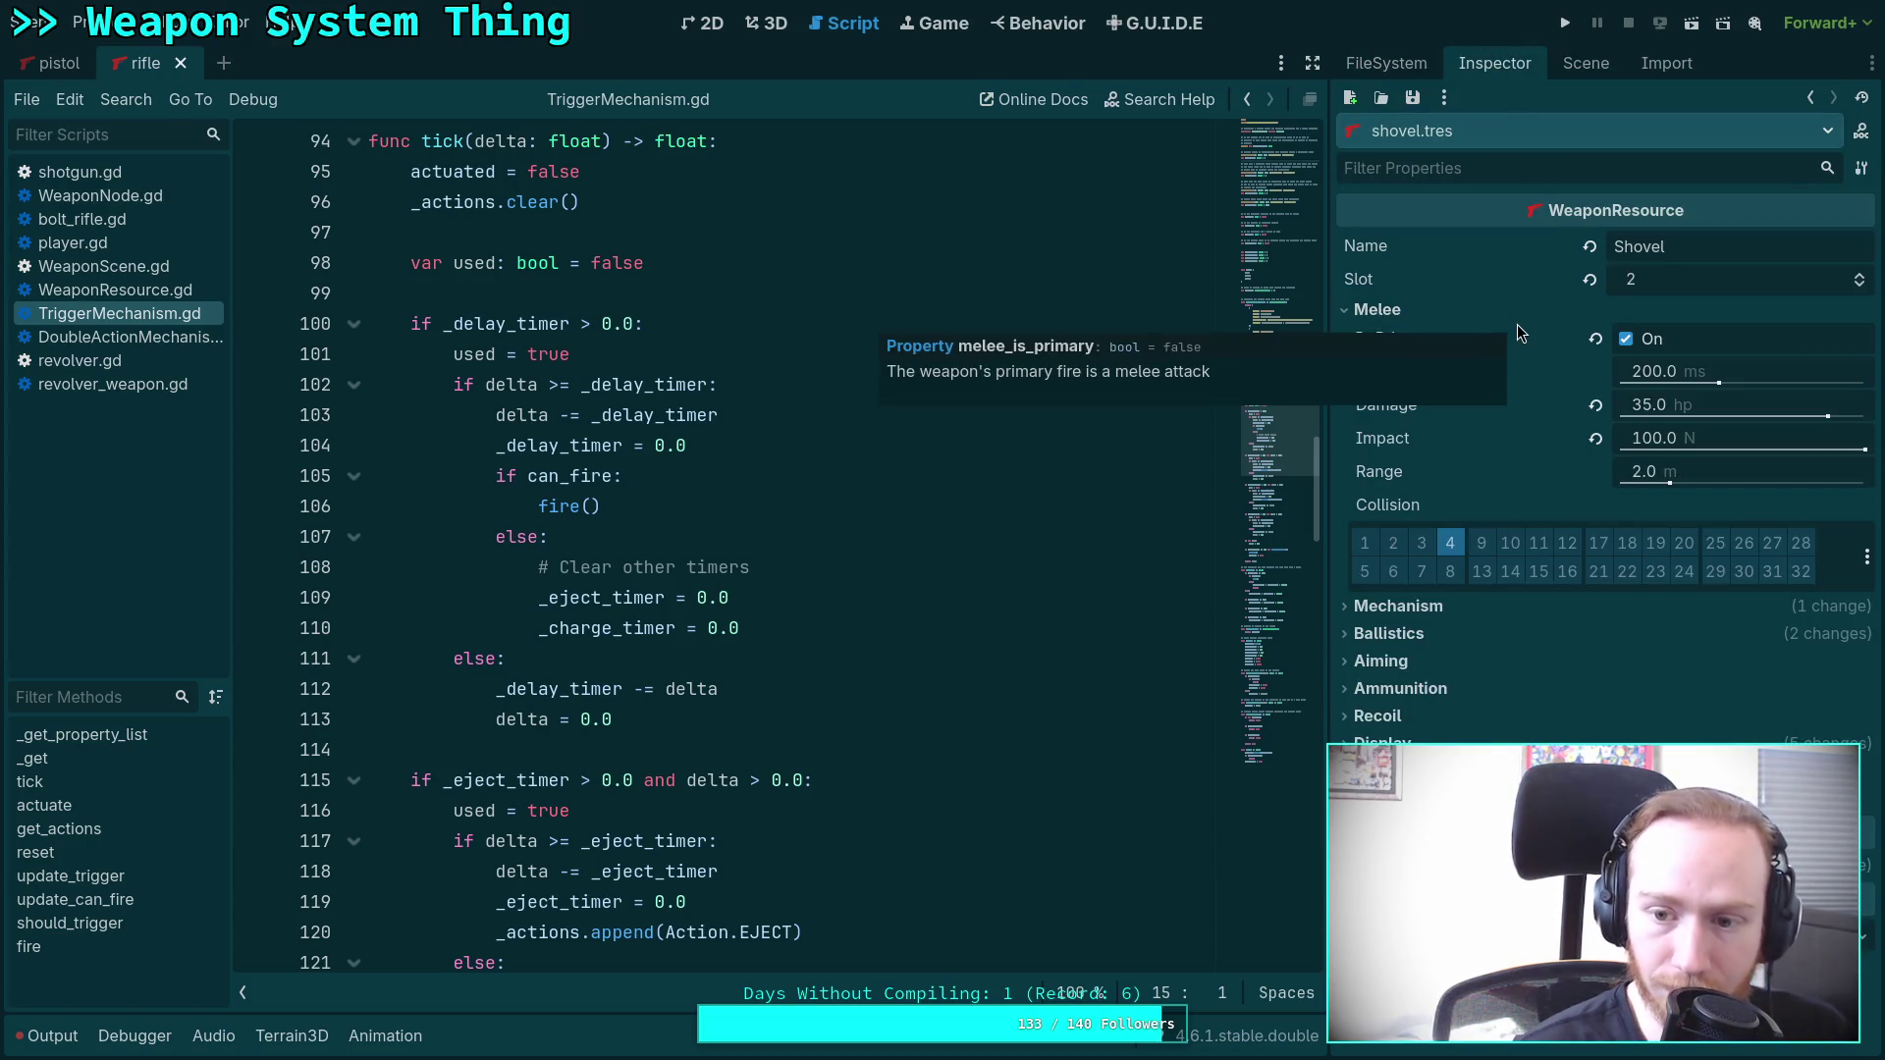
left_click(1453, 606)
left_click(1679, 636)
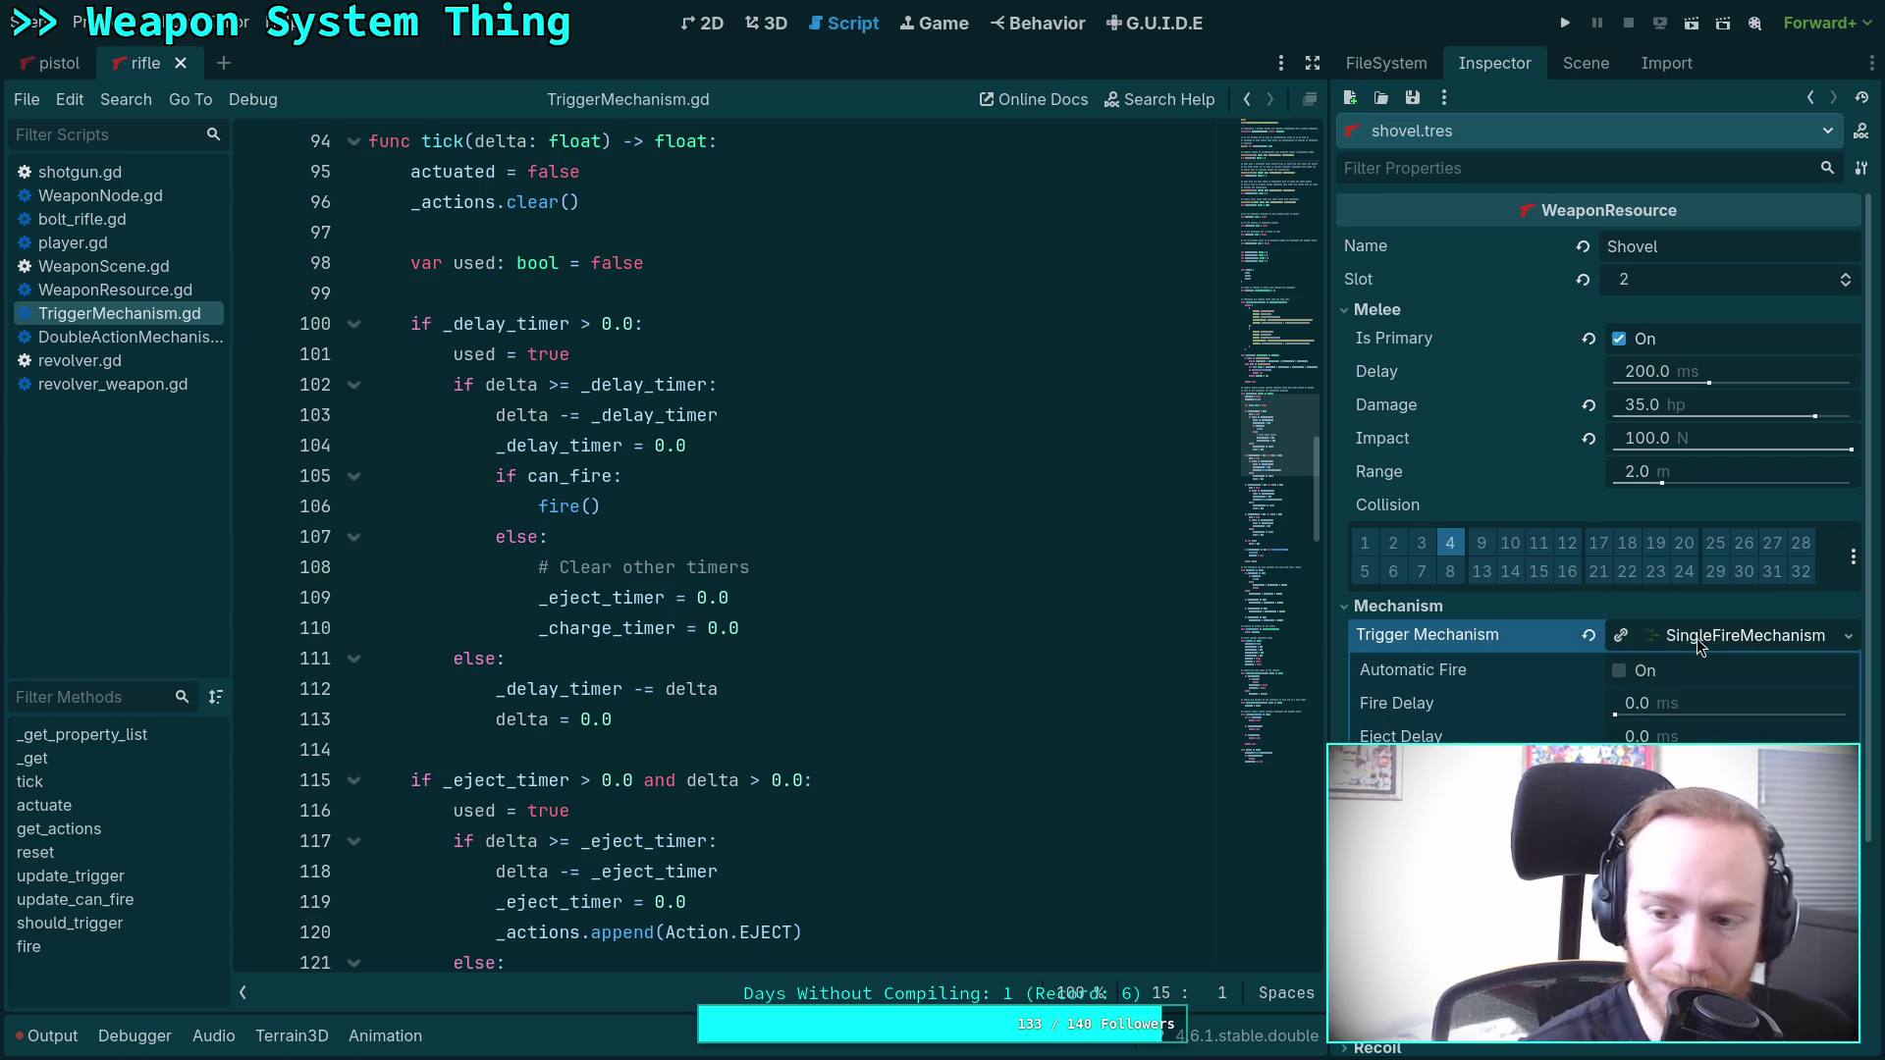
left_click(1679, 637)
left_click(1679, 637)
left_click(1849, 635)
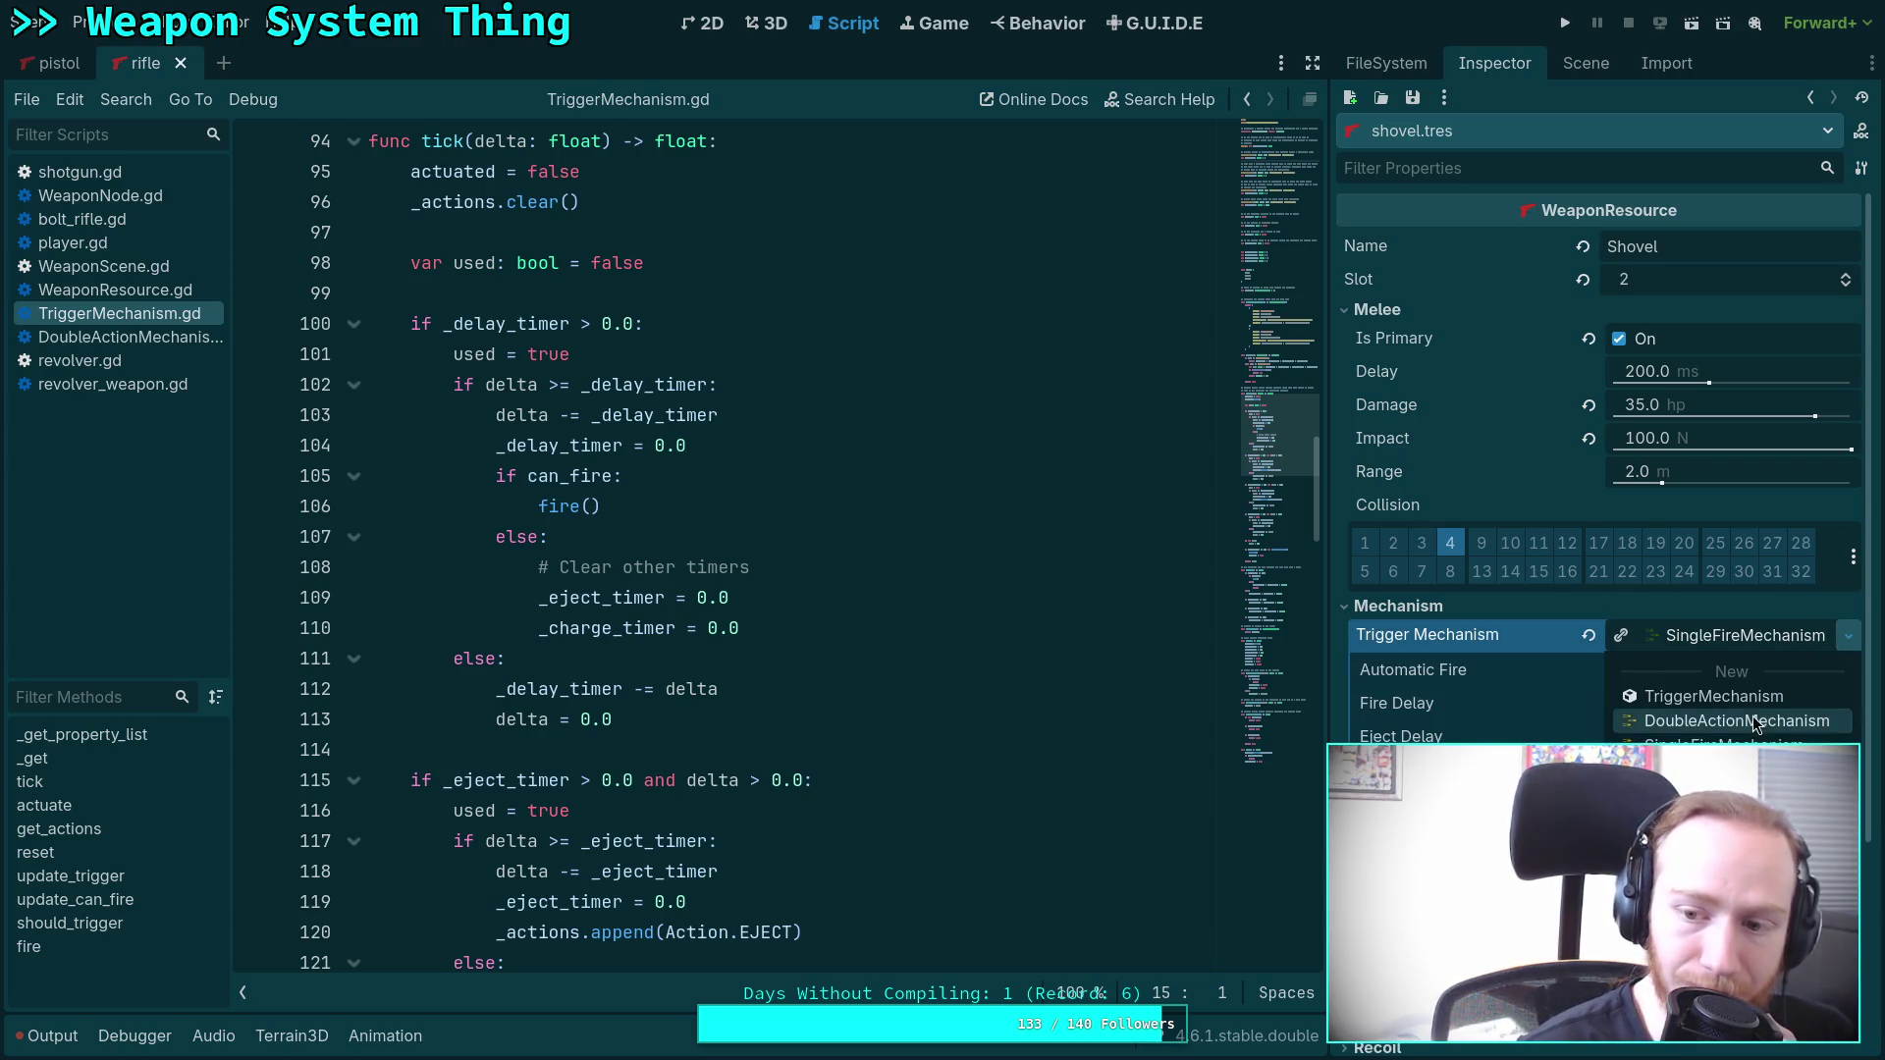
left_click(1775, 697)
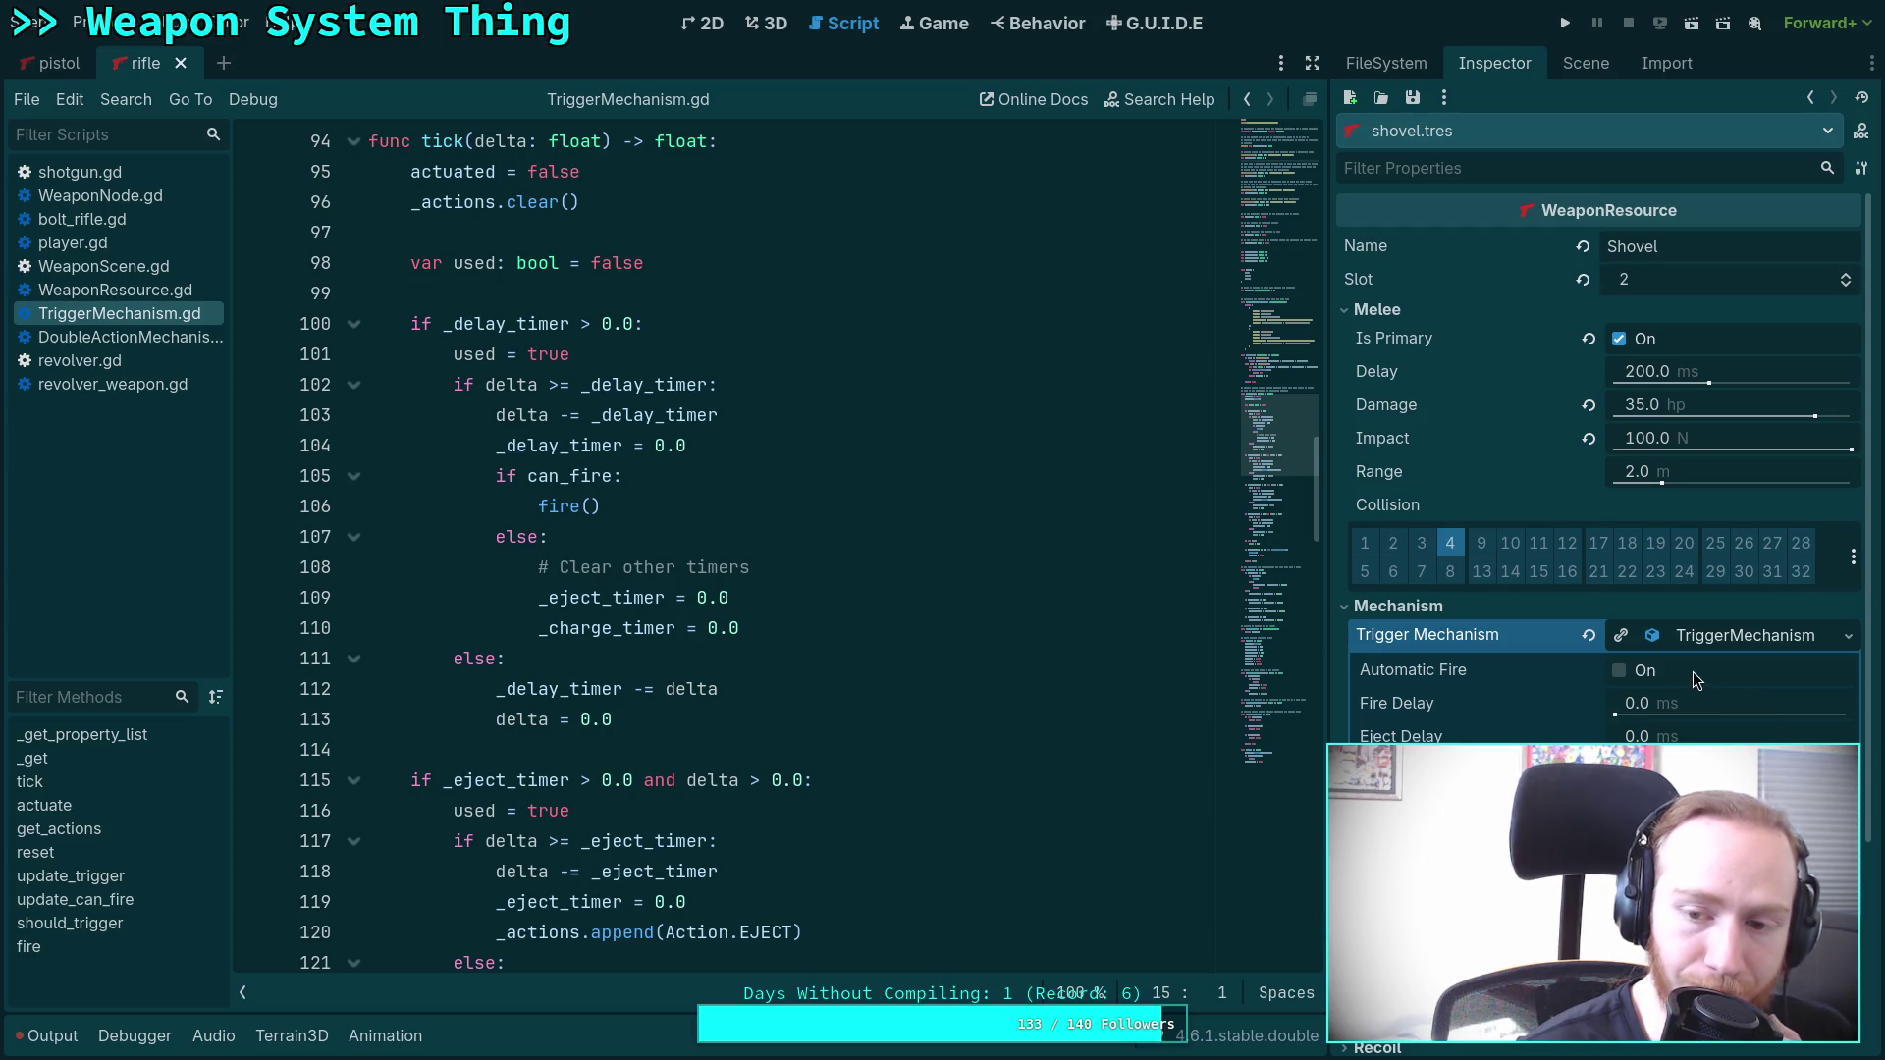
Clear the shovel's trigger mechanism to empty and return to the project file tree
mouse_move(1558, 387)
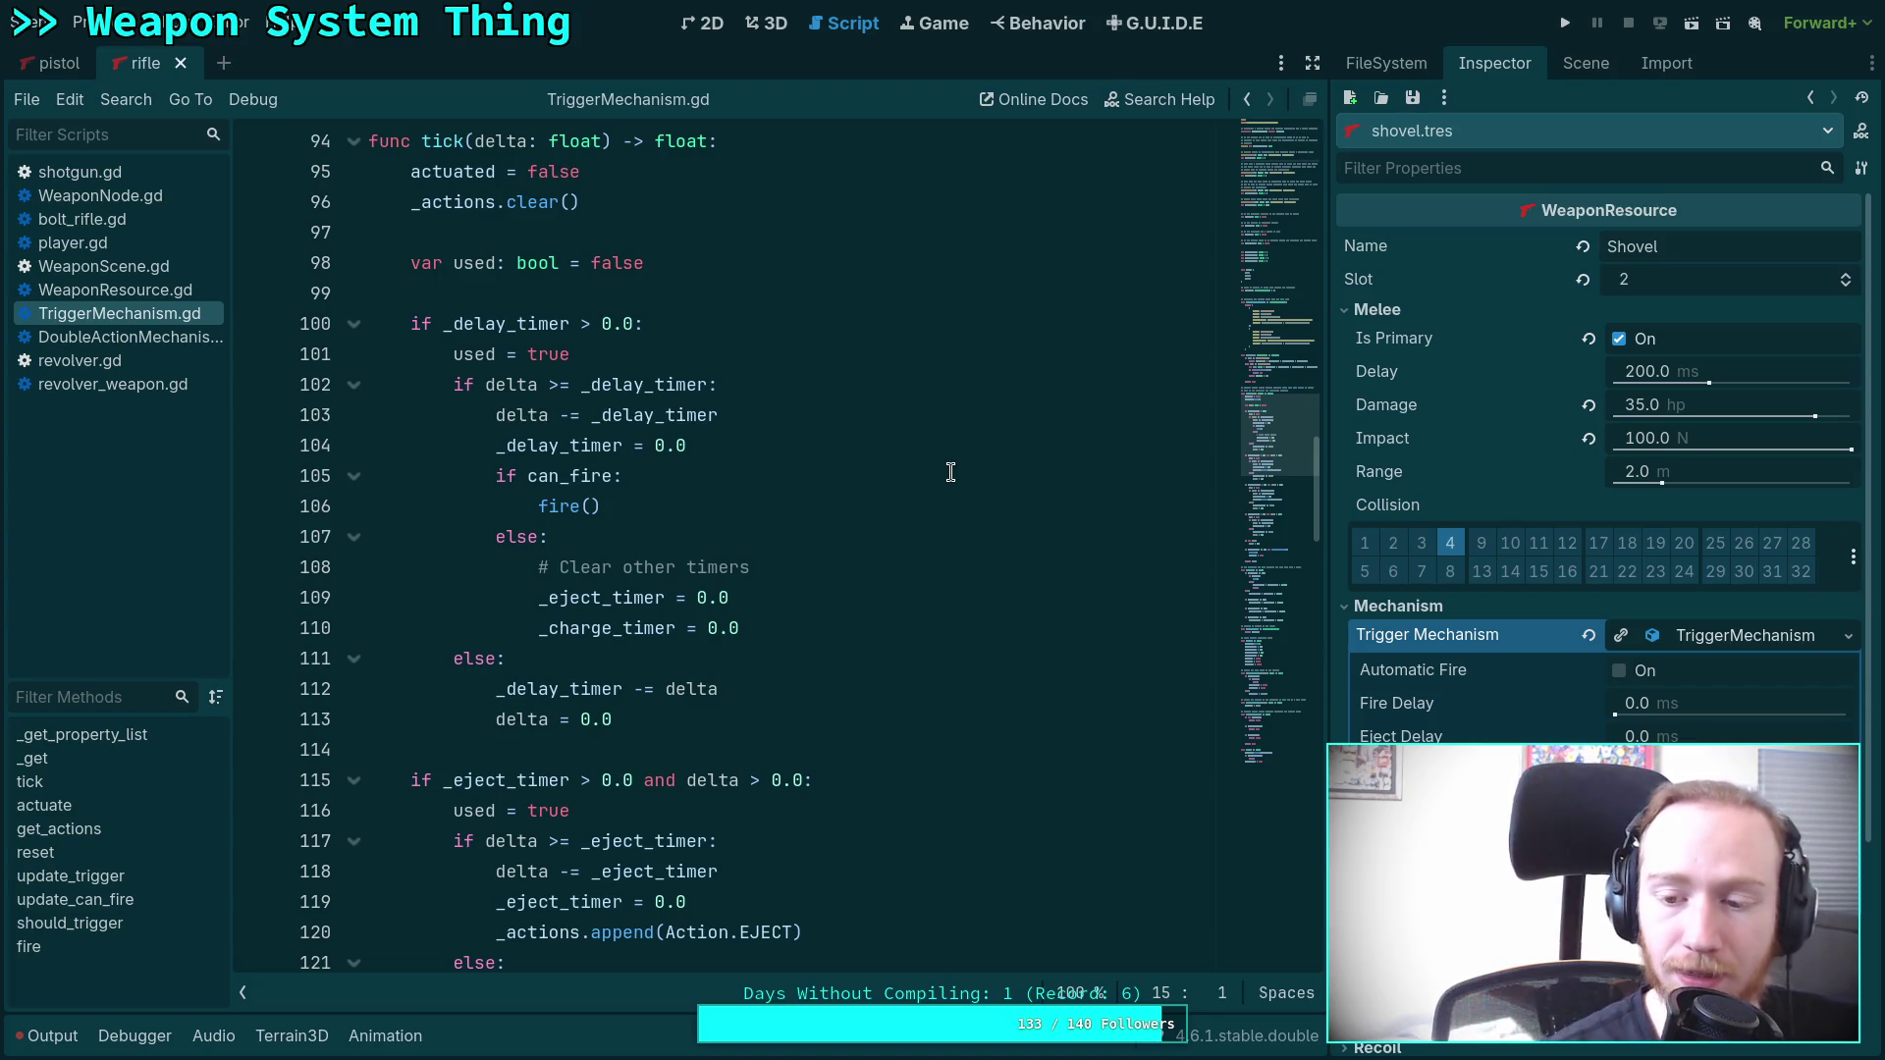
left_click(1587, 637)
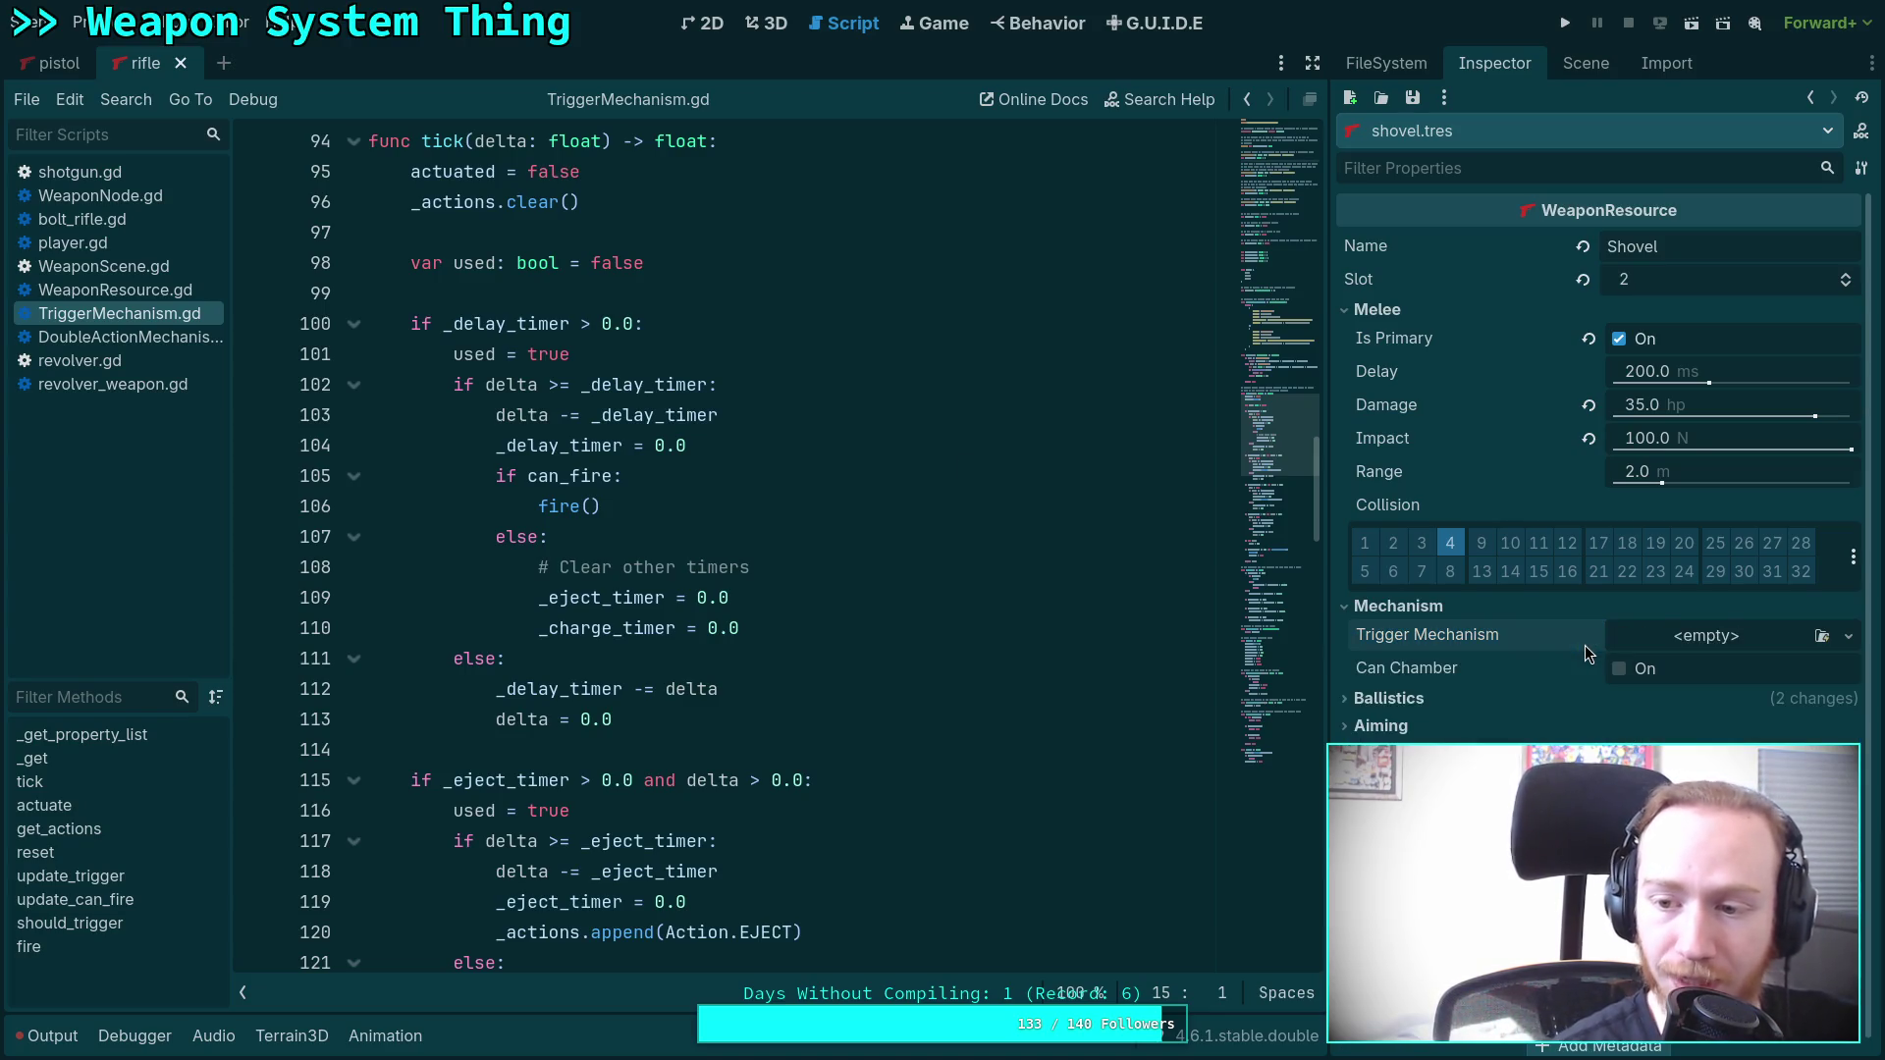
left_click(1393, 606)
left_click(1406, 634)
left_click(1406, 633)
left_click(1406, 633)
left_click(1406, 633)
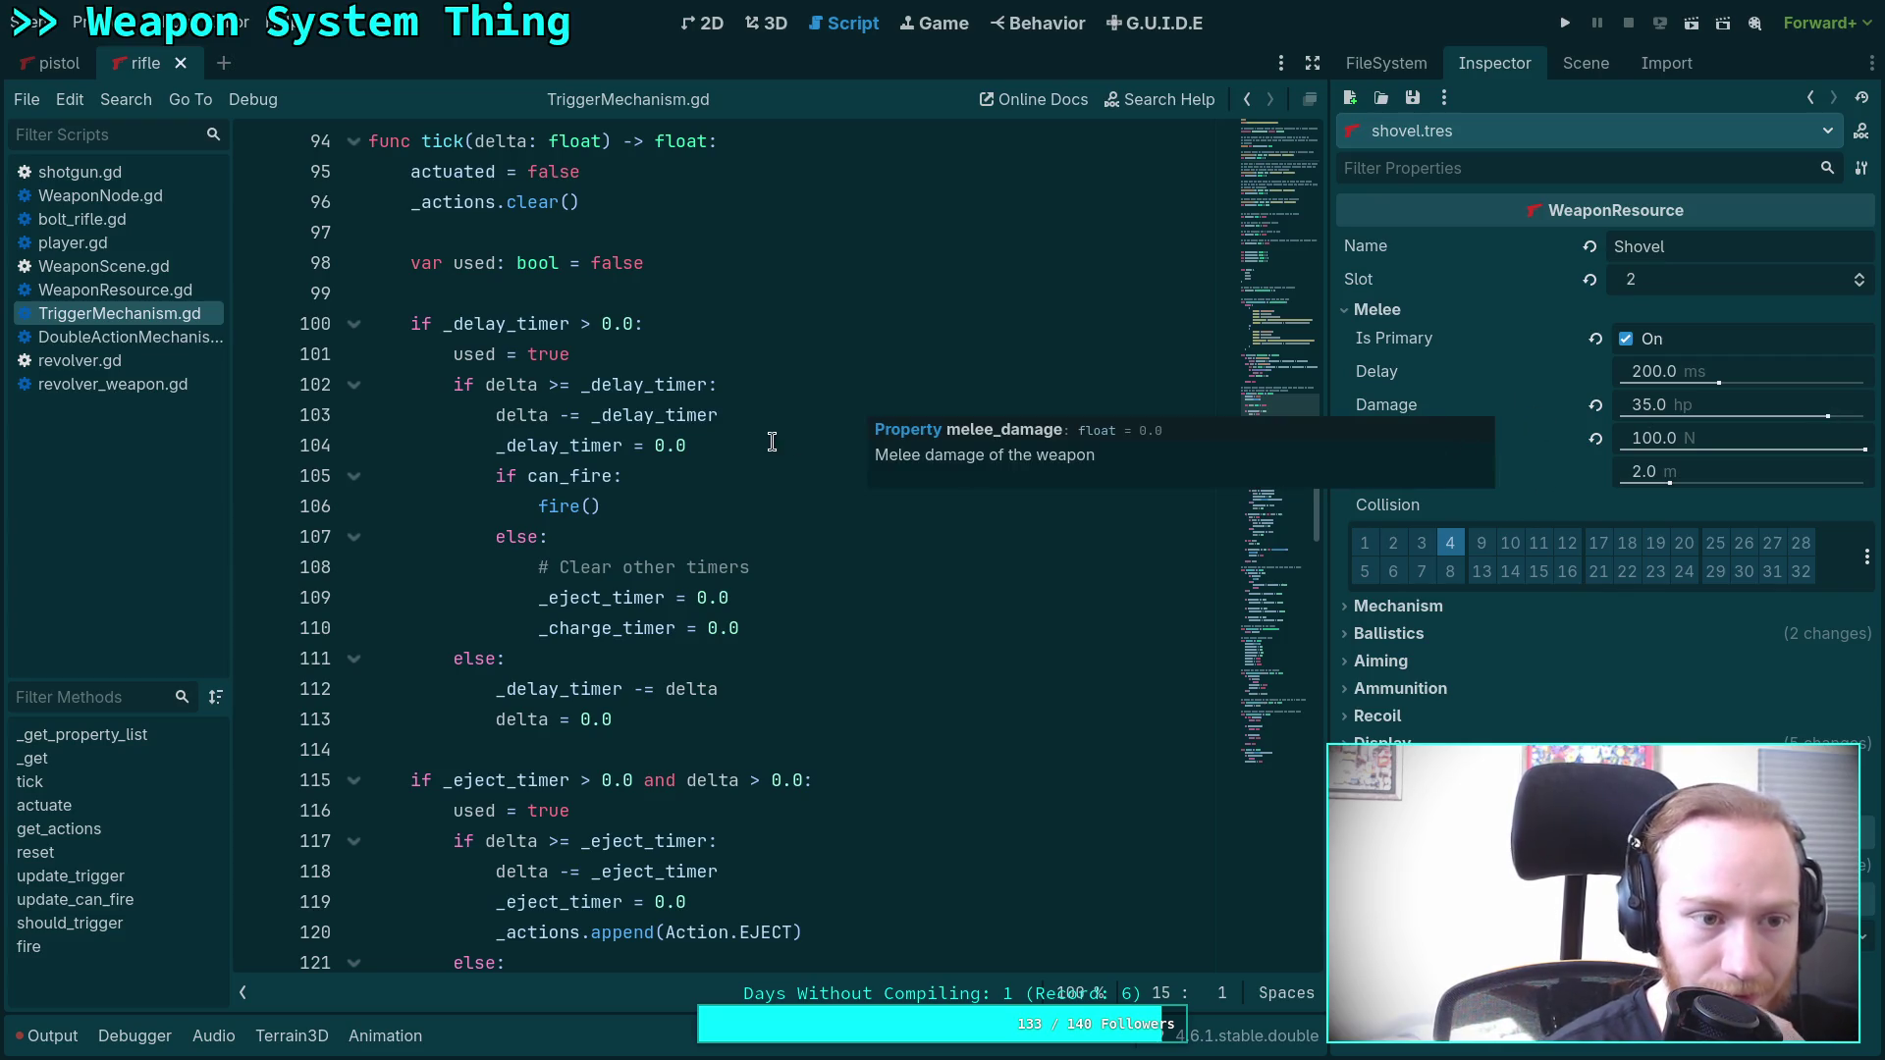
left_click(1584, 63)
left_click(1386, 63)
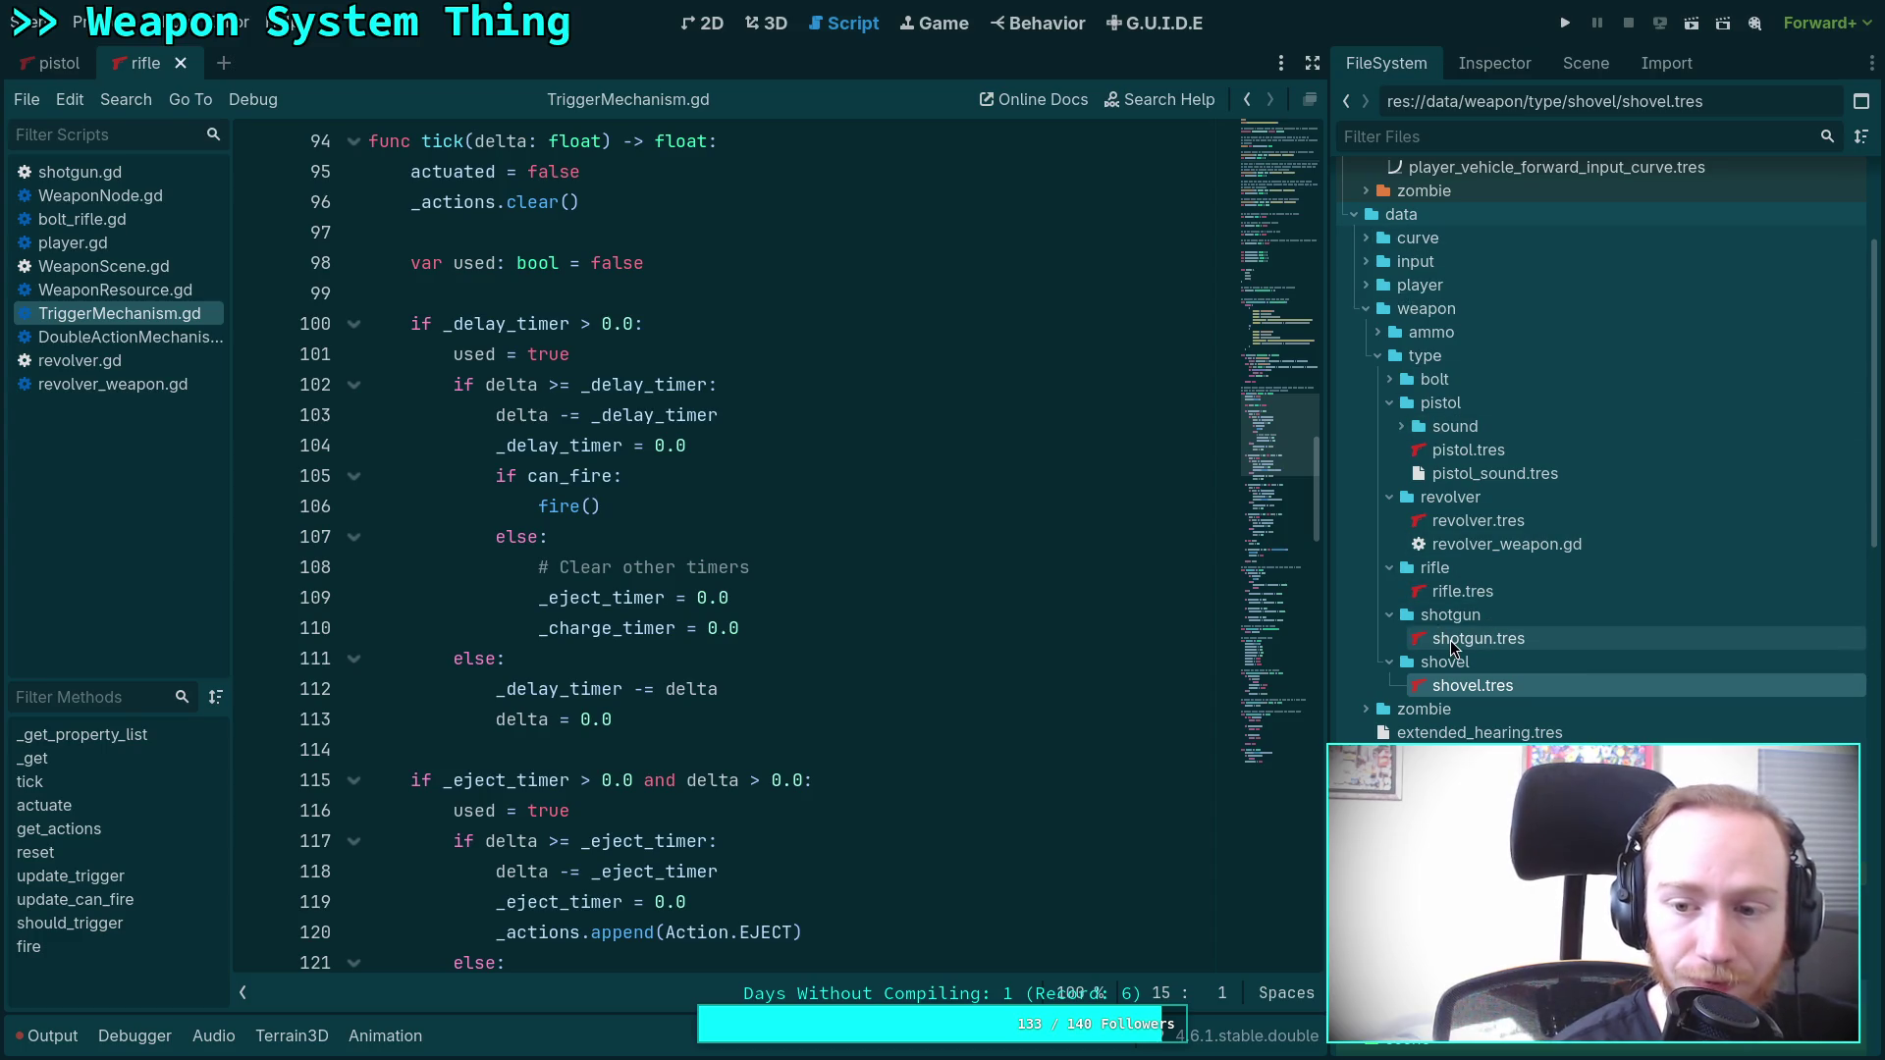
Inspect the shotgun, rifle and revolver resources to check their trigger mechanisms
left_click(1453, 648)
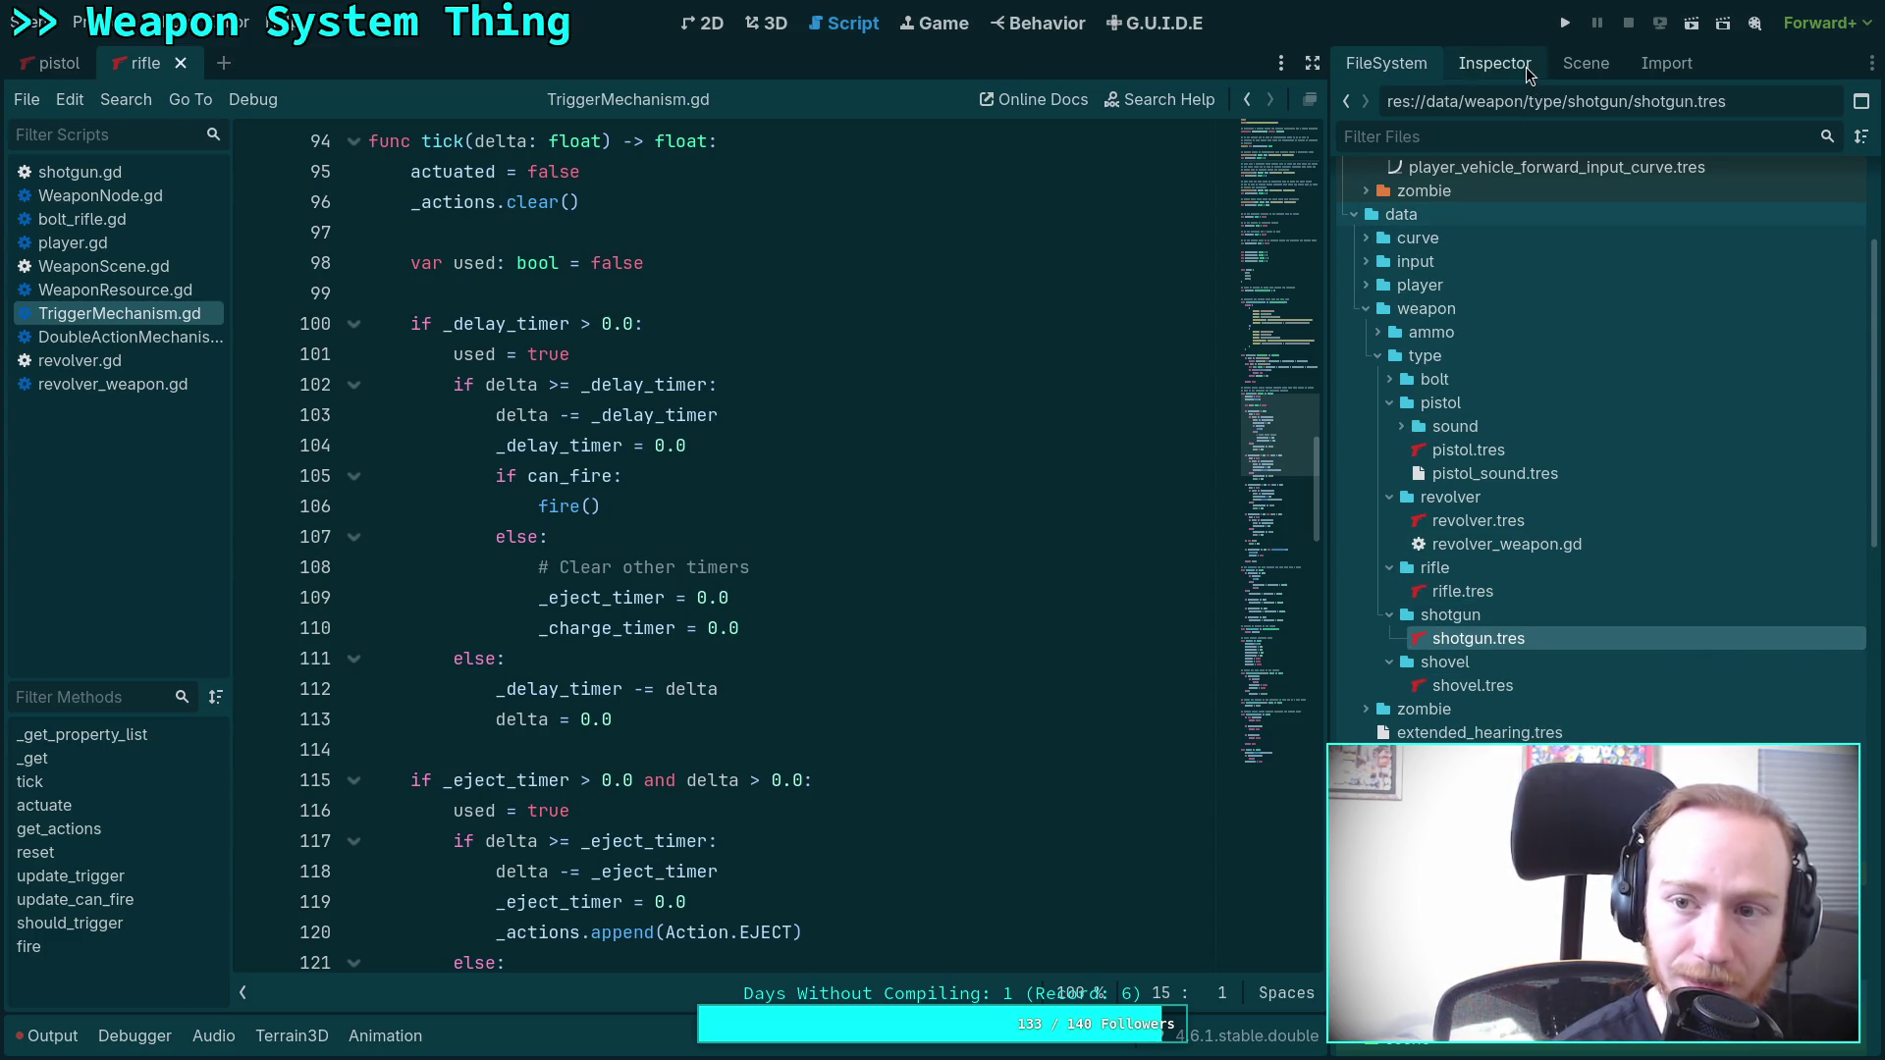
left_click(1526, 64)
left_click(1594, 63)
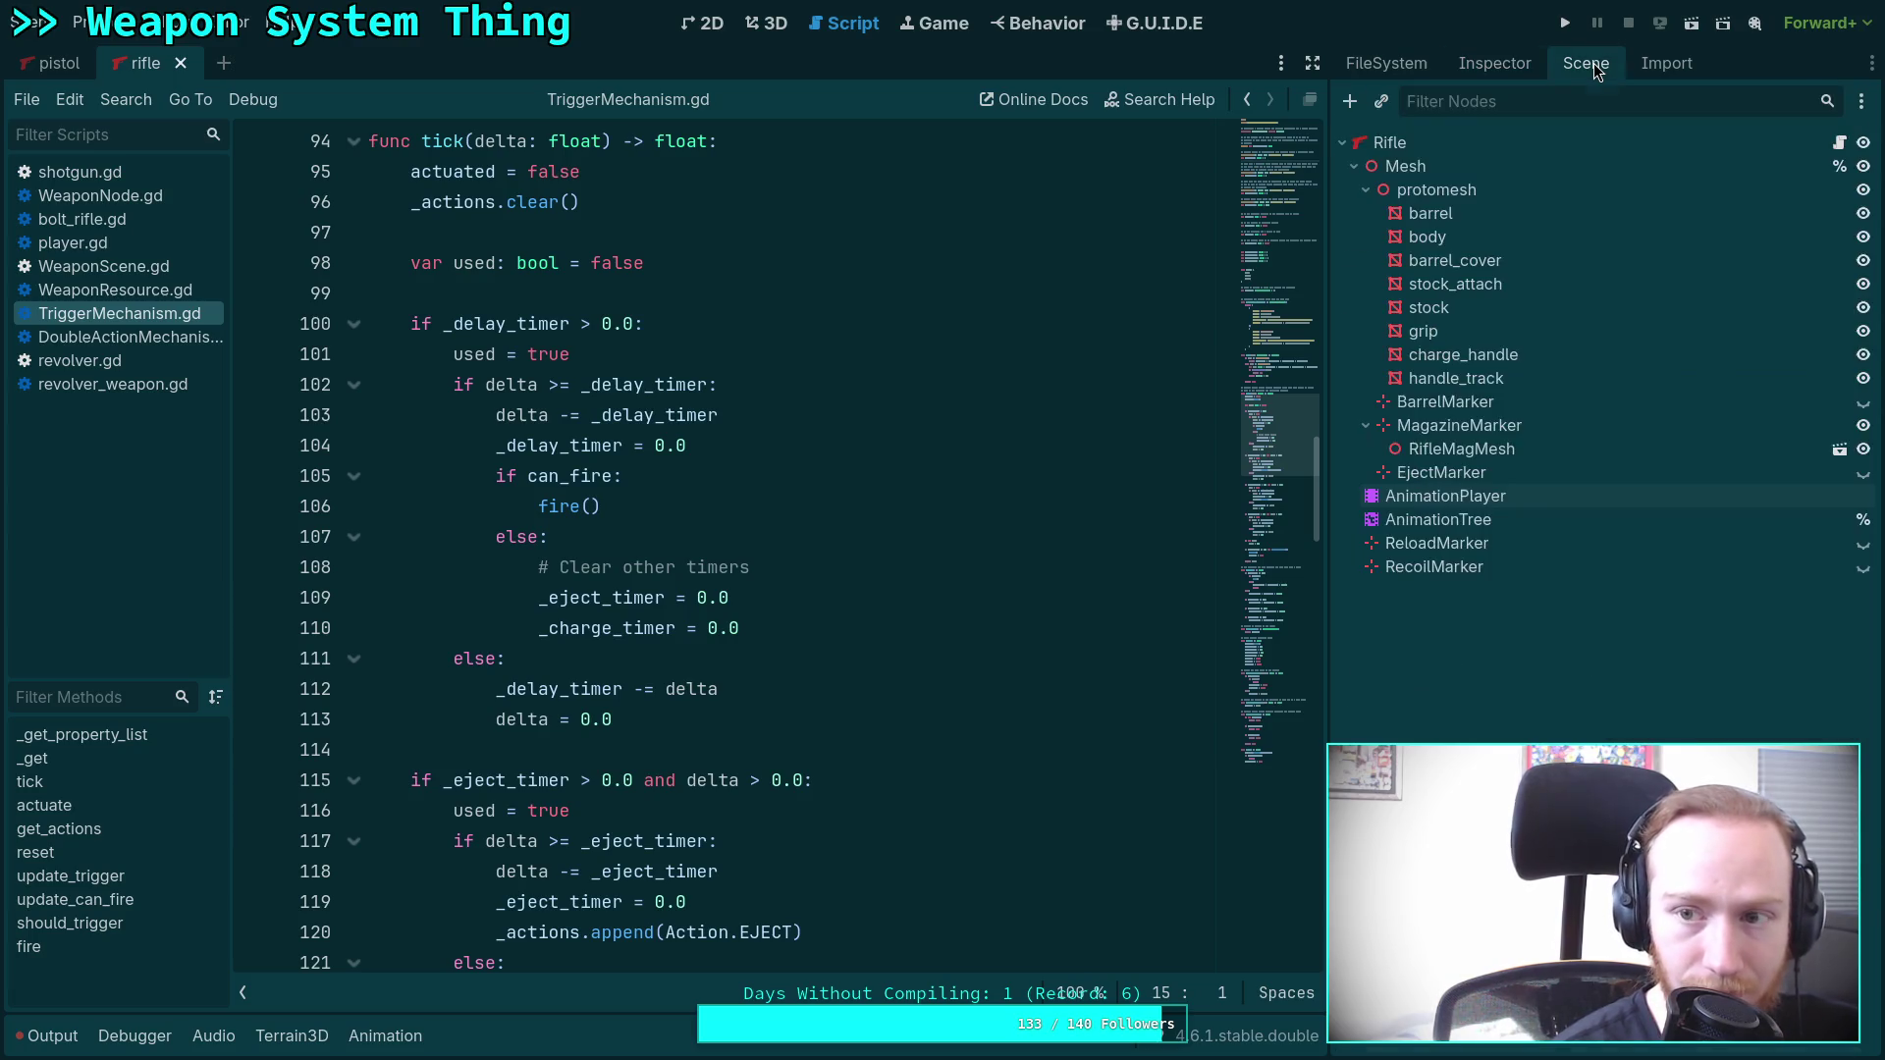
left_click(1385, 63)
left_click(1458, 593)
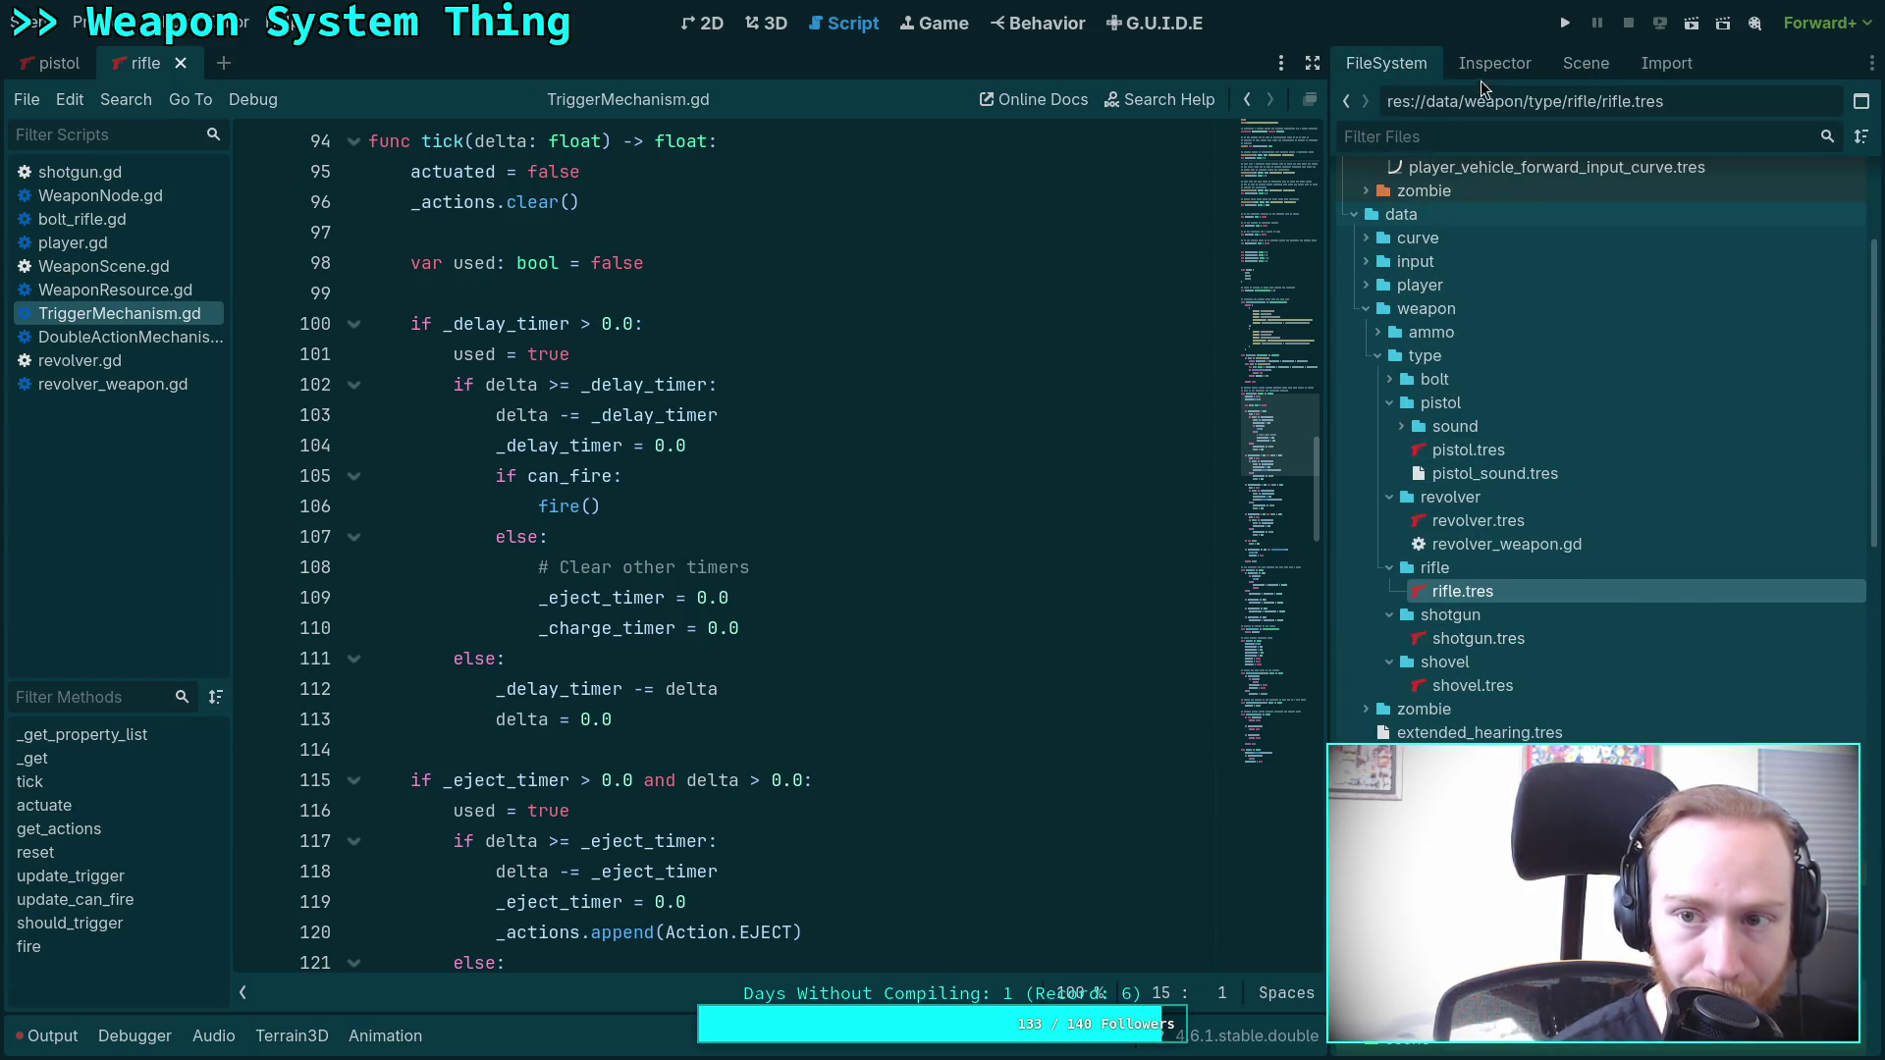
left_click(1493, 62)
left_click(1477, 521)
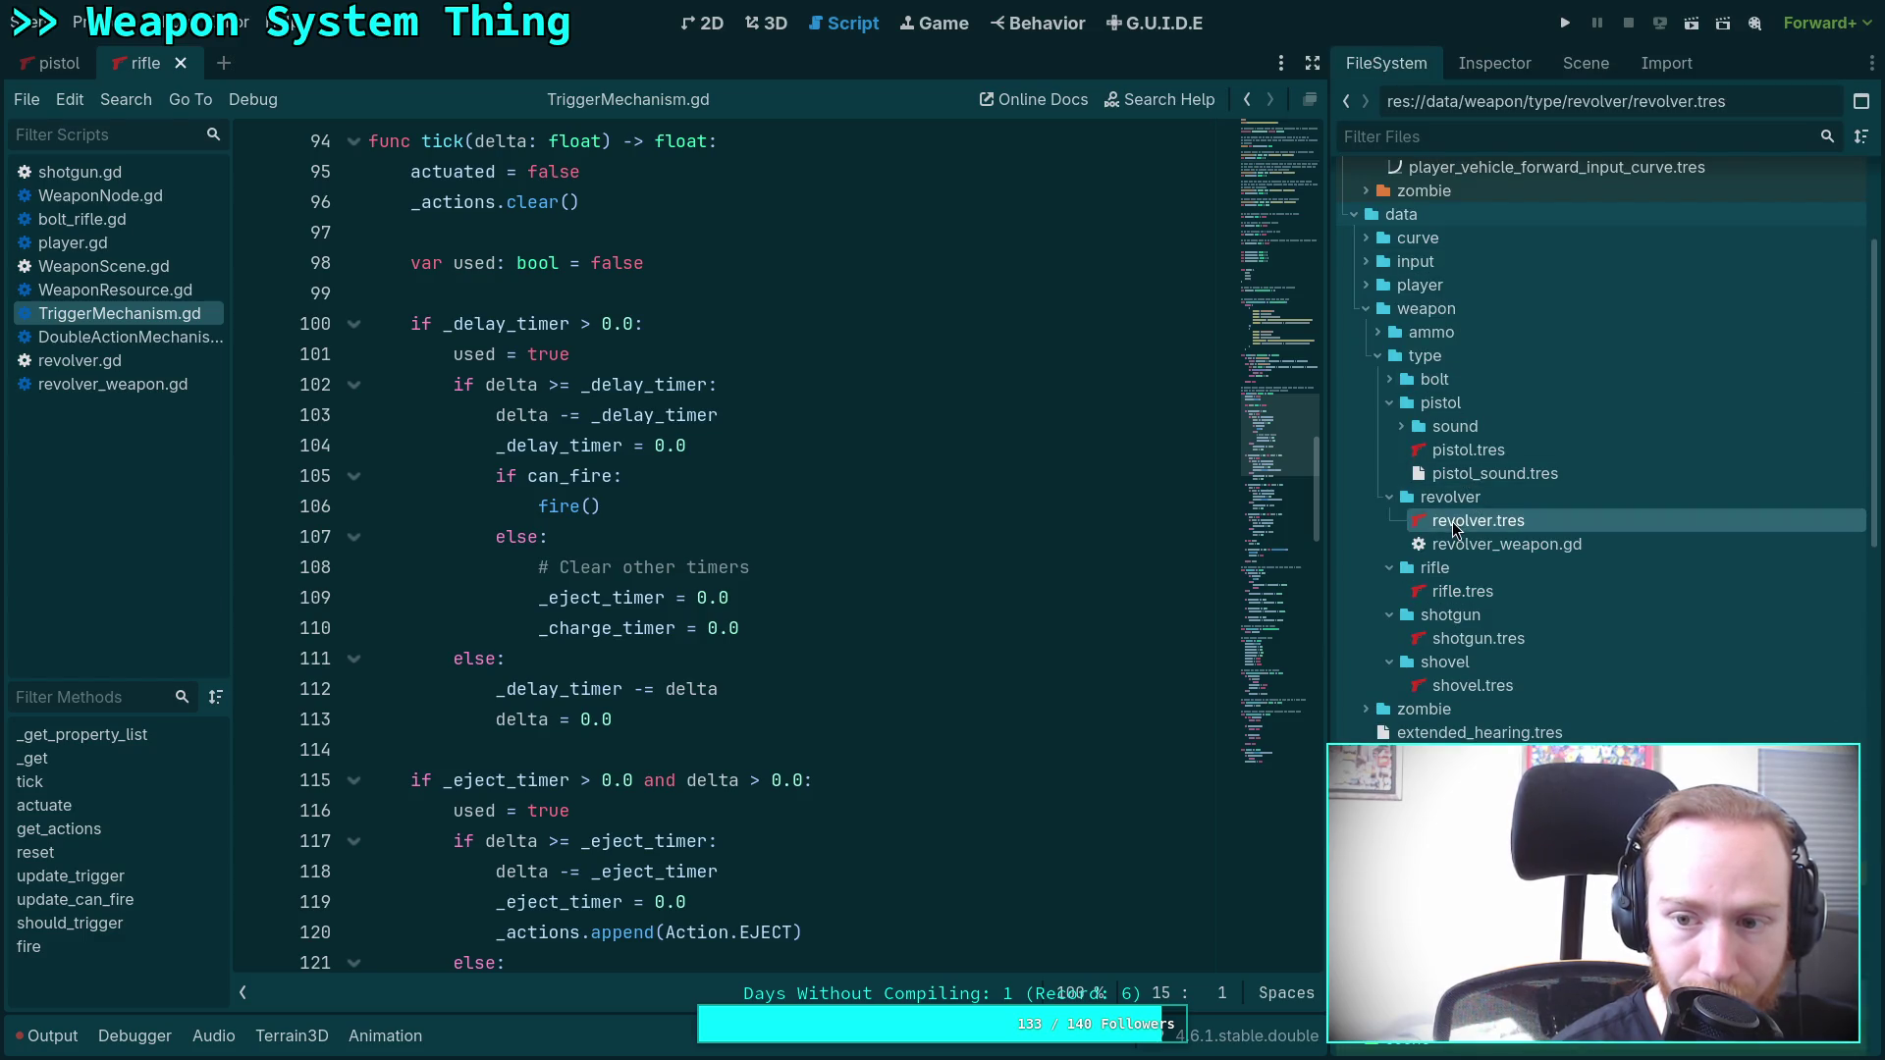
left_click(1494, 62)
left_click(1373, 65)
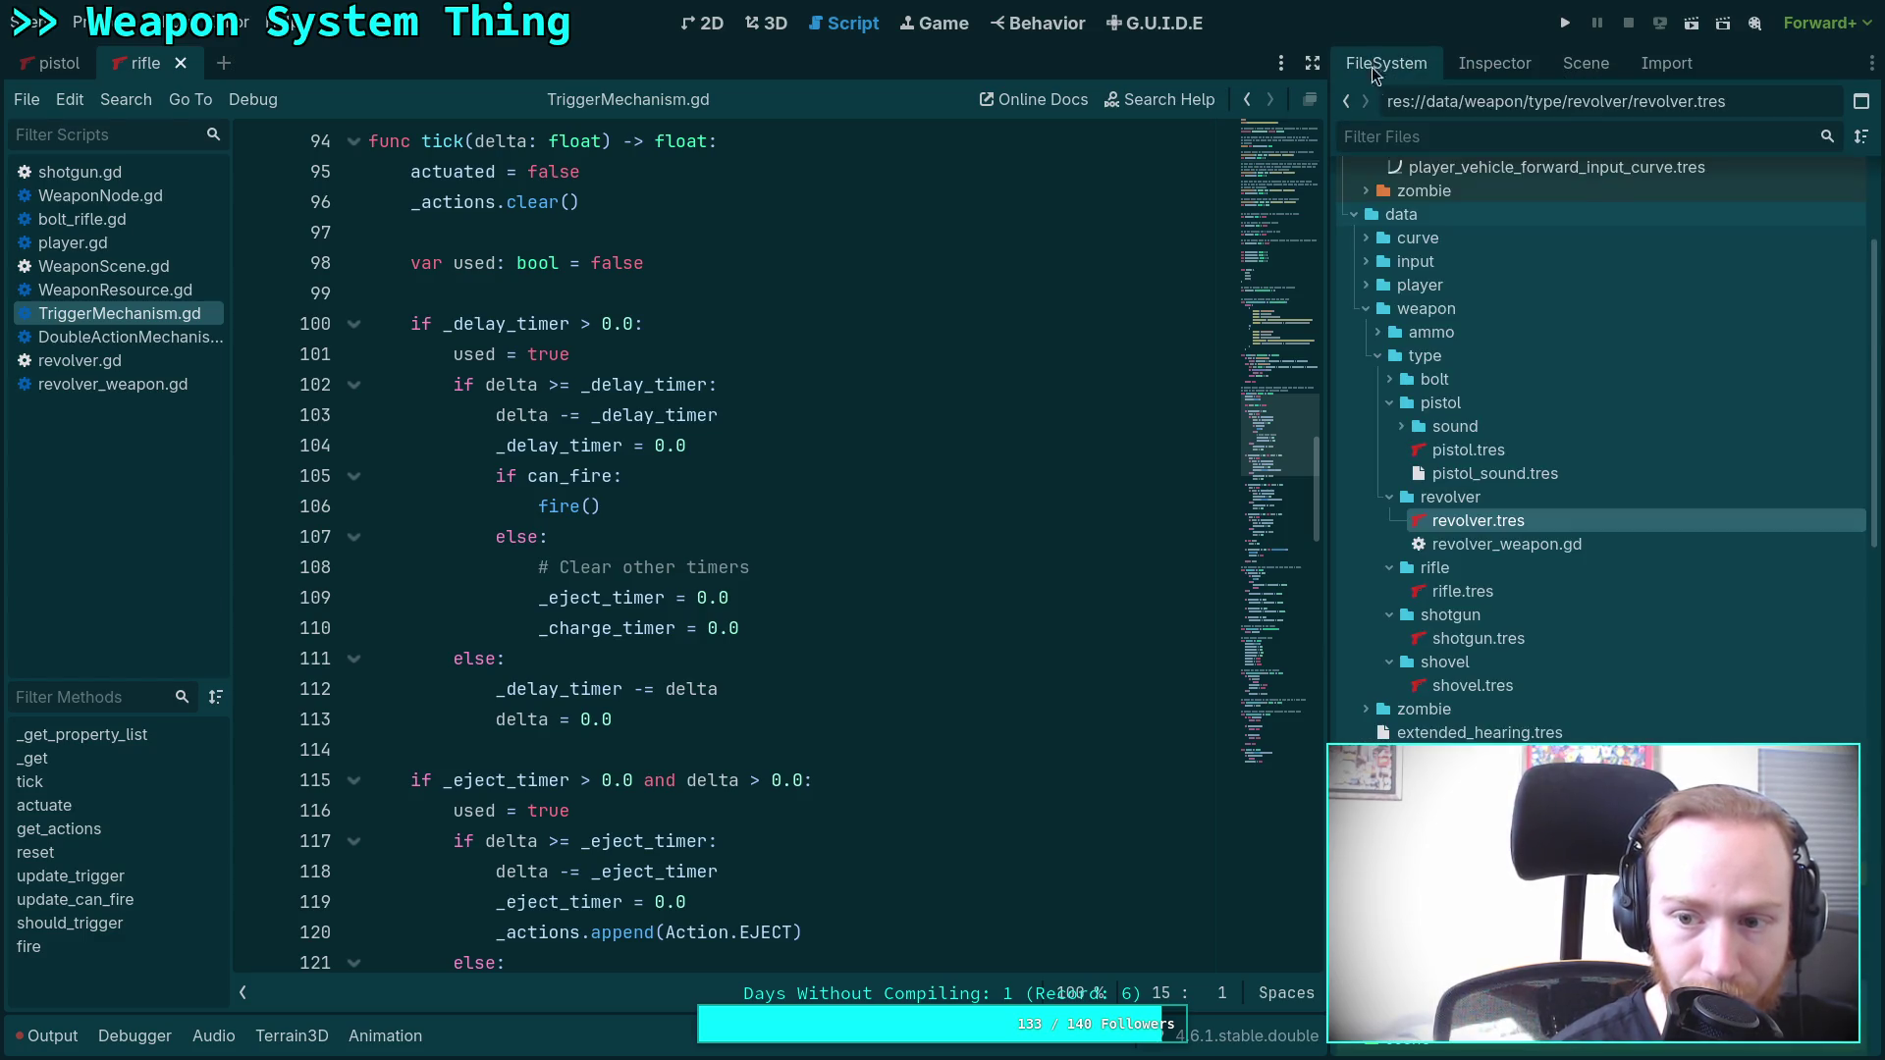
Give pistol.tres a new TriggerMechanism, cancelling the Save As prompt
left_click(1478, 451)
left_click(1495, 63)
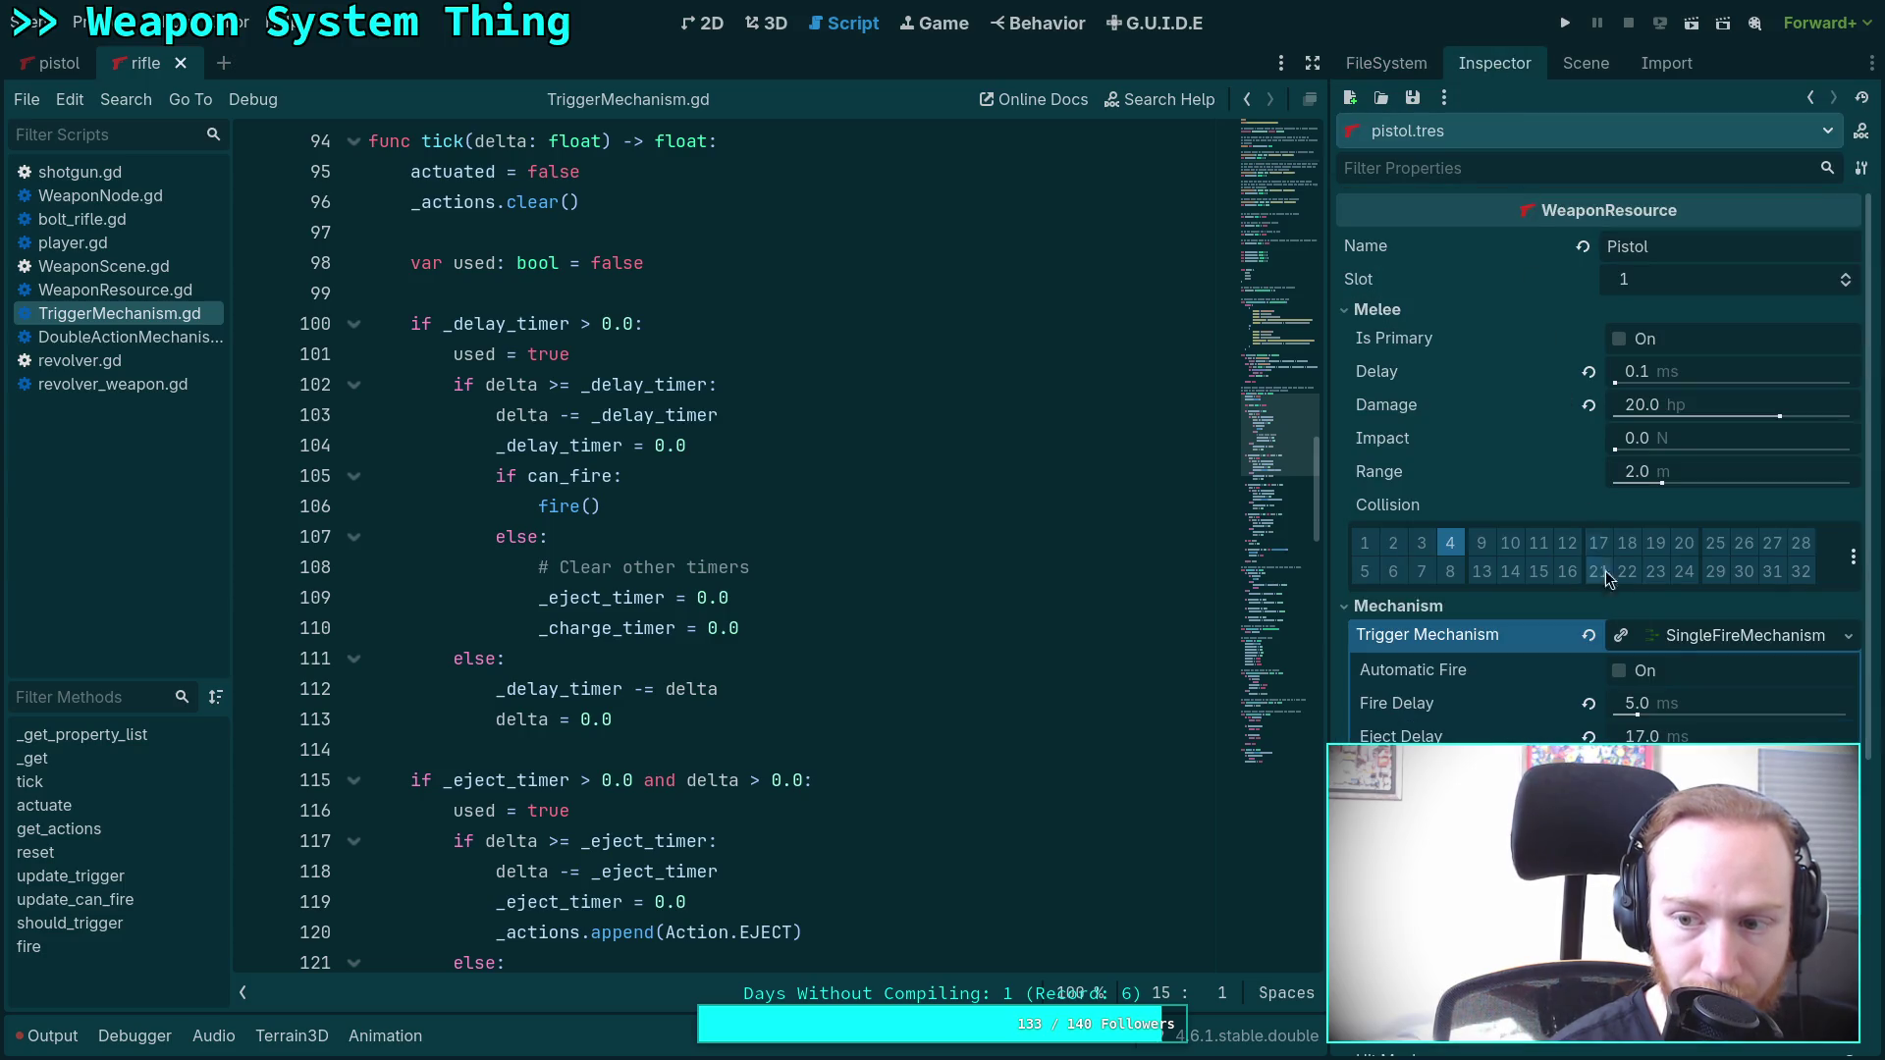
left_click(1849, 635)
left_click(1735, 701)
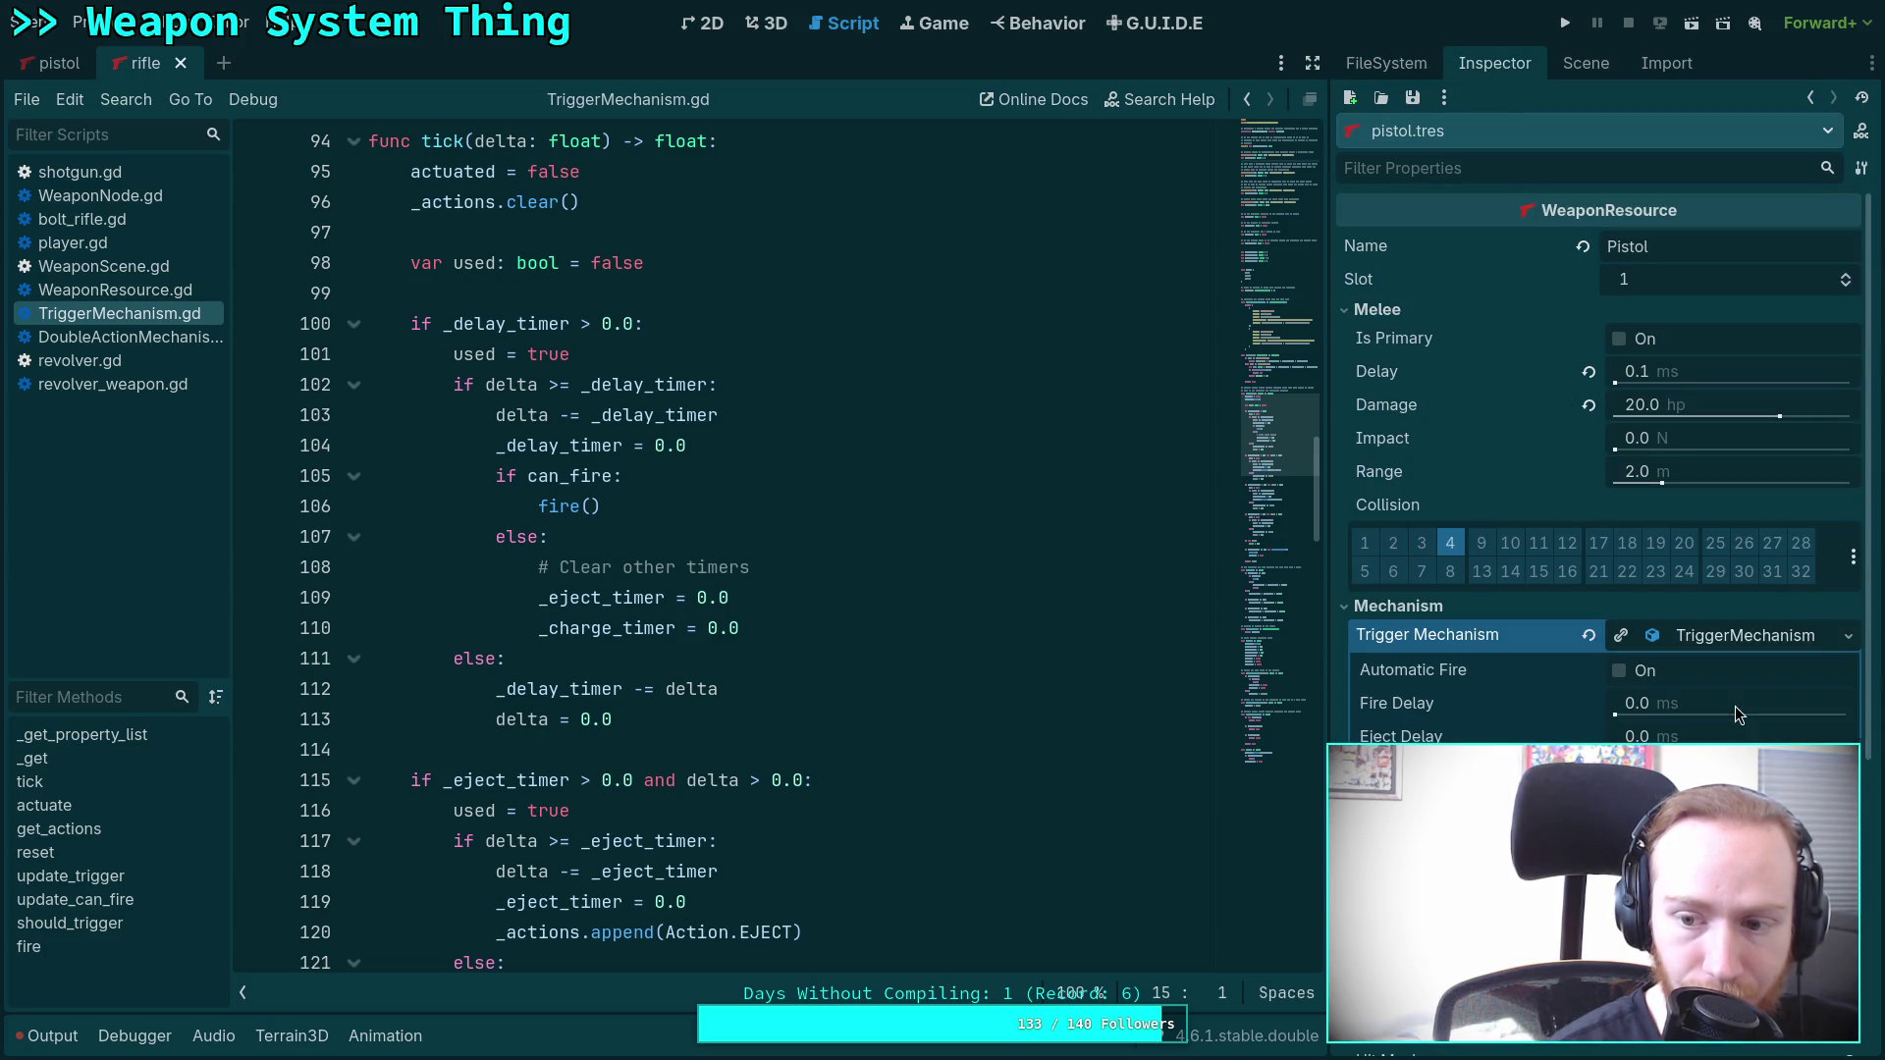
left_click(1410, 103)
left_click(1435, 149)
left_click(515, 49)
left_click(1412, 106)
Give bolt.tres a new TriggerMechanism and save it
left_click(1387, 63)
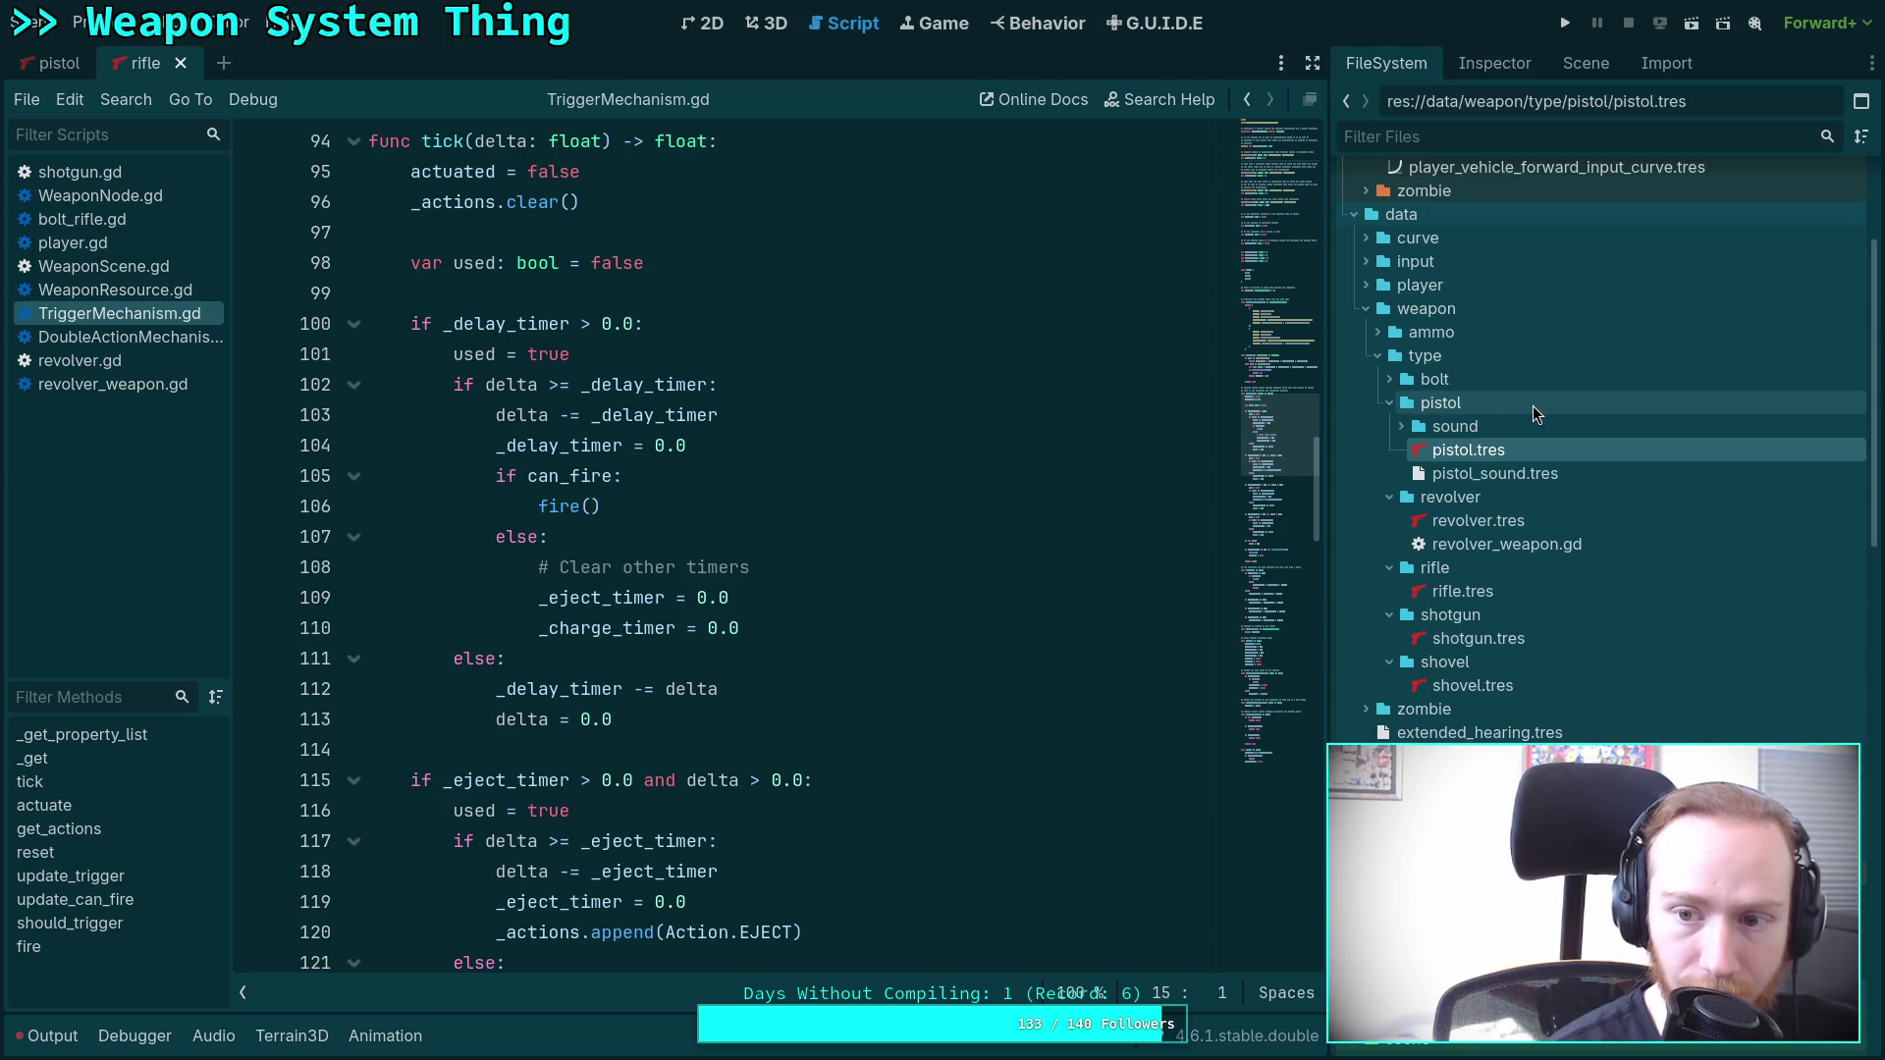
left_click(1390, 379)
left_click(1459, 402)
double_click(1435, 393)
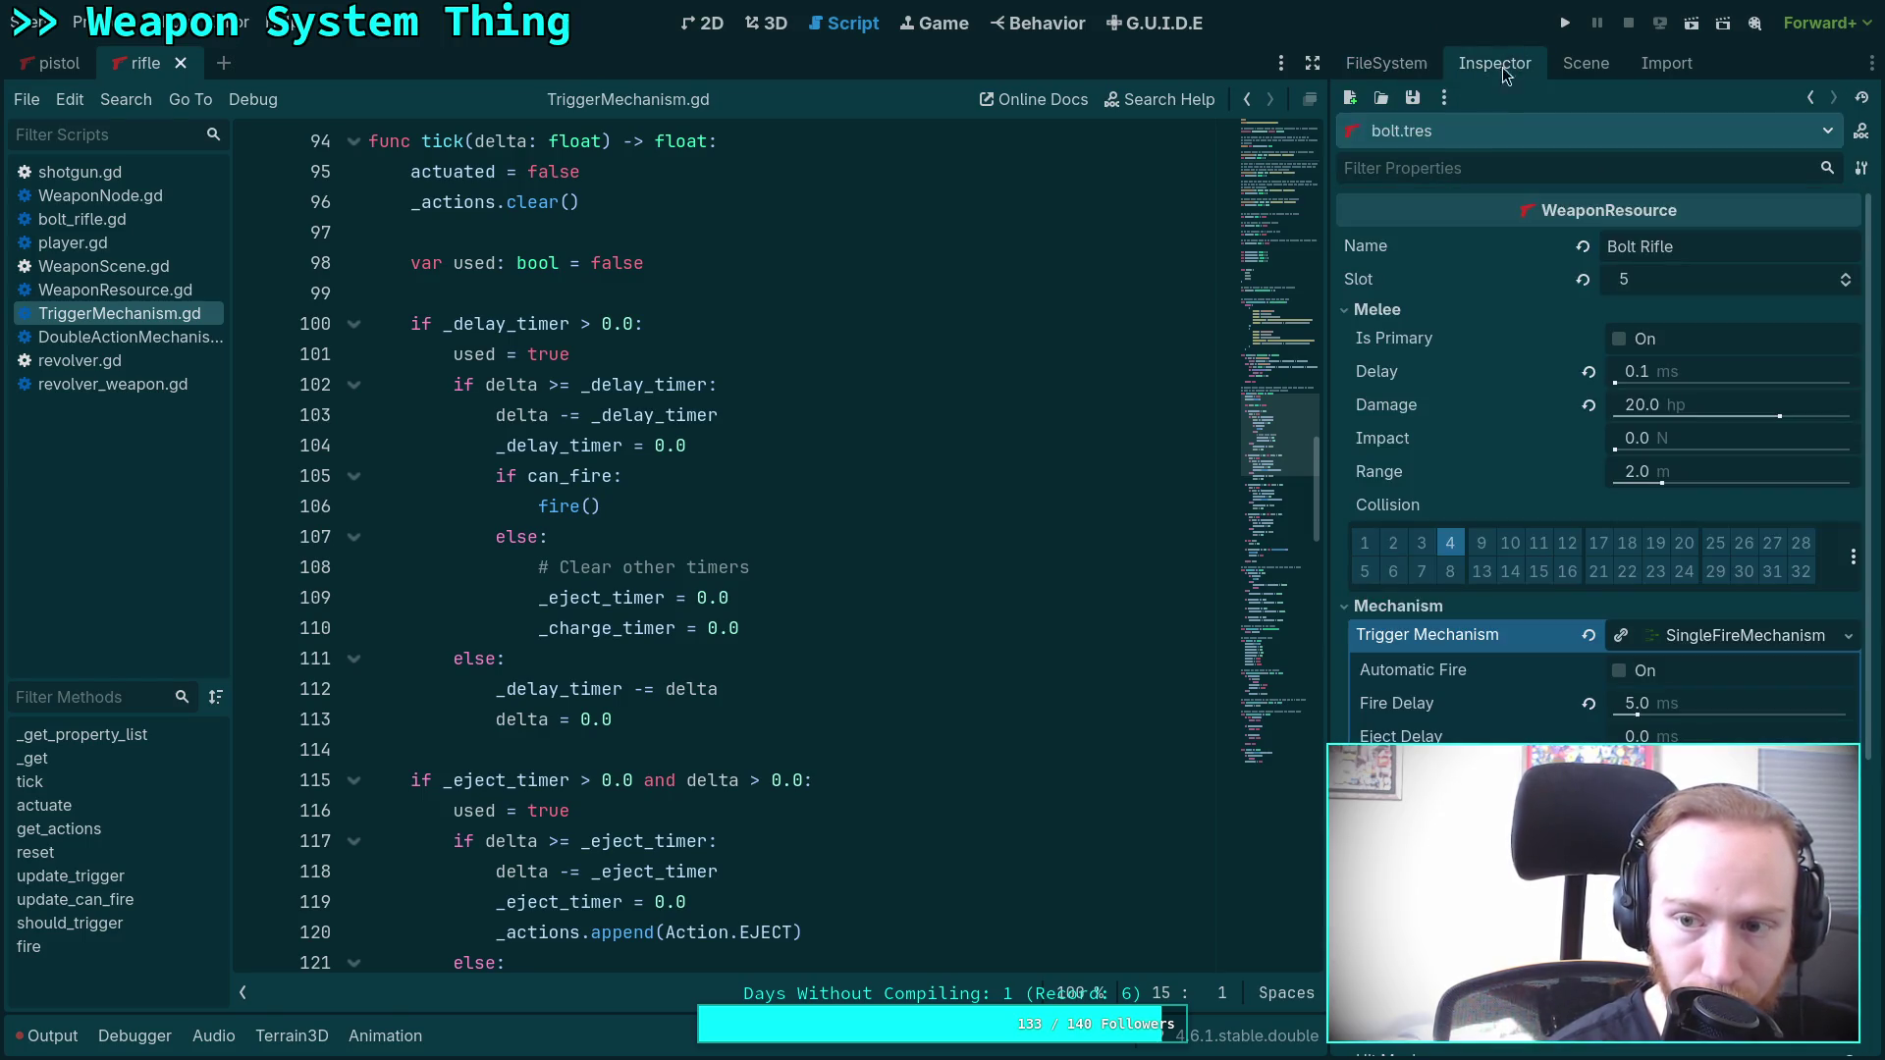
left_click(1847, 636)
left_click(1726, 699)
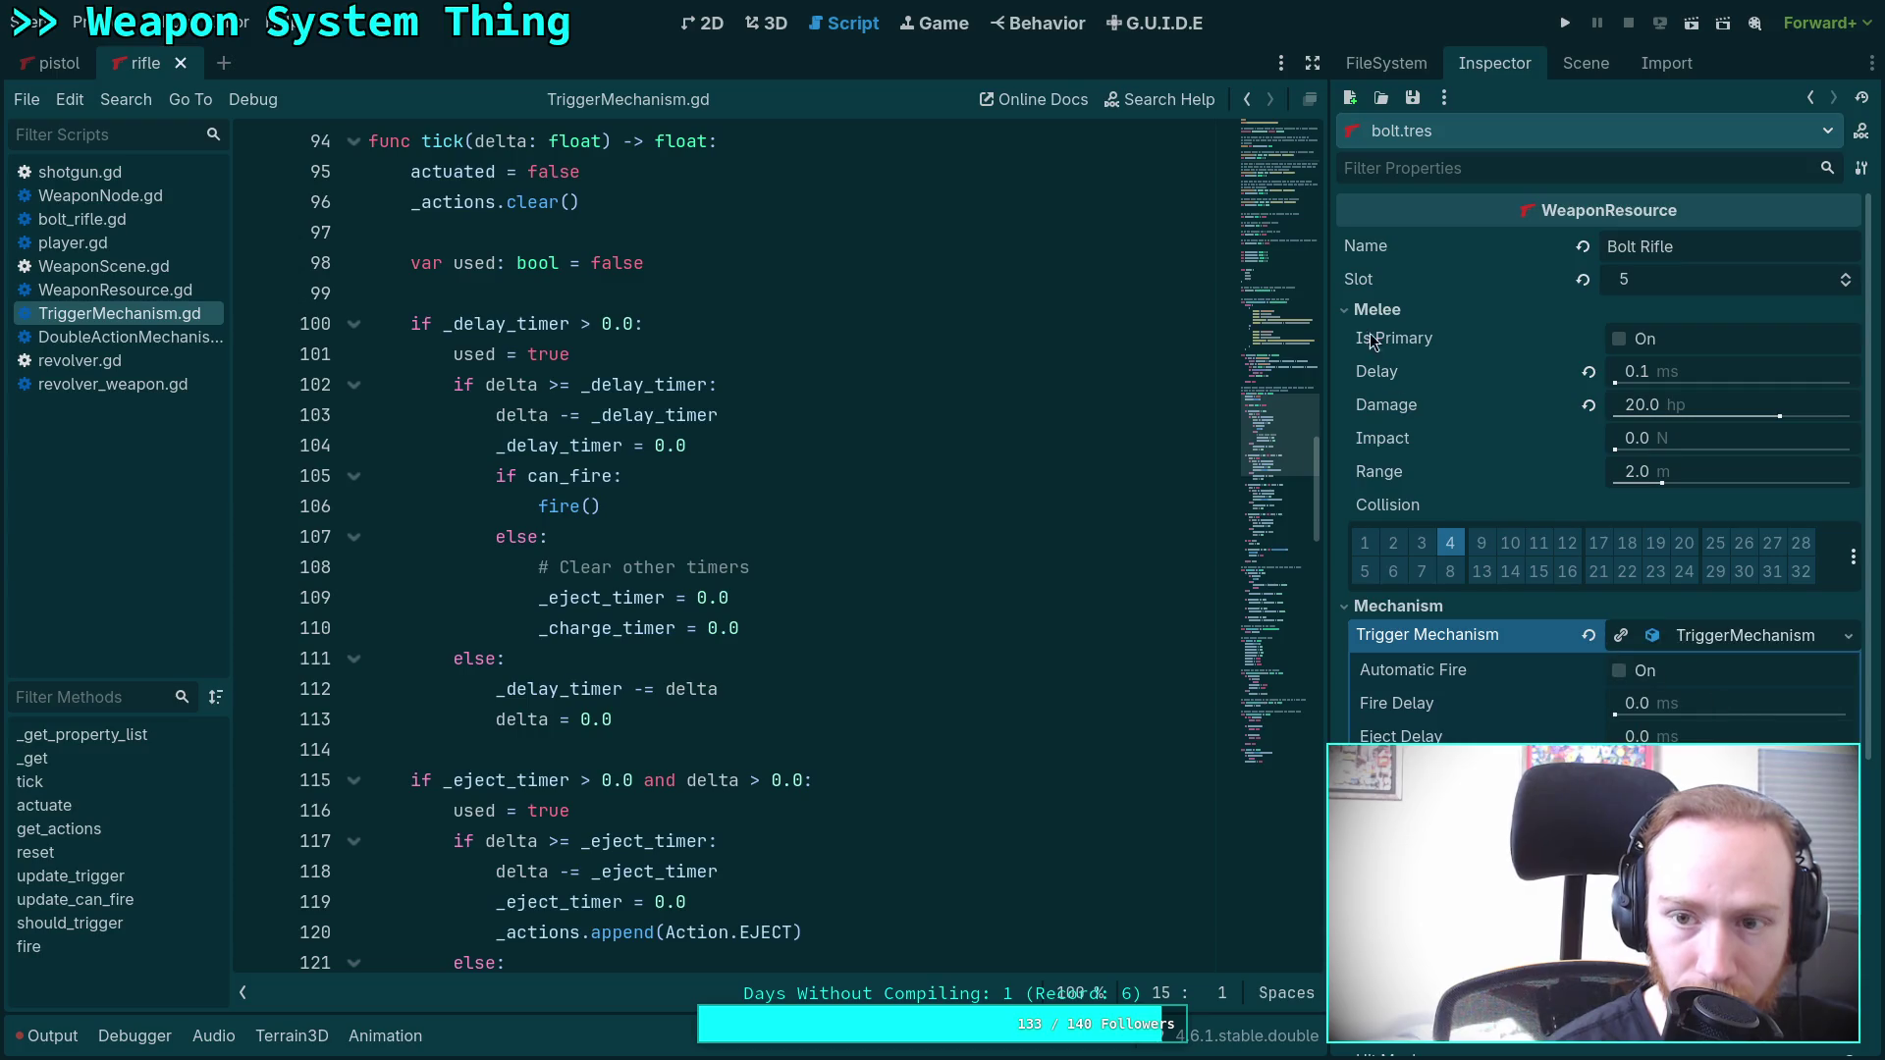
left_click(1412, 98)
left_click(1426, 132)
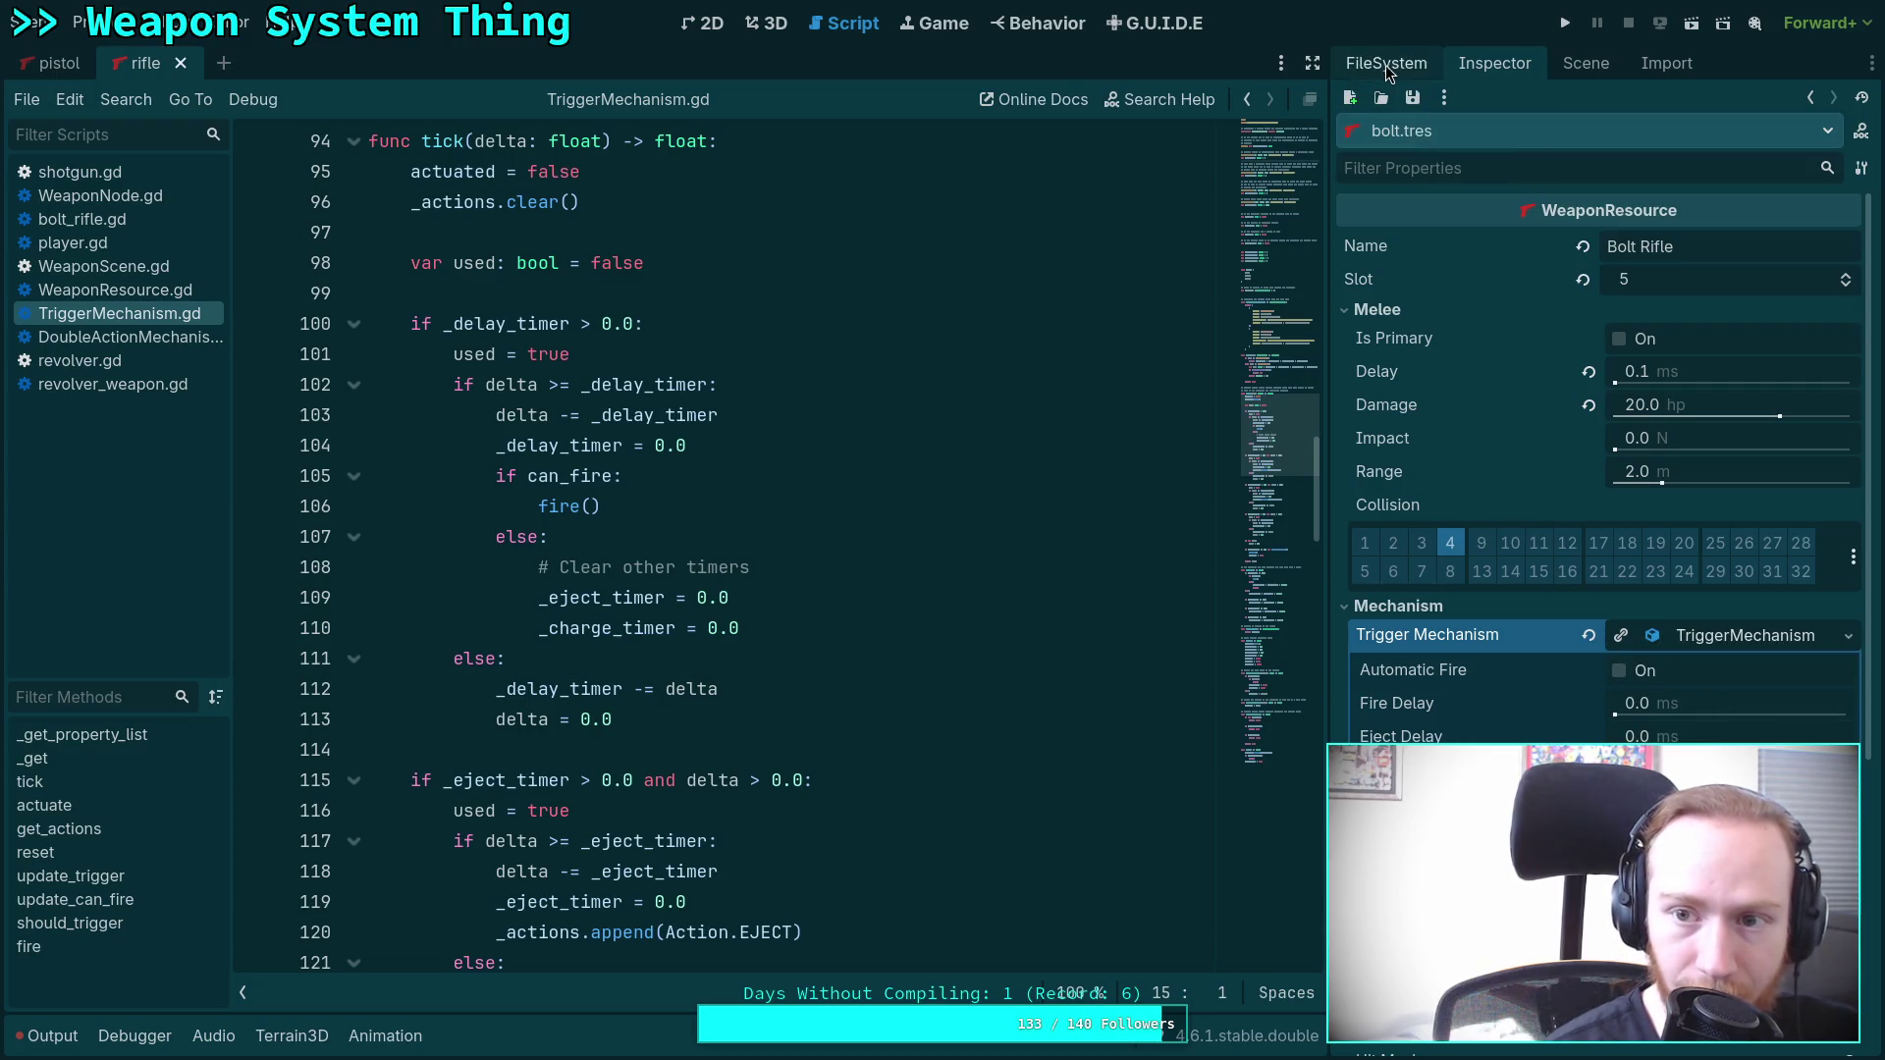
left_click(1387, 65)
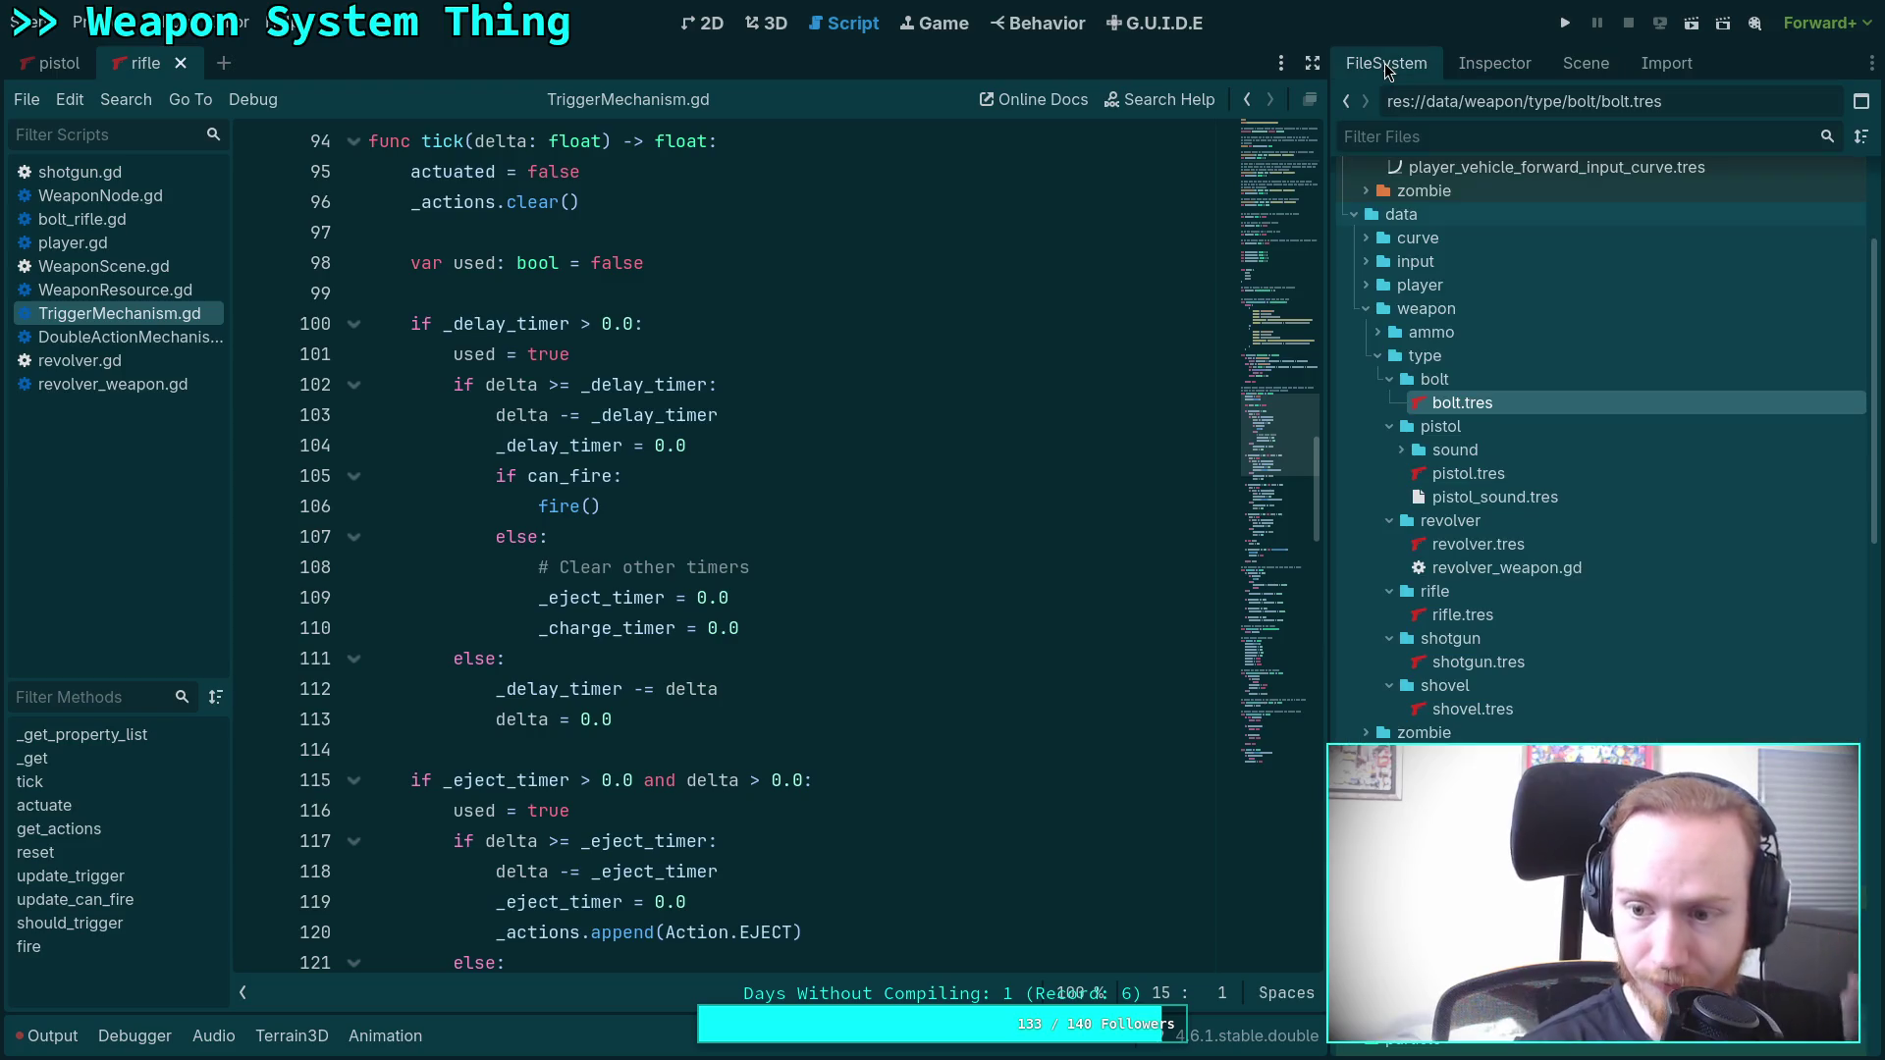
left_click(1012, 496)
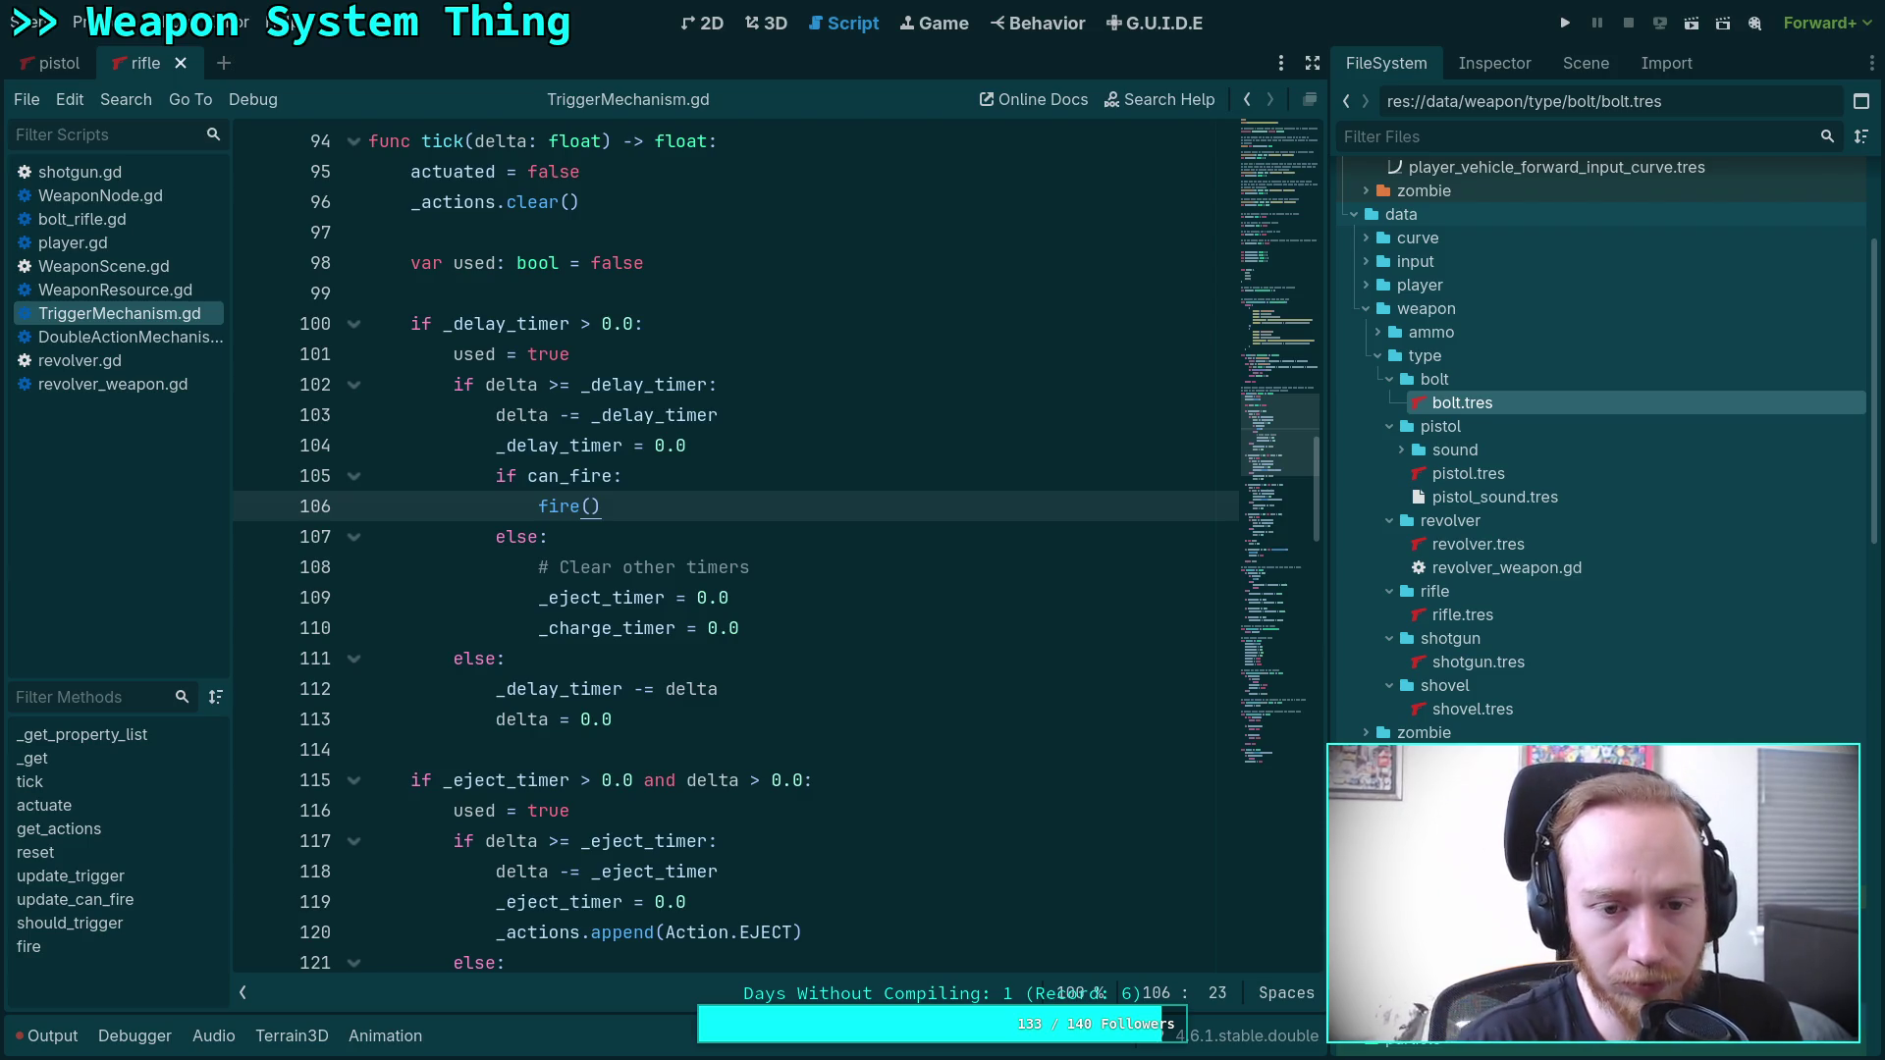
left_click(771, 602)
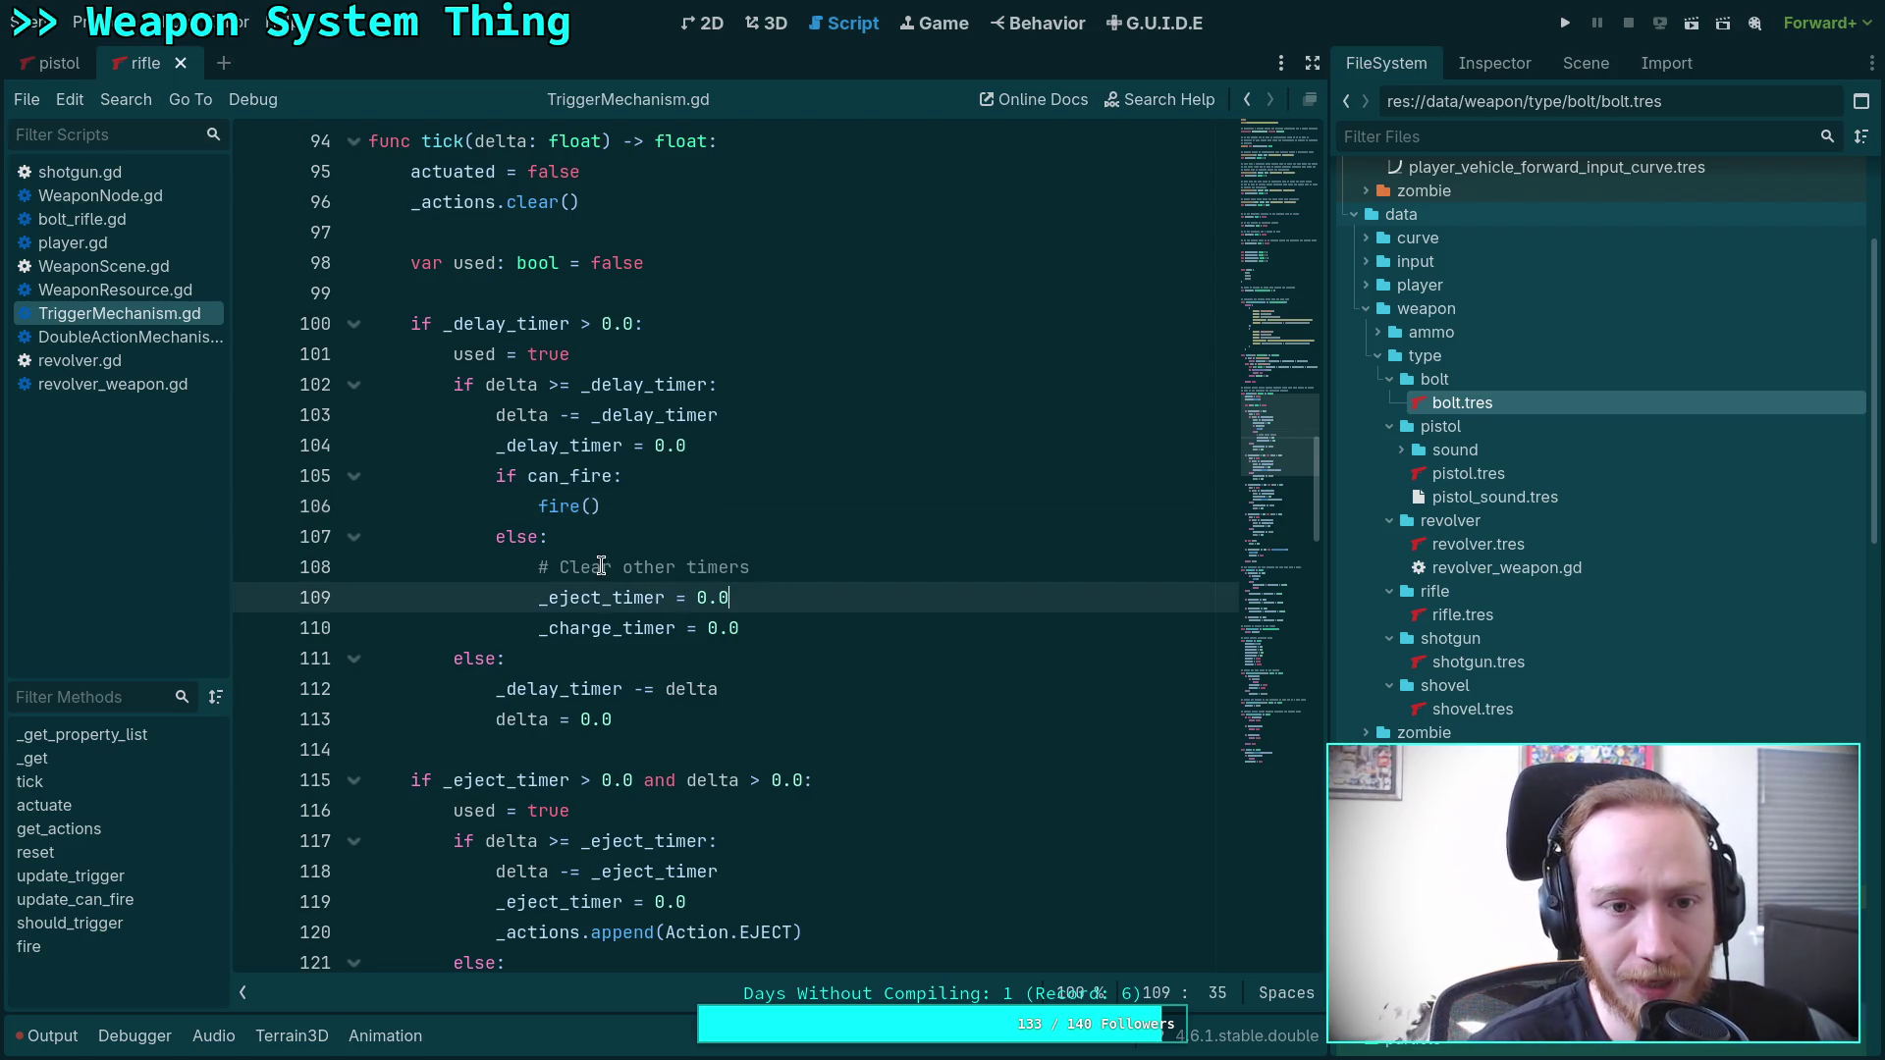
scroll(601, 566, "up", 2)
left_click(522, 416)
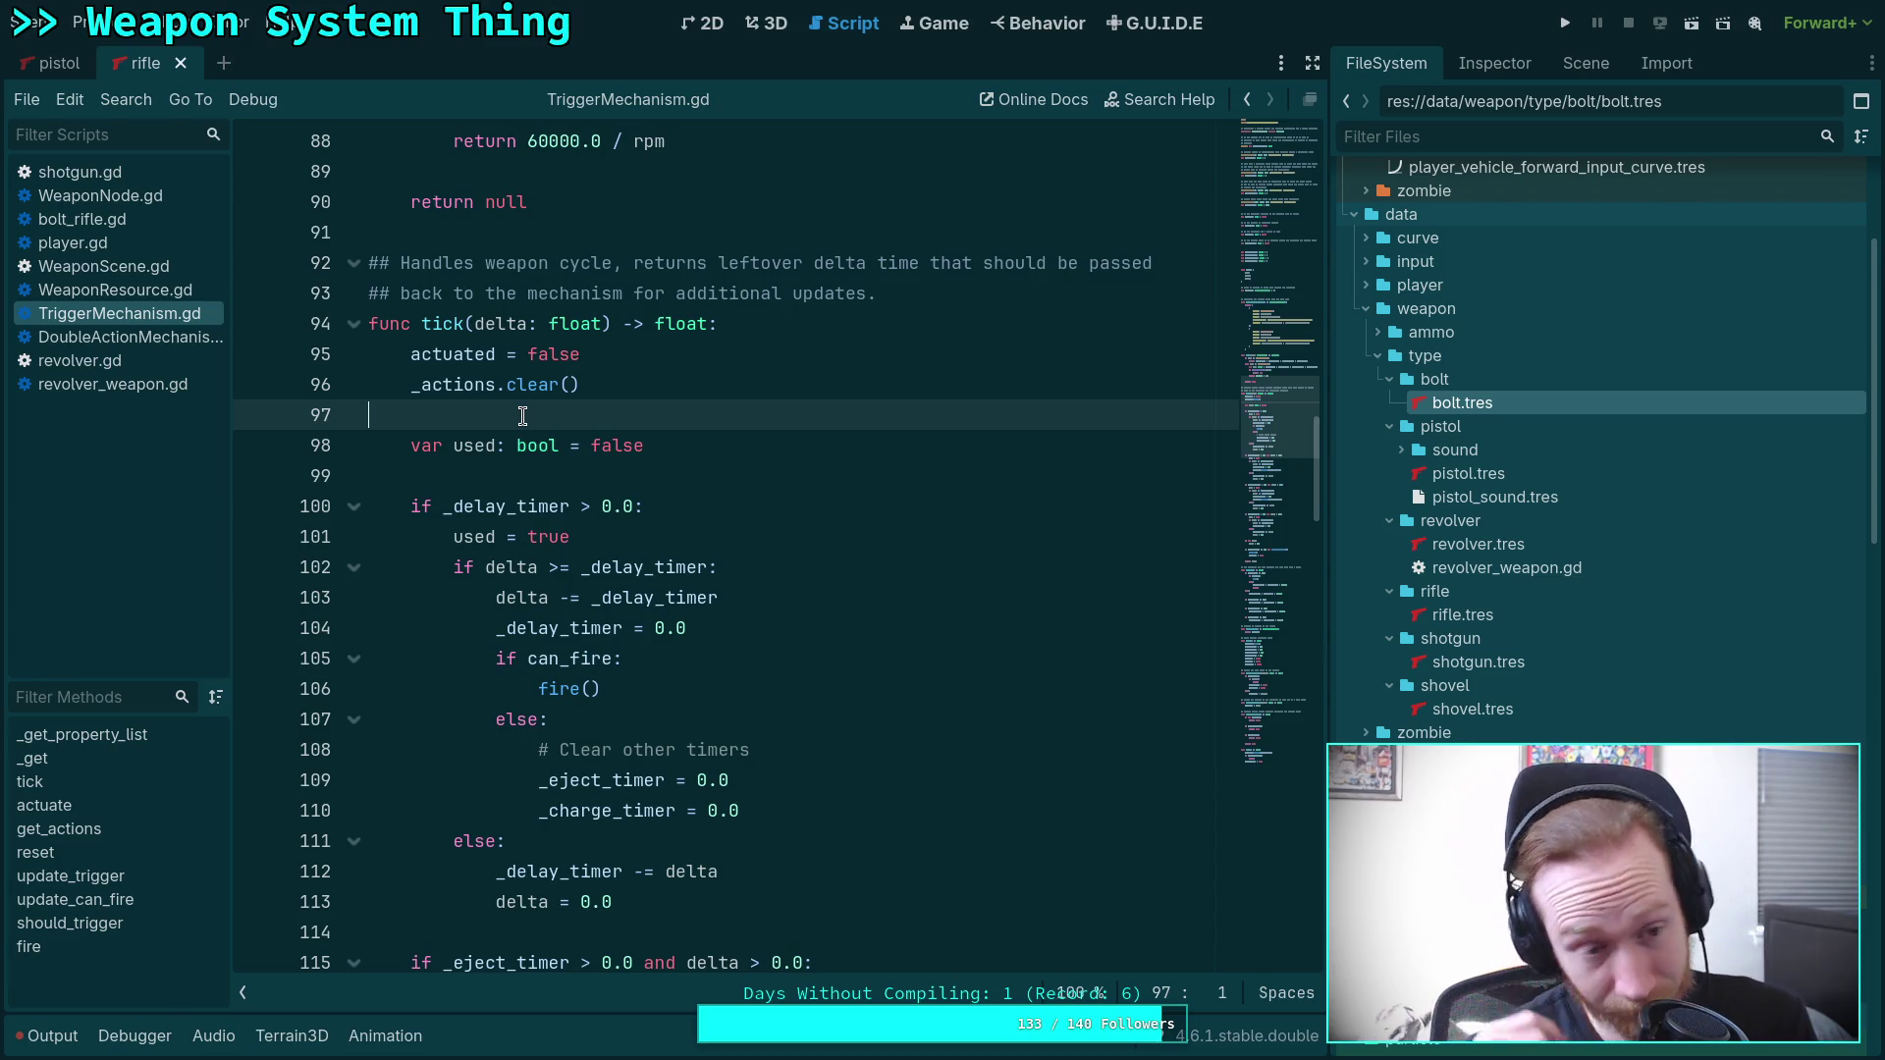
left_click(117, 336)
Delete the duplicate needs_reset declaration and its comment near line 18
scroll(728, 560, "up", 15)
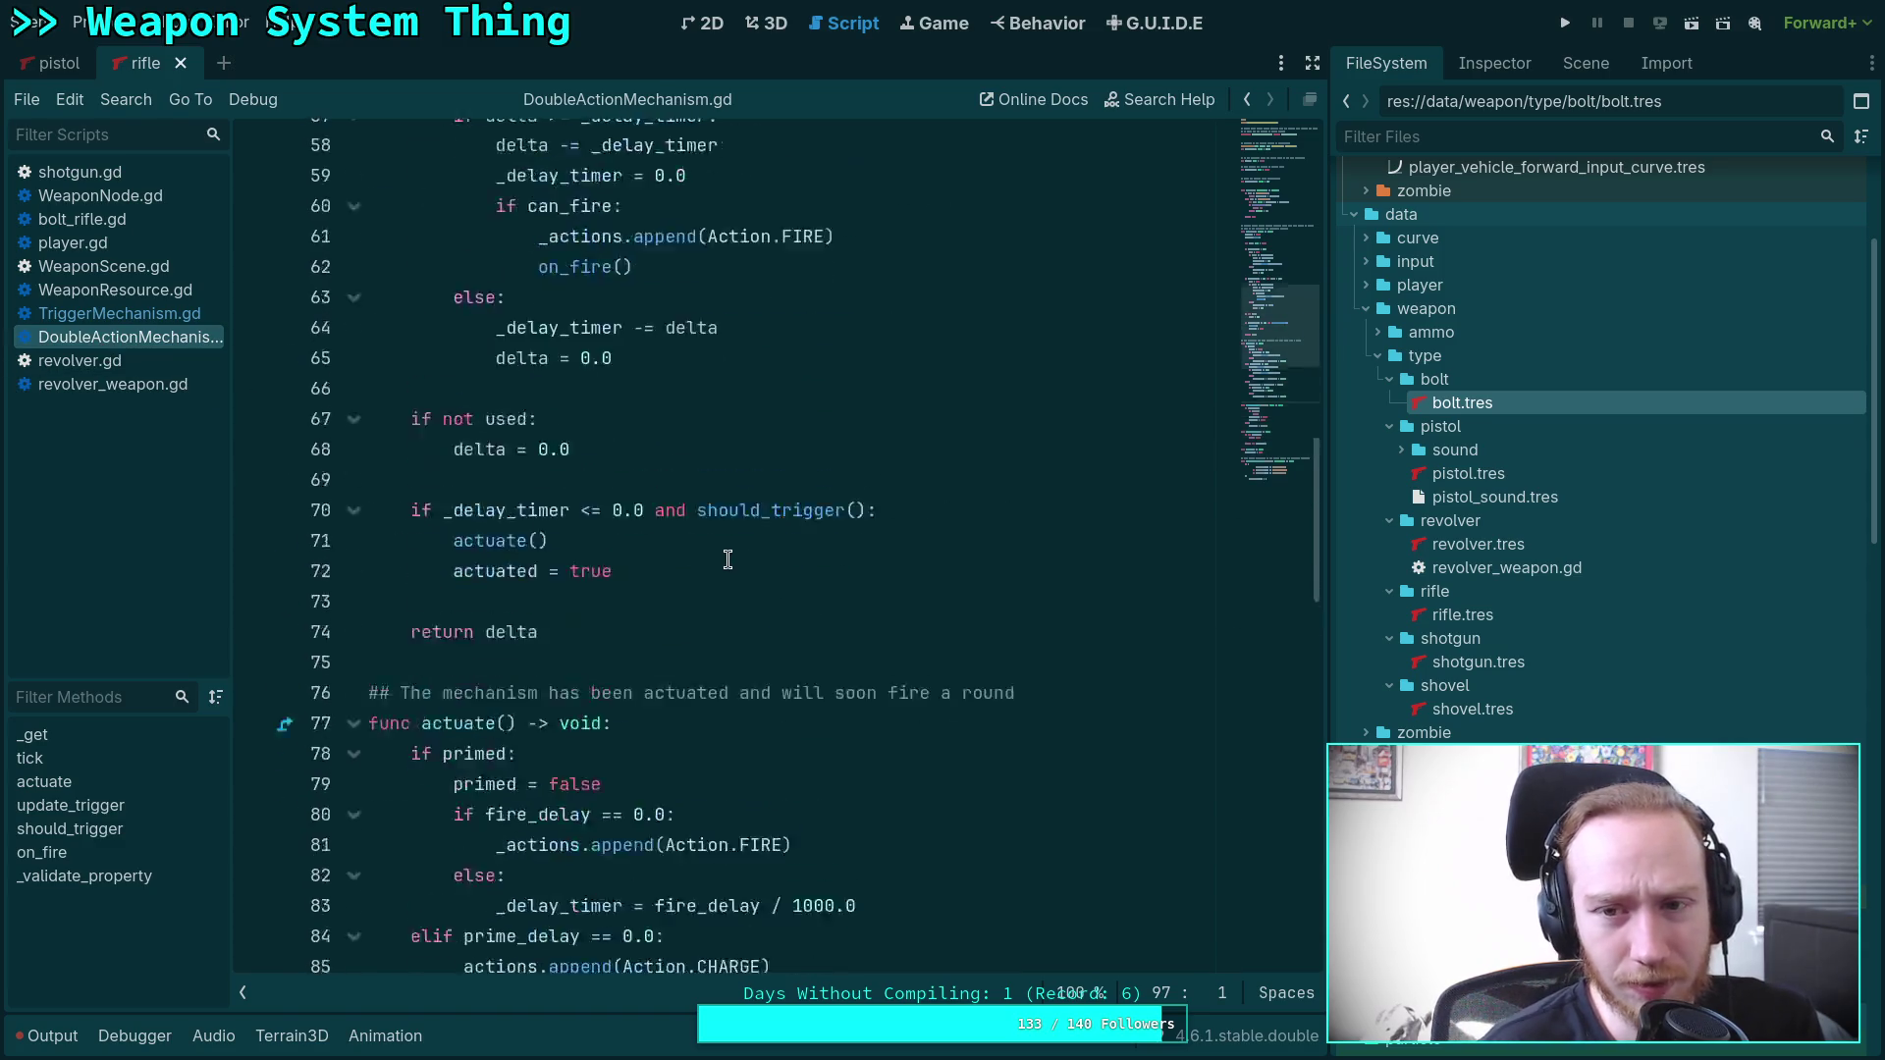
scroll(728, 560, "up", 9)
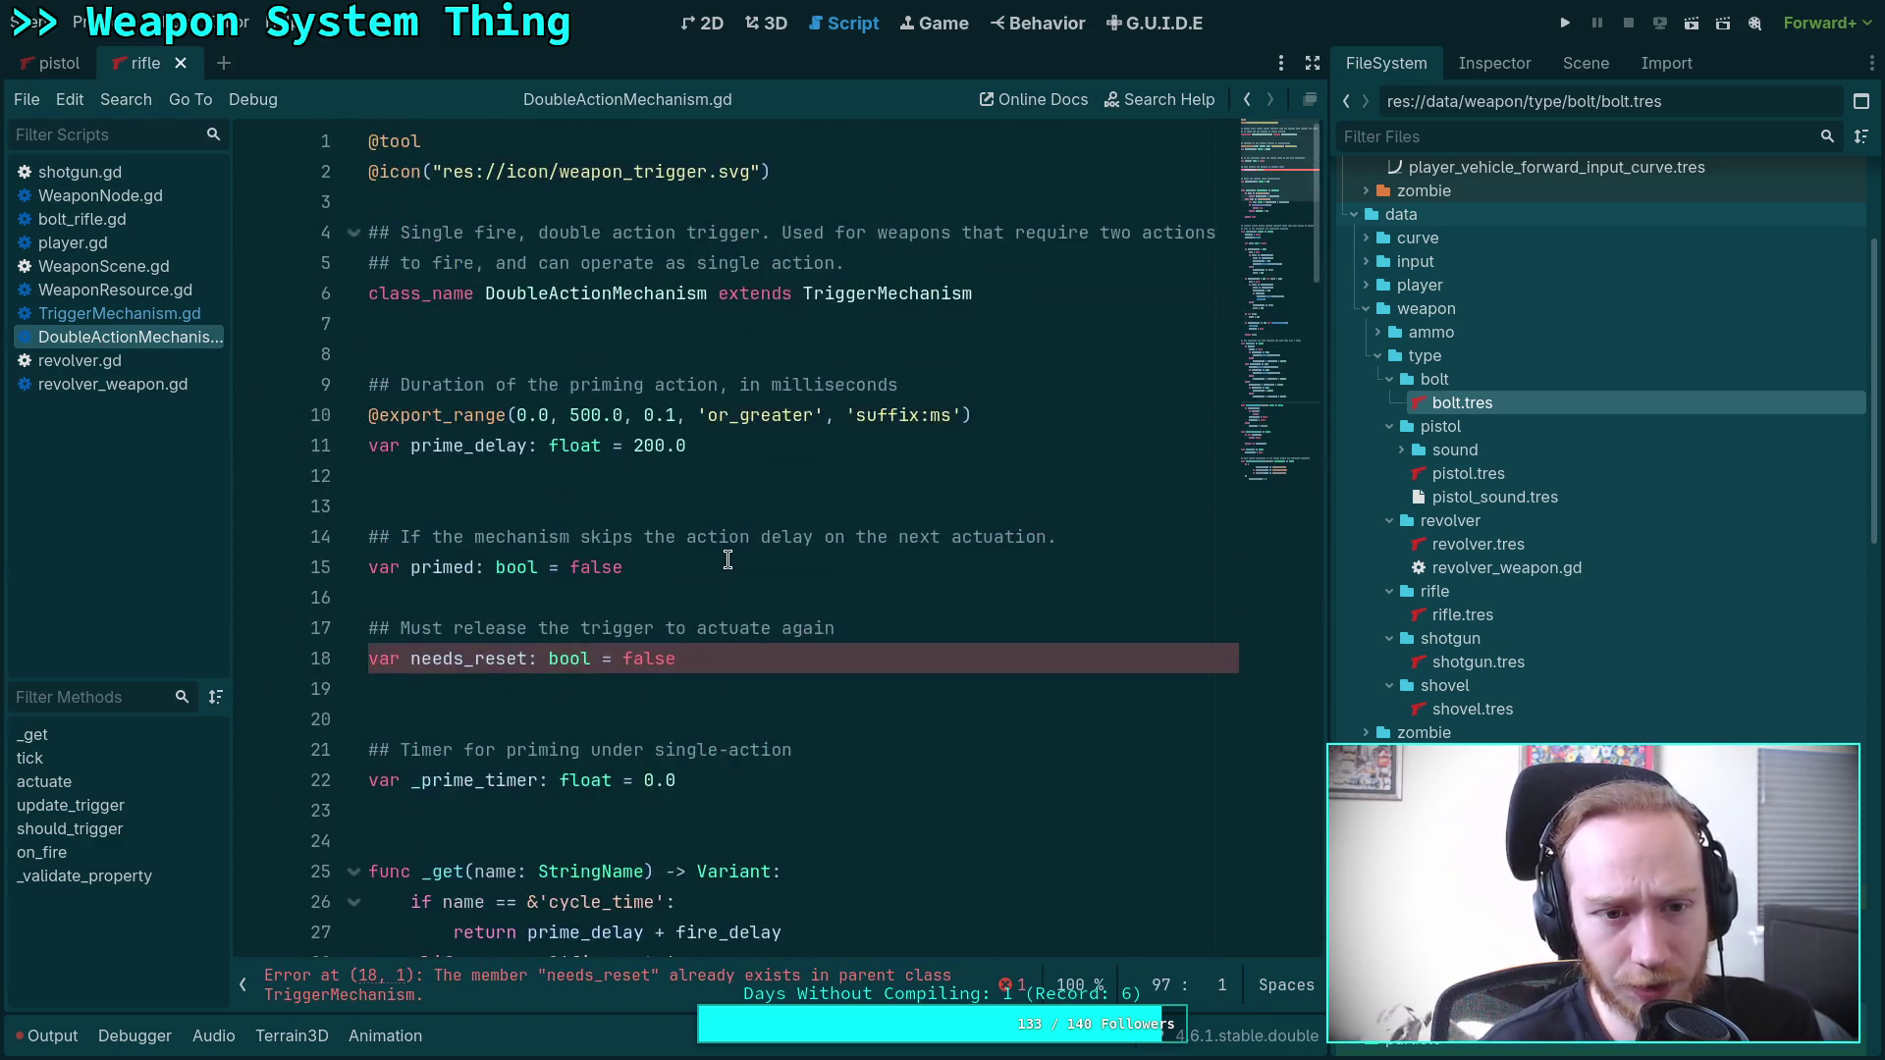
left_click(777, 652)
mouse_move(777, 652)
left_mouse_down()
mouse_move(812, 623)
mouse_move(678, 570)
left_mouse_up()
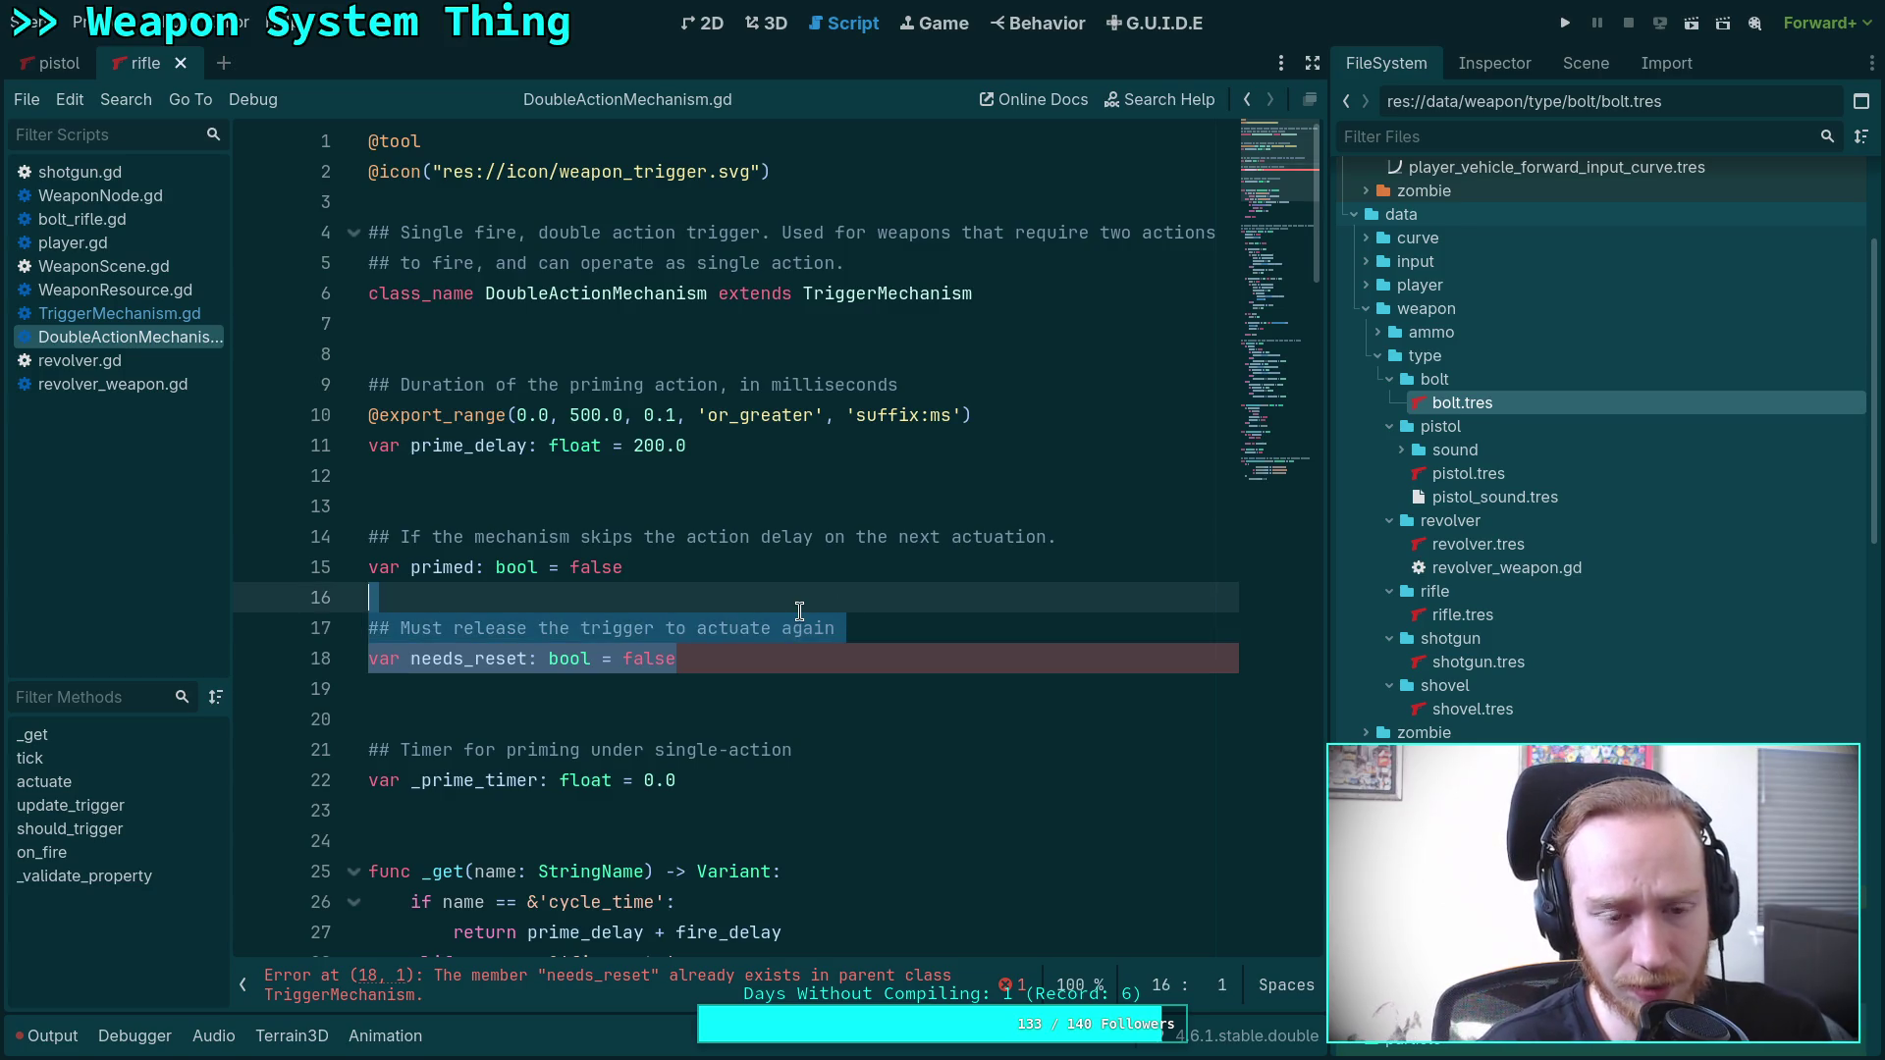
key("BackSpace")
Remove the update_trigger, should_trigger and on_fire functions from DoubleActionMechanism.gd
left_click(1270, 422)
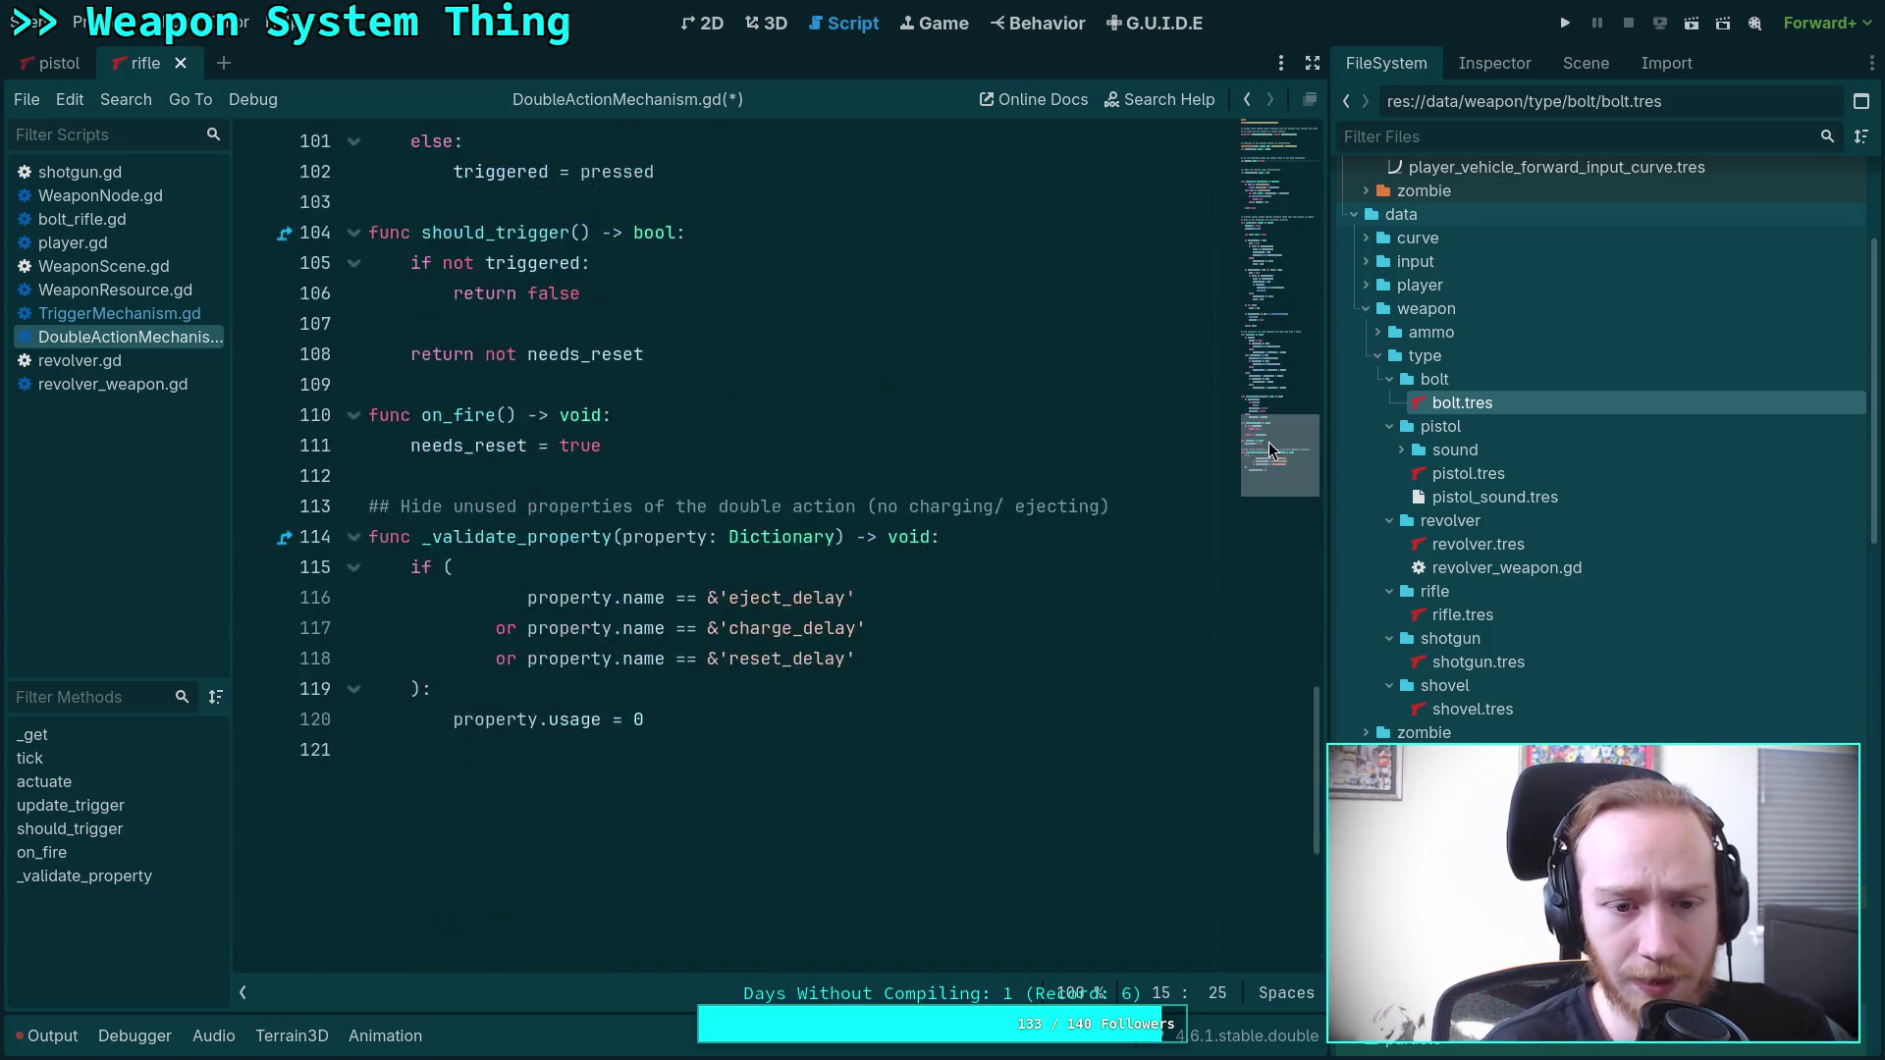
scroll(1269, 416, "up", 1)
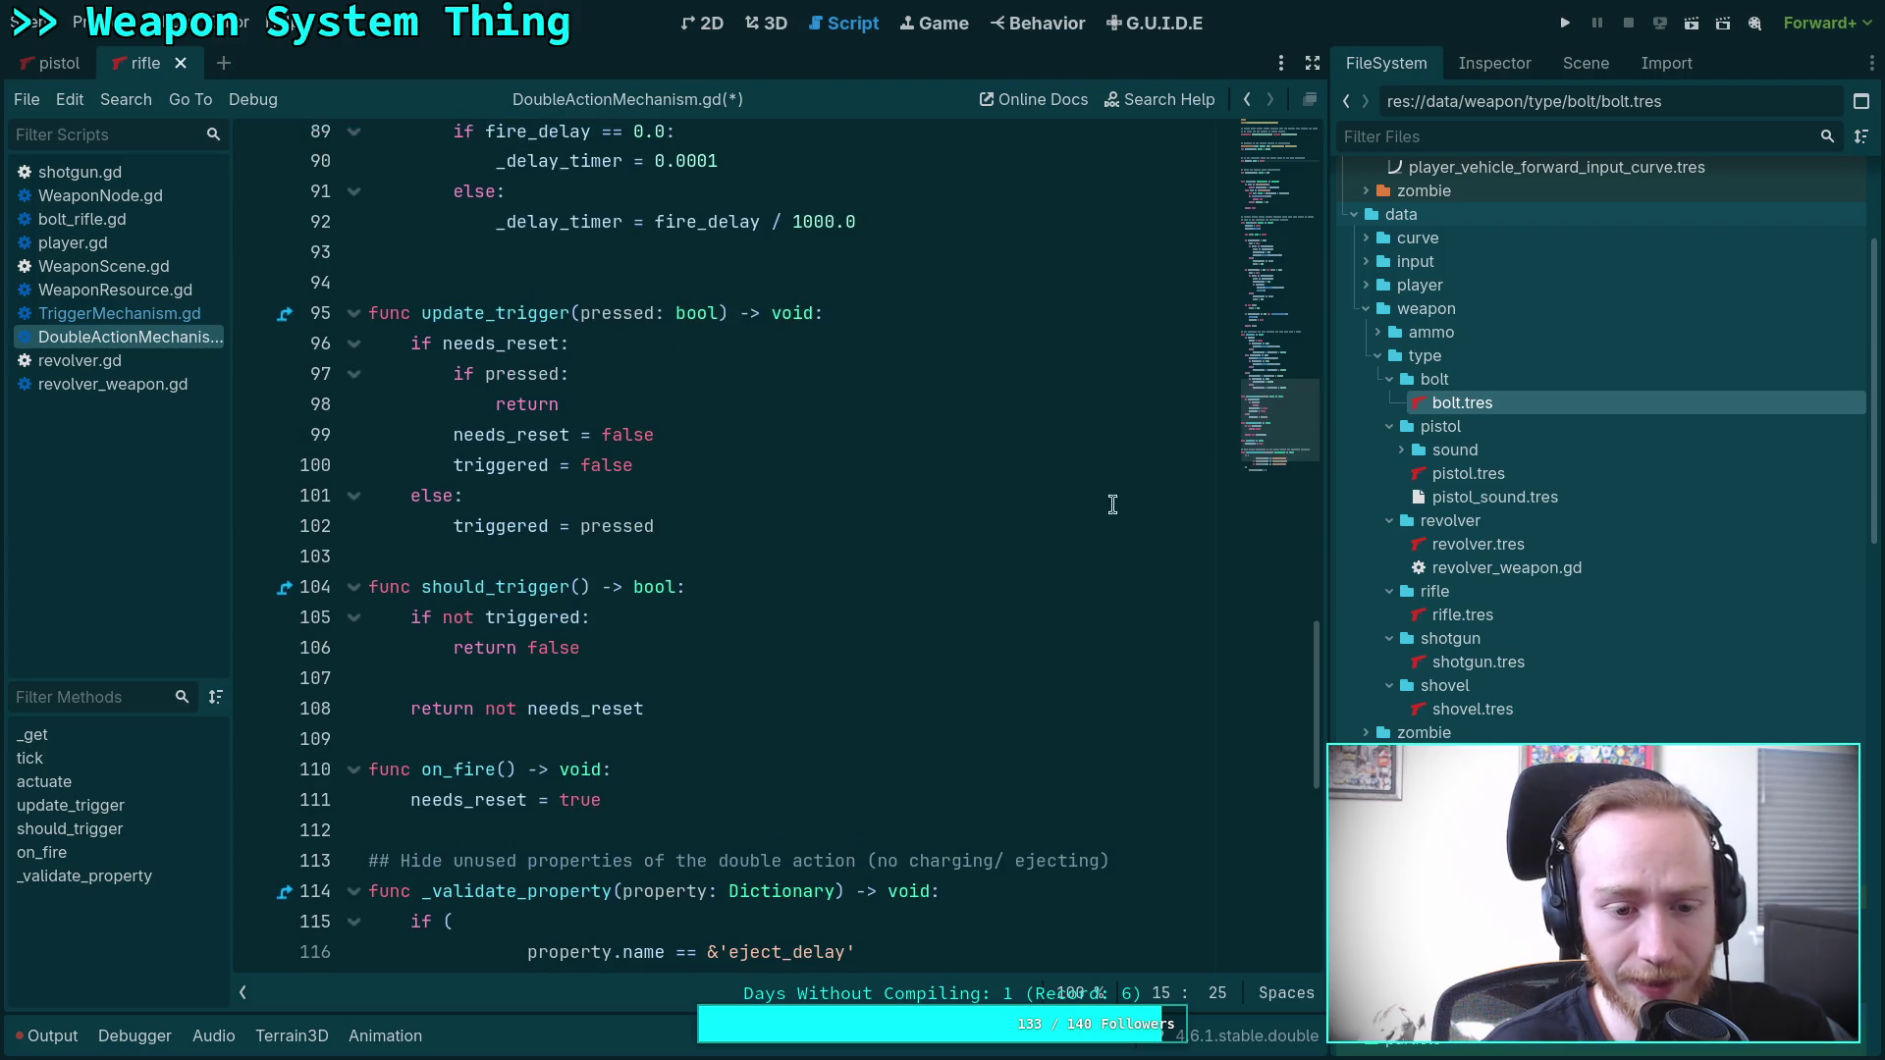
left_click(664, 787)
left_click_drag(665, 786, 652, 749)
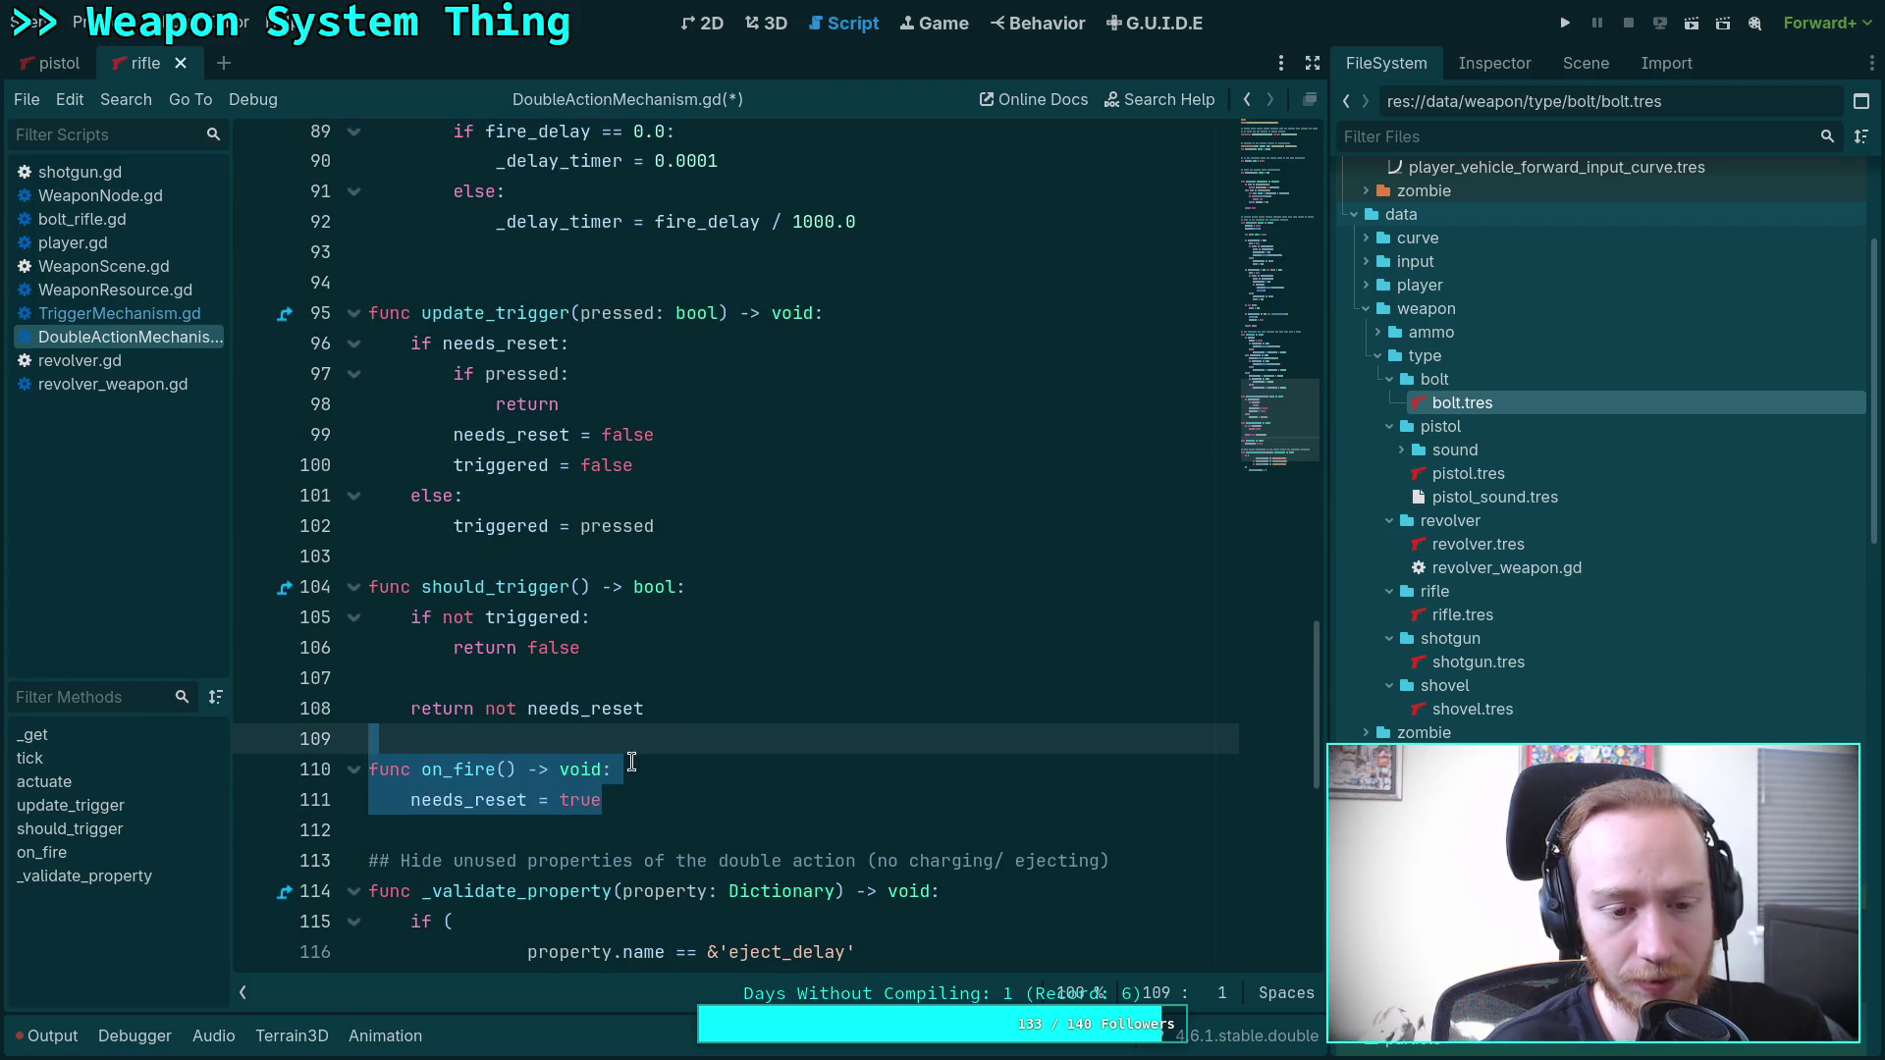
key("Left")
left_click_drag(675, 786, 266, 288)
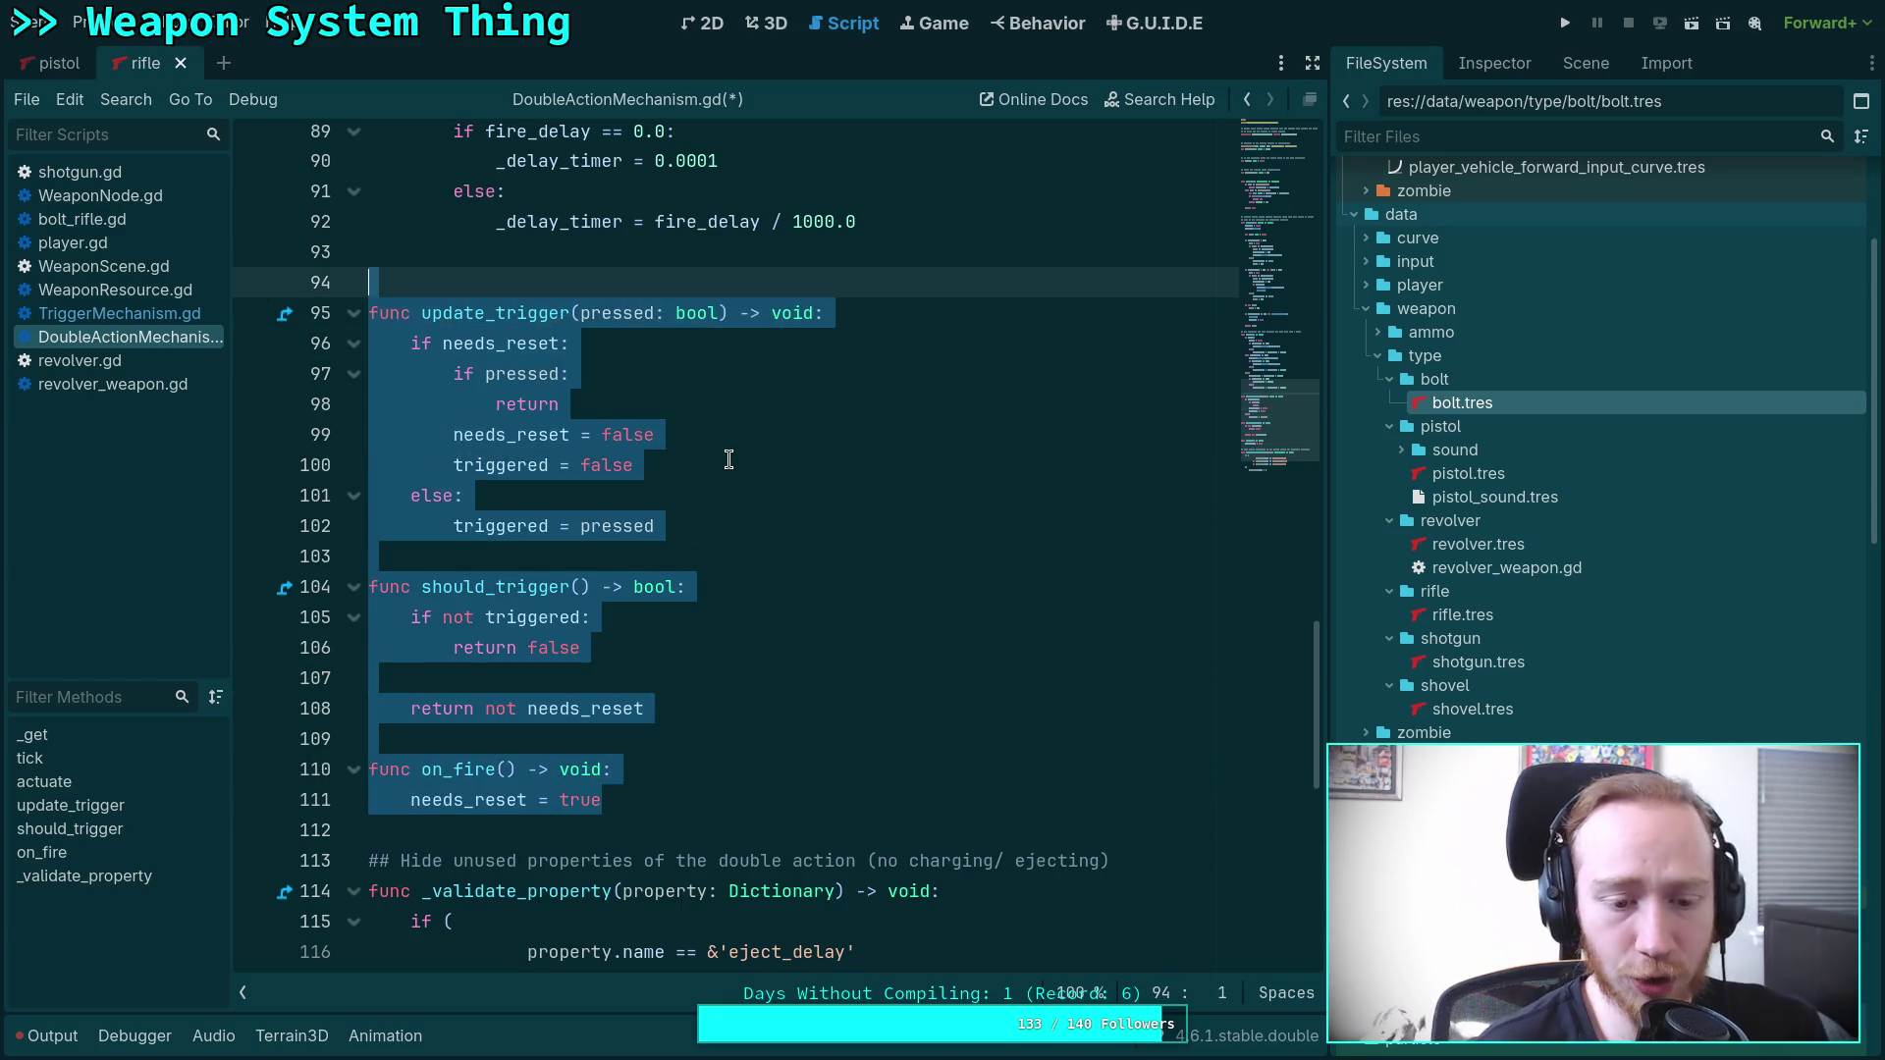
key("BackSpace")
key("BackSpace")
Add an automatic_fire property.name check to the hidden-properties condition in _validate_property
left_click(797, 373)
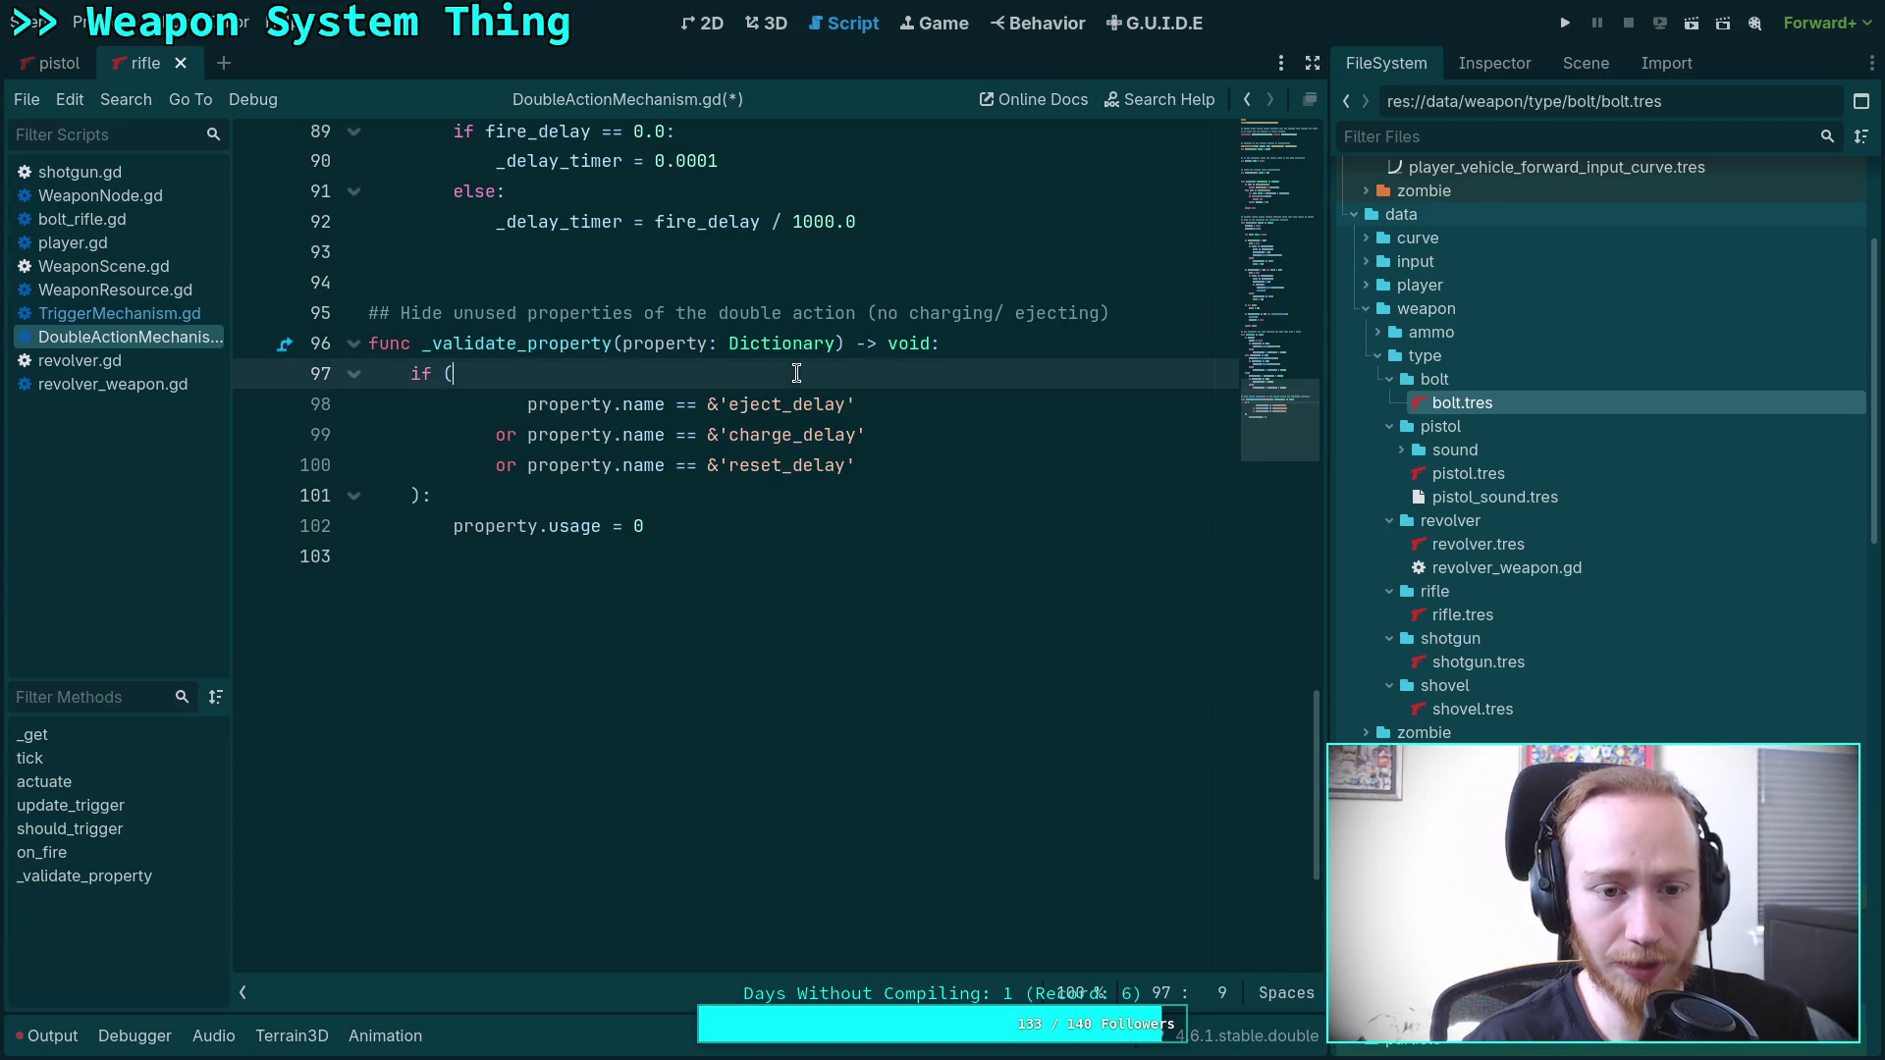
key("Return")
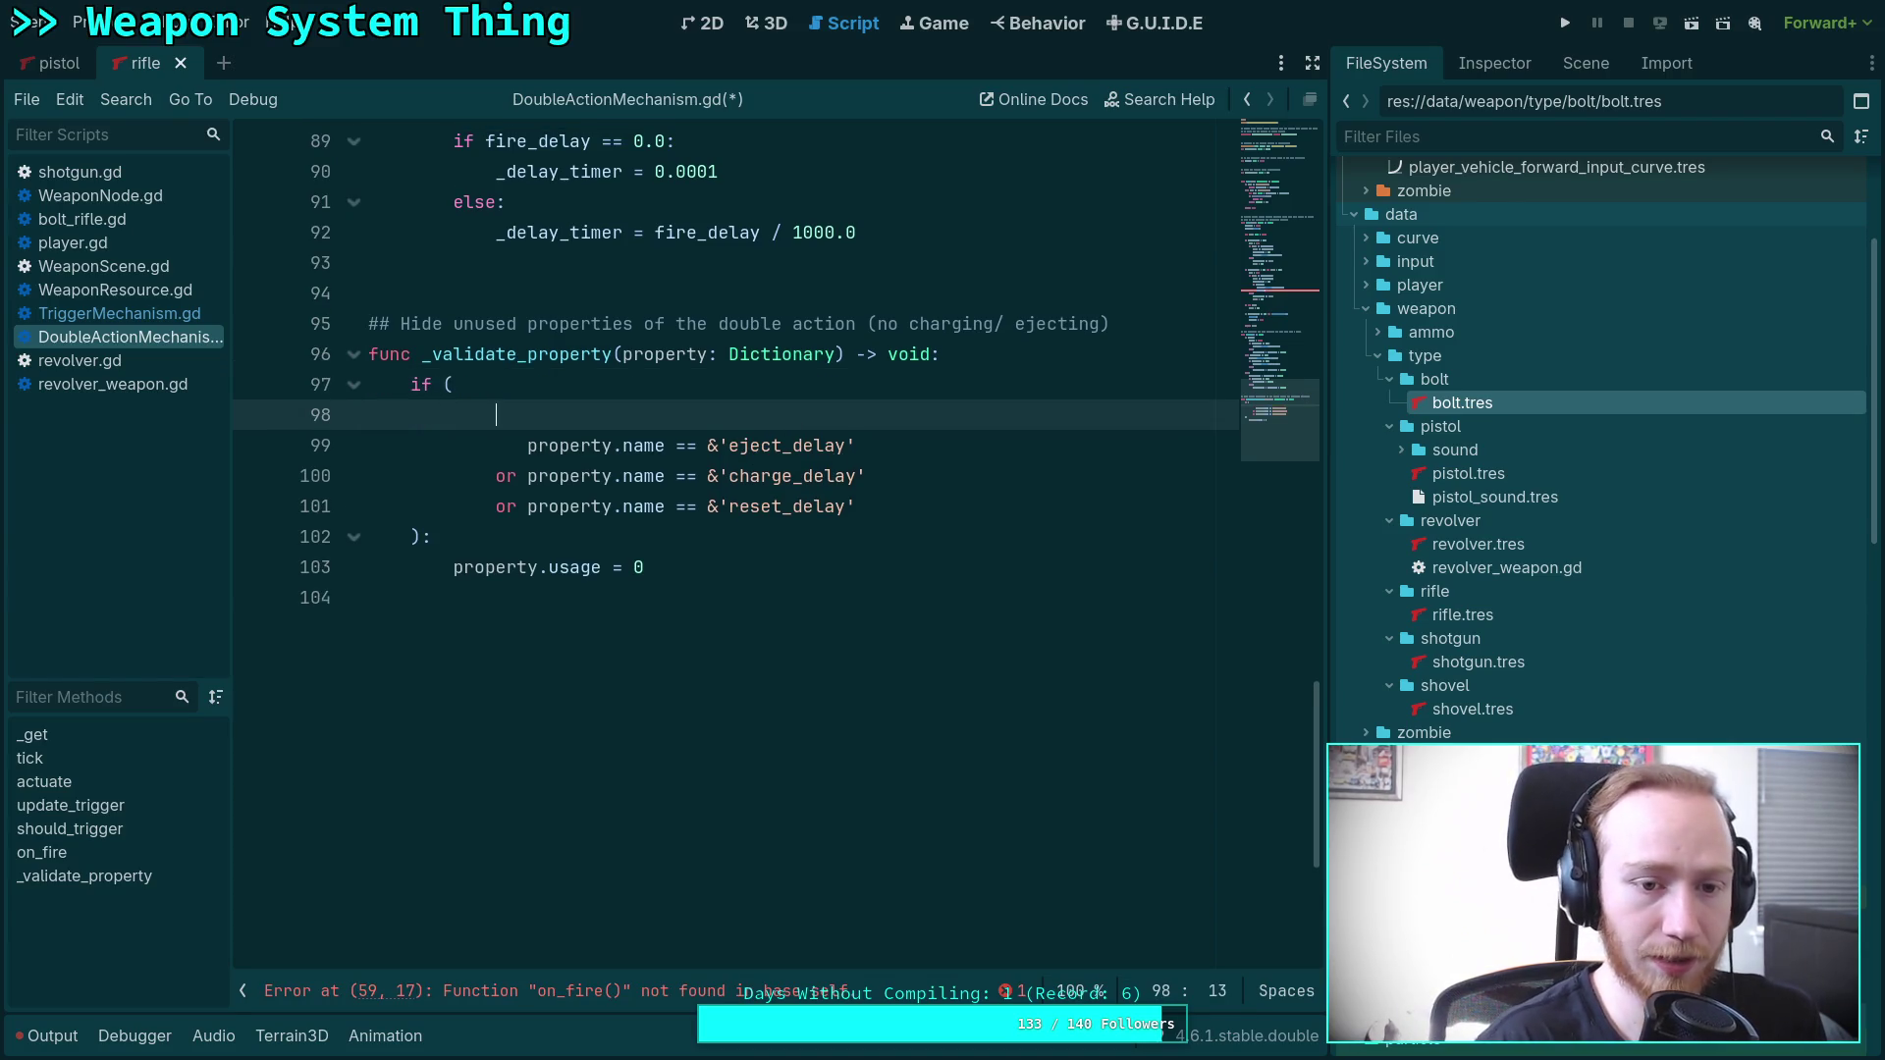
type("o")
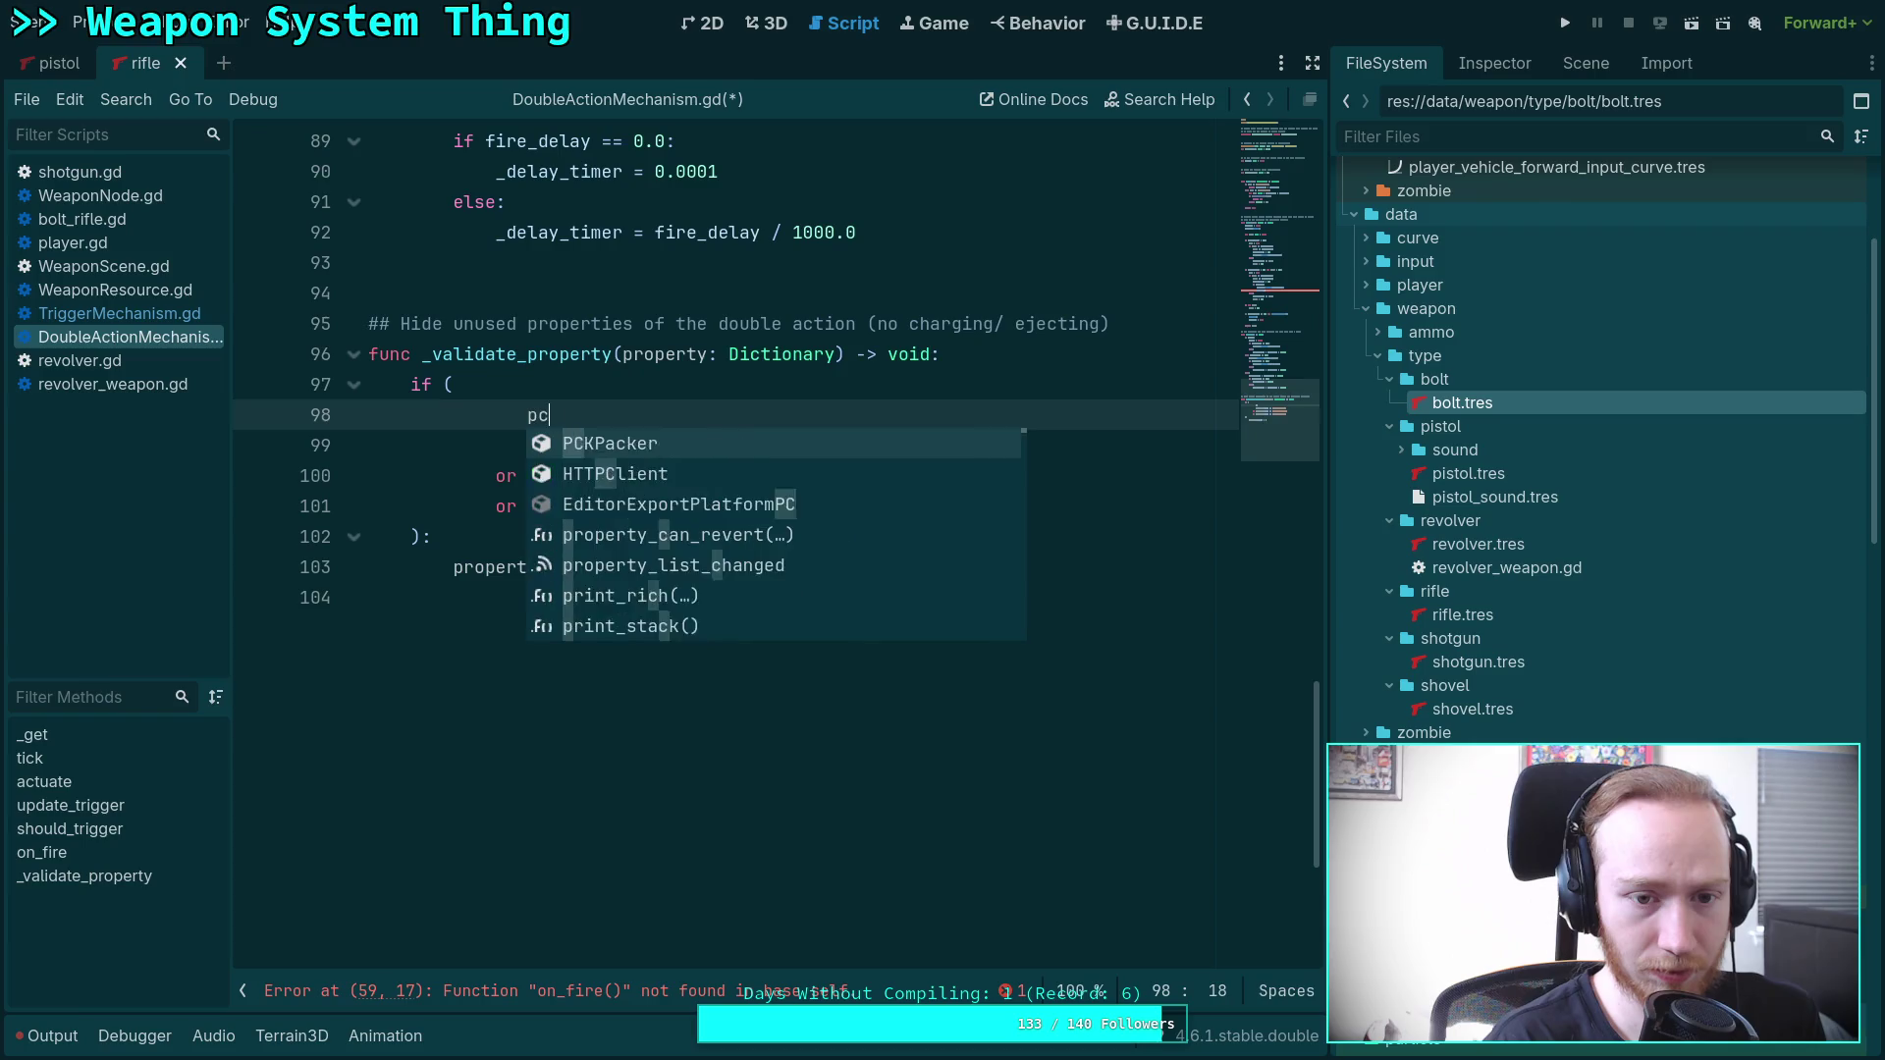
key("BackSpace")
key("BackSpace")
type("ro")
key("Return")
type(".name == &'aut")
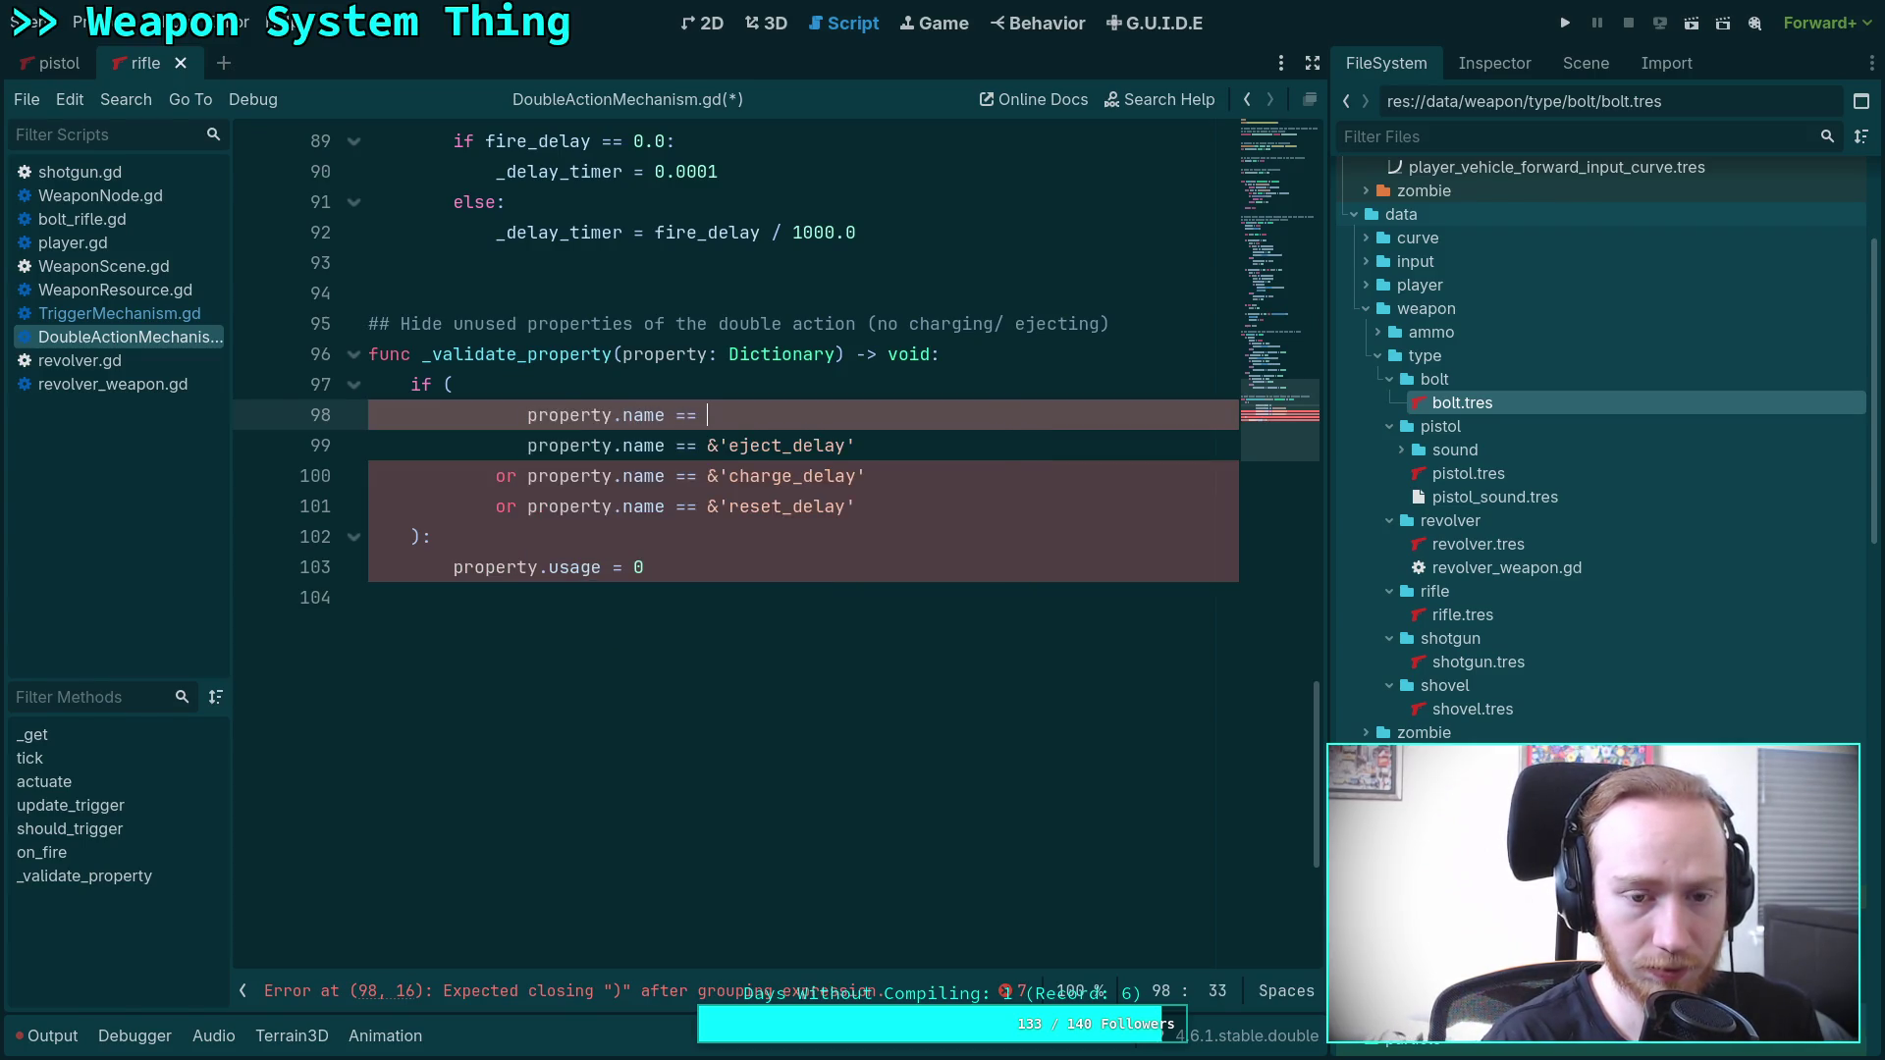
key("Return")
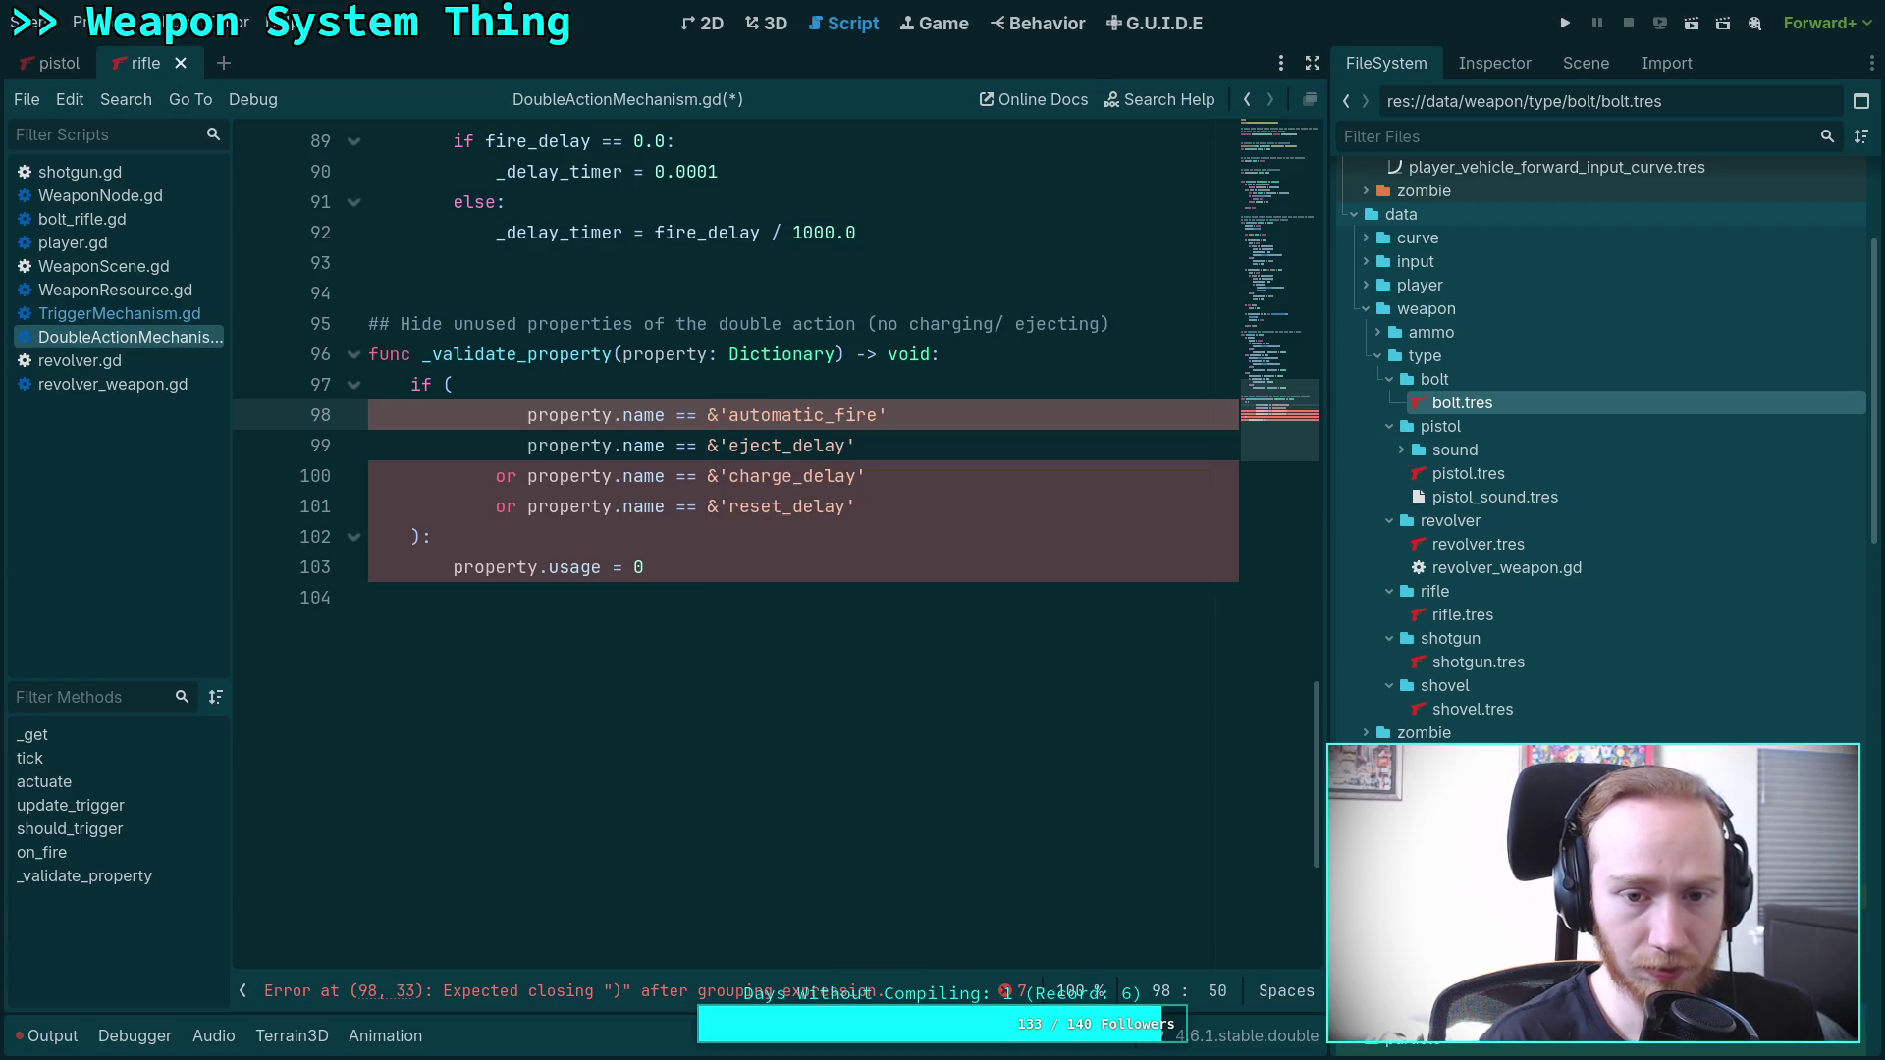
left_click_drag(517, 446, 496, 446)
type("or")
left_click(600, 414)
Change the on_fire() call to fire() and remove the redundant FIRE append line
scroll(811, 517, "up", 13)
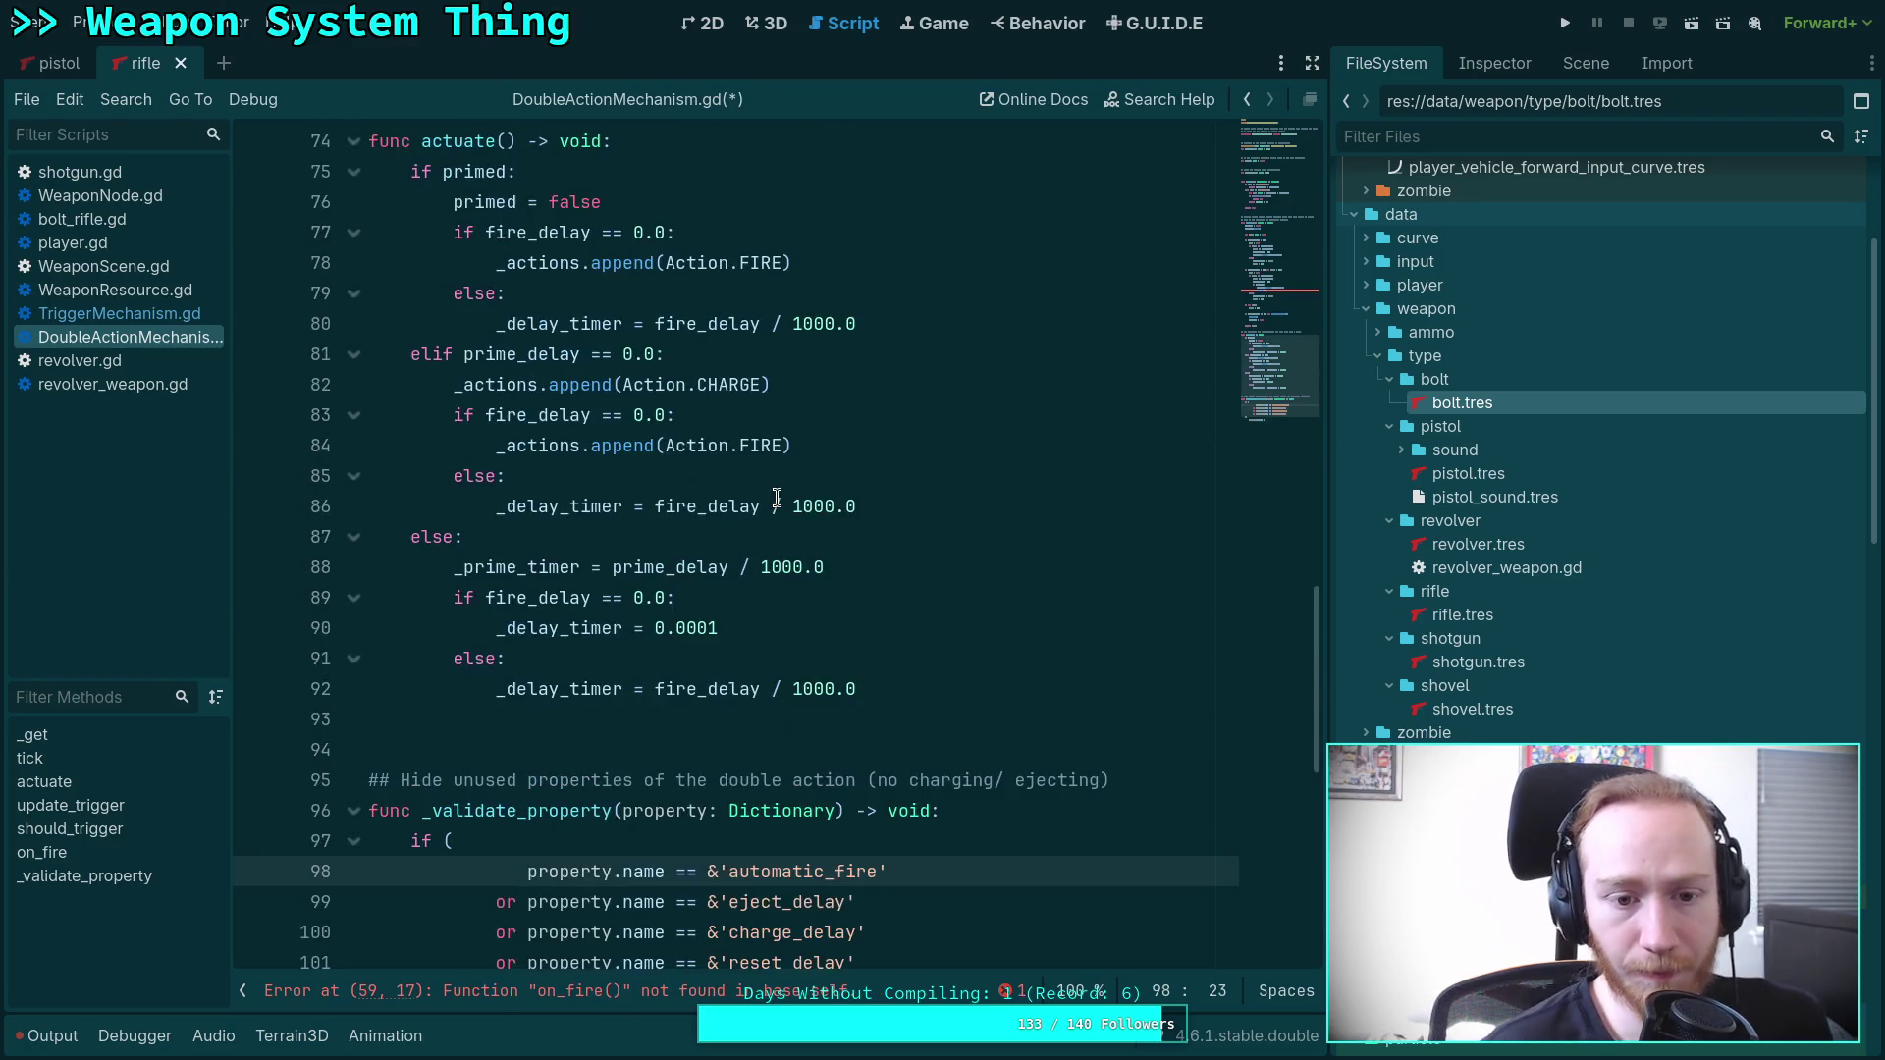
scroll(811, 517, "up", 2)
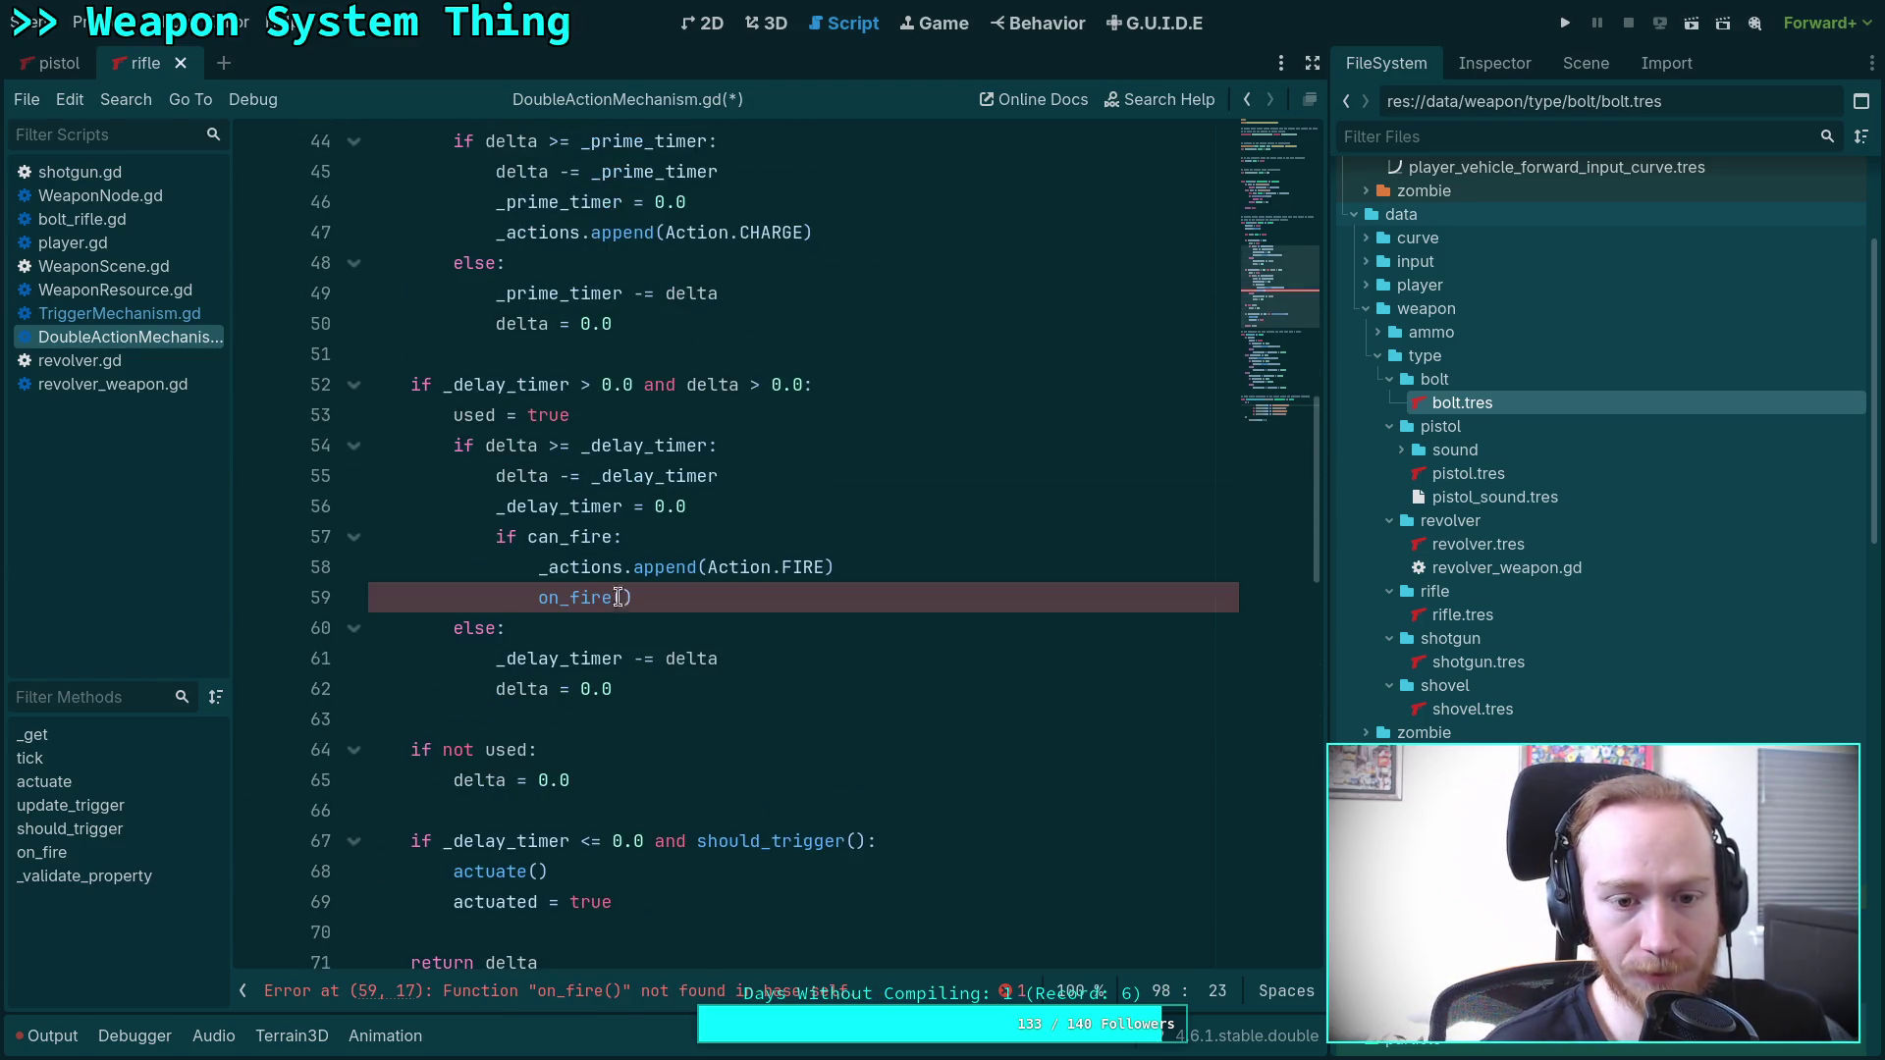
left_click(561, 597)
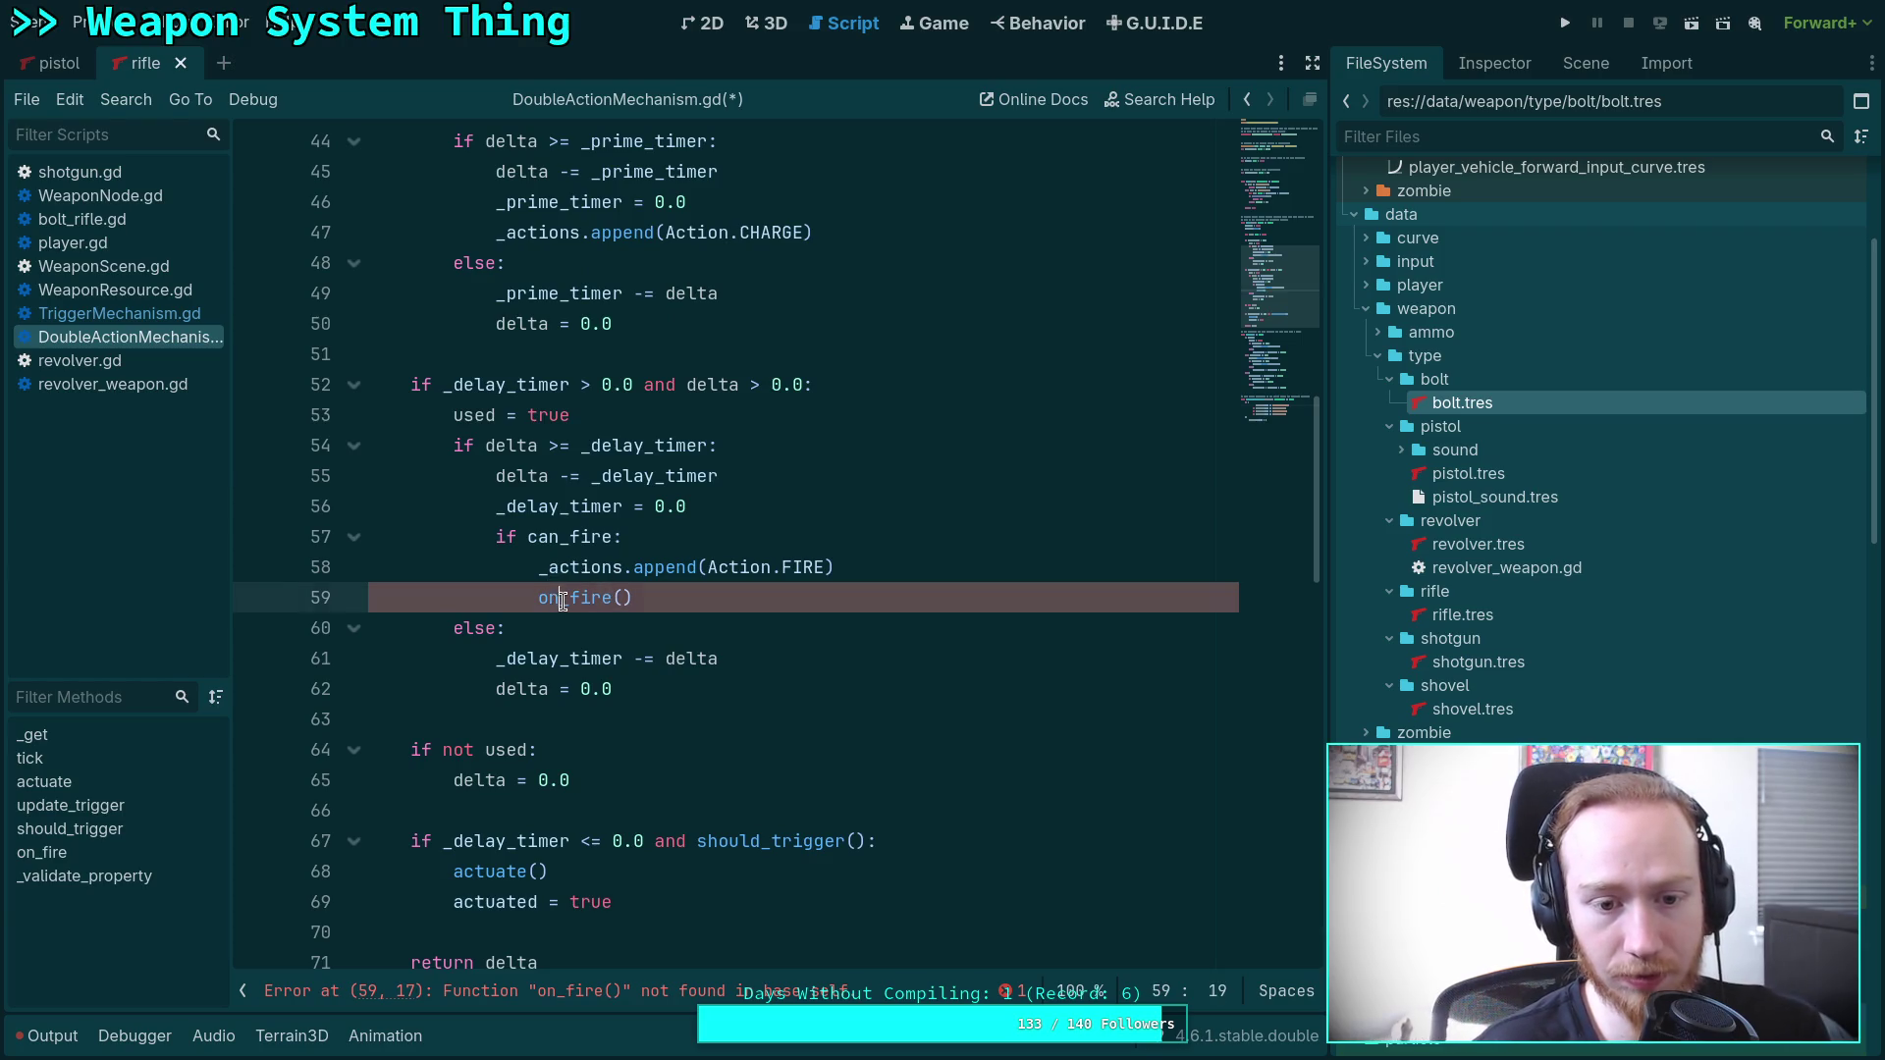
key("shift+Home")
key("BackSpace")
left_click(856, 568)
key("shift+Up")
key("BackSpace")
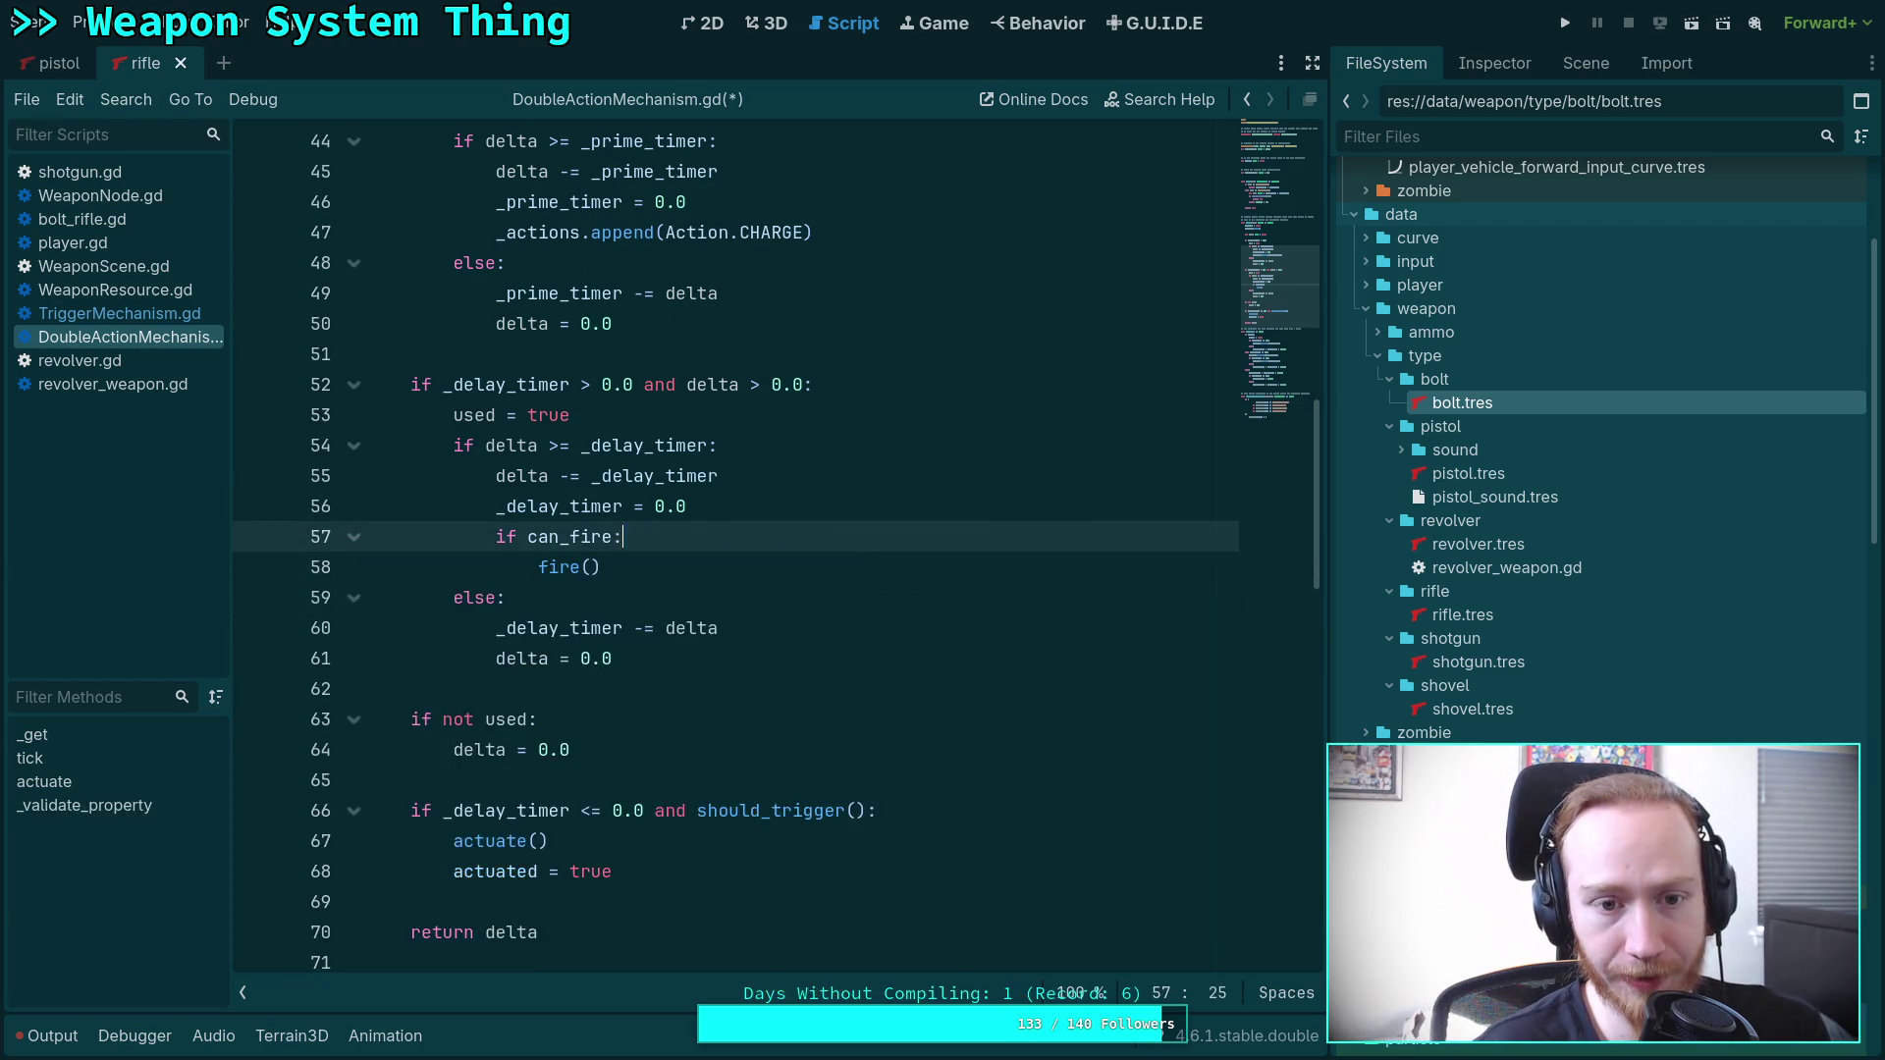
Replace the _actions.append(Action.FIRE) lines in actuate and tick with fire(), then save
scroll(687, 570, "up", 5)
scroll(687, 569, "down", 10)
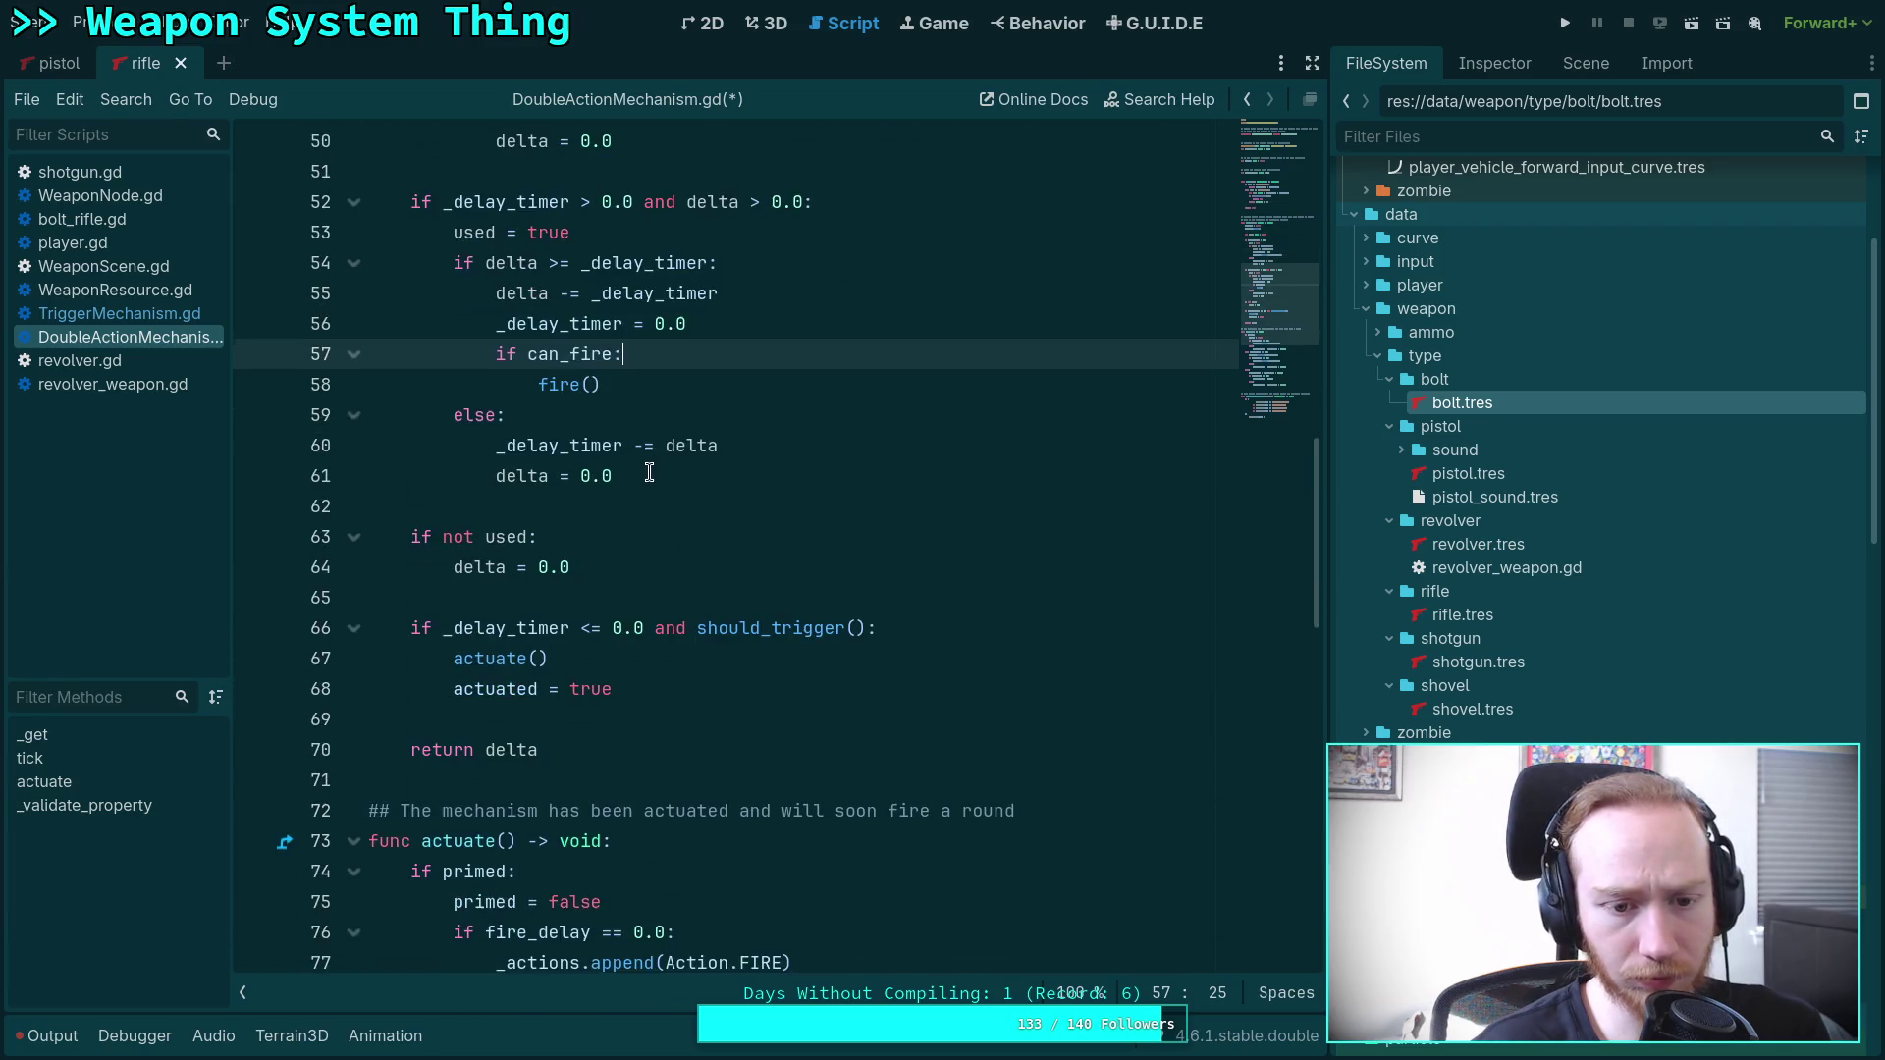
scroll(686, 523, "down", 3)
left_click(869, 412)
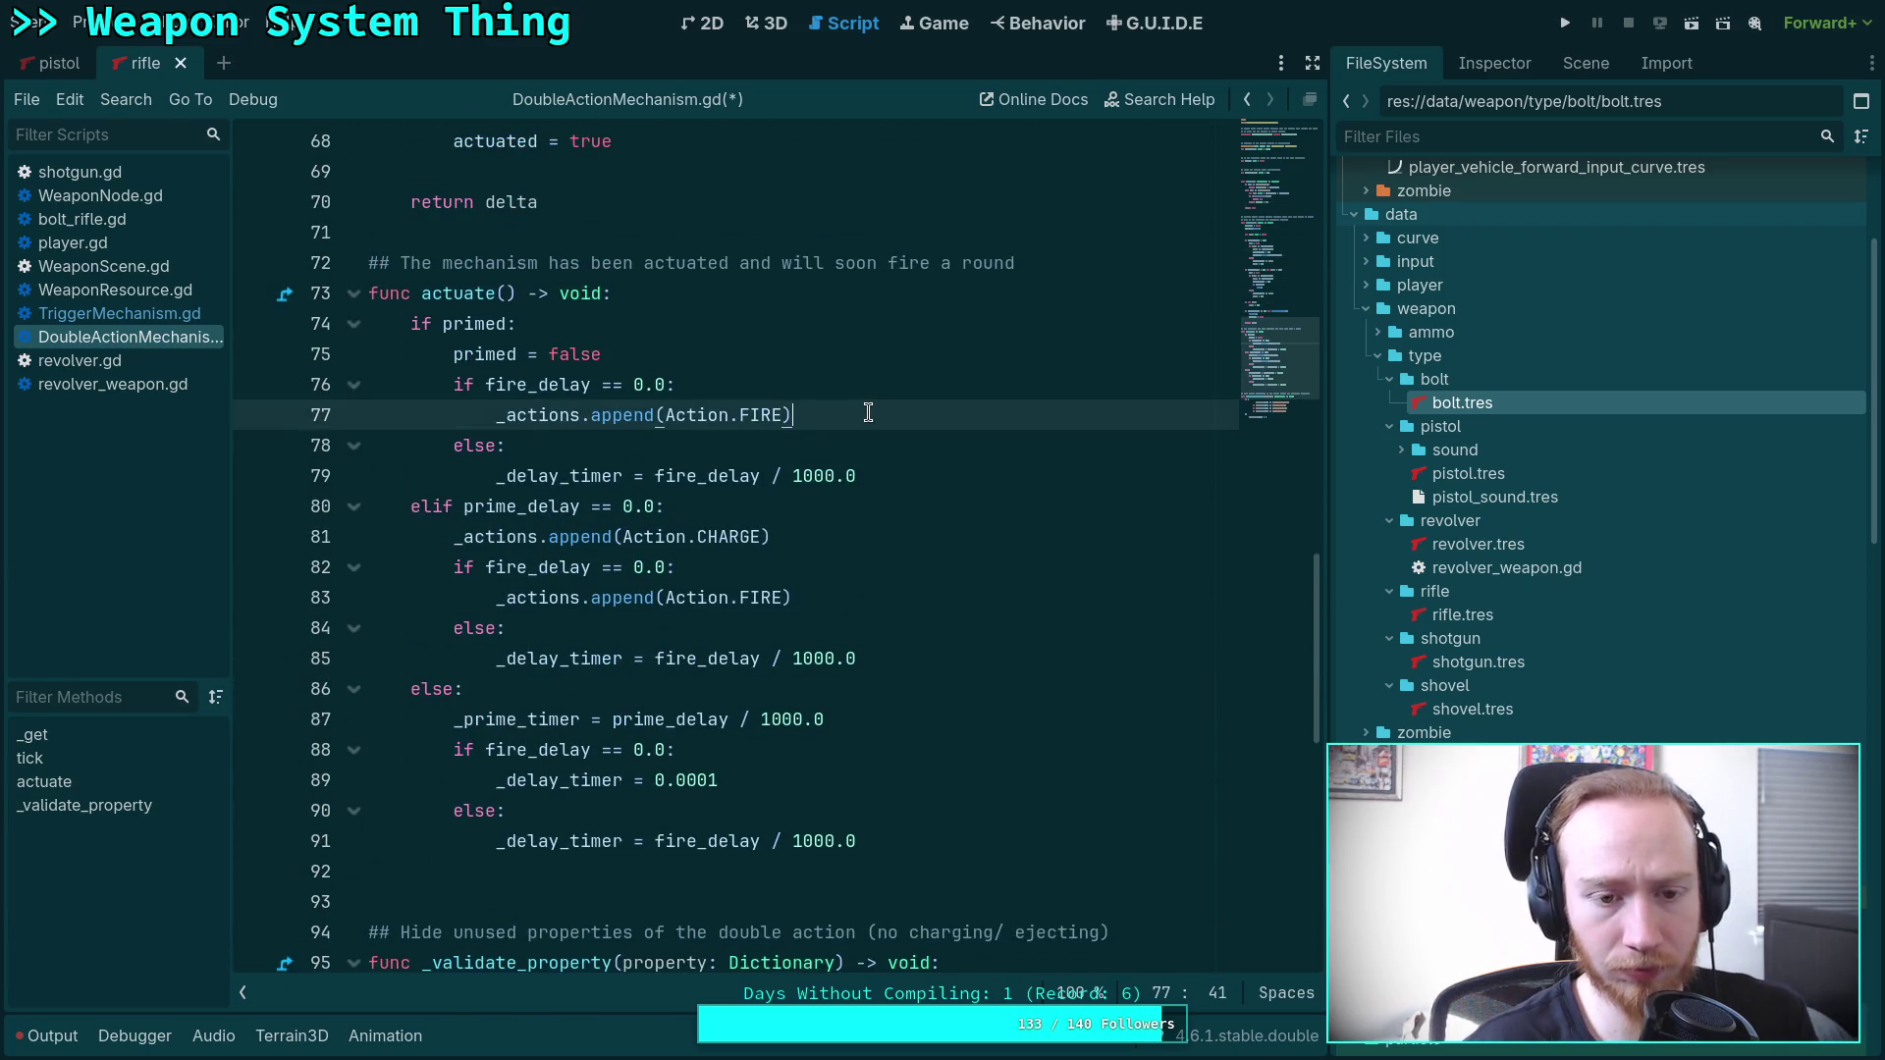
key("Return")
type("fire()")
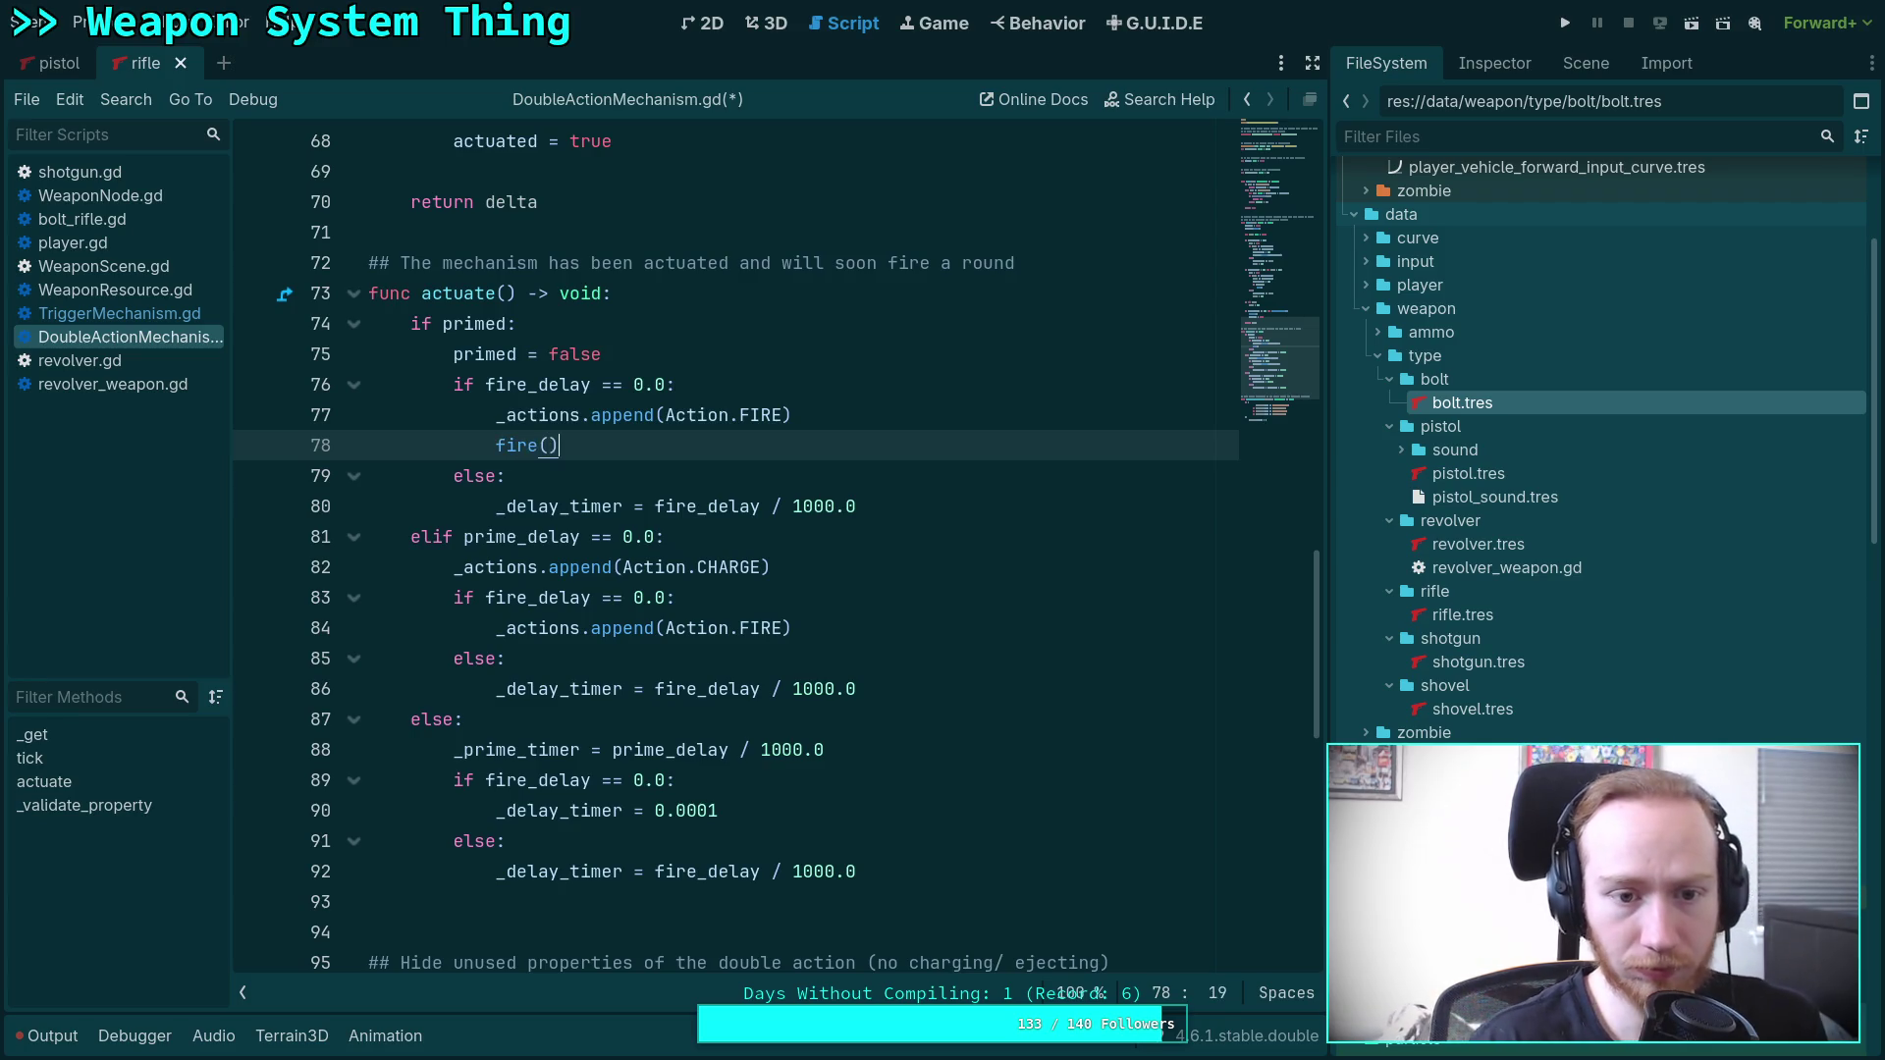
left_click_drag(828, 415, 846, 384)
key("BackSpace")
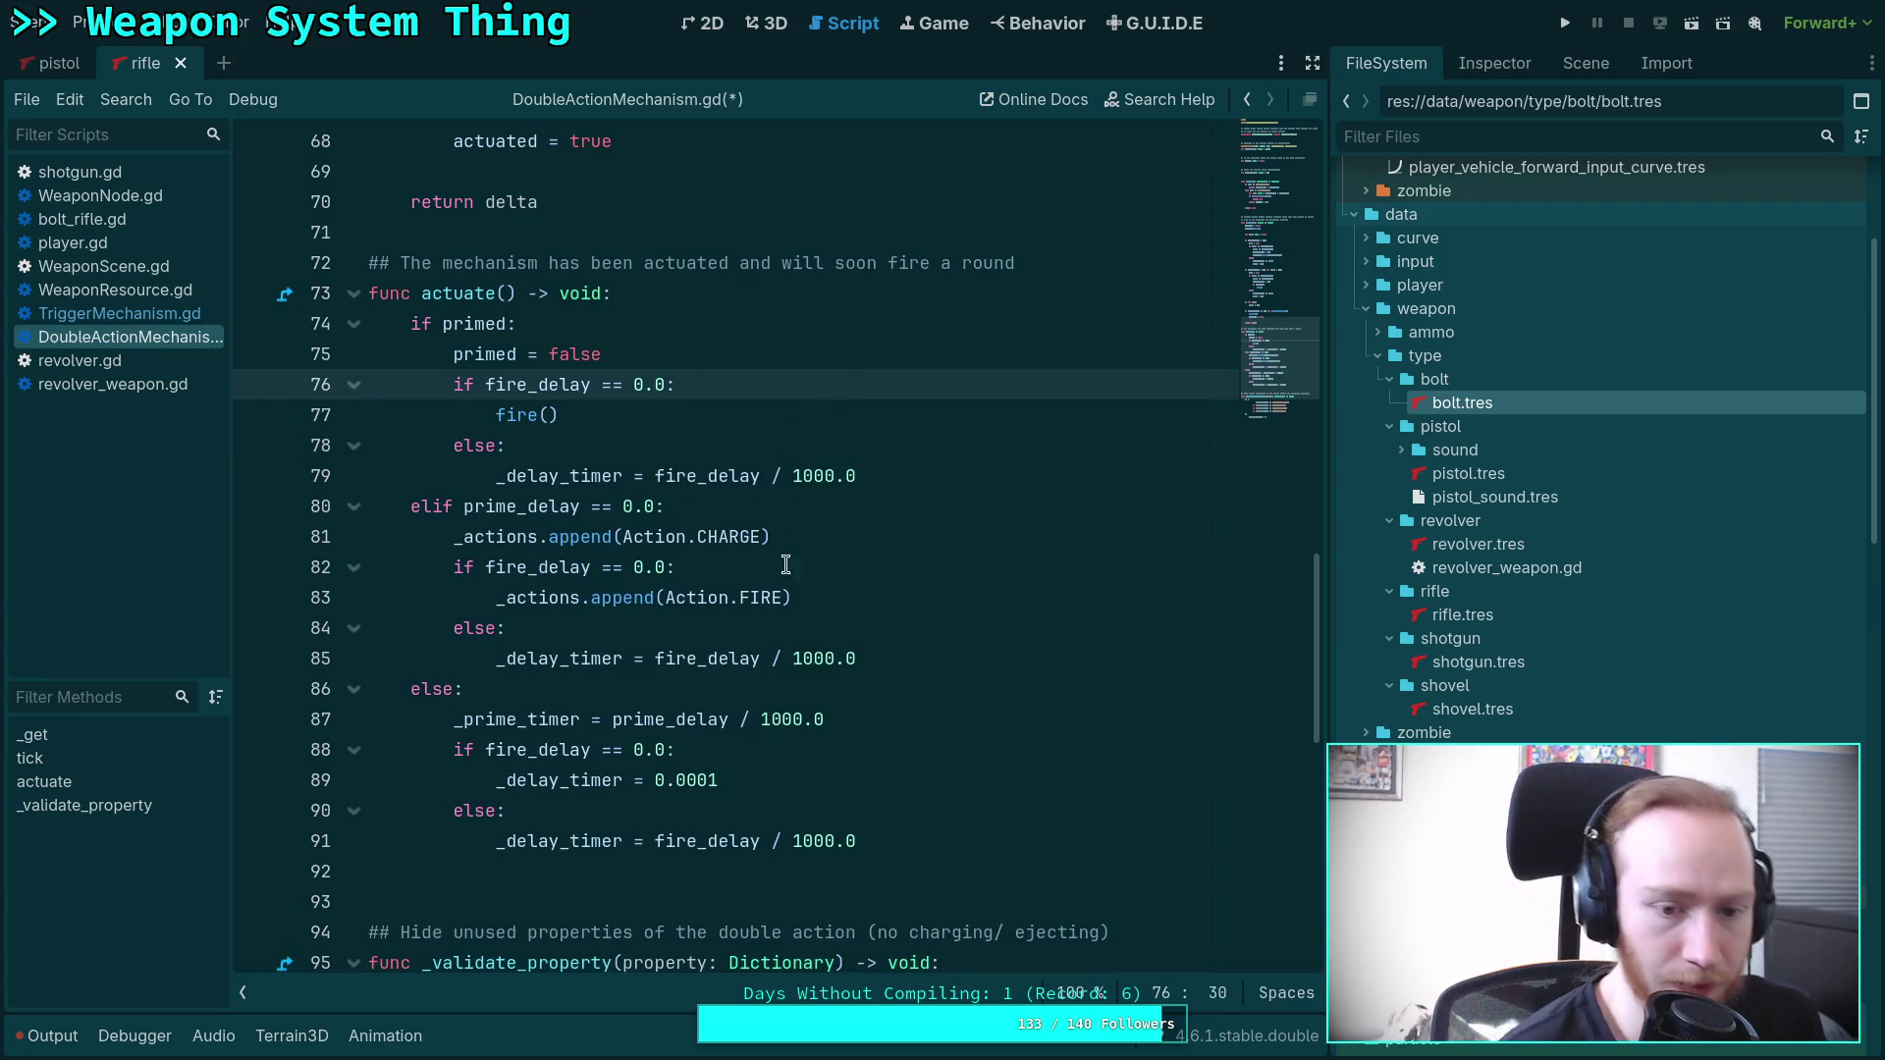
left_click_drag(823, 597, 496, 587)
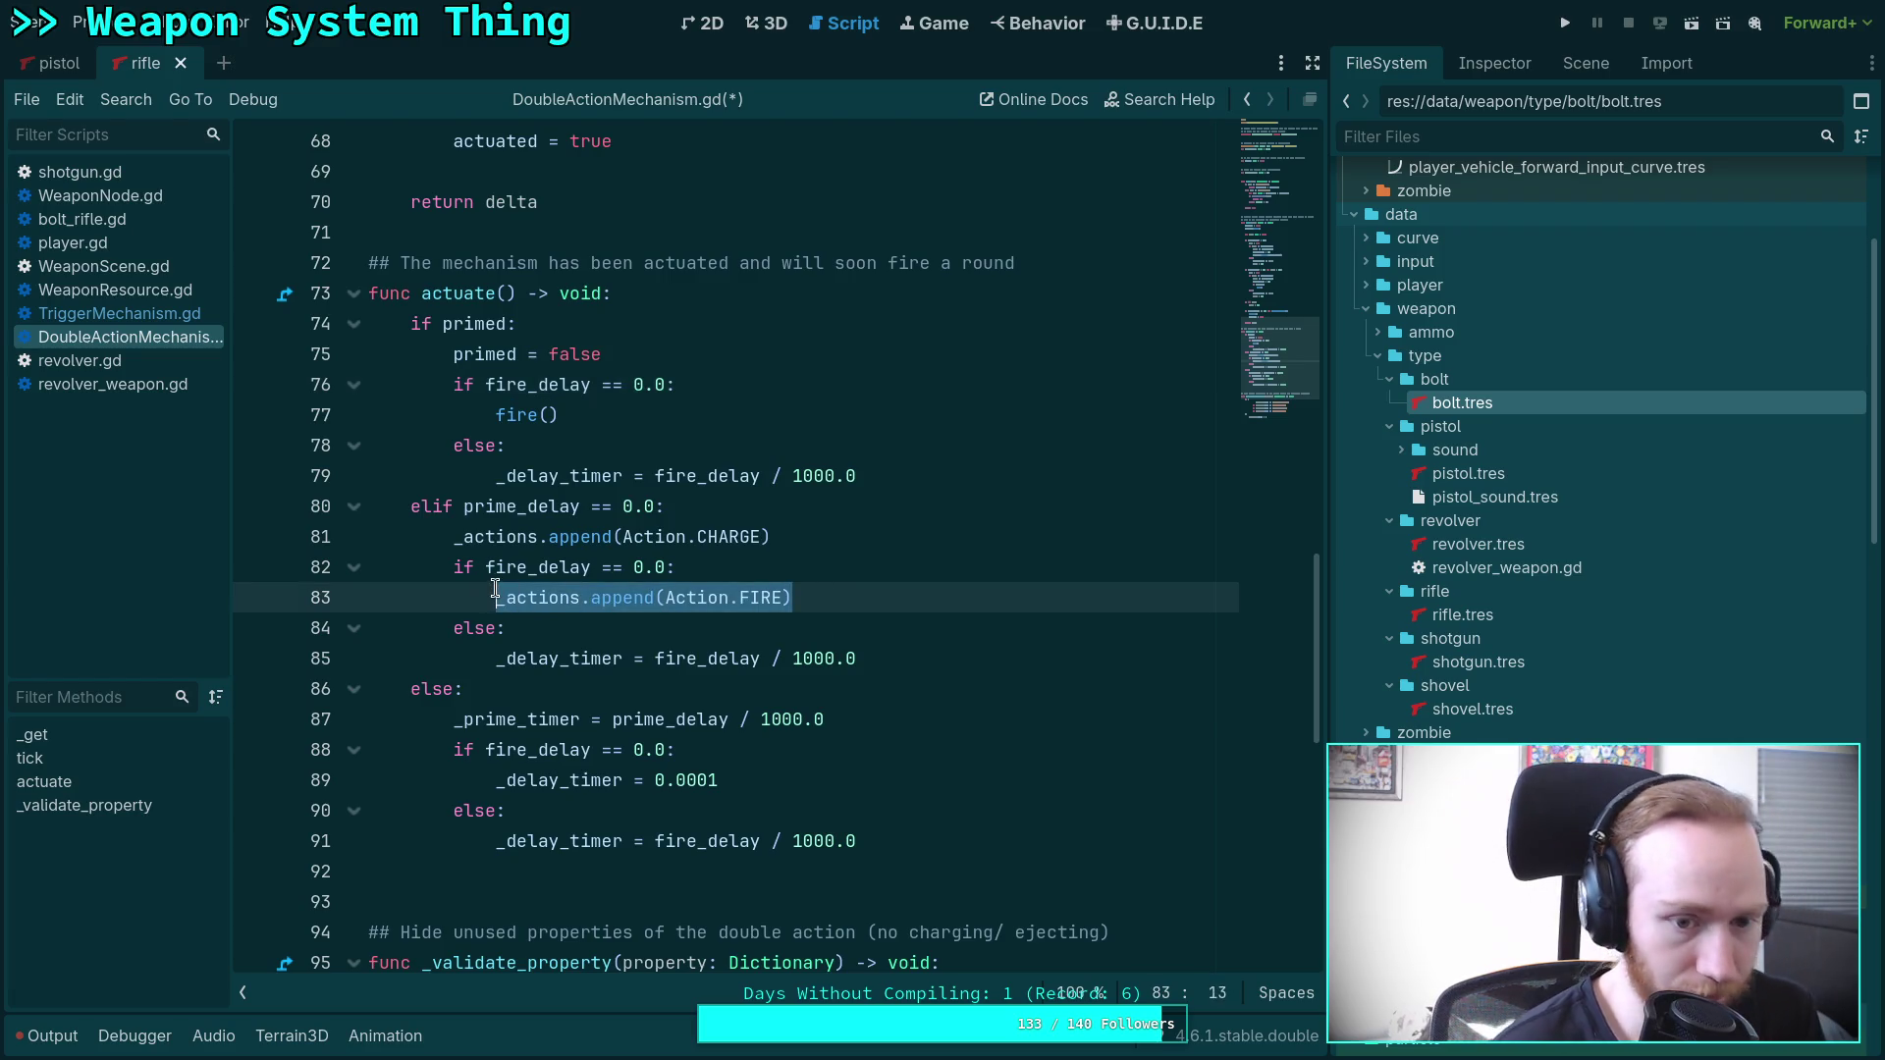
type("fire()")
key("ctrl+s")
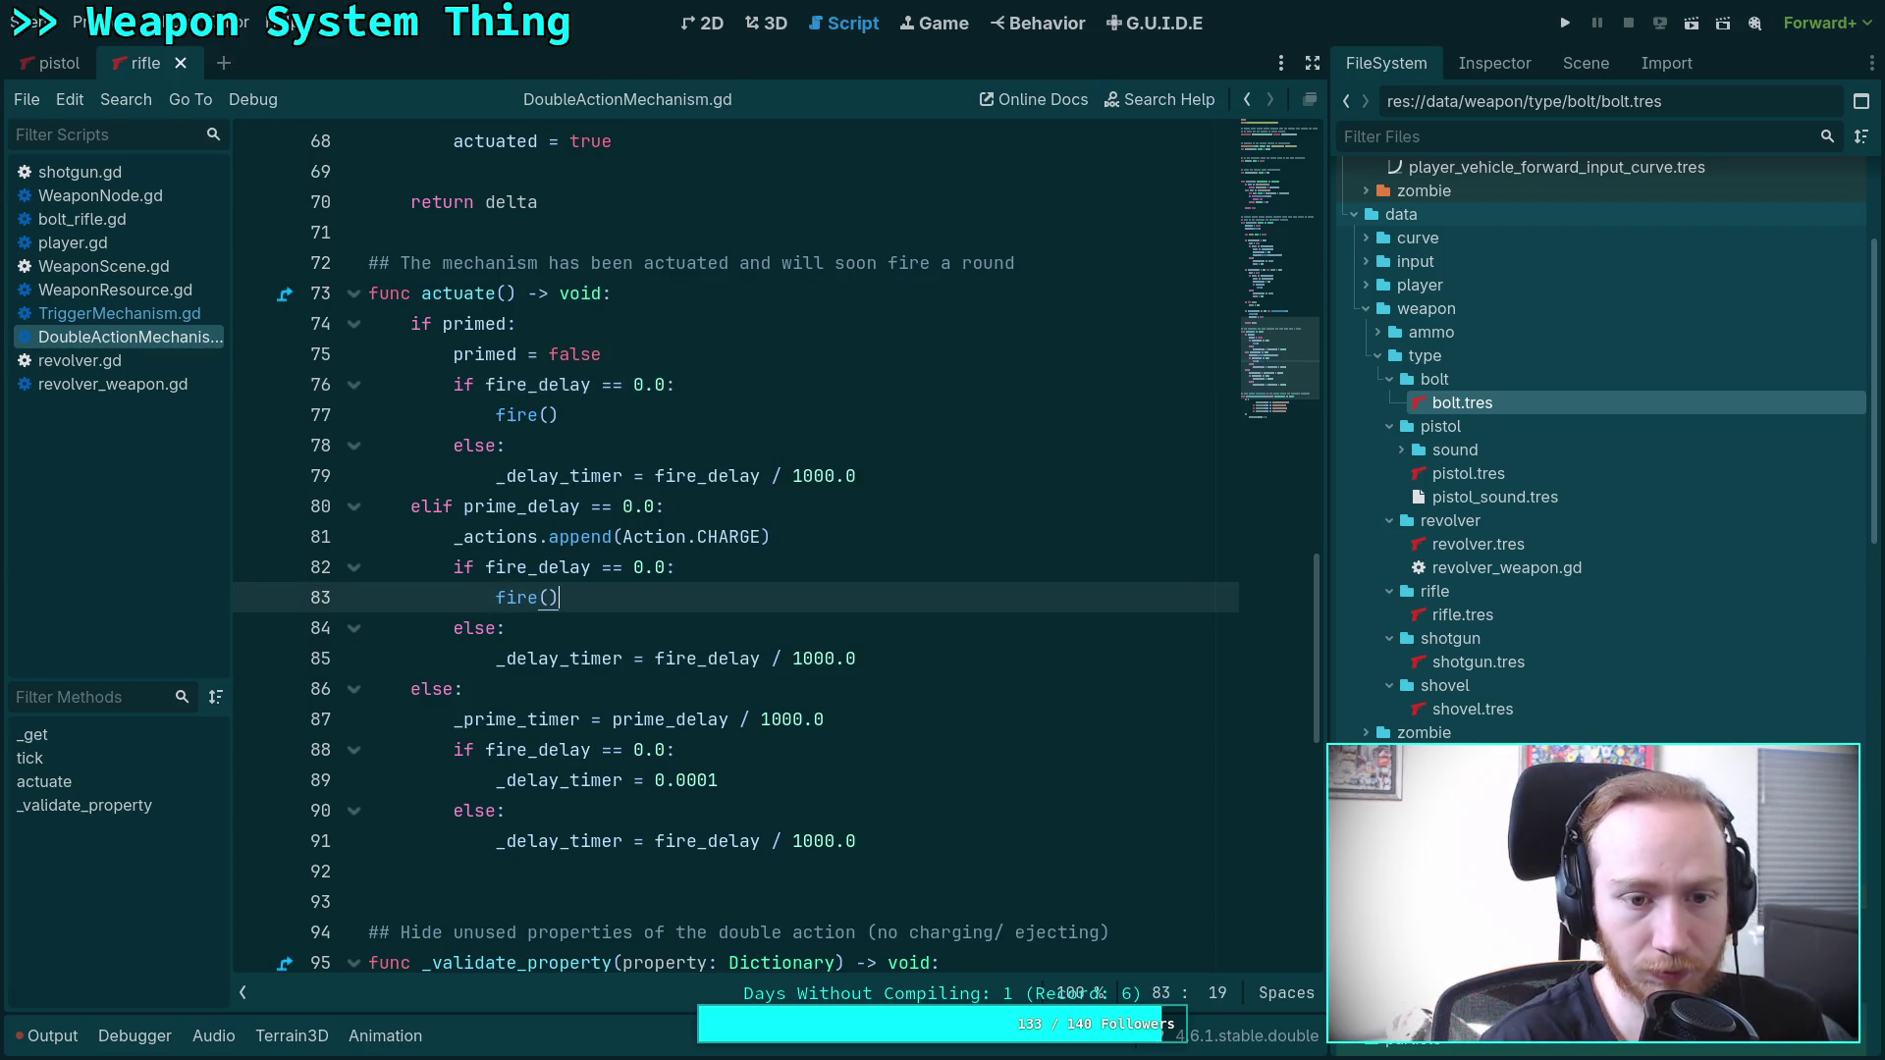
Switch to WeaponNode.gd from the script list
left_click(561, 692)
scroll(601, 671, "down", 2)
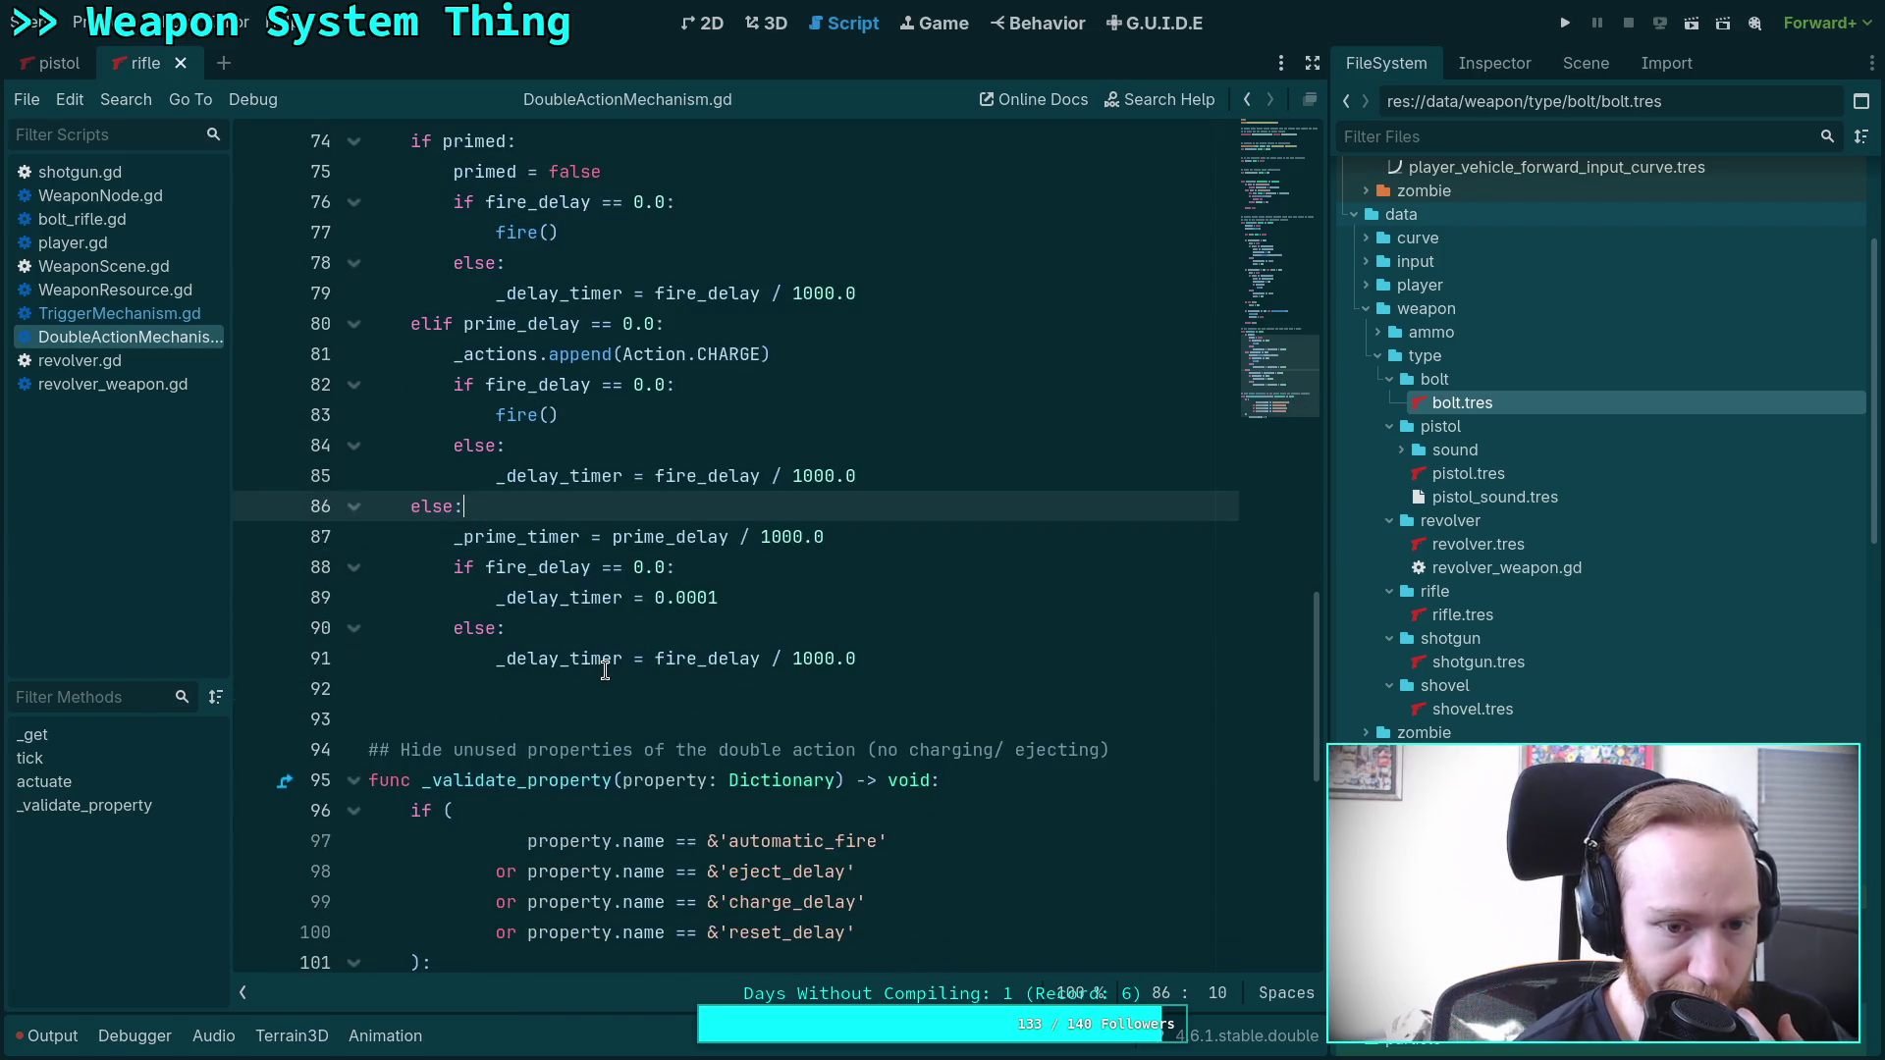
left_click(520, 601)
scroll(520, 605, "up", 7)
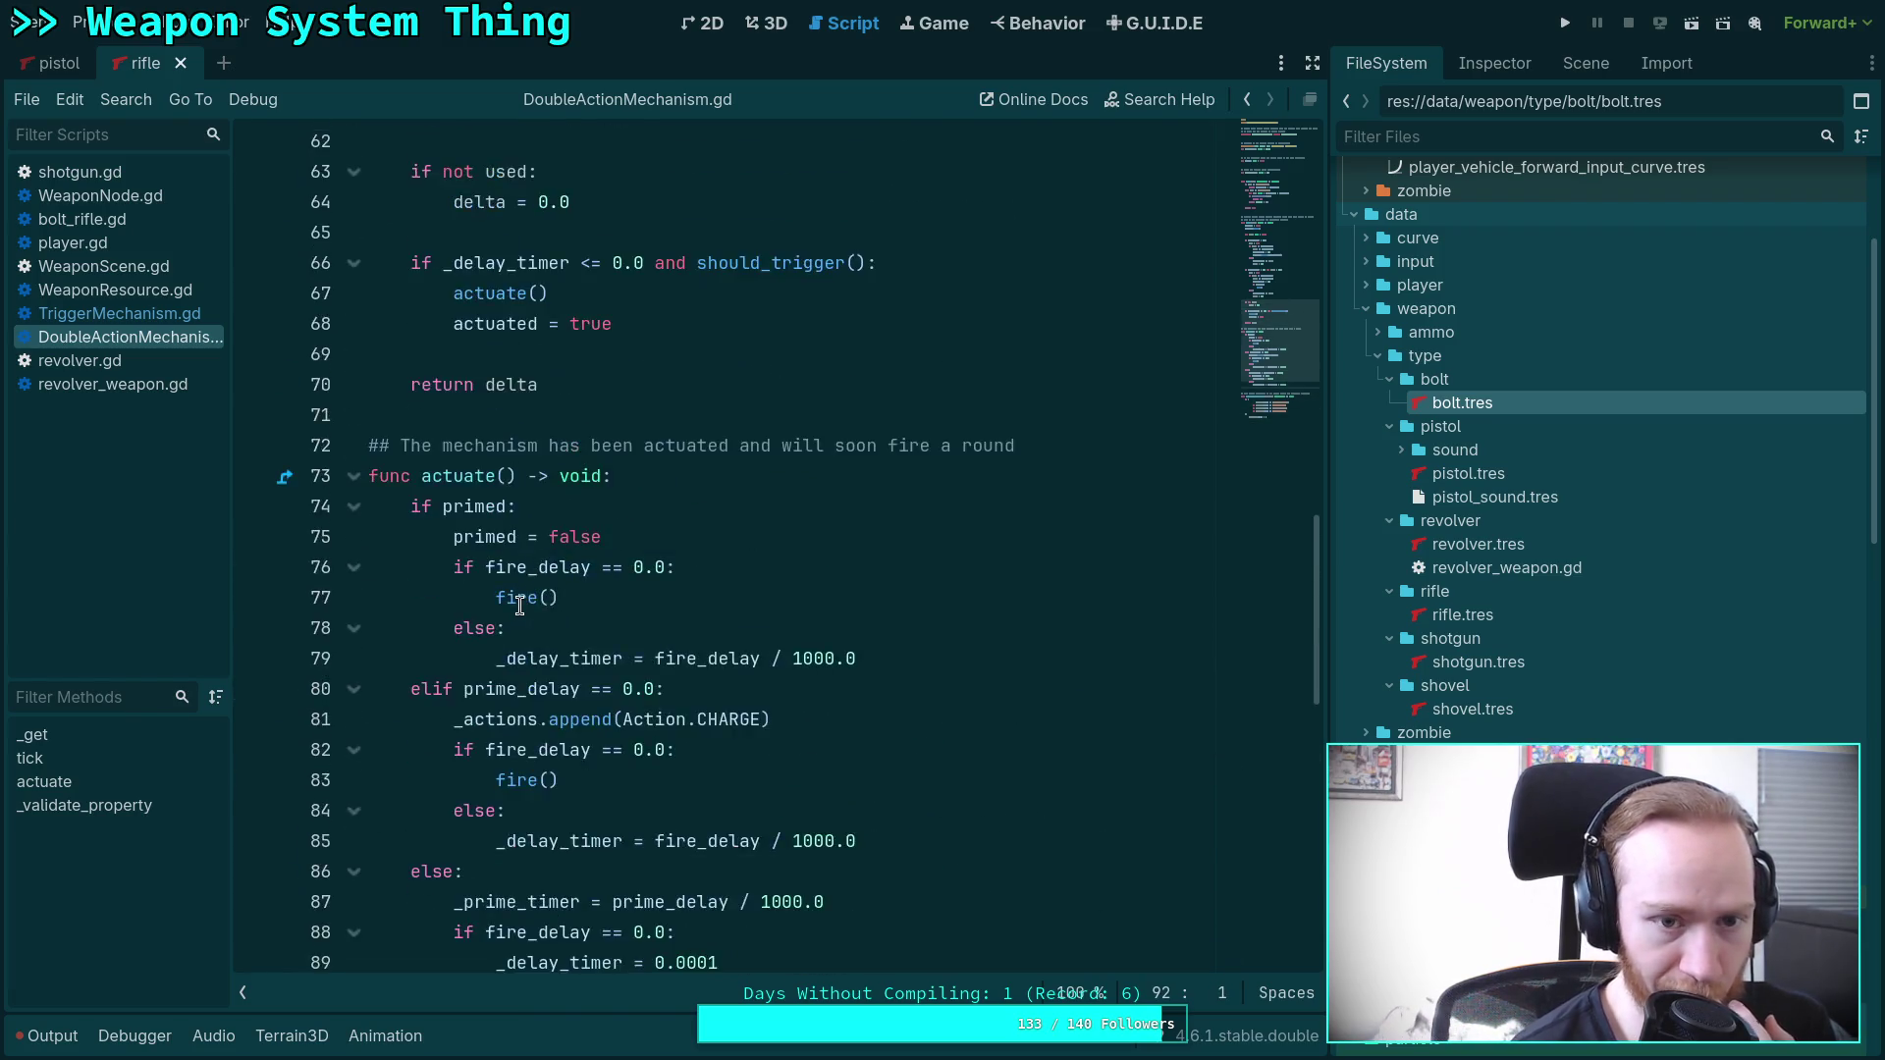
scroll(519, 605, "down", 3)
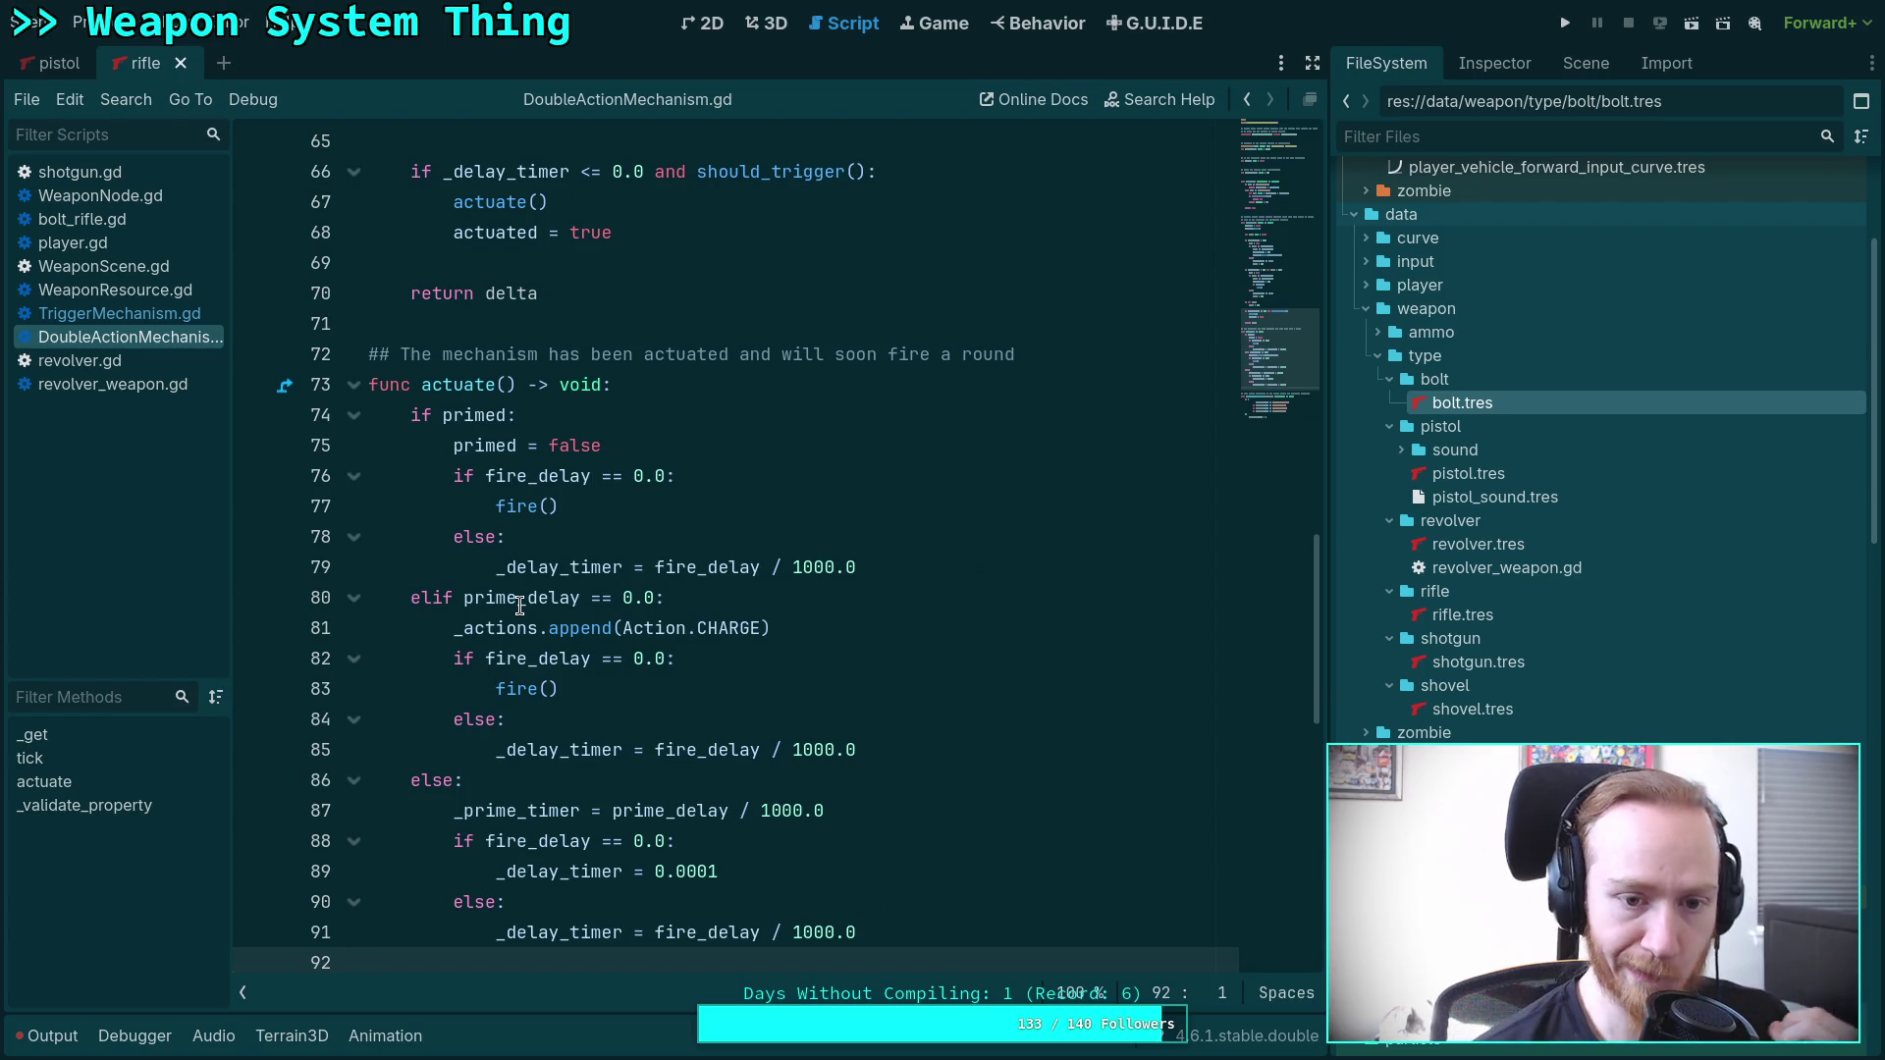
scroll(754, 603, "up", 4)
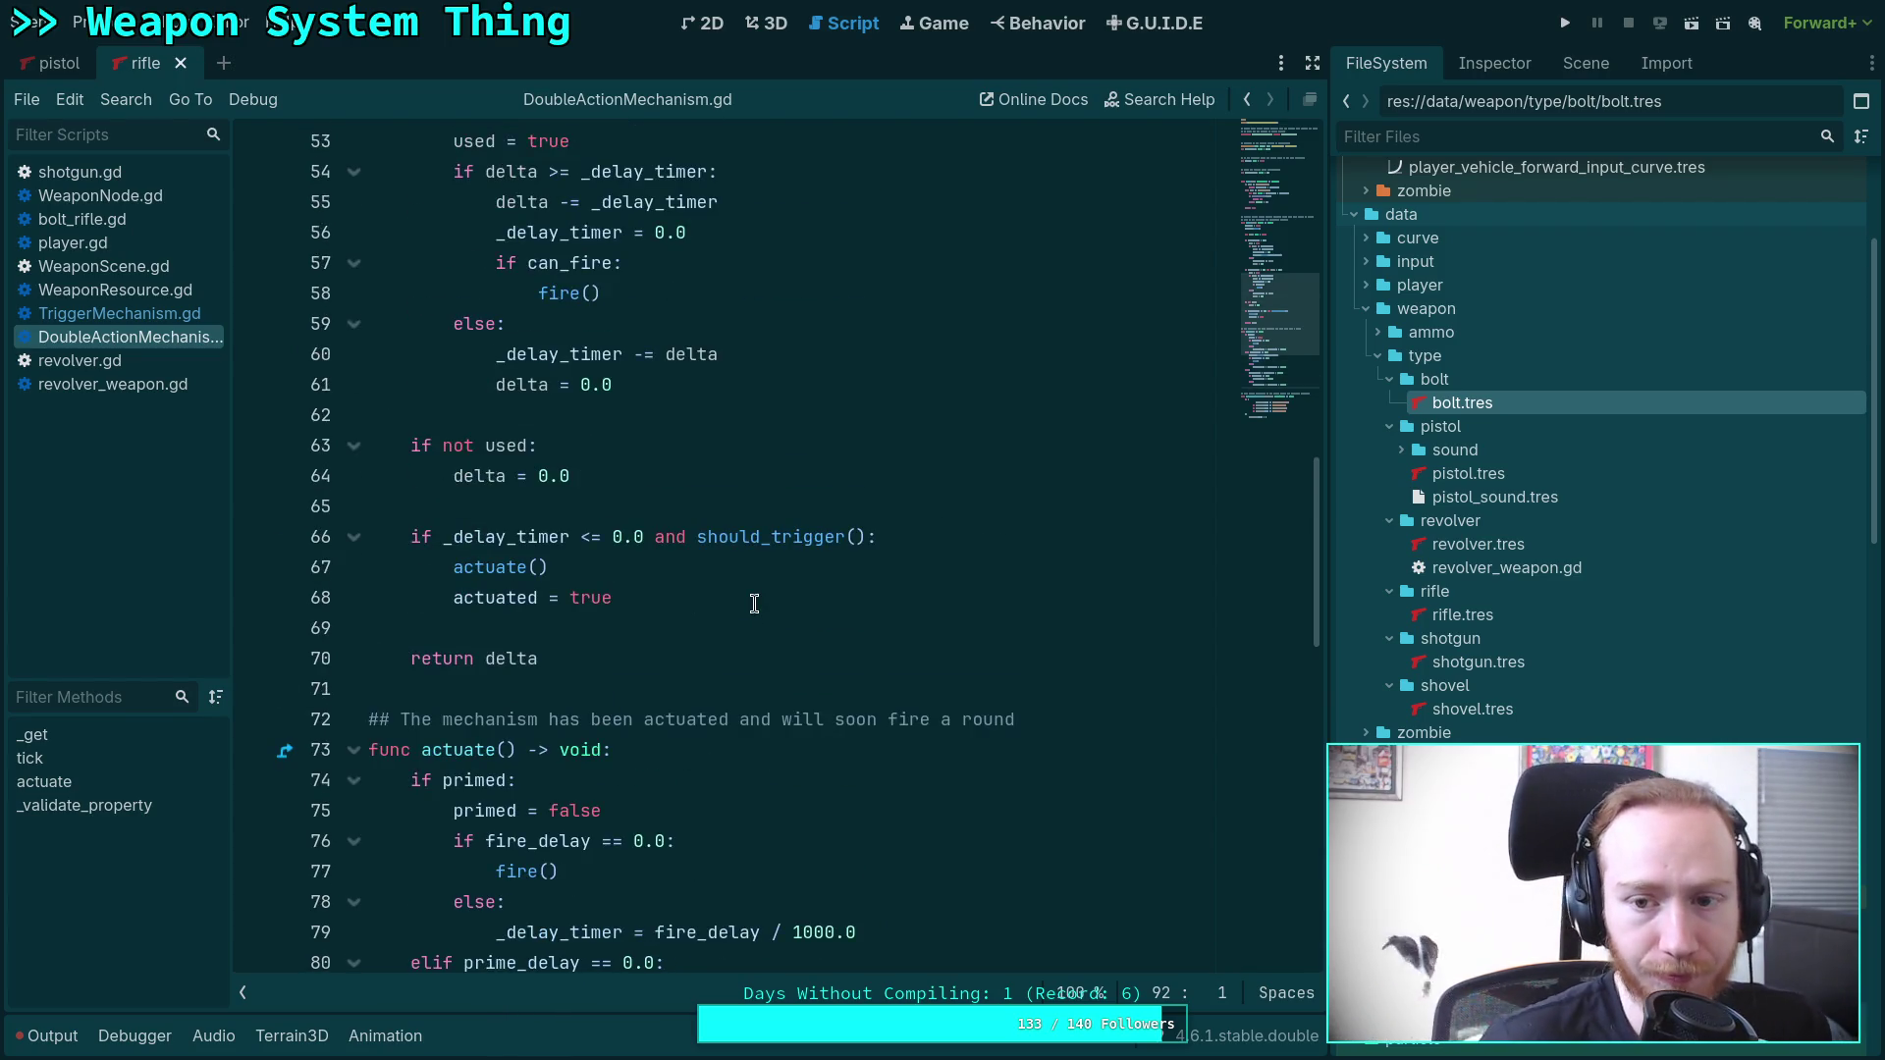
scroll(754, 603, "up", 13)
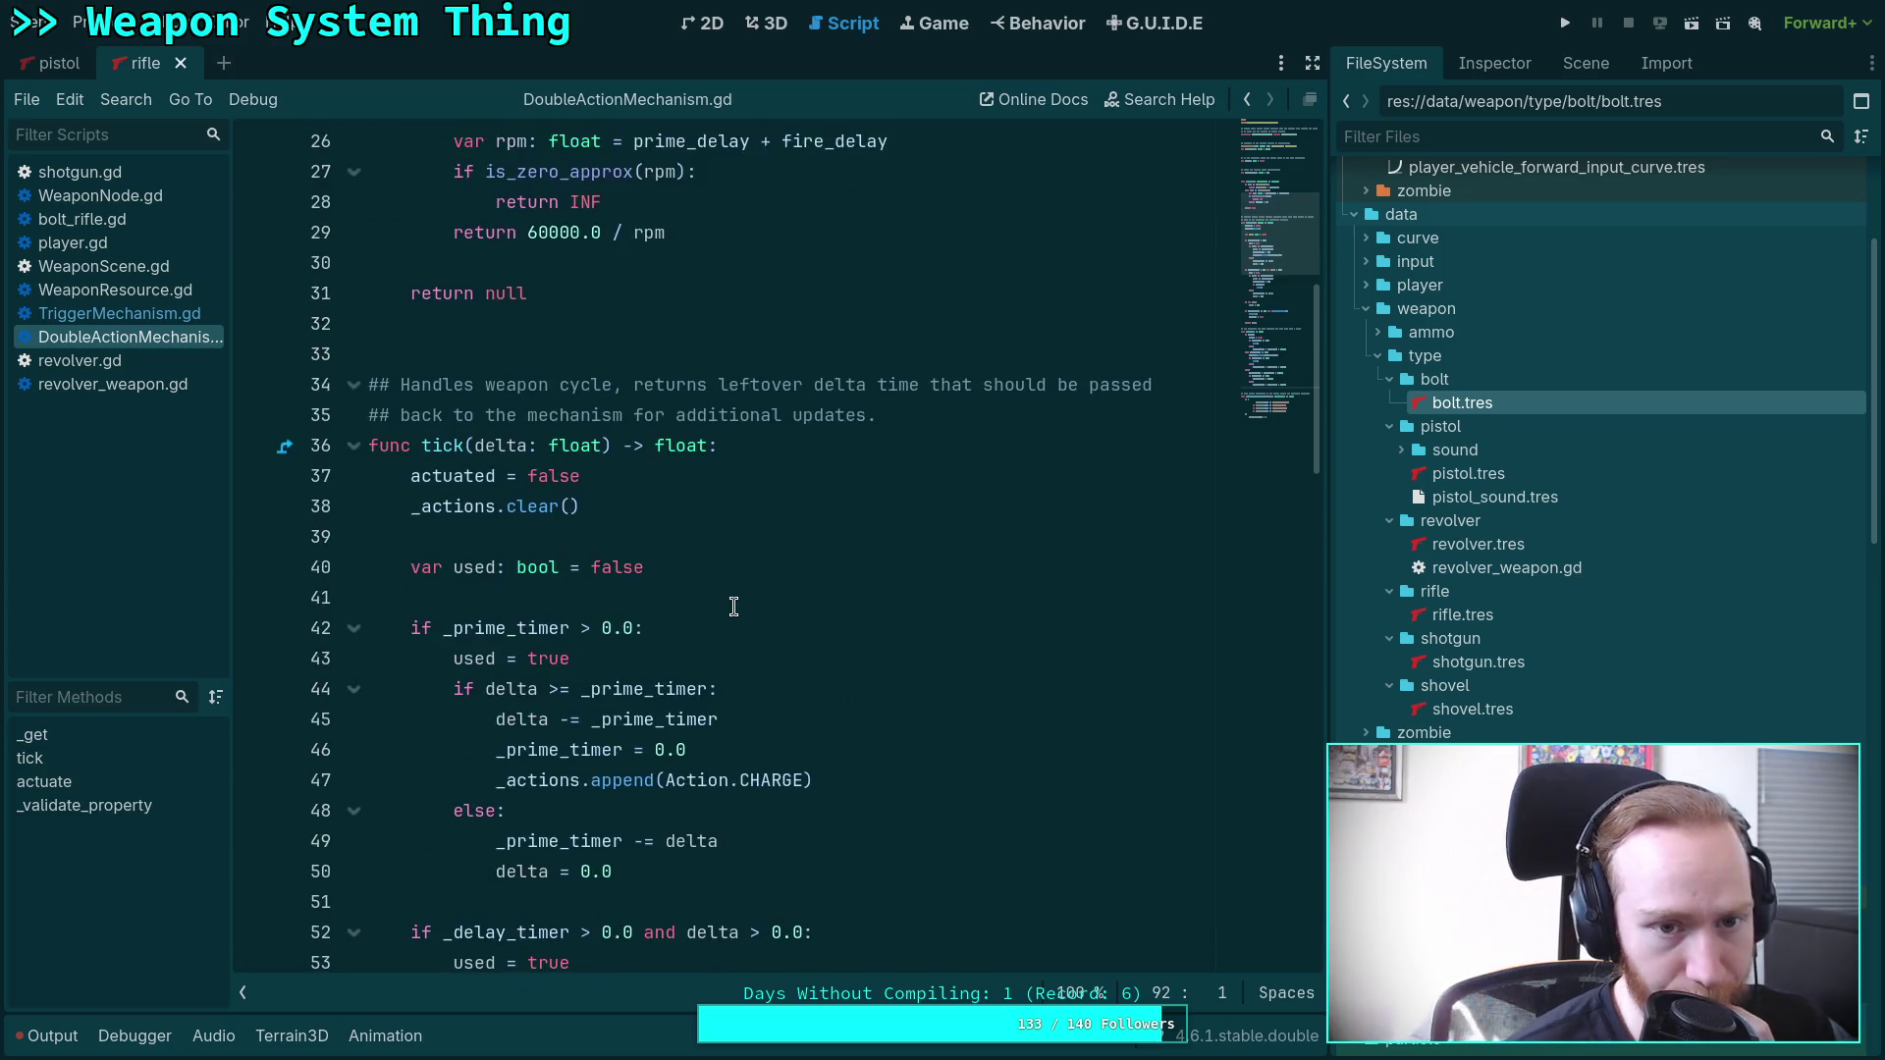
left_click(137, 197)
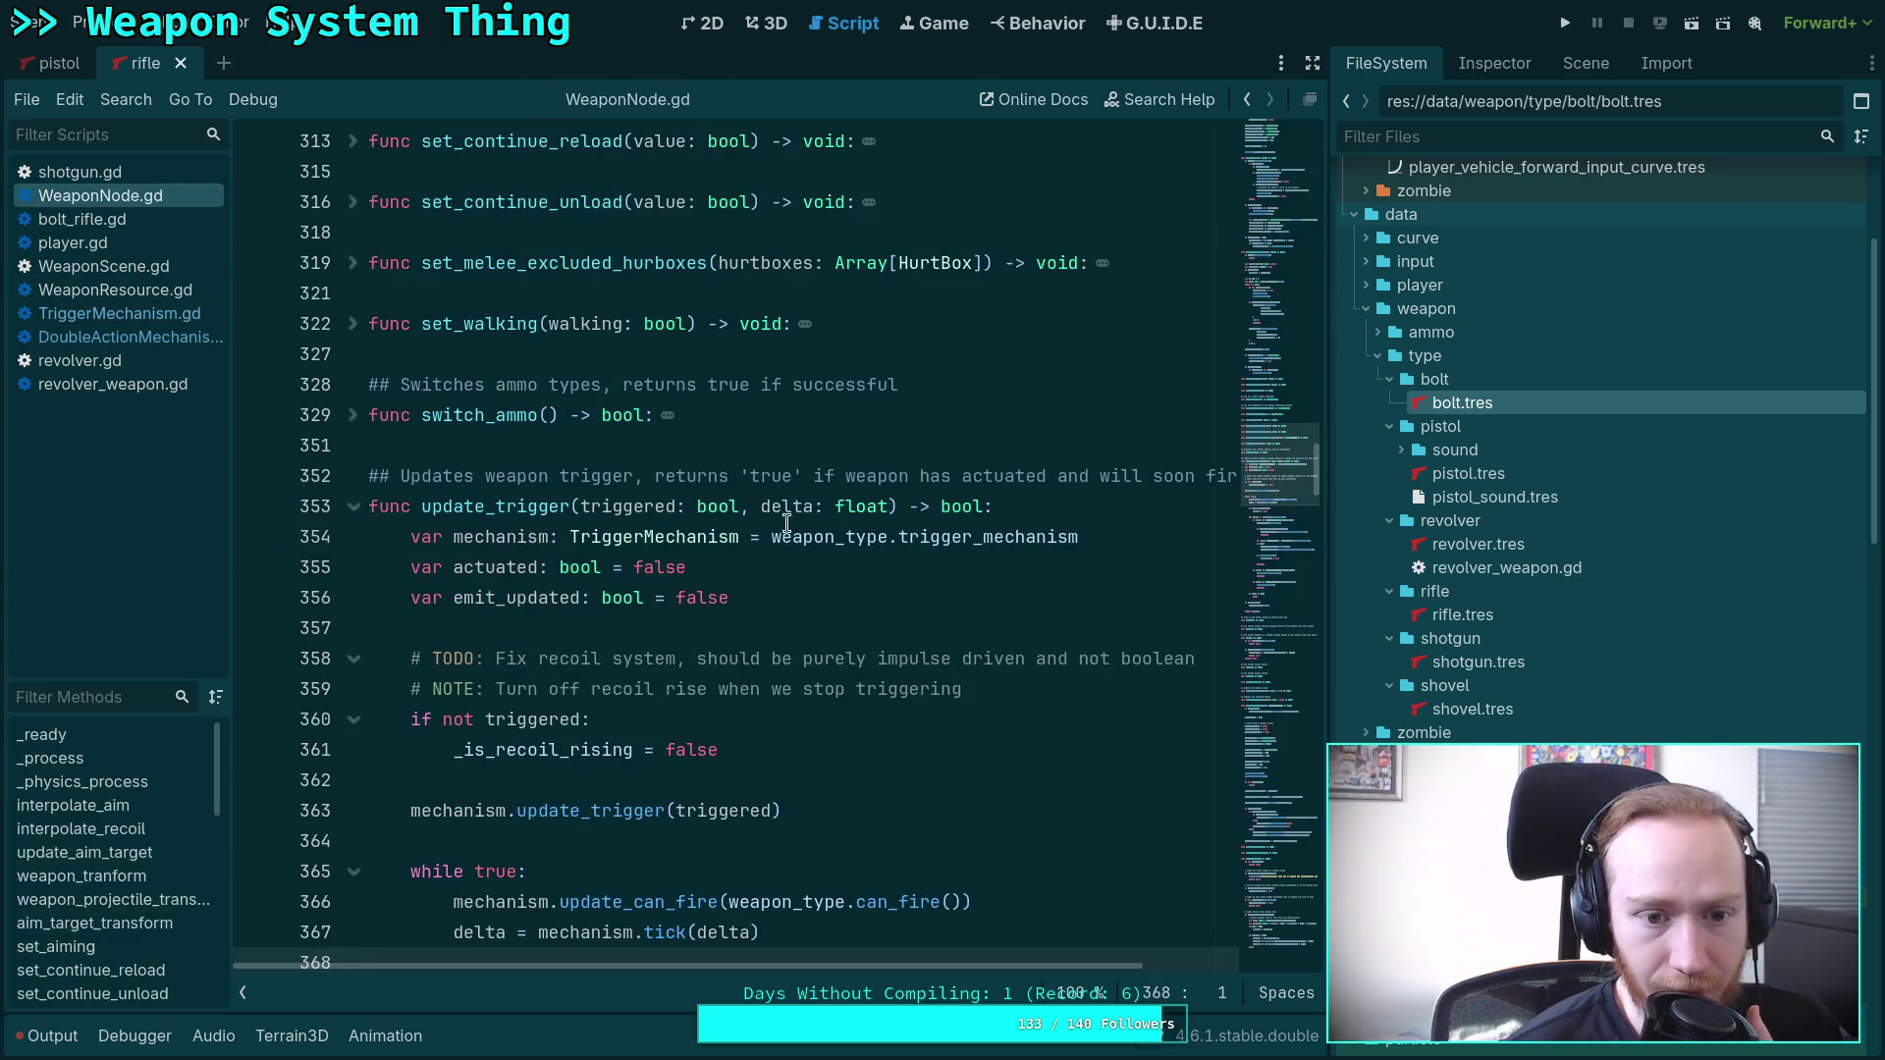
Inspect update_trigger and its mechanism uses in WeaponNode.gd, then switch to player.gd
scroll(829, 535, "down", 2)
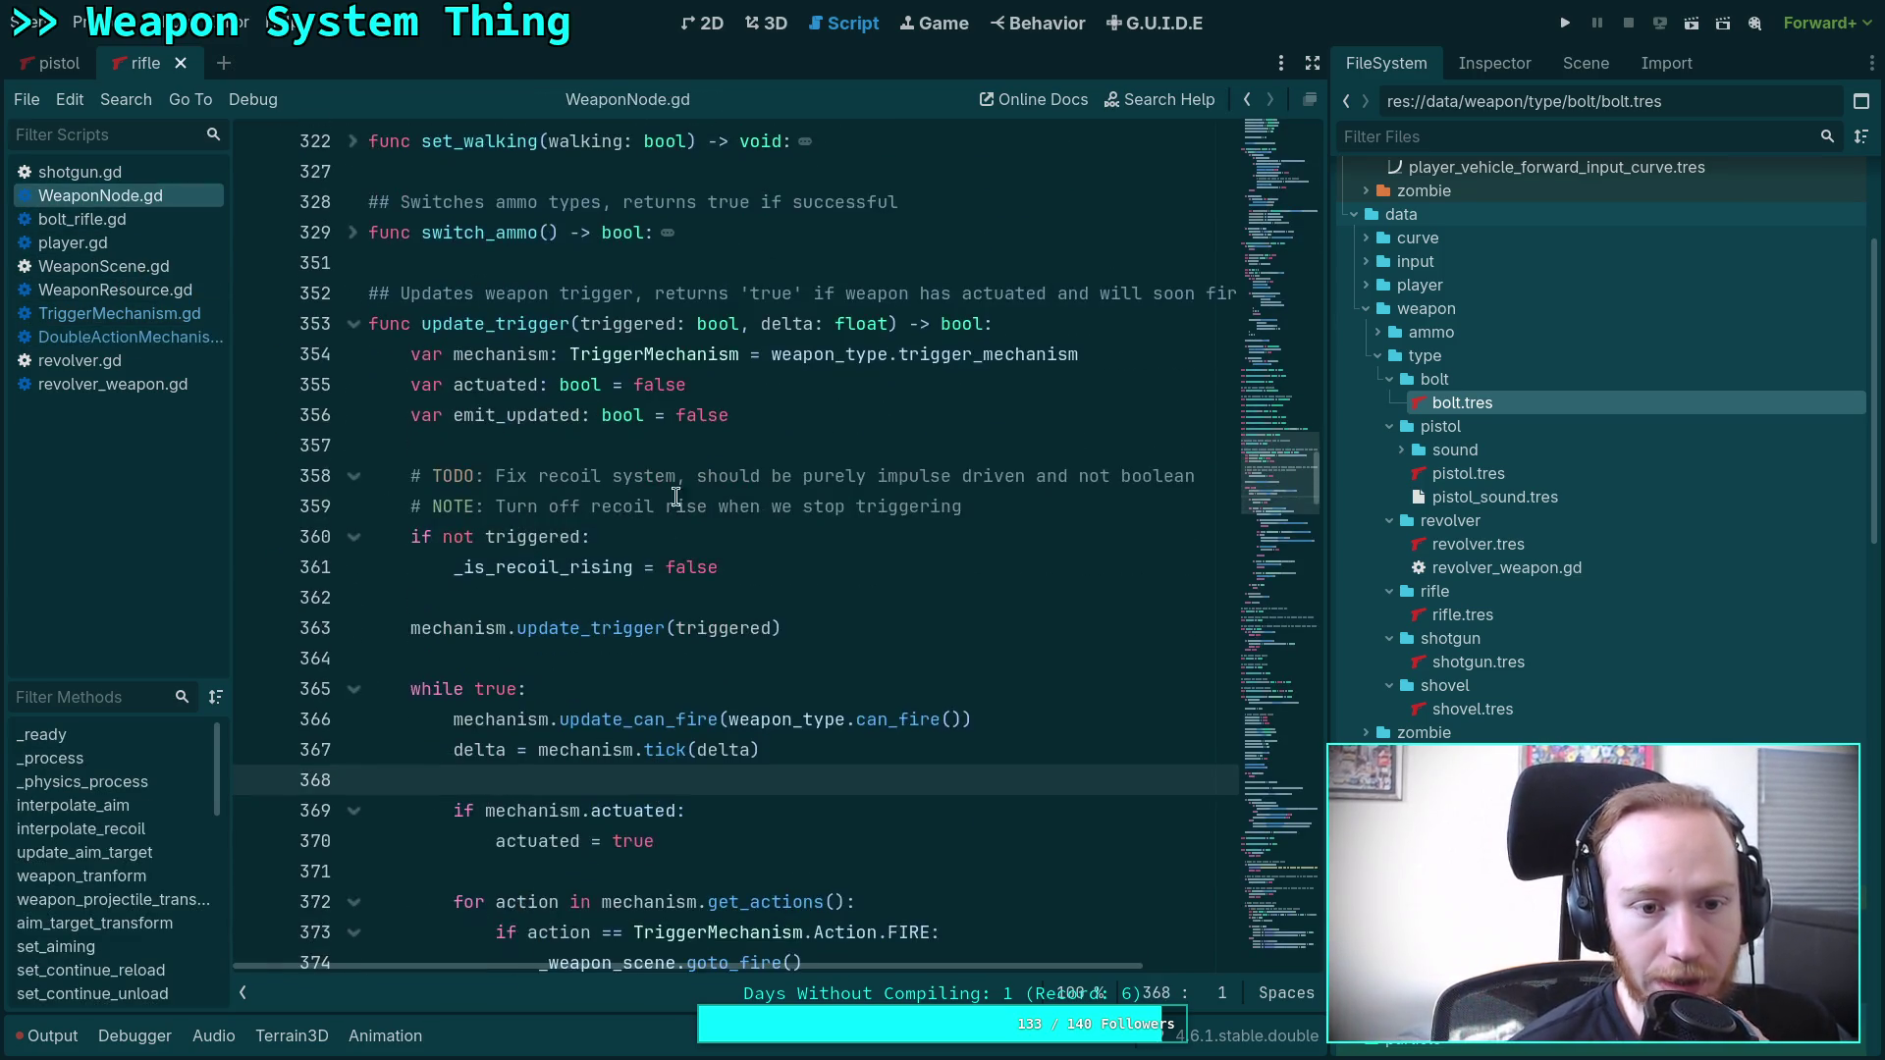
left_click(508, 327)
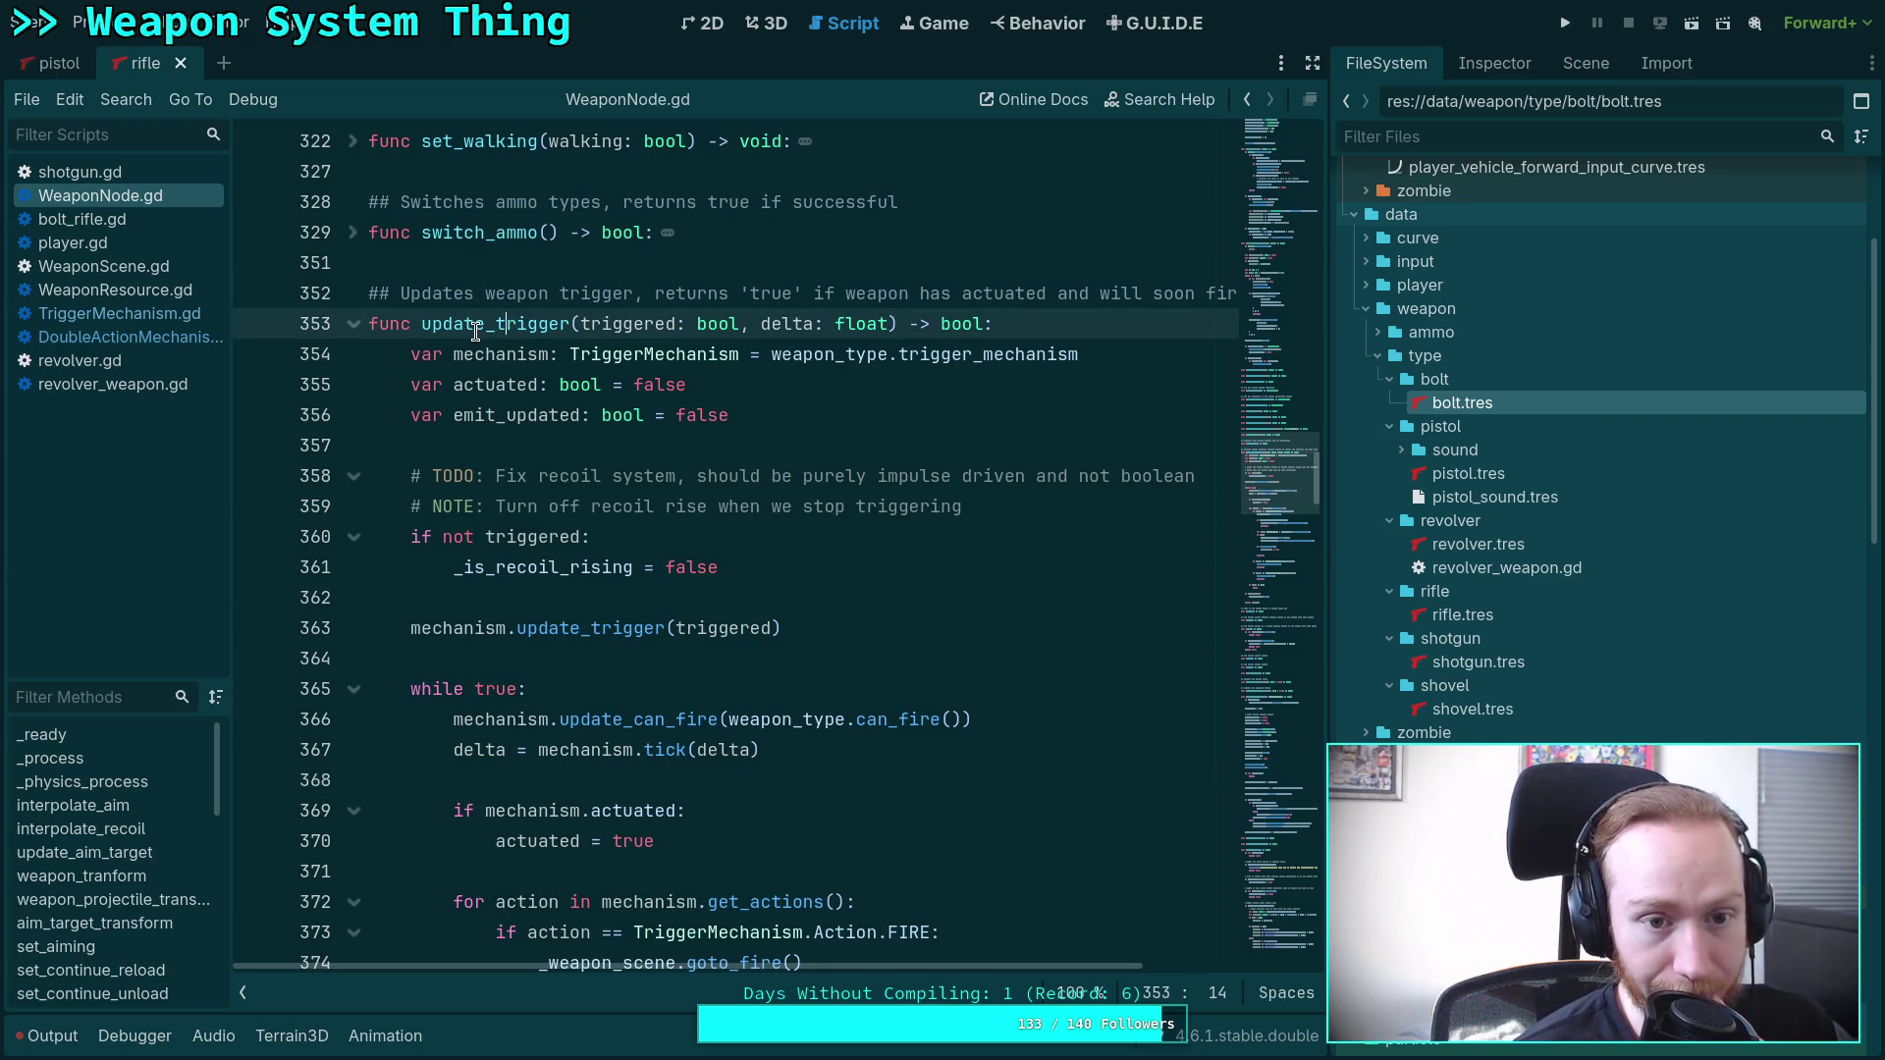
left_click(475, 324)
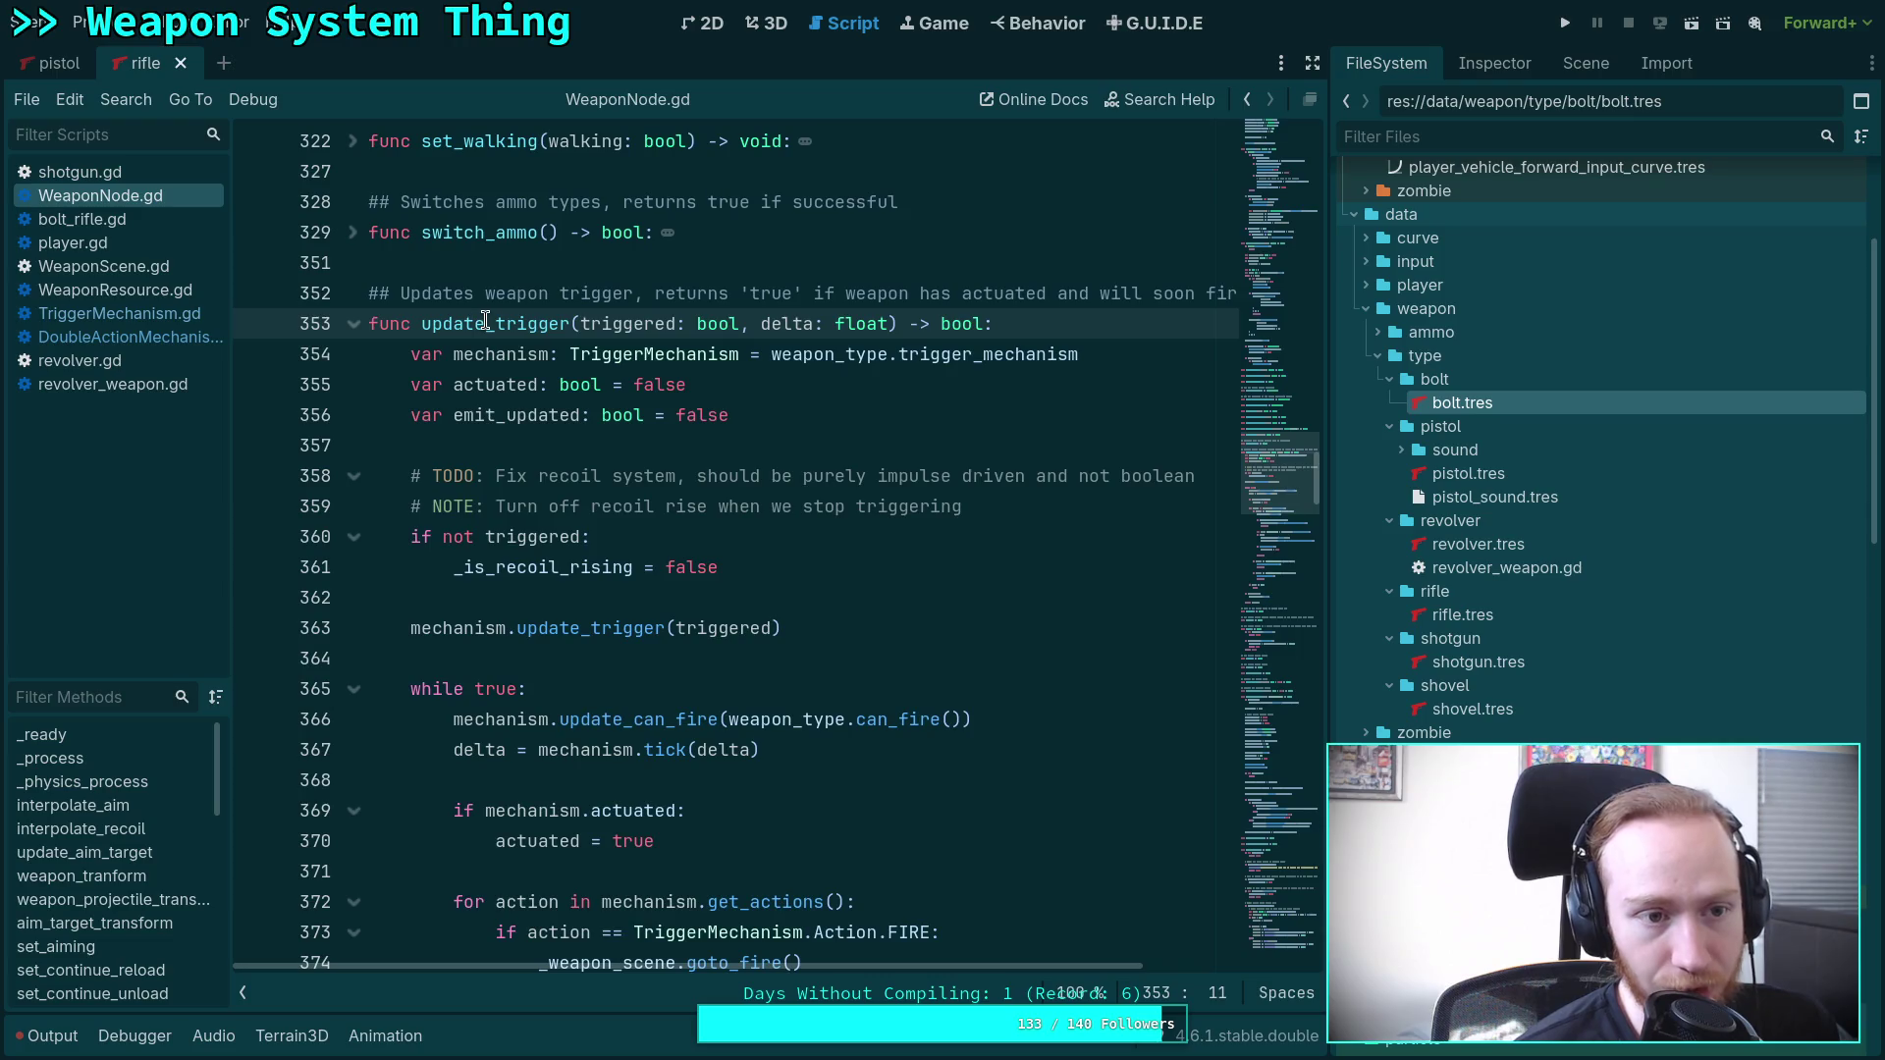
right_click(485, 322)
left_click(468, 326)
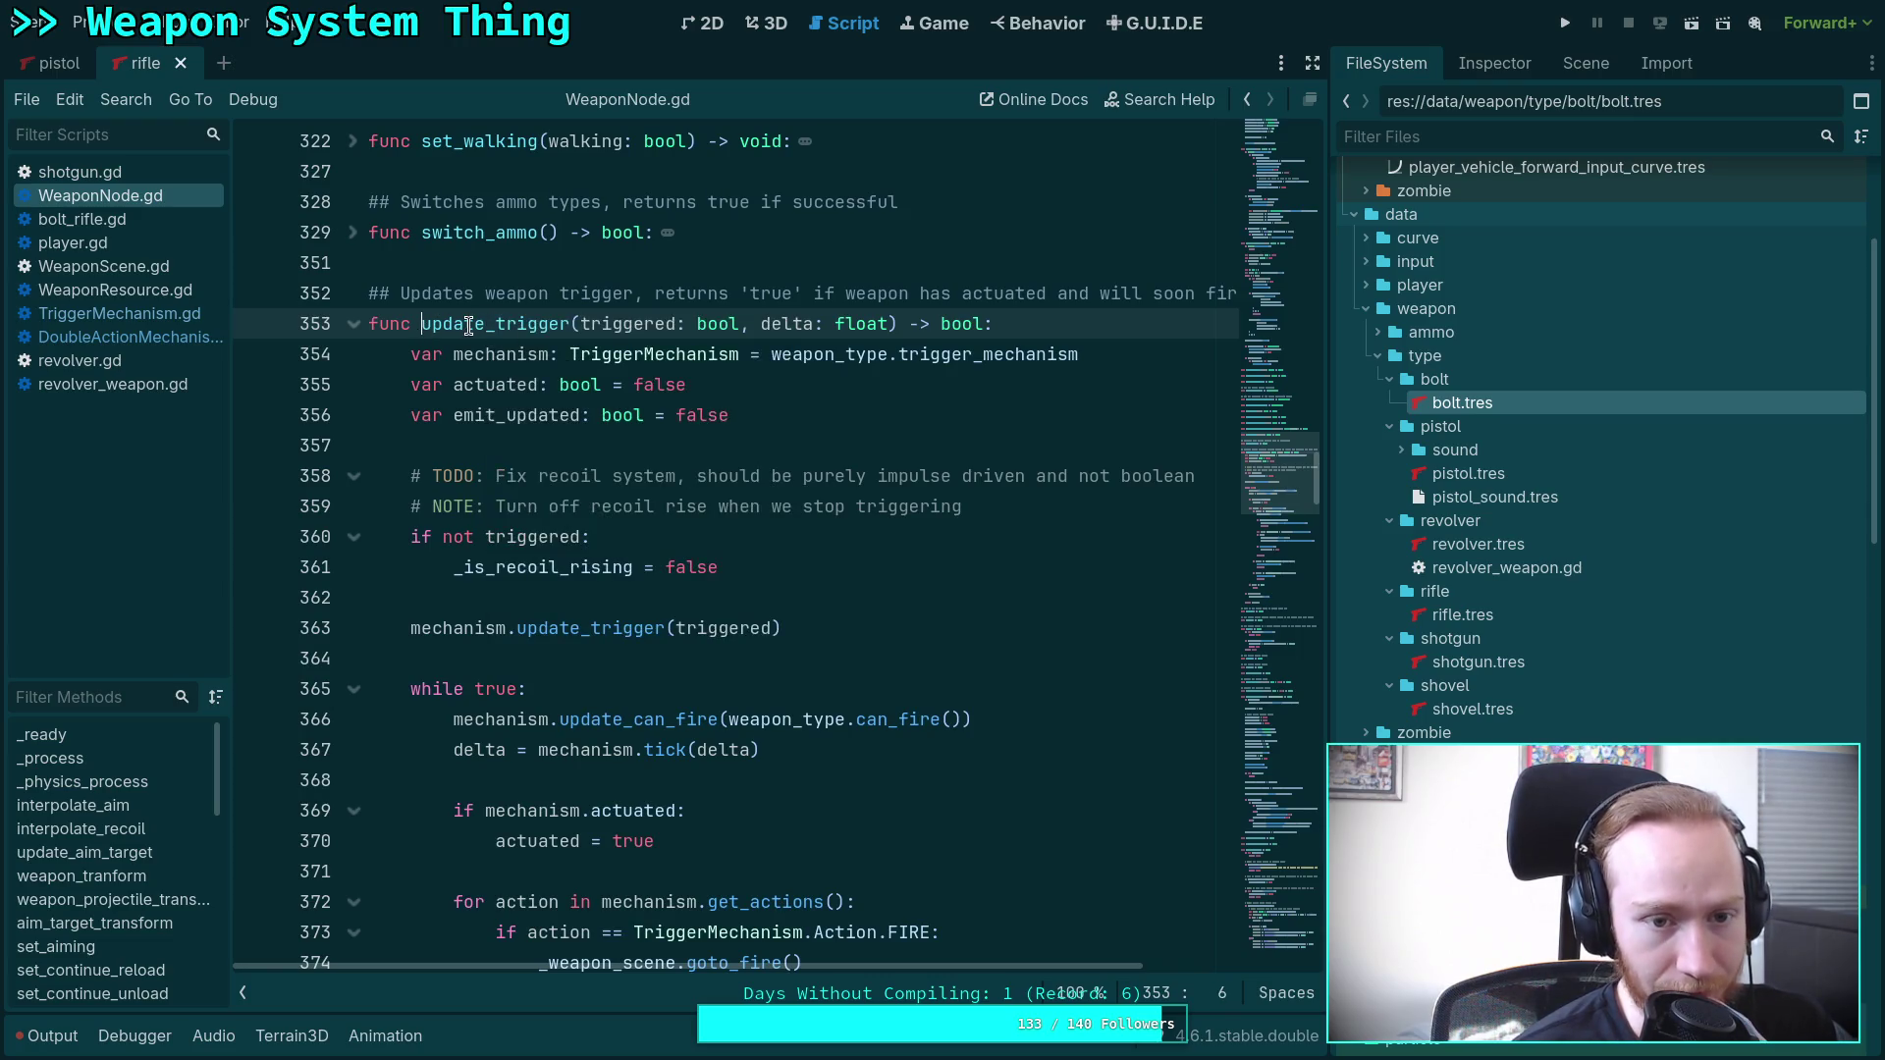
double_click(458, 355)
left_click(483, 324)
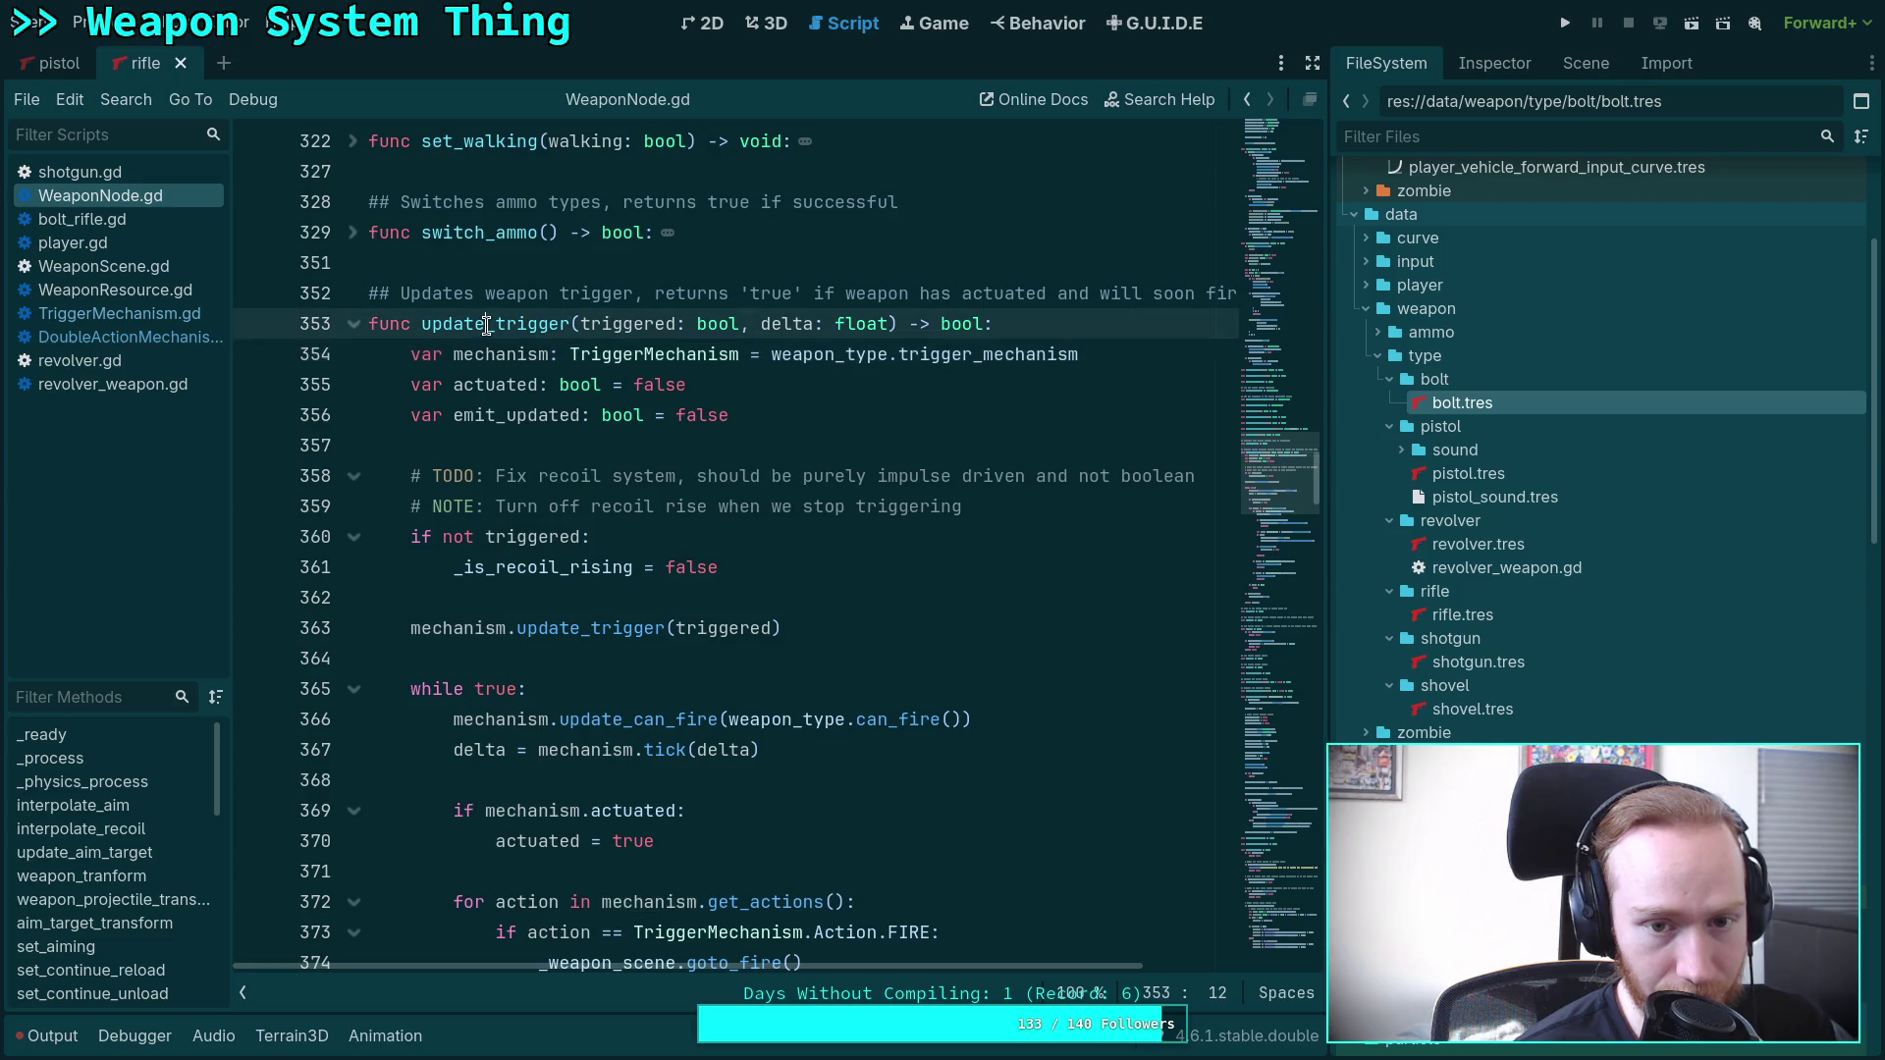
right_click(473, 322)
left_click(425, 294)
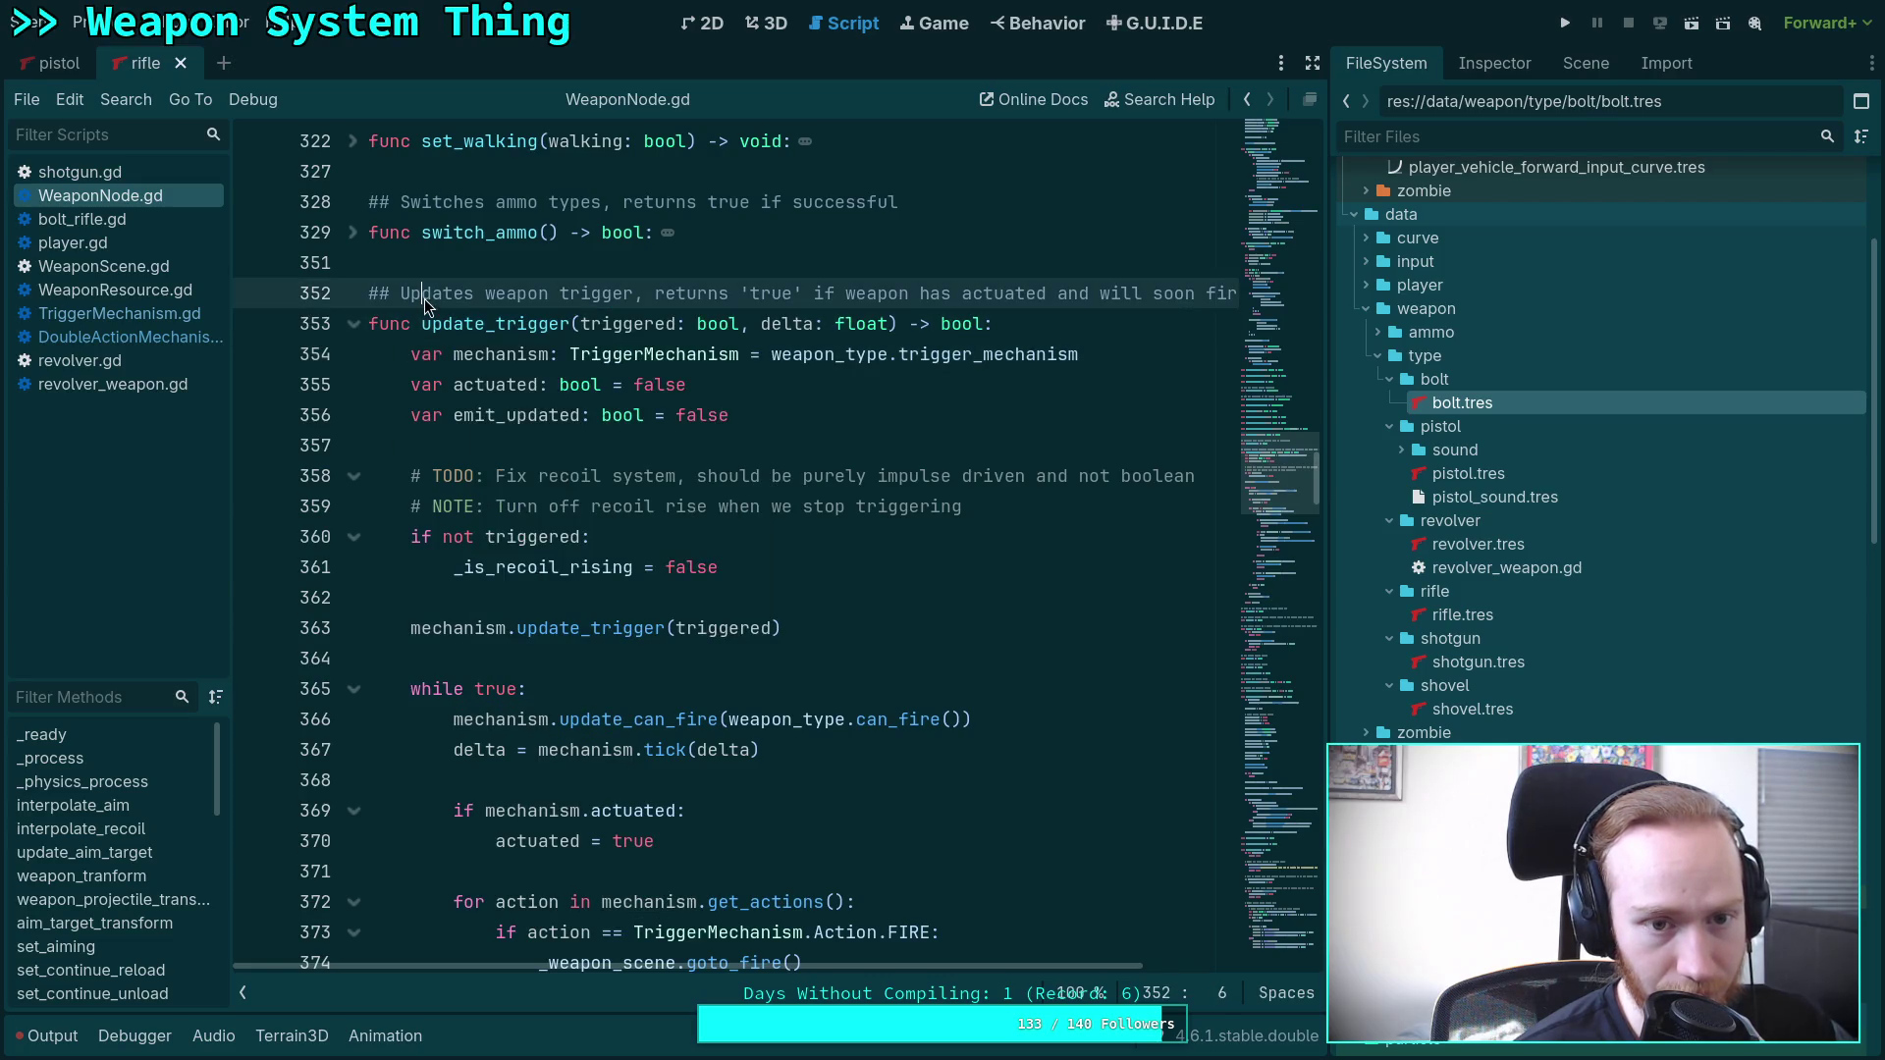
left_click(72, 243)
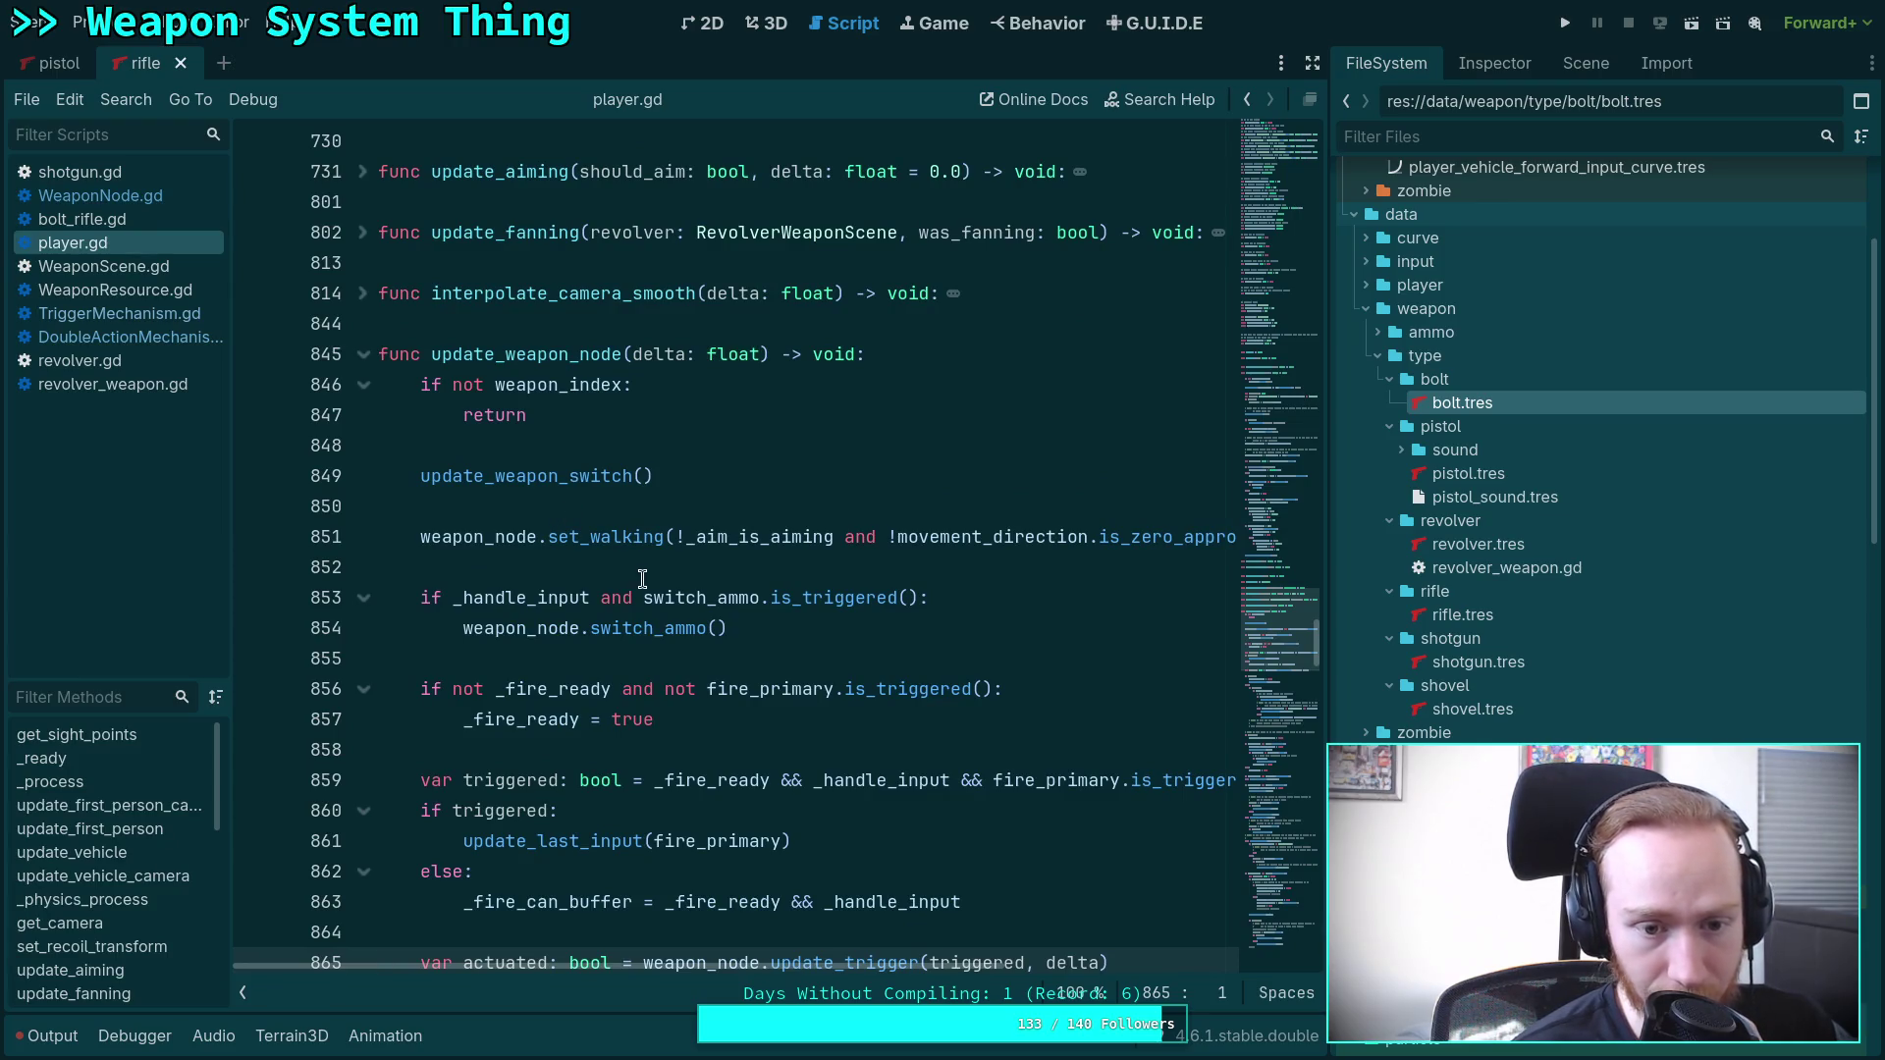
Use Lookup Symbol on player.gd's update_trigger call to reach its WeaponNode.gd definition
scroll(622, 567, "down", 2)
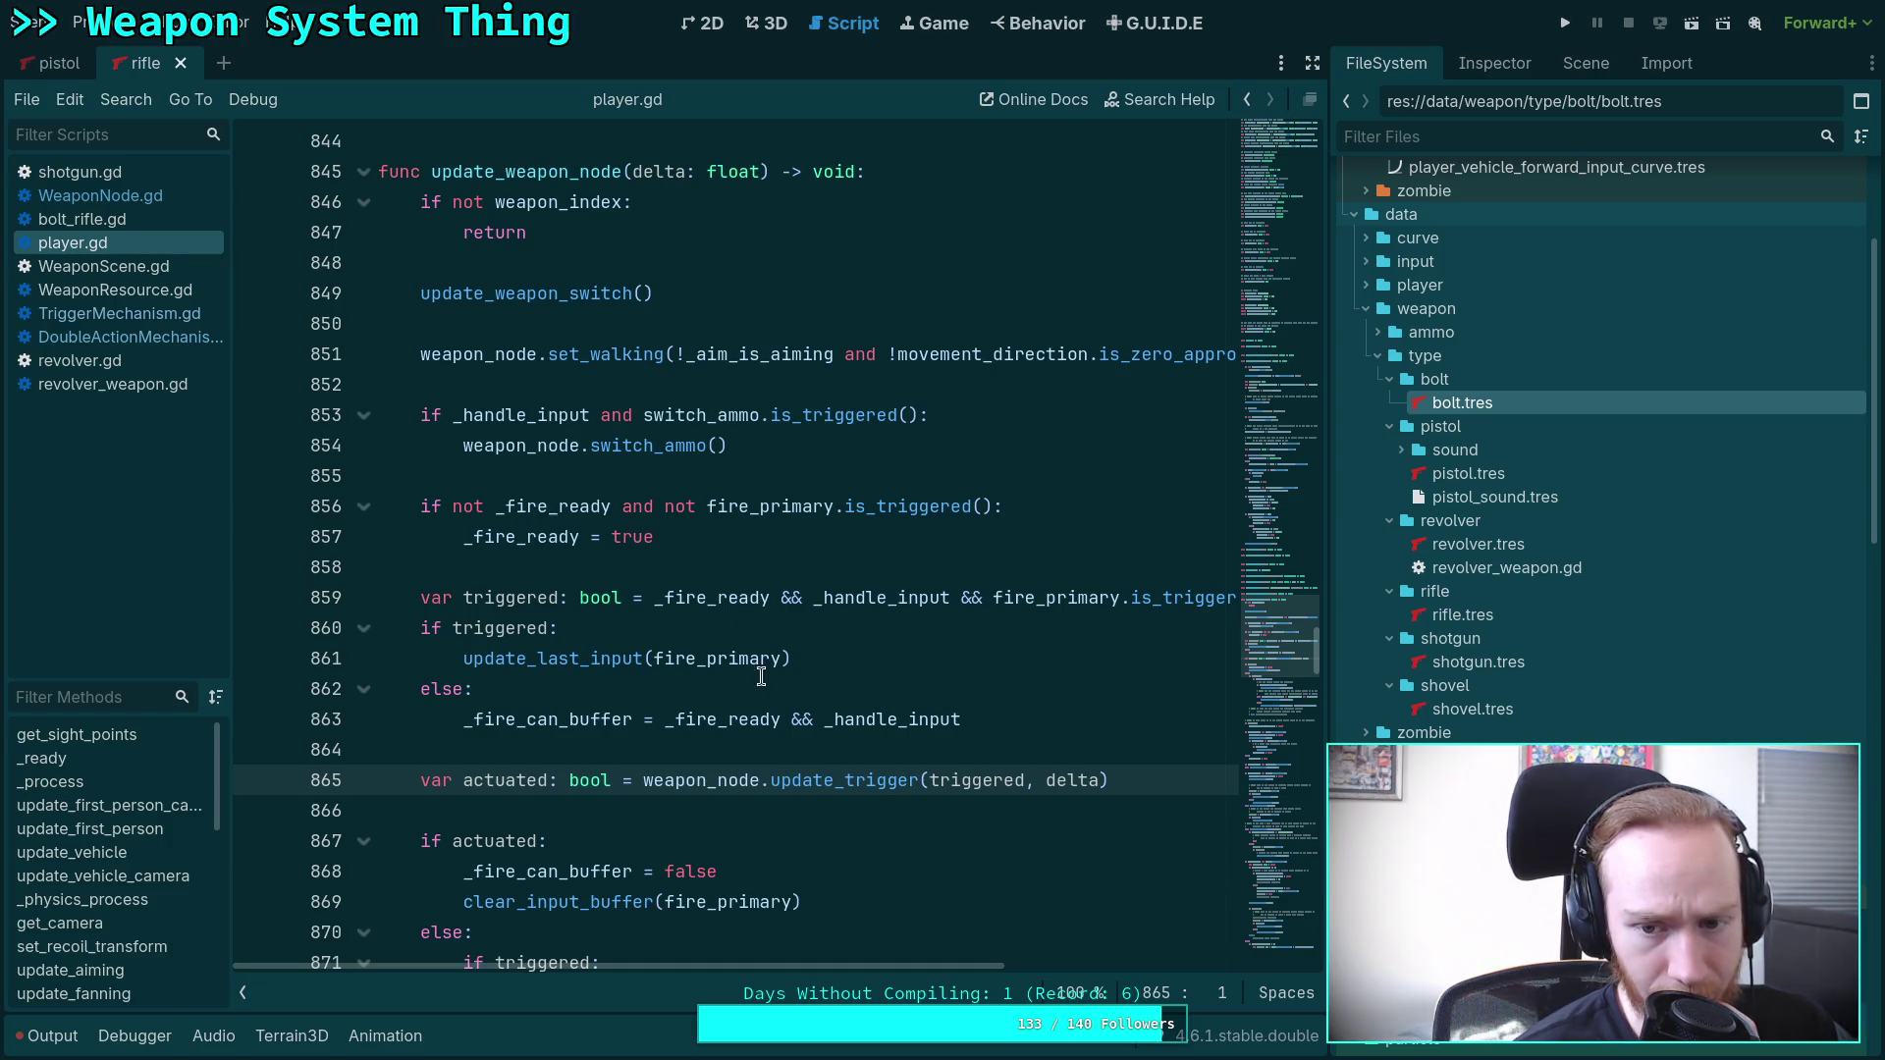
scroll(766, 780, "down", 2)
left_click(860, 601)
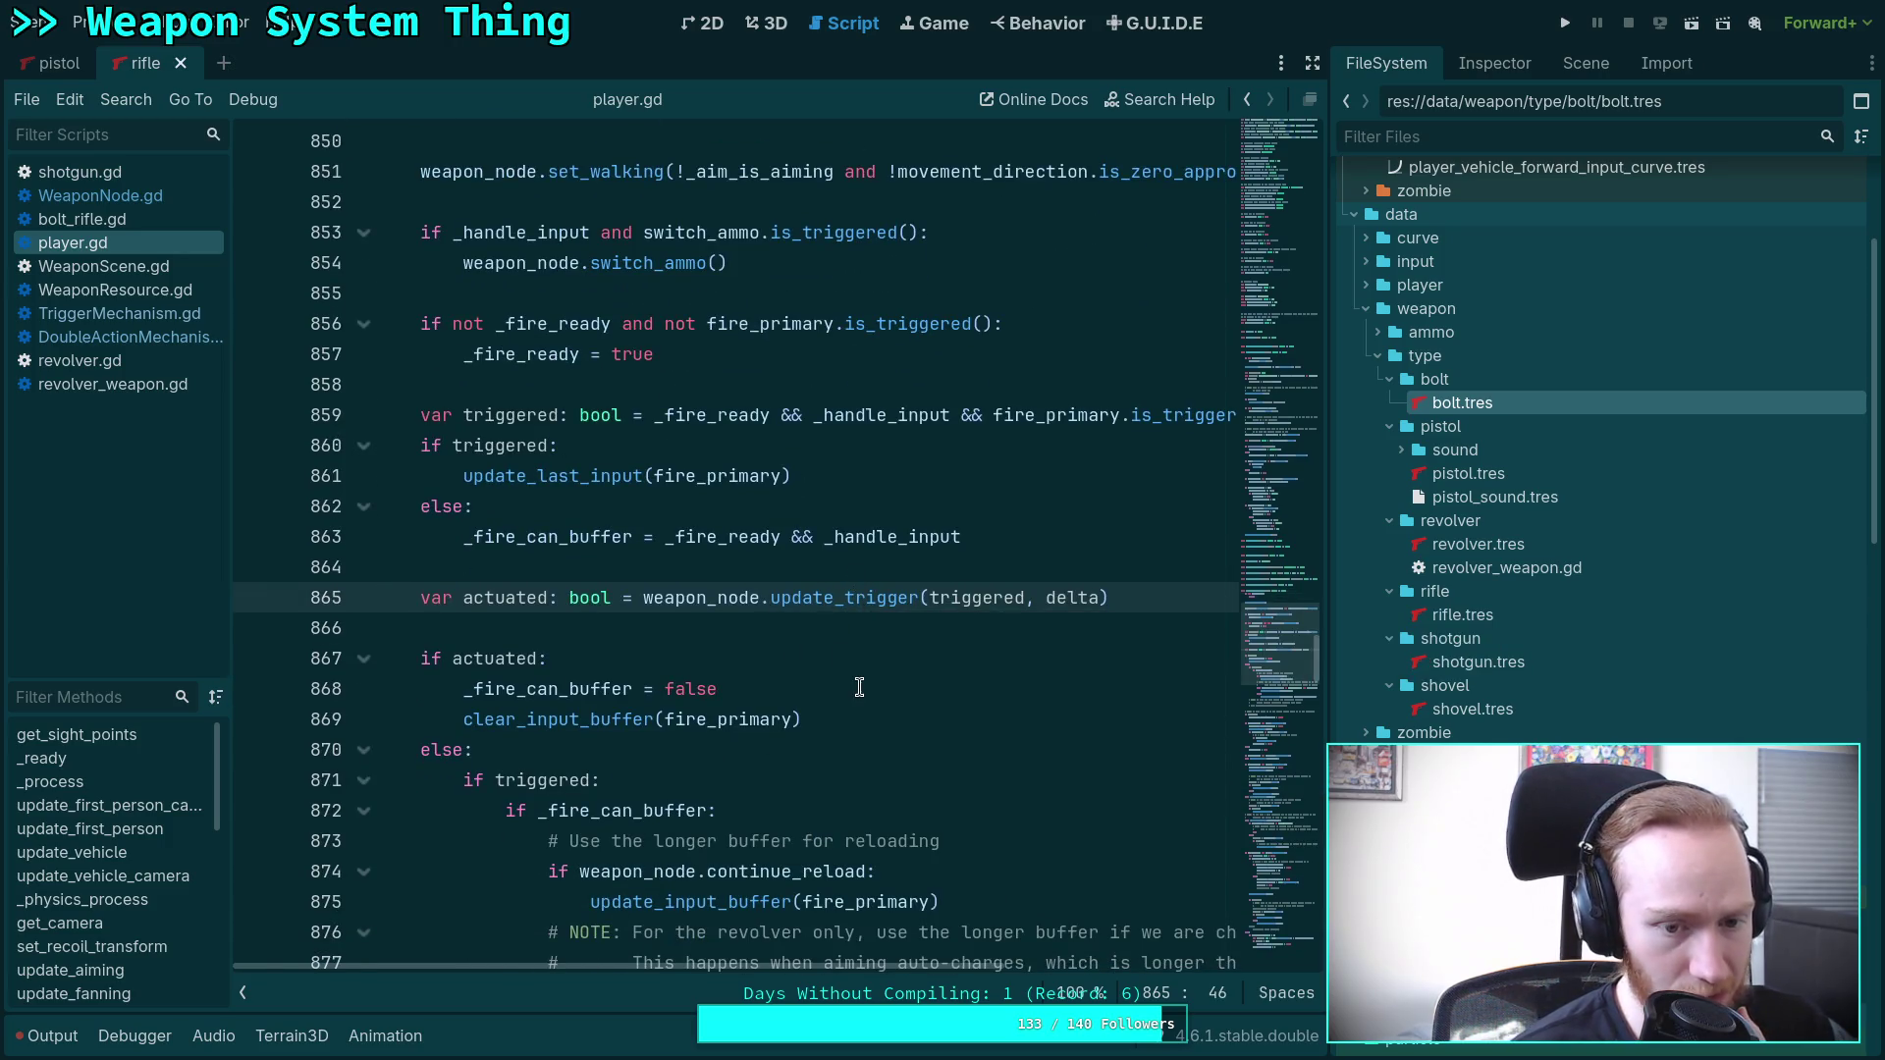
right_click(888, 599)
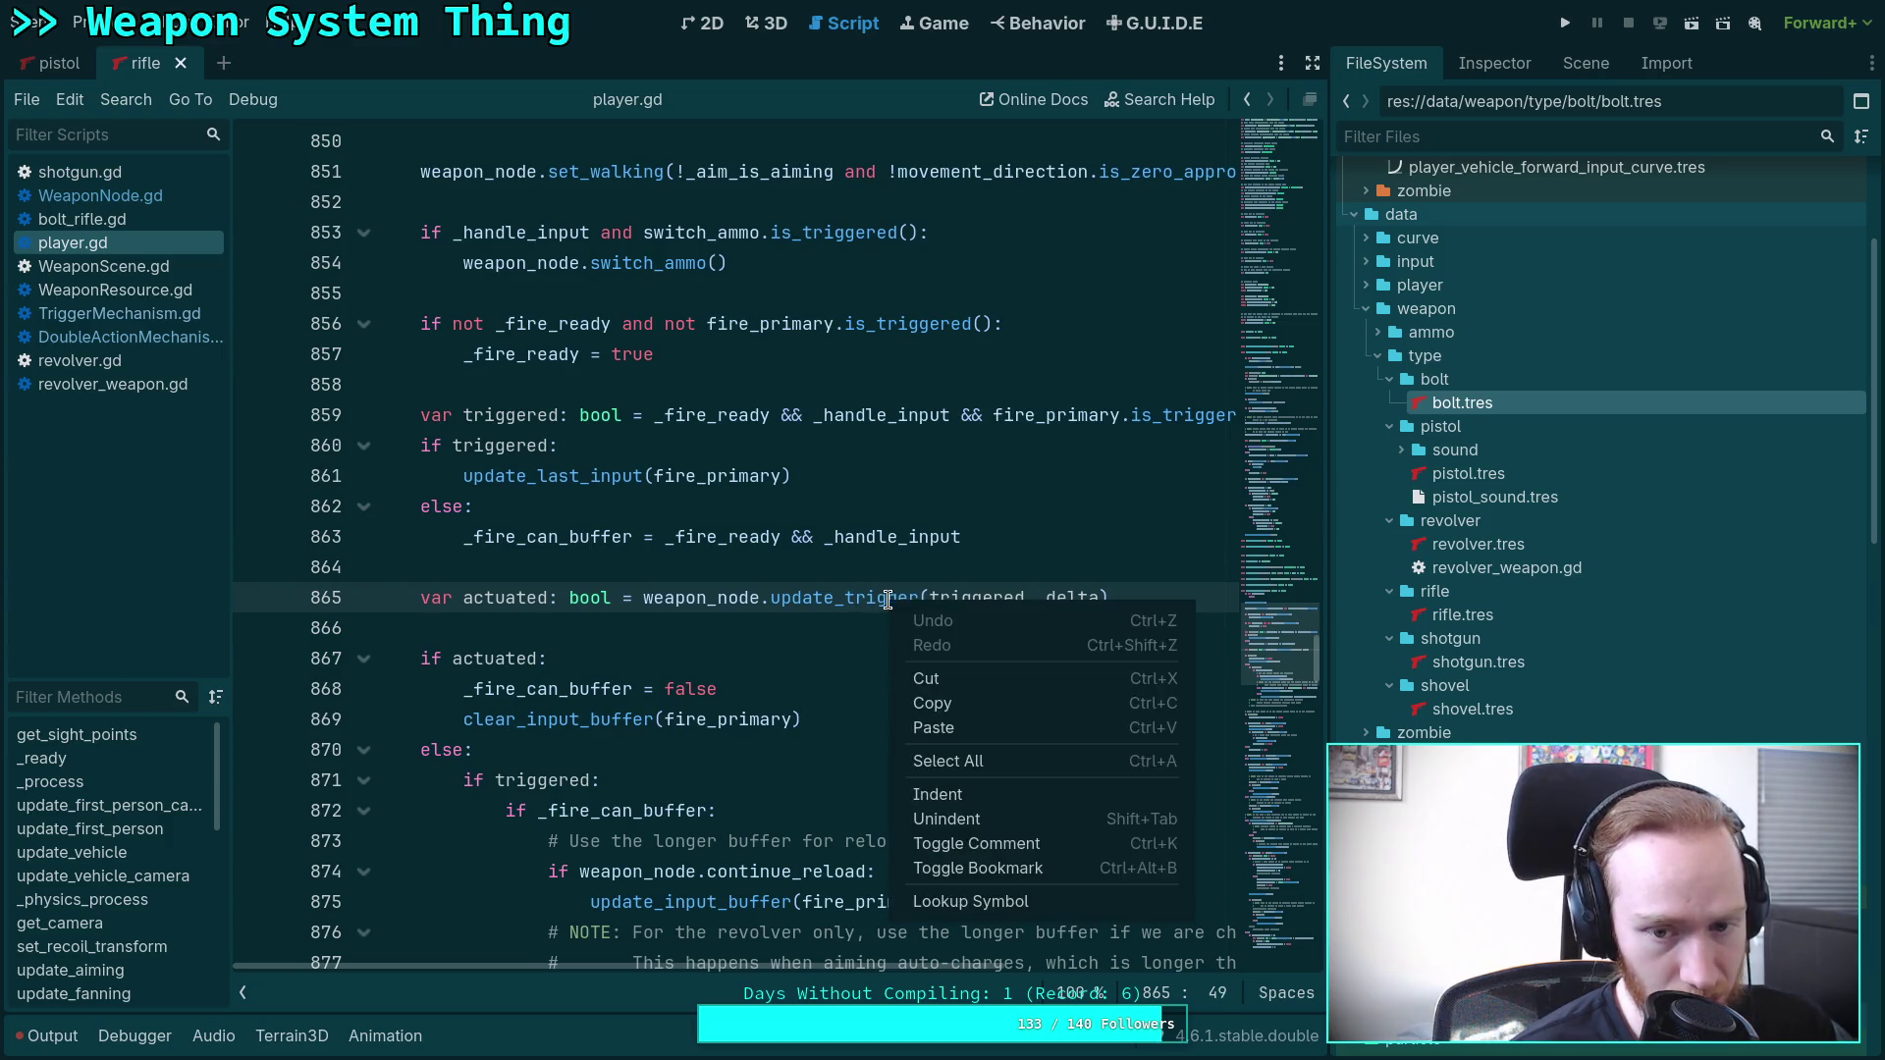
left_click(940, 898)
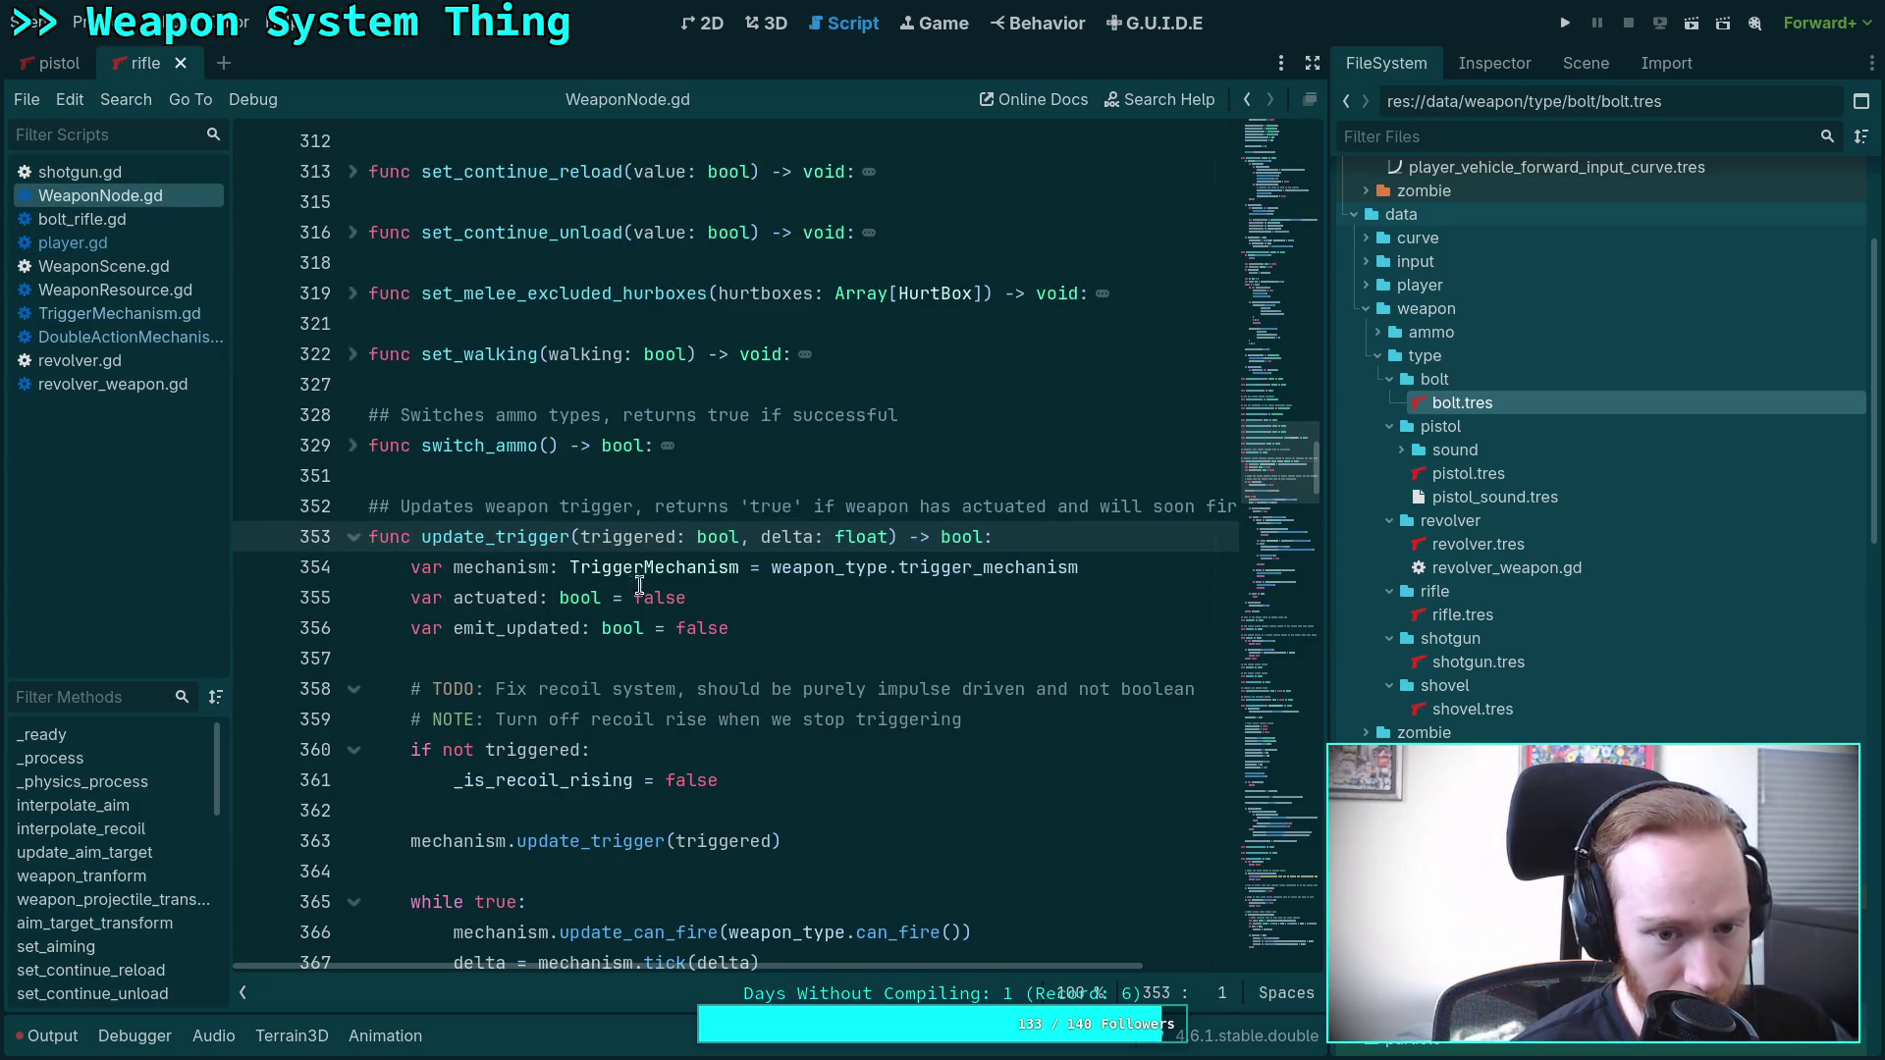
left_click(1085, 547)
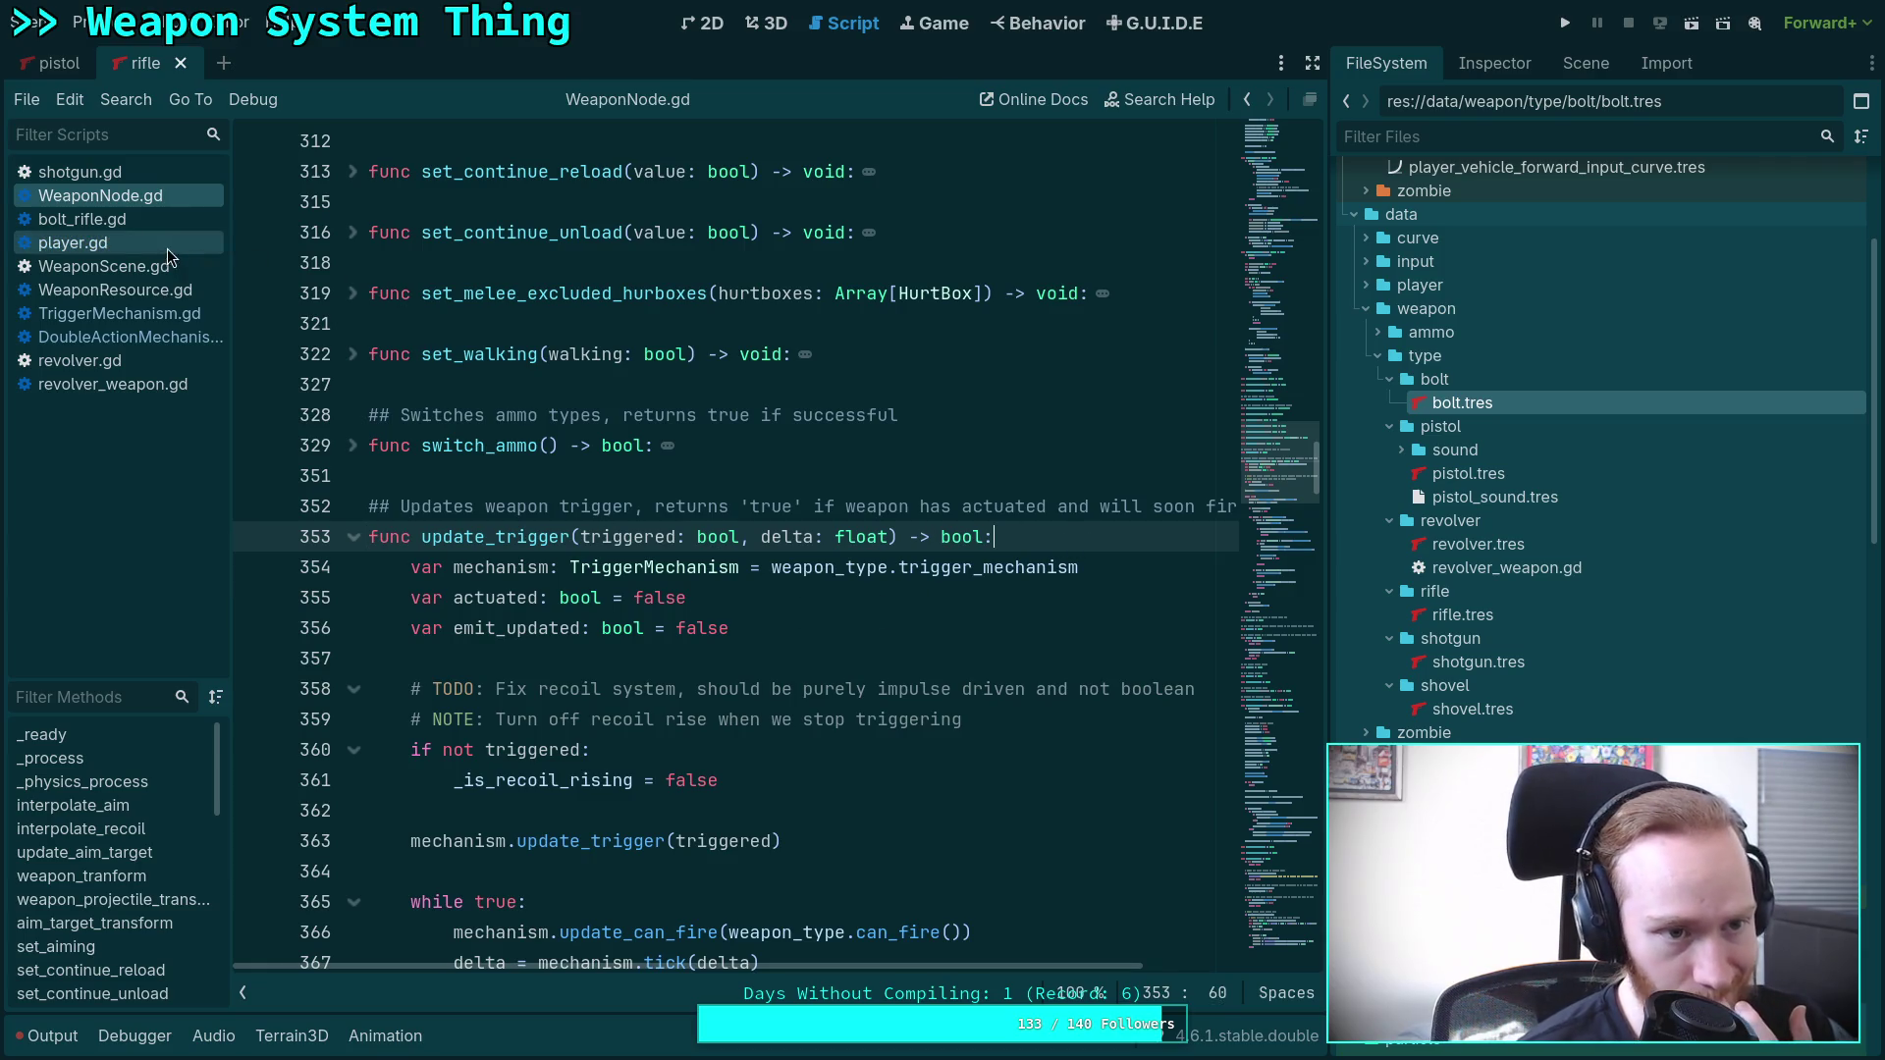
scroll(721, 572, "down", 6)
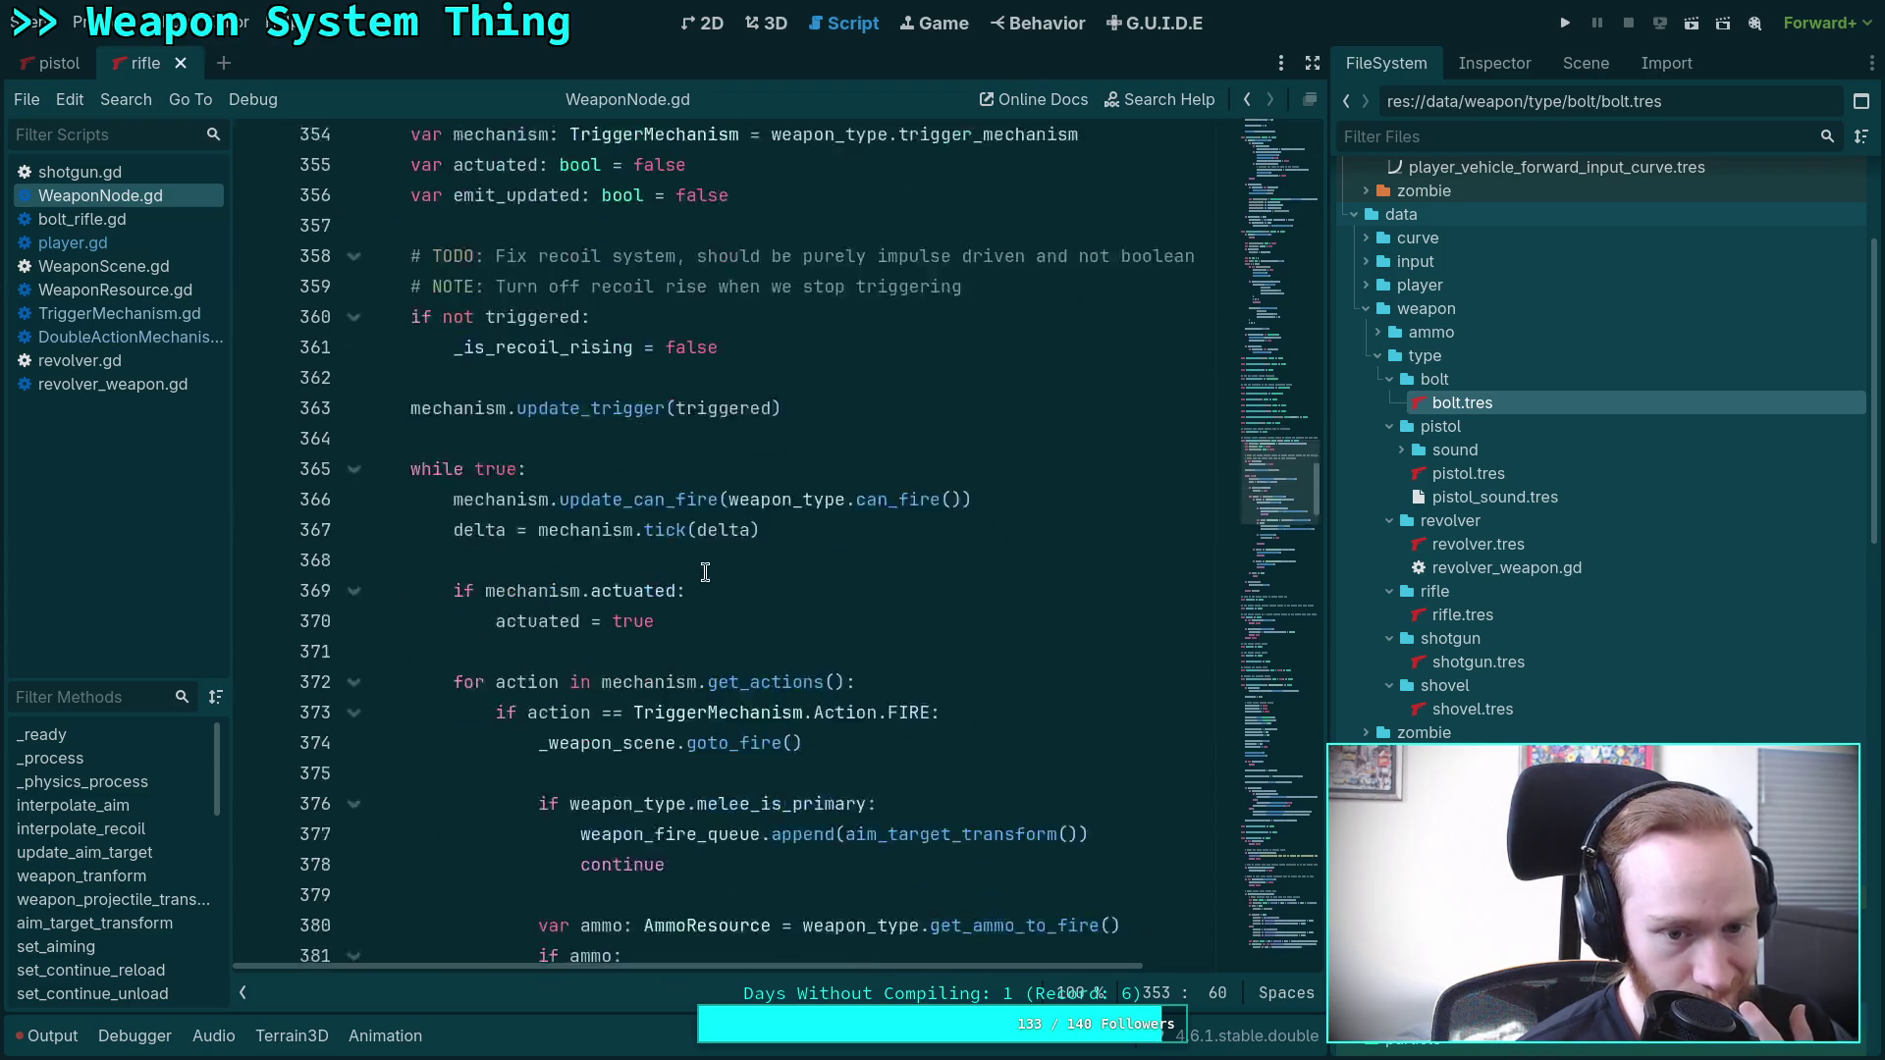
scroll(721, 573, "down", 6)
scroll(697, 584, "up", 3)
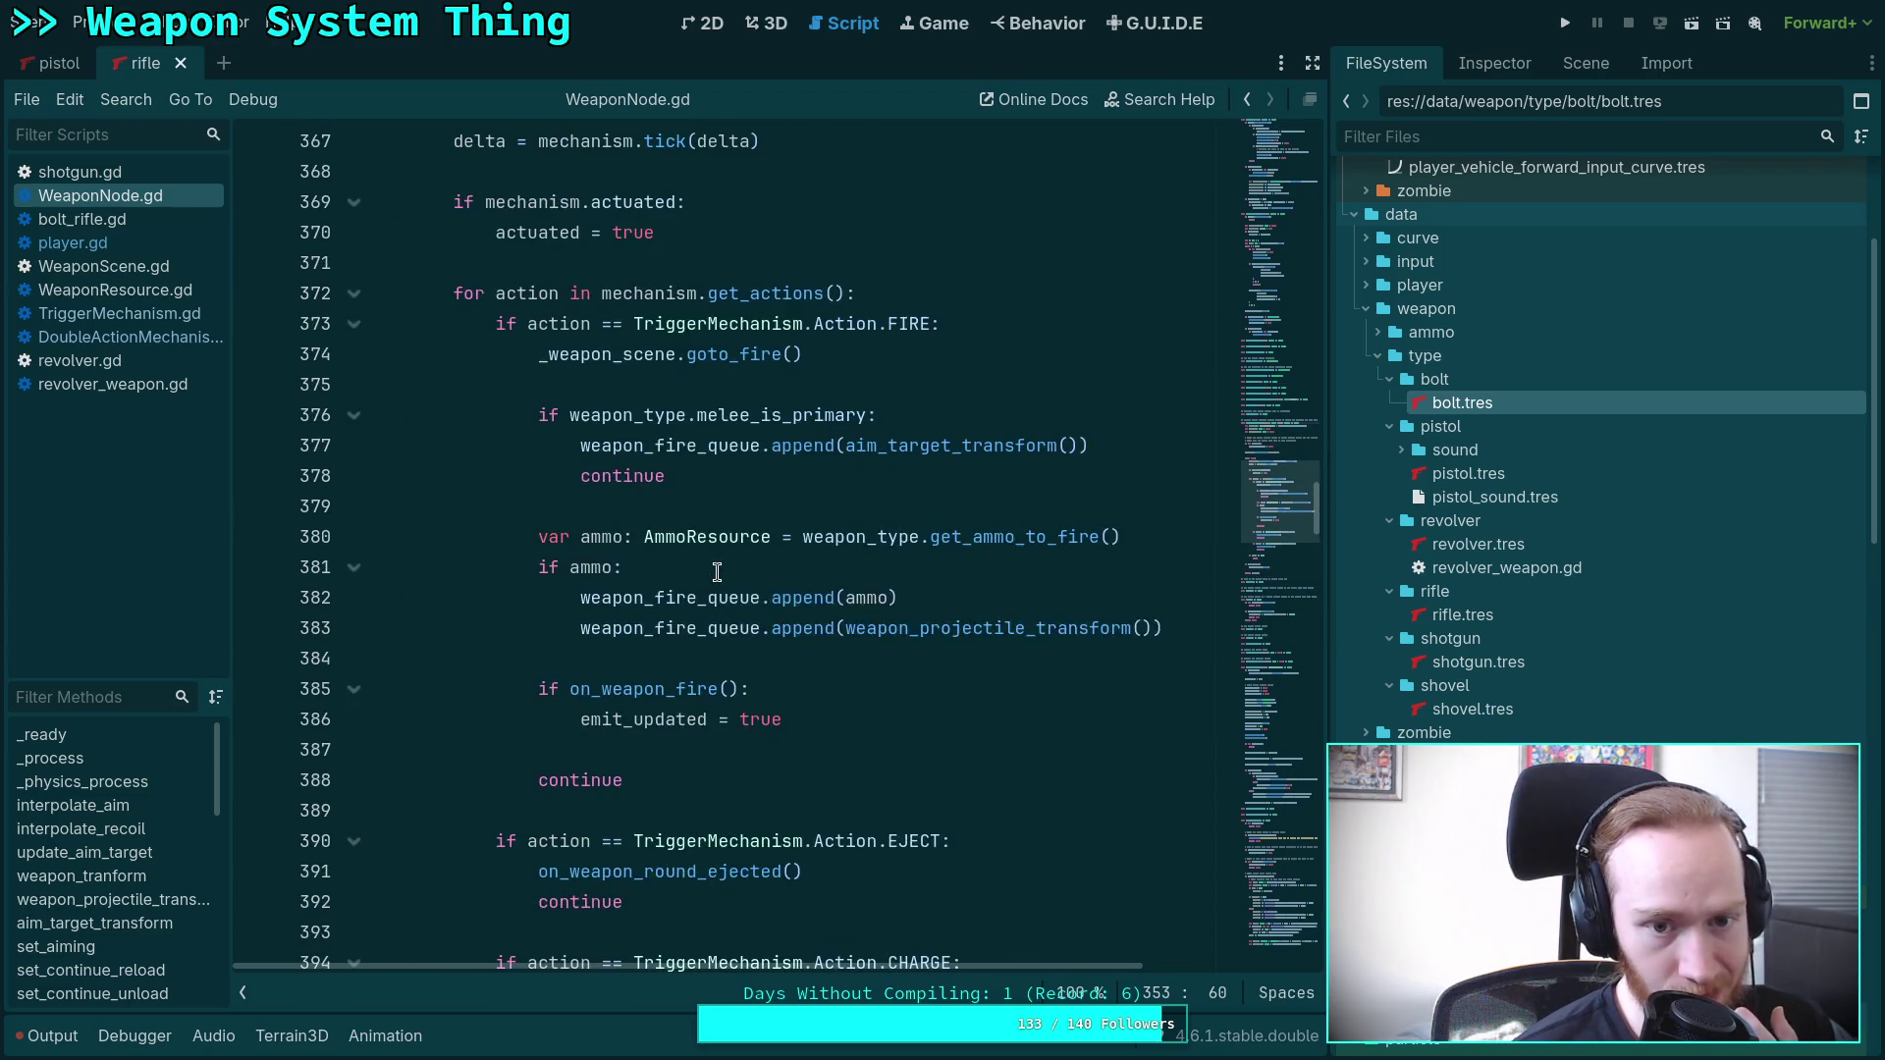
scroll(707, 597, "up", 7)
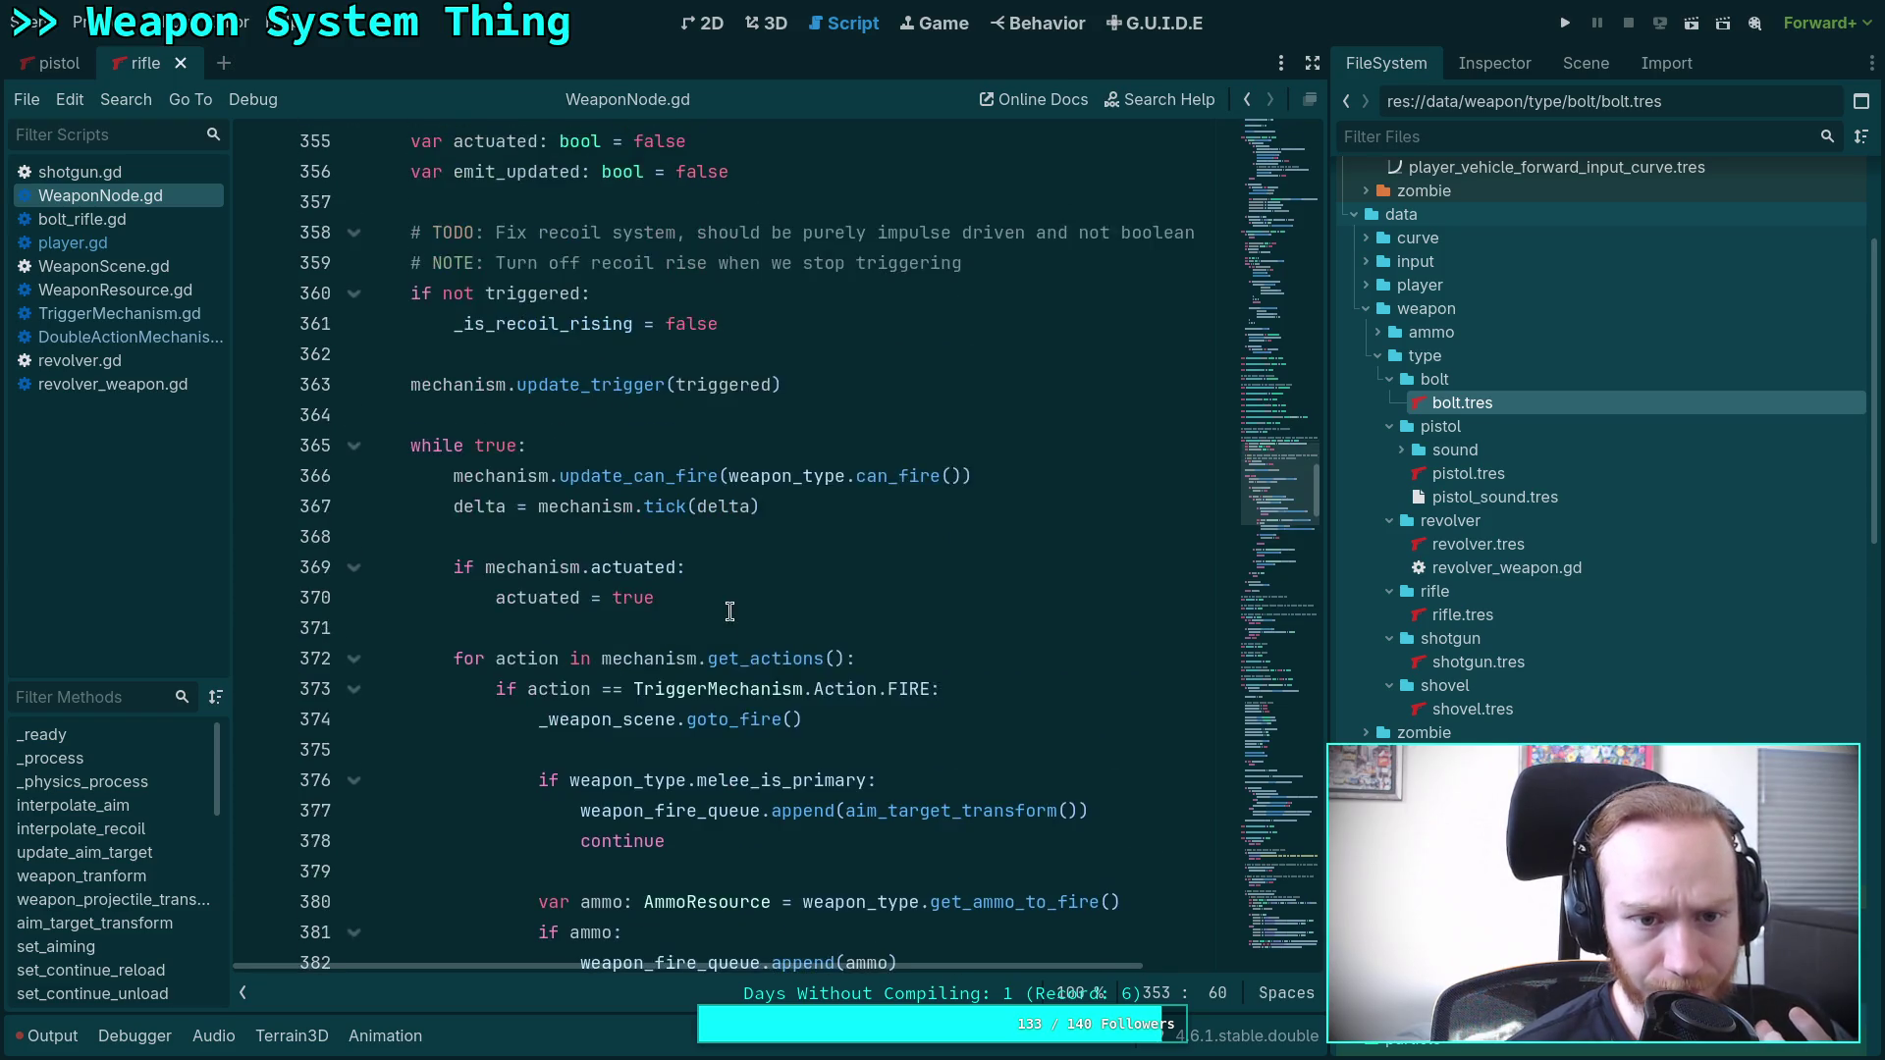
scroll(668, 575, "down", 2)
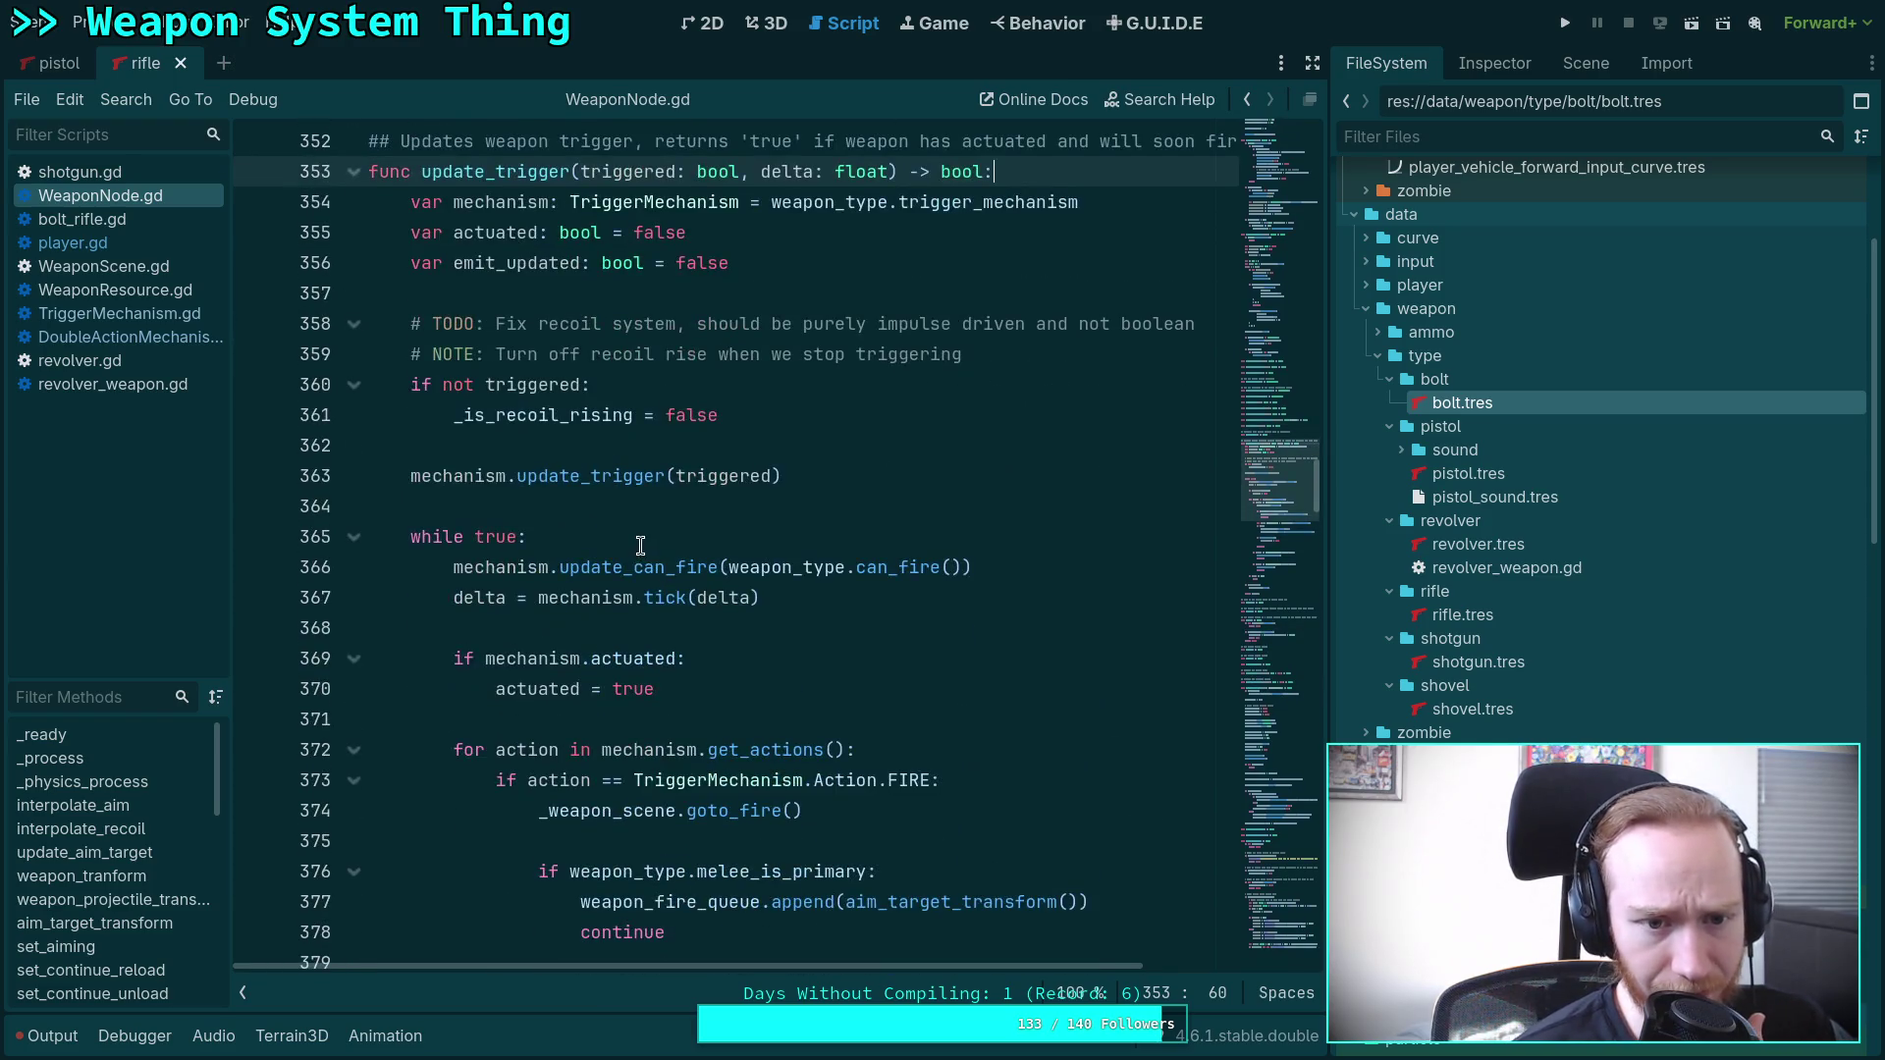
left_click(507, 450)
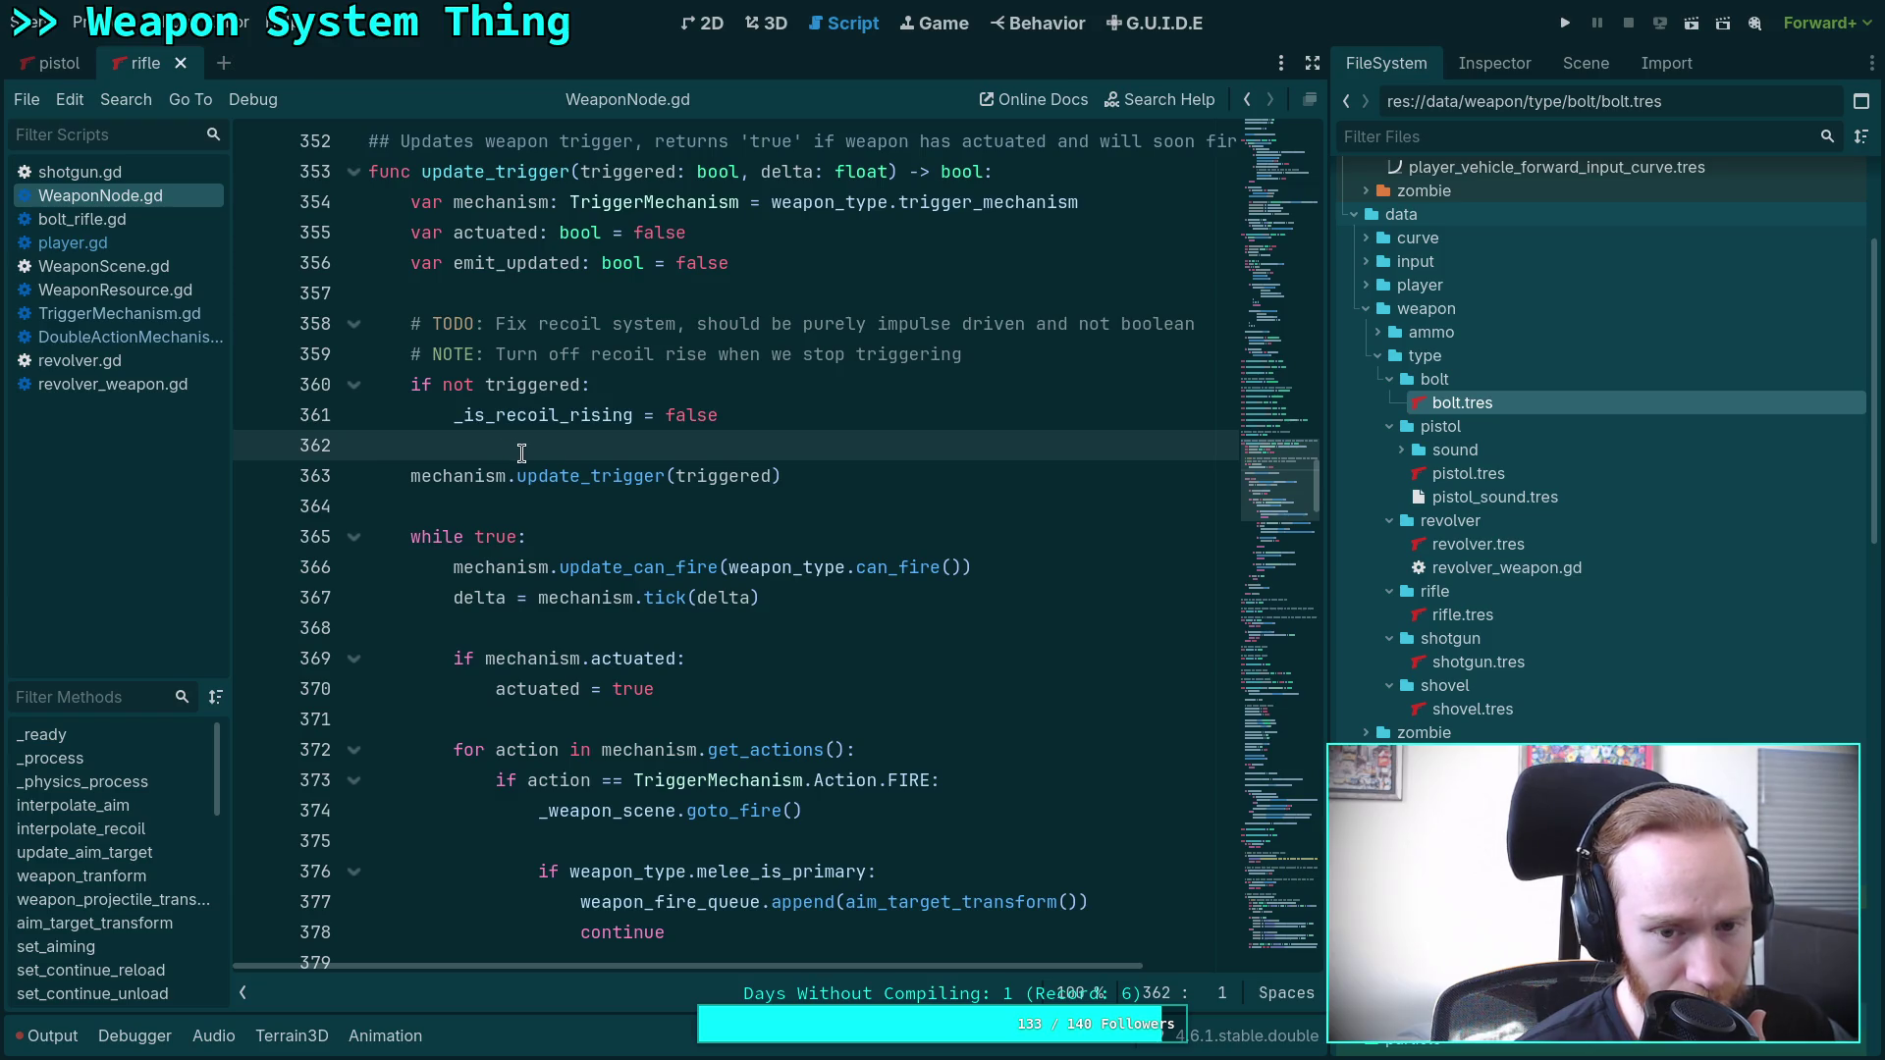
scroll(704, 550, "down", 1)
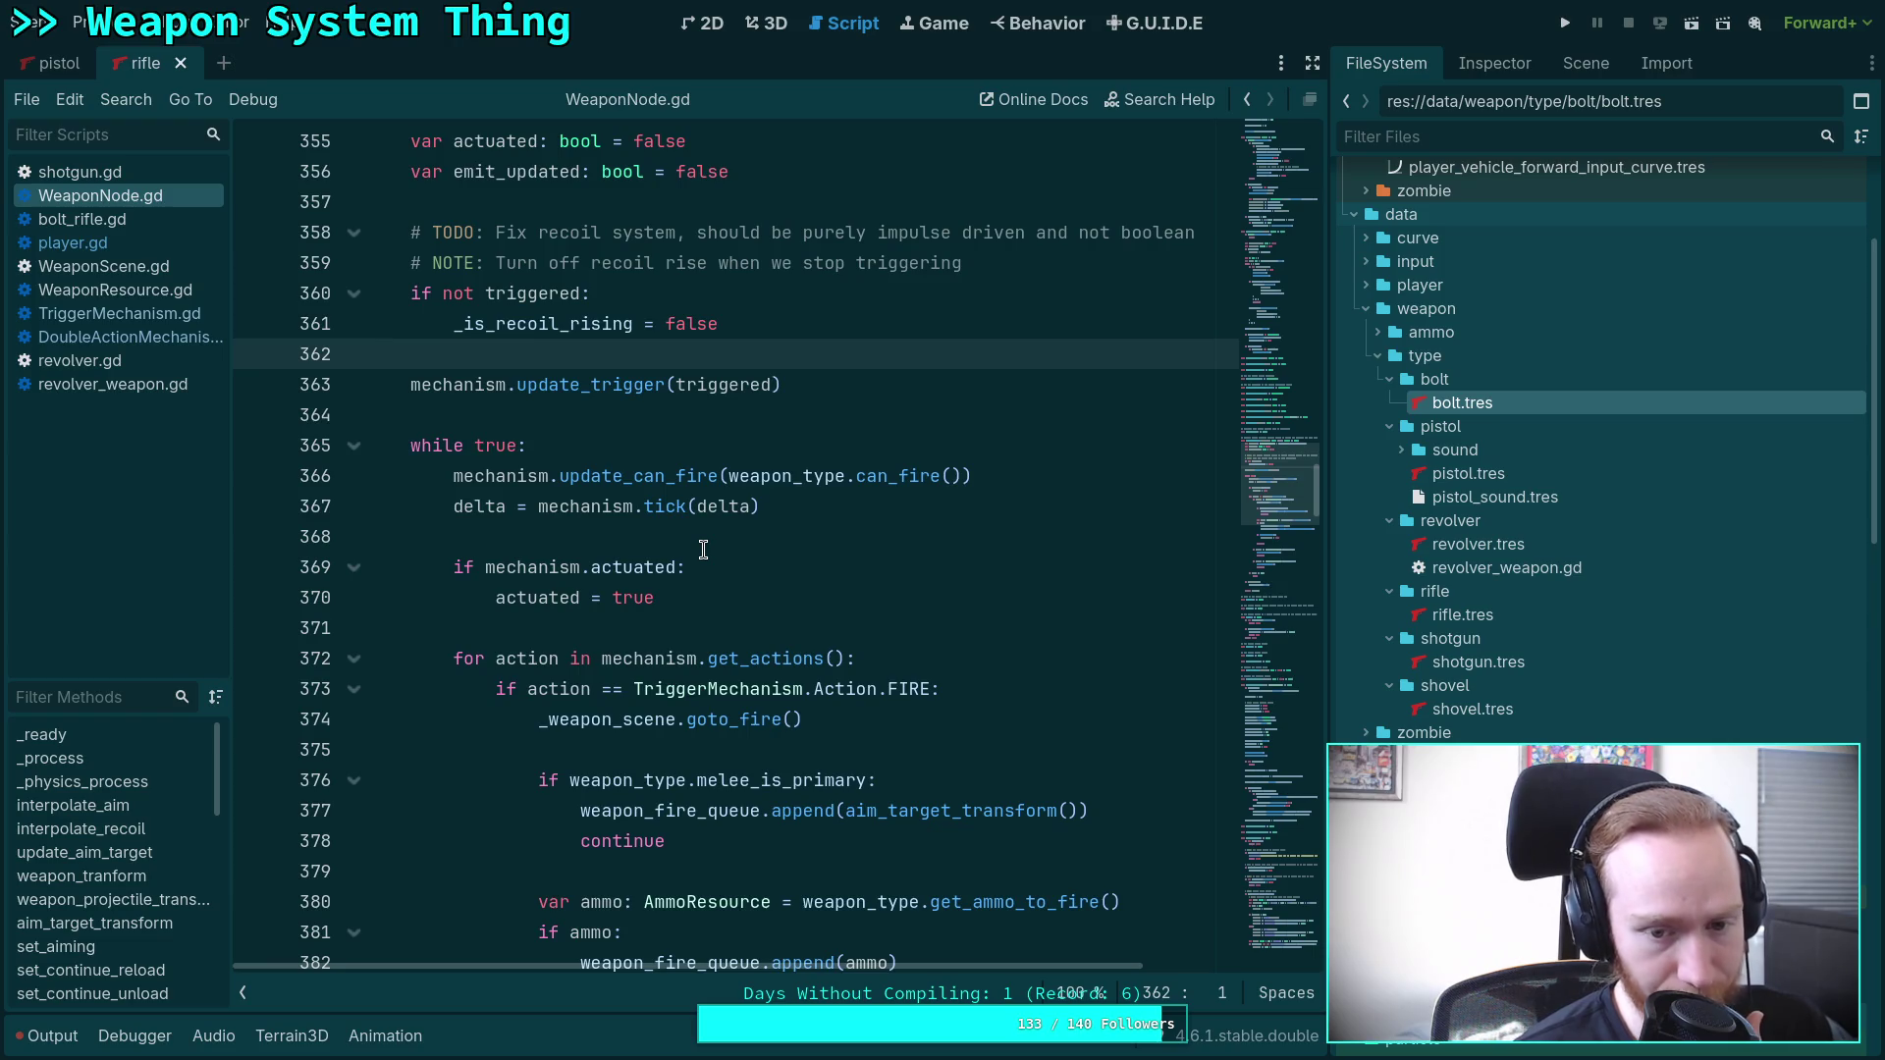
scroll(704, 550, "down", 2)
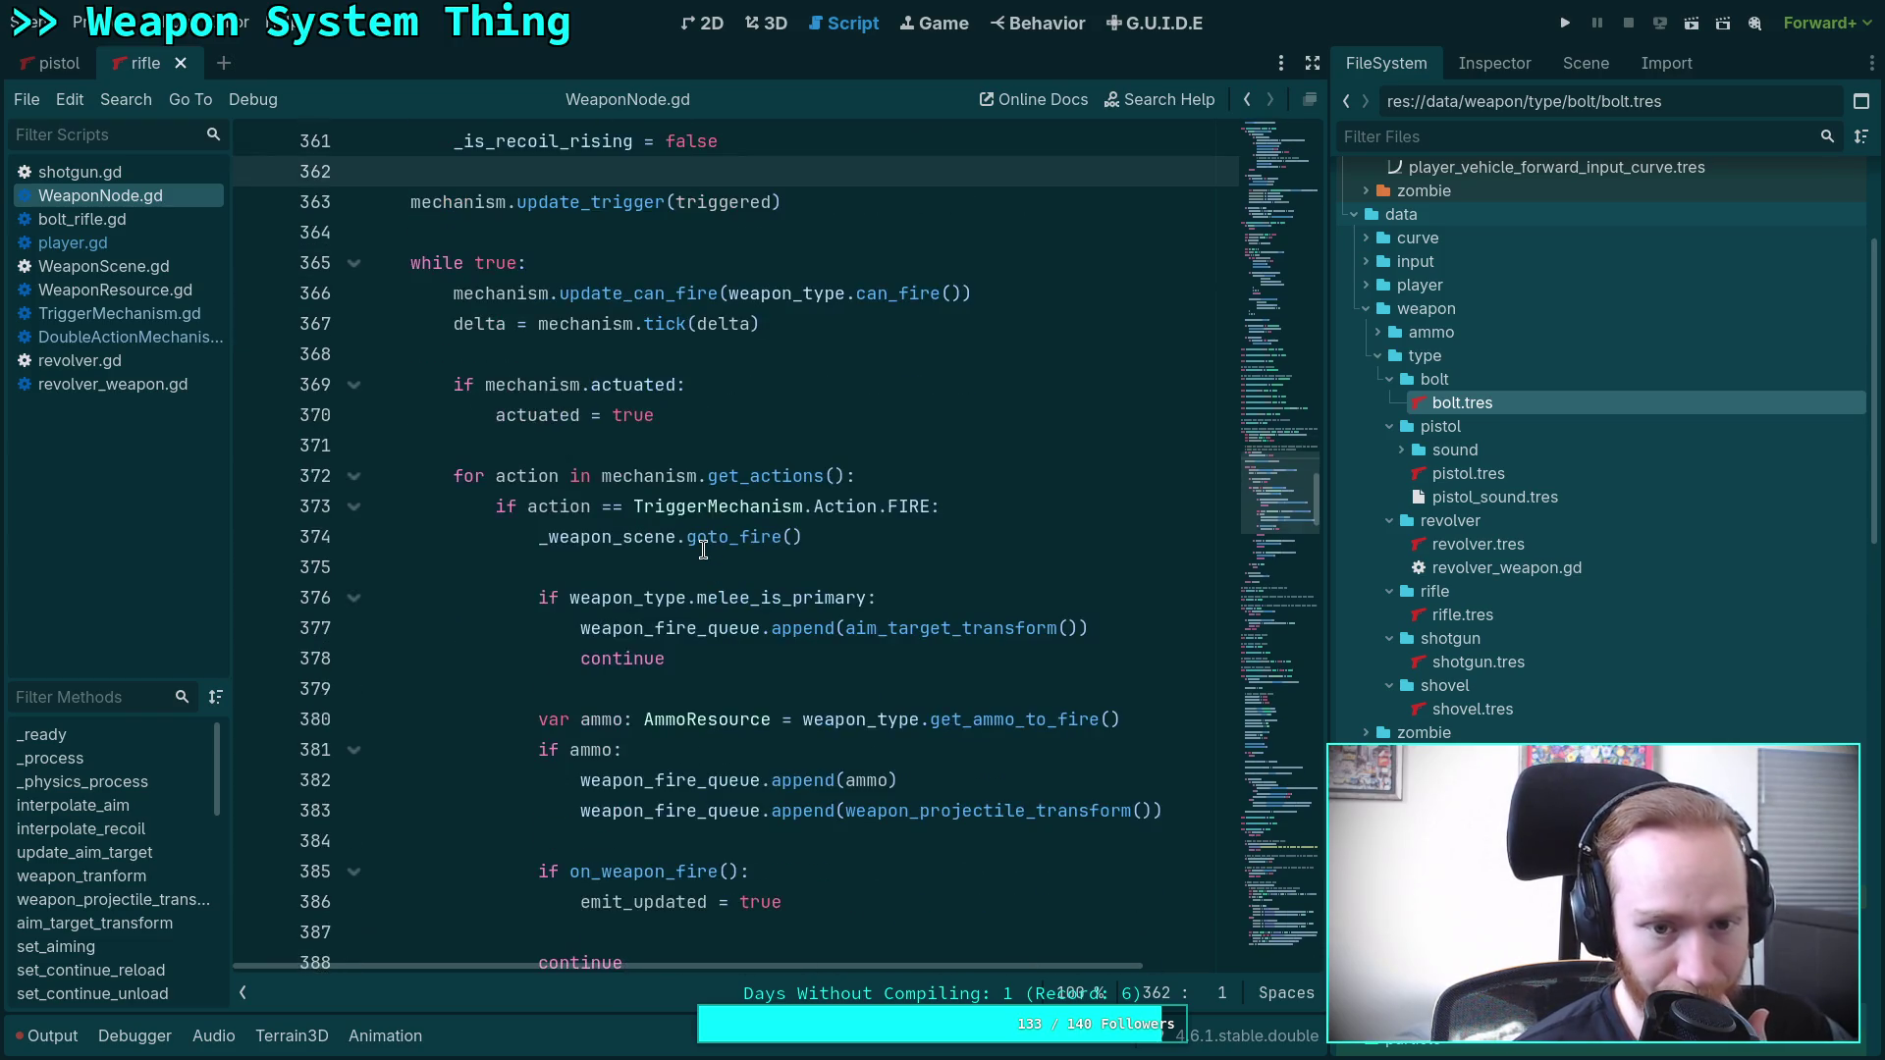
mouse_move(742, 629)
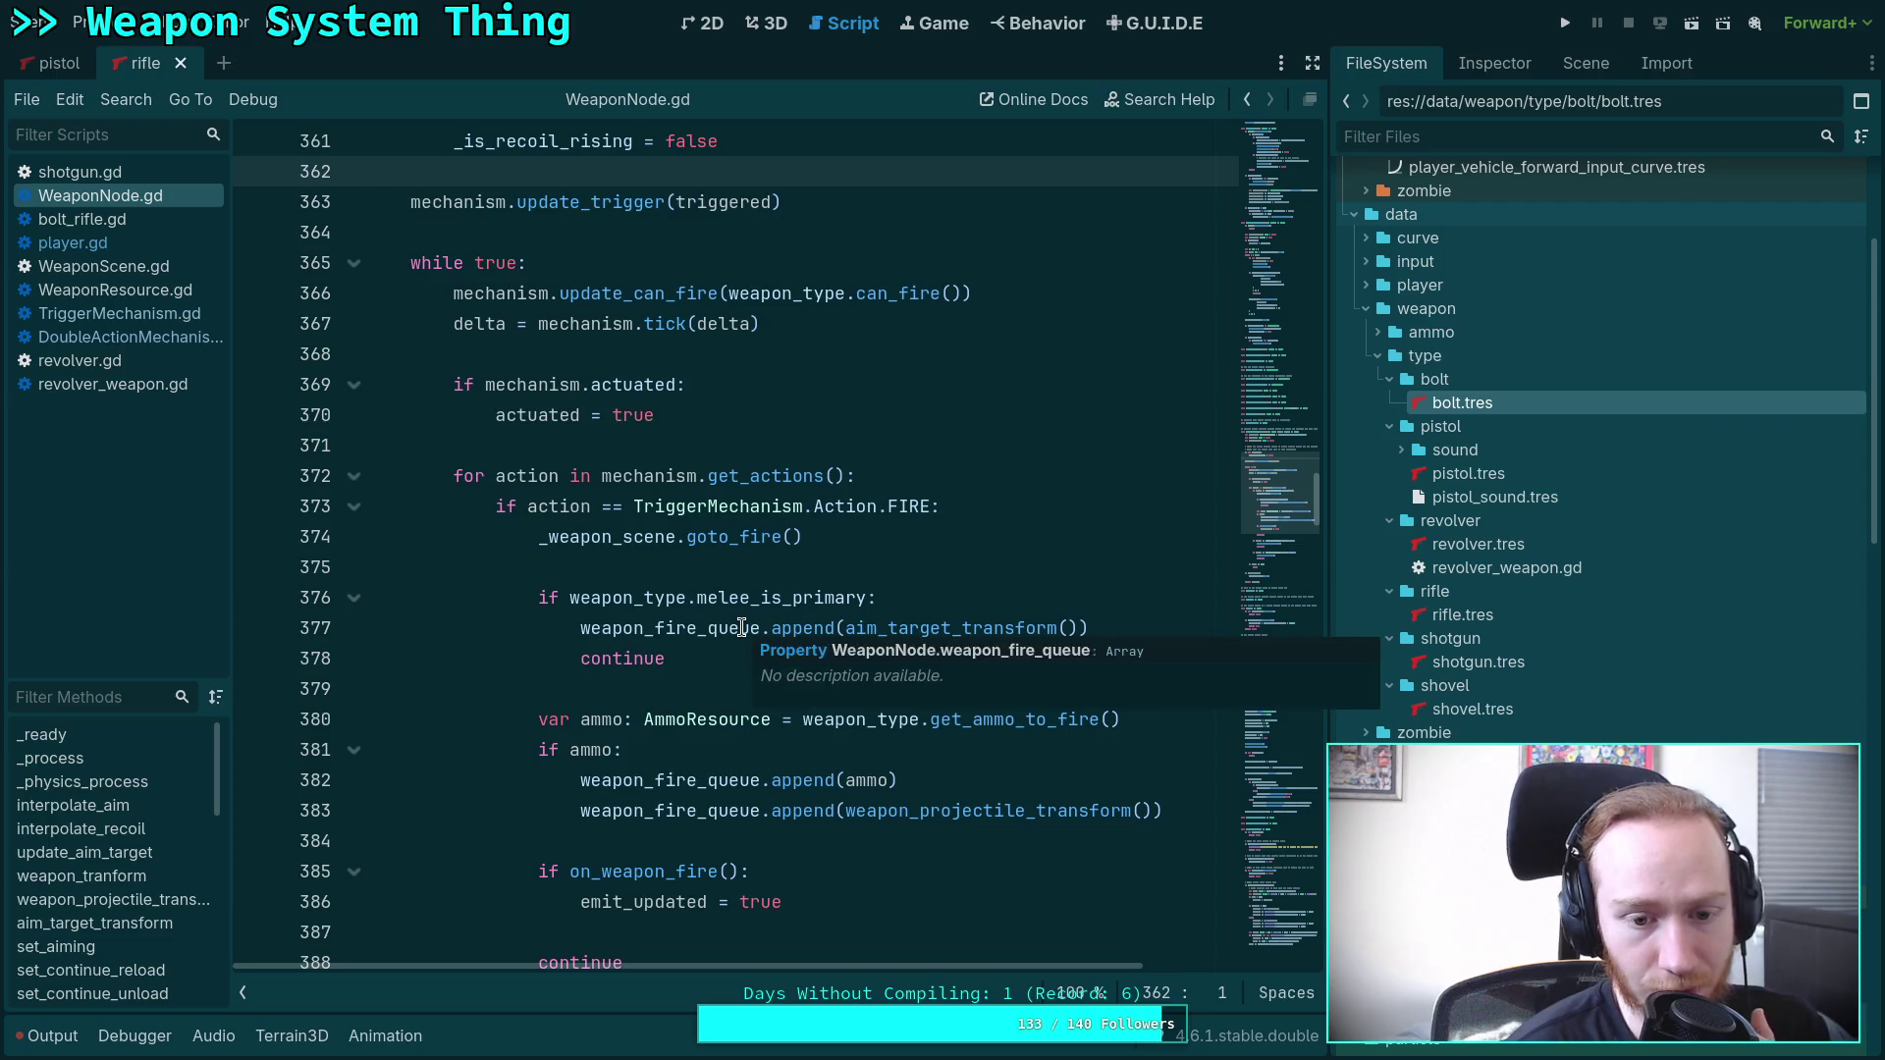
mouse_move(683, 648)
left_mouse_down()
mouse_move(579, 656)
mouse_move(536, 601)
left_mouse_up()
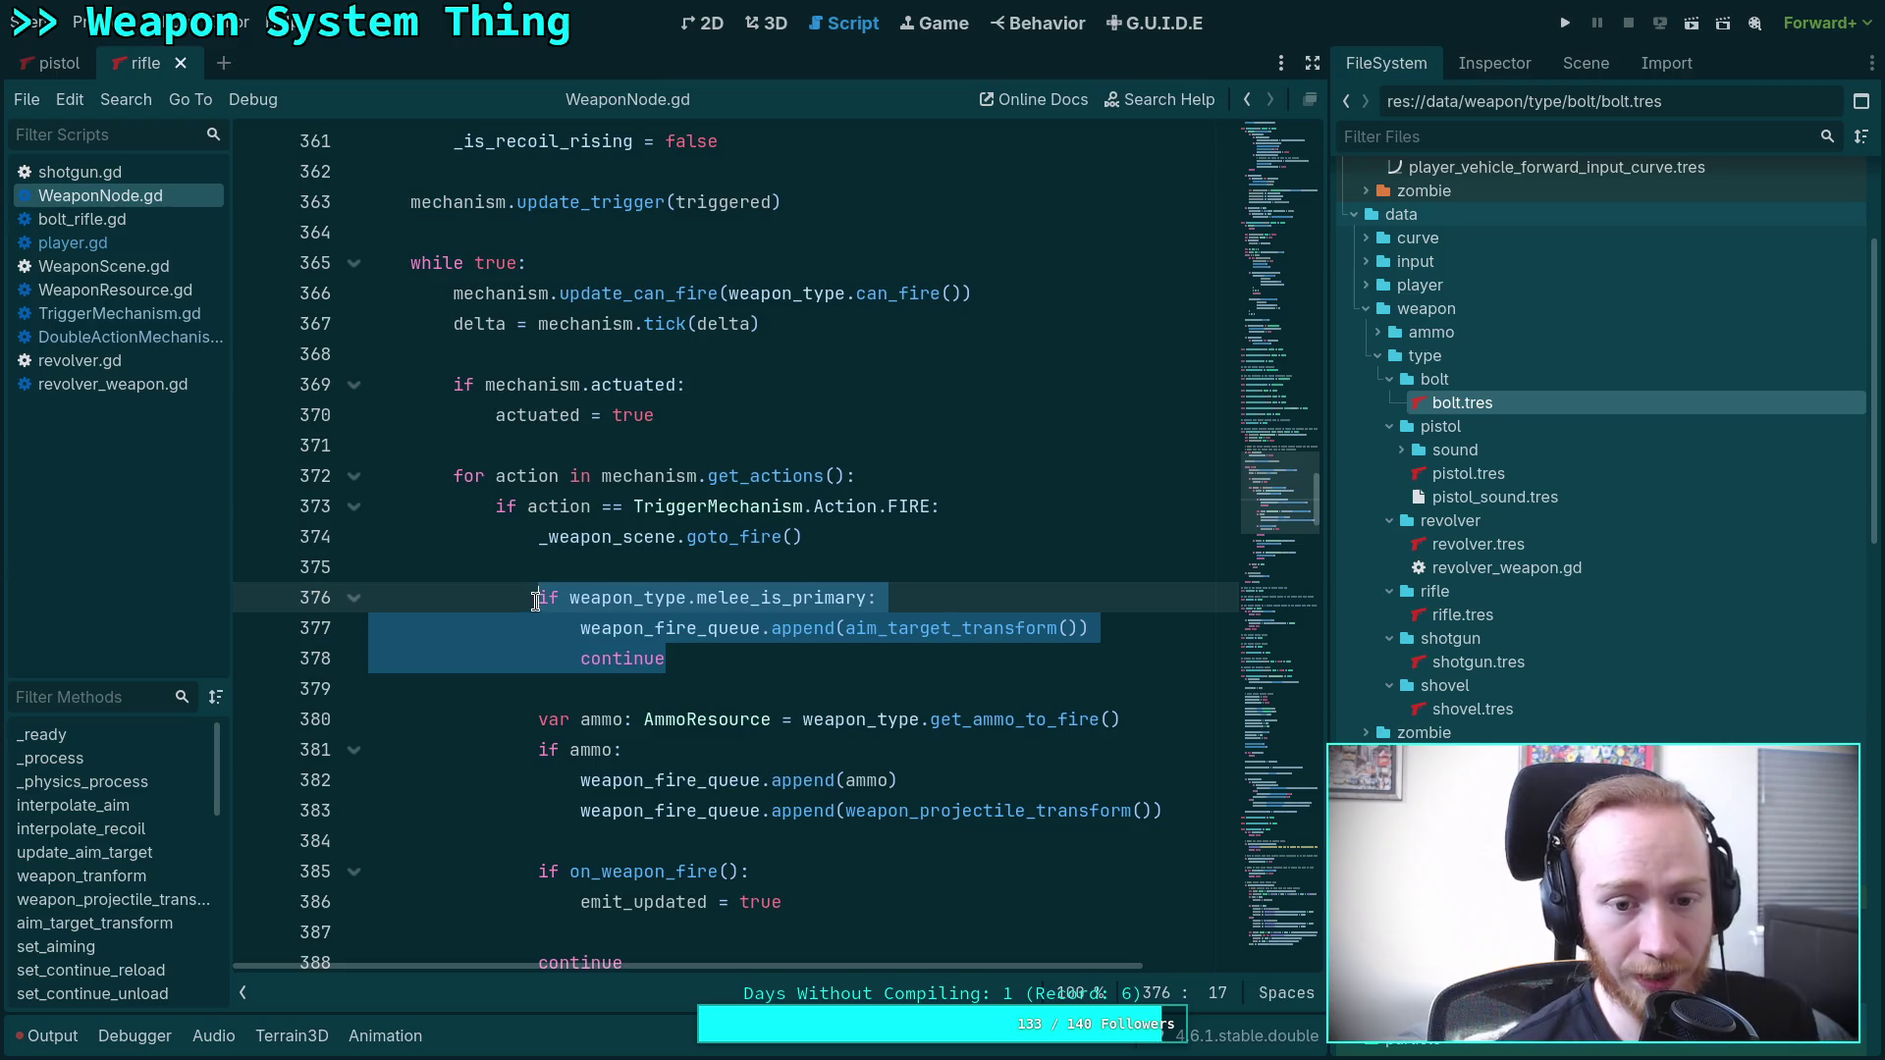
left_click(791, 597)
scroll(797, 609, "down", 7)
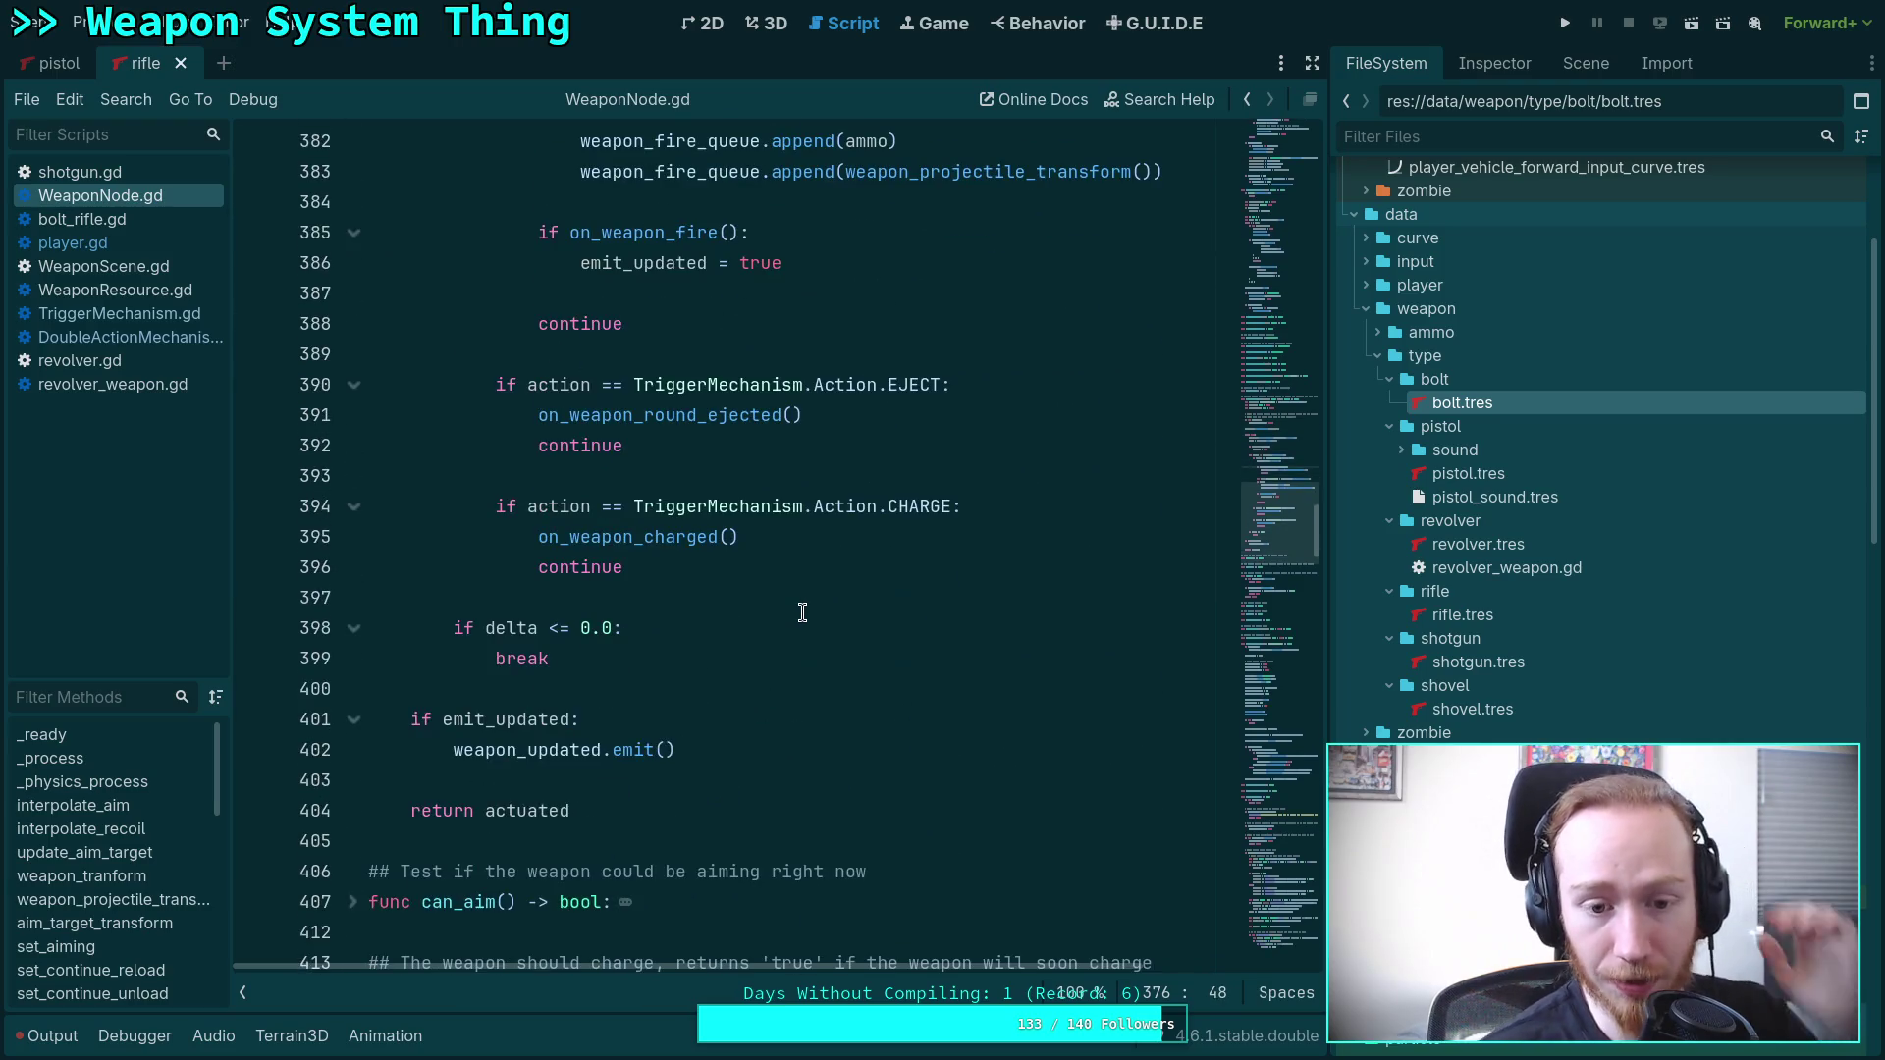
scroll(802, 612, "up", 10)
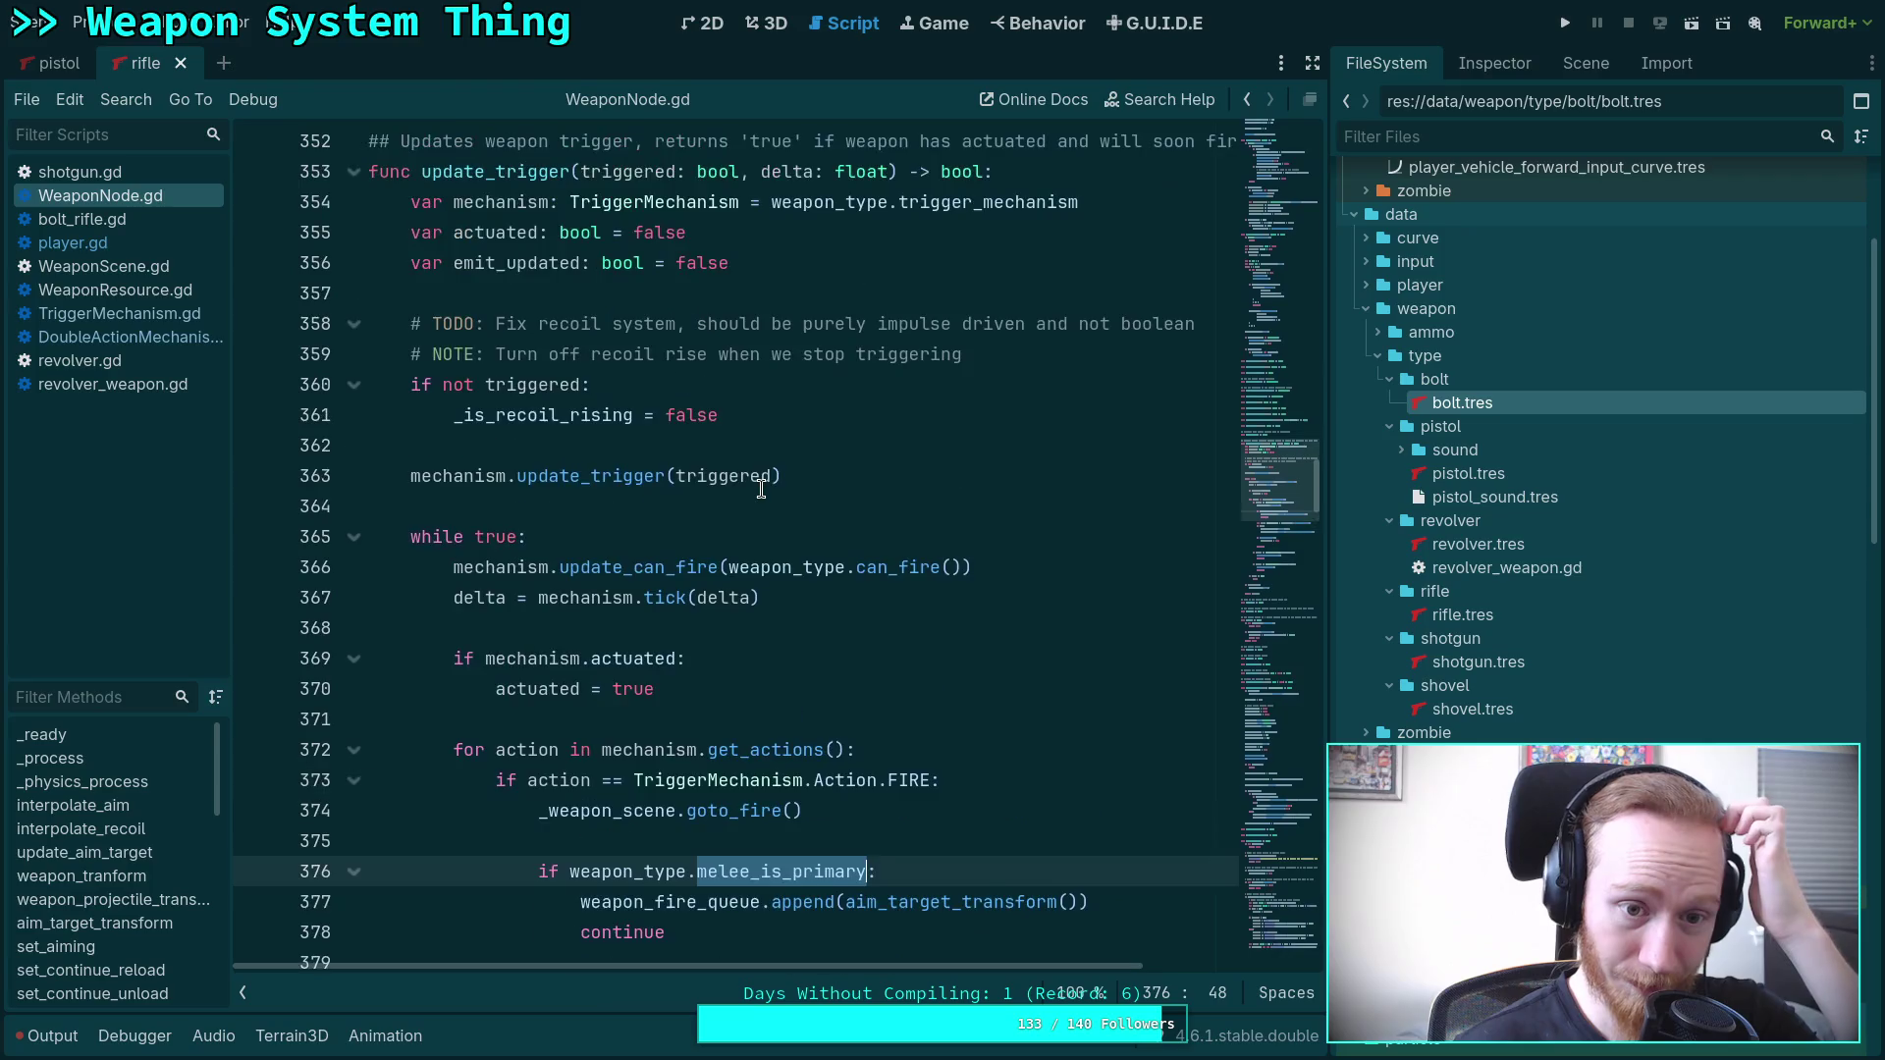
left_click(882, 418)
left_click(916, 267)
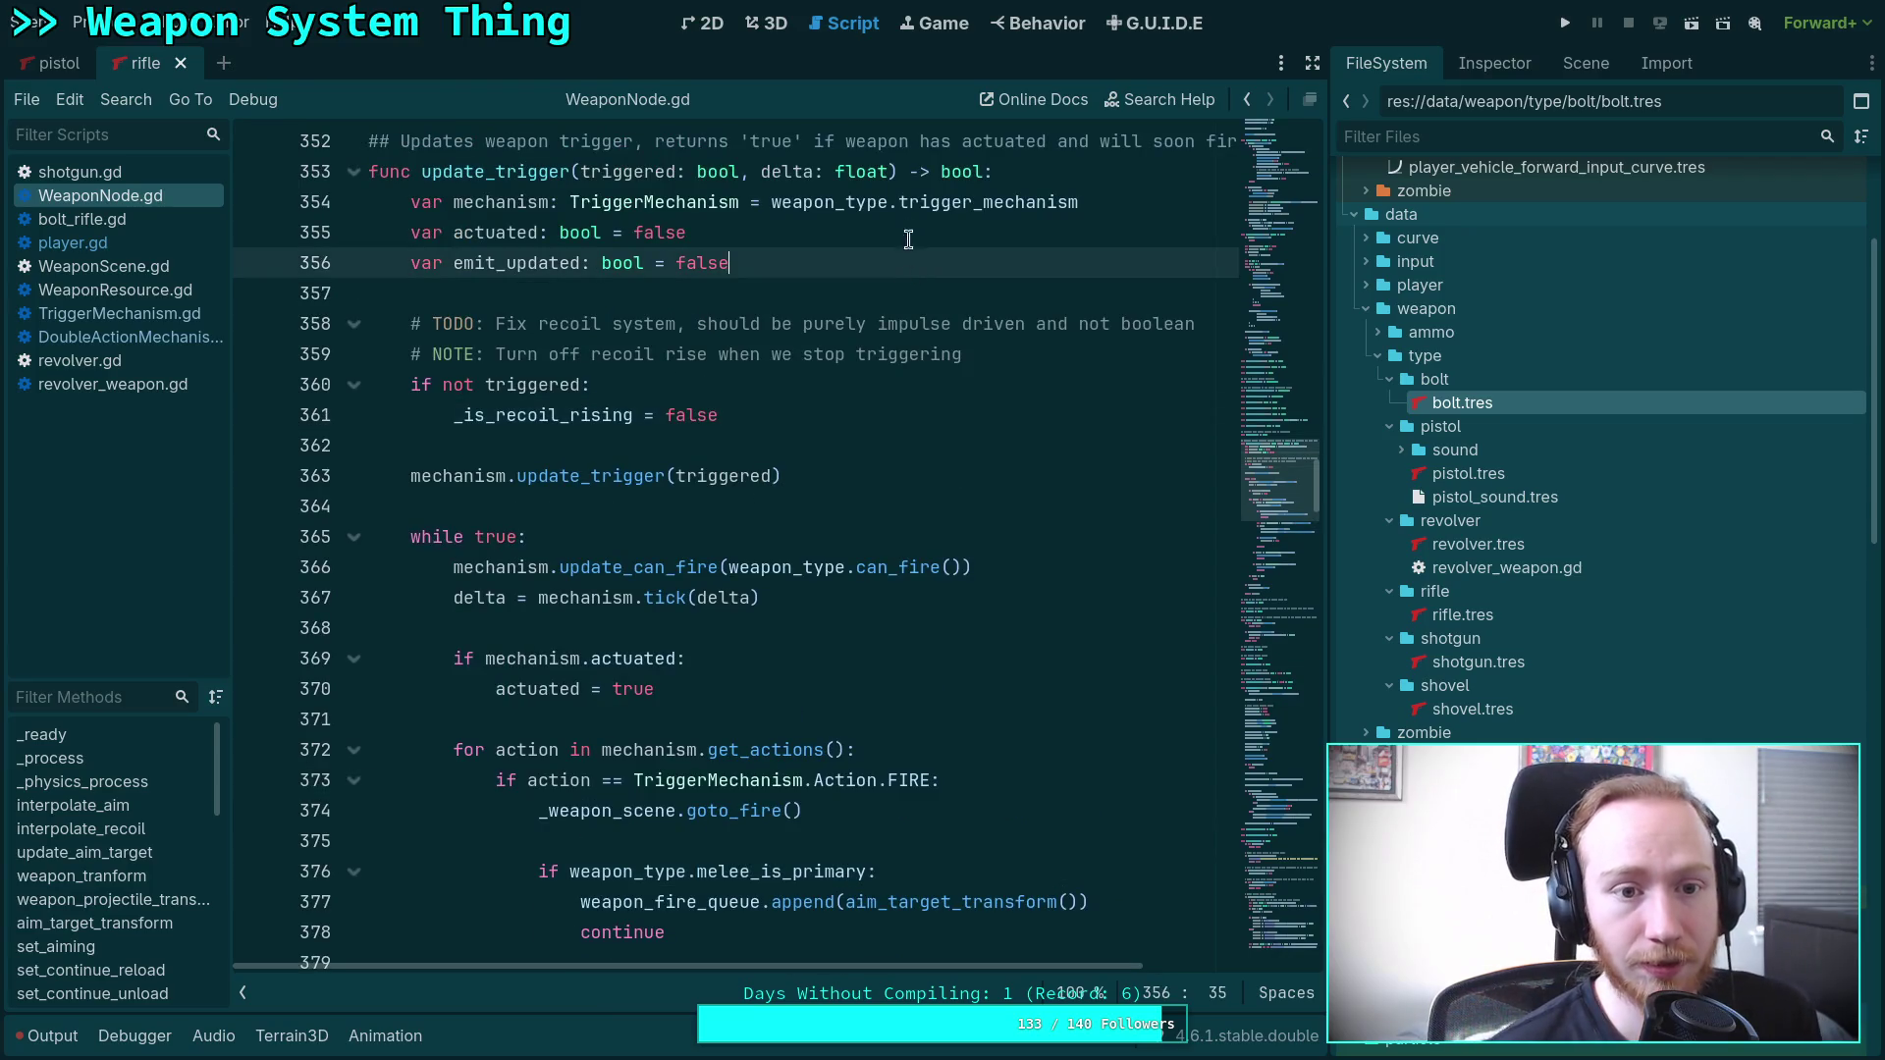
left_click(993, 173)
Insert 'if weapon_type.melee_is_primary:' at the top of update_trigger
key("Return")
key("Return")
key("Up")
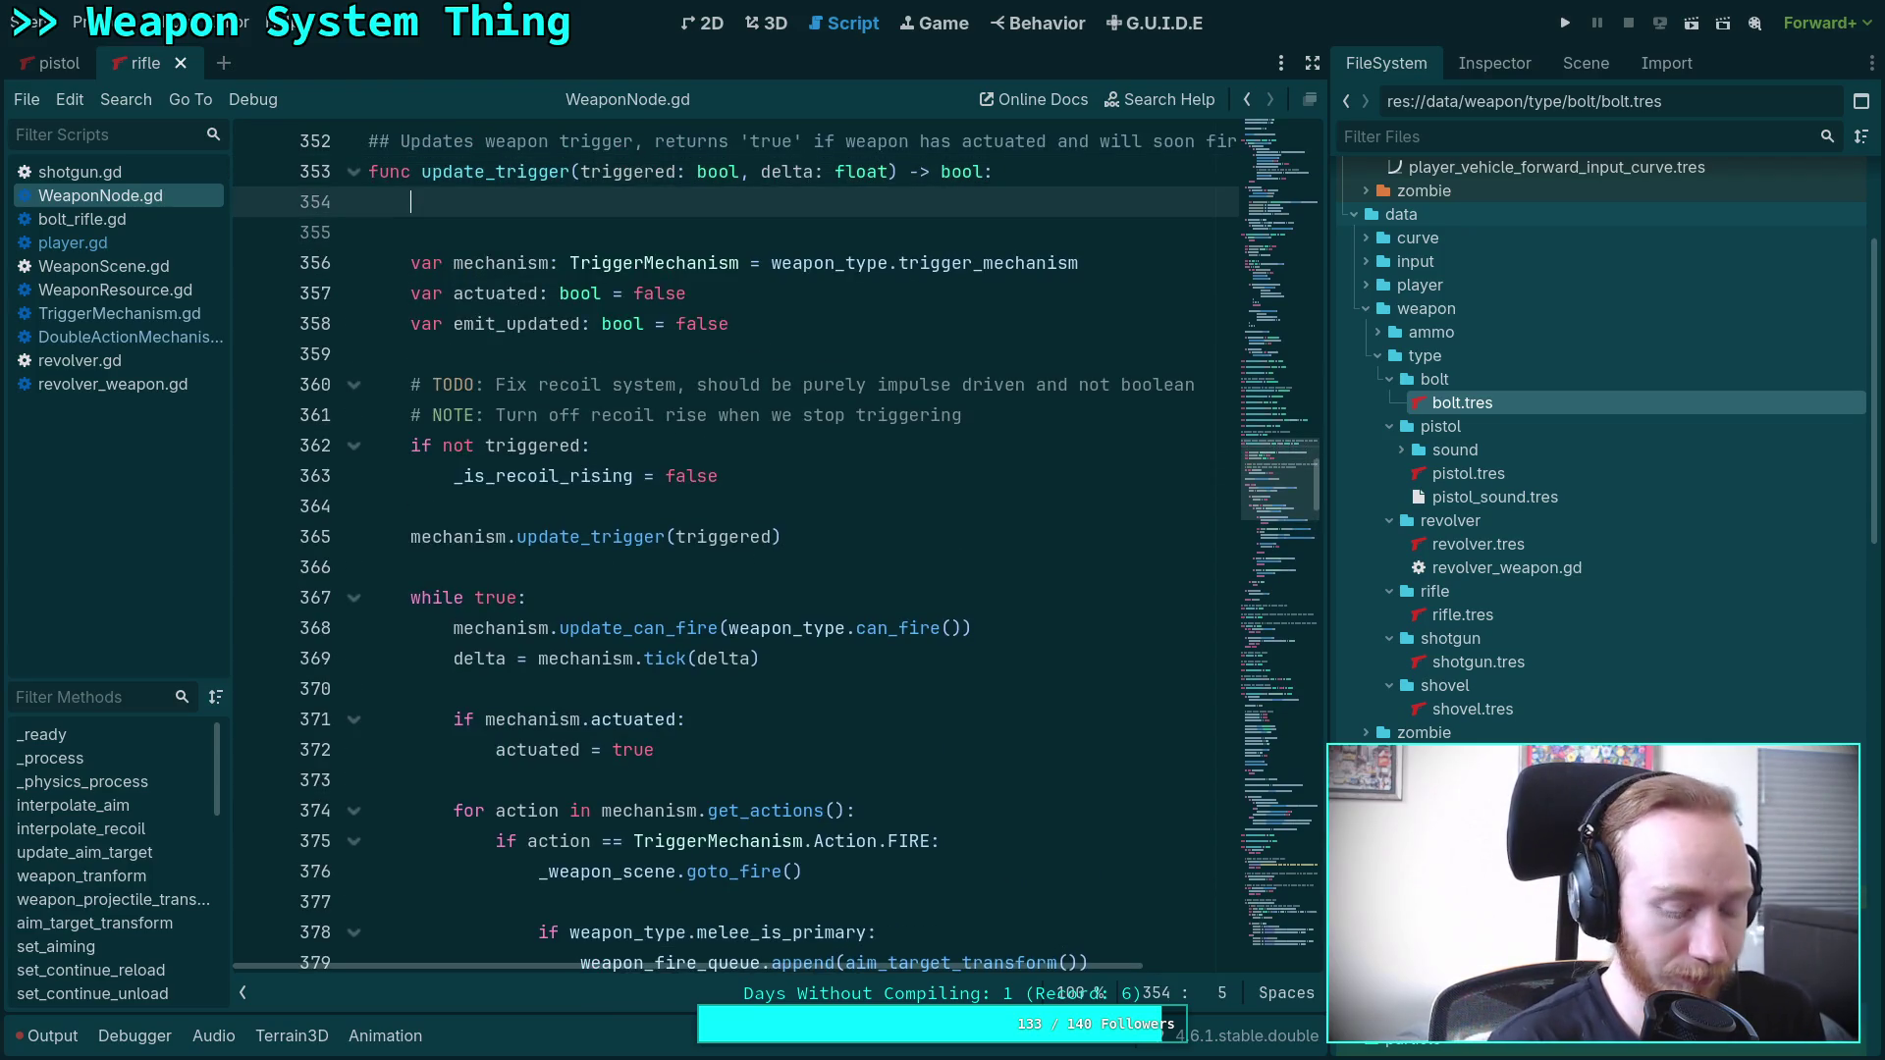
type("eapon_type.m")
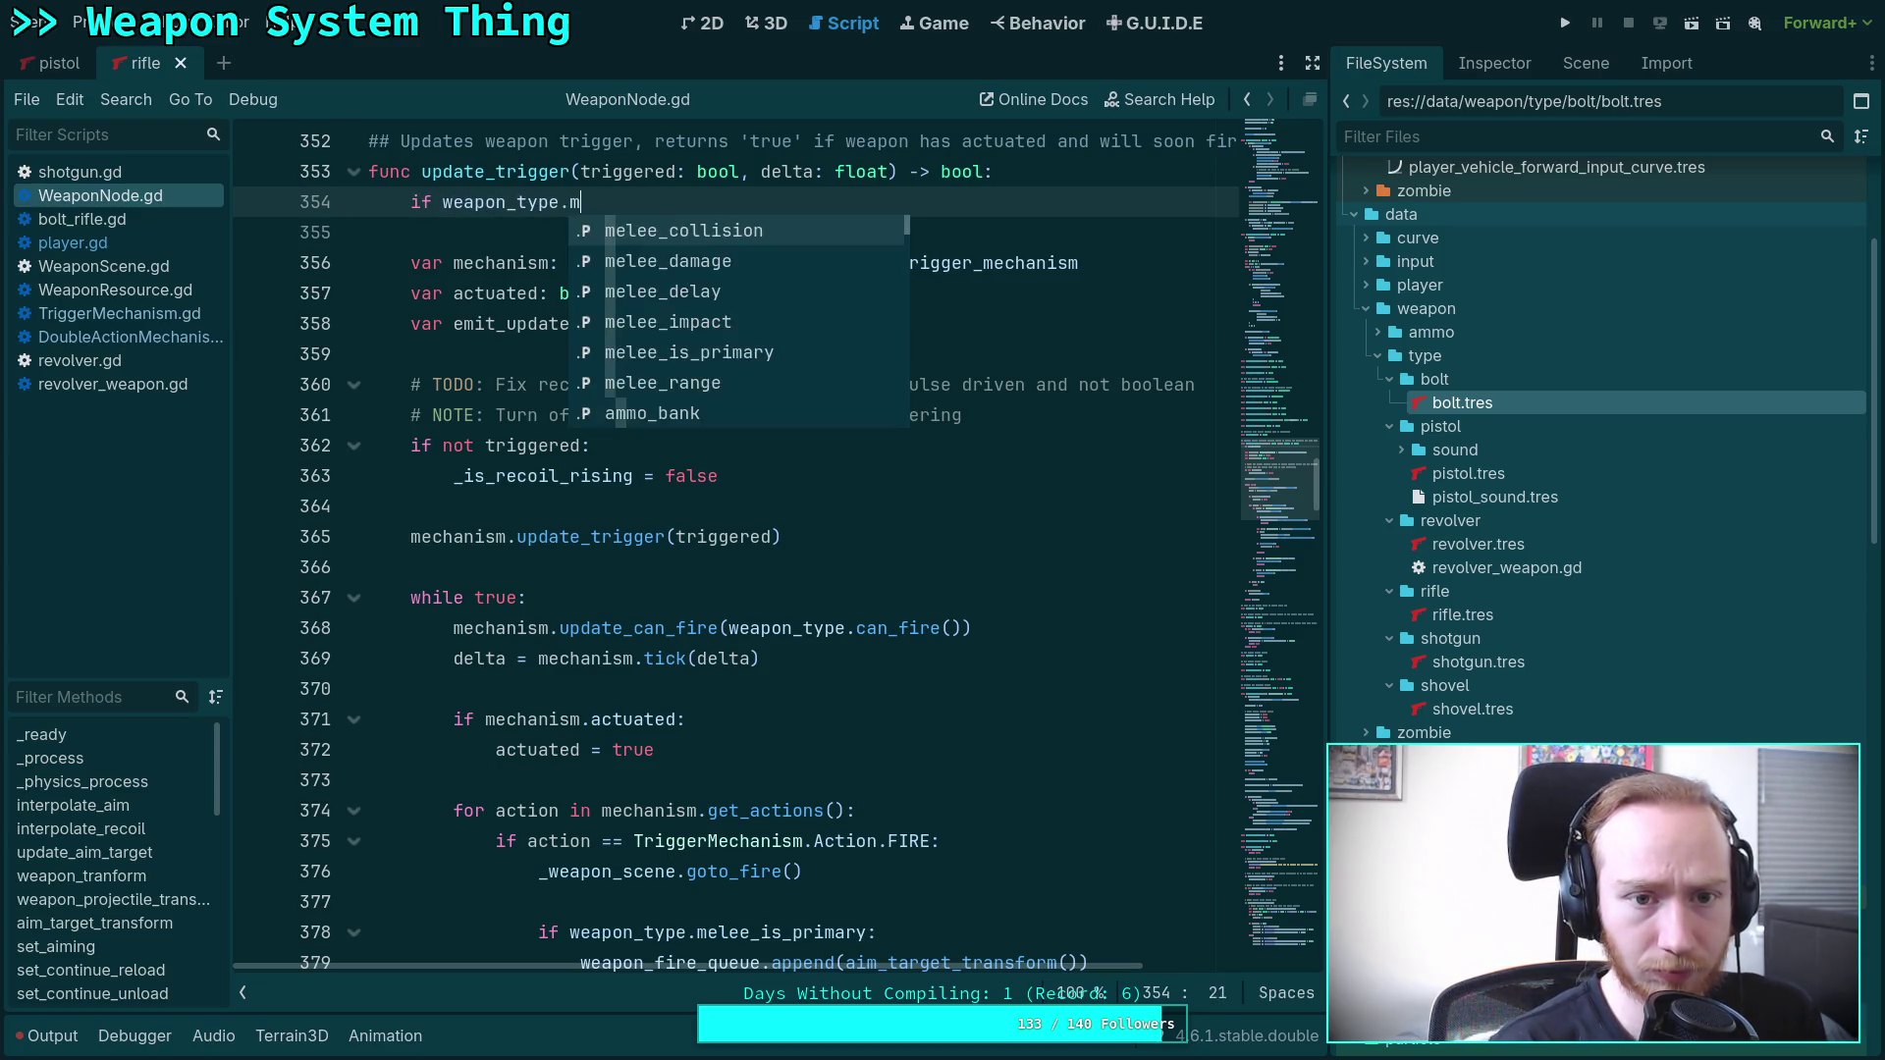
type("elee")
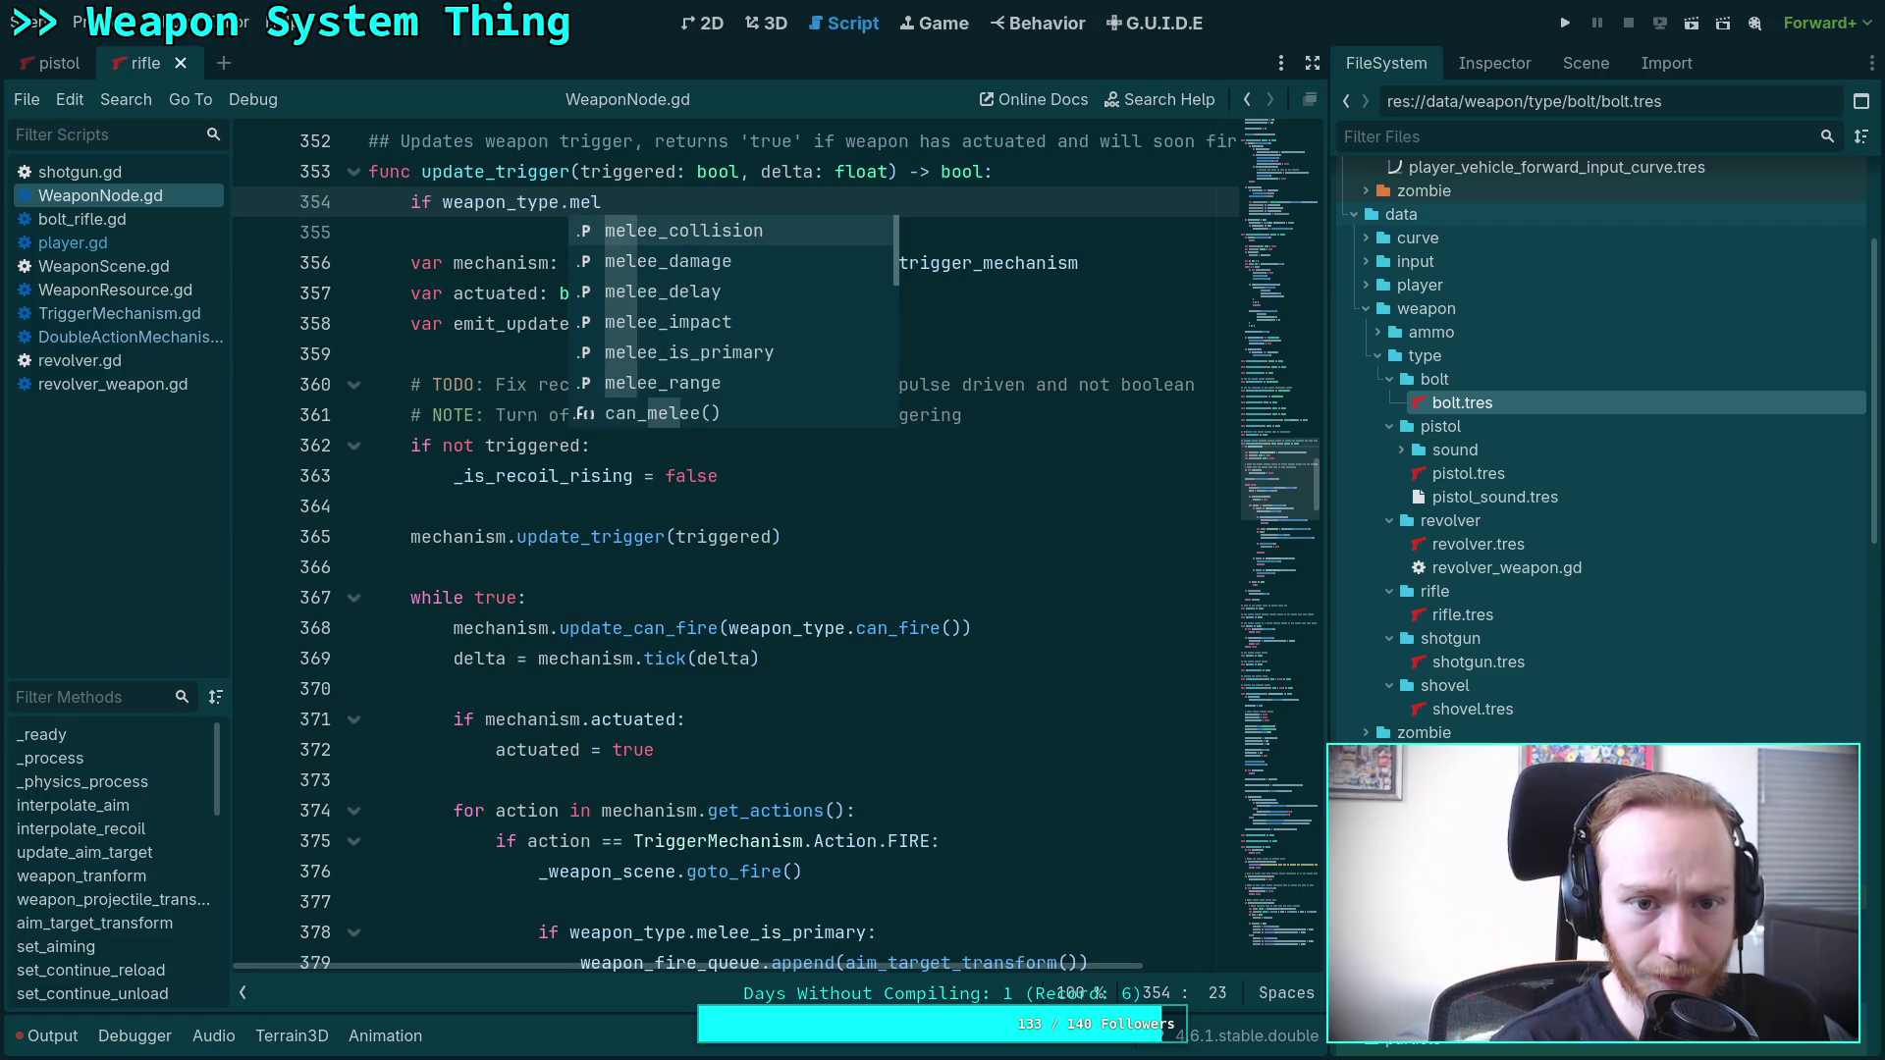
key("Down")
key("Down")
key("Down")
key("Return")
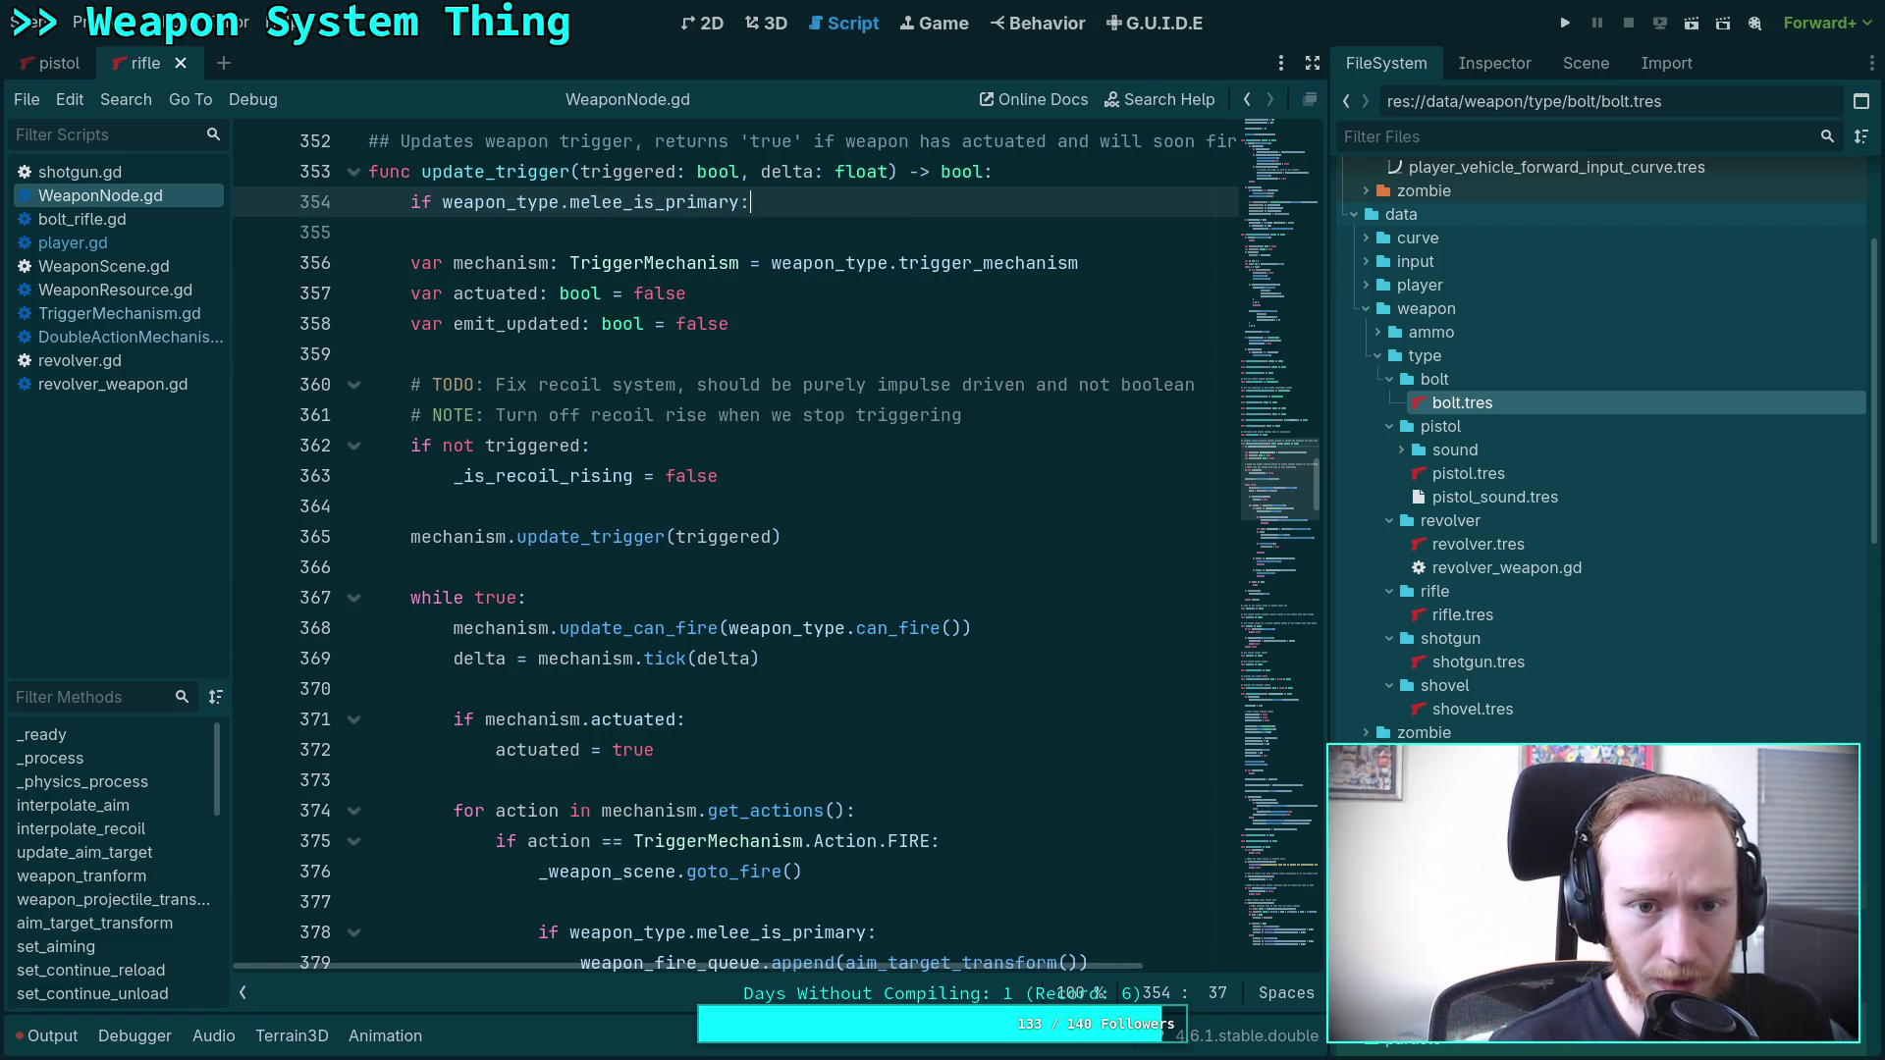
key("Return")
Nest an 'if triggered:' line inside the melee_is_primary block
scroll(1009, 433, "down", 2)
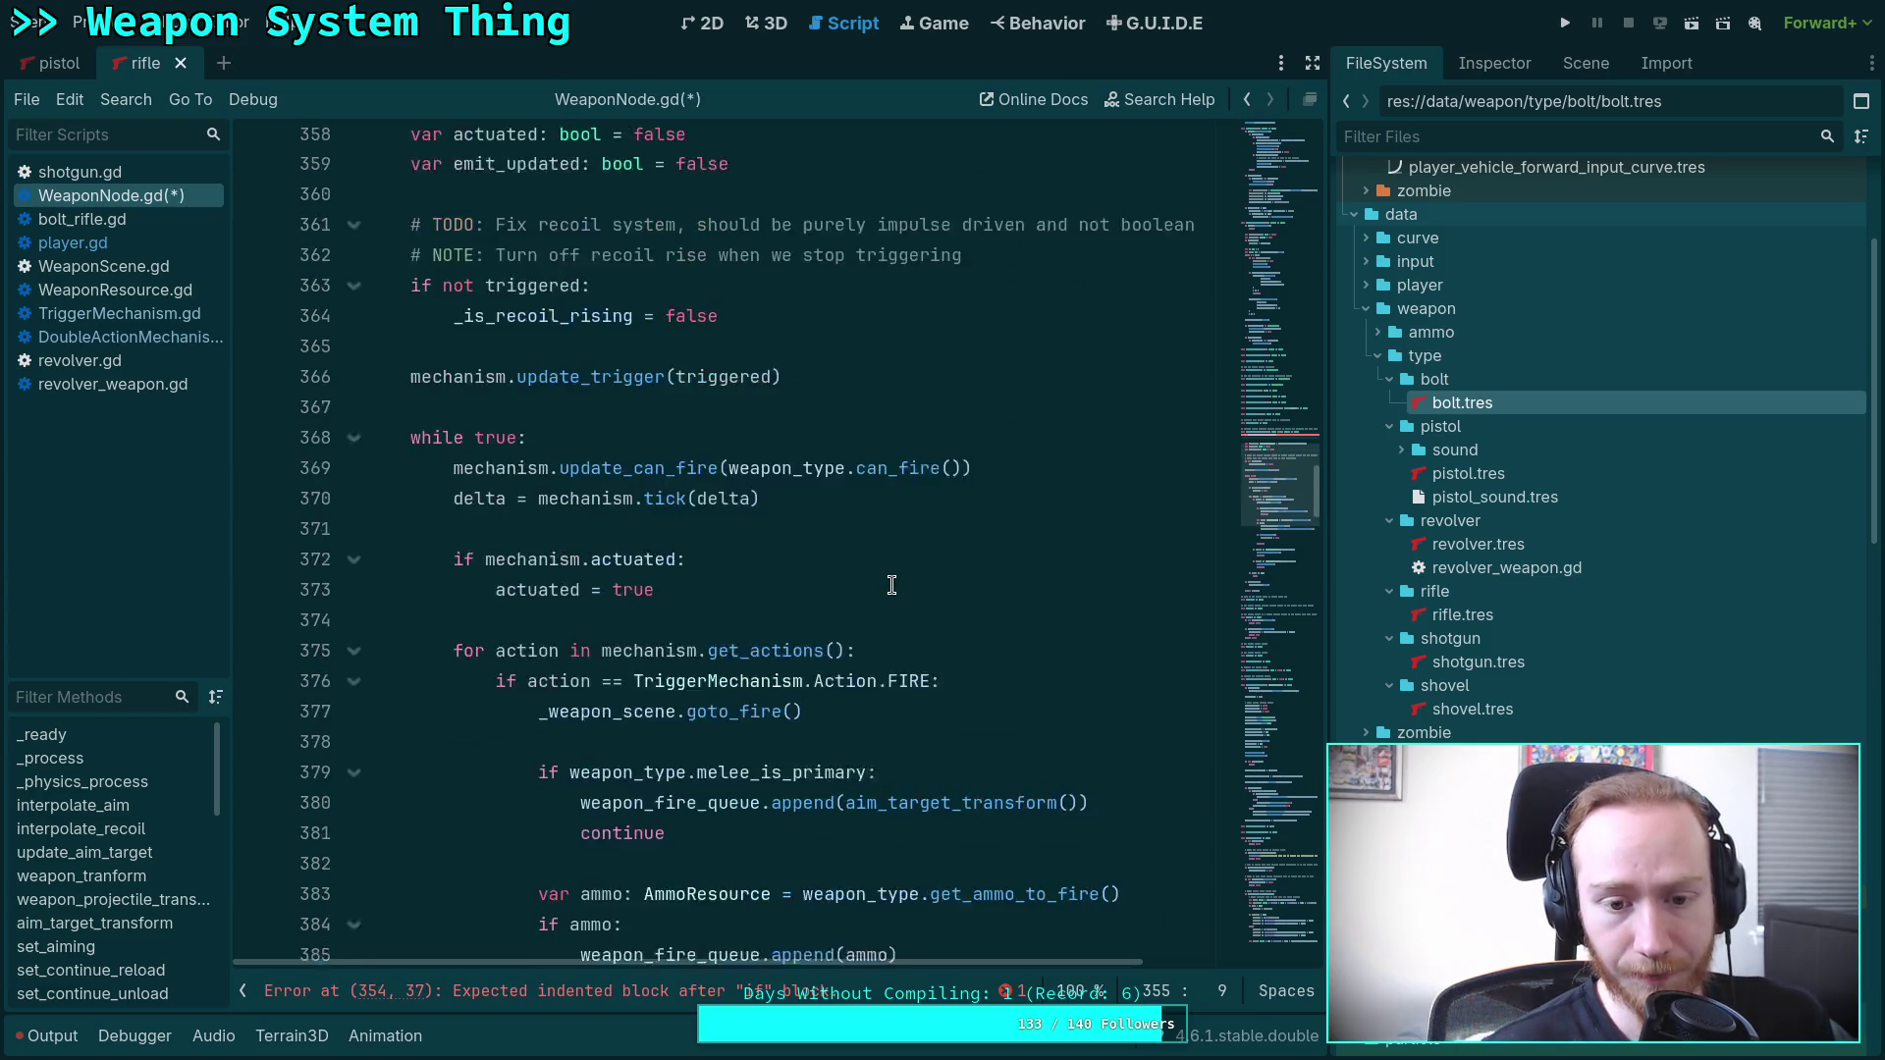
scroll(891, 586, "up", 1)
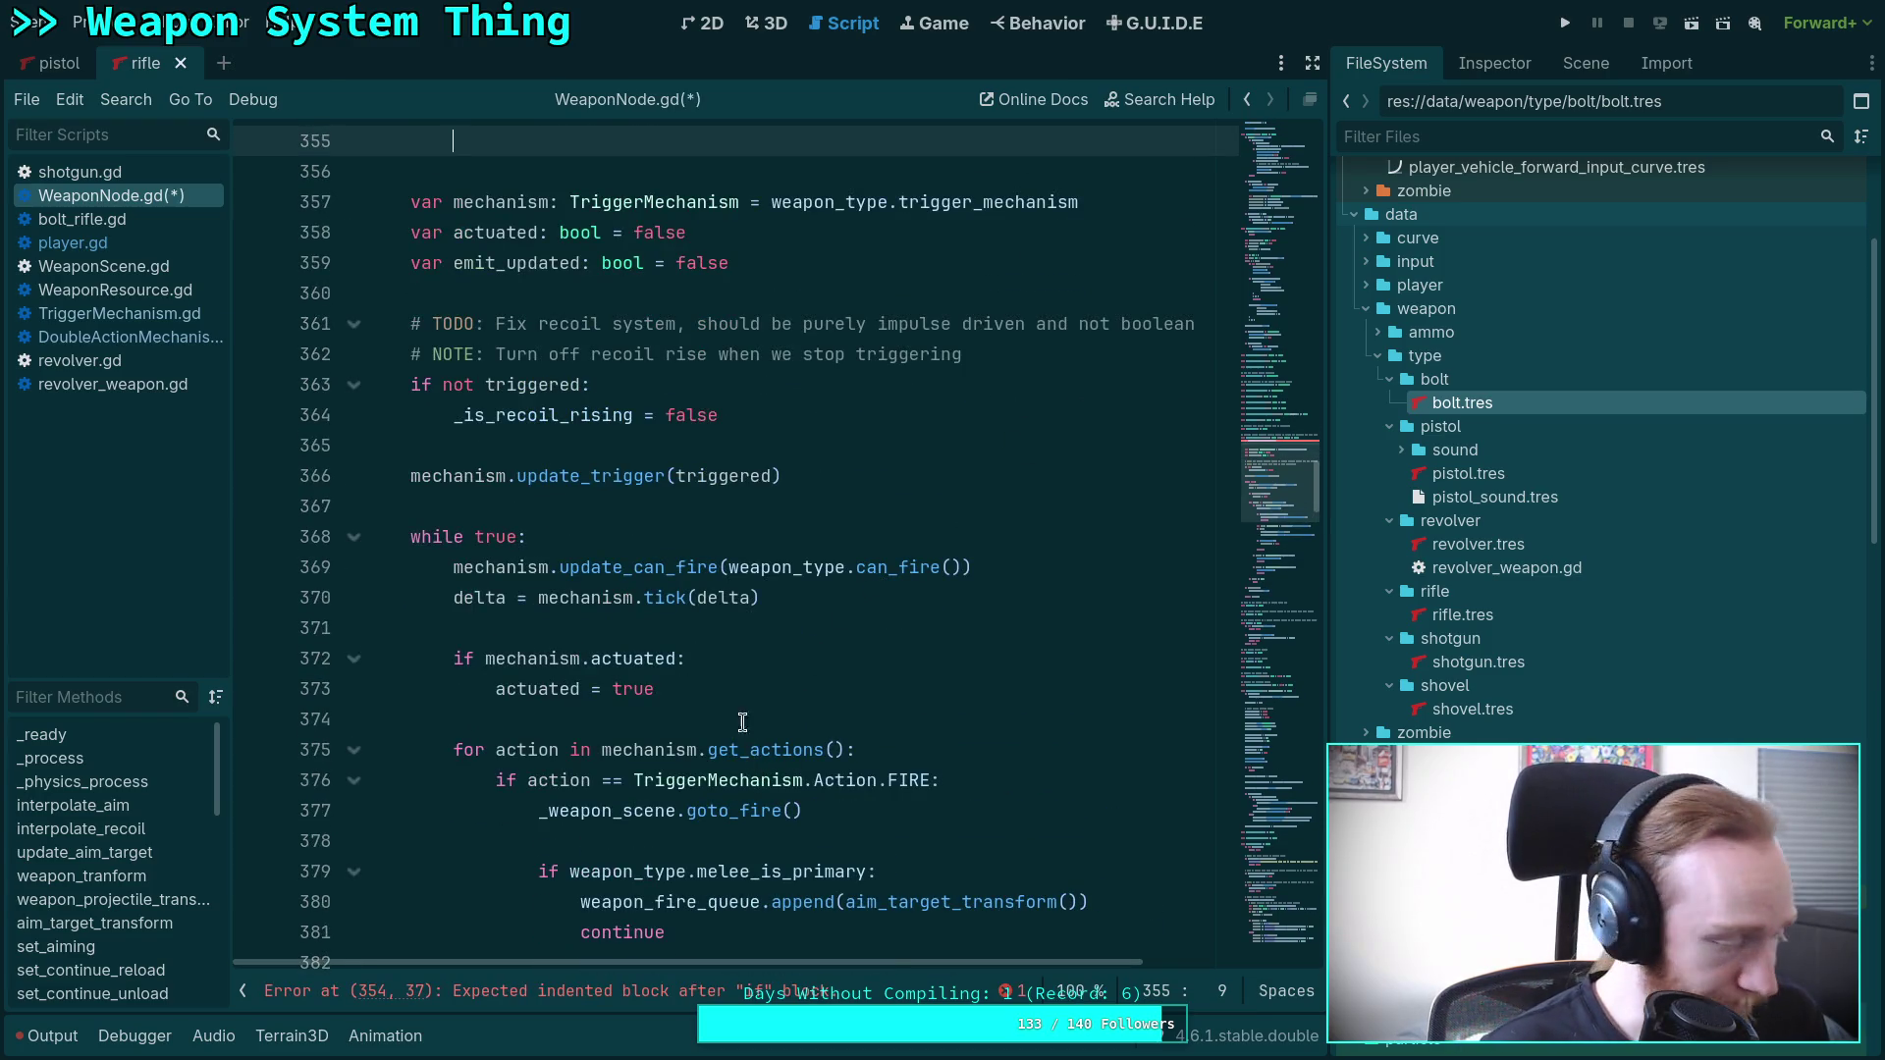
scroll(681, 323, "up", 1)
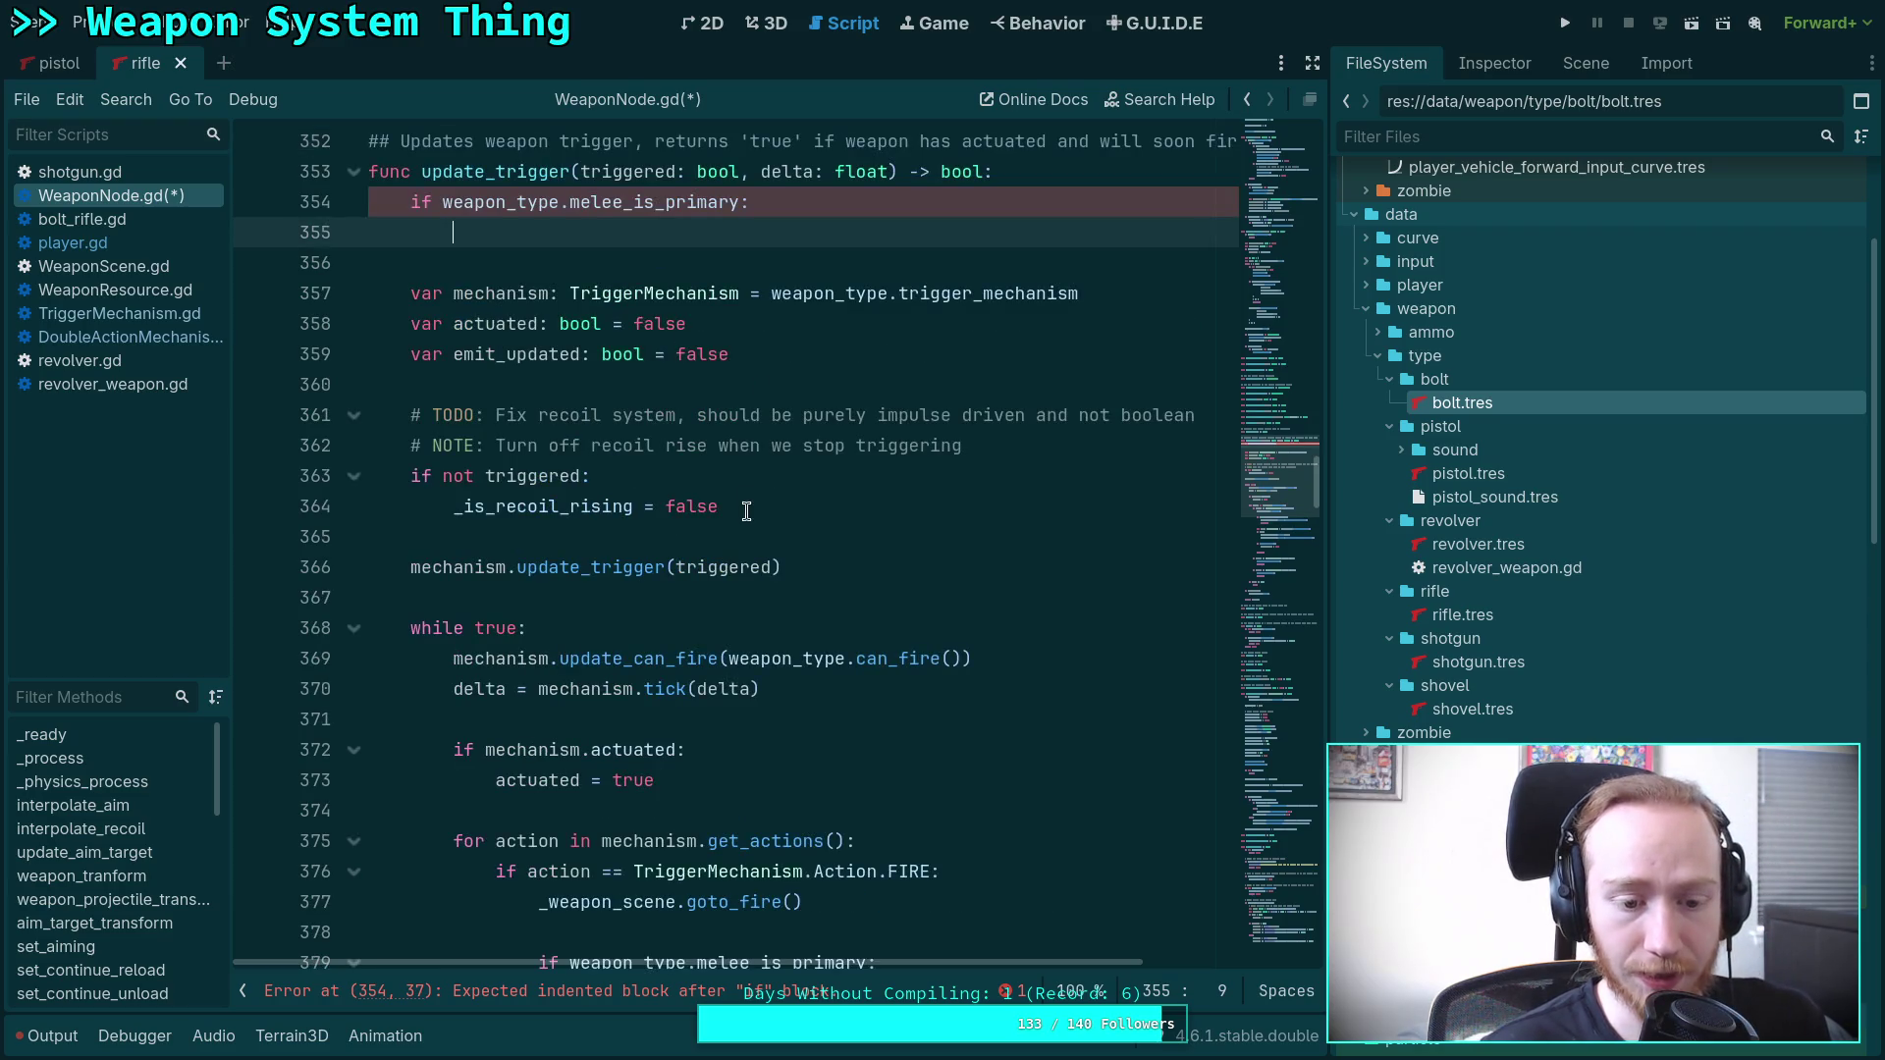
scroll(870, 615, "down", 1)
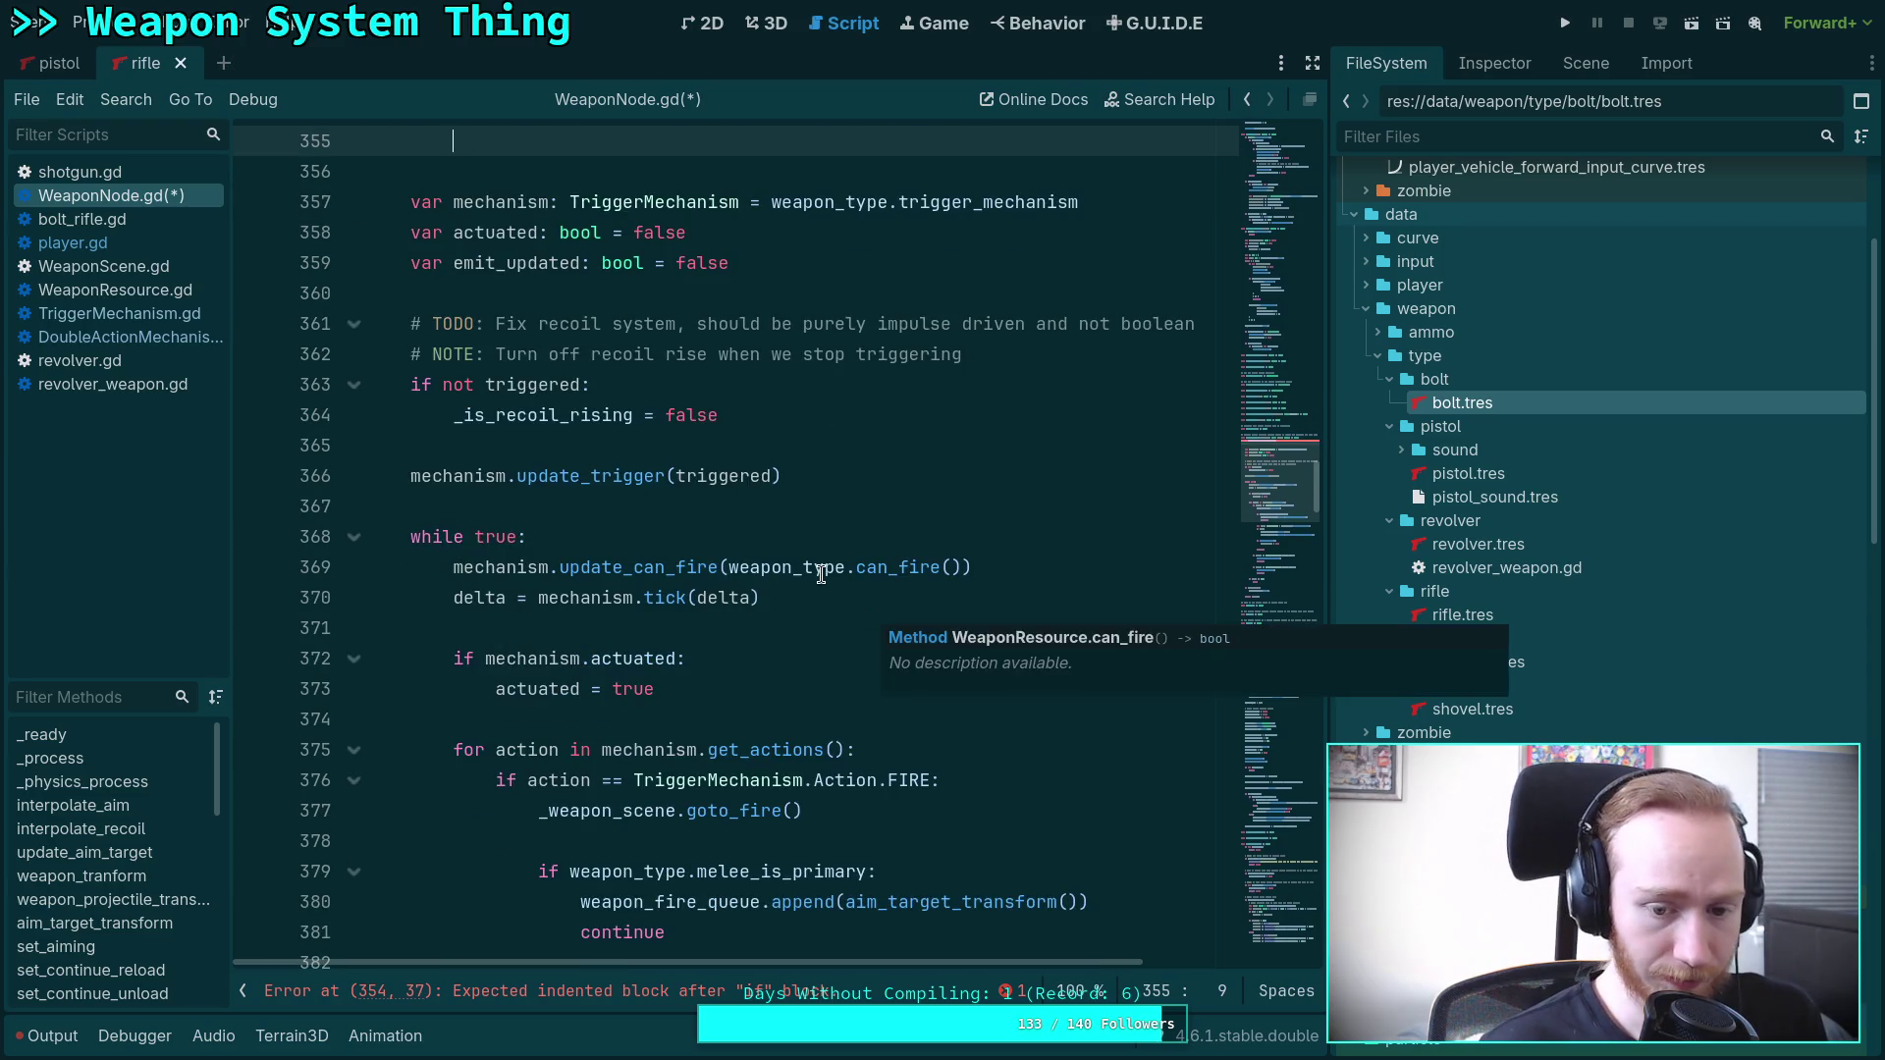
scroll(822, 575, "down", 1)
scroll(829, 694, "up", 4)
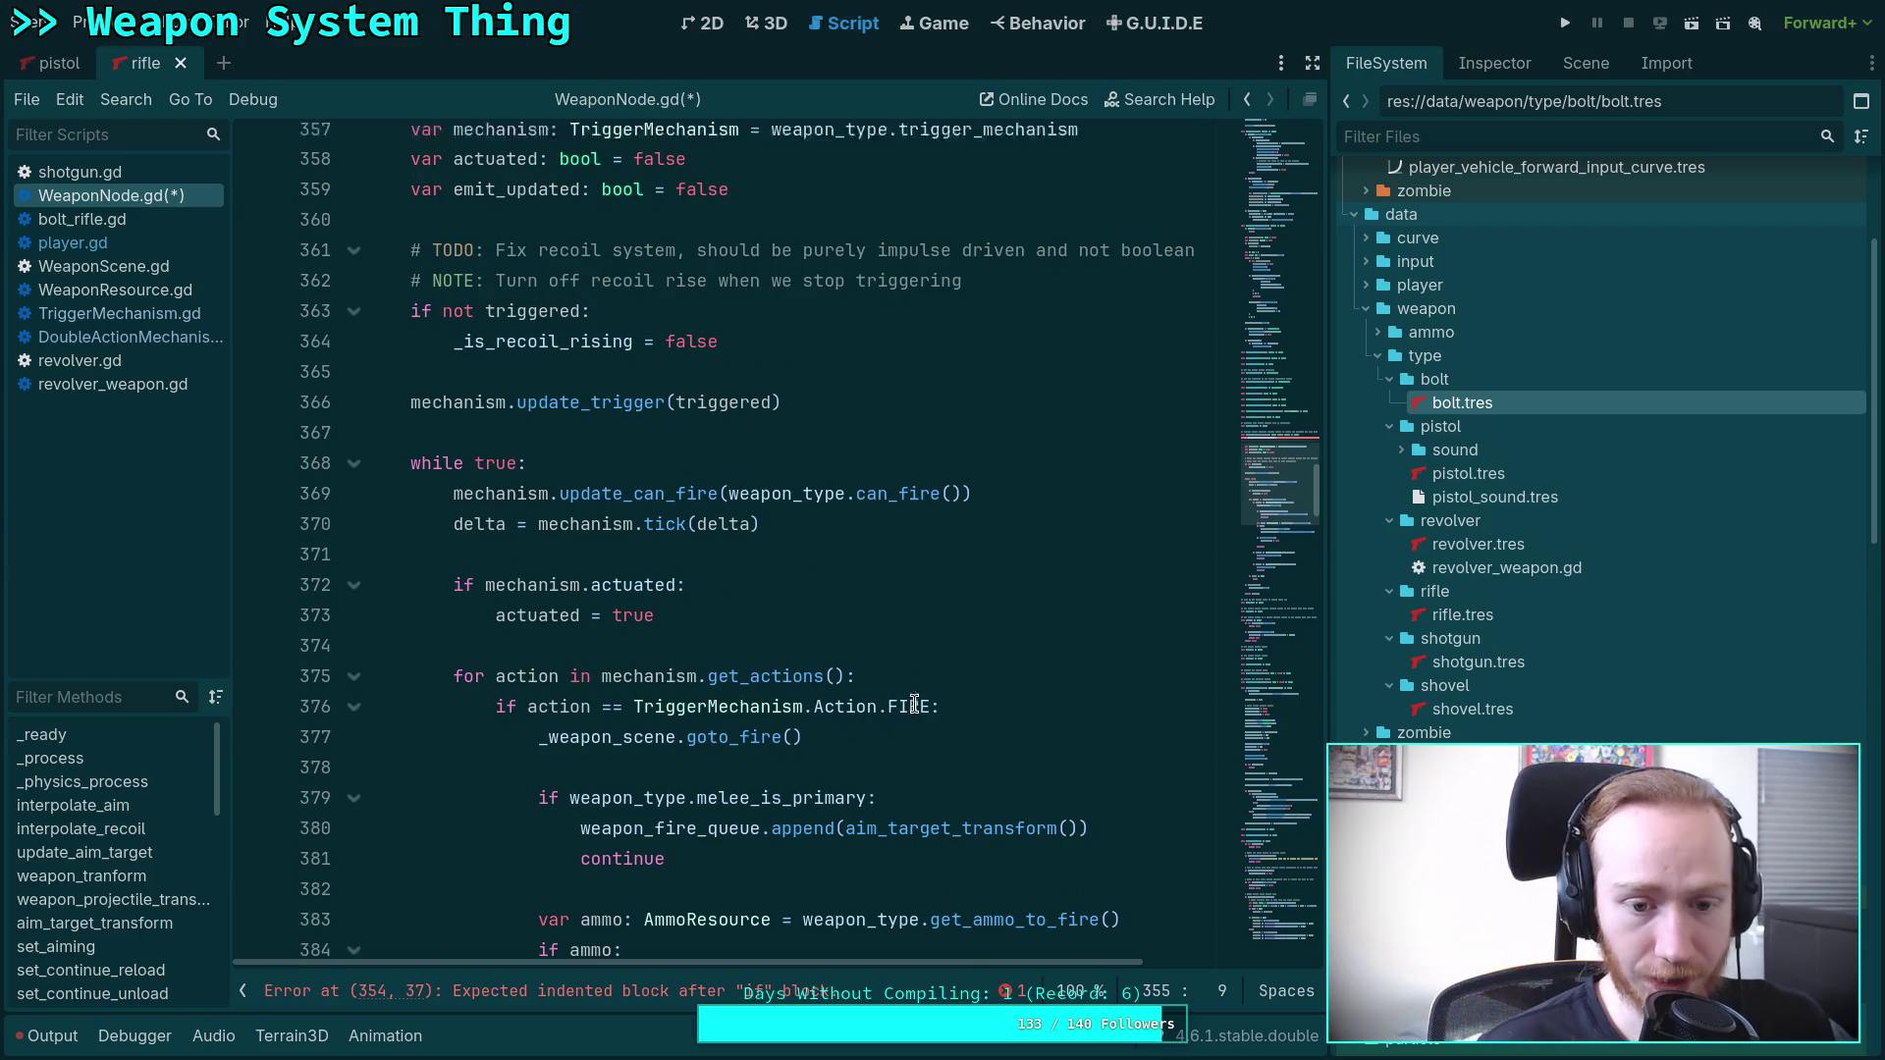
type("if tr")
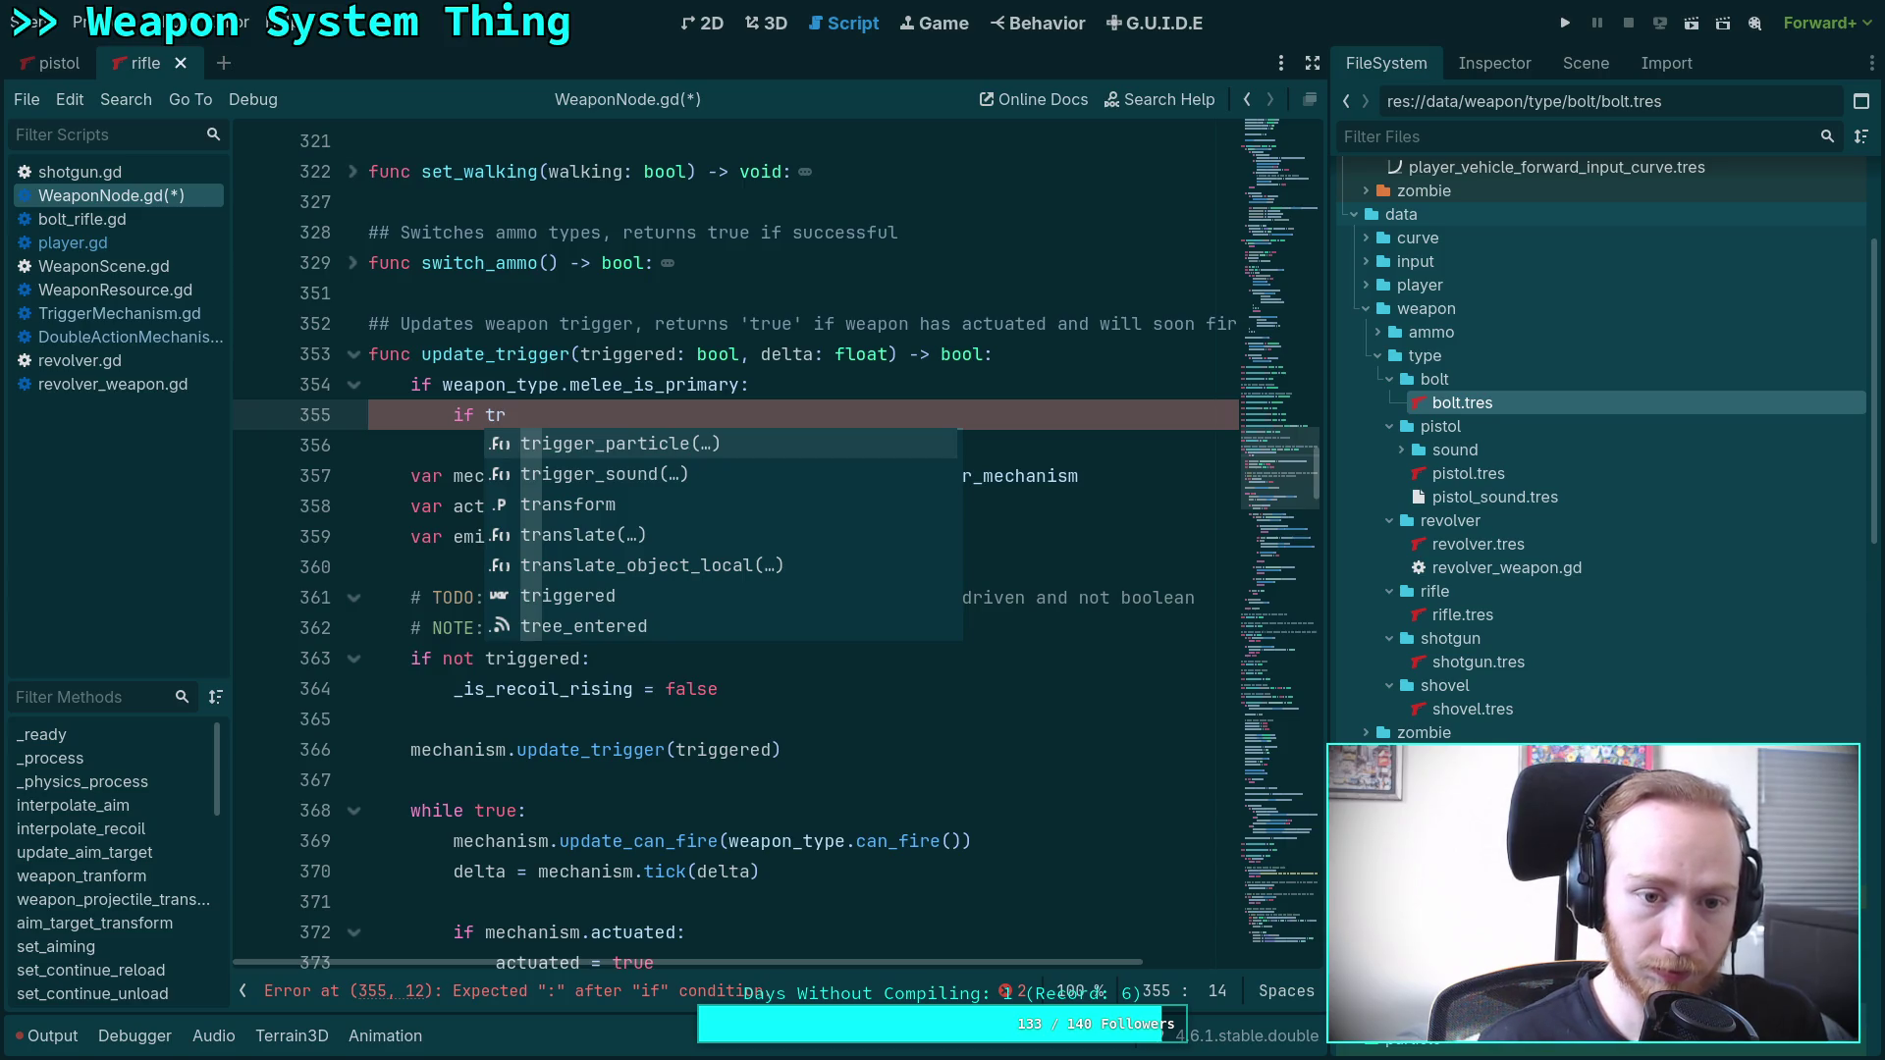
type("igg")
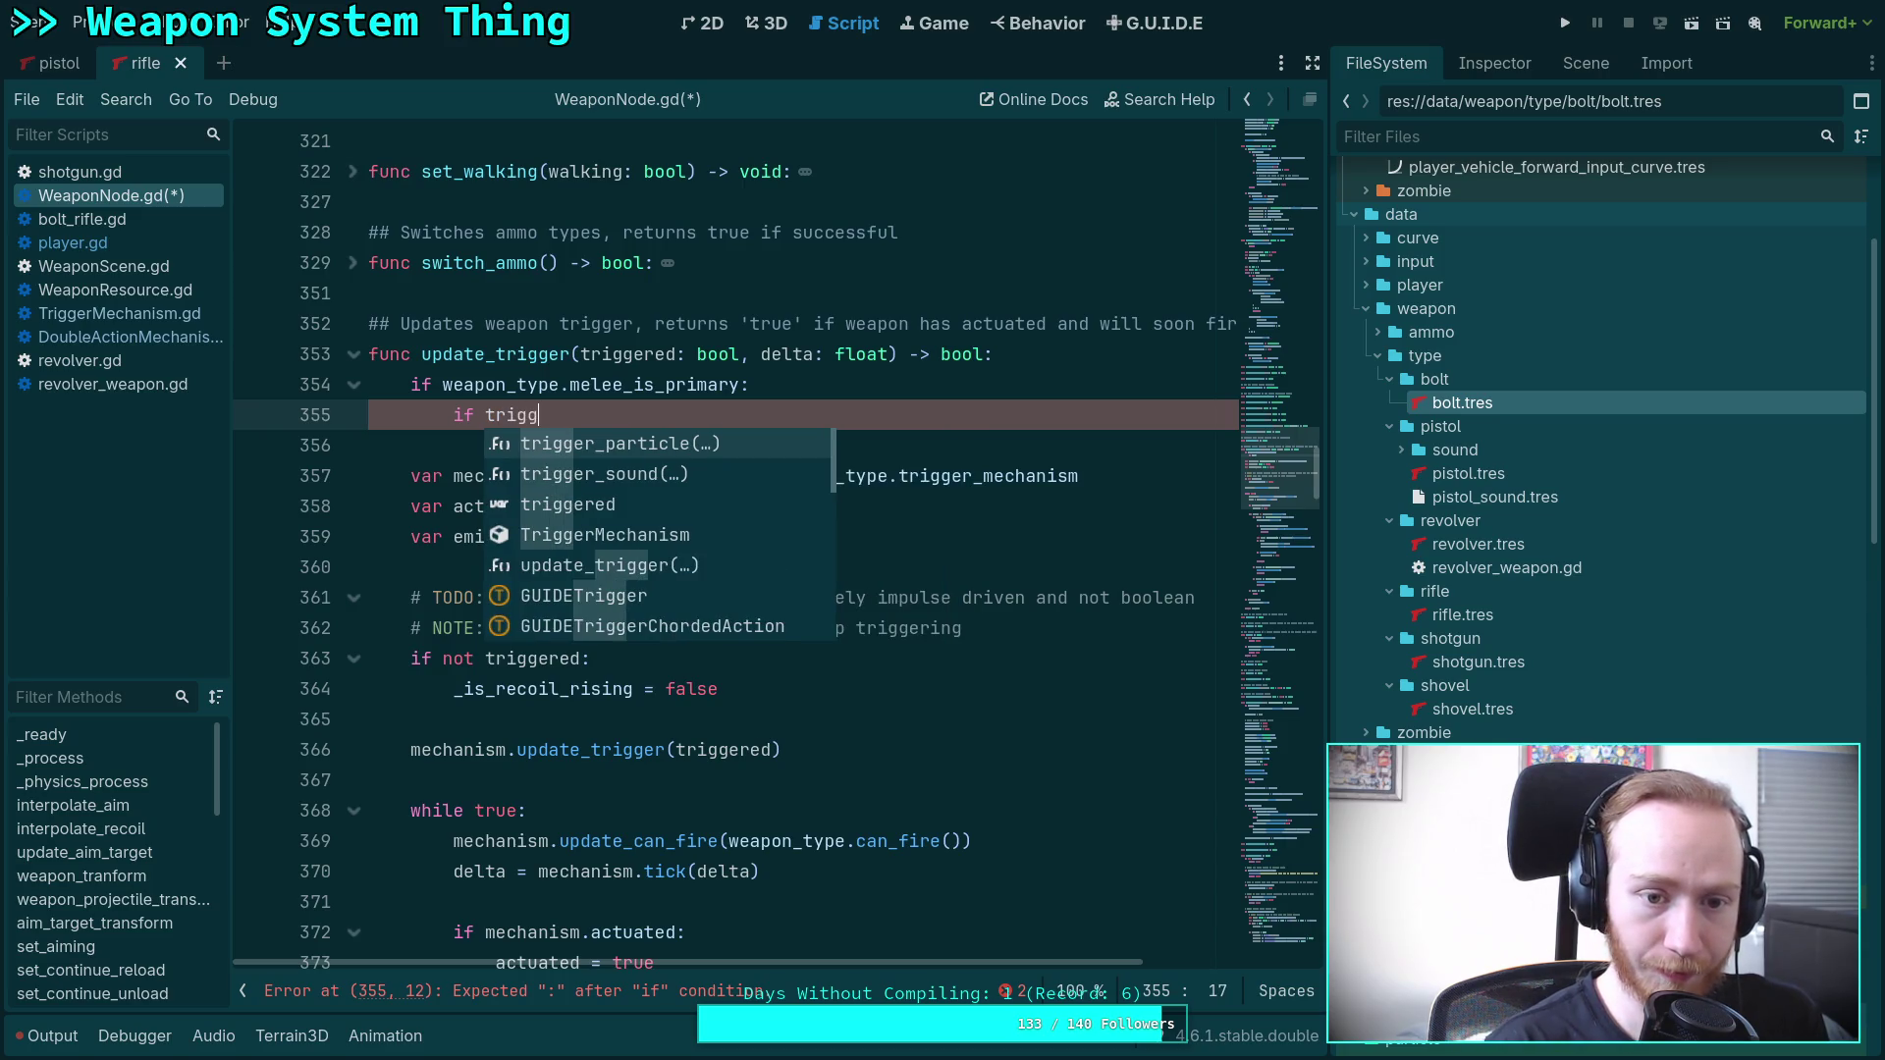
type("ered:")
key("Return")
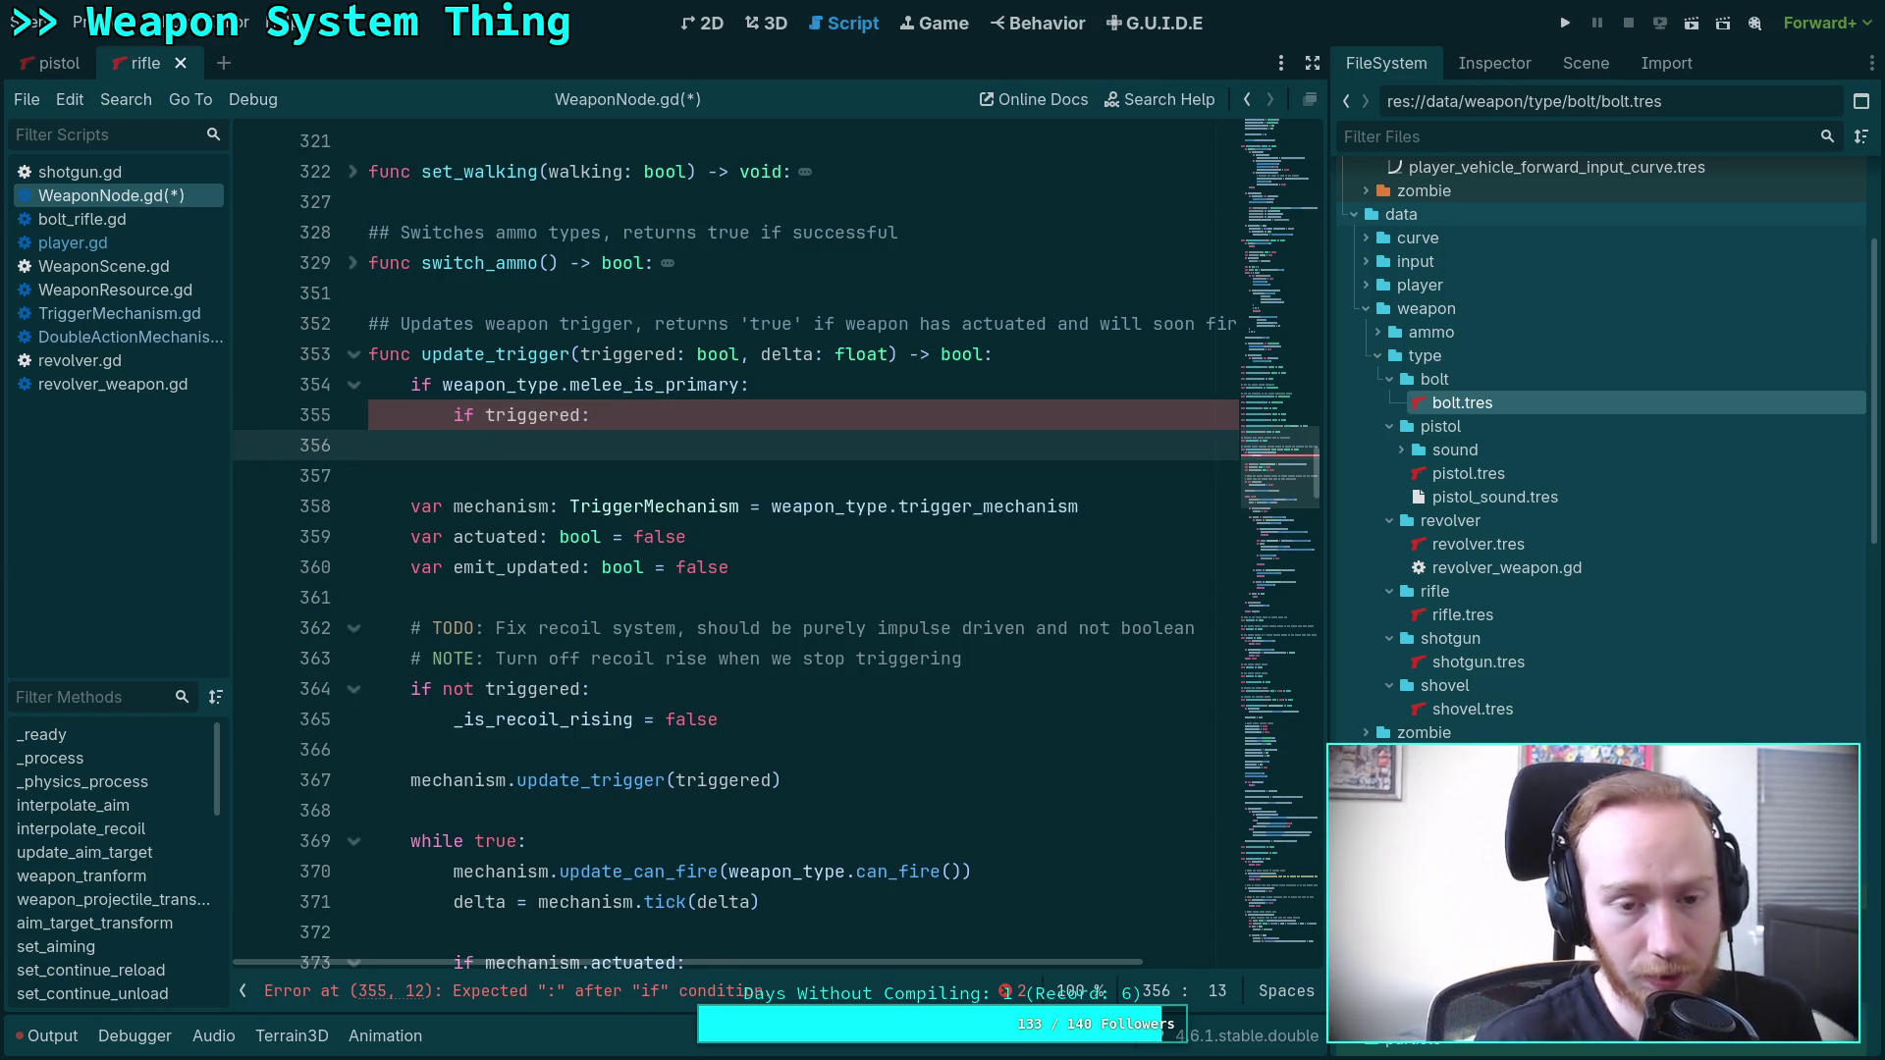
scroll(693, 611, "down", 5)
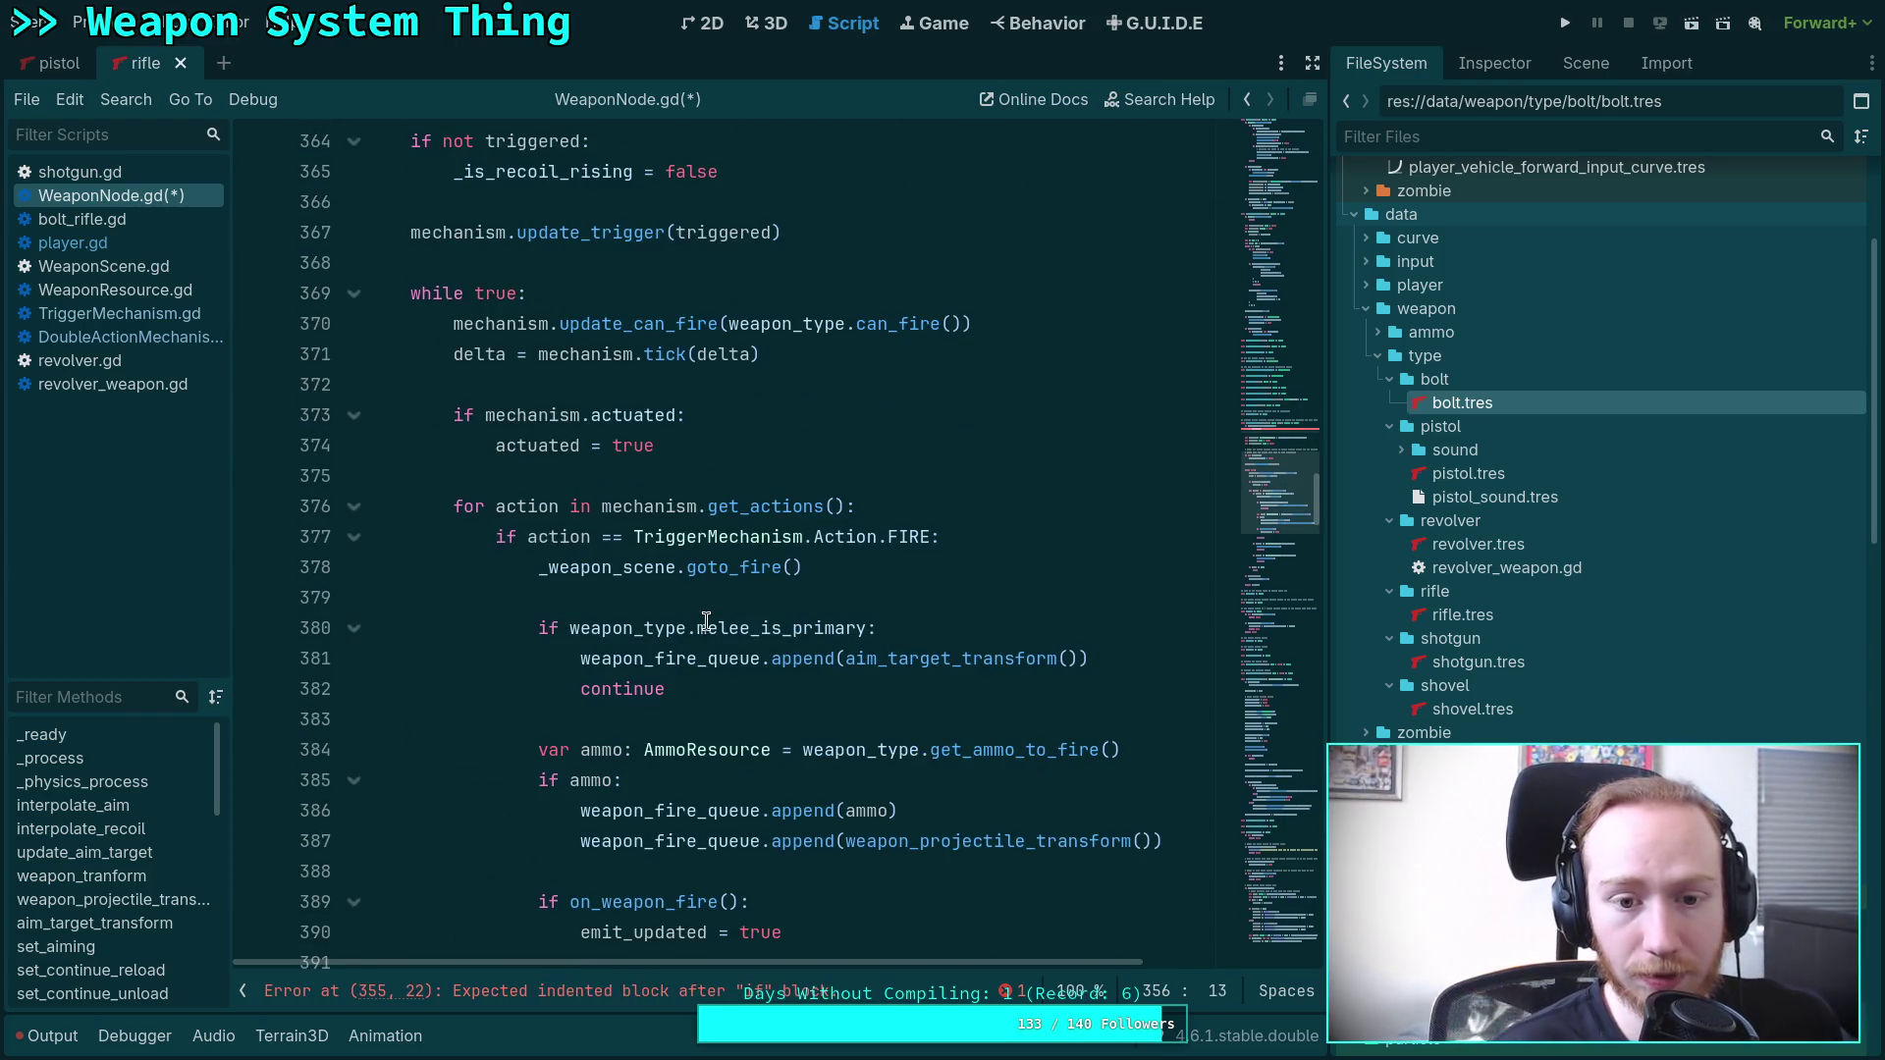
scroll(693, 612, "up", 5)
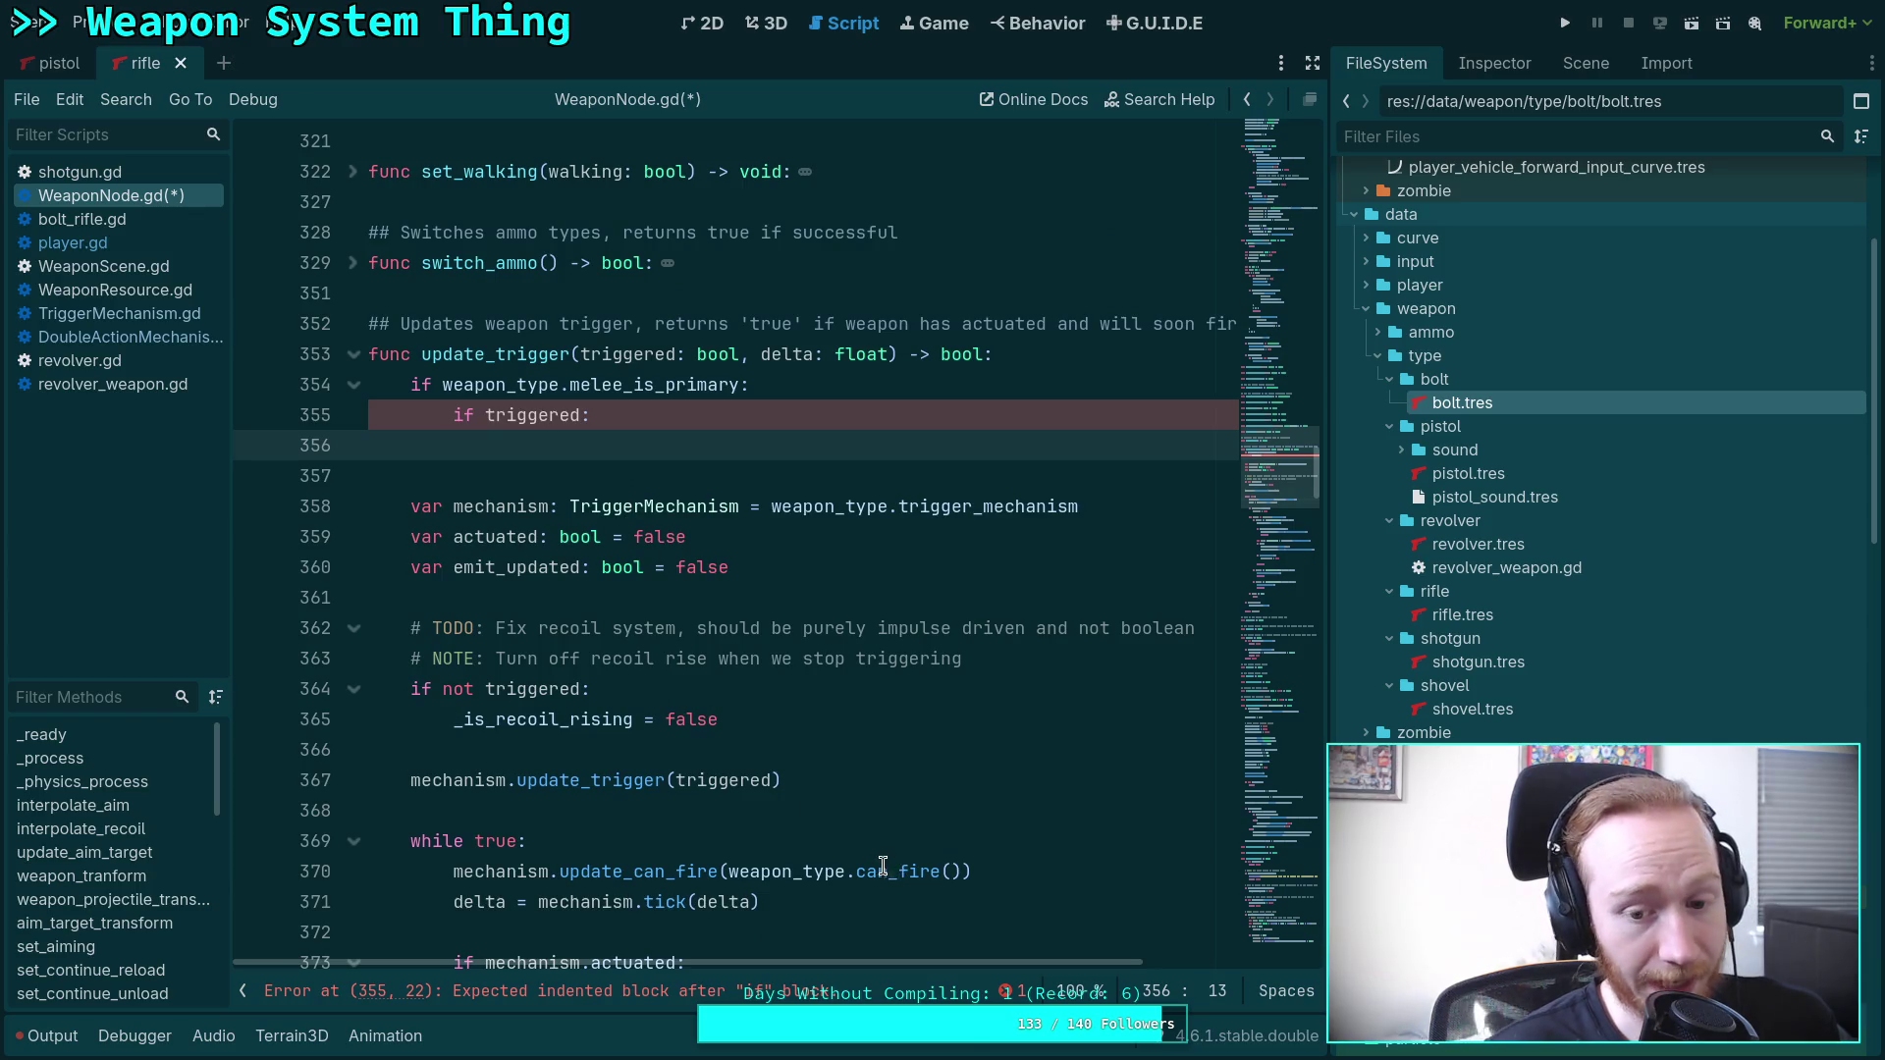
Look up can_fire's definition to check melee_is_primary, then return to WeaponNode.gd
right_click(887, 868)
left_click(966, 1039)
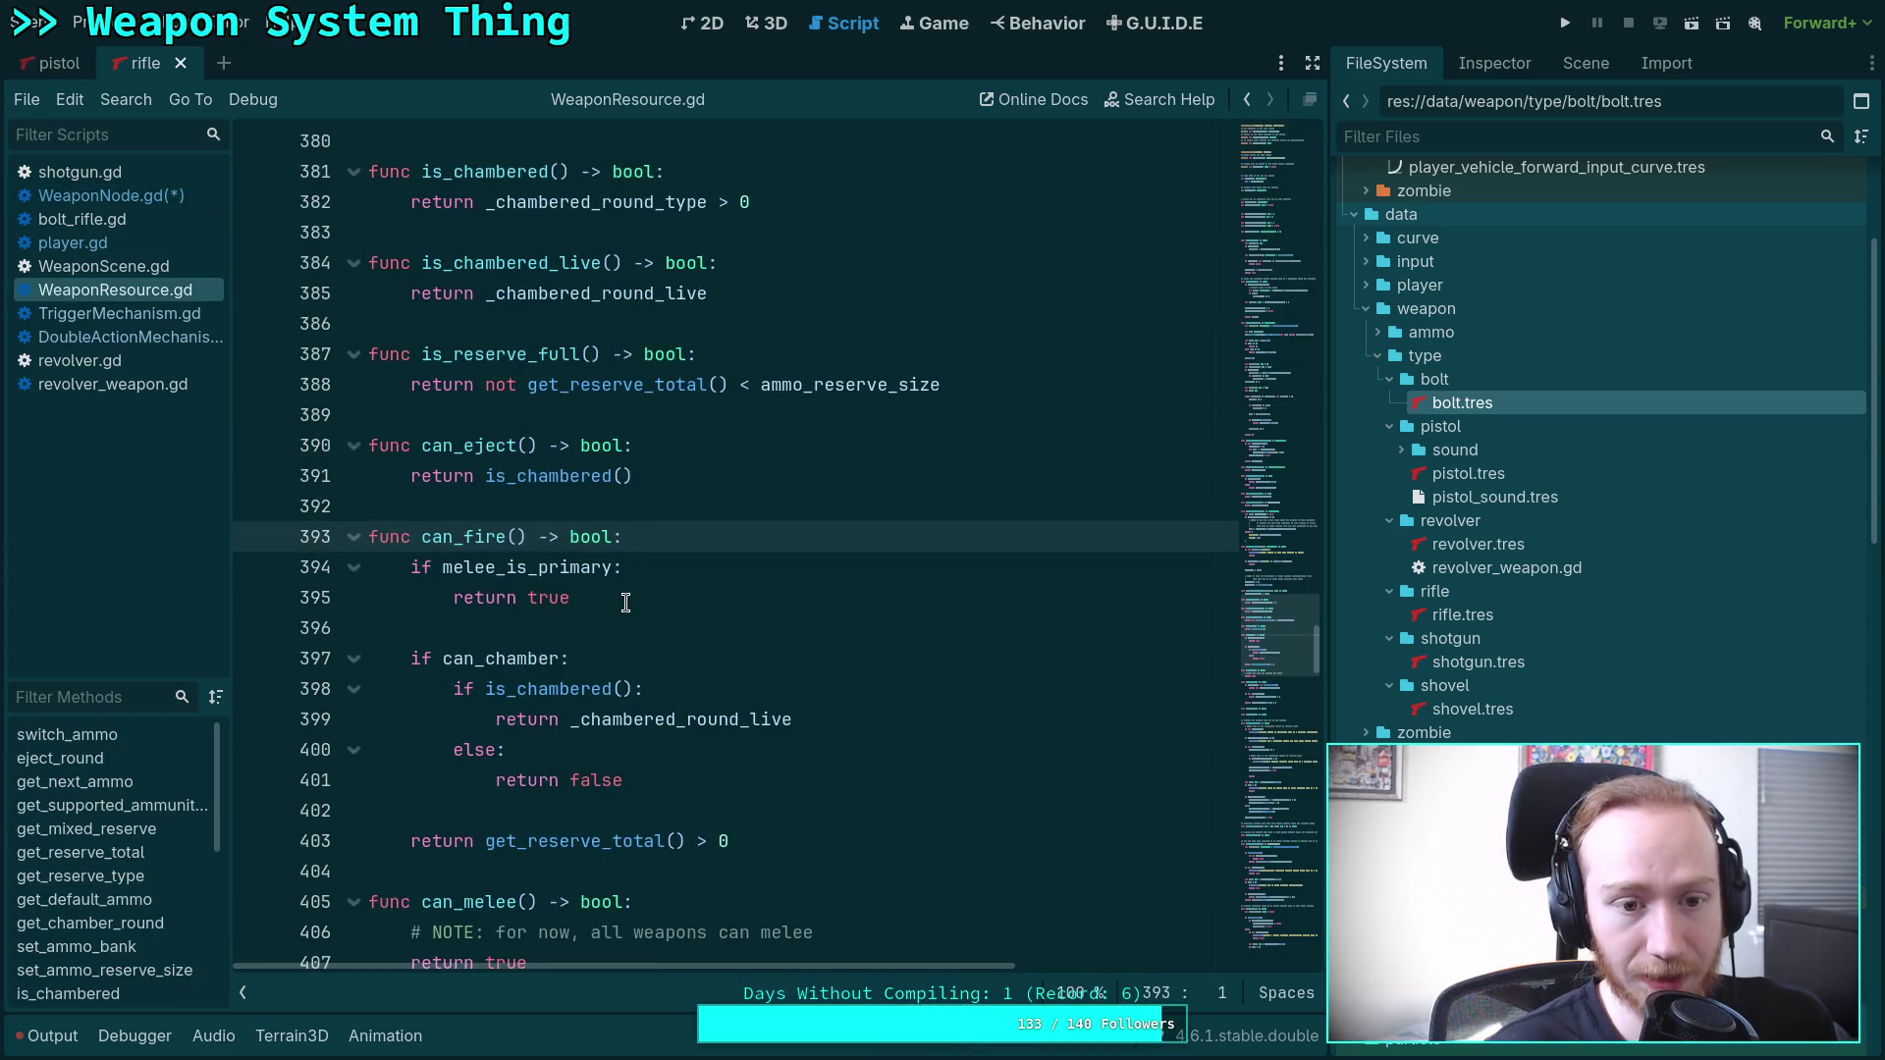
double_click(530, 568)
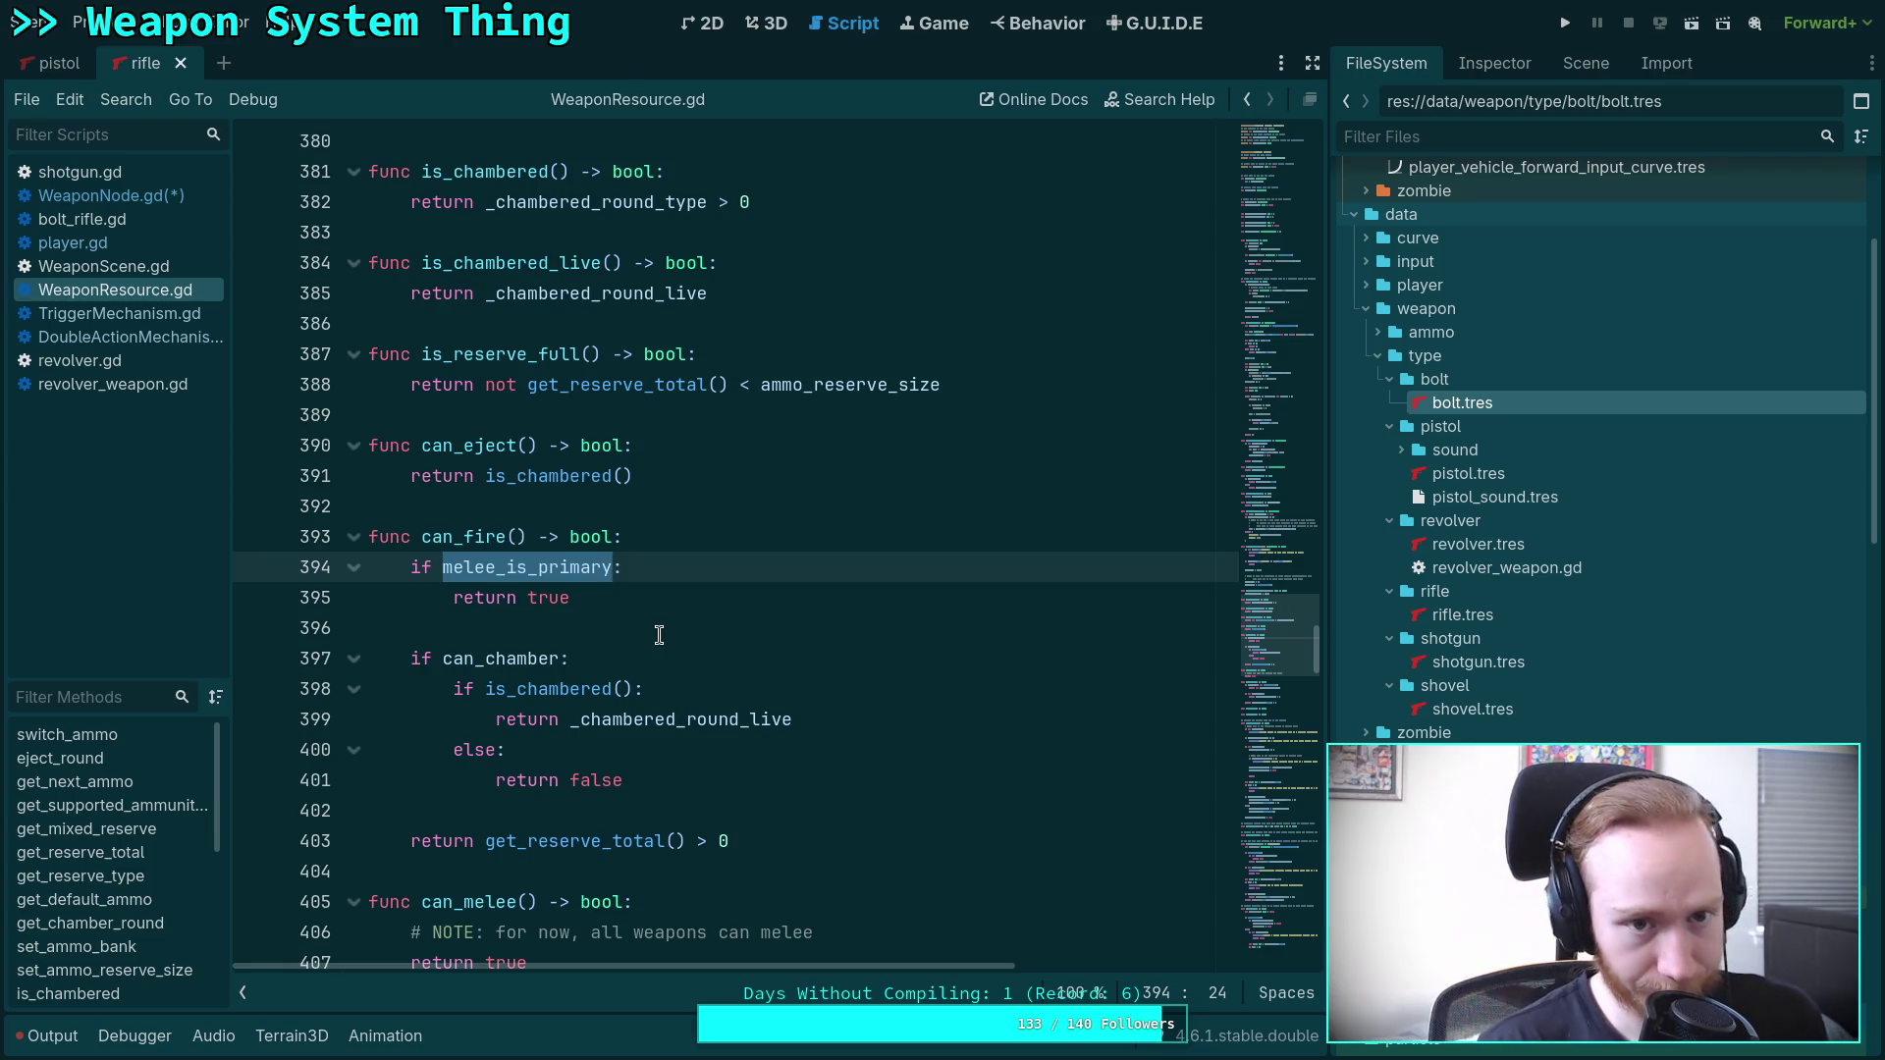
left_click(139, 200)
Extend the condition to 'if triggered and weapon_type.can_melee():' via autocomplete
left_click(710, 422)
key("Return")
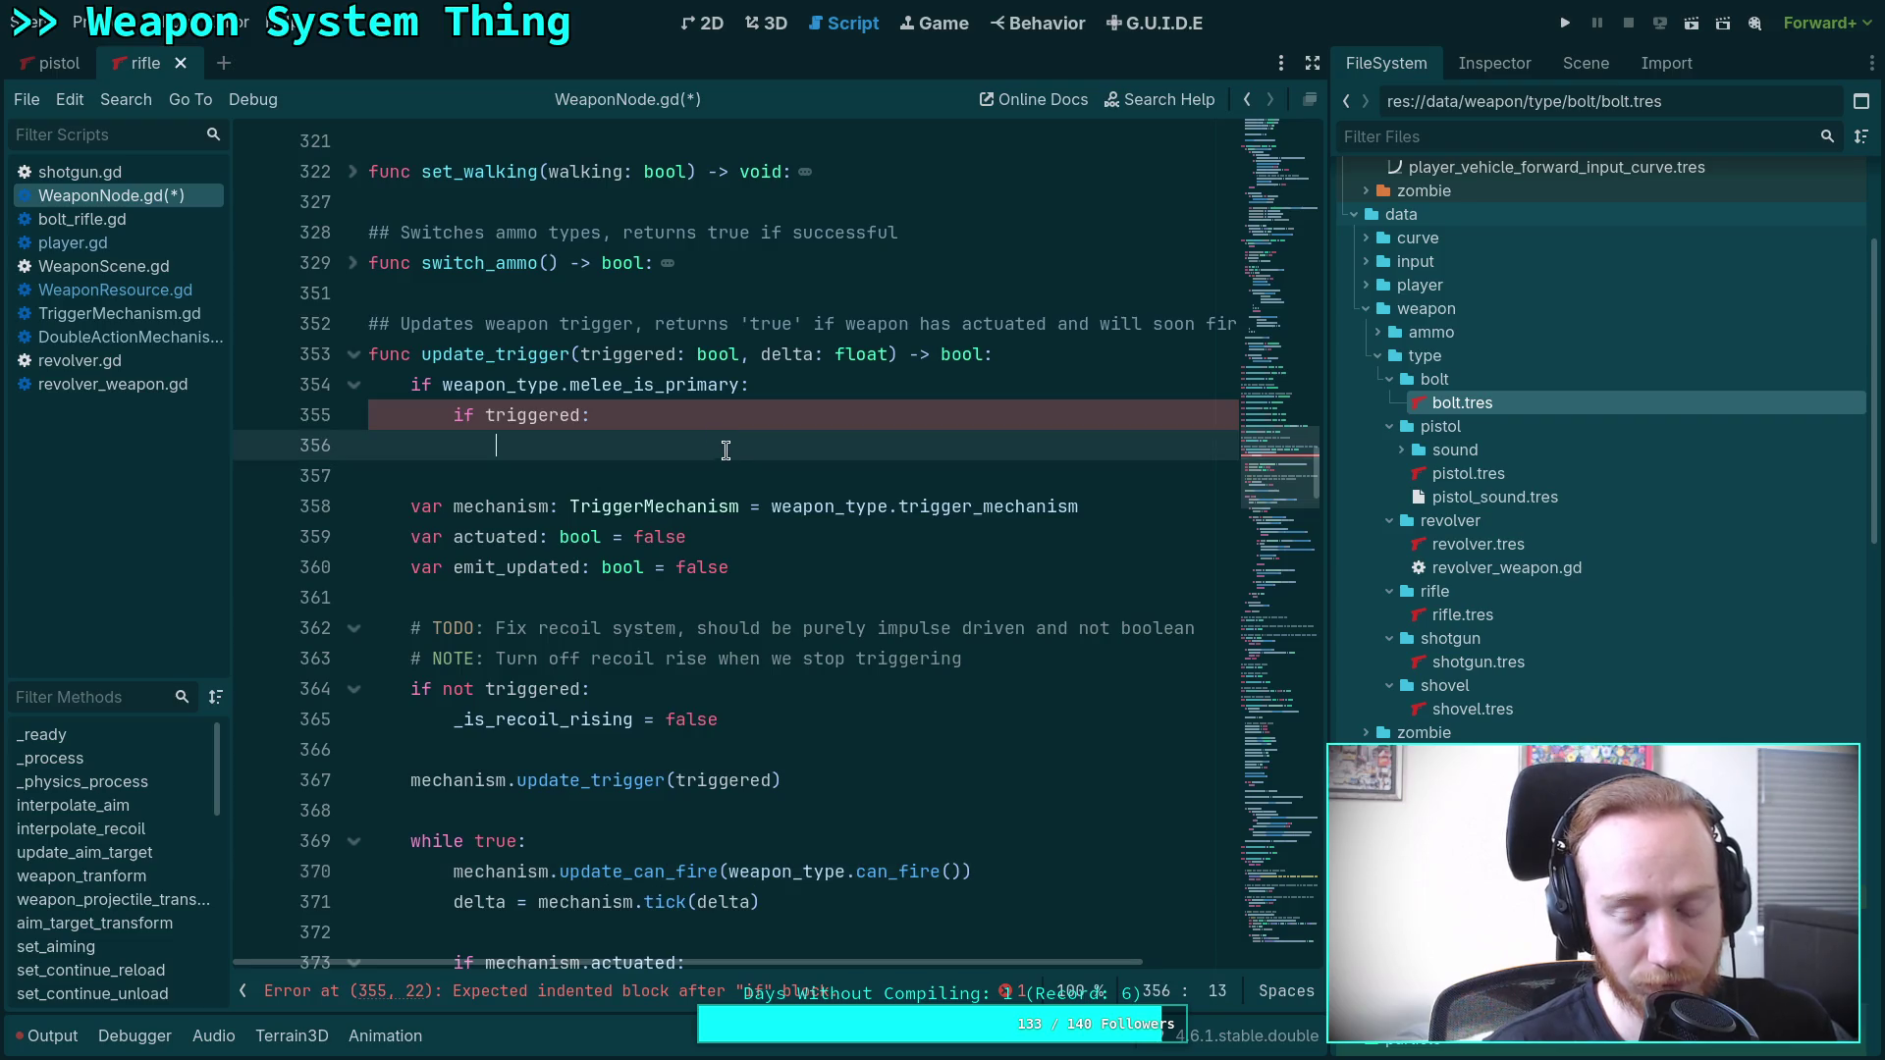
left_click(582, 416)
scroll(853, 494, "down", 2)
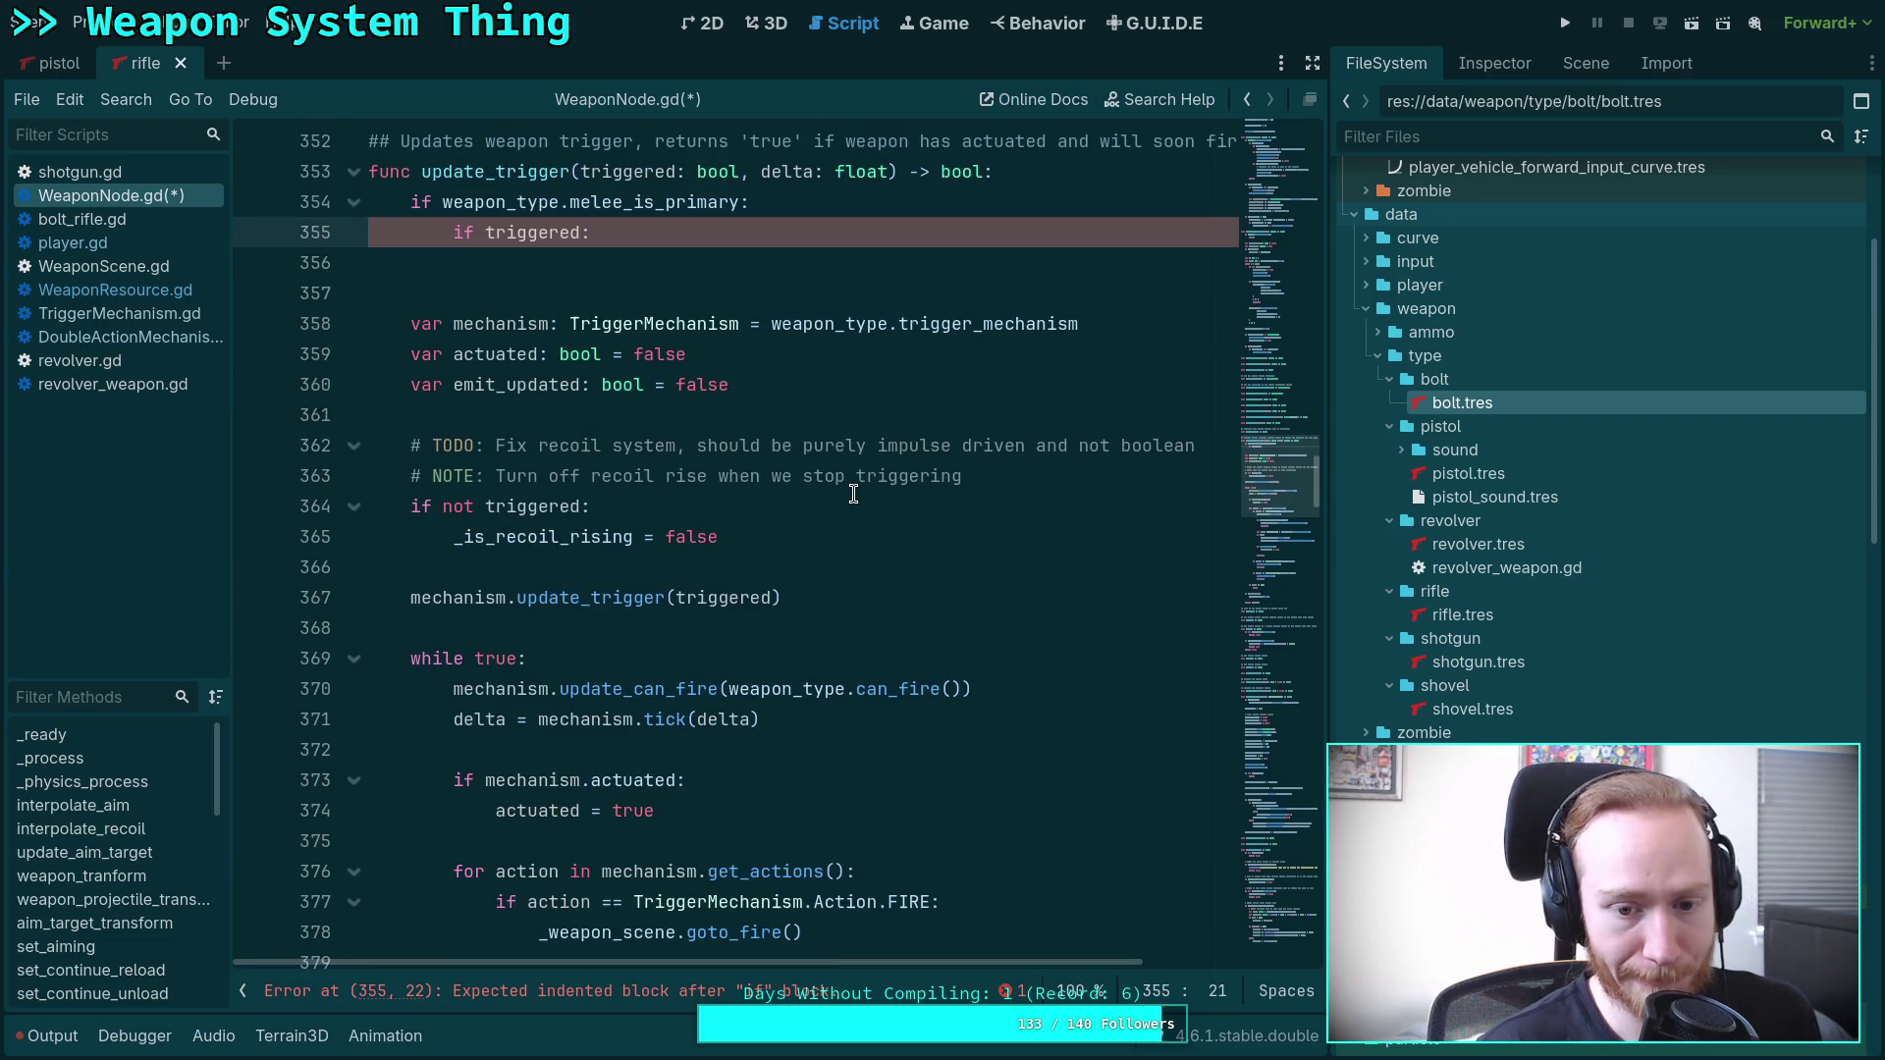
type("and weapon_type.can")
key("Down")
key("Down")
key("Down")
key("Down")
key("Return")
Check can_melee's definition, return, and select the loop's goto_fire and melee lines
right_click(837, 236)
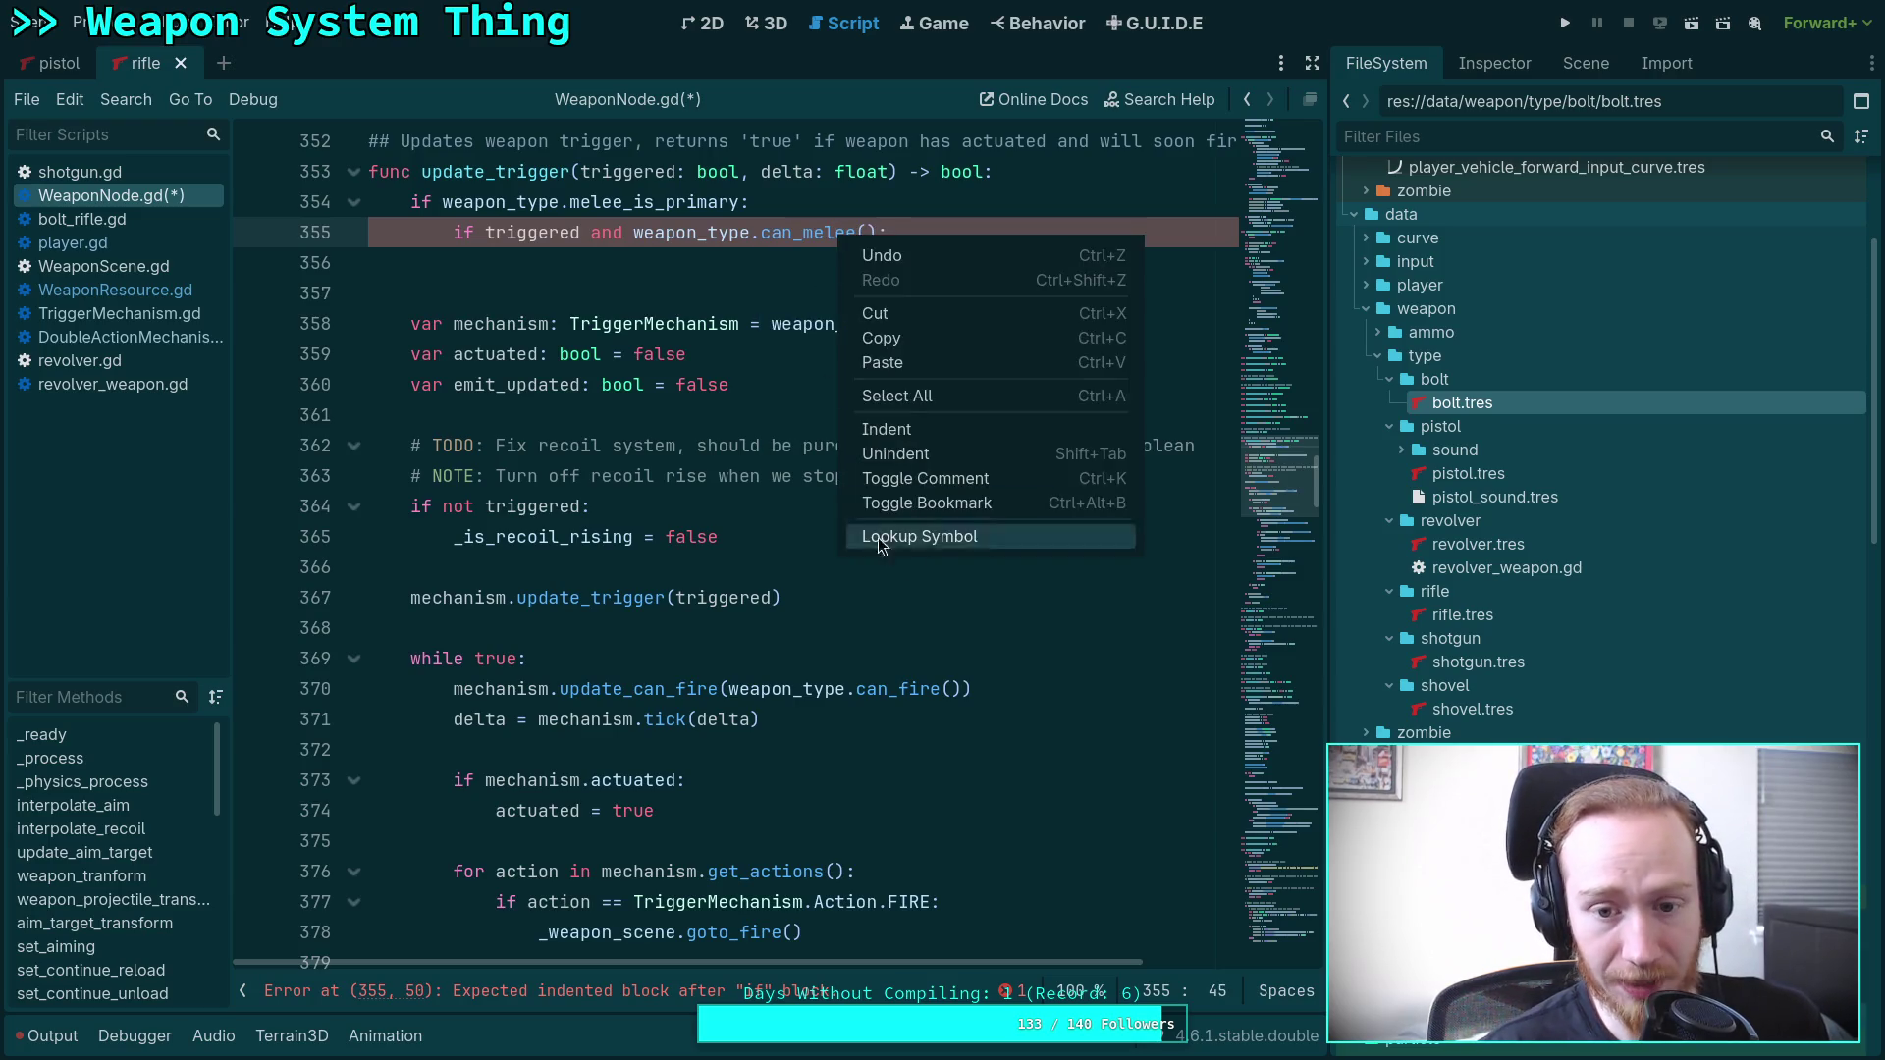
left_click(877, 540)
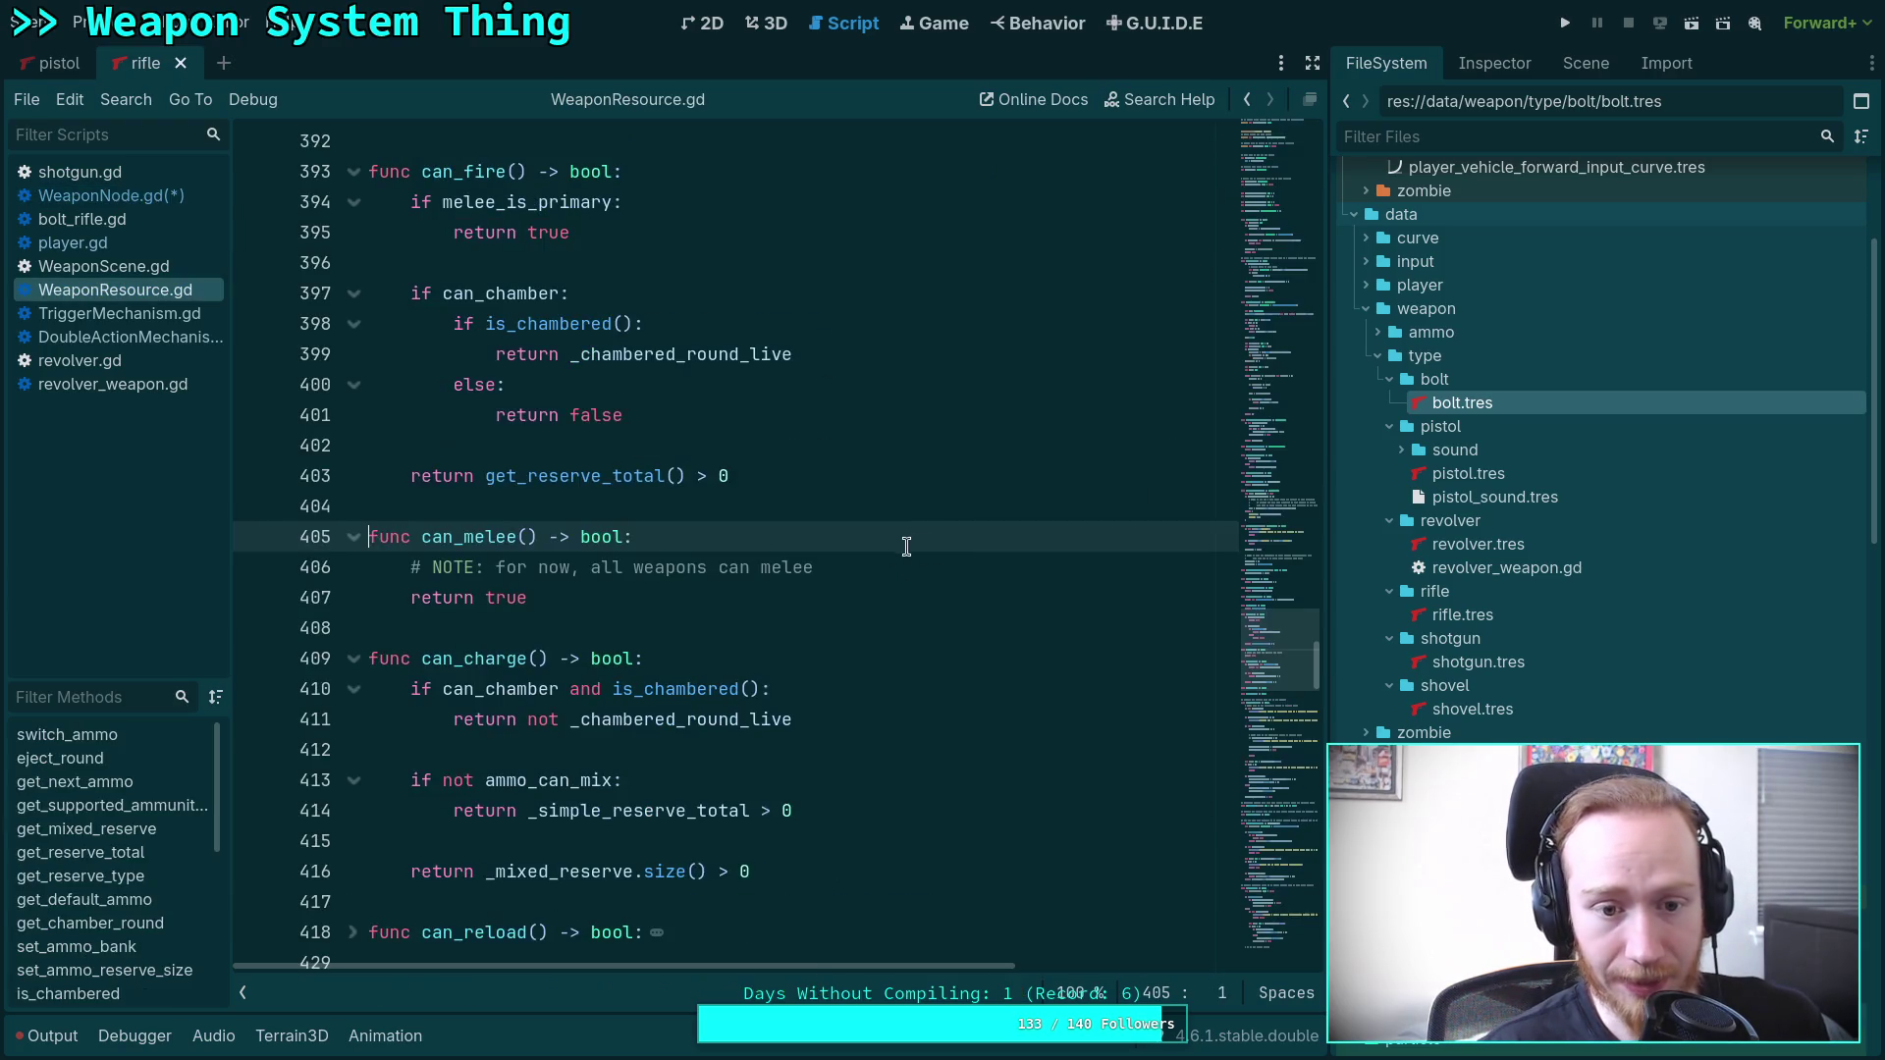
left_click(161, 198)
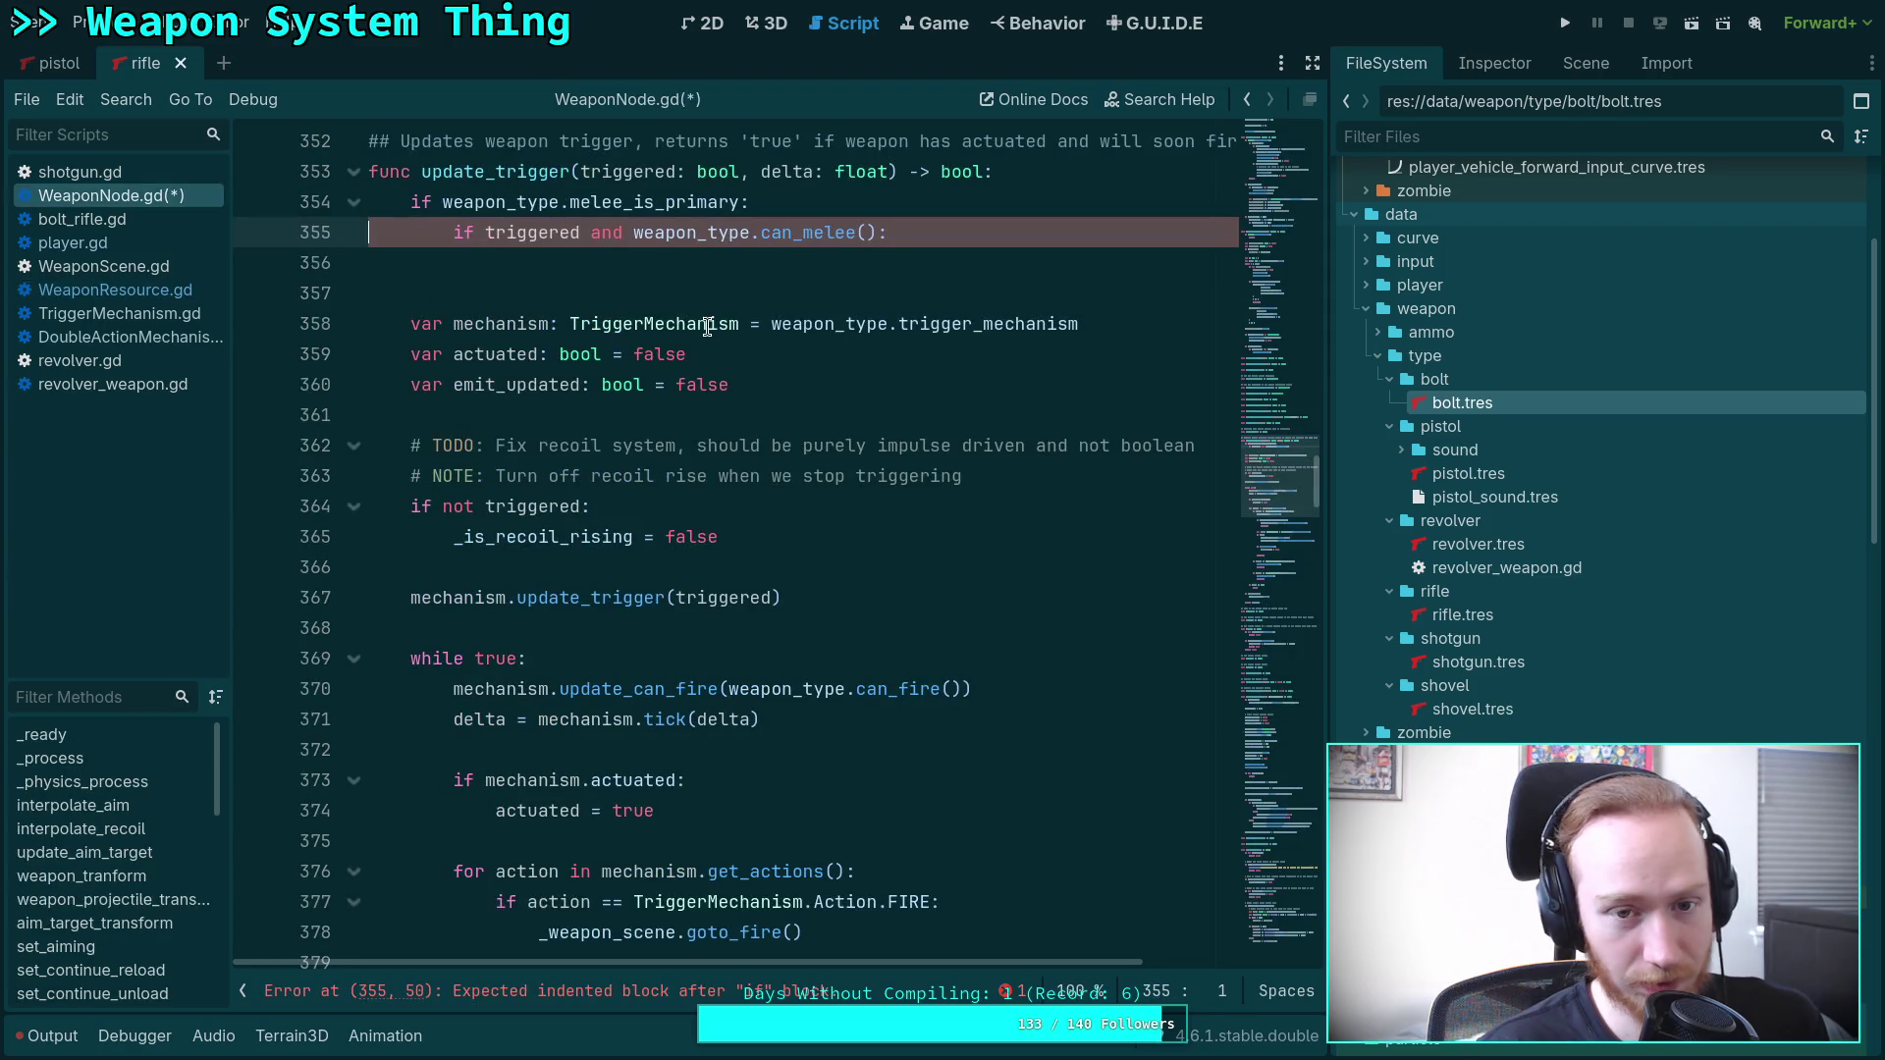
left_click(969, 226)
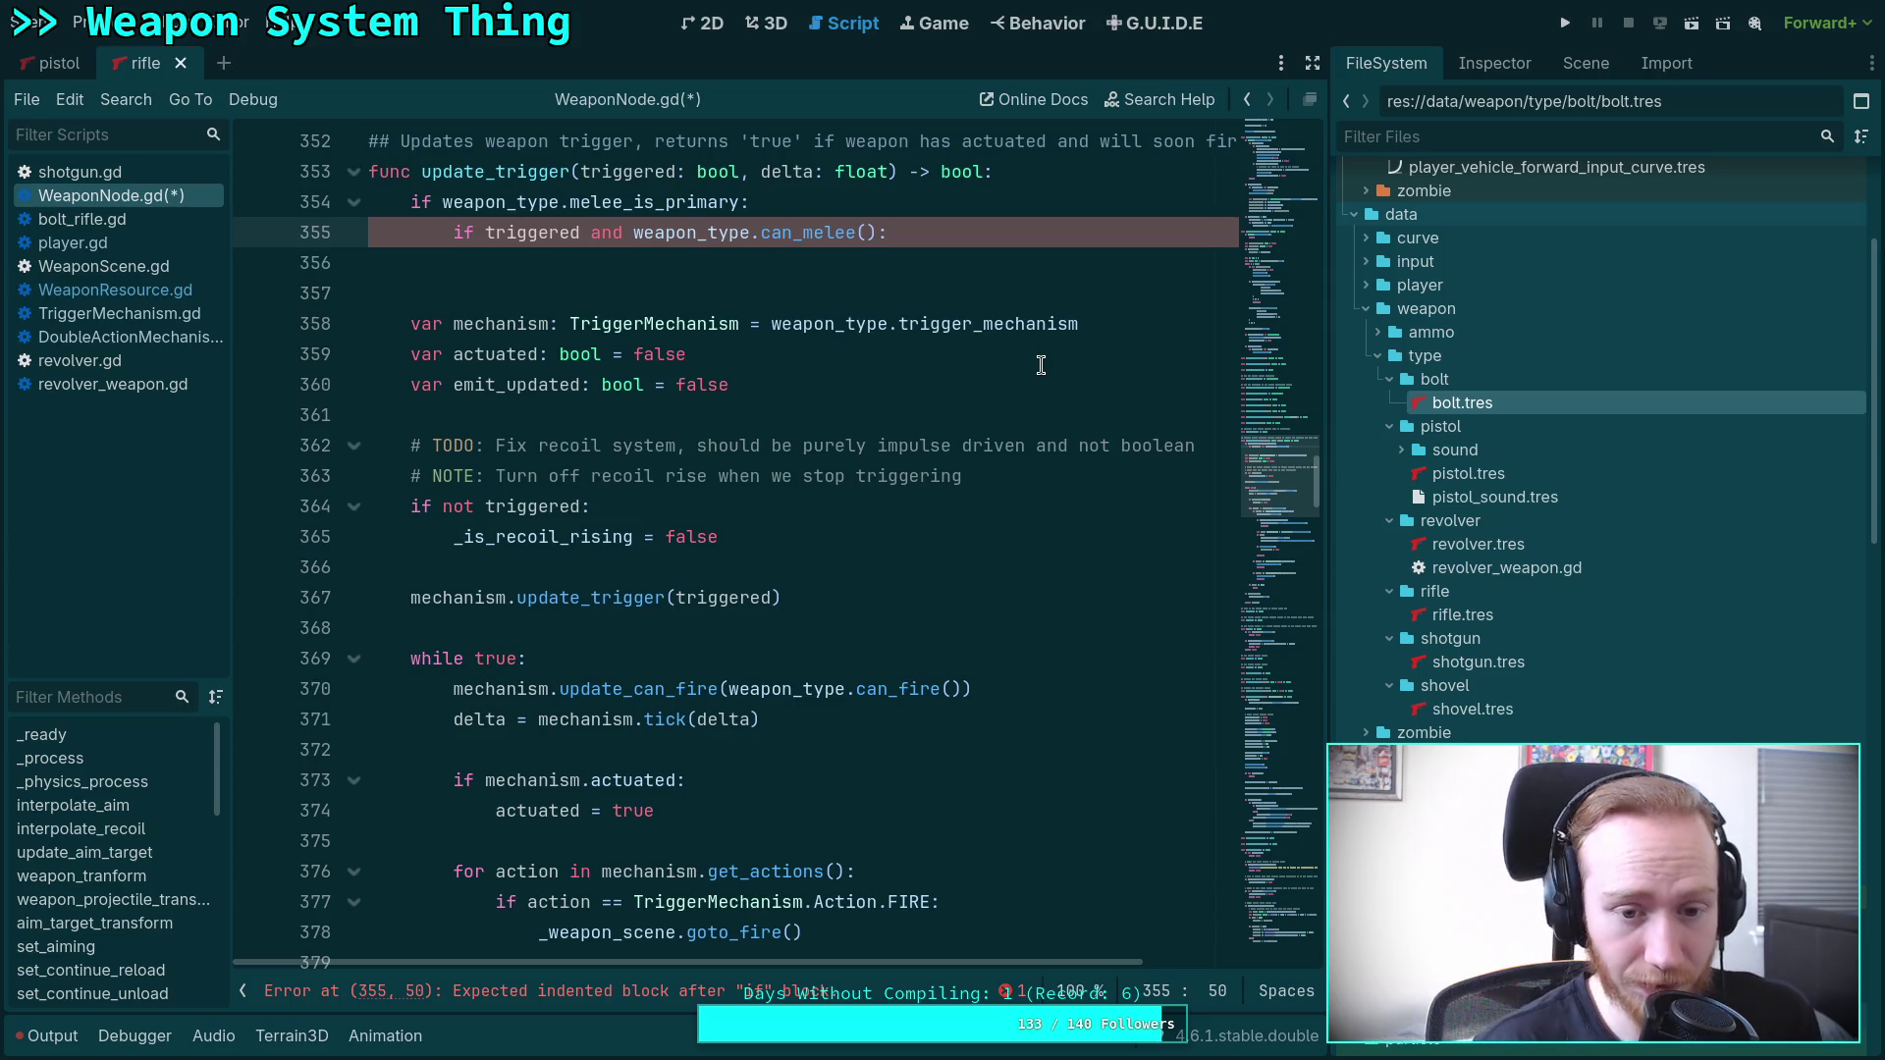
scroll(985, 488, "up", 1)
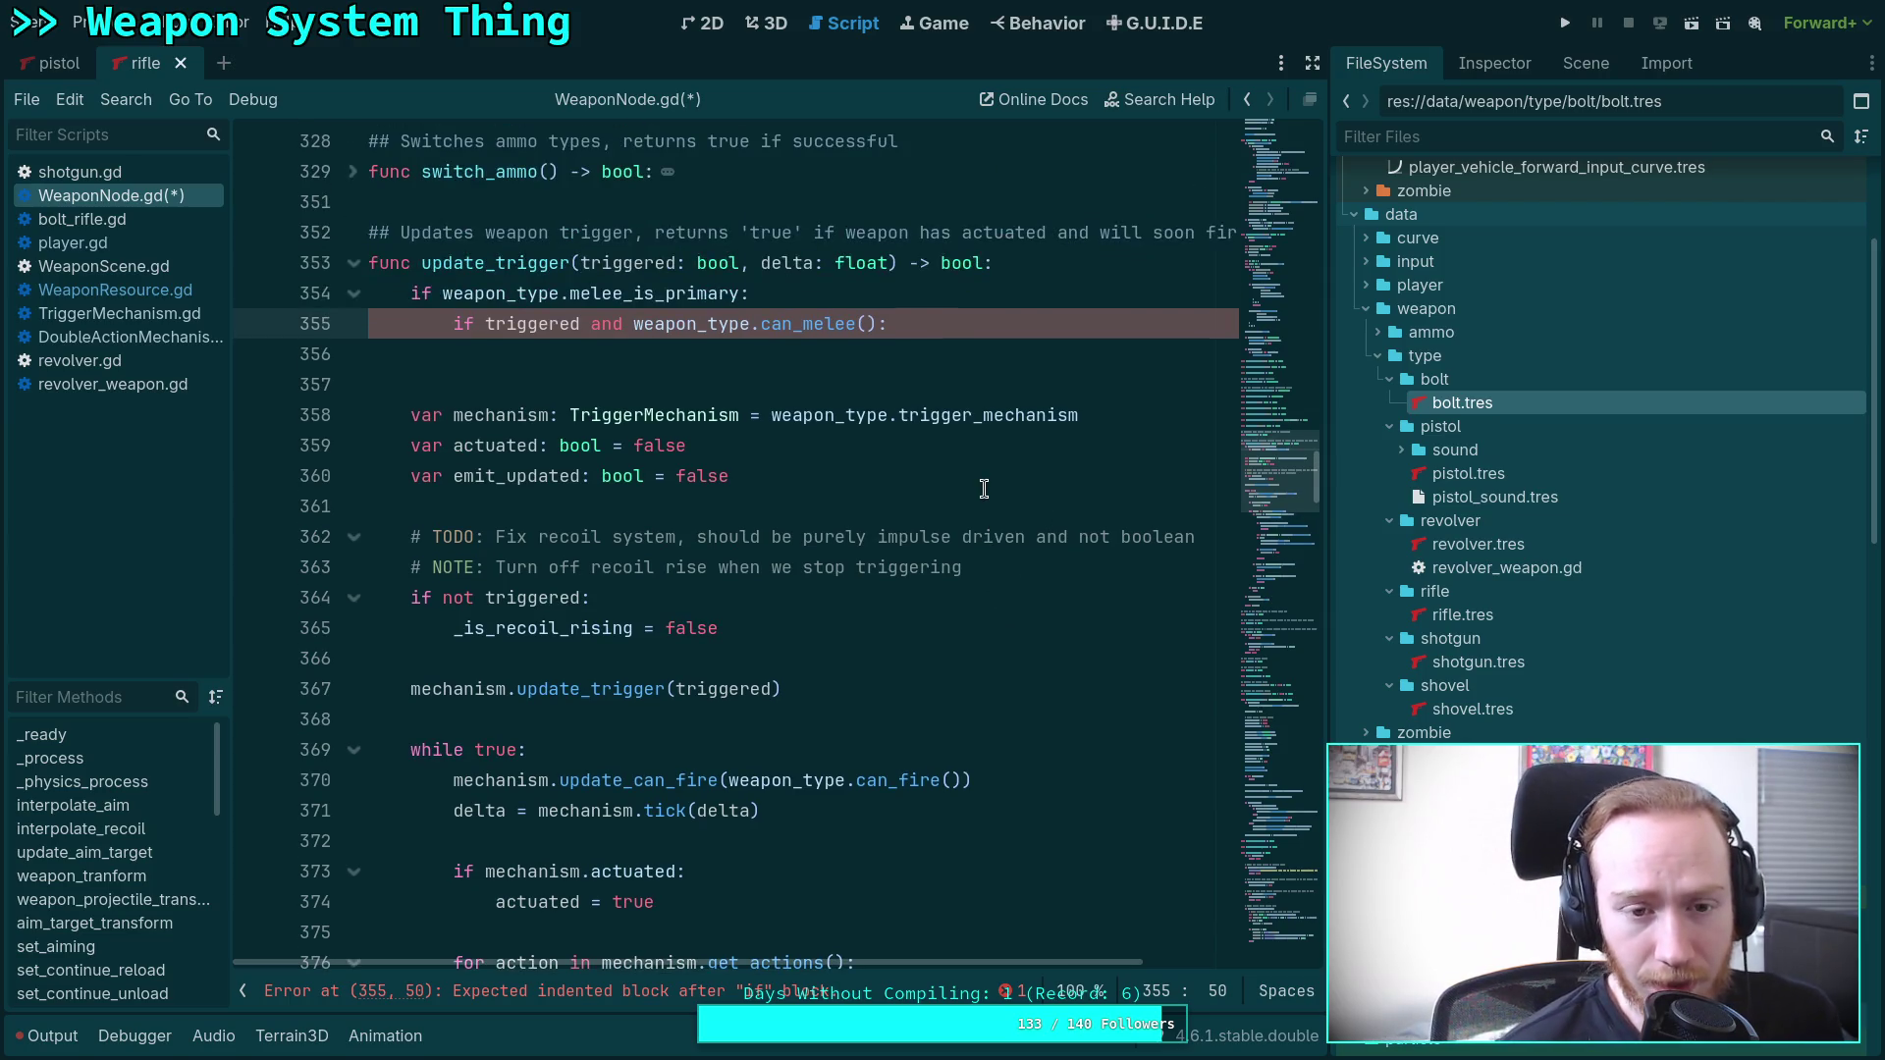
left_click(964, 361)
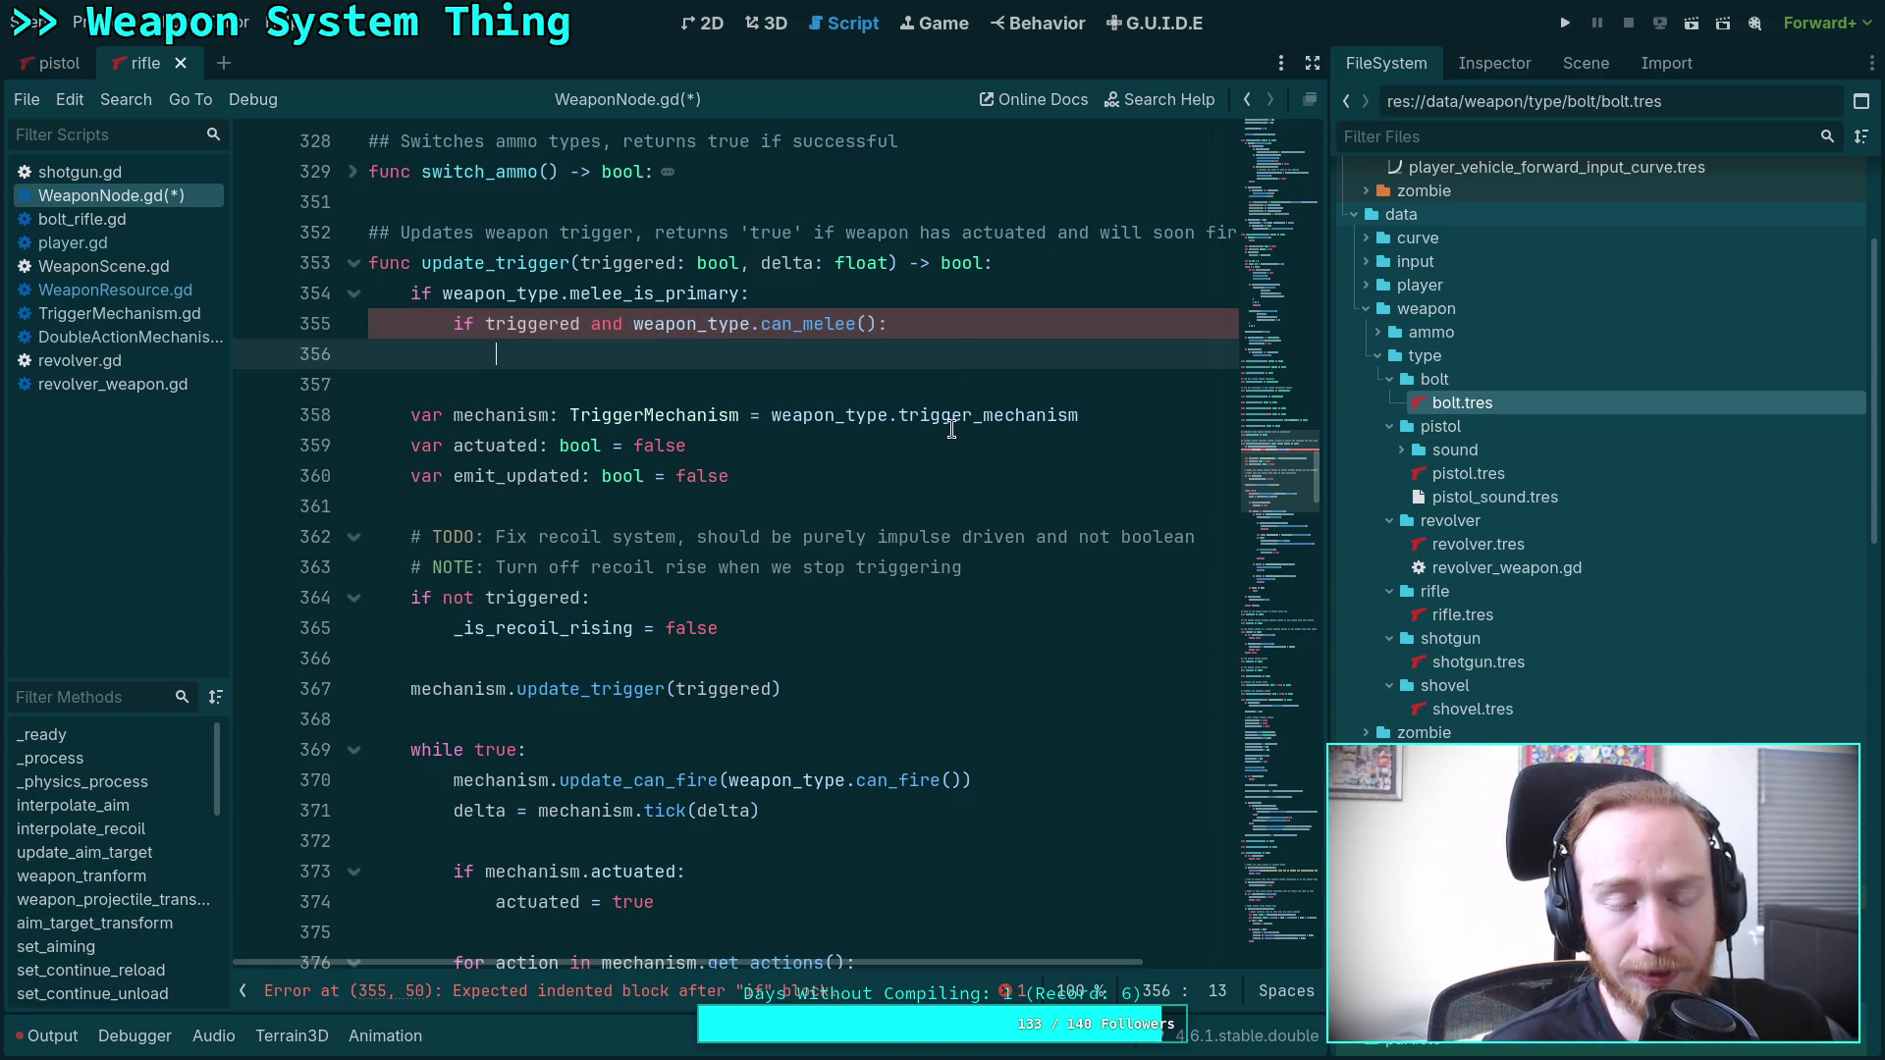
scroll(957, 442, "down", 4)
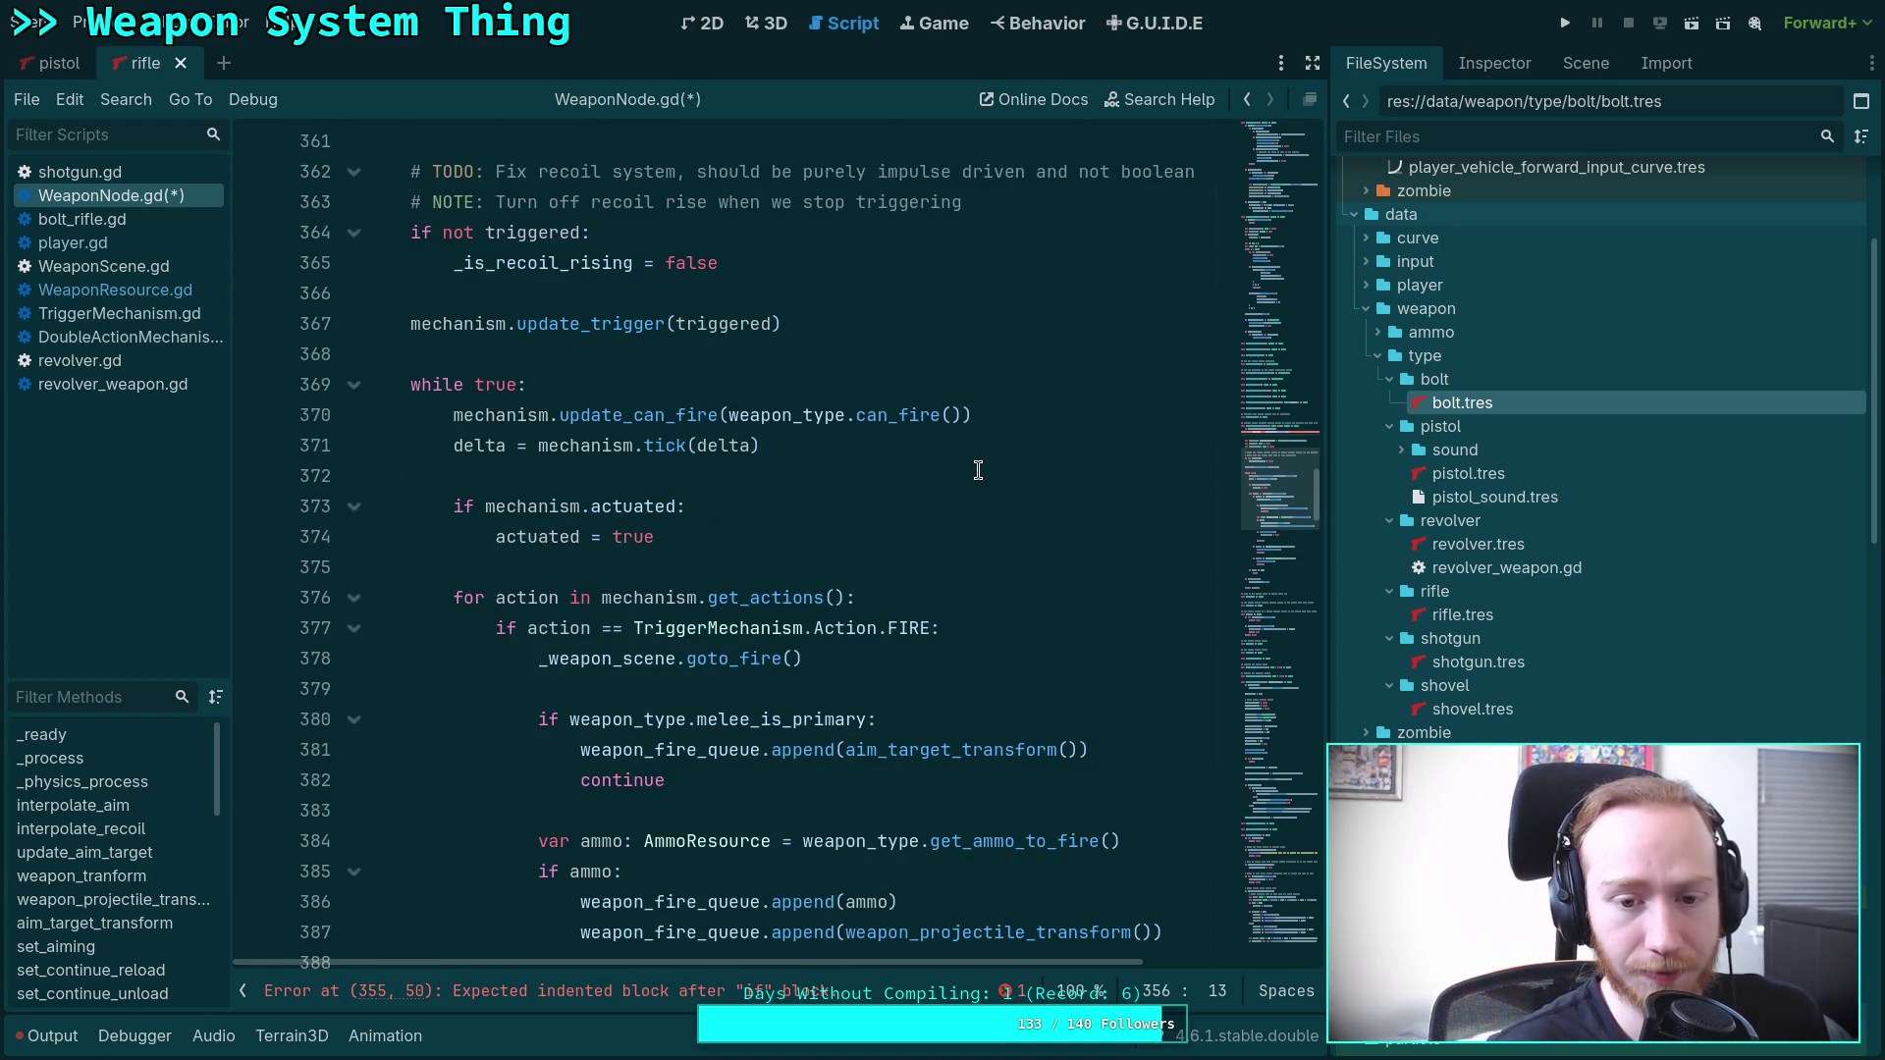
scroll(978, 470, "down", 3)
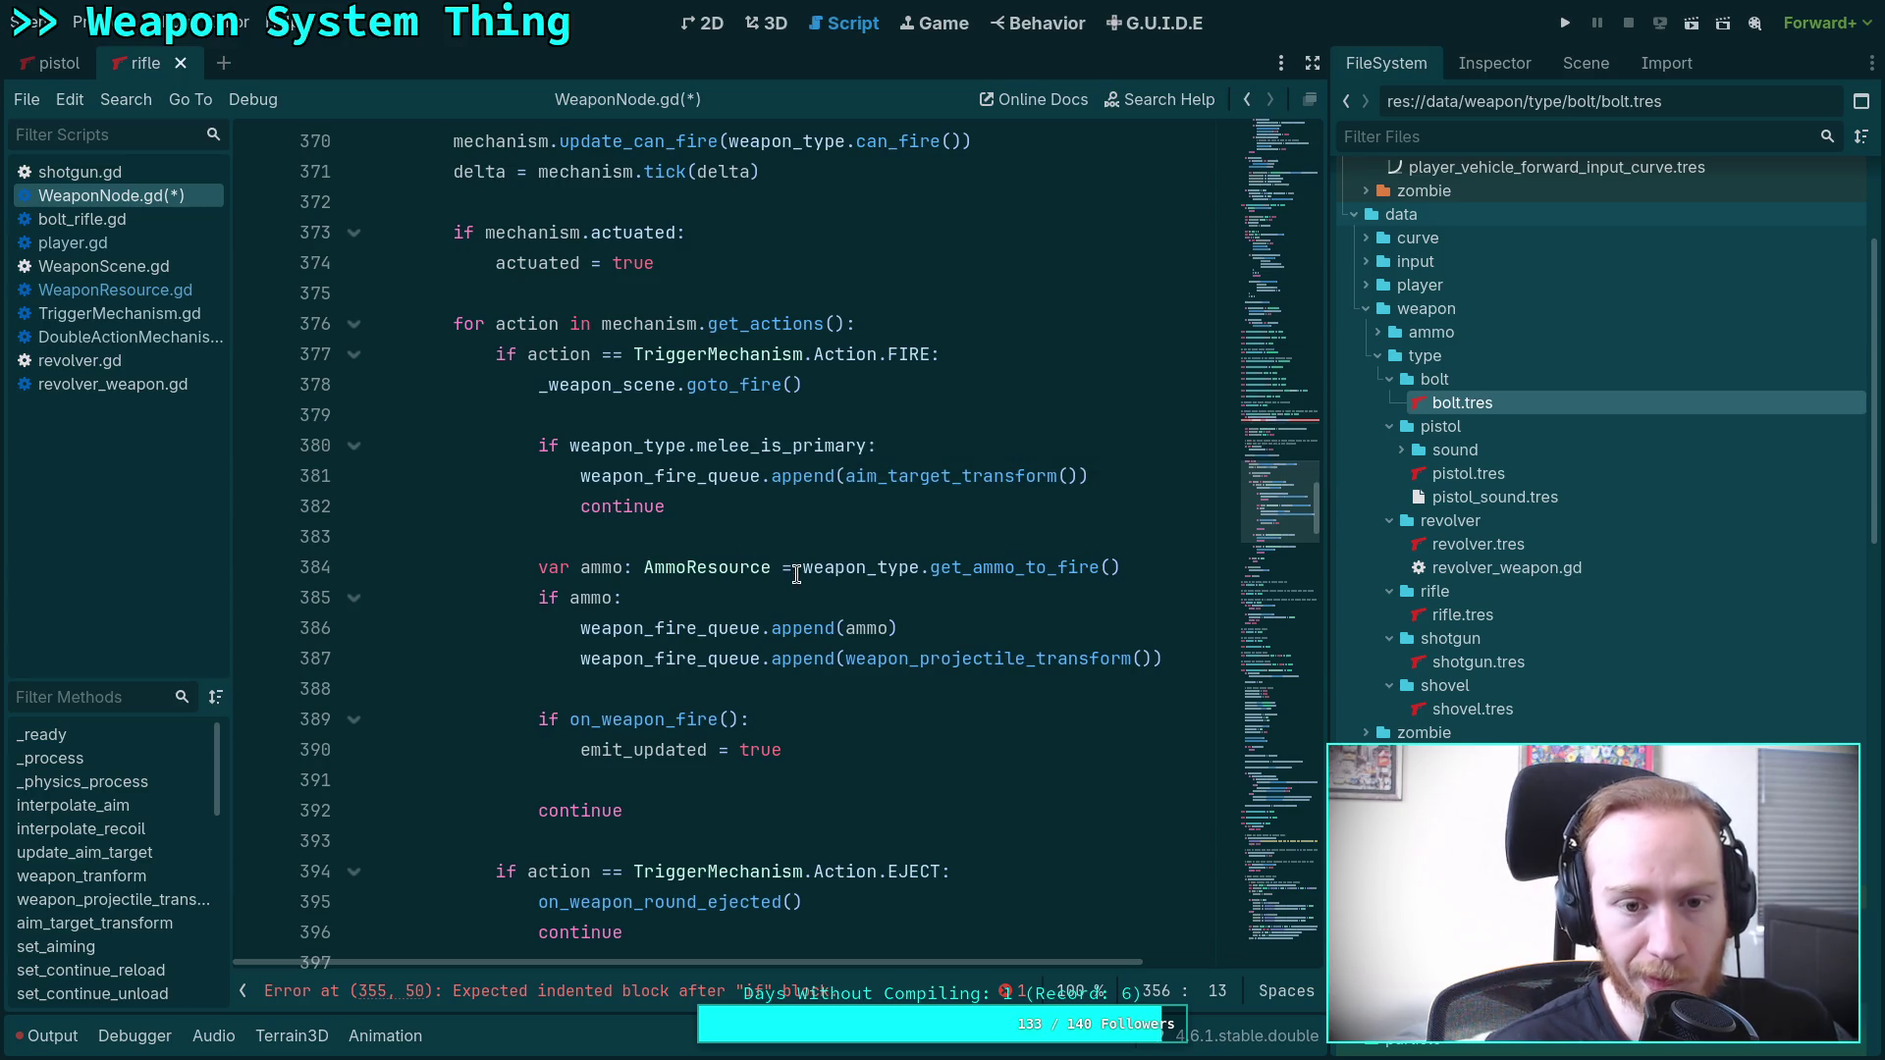
scroll(796, 574, "up", 4)
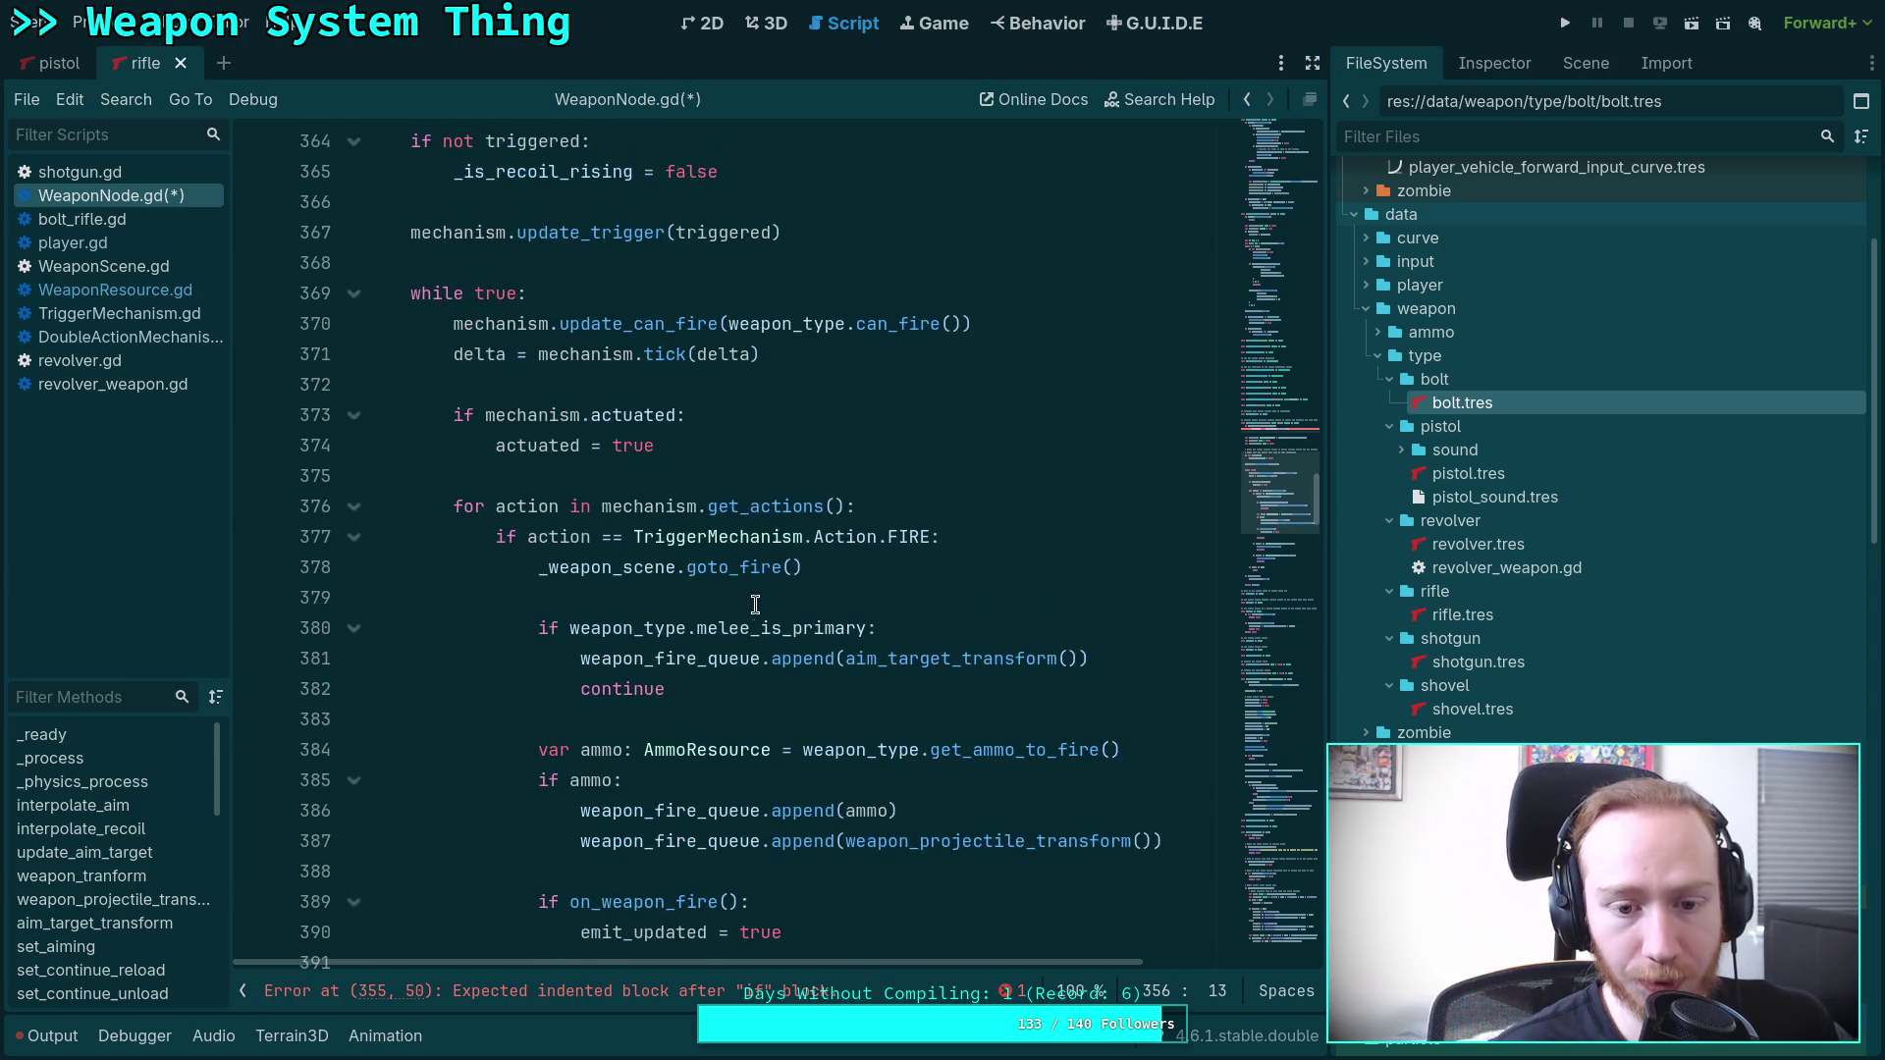
mouse_move(694, 859)
left_mouse_down()
mouse_move(538, 810)
mouse_move(572, 750)
left_mouse_up()
key("ctrl+c")
Copy the goto_fire and melee lines into the new branch and dedent them one level
right_click(573, 749)
left_click(618, 709)
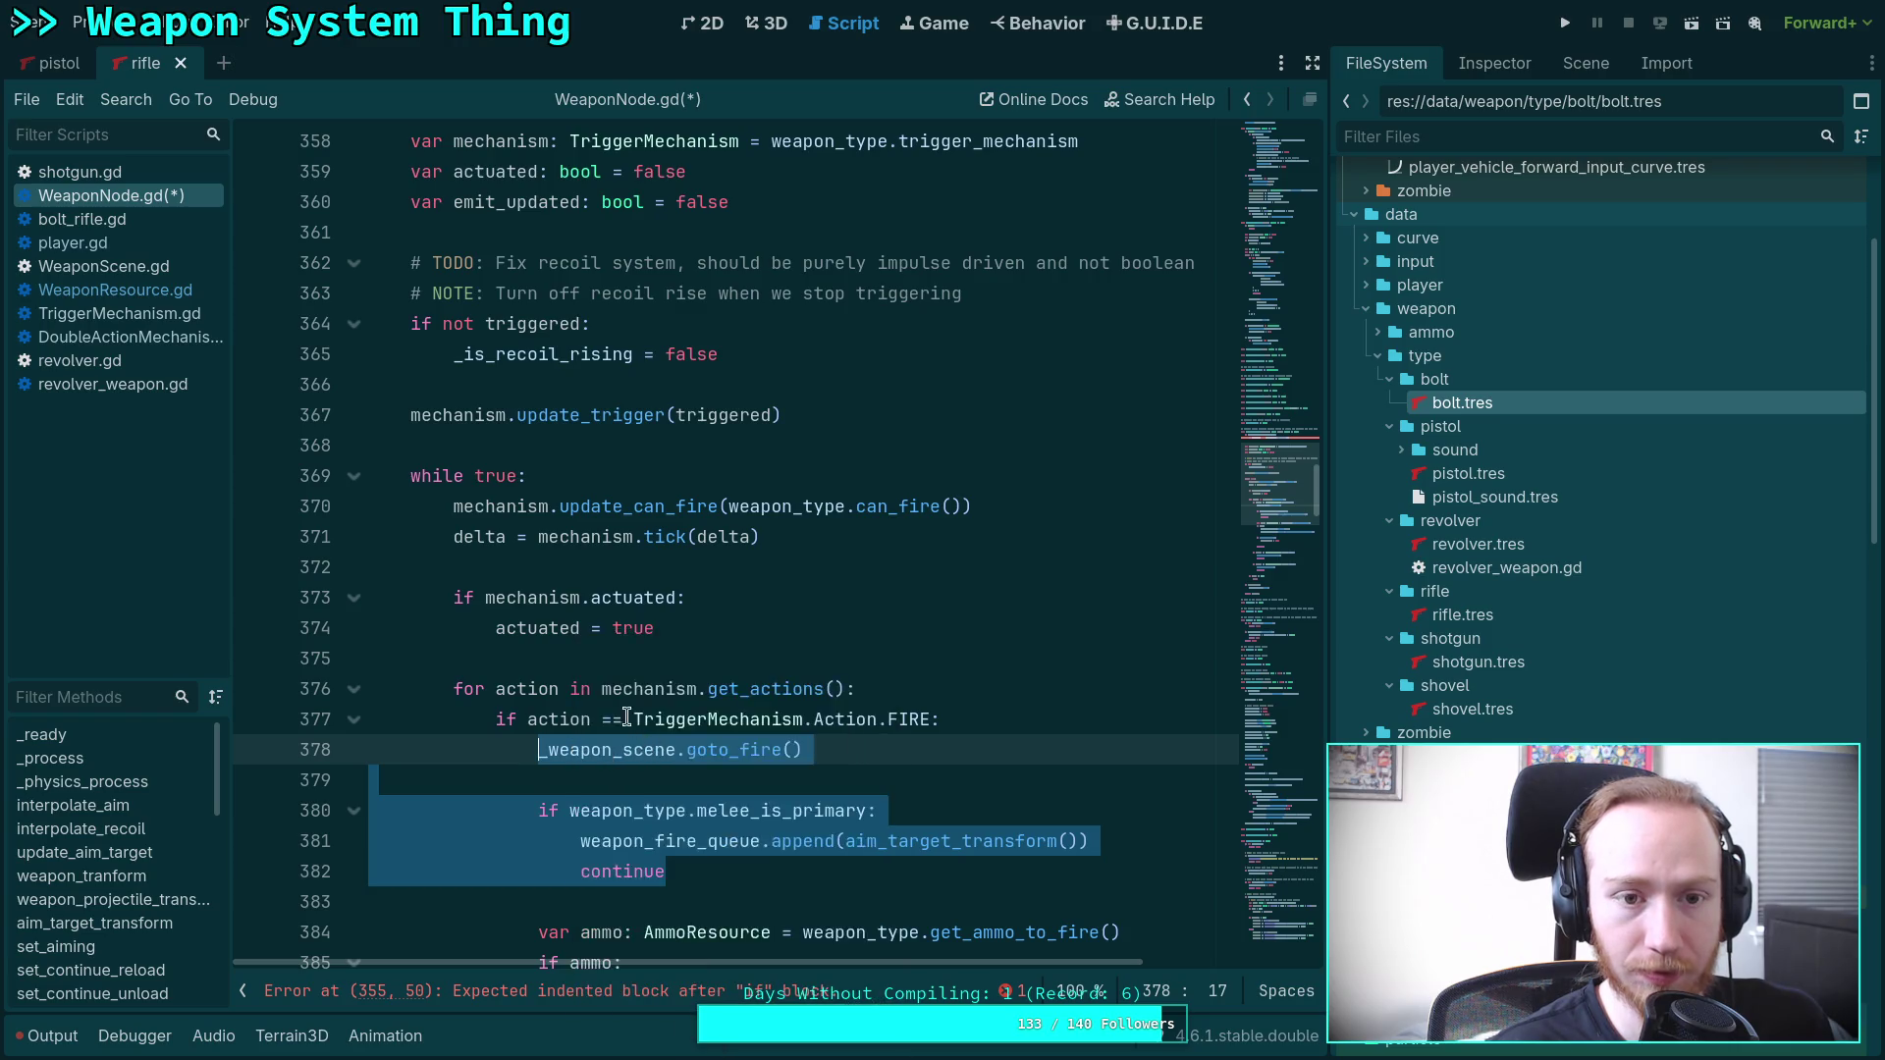
left_click(393, 991)
key("Return")
key("ctrl+v")
mouse_move(633, 505)
left_mouse_down()
mouse_move(643, 566)
mouse_move(662, 552)
mouse_move(628, 508)
mouse_move(496, 506)
left_mouse_up()
key("shift+Tab")
key("shift+Tab")
Drop the inner melee_is_primary check, end with 'return true', and add 'return false' after
key("Up")
key("Up")
key("ctrl+shift+k")
key("BackSpace")
type("return true")
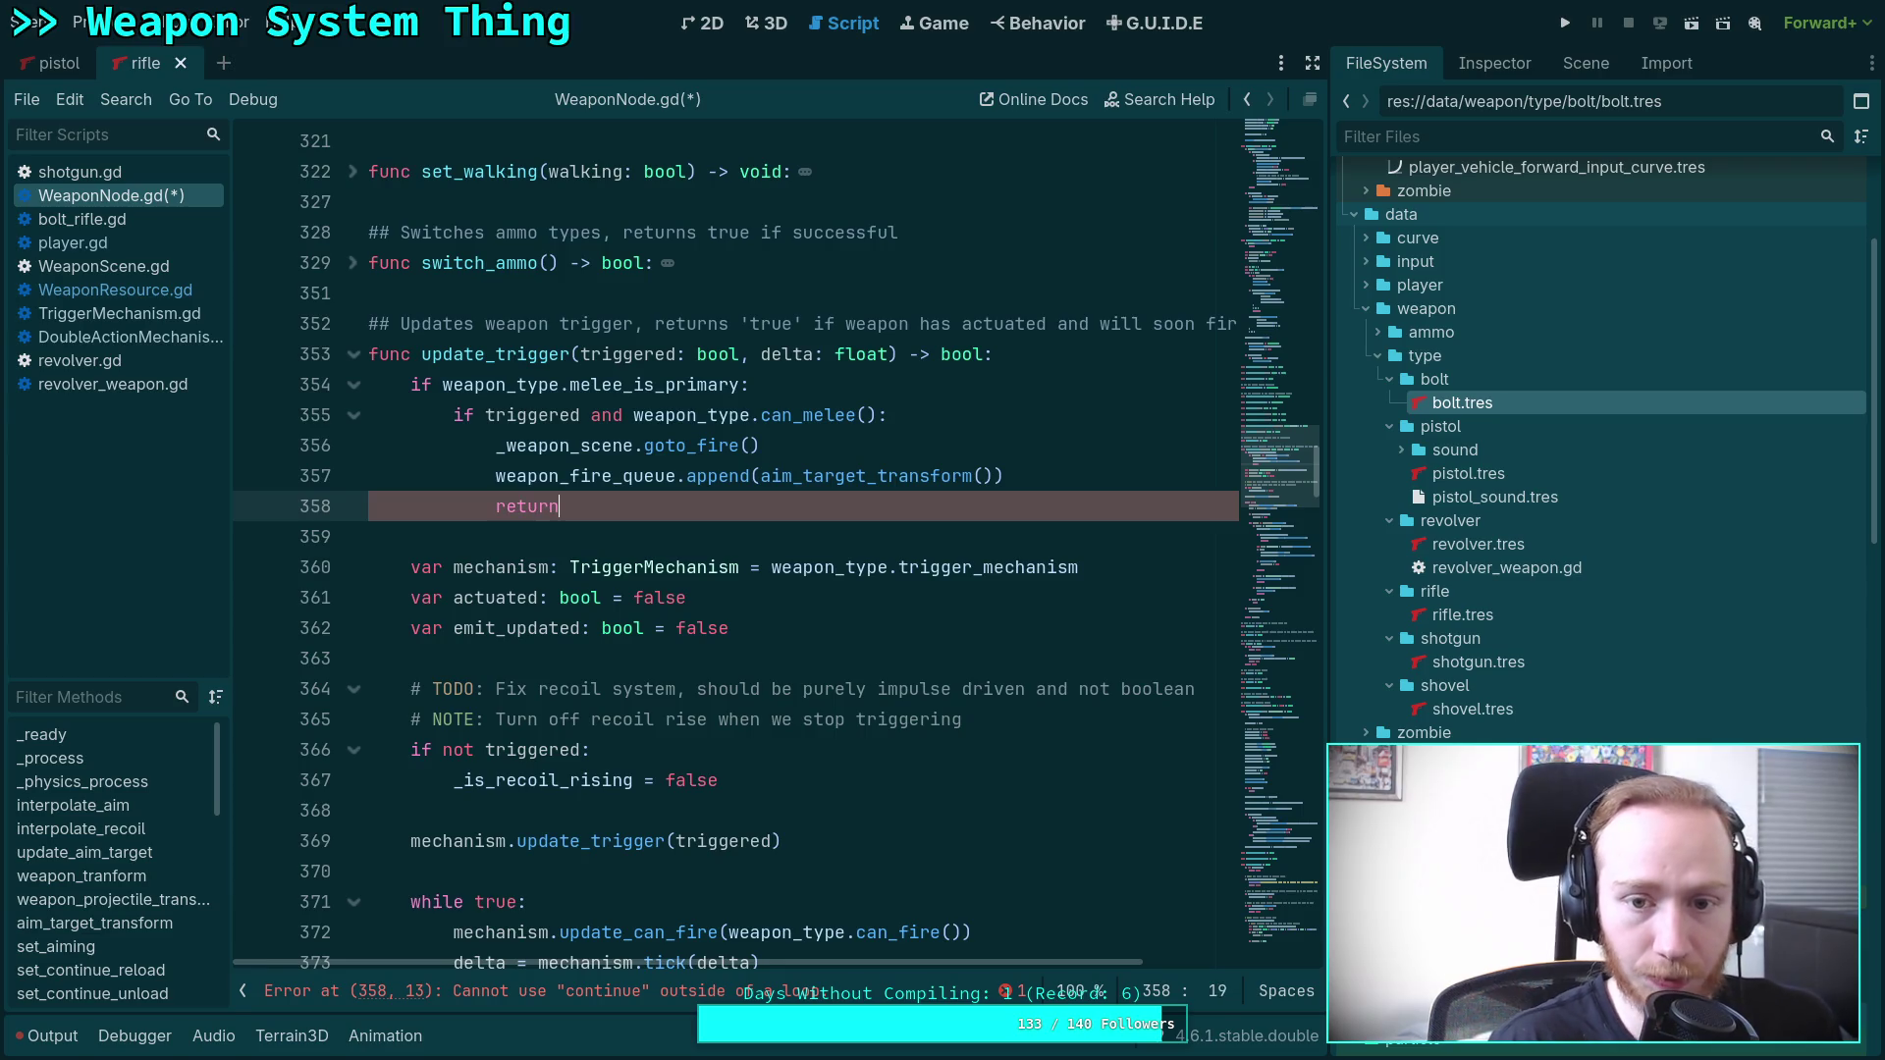
key("Return")
key("BackSpace")
type("return false")
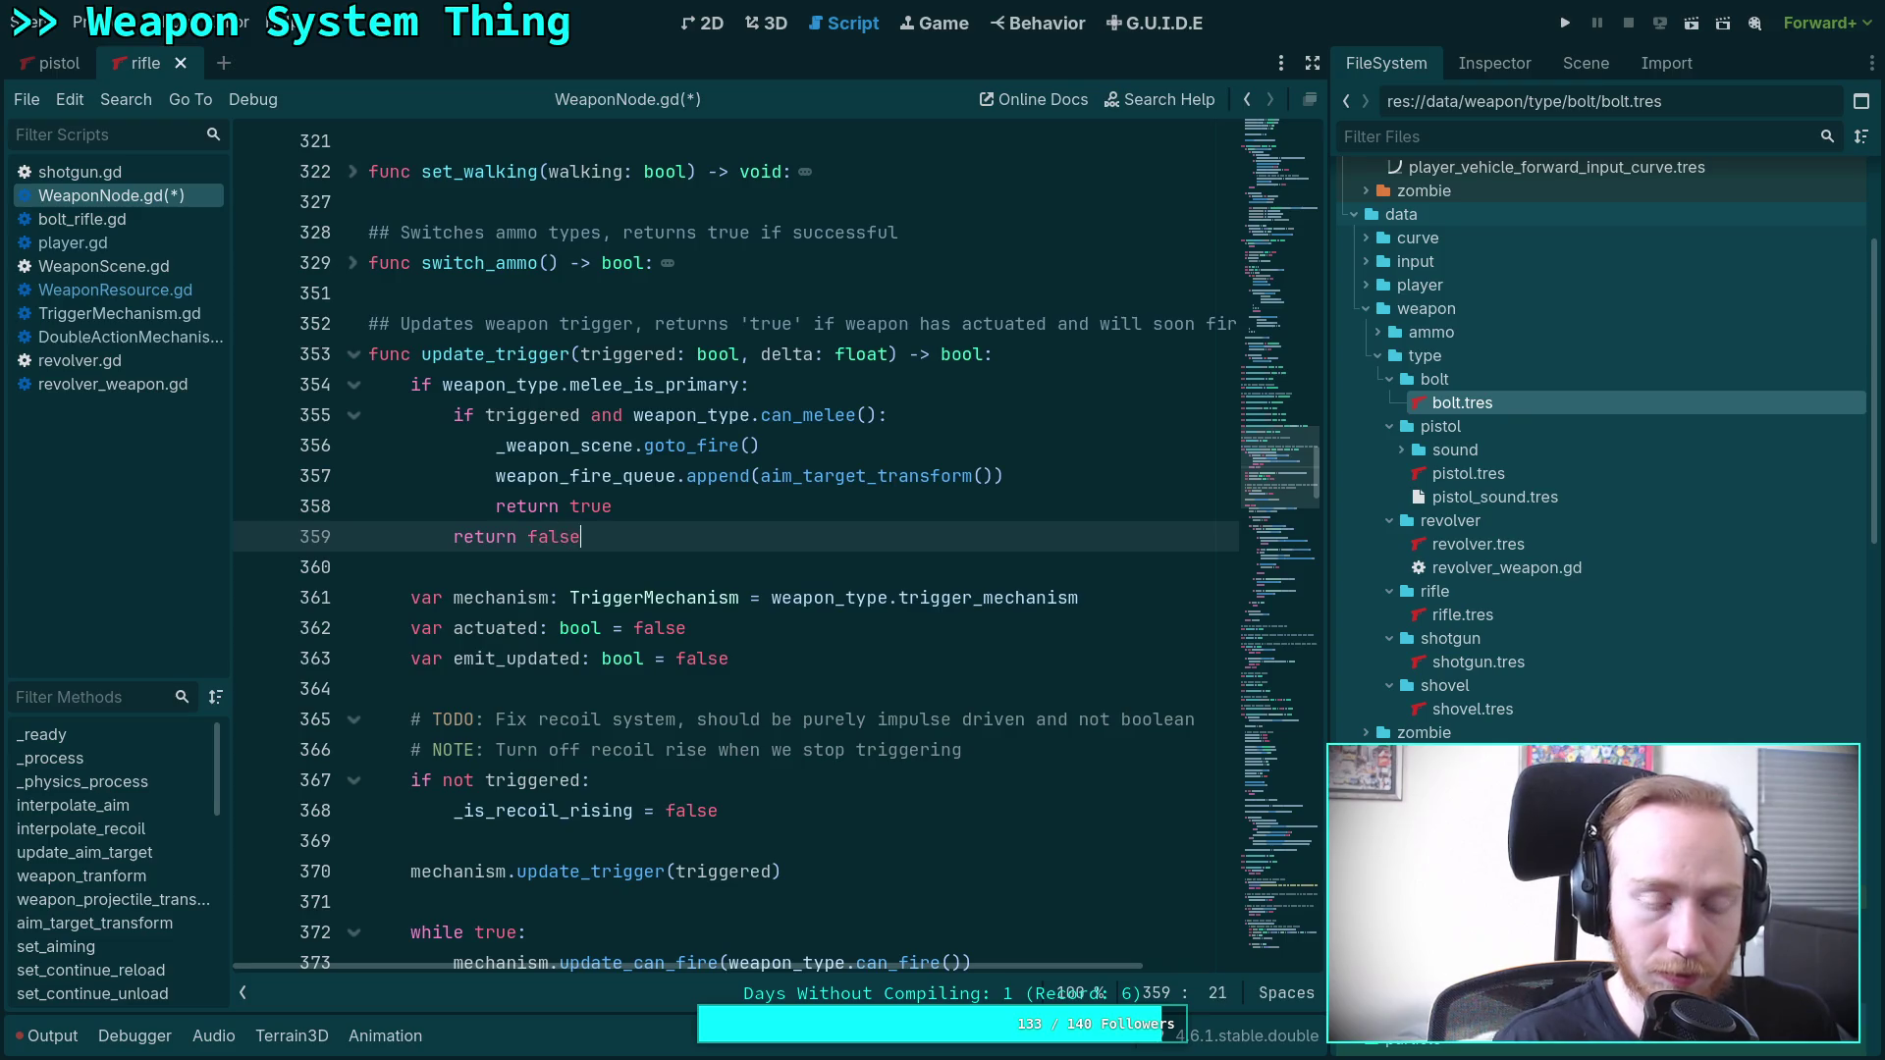
left_click(515, 561)
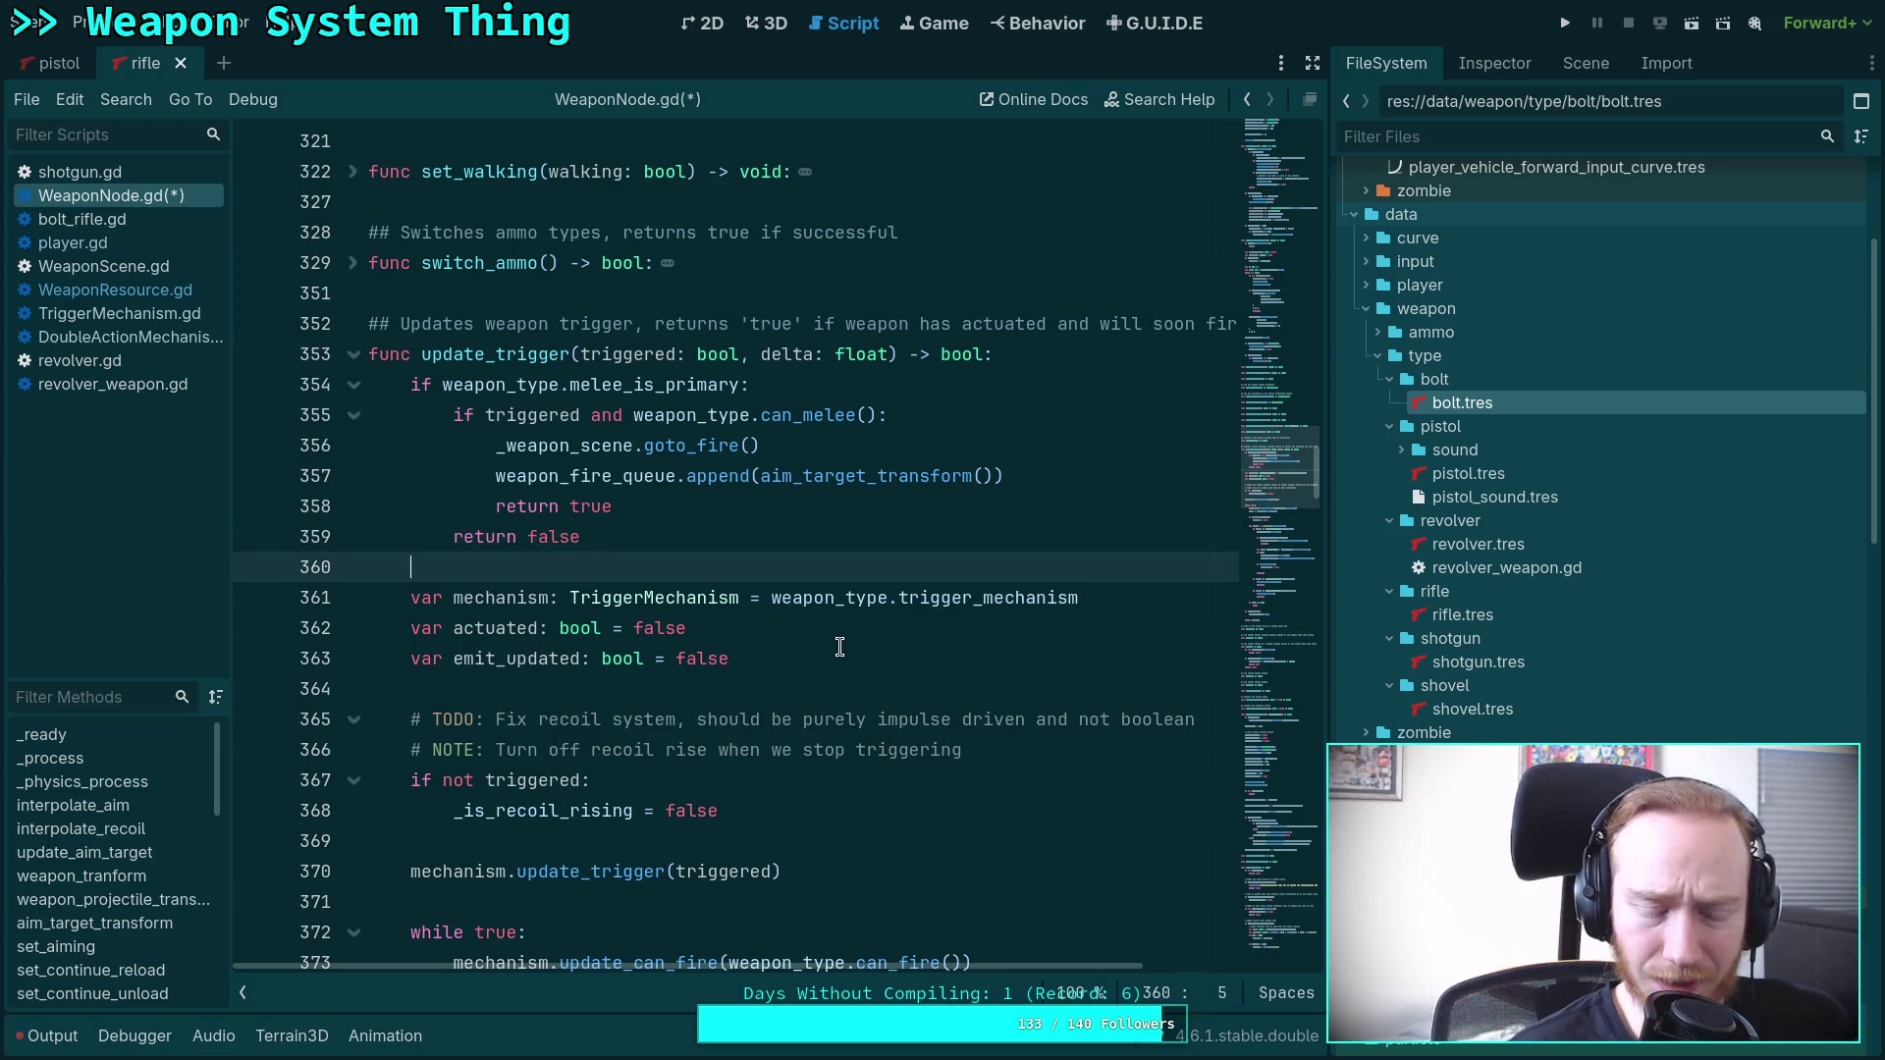
Delete the old melee_is_primary block (lines 382–385) from the FIRE action loop
scroll(844, 648, "down", 4)
scroll(843, 648, "down", 12)
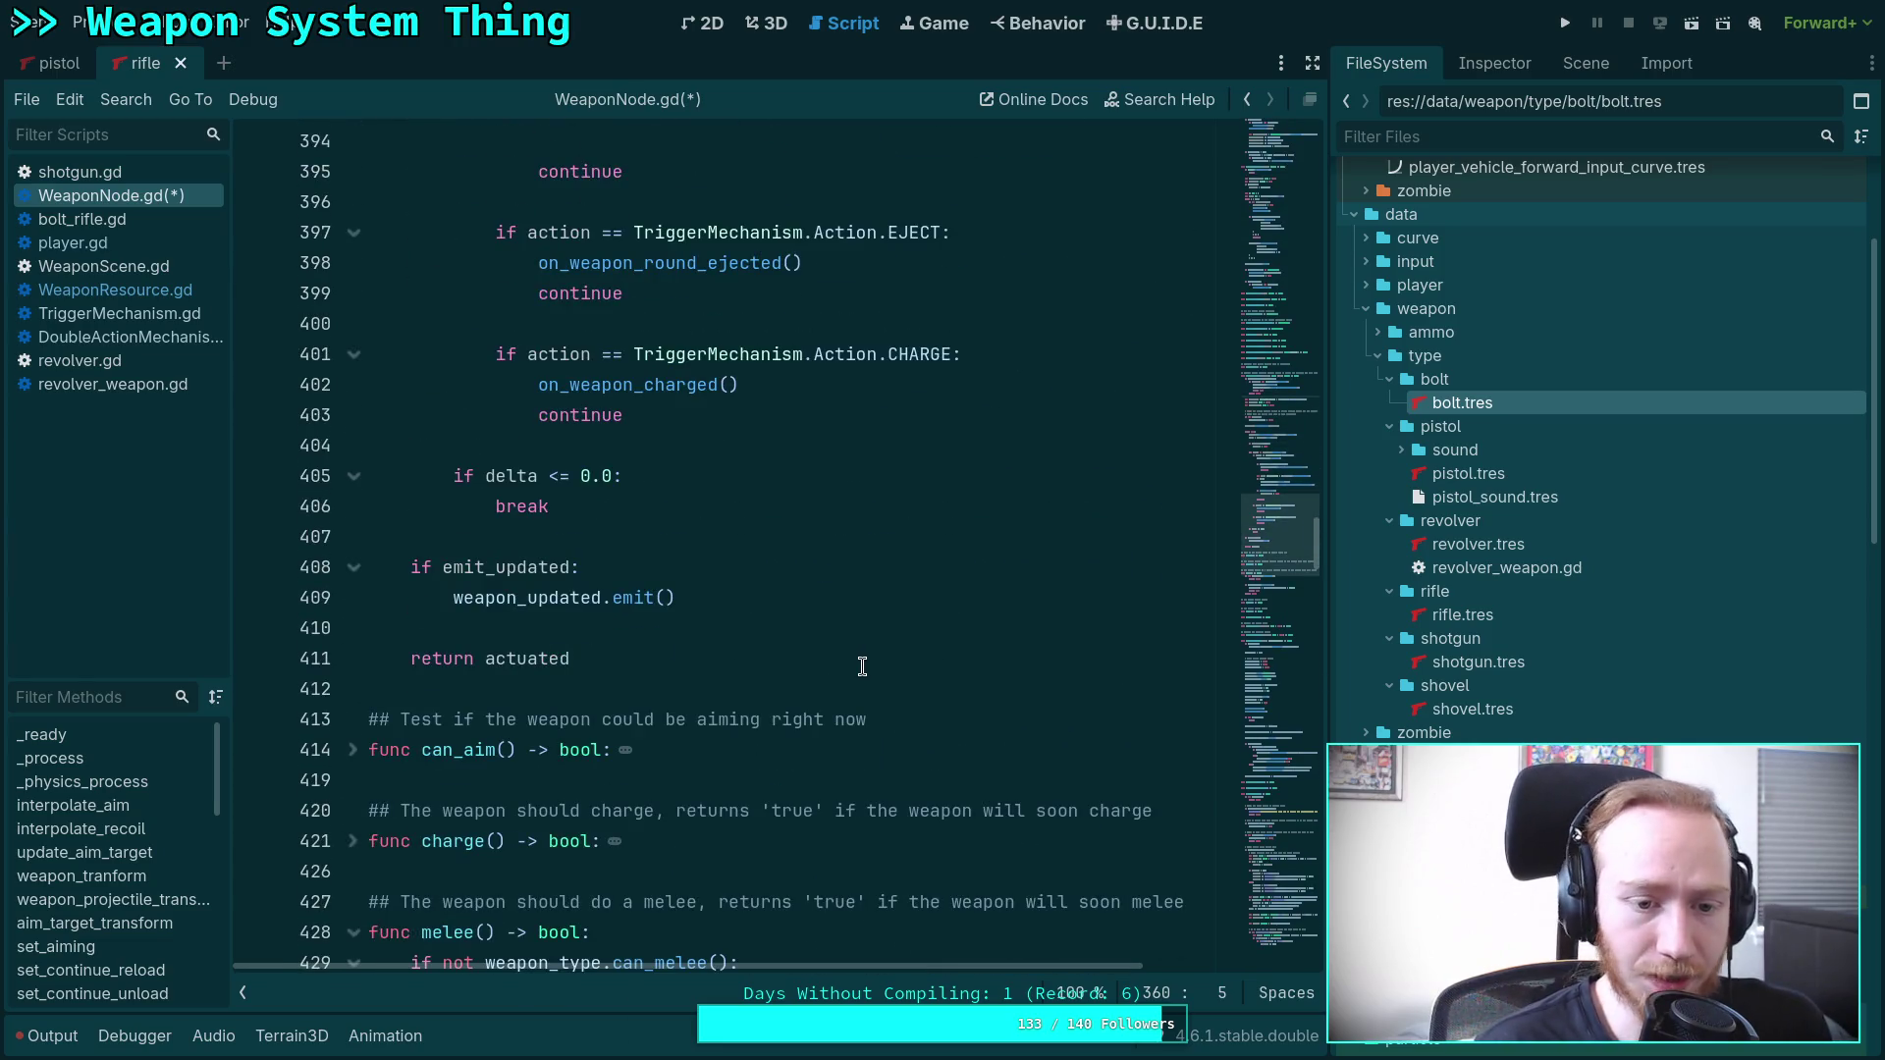
scroll(844, 670, "up", 4)
scroll(817, 665, "down", 2)
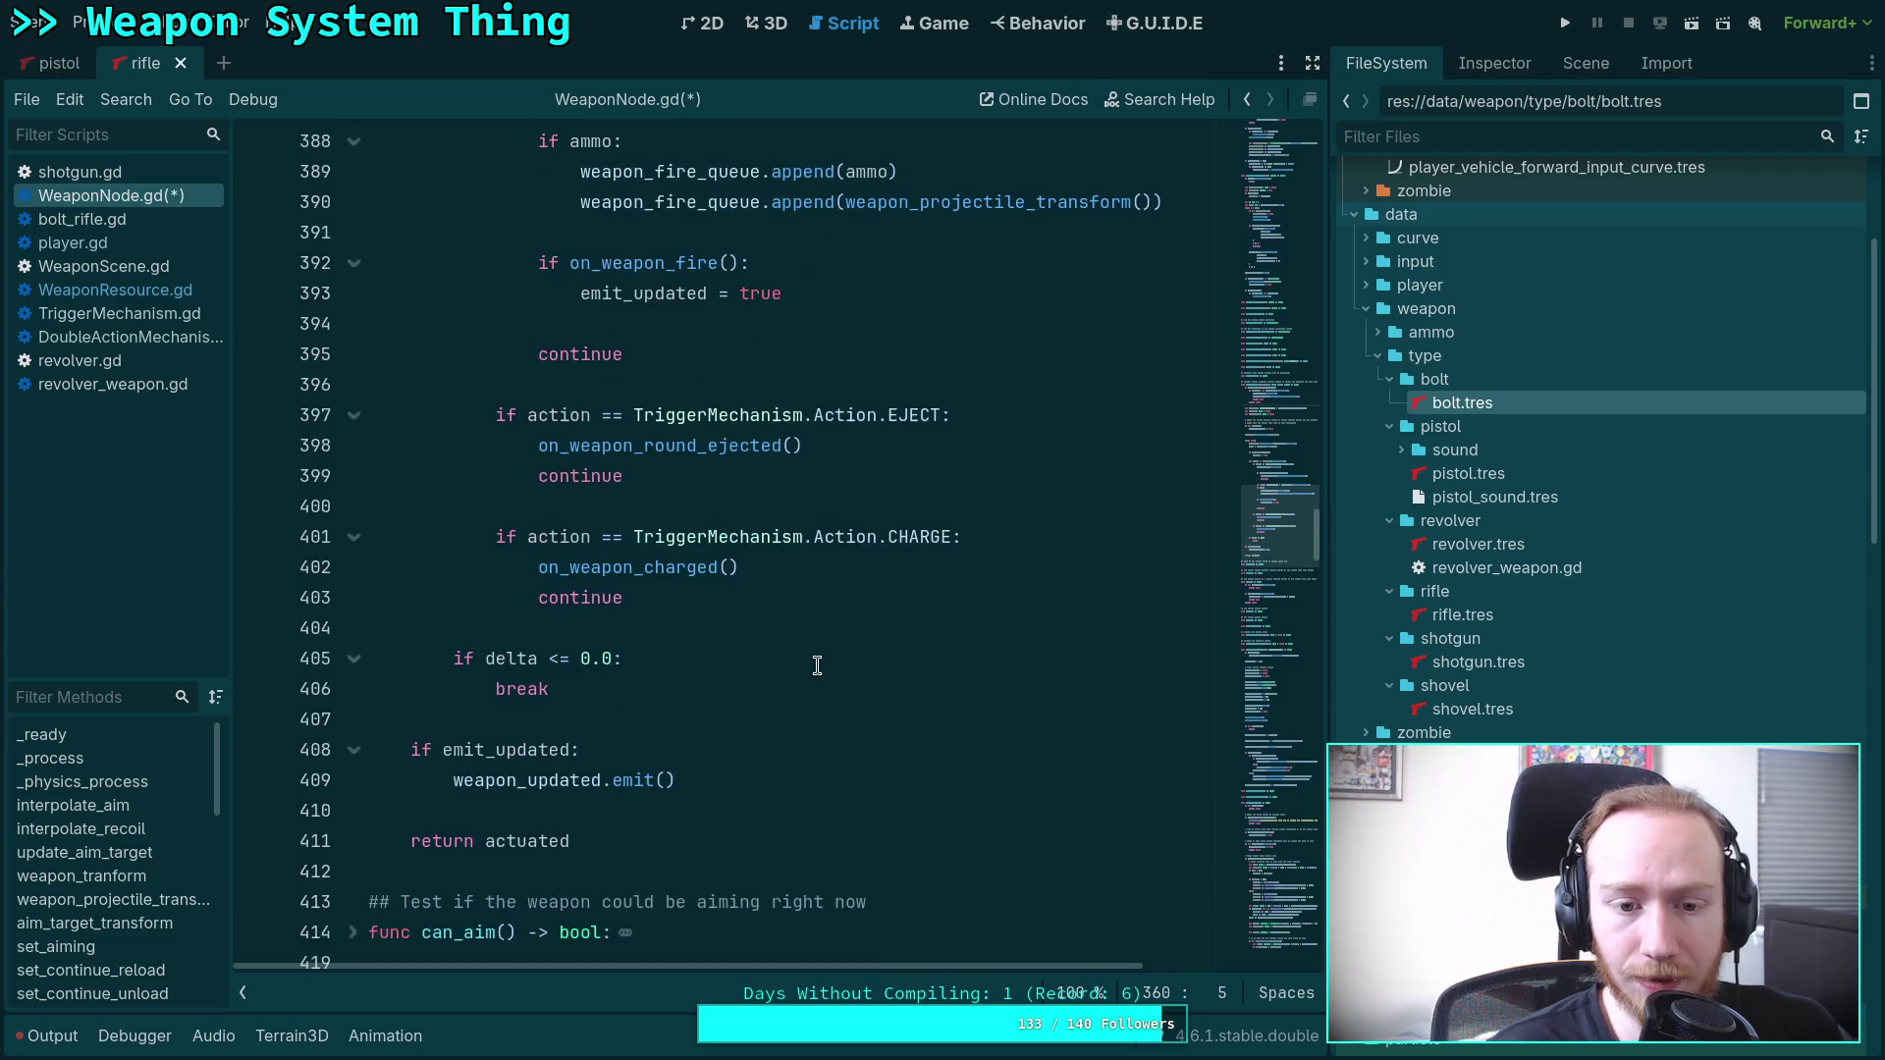
left_click_drag(713, 687, 707, 359)
scroll(707, 358, "up", 2)
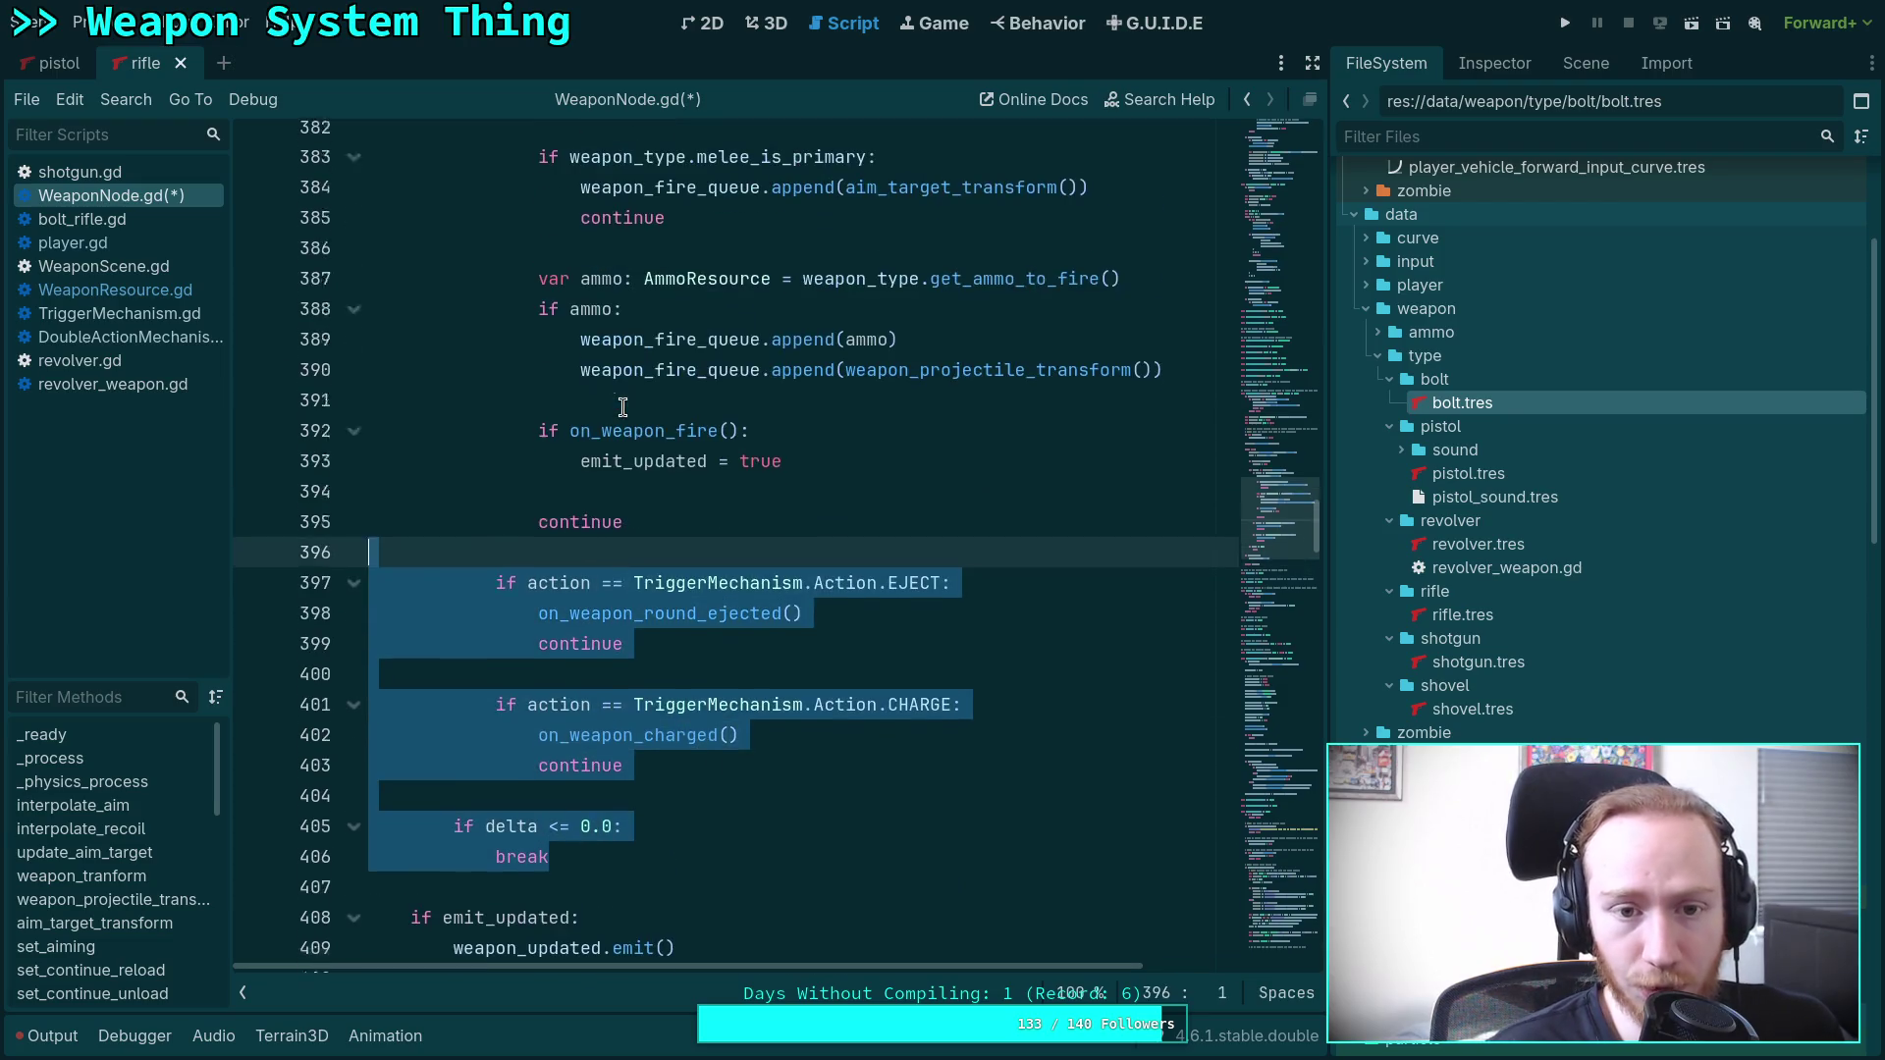
left_click(703, 531)
left_click(744, 513)
scroll(803, 519, "up", 3)
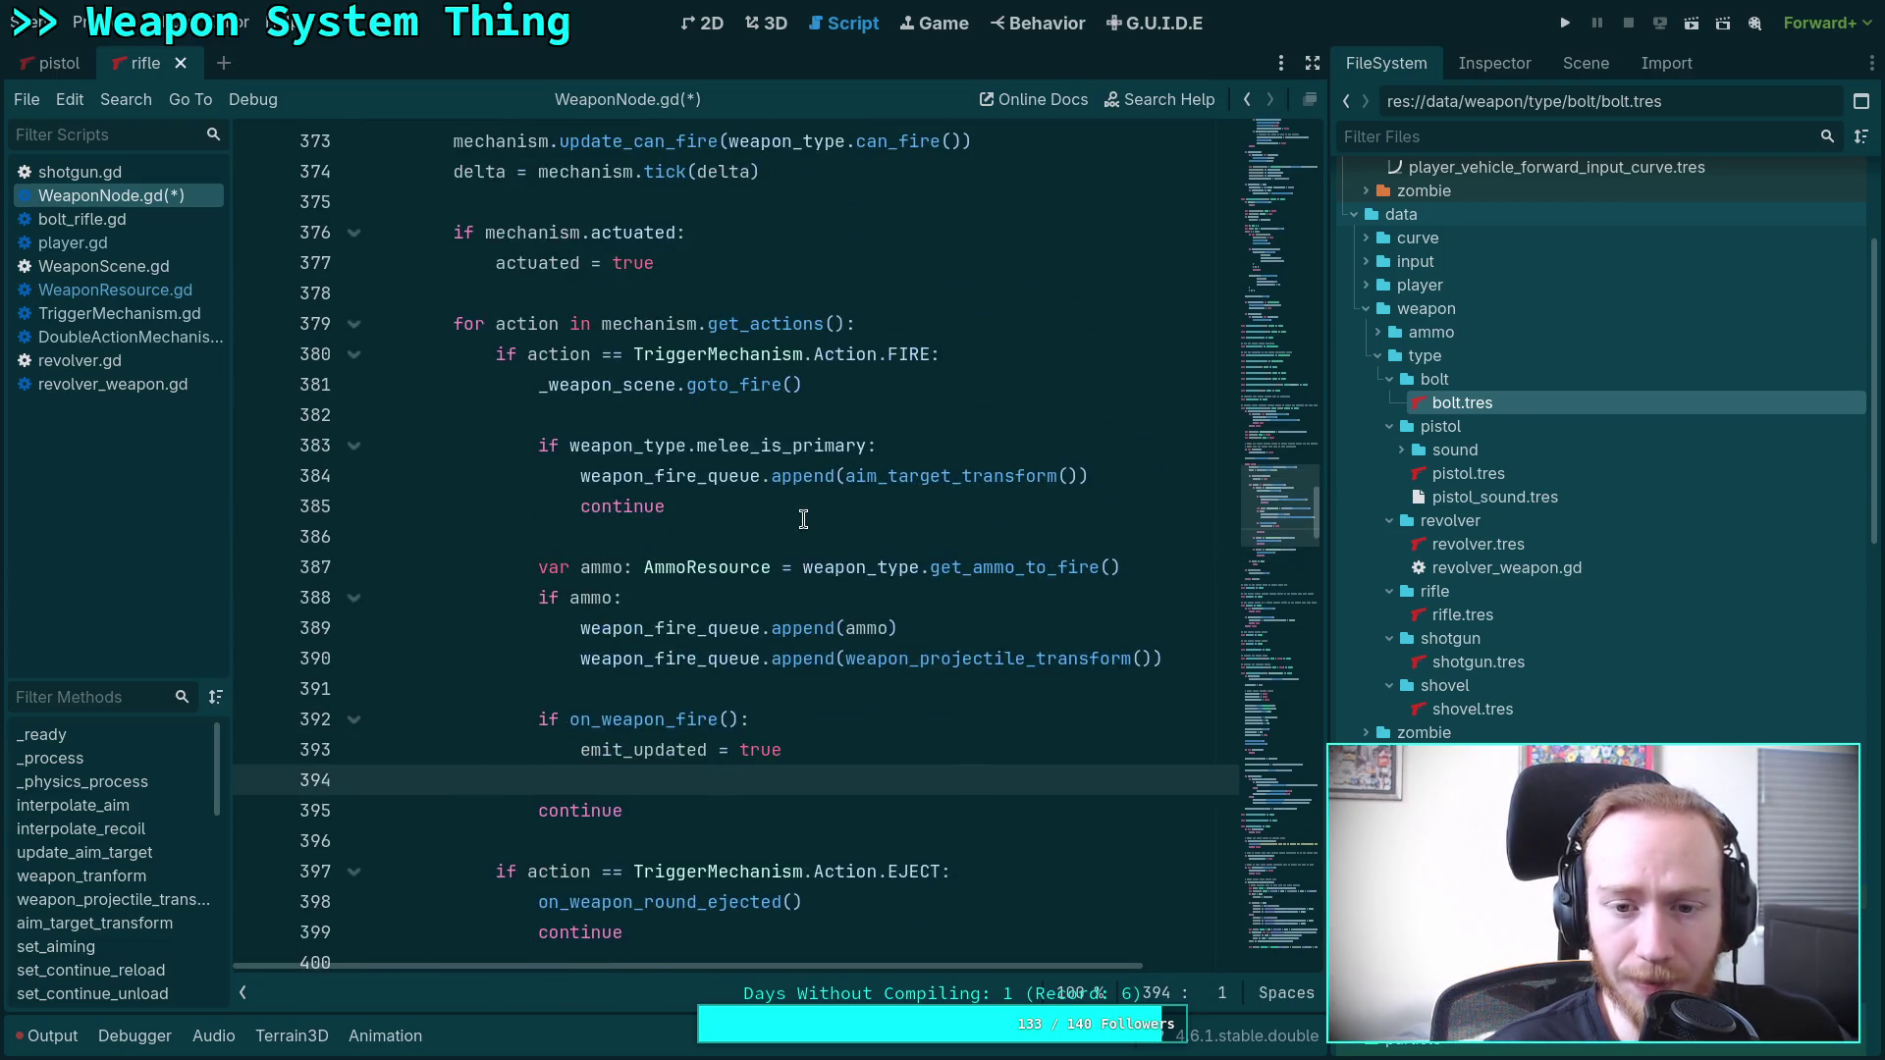
left_click_drag(725, 520, 744, 423)
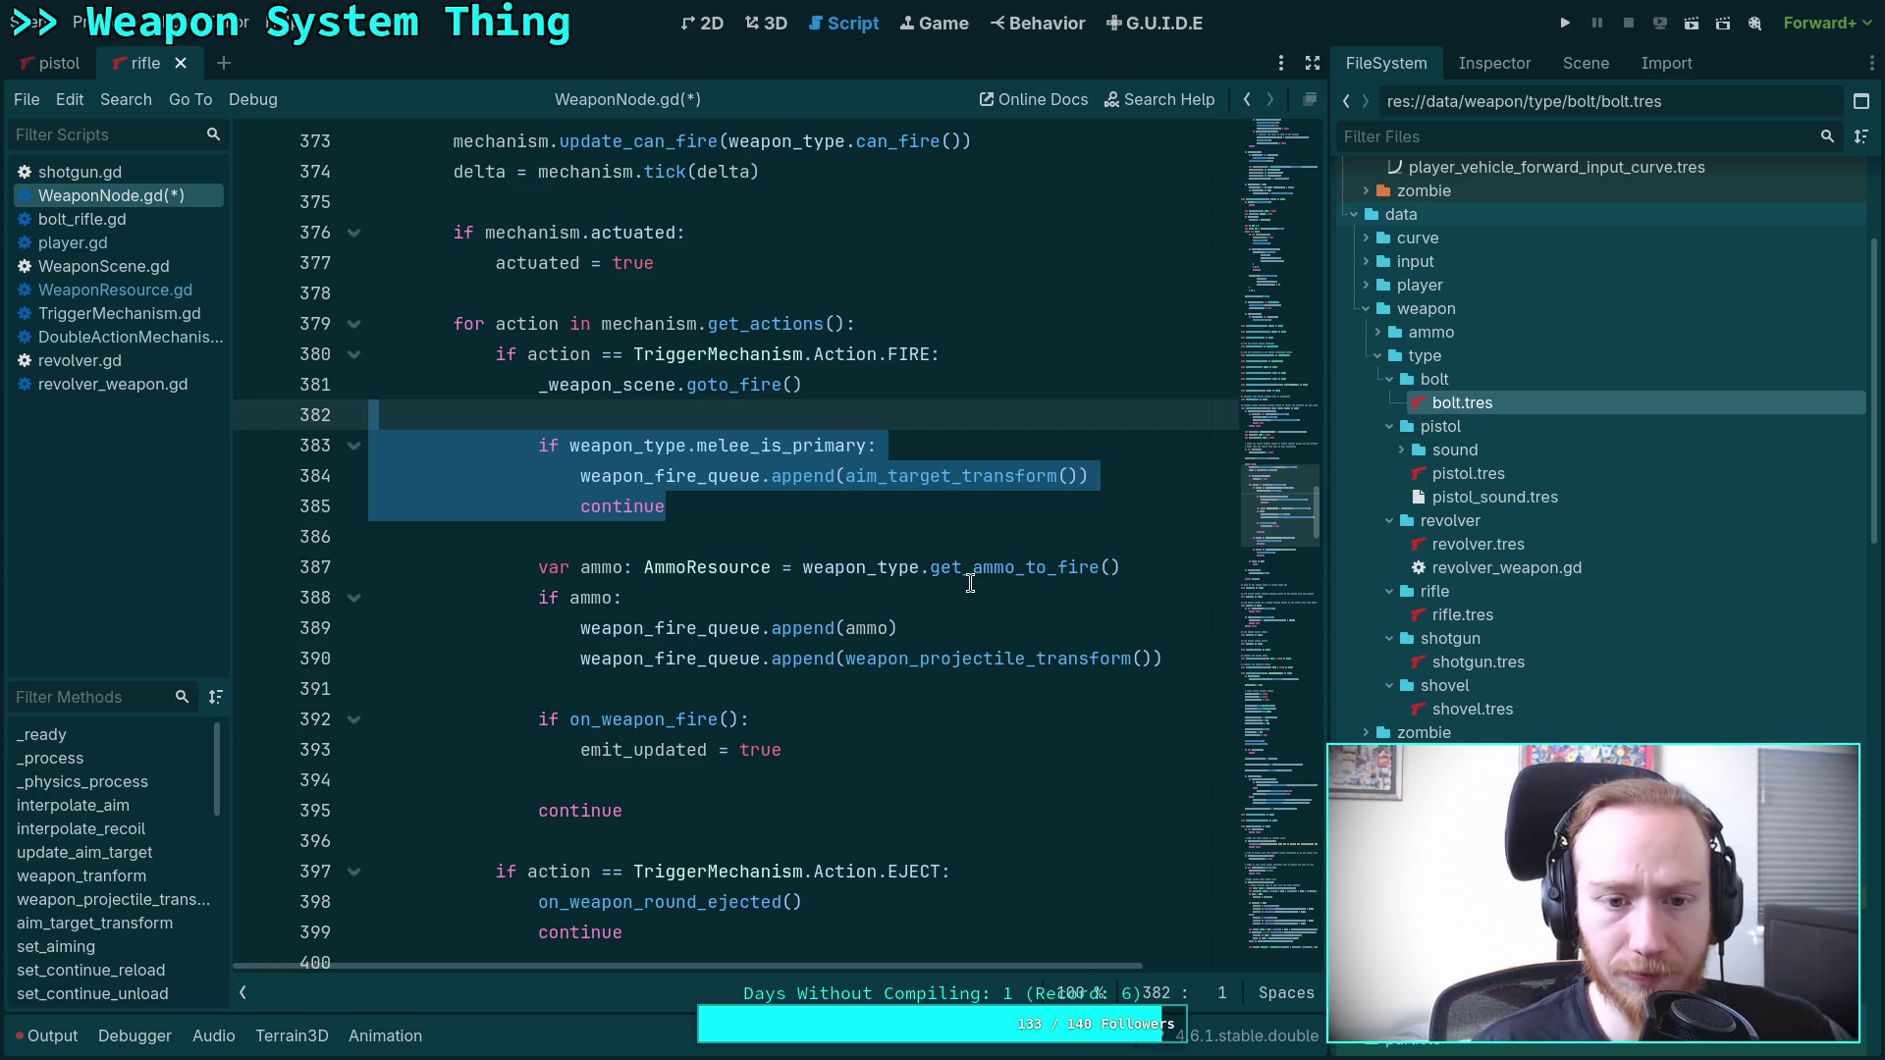
key("BackSpace")
key("BackSpace")
Scroll through update_trigger to review the edited fire-action loop
left_click(750, 561)
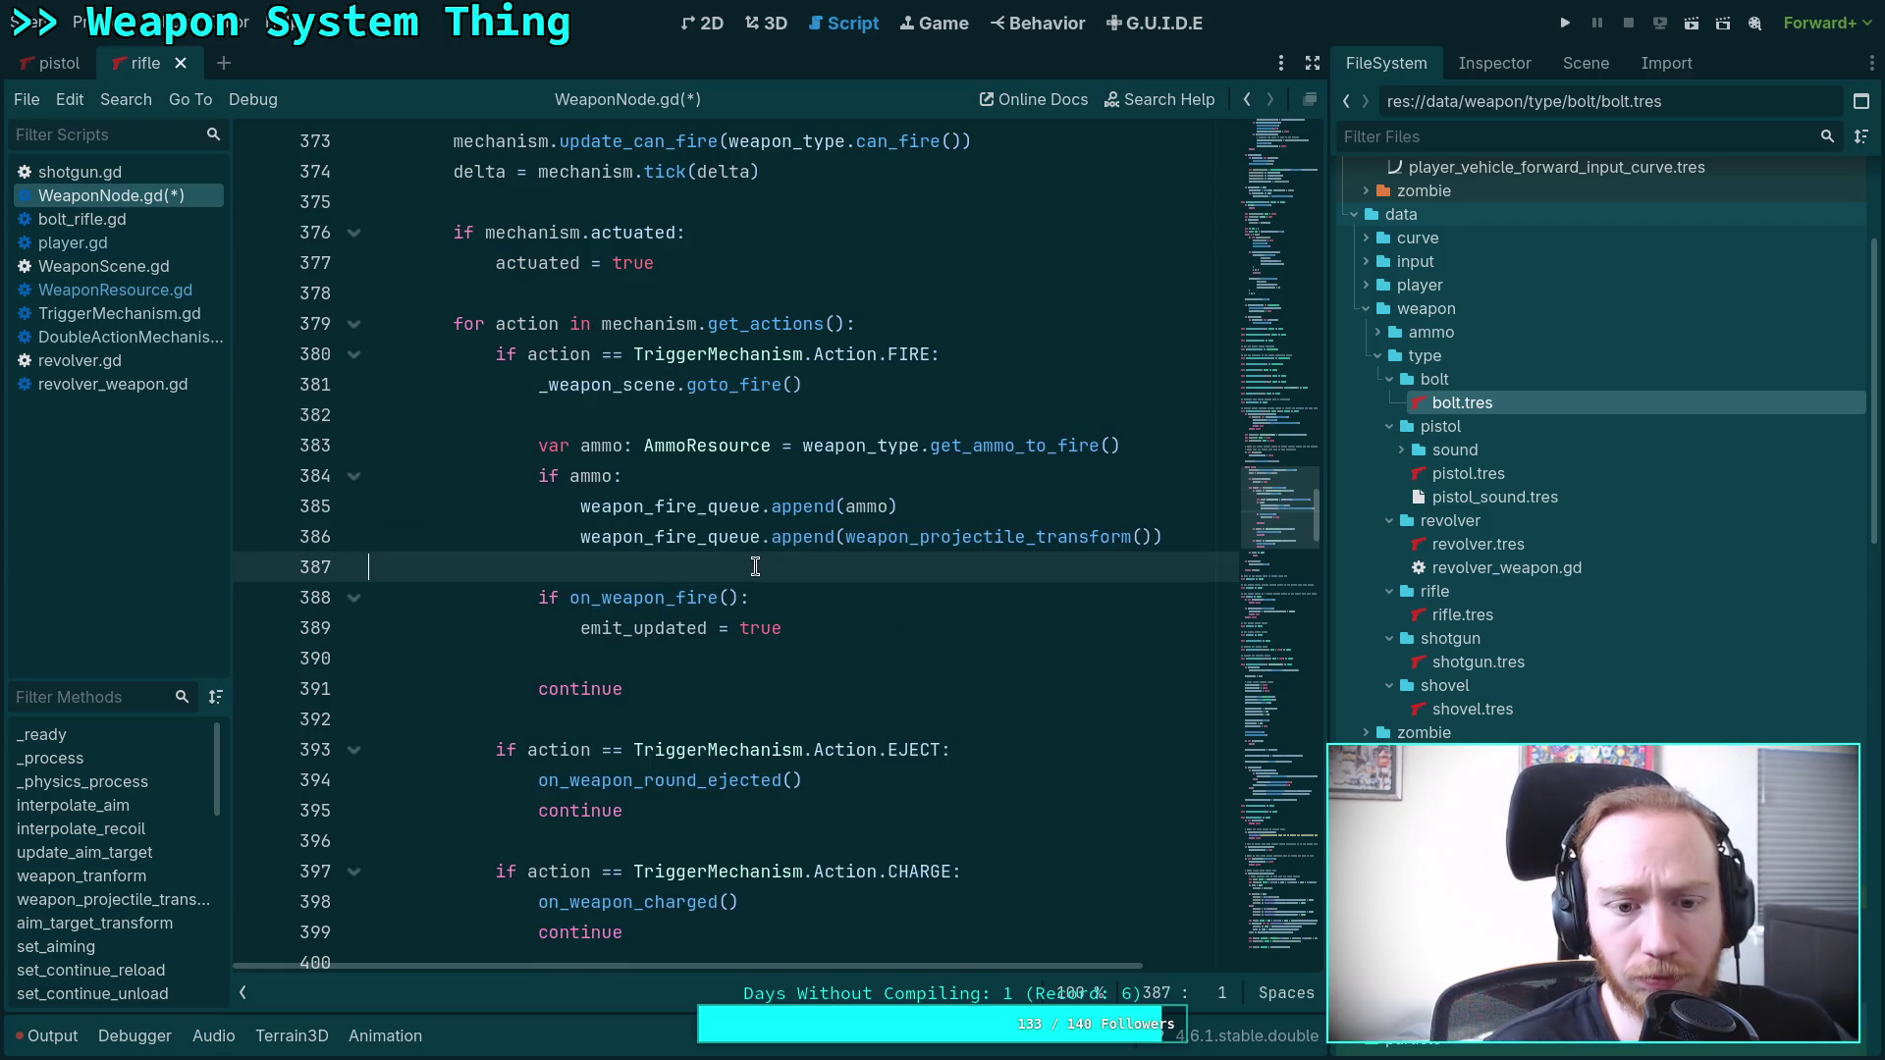
scroll(737, 570, "up", 4)
scroll(722, 573, "down", 2)
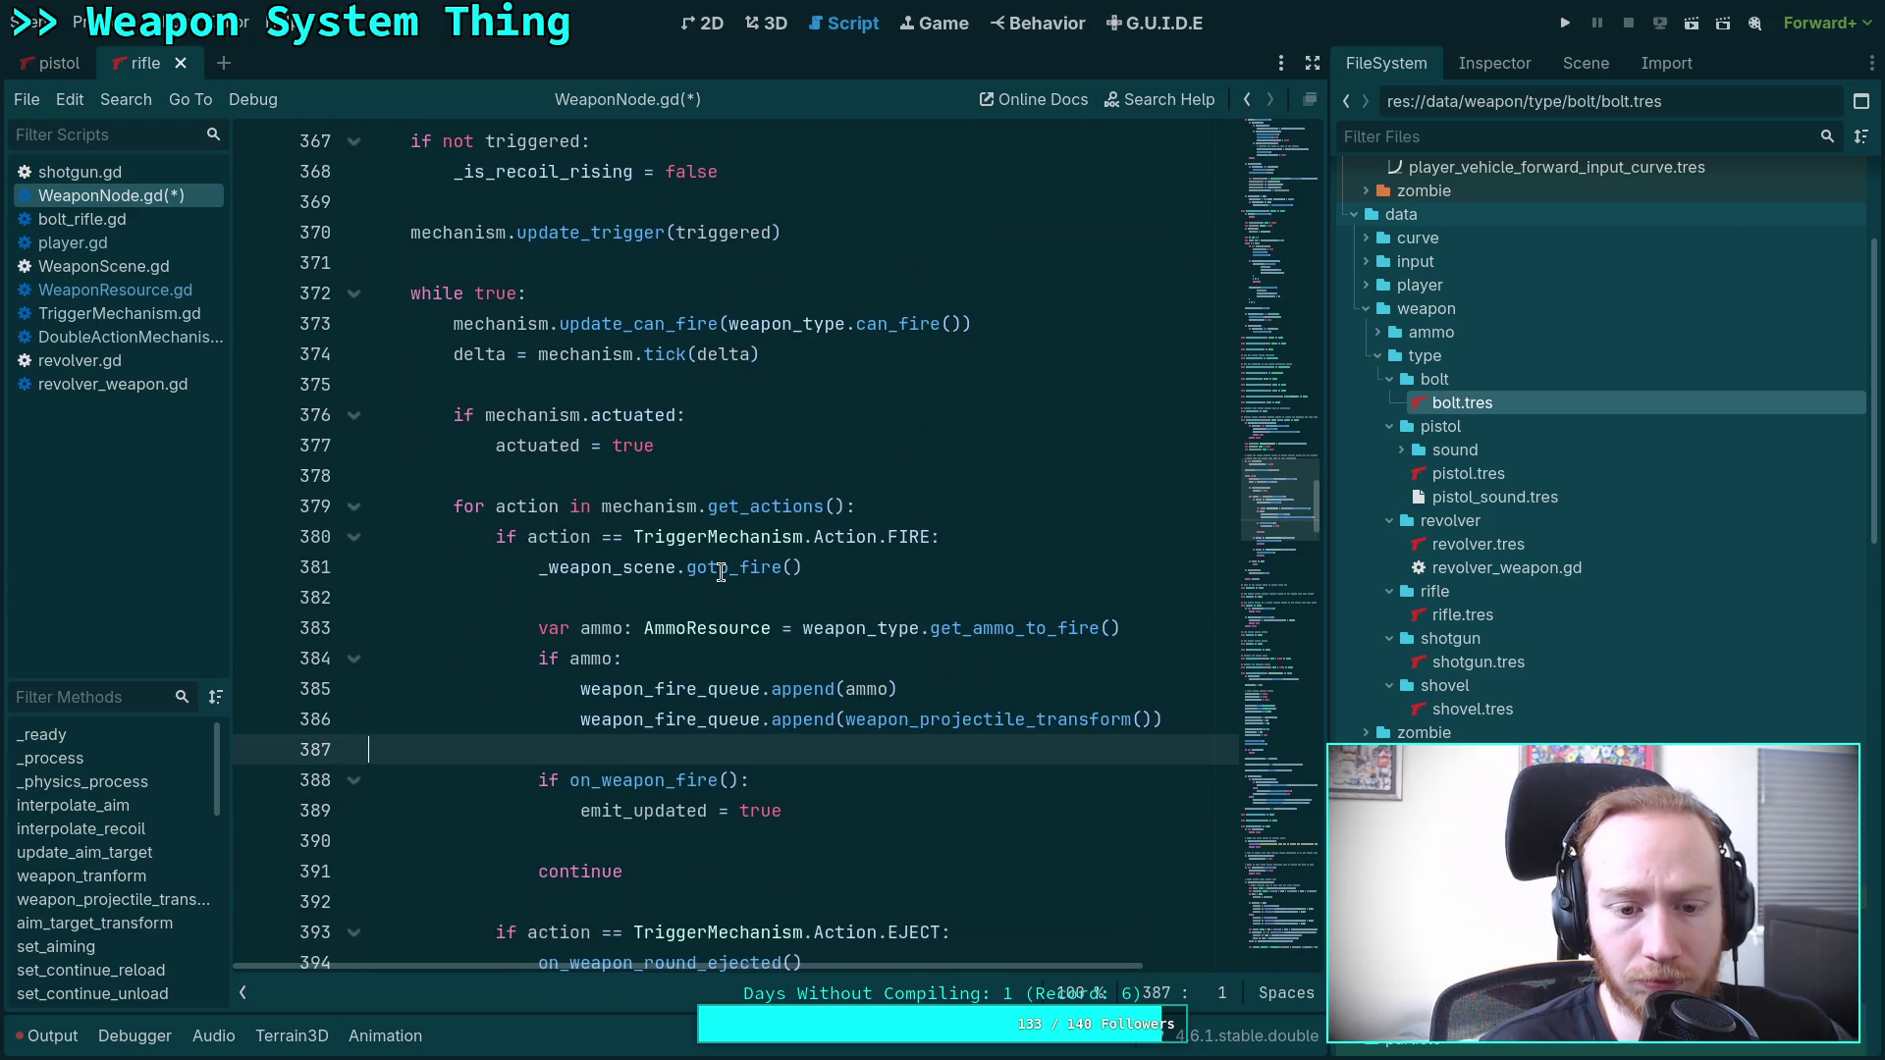
scroll(721, 572, "up", 7)
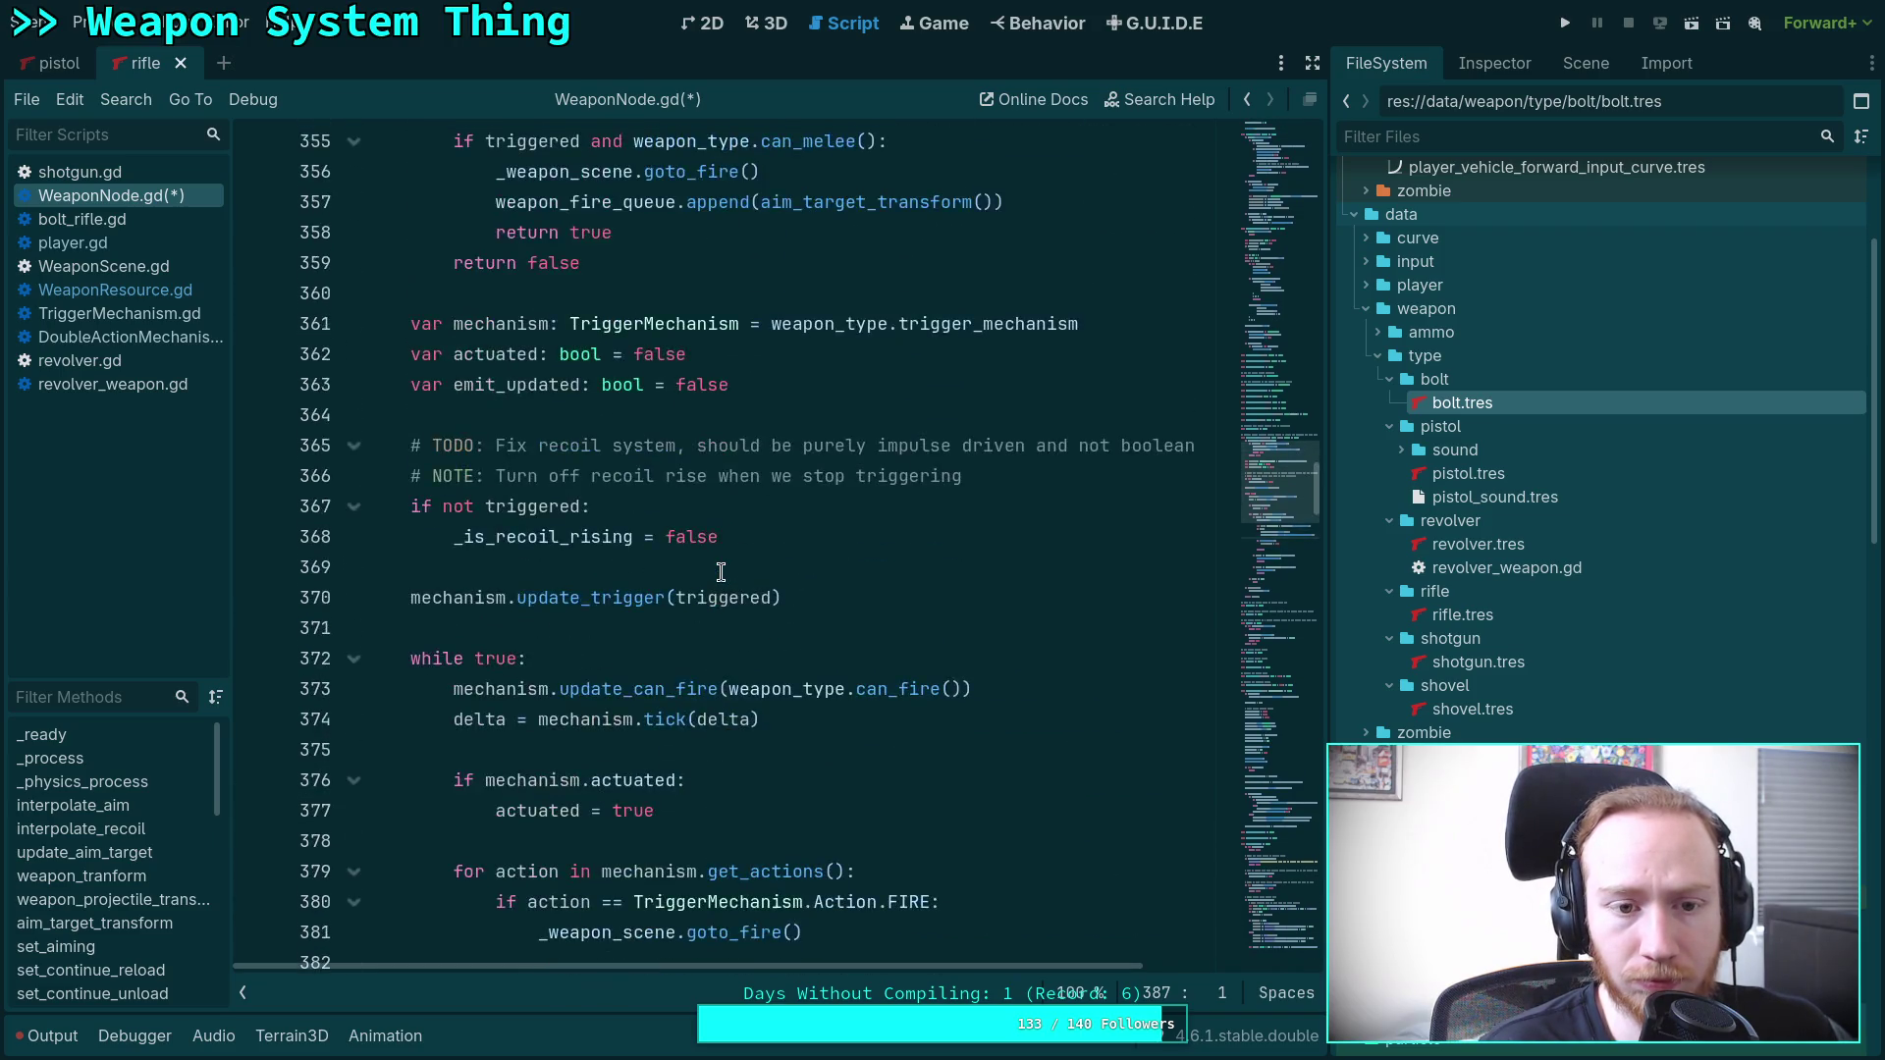
scroll(722, 572, "down", 1)
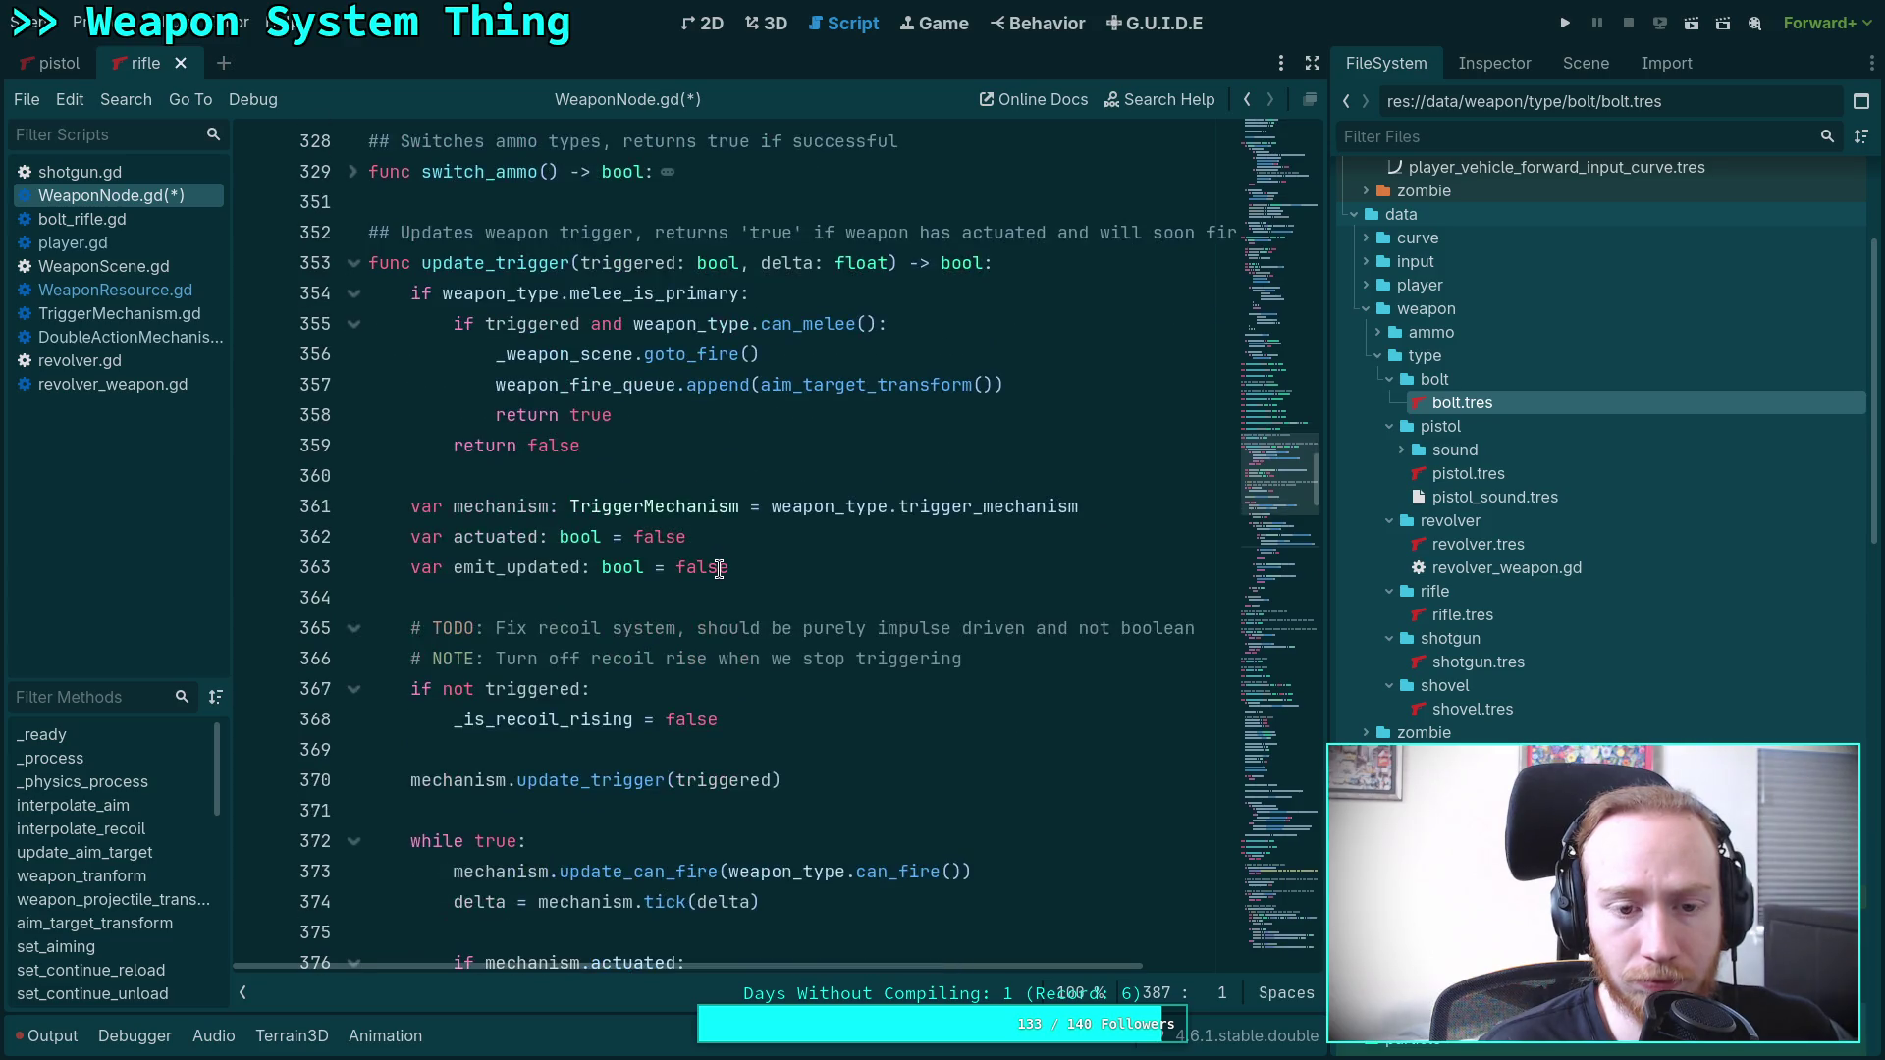
scroll(720, 570, "down", 3)
scroll(720, 570, "down", 3)
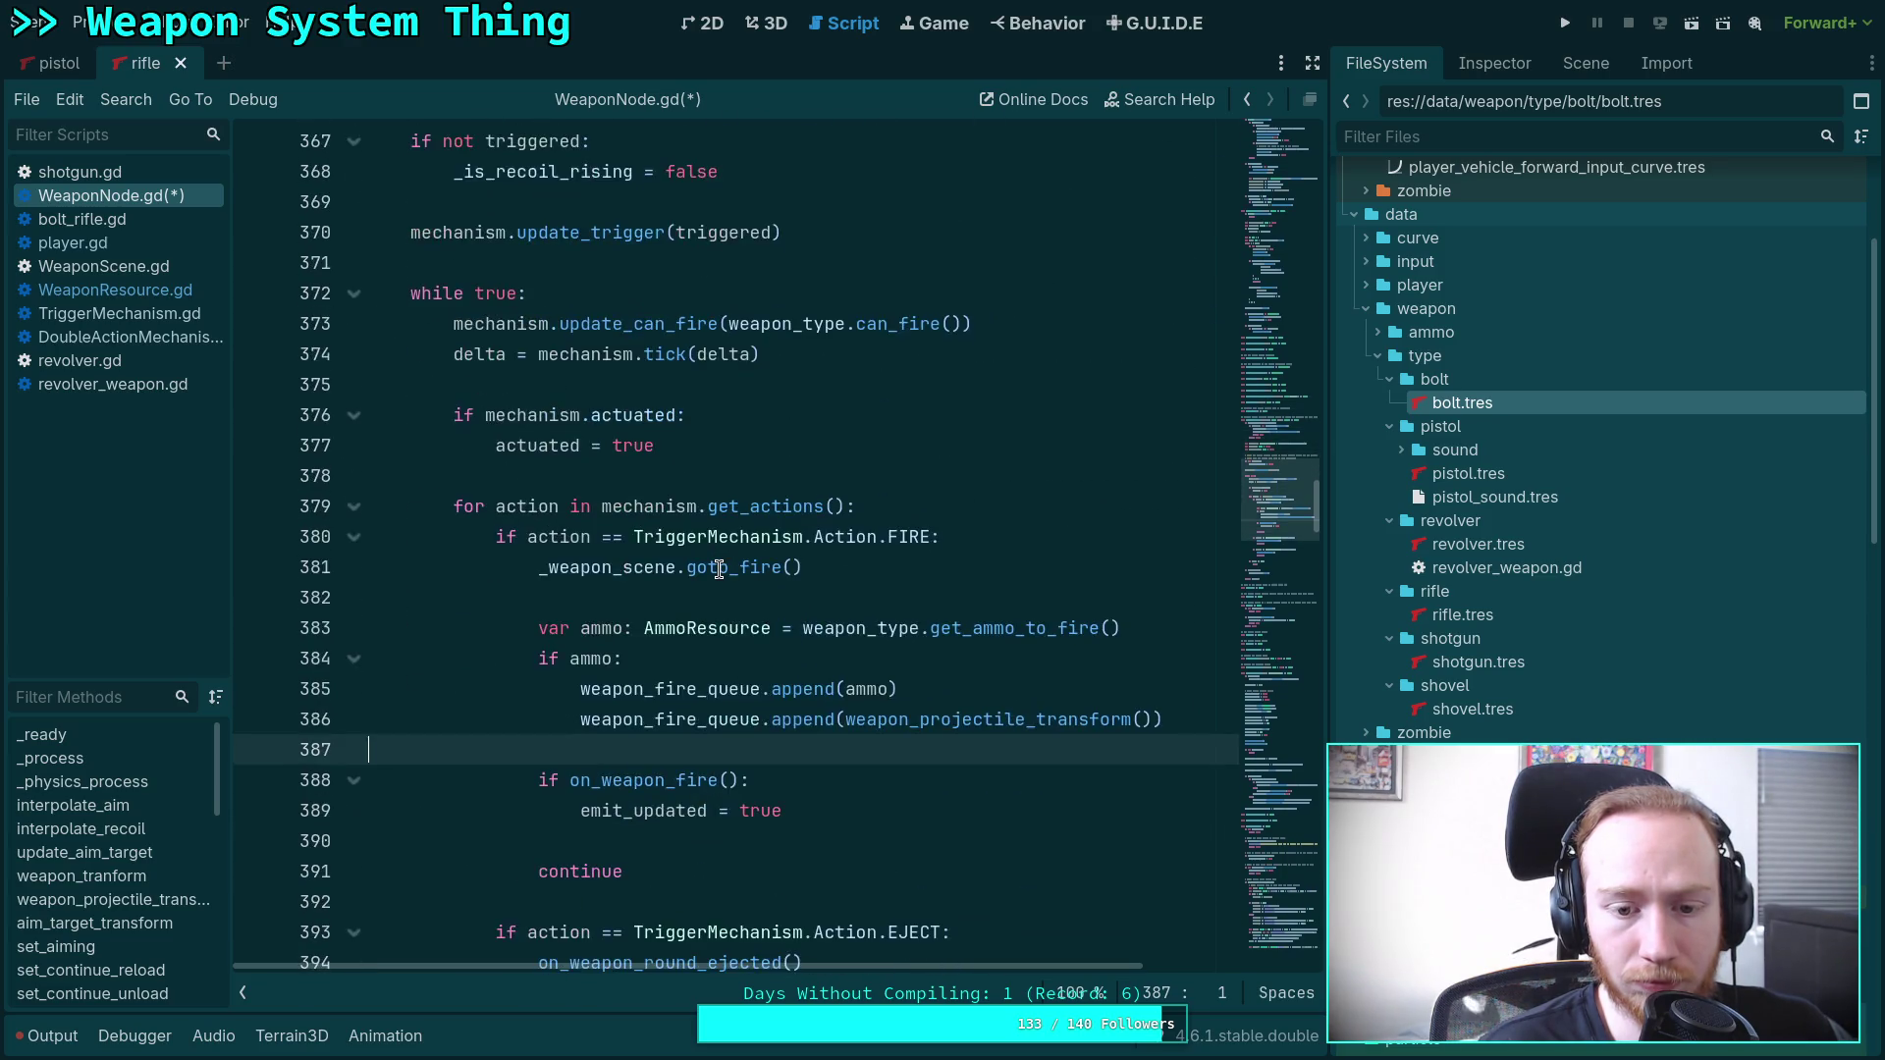
scroll(719, 571, "up", 5)
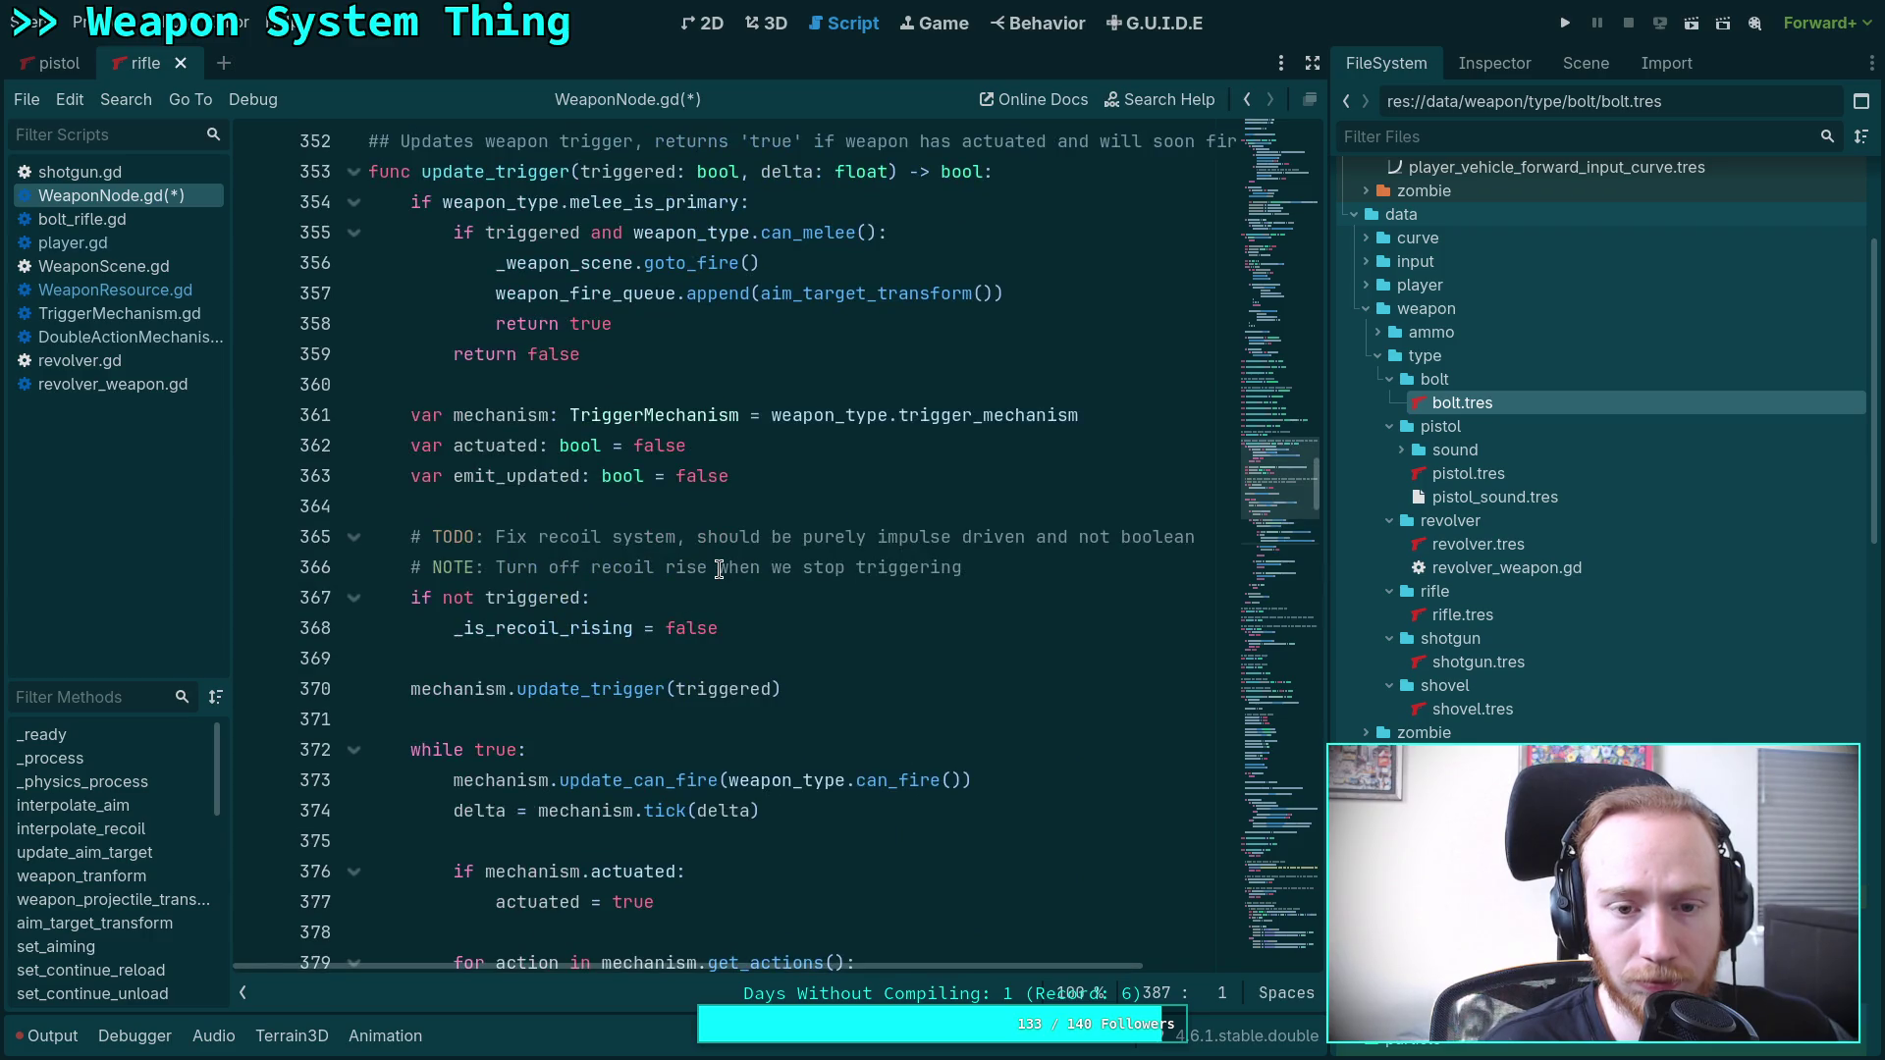
scroll(720, 570, "down", 3)
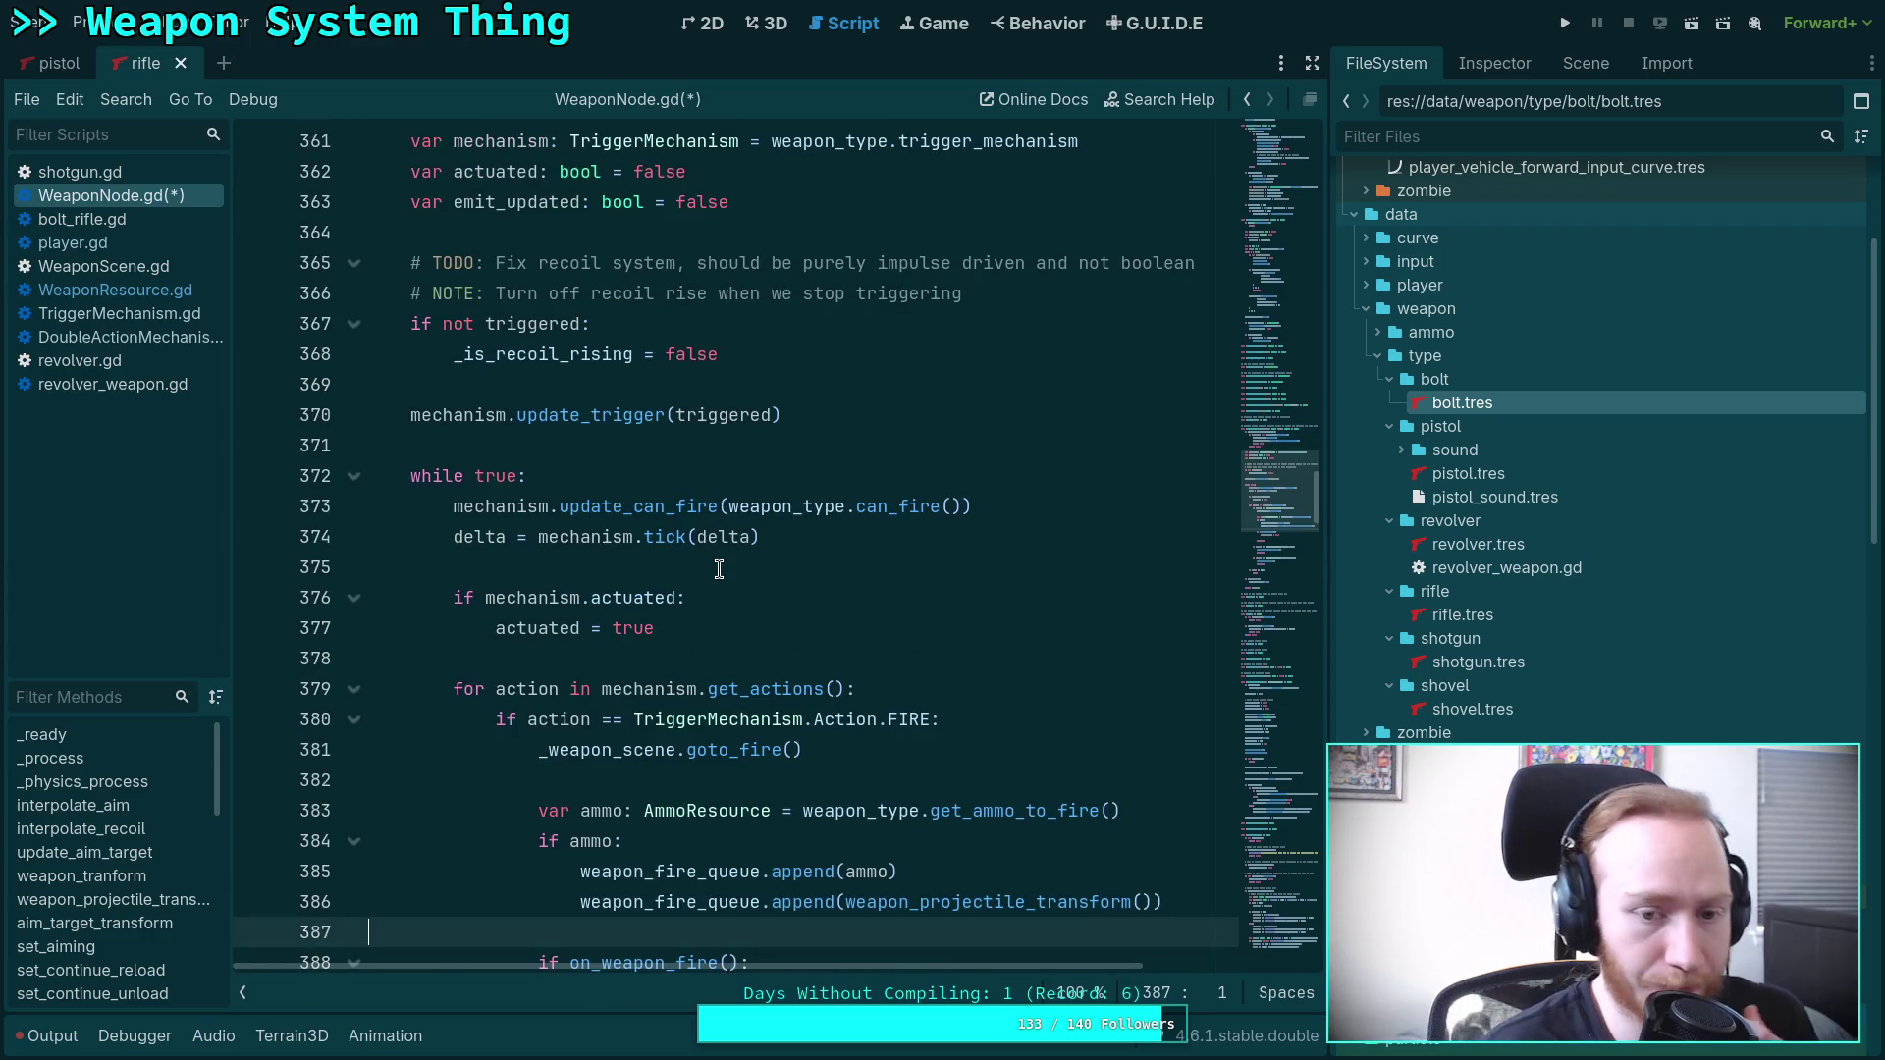
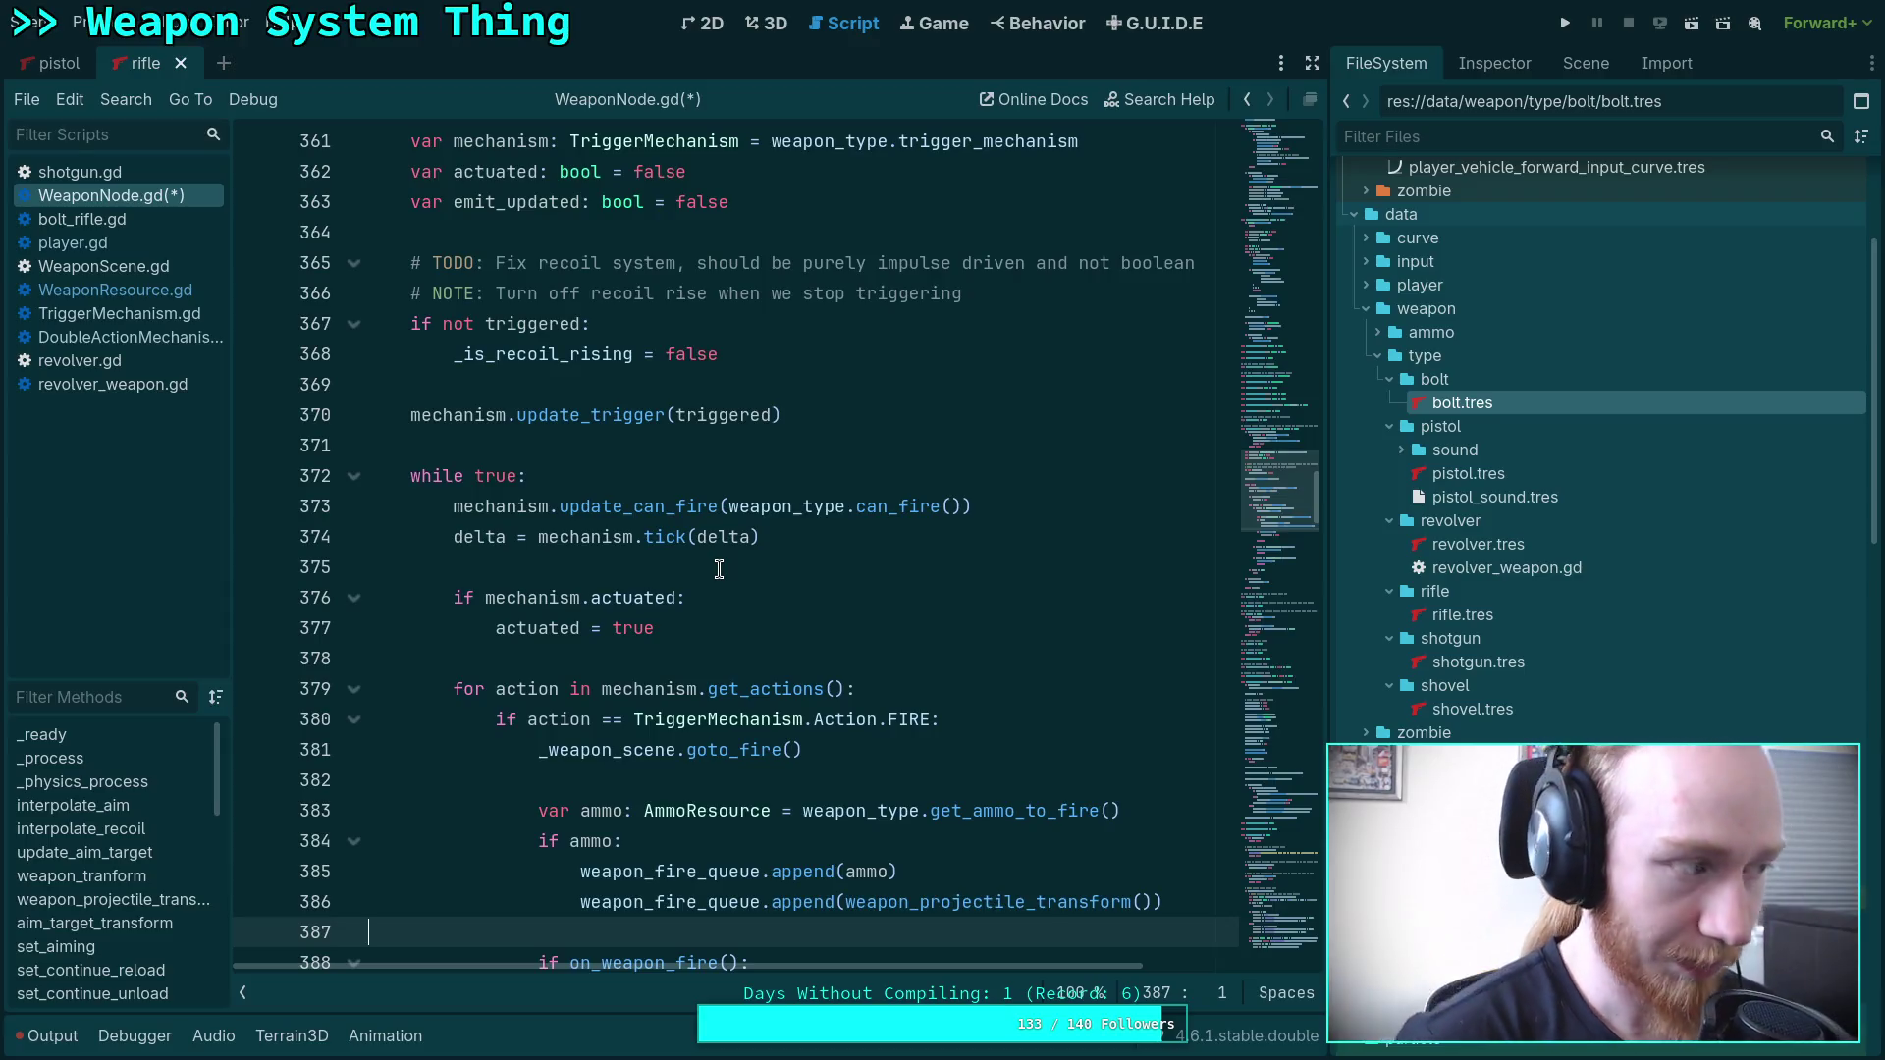
Scroll up in the script and select the melee_is_primary property name
left_click(719, 475)
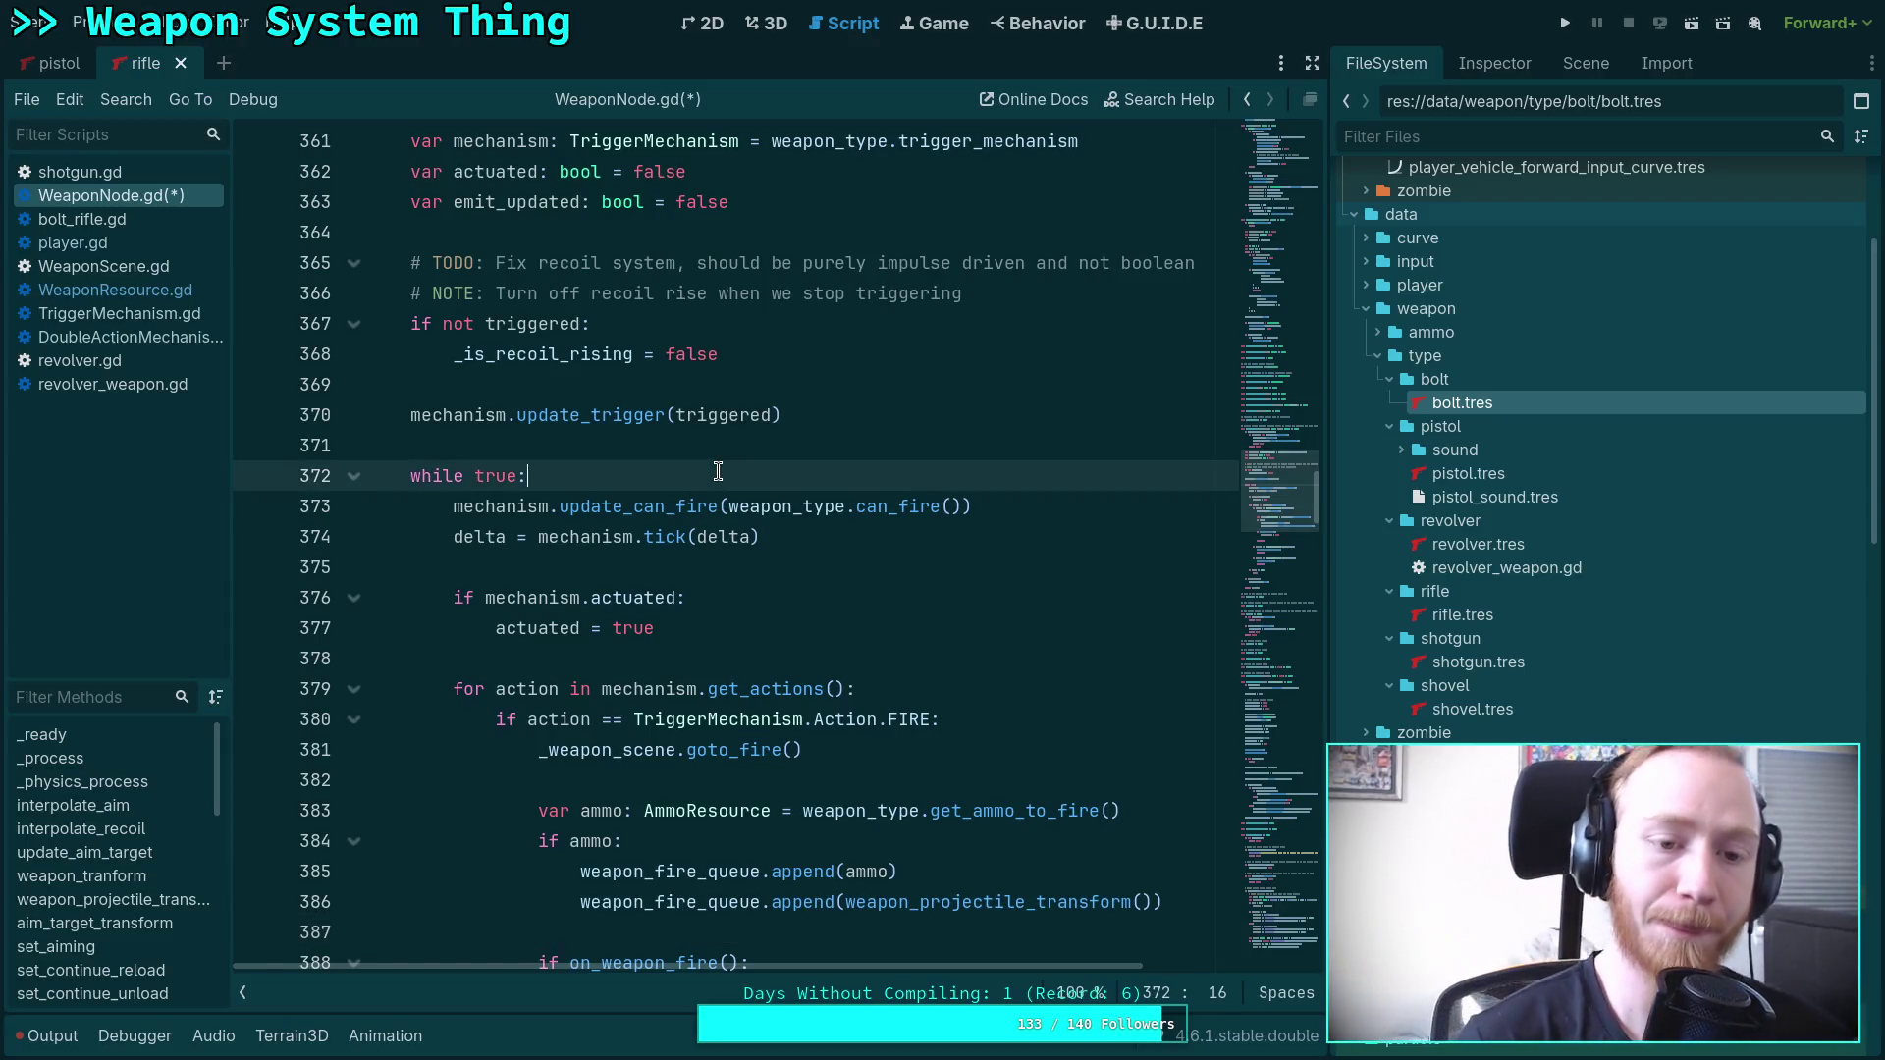
left_click(754, 444)
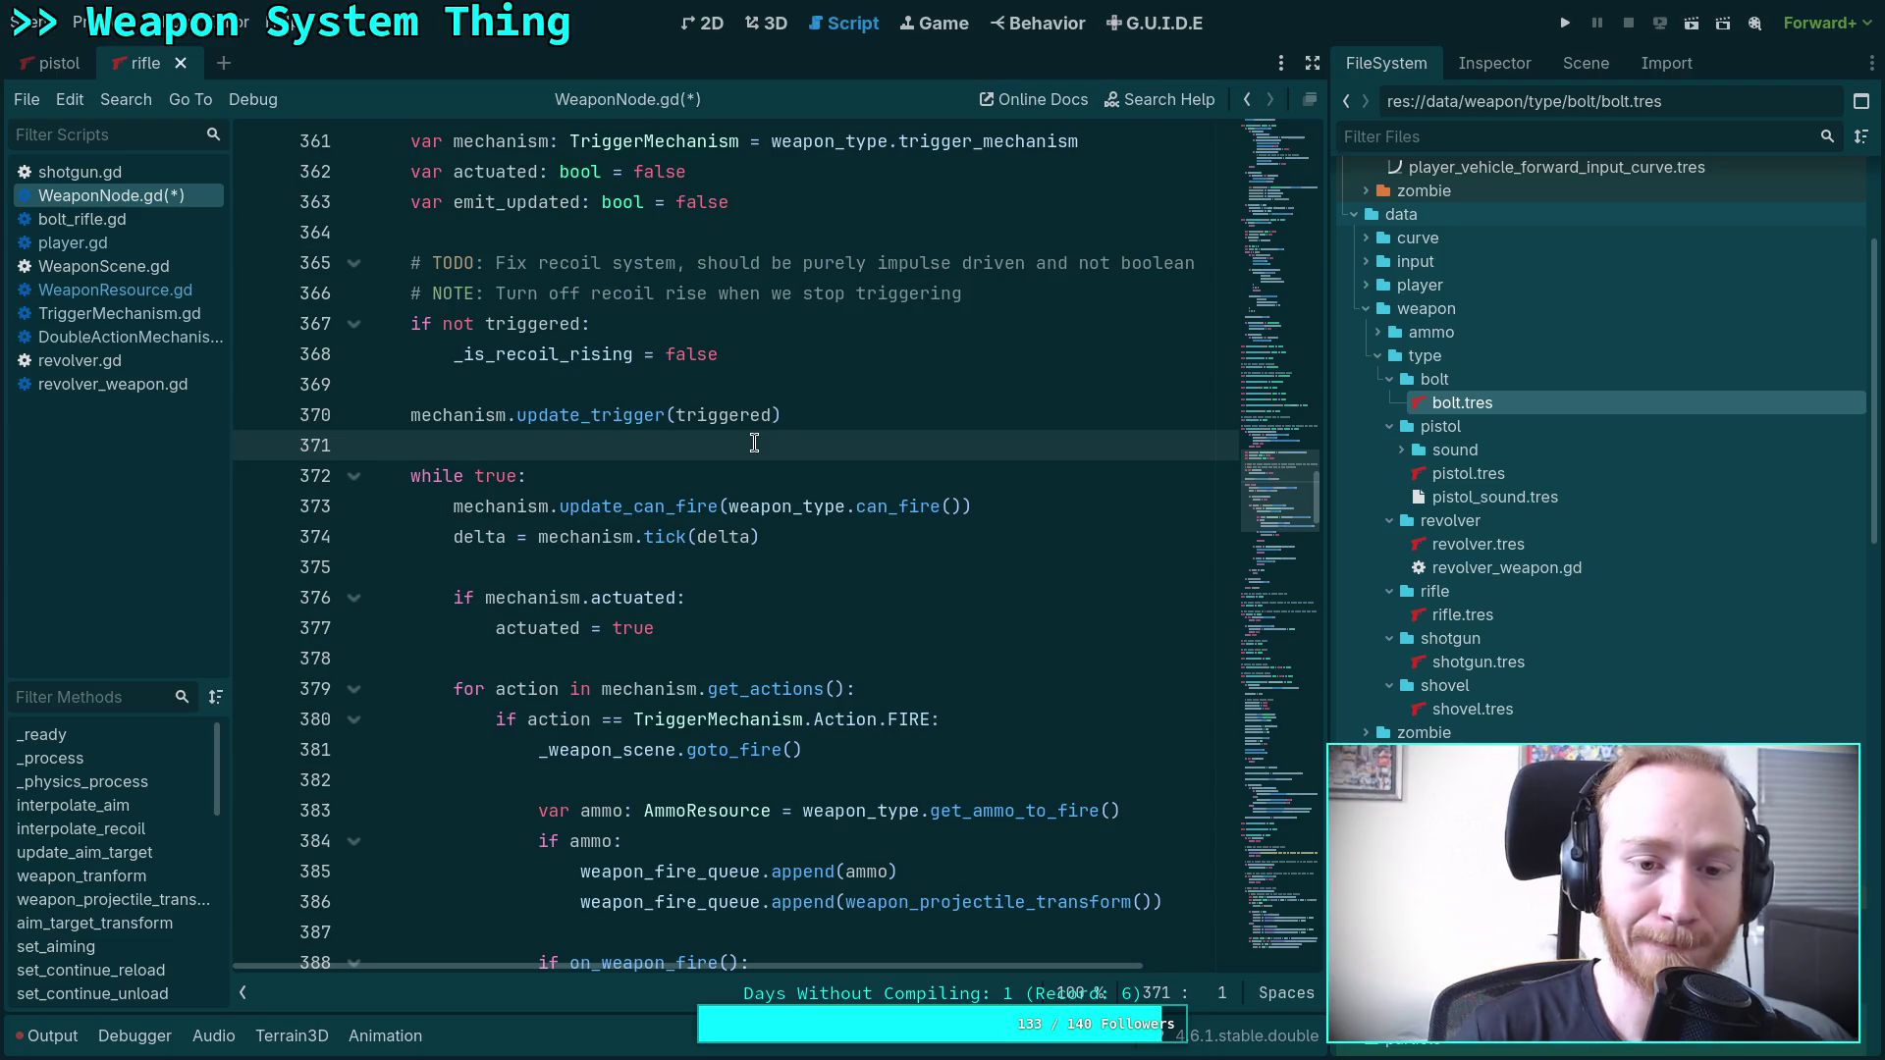
scroll(754, 444, "up", 2)
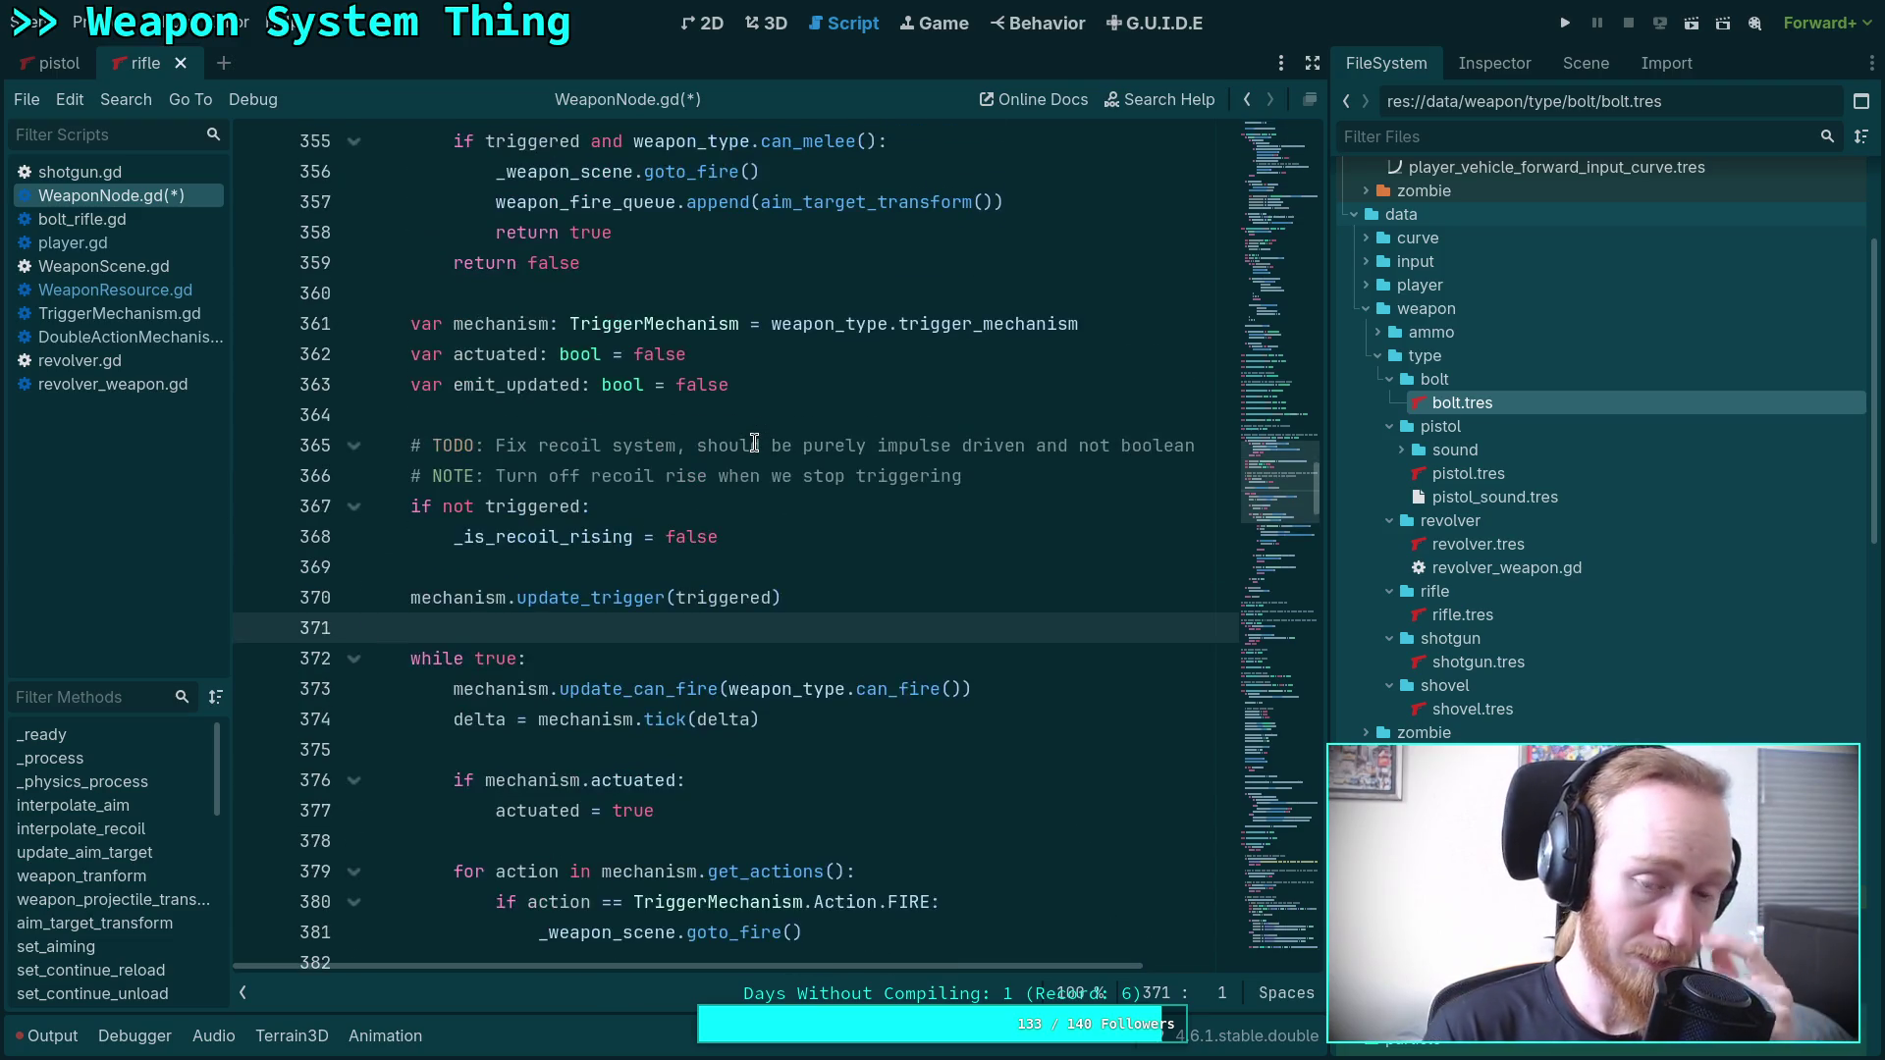
scroll(754, 444, "up", 2)
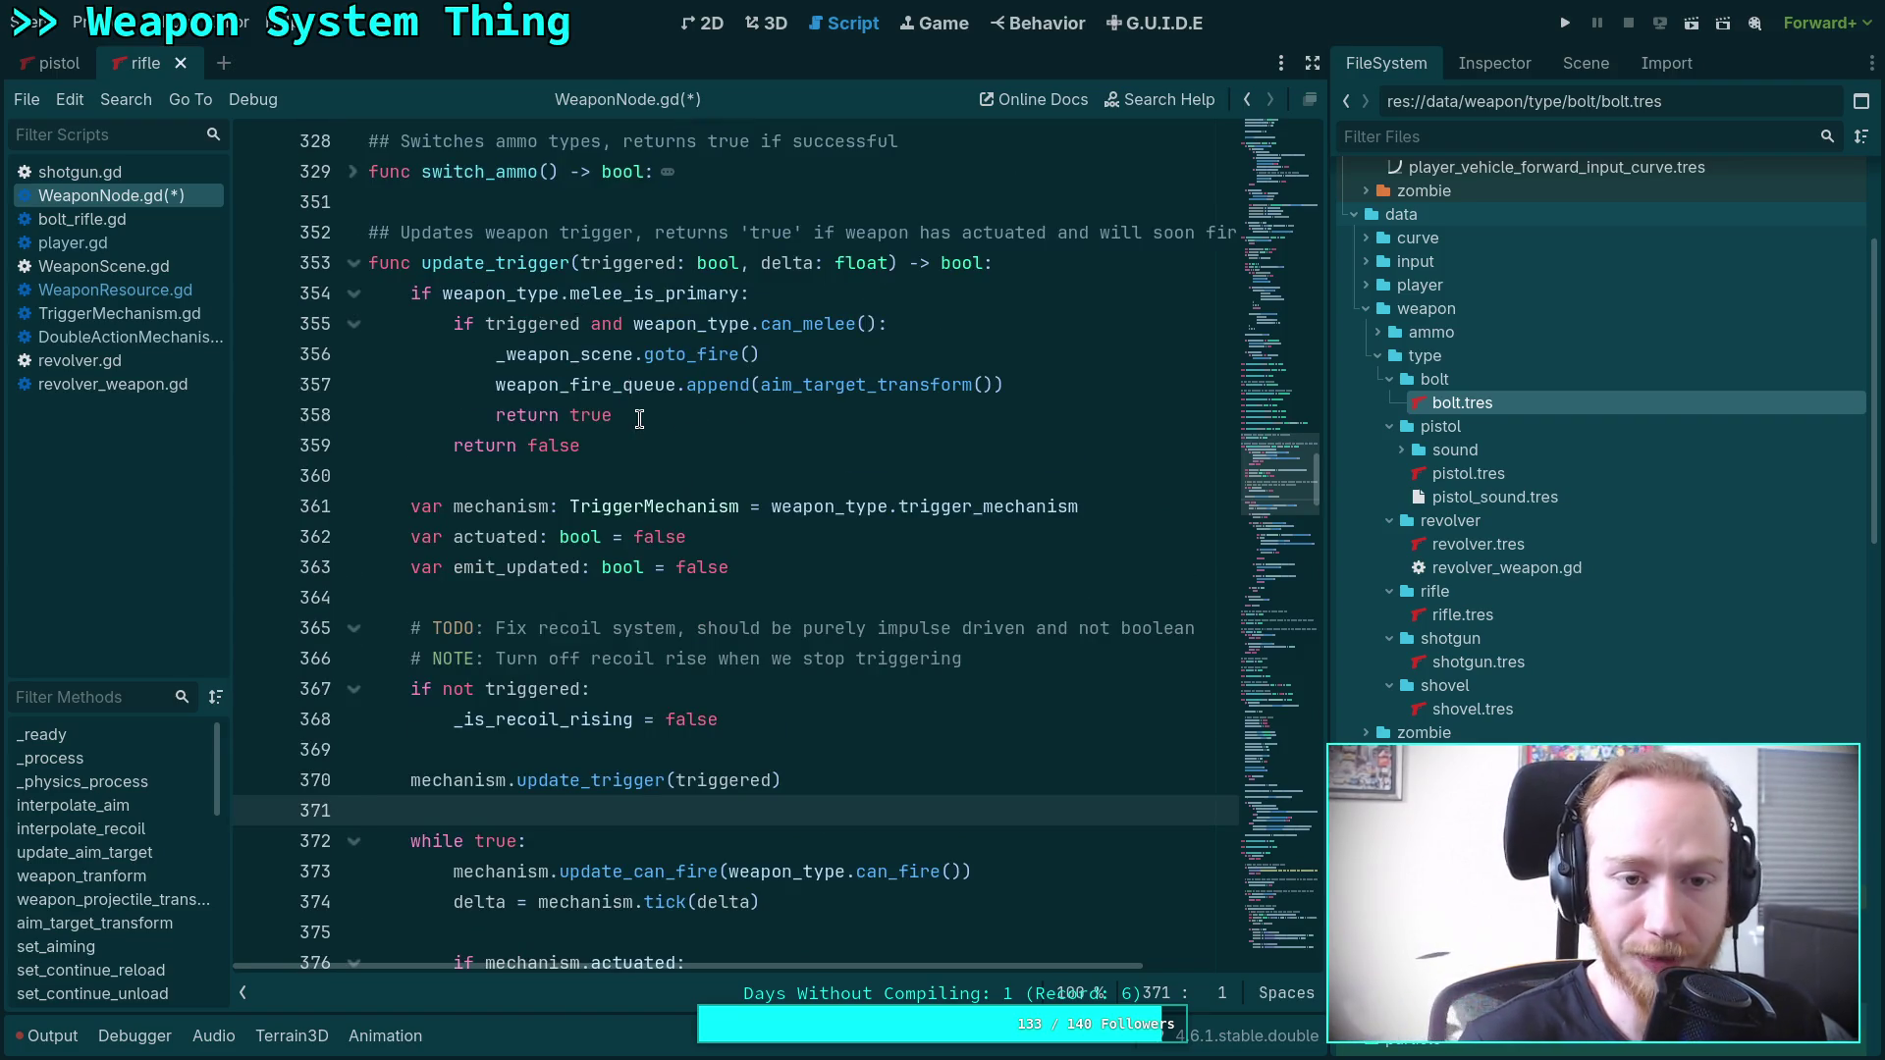
double_click(645, 294)
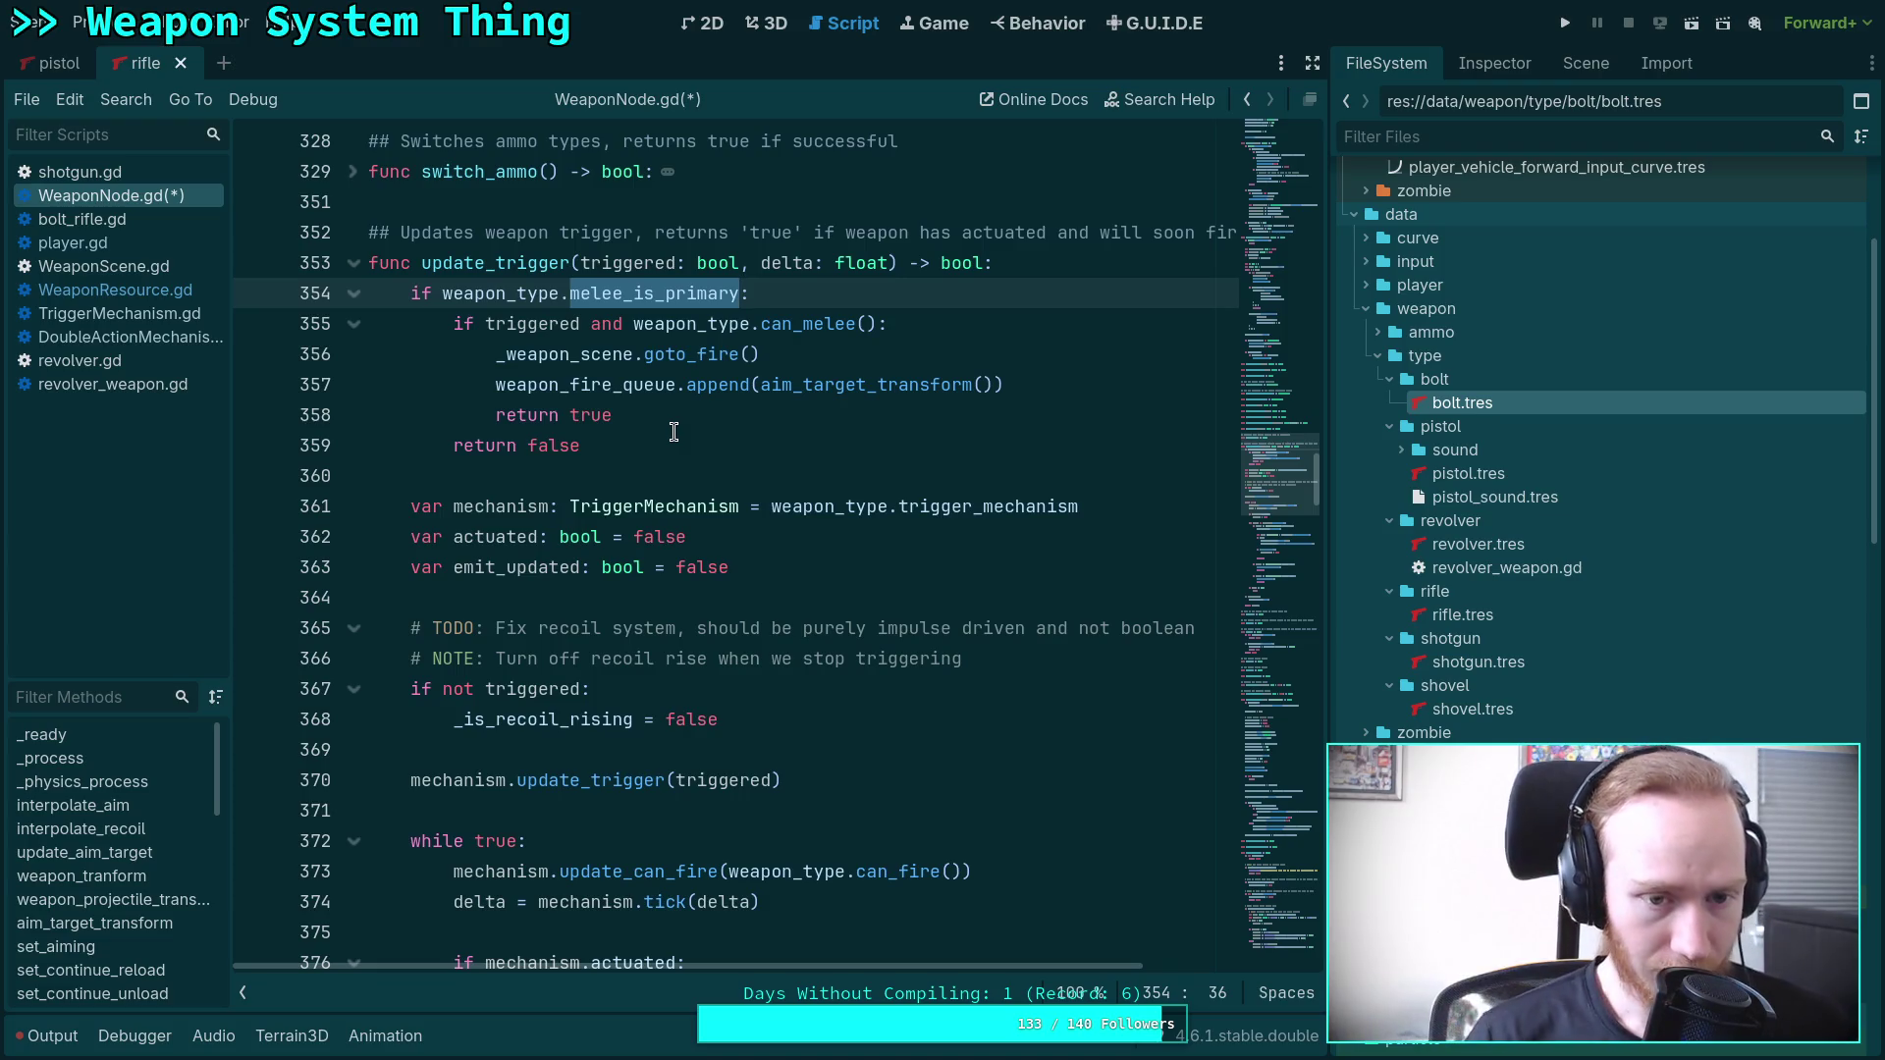
mouse_move(675, 296)
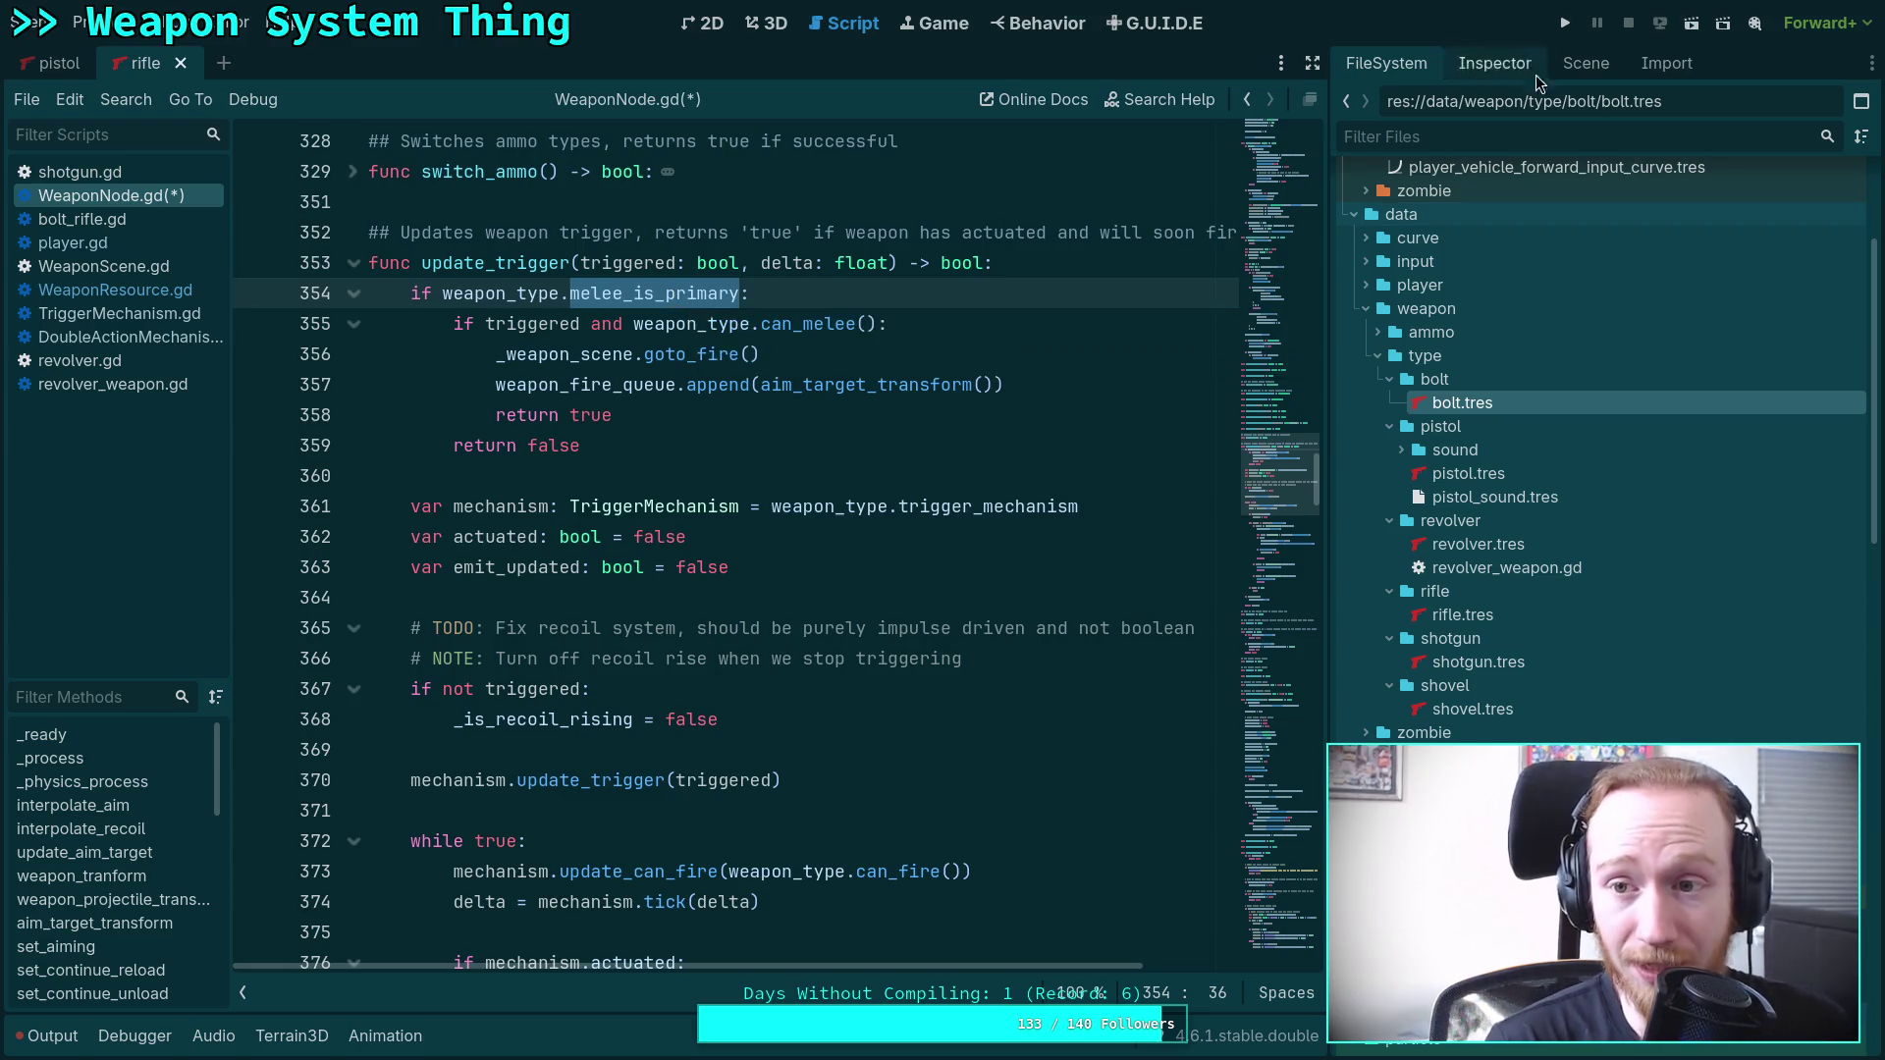
Show shovel.tres in the Inspector to check its melee settings
left_click(1498, 61)
left_click(1582, 59)
left_click(1409, 66)
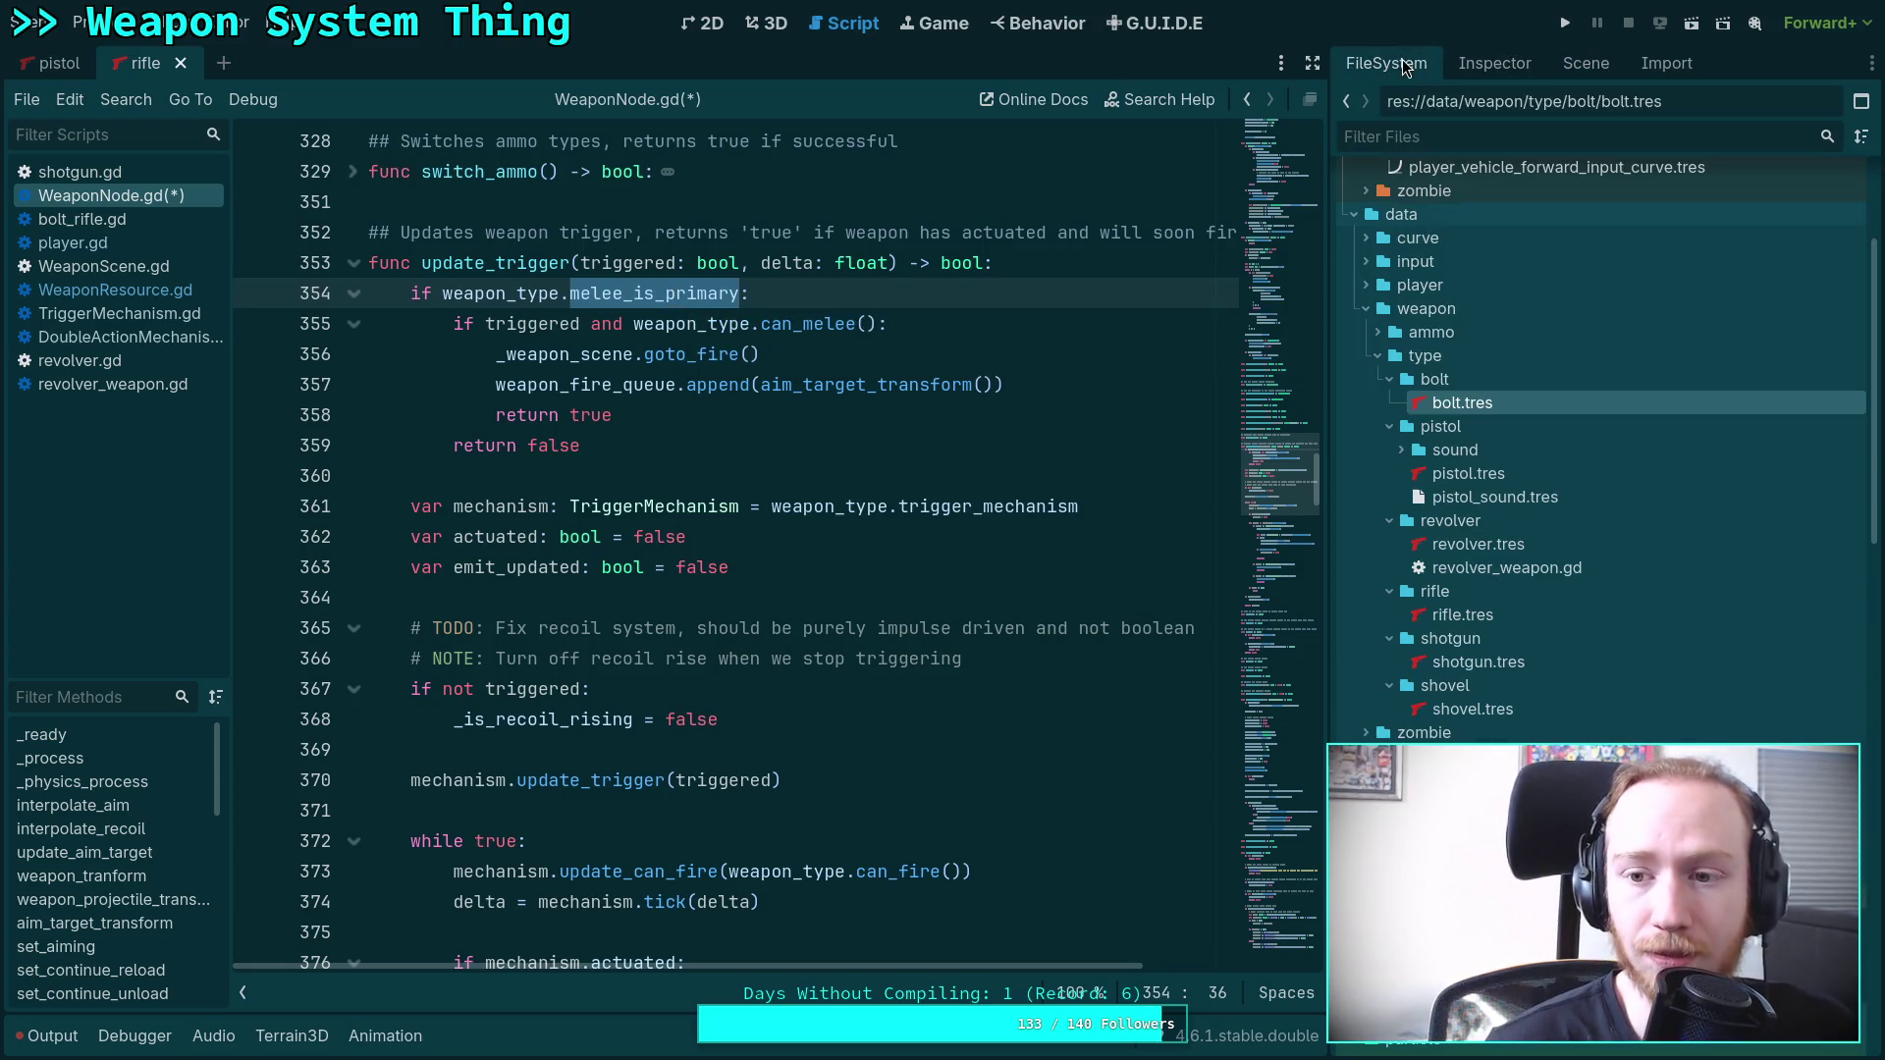
left_click(1473, 709)
left_click(1494, 61)
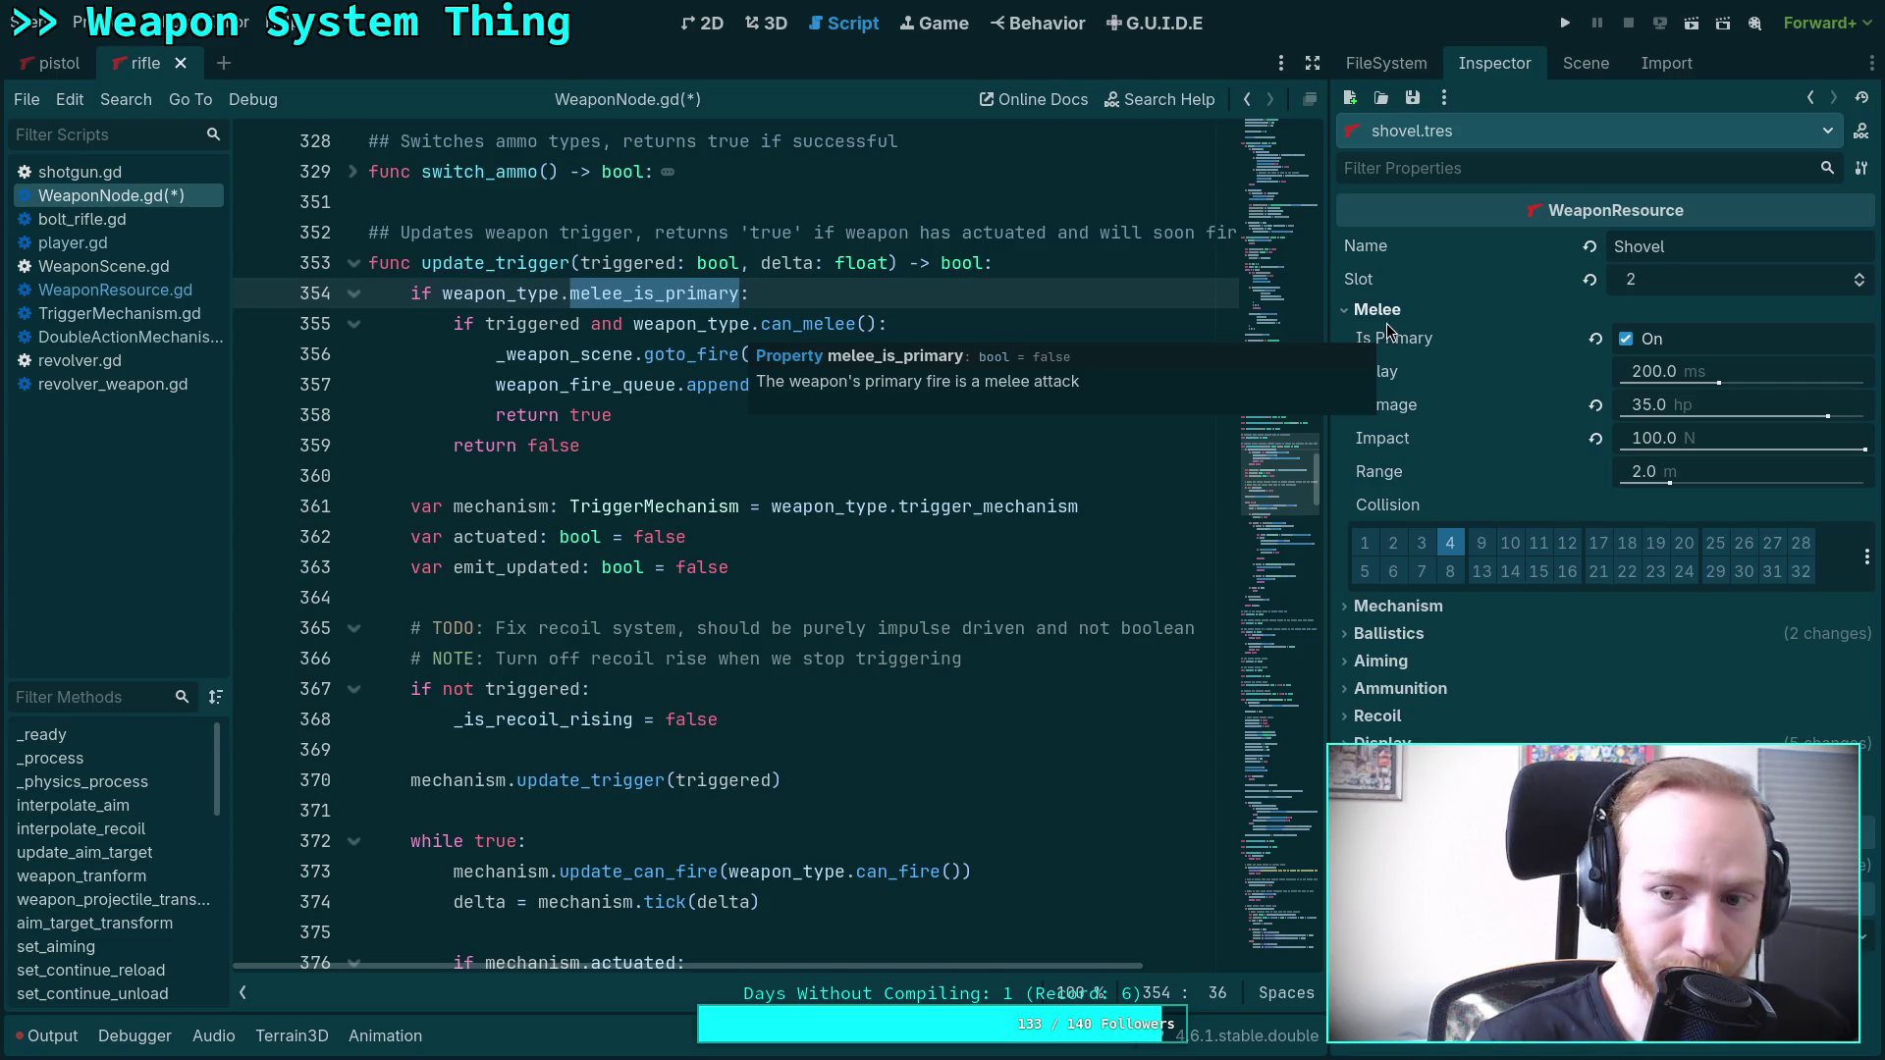
mouse_move(1395, 334)
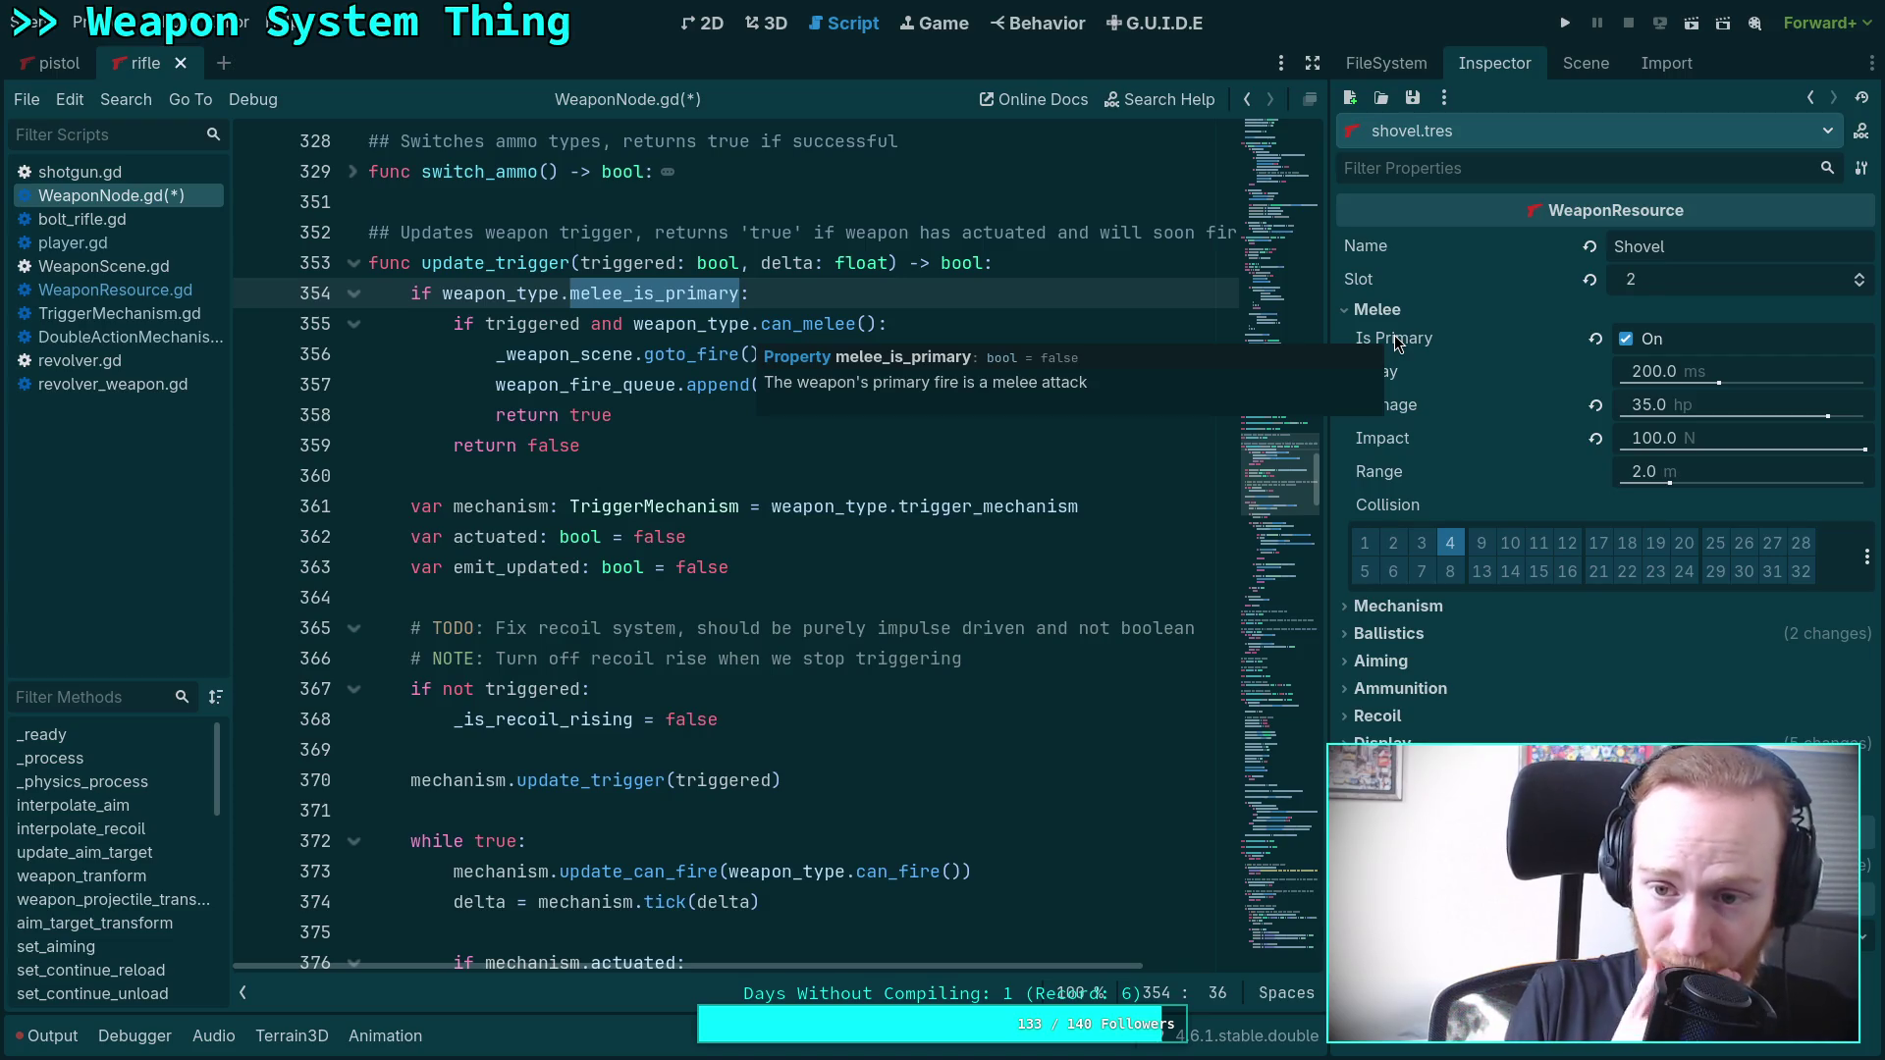
Select melee_is_primary on line 354 and bring up its context menu
left_click(1012, 603)
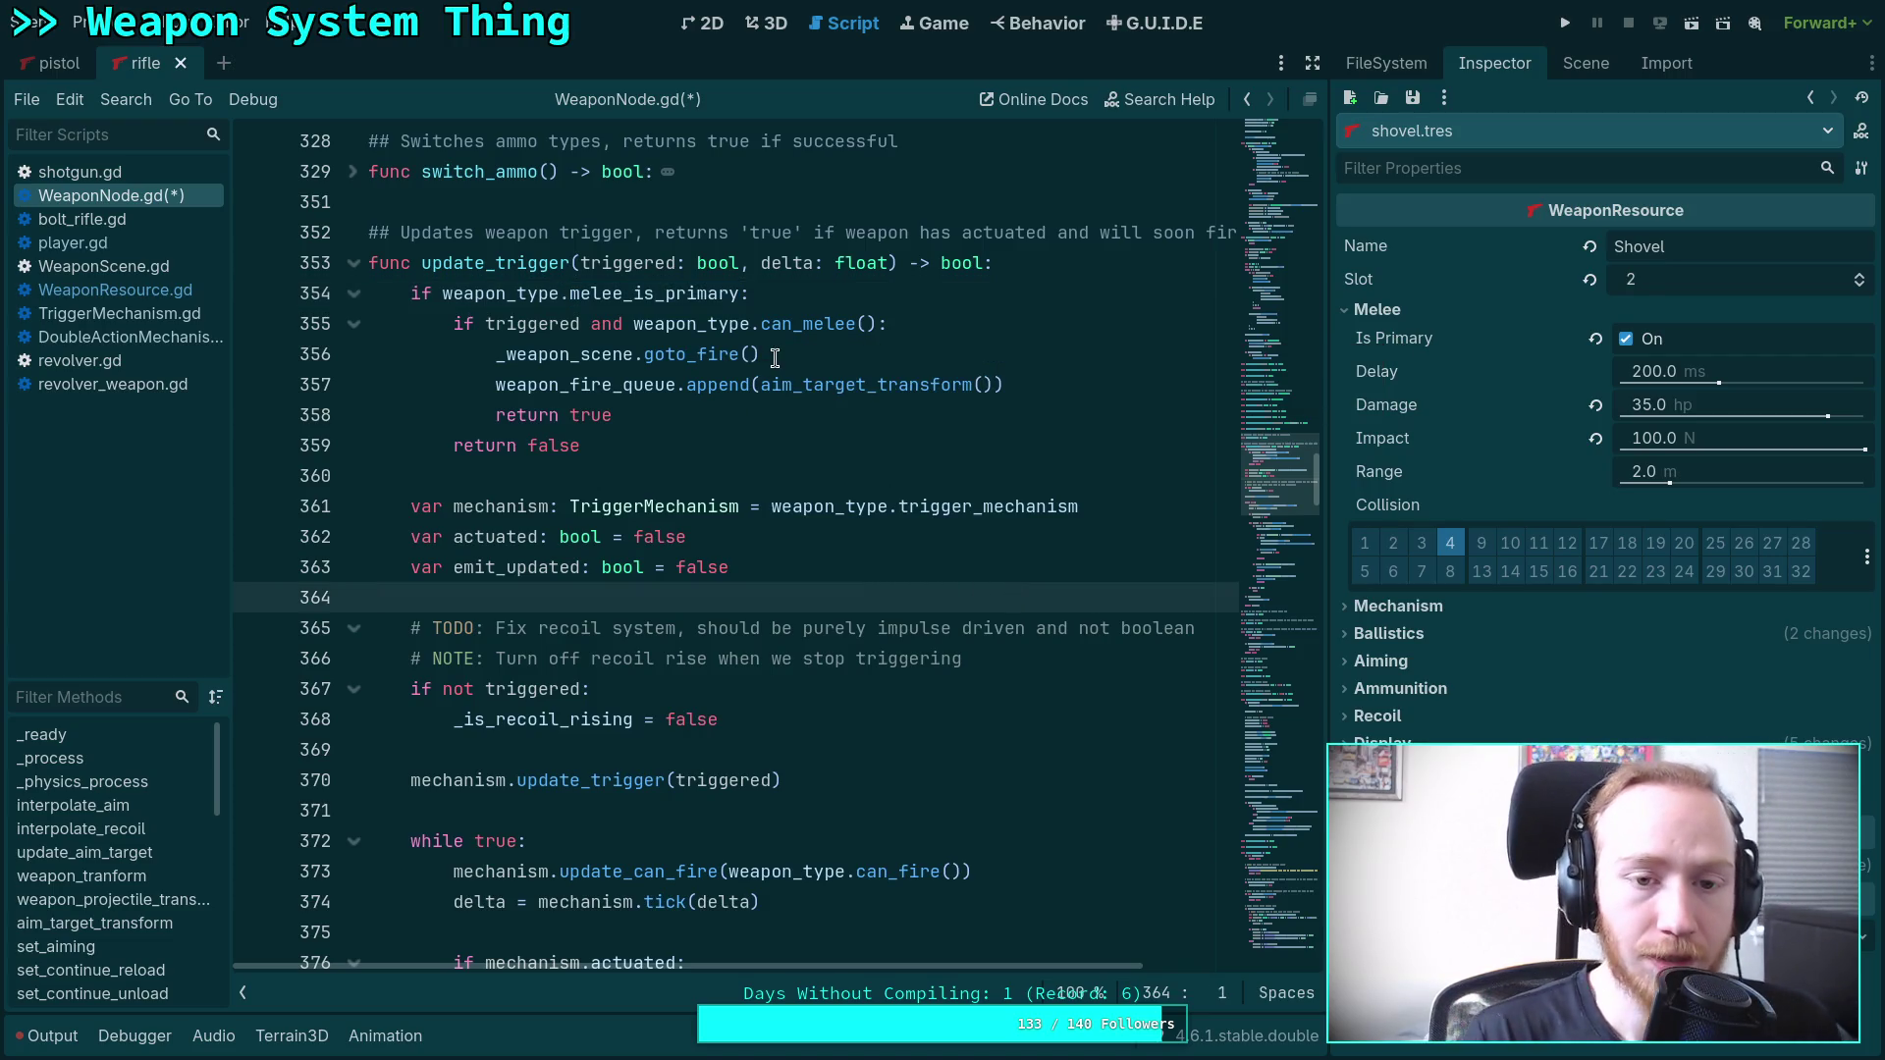
double_click(697, 294)
right_click(699, 301)
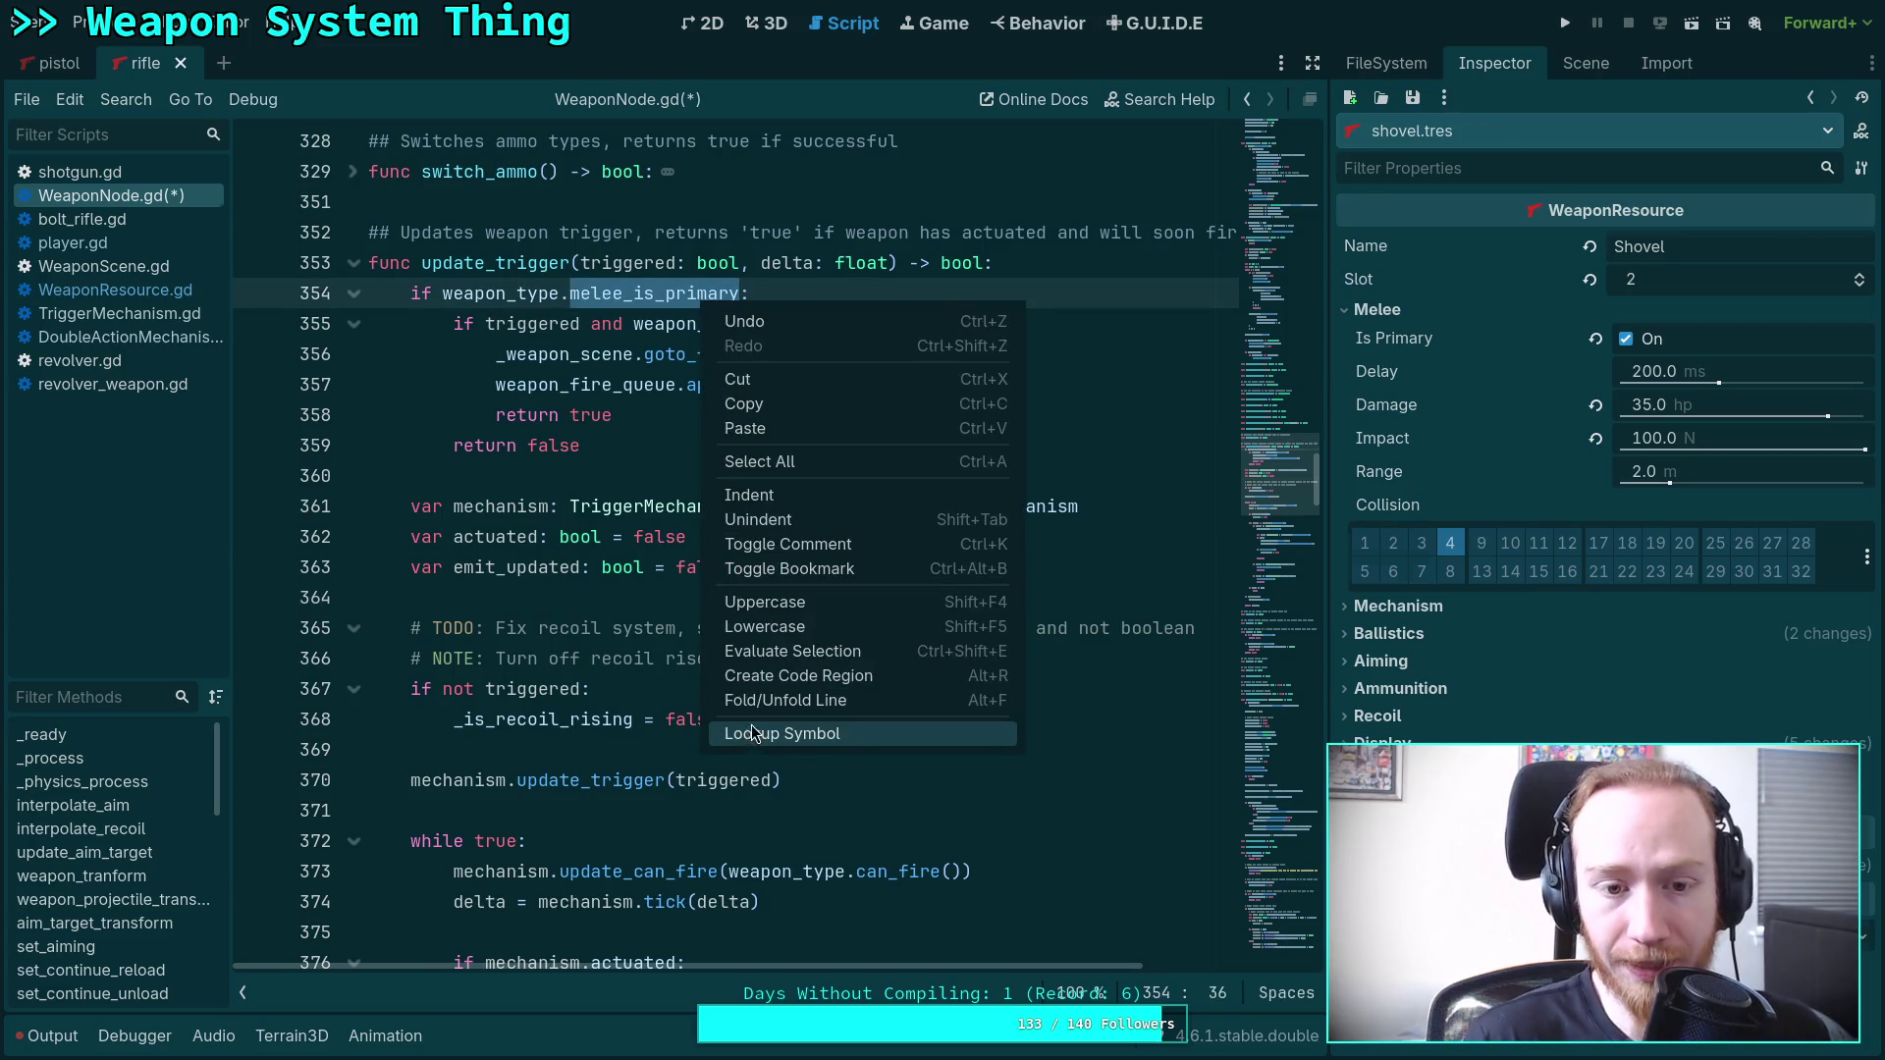
Look up melee_is_primary's declaration on WeaponResource.gd line 22 and select 'primary' in it
left_click(746, 734)
double_click(600, 546)
left_click(521, 538)
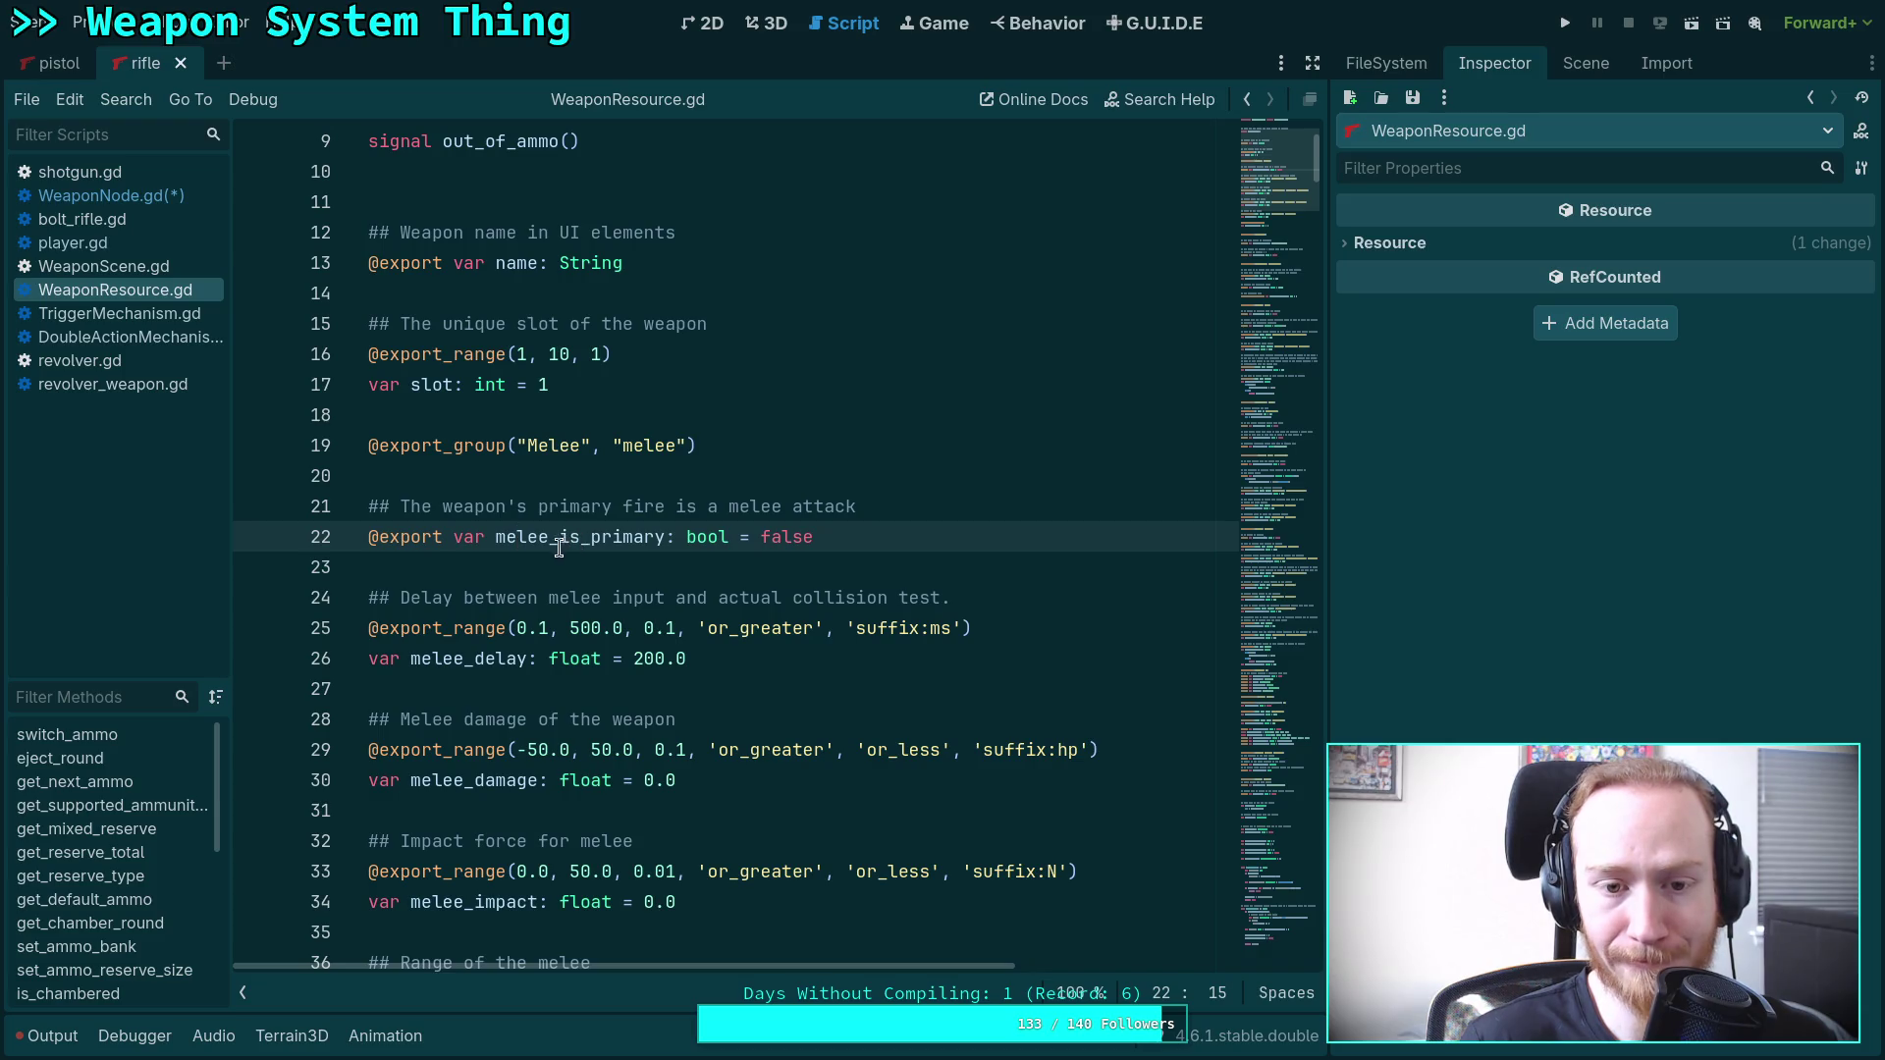
left_click(451, 530)
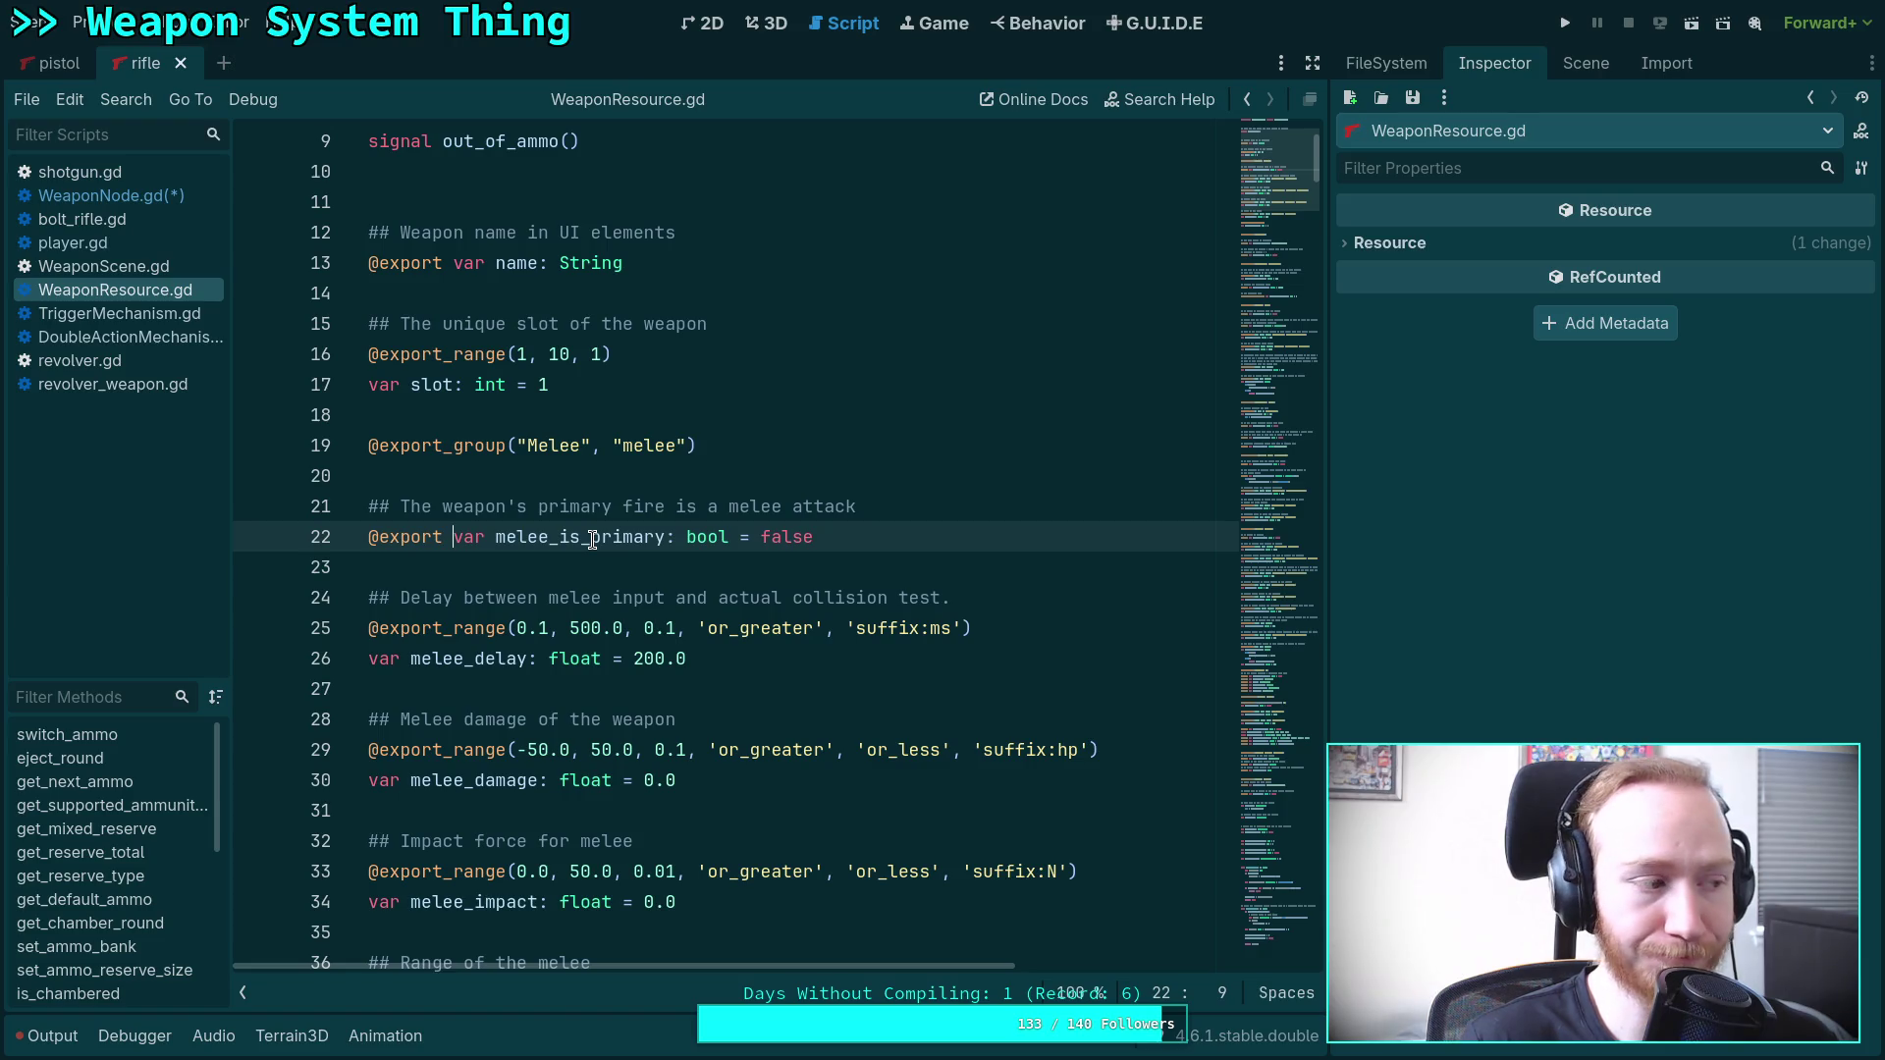
left_click_drag(591, 538, 665, 538)
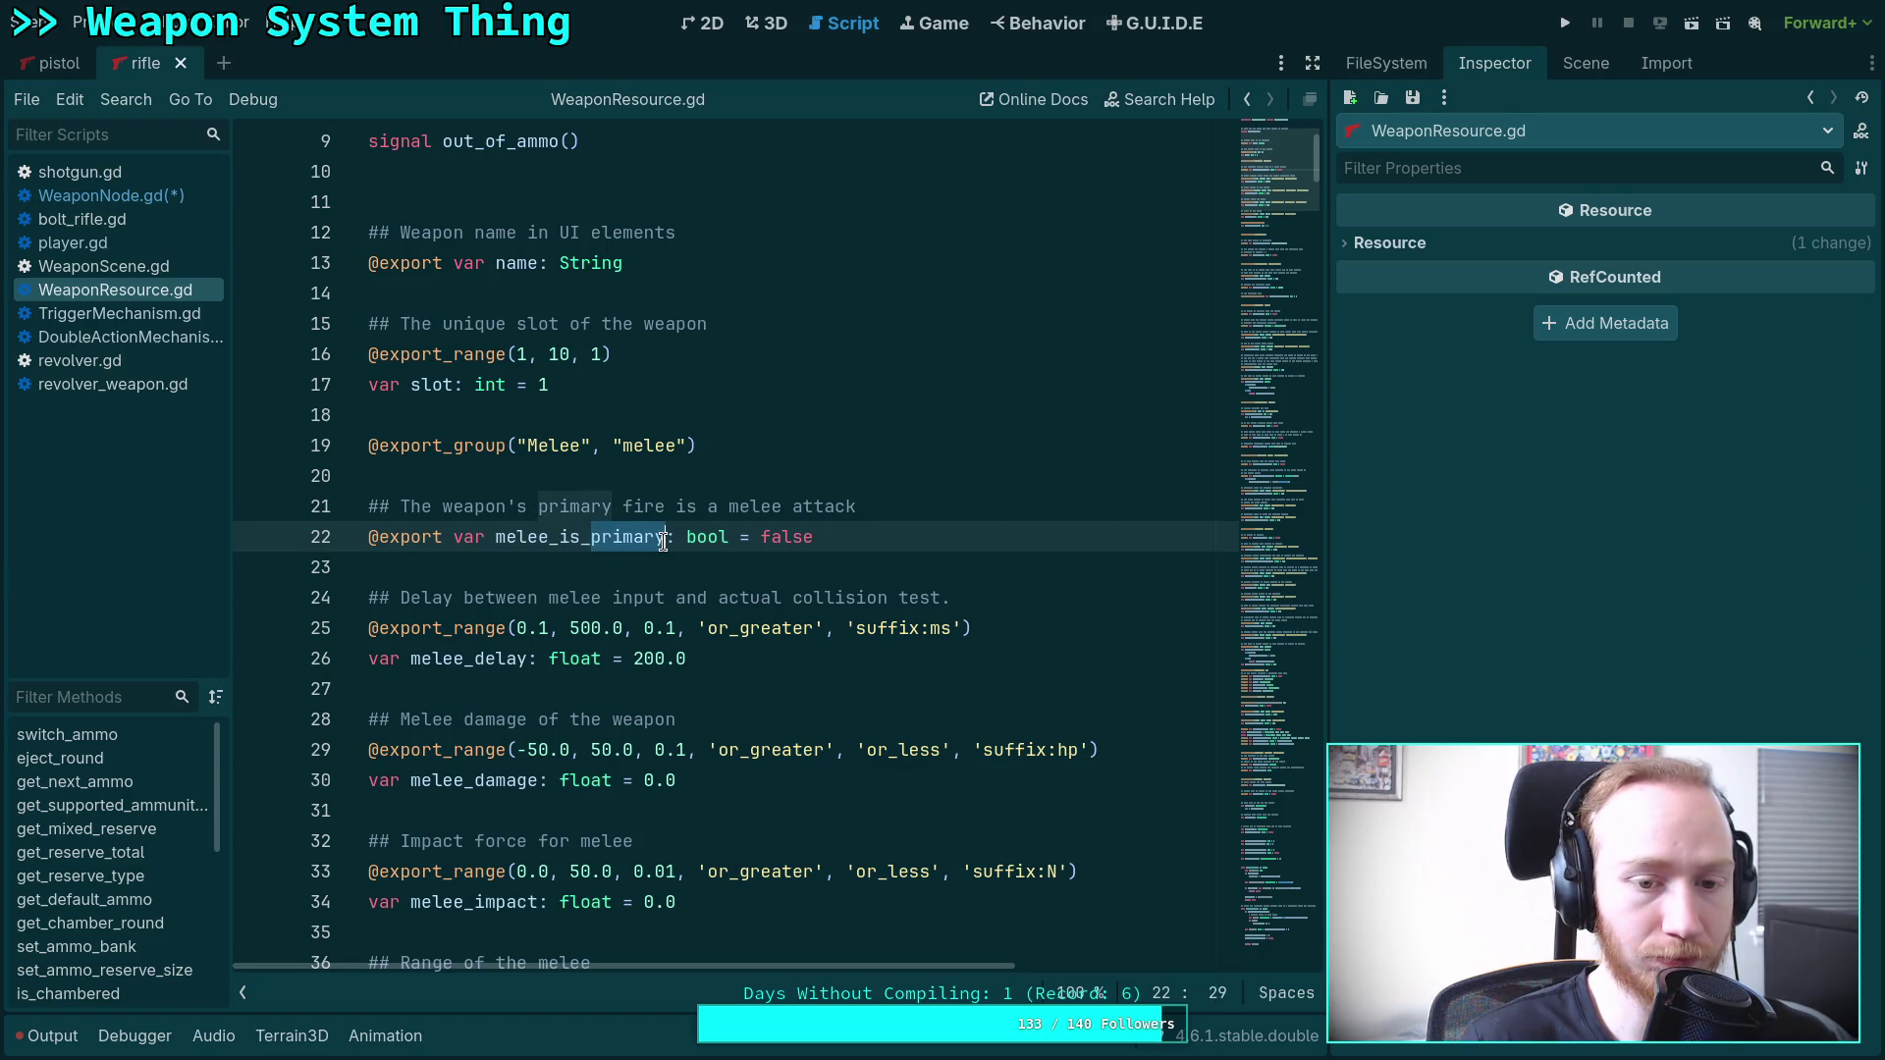
Rename the property to melee_is_fire and quote "fire" in the line 21 comment
type("fire")
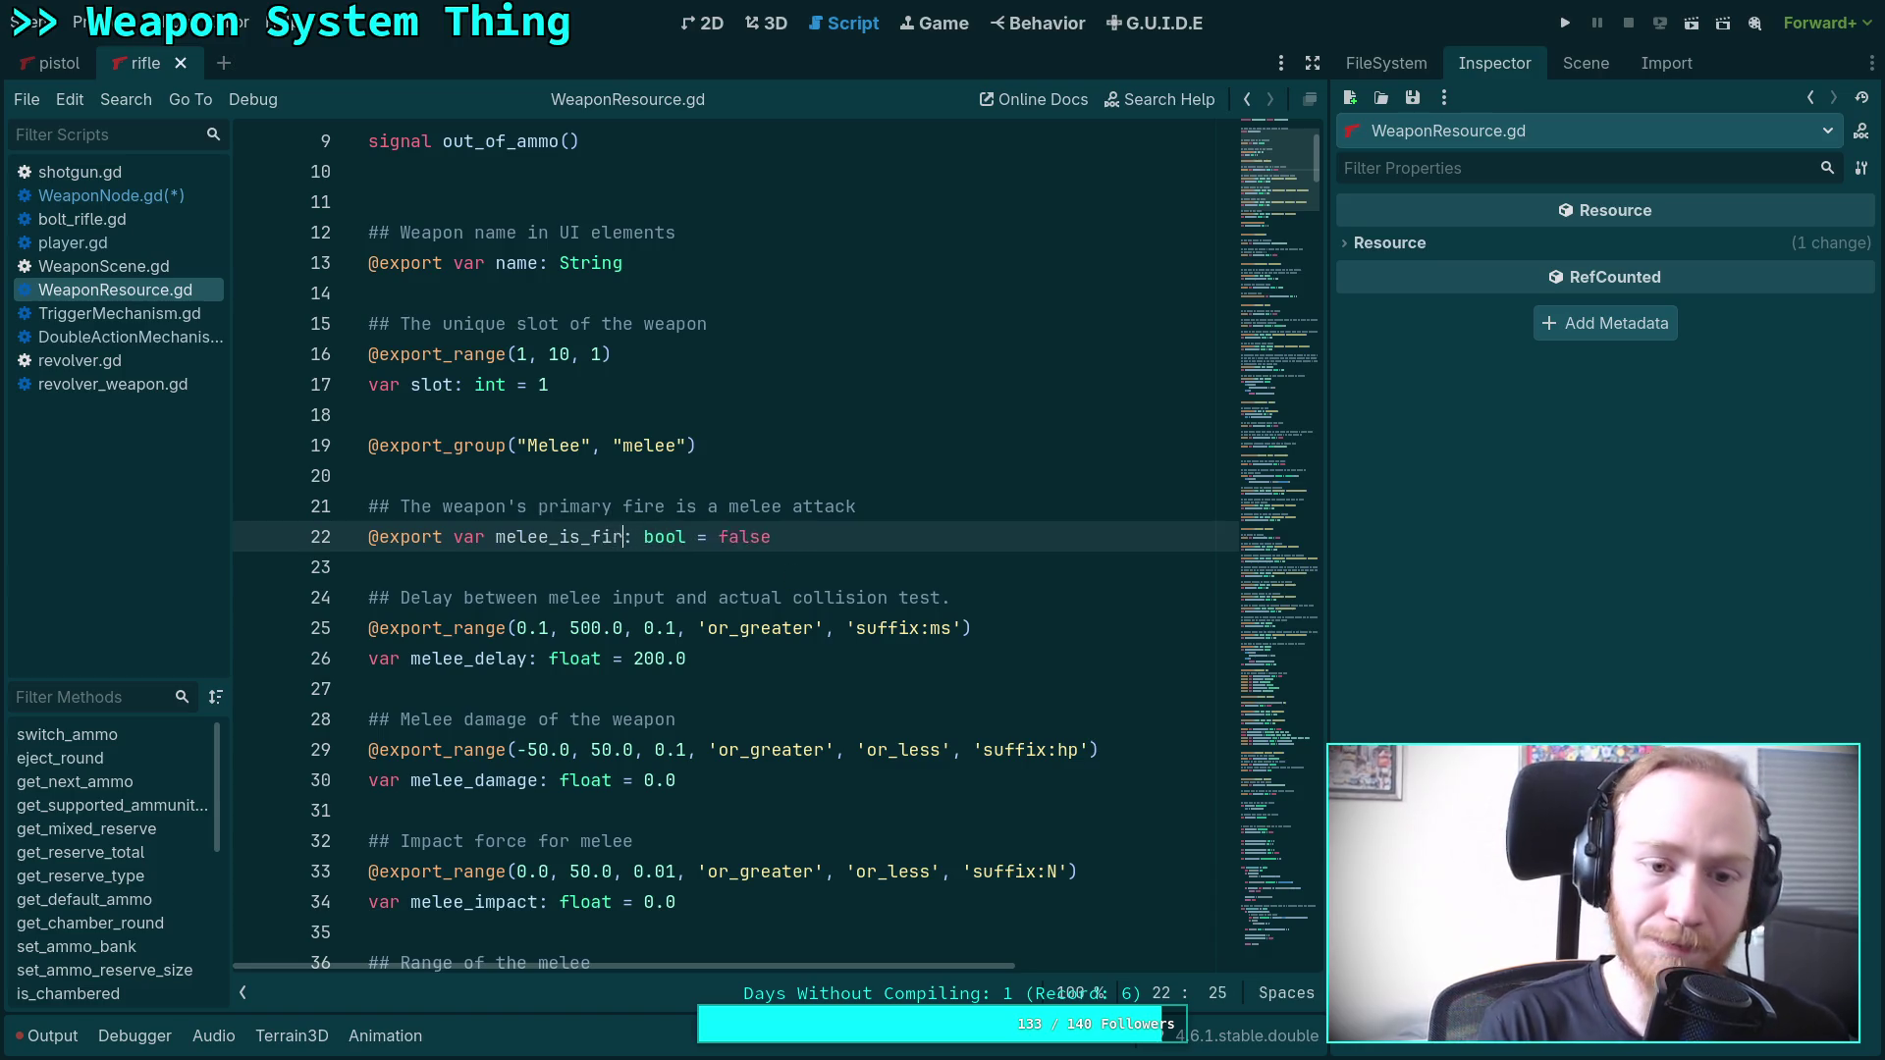
left_click_drag(624, 504, 538, 504)
key("BackSpace")
type("\"")
key("Right")
type("\"")
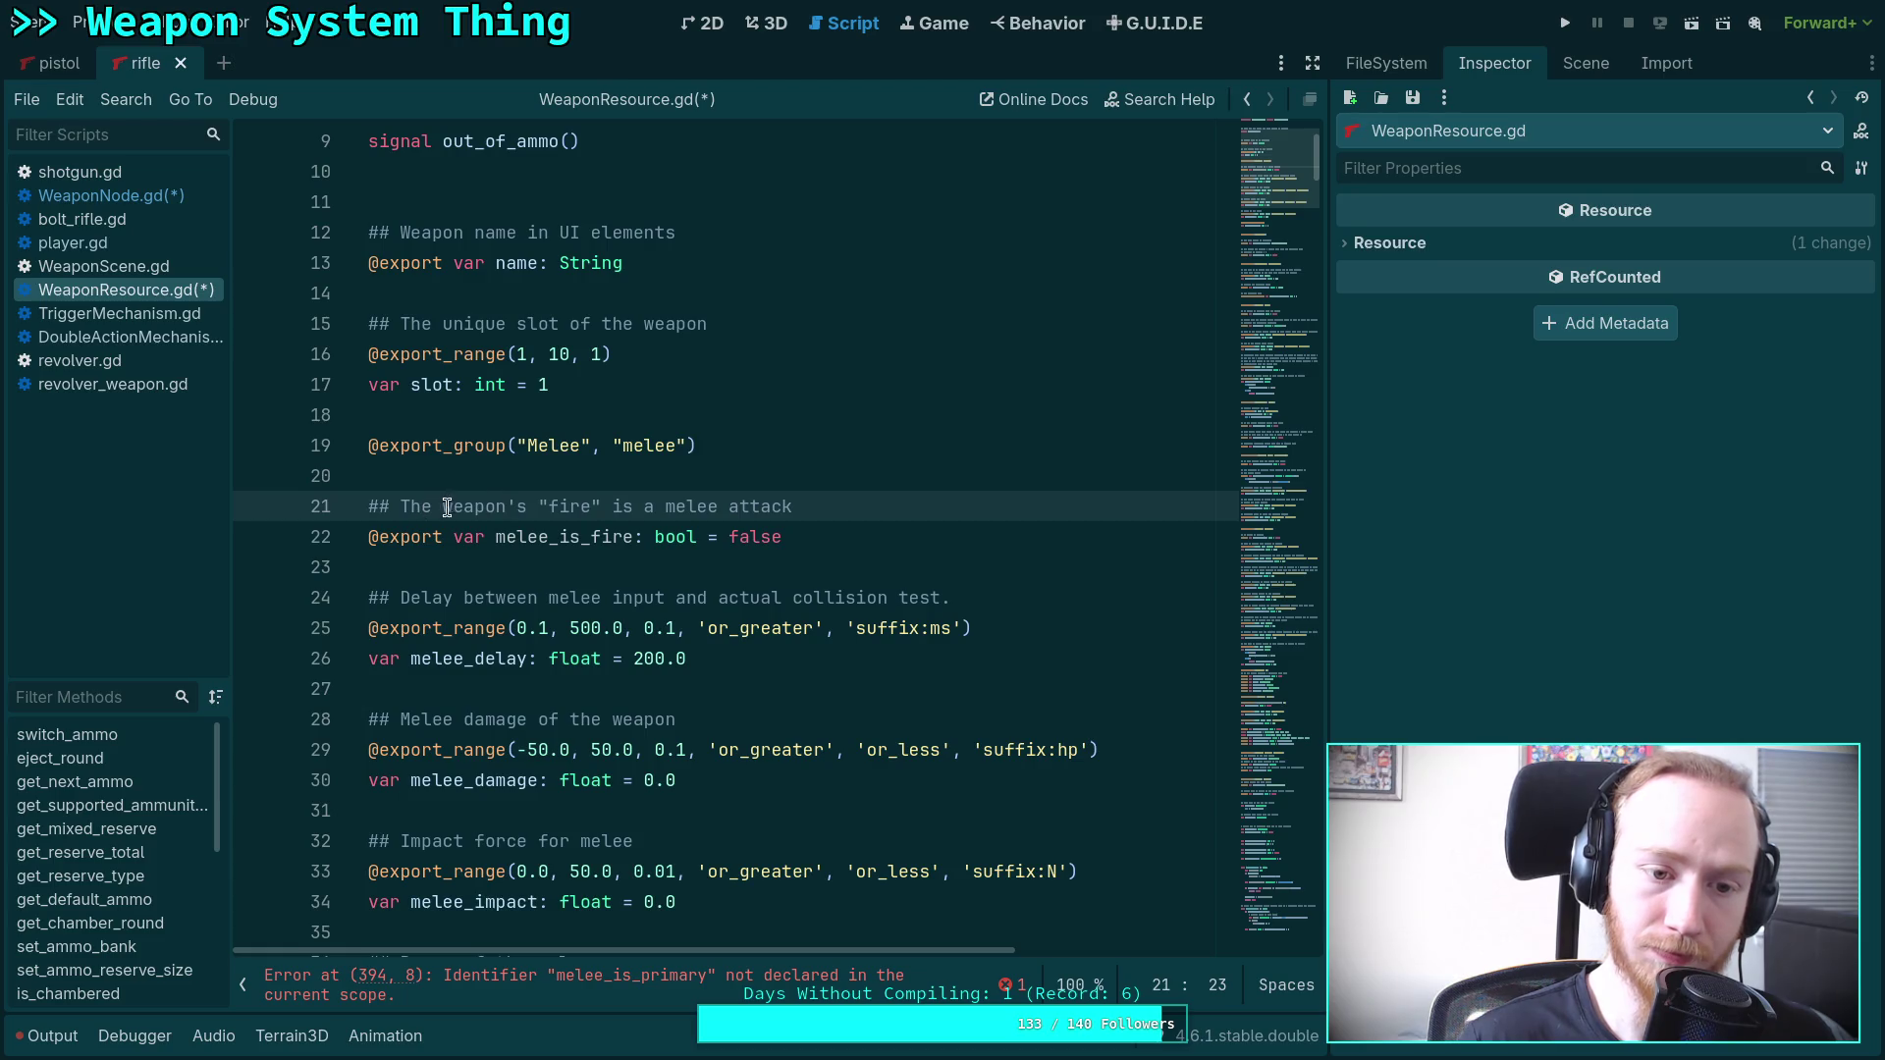
Rewrite the line 21 doc comment as 'This is a melee only weapon'
left_click_drag(507, 507, 792, 502)
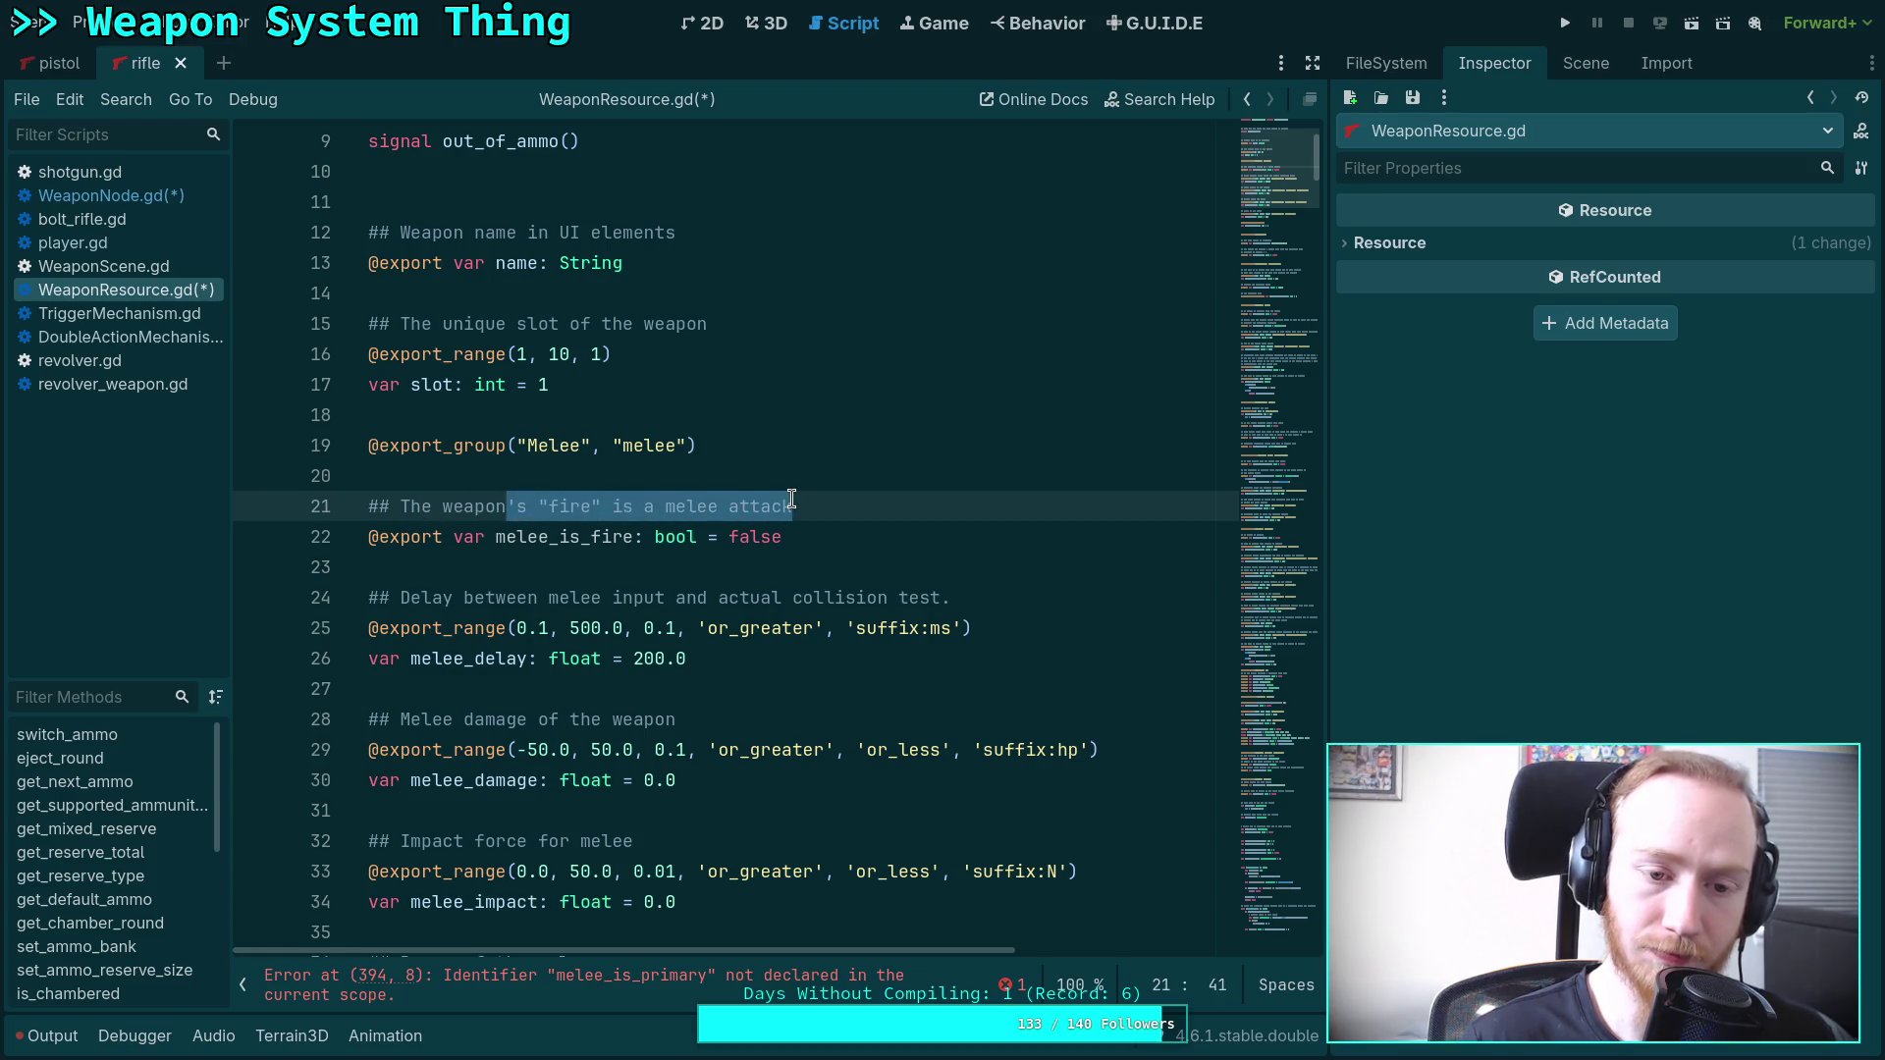
left_click(432, 507)
left_click_drag(422, 506, 799, 506)
key("BackSpace")
type("is is a me")
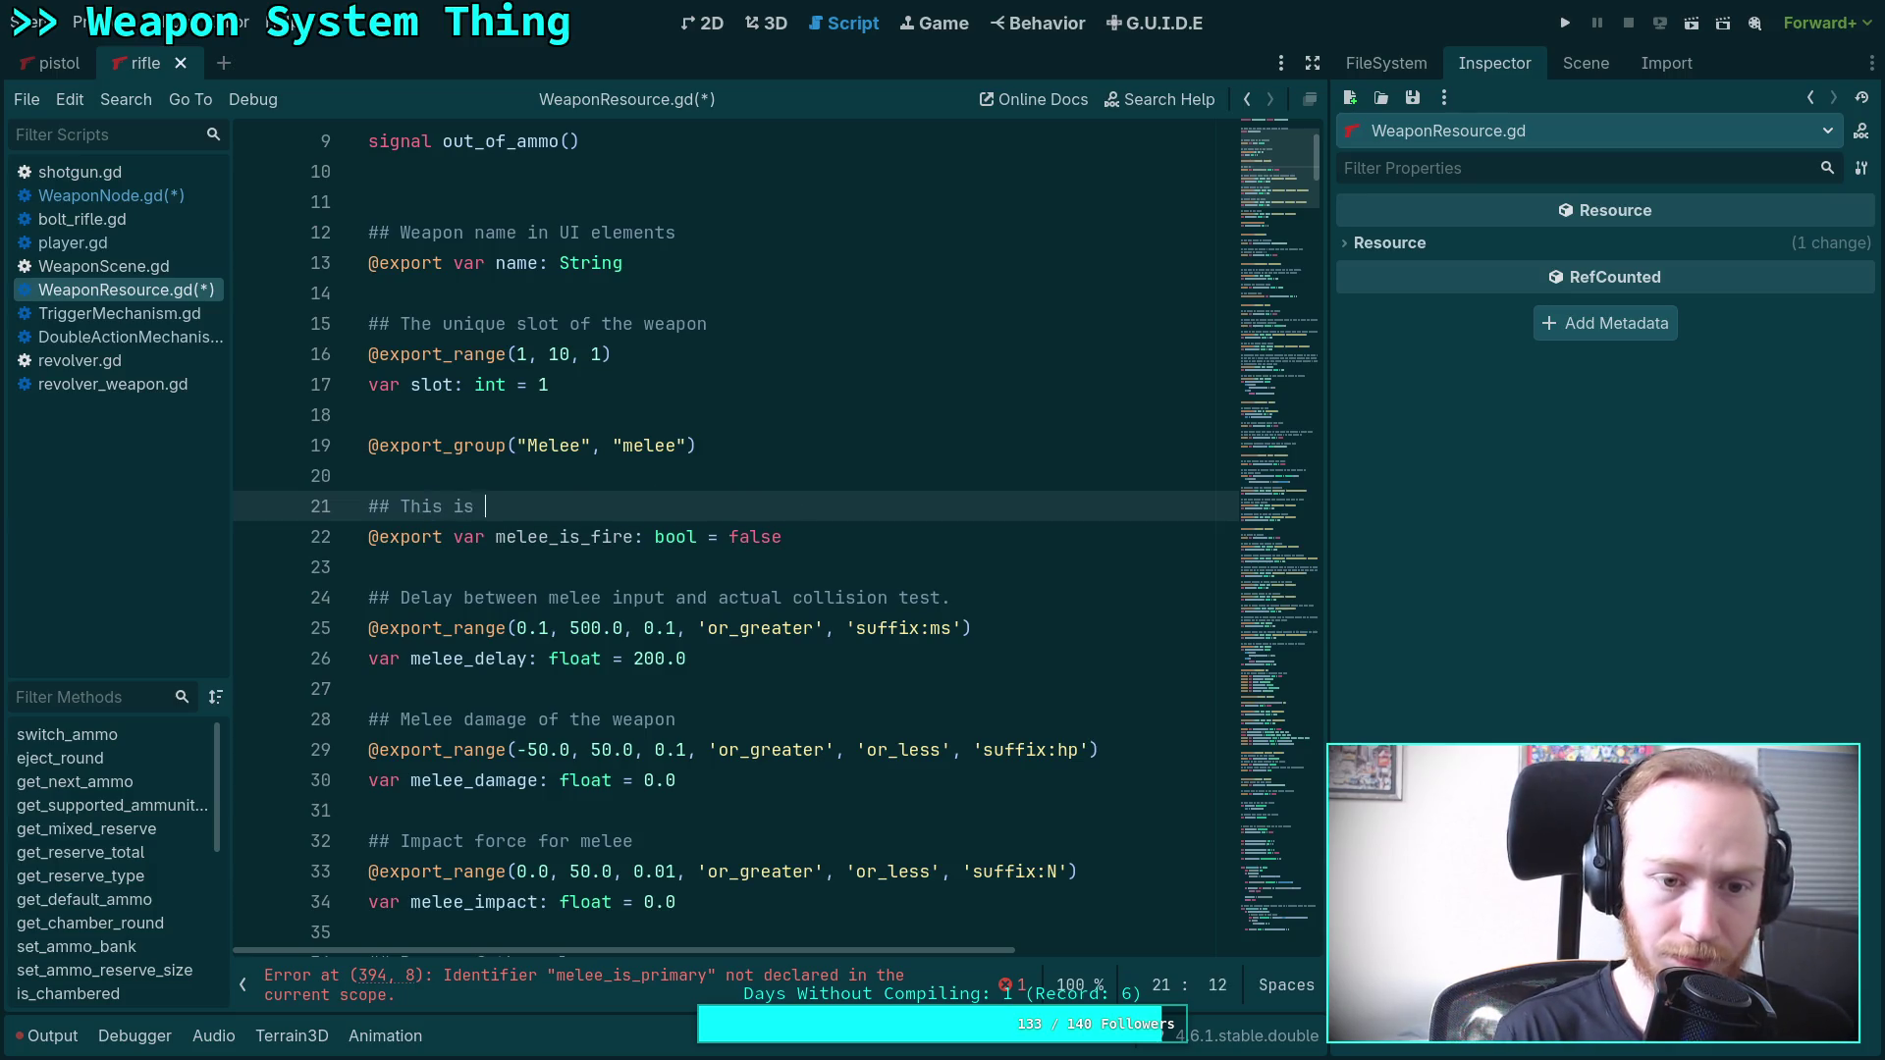
type("ll")
type("e only weapon")
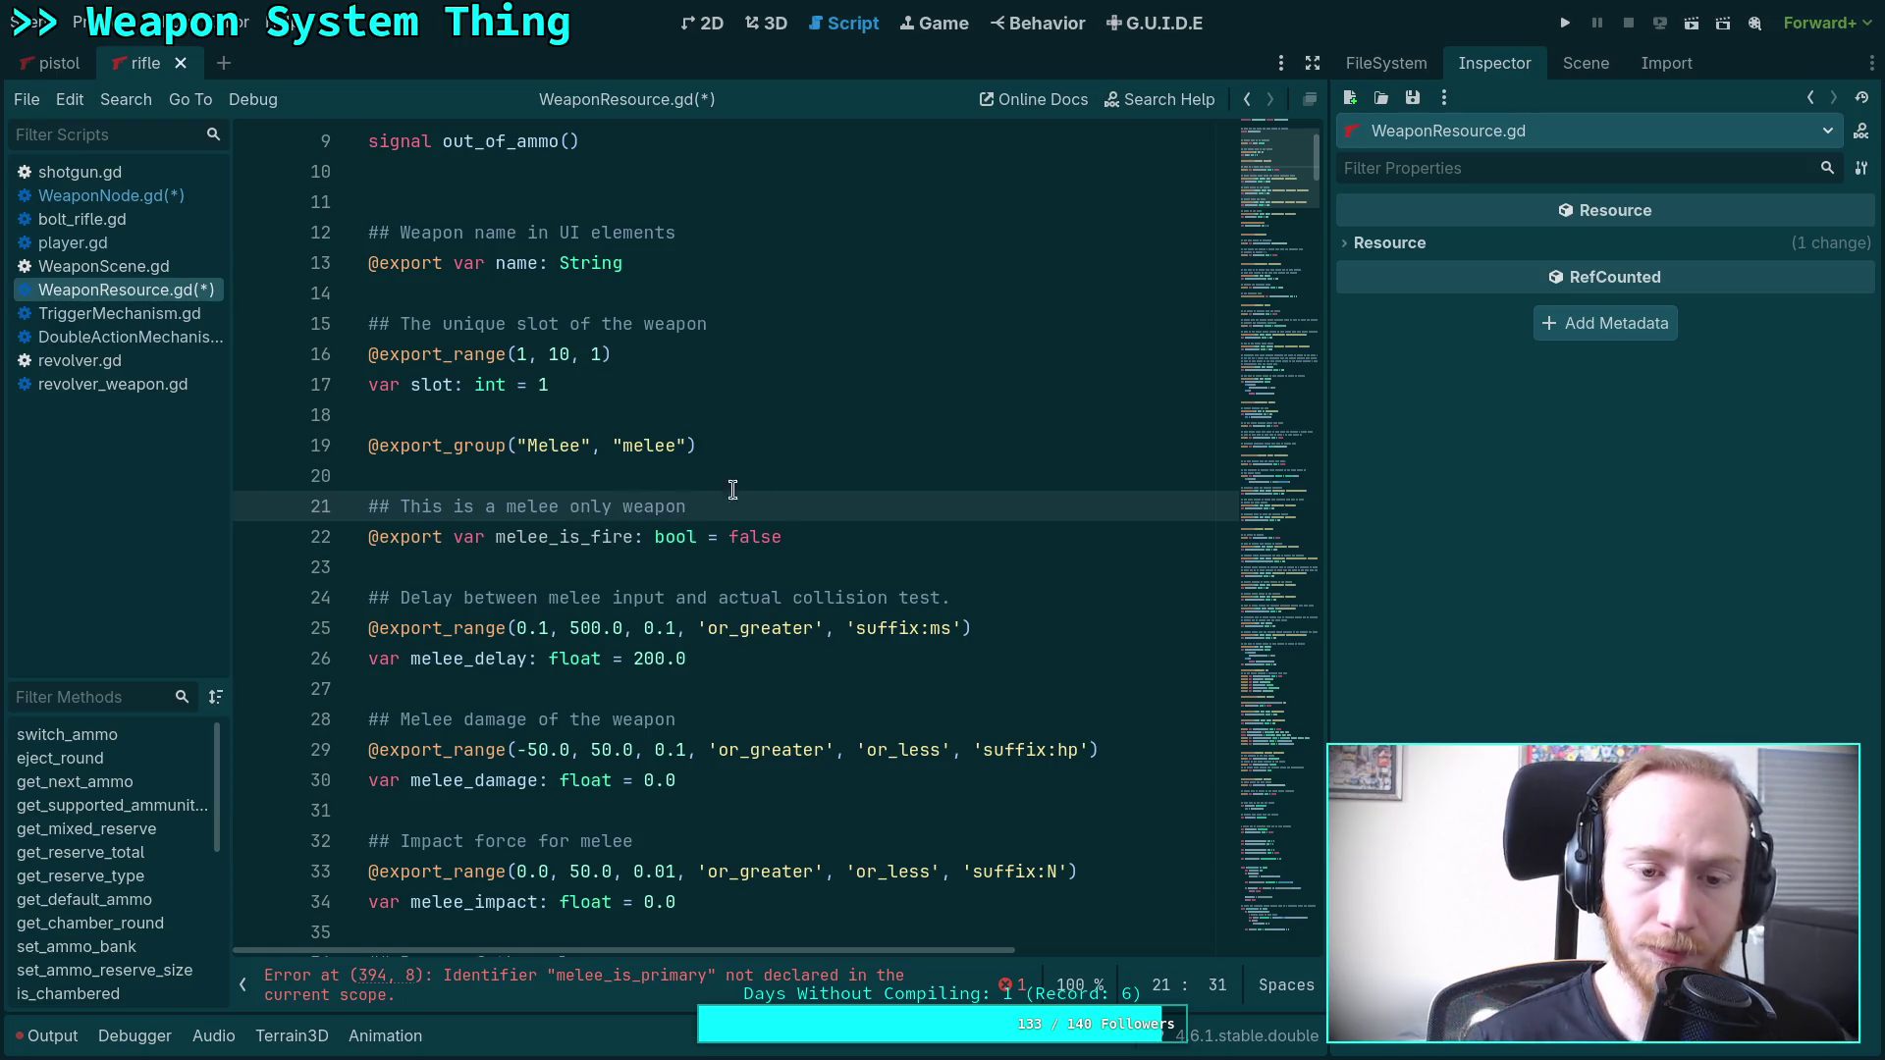
left_click(443, 532)
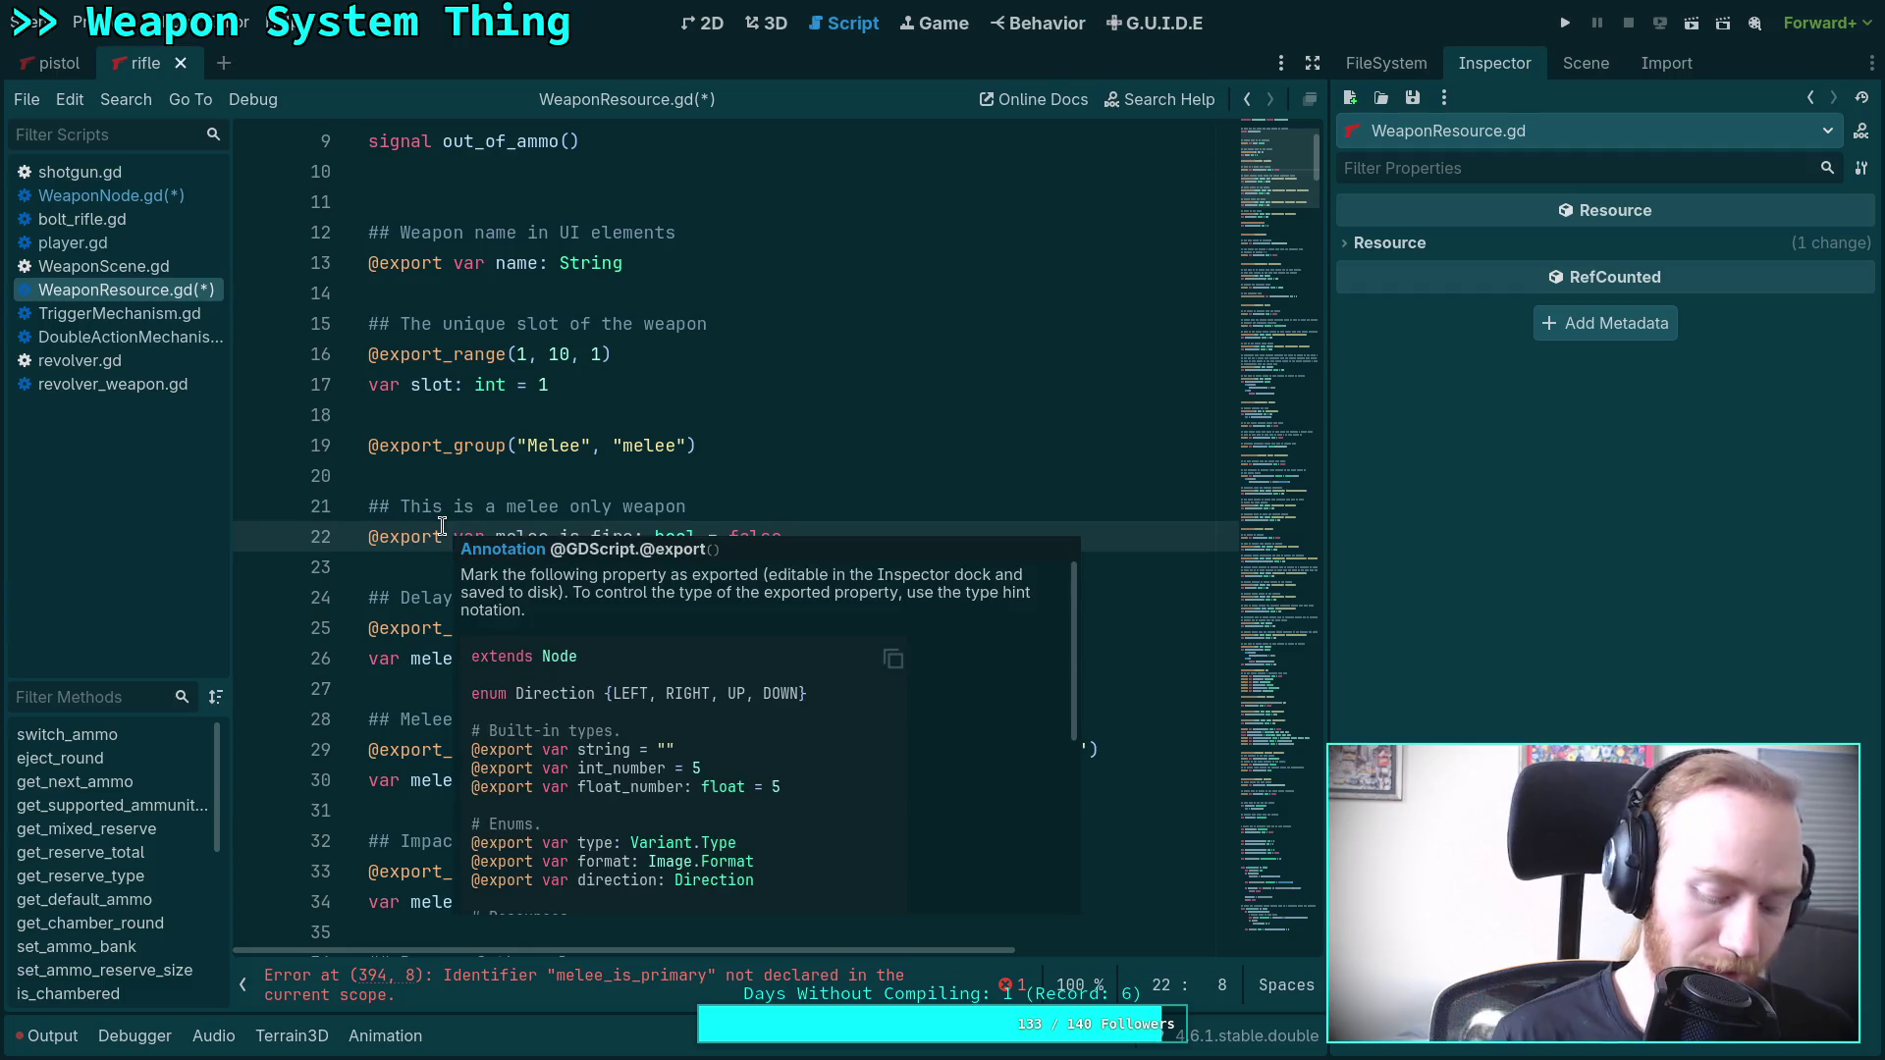
type("_gr")
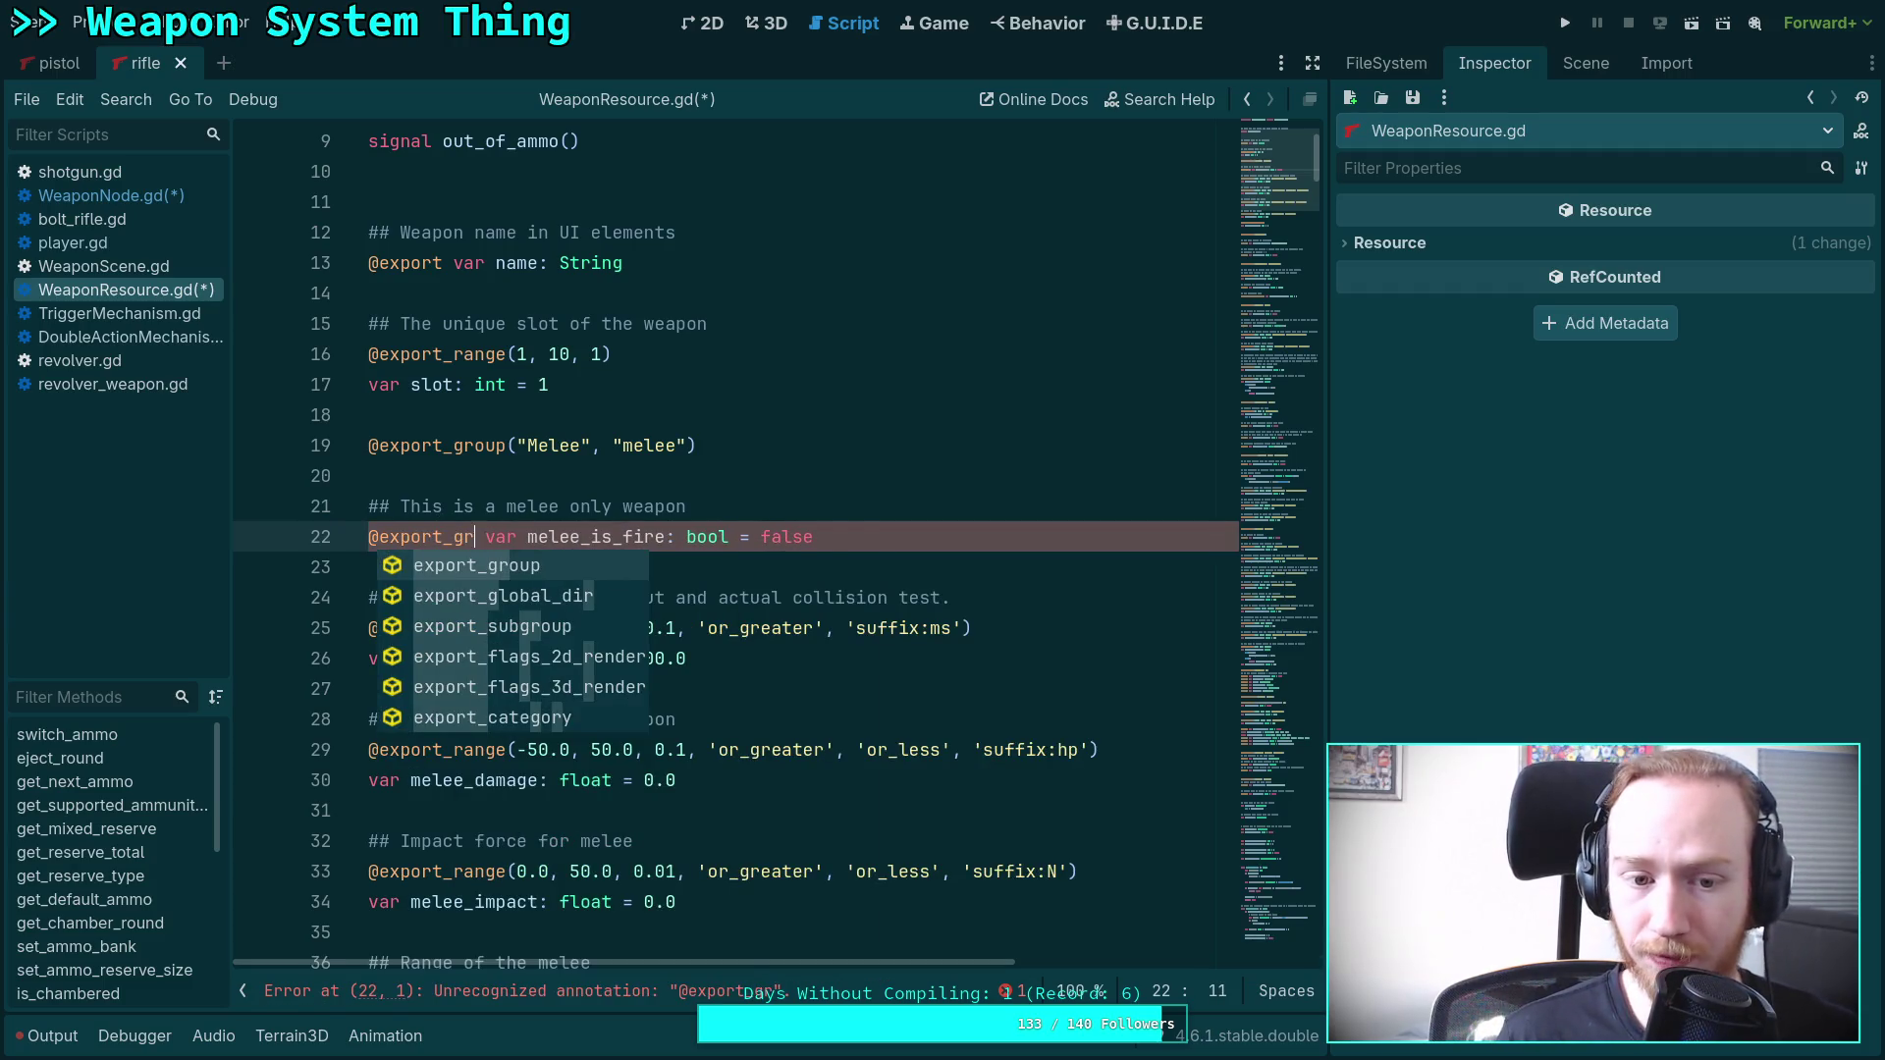
key("Return")
key("BackSpace")
key("BackSpace")
key("BackSpace")
type("cu")
key("Return")
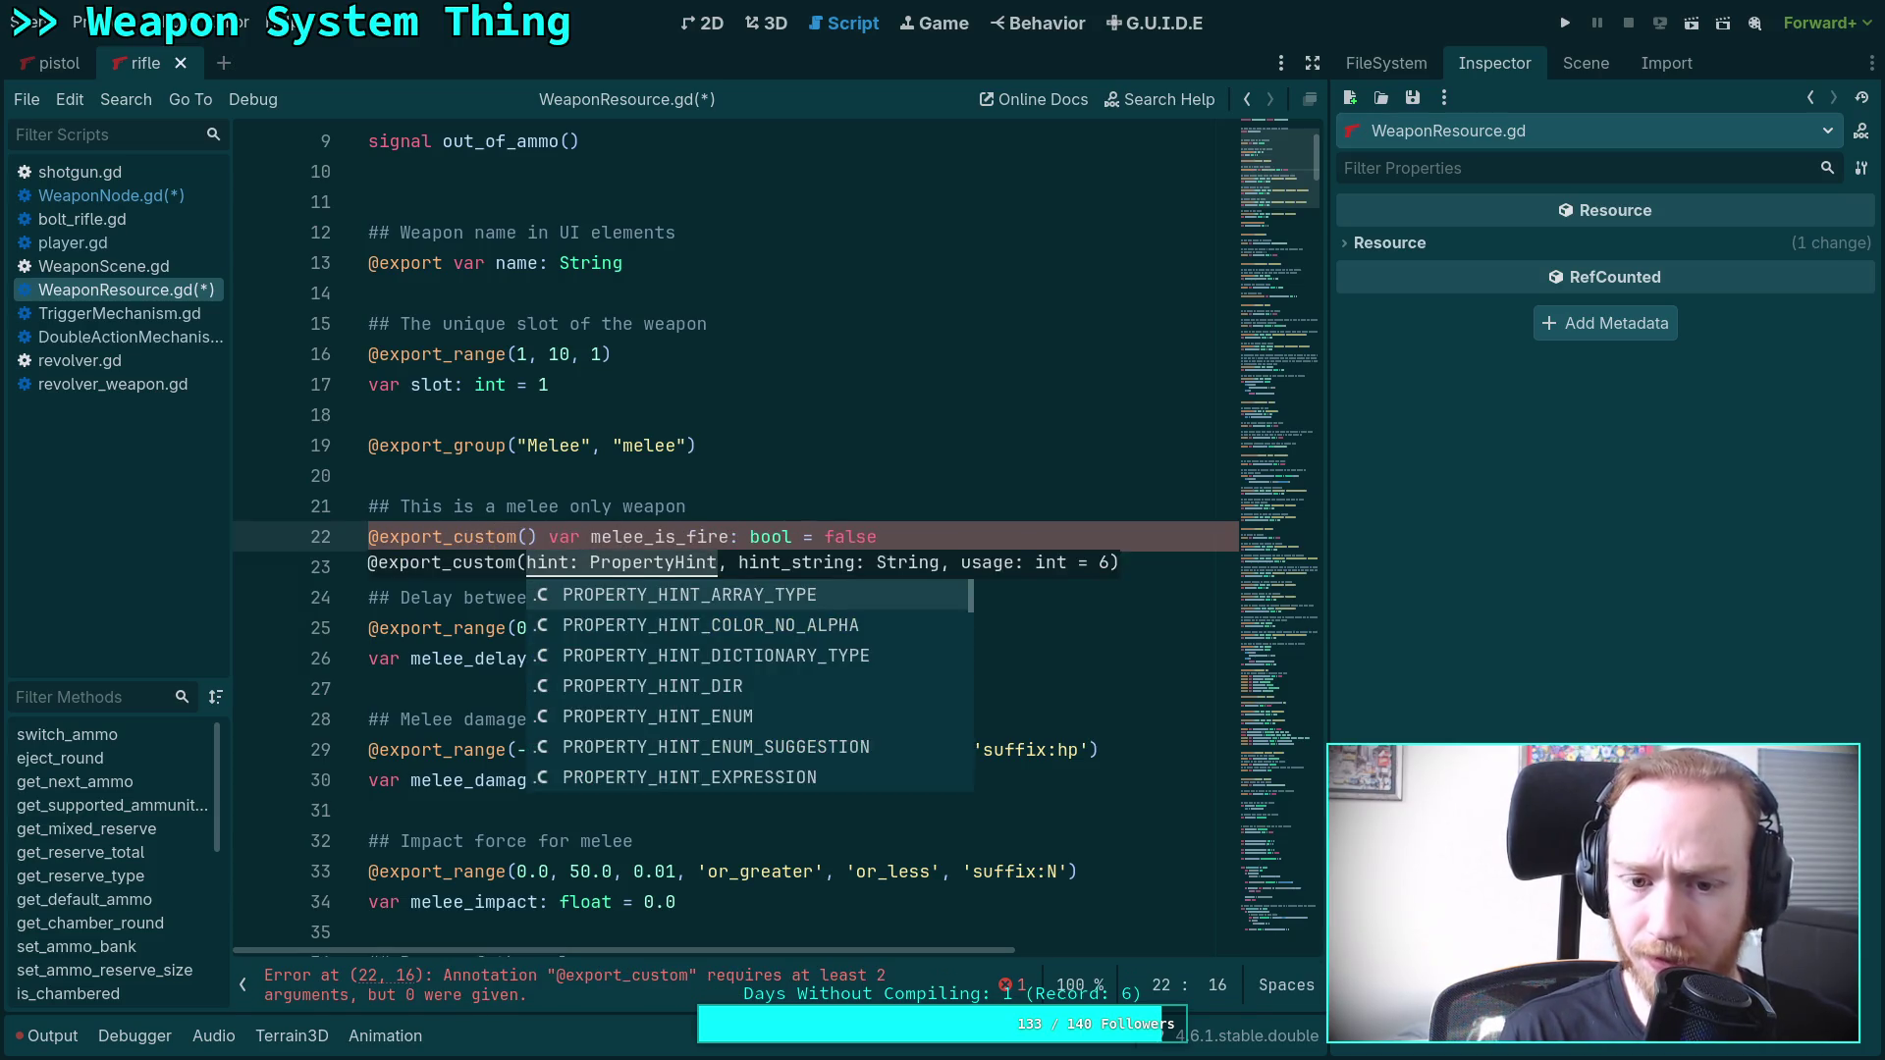
type("GRO")
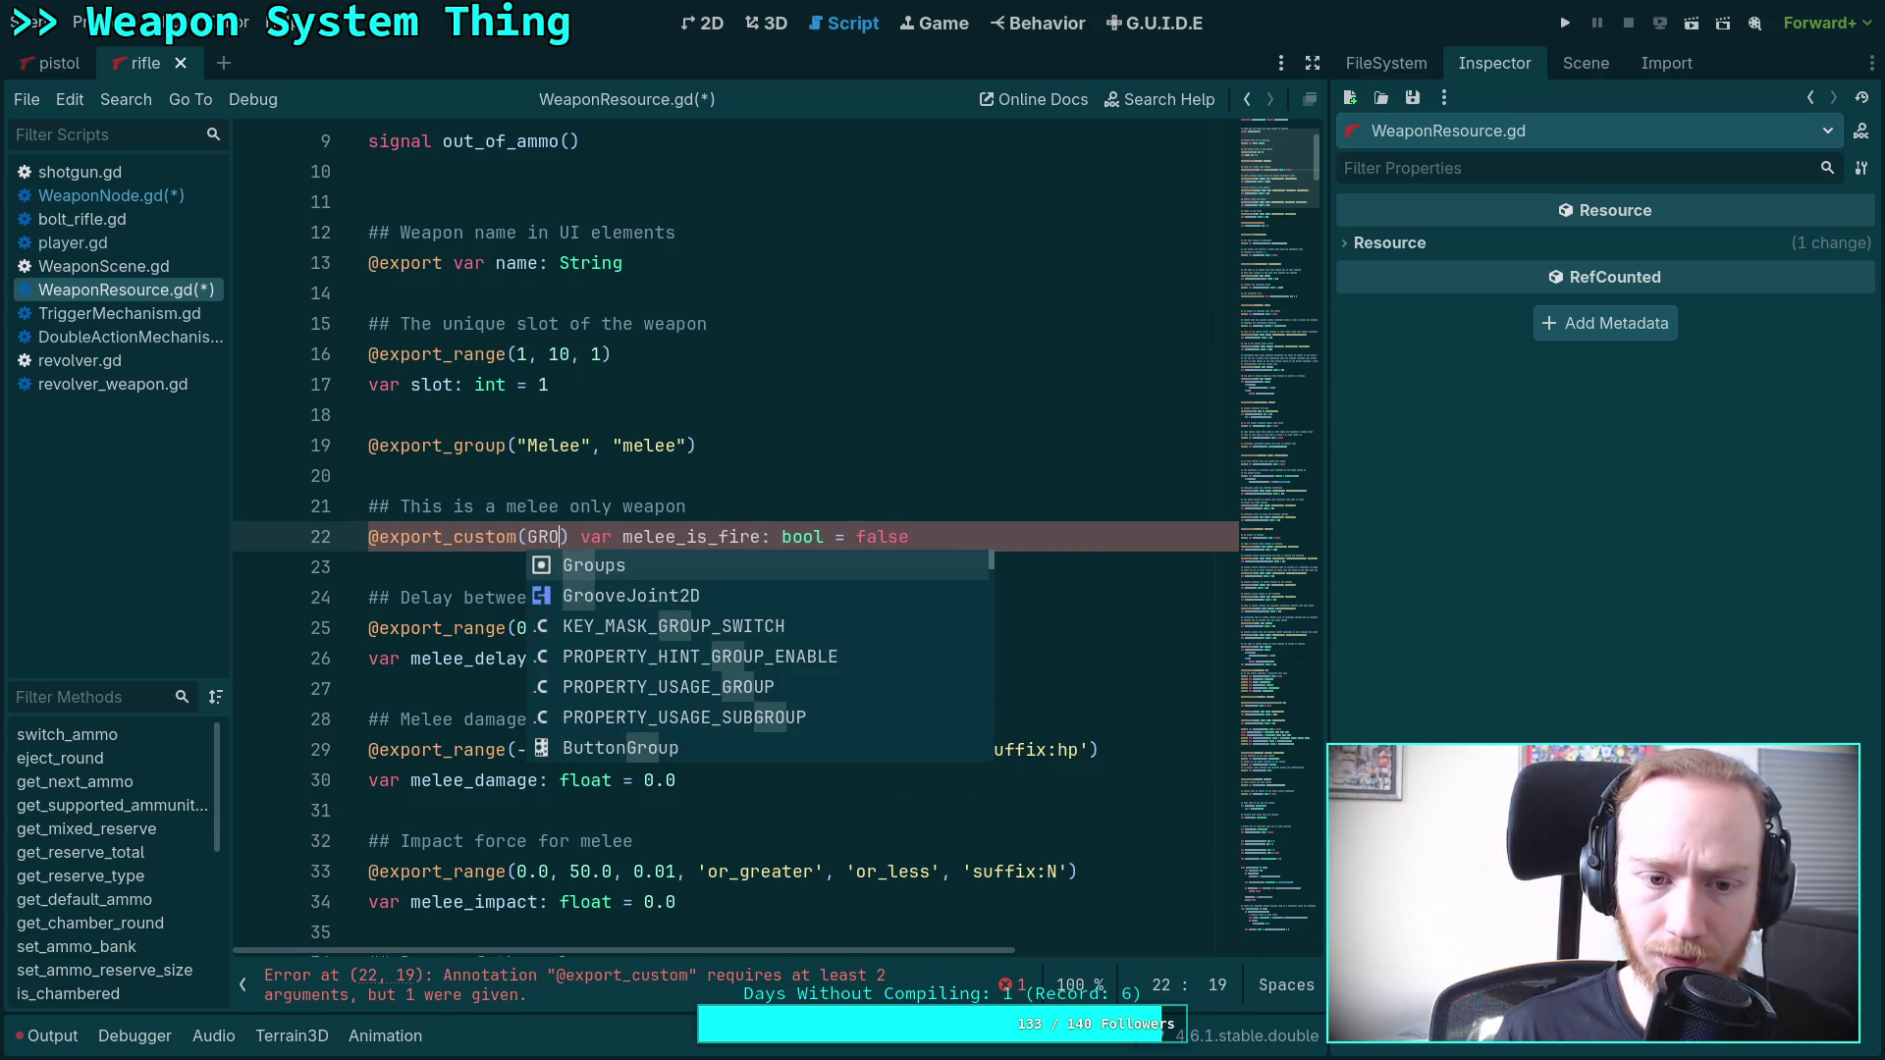
type("U")
key("Down")
key("Down")
key("Return")
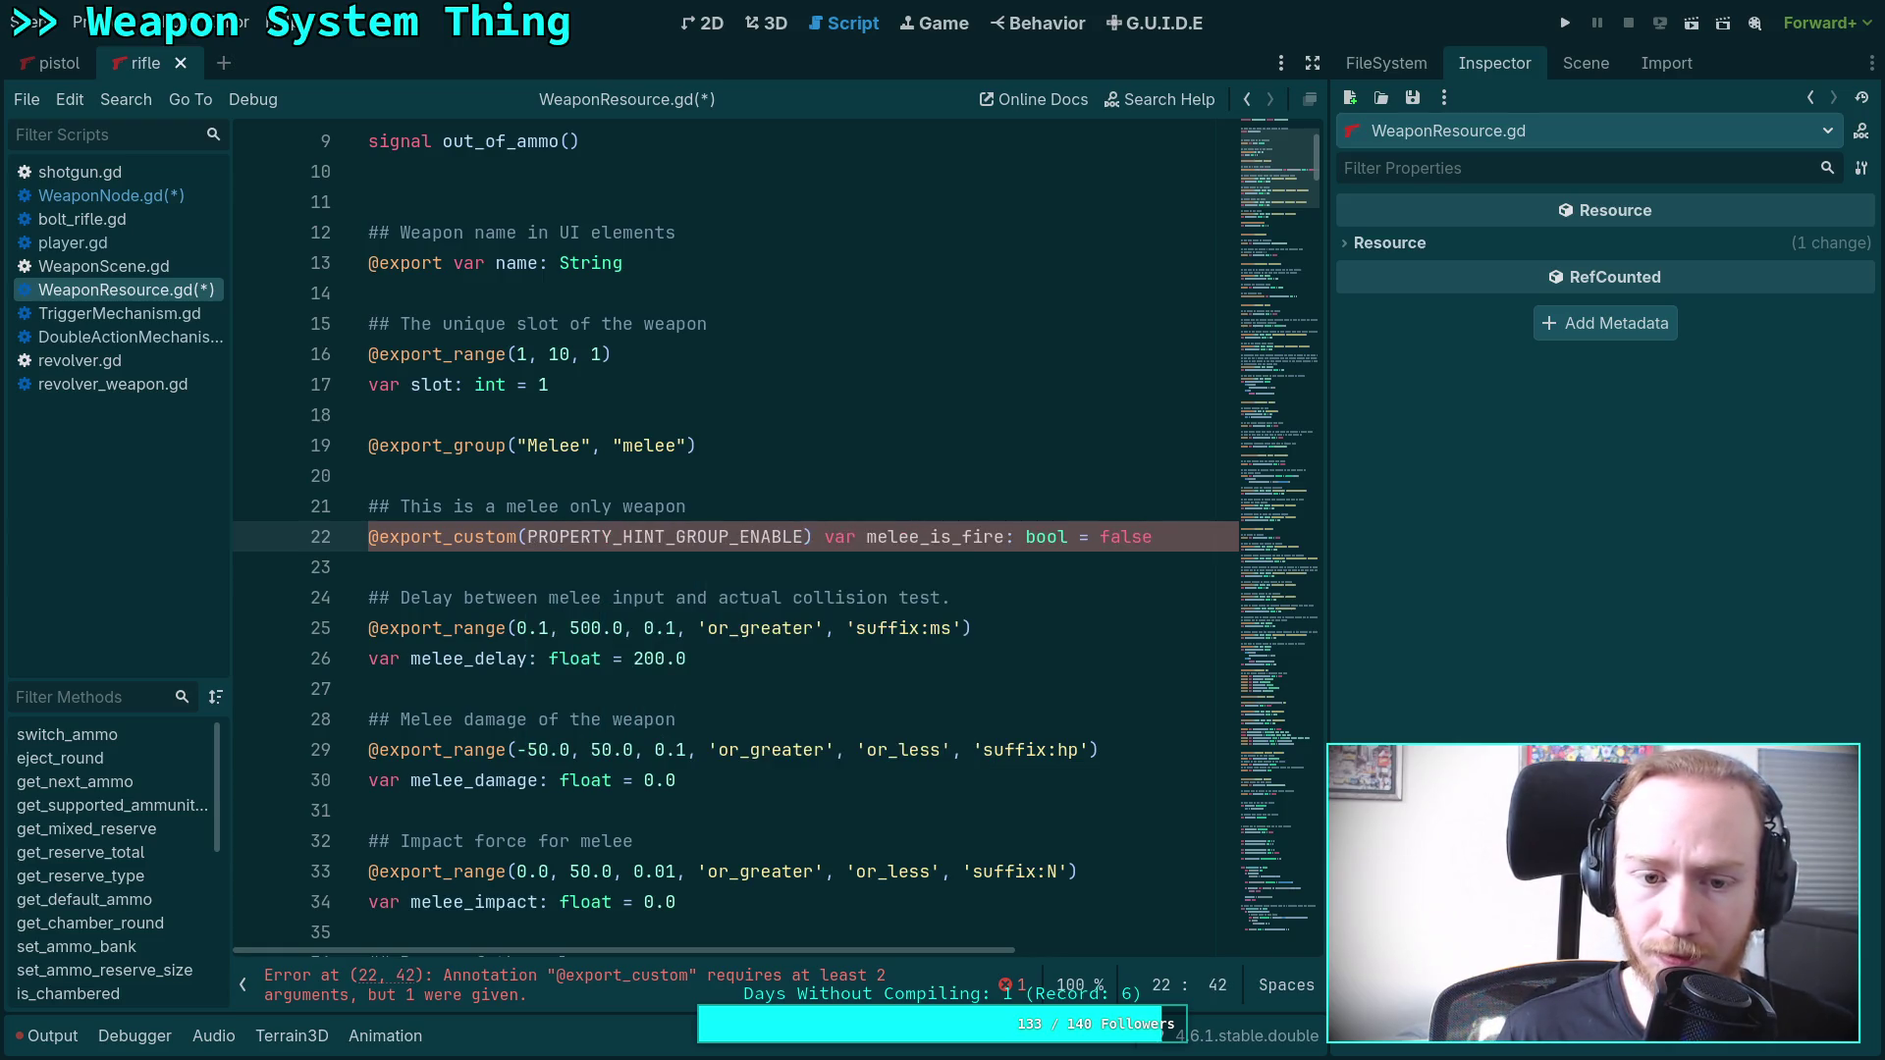
type(", '',")
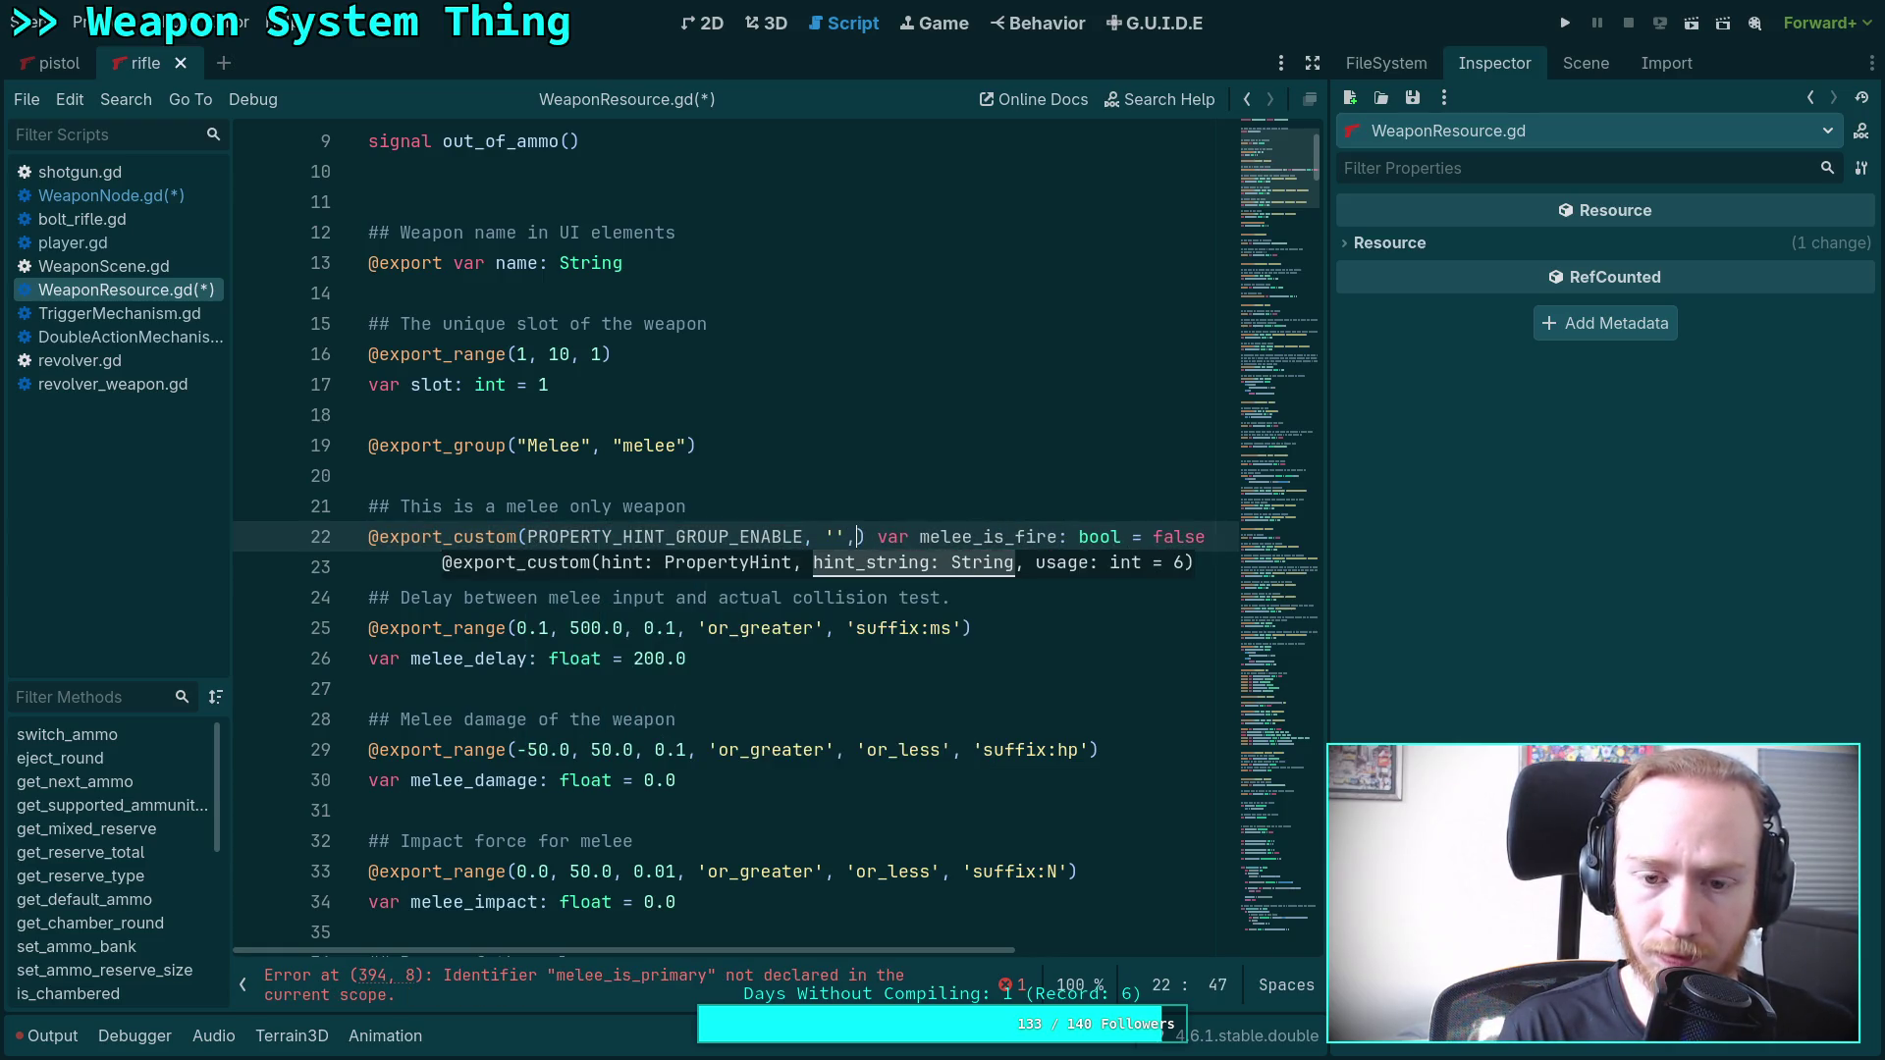
key("BackSpace")
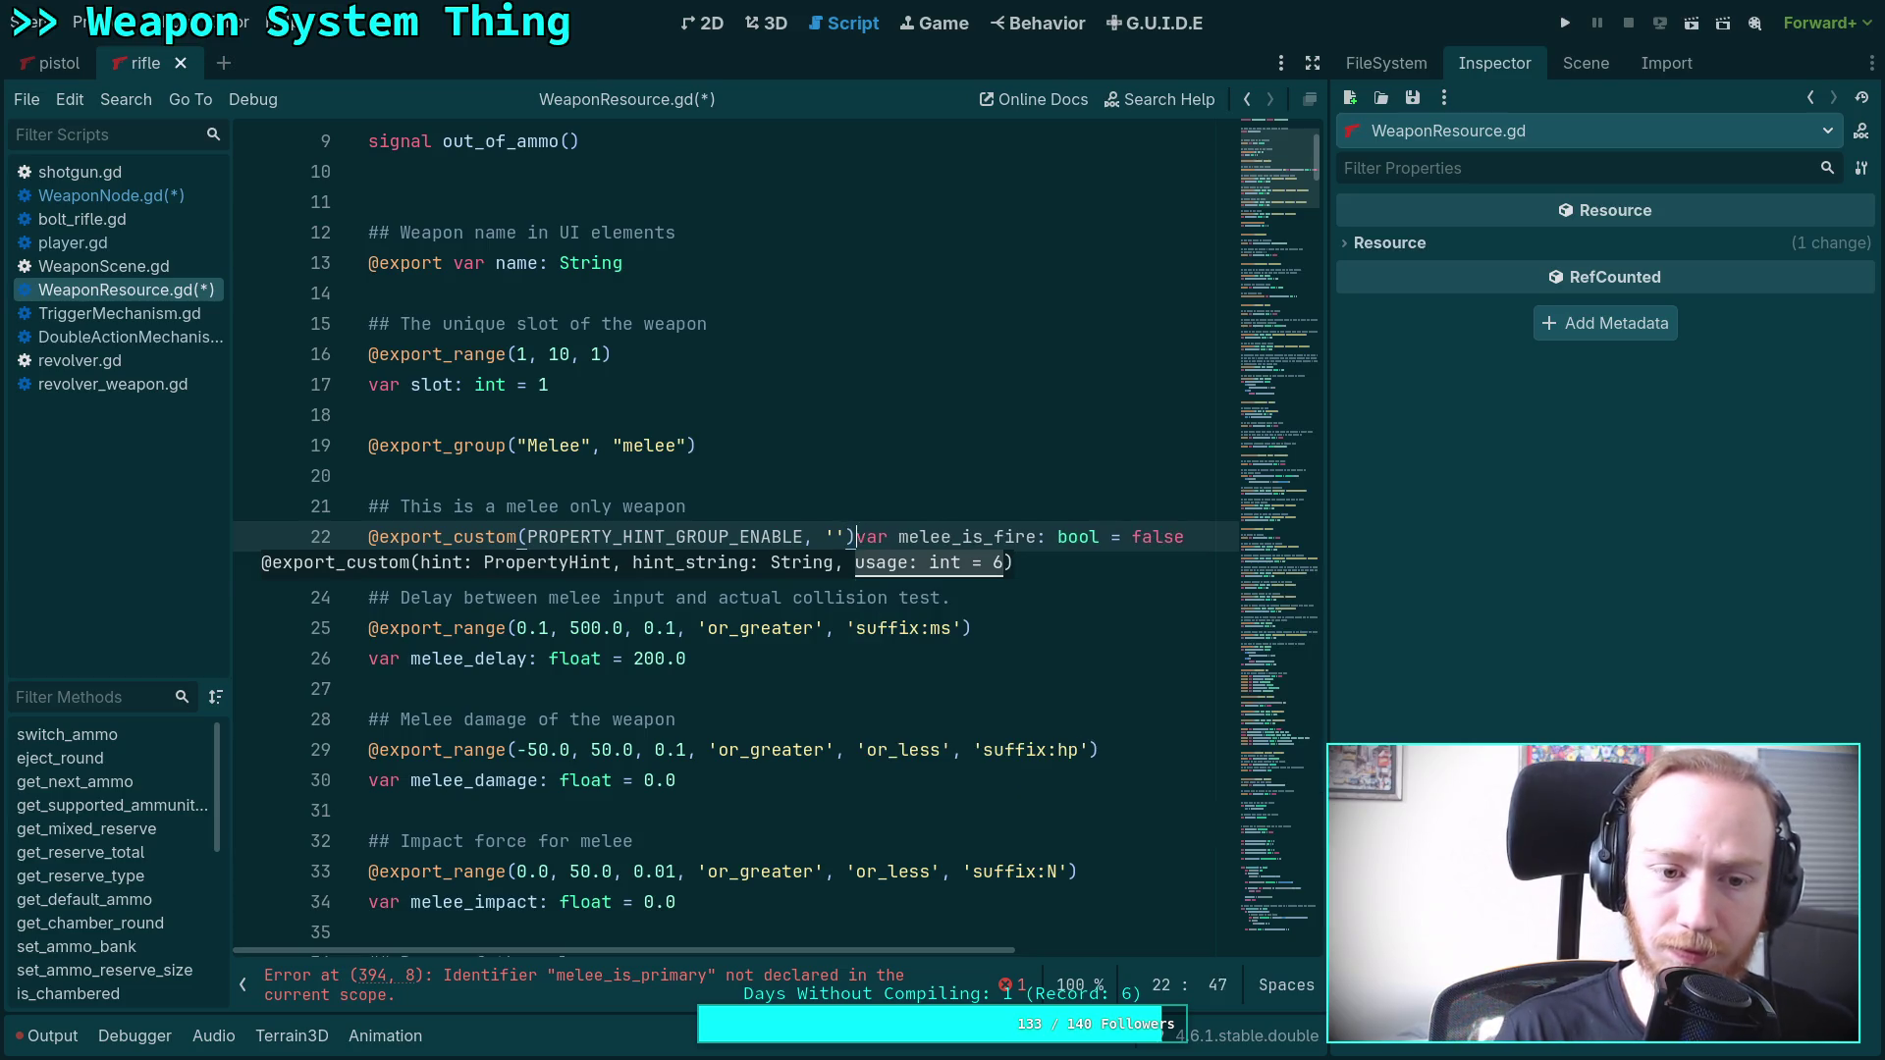
key("Return")
left_click(833, 536)
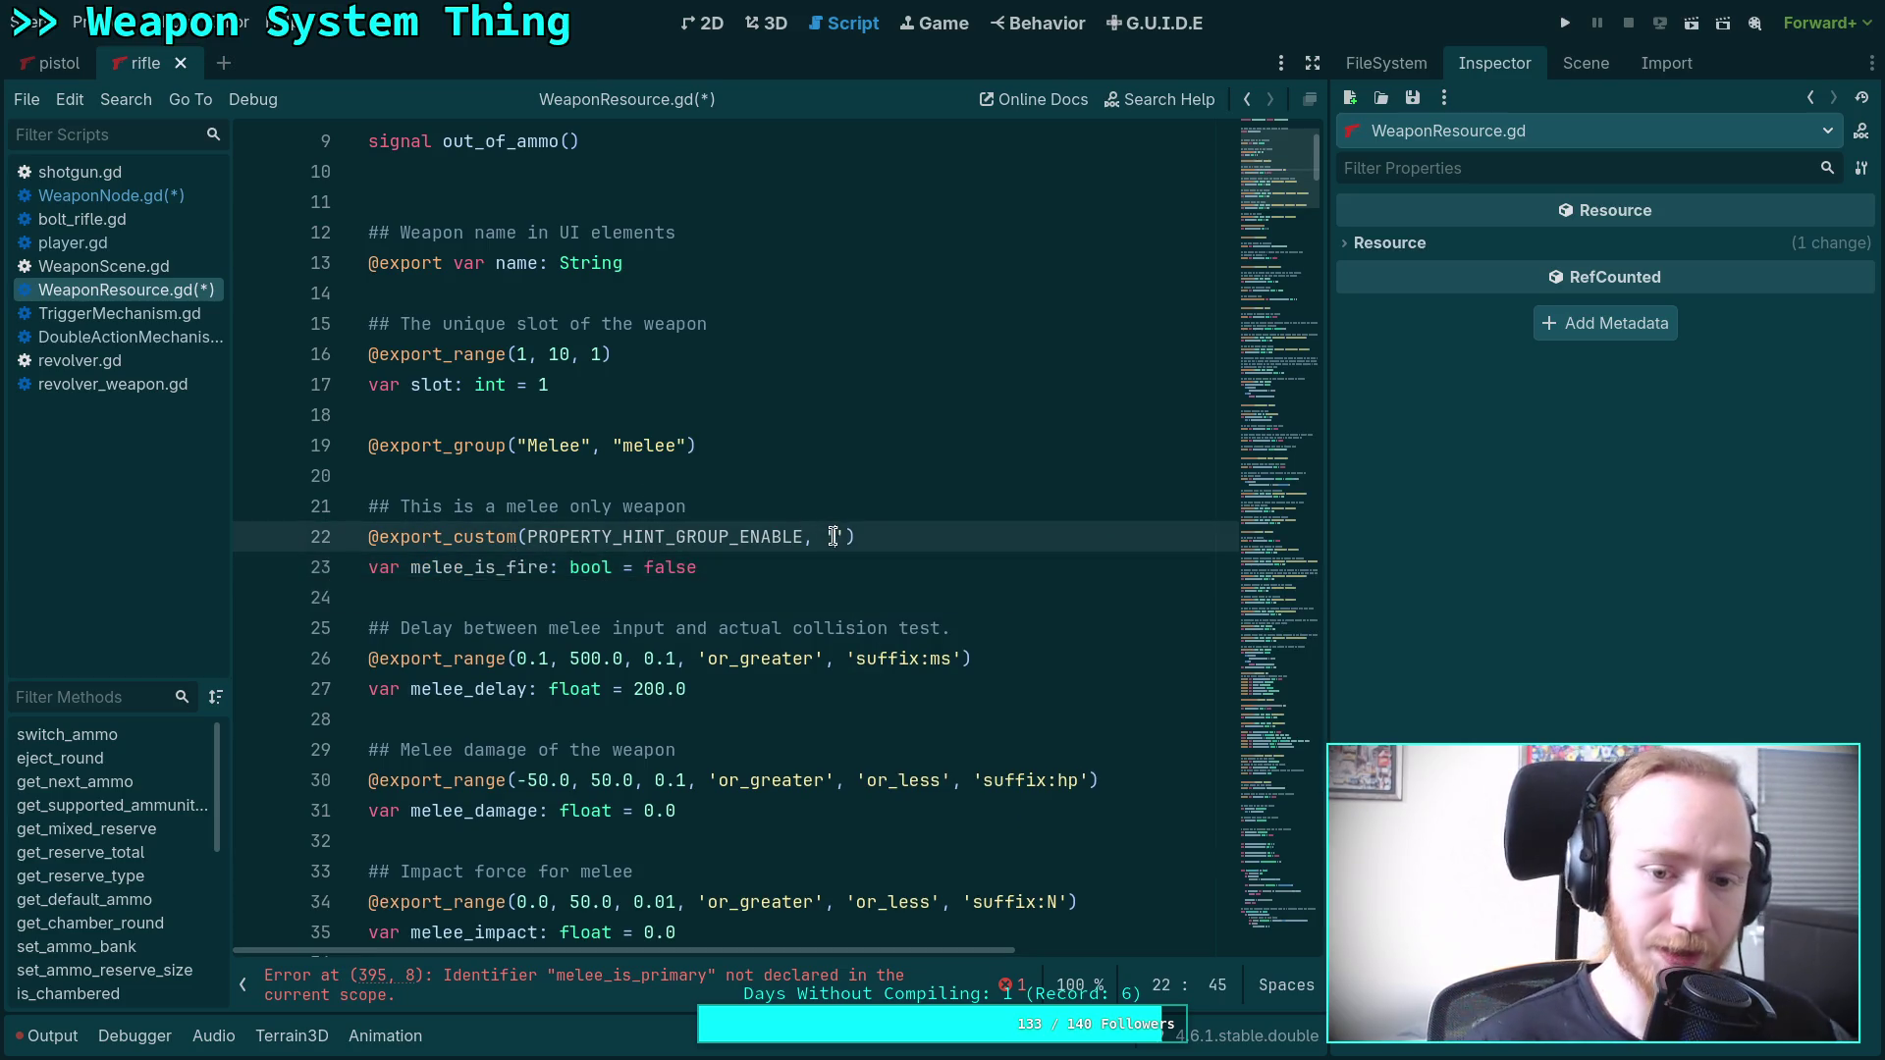
type("checkbo")
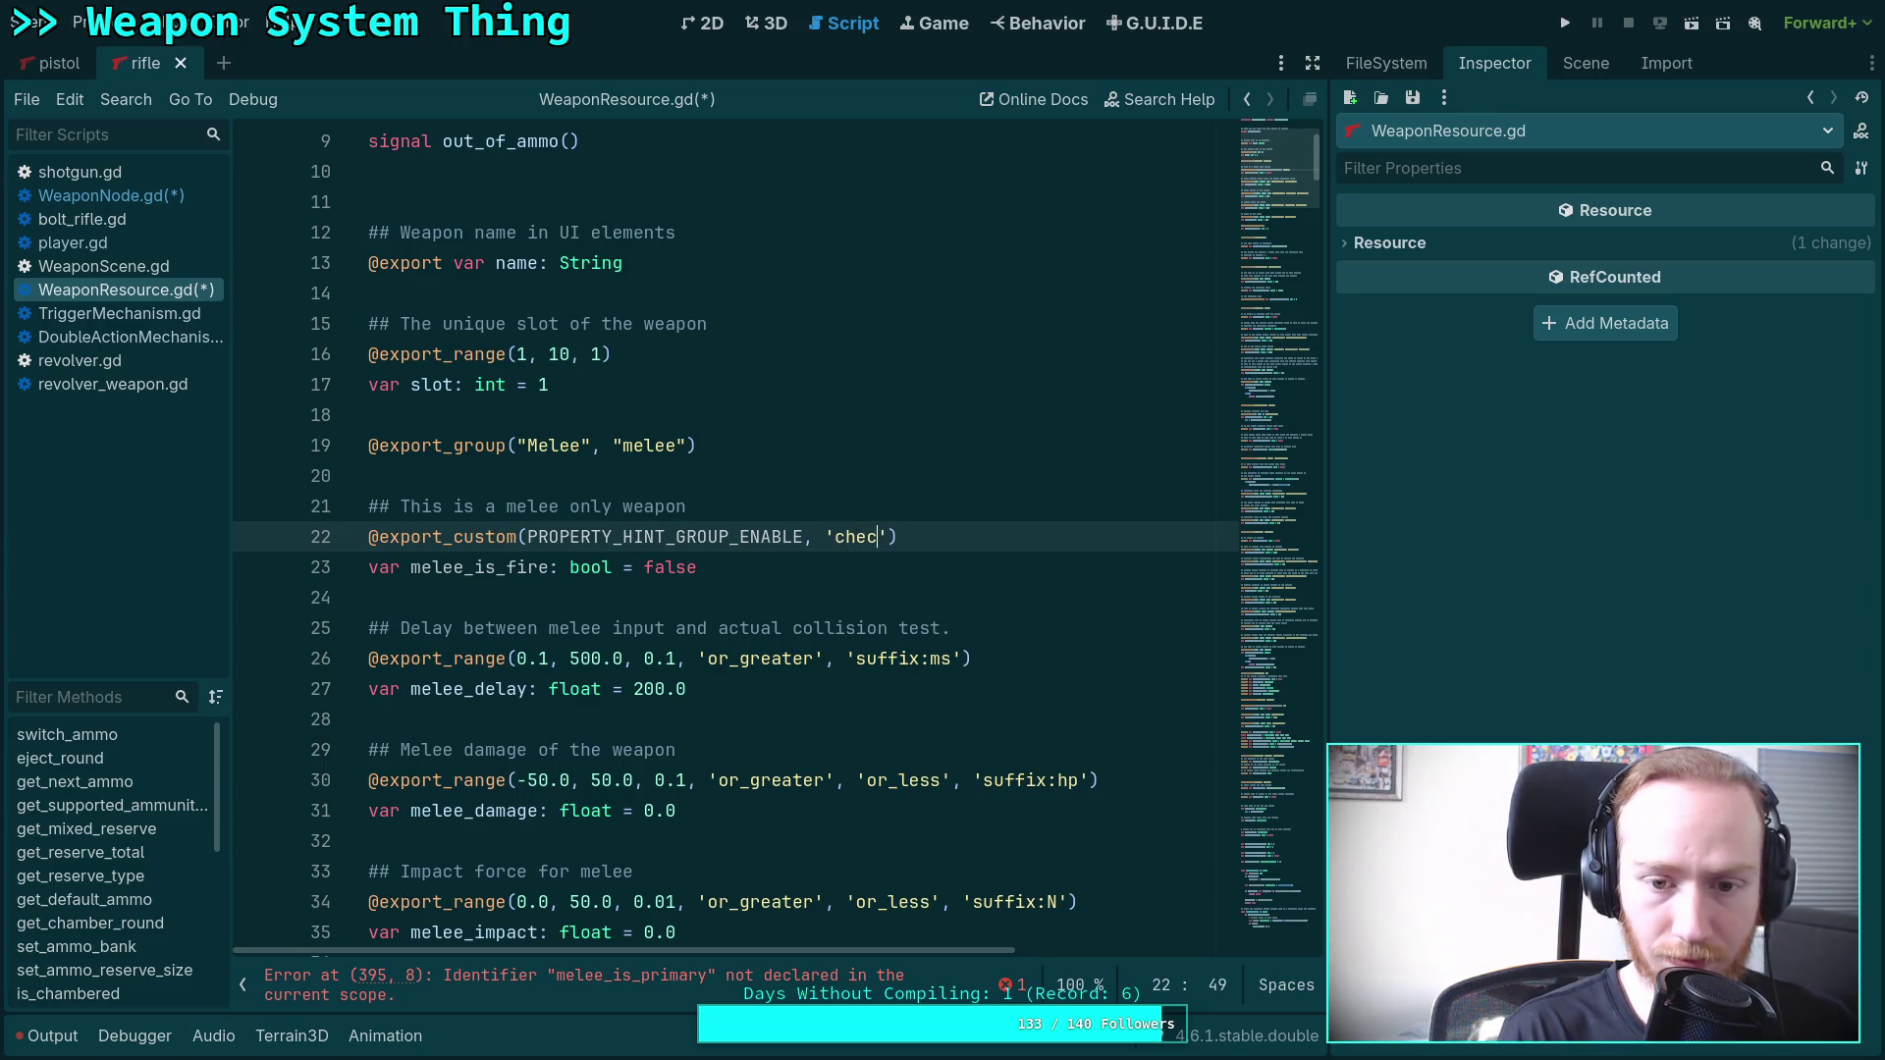
type("x_only")
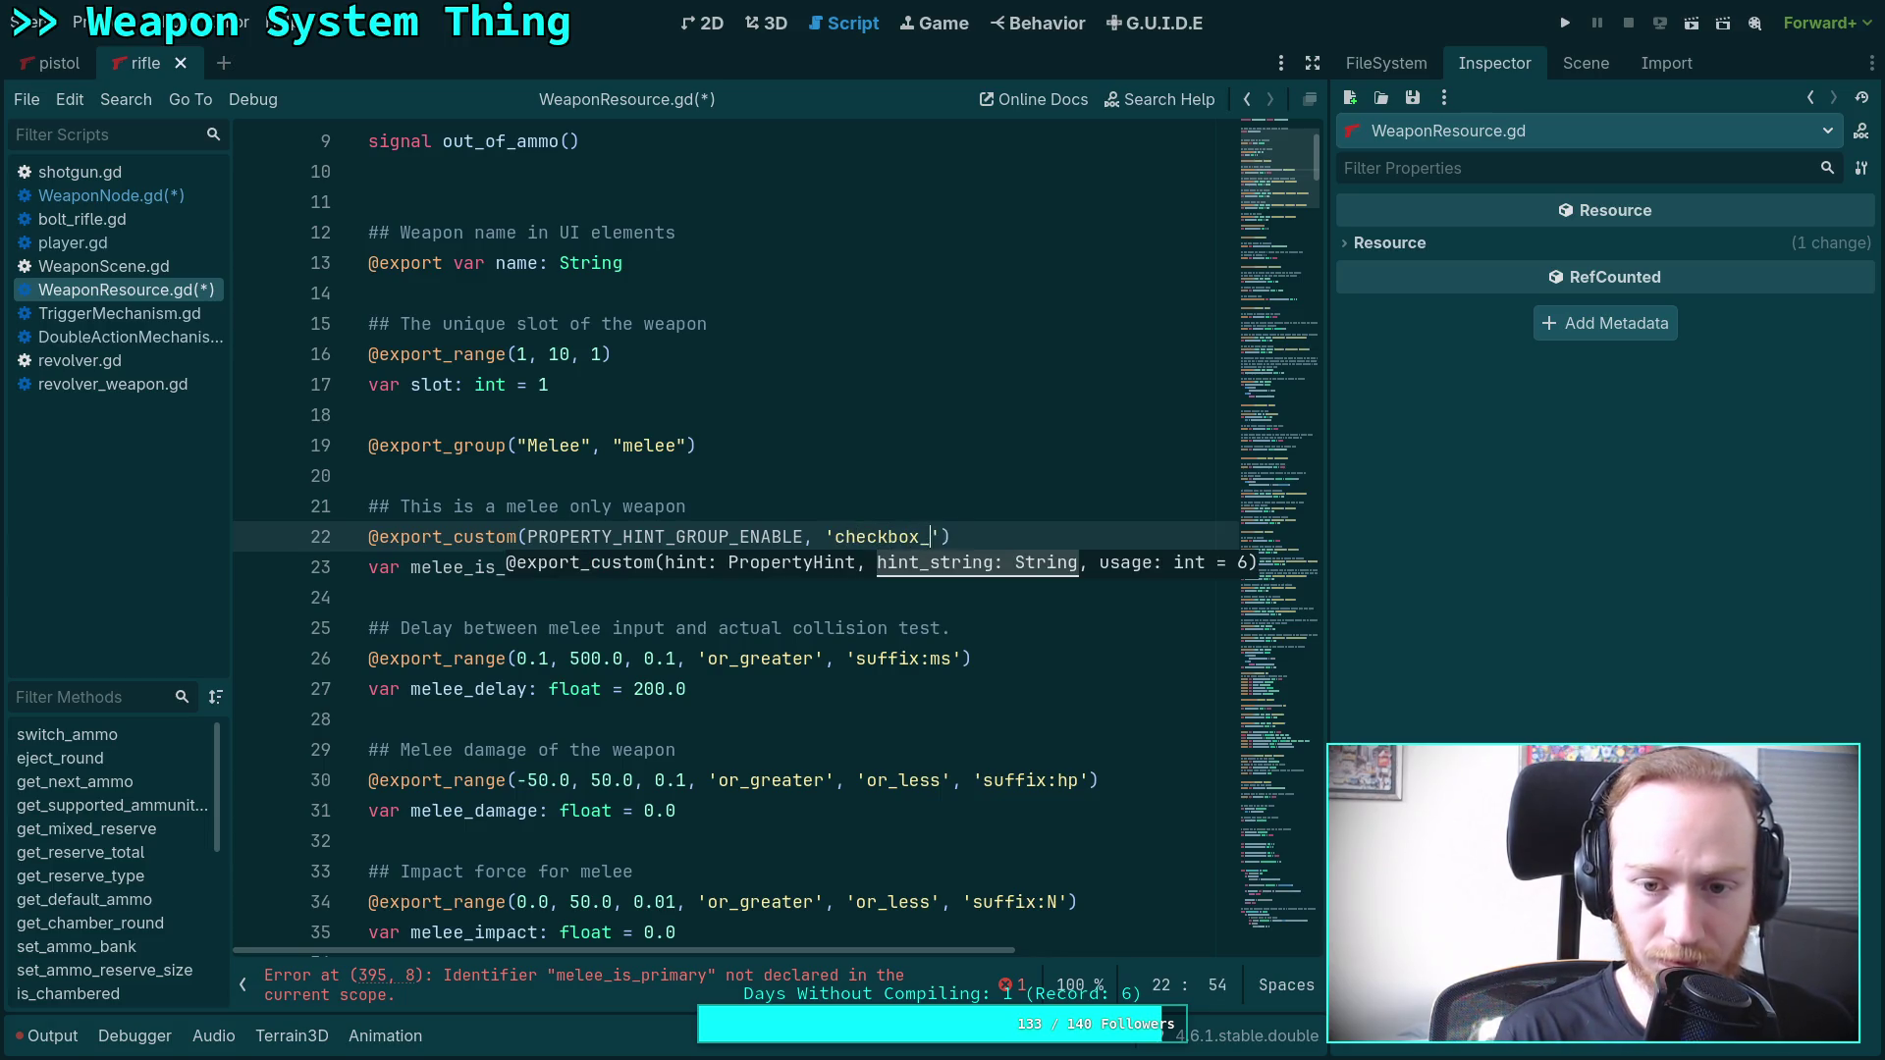
key("ctrl+s")
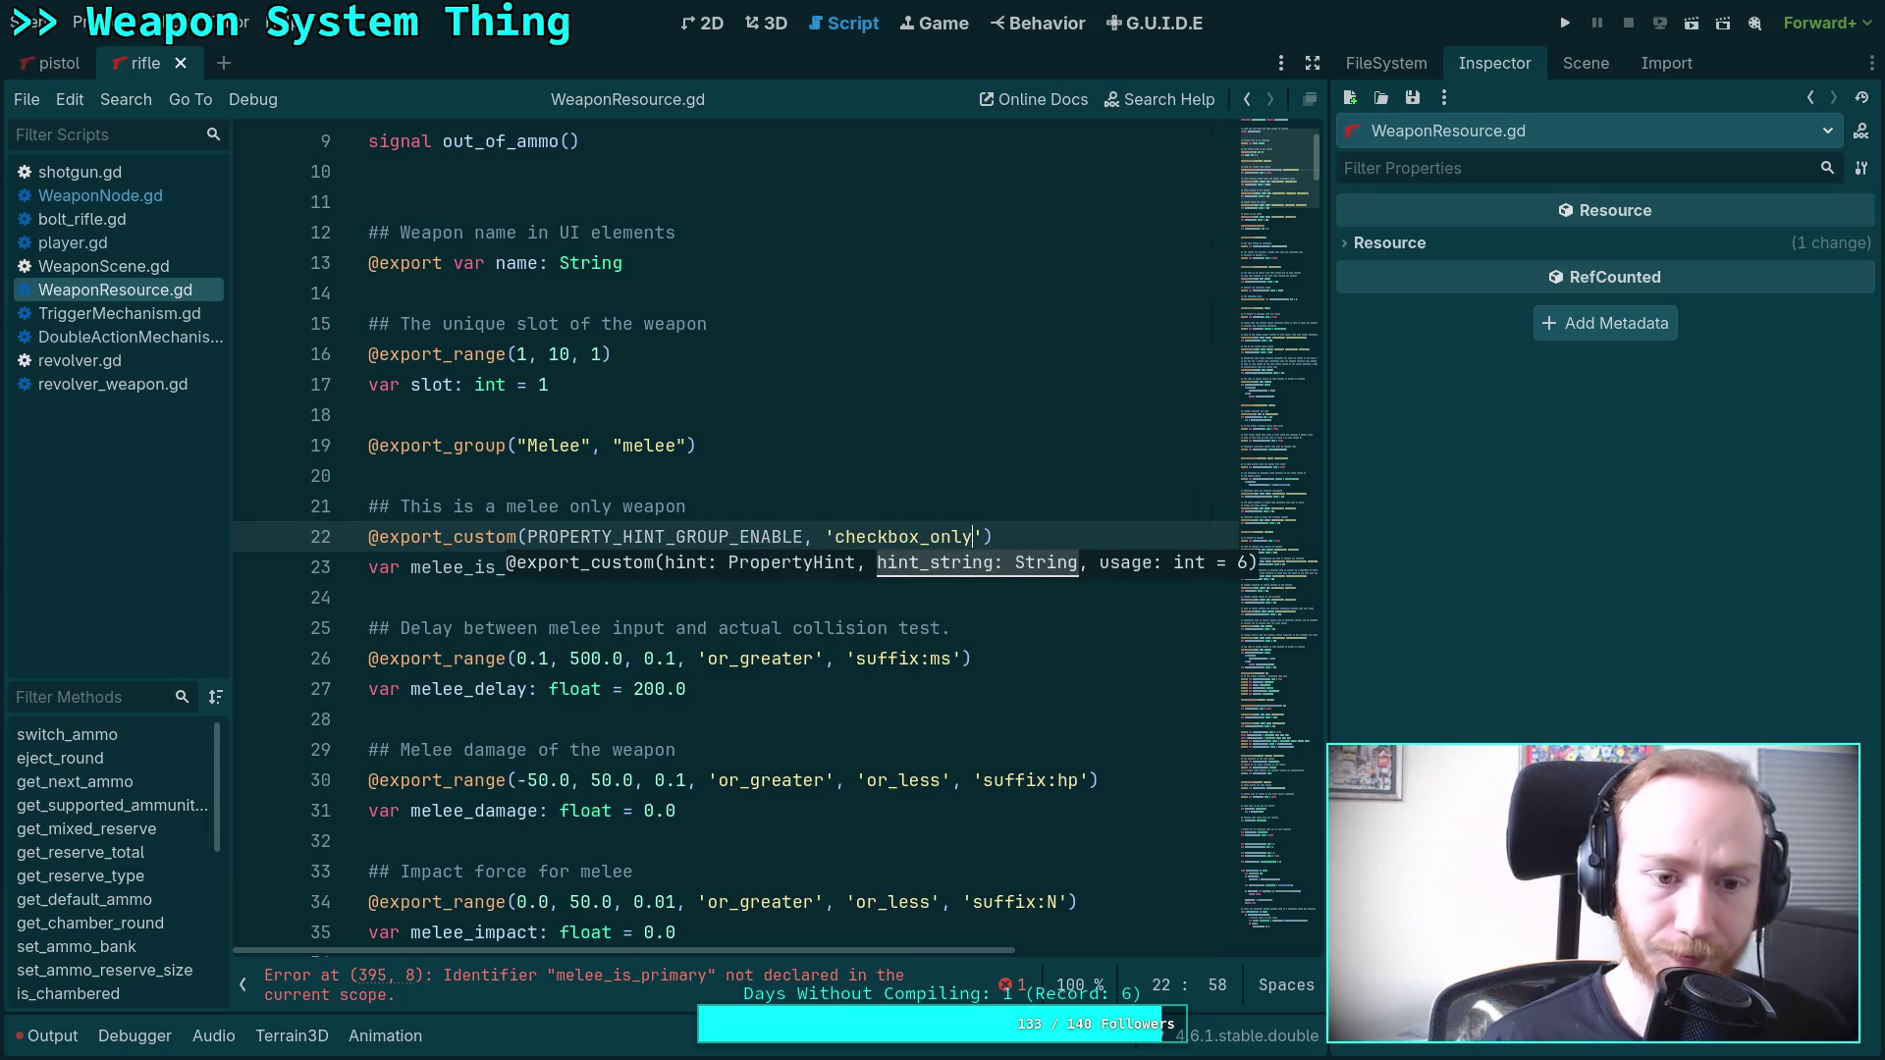
Search for melee_is, make can_fire on line 395 check melee_is_fire, and save
left_click(606, 603)
key("ctrl+f")
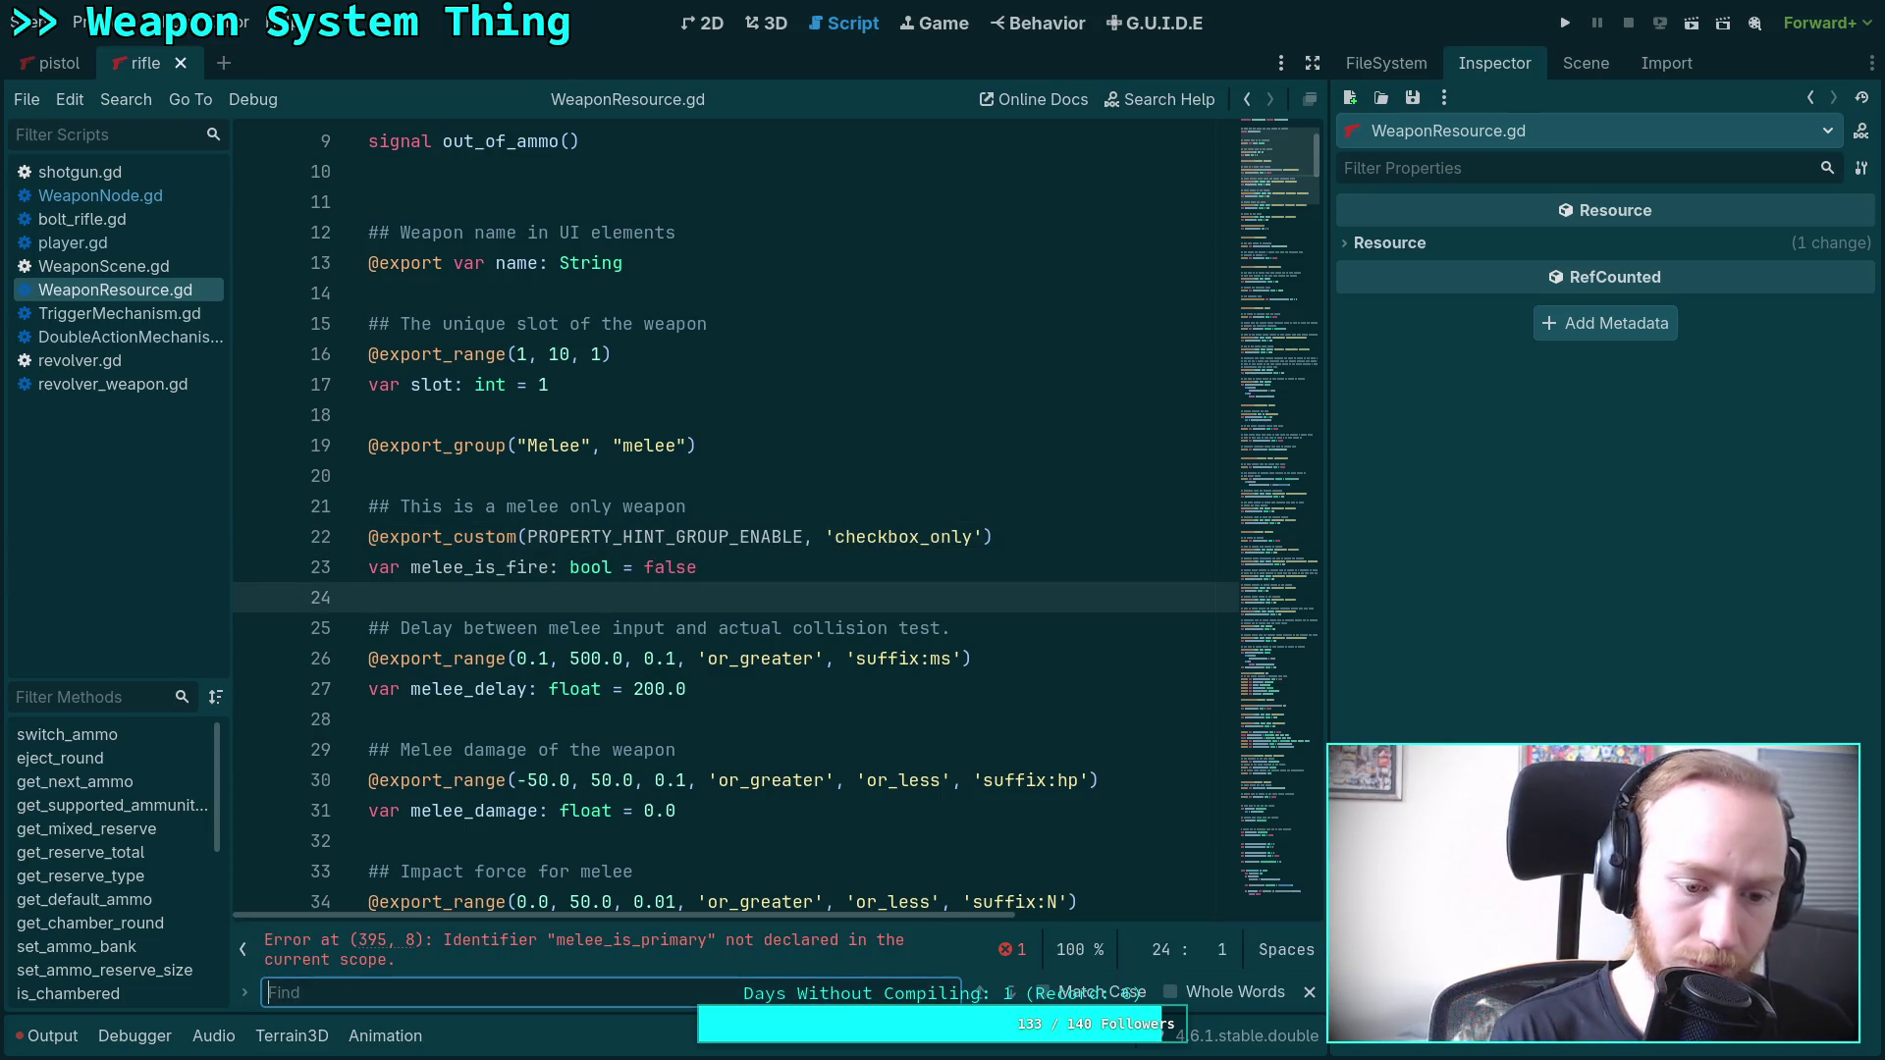
type("melee_is")
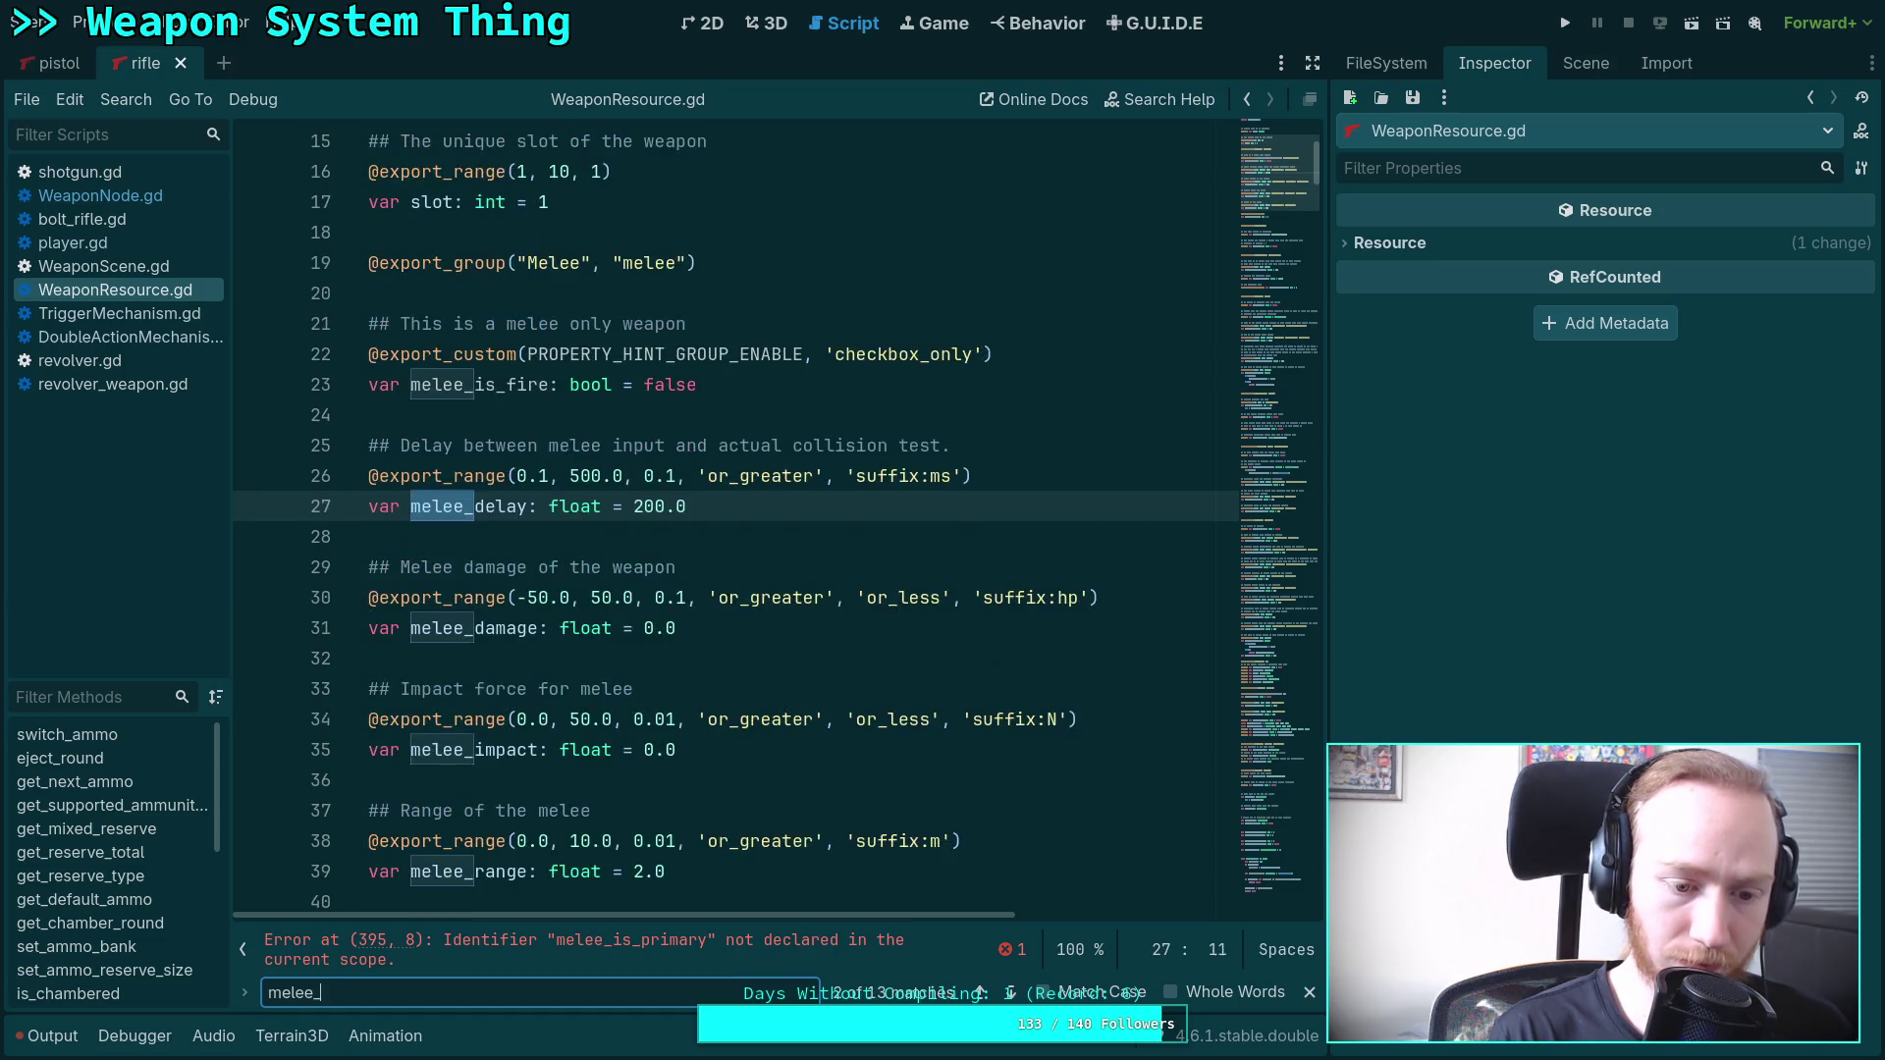
left_click_drag(527, 506, 612, 505)
type("_fire:")
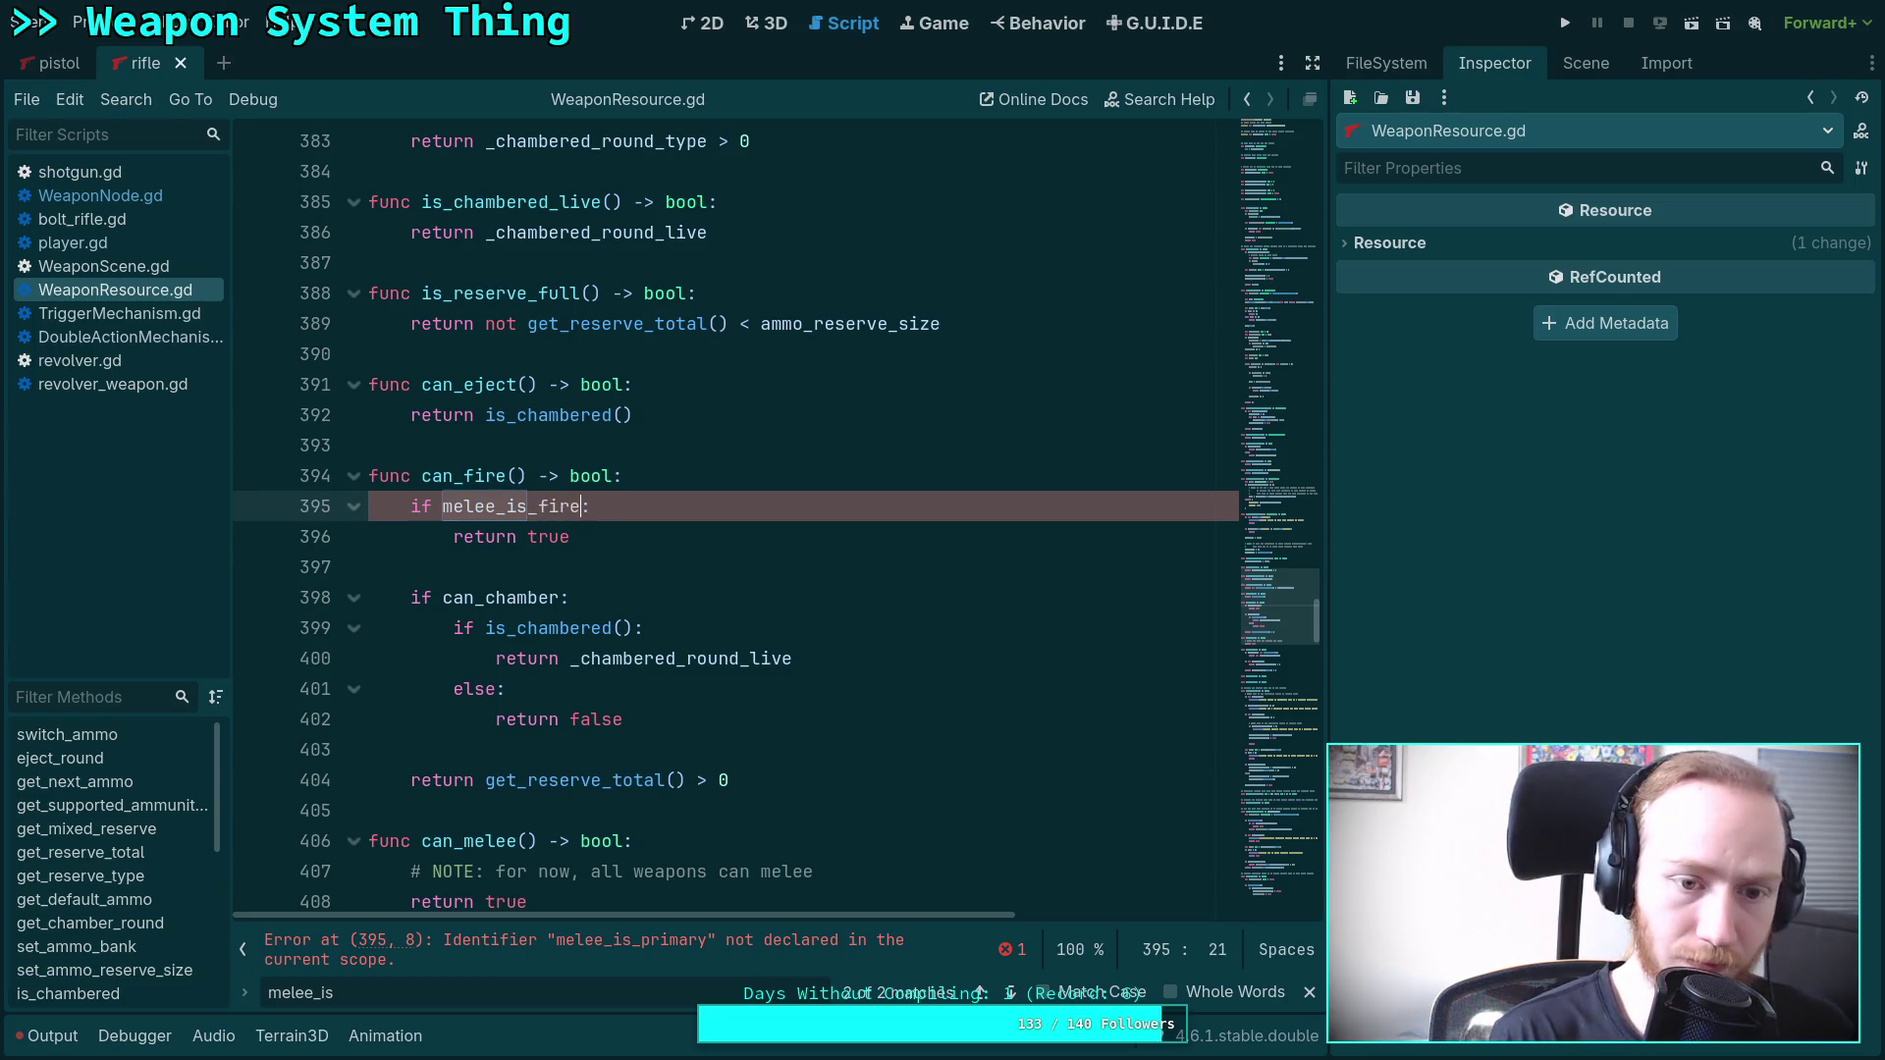
left_click(1012, 993)
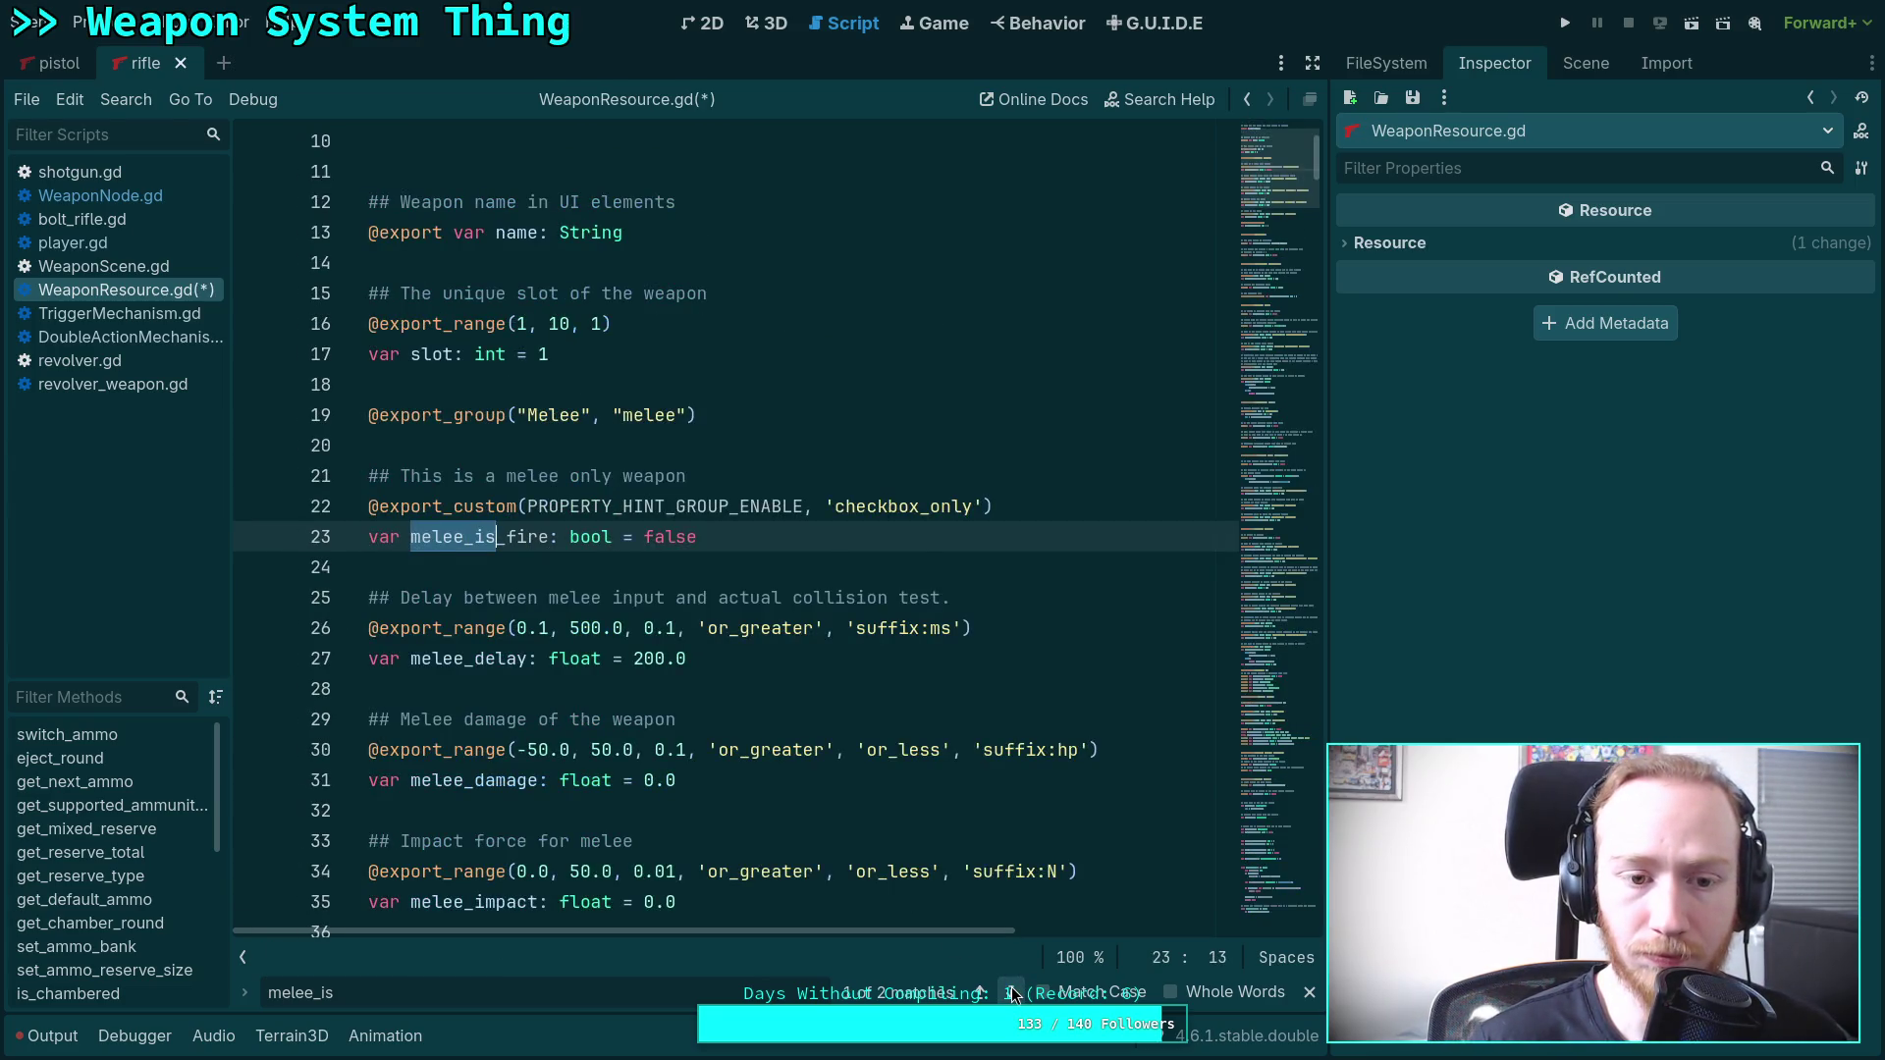
left_click(1012, 992)
key("ctrl+s")
key("super+1")
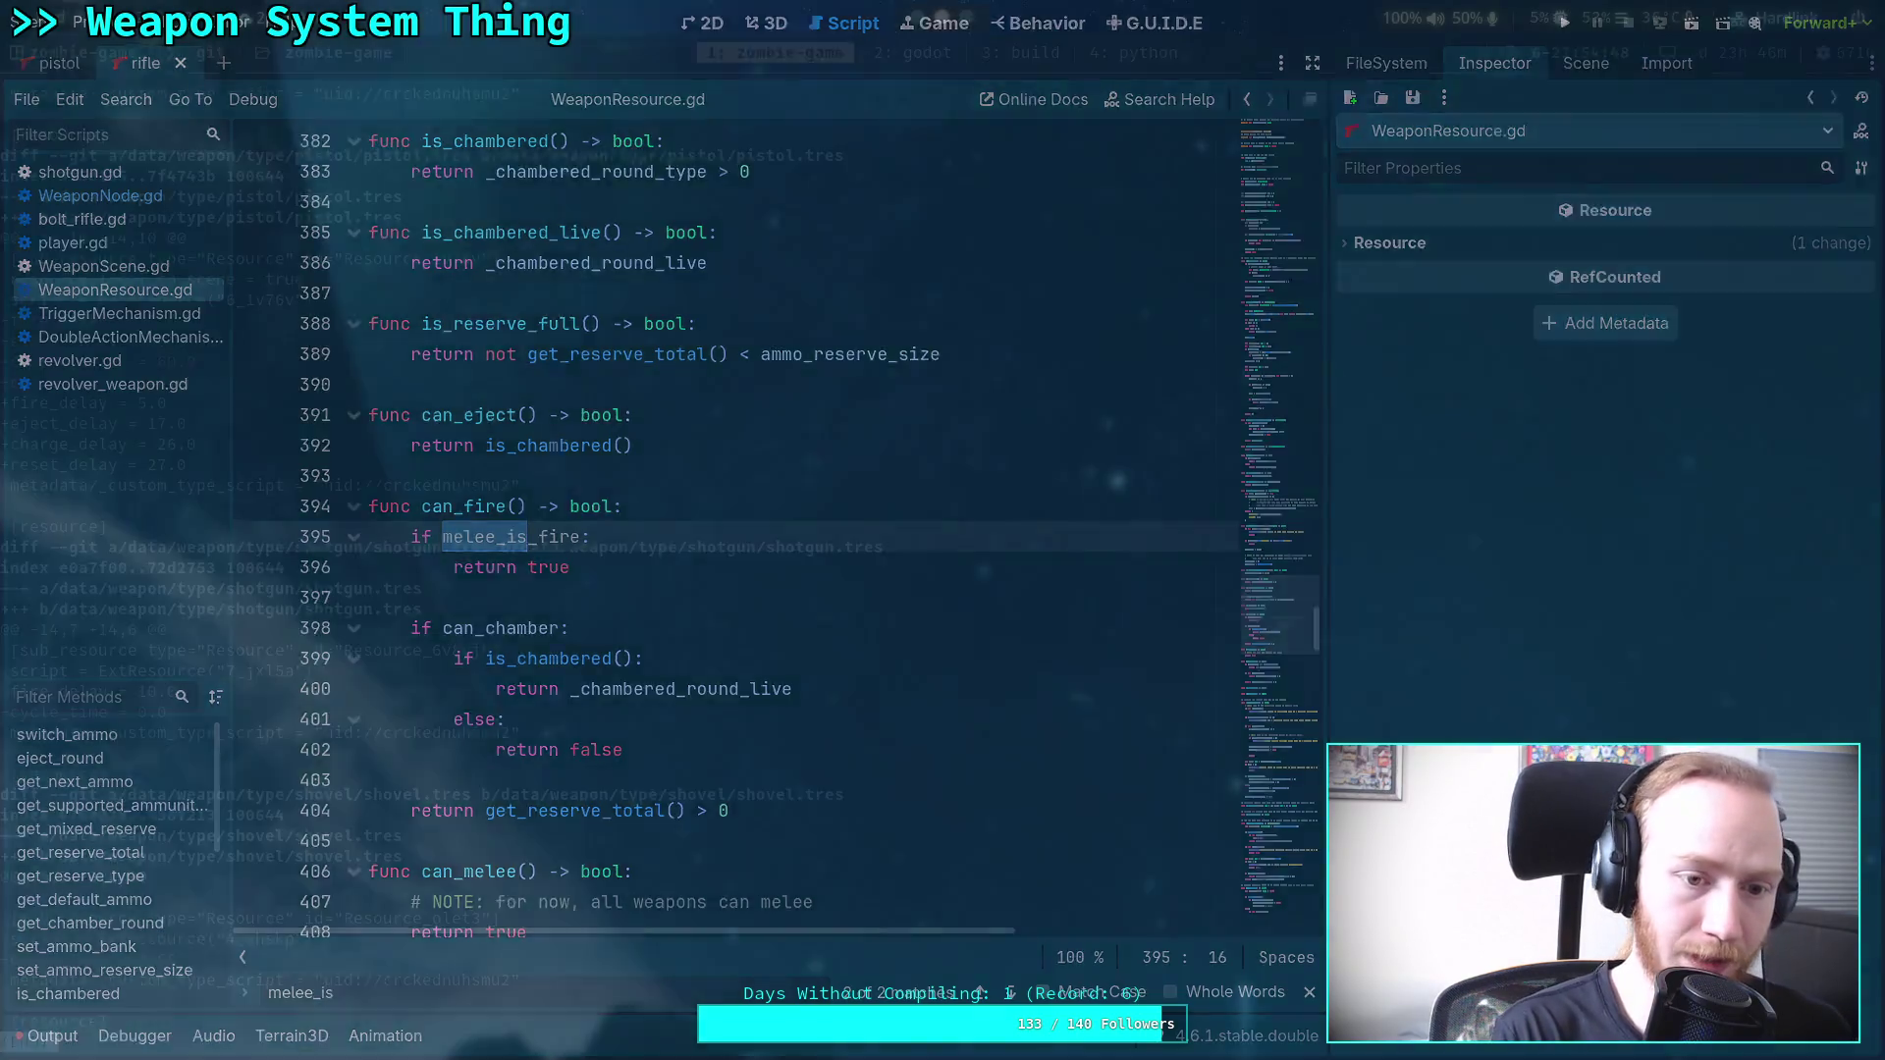
Live-grep the project for melee_is_primary in Neovim and preview the WeaponNode.gd match
type("qgit")
key("BackSpace")
key("BackSpace")
key("BackSpace")
type("nvim")
key("Return")
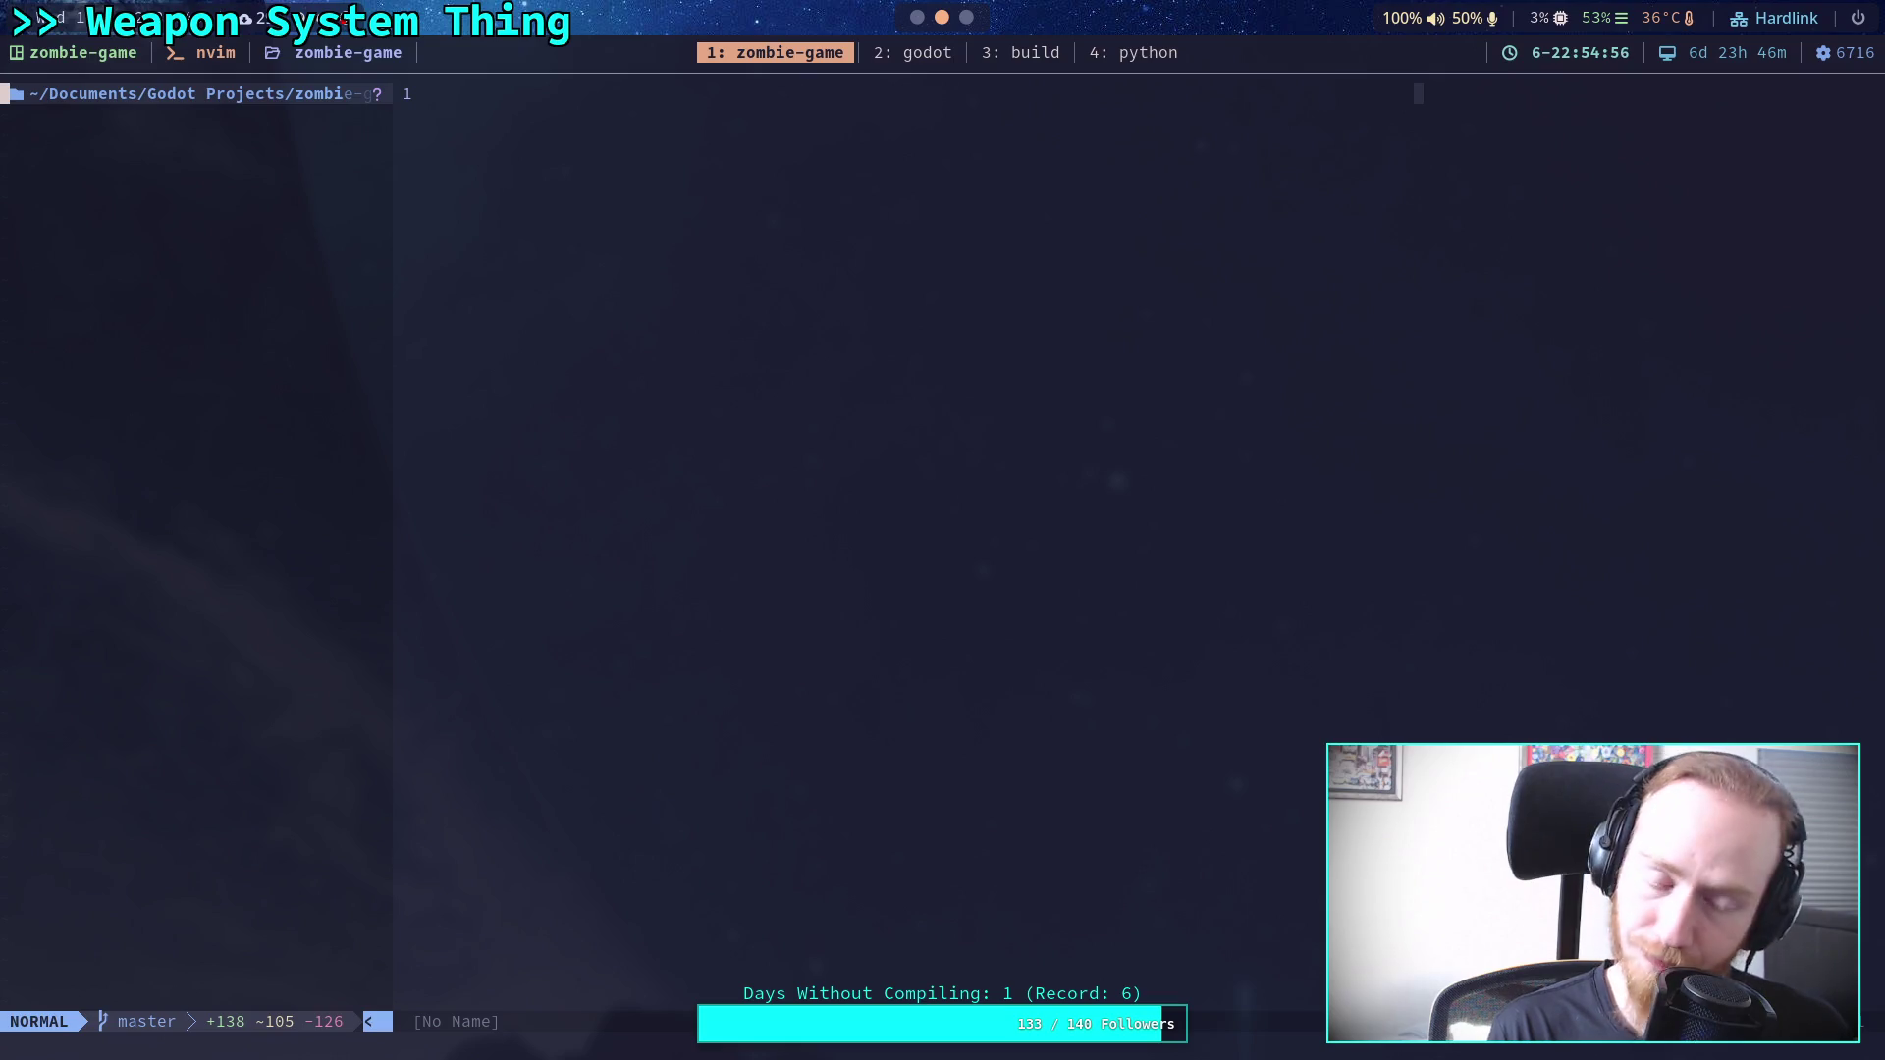
key("space")
type("fg")
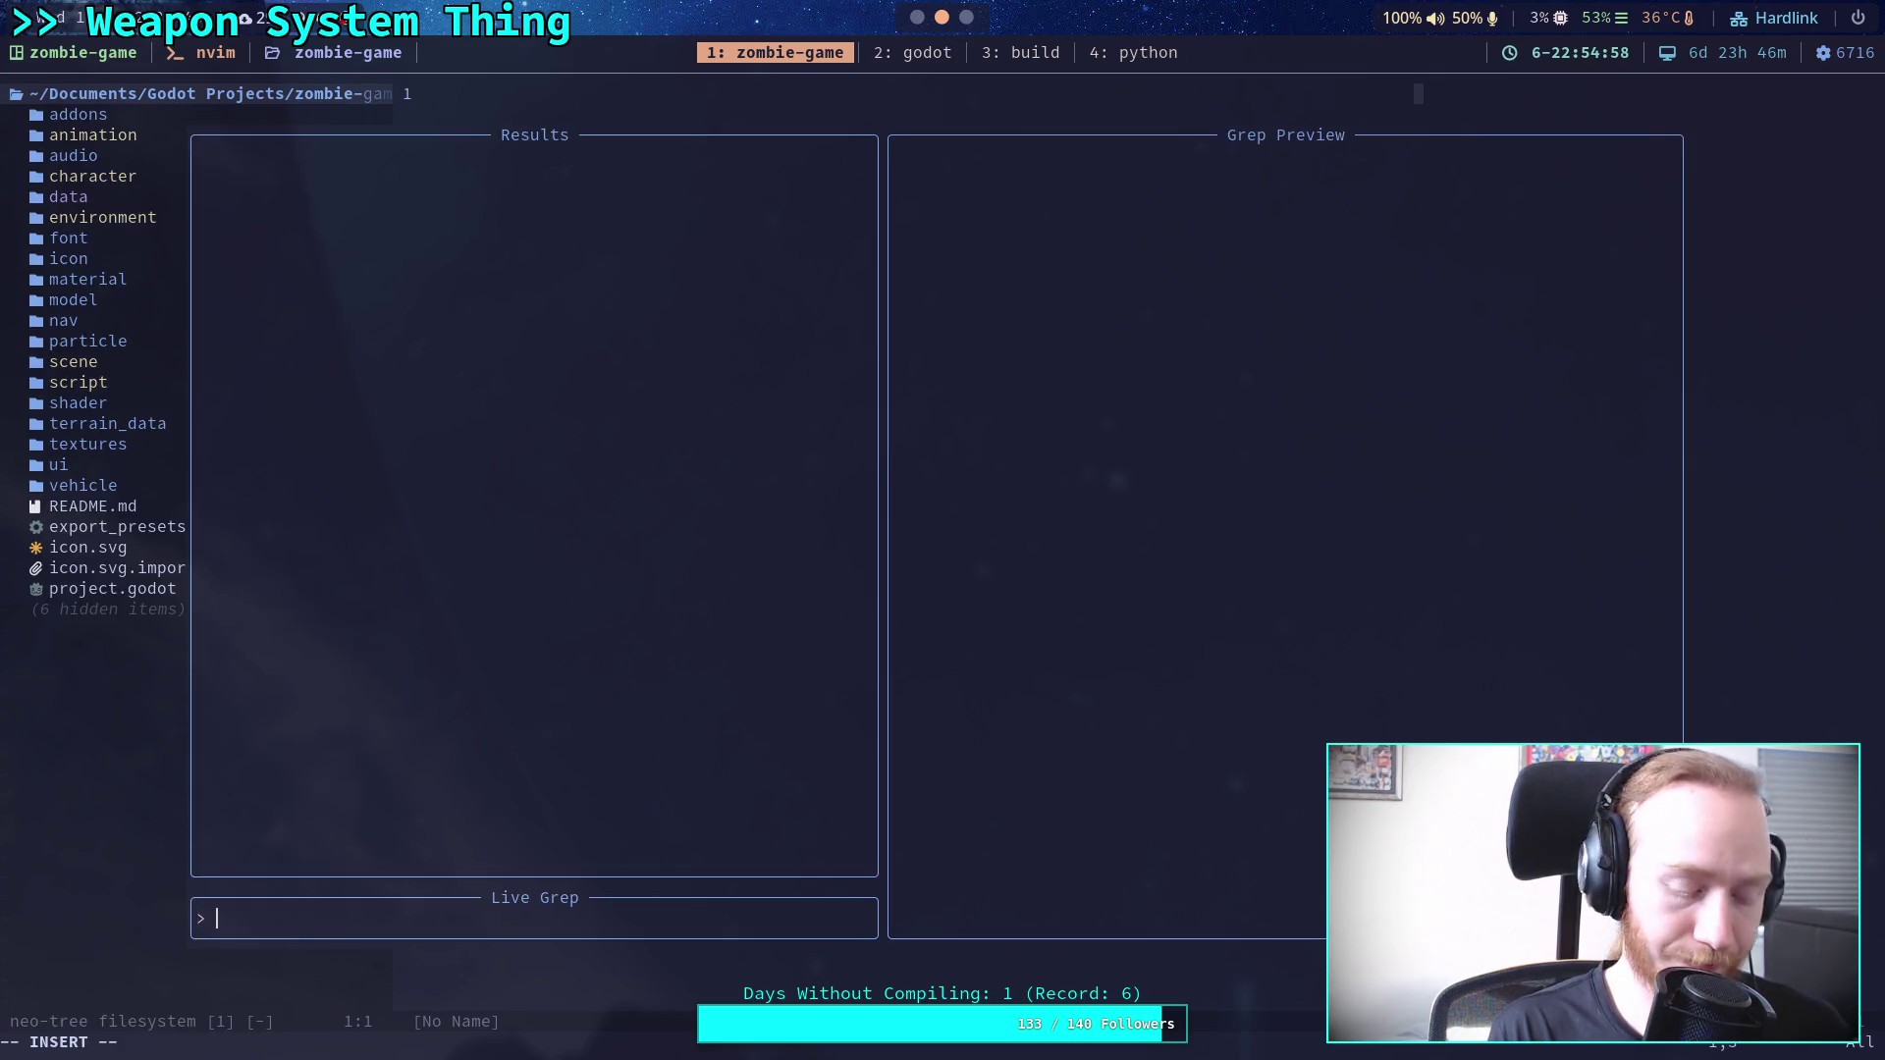
type("melee_is_pr")
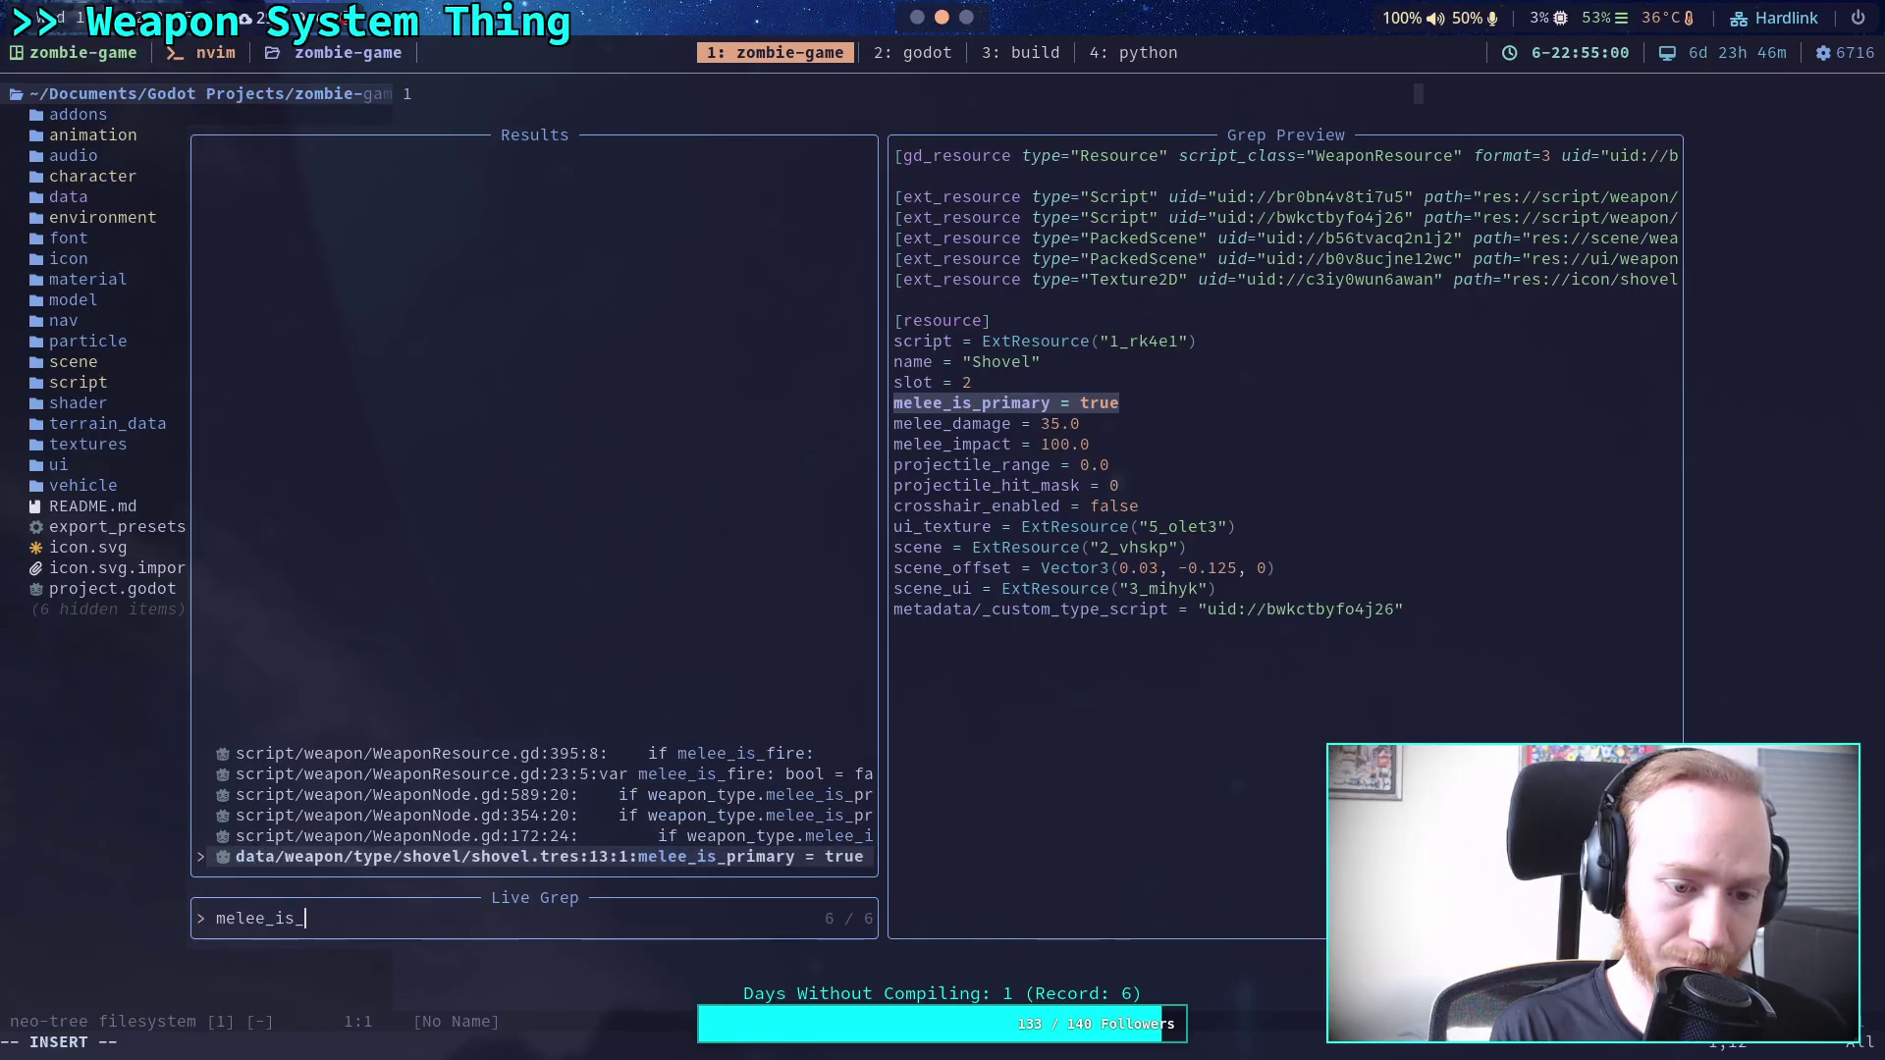
type("imary")
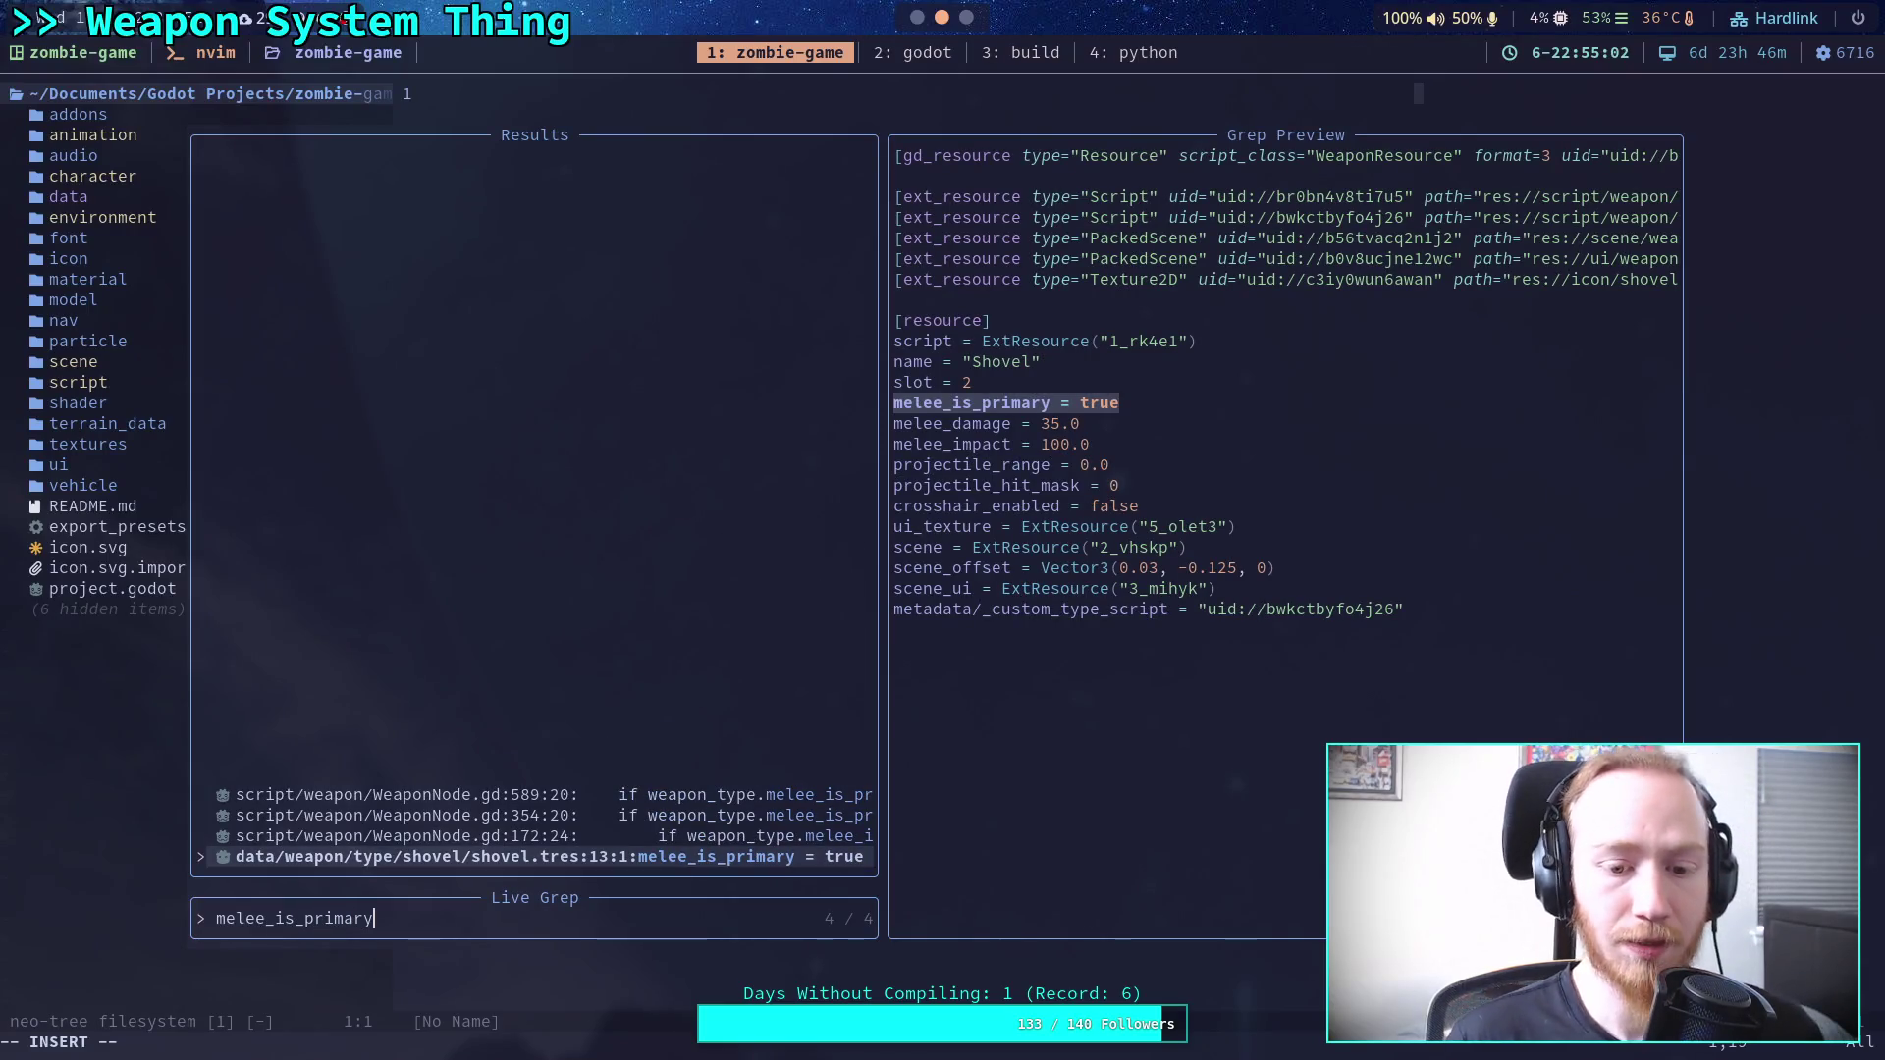
left_click(407, 835)
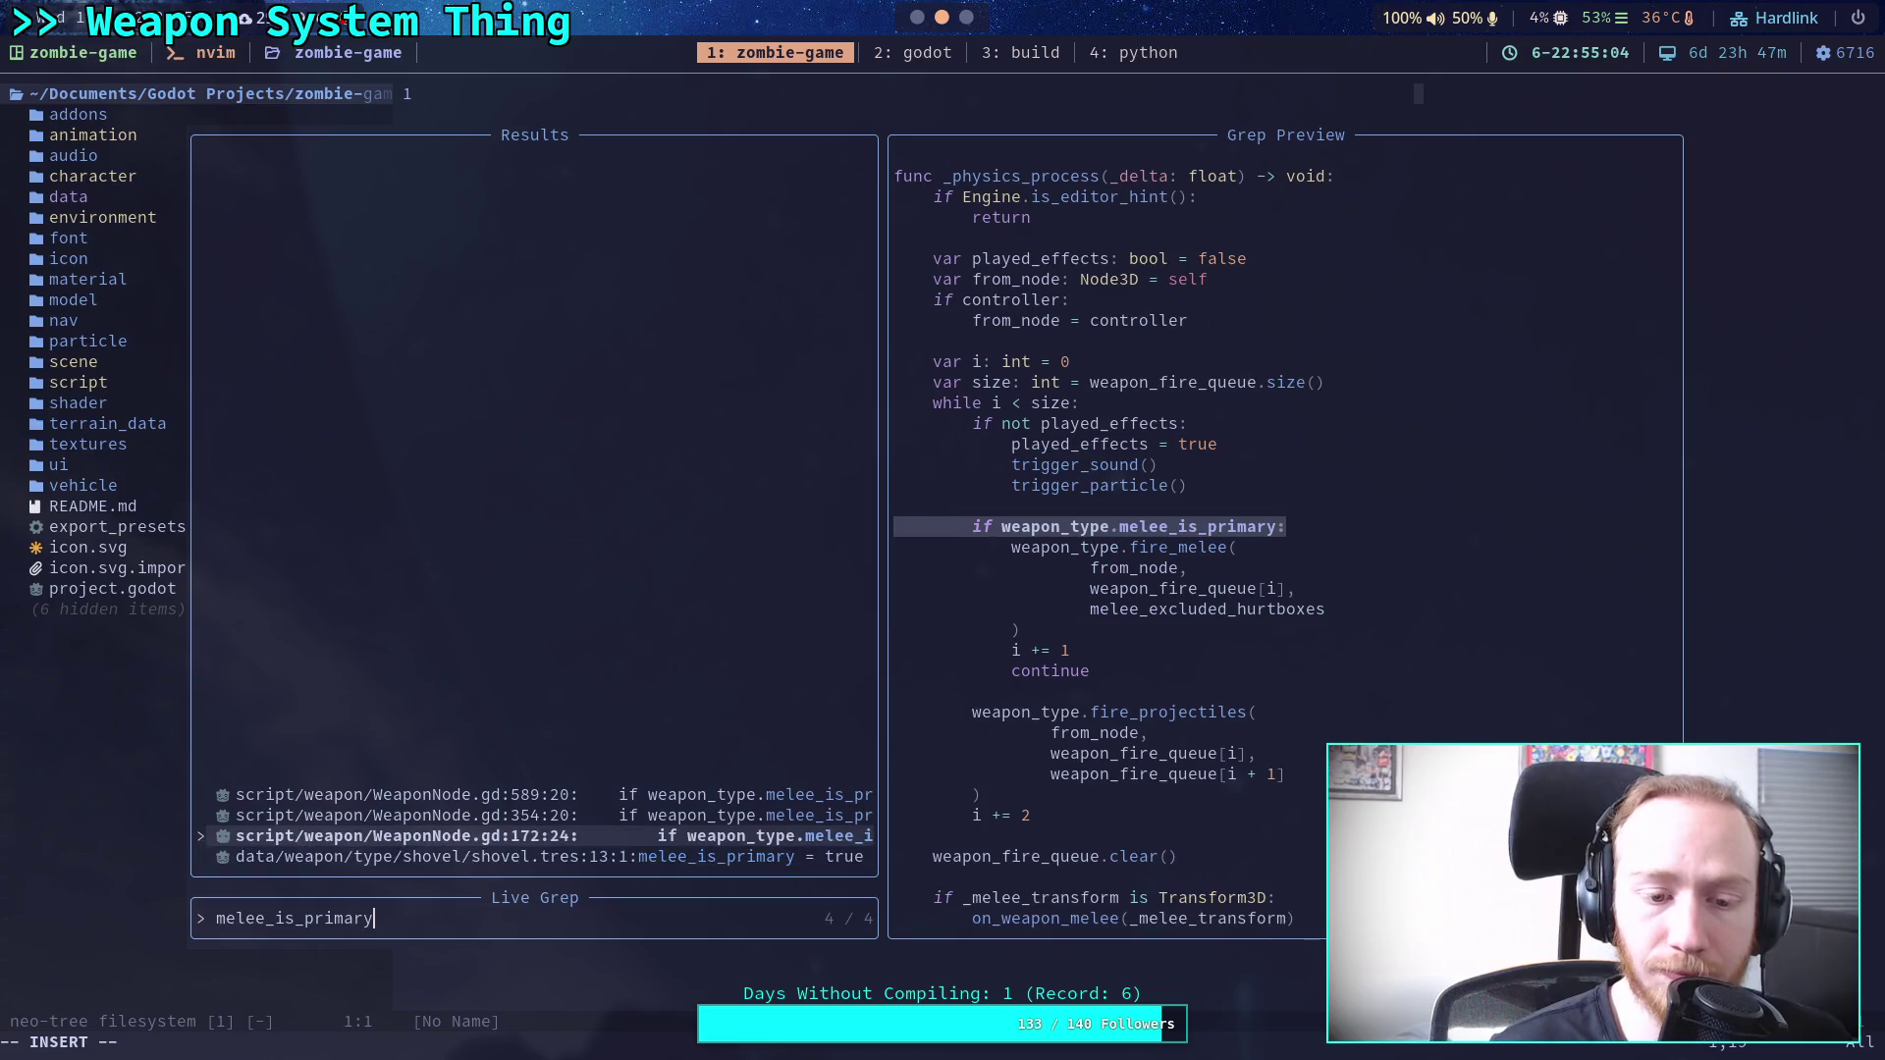
key("super+2")
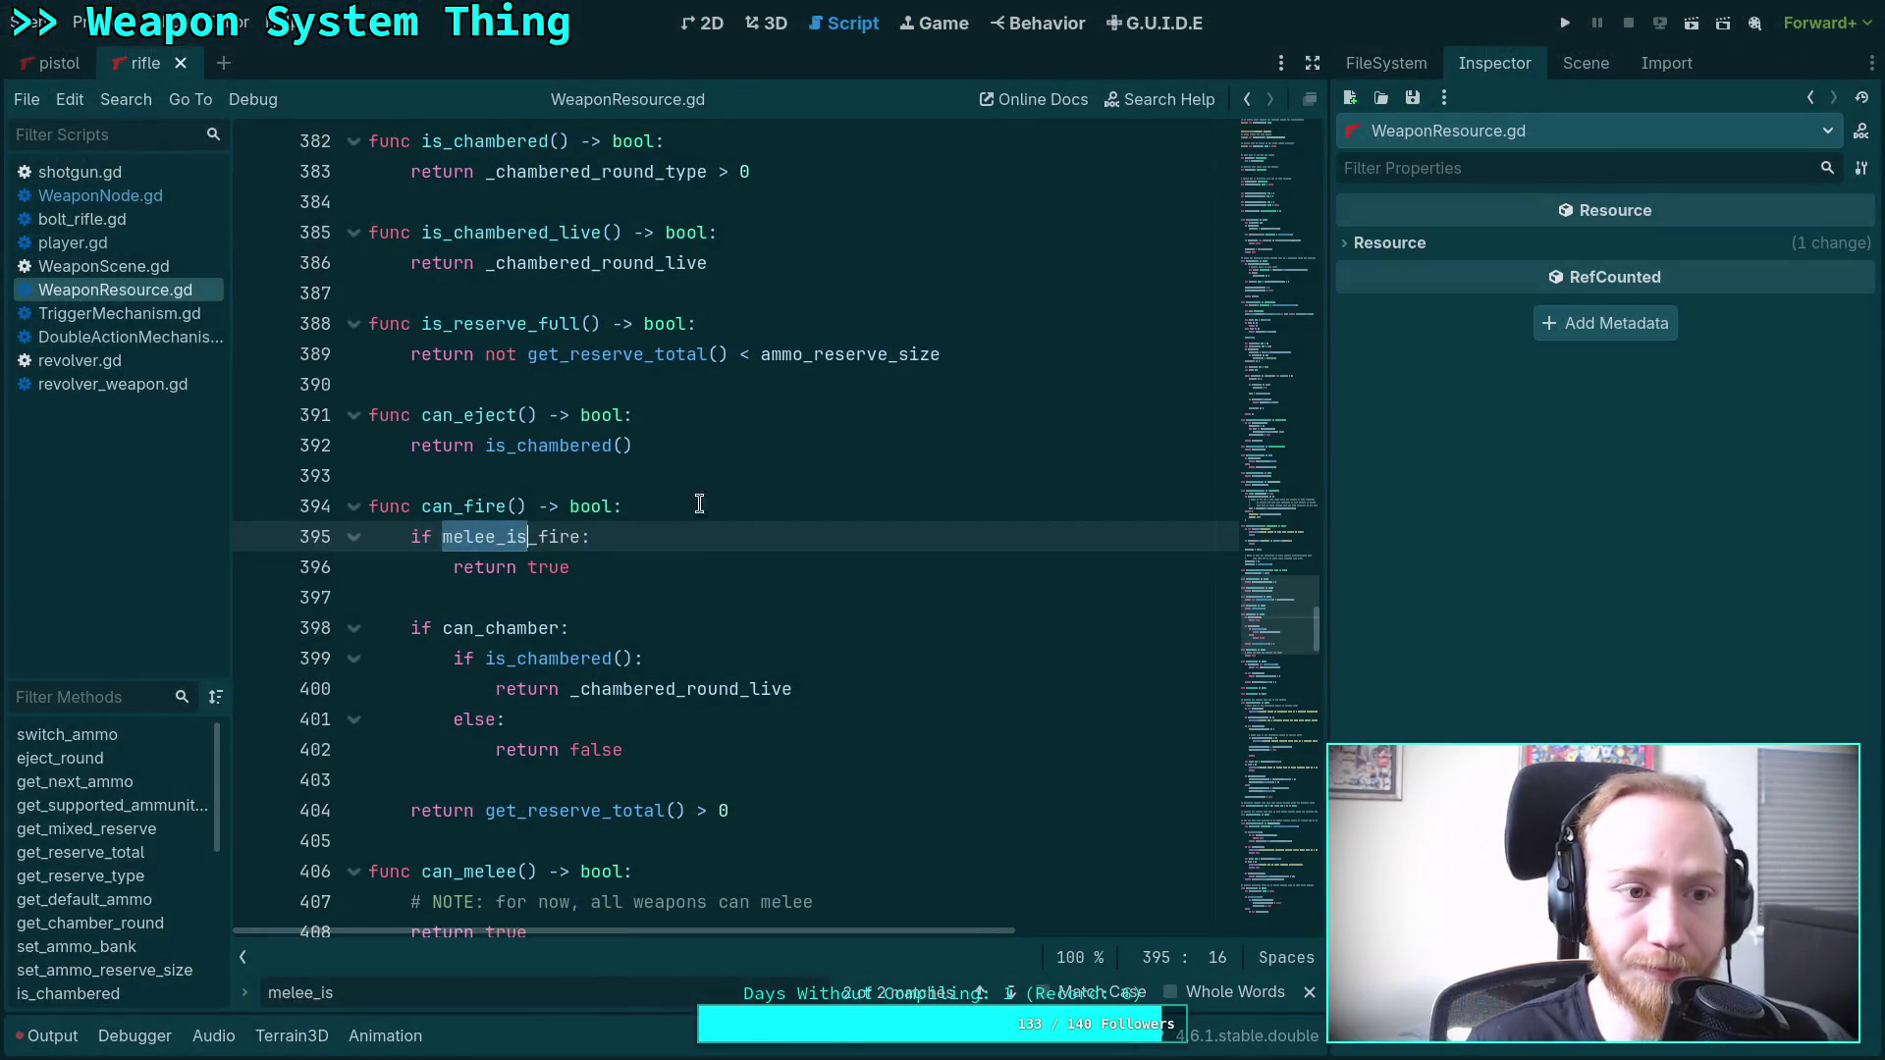
Rename melee_is_primary to melee_is_fire on lines 354 and 589
left_click(1011, 993)
left_click_drag(667, 536, 742, 536)
type("fire")
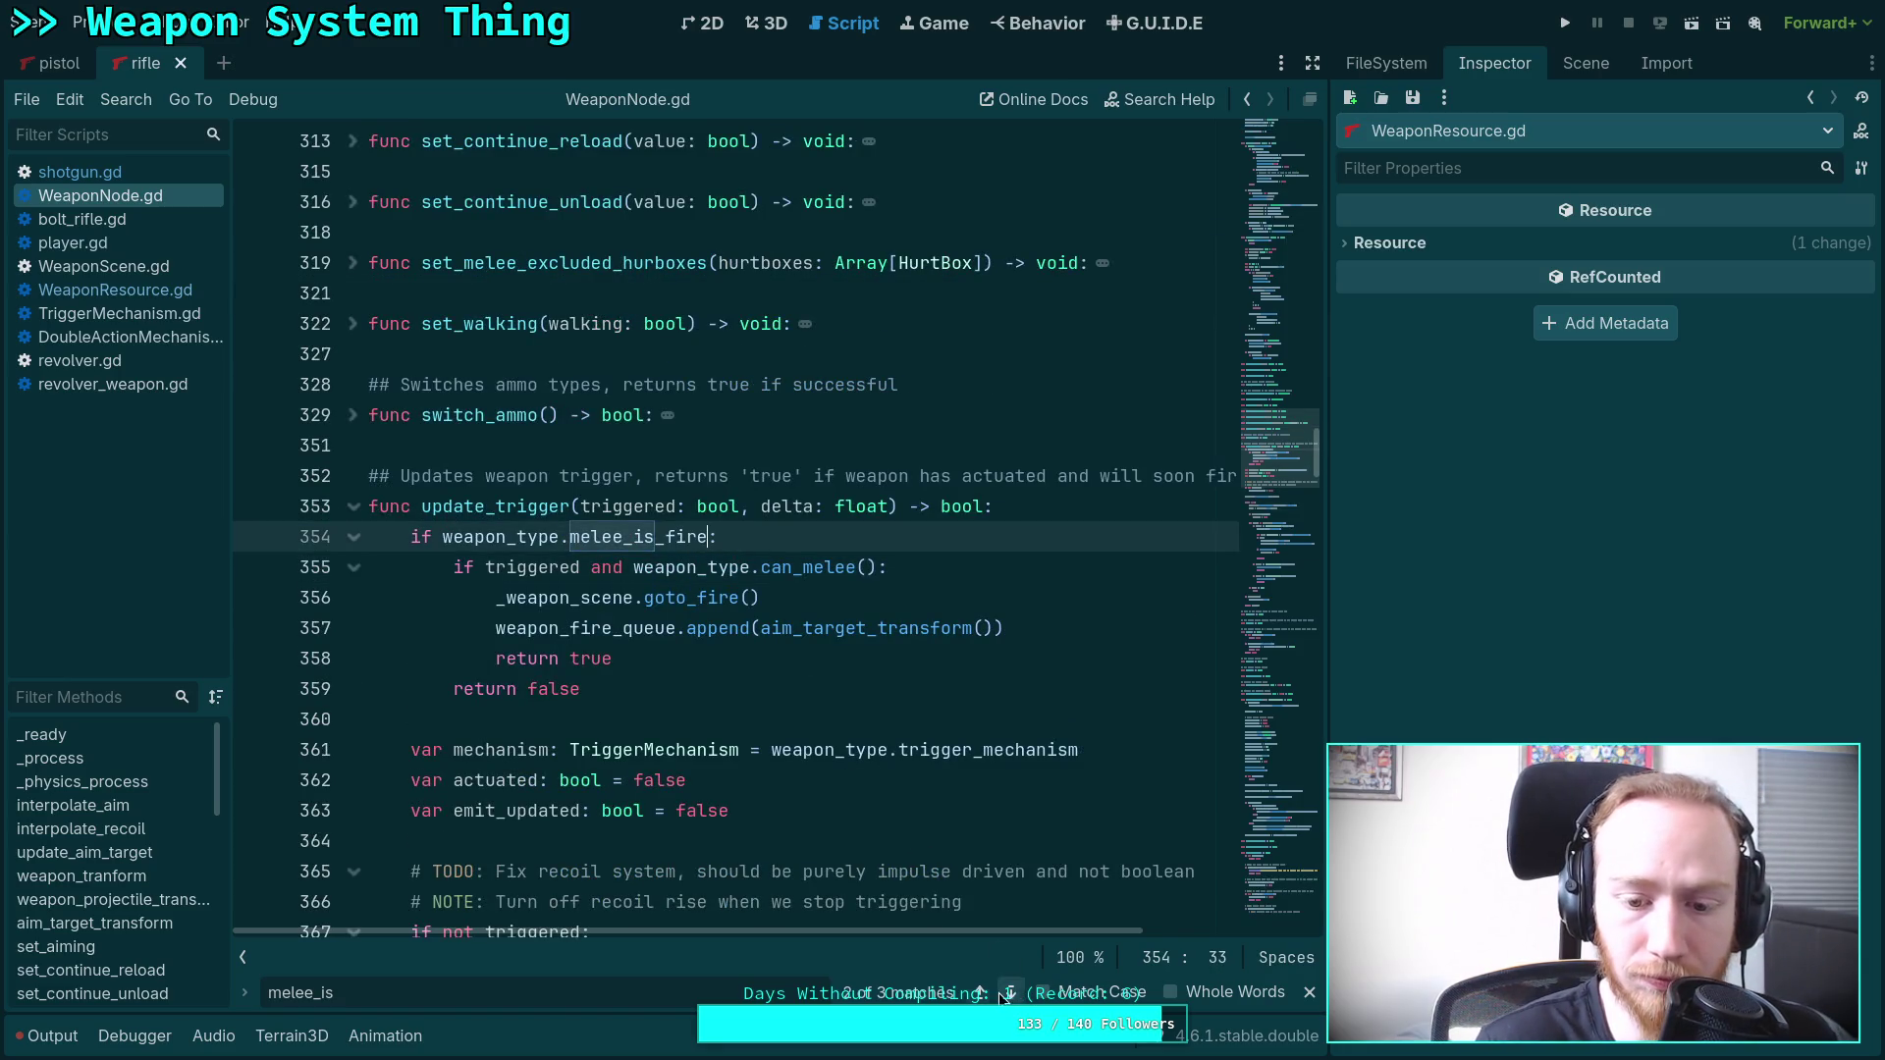
left_click(1011, 993)
left_click_drag(667, 536, 738, 539)
type("fire:")
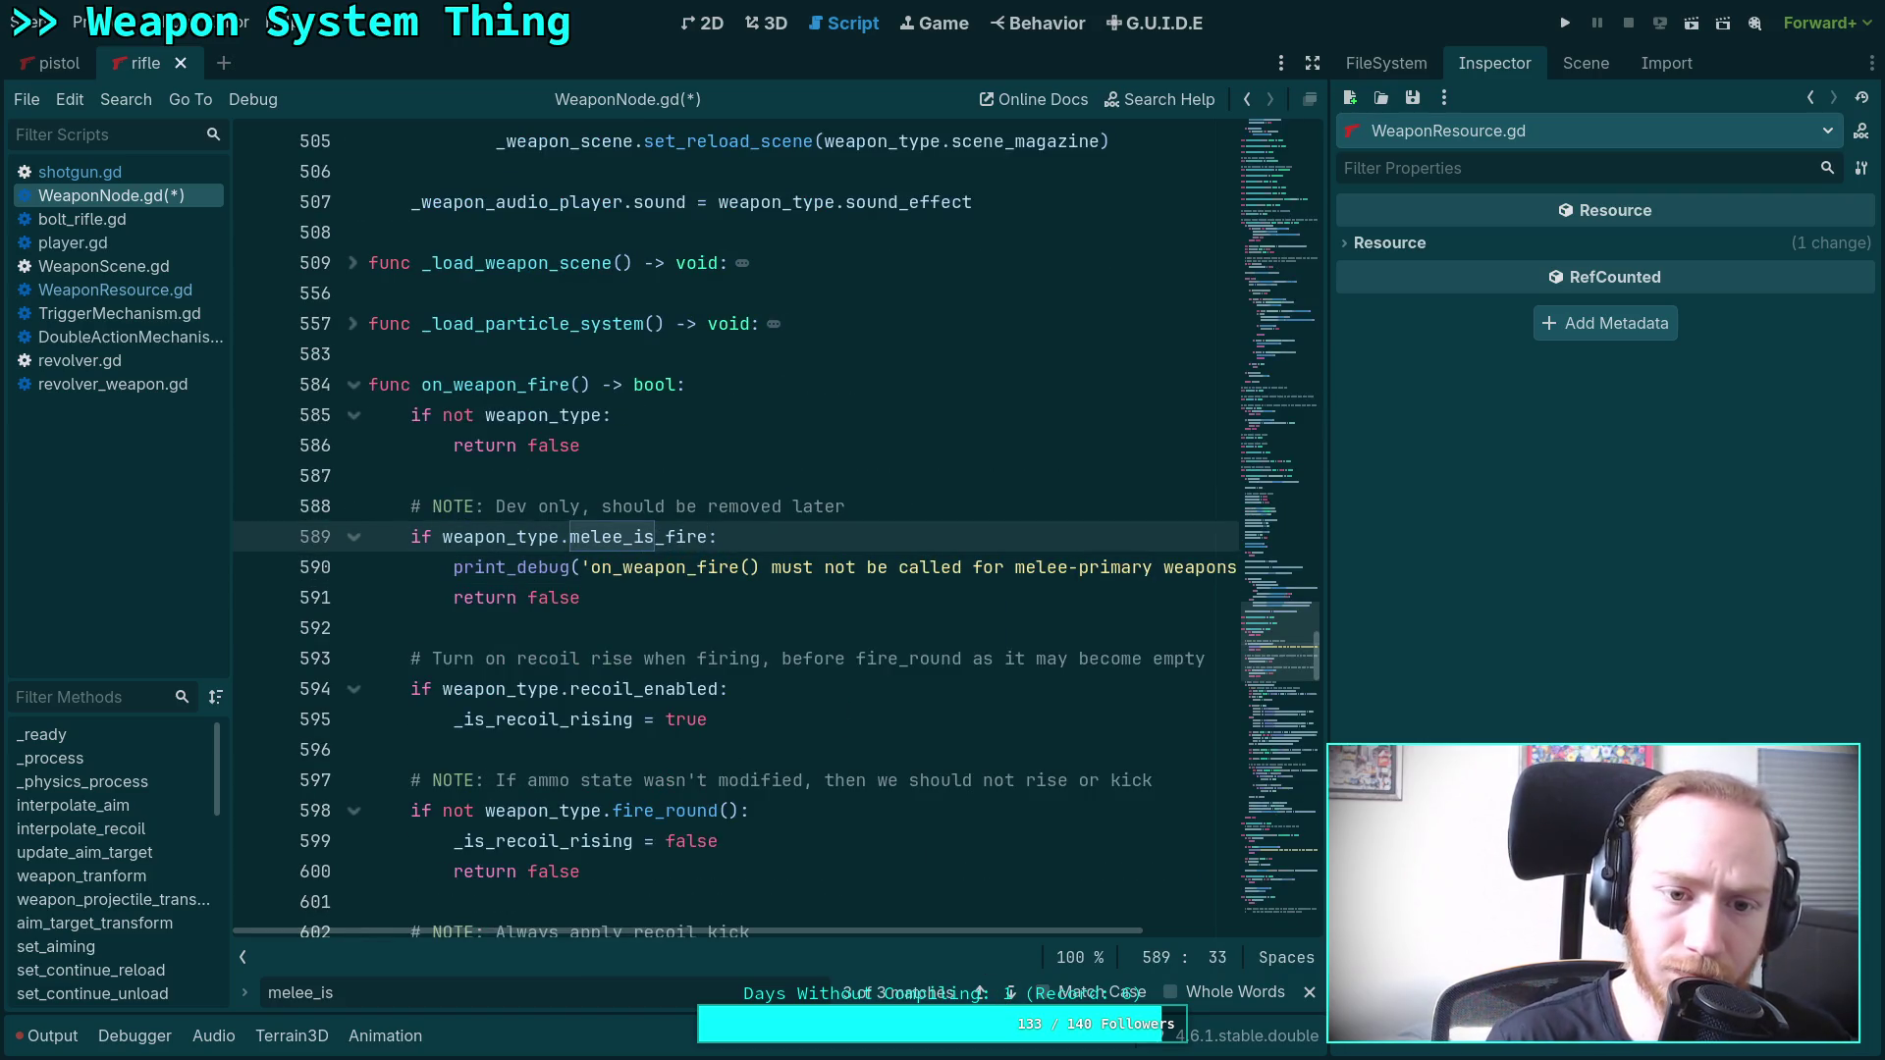
left_click(823, 658)
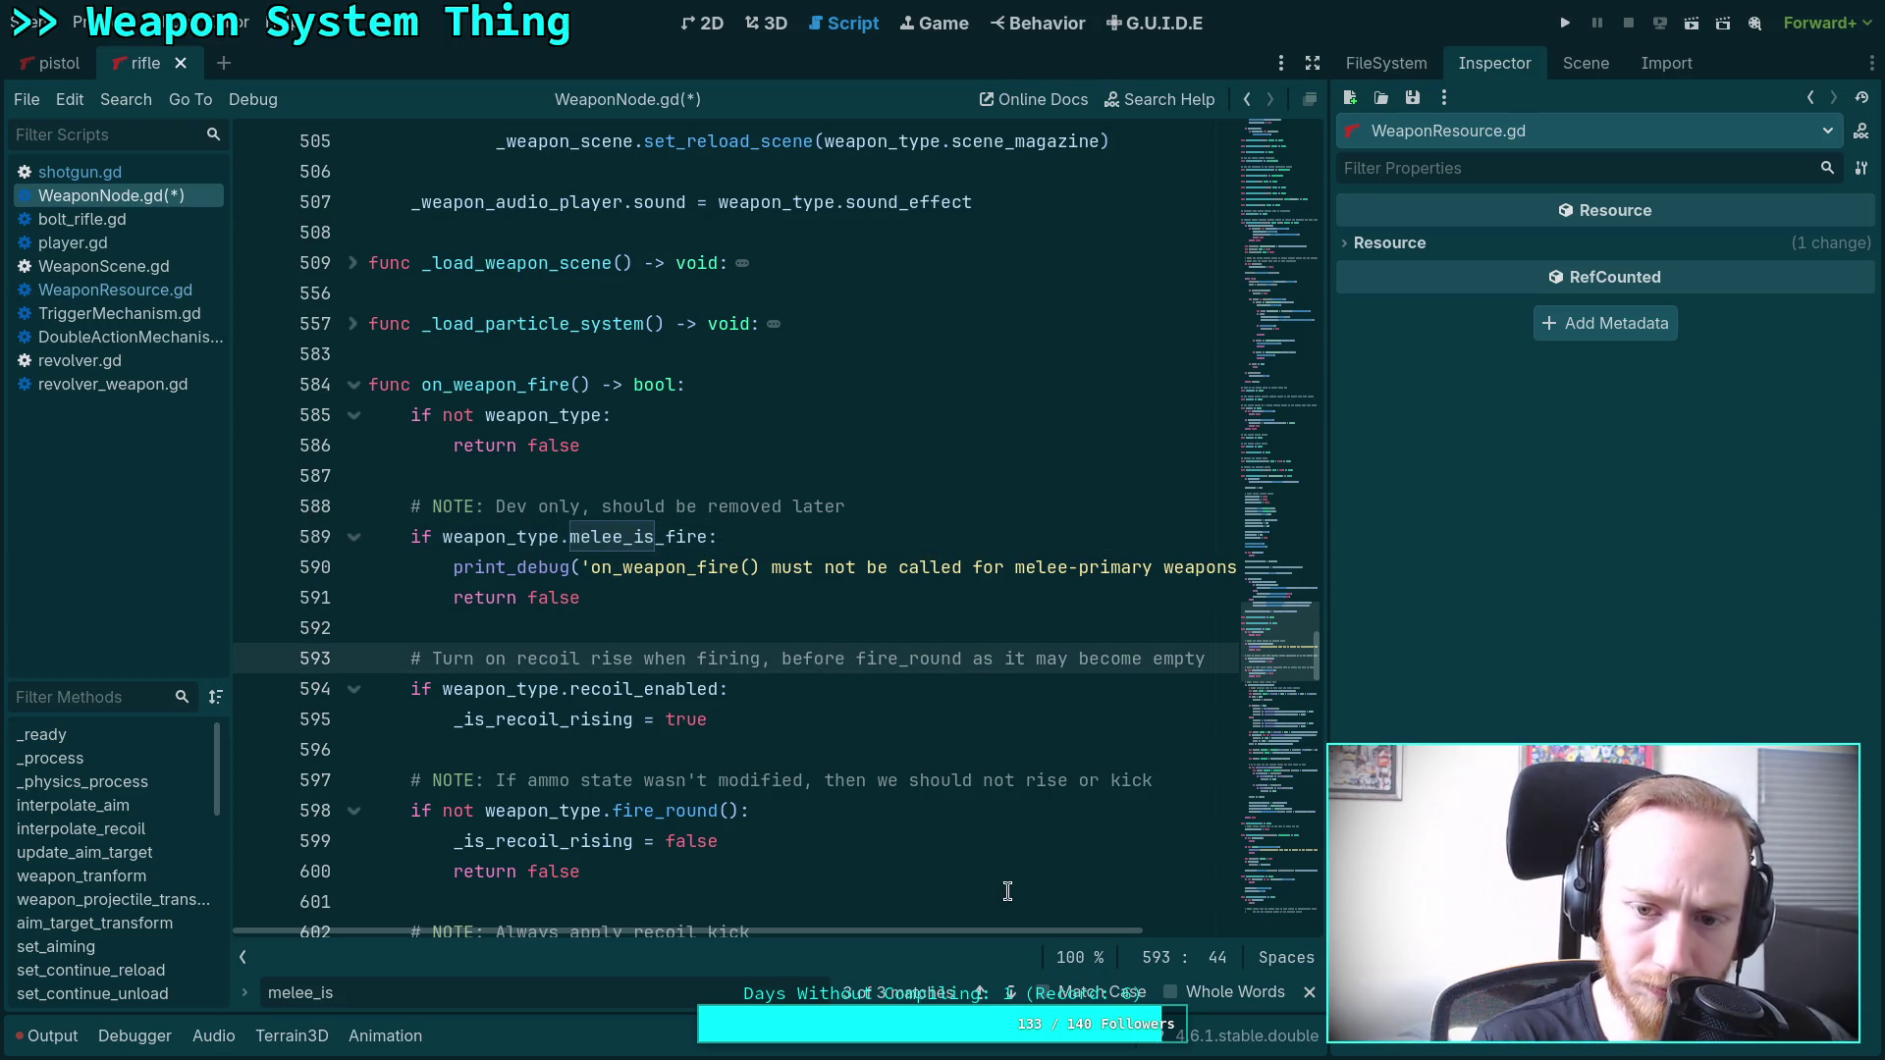
Change the debug message to 'melee-only' and rename line 172's reference to melee_is_fire
left_click_drag(1109, 929, 1291, 929)
left_click_drag(878, 568, 944, 570)
type("onl")
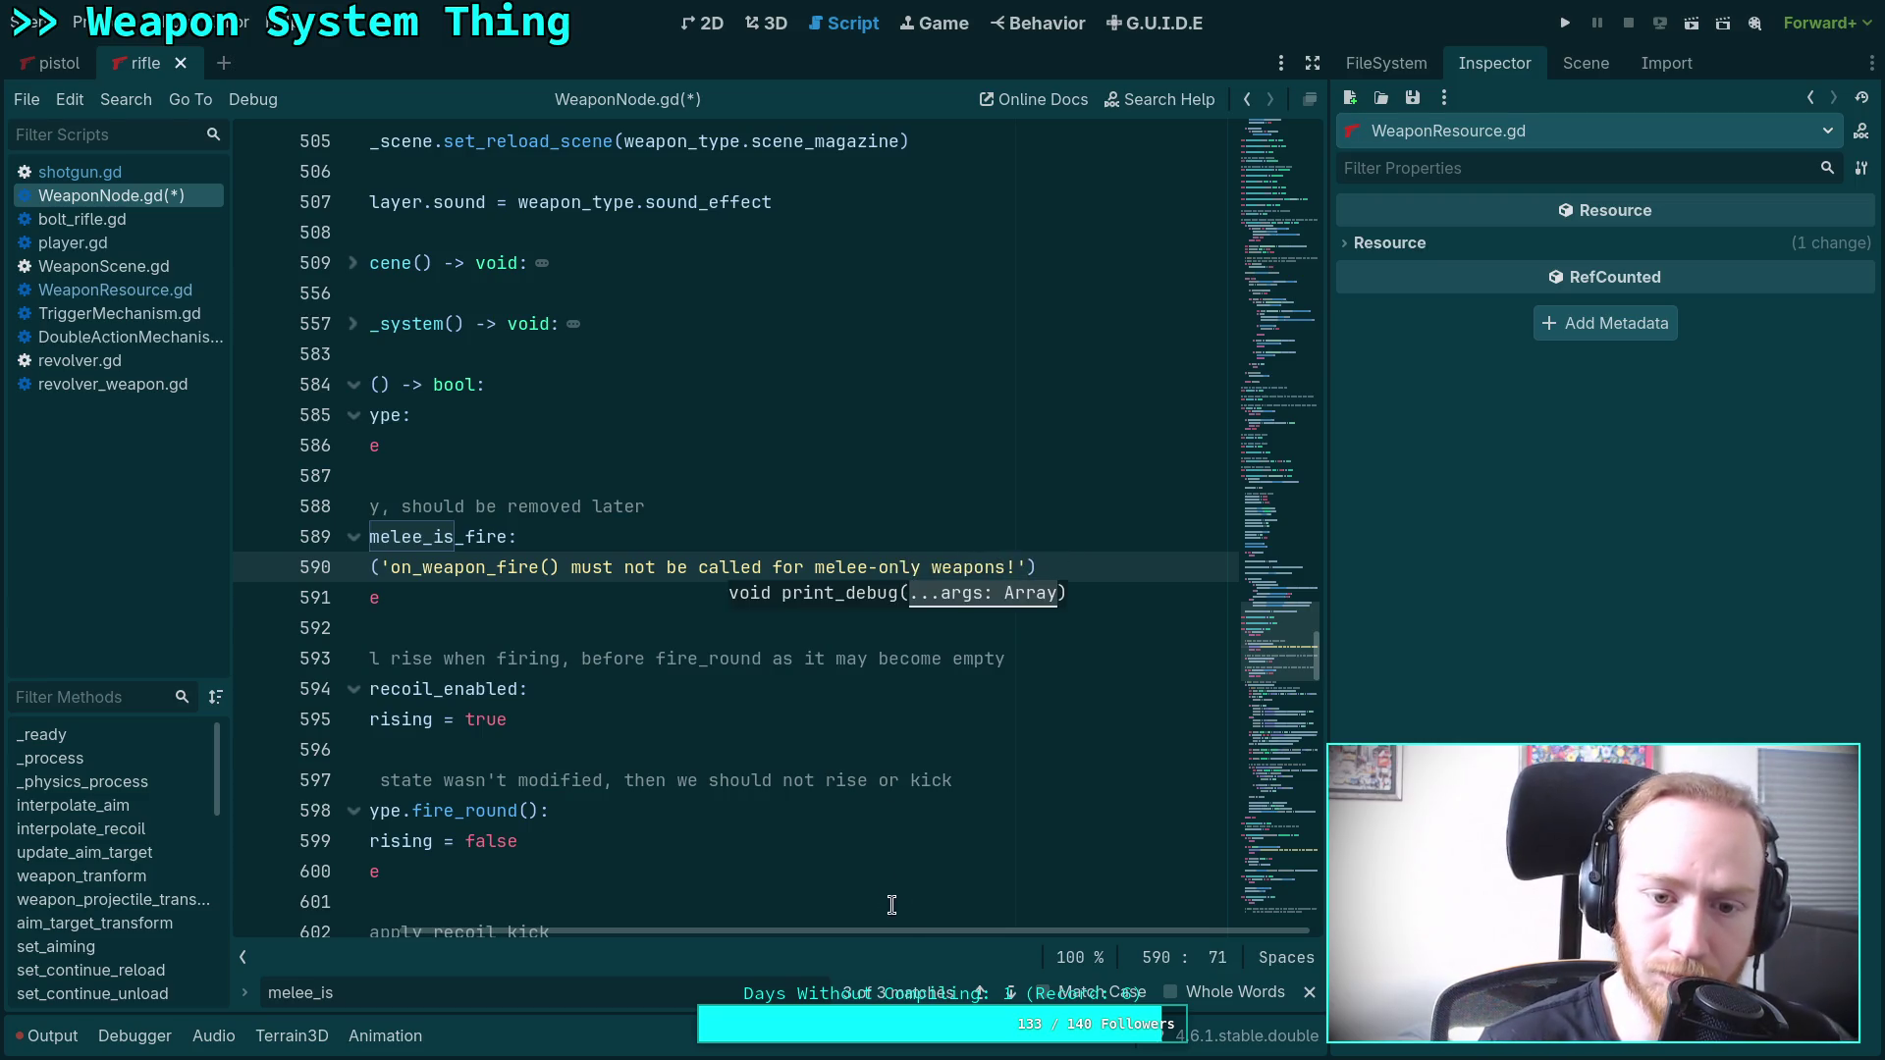
left_click_drag(874, 929, 701, 929)
left_click(1011, 993)
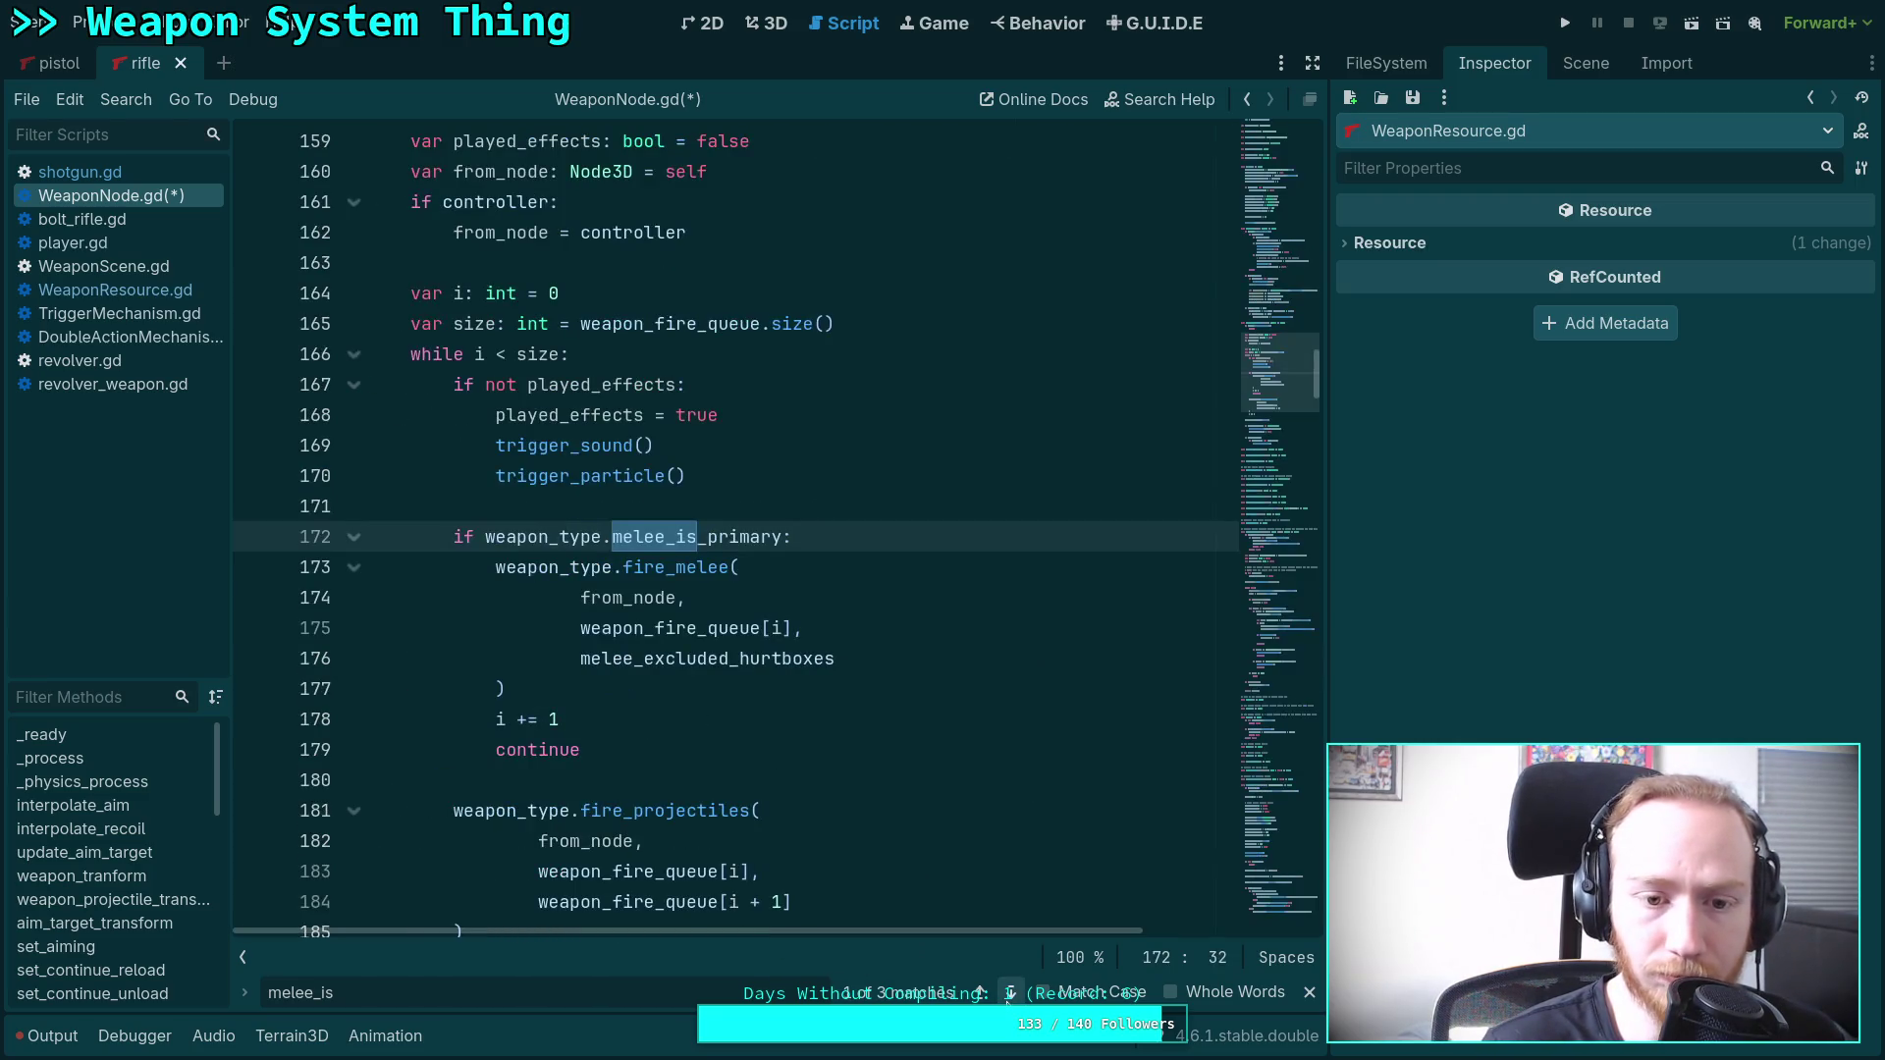
left_click(733, 759)
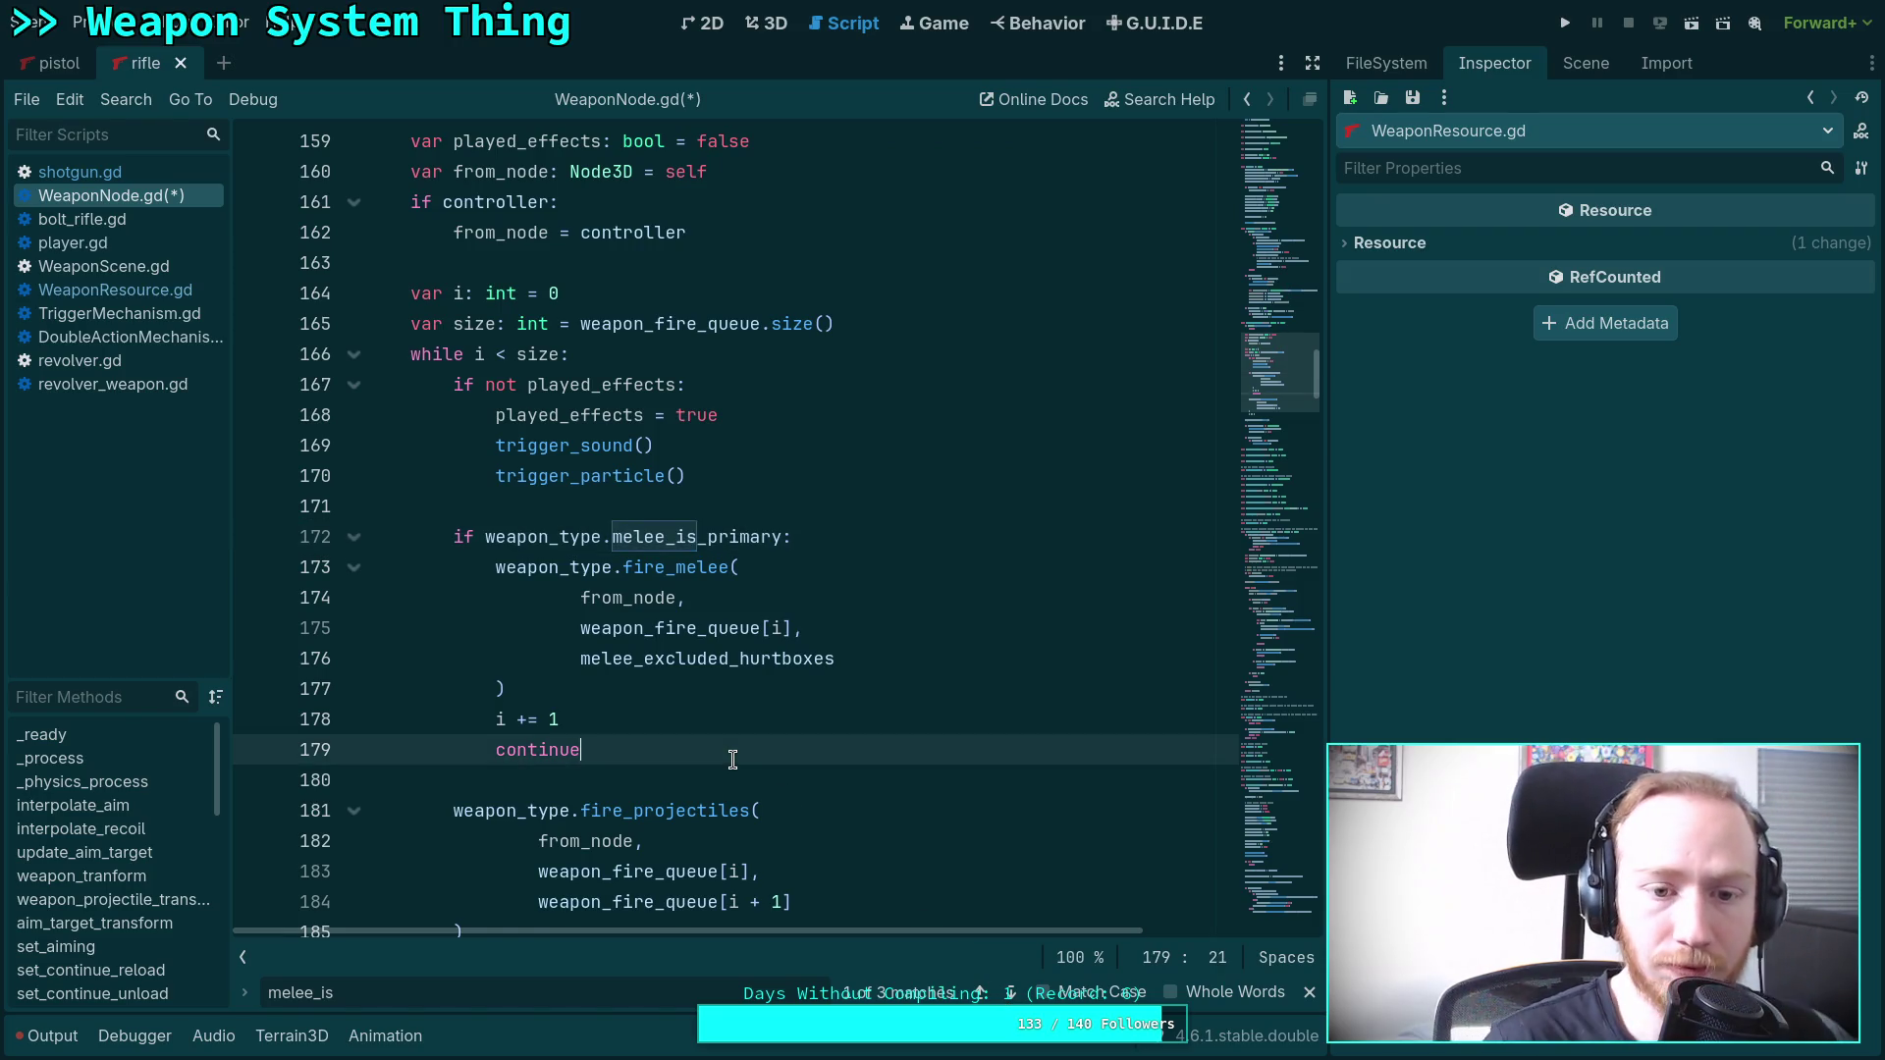
left_click_drag(708, 542, 780, 548)
type("fire")
left_click(643, 714)
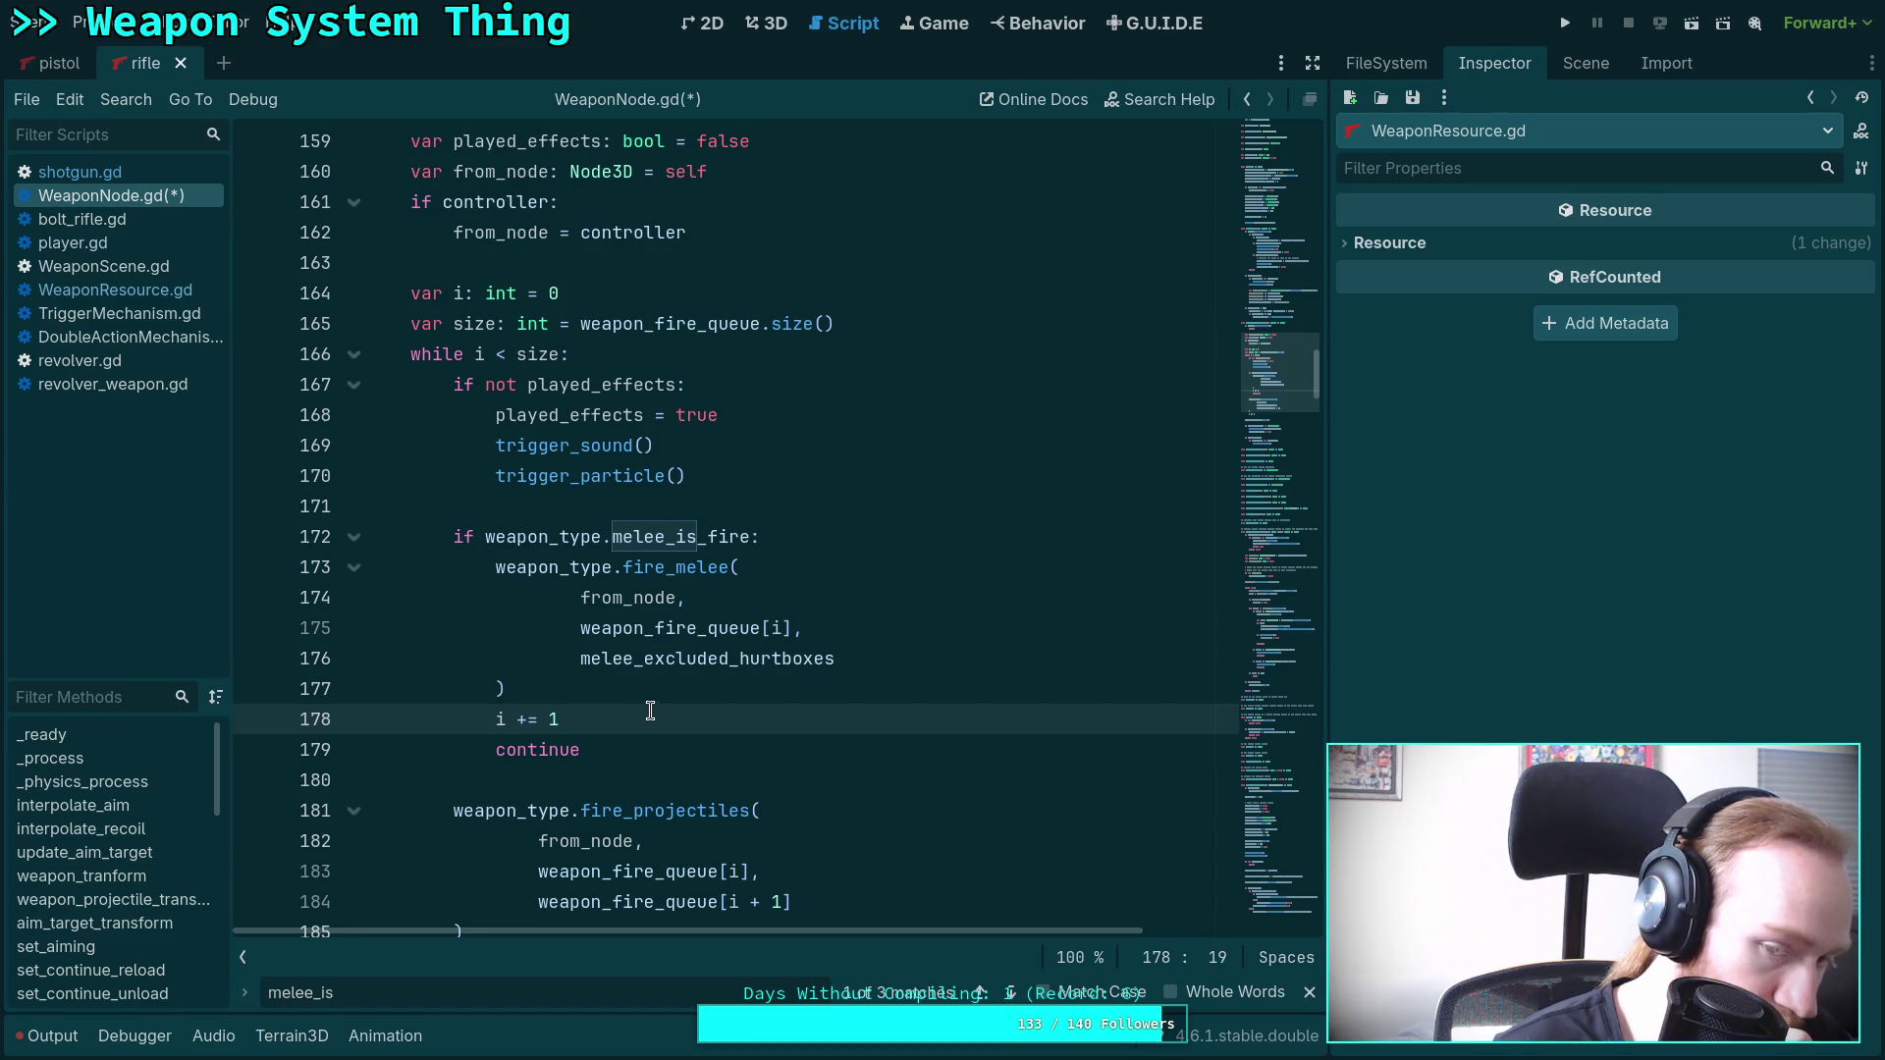
Change melee_is_fire to melee_only on lines 172, 354 and 589
left_click_drag(676, 537, 750, 536)
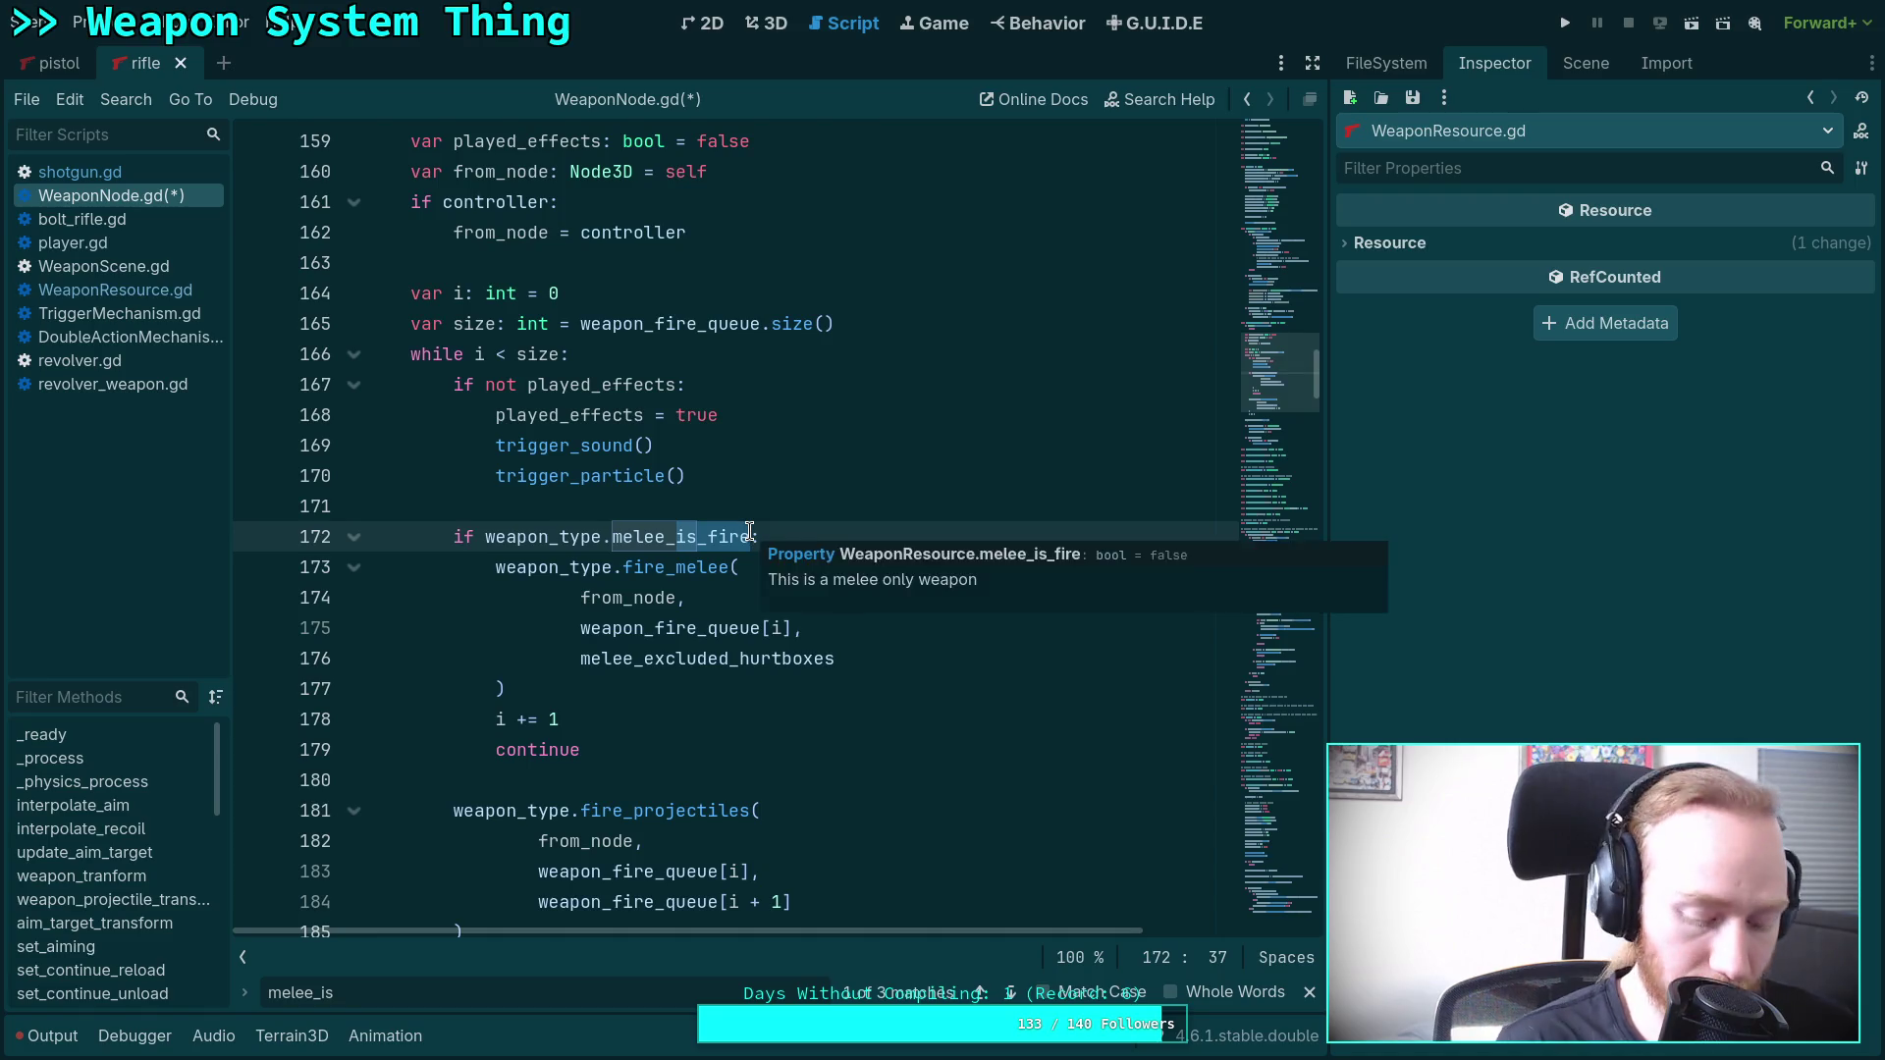
type("only")
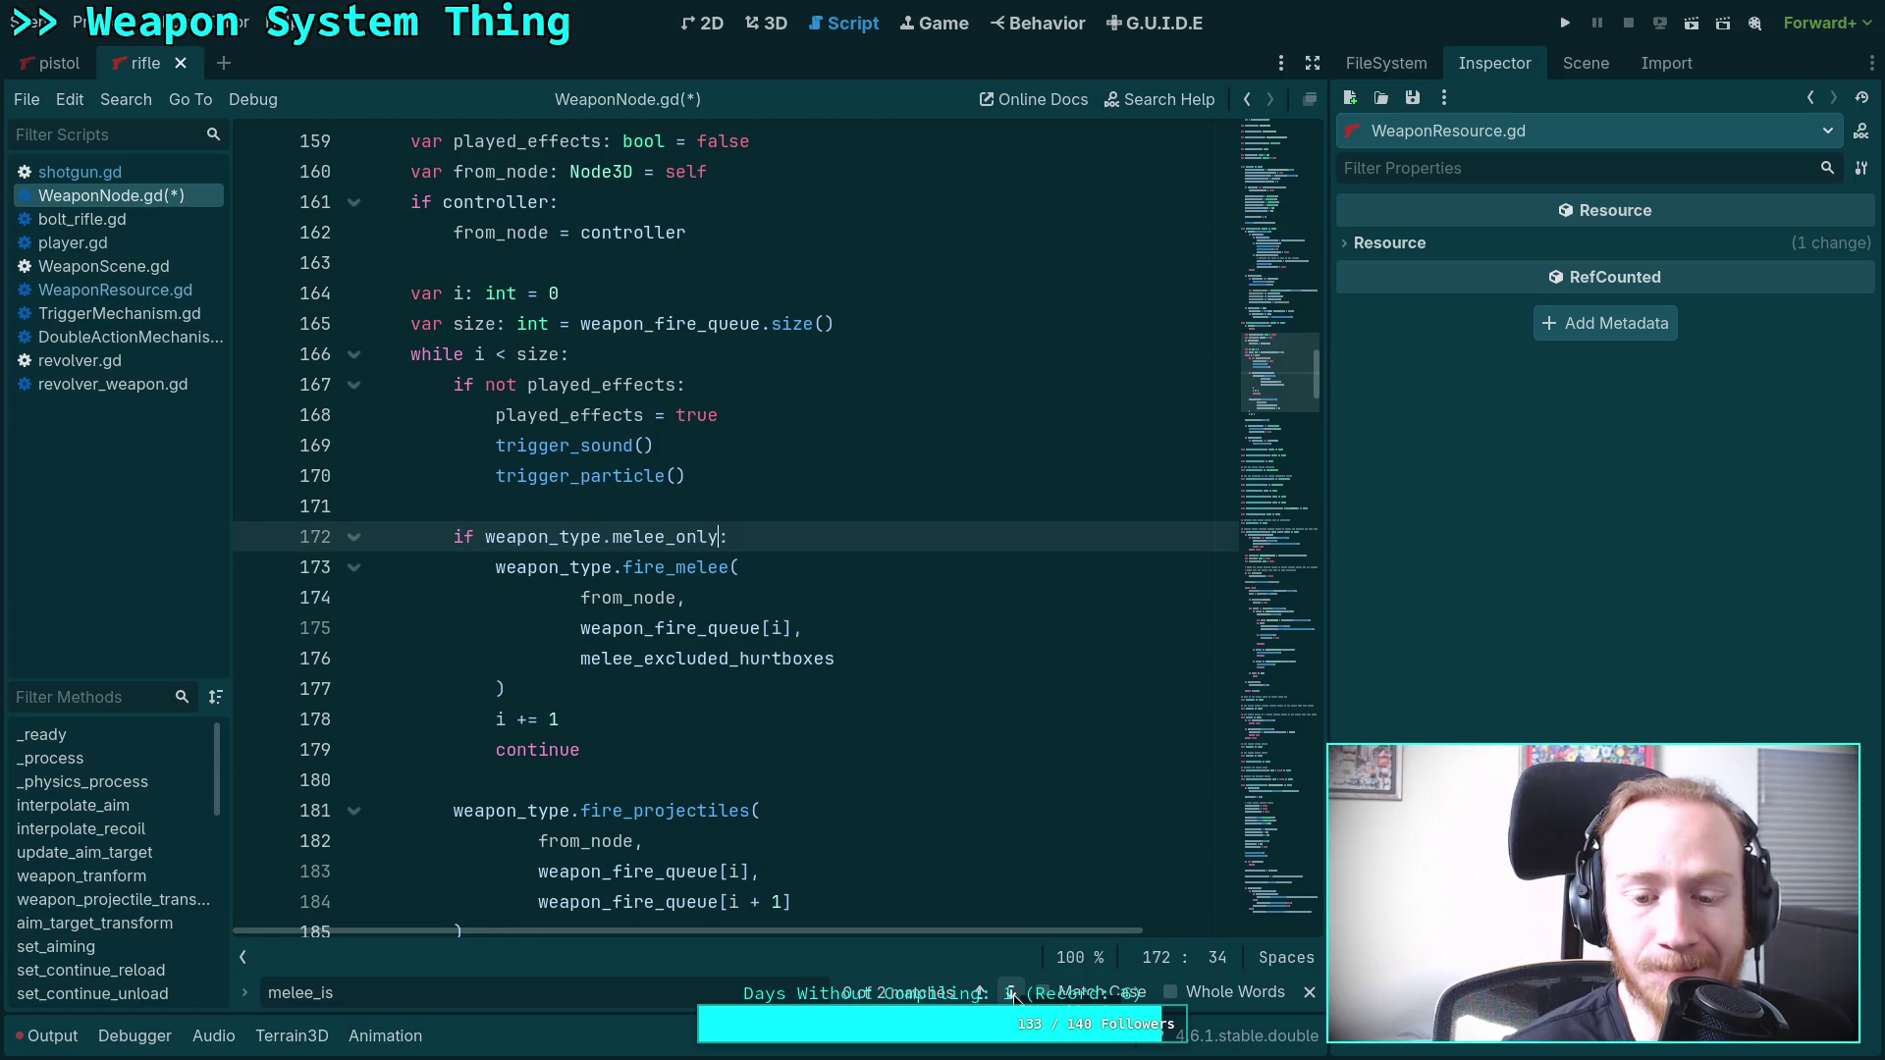
left_click(1014, 994)
left_click_drag(633, 537, 705, 537)
type("only:")
left_click(1010, 993)
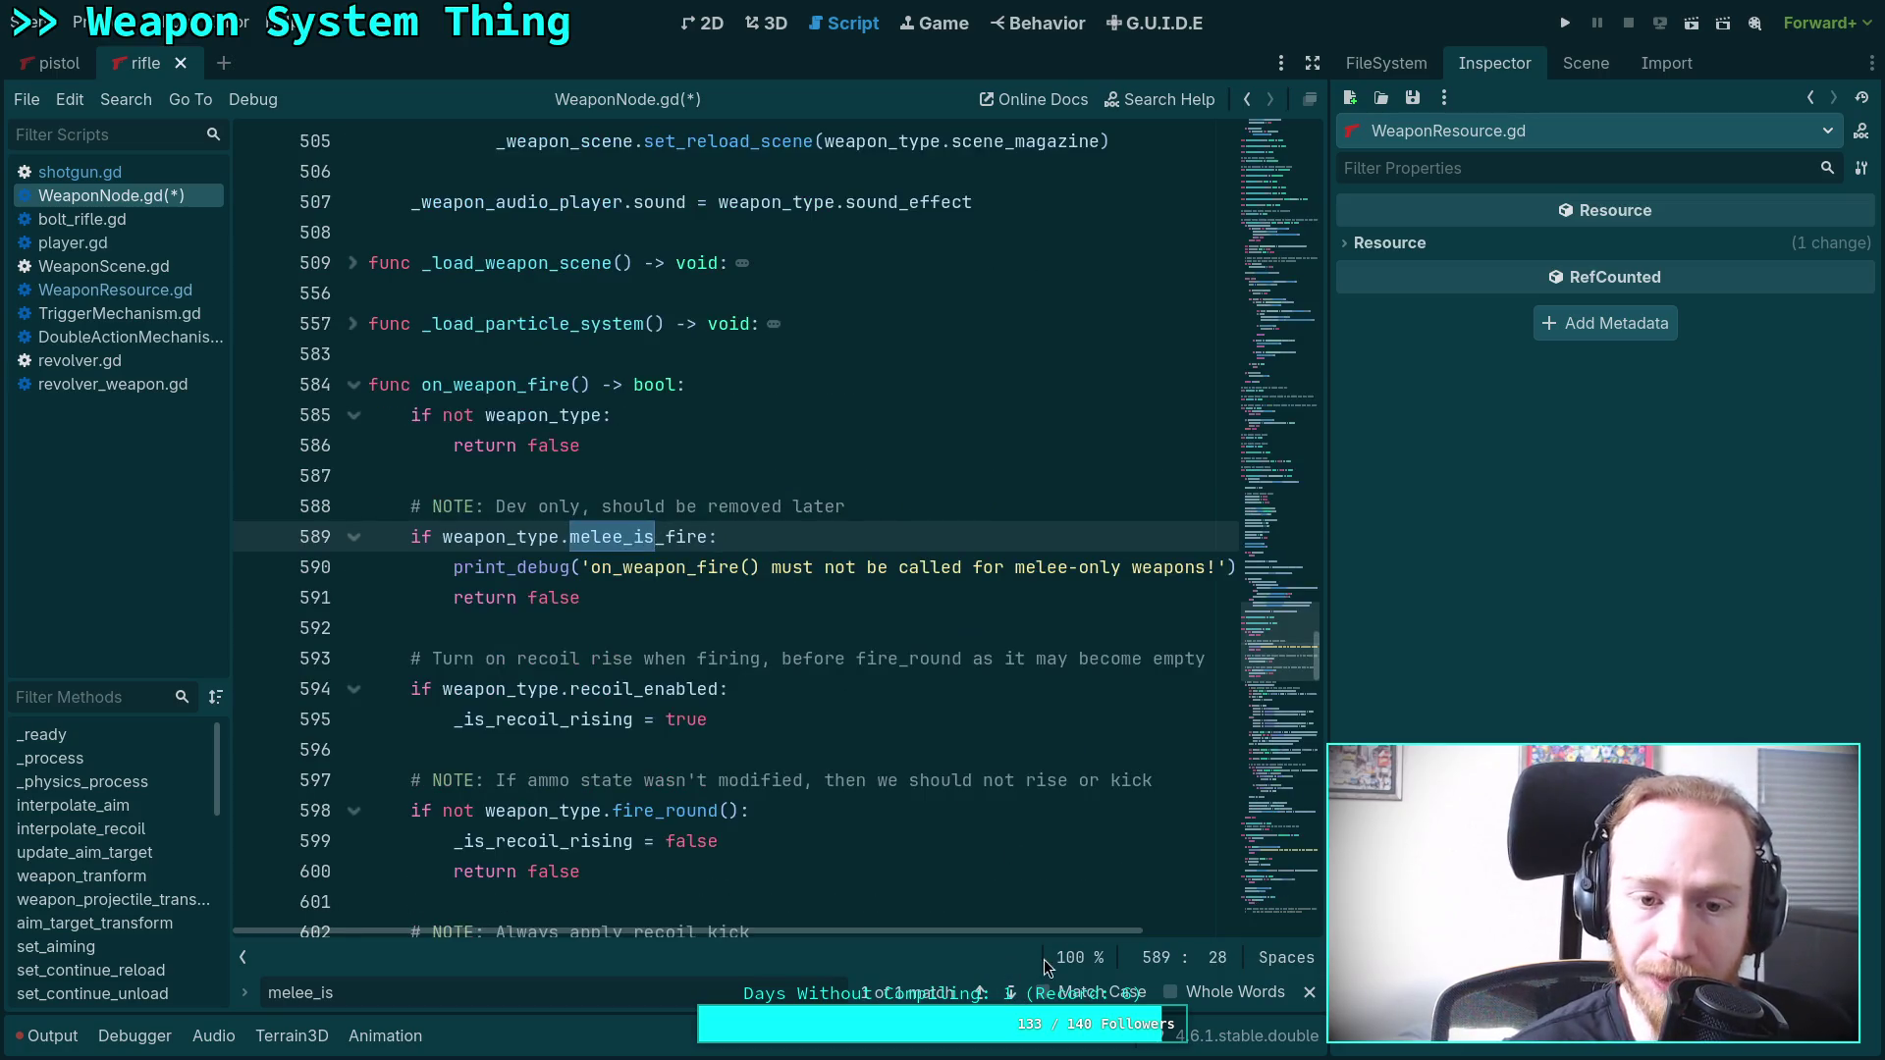
left_click_drag(633, 537, 705, 537)
type("only")
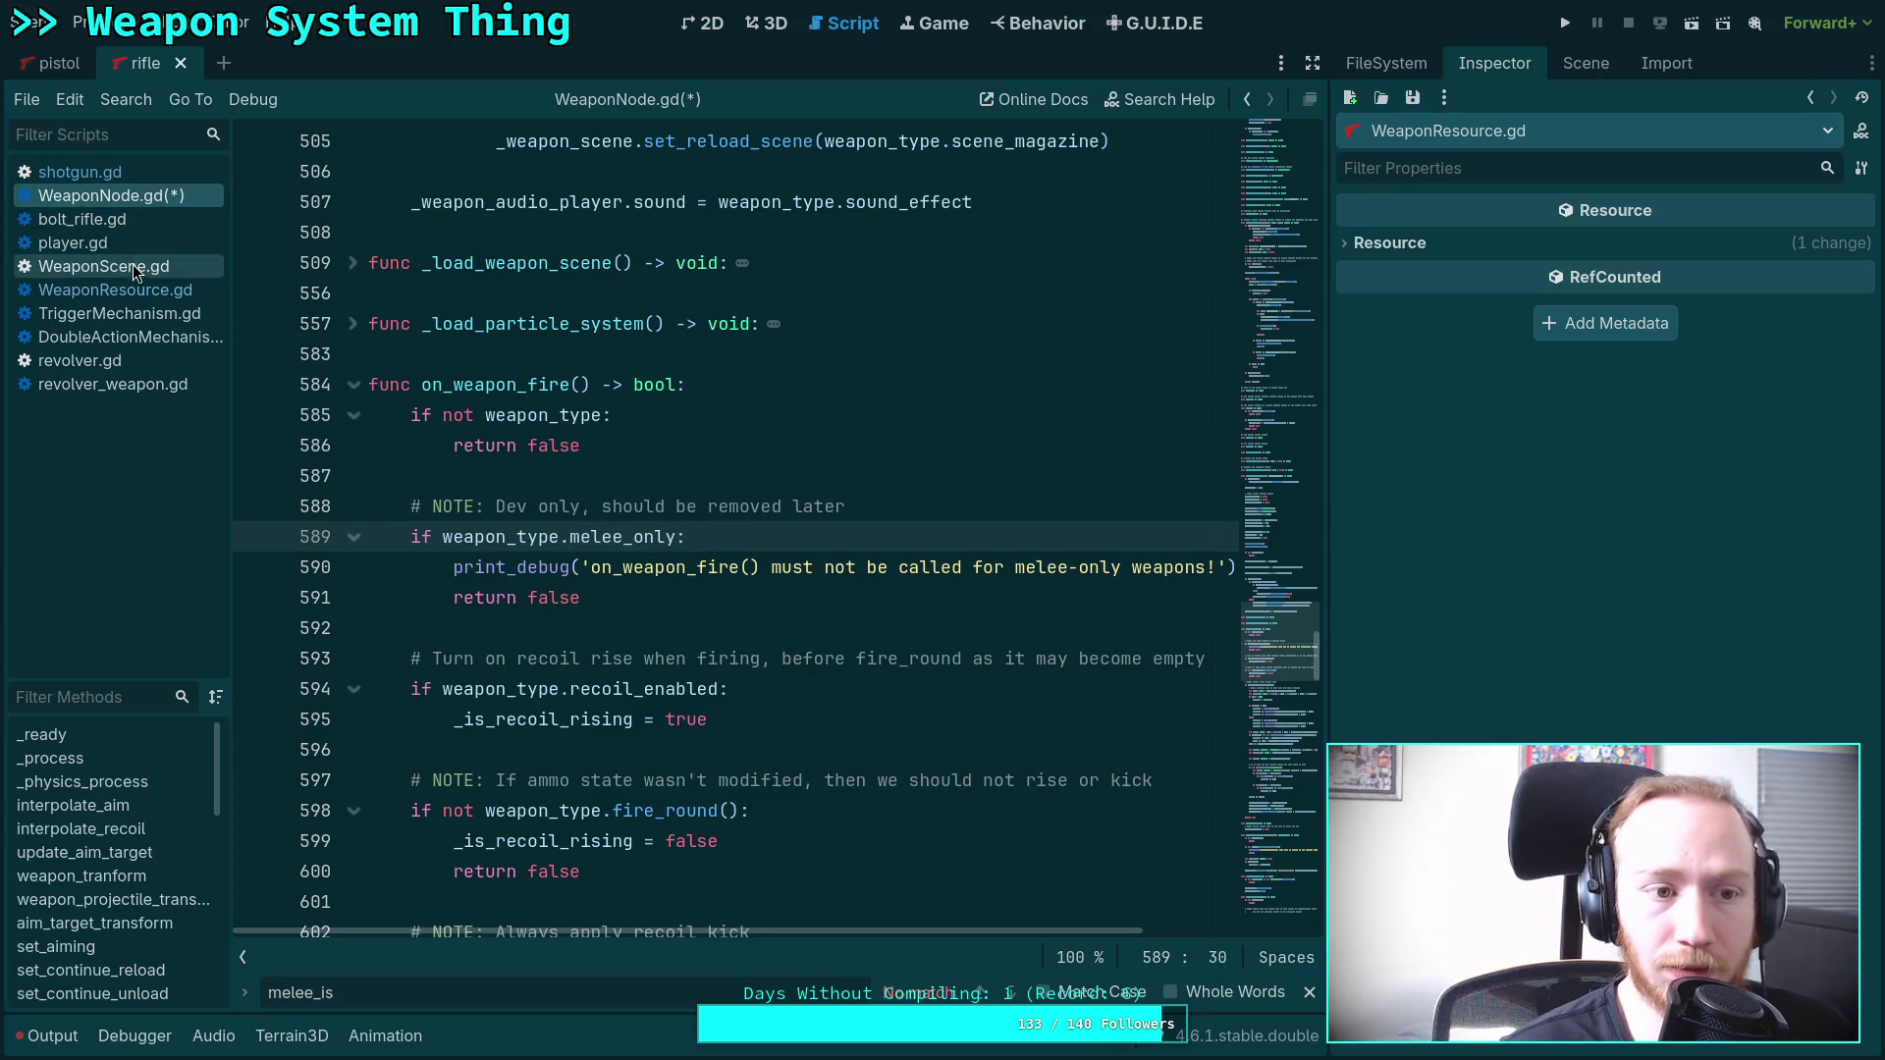
In WeaponResource.gd, make can_fire check melee_only and return false
left_click(130, 293)
left_click_drag(506, 537, 576, 537)
type("only:")
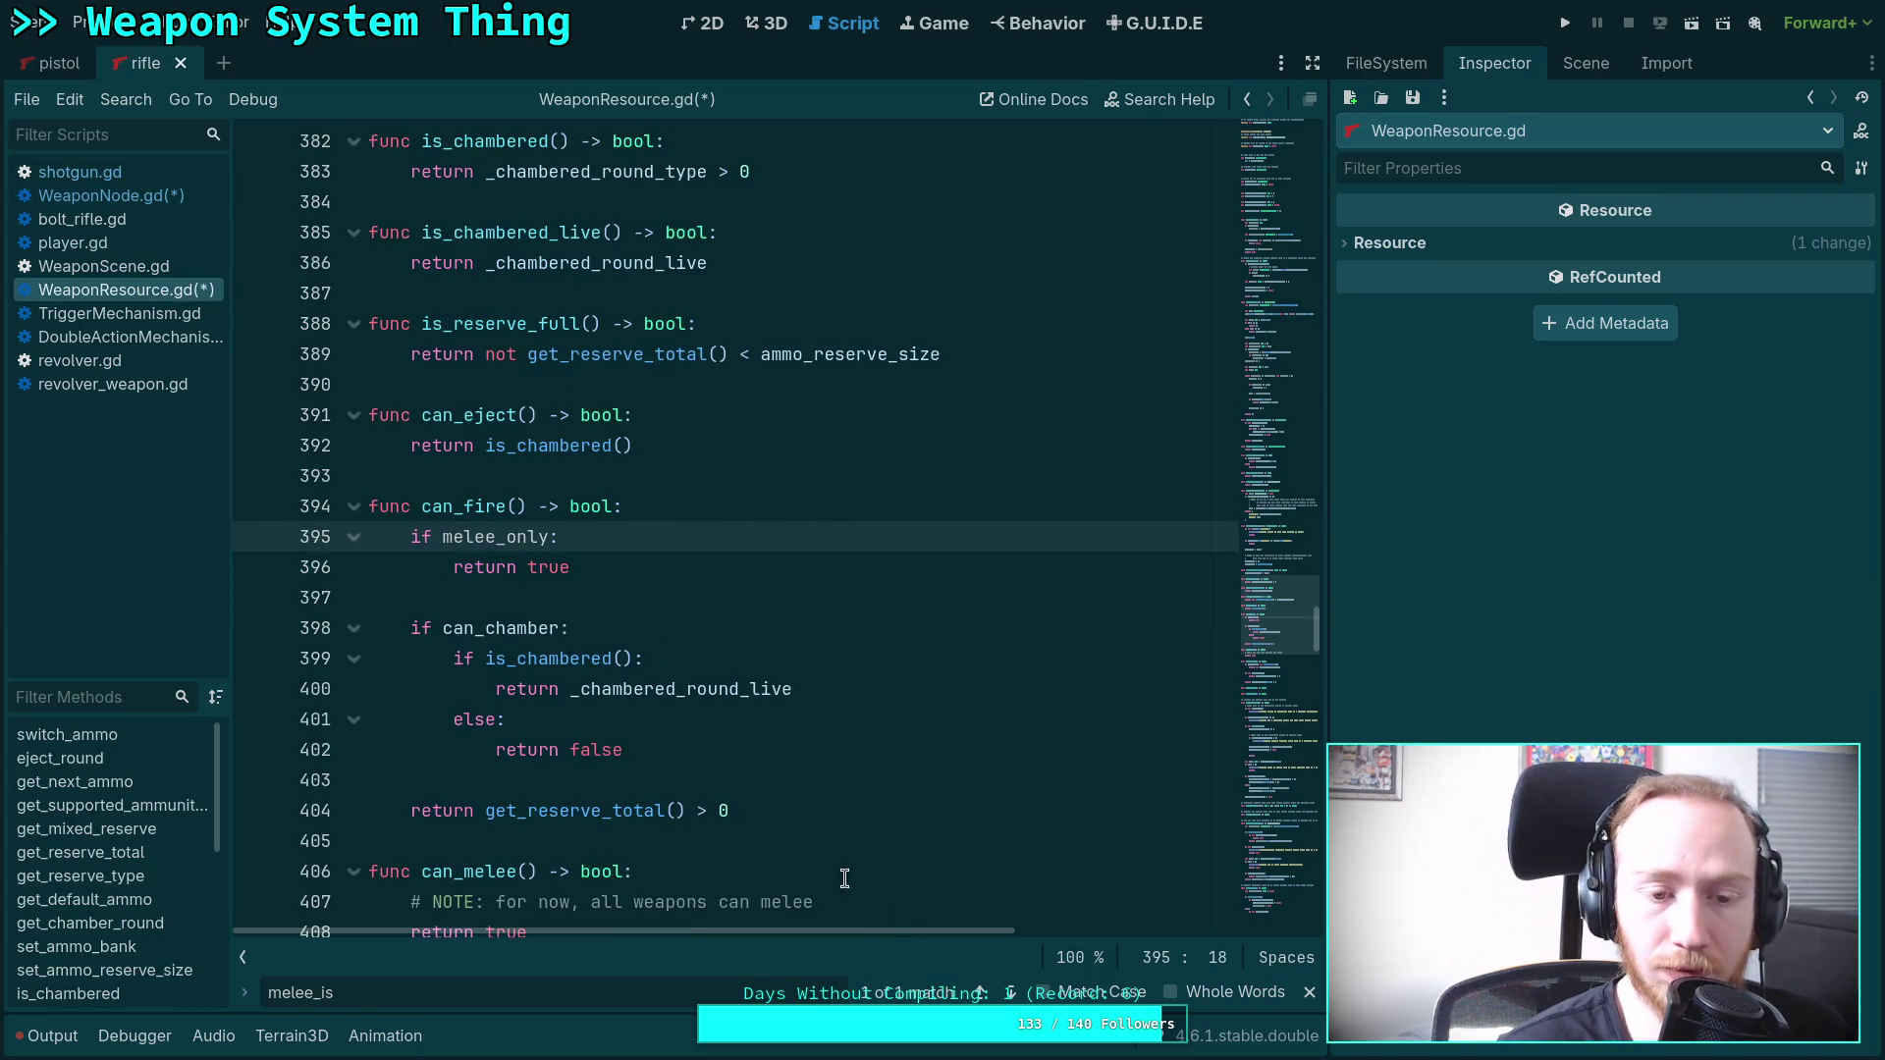
double_click(545, 570)
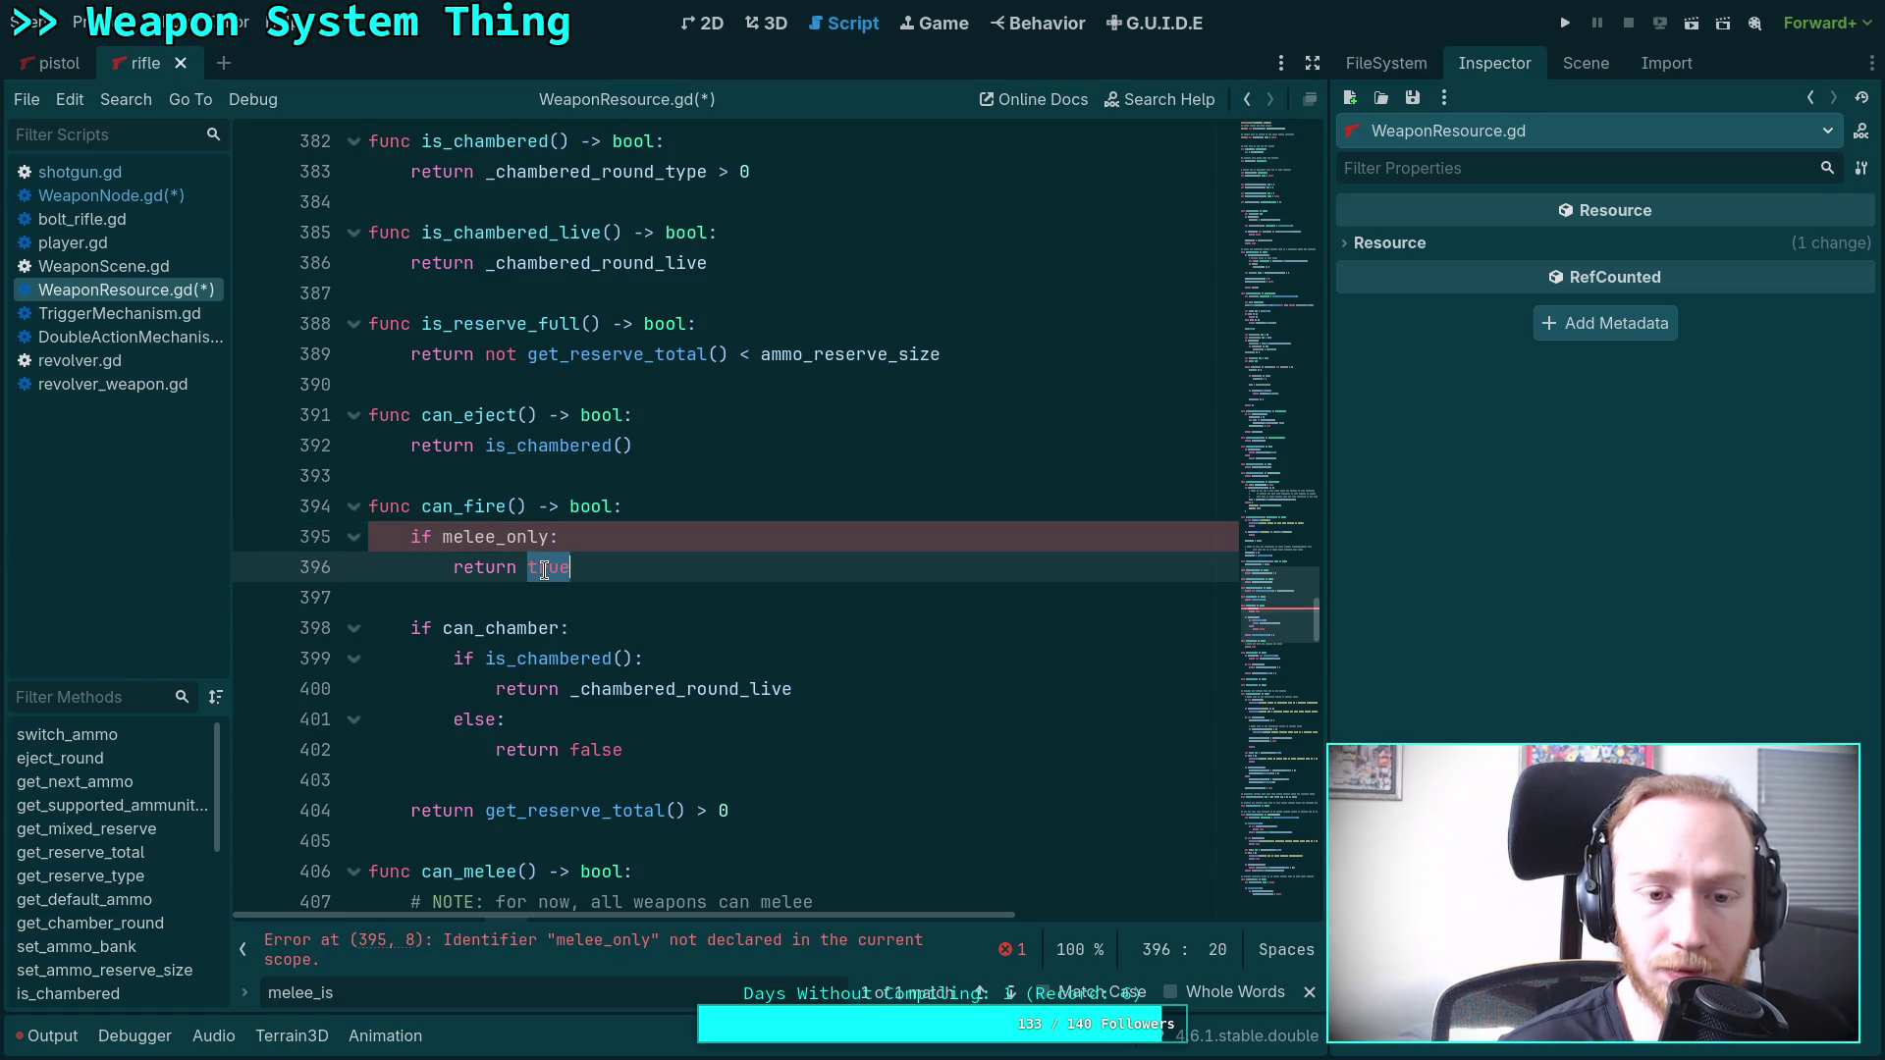
type("false")
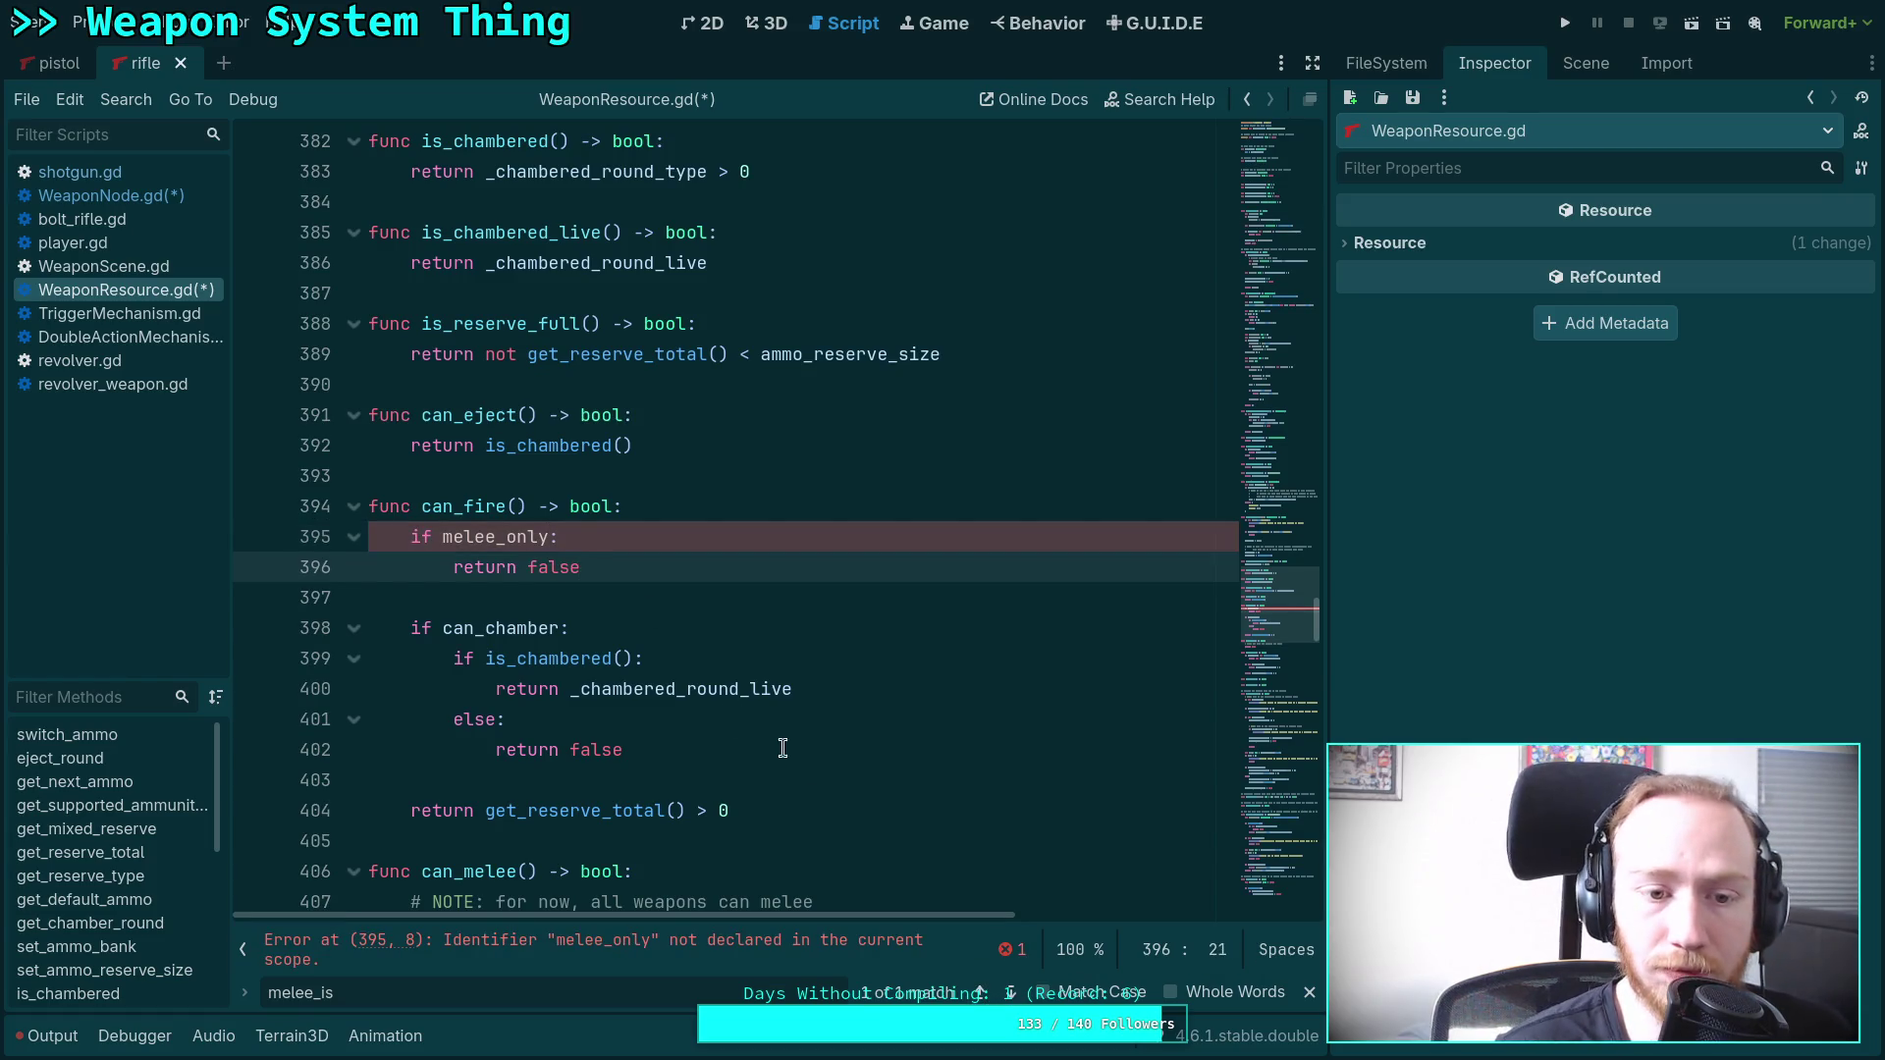
left_click(1010, 992)
left_click_drag(475, 505, 551, 497)
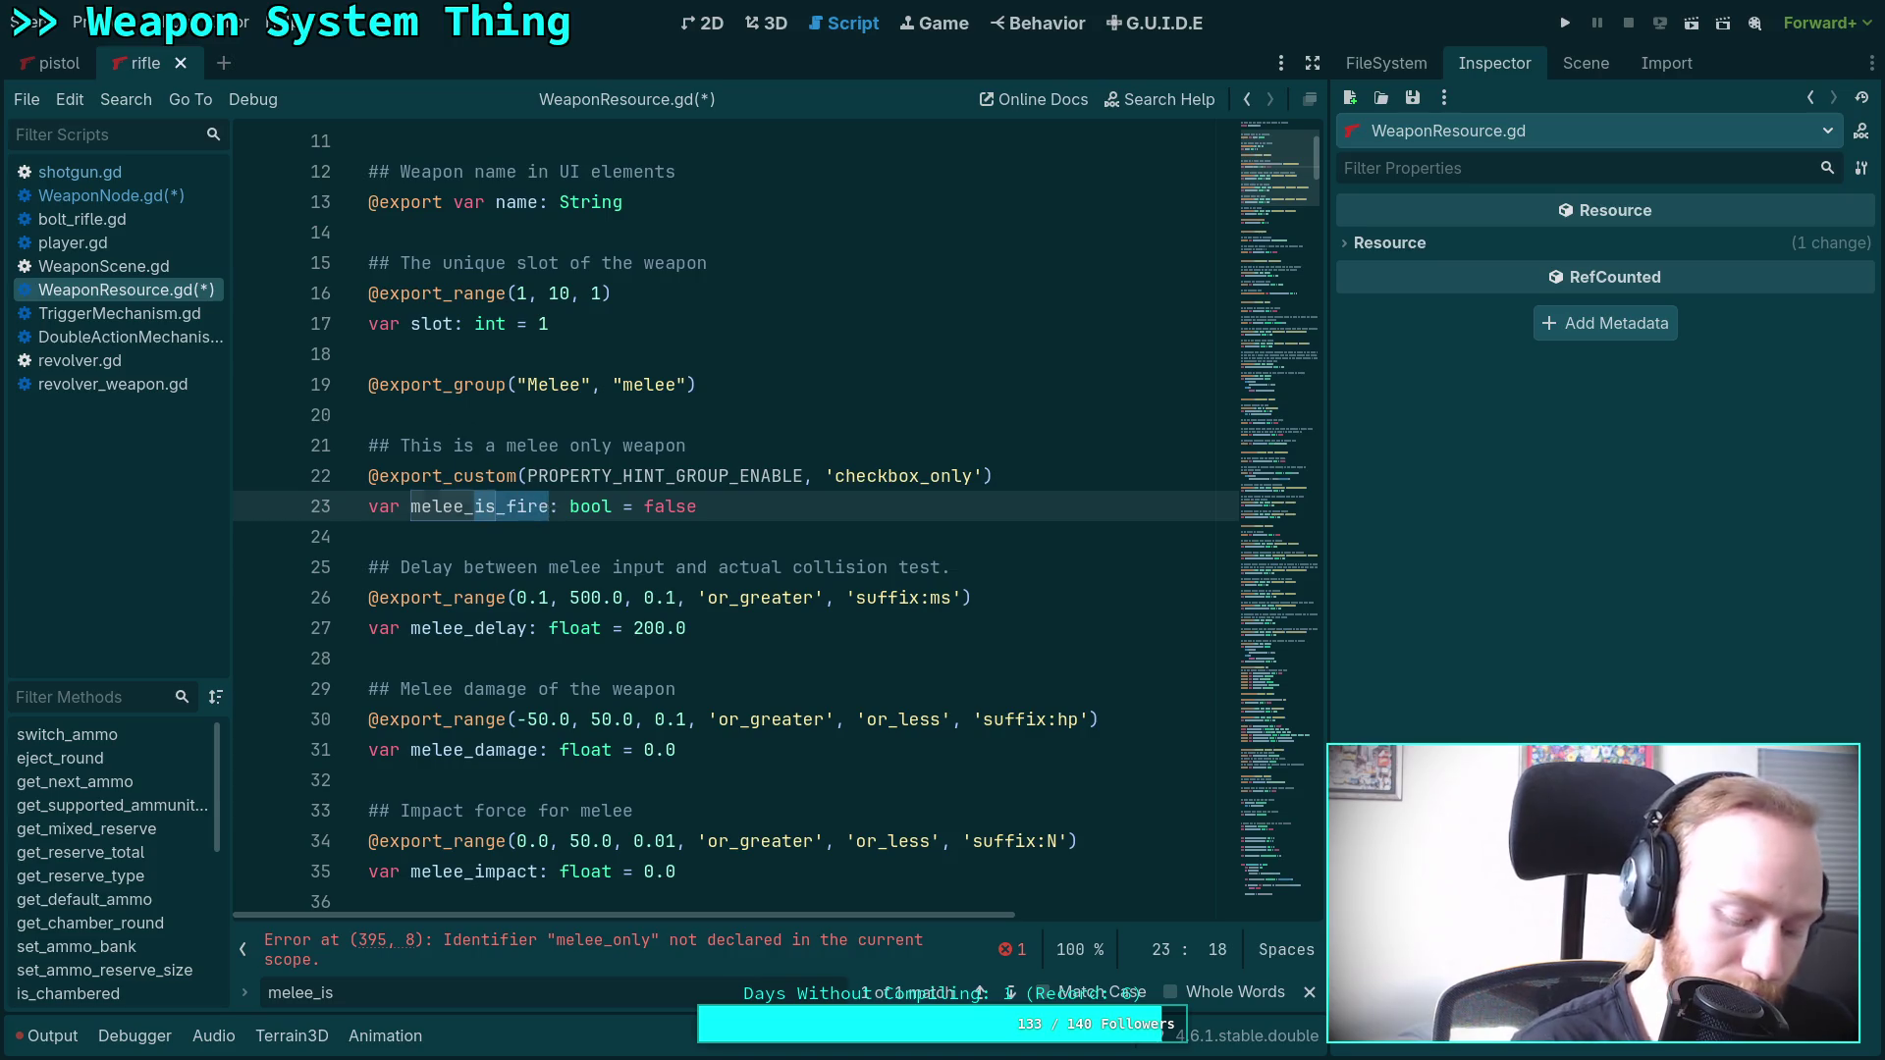
type("only")
left_click_drag(447, 479, 1060, 479)
key("BackSpace")
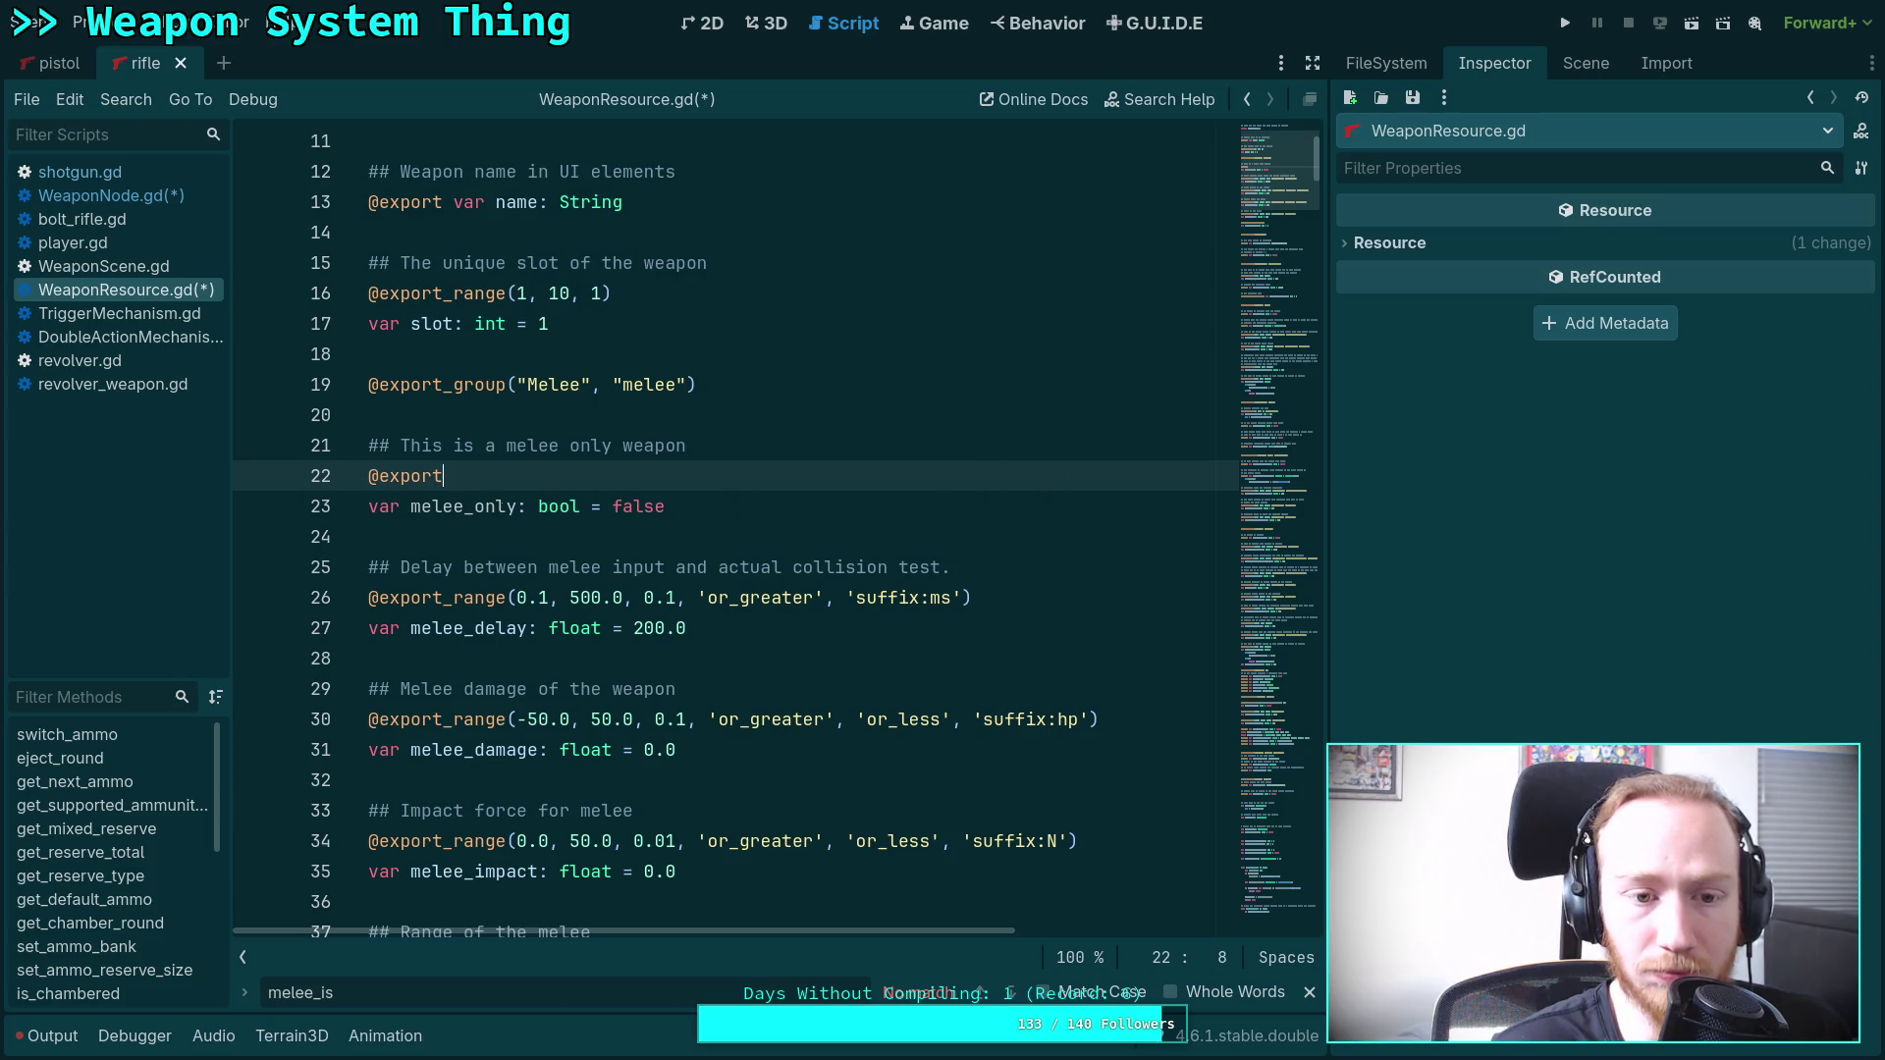
left_click(365, 507)
key("BackSpace")
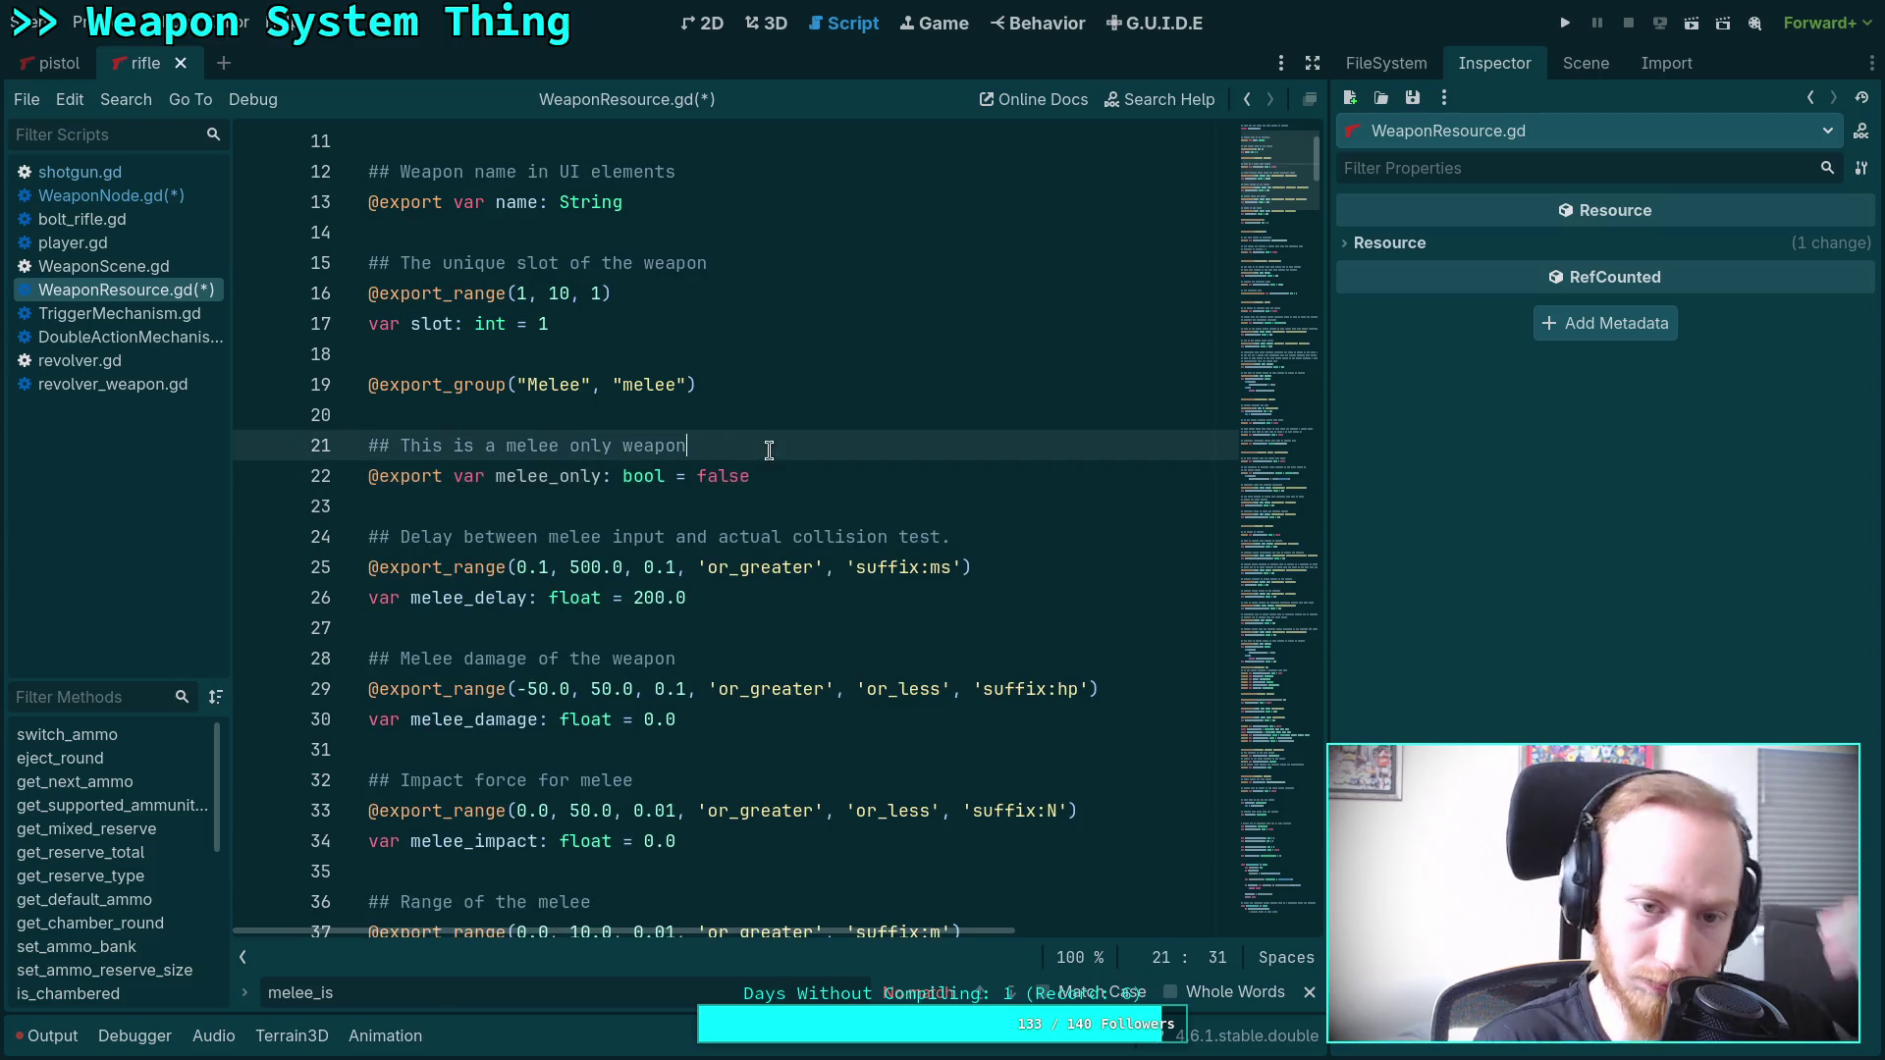
left_click(769, 447)
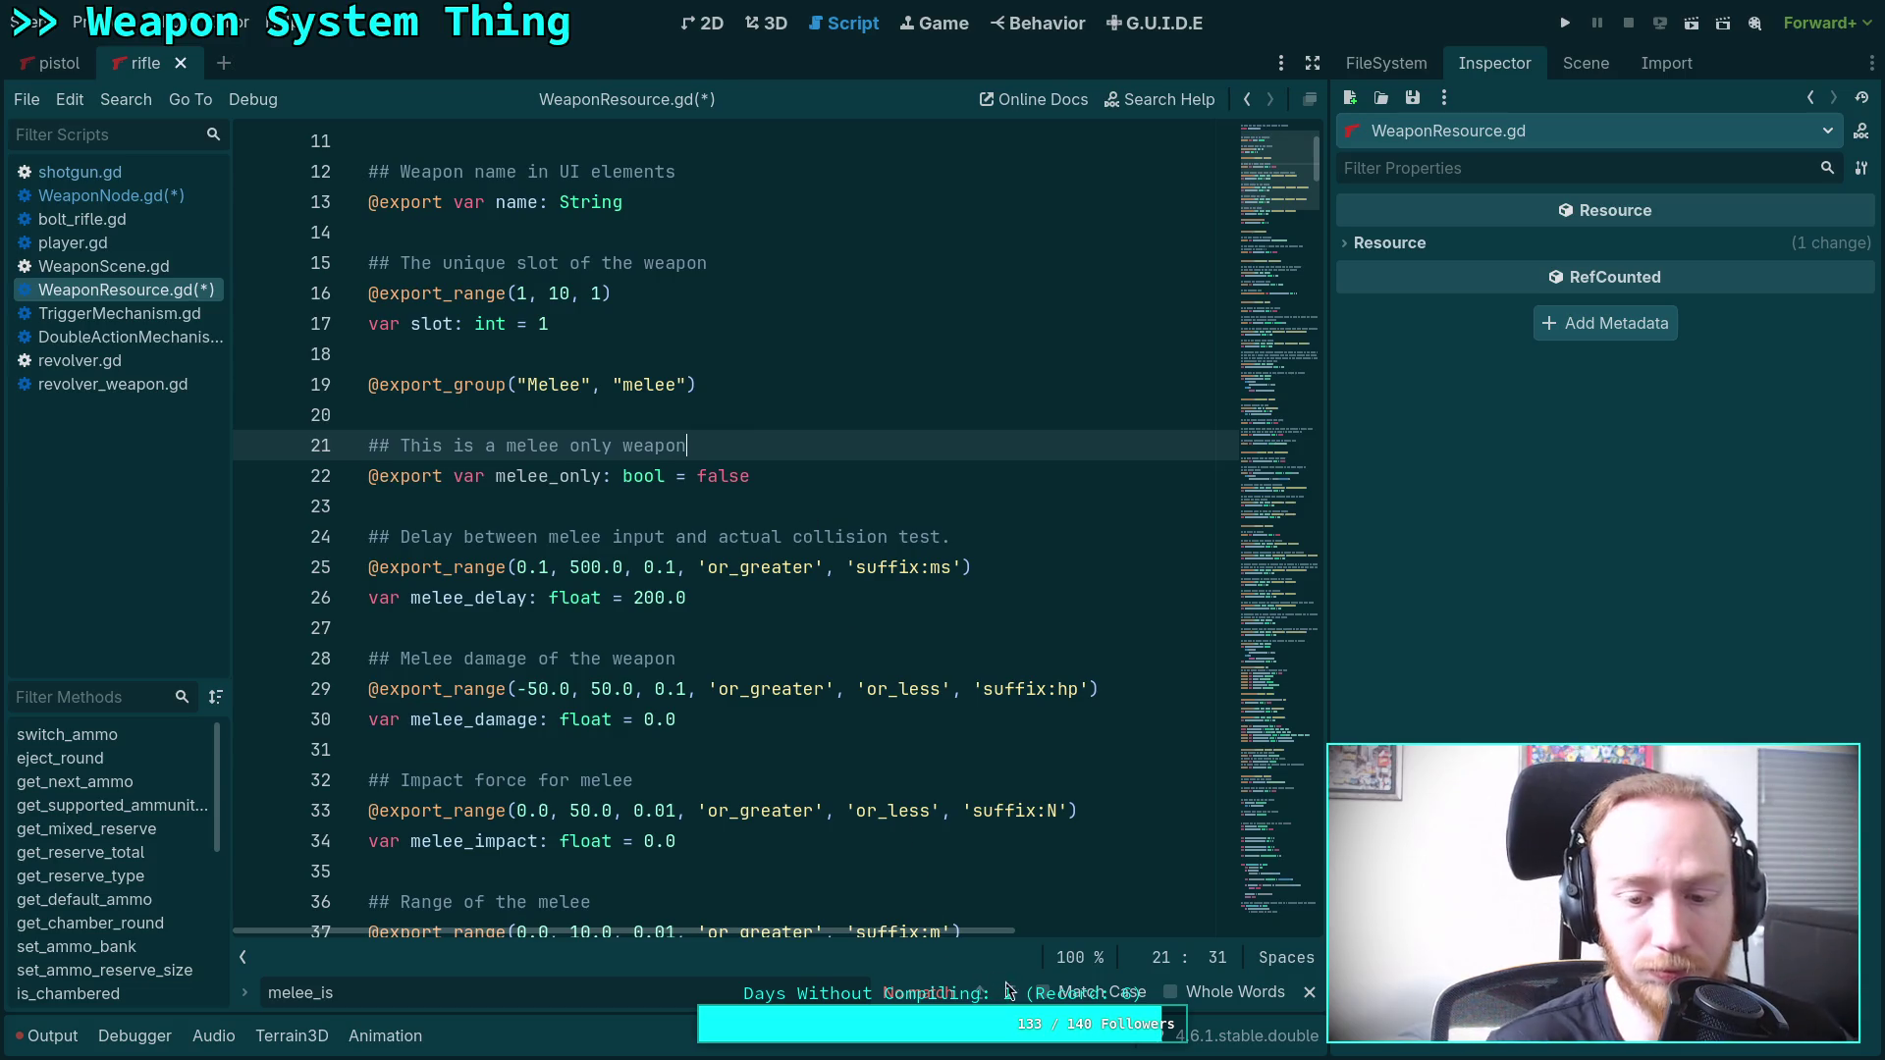
key("ctrl+s")
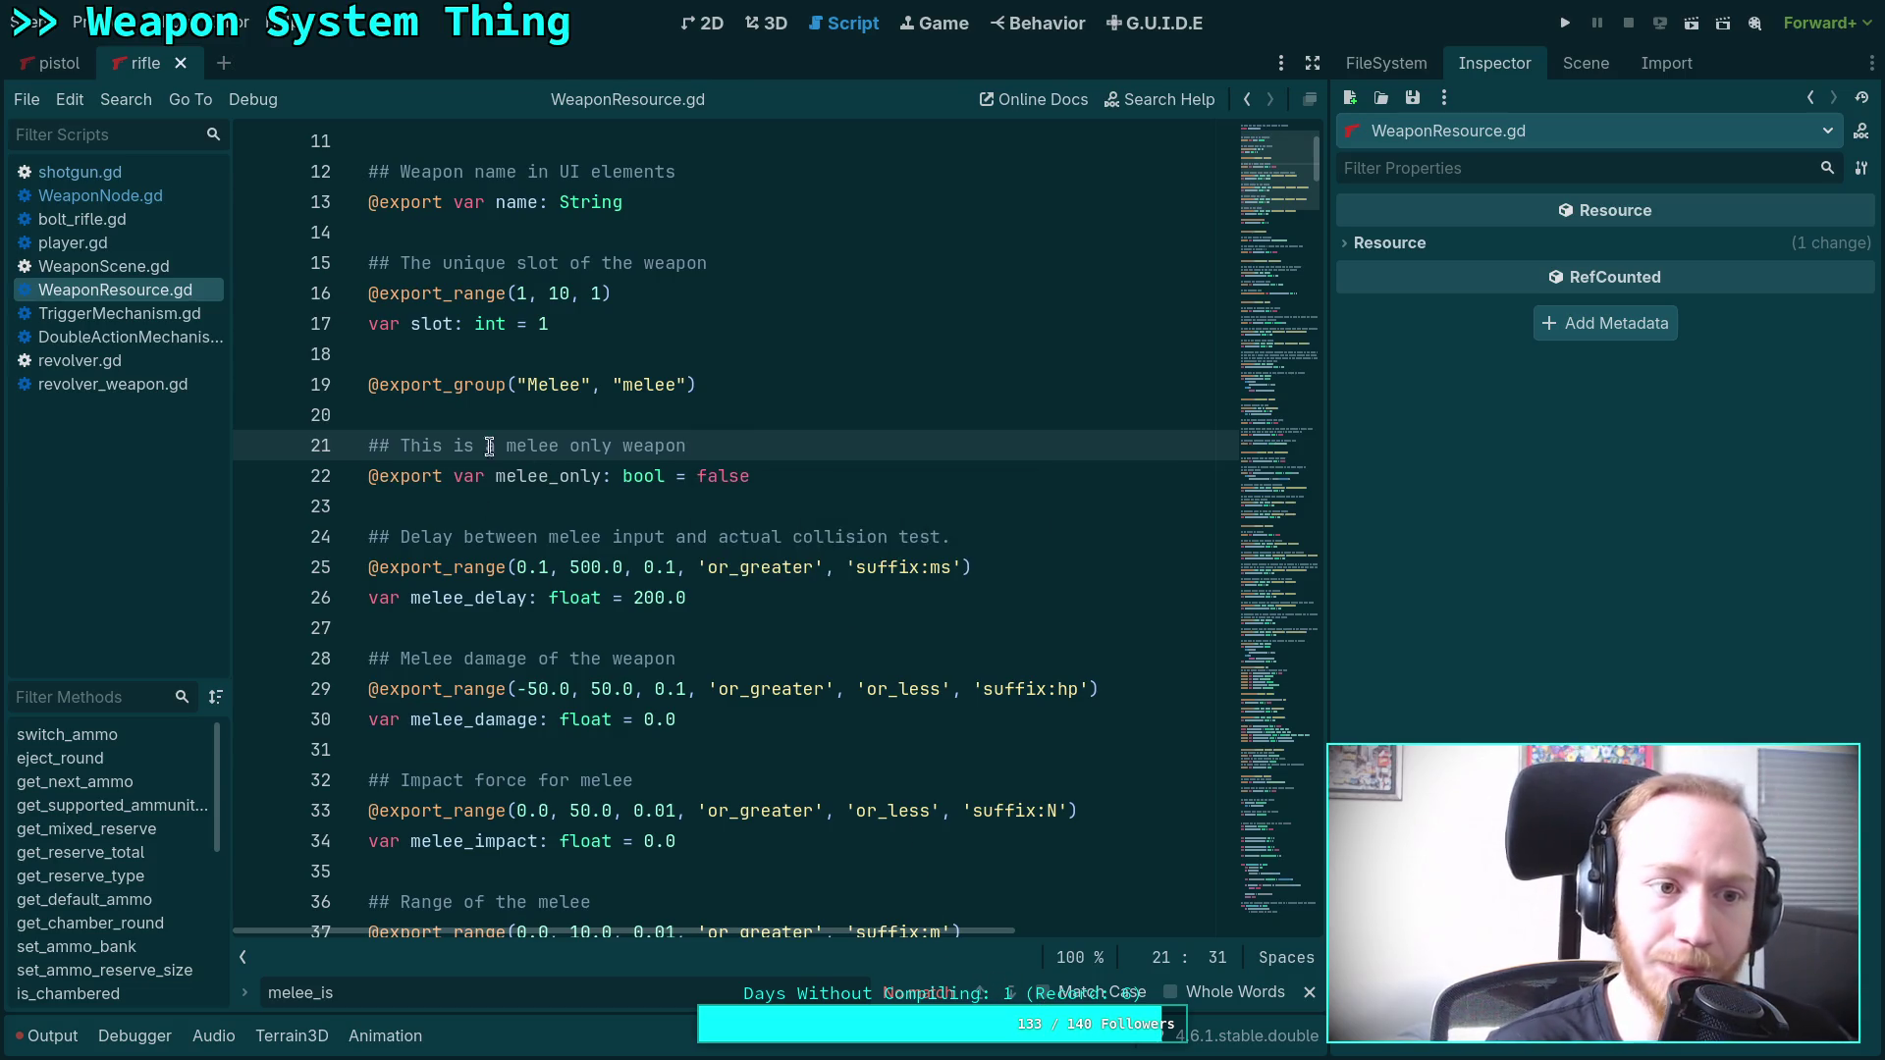
left_click(117, 203)
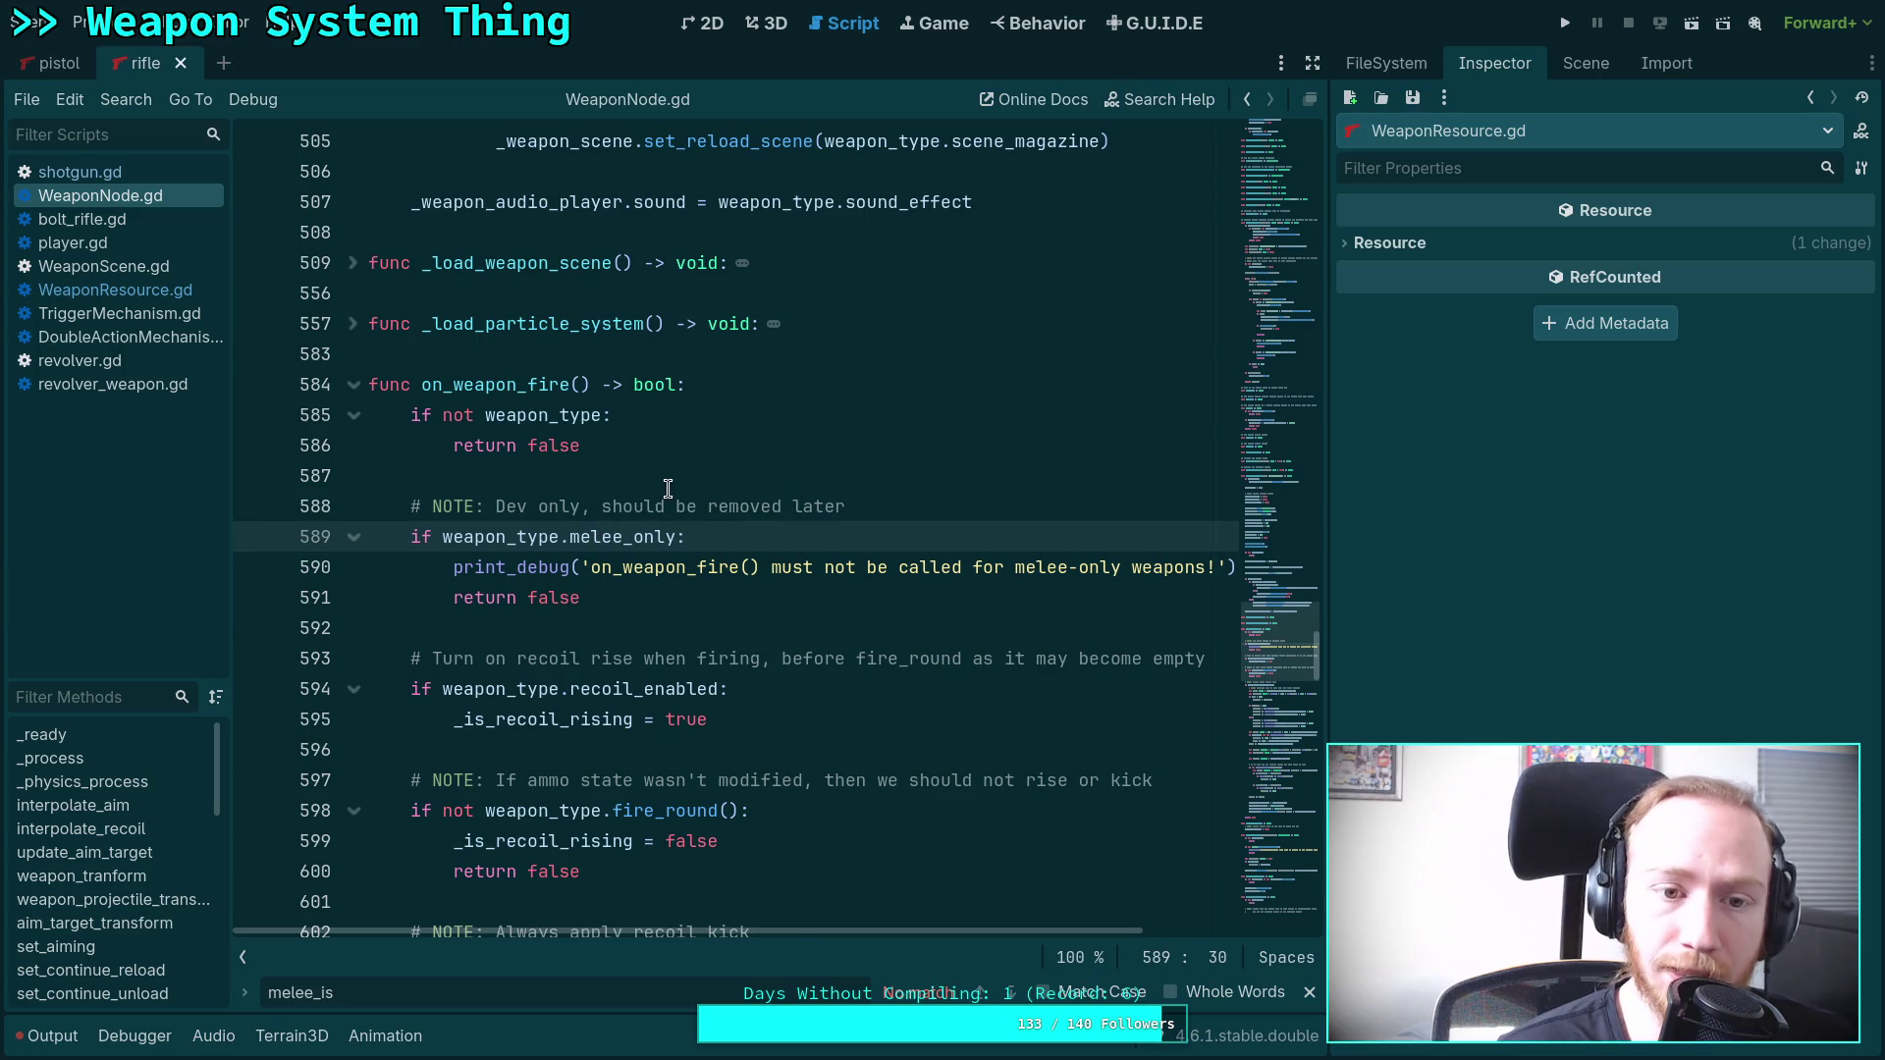
Search for melee_only and step through its matches, ending at line 354 in update_trigger
scroll(668, 488, "up", 4)
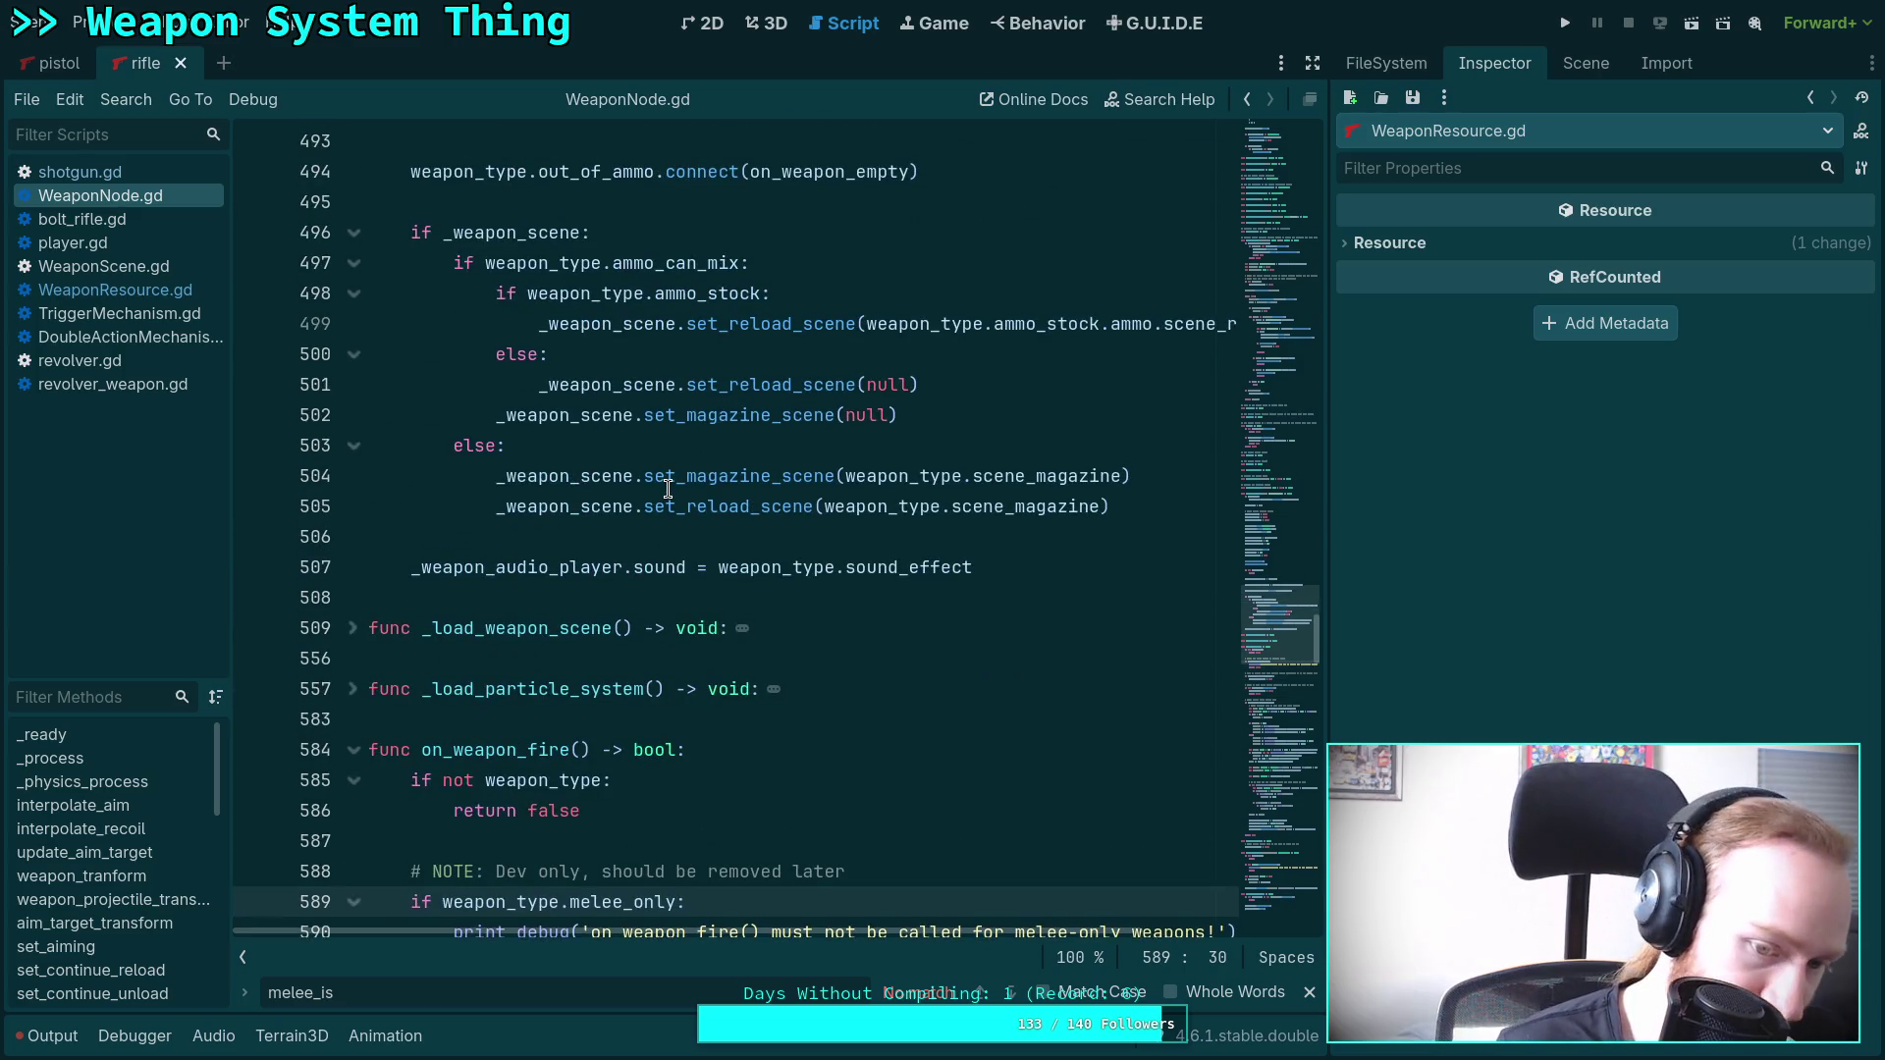
scroll(669, 488, "down", 2)
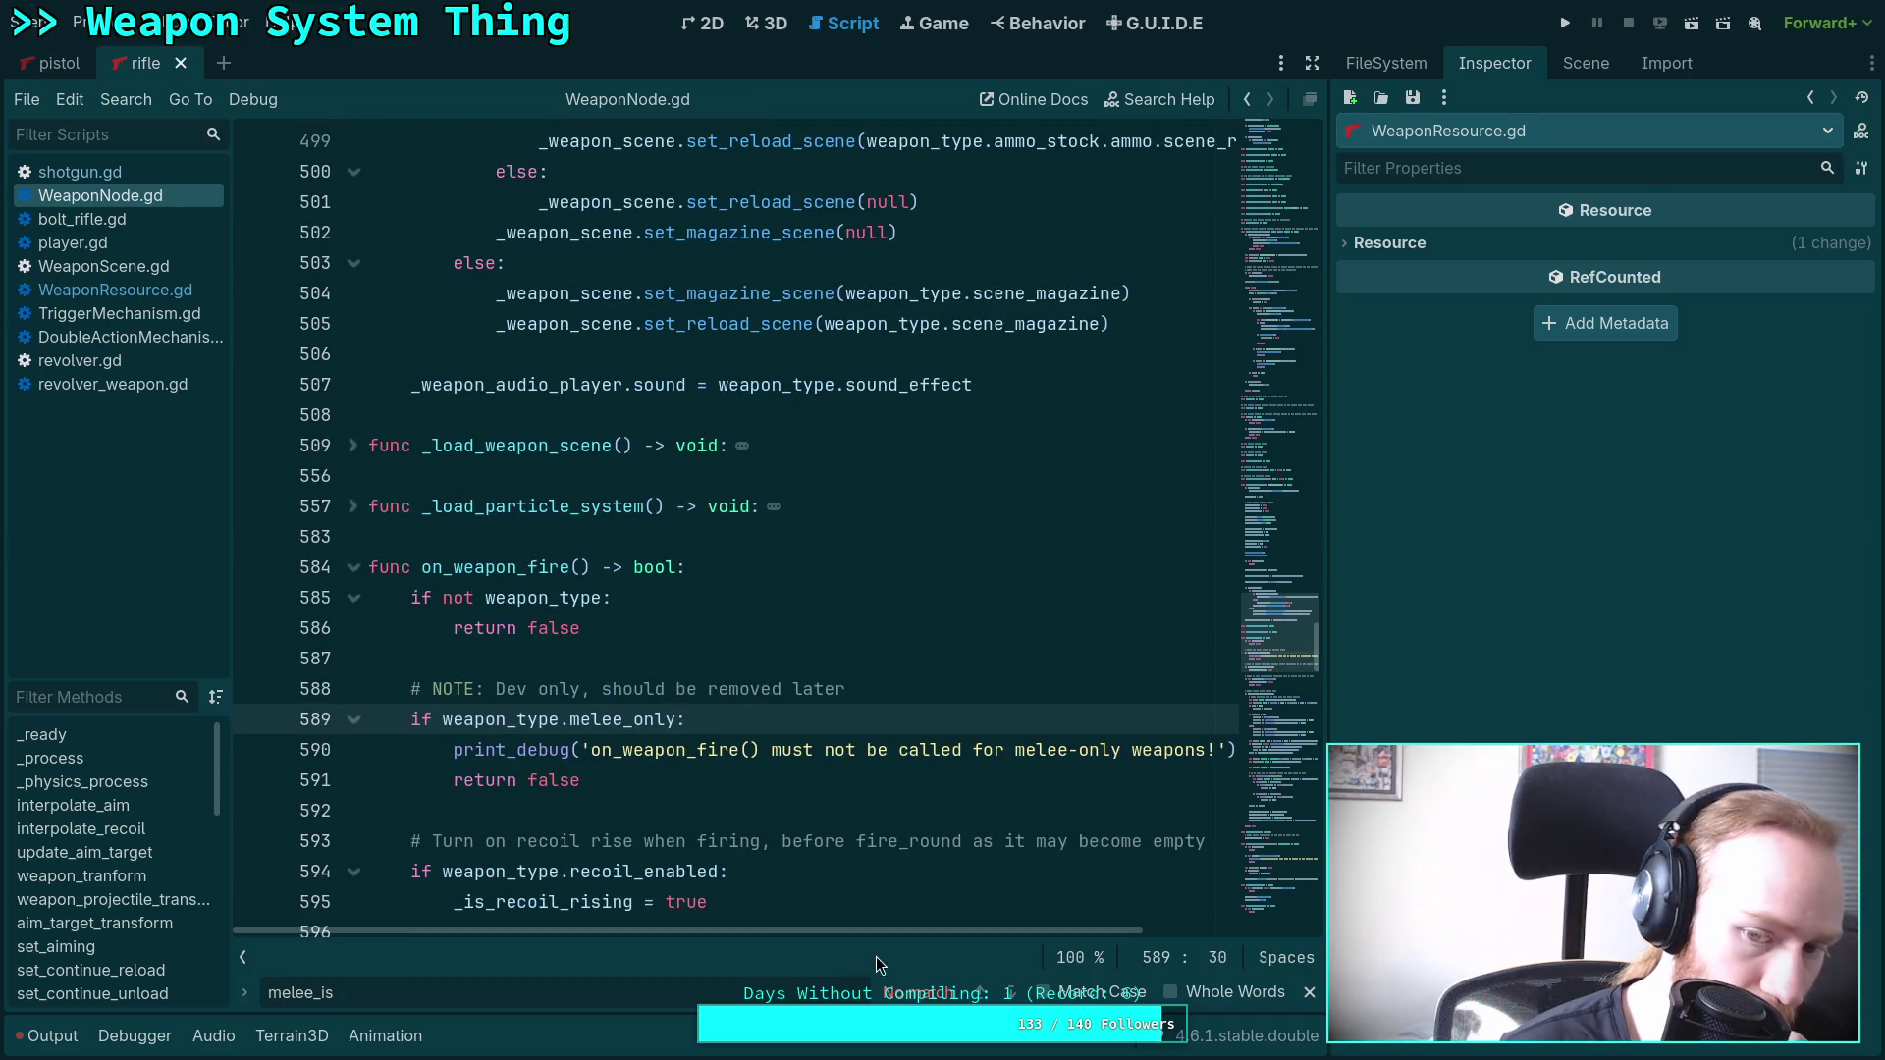
scroll(946, 762, "up", 6)
scroll(949, 767, "up", 6)
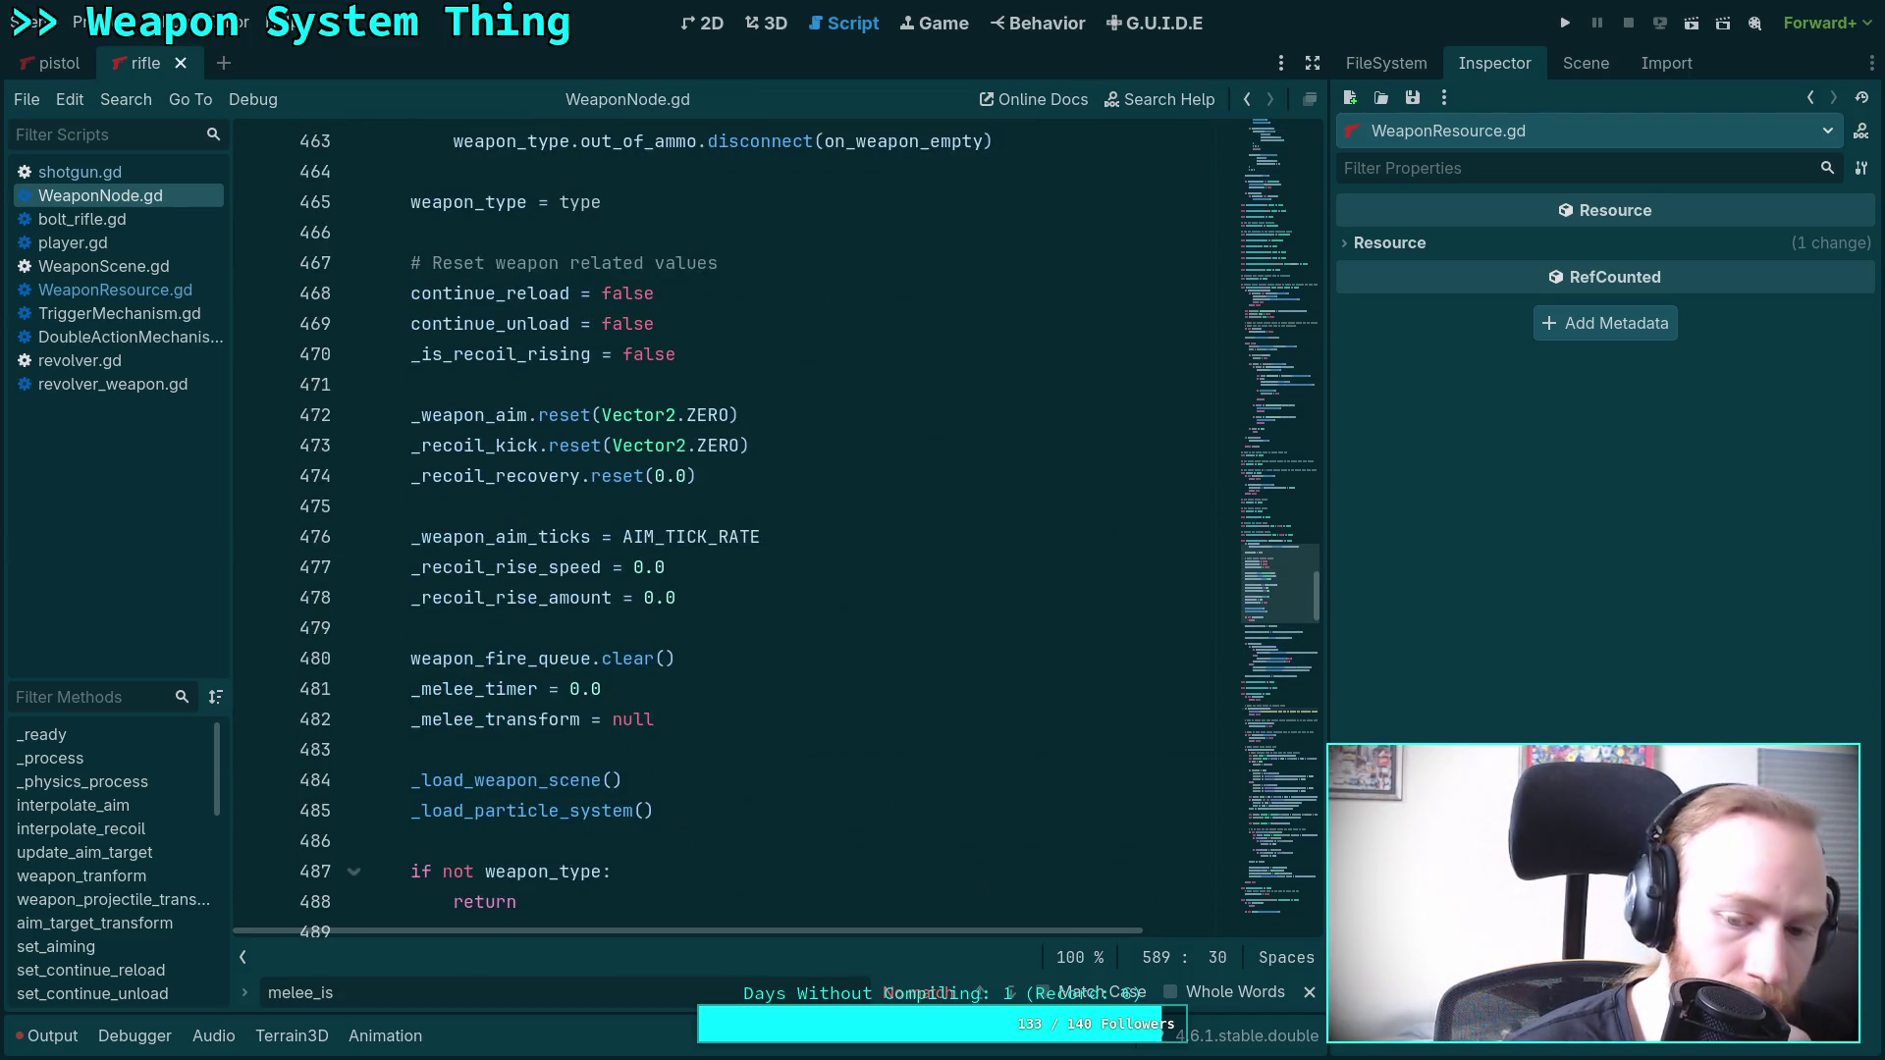
key("BackSpace")
key("BackSpace")
type("only")
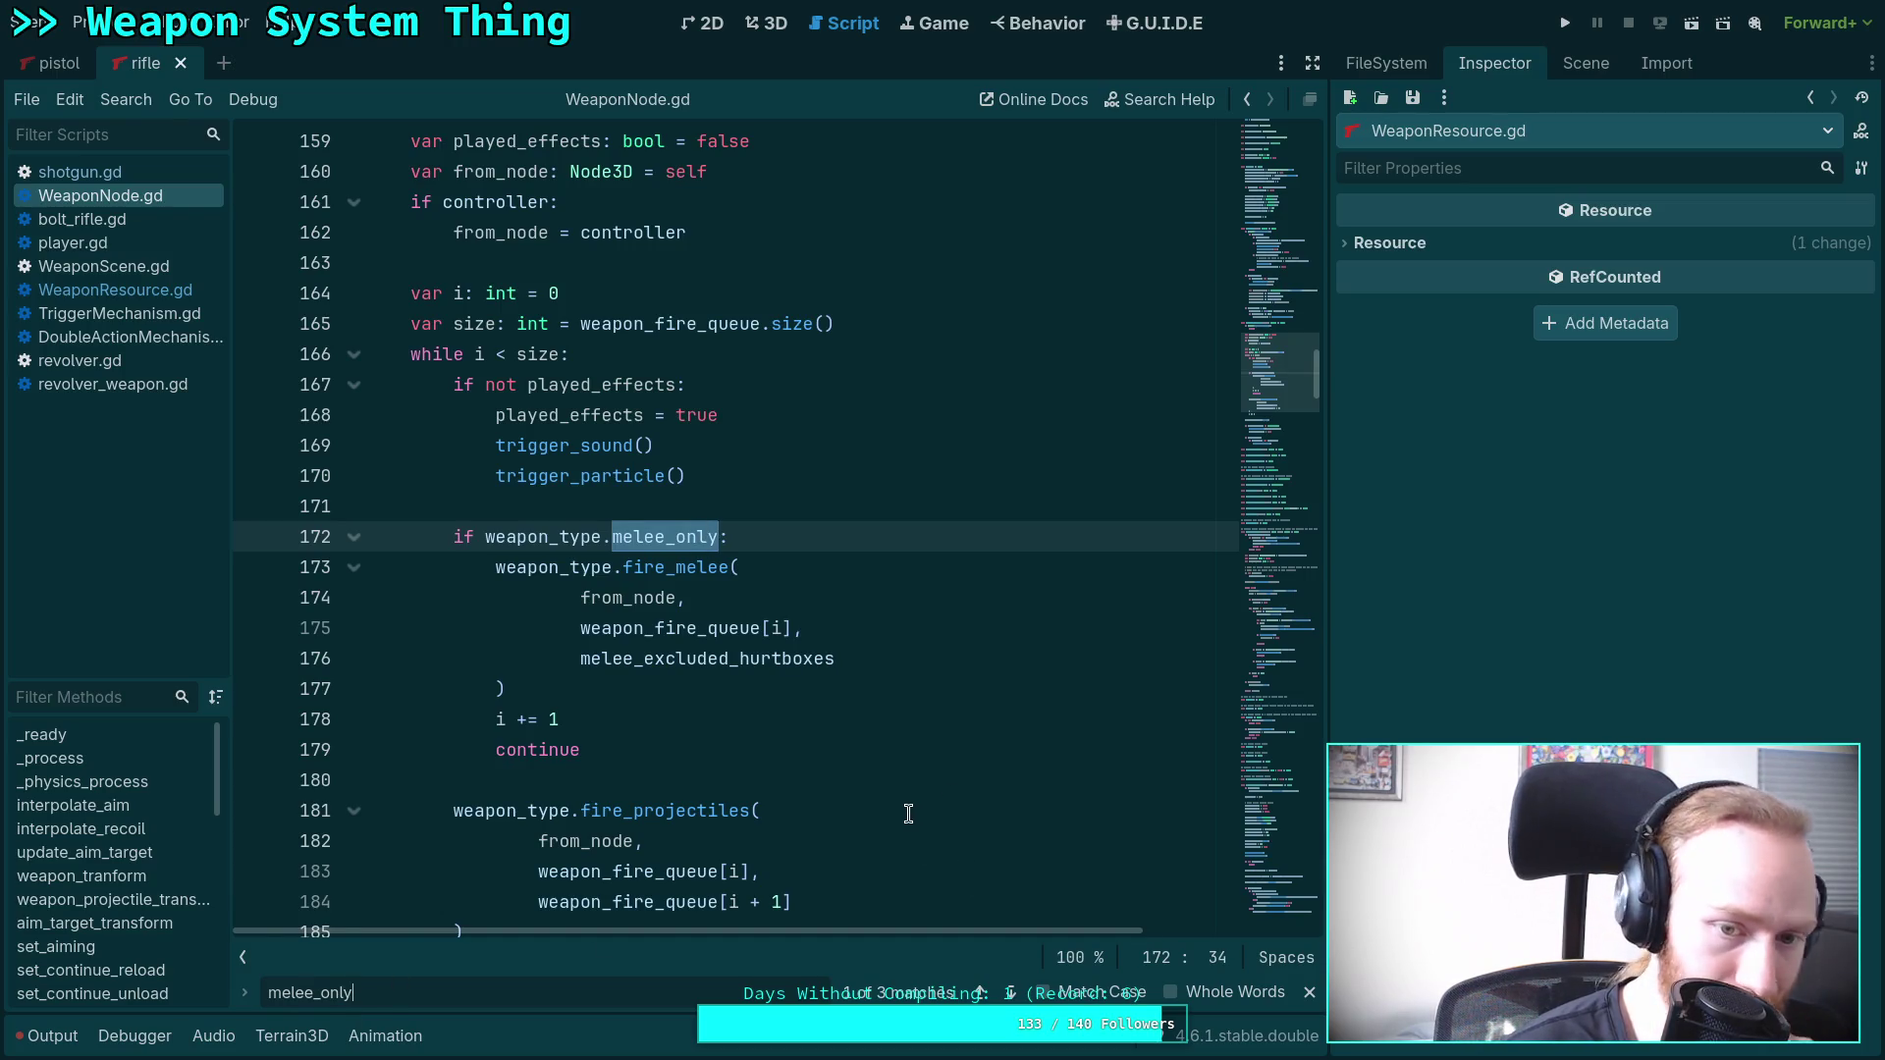
scroll(907, 813, "down", 3)
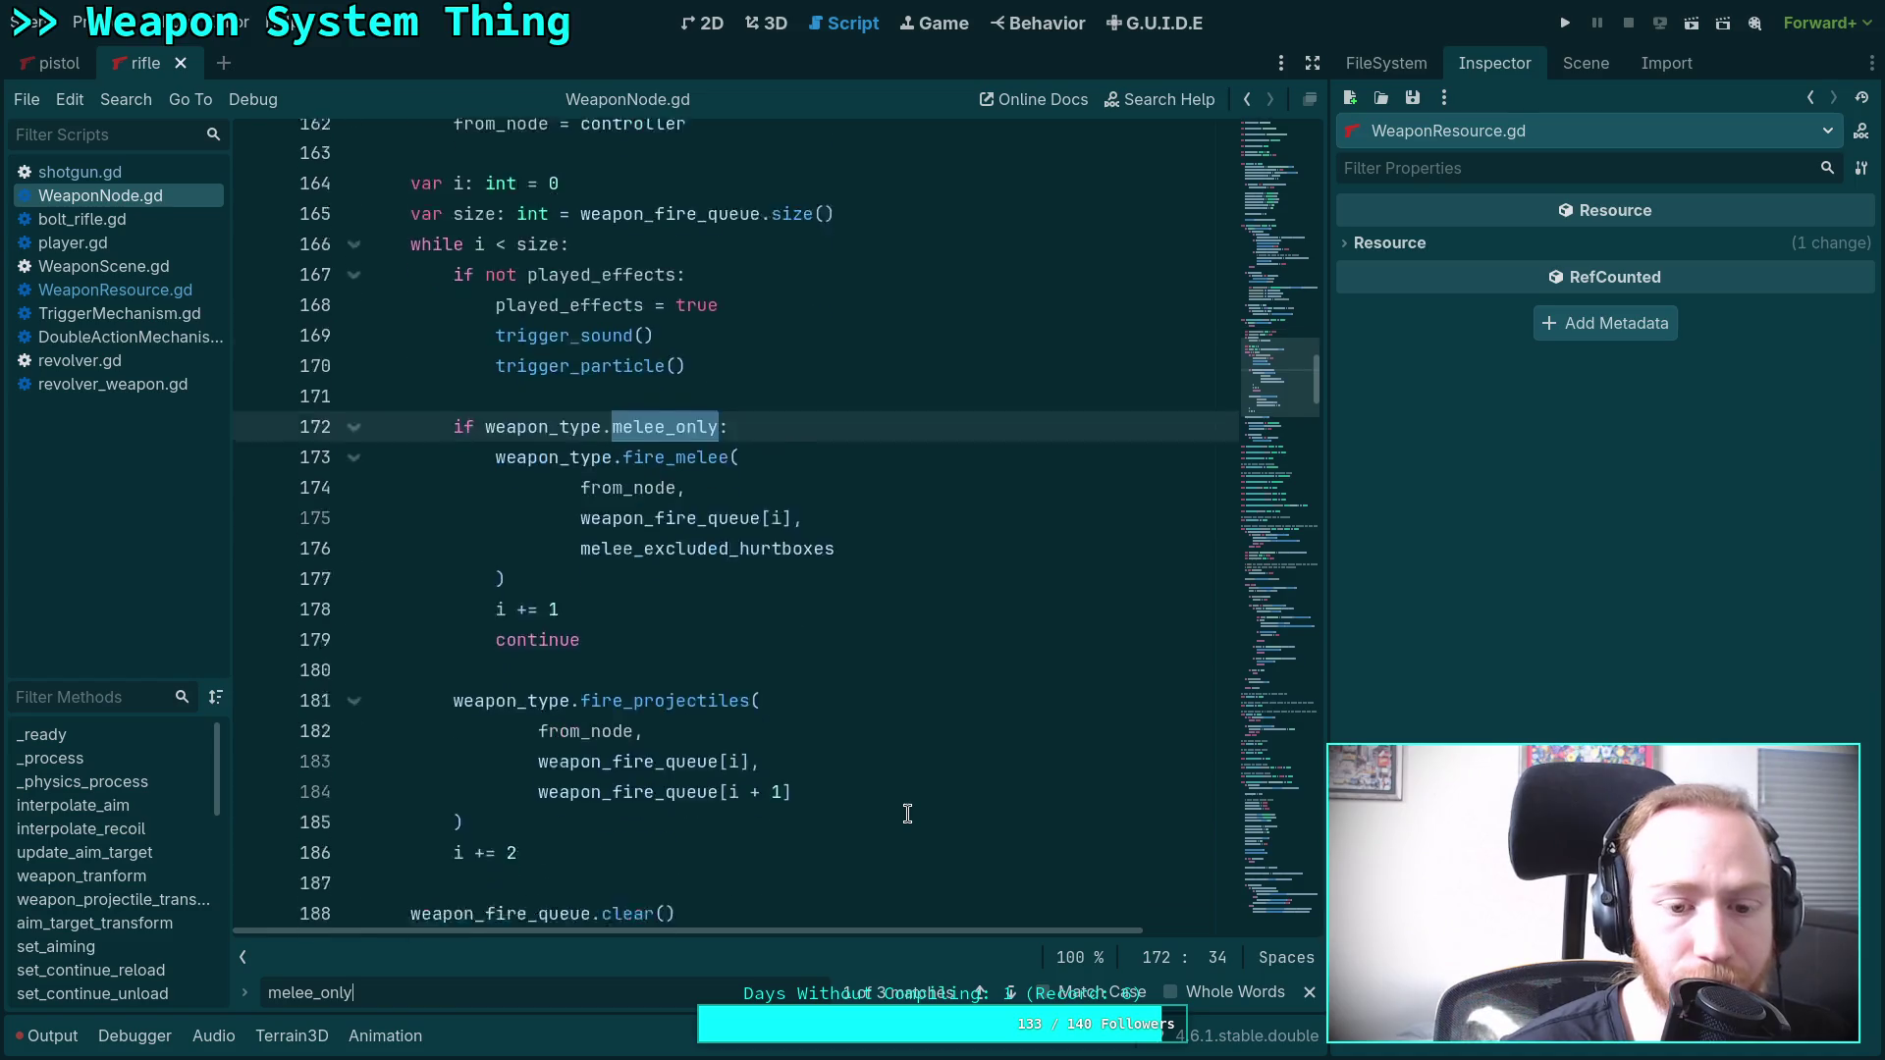
scroll(934, 893, "up", 2)
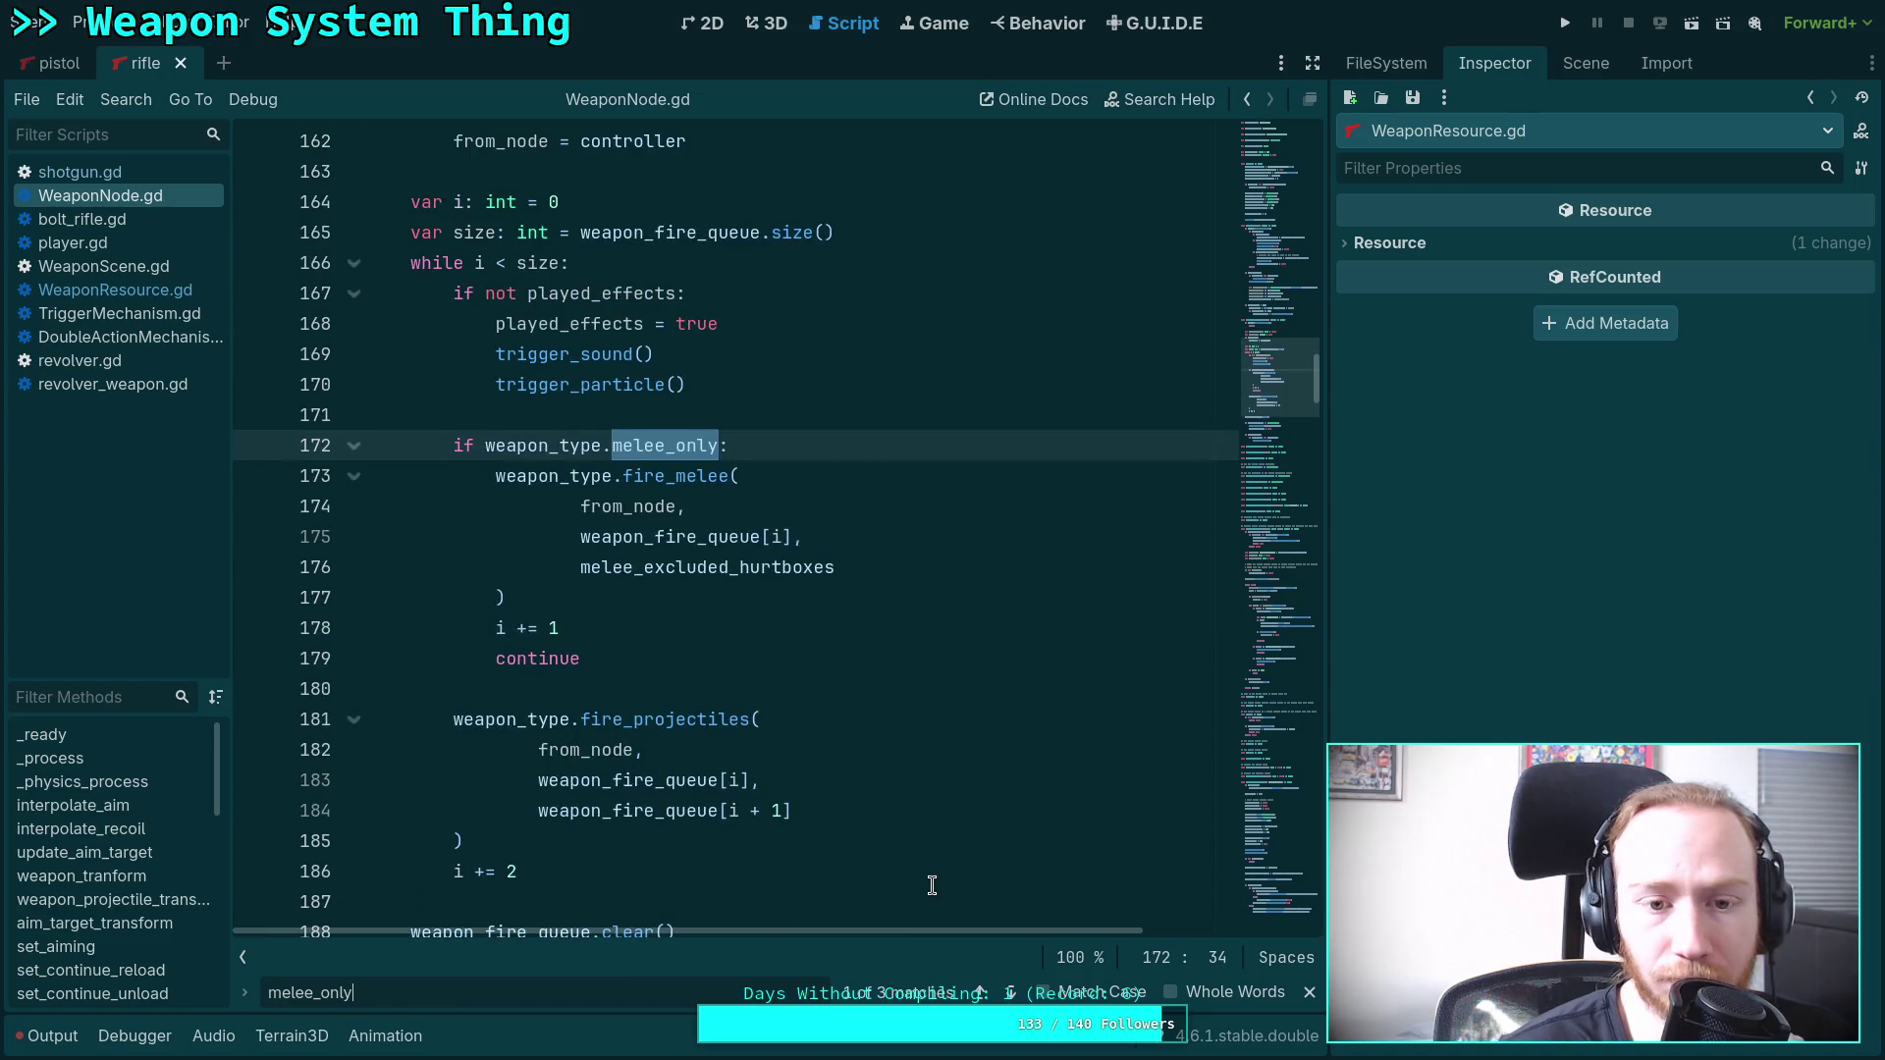
left_click(1012, 994)
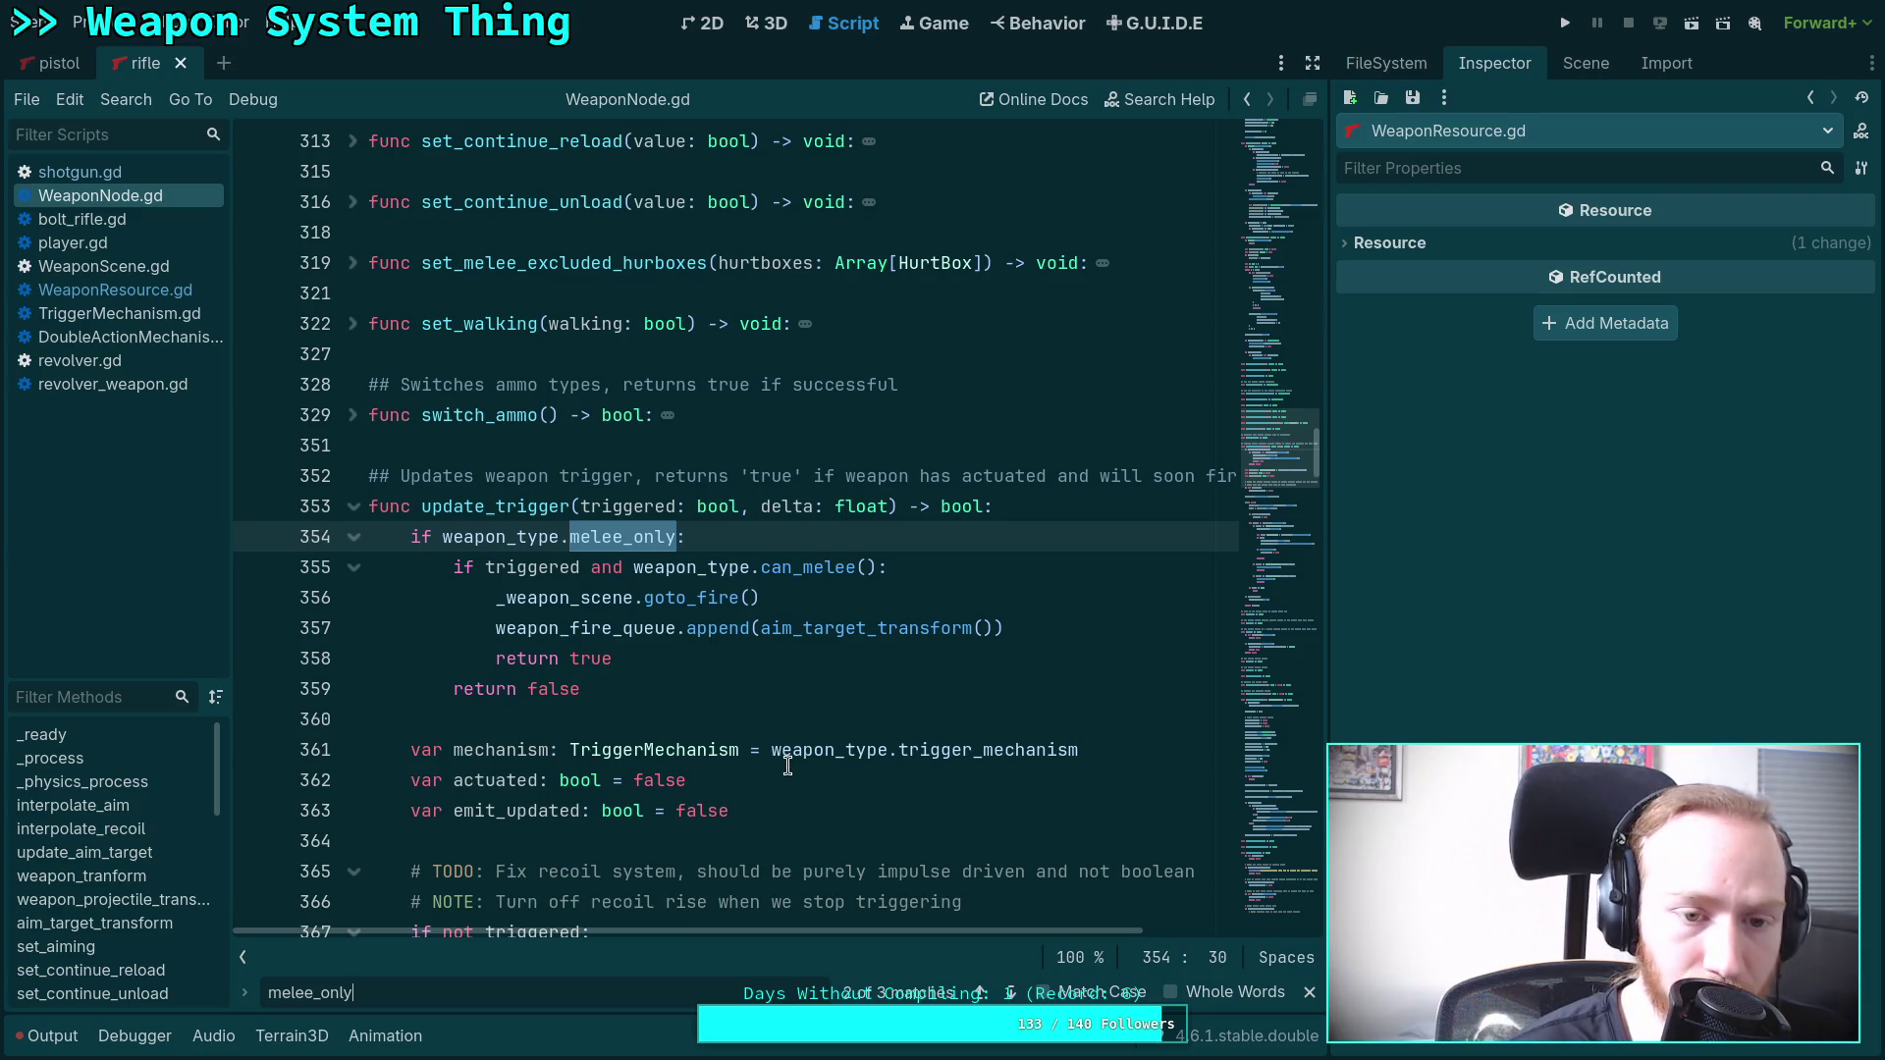
scroll(726, 709, "down", 2)
left_click(1012, 993)
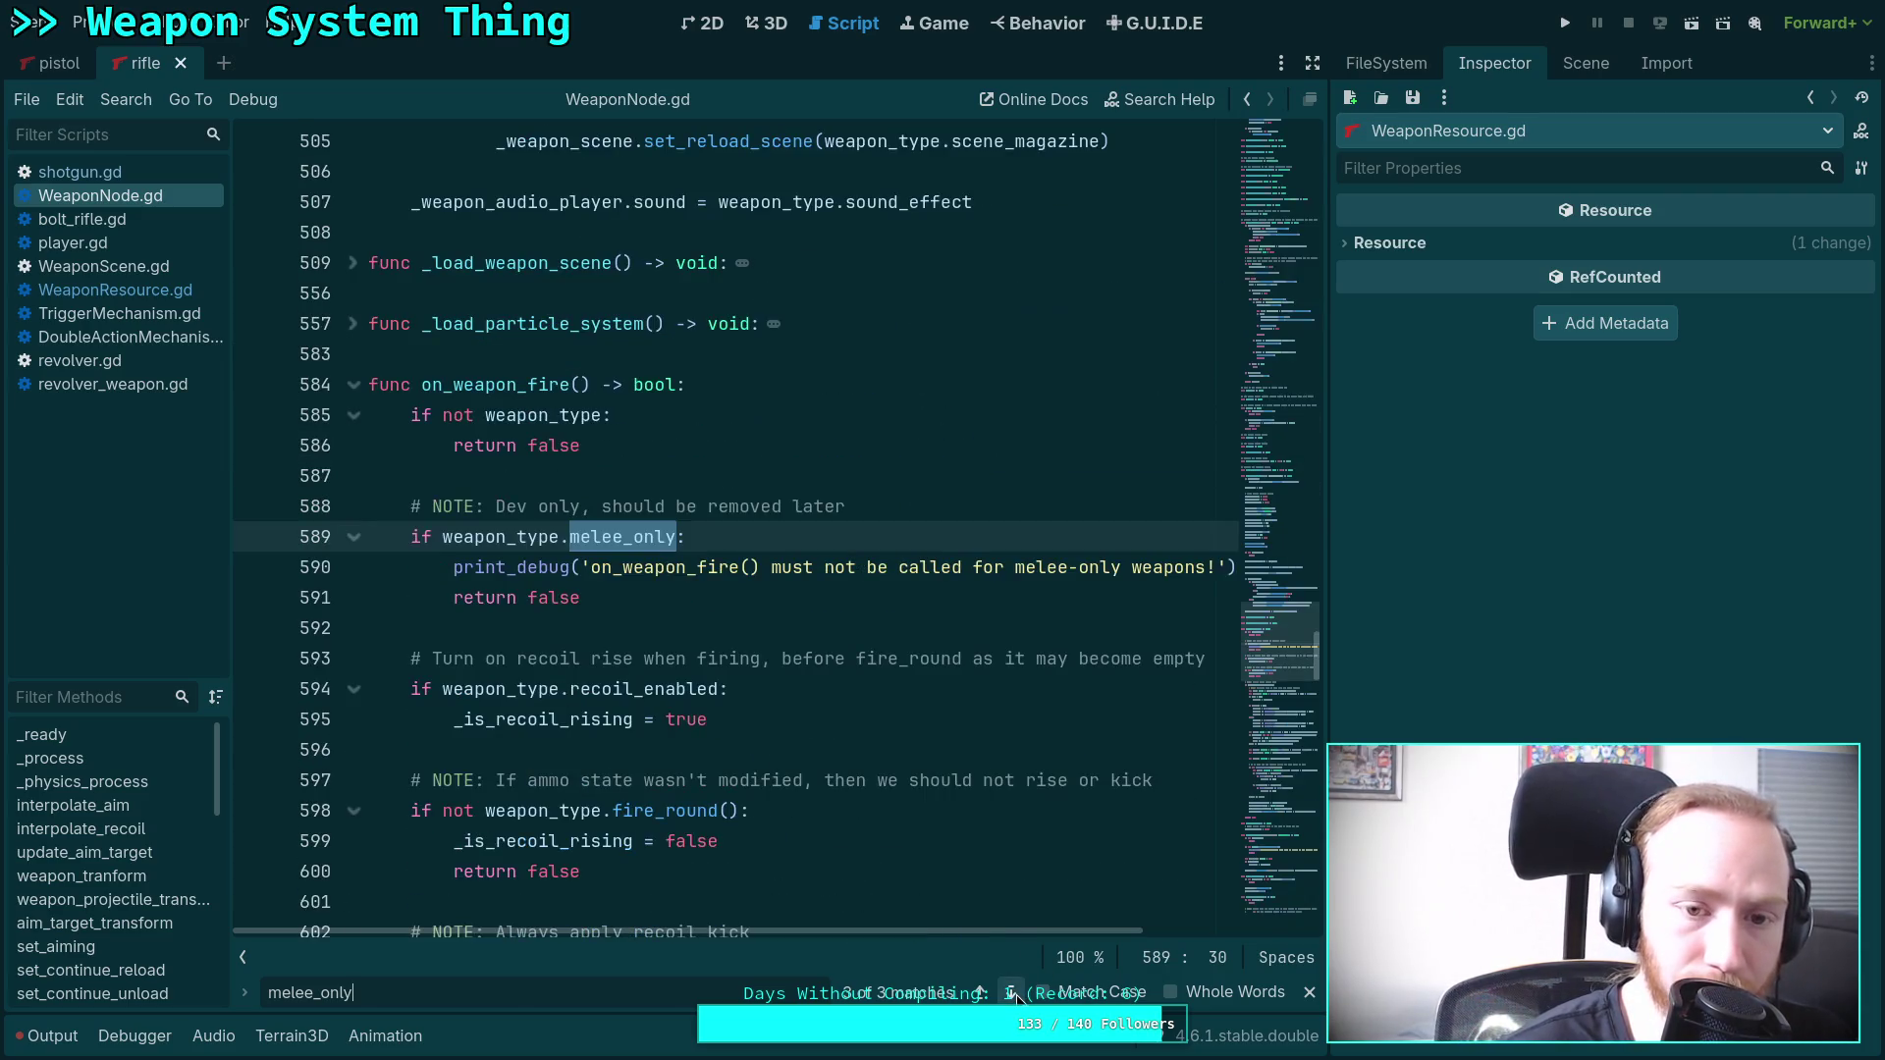
left_click(1012, 993)
left_click(1012, 993)
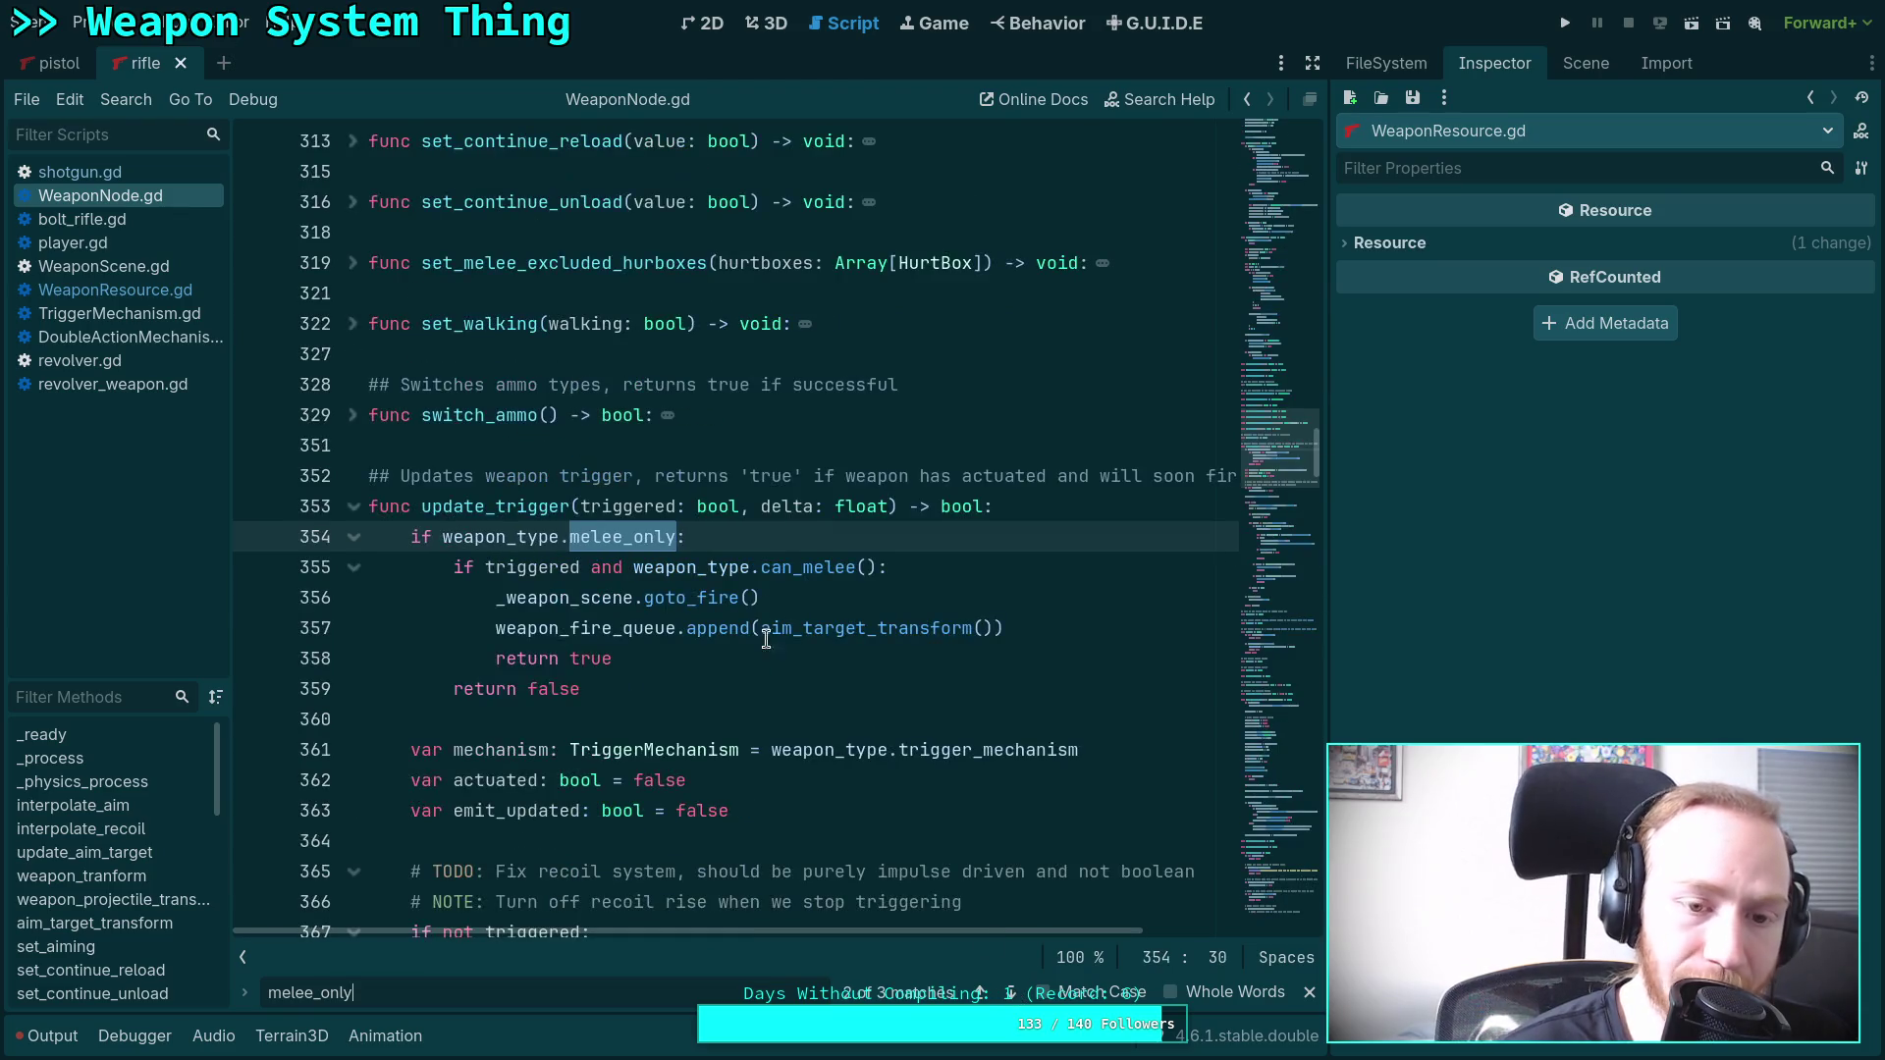
left_click(774, 598)
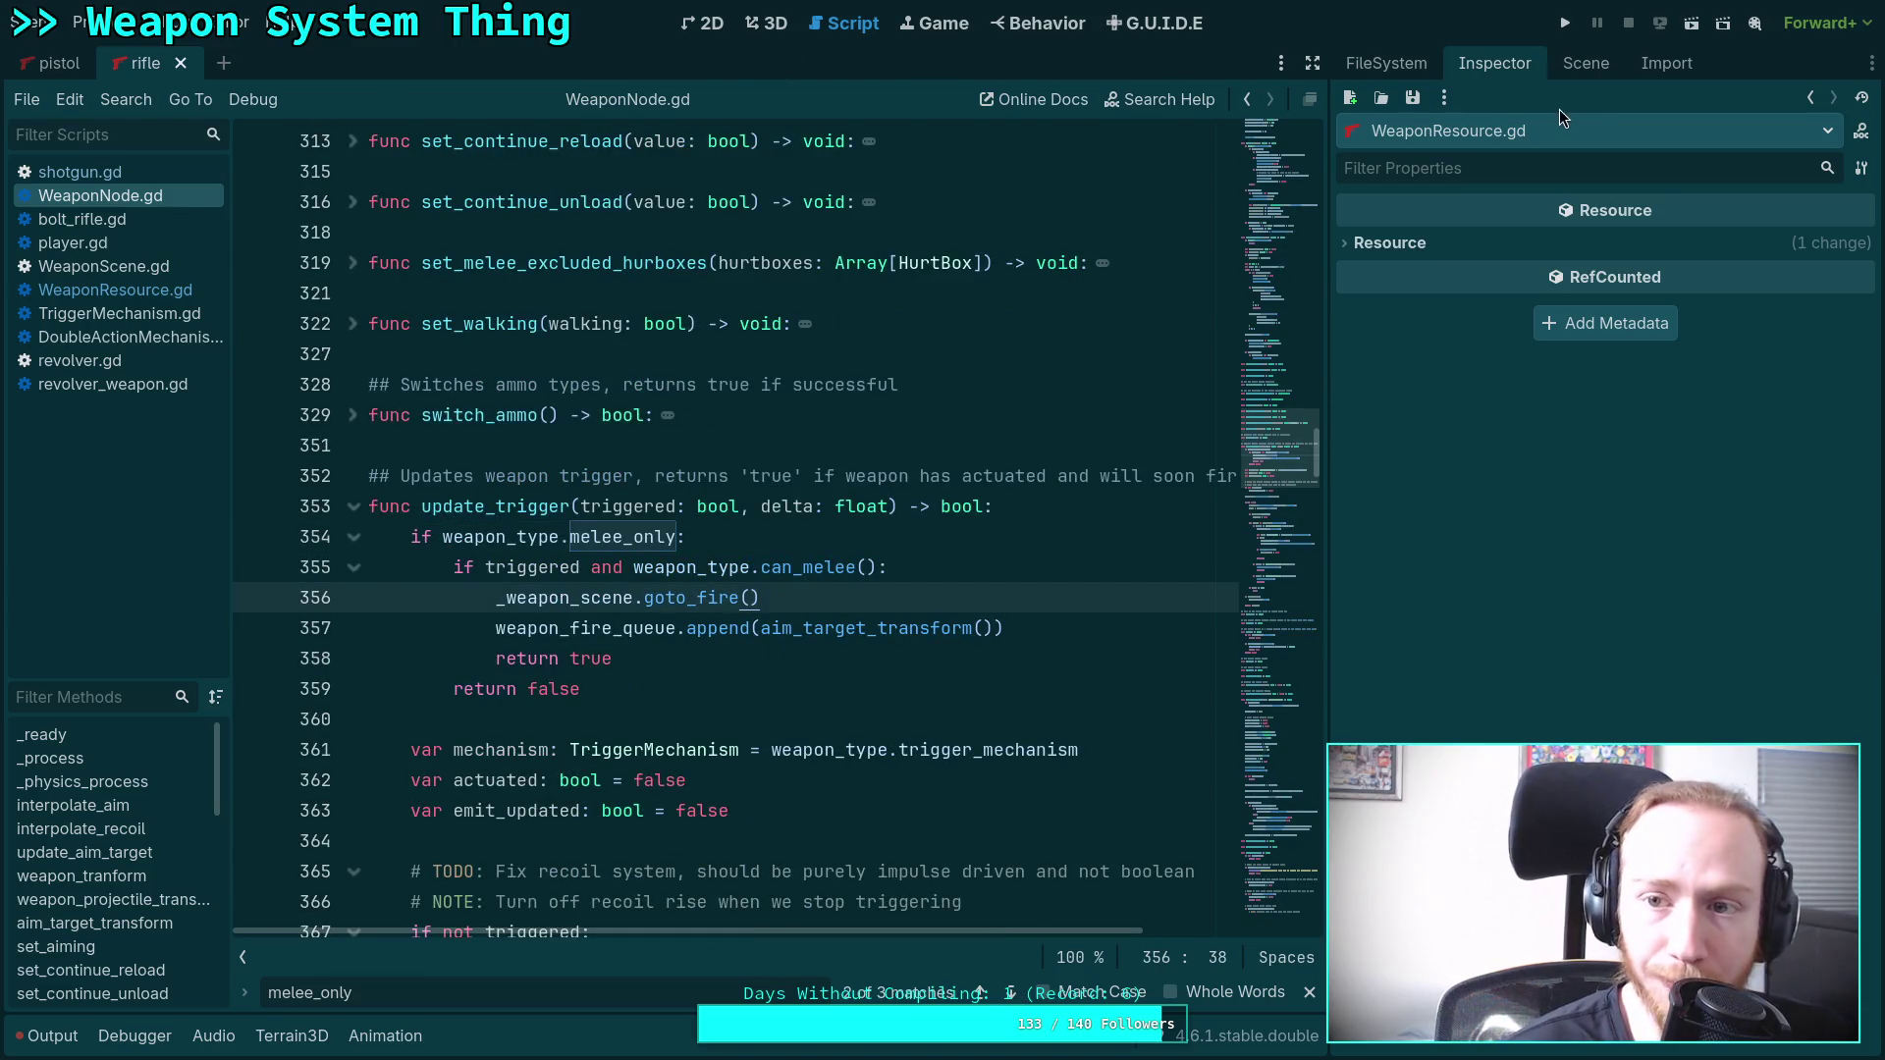
Select shovel.tres and tick Melee > Only in the Inspector
left_click(1586, 63)
left_click(1386, 62)
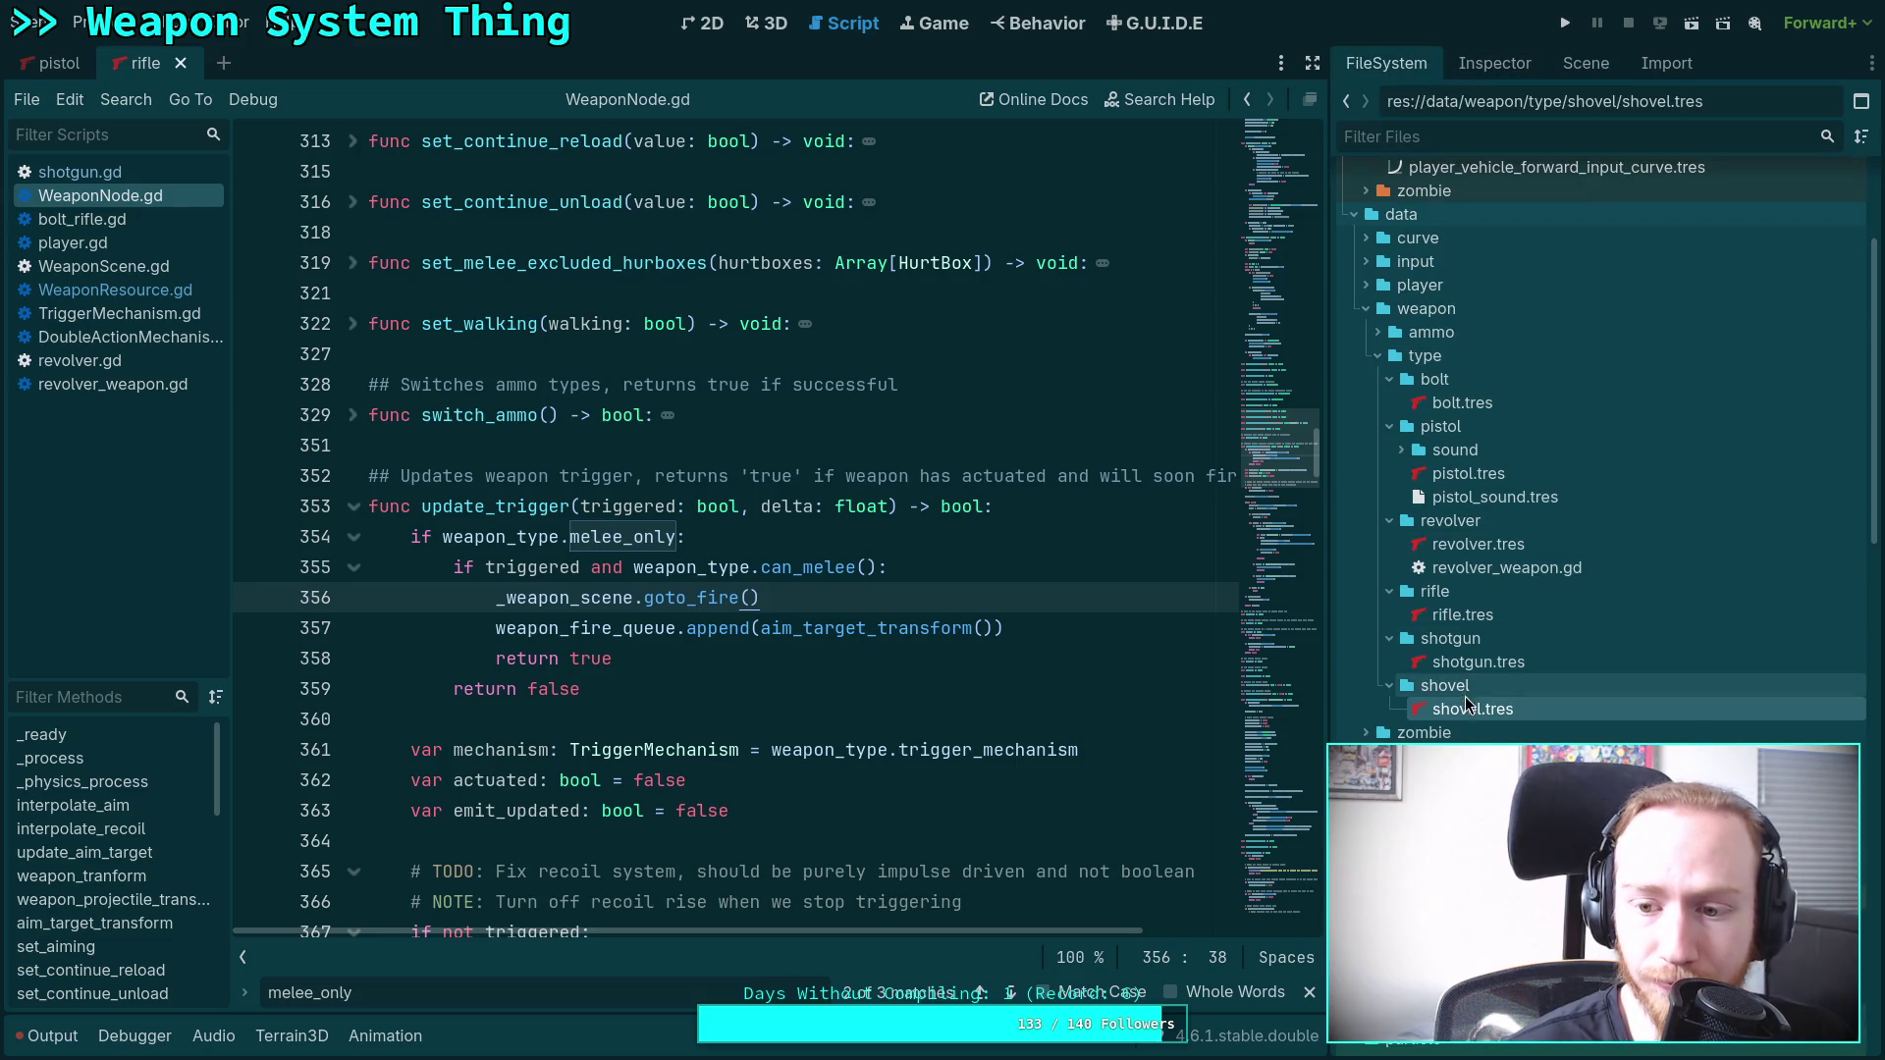
left_click(1494, 62)
left_click(1628, 338)
mouse_move(1370, 344)
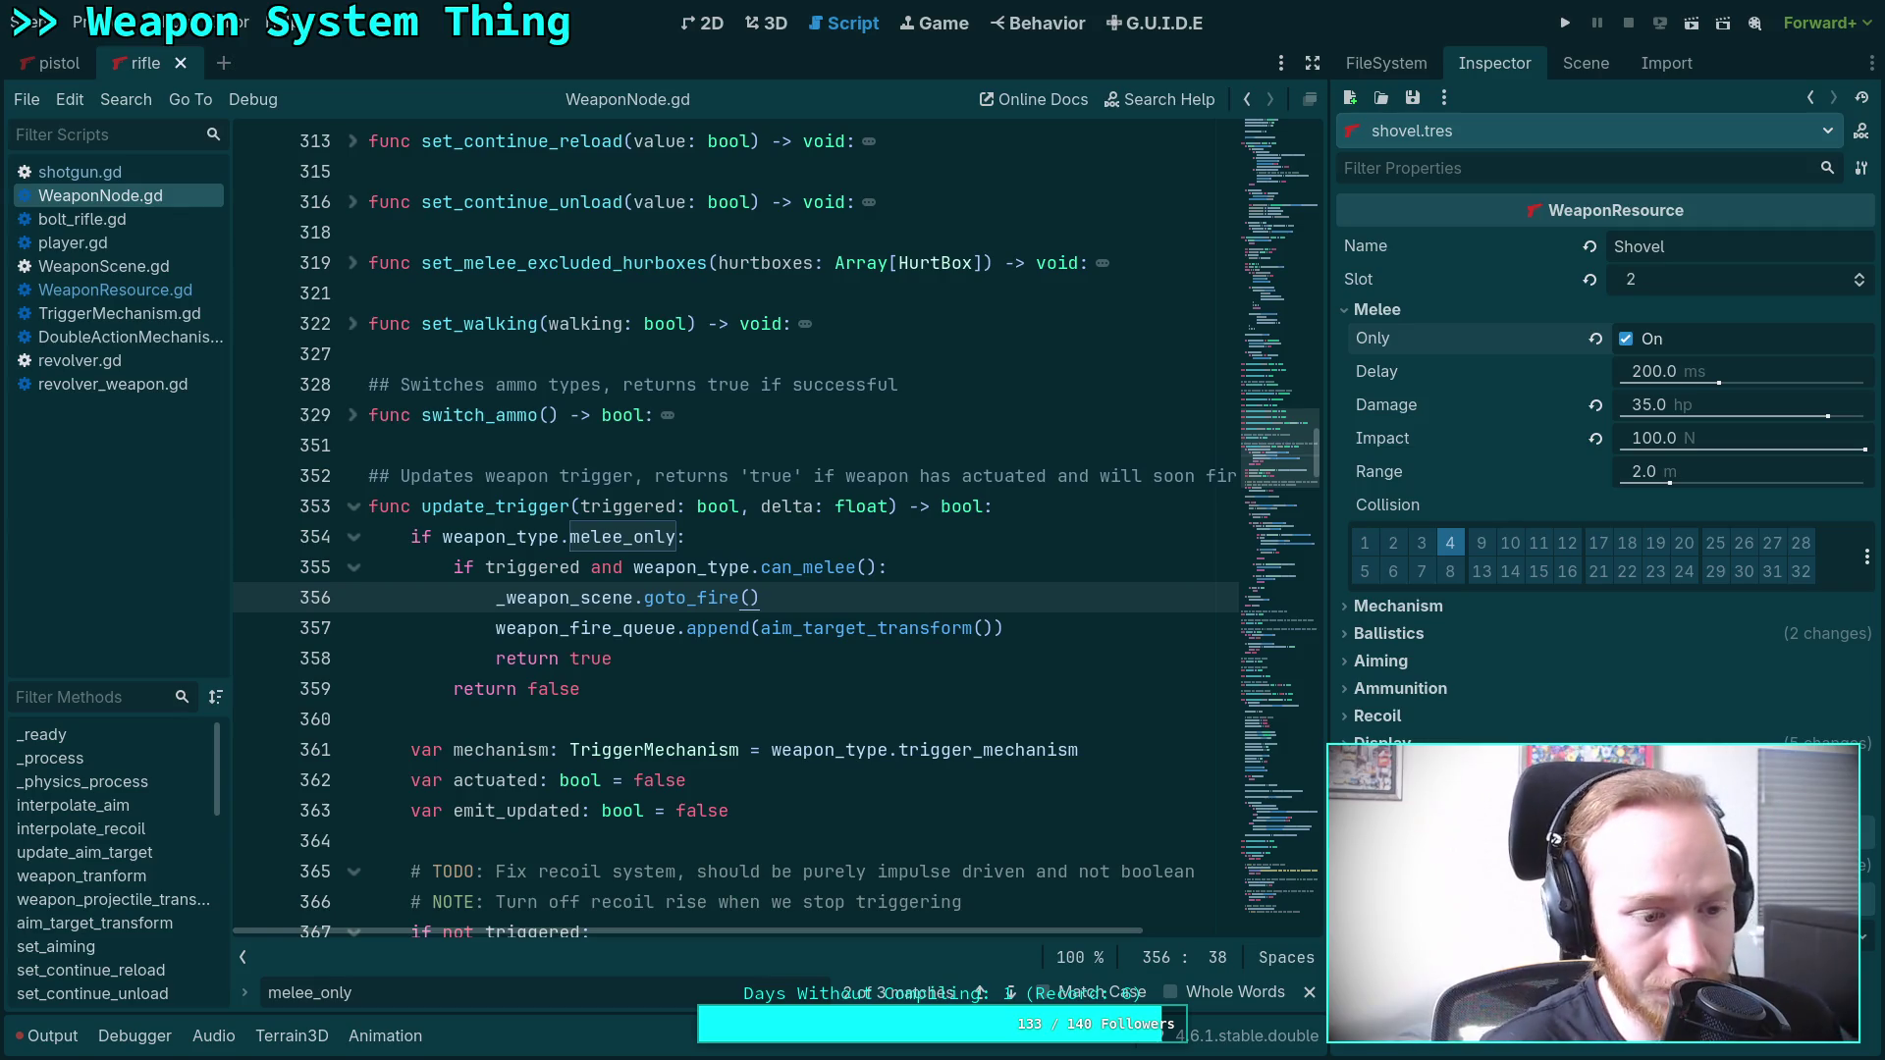
left_click(727, 726)
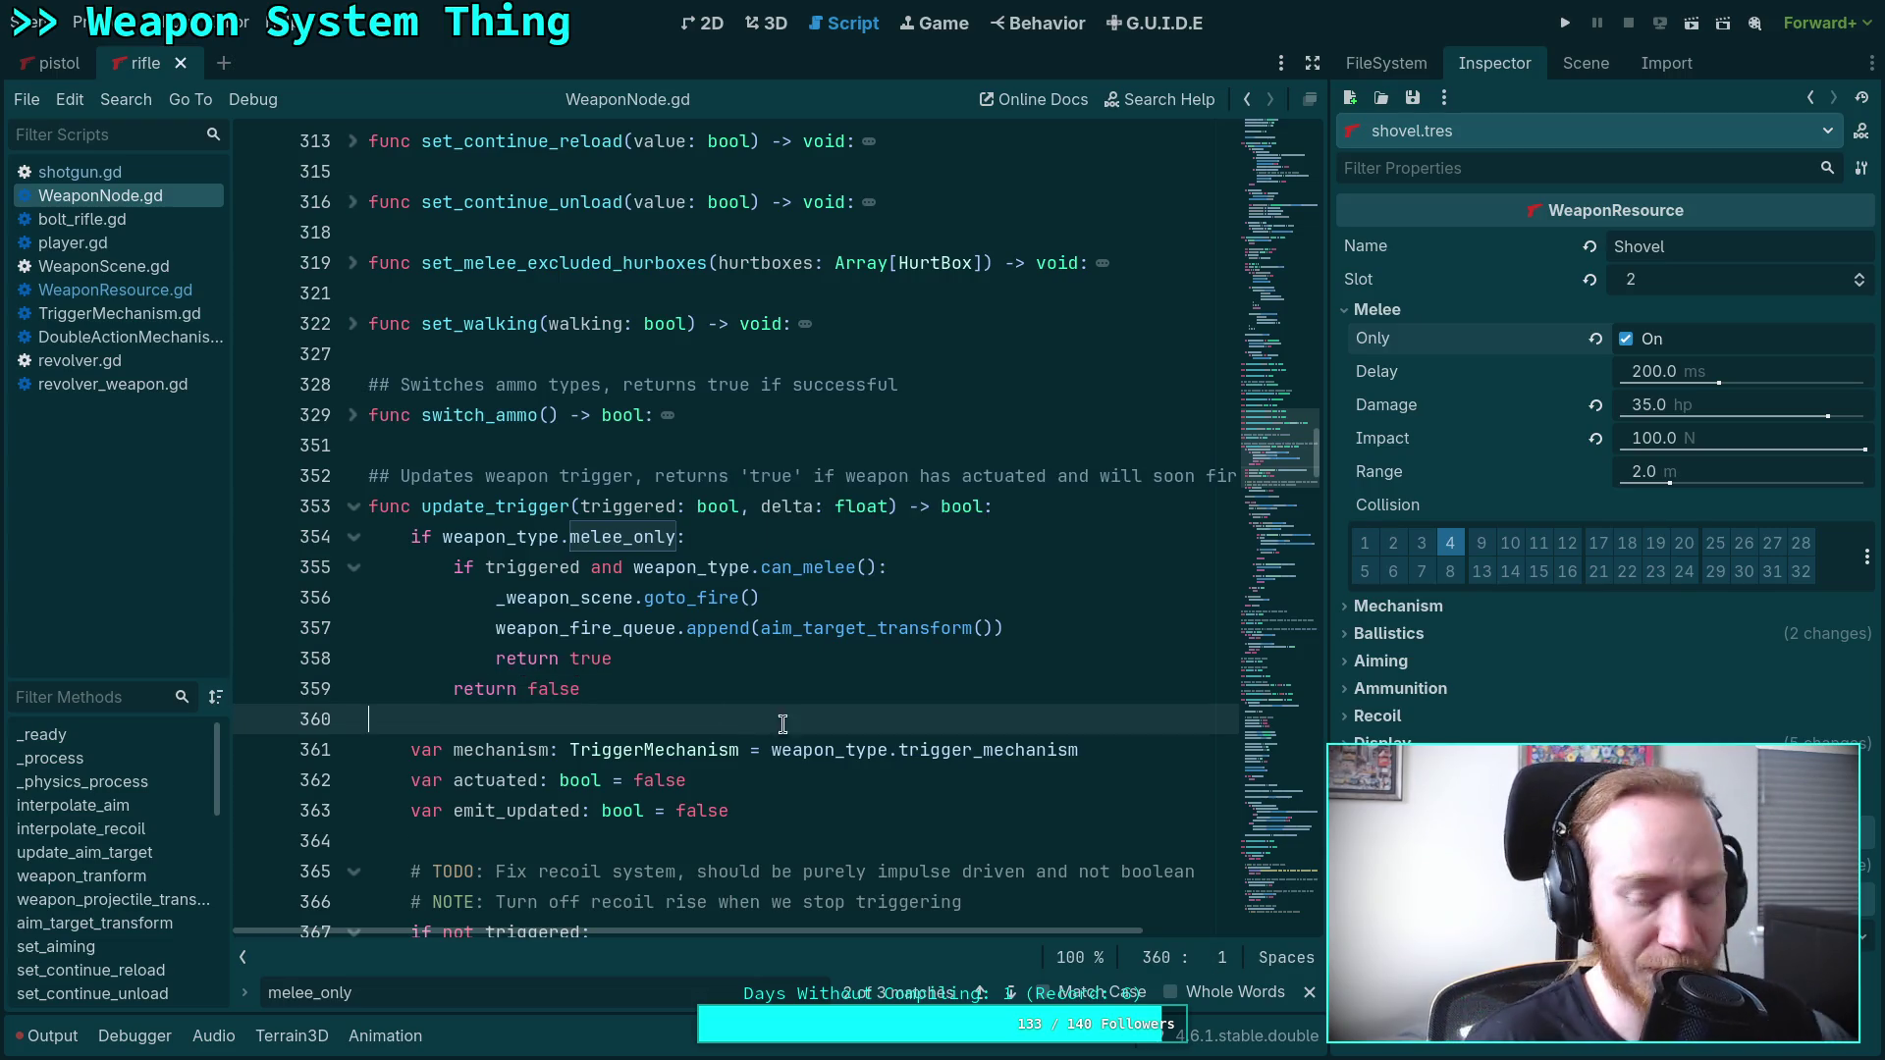
Close the find bar and review WeaponNode.gd around line 163
key("Escape")
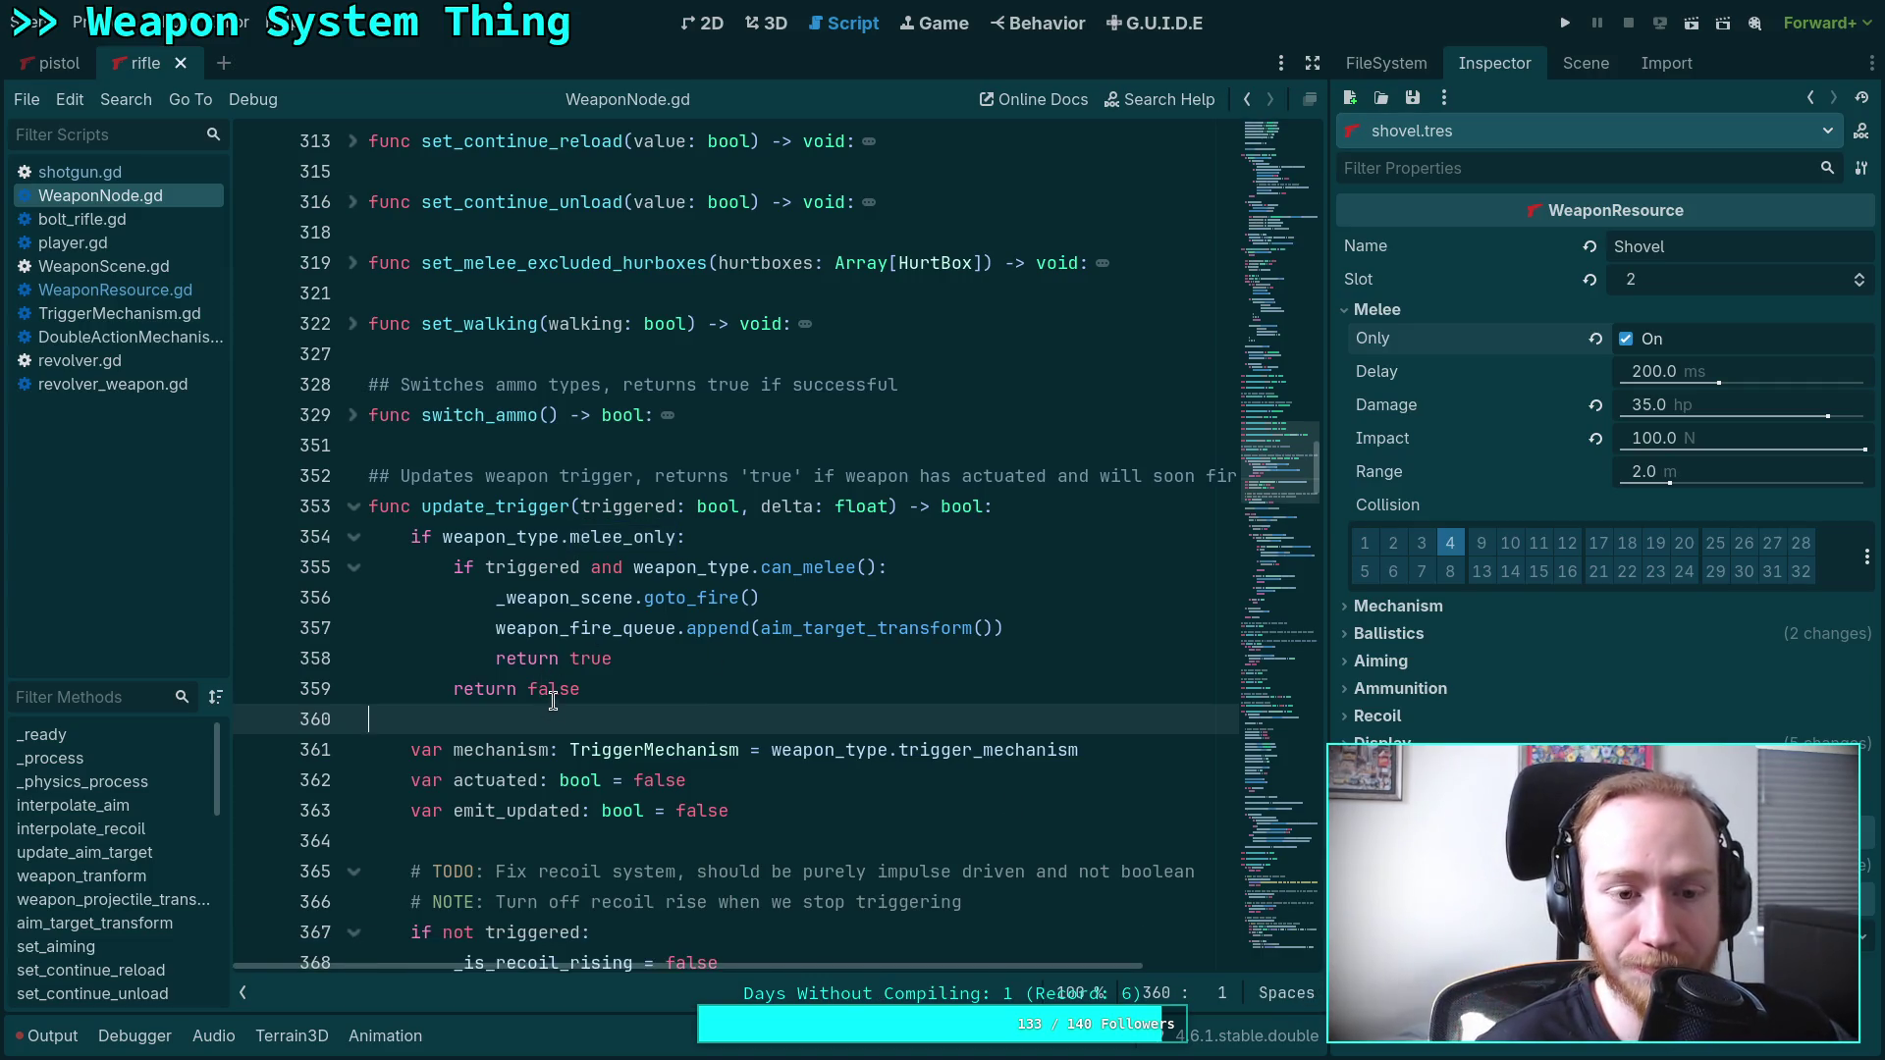
scroll(553, 700, "up", 20)
left_click(556, 688)
scroll(583, 683, "down", 5)
scroll(583, 682, "down", 4)
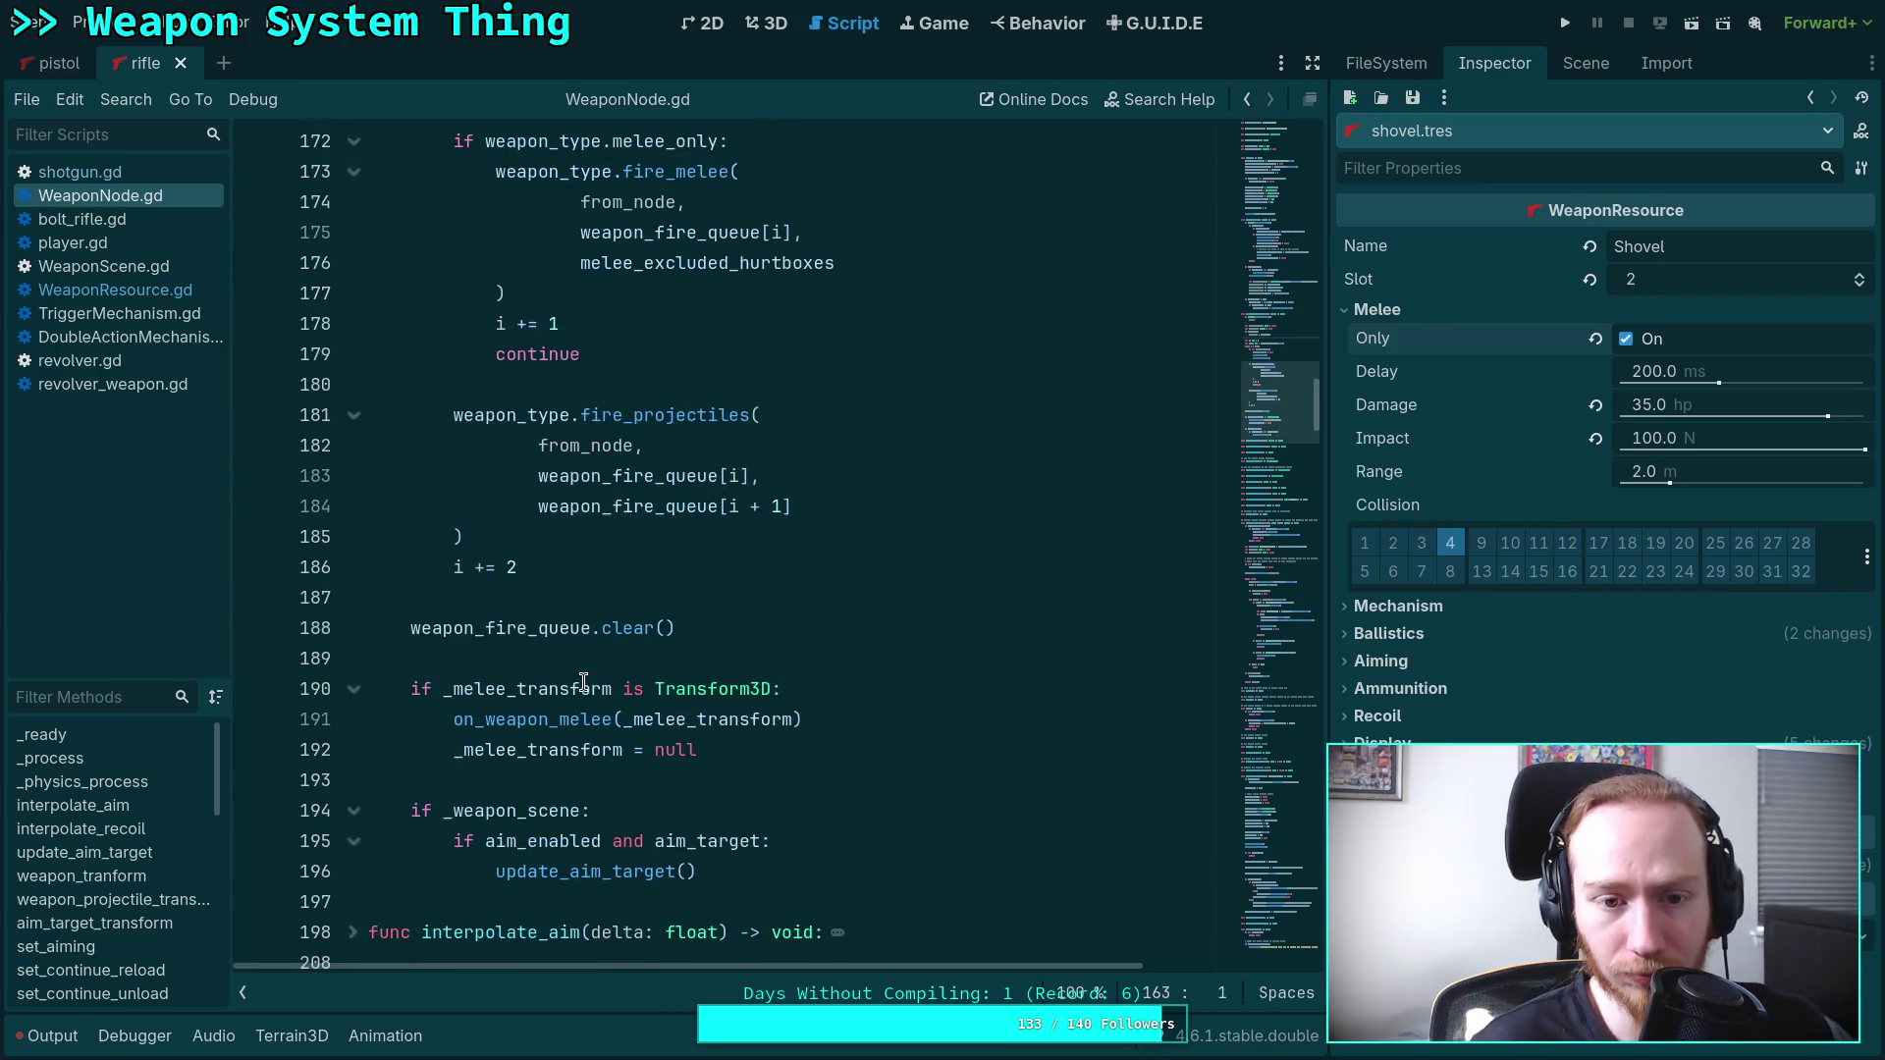
scroll(583, 683, "up", 1)
scroll(583, 683, "up", 5)
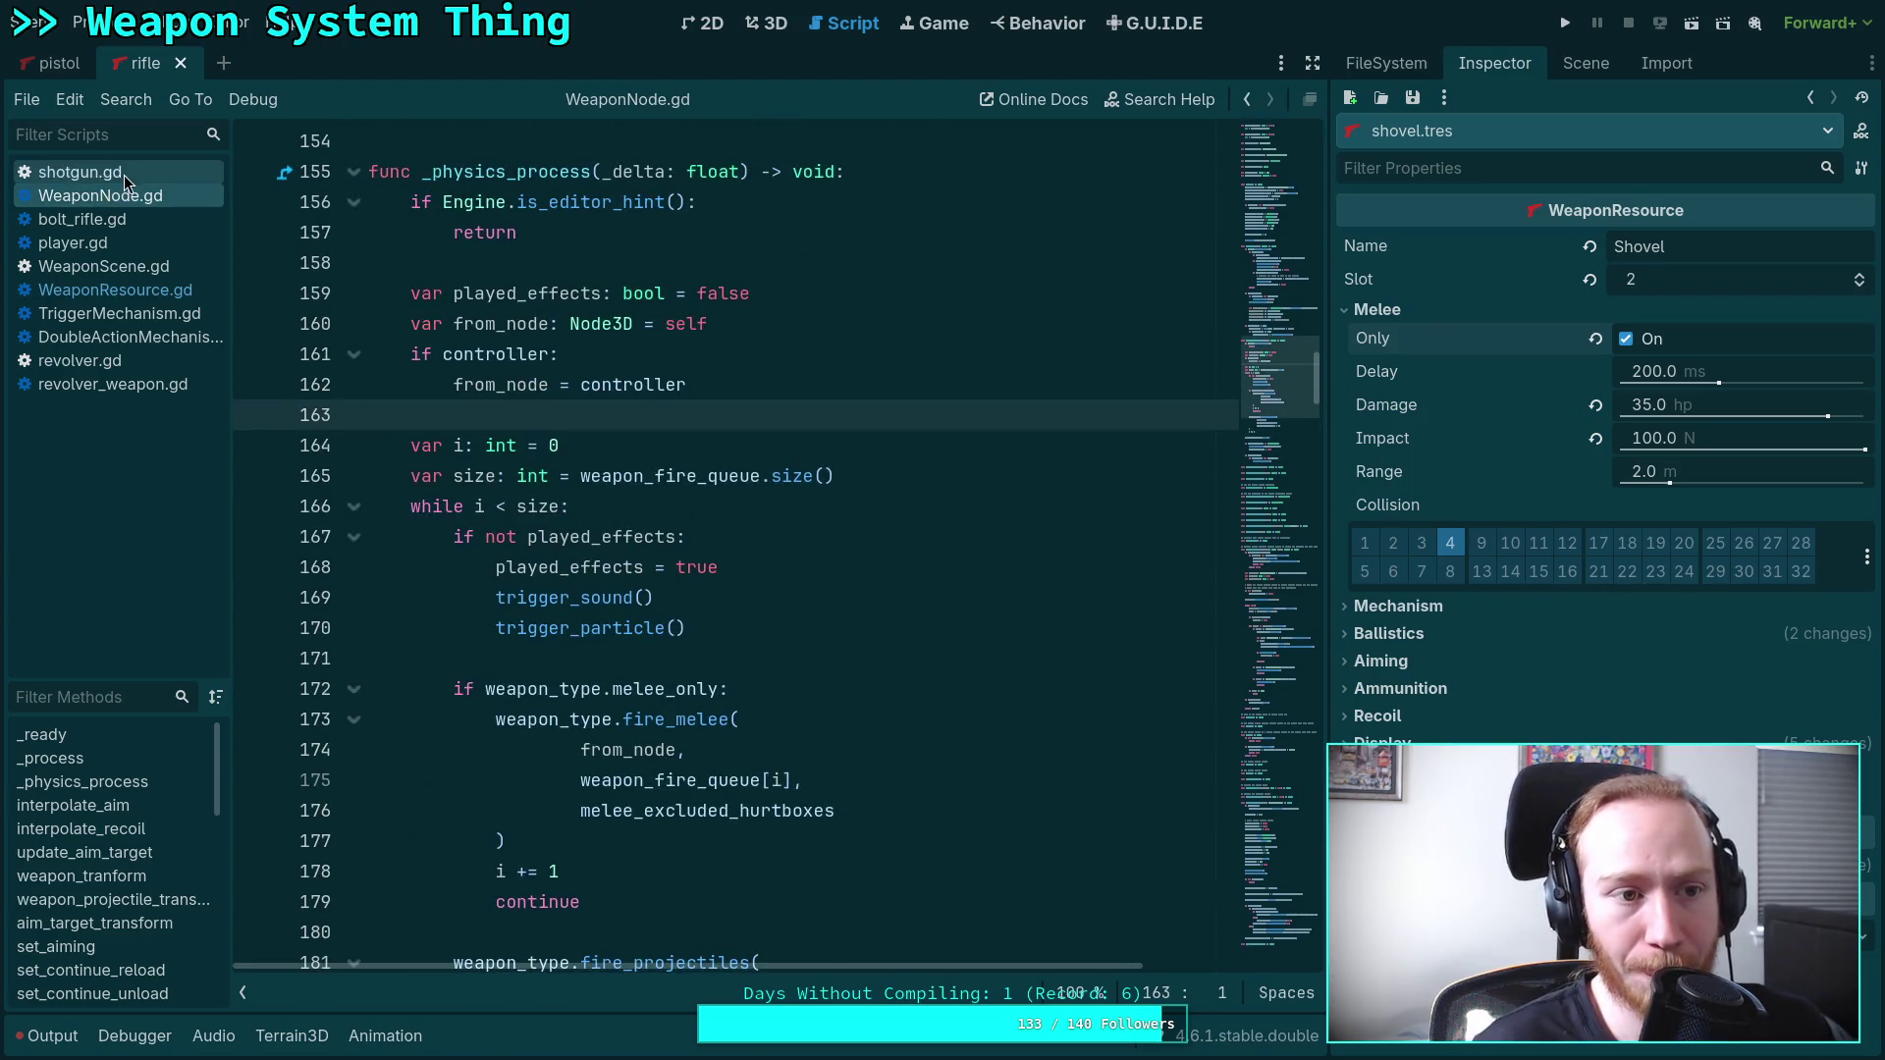
Look through shotgun.gd, revolver.gd, TriggerMechanism.gd and WeaponResource.gd, then open WeaponScene.gd
left_click(124, 175)
left_click(108, 363)
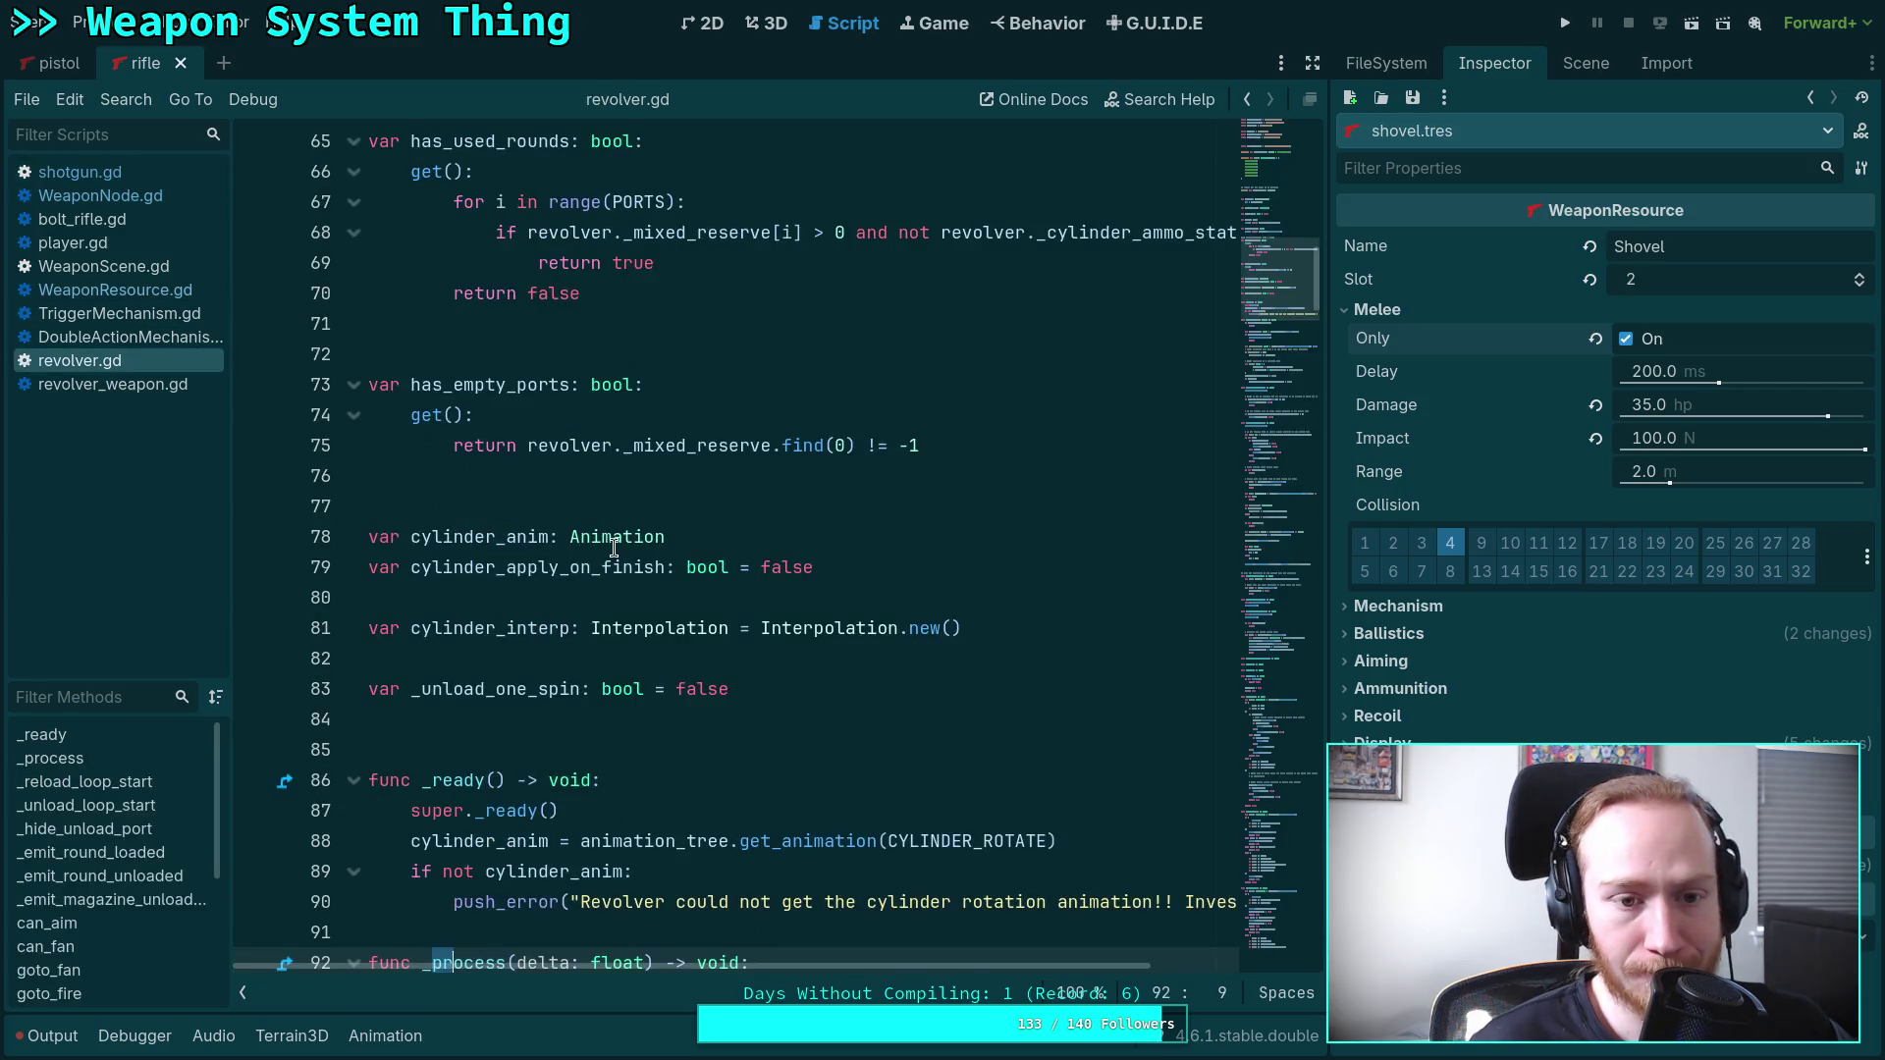
left_click(156, 312)
left_click(144, 334)
left_click(163, 314)
left_click(163, 293)
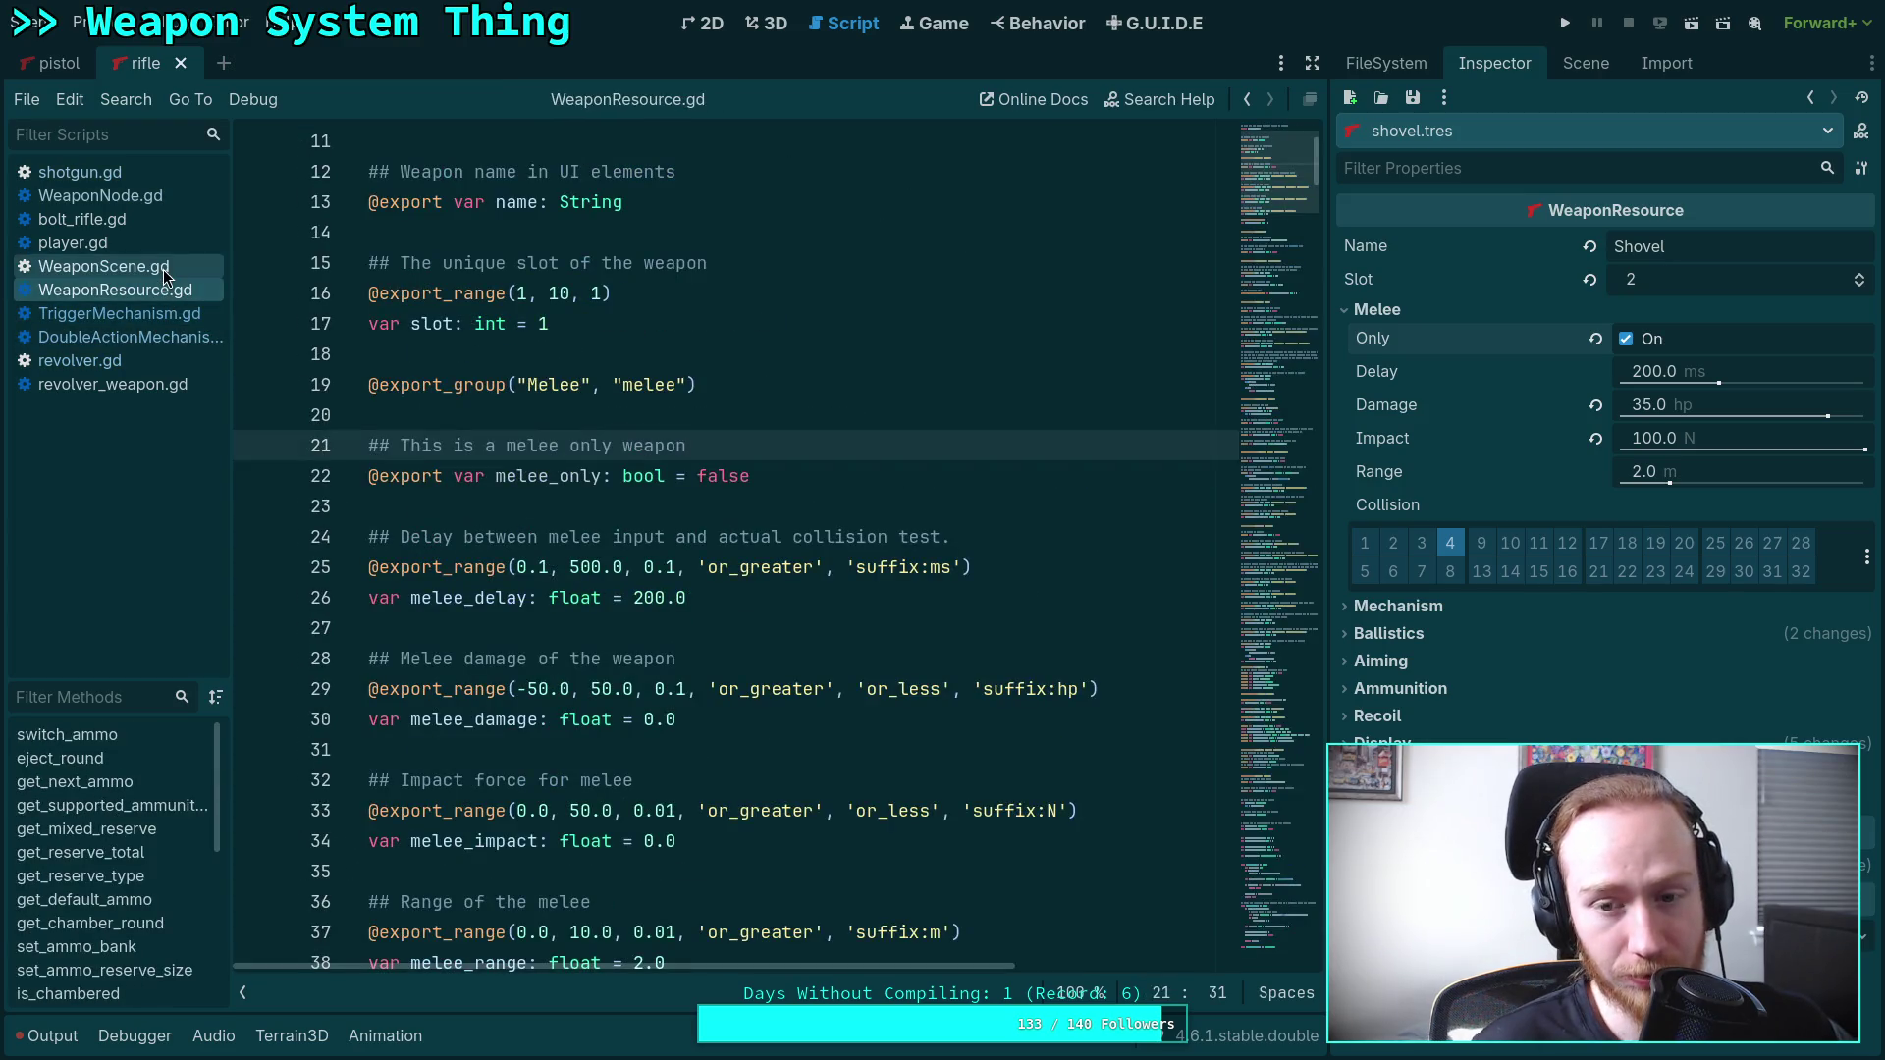
left_click(163, 269)
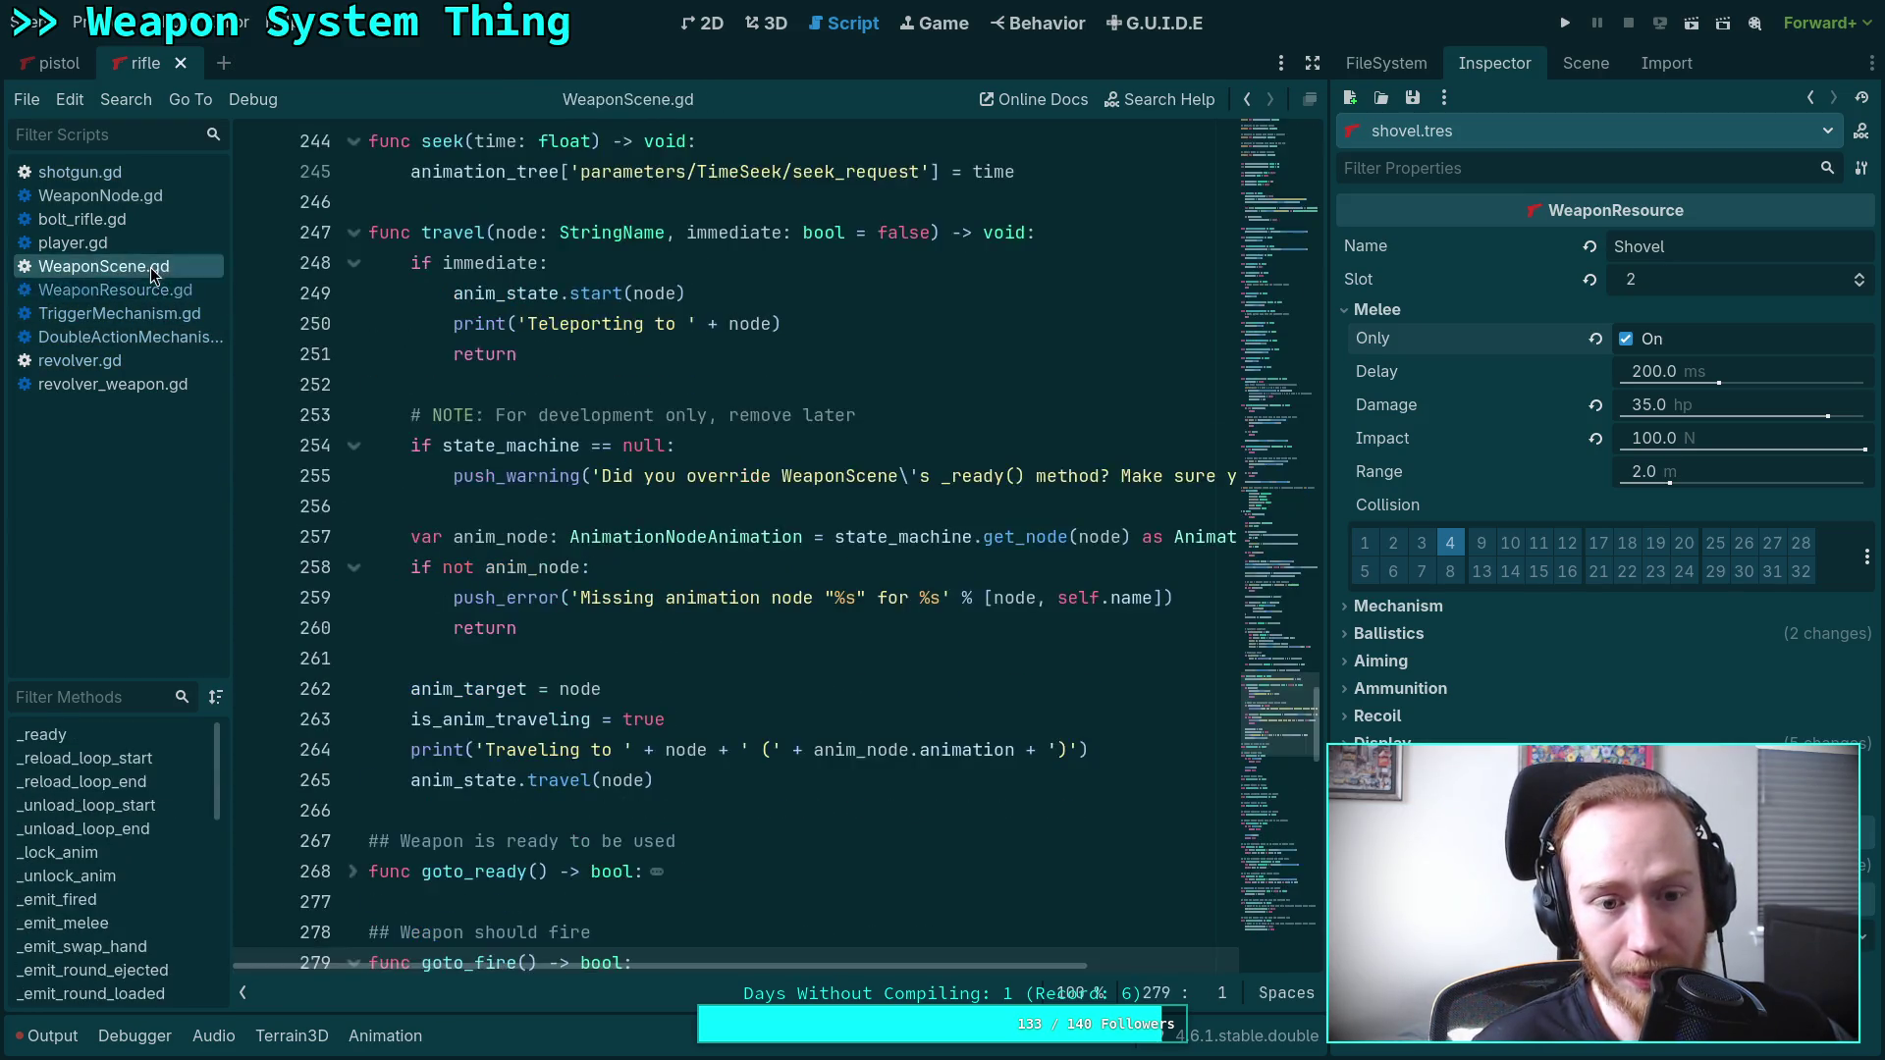
left_click(641, 398)
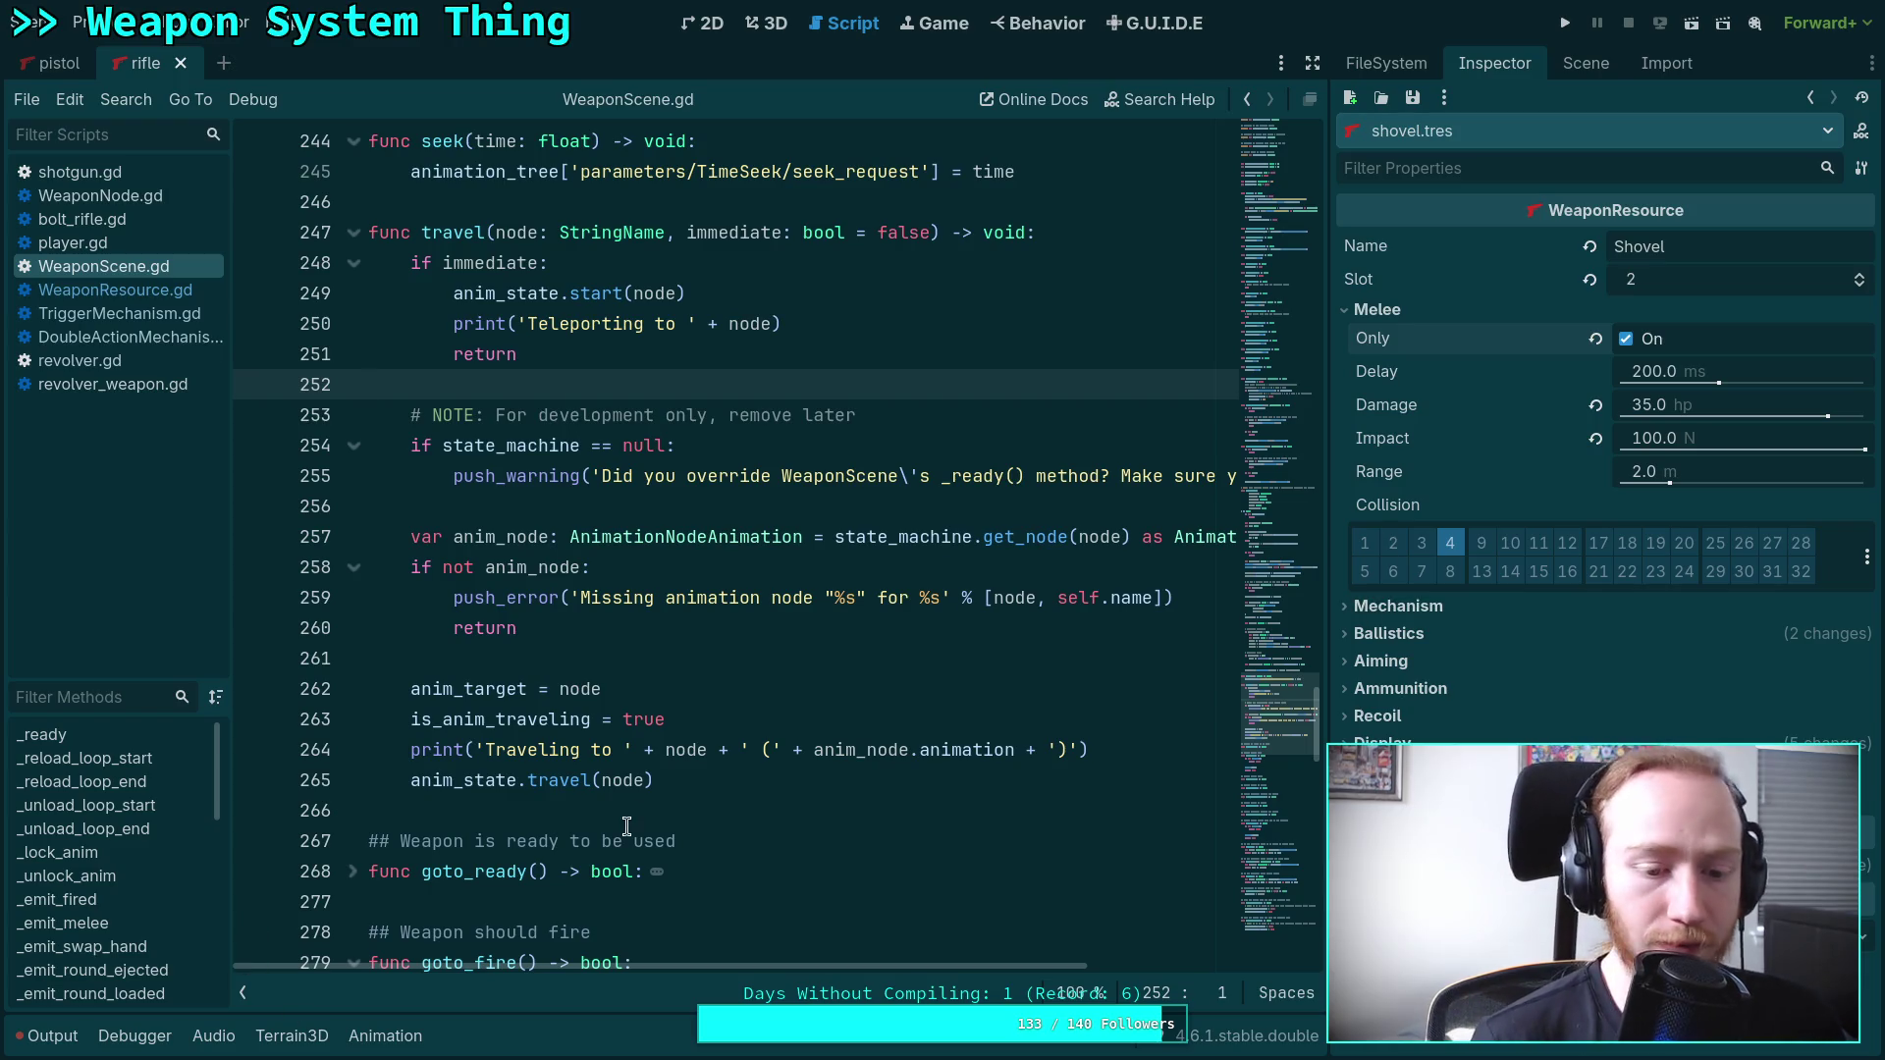
left_click(385, 1036)
Rewind the animation and review the rifle library's save options, including rifle_animation.res
left_click(222, 599)
left_click(321, 557)
left_click(407, 629)
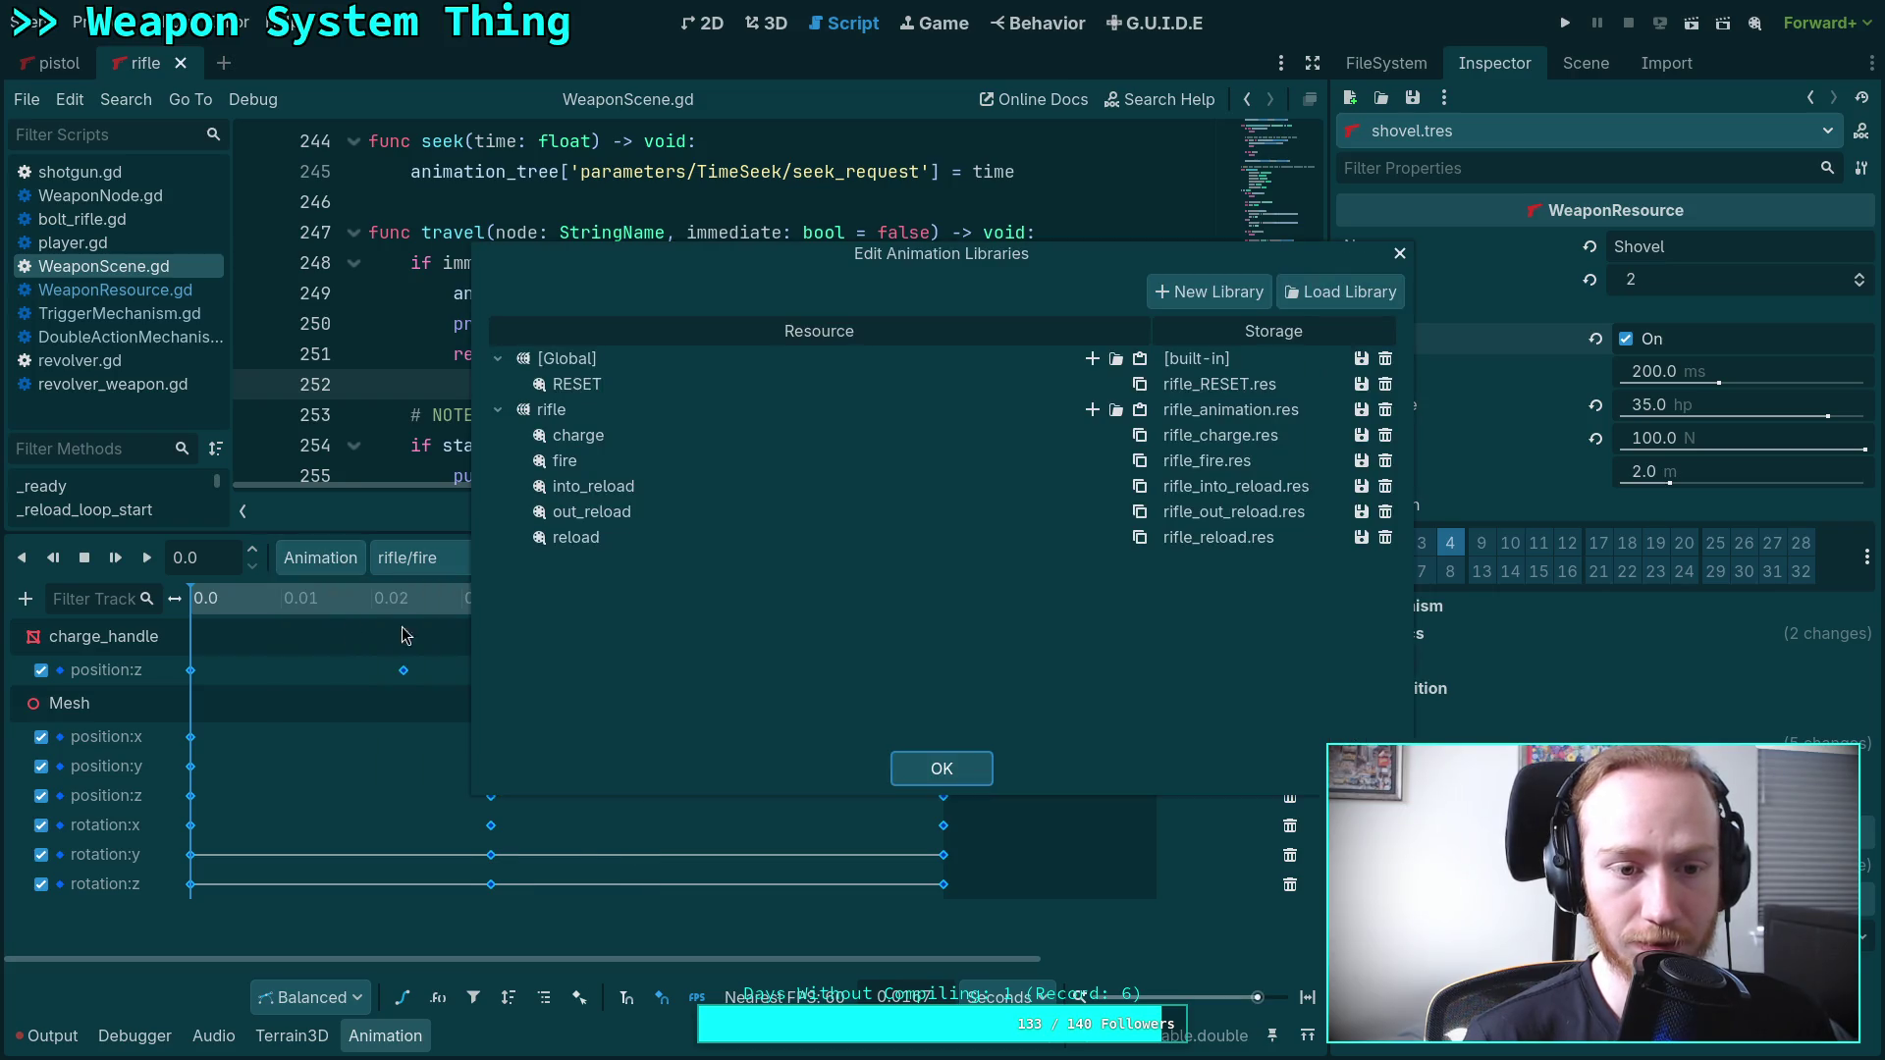
left_click(1361, 463)
left_click(1391, 506)
left_click(1361, 409)
left_click(1388, 438)
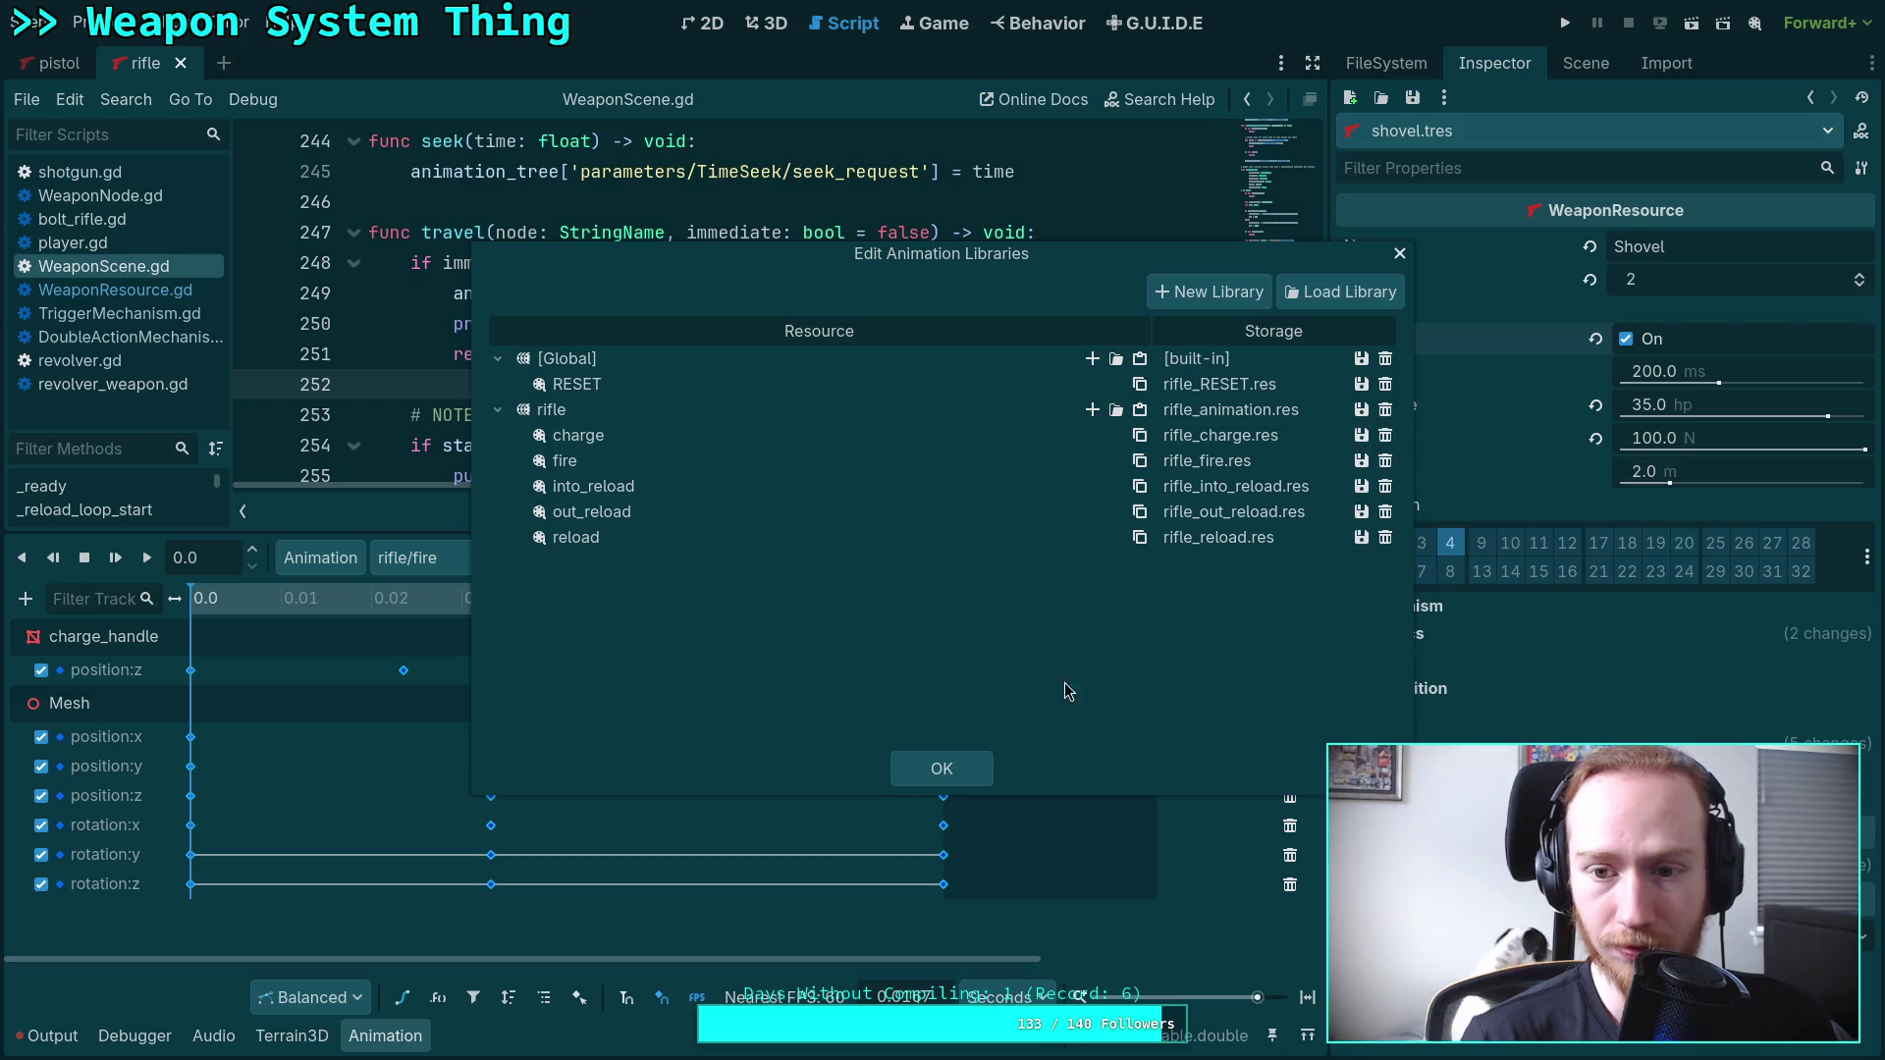
left_click(940, 767)
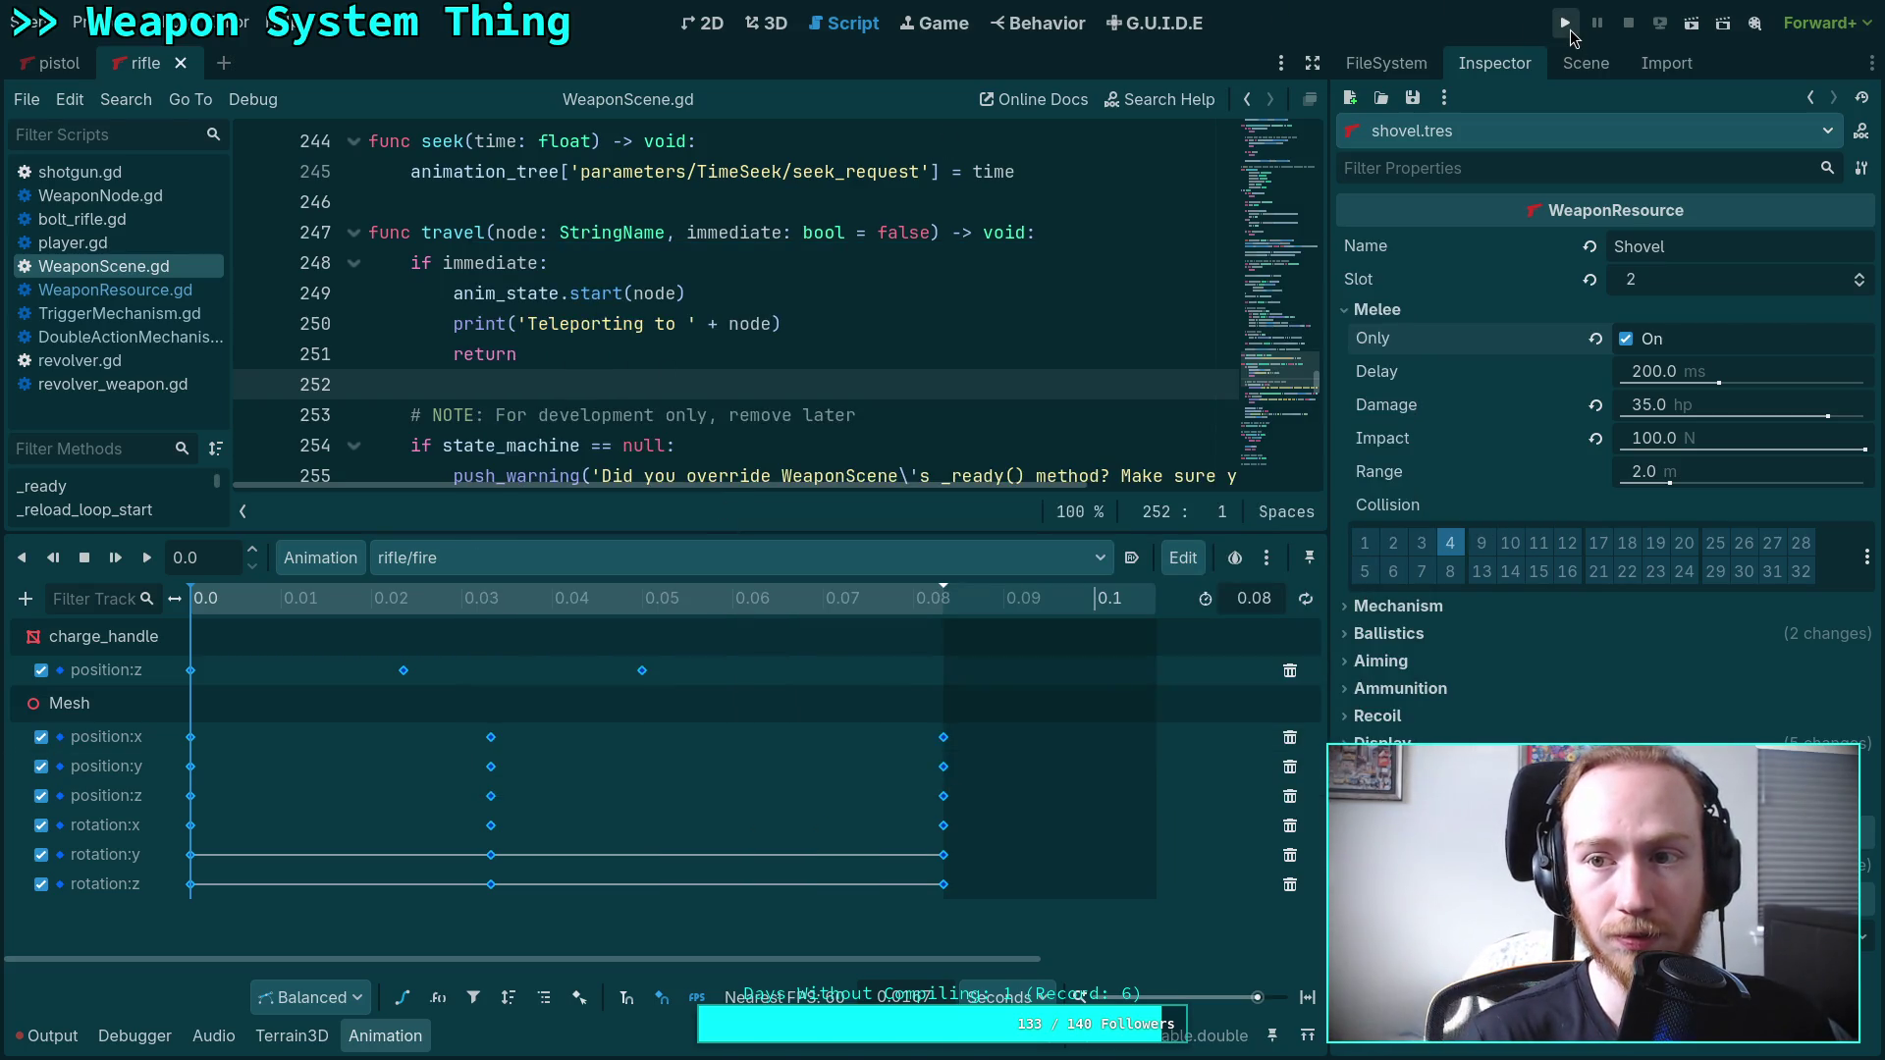
Close the Animation dock and show the Output log instead
right_click(384, 1039)
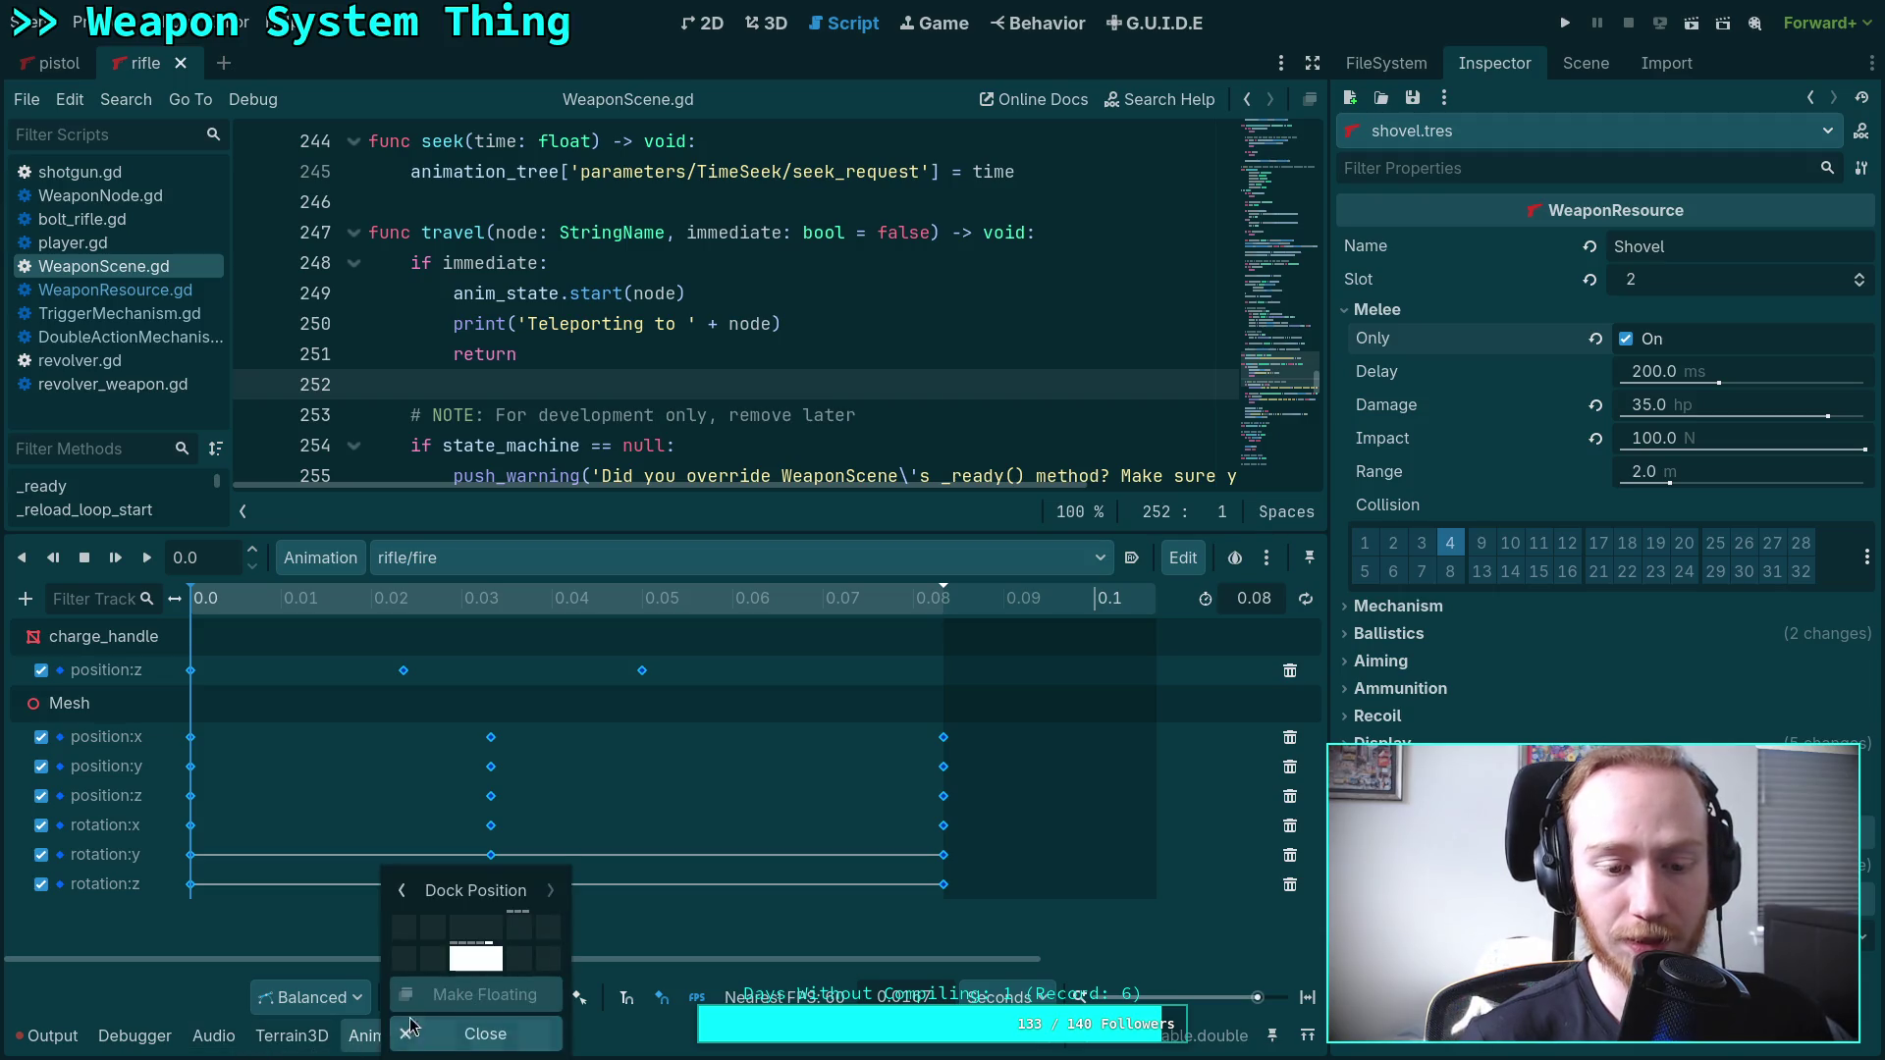
left_click(410, 1031)
left_click(45, 1036)
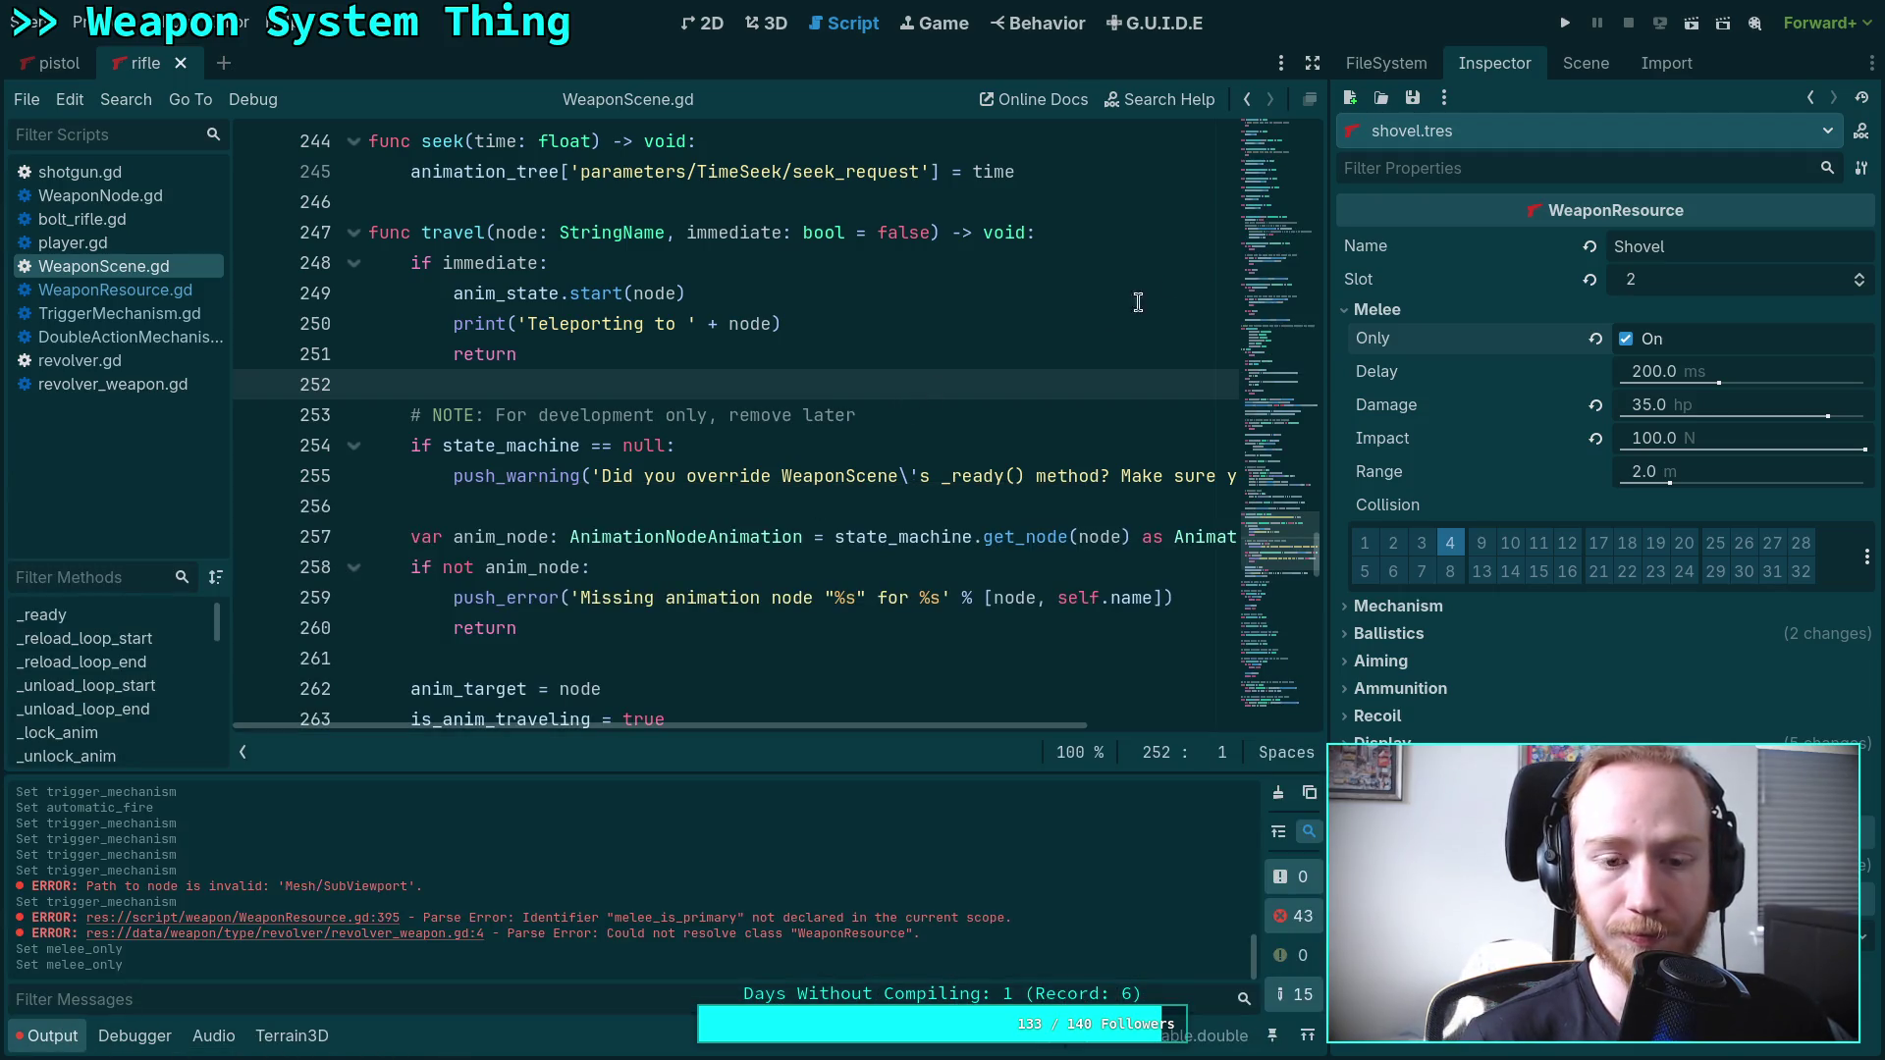
Clear the output log, run the game, and charge and fire the pistol twice
left_click(1276, 796)
left_click(1555, 25)
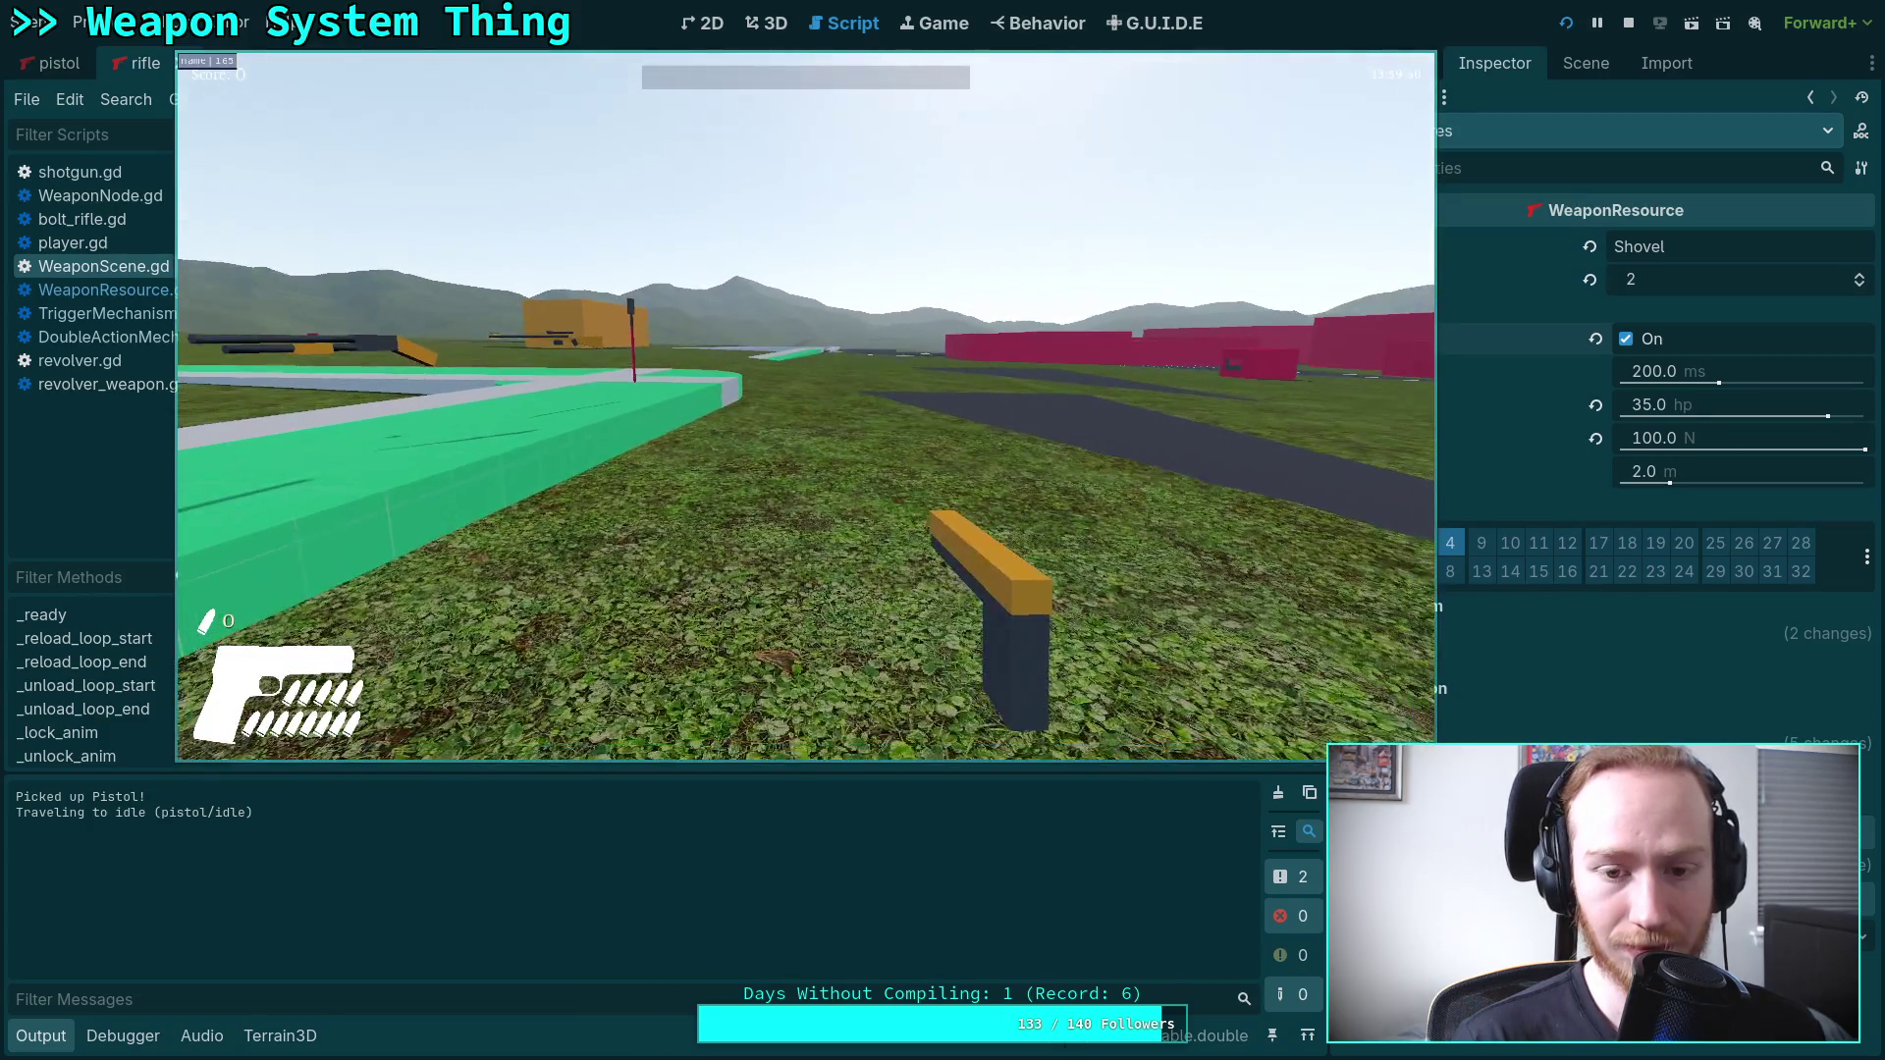
left_click(805, 406)
left_click(805, 406)
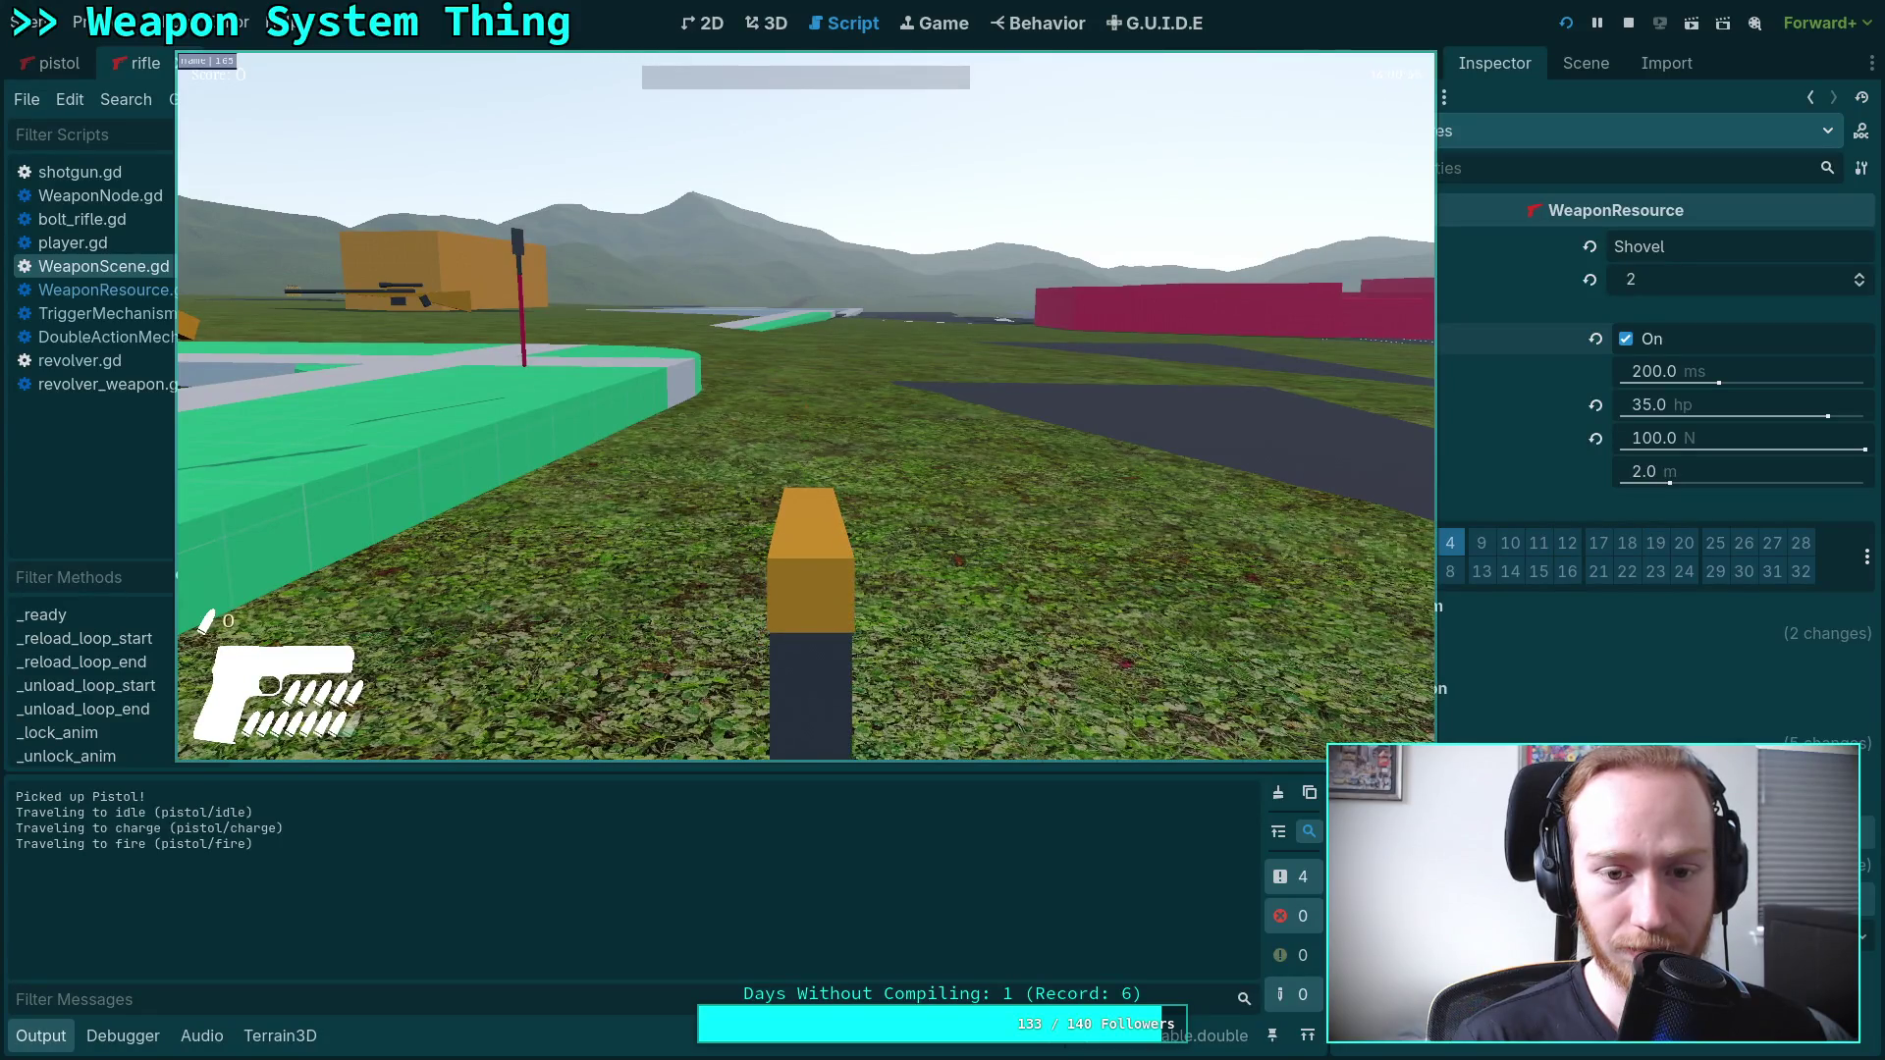
left_click(806, 407)
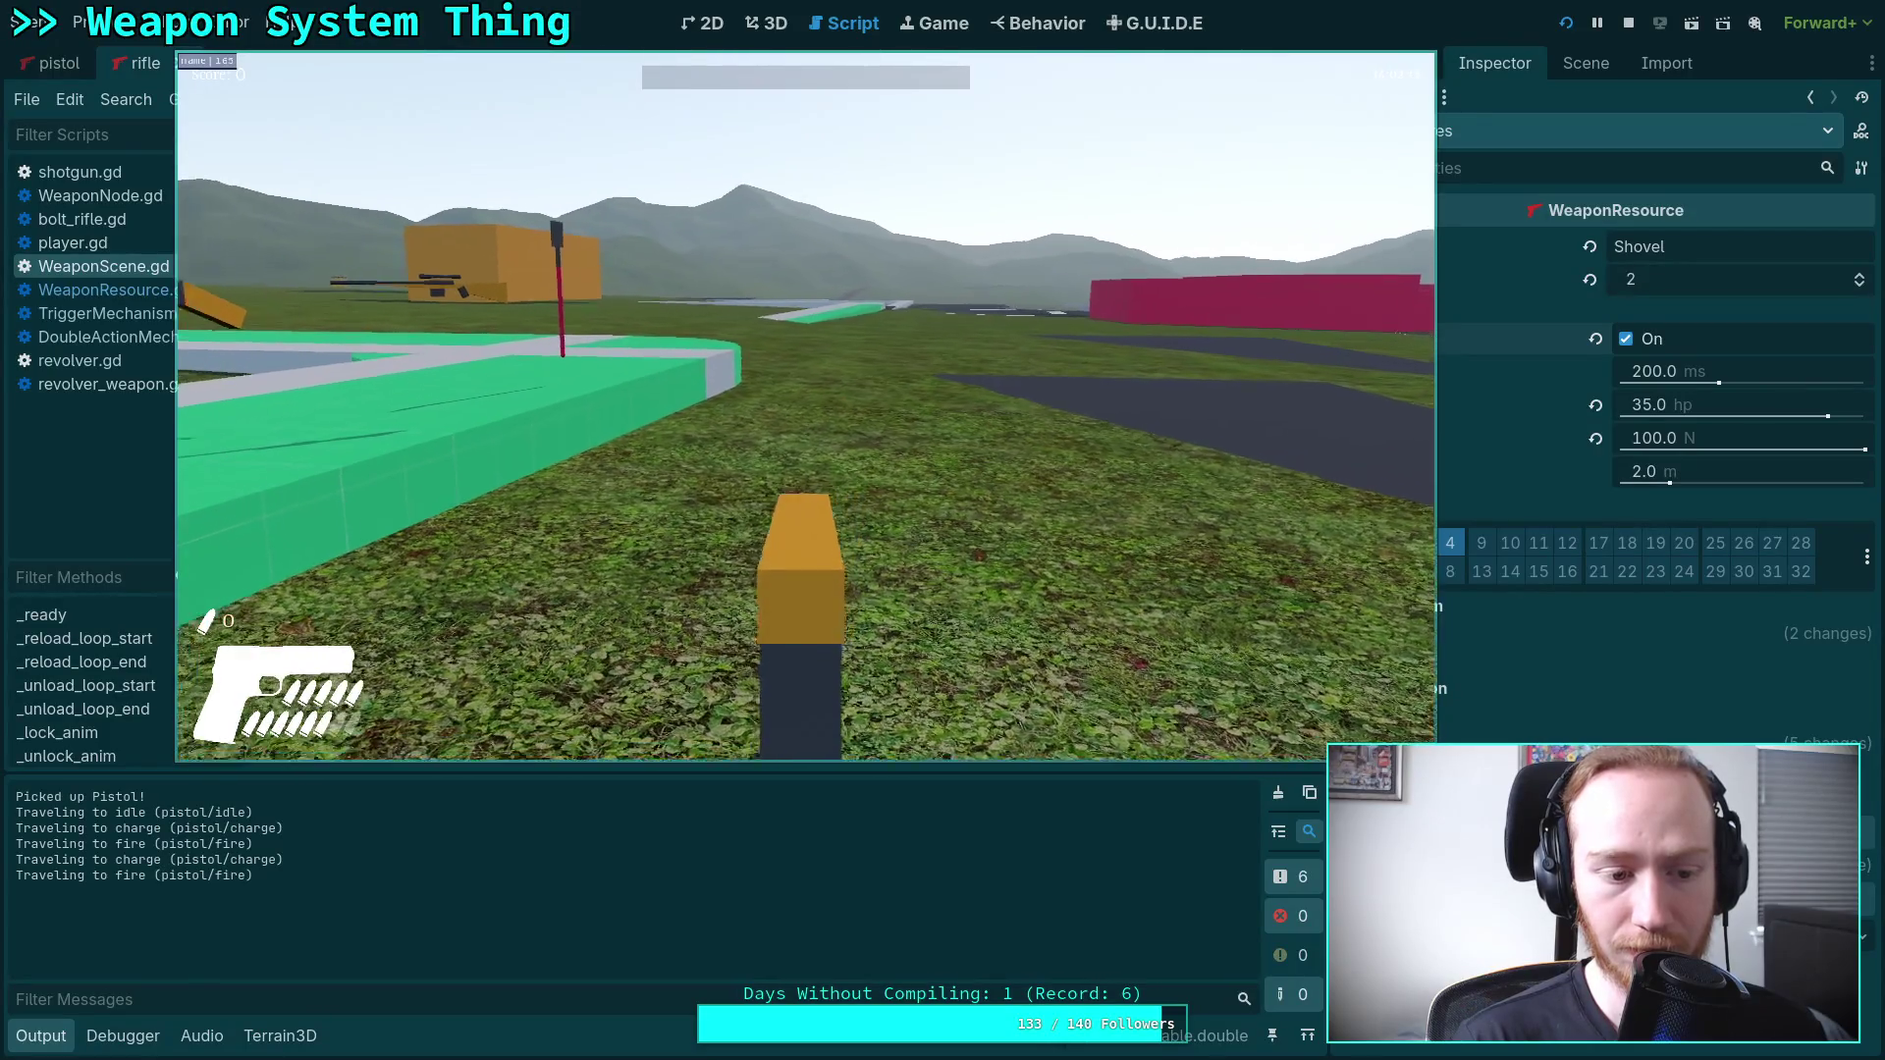
left_click(805, 407)
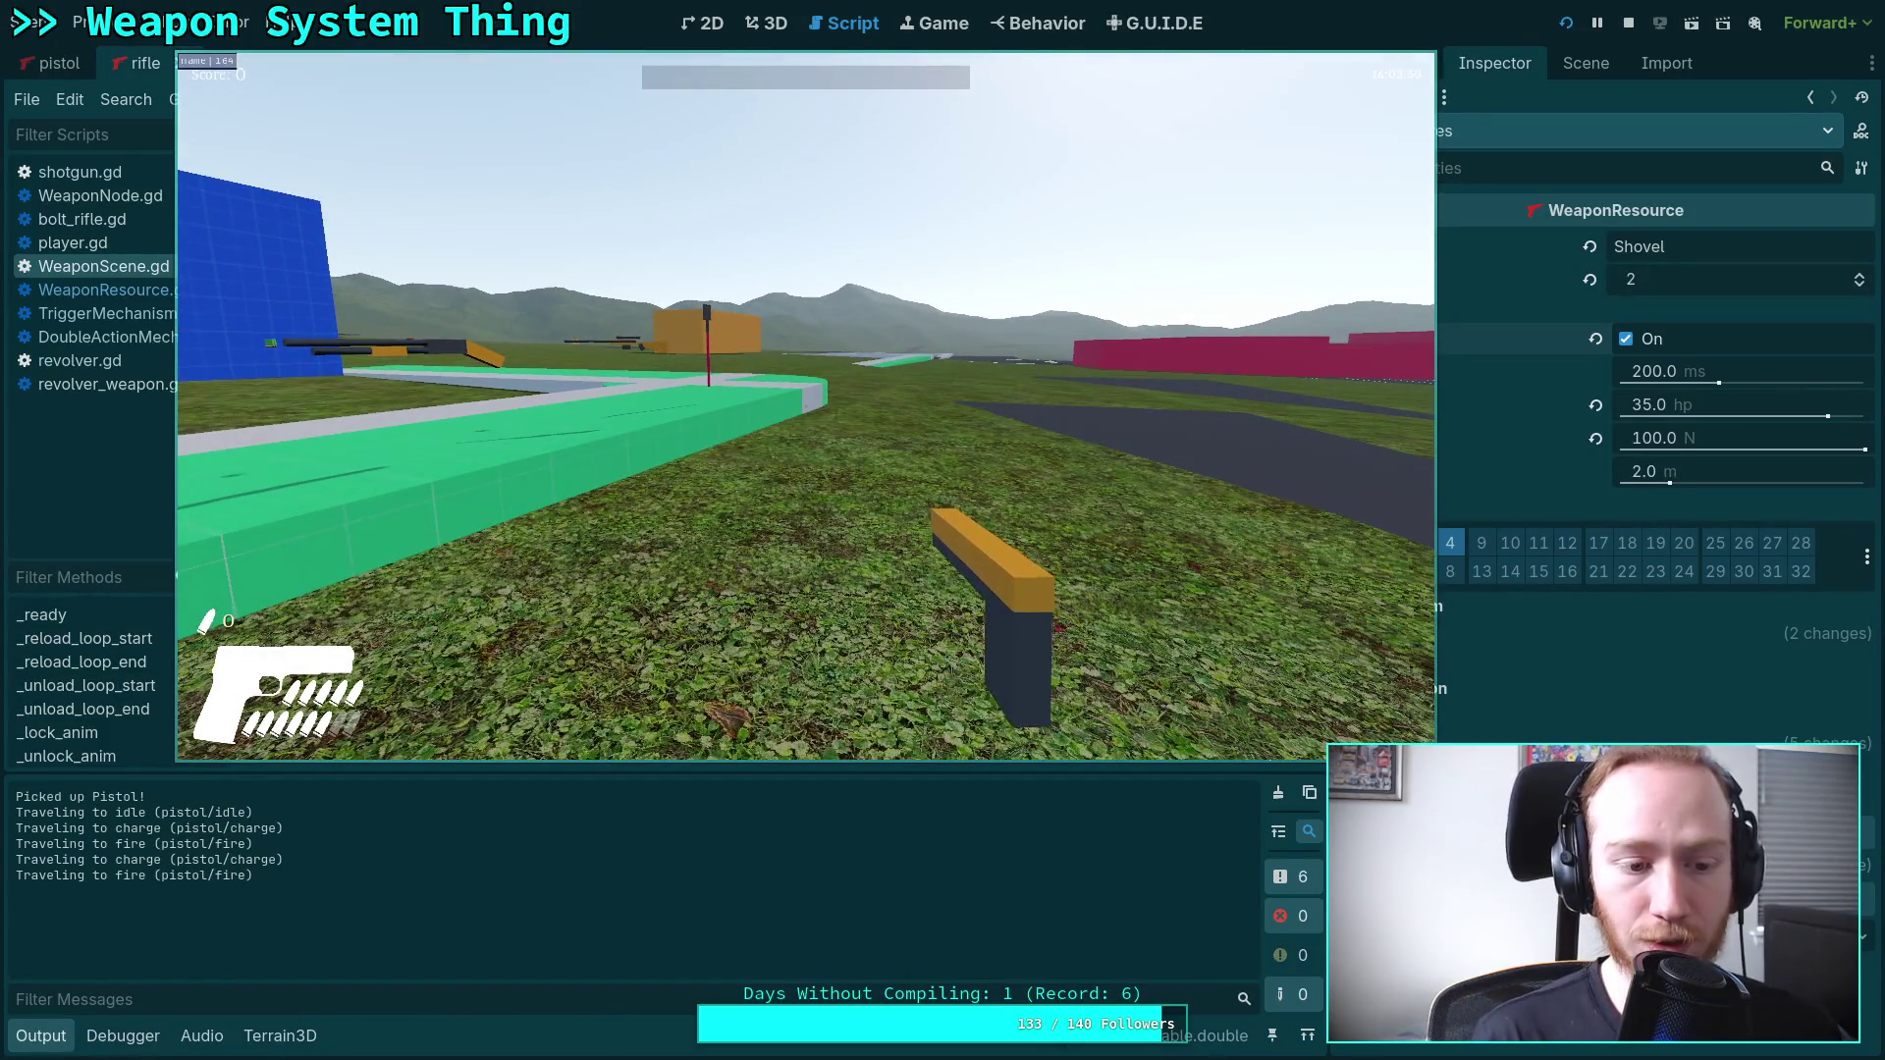
Exit the game to the editor, put the caret on line 256, and close the rifle scene
key("Escape")
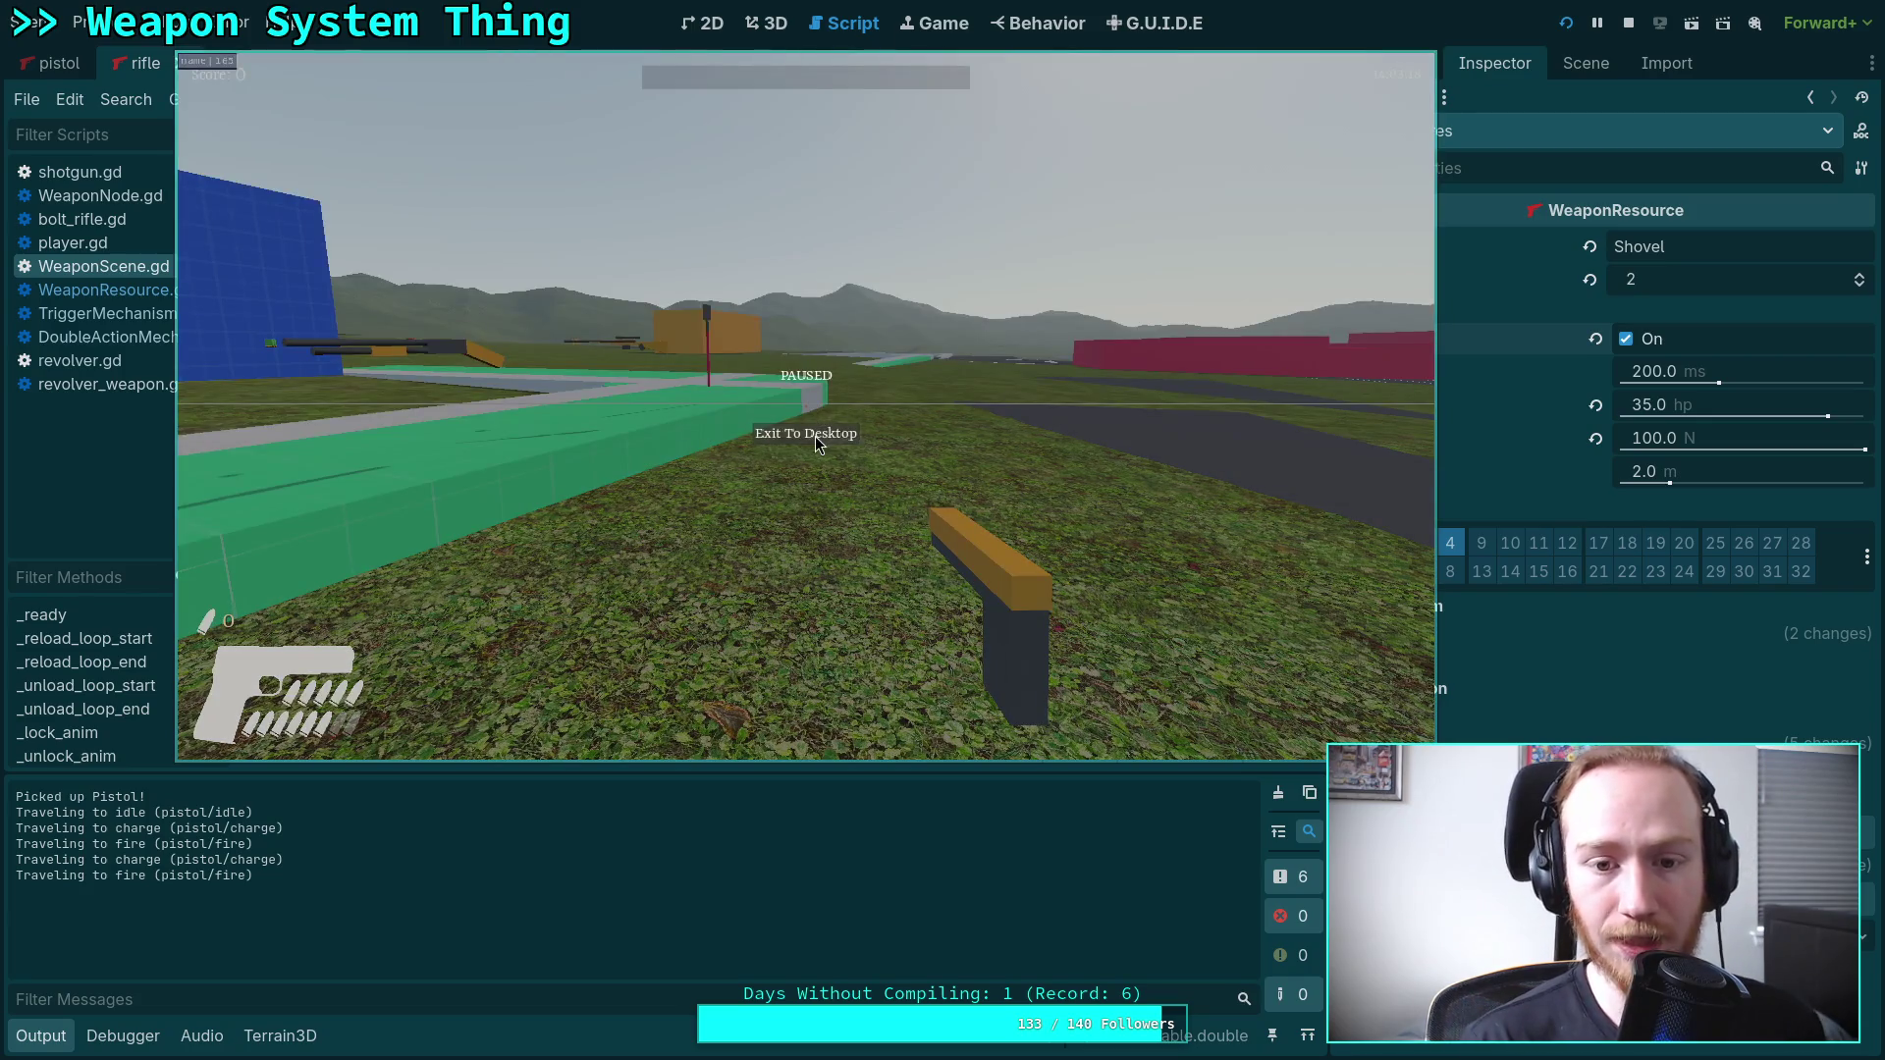
left_click(805, 437)
left_click(569, 509)
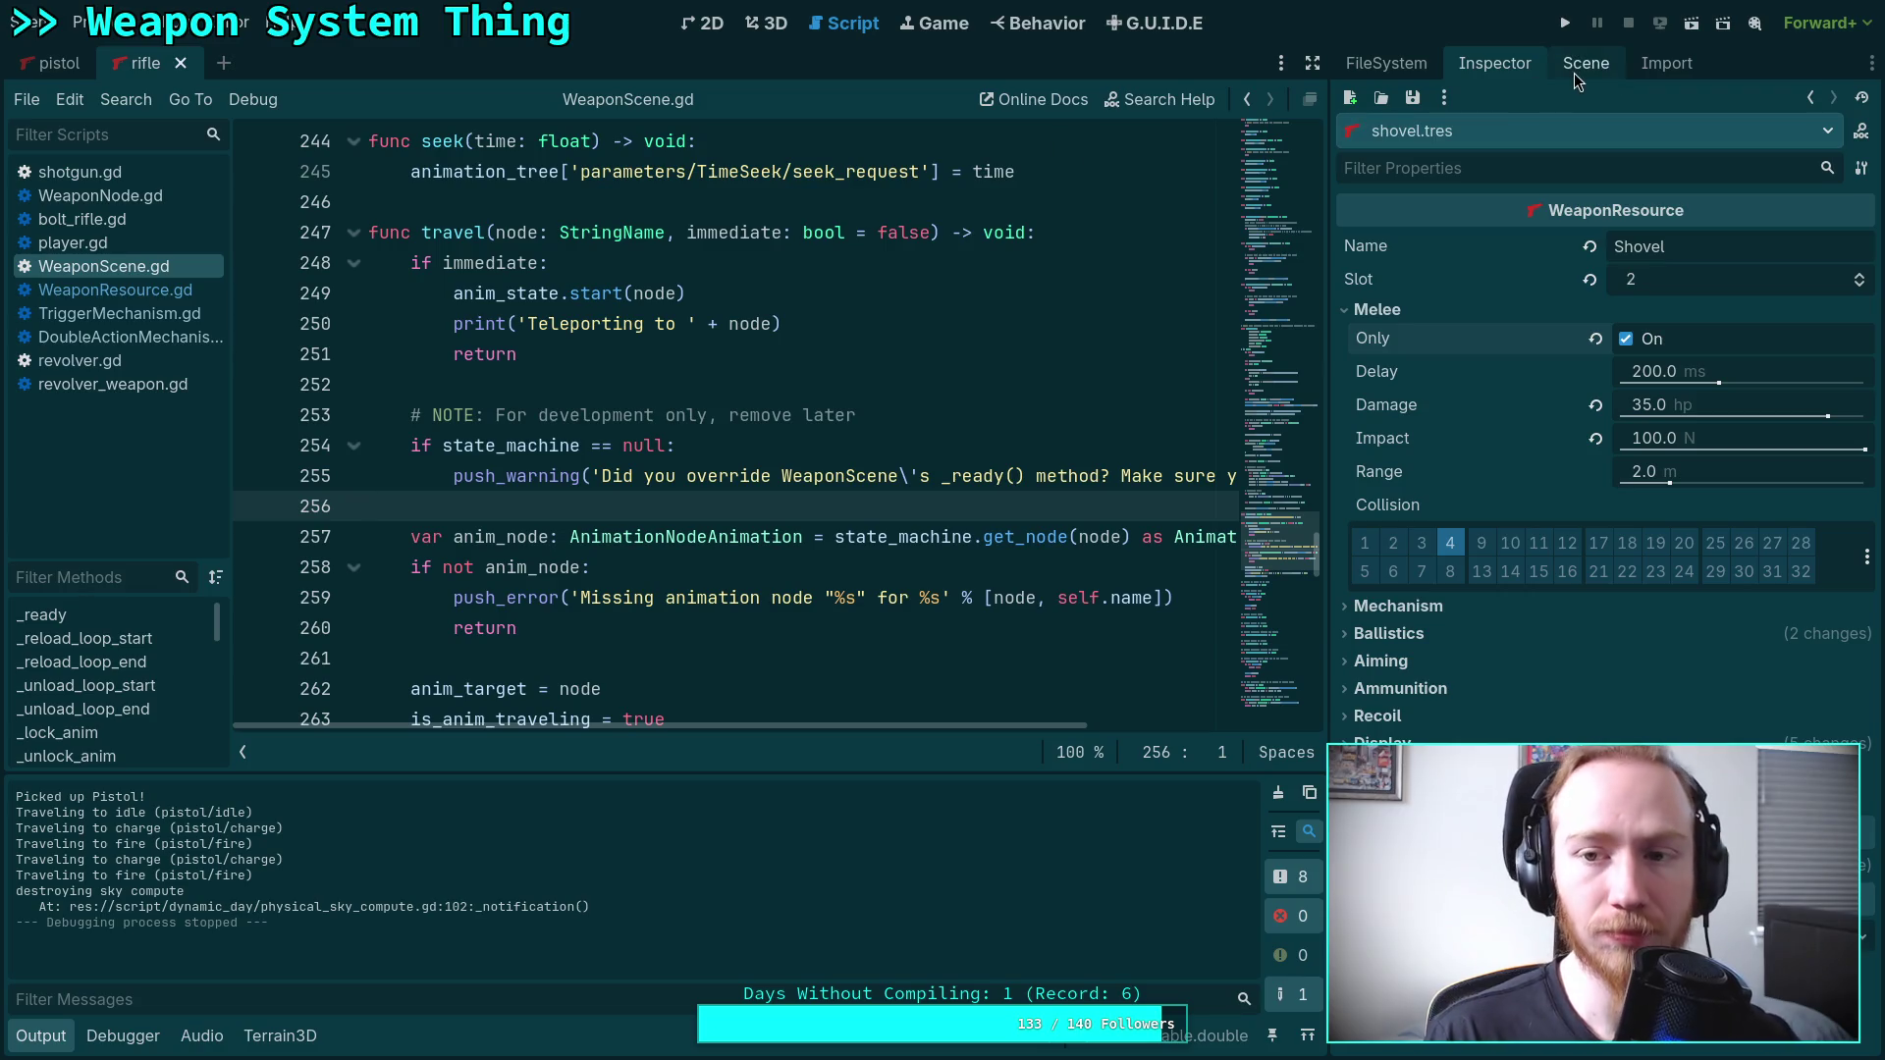
left_click(181, 63)
Close the pistol scene and the Animation panel, then show the scene tree
left_click(100, 63)
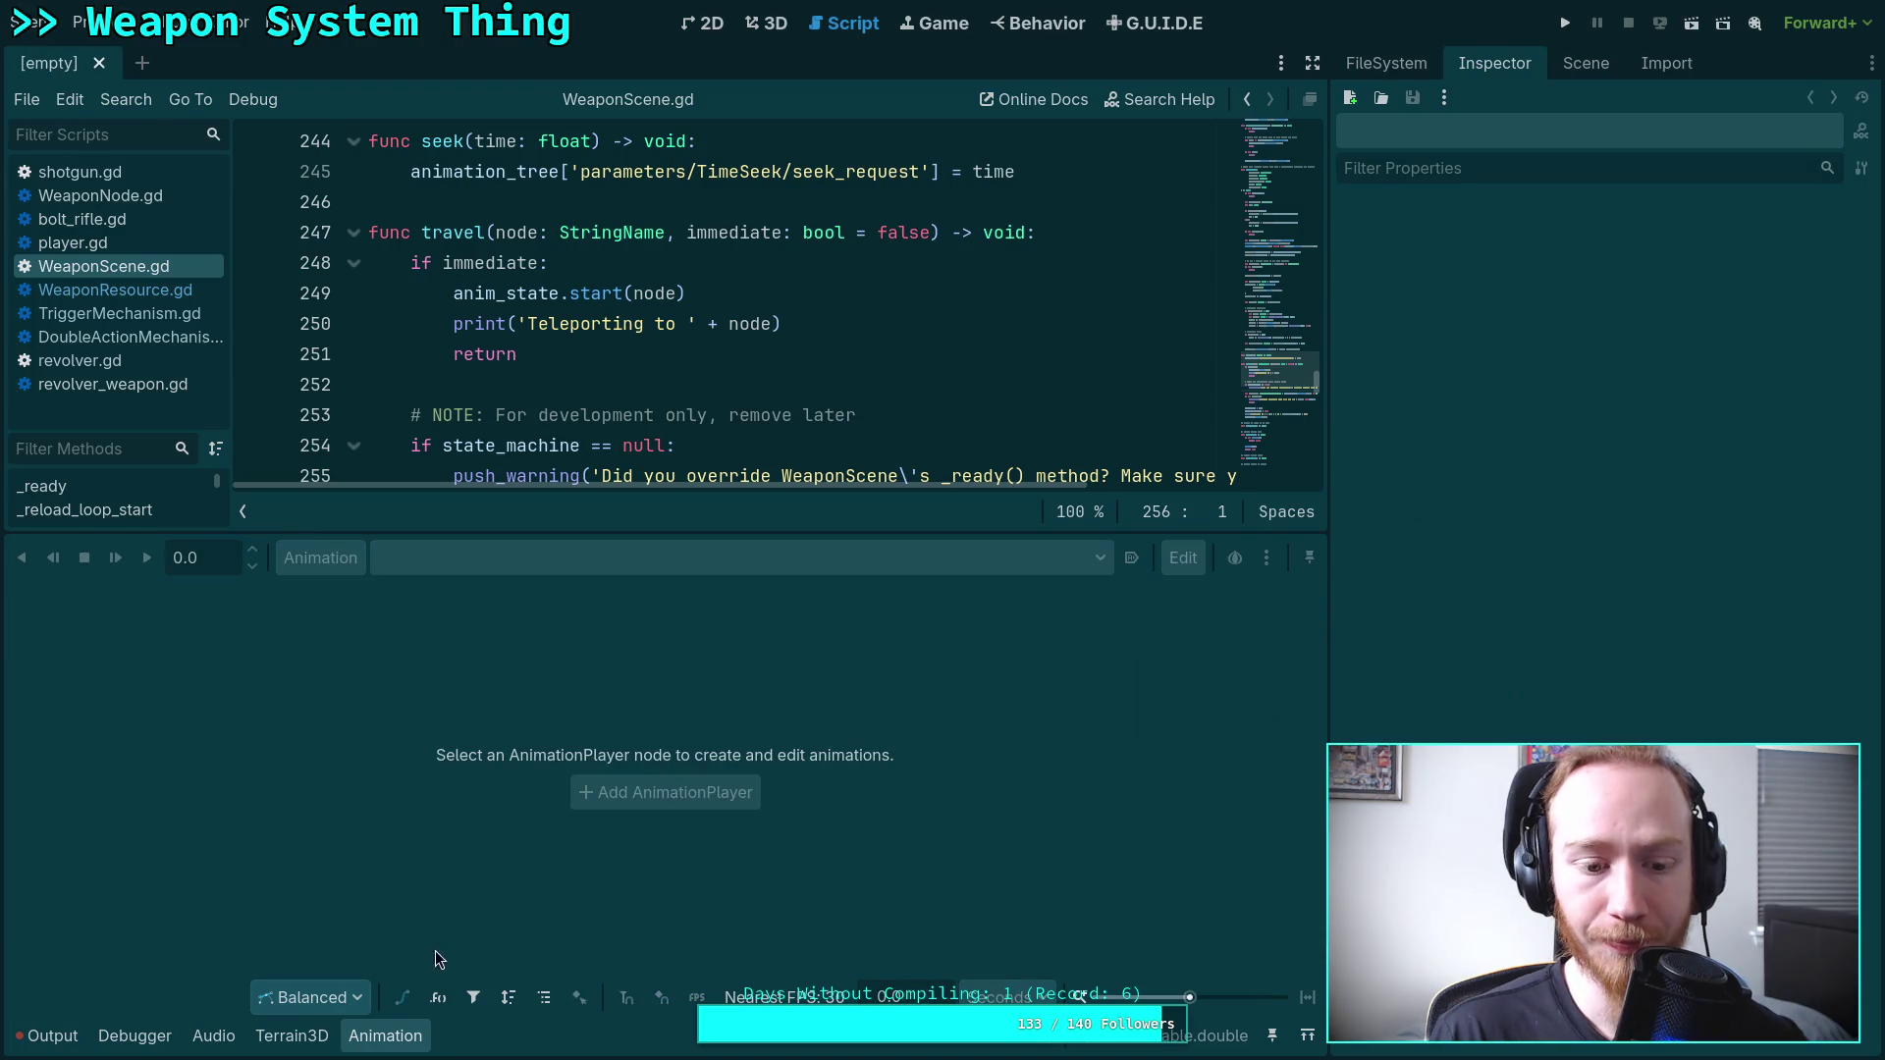
right_click(372, 1042)
left_click(393, 1031)
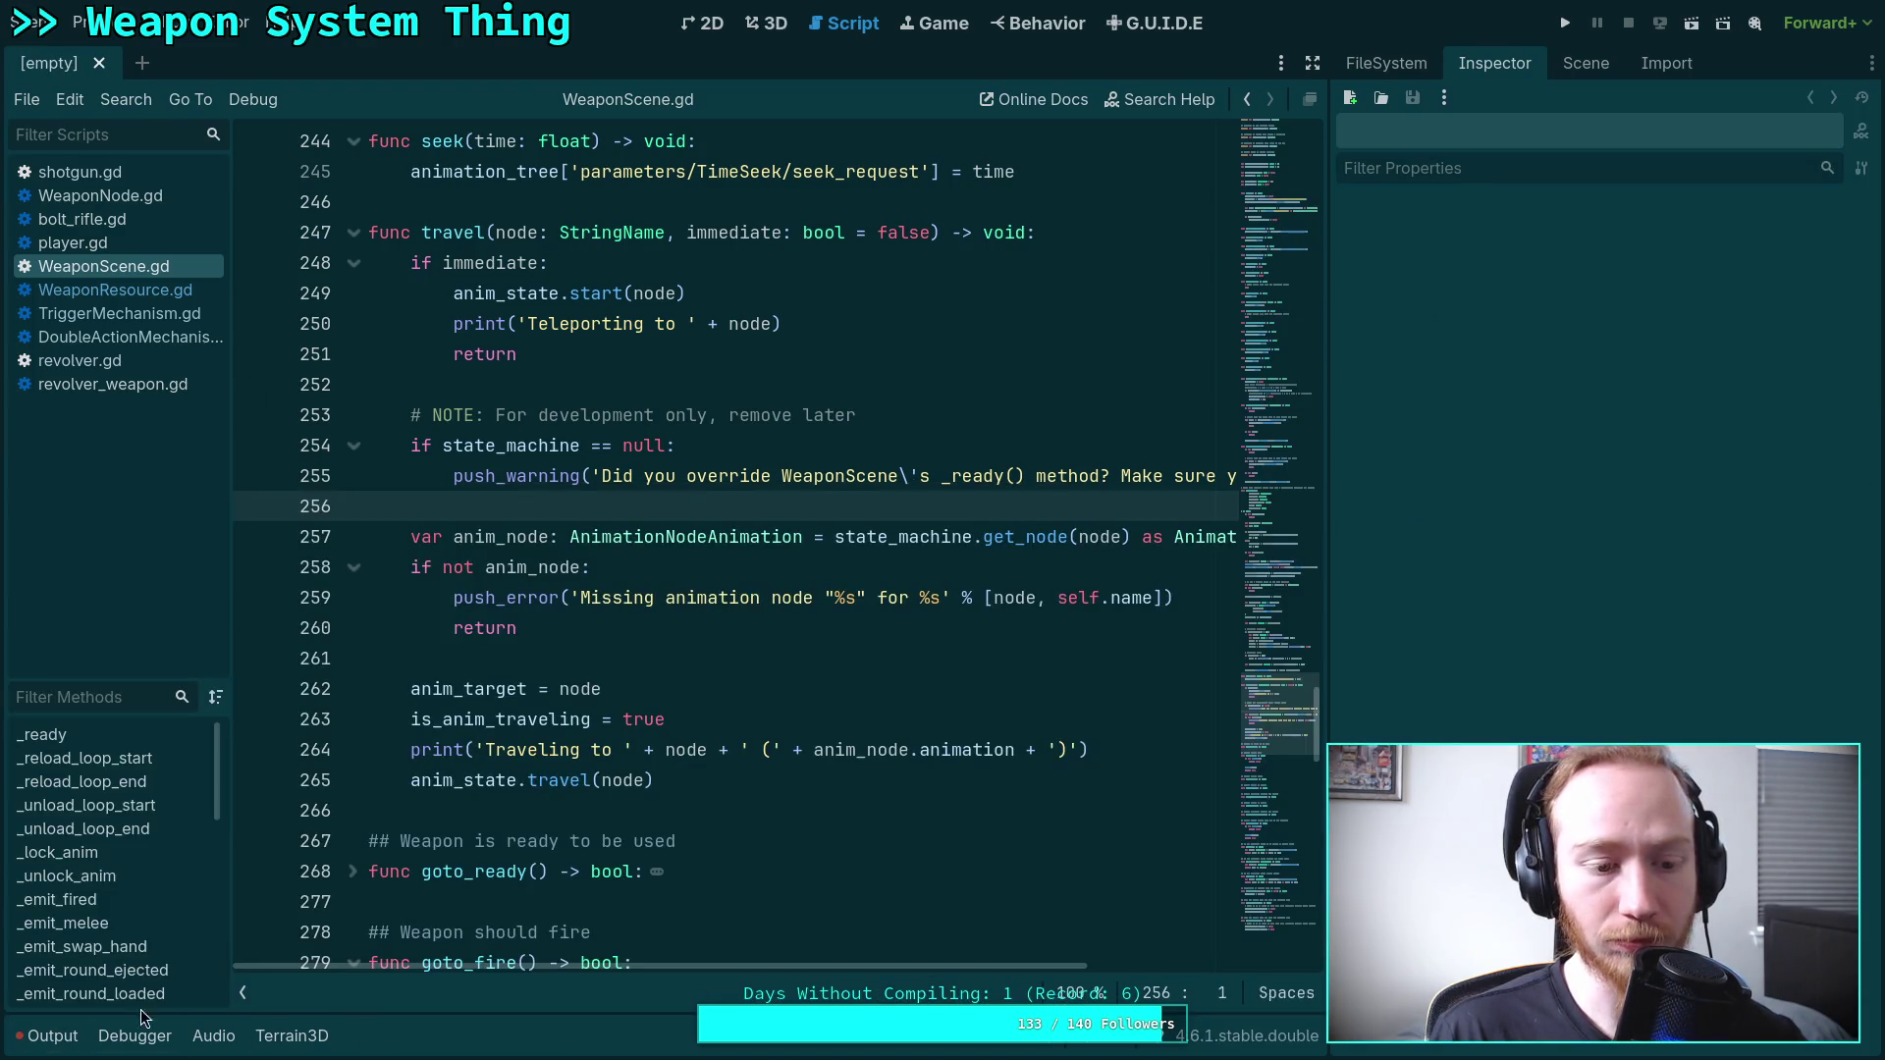
left_click(1611, 61)
Open pistol.tres from the FileSystem and scroll the Inspector to its Mechanism delays
left_click(1396, 65)
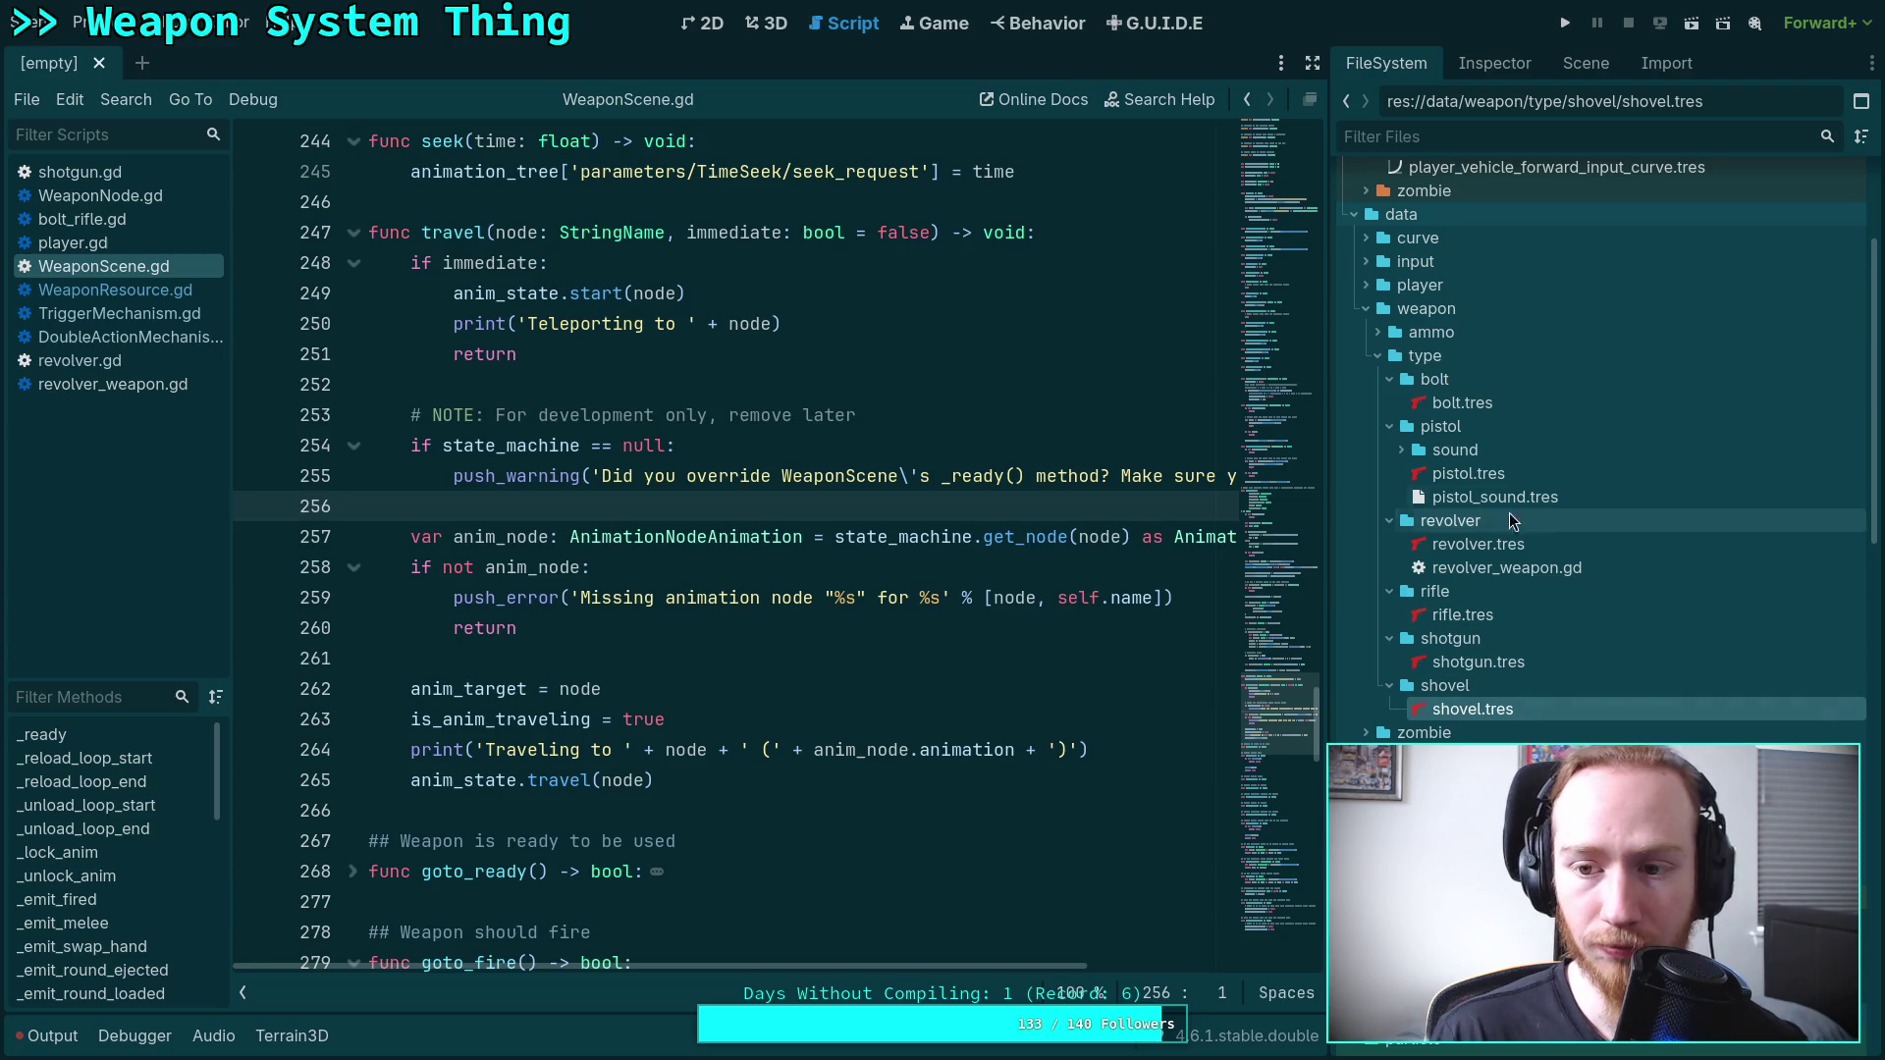
double_click(1468, 473)
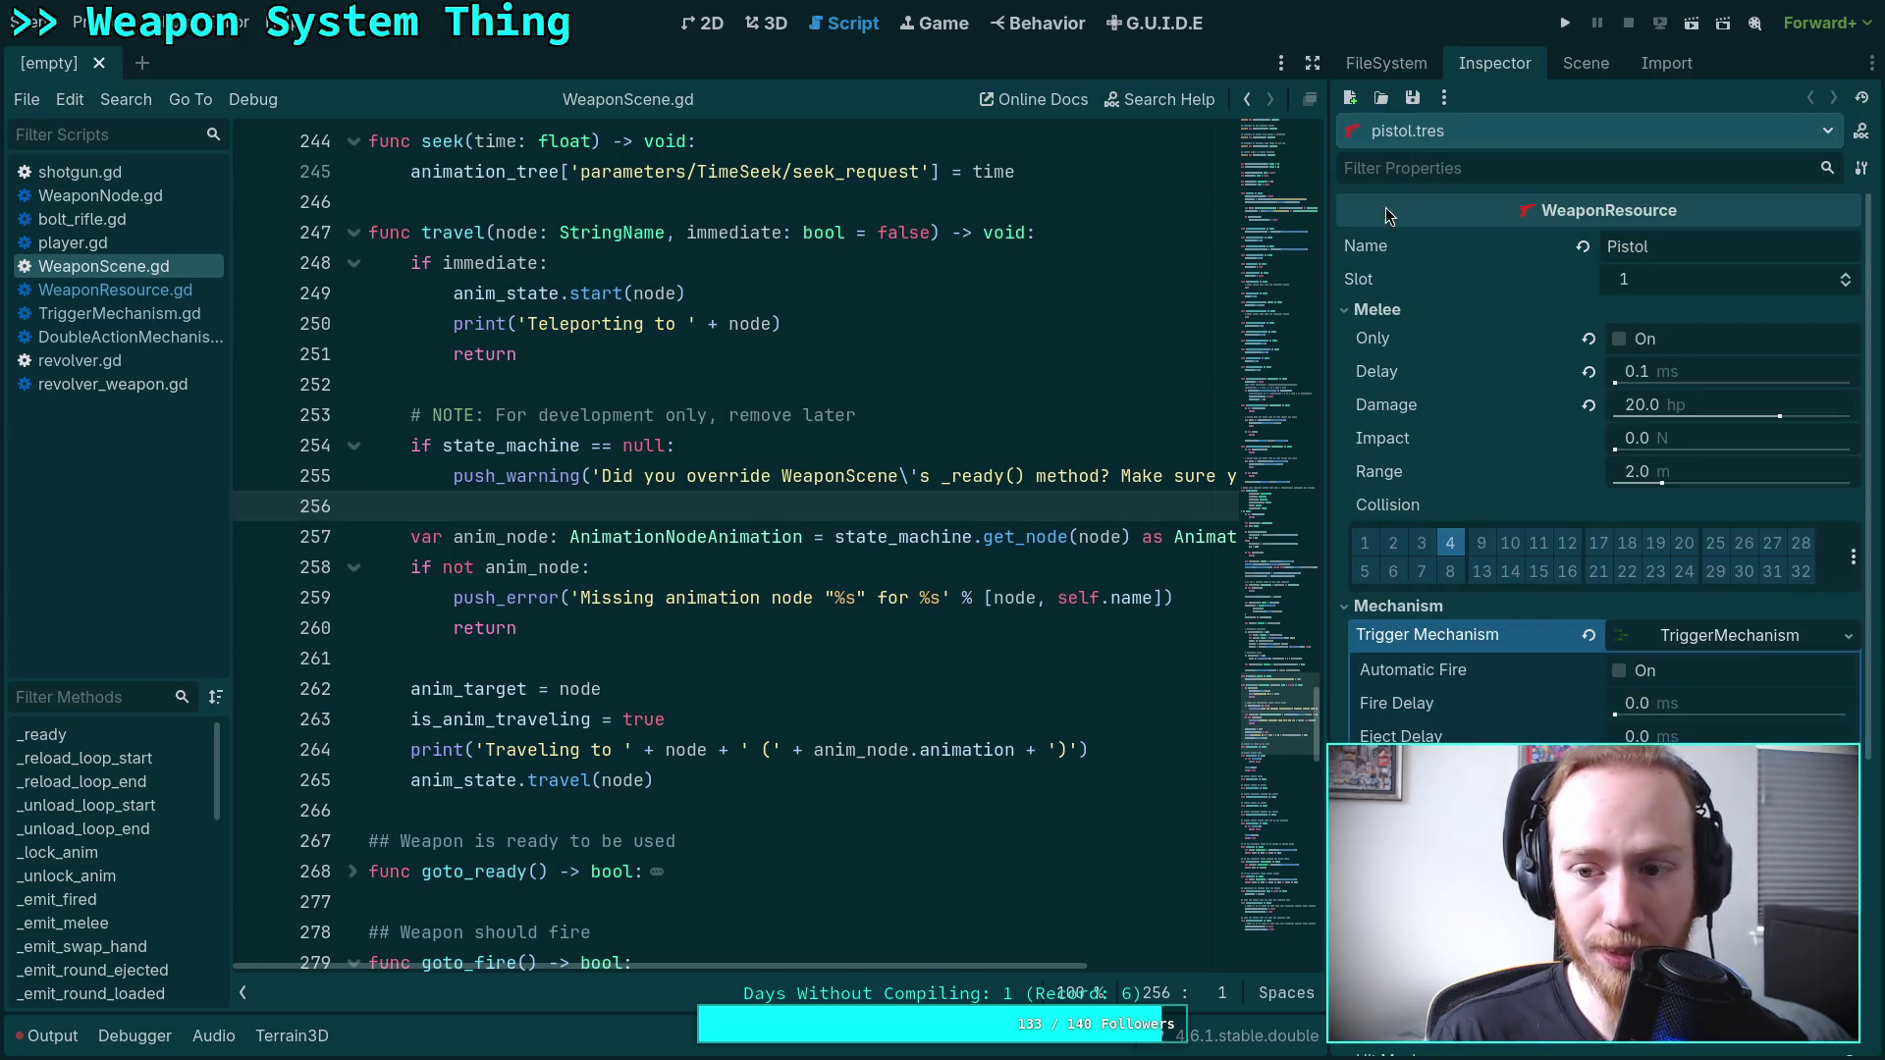
scroll(1424, 549, "down", 3)
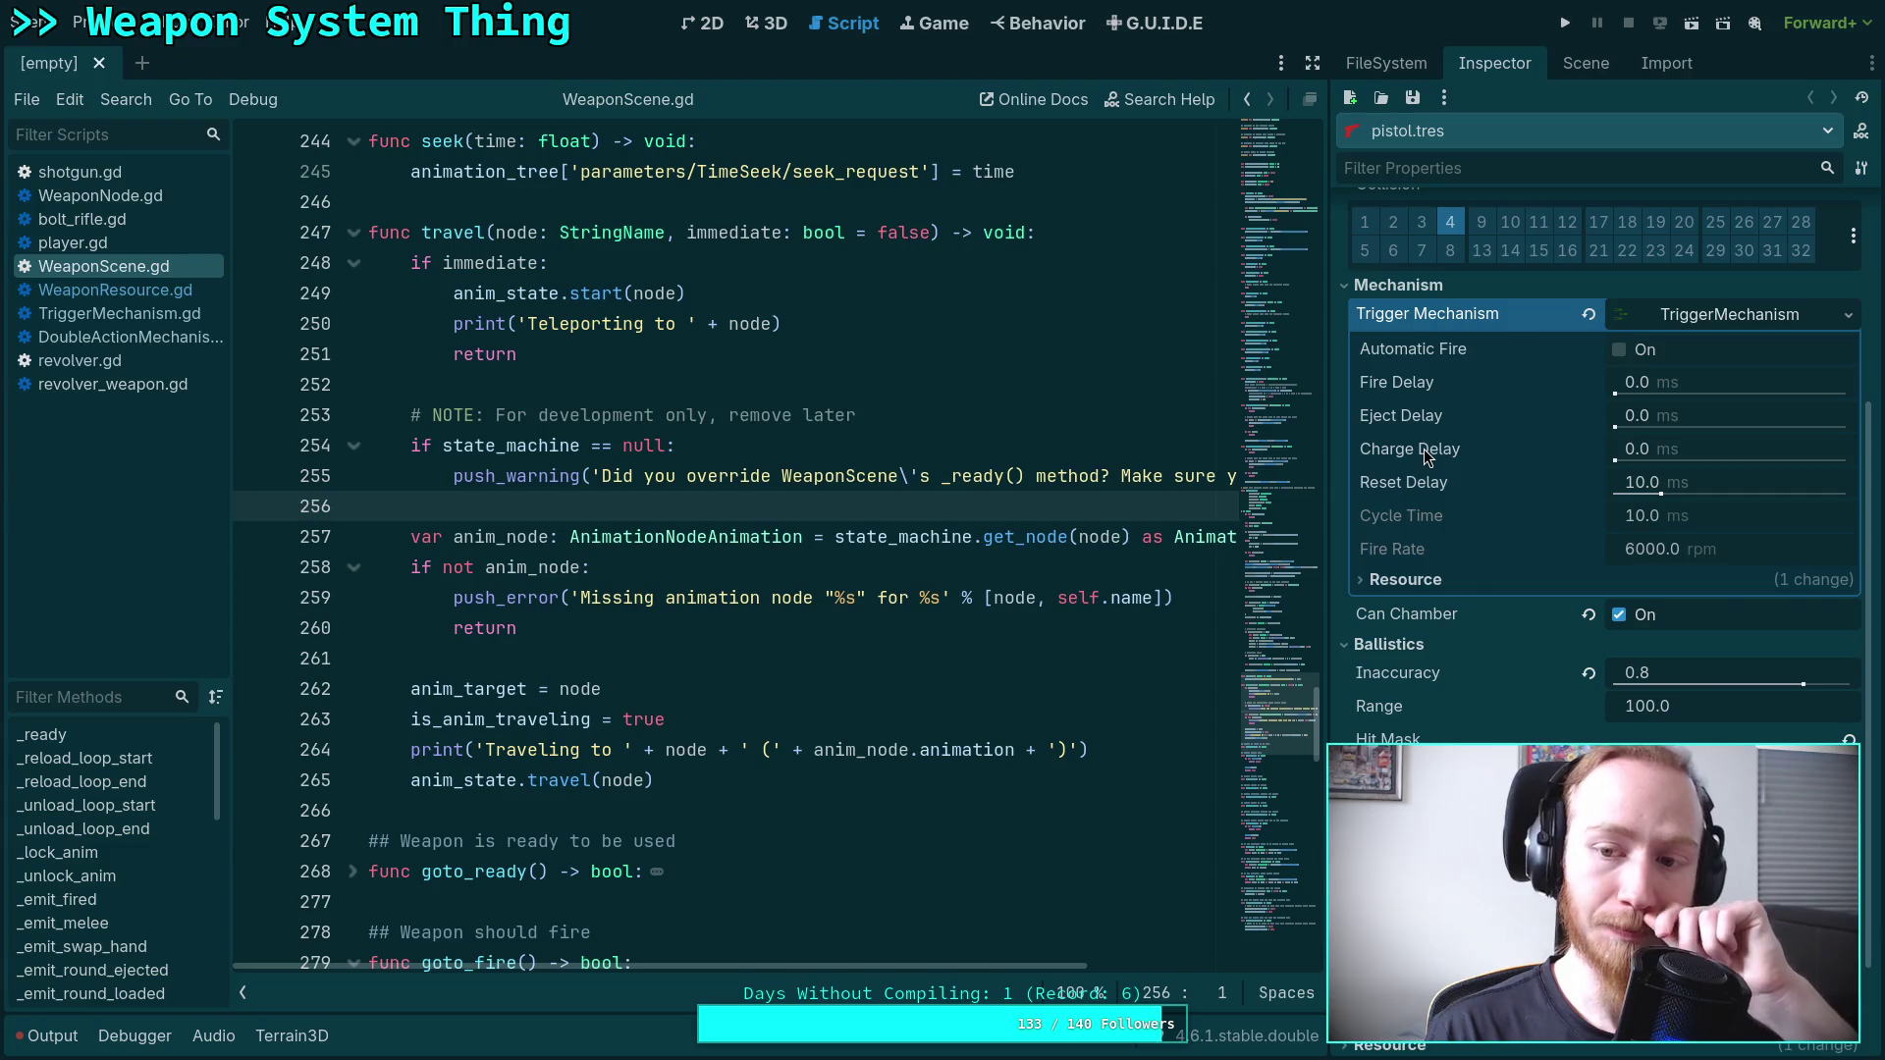
mouse_move(1424, 450)
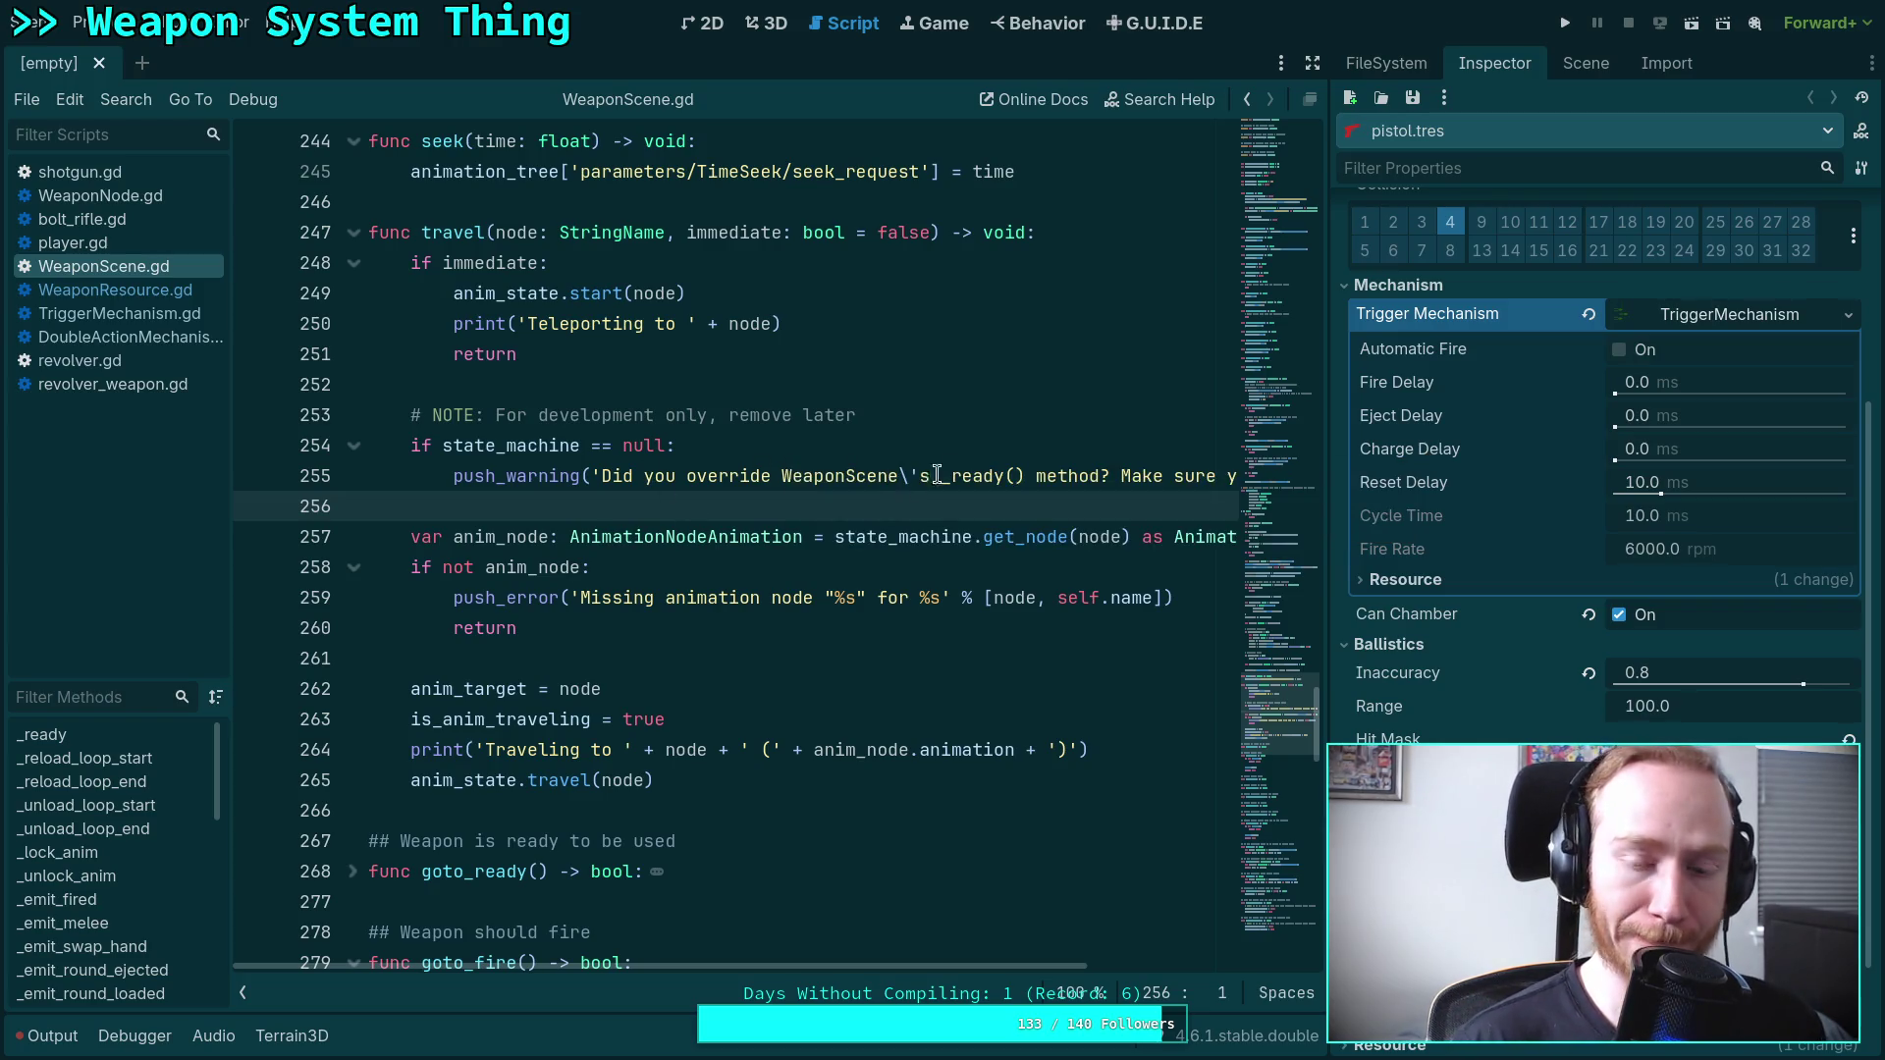
key("super+1")
Close the live grep and file tree and quit Neovim with :q! and :q
key("Escape")
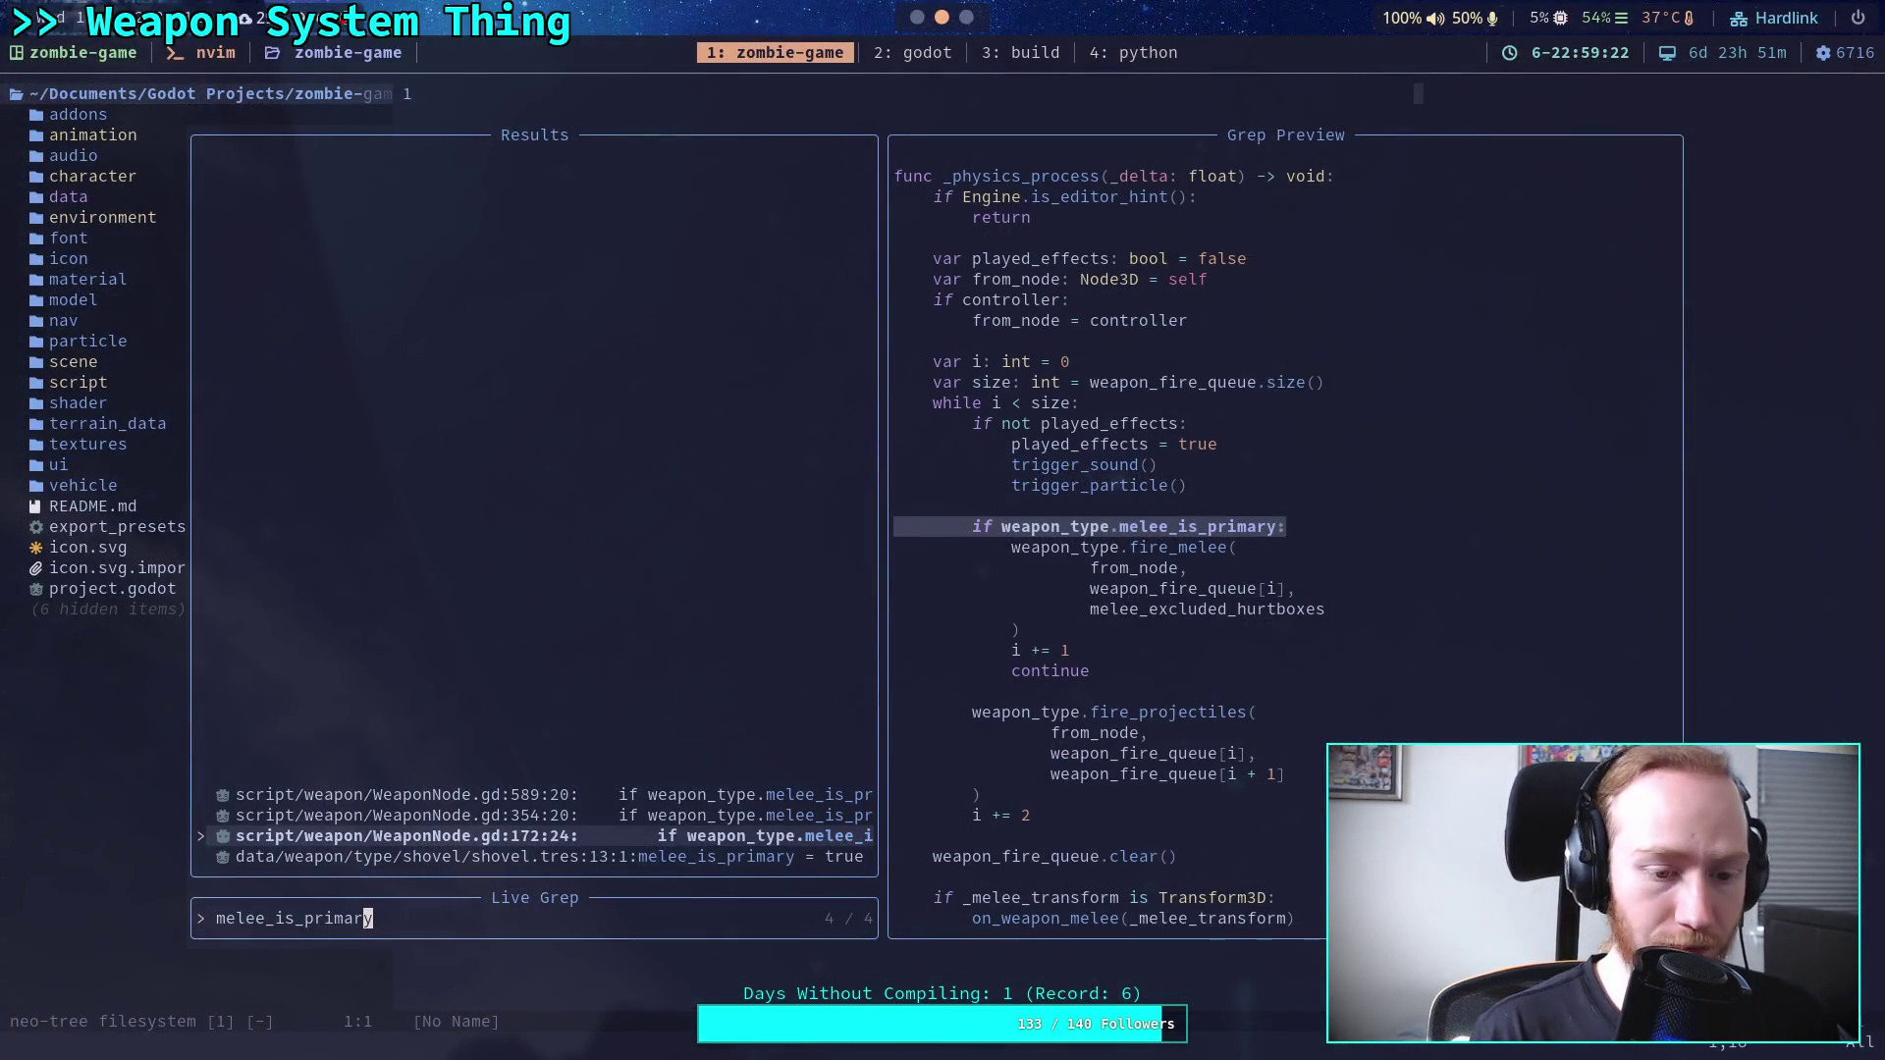
type(":q")
key("Return")
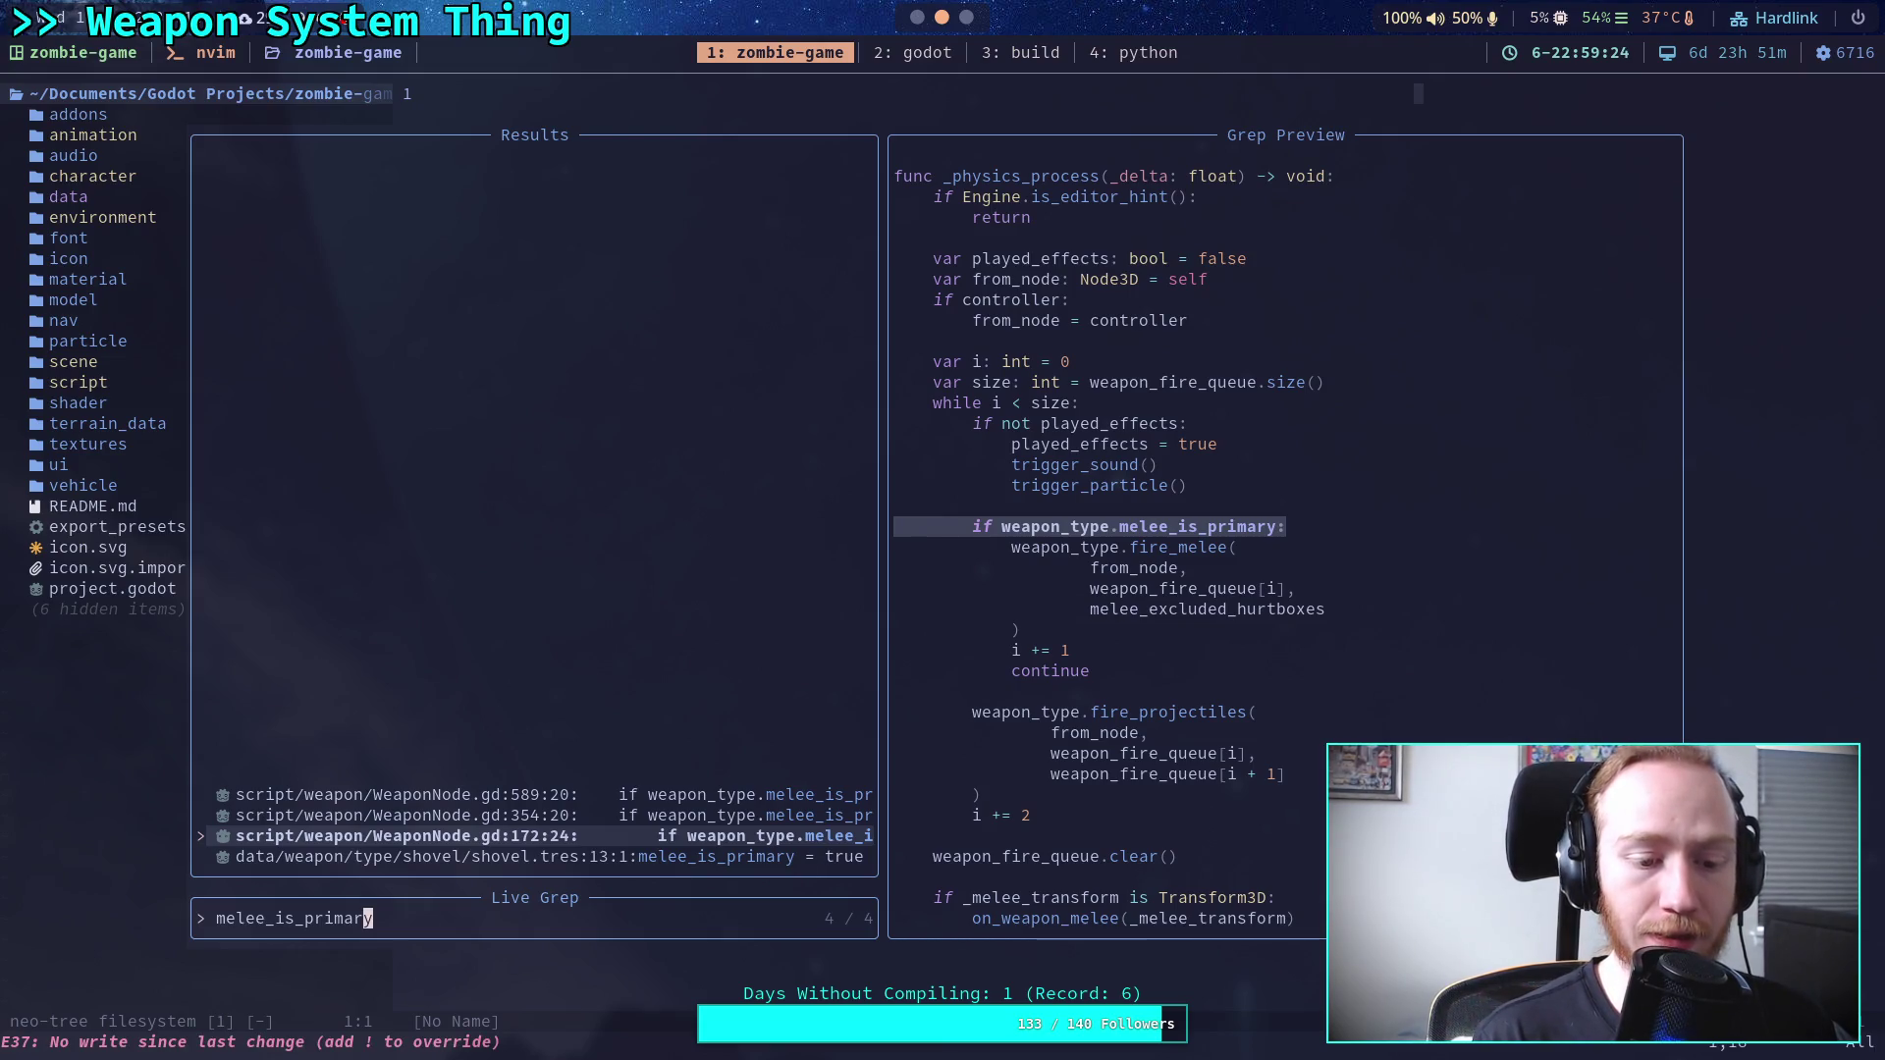
key("Escape")
type(":q!")
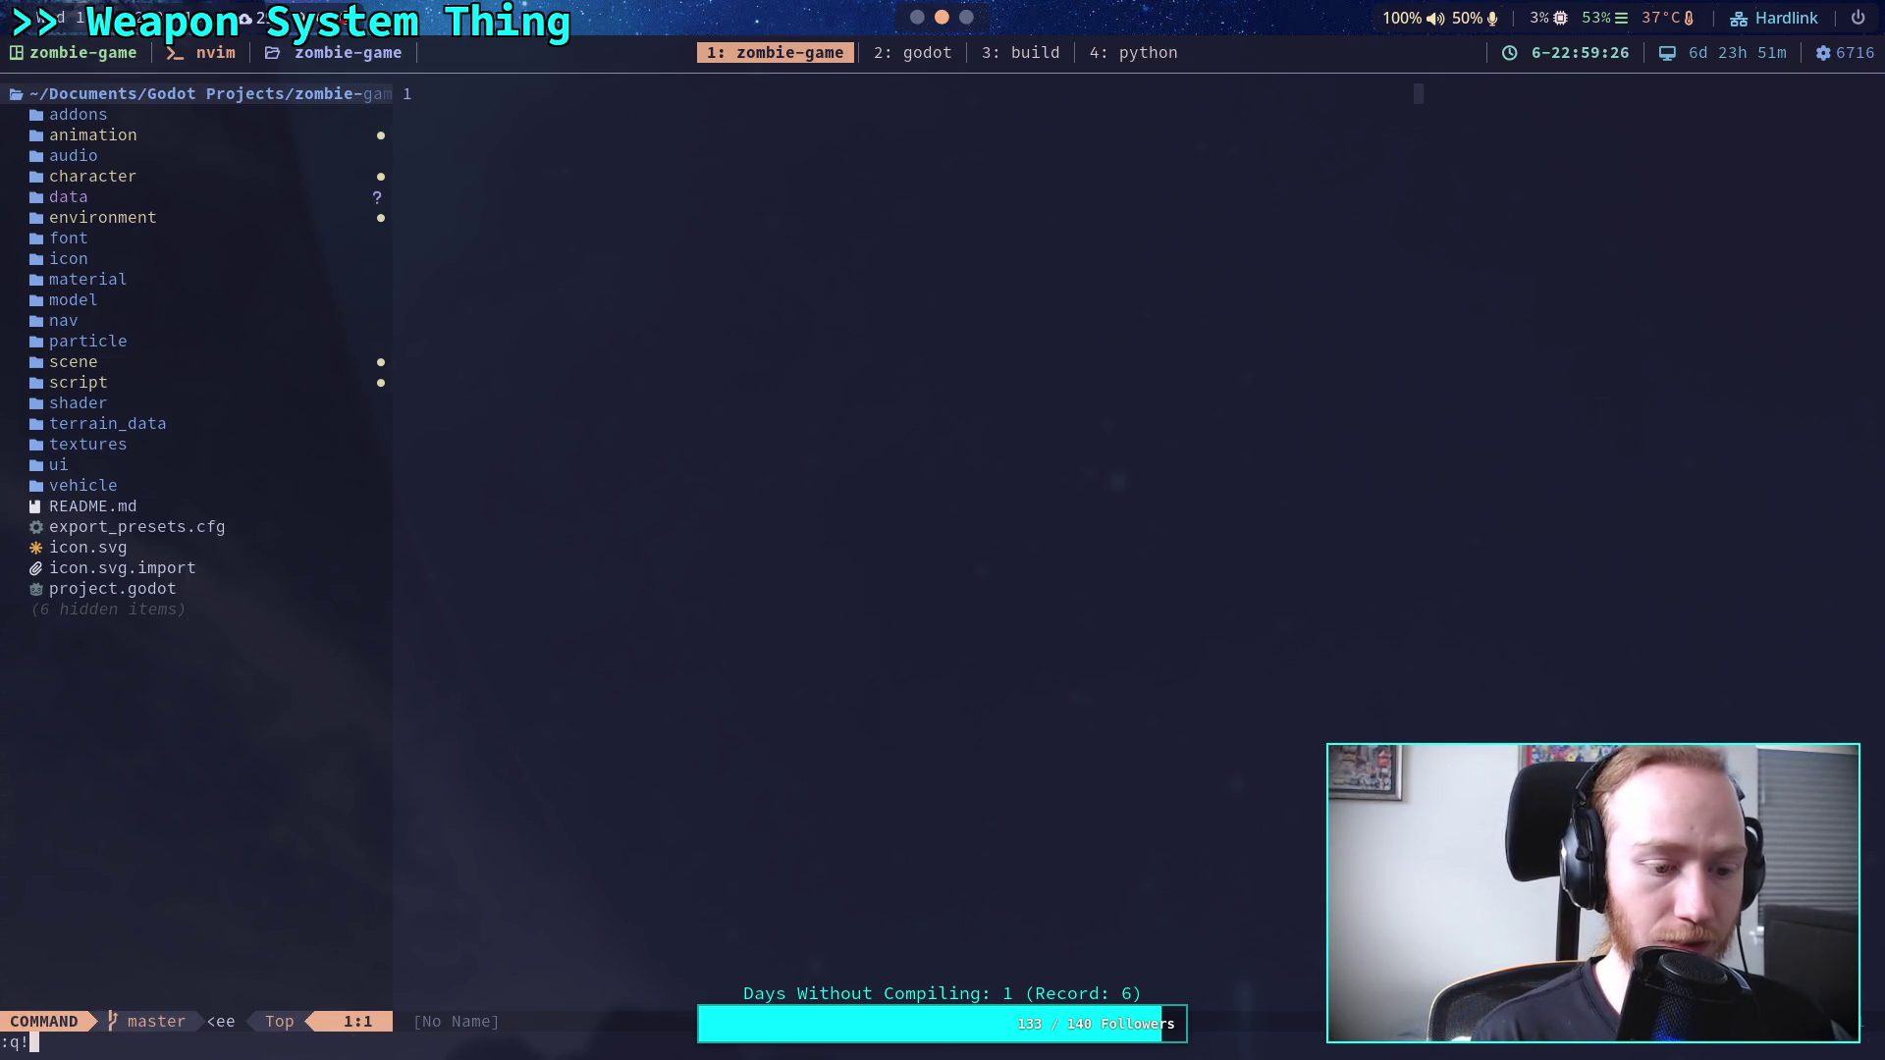
key("Return")
type(":q")
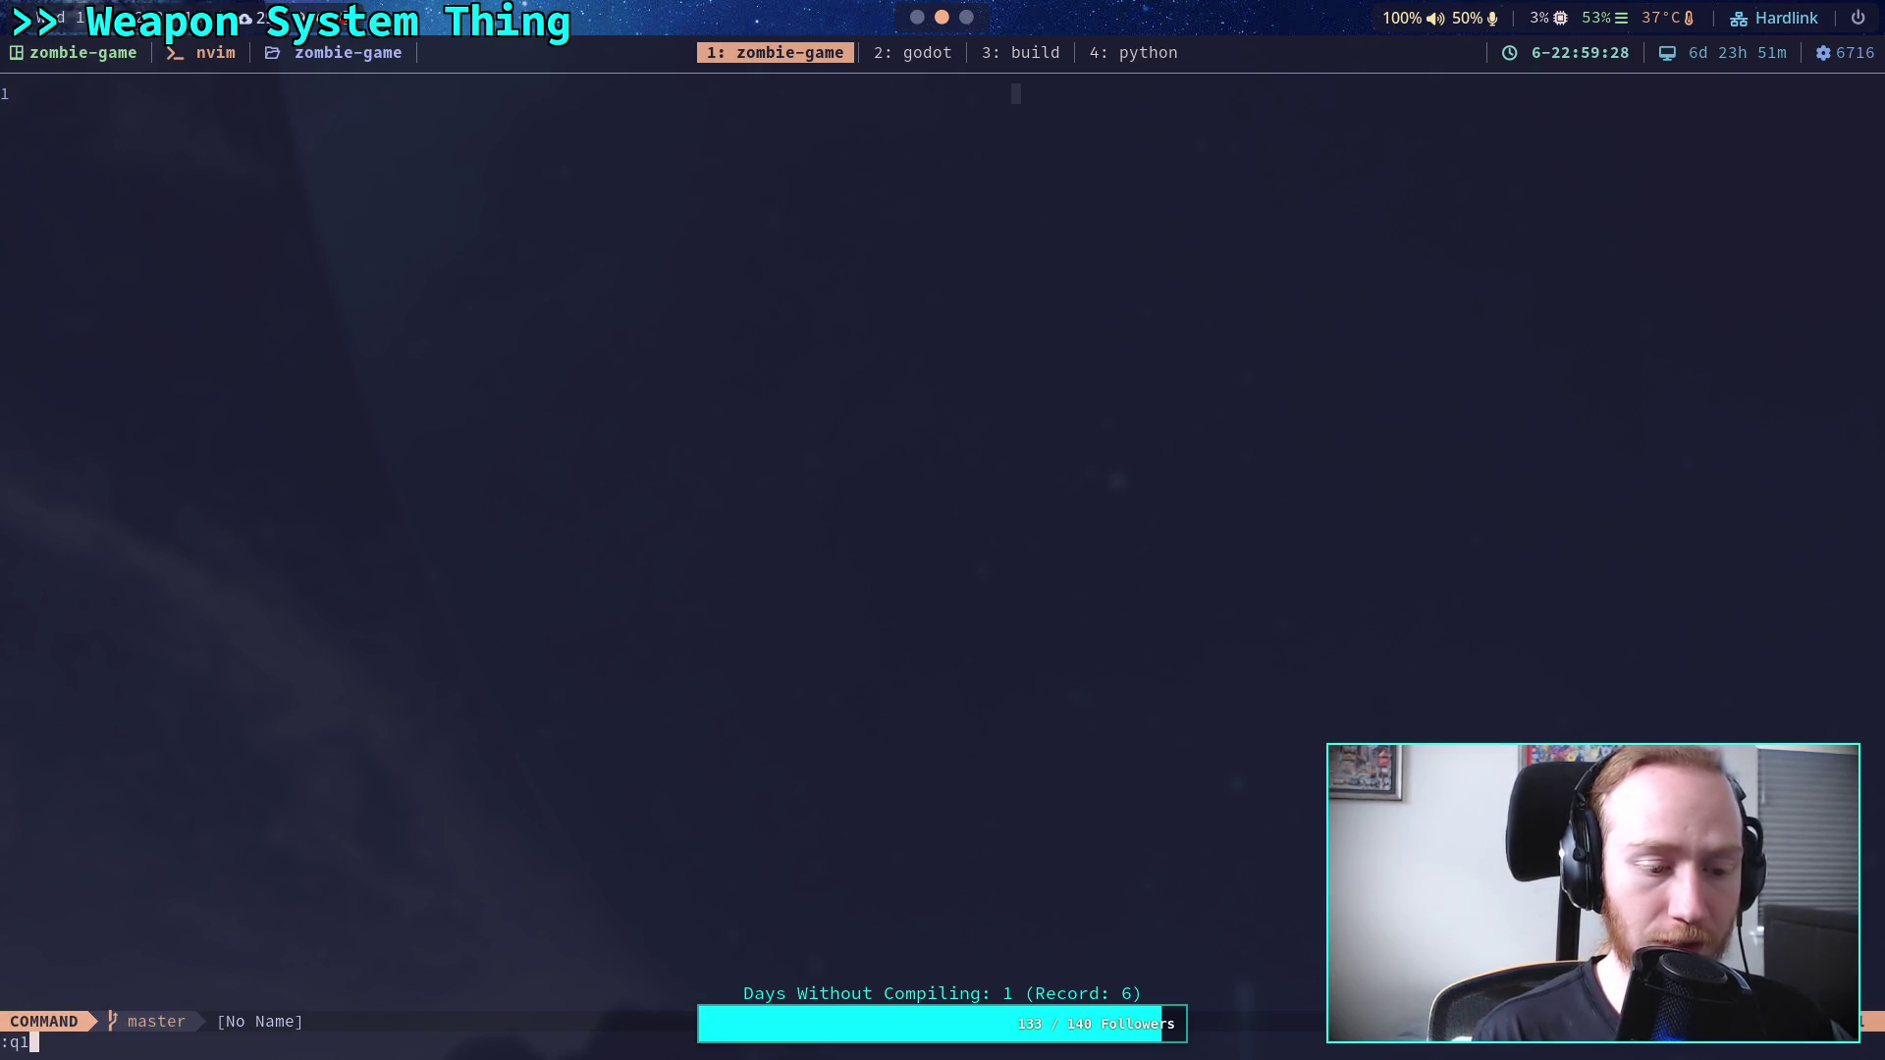
key("Return")
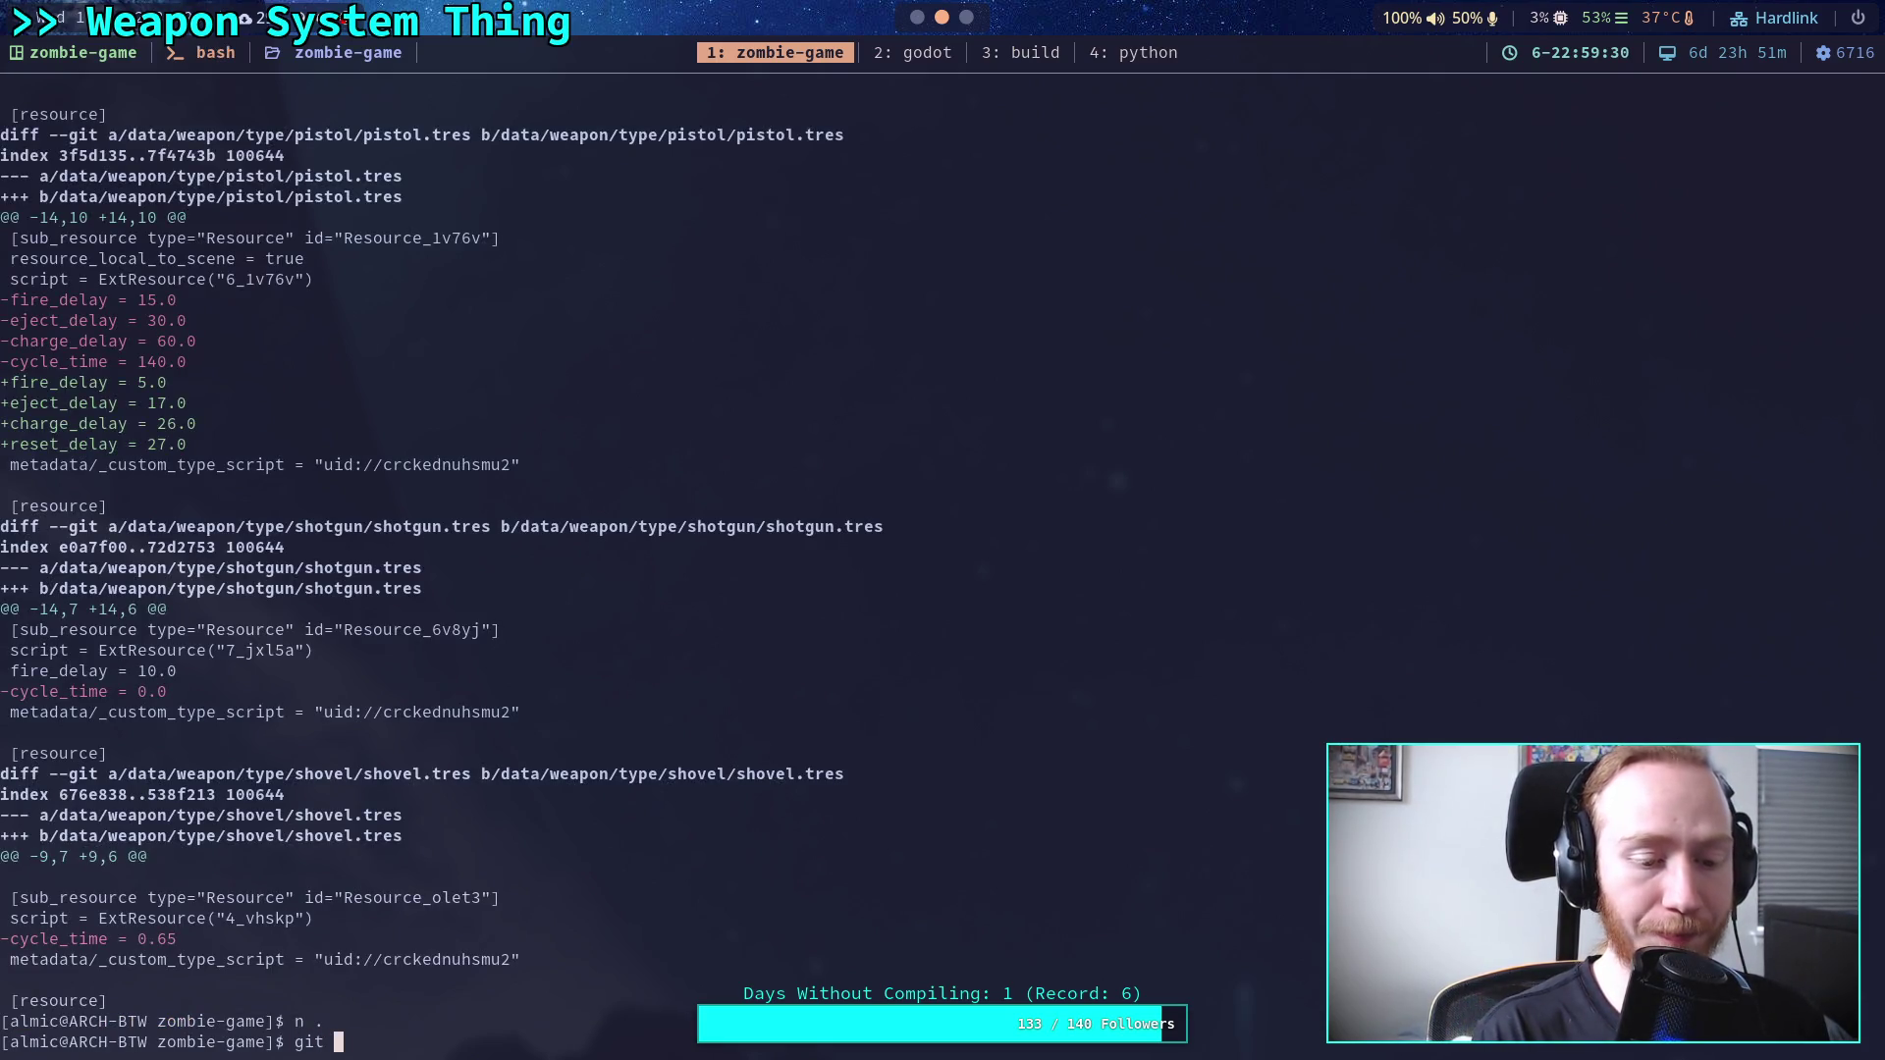
Run git diff on data/weapon/ and scroll through the earlier pistol.tres delay values
type("ta/e")
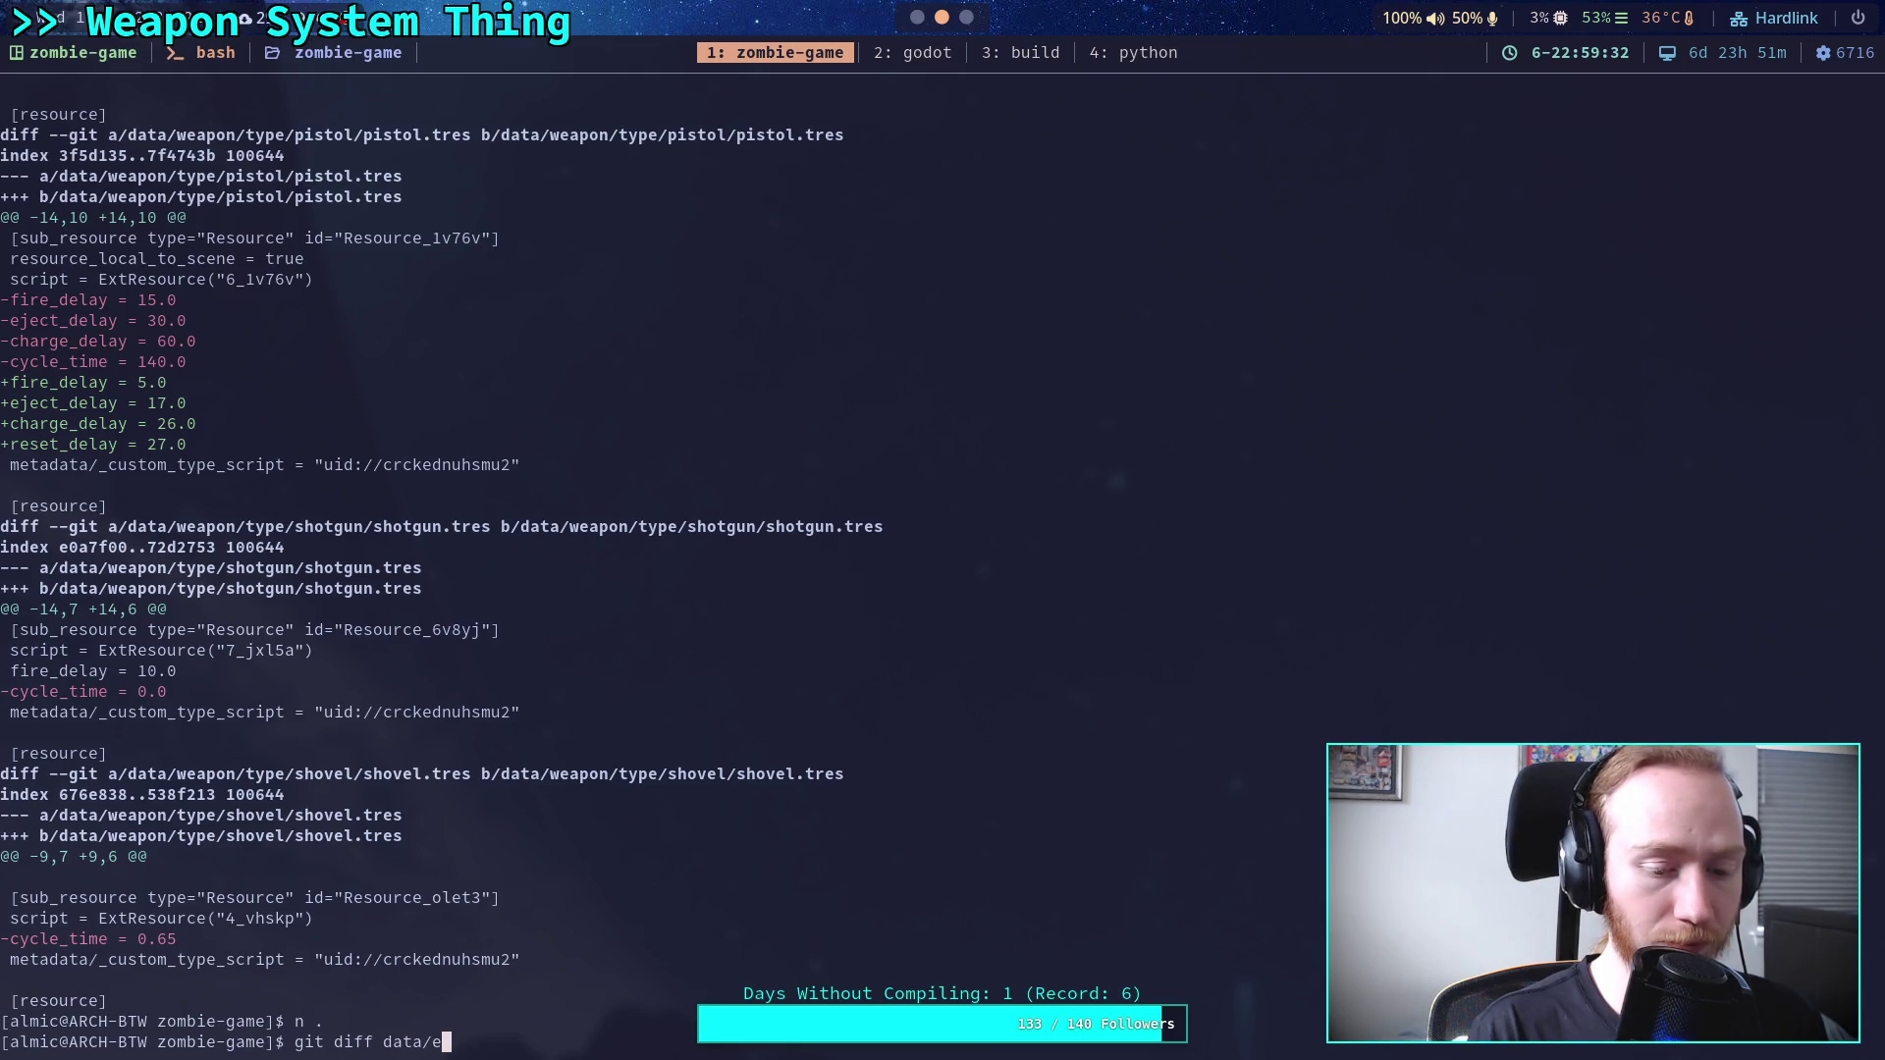
key("Tab")
key("Return")
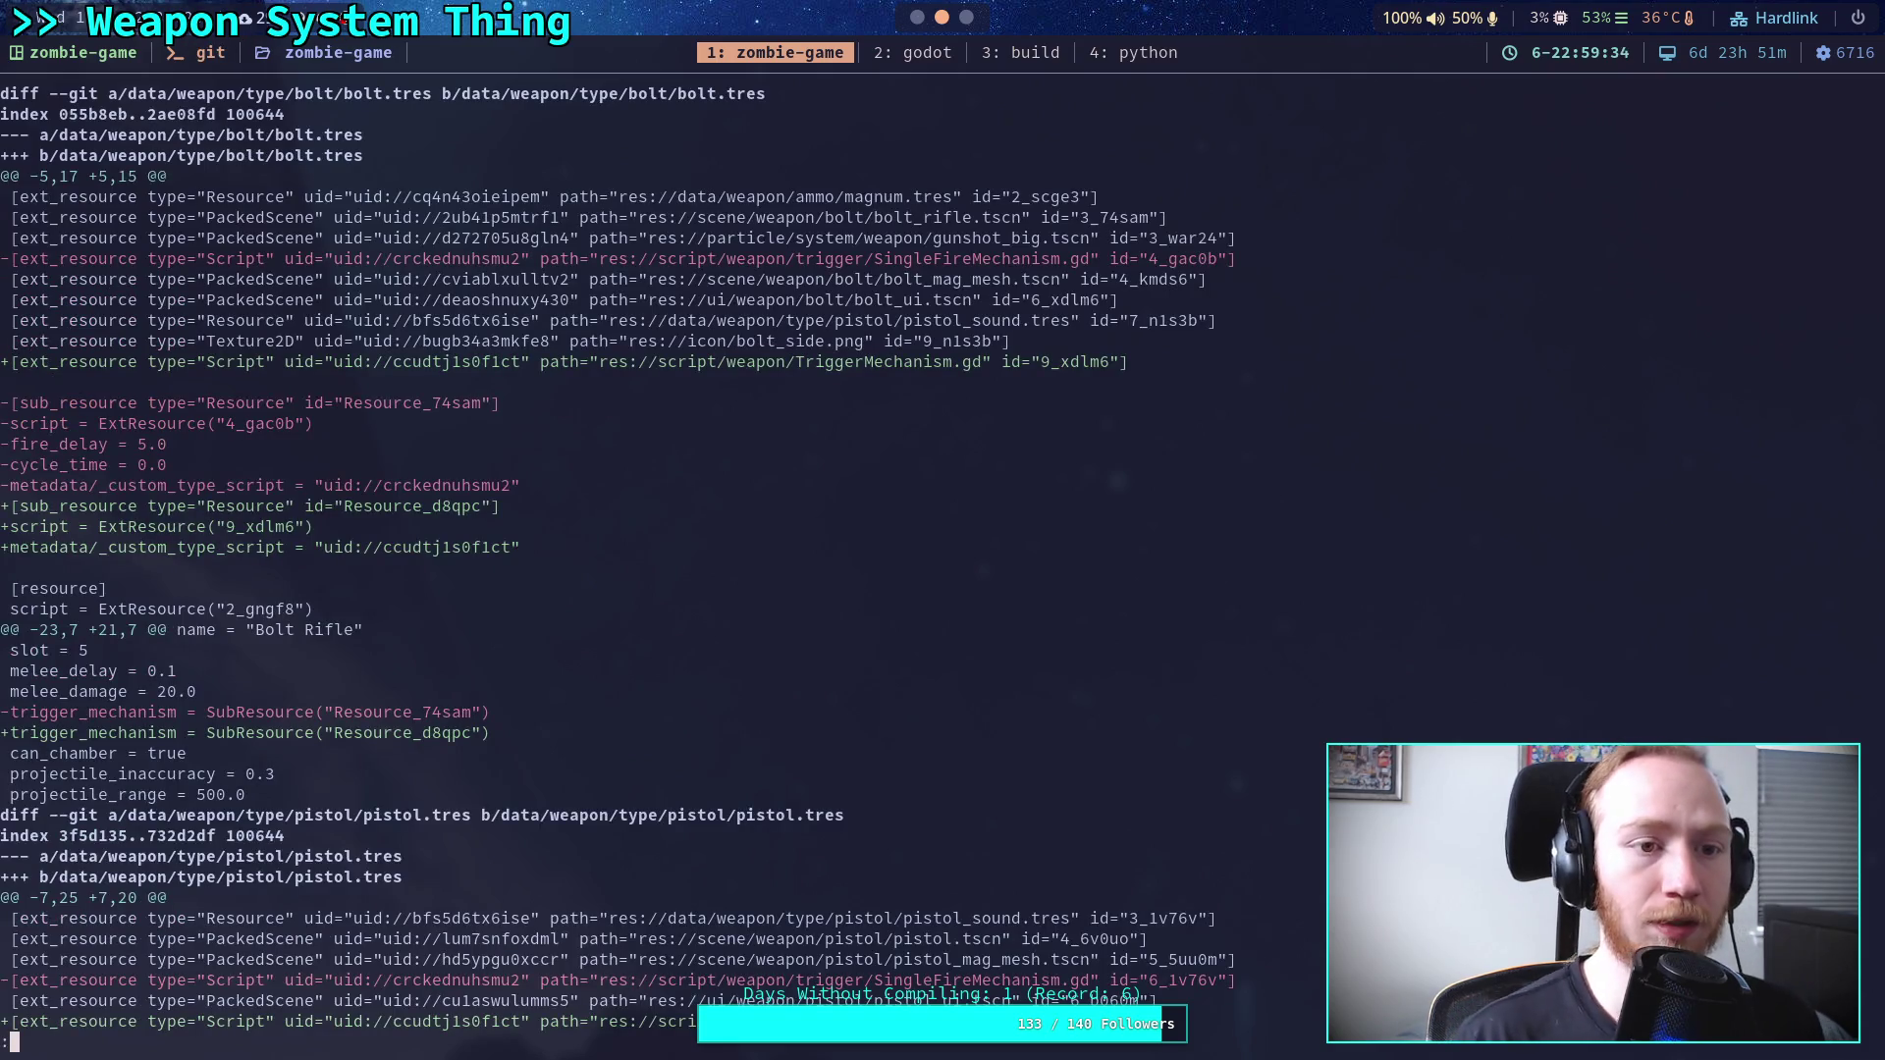
scroll(609, 558, "down", 10)
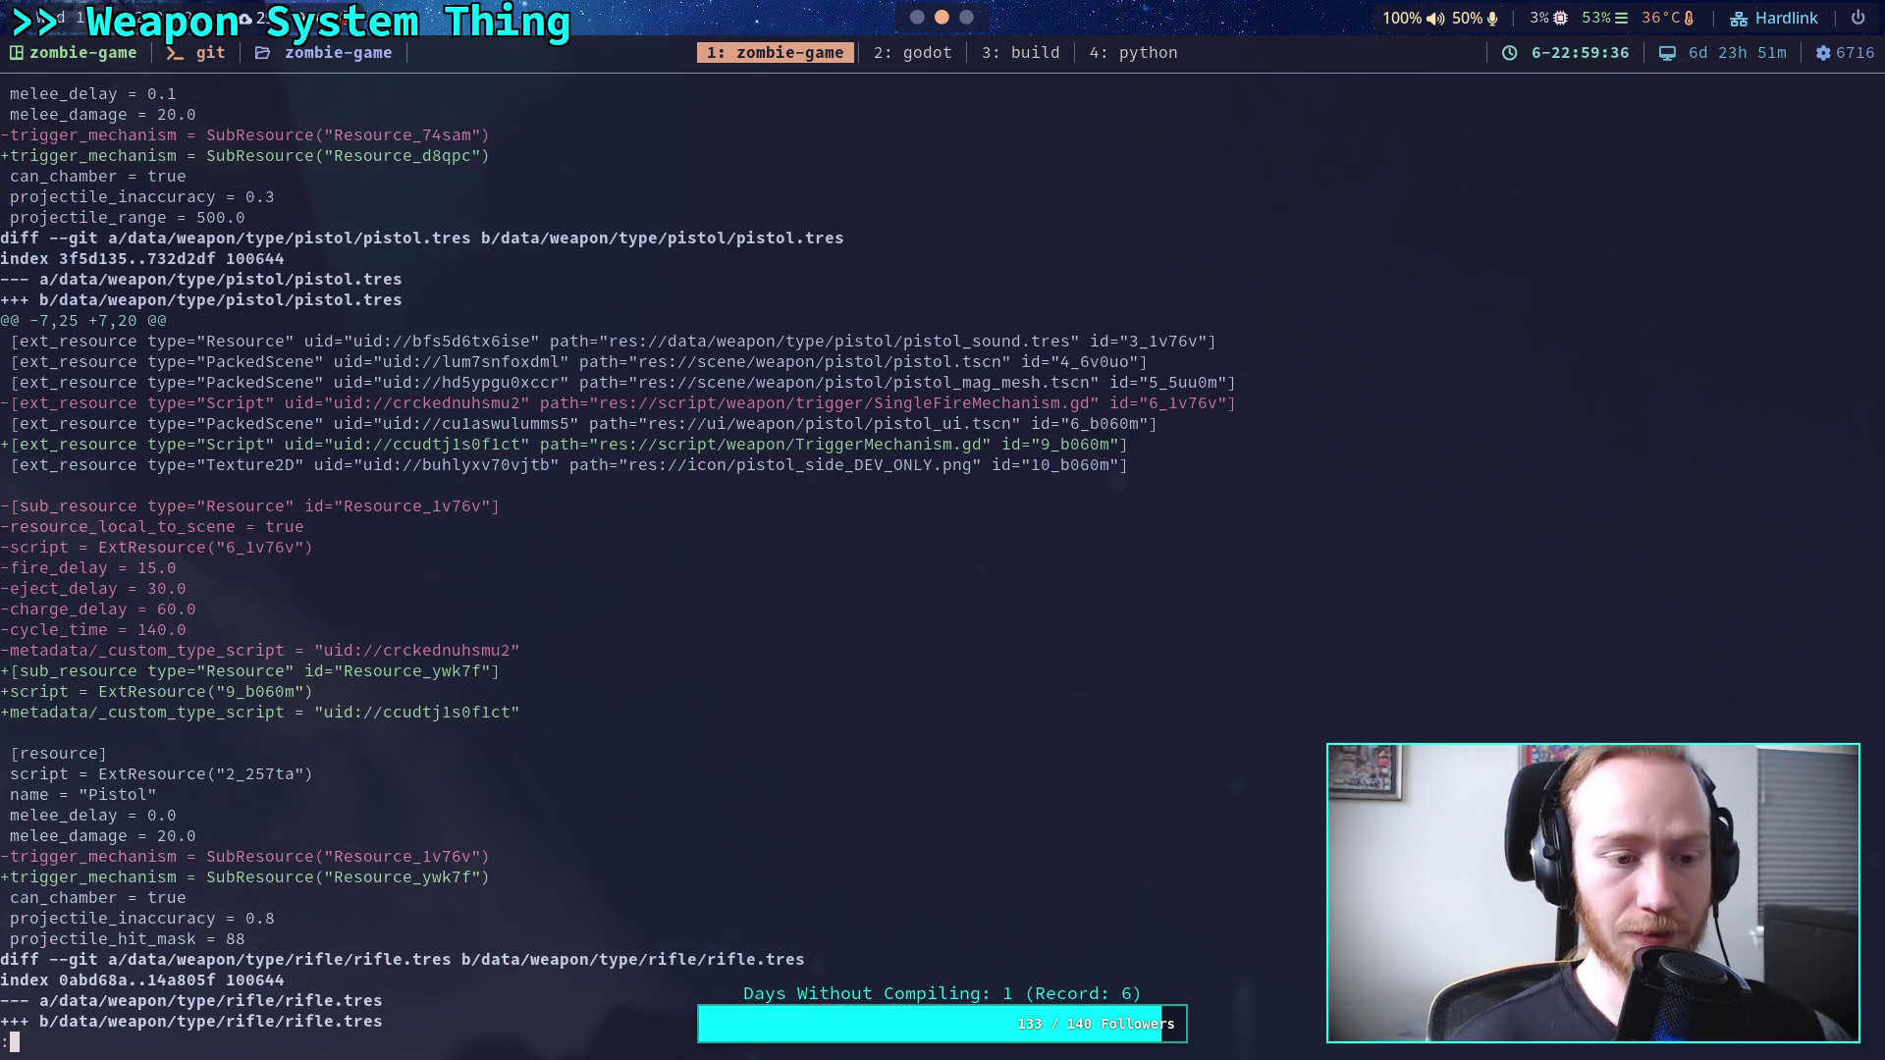
scroll(608, 569, "down", 2)
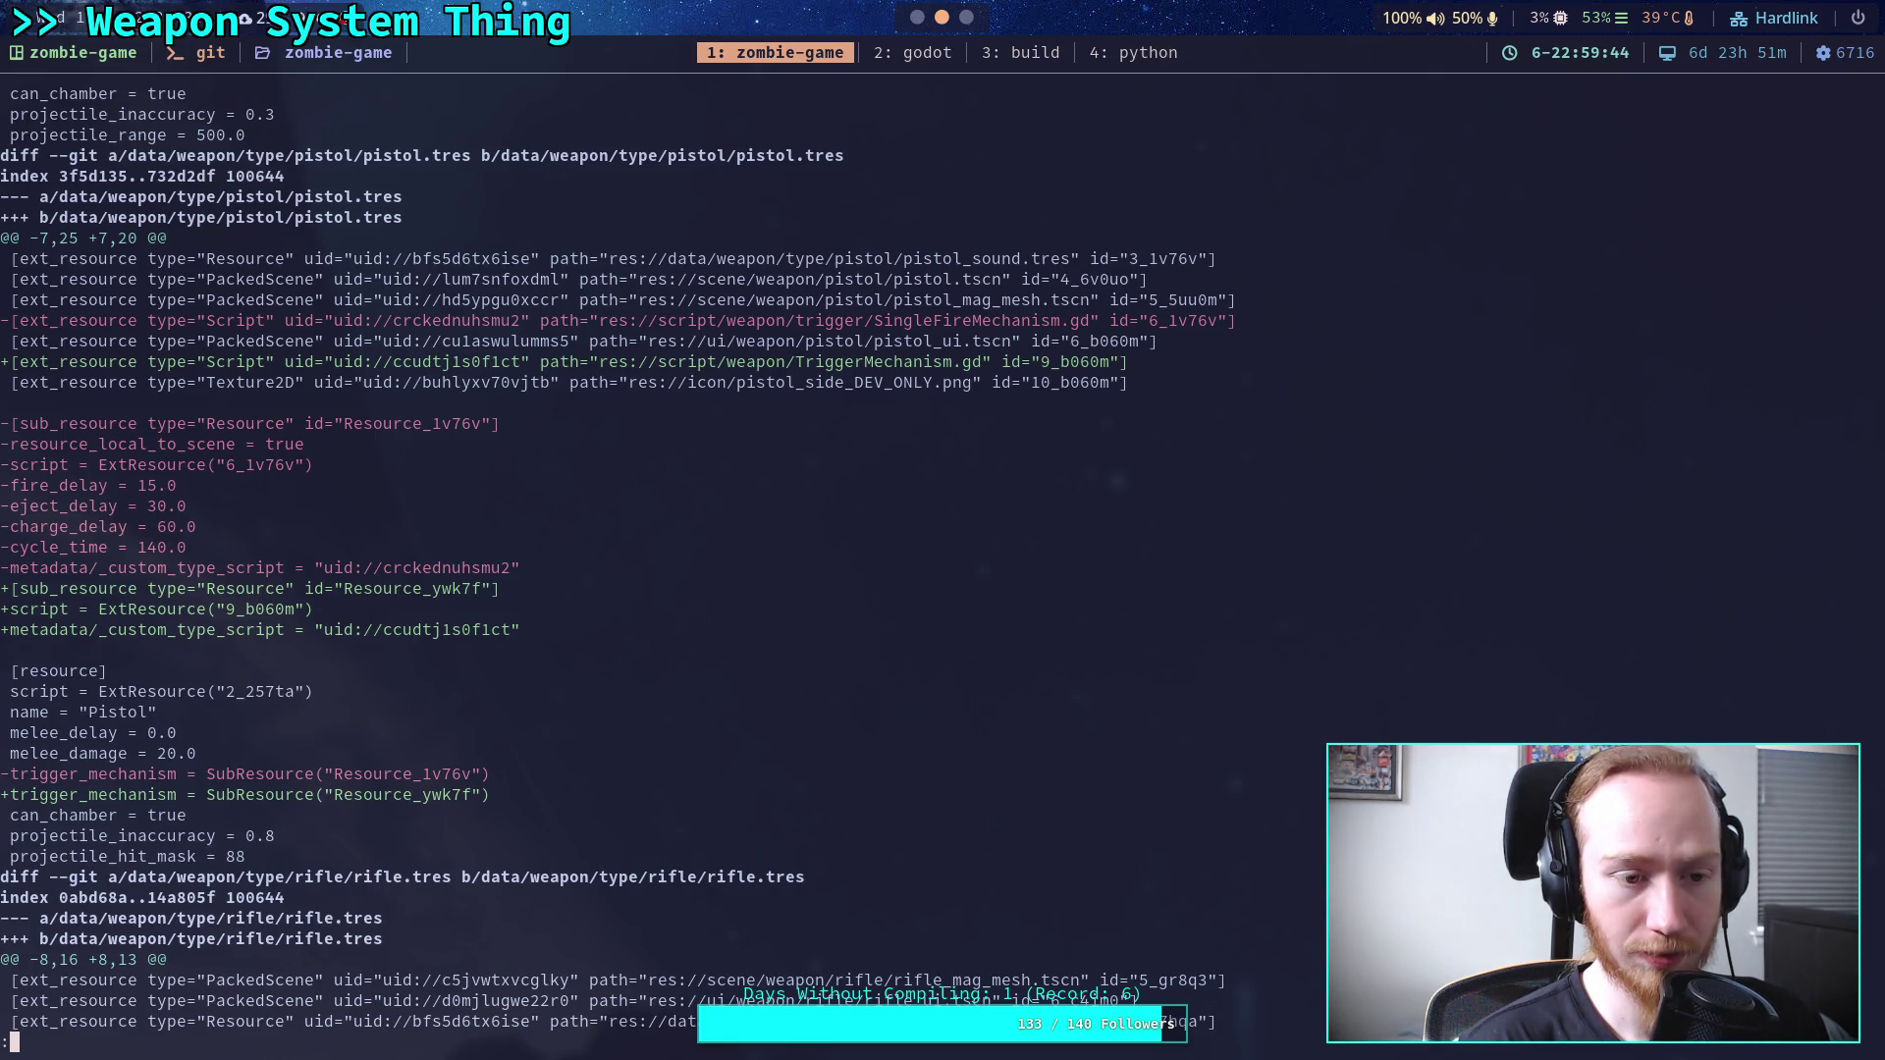
key("super+2")
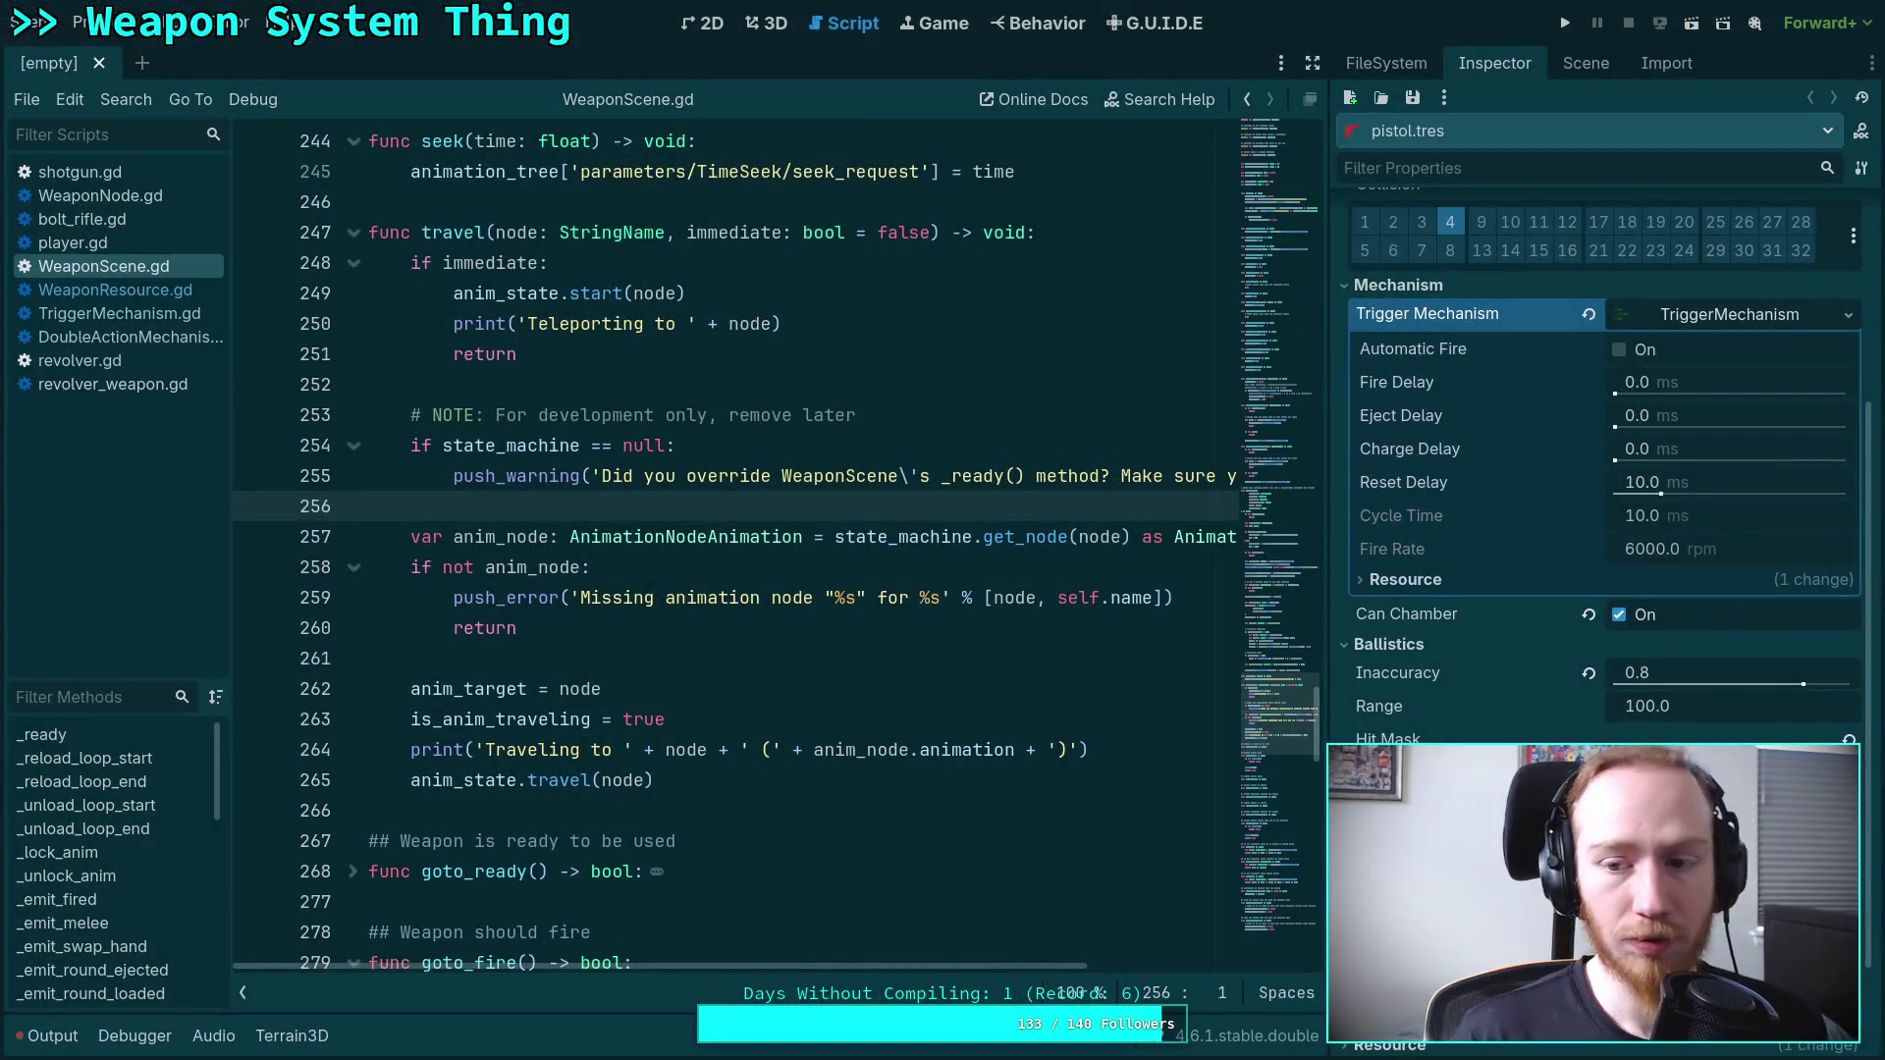
Set the pistol's Fire Delay to 5.0 ms, leaving Eject Delay unchanged
left_click(1675, 386)
type("5")
key("Return")
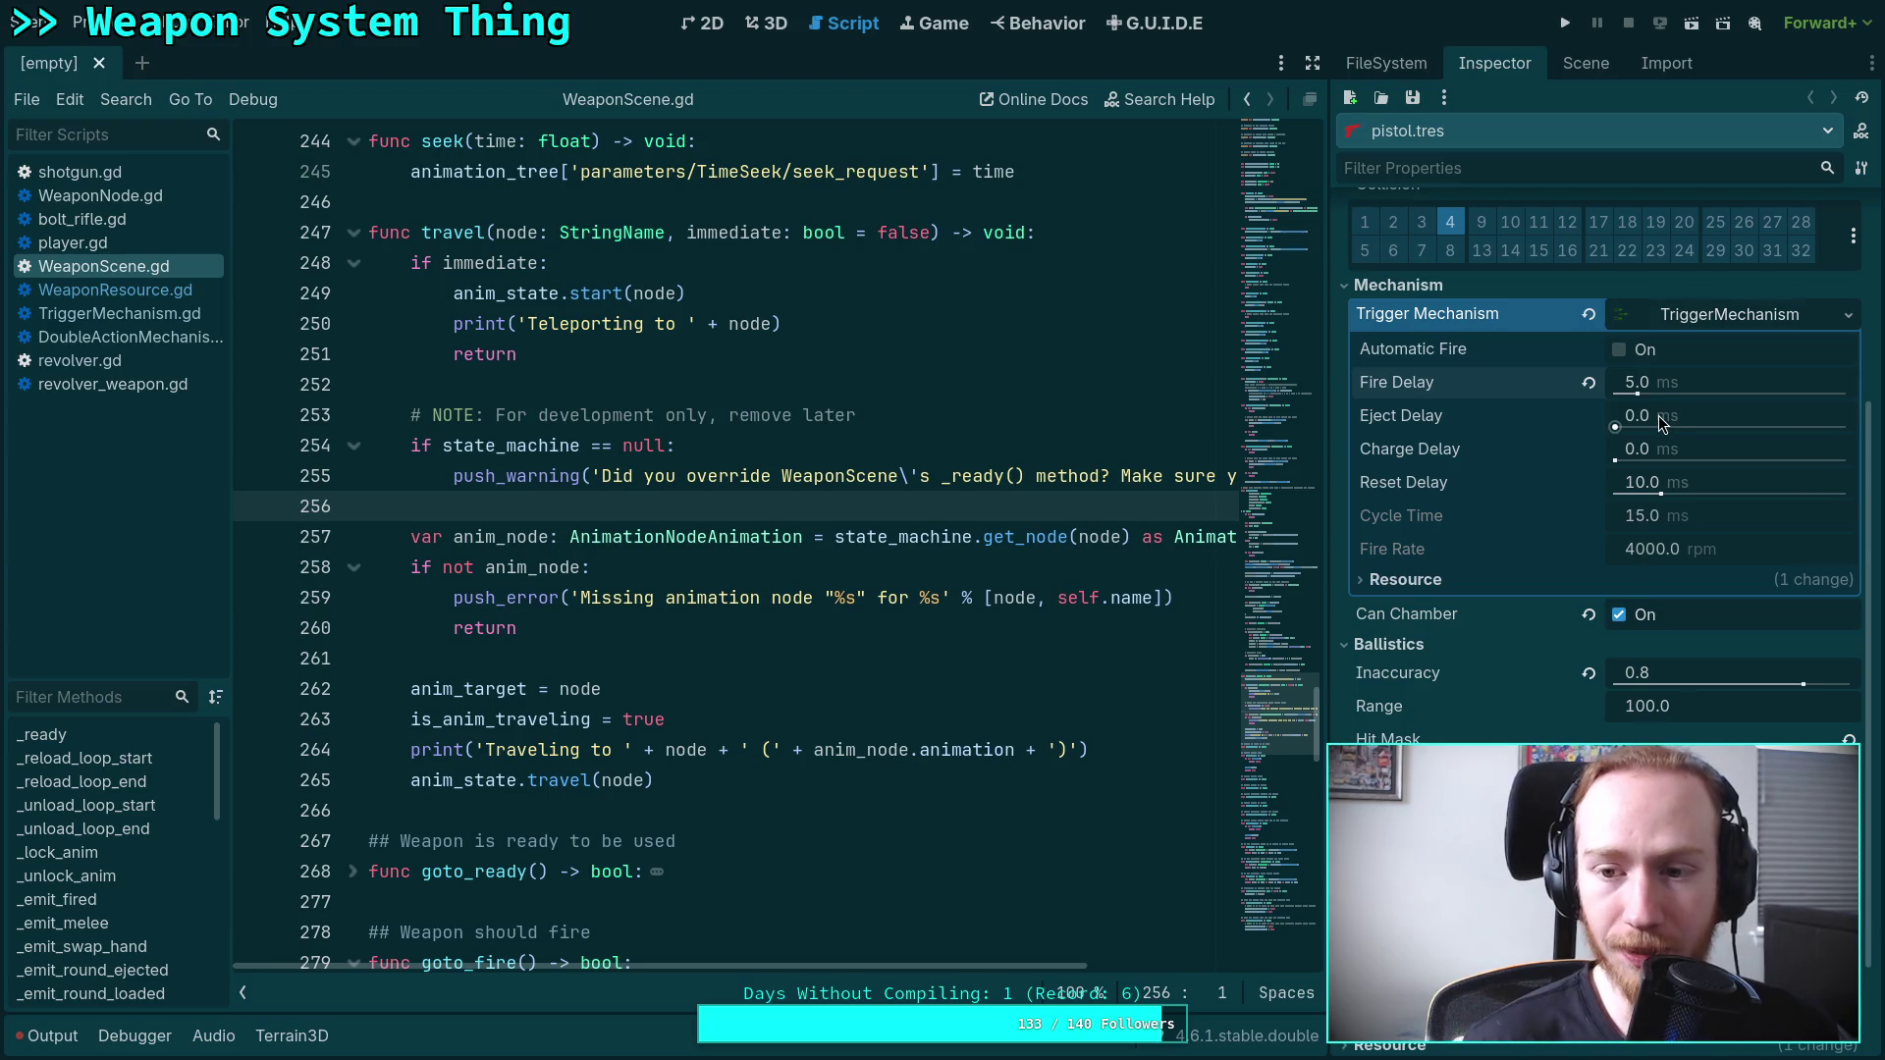
left_click(1669, 421)
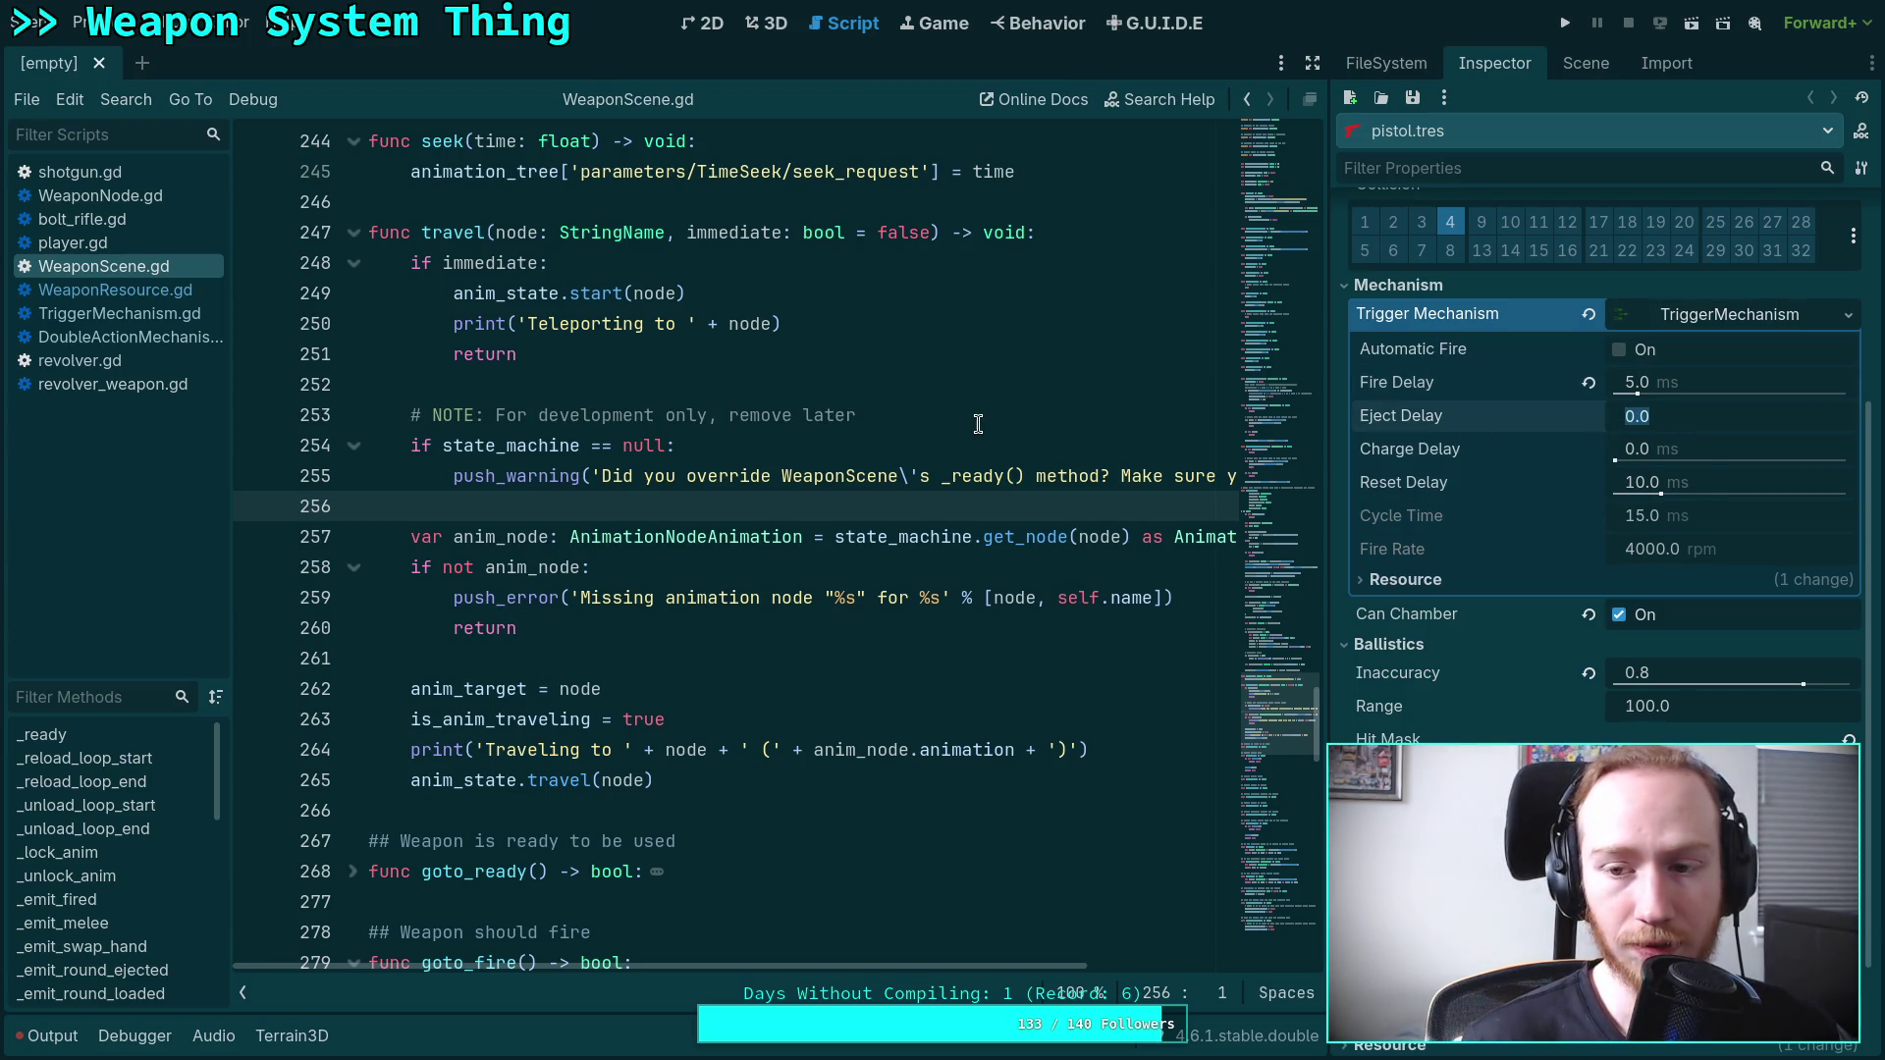
left_click(923, 415)
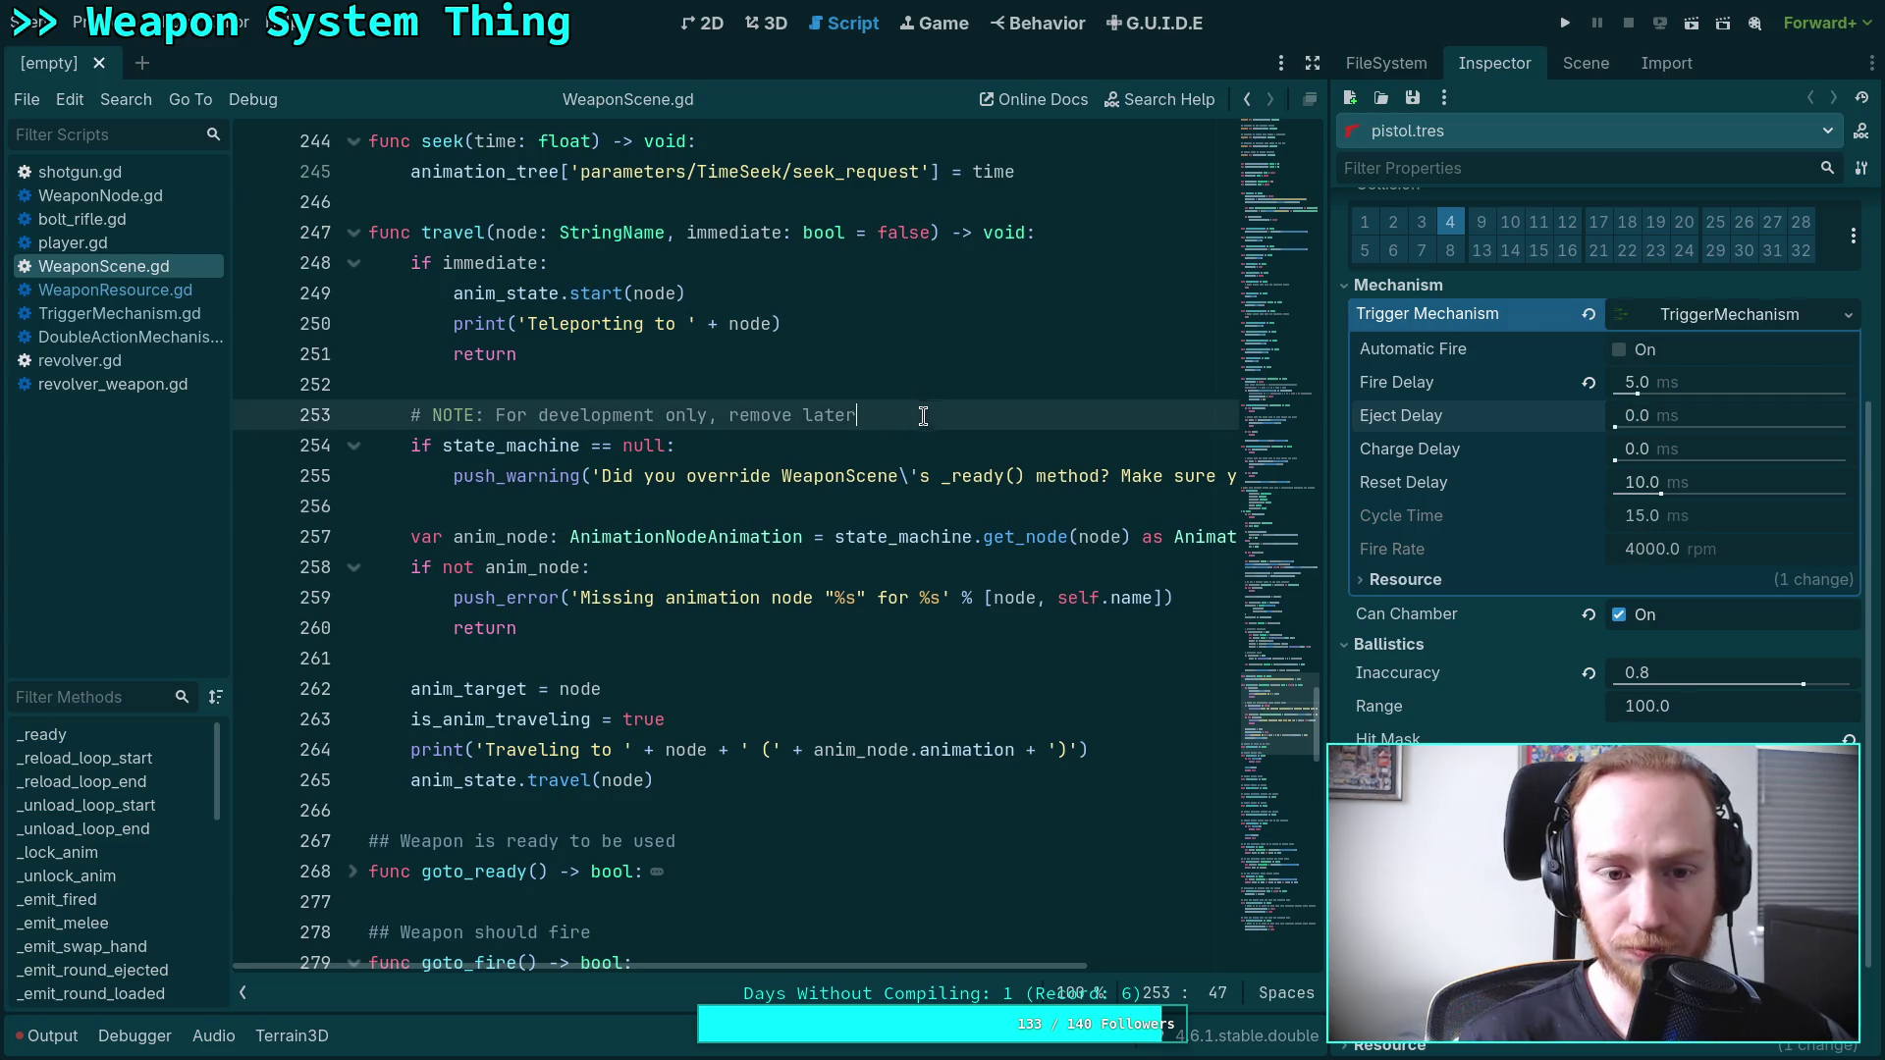
Open pistol.tscn from the scene/weapon/pistol folder in the FileSystem
left_click(1570, 59)
left_click(1387, 63)
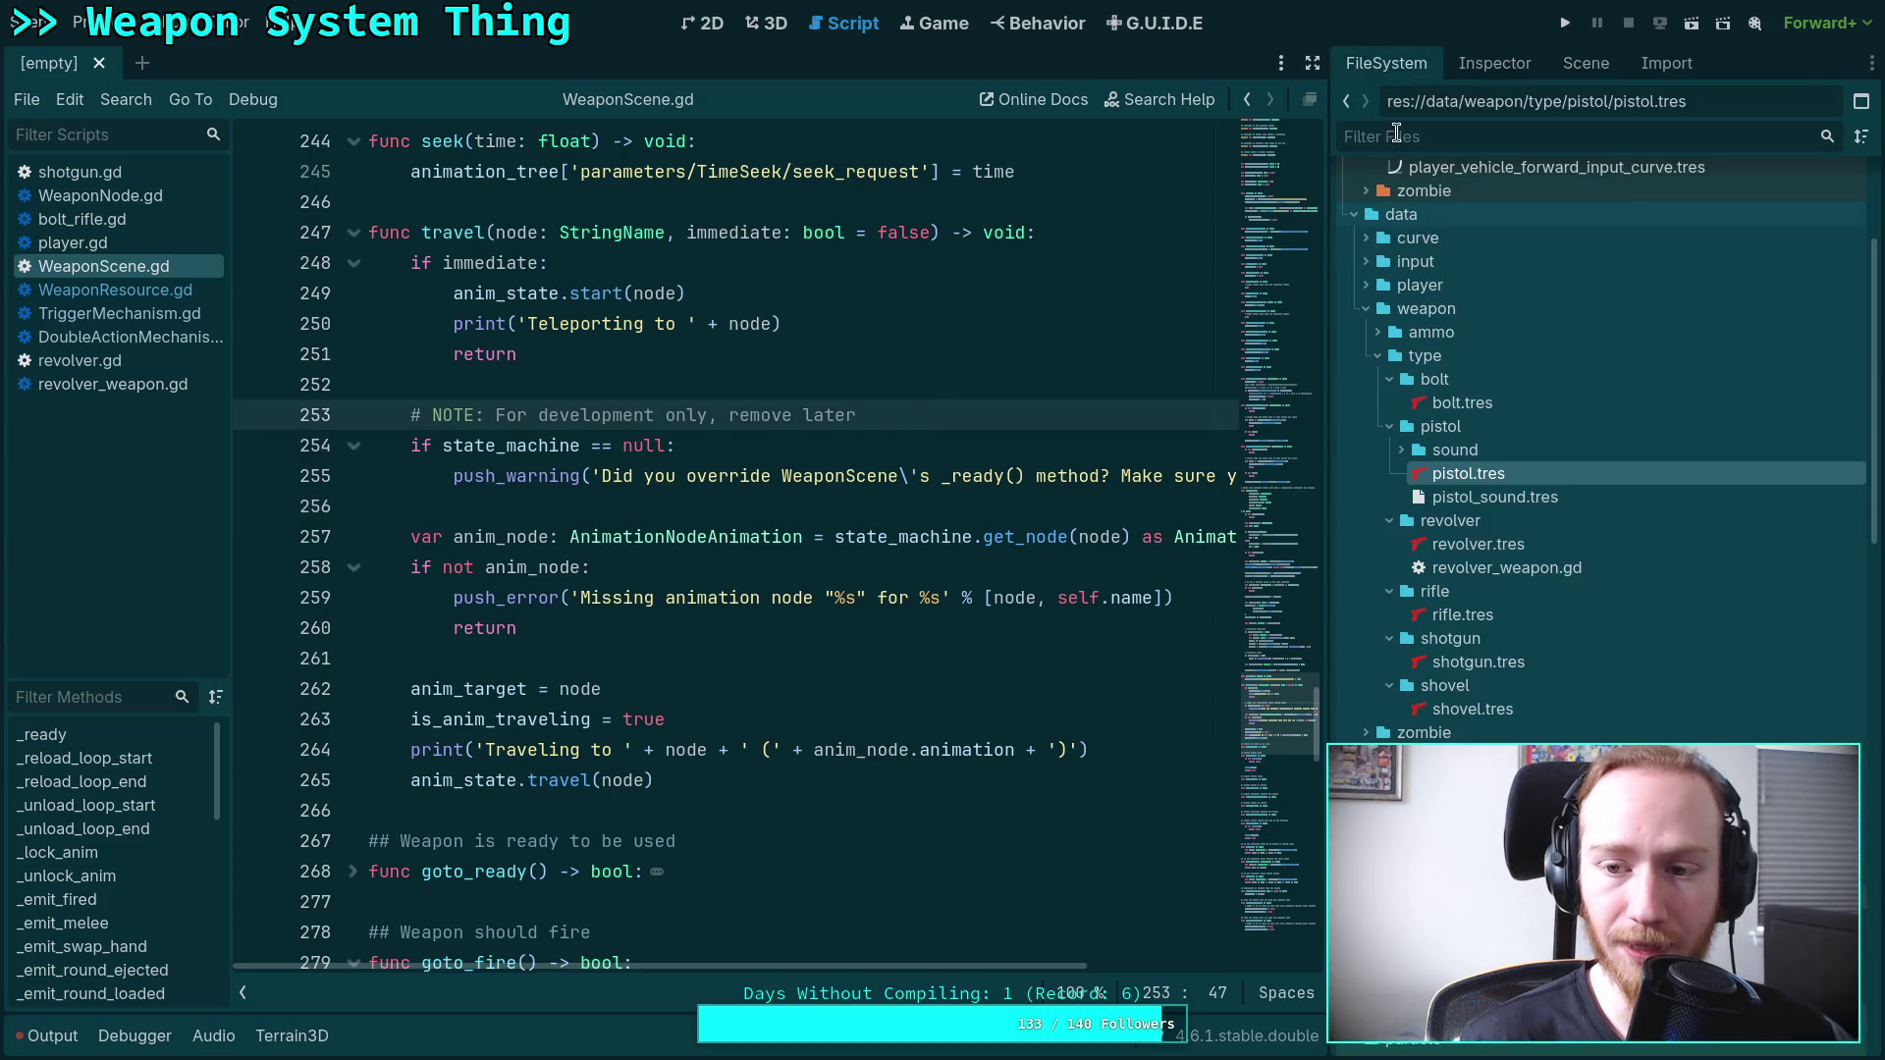
scroll(1473, 398, "down", 10)
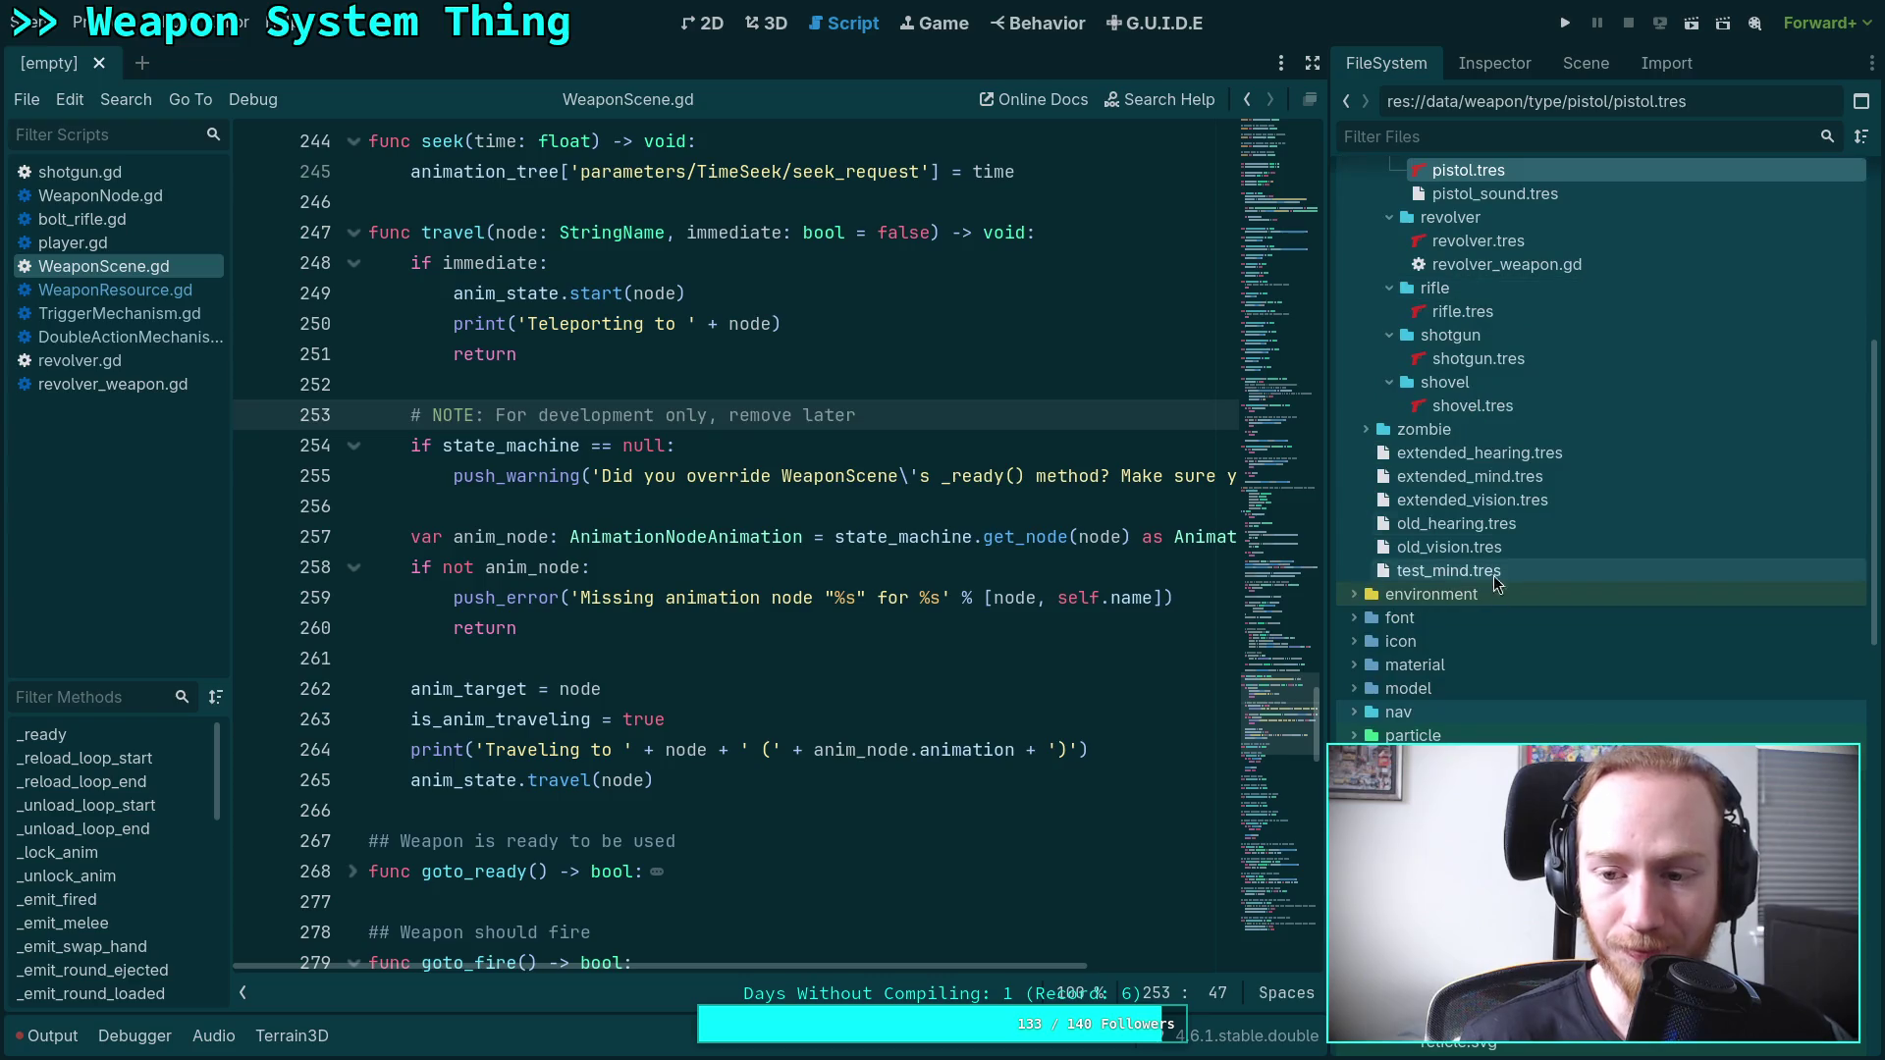
double_click(1458, 585)
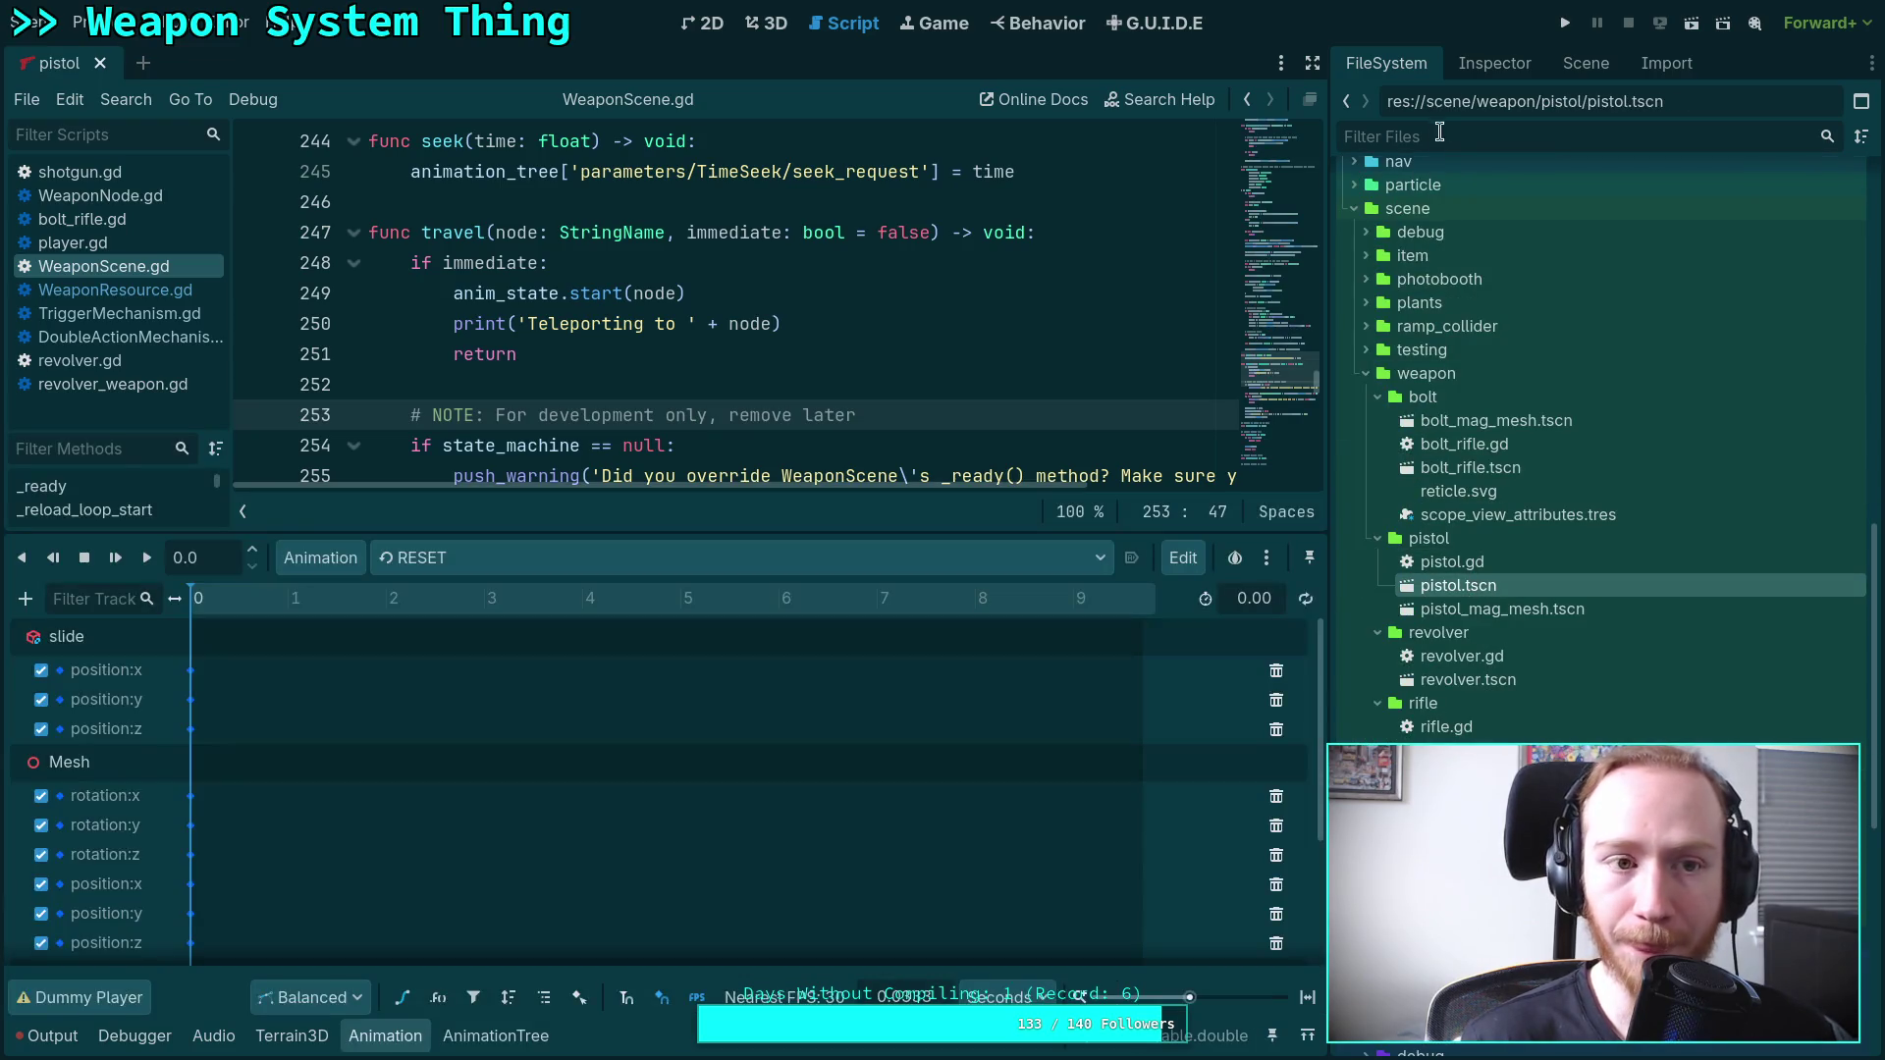
Select the pistol/fire animation, fit it in the timeline, and load pistol.tres in the Inspector
left_click(523, 558)
left_click(486, 669)
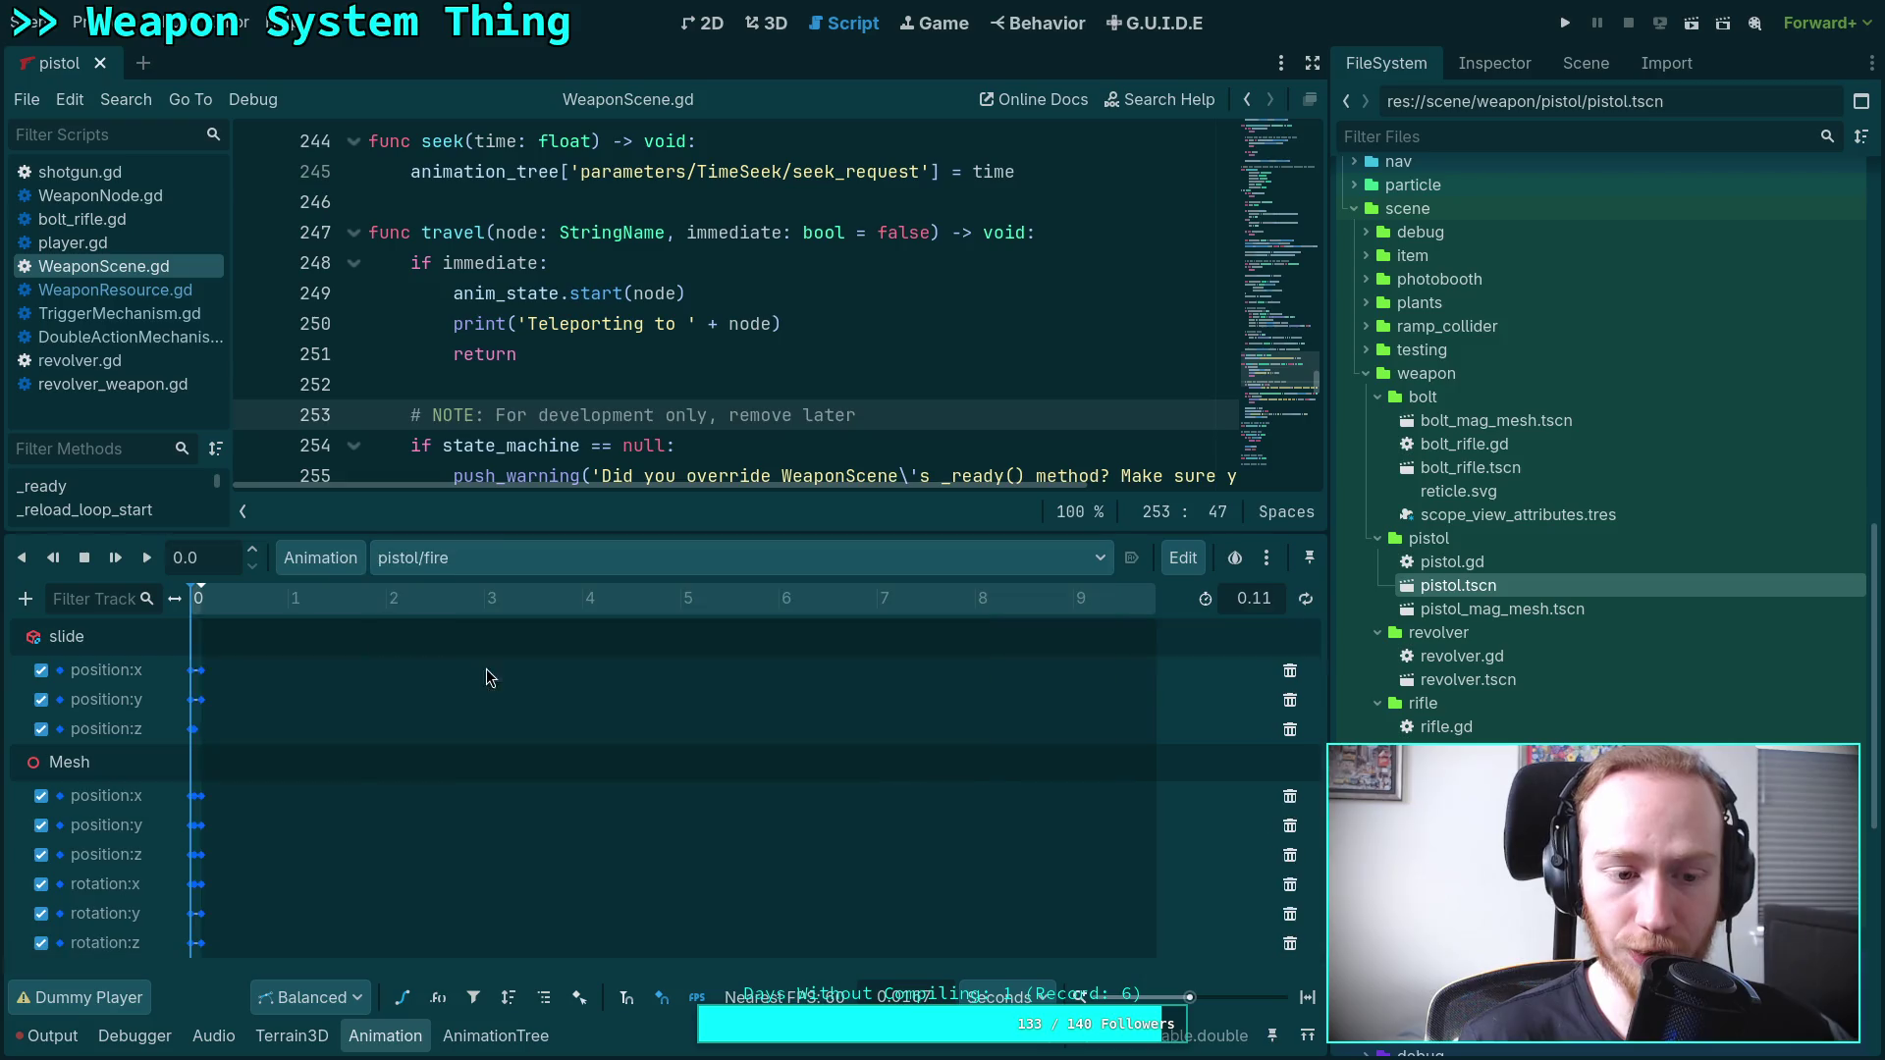
left_click(1309, 998)
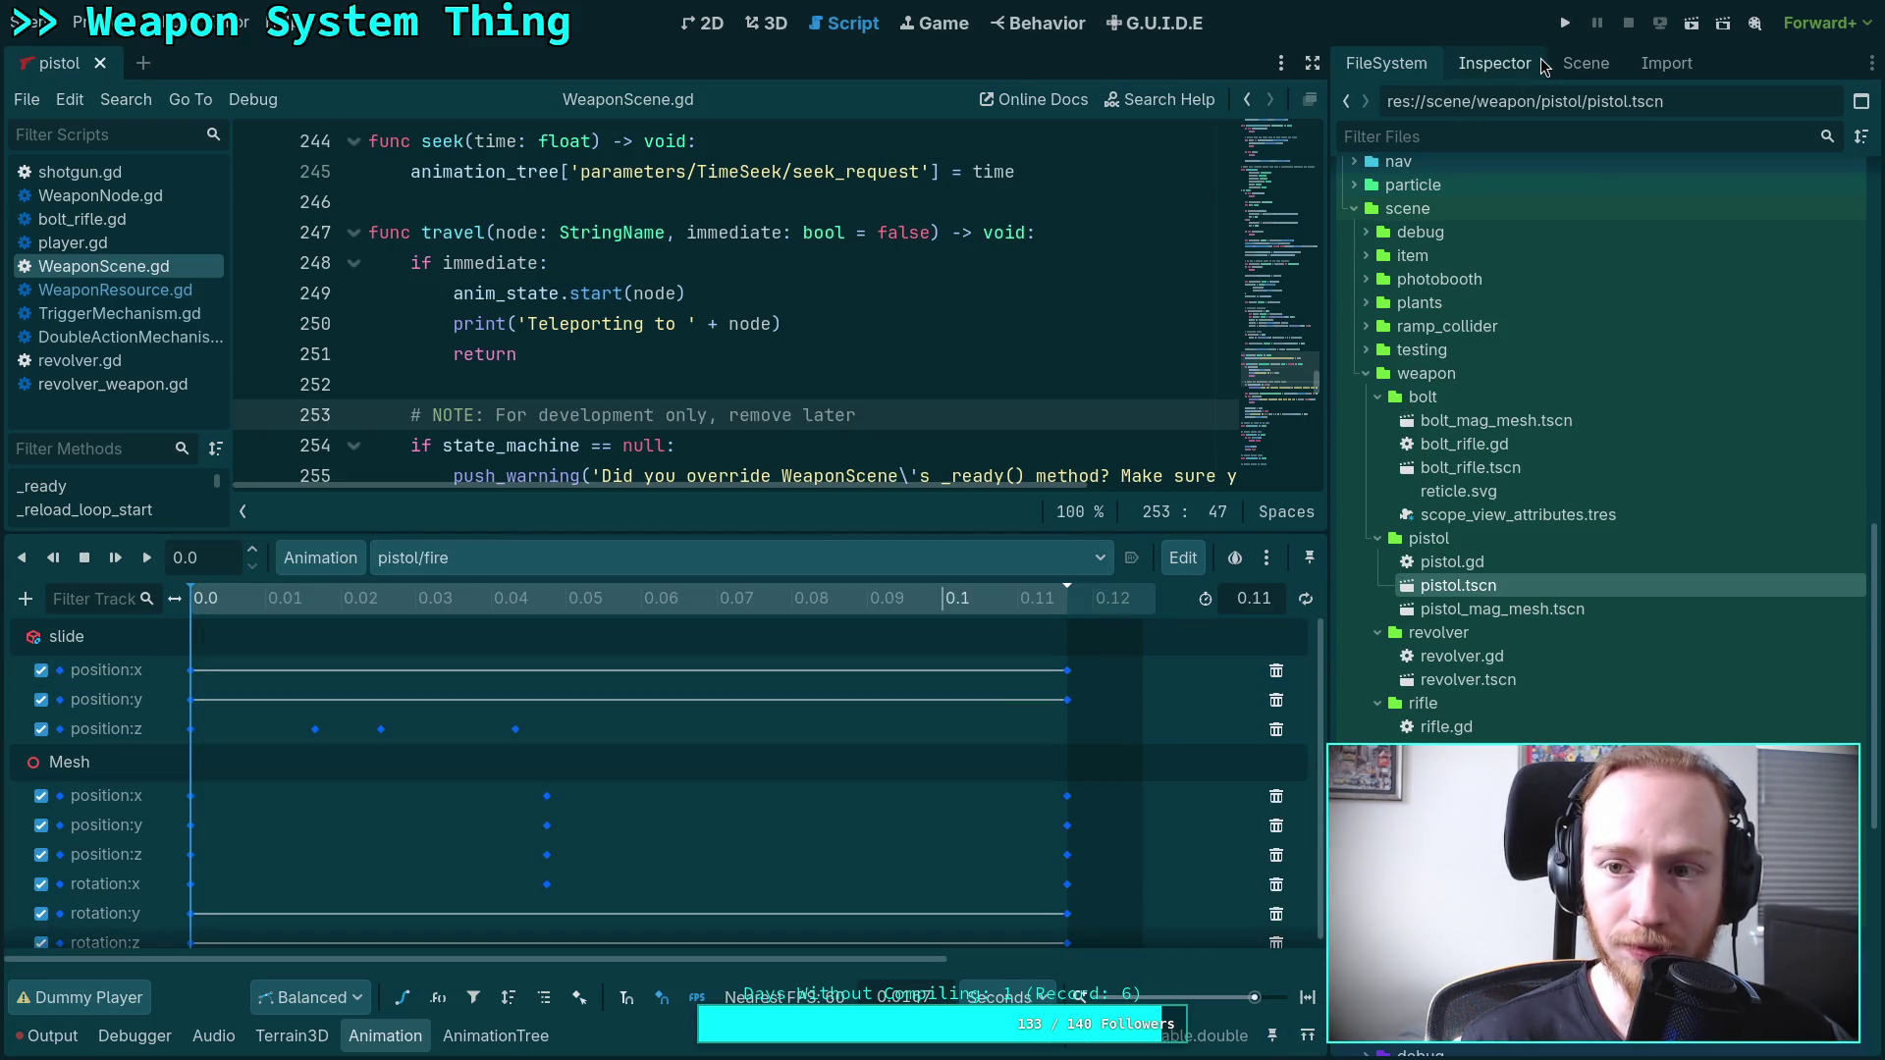
left_click(1540, 57)
left_click(1575, 65)
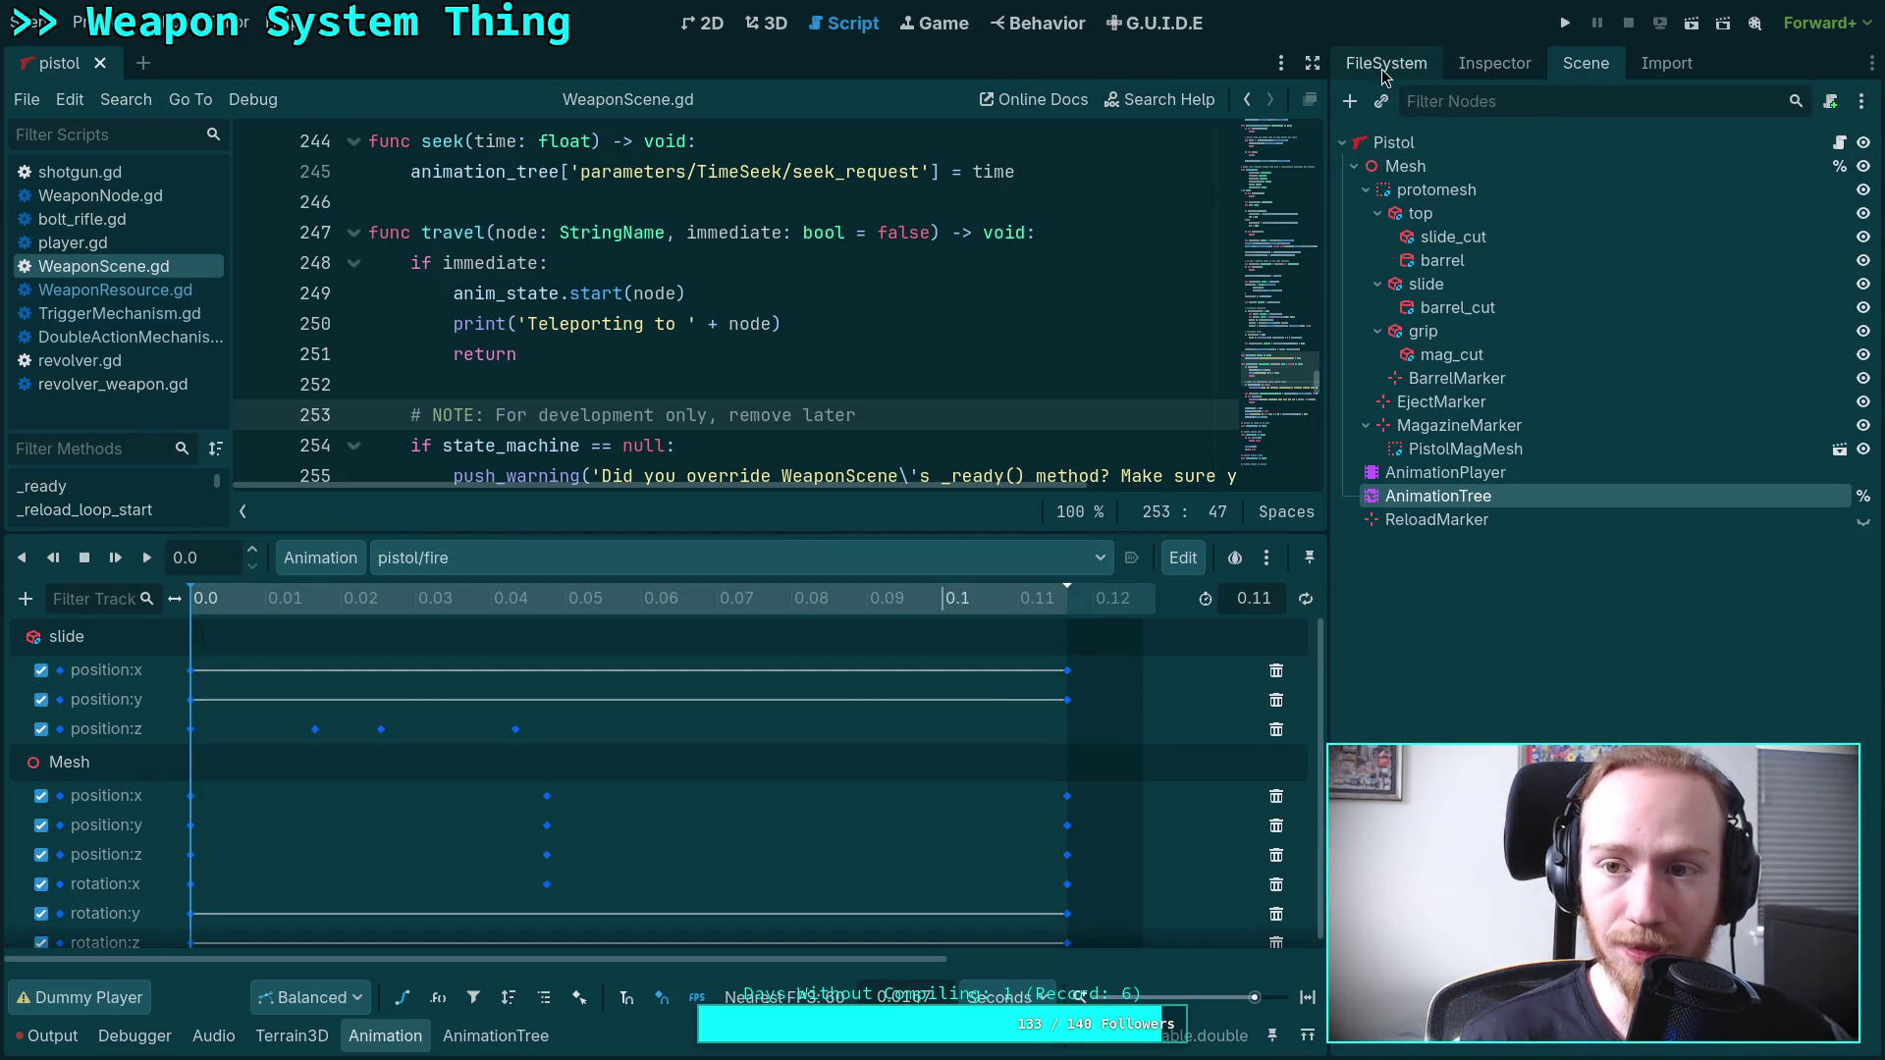
left_click(1386, 63)
scroll(1454, 577, "down", 6)
scroll(1443, 609, "up", 6)
scroll(1441, 639, "down", 10)
double_click(1468, 369)
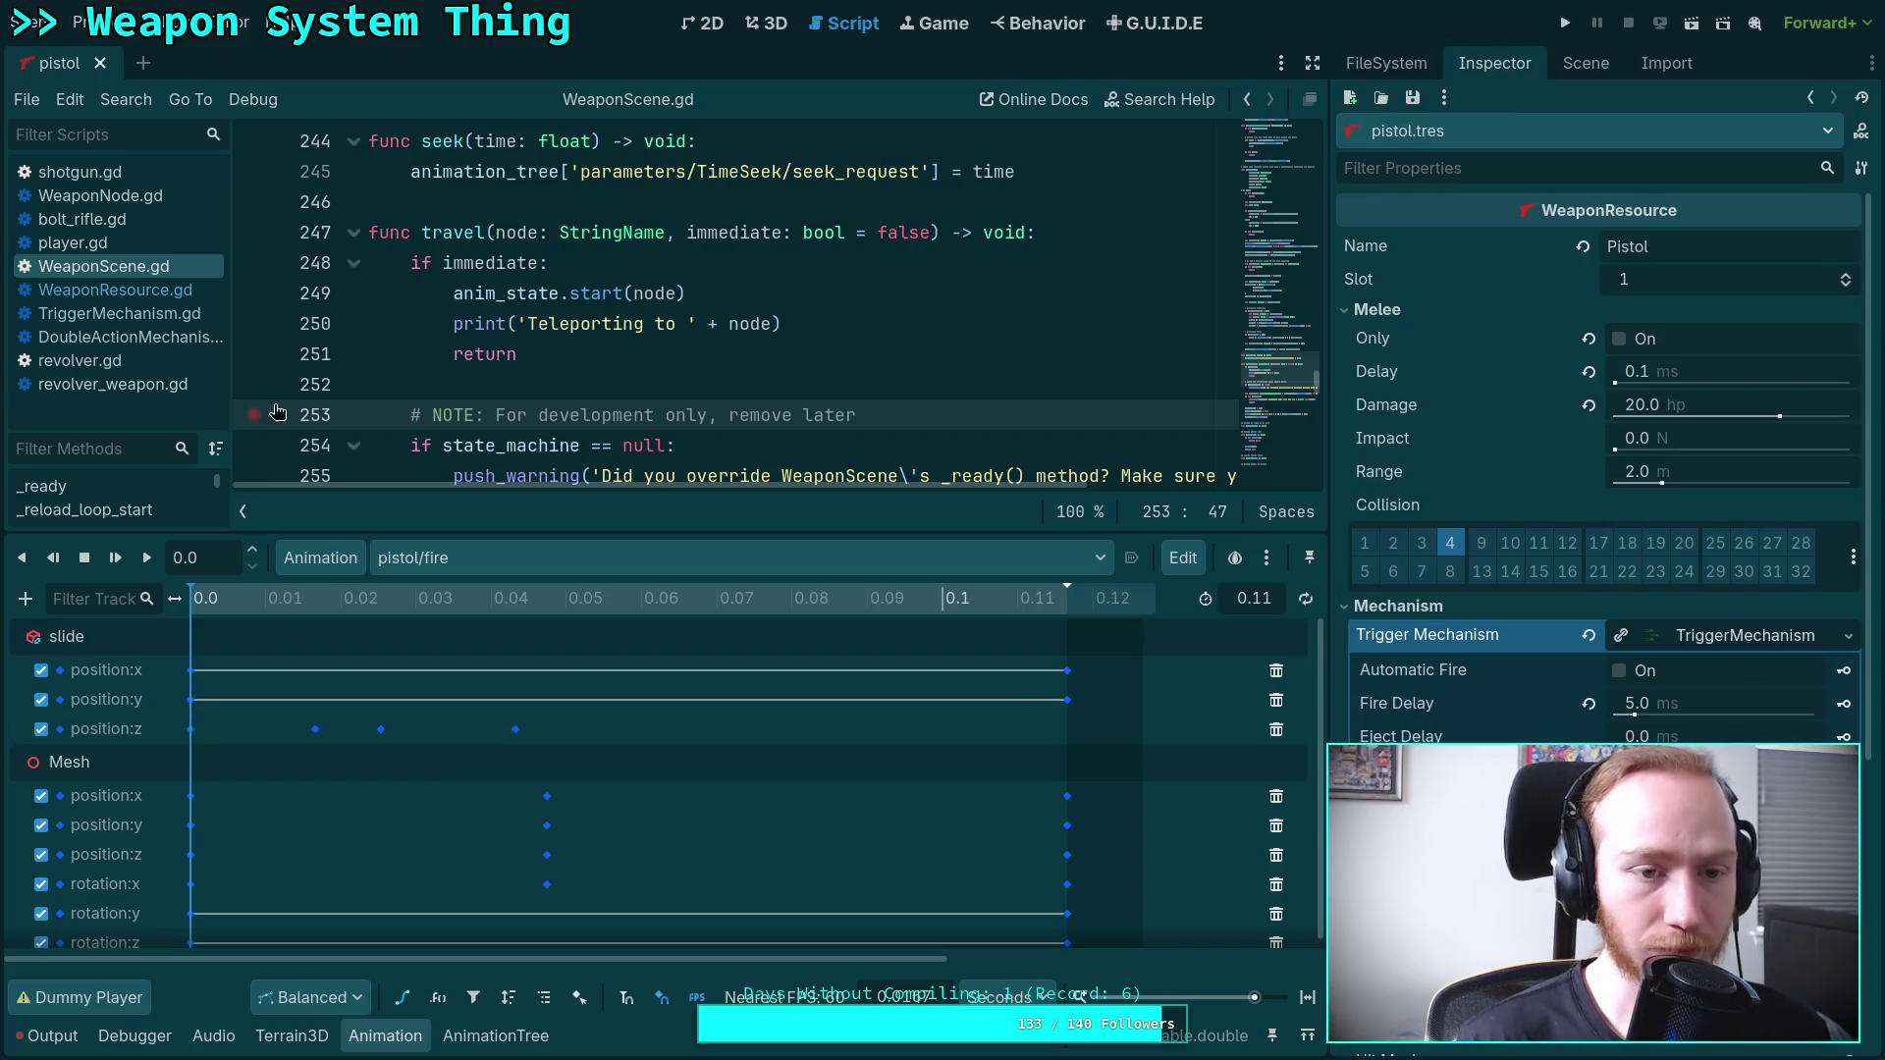
Scrub the fire animation to 0.0167 s and set Eject Delay to 17.0 ms
left_click(768, 22)
left_click_drag(200, 601, 303, 604)
left_click_drag(312, 603, 316, 603)
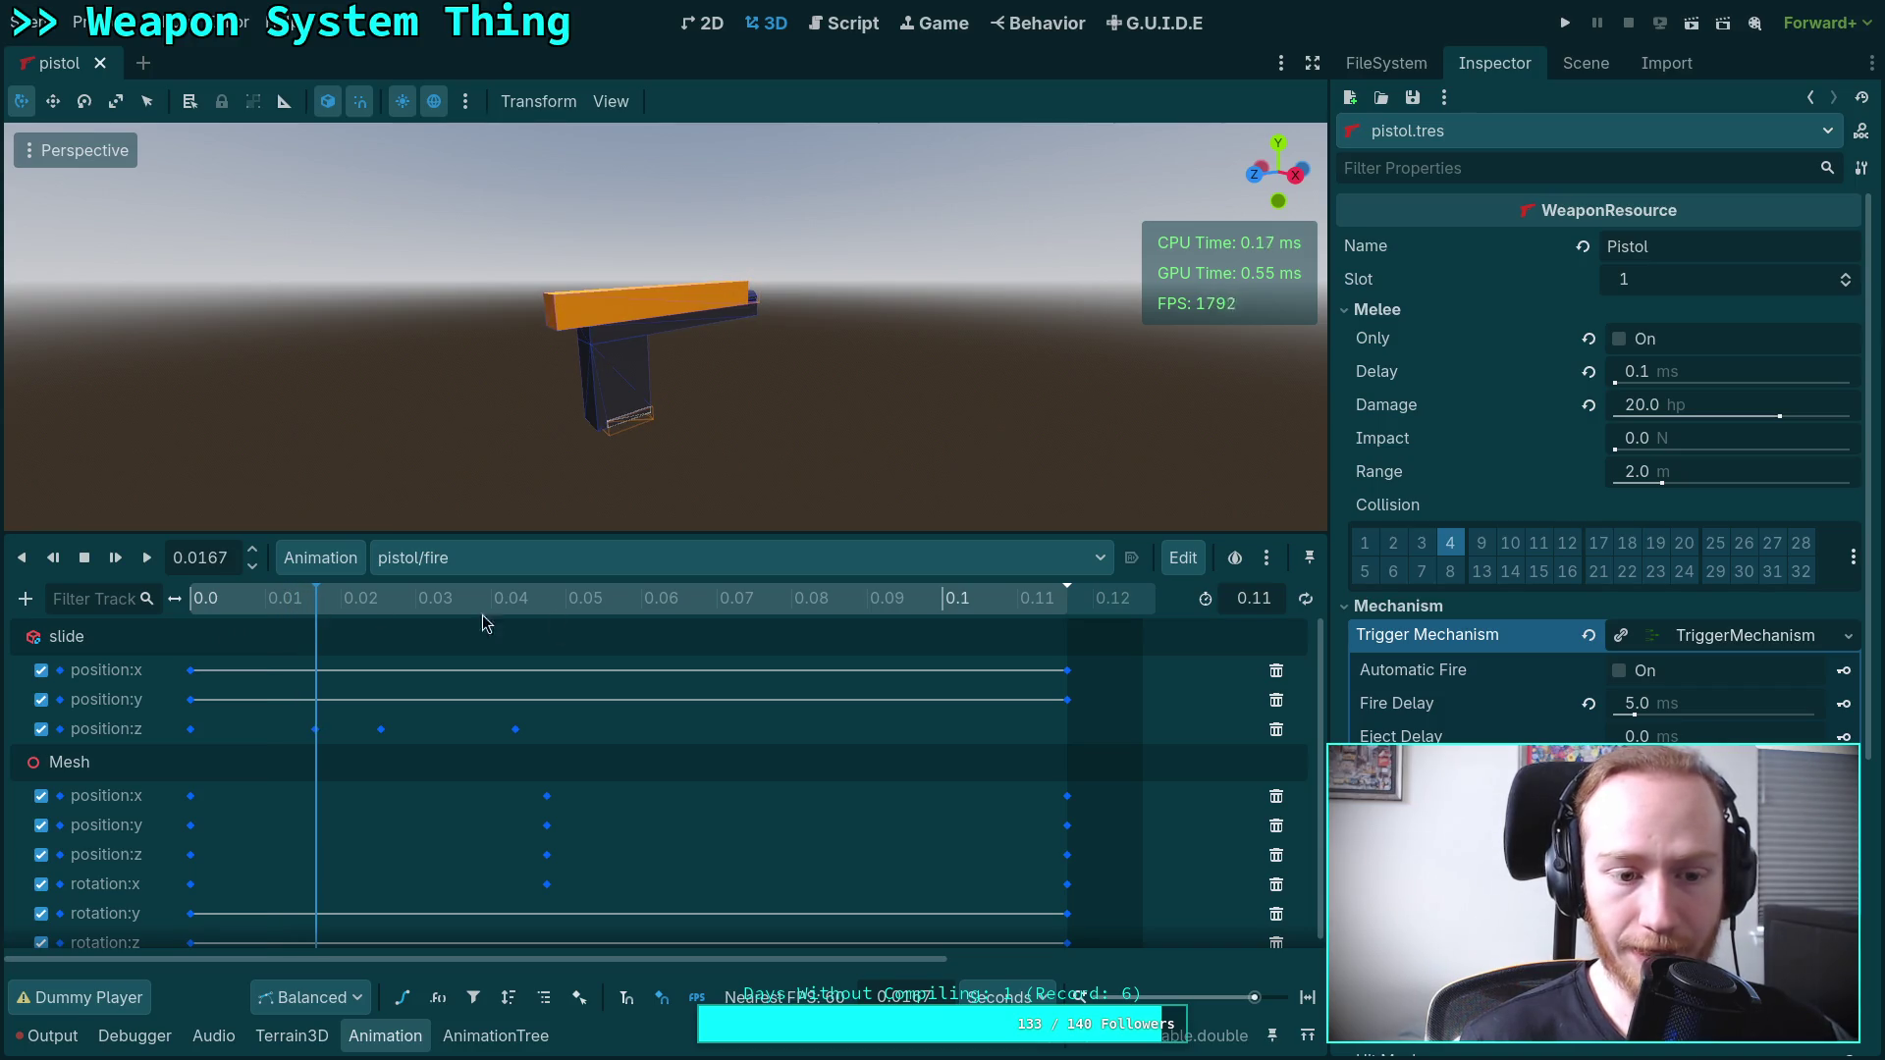
type("17")
key("Return")
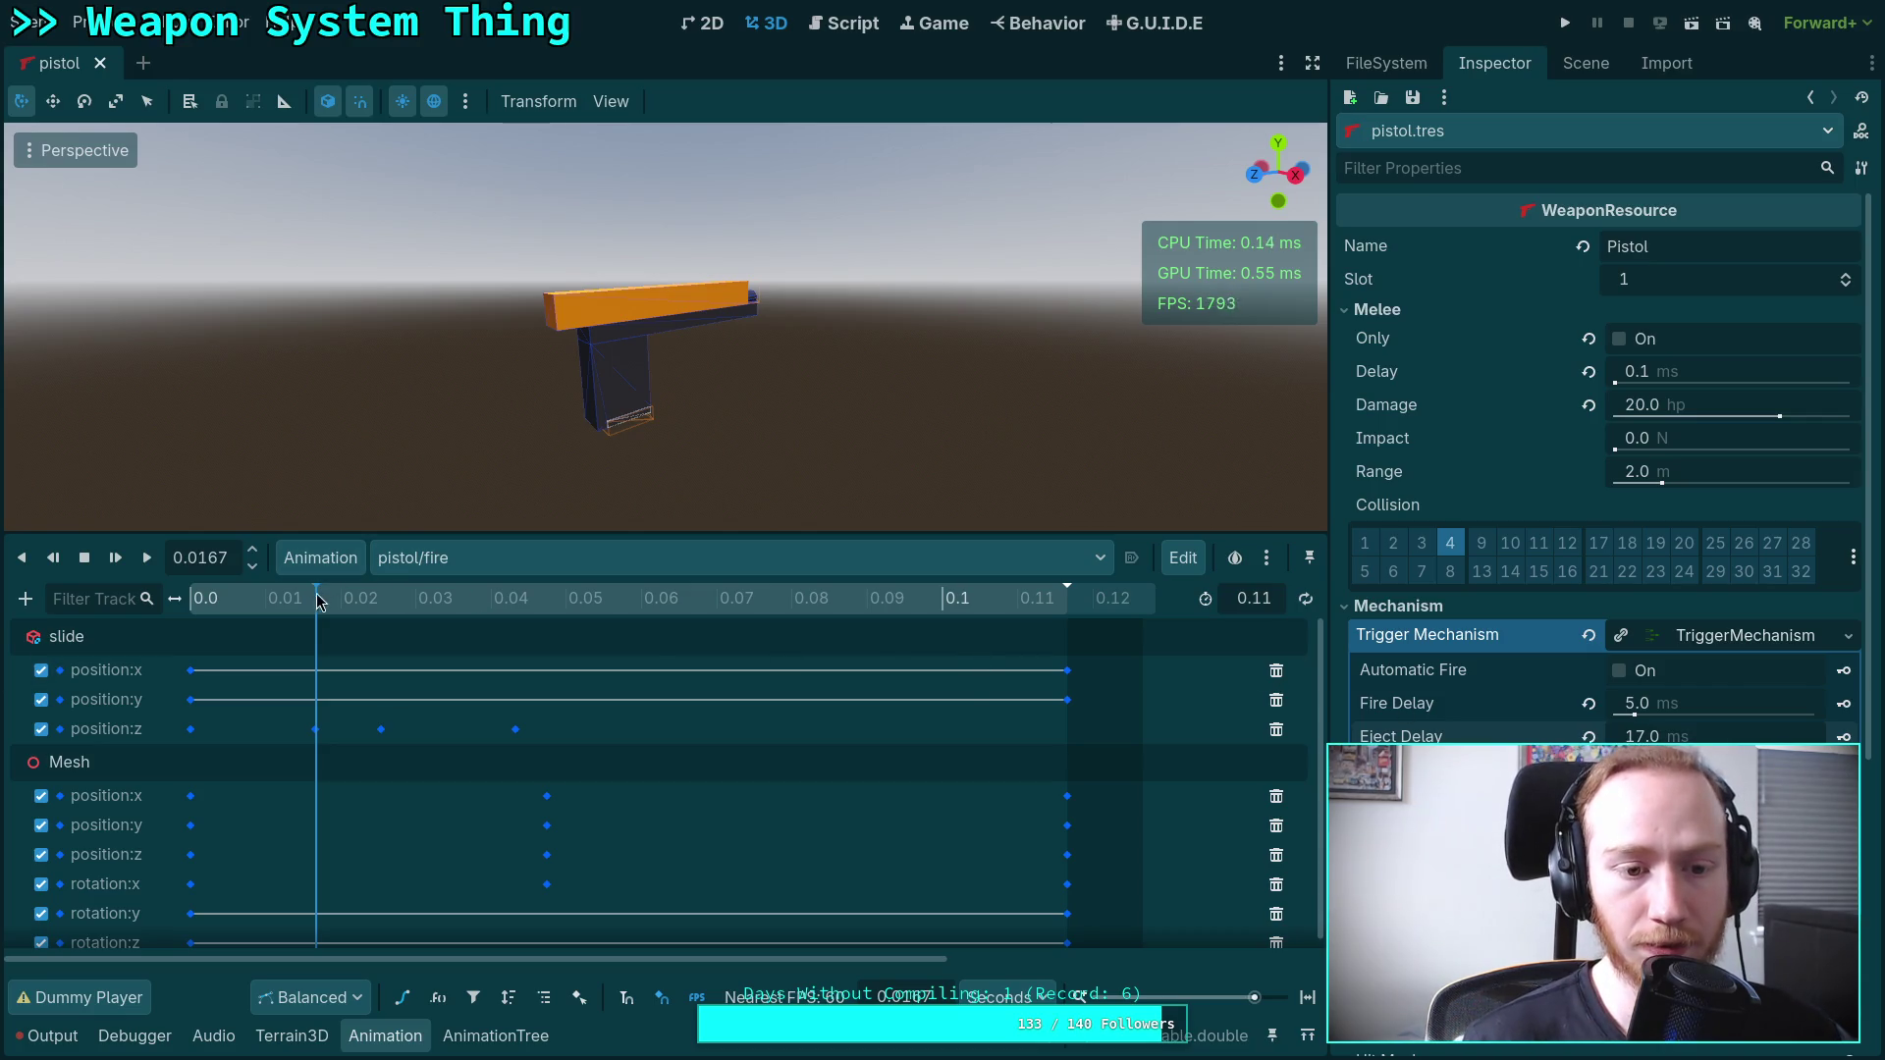
Scrub the fire animation past 0.05 s, then launch the game
left_click_drag(355, 601, 516, 603)
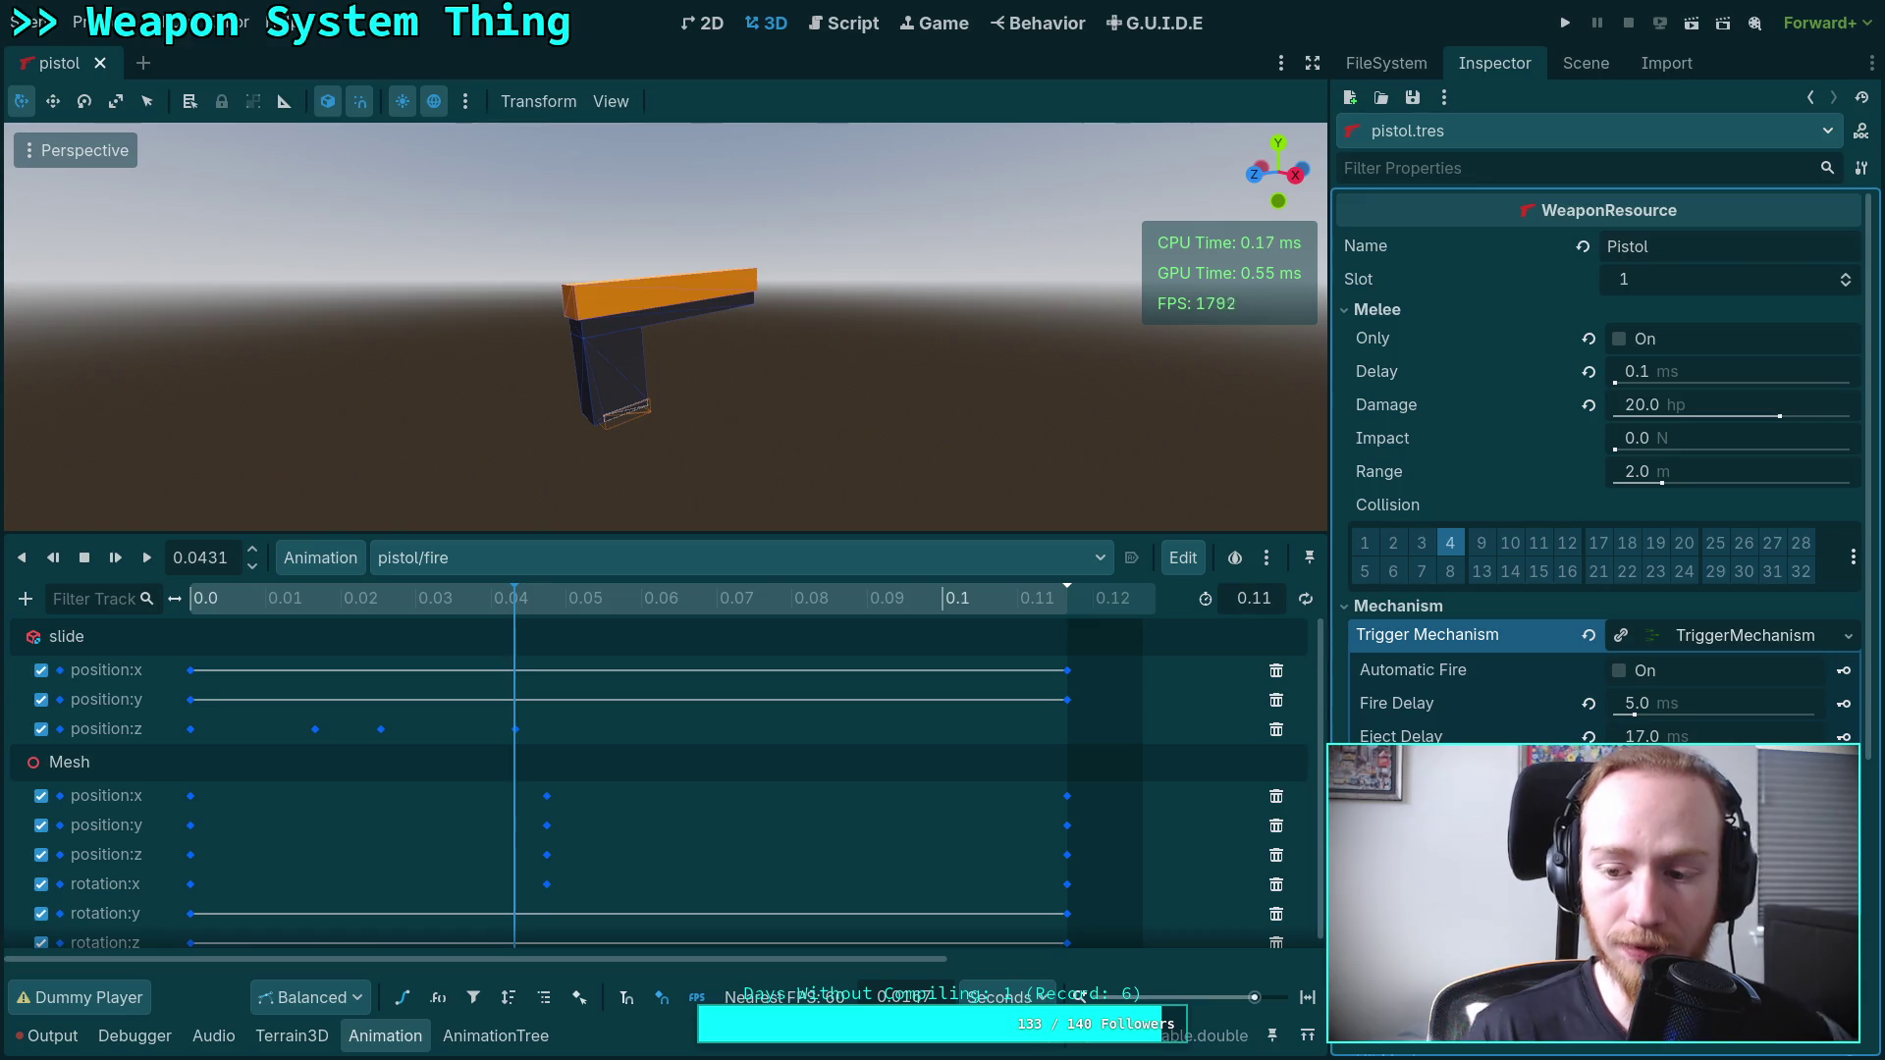
mouse_move(514, 609)
left_mouse_down()
mouse_move(620, 600)
mouse_move(512, 605)
left_mouse_up()
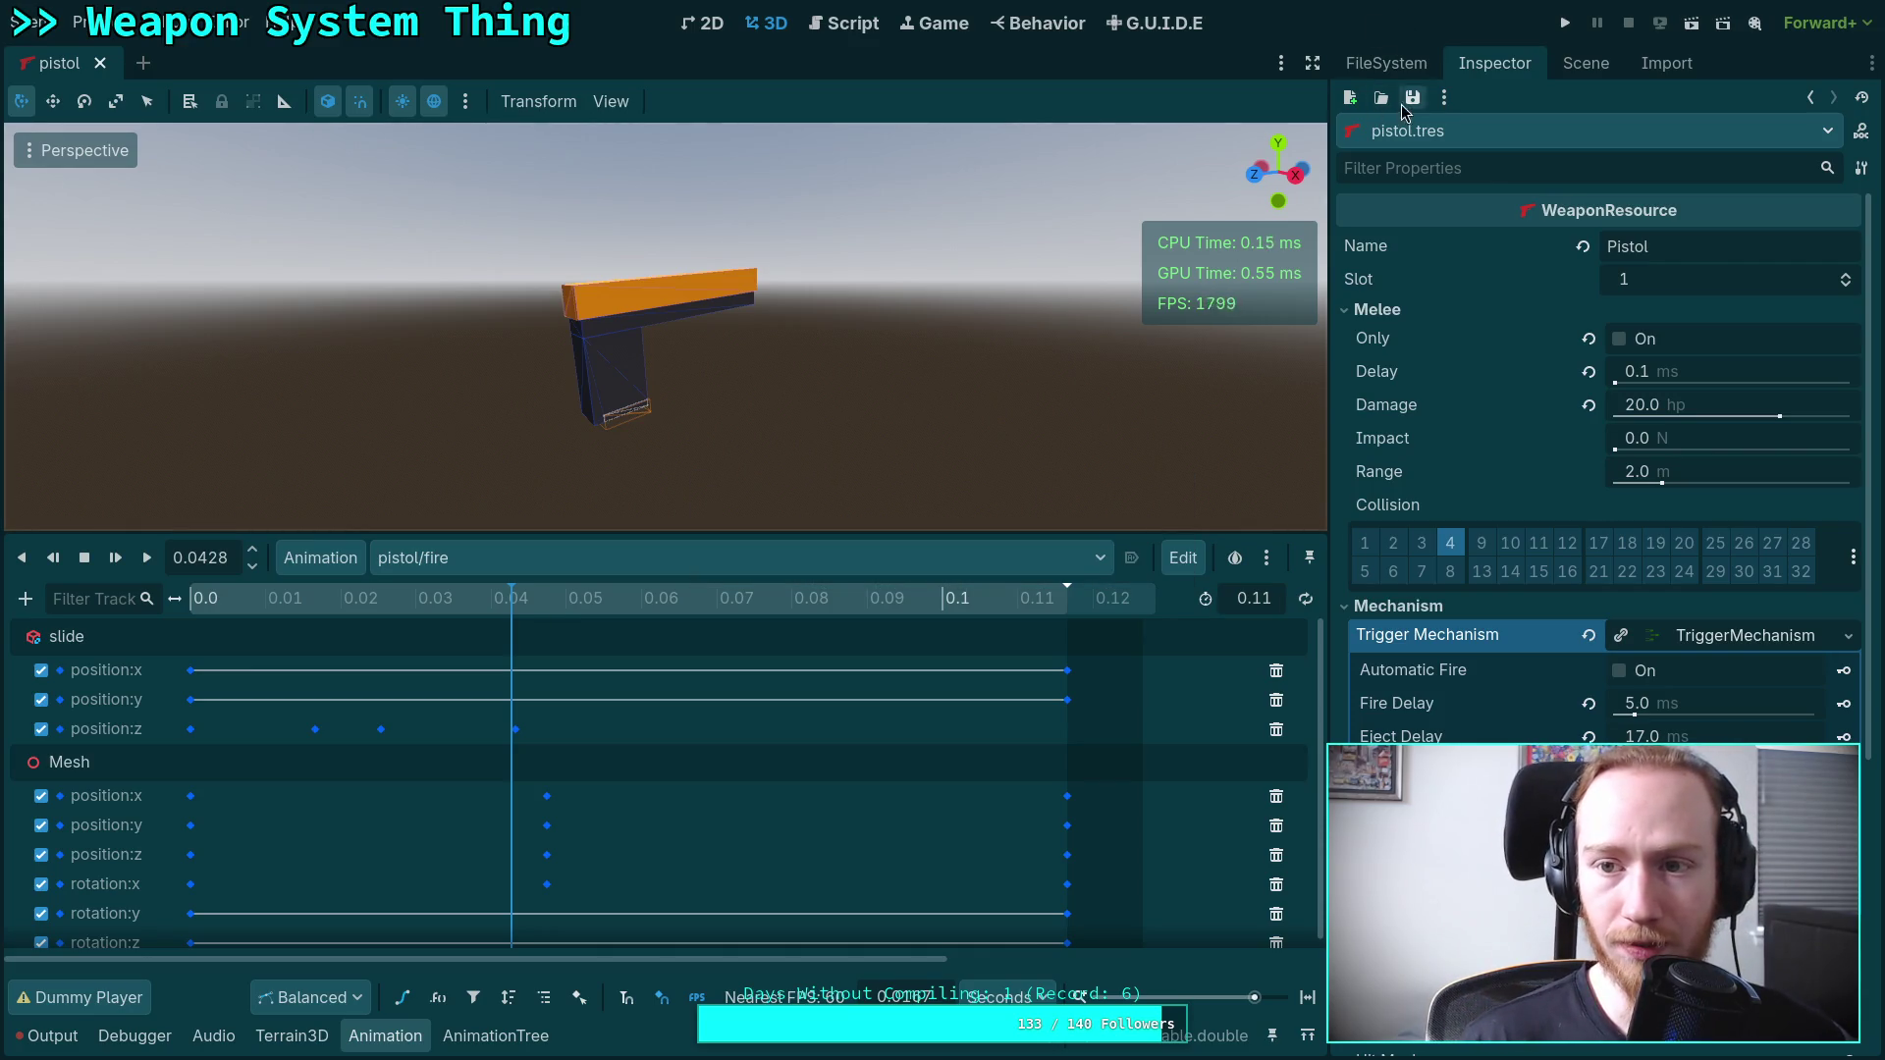
left_click(1567, 27)
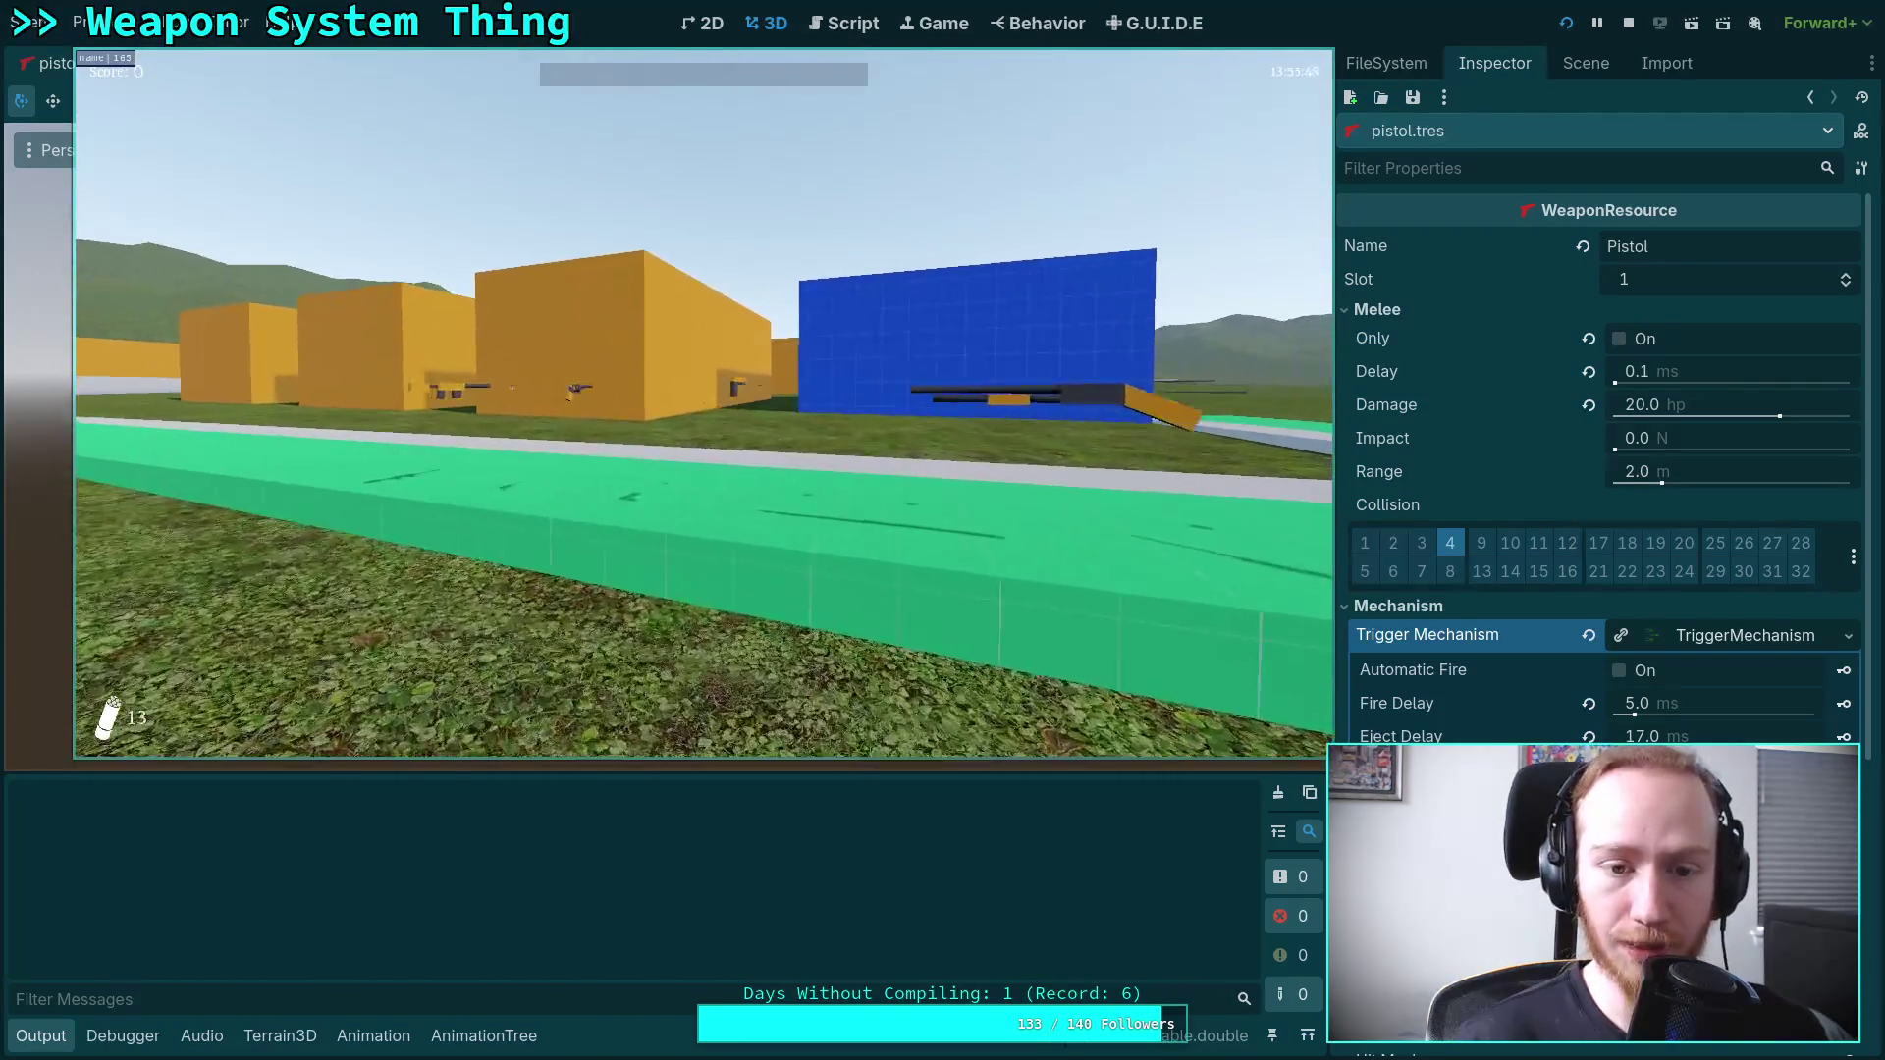
Walk to the pistol, pick it up, and fire until the magazine is empty
key("w")
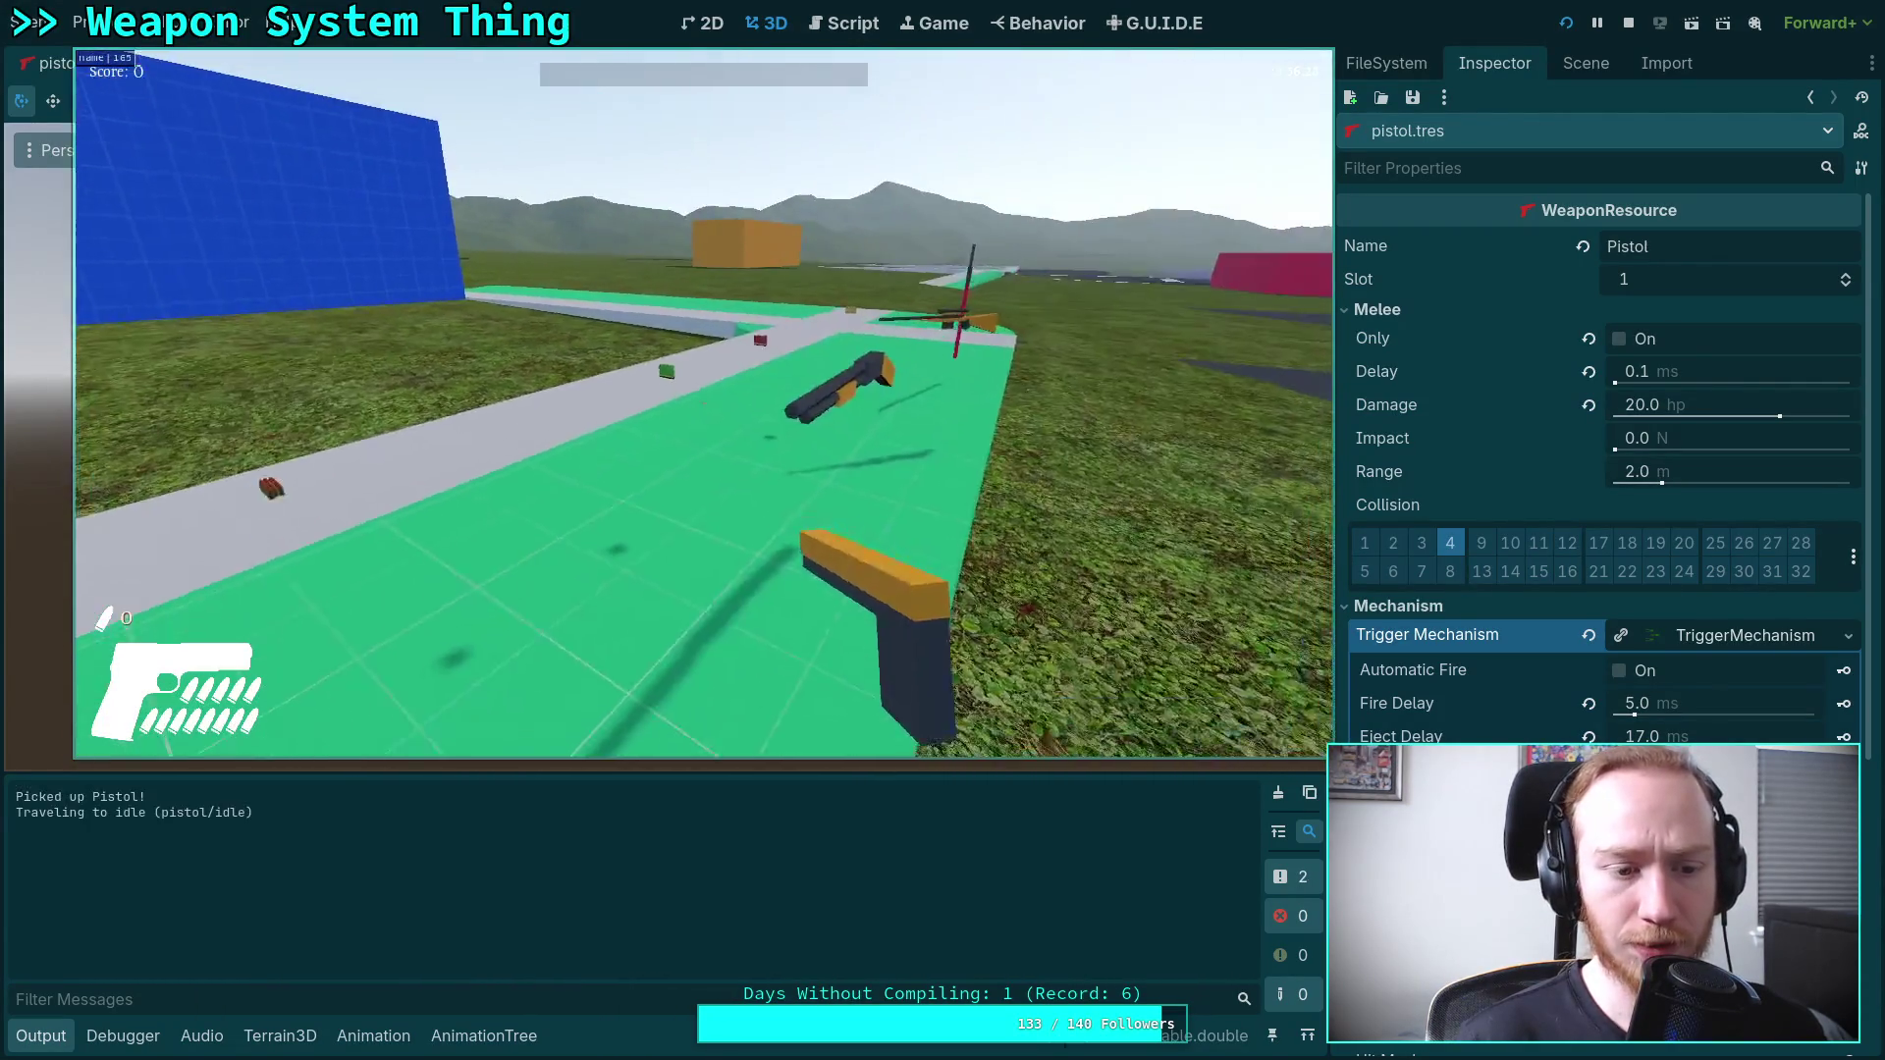
key("w")
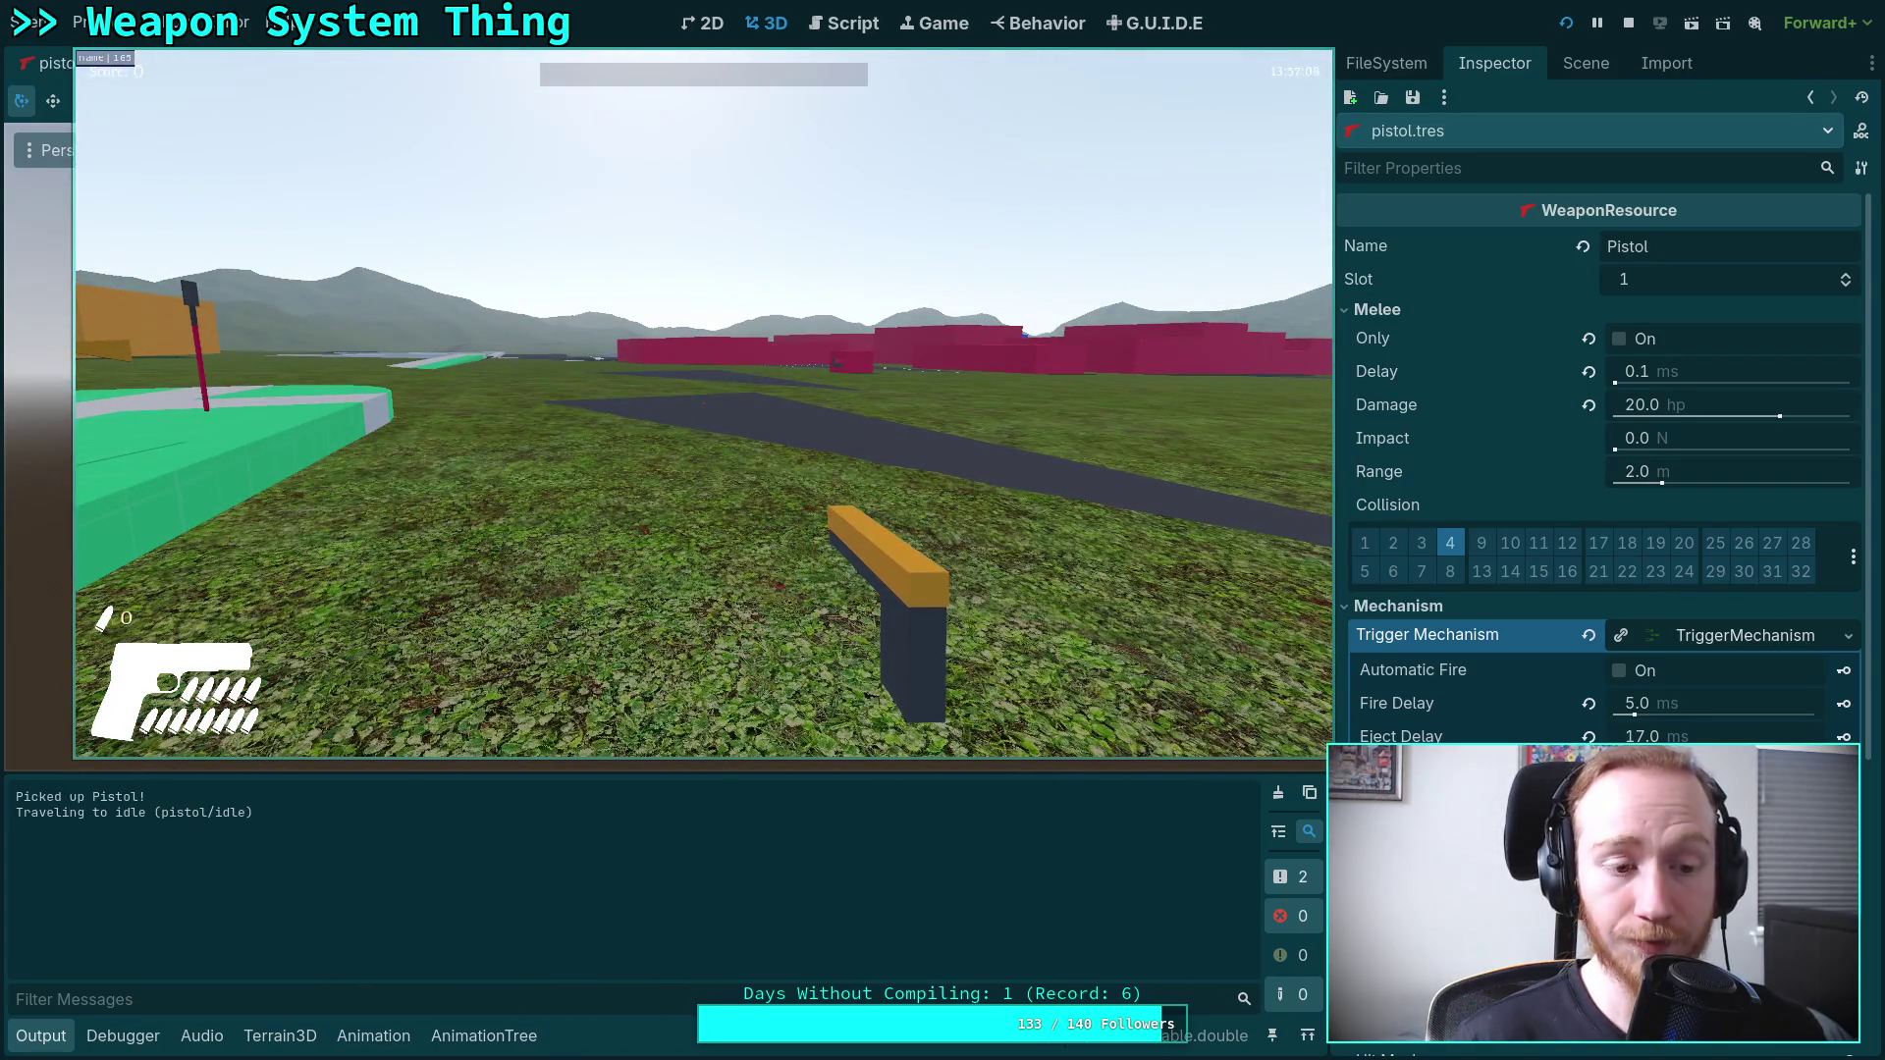
key("w")
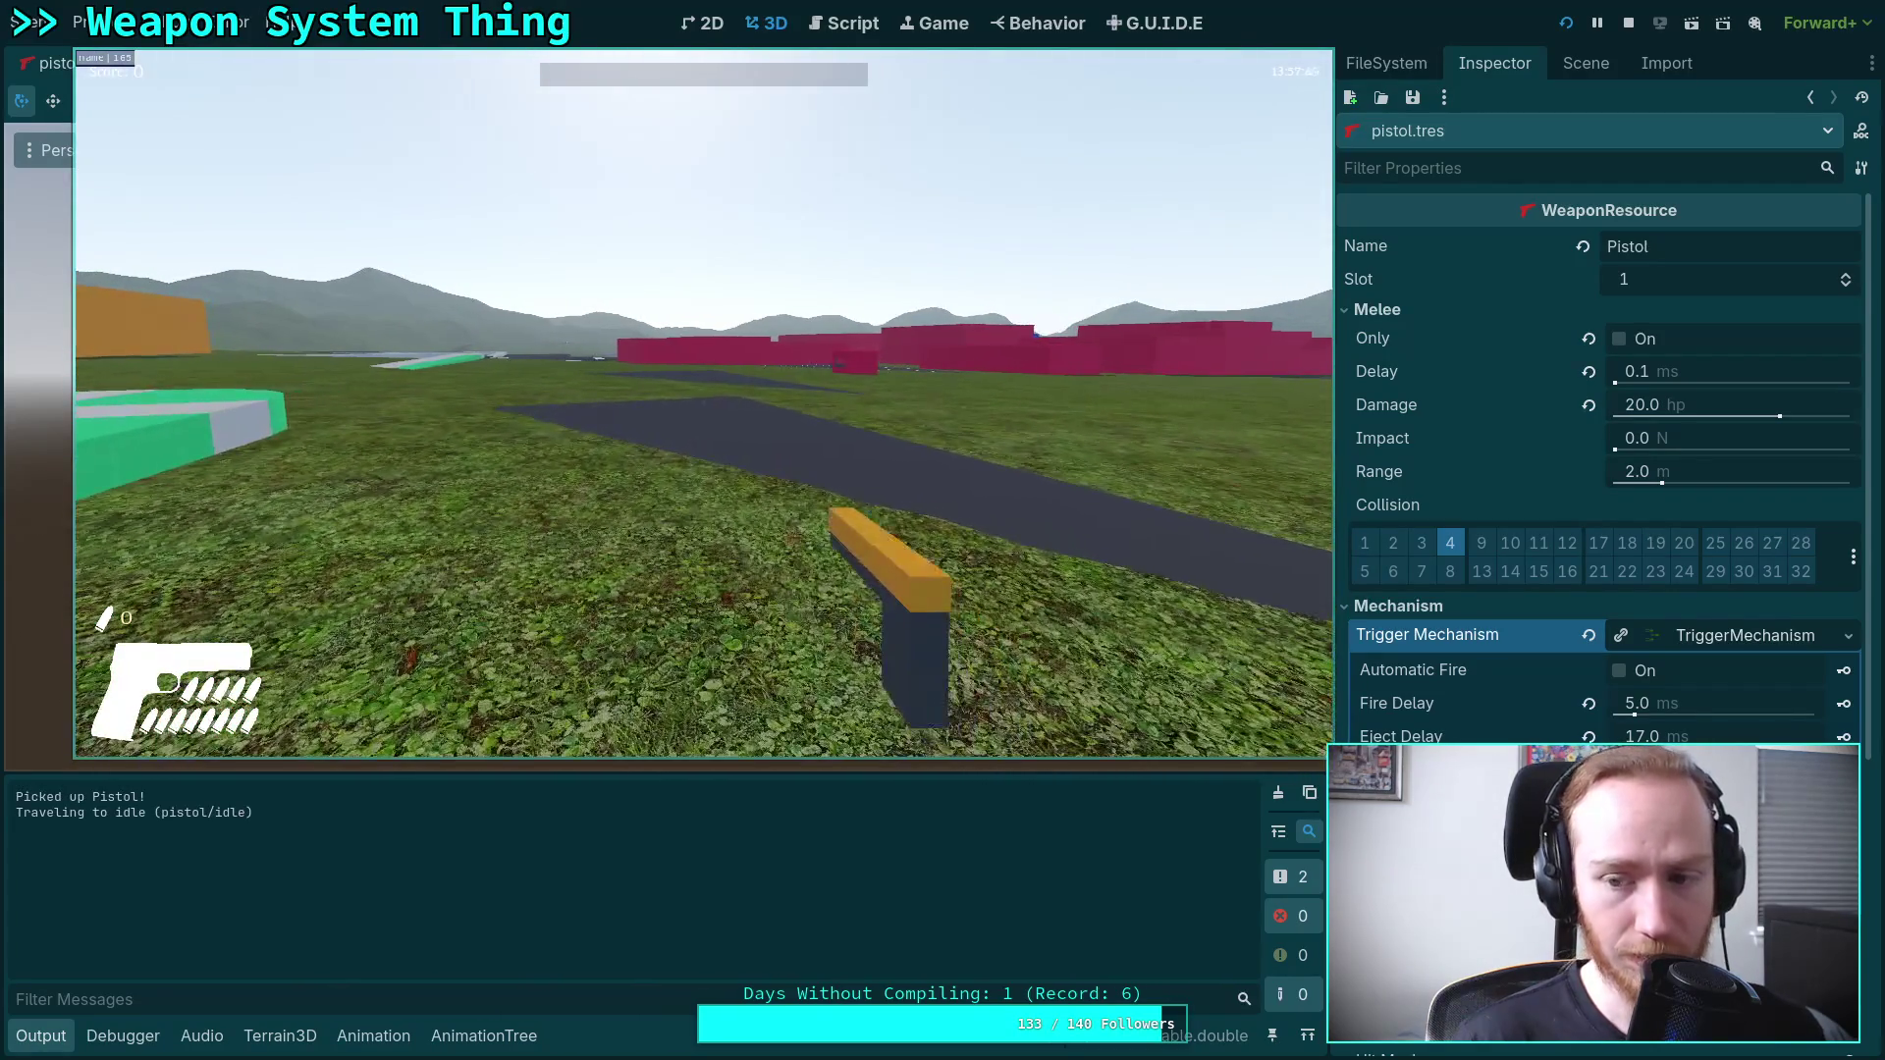
left_click(704, 403)
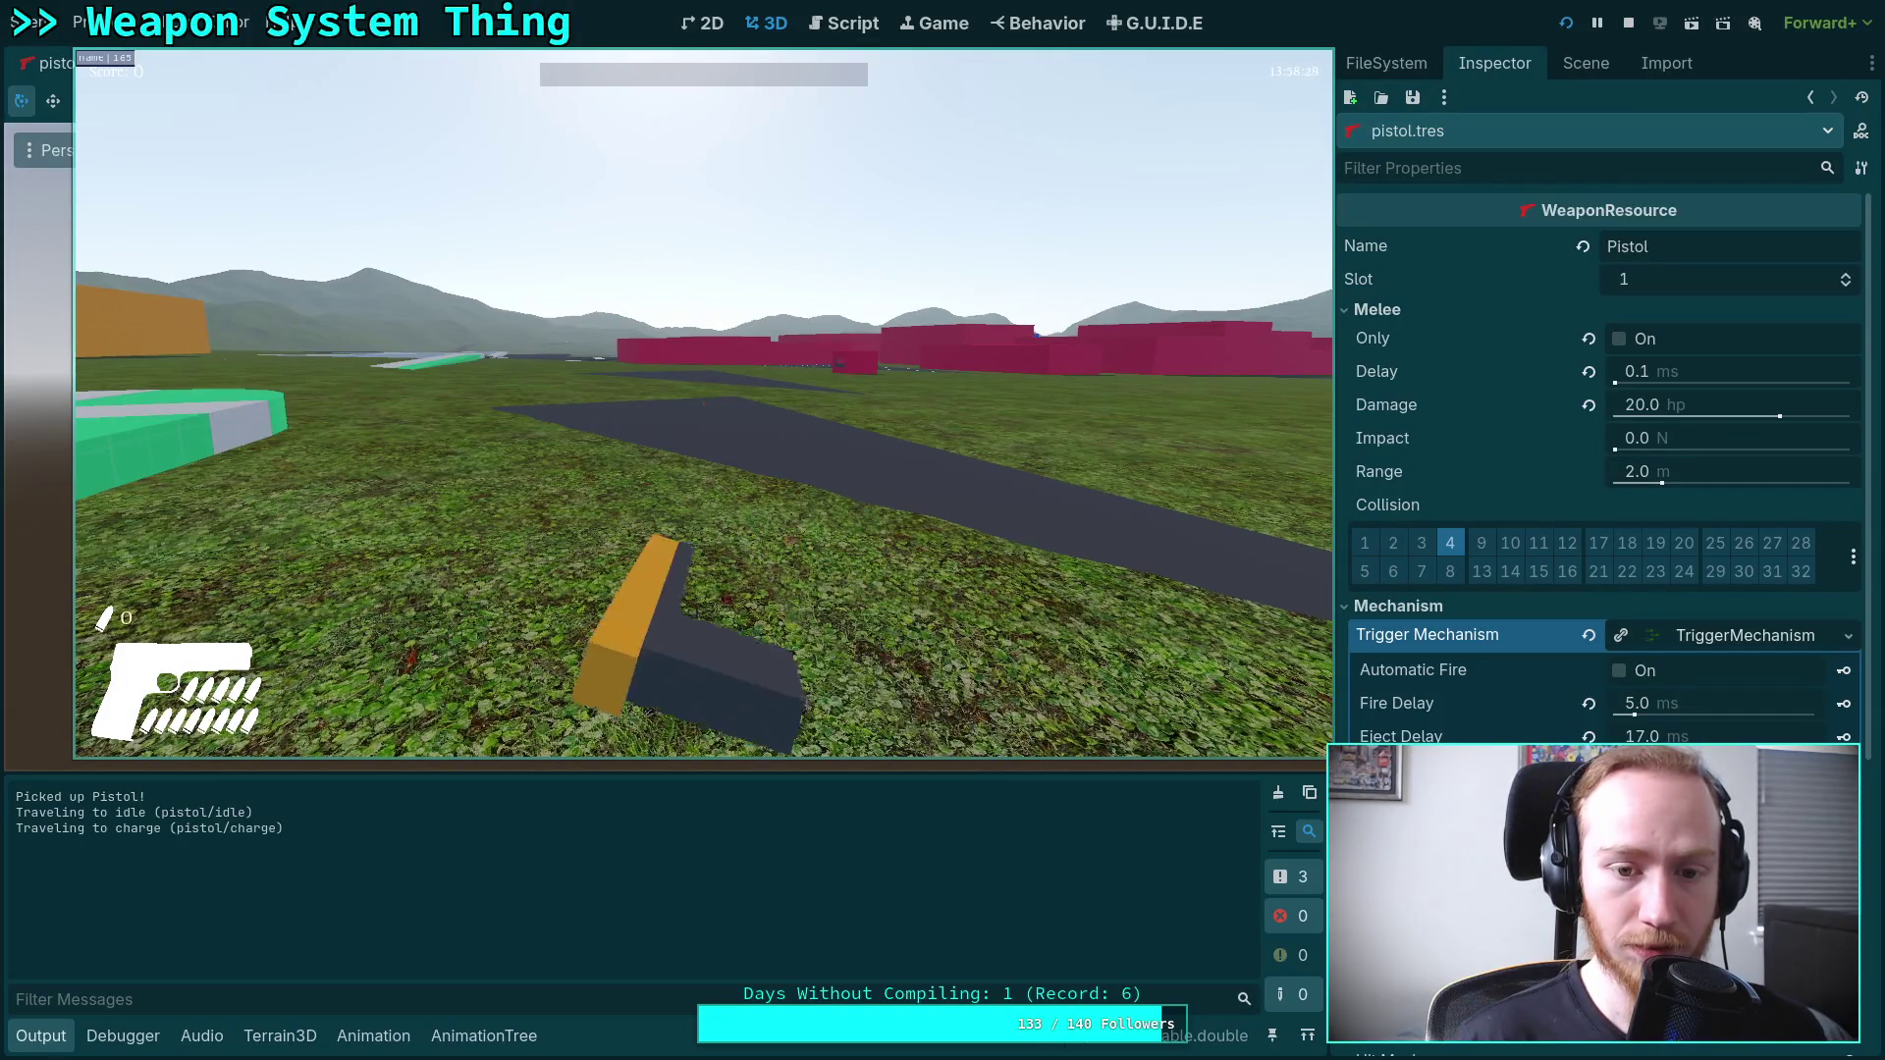
left_click(704, 404)
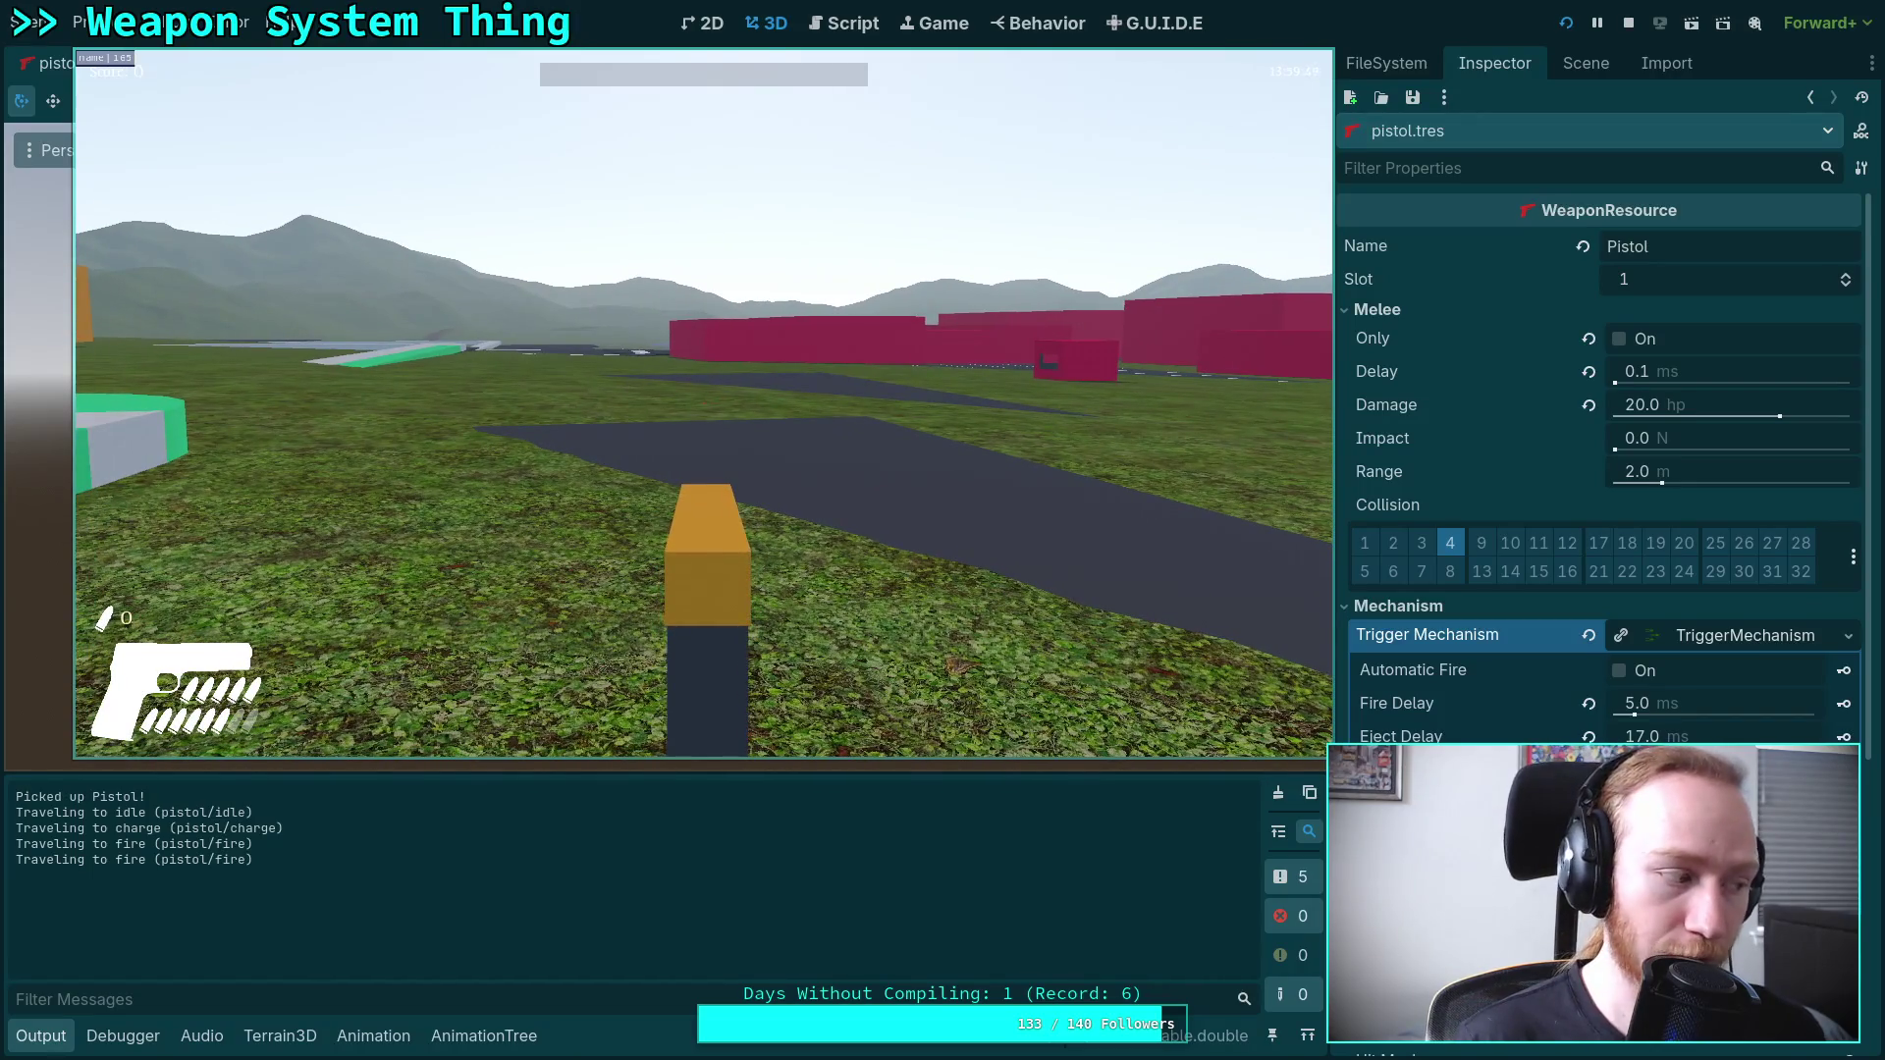
left_click(704, 404)
left_click(704, 403)
left_click(704, 403)
left_click(704, 403)
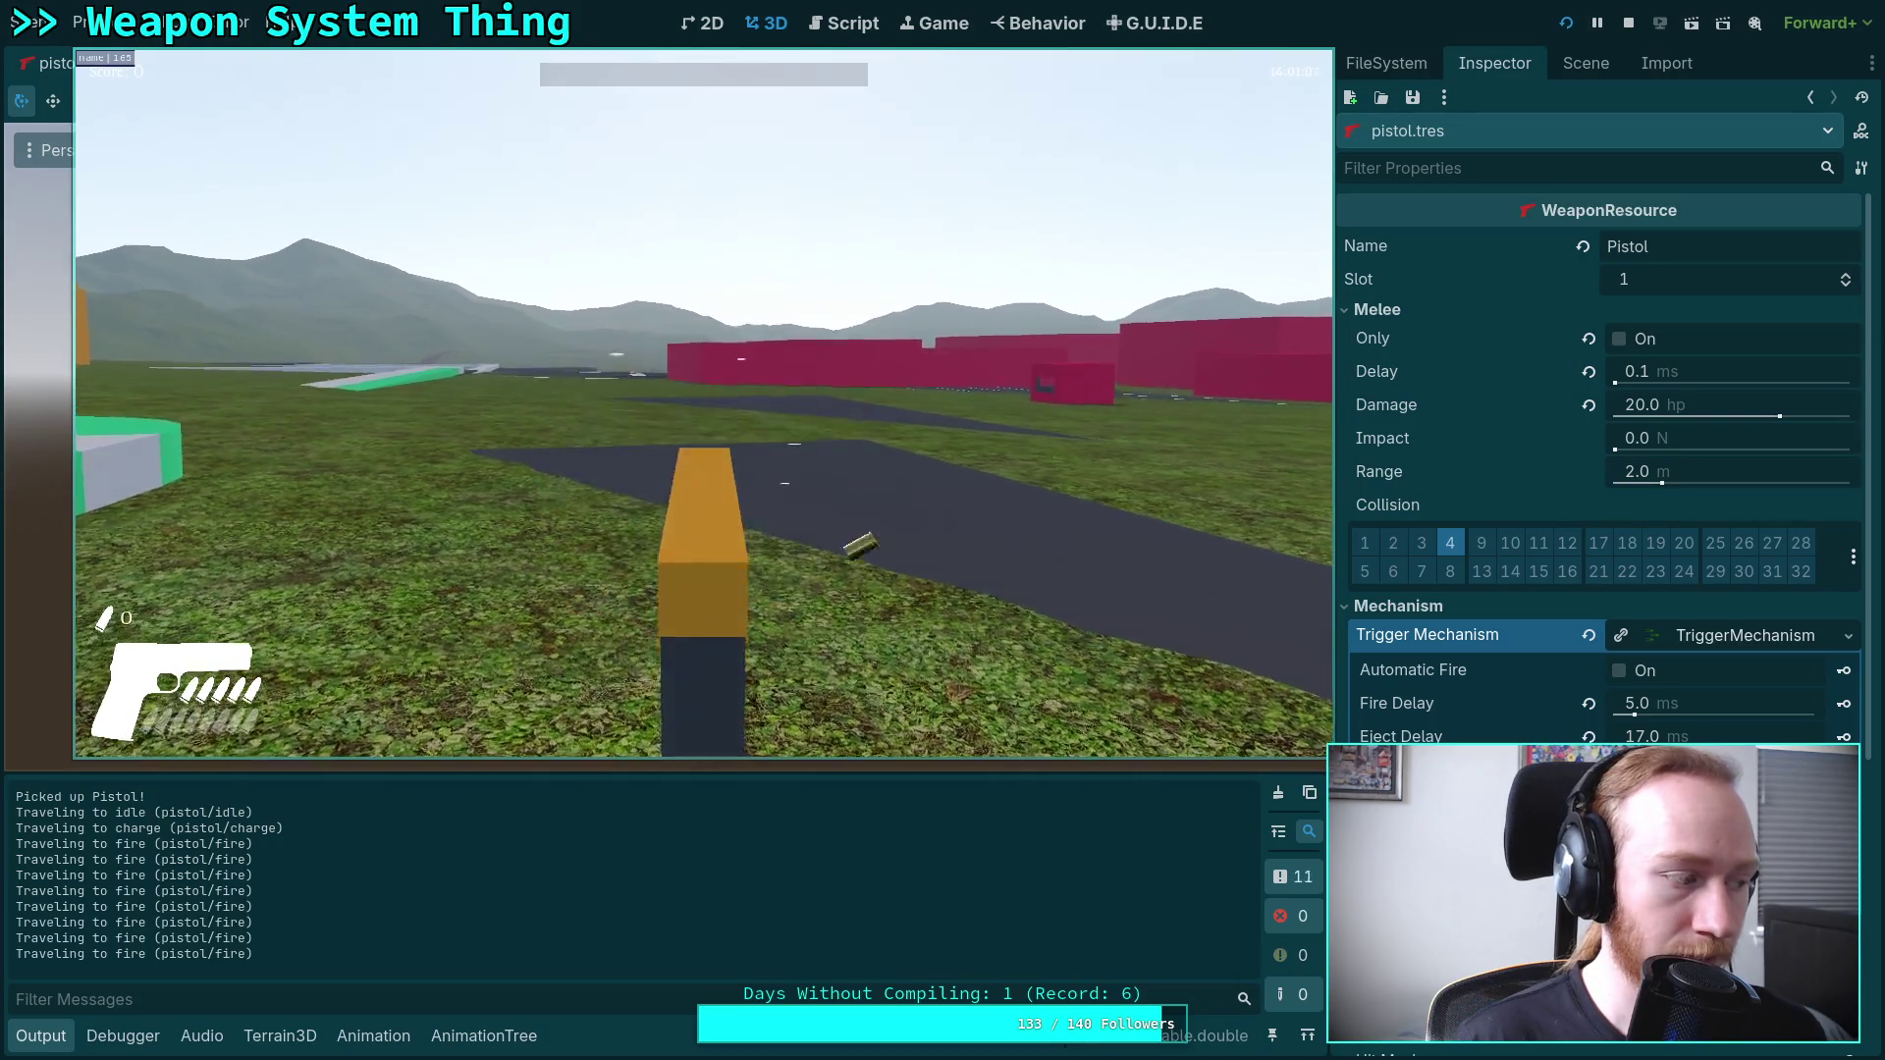
left_click(704, 404)
left_click(704, 404)
left_click(704, 404)
left_click(704, 404)
left_click(704, 404)
left_click(704, 403)
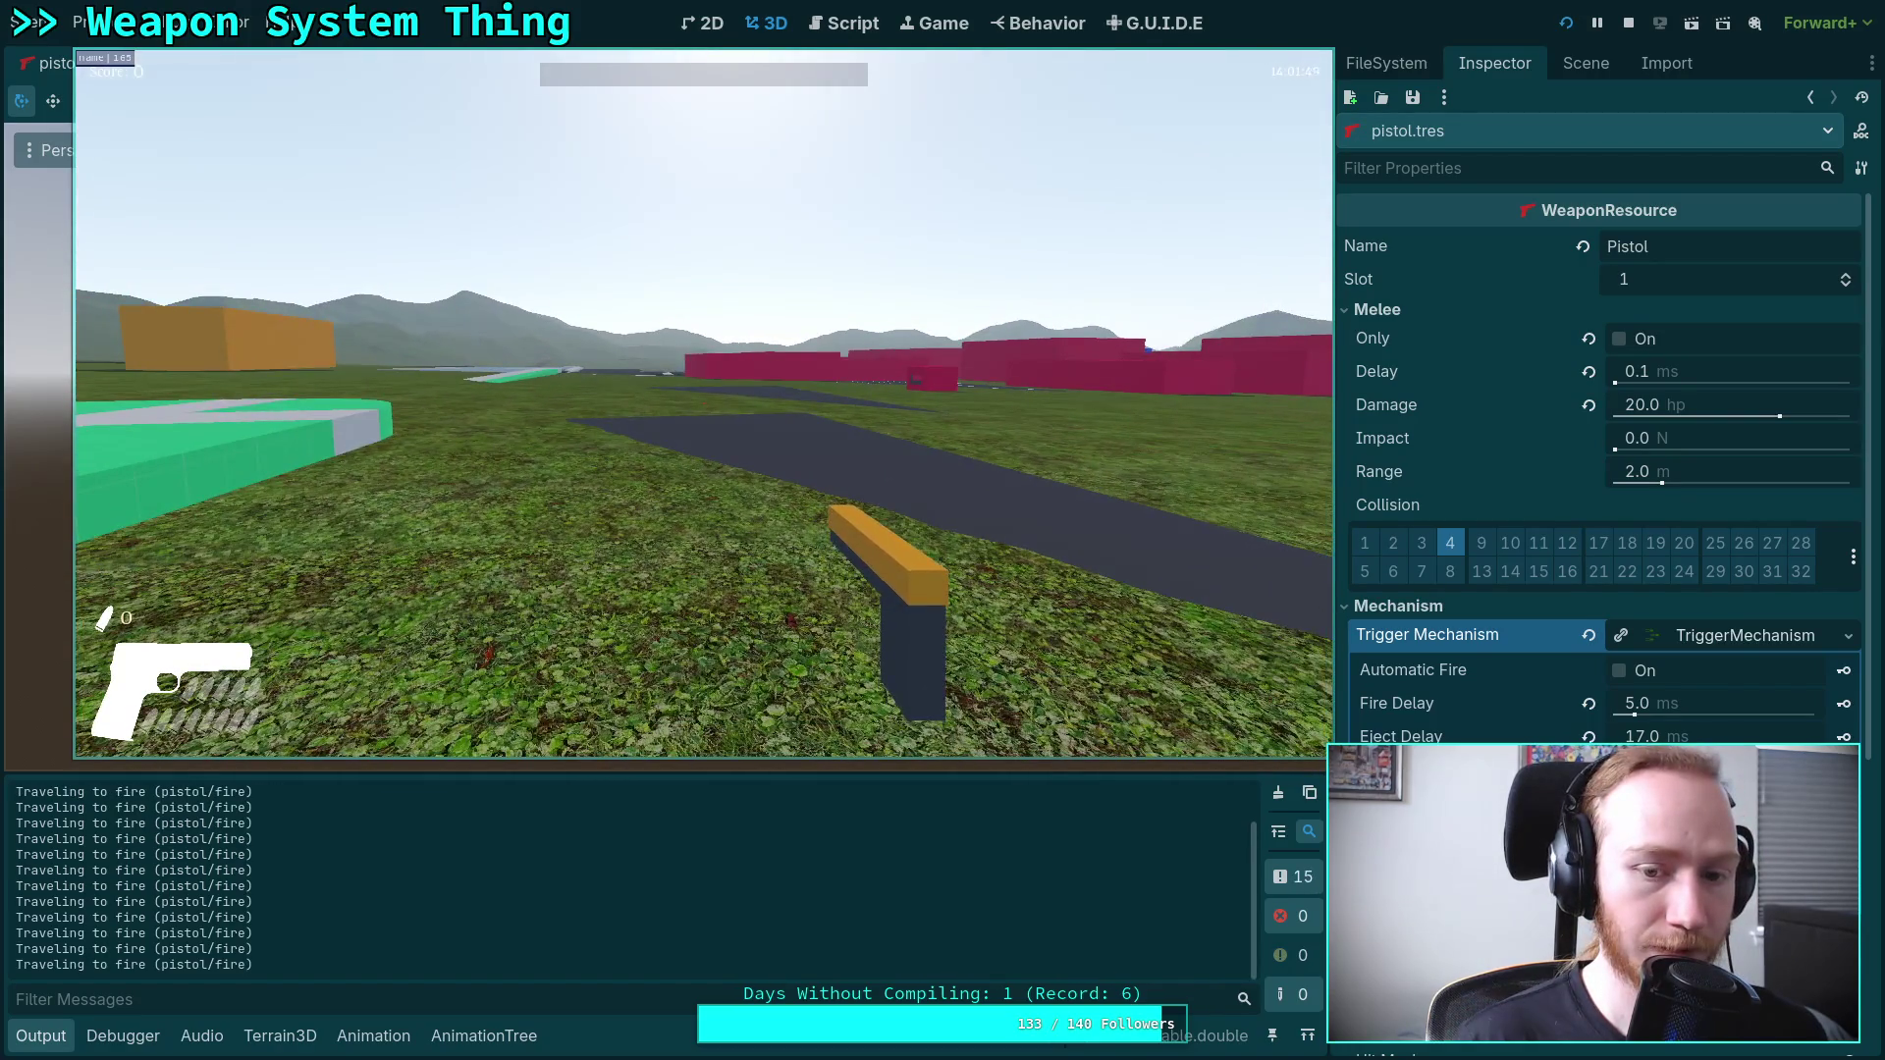
Reload the pistol, fire another burst, then exit the game to the editor
key("r")
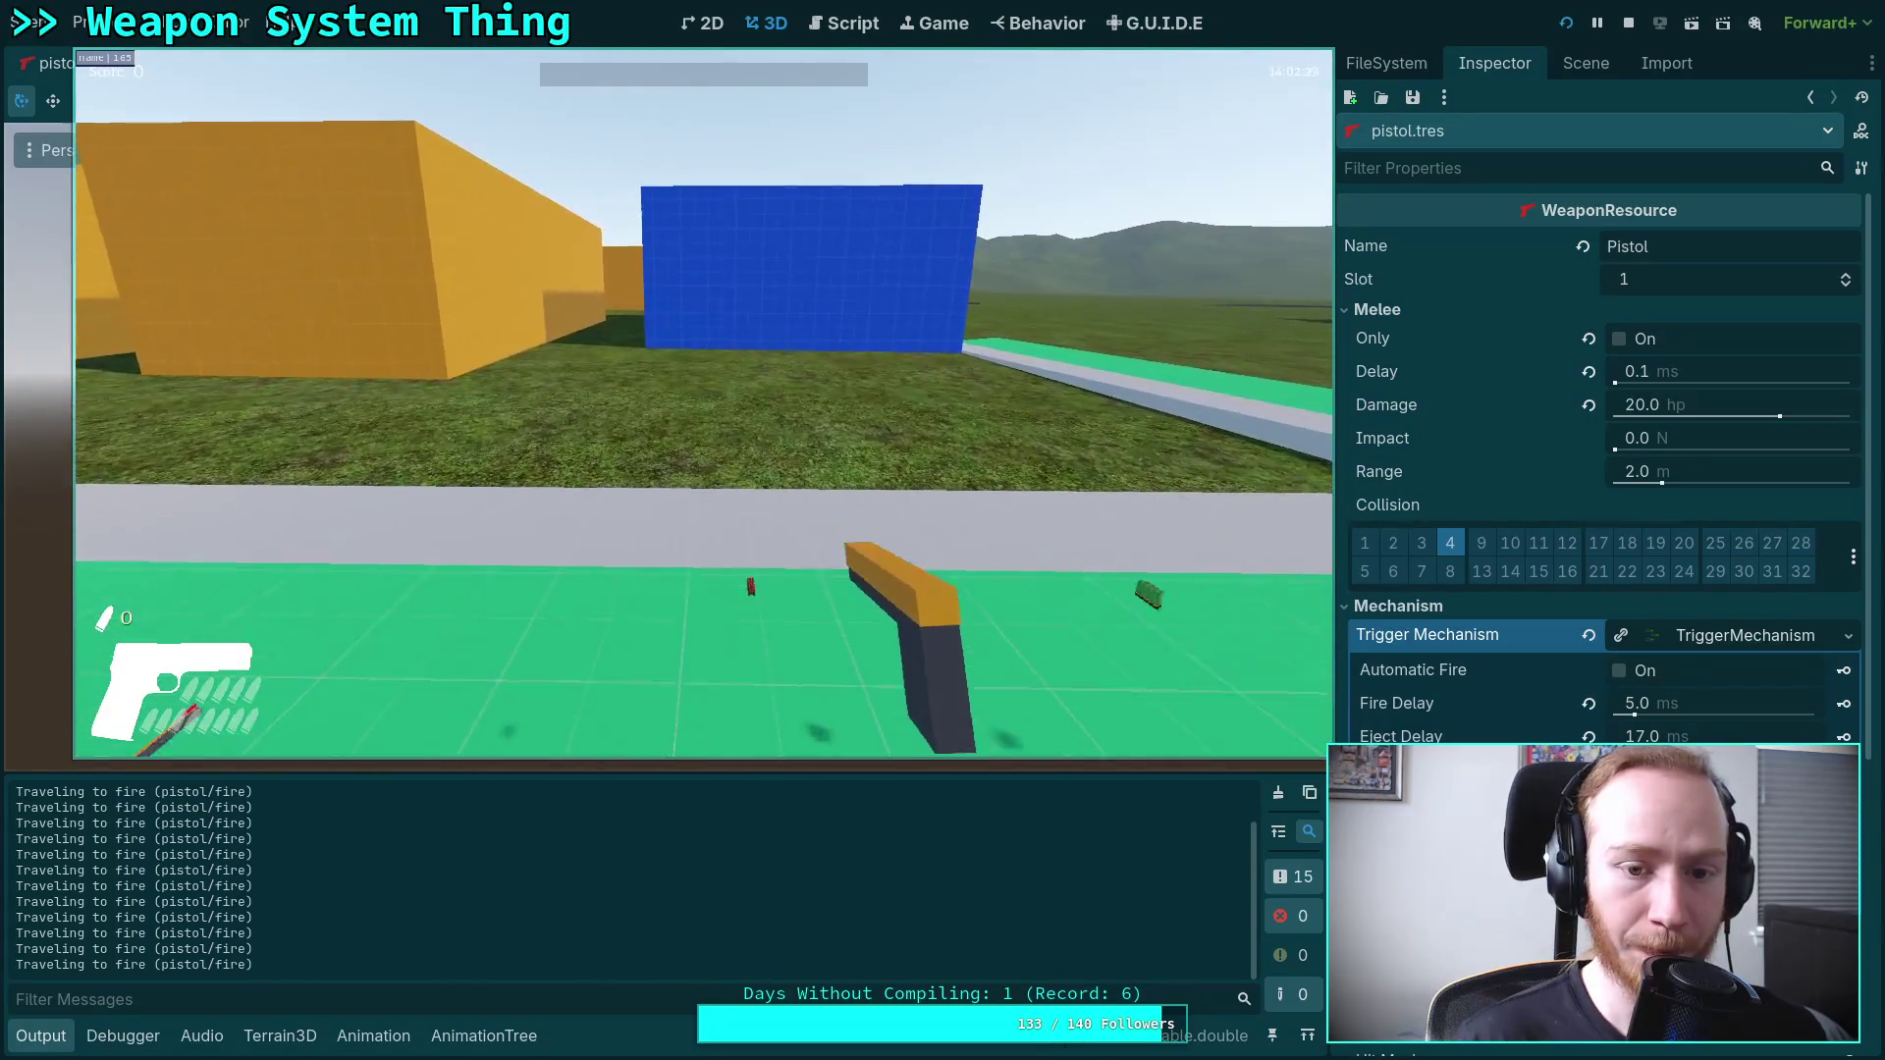
key("r")
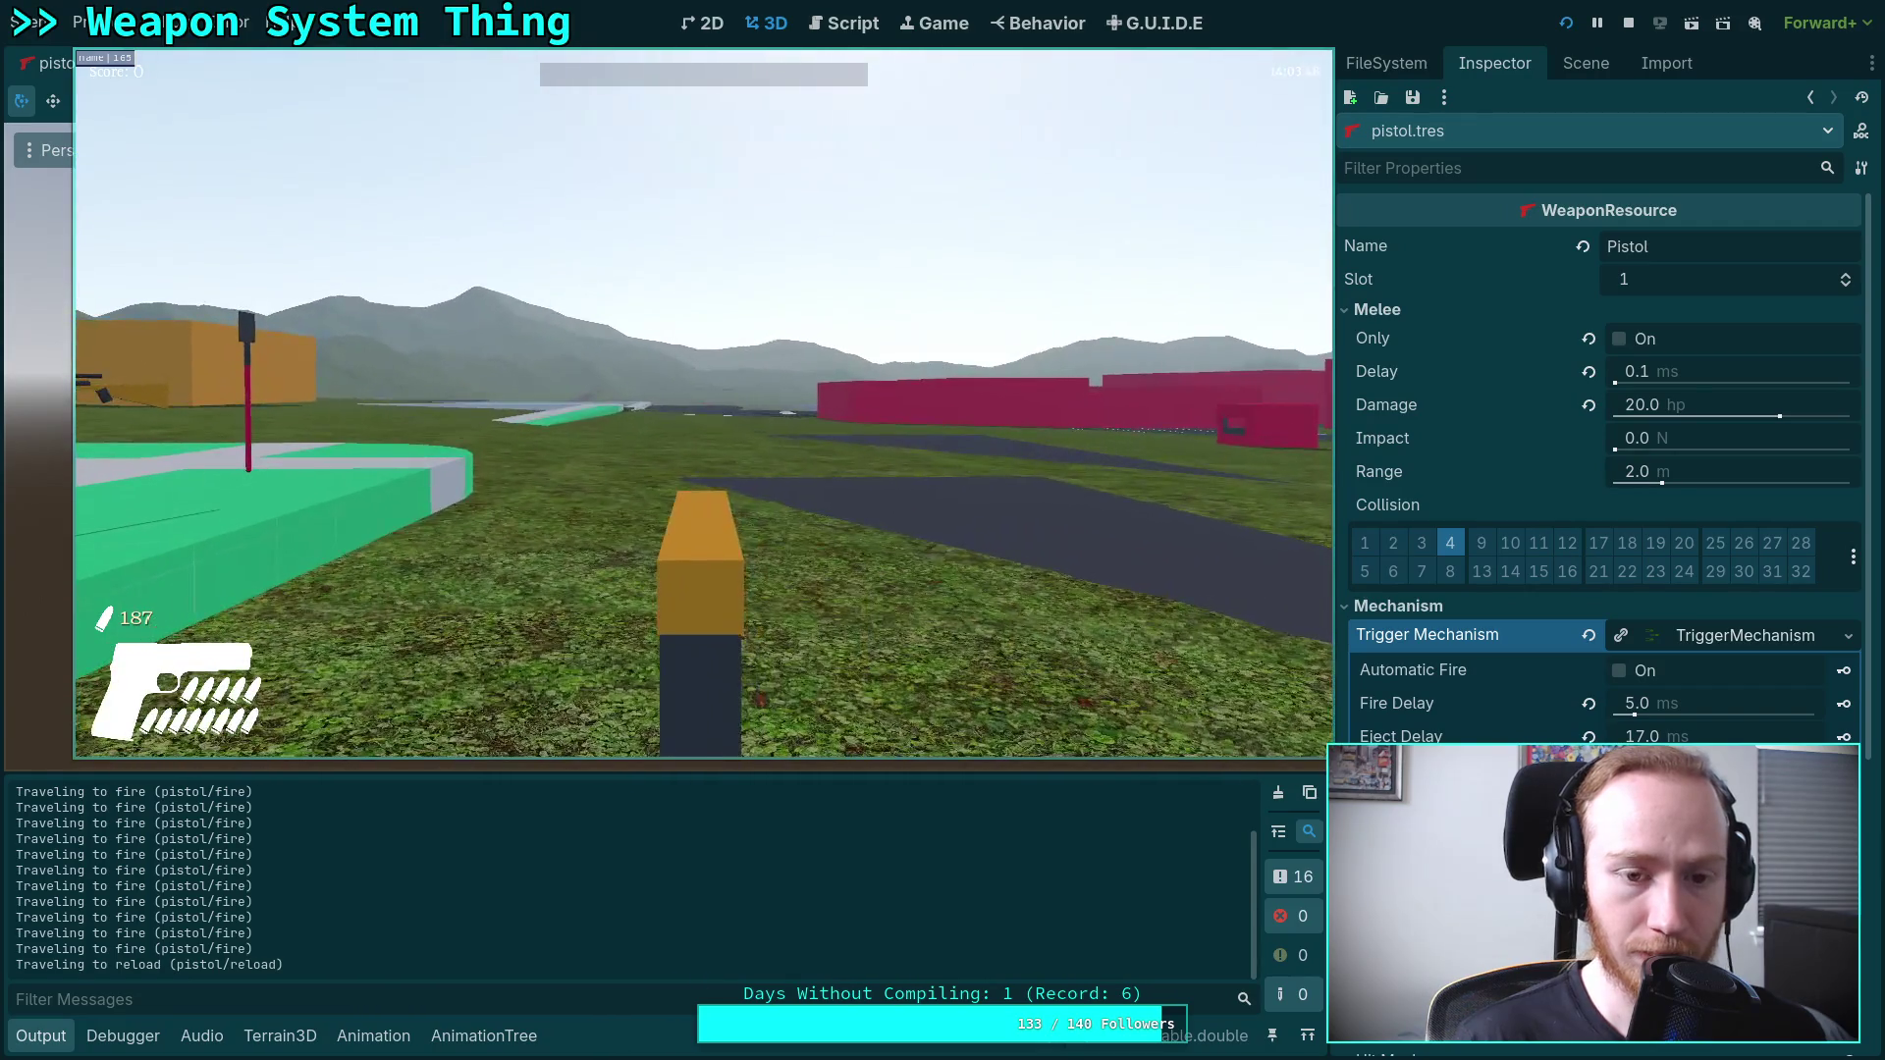
left_click(704, 403)
left_click(704, 403)
left_click(704, 403)
left_click(704, 403)
left_click(704, 402)
left_click(704, 403)
left_click(704, 403)
left_click(704, 403)
left_click(704, 402)
left_click(704, 402)
left_click(704, 402)
left_click(704, 402)
key("Escape")
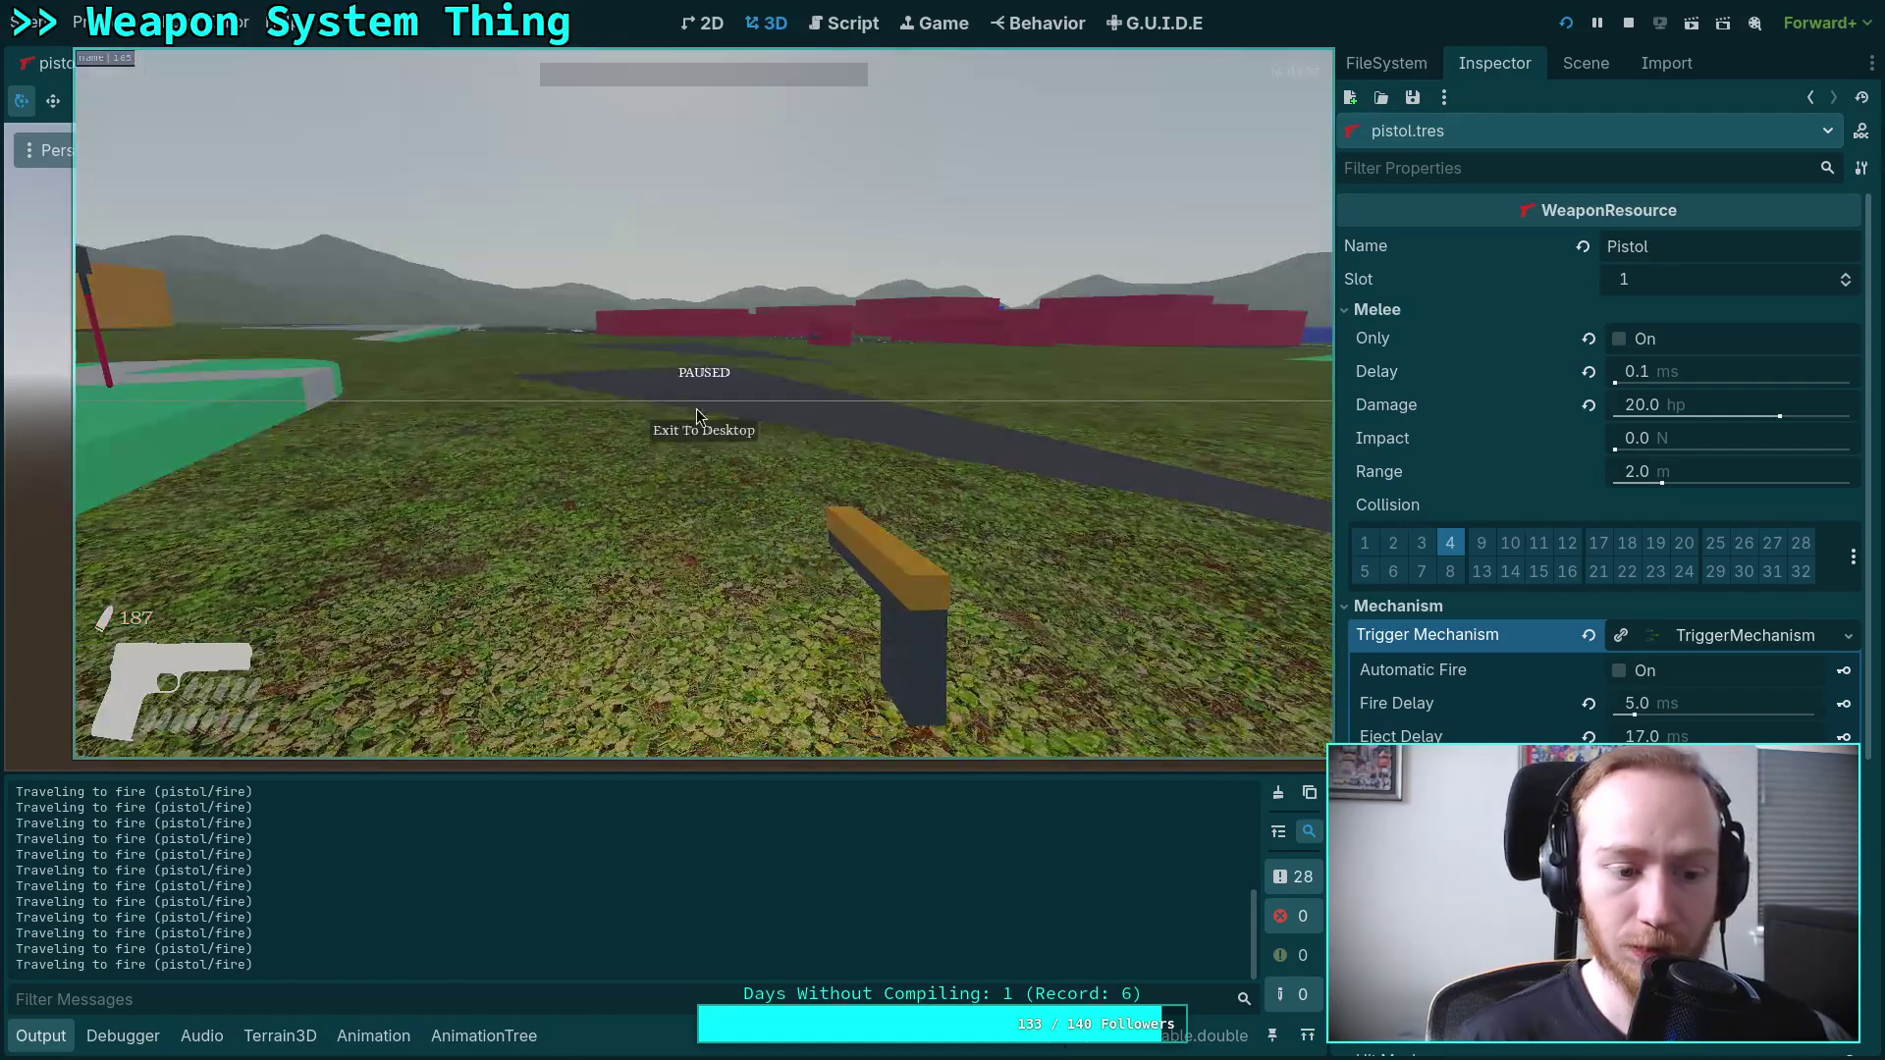
left_click(699, 438)
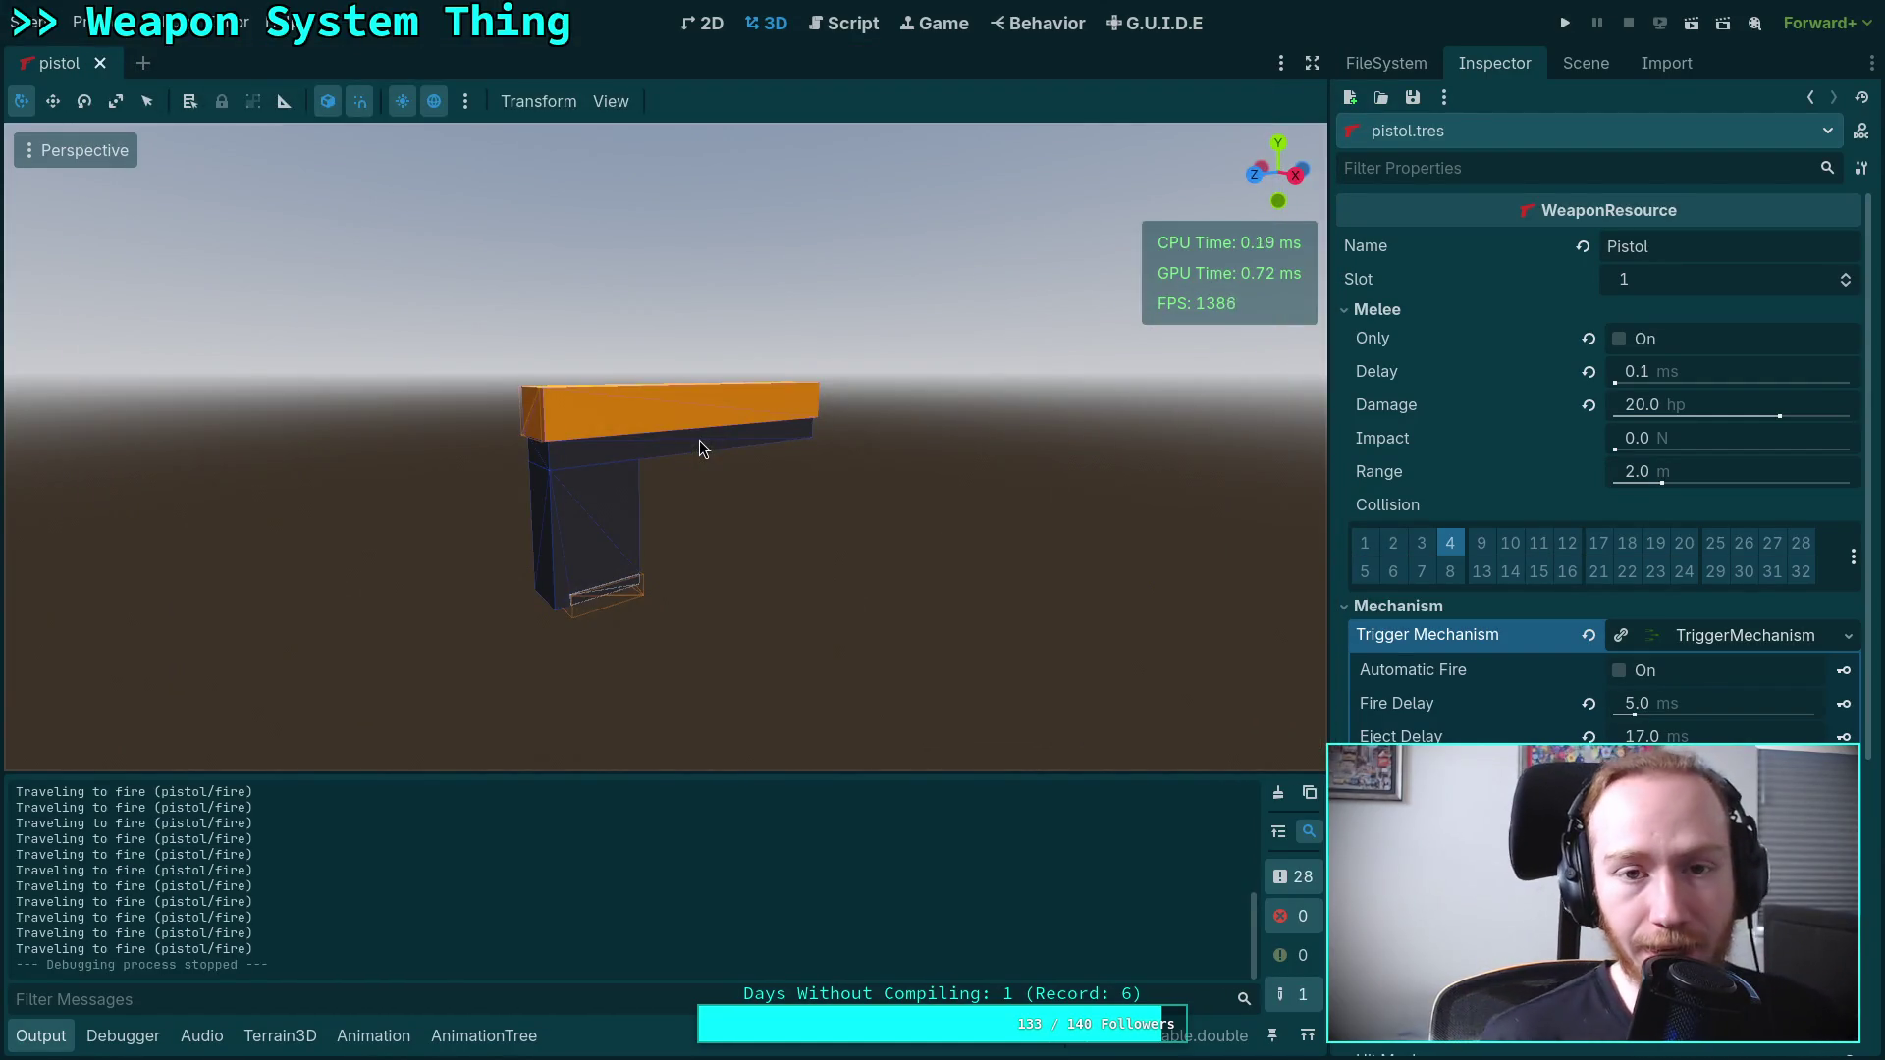
In the Script workspace with the output log hidden, open player.gd from the FileSystem
left_click(844, 22)
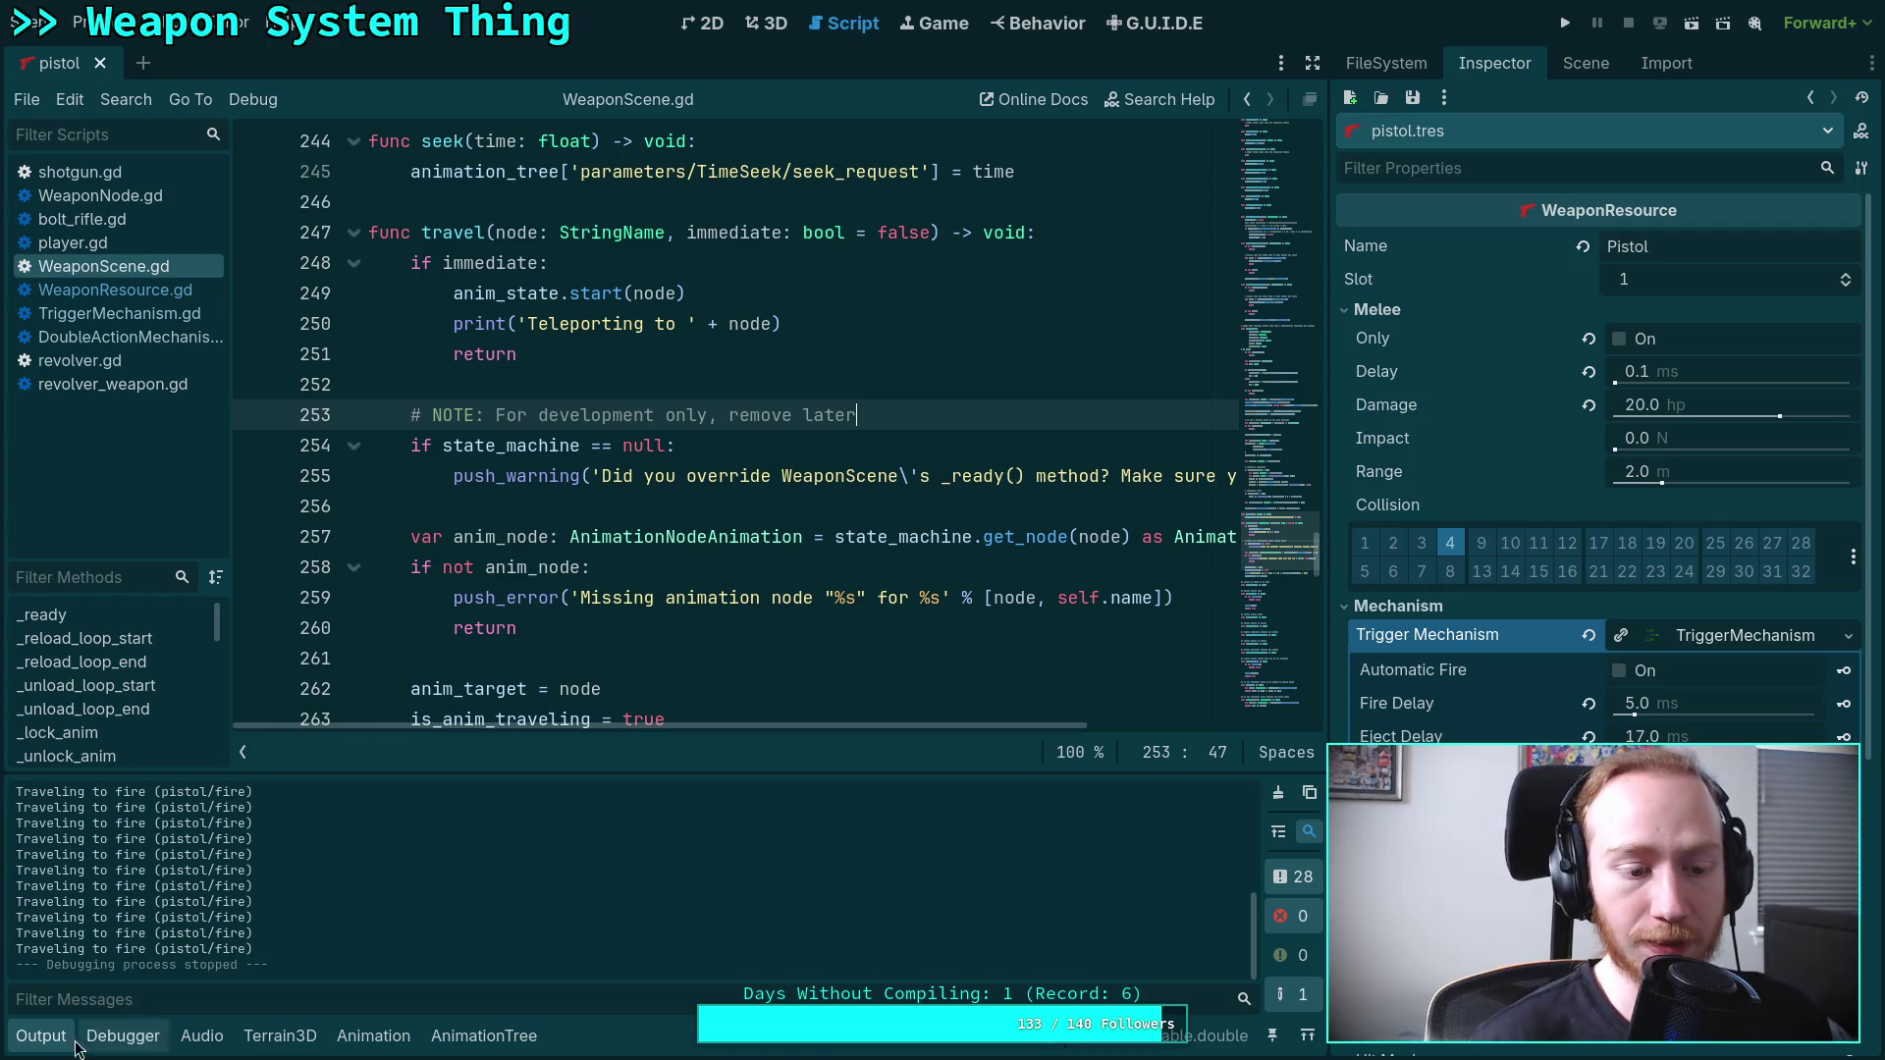
left_click(74, 1043)
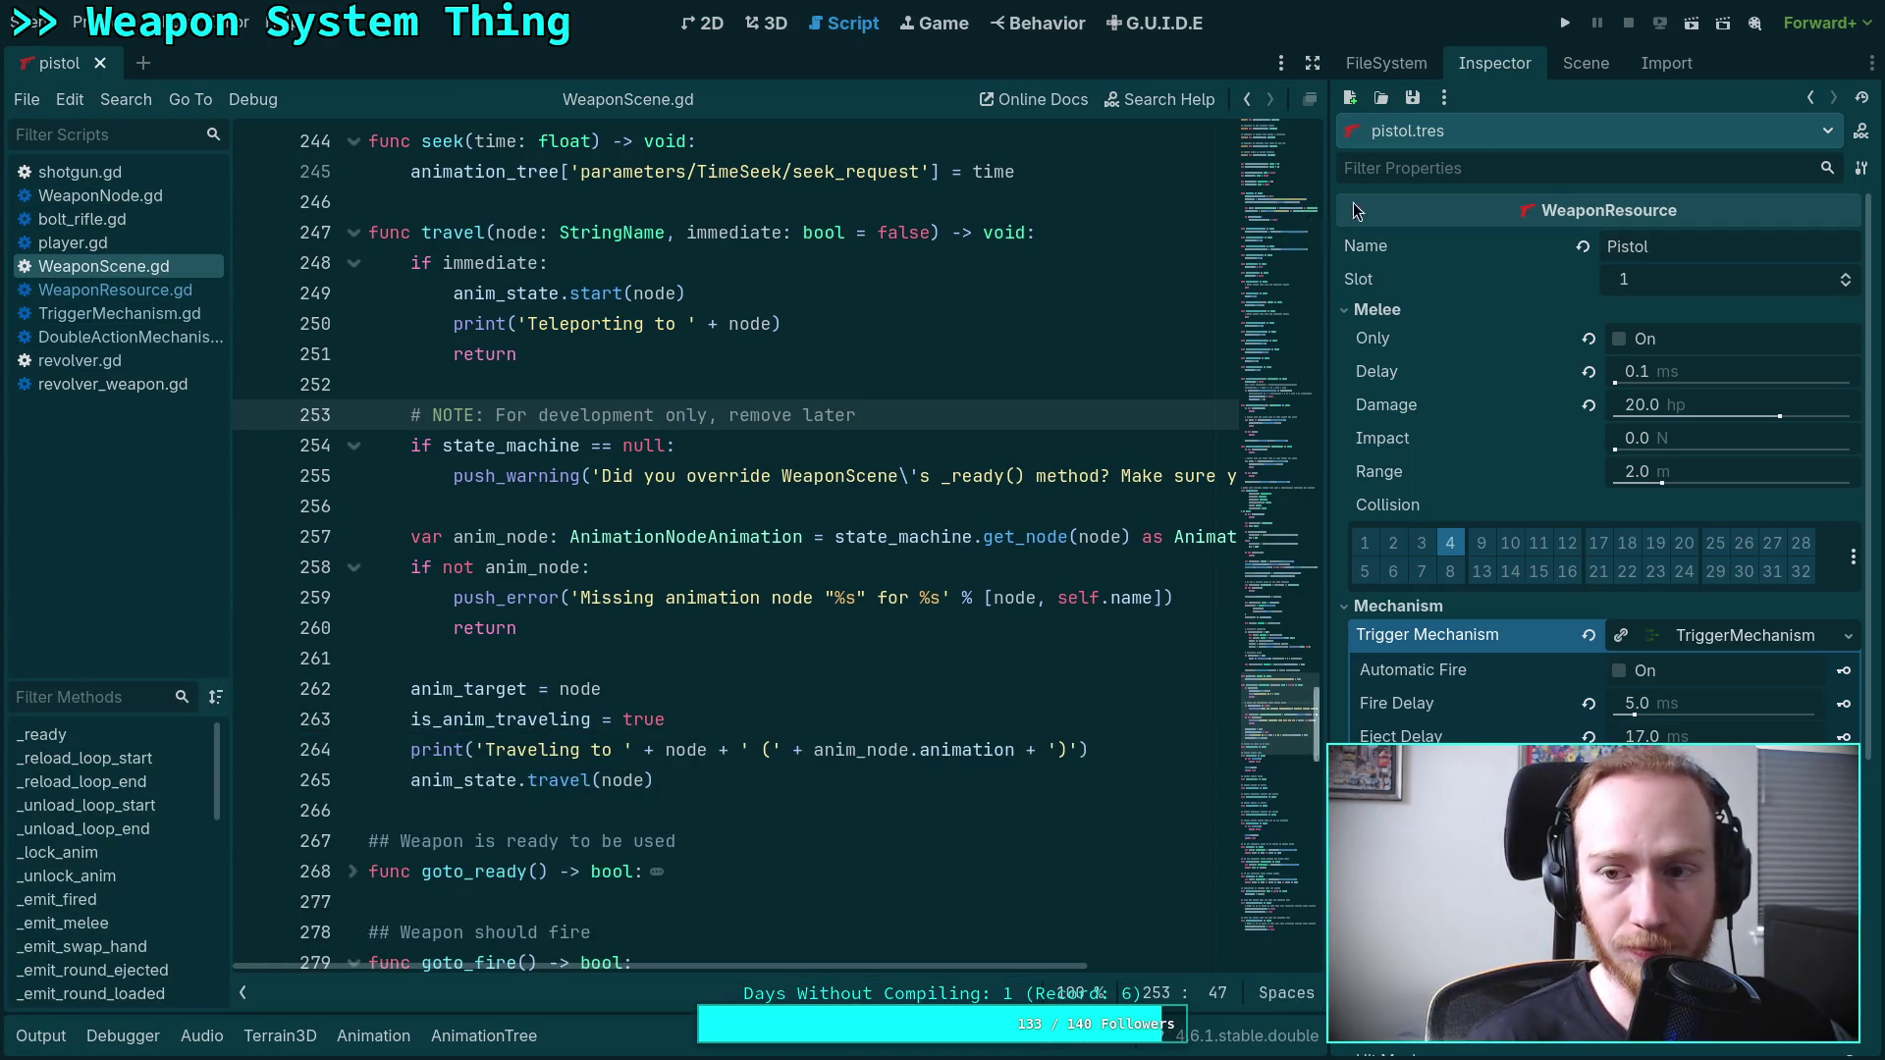
left_click(1581, 65)
left_click(1391, 62)
scroll(1503, 491, "down", 10)
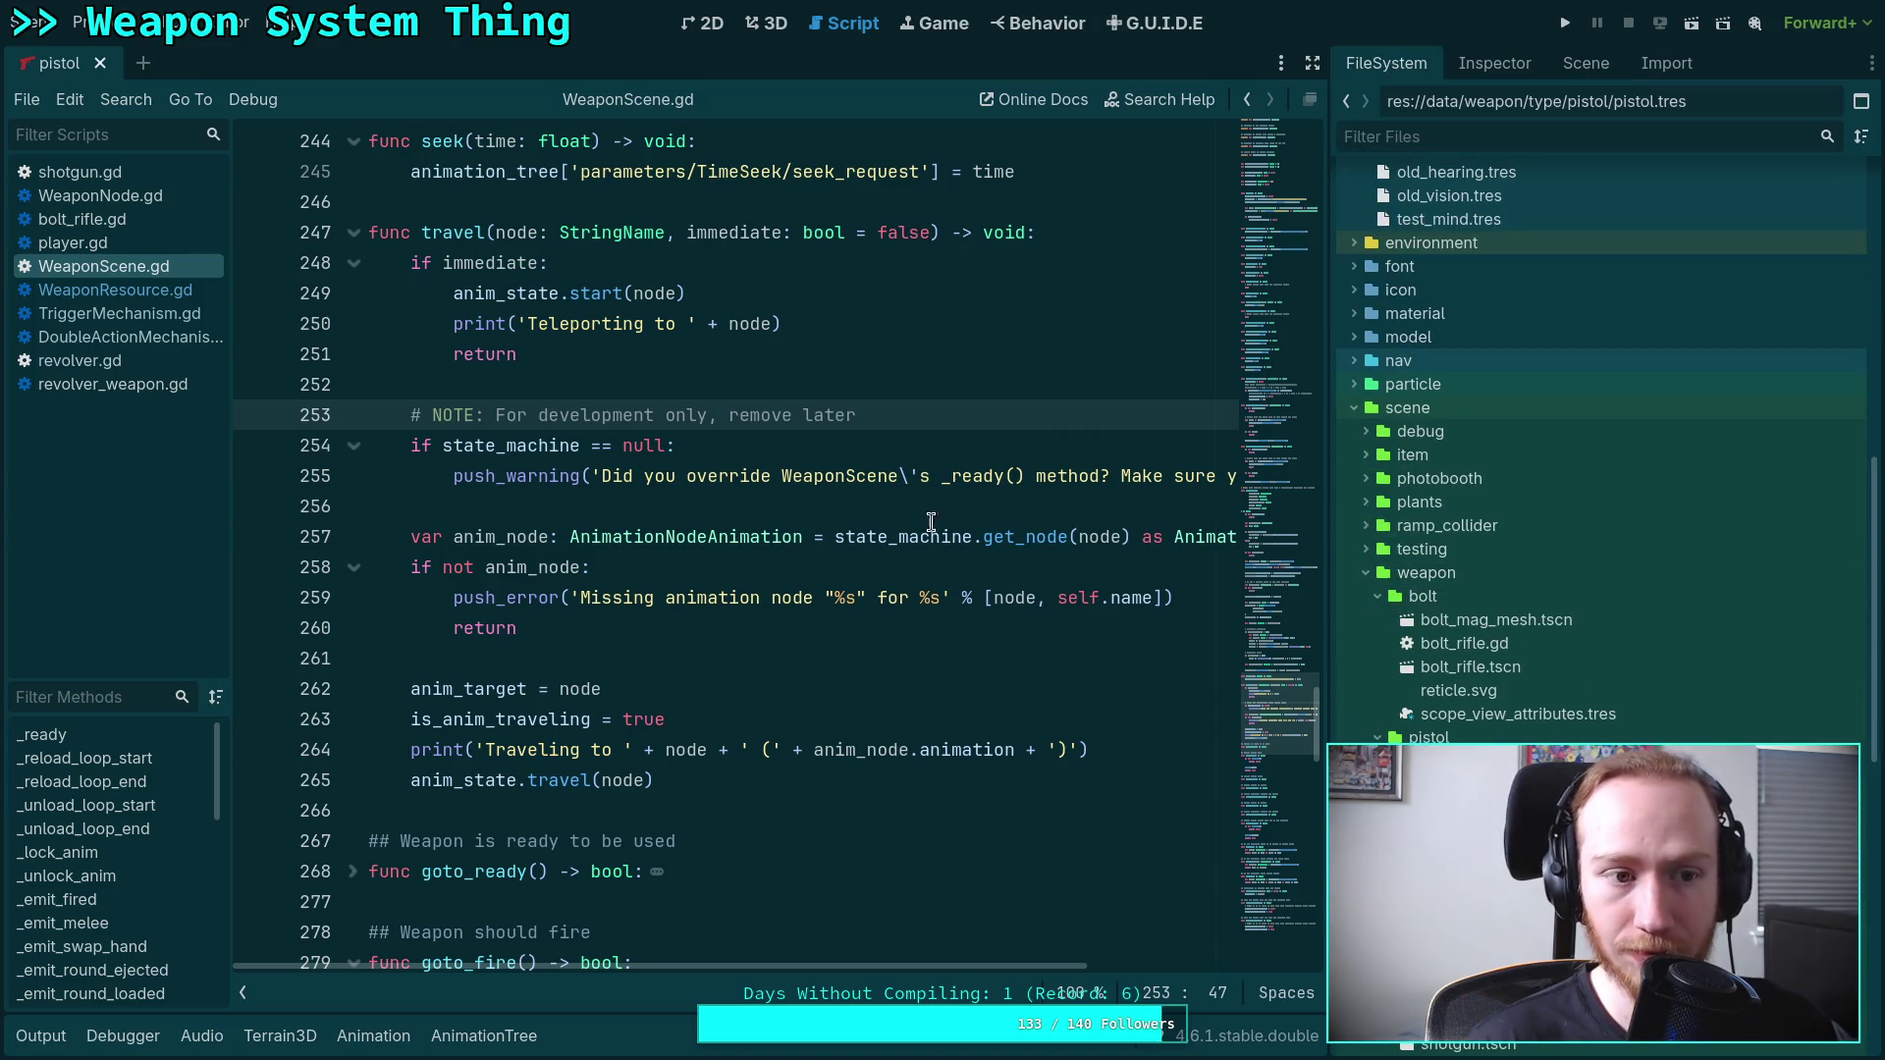
scroll(1545, 652, "up", 10)
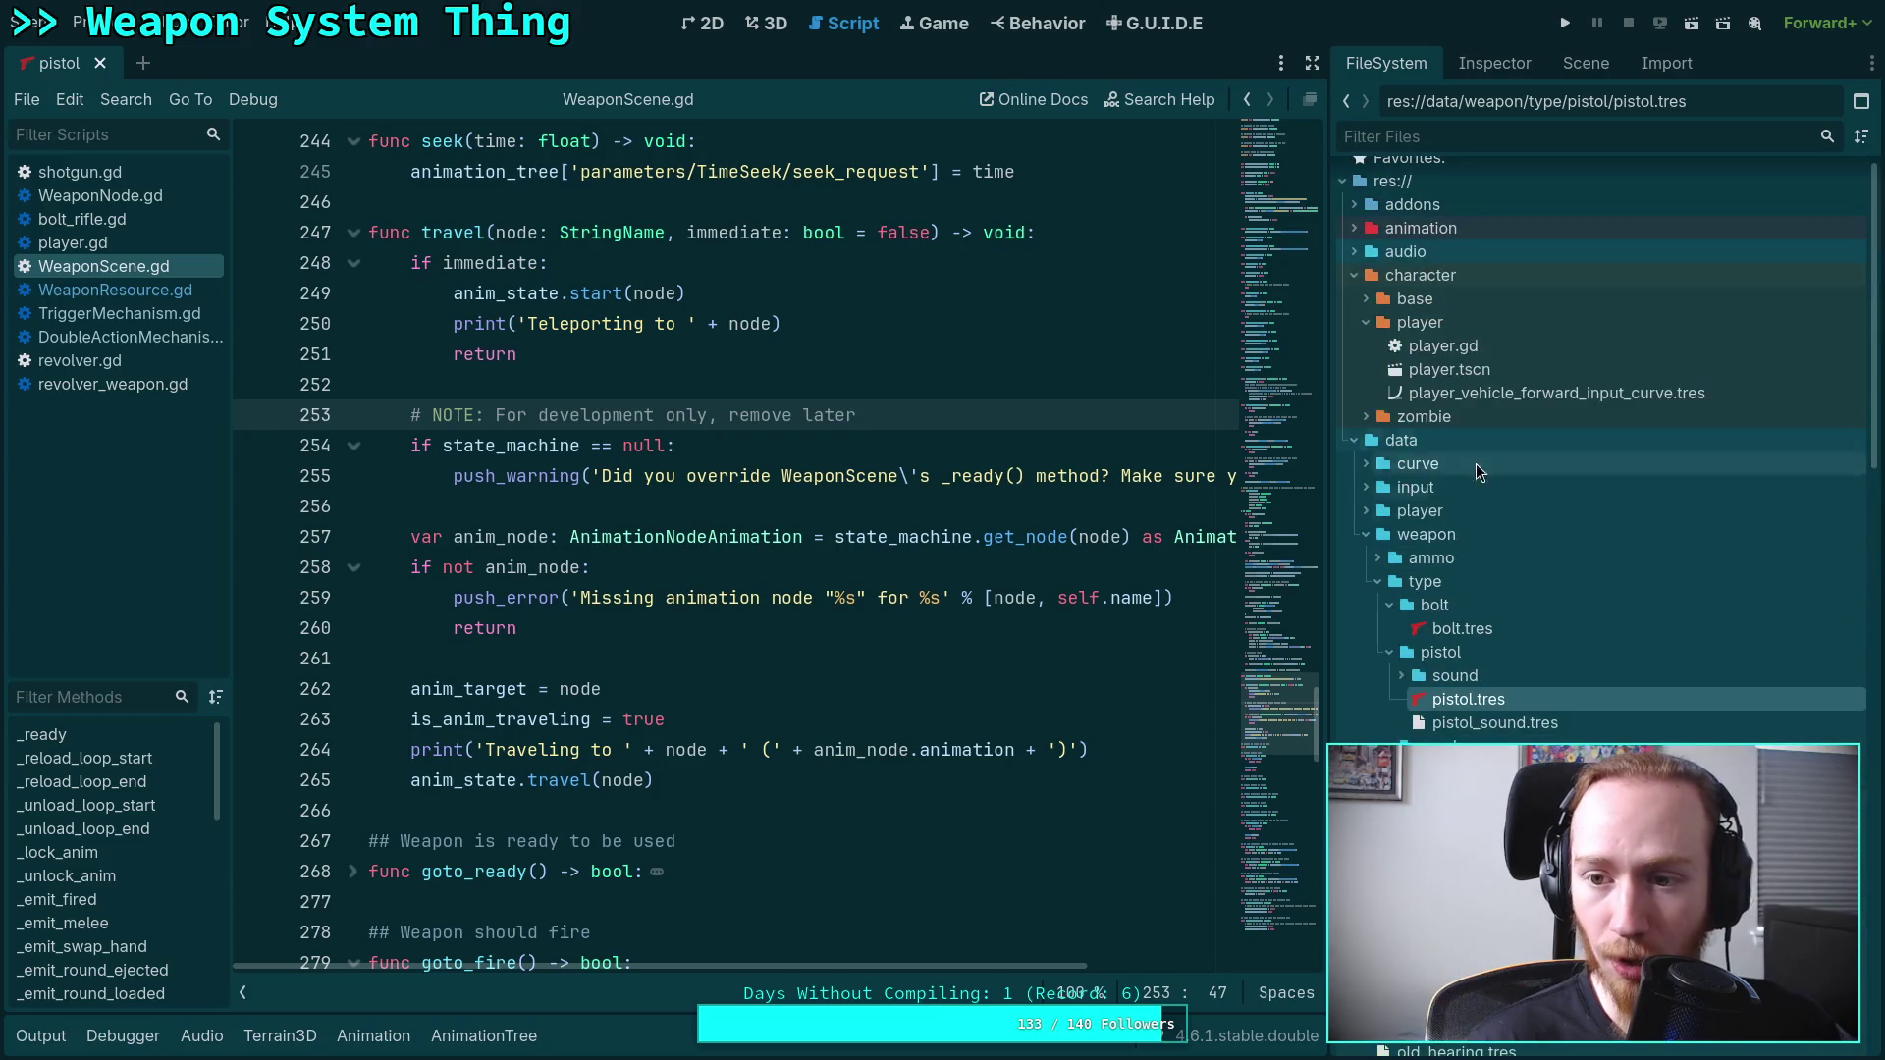
double_click(1444, 346)
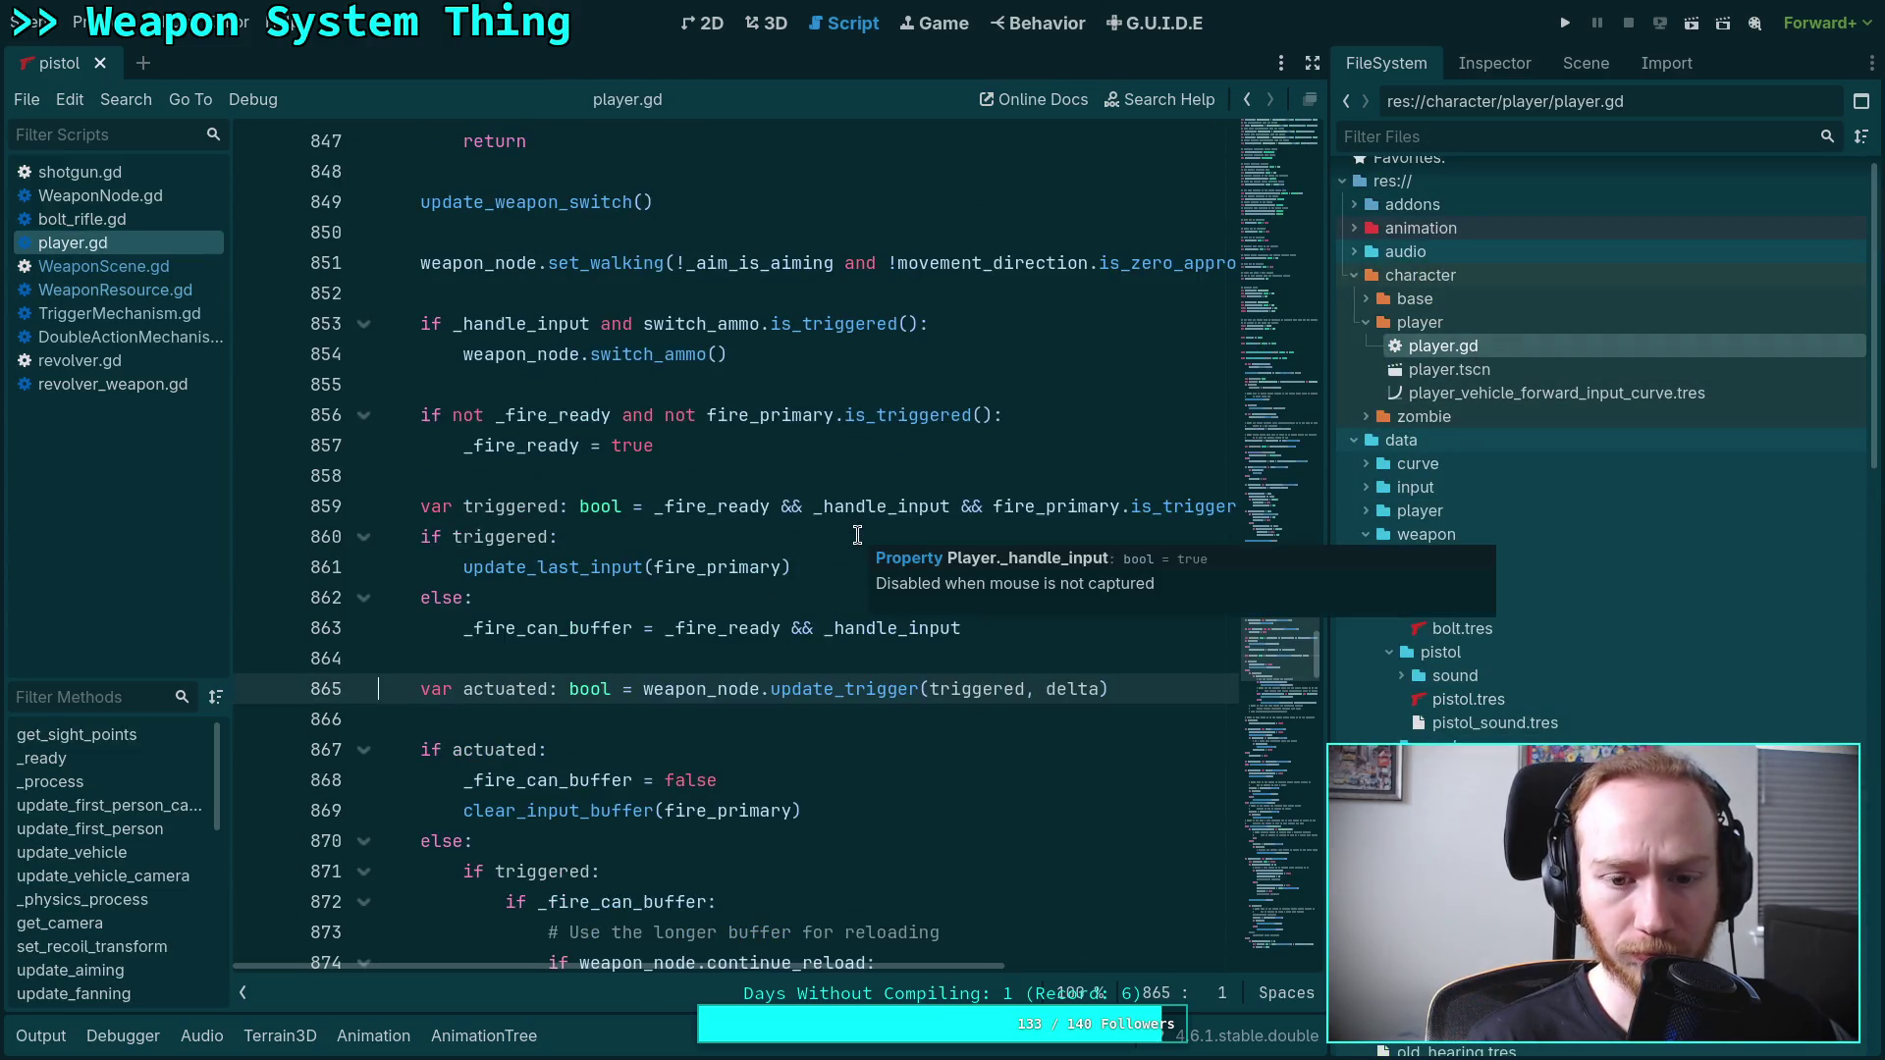
Look up the update_trigger call on line 865 to reach its WeaponNode.gd definition
scroll(665, 648, "up", 3)
scroll(665, 648, "down", 5)
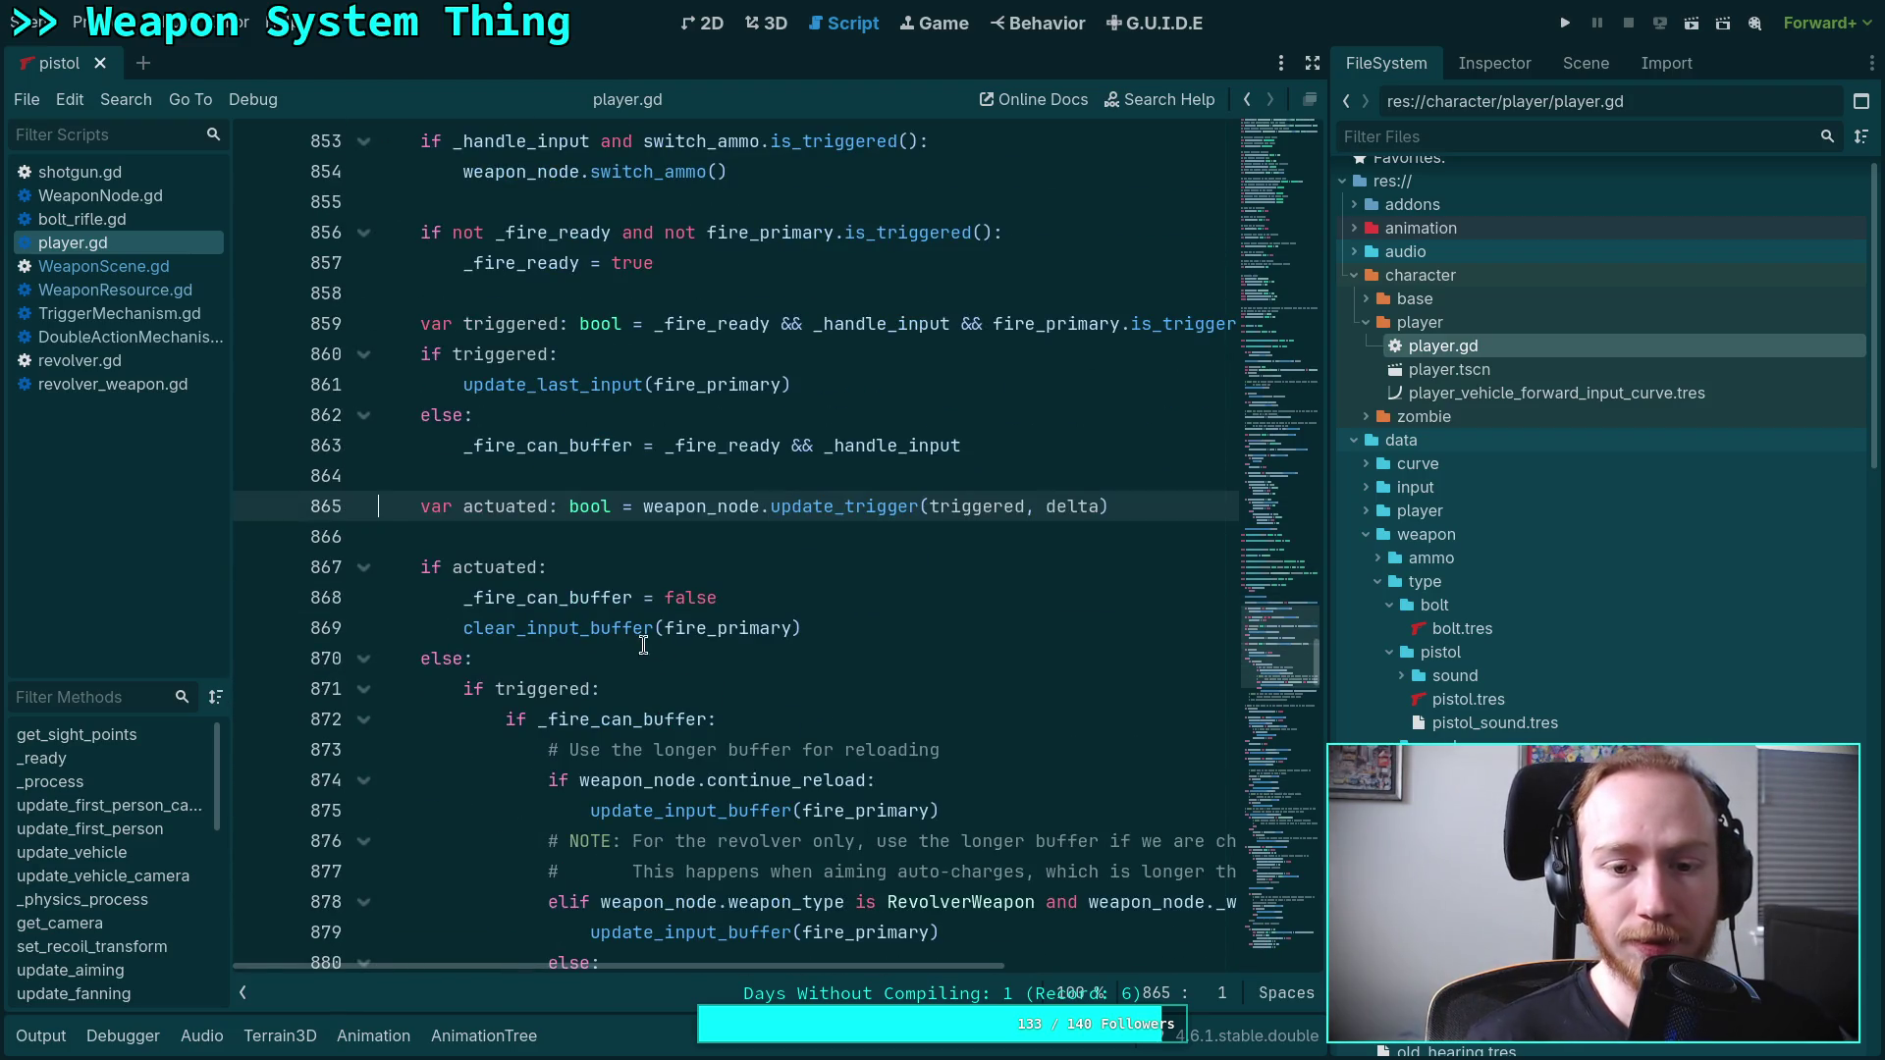
double_click(775, 507)
scroll(633, 628, "down", 1)
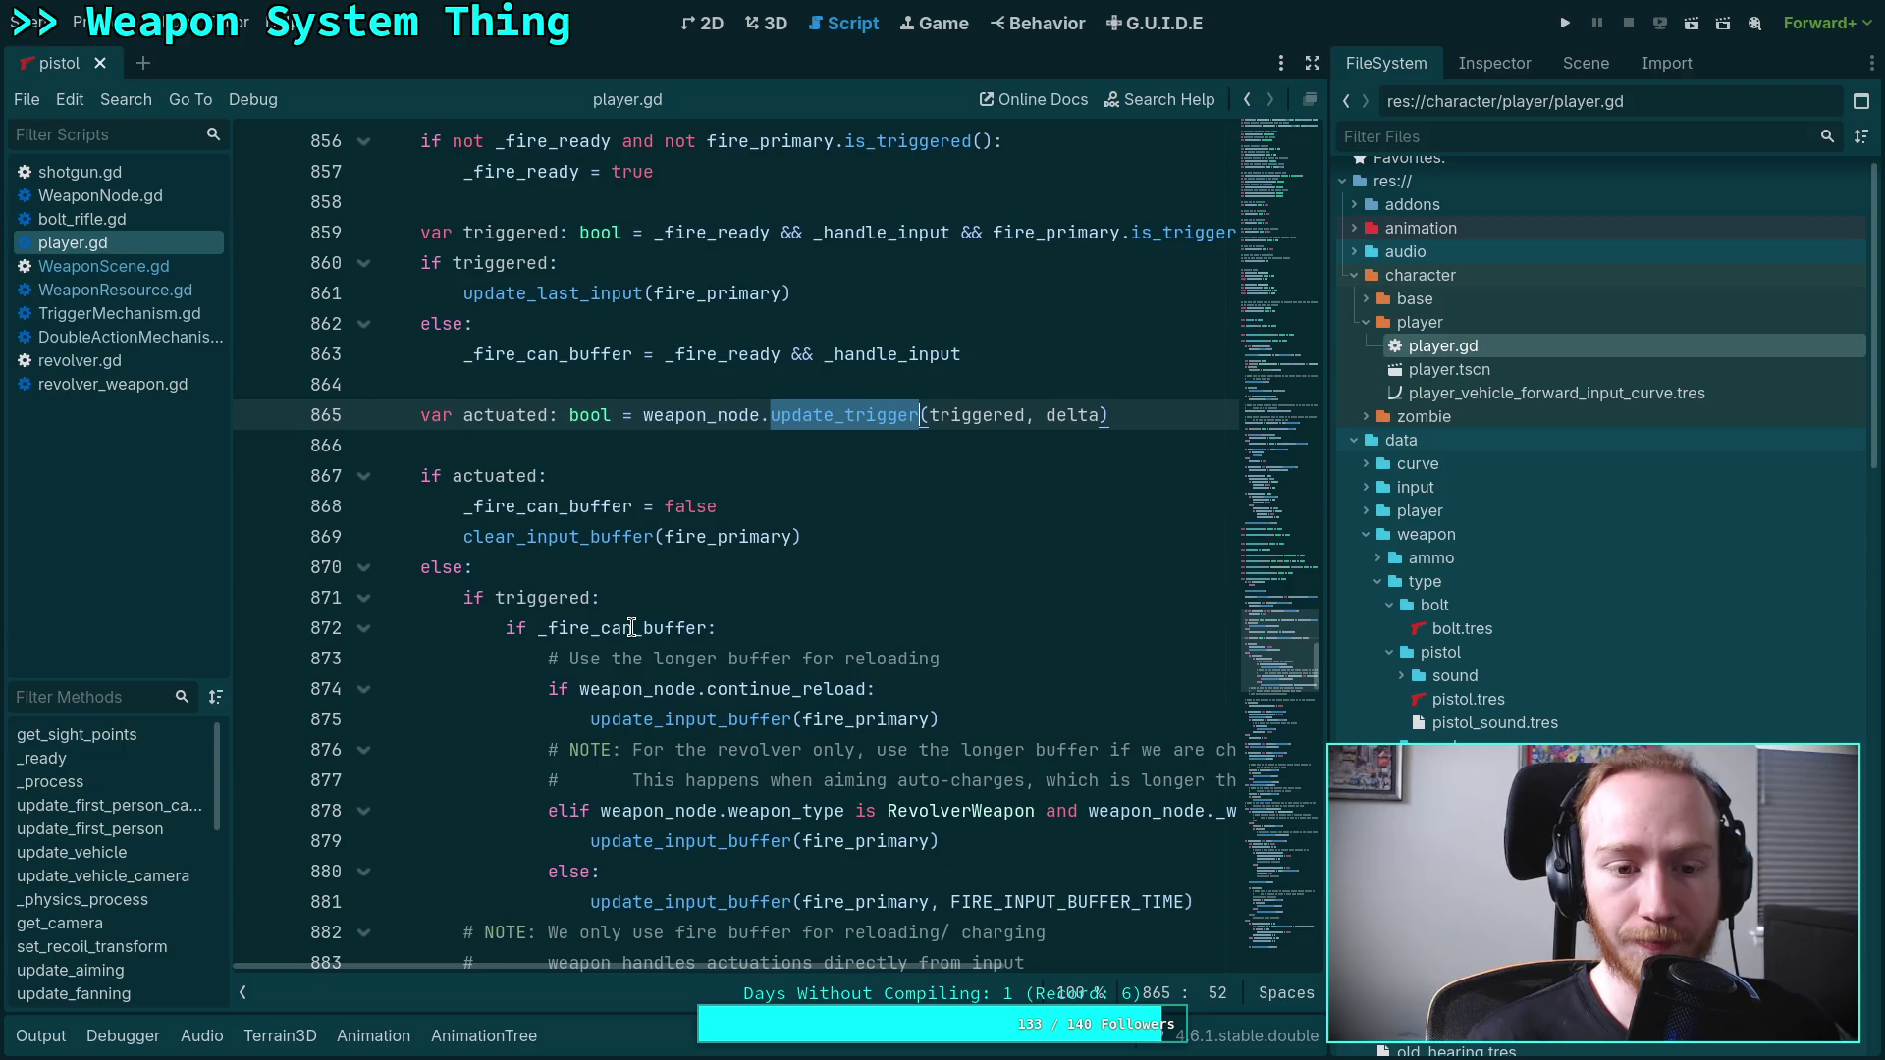
double_click(504, 416)
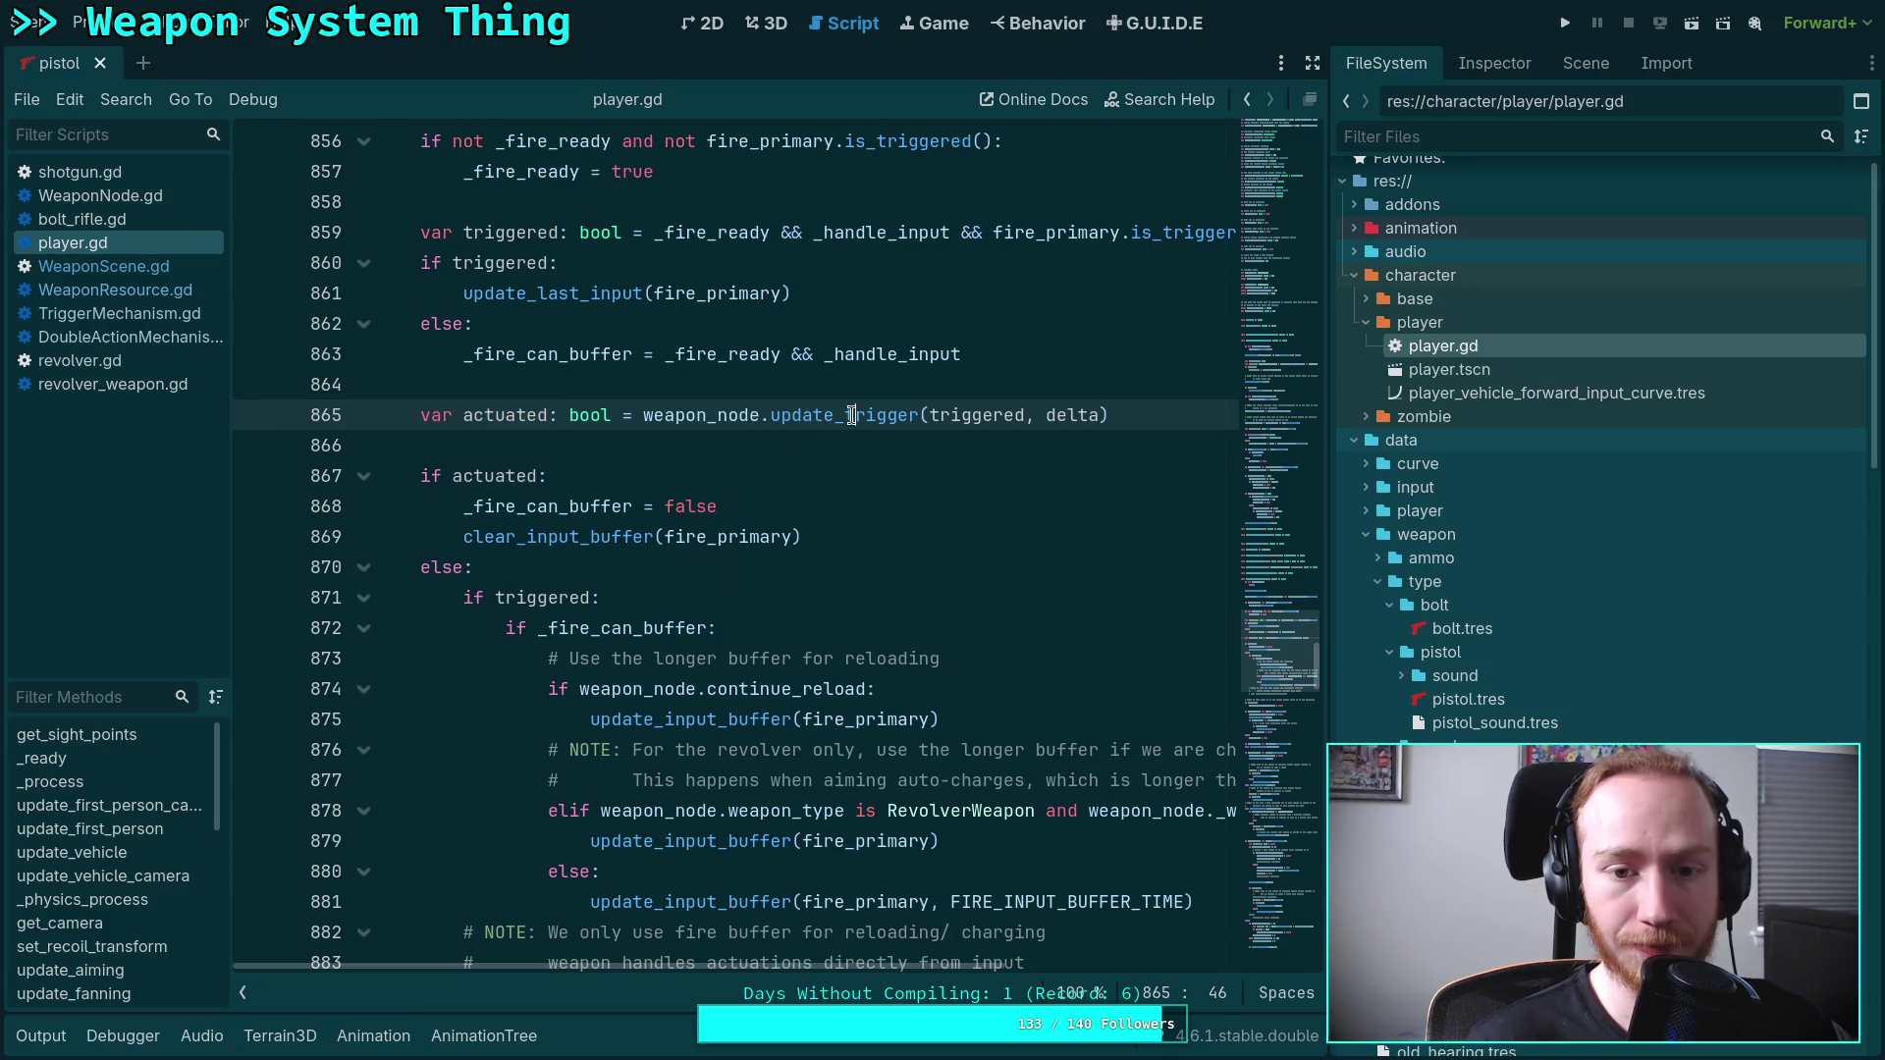
double_click(850, 416)
right_click(850, 415)
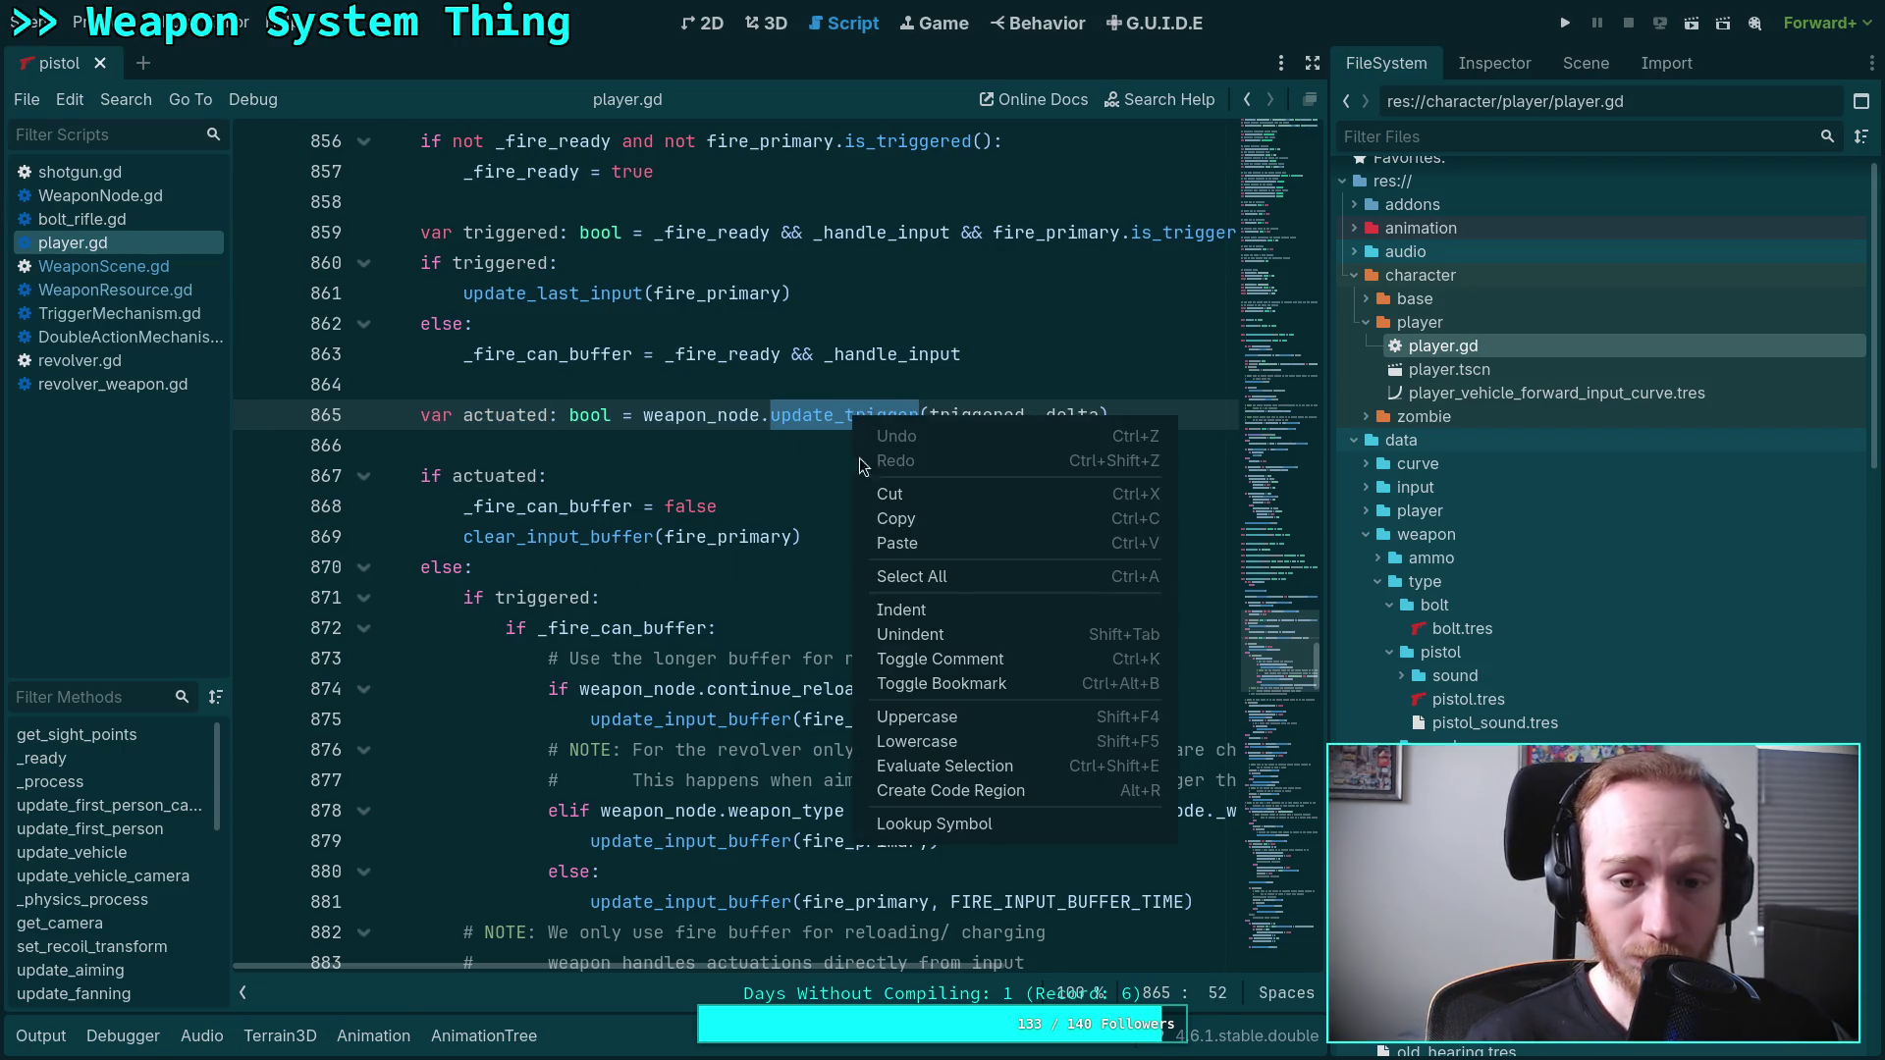
left_click(913, 823)
scroll(705, 603, "down", 2)
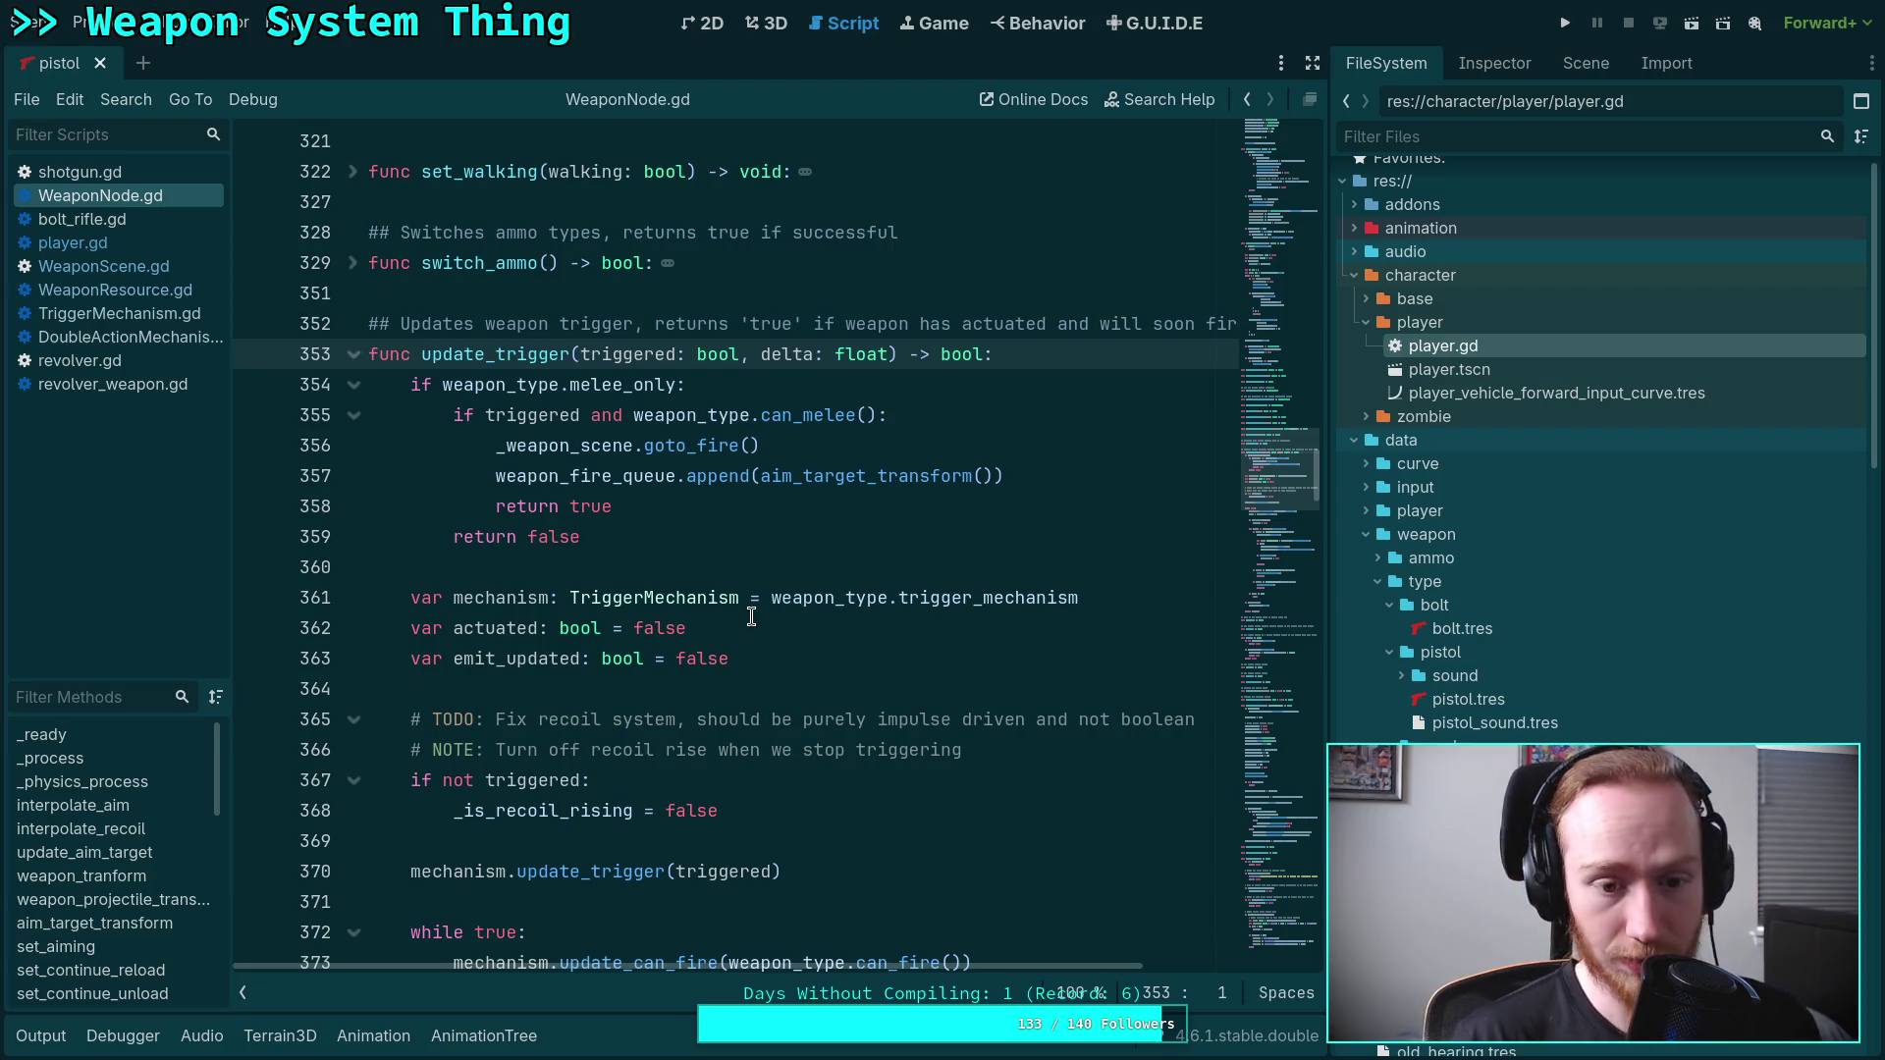
Scroll update_trigger, then return to player.gd and inspect the actuated handling on lines 866-867
scroll(727, 601, "down", 4)
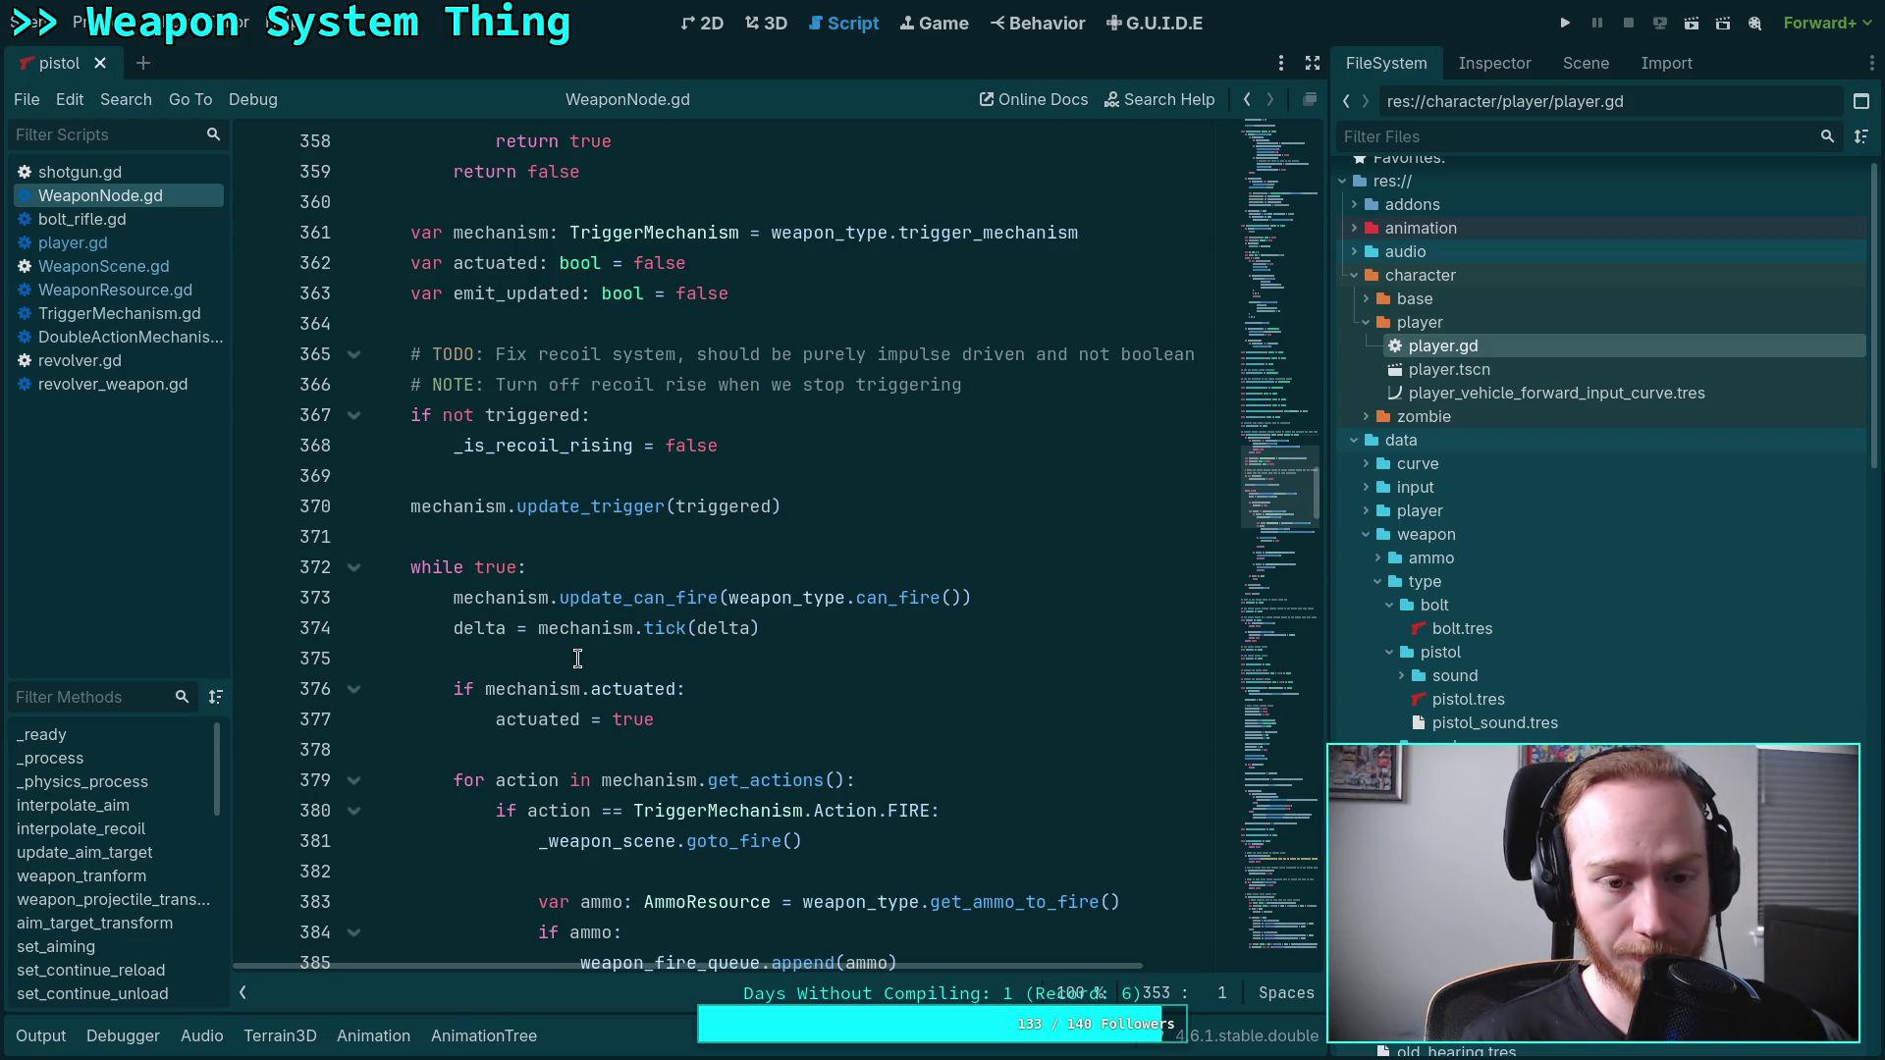
left_click(155, 244)
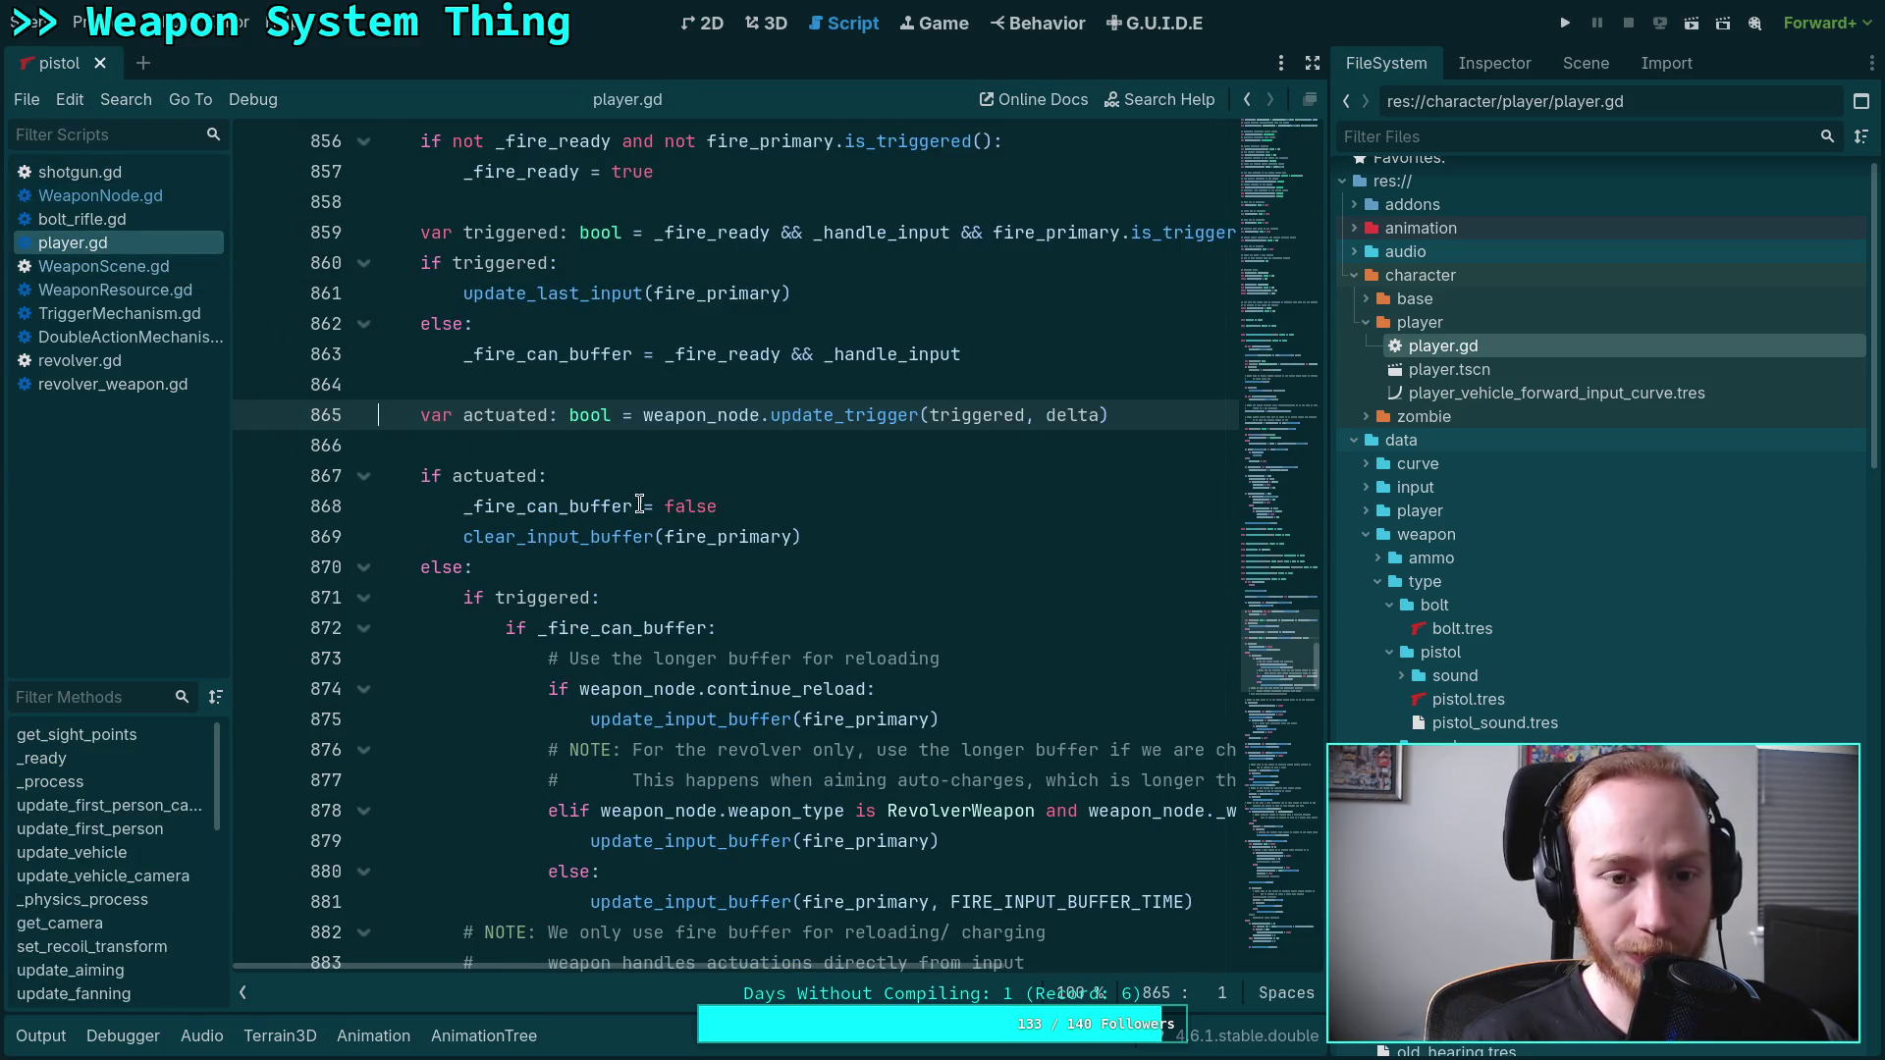
scroll(655, 521, "up", 2)
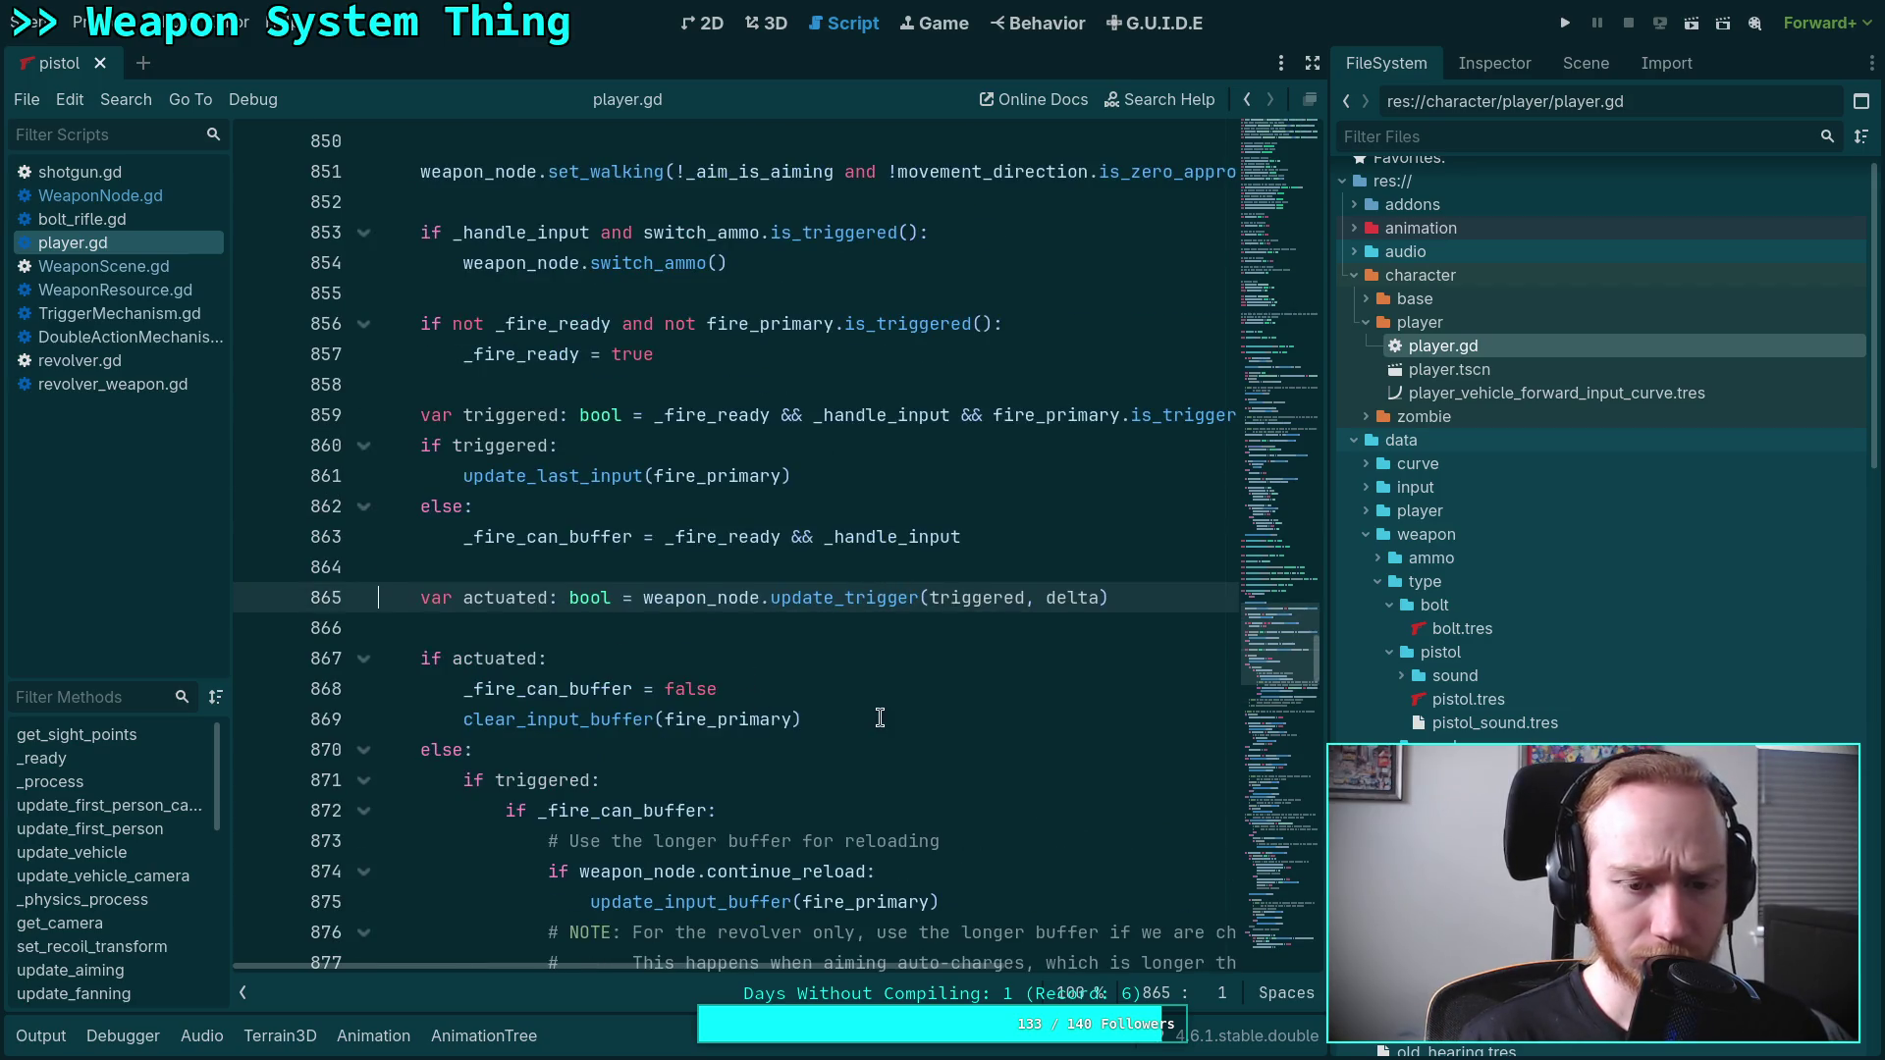
left_click(819, 668)
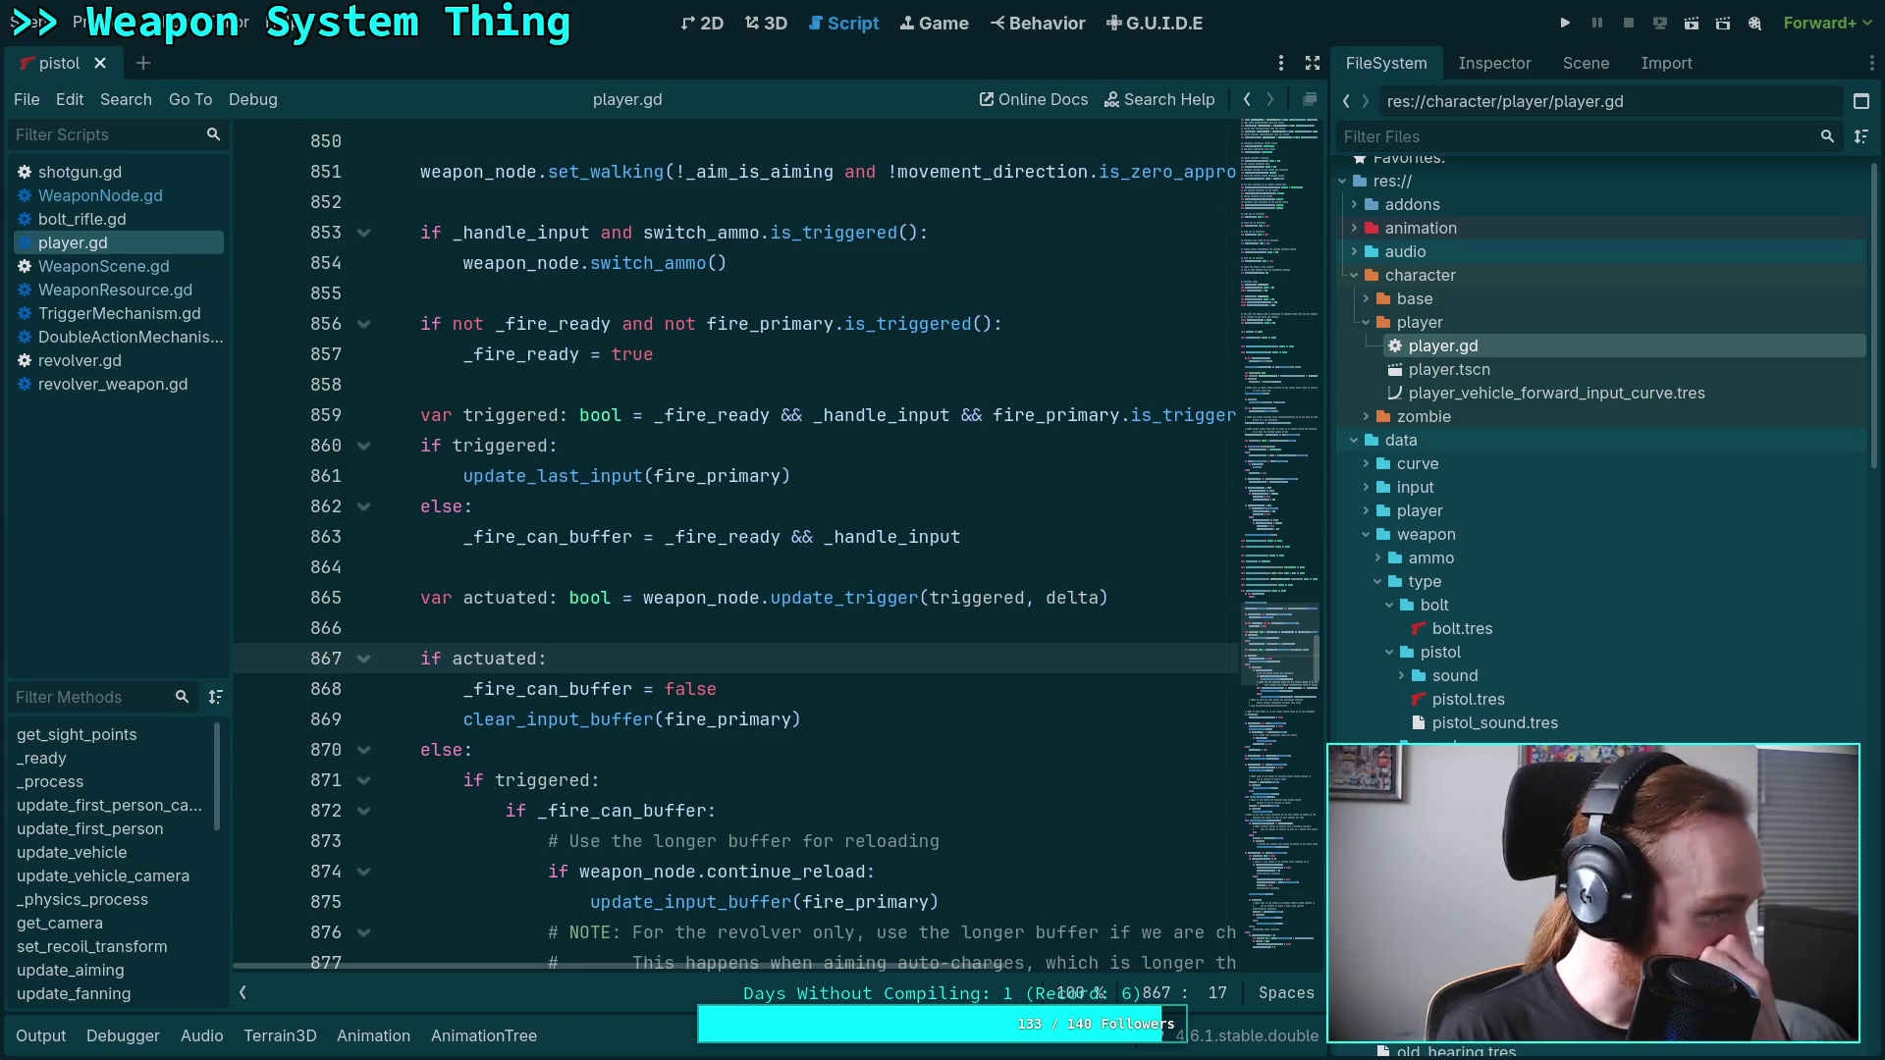
left_click(667, 633)
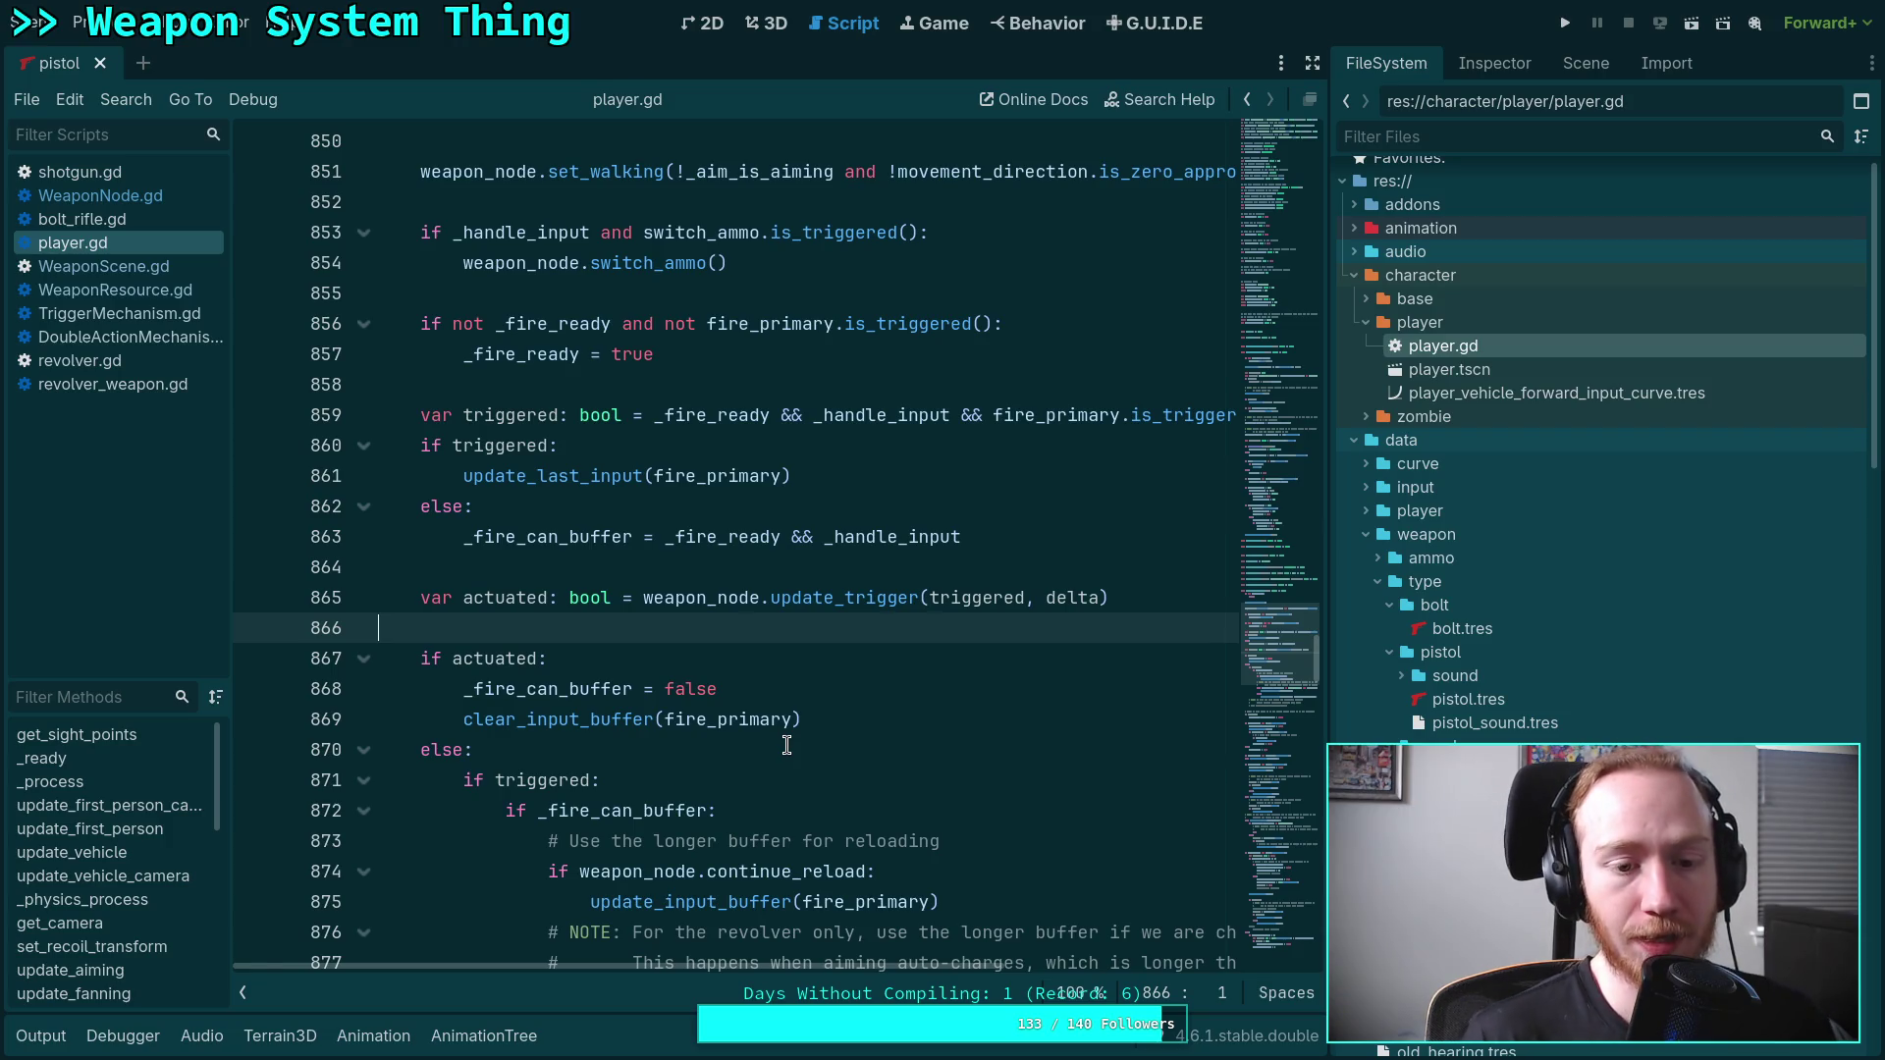
right_click(850, 604)
Jump to update_trigger in WeaponNode.gd and check where actuated is used
left_click(913, 908)
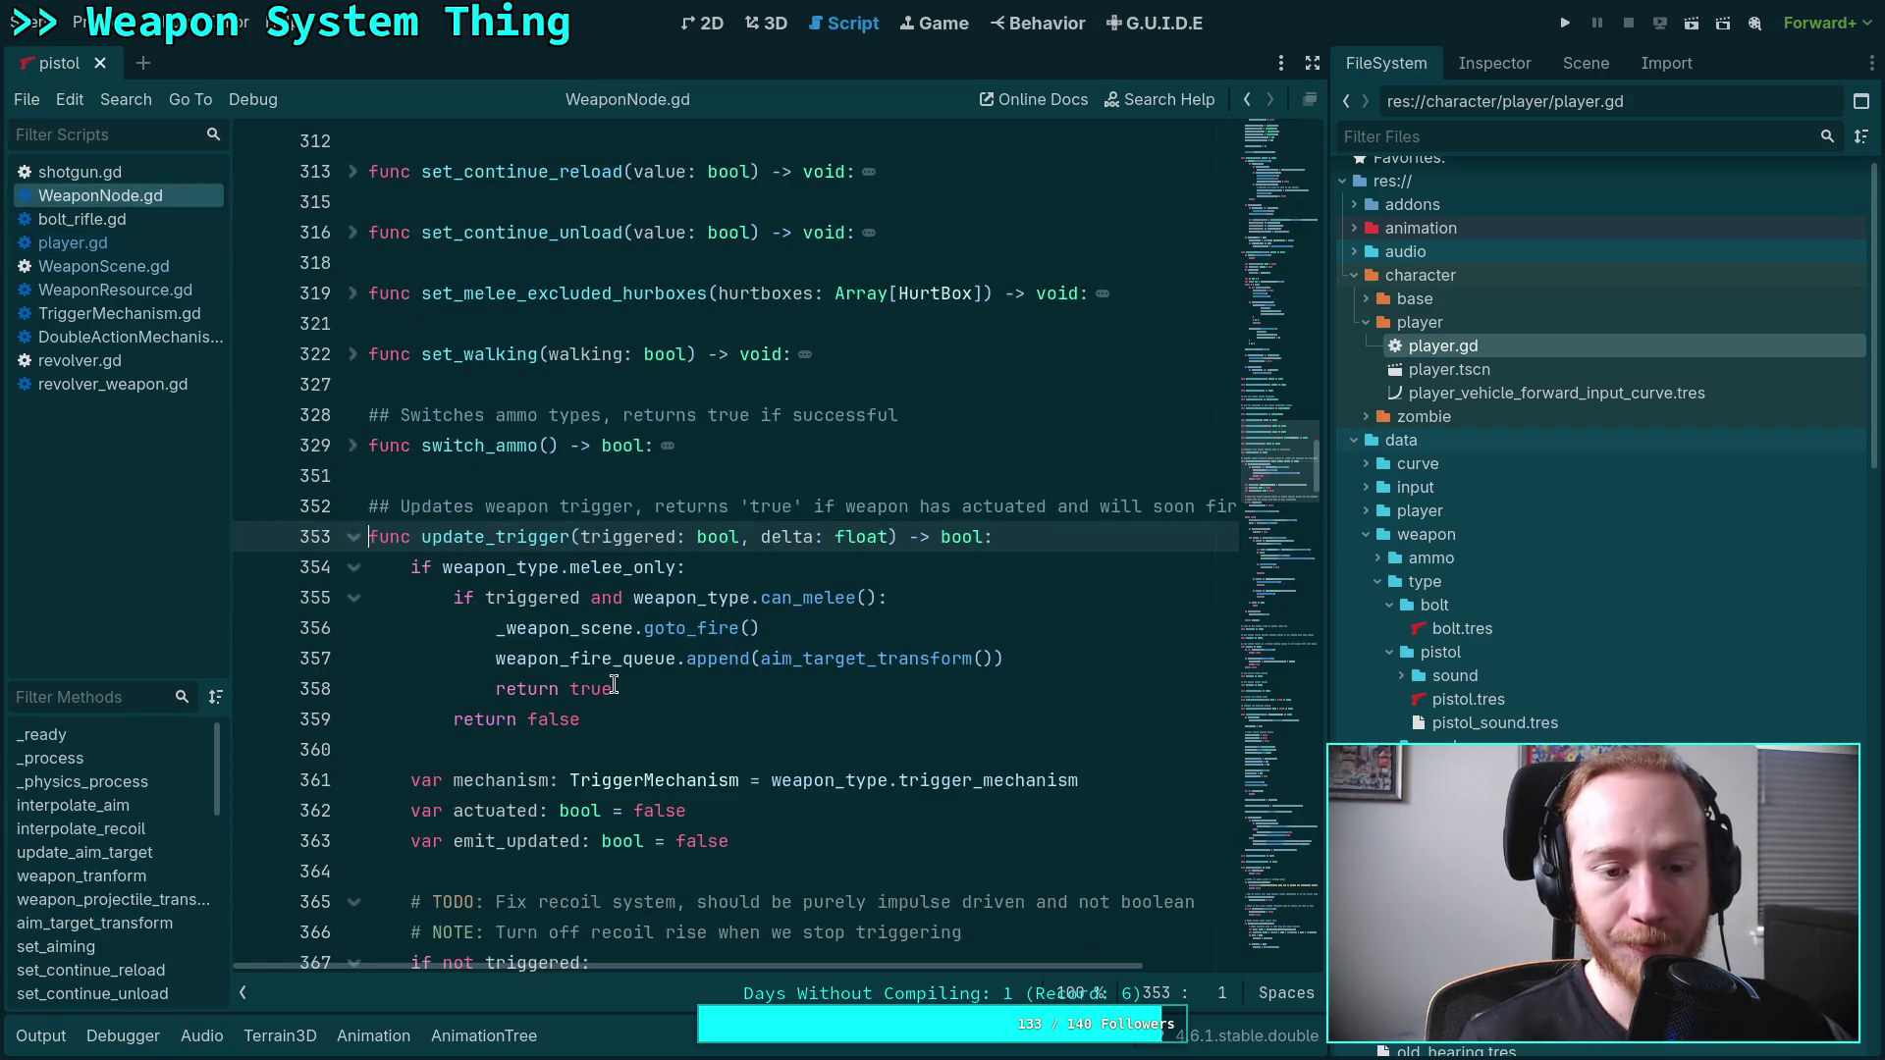
scroll(587, 589, "down", 3)
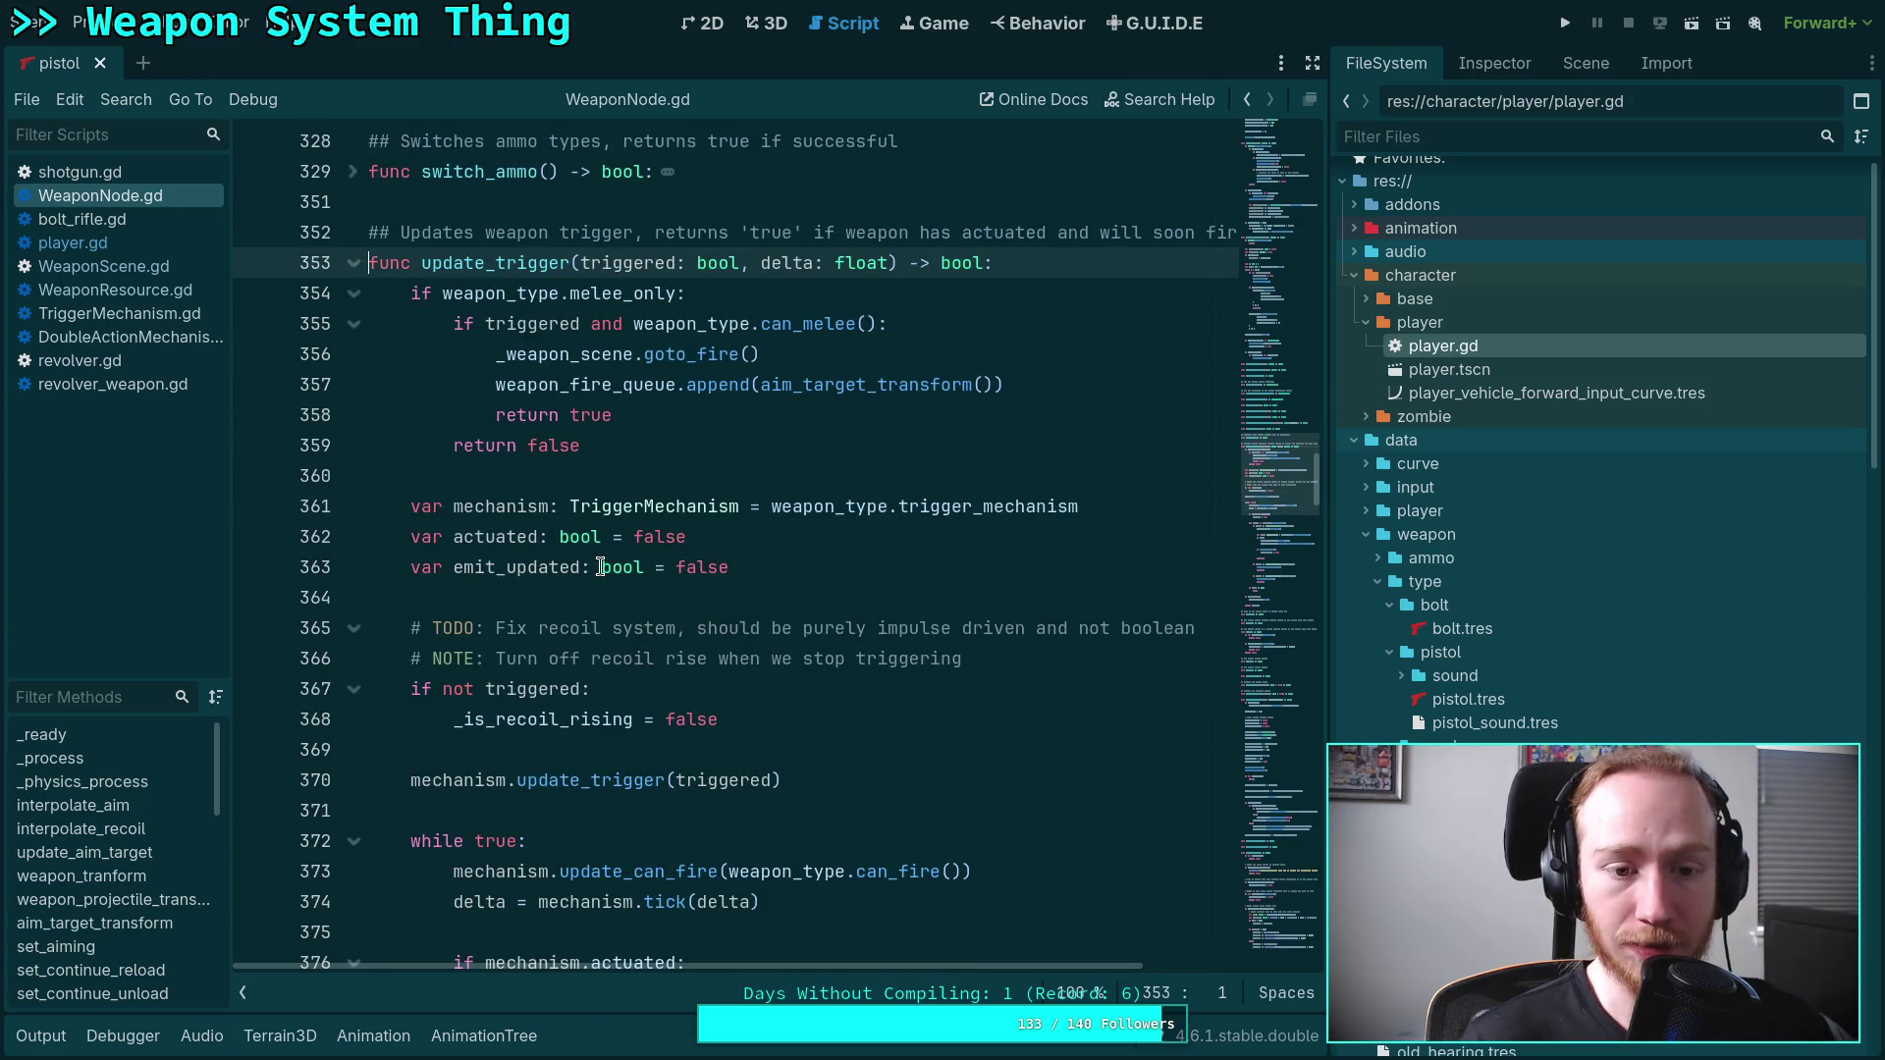
double_click(471, 537)
scroll(758, 584, "down", 4)
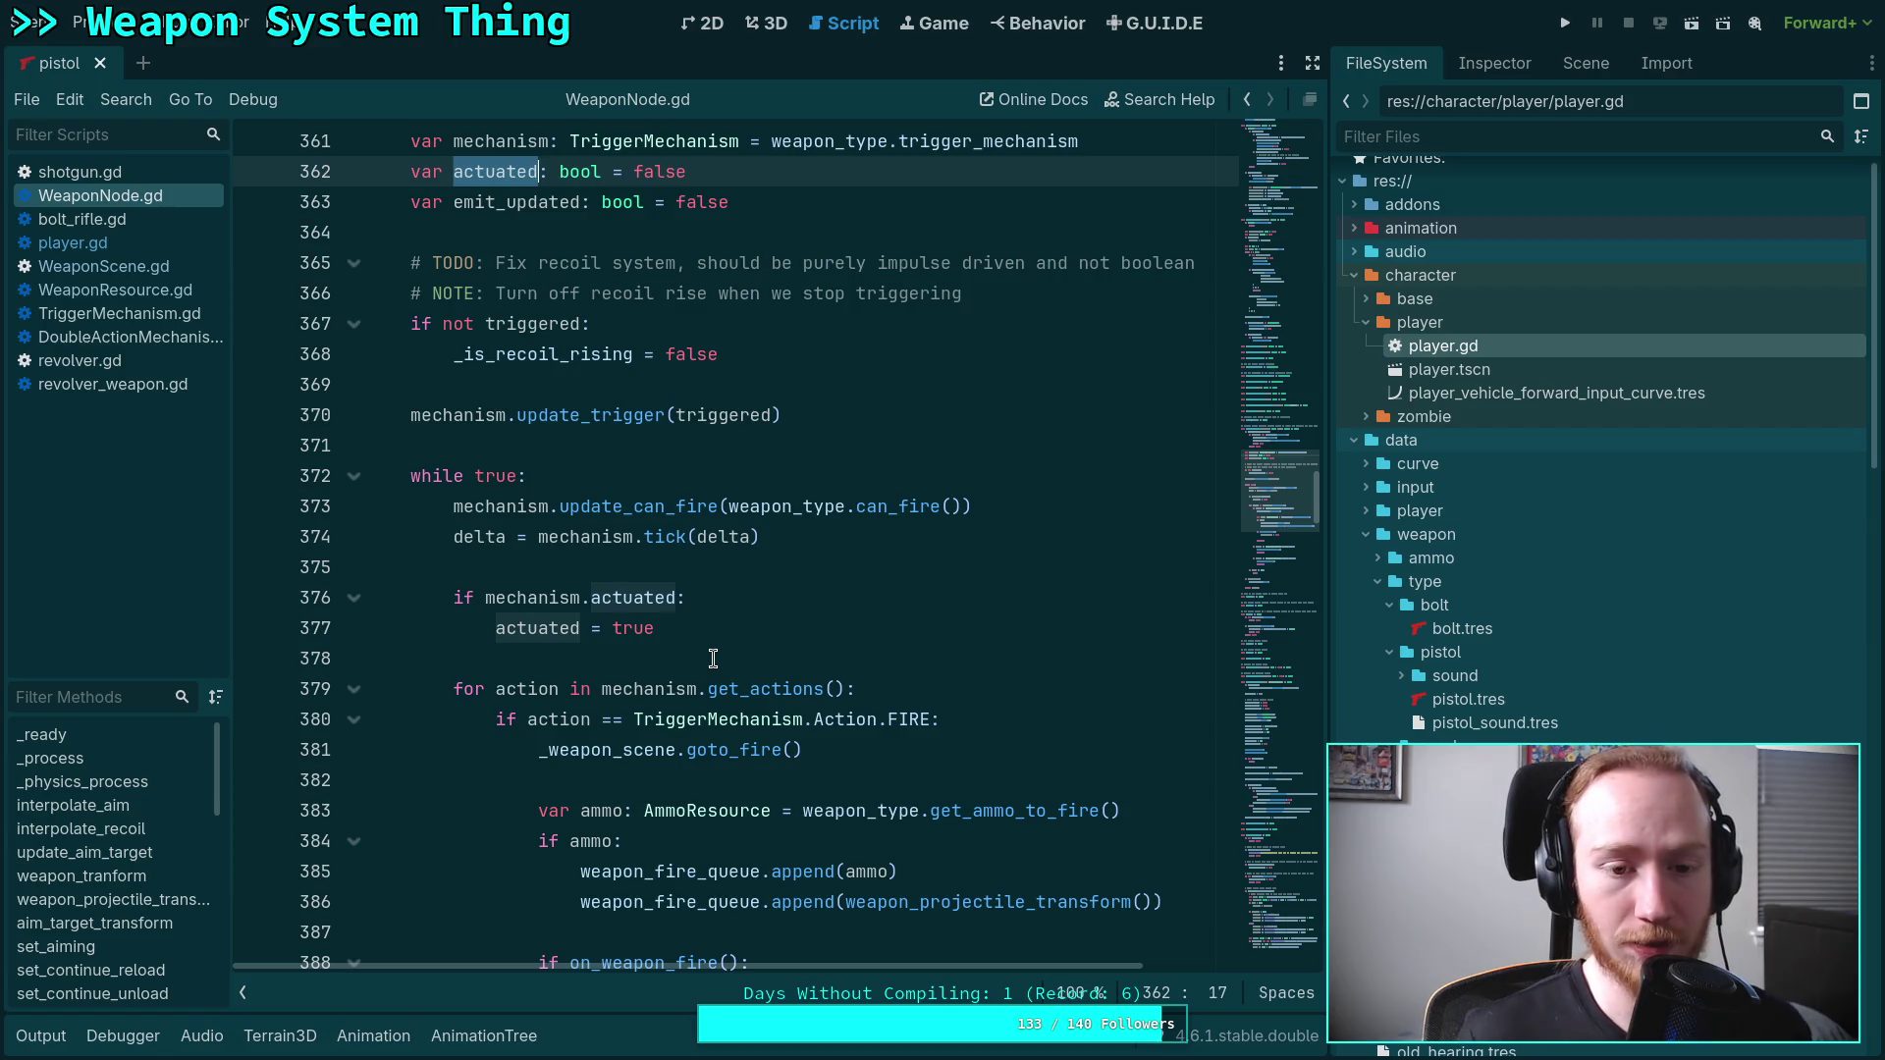
Cut weapon_type.can_fire() from line 373 into a separate can_fire variable line
left_click(802, 504)
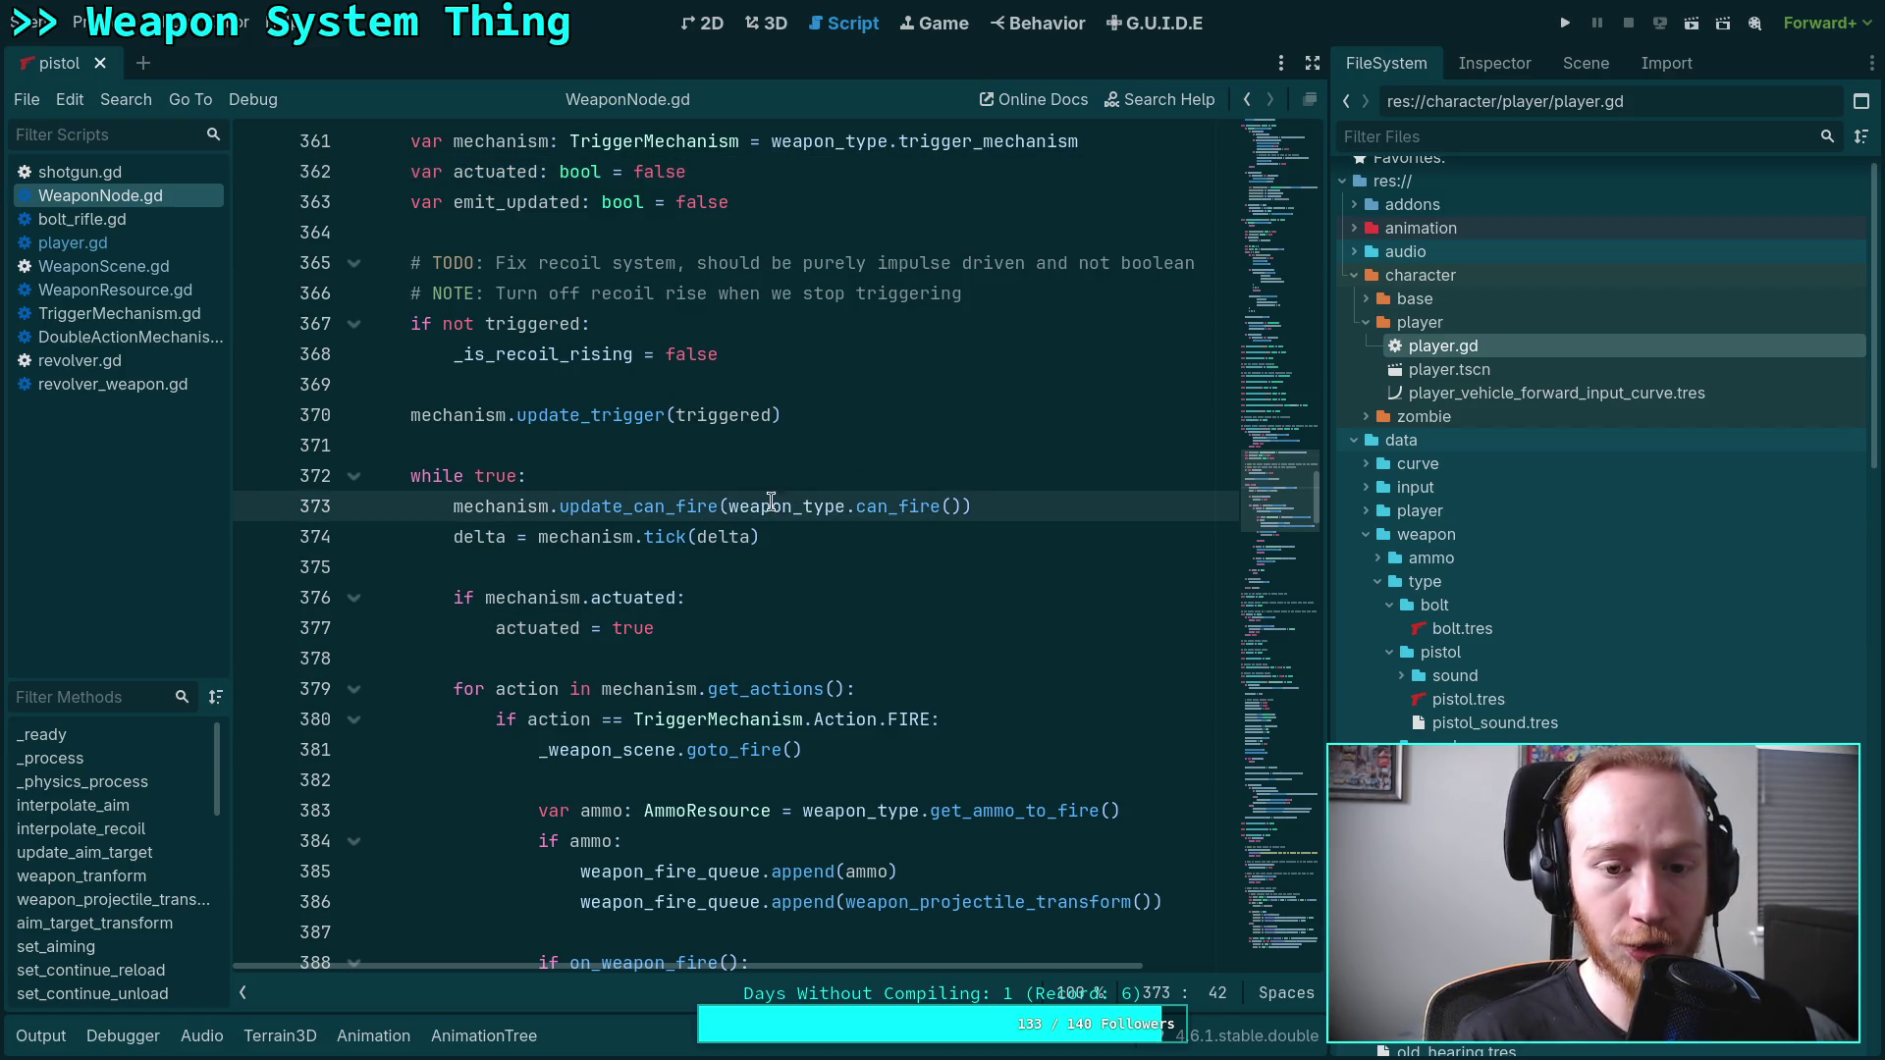
left_click_drag(729, 506, 960, 517)
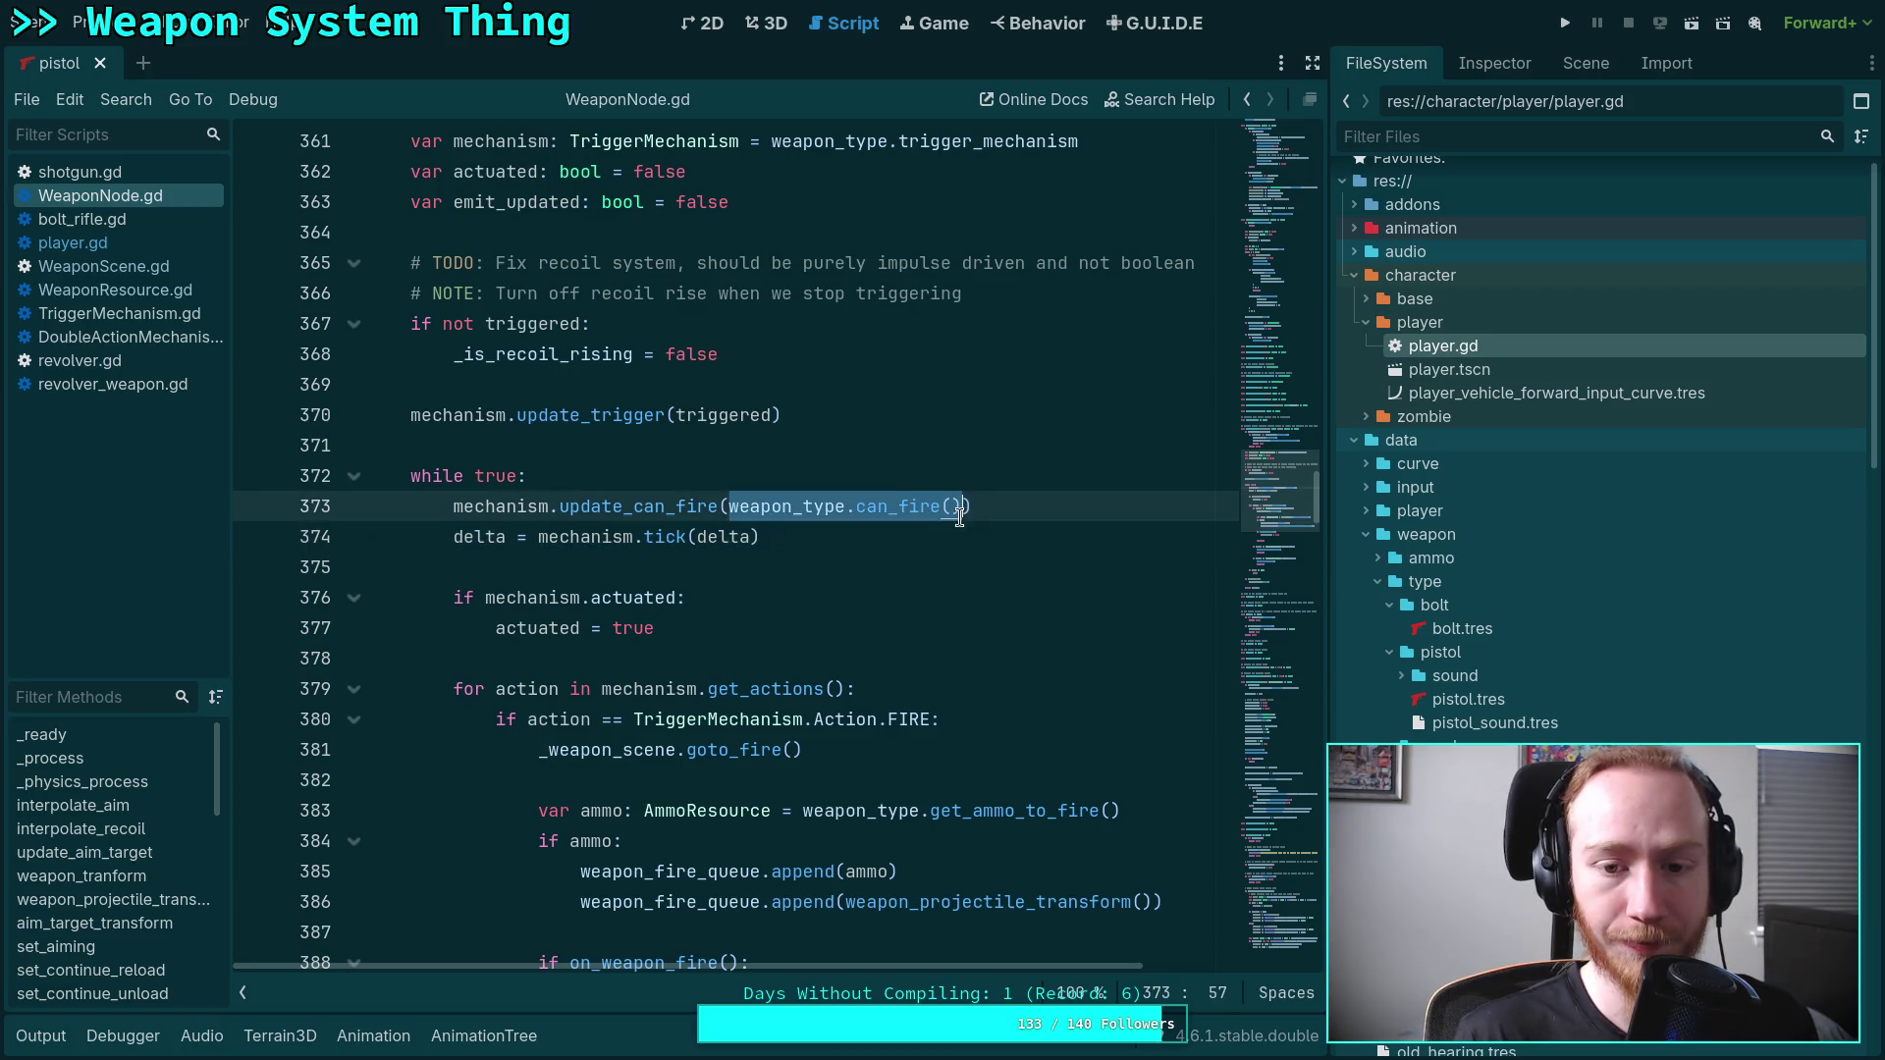
right_click(760, 512)
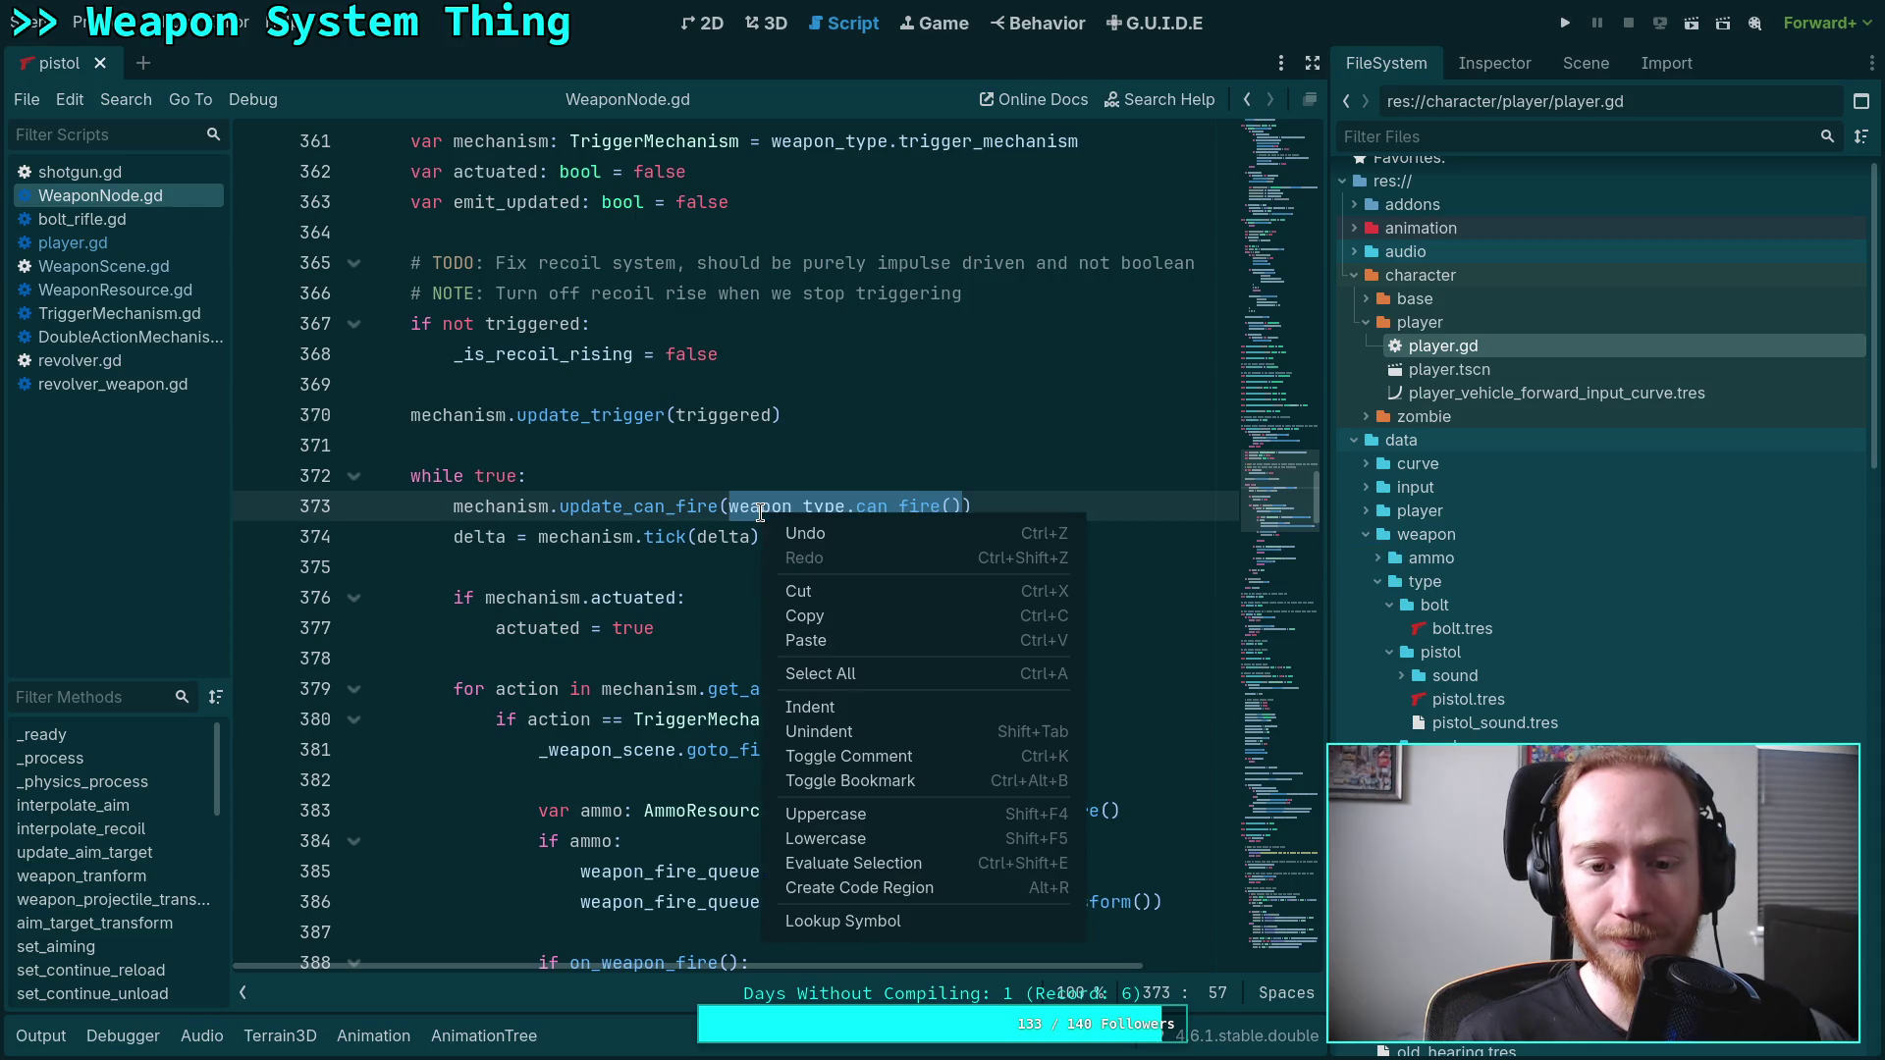
left_click(800, 585)
left_click(698, 481)
key("Return")
type("vor ")
type("ar")
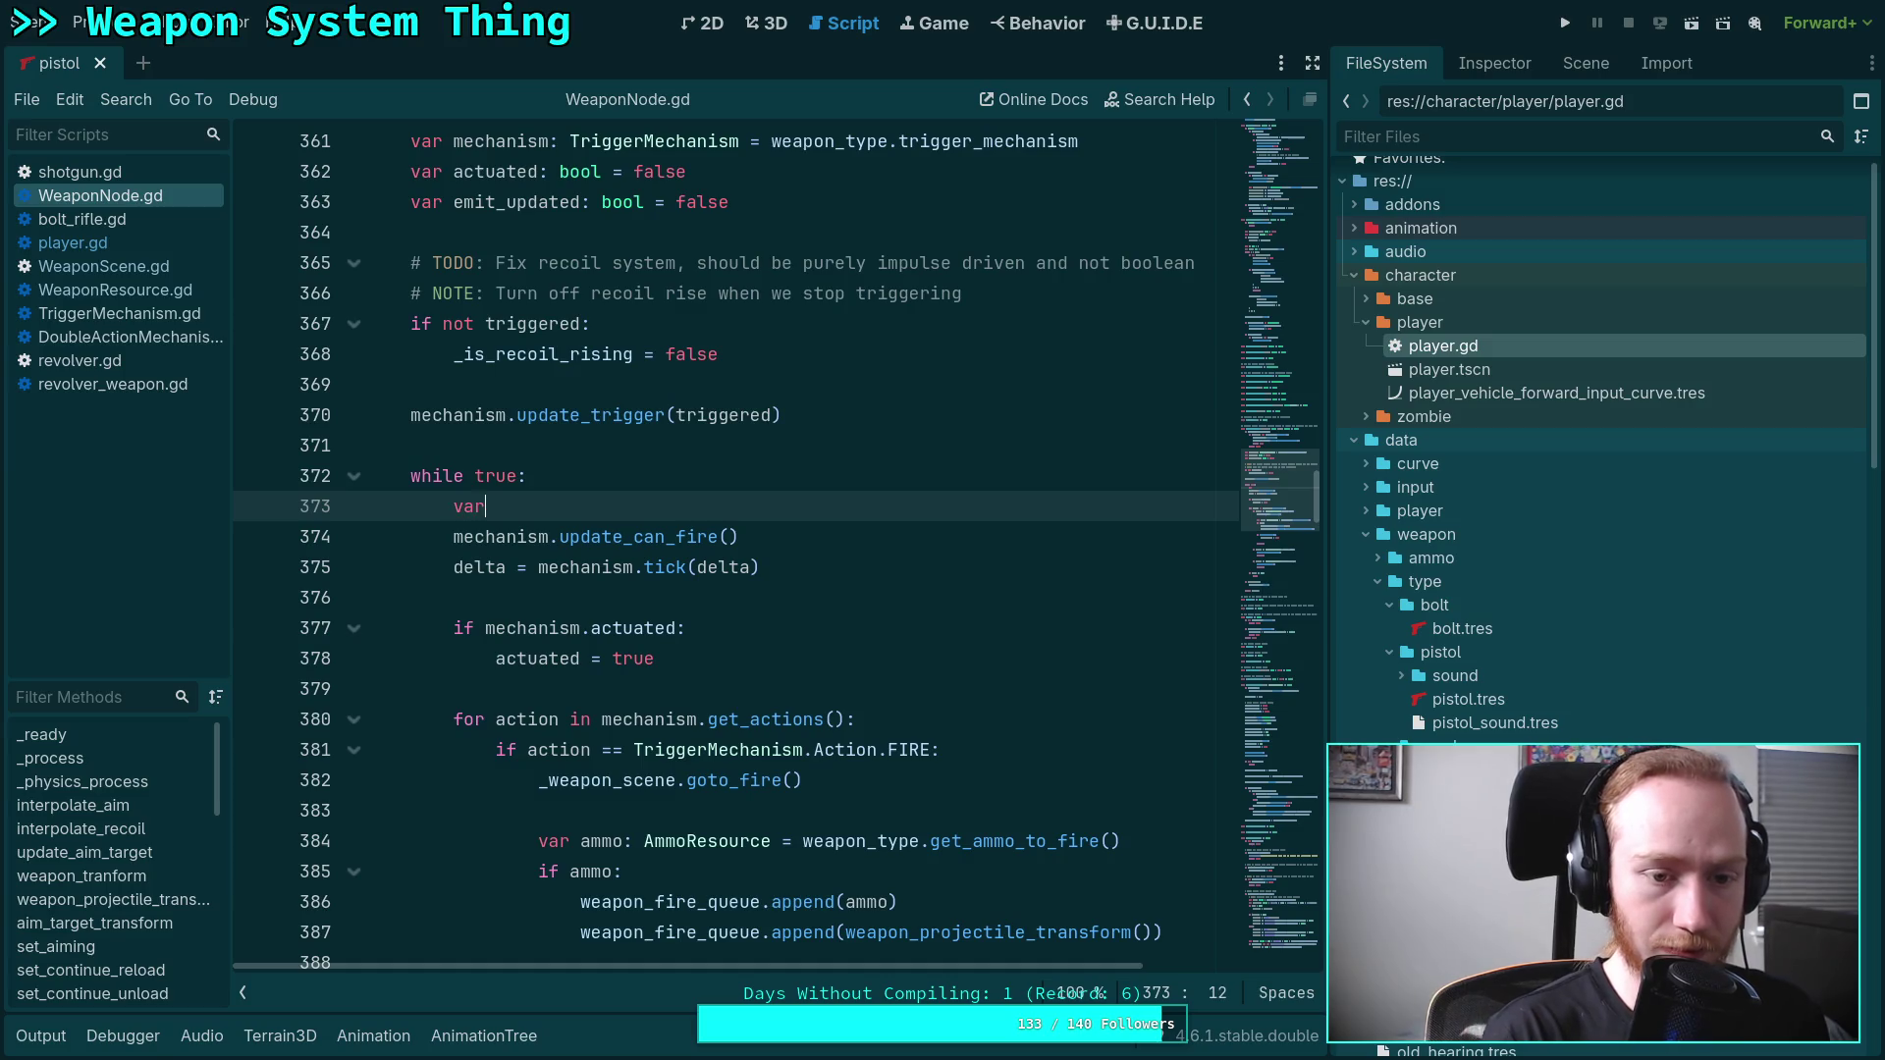
type("re: bool =")
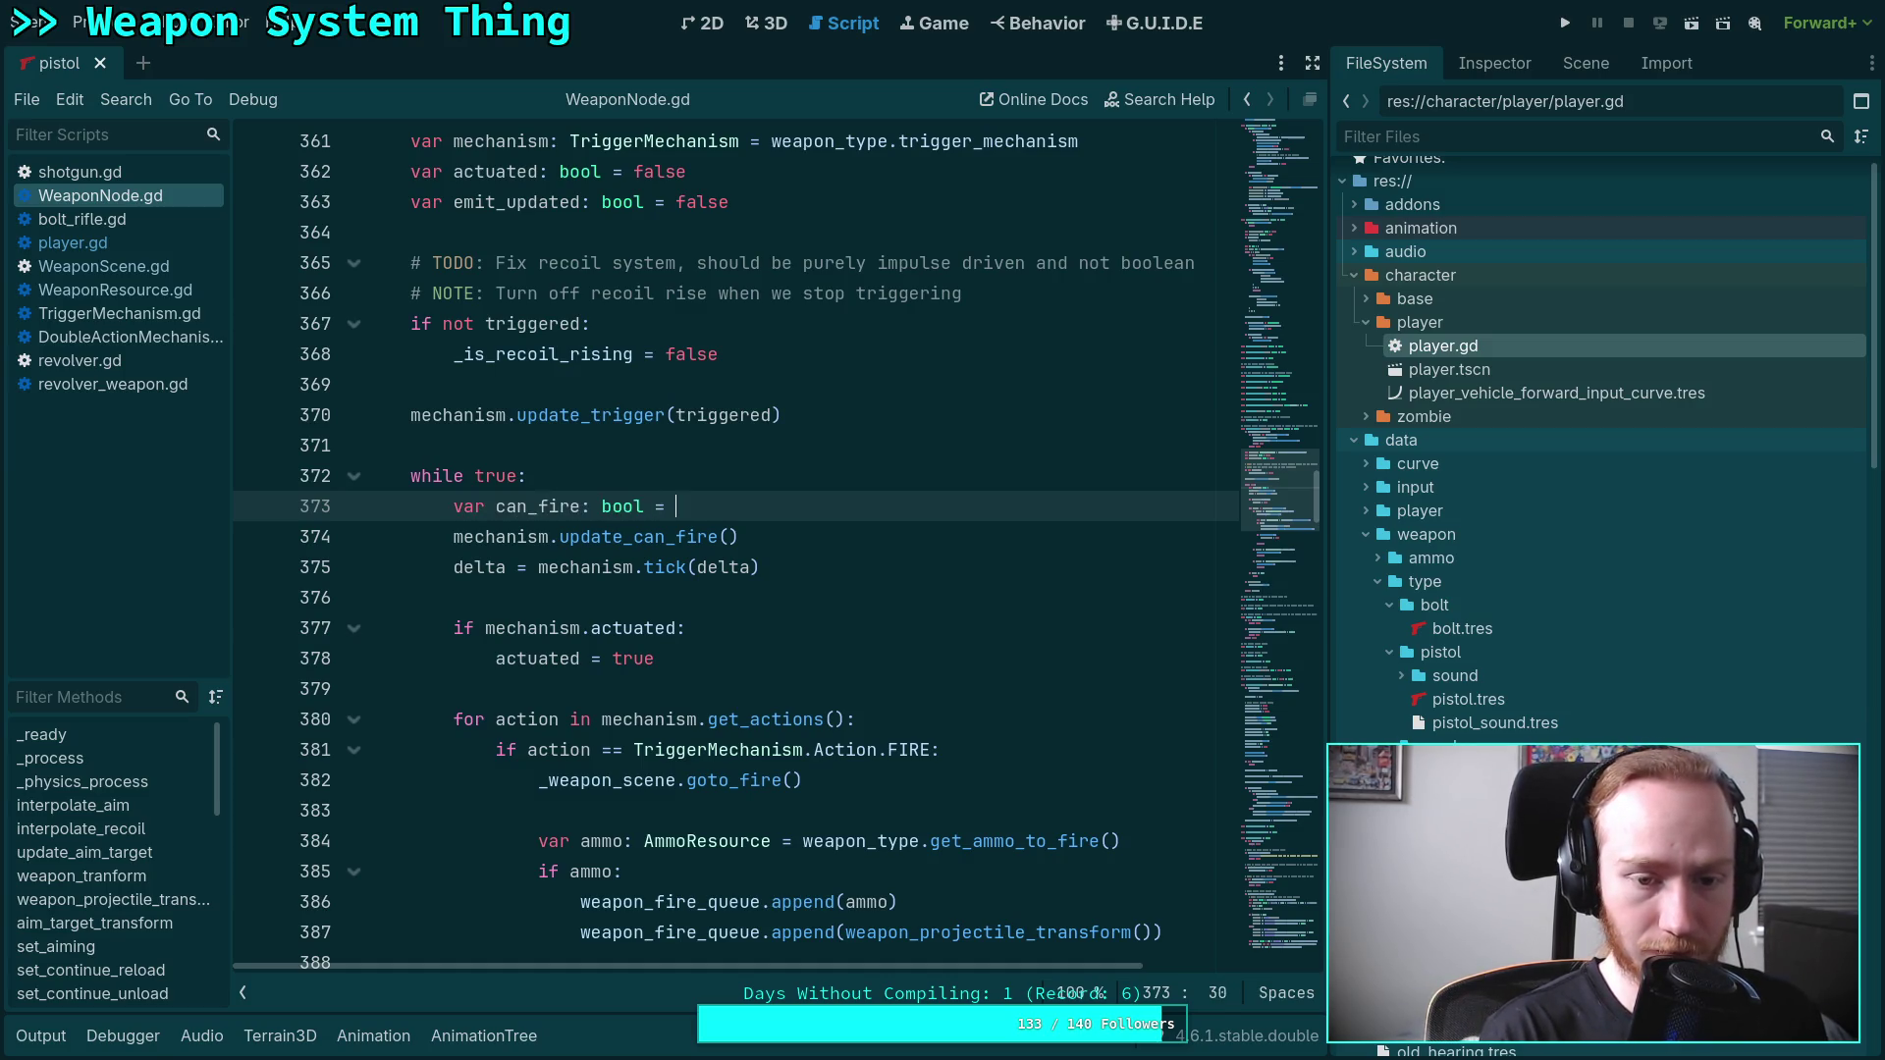
key("shift+Home")
type("v")
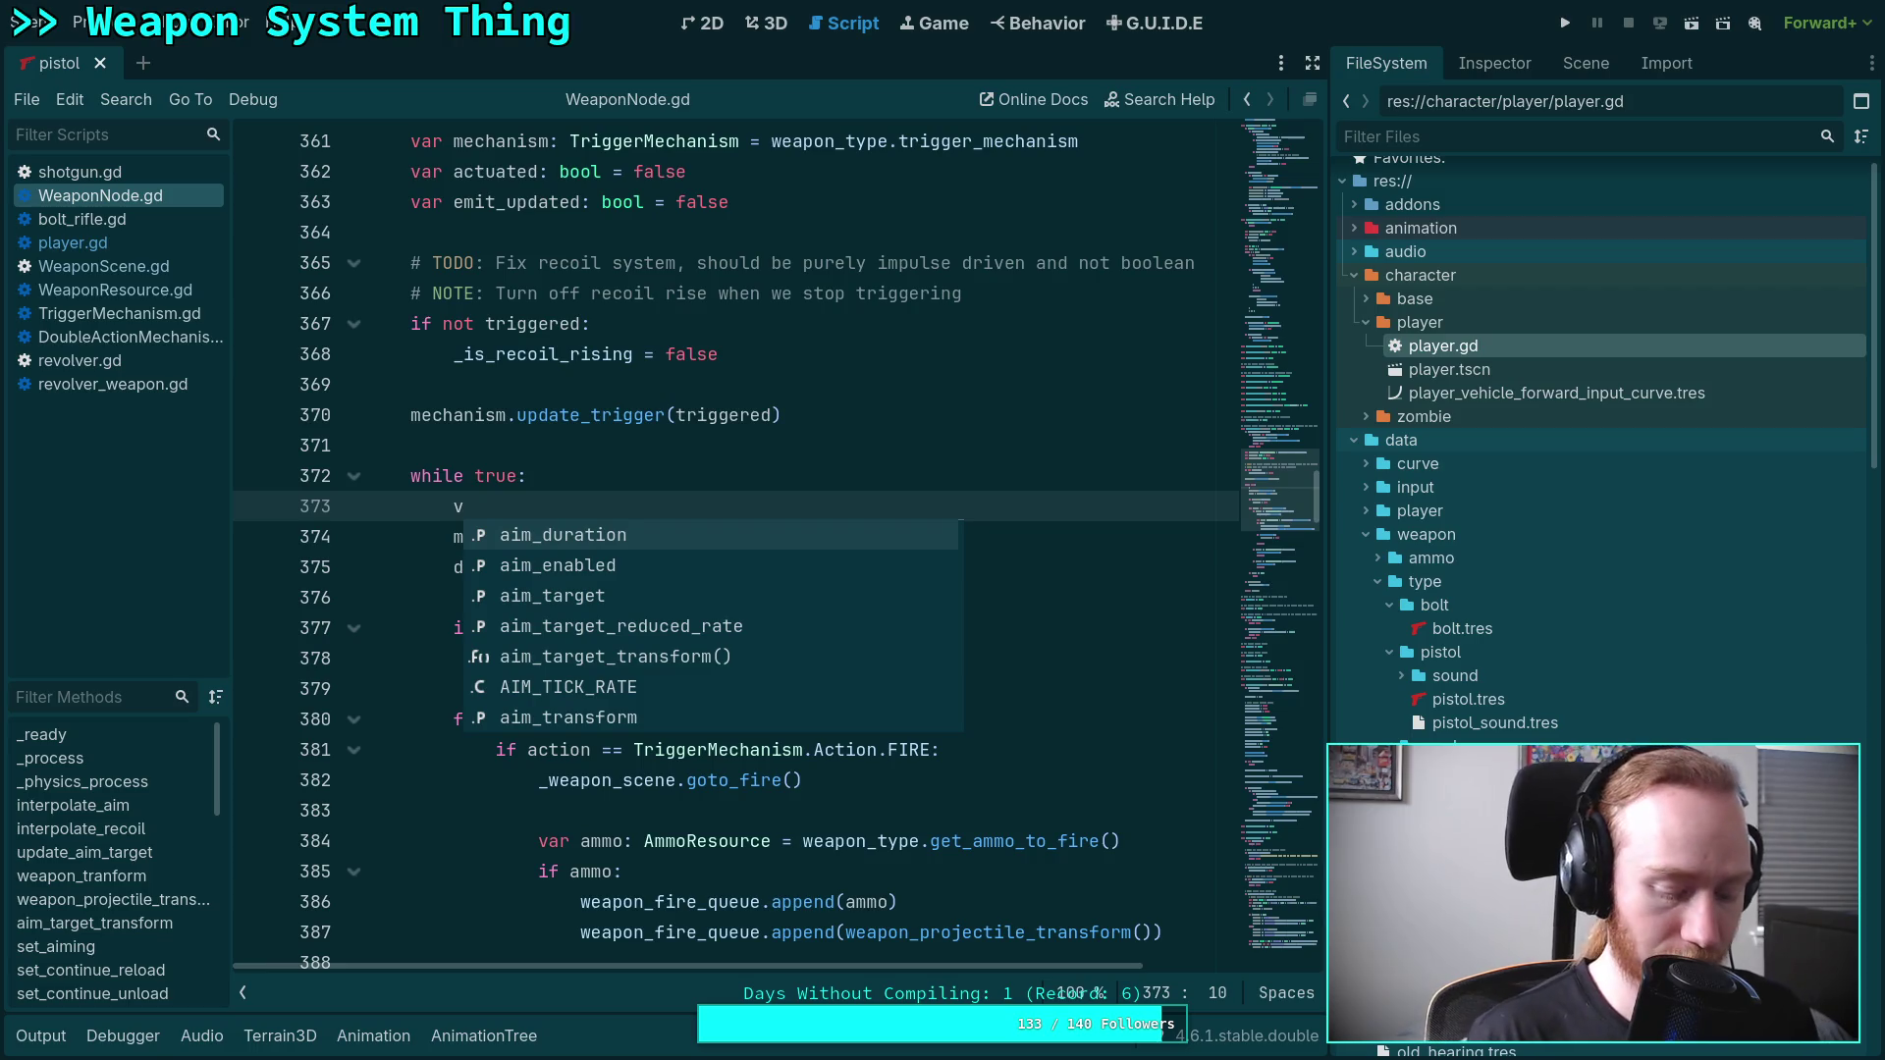
key("ctrl+z")
key("ctrl+z")
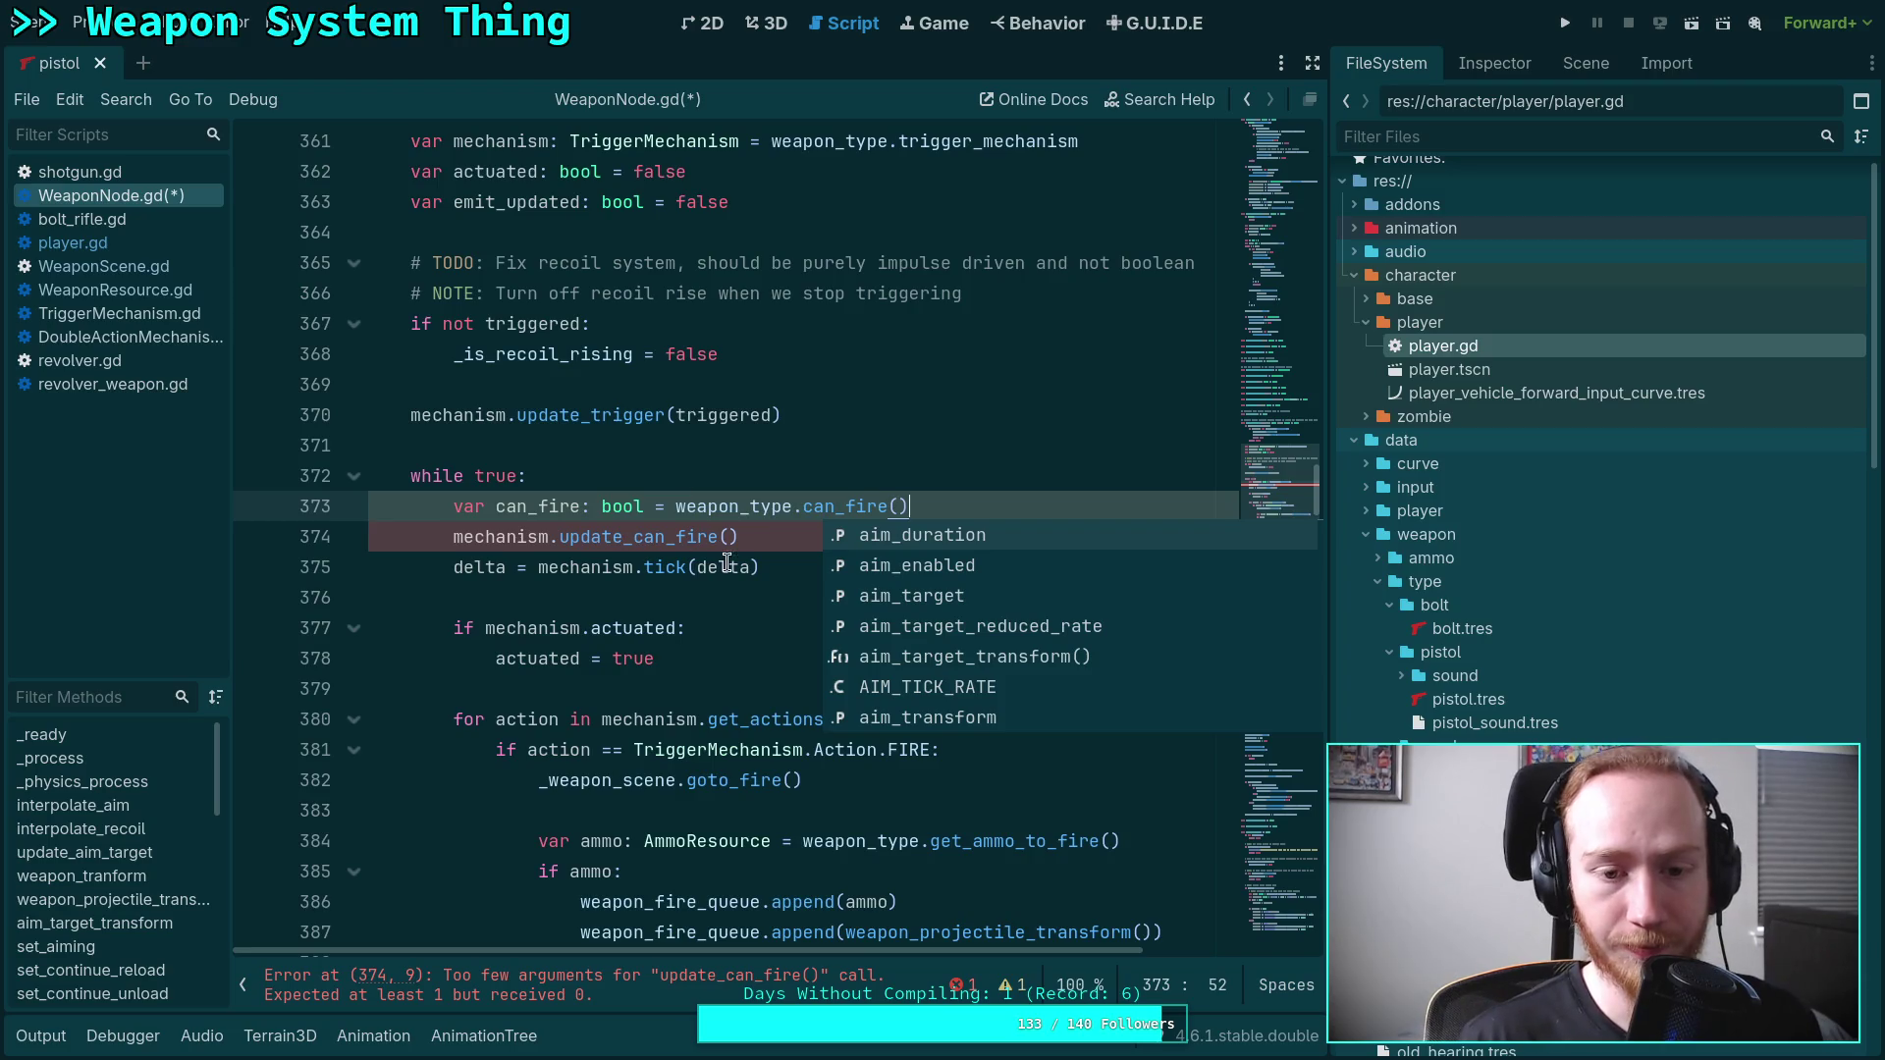
Pass can_fire to update_can_fire and make line 377 'if mechanism.actuated and can_fire:'
left_click(725, 536)
type("can_fire")
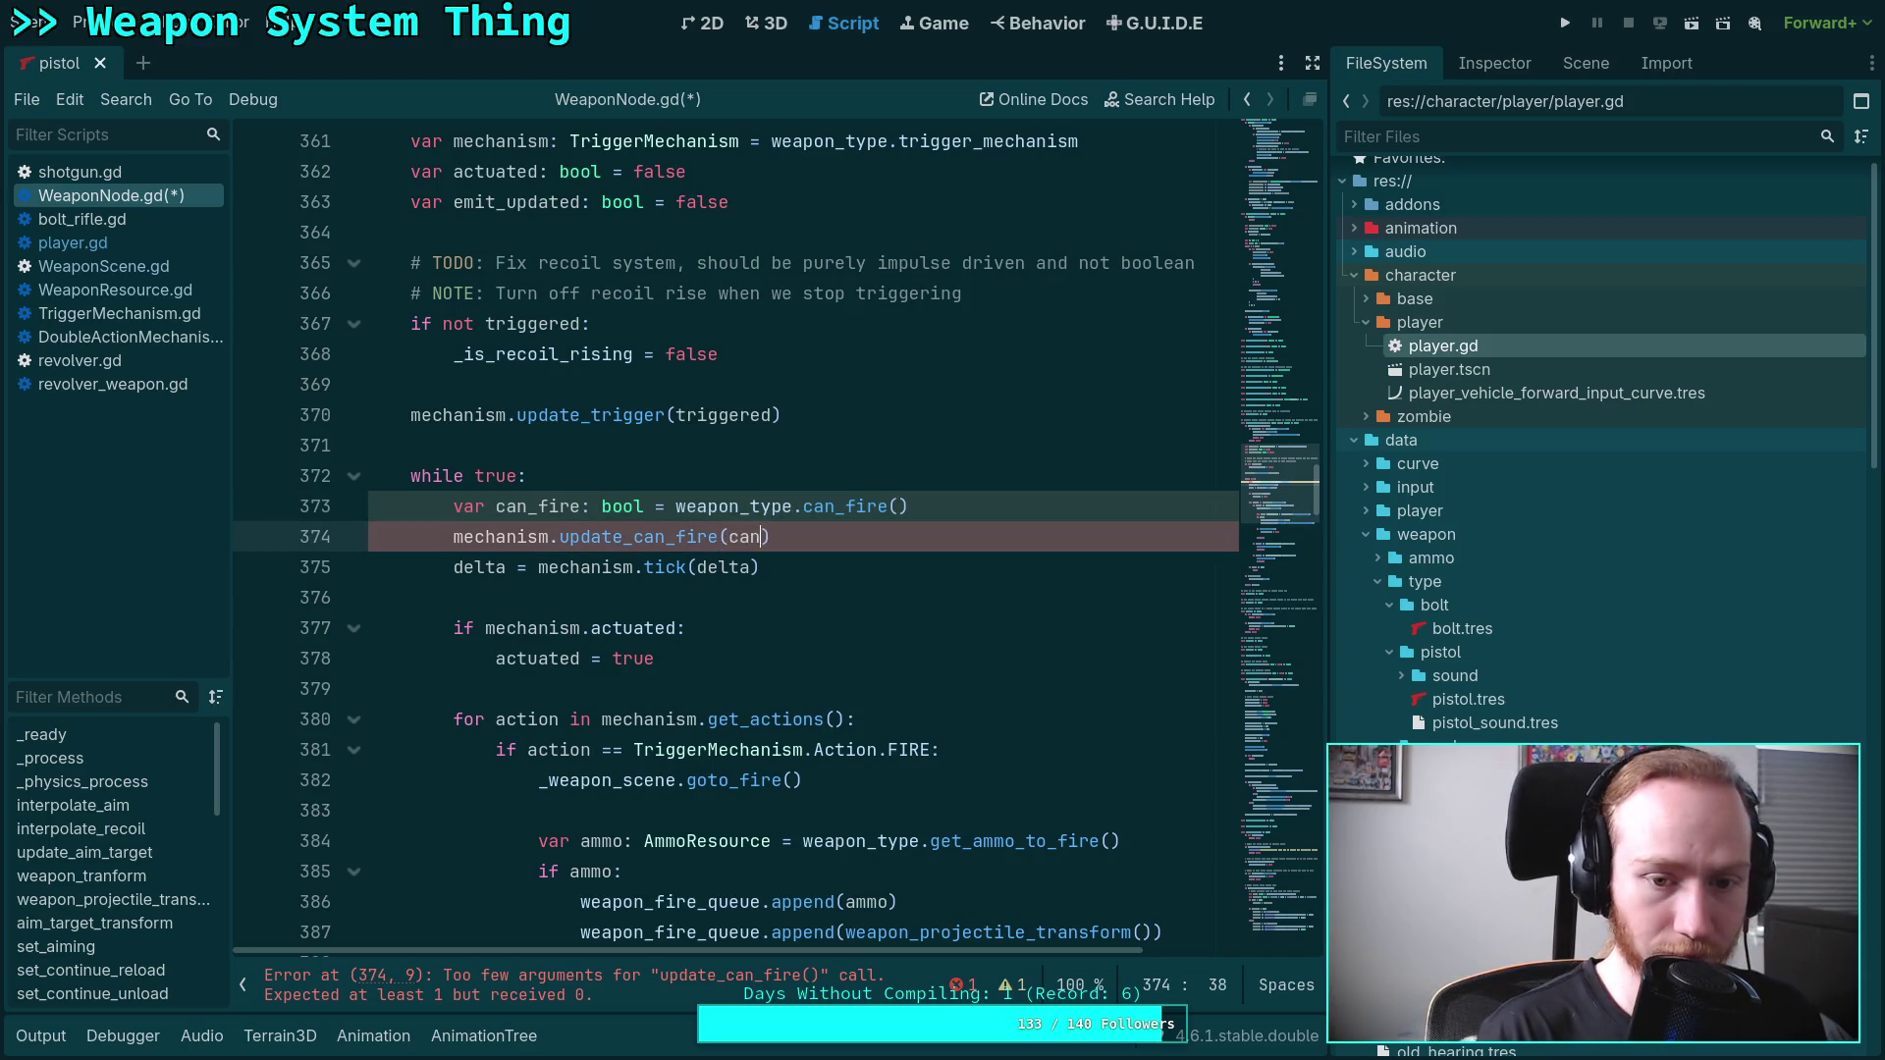
left_click(677, 628)
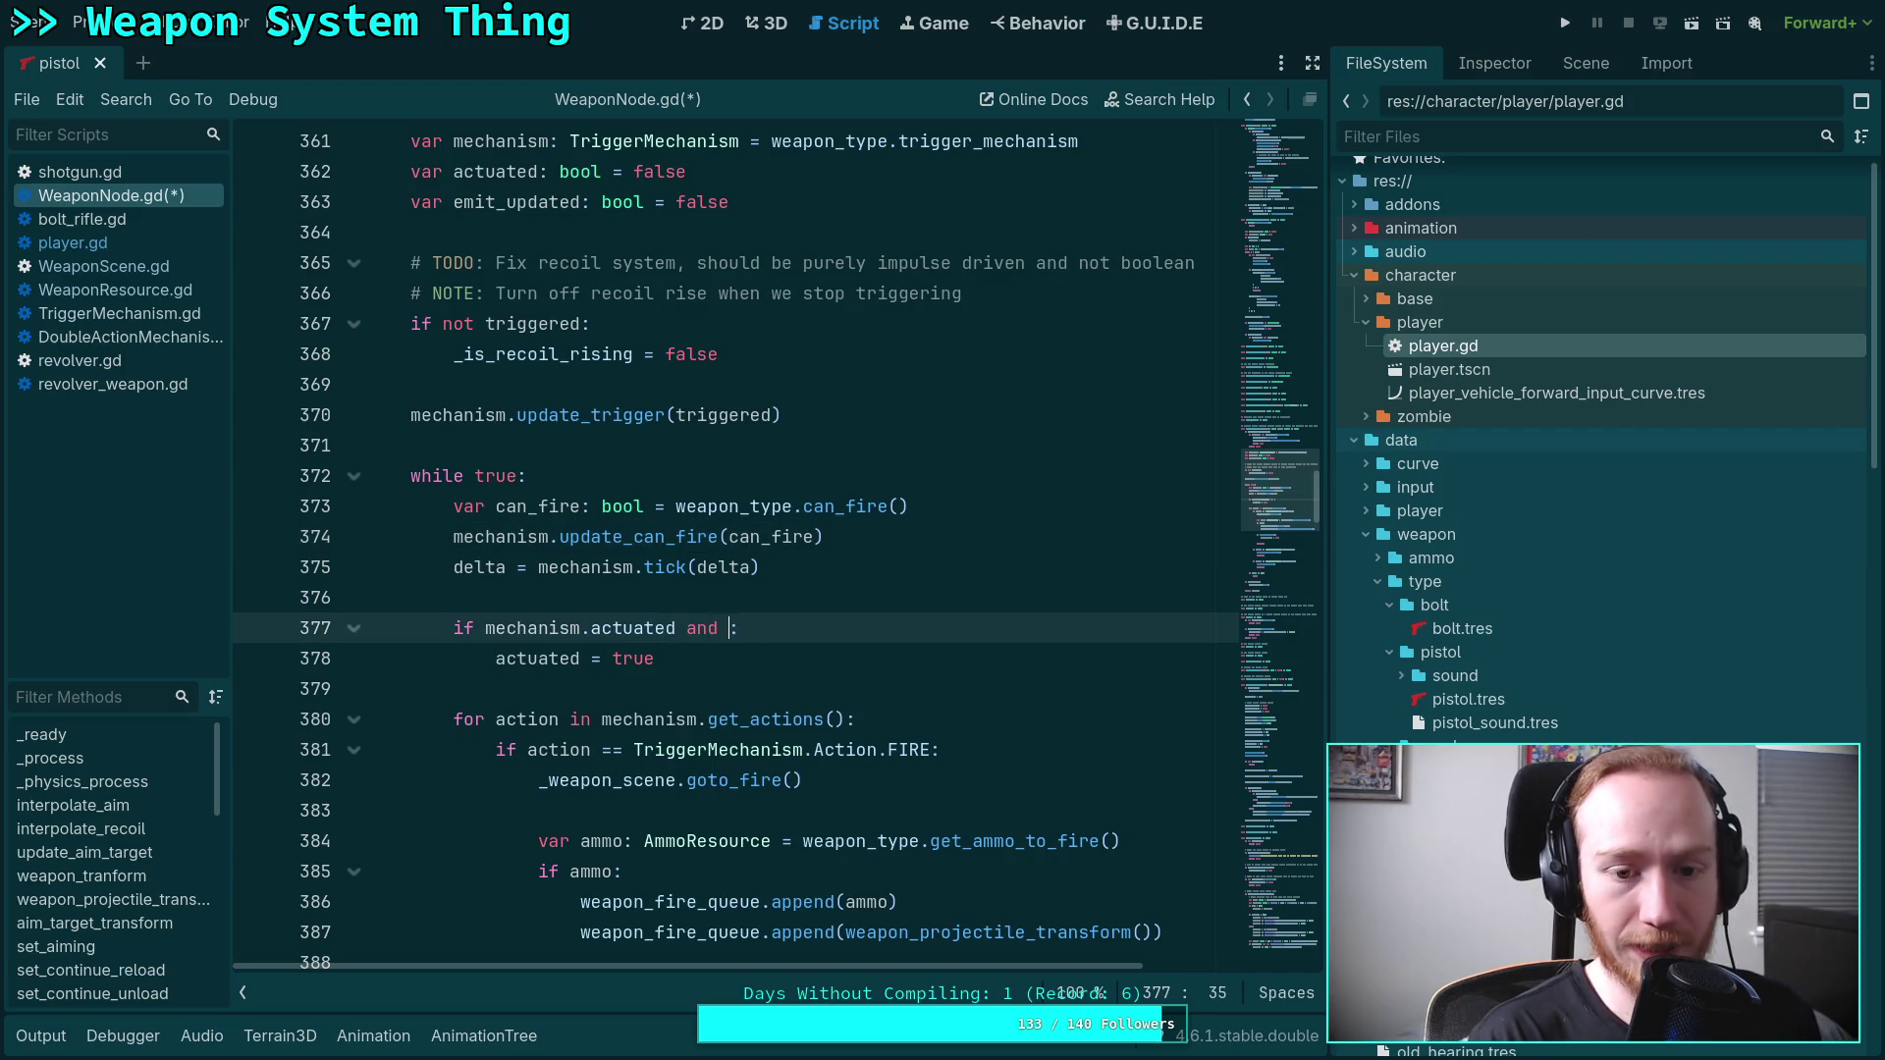
type("_fire")
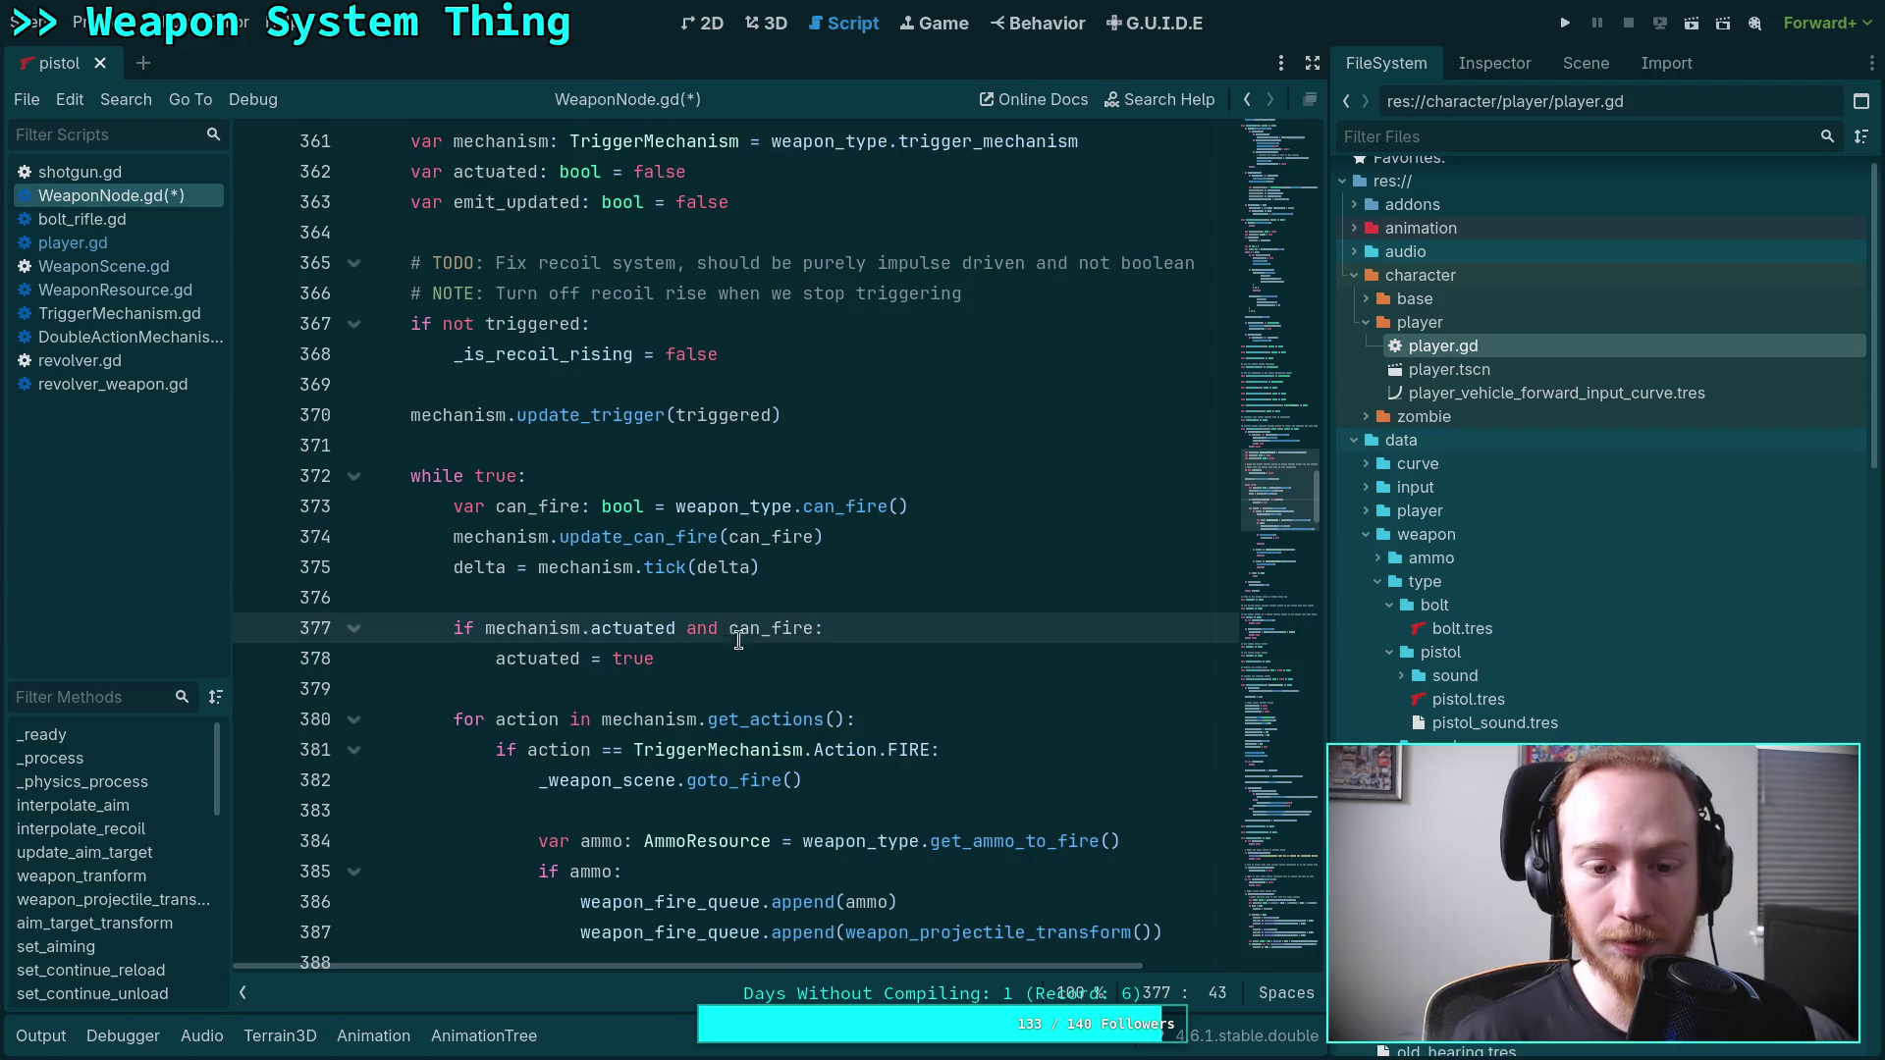
left_click(726, 675)
Add the comment 'Consider a failed actuation if could not fire', save, and run the game
left_click(754, 597)
key("Return")
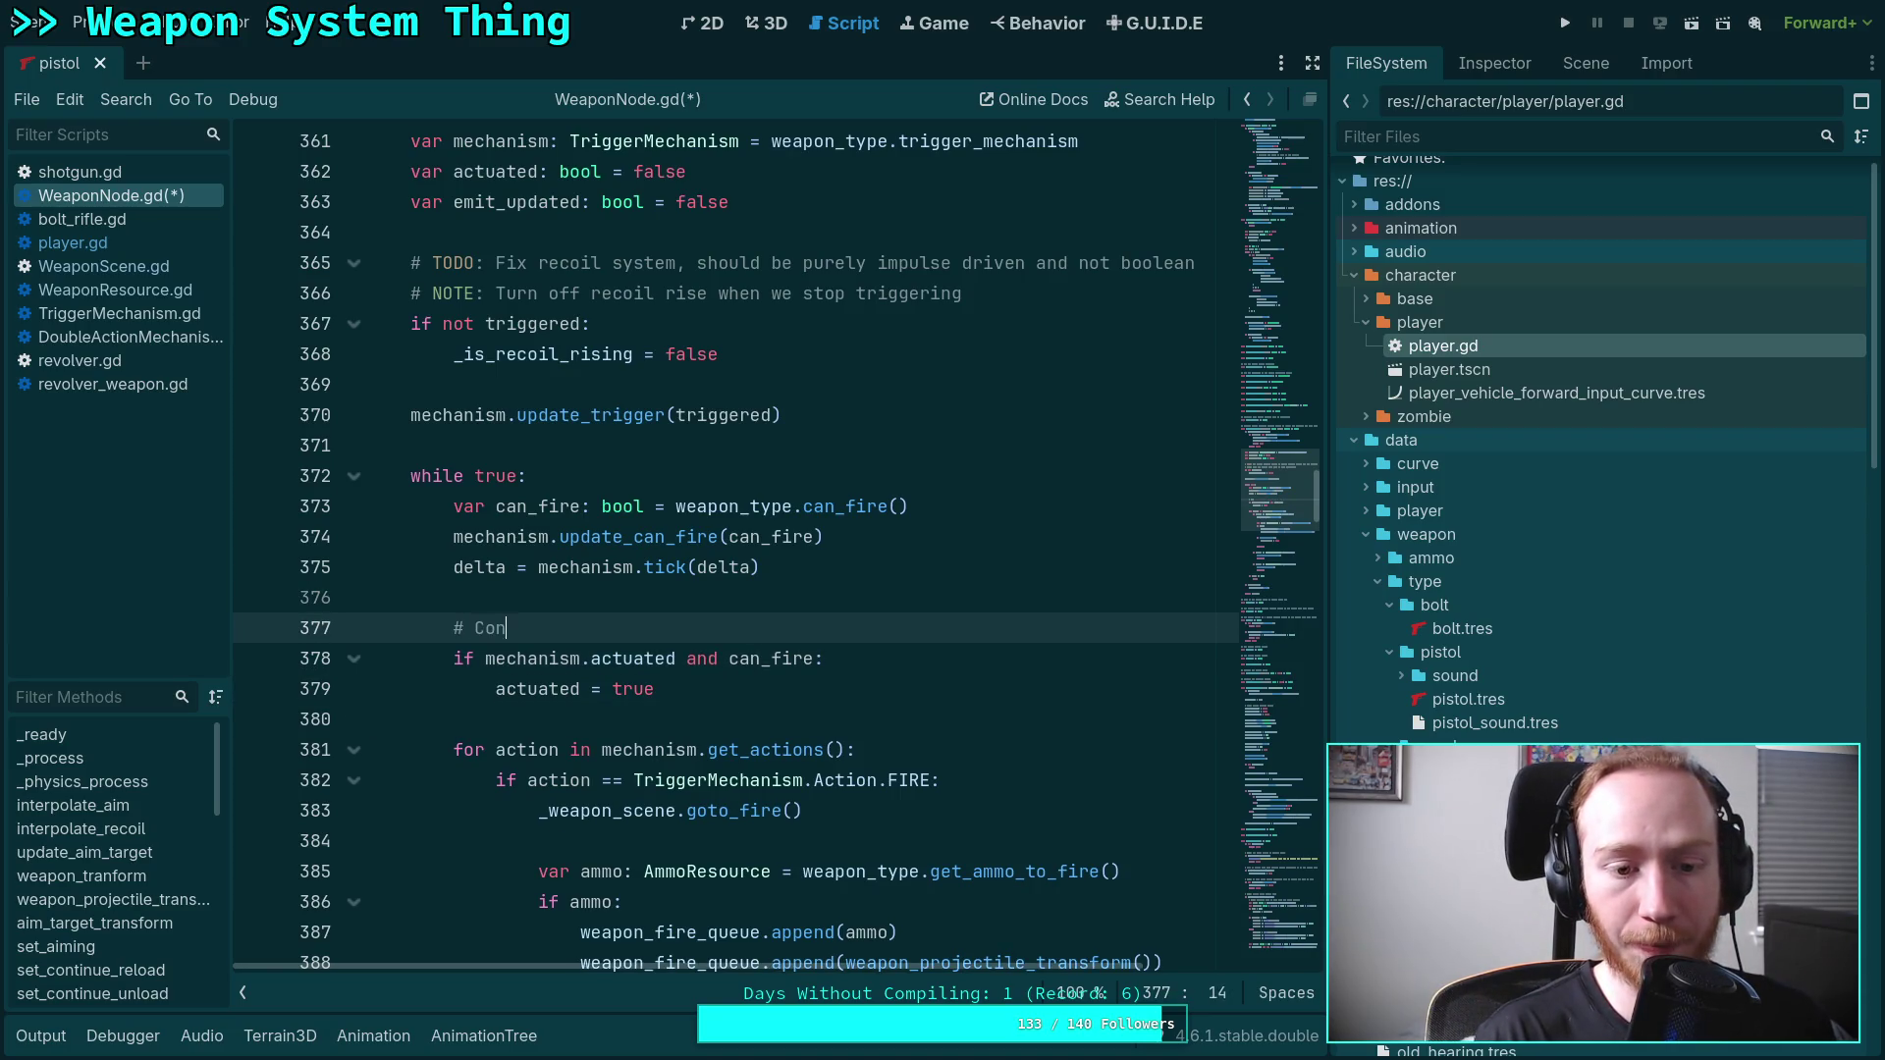
type("der")
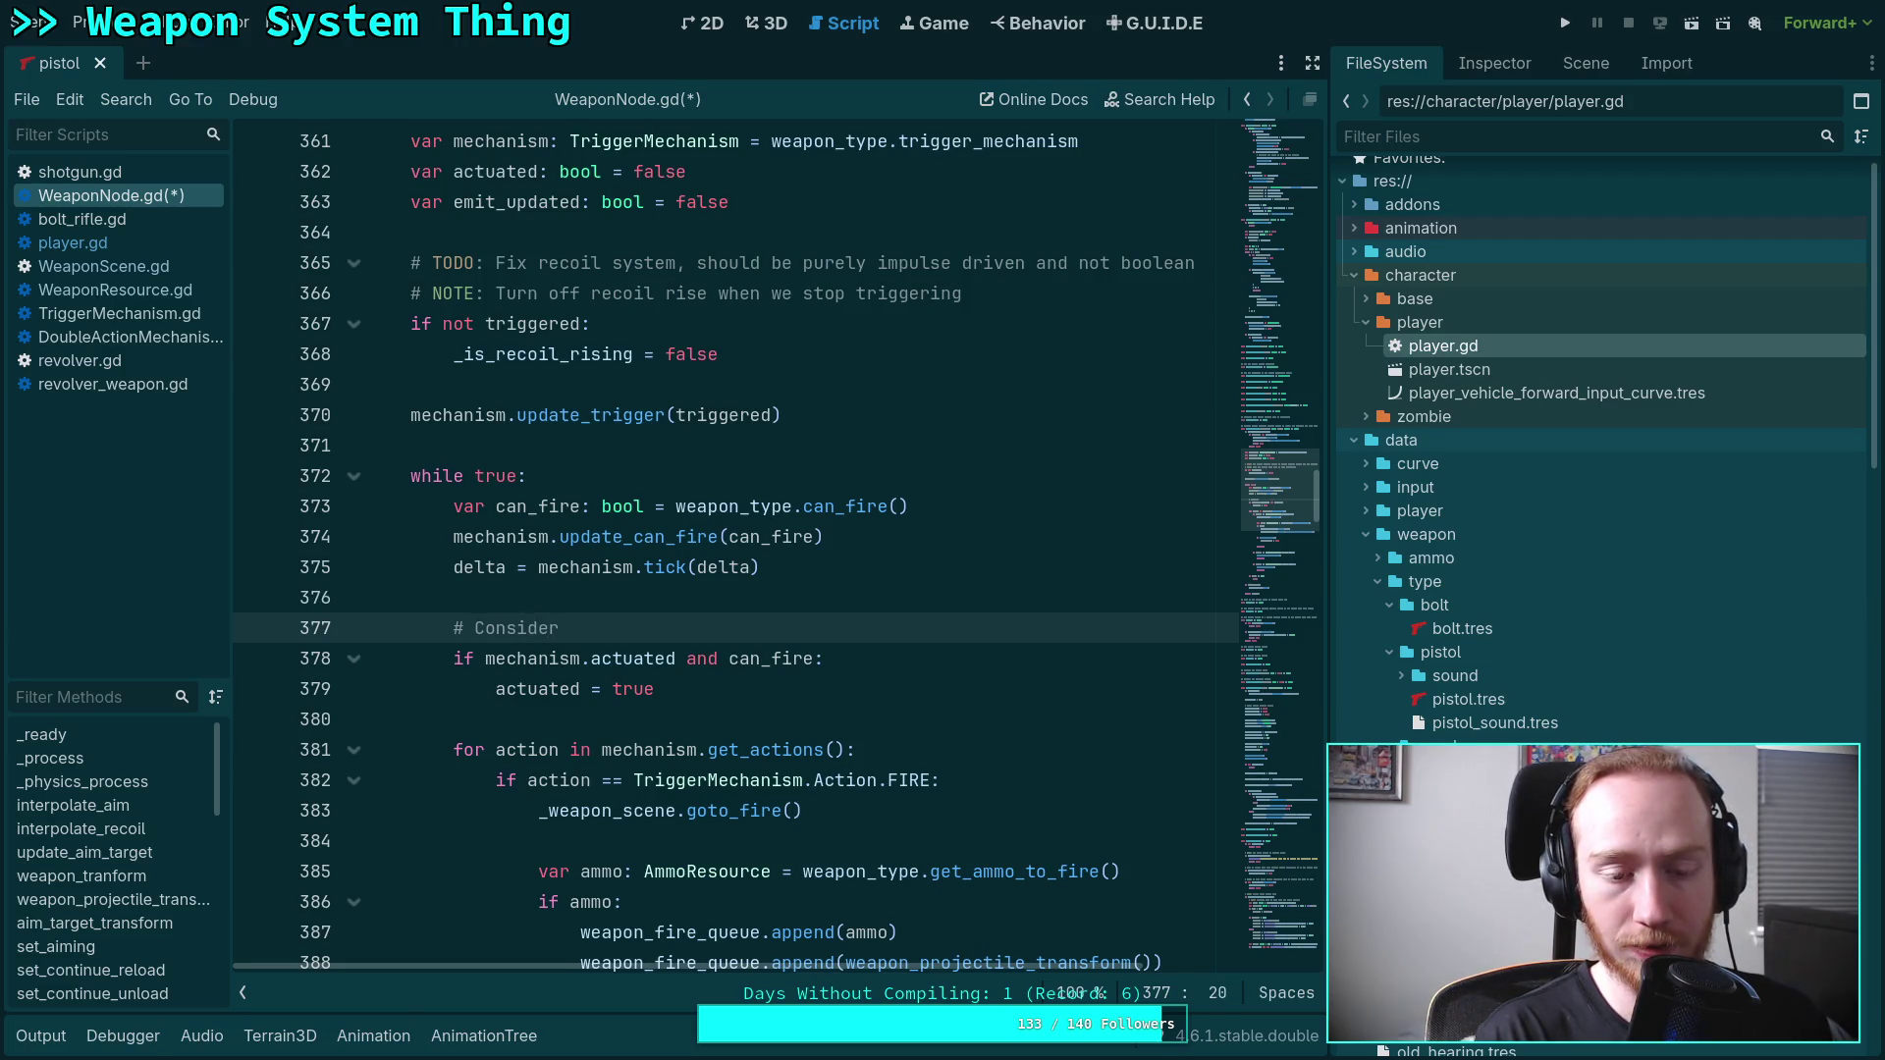
type("ed actu")
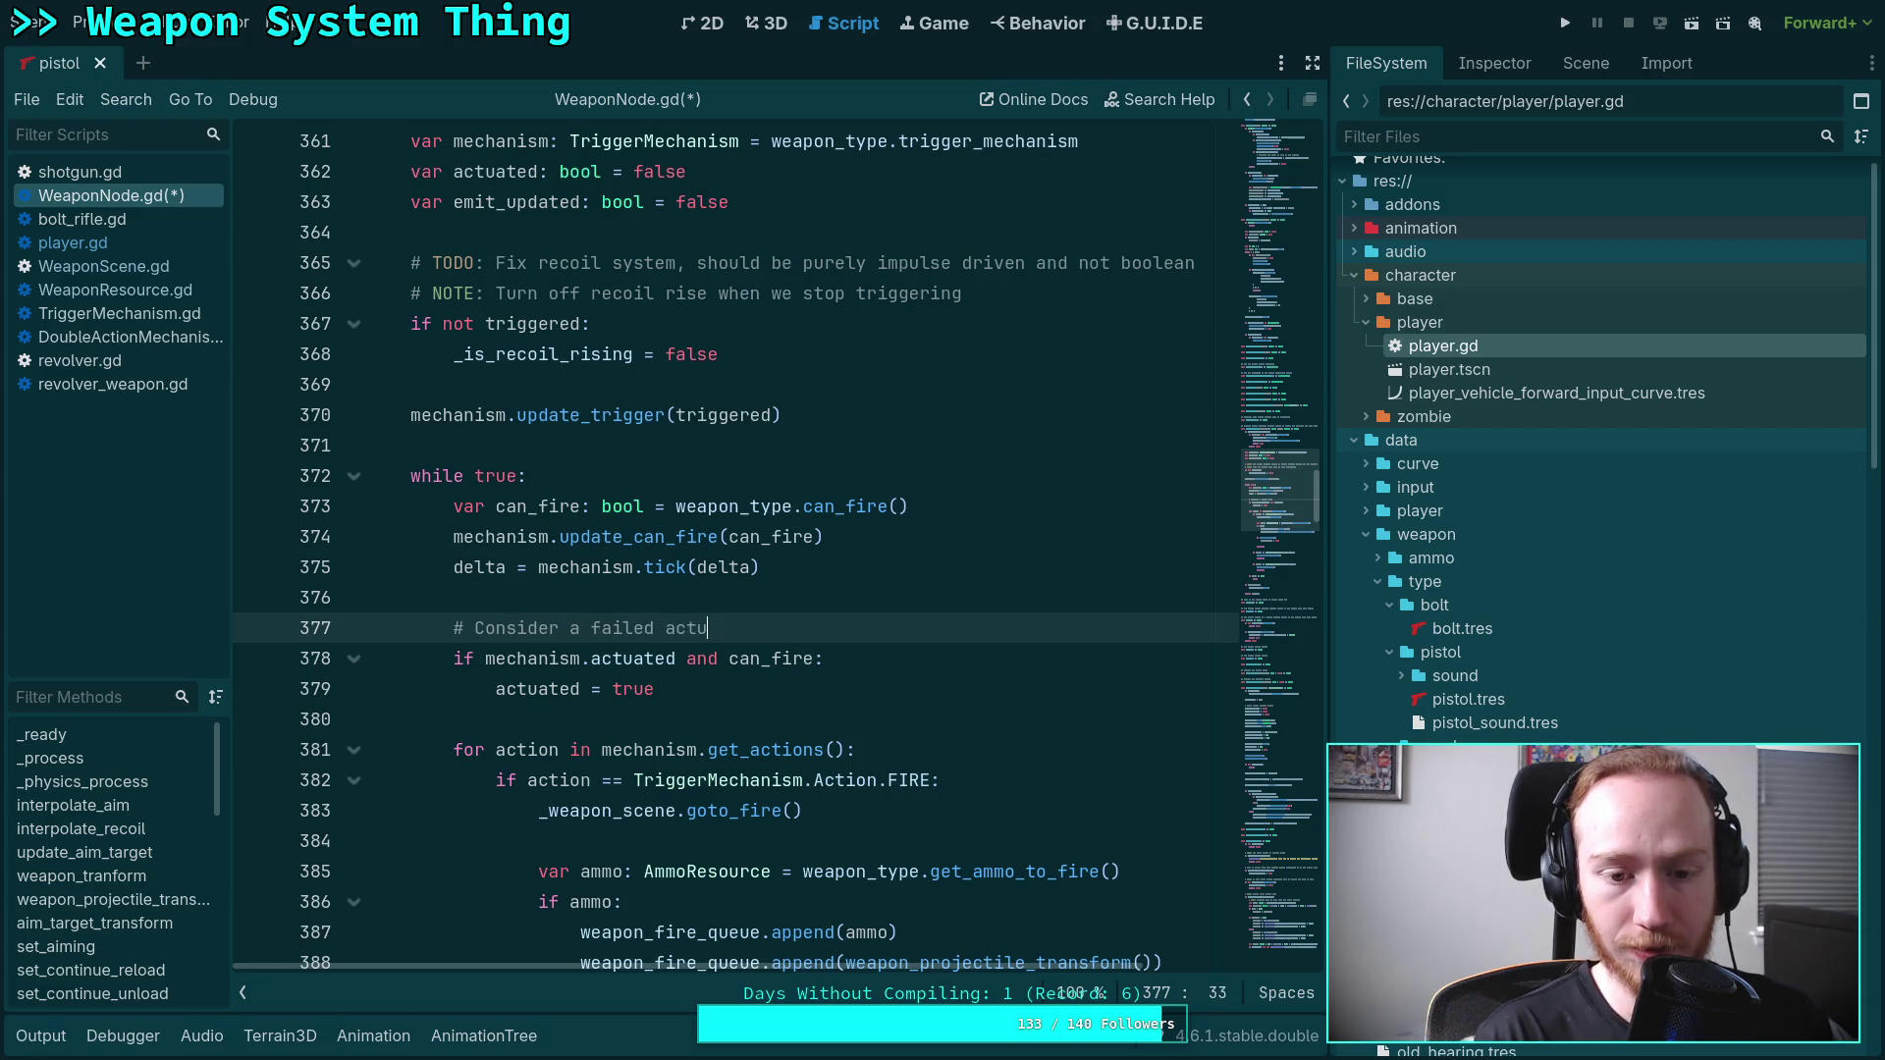
type("ion i")
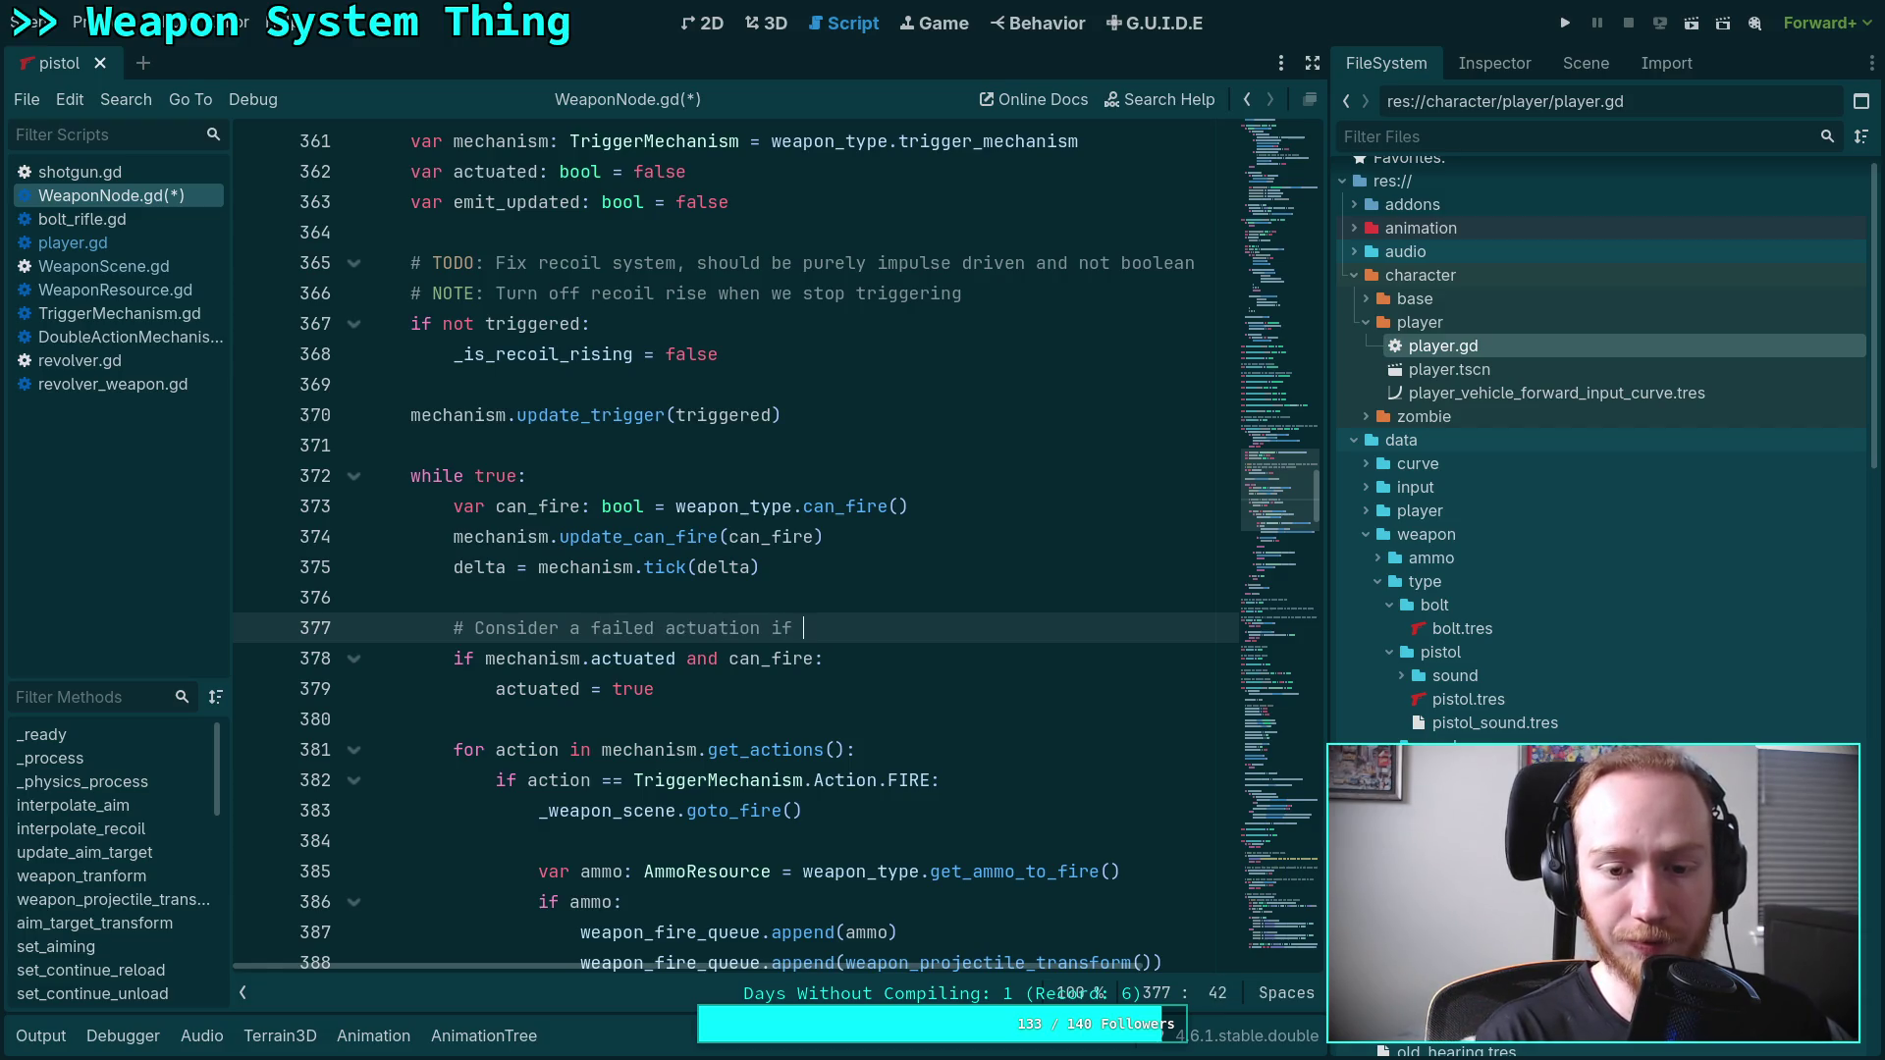
type("fire")
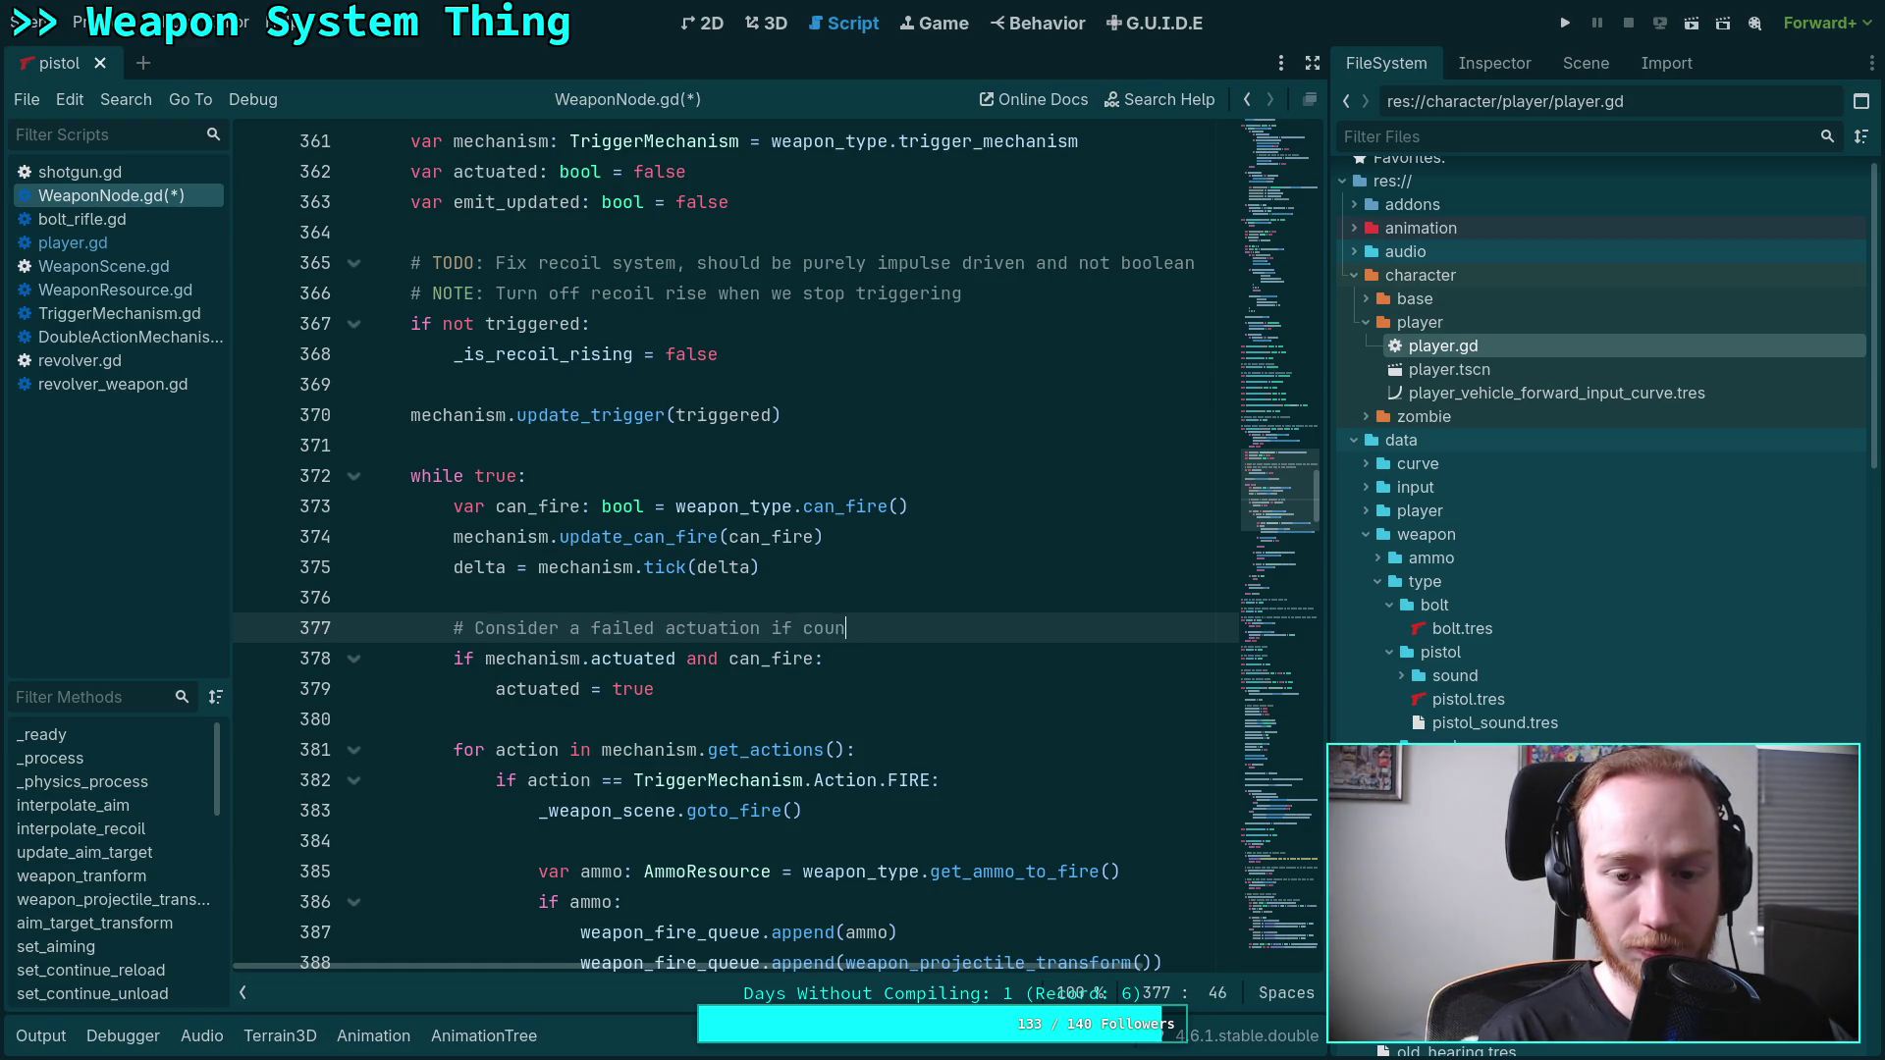
type("fire")
key("ctrl+s")
left_click(1565, 23)
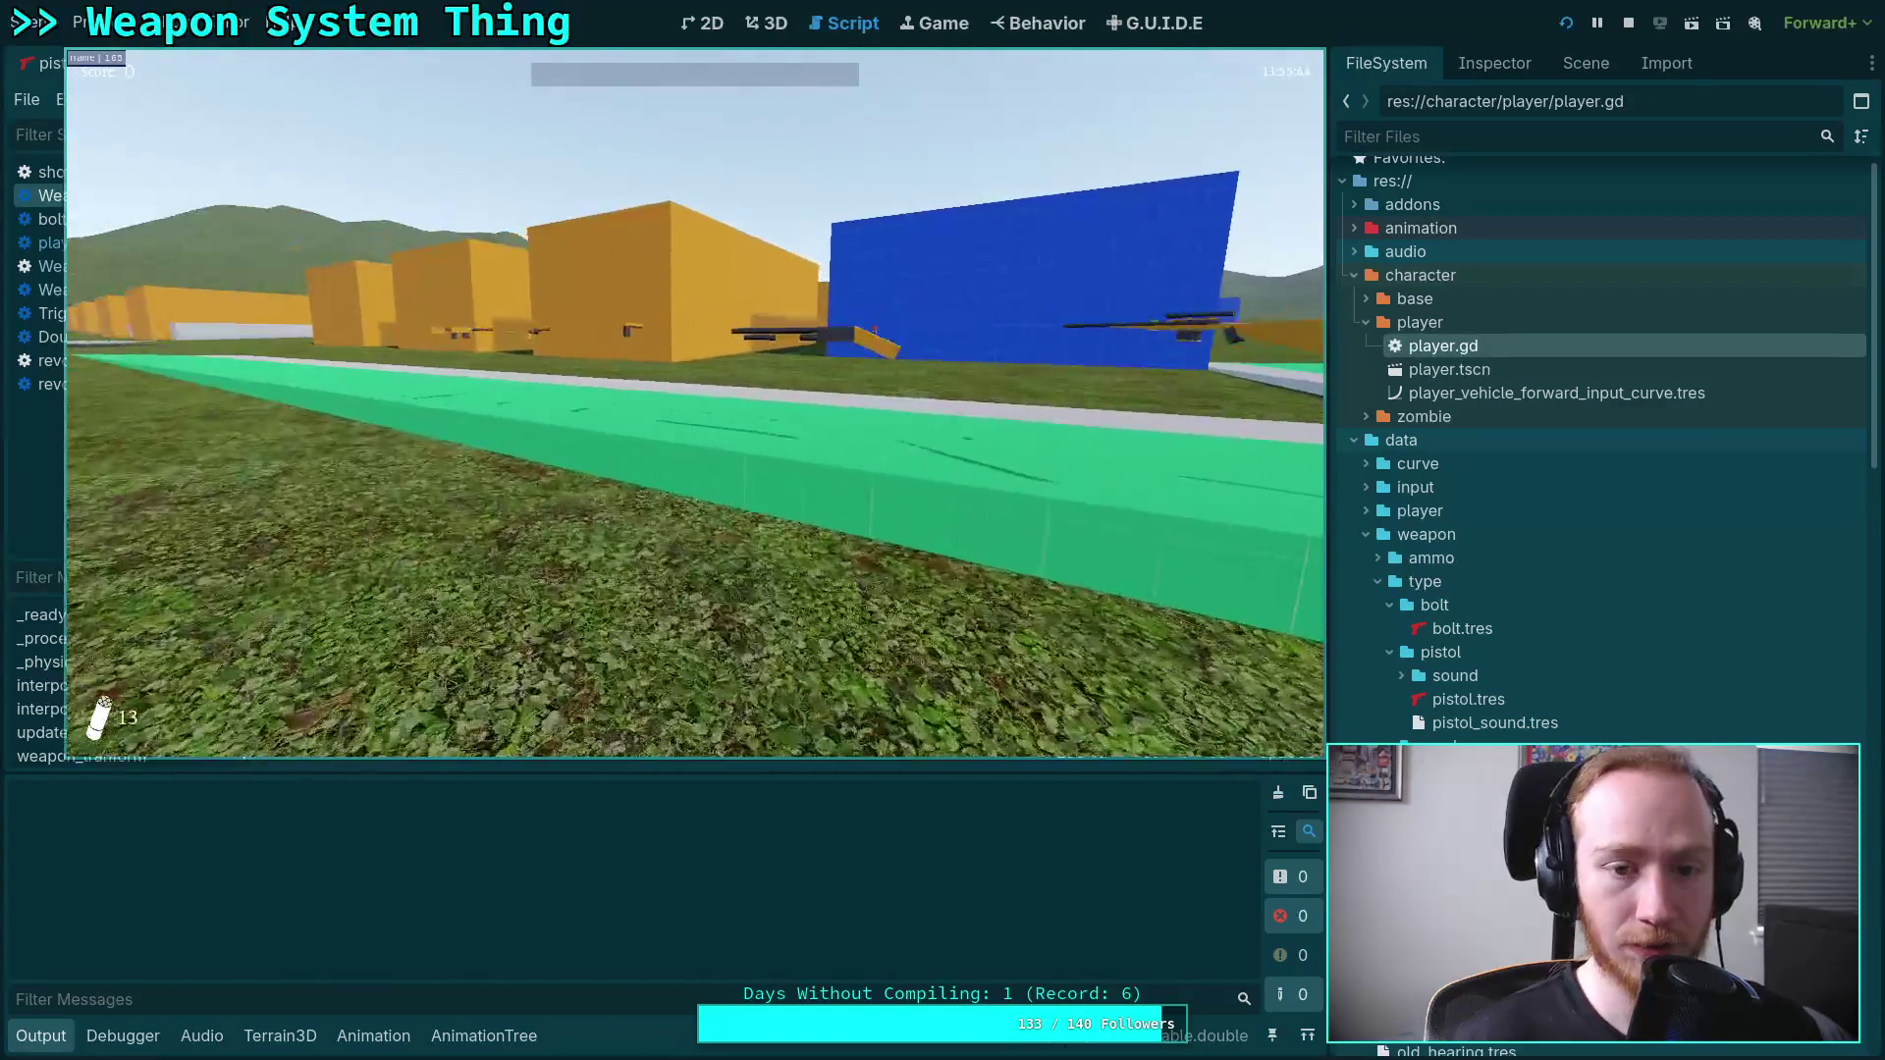
Pick up the pistol, charge and fire it a few times, then exit the play-test
key("w")
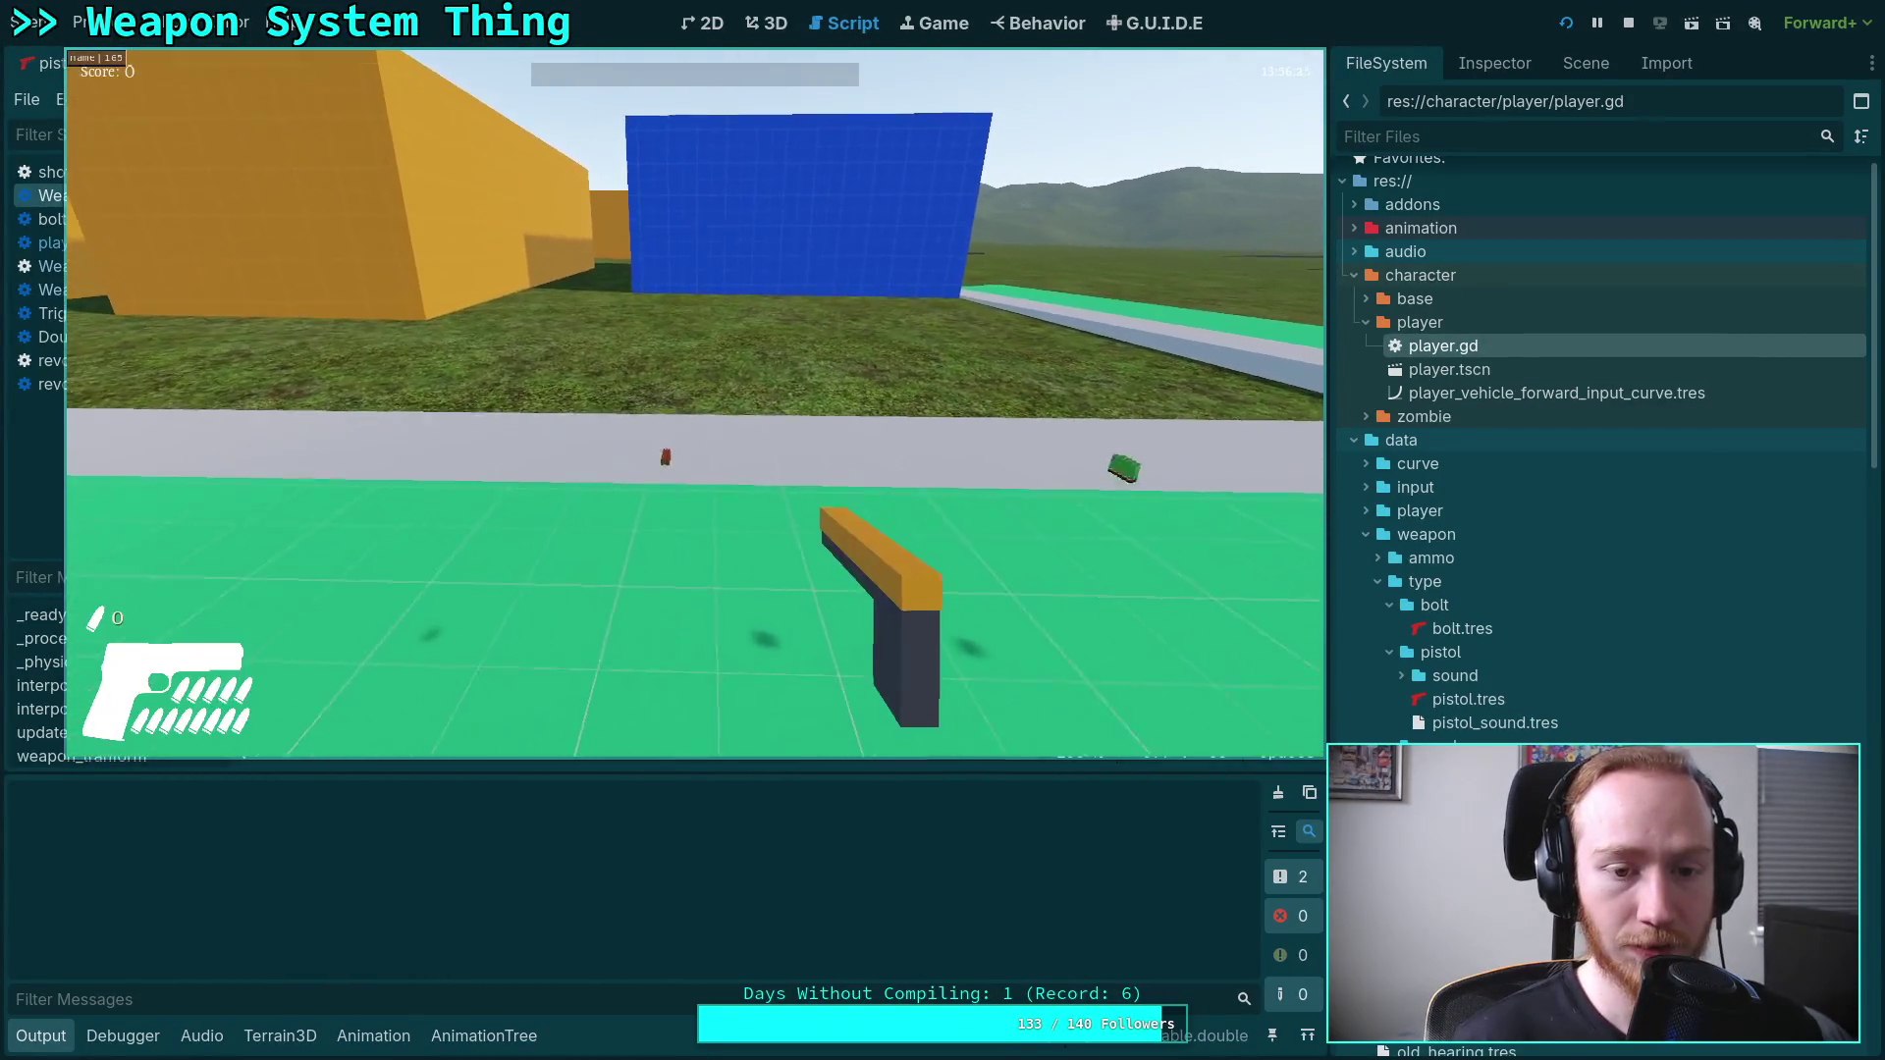
key("w")
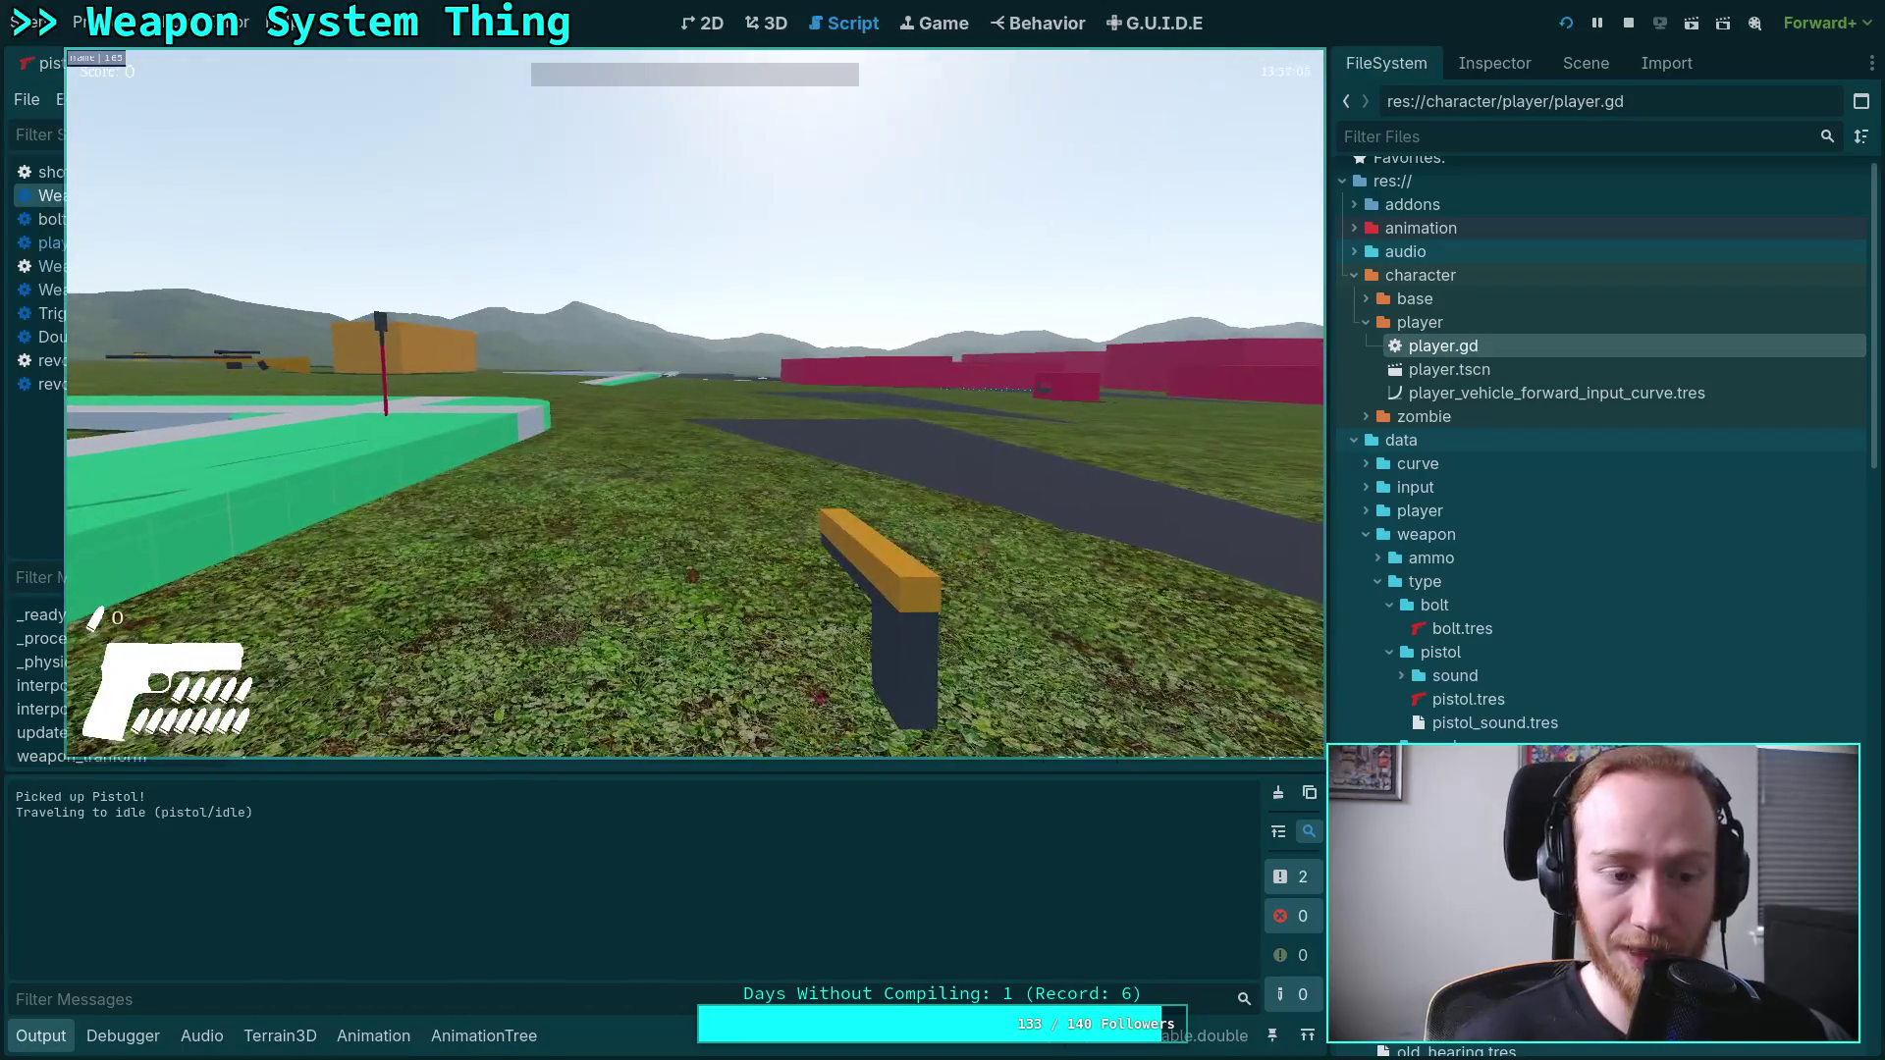
left_click(695, 403)
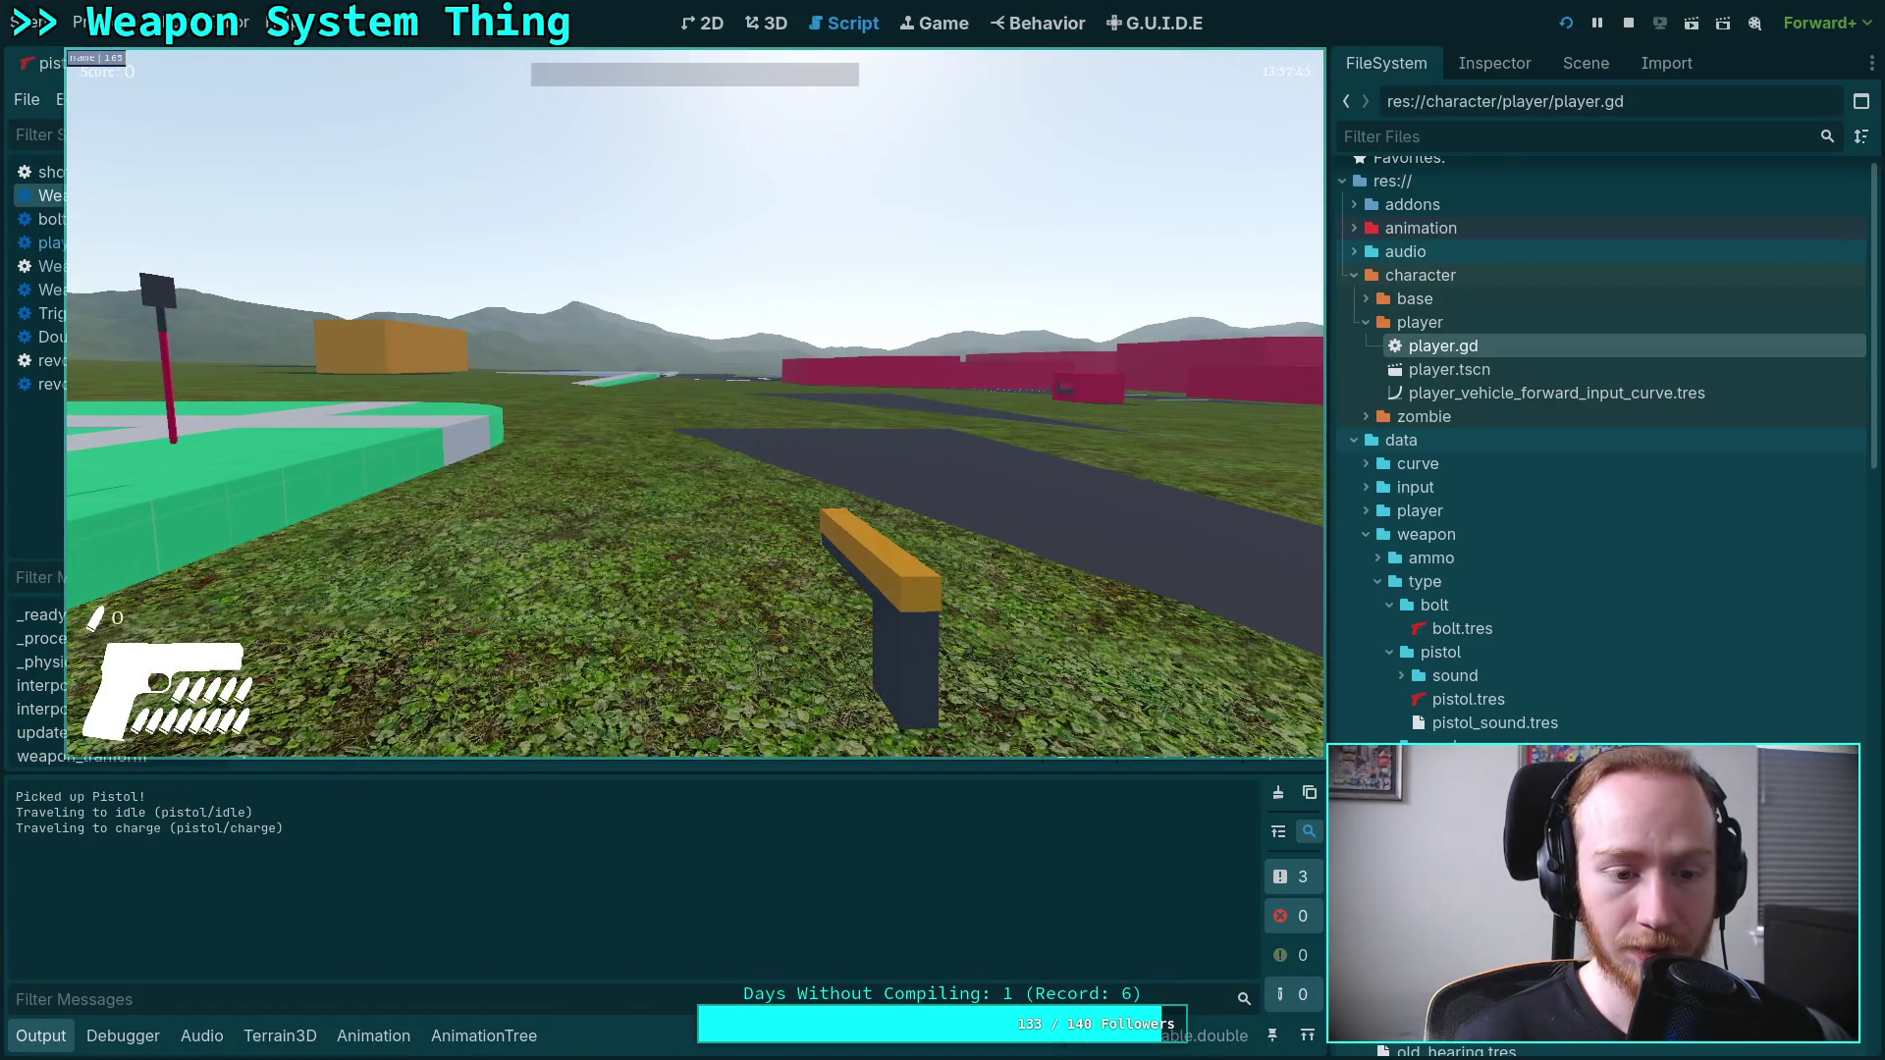
left_click(696, 402)
left_click(695, 403)
left_click(695, 403)
left_click(695, 403)
left_click(695, 402)
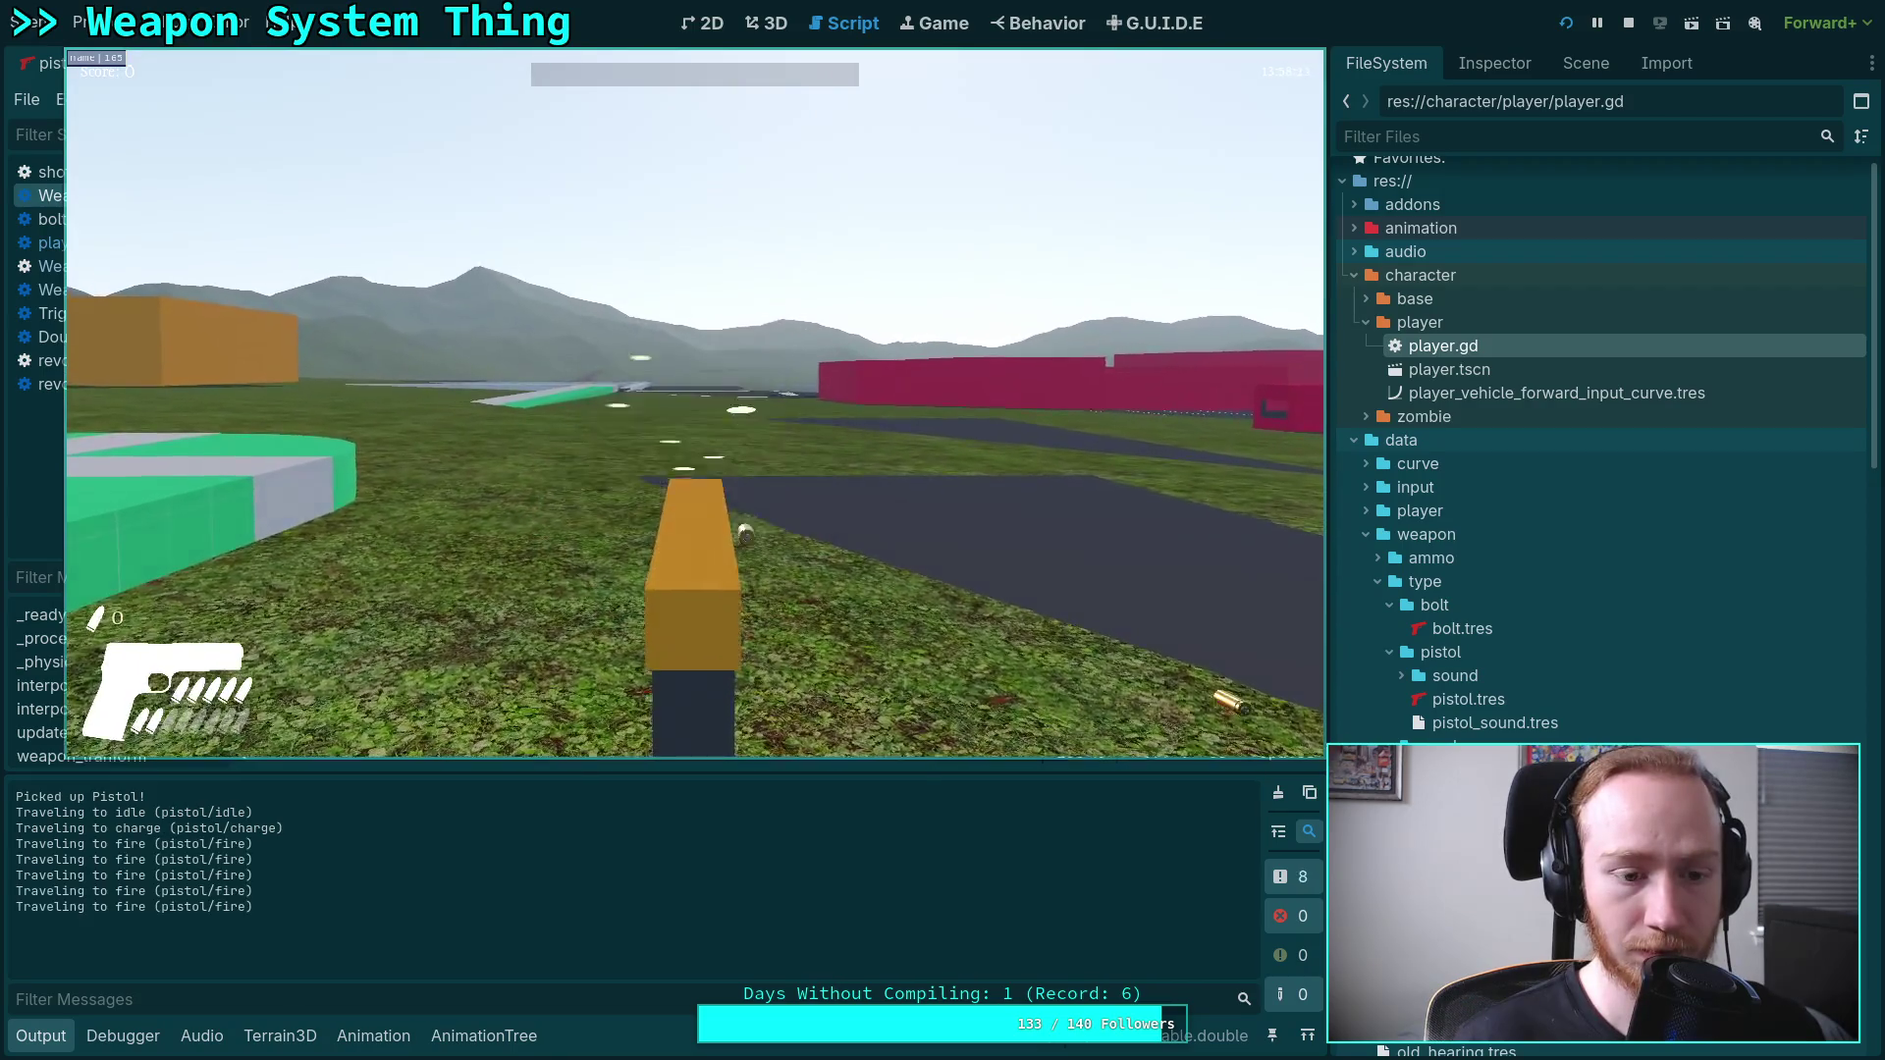
left_click(695, 403)
left_click(695, 403)
key("Escape")
left_click(701, 438)
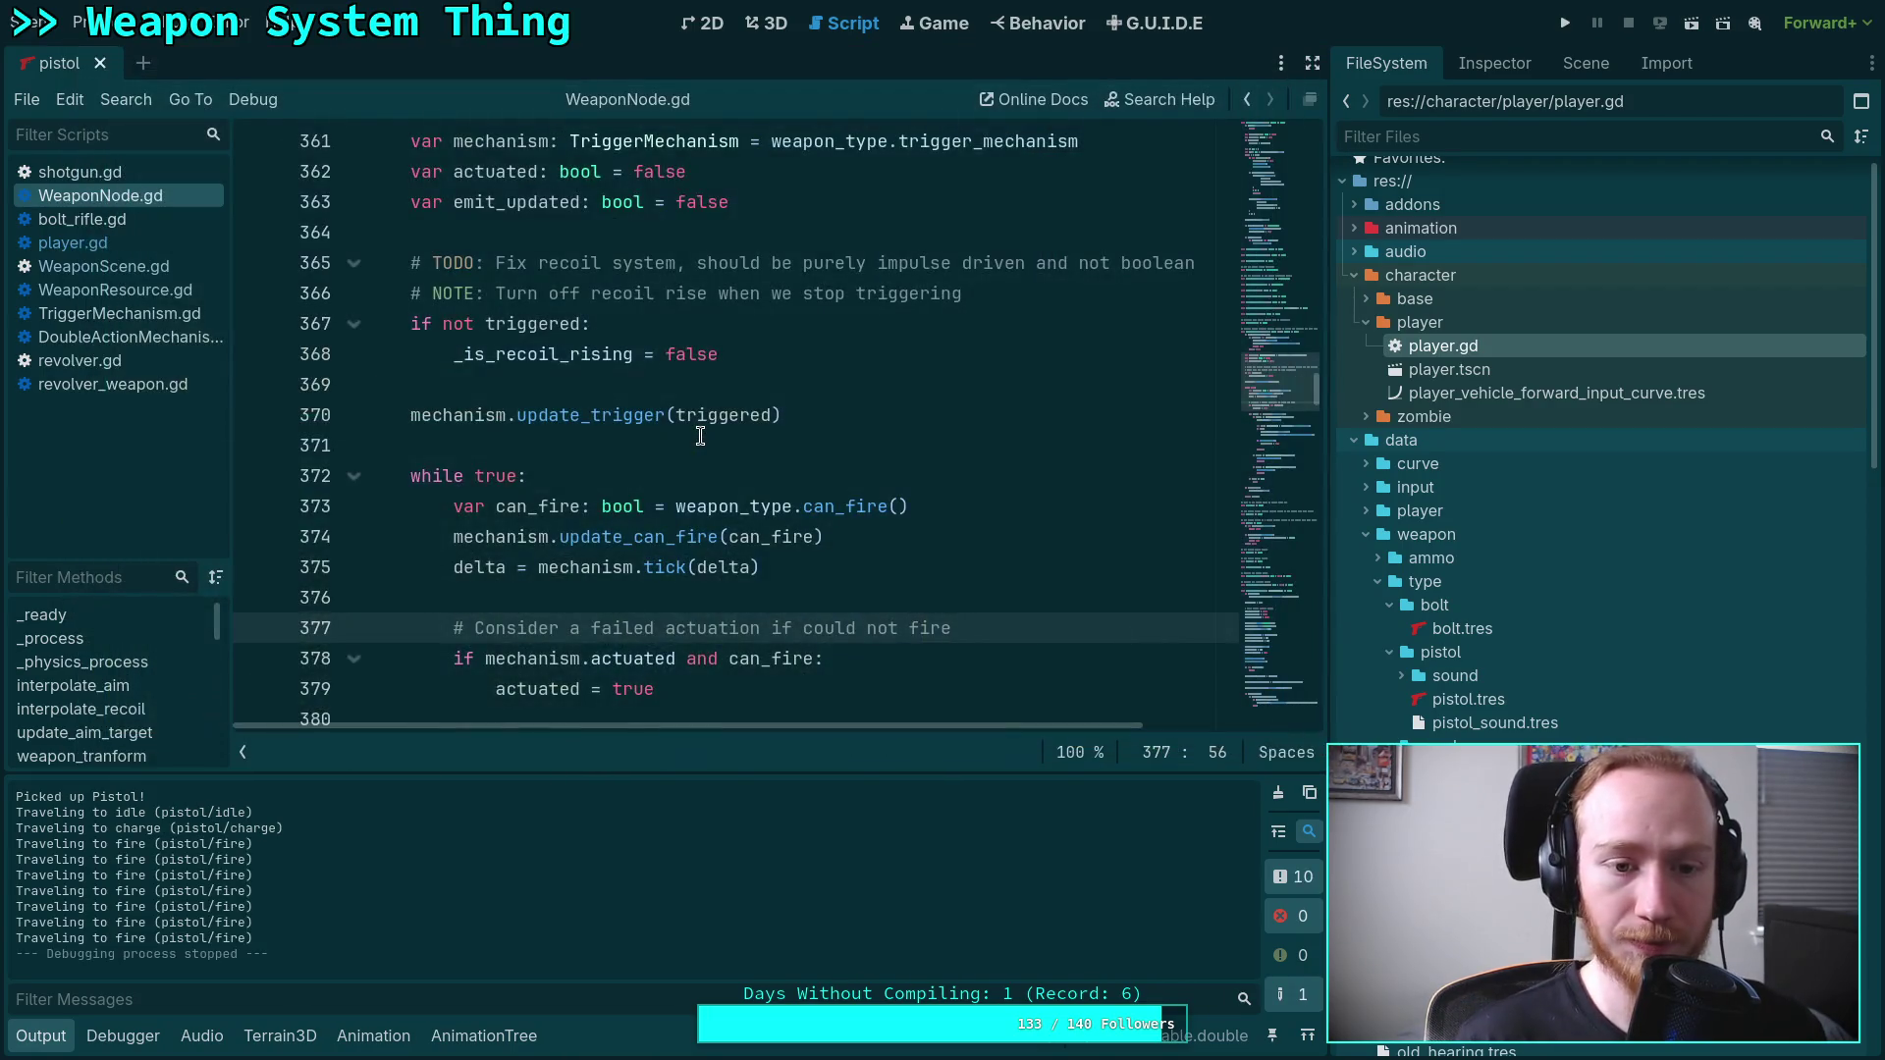
Collapse the Output panel, rerun the game, grab the pistol and fire a rapid burst
left_click(39, 1041)
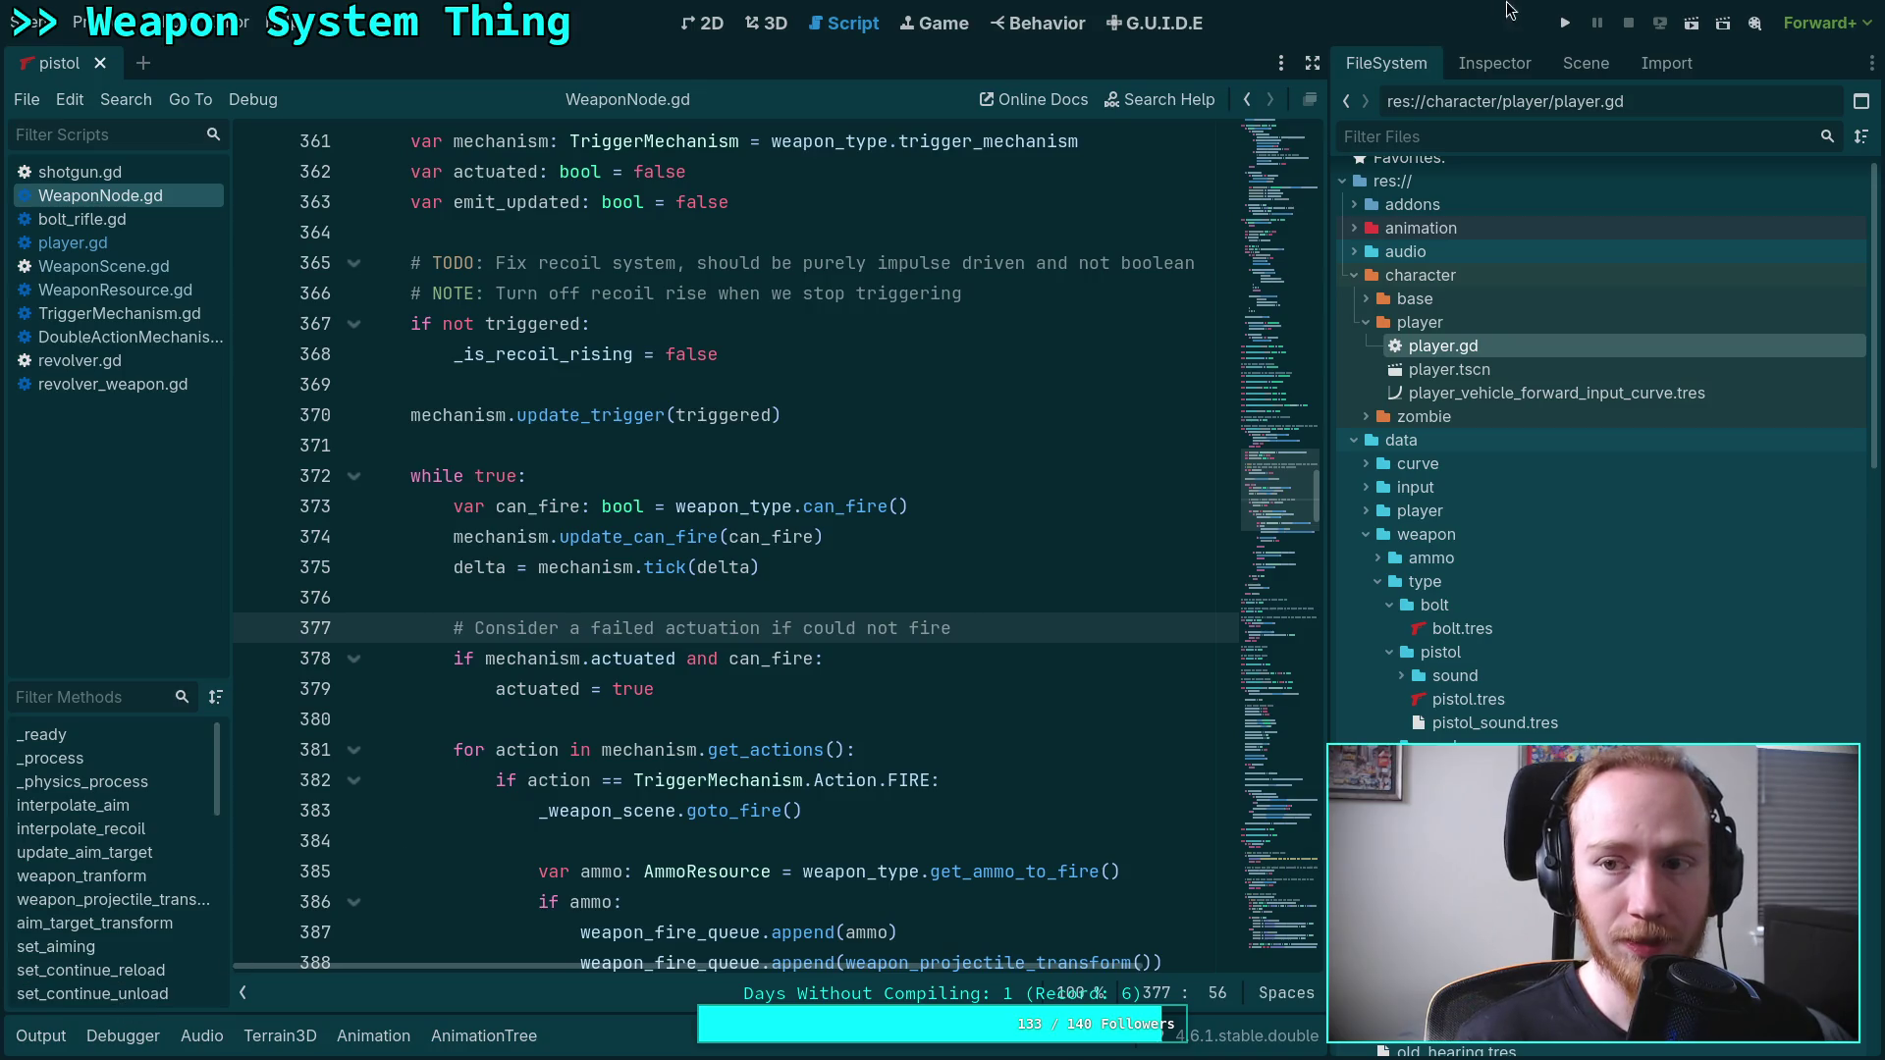
left_click(1566, 25)
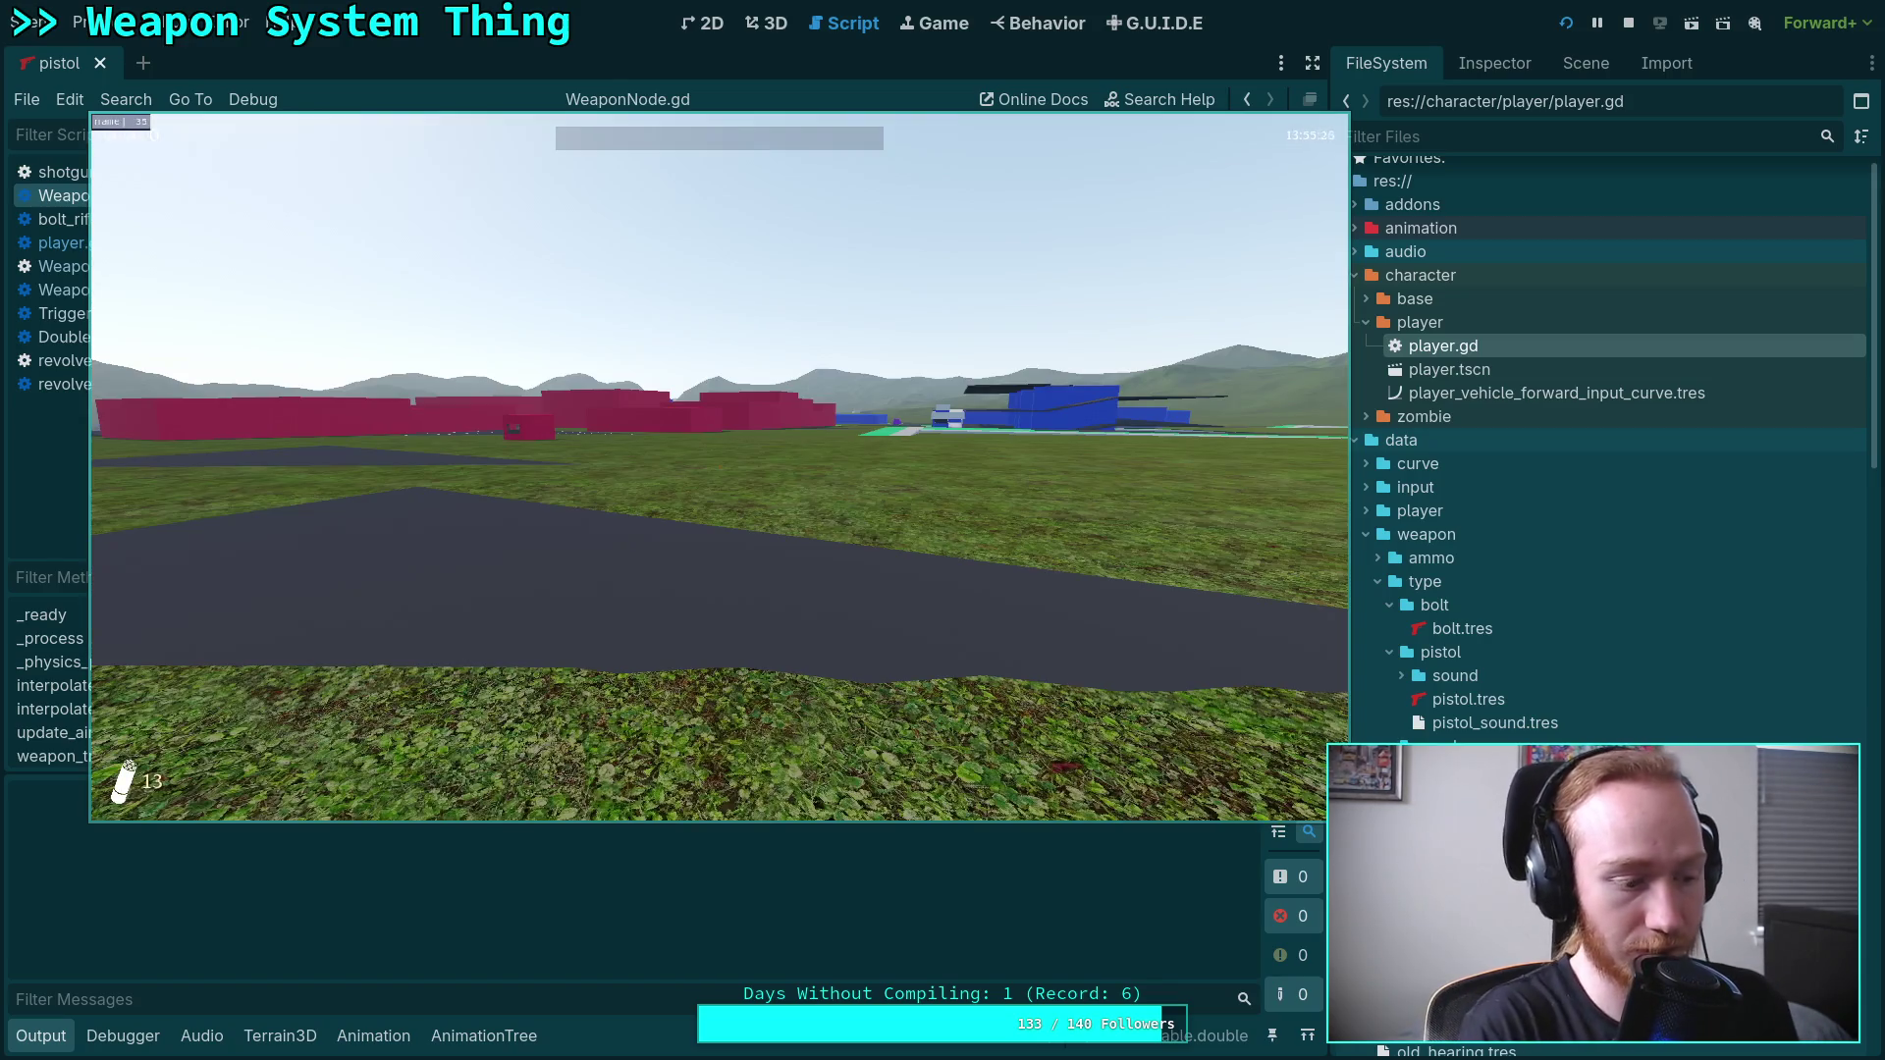
key("w")
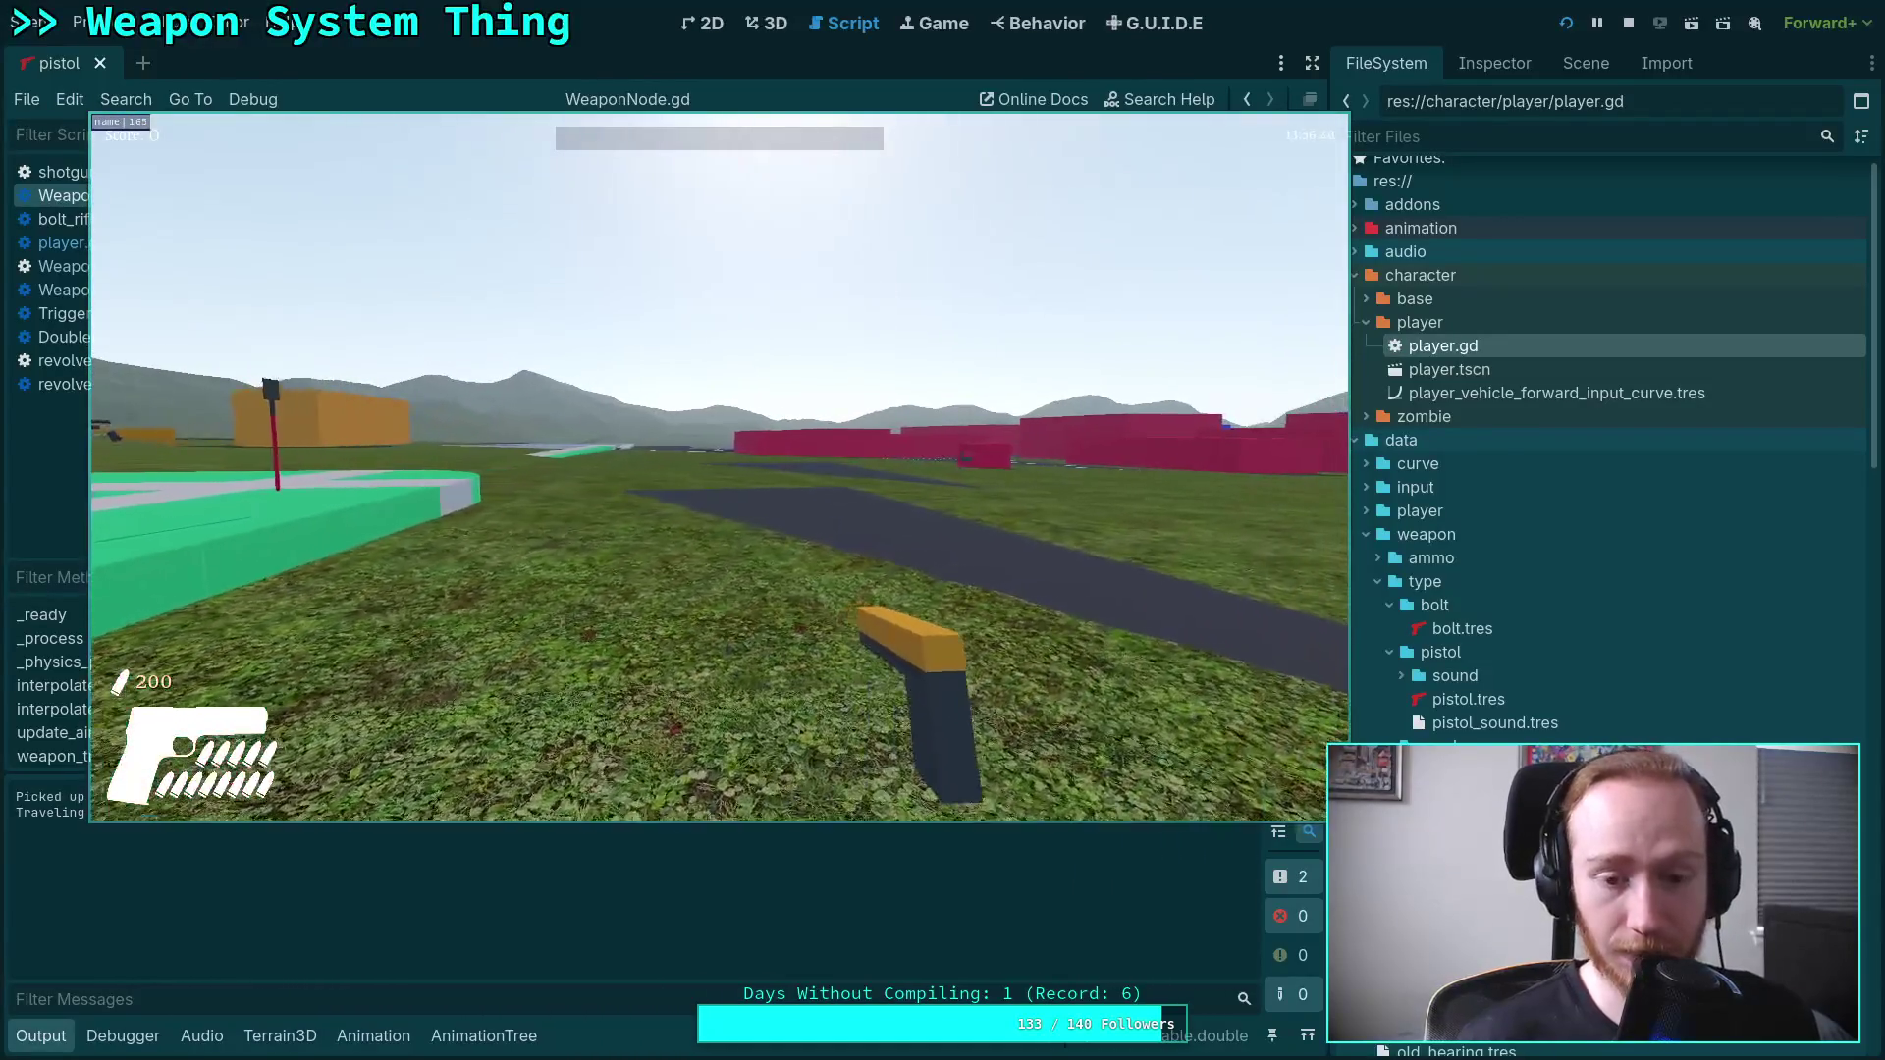
key("r")
left_click(720, 467)
left_click(719, 466)
left_click(720, 467)
left_click(720, 467)
left_click(720, 467)
left_click(720, 467)
left_click(720, 467)
left_click(720, 467)
left_click(720, 466)
left_click(720, 466)
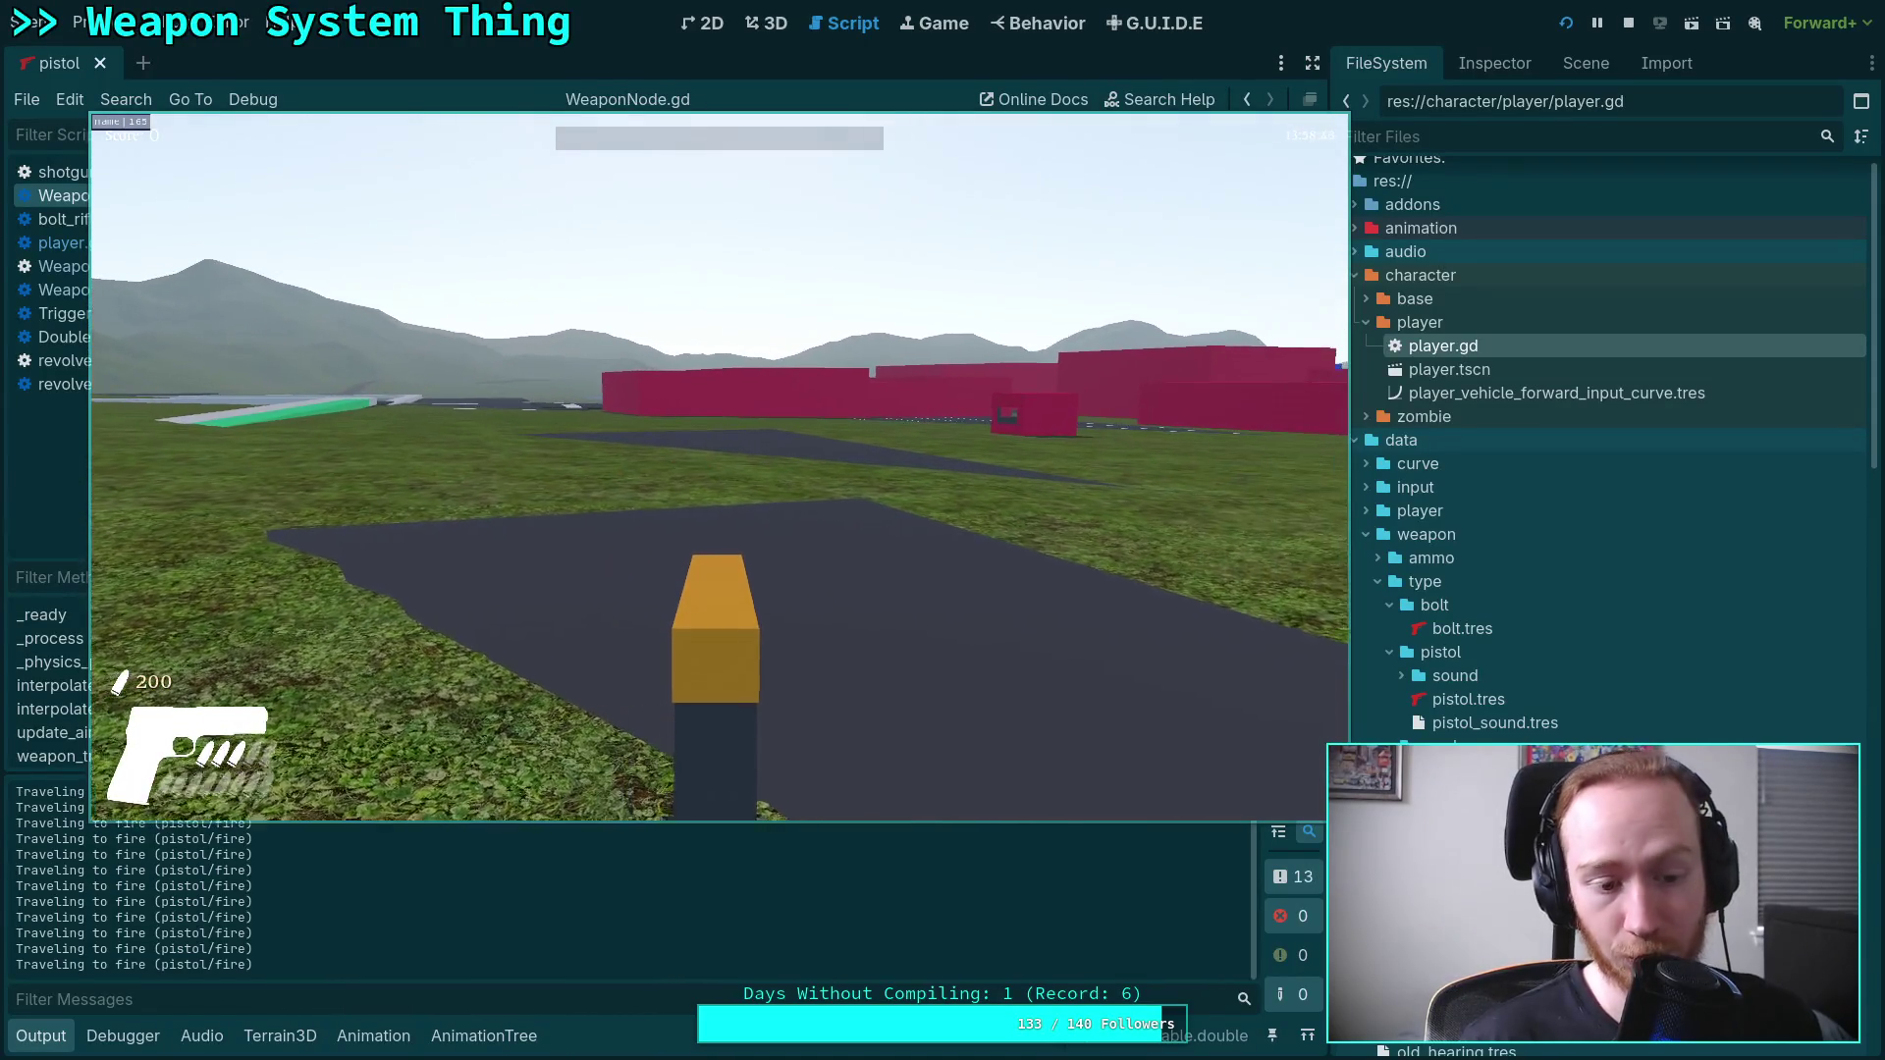
Reload and empty the pistol's magazine, reload again, then fire a single shot
key("r")
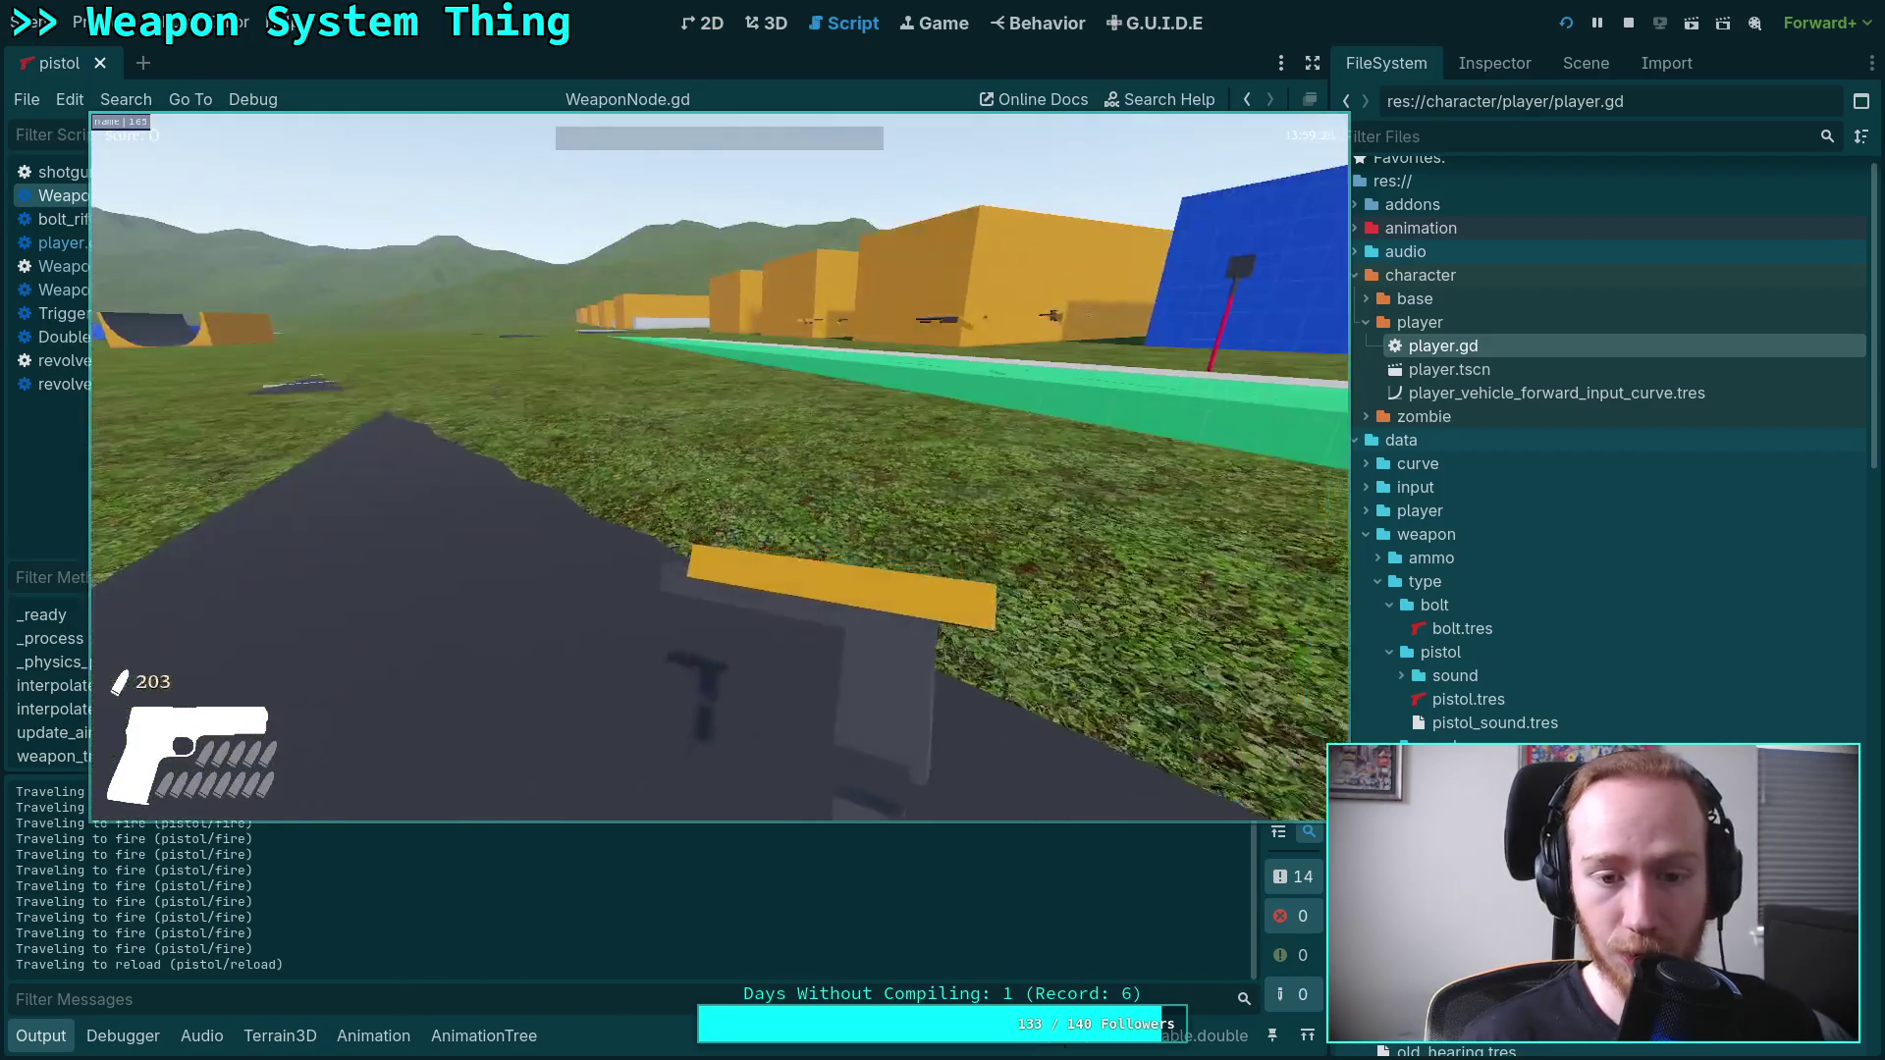
left_click(720, 466)
left_click(720, 466)
left_click(720, 466)
left_click(720, 467)
left_click(720, 467)
left_click(719, 466)
left_click(720, 466)
left_click(720, 466)
left_click(720, 467)
left_click(720, 466)
left_click(720, 466)
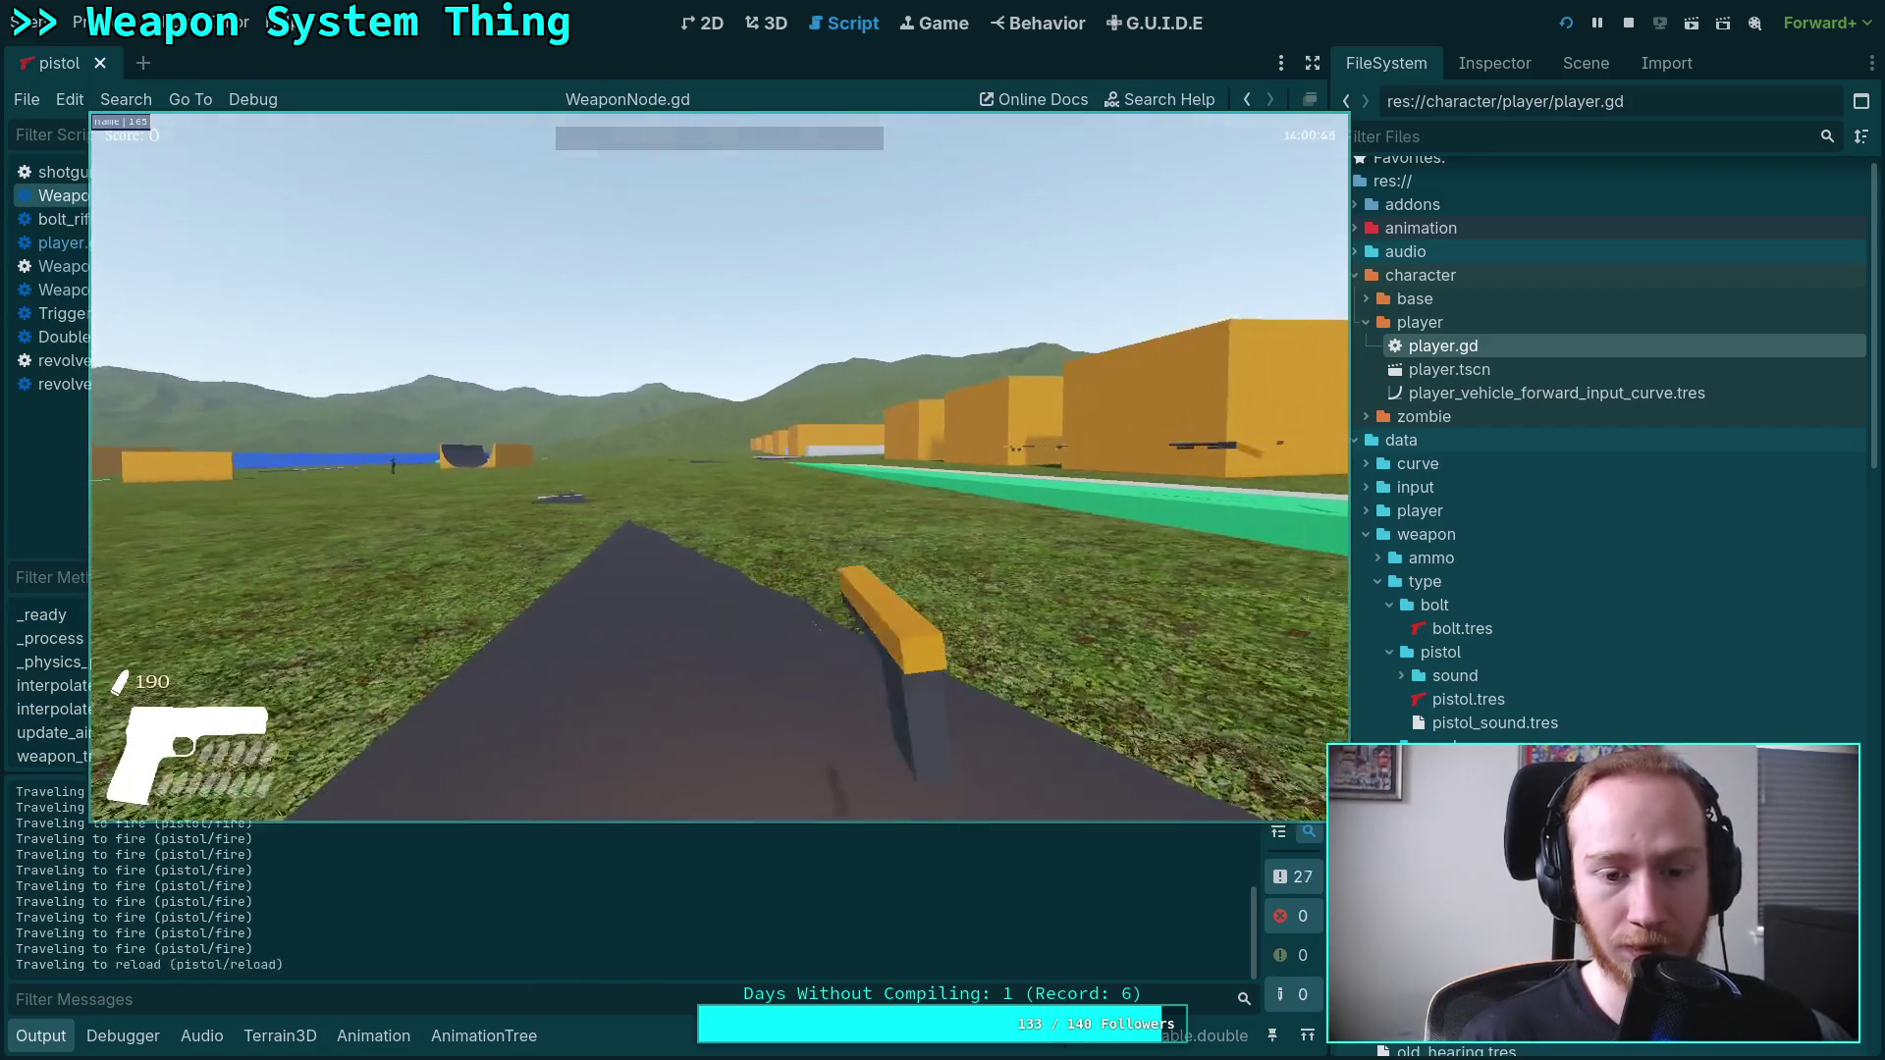
left_click(720, 466)
key("r")
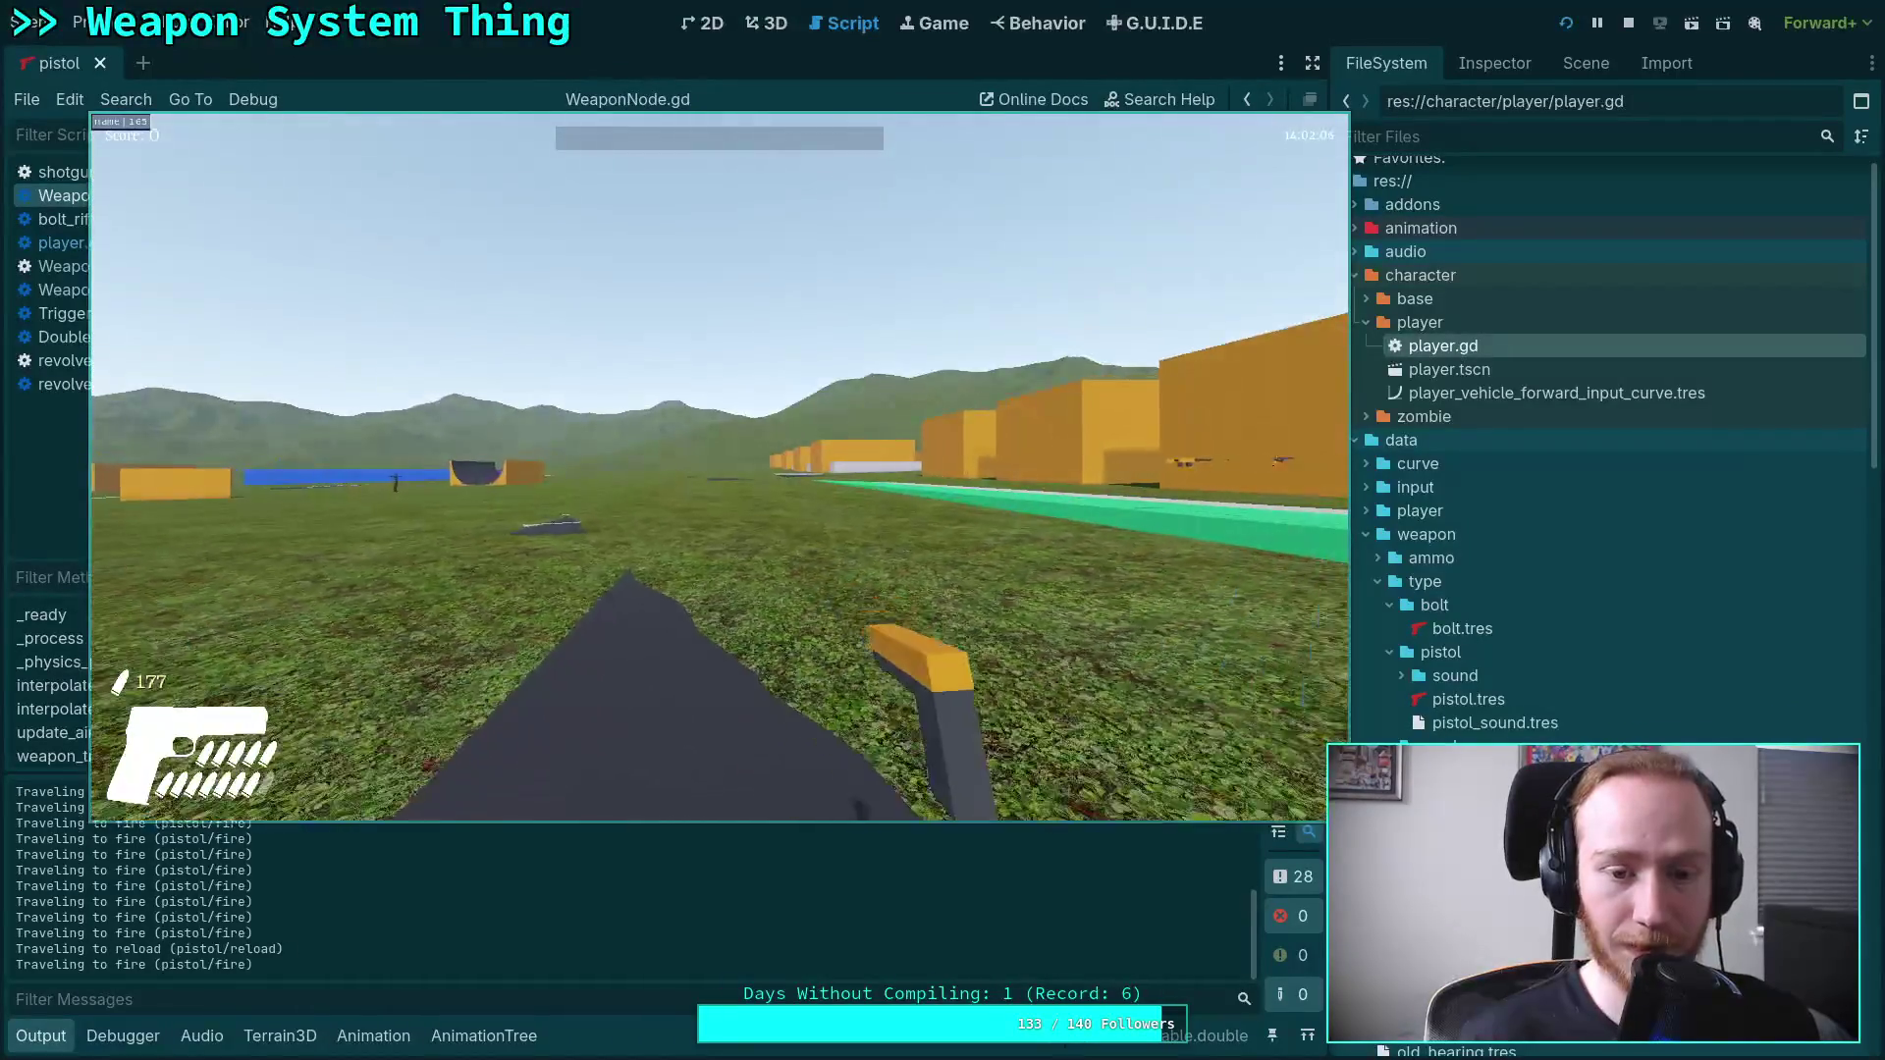
left_click(720, 467)
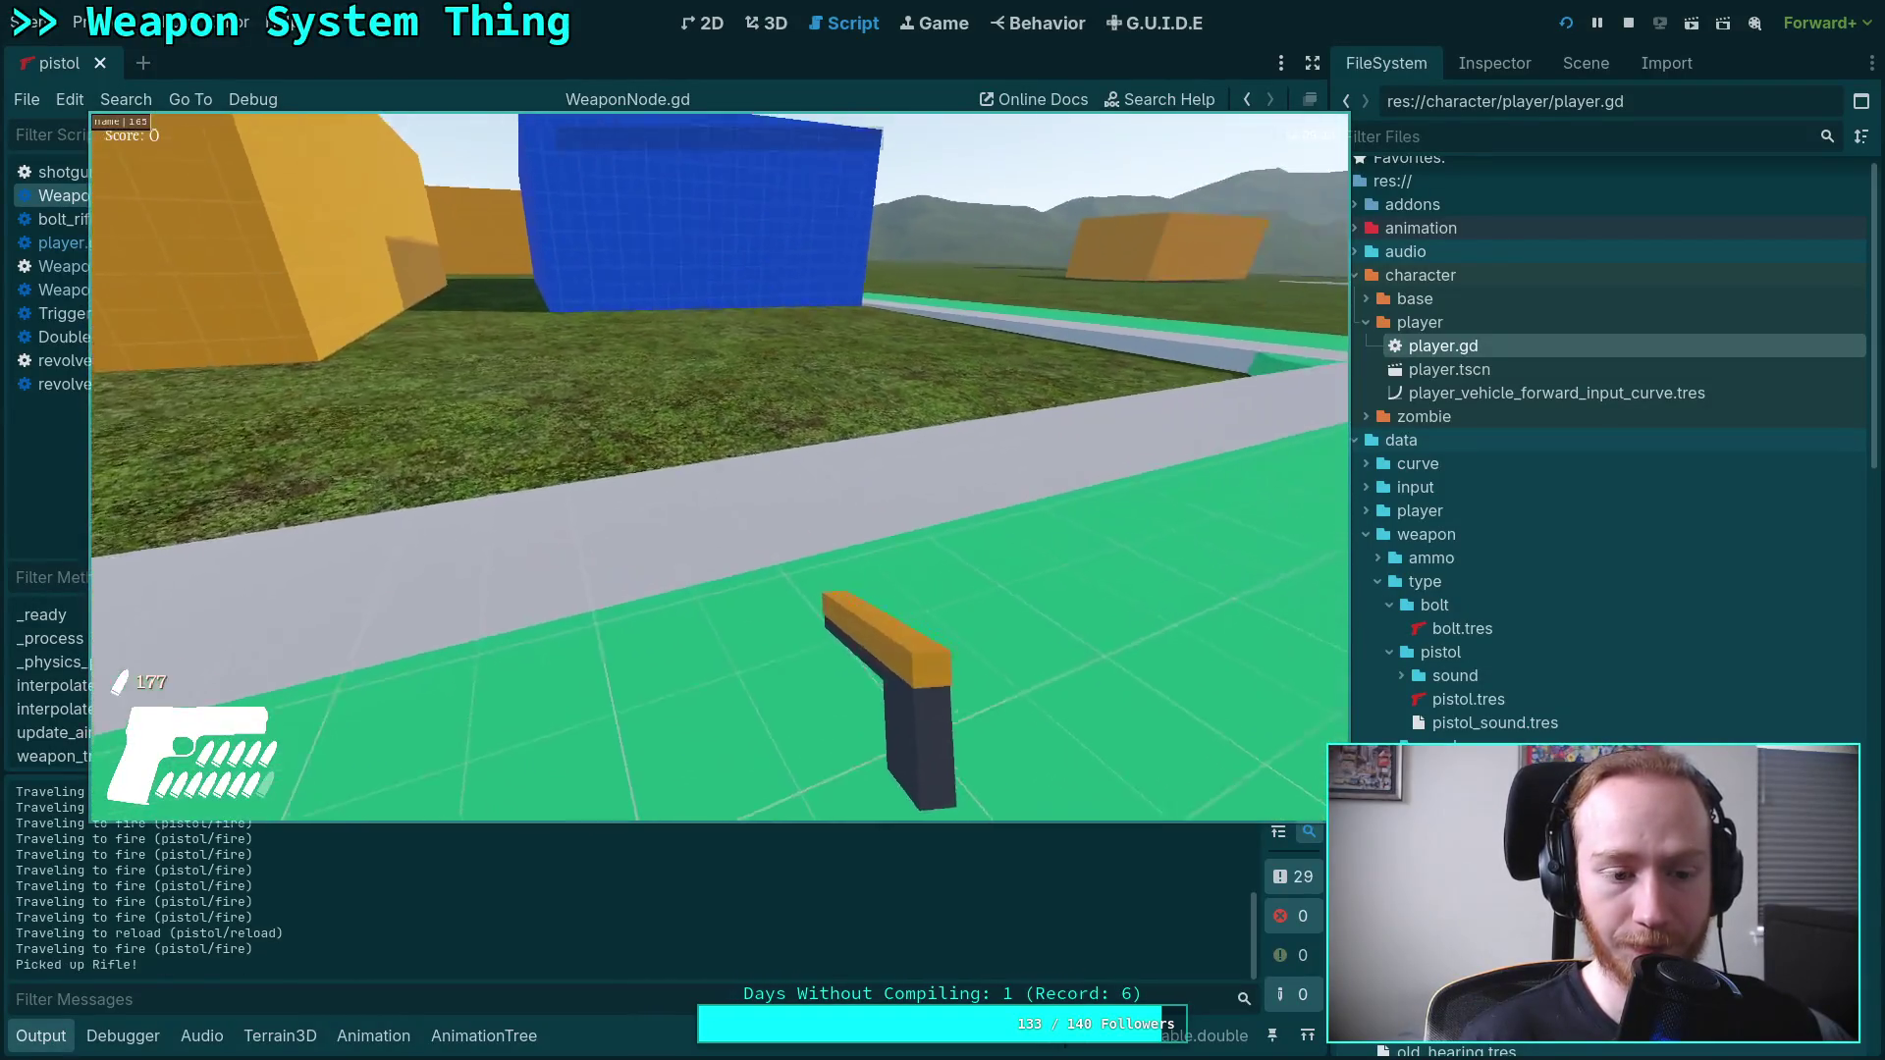
Pick up the rifle, charge its trigger three times, then fire it
key("e")
key("w")
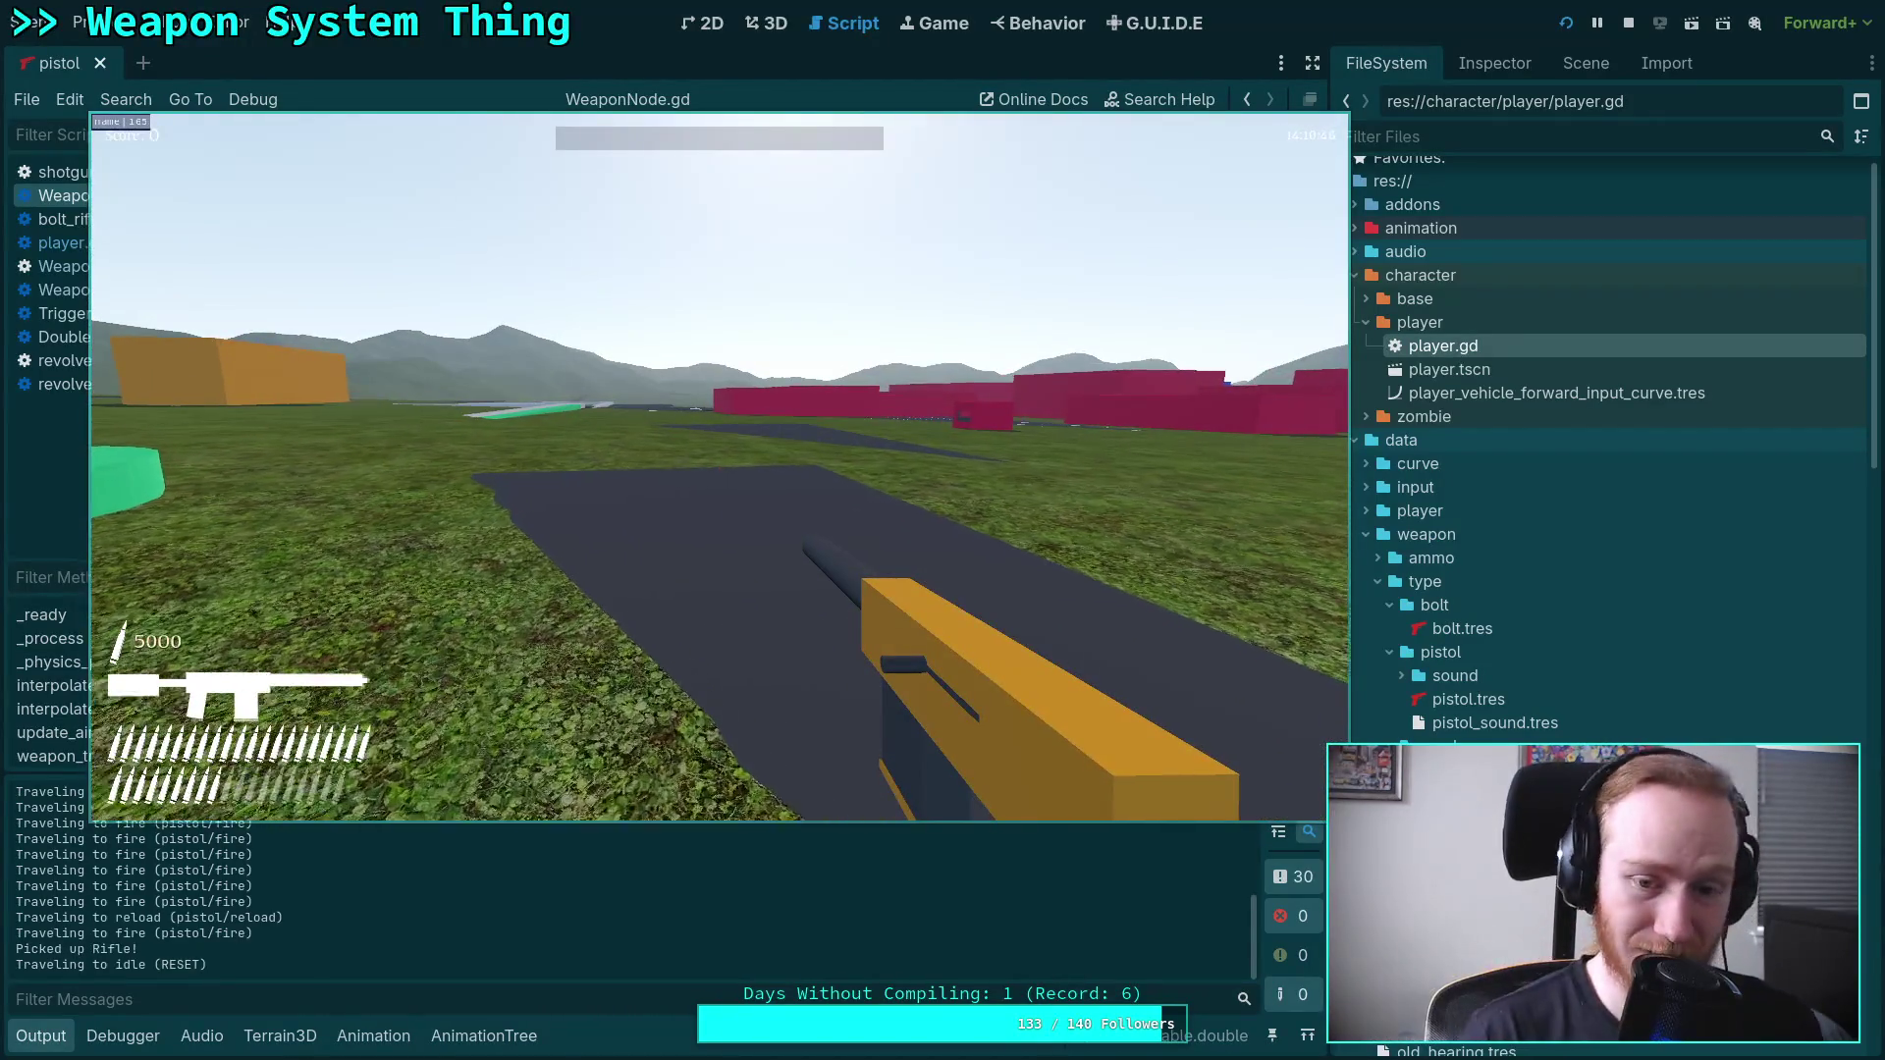
left_click(719, 467)
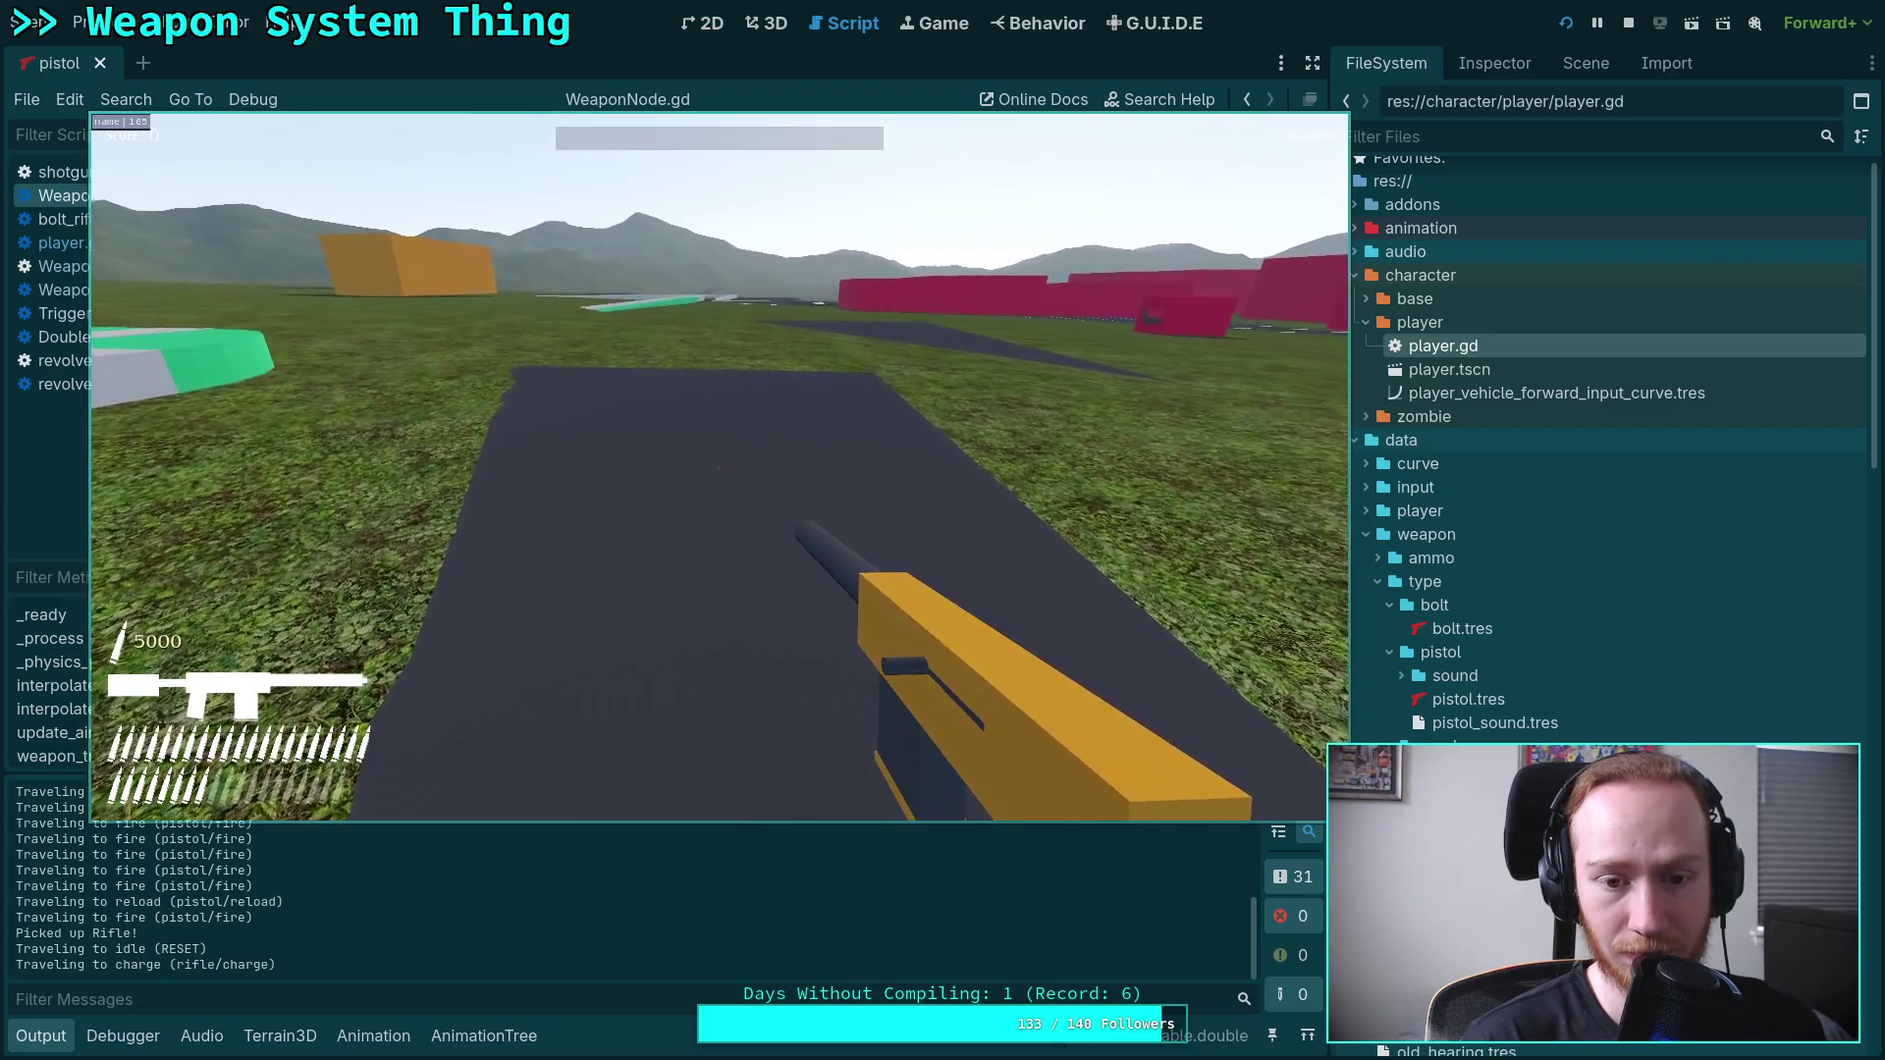
left_click(720, 468)
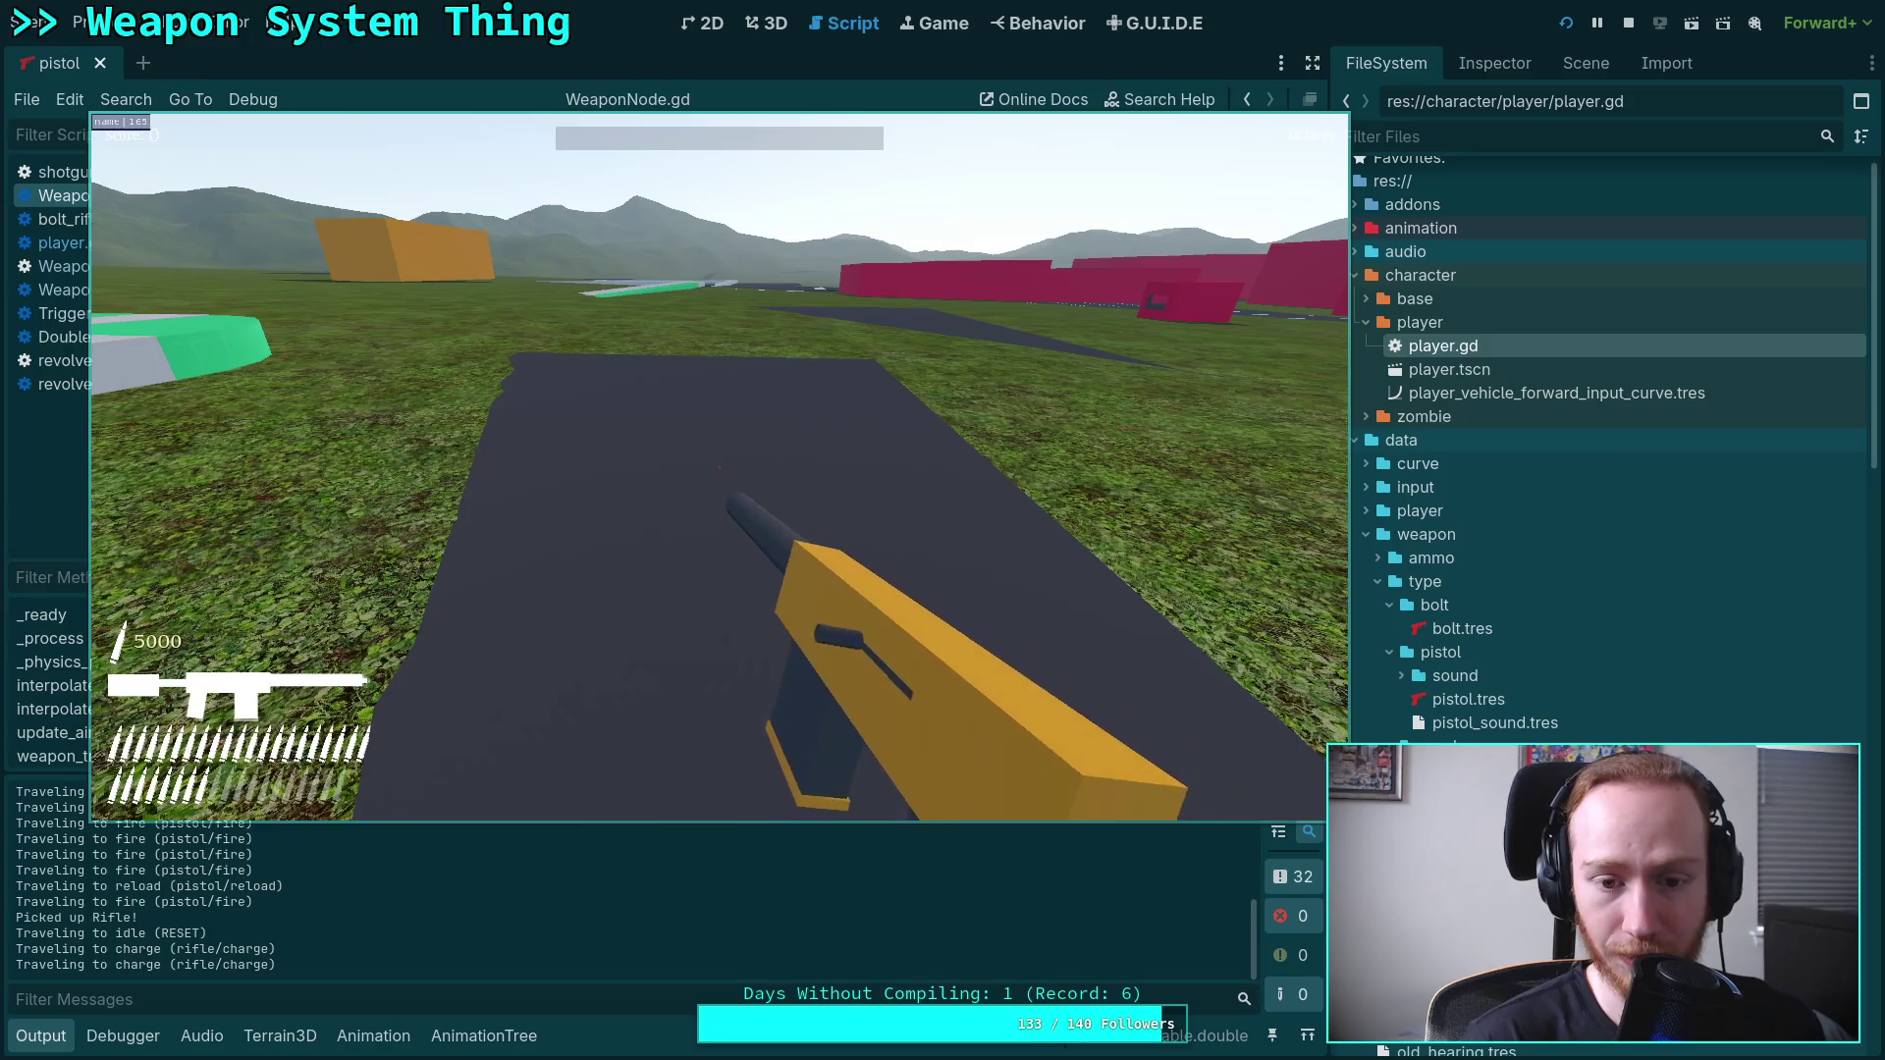
left_click(720, 468)
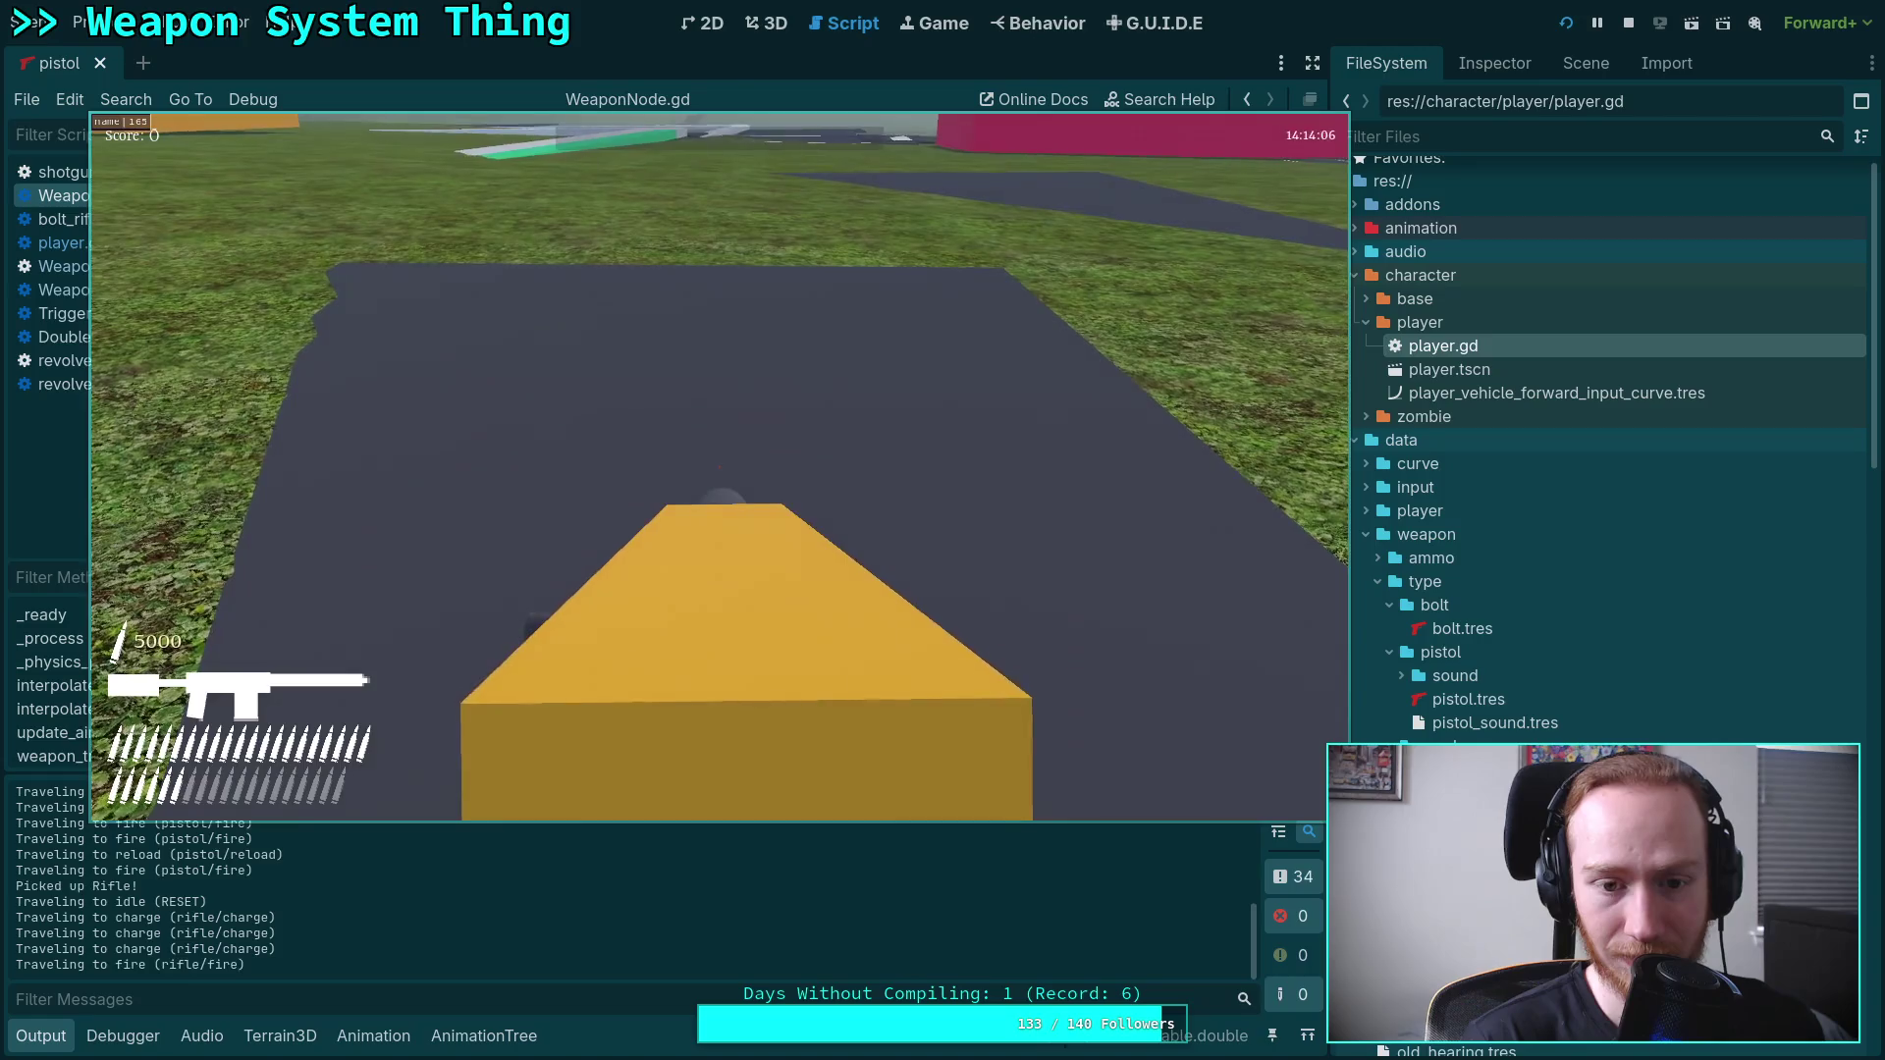
left_click(720, 467)
Quit the play-test to the desktop and switch to the terminal workspace
key("Escape")
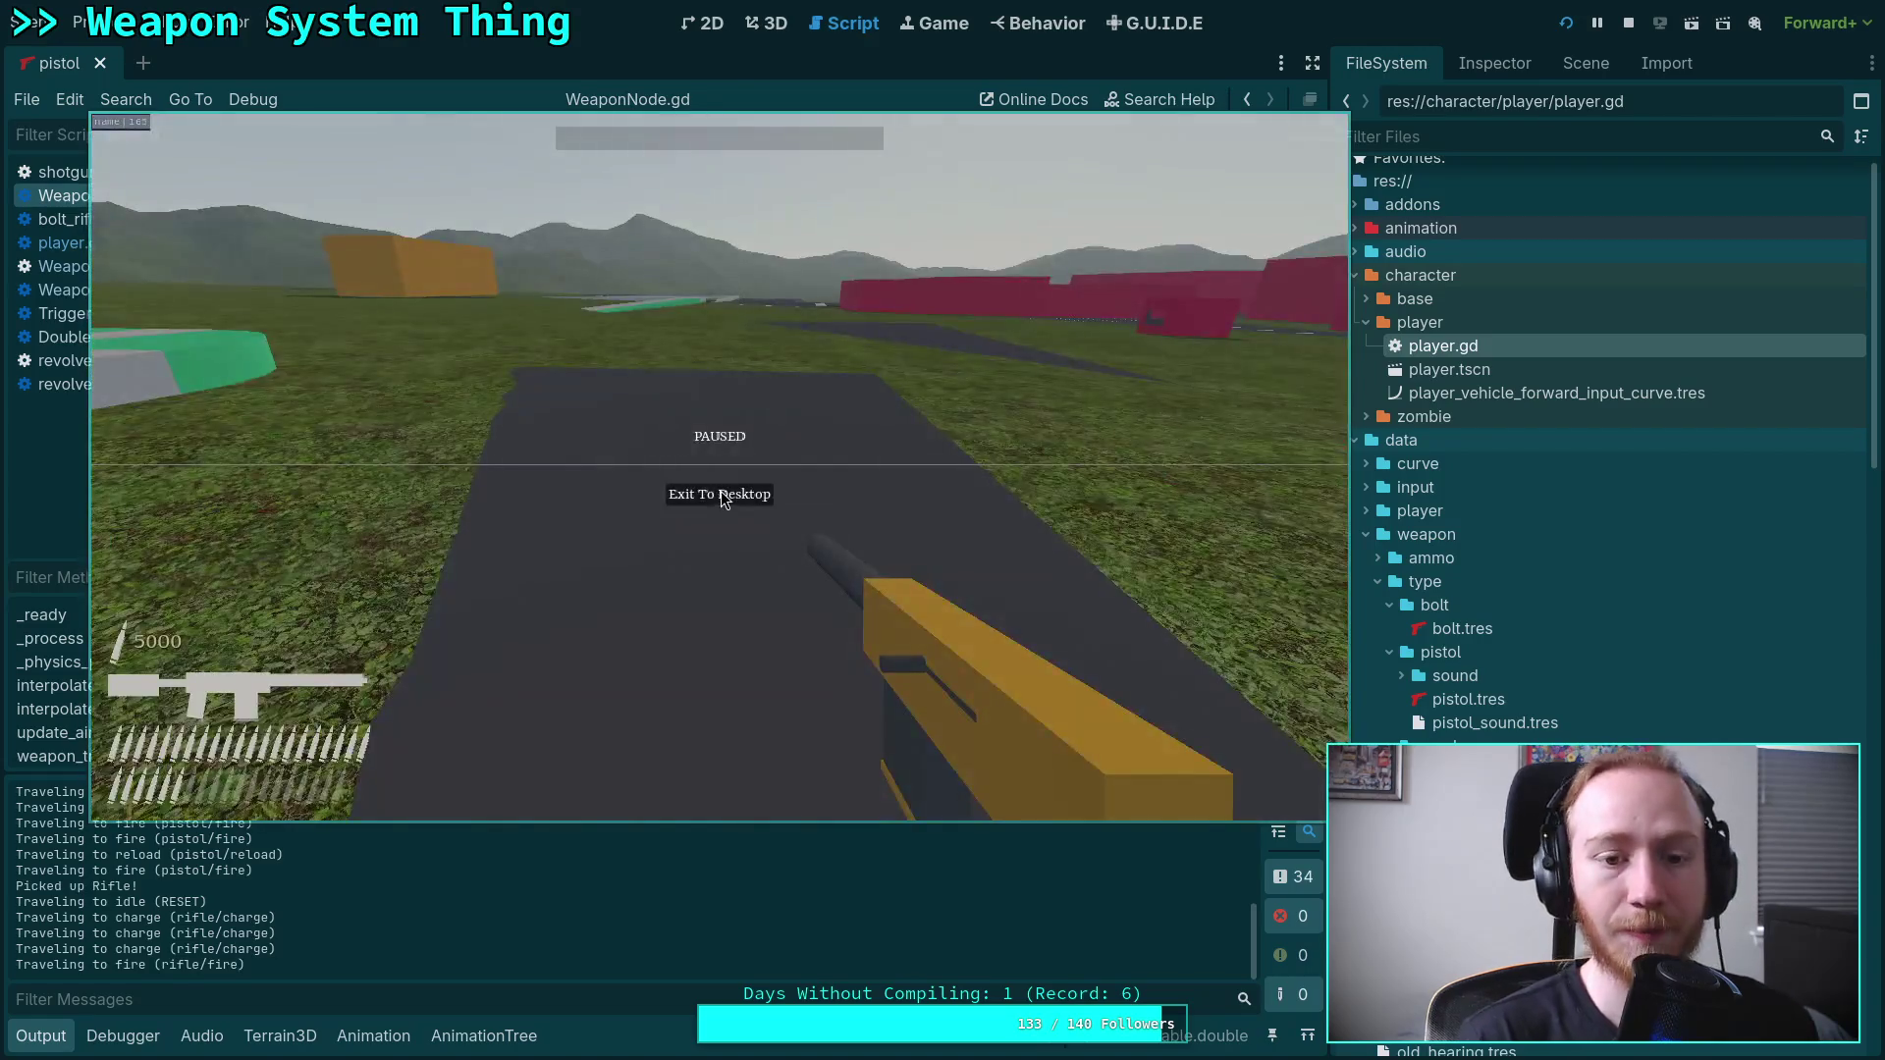
left_click(721, 491)
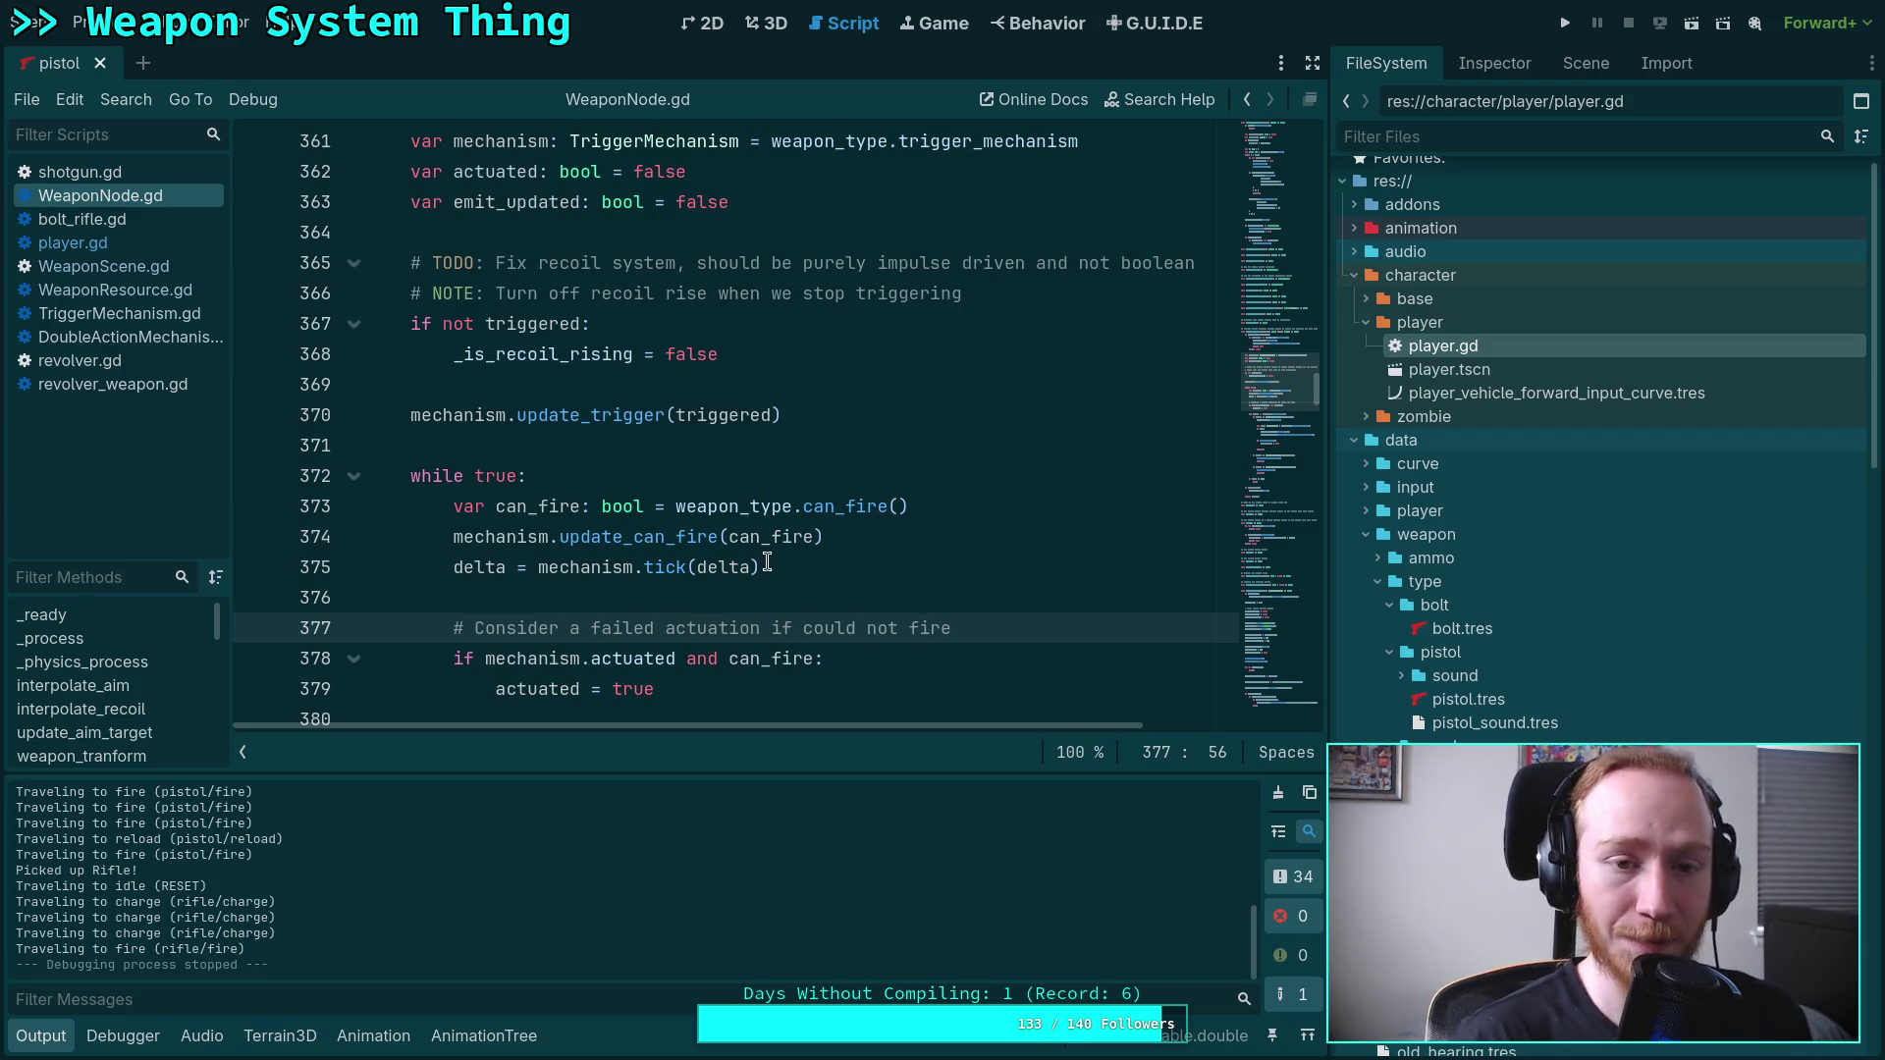
key("super+1")
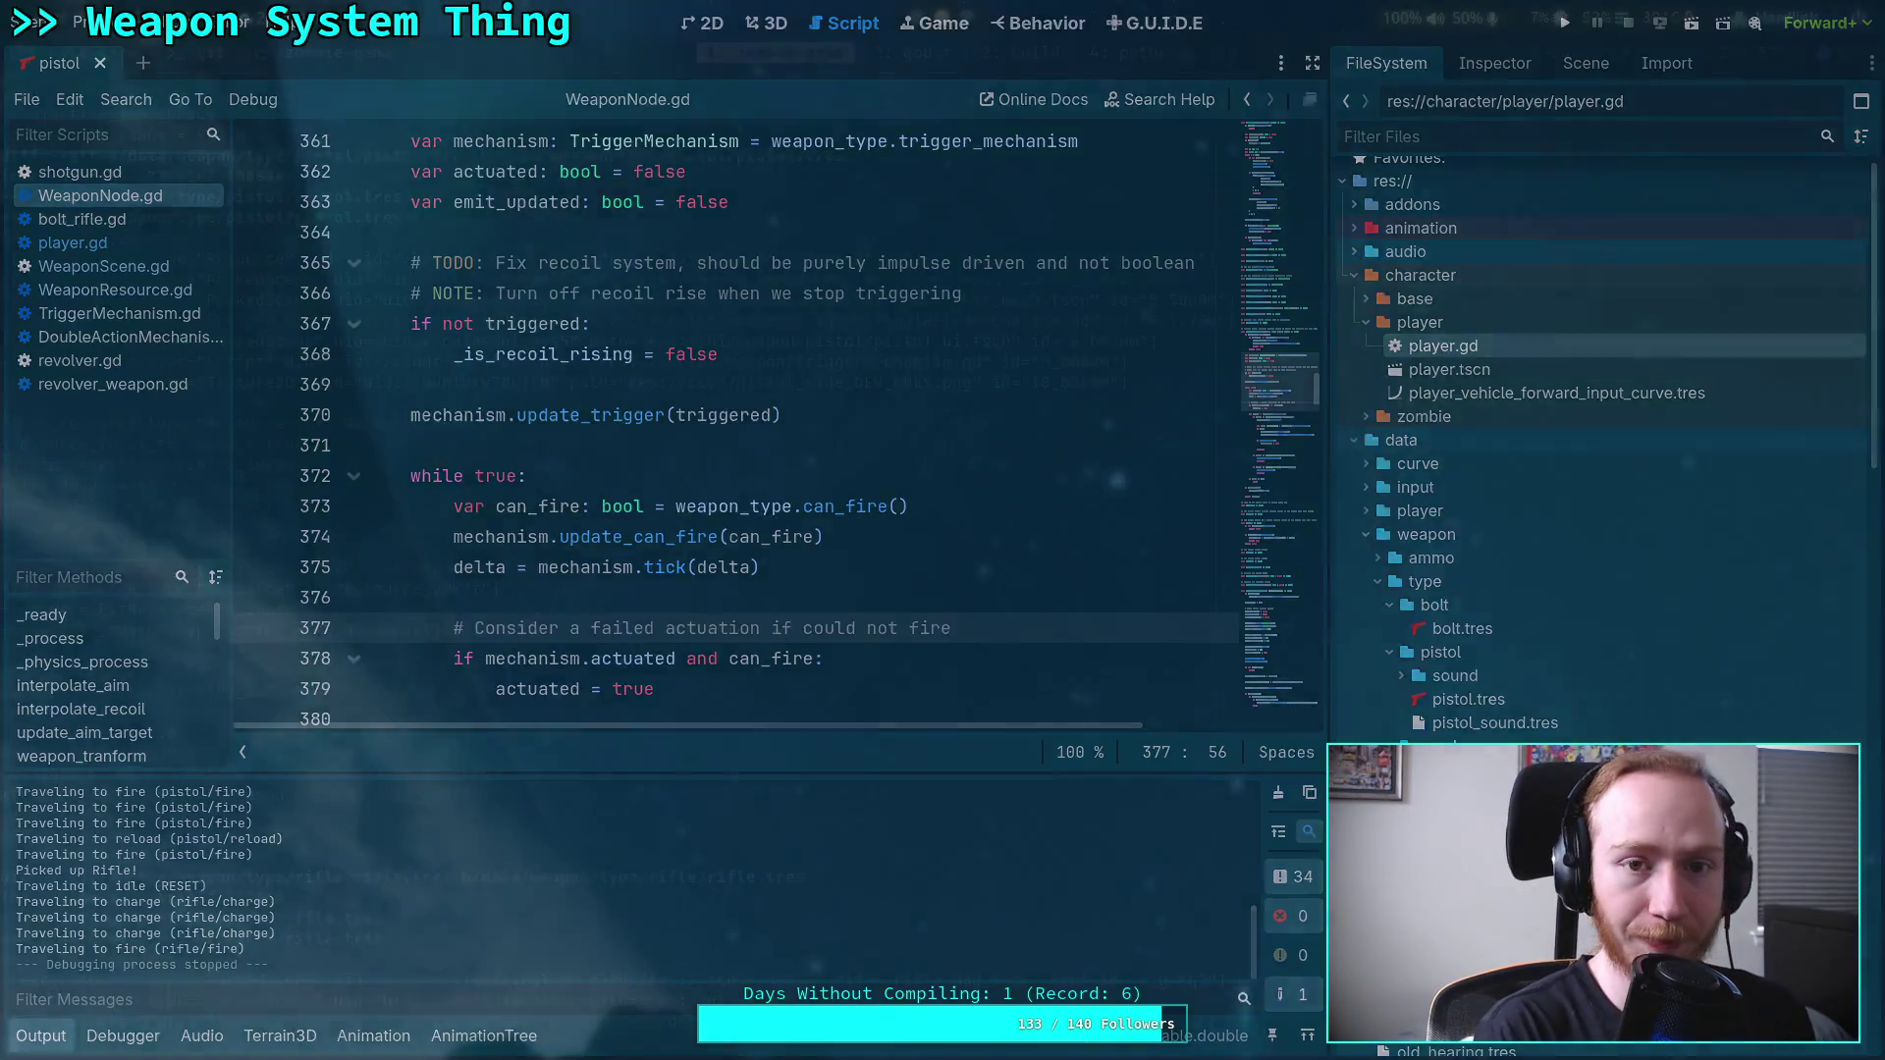
Scroll through the pistol, rifle and shotgun .tres diff, then return to the Godot workspace
key("j")
key("j")
key("j")
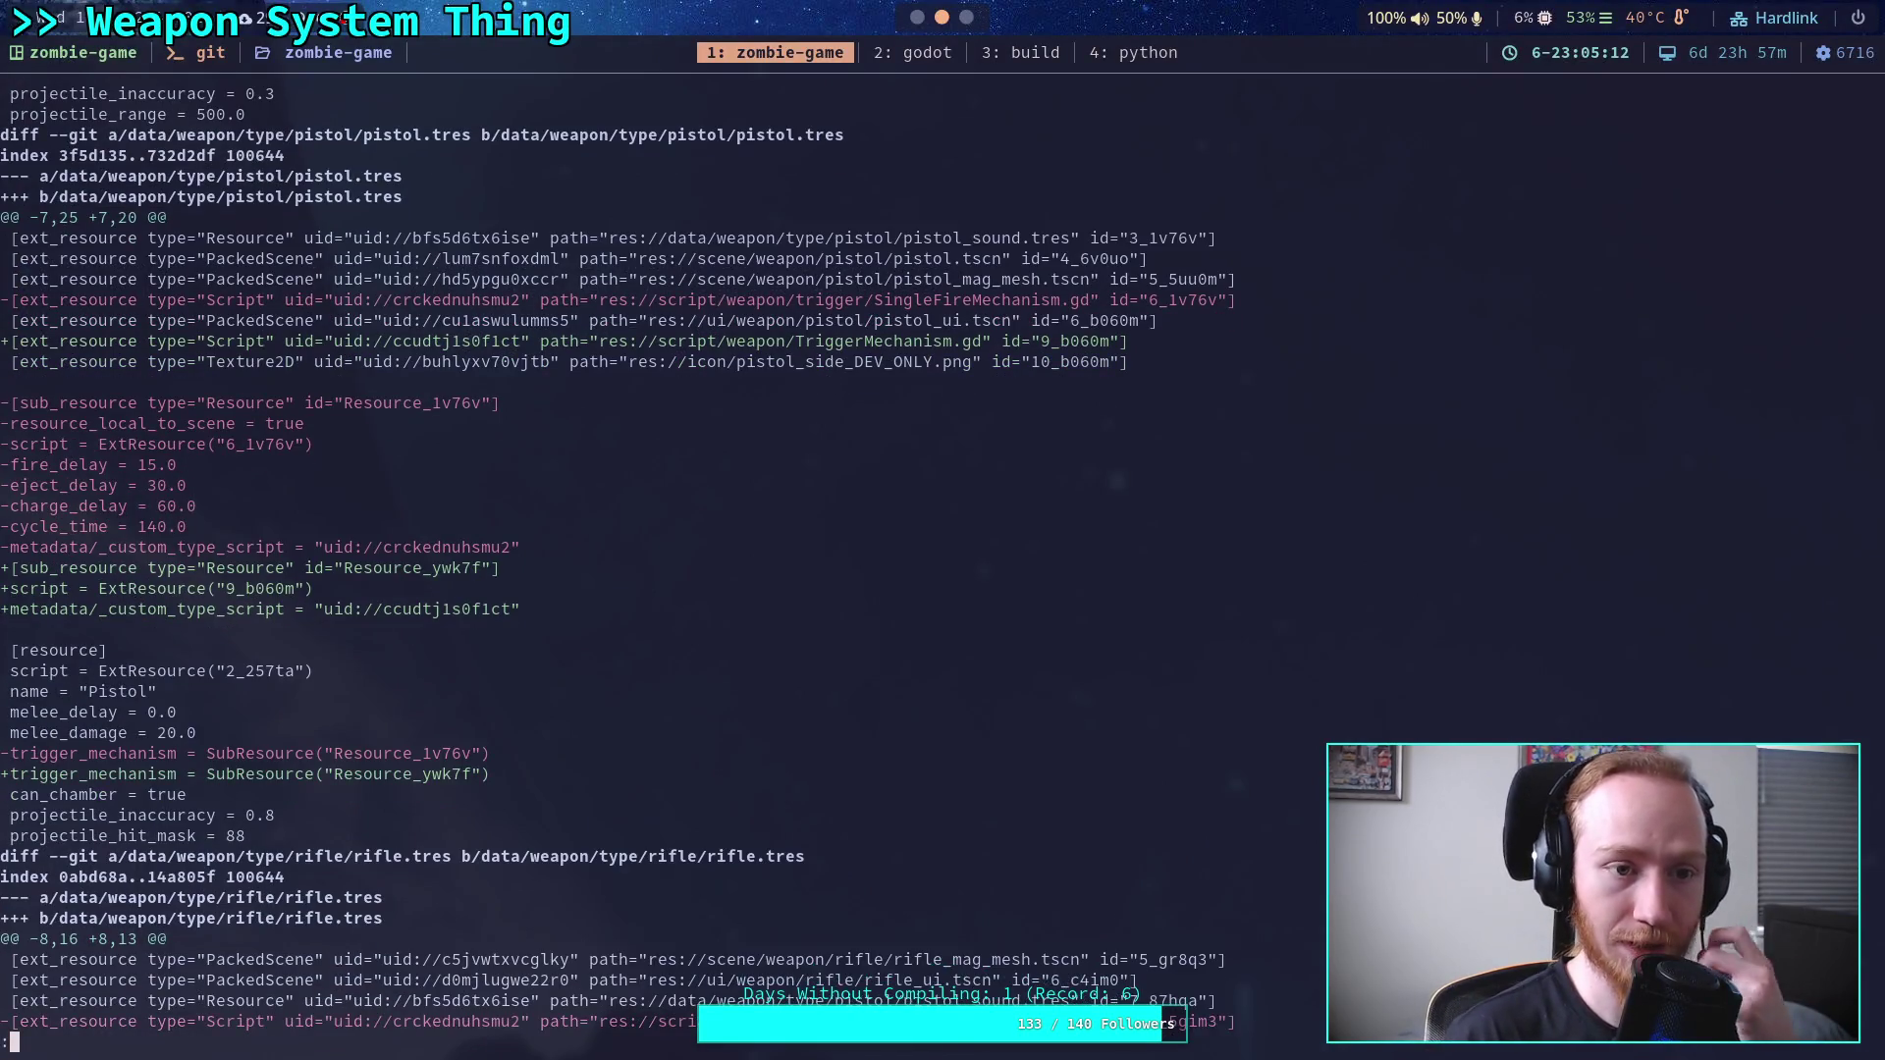
scroll(609, 559, "down", 11)
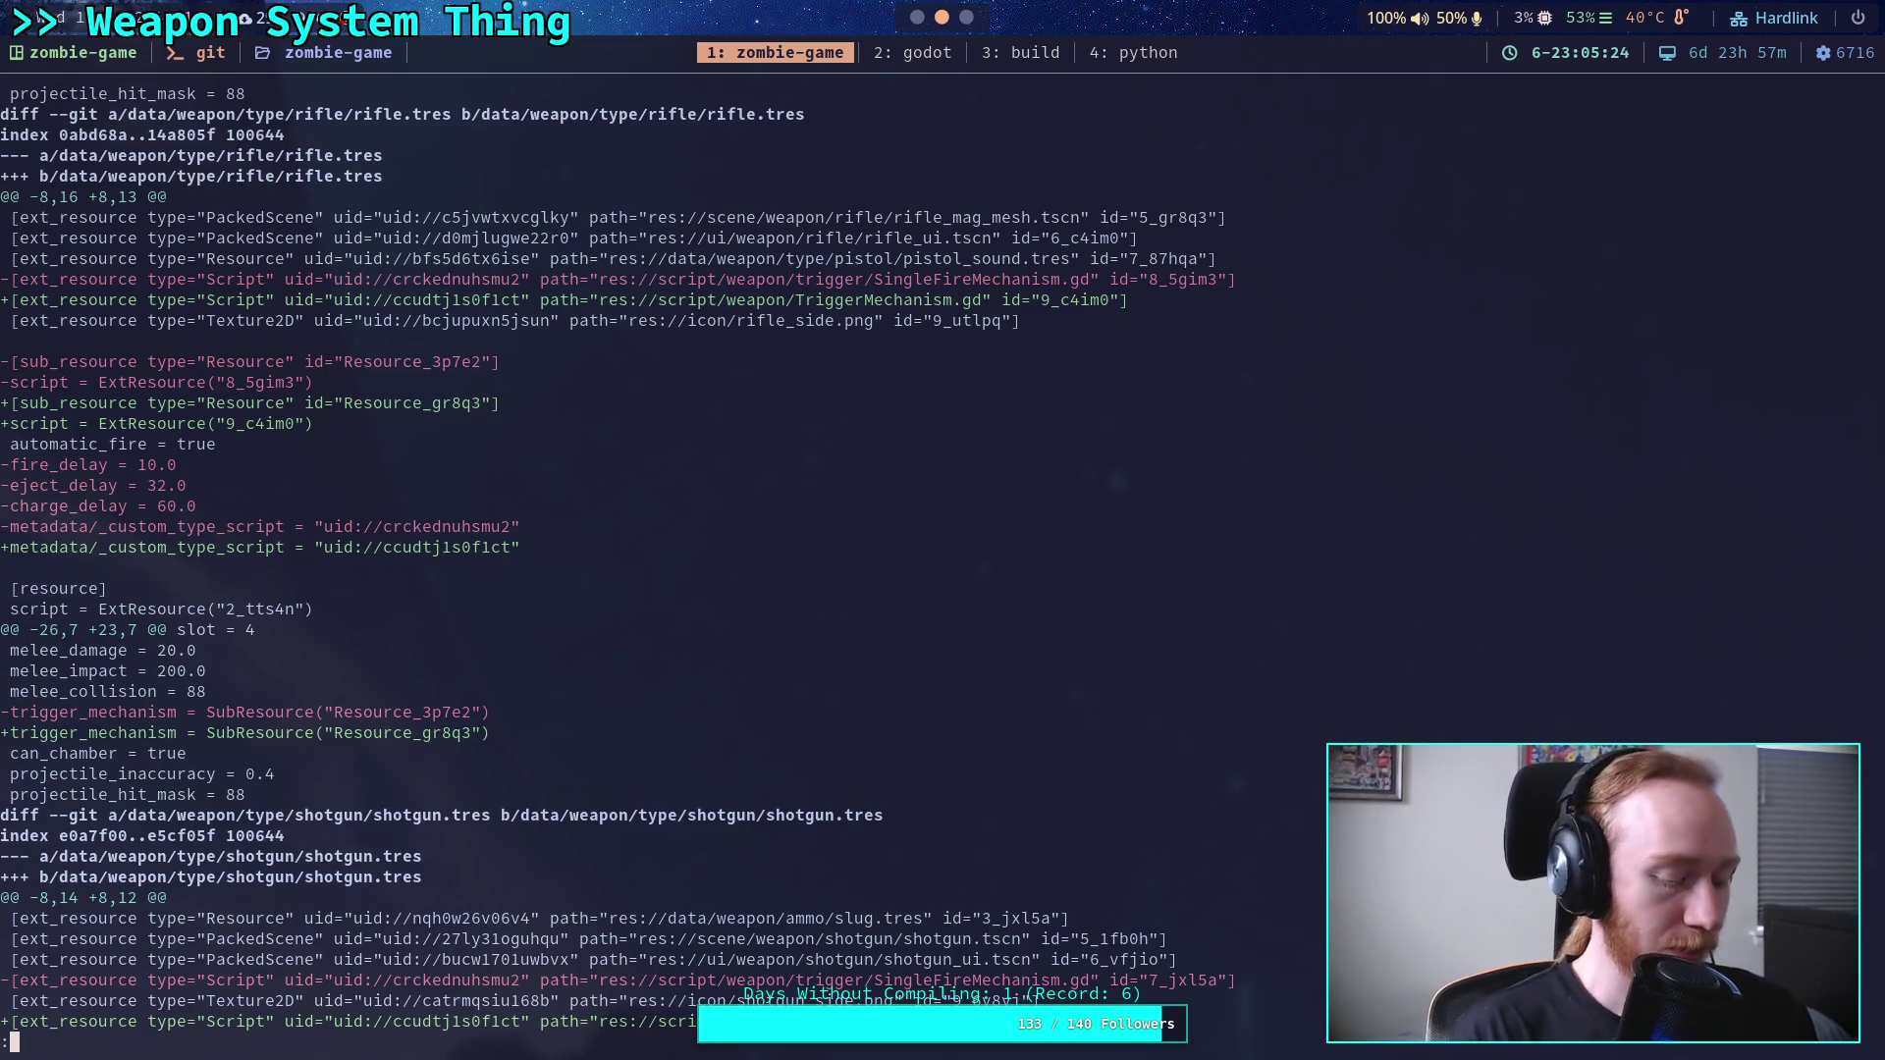
key("super+2")
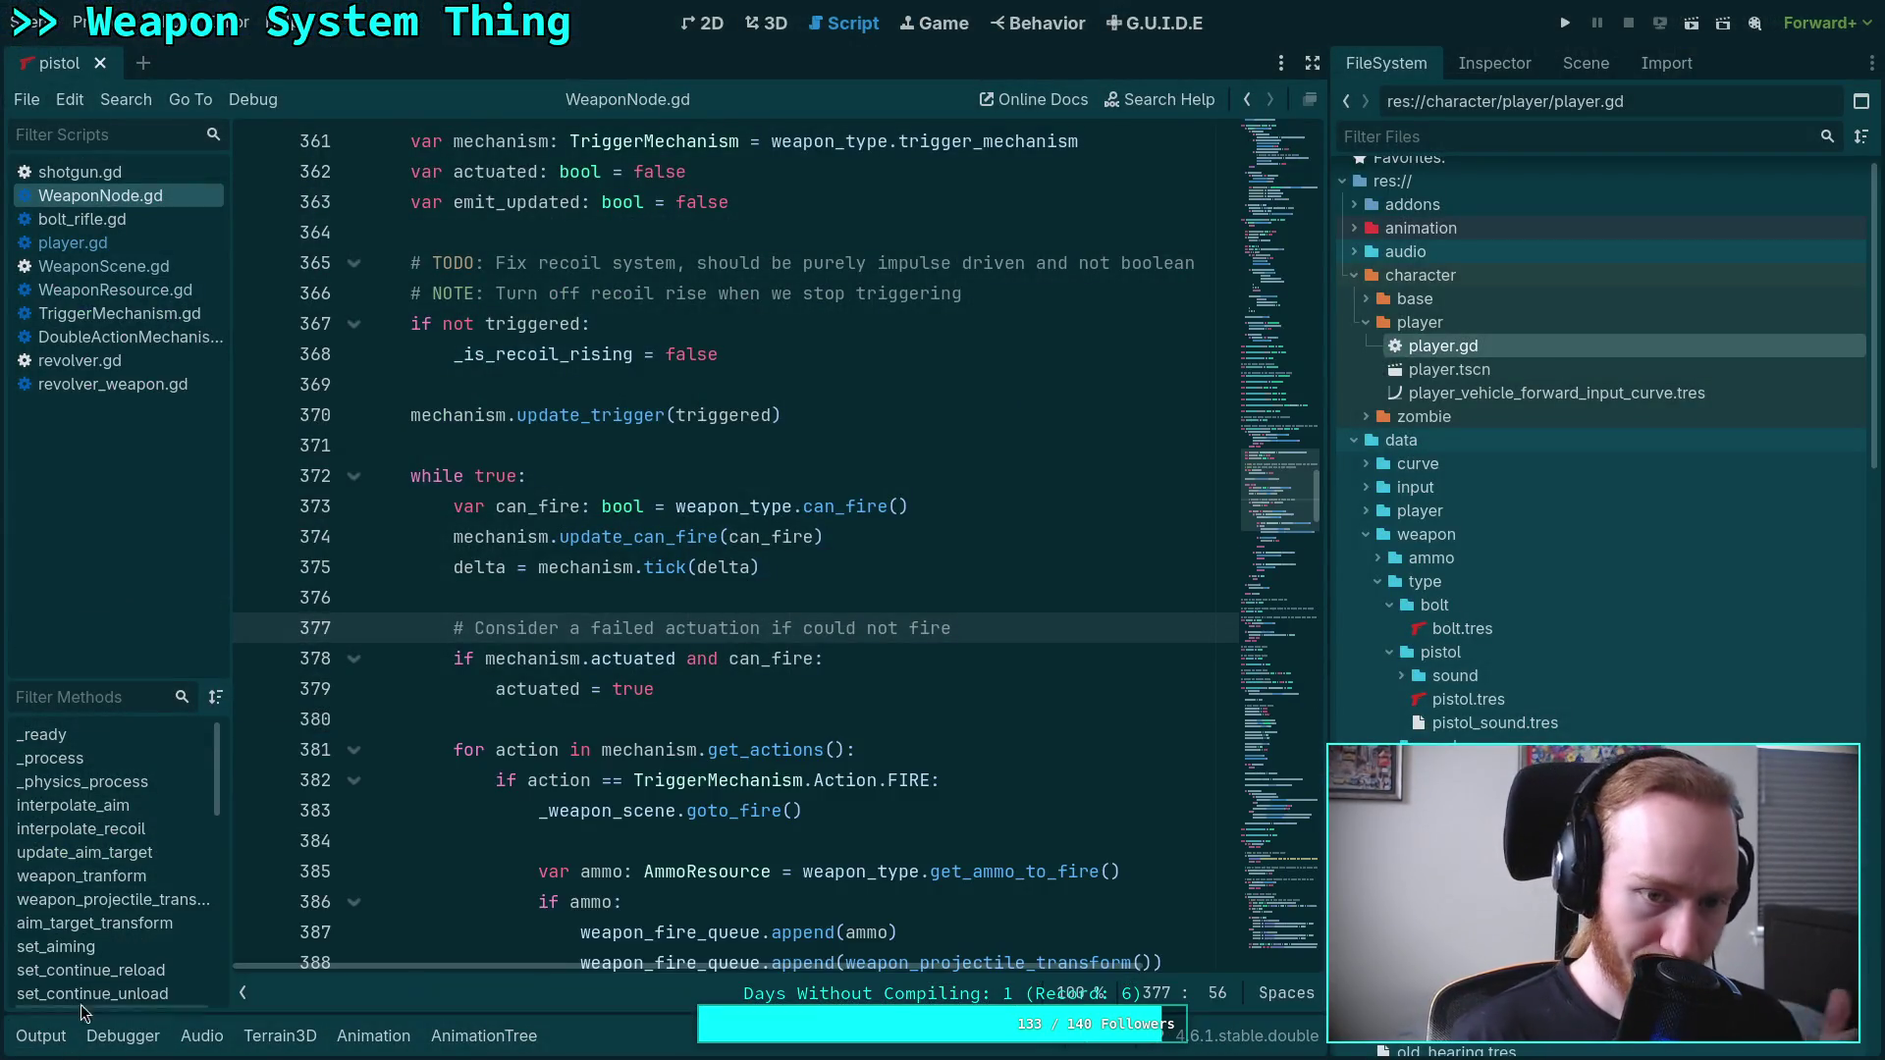
Open TriggerMechanism.gd and read through it, highlighting the _delay_timer and automatic_fire uses
left_click(129, 313)
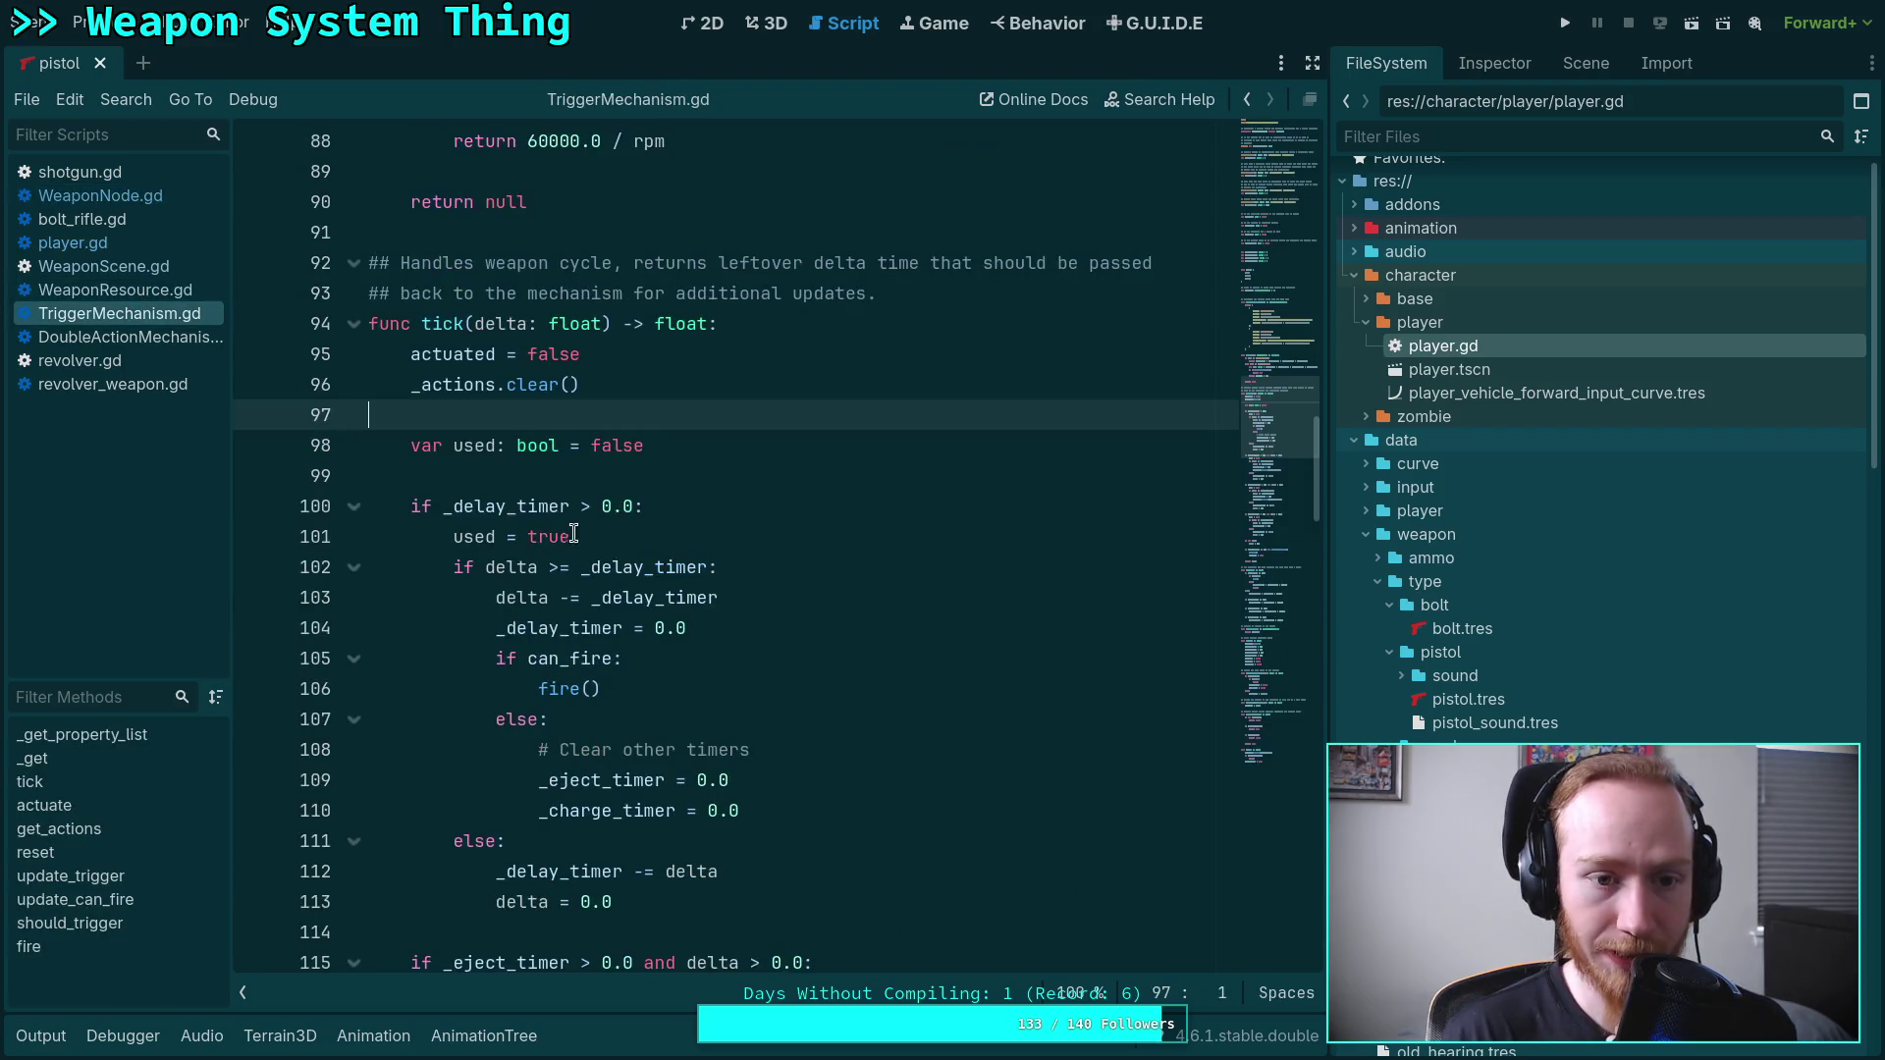
scroll(564, 501, "down", 1)
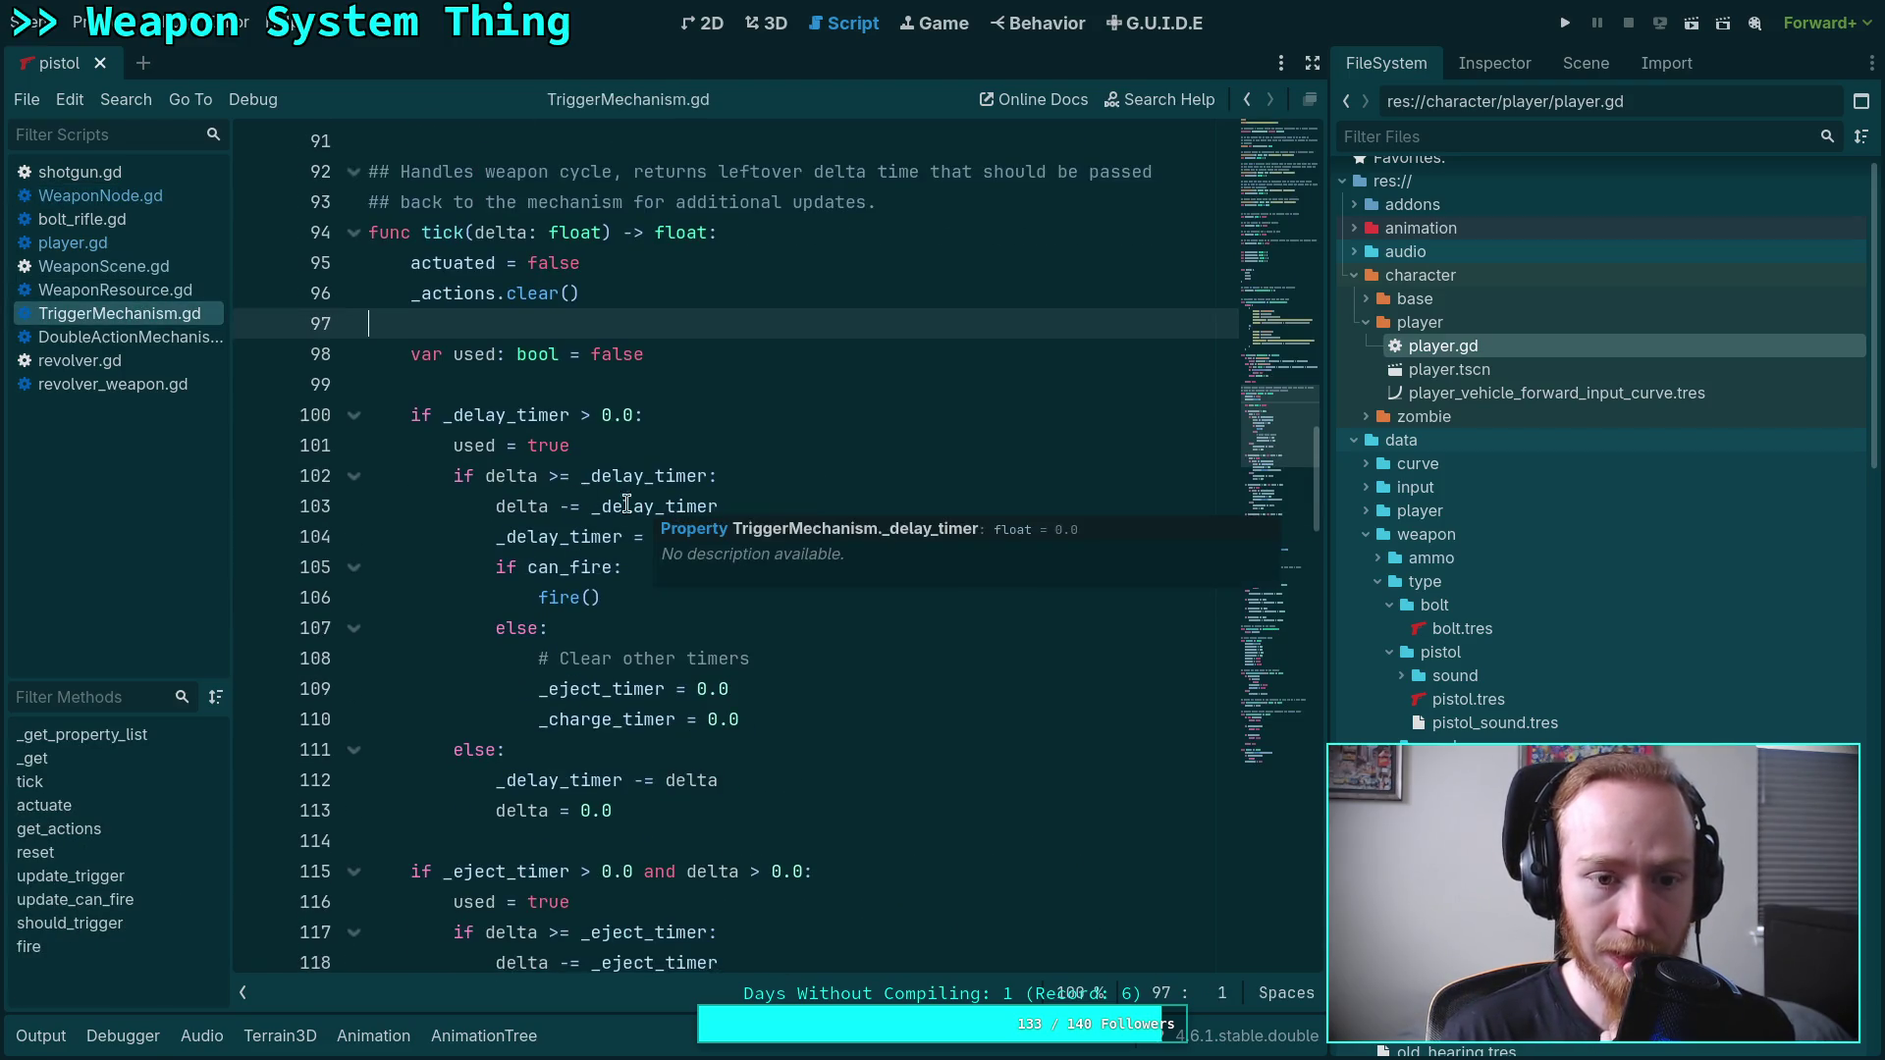
double_click(492, 413)
scroll(735, 493, "down", 15)
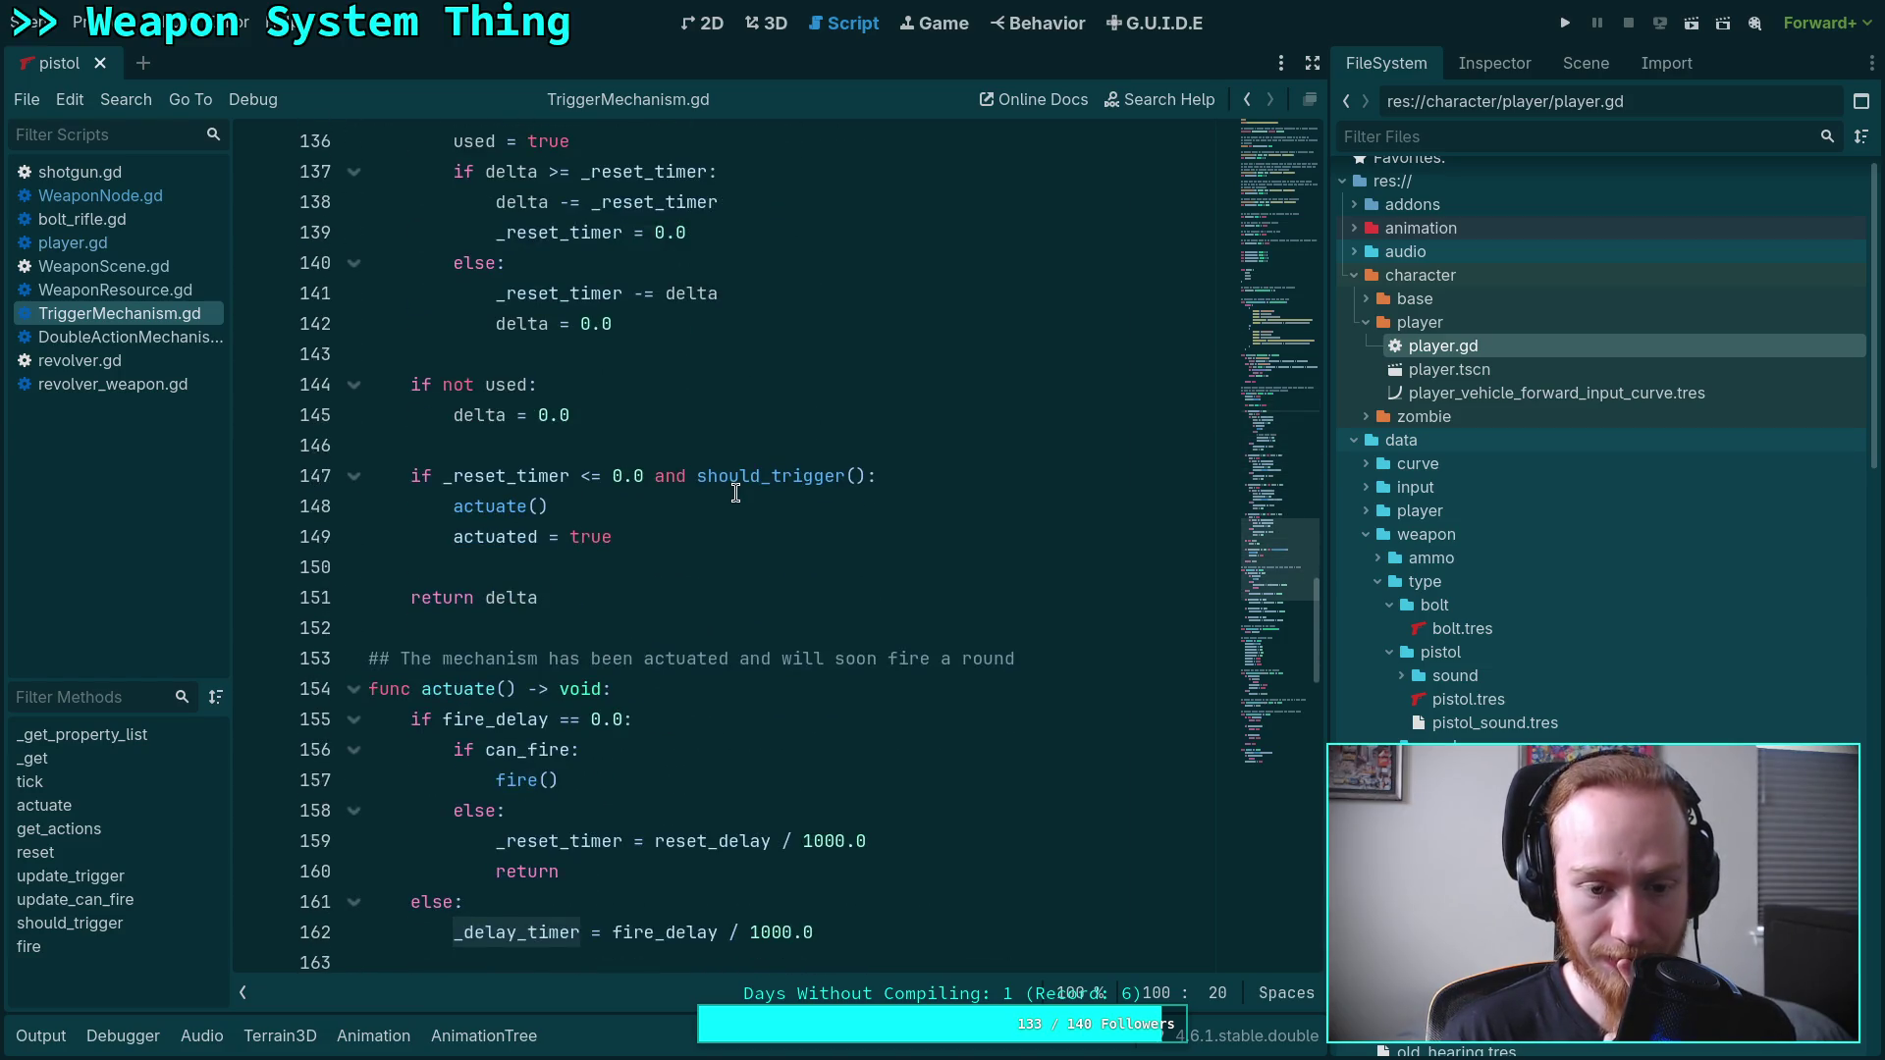
scroll(736, 493, "down", 2)
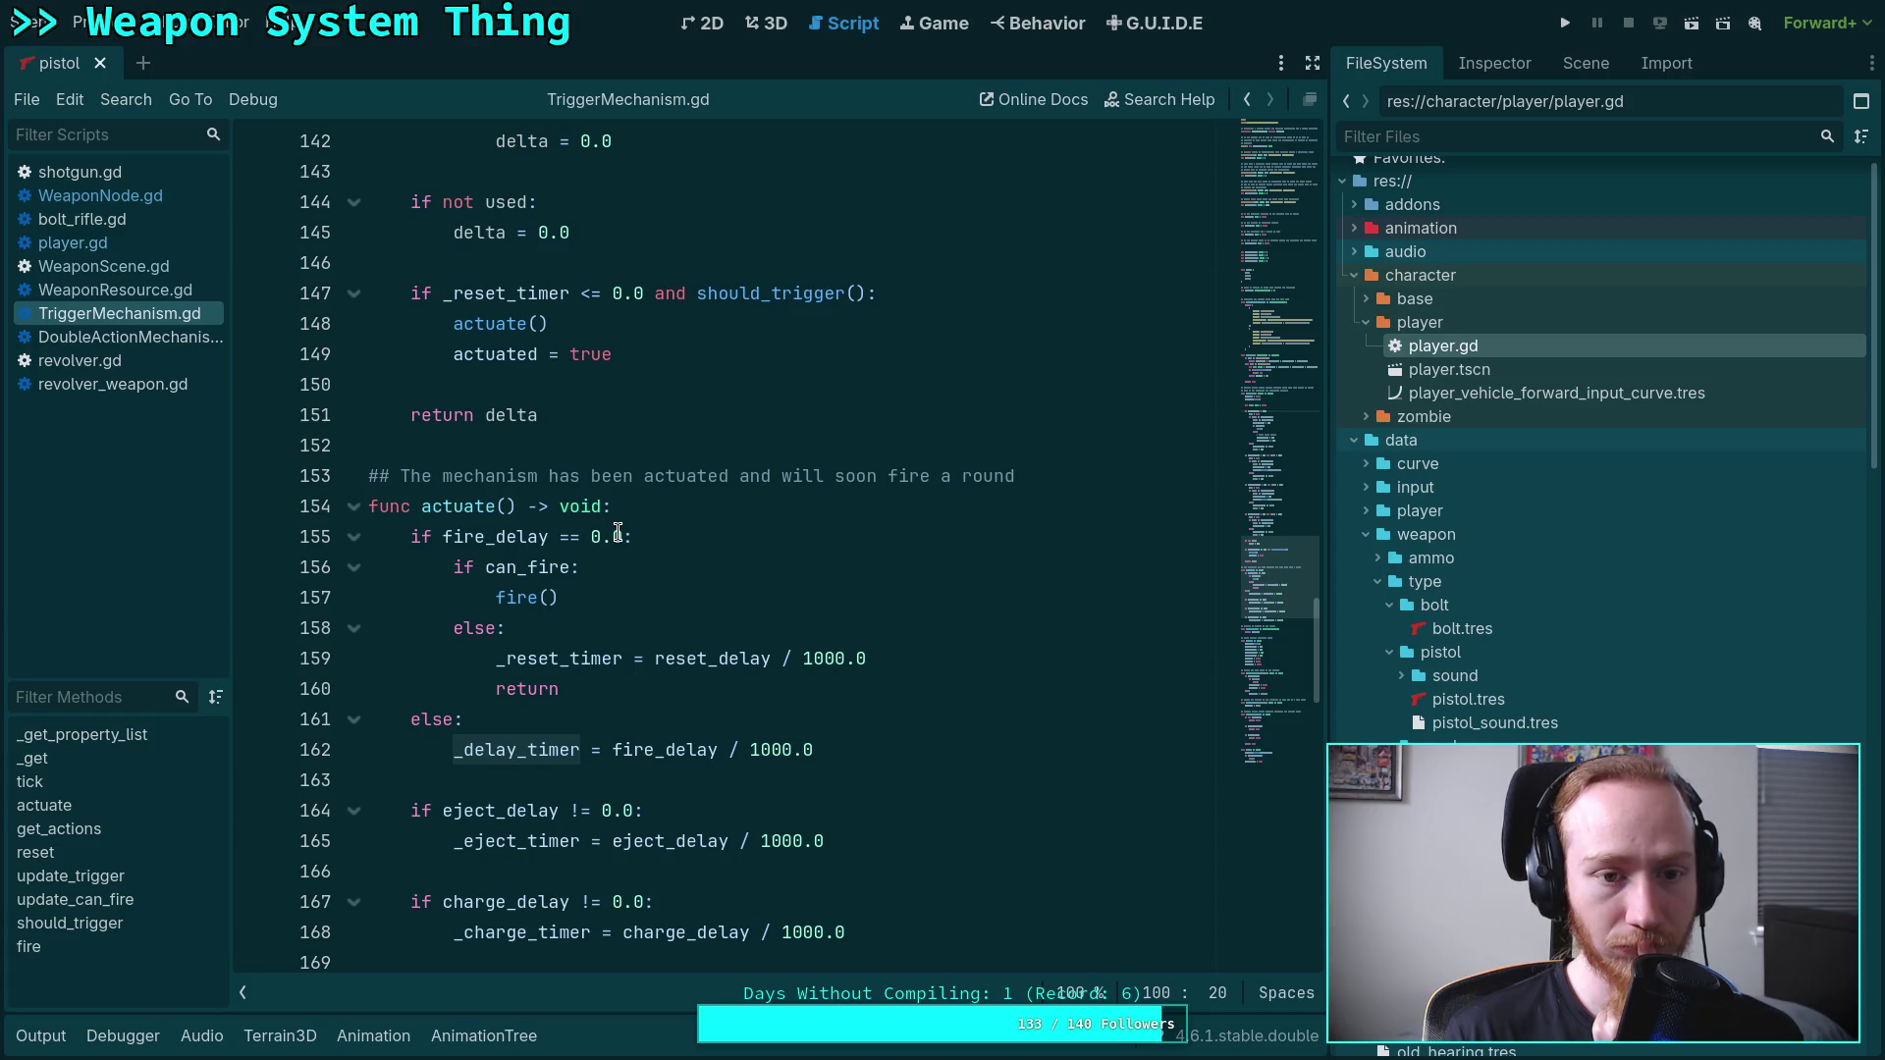
scroll(617, 533, "down", 13)
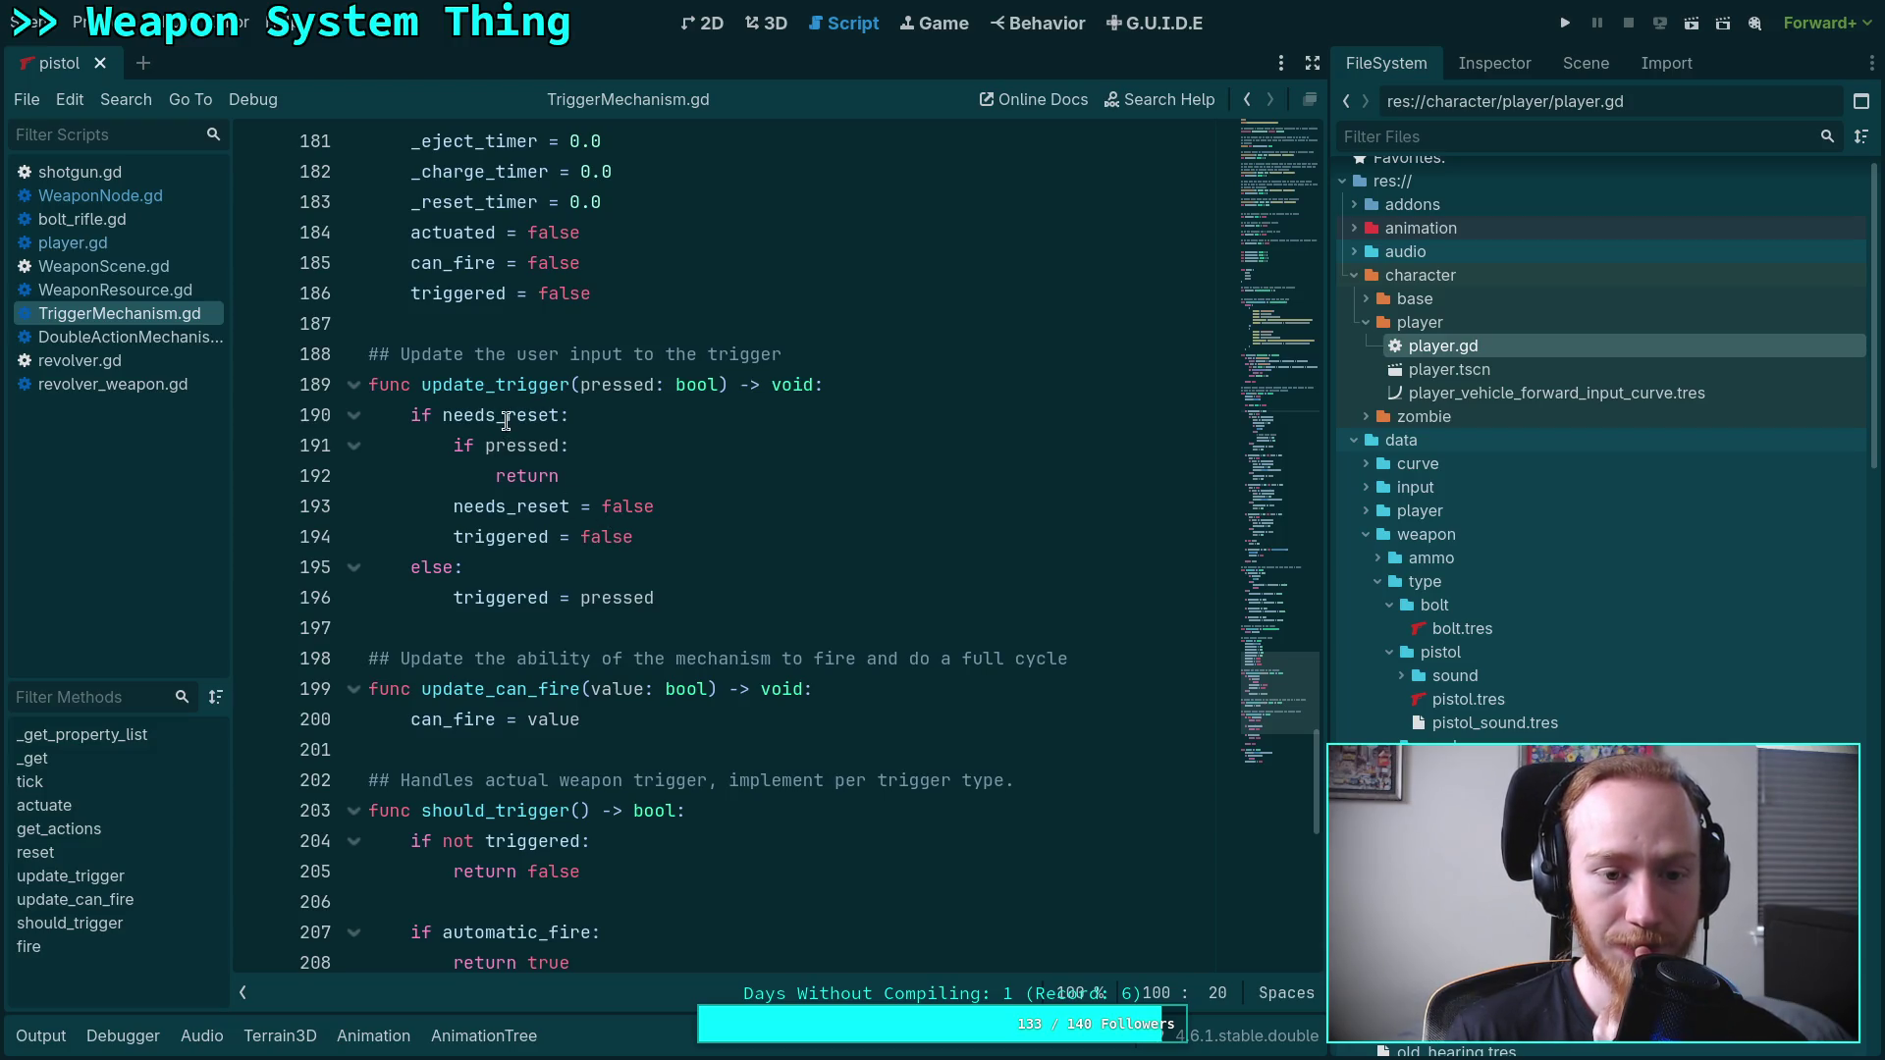
scroll(583, 569, "down", 2)
scroll(582, 569, "down", 3)
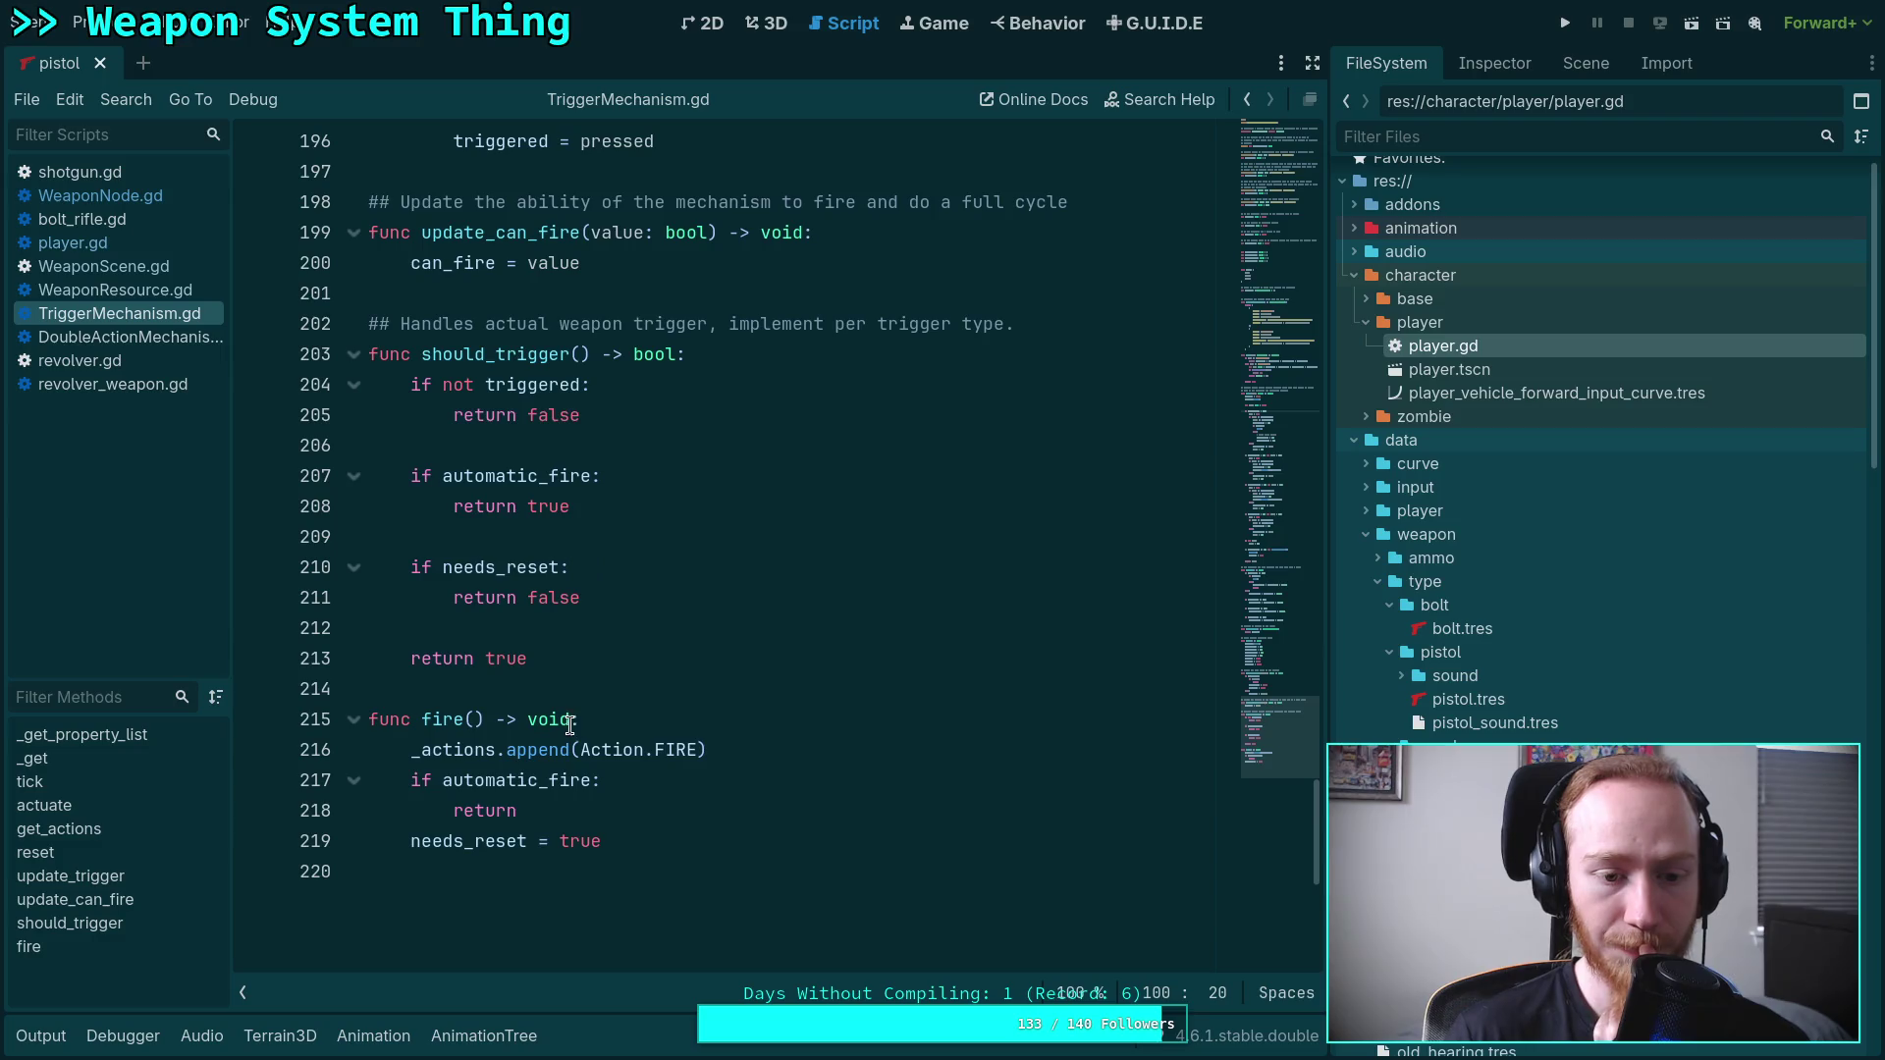
double_click(535, 781)
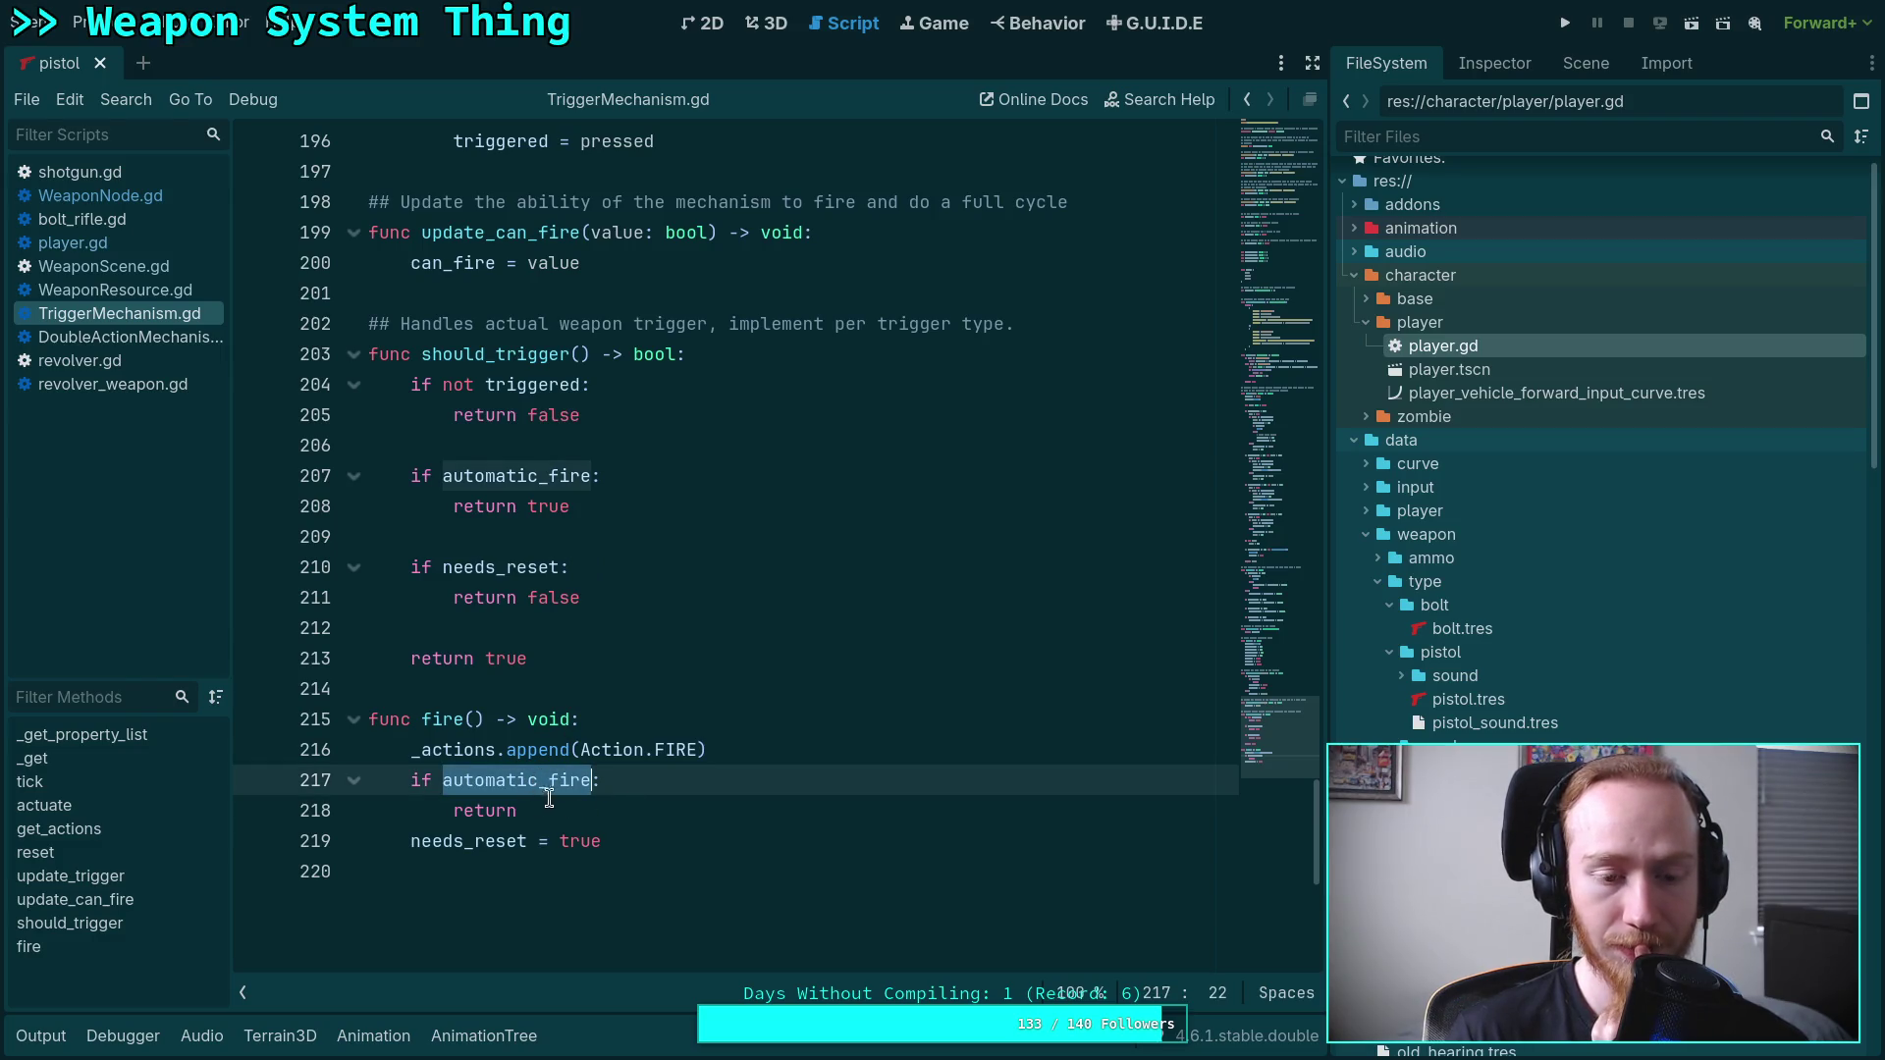
left_click(625, 789)
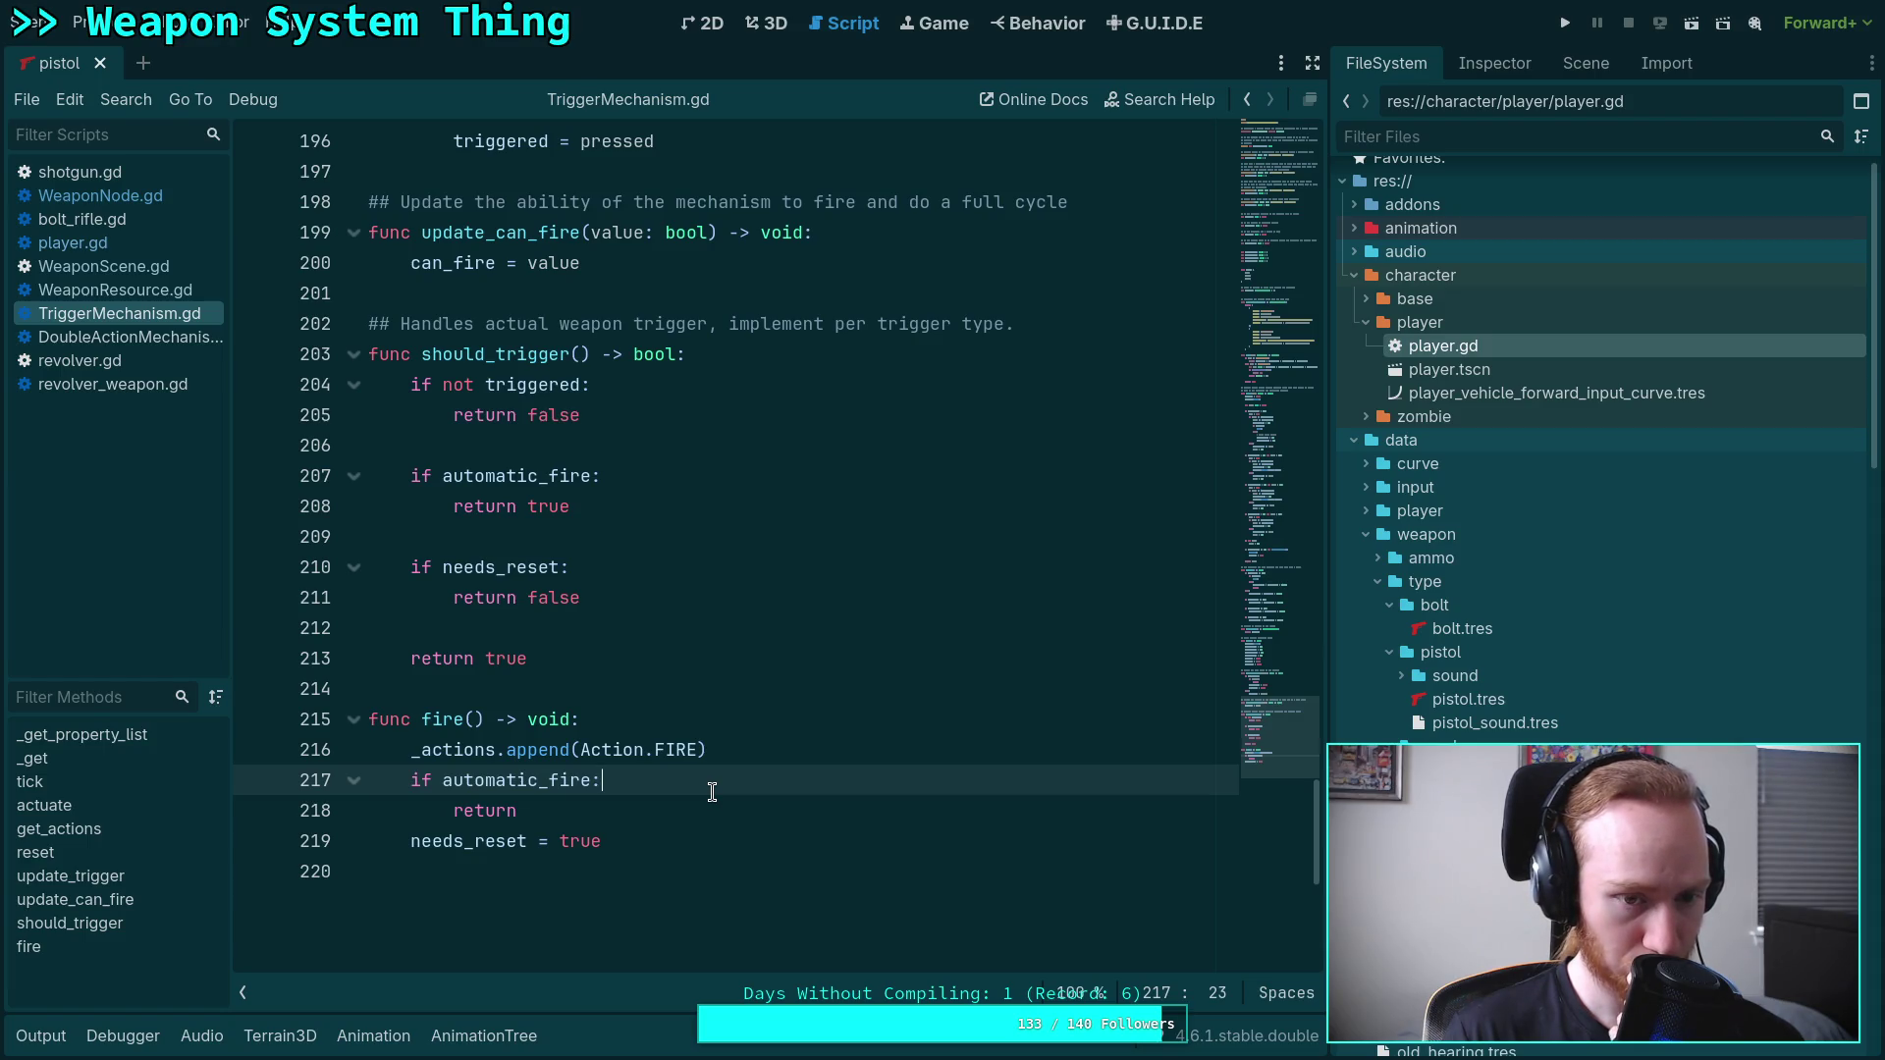
scroll(712, 792, "up", 4)
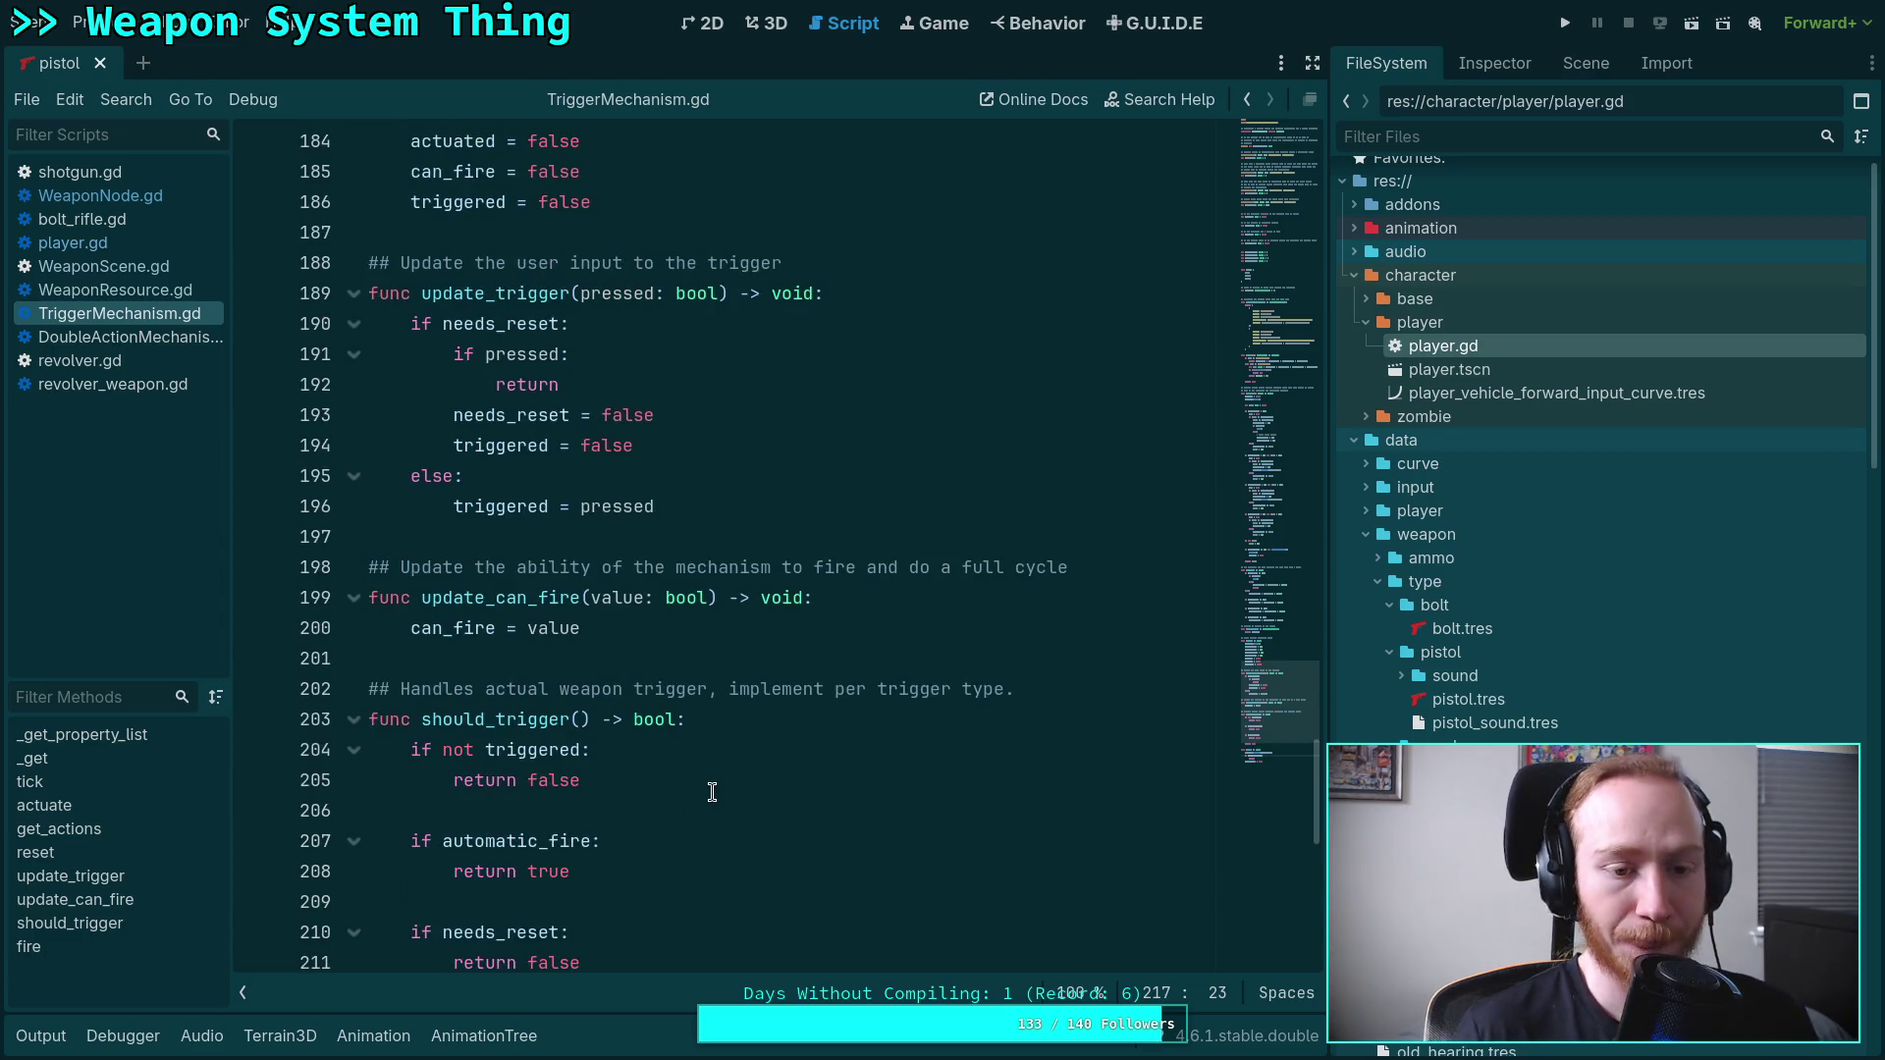
scroll(712, 792, "up", 5)
scroll(712, 792, "up", 1)
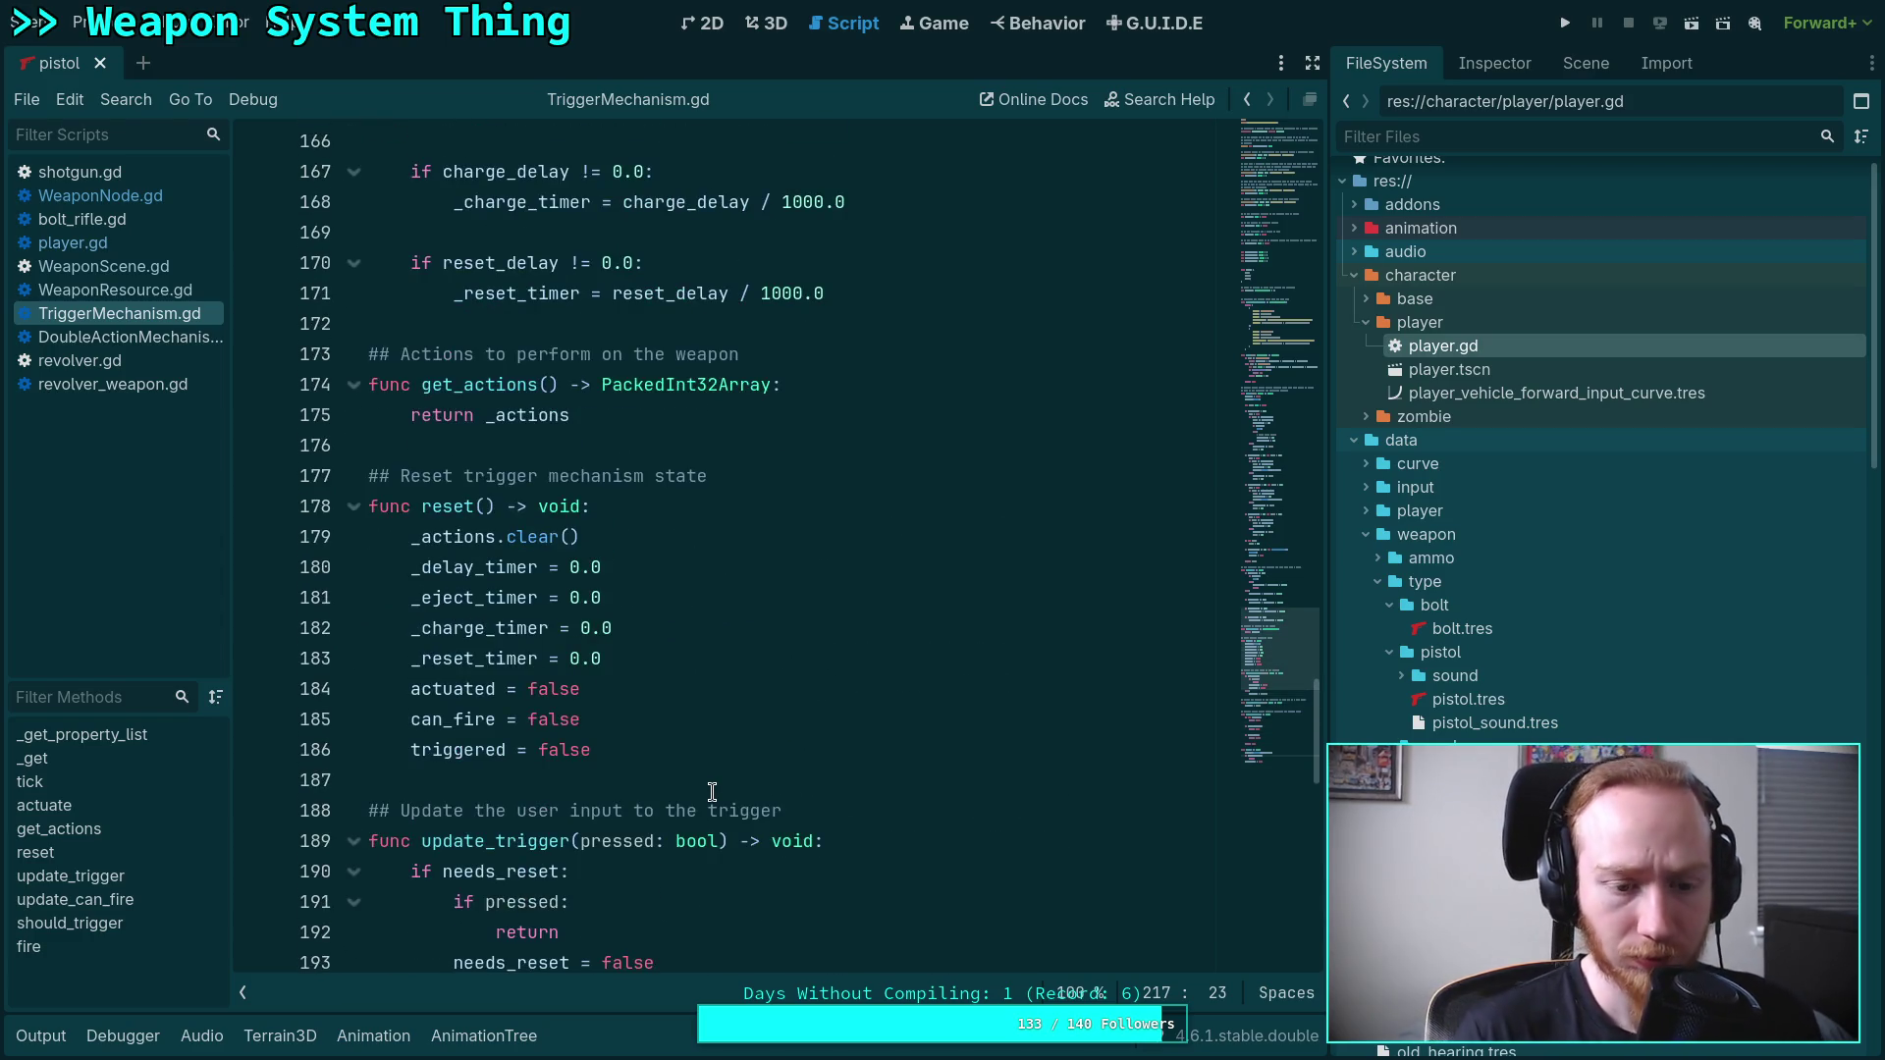
scroll(712, 792, "down", 11)
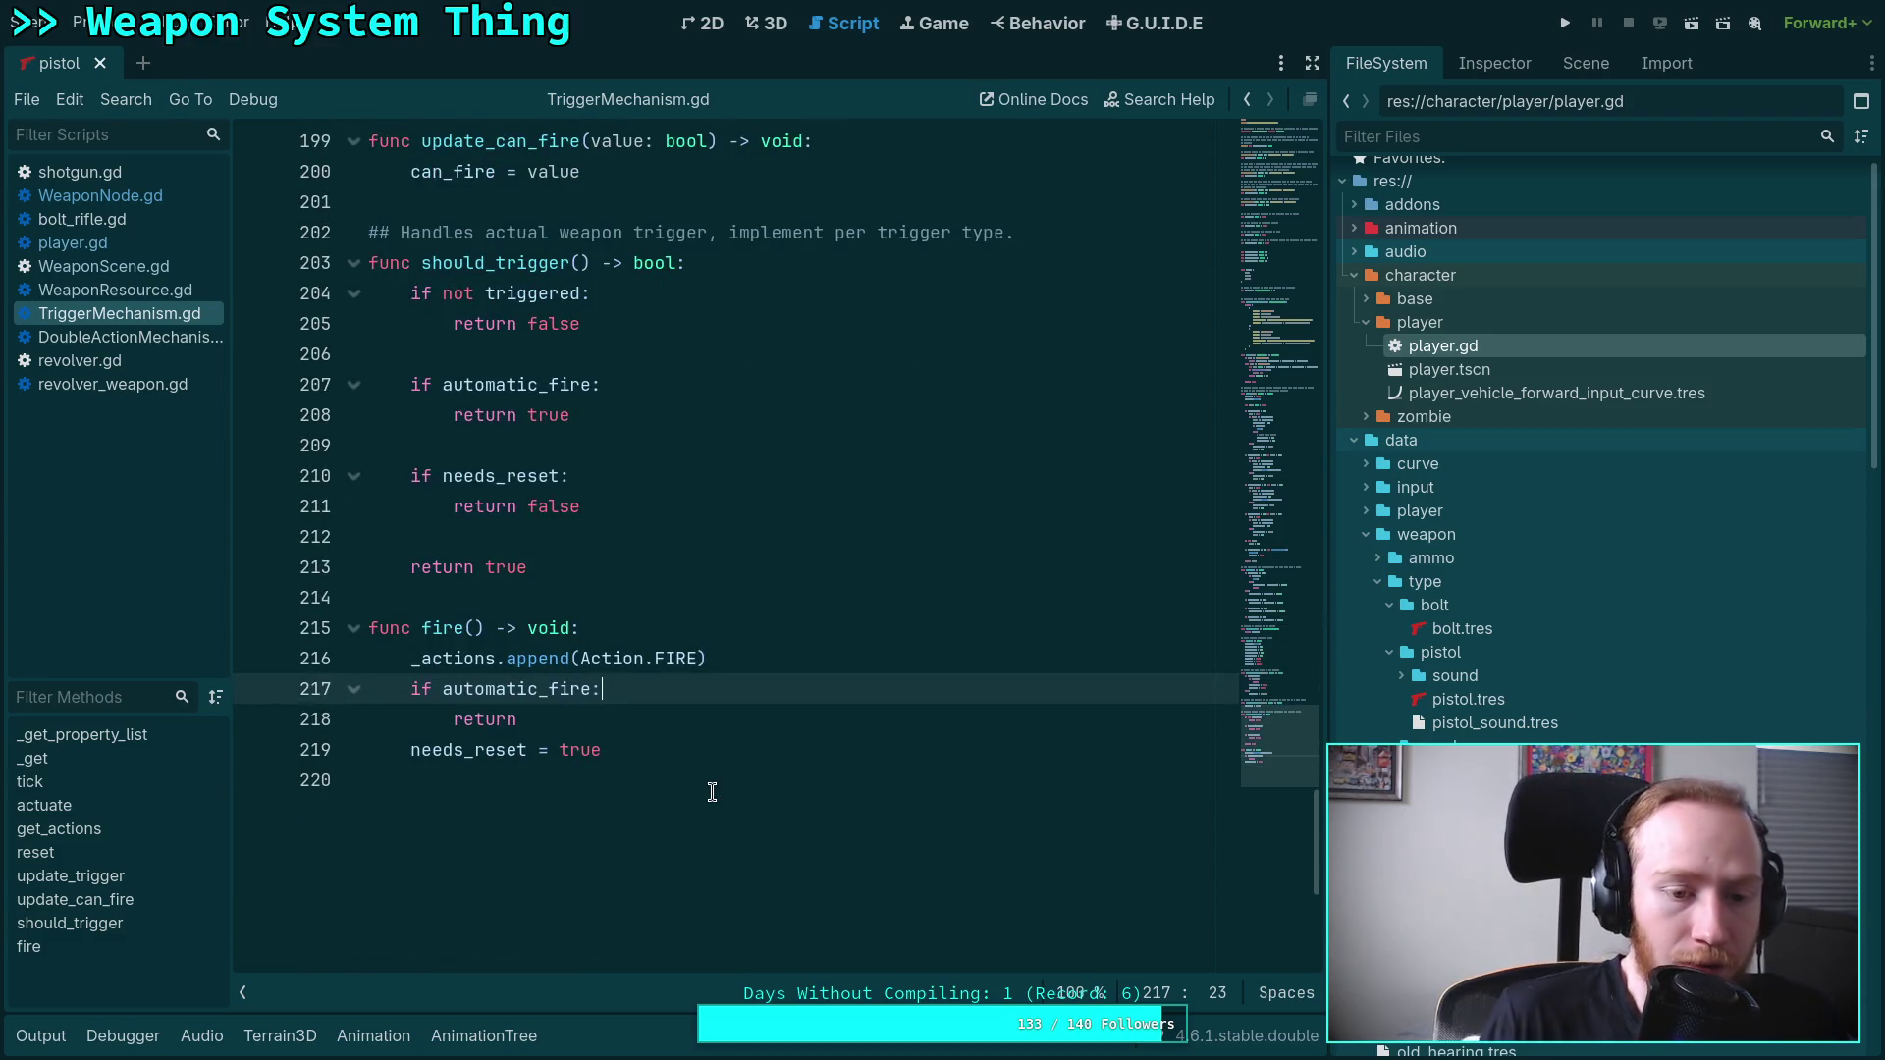
scroll(712, 792, "up", 10)
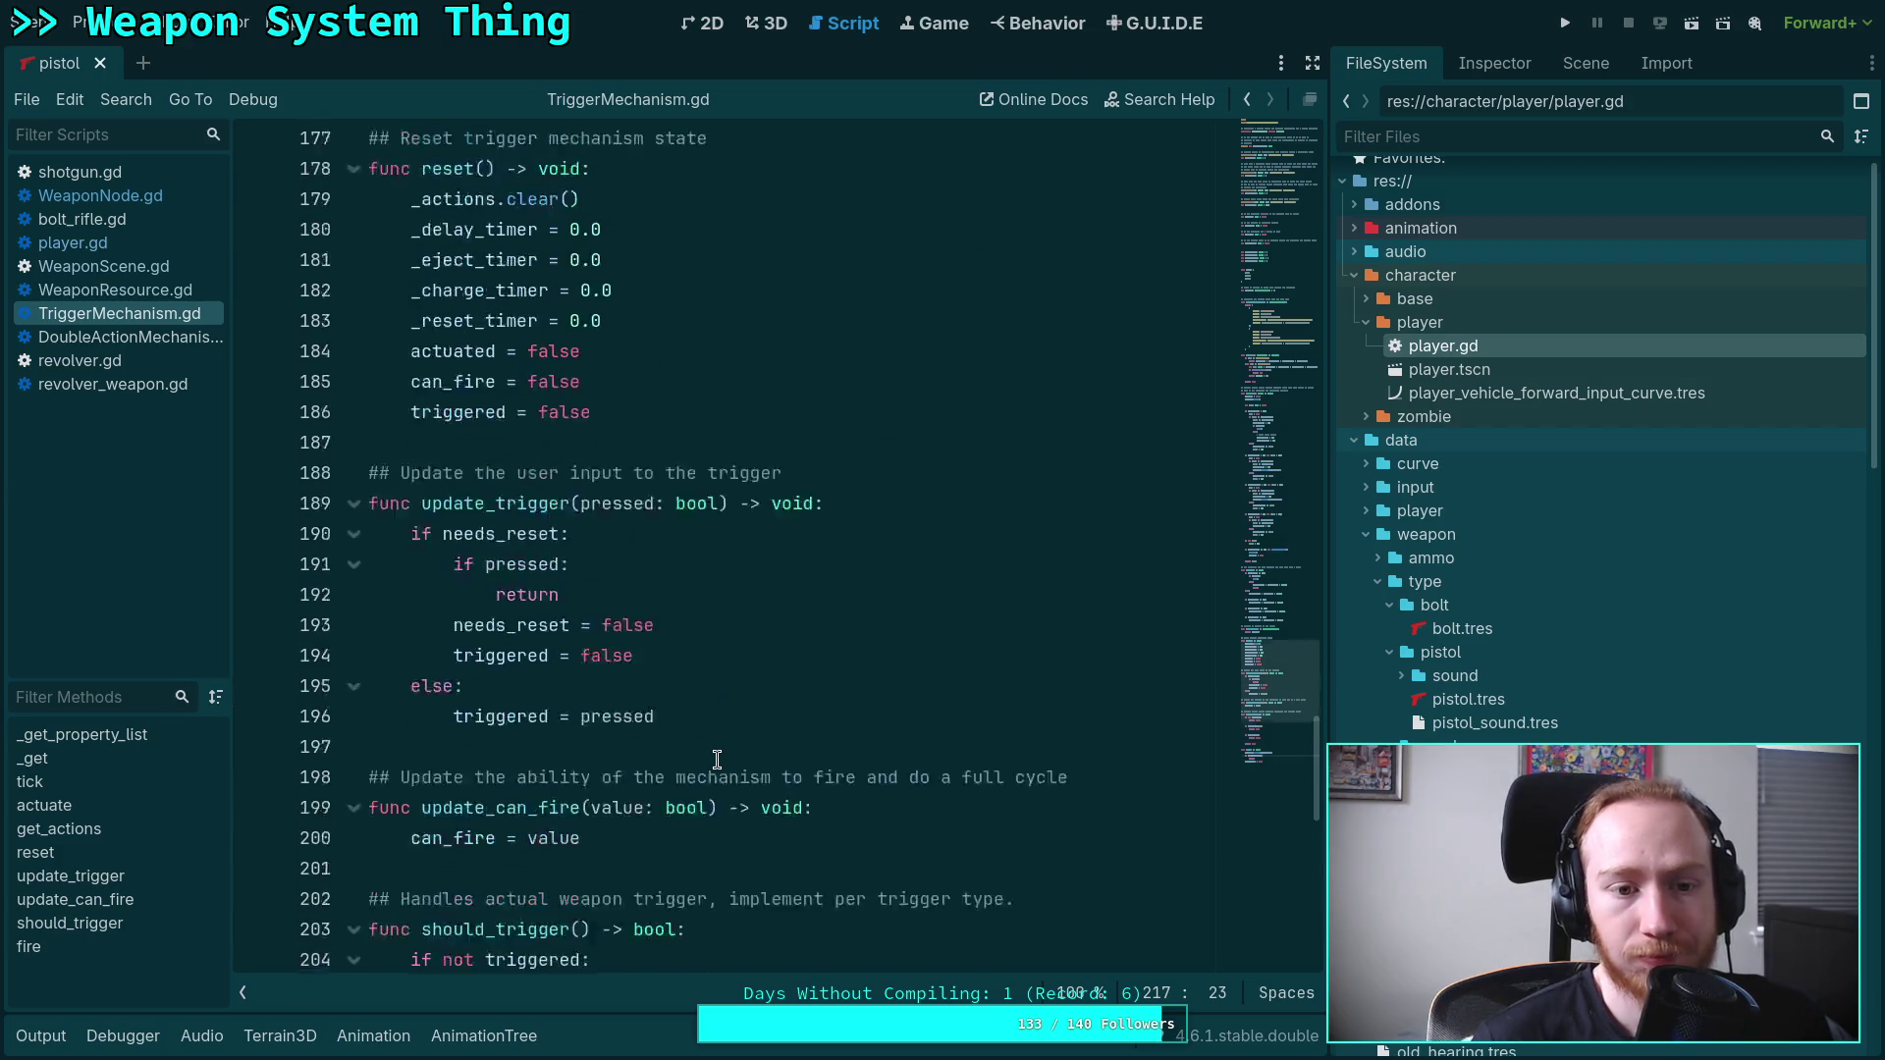
scroll(704, 739, "down", 5)
scroll(705, 738, "down", 3)
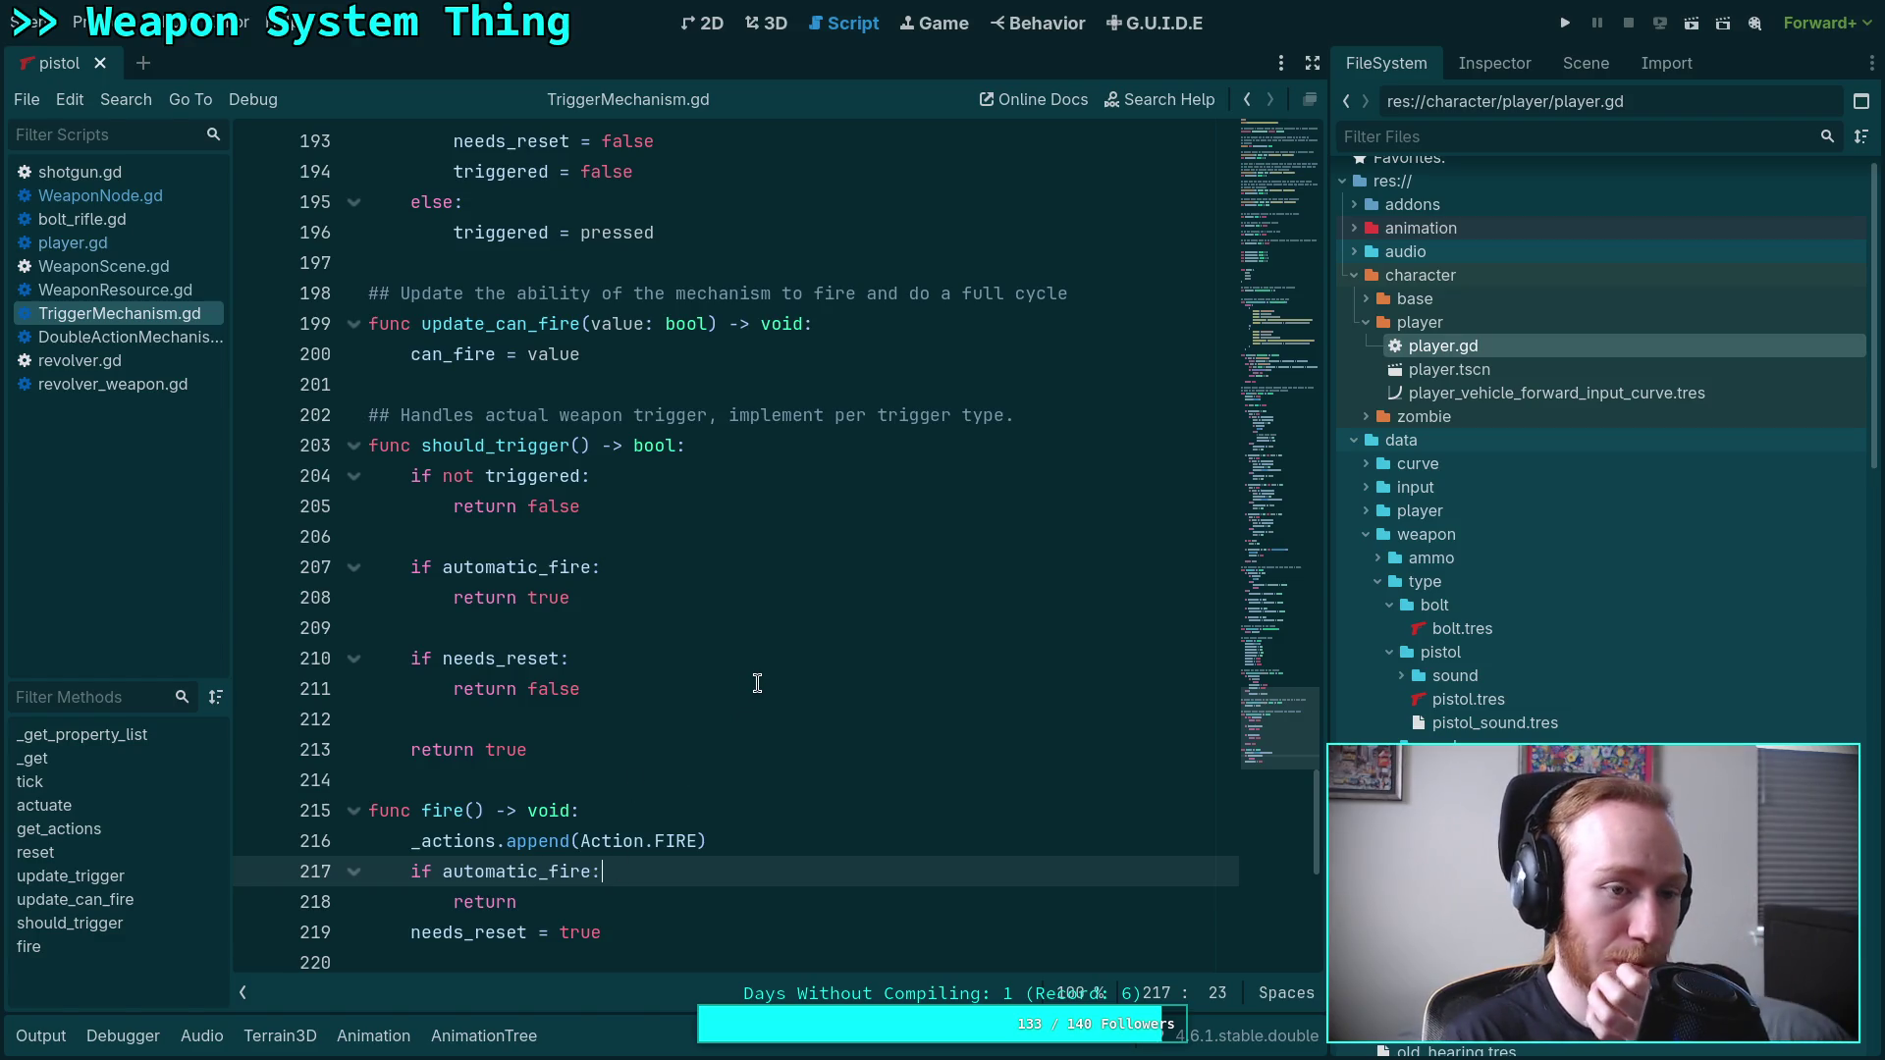
scroll(757, 685, "up", 5)
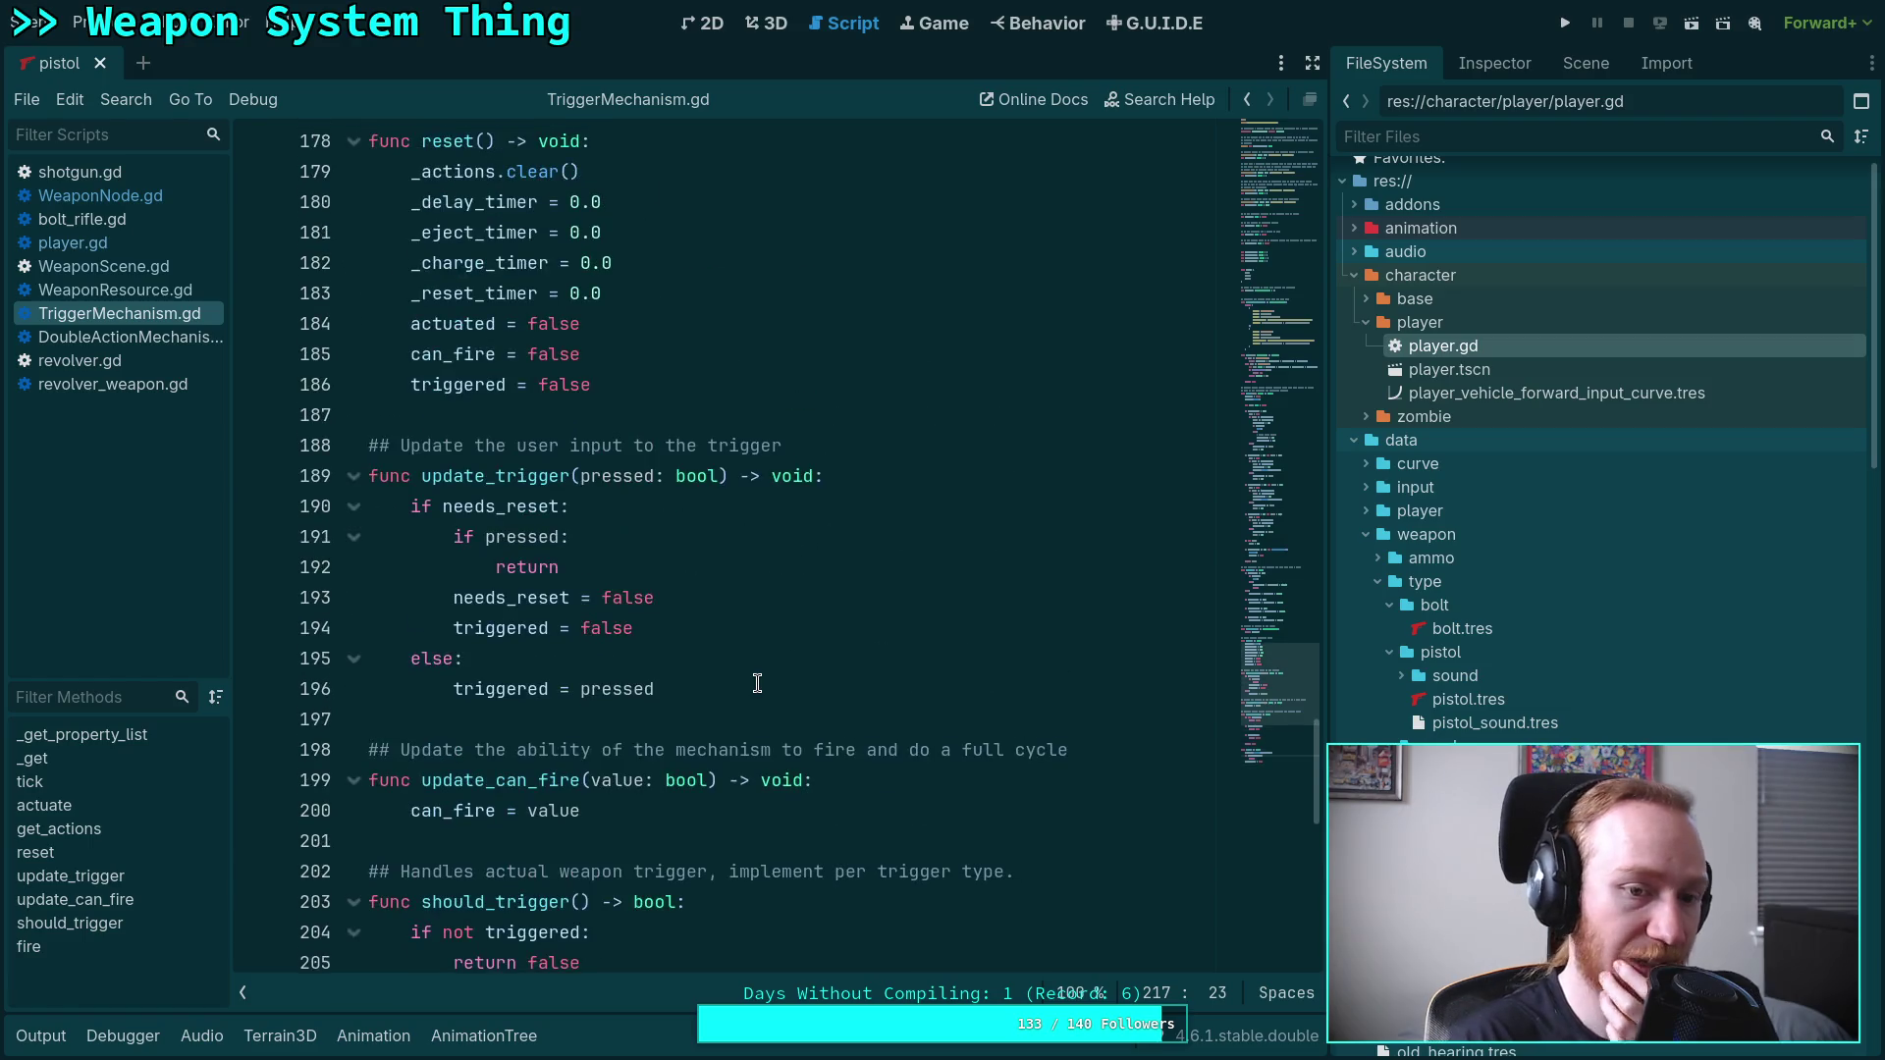
scroll(757, 684, "up", 4)
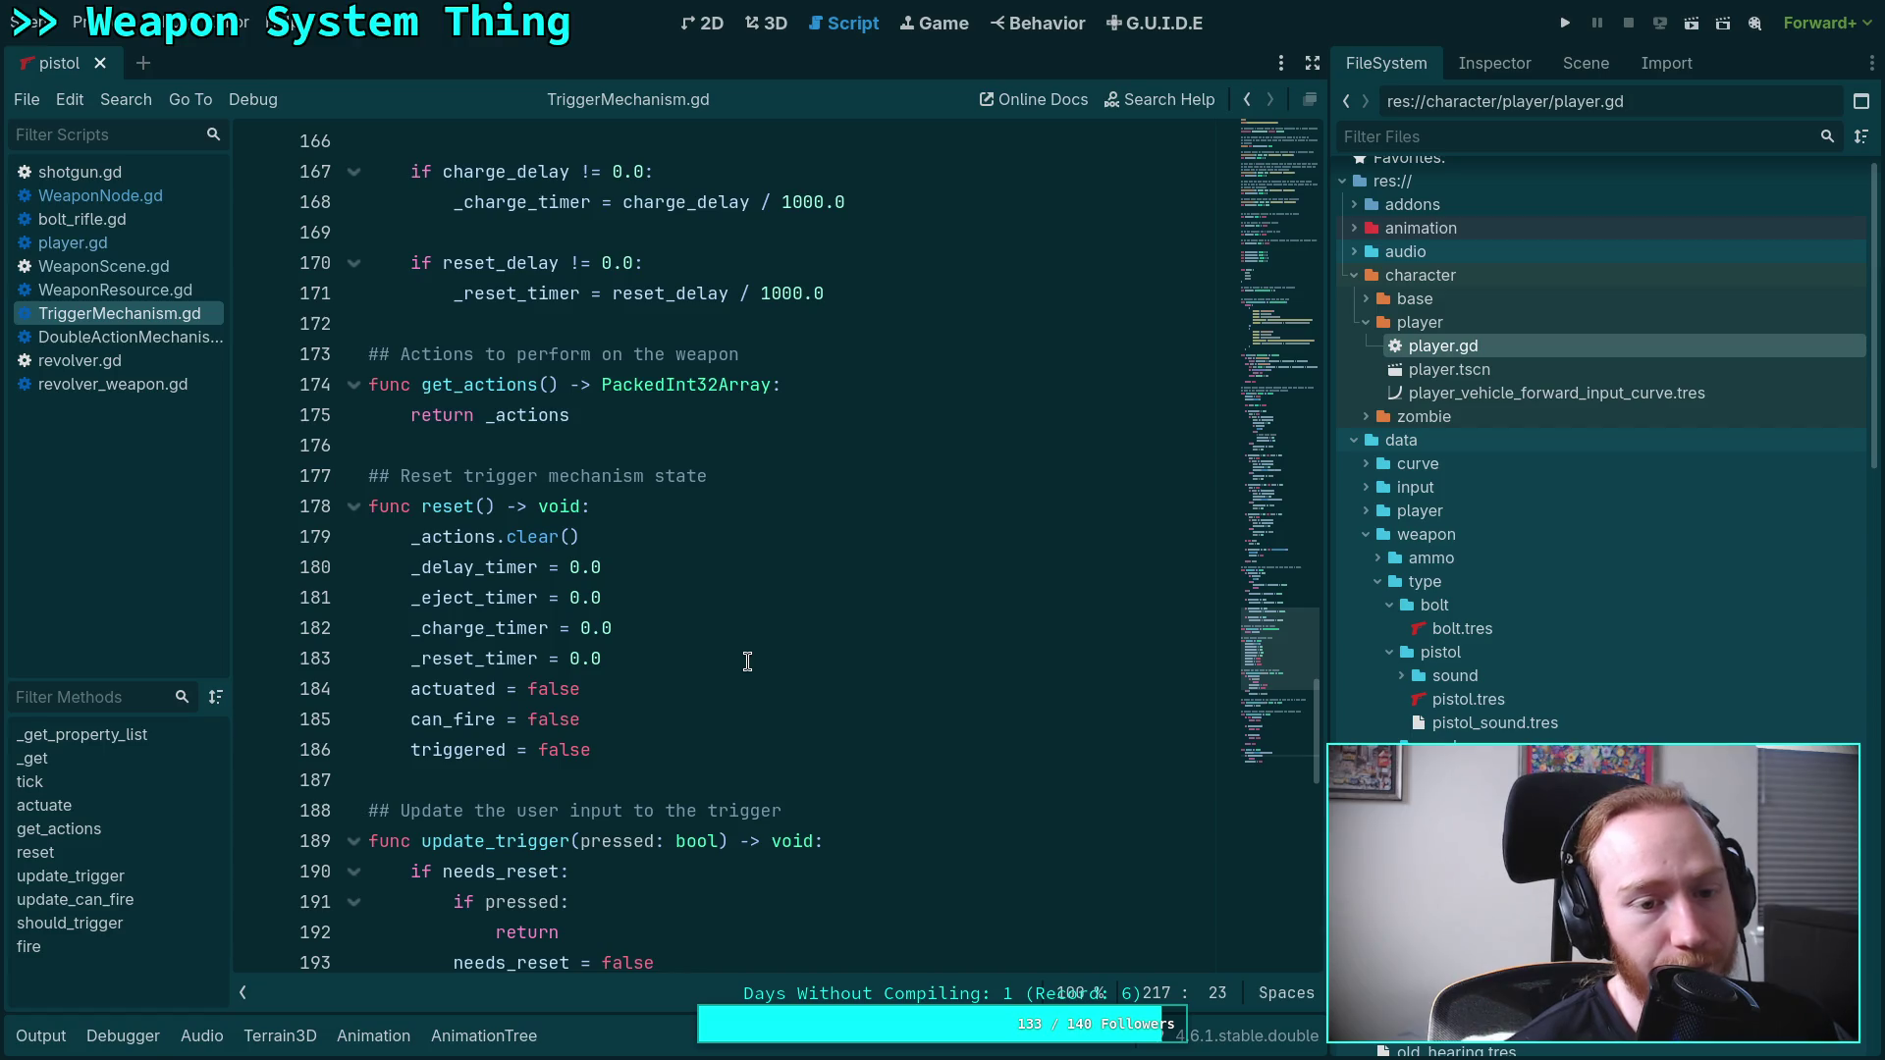
scroll(747, 662, "up", 8)
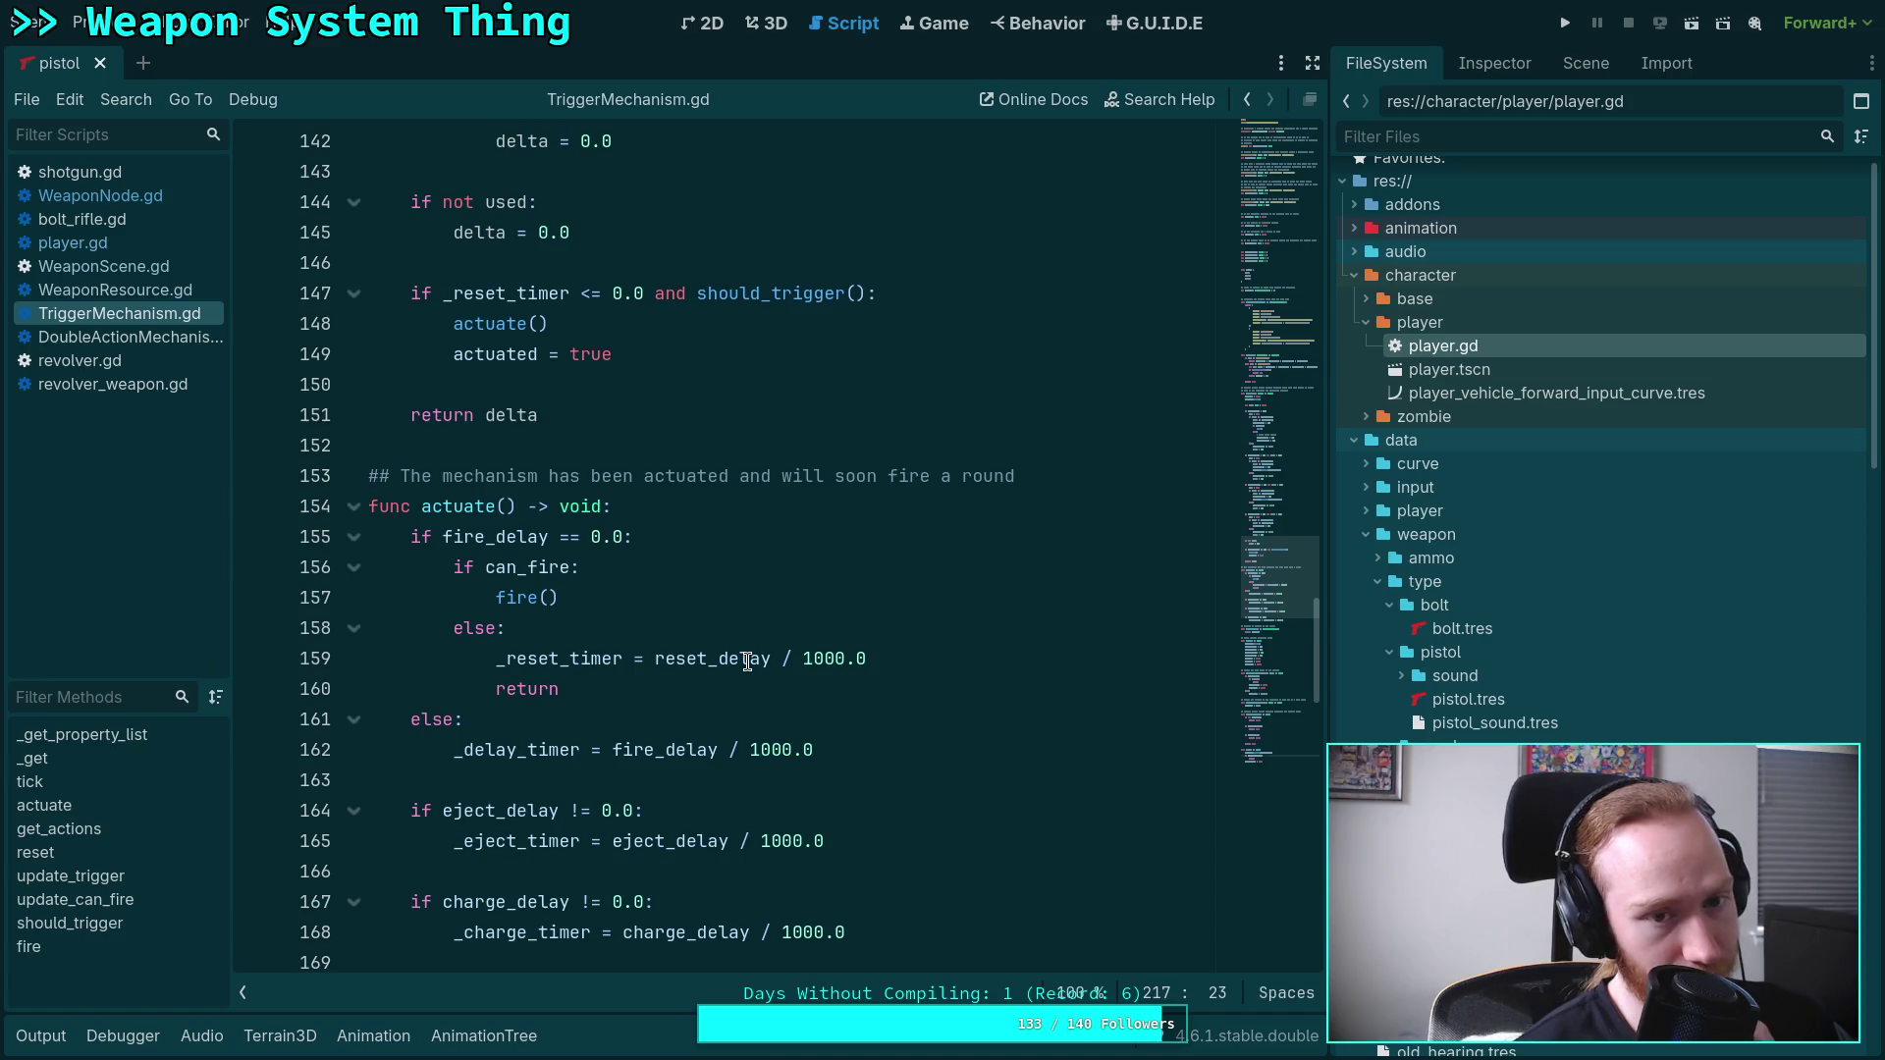
scroll(747, 662, "up", 1)
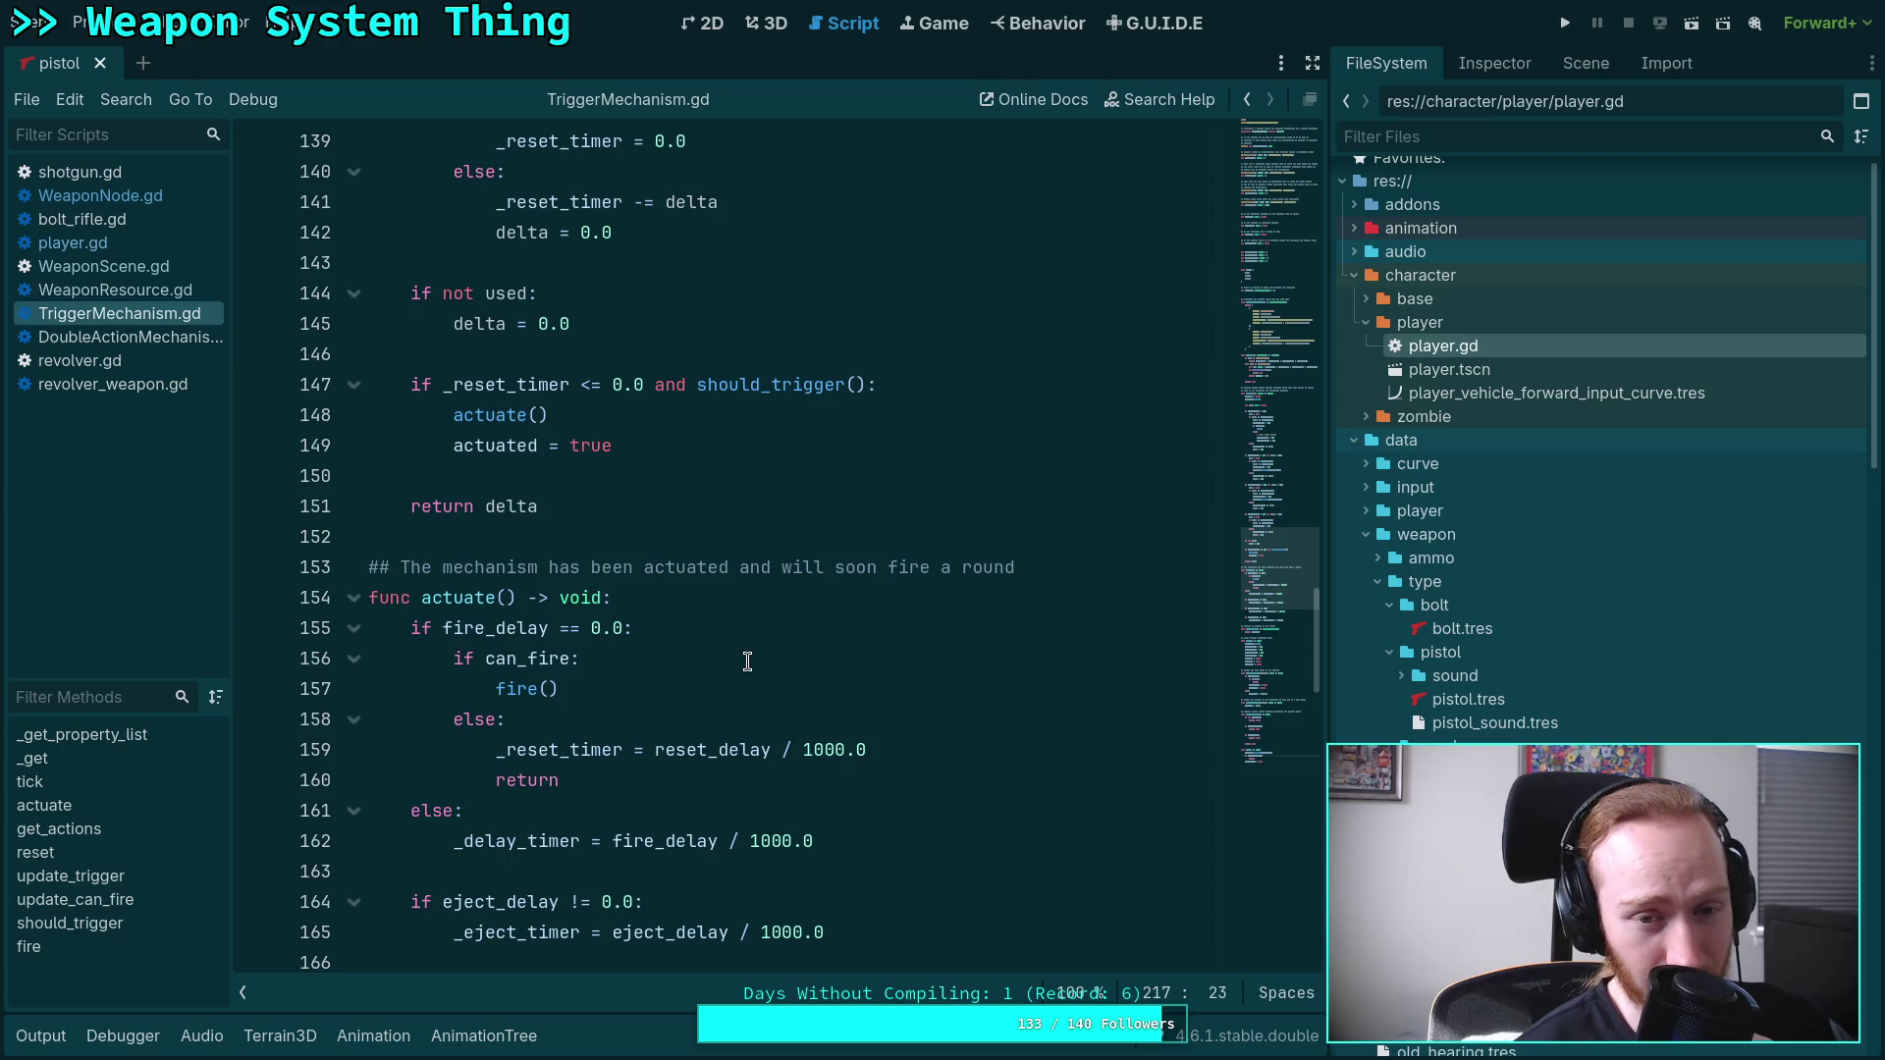
scroll(747, 662, "up", 2)
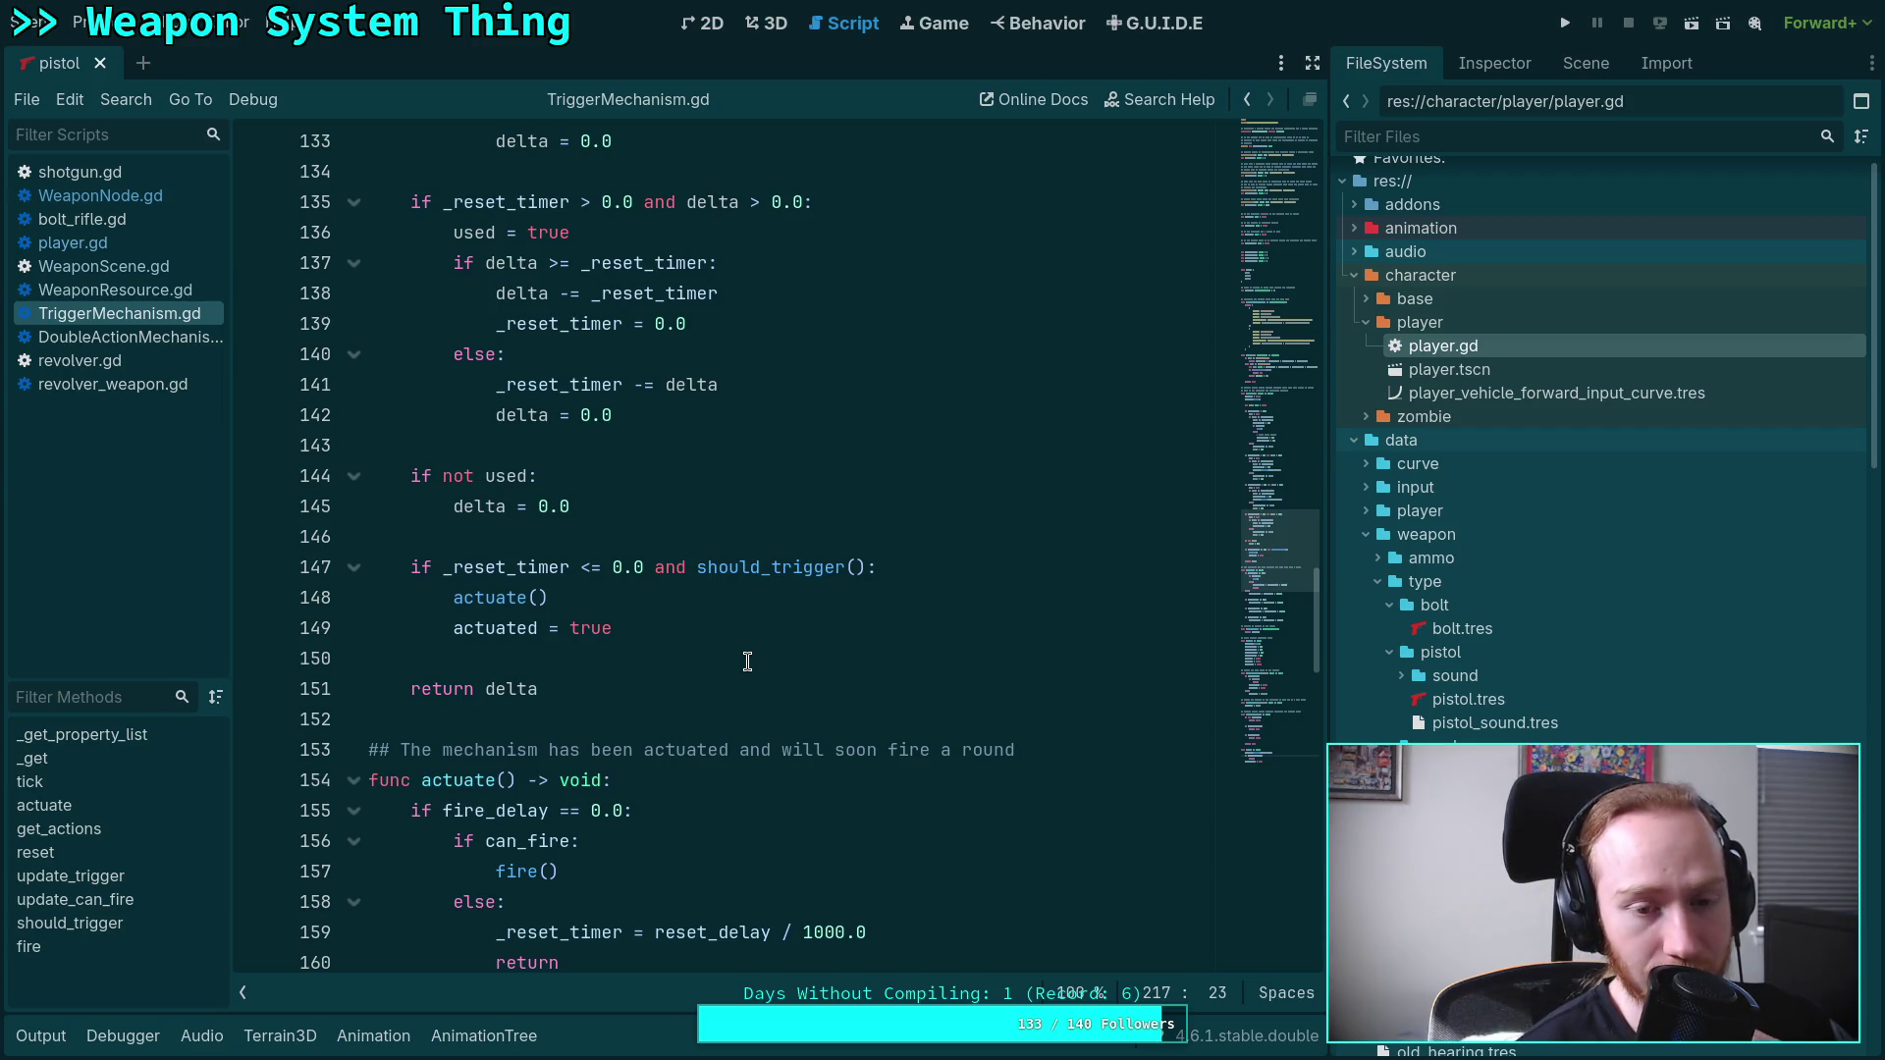
scroll(748, 662, "up", 6)
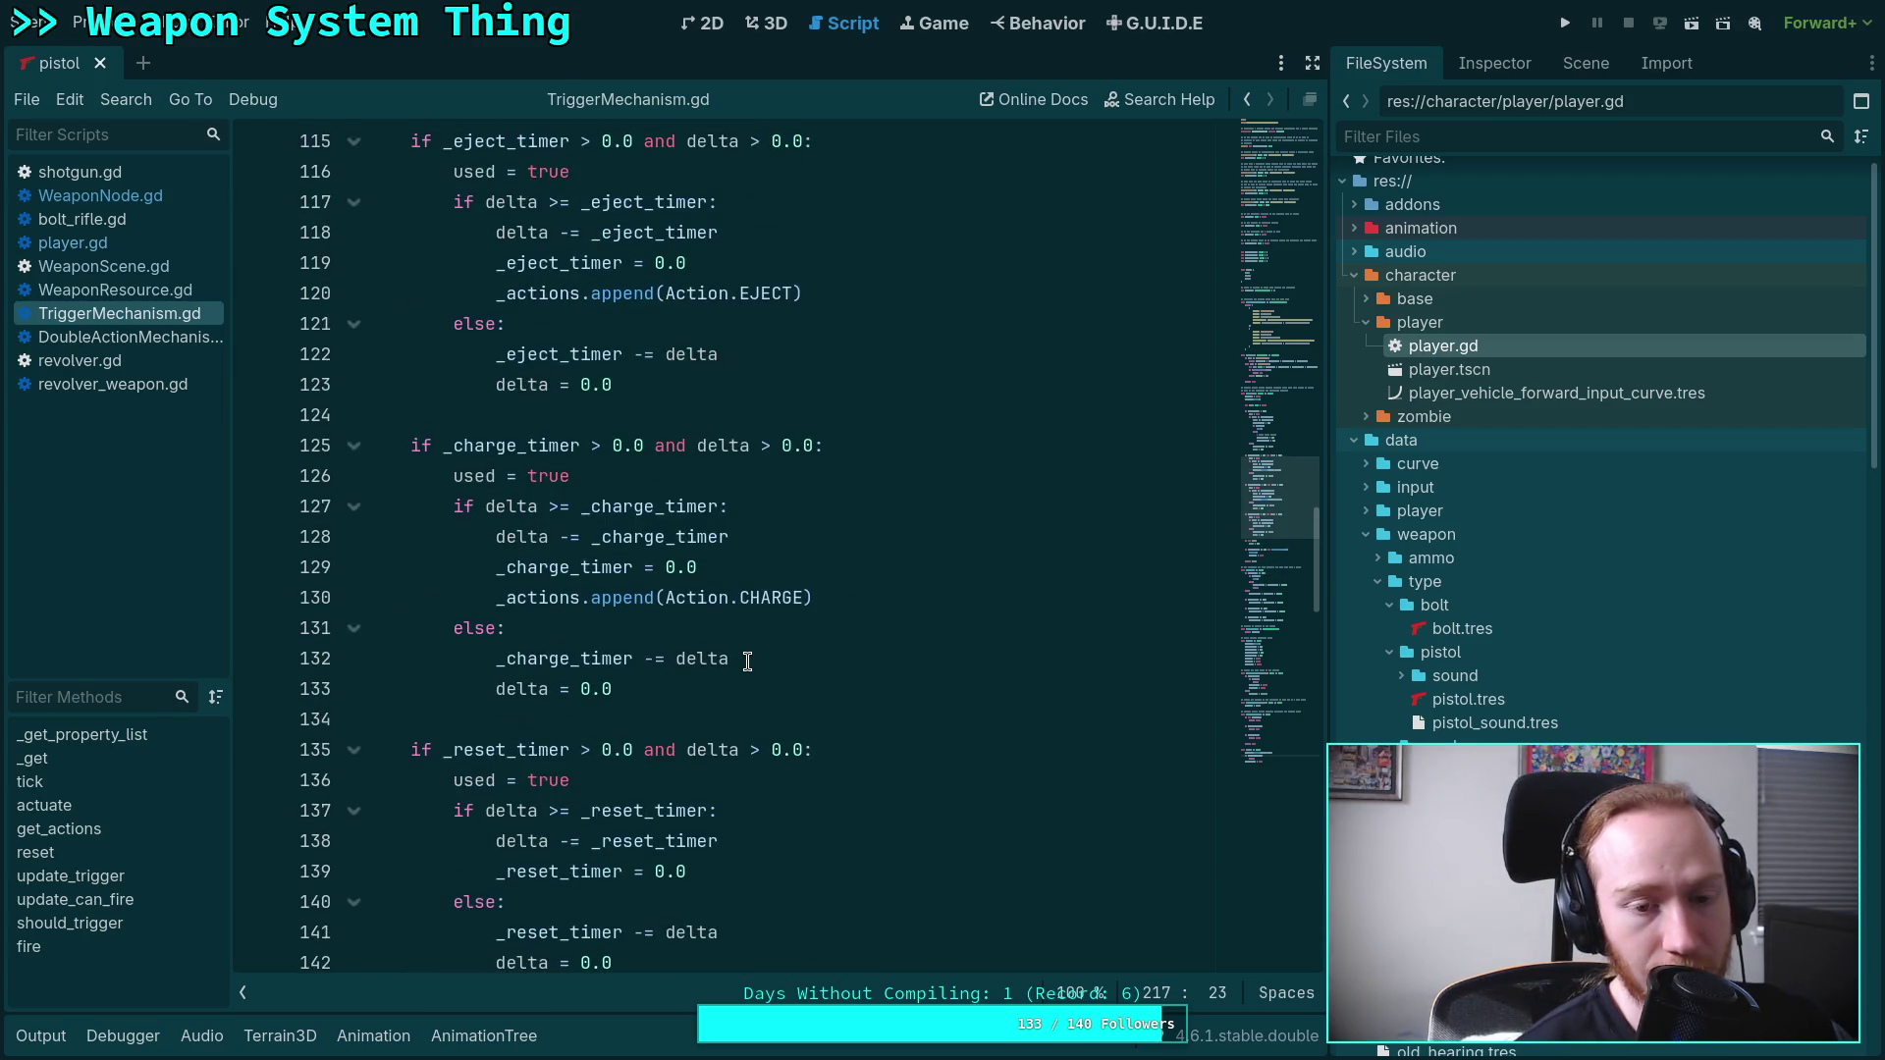
scroll(747, 662, "down", 1)
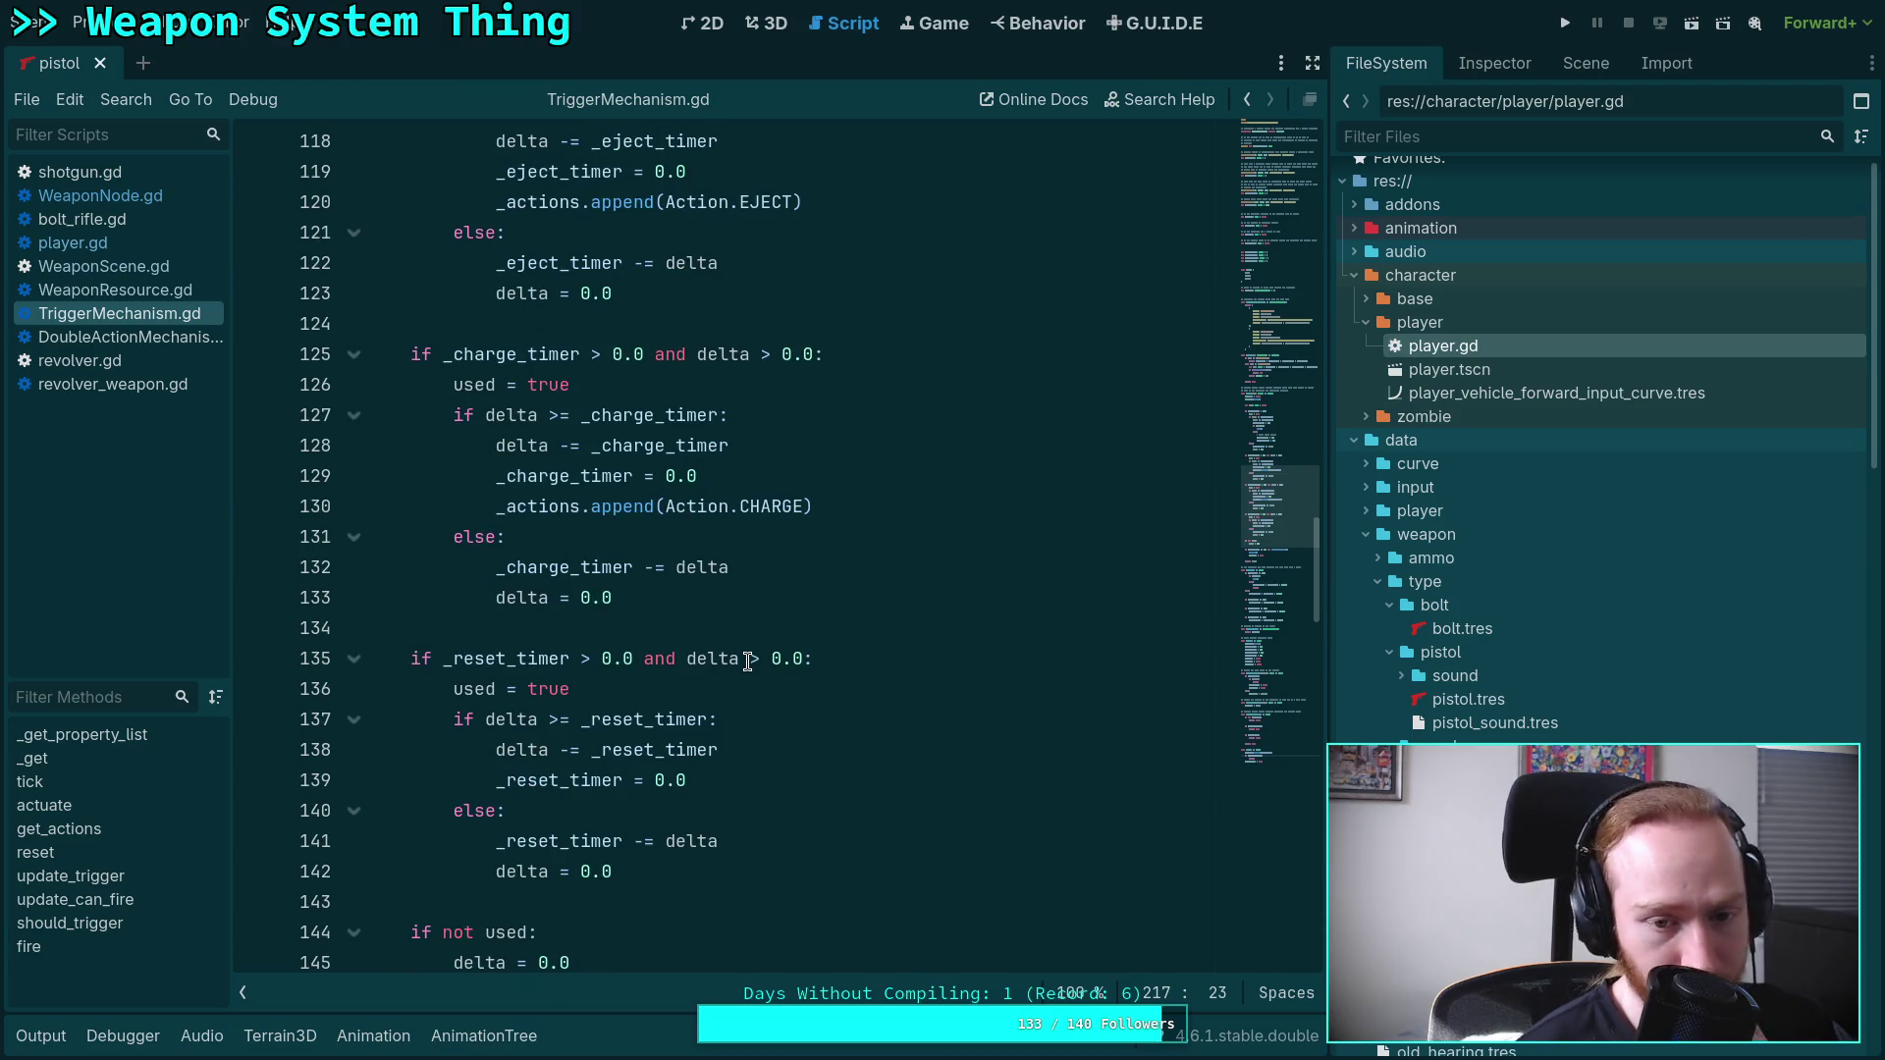
scroll(747, 662, "up", 3)
scroll(747, 662, "up", 1)
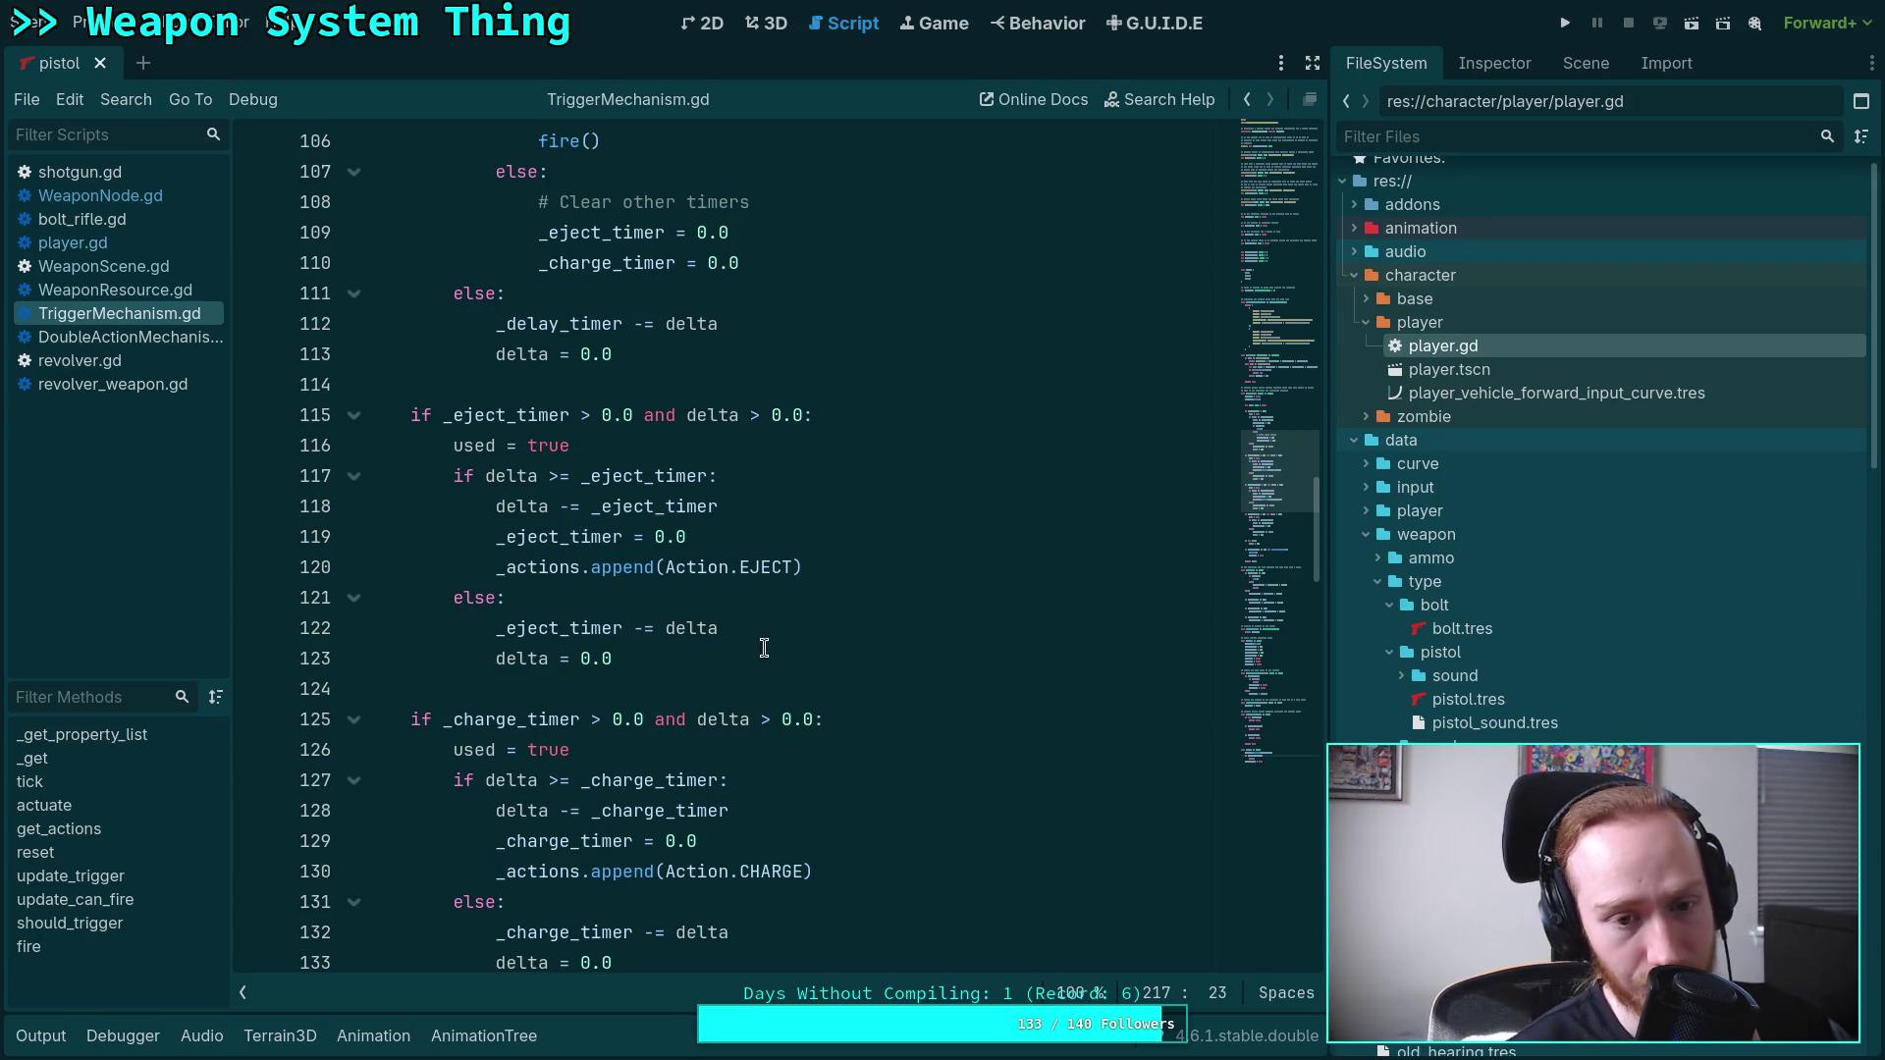
scroll(749, 556, "up", 3)
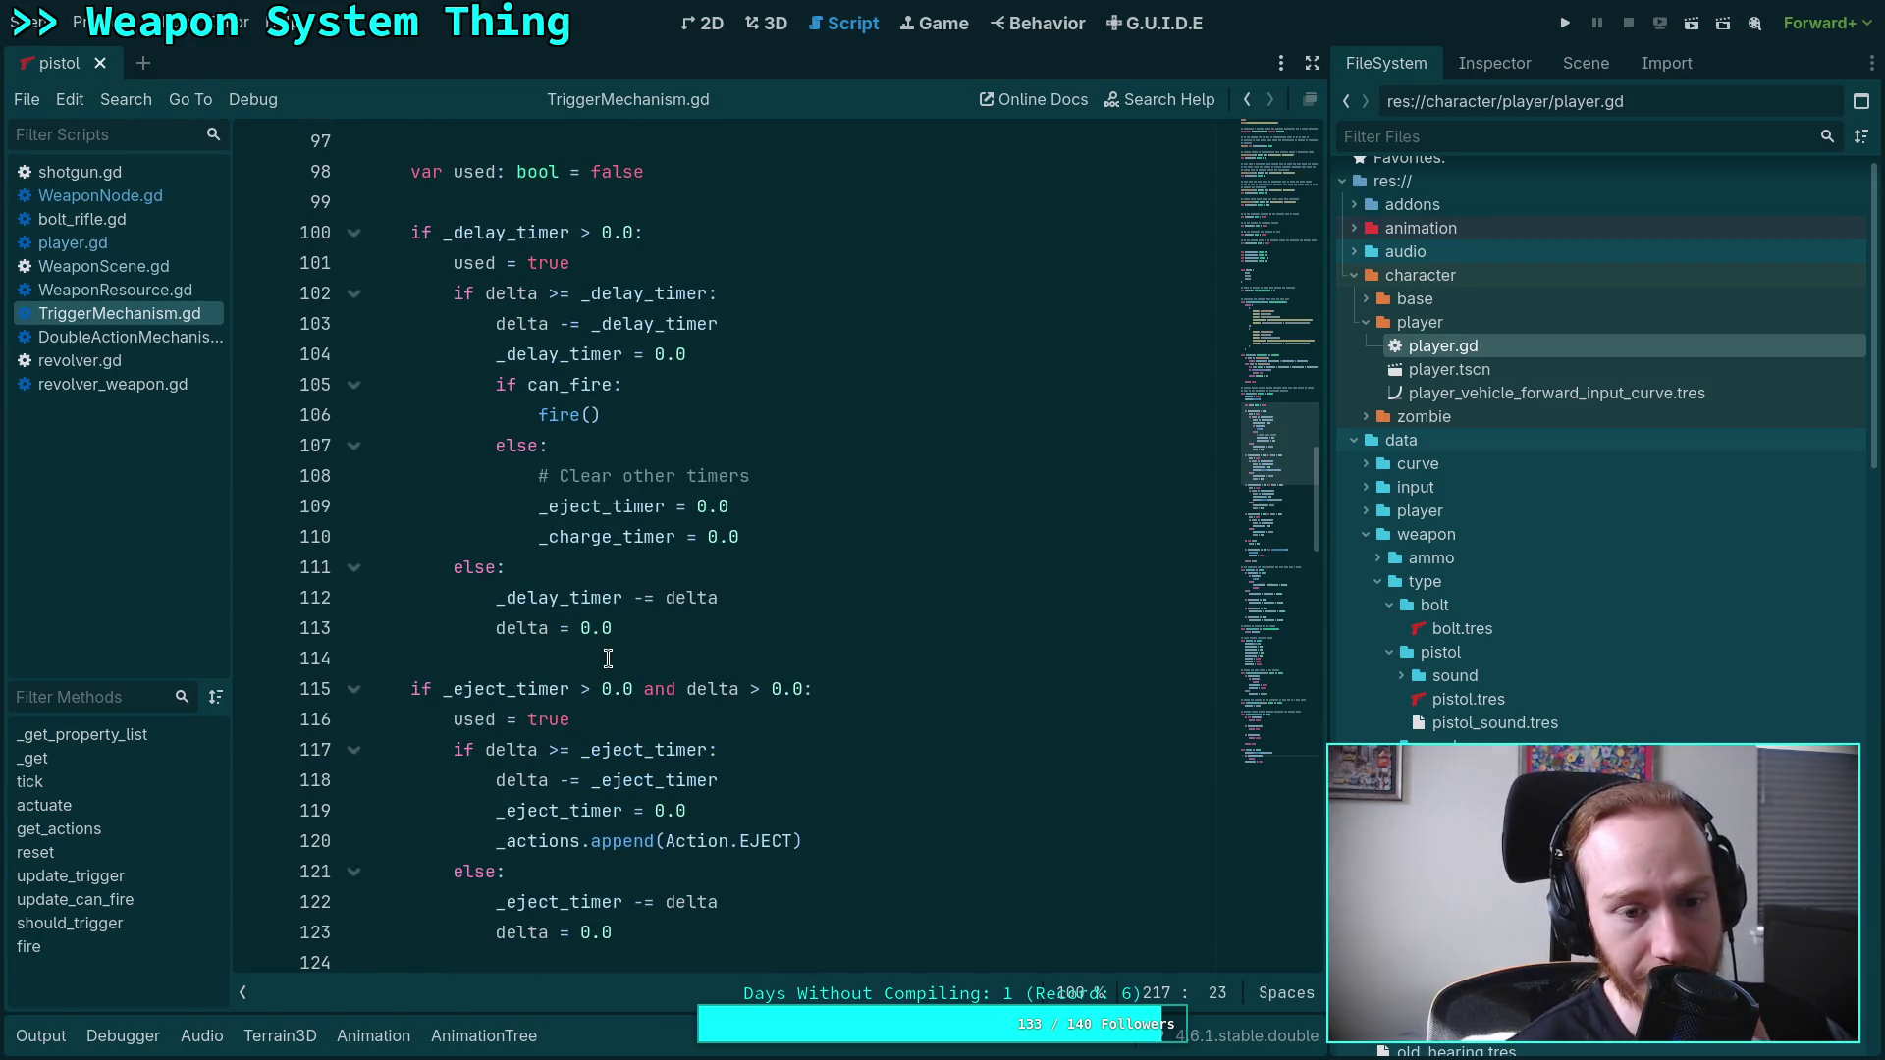
scroll(631, 664, "up", 3)
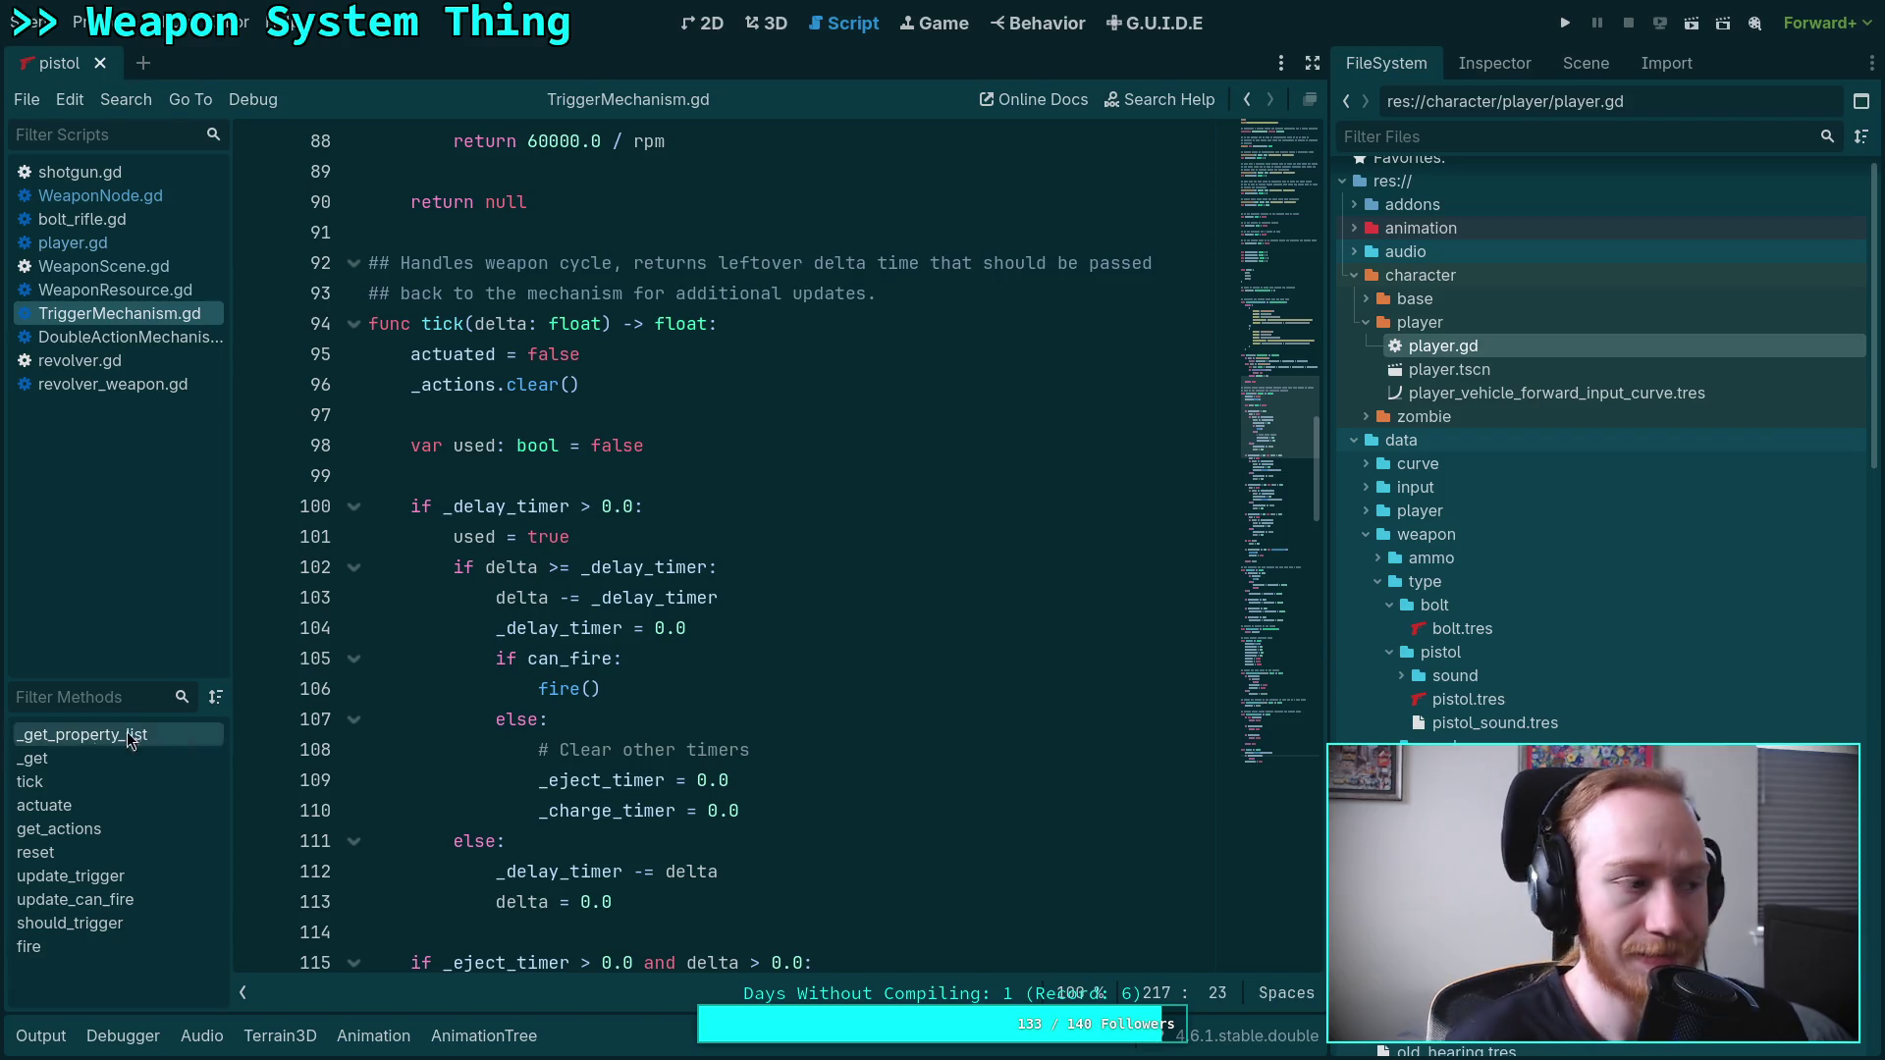
mouse_move(680, 553)
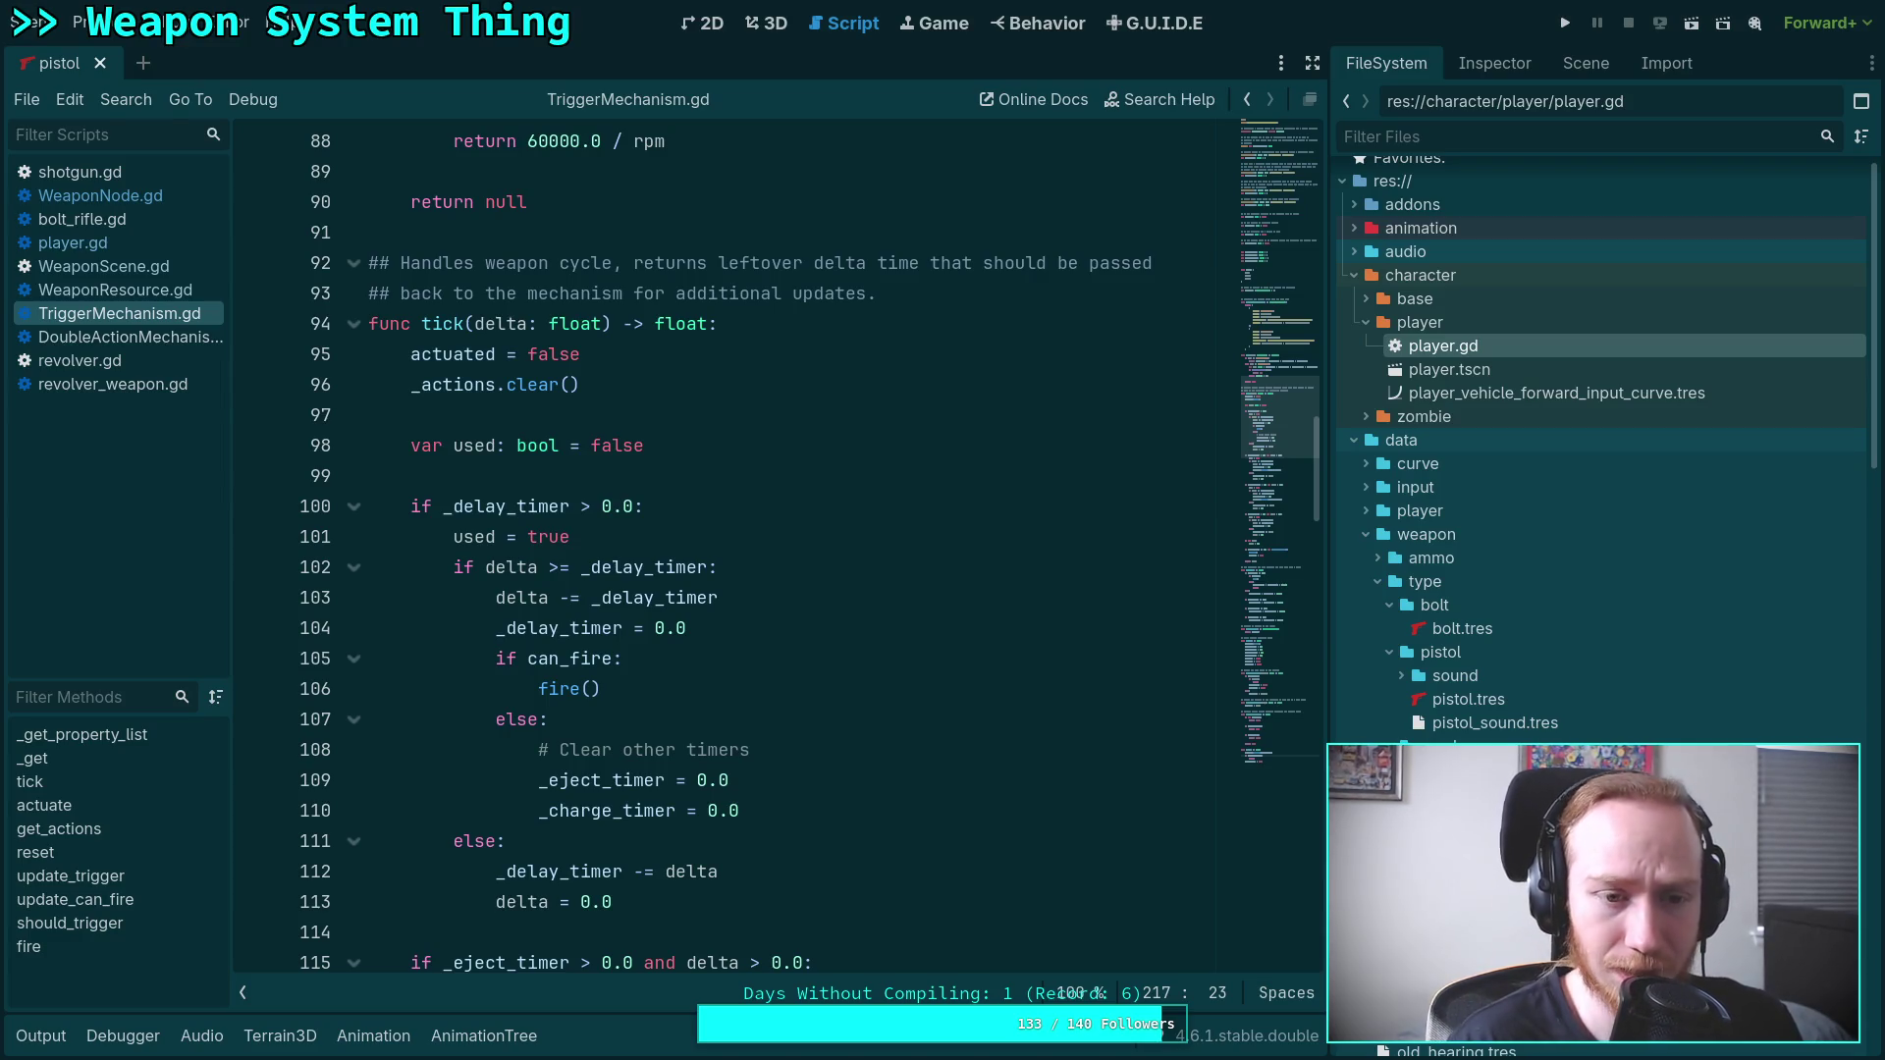
left_click(559, 479)
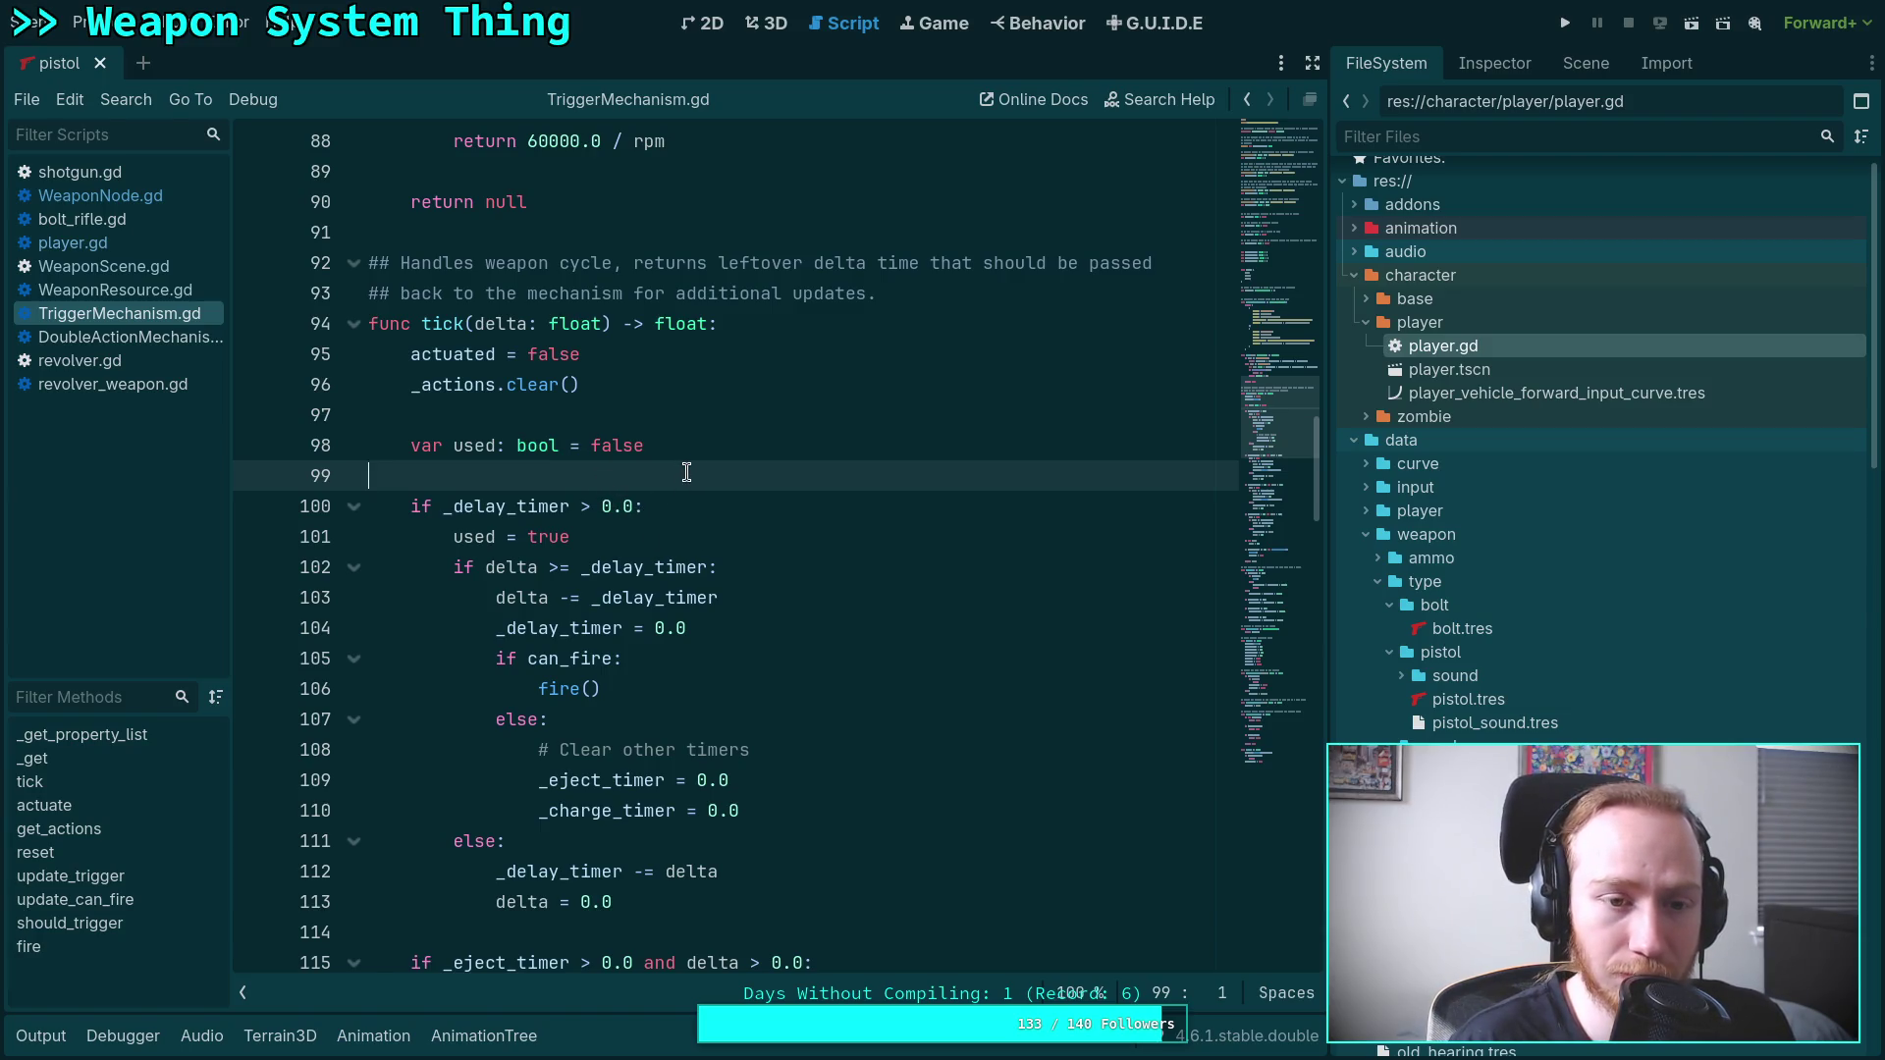
scroll(686, 472, "down", 3)
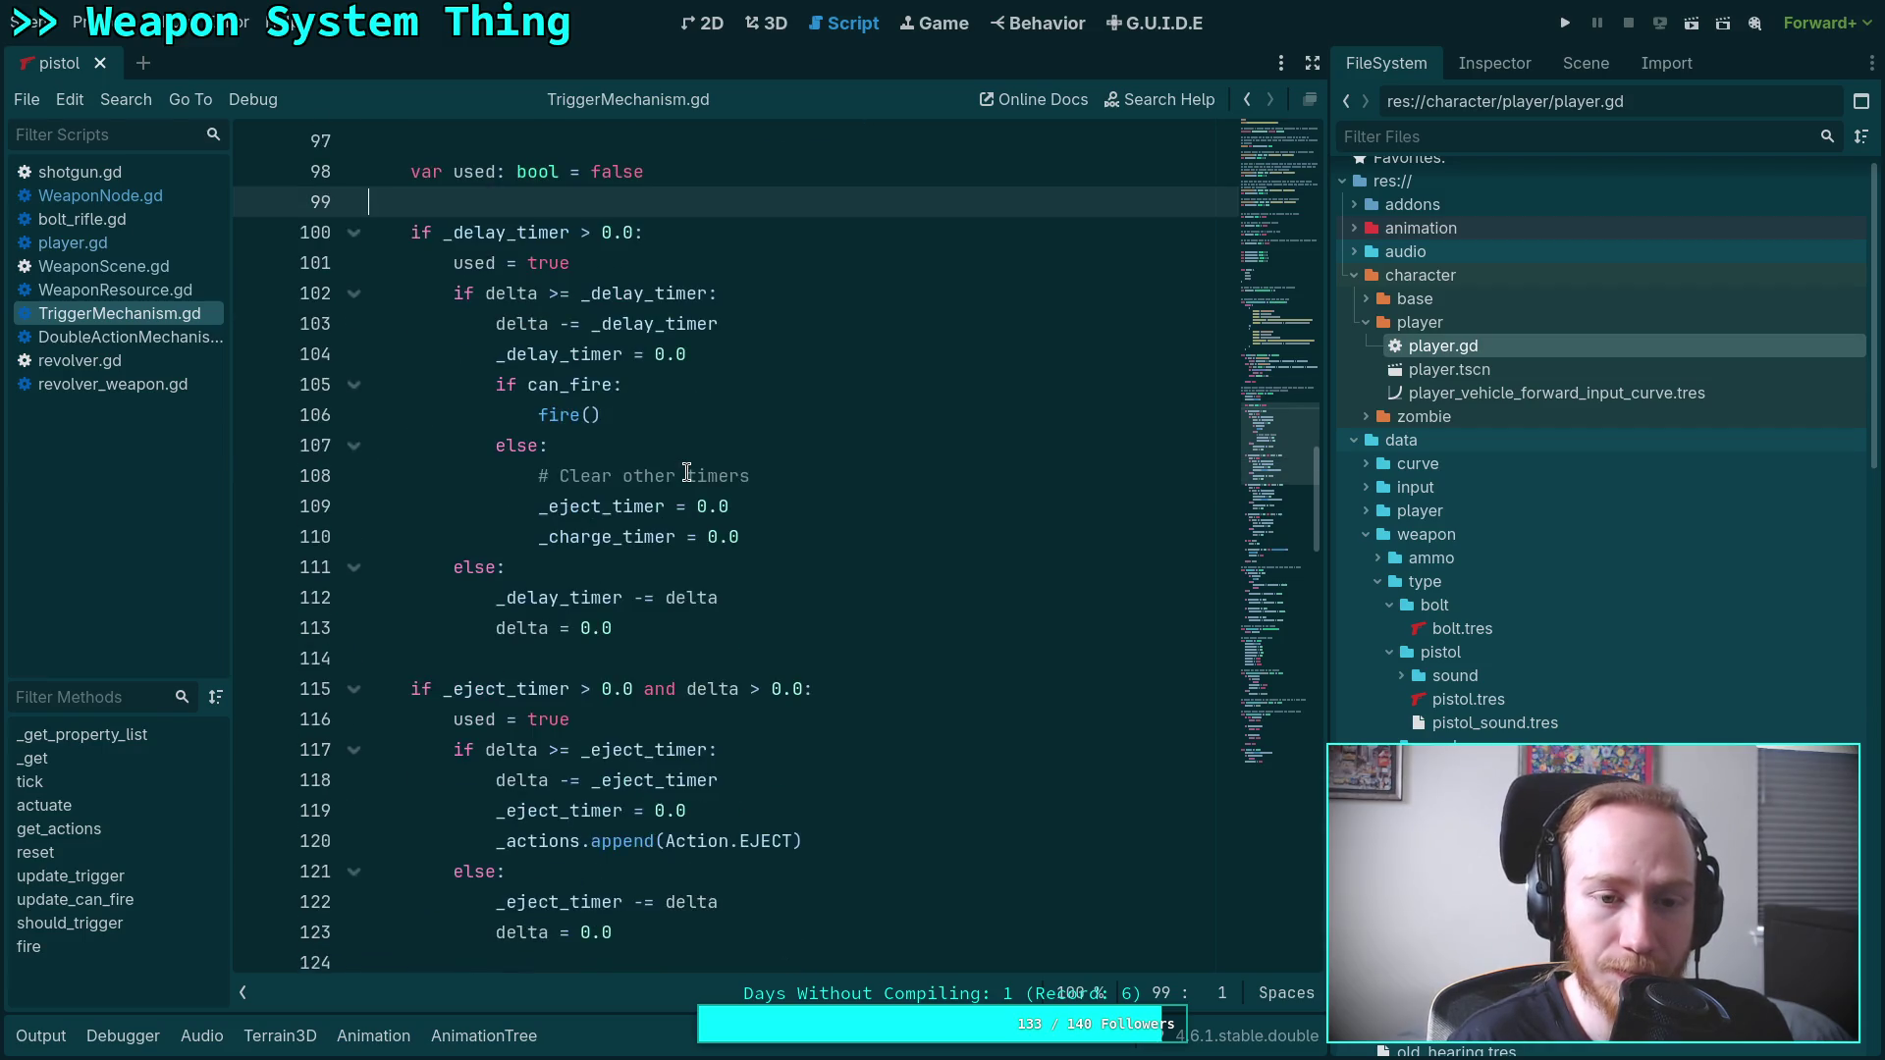
left_click(607, 660)
scroll(757, 597, "down", 5)
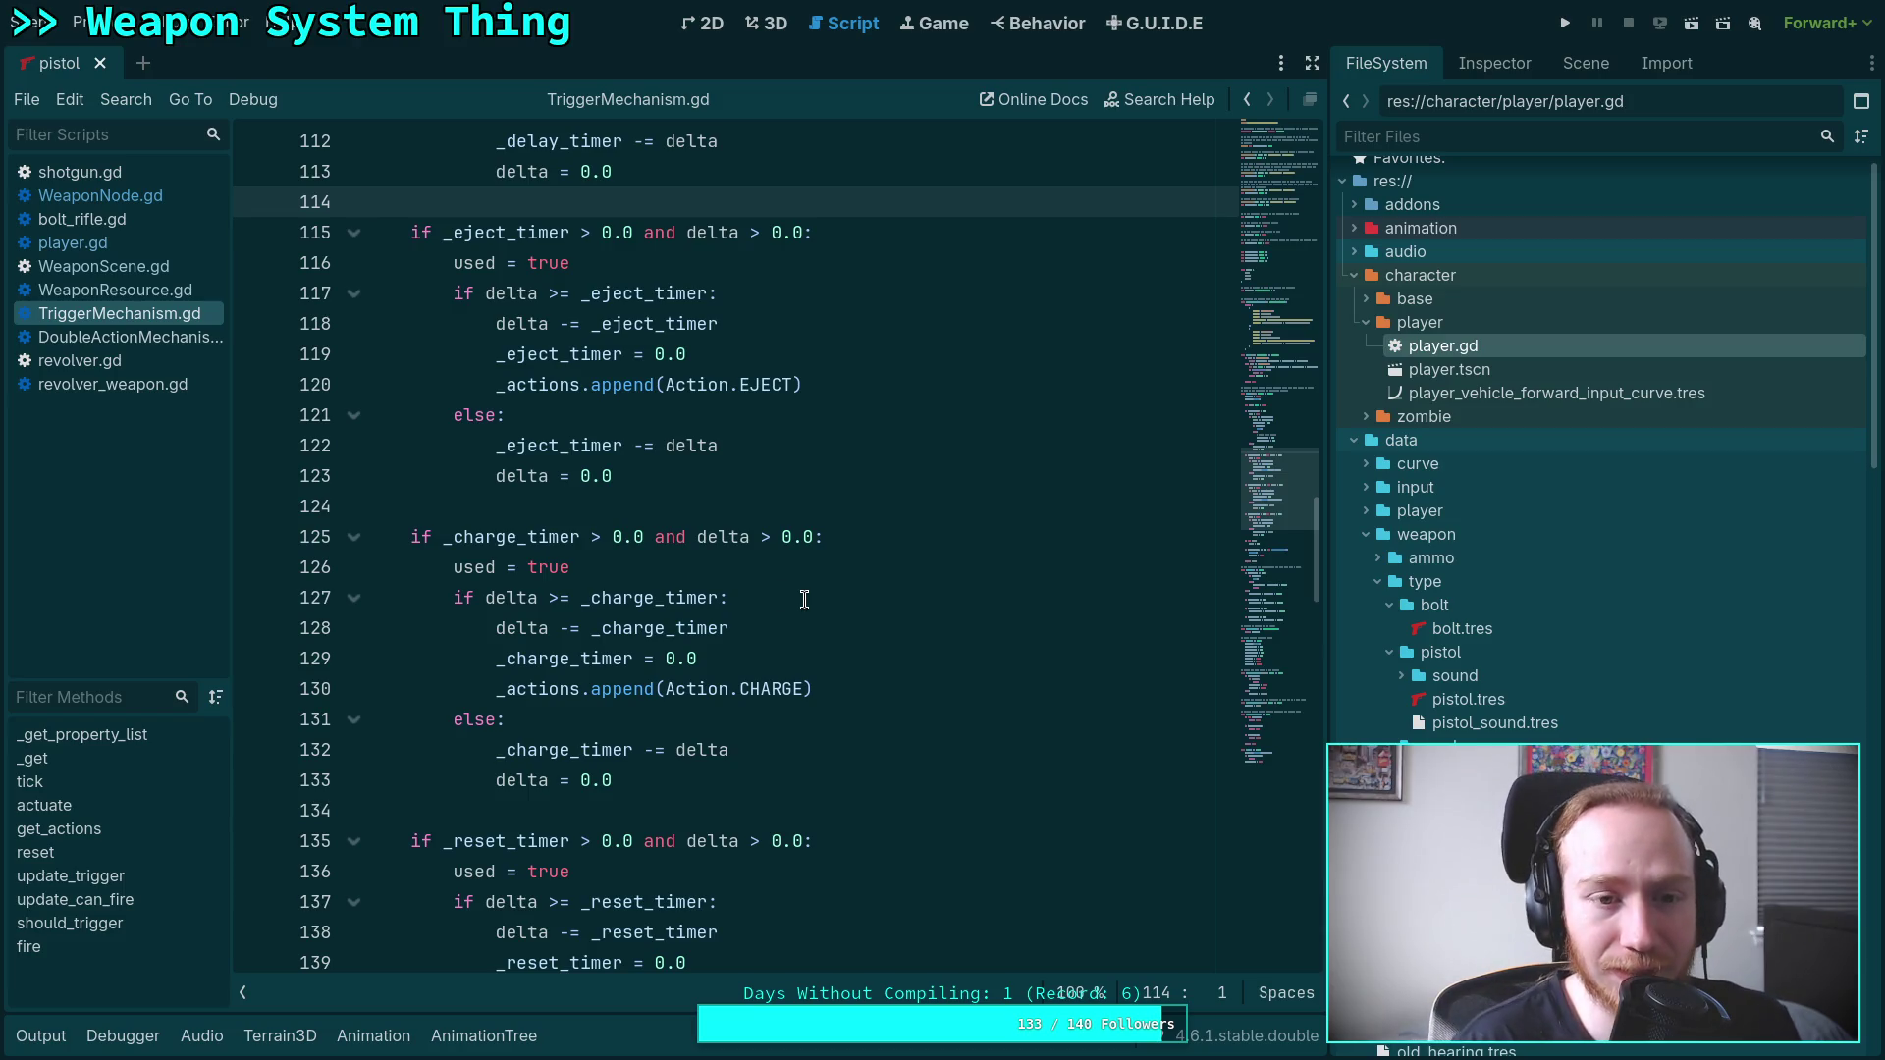
left_click(683, 506)
scroll(684, 488, "up", 3)
left_click(654, 473)
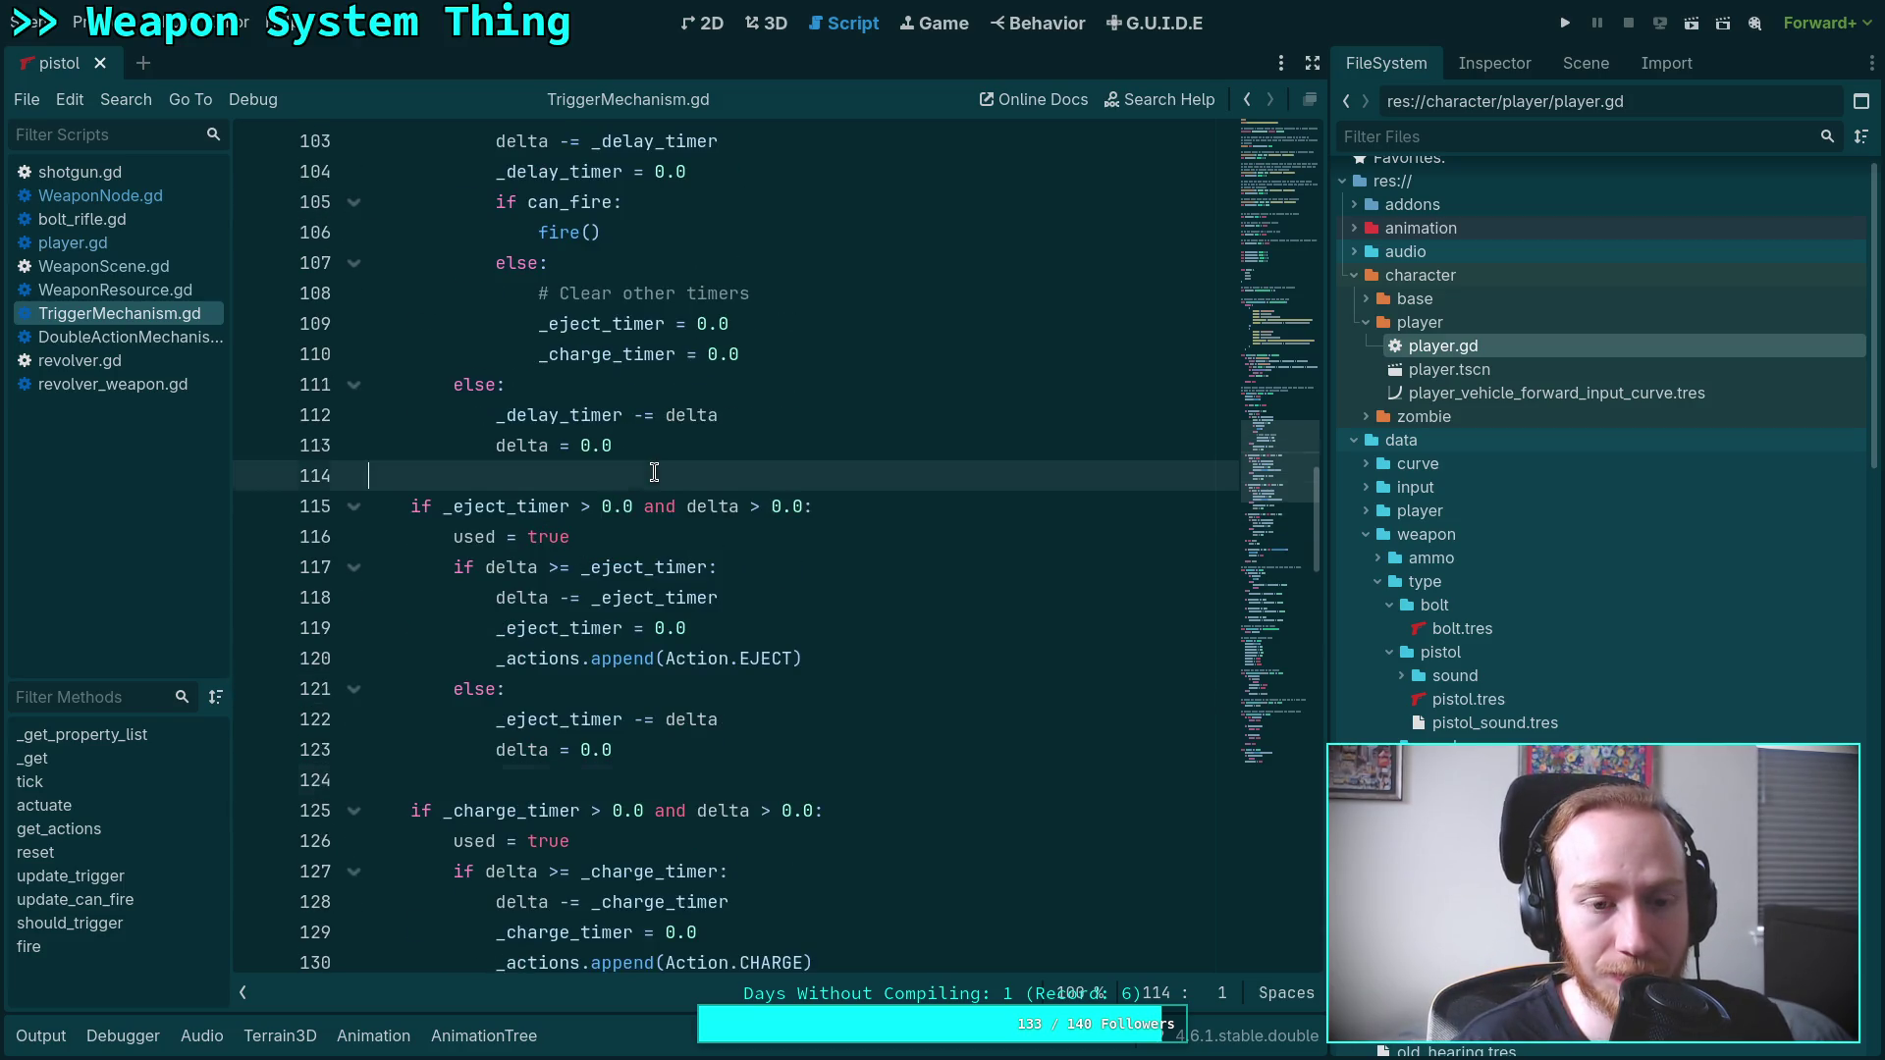
scroll(737, 491, "up", 2)
scroll(781, 494, "down", 3)
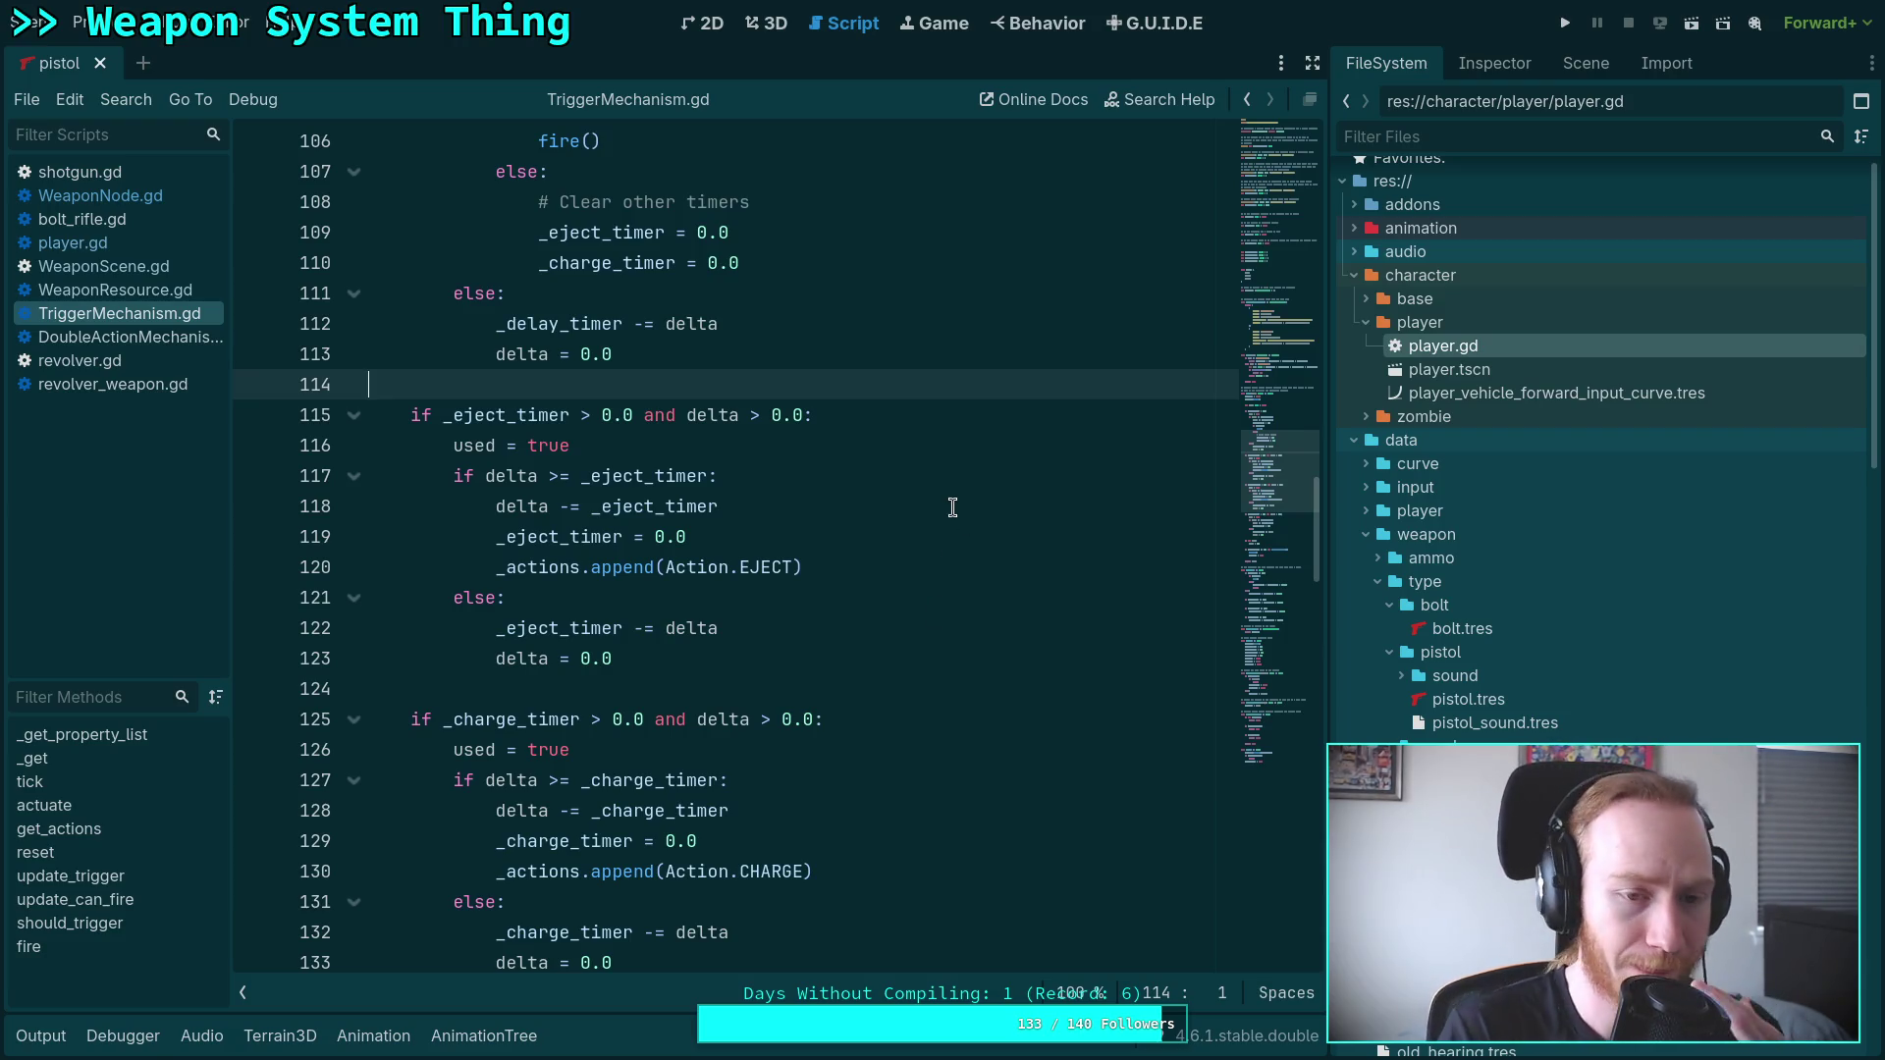
scroll(1159, 482, "up", 5)
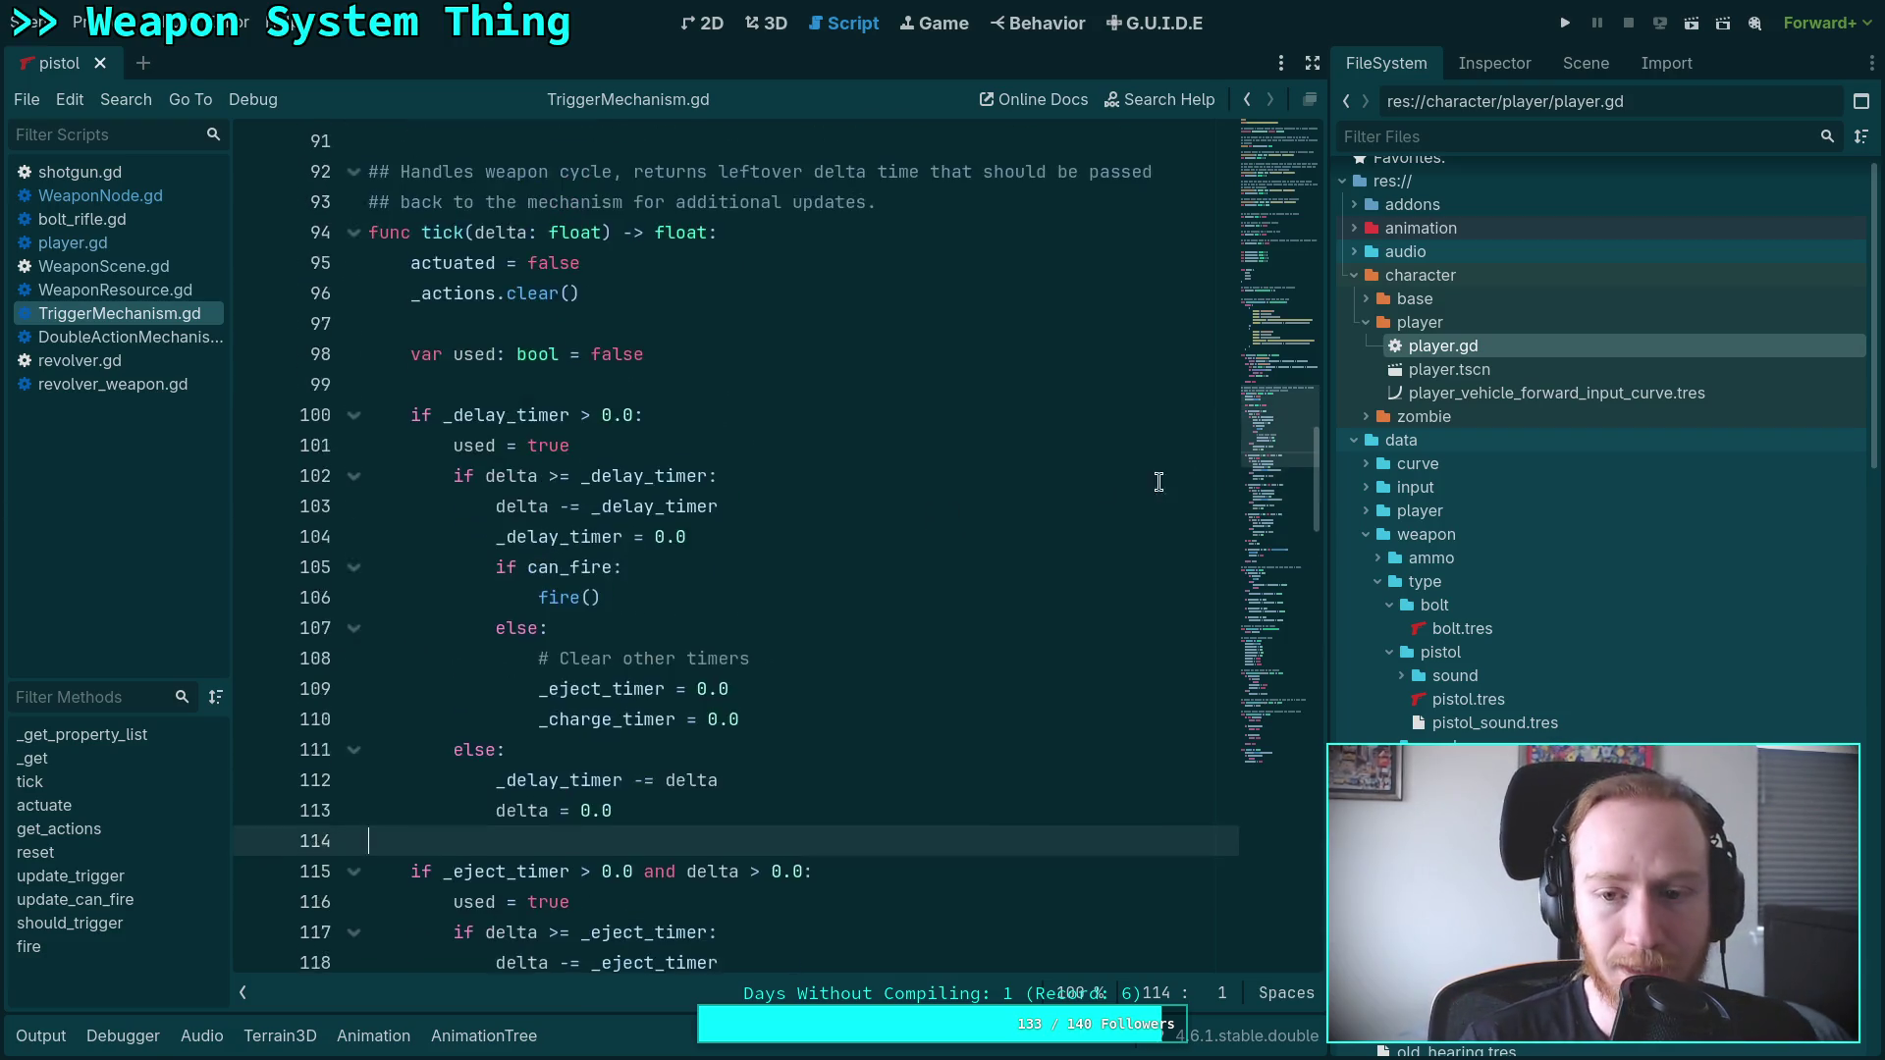
Delete the 'When true, the fire_delay is skipped…' sentence from the automatic_fire comment
scroll(1159, 481, "up", 20)
left_click(629, 358)
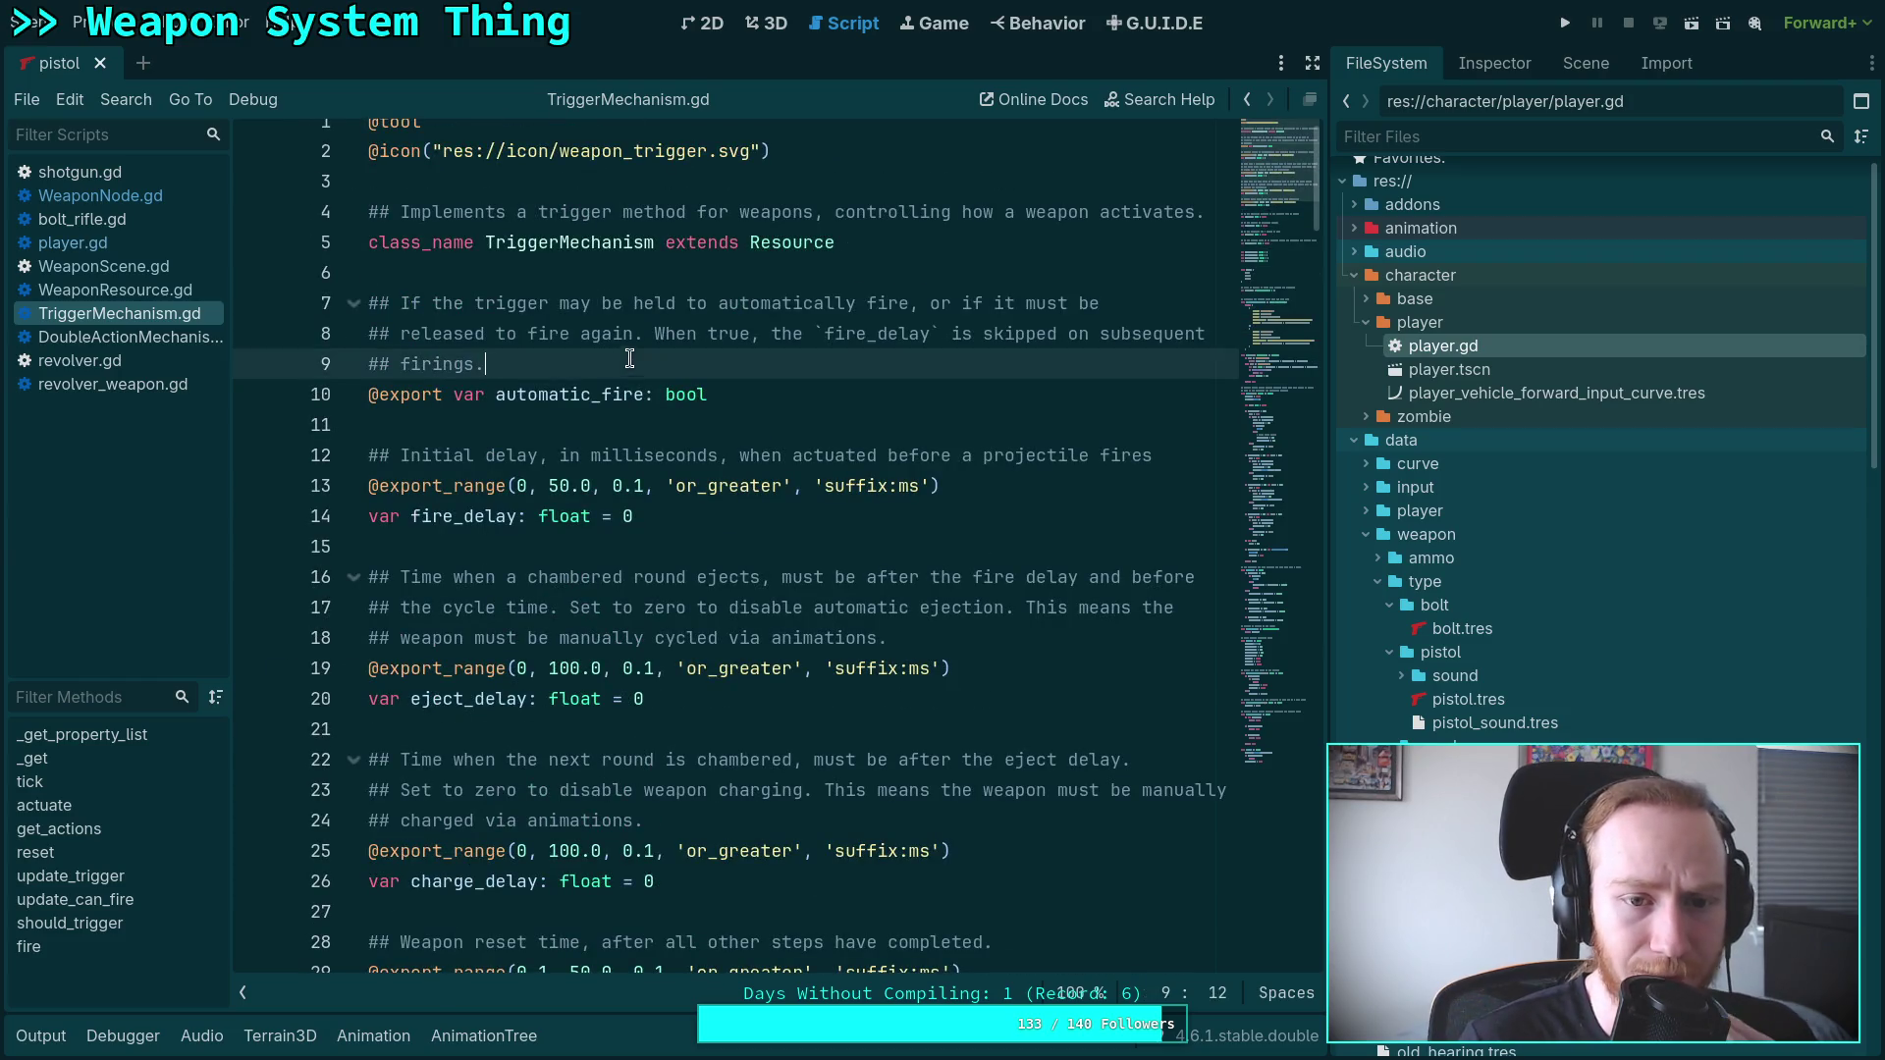
left_click_drag(629, 358, 642, 333)
key("Home")
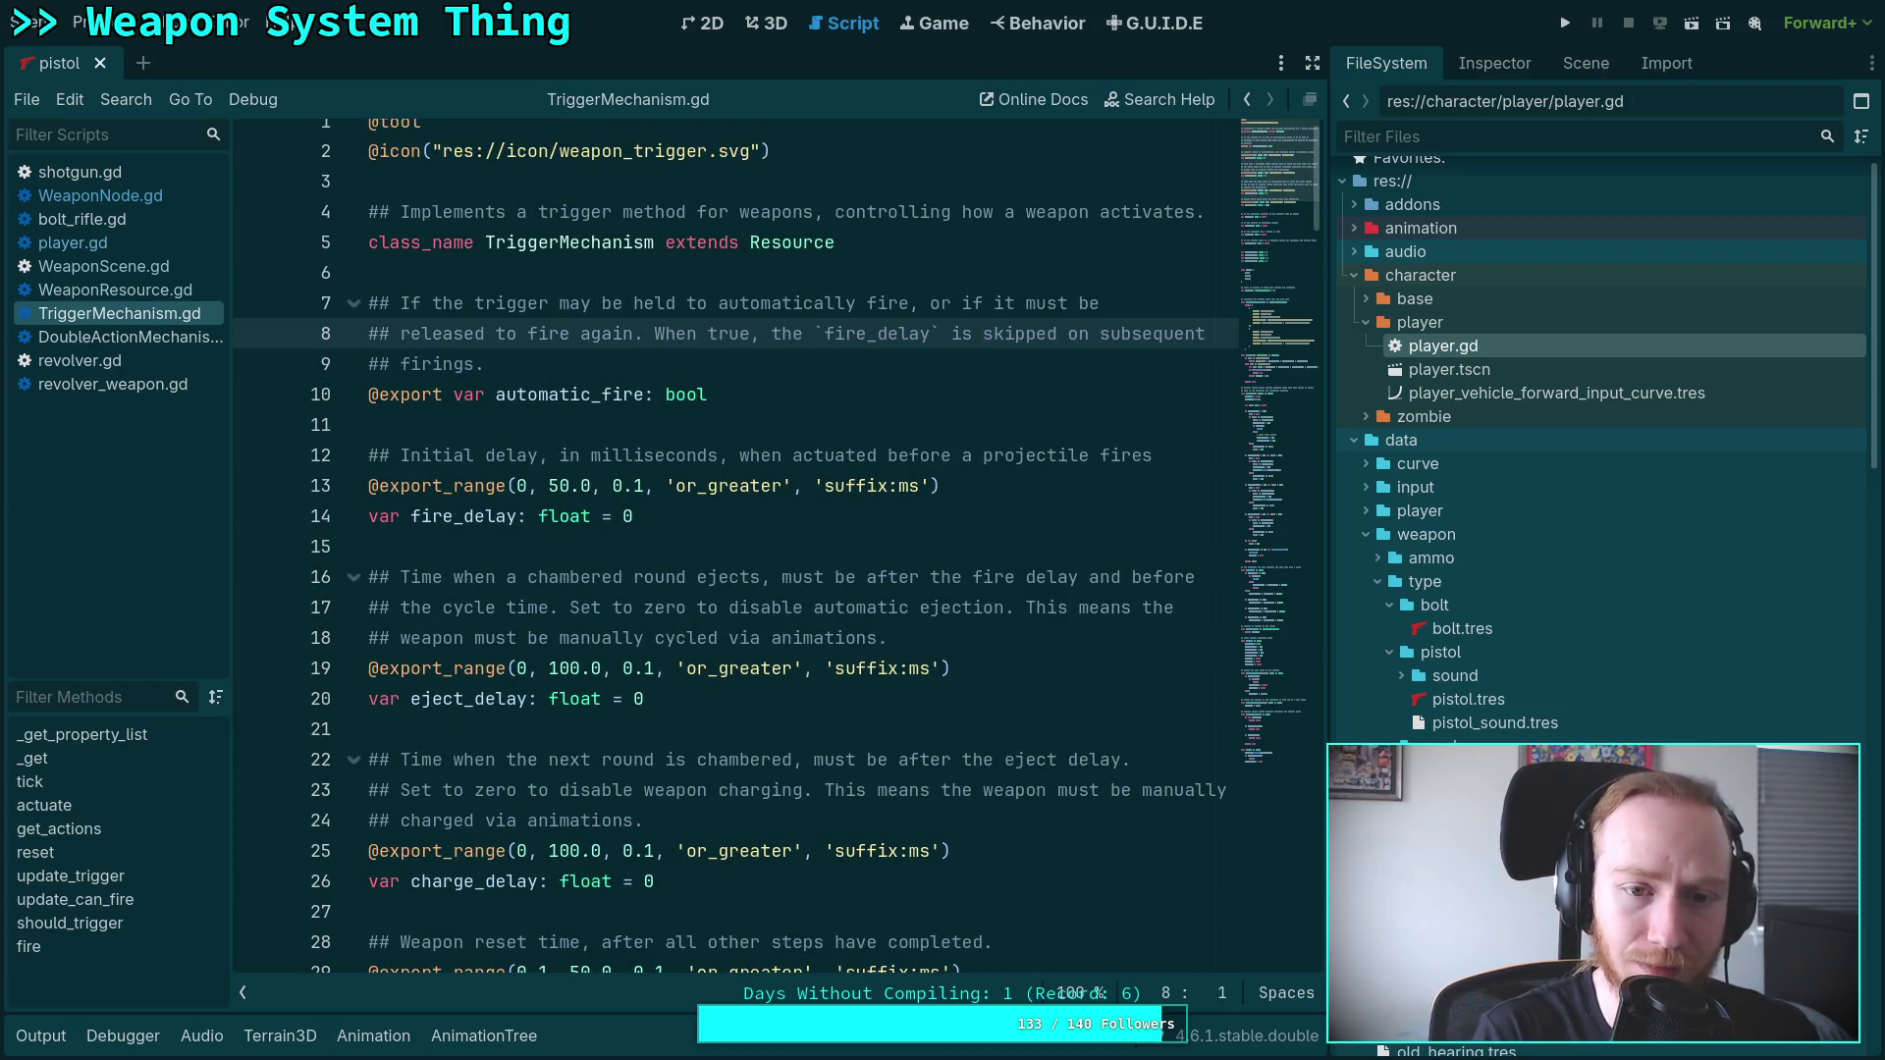
left_click(620, 355)
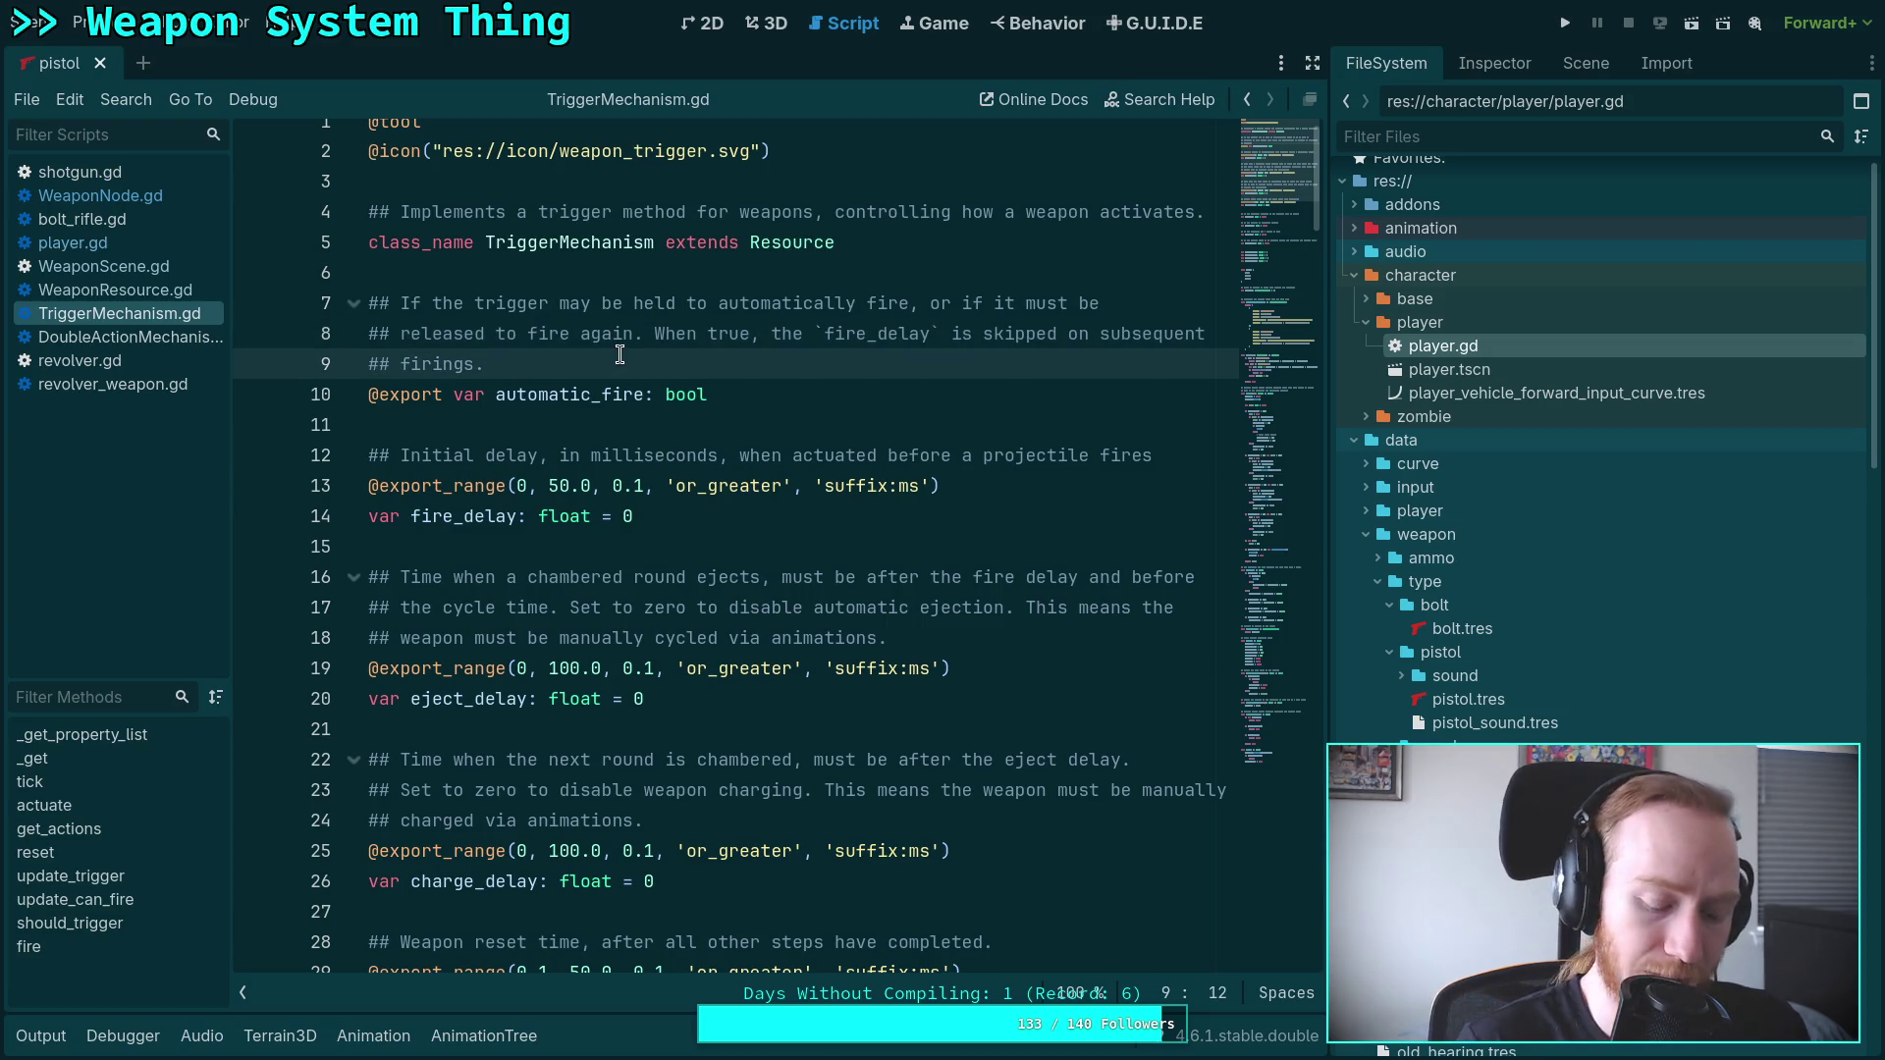
left_click_drag(622, 354, 643, 333)
key("BackSpace")
Rejoin the leftover comment, rewrap it before 'to' with a '## ' prefix, and save
left_click(401, 334)
key("BackSpace")
key("BackSpace")
key("BackSpace")
left_click(1208, 303)
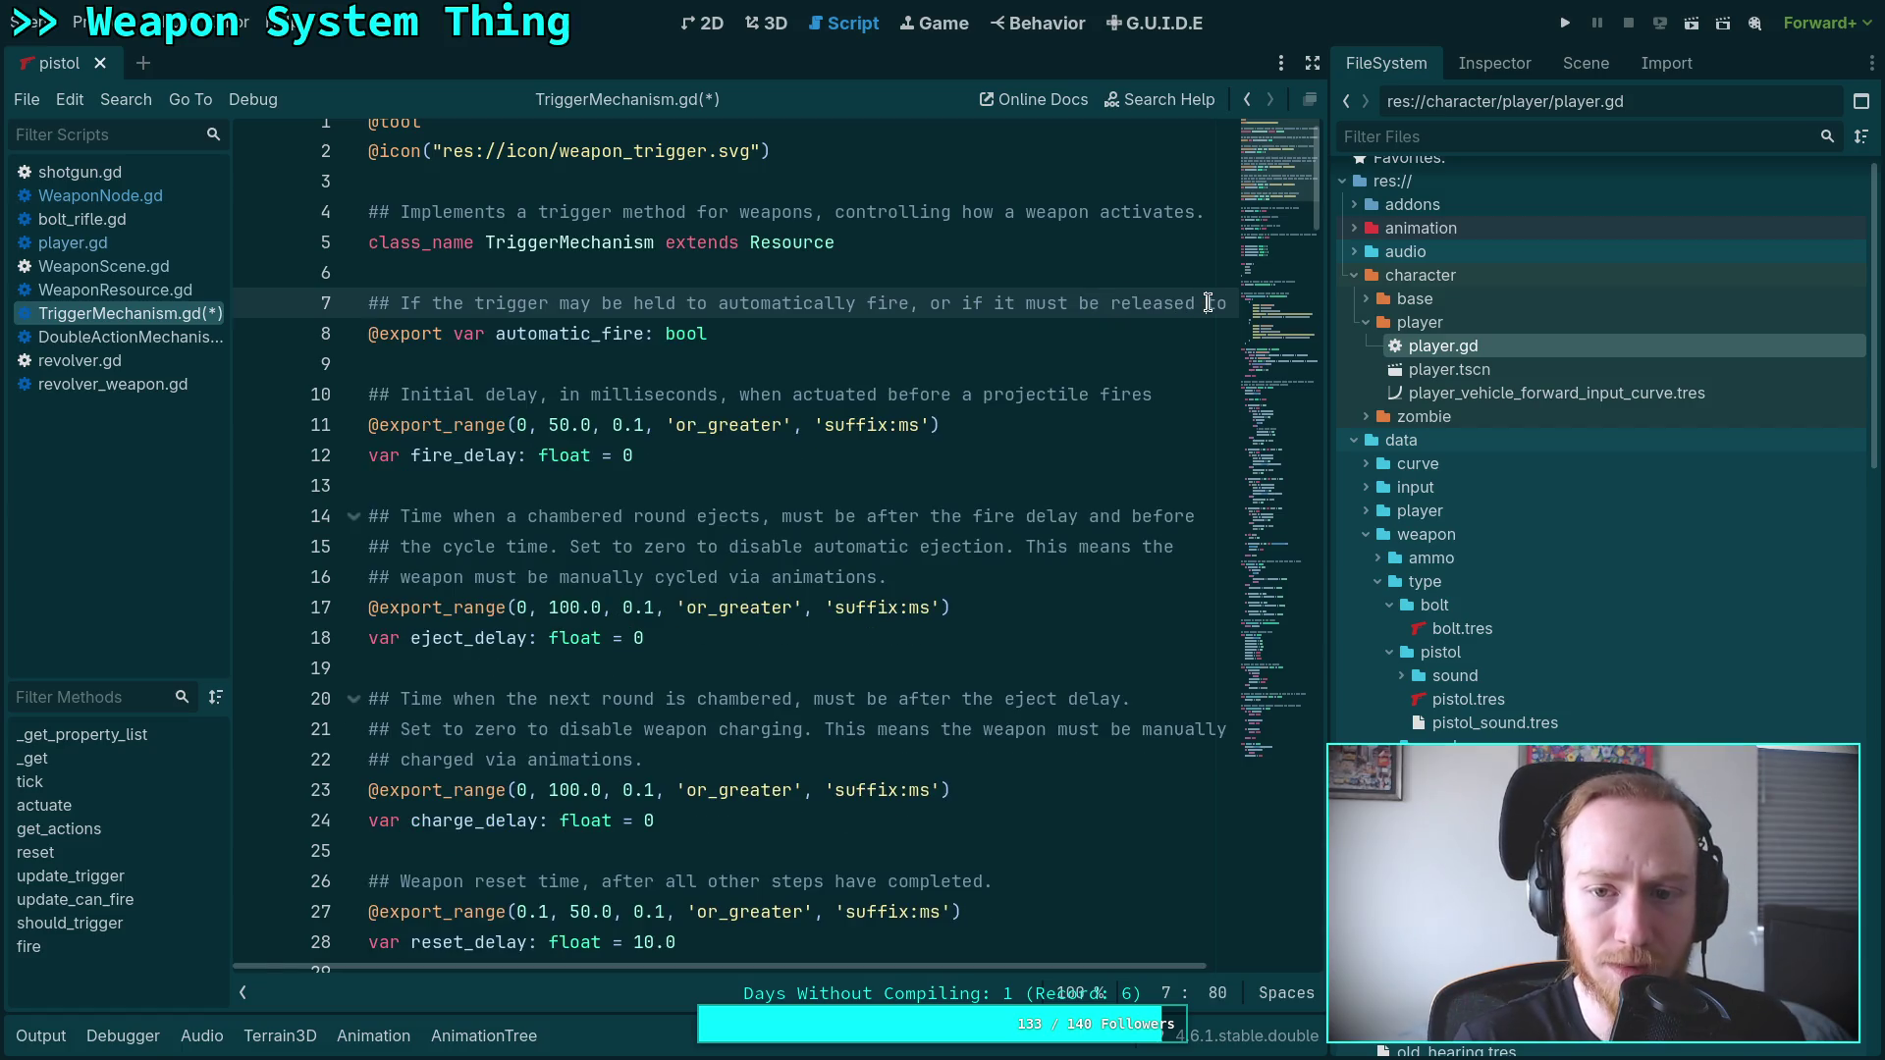
key("Return")
type("## to fire again.")
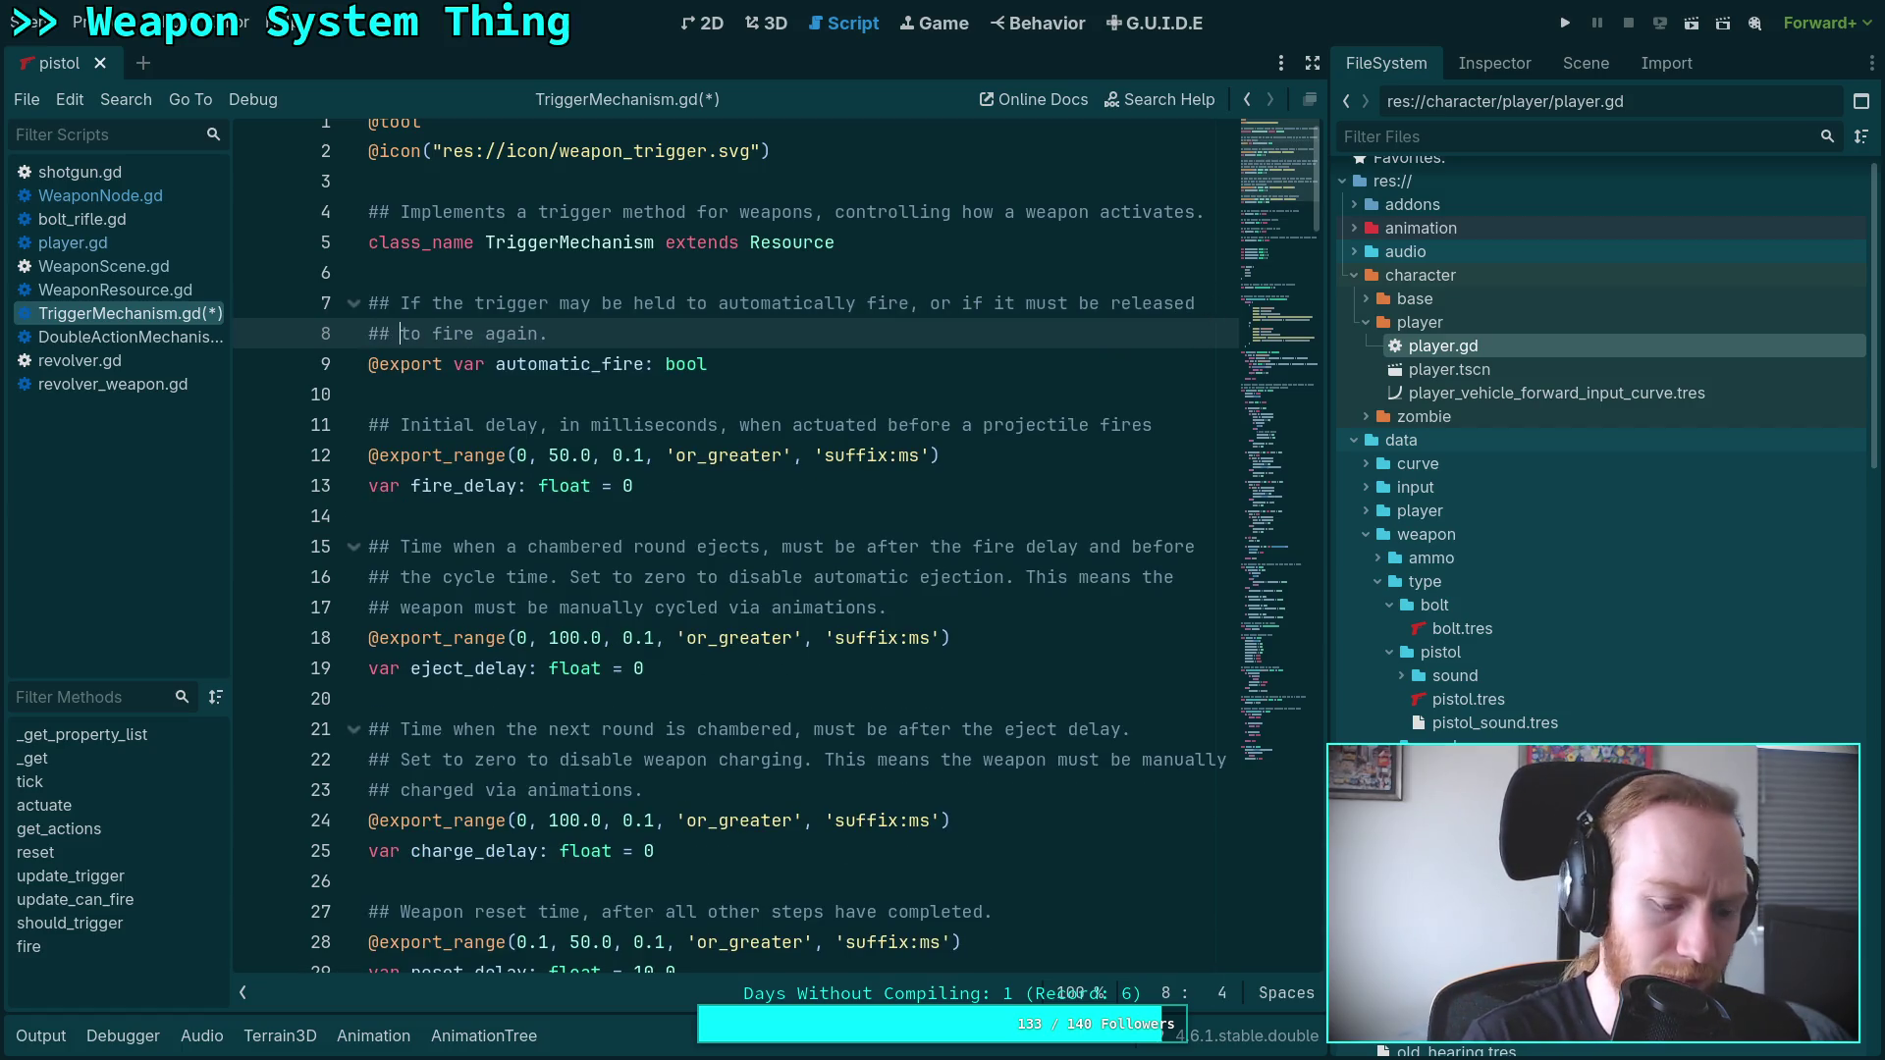
key("ctrl+s")
left_click_drag(1315, 196, 1282, 511)
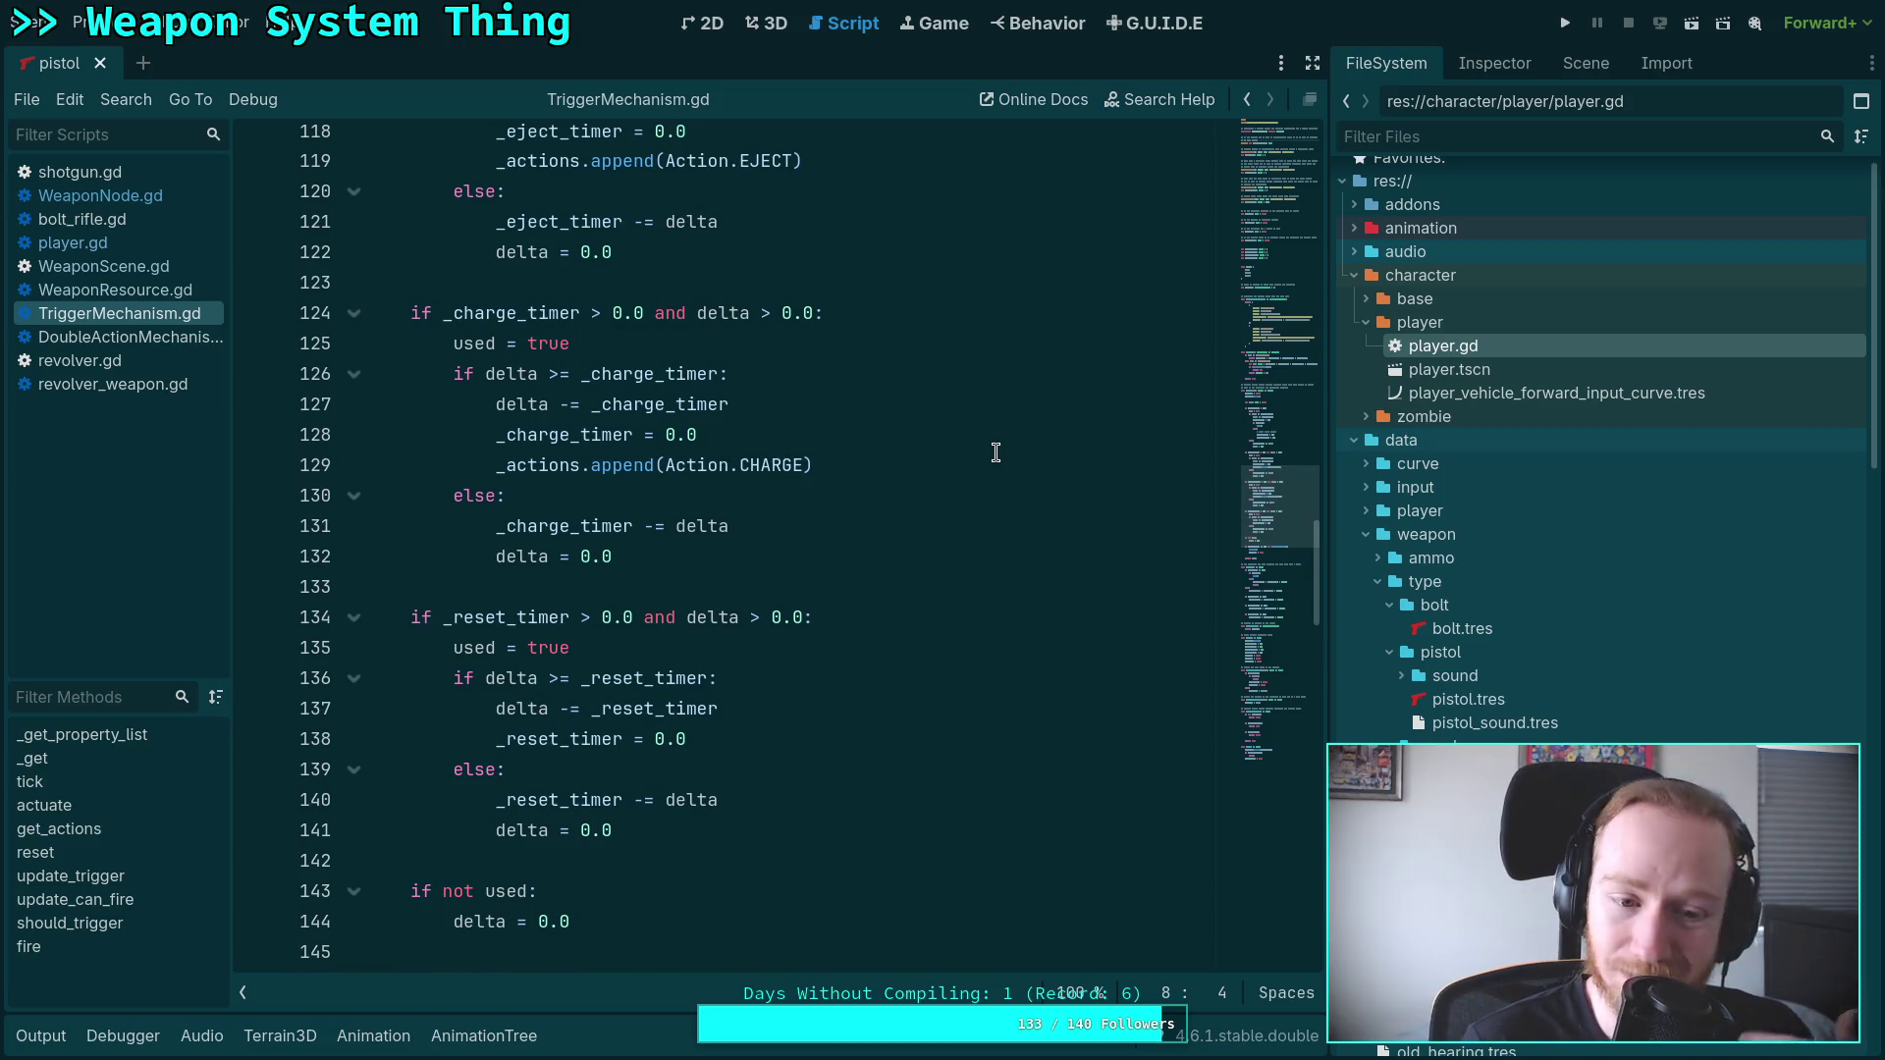
Inspect the automatic_fire and needs_reset checks in should_trigger
scroll(998, 451, "down", 5)
left_click(773, 589)
scroll(775, 589, "down", 6)
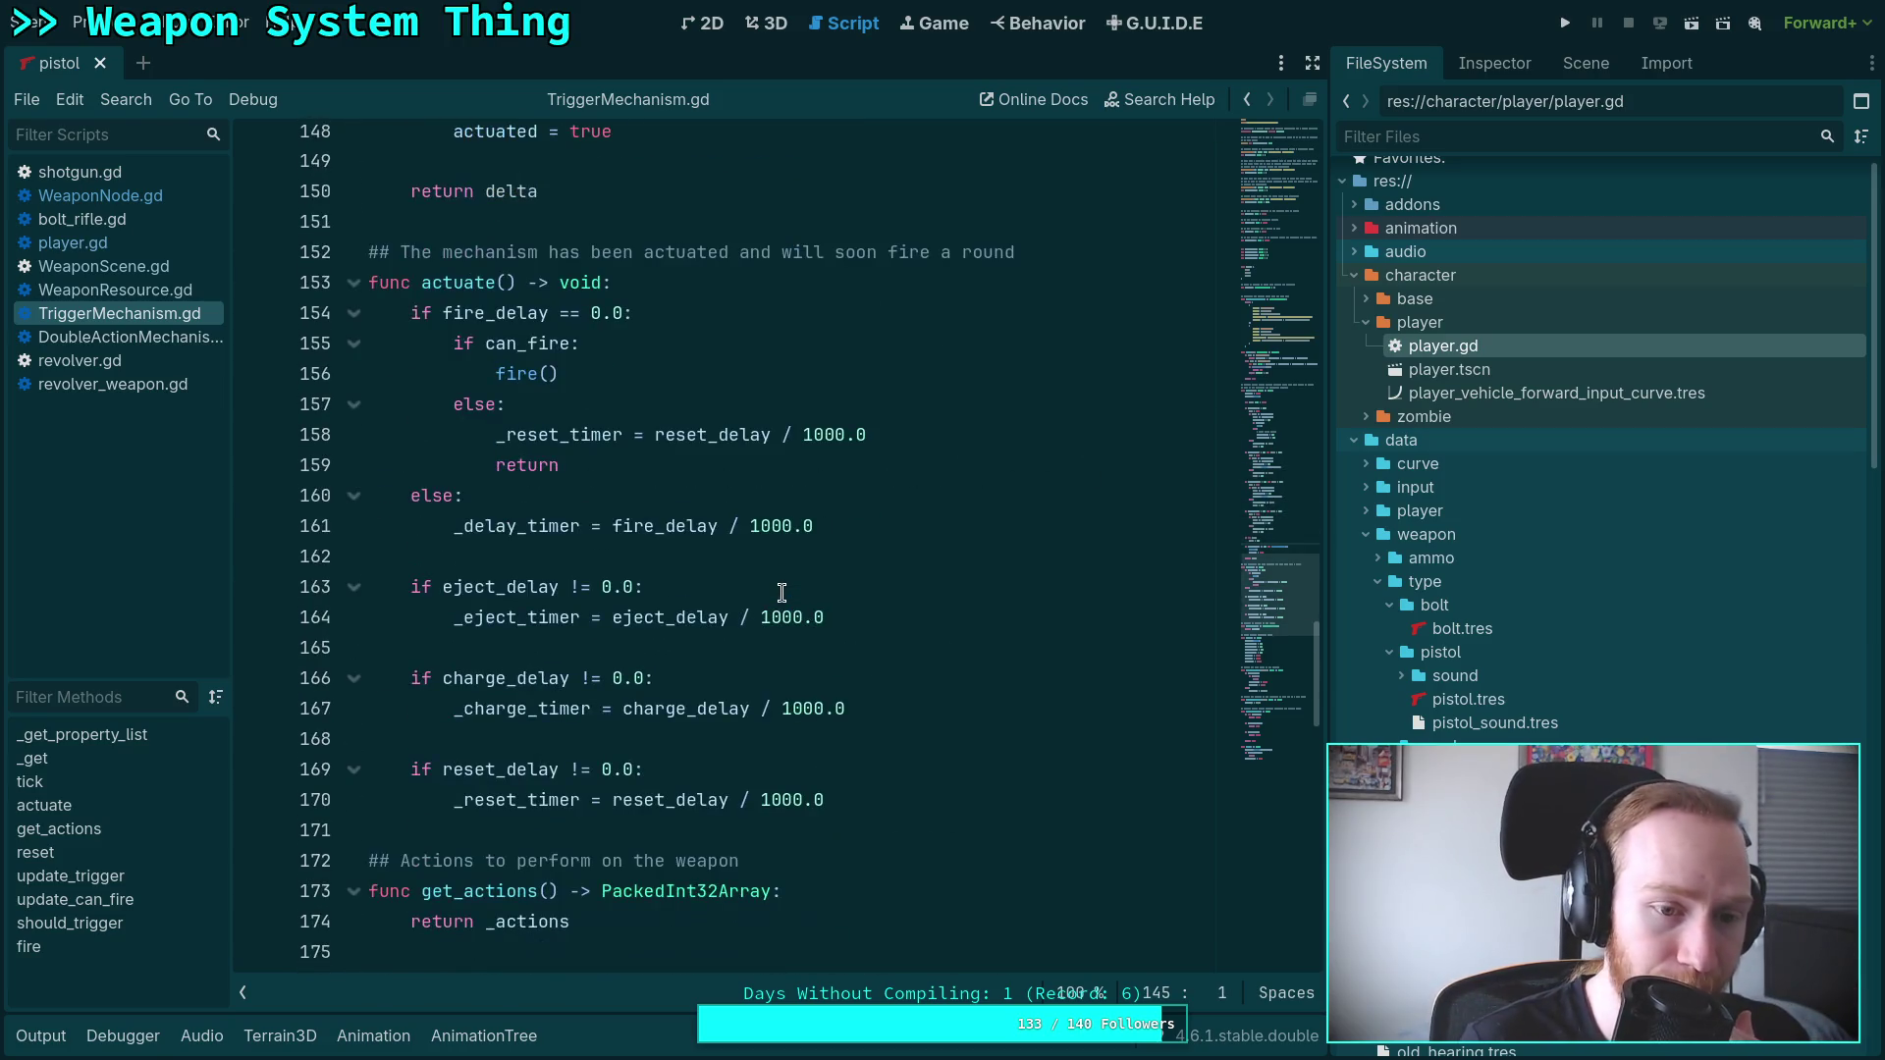
scroll(723, 527, "down", 12)
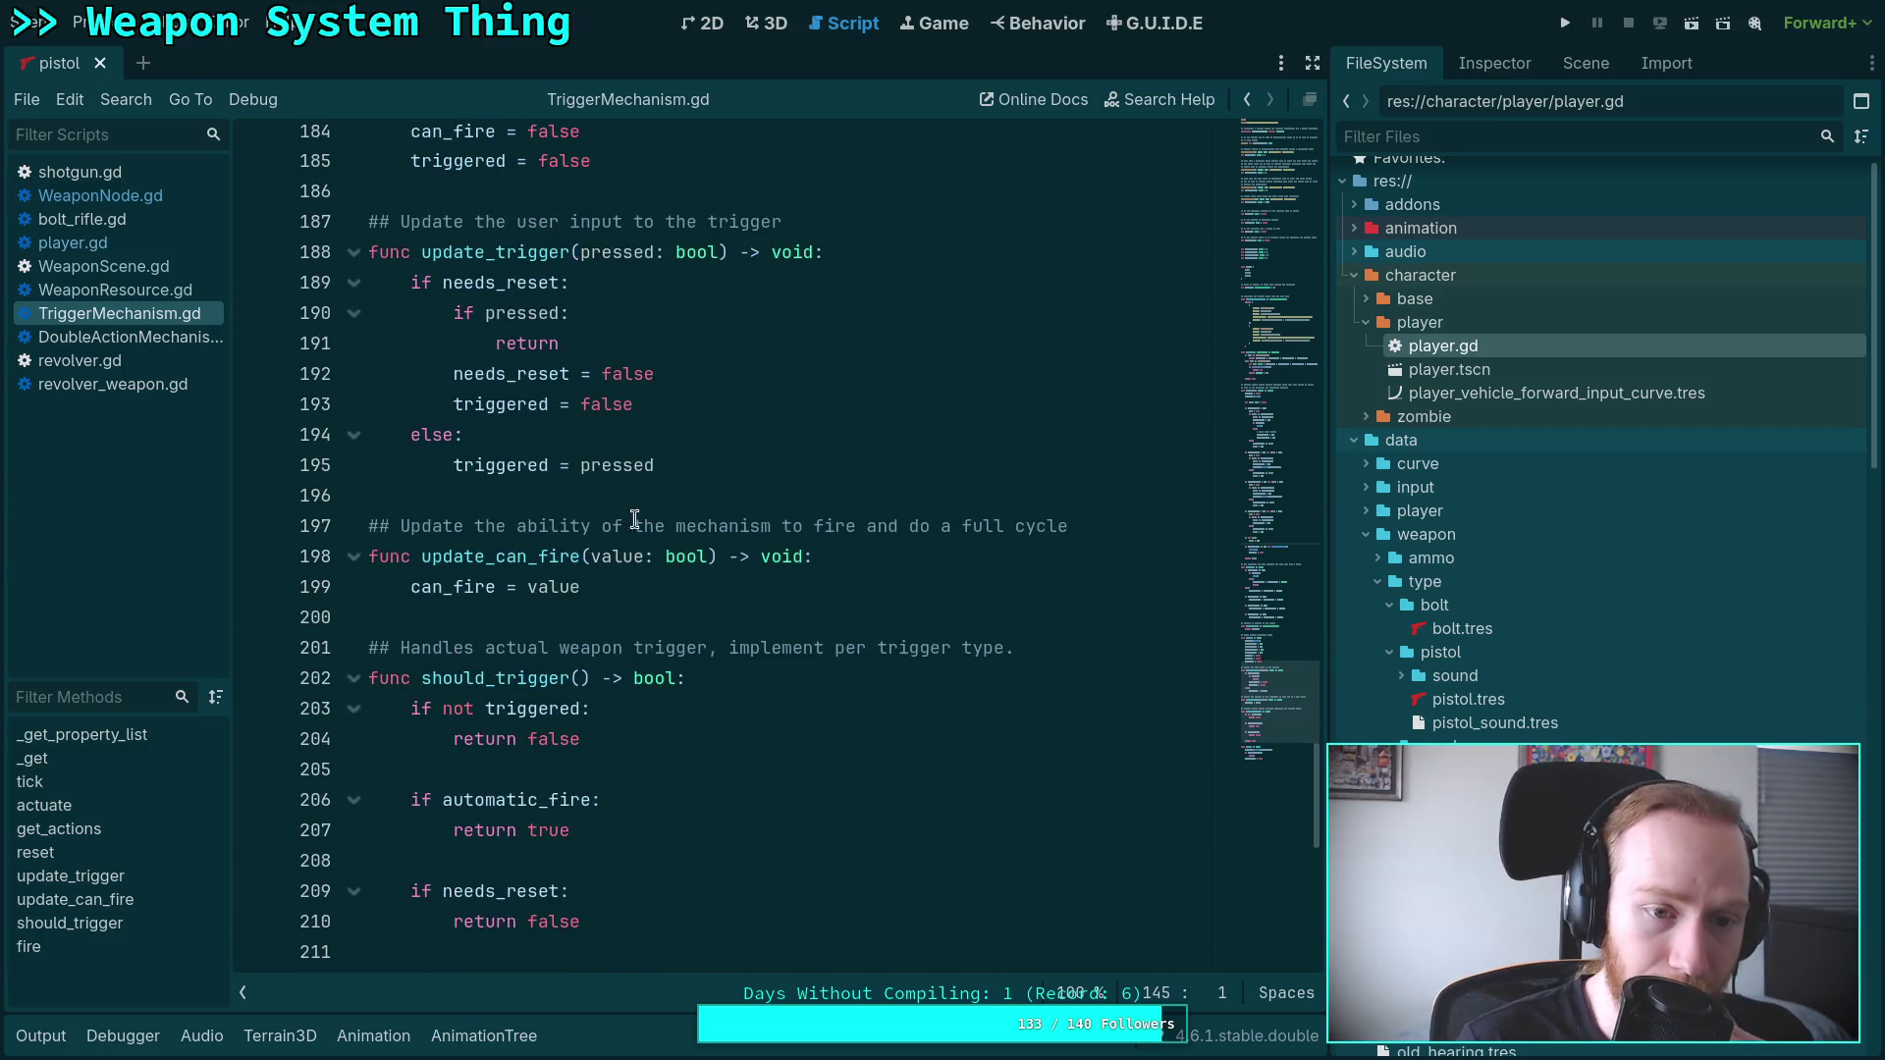
scroll(675, 472, "down", 3)
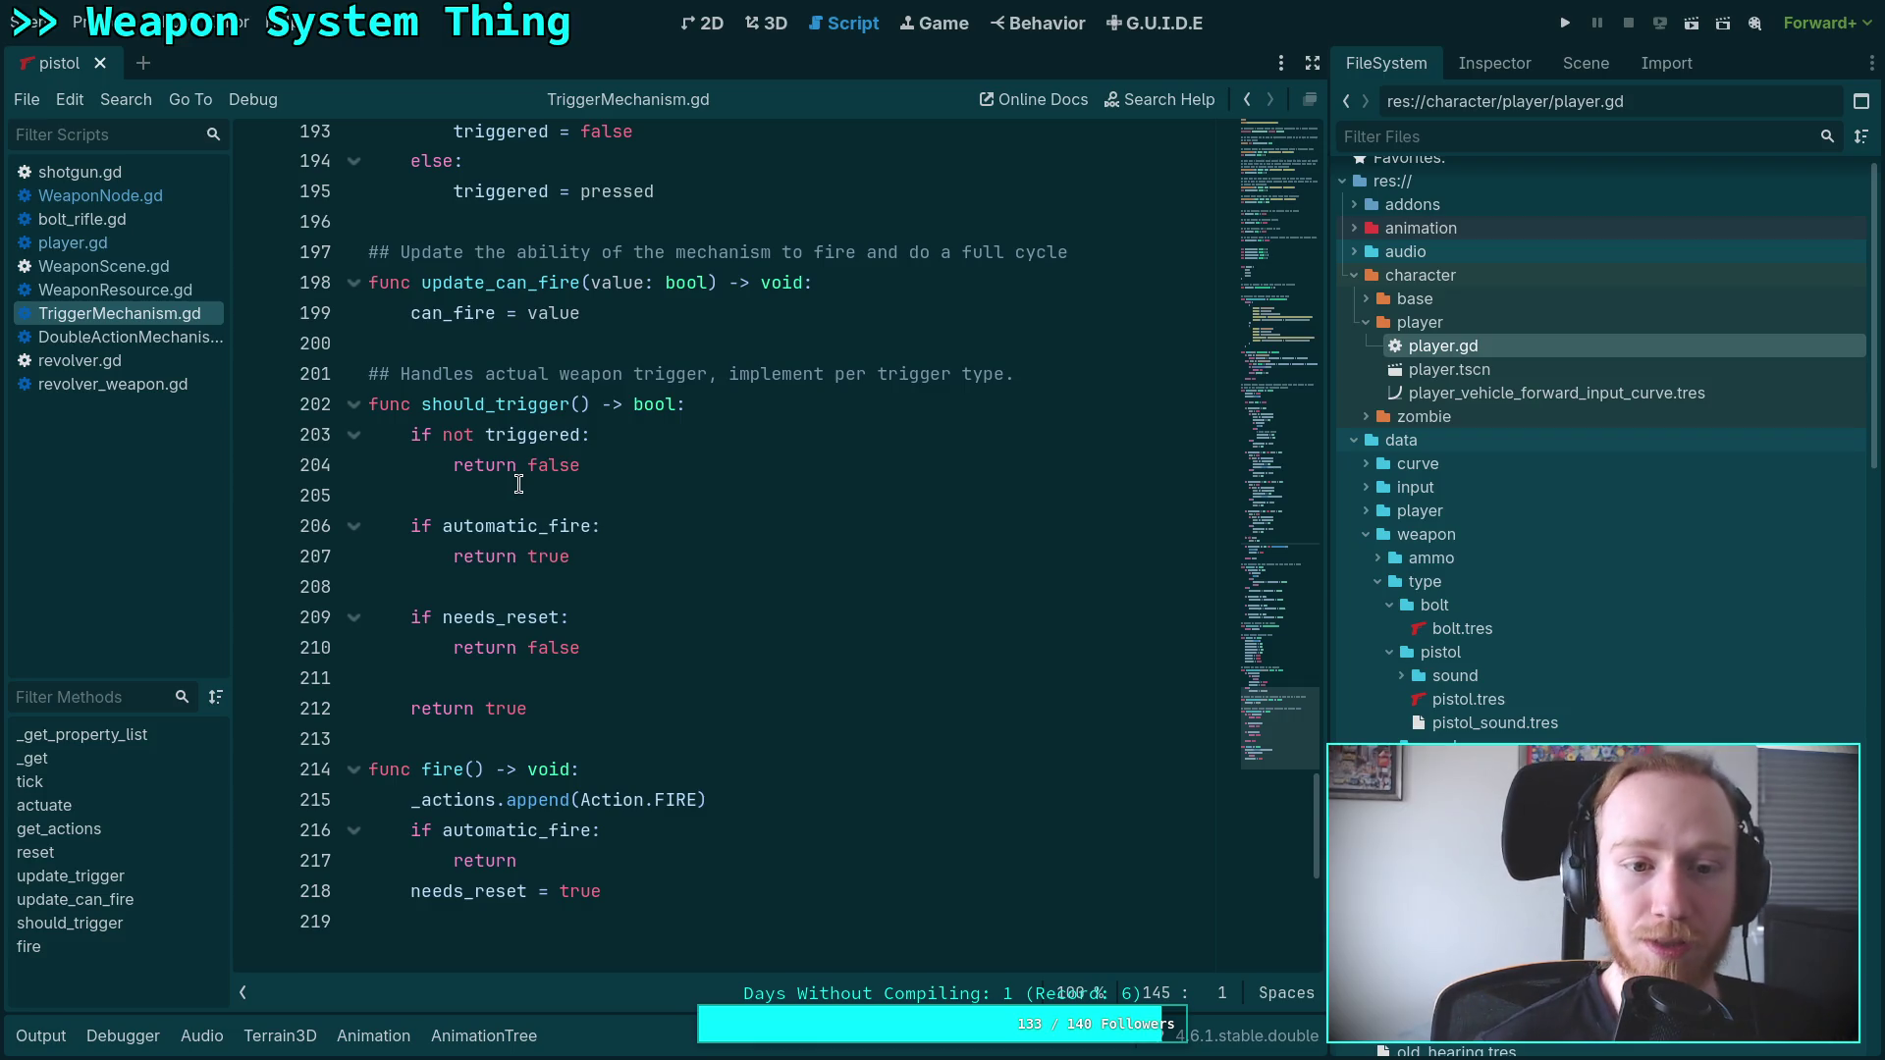
left_click_drag(420, 527, 600, 555)
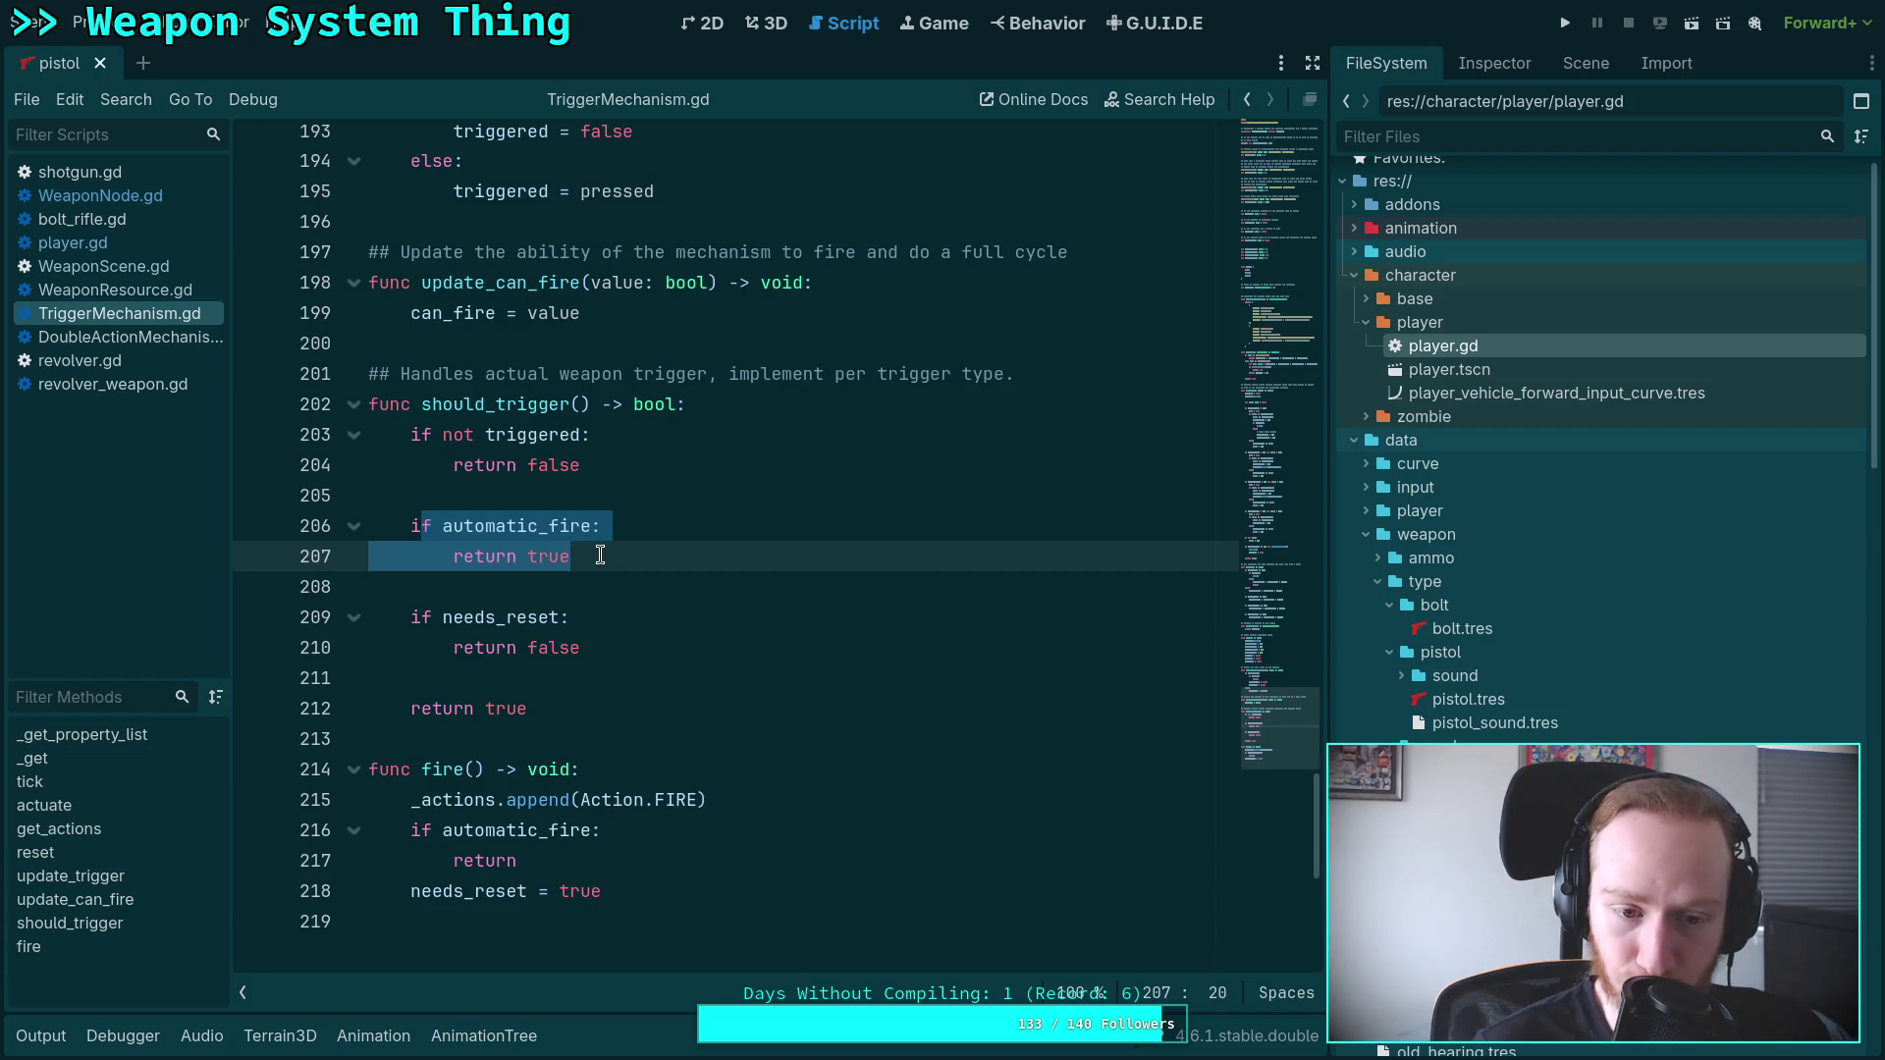
left_click_drag(411, 616, 592, 645)
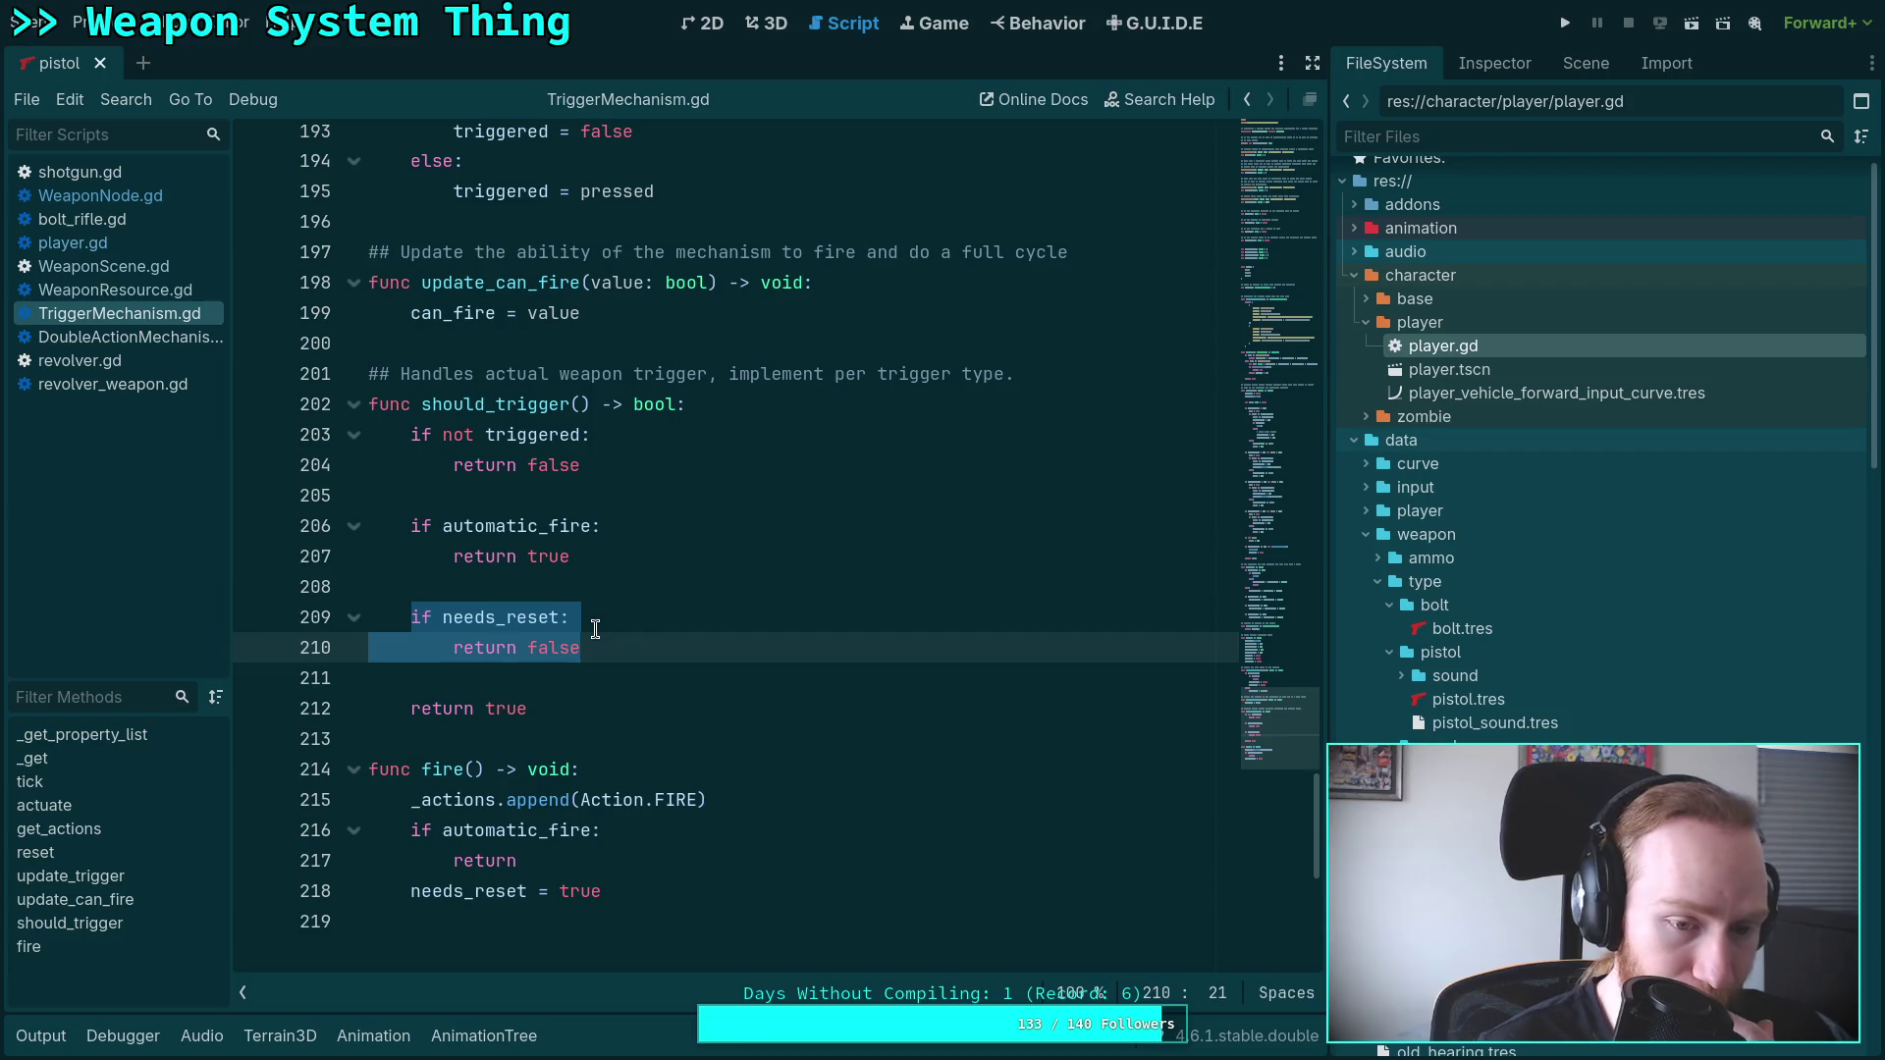
left_click(587, 592)
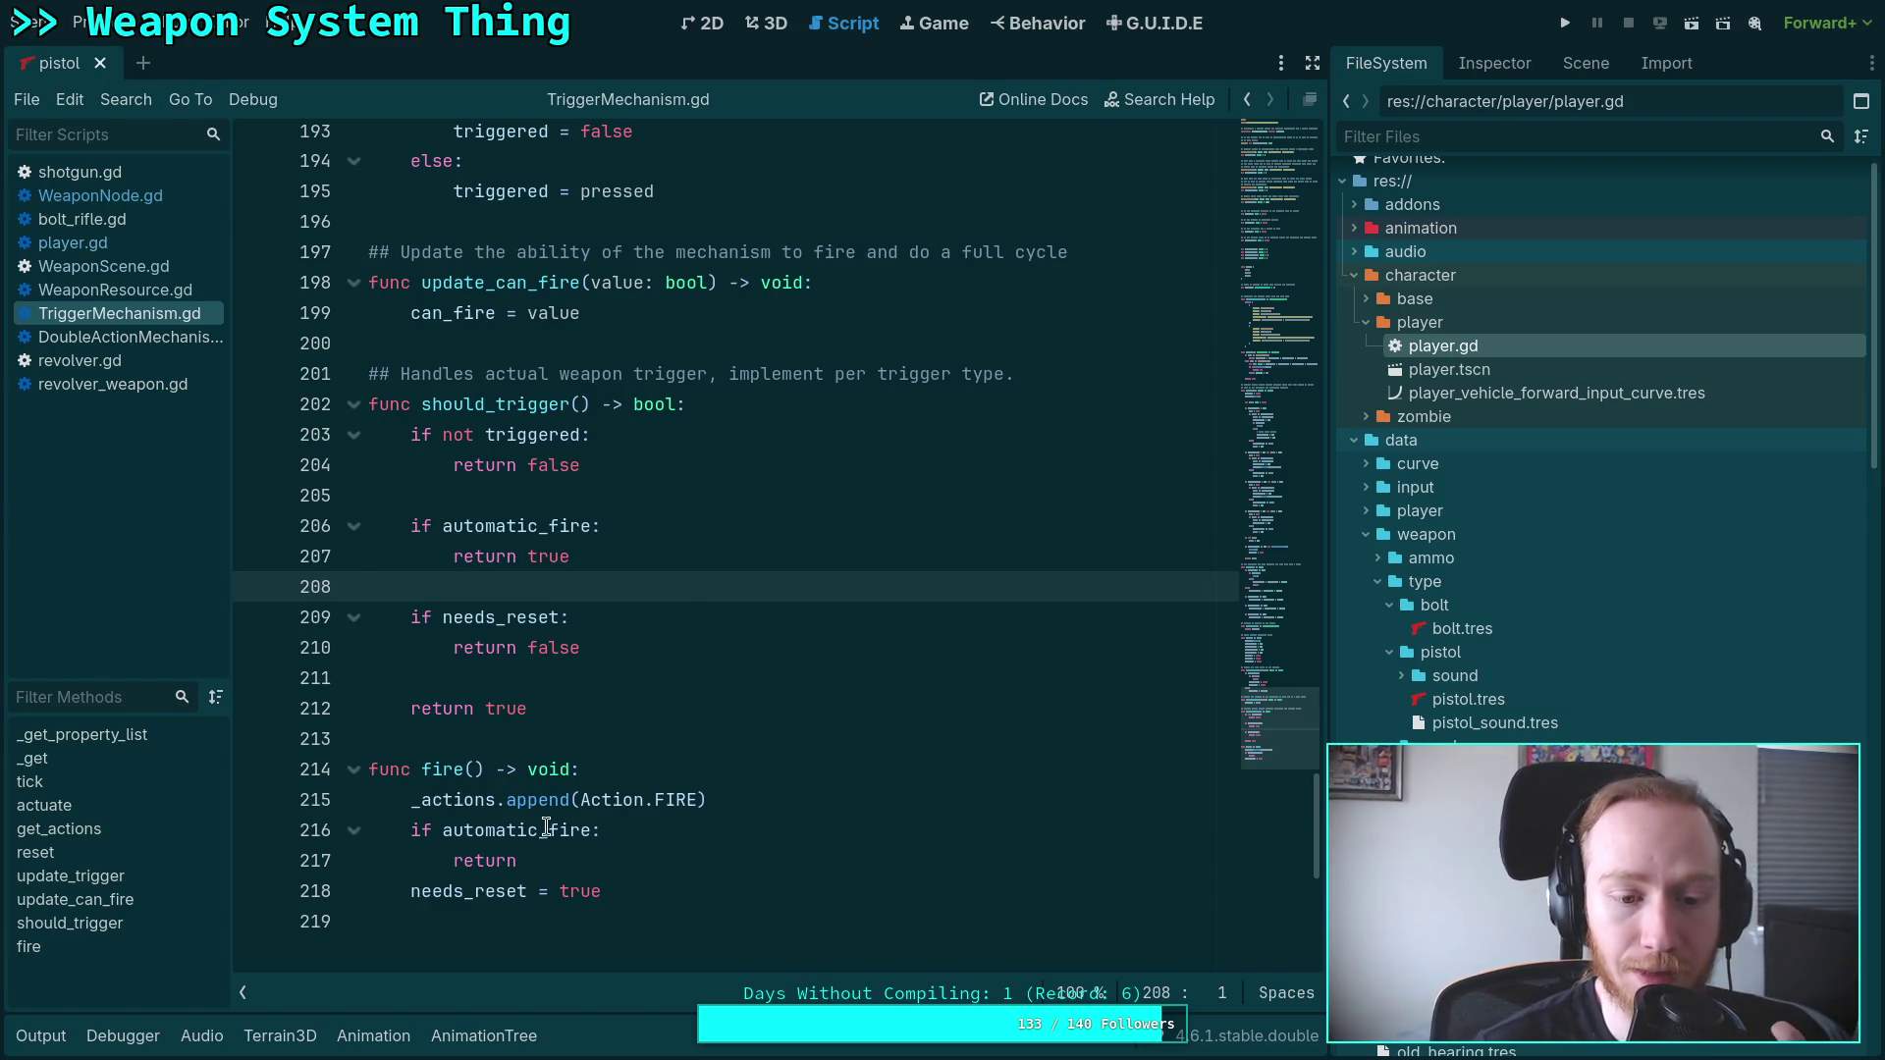
Check the automatic_fire early return in fire(), then switch to the 3D rifle scene
left_click(535, 861)
left_click(599, 831)
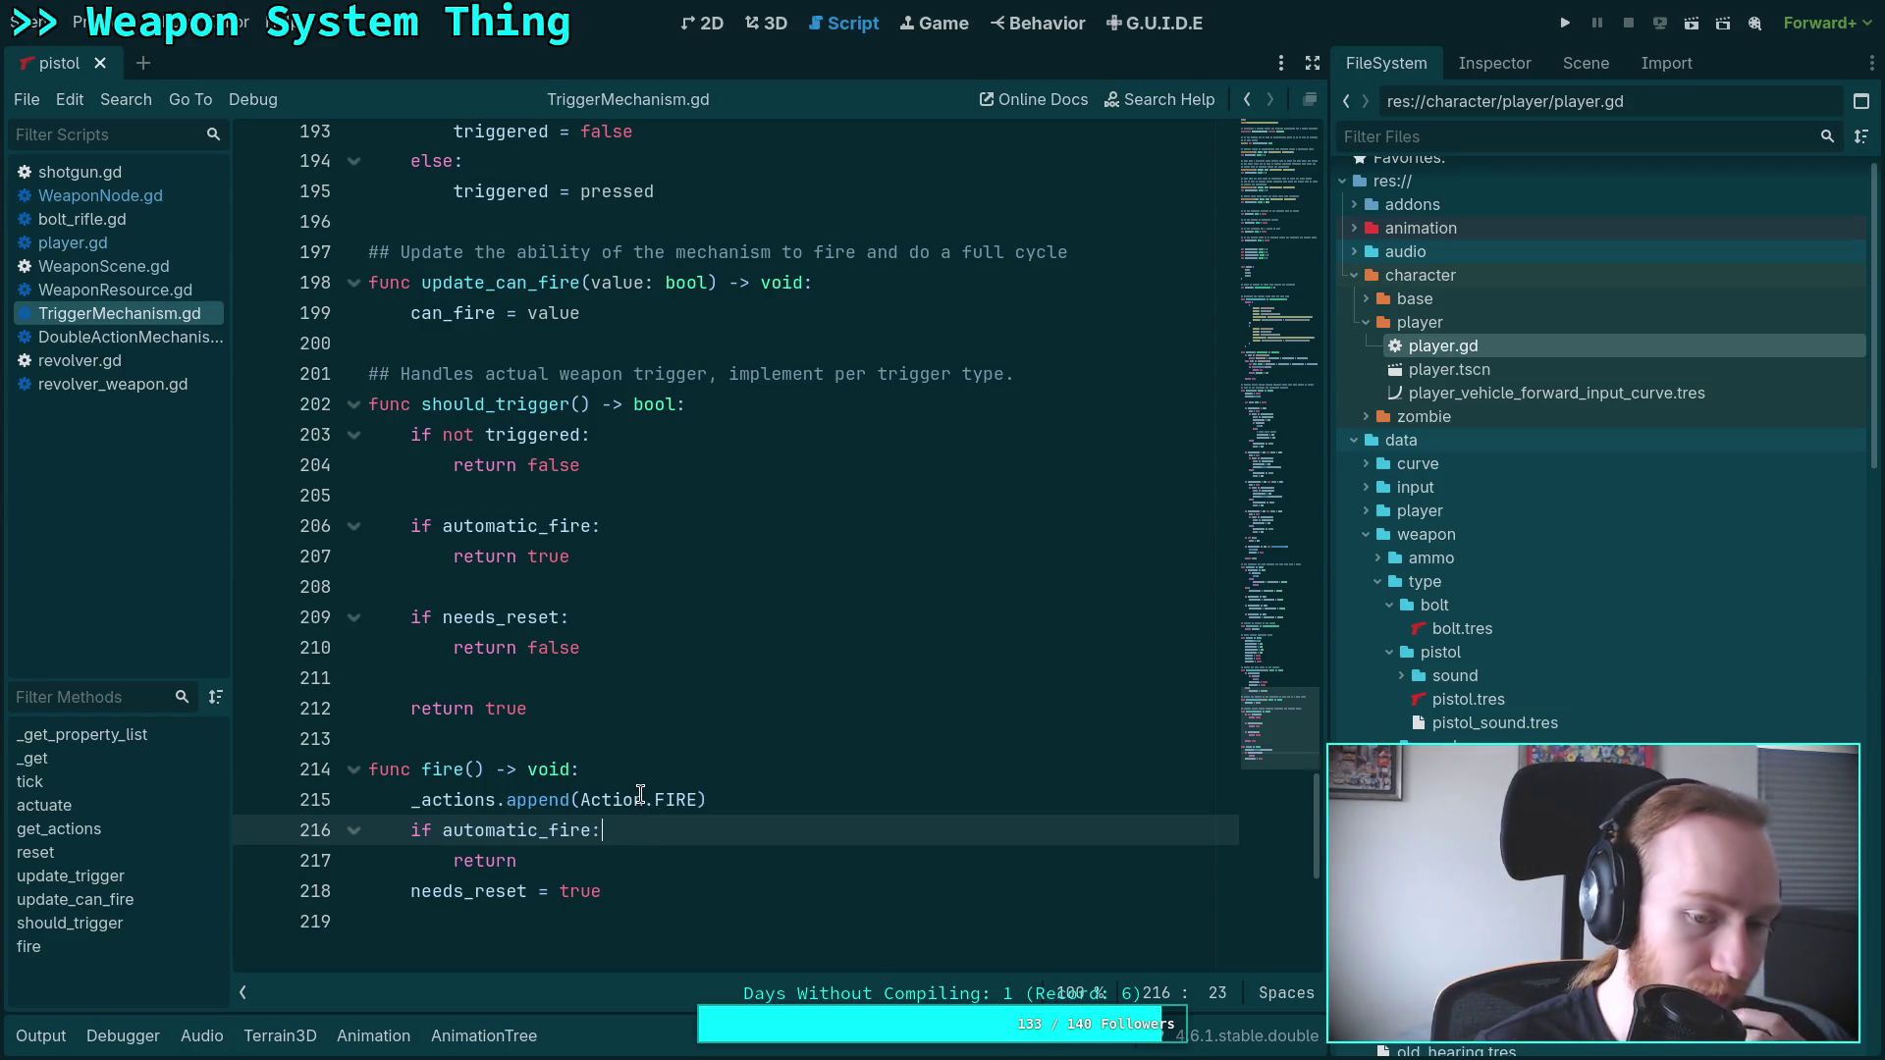
mouse_move(637, 793)
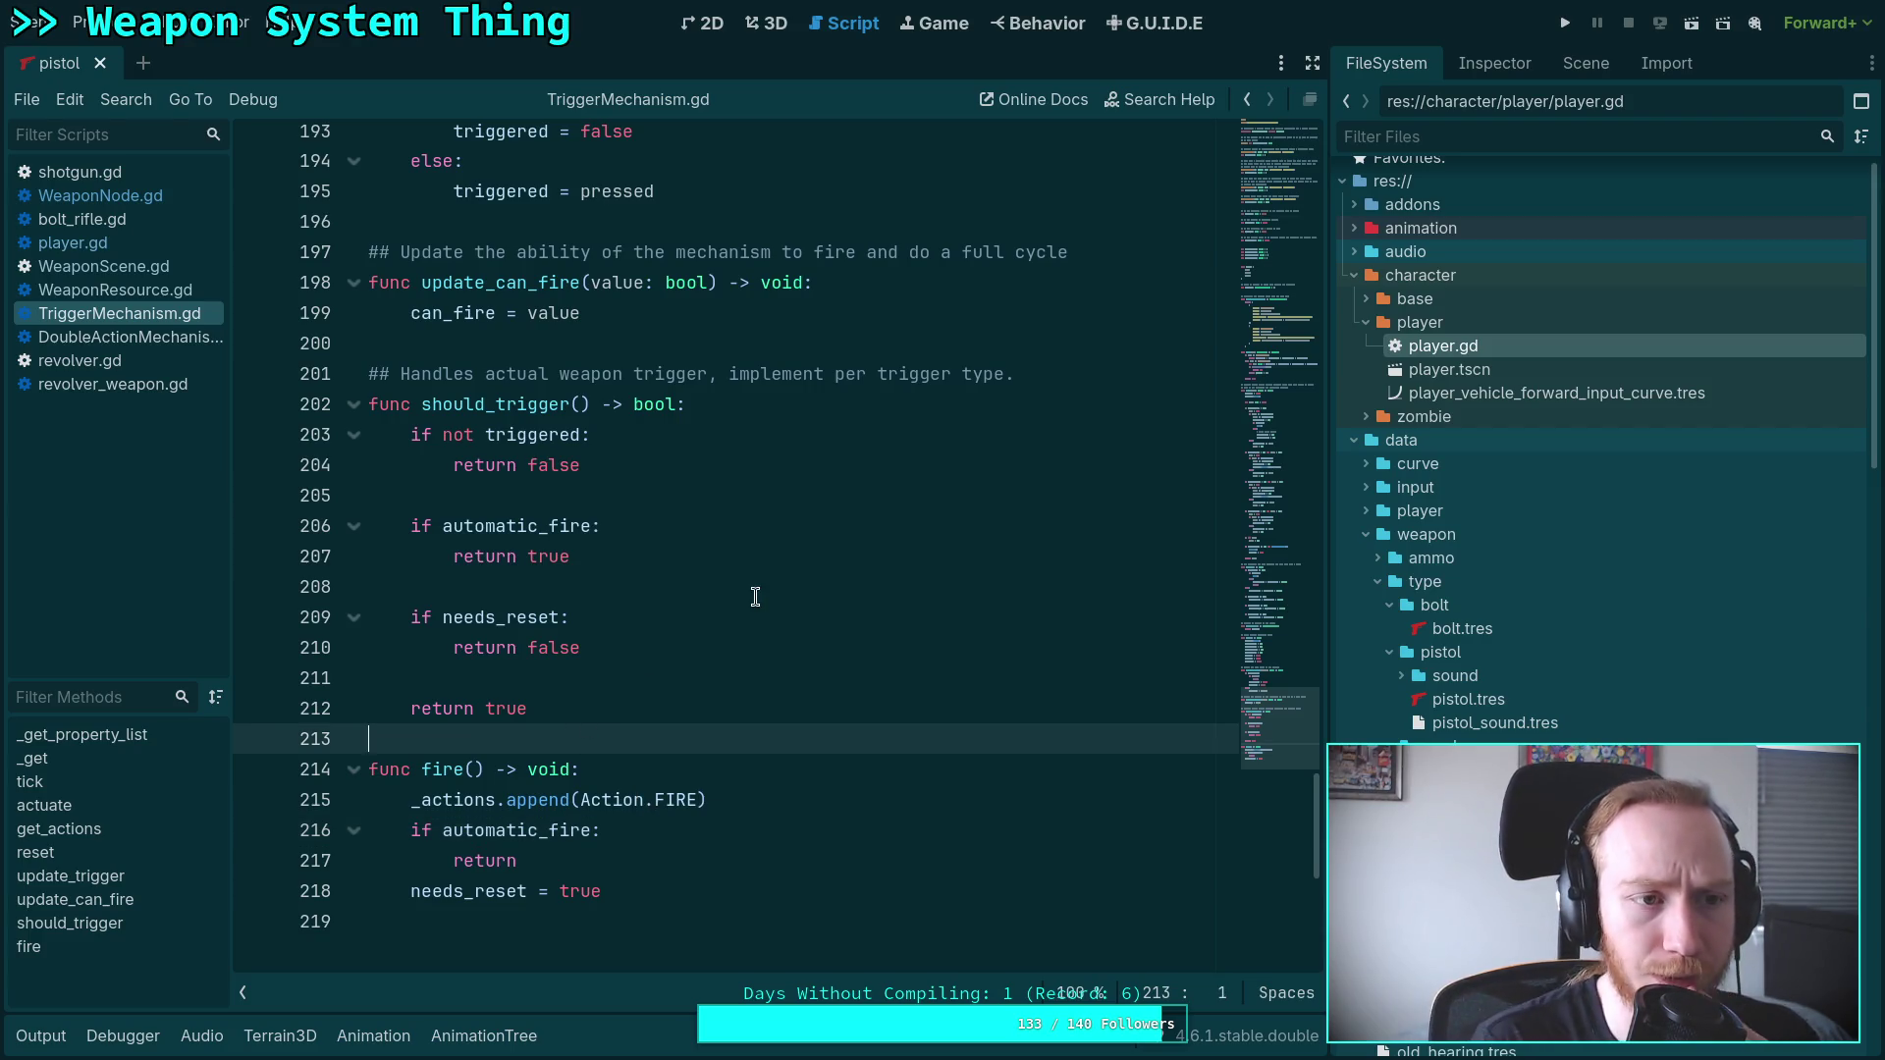
left_click(768, 23)
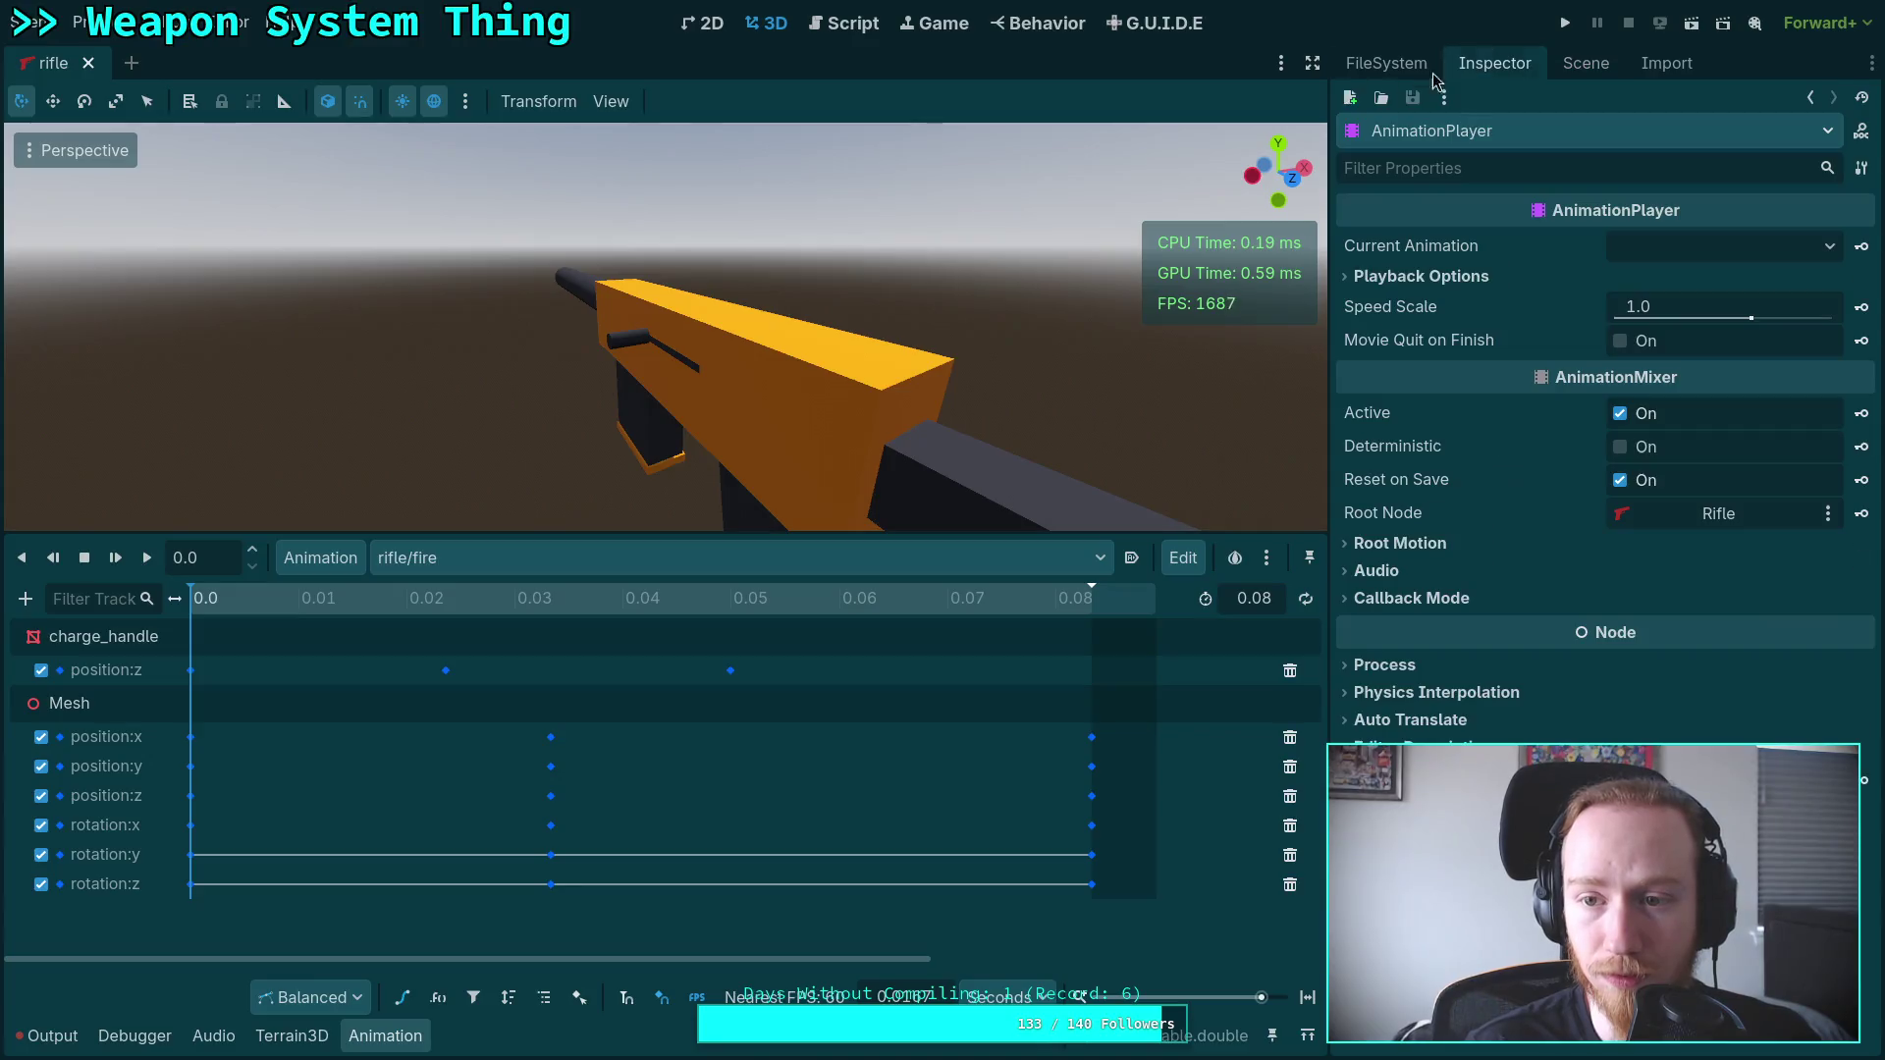
Select rifle.tres in FileSystem and set its trigger Fire Delay to 5.0 ms
left_click(1389, 63)
scroll(1502, 589, "down", 10)
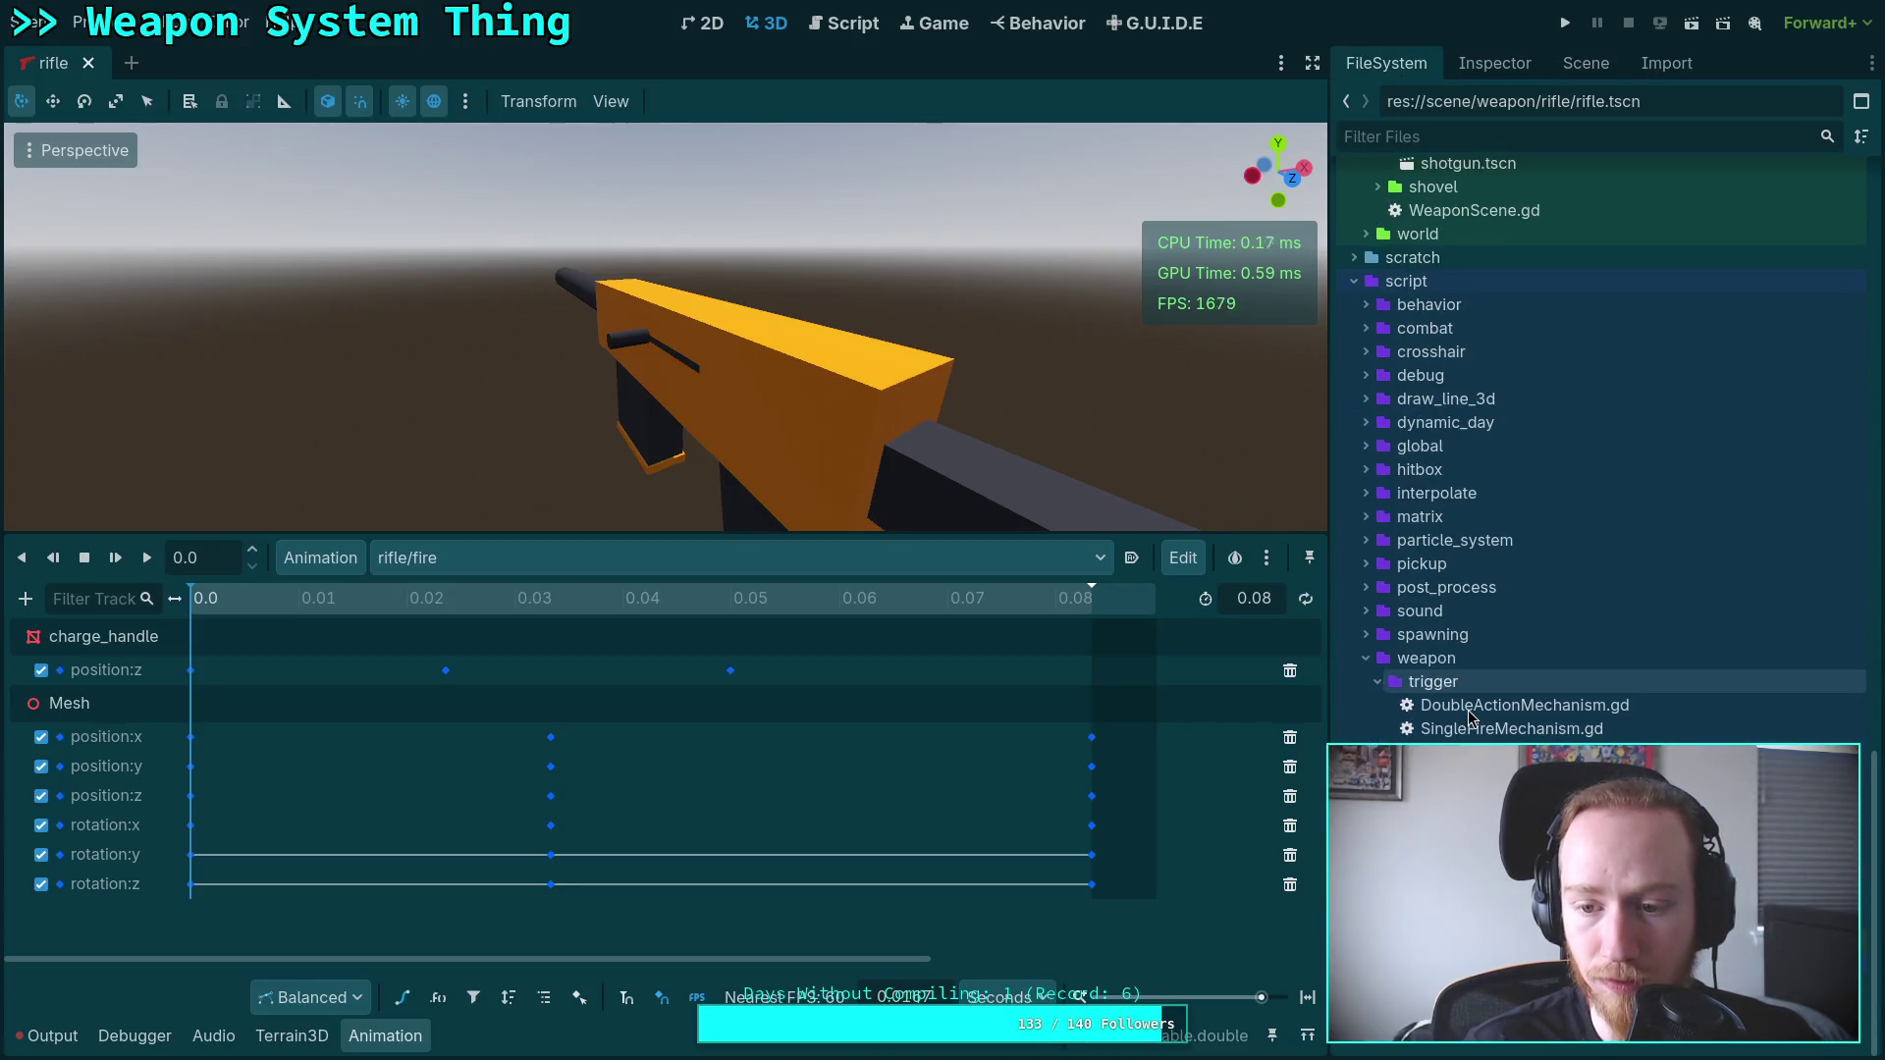
scroll(1470, 648, "up", 20)
left_click(1462, 731)
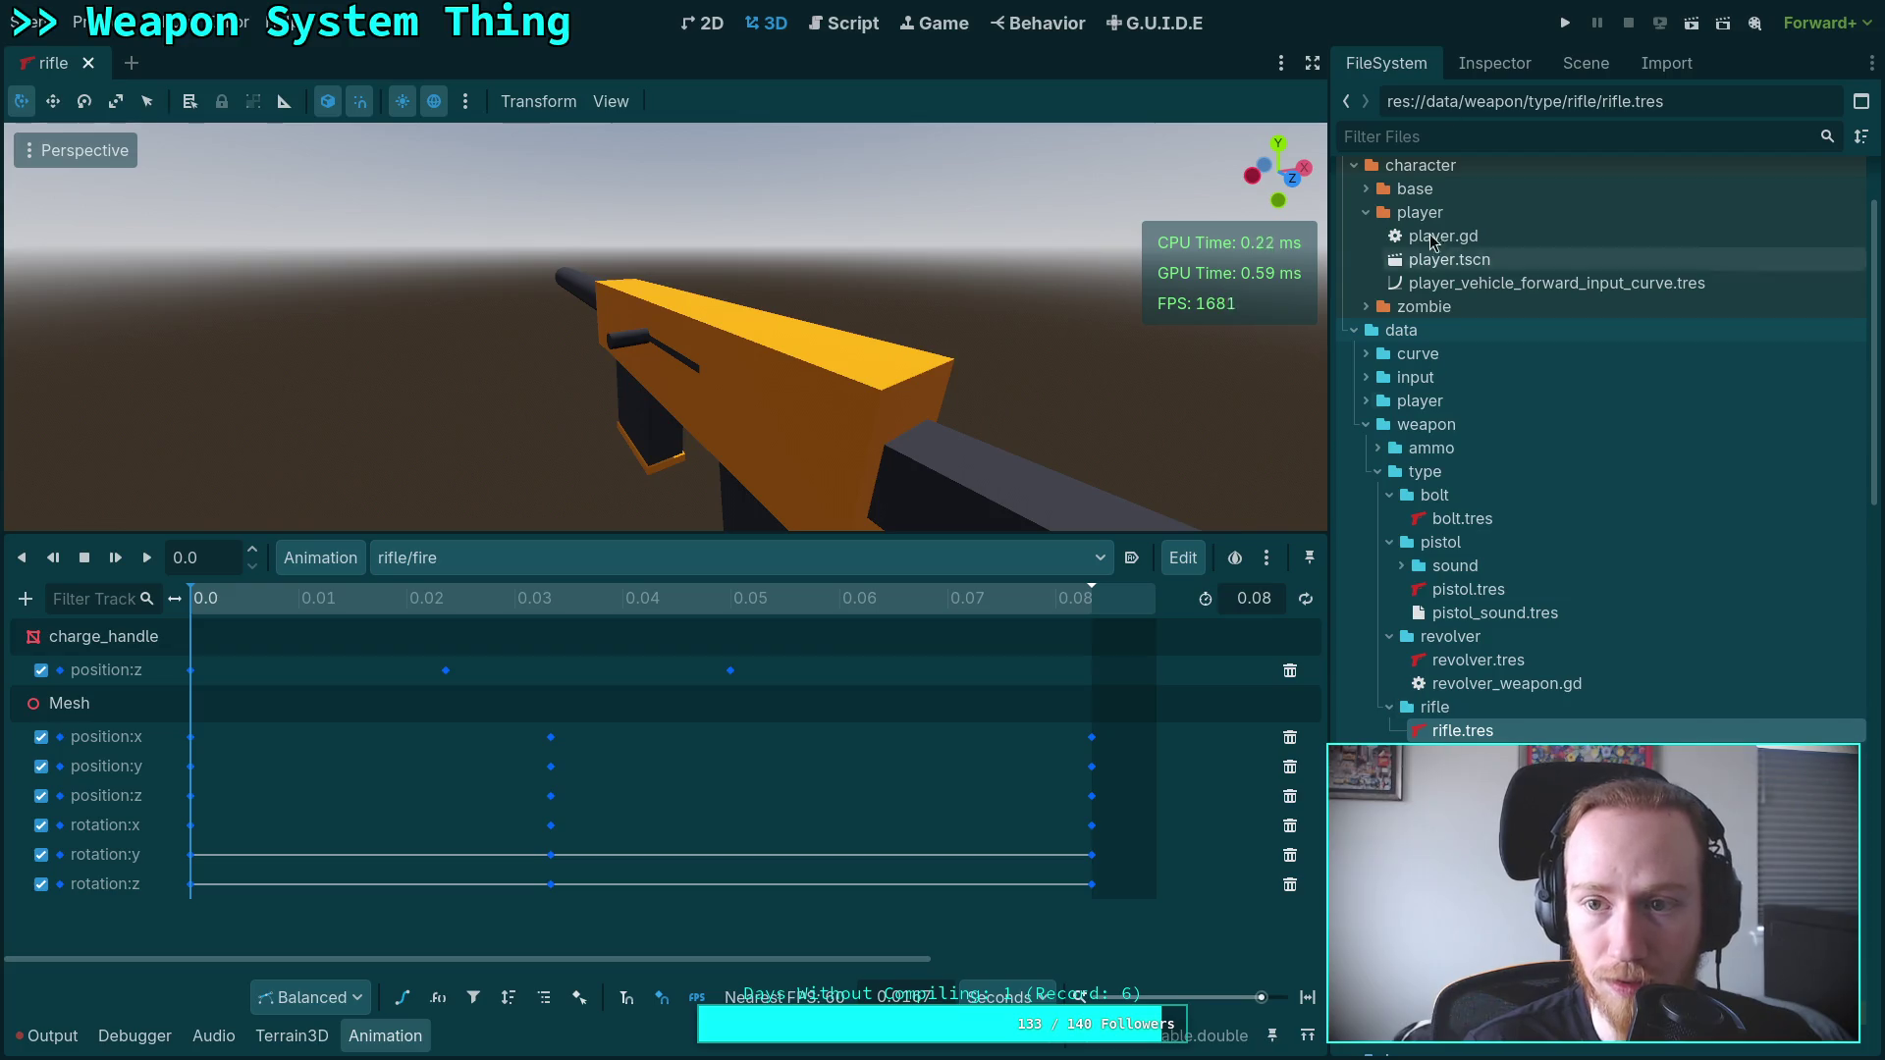
left_click(1495, 63)
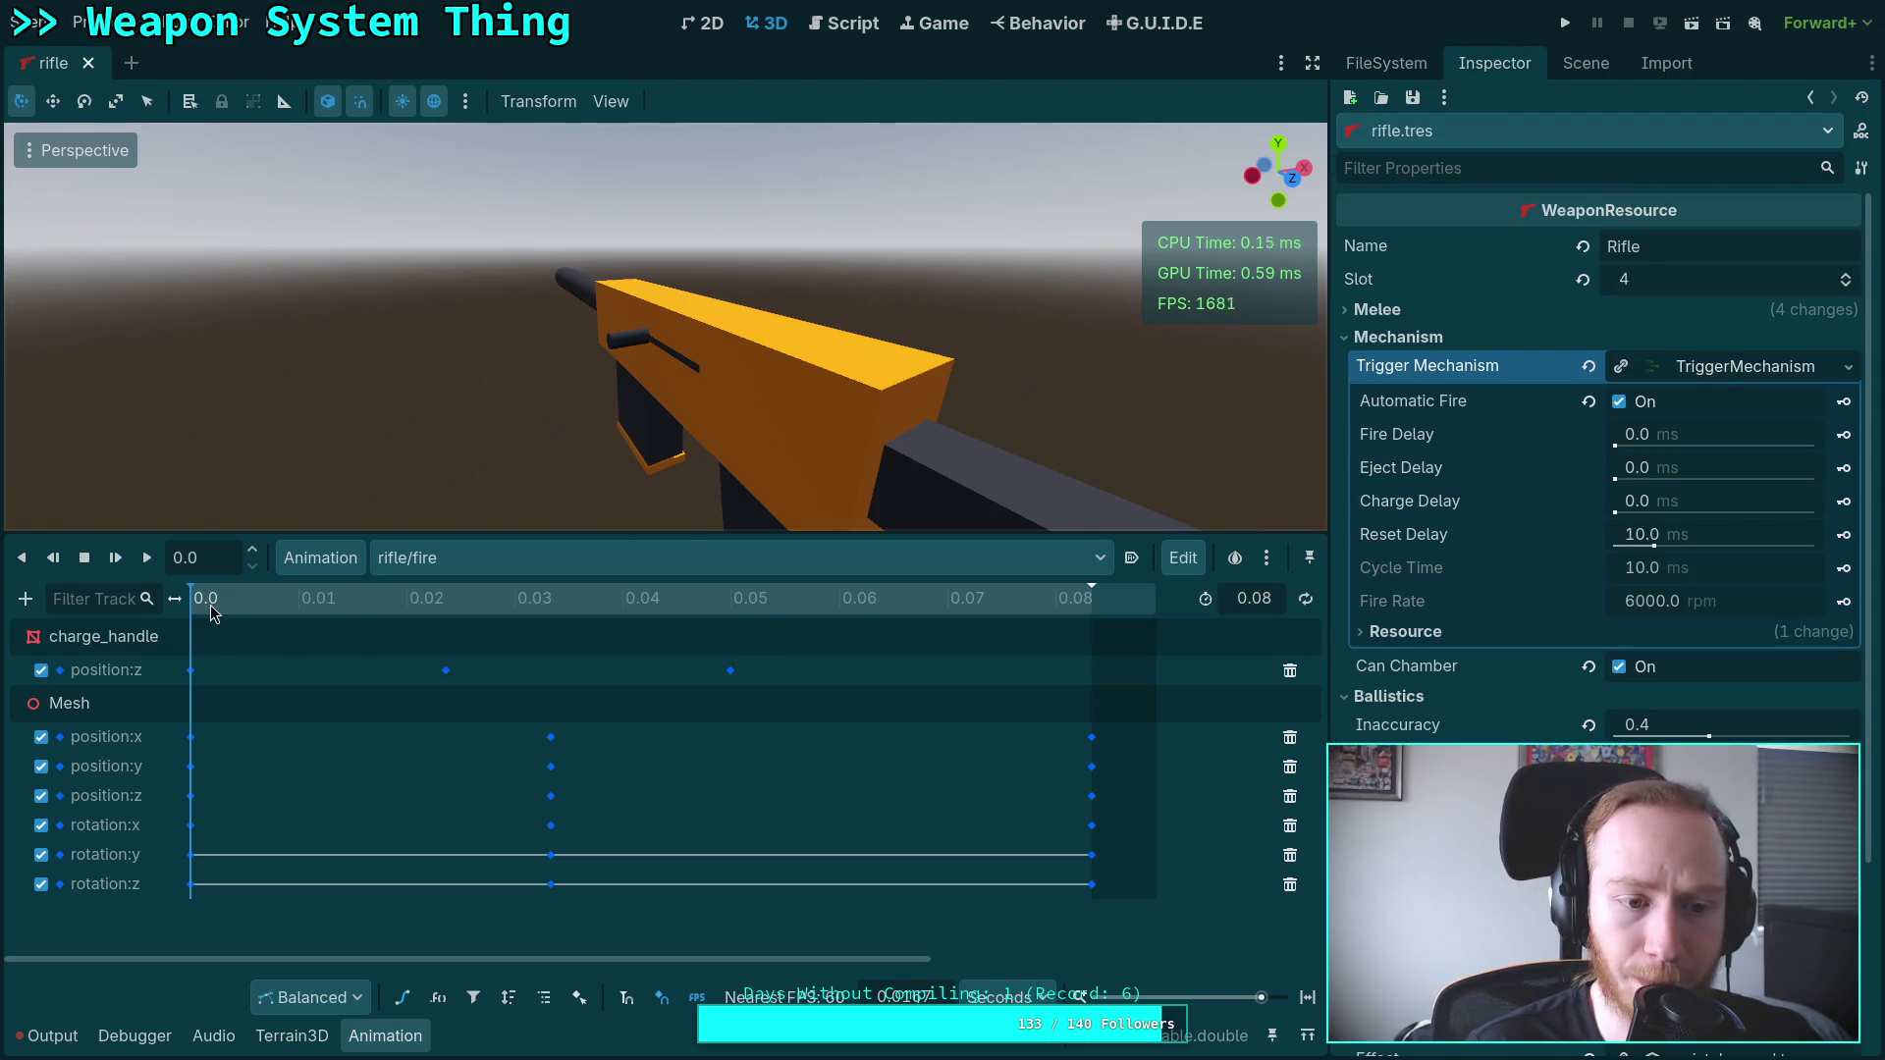
left_click(319, 598)
left_click(1663, 435)
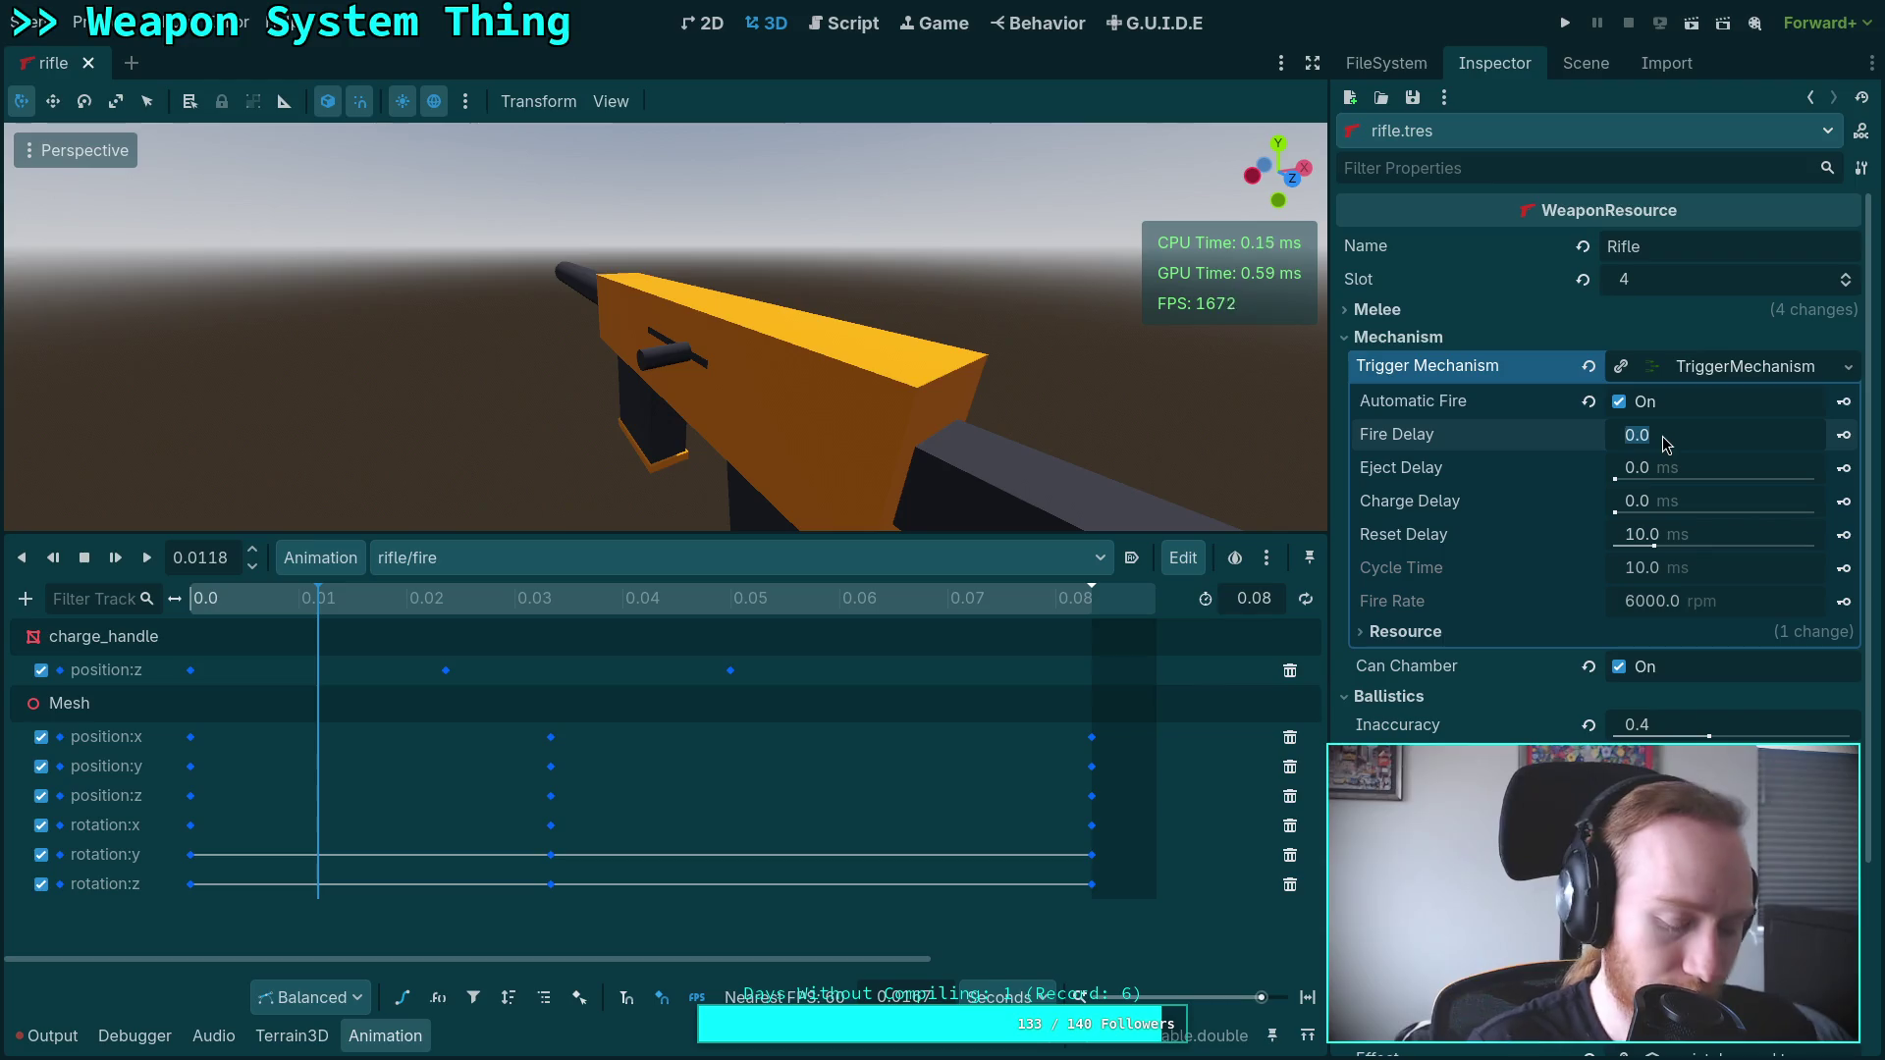
type("5")
key("Return")
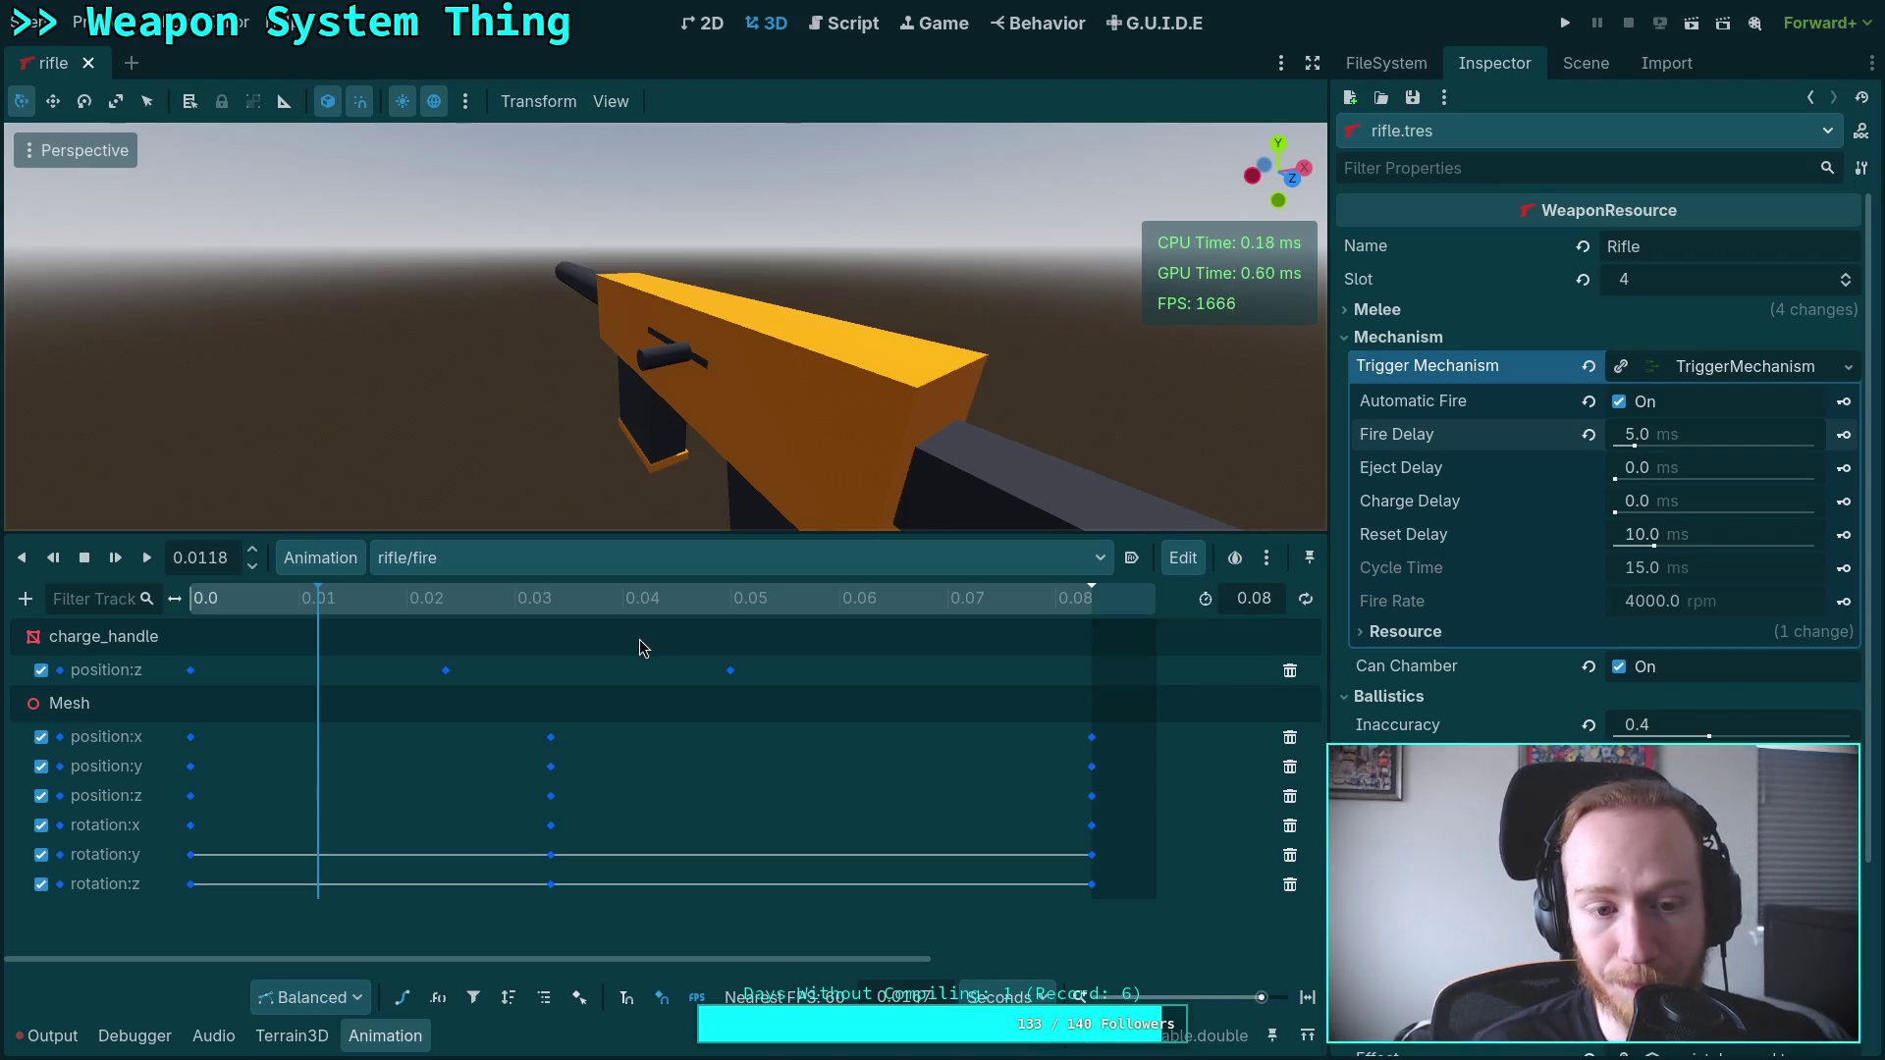
Scrub the rifle/fire animation between about 0.0089 and 0.0232 to check the timing
left_click(280, 601)
mouse_move(278, 609)
left_mouse_down()
mouse_move(245, 617)
mouse_move(372, 621)
left_mouse_up()
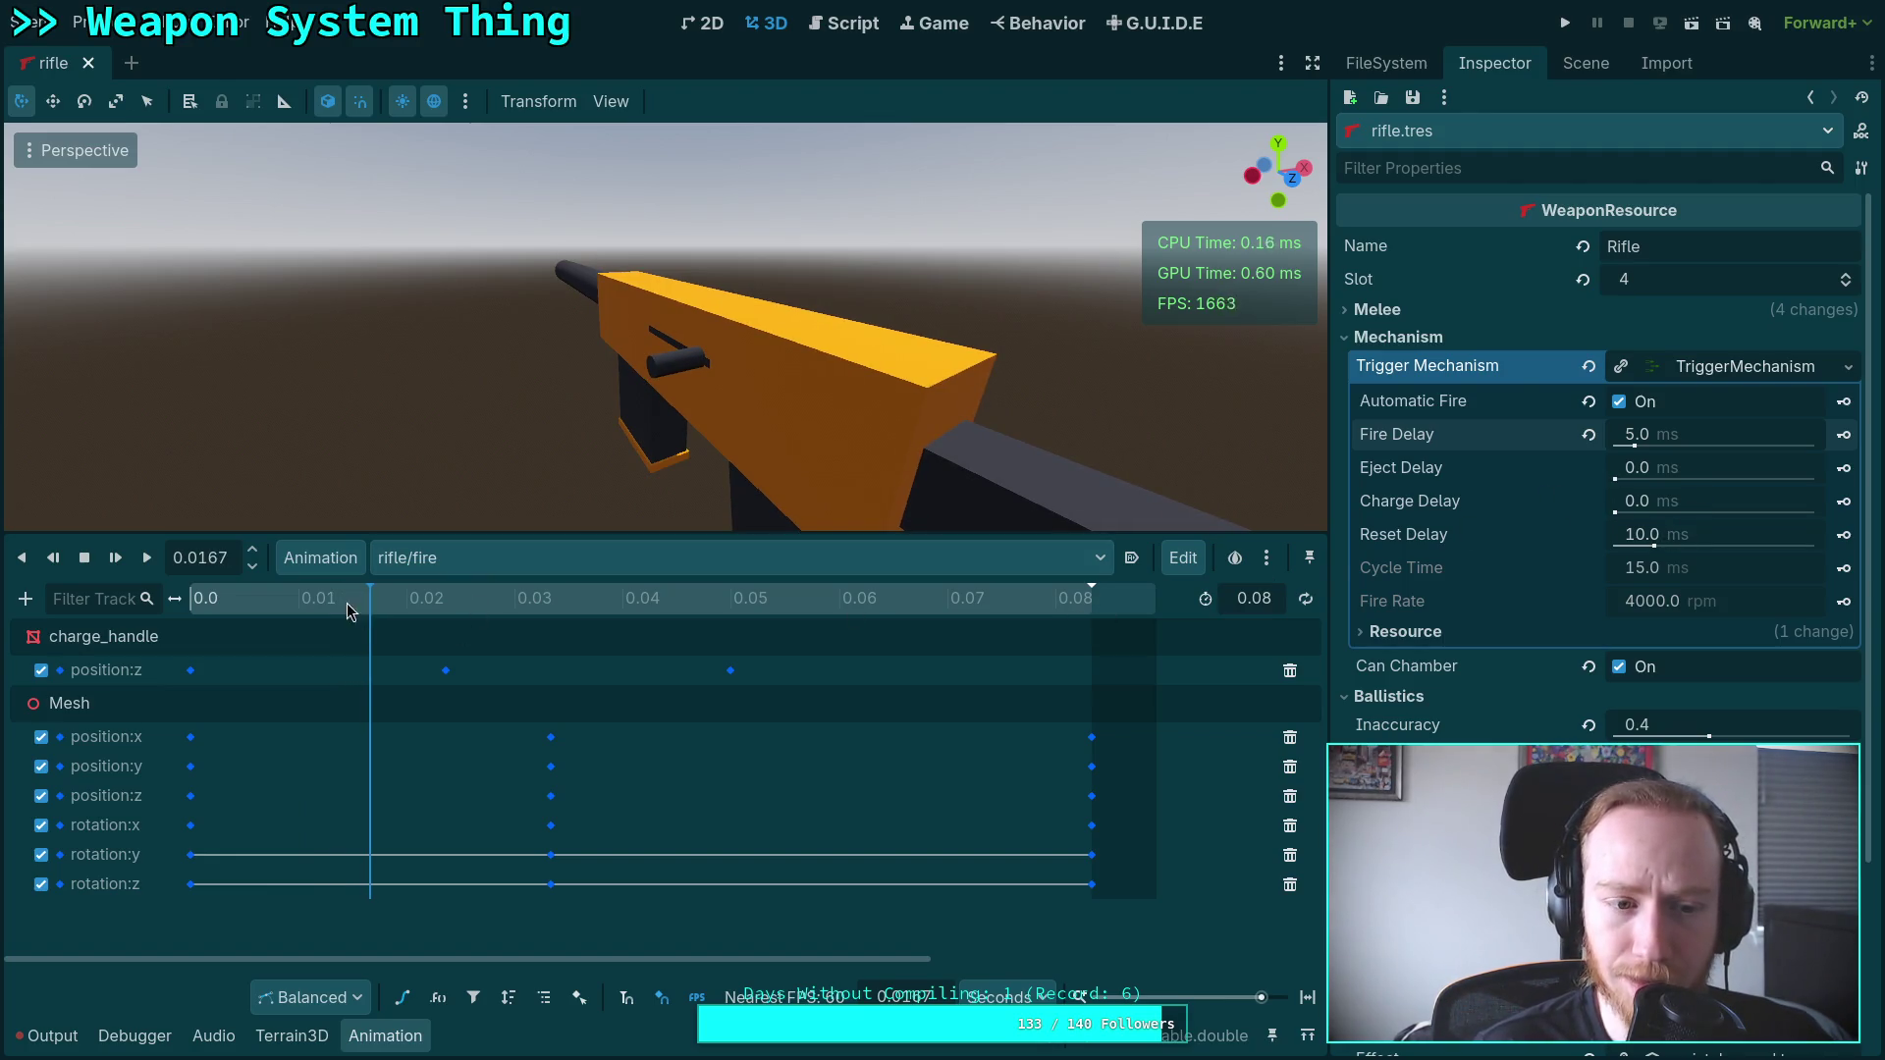
left_click(382, 600)
mouse_move(381, 597)
left_mouse_down()
mouse_move(442, 598)
mouse_move(425, 598)
left_mouse_up()
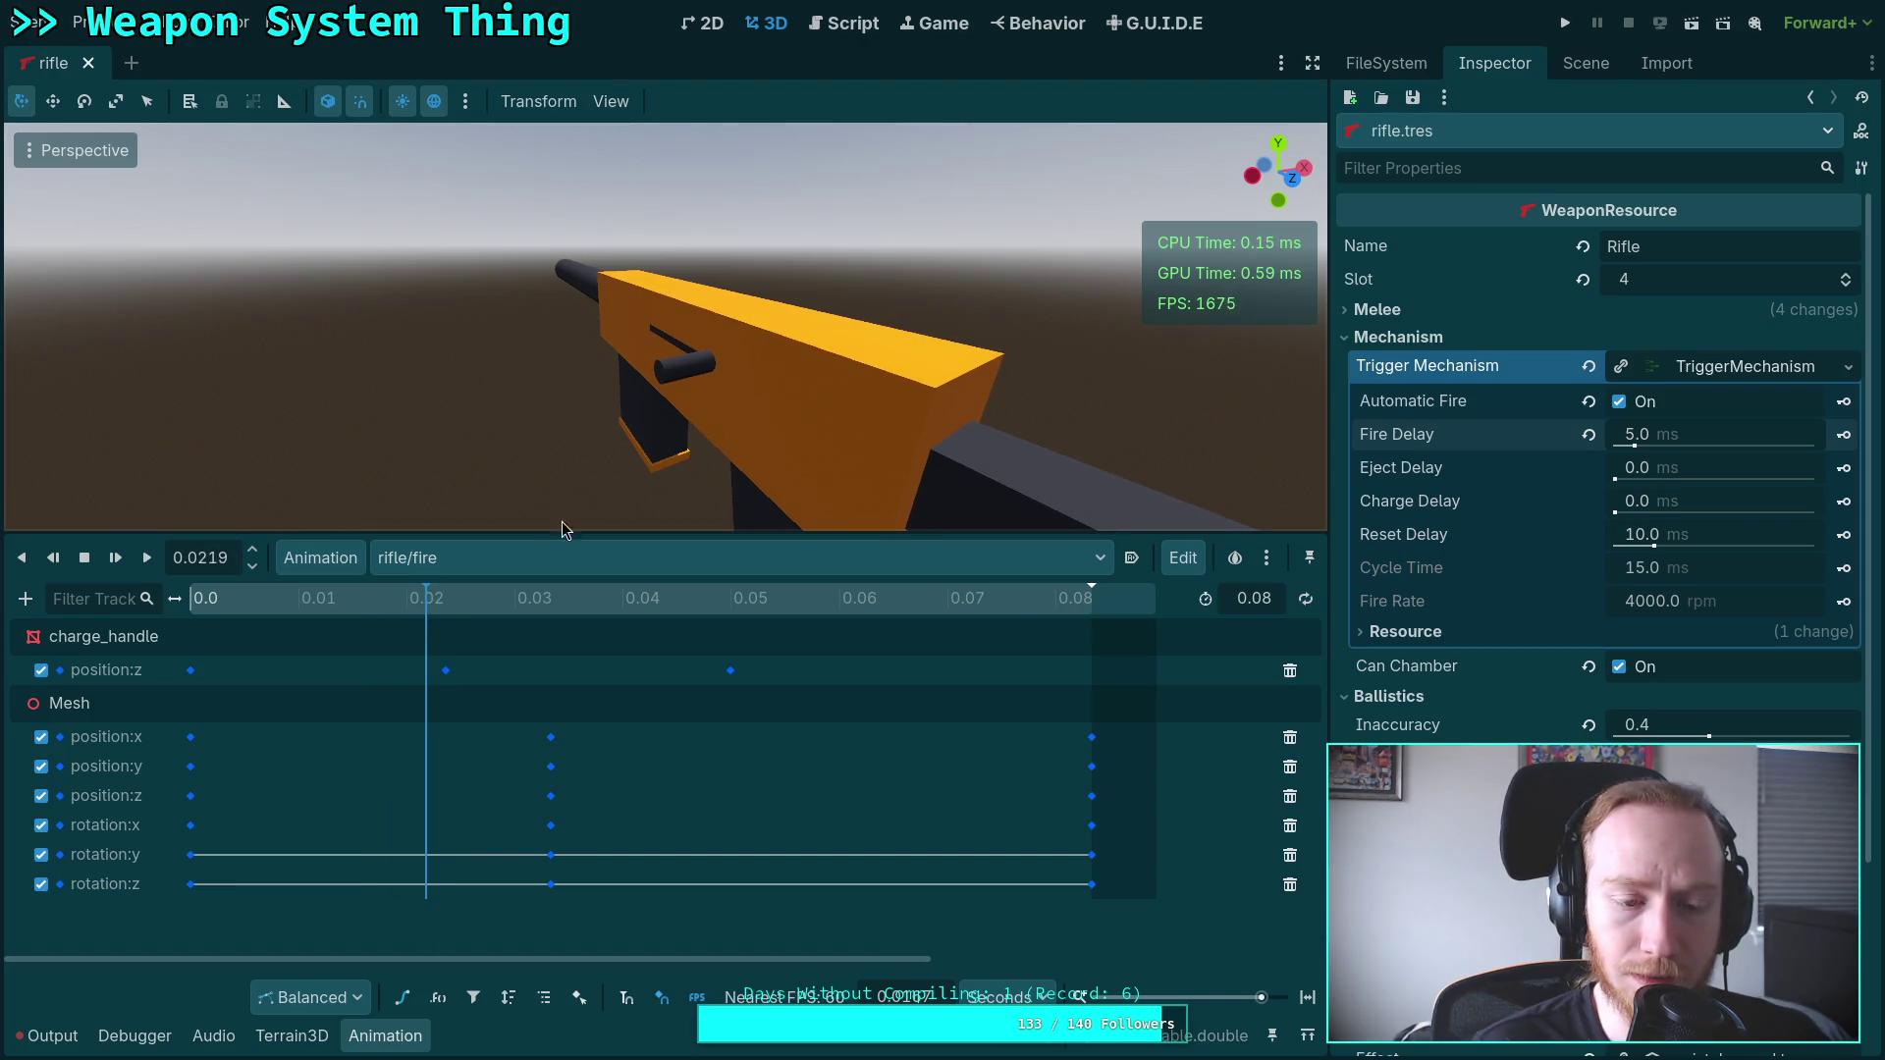
mouse_move(279, 598)
left_mouse_down()
mouse_move(240, 601)
mouse_move(425, 605)
left_mouse_up()
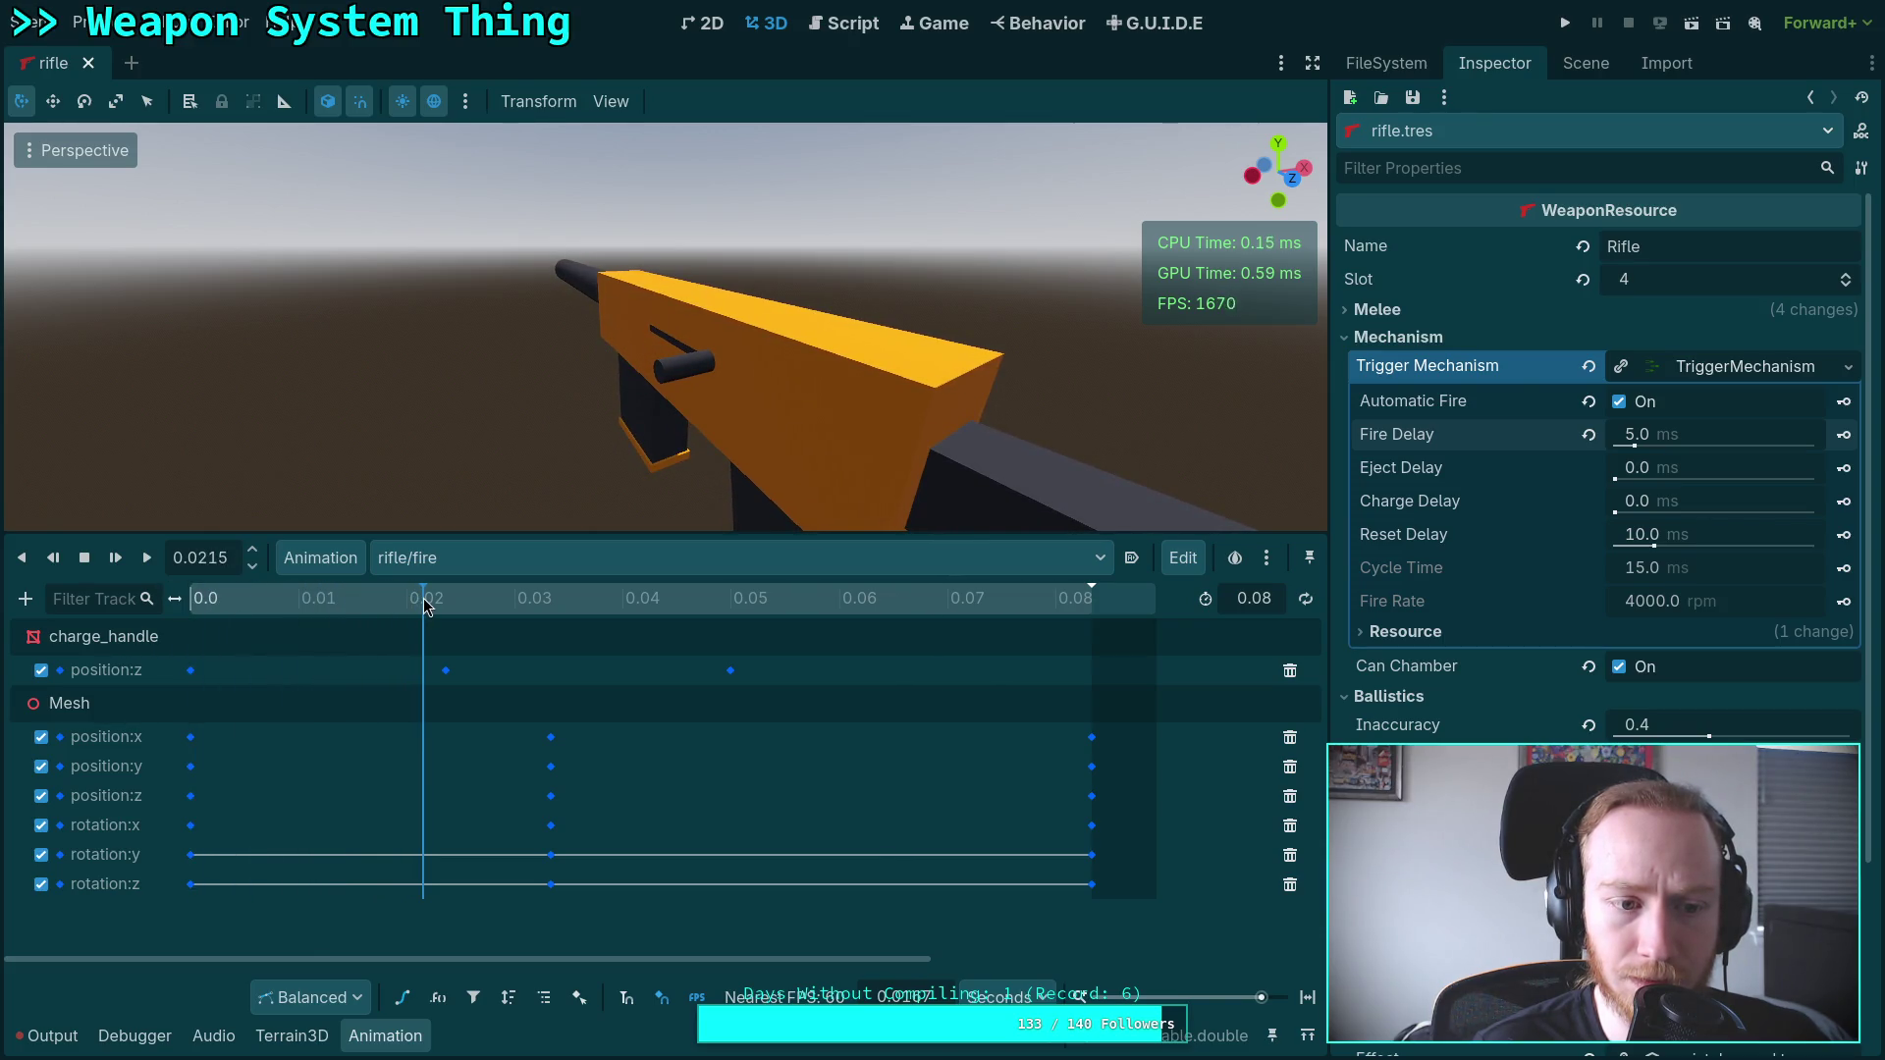
Set Eject Delay to 20.0 ms and scrub the animation to watch the charge handle
left_click(1704, 462)
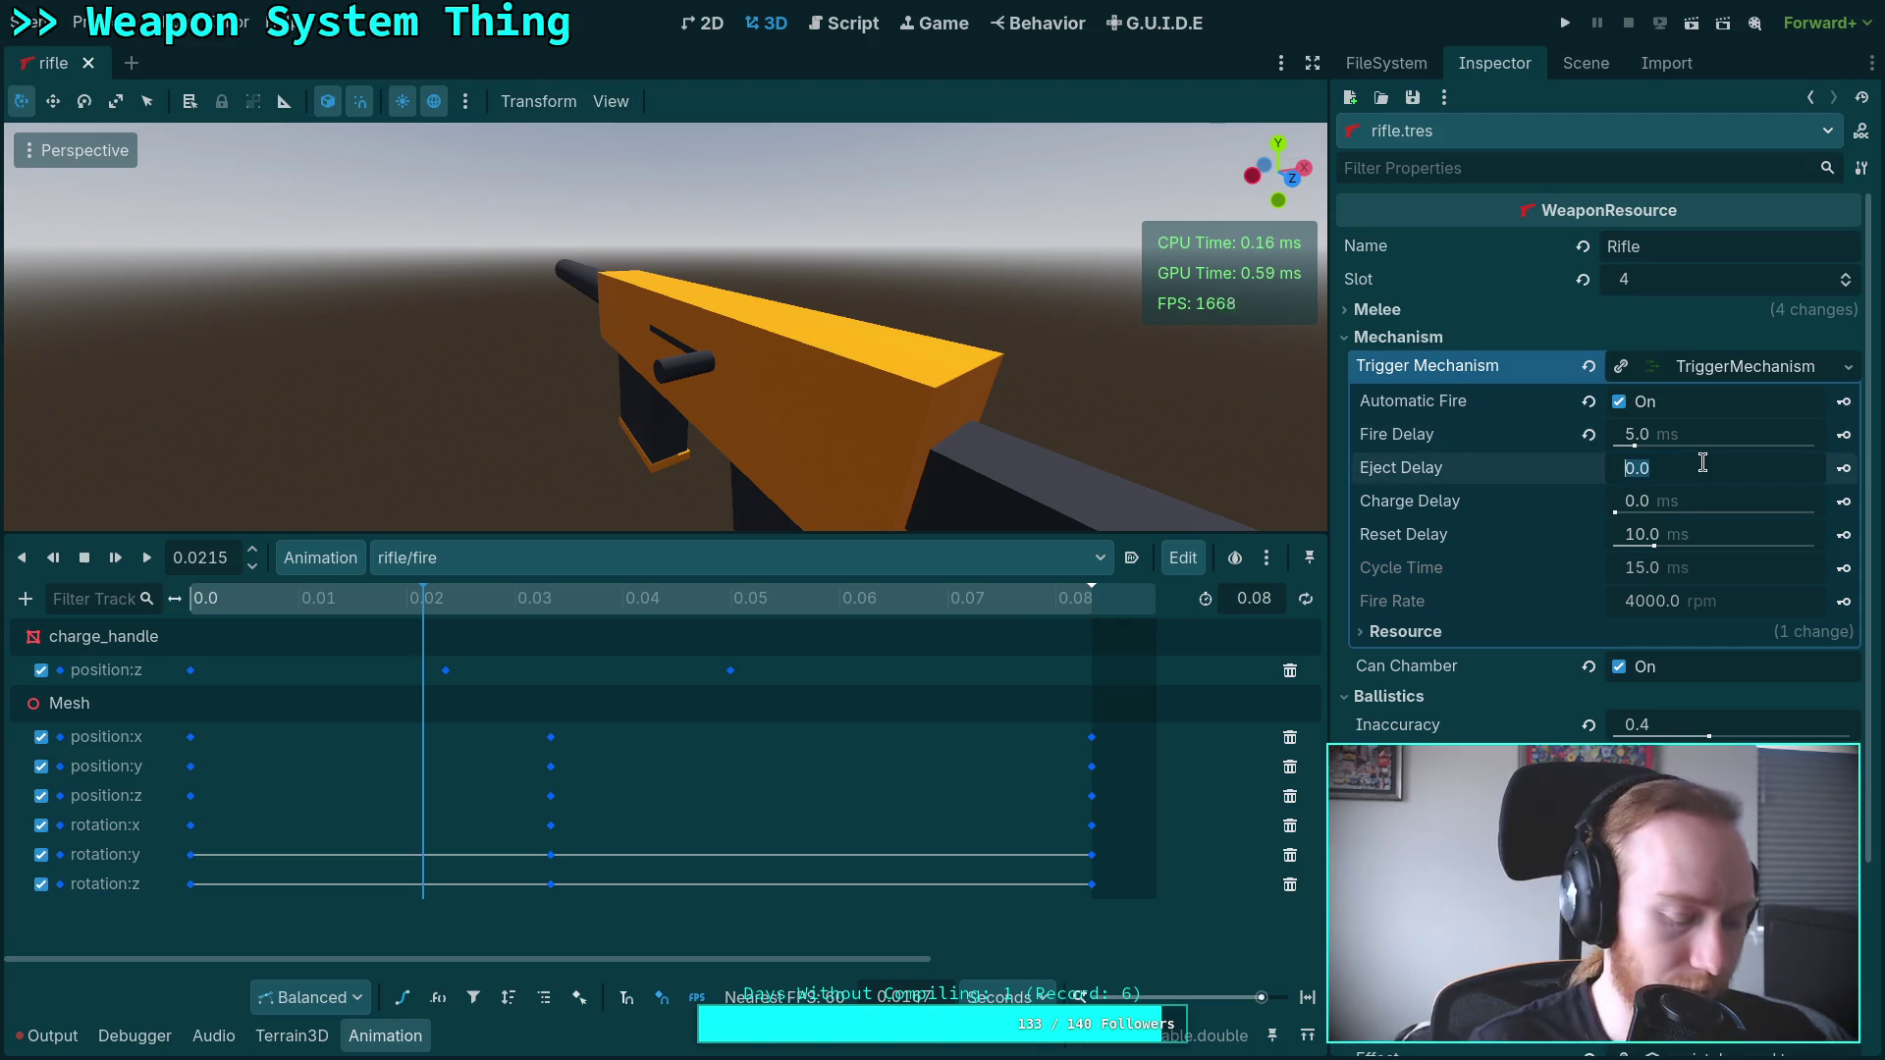
type("20")
key("Return")
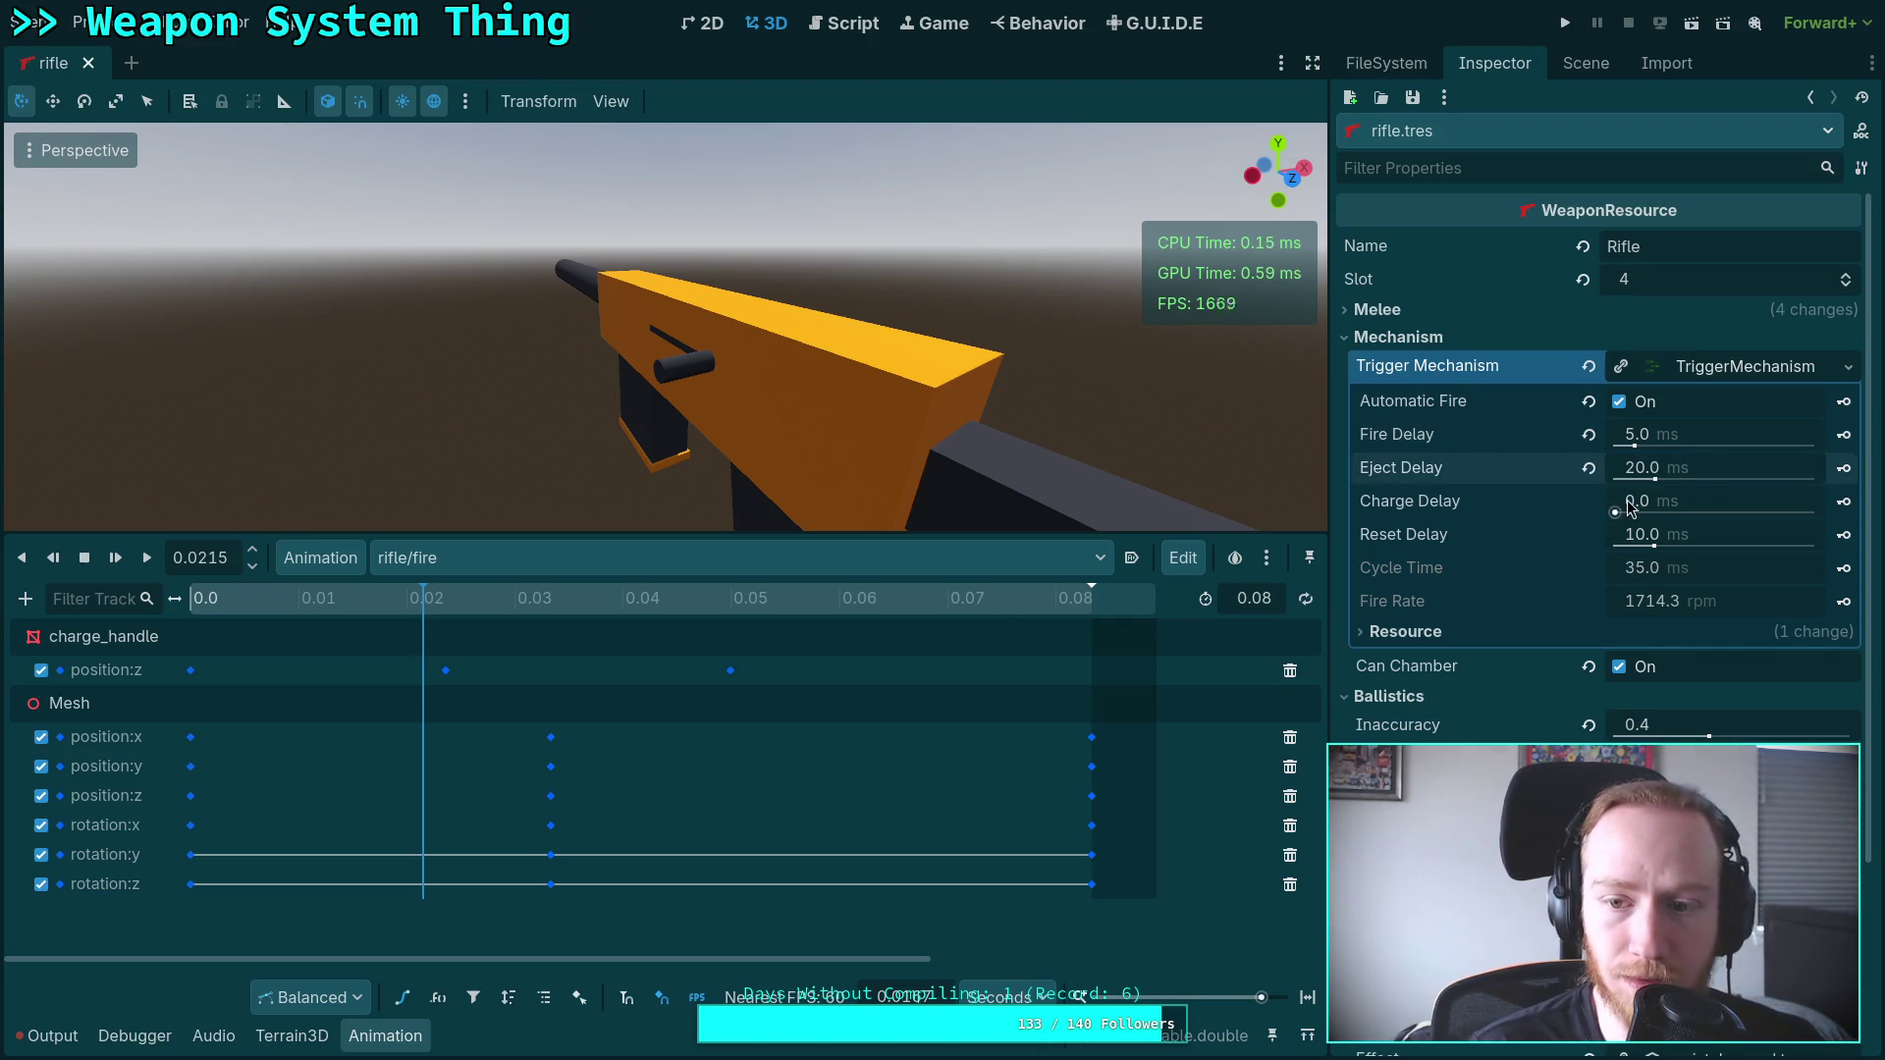
left_click(426, 606)
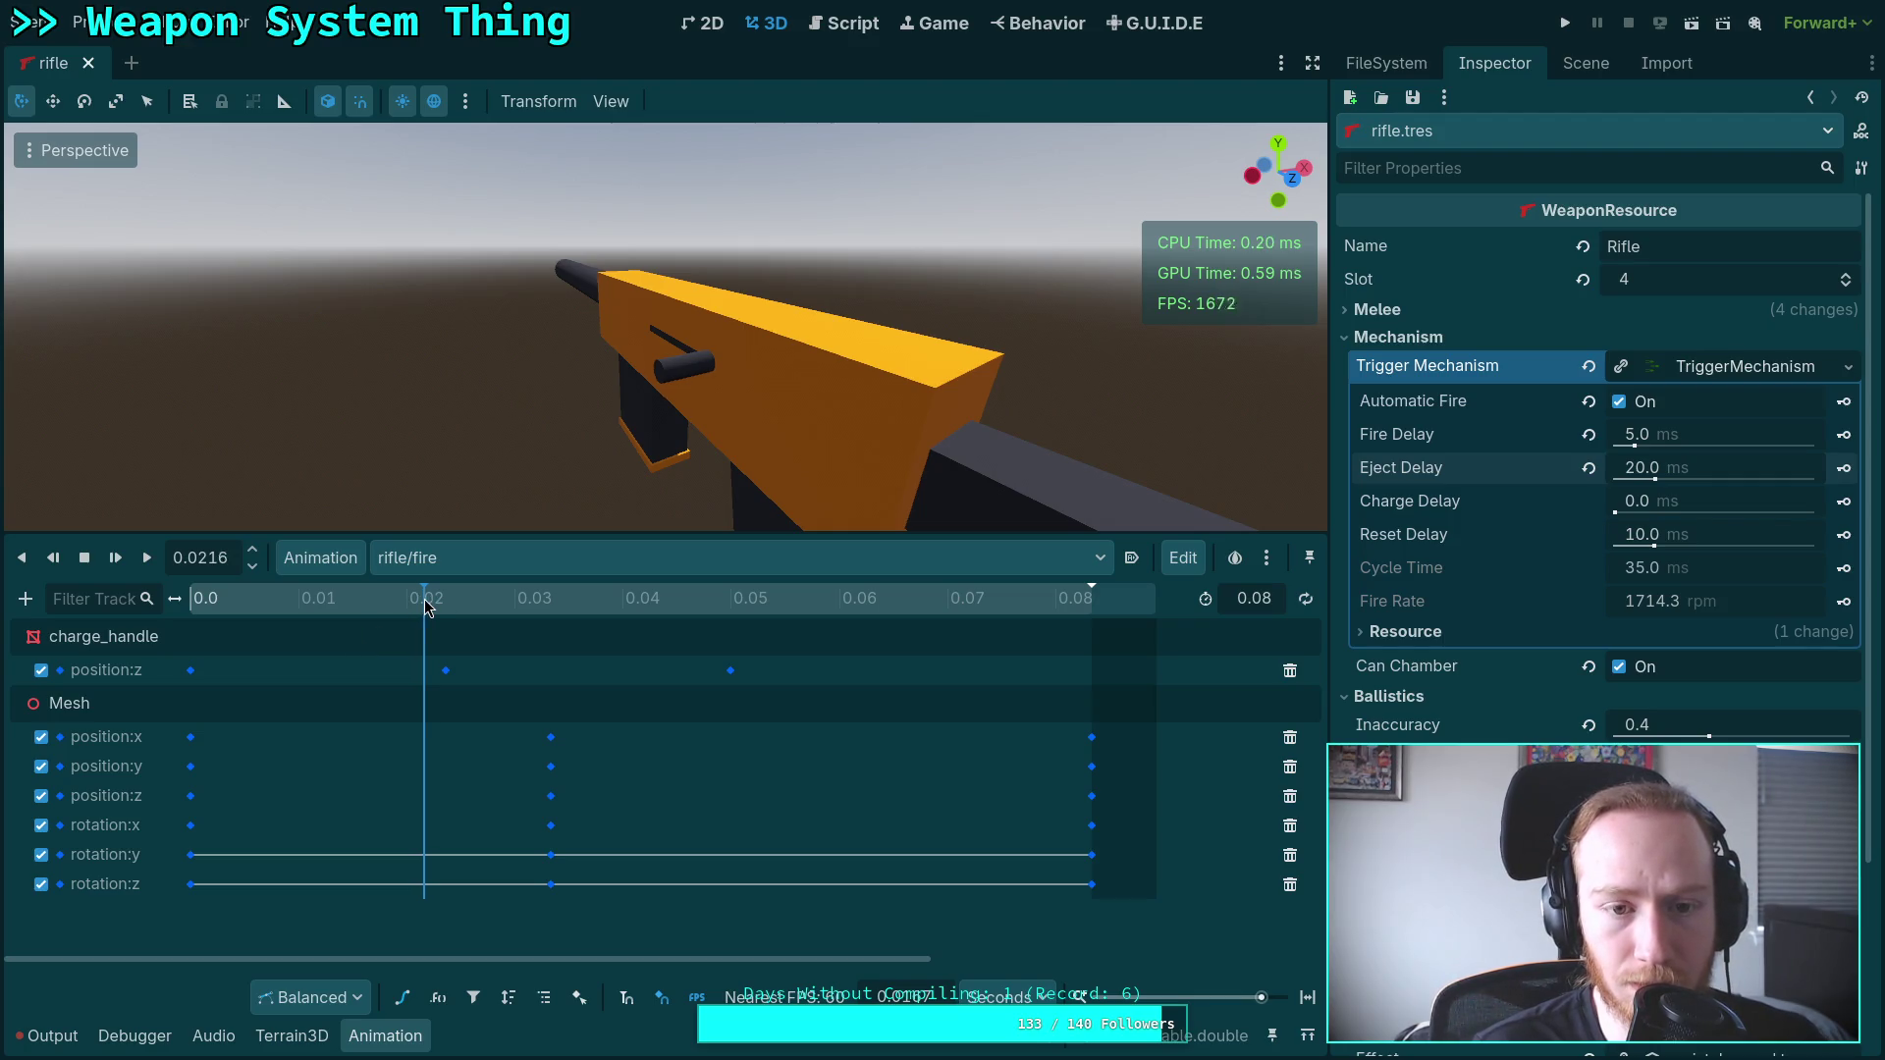
left_click_drag(426, 606, 732, 622)
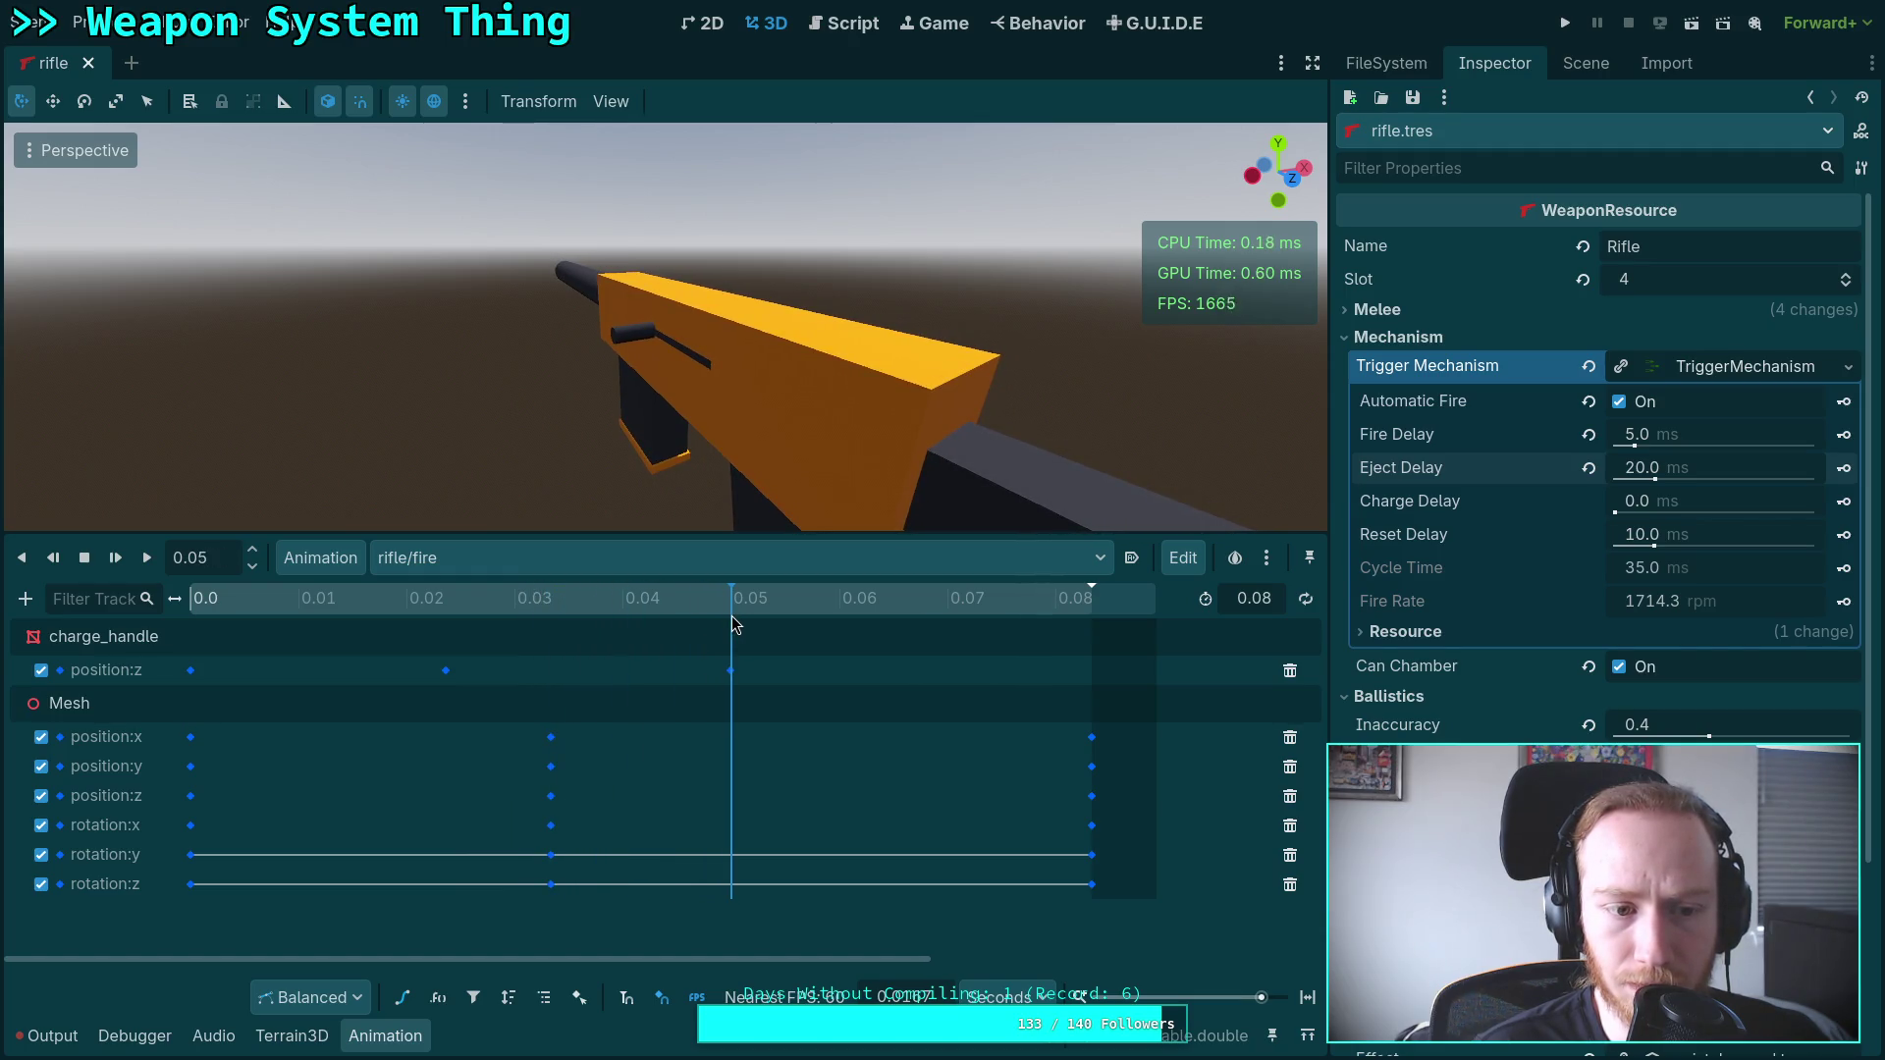
Set Charge Delay to 30.0 ms and scrub to about 0.0637 to find the cycle end
left_click(1688, 503)
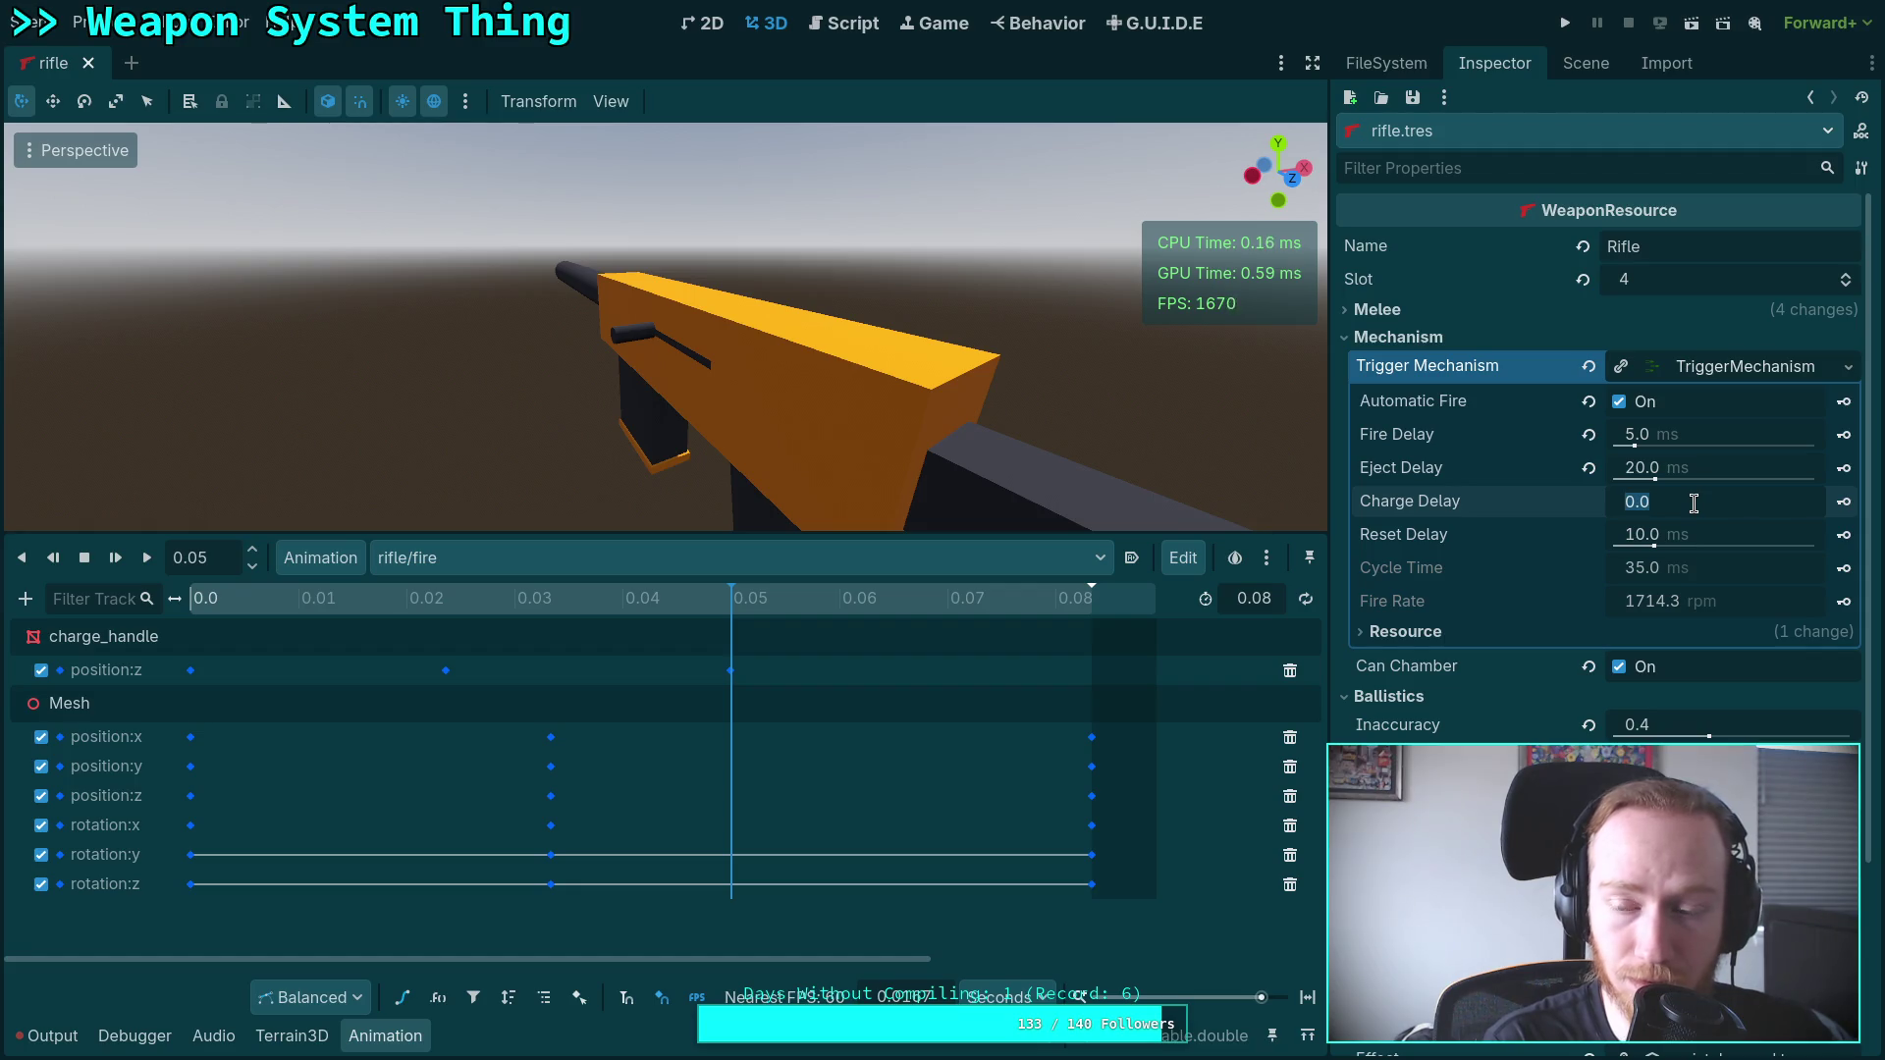
type("30")
key("Return")
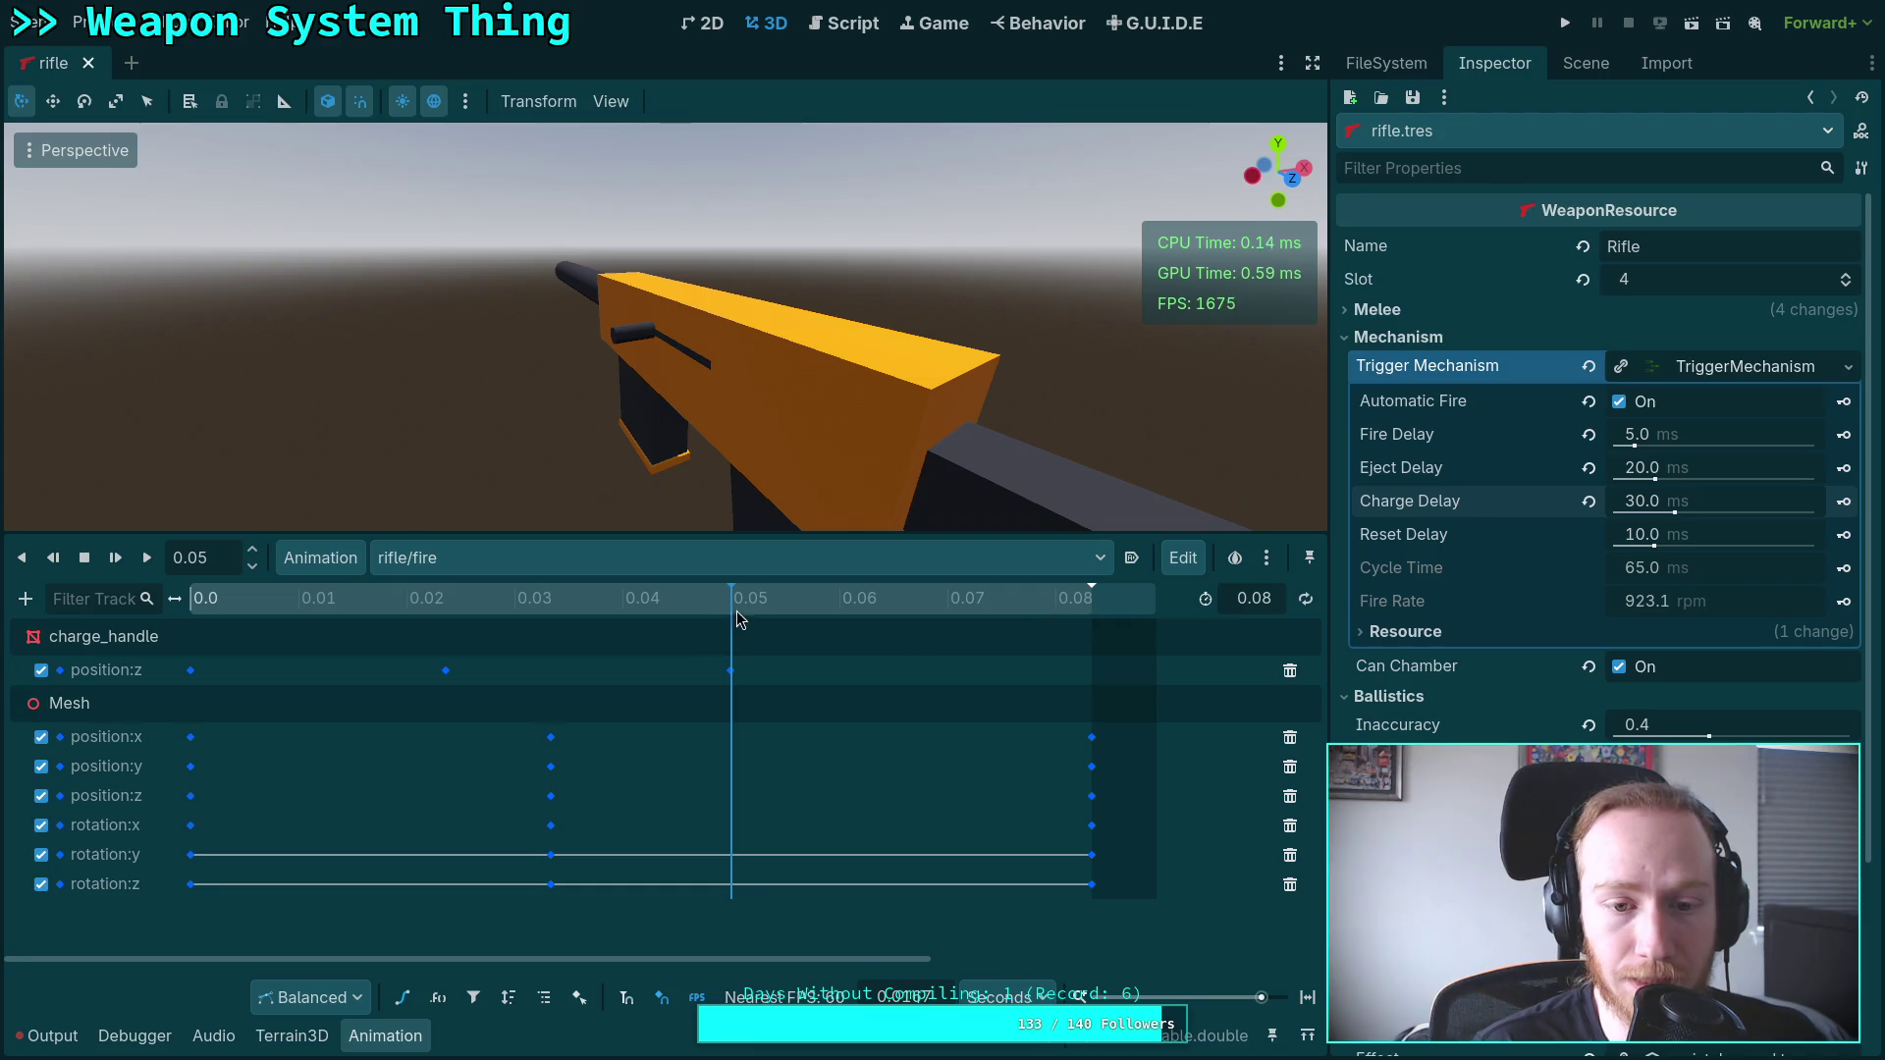
left_click_drag(732, 611, 939, 609)
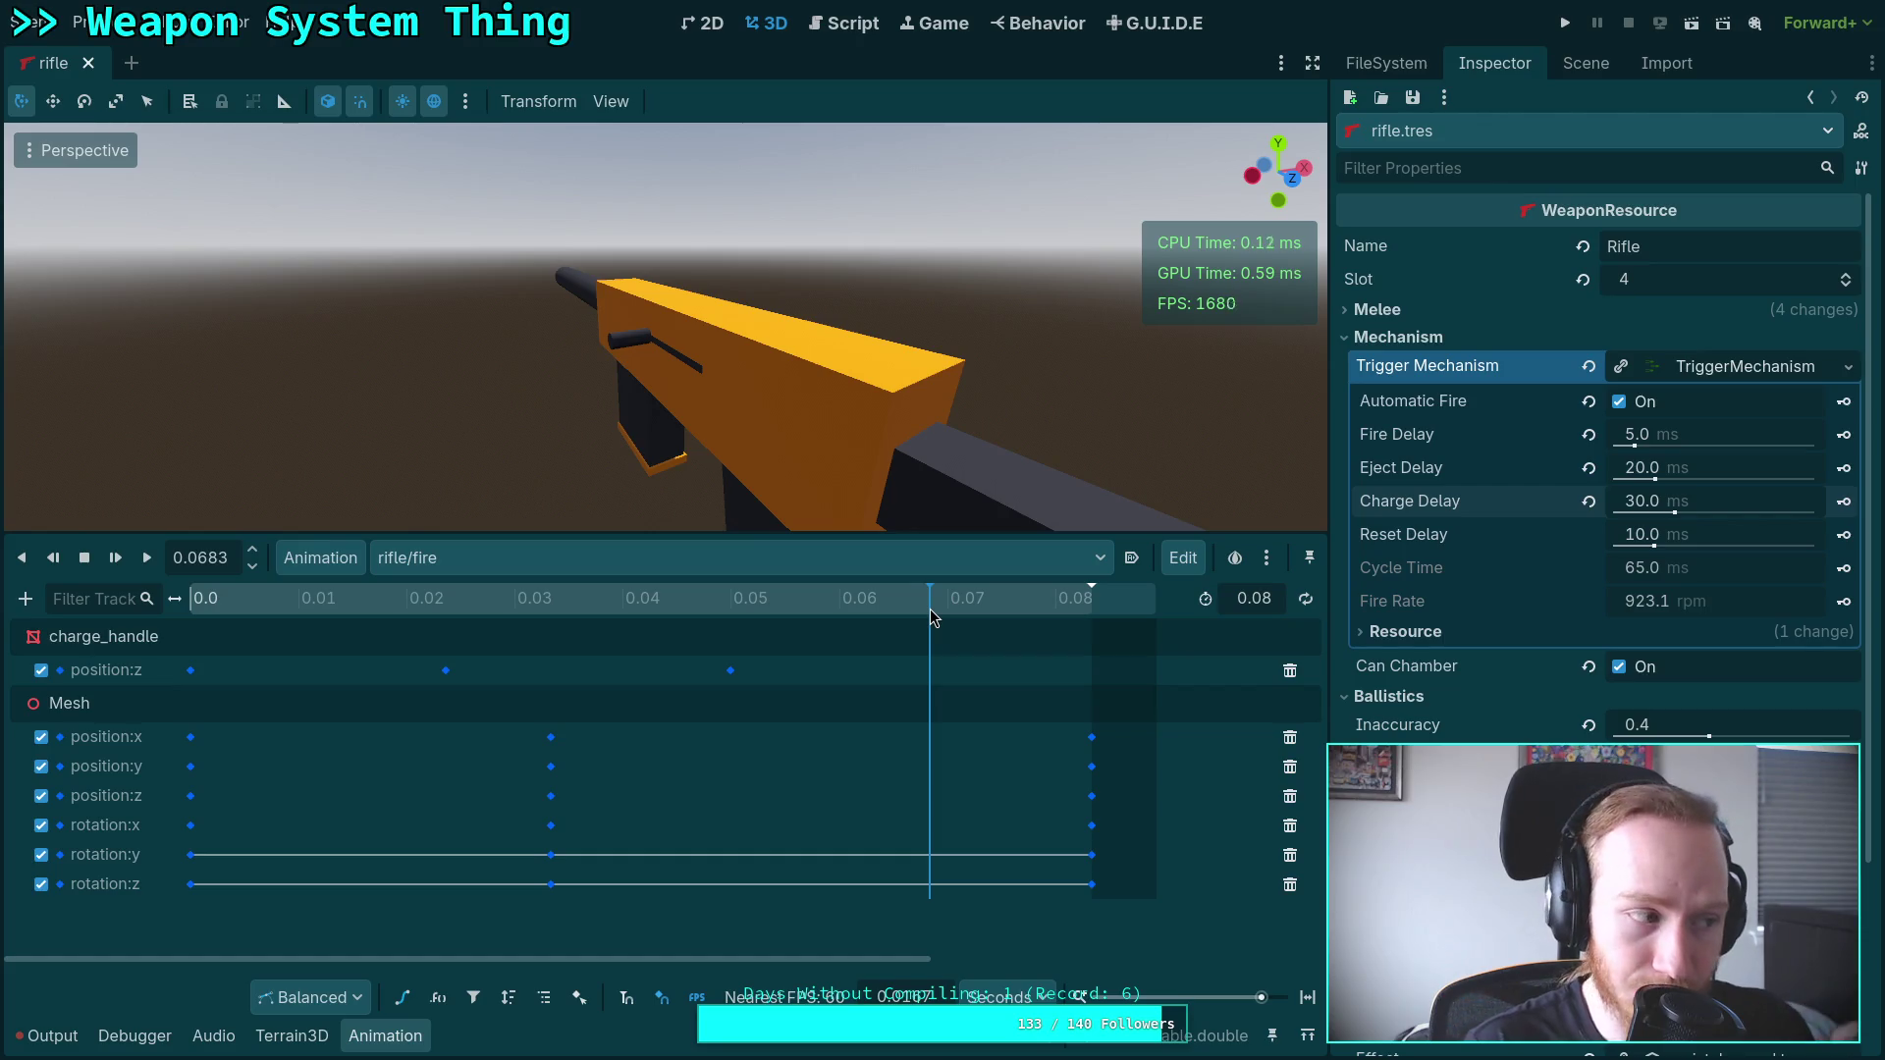
mouse_move(929, 609)
left_mouse_down()
mouse_move(750, 614)
mouse_move(890, 624)
left_mouse_up()
left_click(1709, 536)
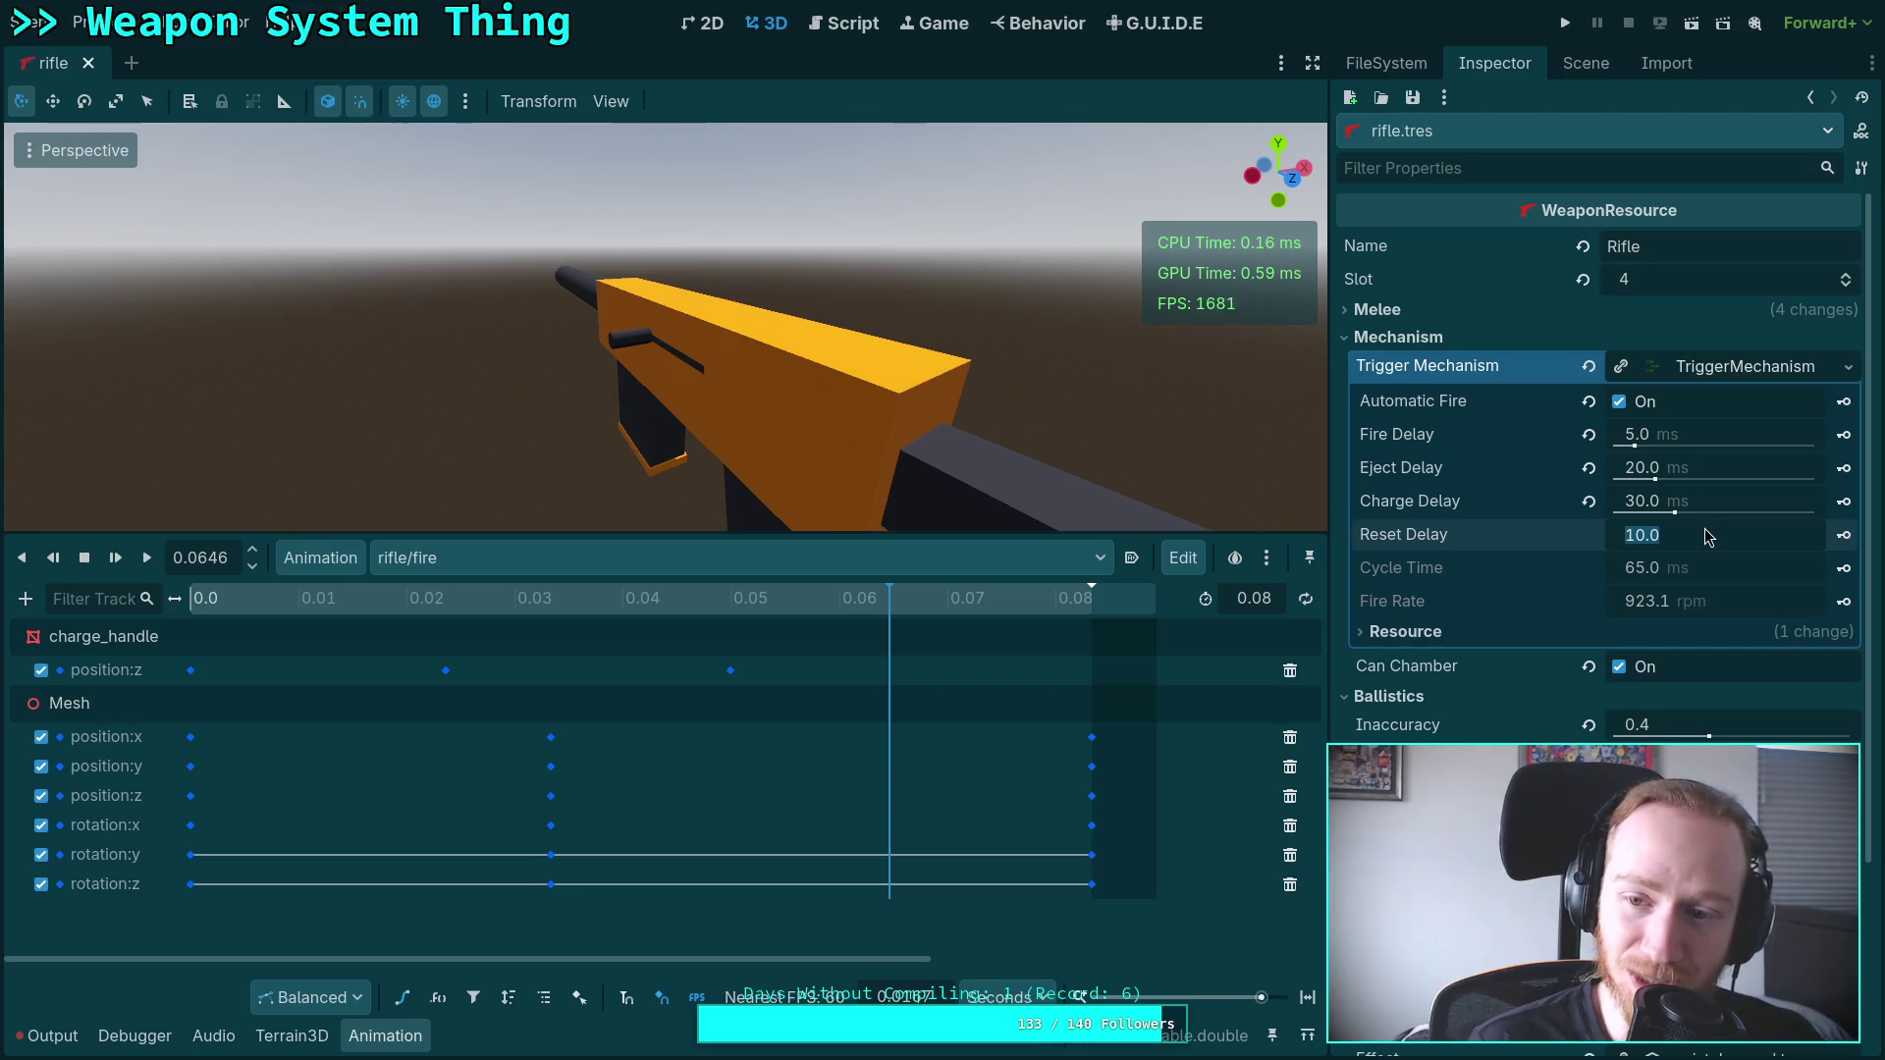
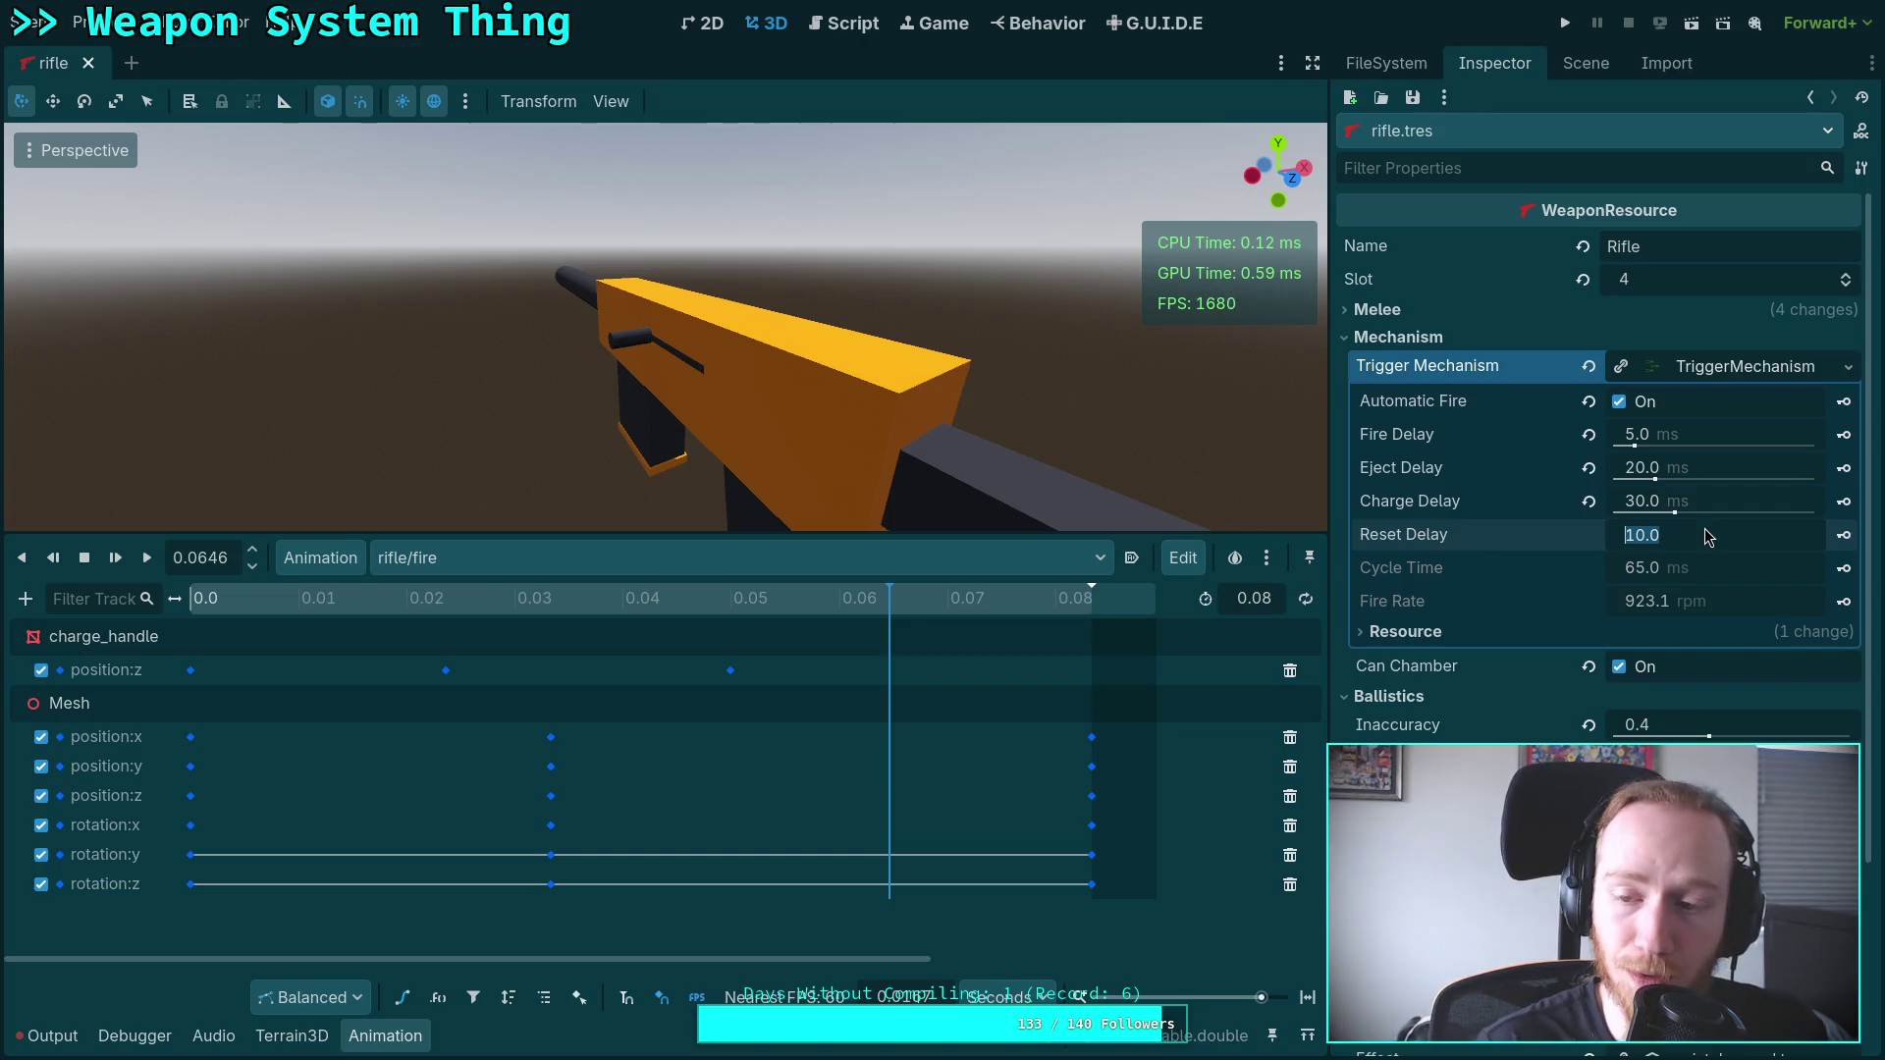
Try rifle Reset Delay values of 15, 20, 50 and 40 ms in the Inspector
type("15")
key("Return")
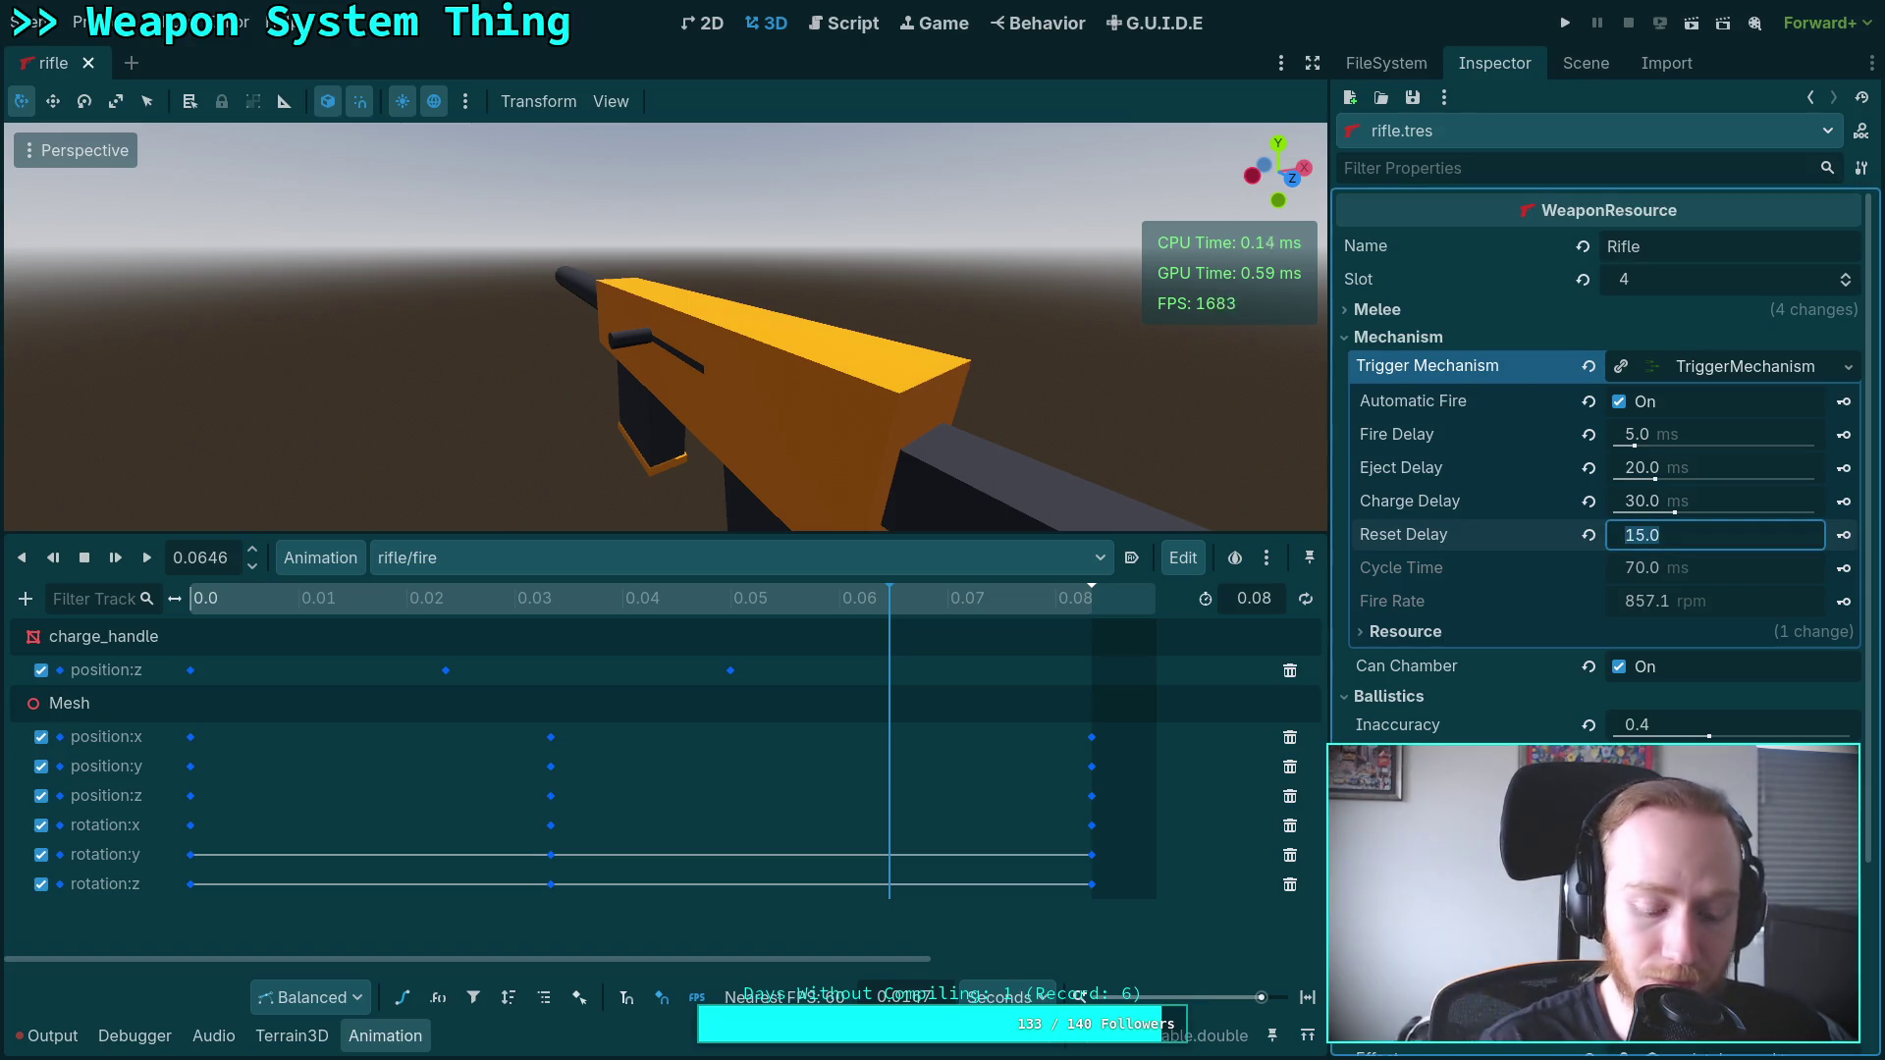
type("20")
key("Return")
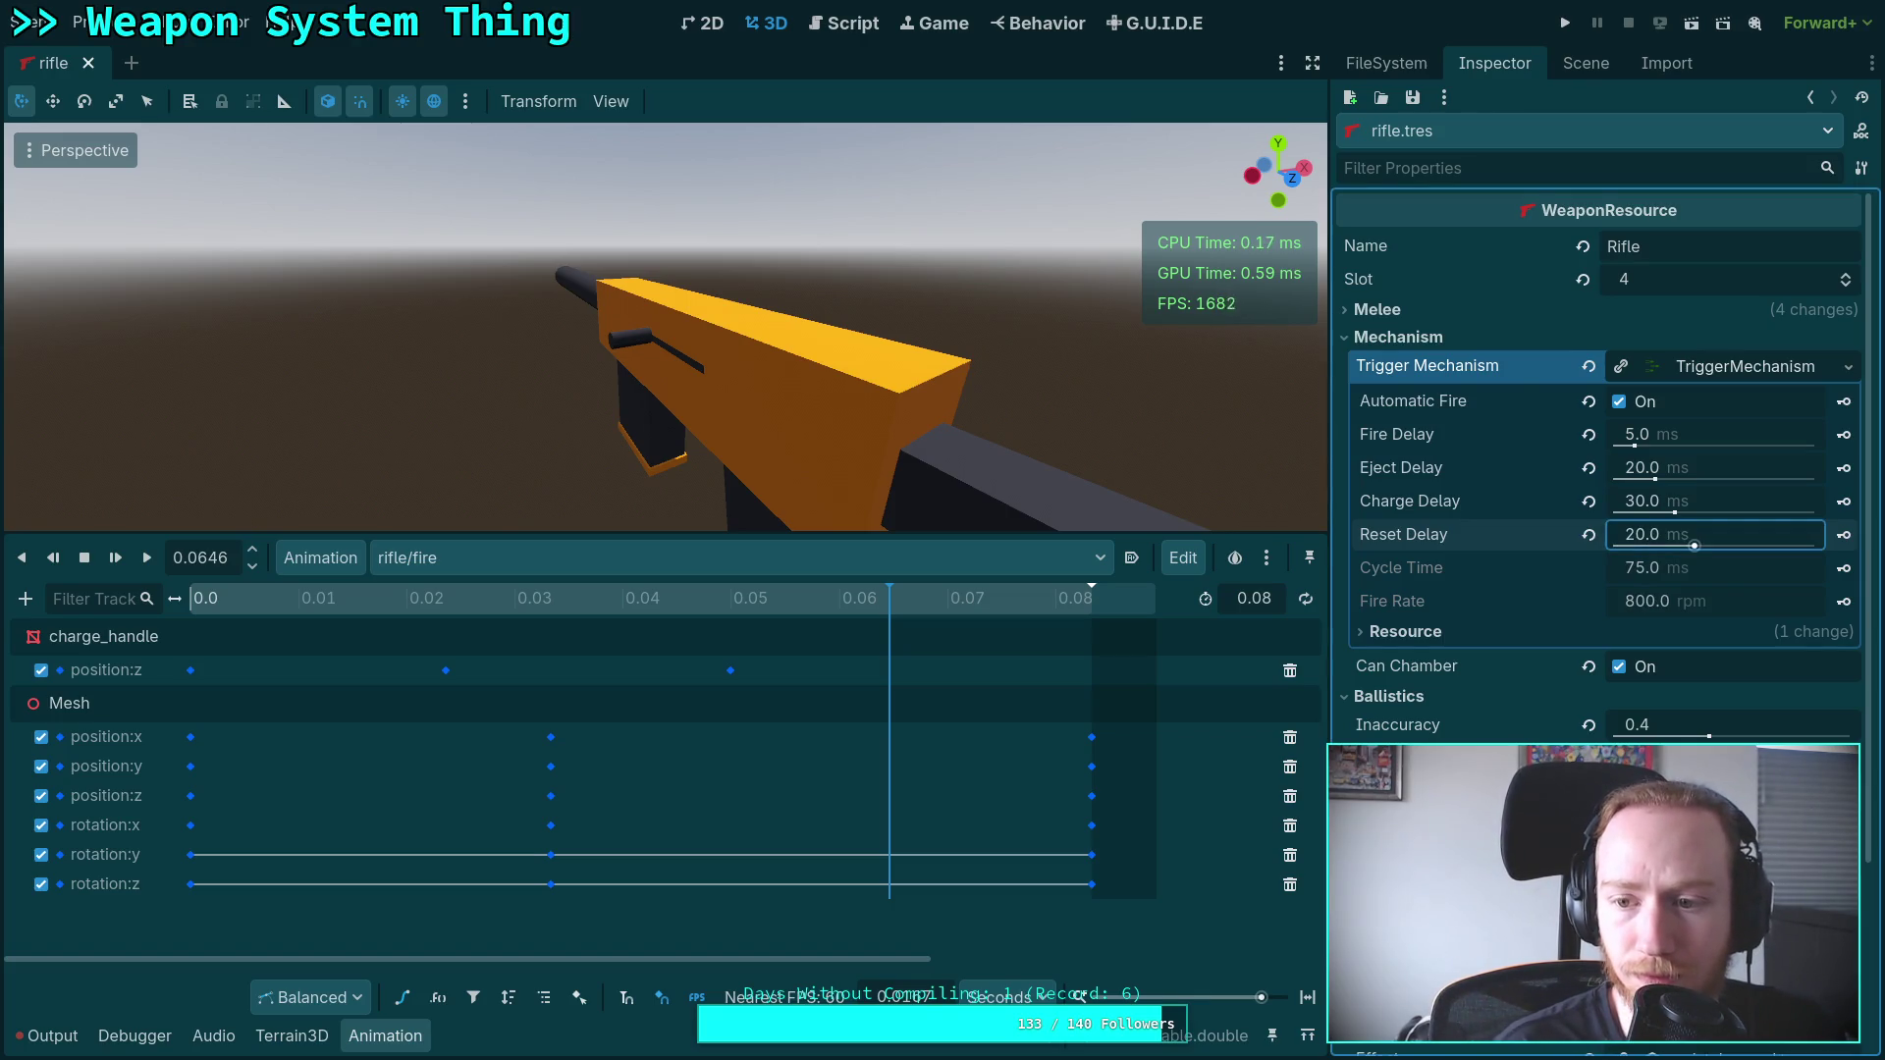
left_click(1695, 546)
type("4")
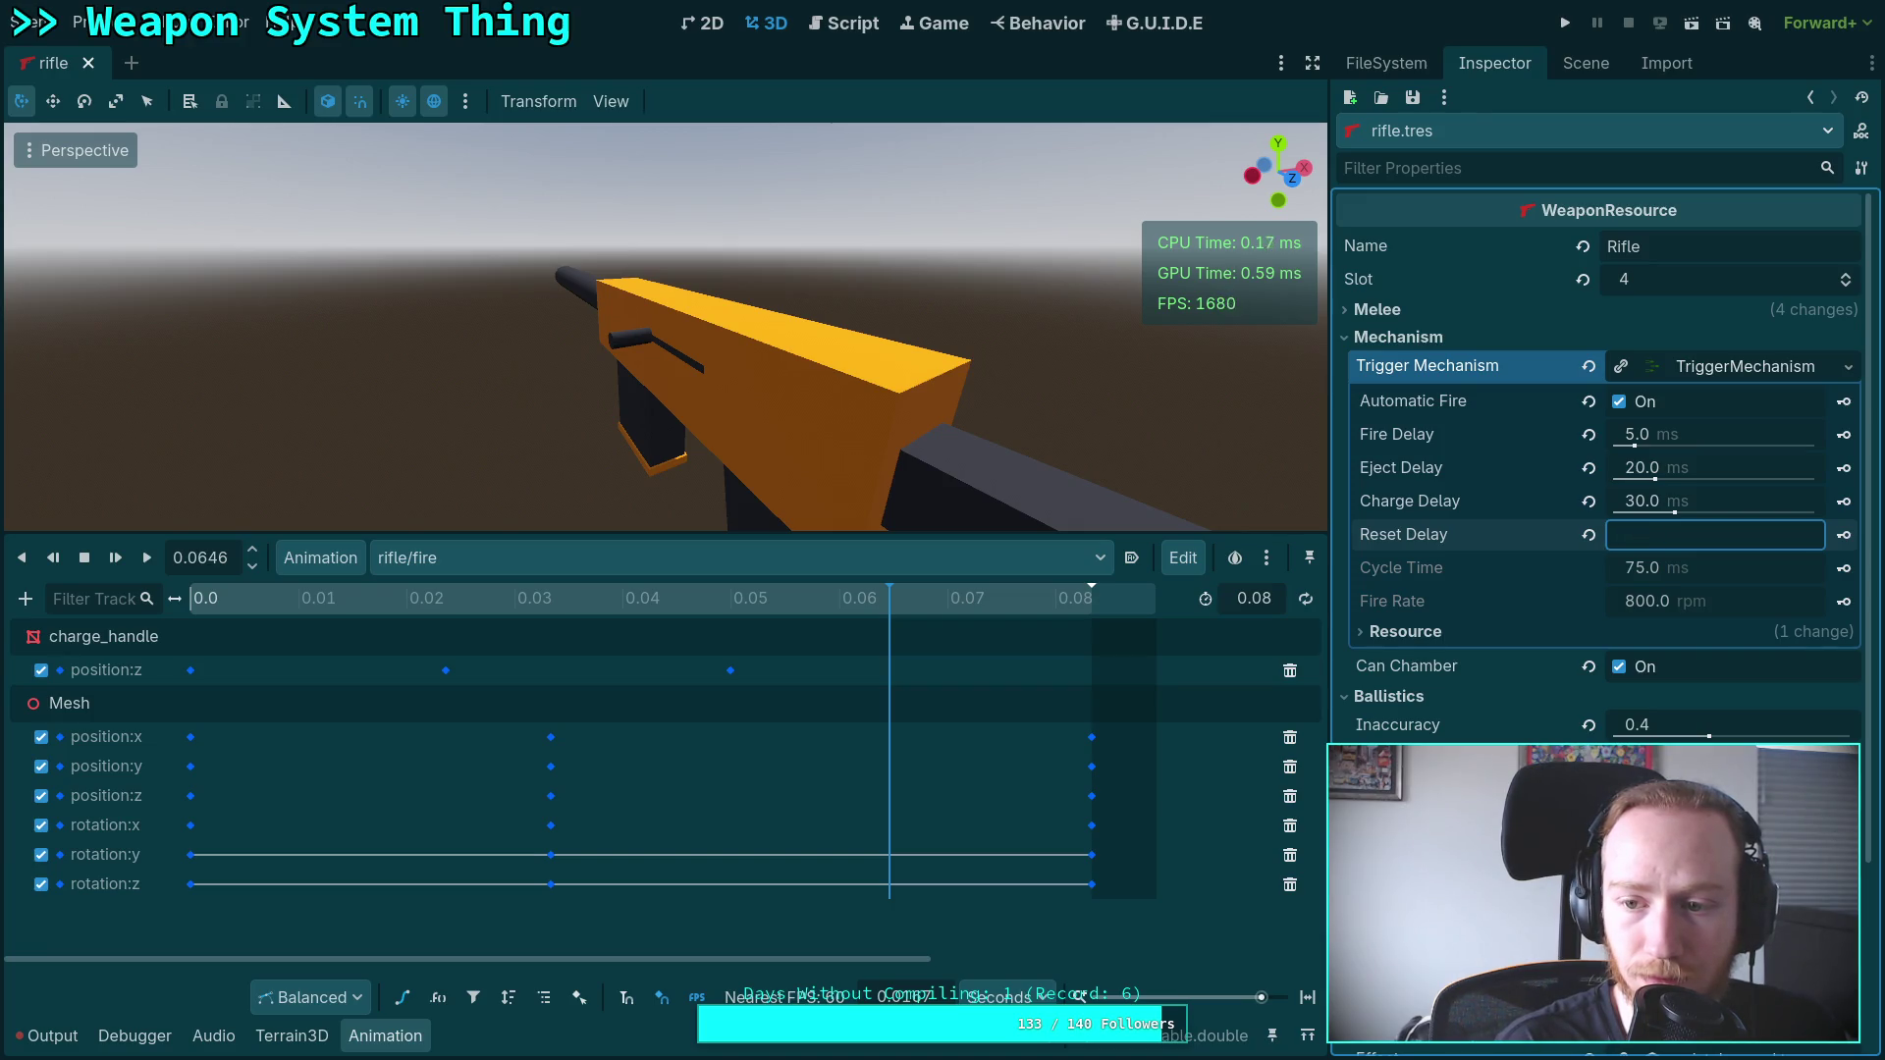
type("50")
key("Return")
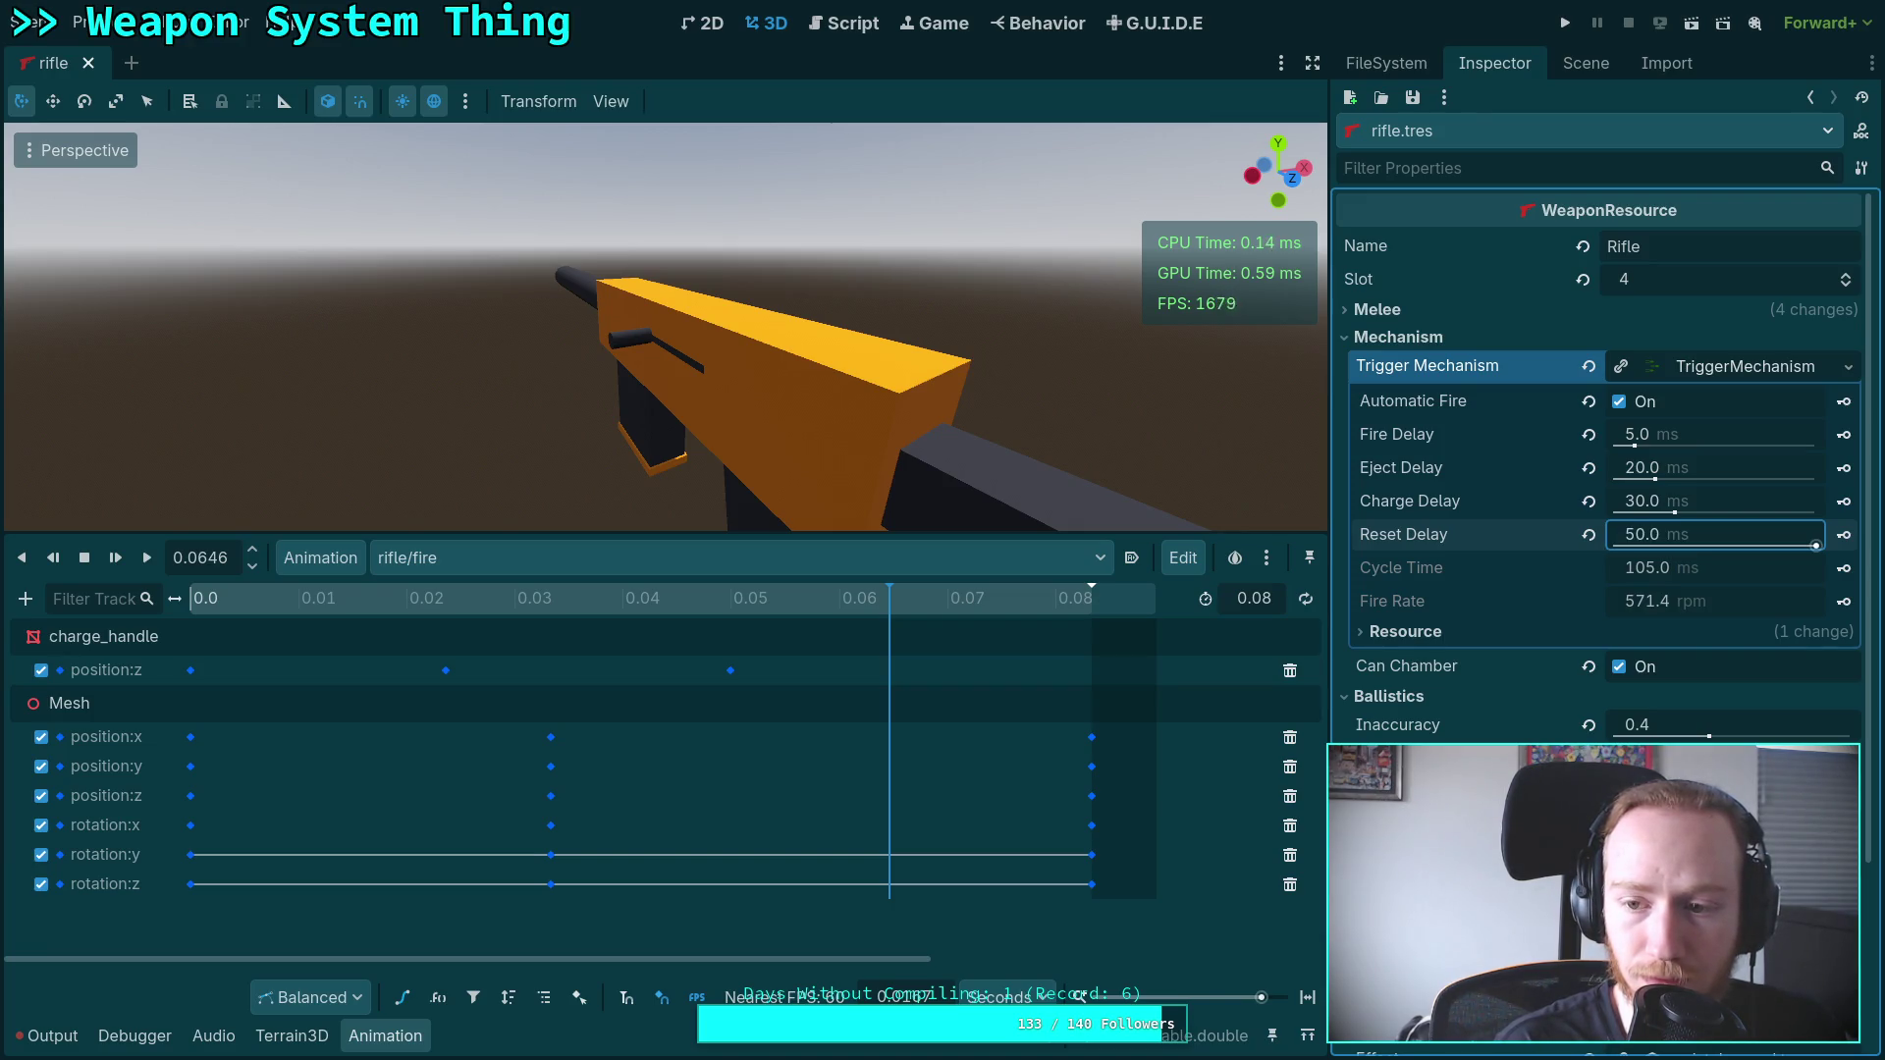
left_click(1694, 538)
type("40")
key("Return")
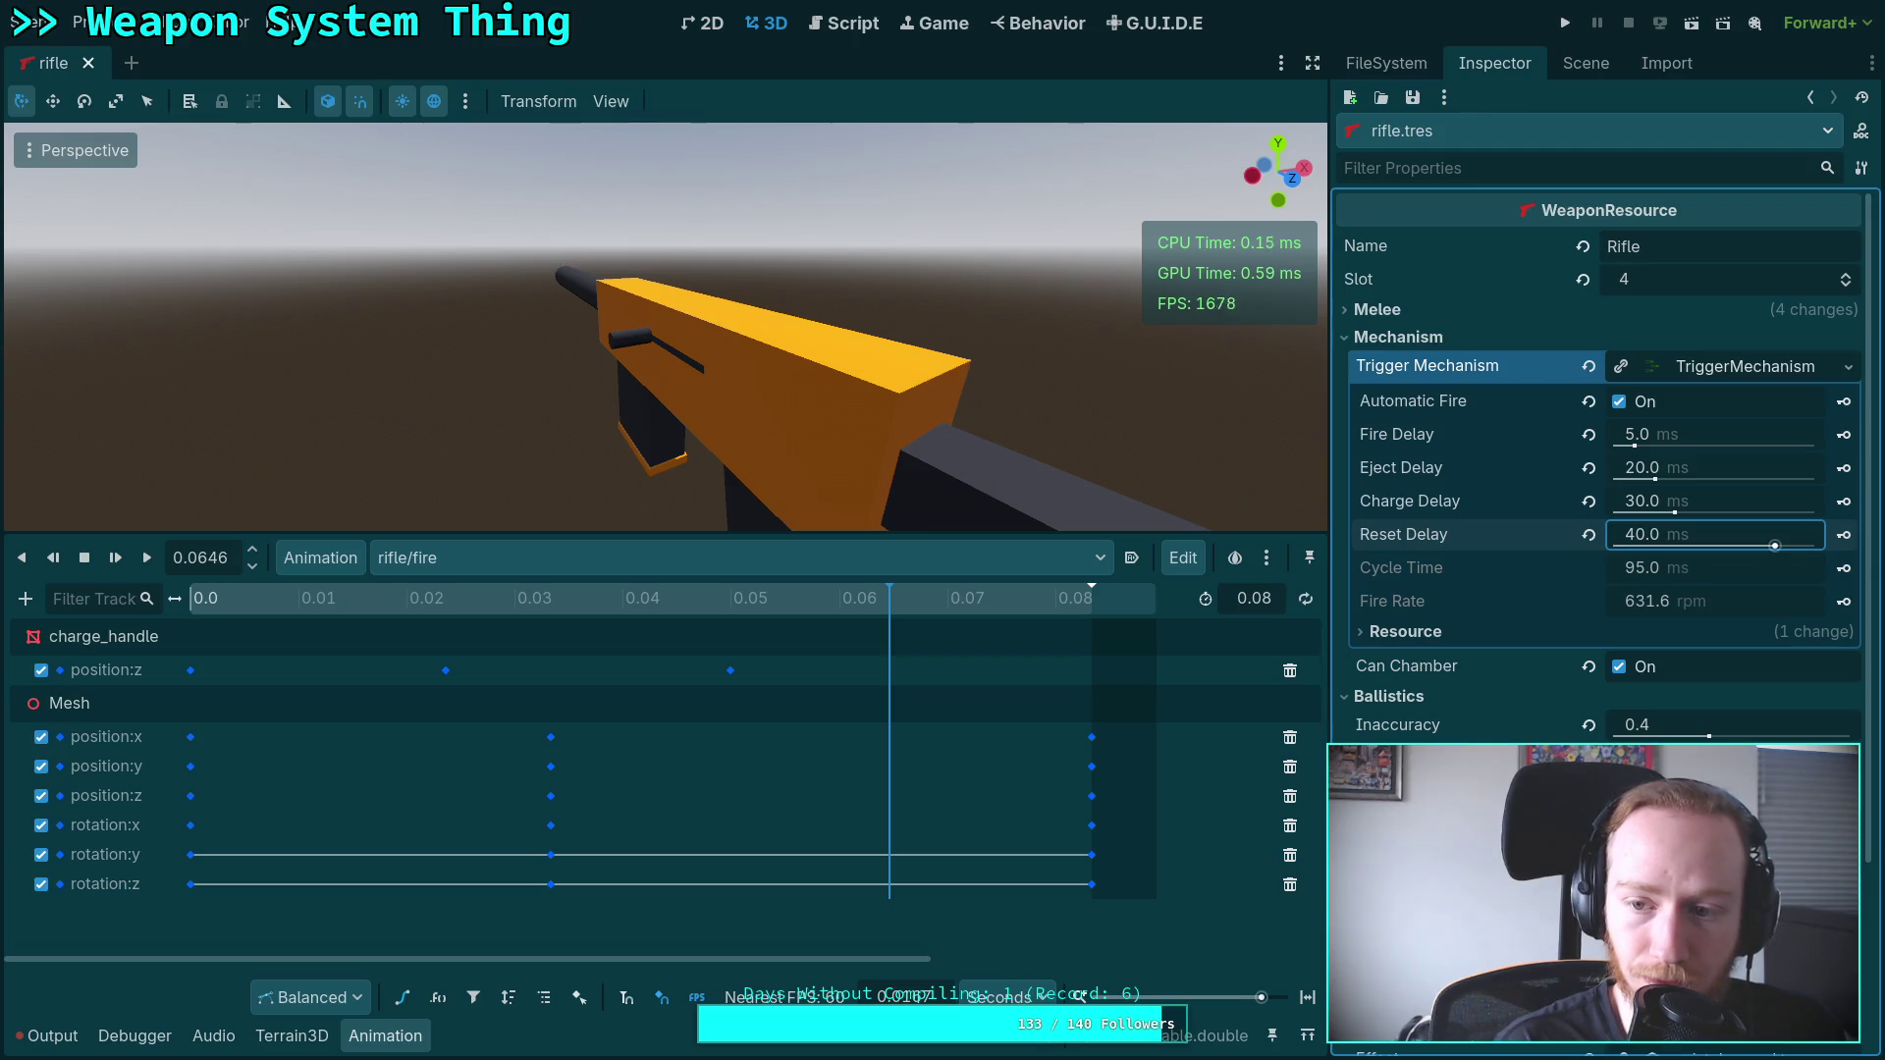
Settle the Reset Delay on 38 ms after briefly testing 37 ms
left_click(1689, 535)
type("38")
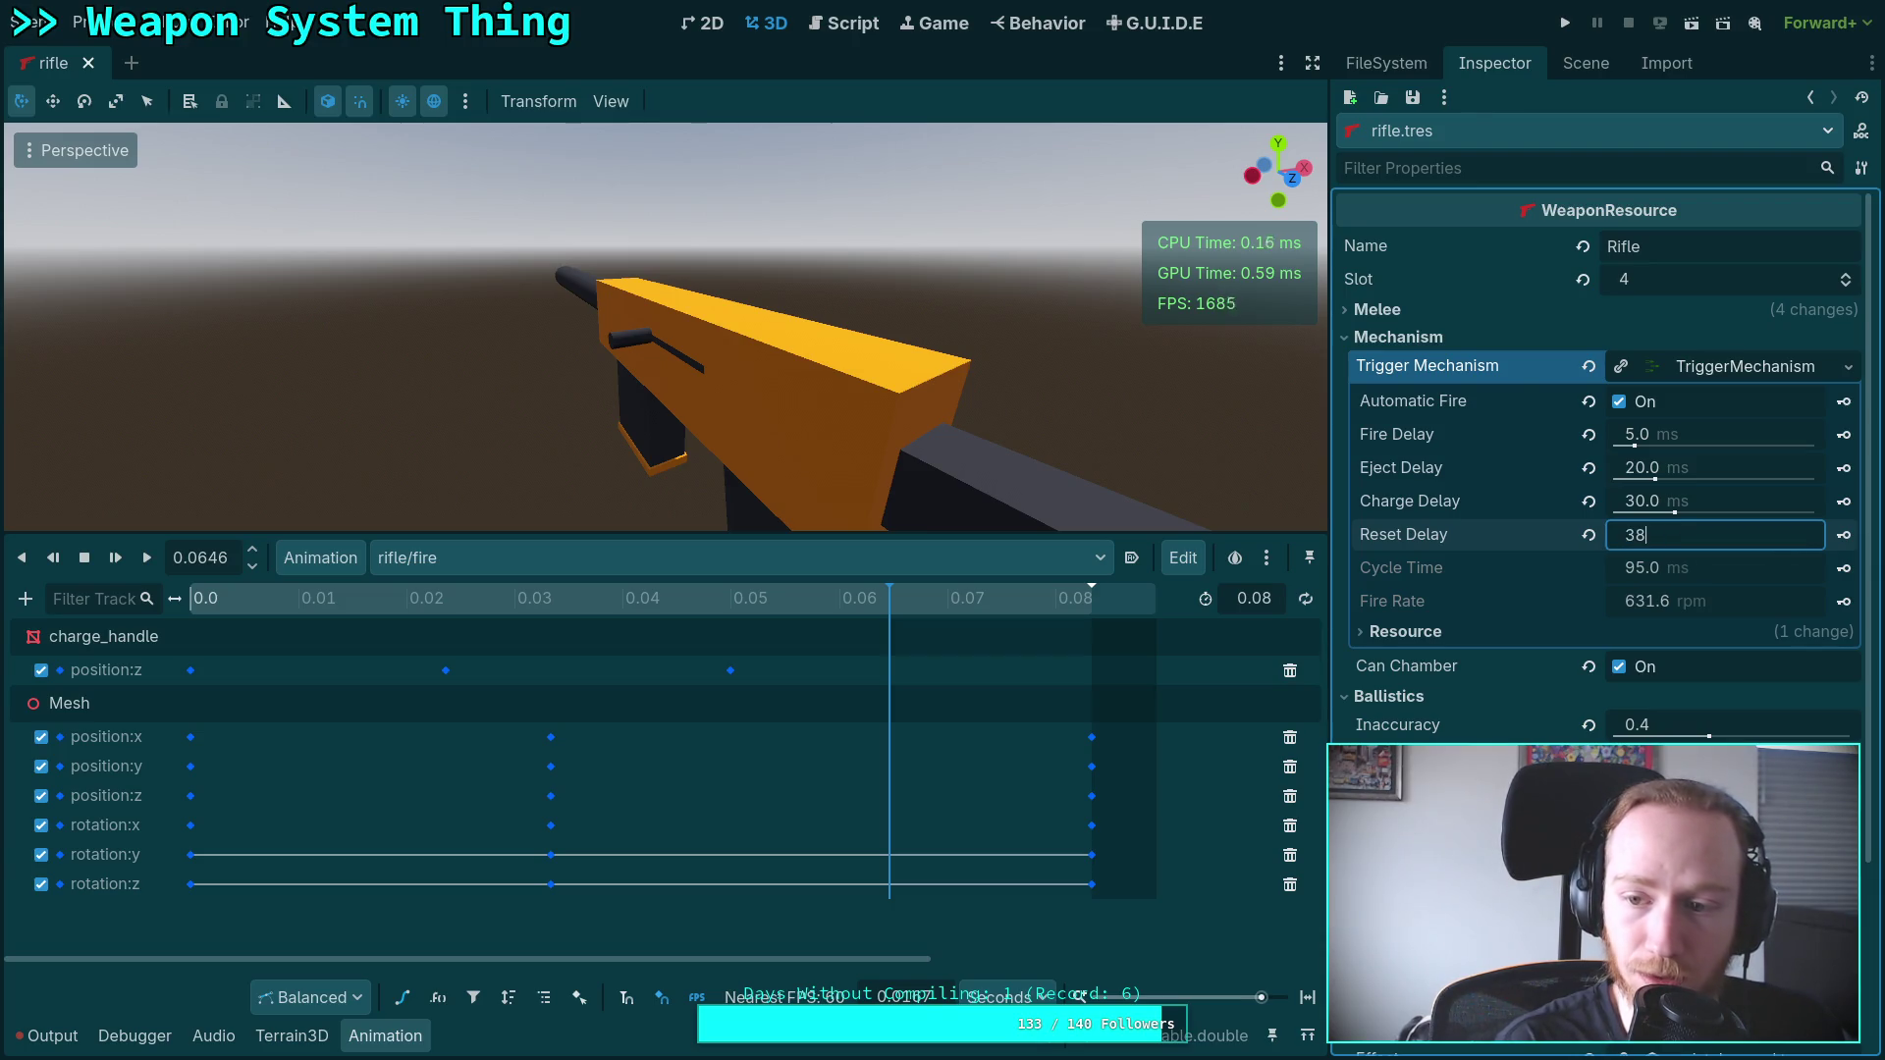
key("Return")
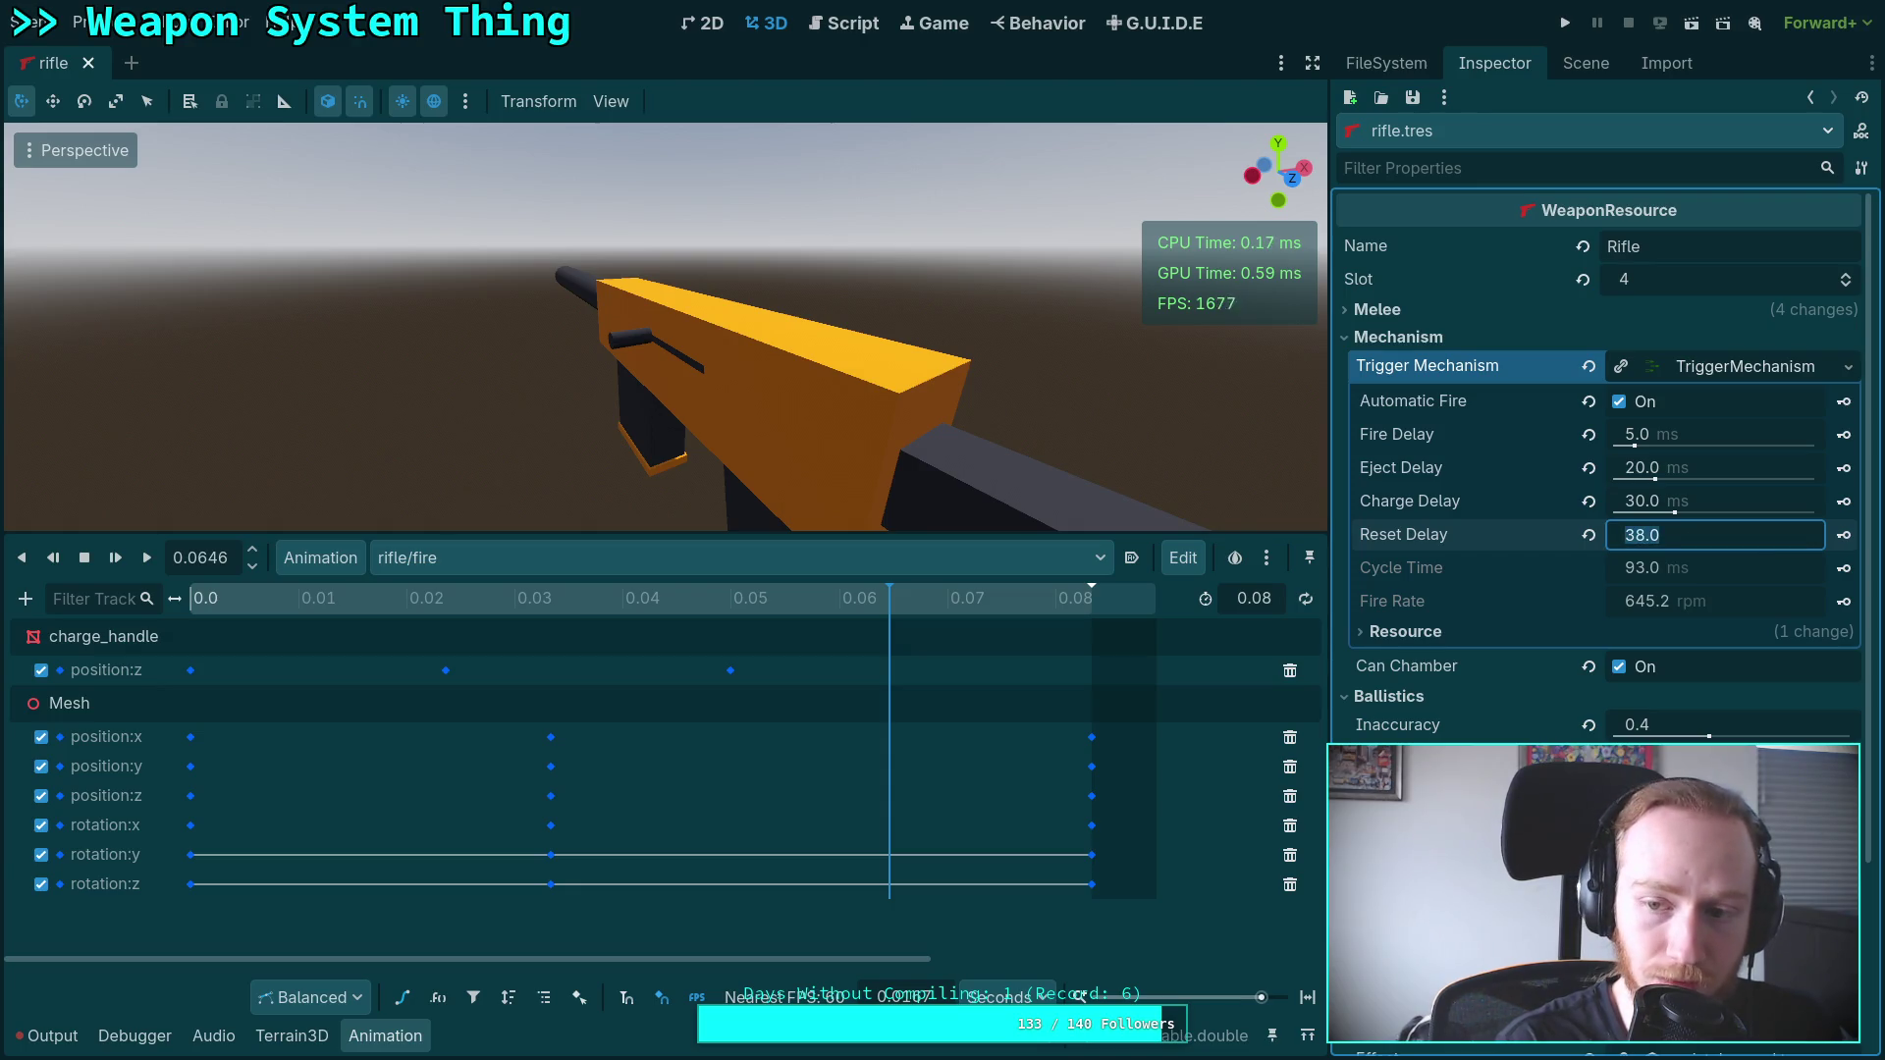
type("37")
key("Return")
left_click(1669, 534)
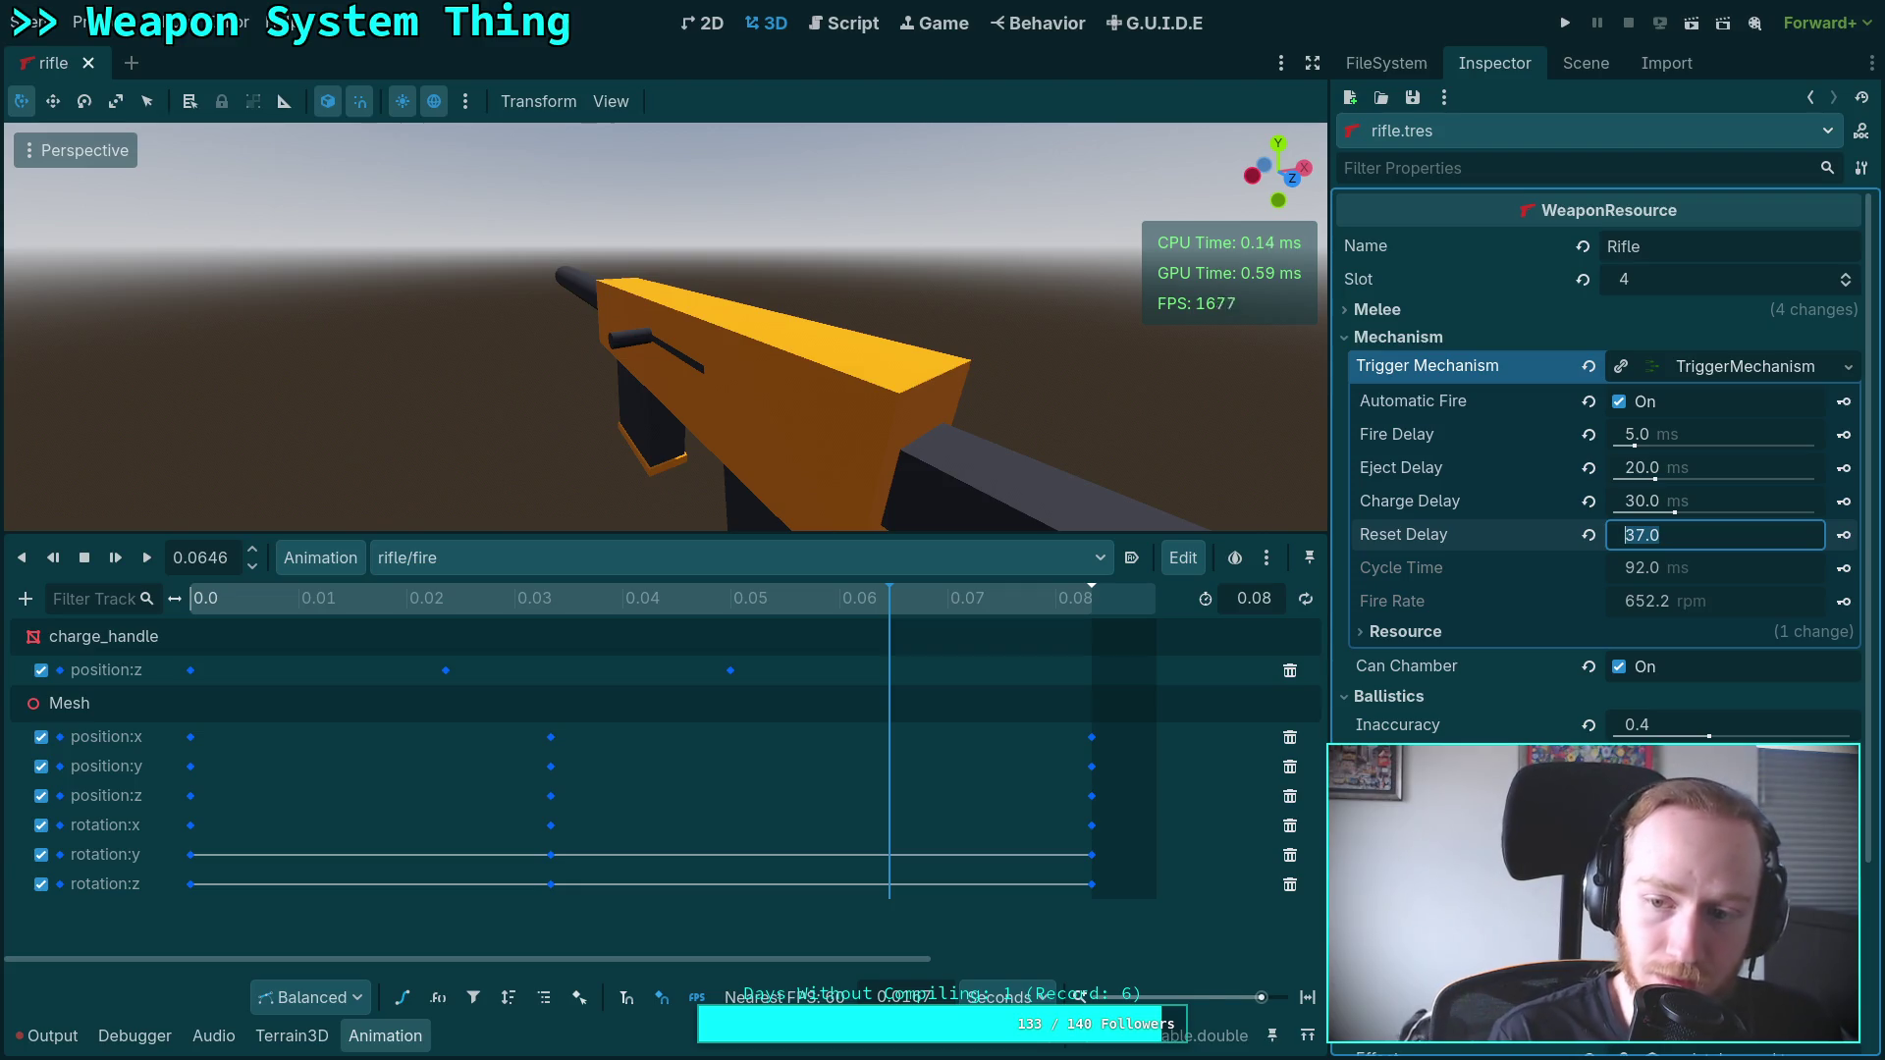
left_click(1669, 534)
key("BackSpace")
type("8")
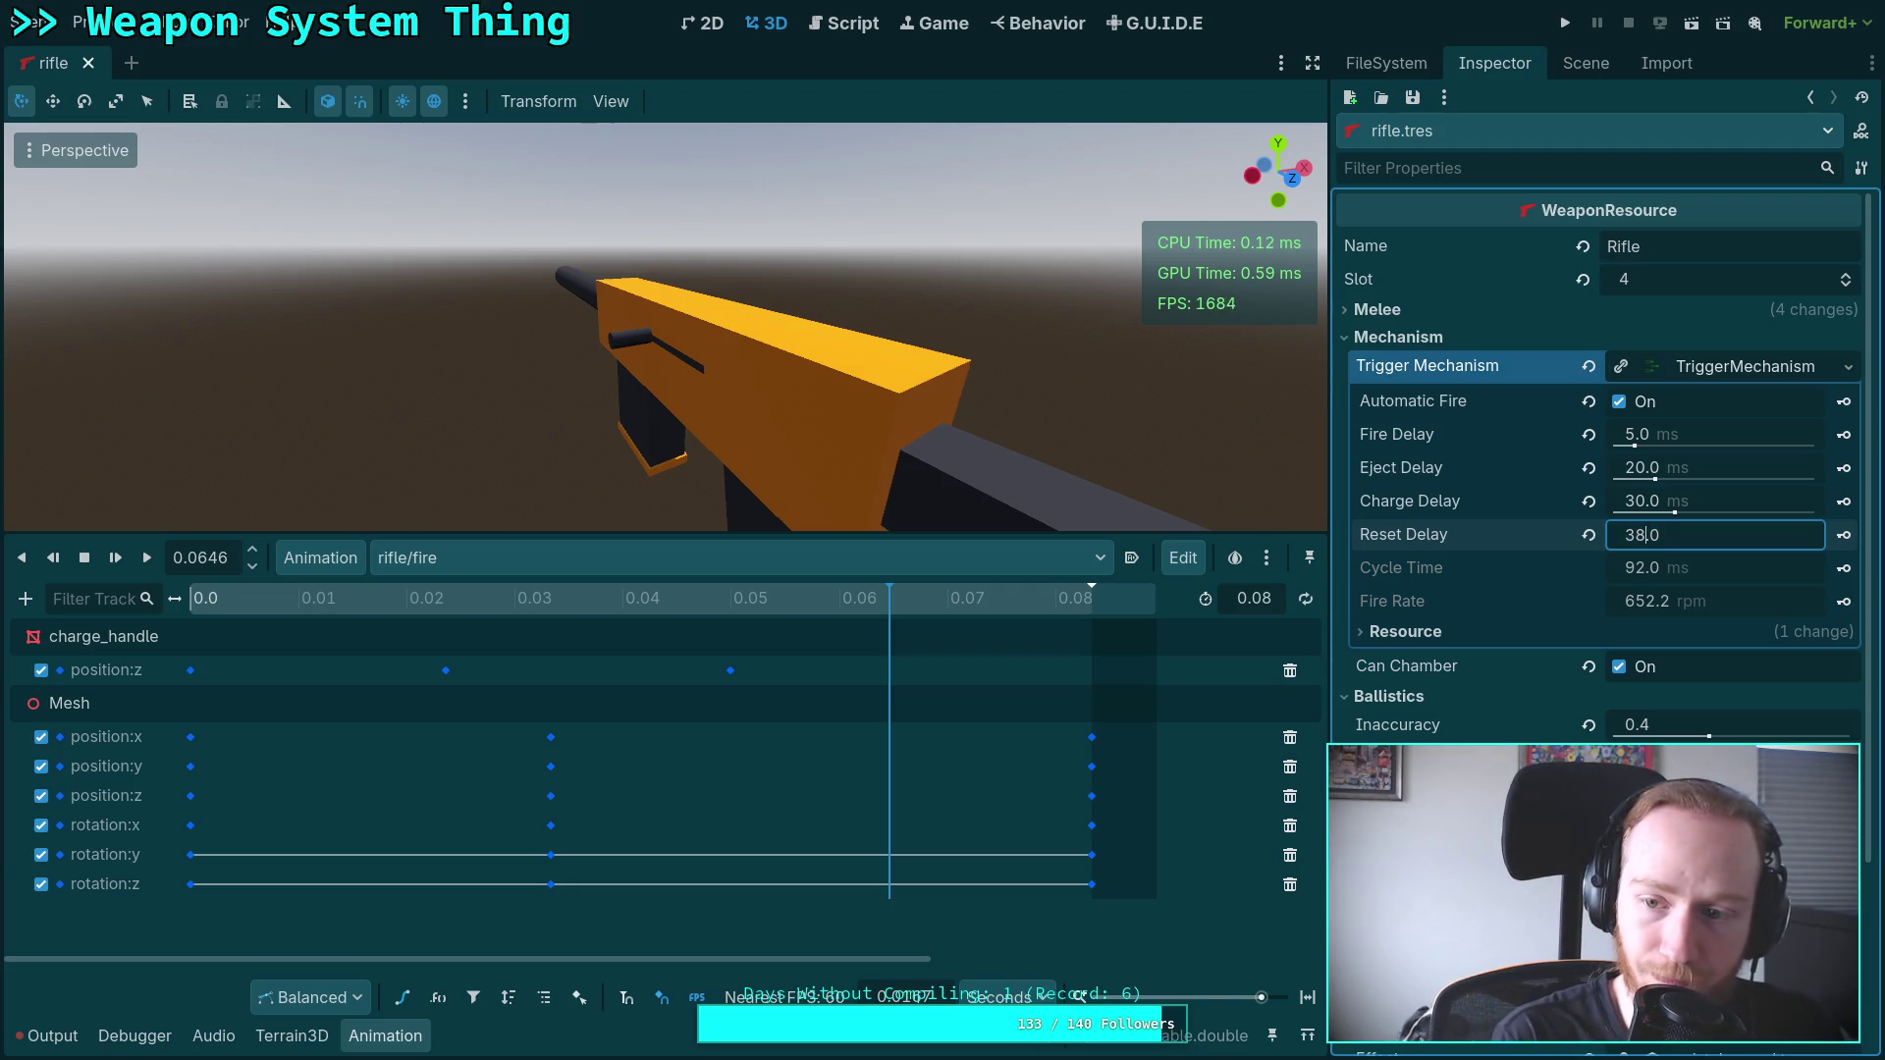
key("Return")
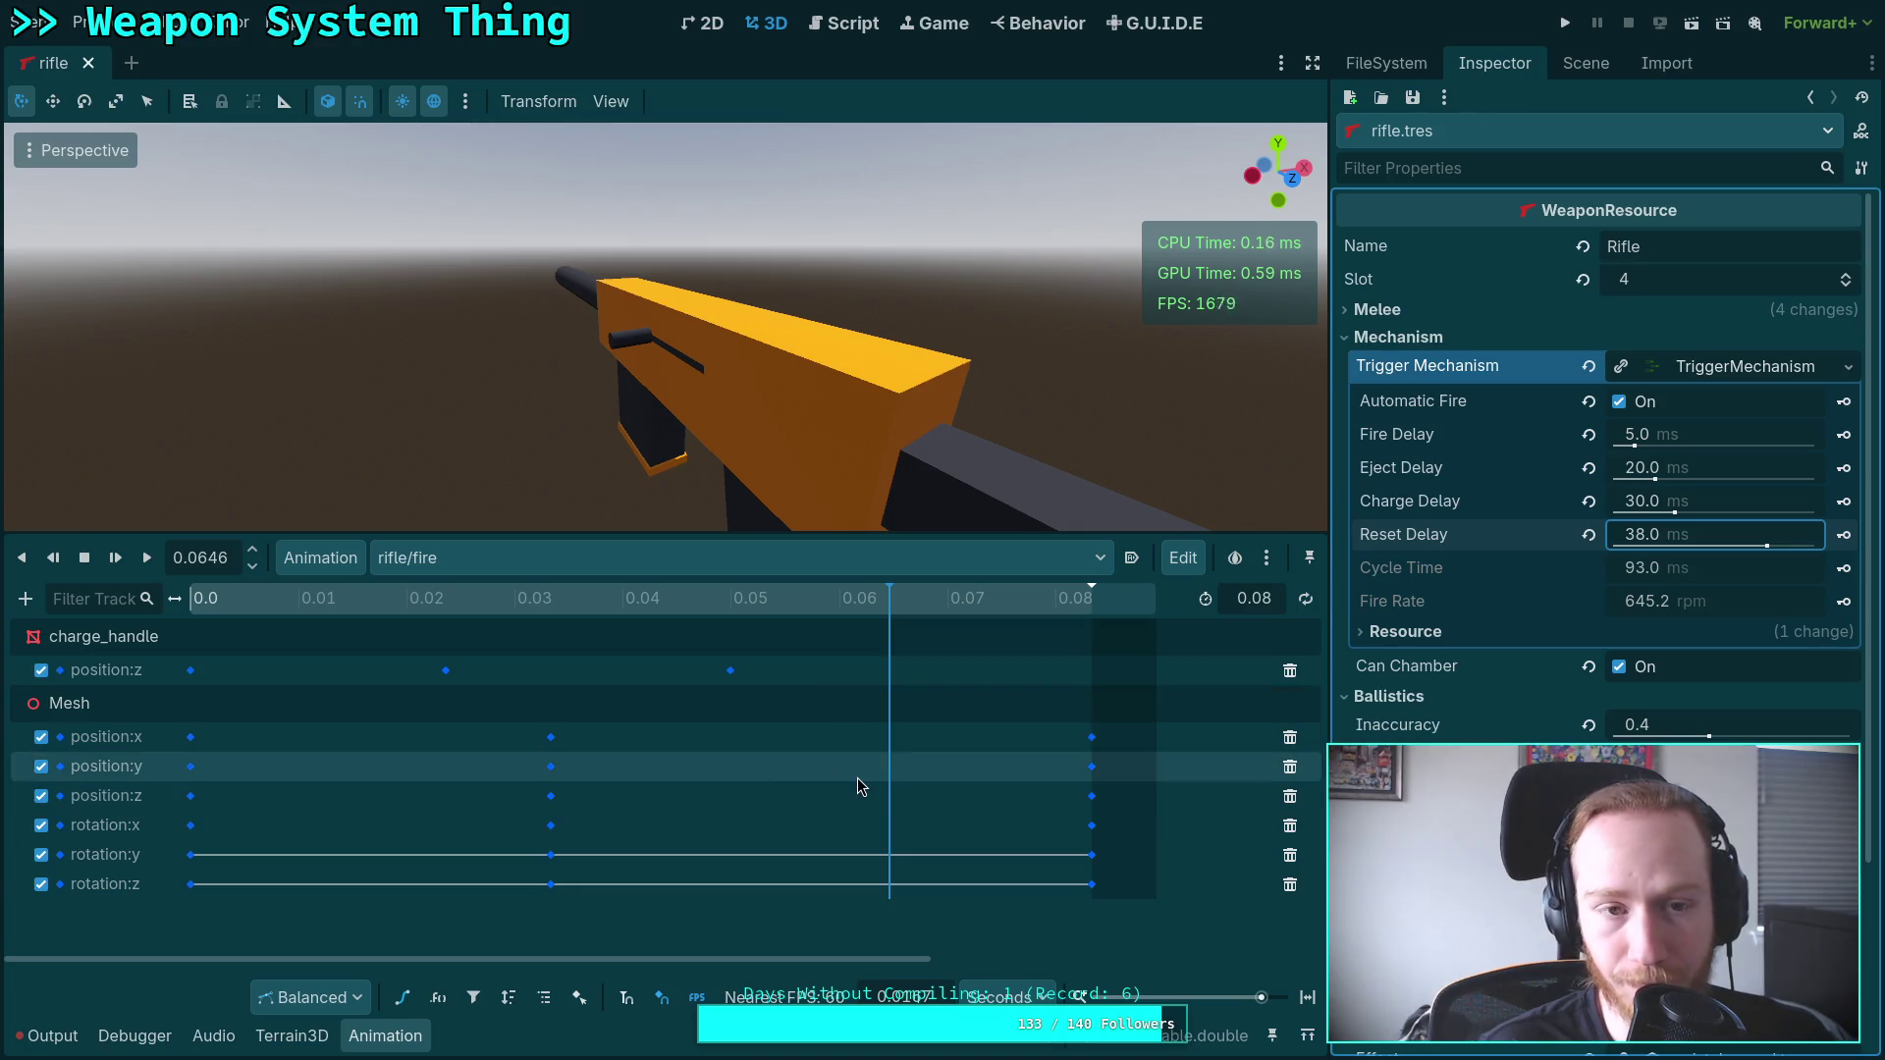
Save rifle.tres and launch the game with F5
left_click(1412, 97)
left_click(1431, 129)
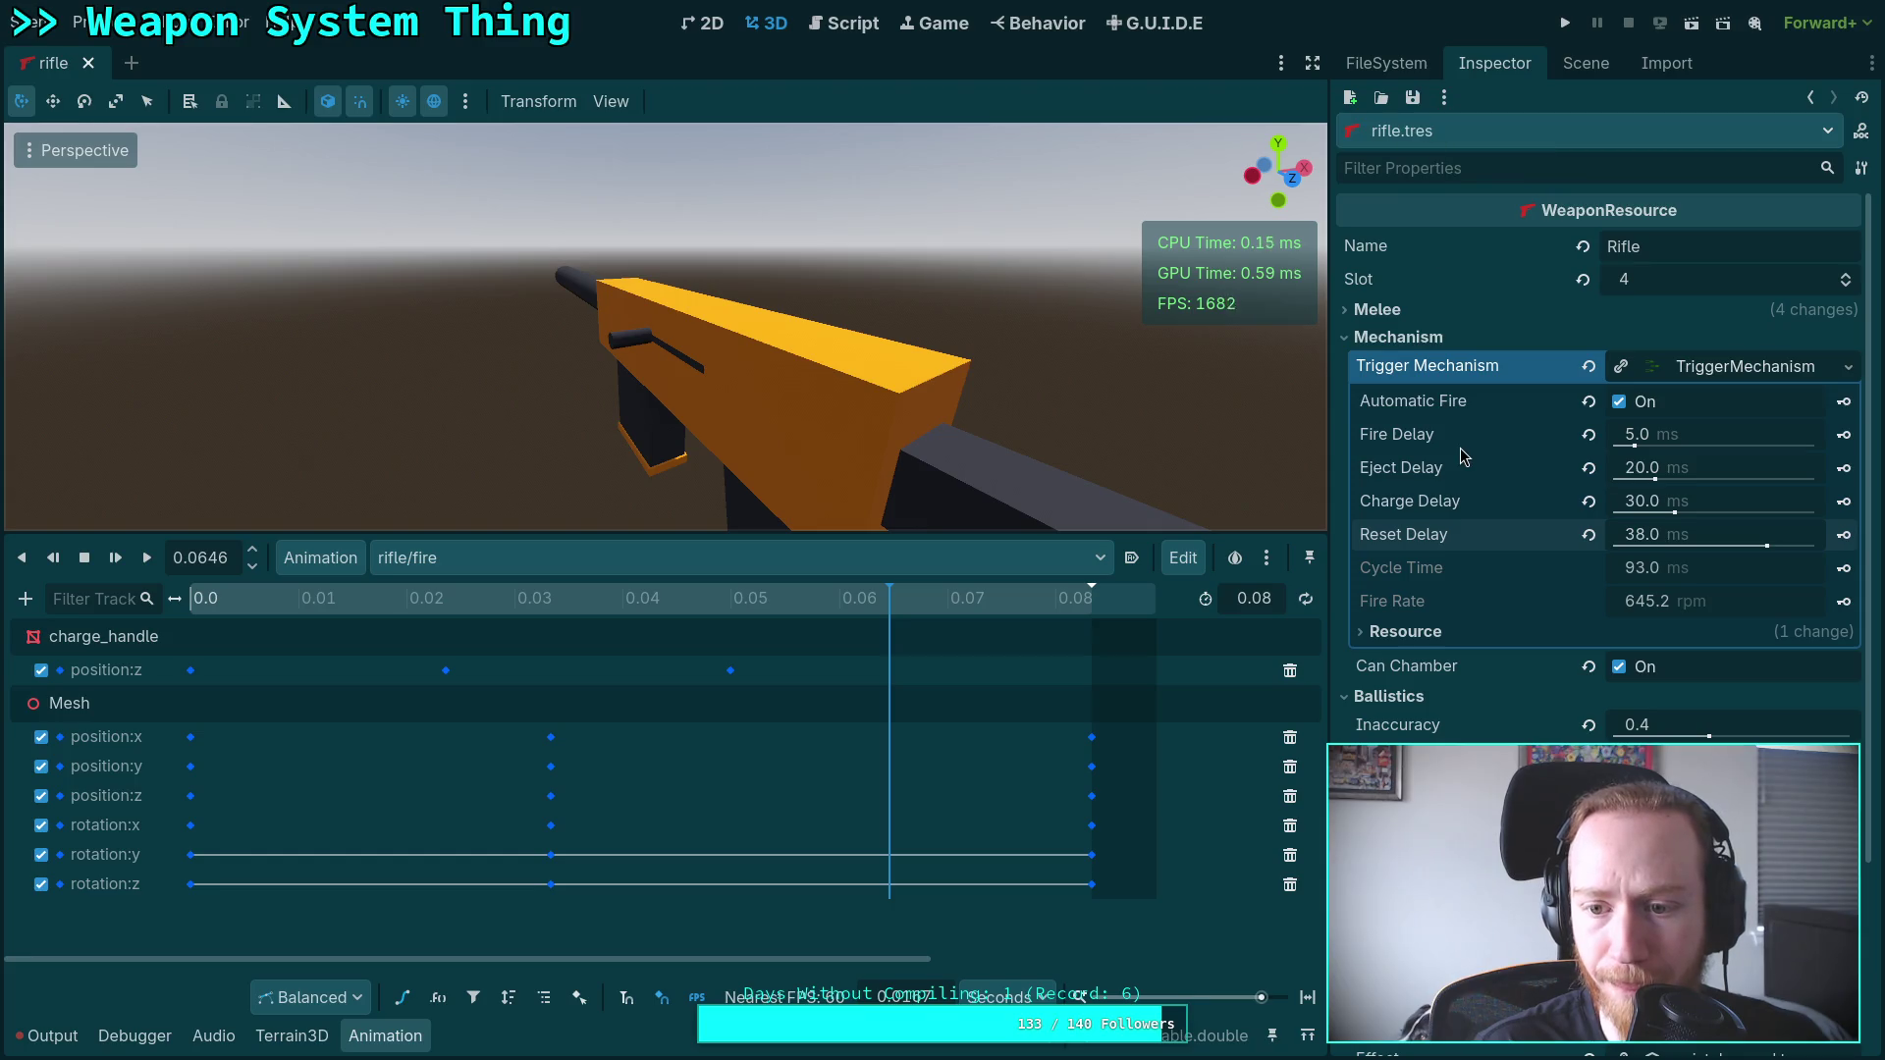
key("F5")
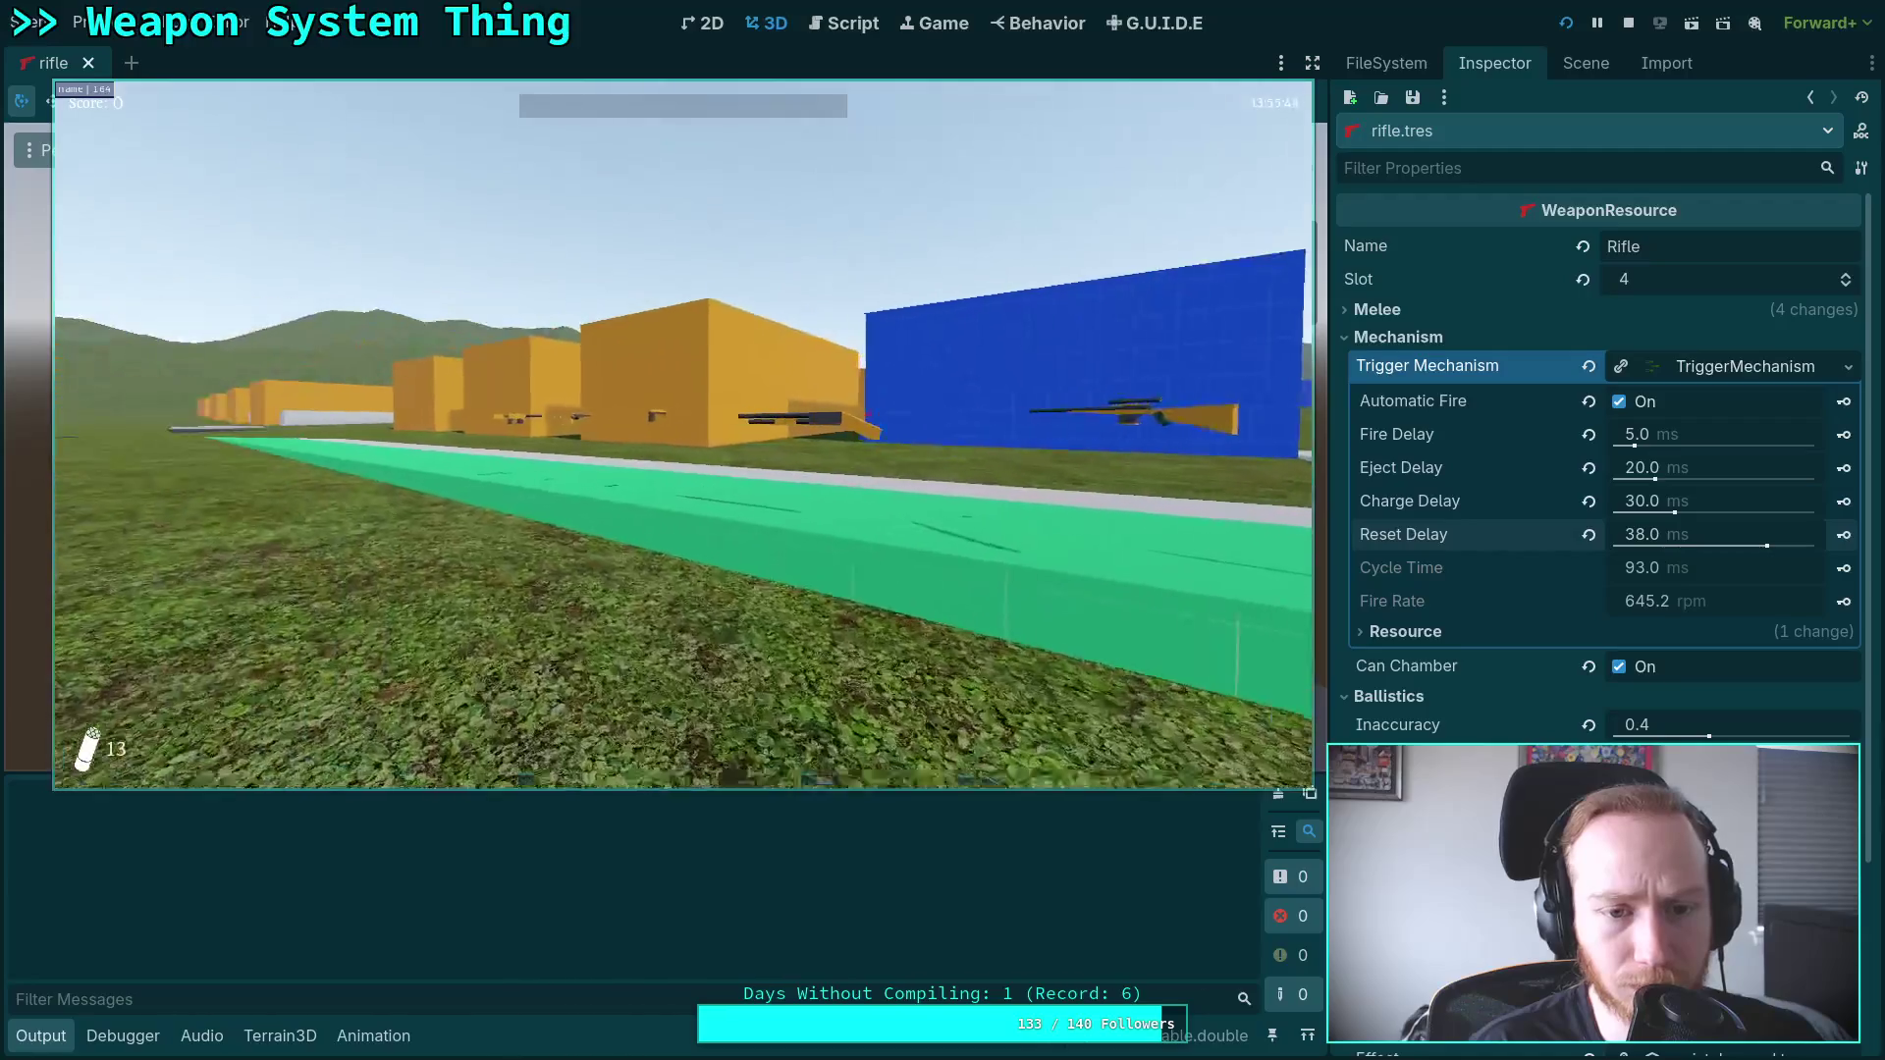
Pick up the rifle, fire full auto until the magazine empties, and reload
key("w")
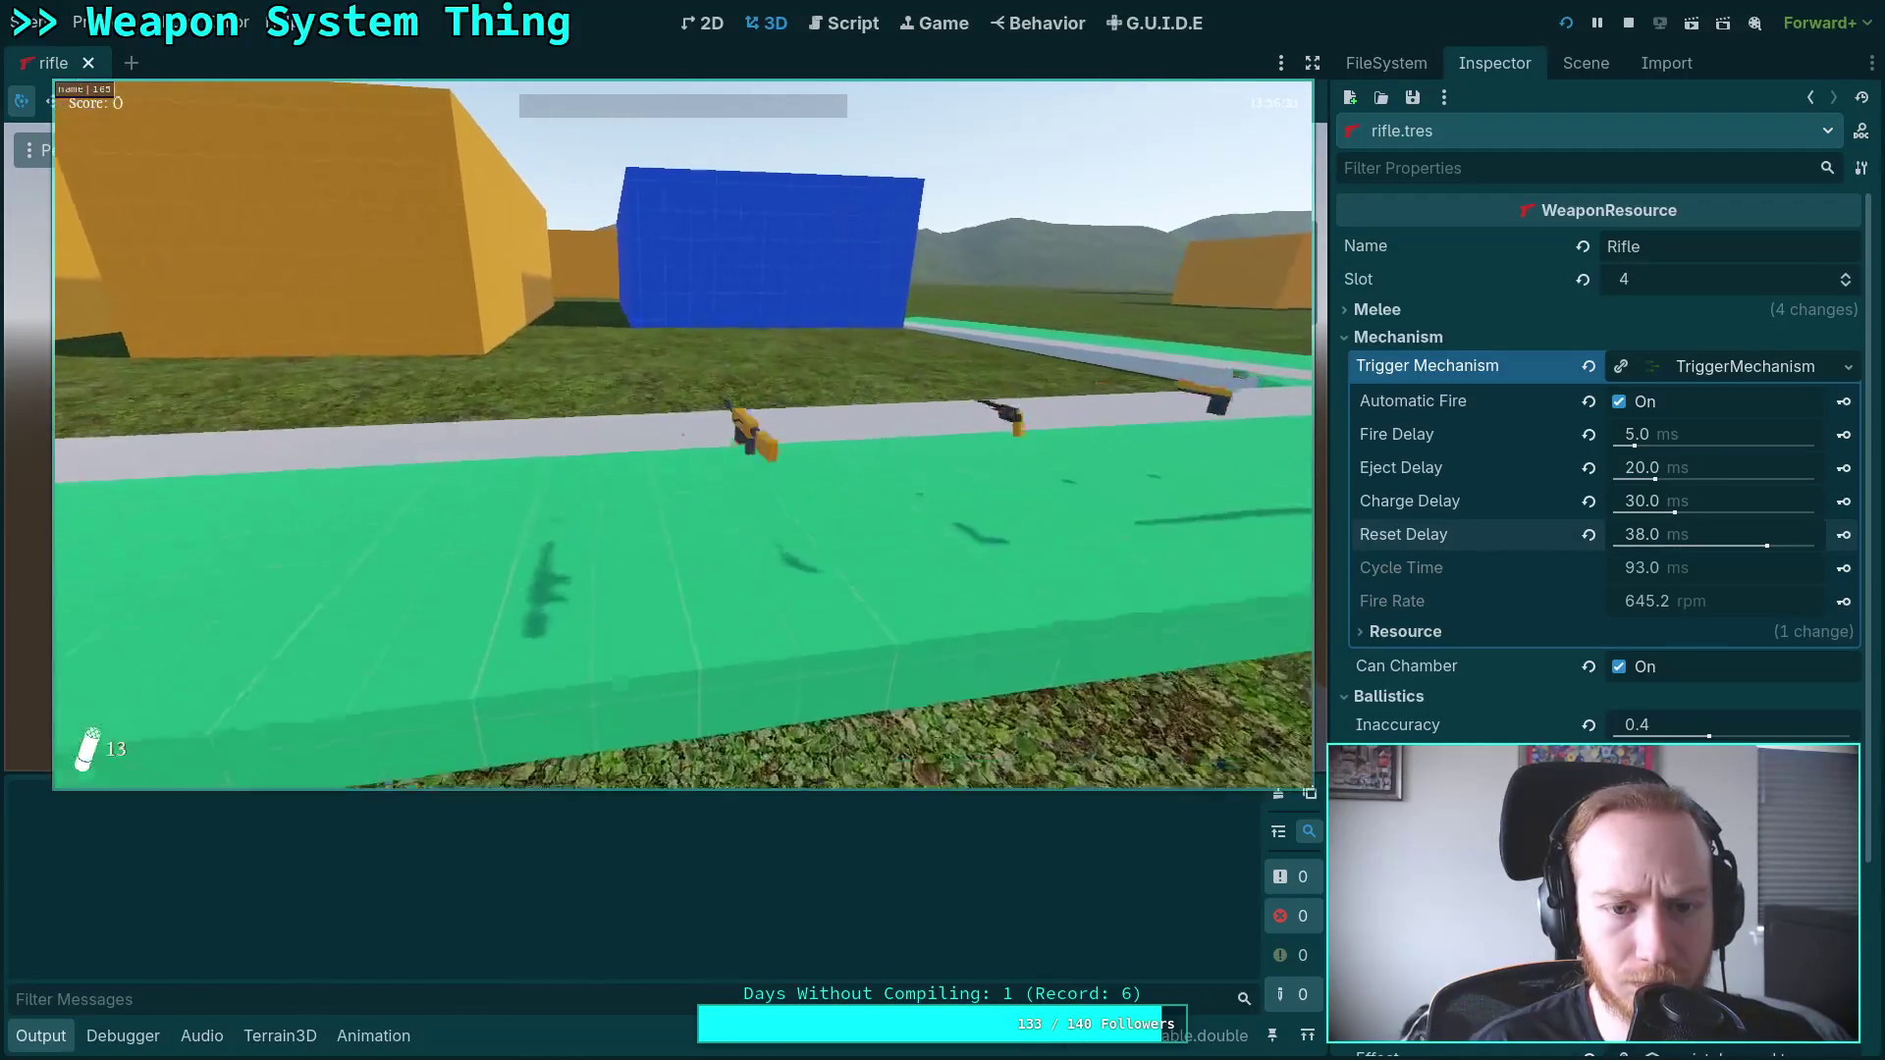
key("w")
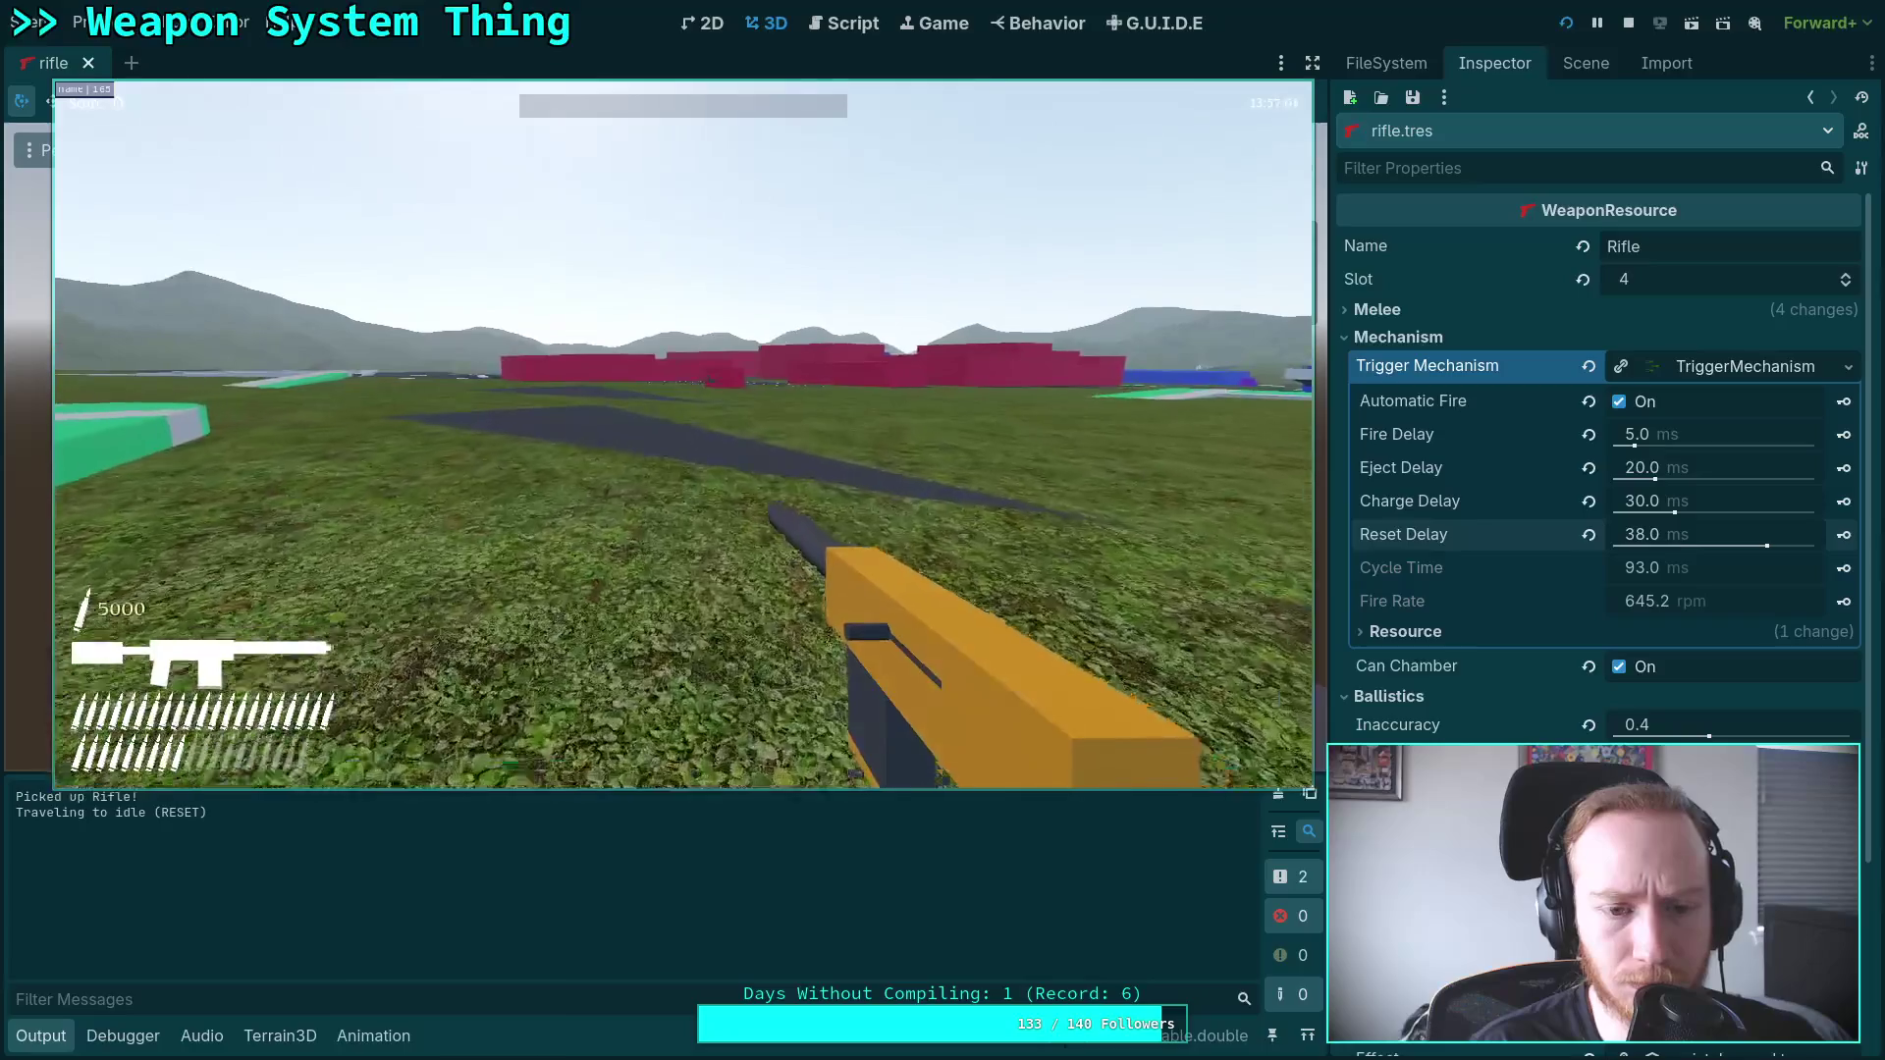
left_click(683, 435)
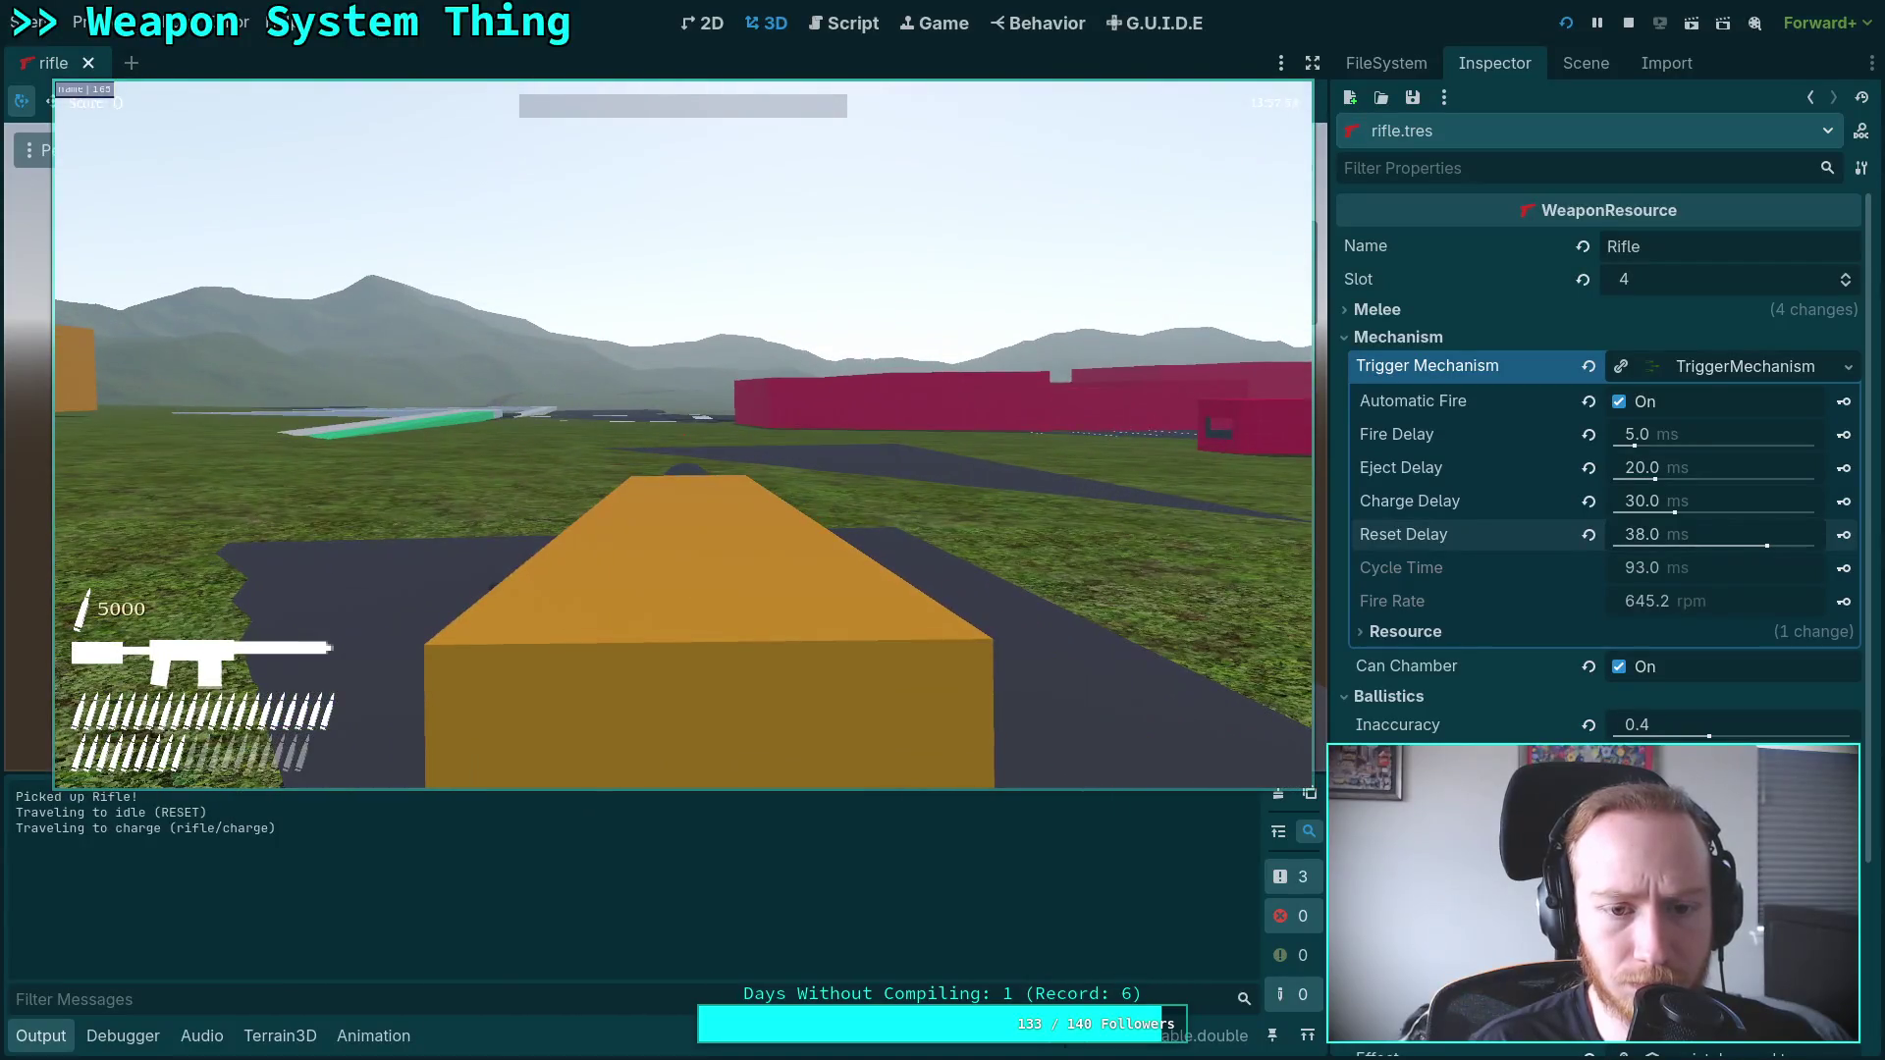
left_click(683, 436)
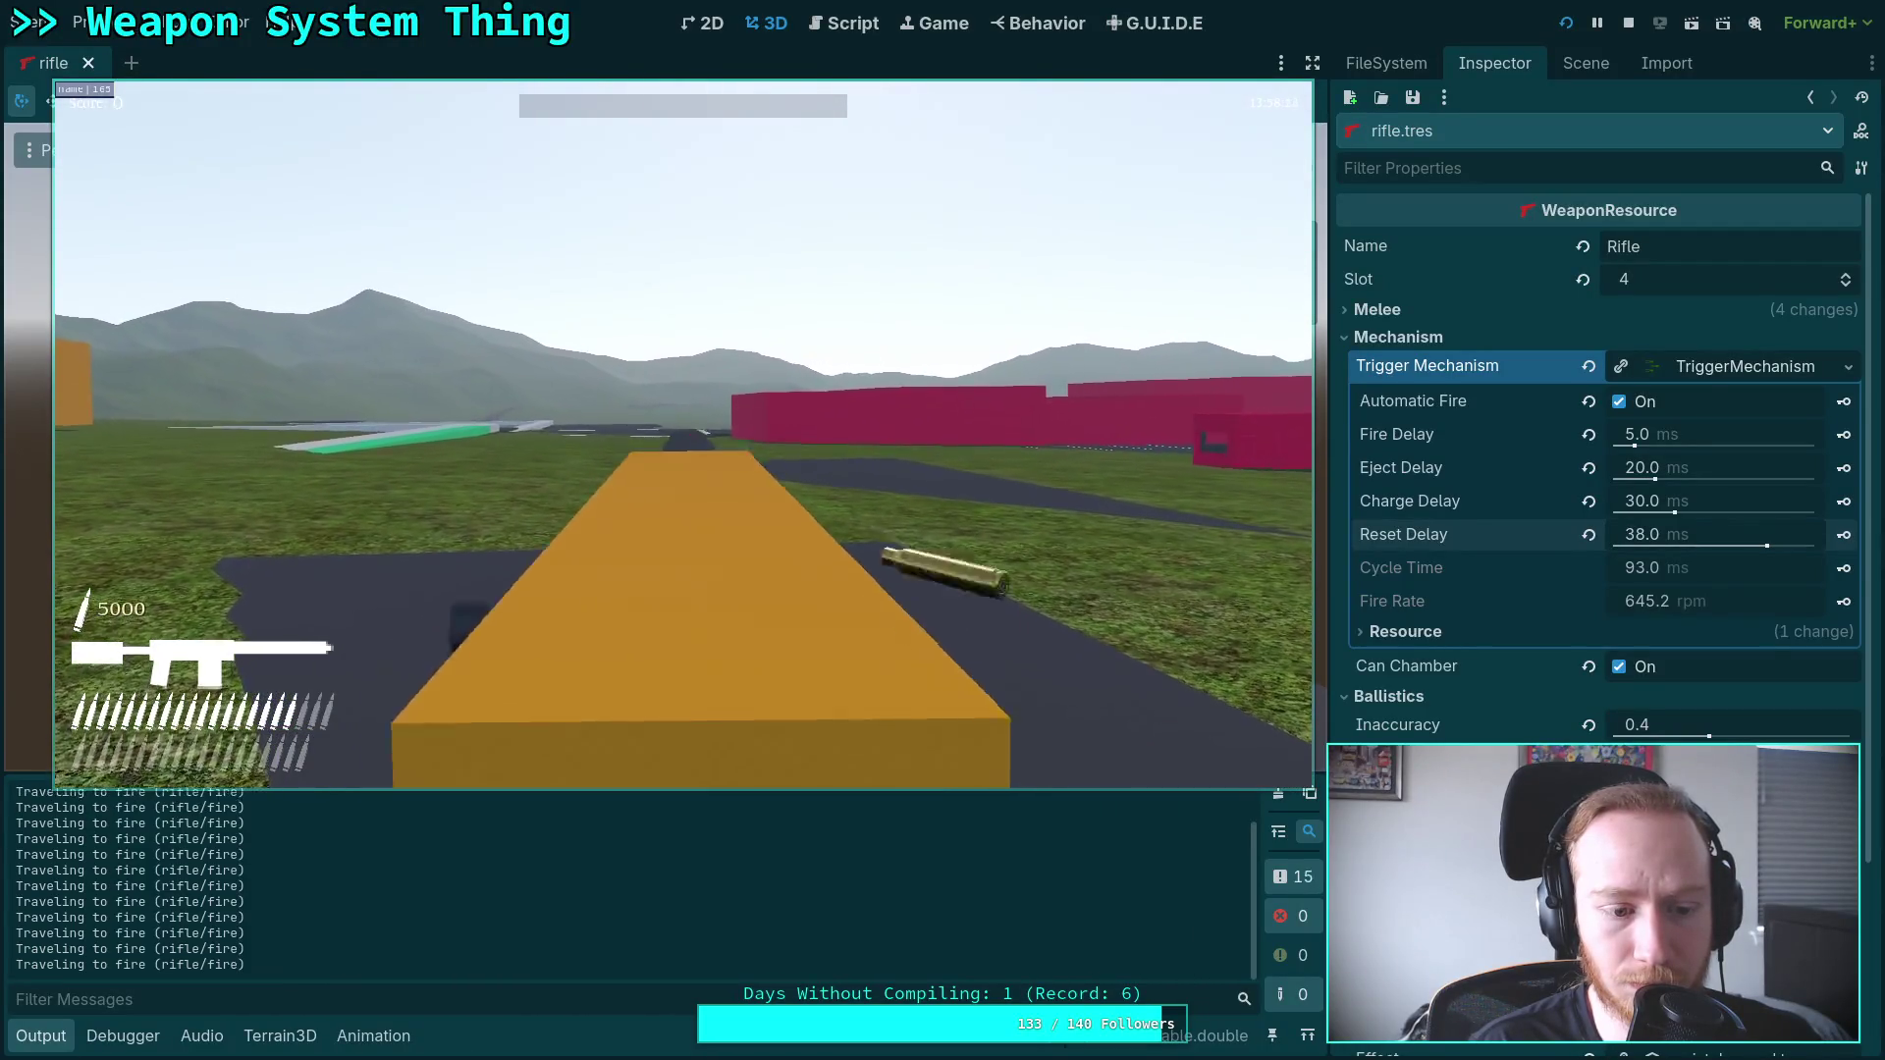
left_click(684, 436)
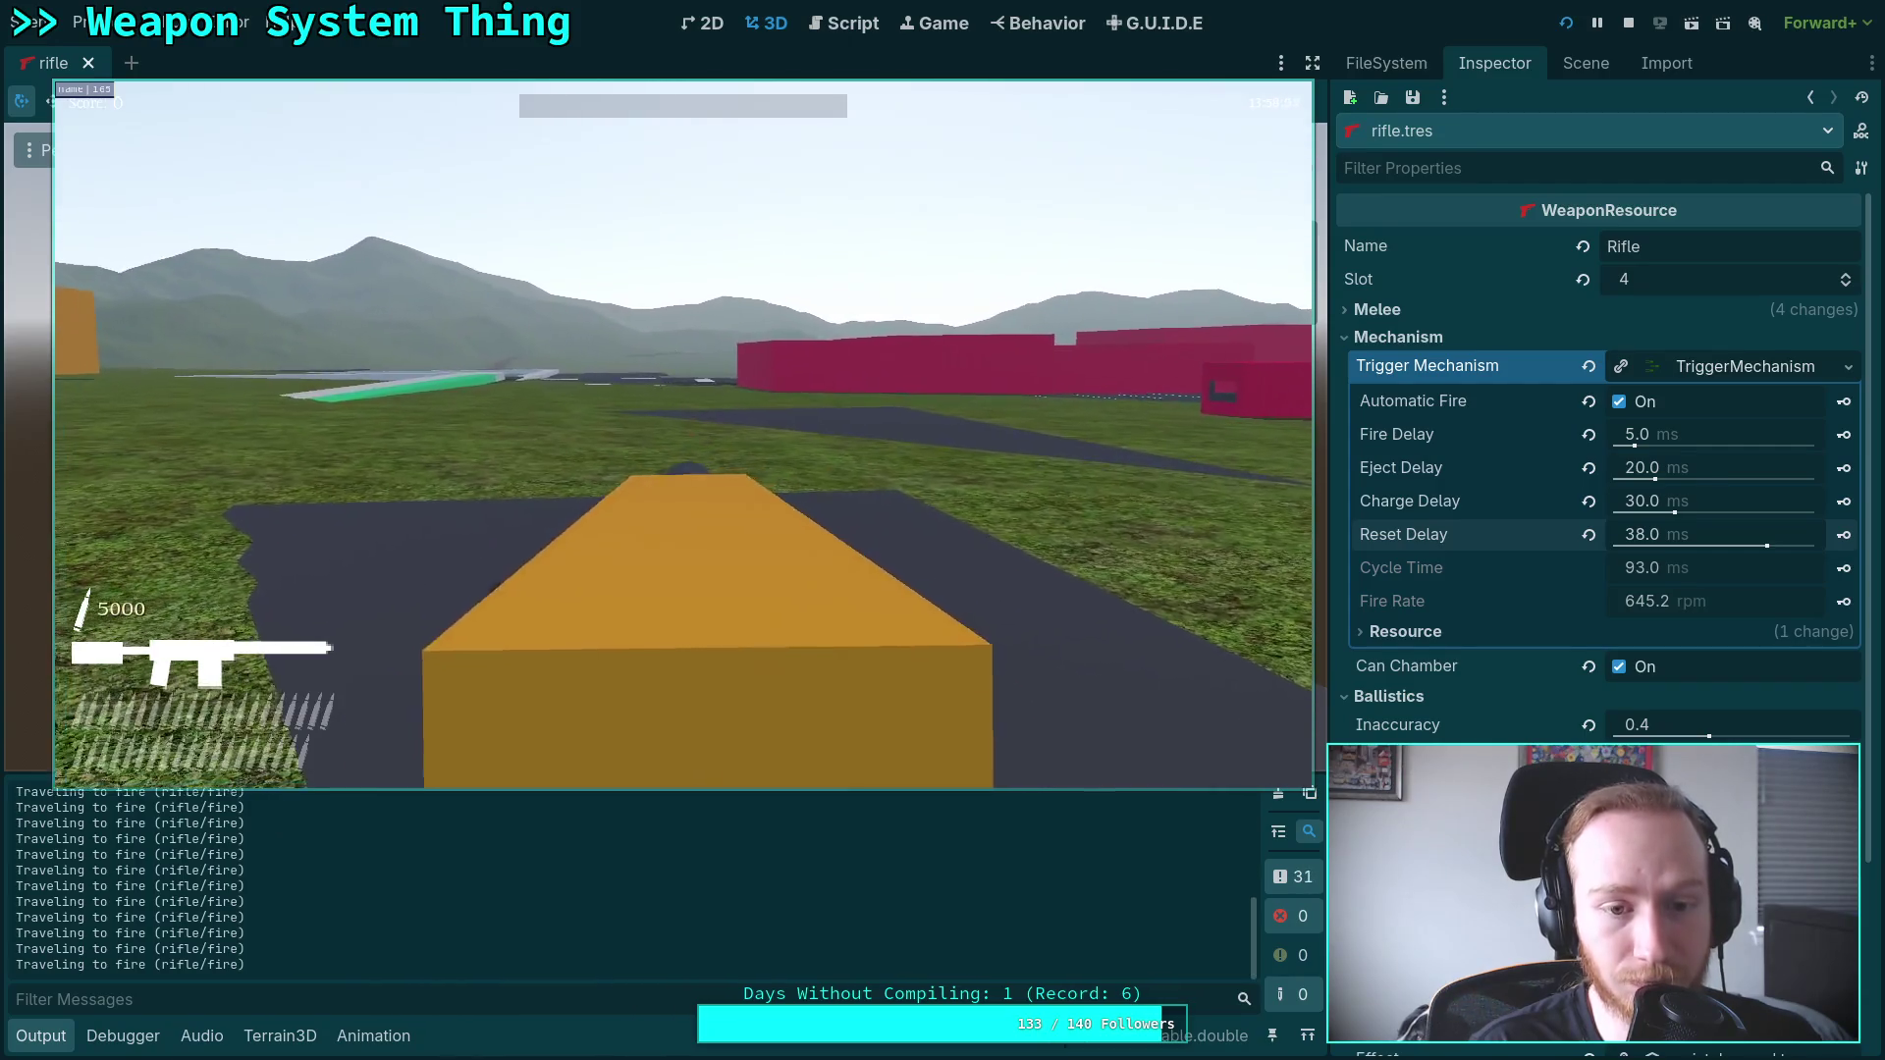
key("r")
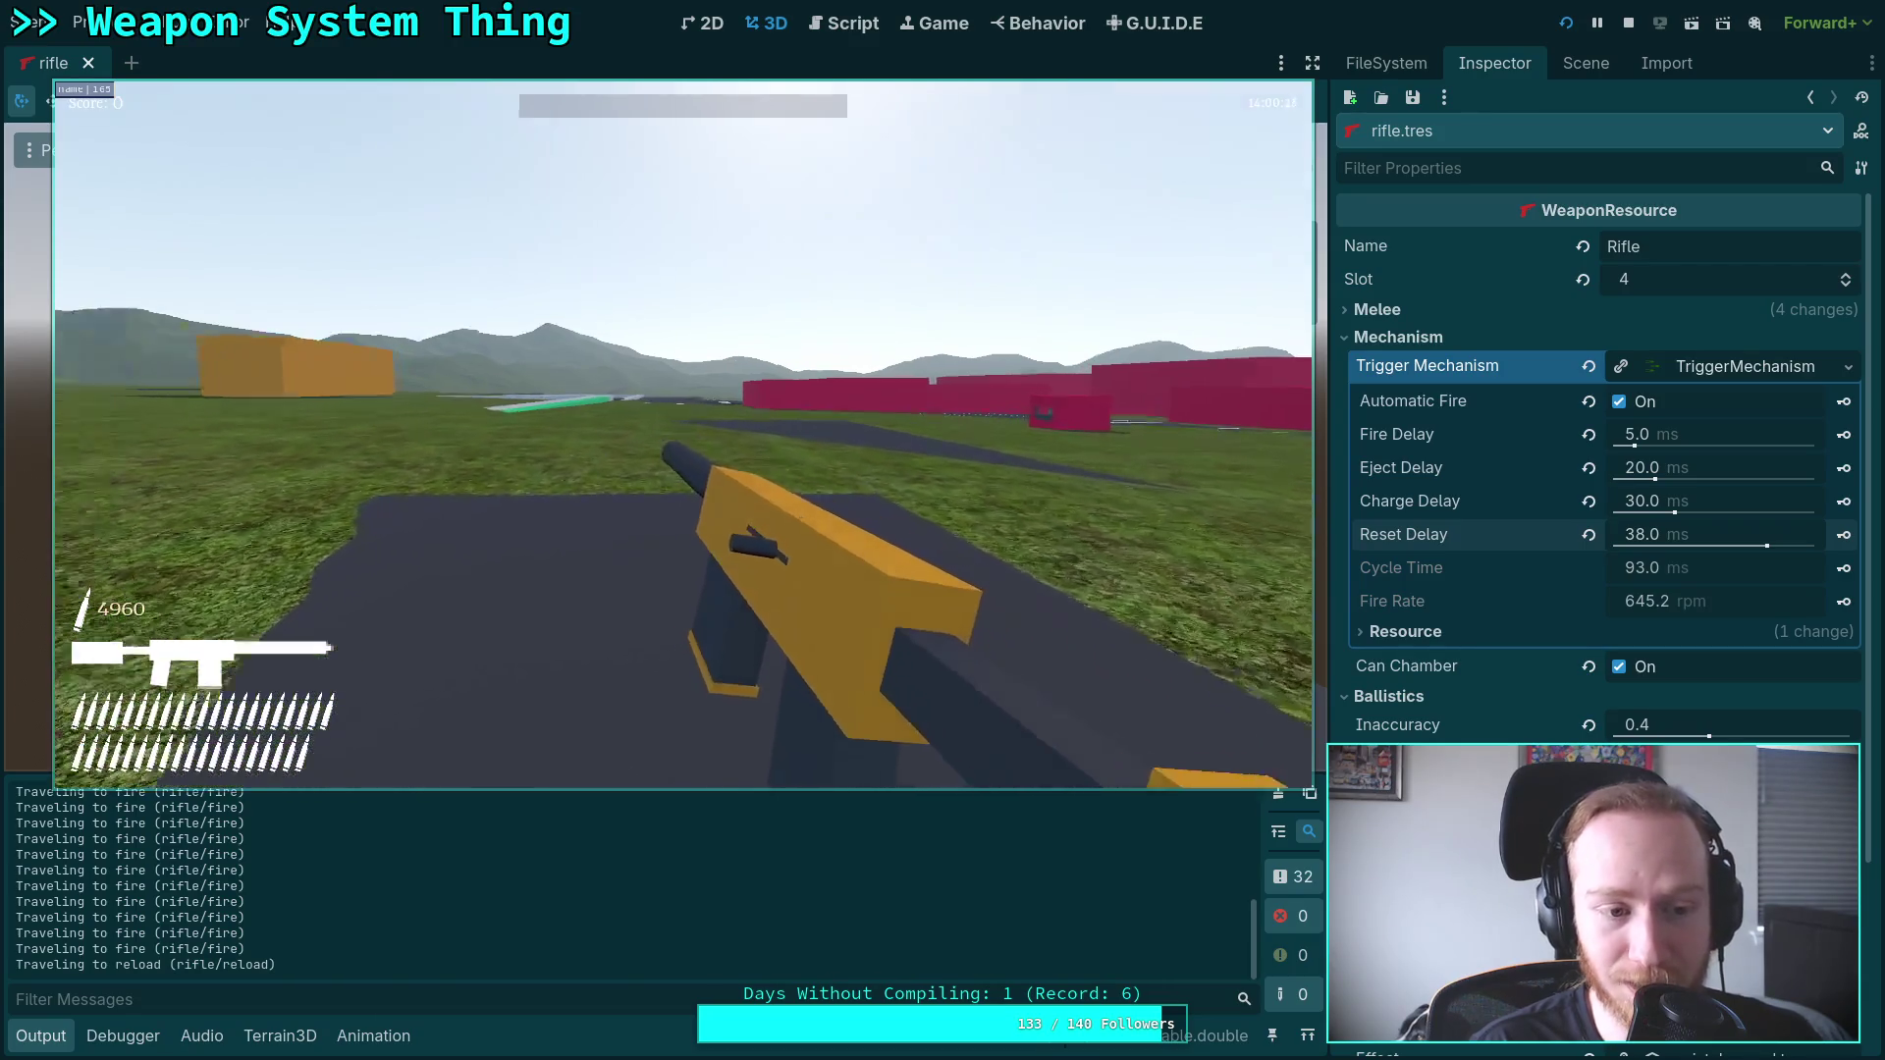
Walk across the range past the green platform, then exit the game to the editor
key("w")
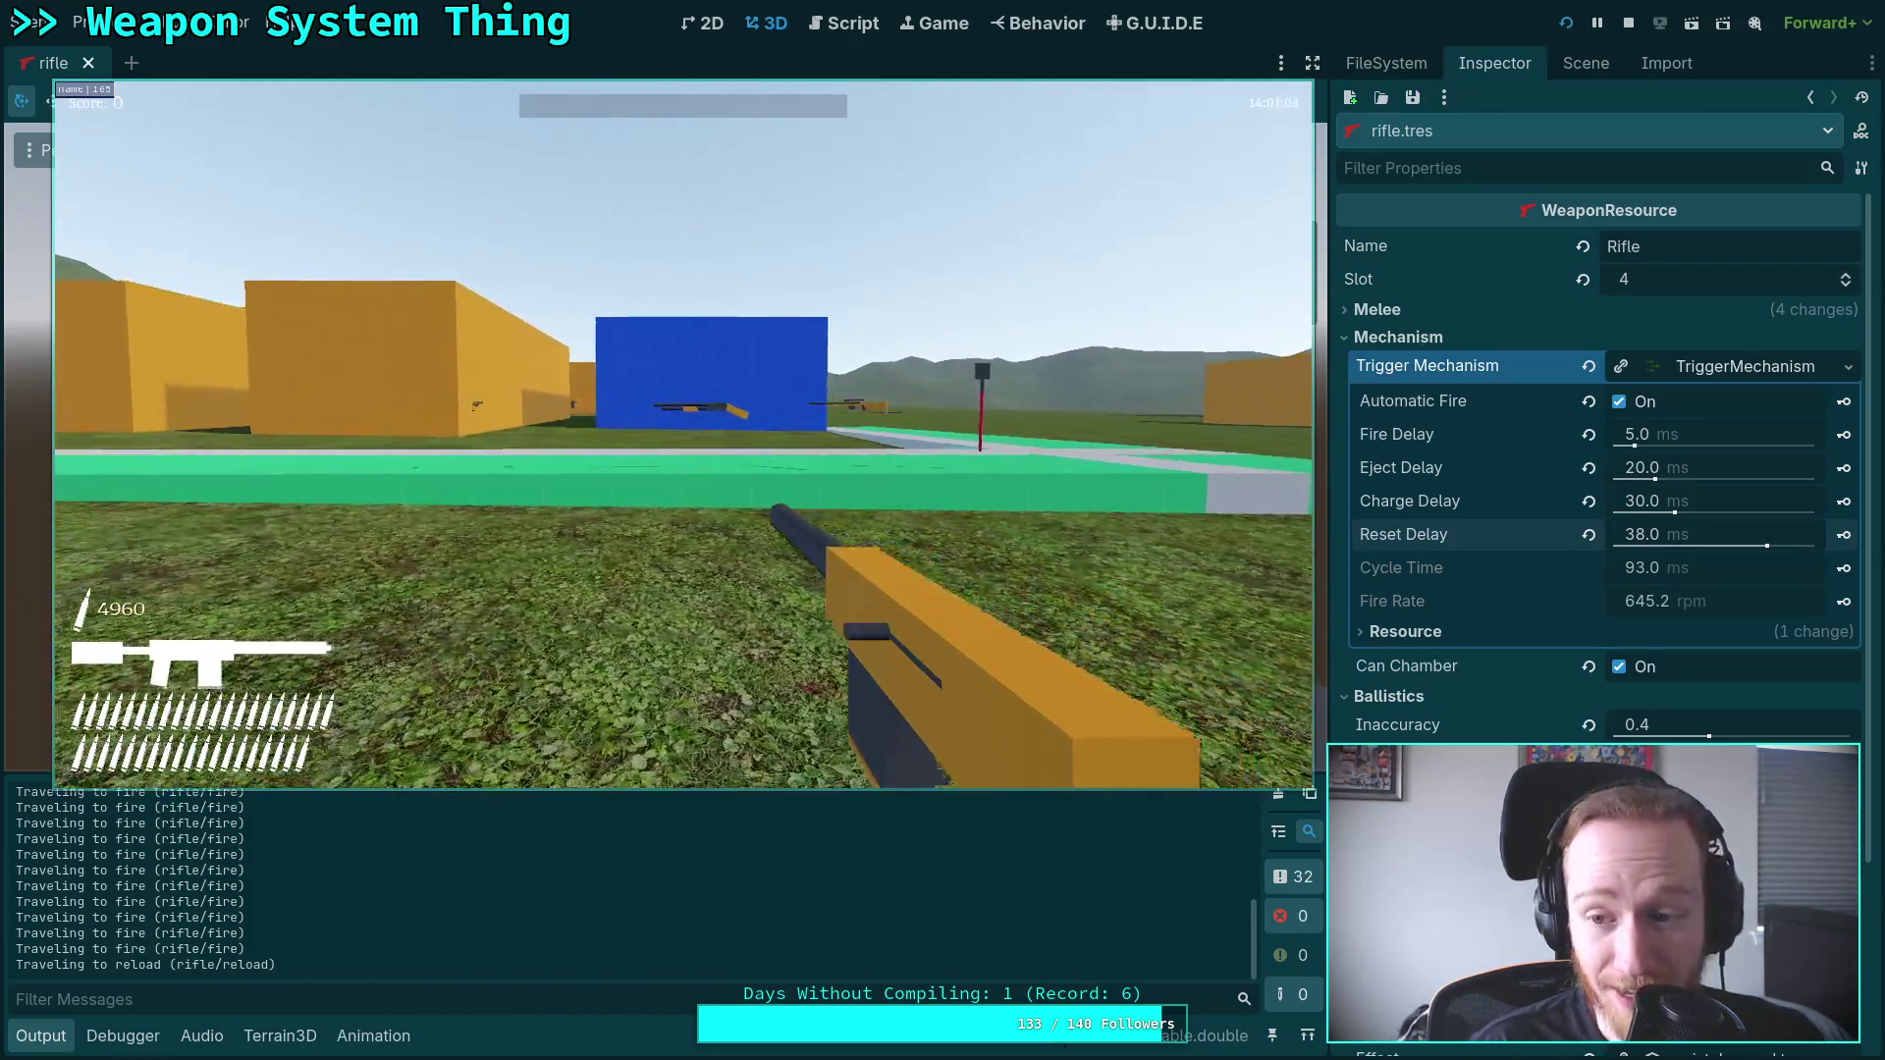
key("w")
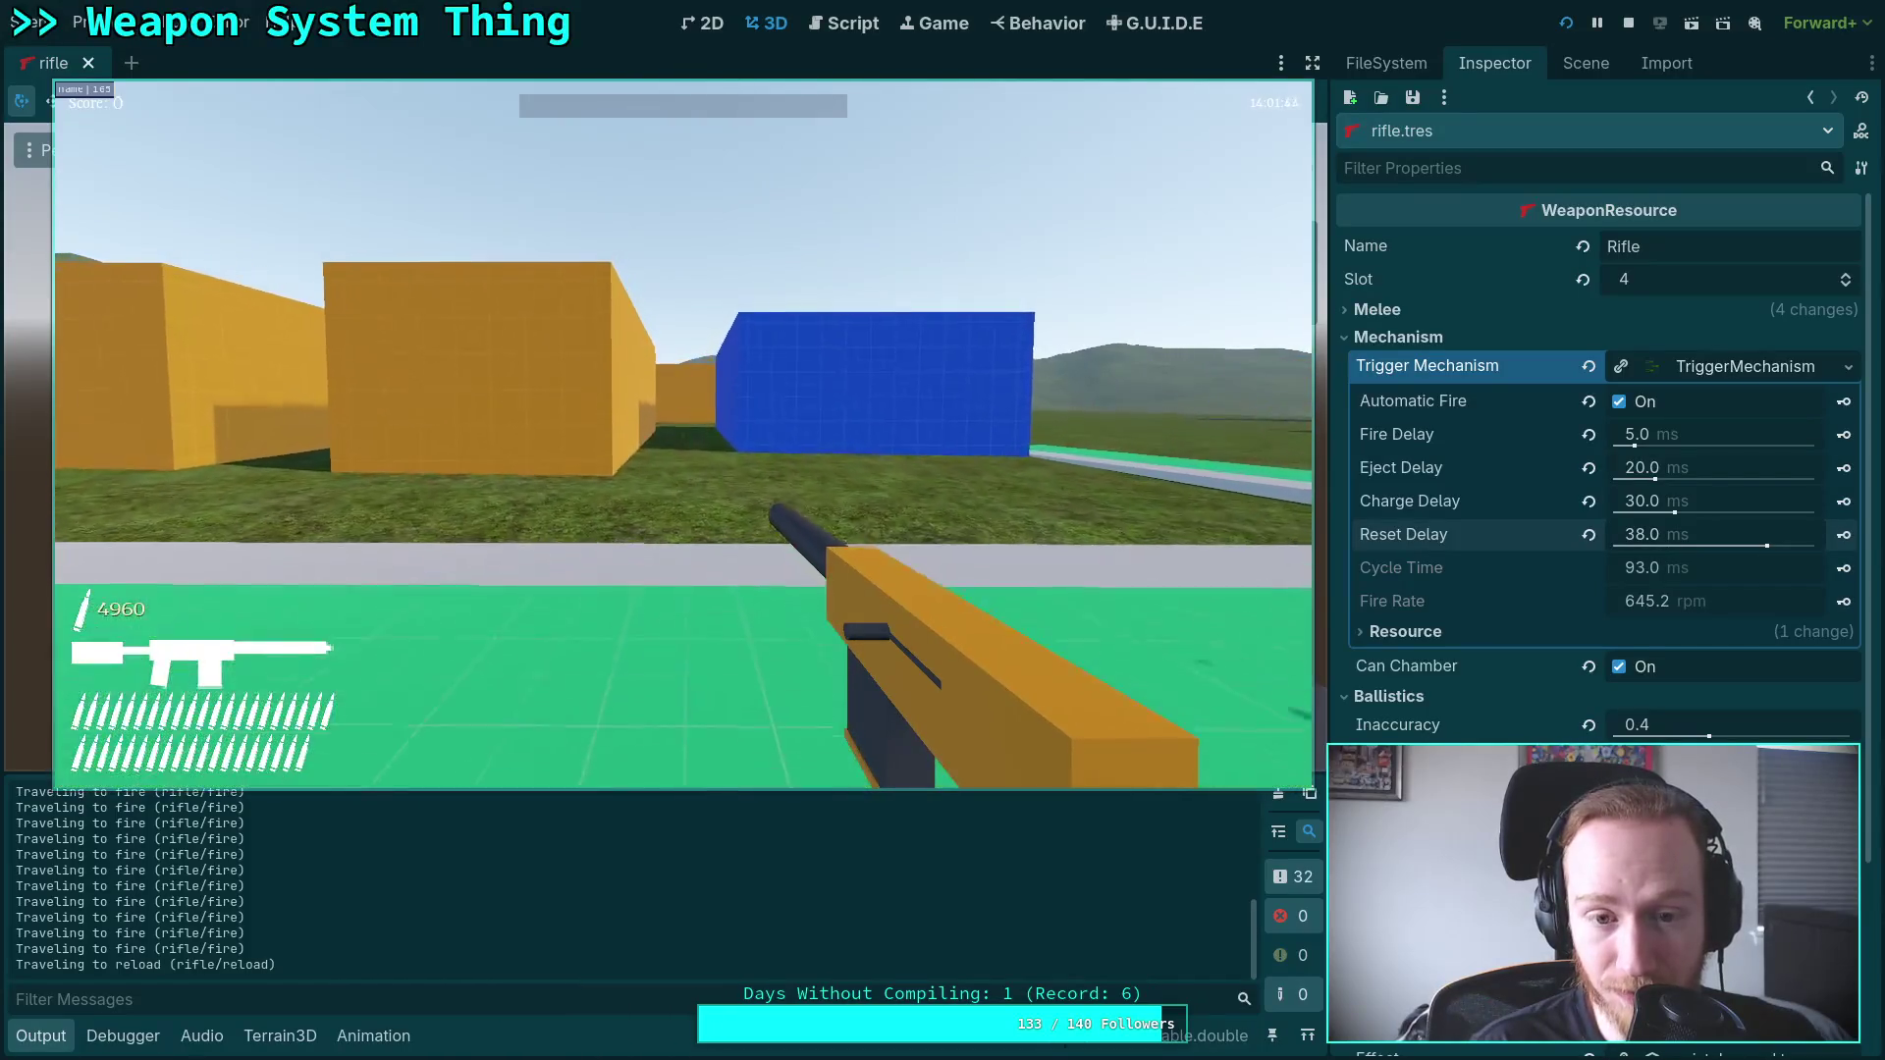
key("w")
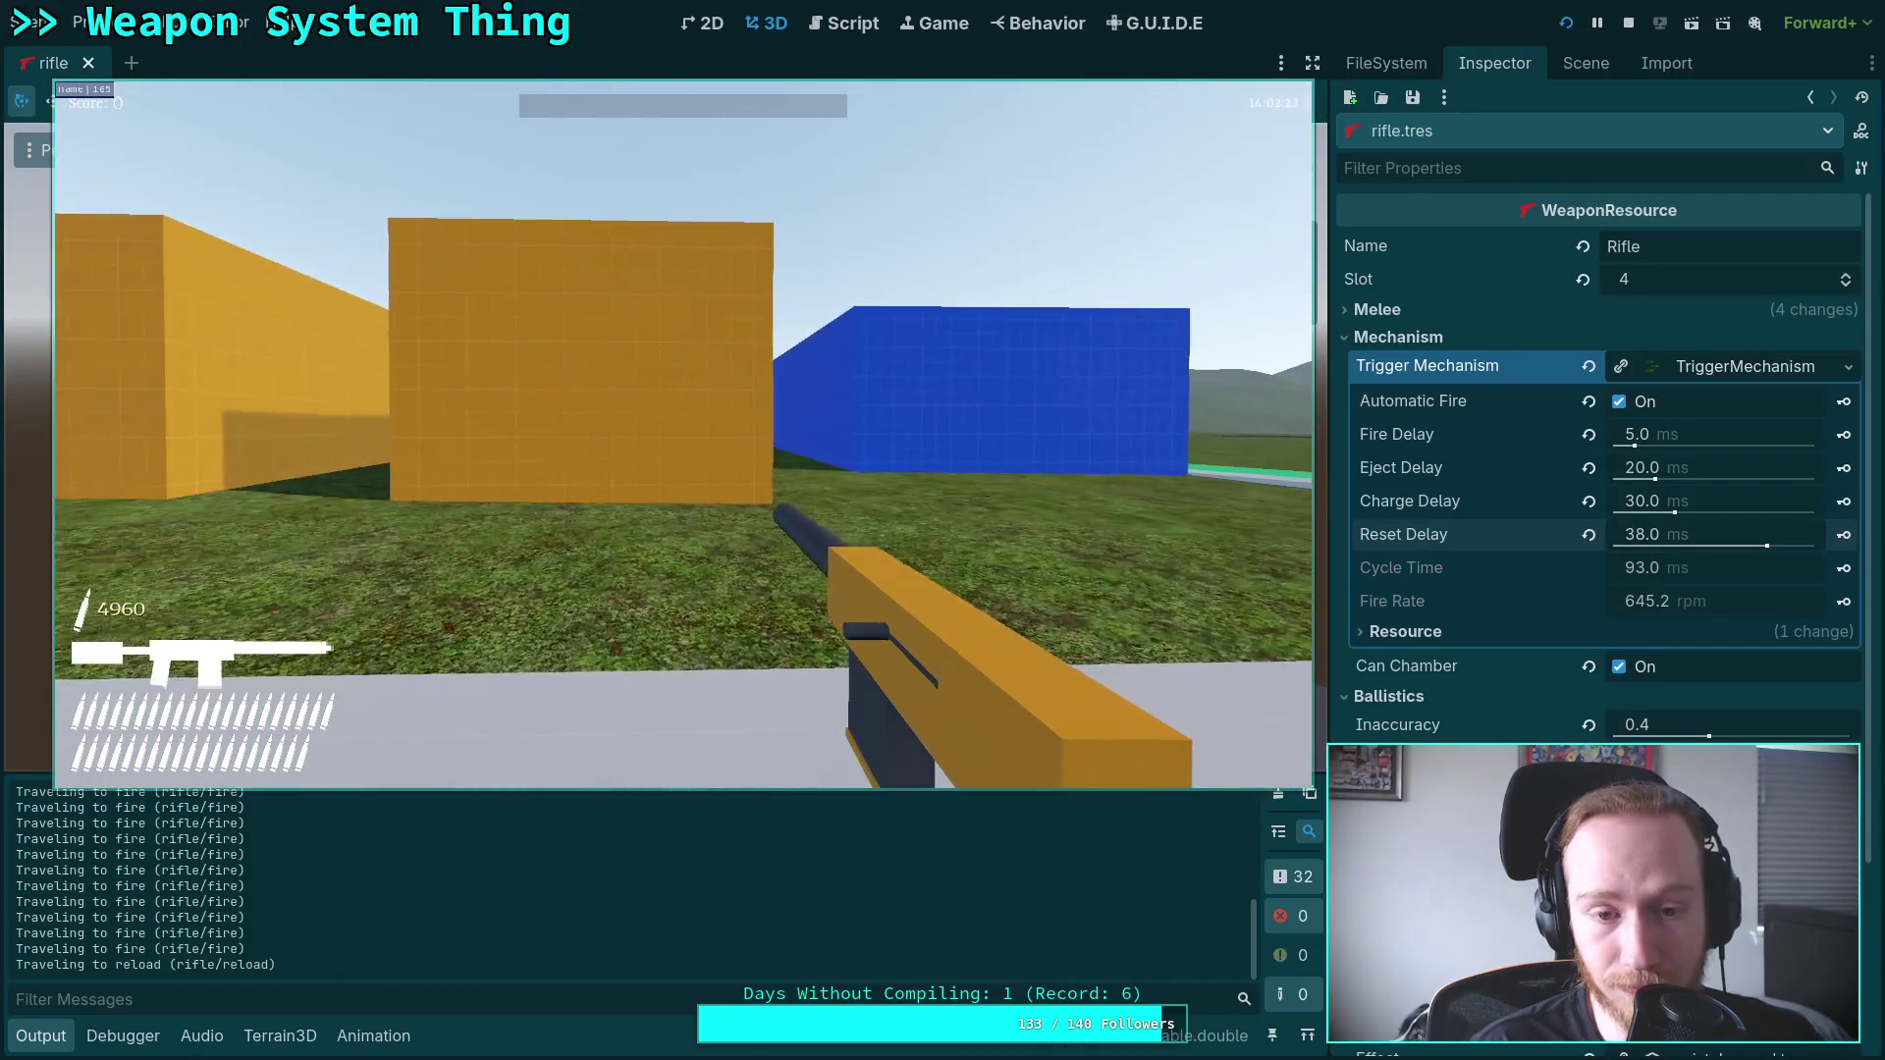
key("w")
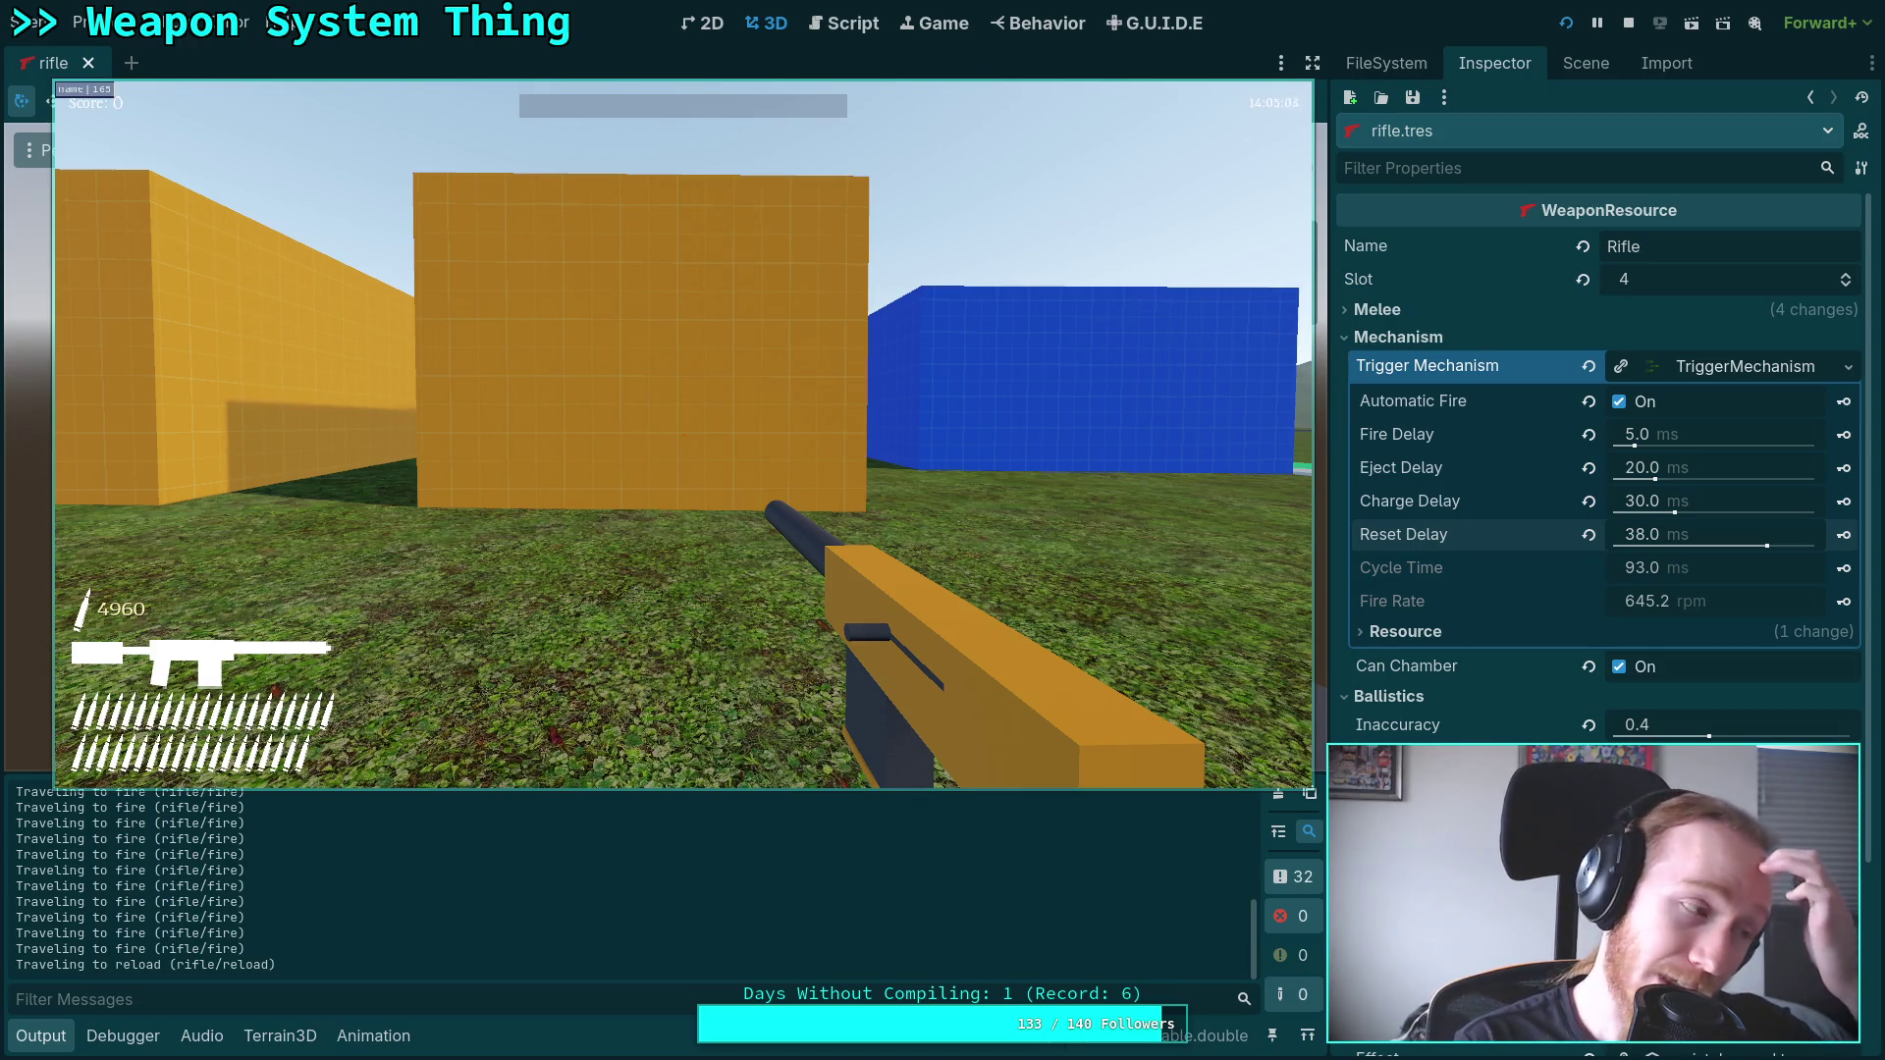
key("Escape")
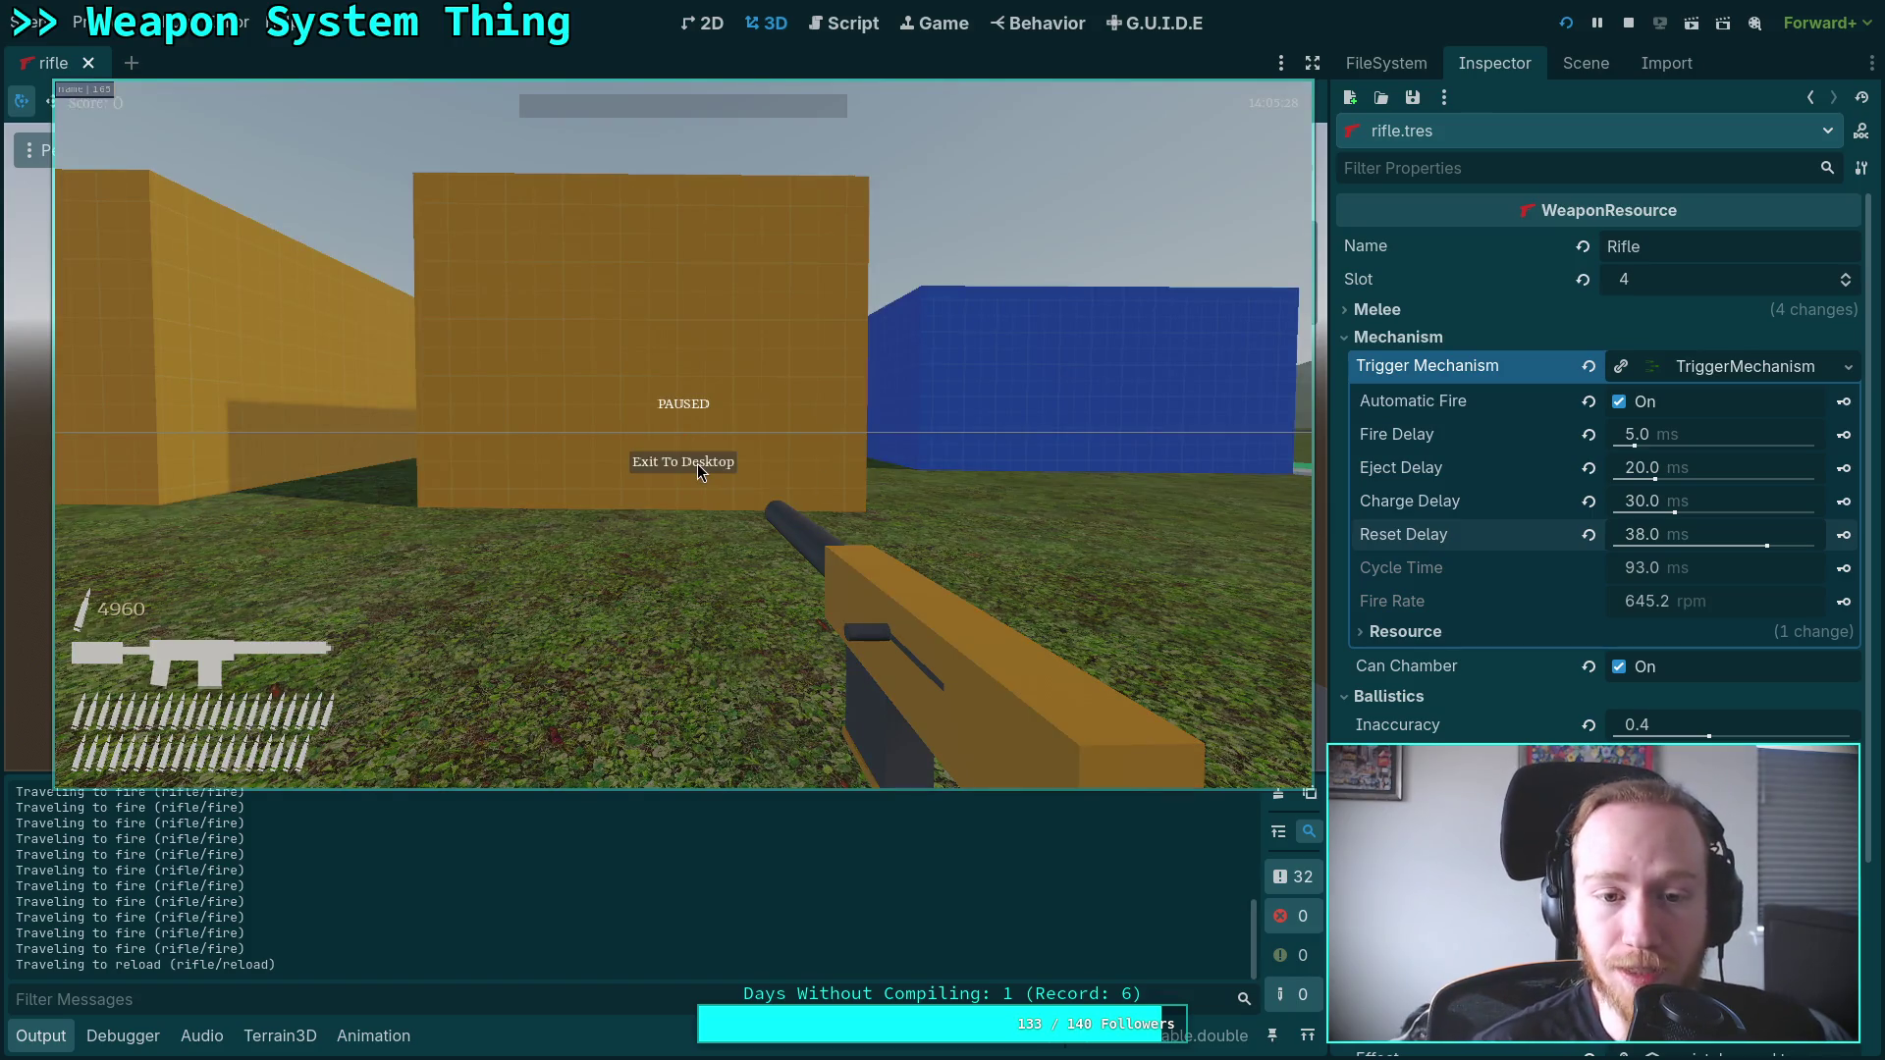
left_click(697, 463)
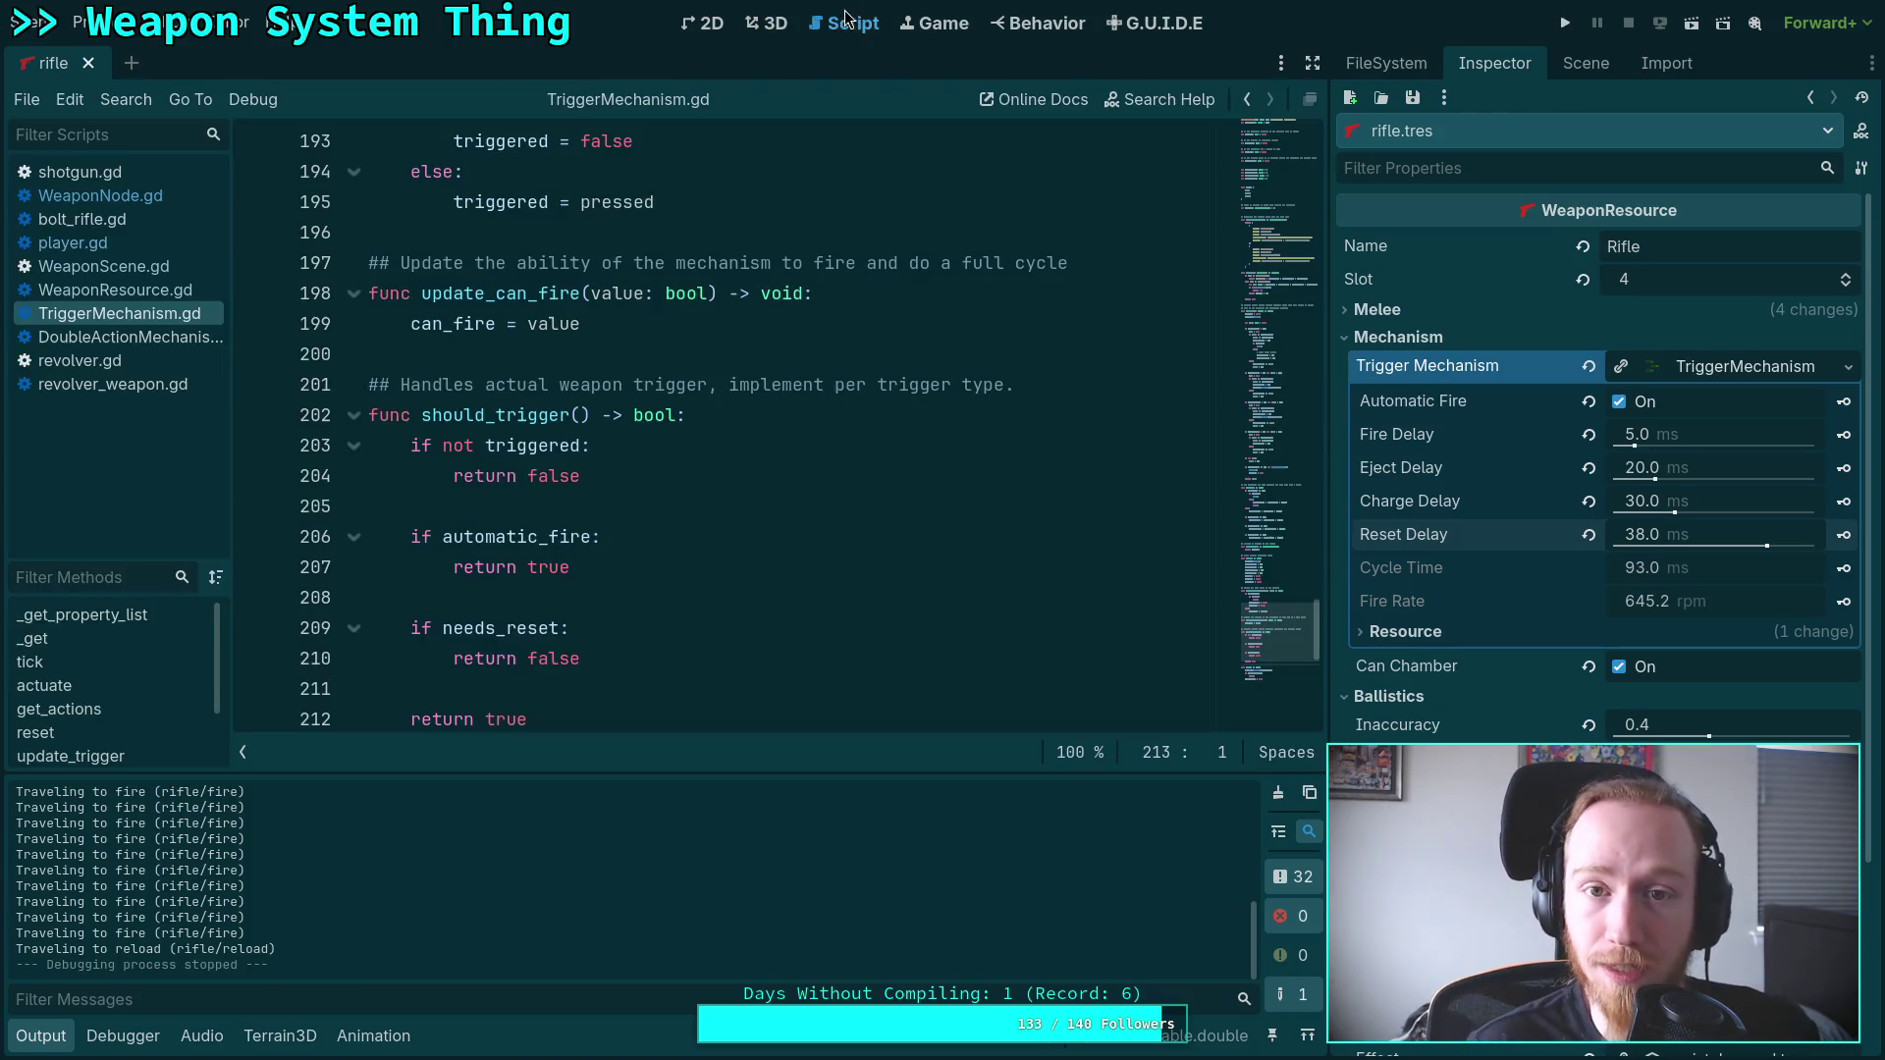
left_click(41, 1036)
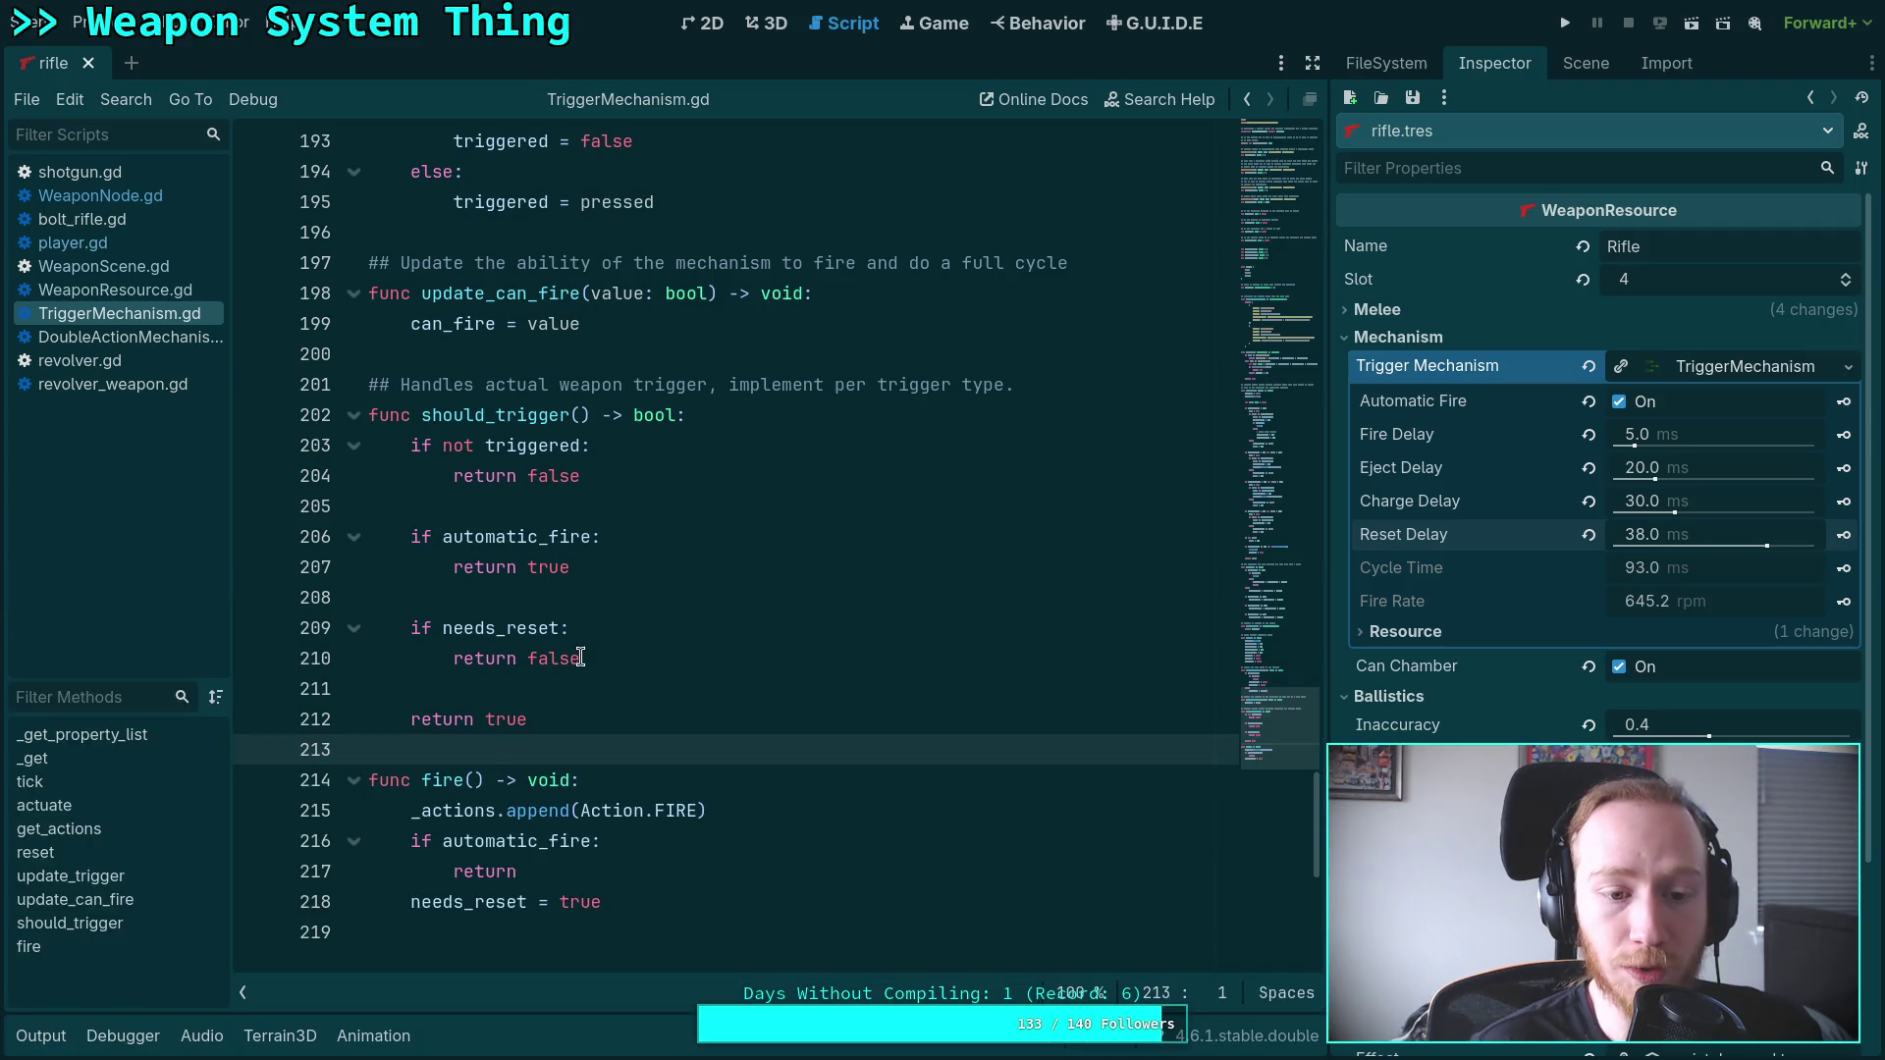
scroll(586, 634, "up", 5)
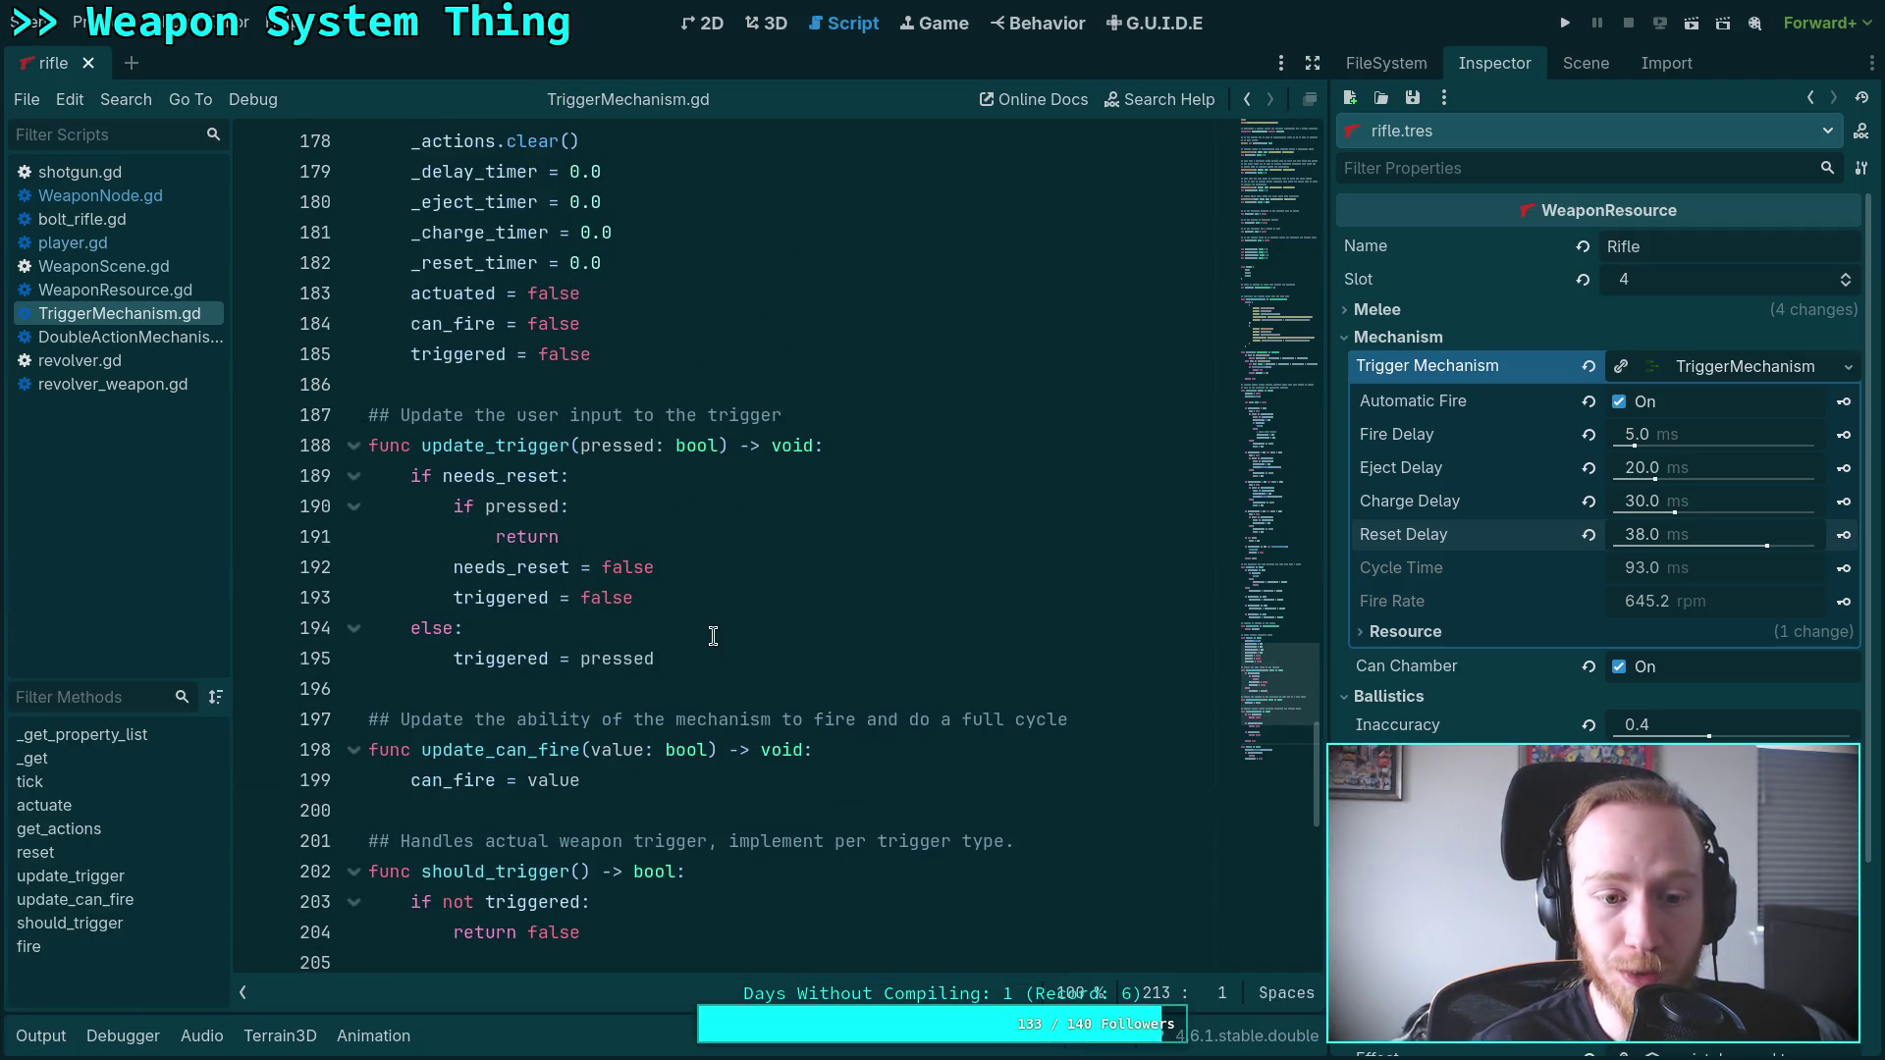
left_click(714, 630)
key("Return")
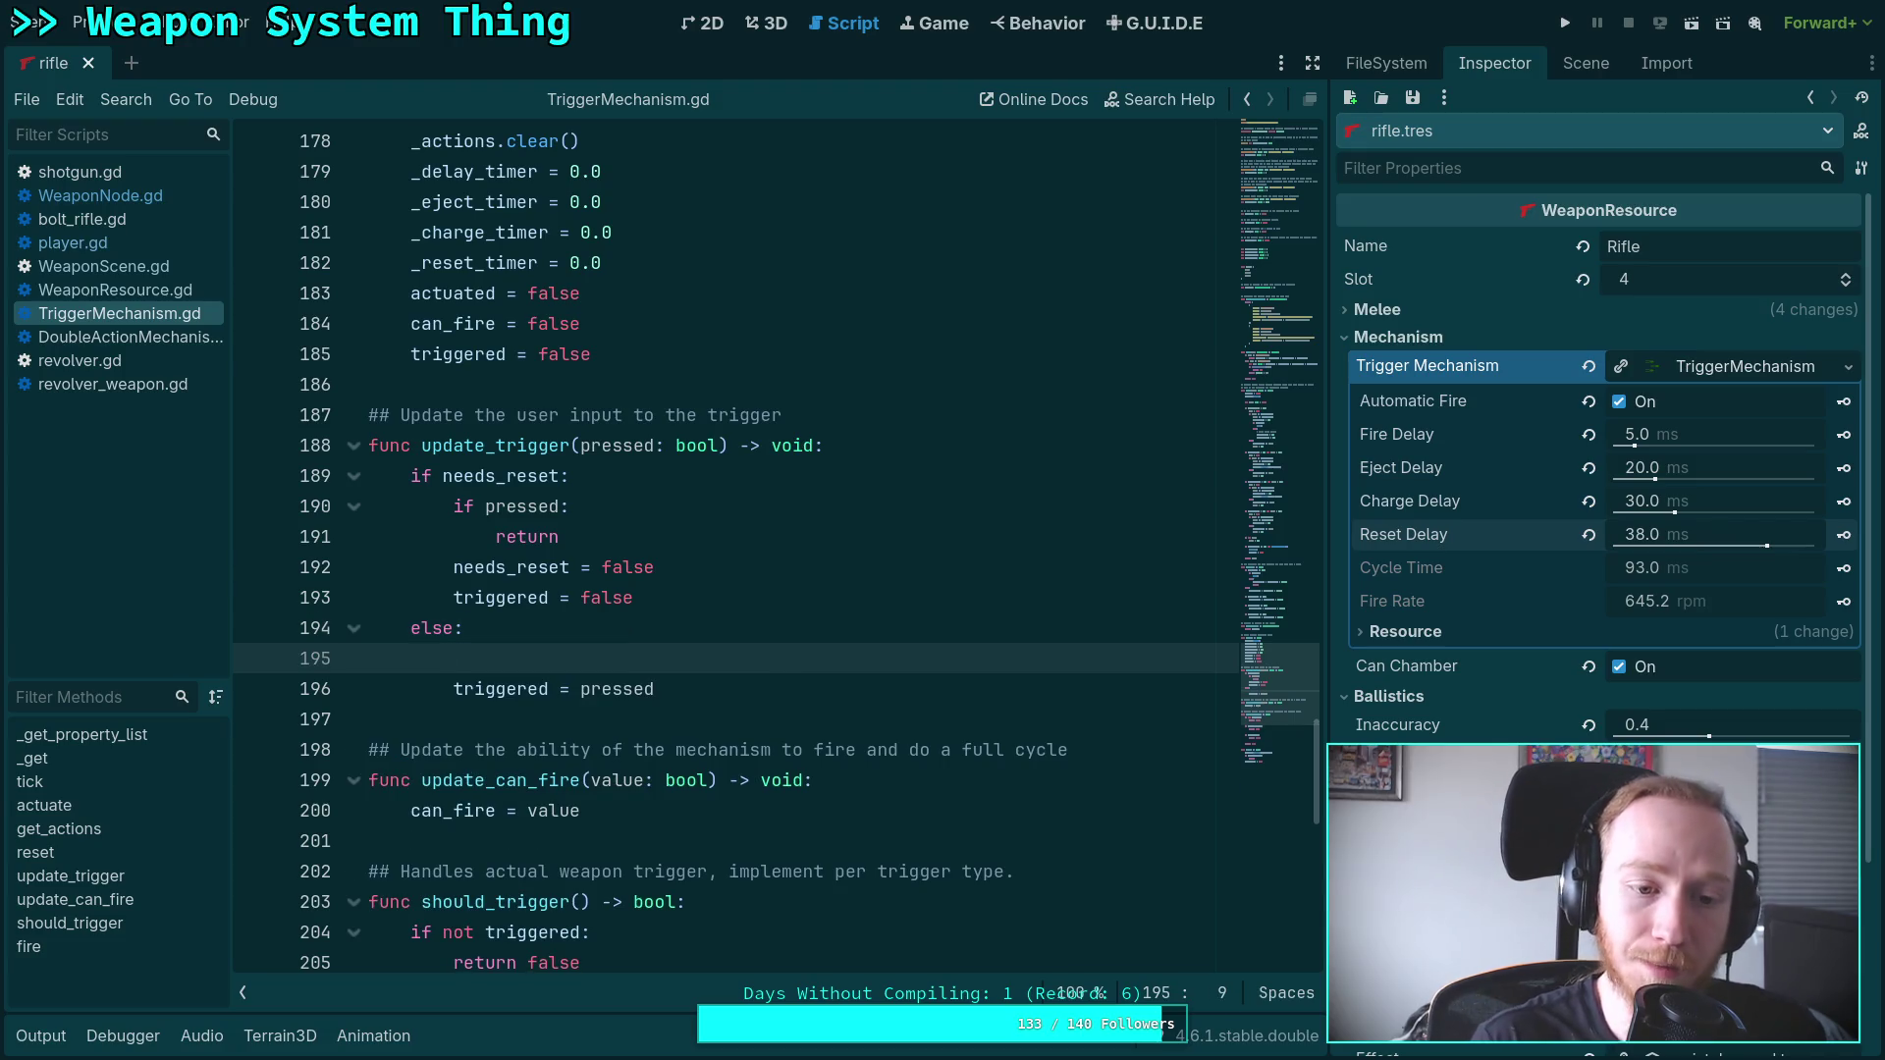
type("if ")
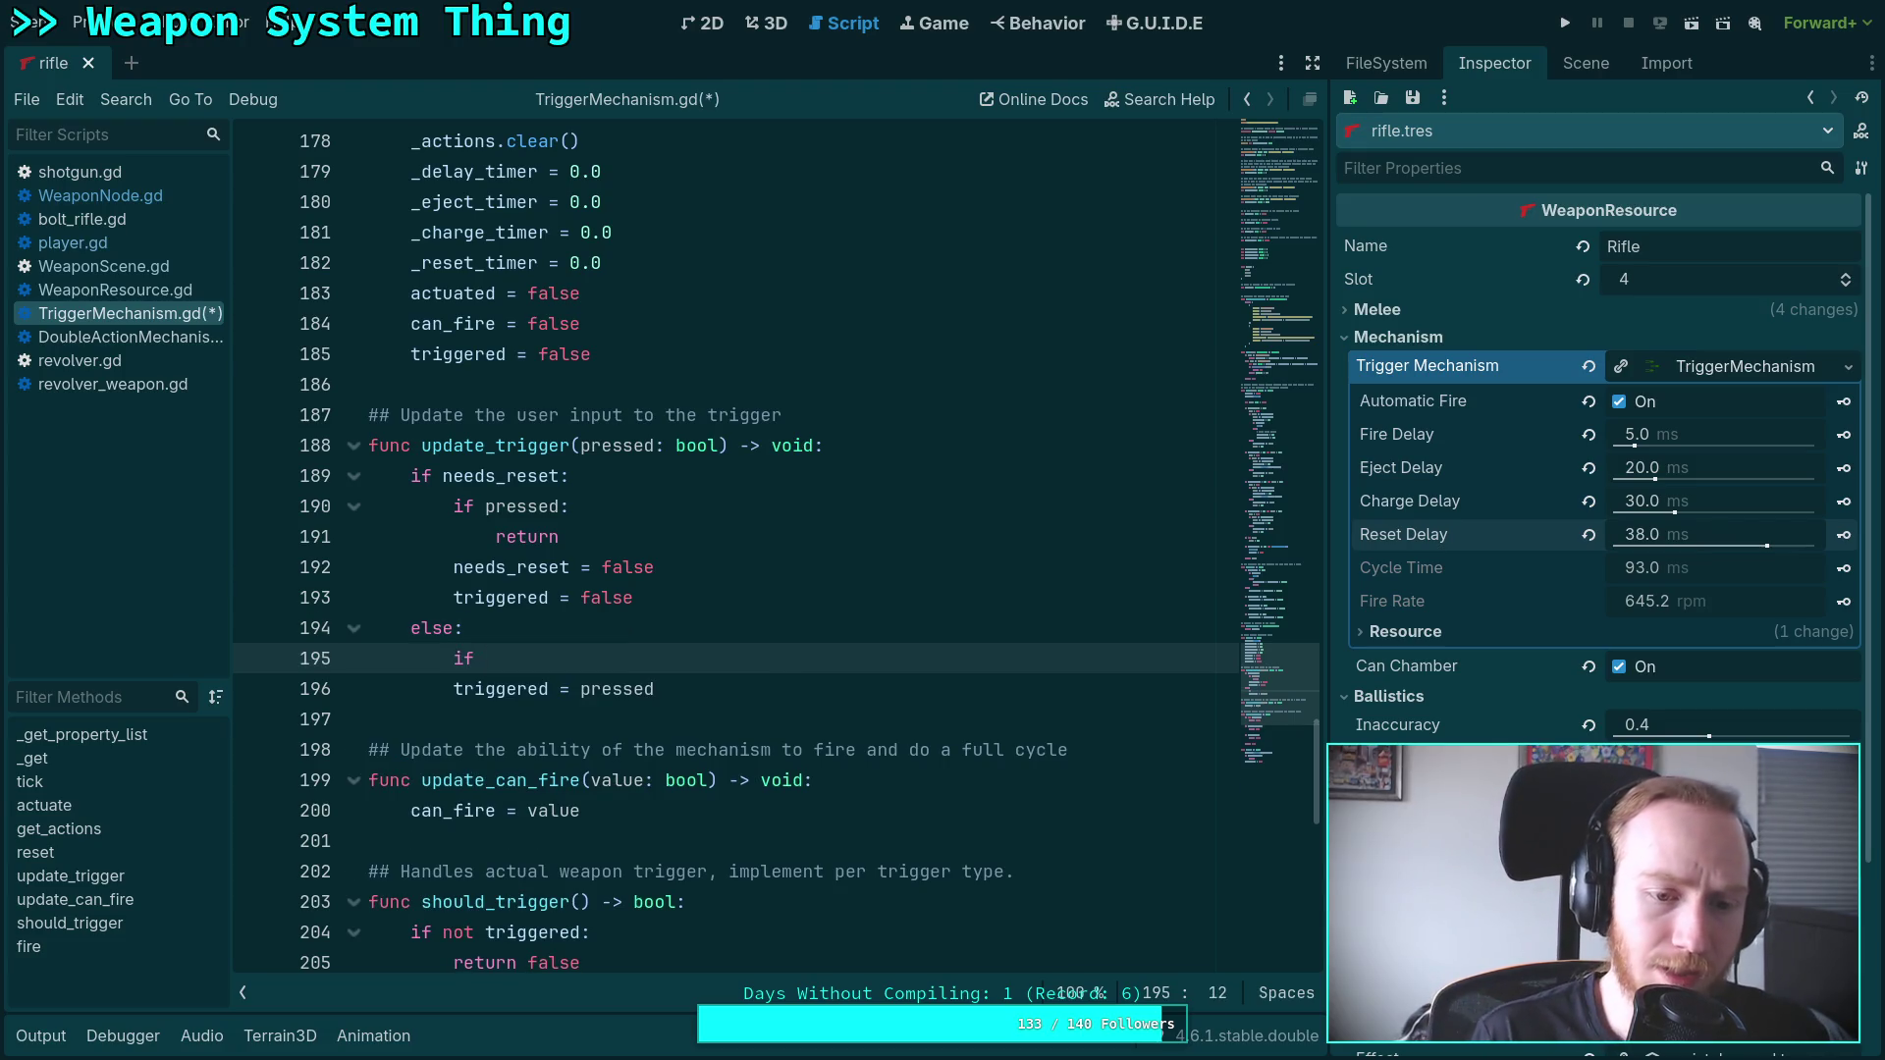
type("pressed:")
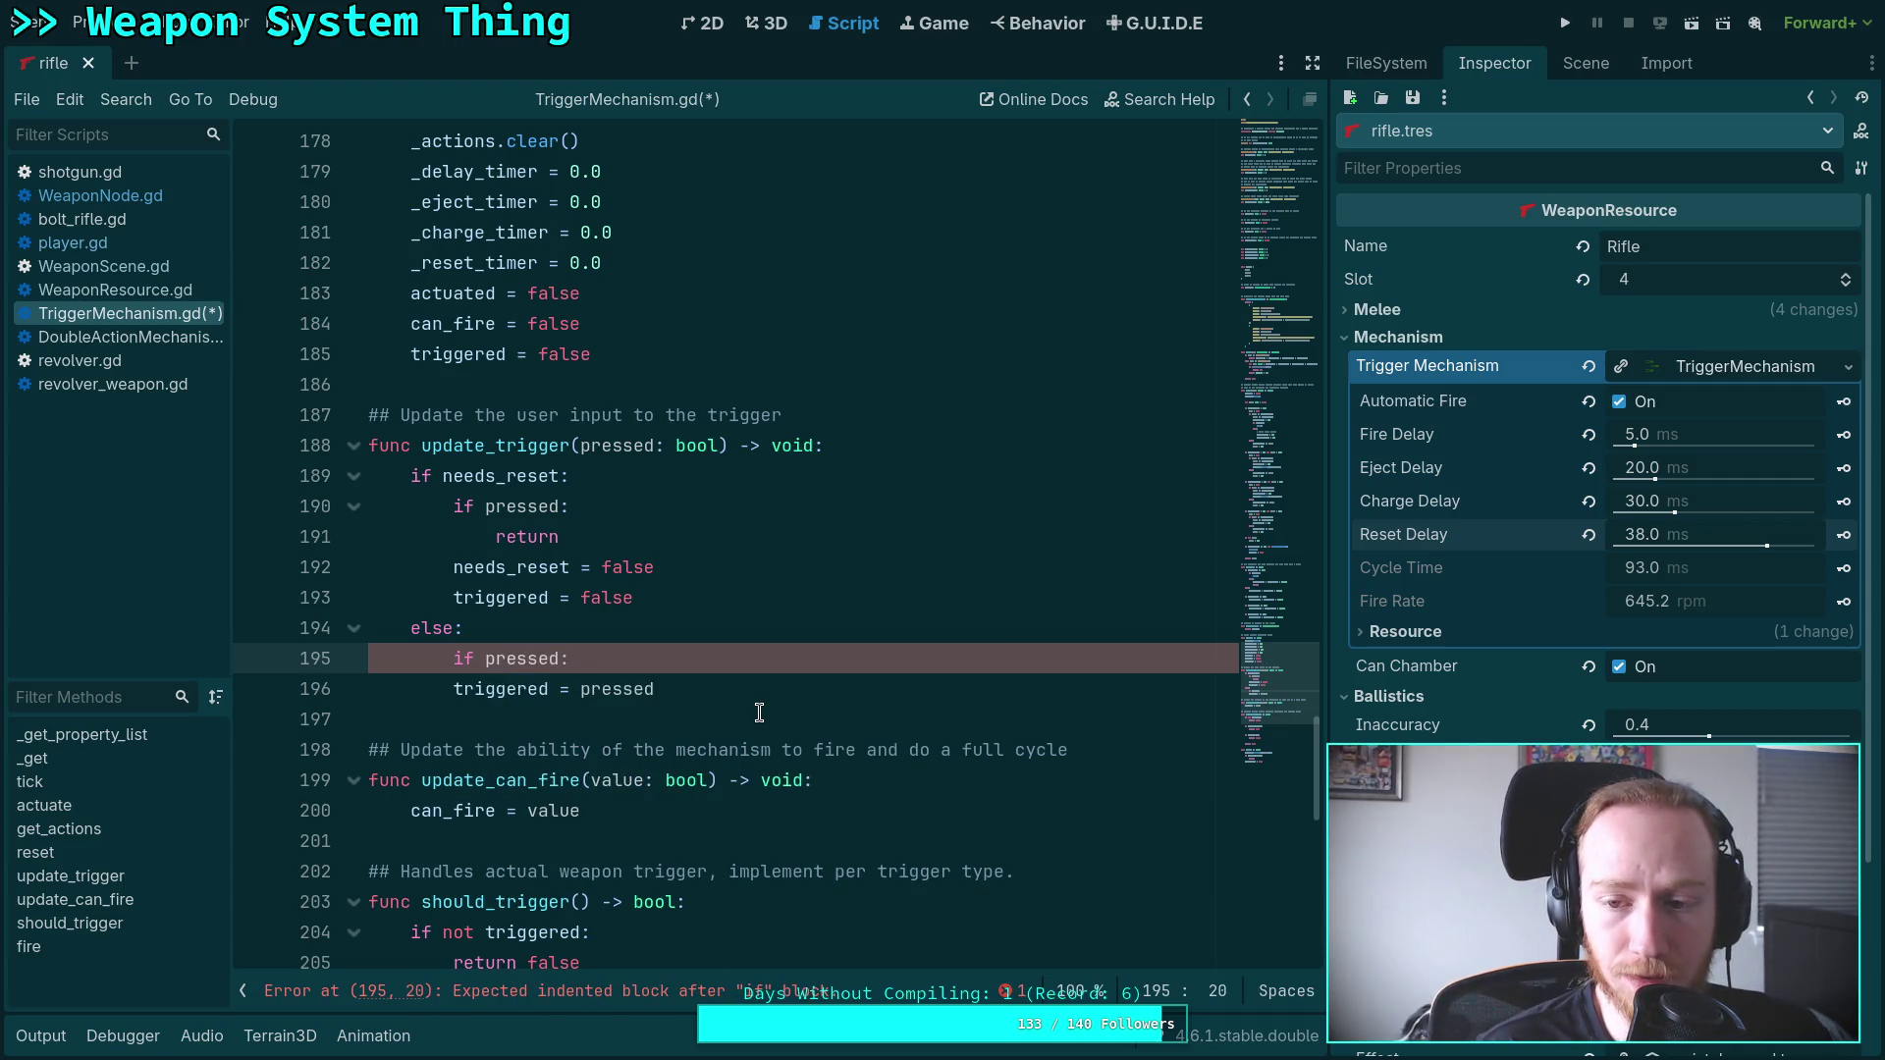
scroll(746, 707, "down", 2)
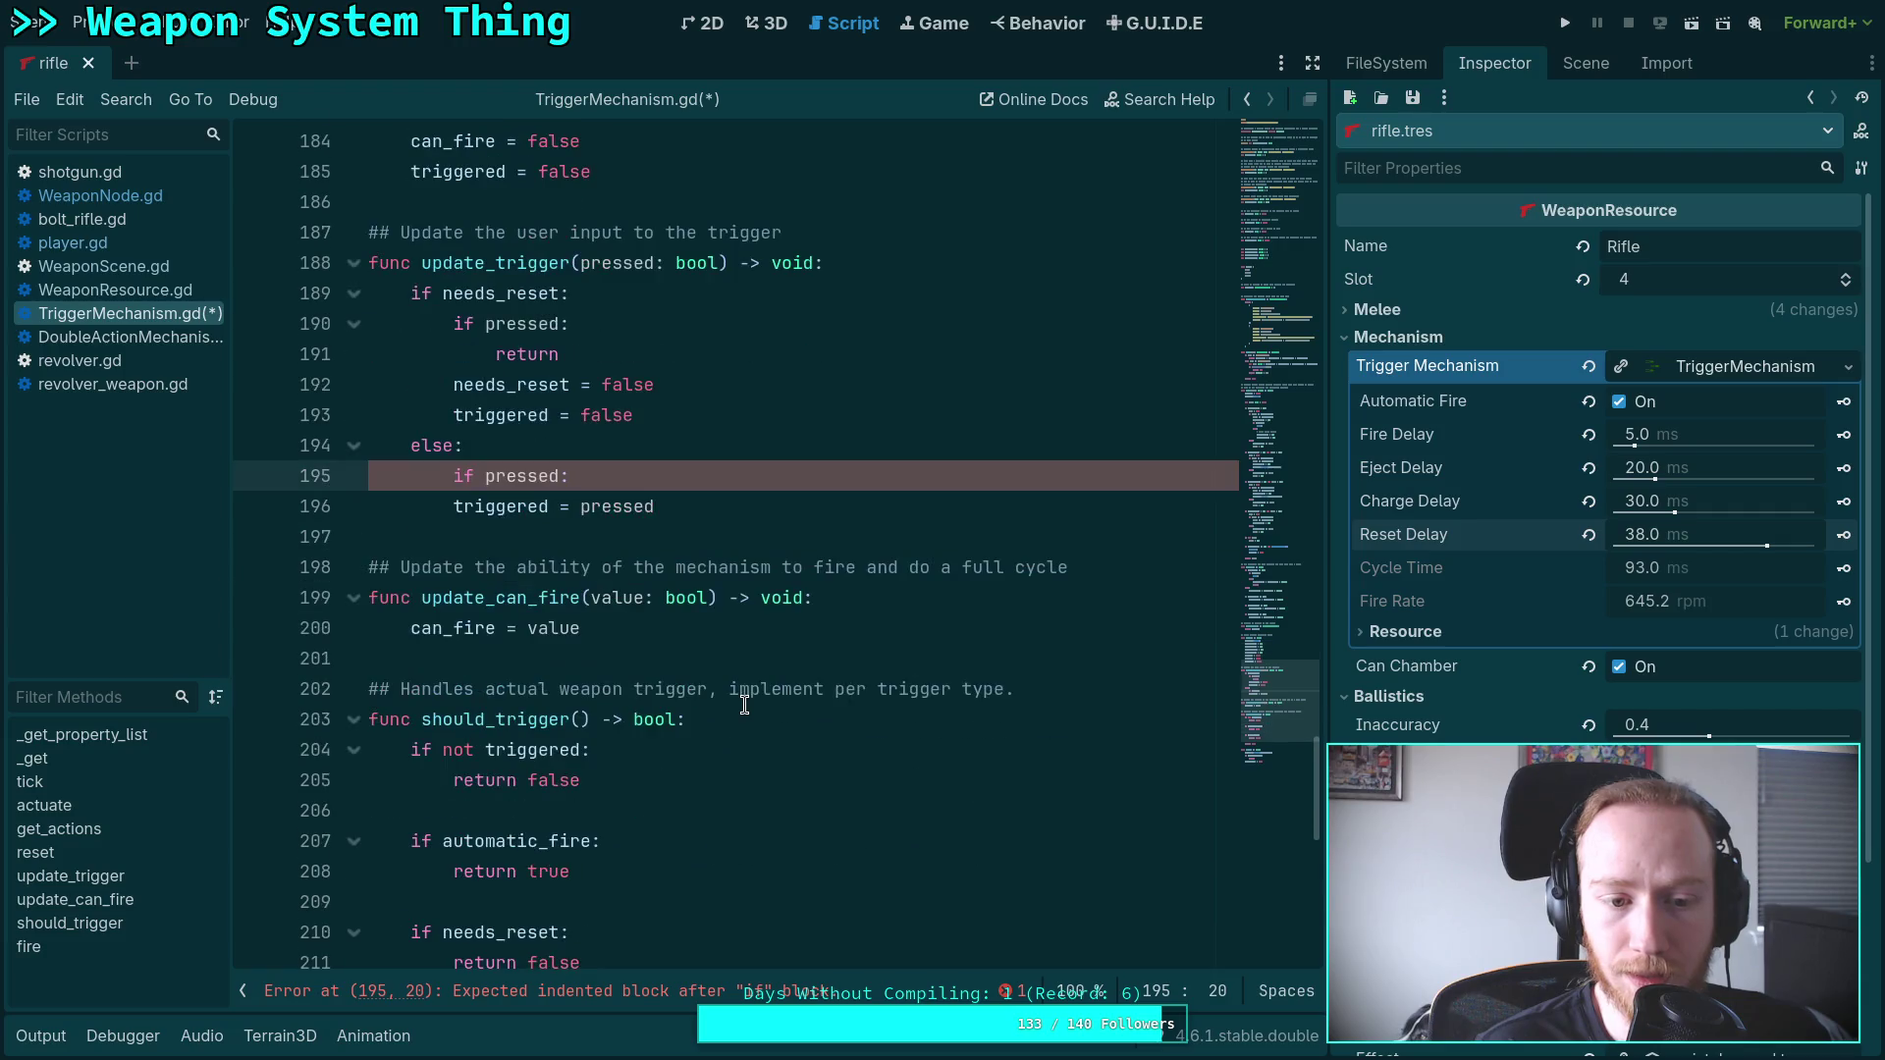
scroll(745, 705, "down", 3)
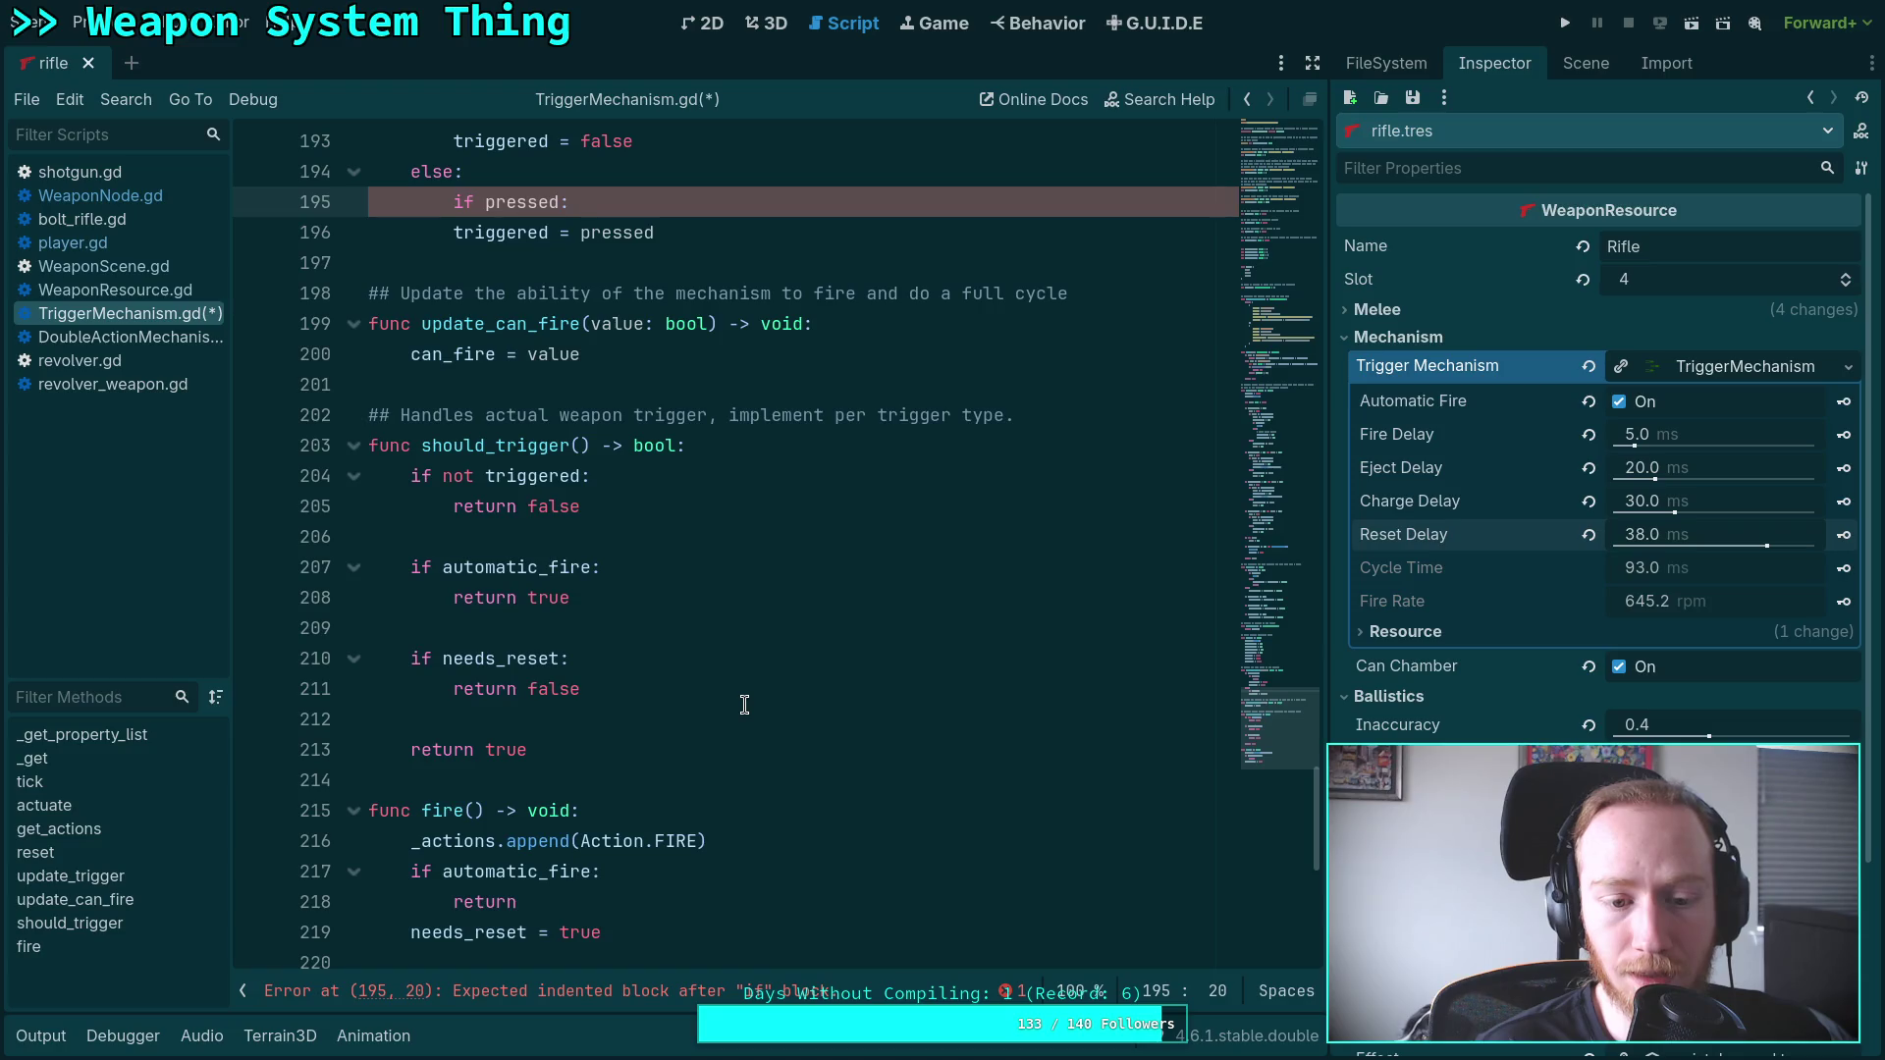
scroll(745, 705, "up", 4)
scroll(729, 620, "up", 8)
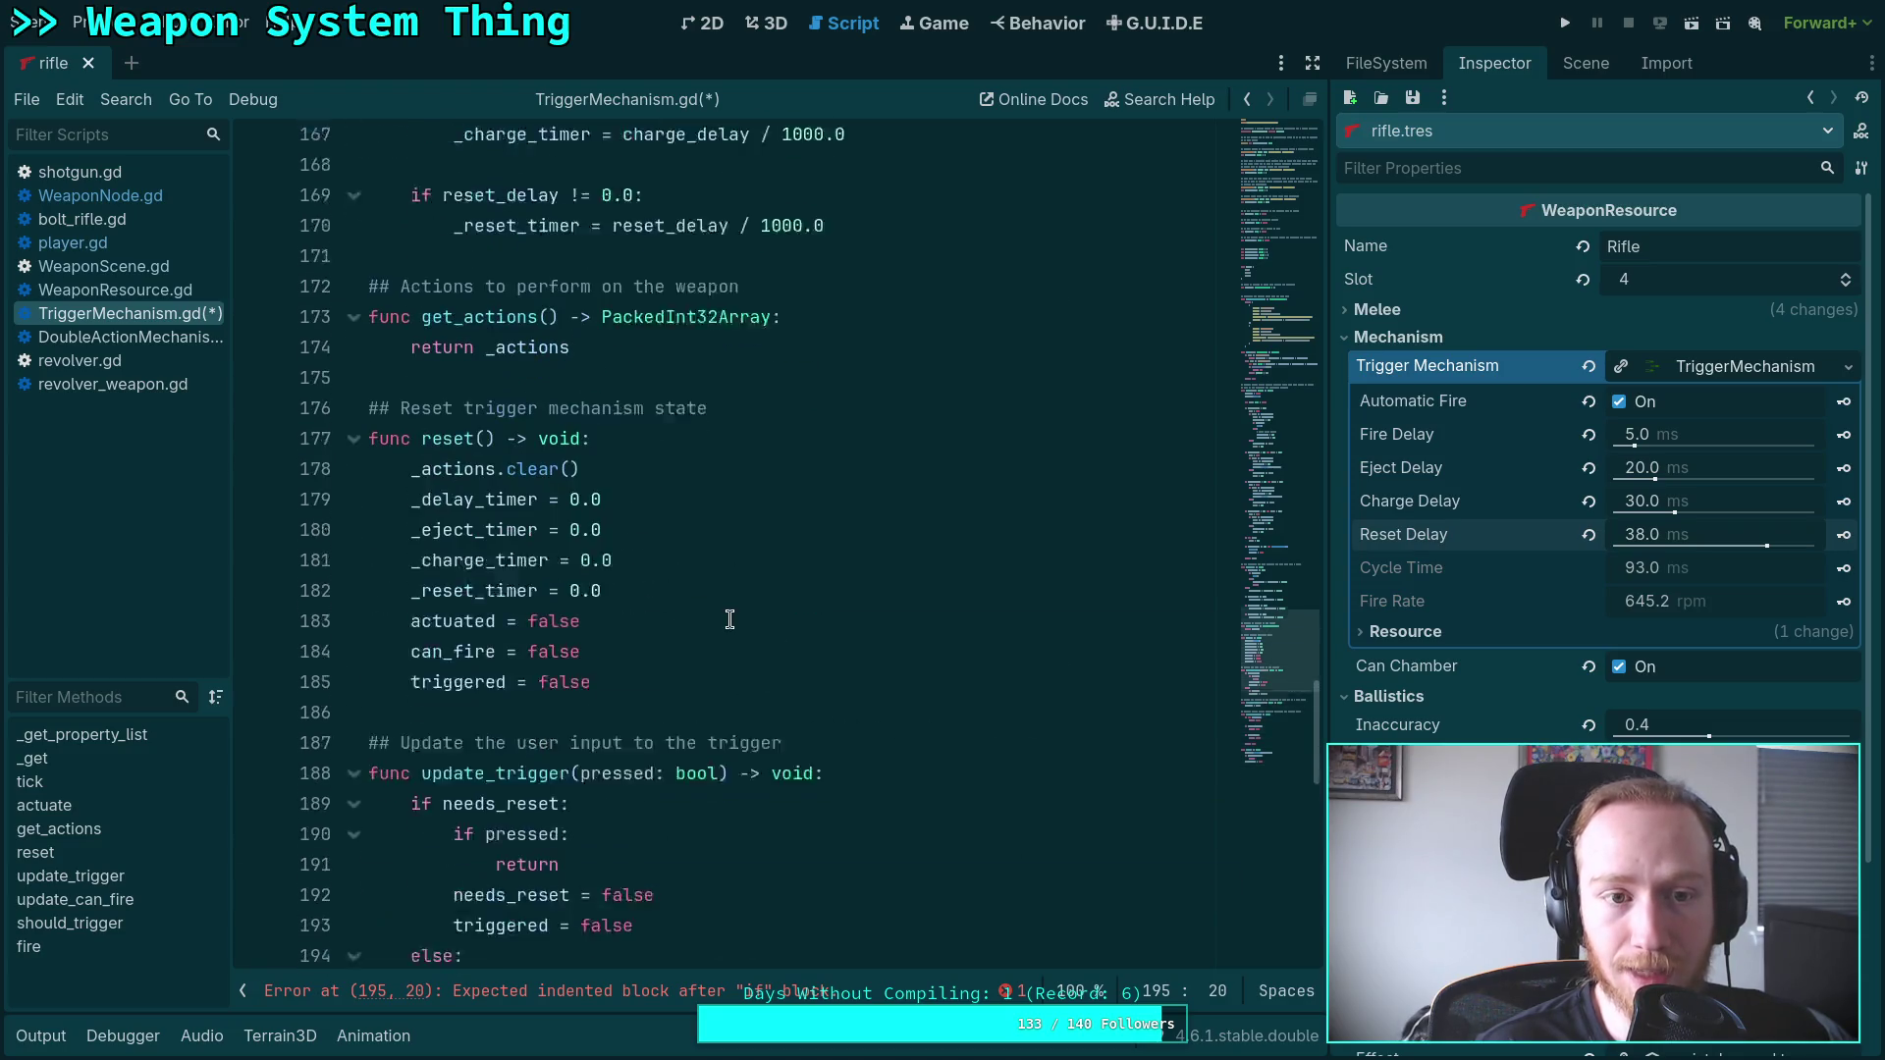
scroll(730, 620, "up", 20)
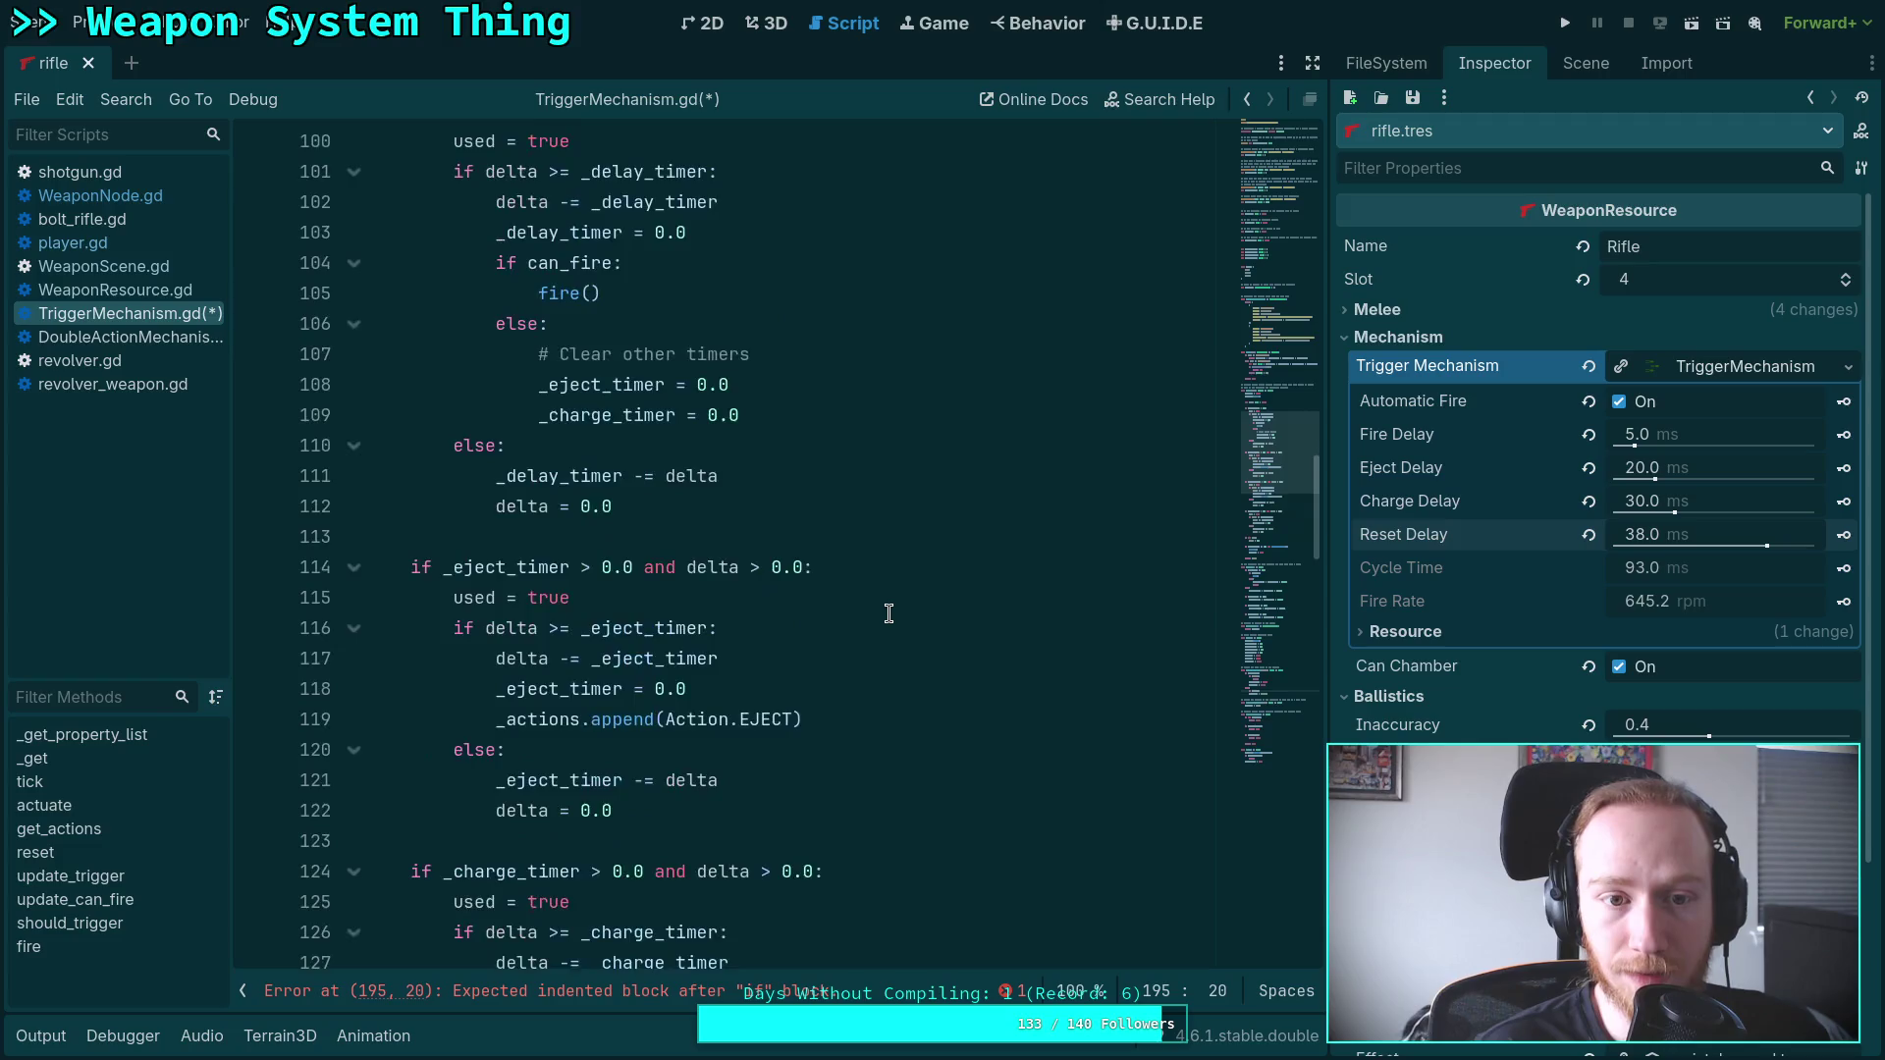
scroll(889, 614, "up", 15)
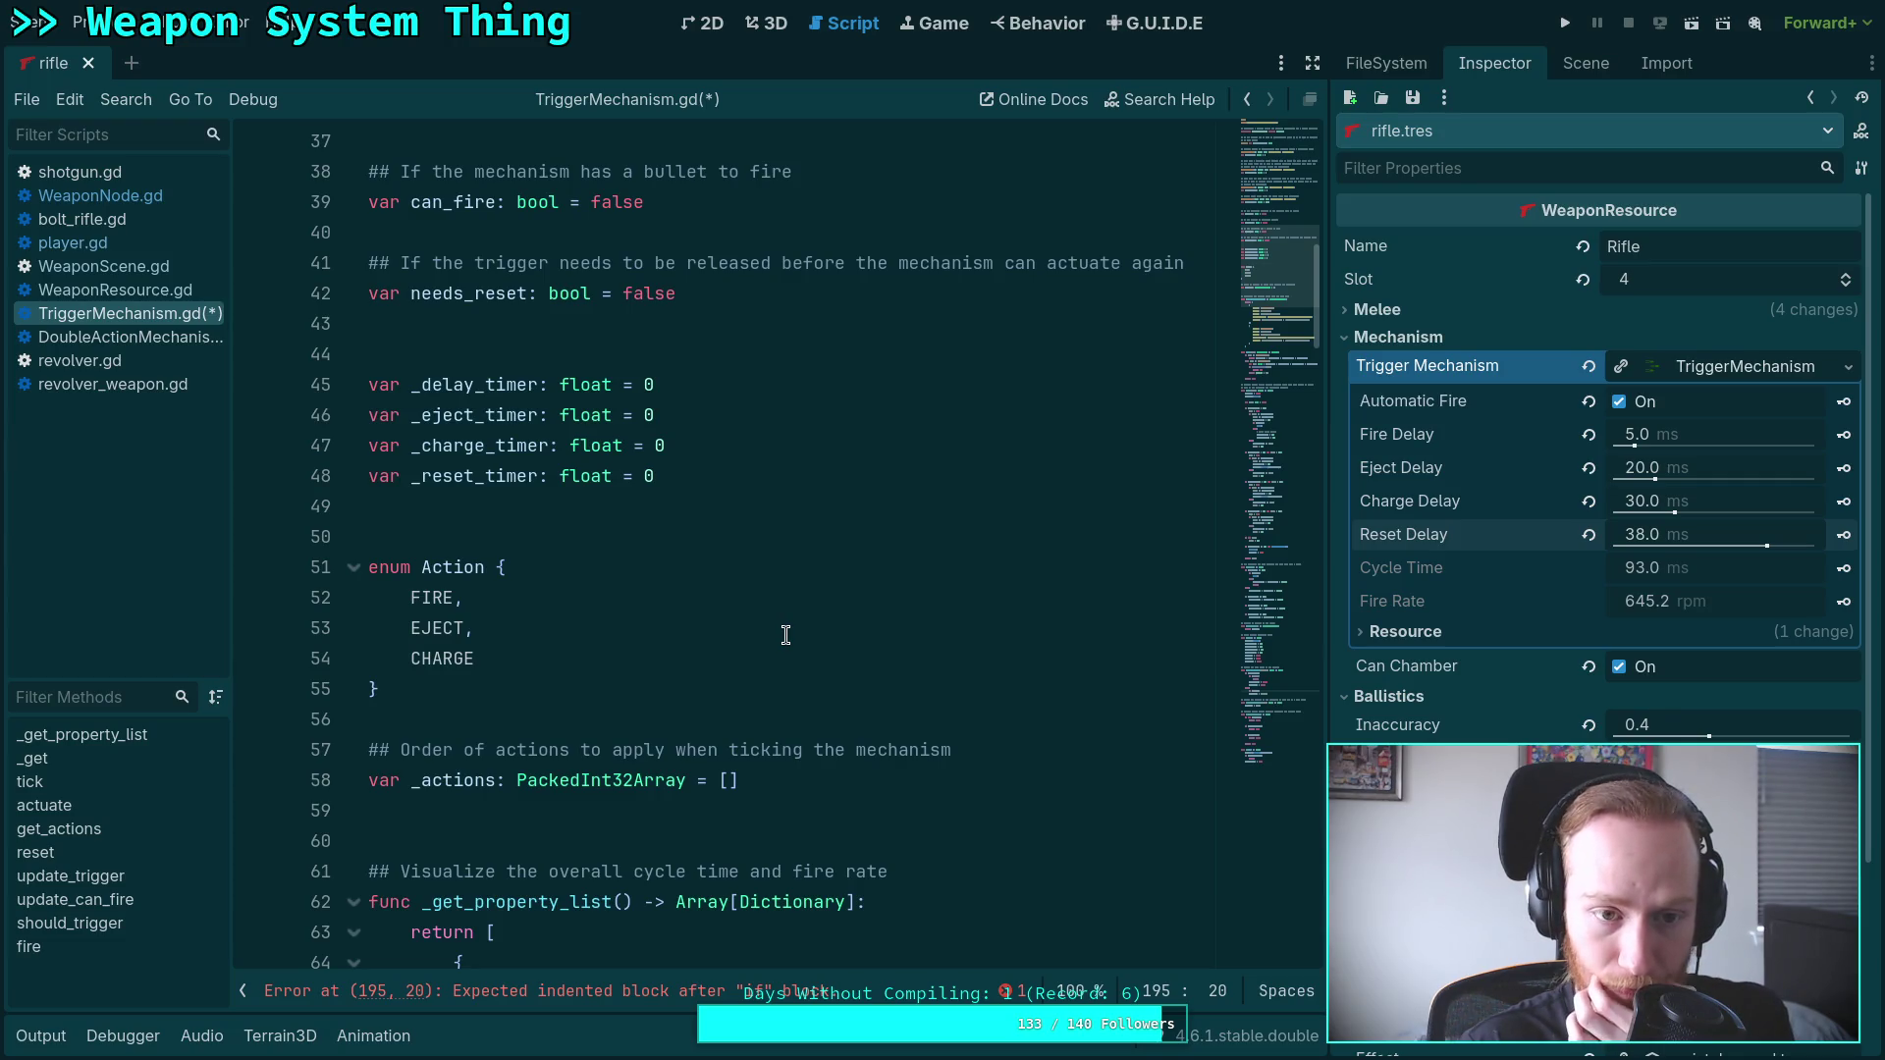
Declare 'var _dev_timer: float = 0.0' on line 50
left_click(708, 527)
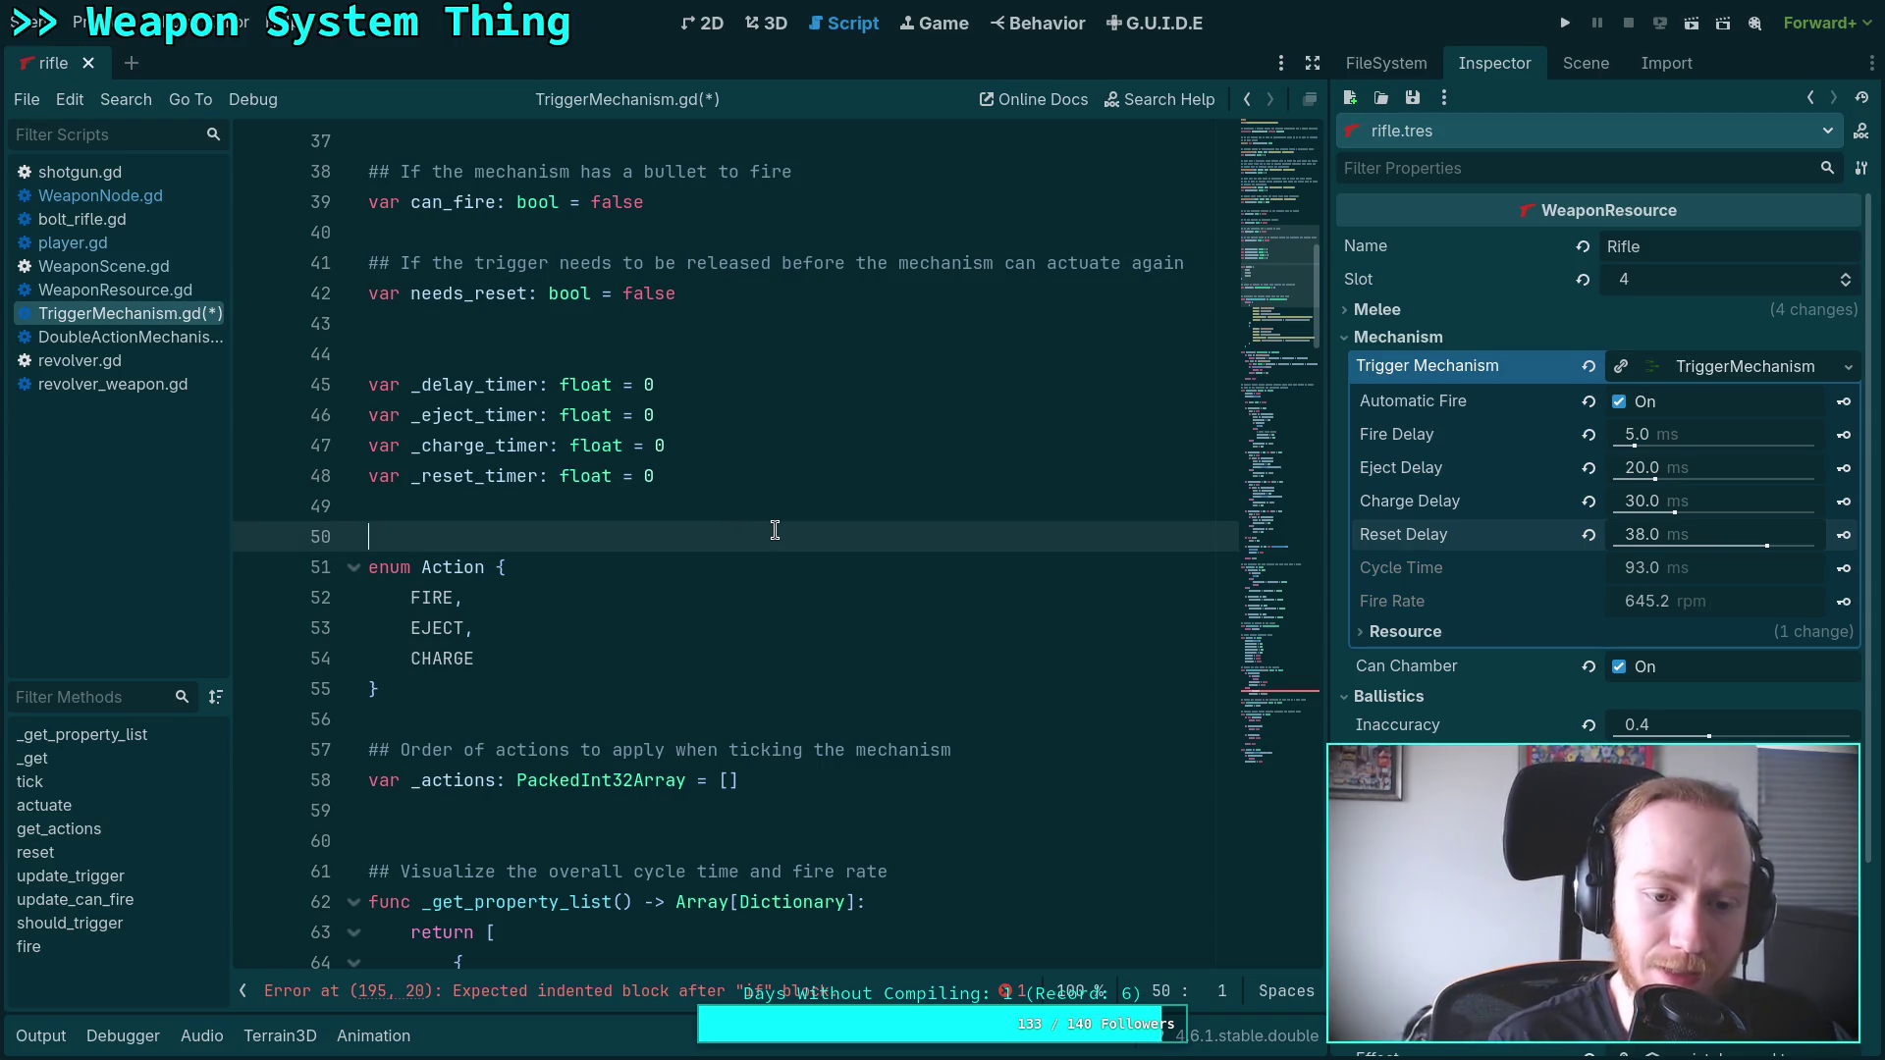
scroll(775, 530, "down", 15)
scroll(719, 596, "up", 6)
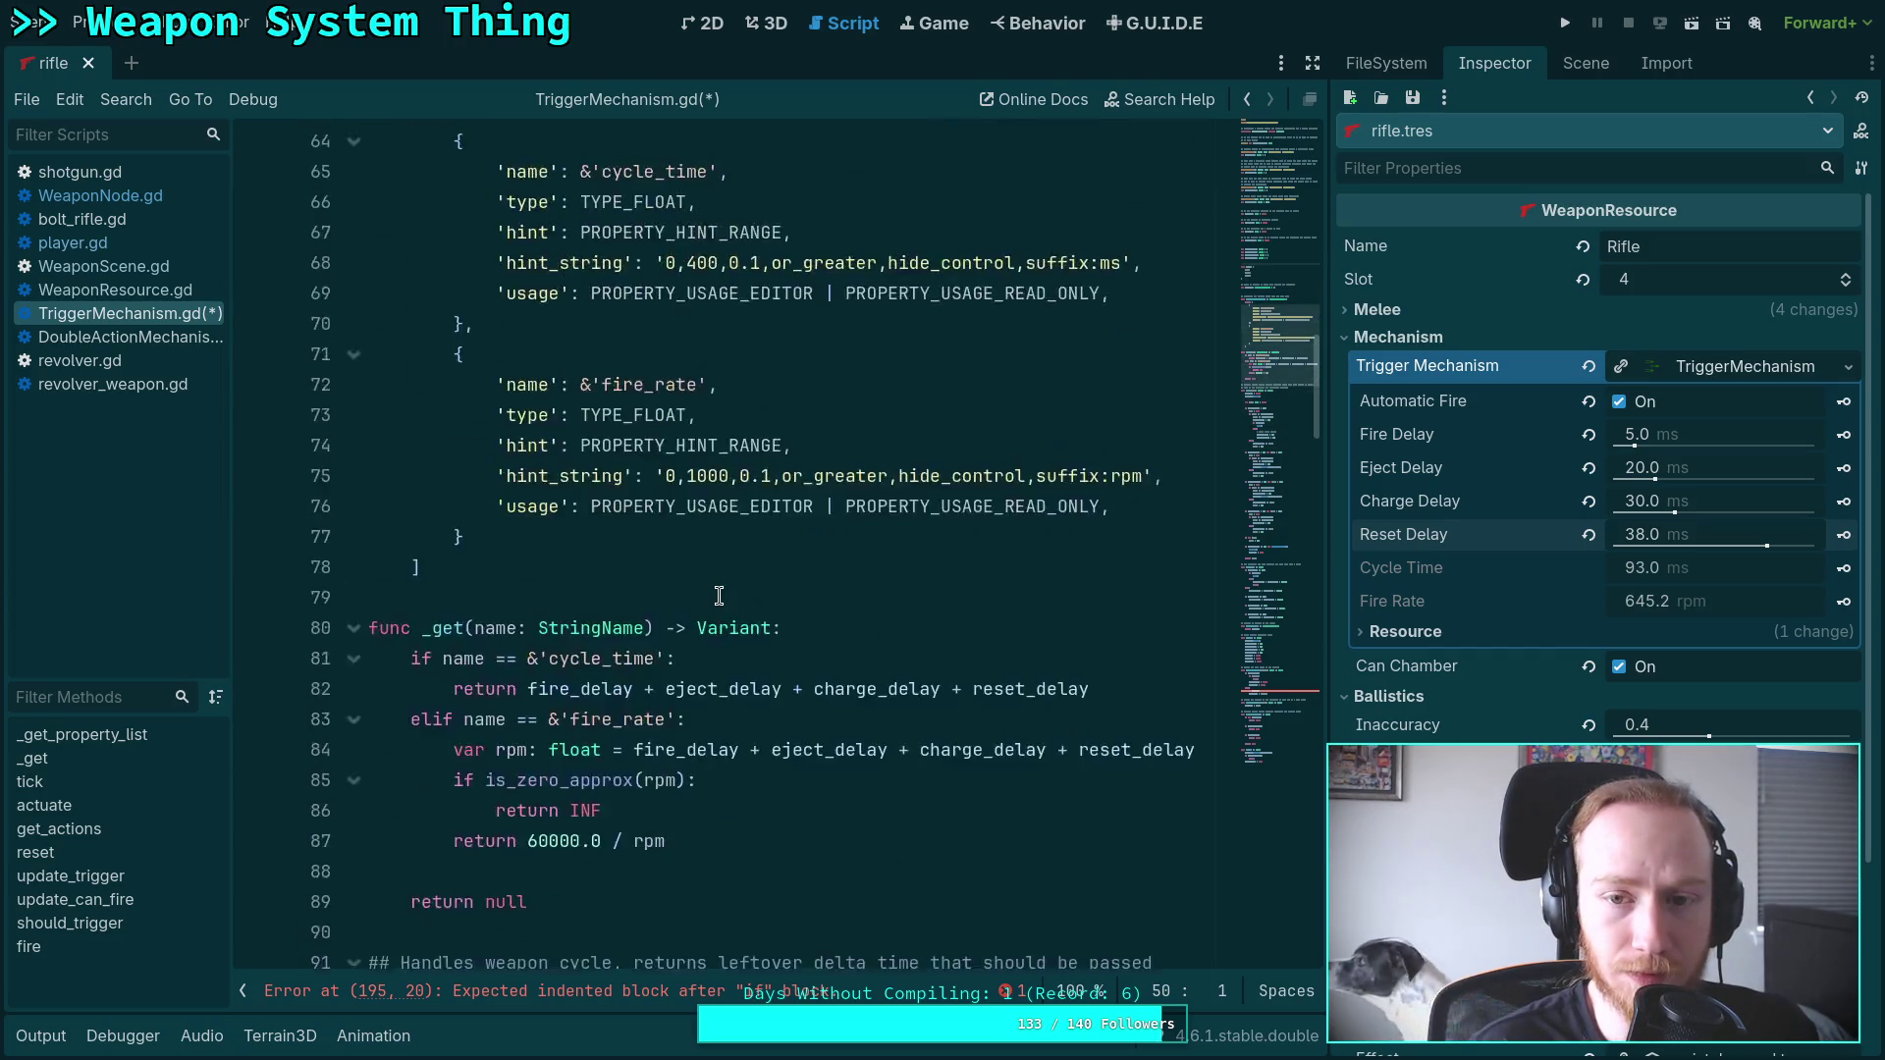
scroll(719, 596, "up", 10)
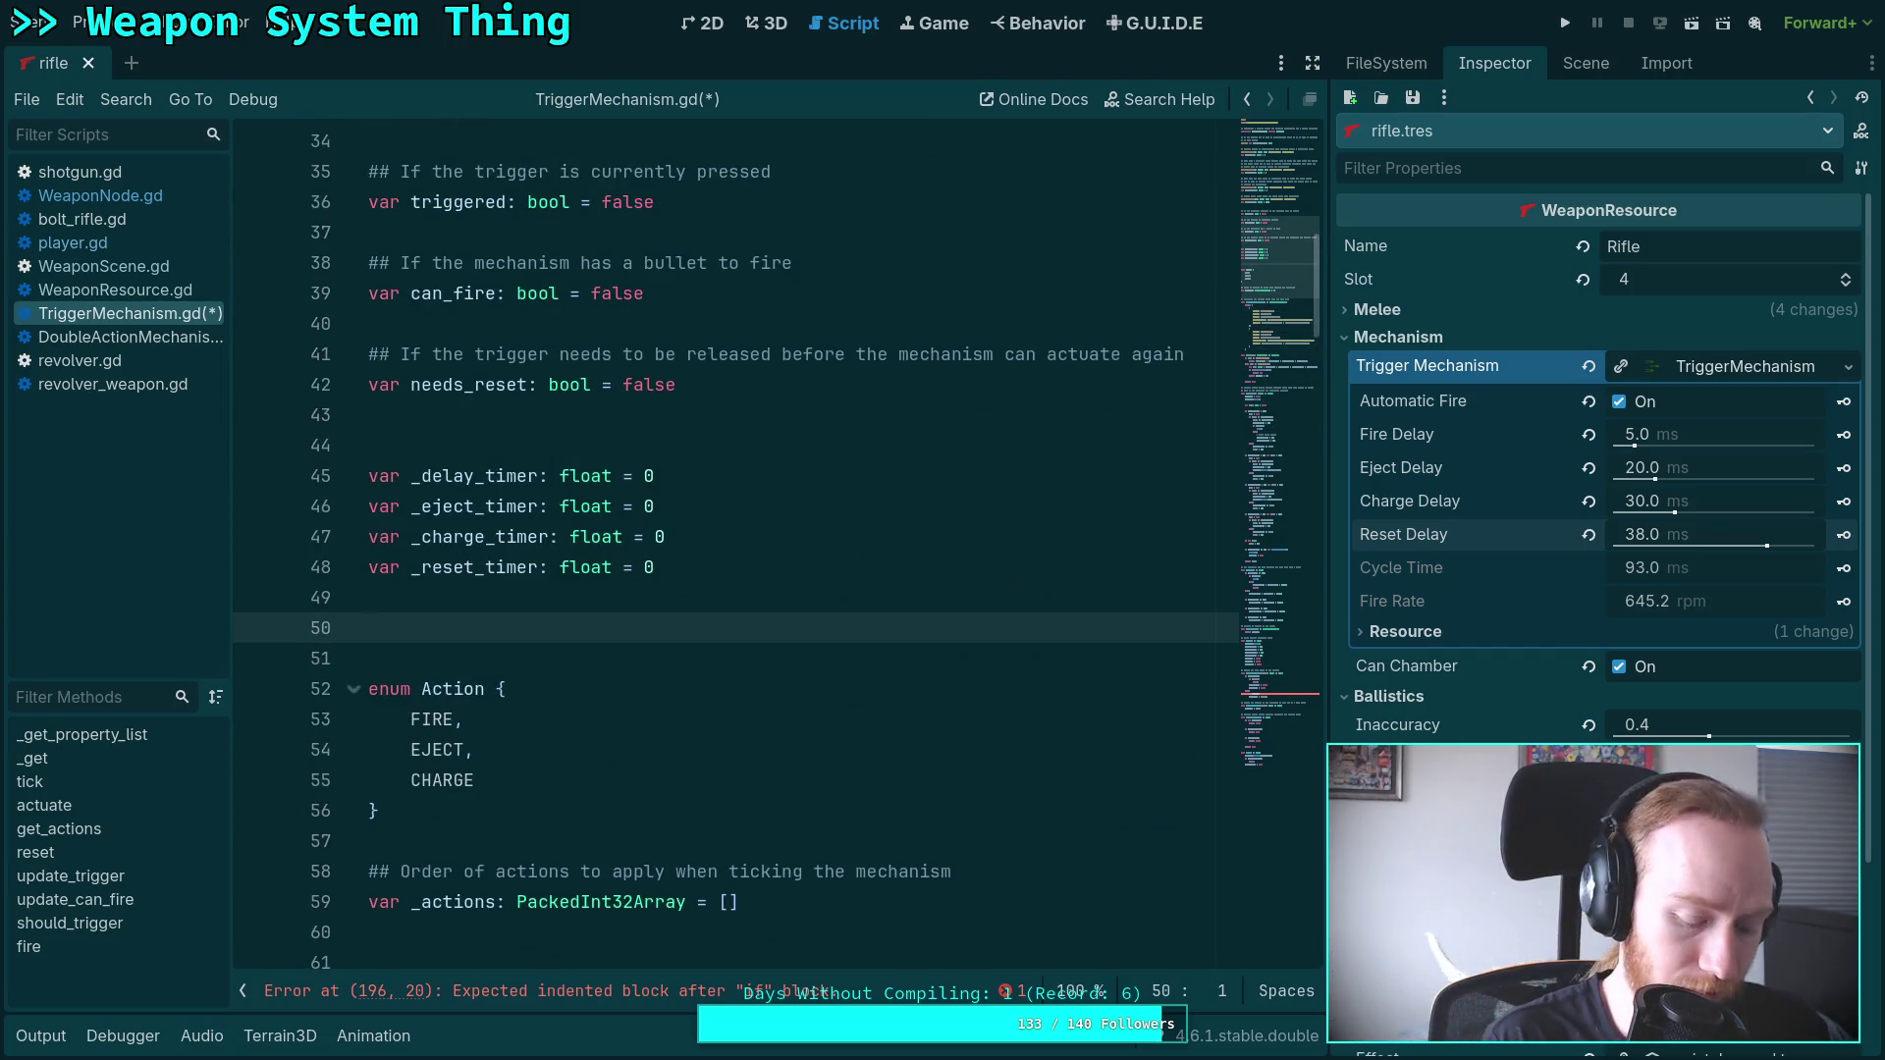
type("r _fire_")
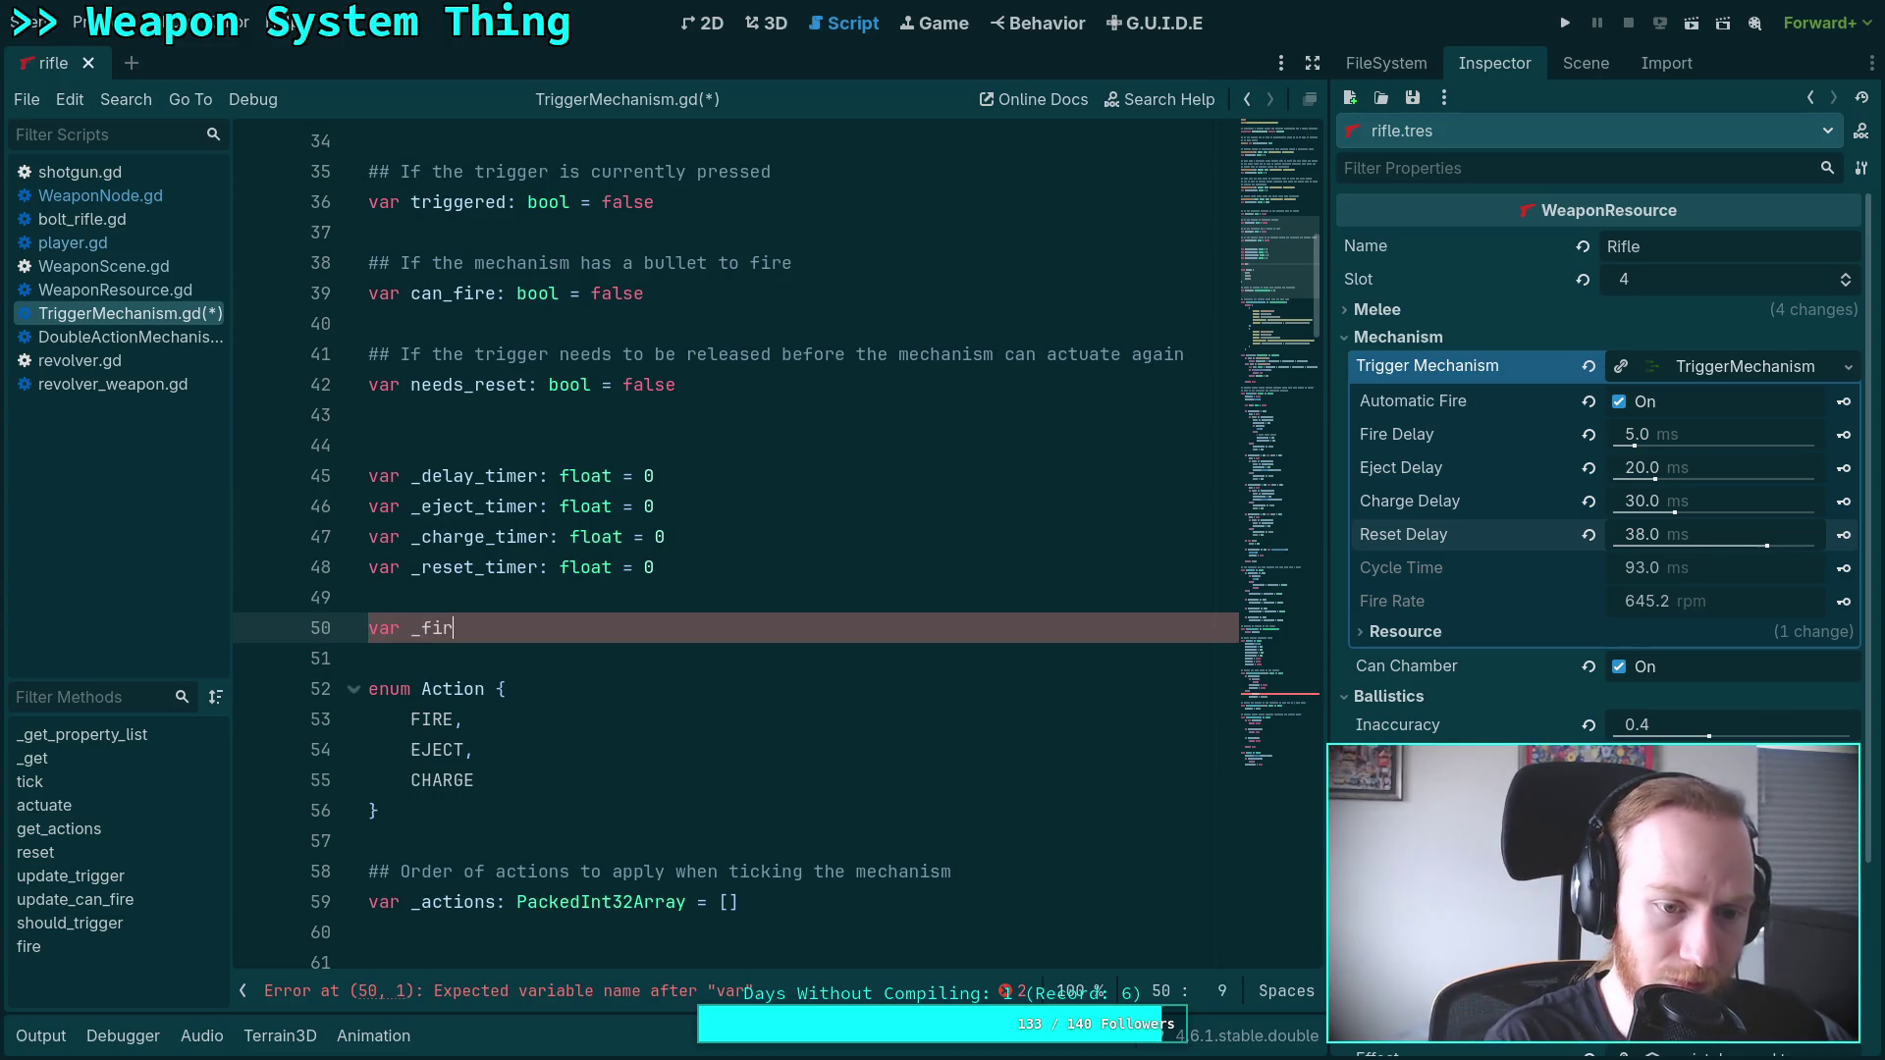
key("BackSpace")
key("BackSpace")
key("BackSpace")
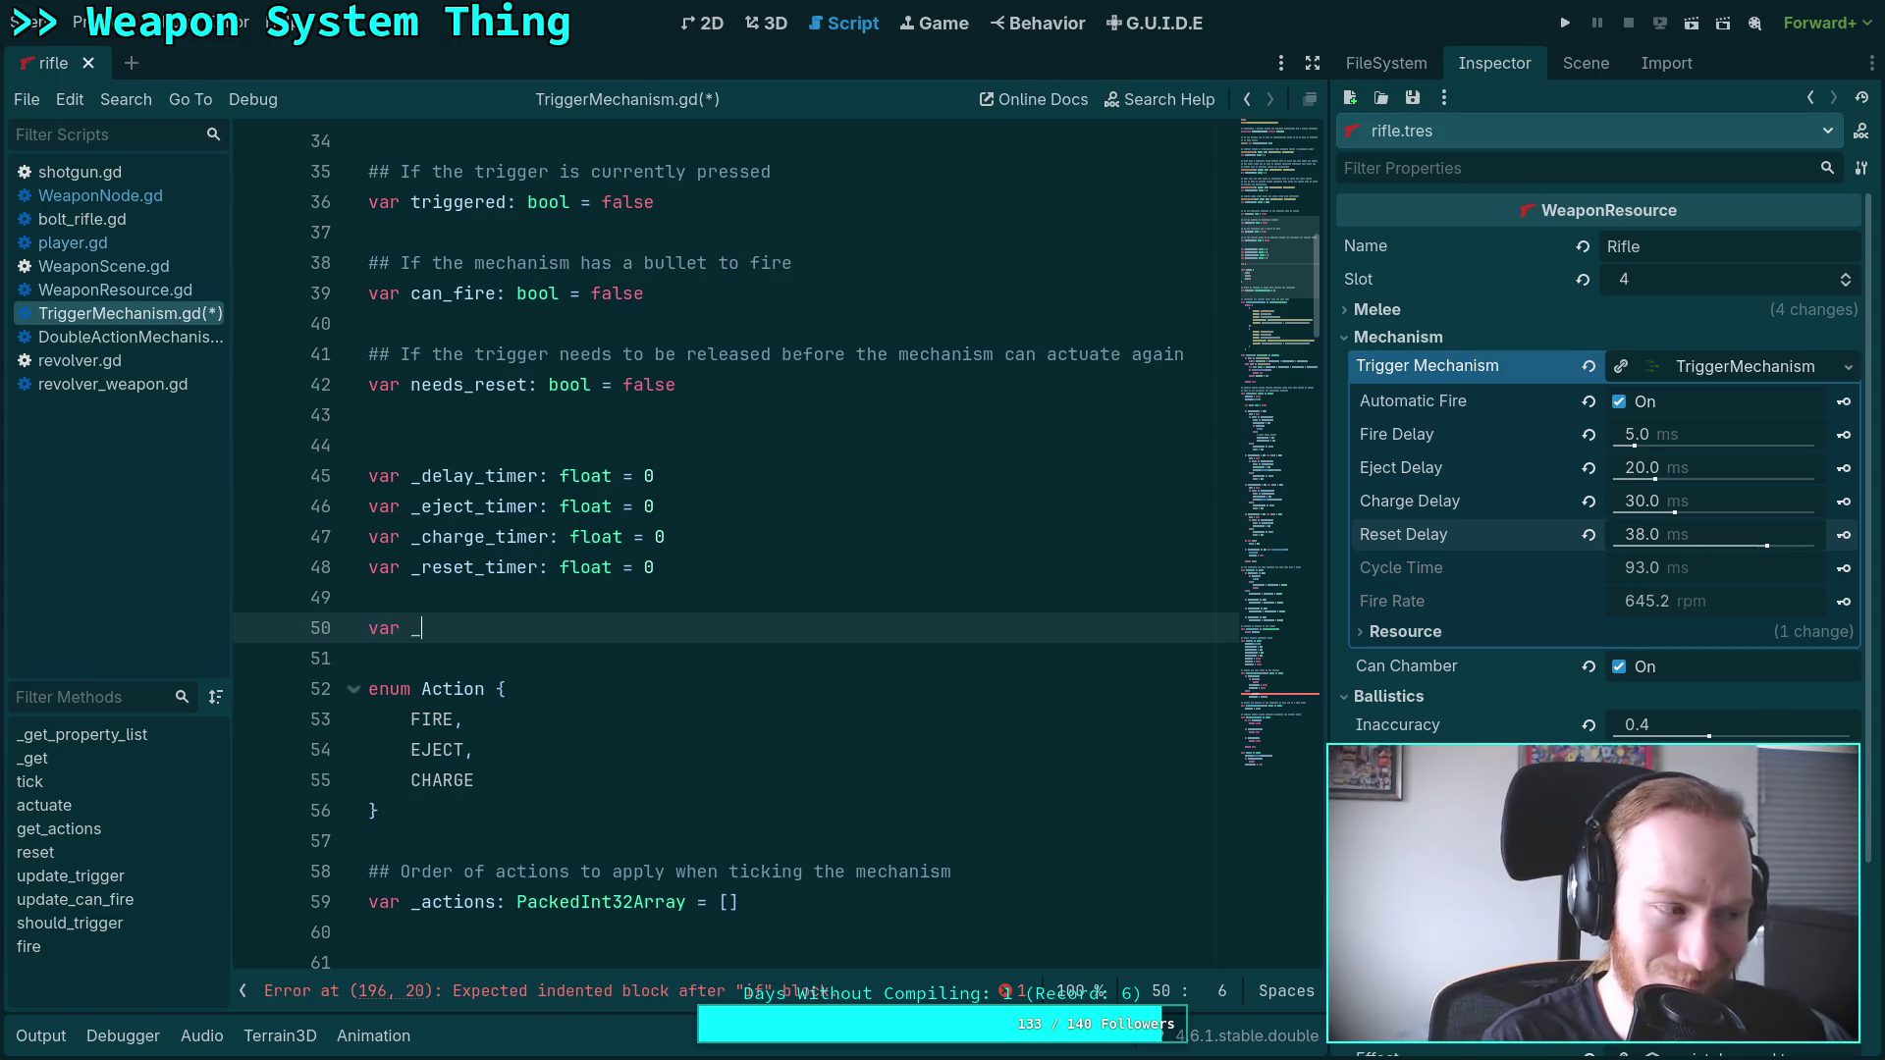
type("auto")
key("BackSpace")
key("BackSpace")
key("BackSpace")
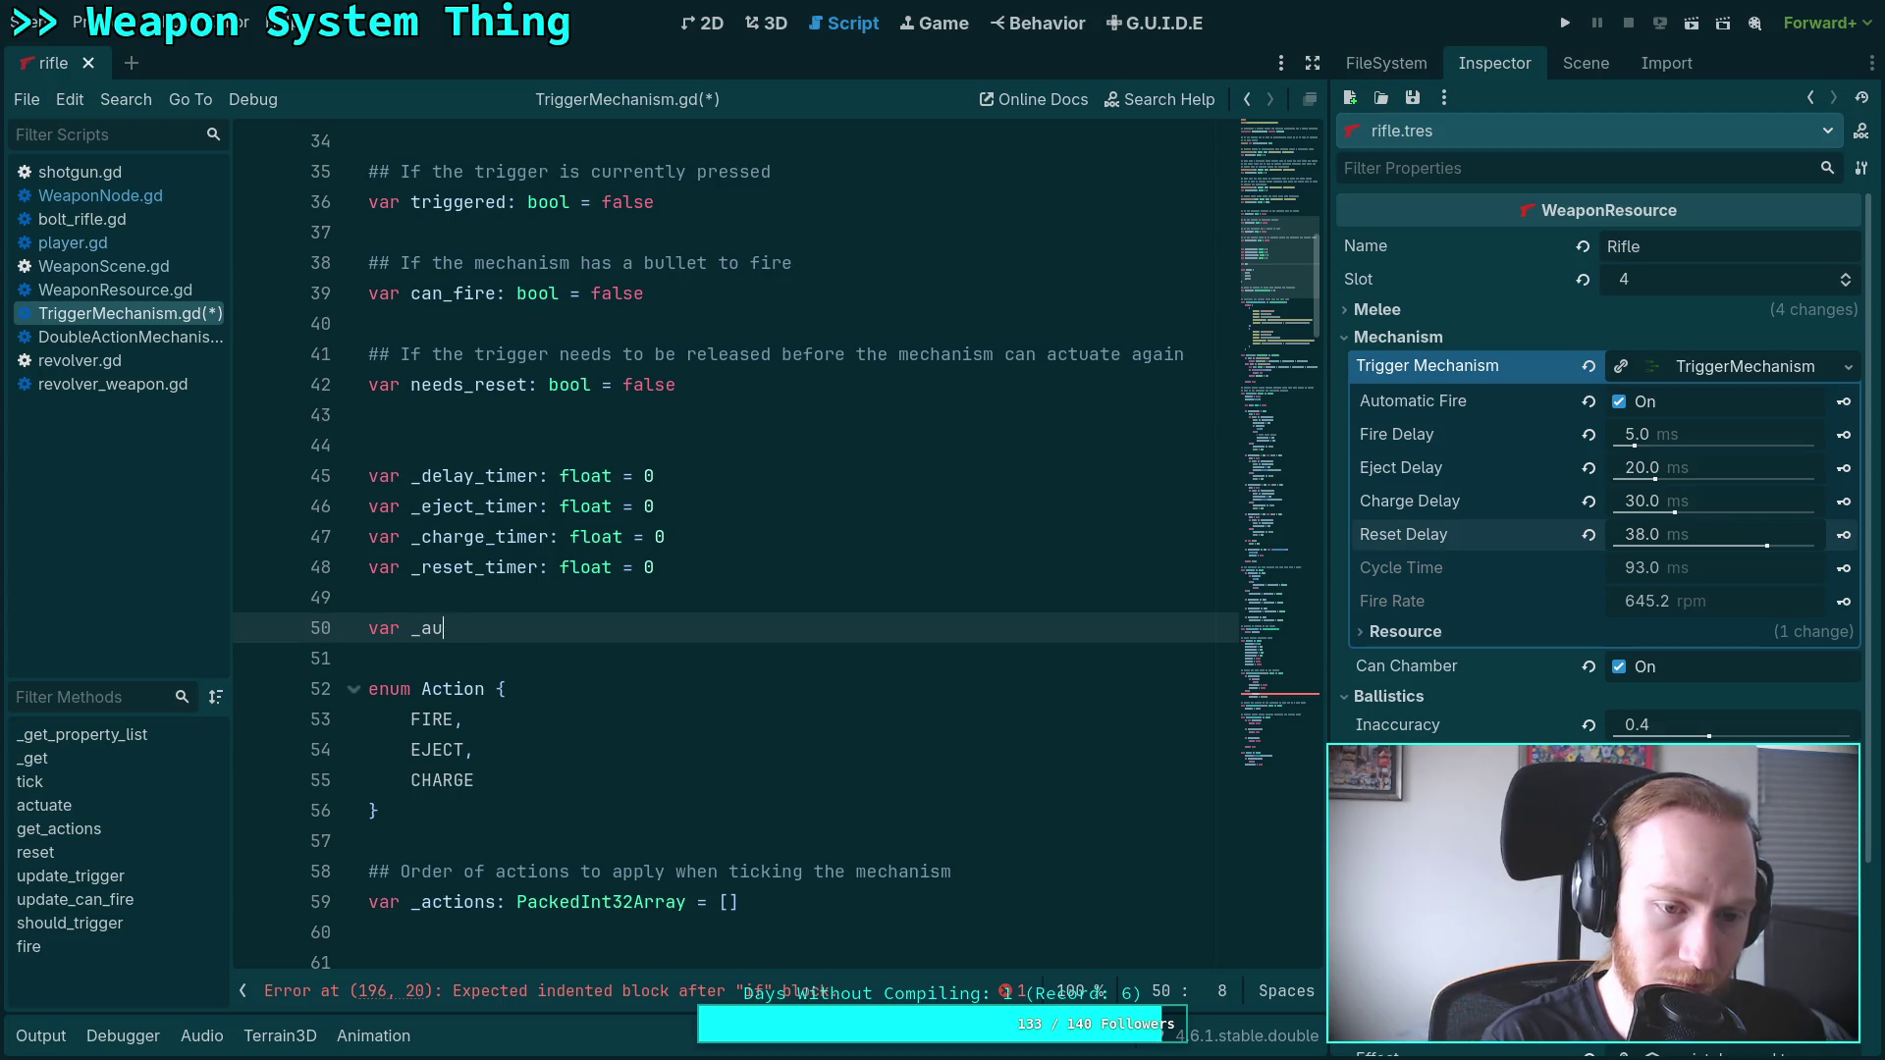
type("_timer: ")
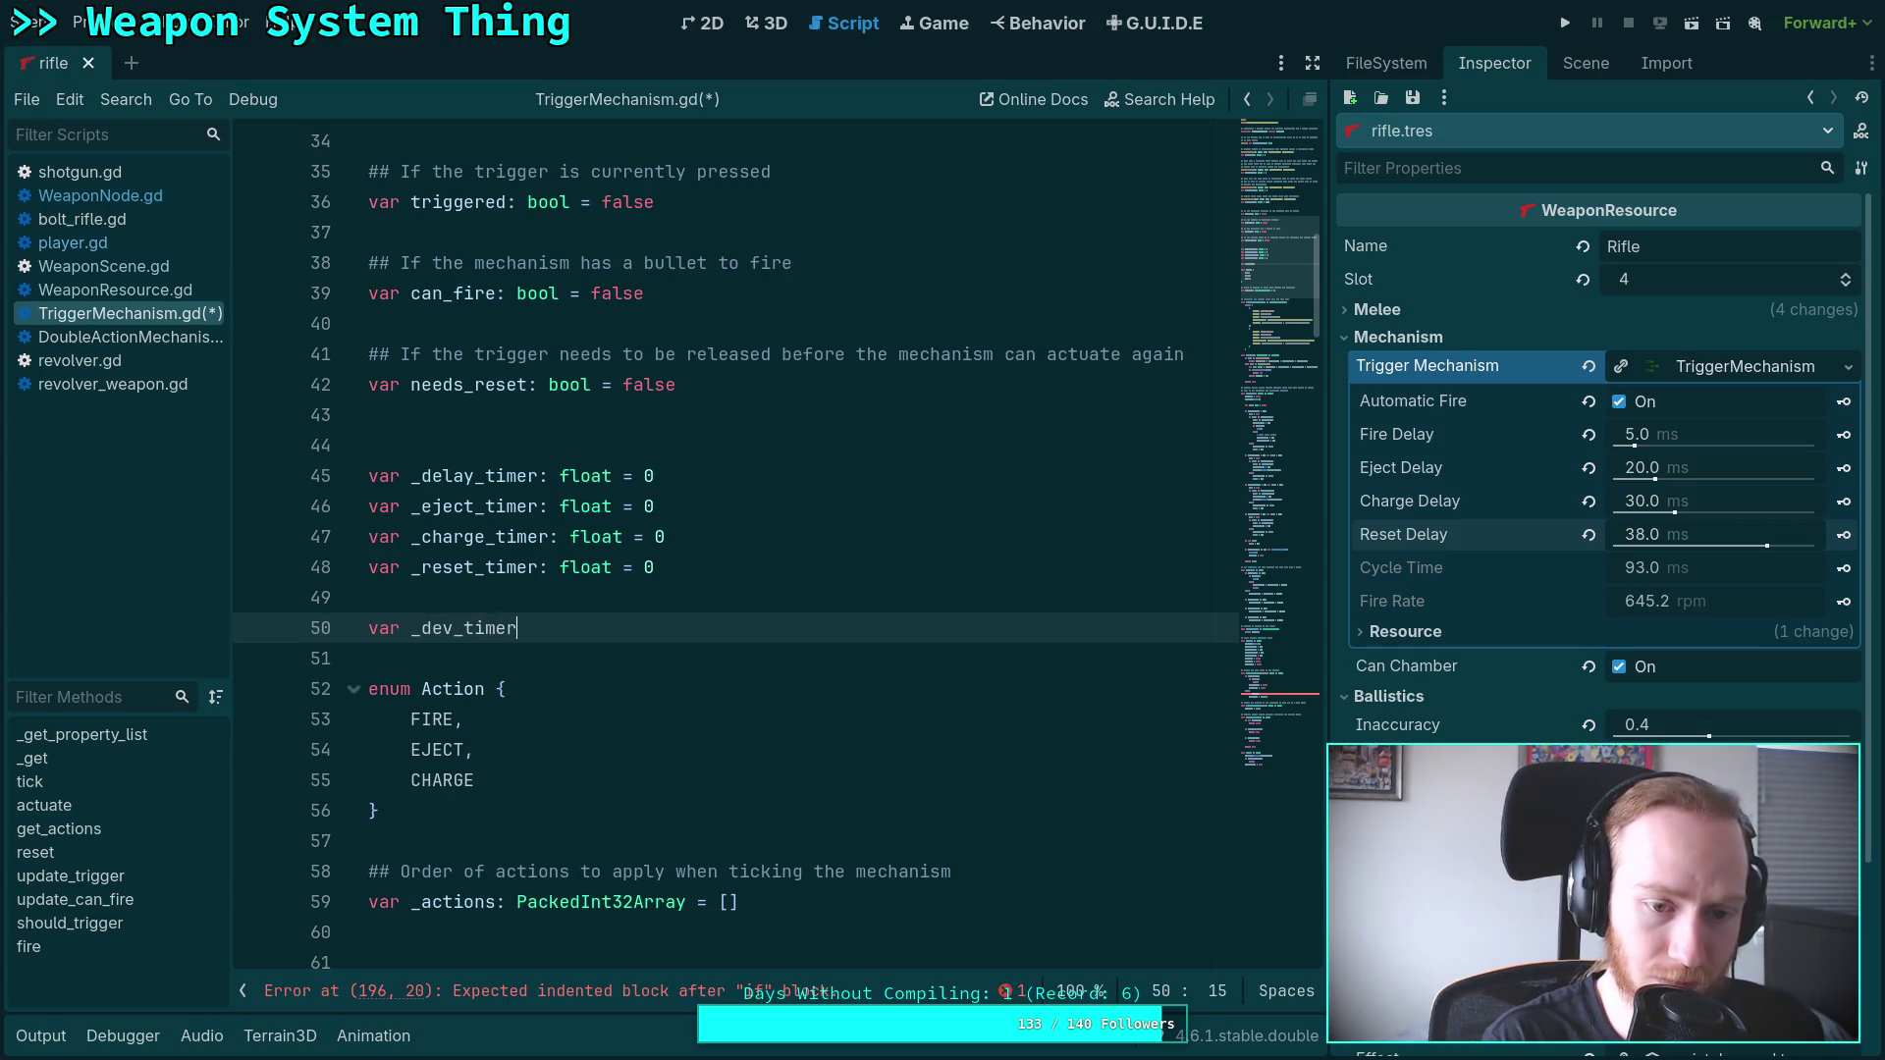
type("float = ")
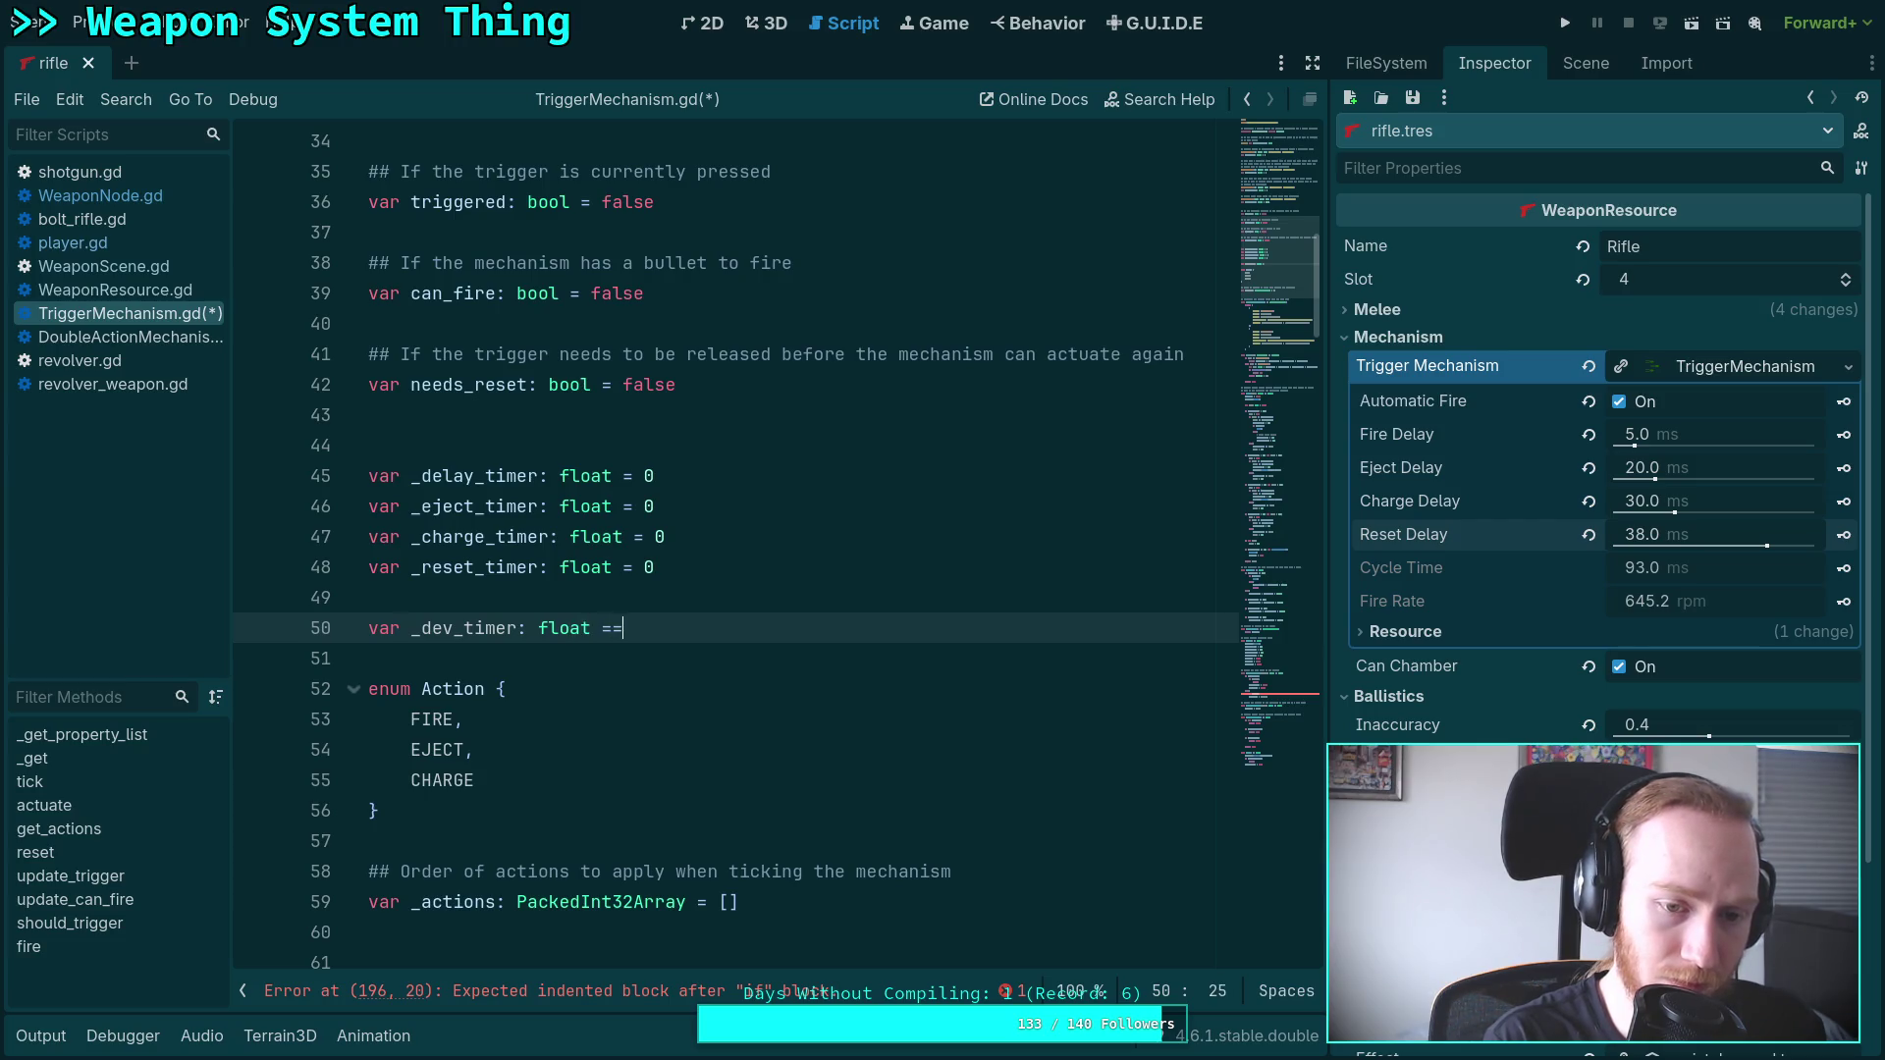
type("0.0")
Change the update_trigger condition to 'if pressed and not triggered:'
scroll(997, 594, "down", 20)
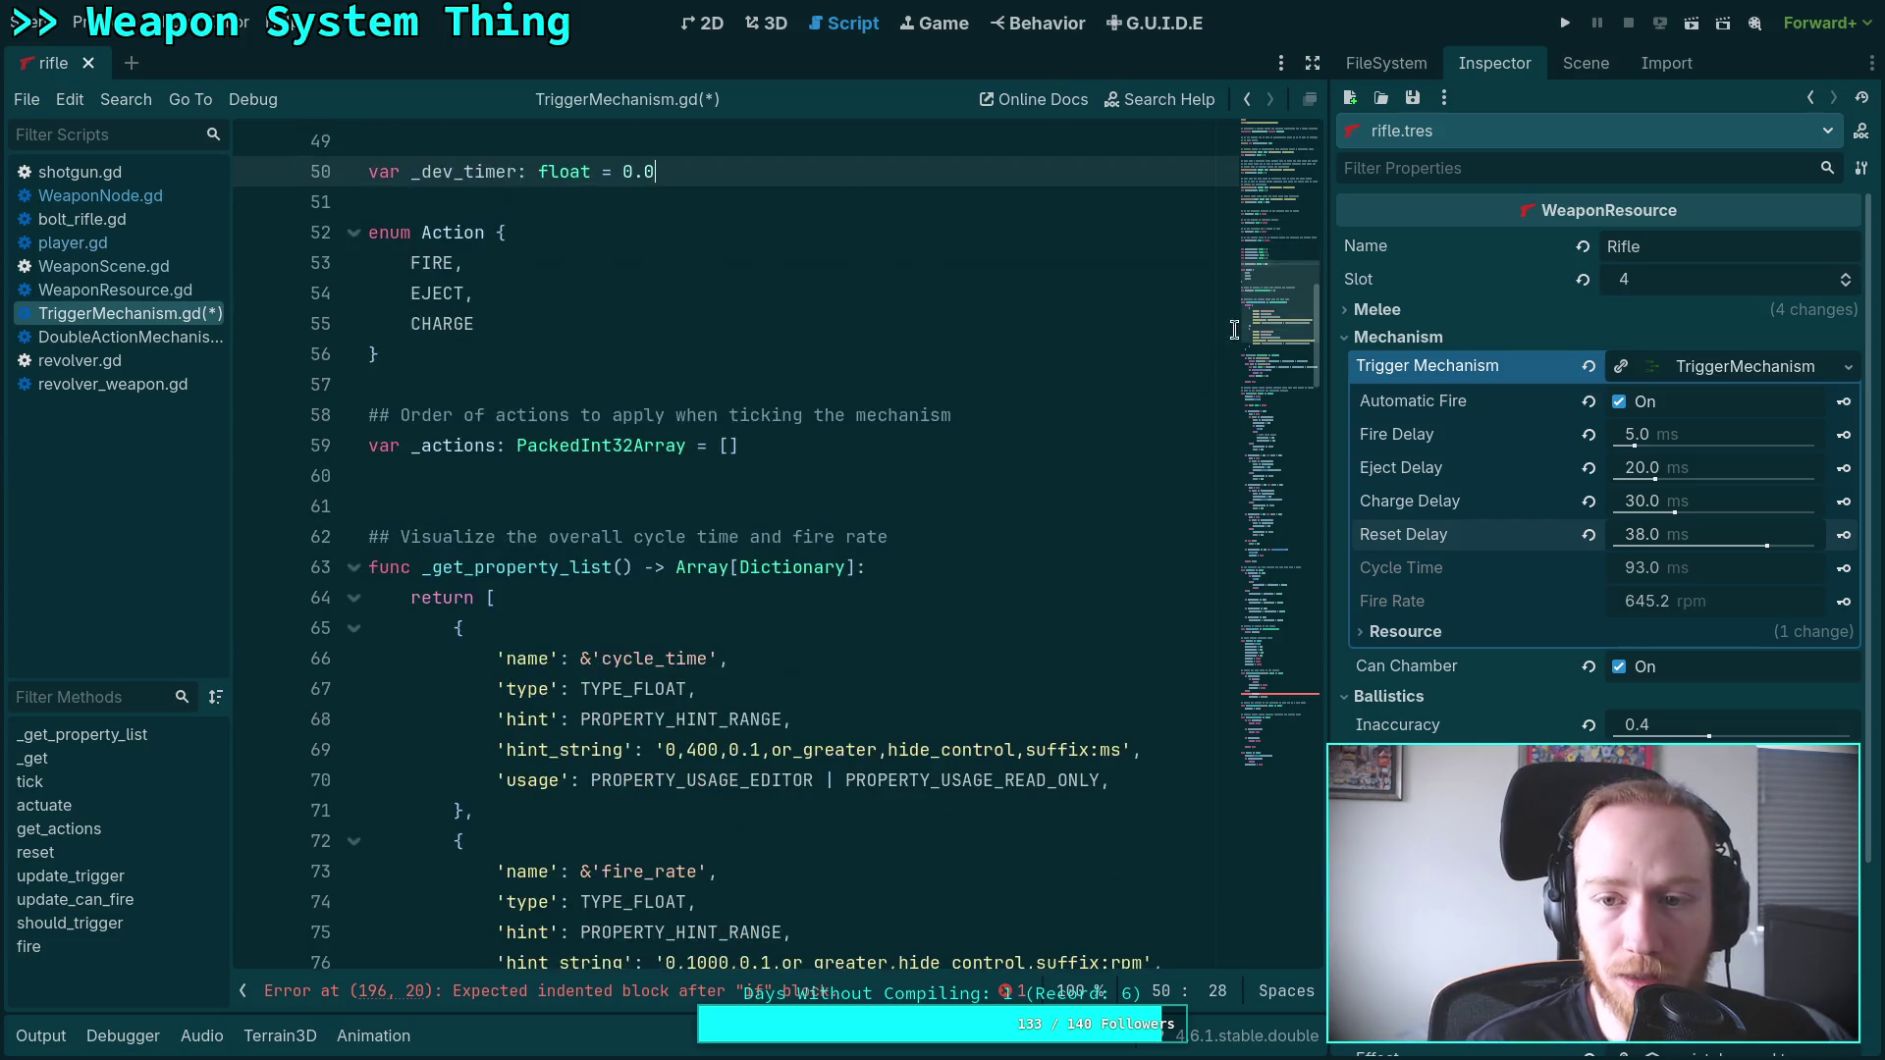
left_click(678, 692)
key("Return")
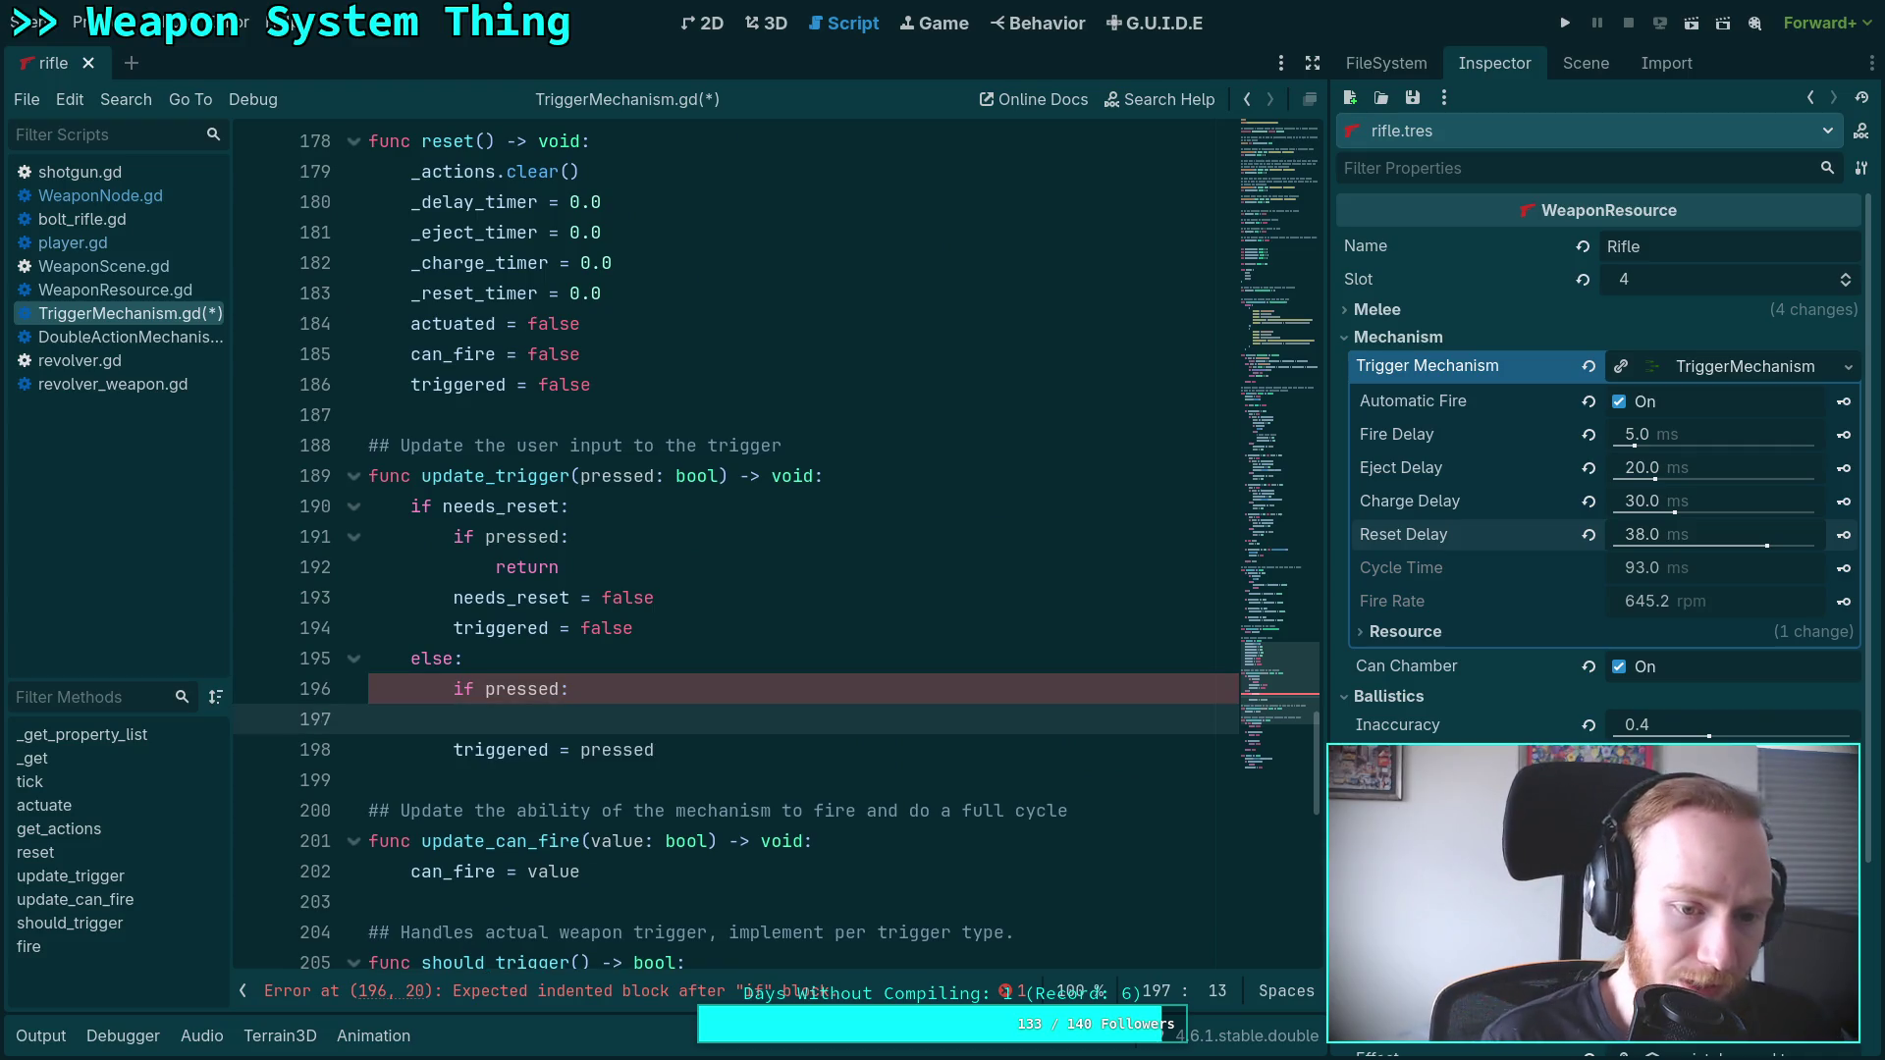
type("dev")
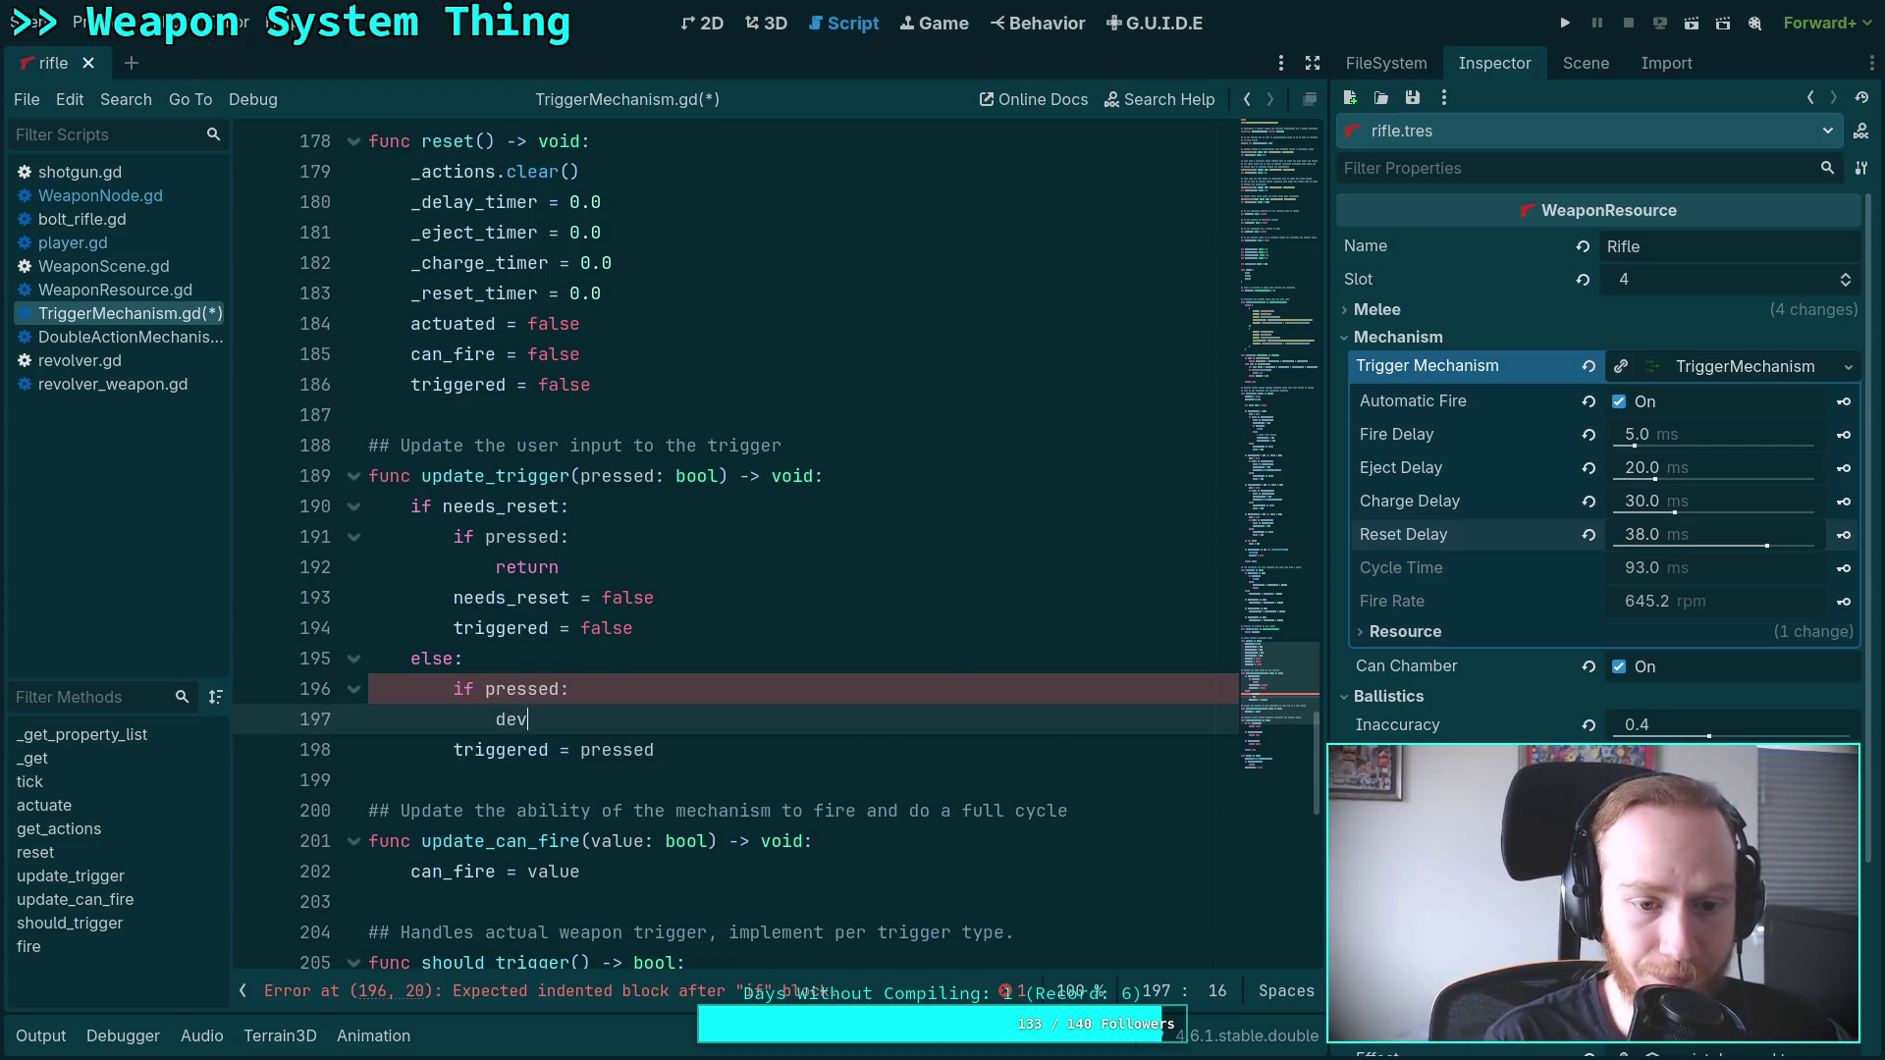
key("BackSpace")
key("BackSpace")
key("BackSpace")
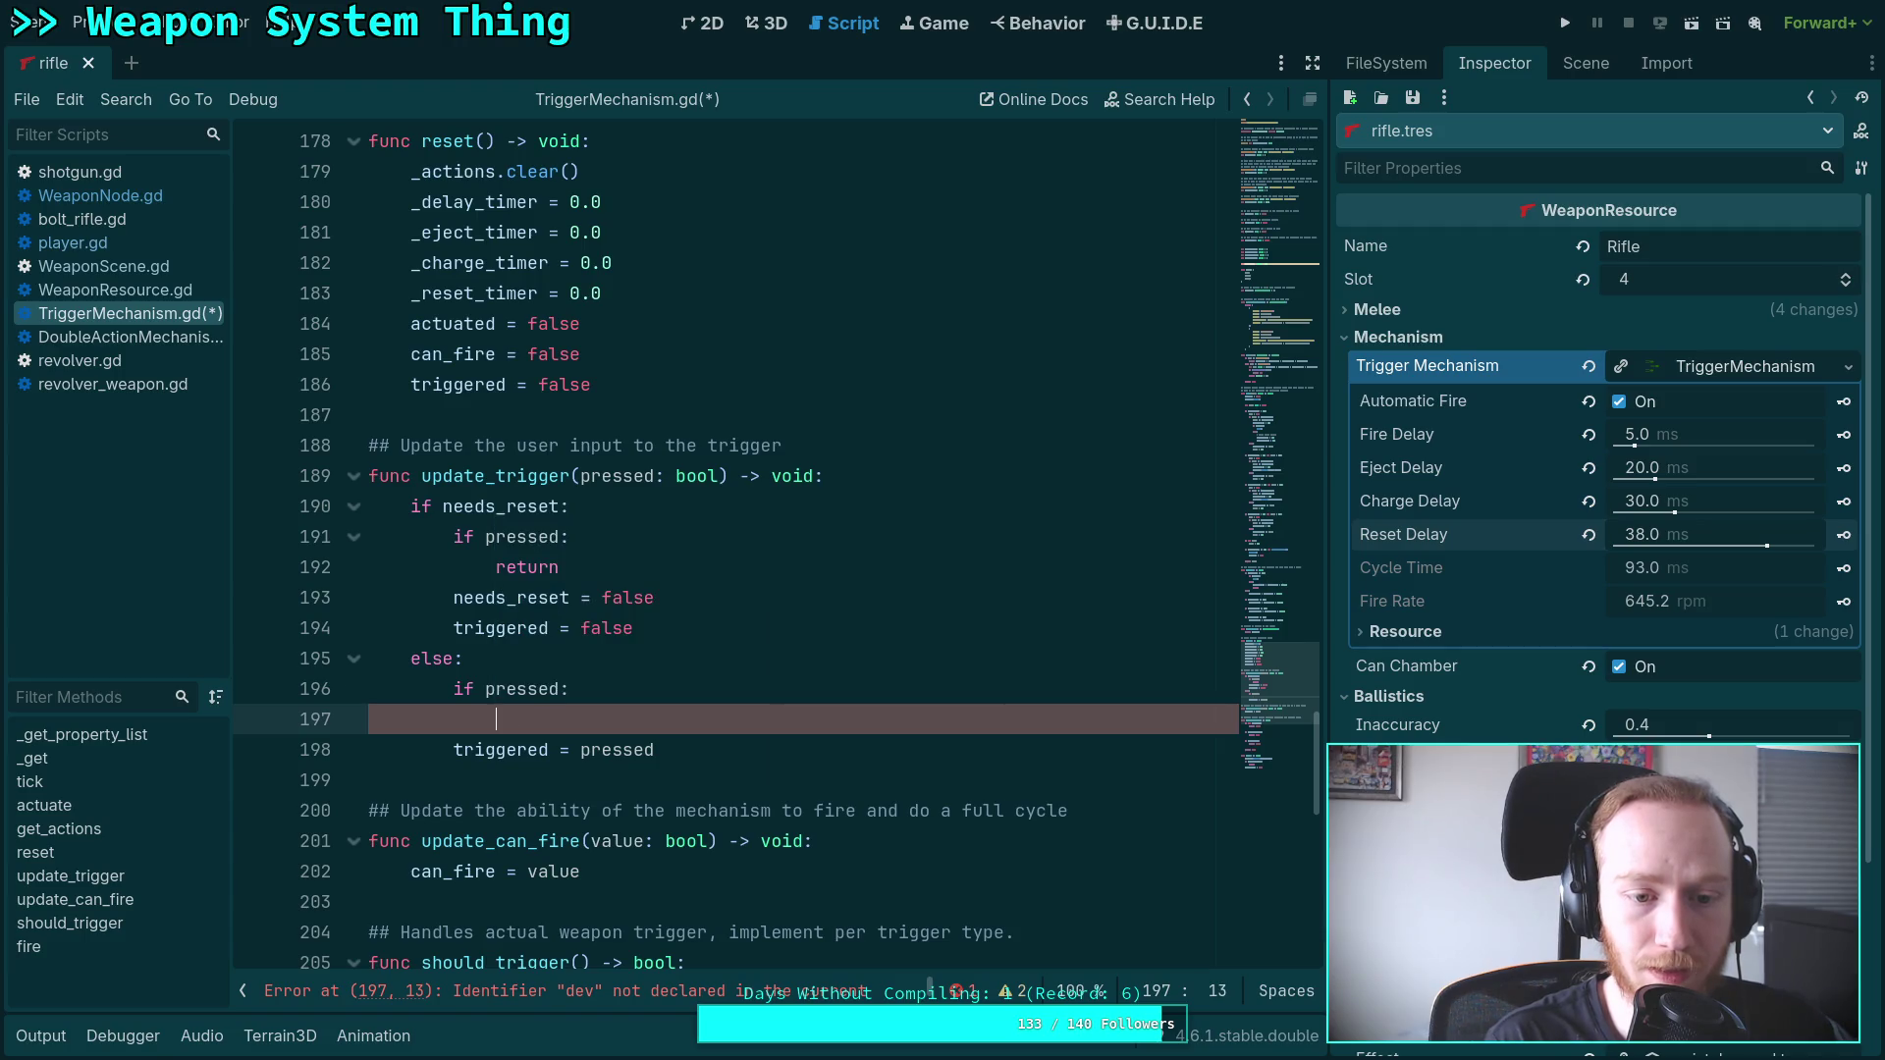
key("Up")
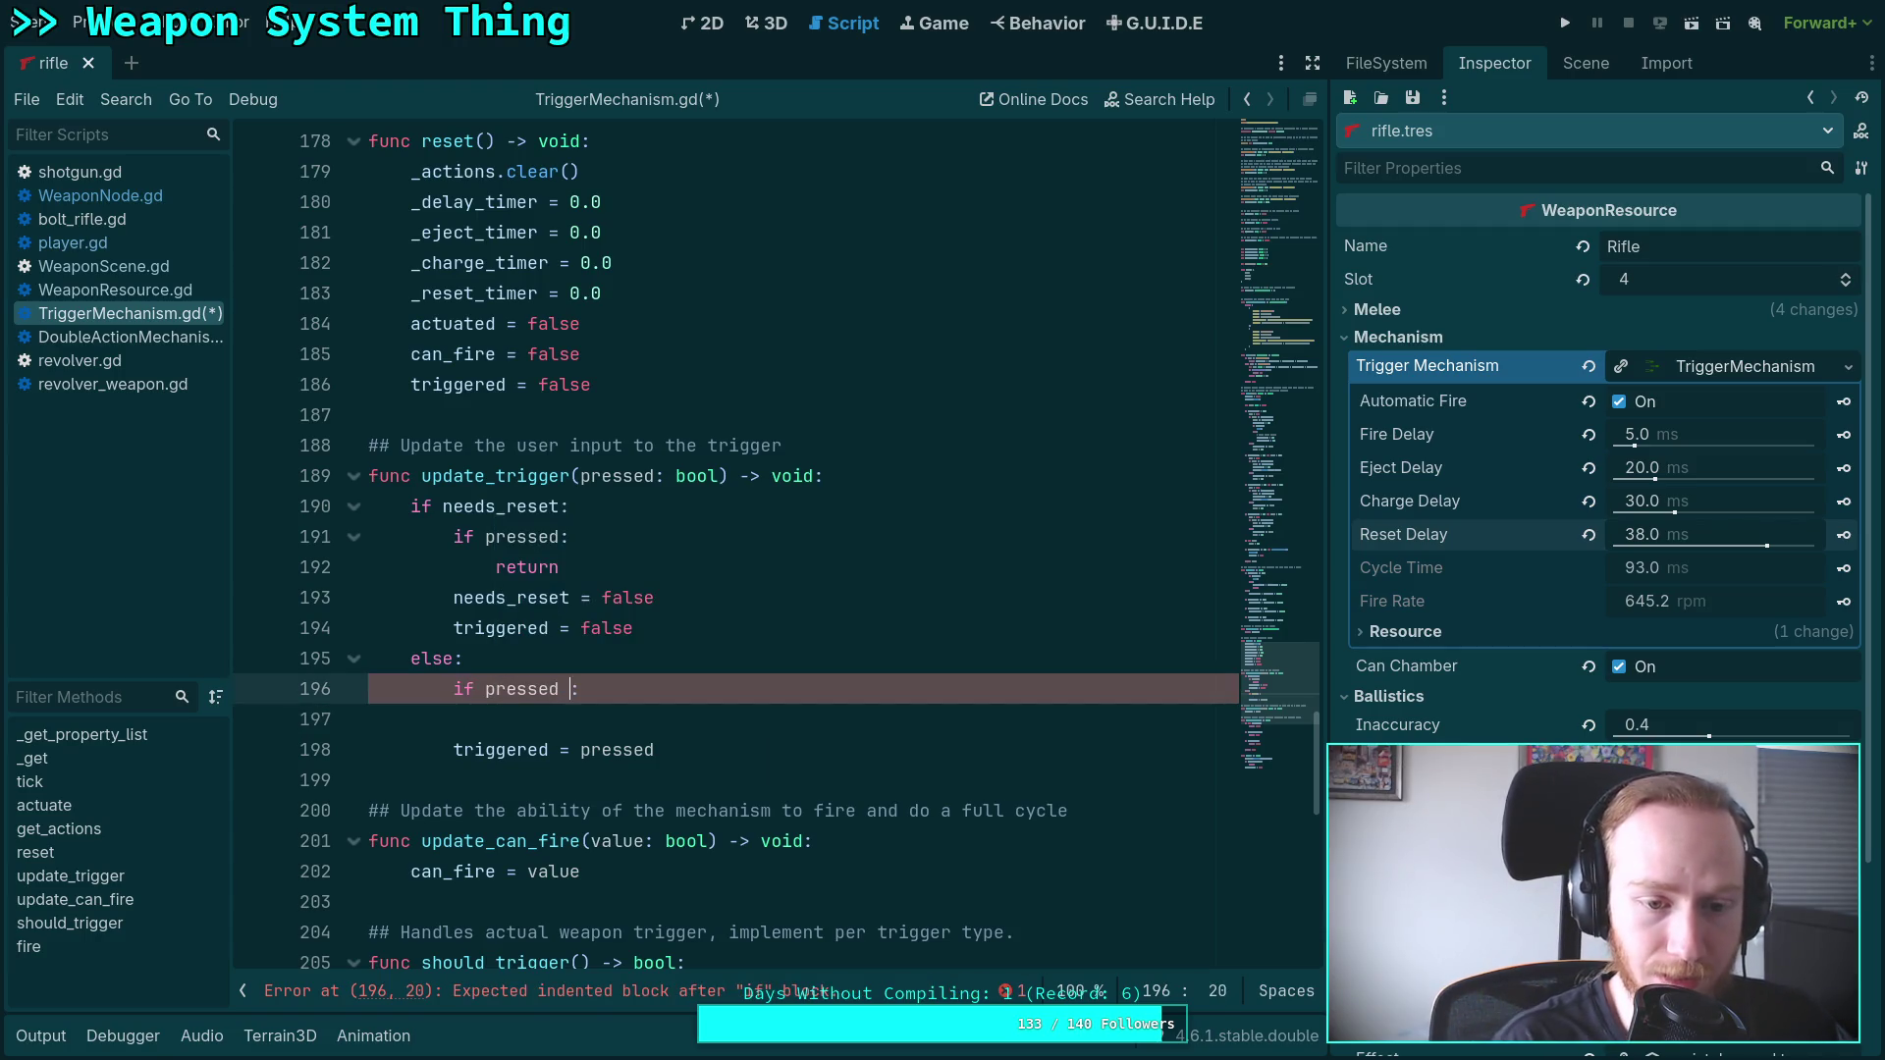
type("nd")
key("BackSpace")
type("and not tr")
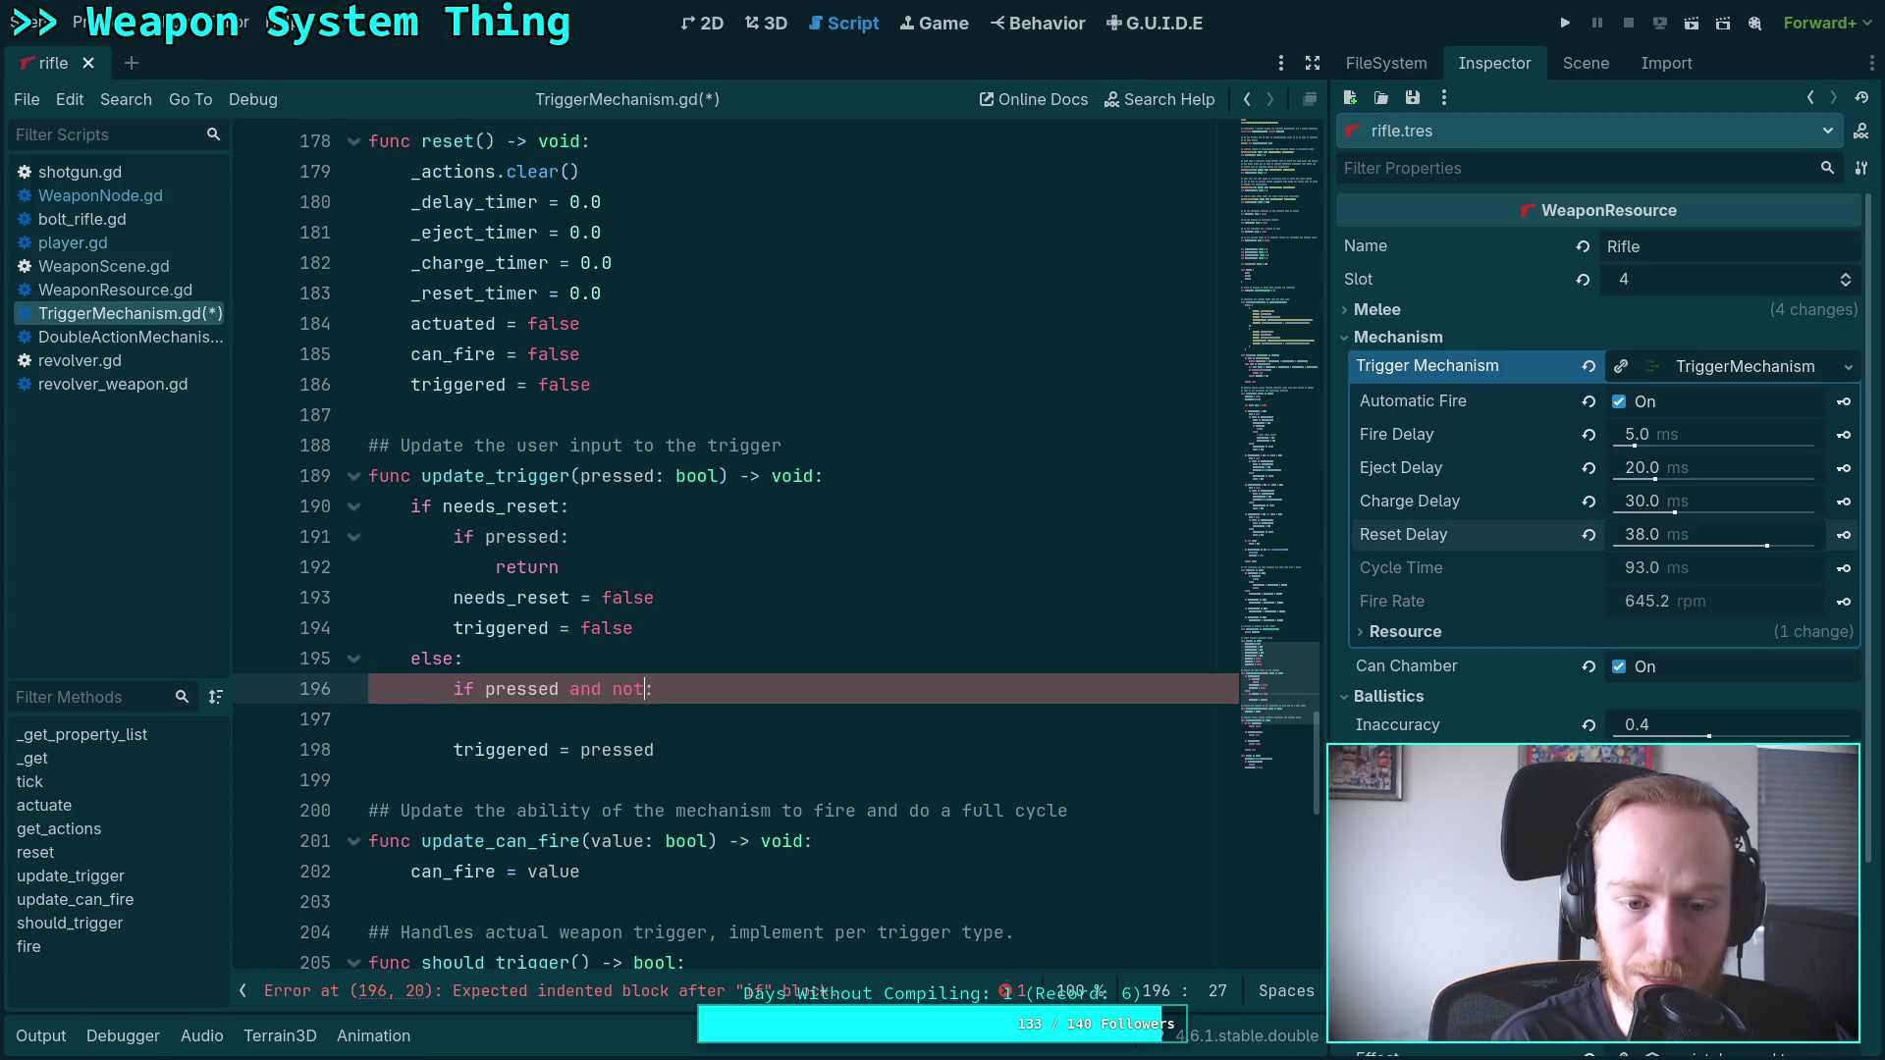
key("Return")
key("End")
key("Return")
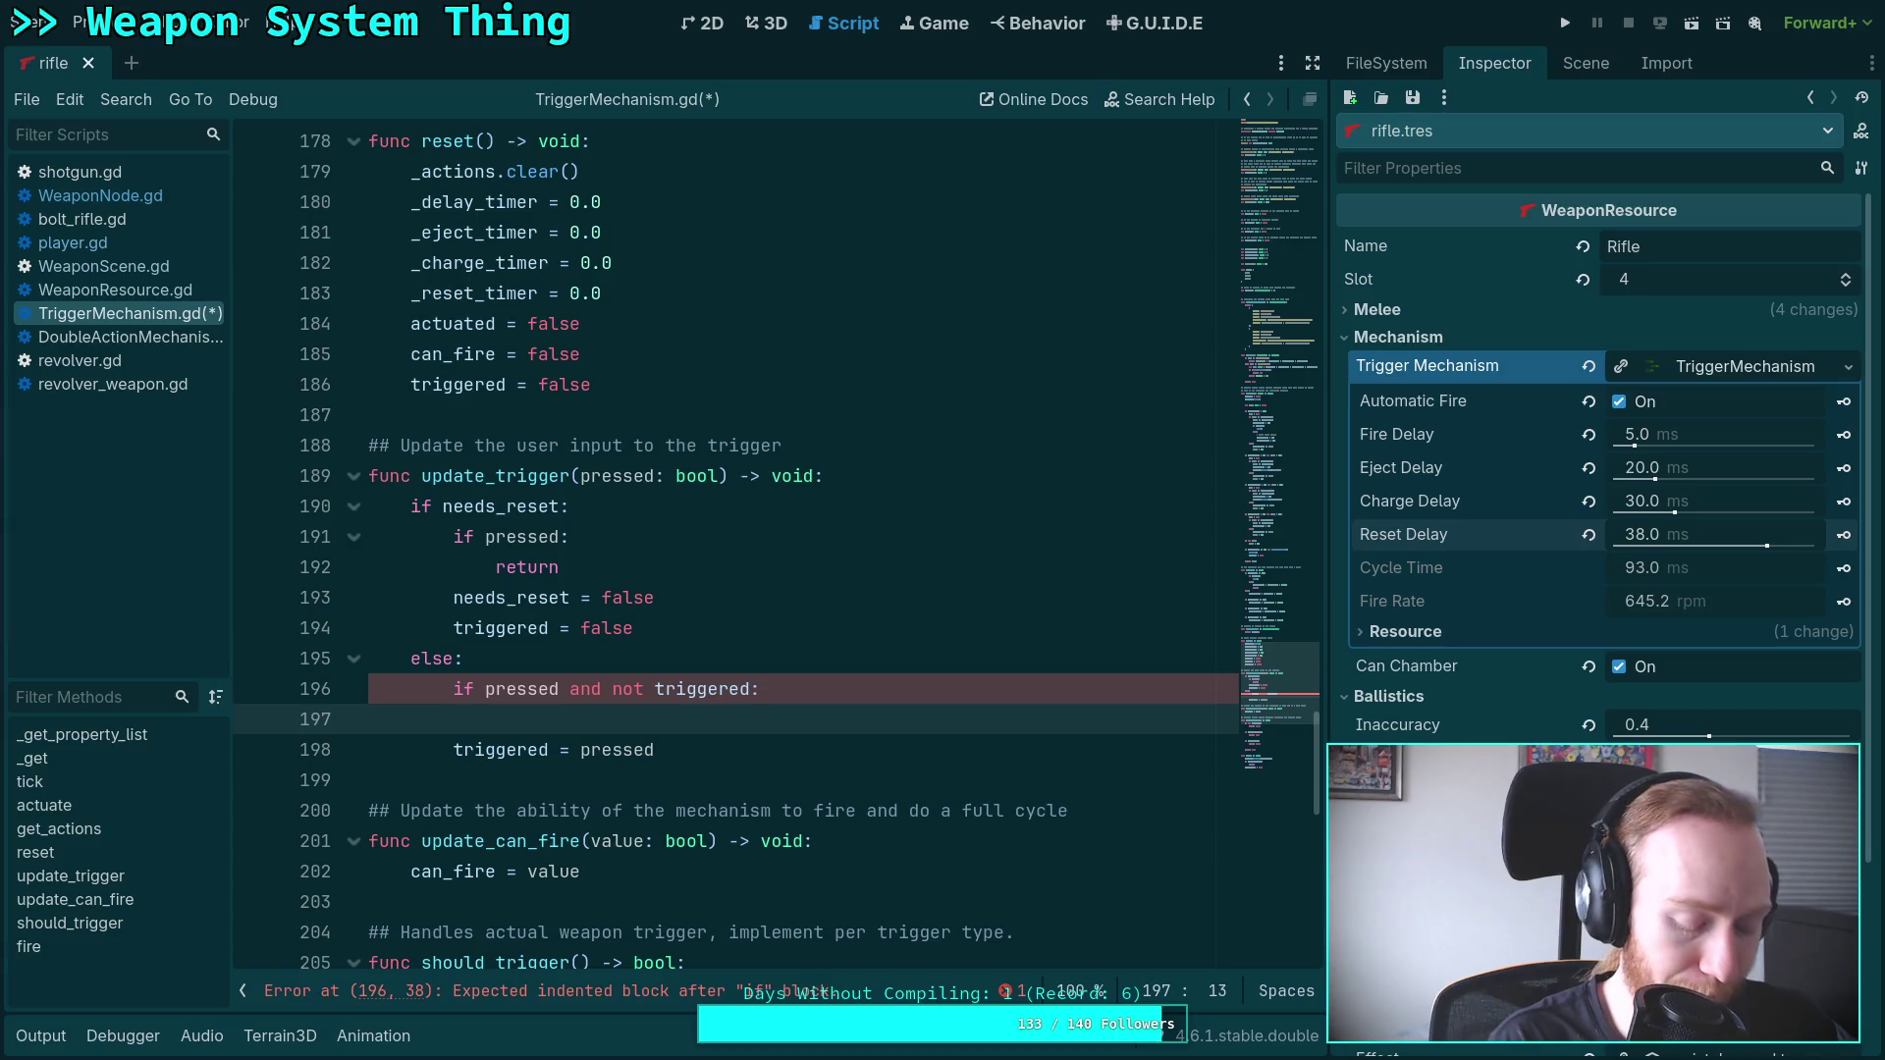
Set '_dev_timer = 0.0' inside that branch and save TriggerMechanism.gd
type("dev_timer =")
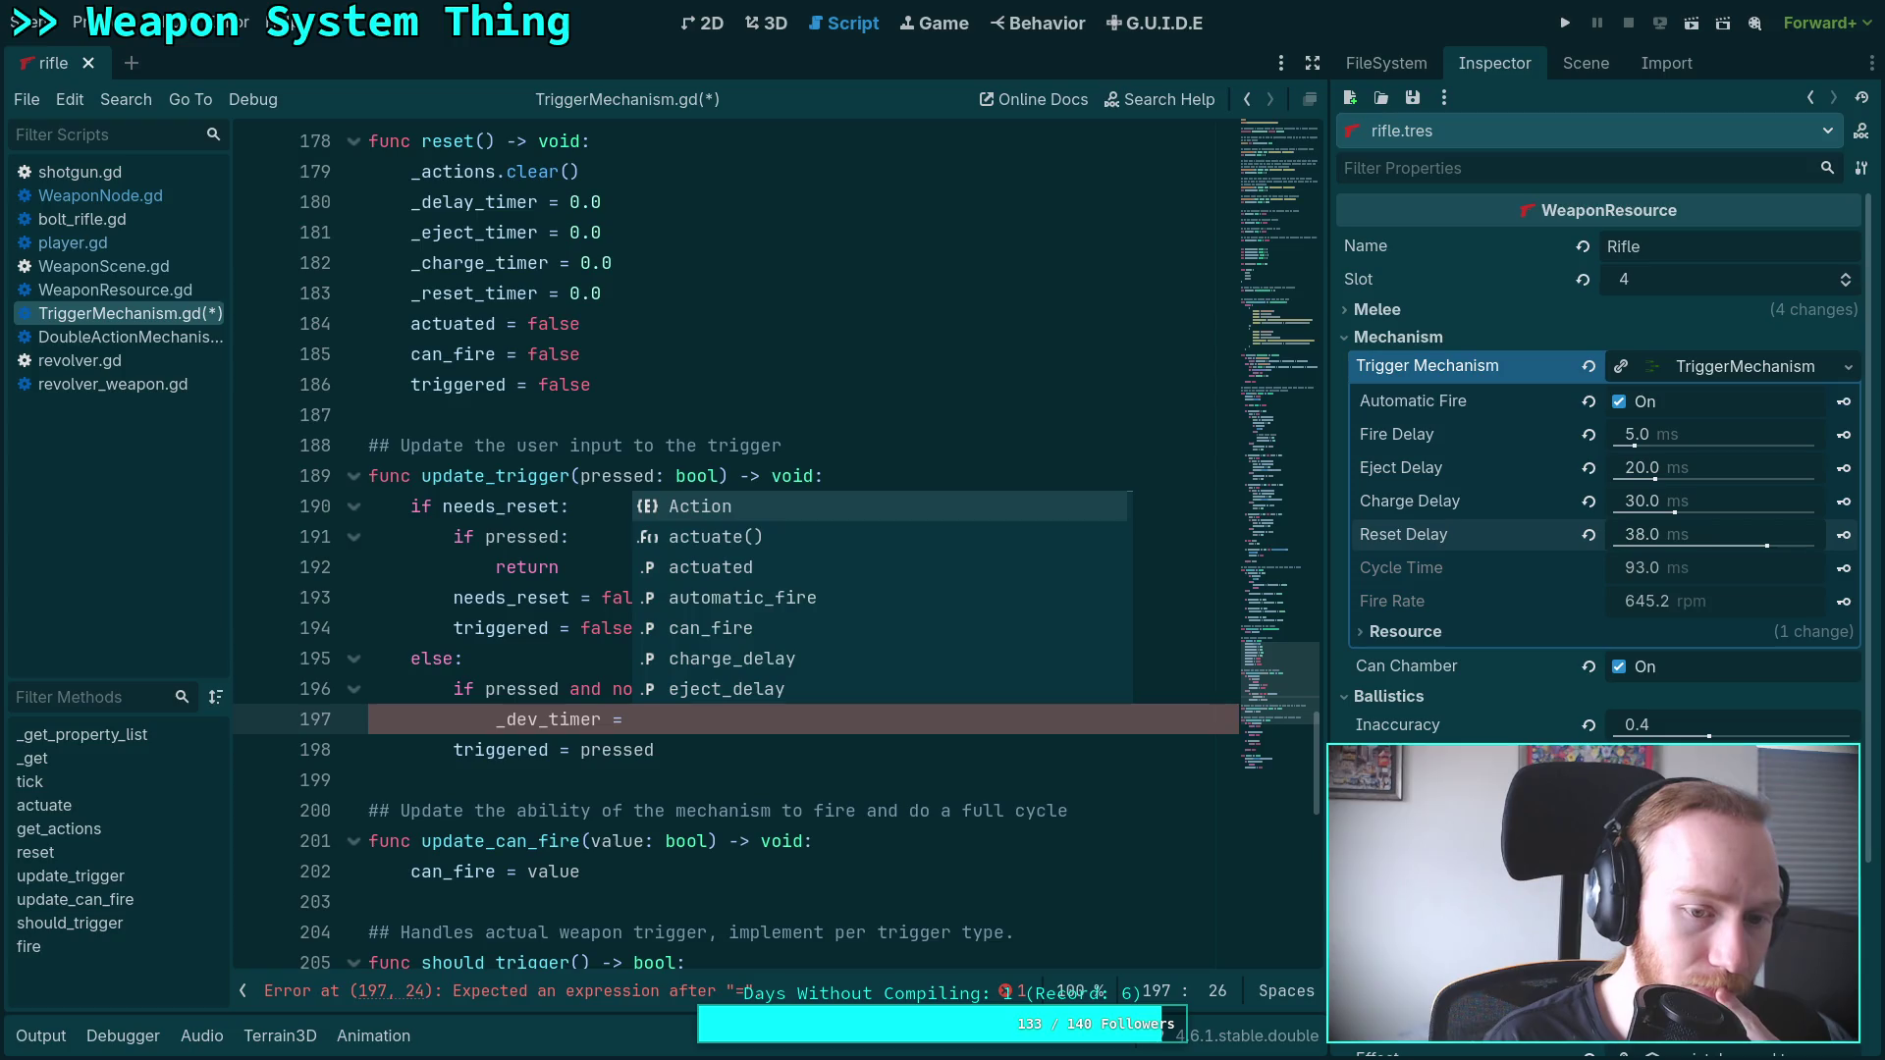
type("0.0")
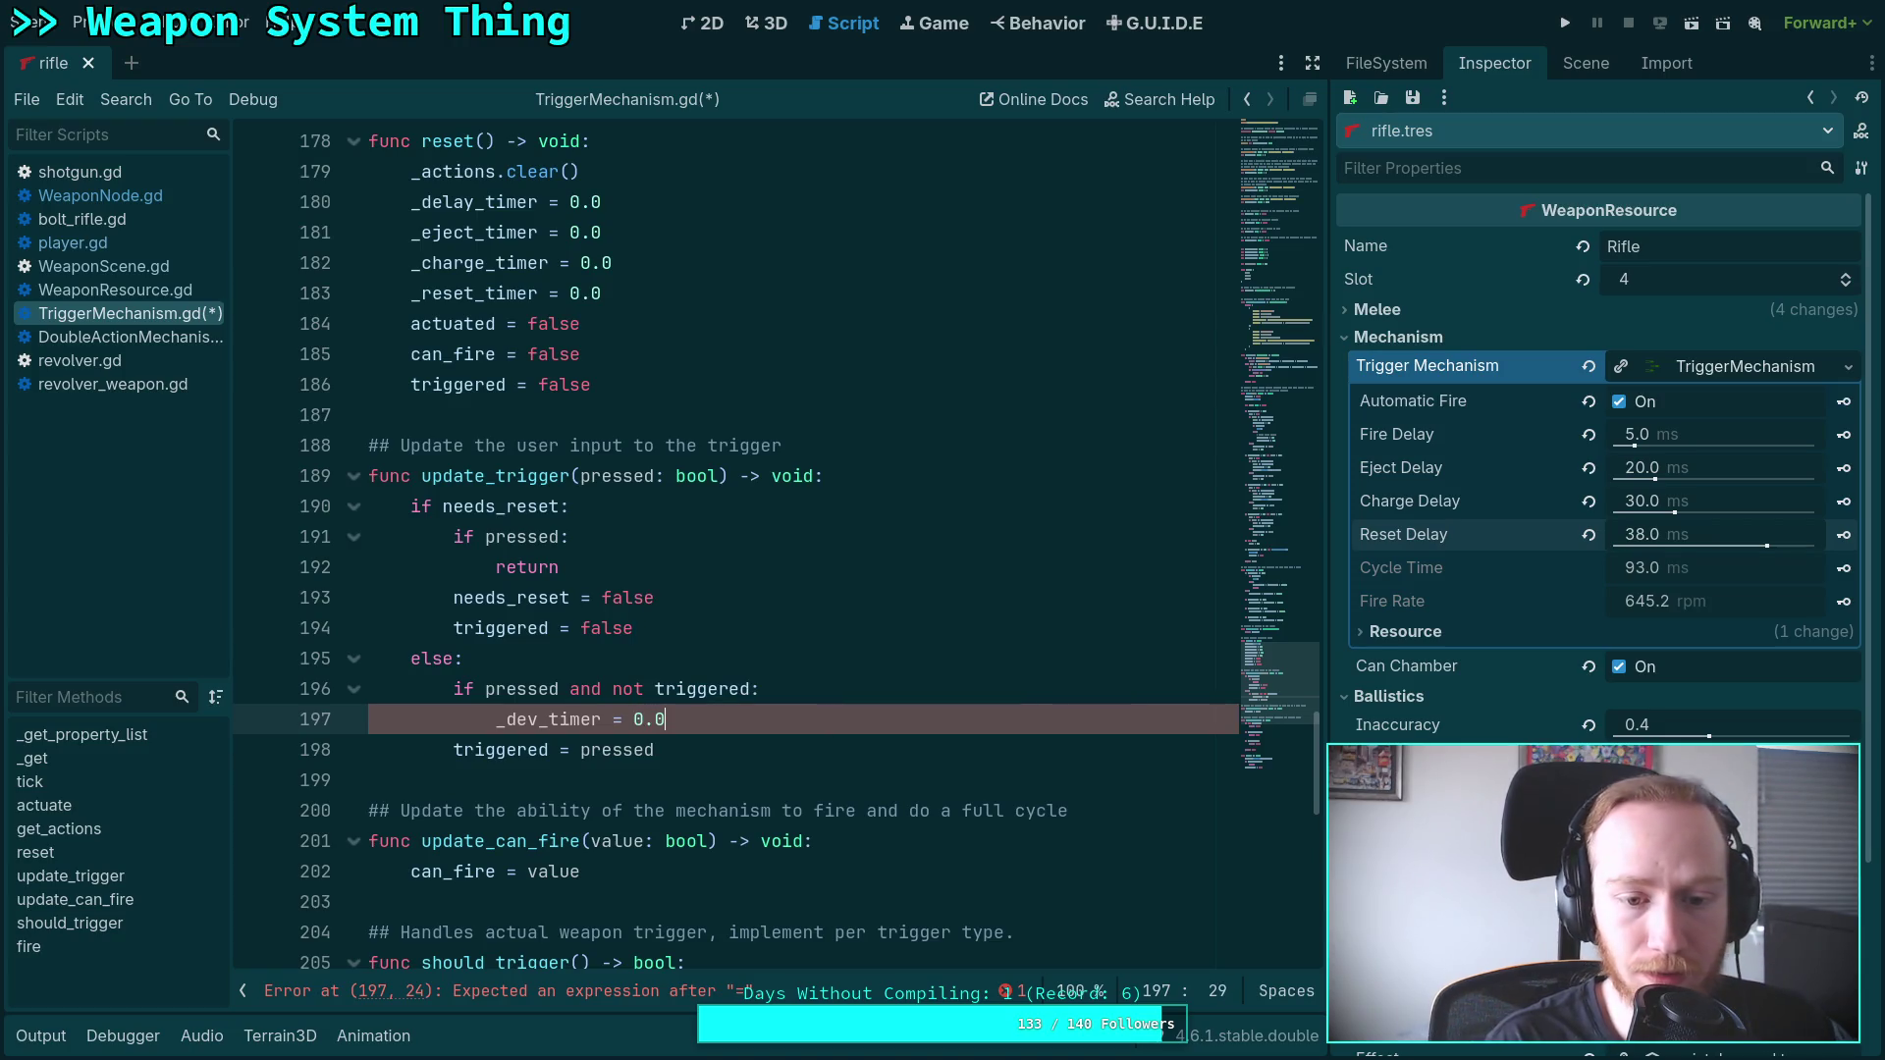
key("ctrl+s")
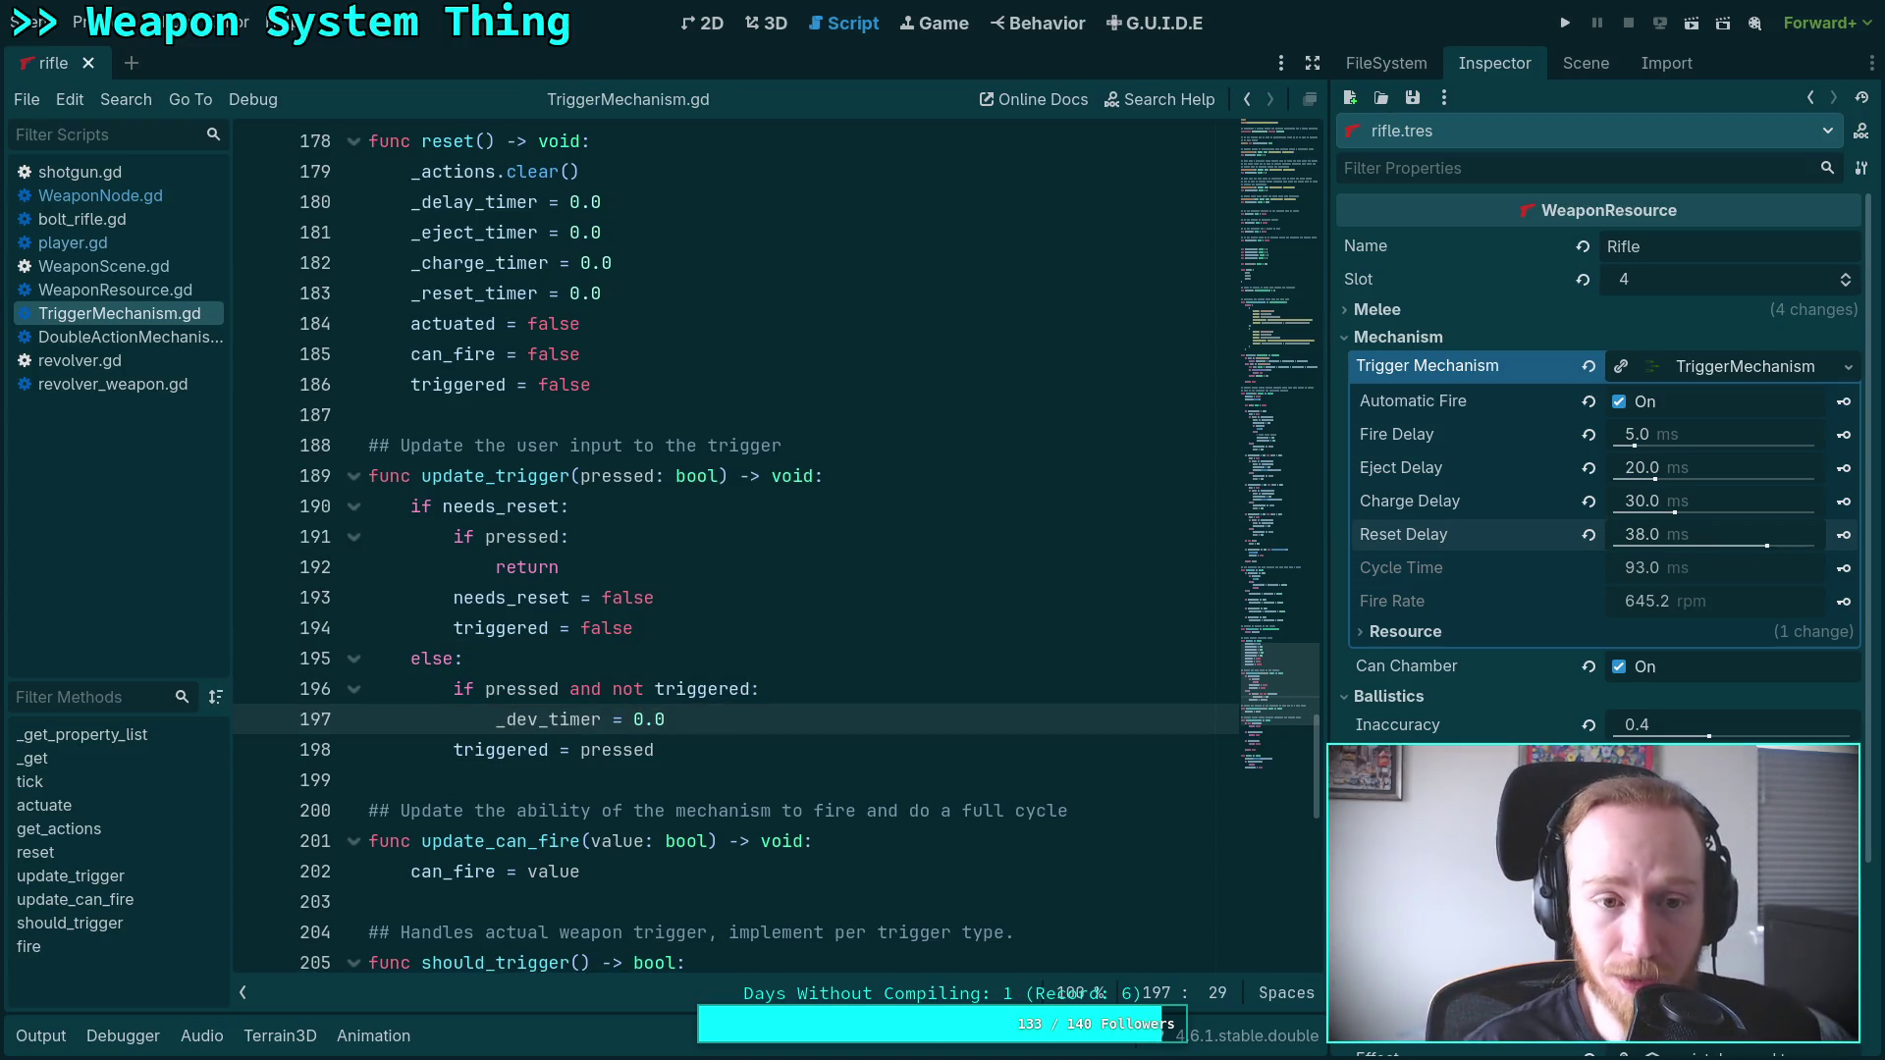
Insert '_dev_timer += delta' as the first line of func tick()
scroll(743, 763, "up", 14)
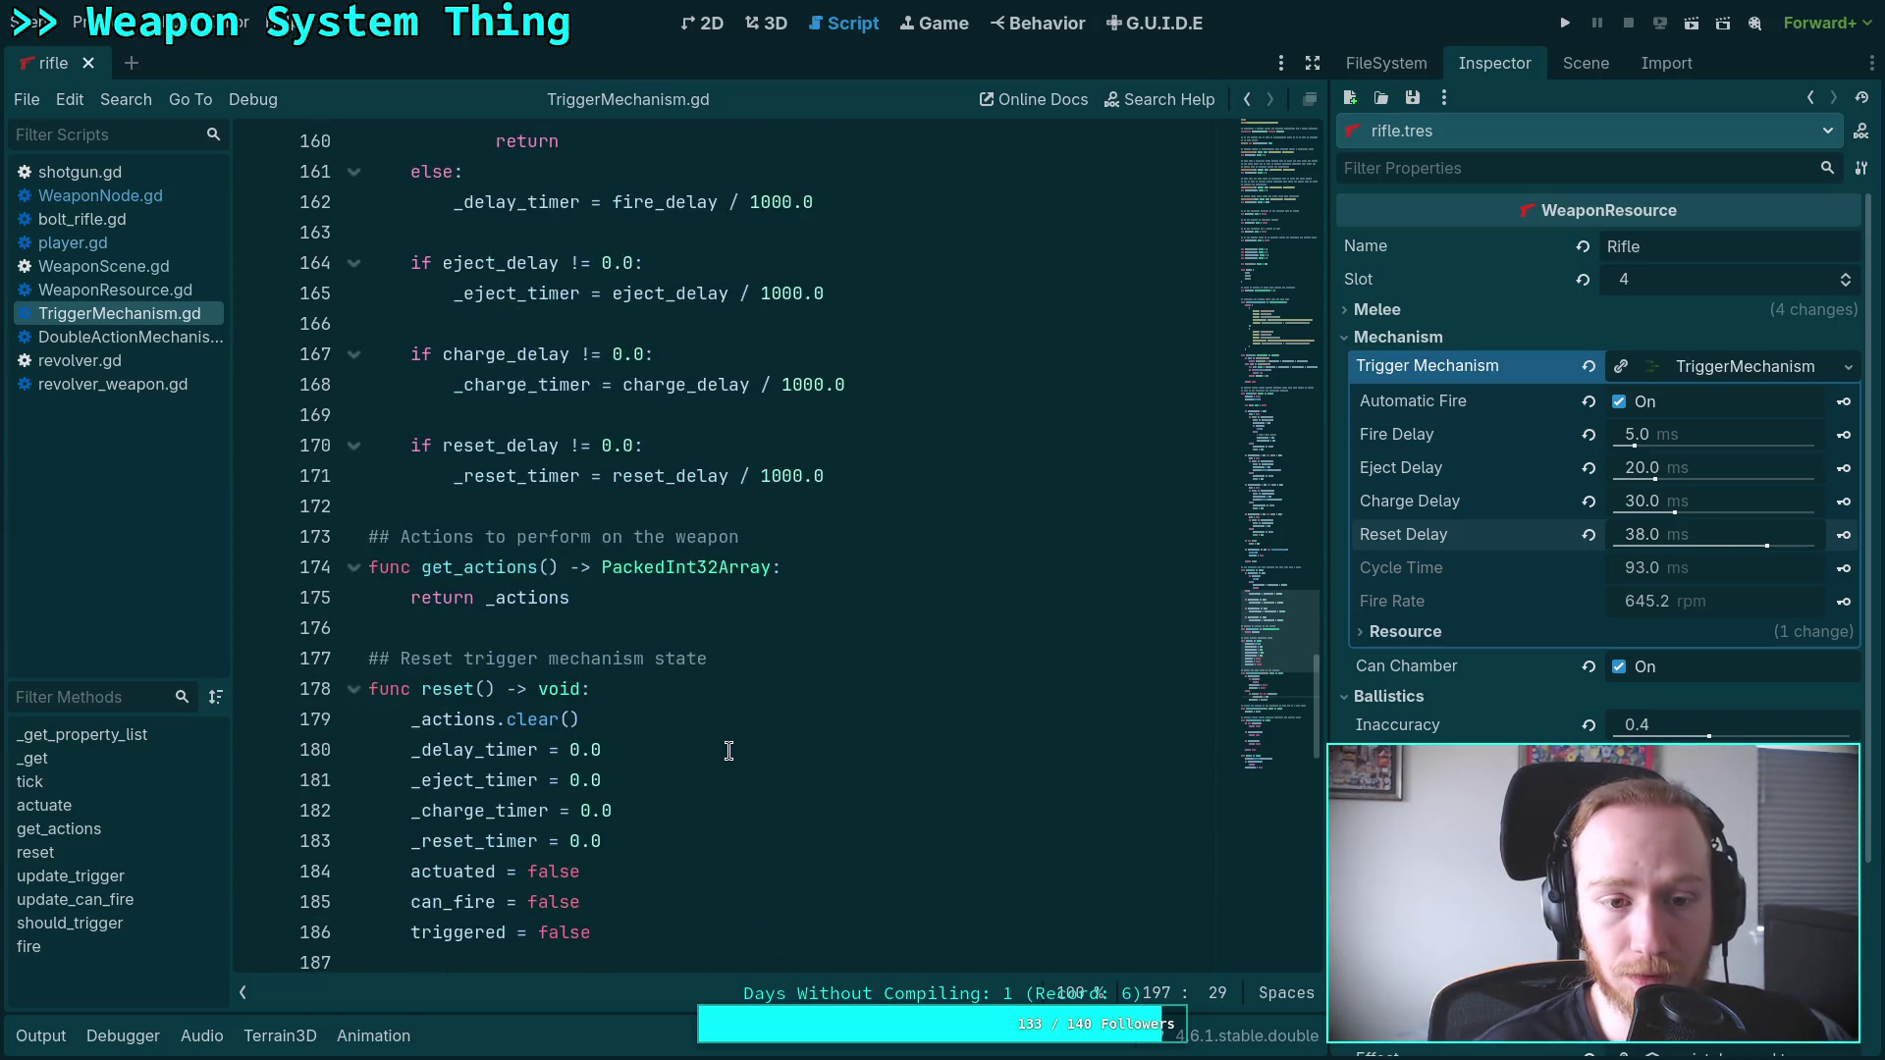
scroll(729, 752, "up", 17)
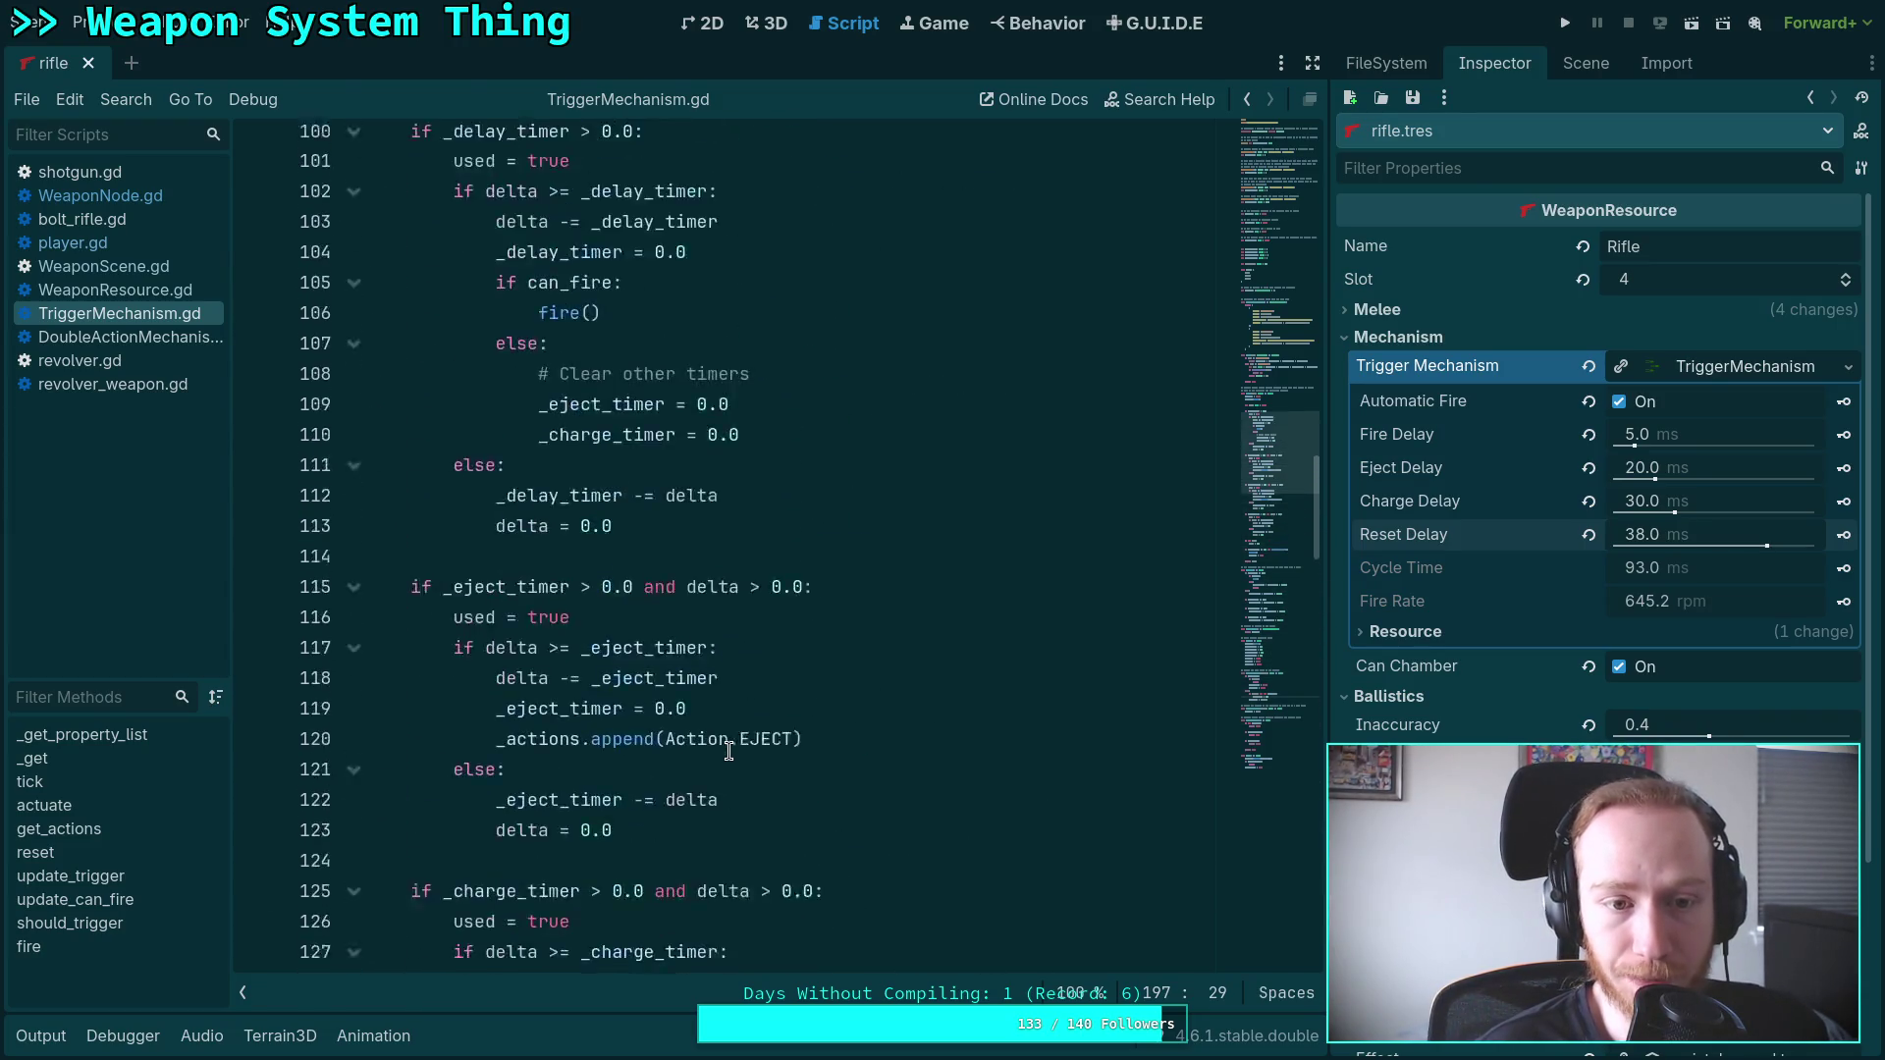
left_click(833, 416)
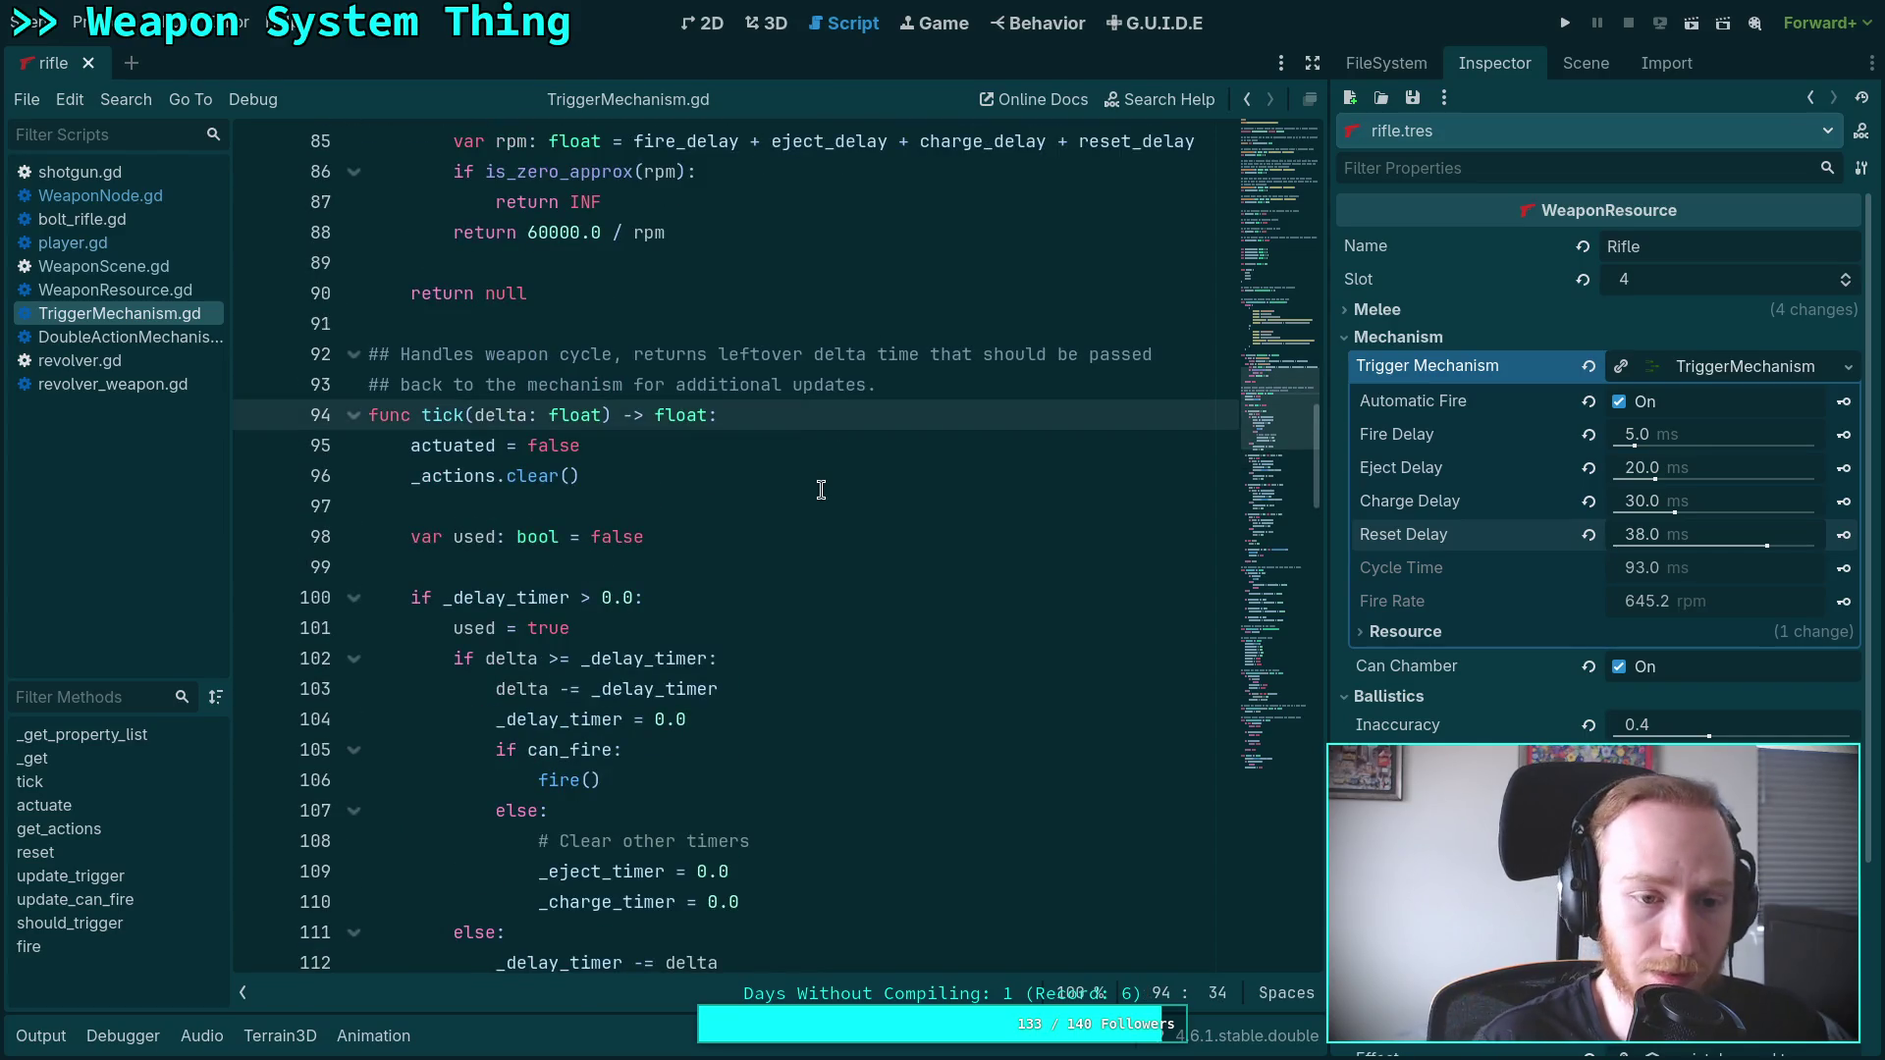
key("Return")
type("d")
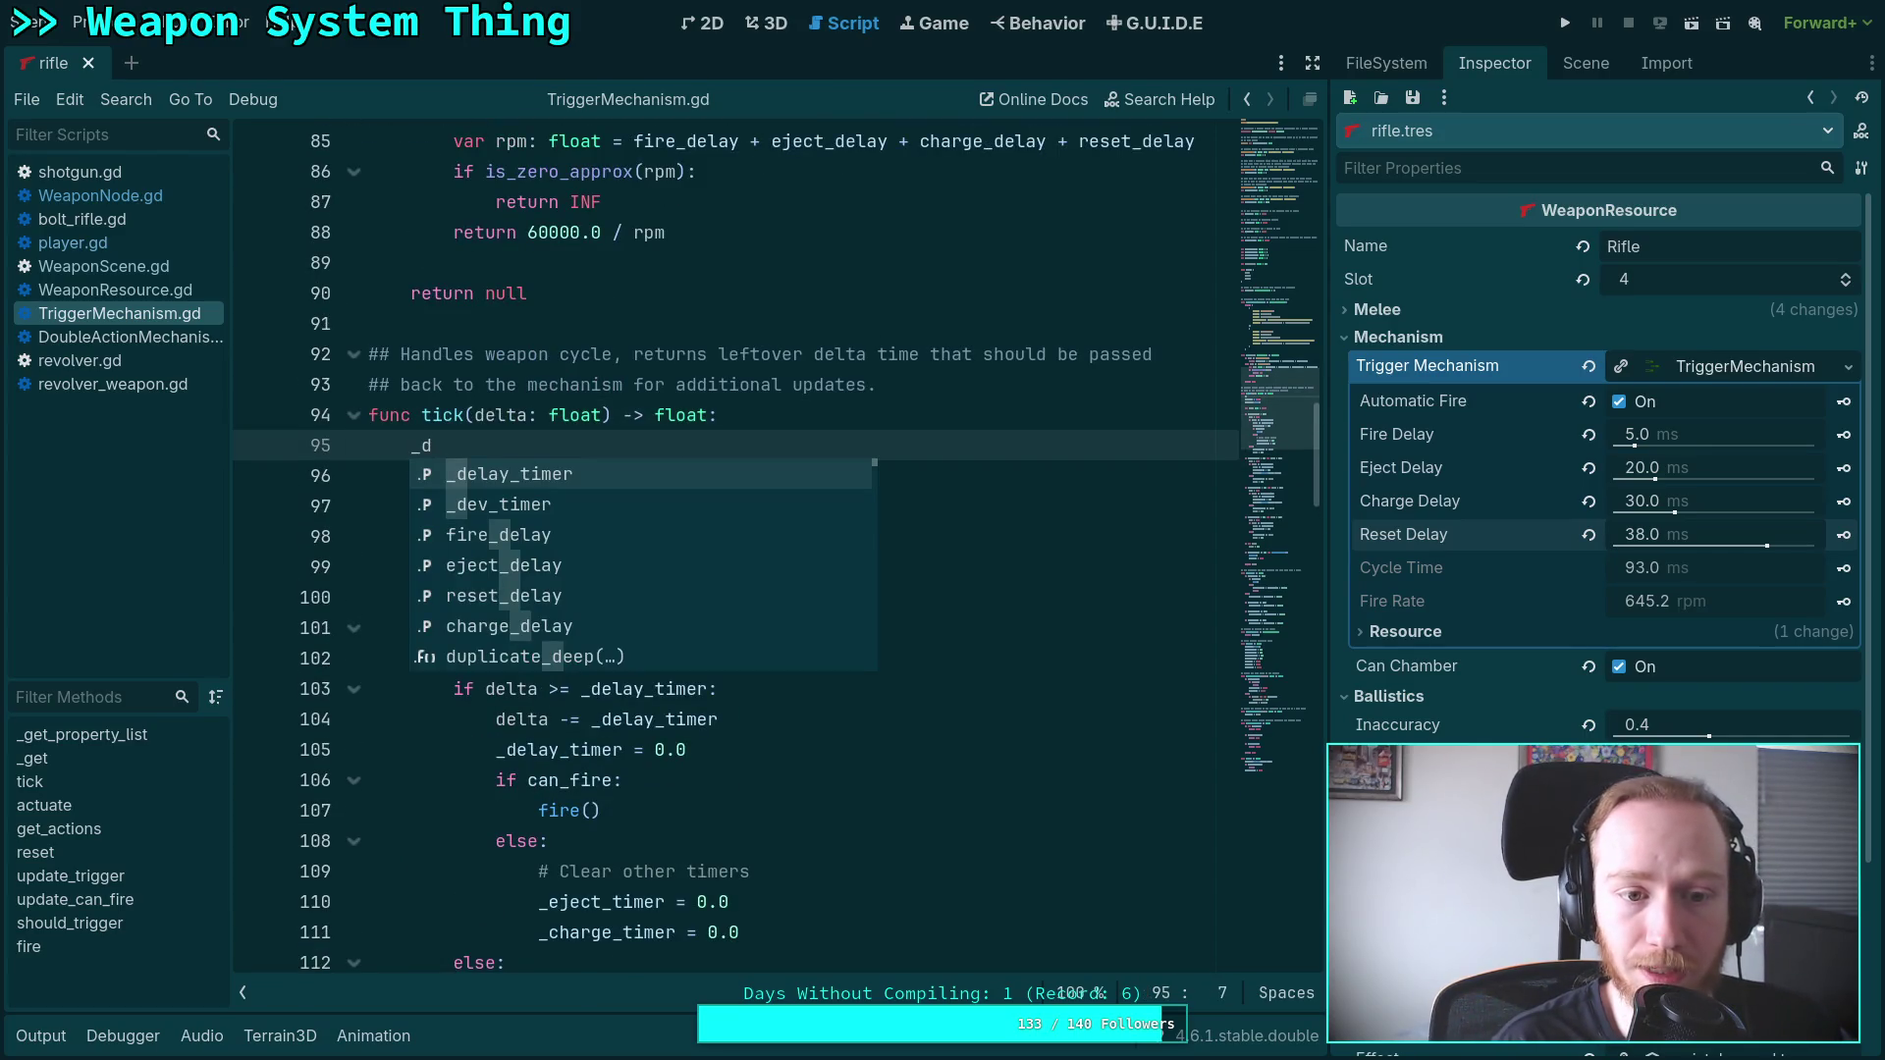
key("Down")
key("Return")
type("+= delta")
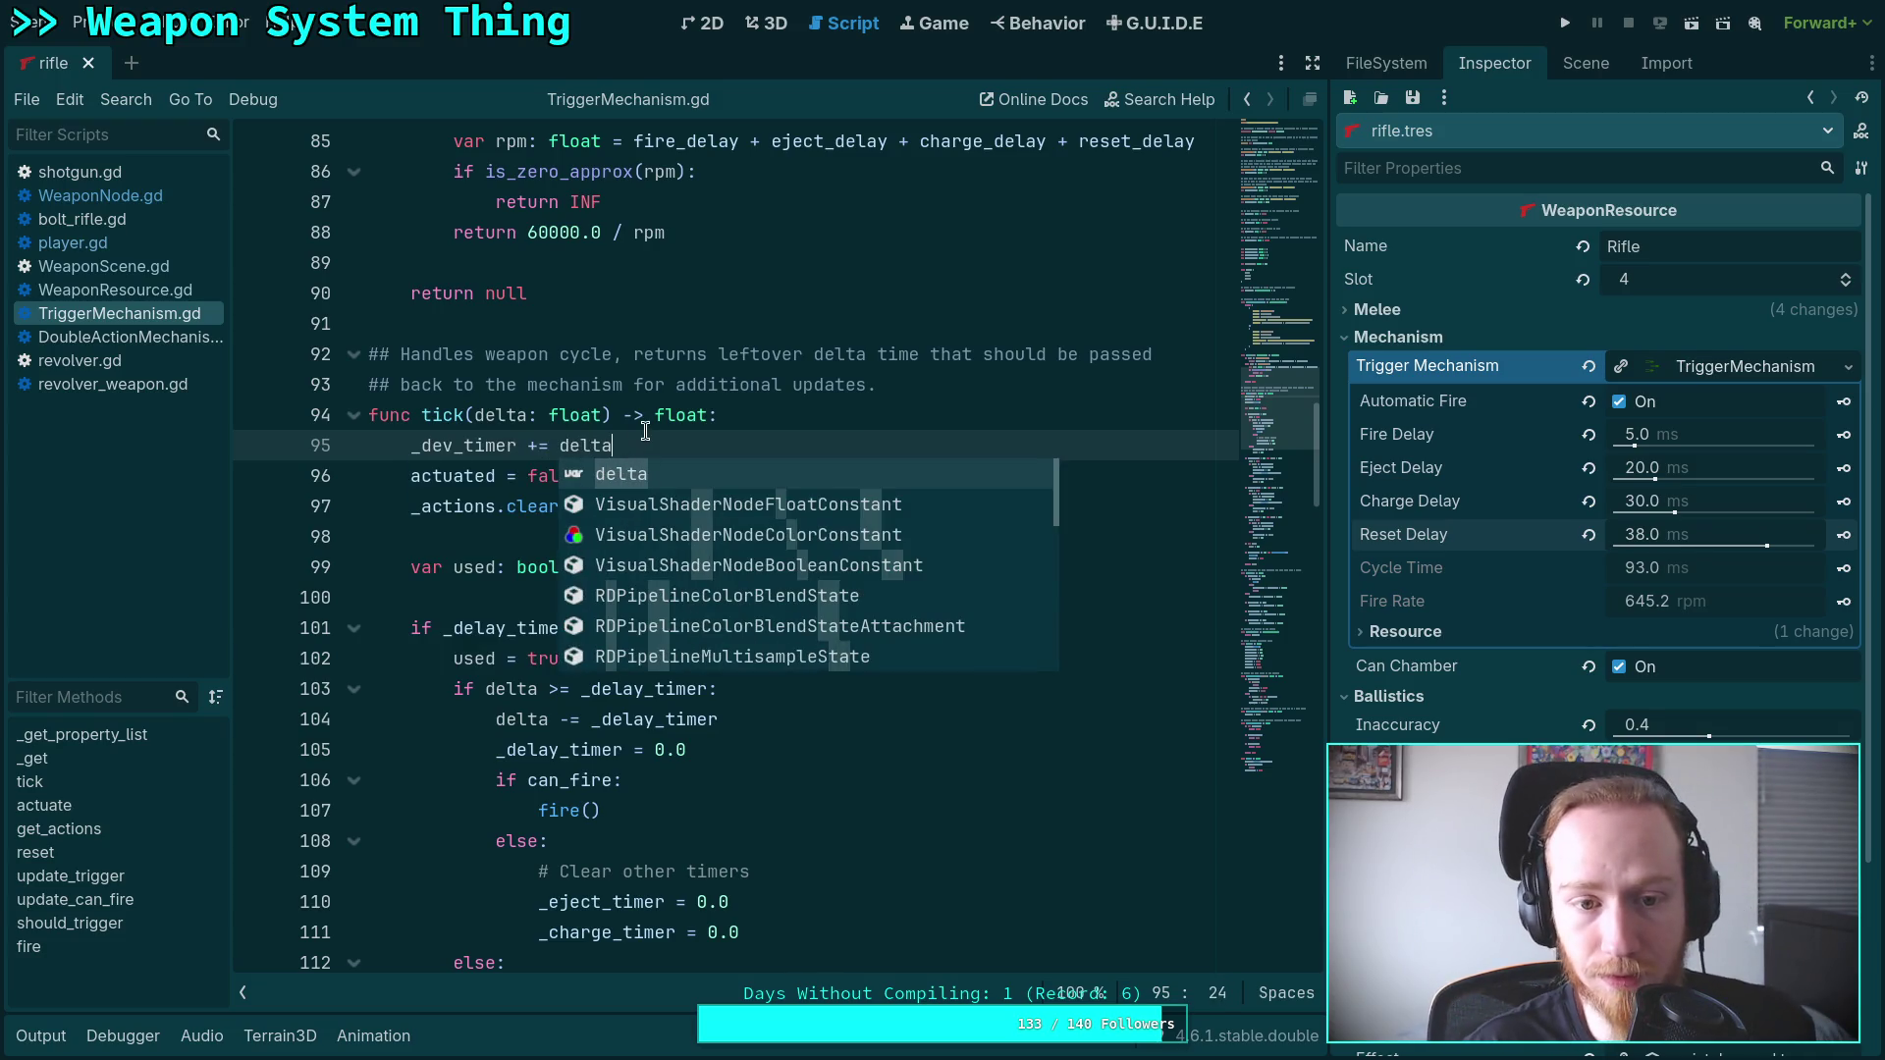
Add blank lines after the new increment and after _actions.clear()
key("Escape")
key("Return")
left_click(664, 536)
key("Return")
scroll(664, 569, "down", 12)
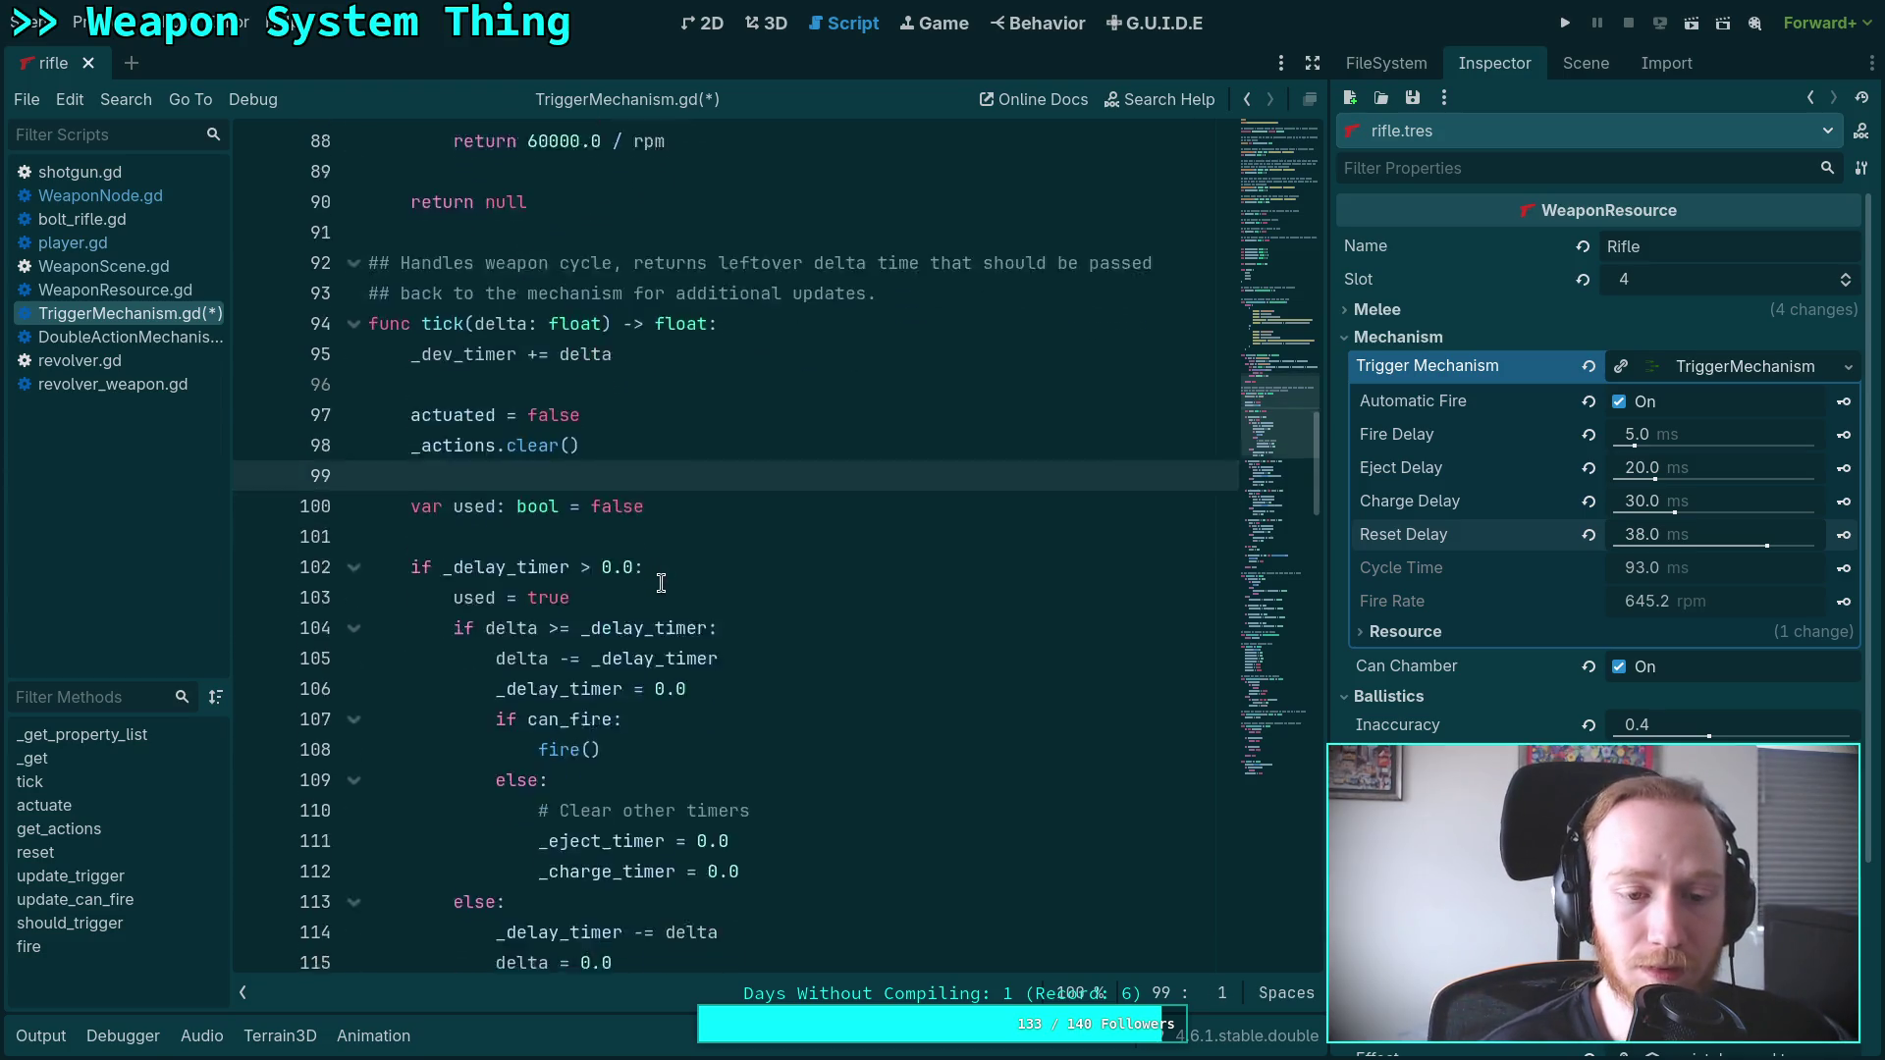
scroll(664, 594, "down", 15)
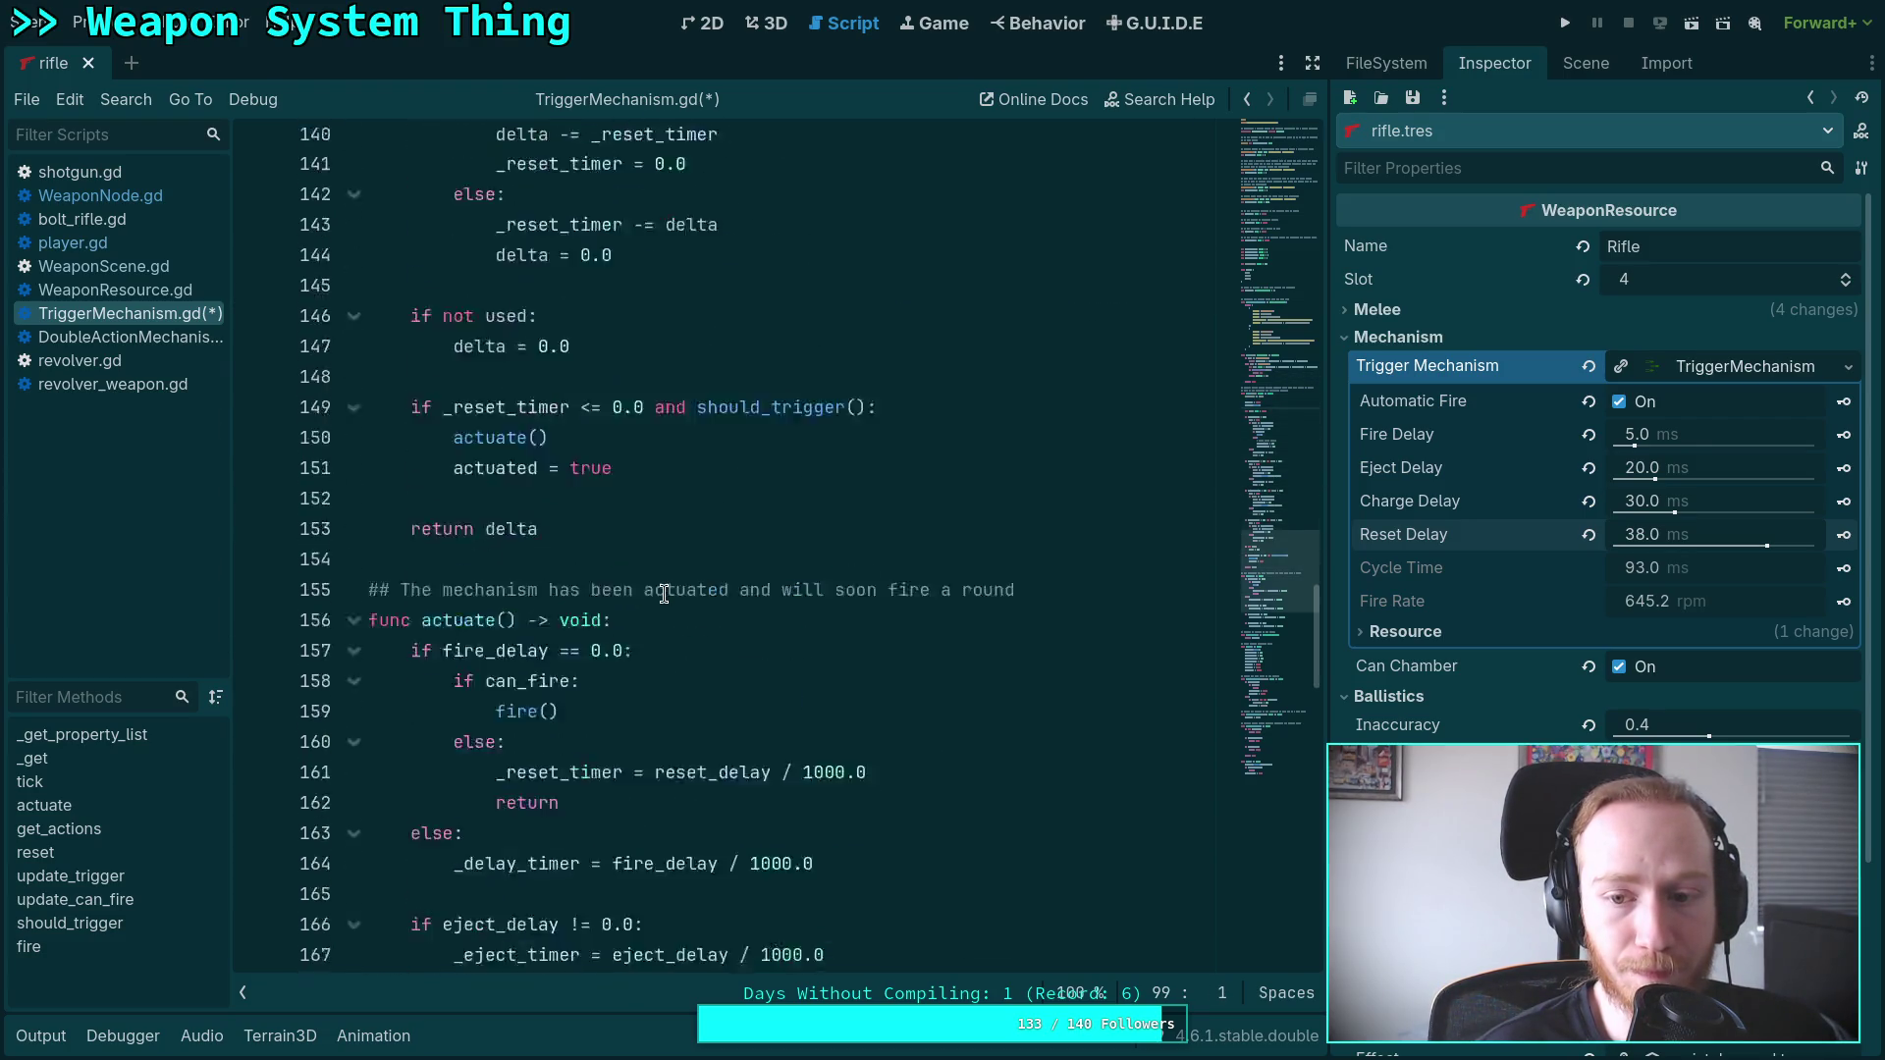
scroll(663, 594, "down", 9)
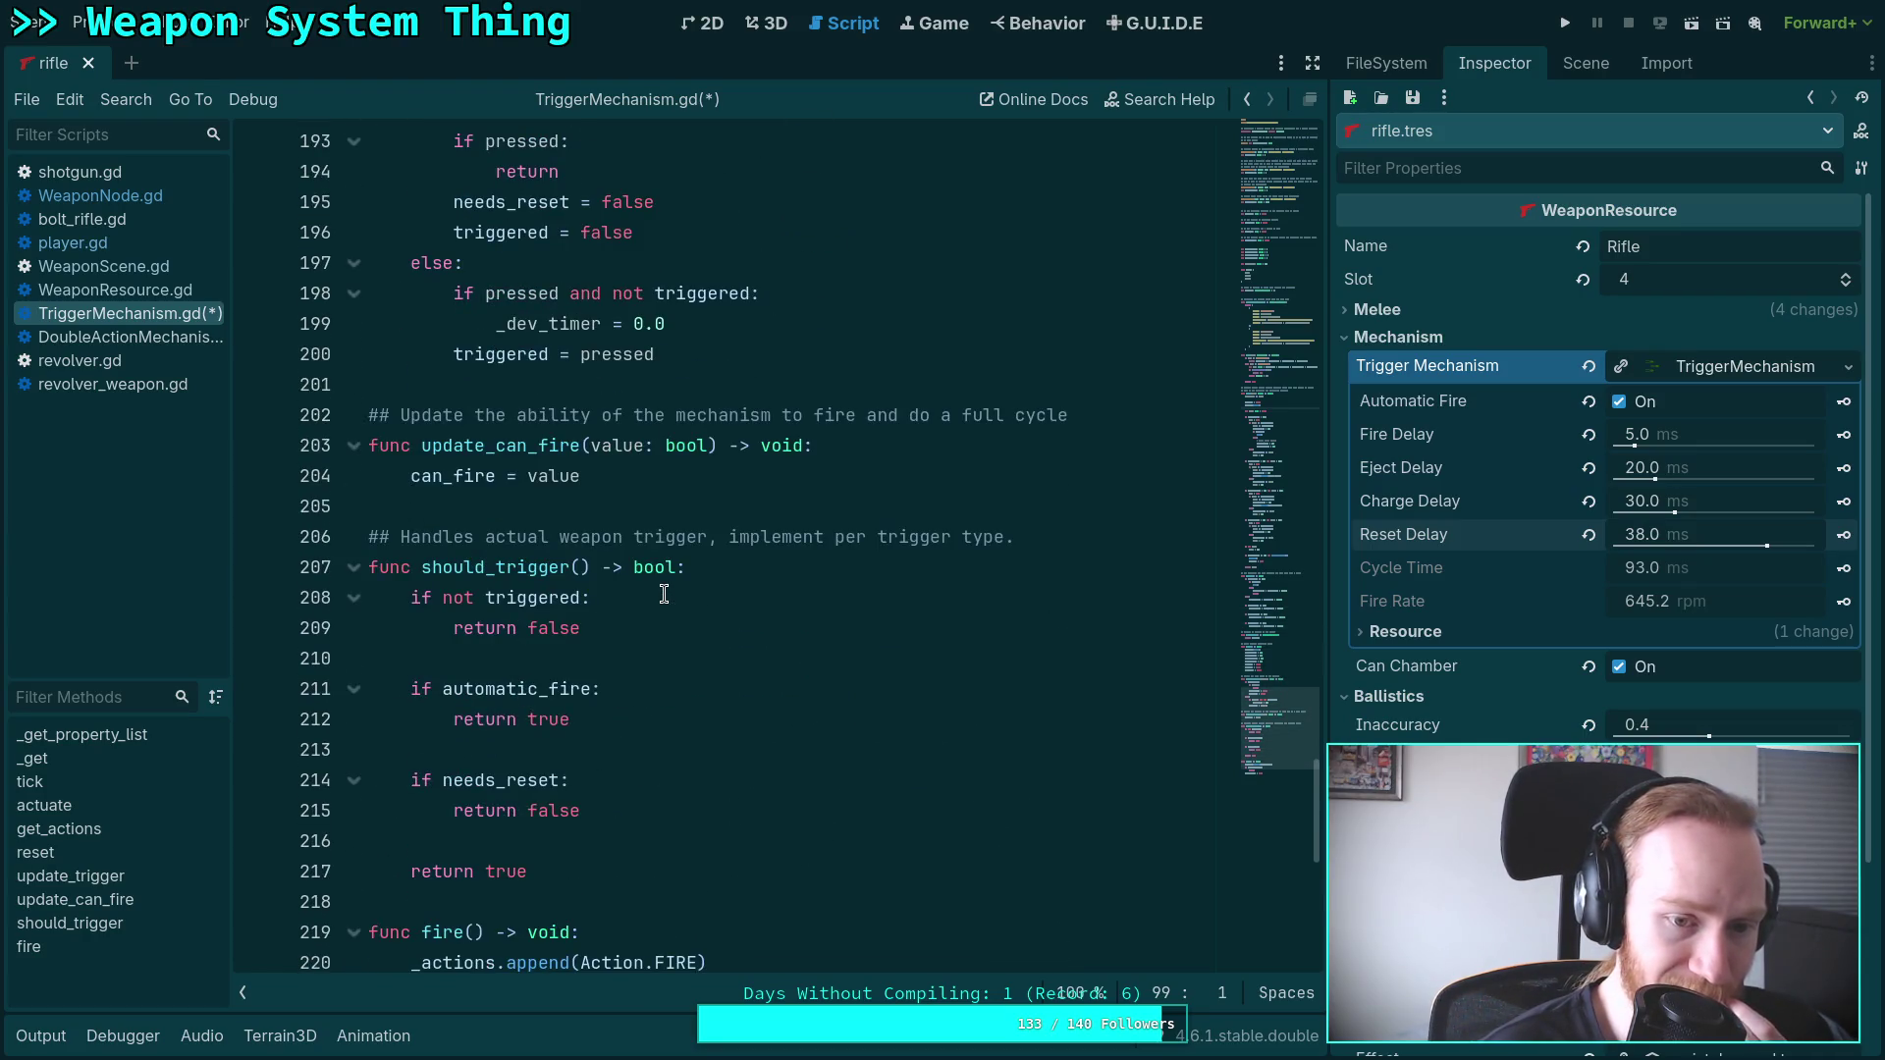
scroll(664, 594, "up", 3)
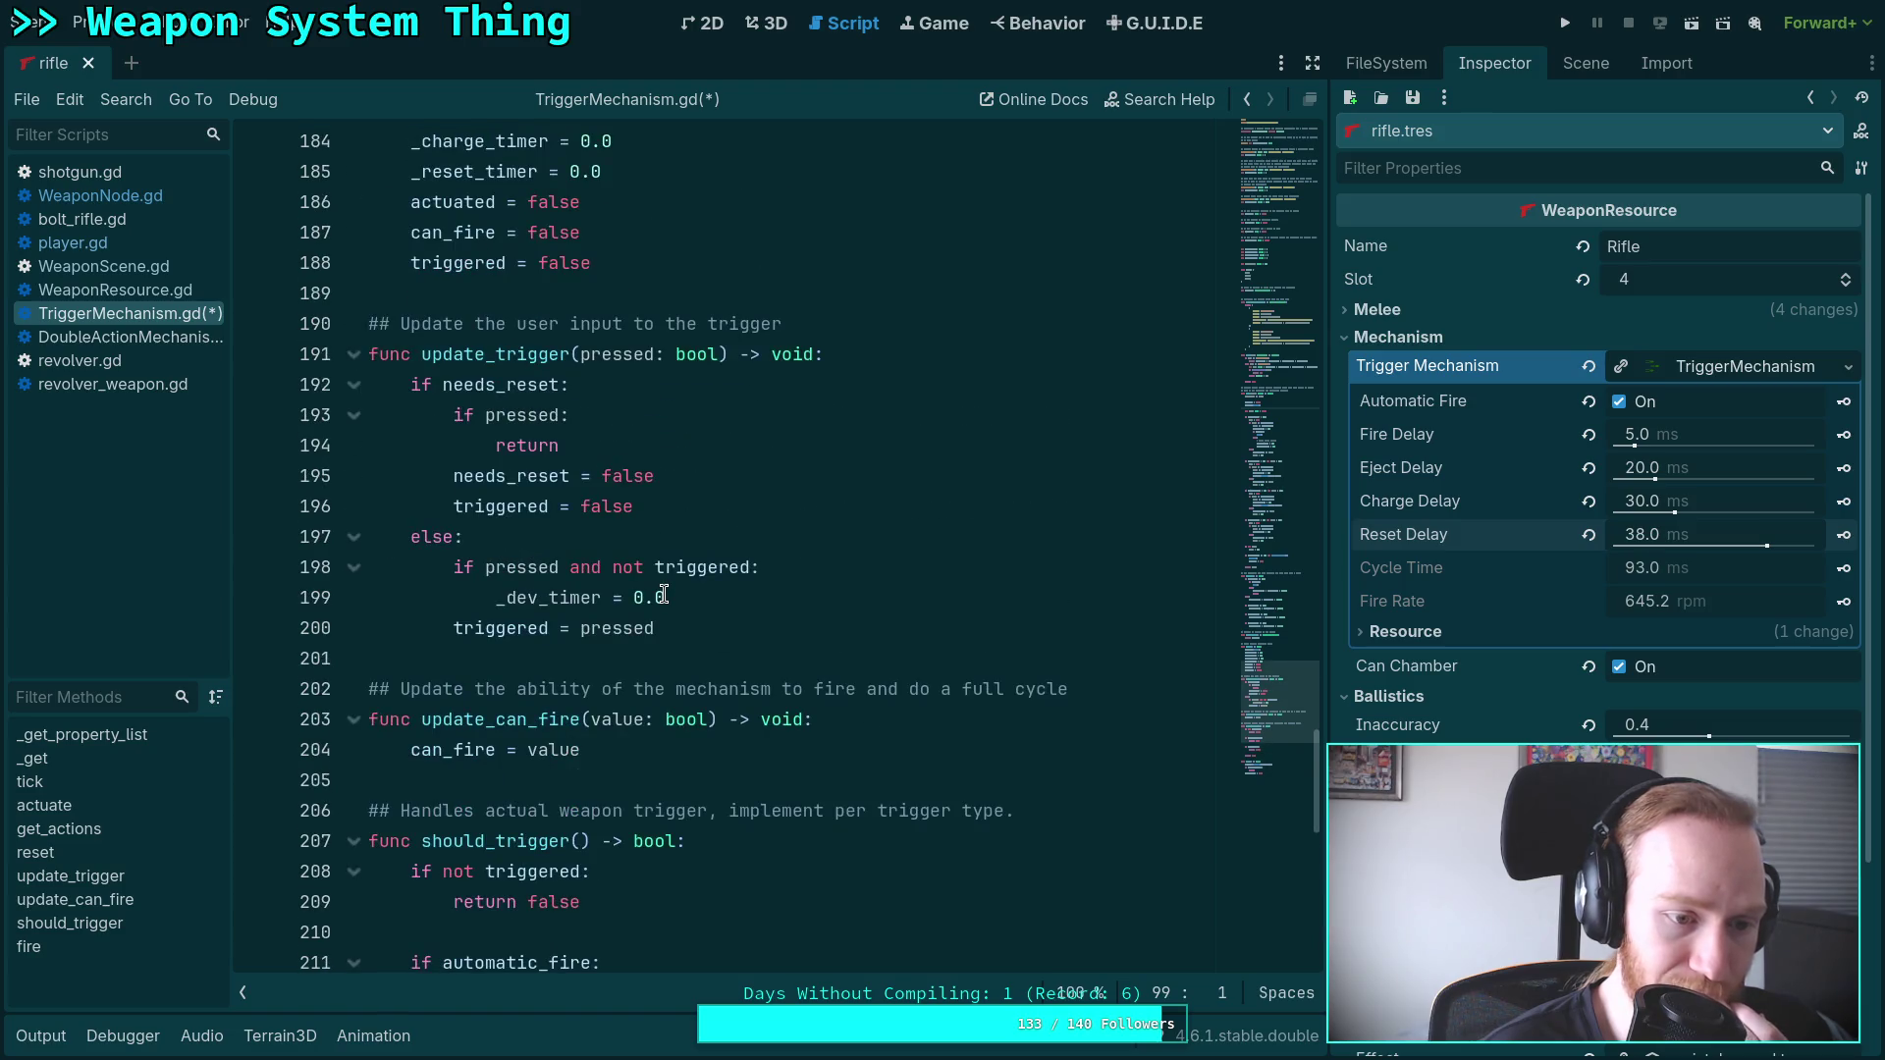
scroll(664, 594, "down", 1)
scroll(664, 594, "up", 12)
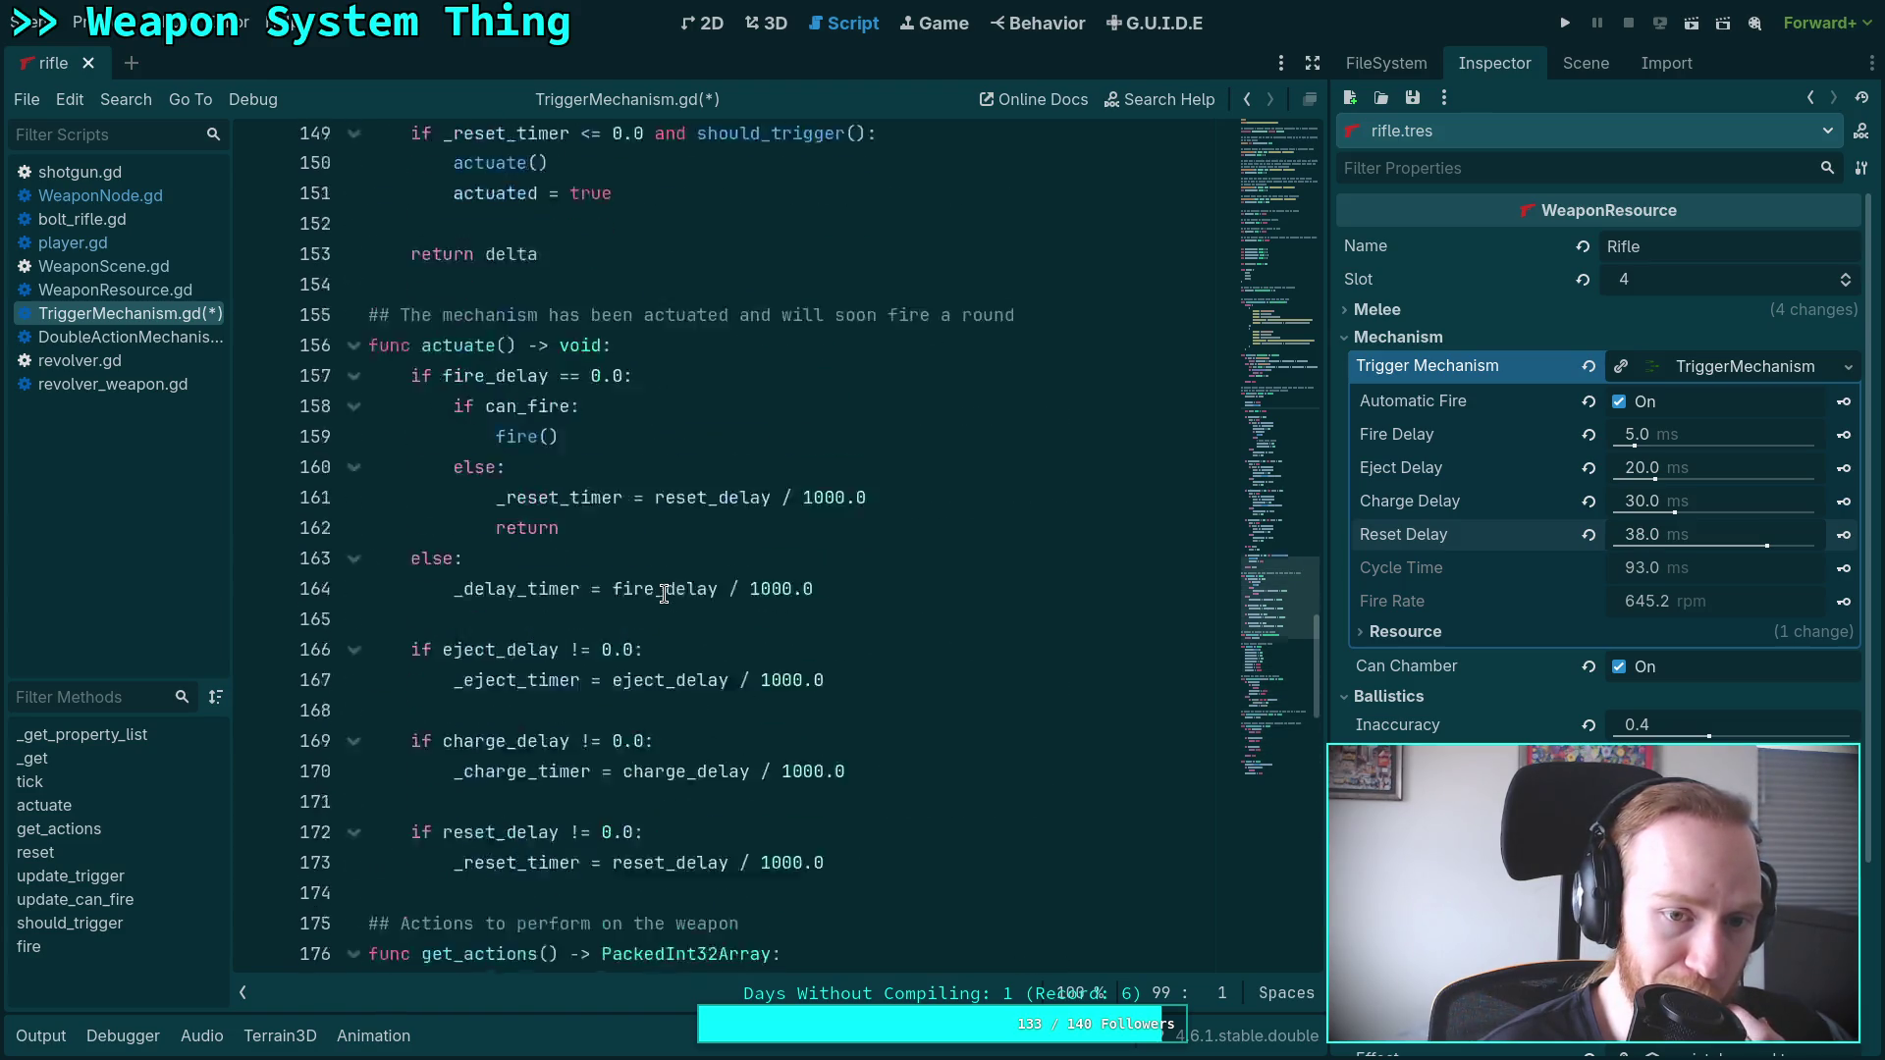
scroll(664, 595, "up", 20)
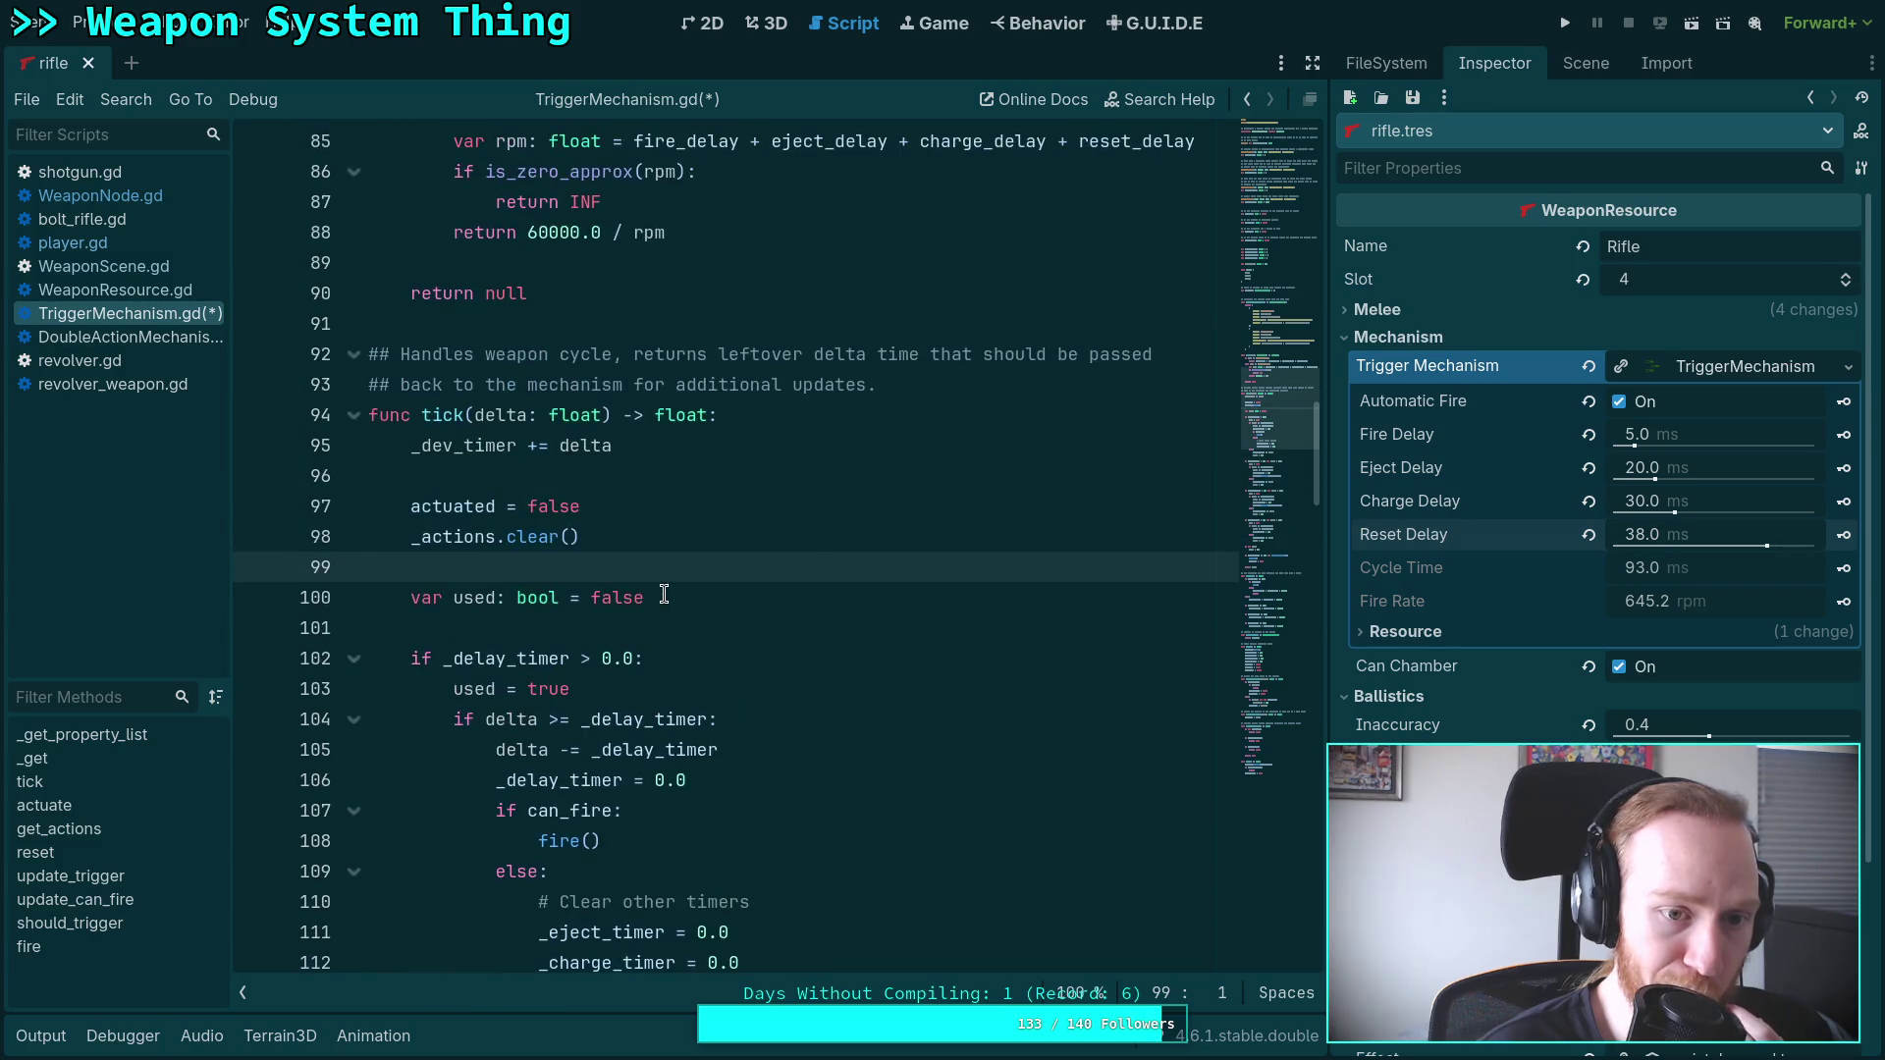
Delete the '_dev_timer += delta' line and the _dev_timer declaration
left_click(686, 445)
key("shift+Up")
key("BackSpace")
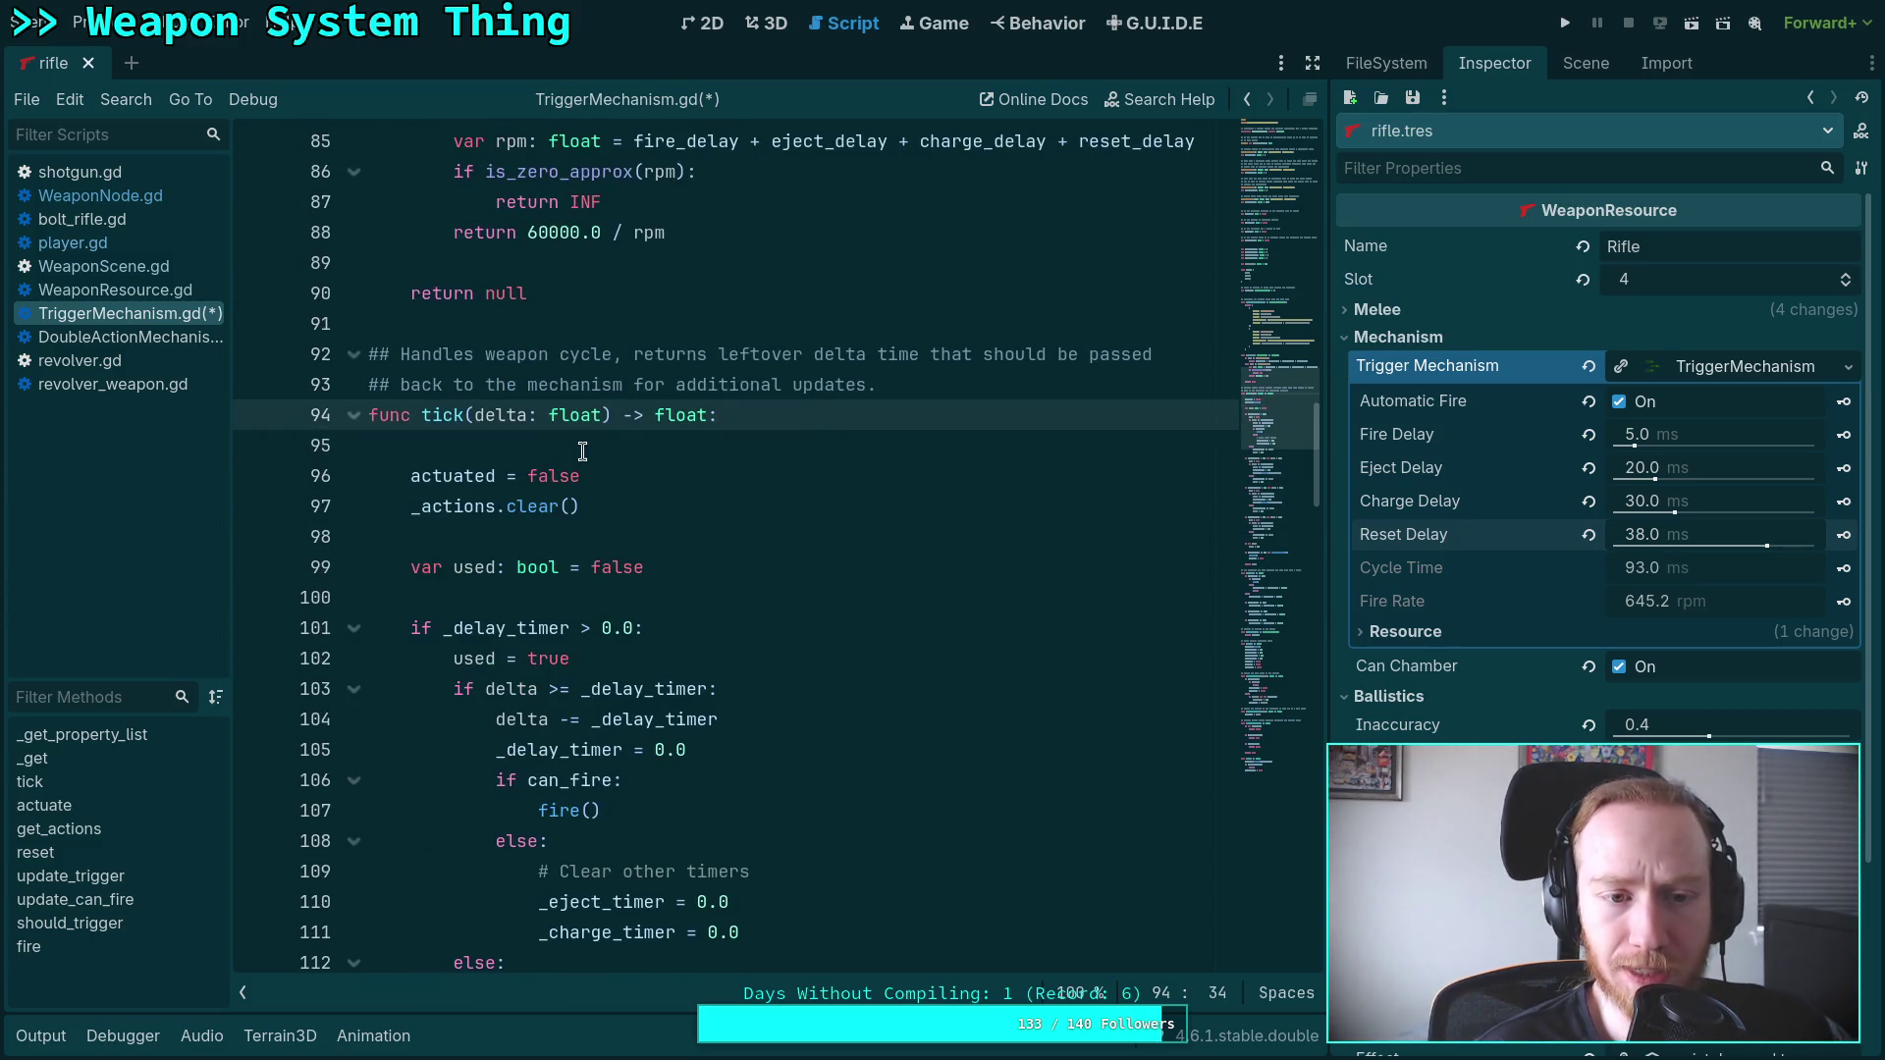
scroll(584, 457, "up", 15)
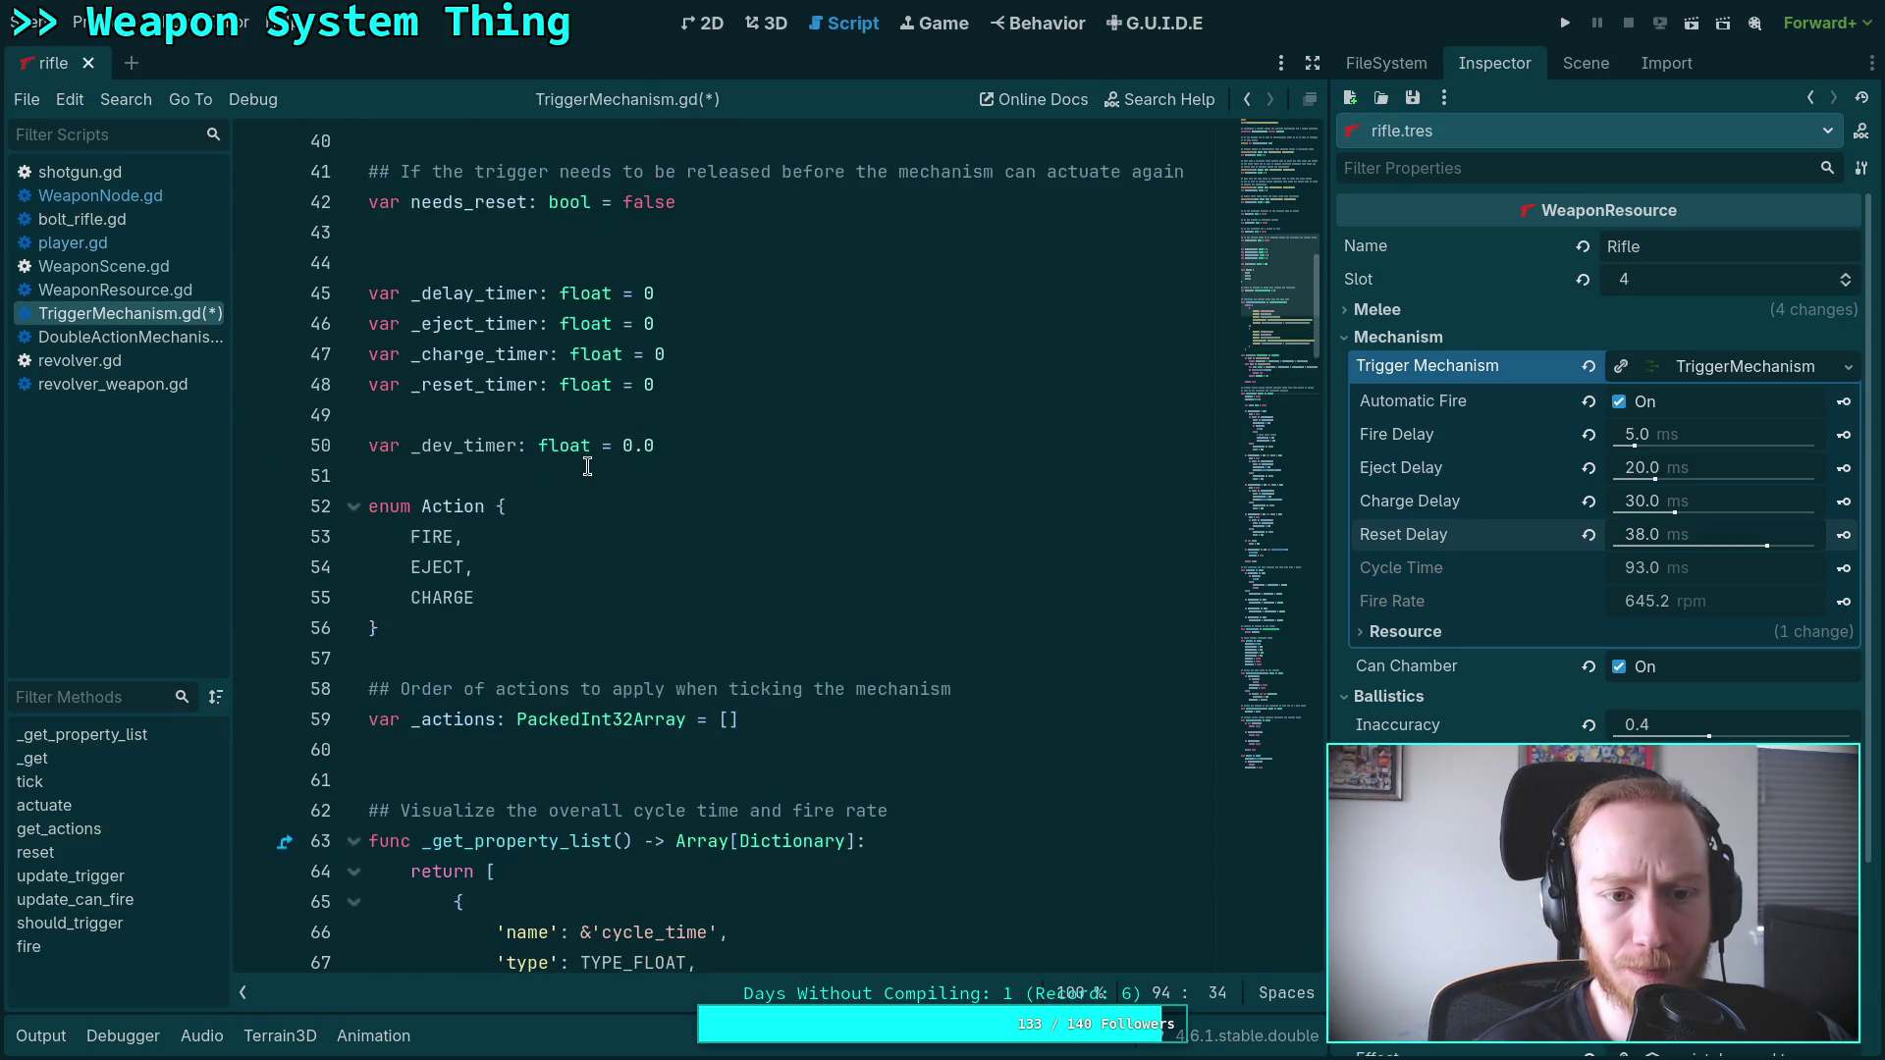
left_click(587, 466)
key("shift+Up")
key("shift+Up")
key("BackSpace")
key("Left")
Remove the _dev_timer reset lines and save TriggerMechanism.gd
left_click(1309, 430)
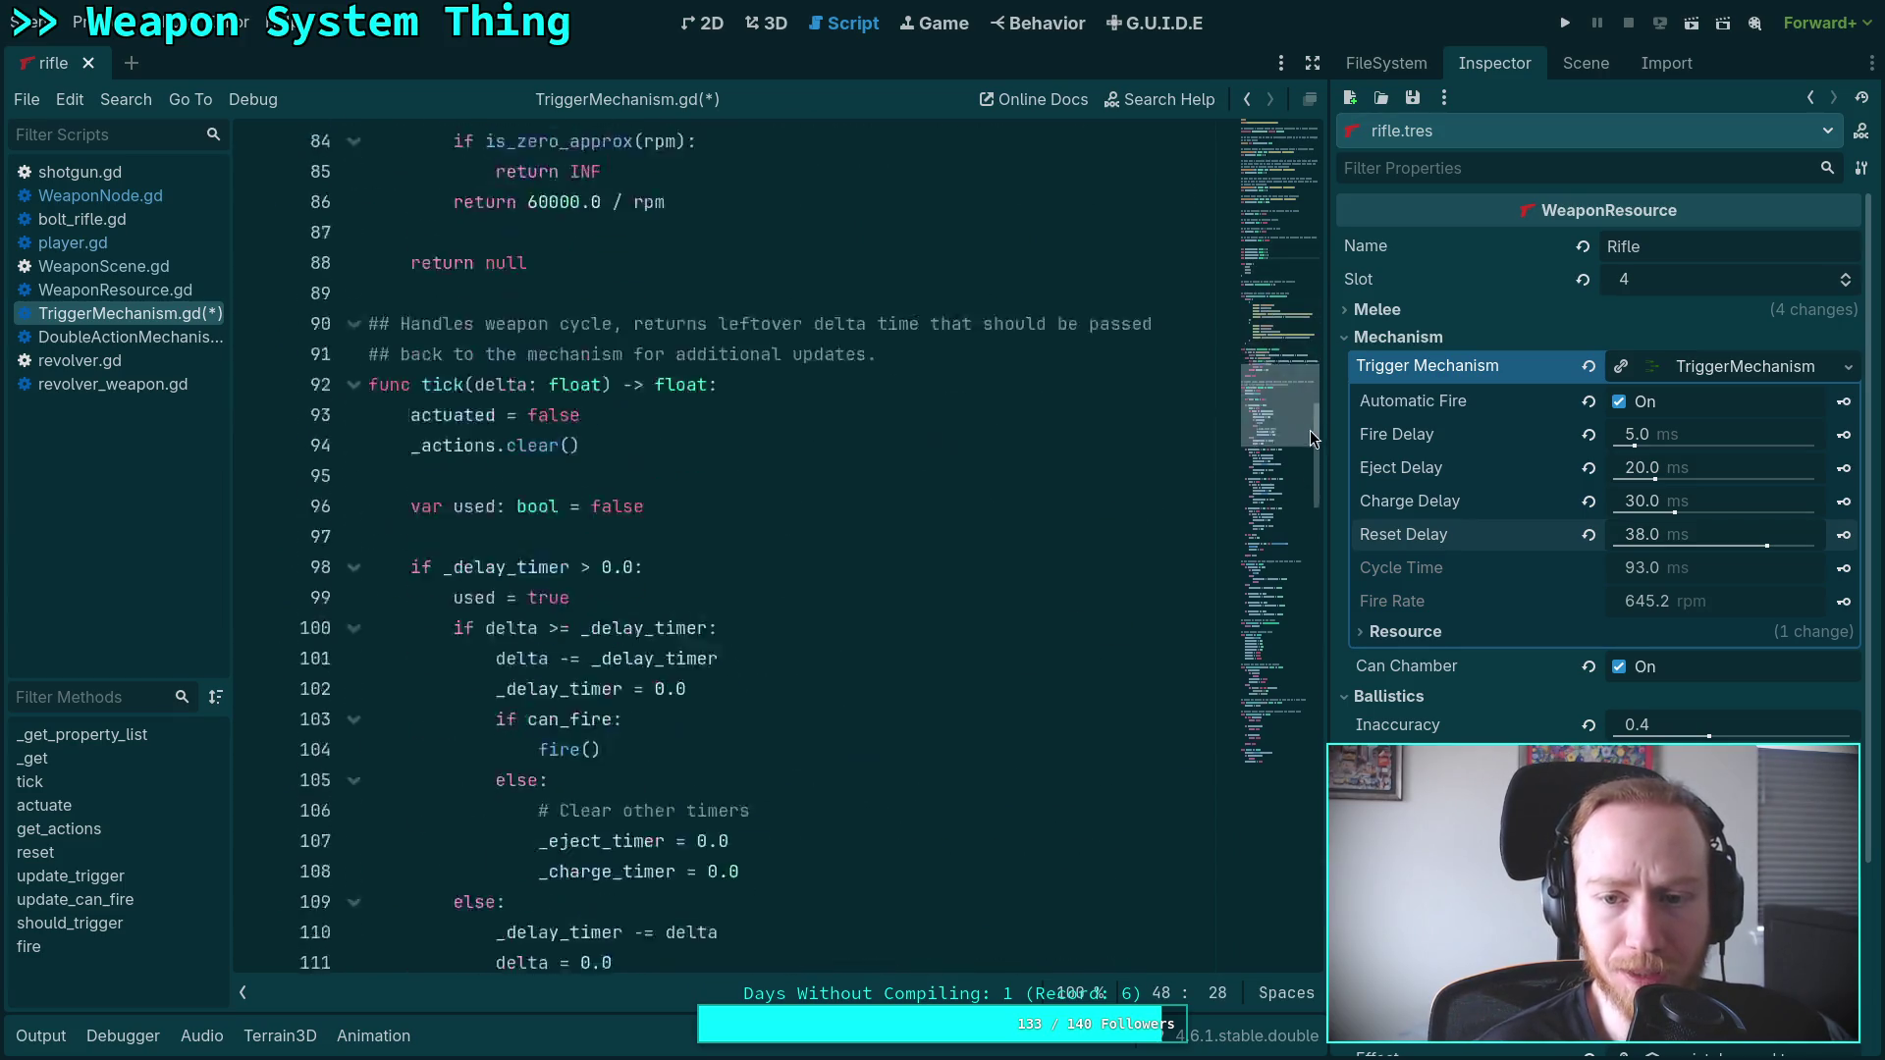
mouse_move(1310, 430)
left_mouse_down()
mouse_move(1300, 585)
mouse_move(1264, 677)
left_mouse_up()
scroll(1254, 709, "down", 1)
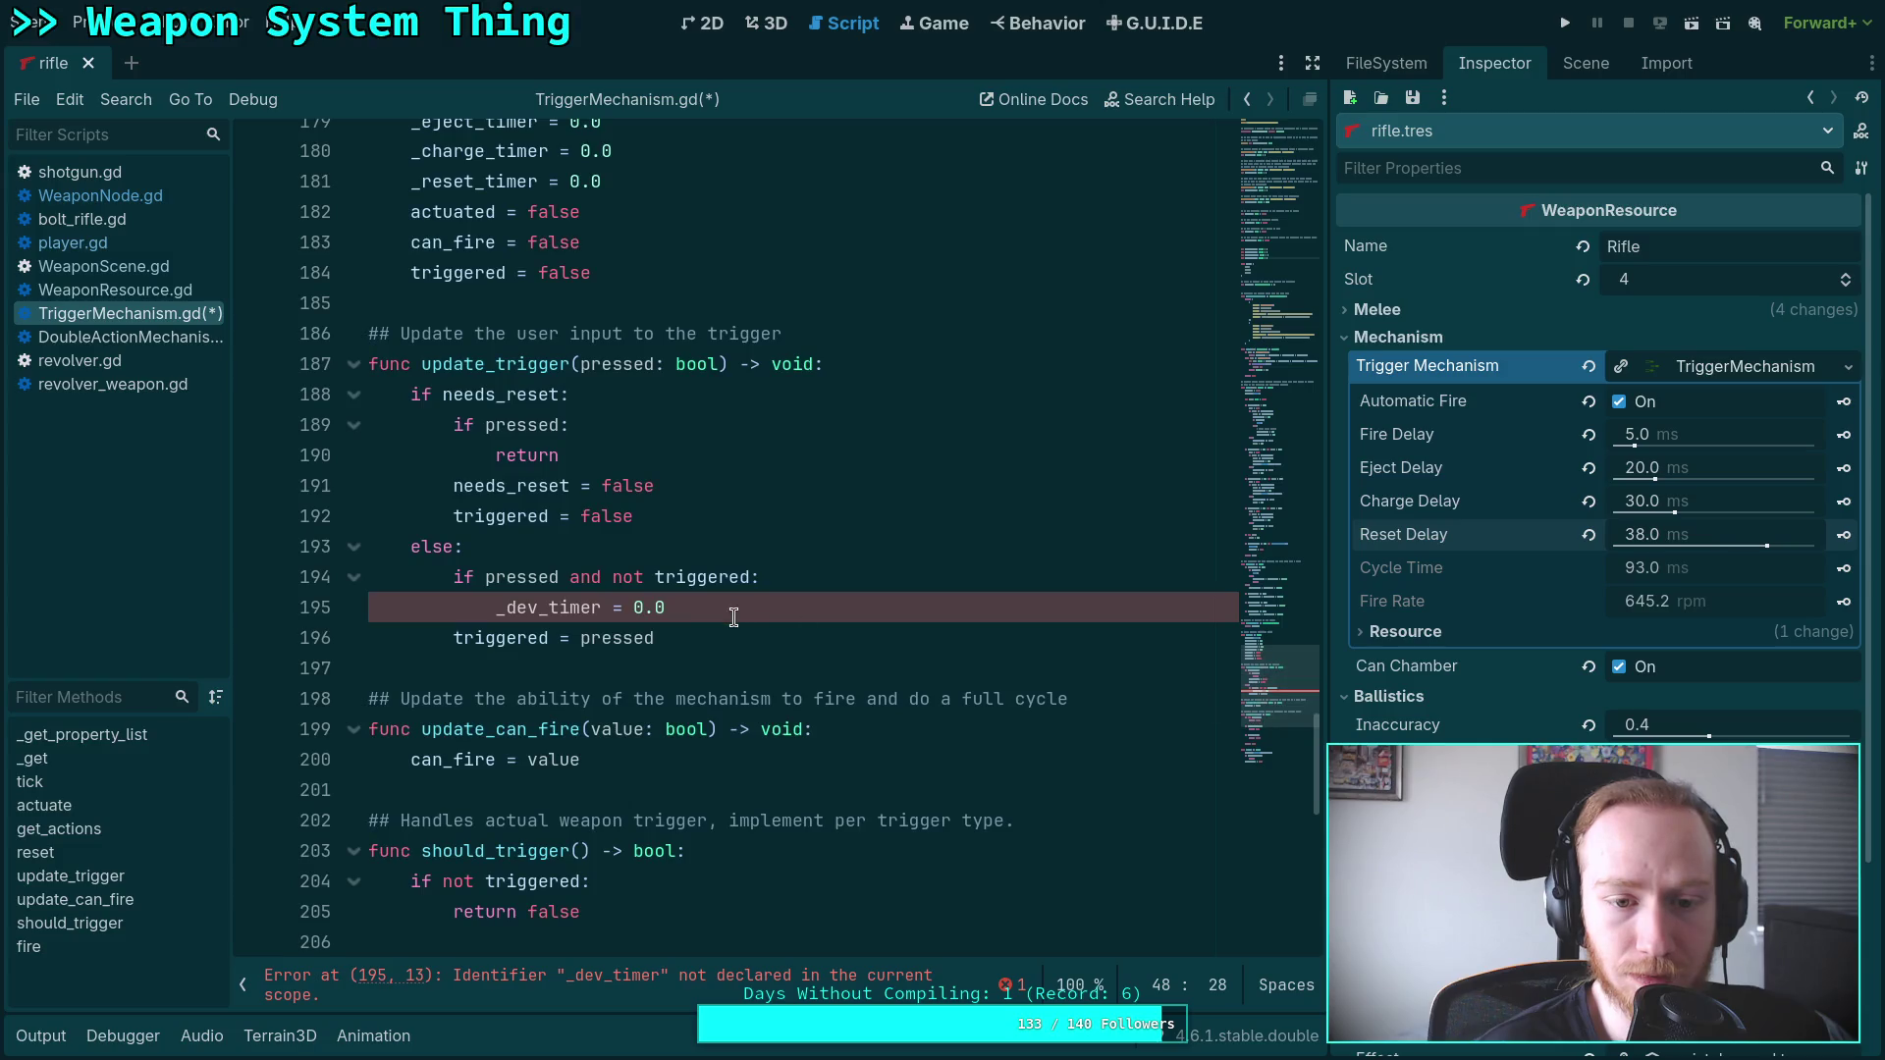
left_click_drag(734, 609, 463, 544)
key("BackSpace")
scroll(1285, 691, "up", 2)
scroll(1285, 690, "up", 10)
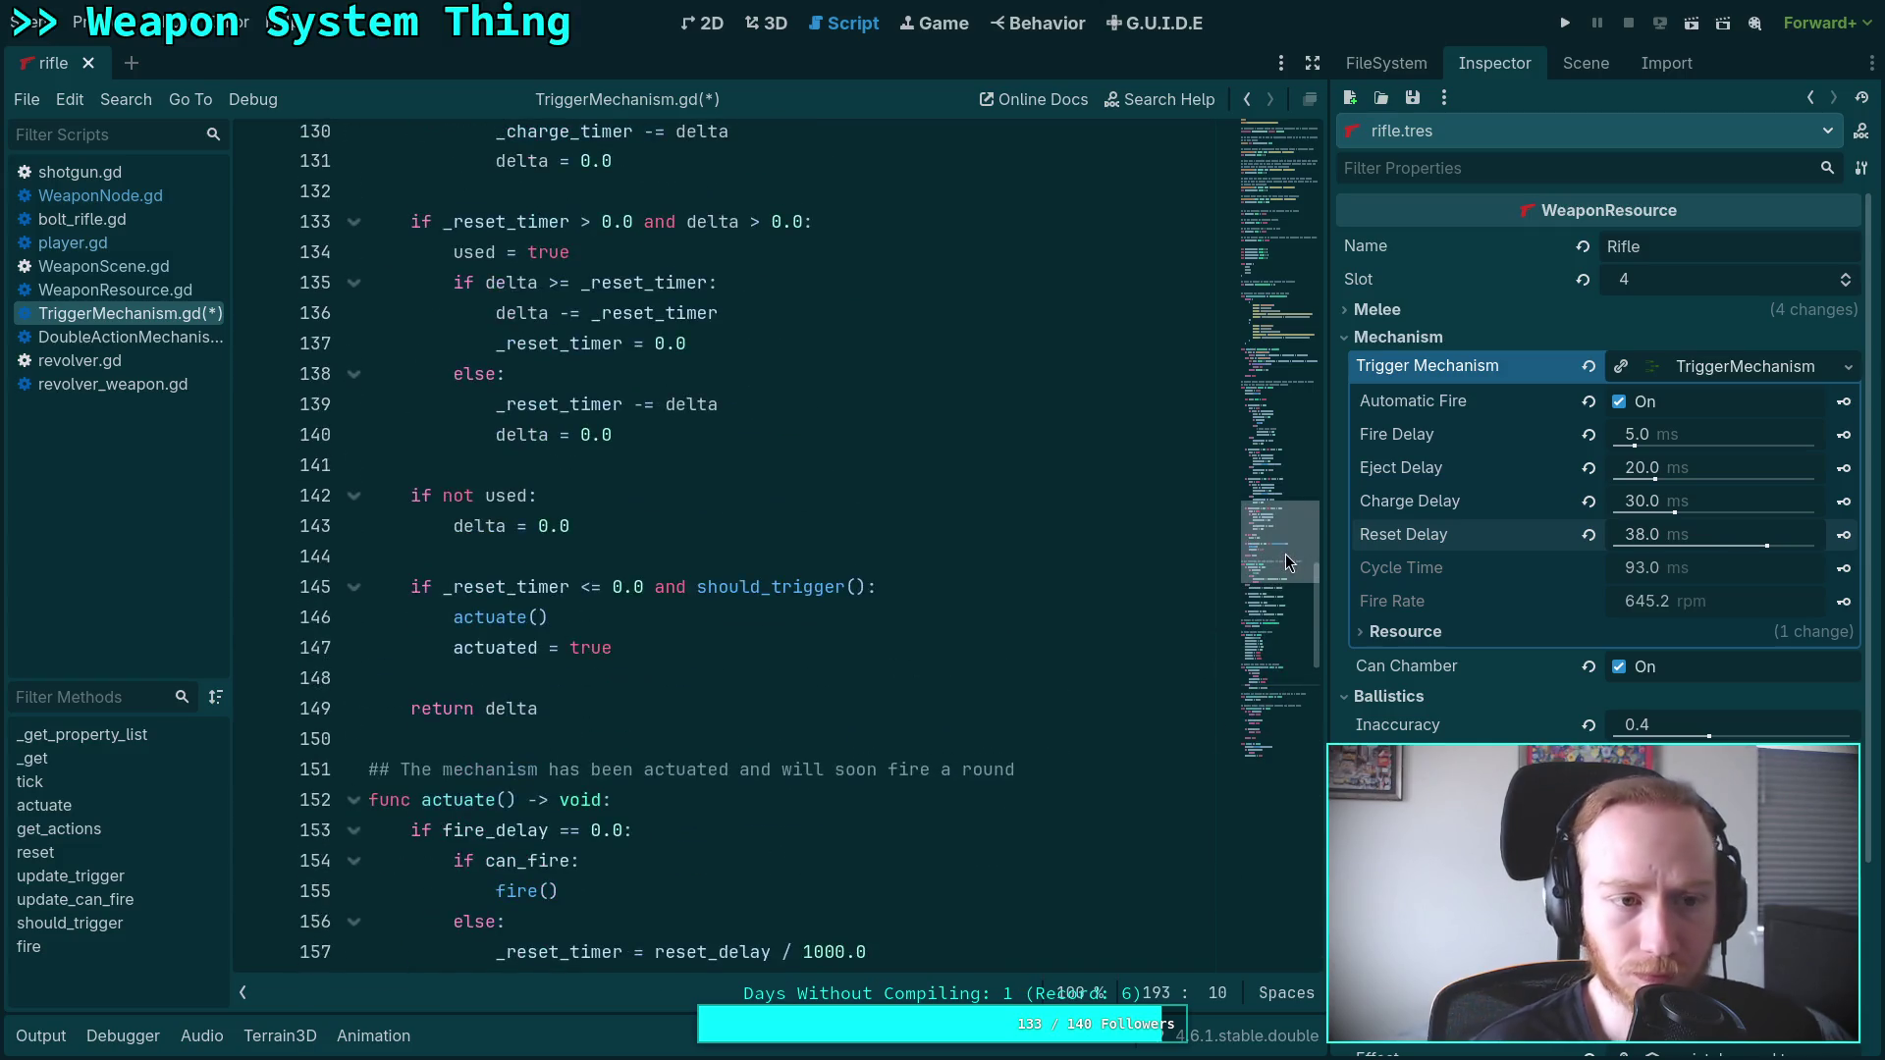
key("ctrl+s")
Open WeaponNode.gd and review its update_trigger code
left_click(147, 174)
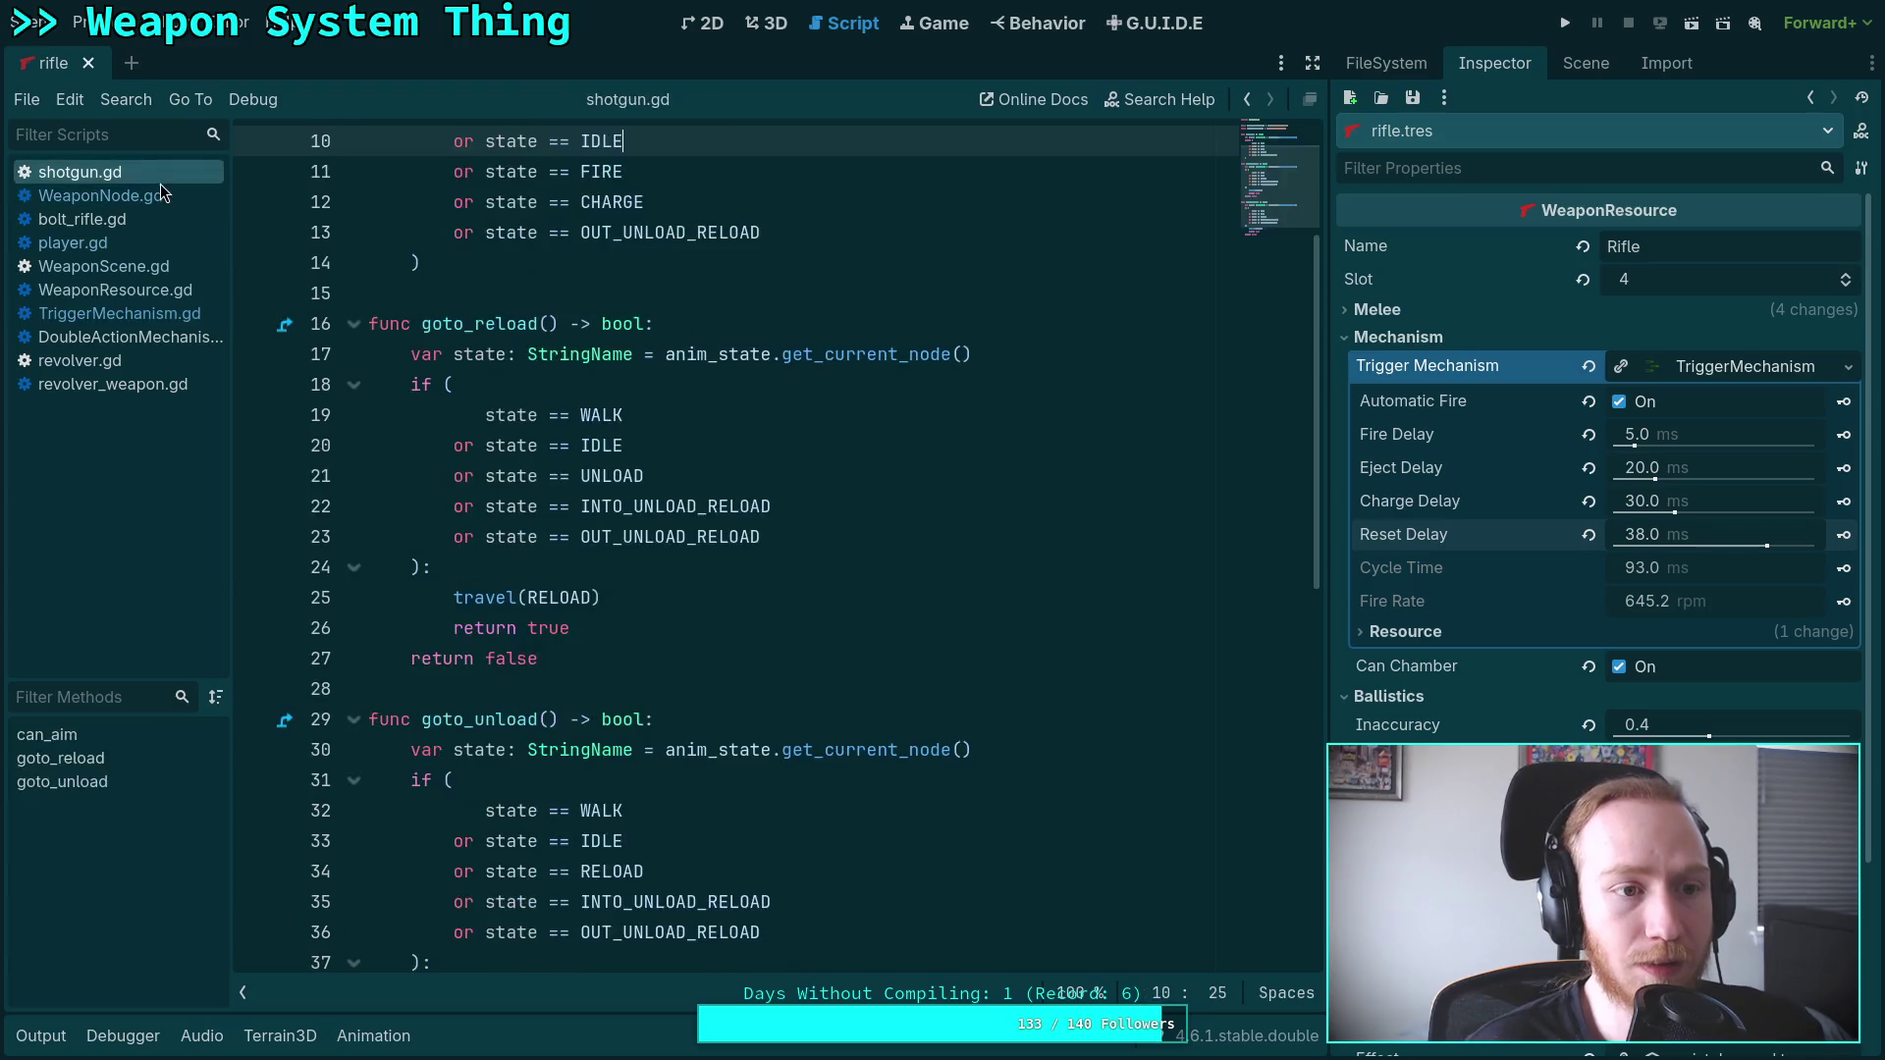
left_click(161, 195)
scroll(688, 599, "up", 1)
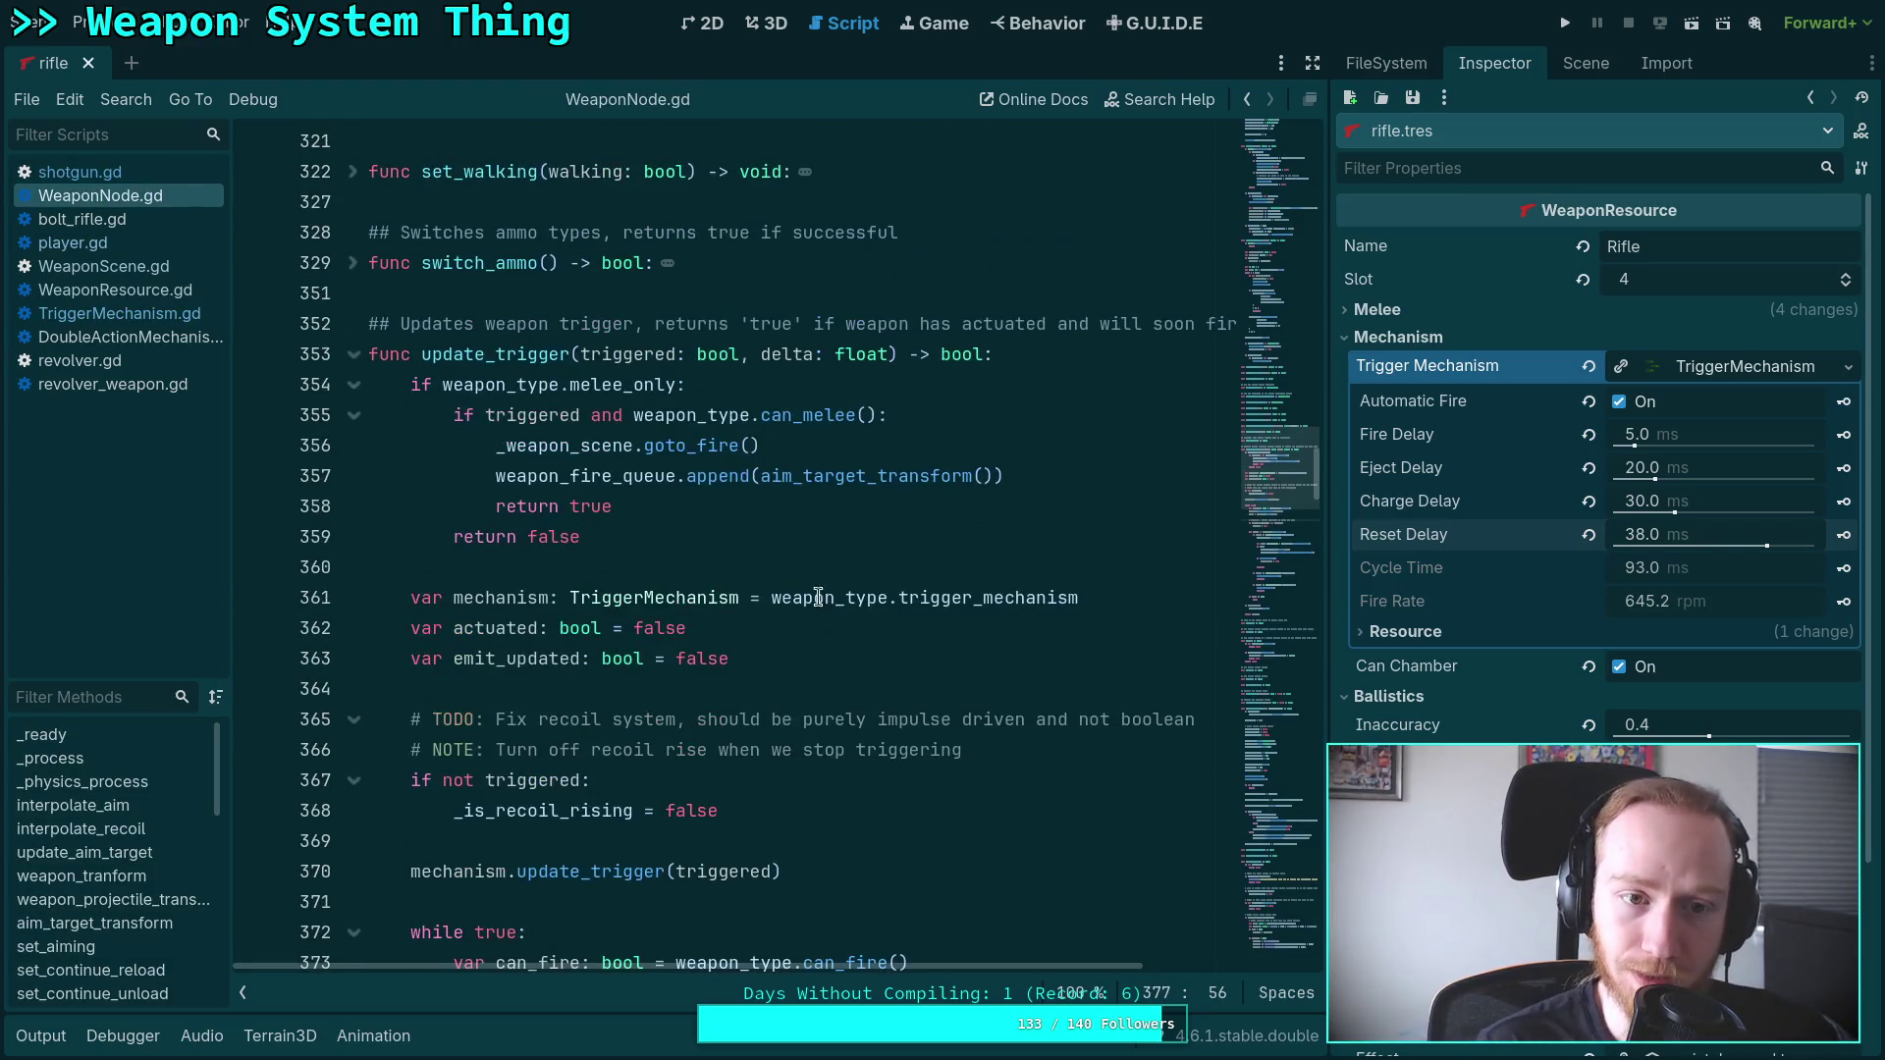
scroll(881, 641, "down", 8)
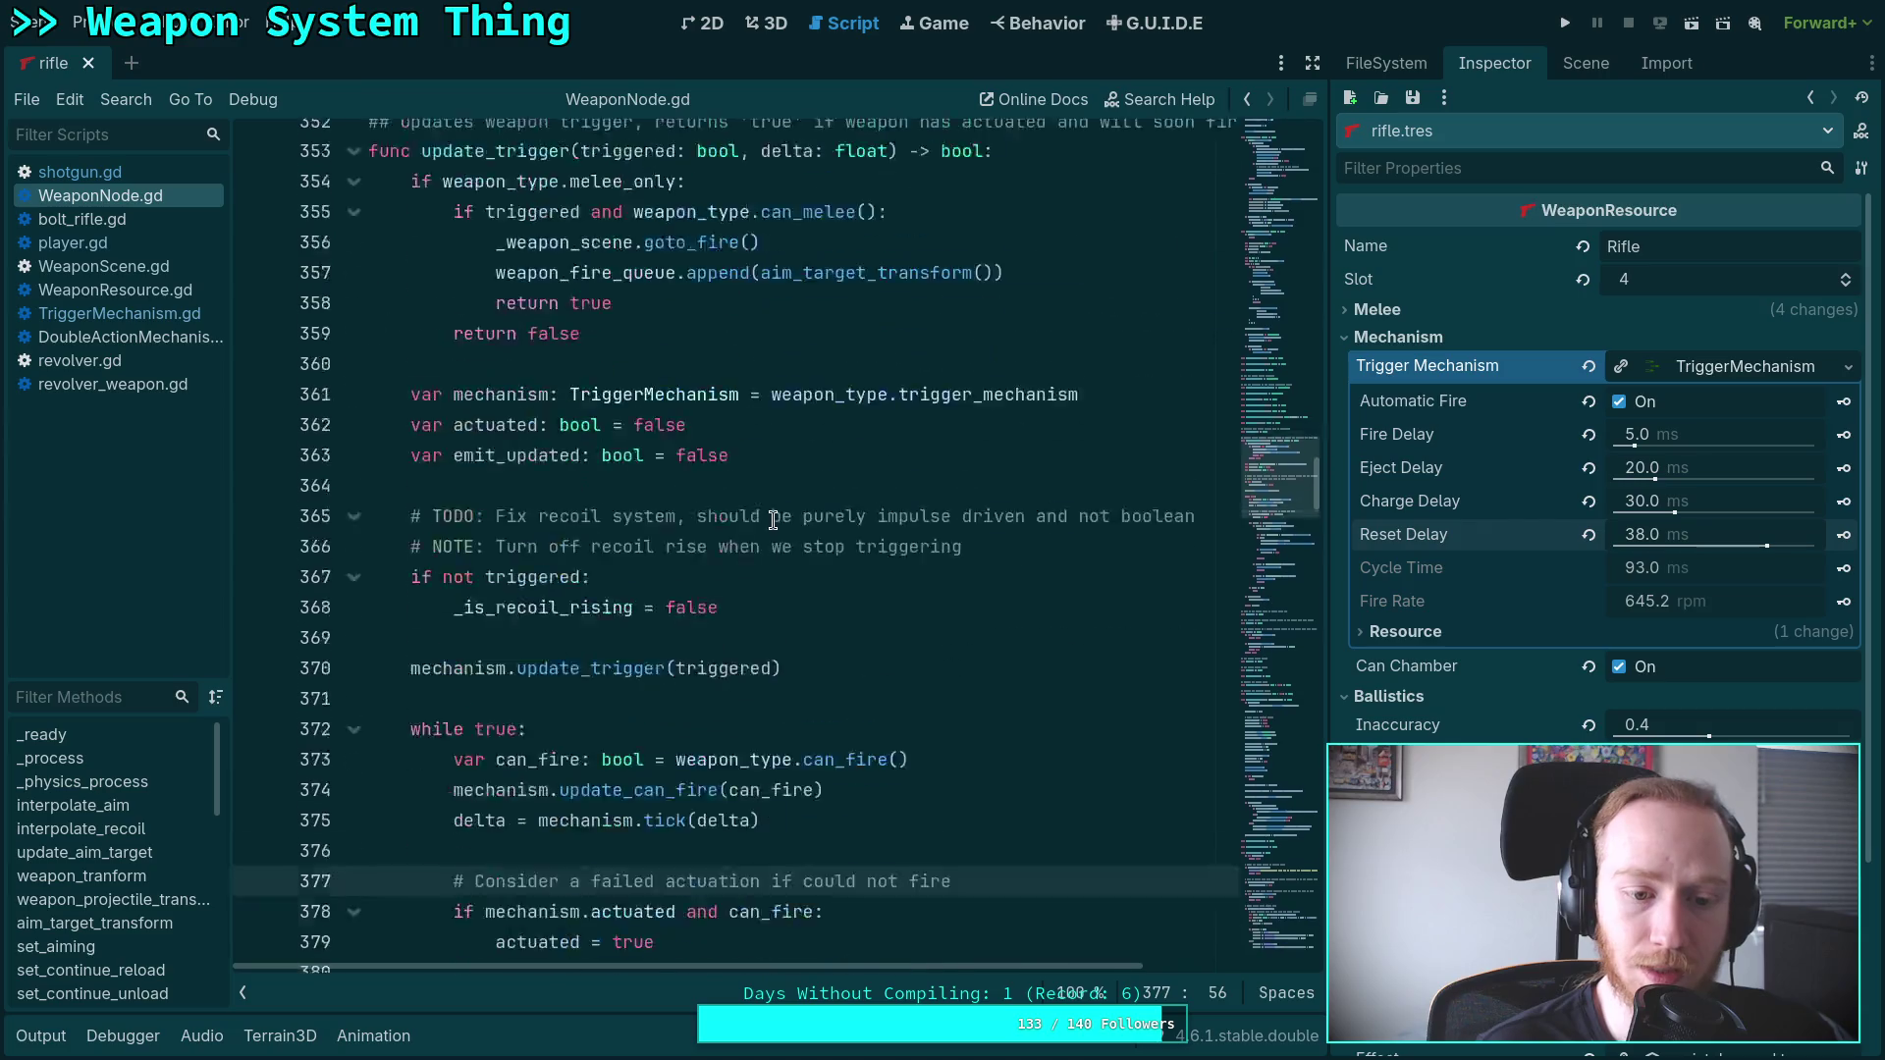
scroll(881, 640, "down", 1)
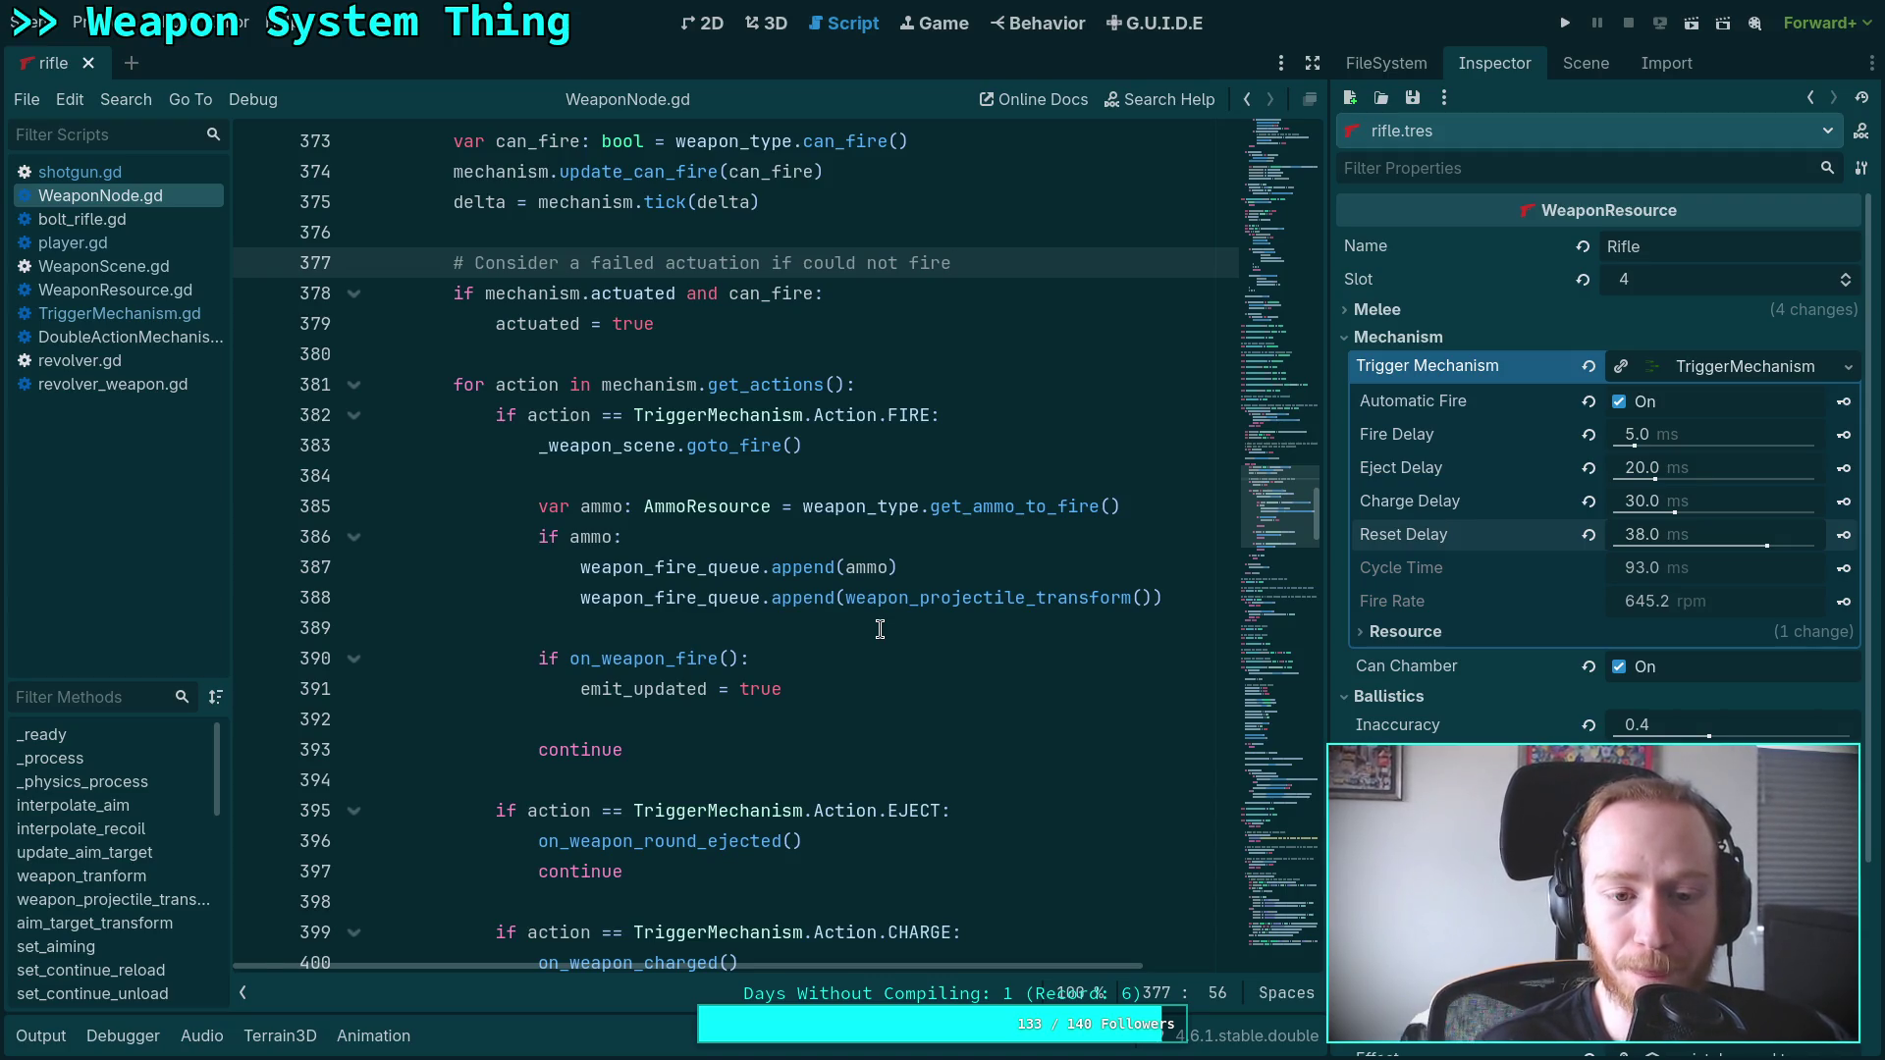
scroll(881, 630, "up", 3)
scroll(881, 630, "up", 1)
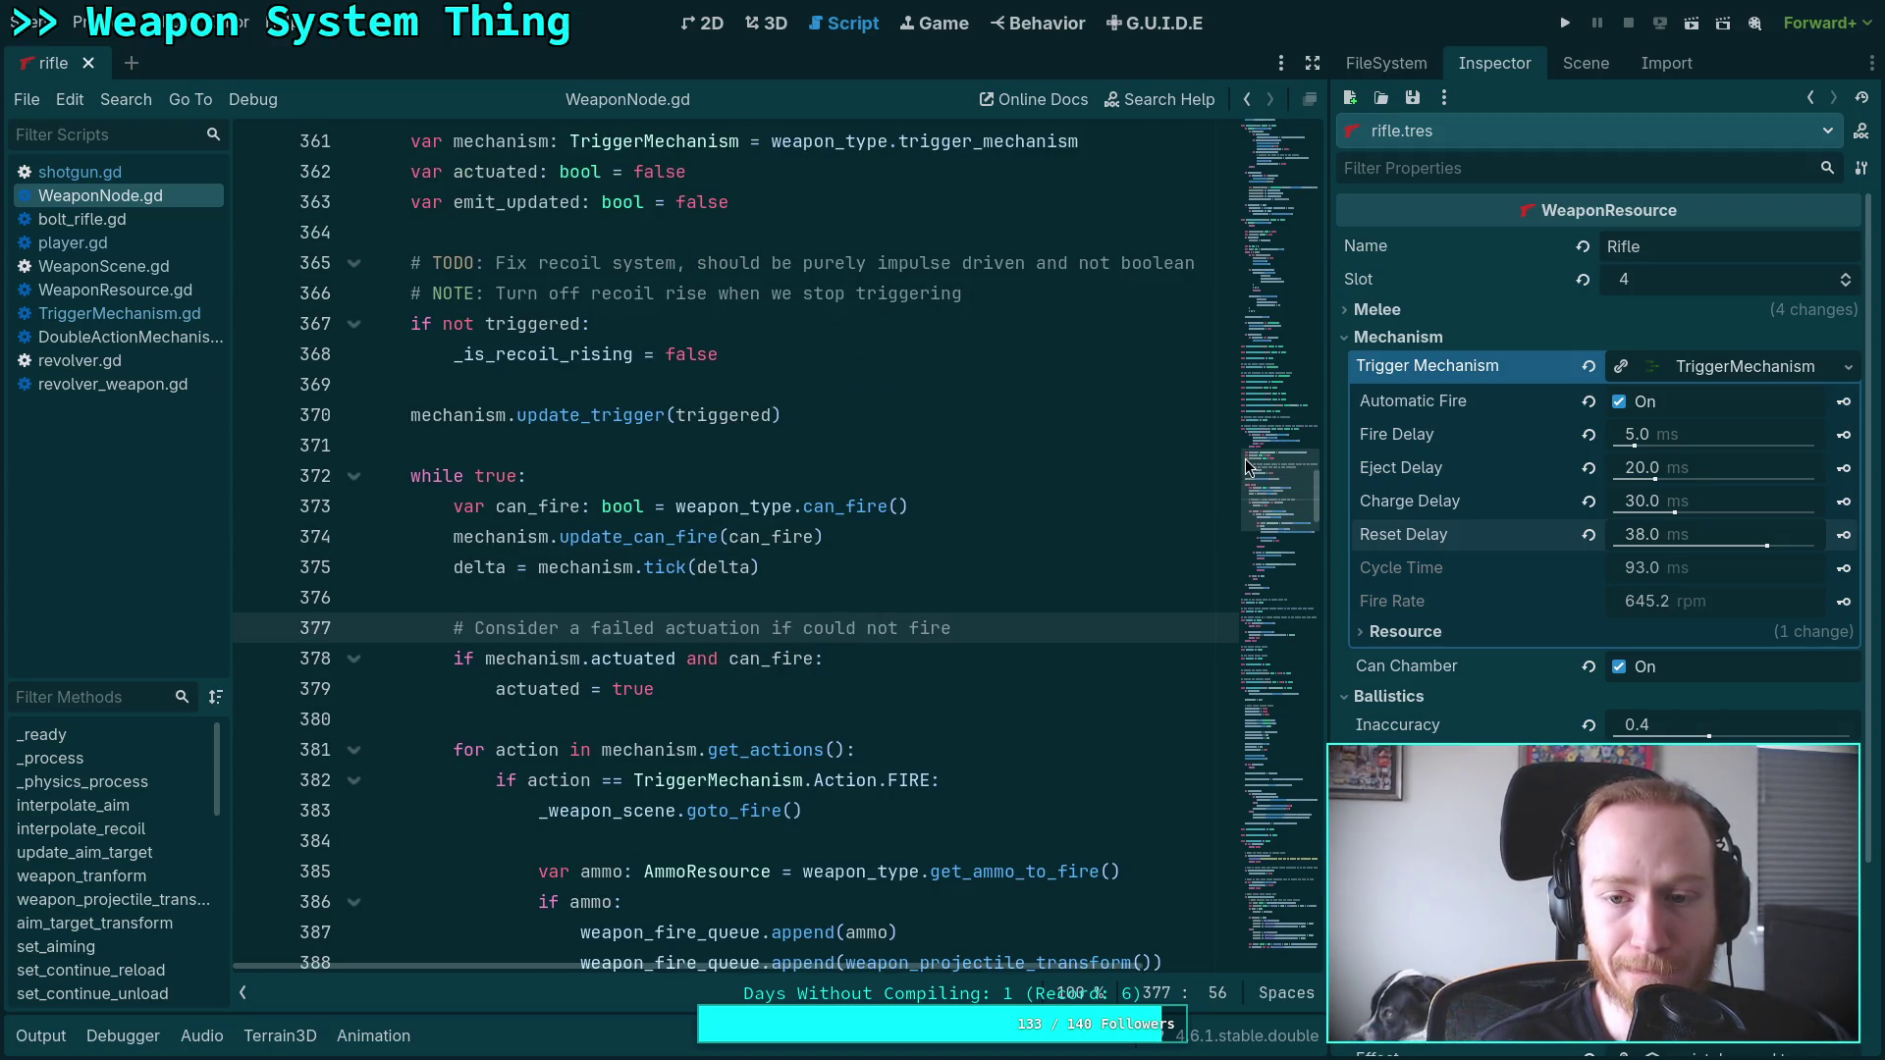
scroll(1273, 478, "up", 1)
mouse_move(1272, 473)
left_mouse_down()
mouse_move(1306, 353)
mouse_move(1294, 294)
mouse_move(1296, 316)
left_mouse_up()
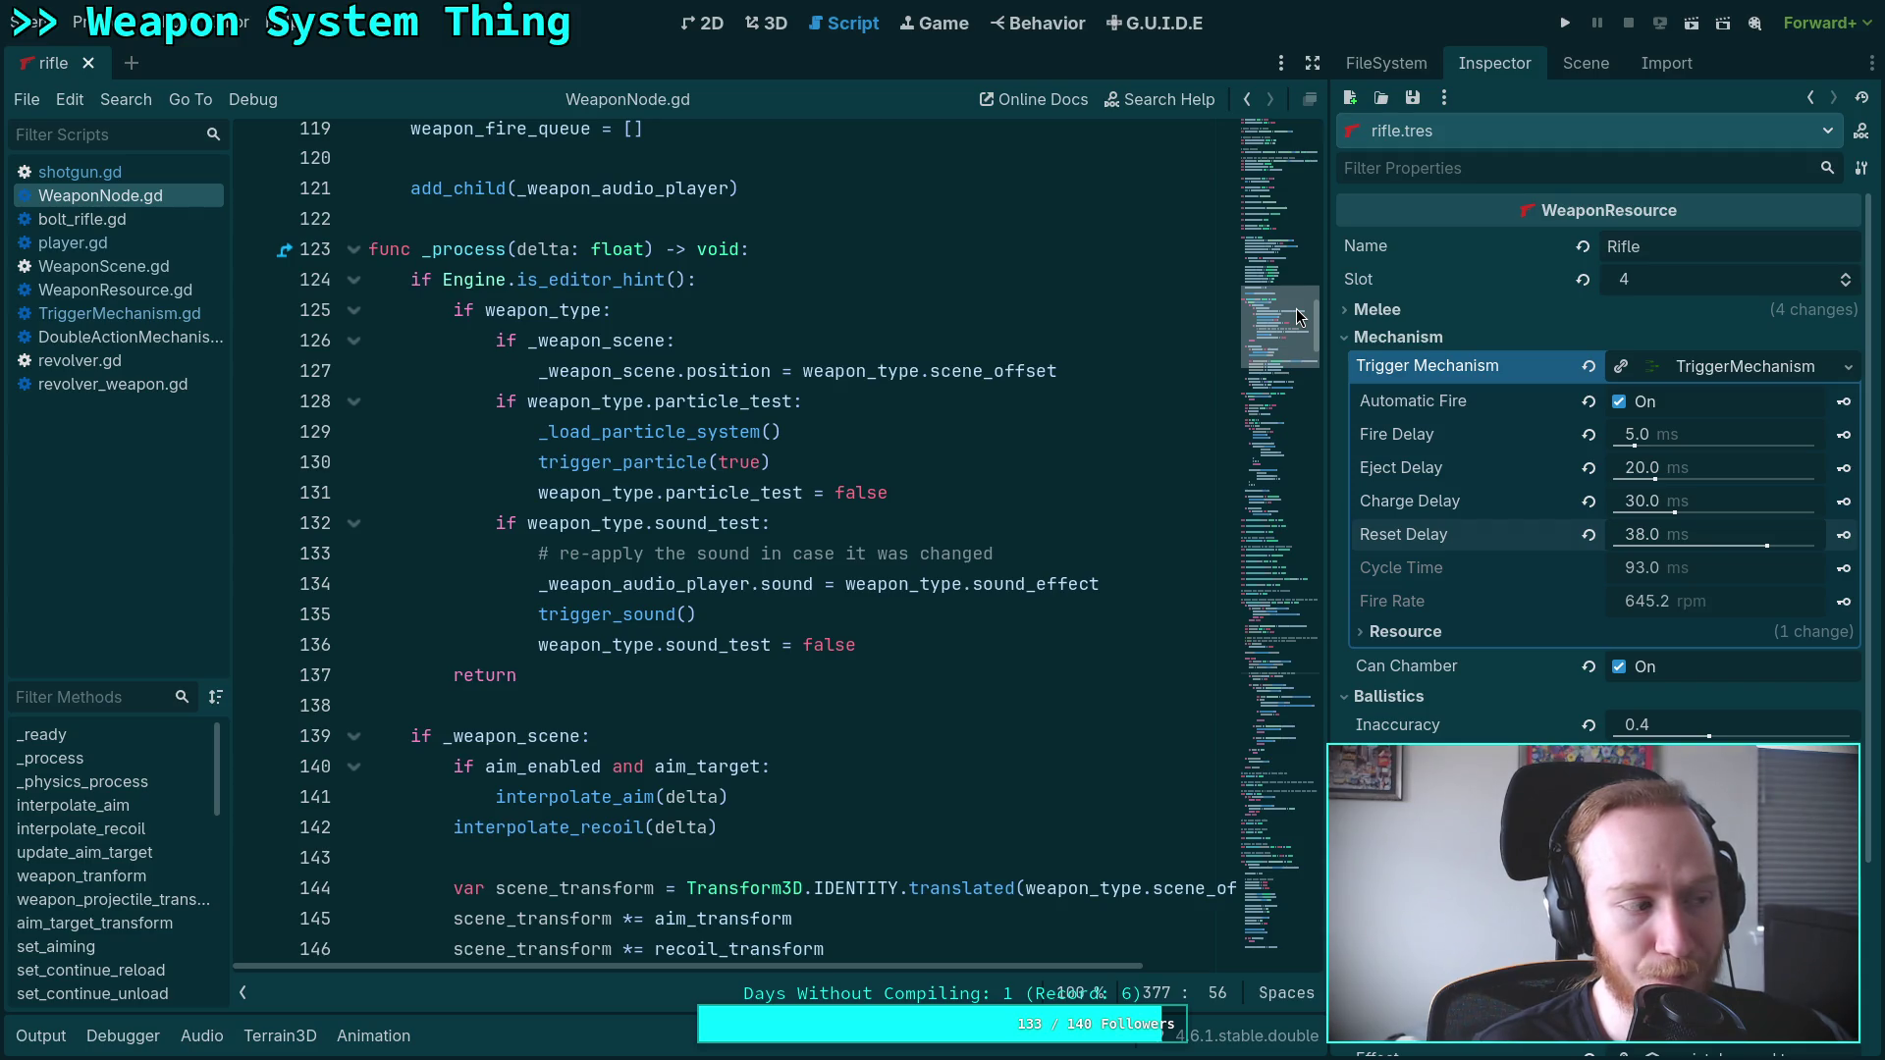
left_click_drag(1297, 310, 1304, 295)
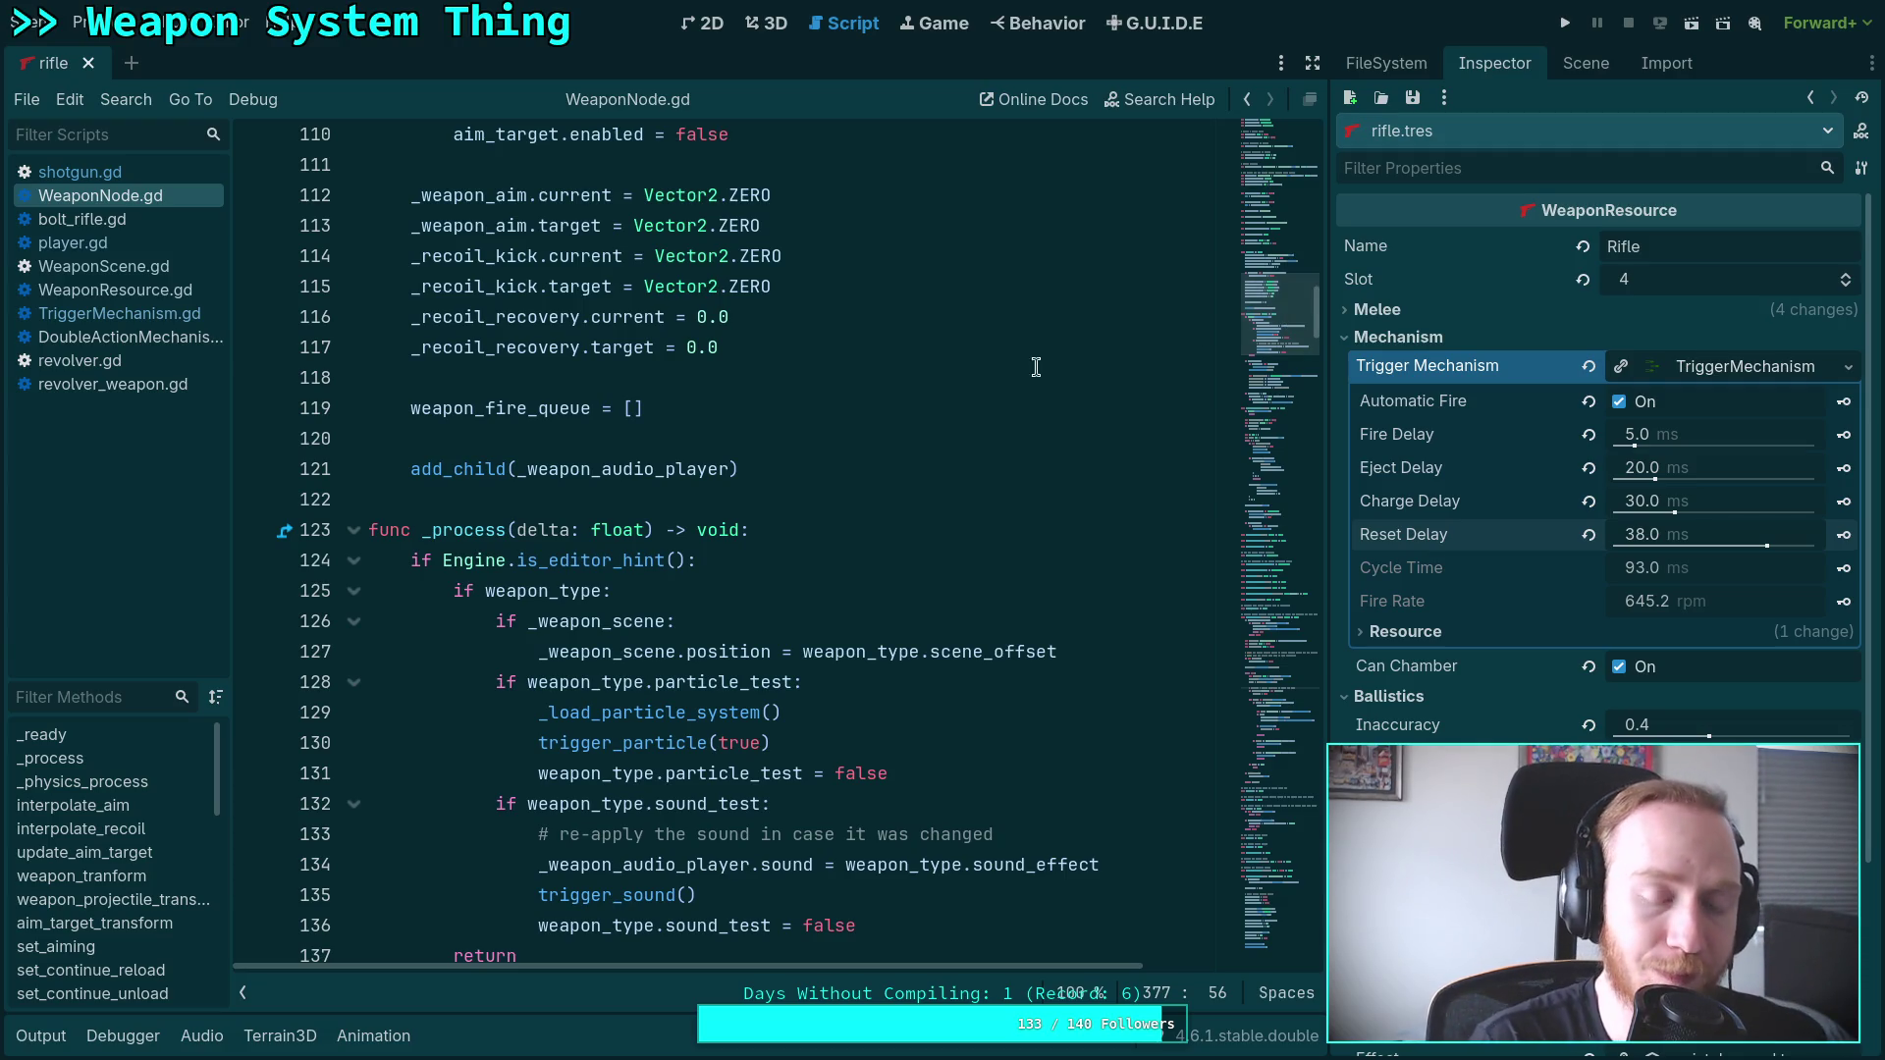
Look over the _process function, then switch to WeaponScene.gd
left_click(692, 486)
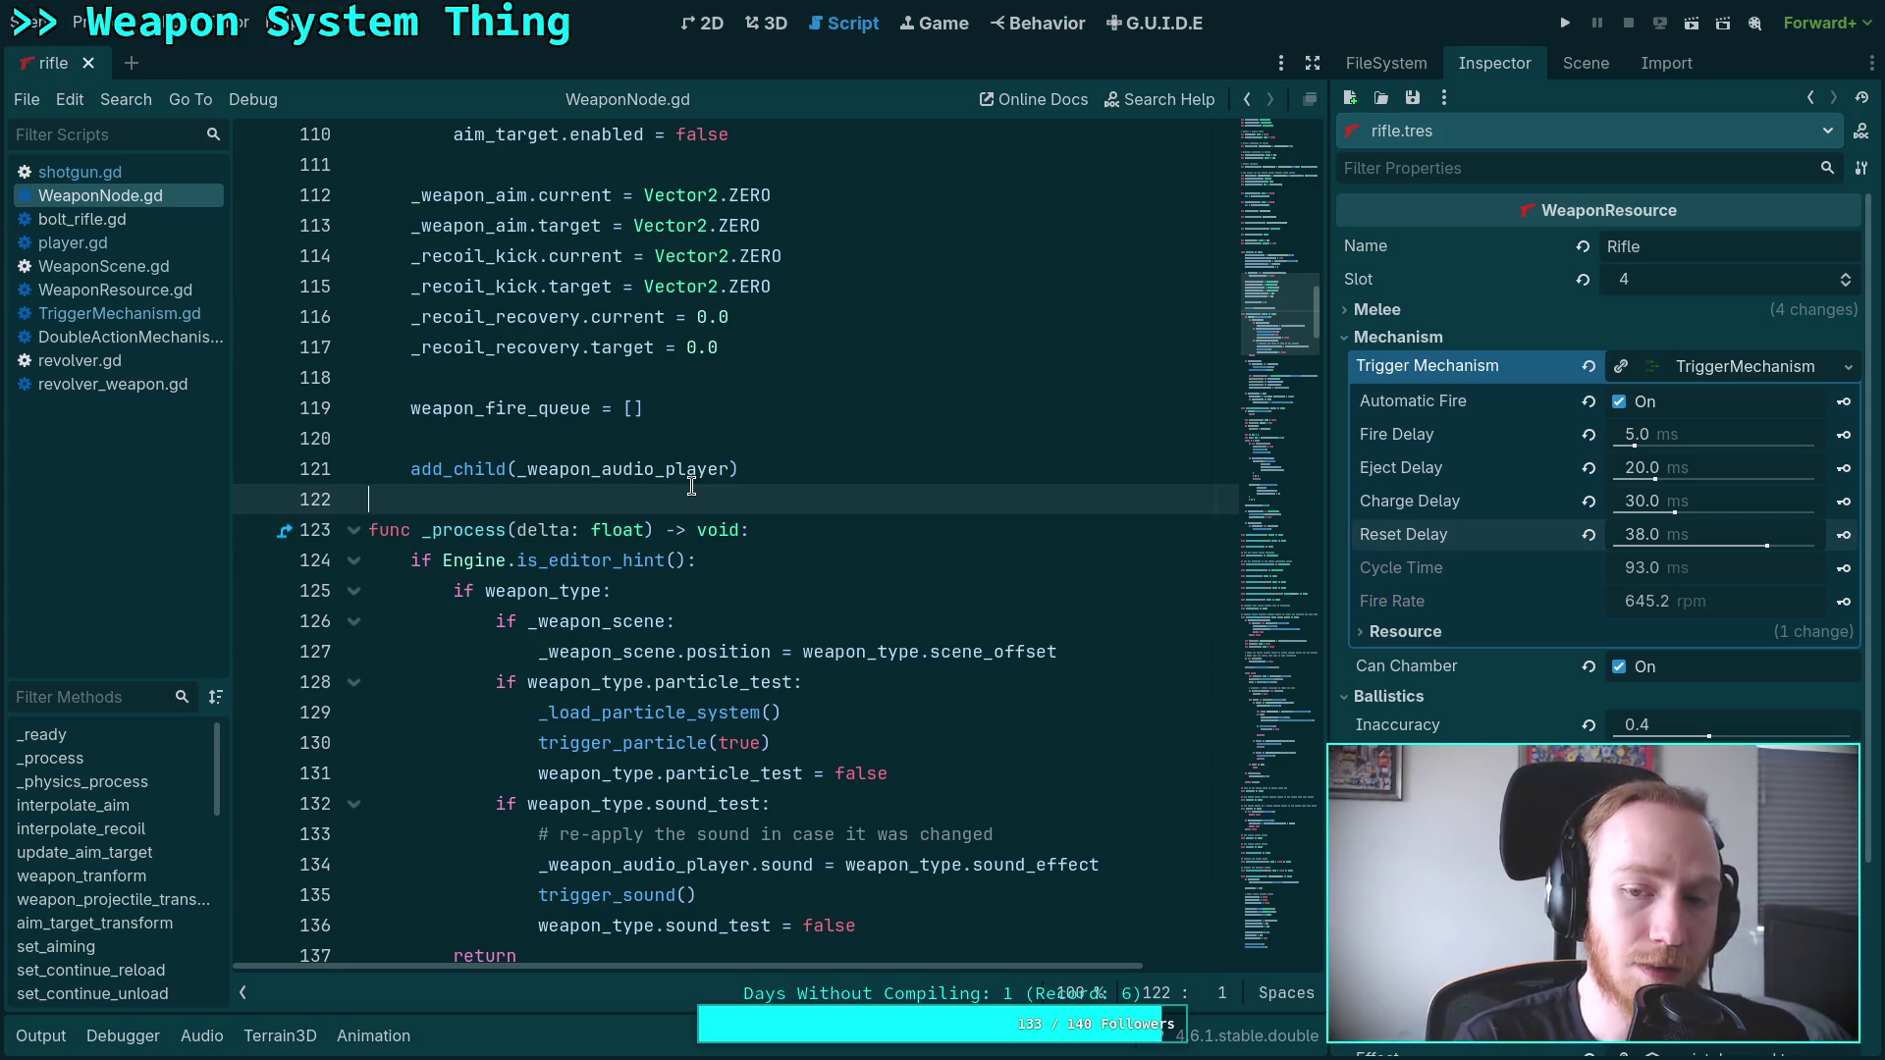
scroll(692, 486, "down", 12)
scroll(593, 486, "up", 4)
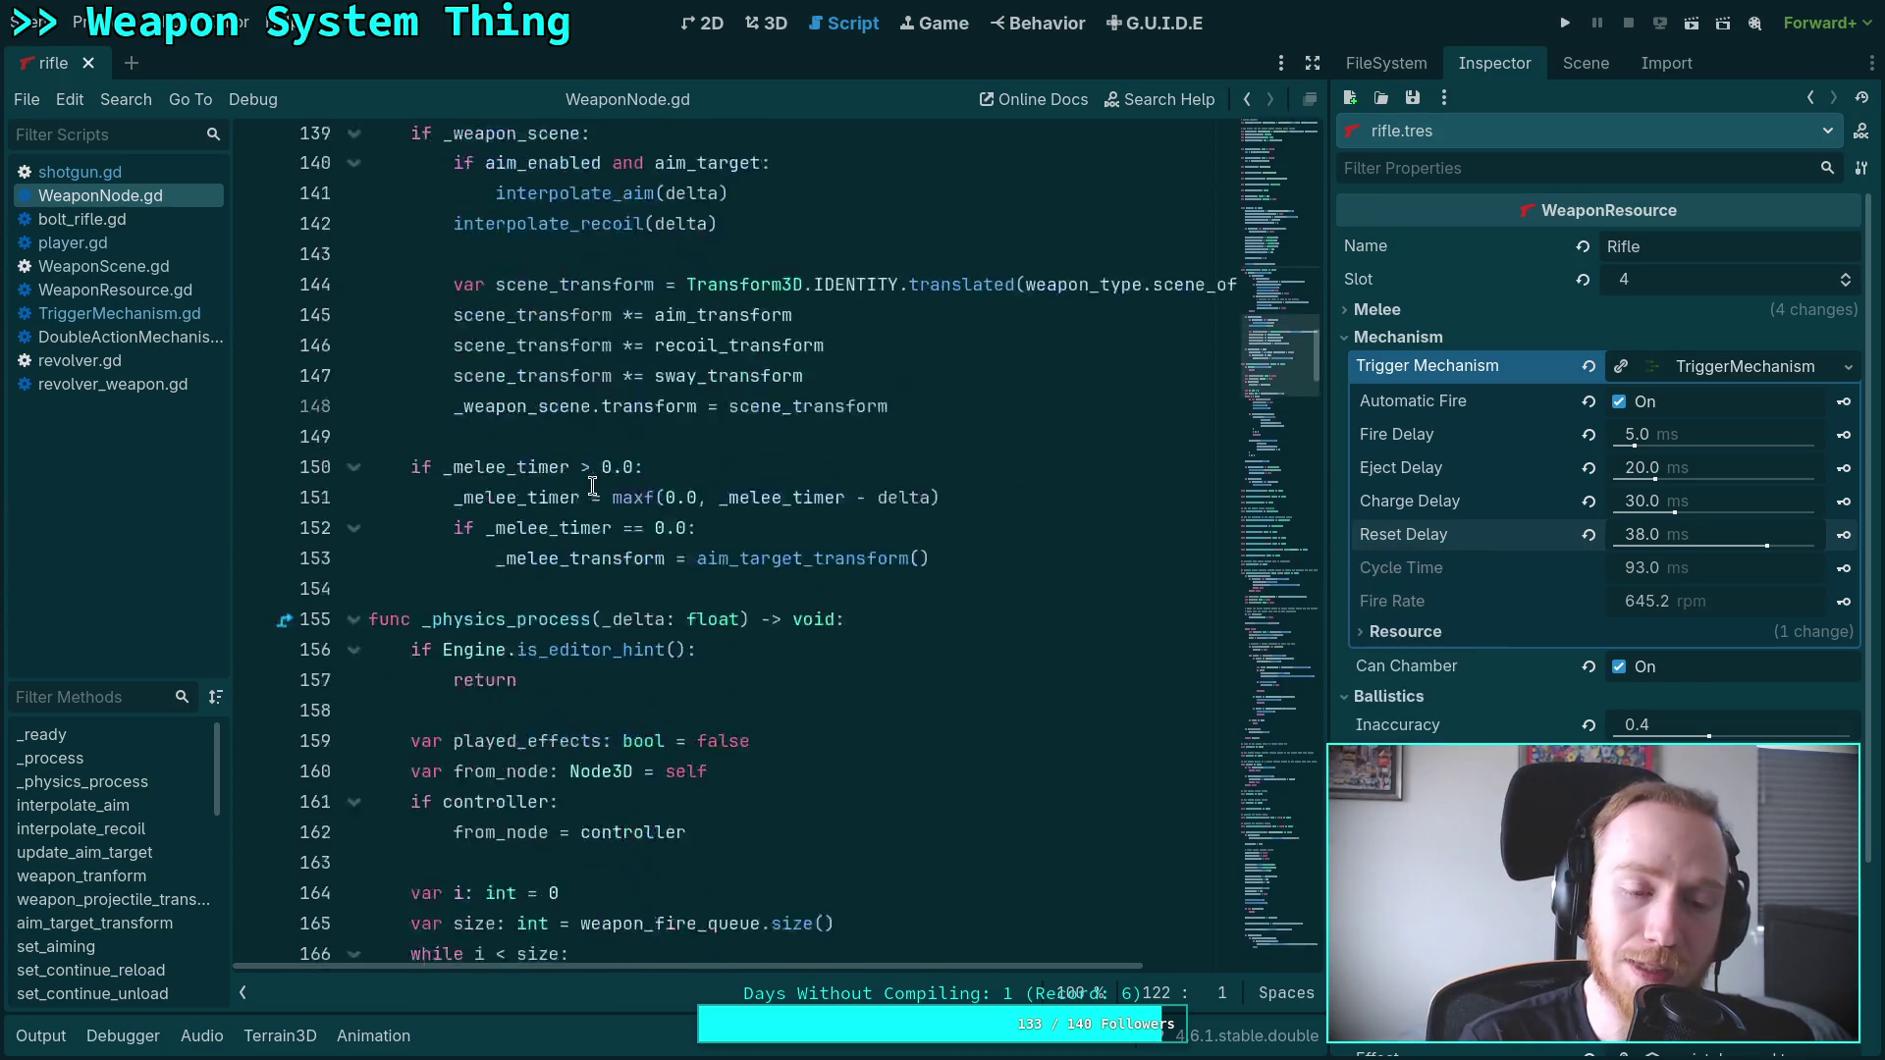
scroll(593, 486, "up", 5)
scroll(712, 702, "down", 5)
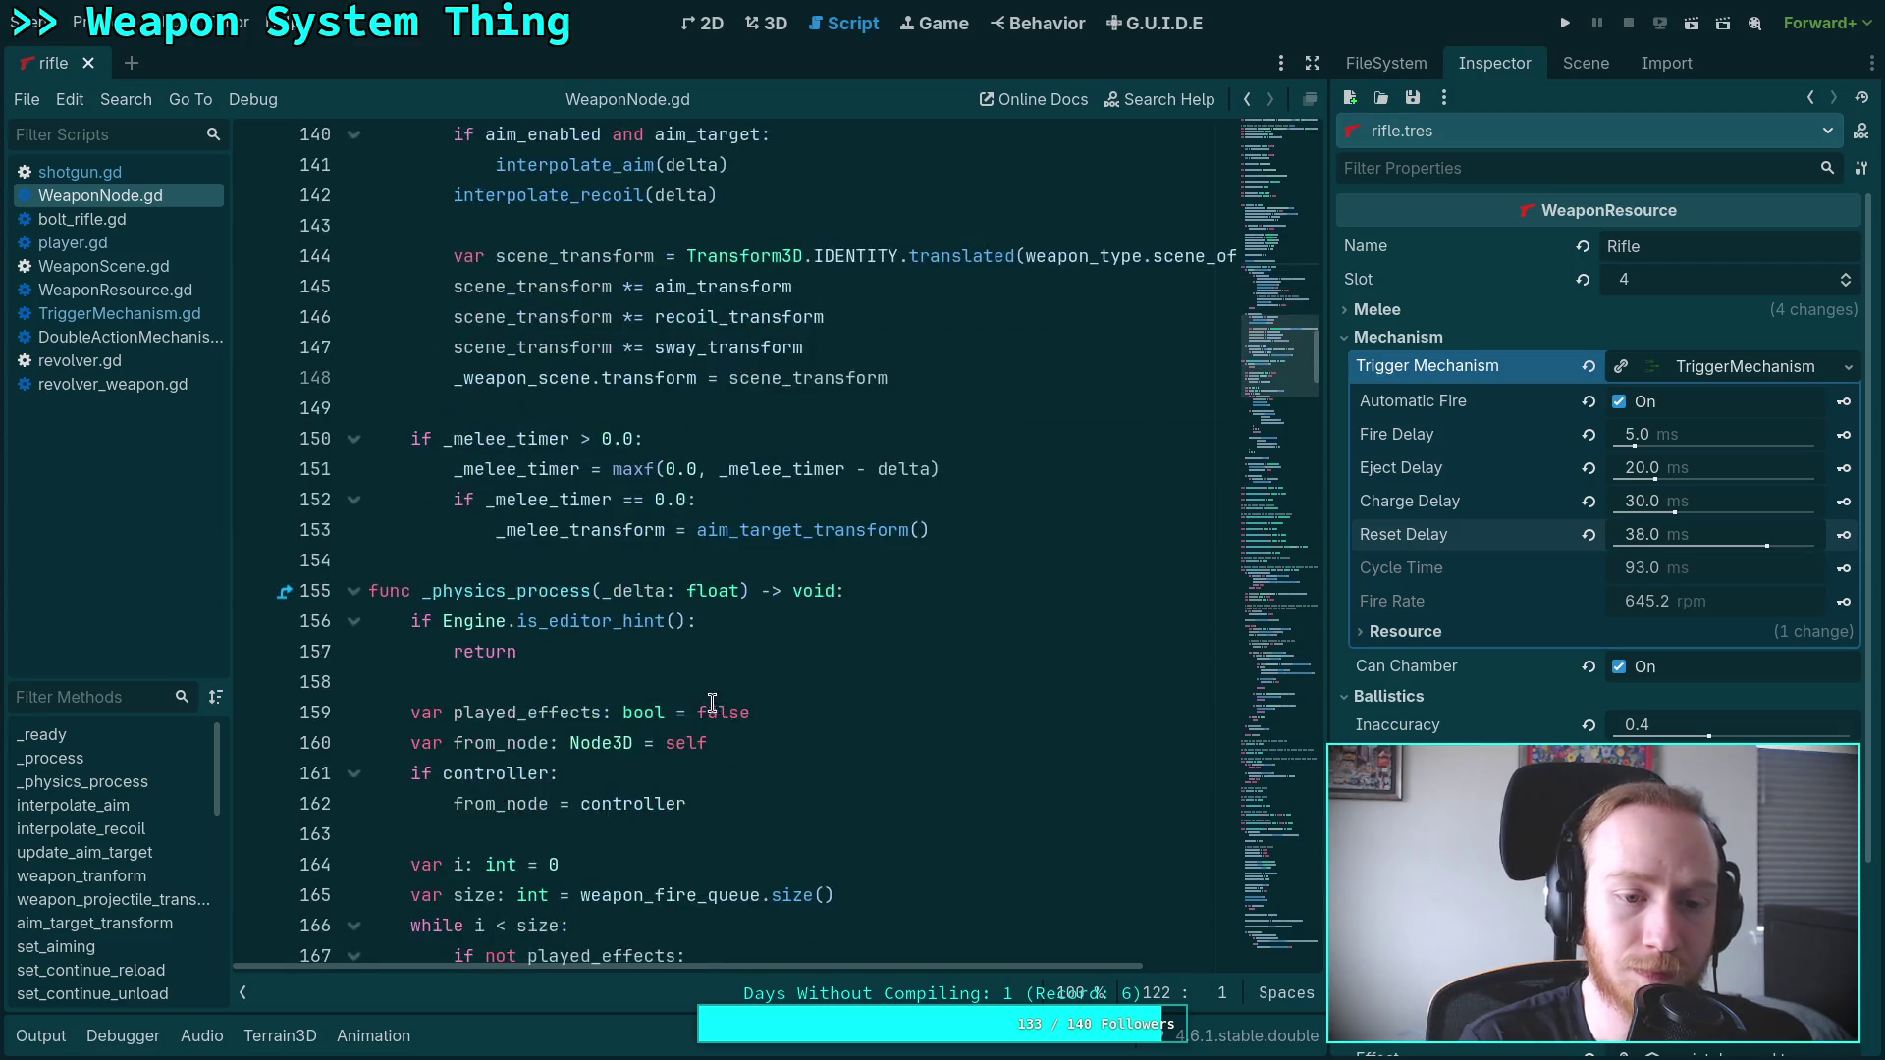
scroll(712, 702, "down", 15)
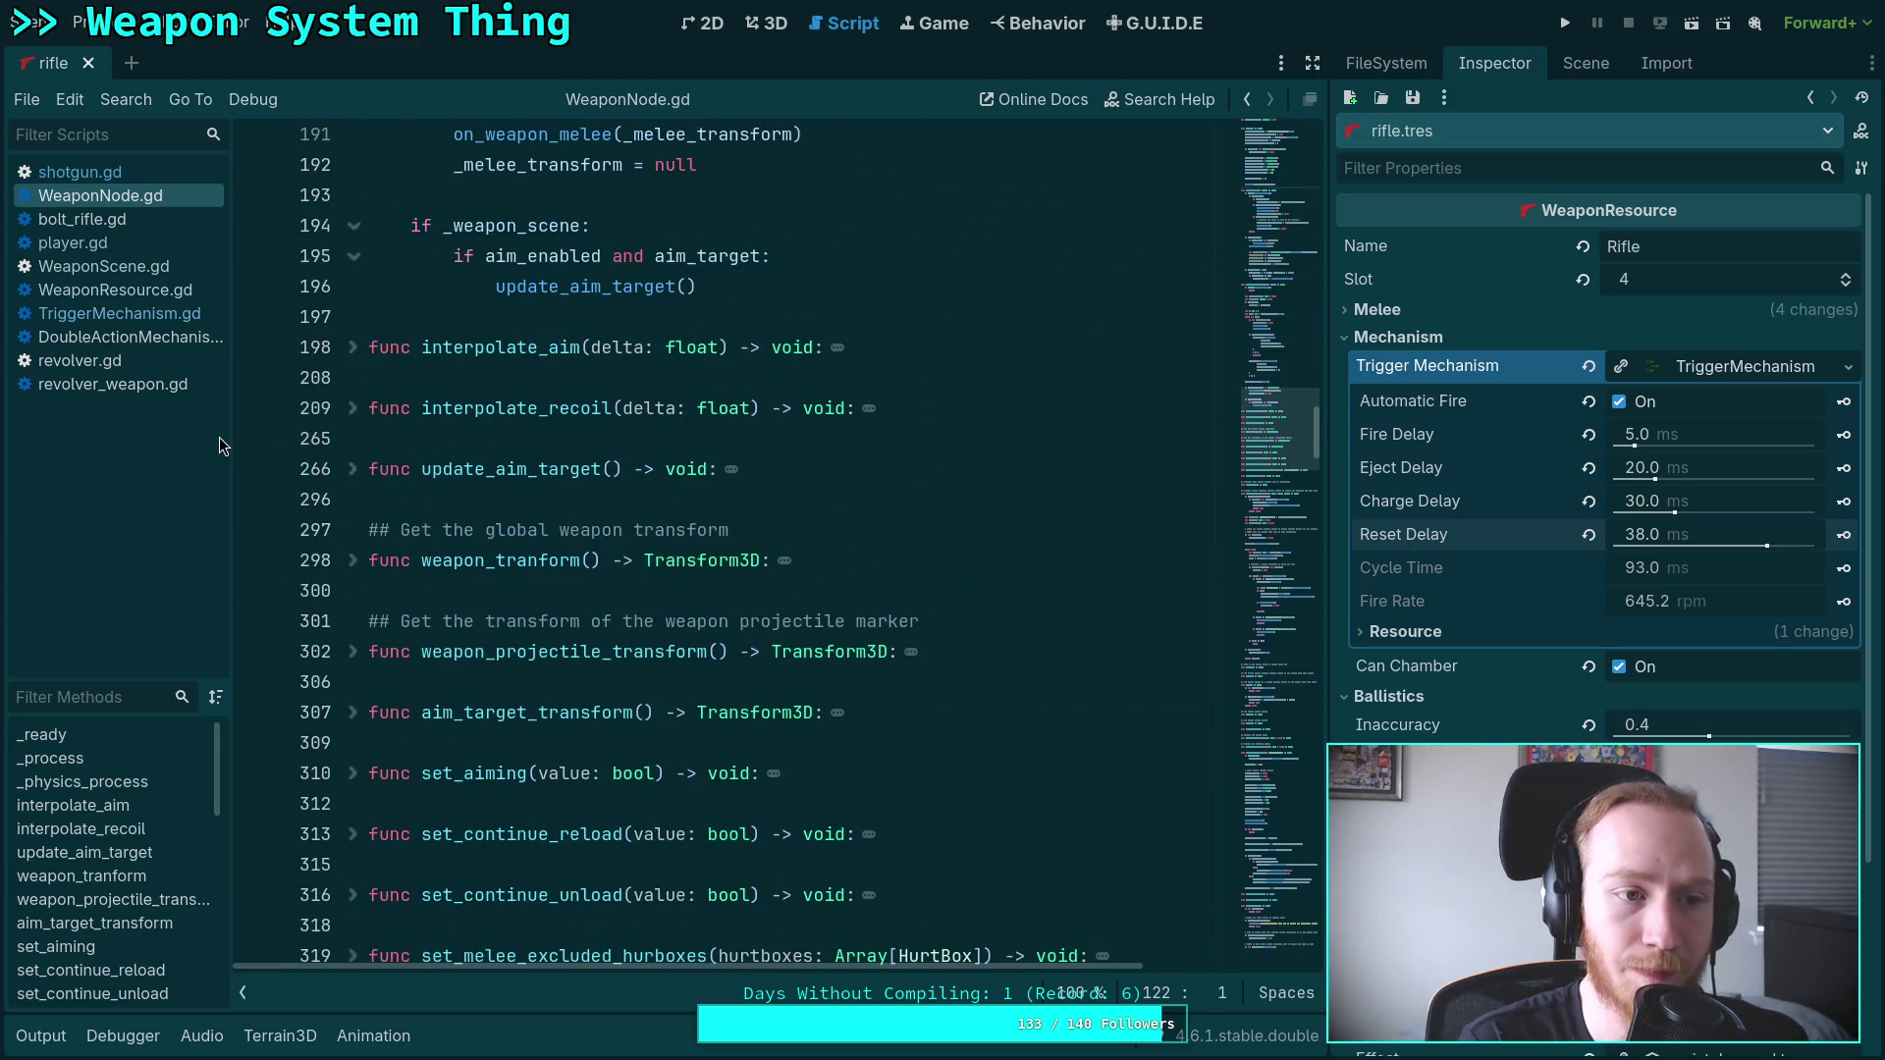
left_click(144, 271)
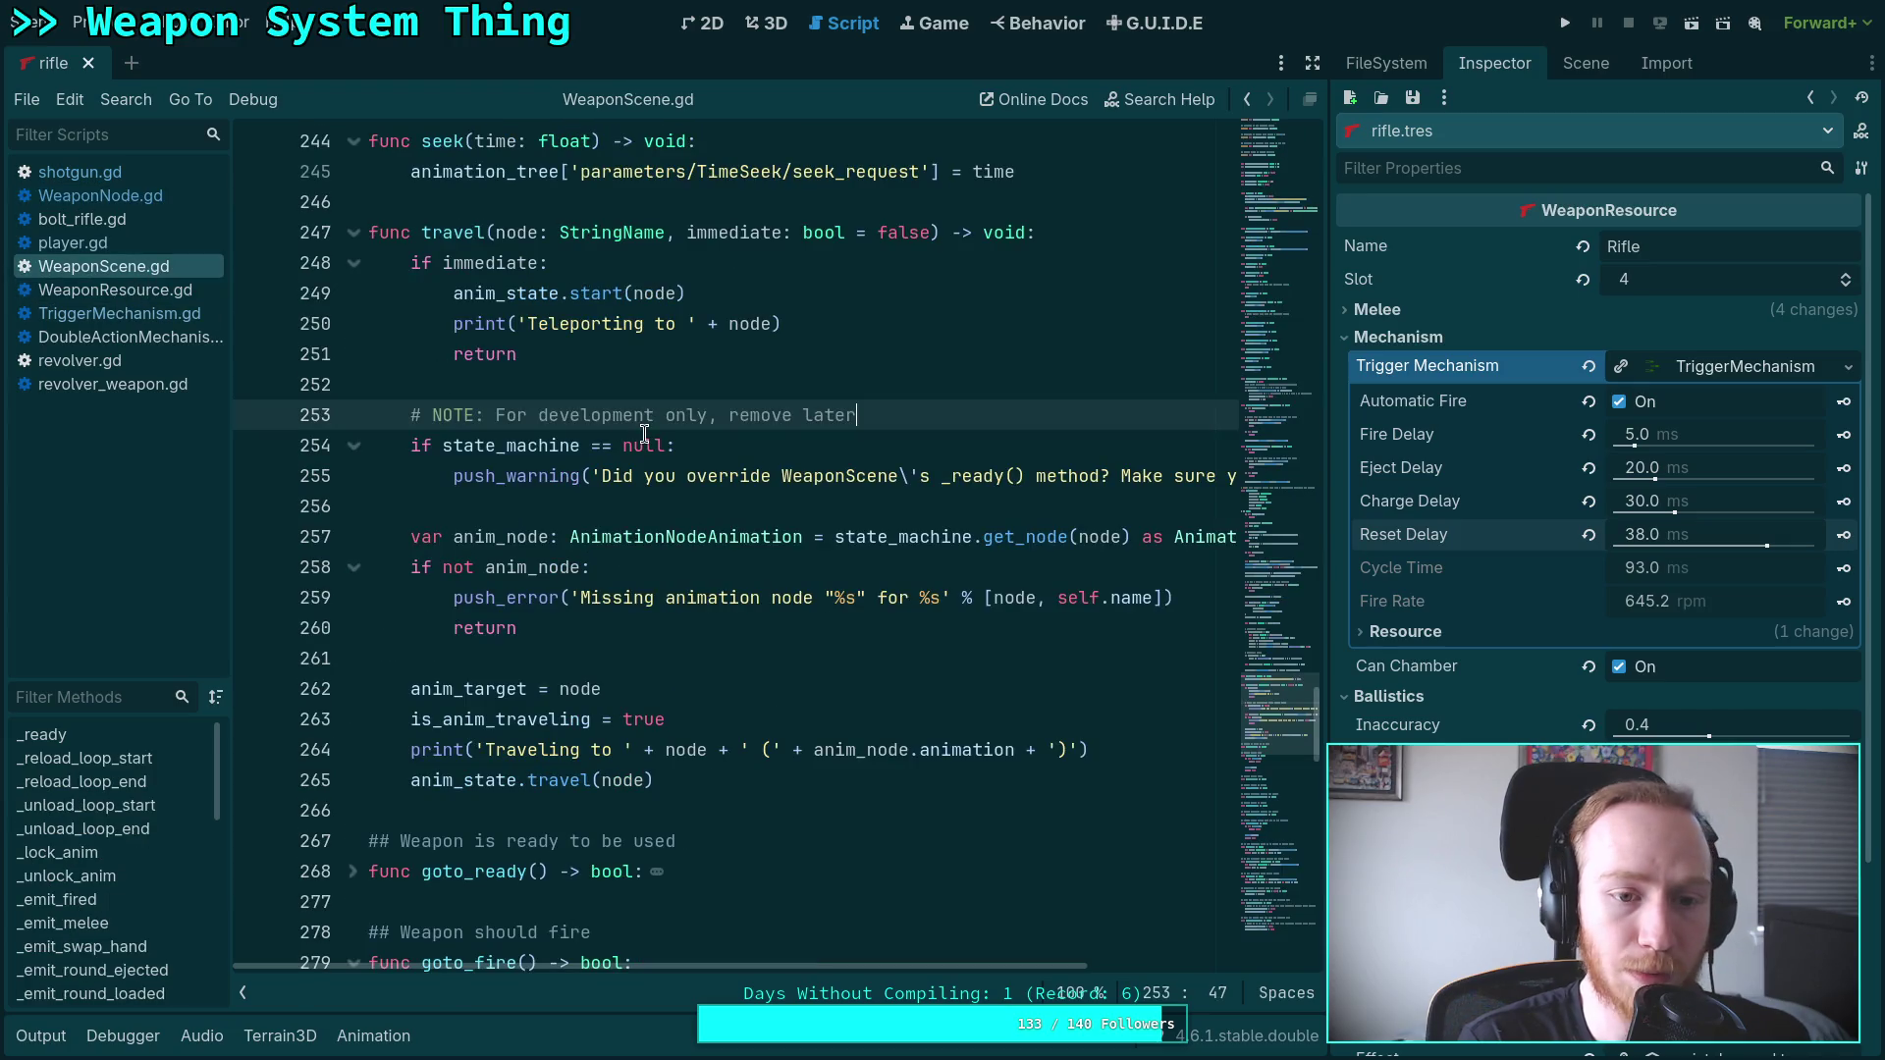
Comment out the 'Traveling to' print on line 264 and save WeaponScene.gd
left_click(414, 749)
type("#")
key("ctrl+s")
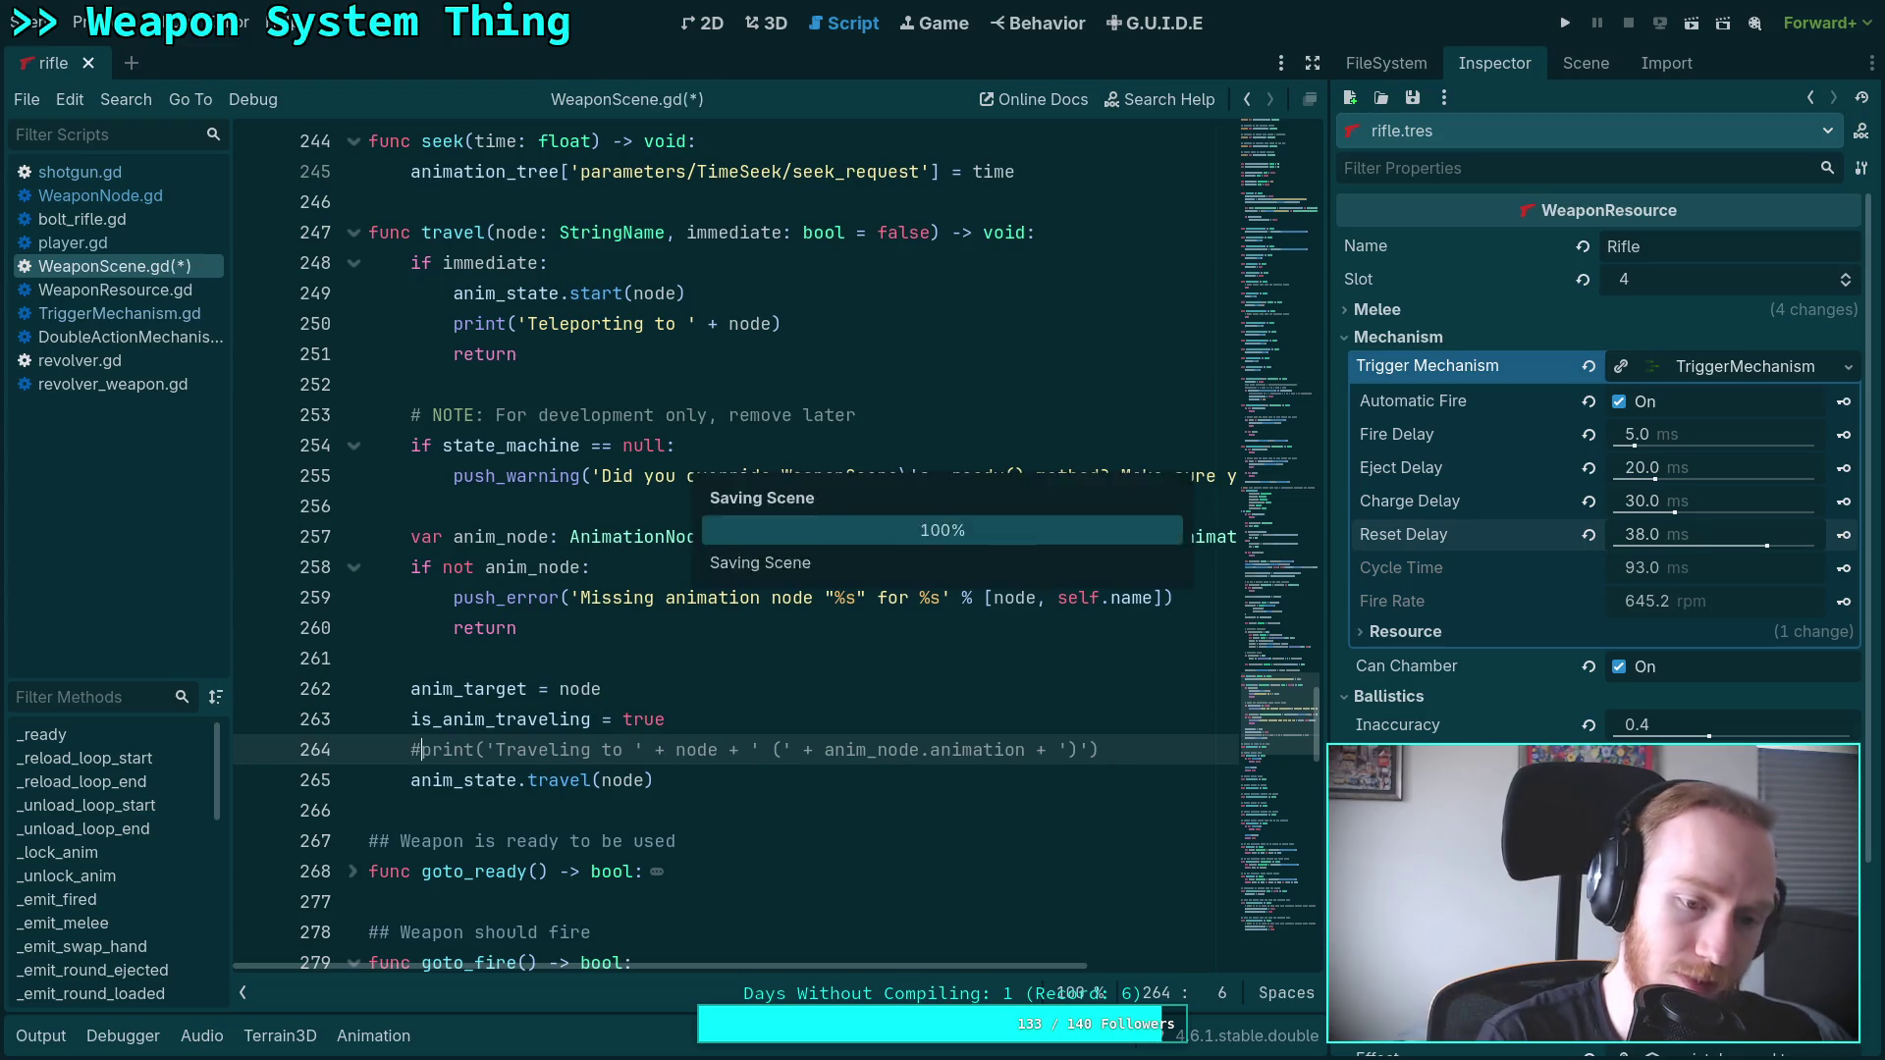
Check the Output log, then open WeaponResource.gd
left_click(39, 1043)
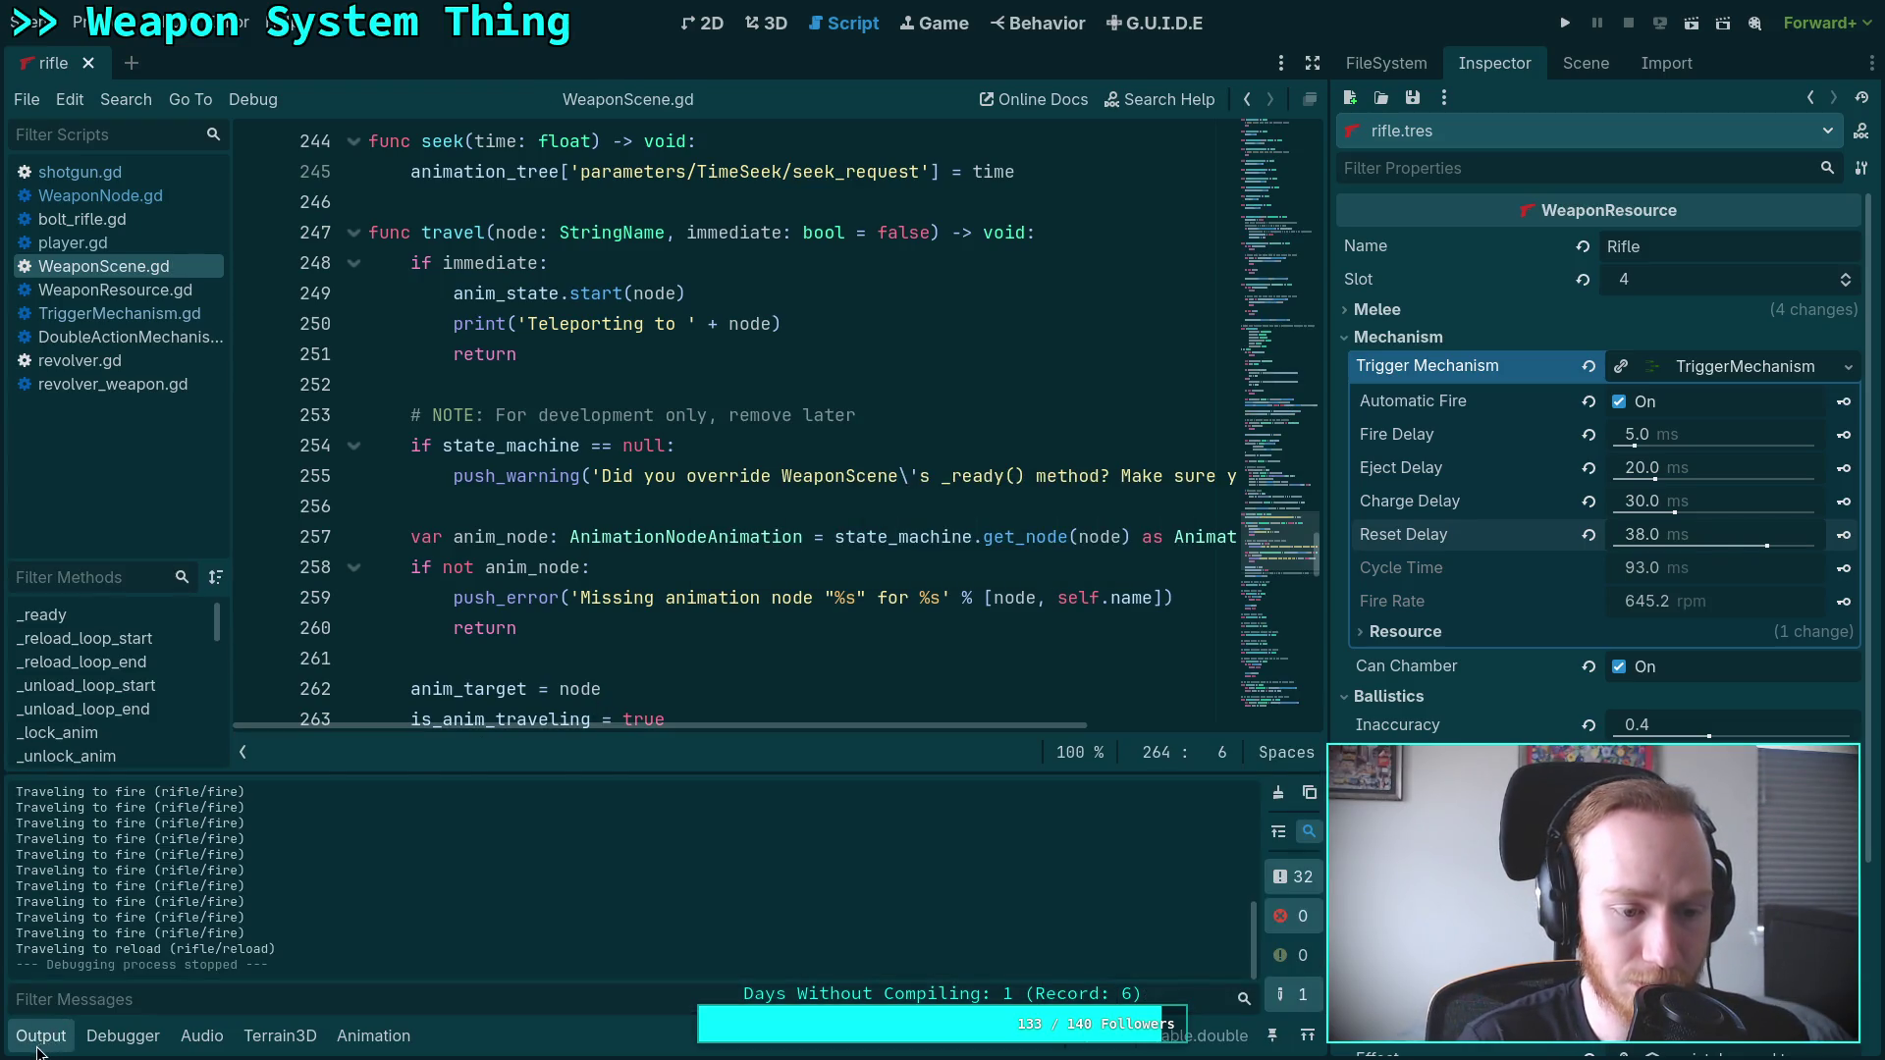
left_click(40, 1047)
left_click(51, 1046)
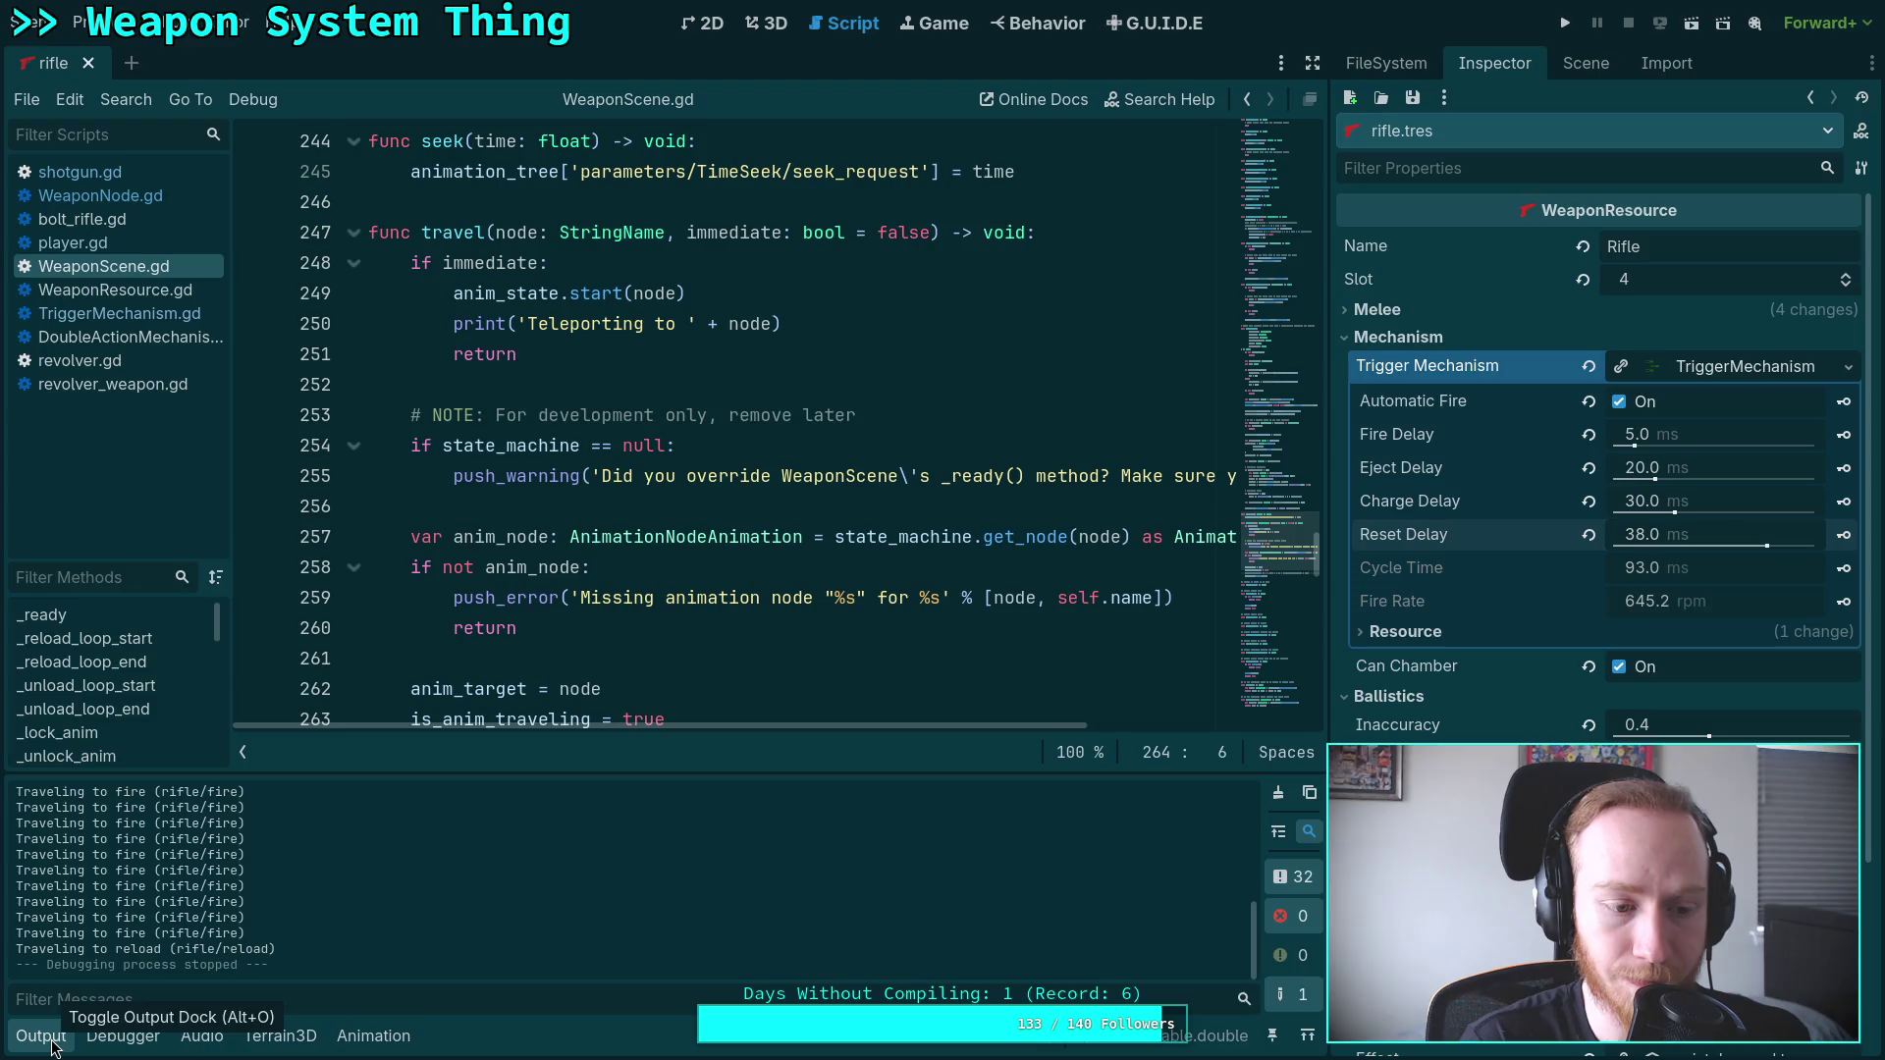
left_click(51, 1047)
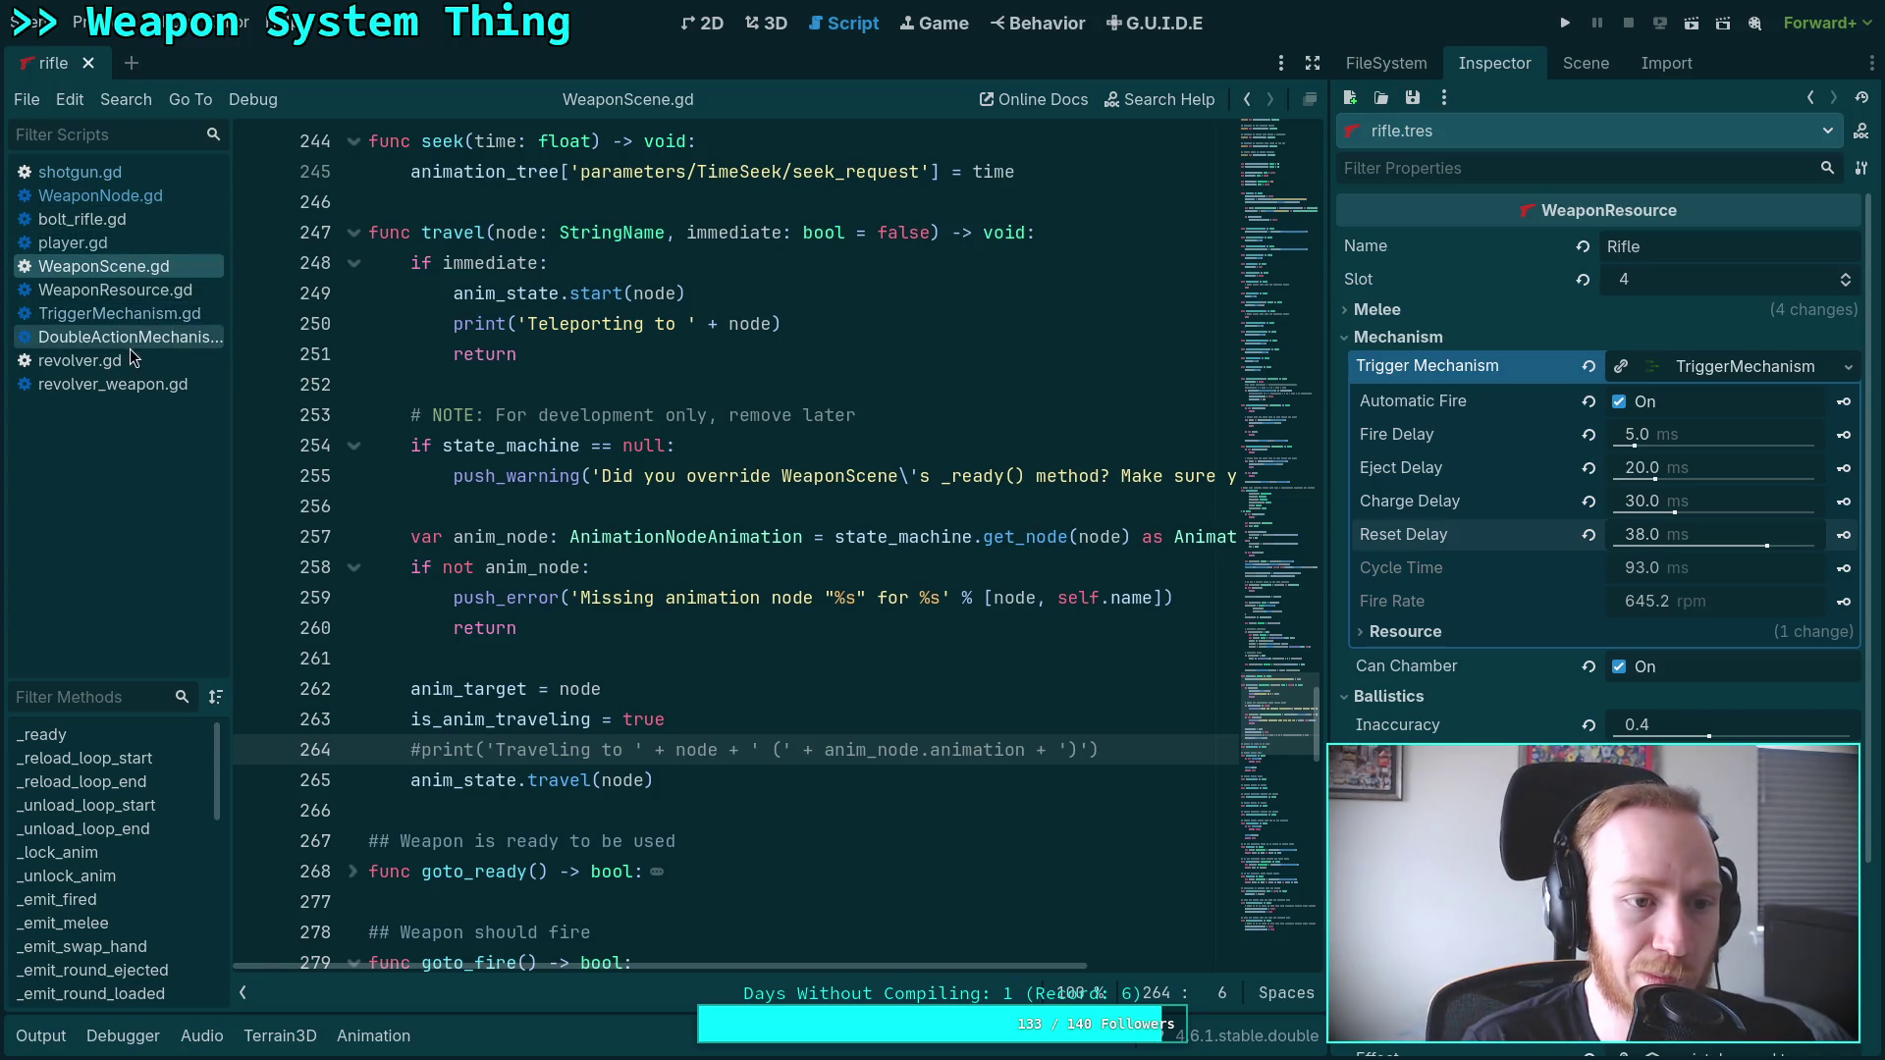
left_click(134, 291)
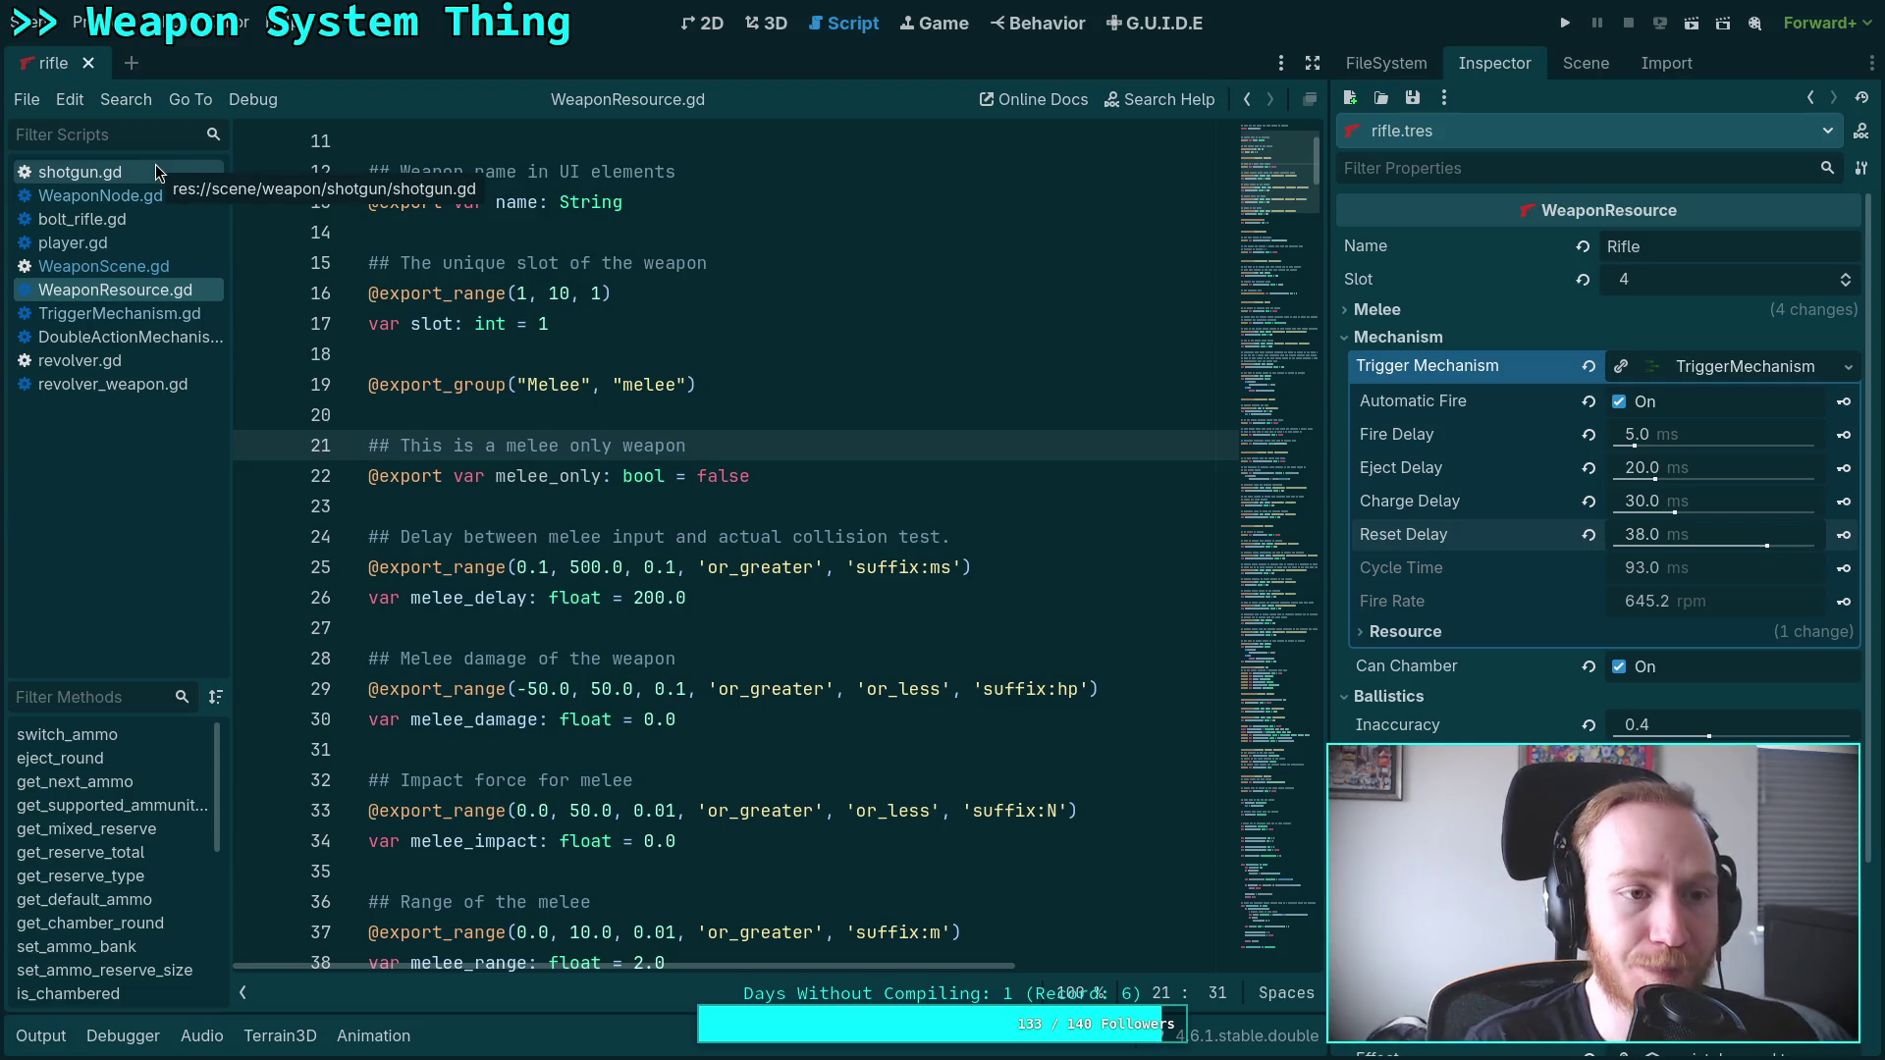
Show the rifle in 3D with its rifle/fire animation scrubbed to about 0.078 s
left_click(488, 499)
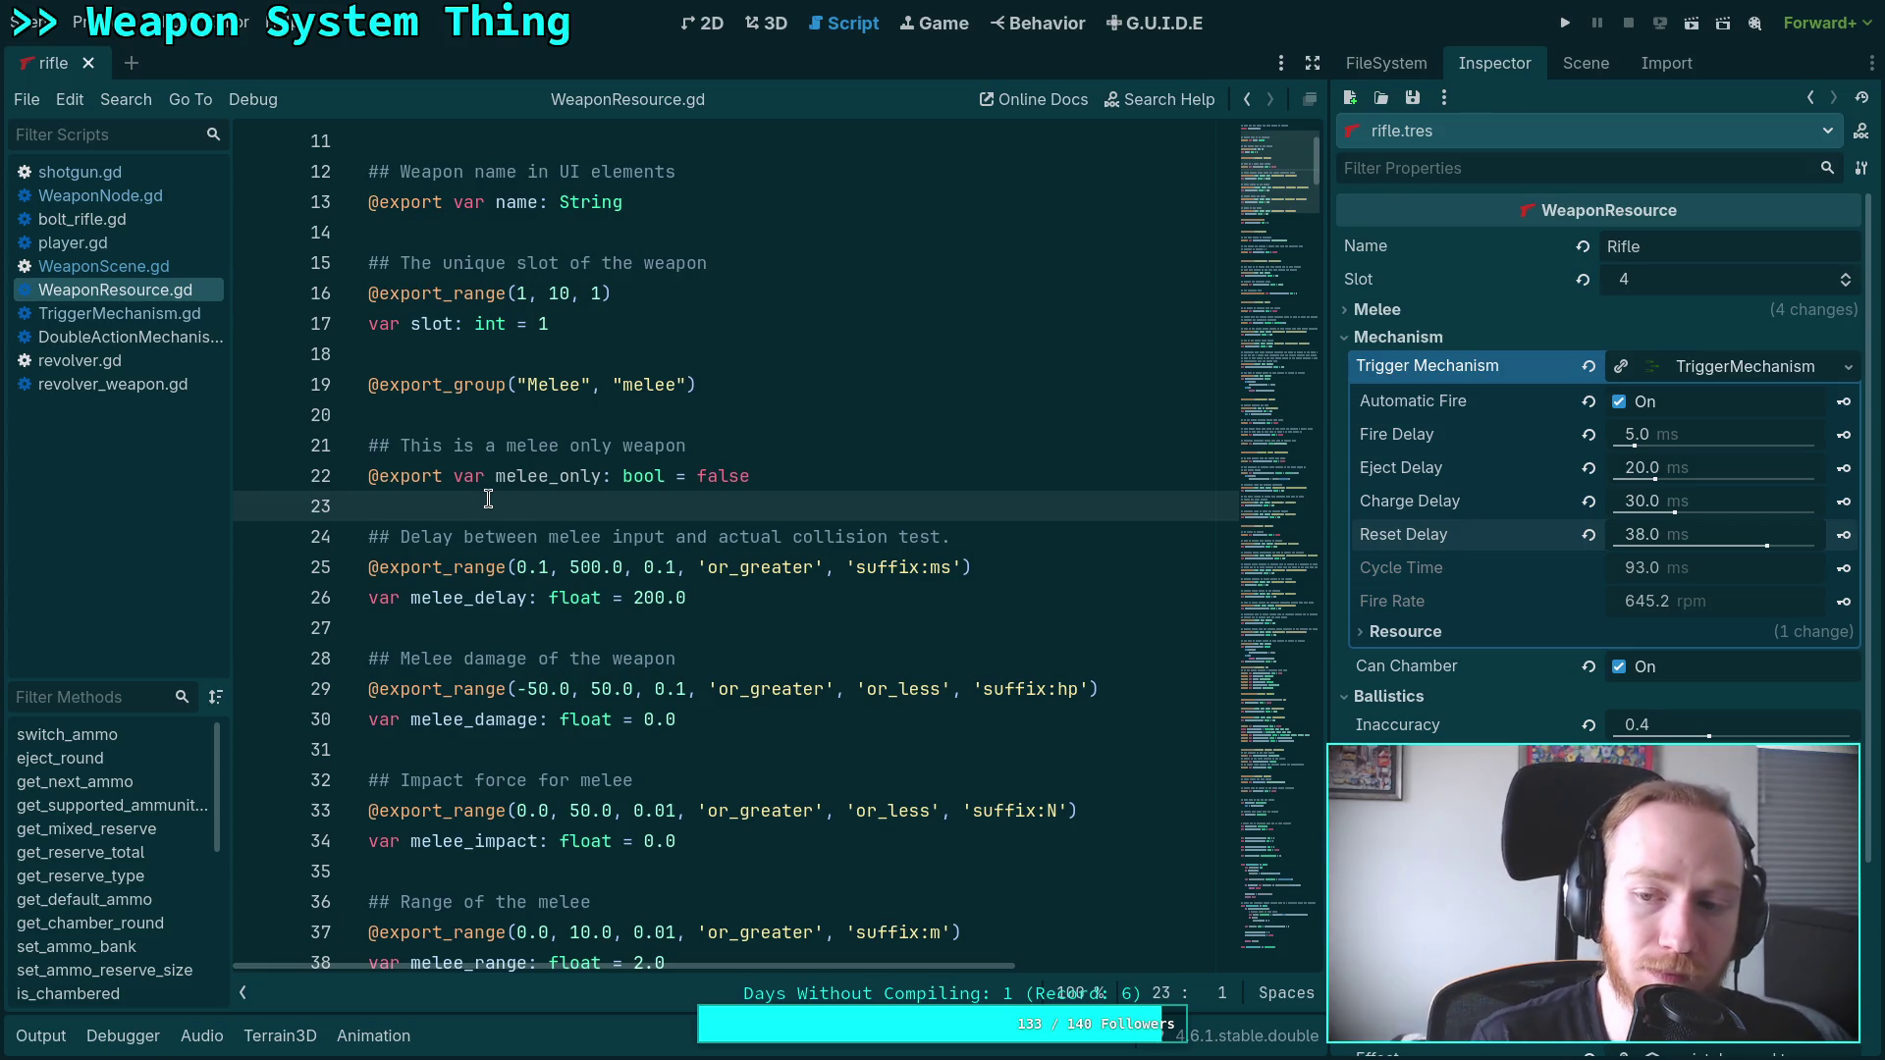
left_click(773, 25)
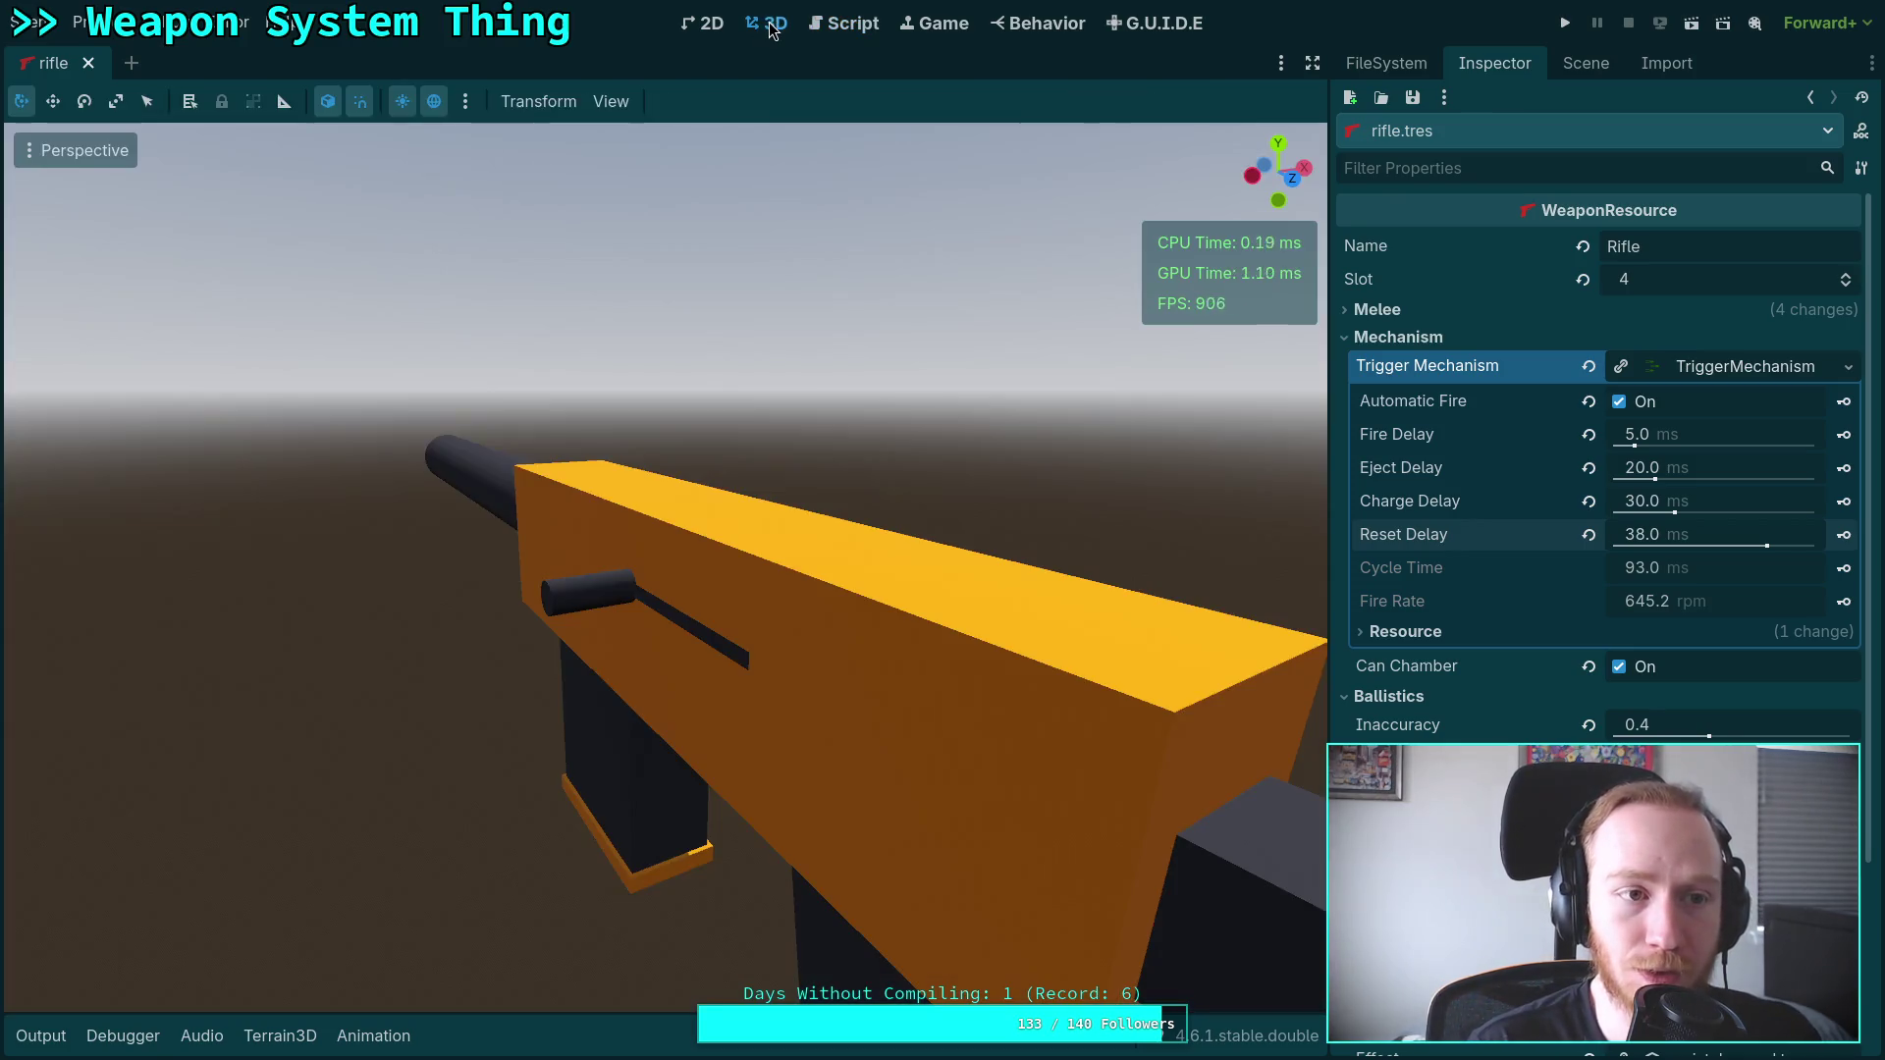
left_click(373, 1036)
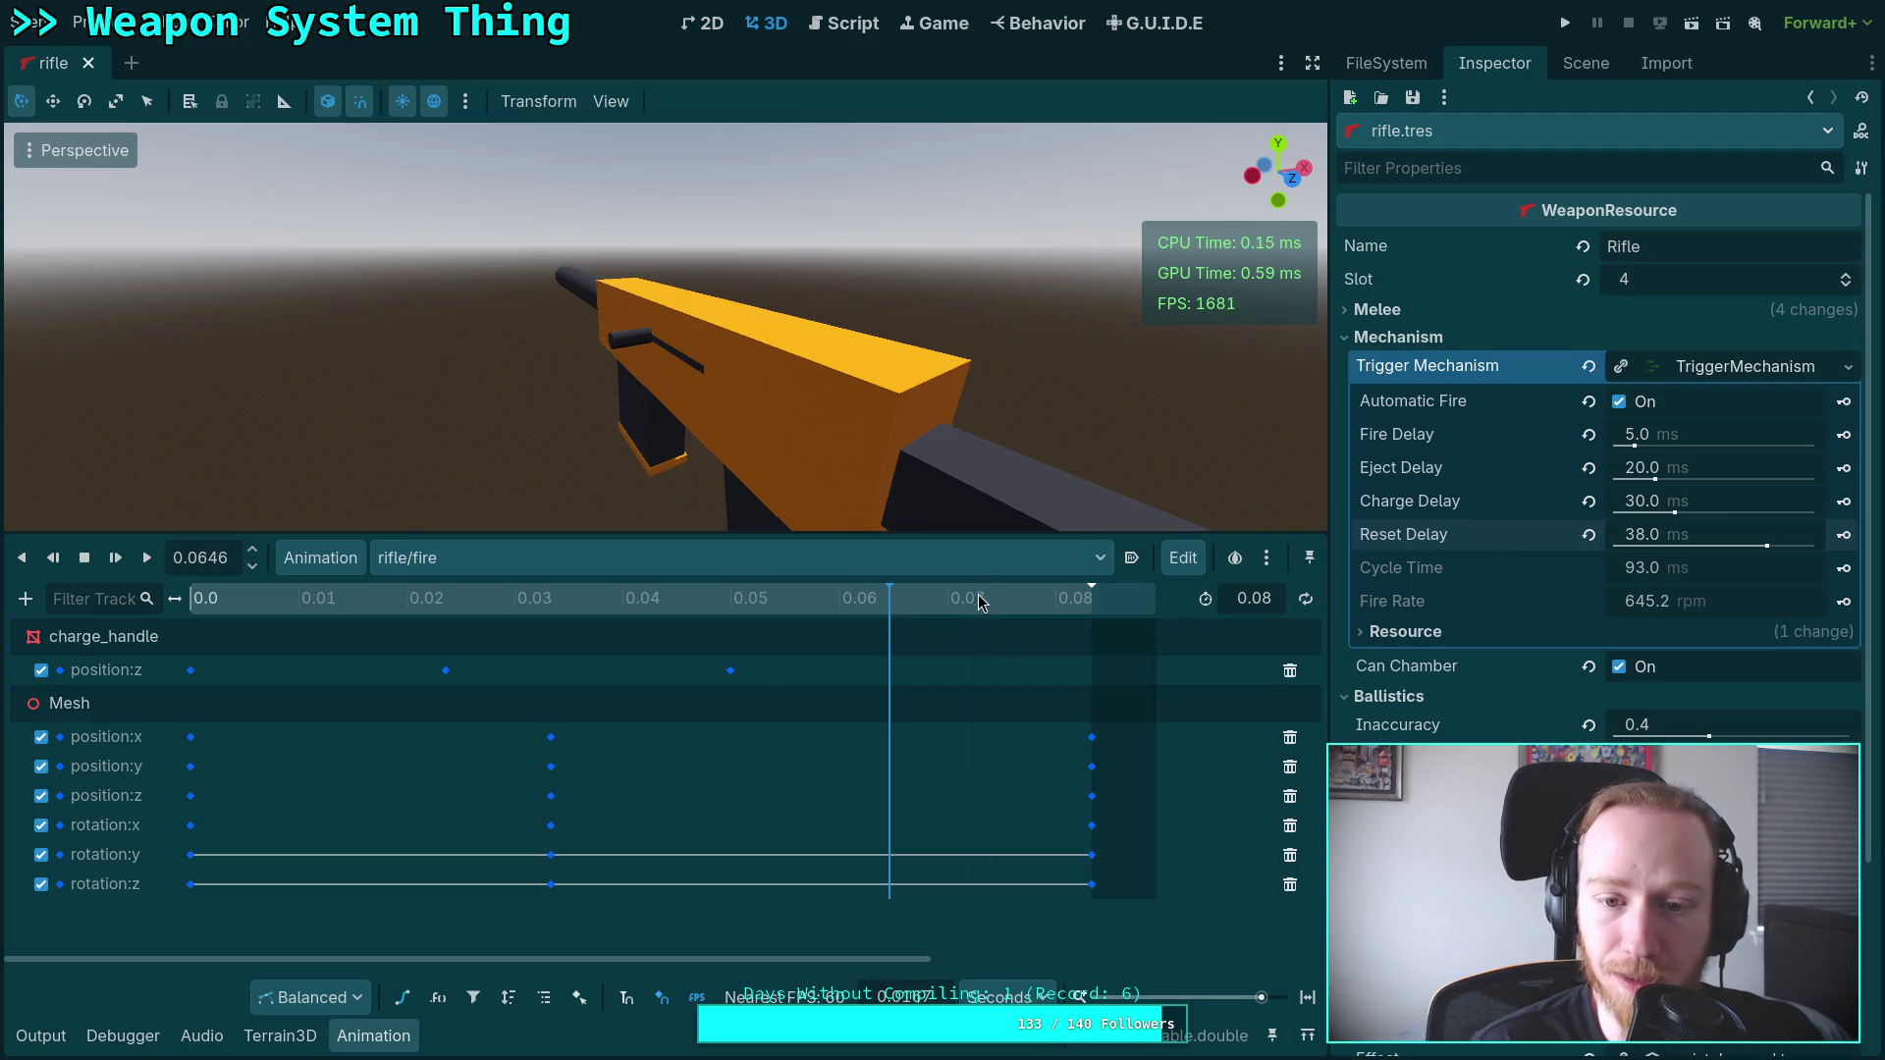
mouse_move(1011, 597)
left_mouse_down()
mouse_move(1096, 599)
mouse_move(732, 611)
mouse_move(1122, 616)
left_mouse_up()
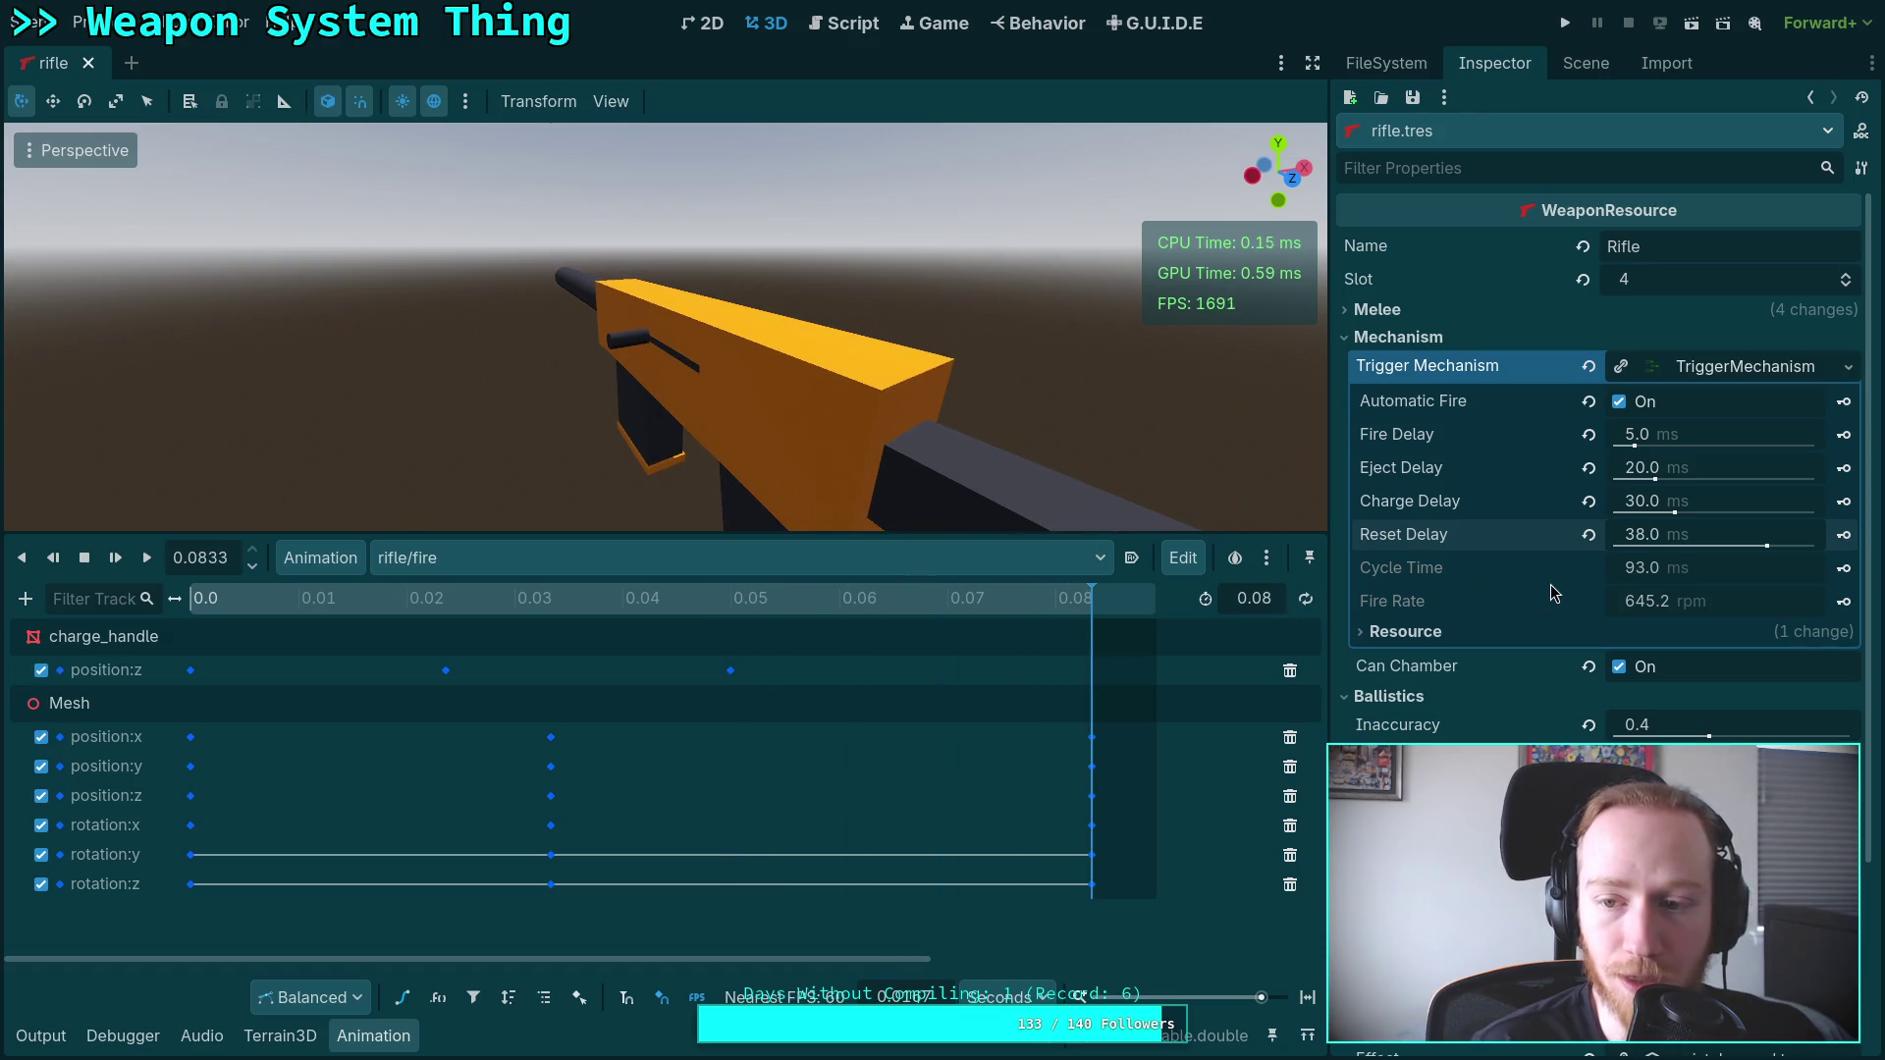
Briefly set the rifle's Reset Delay to 28 ms, then restore it to 38 ms
left_click(1638, 534)
left_click(1634, 534)
key("BackSpace")
type("28.0")
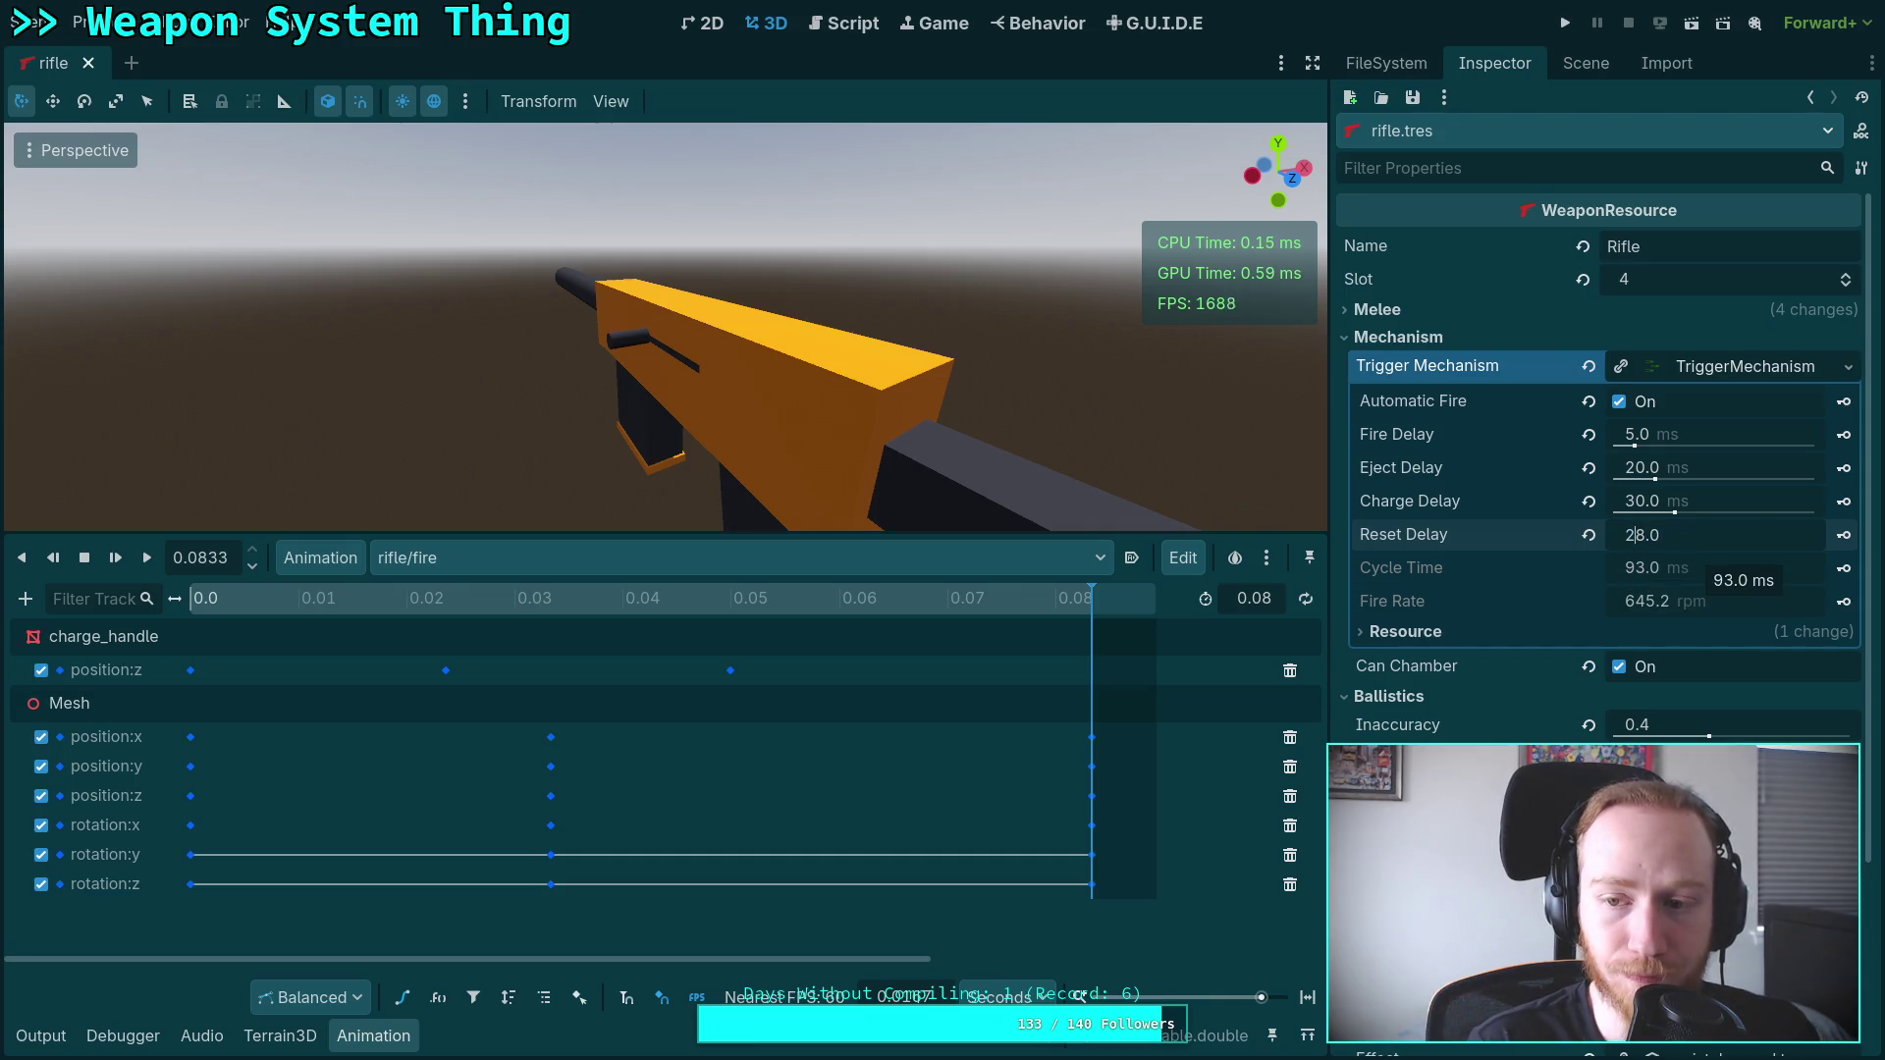
key("Return")
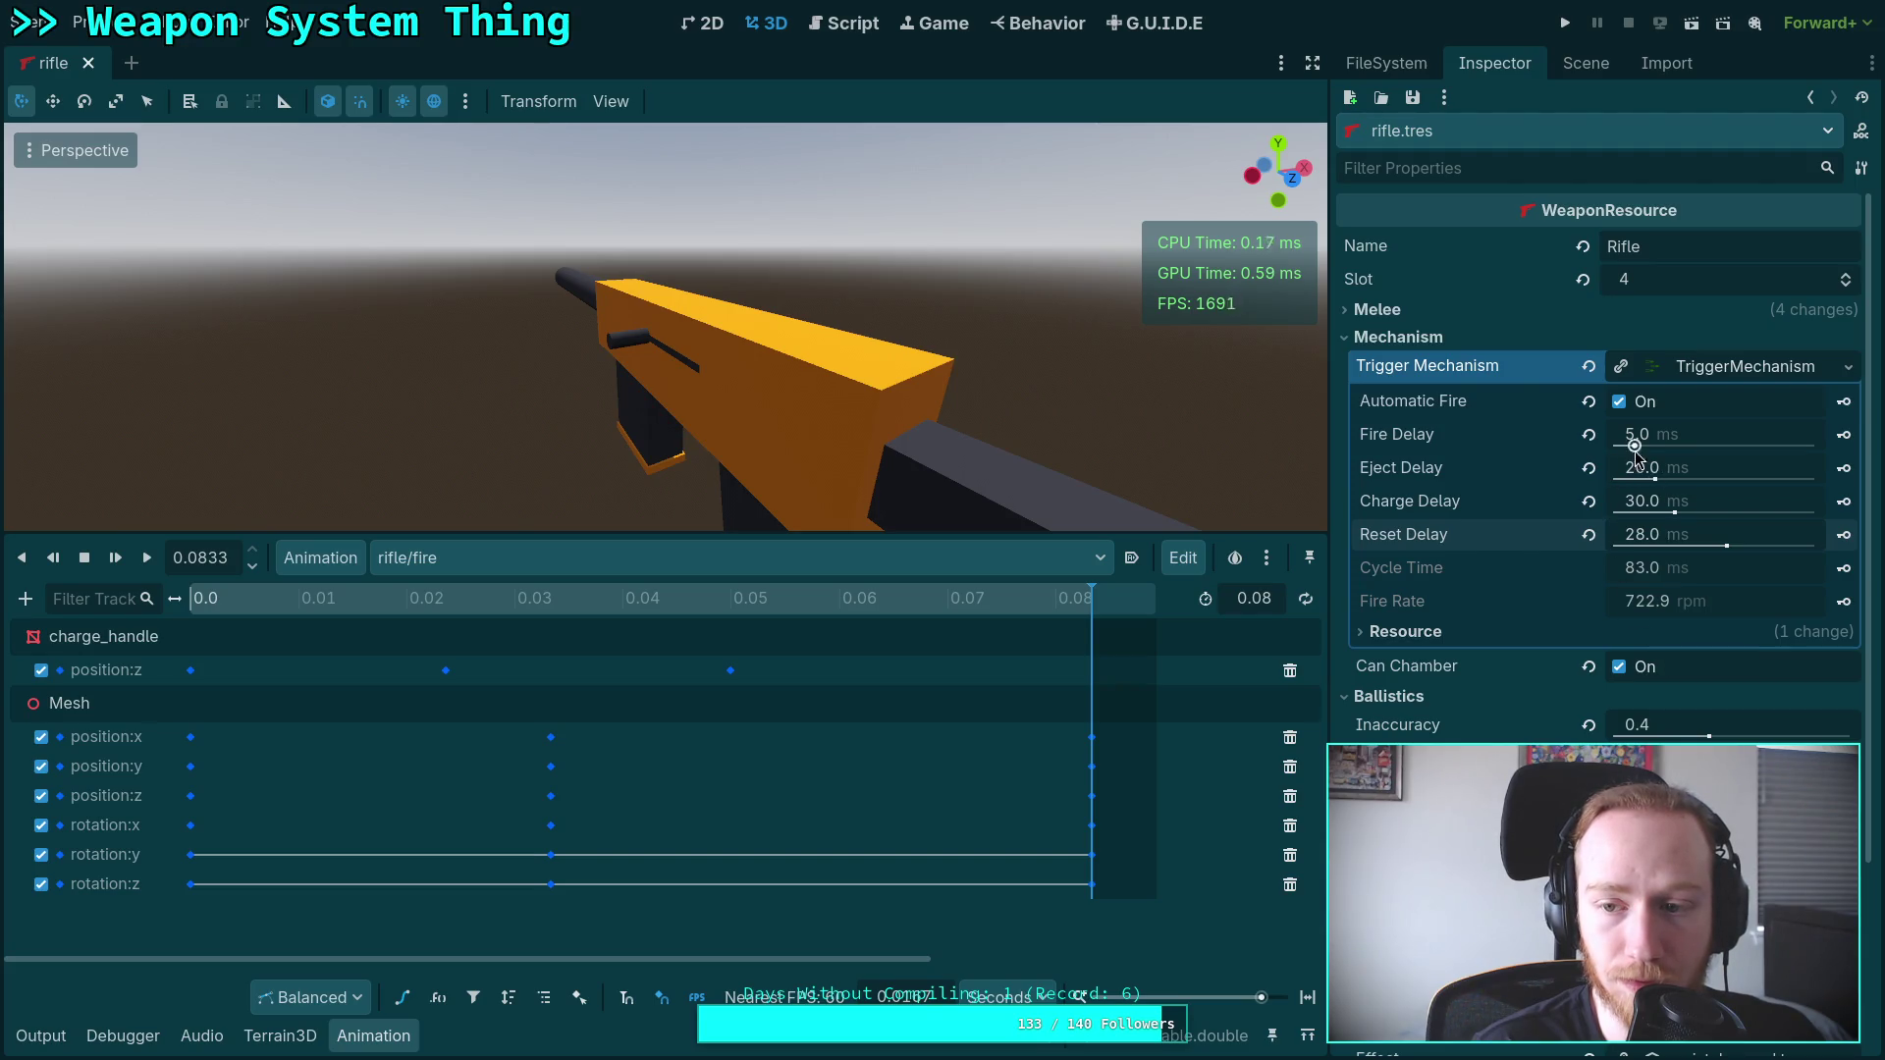
left_click(1658, 532)
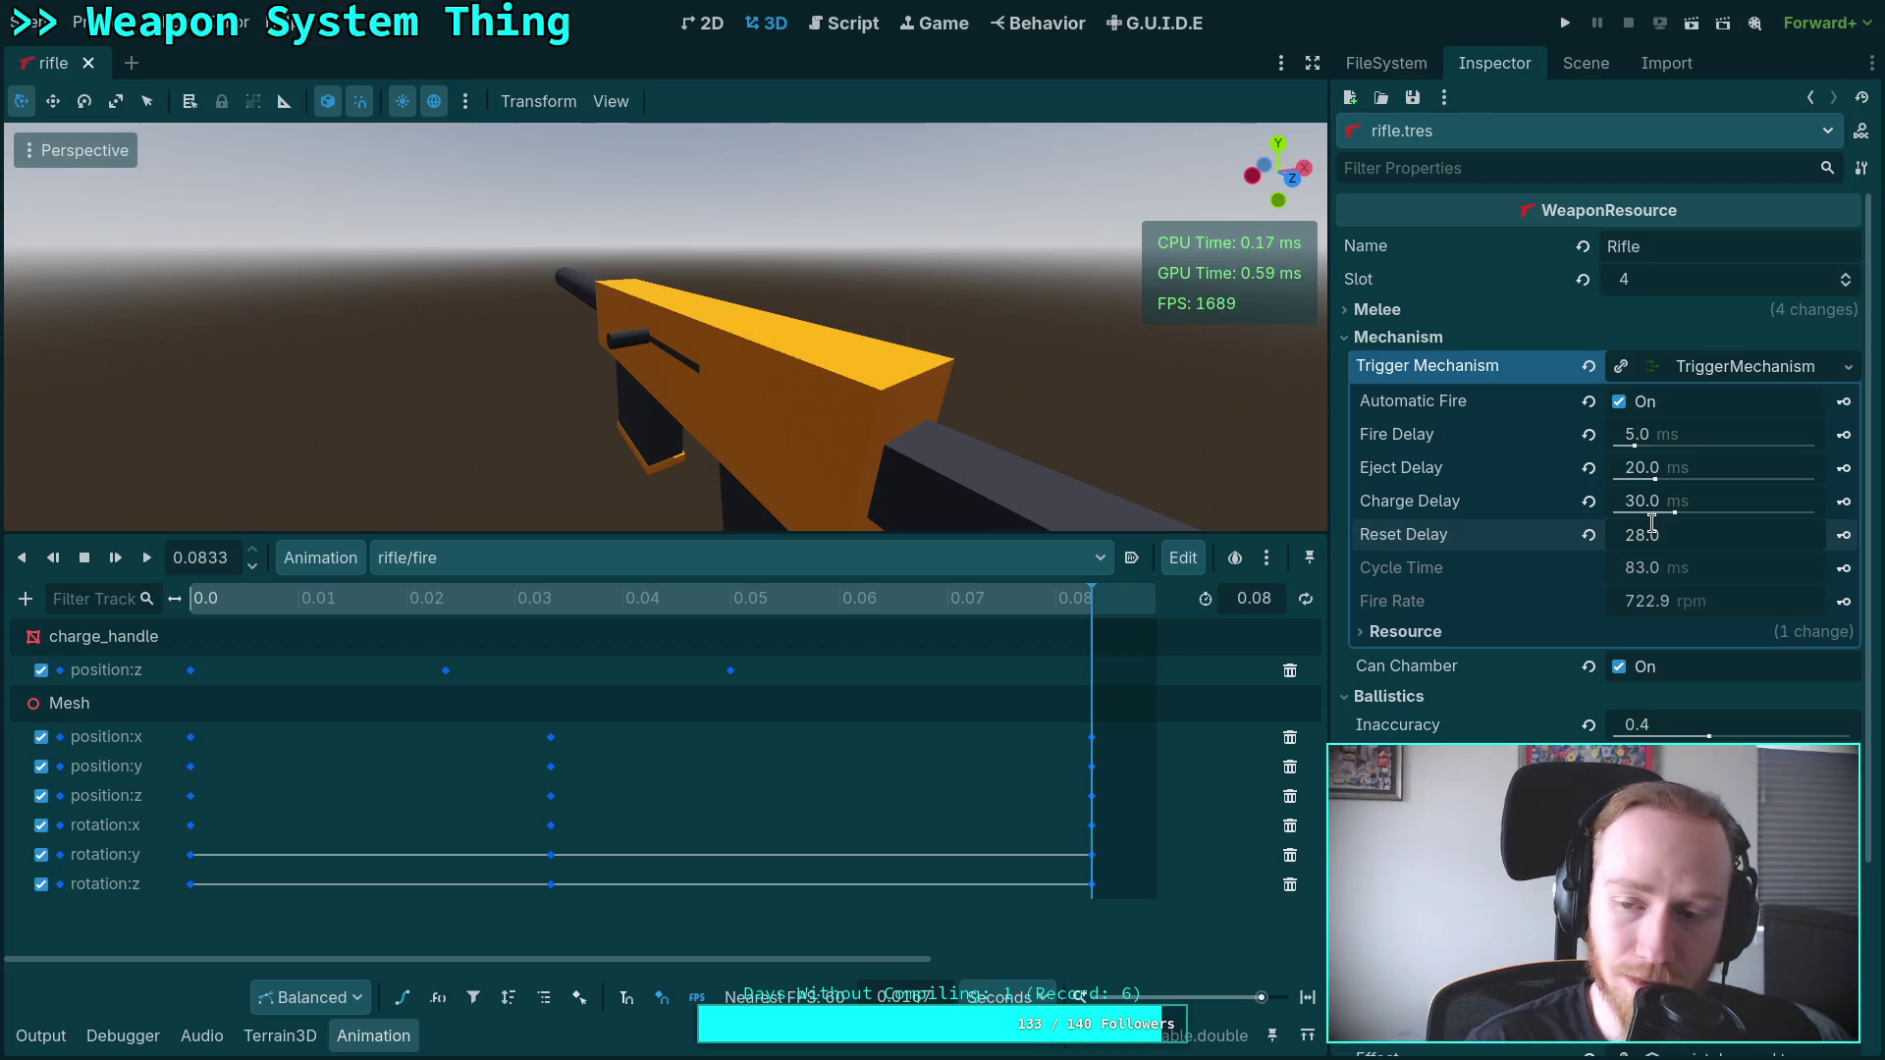
left_click(1648, 535)
type("3")
key("Left")
key("BackSpace")
key("Return")
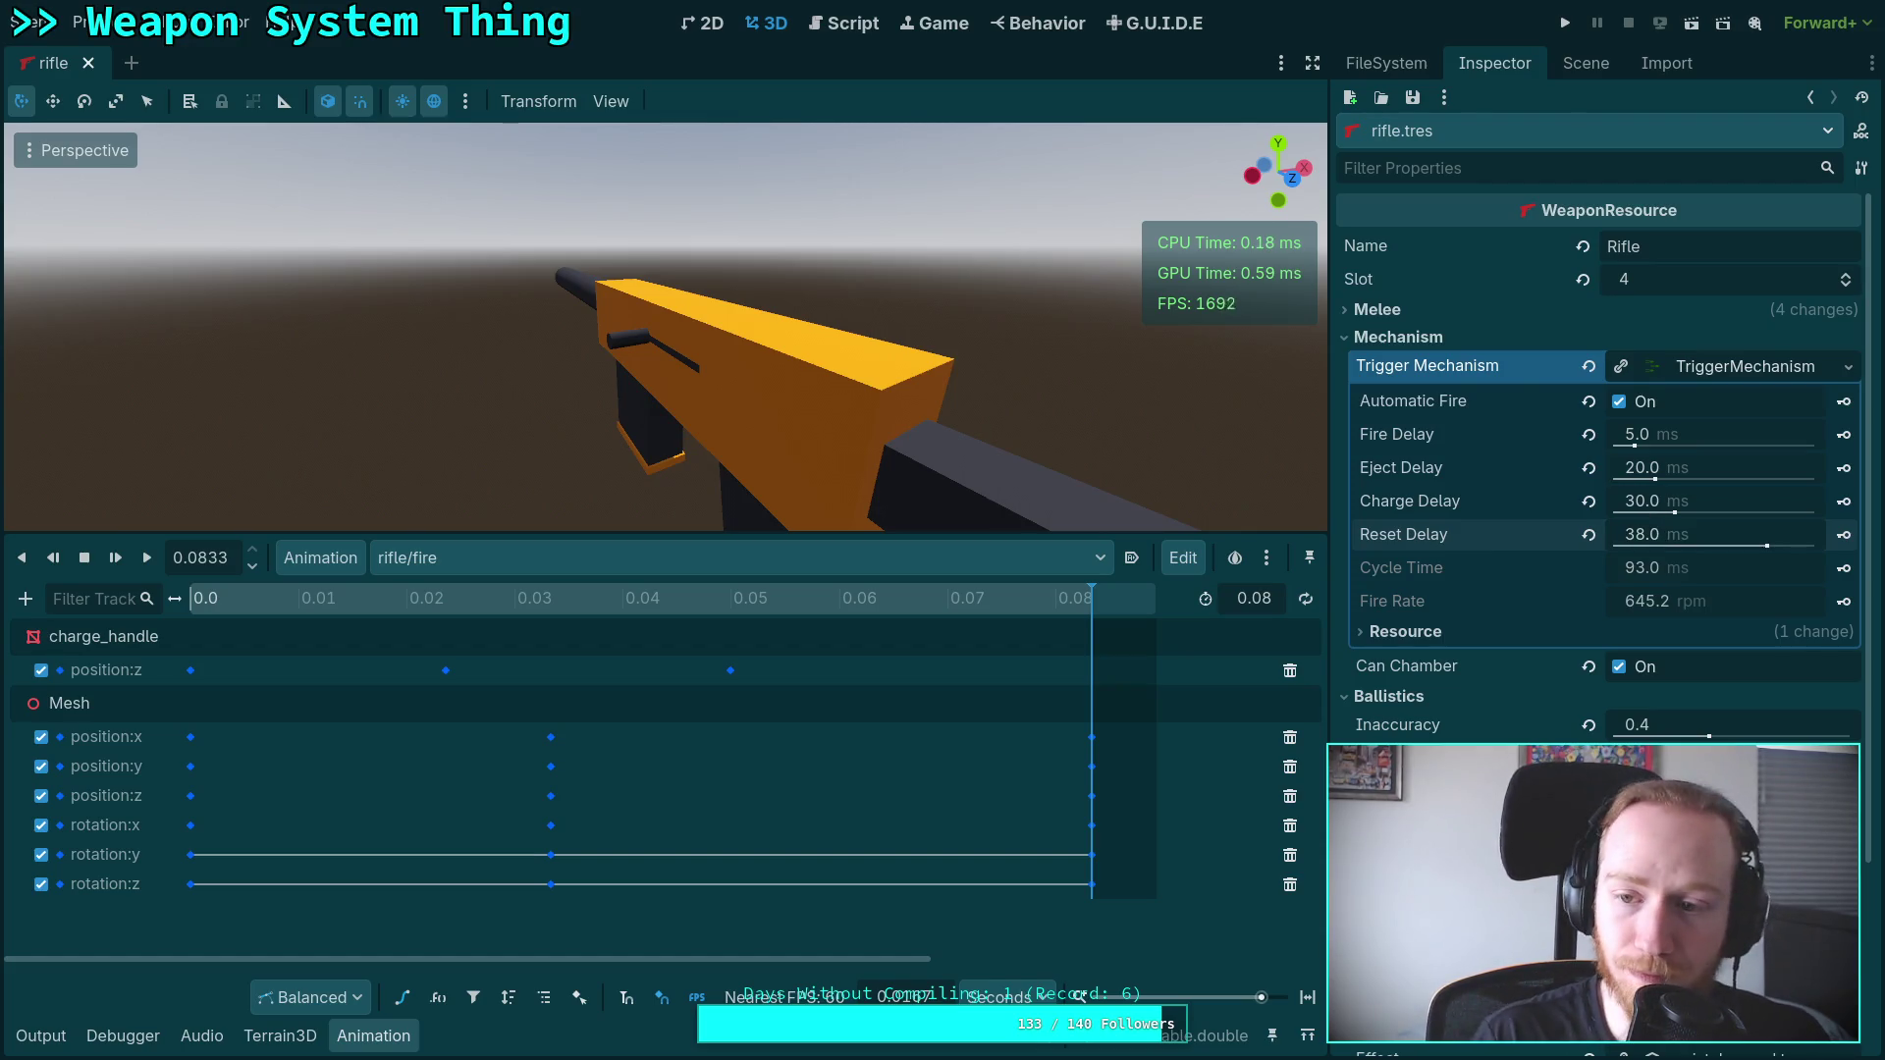
Step Reset Delay down through 37, 36 and 35 ms, then save
double_click(1642, 535)
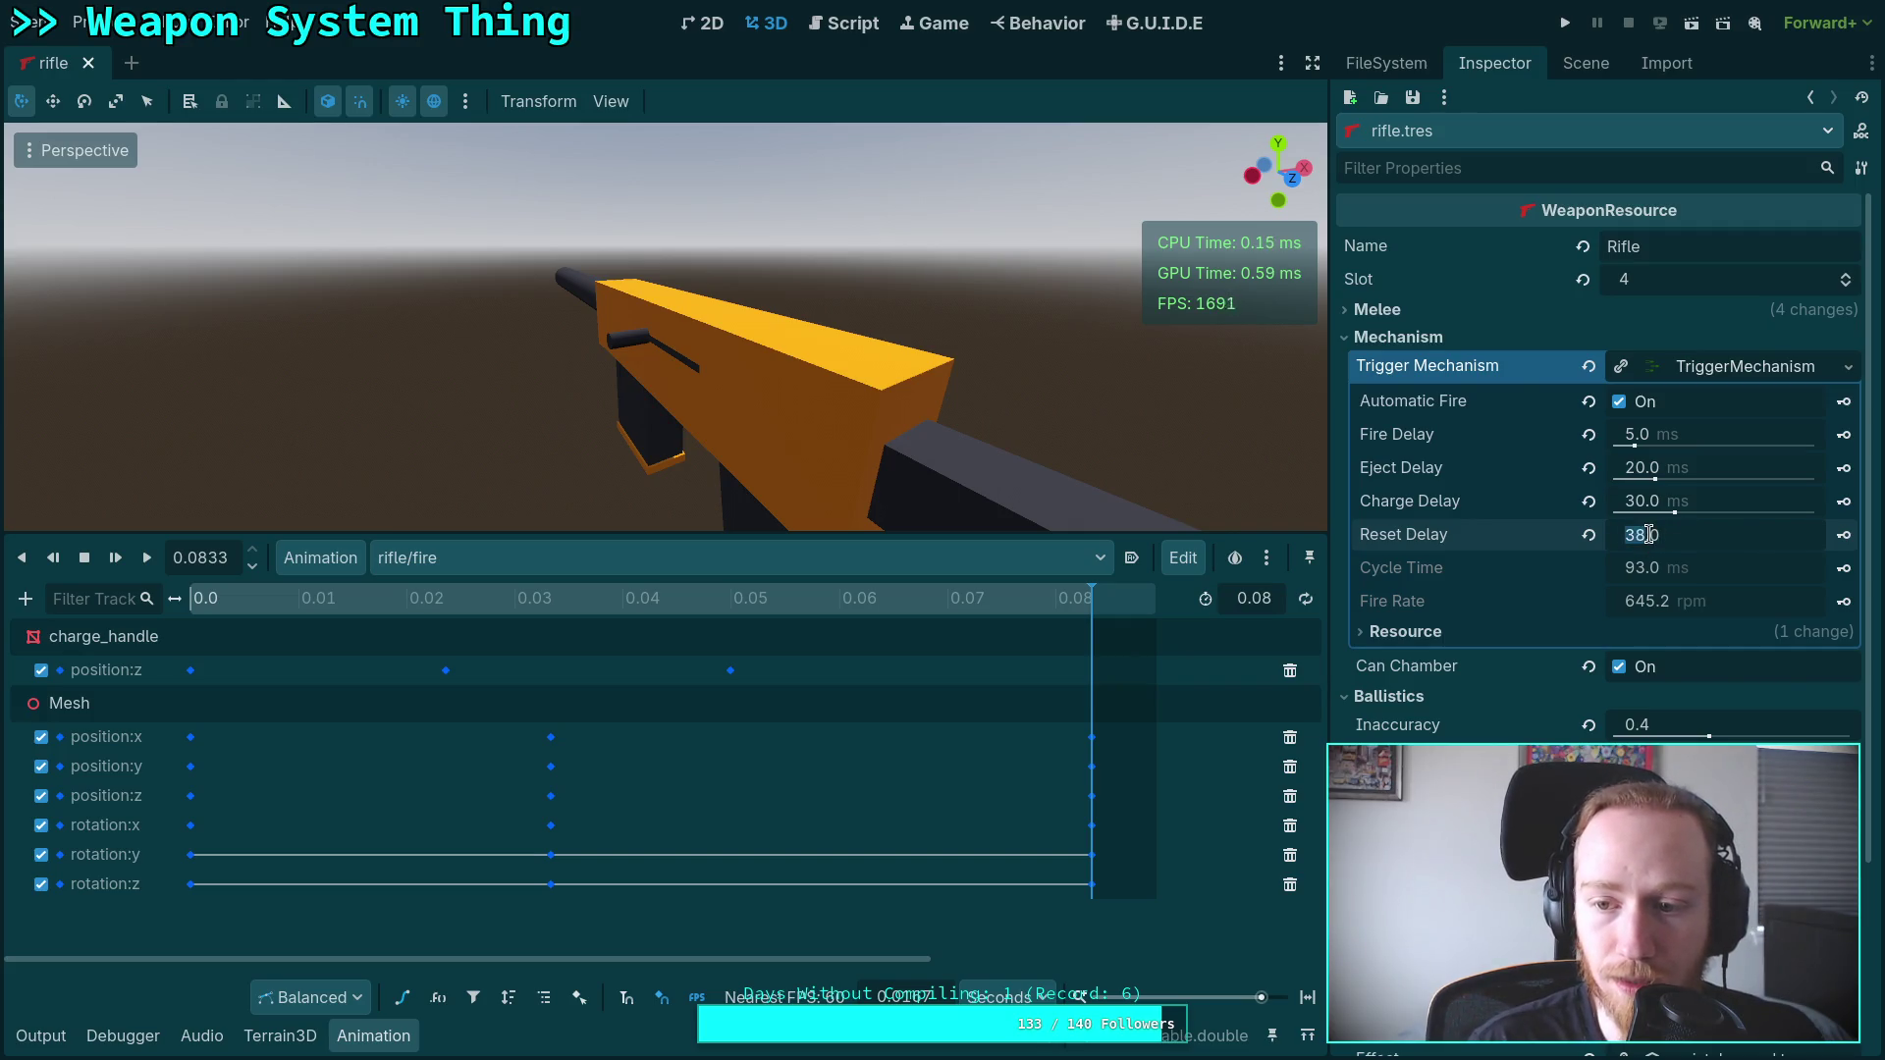
type("36")
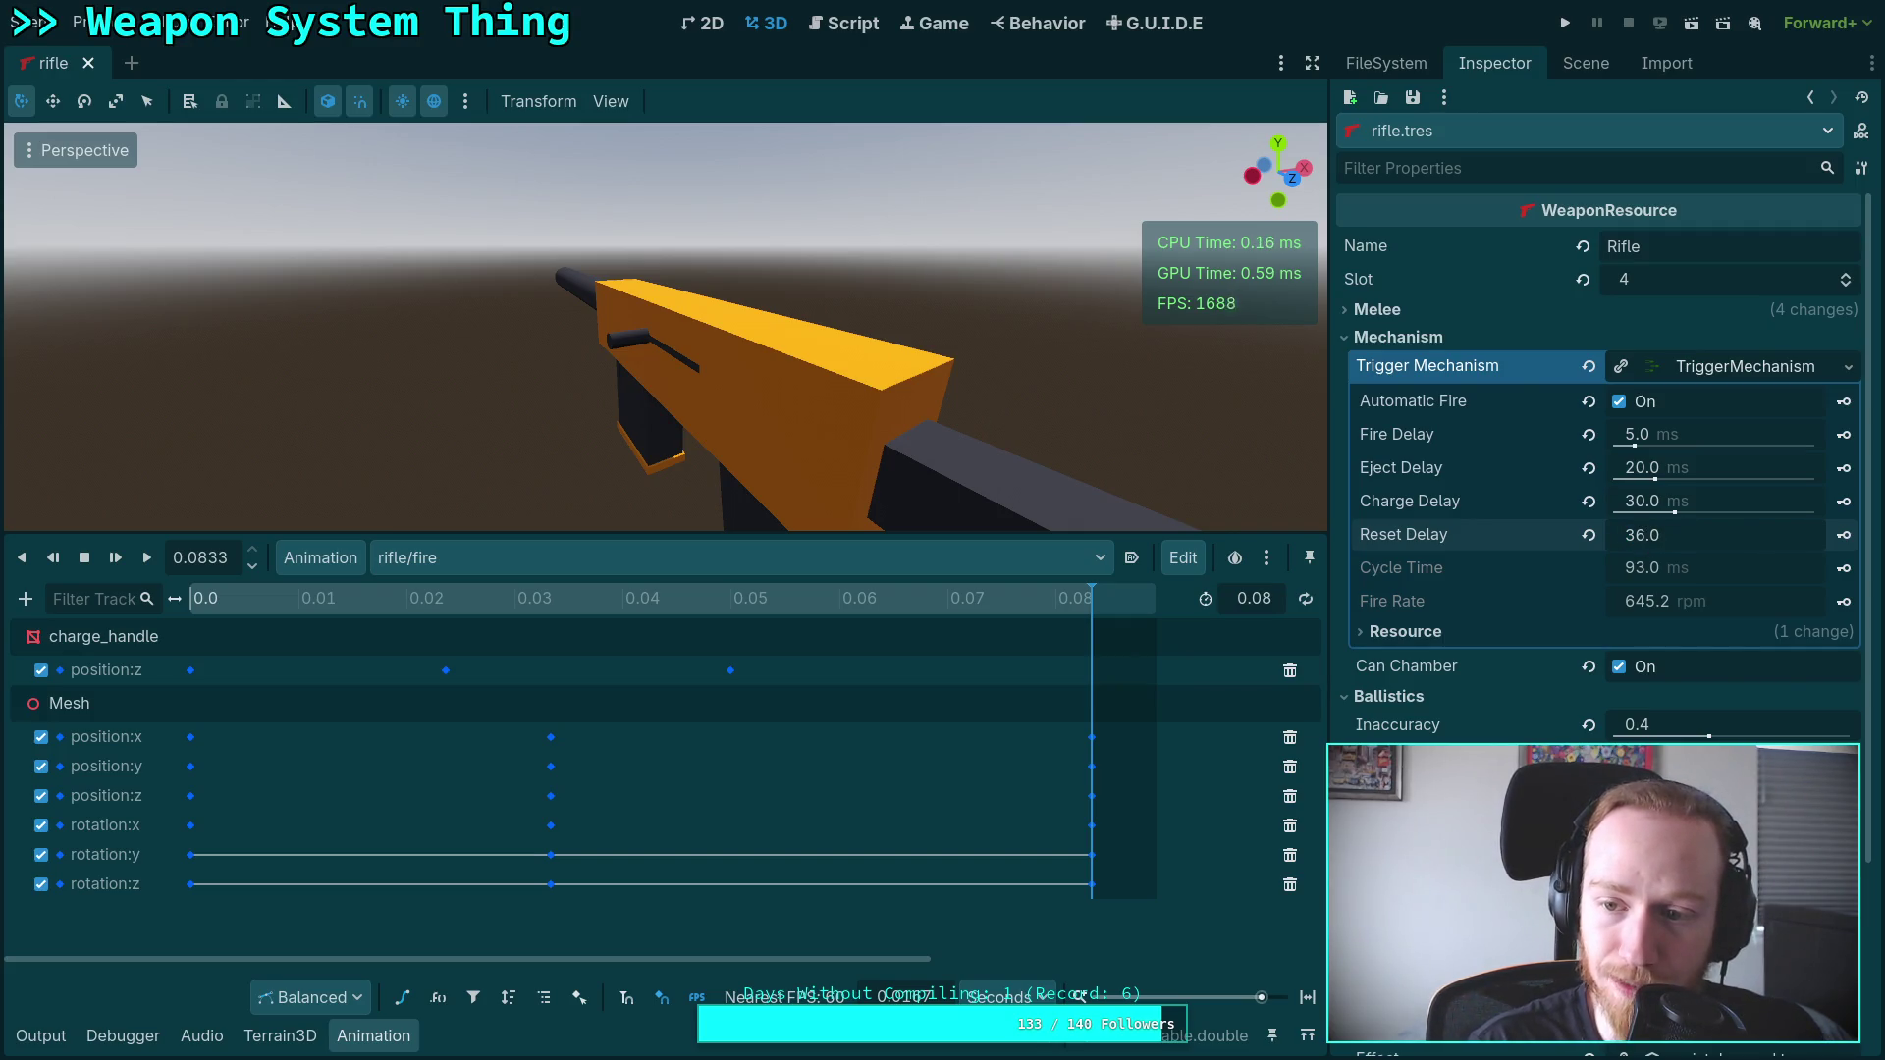
key("BackSpace")
type("7")
key("Return")
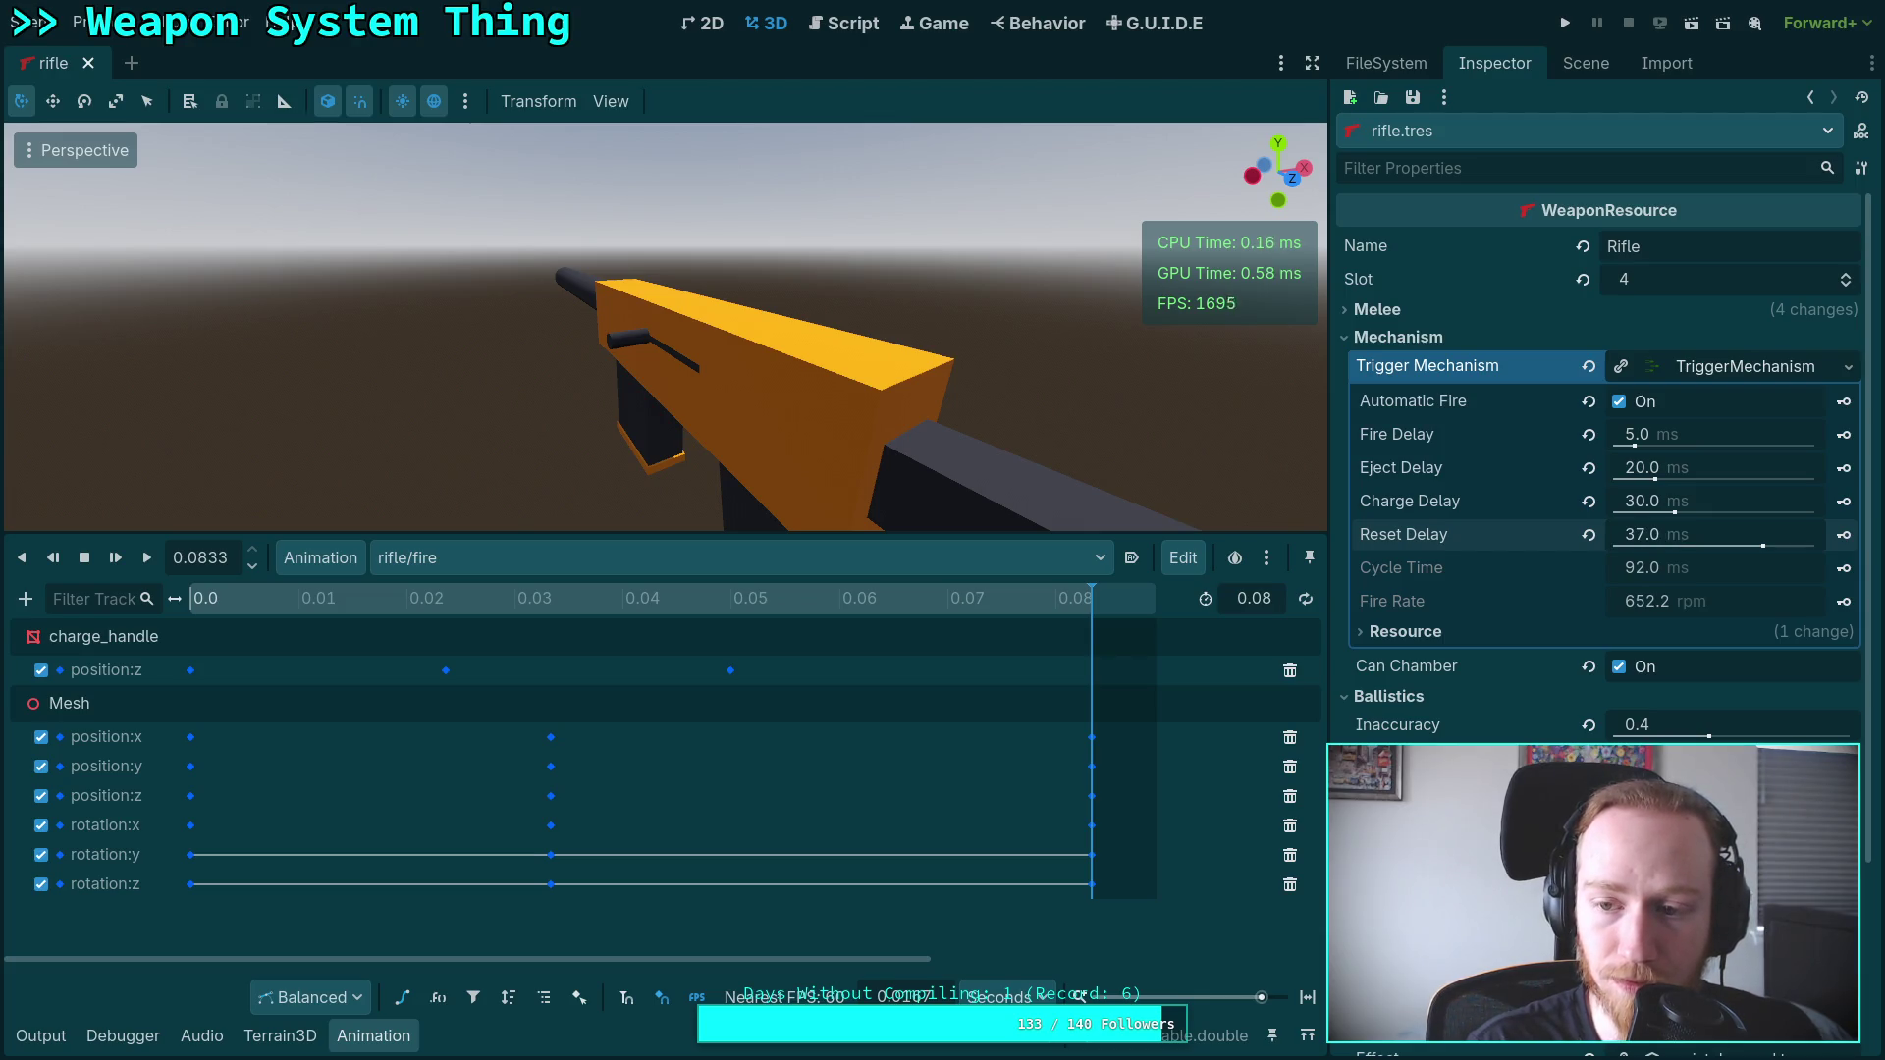
left_click(1659, 535)
key("Return")
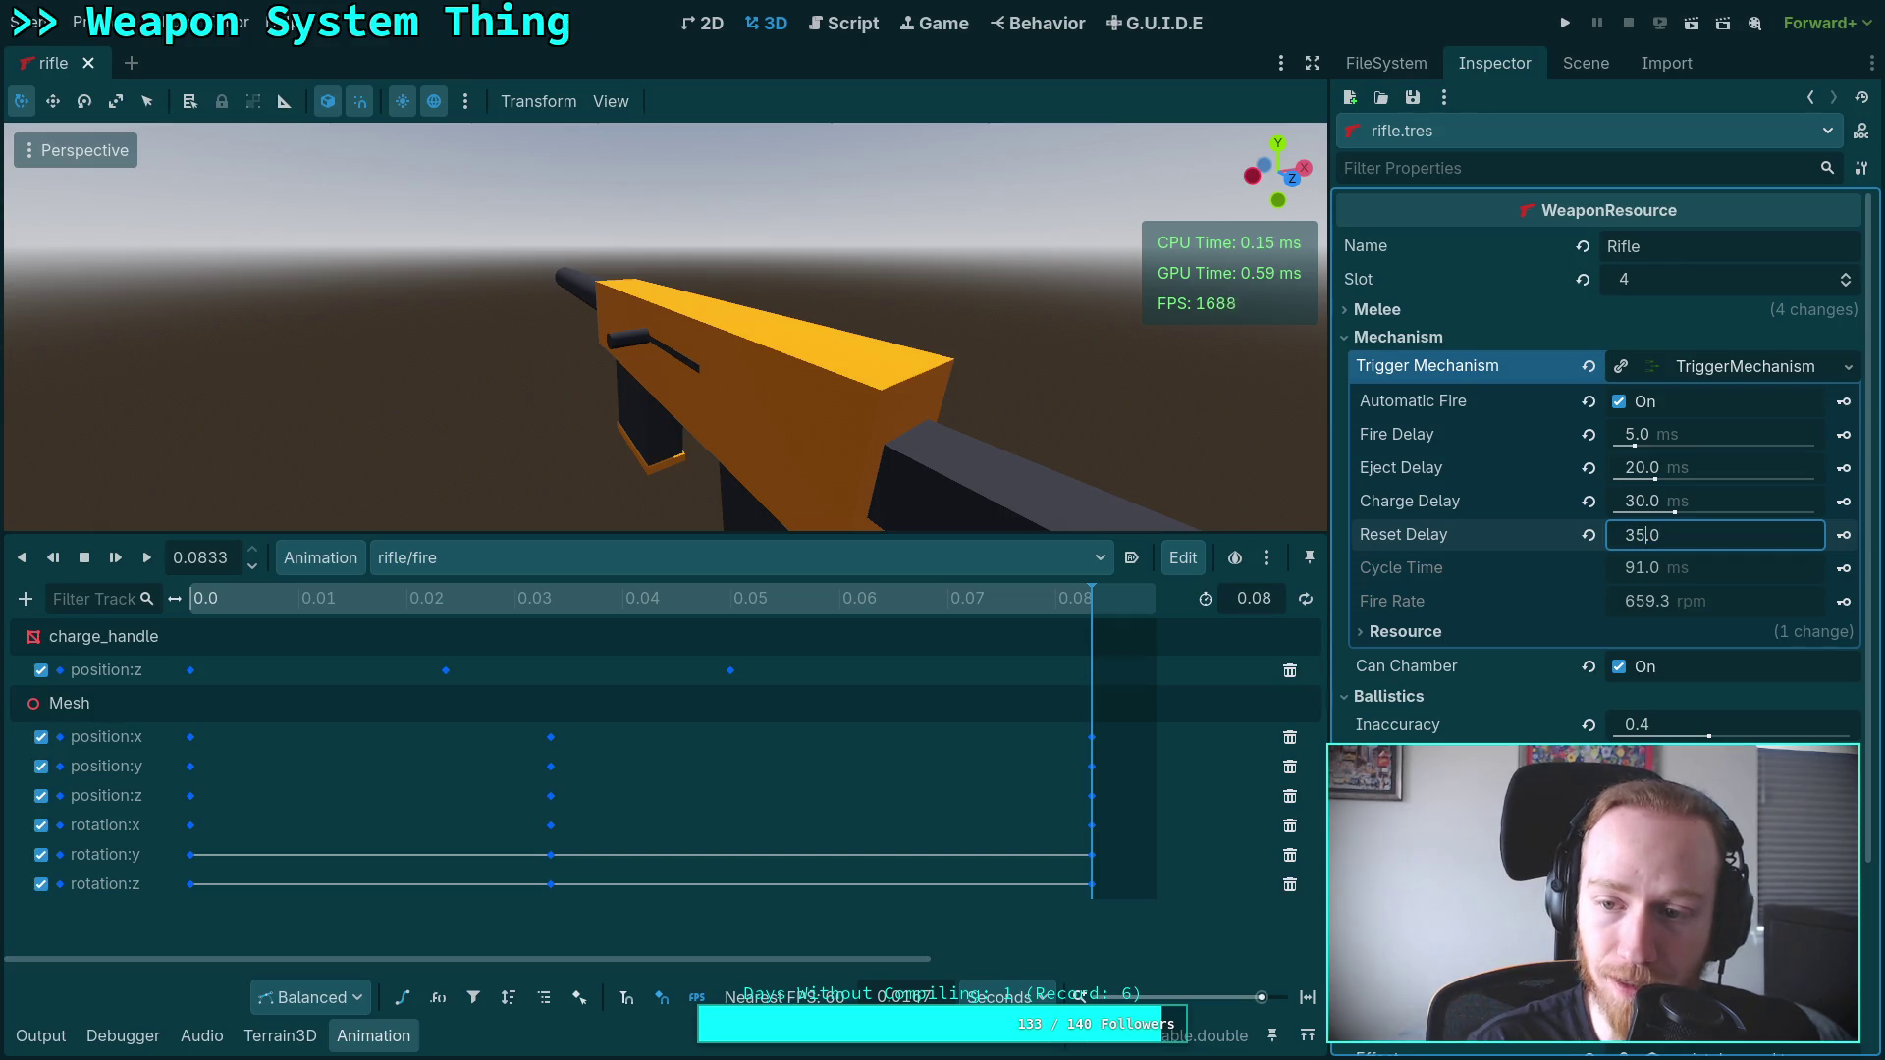
key("Return")
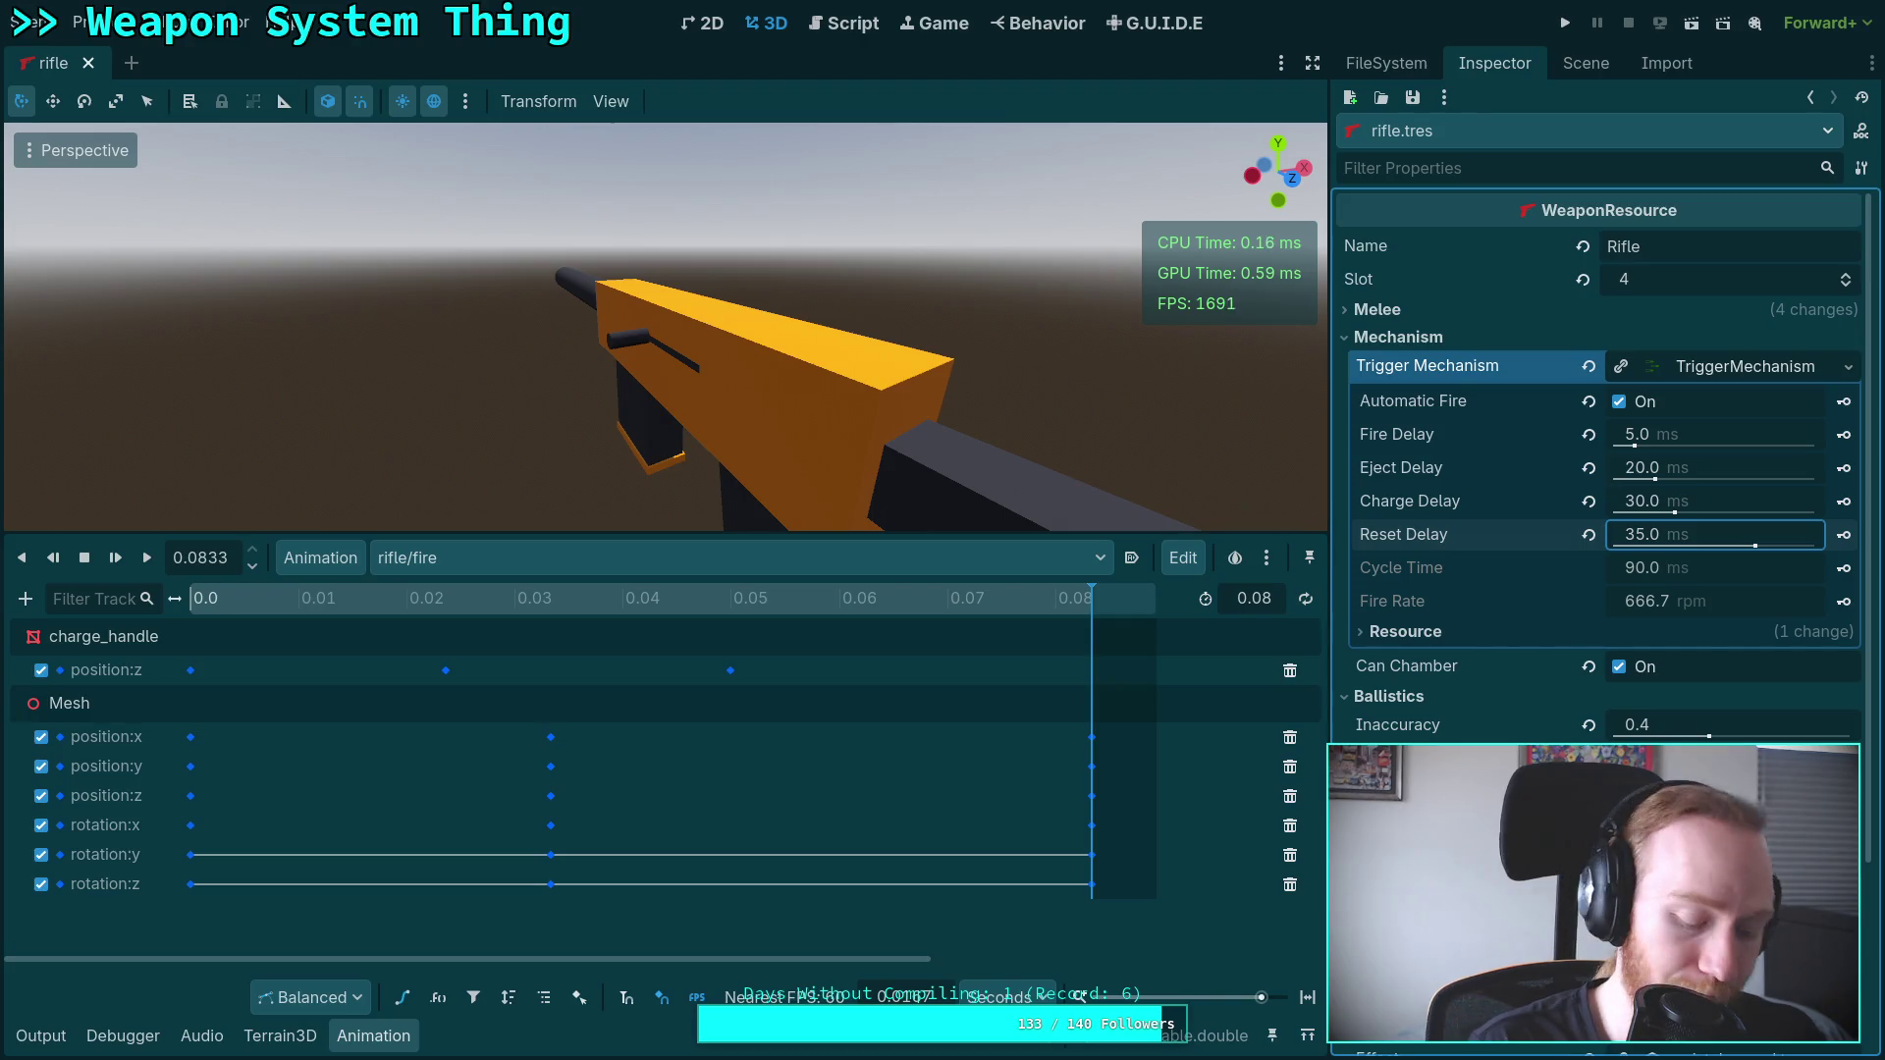
key("ctrl+s")
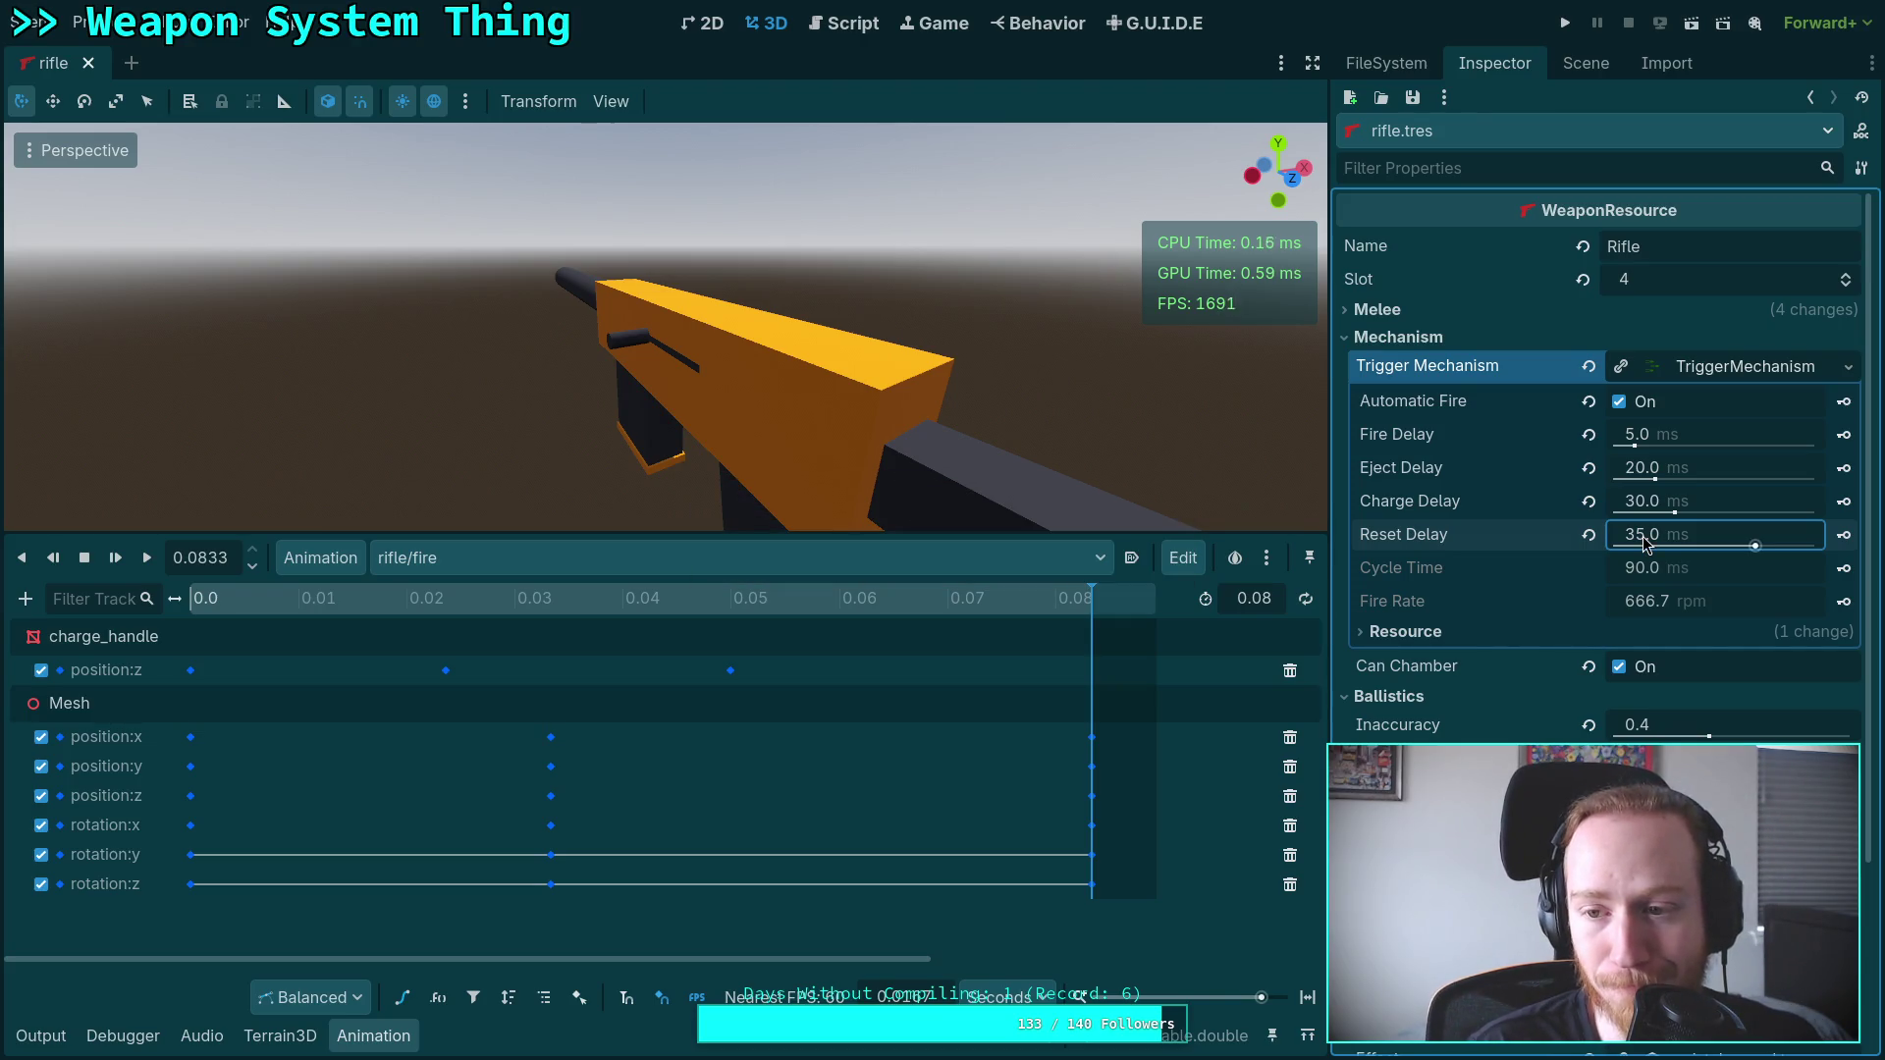
Put Reset Delay back at 38 ms and save again
left_click(1642, 536)
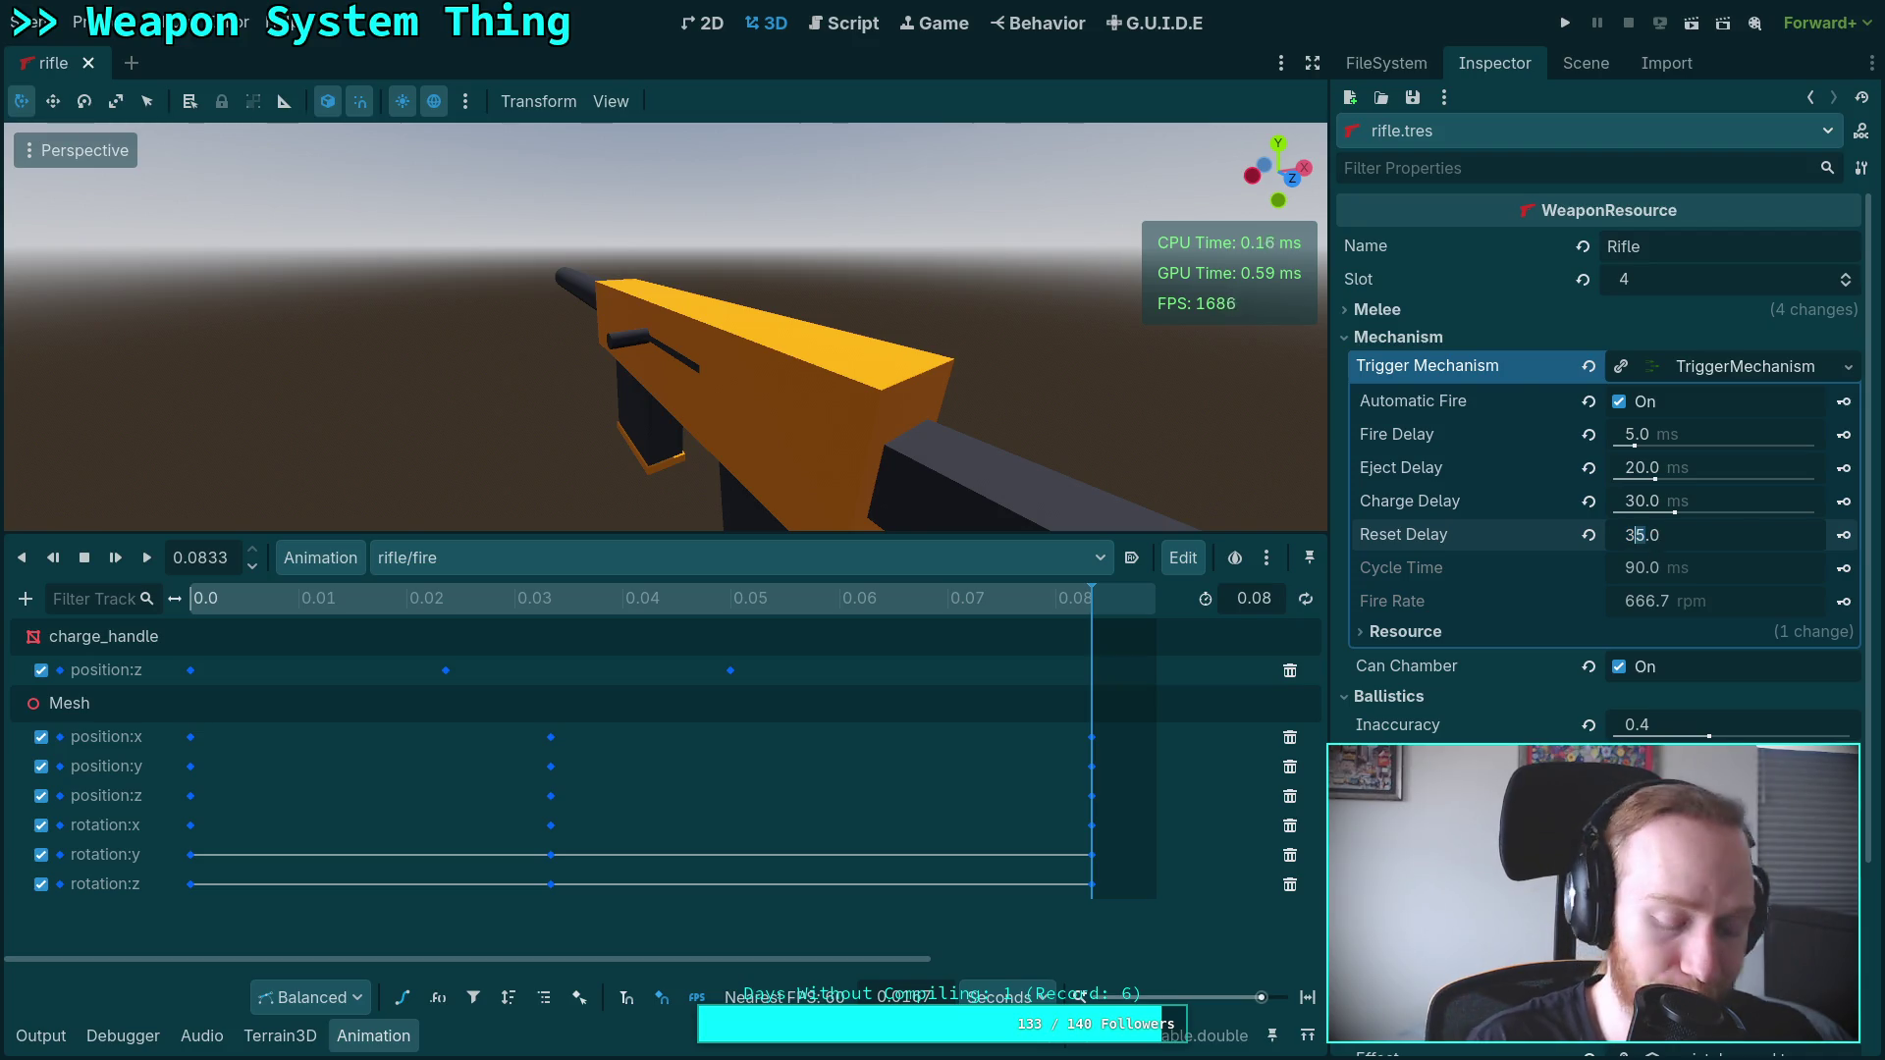
key("Delete")
type("8")
key("Return")
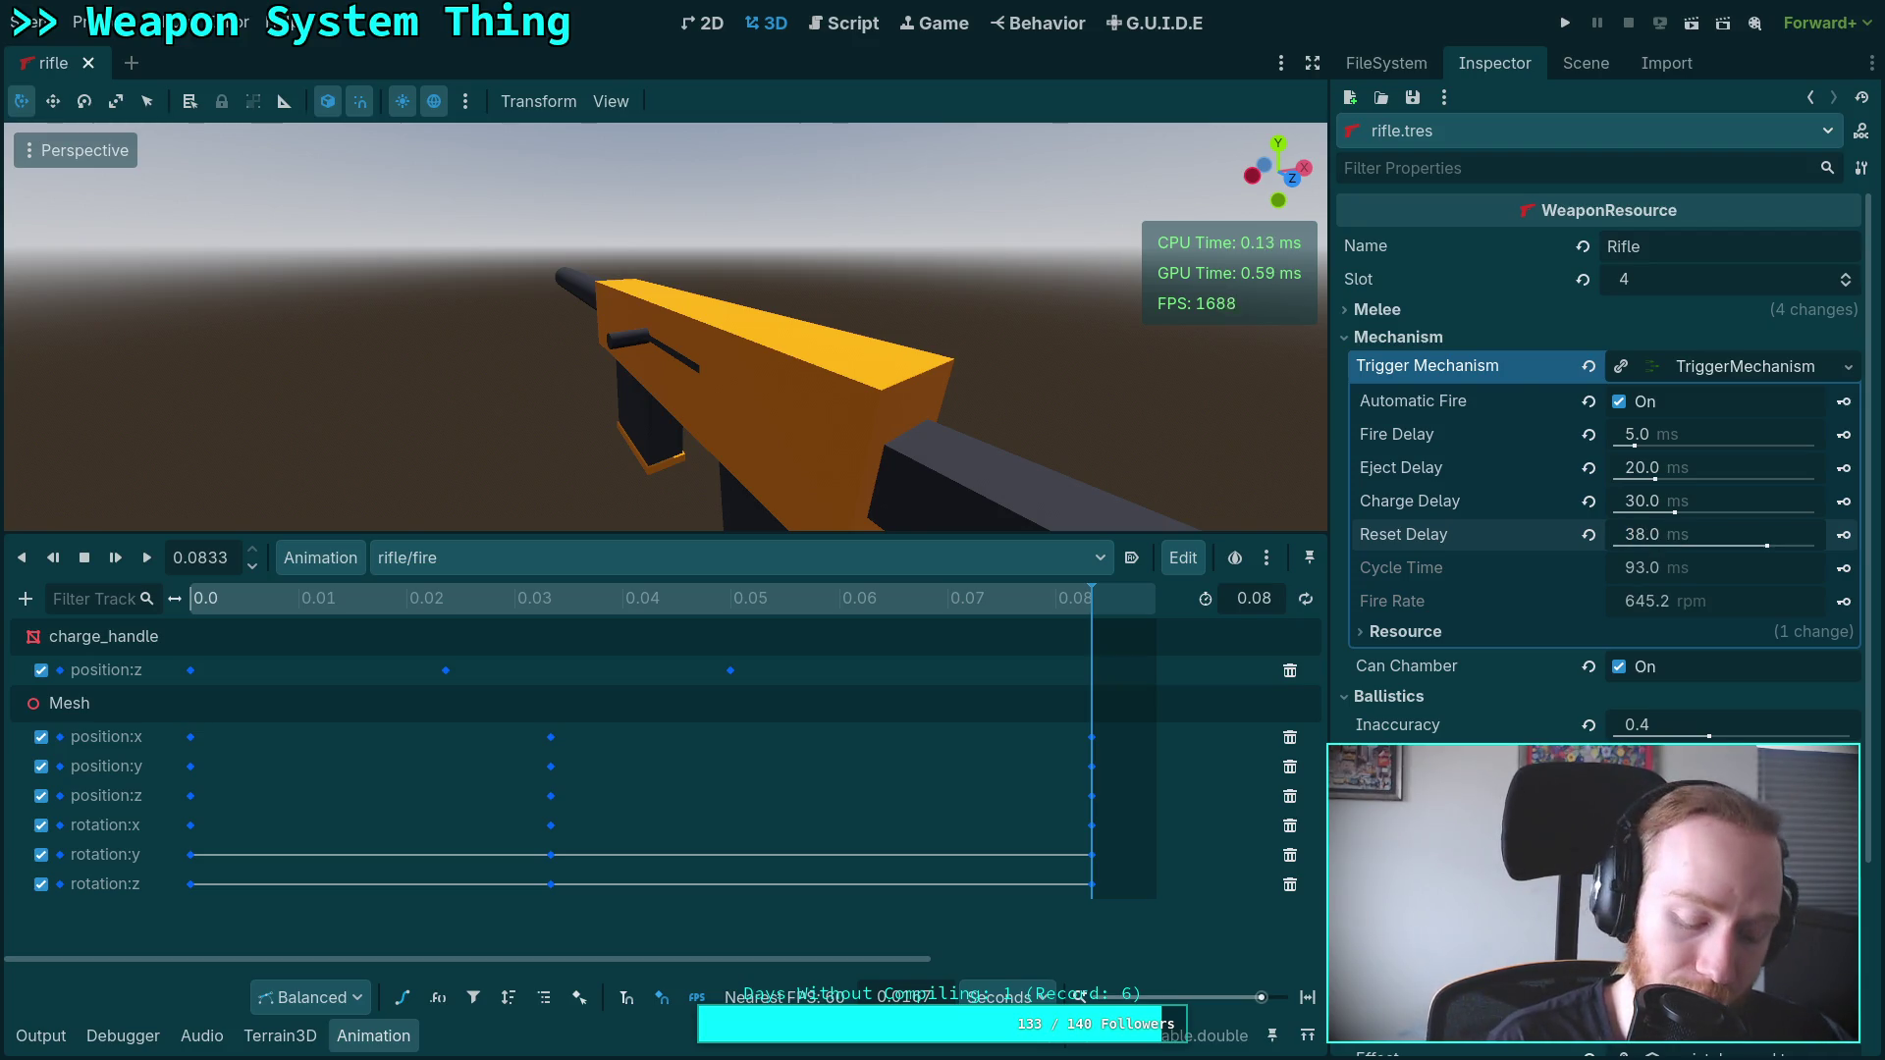
key("ctrl+s")
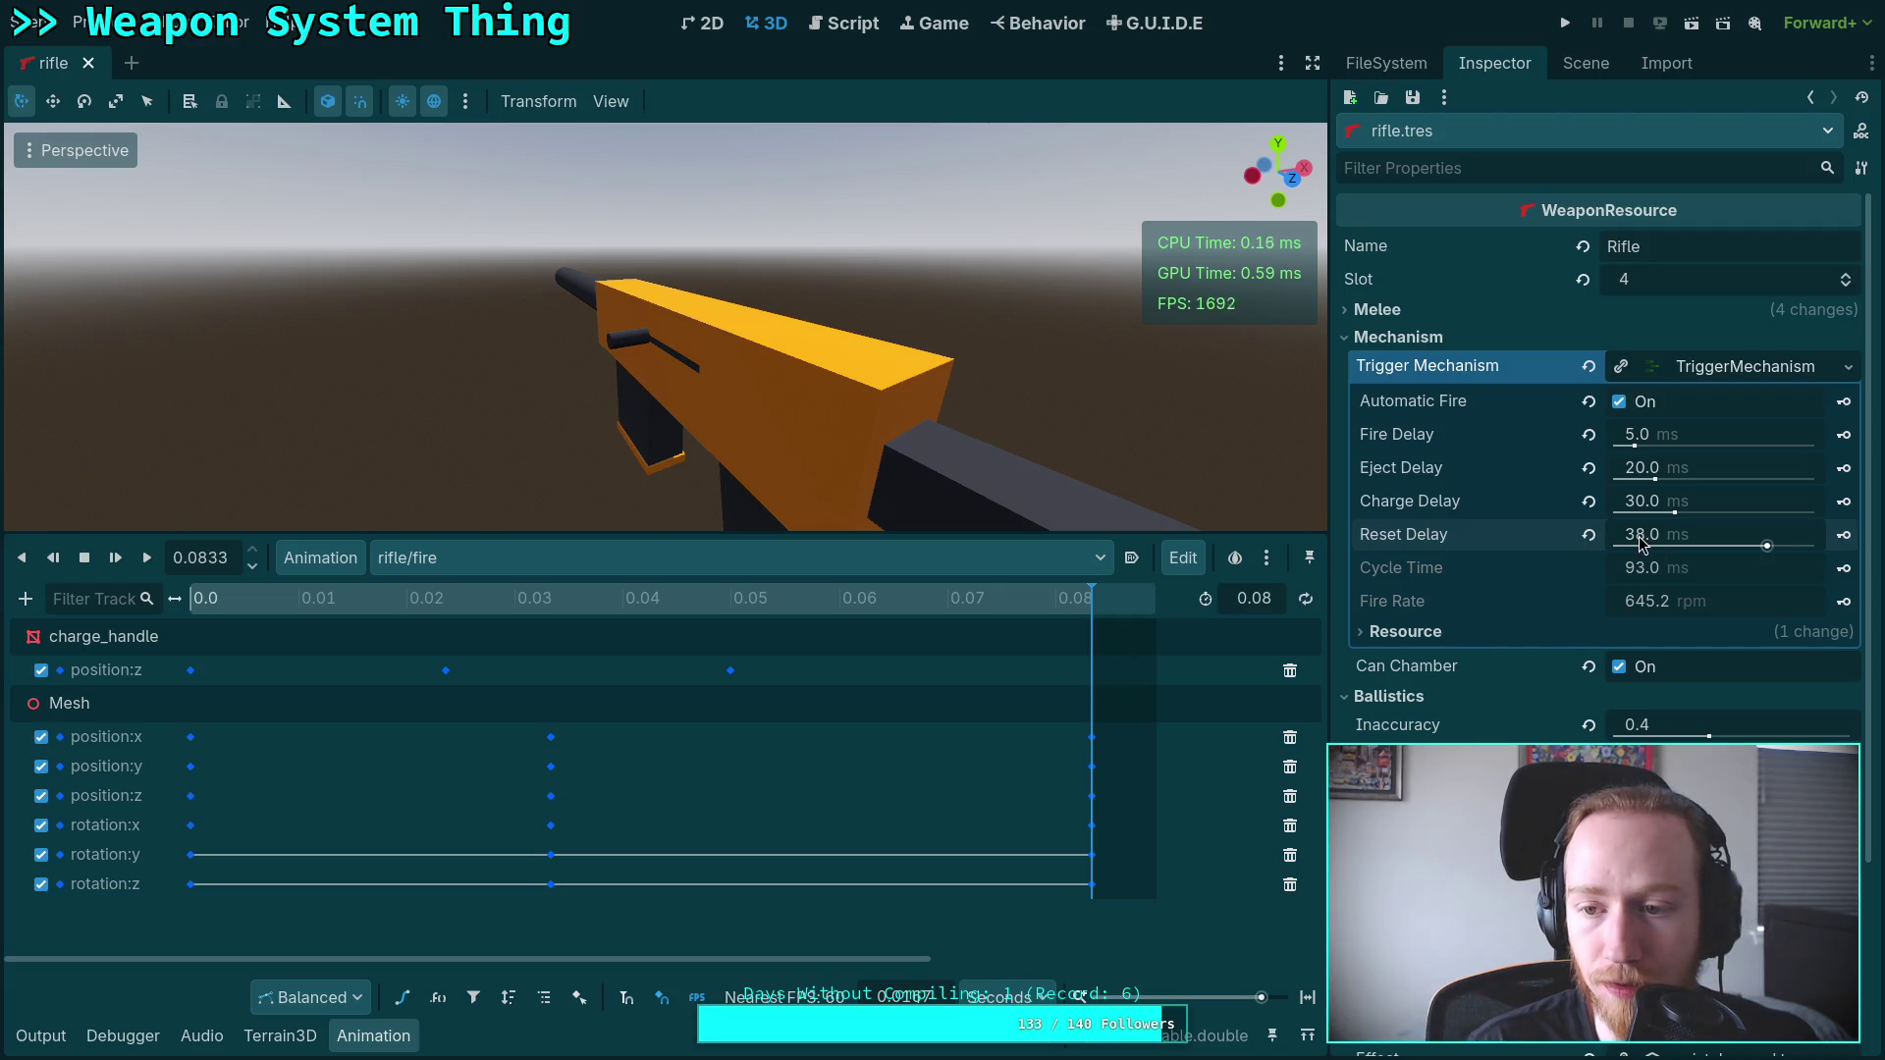
Fine-tune the rifle's Reset Delay through 37.3 to 37.4 ms
left_click(1669, 534)
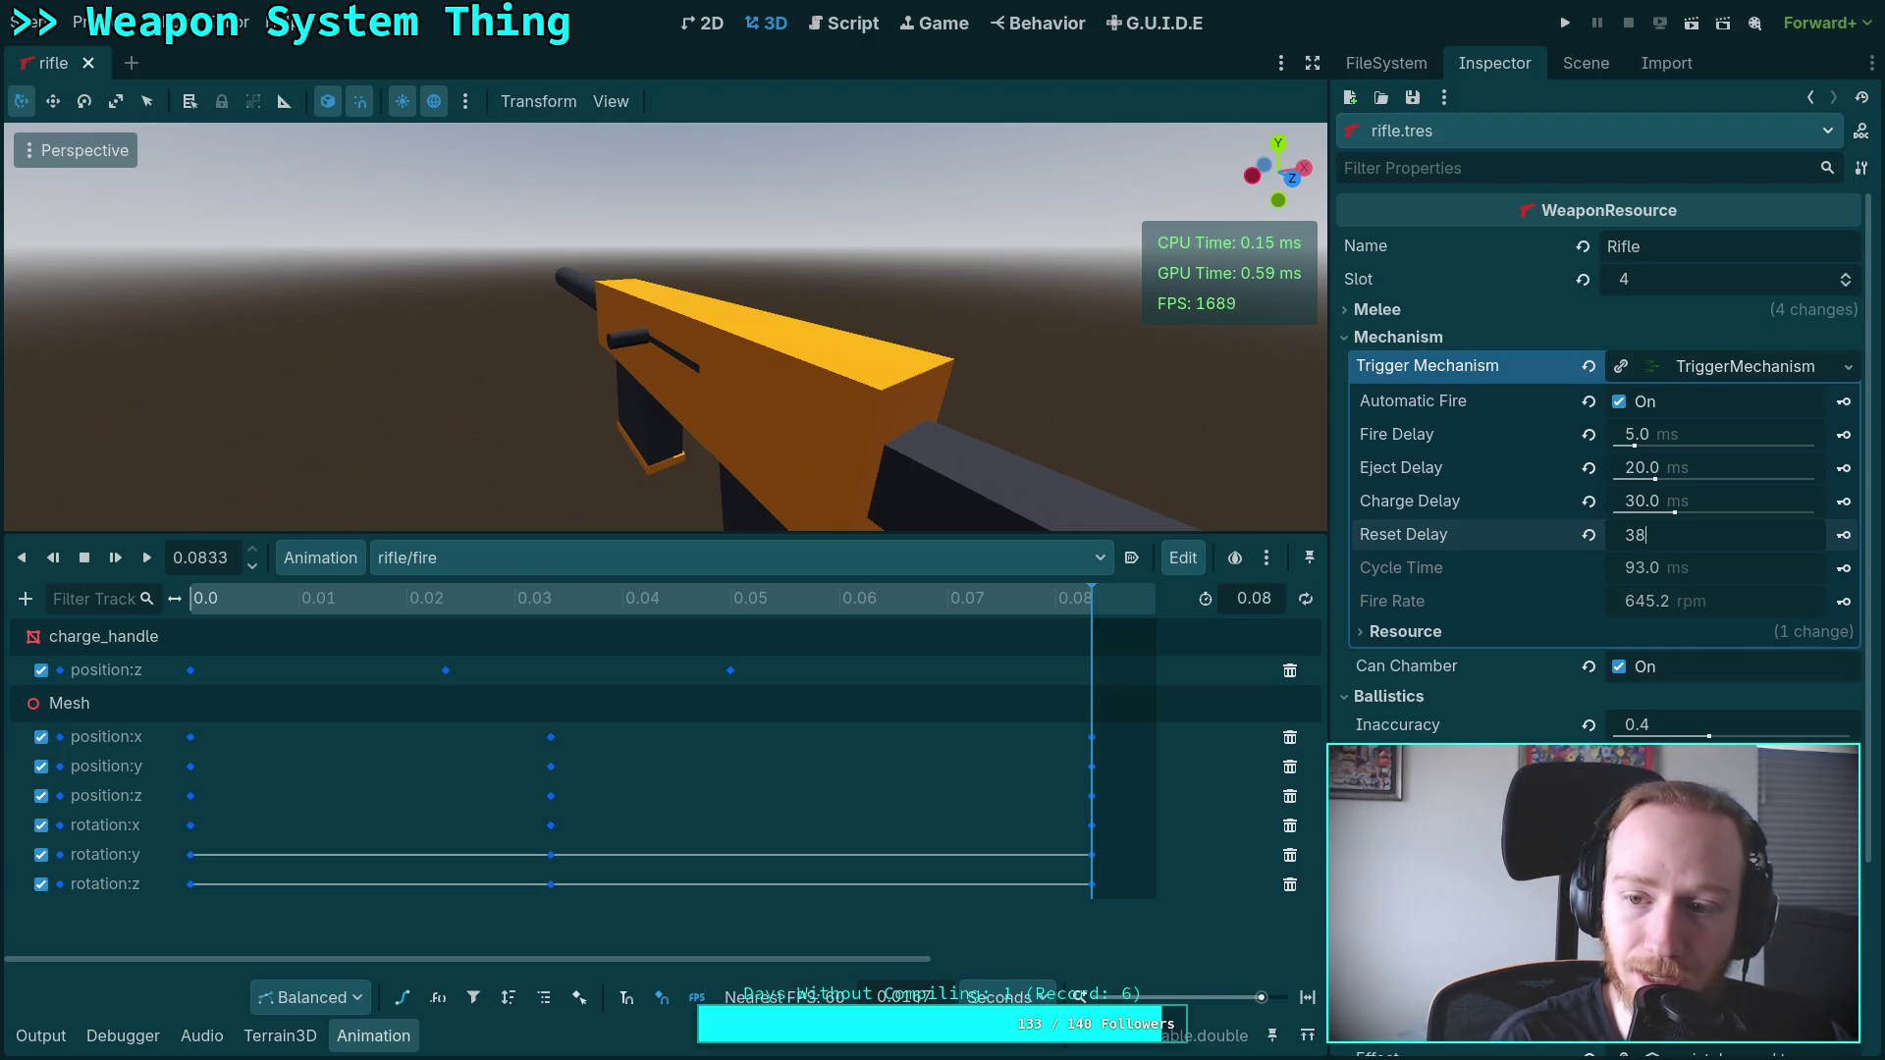
type("9")
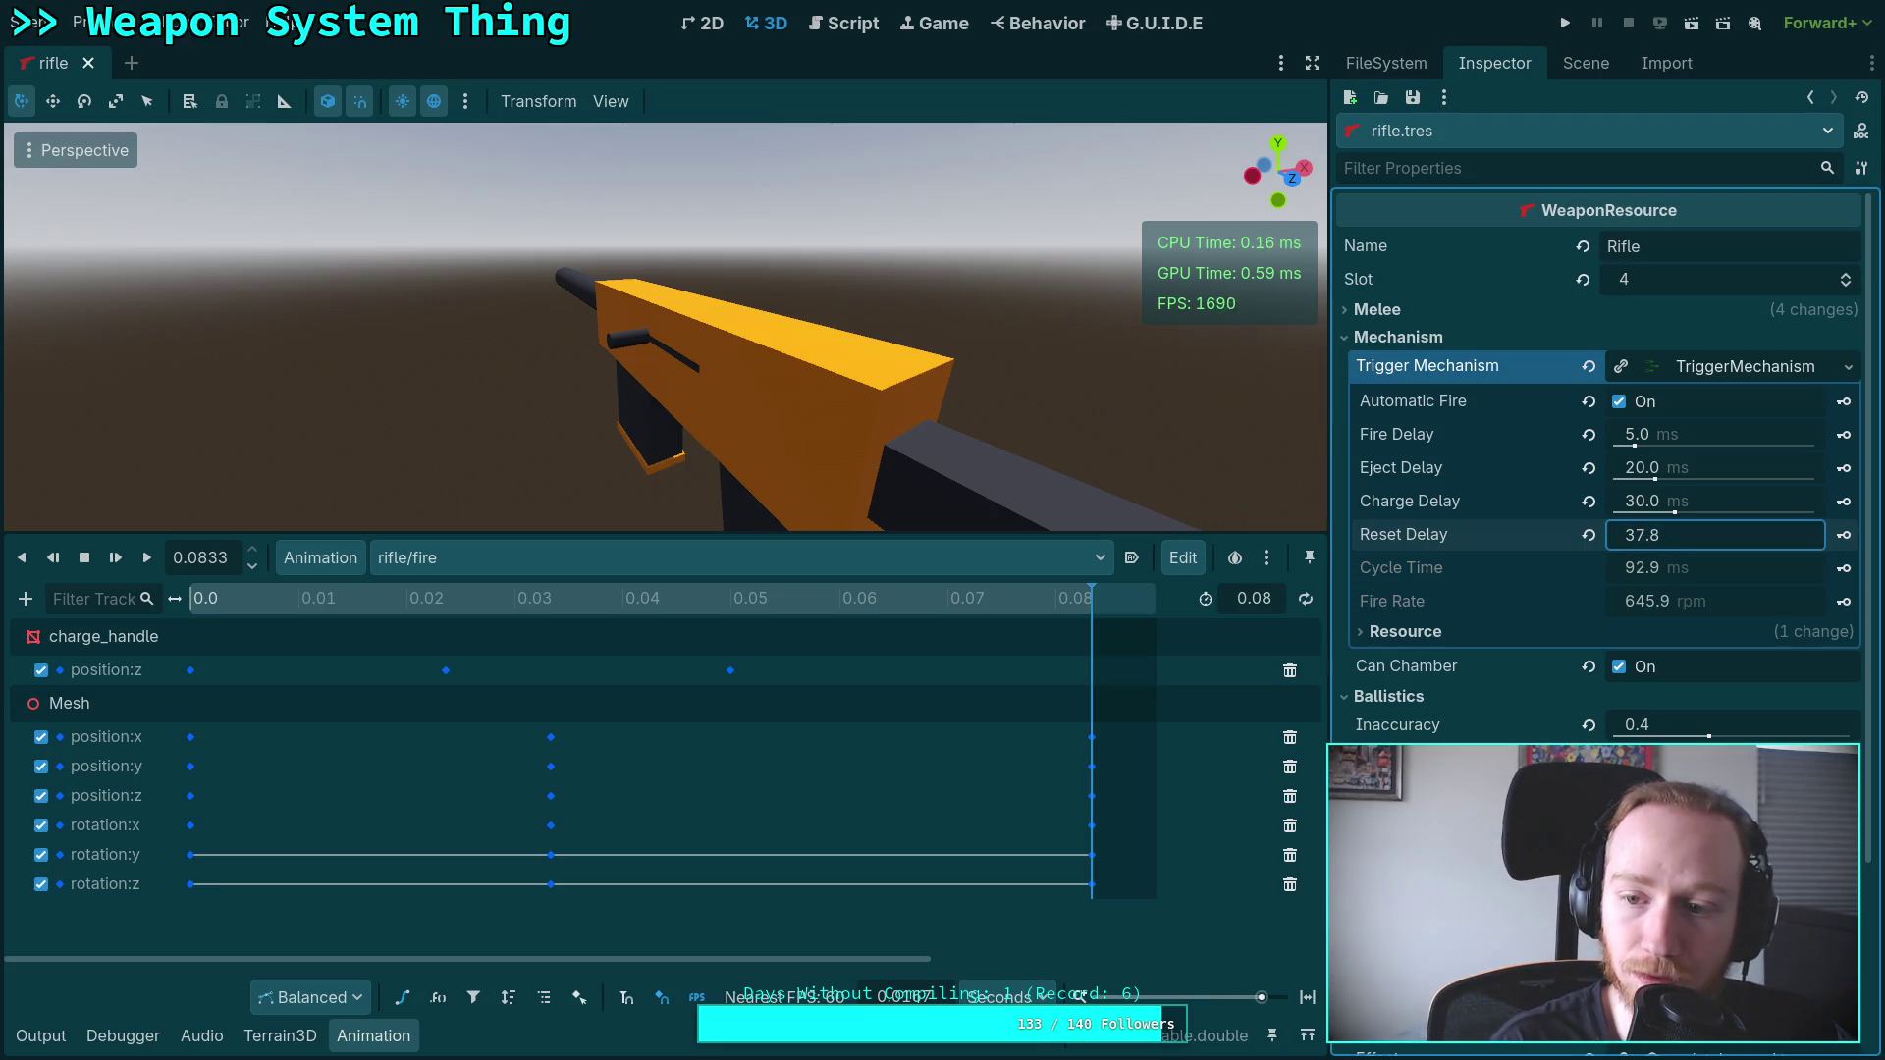
key("BackSpace")
type("6")
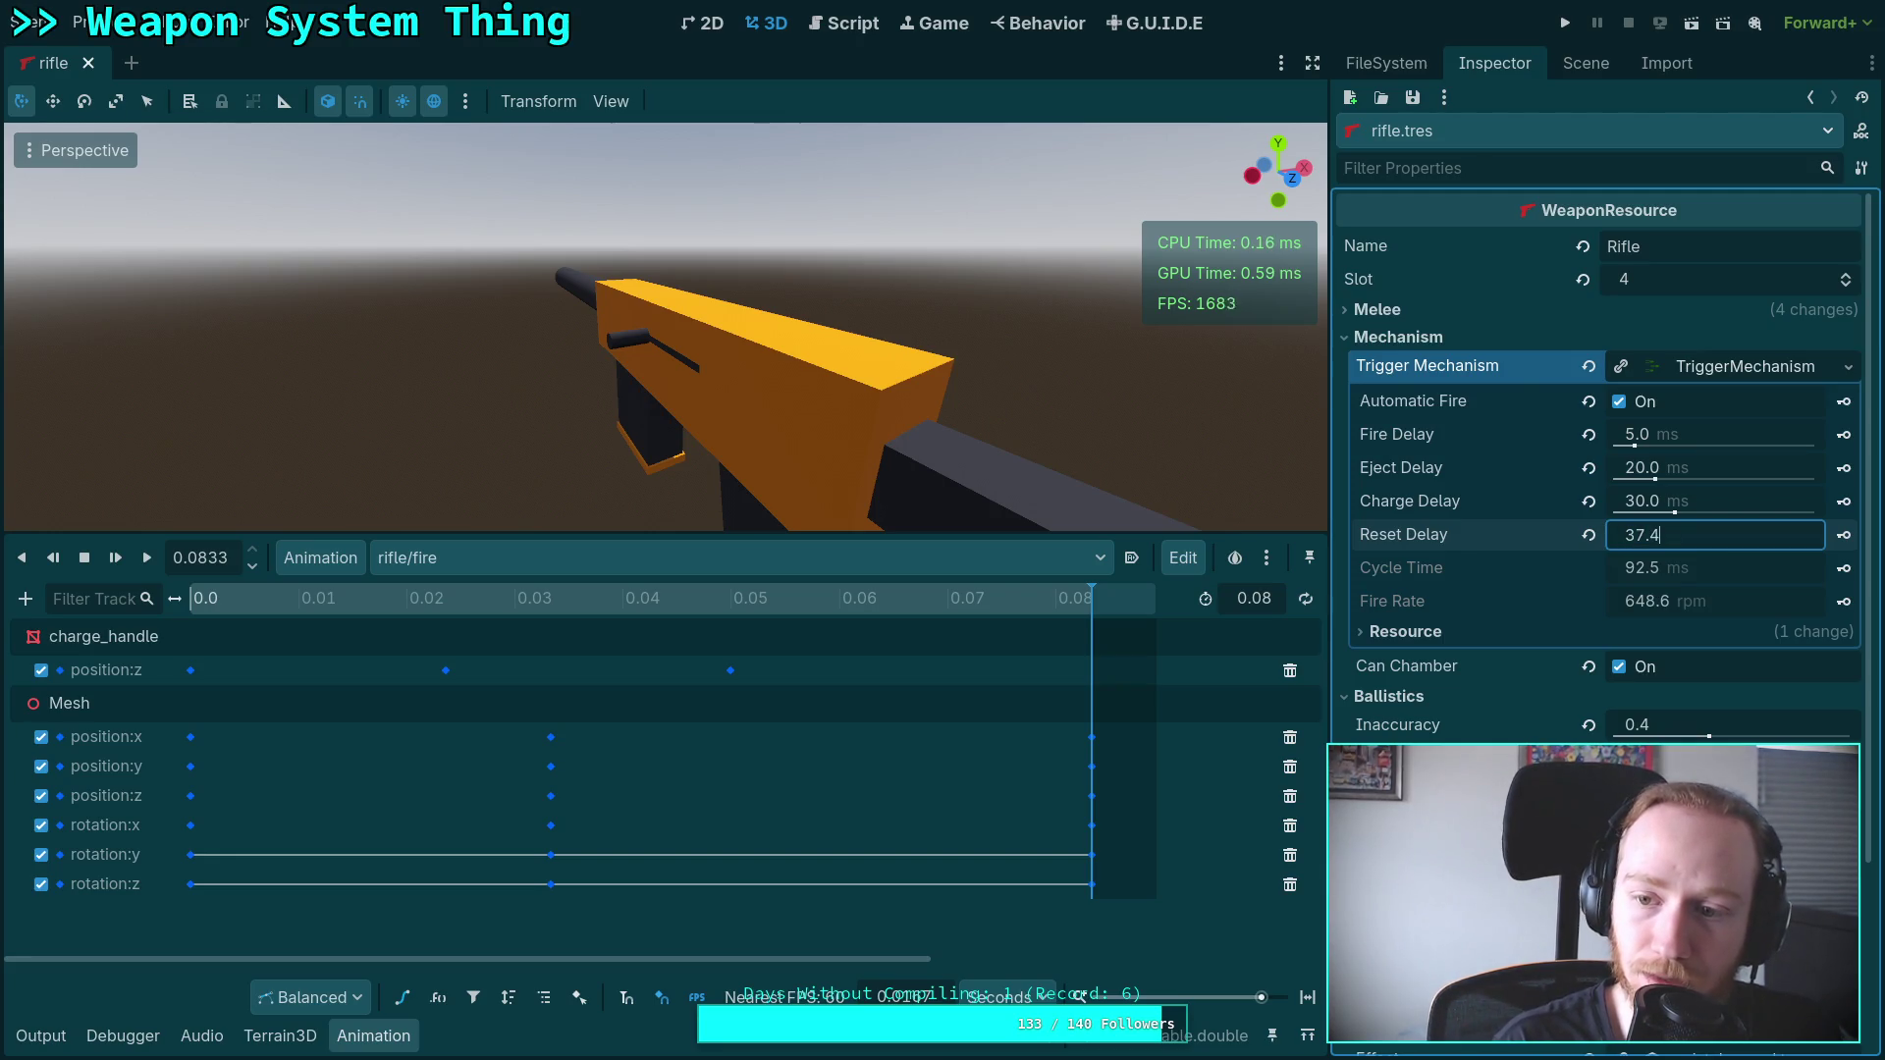
key("Return")
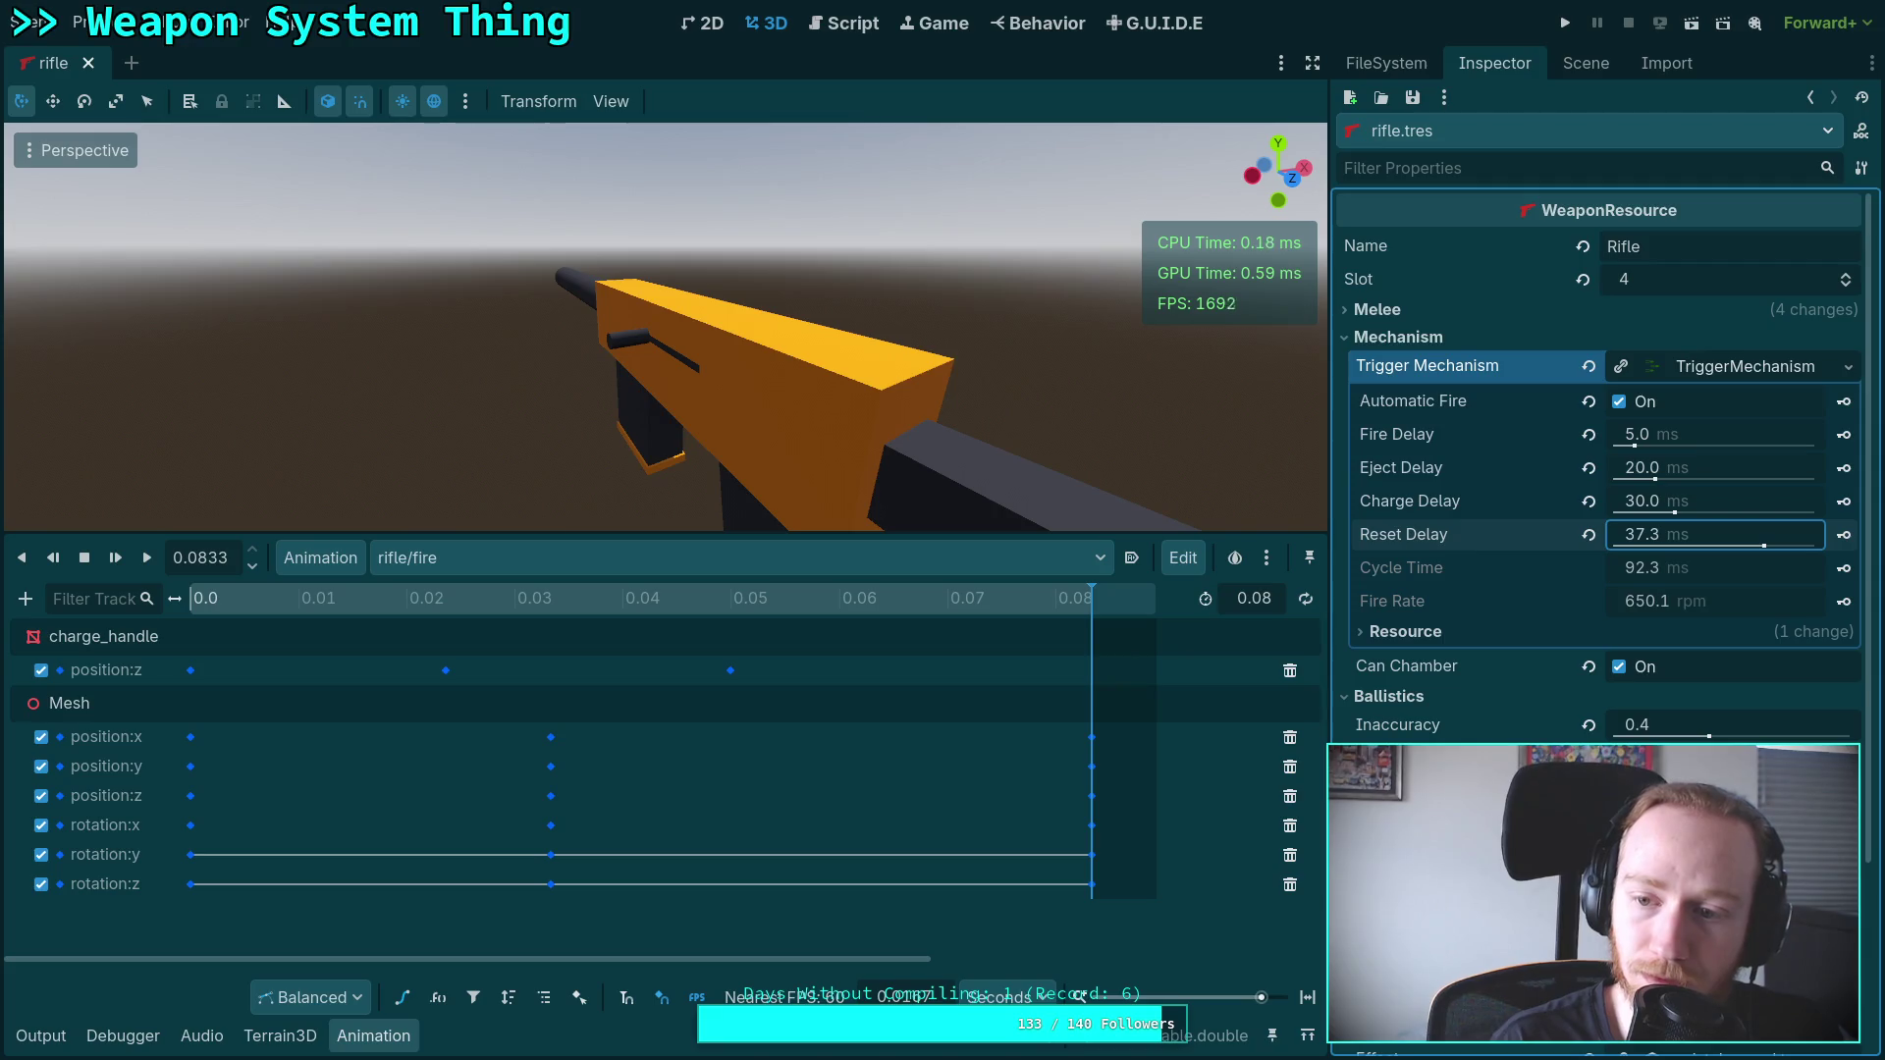
key("Return")
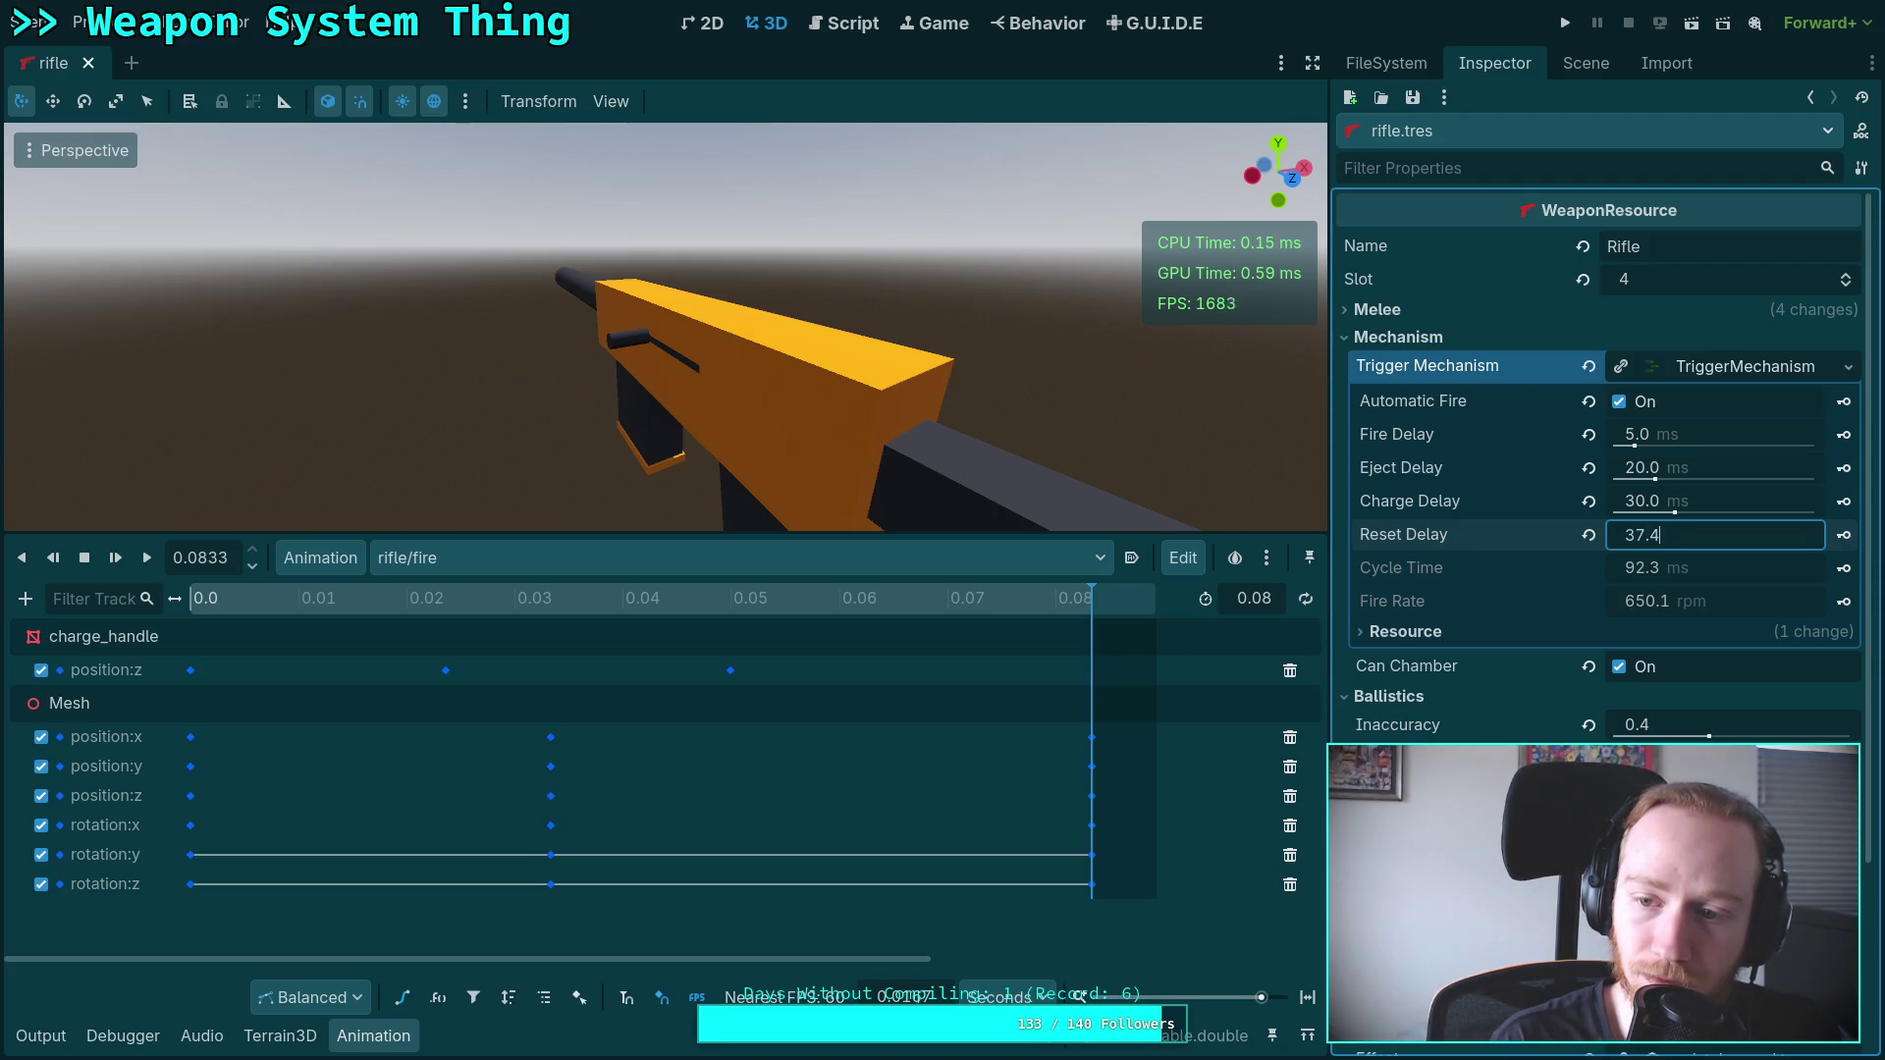
key("Return")
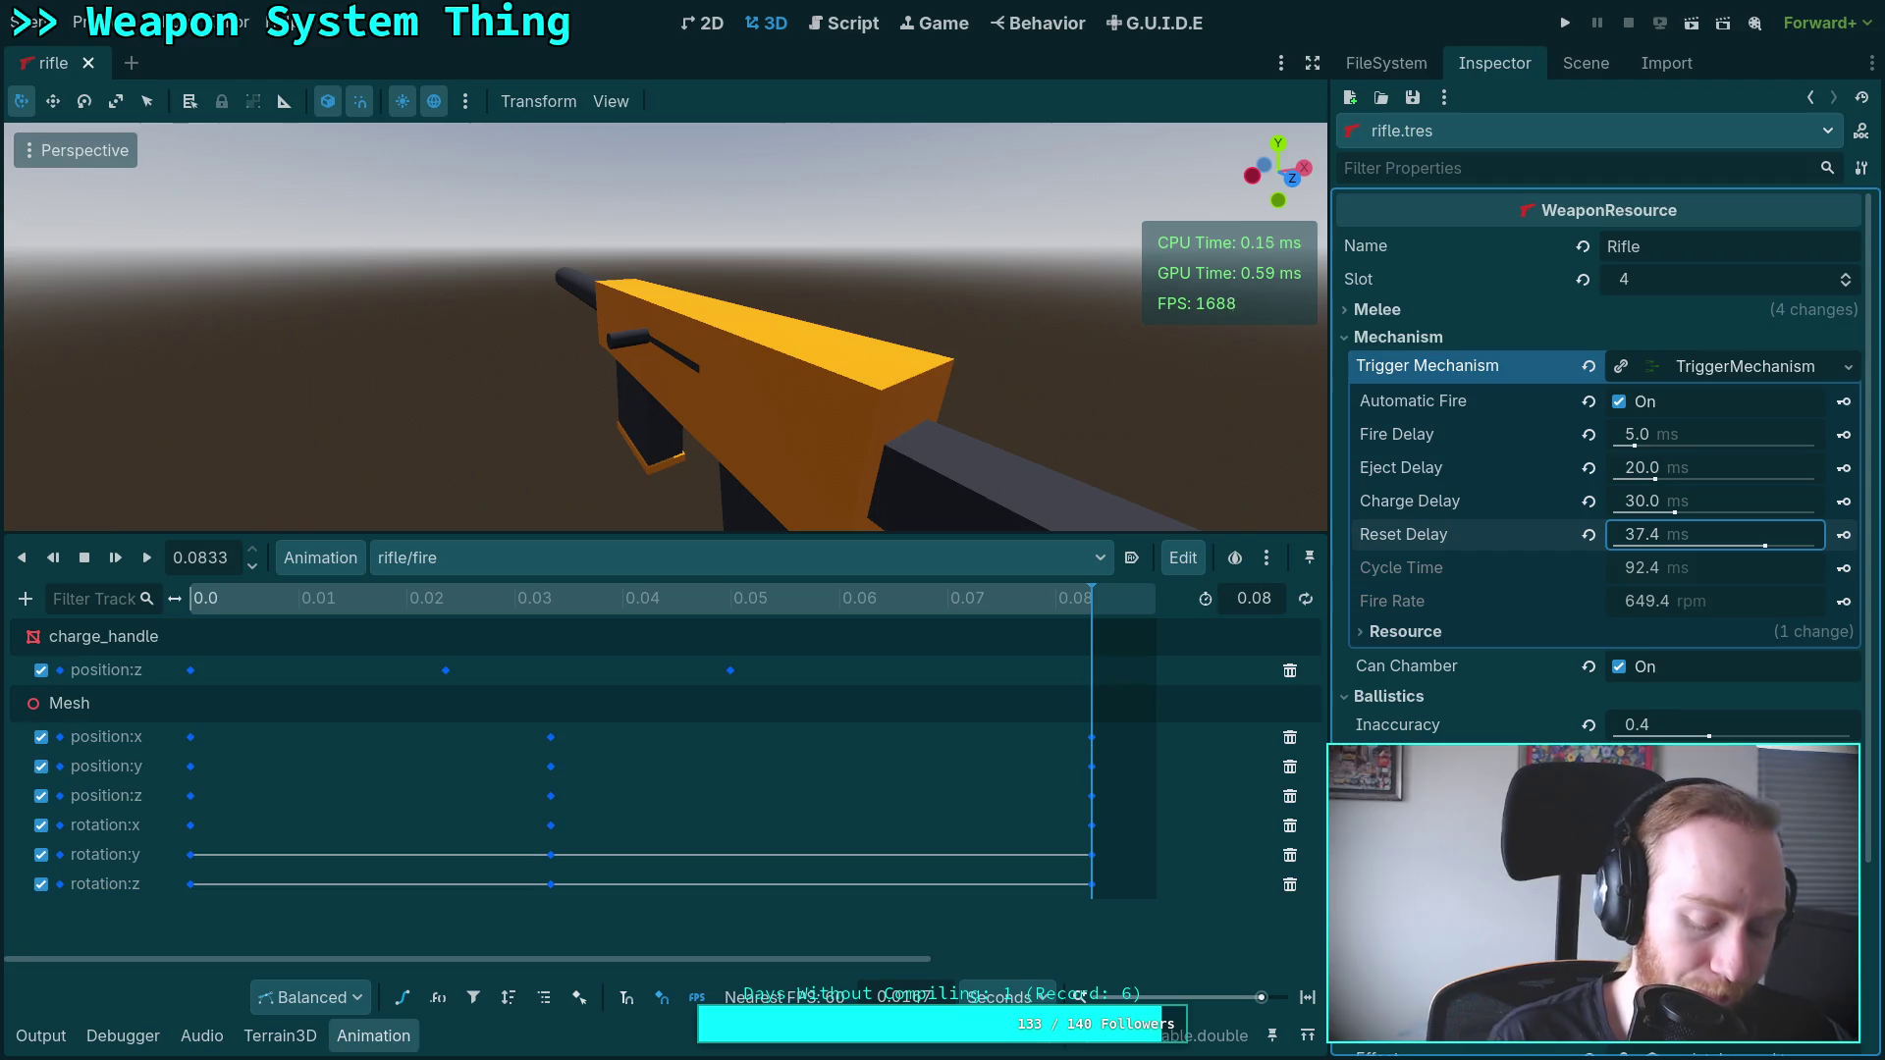
Save rifle.tres from the Inspector and switch to the Script workspace
left_click(1412, 99)
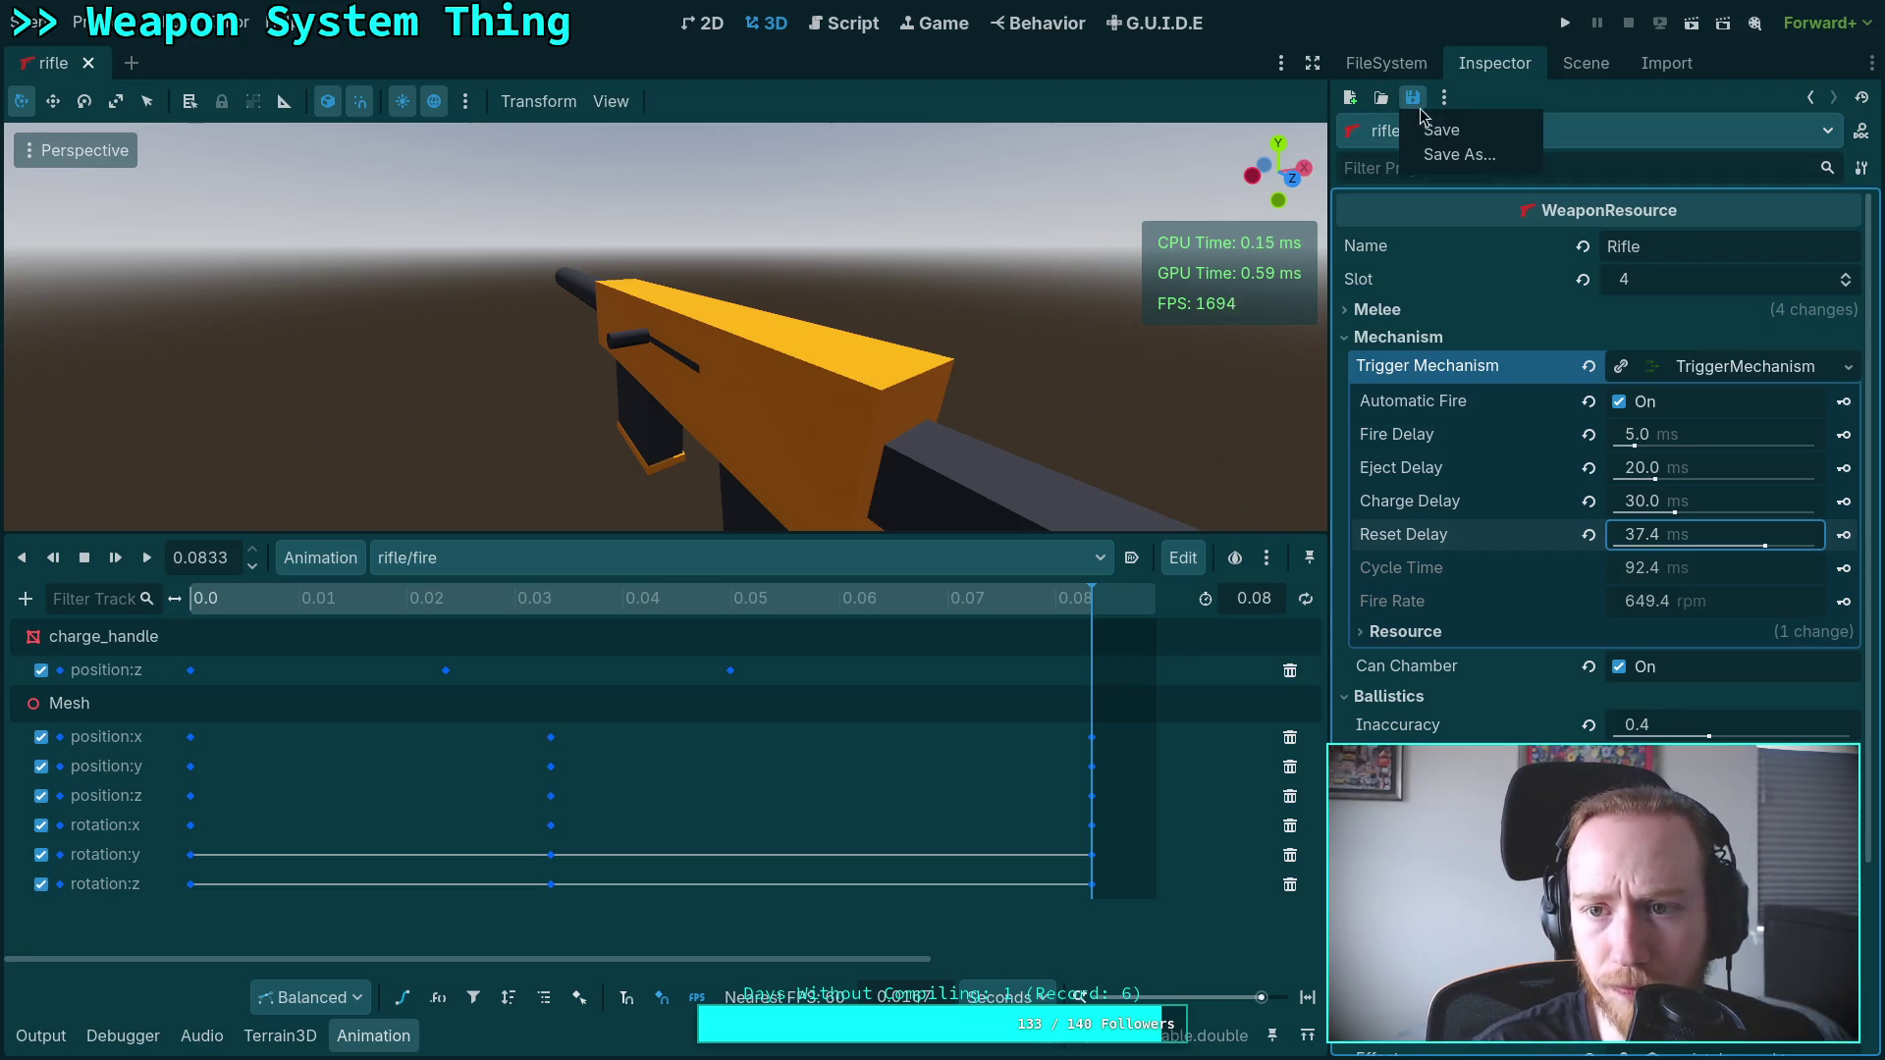
left_click(1429, 138)
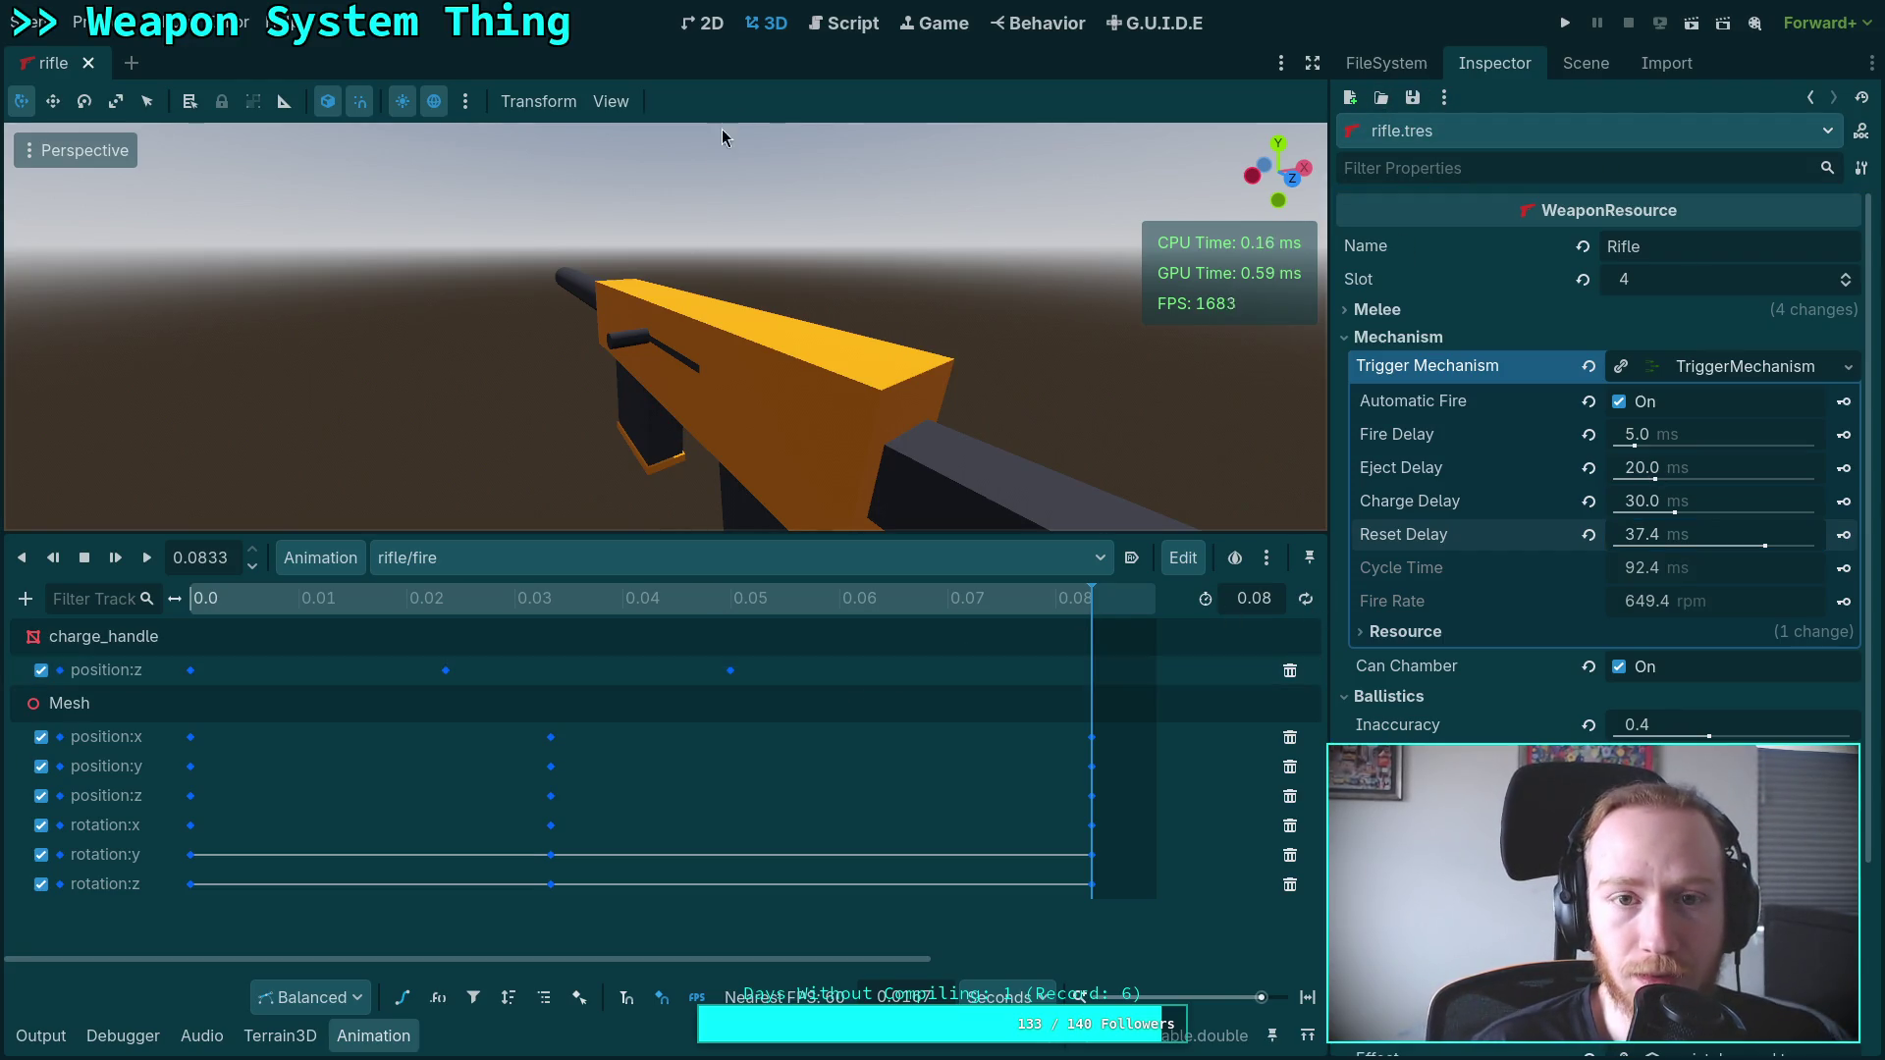
left_click(841, 25)
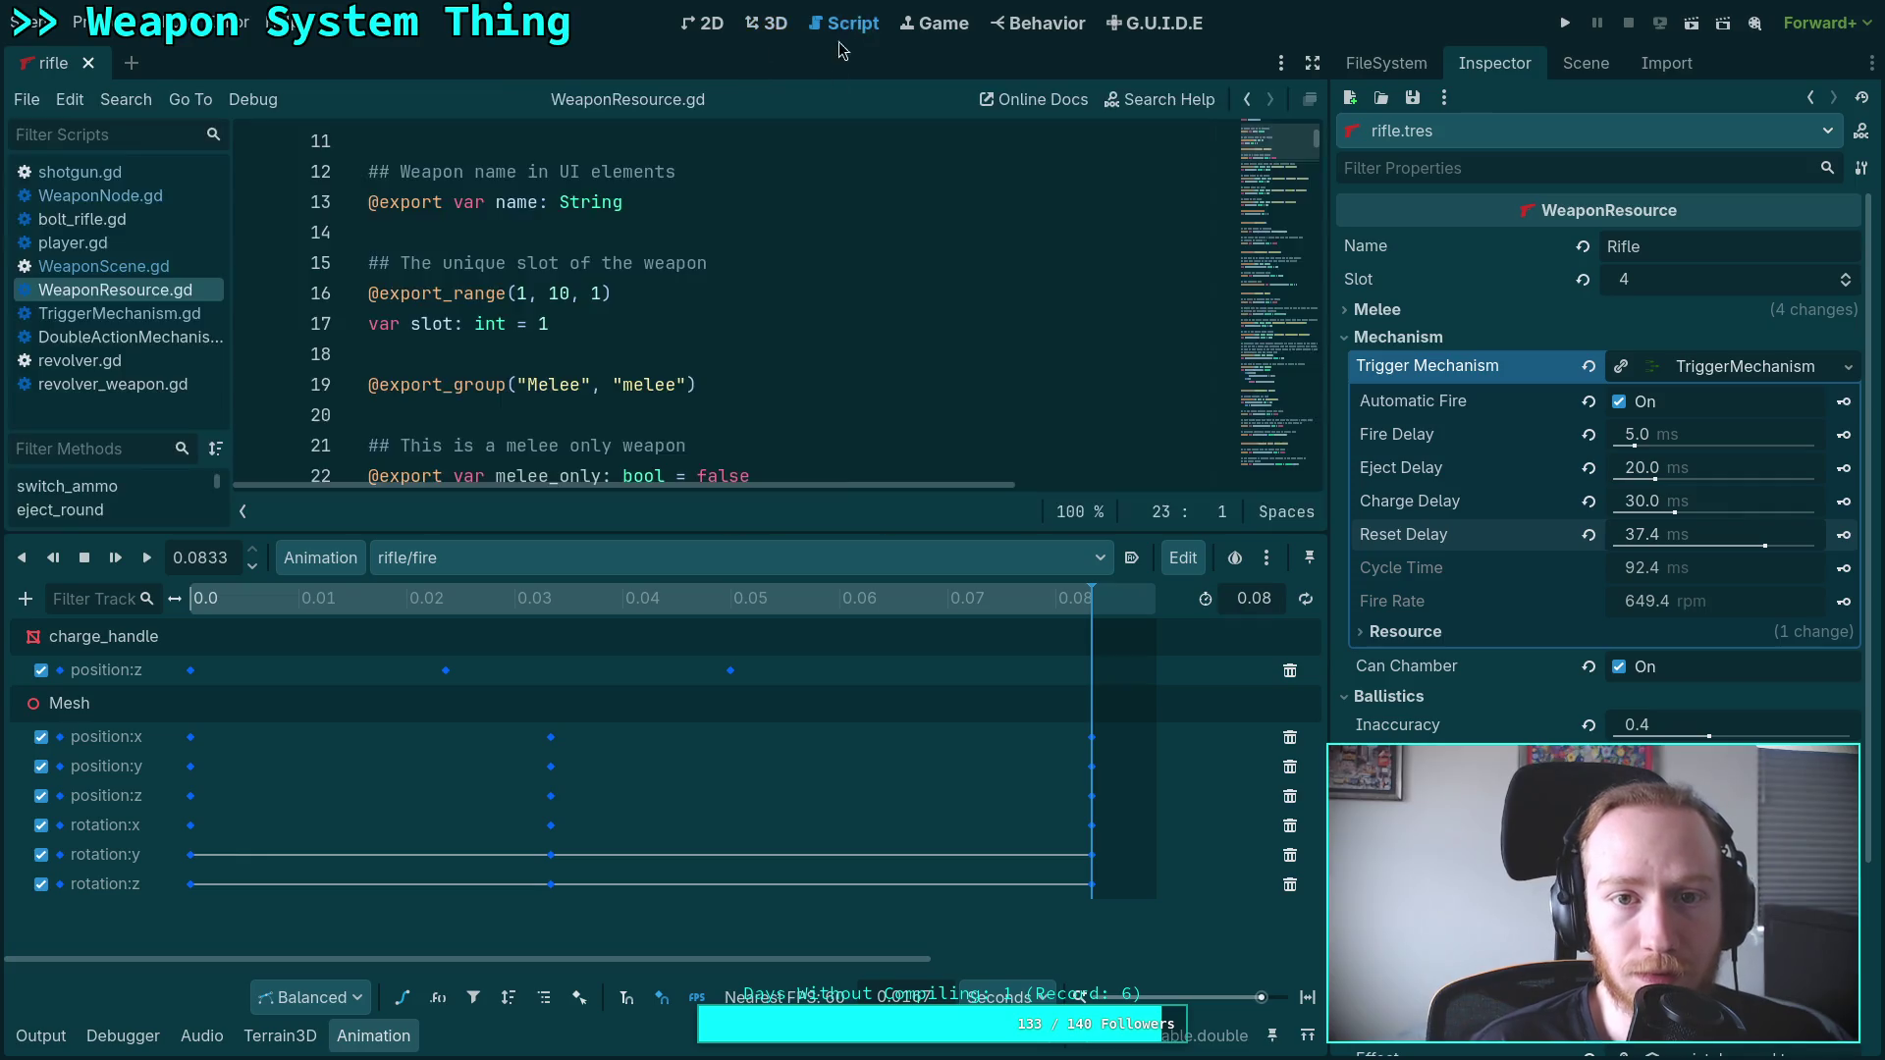
Collapse the Animation panel and scroll through WeaponResource.gd's exported weapon settings
left_click(357, 1035)
scroll(686, 611, "down", 16)
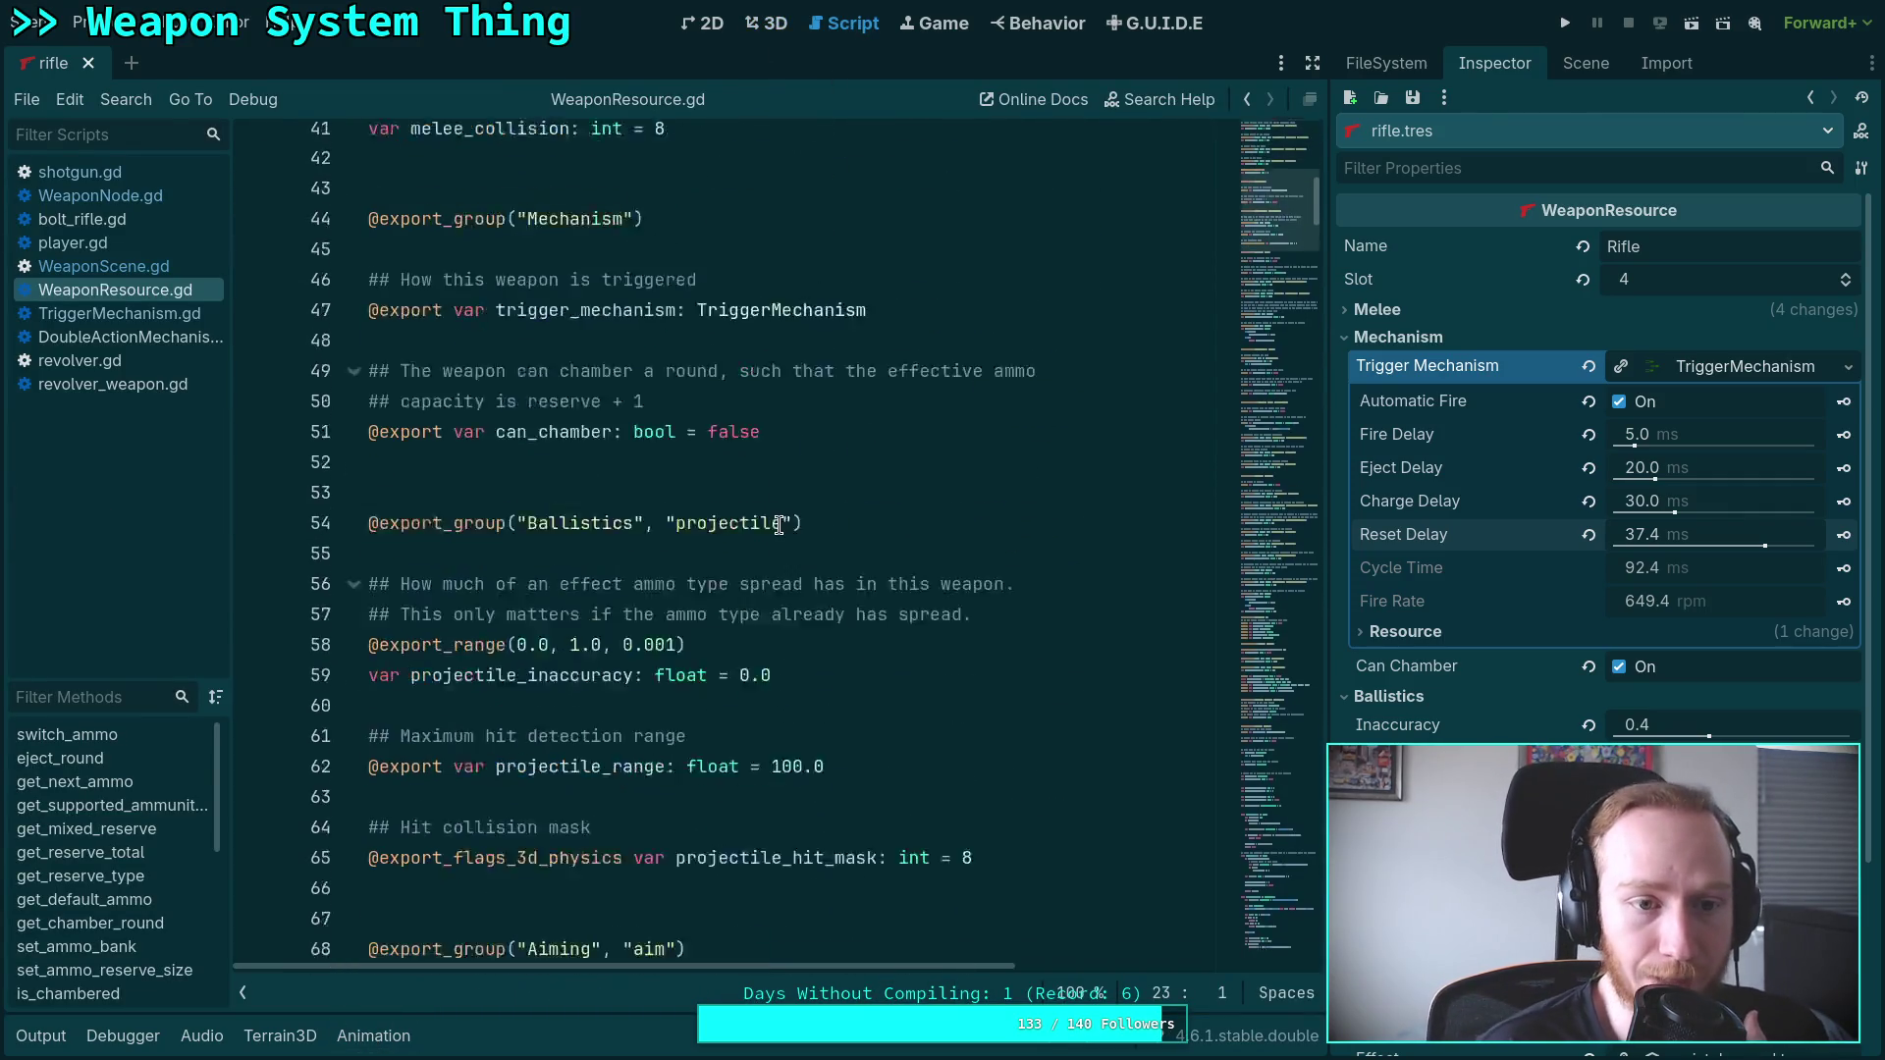
scroll(835, 569, "down", 5)
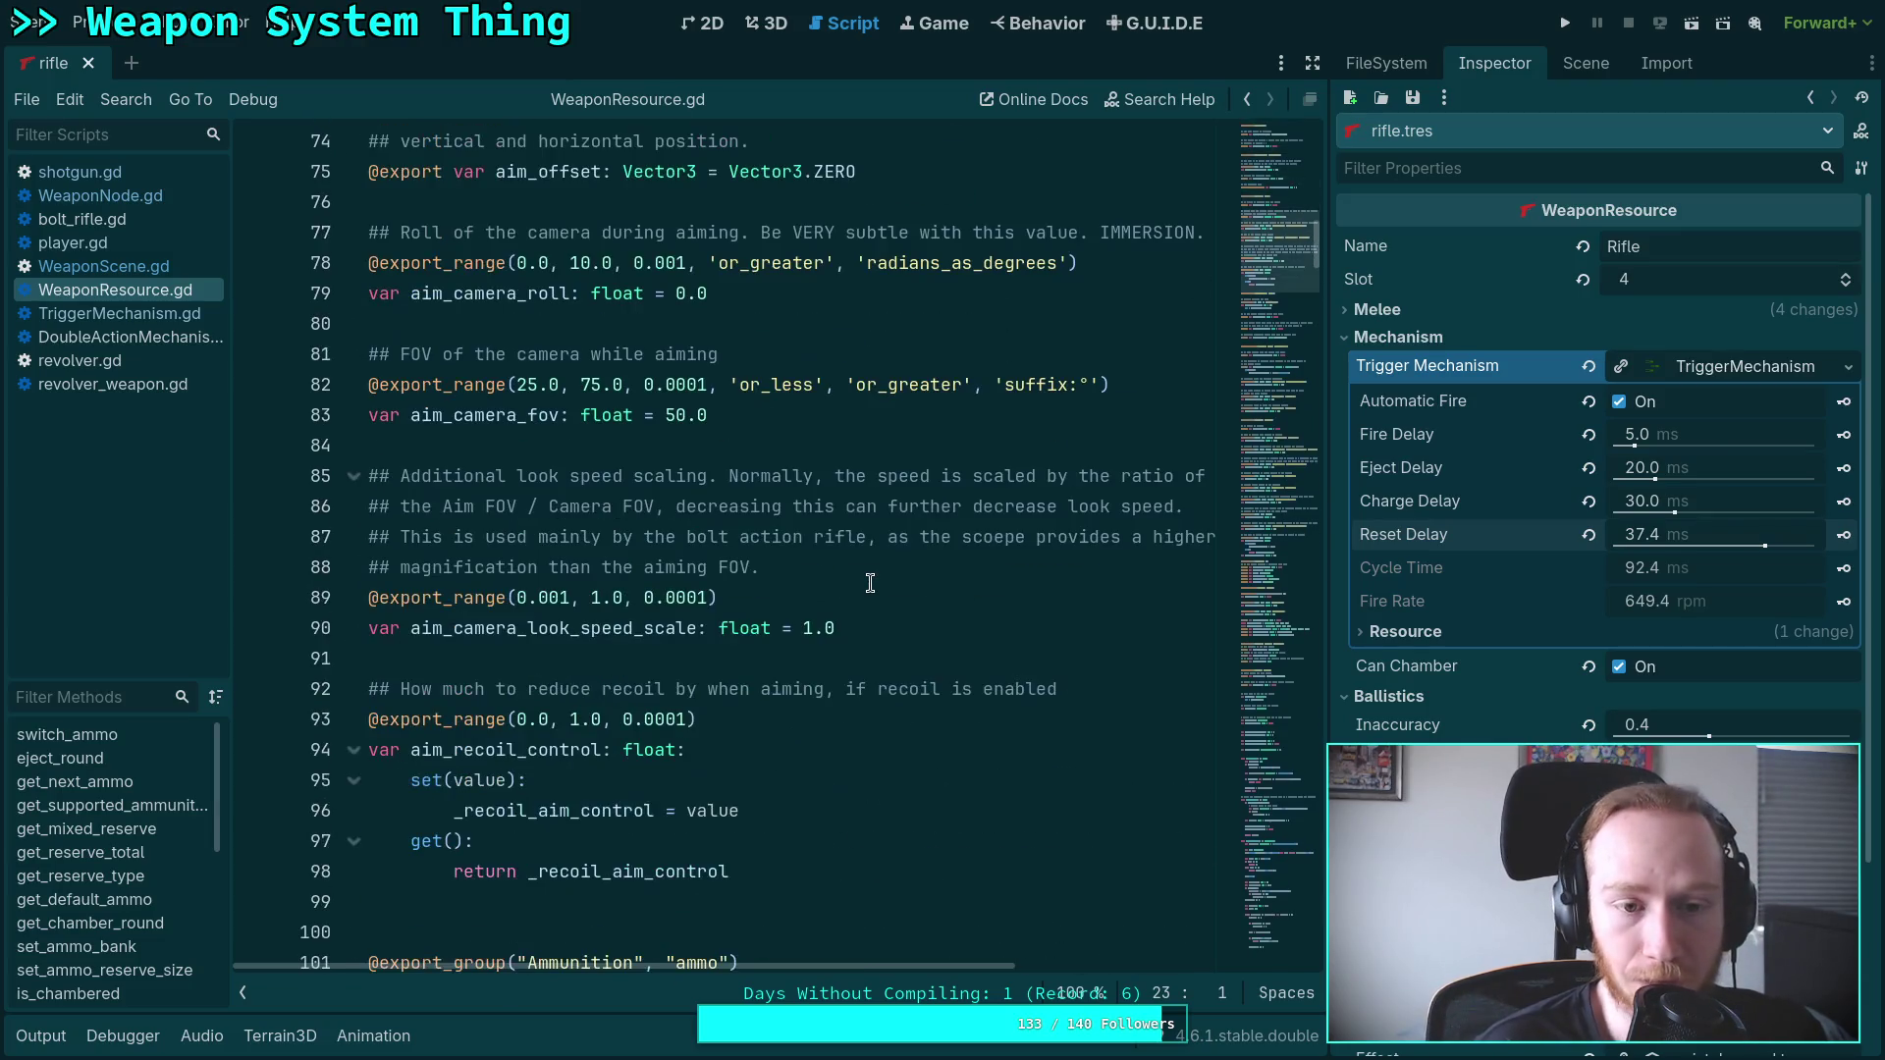
scroll(870, 583, "down", 15)
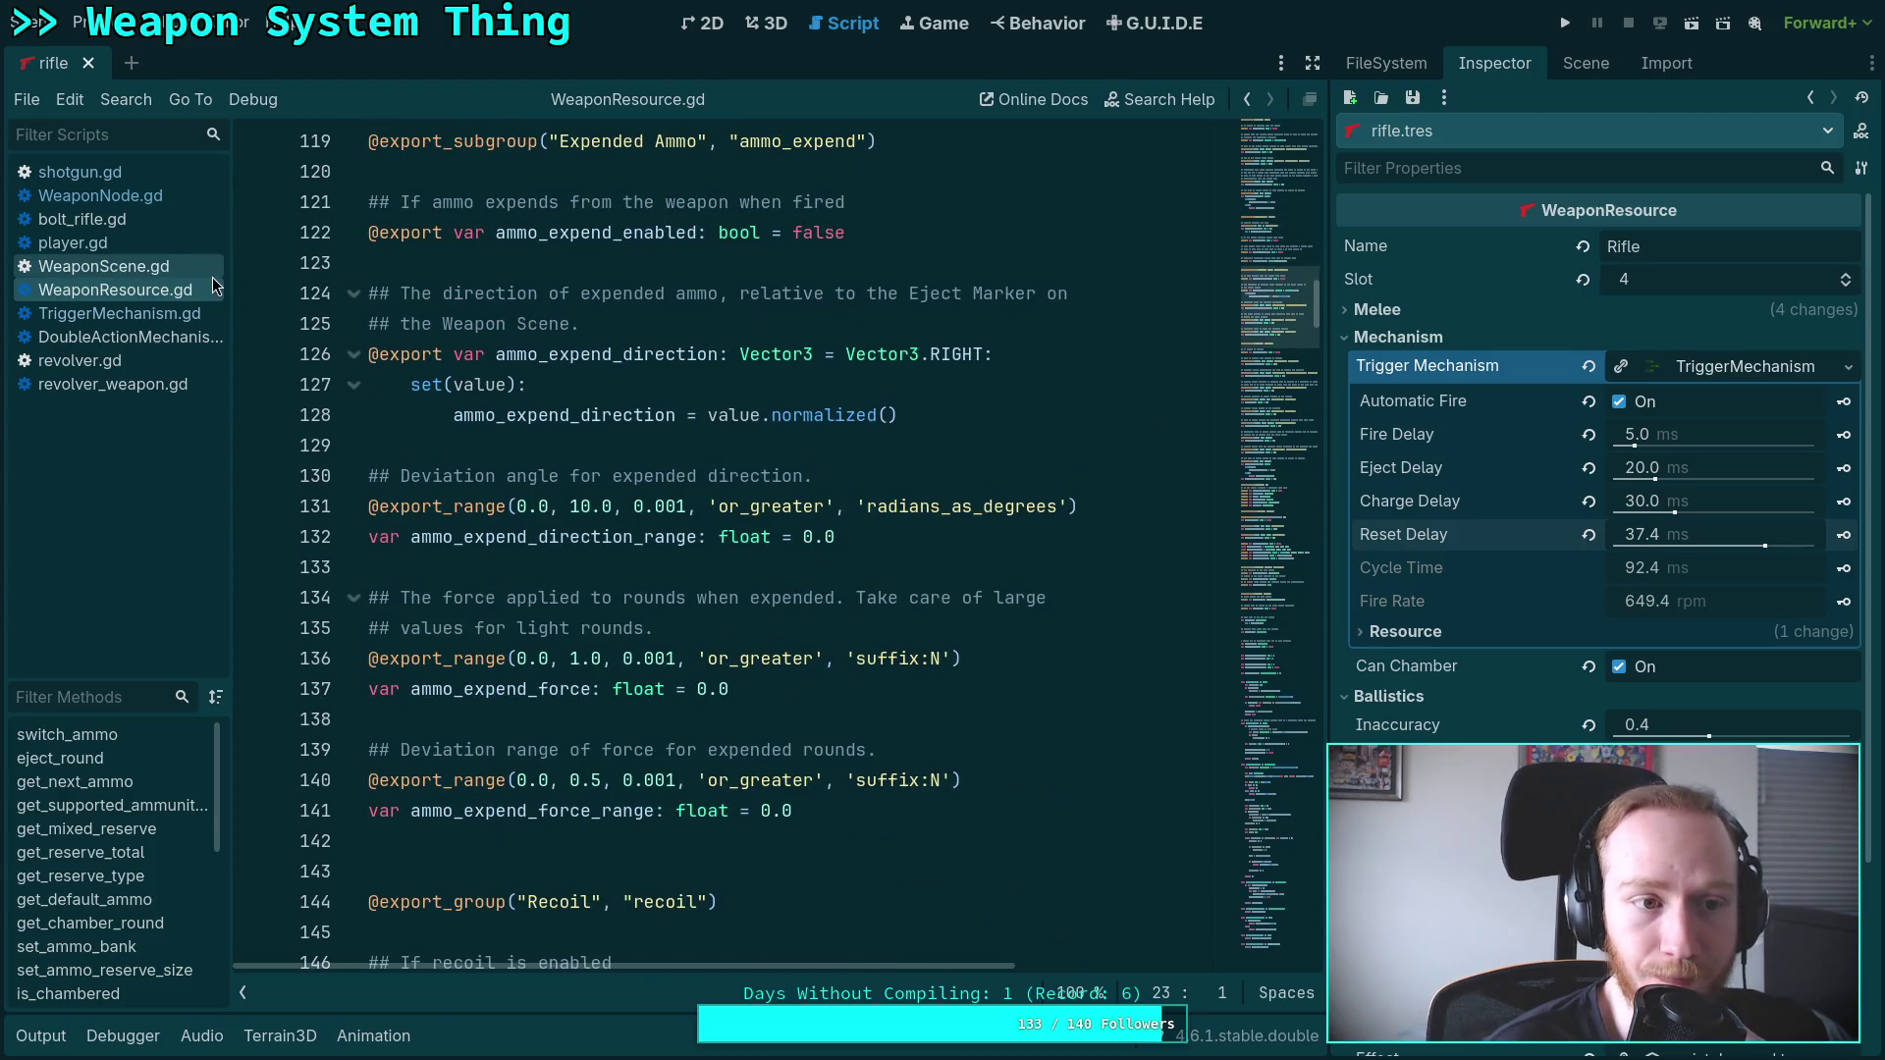
Open WeaponNode.gd and browse its code around empty line 369
left_click(118, 196)
scroll(869, 638, "down", 12)
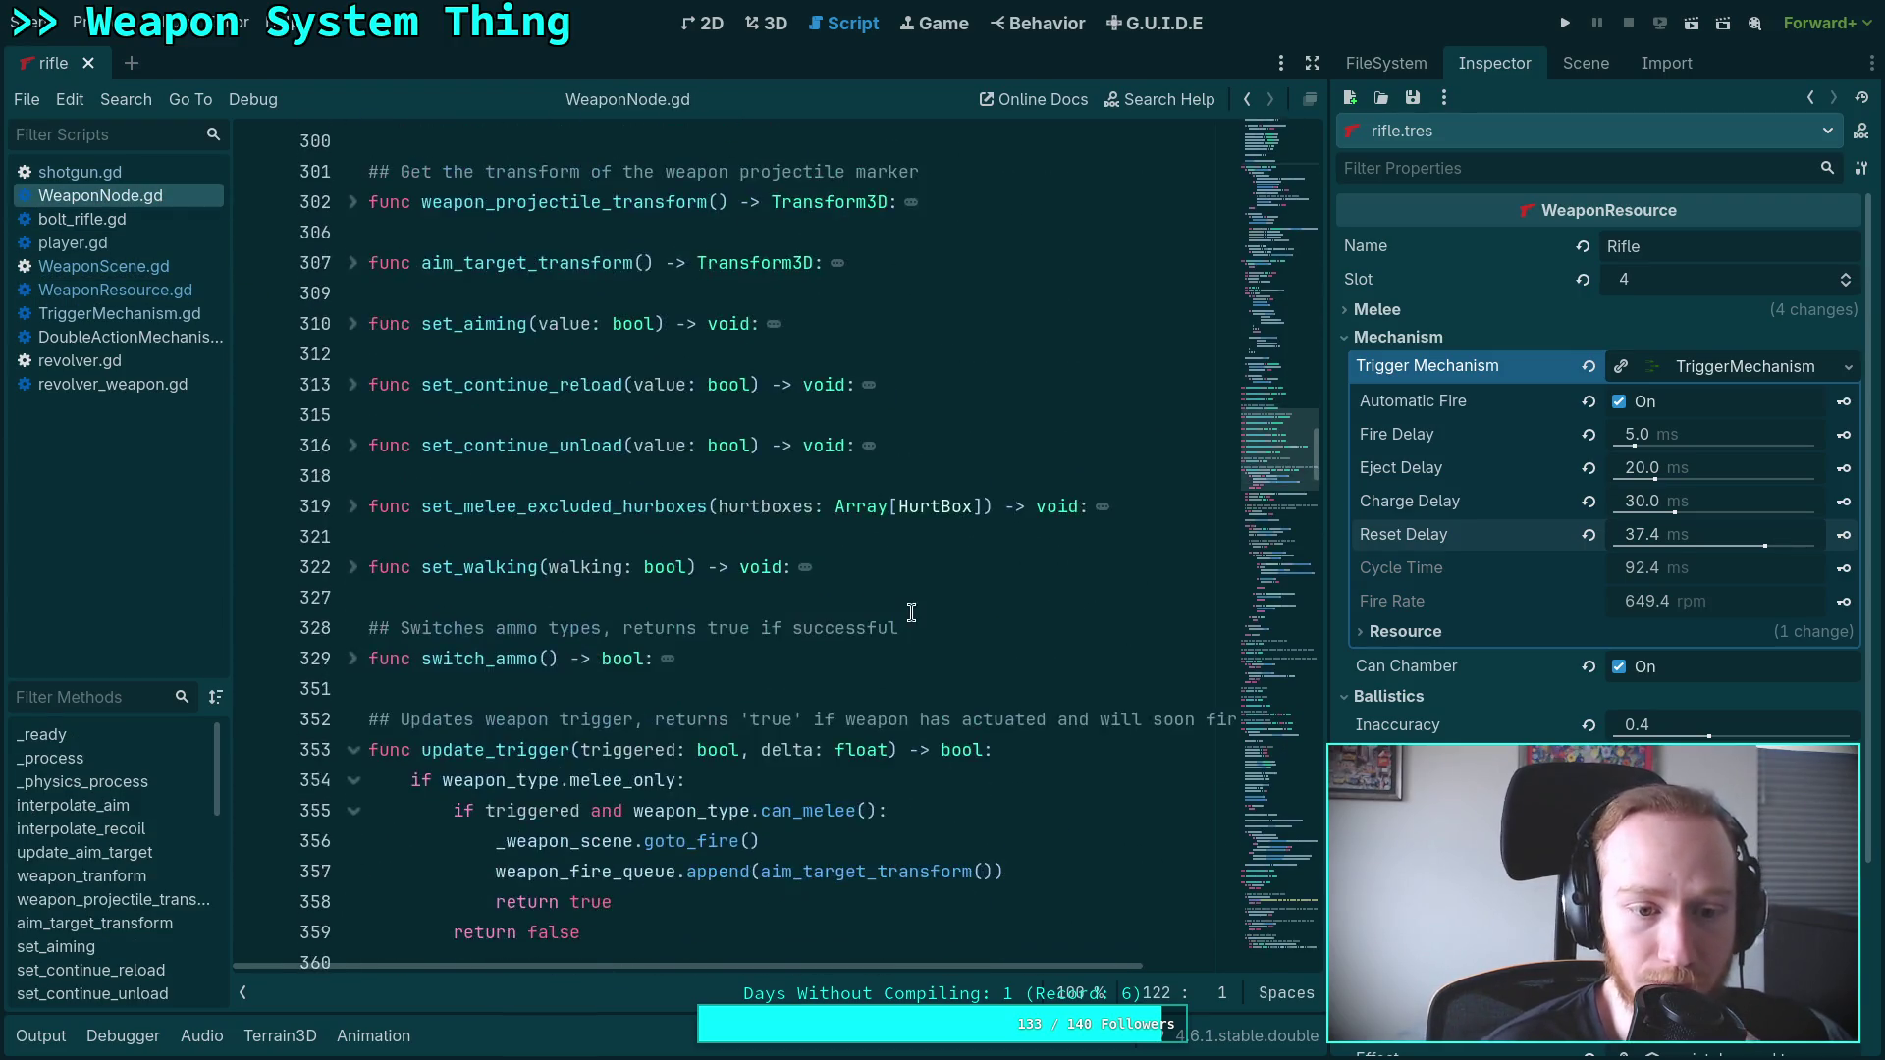
scroll(912, 613, "down", 4)
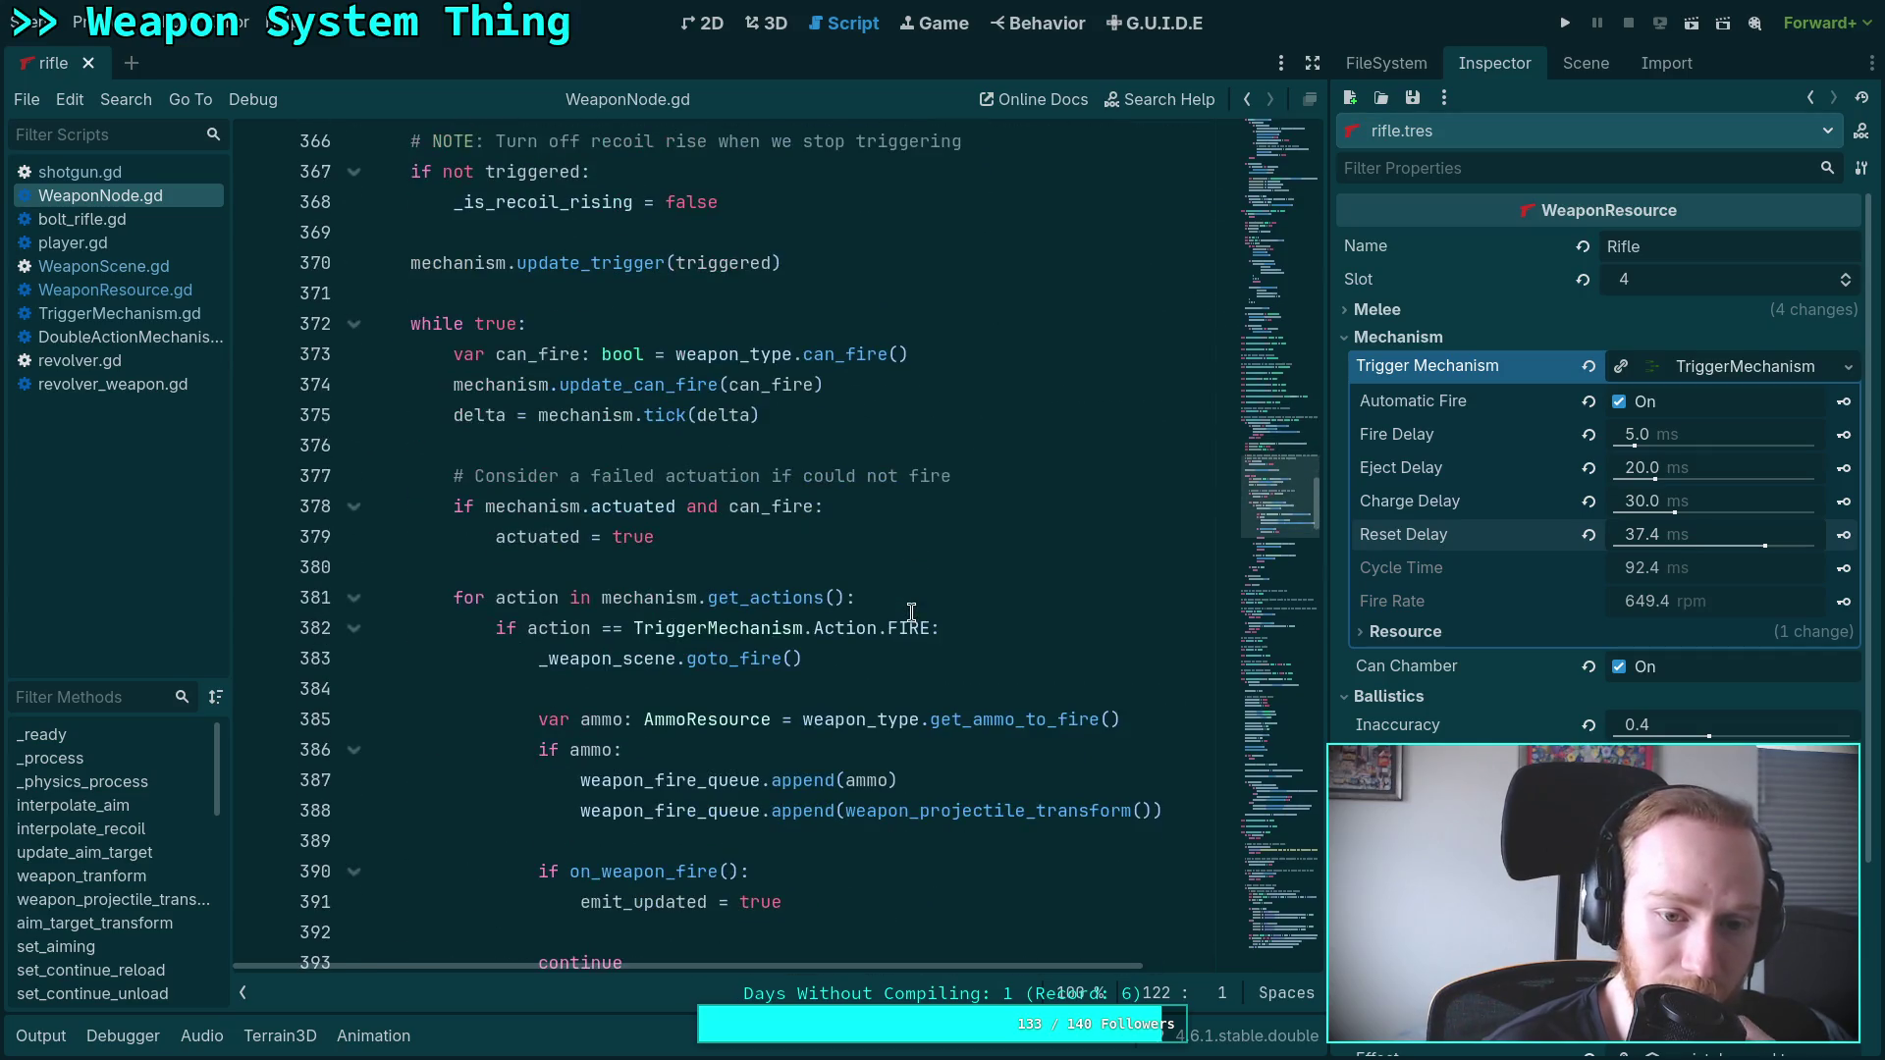
scroll(911, 613, "down", 5)
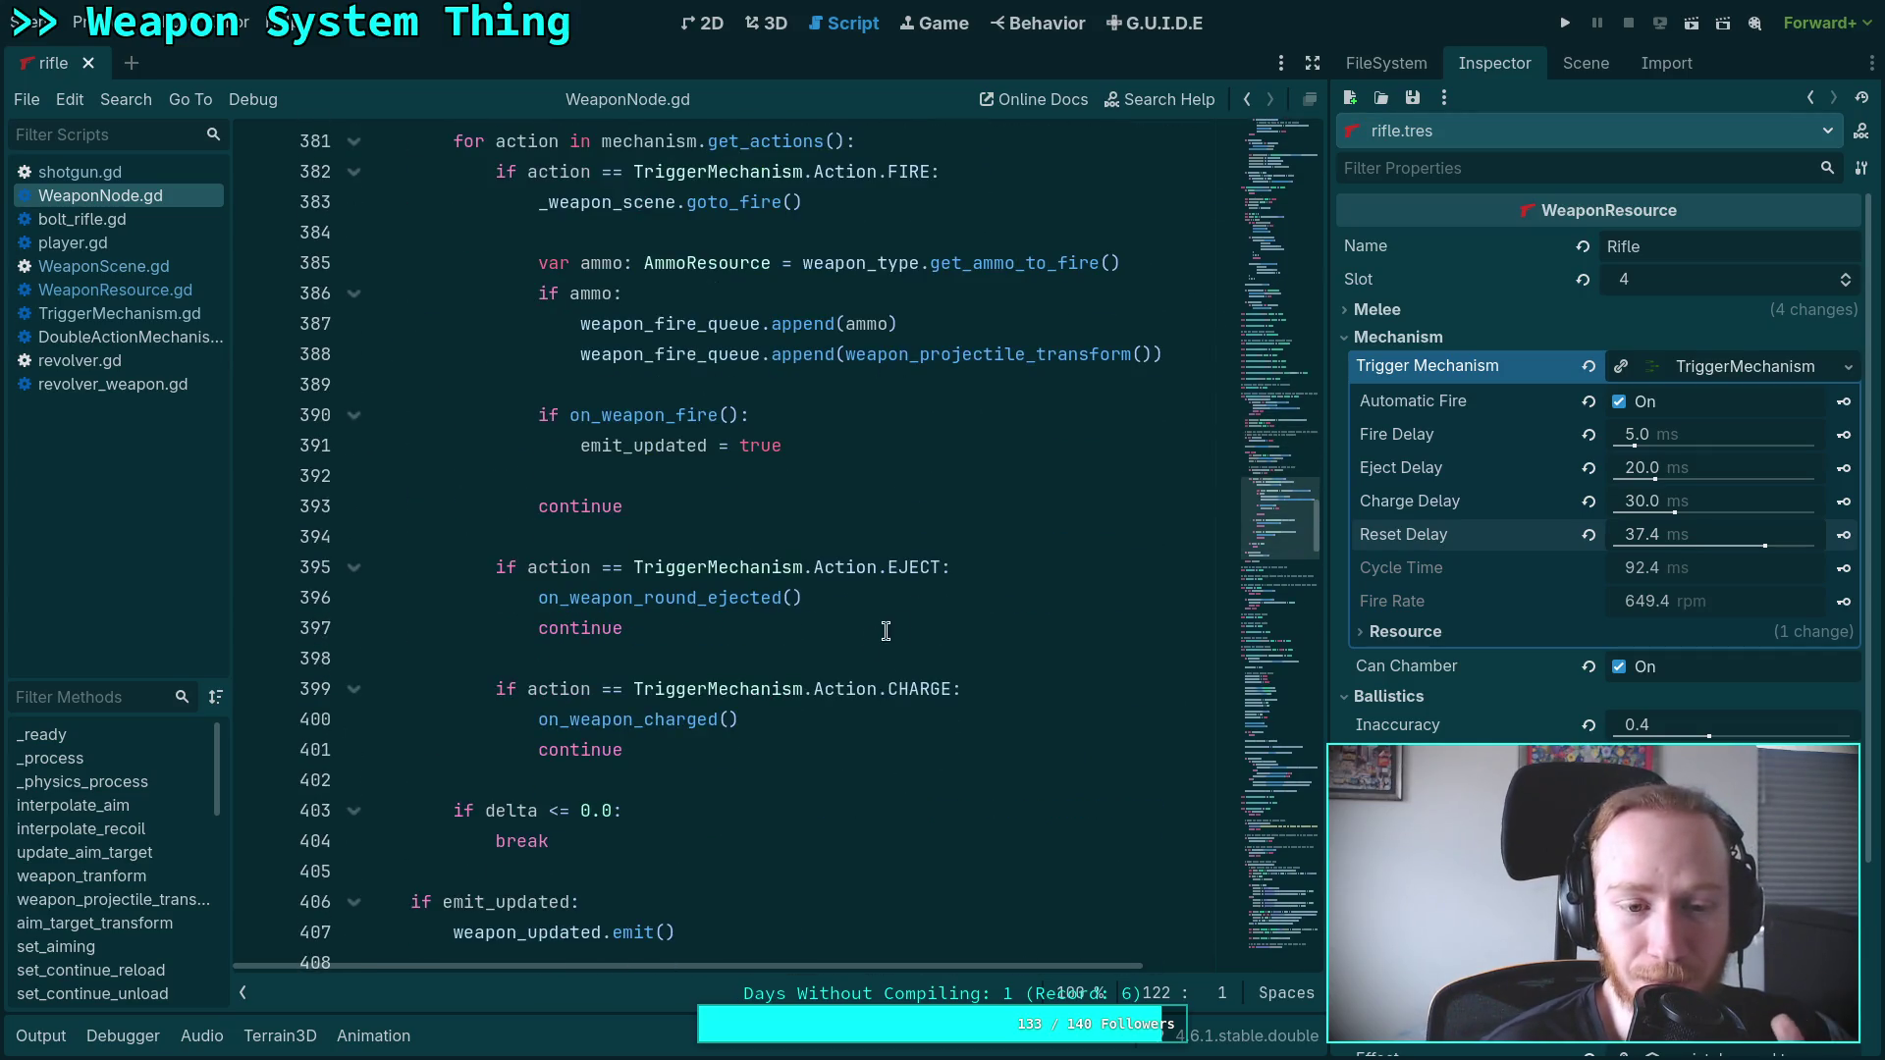
scroll(865, 638, "down", 4)
scroll(865, 638, "down", 3)
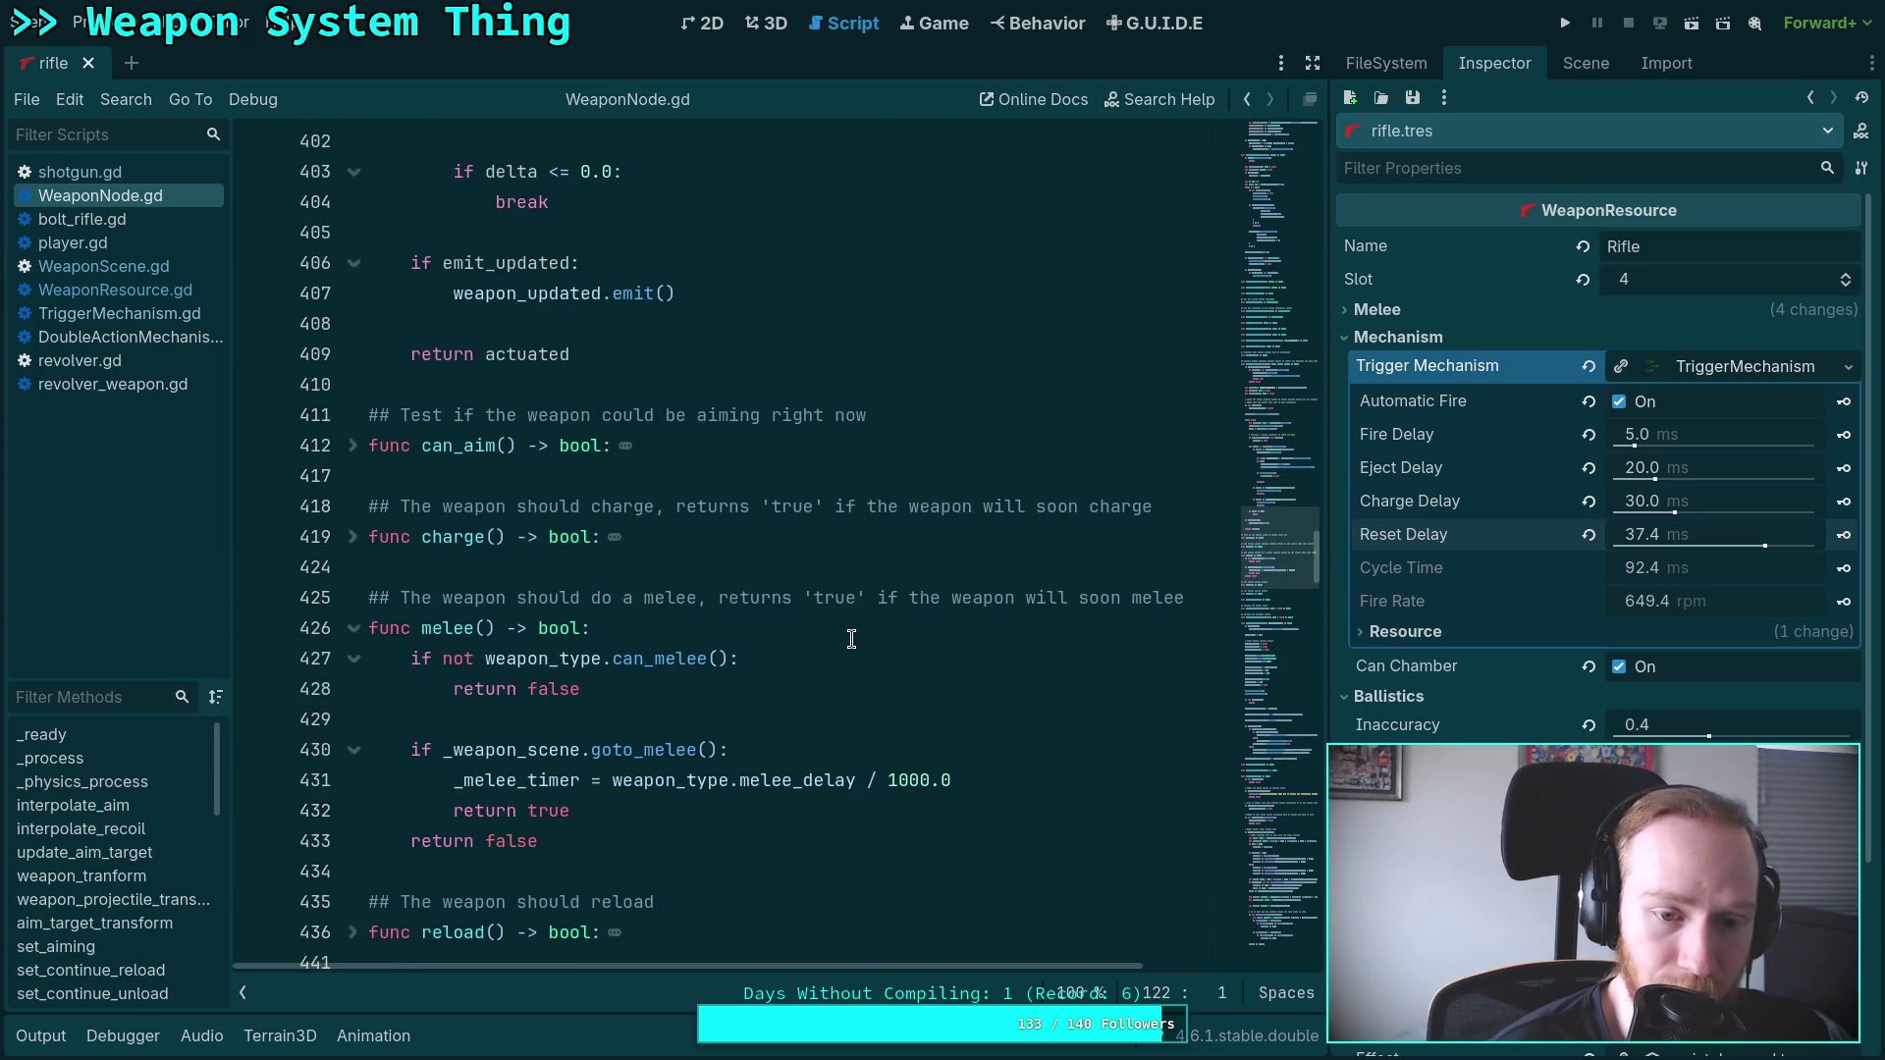
scroll(851, 639, "down", 4)
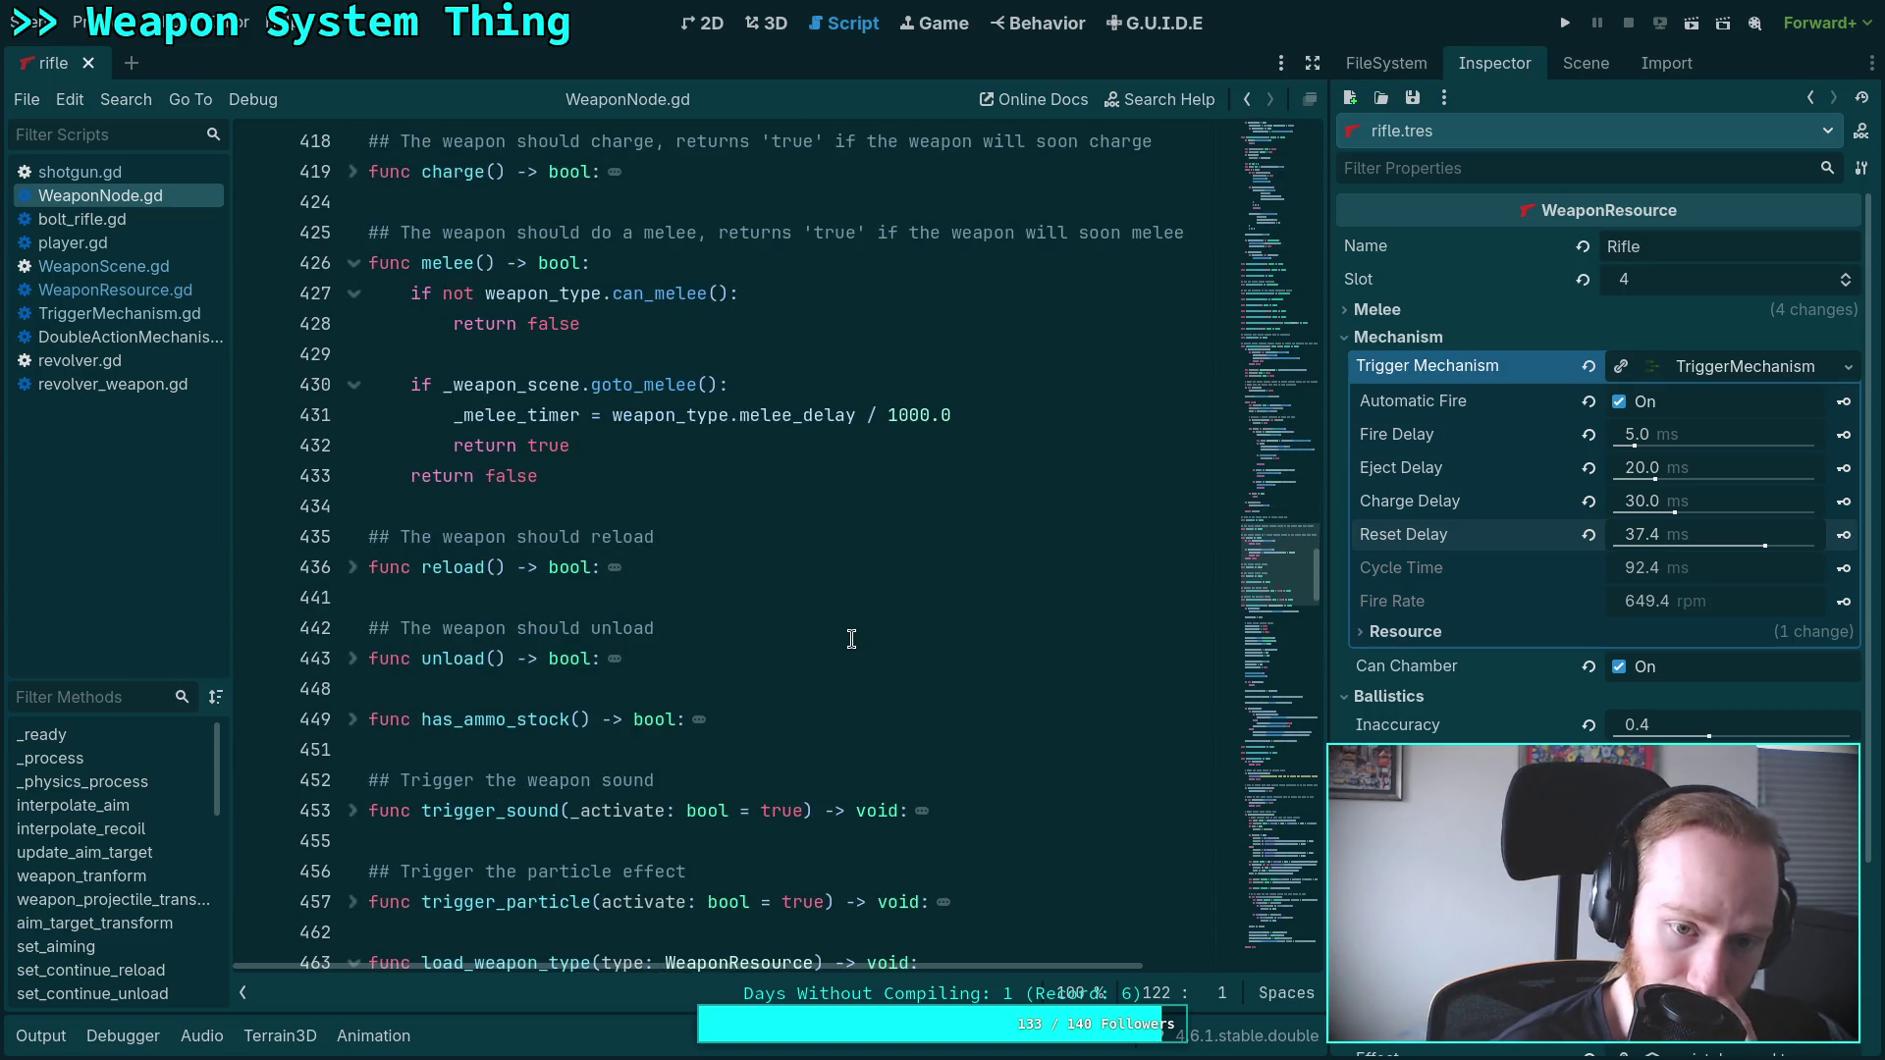
scroll(852, 640, "up", 15)
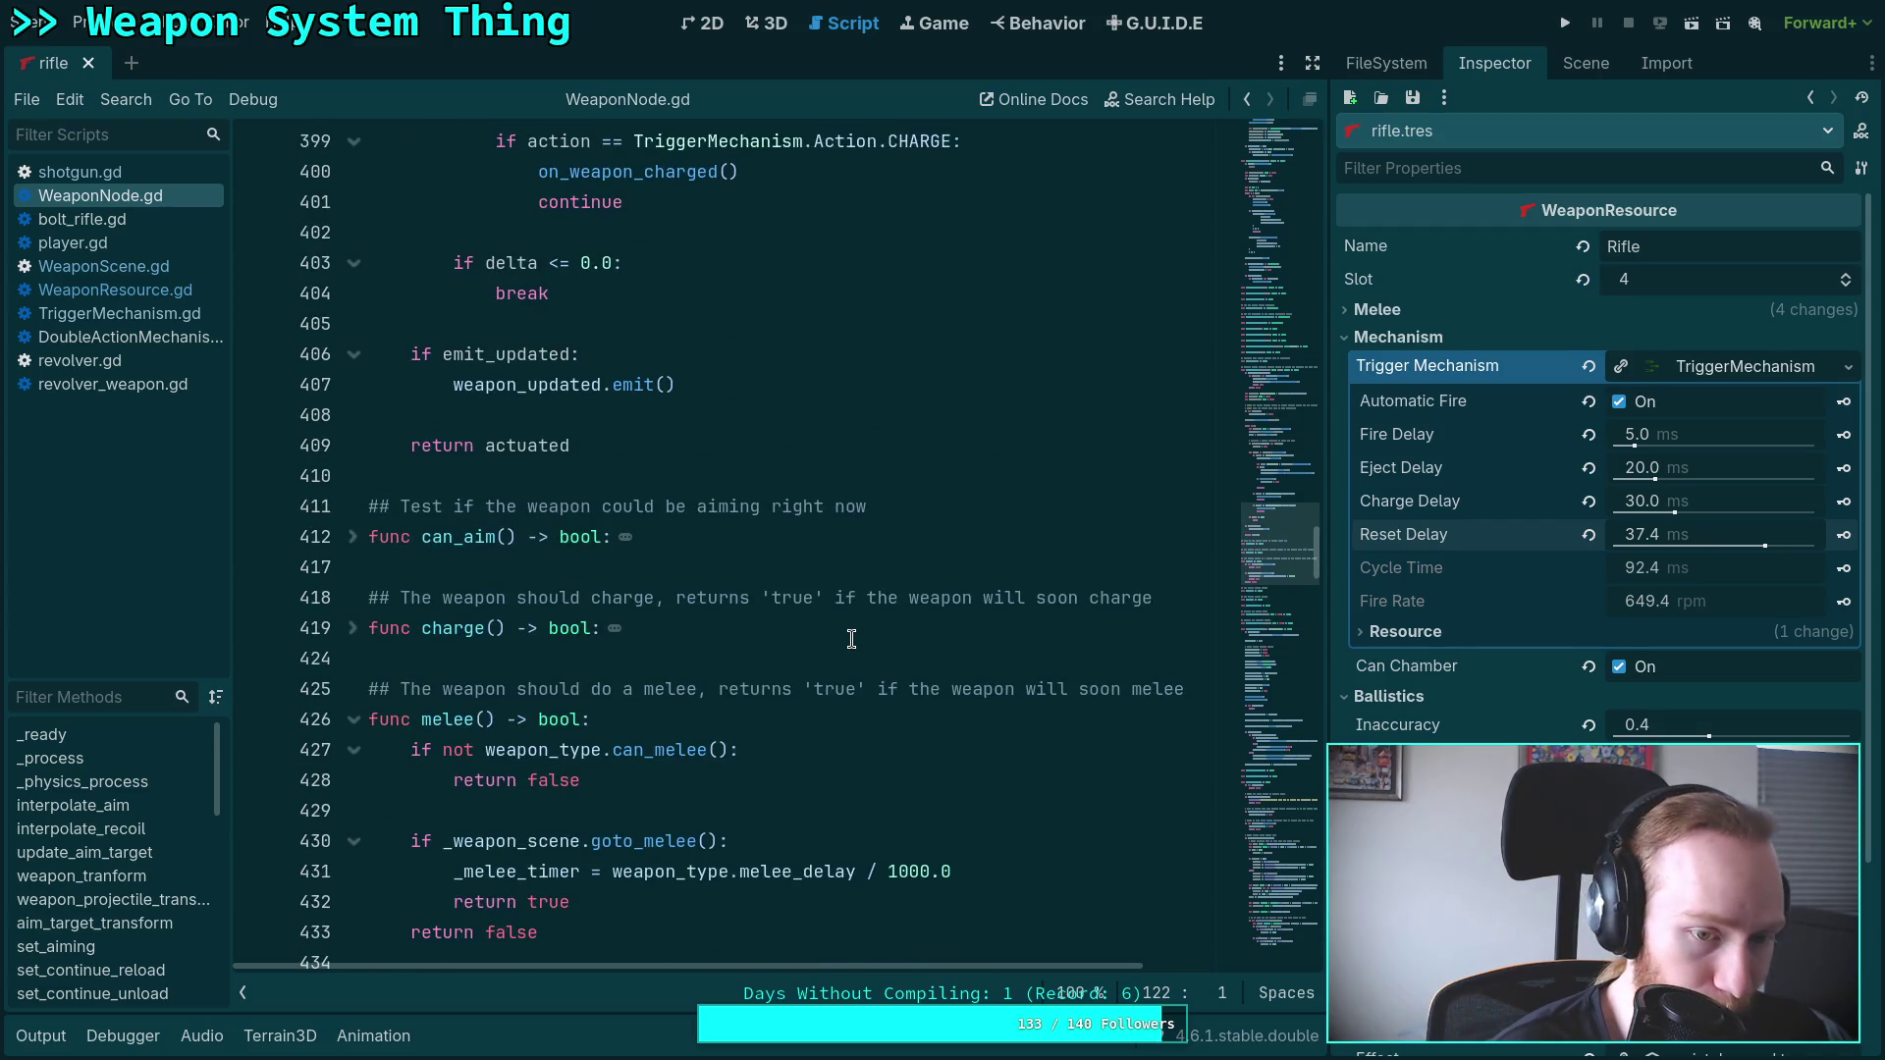
scroll(851, 640, "up", 8)
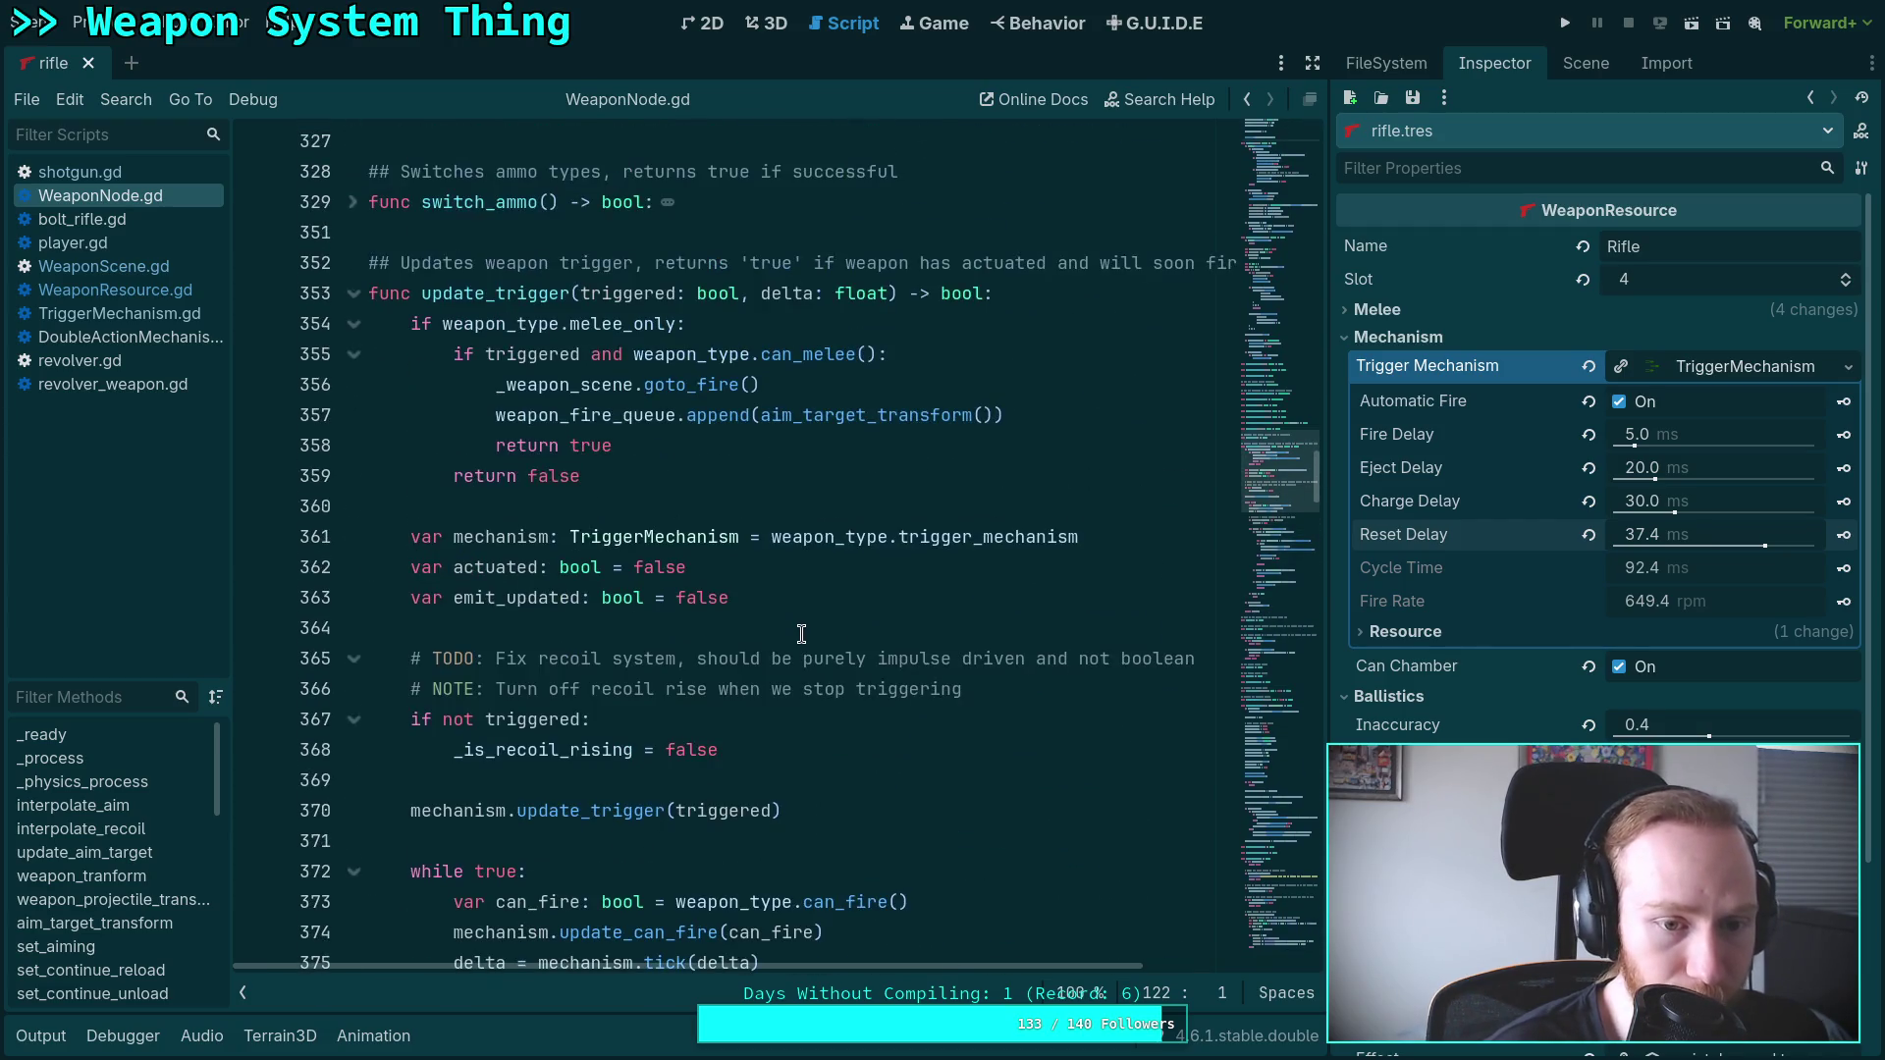
left_click(734, 782)
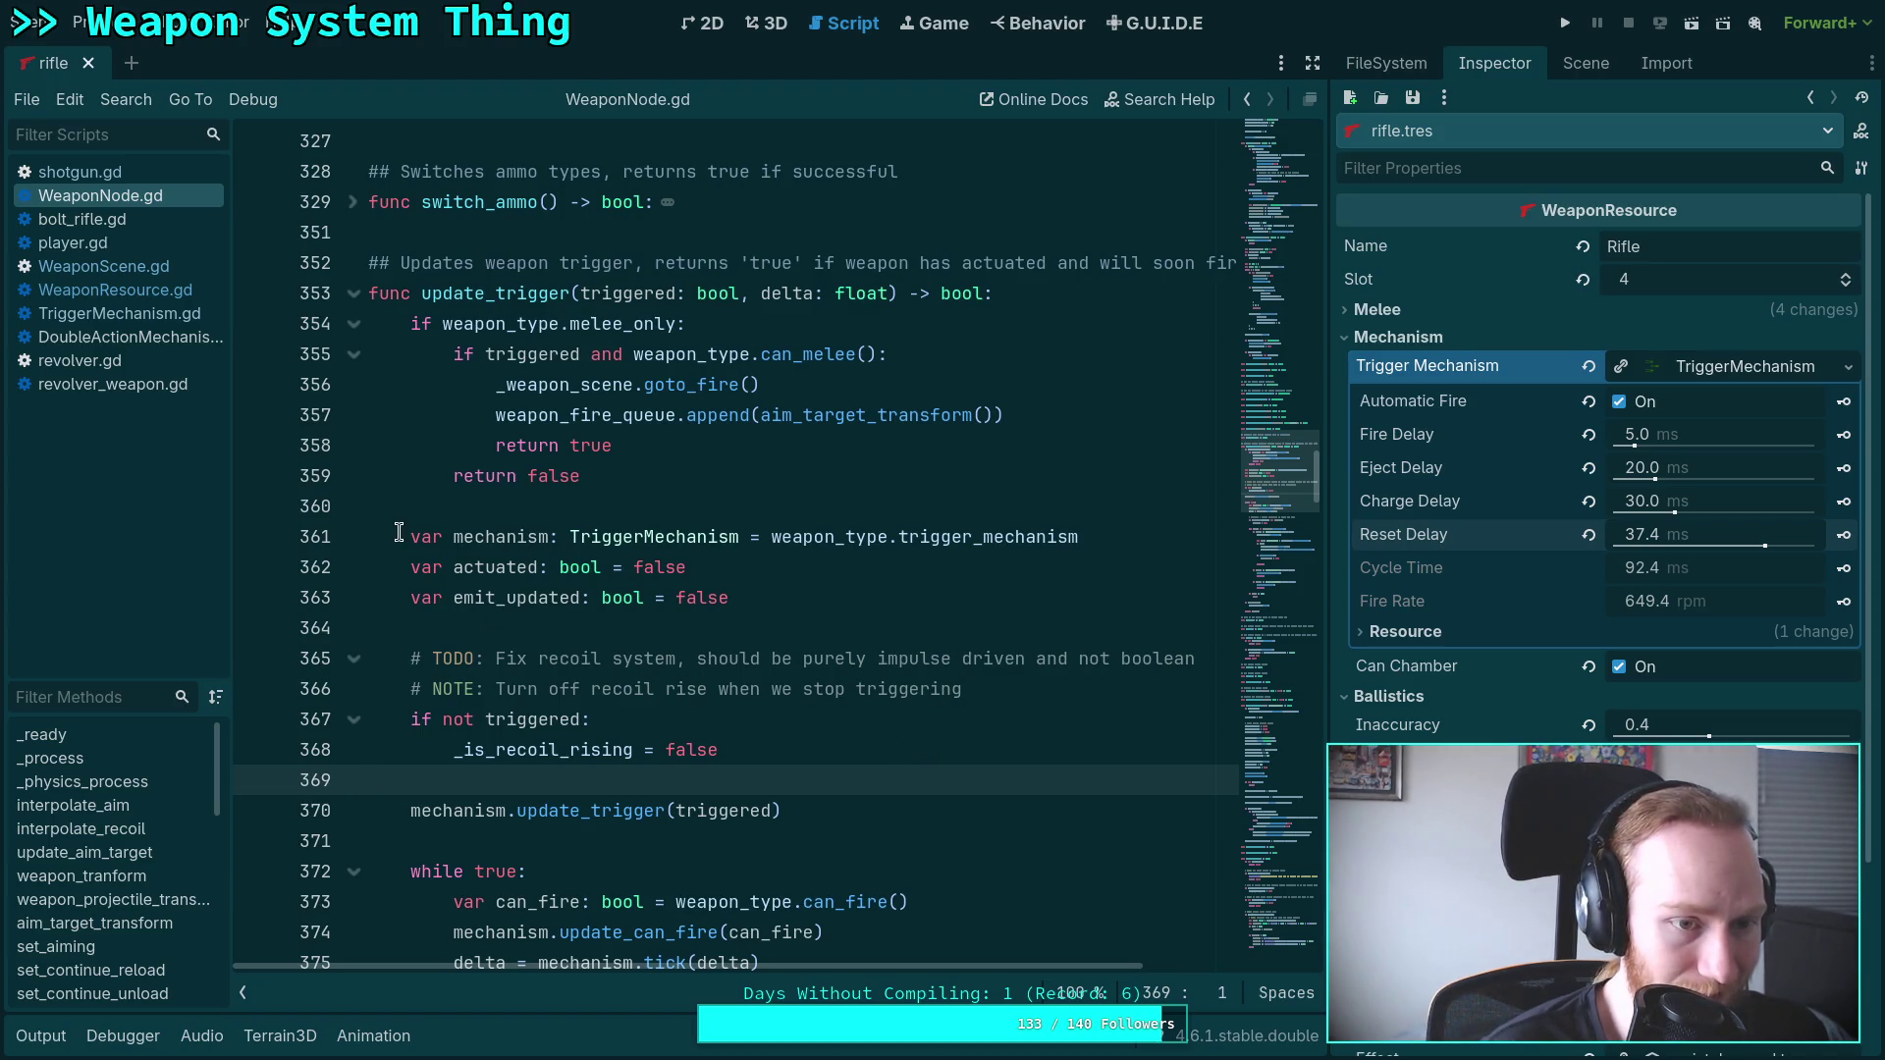
scroll(893, 677, "down", 4)
scroll(908, 659, "down", 2)
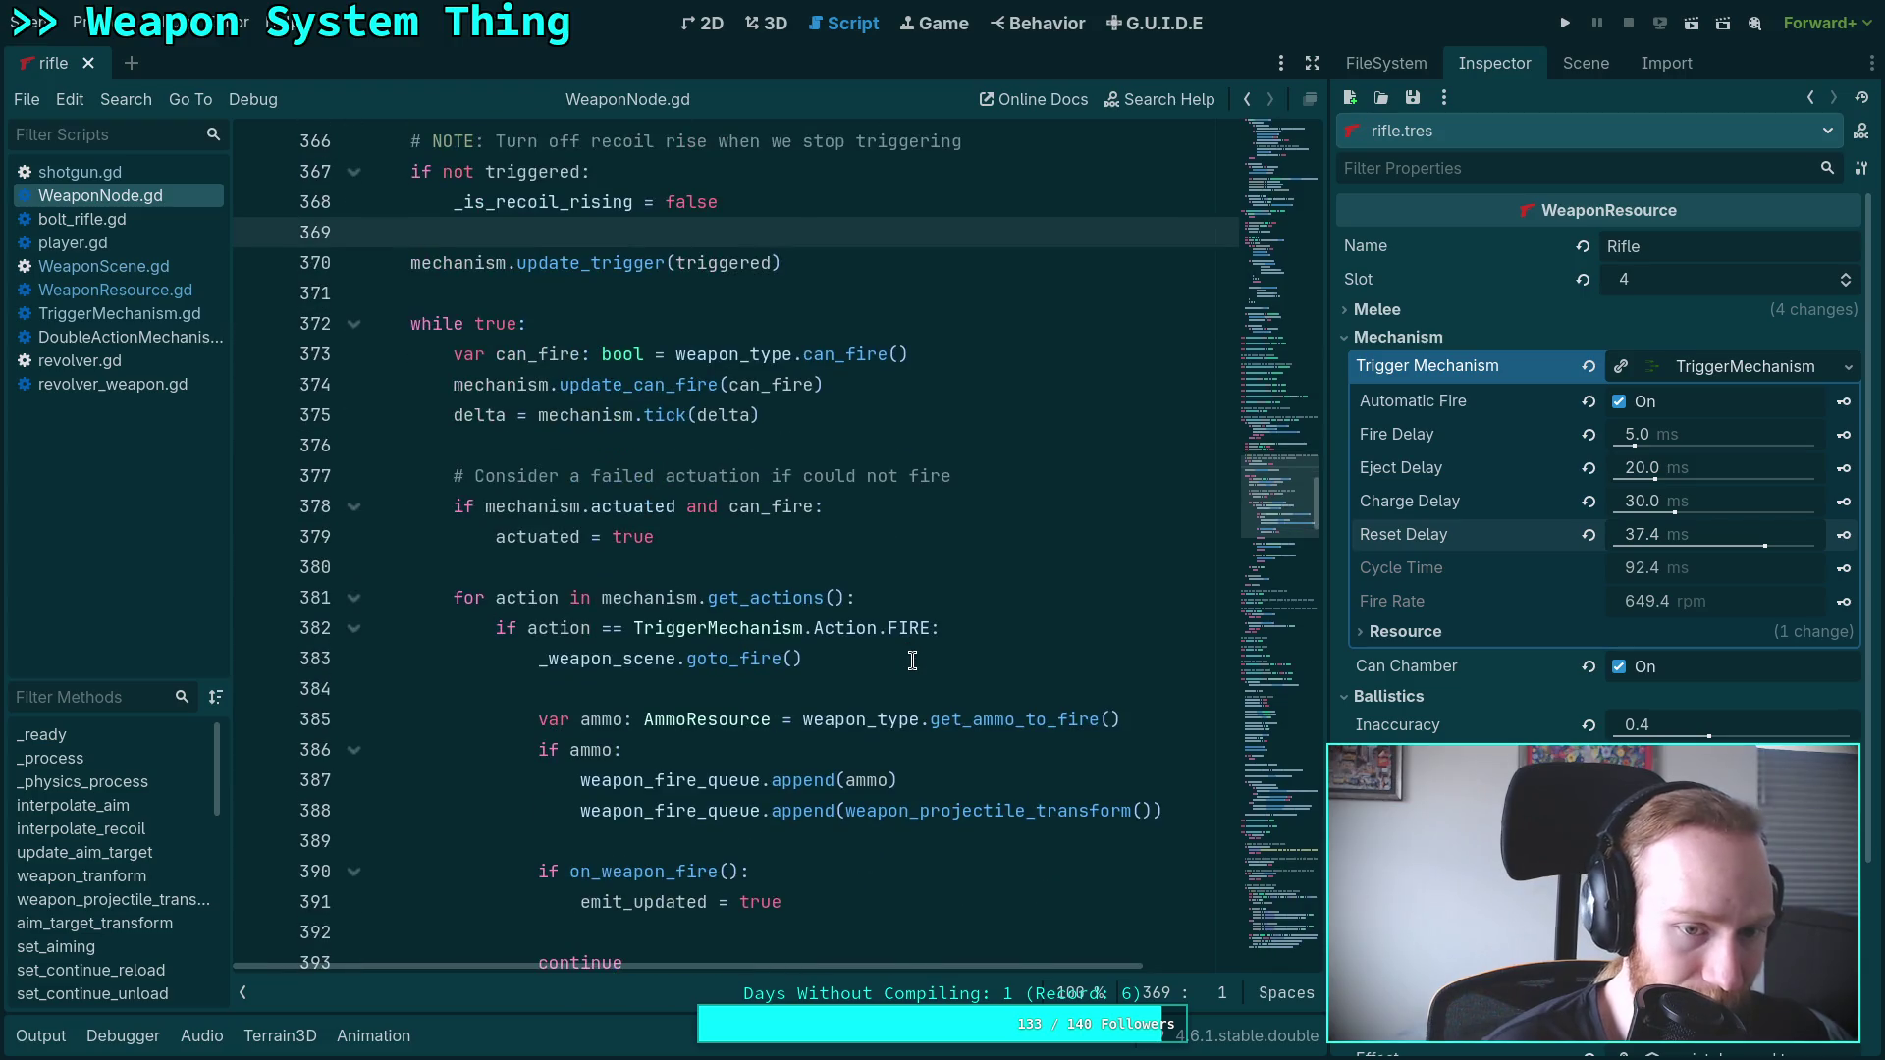
scroll(912, 661, "up", 3)
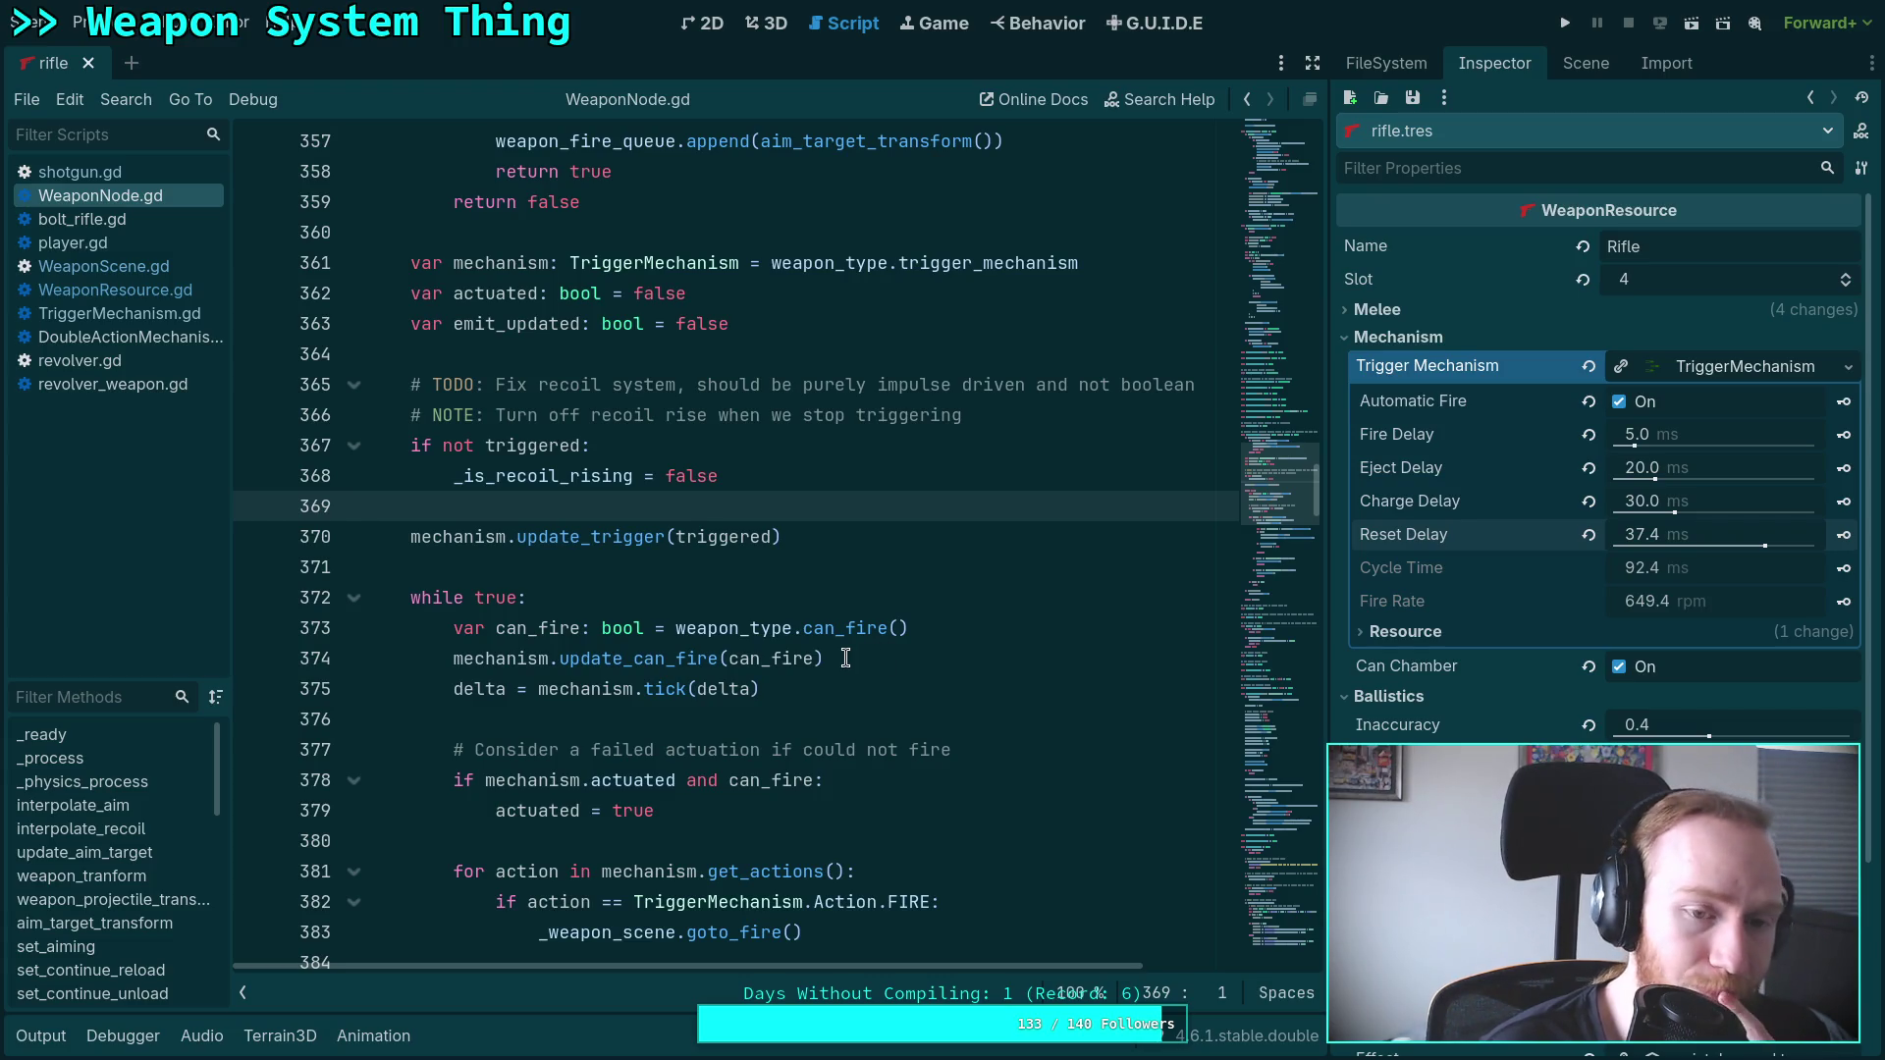
scroll(847, 658, "up", 3)
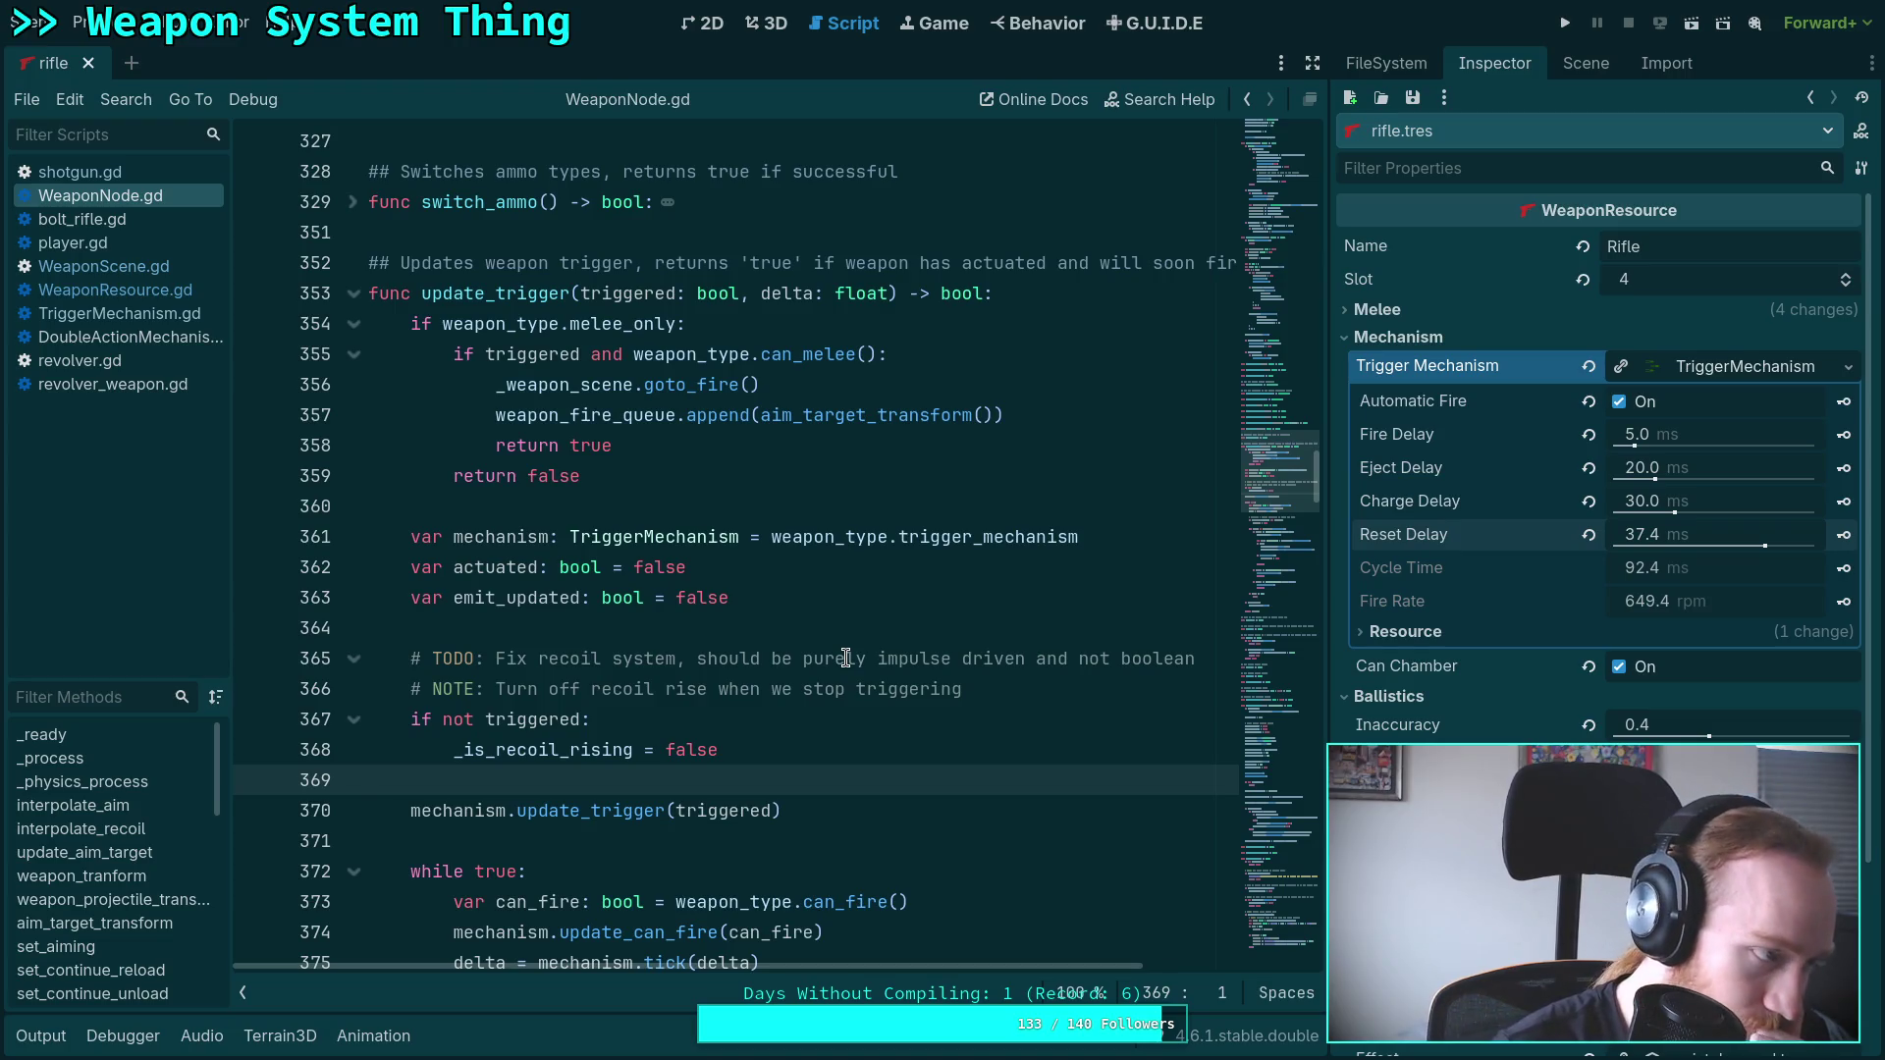
scroll(846, 658, "down", 4)
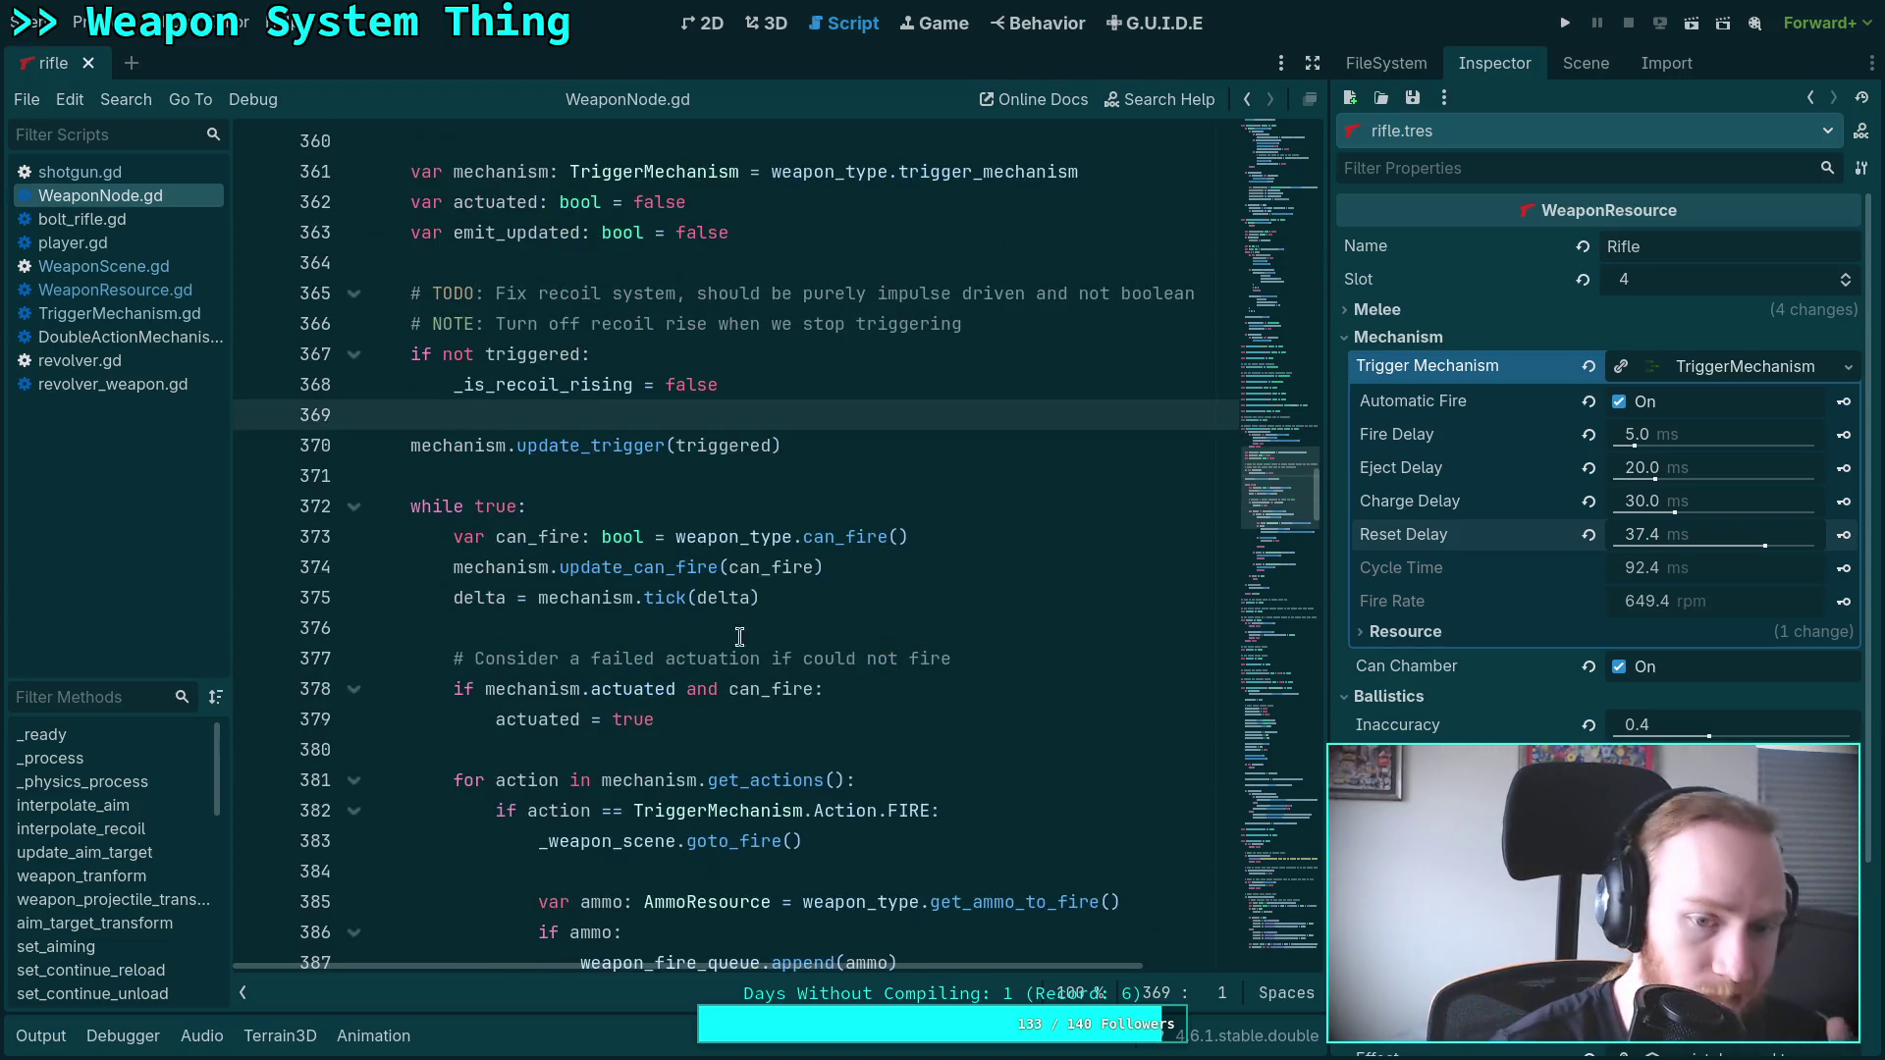
scroll(932, 902, "down", 2)
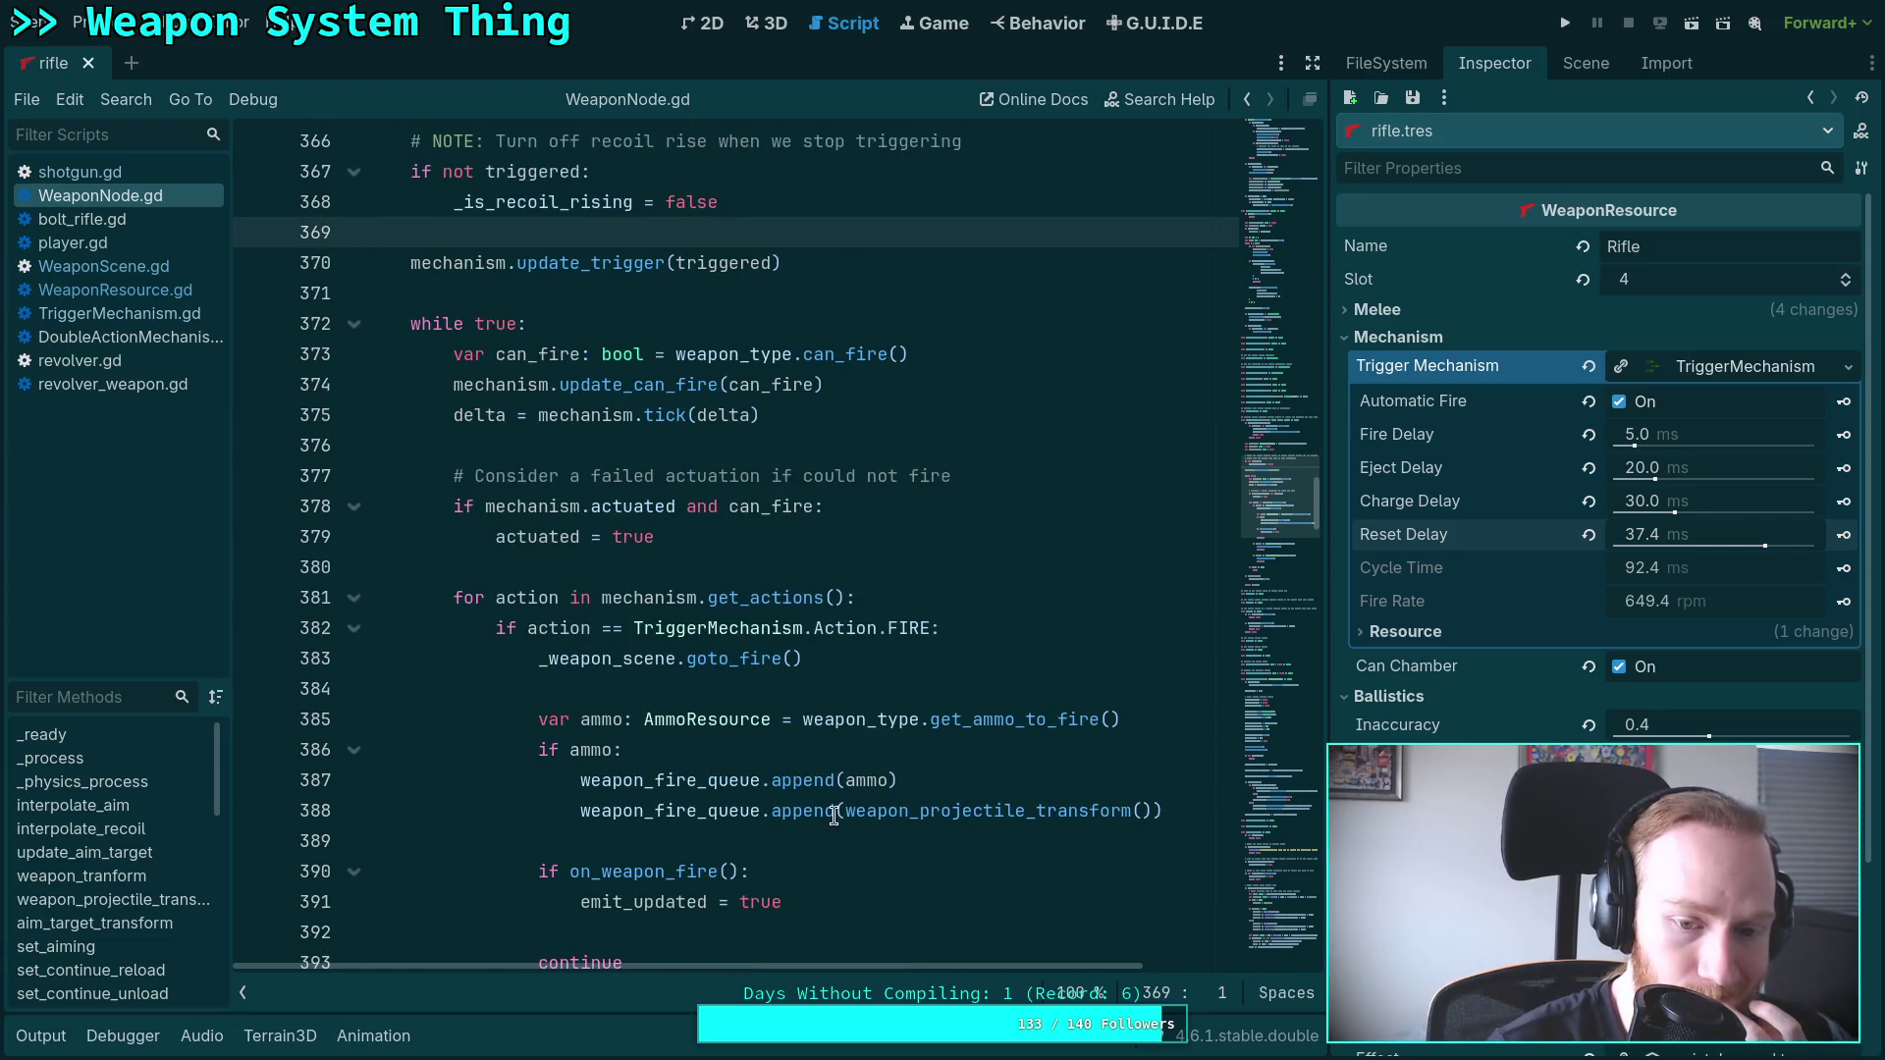
Use Lookup Symbol on weapon_fire_queue at line 388 to jump to its declaration
left_click(684, 810)
double_click(685, 811)
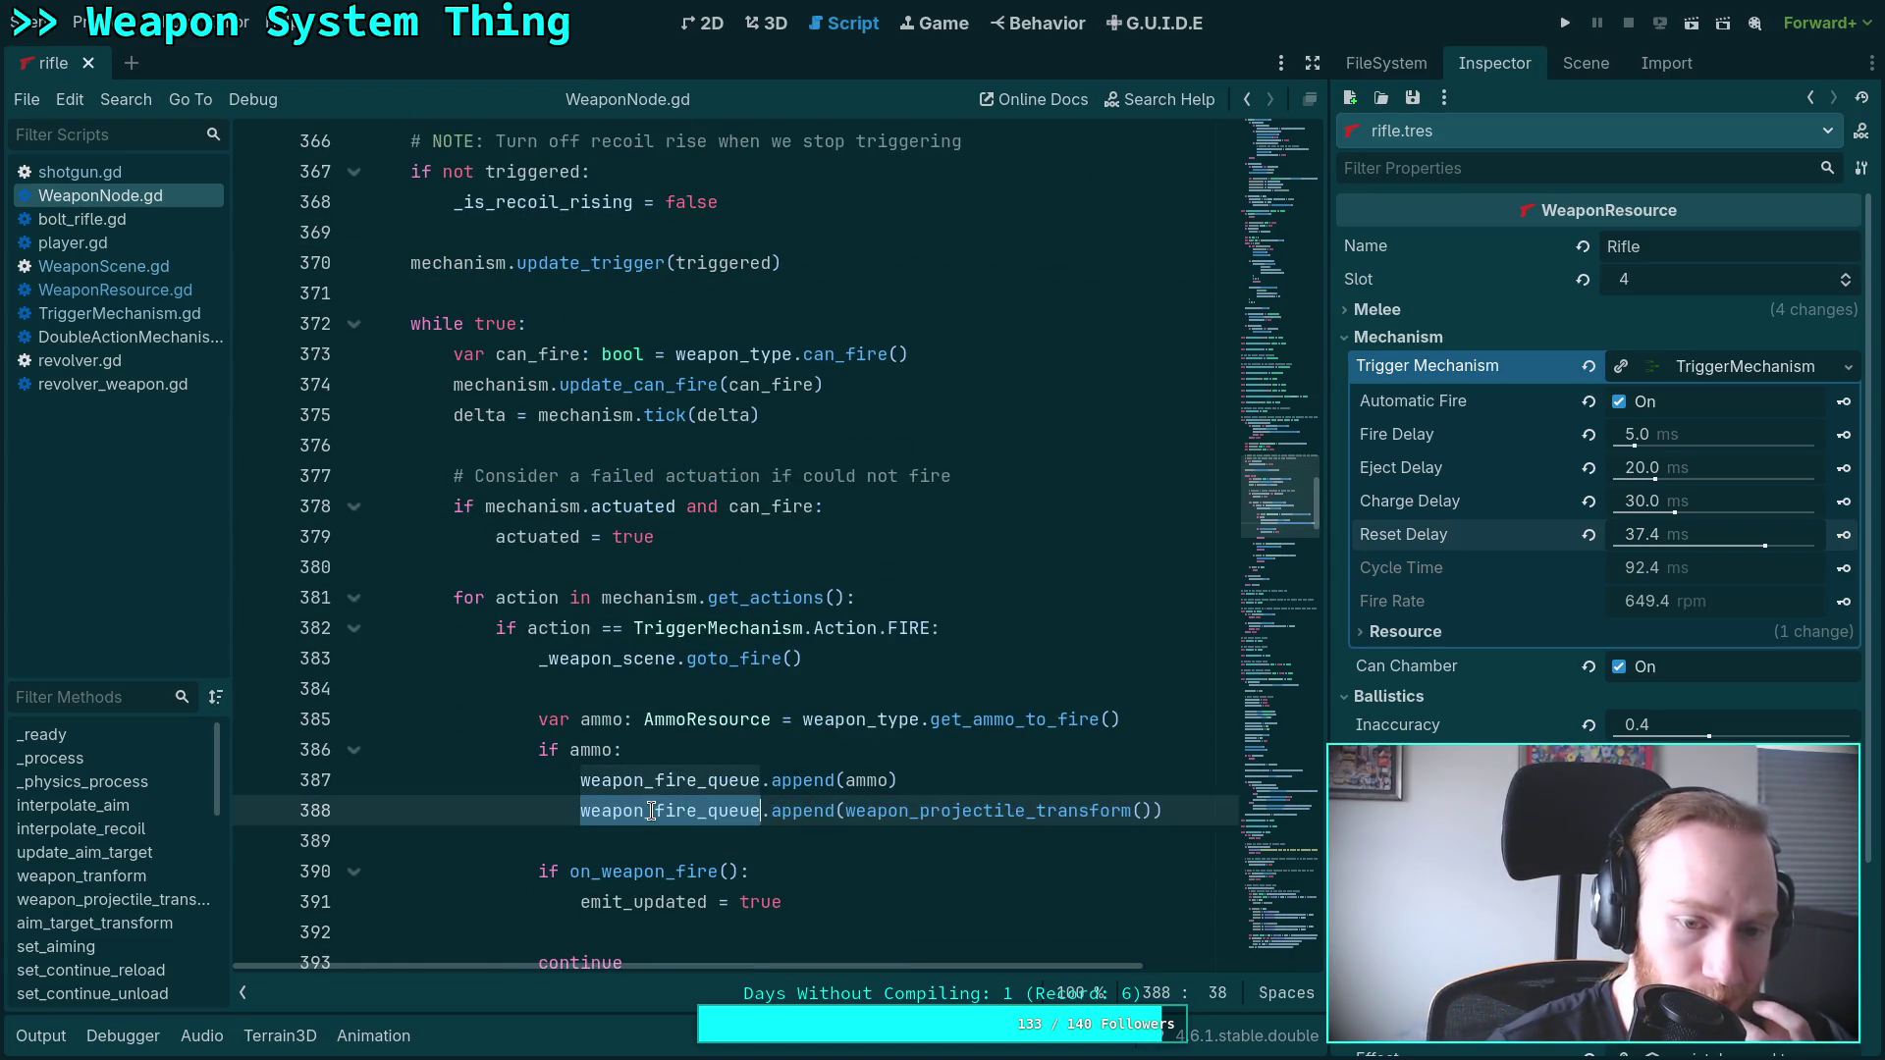
right_click(684, 810)
left_click(749, 1041)
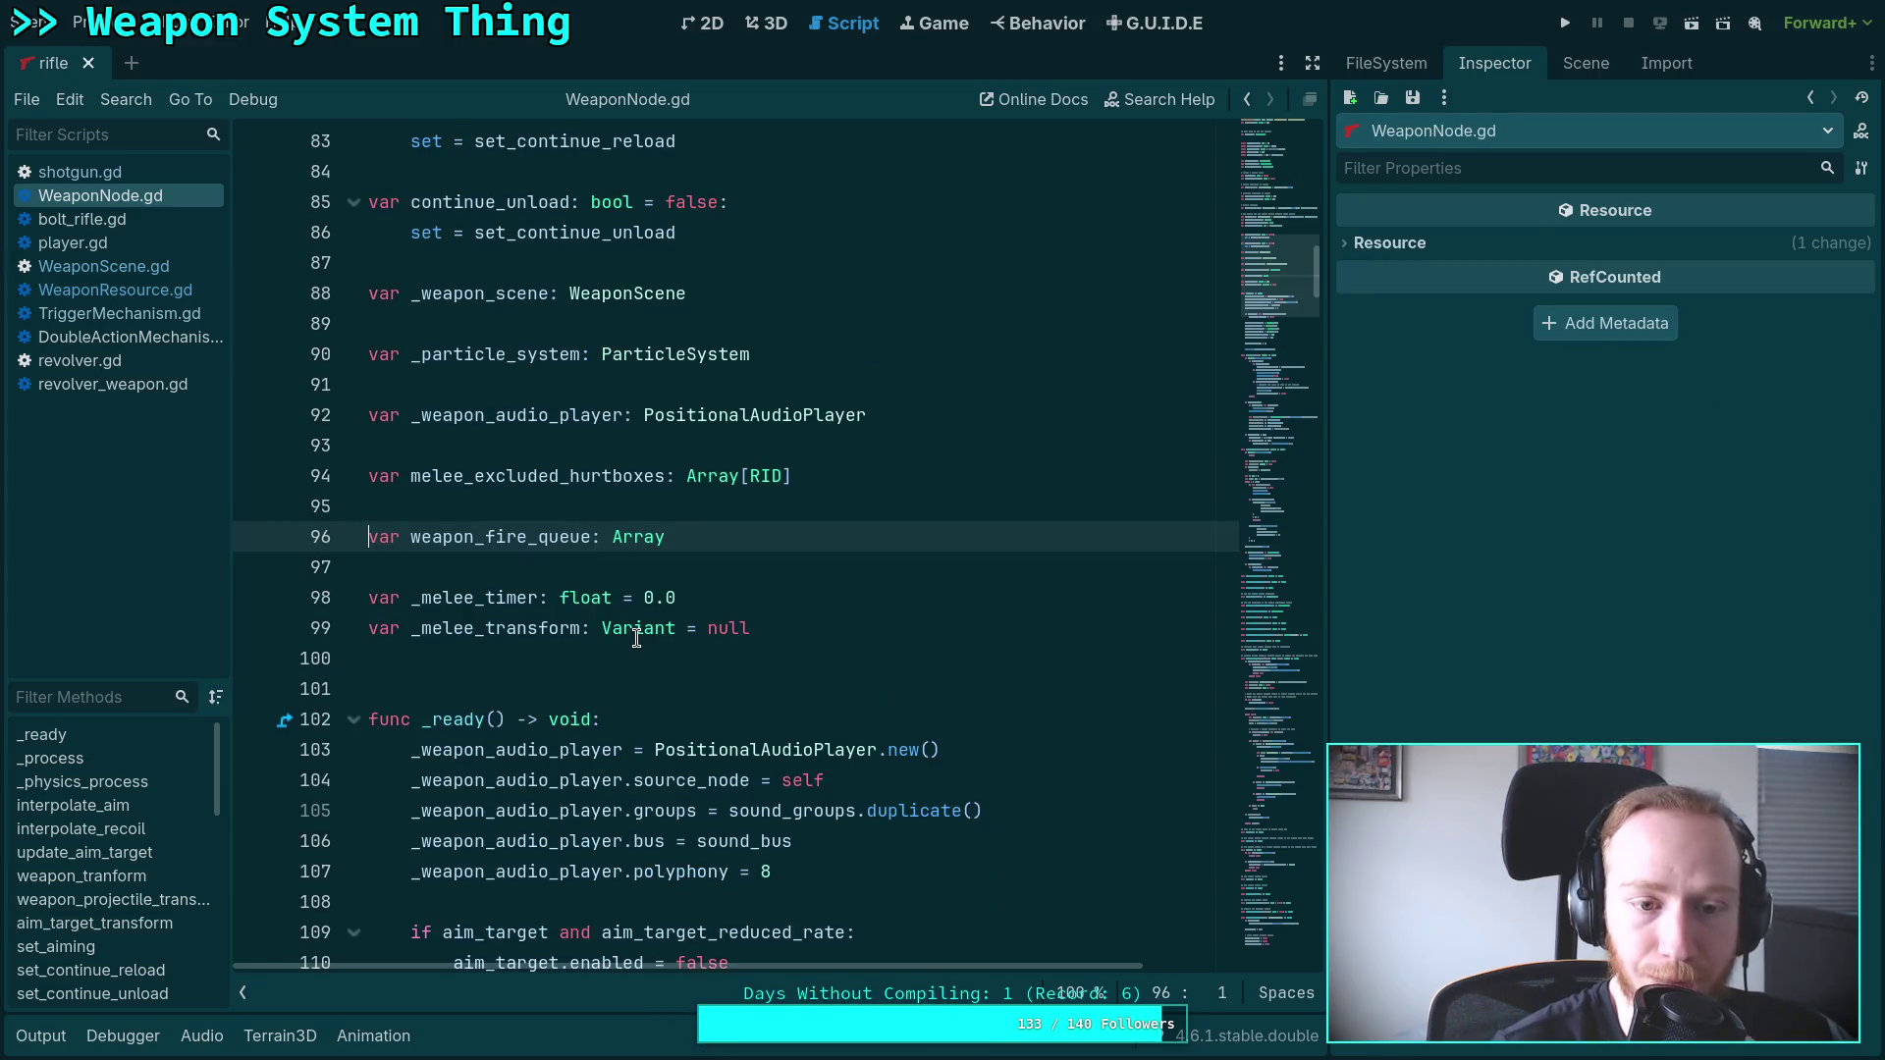
Search for weapon_fire_queue and step through its matches in the script
key("ctrl+f")
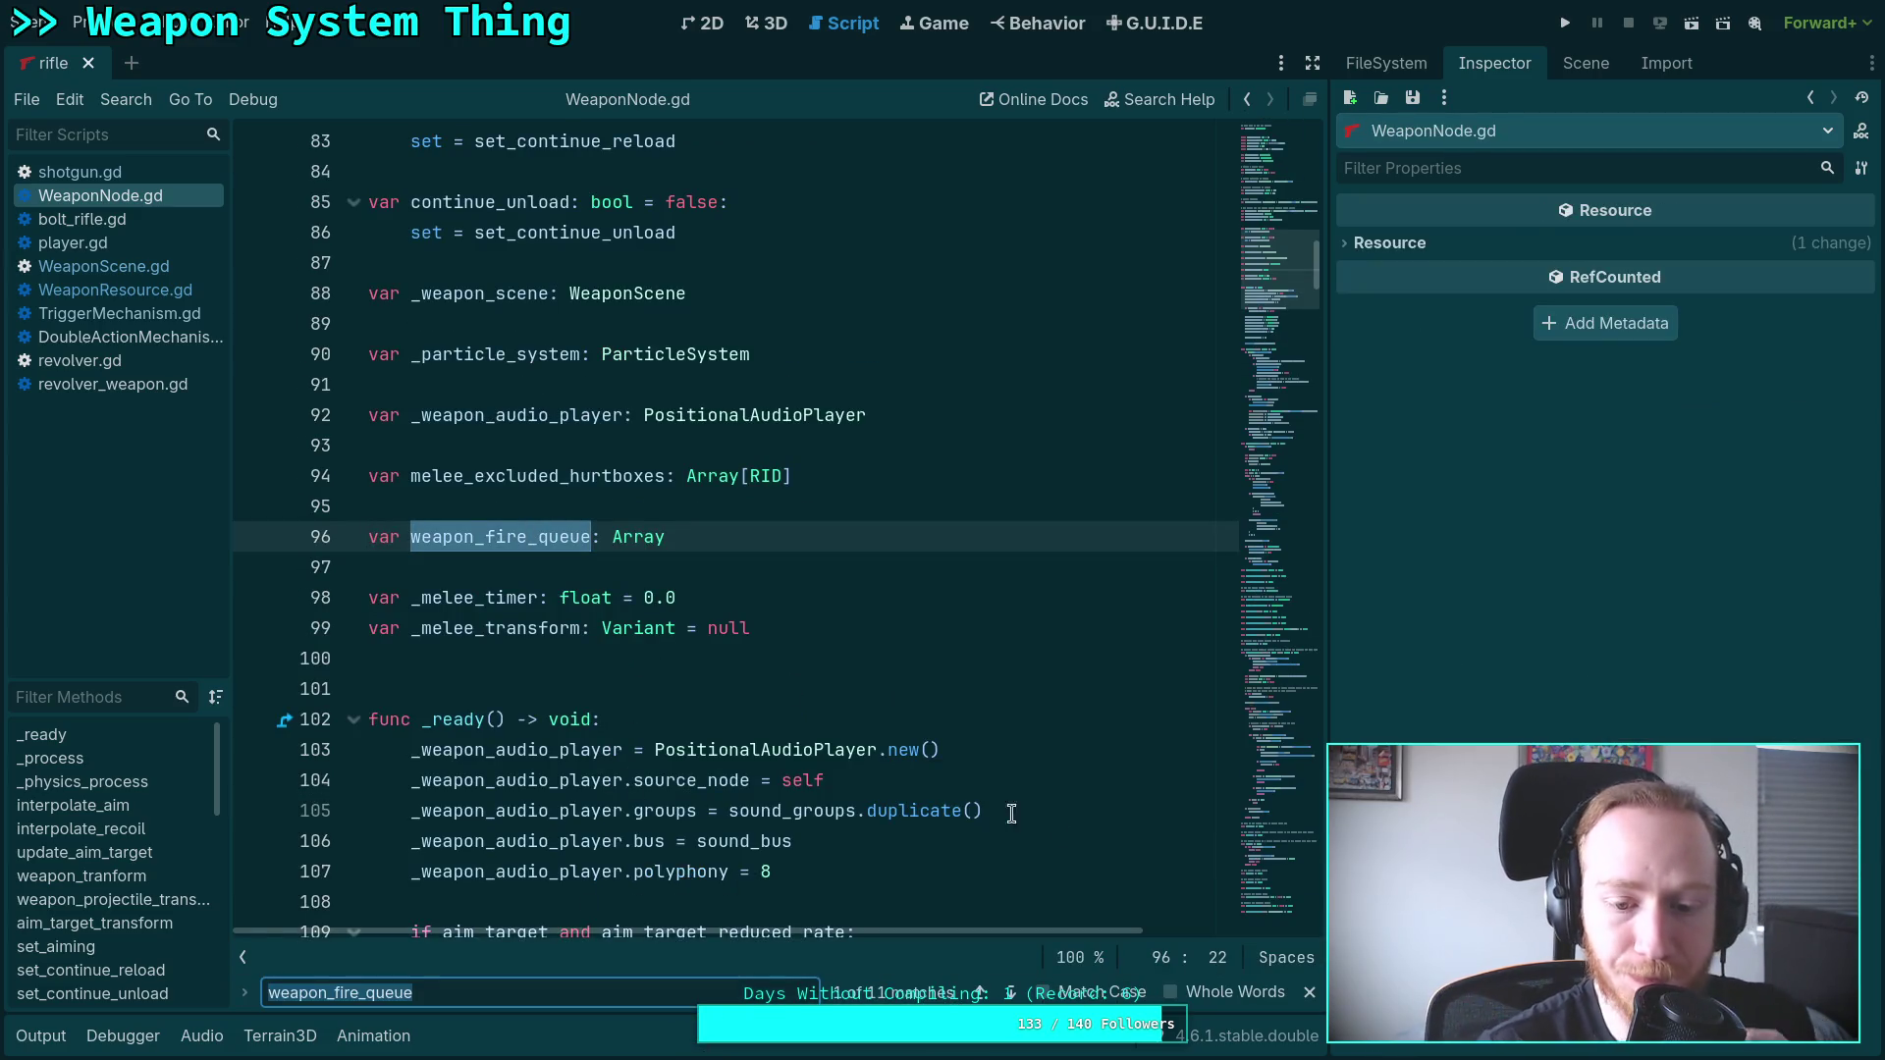
left_click(1012, 993)
left_click(1012, 994)
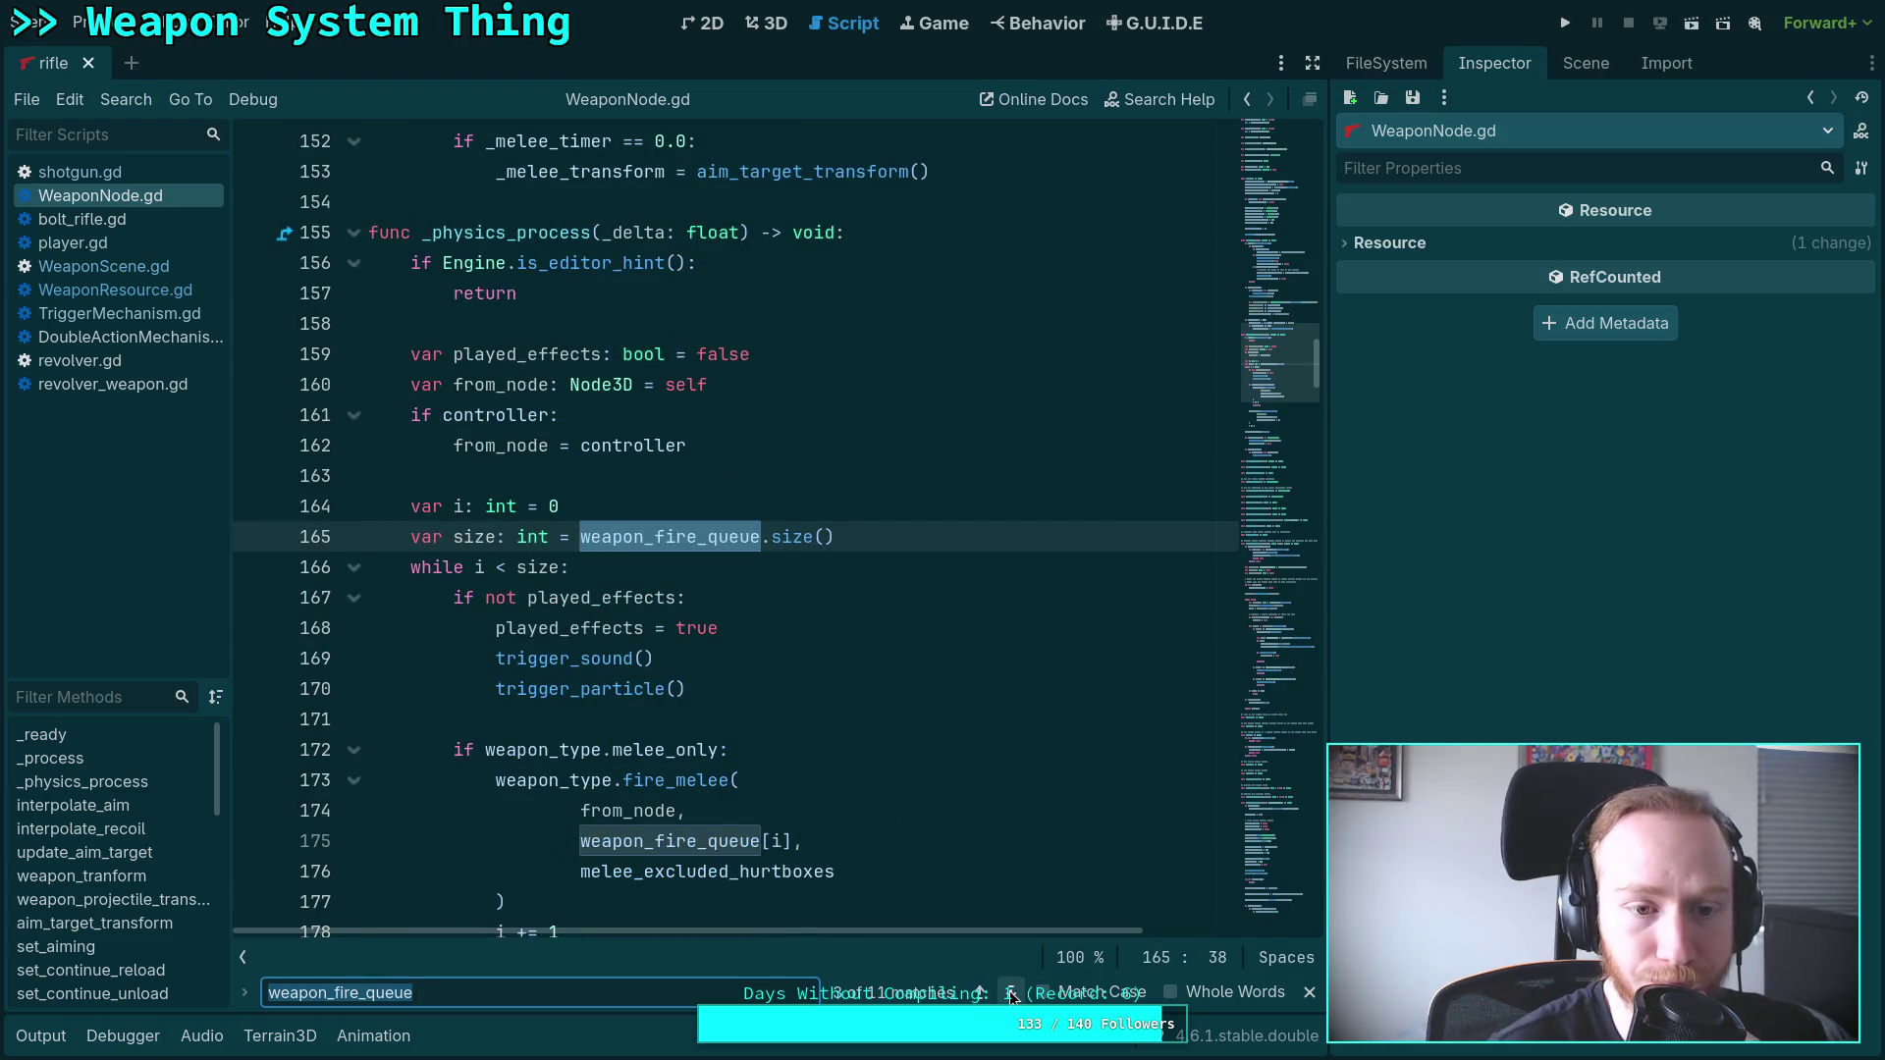
scroll(826, 659, "down", 4)
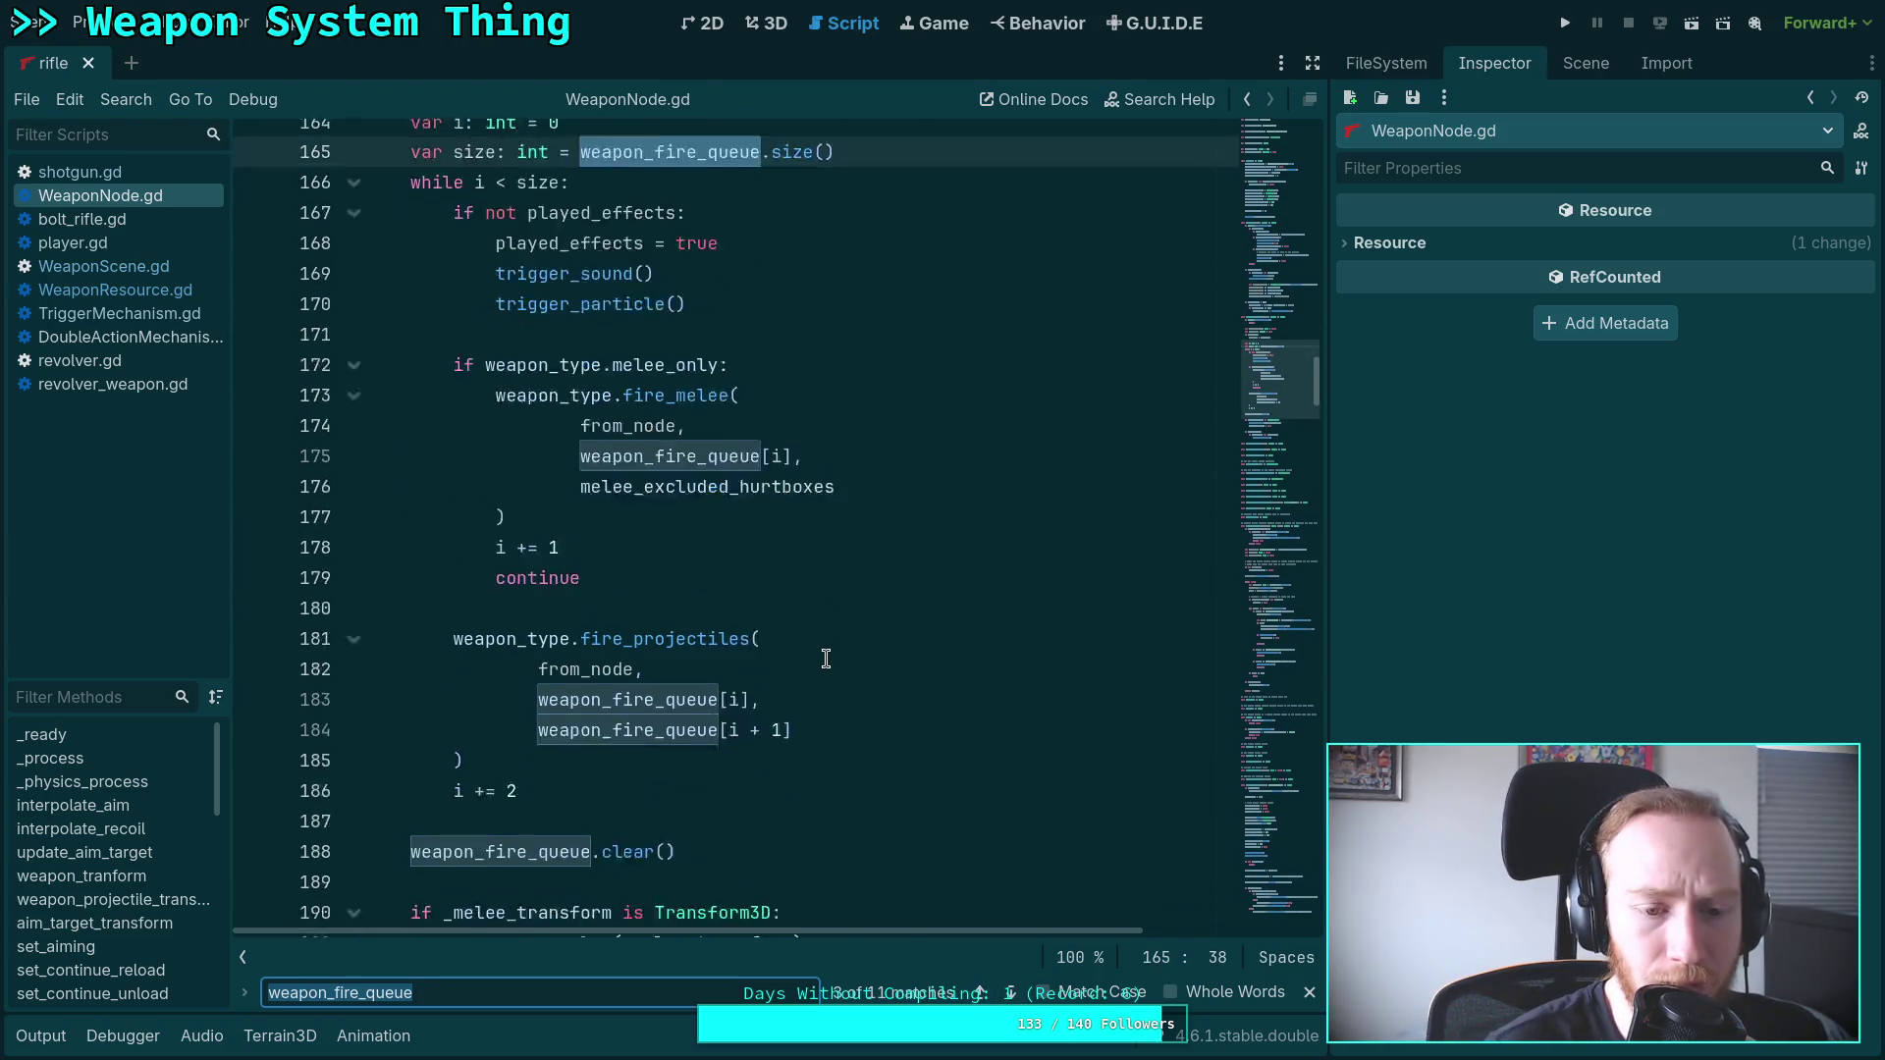
scroll(825, 659, "down", 1)
scroll(771, 661, "up", 2)
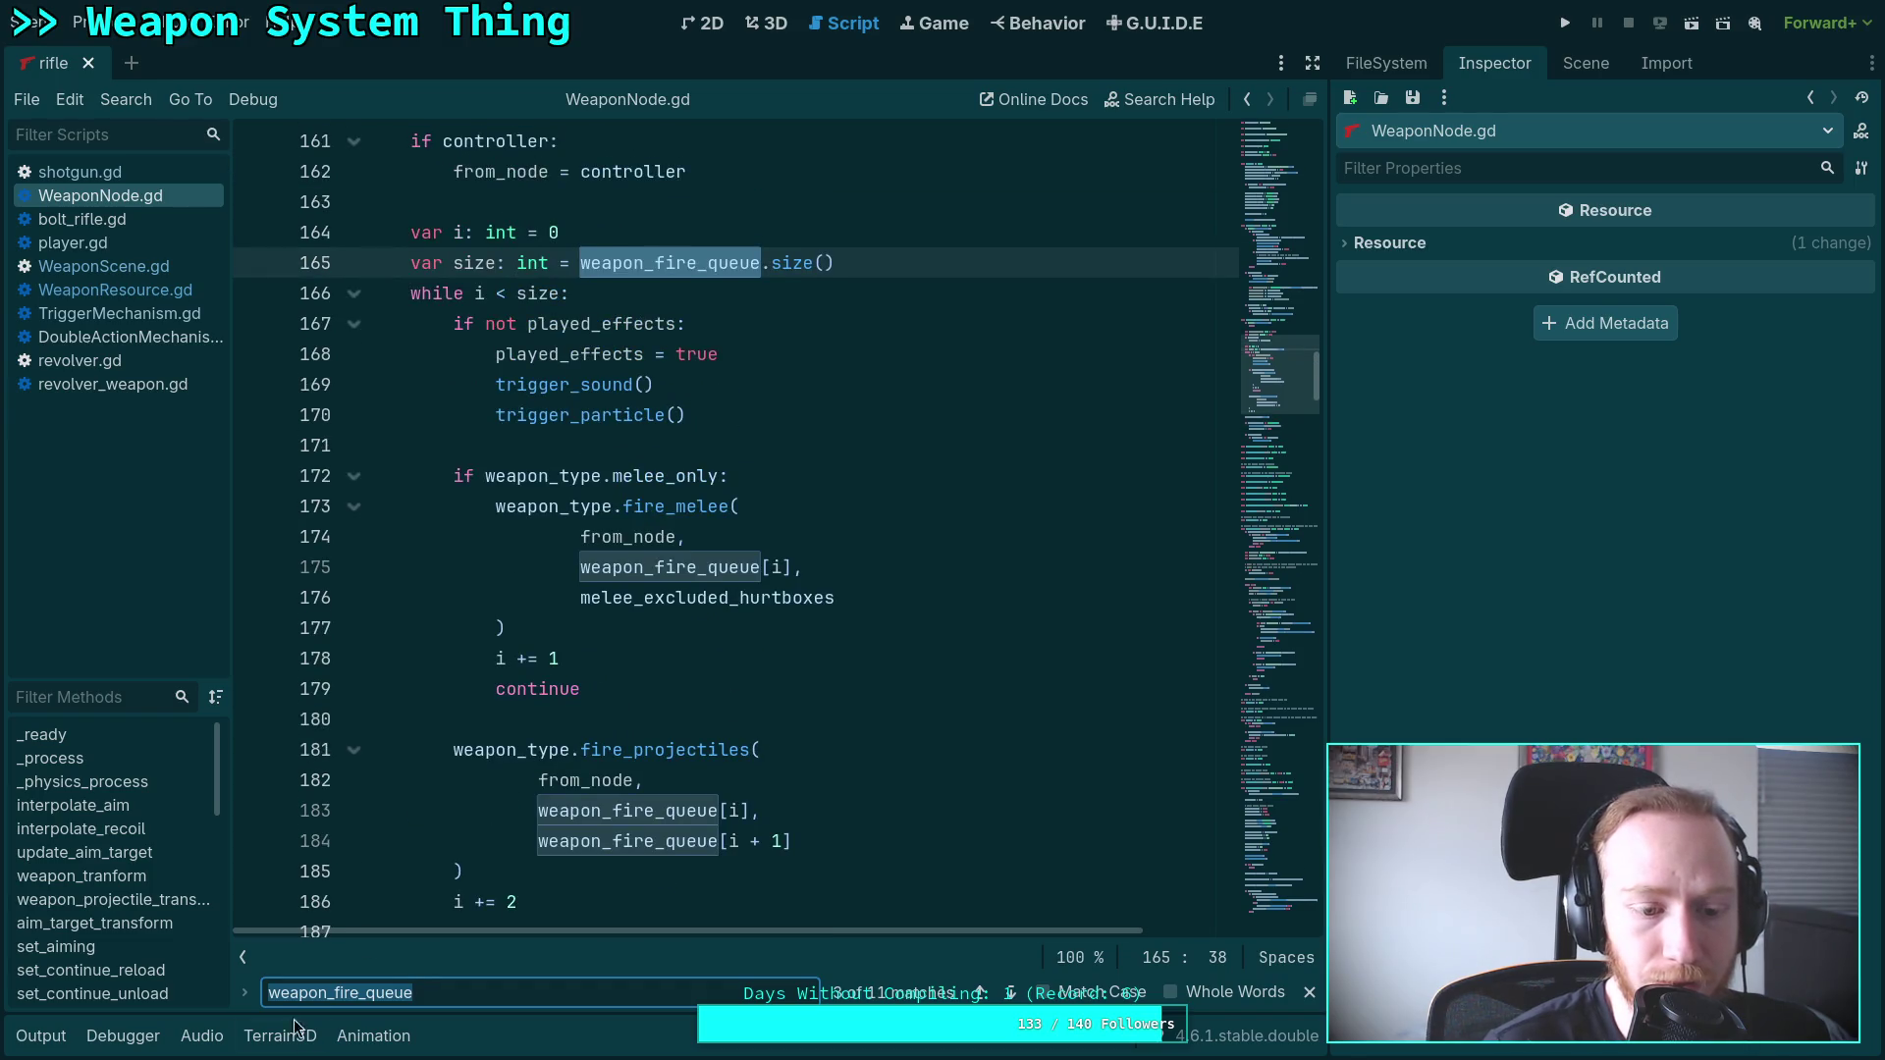
left_click(1309, 993)
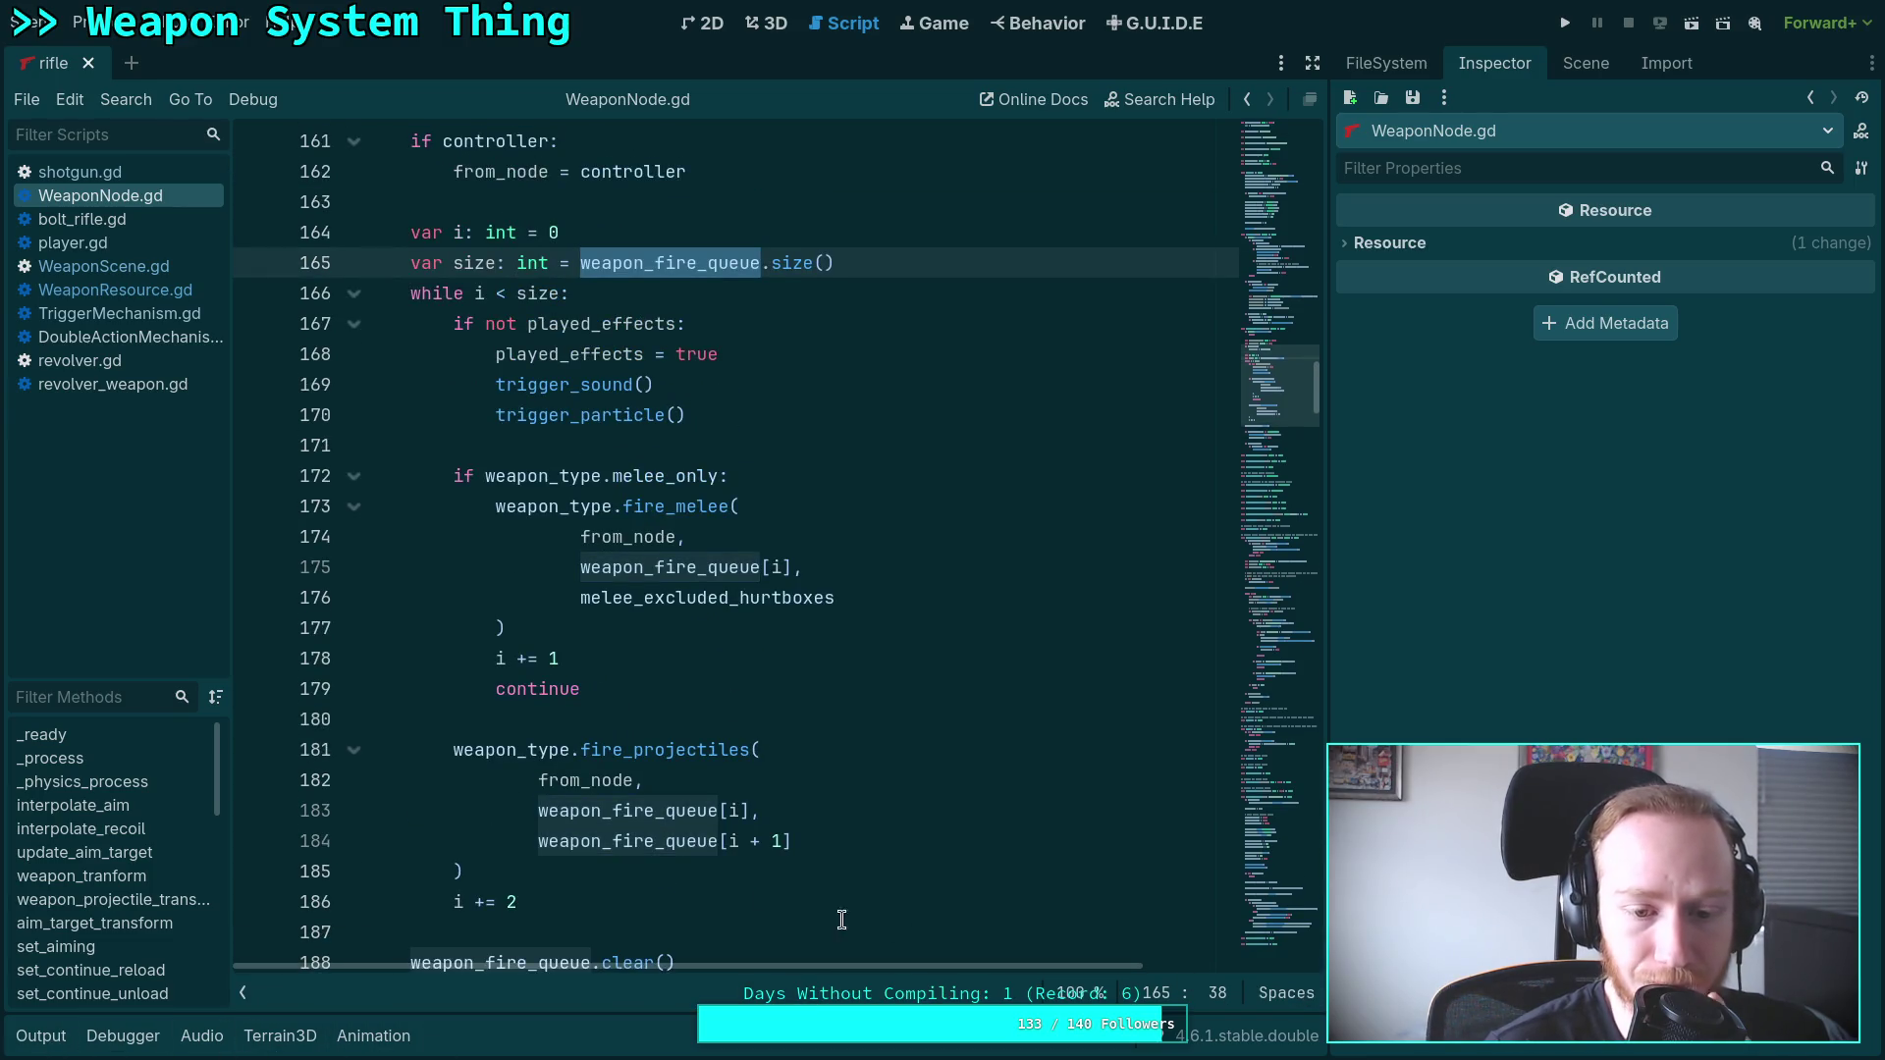
scroll(634, 850, "down", 3)
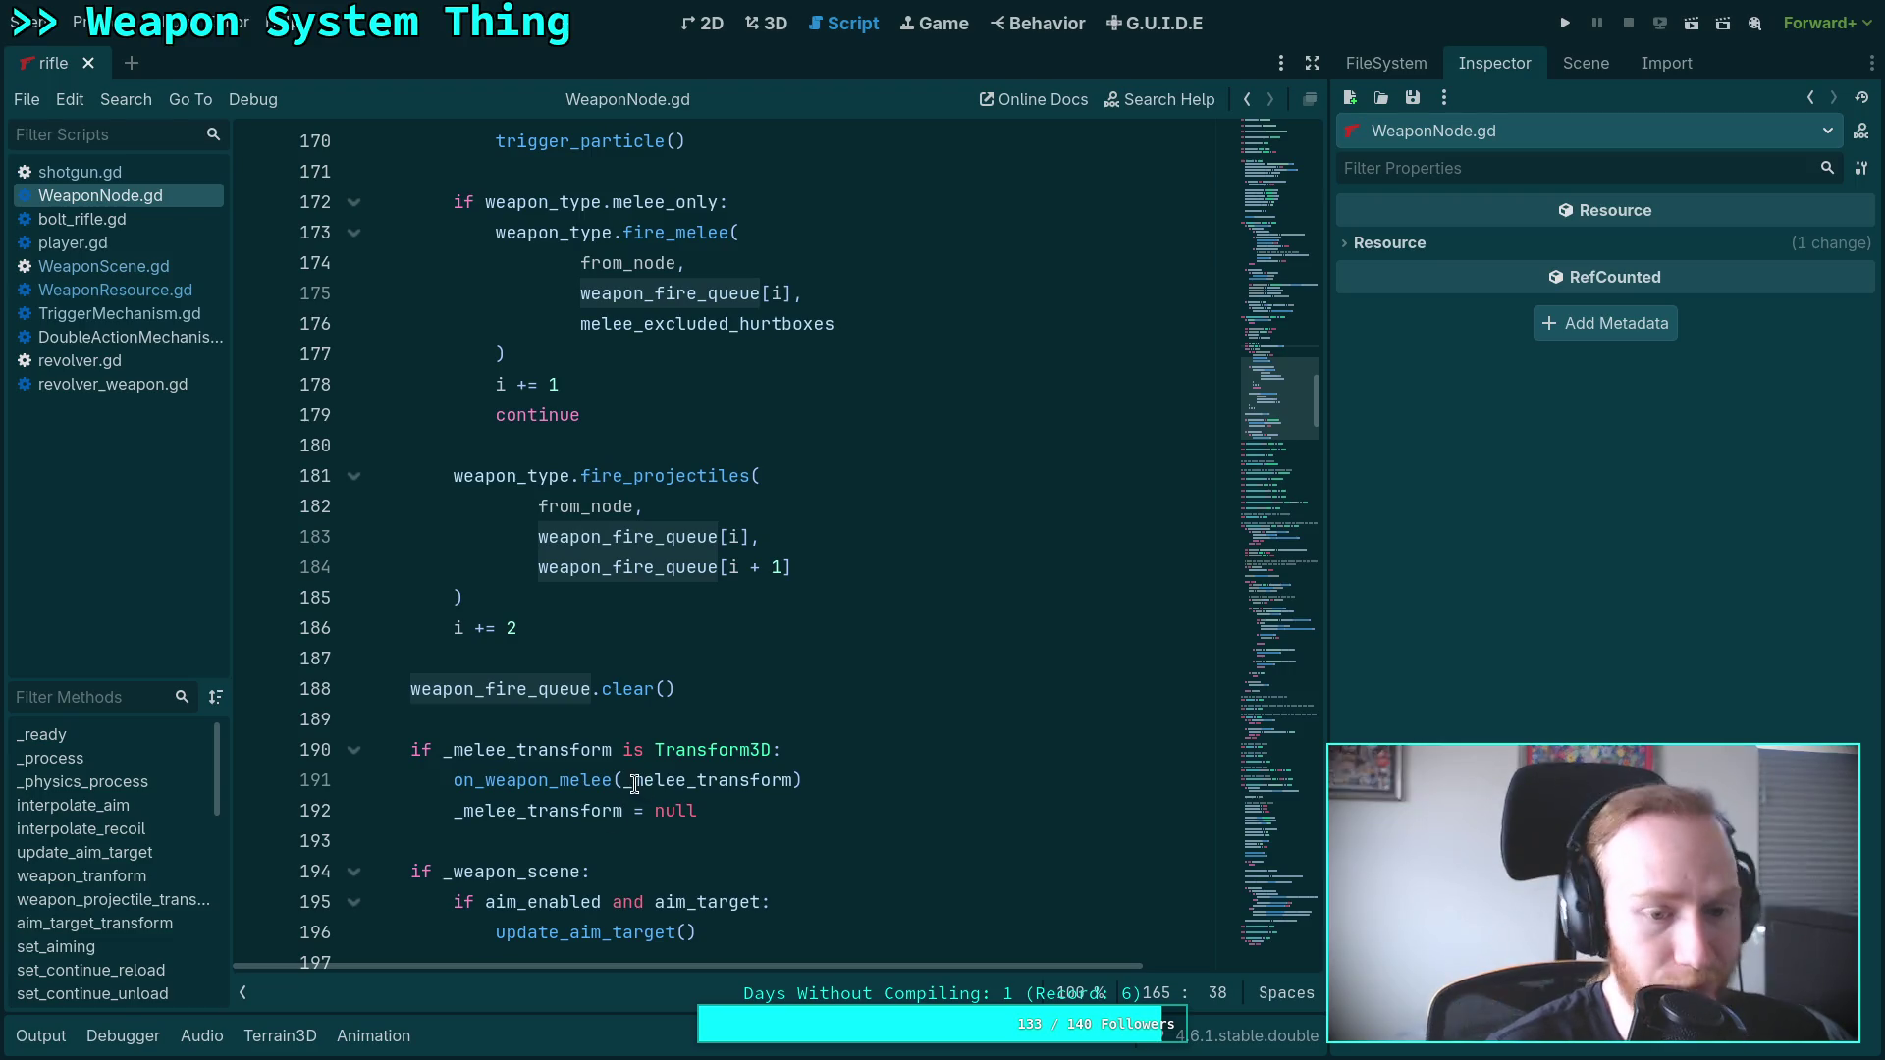
scroll(633, 783, "up", 2)
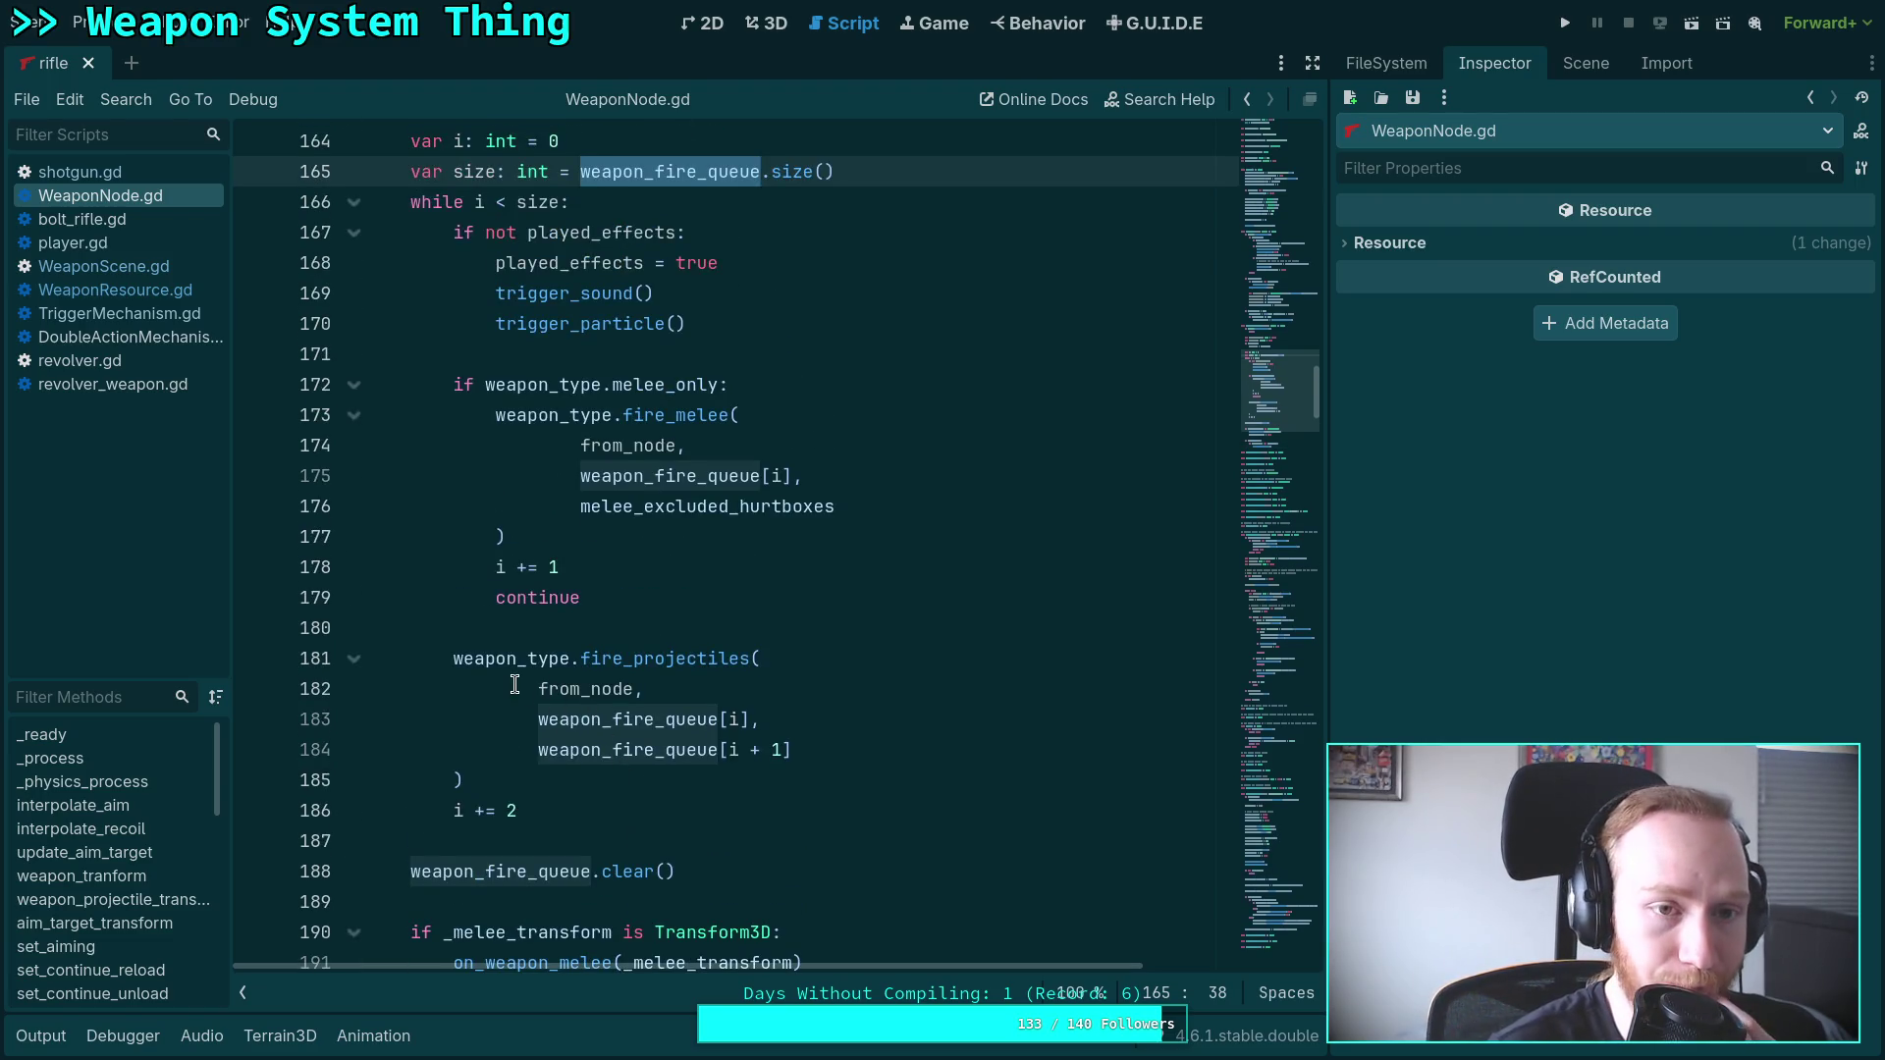
scroll(515, 685, "up", 2)
scroll(514, 684, "down", 3)
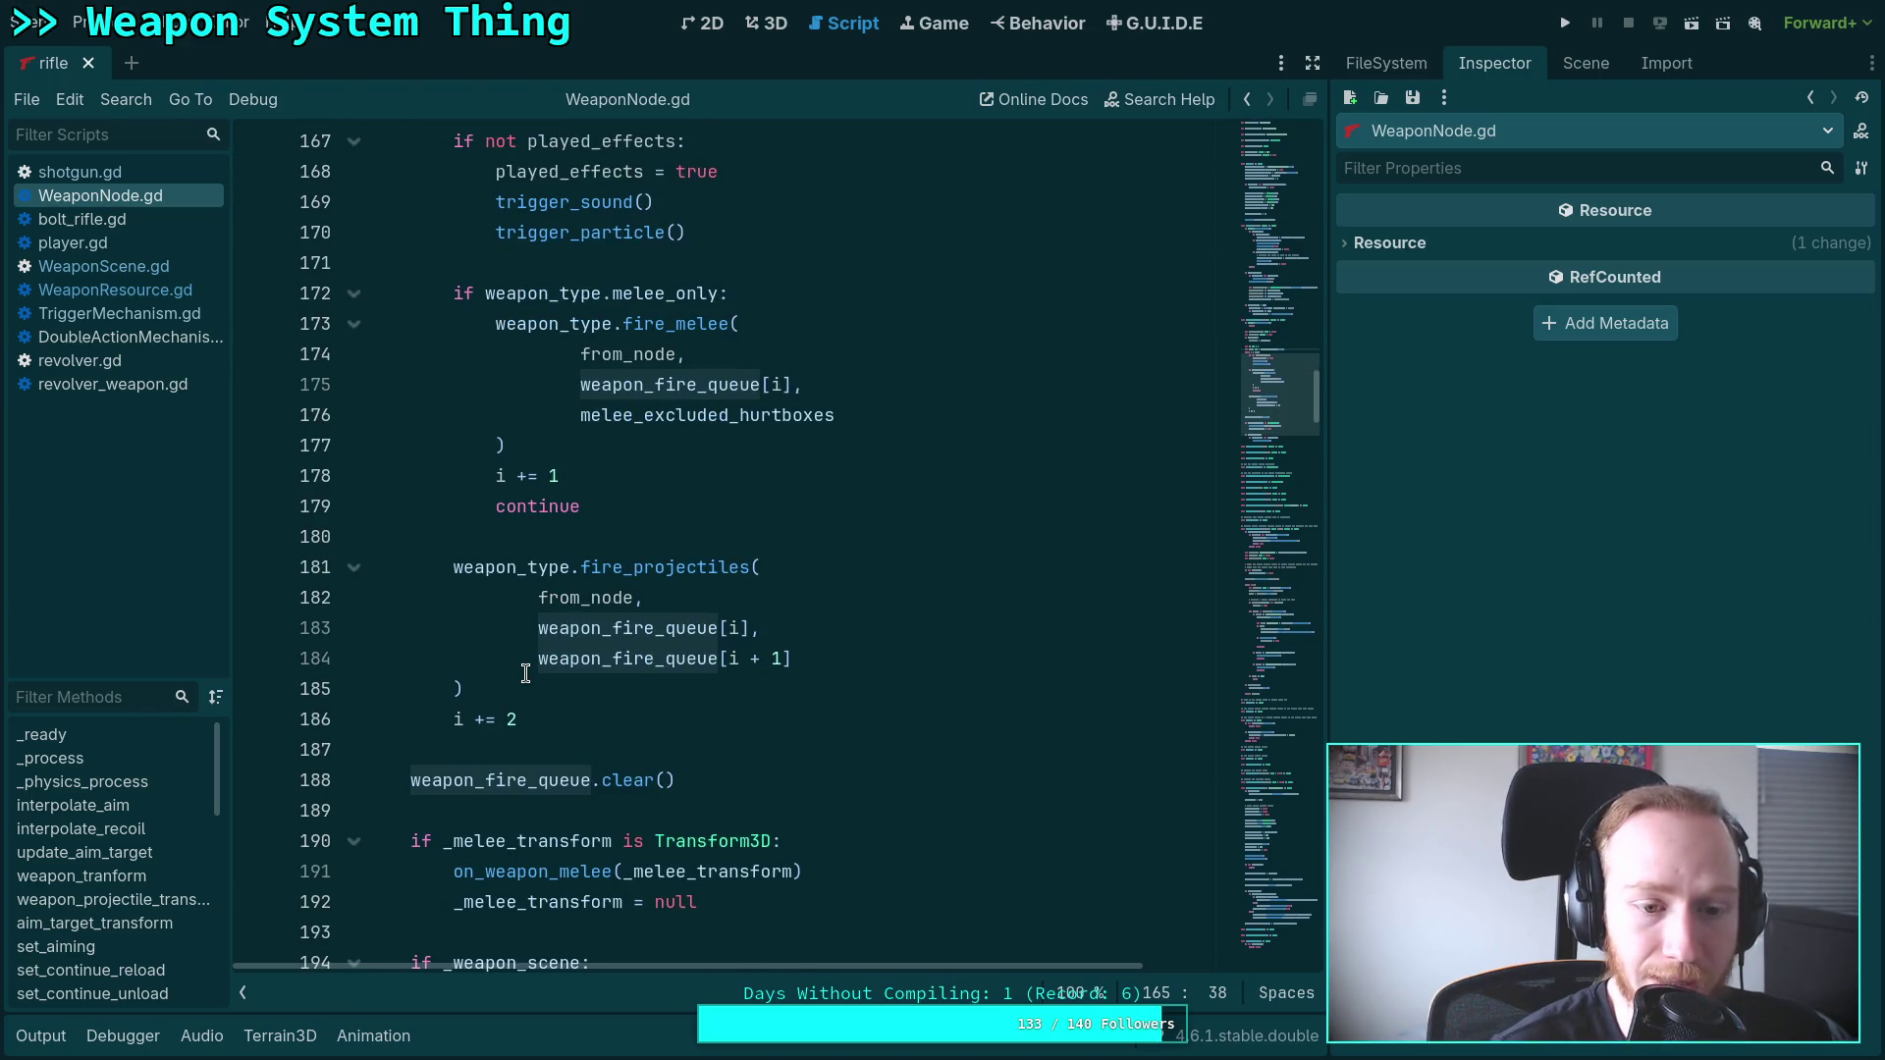
scroll(525, 674, "up", 2)
scroll(525, 674, "up", 1)
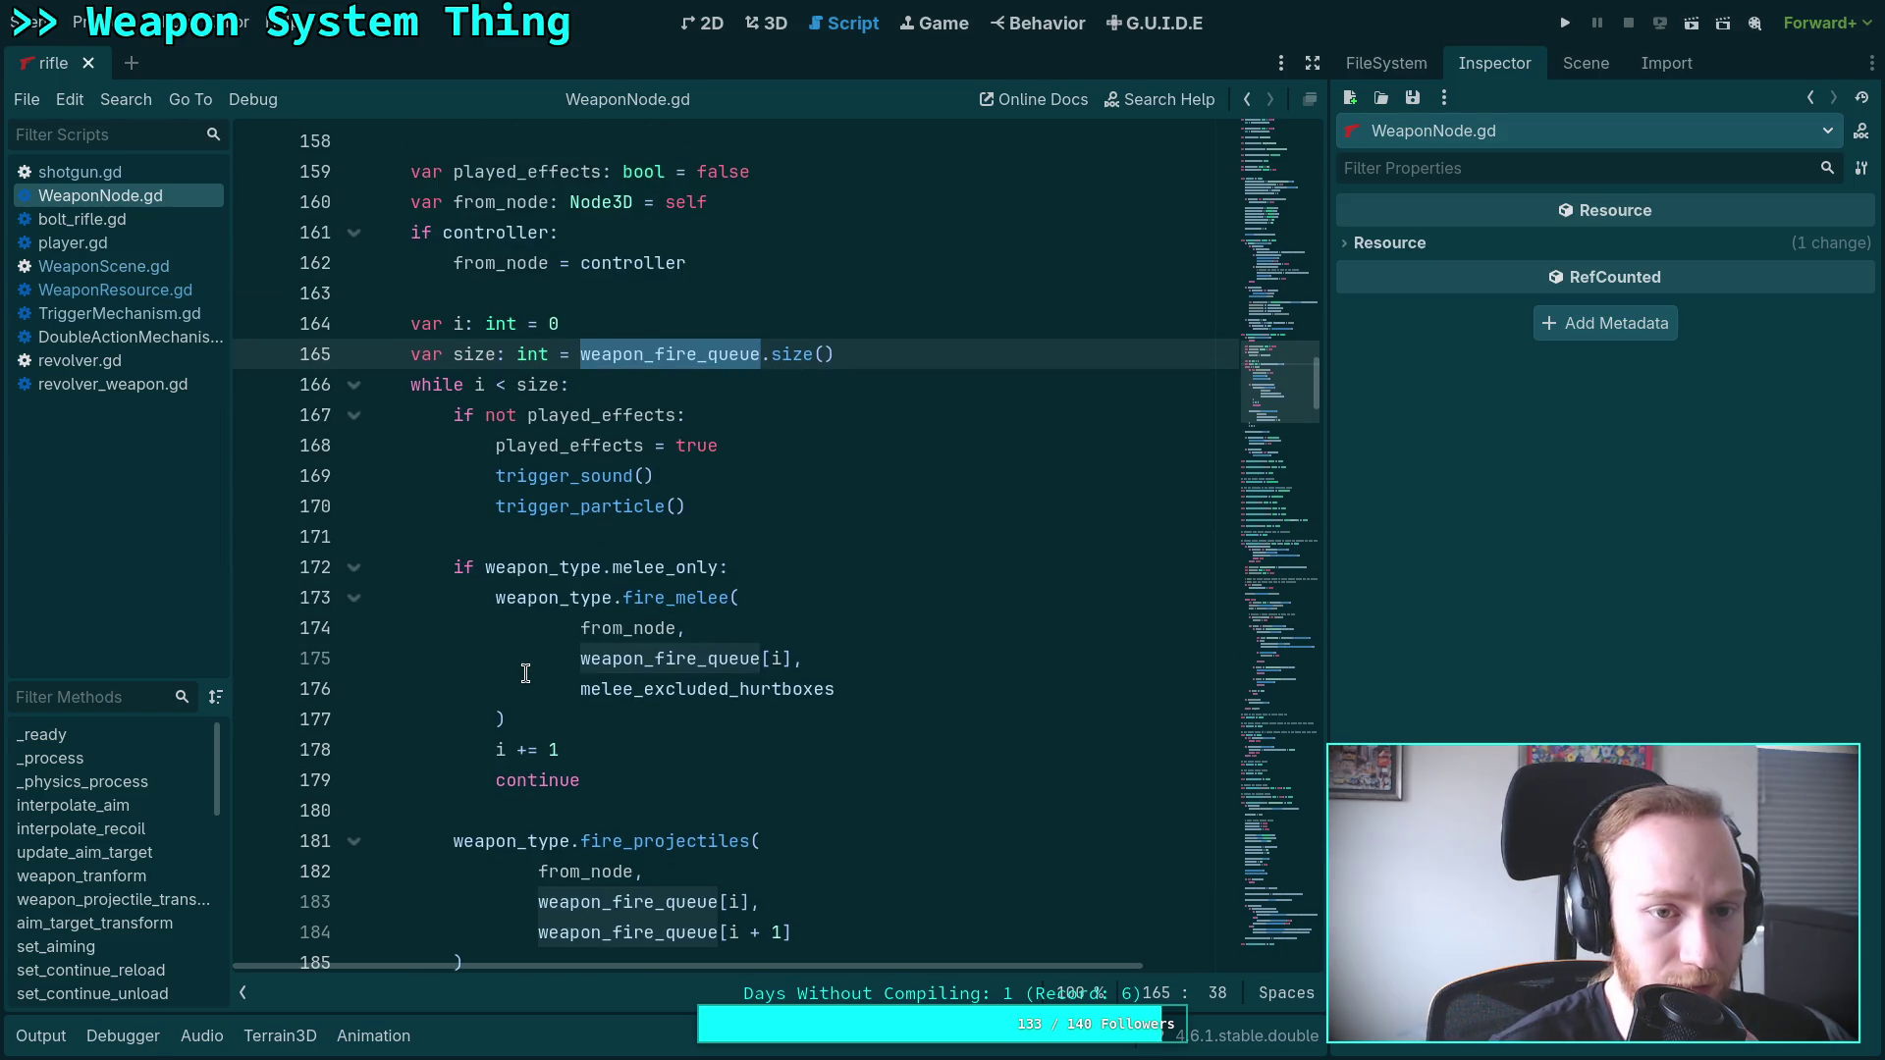
scroll(525, 674, "down", 4)
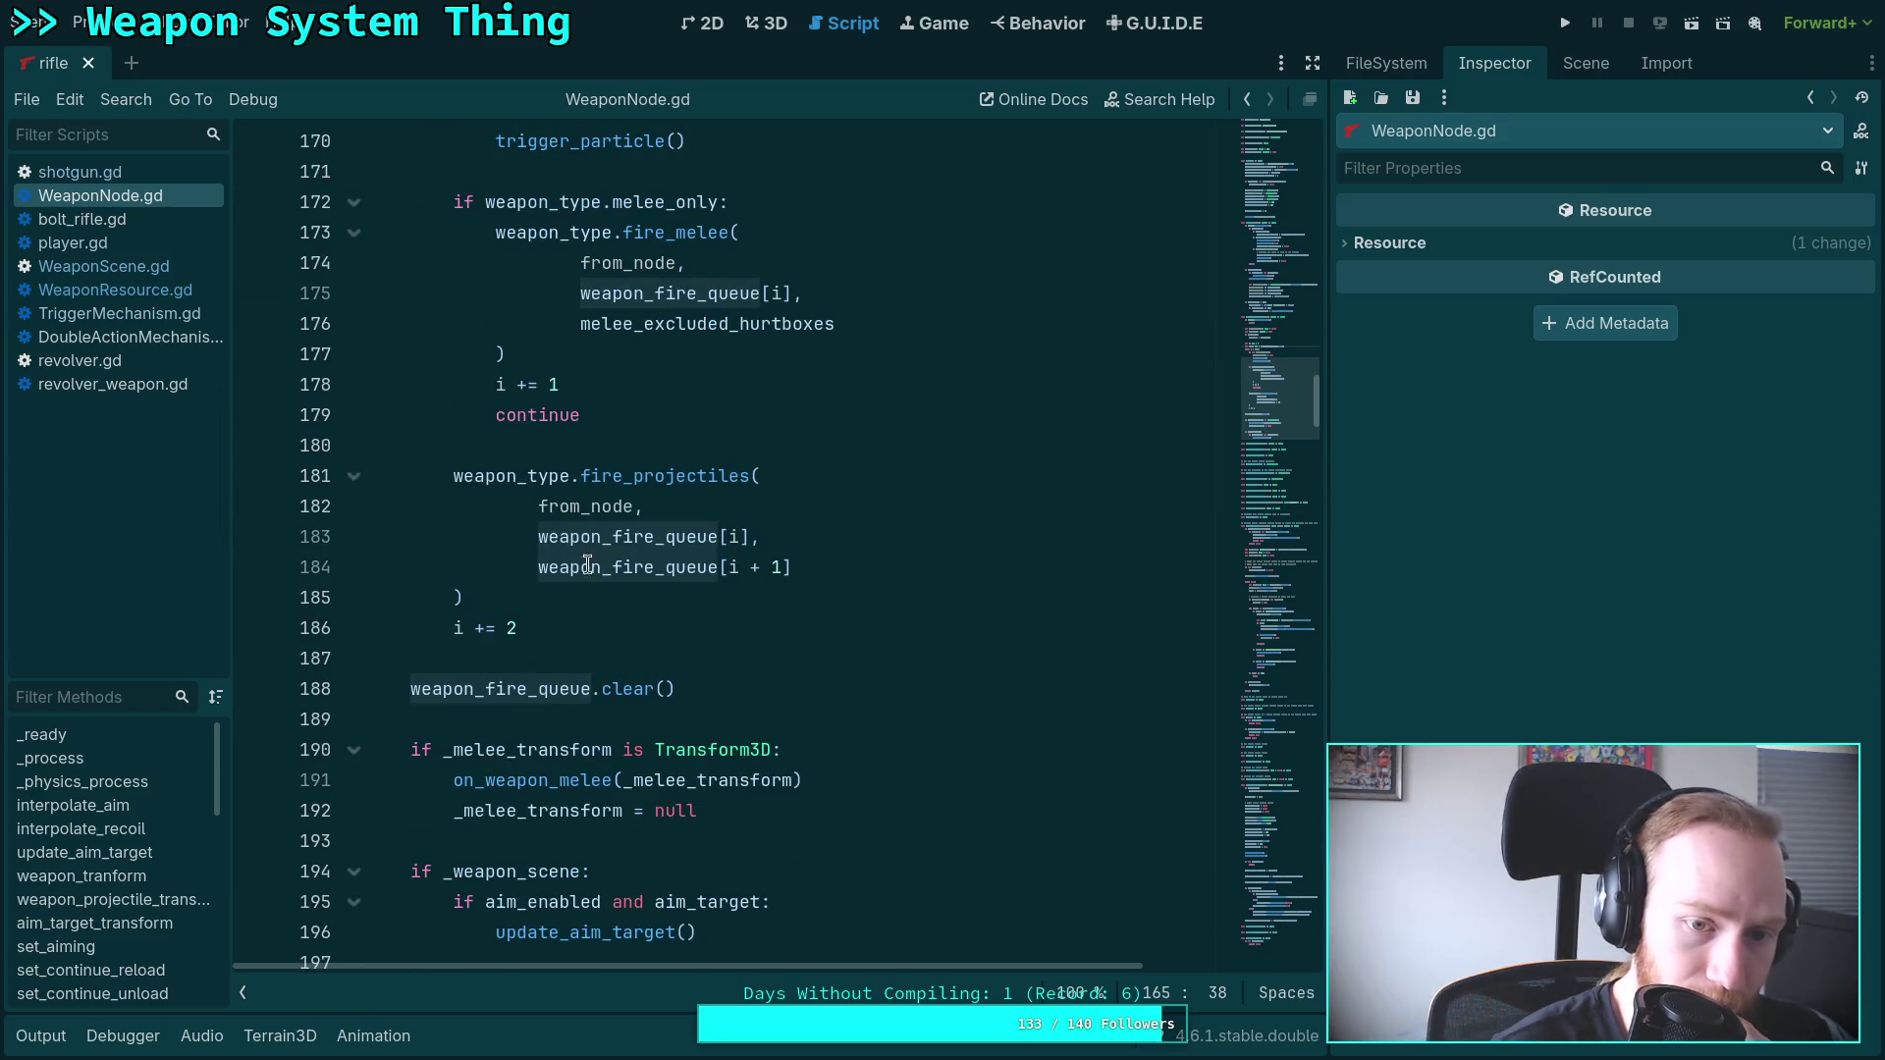
Find the fire_projectiles loop and place the caret after 'var i: int = 0'
double_click(643, 475)
scroll(701, 631, "up", 4)
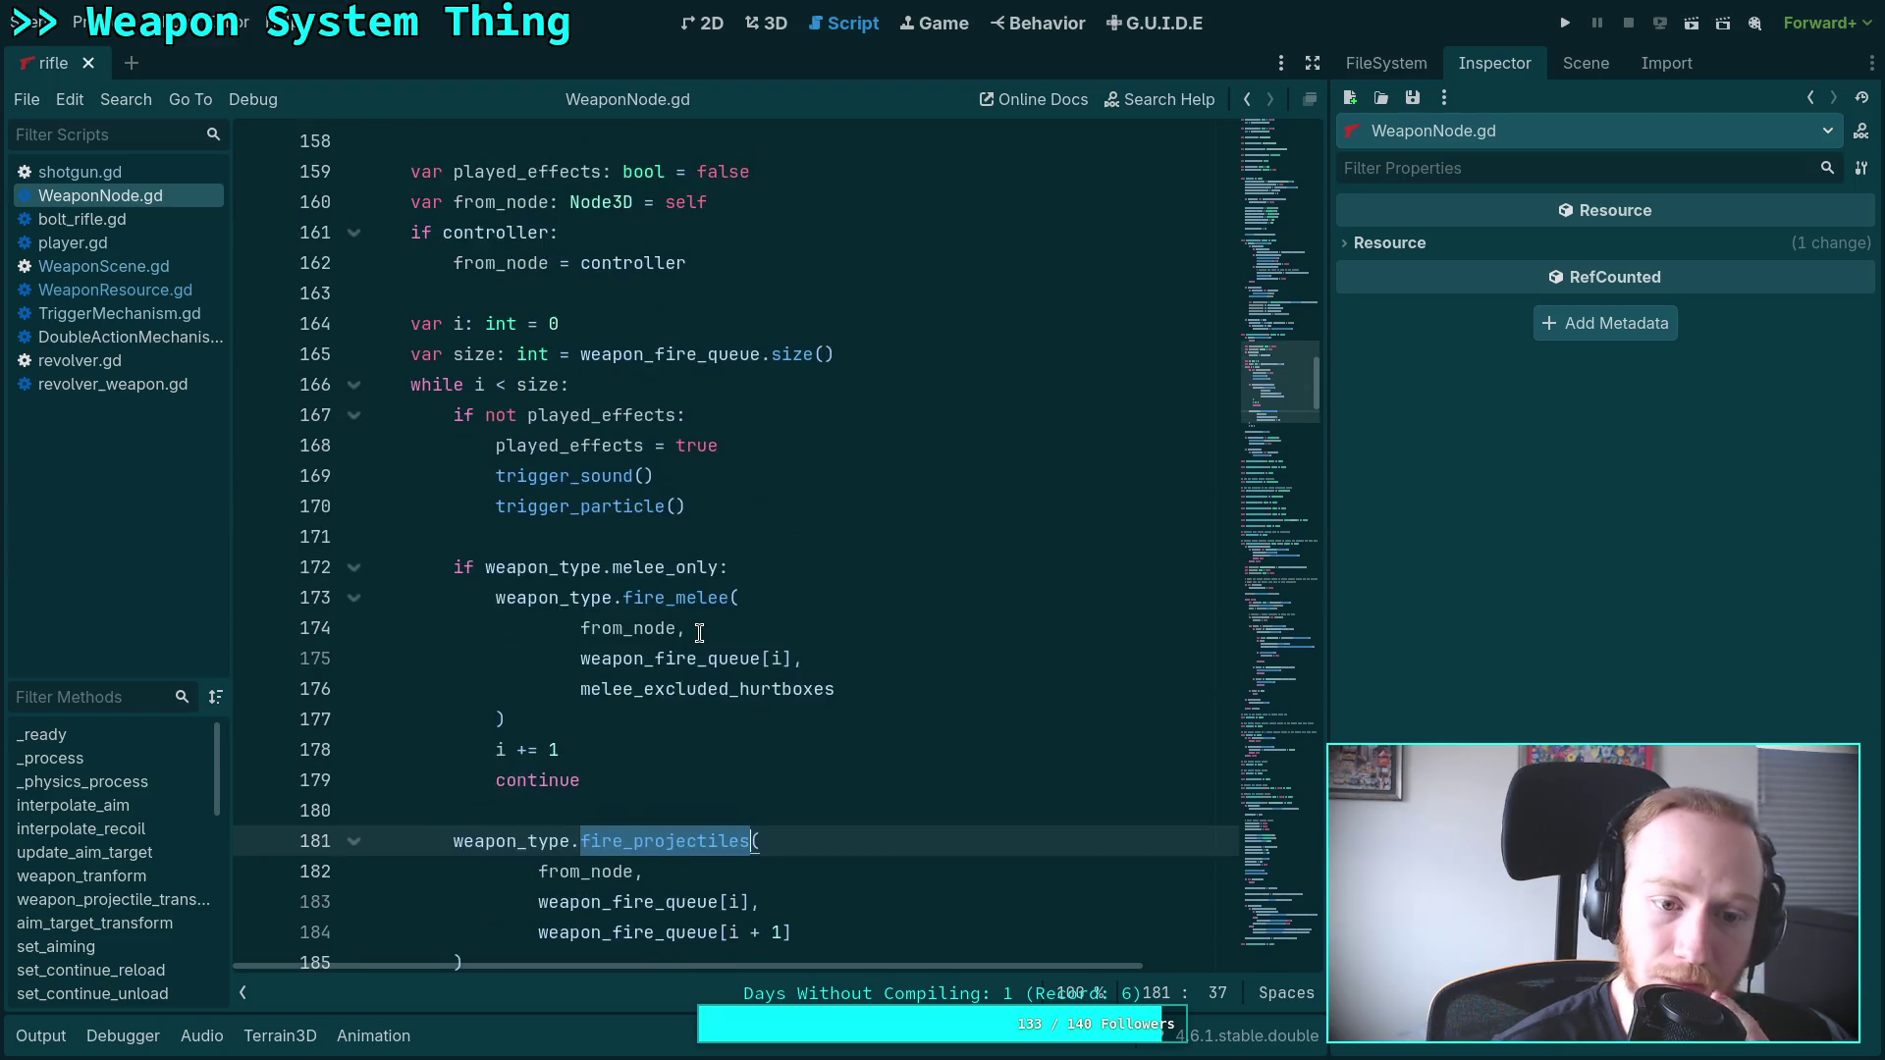
left_click(679, 309)
Declare 'var s: int = 0' in the firing loop and add 's += 1' after fire_projectiles
key("Return")
type("var s")
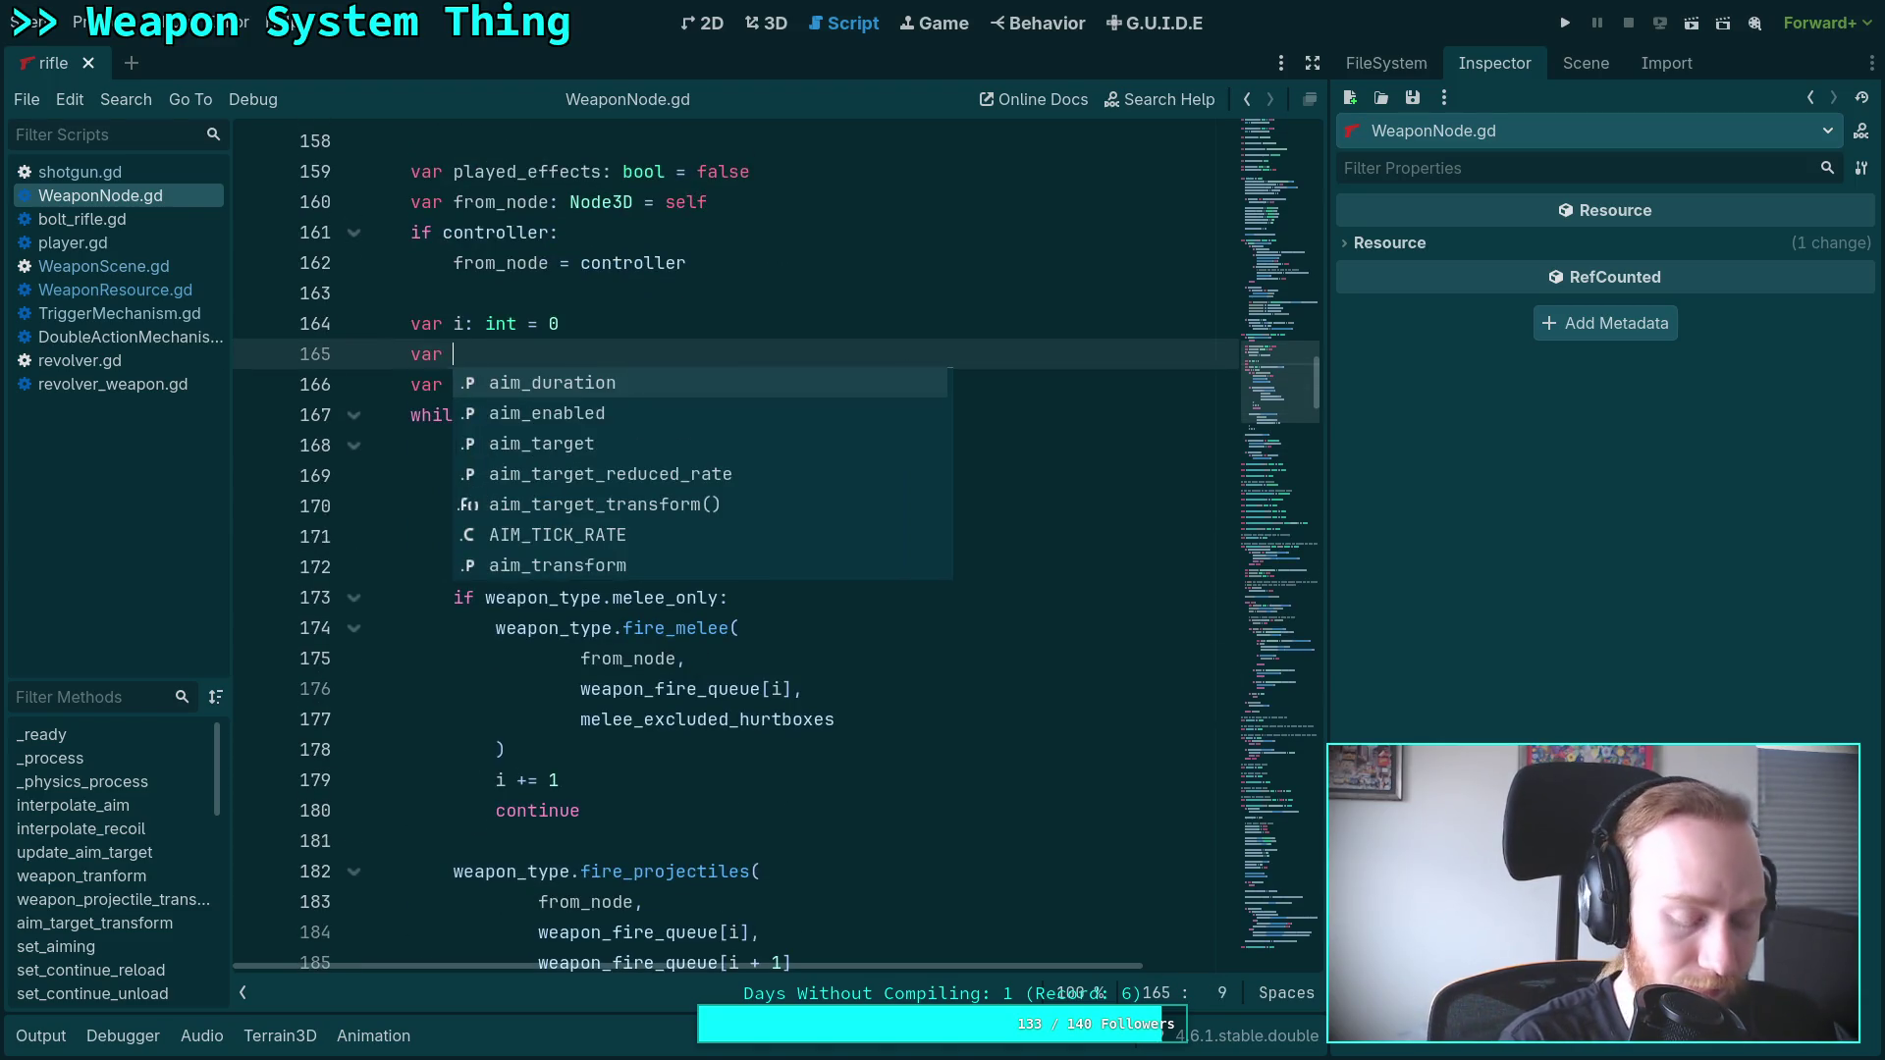
type(": int = 0")
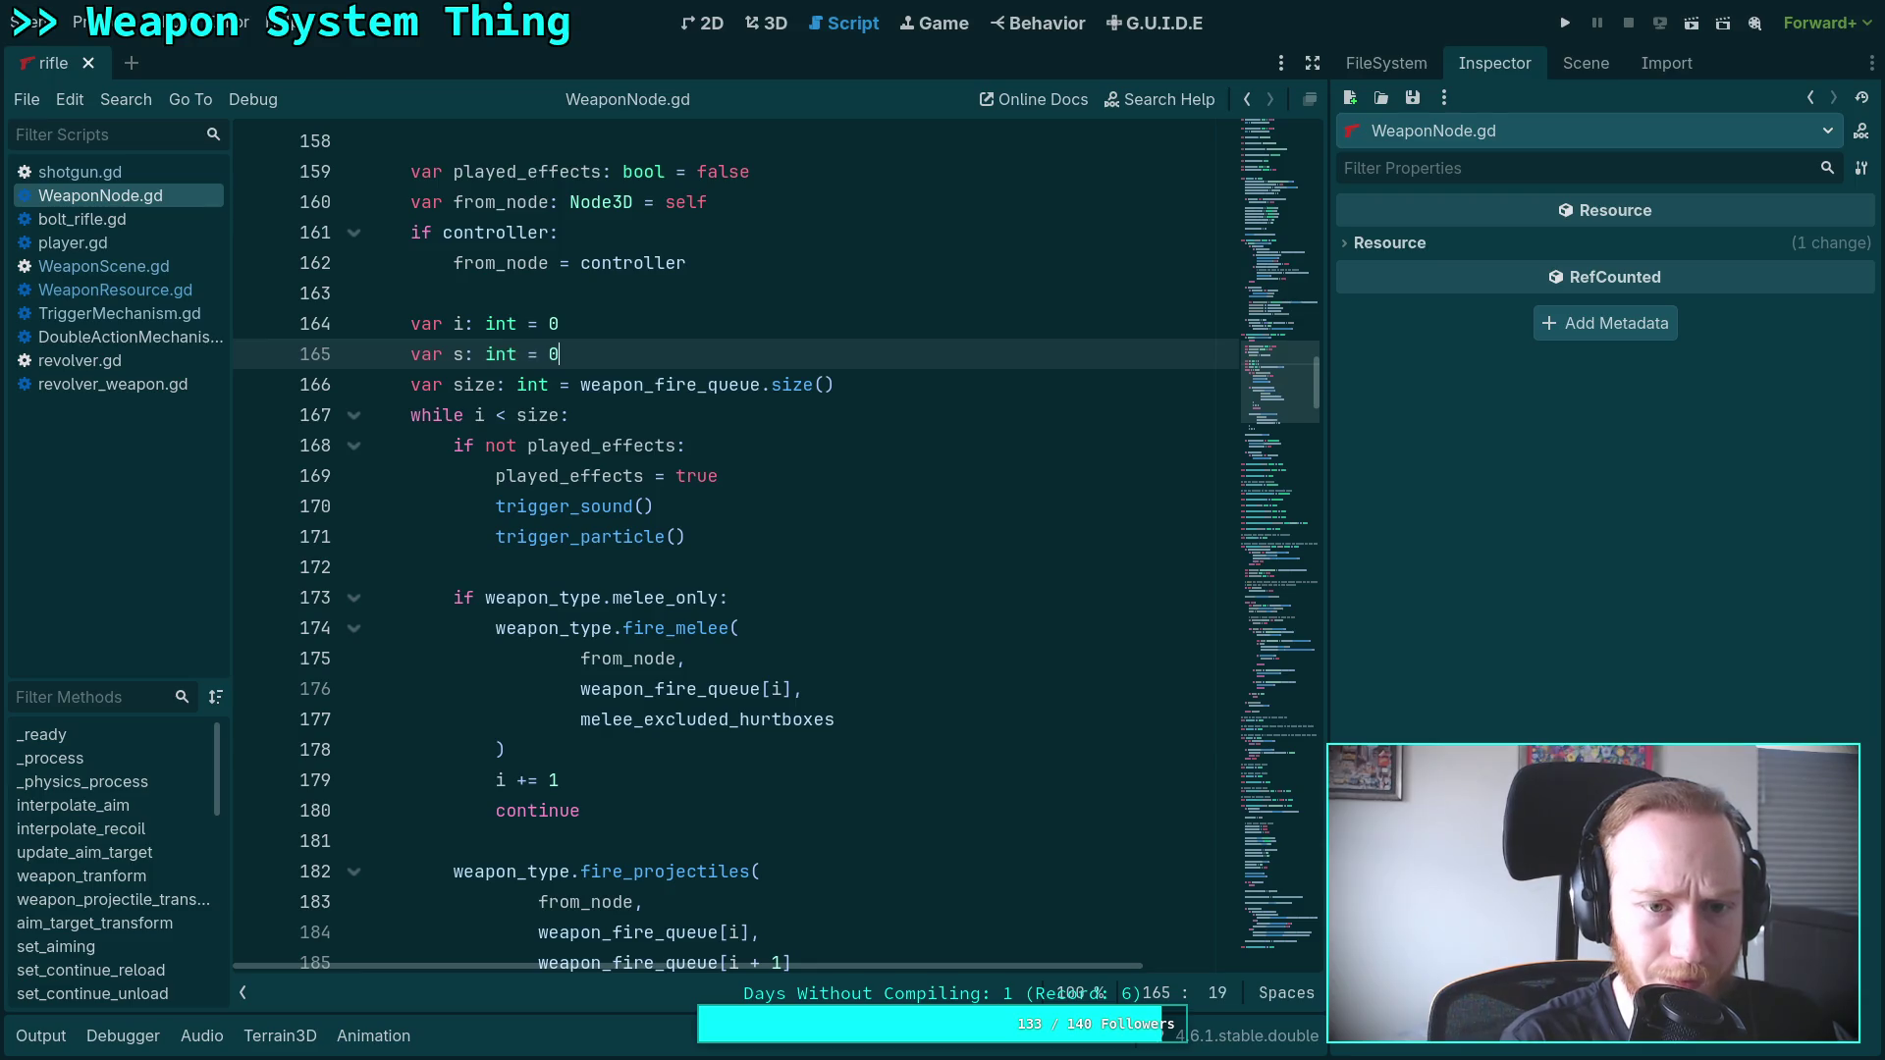
scroll(653, 525, "down", 3)
left_click(657, 719)
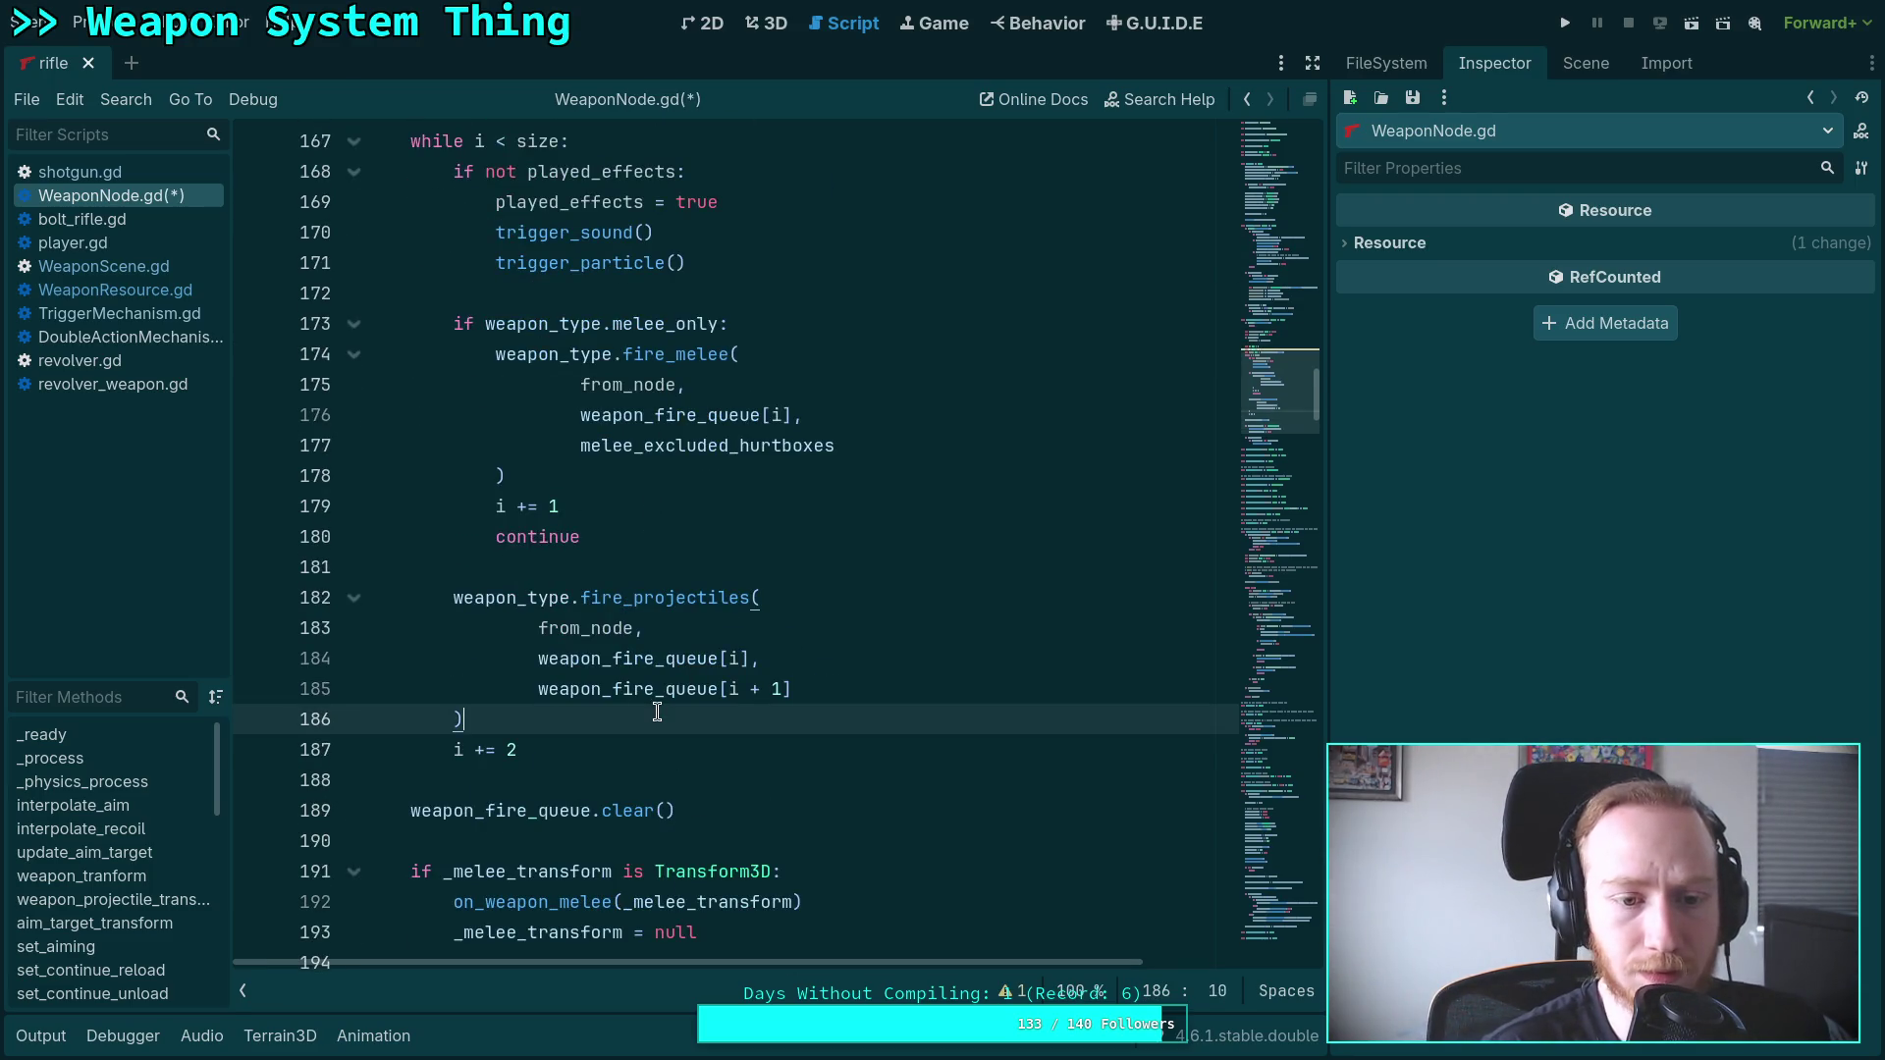
key("Return")
type("s += 1")
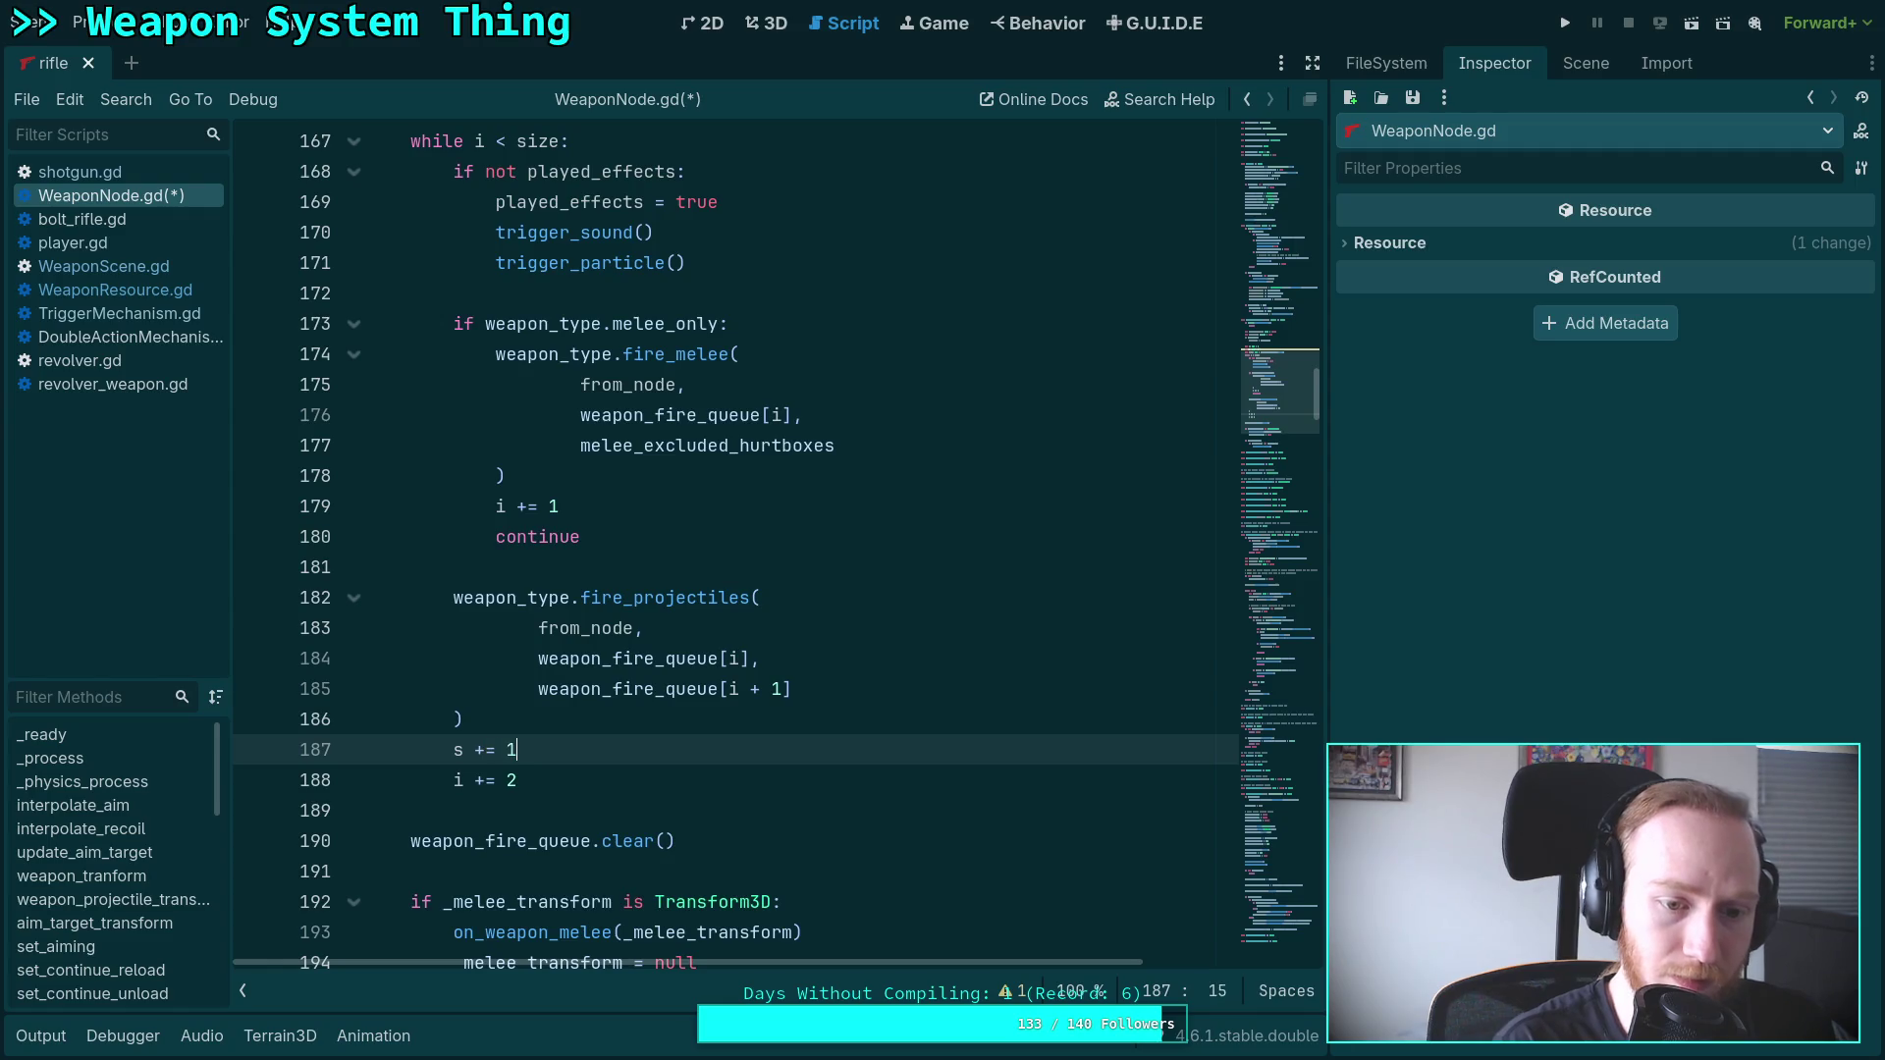
Add print(Time.get_ticks_usec()) below the queue clear() call
scroll(722, 643, "down", 4)
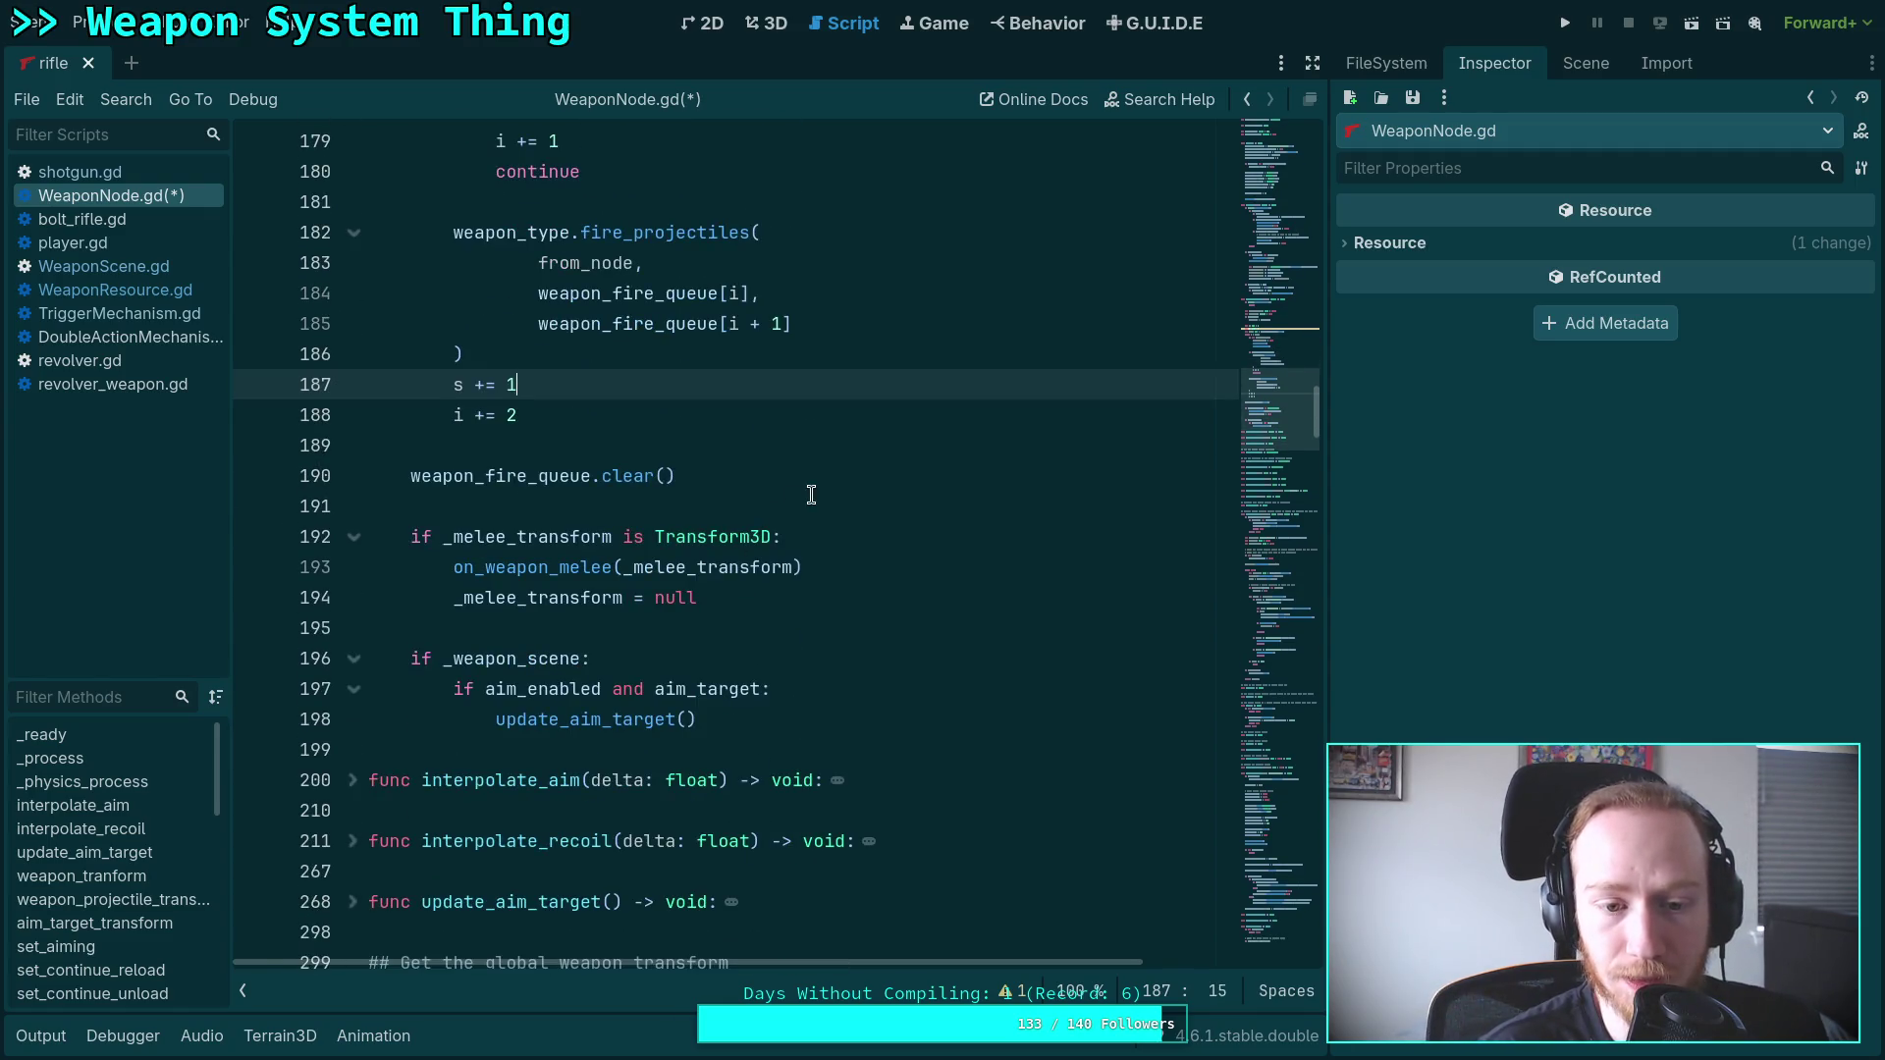
left_click(811, 501)
scroll(894, 626, "up", 1)
scroll(894, 626, "up", 1)
key("Return")
key("Return")
key("Up")
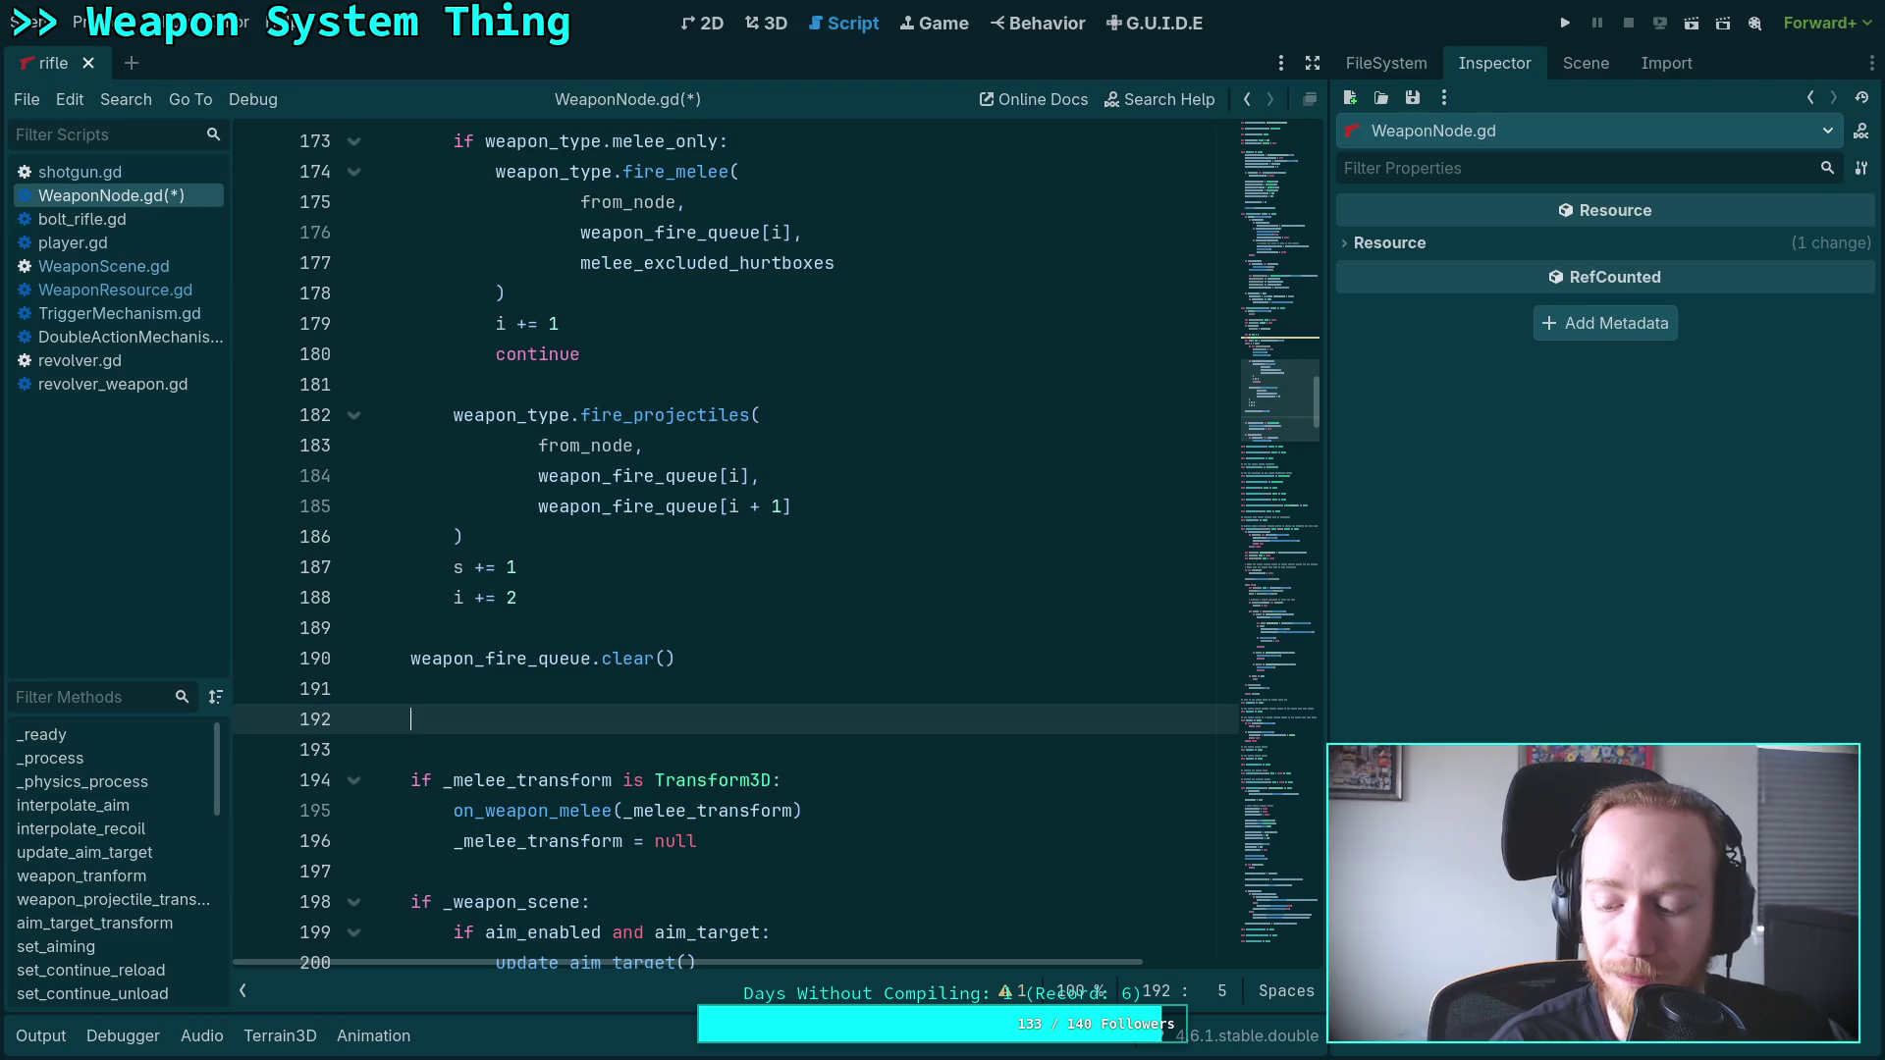
type("print(")
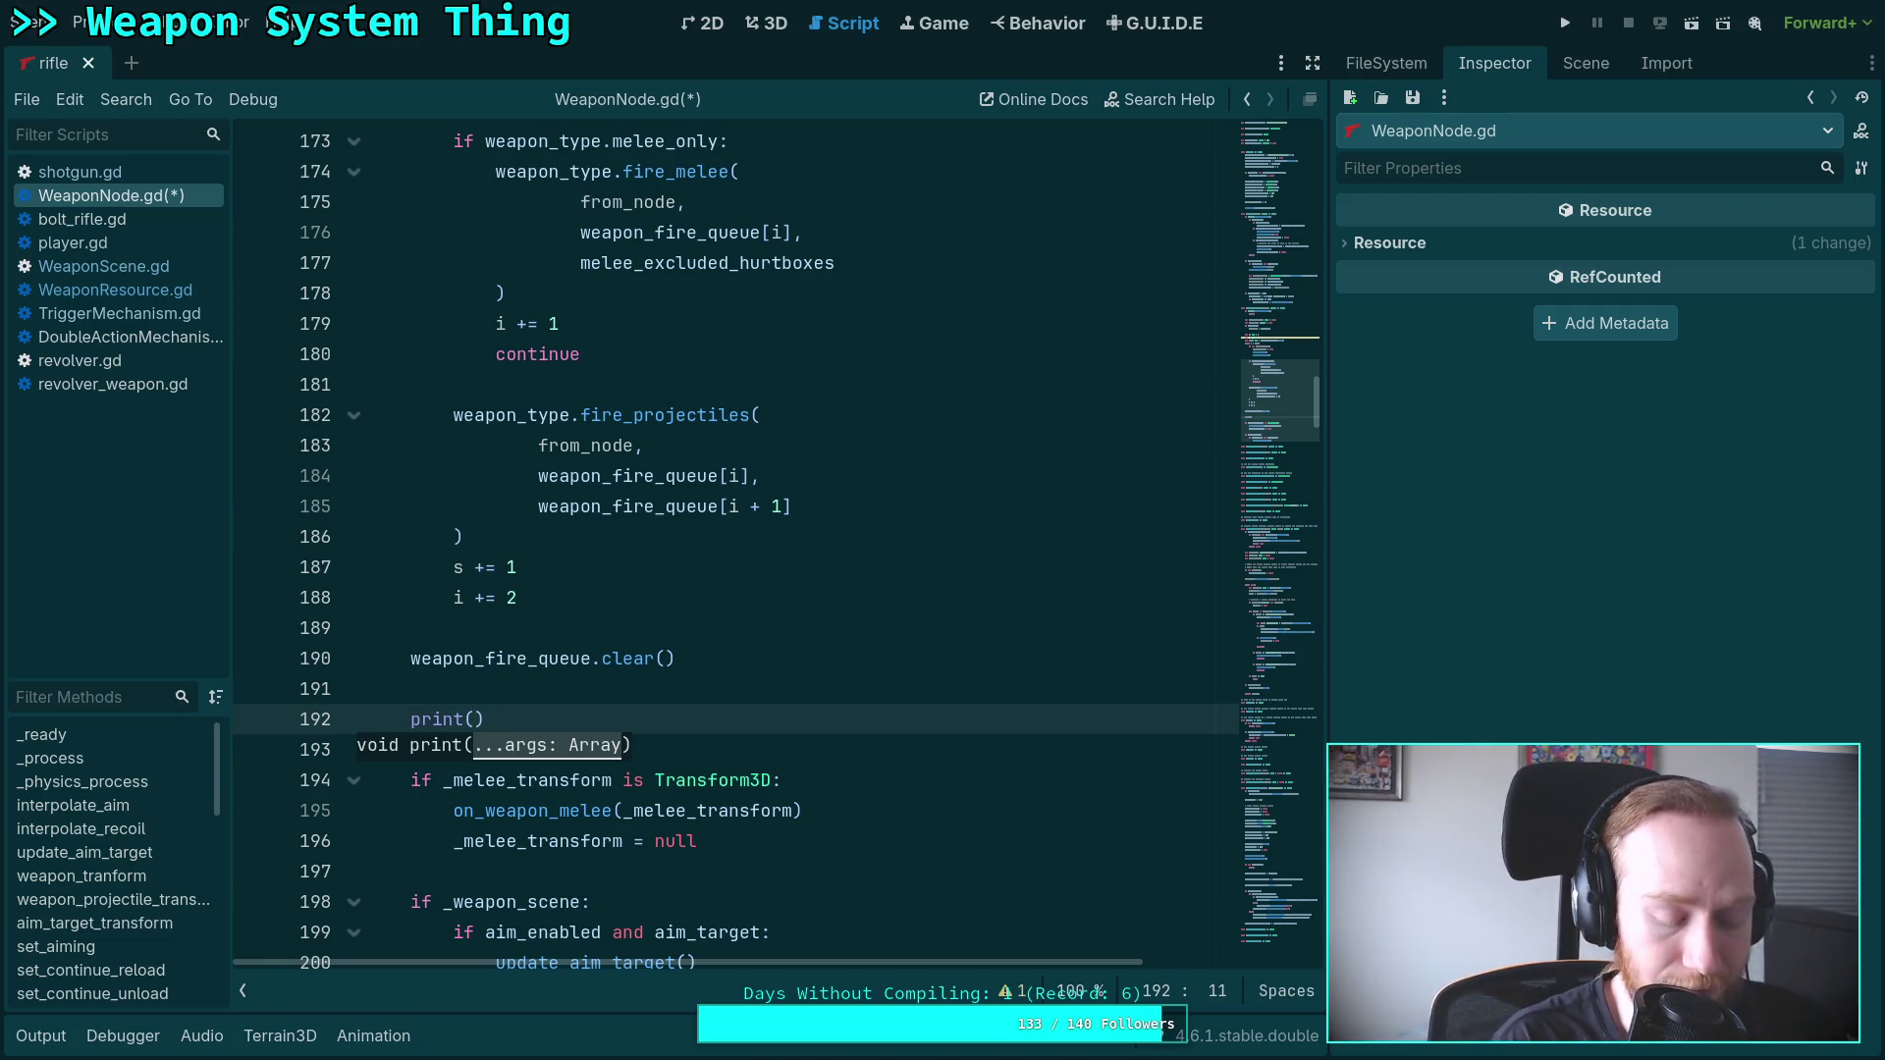
type("Time.")
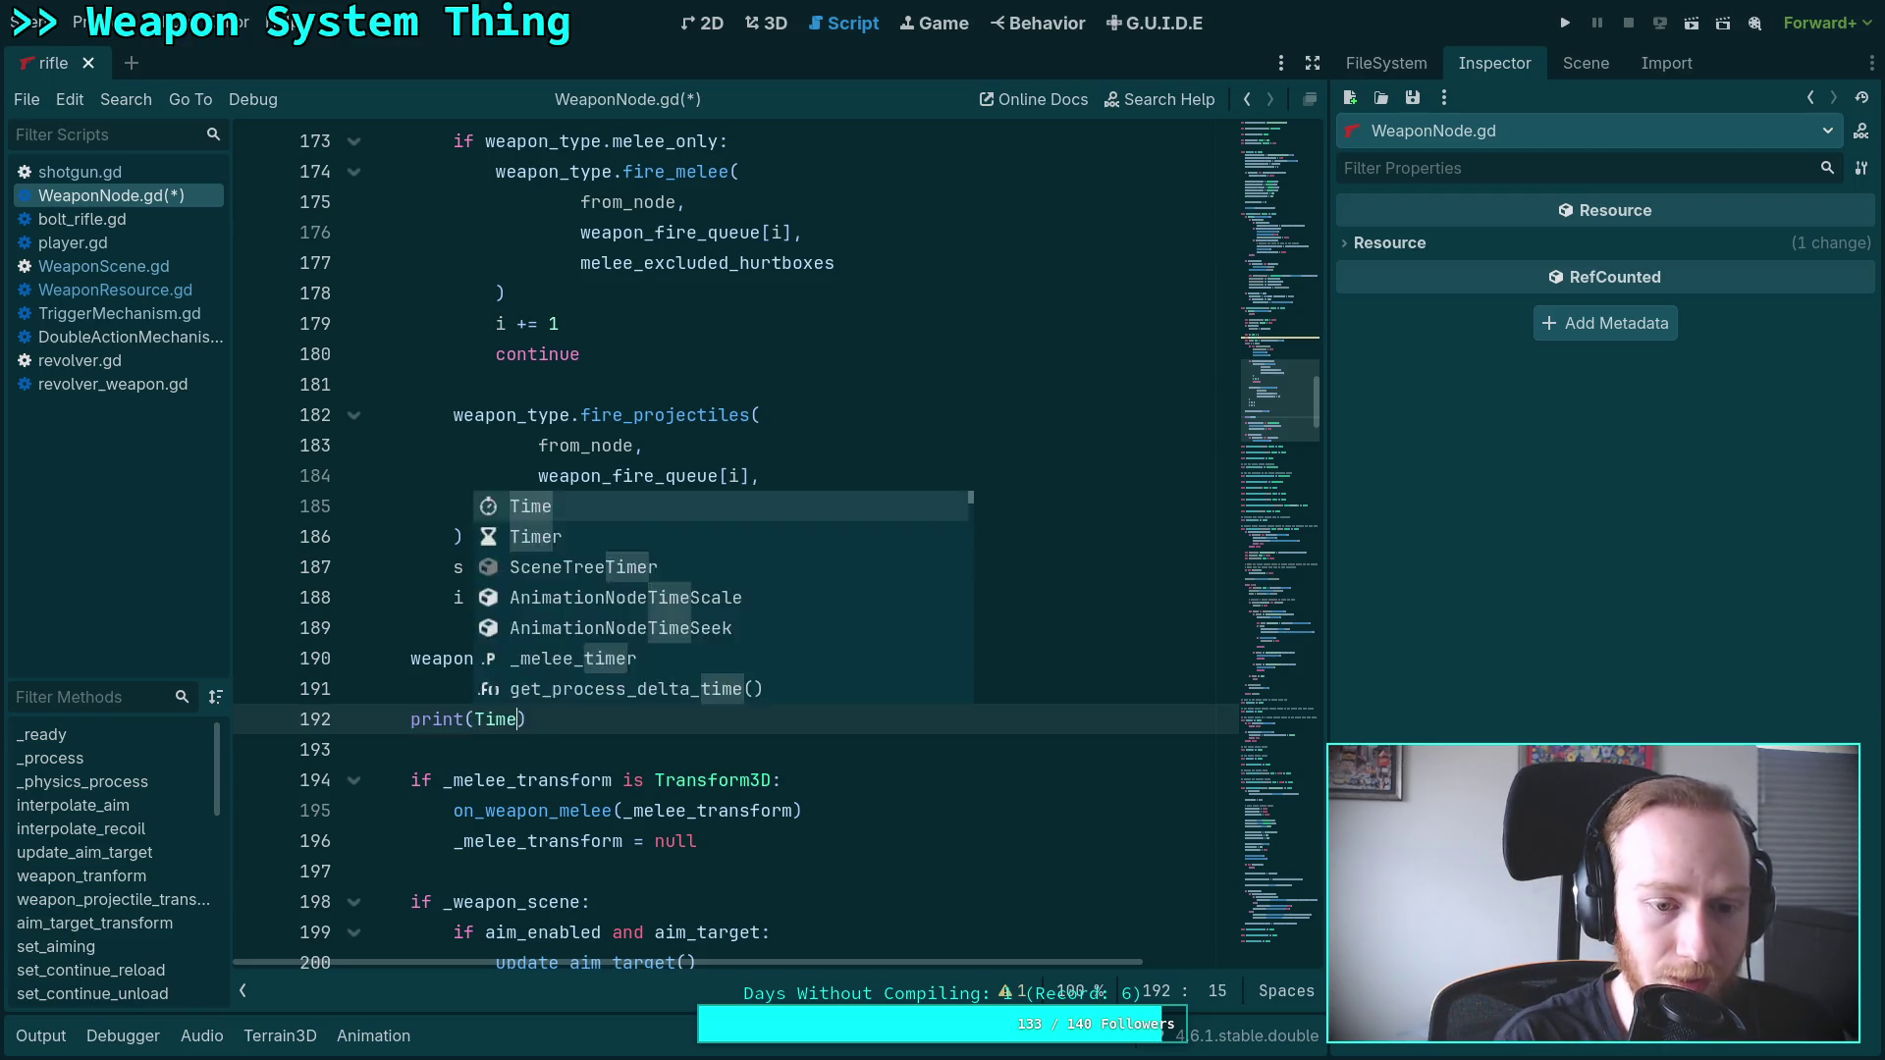
type("m")
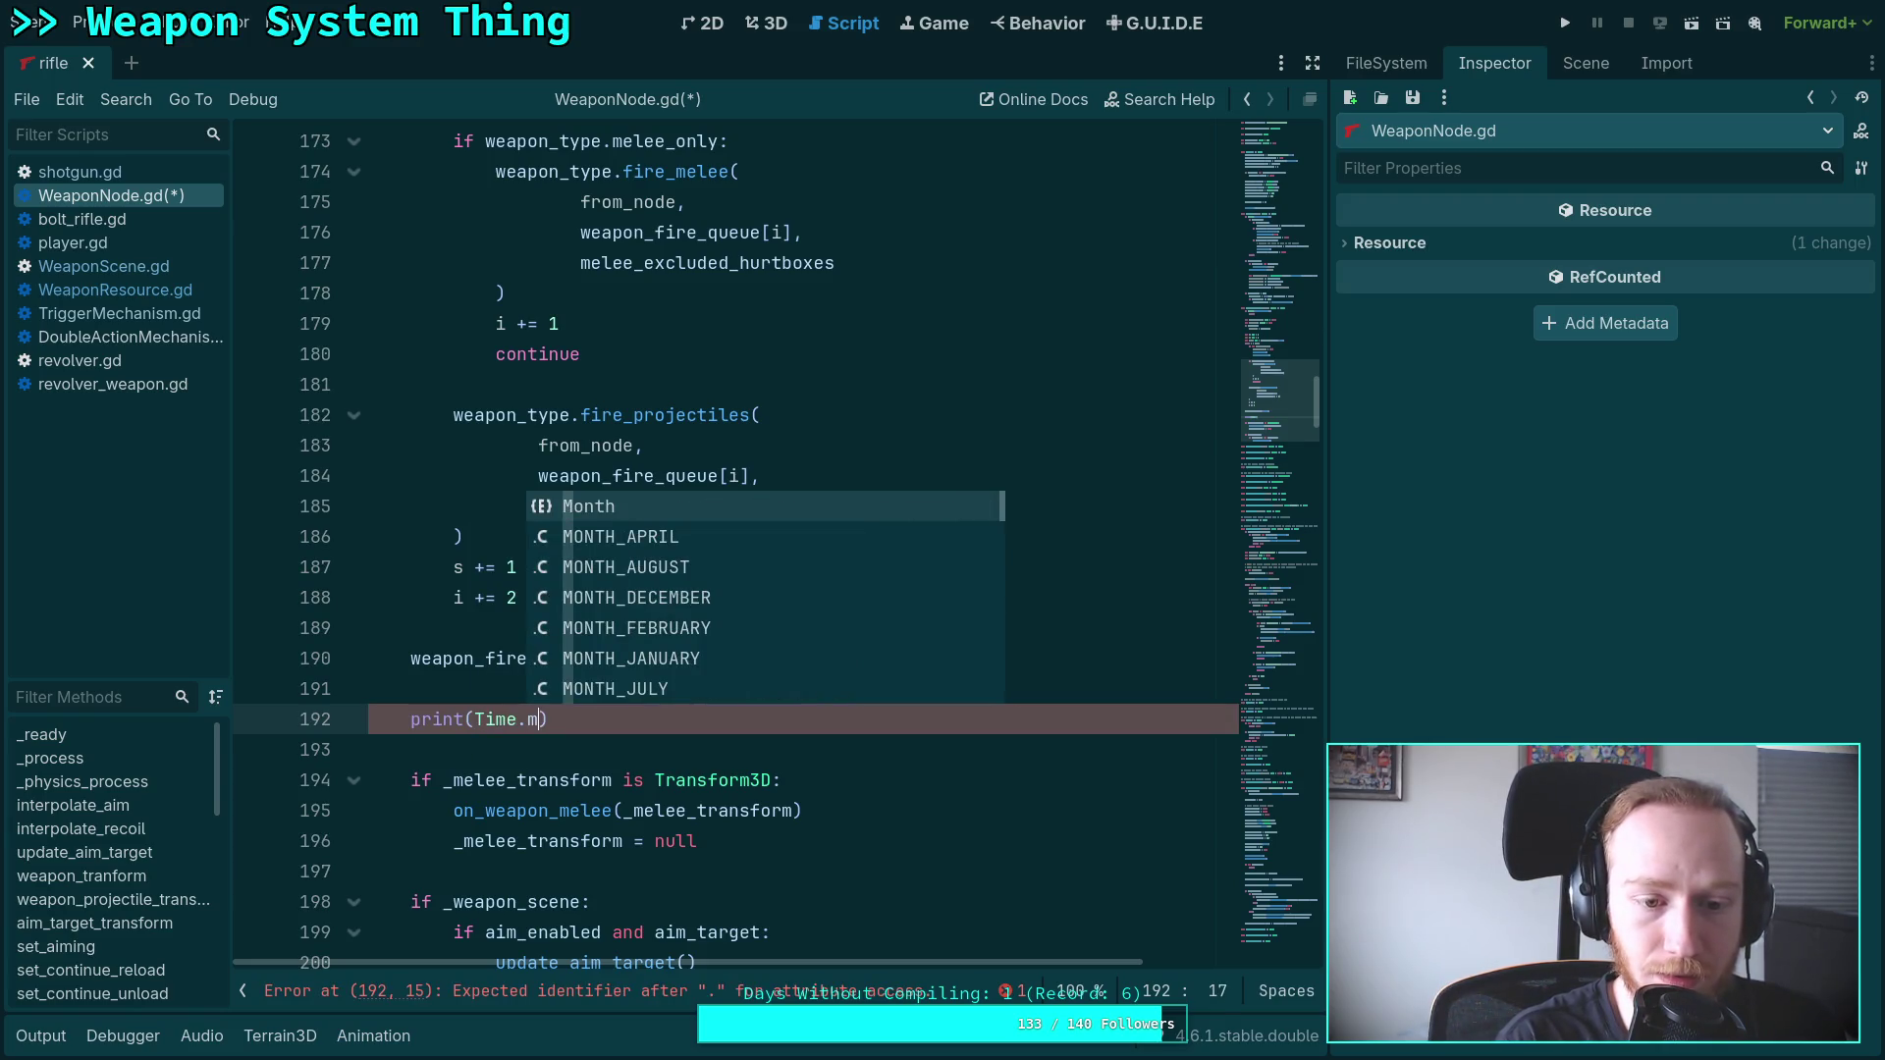
type("u")
key("BackSpace")
type("icr")
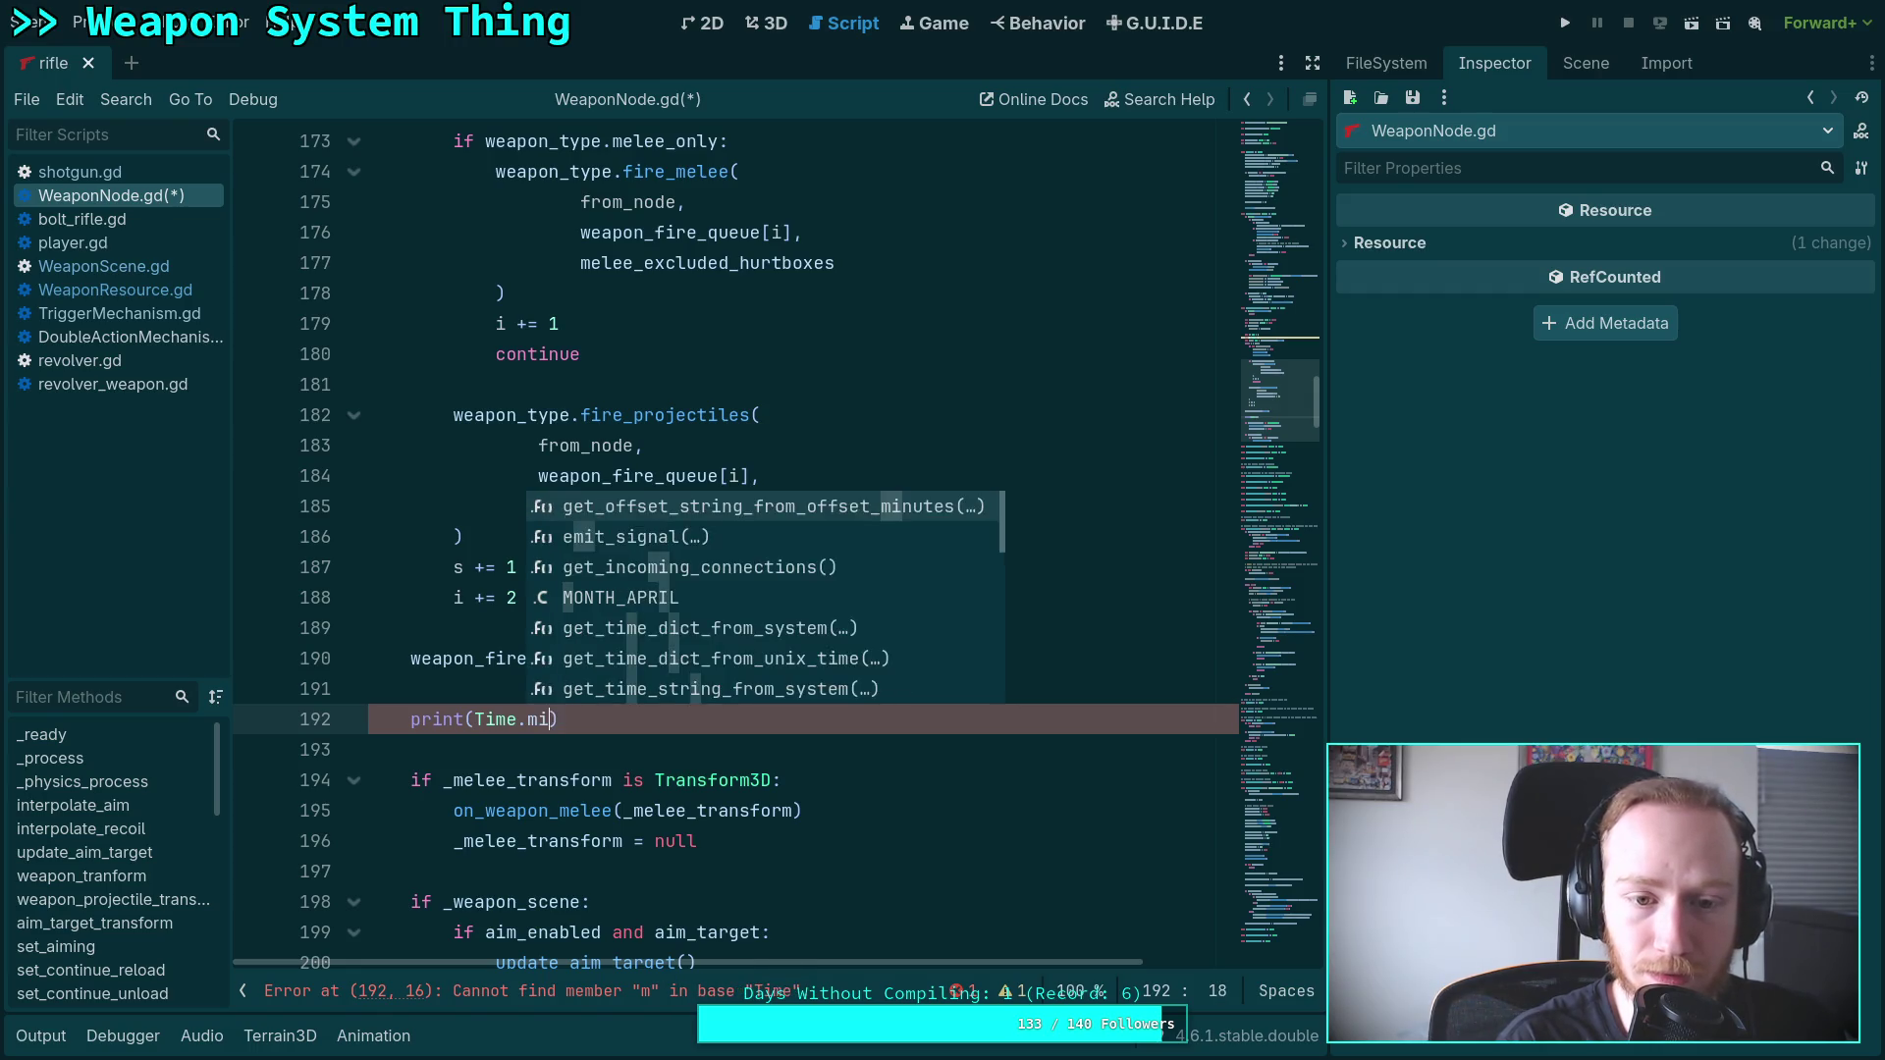
key("Down")
key("Down")
key("Down")
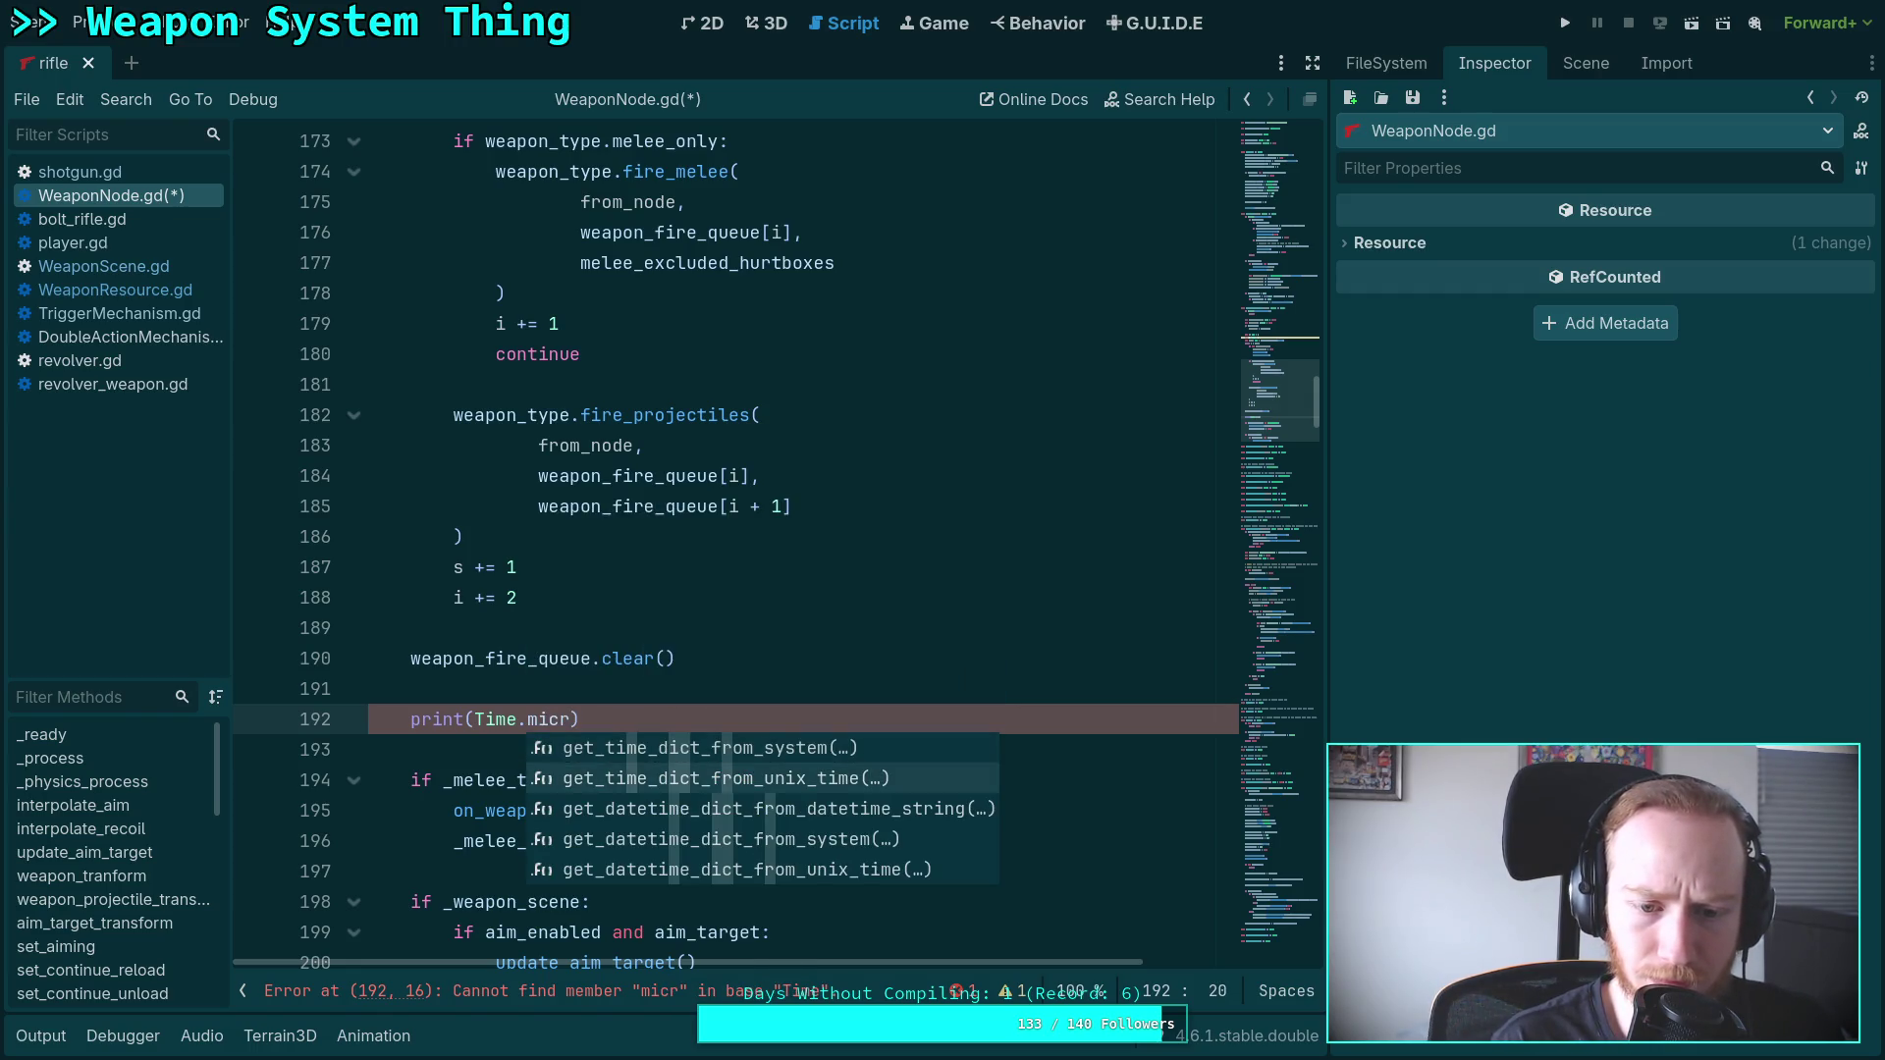
key("BackSpace")
key("BackSpace")
key("BackSpace")
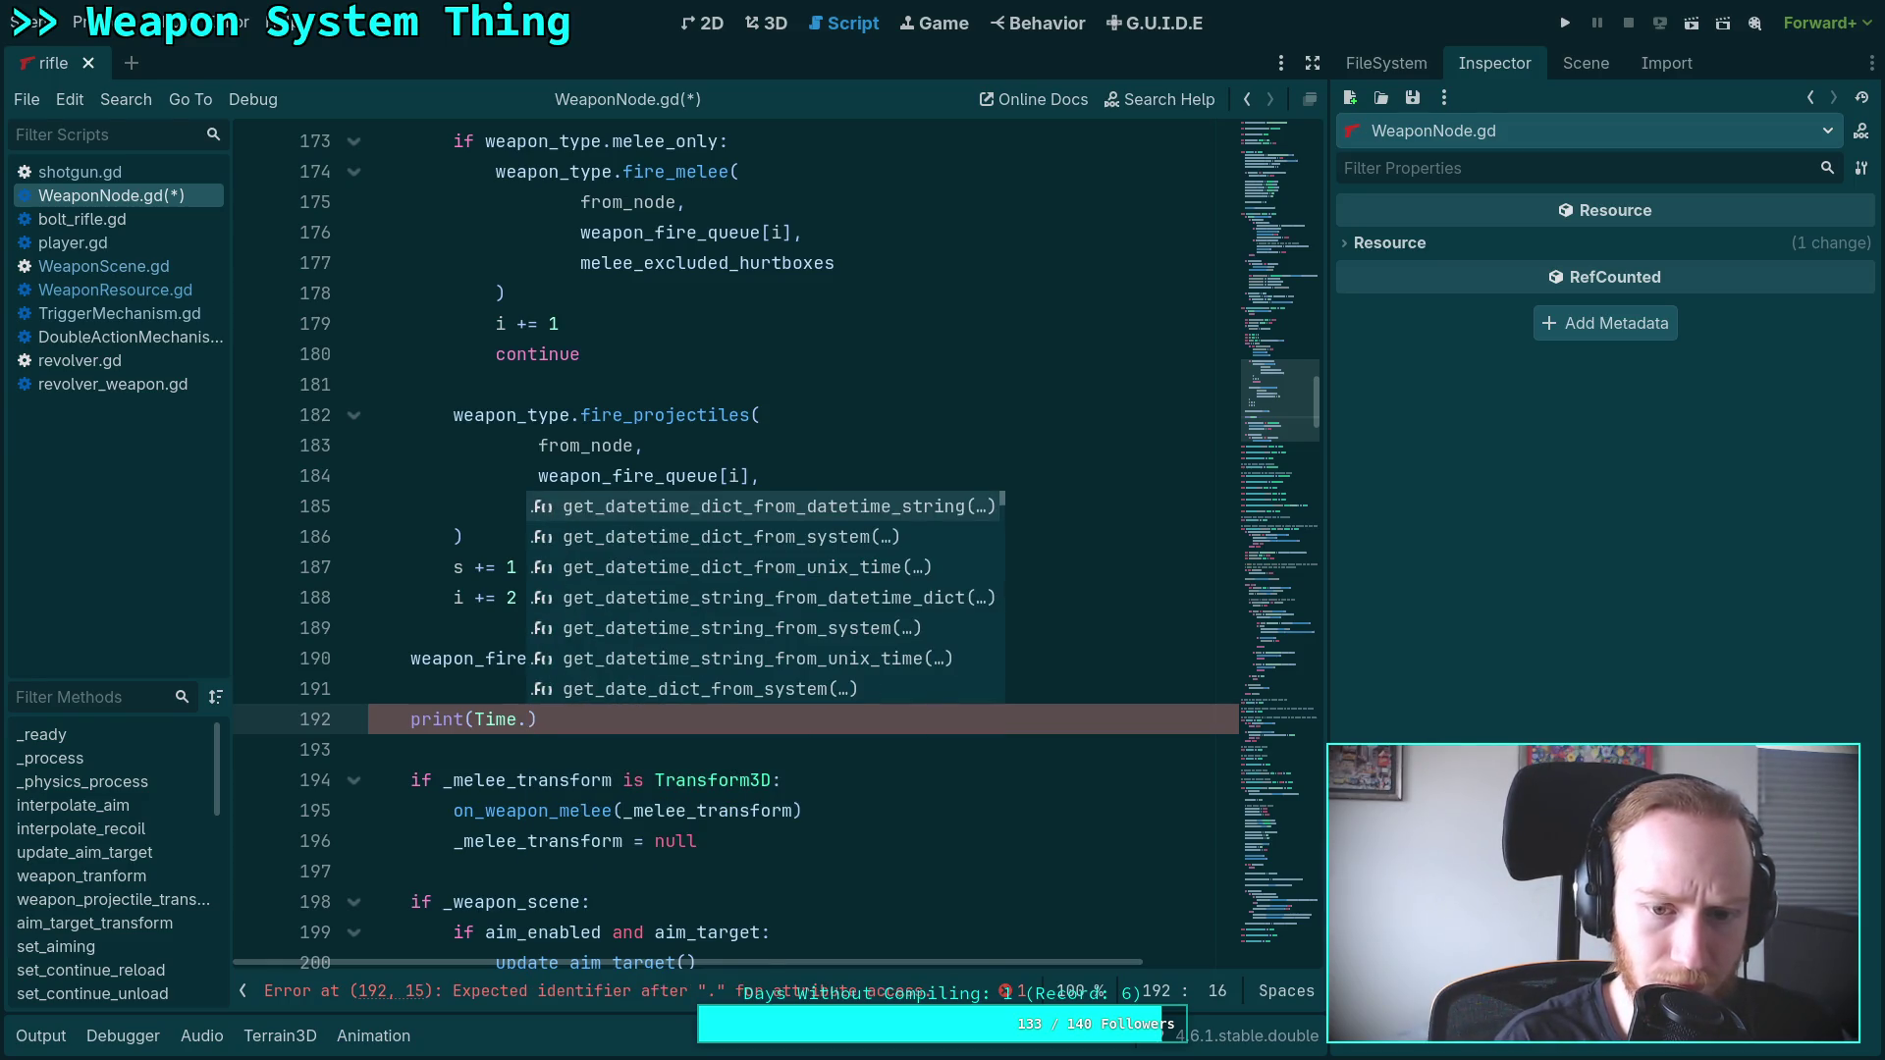
type("usec")
key("Return")
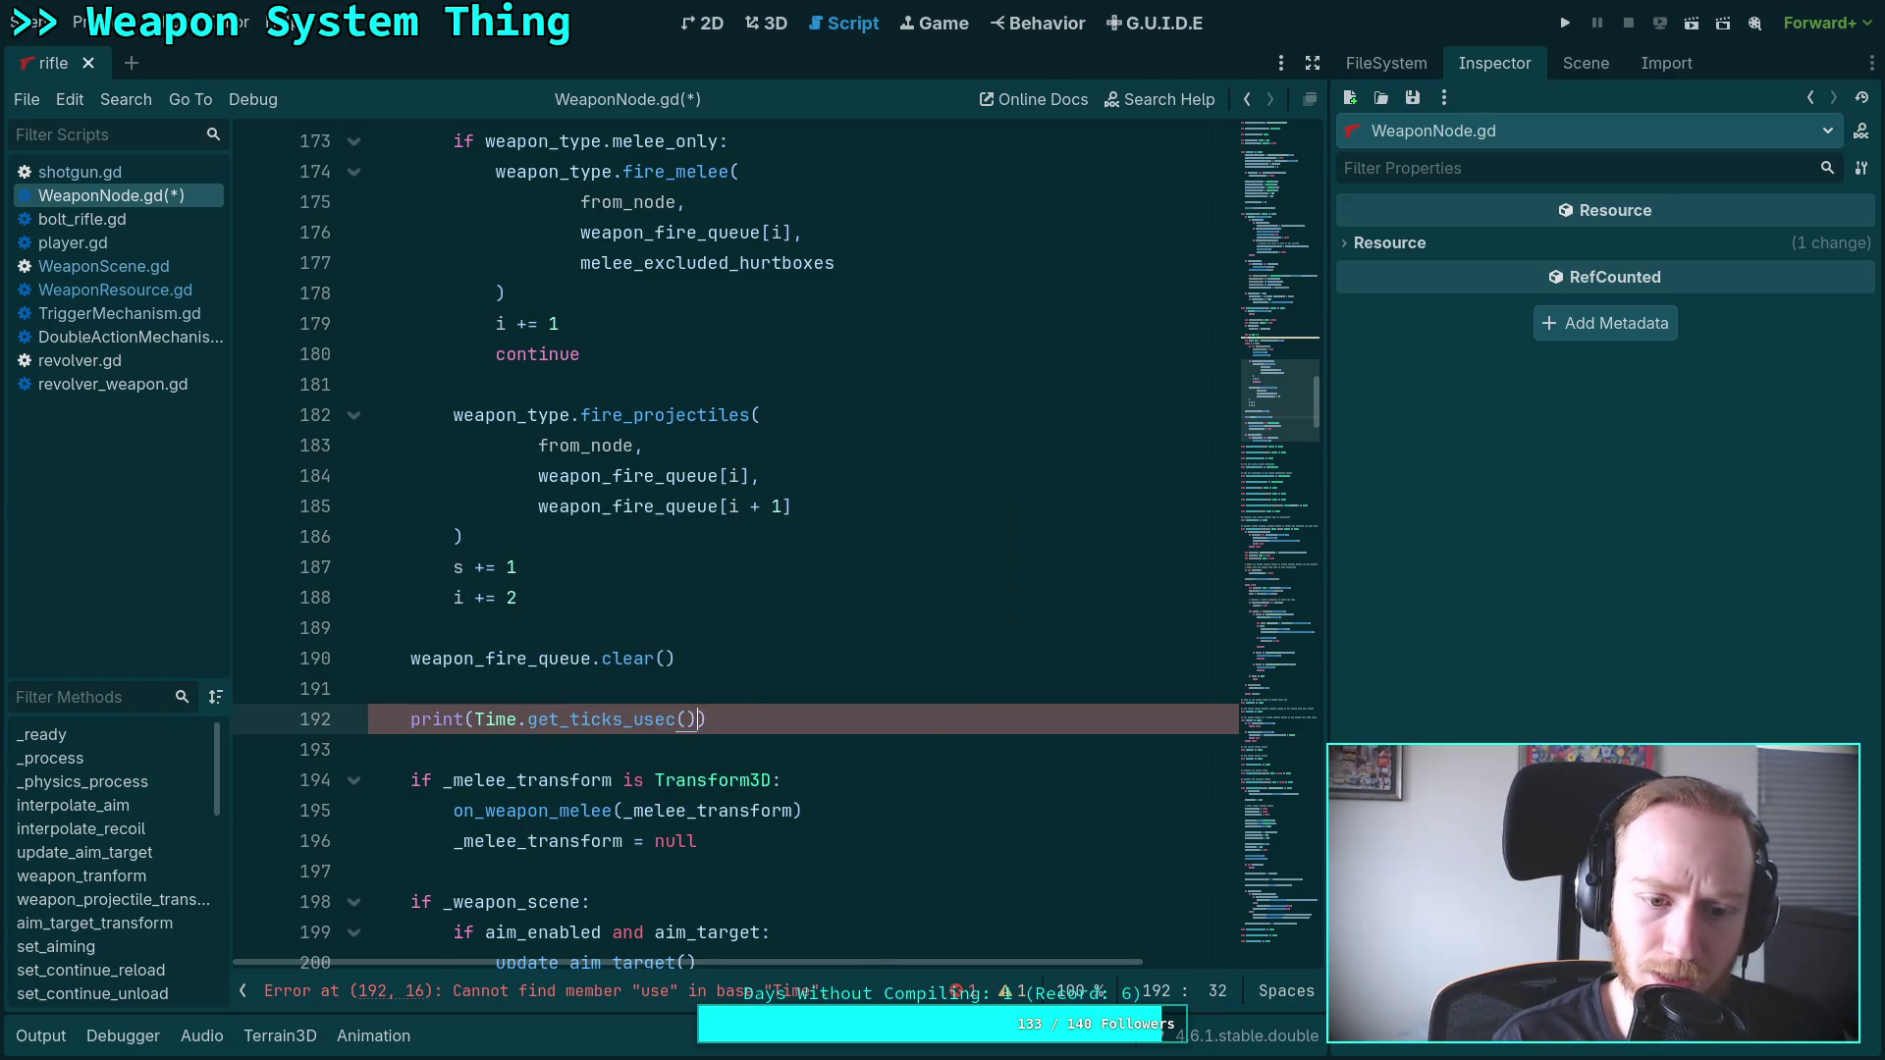
Add print(s) below the tick print, save WeaponNode.gd, and run the project
key("Return")
type("print")
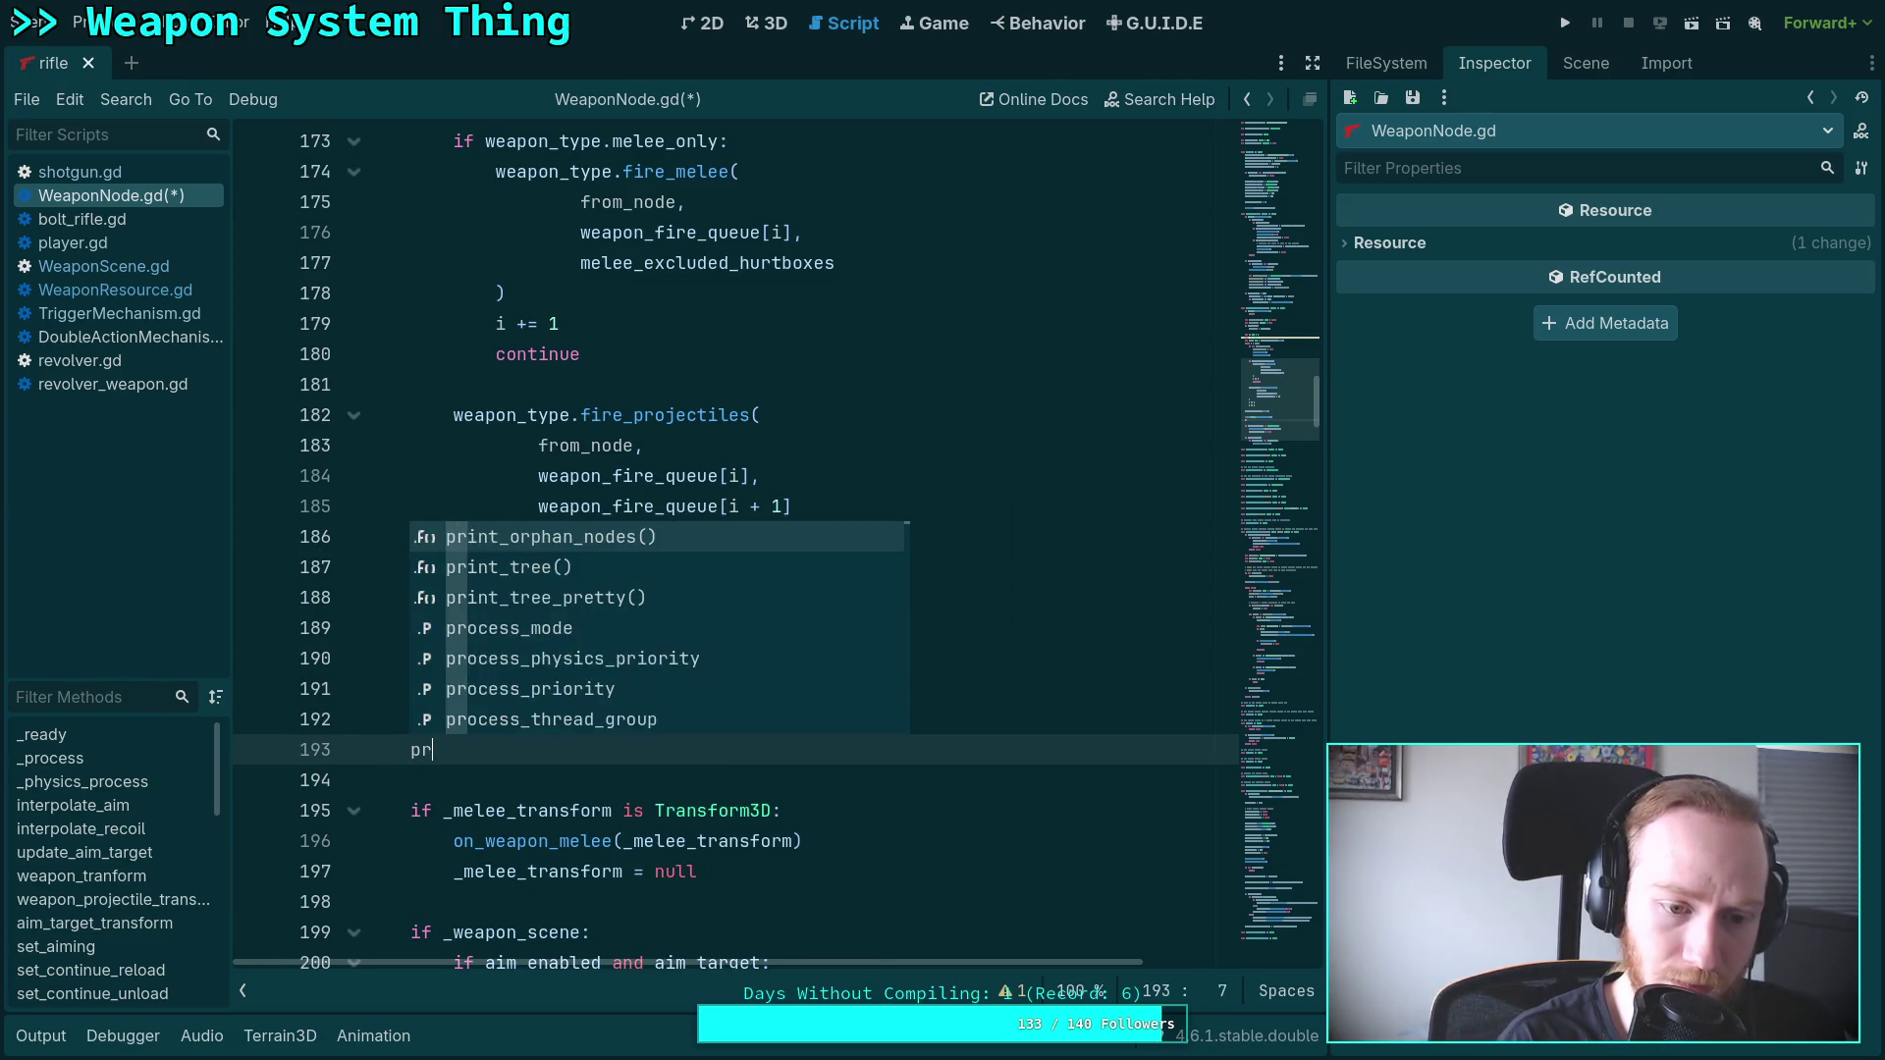
type("(s)")
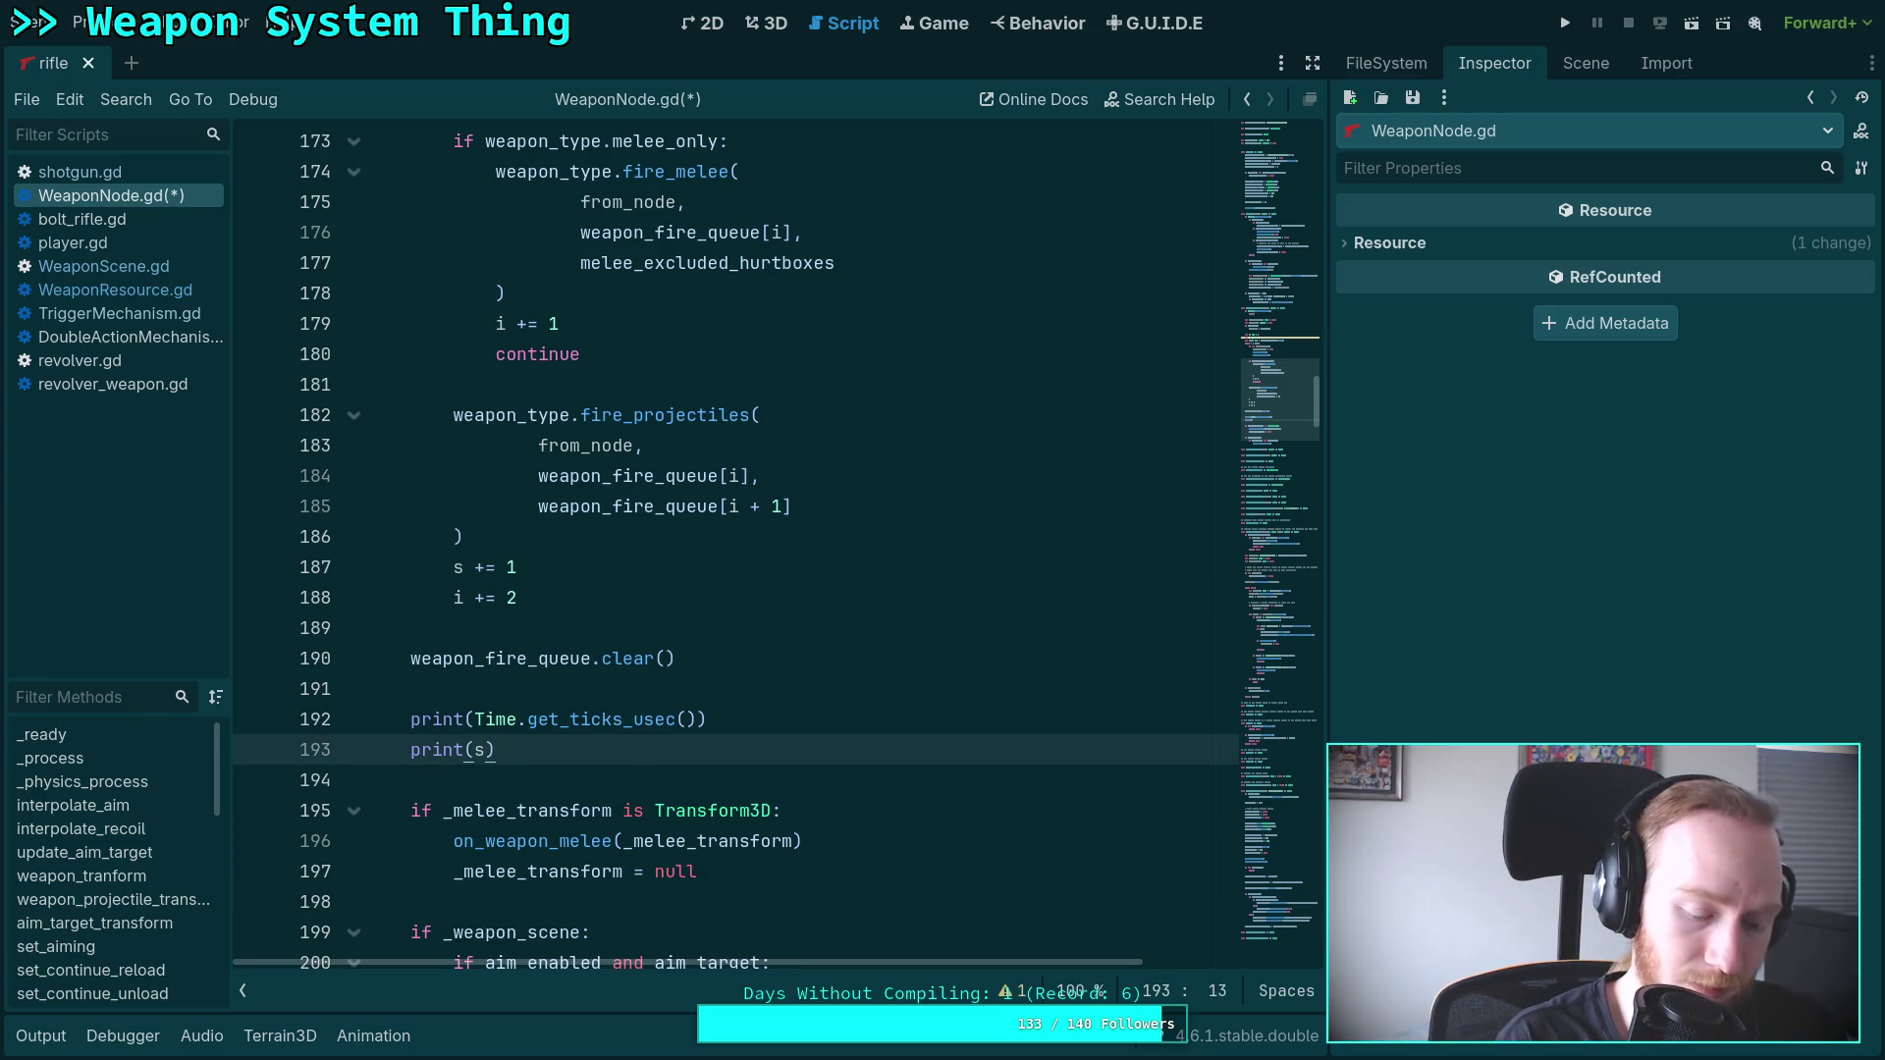
key("alt+Up")
key("ctrl+s")
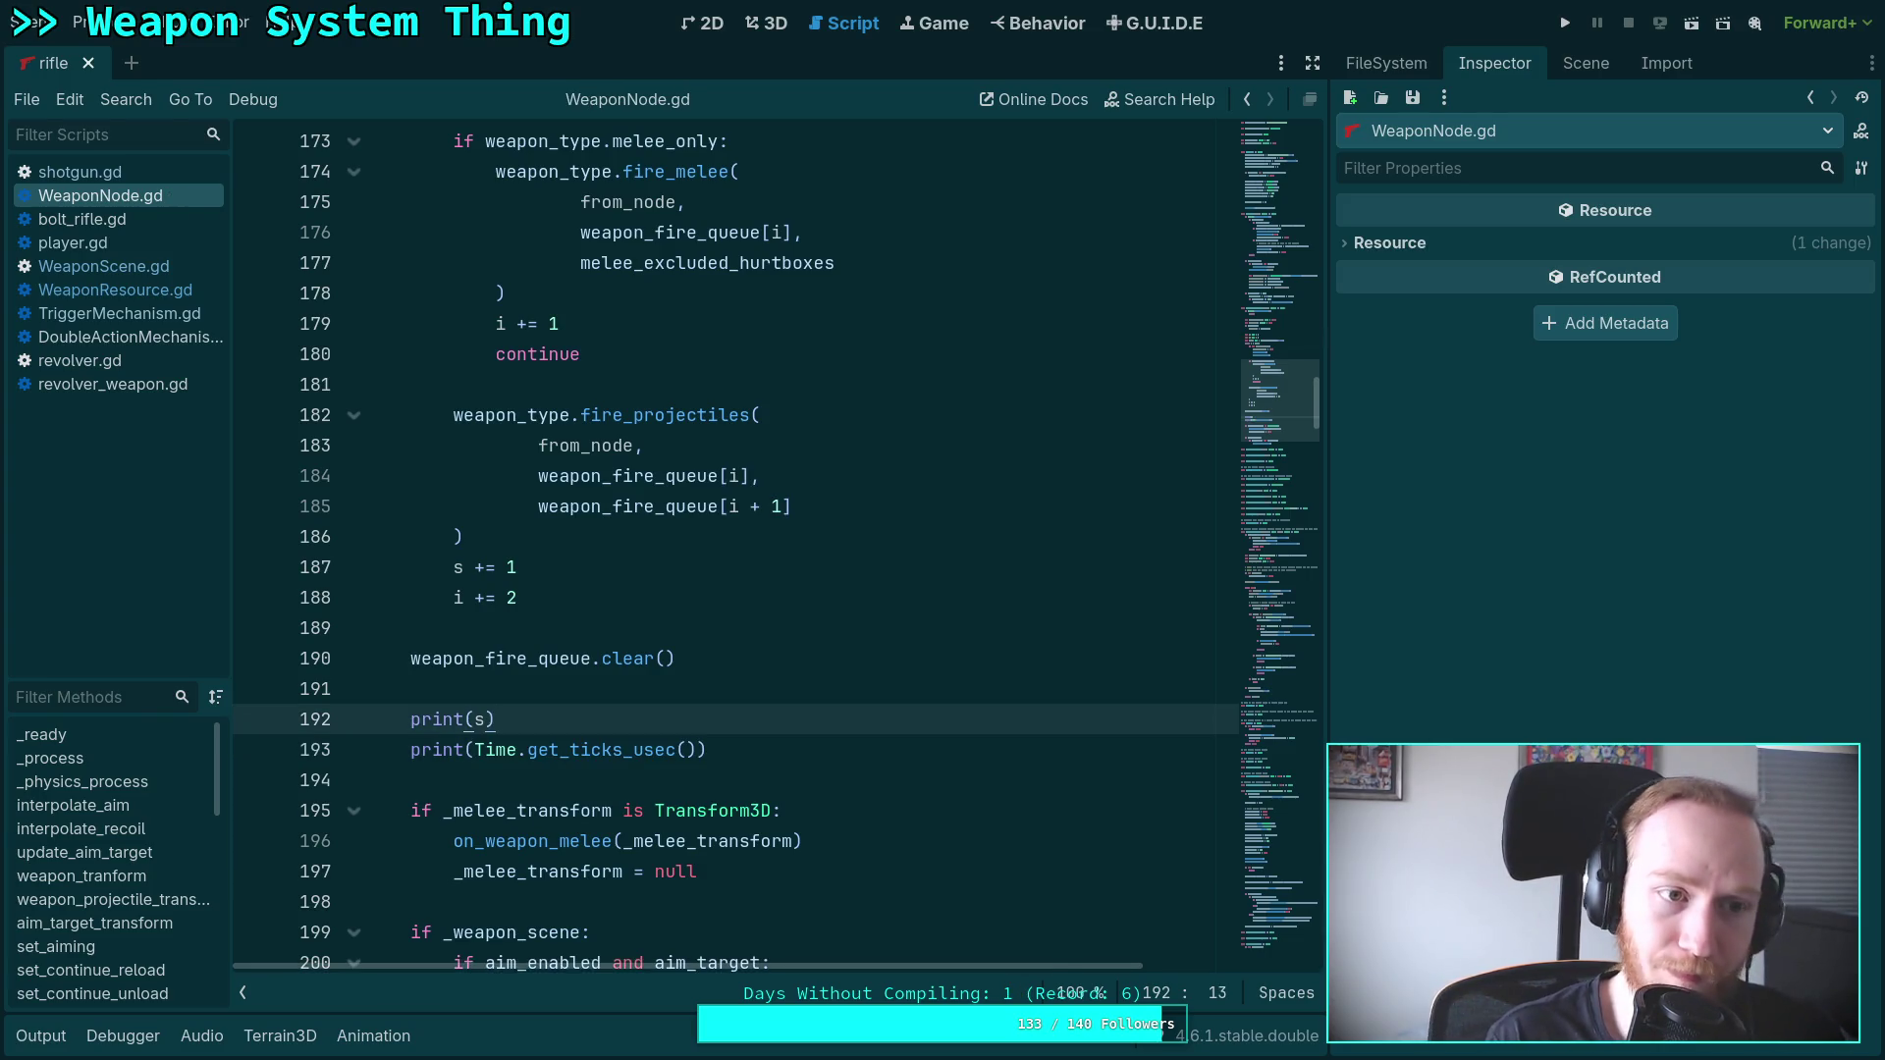
key("alt+Down")
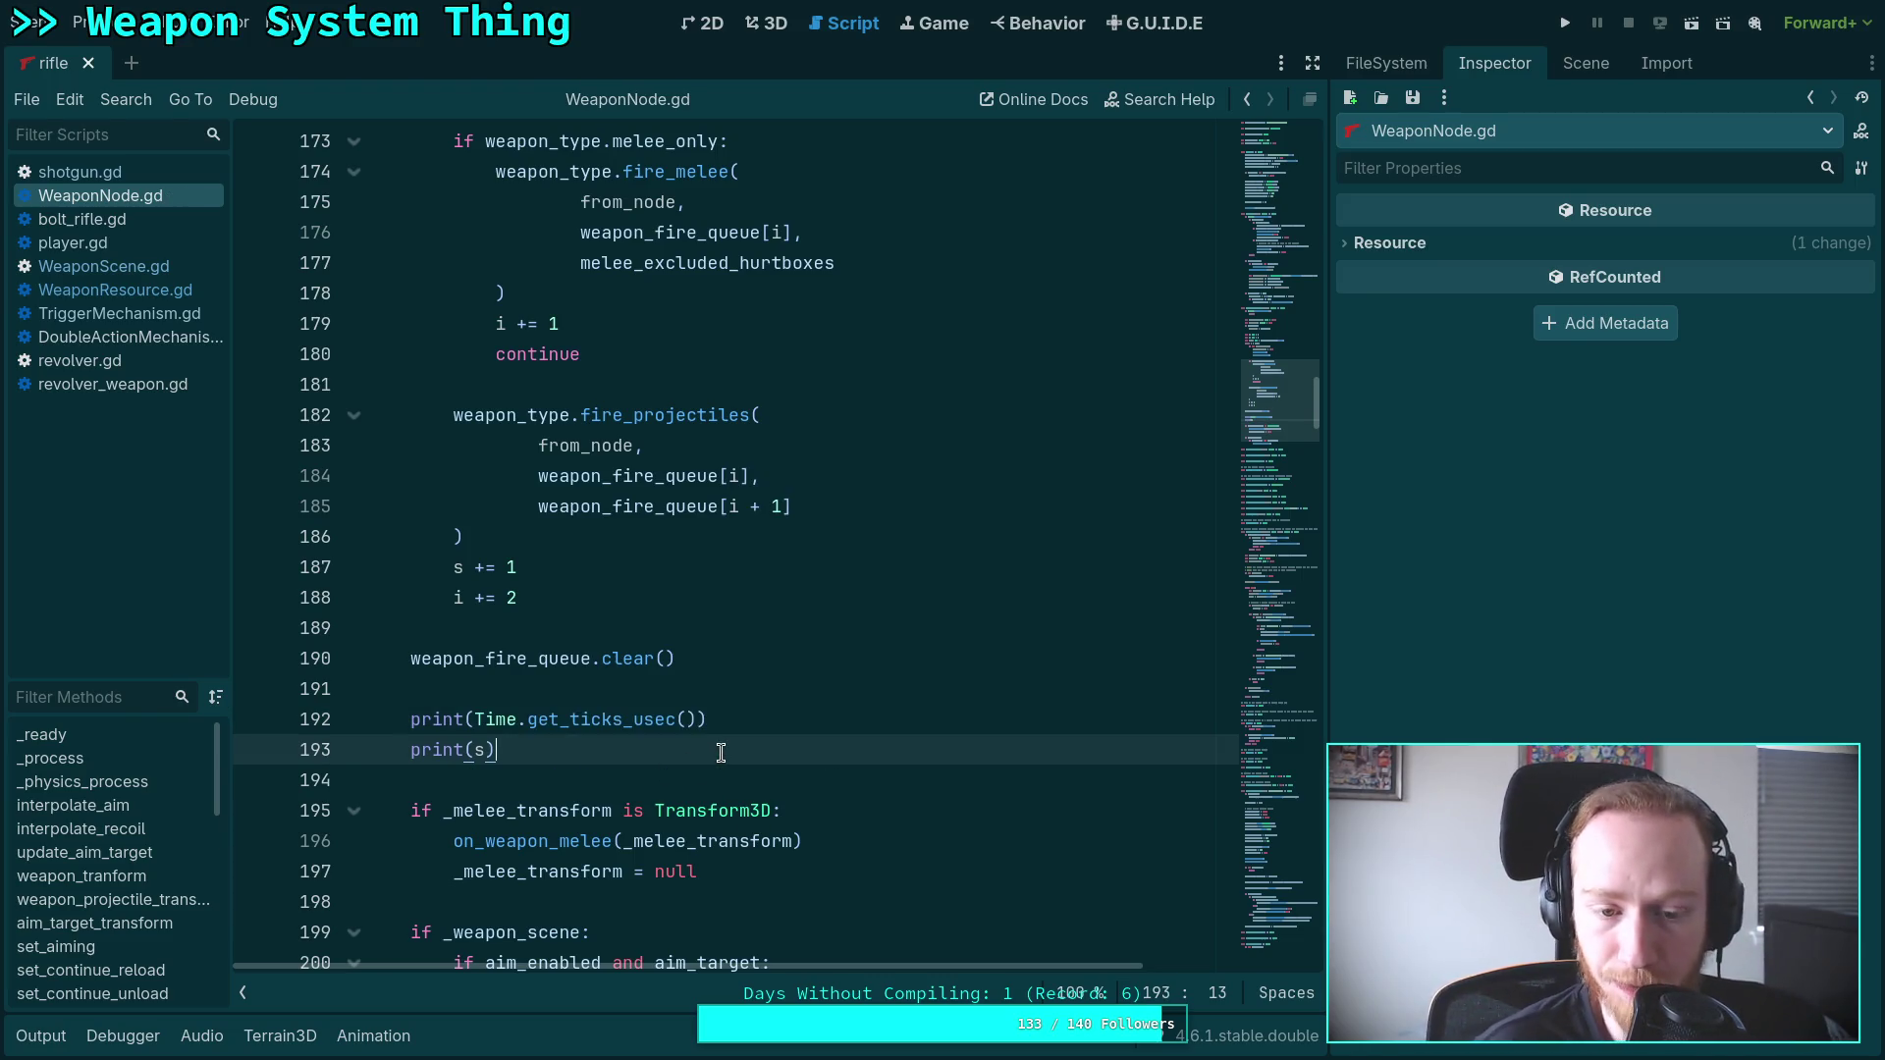
left_click(792, 28)
Run the game with F5, exit to desktop, and return to WeaponNode.gd
key("F5")
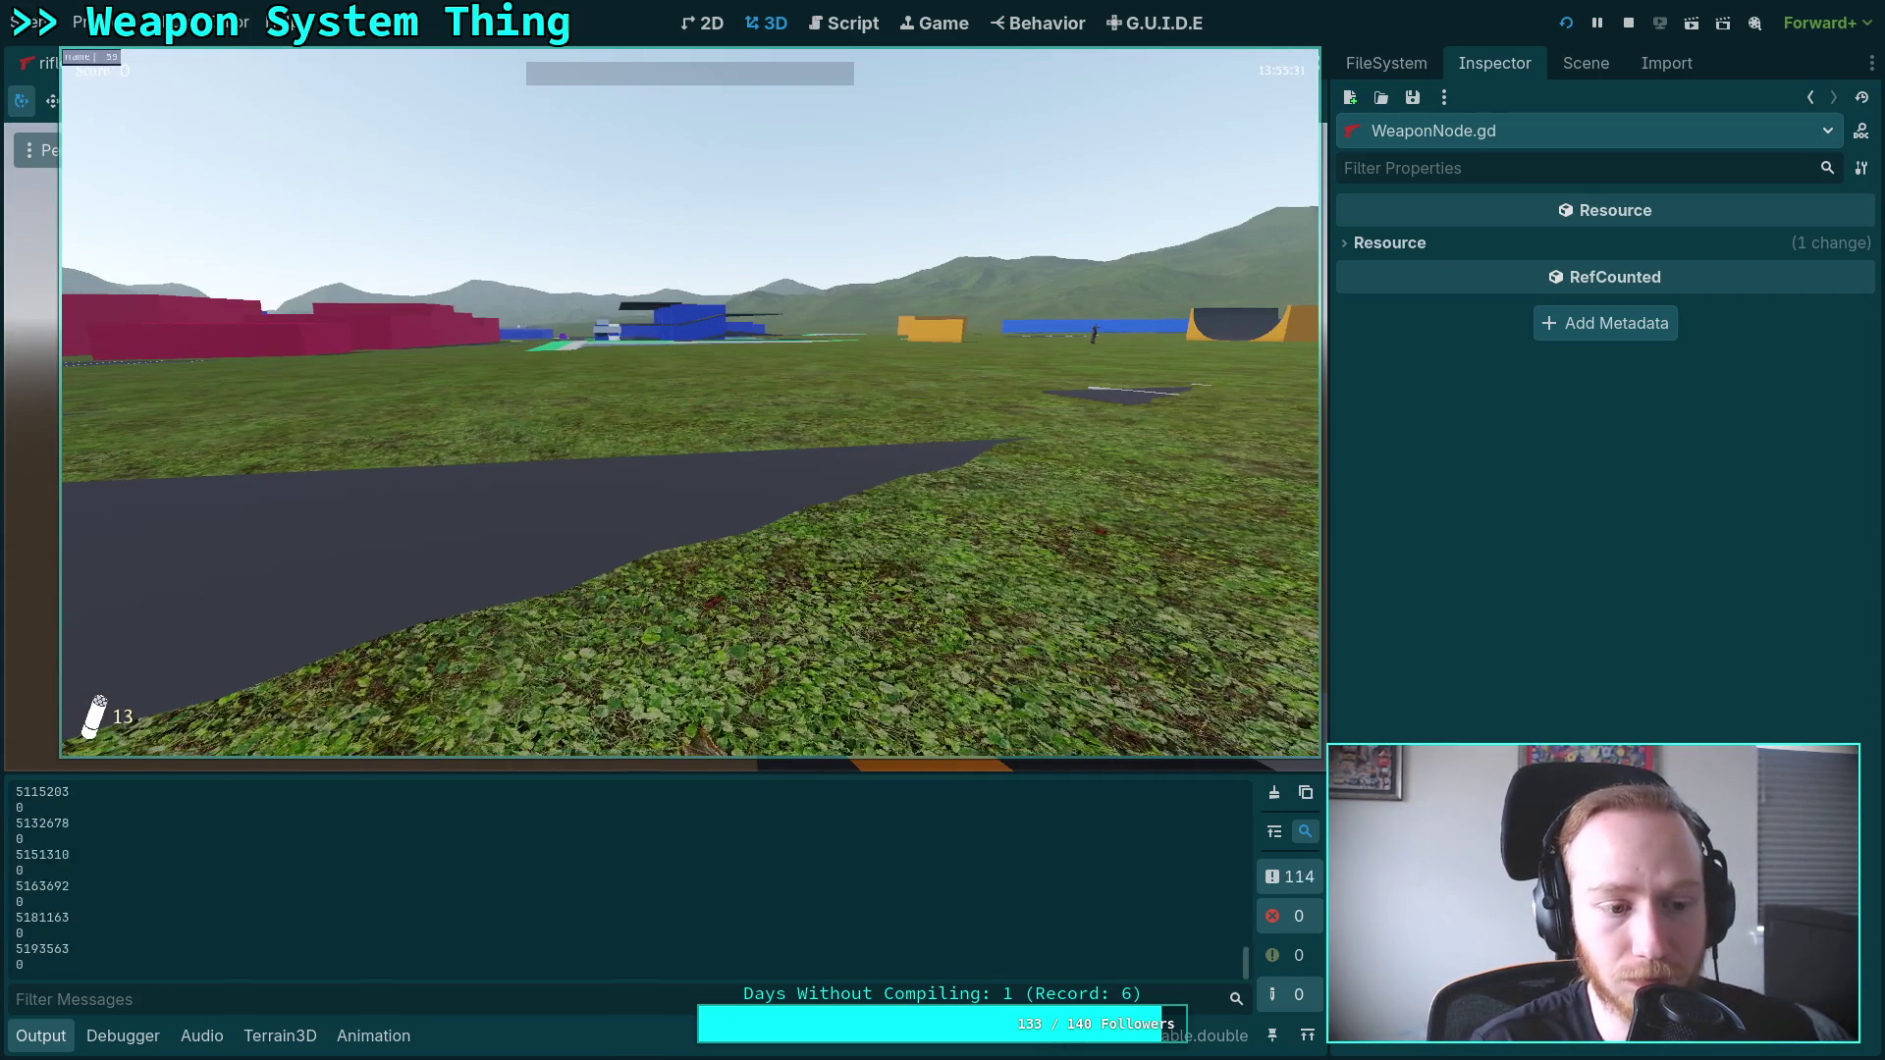
key("Escape")
left_click(675, 434)
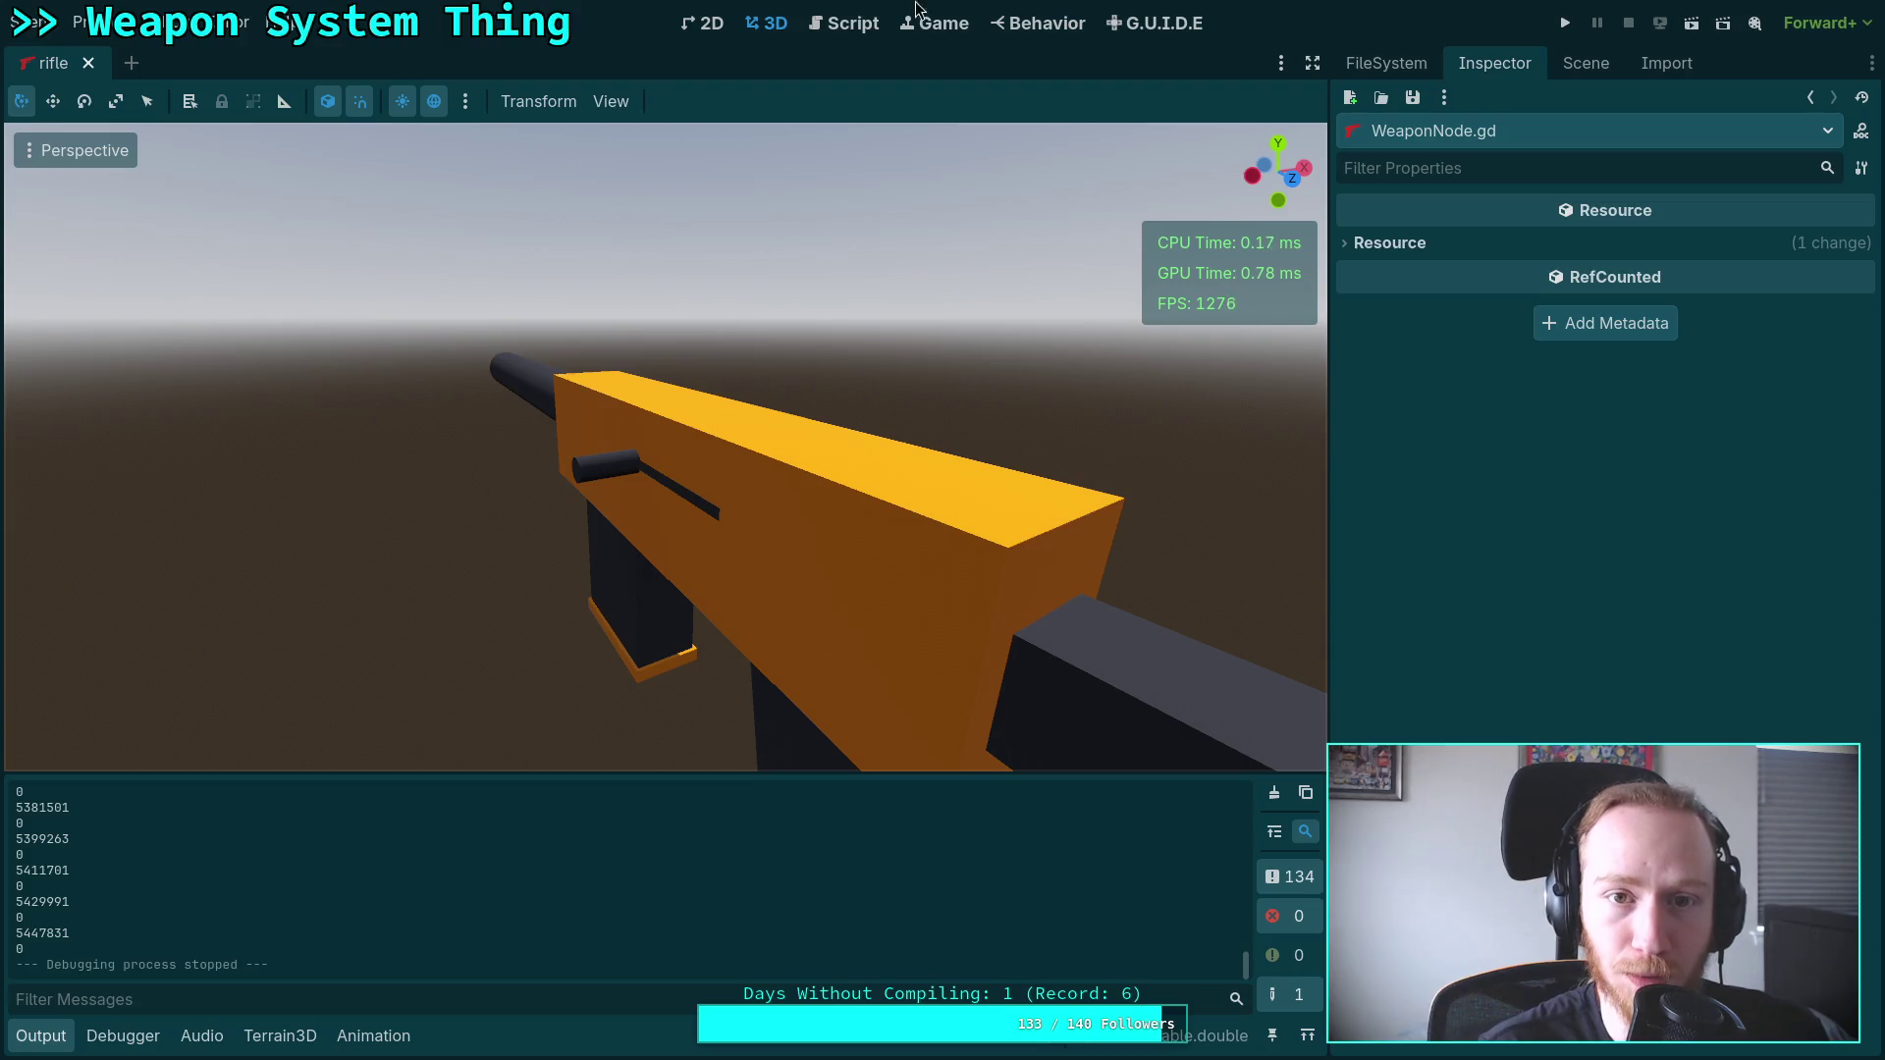
left_click(852, 31)
Wrap the two debug print lines in an 'if s > 0' check
scroll(631, 551, "down", 2)
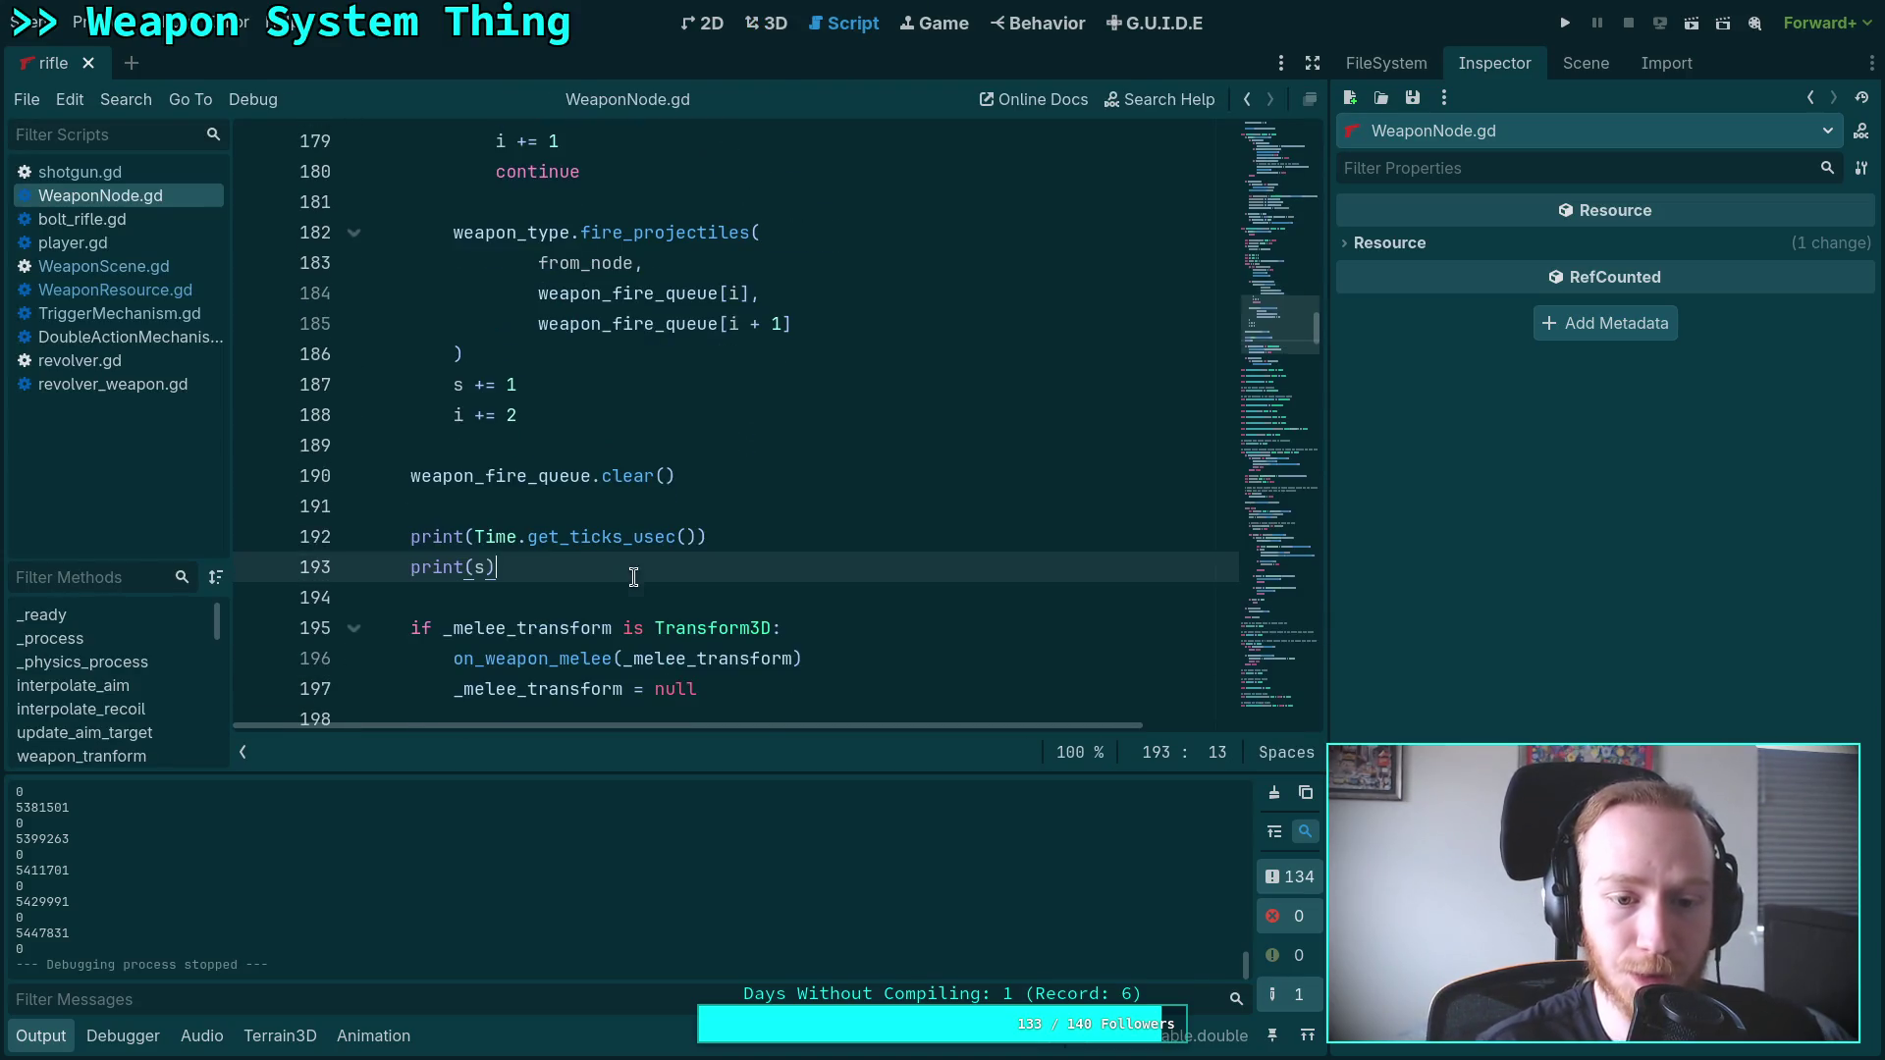
left_click(621, 511)
key("Return")
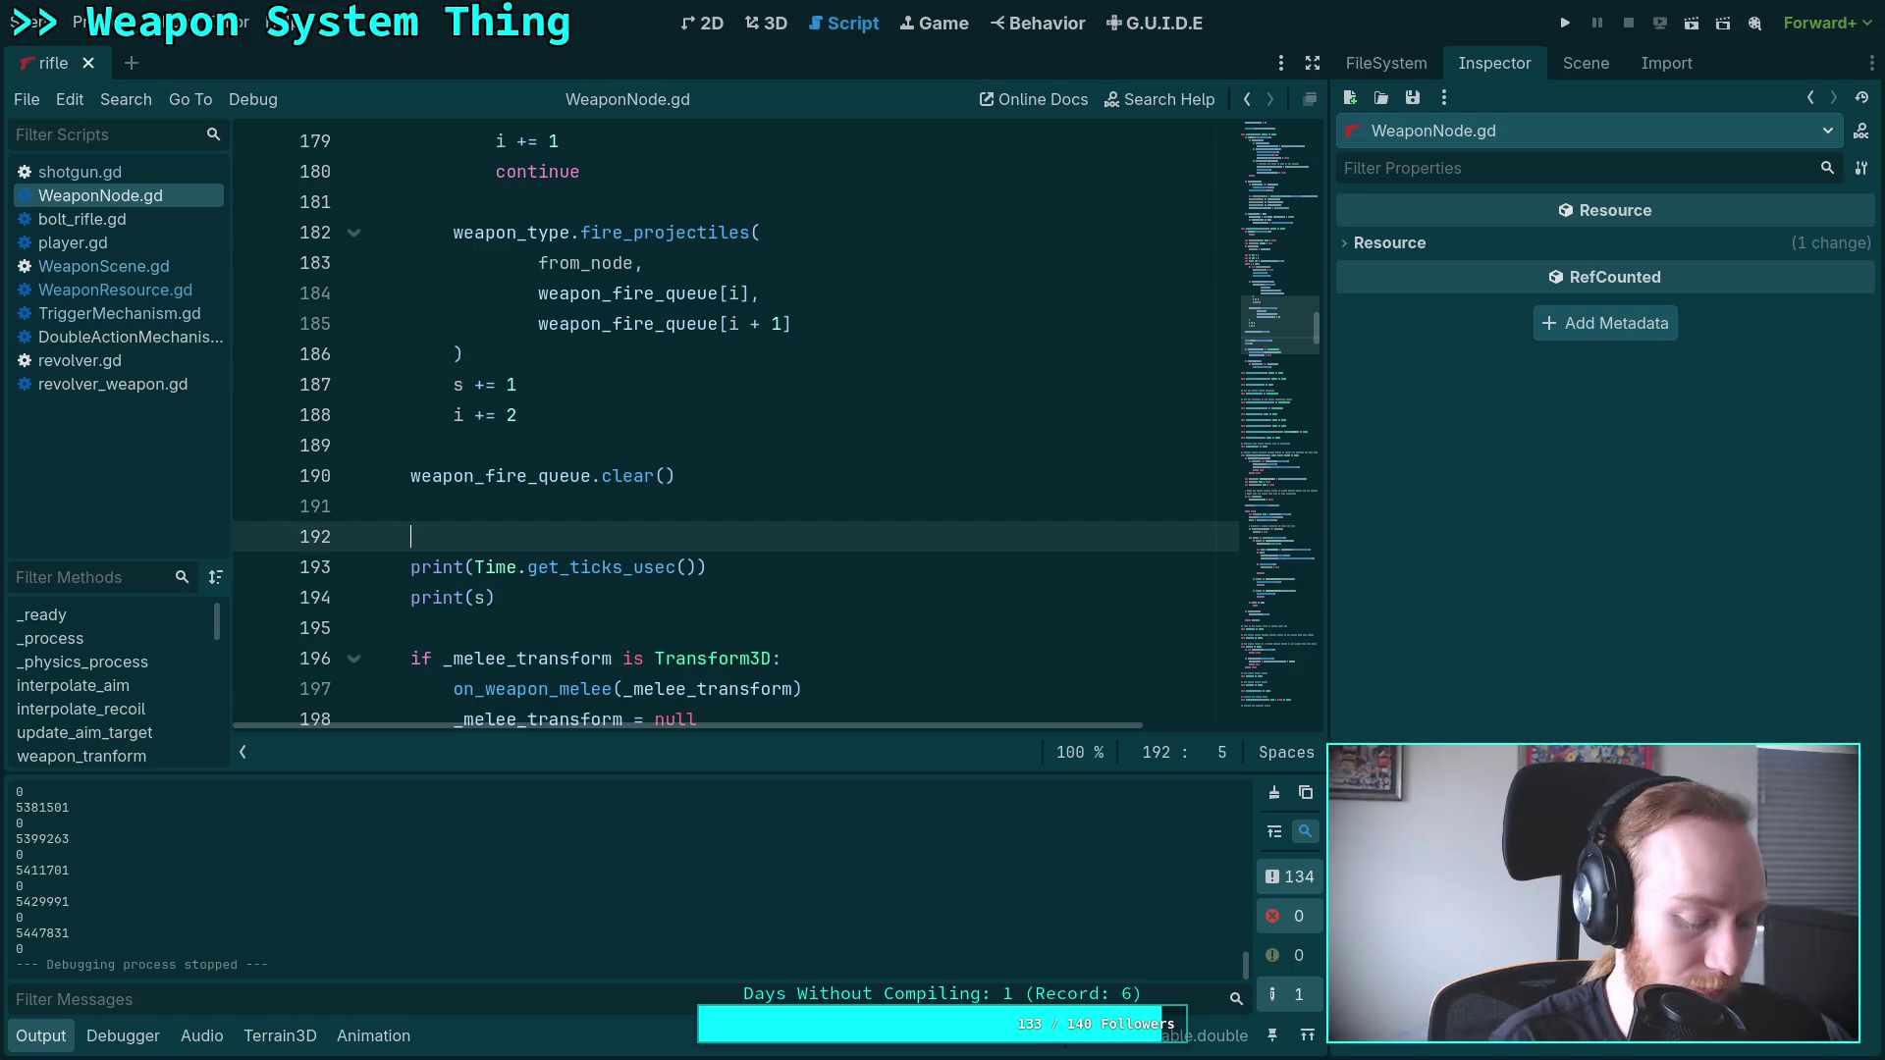
type("if s > 0:")
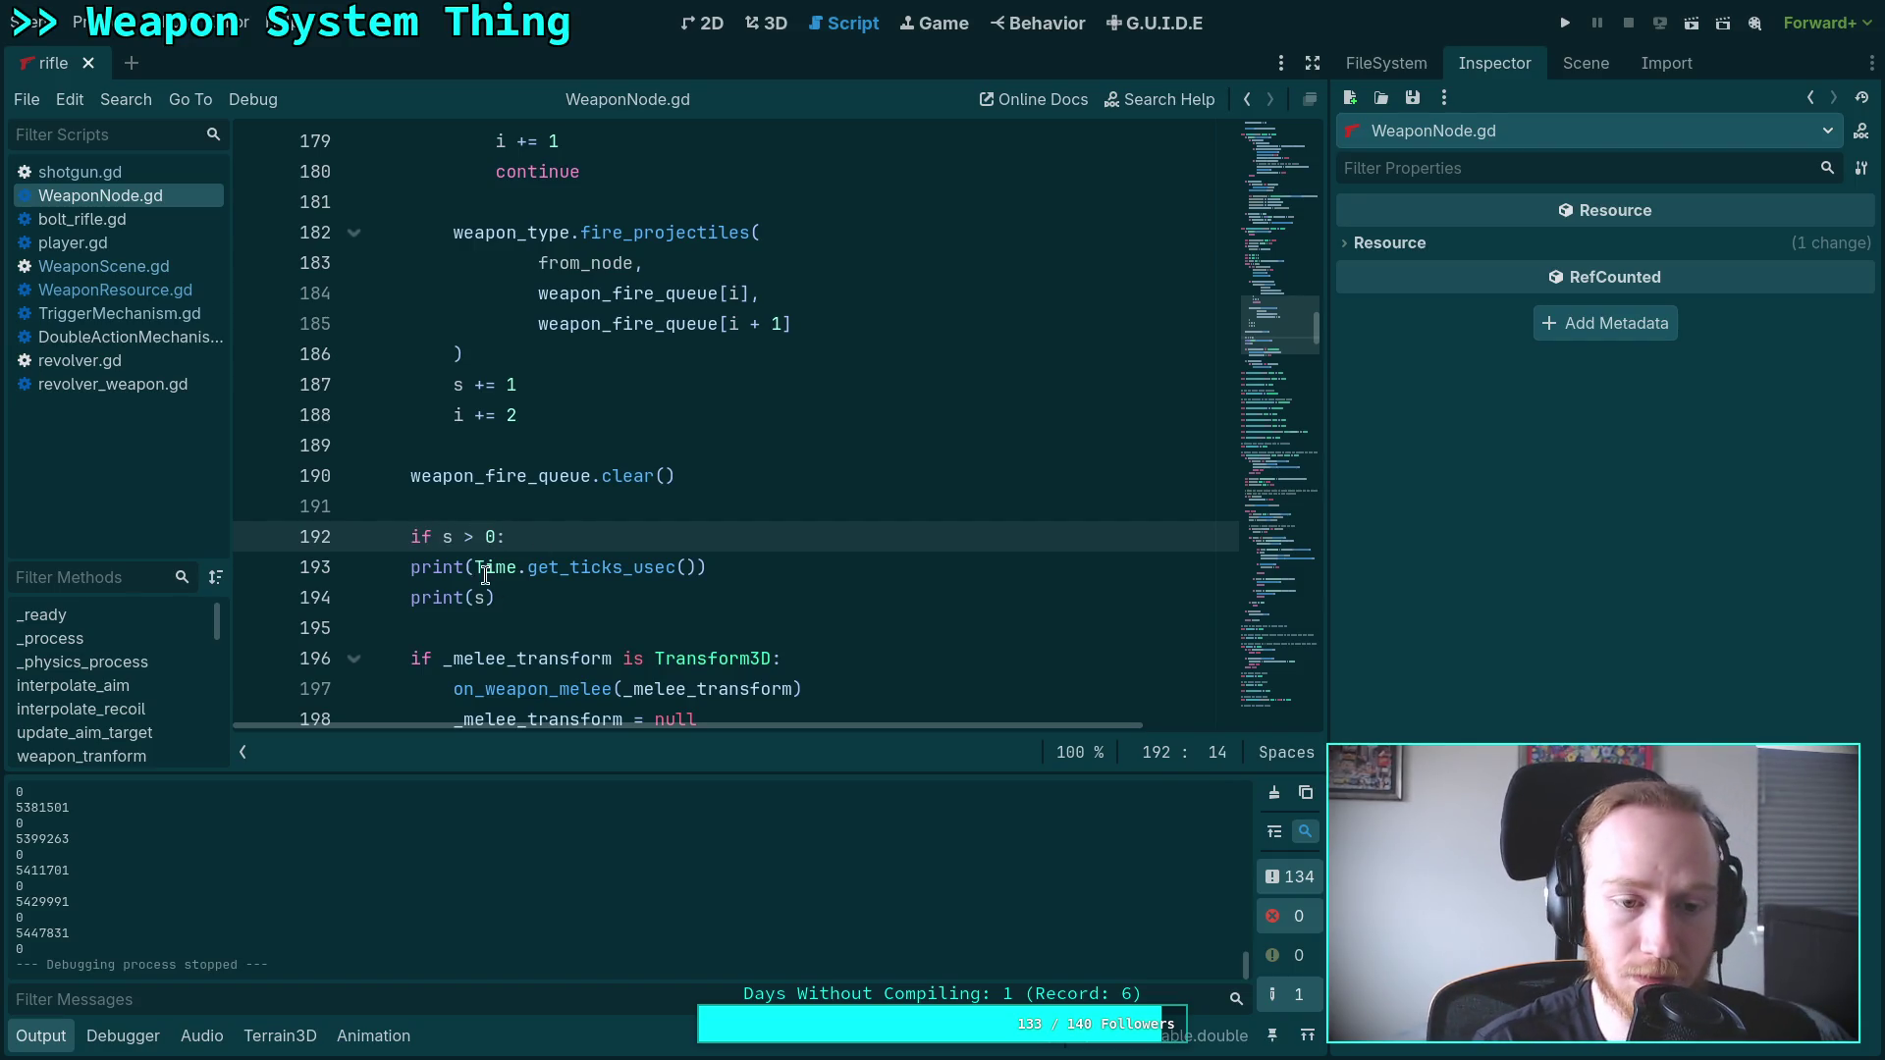
left_click_drag(486, 567, 474, 597)
key("Tab")
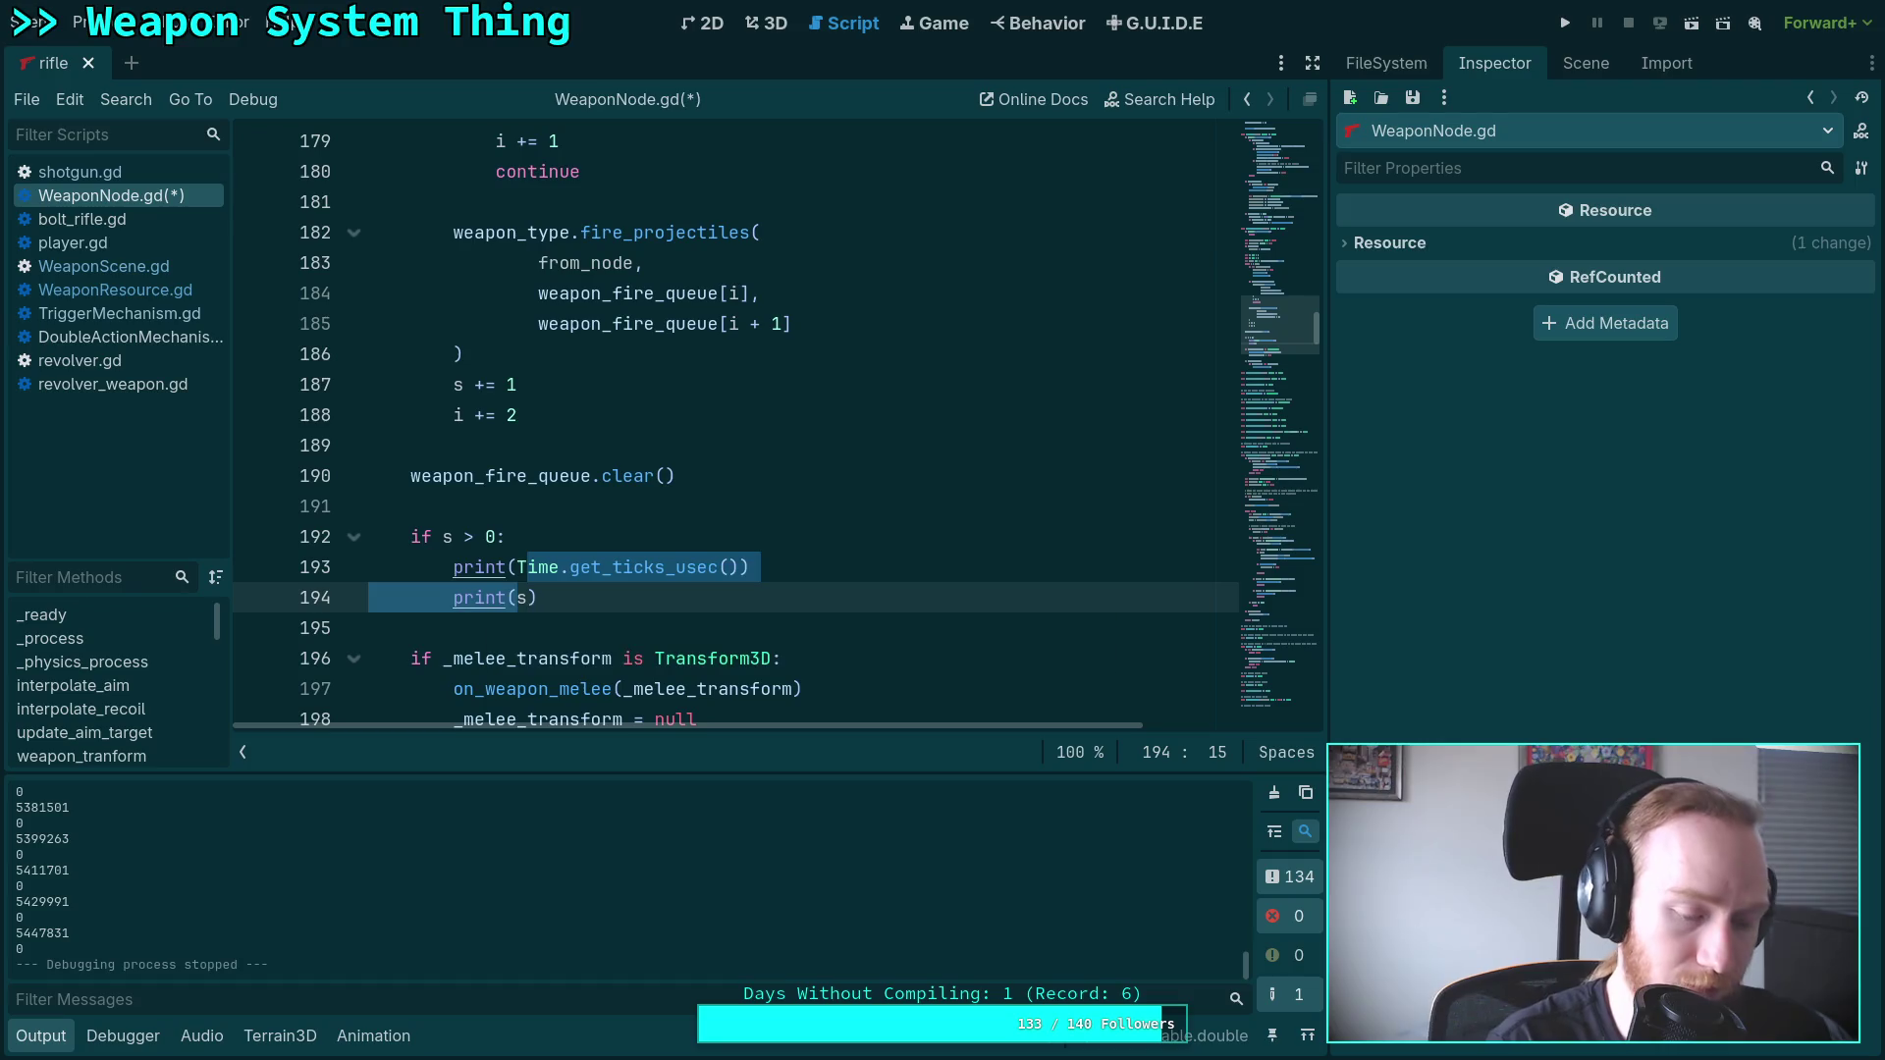
Run the game, pick up and reload the rifle, and fire until the magazine empties
left_click(1571, 27)
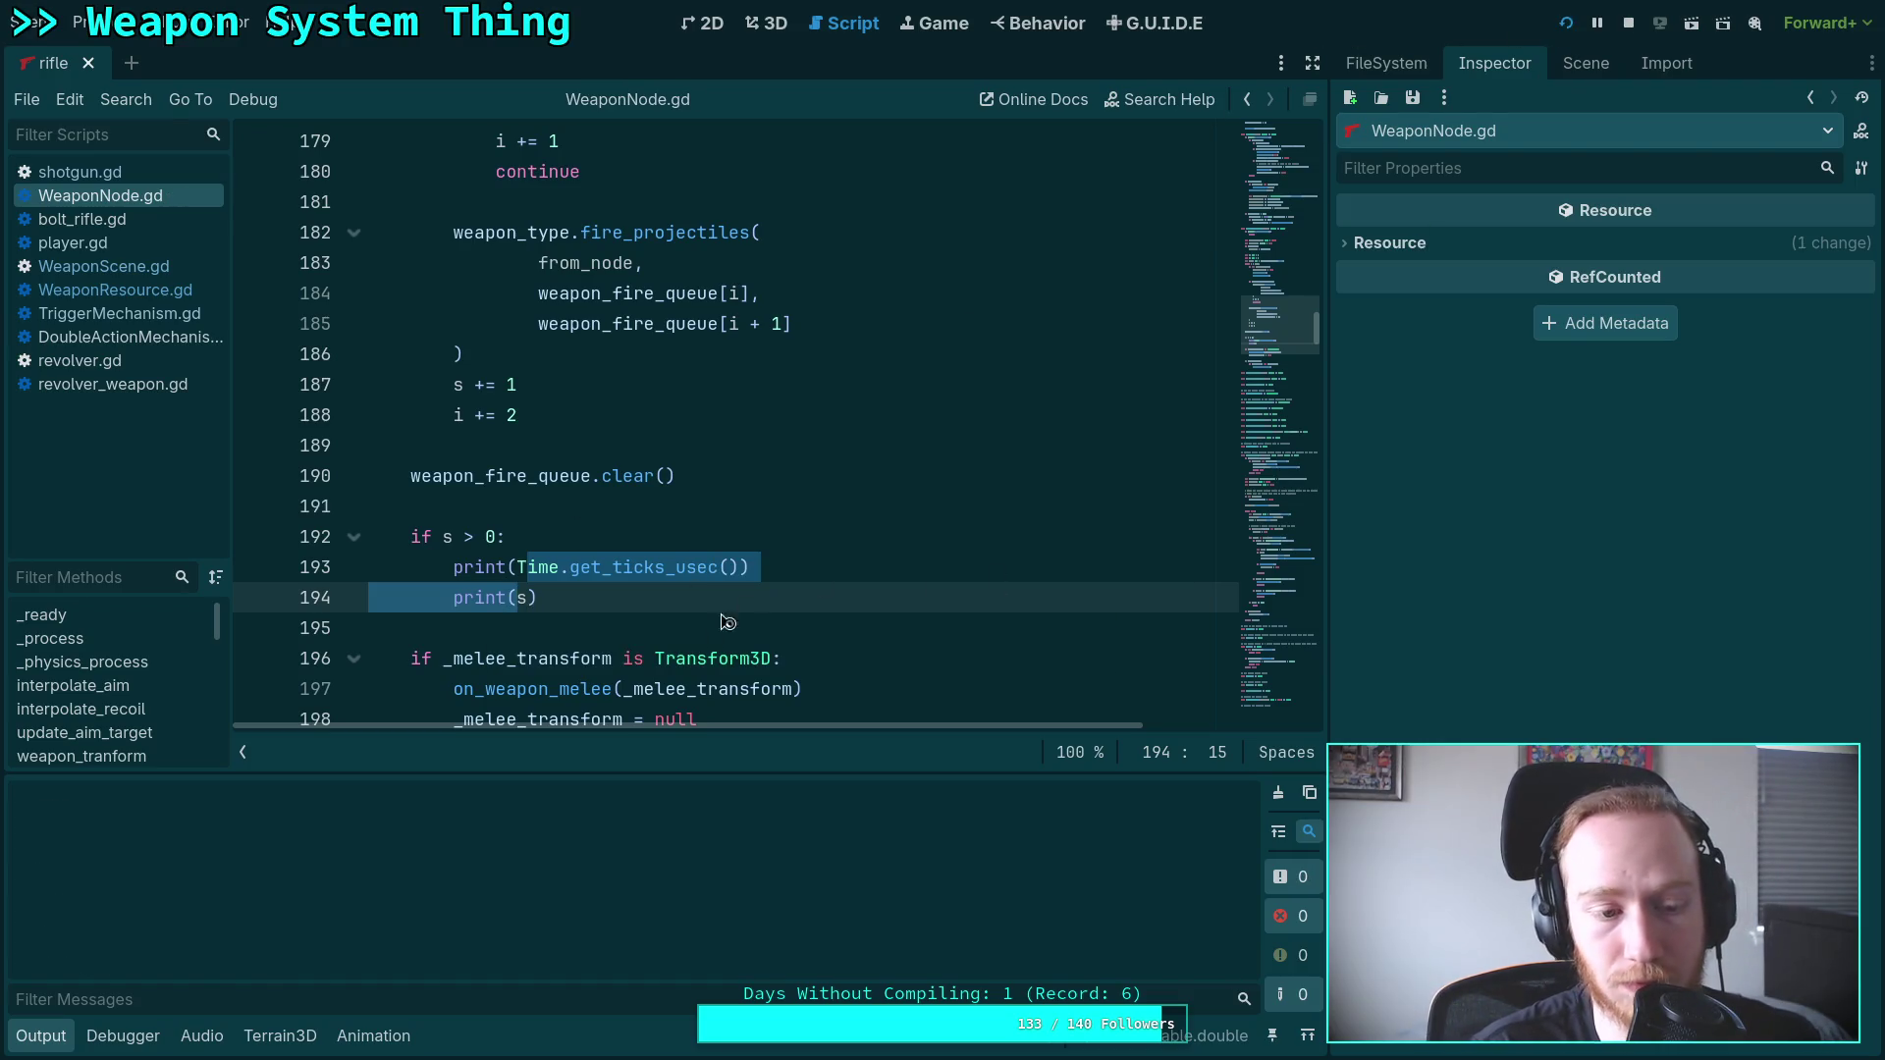
left_click_drag(795, 641, 497, 517)
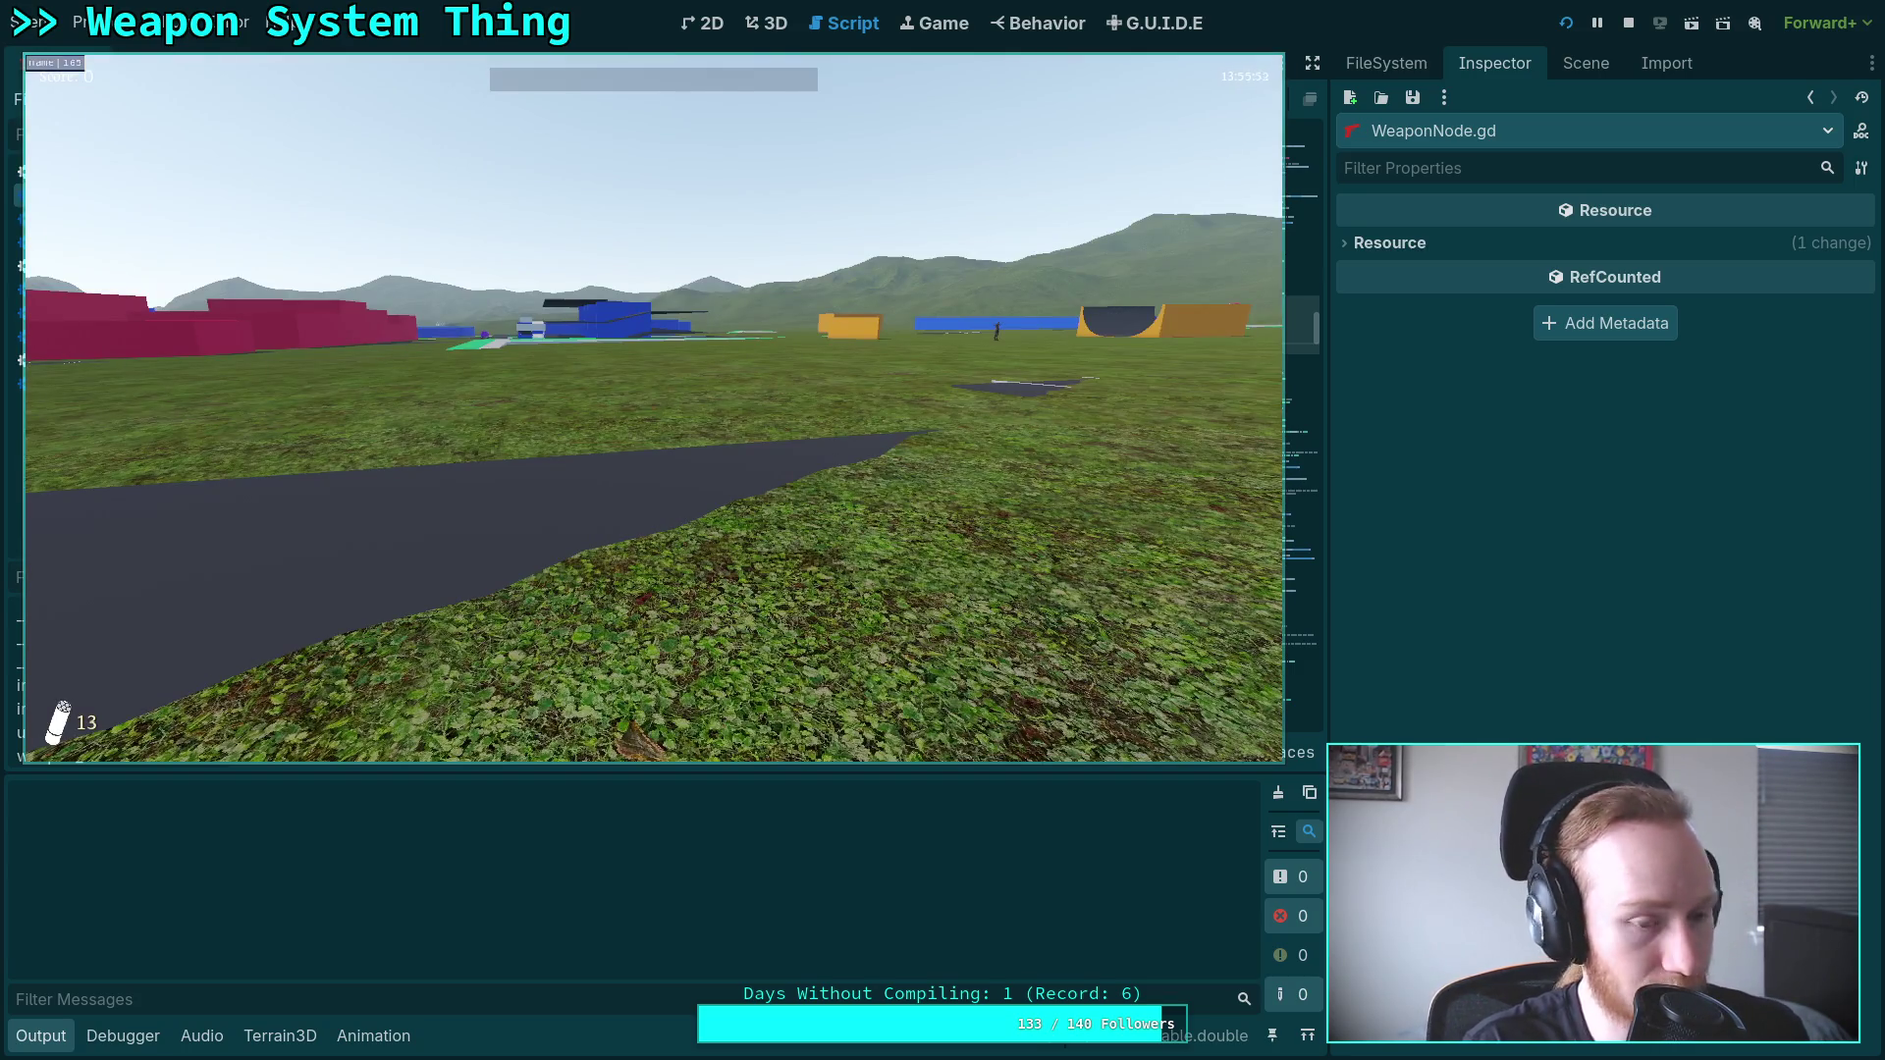
key("w")
key("w")
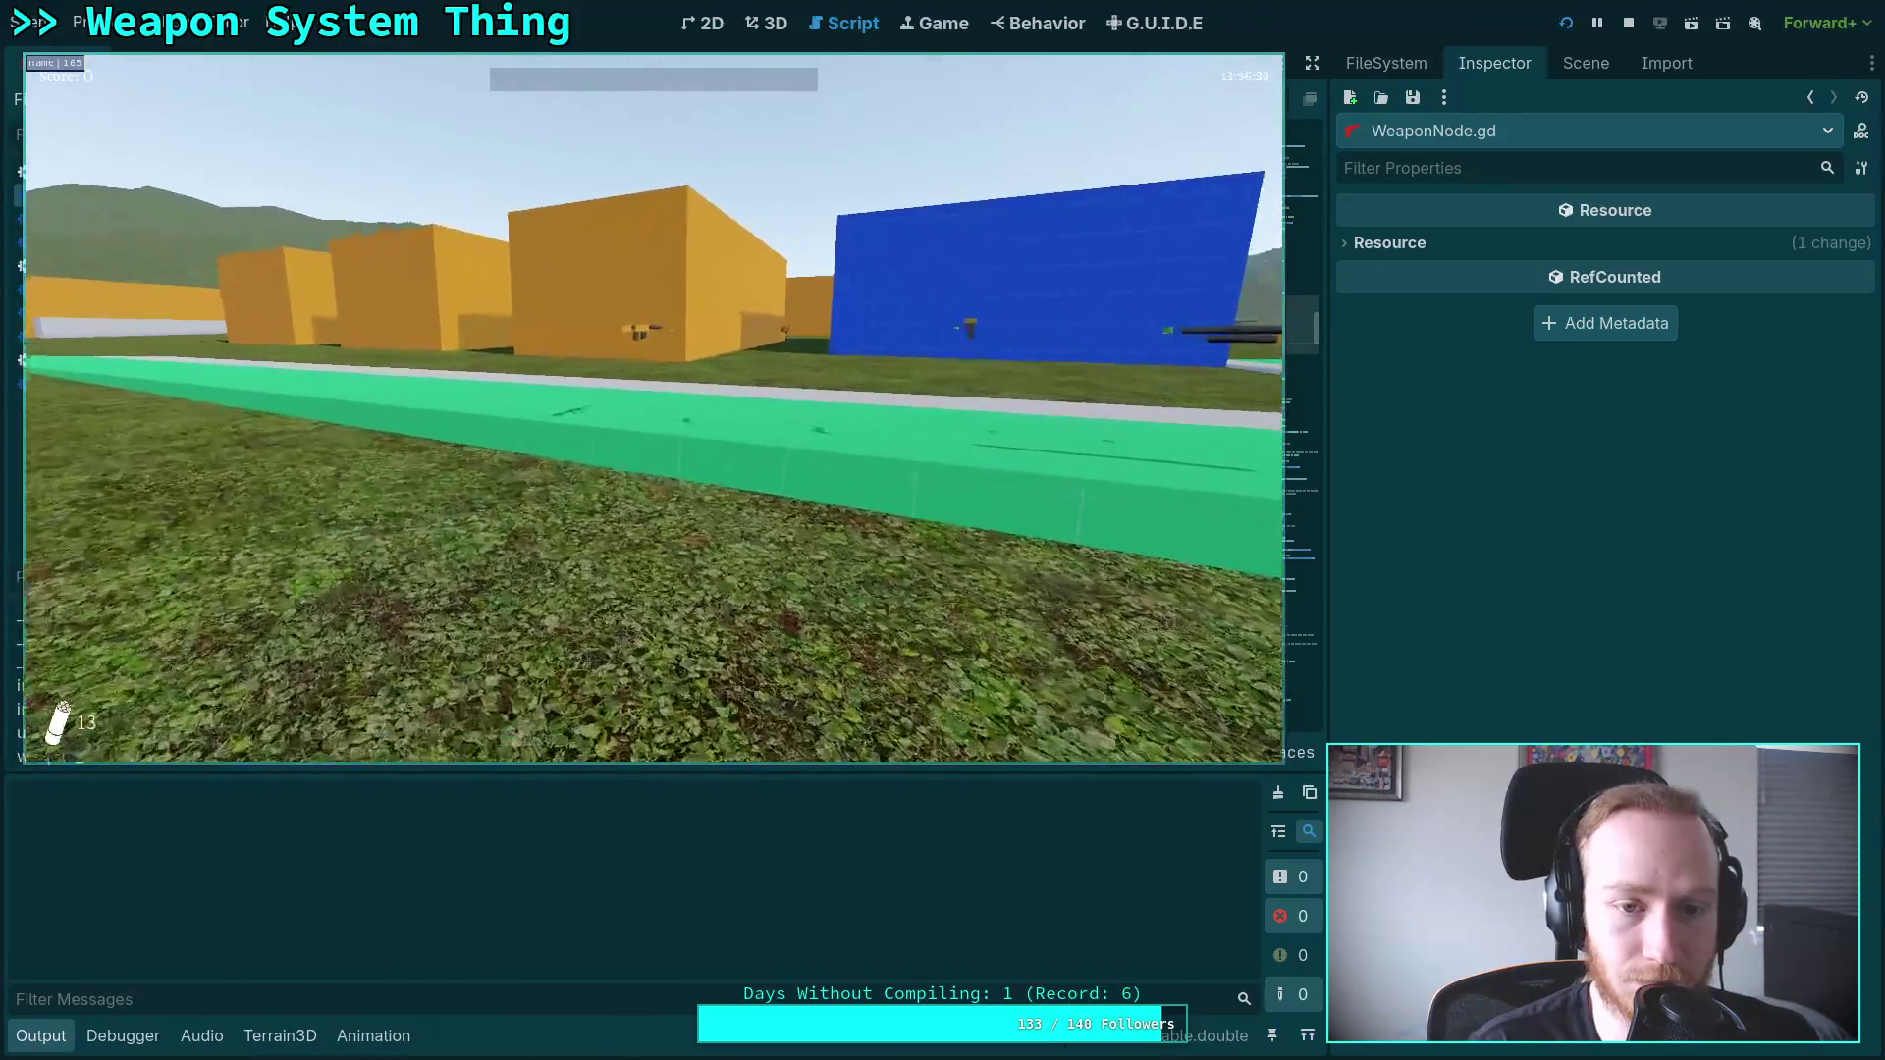
key("w")
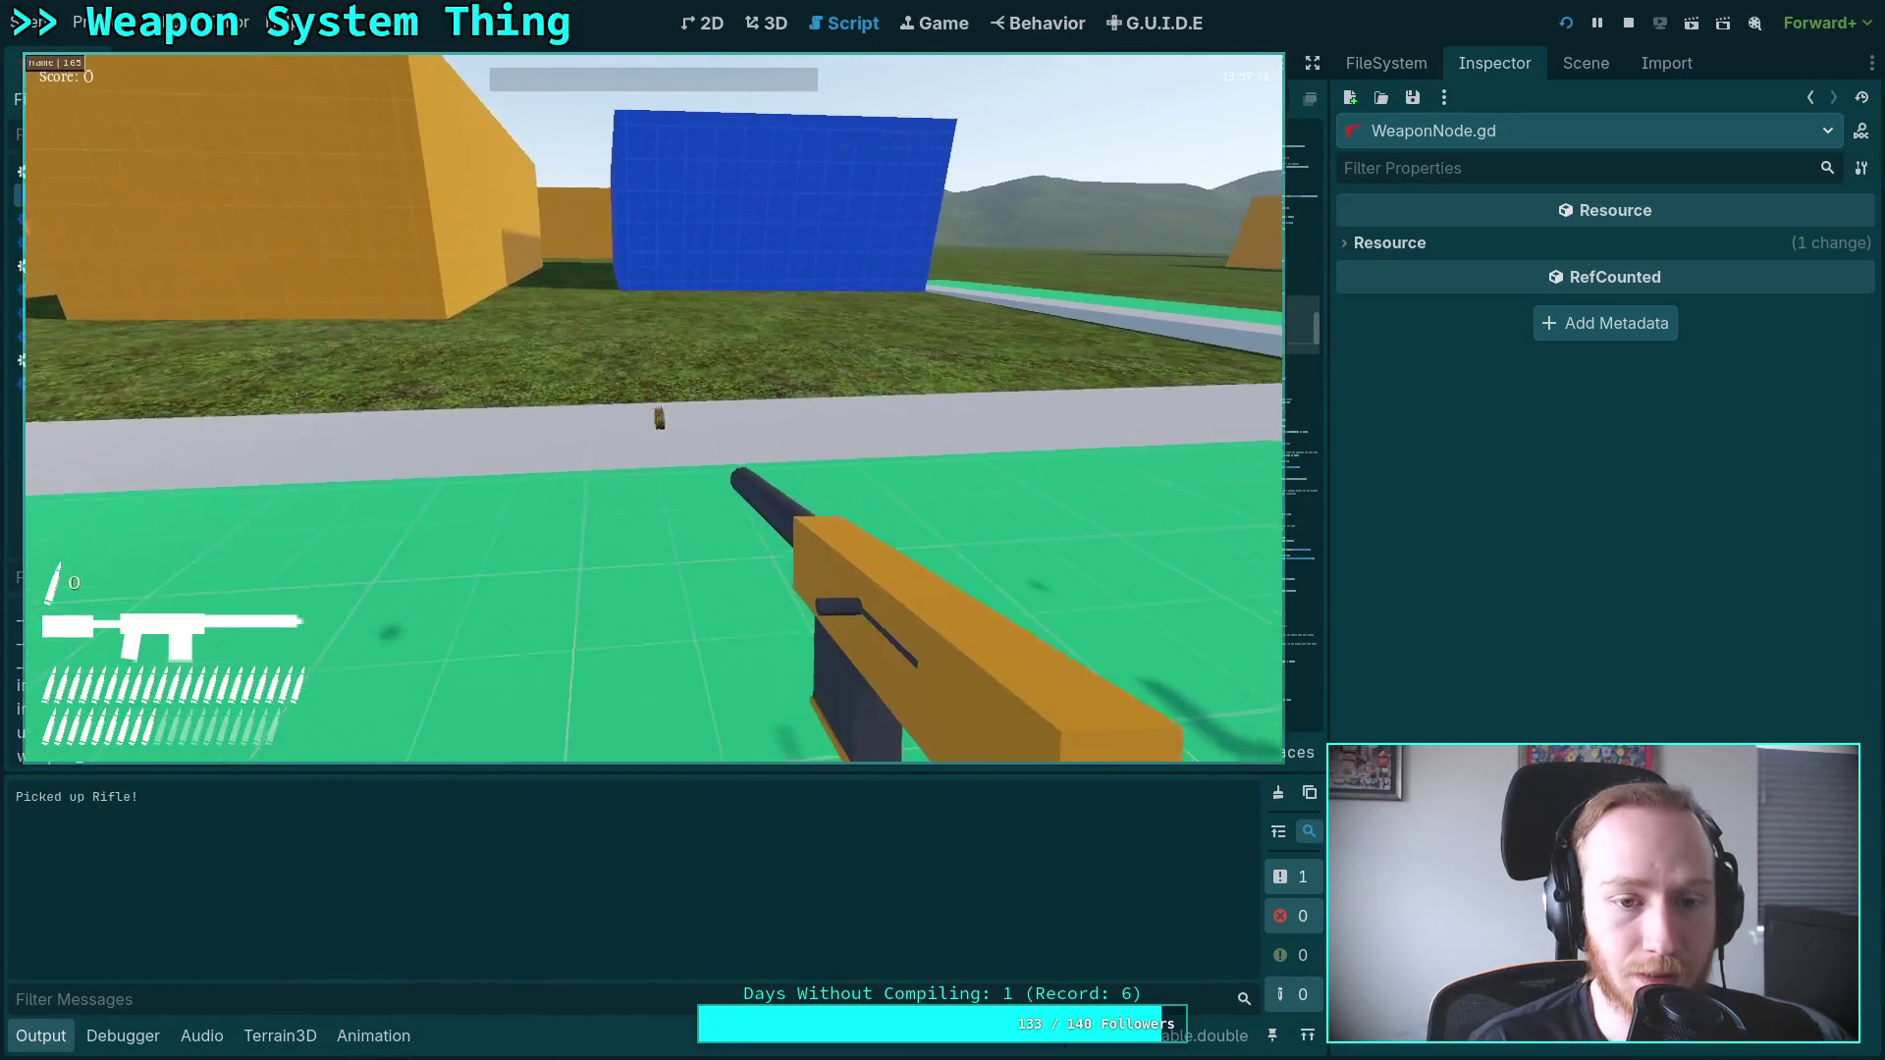
key("r")
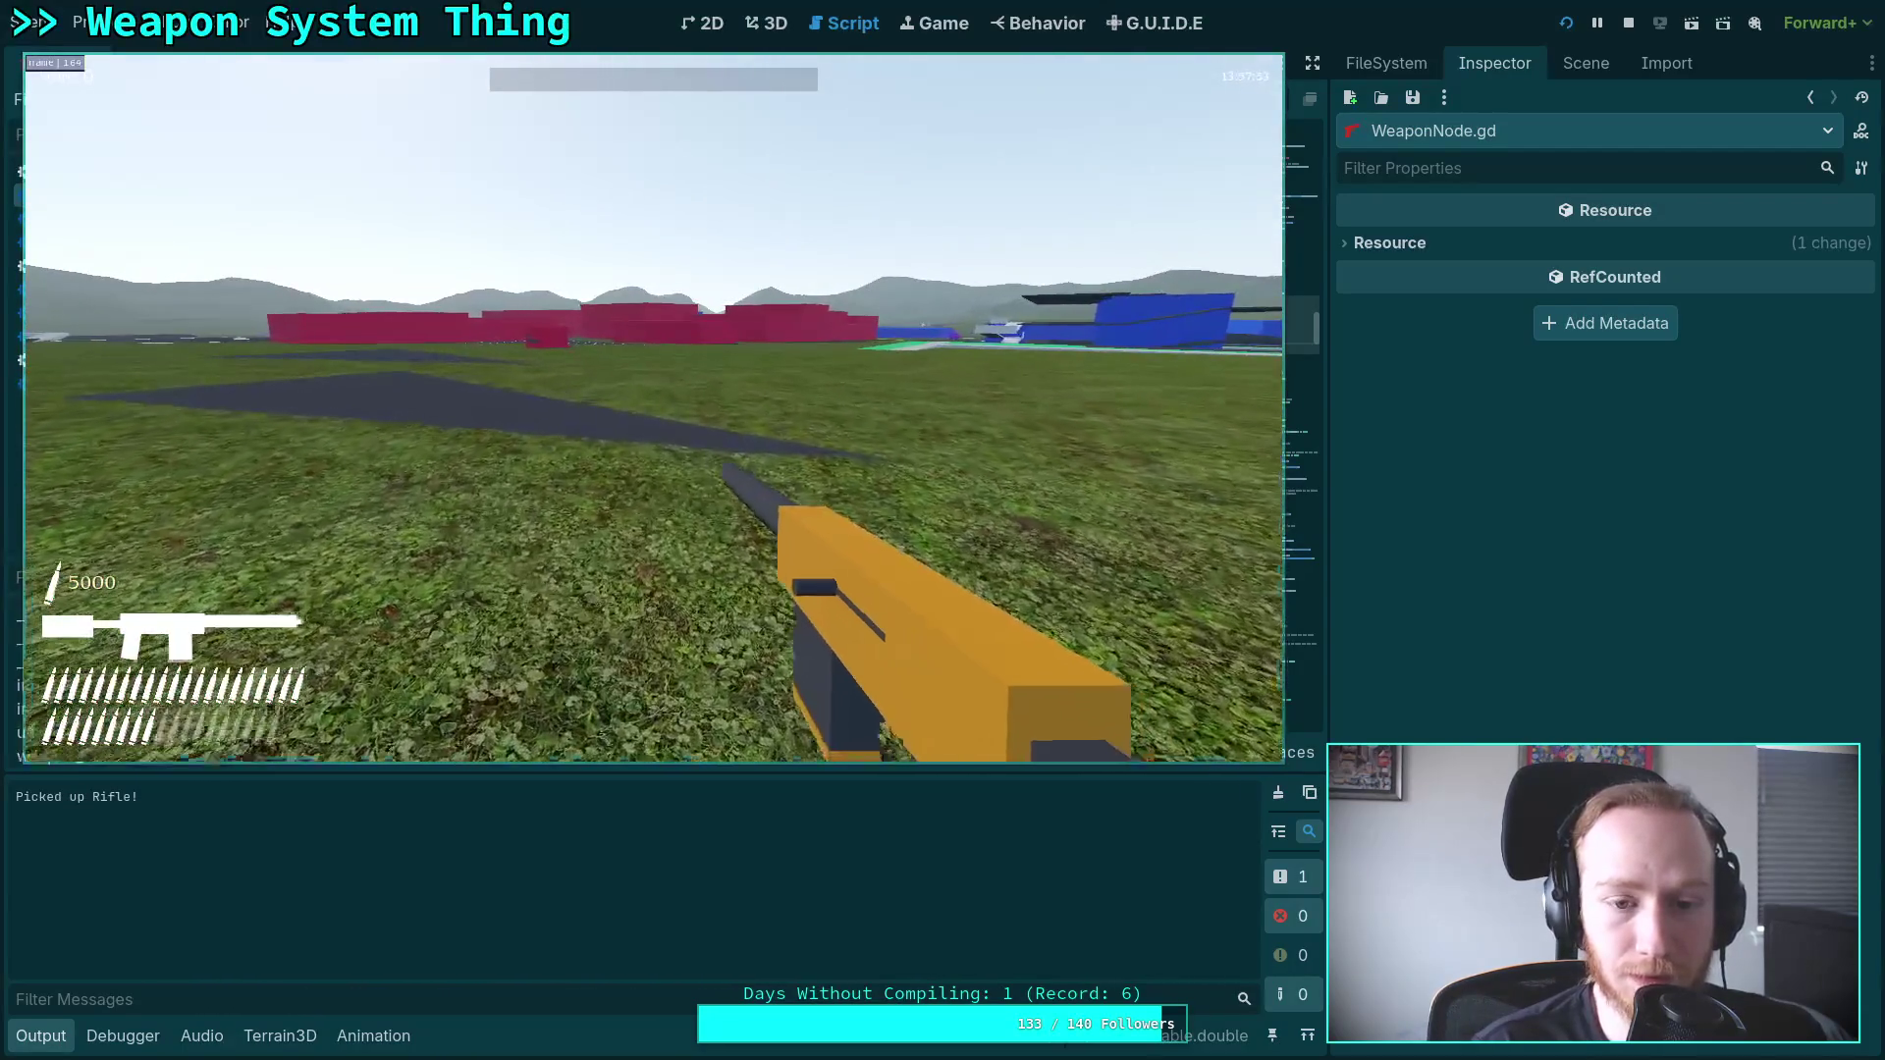
key("w")
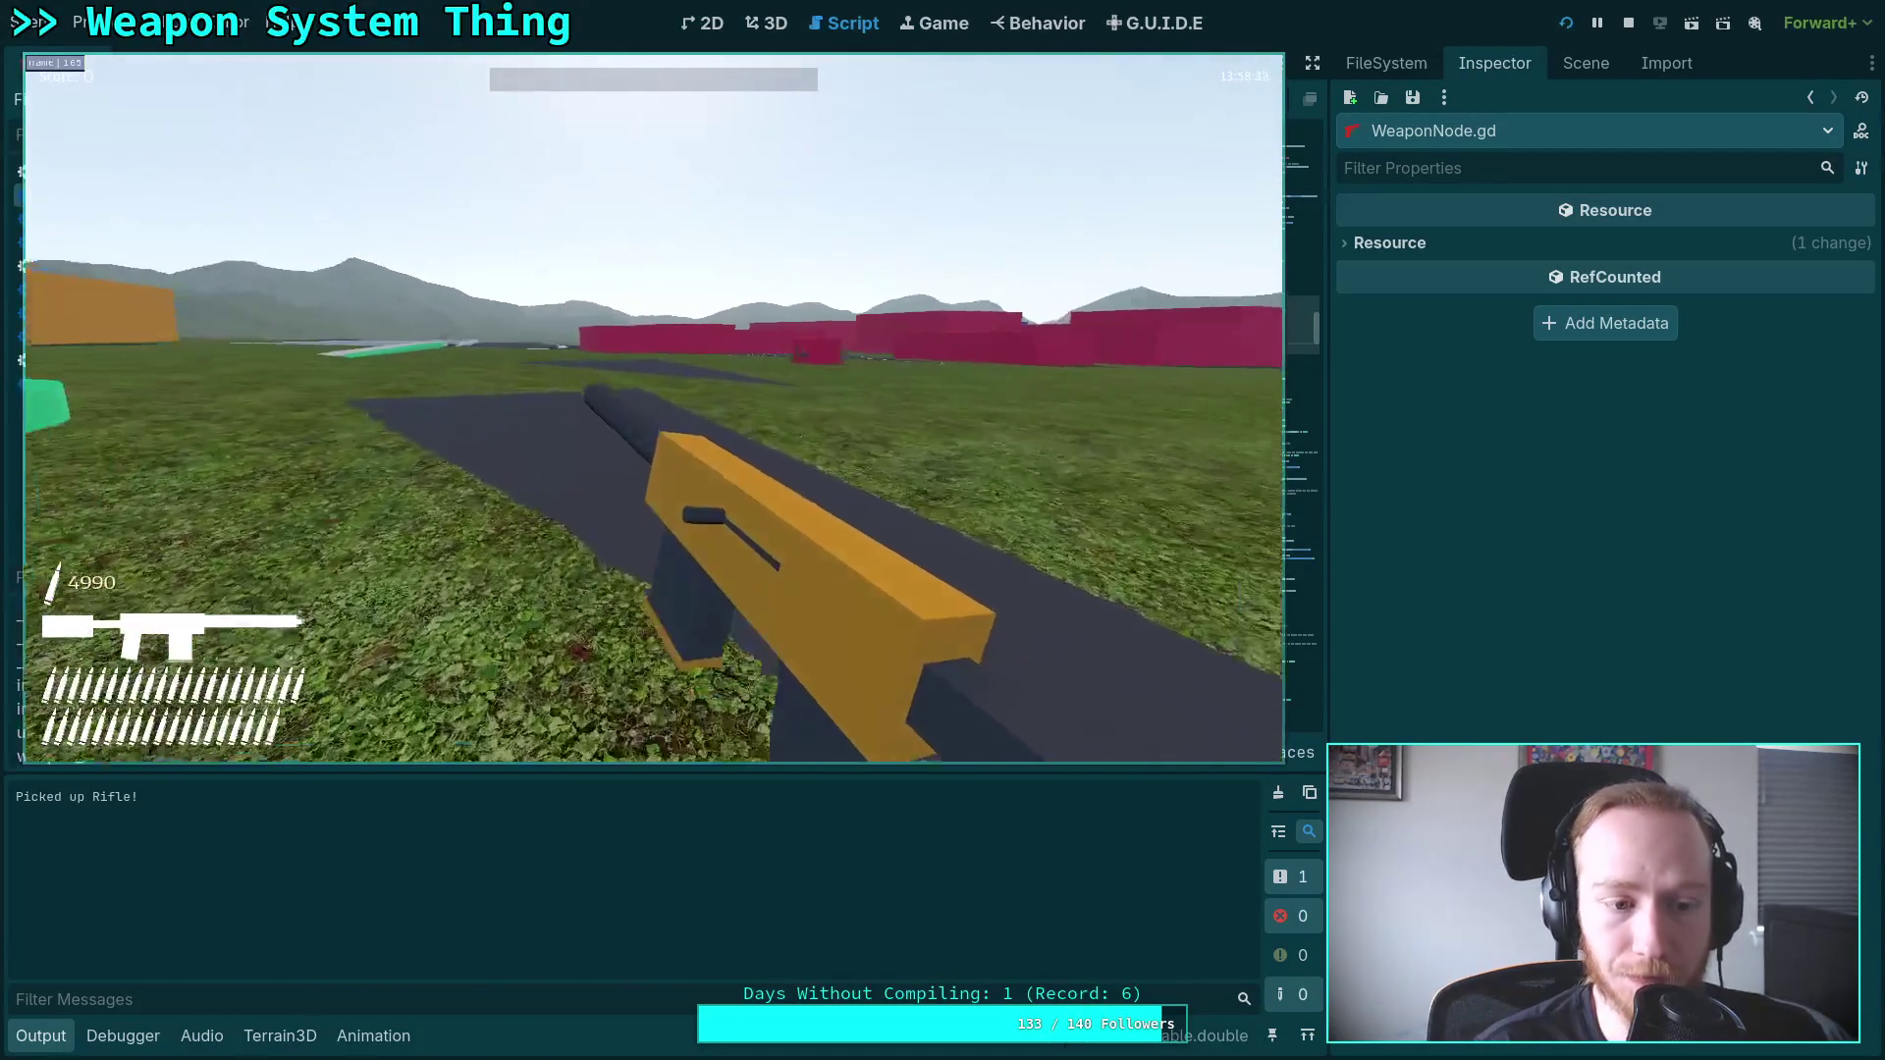
key("w")
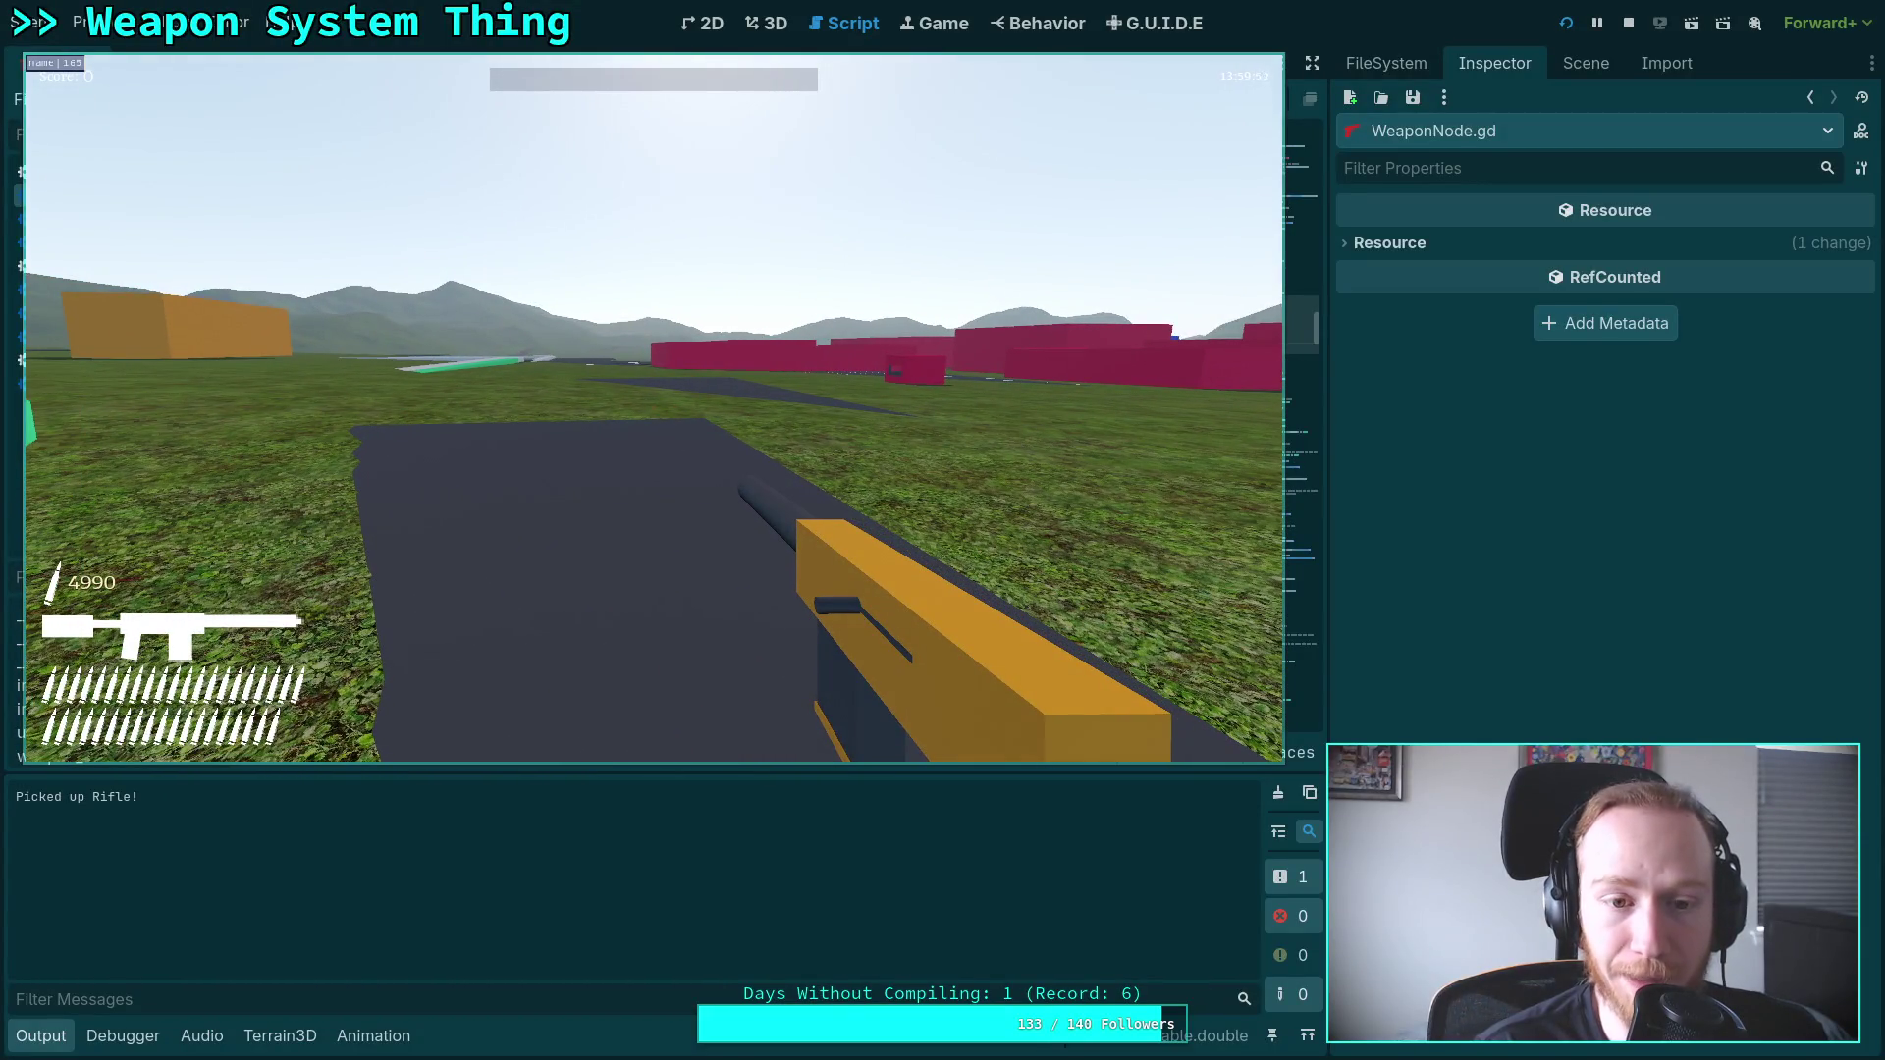
left_click(653, 408)
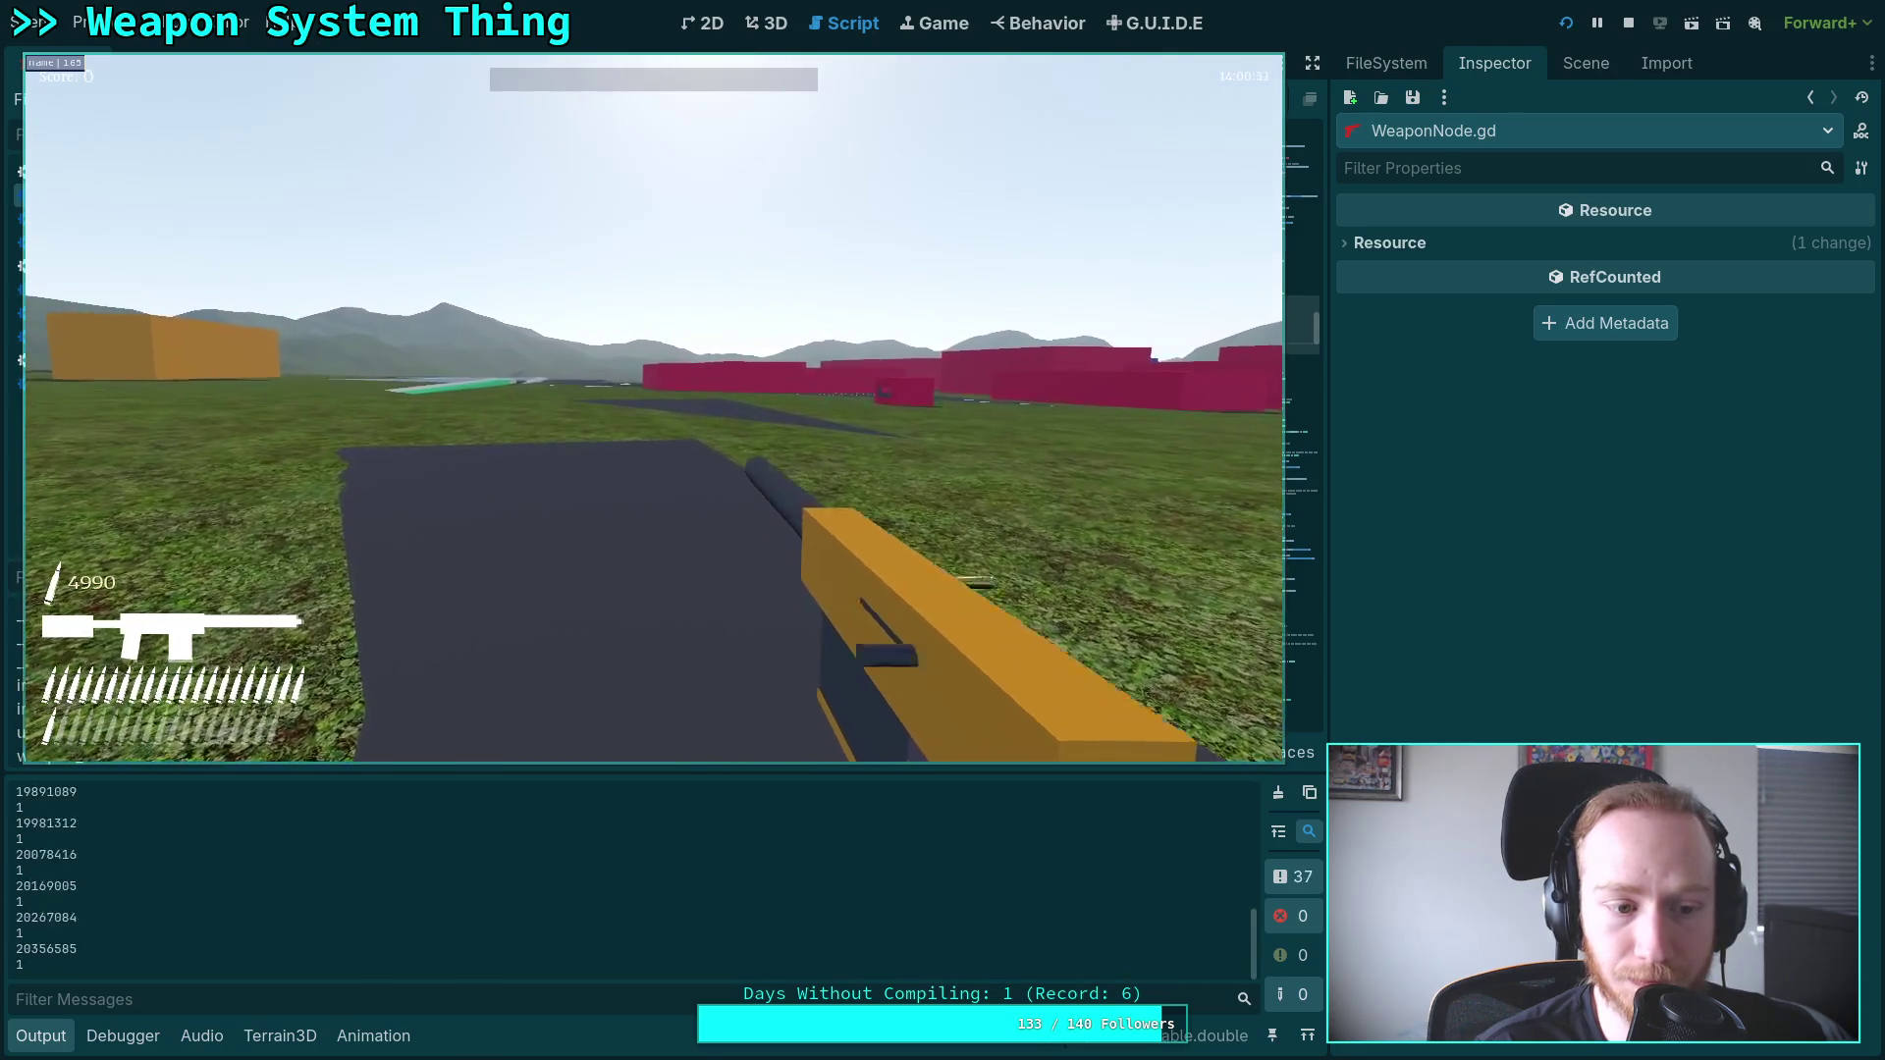
left_click(653, 407)
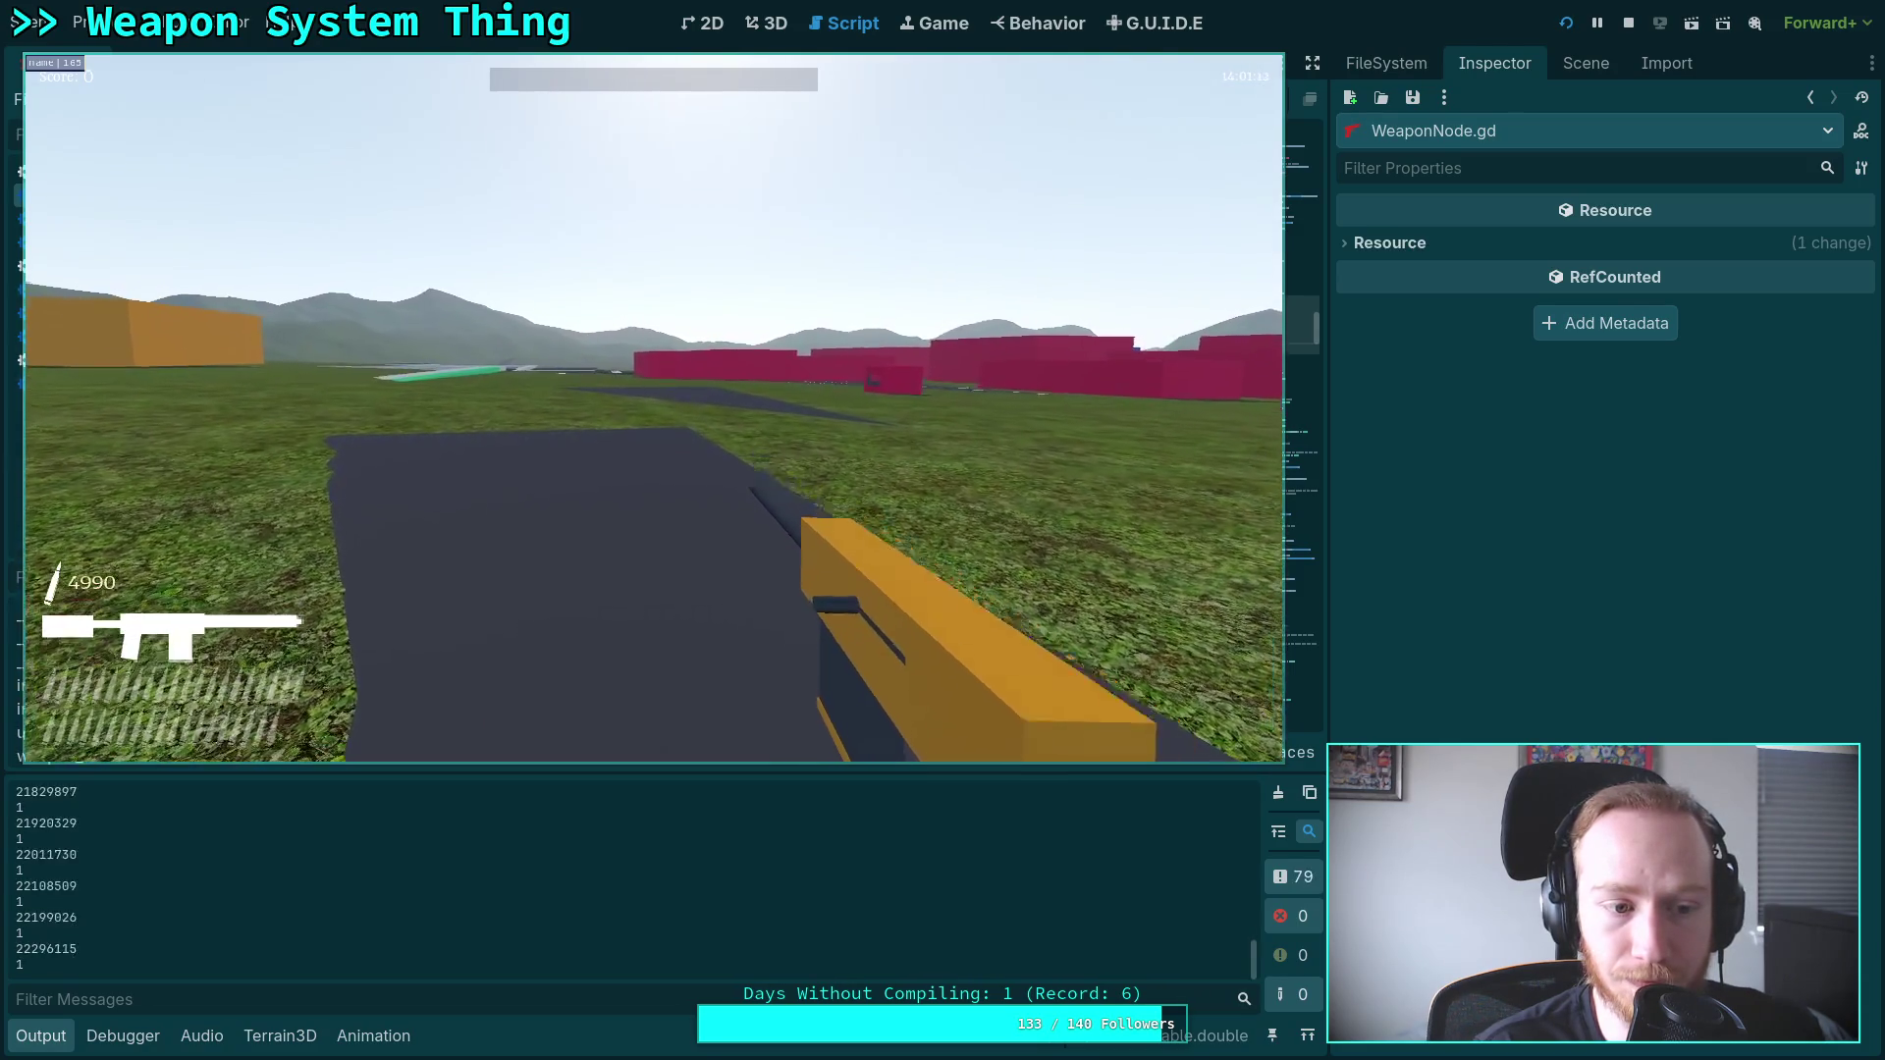
Exit the game to the editor and enlarge the Output panel
key("Escape")
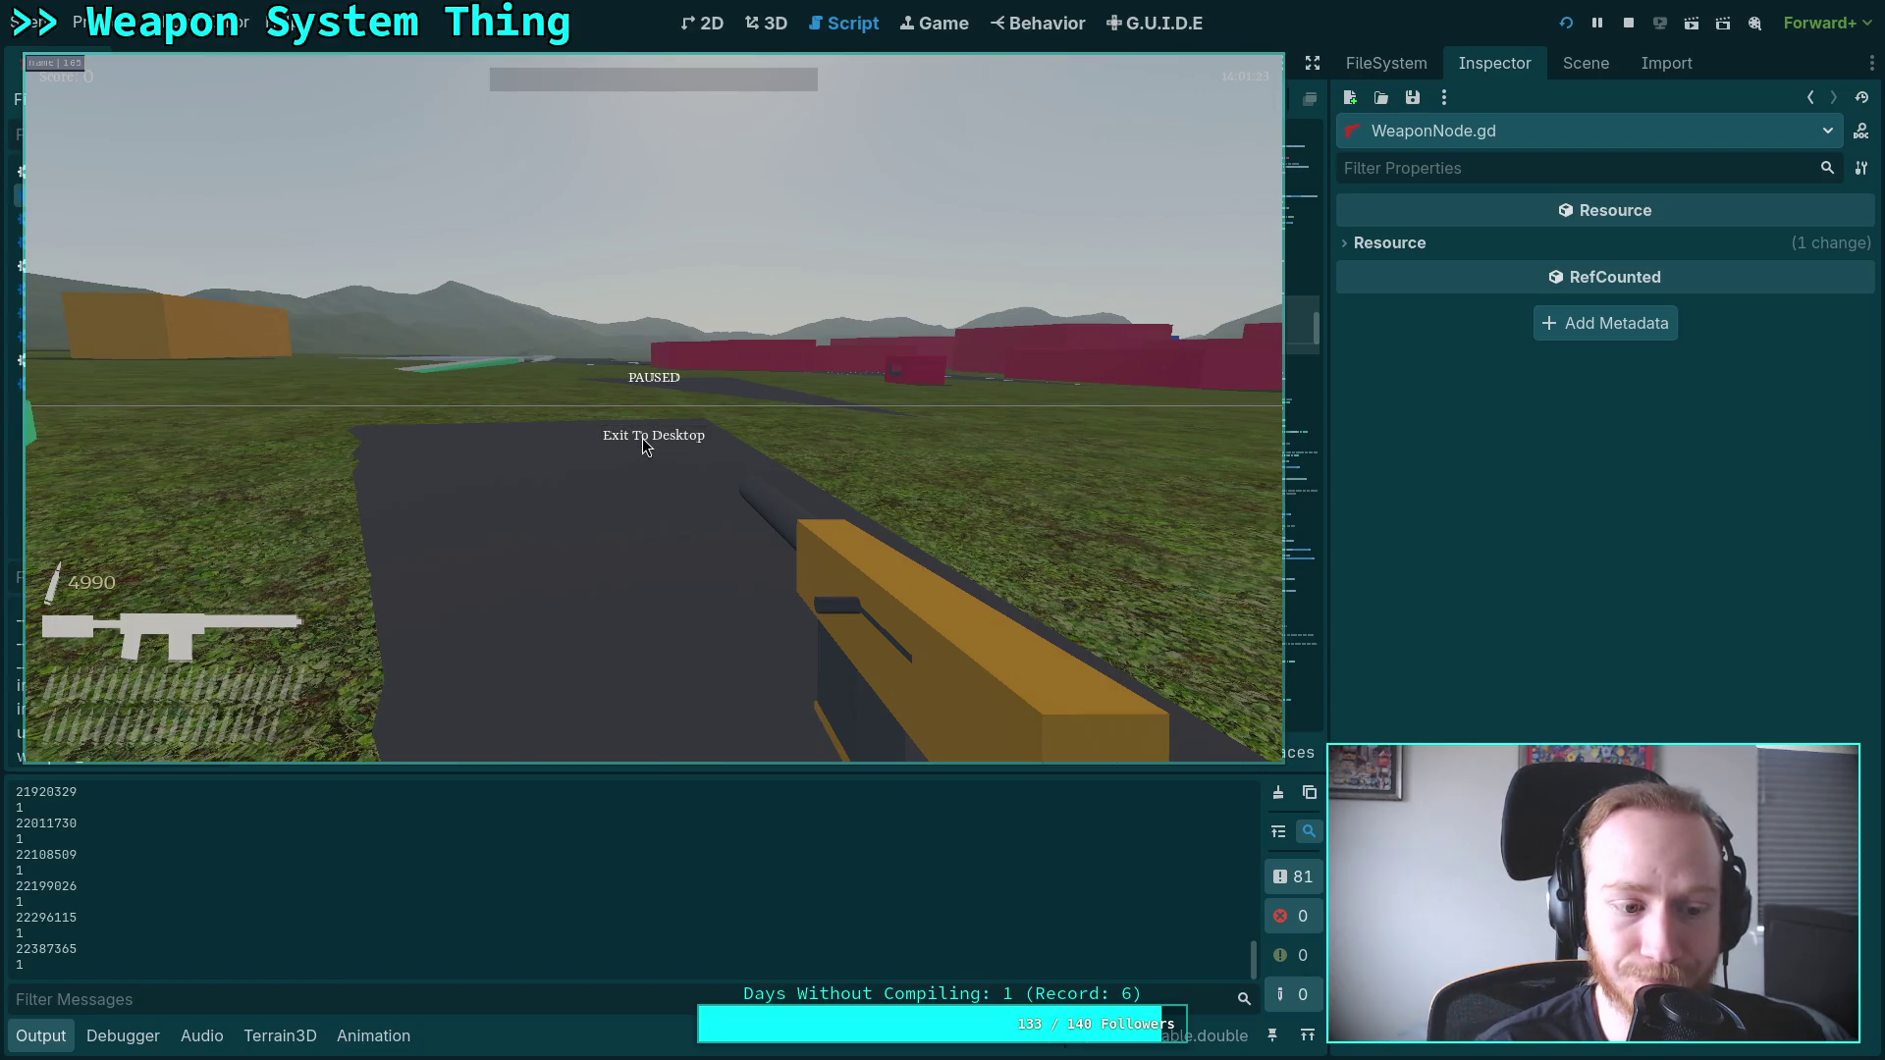
left_click(645, 442)
left_click_drag(645, 765, 643, 467)
mouse_move(1253, 884)
left_mouse_down()
mouse_move(1251, 728)
mouse_move(1204, 523)
mouse_move(1035, 592)
left_mouse_up()
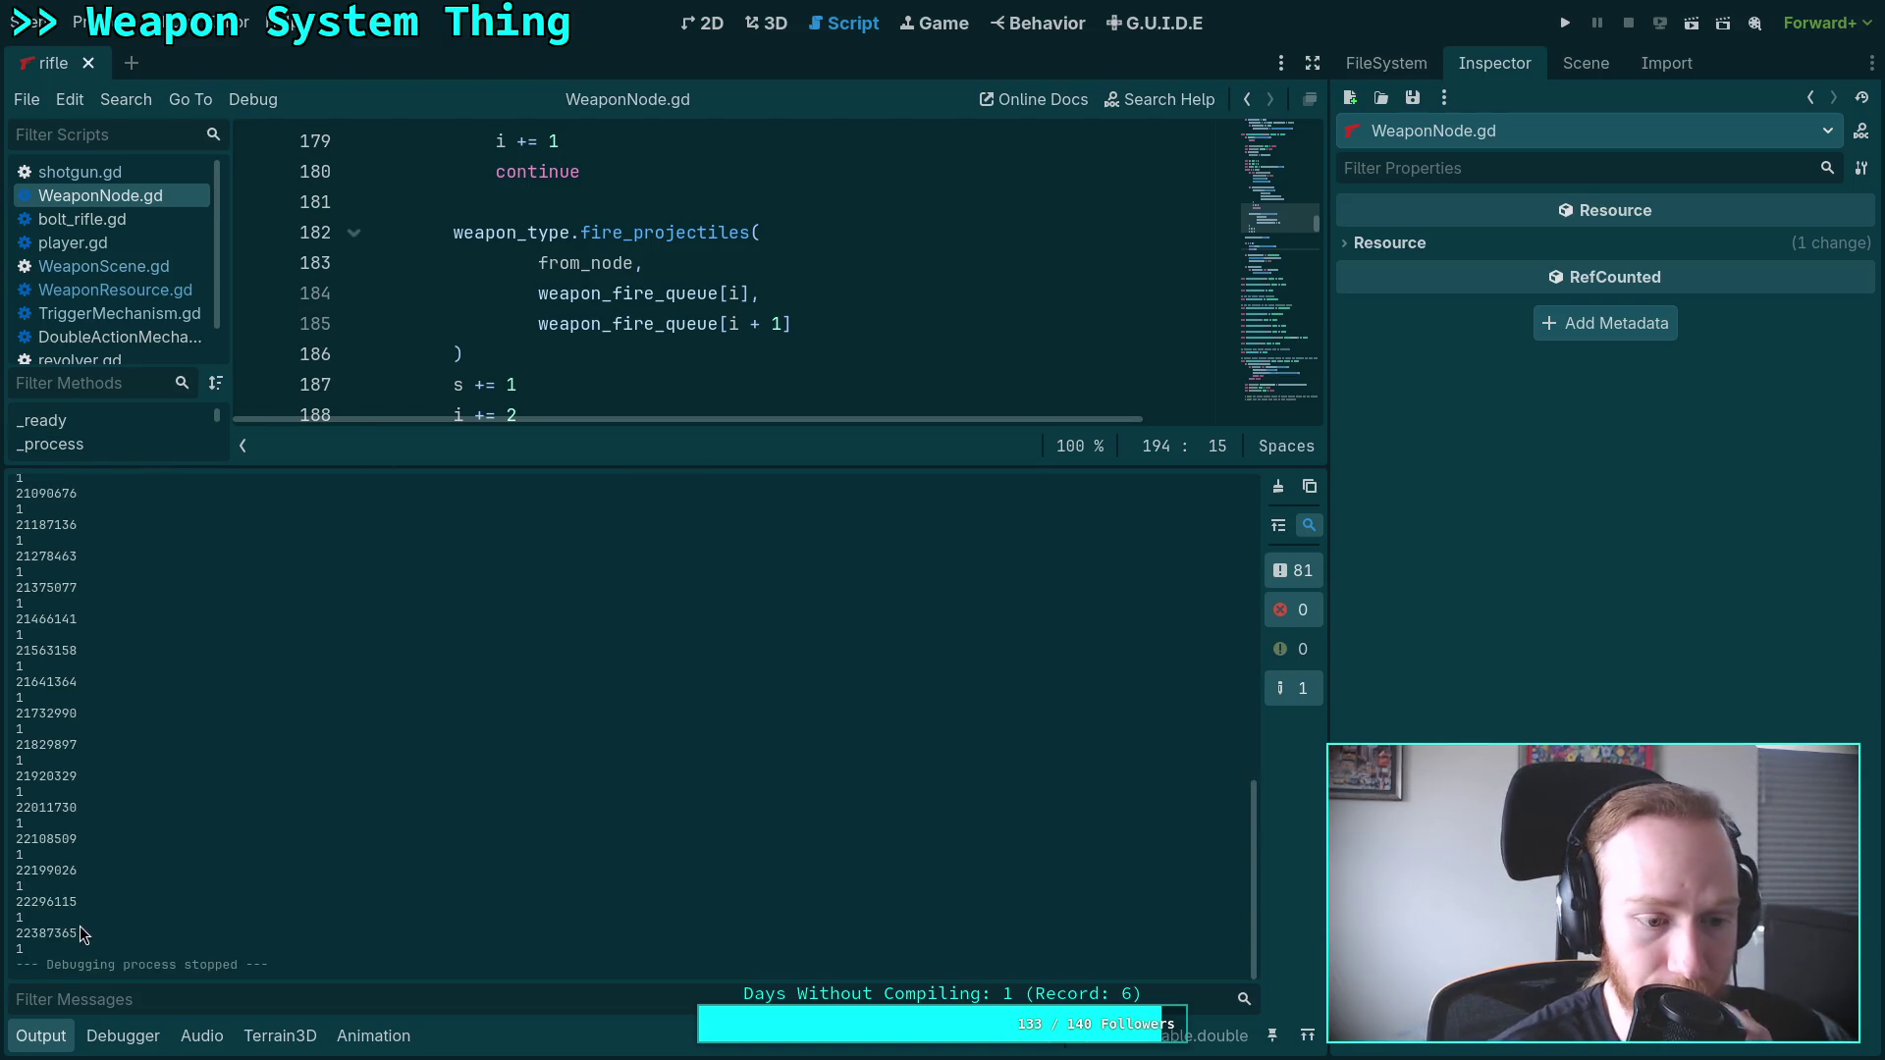
Copy the last timestamp 22387365 from Output and paste it at the Python prompt
left_click_drag(80, 931, 14, 933)
right_click(47, 935)
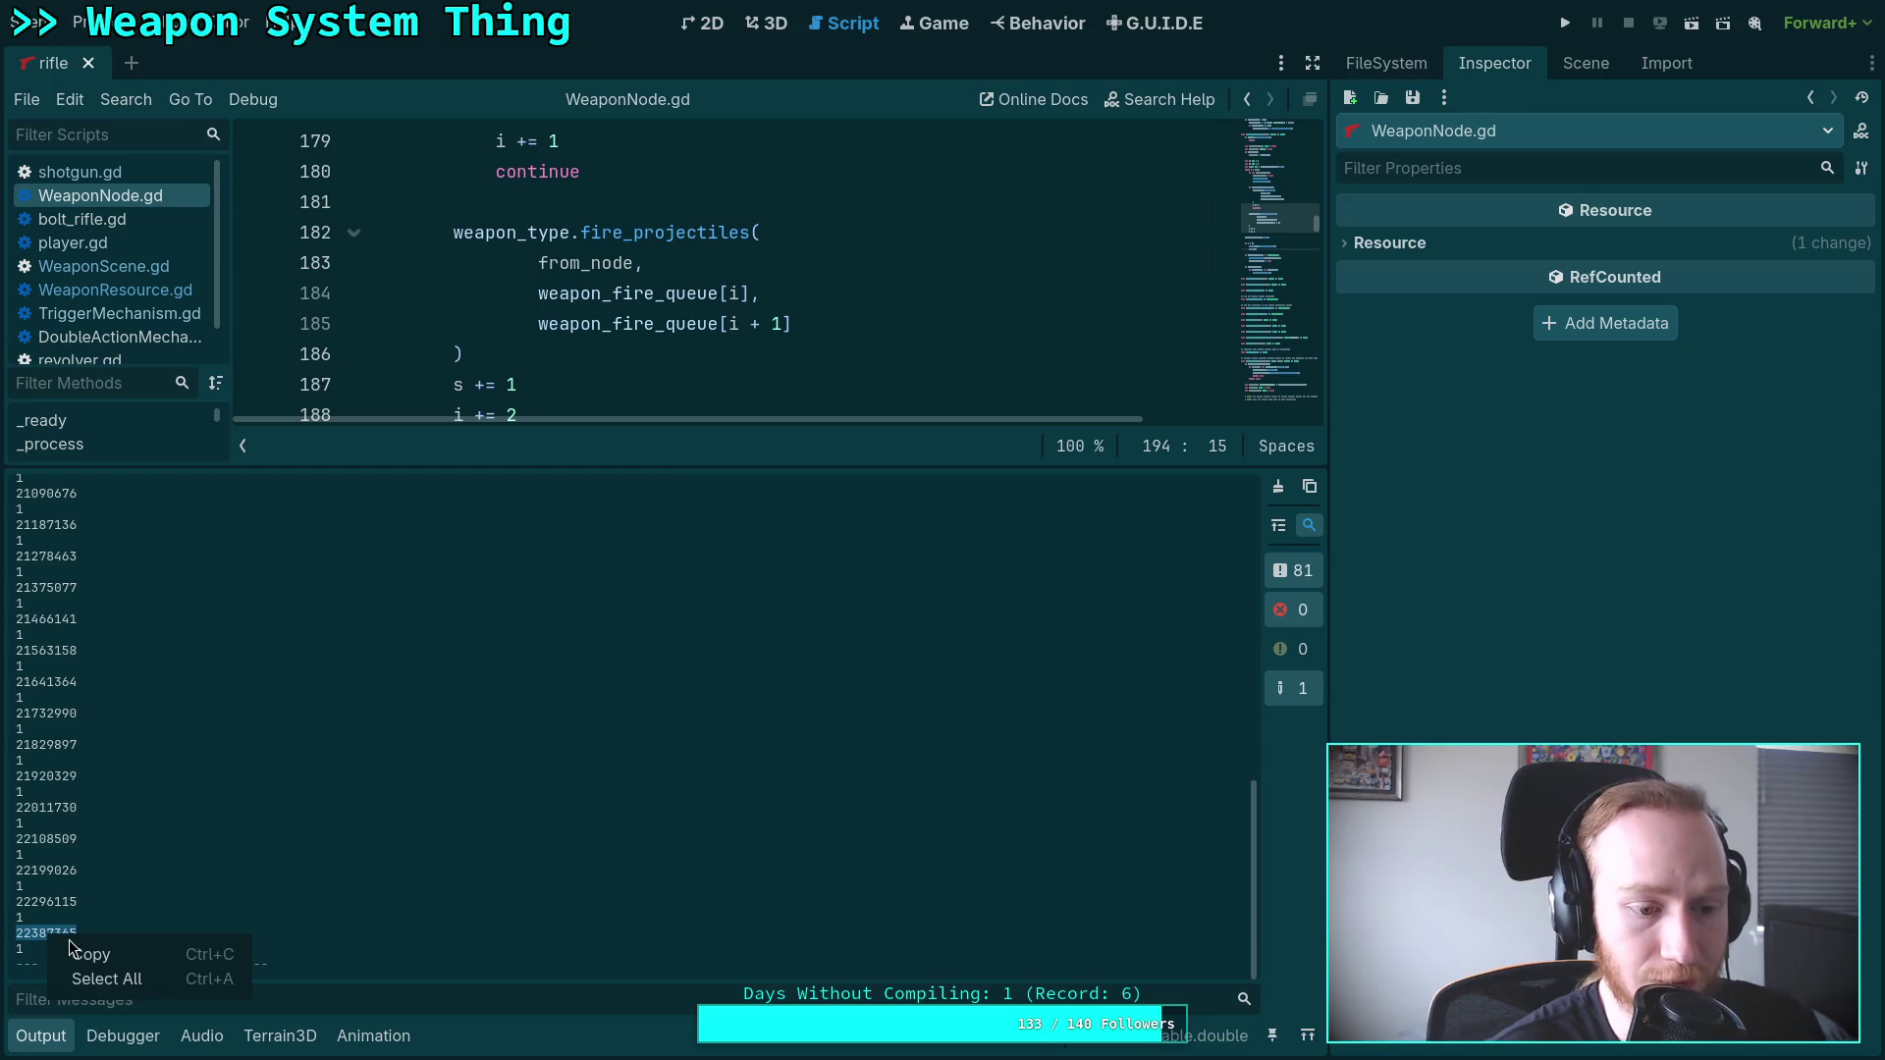
left_click(78, 954)
right_click(59, 938)
left_click(83, 954)
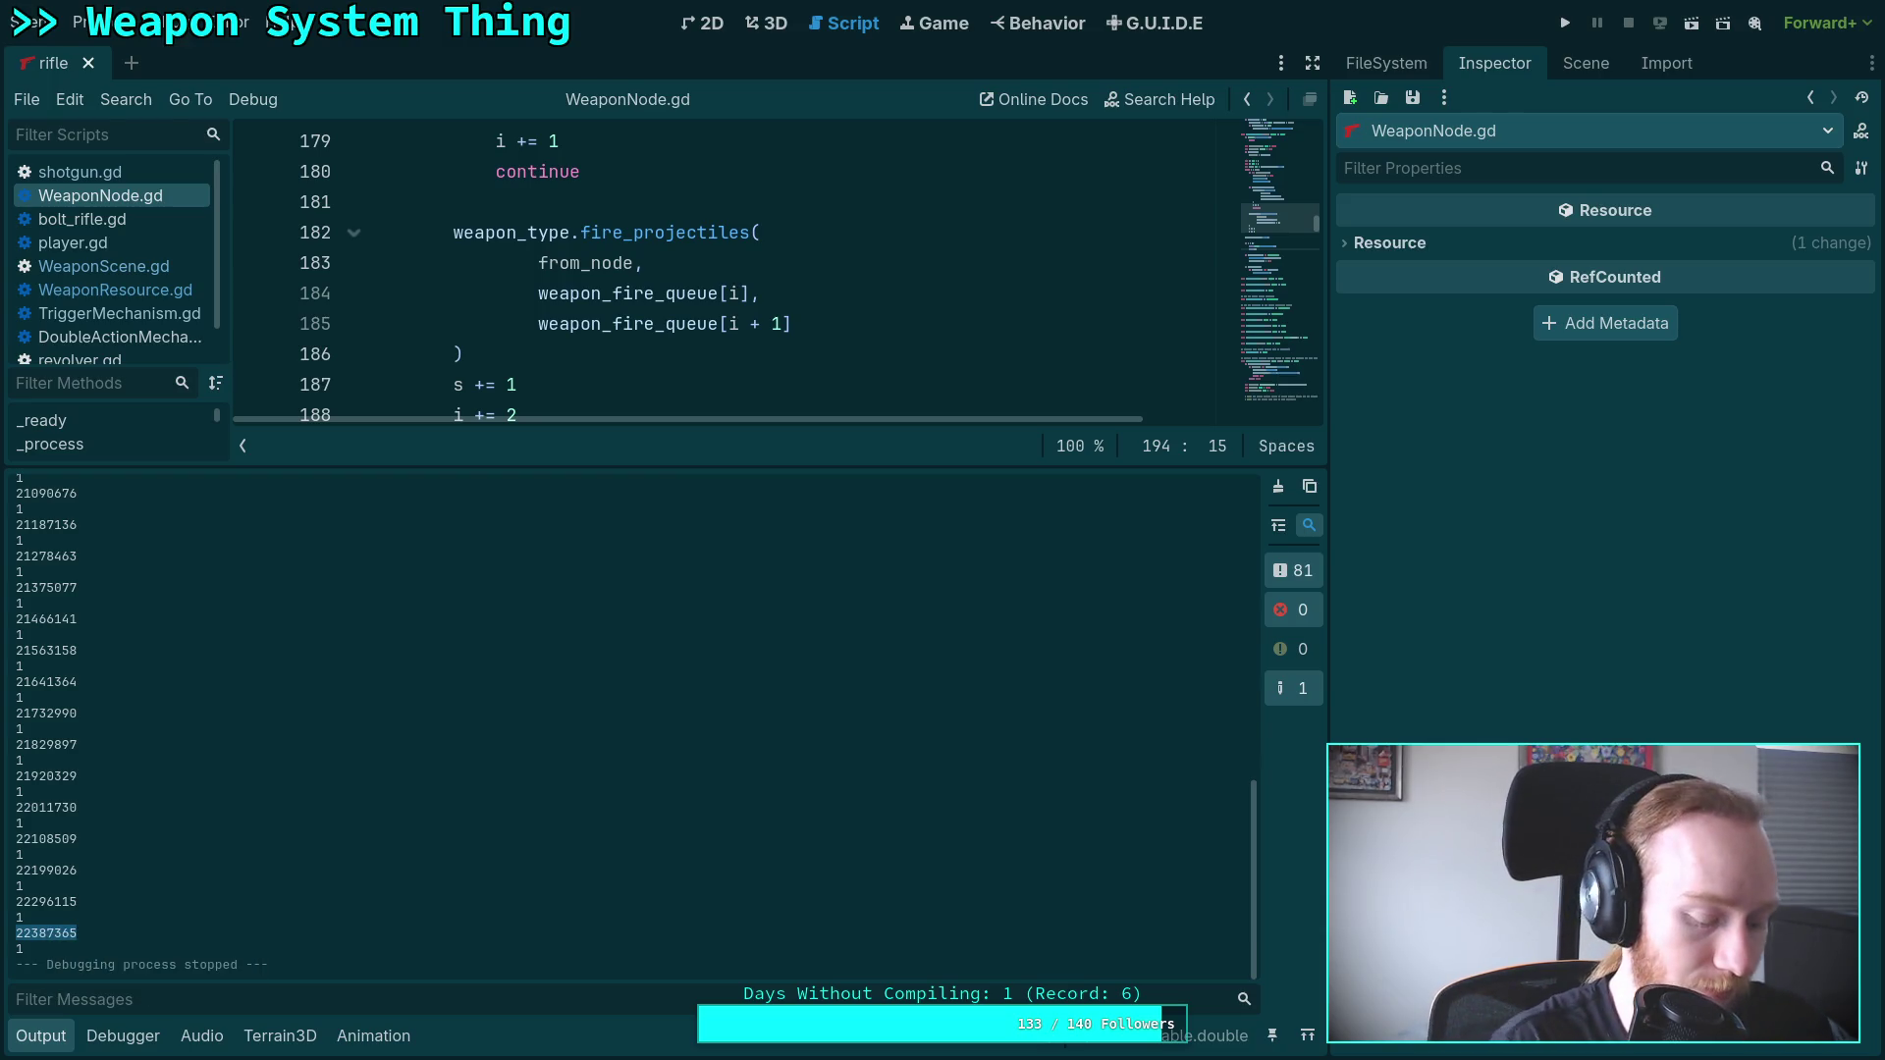
key("super+1")
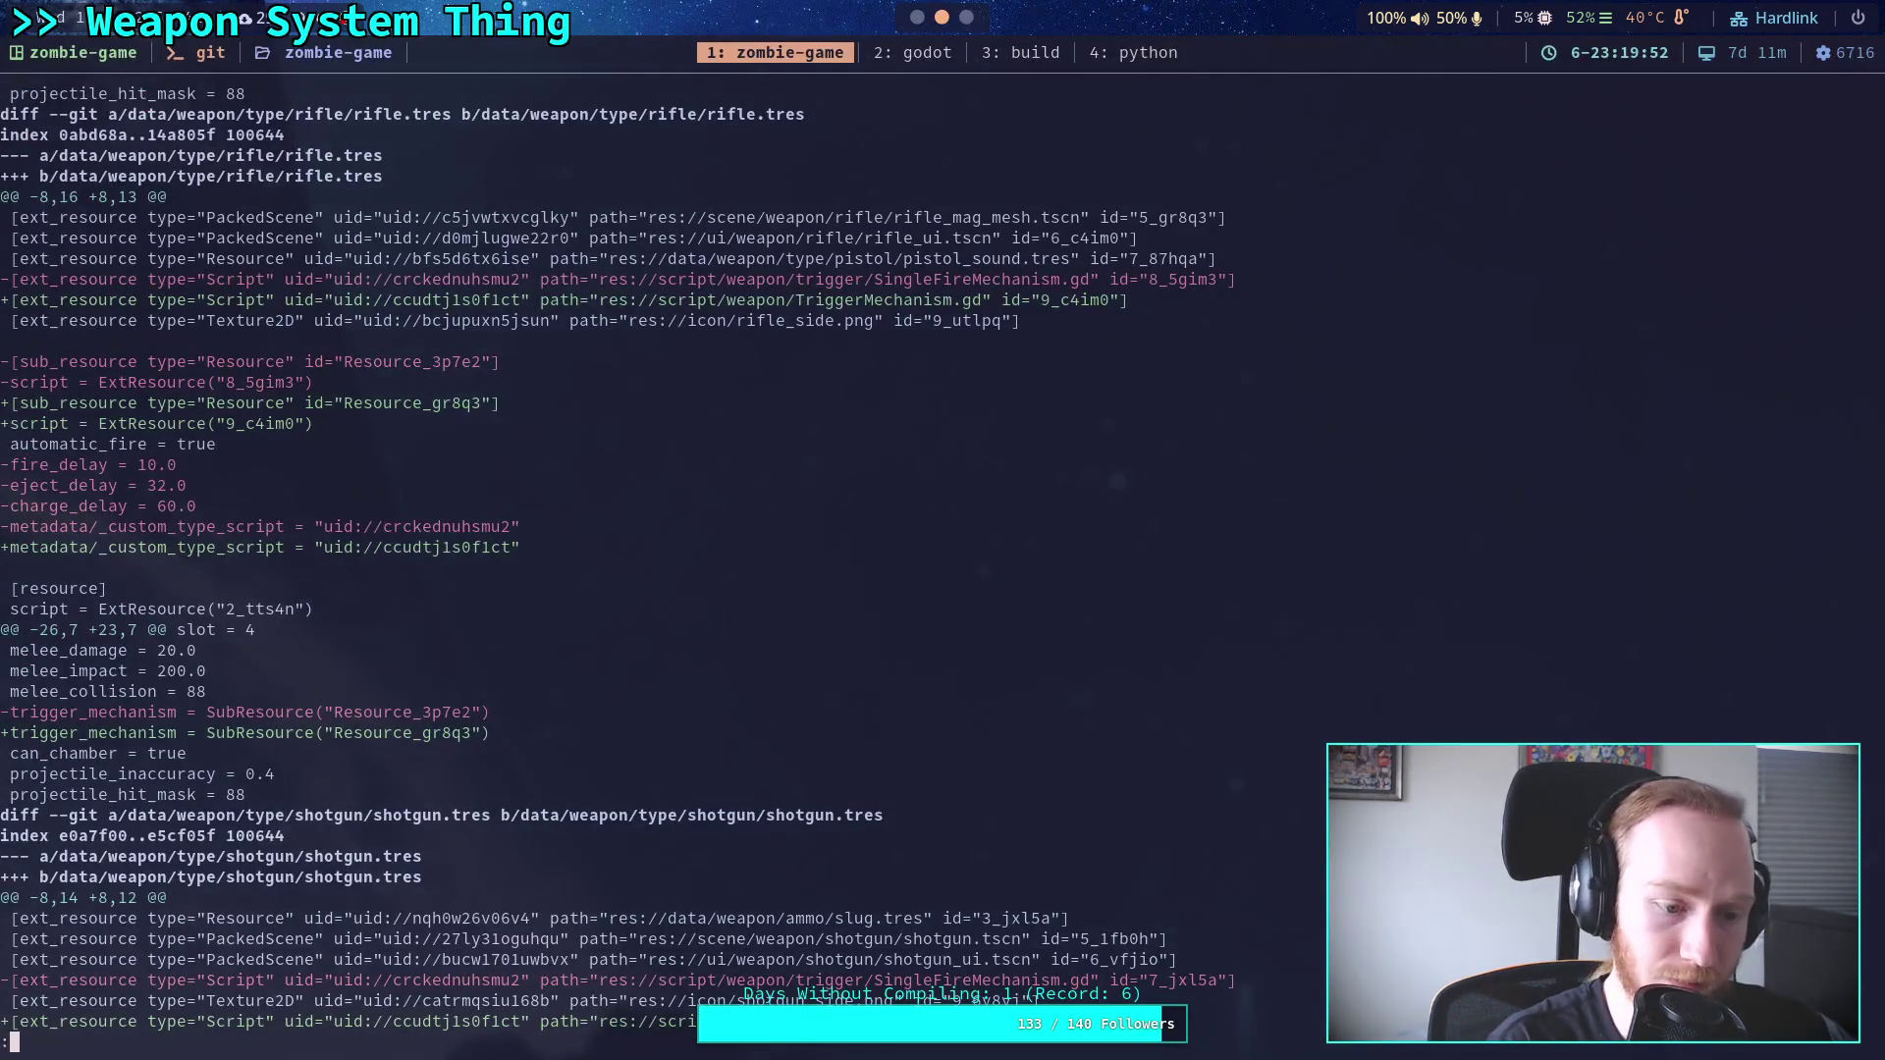
key("super+4")
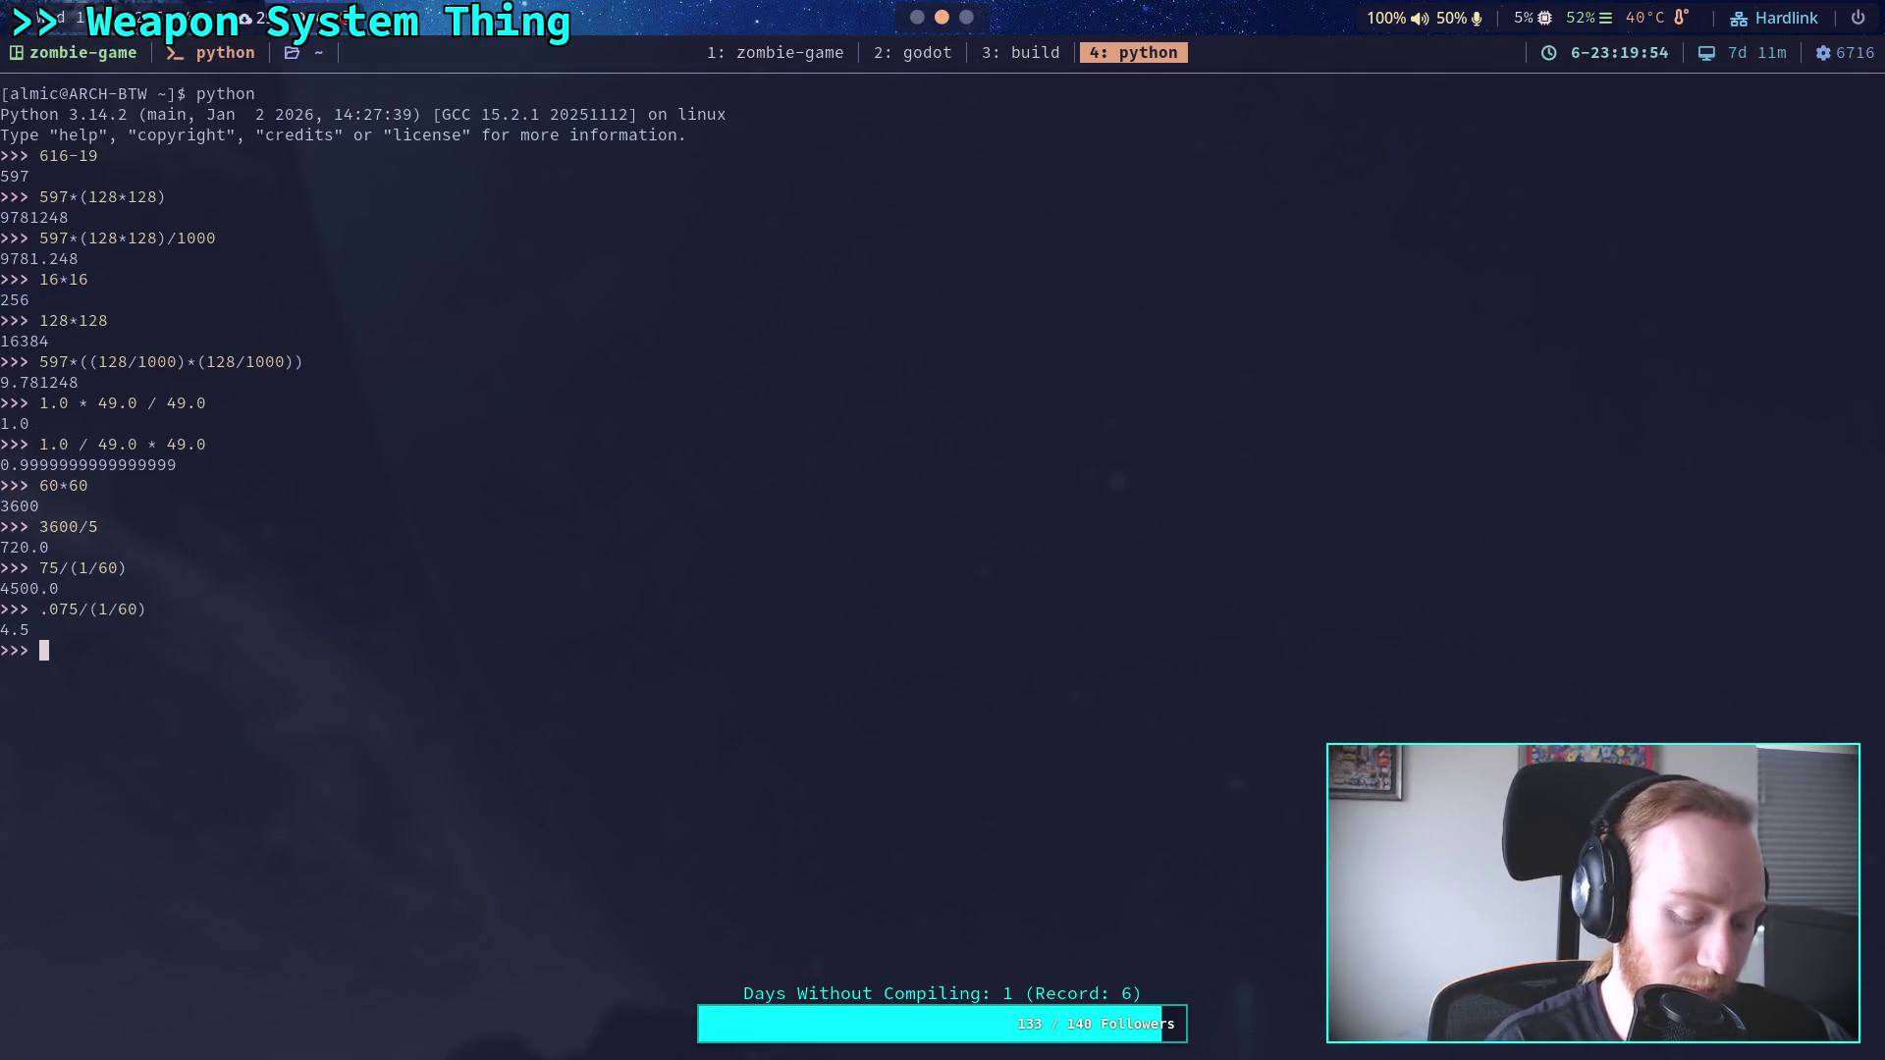
key("ctrl+shift+v")
Back in Godot, copy the first logged timestamp 18782978
key("super+2")
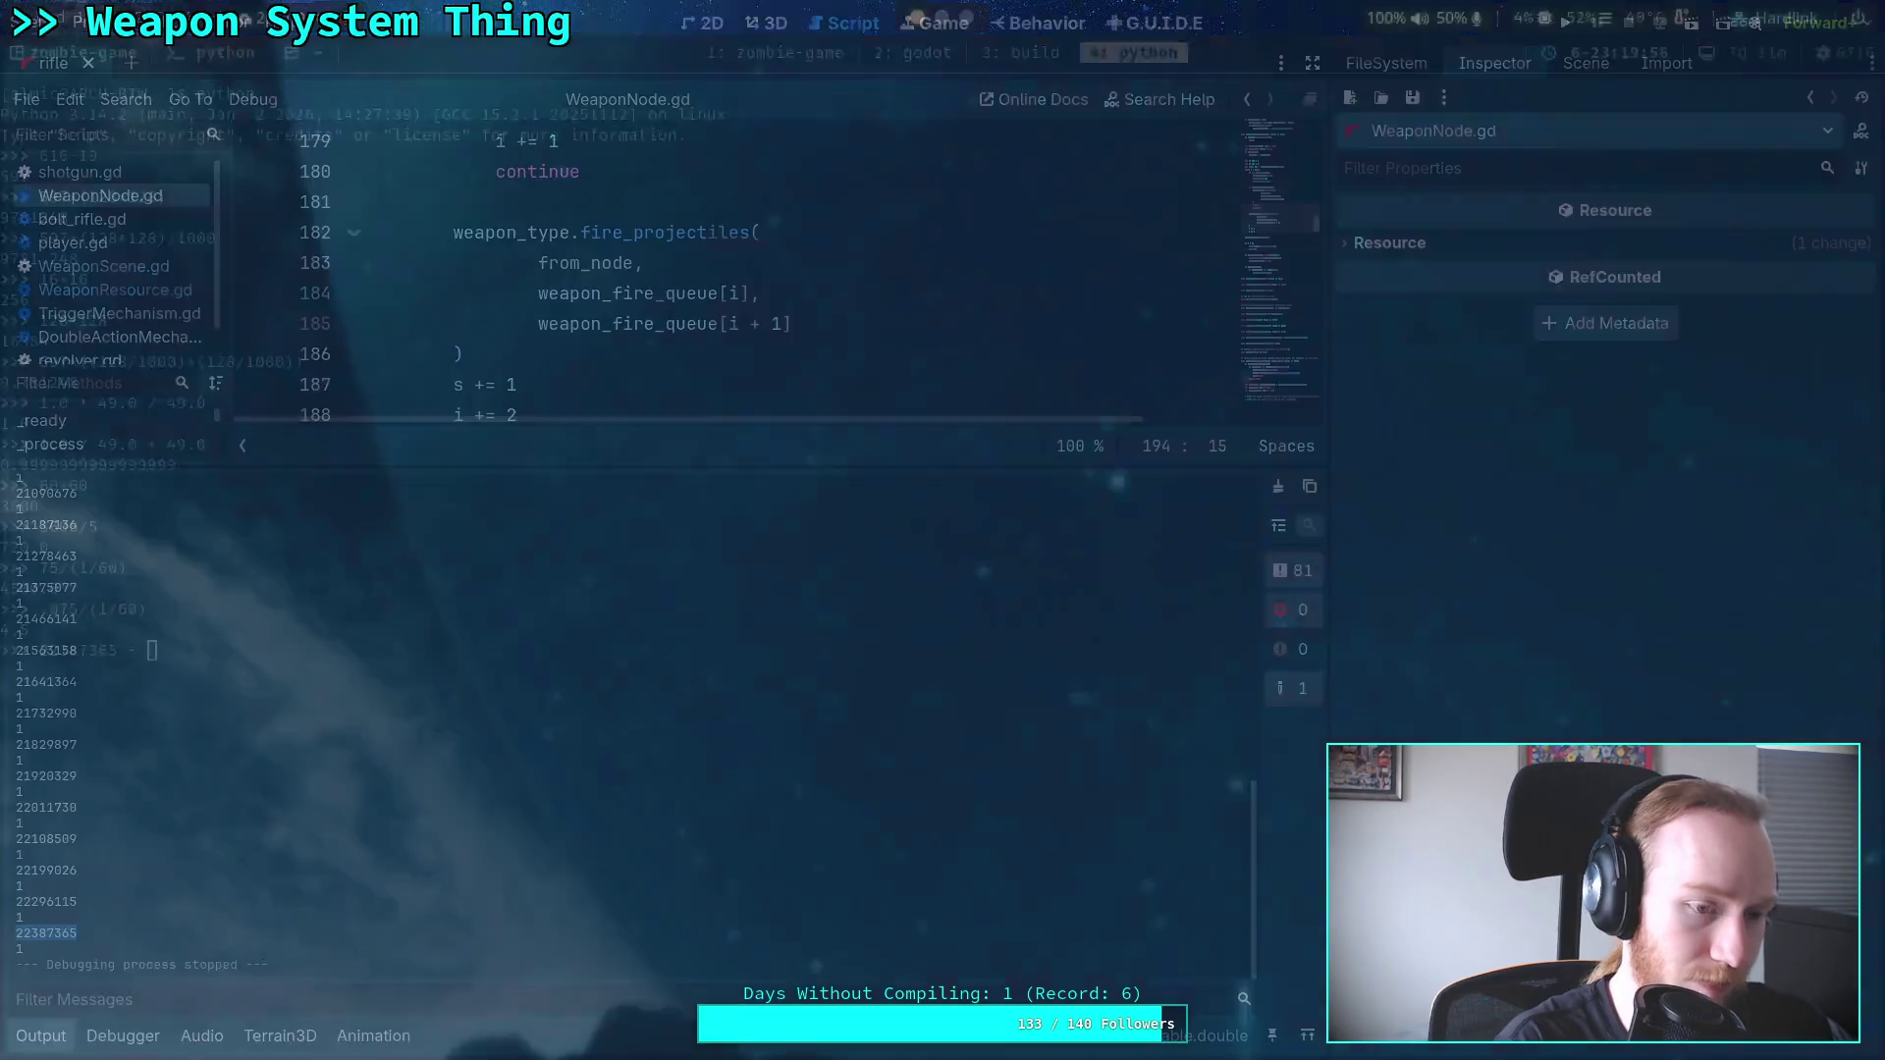
scroll(180, 913, "up", 10)
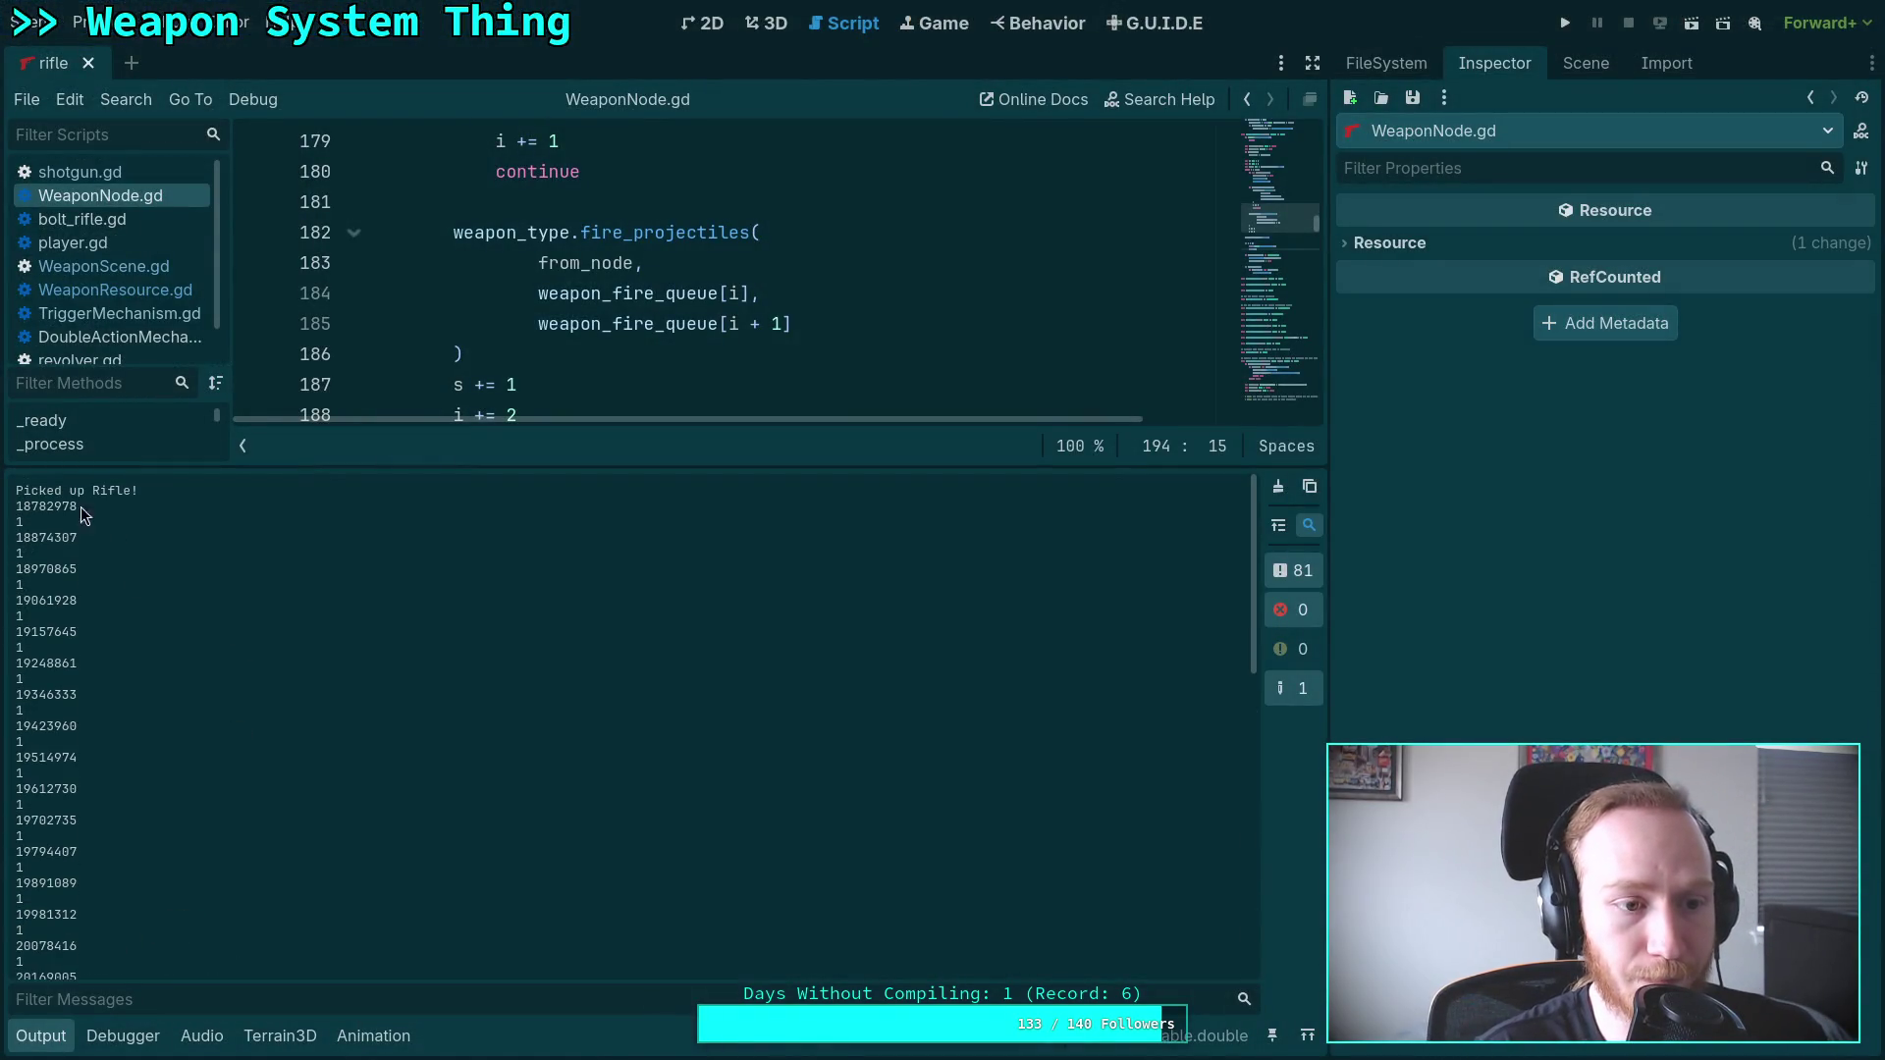
double_click(81, 506)
right_click(30, 510)
left_click(87, 527)
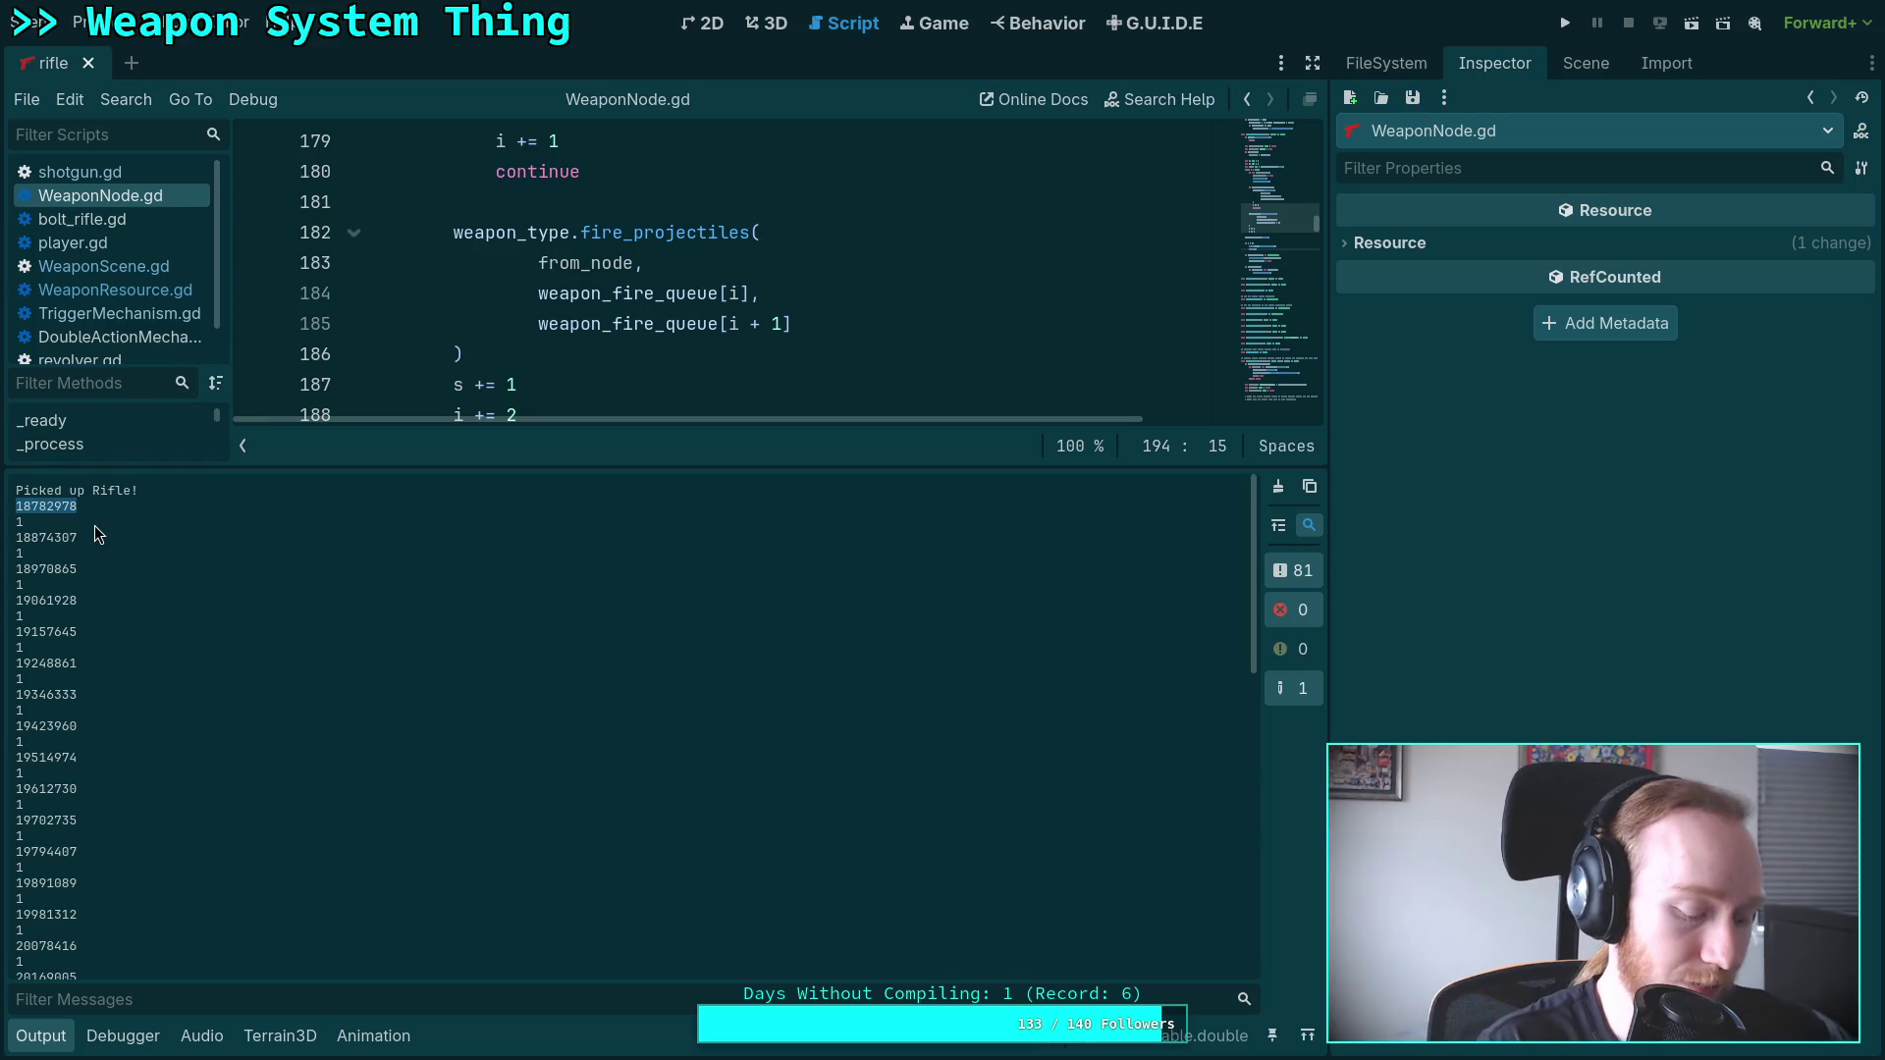
In the Python REPL, compute 22387365 - 18782978, giving 3604387 microseconds
key("super+4")
type("-")
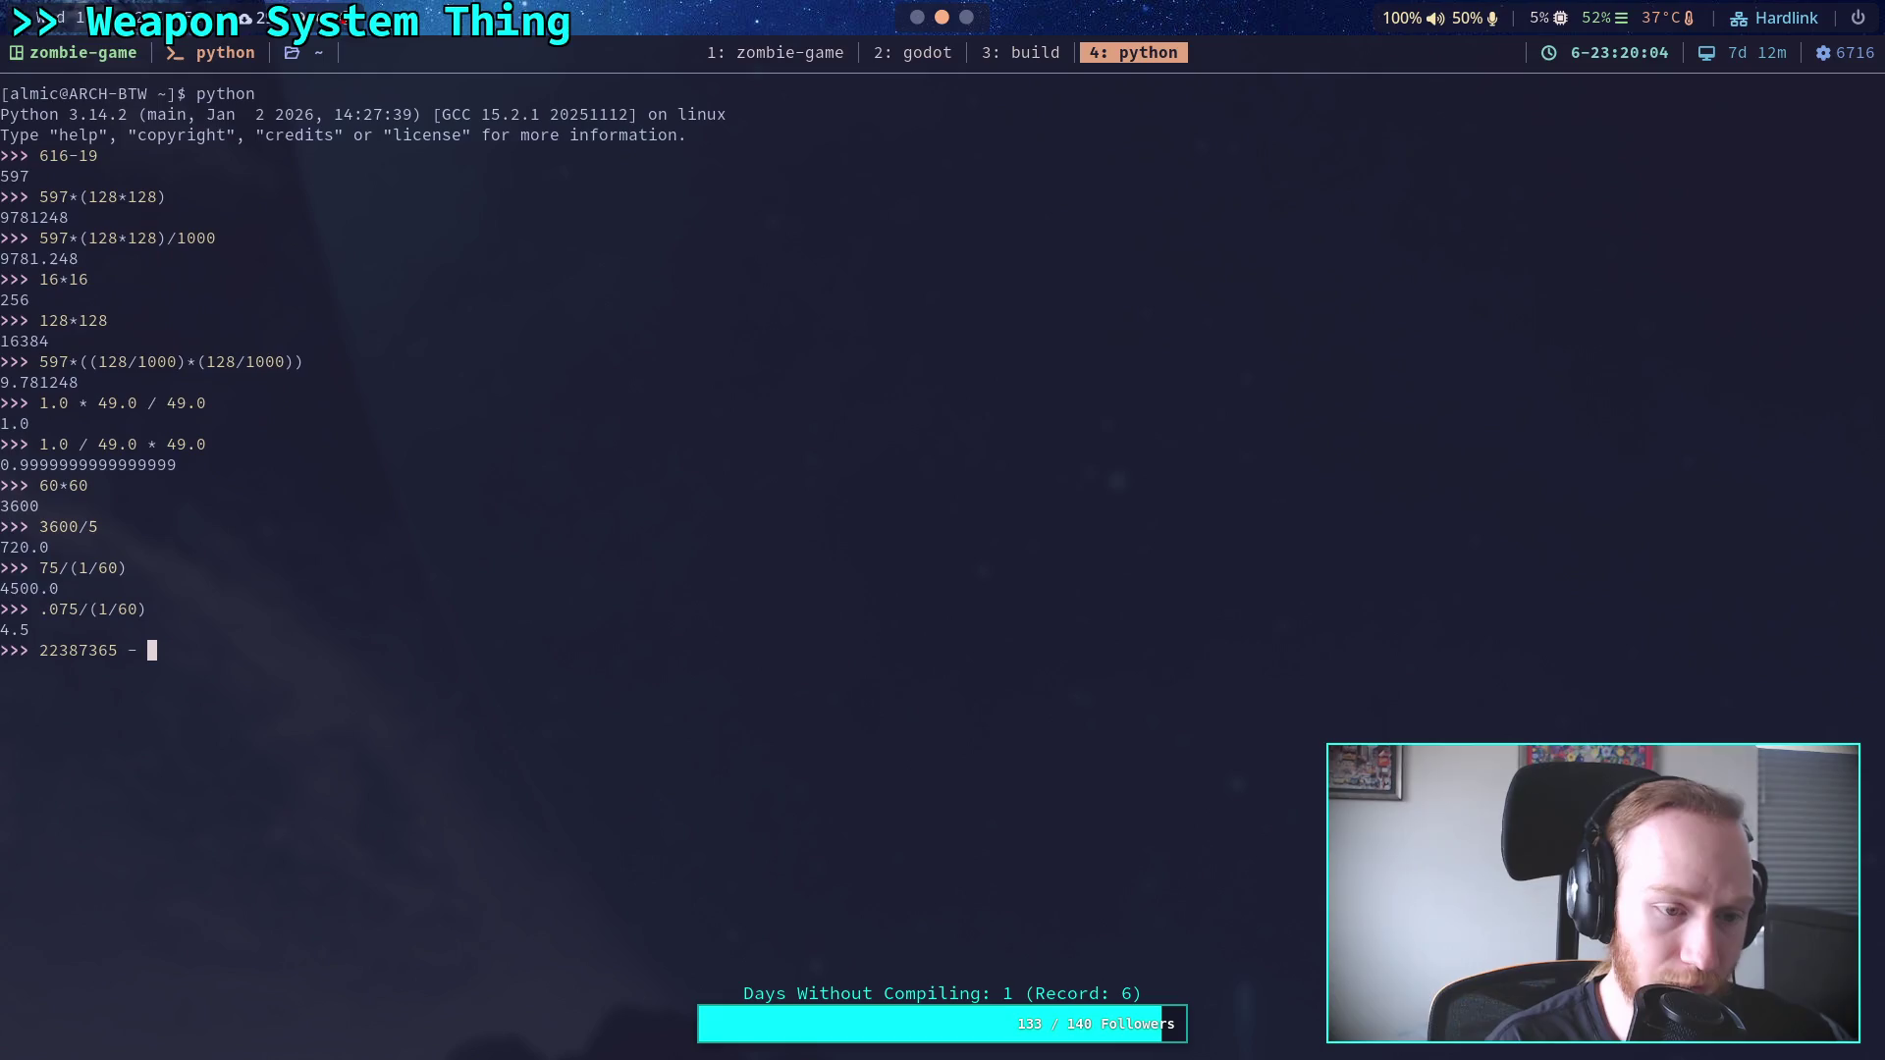
key("ctrl+shift+v")
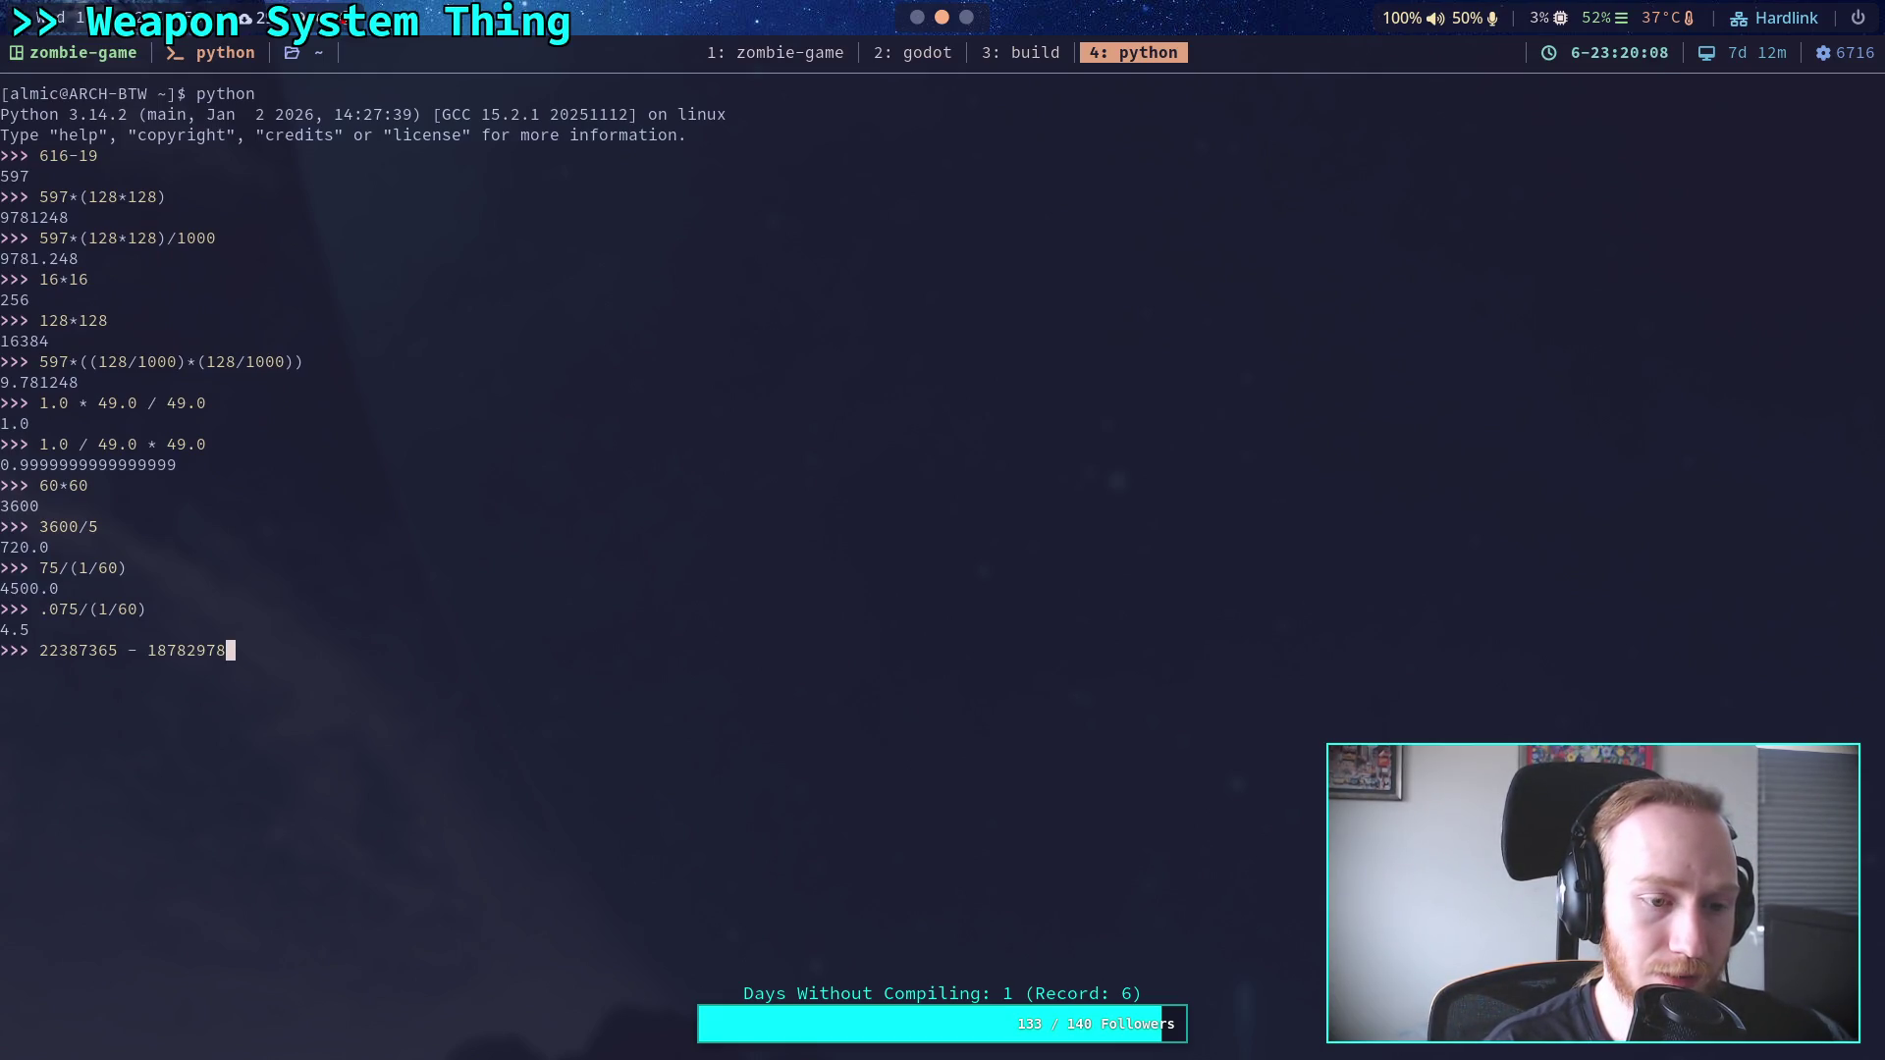
key("Return")
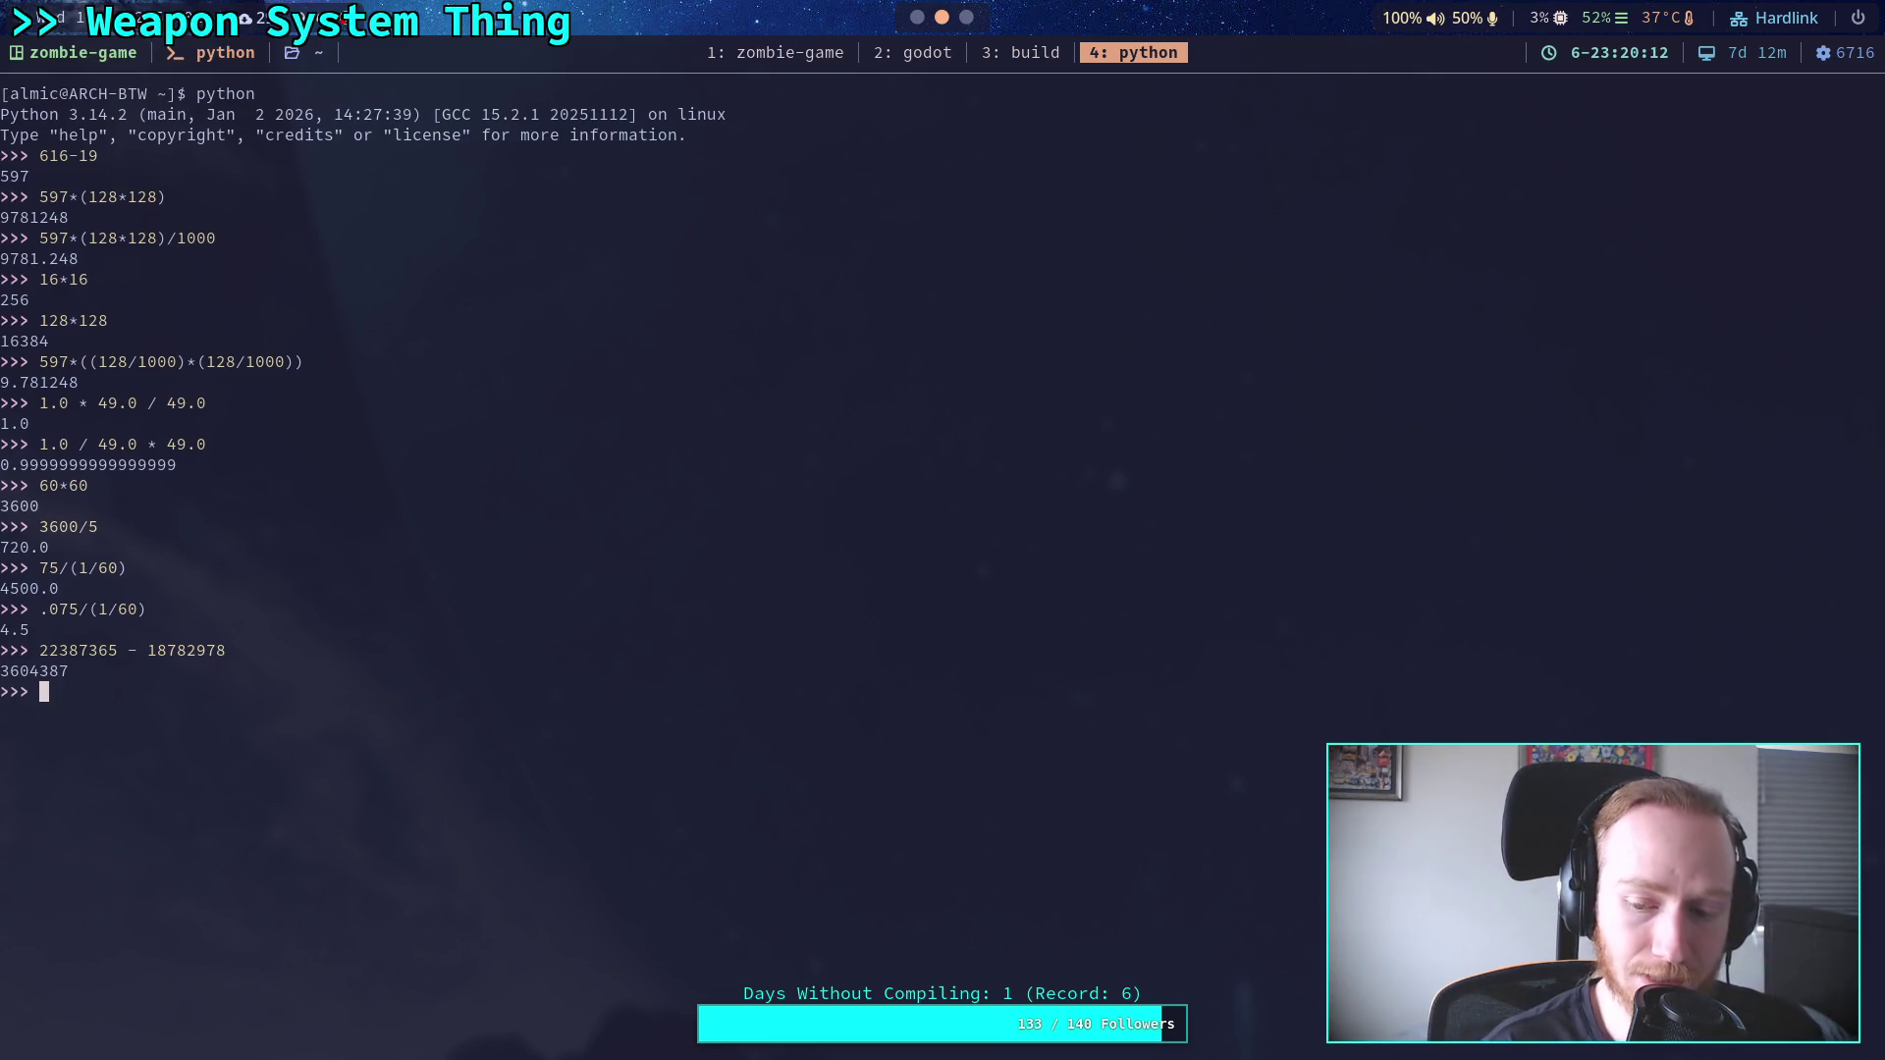
Convert 3604387 microseconds to milliseconds with 3604387 / 1000, giving 3604.387
type("3")
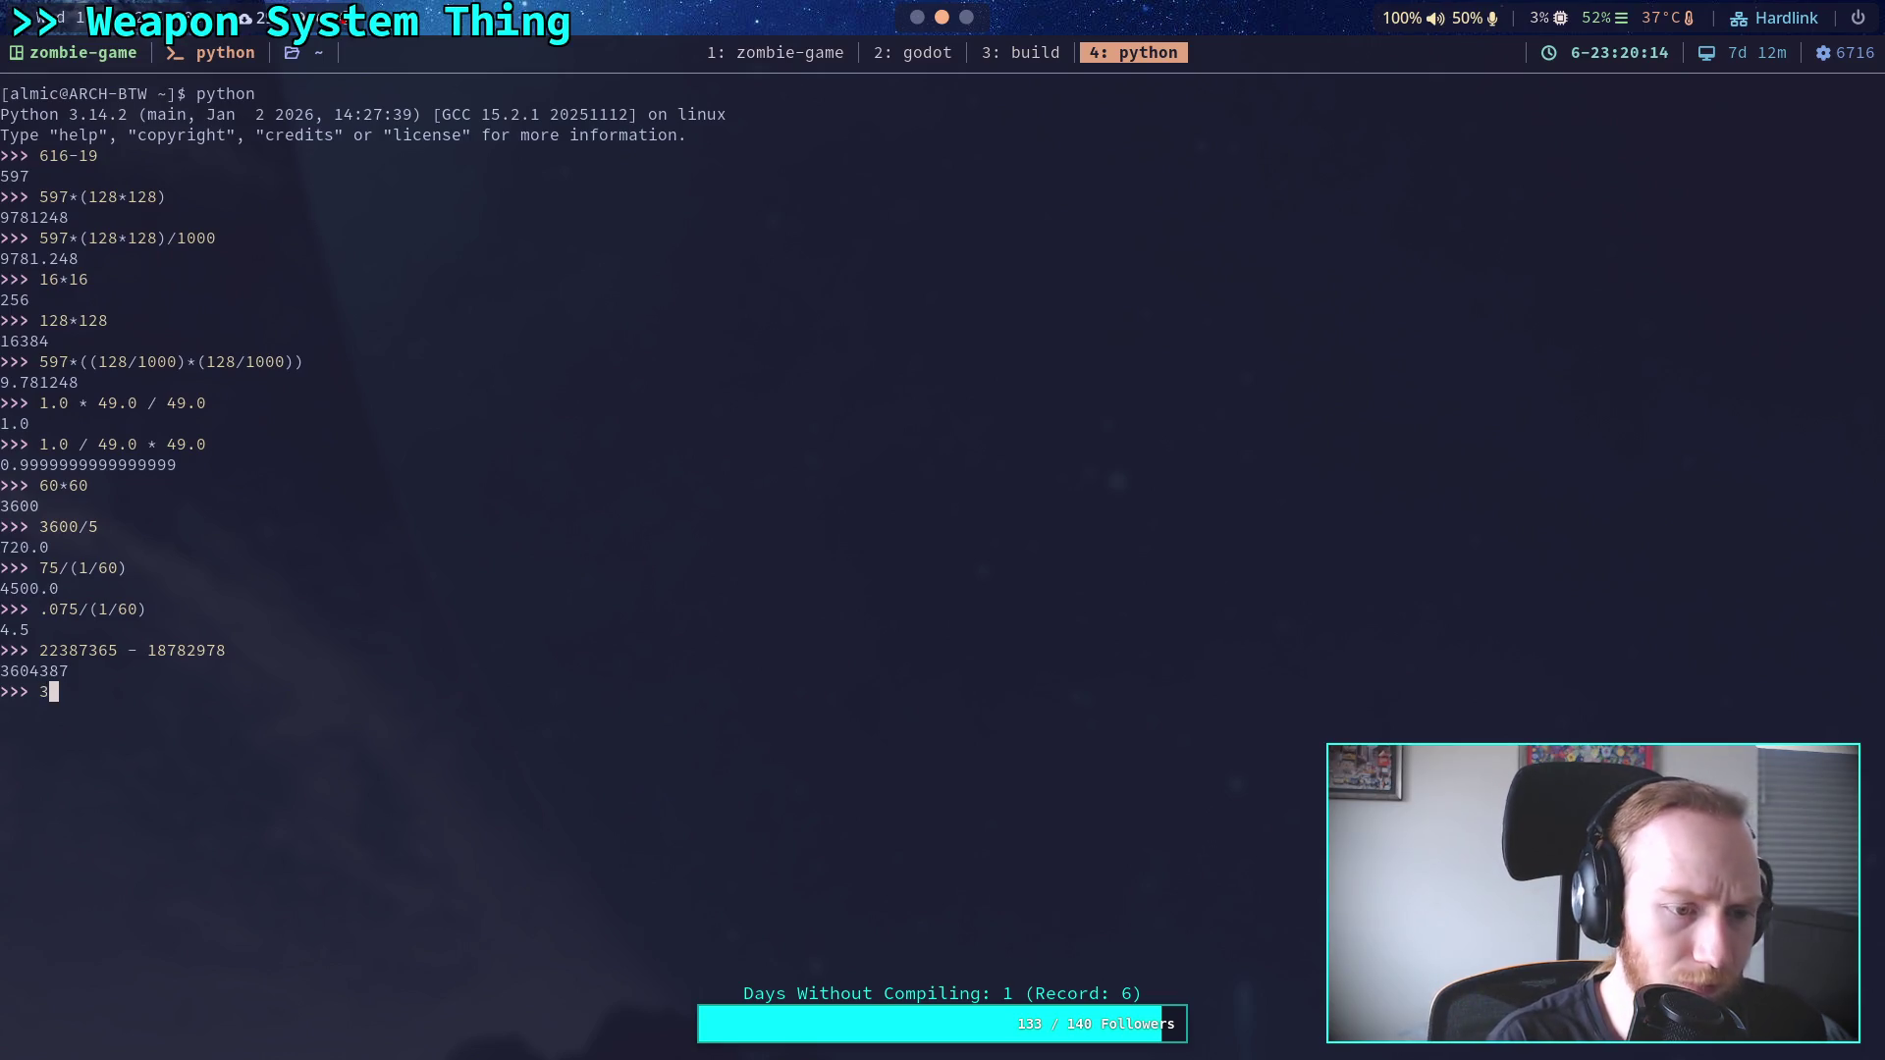
type("6044")
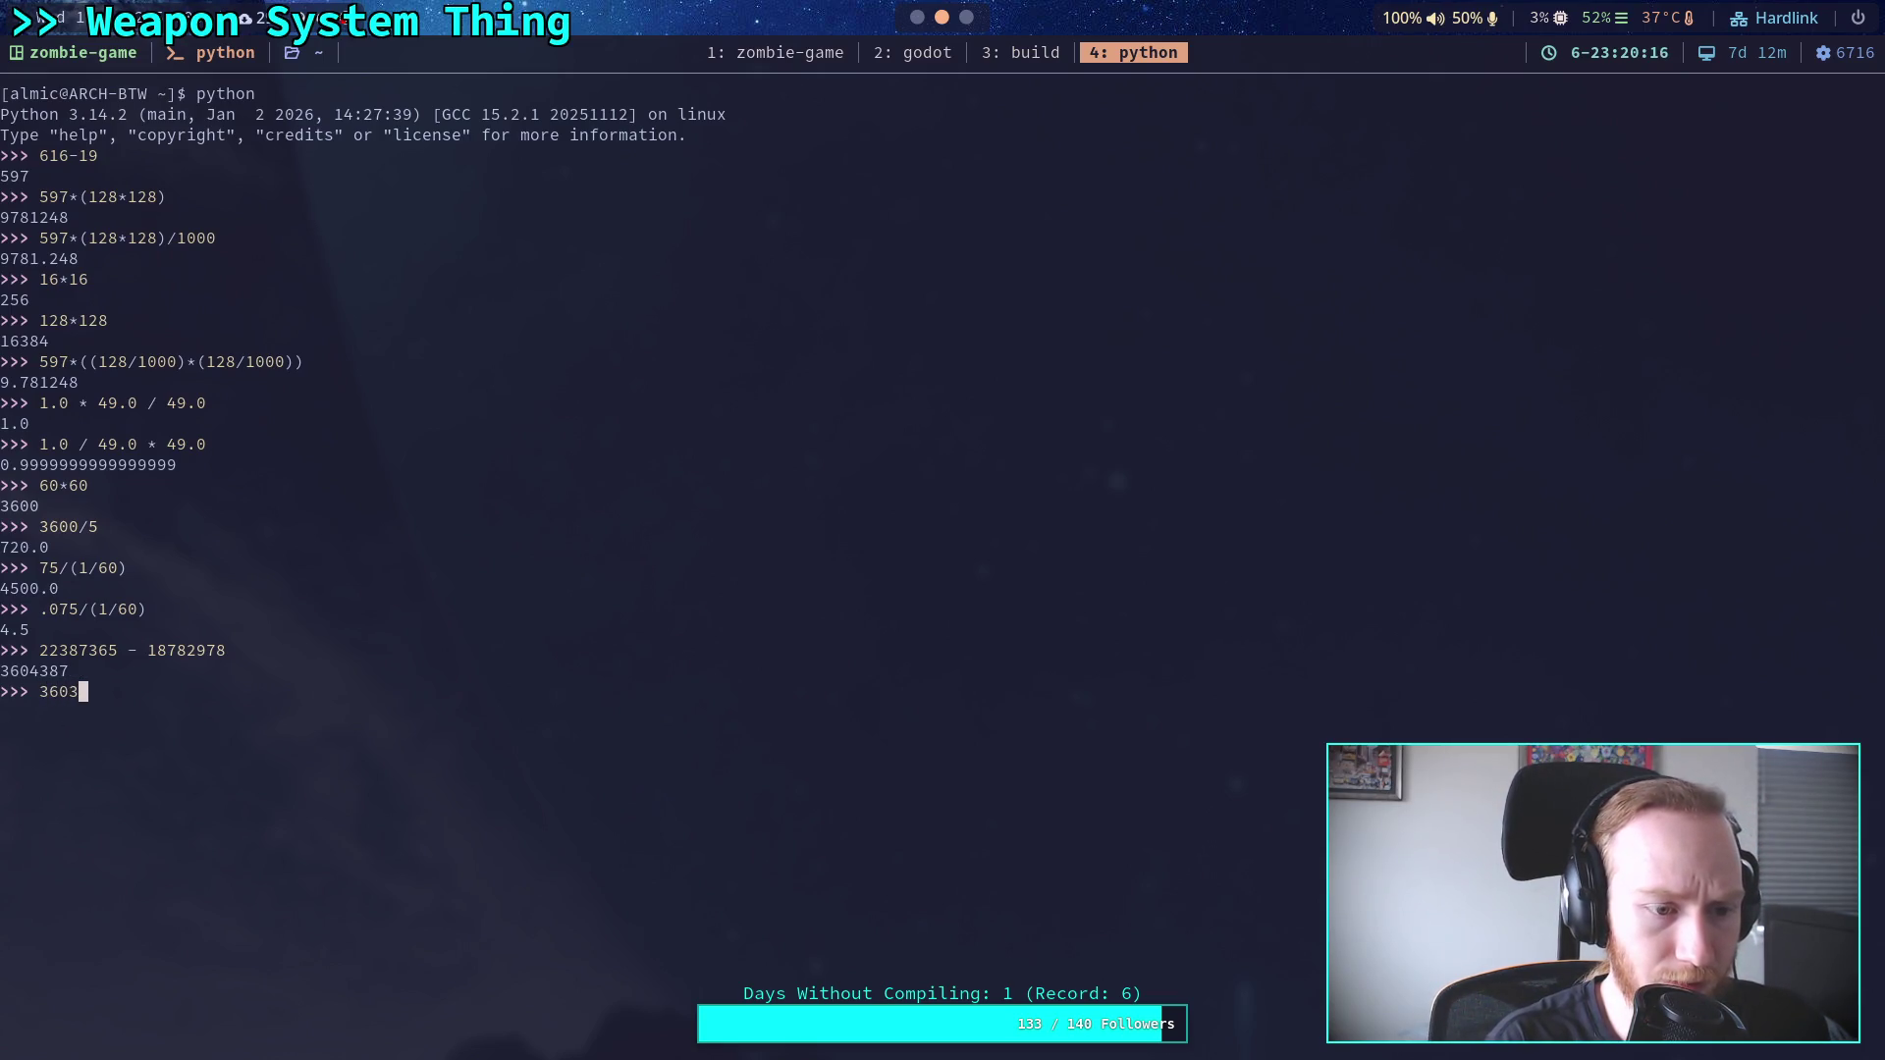
key("BackSpace")
type("3")
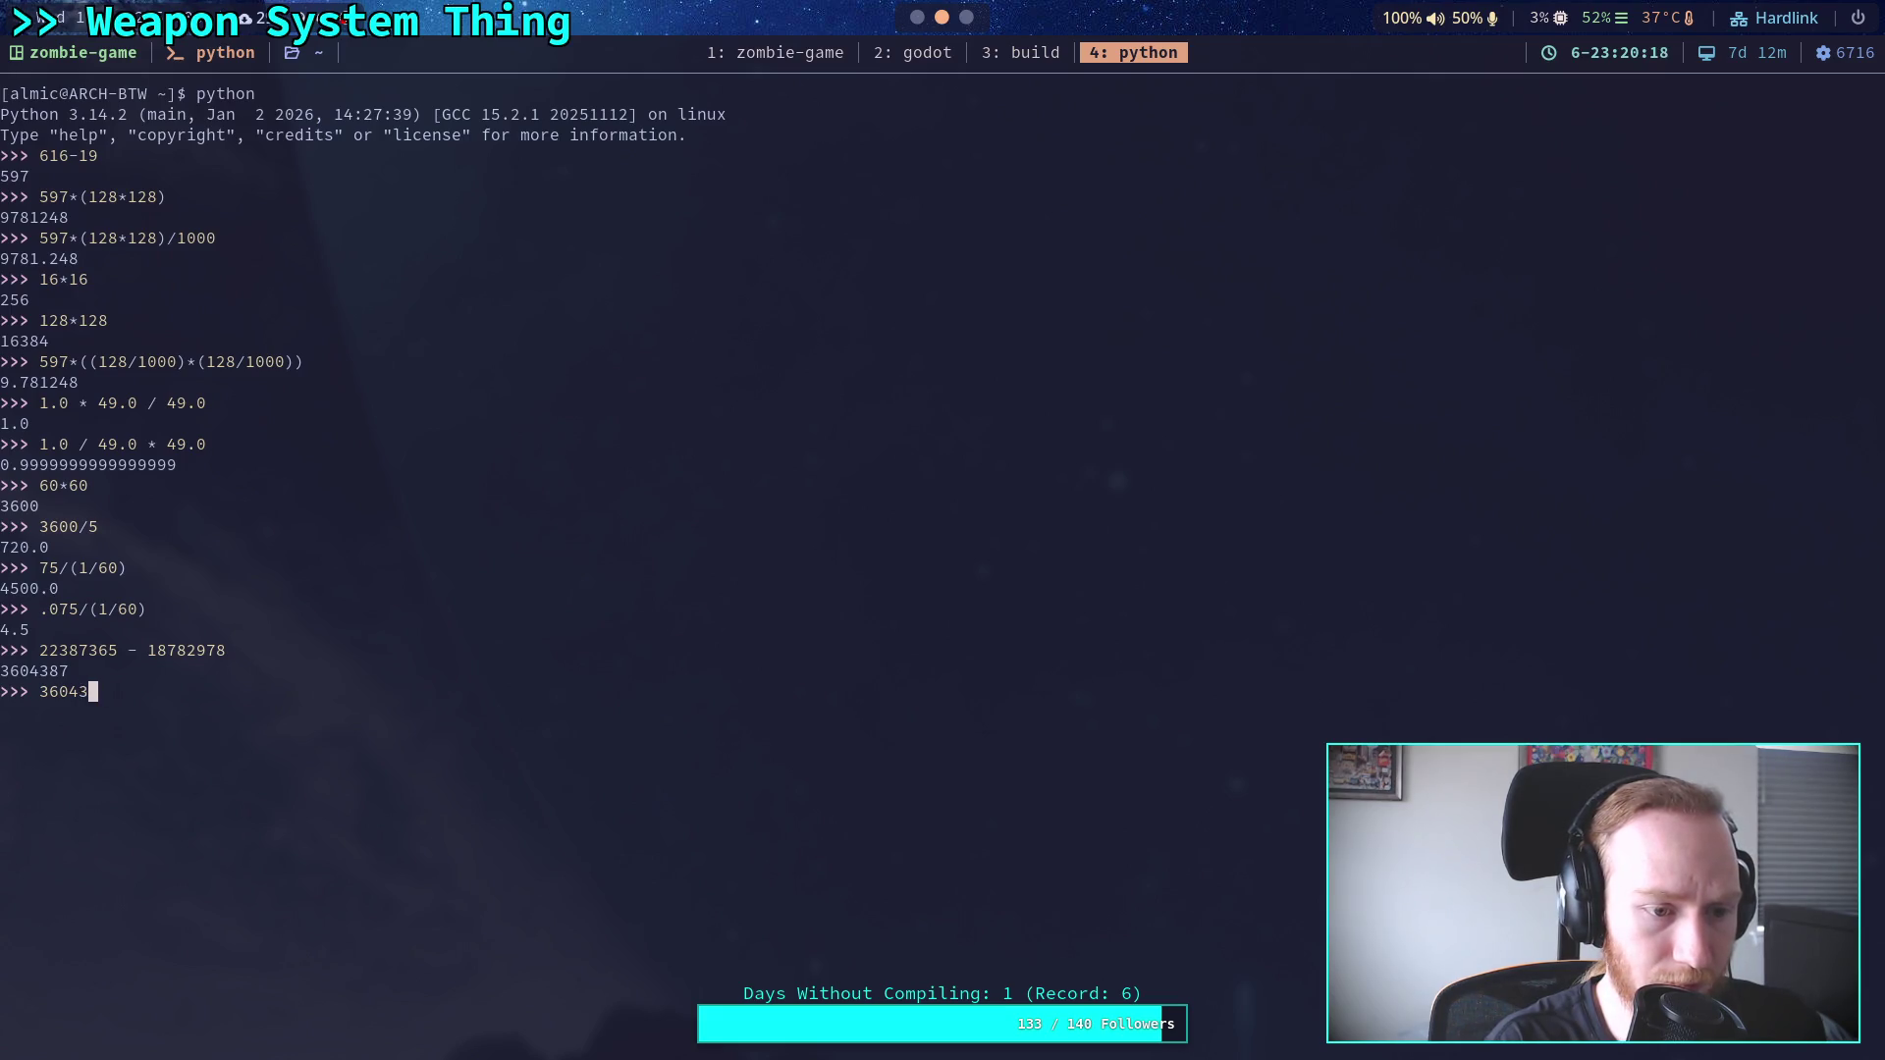
type("9")
type("7")
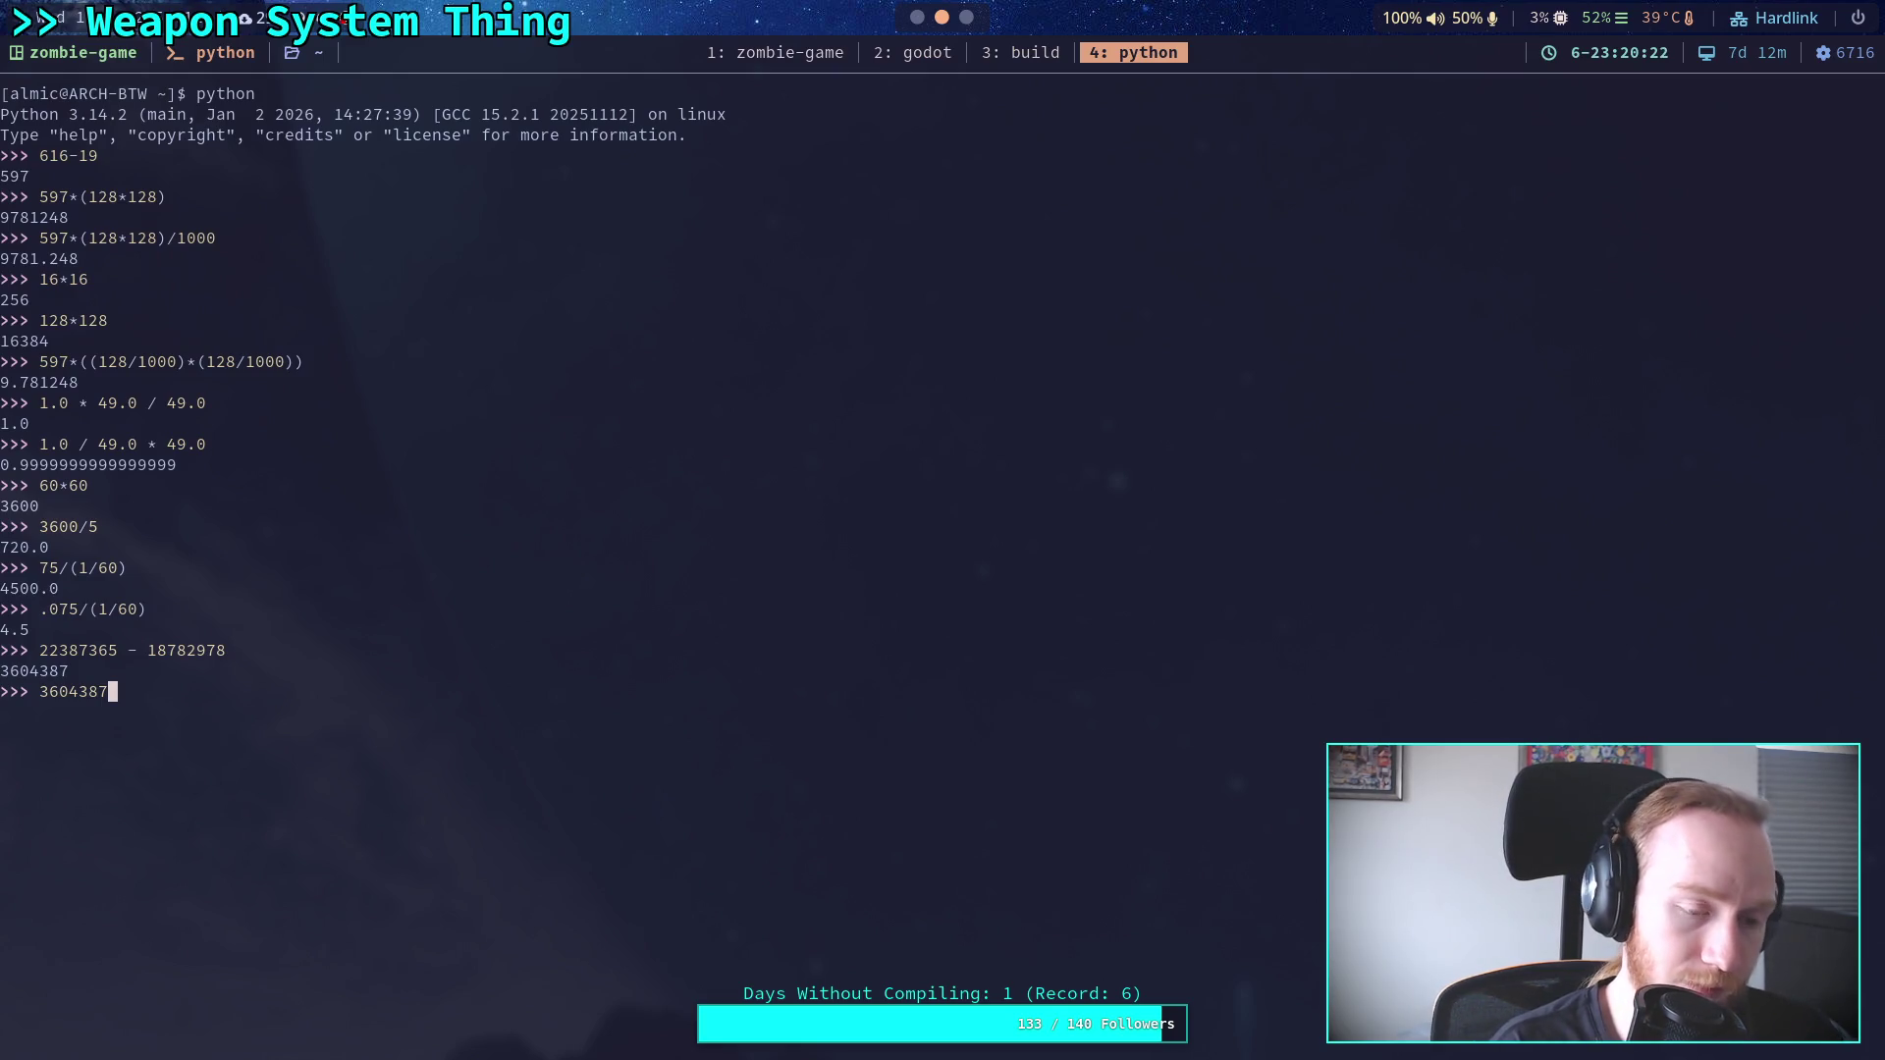
type(" / ")
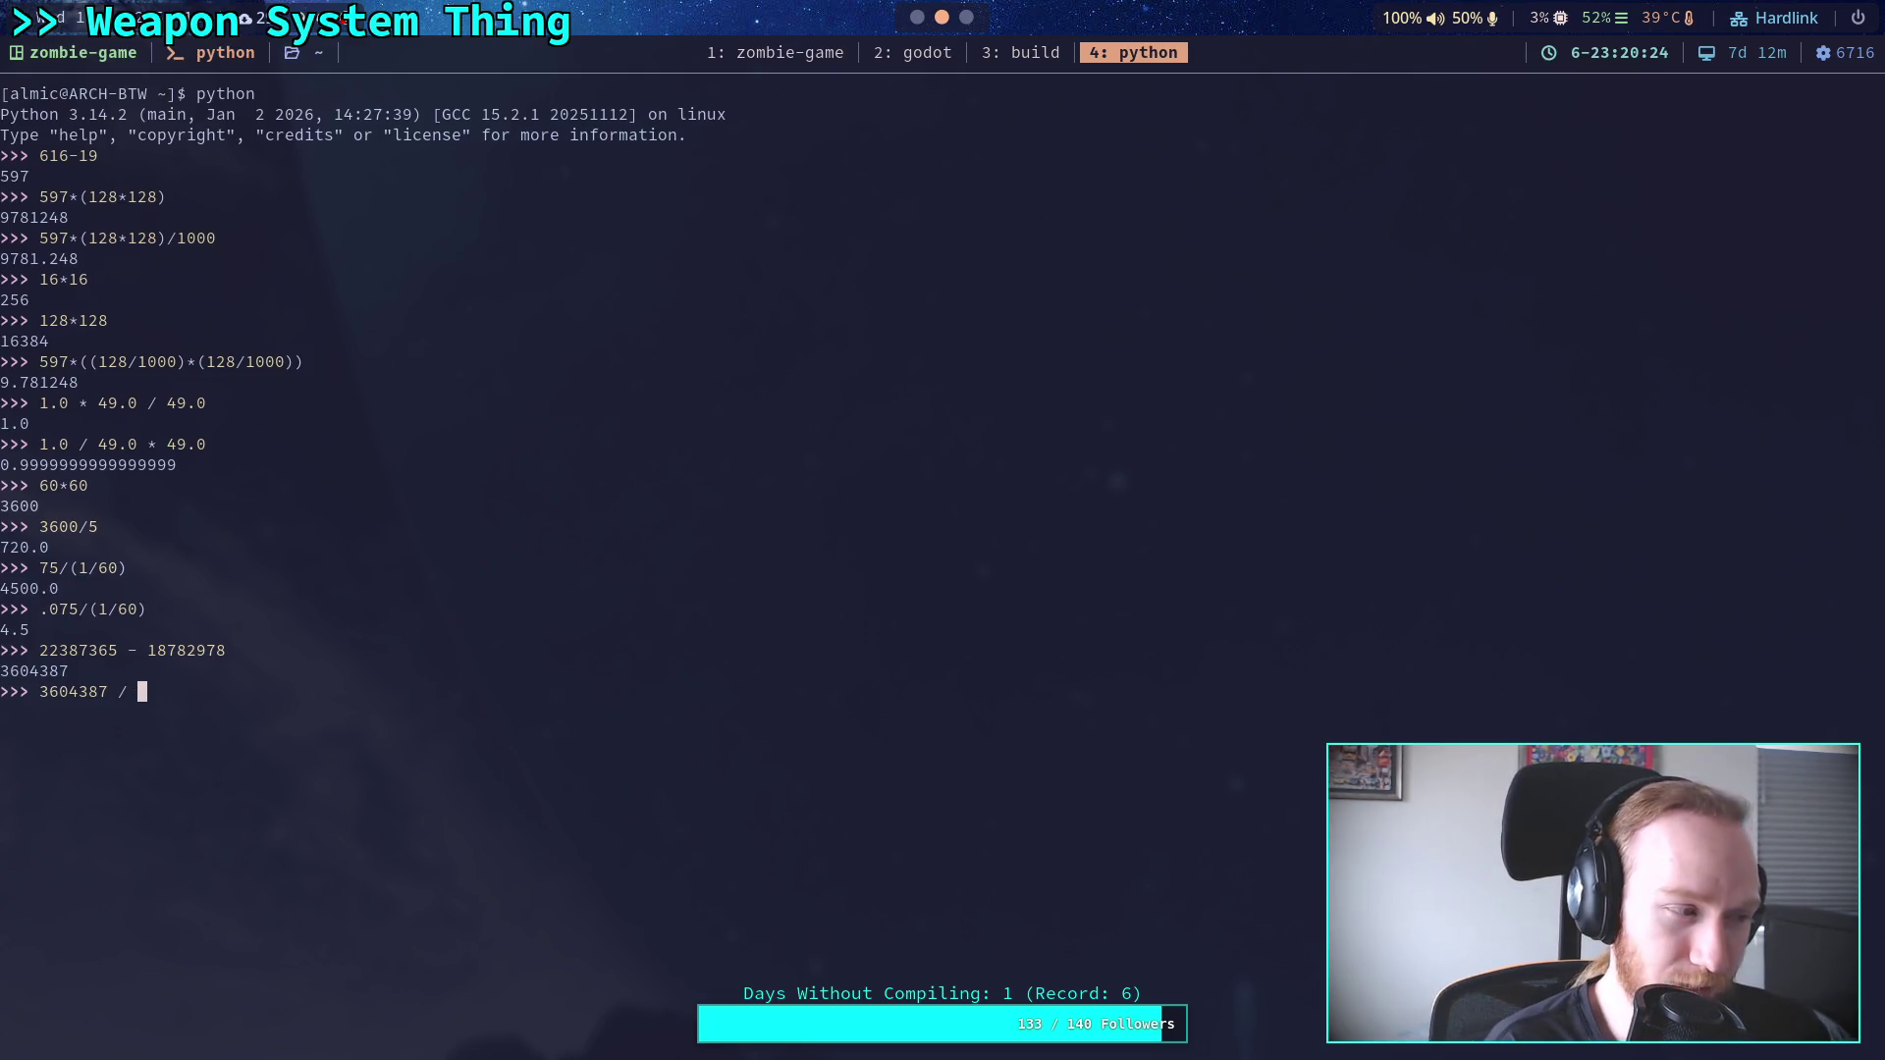
type("1000")
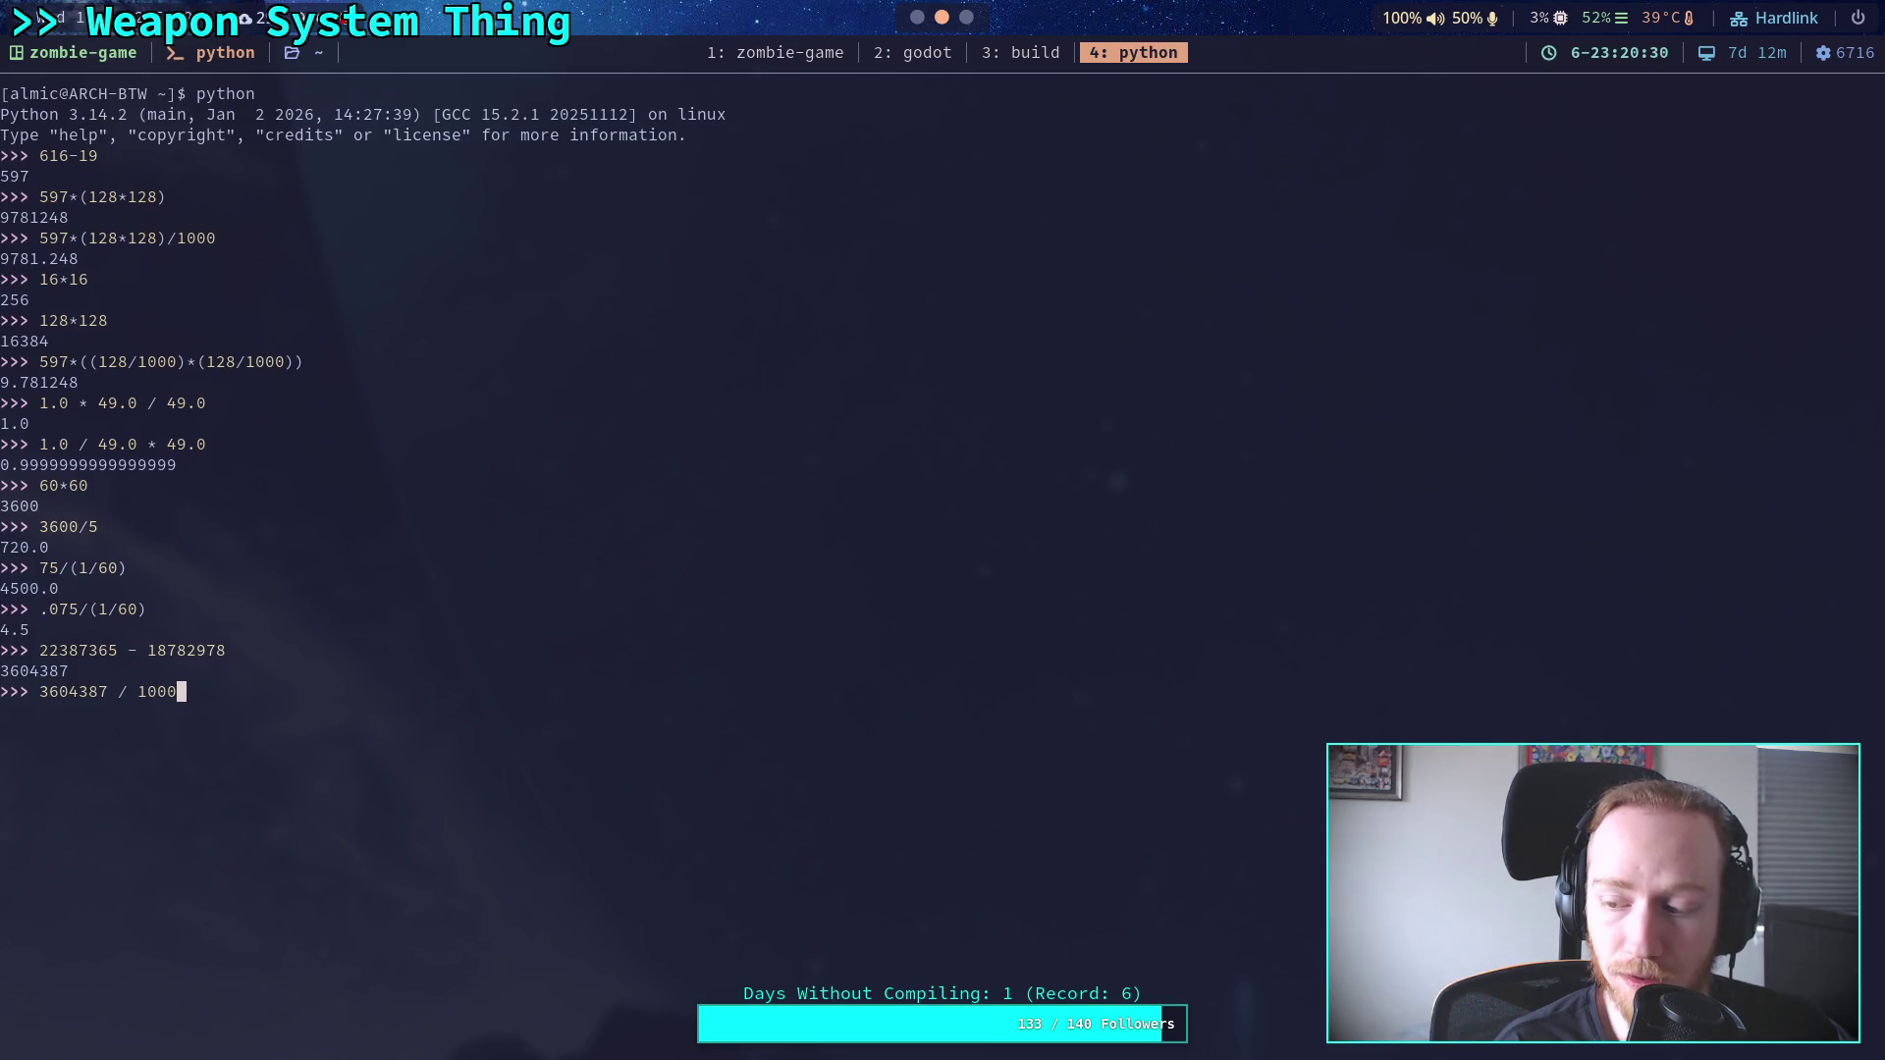
key("Return")
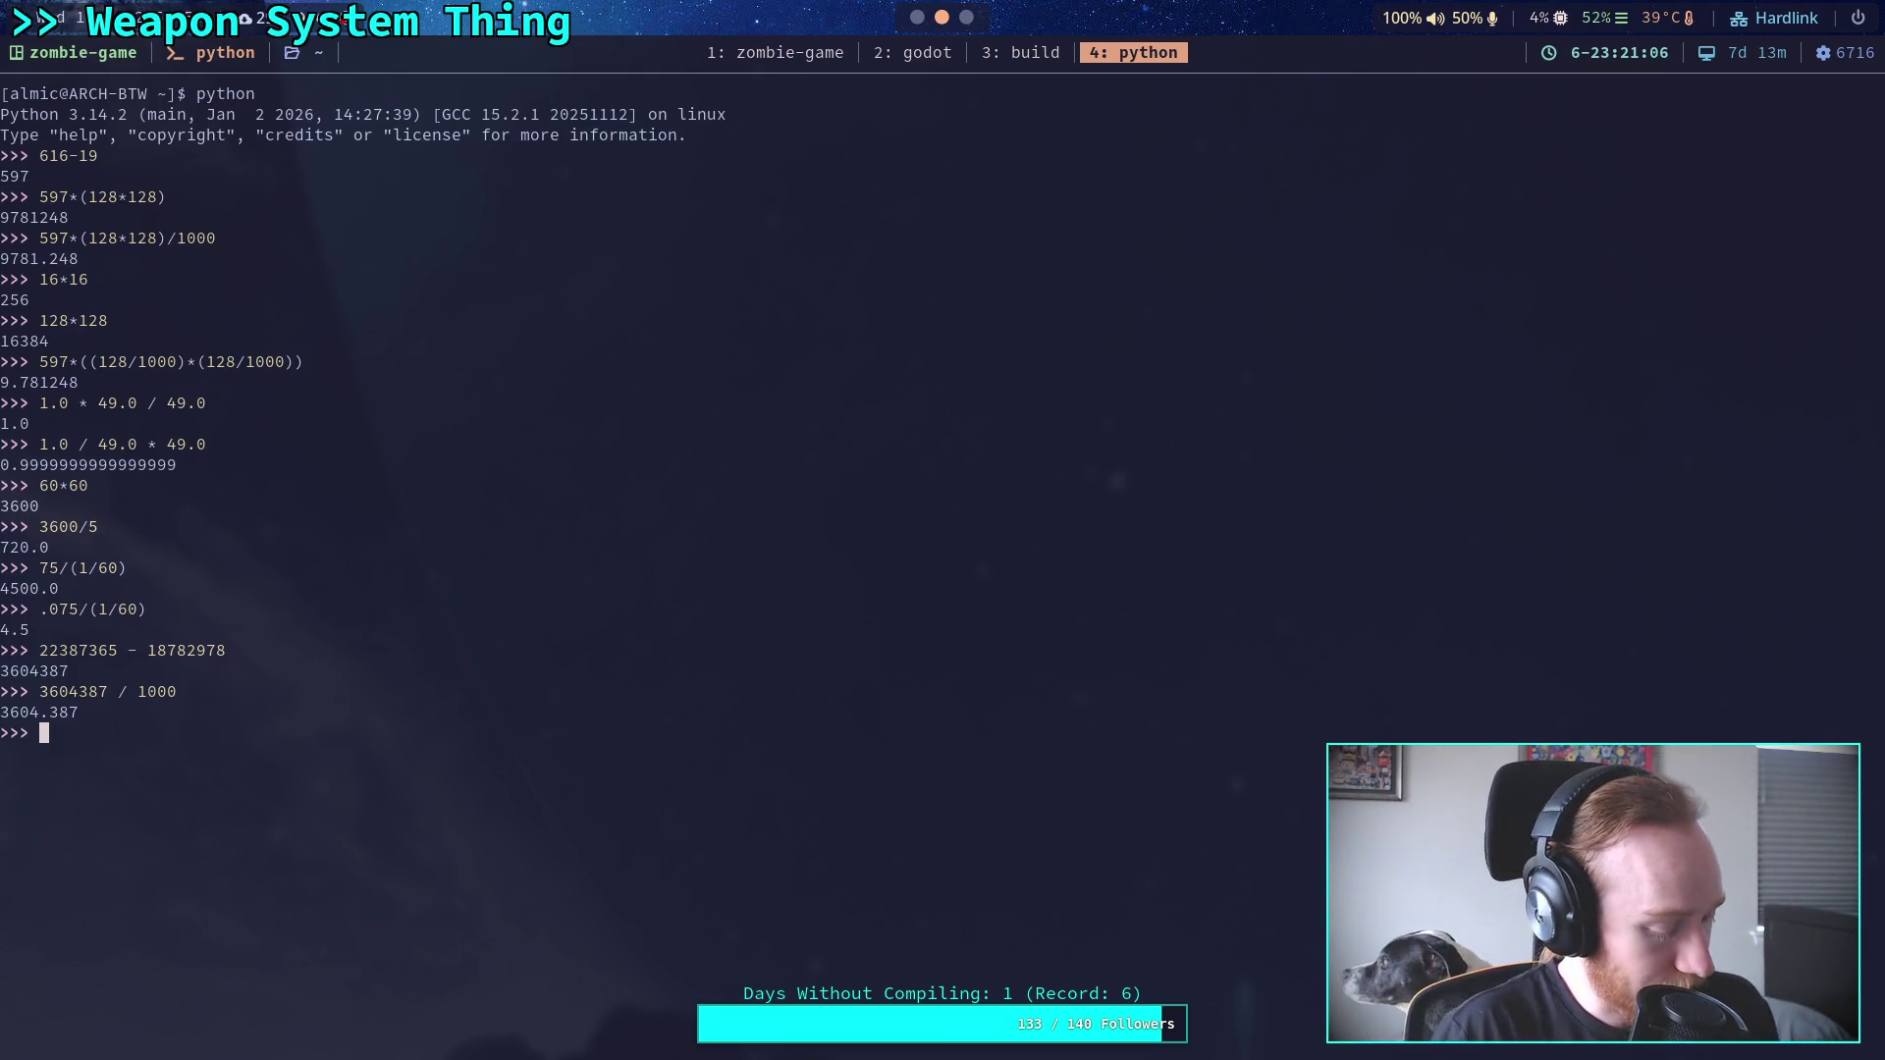
key("super+2")
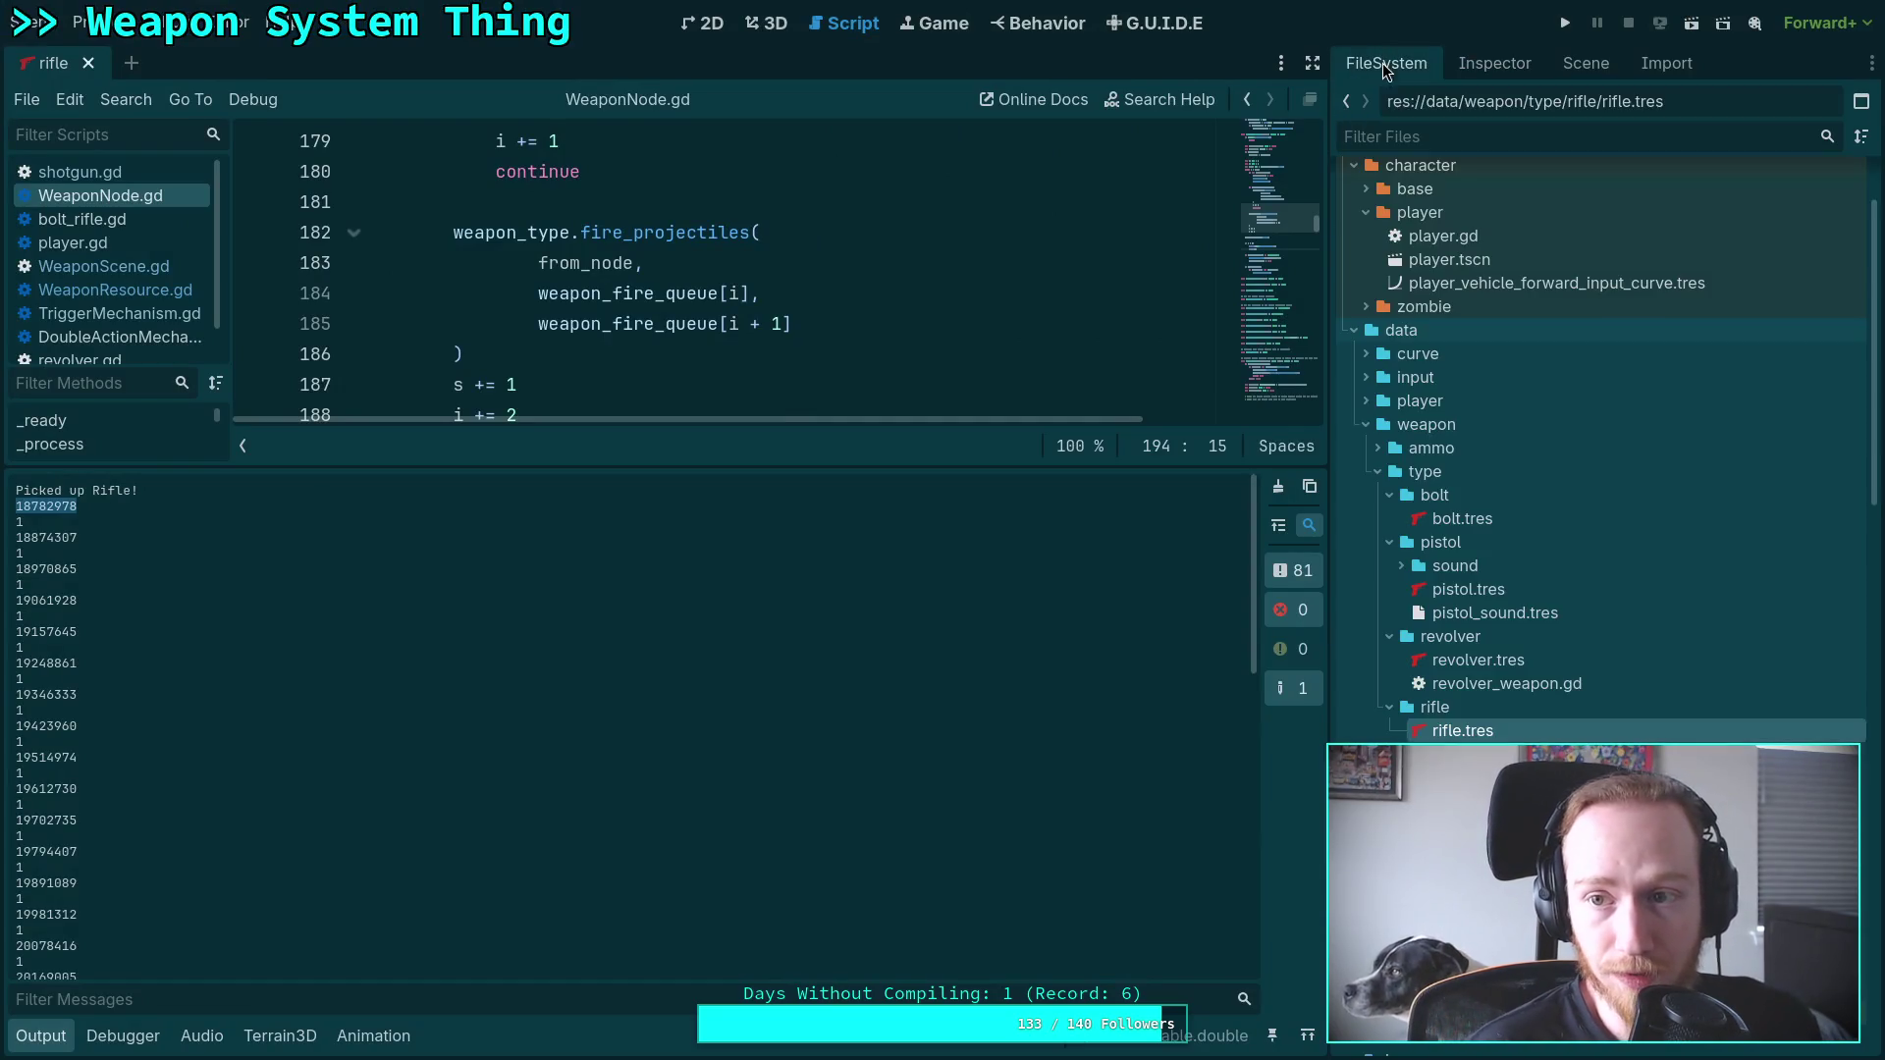
Check rifle.tres in the Inspector: 649.4 rpm fire rate and 40-round reserve
double_click(1475, 728)
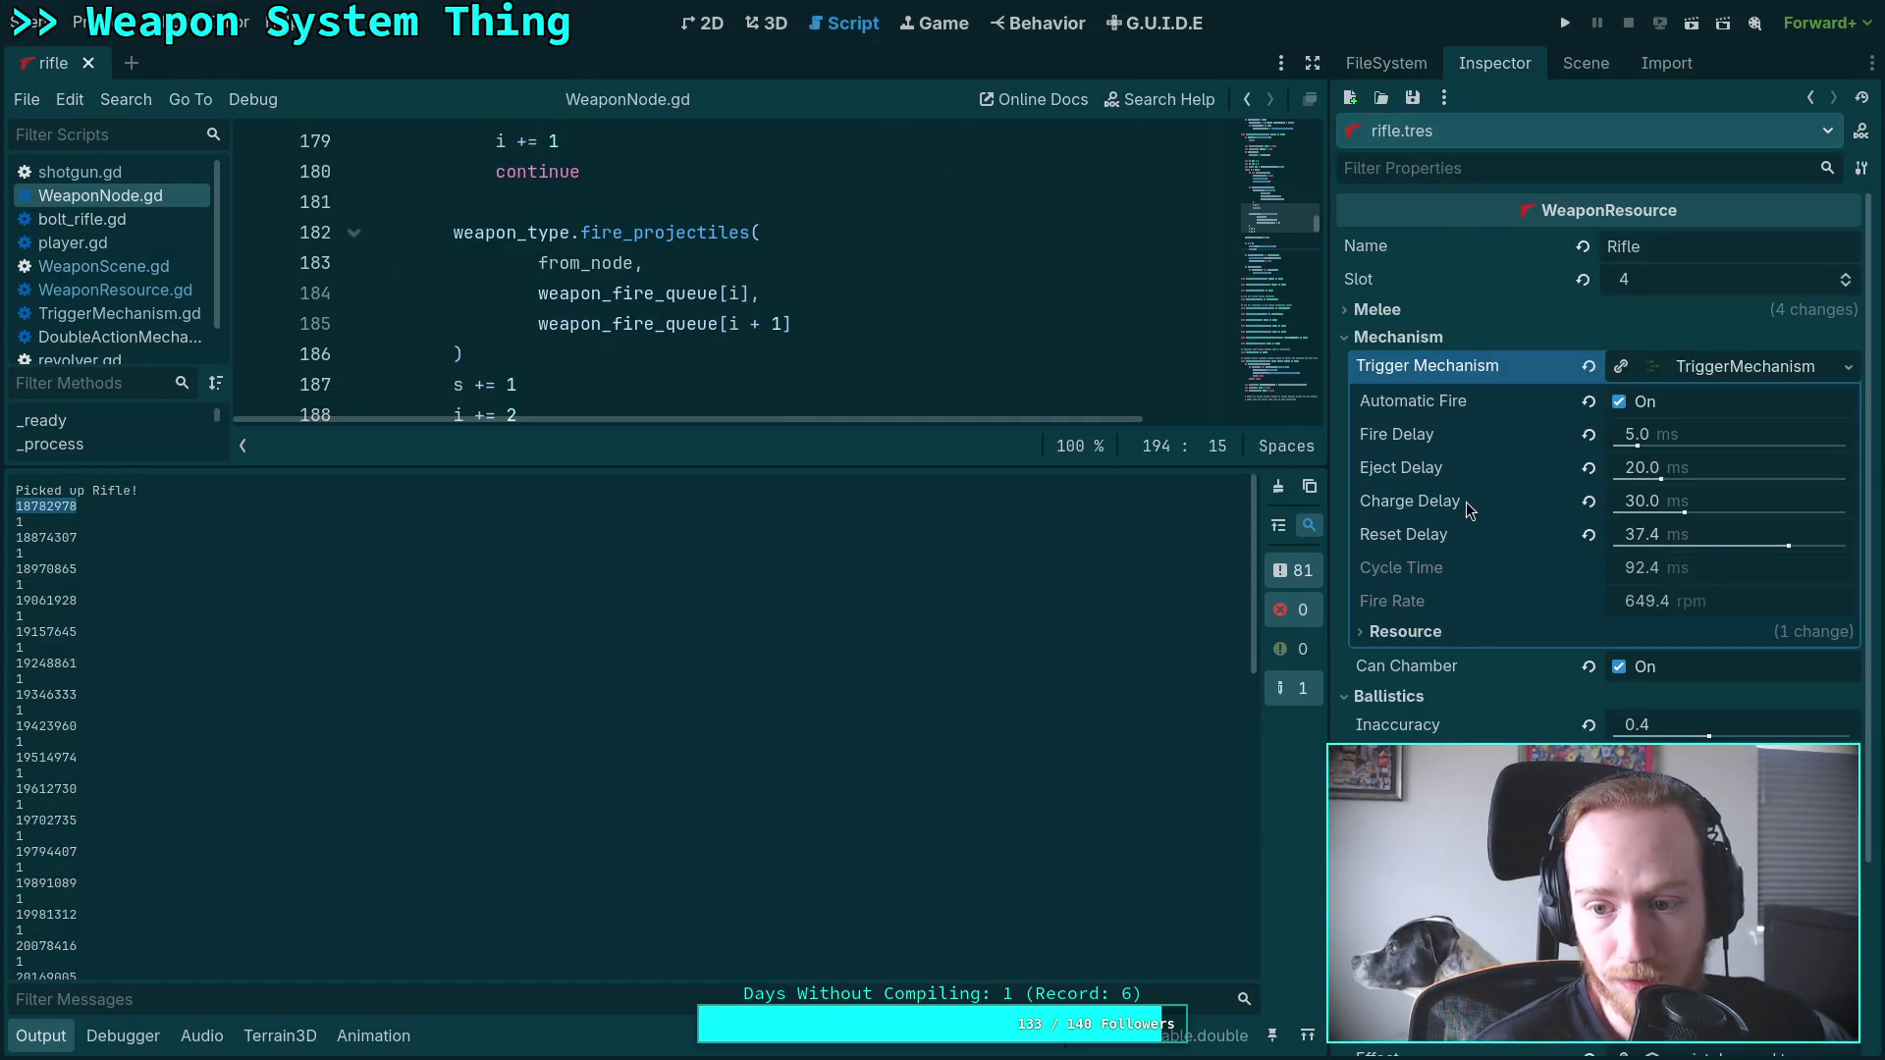
scroll(1414, 697, "down", 3)
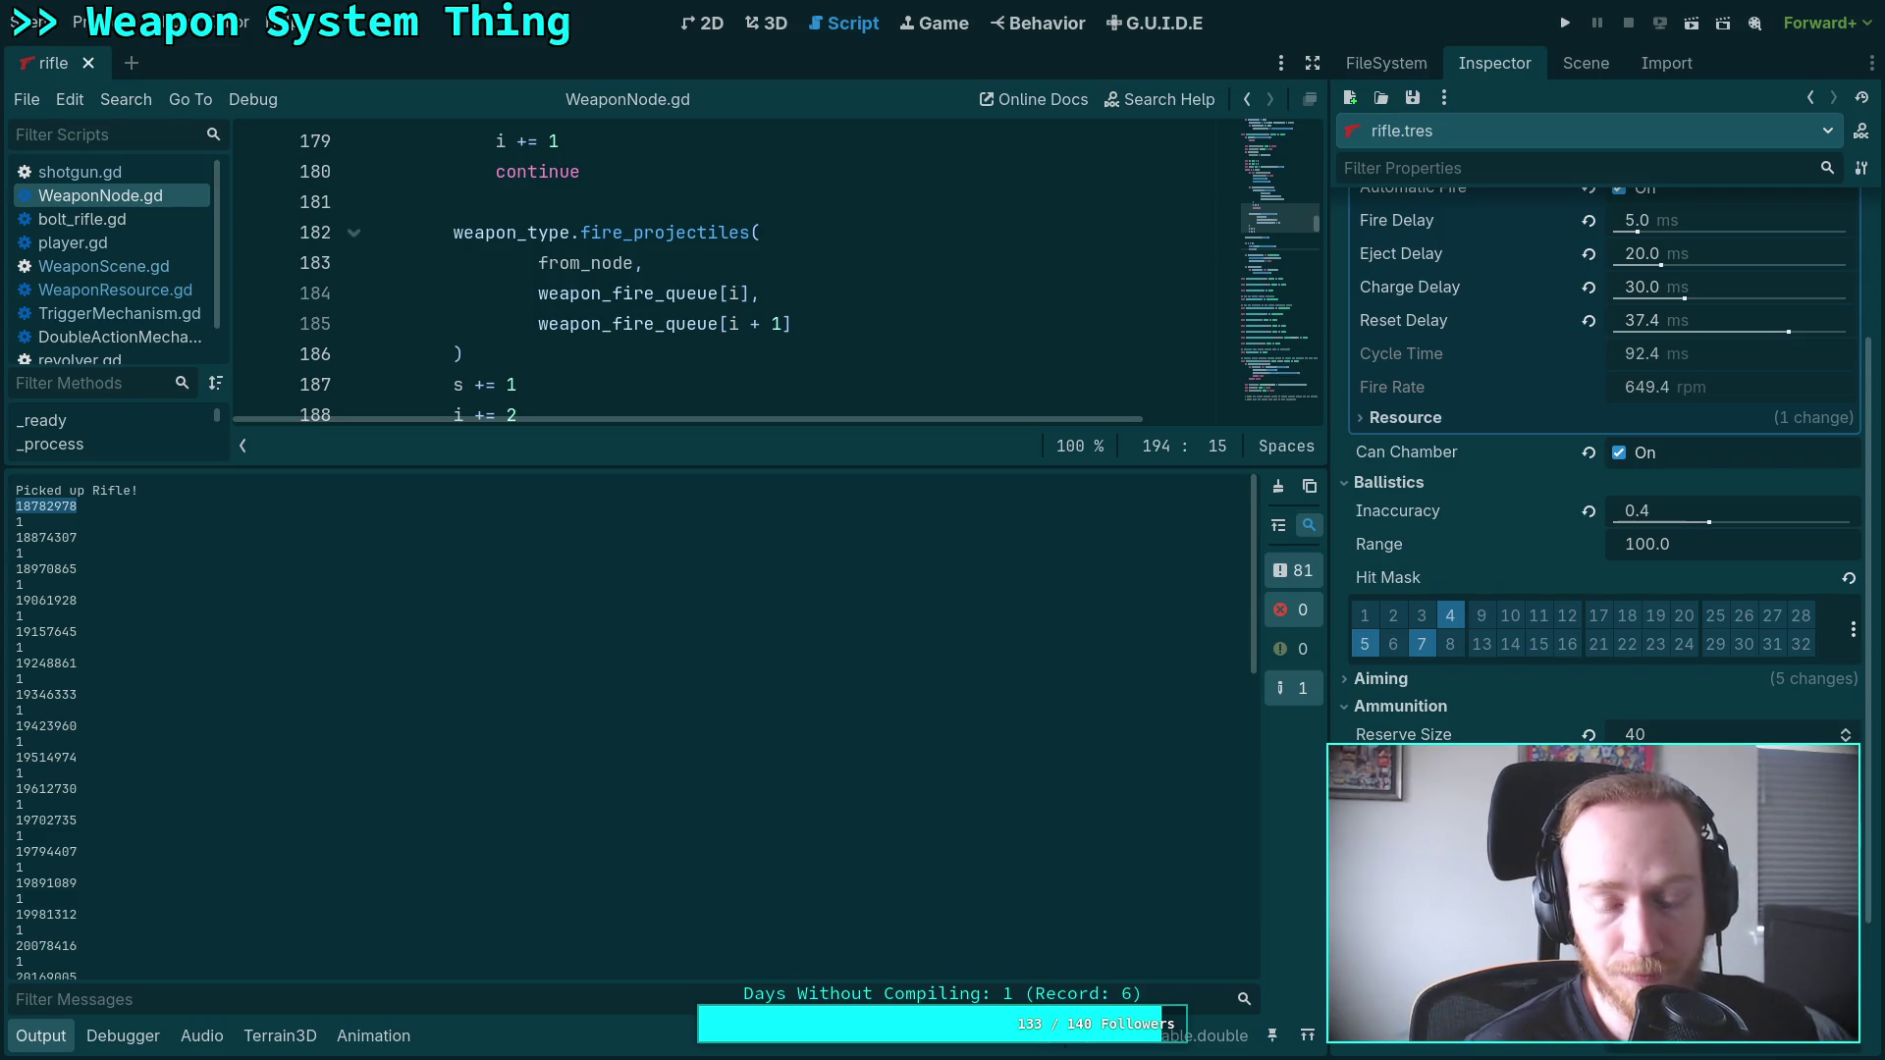
key("super+4")
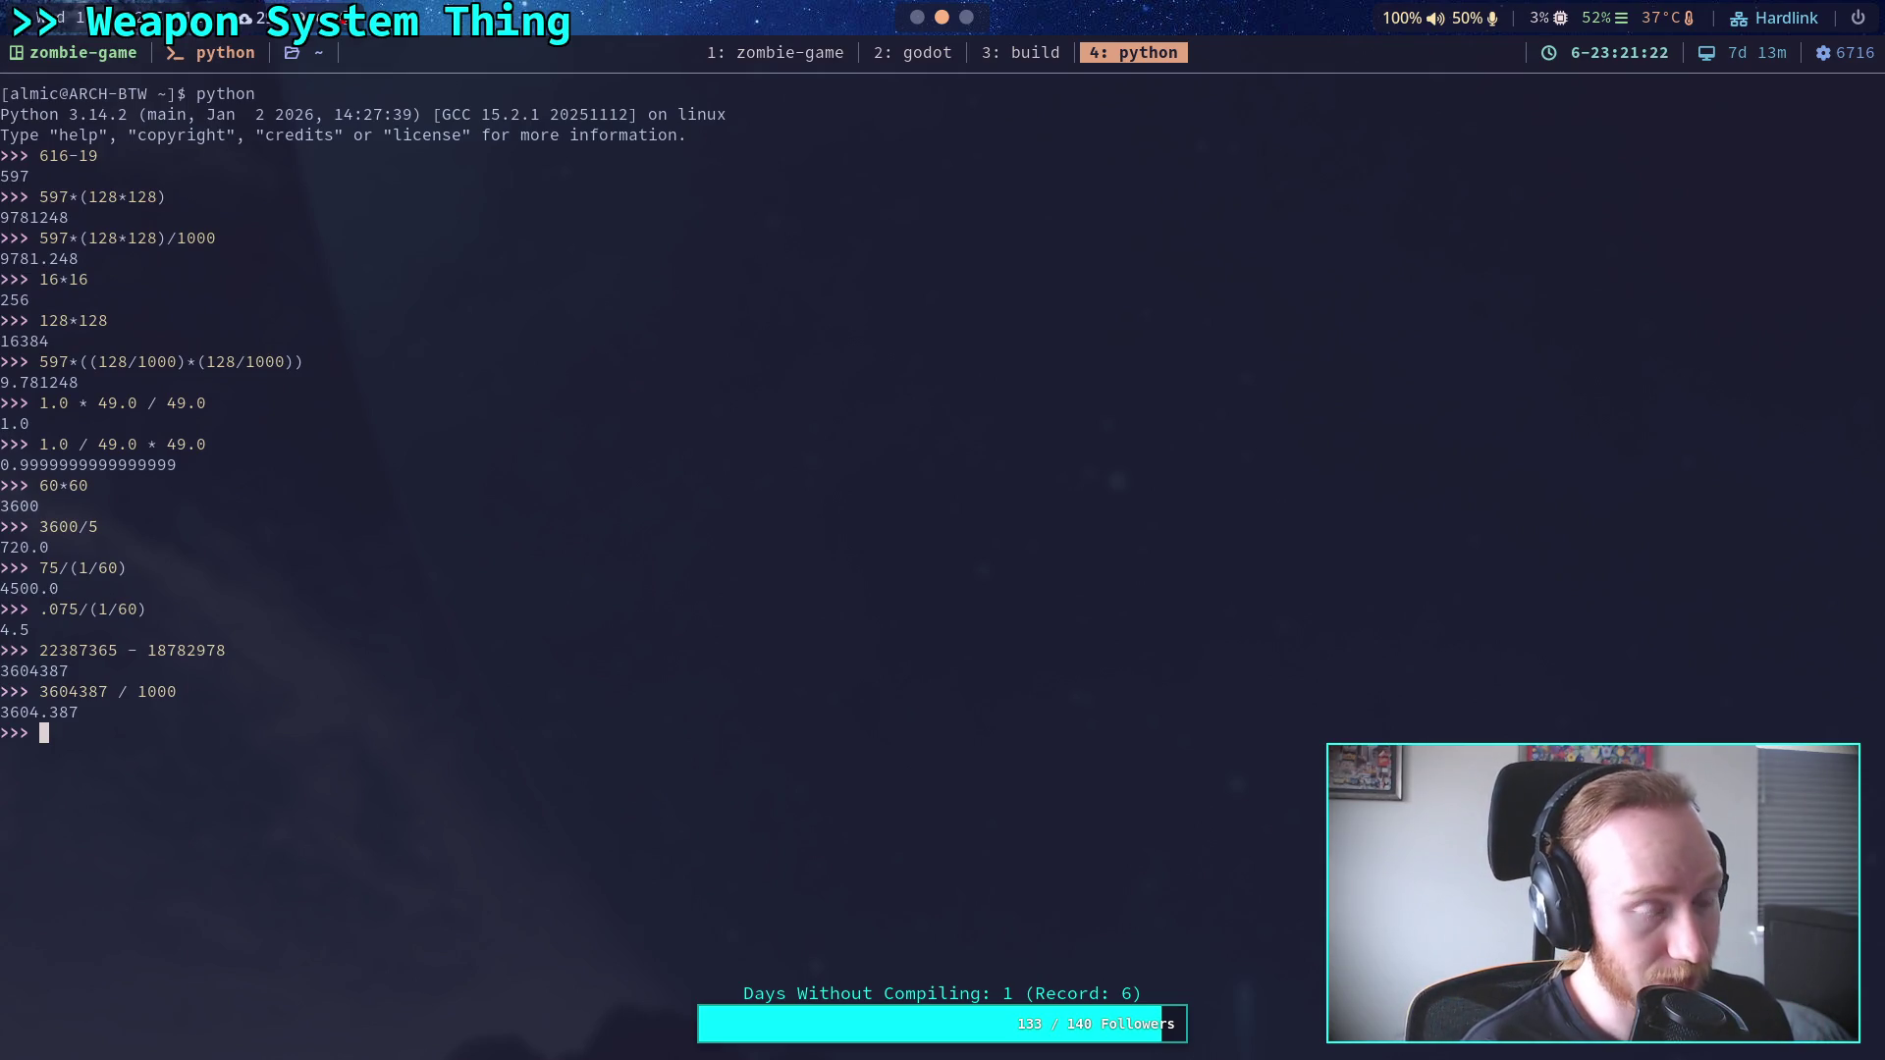
Enter 40 / 3.604387 at the Python prompt
type("30")
key("BackSpace")
key("BackSpace")
type("40 / ")
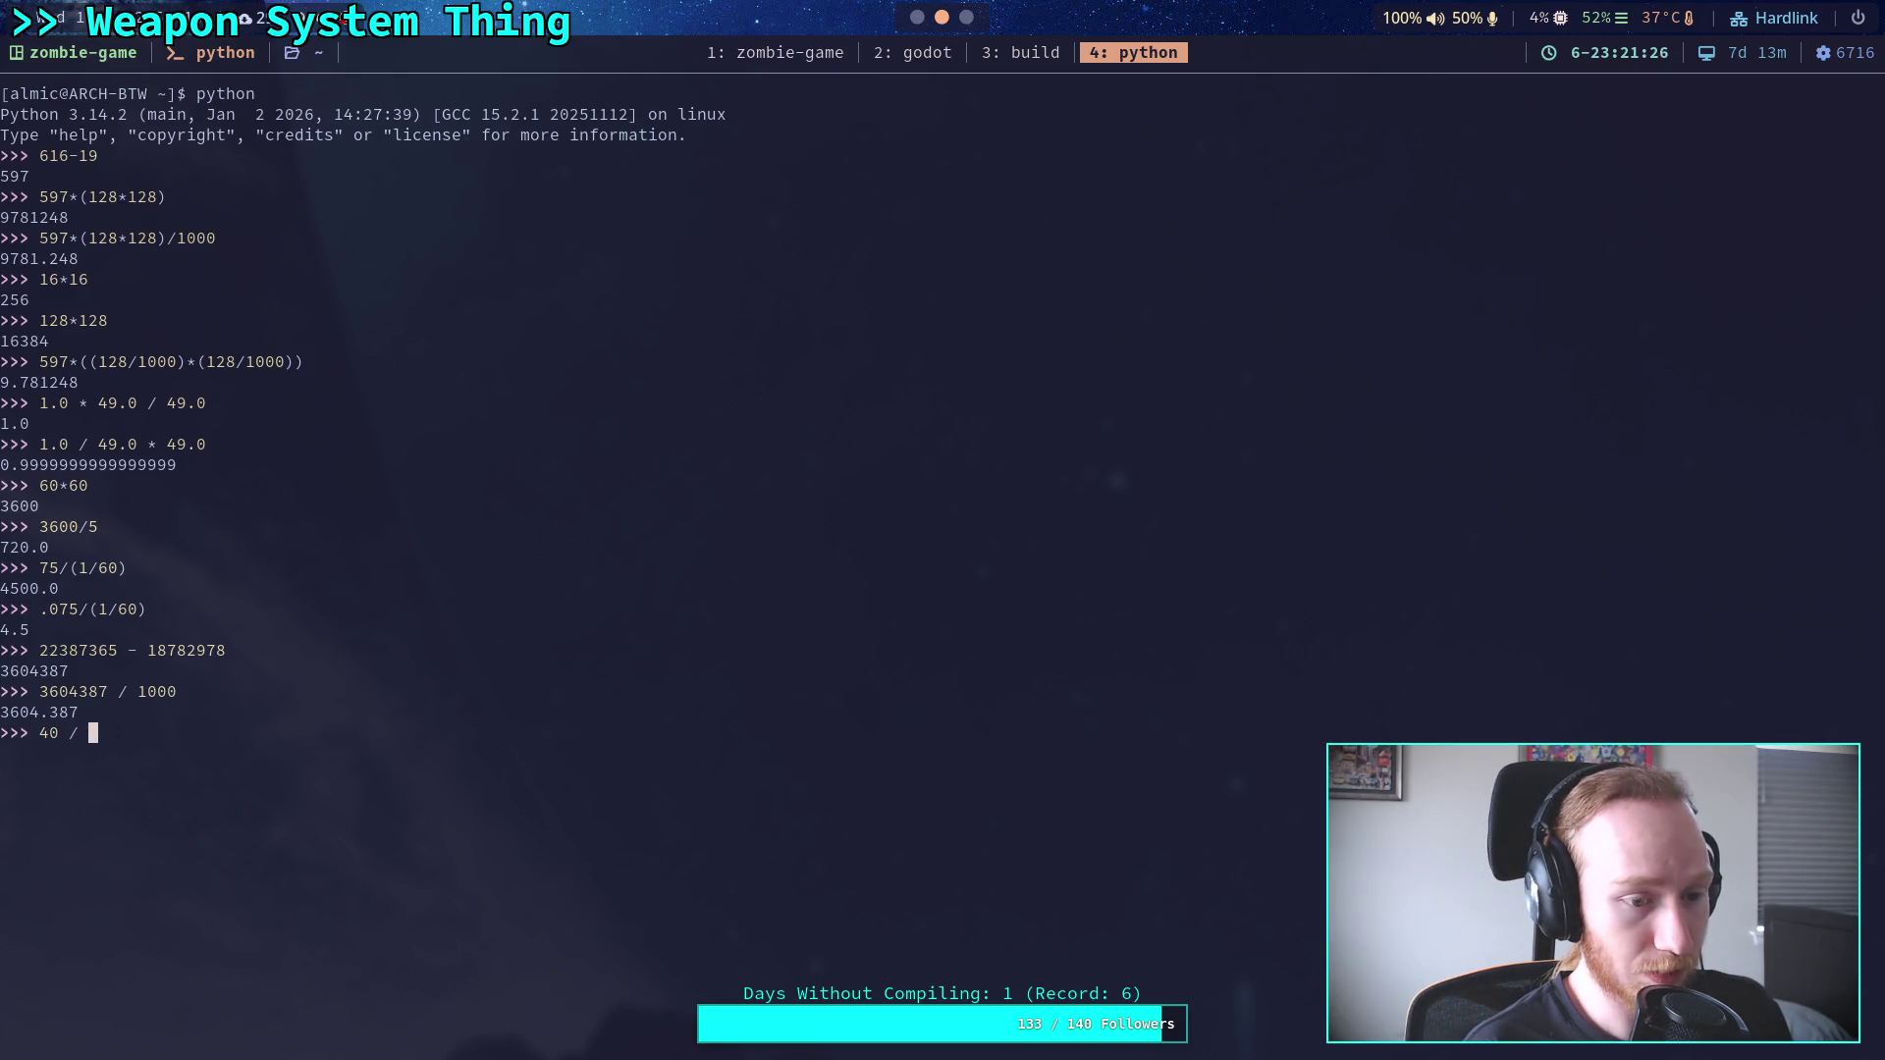
type("36")
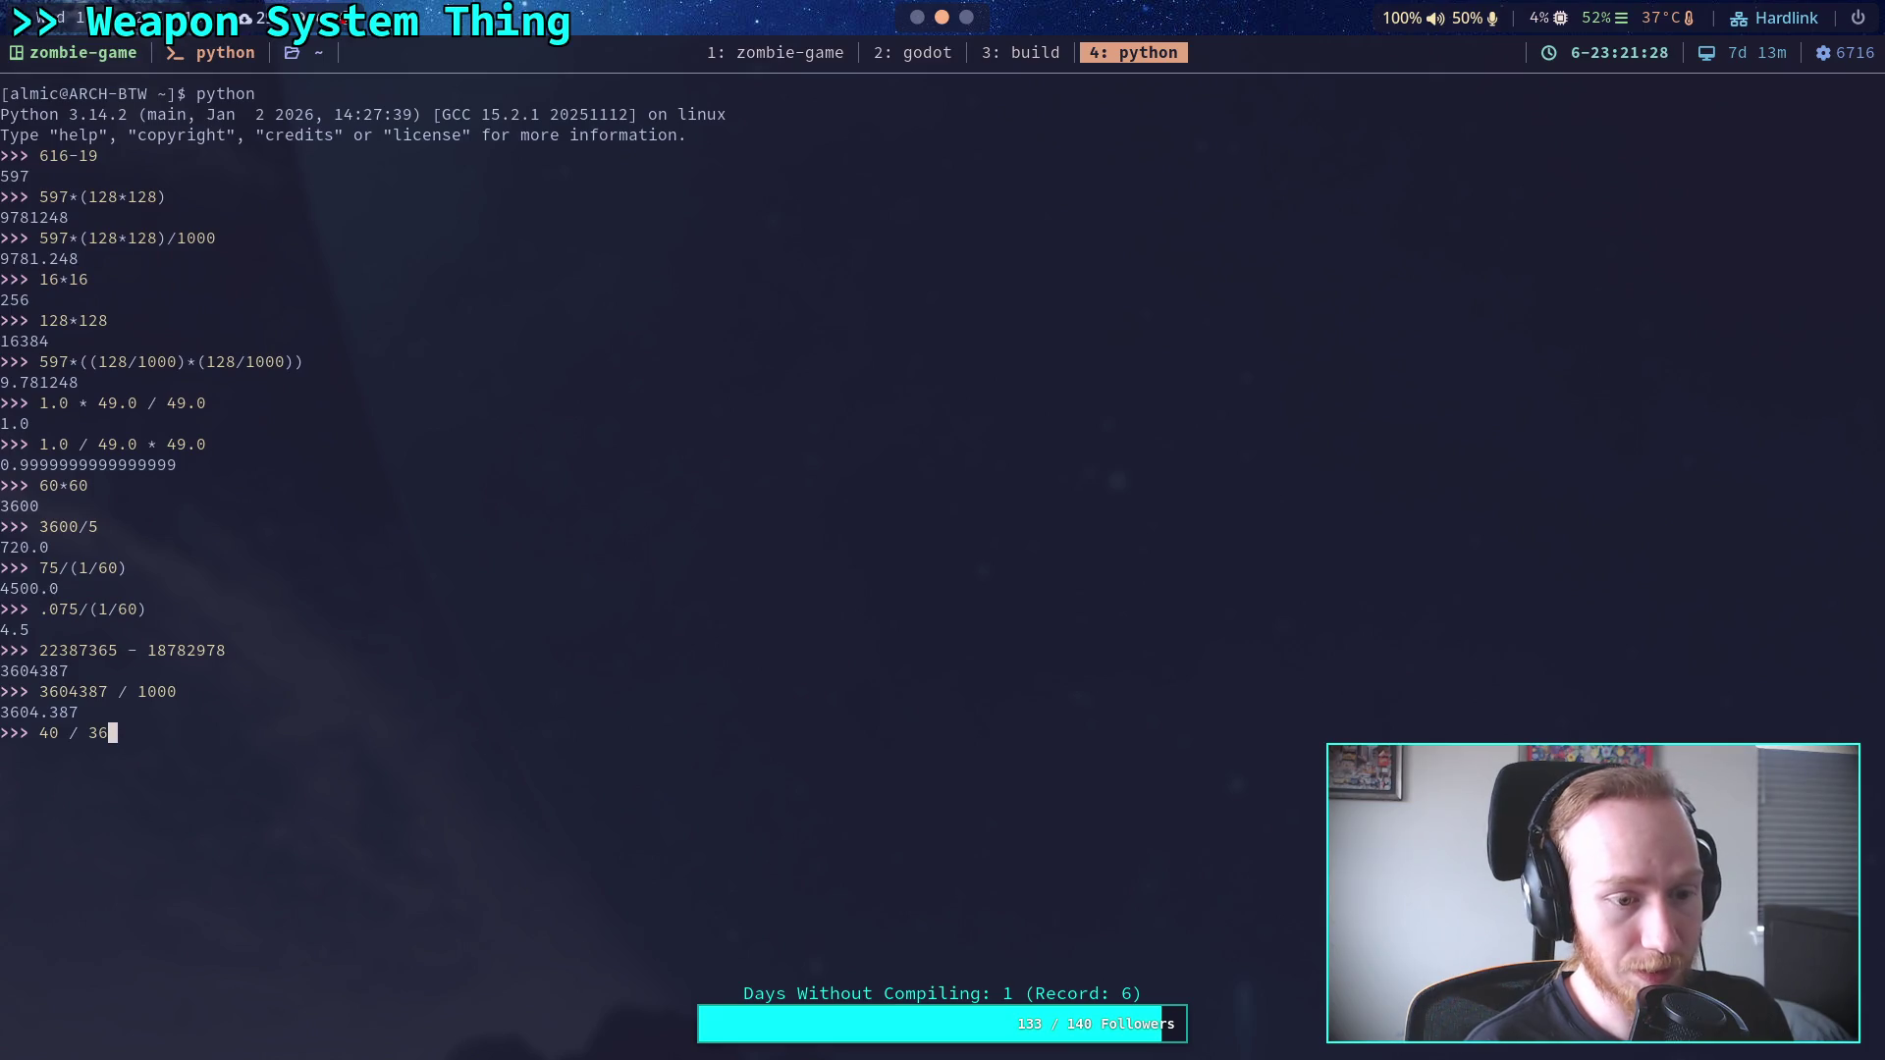
key("BackSpace")
type(",")
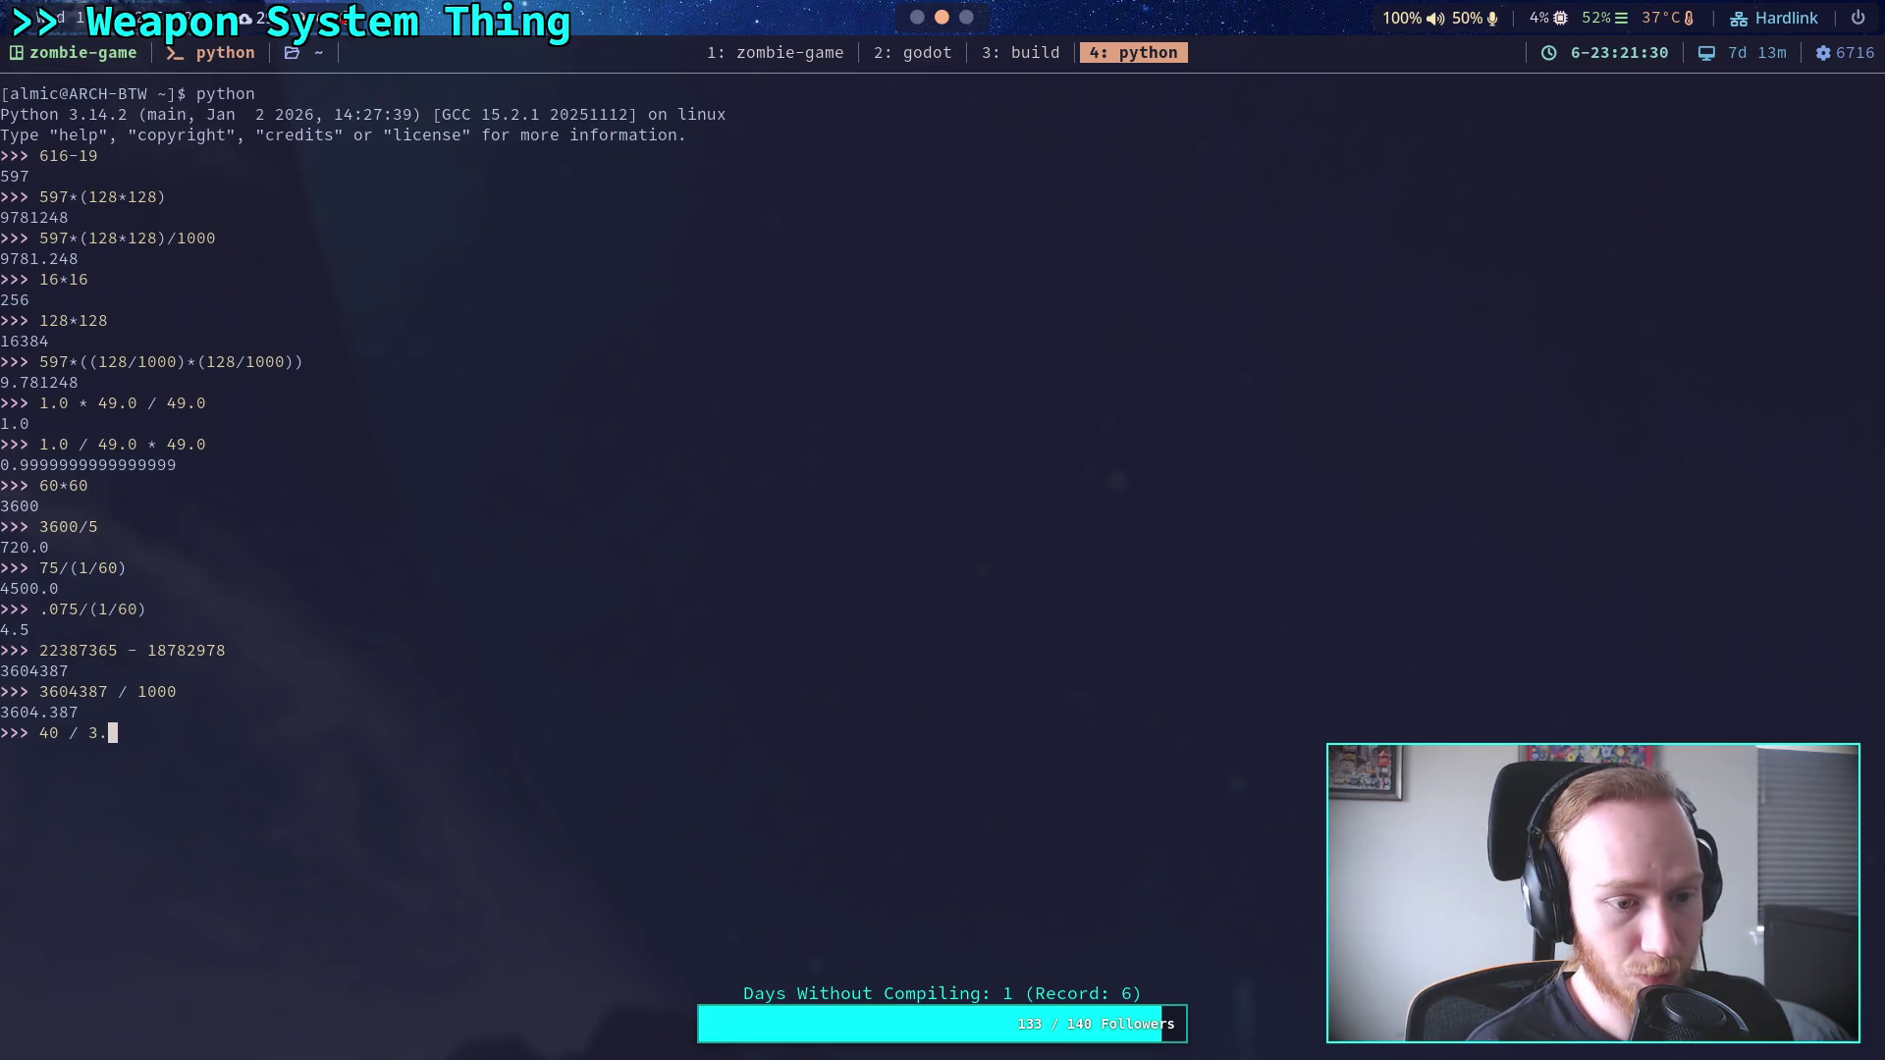
type("504")
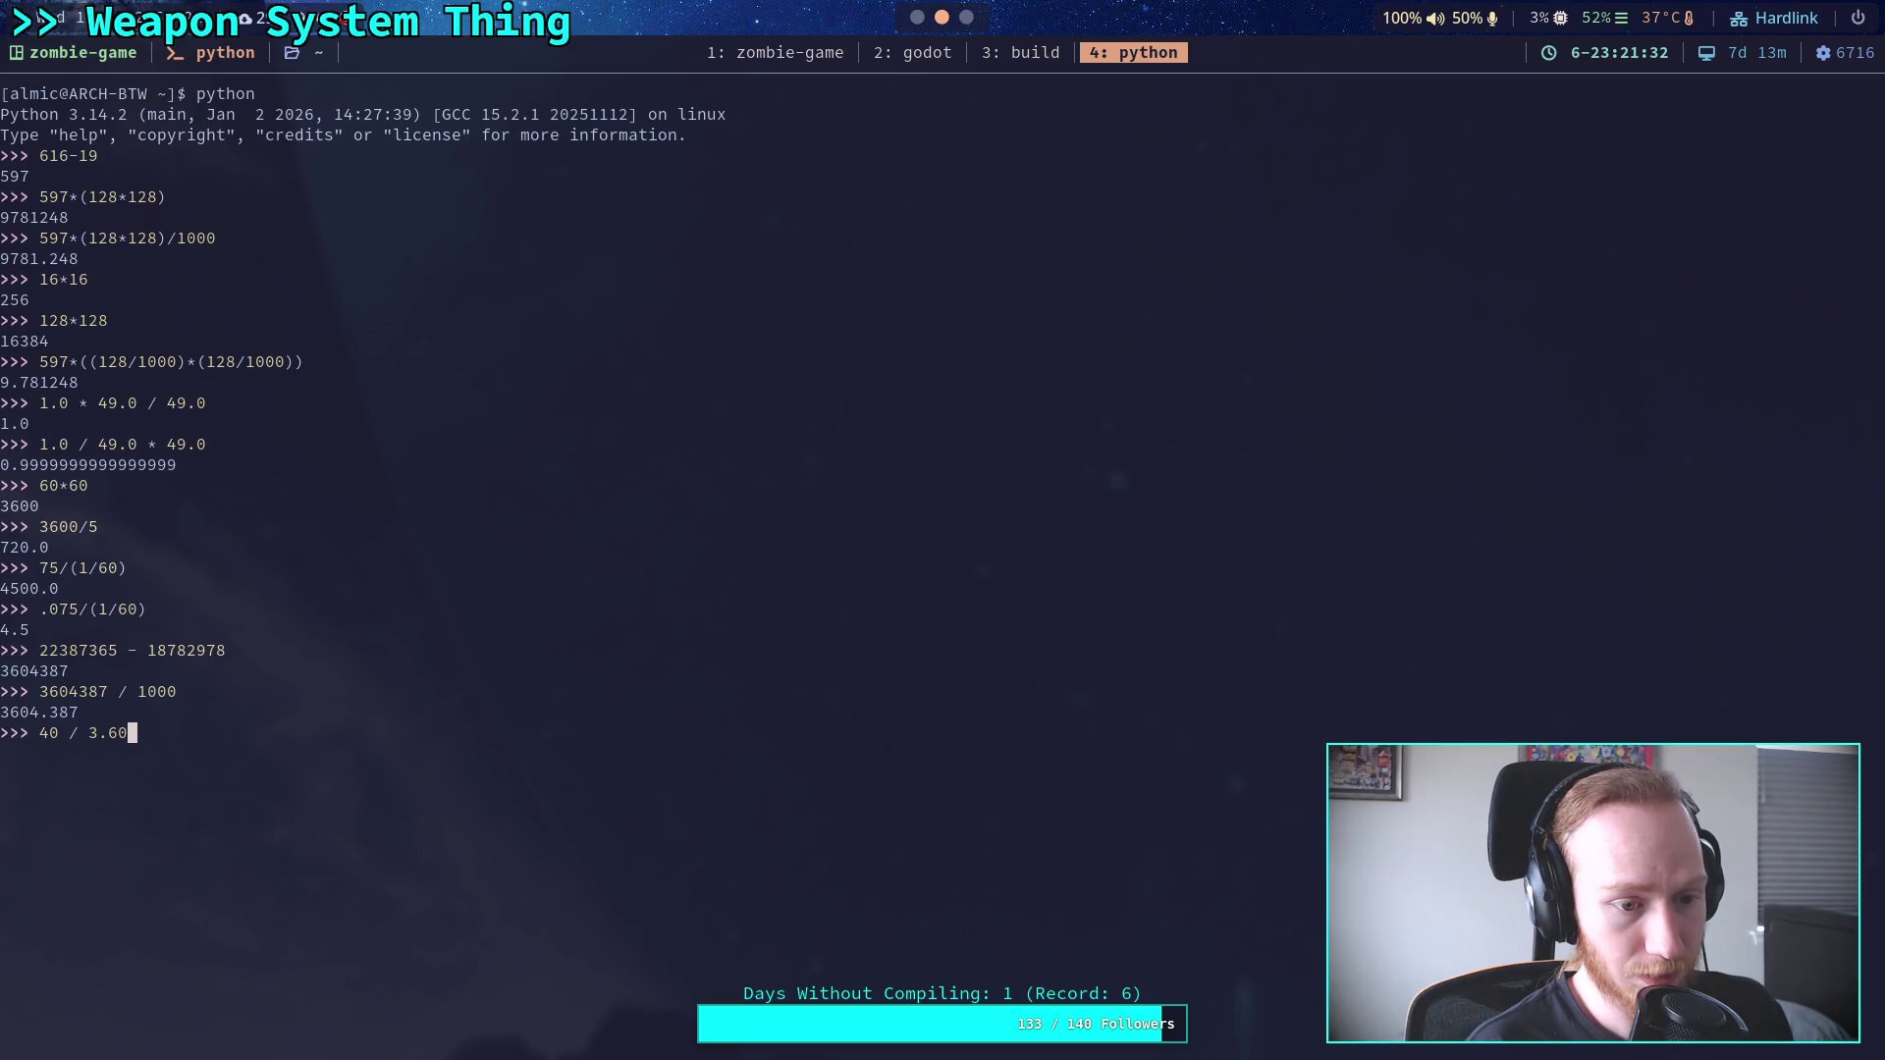
type("387")
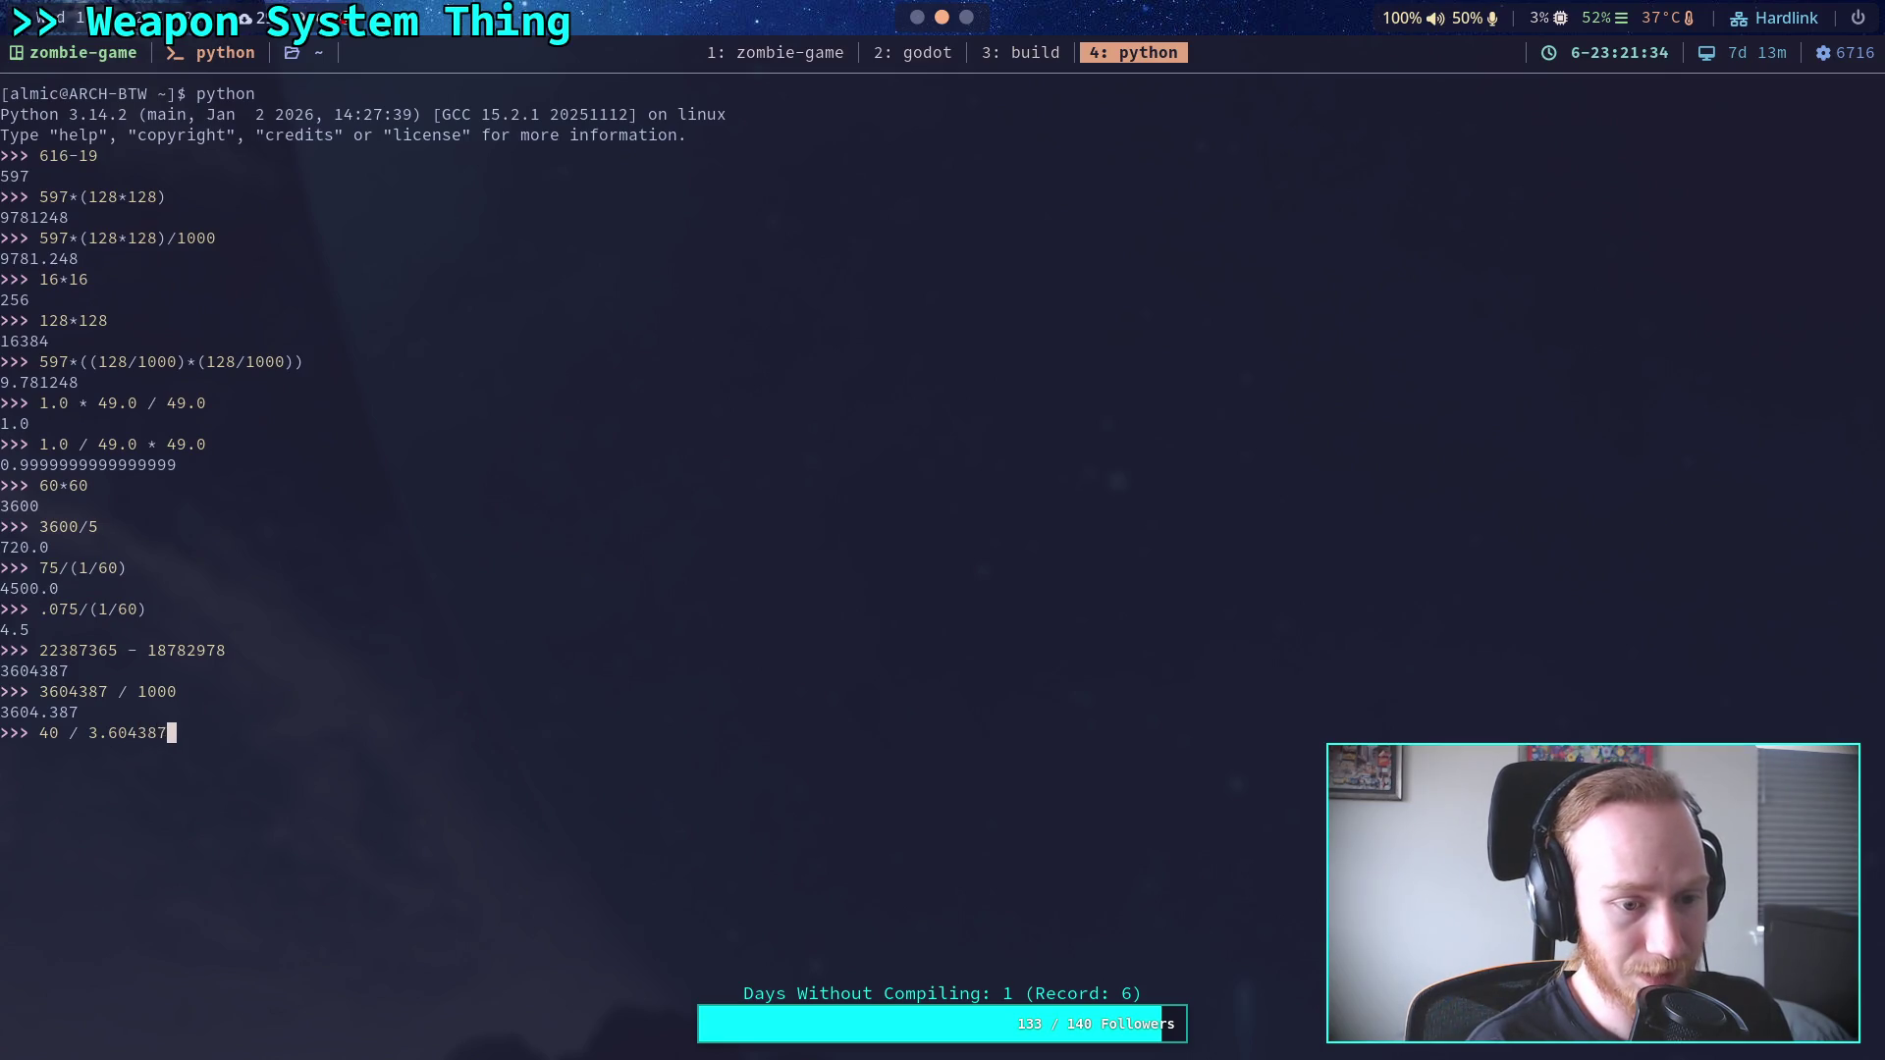
Wrap it as (40 / 3.604387) * 60 and evaluate, giving about 665.86 rpm
key("Home")
type("(")
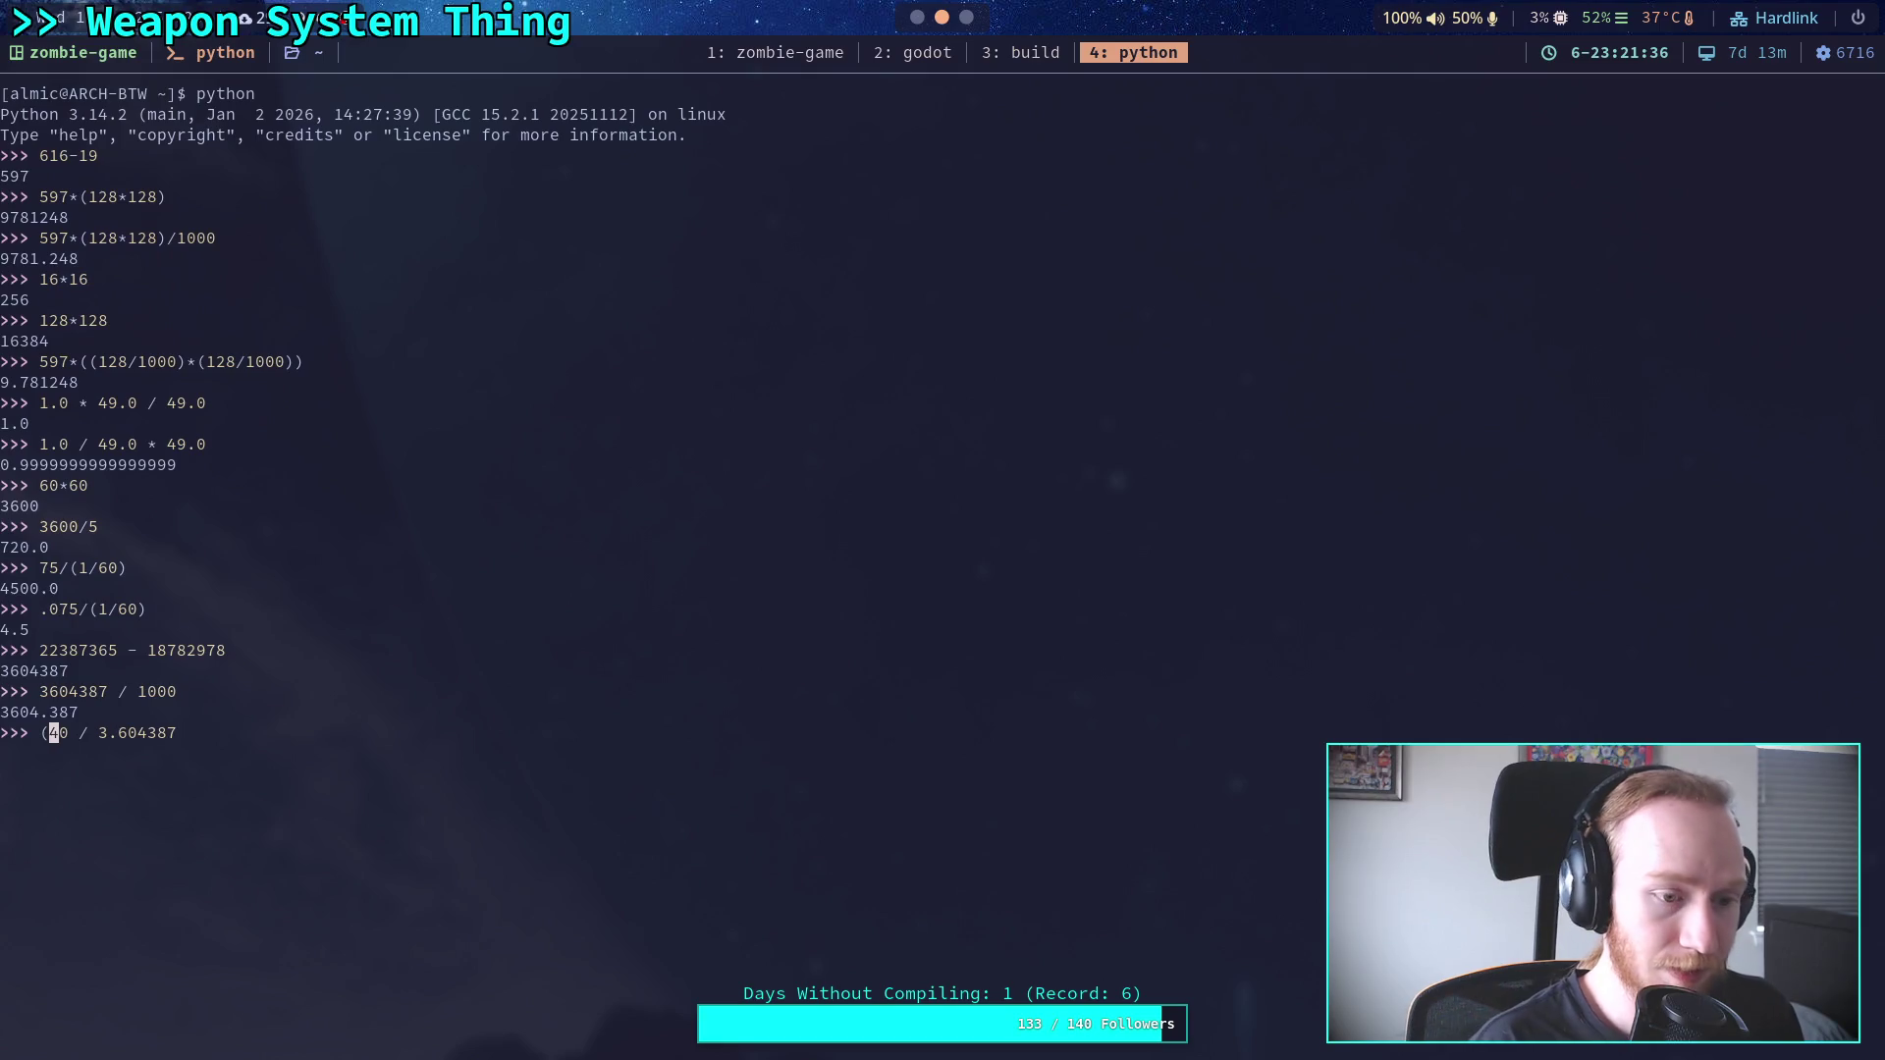
key("Right")
key("End")
type(")")
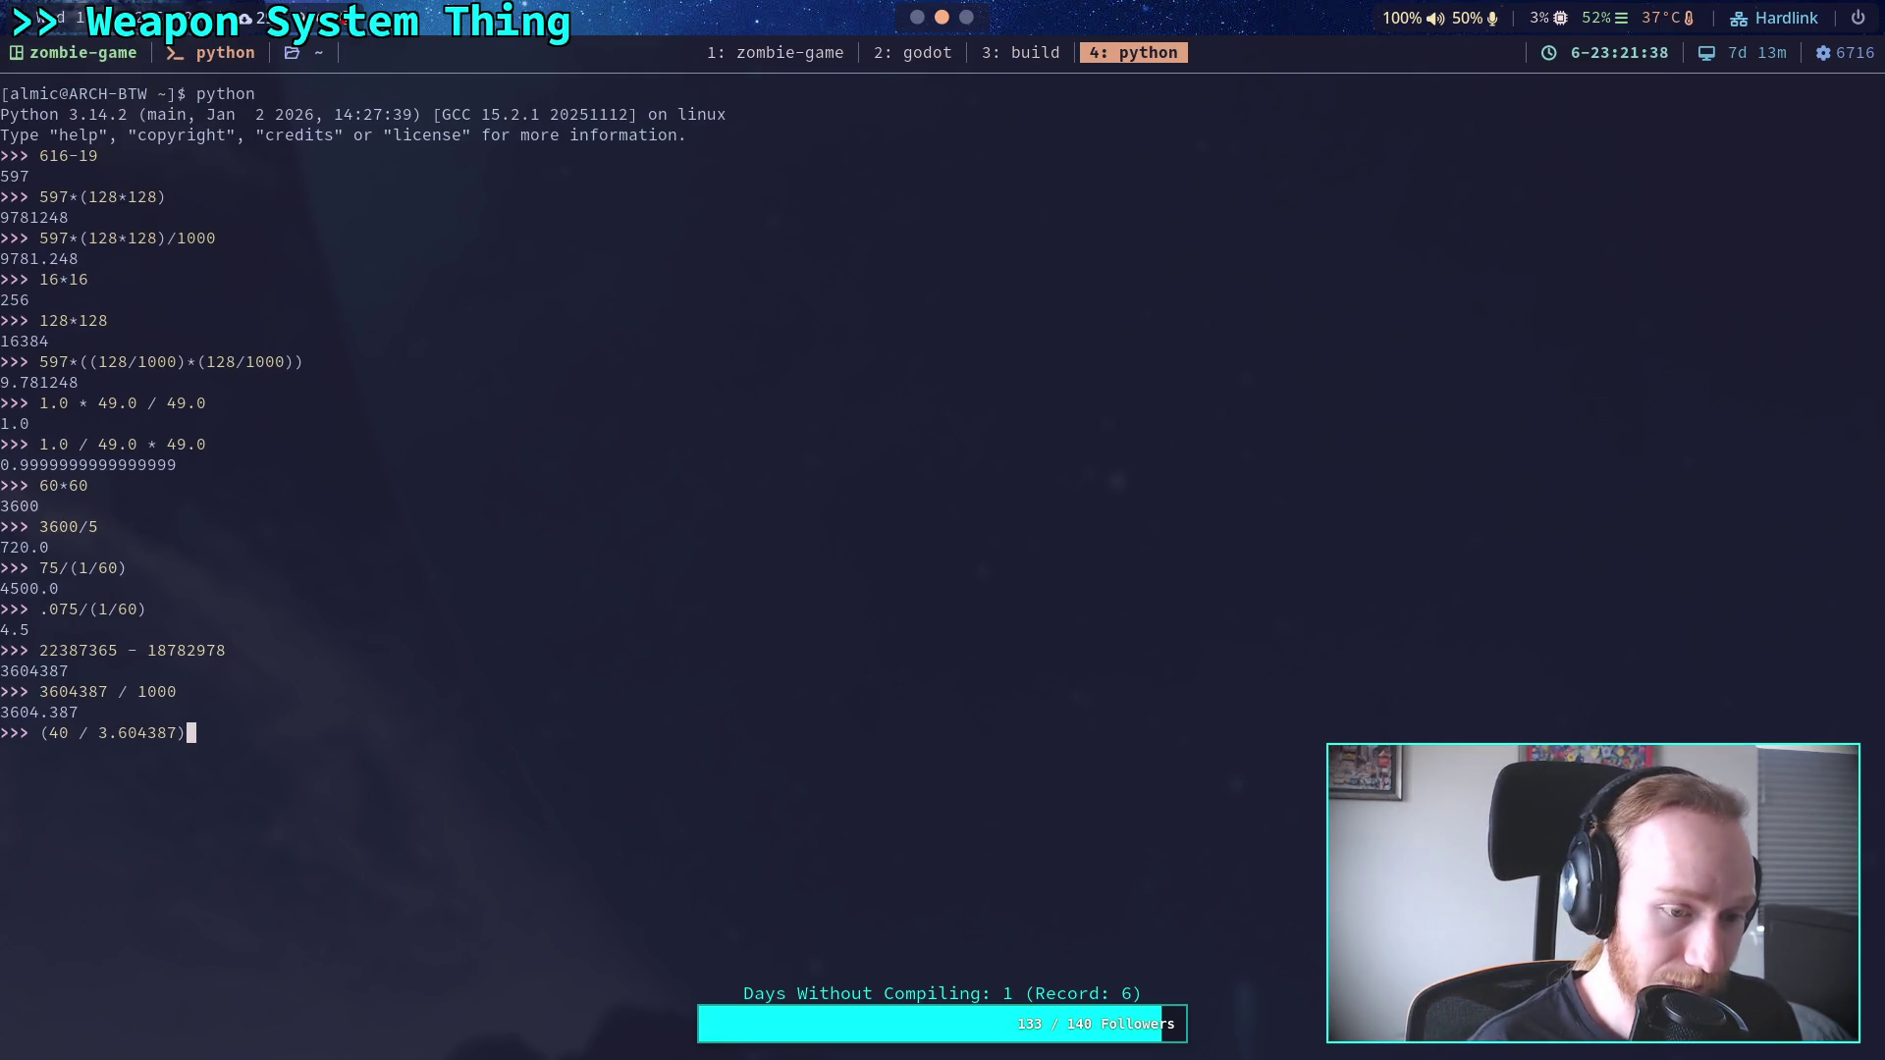
type(" ^")
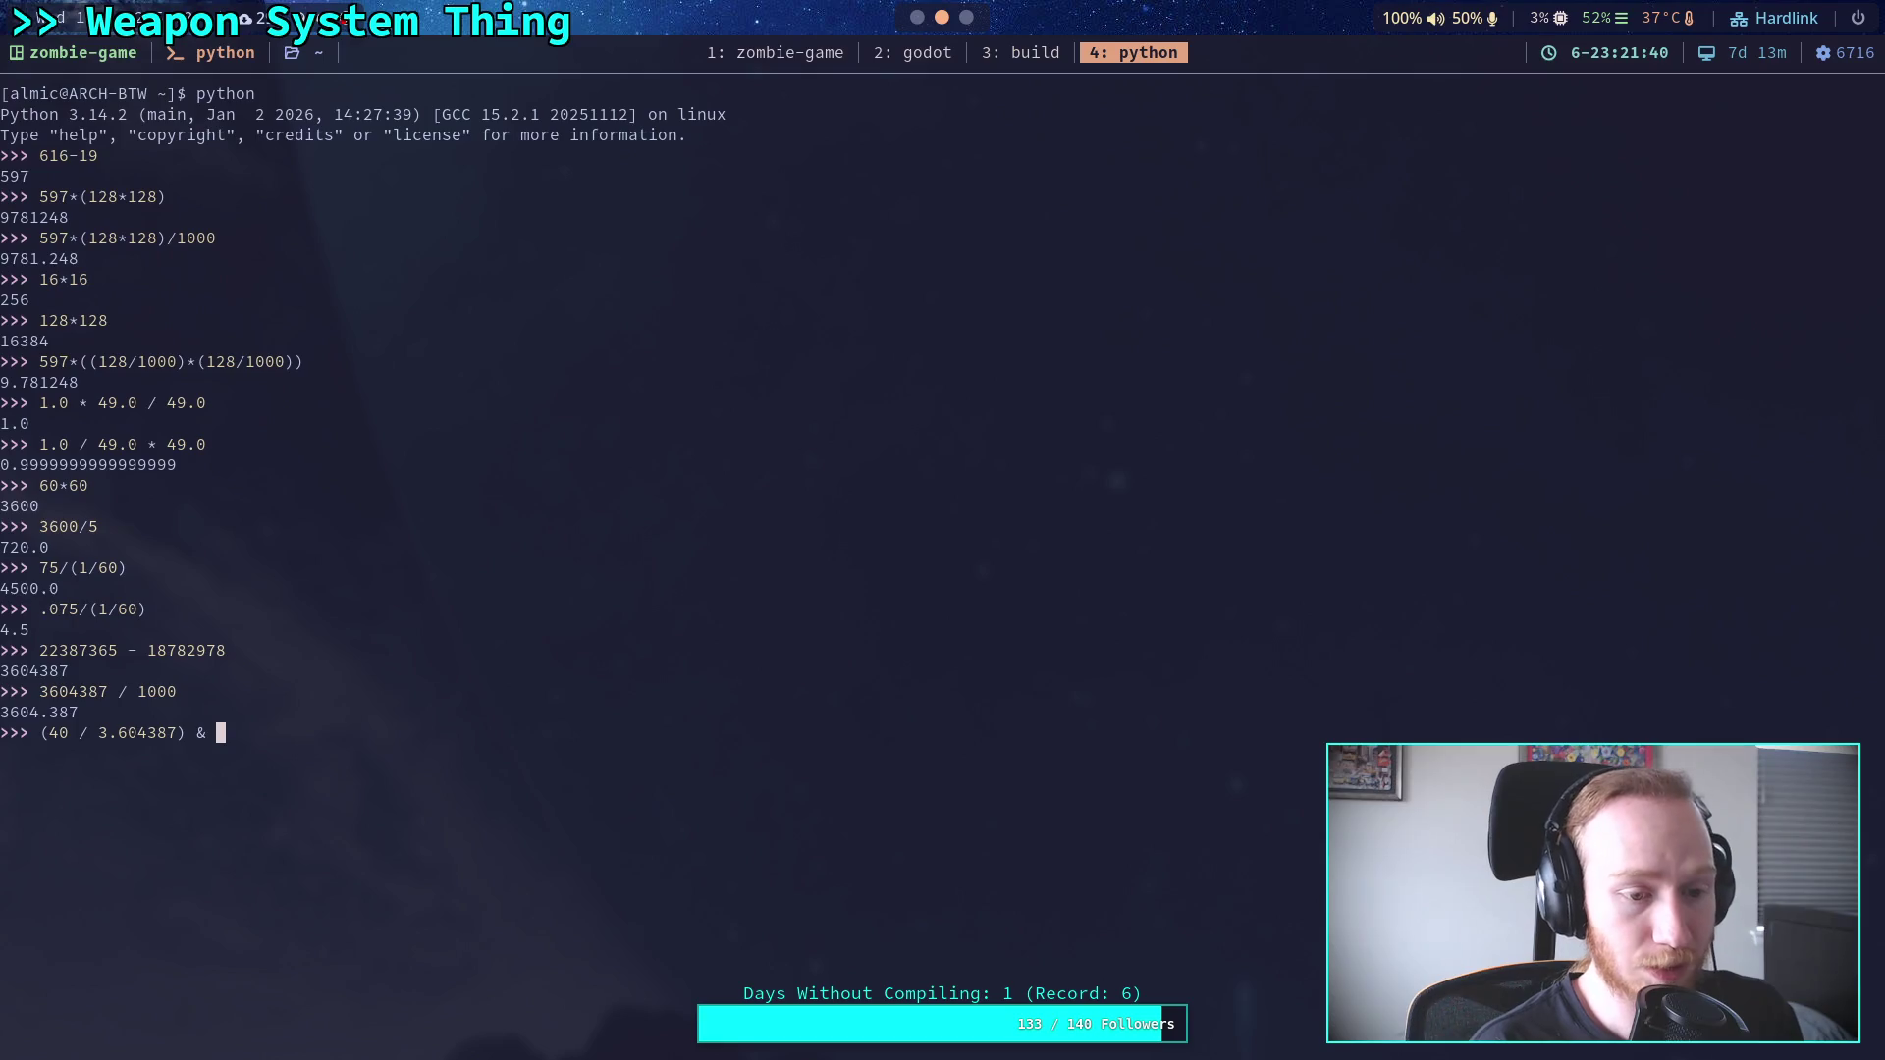
key("BackSpace")
type("&")
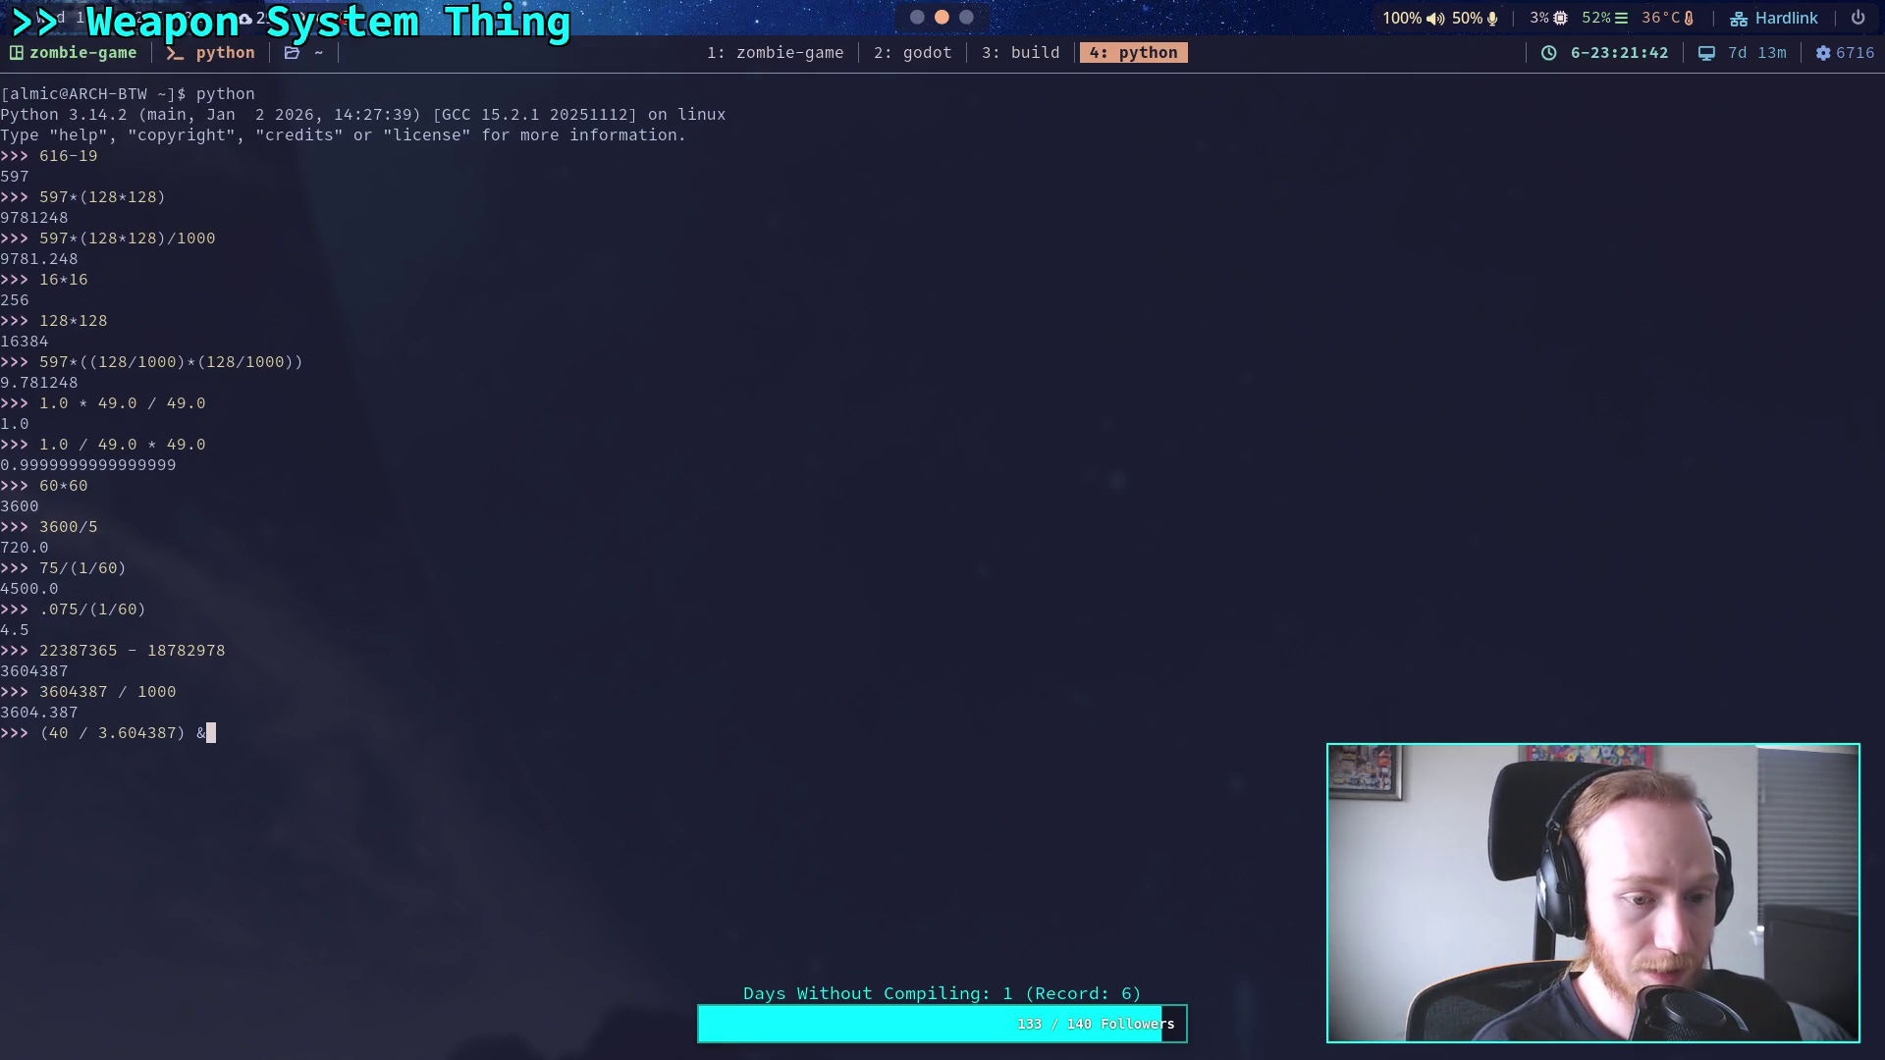
key("BackSpace")
type("* 60")
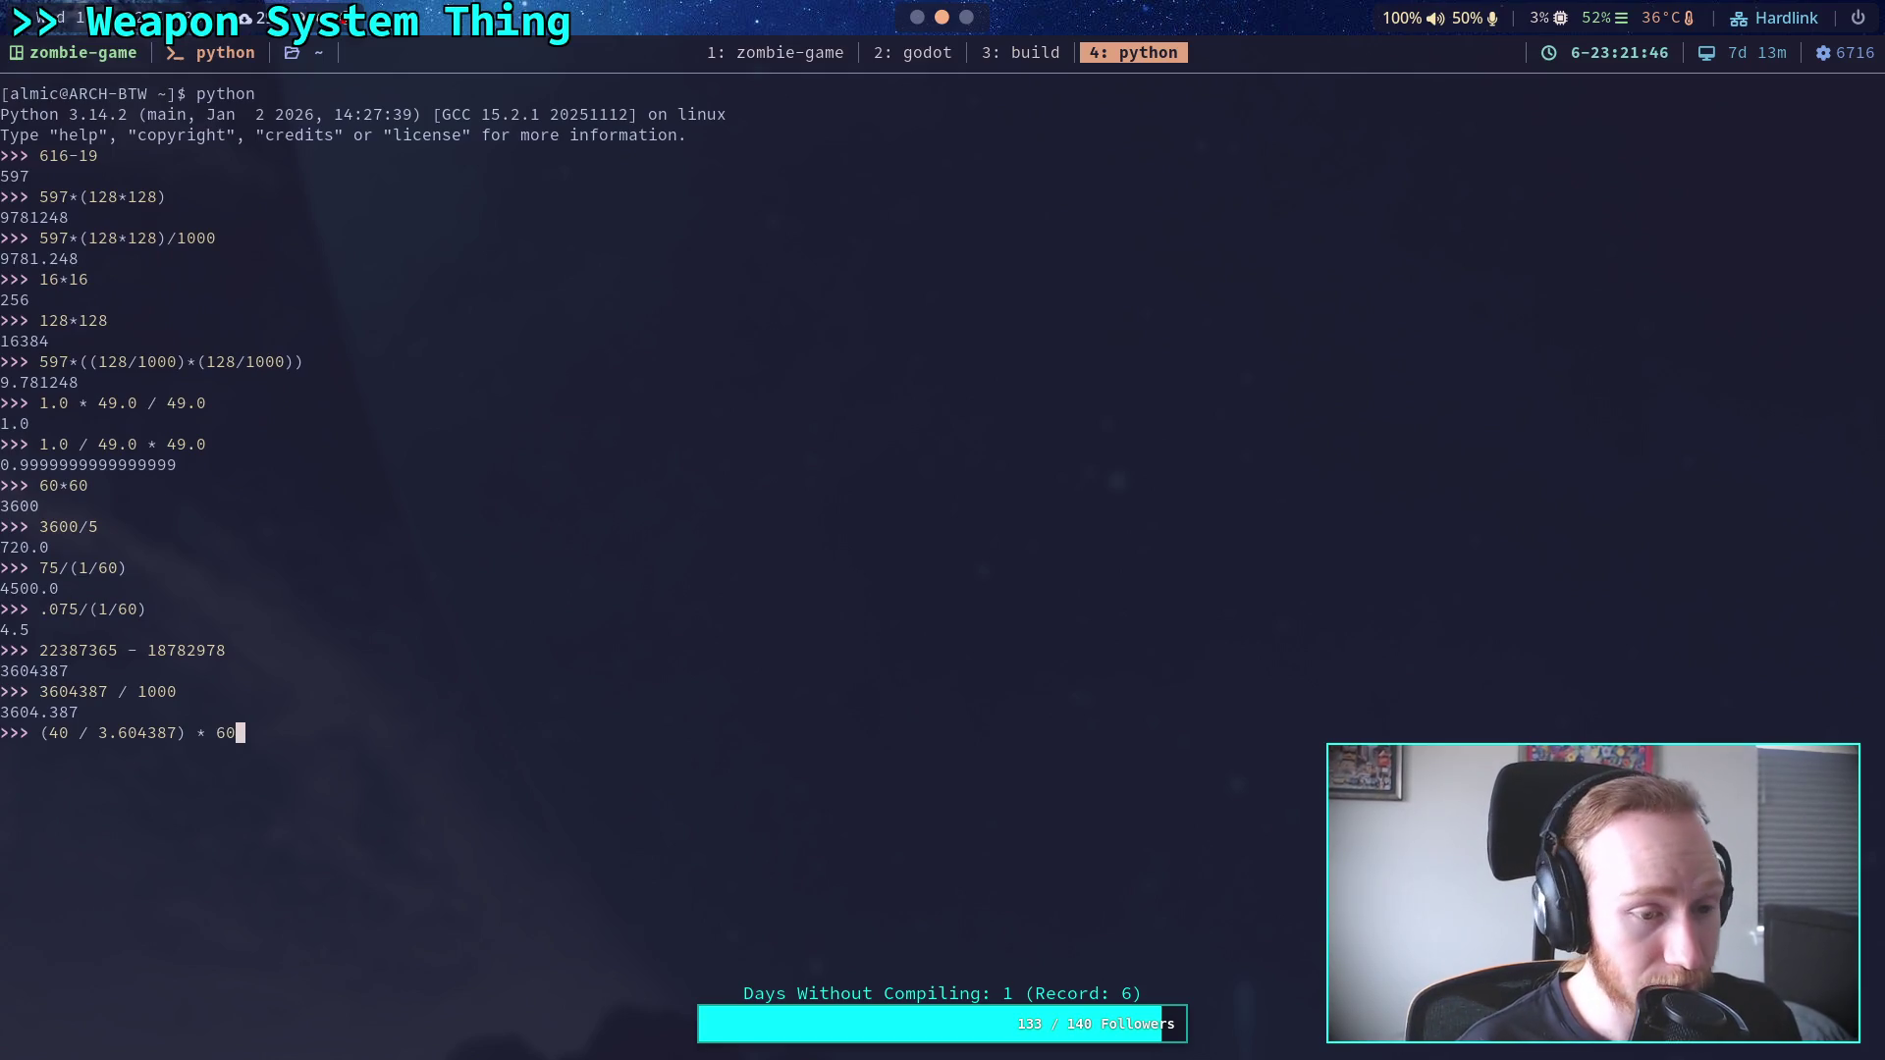
key("Return")
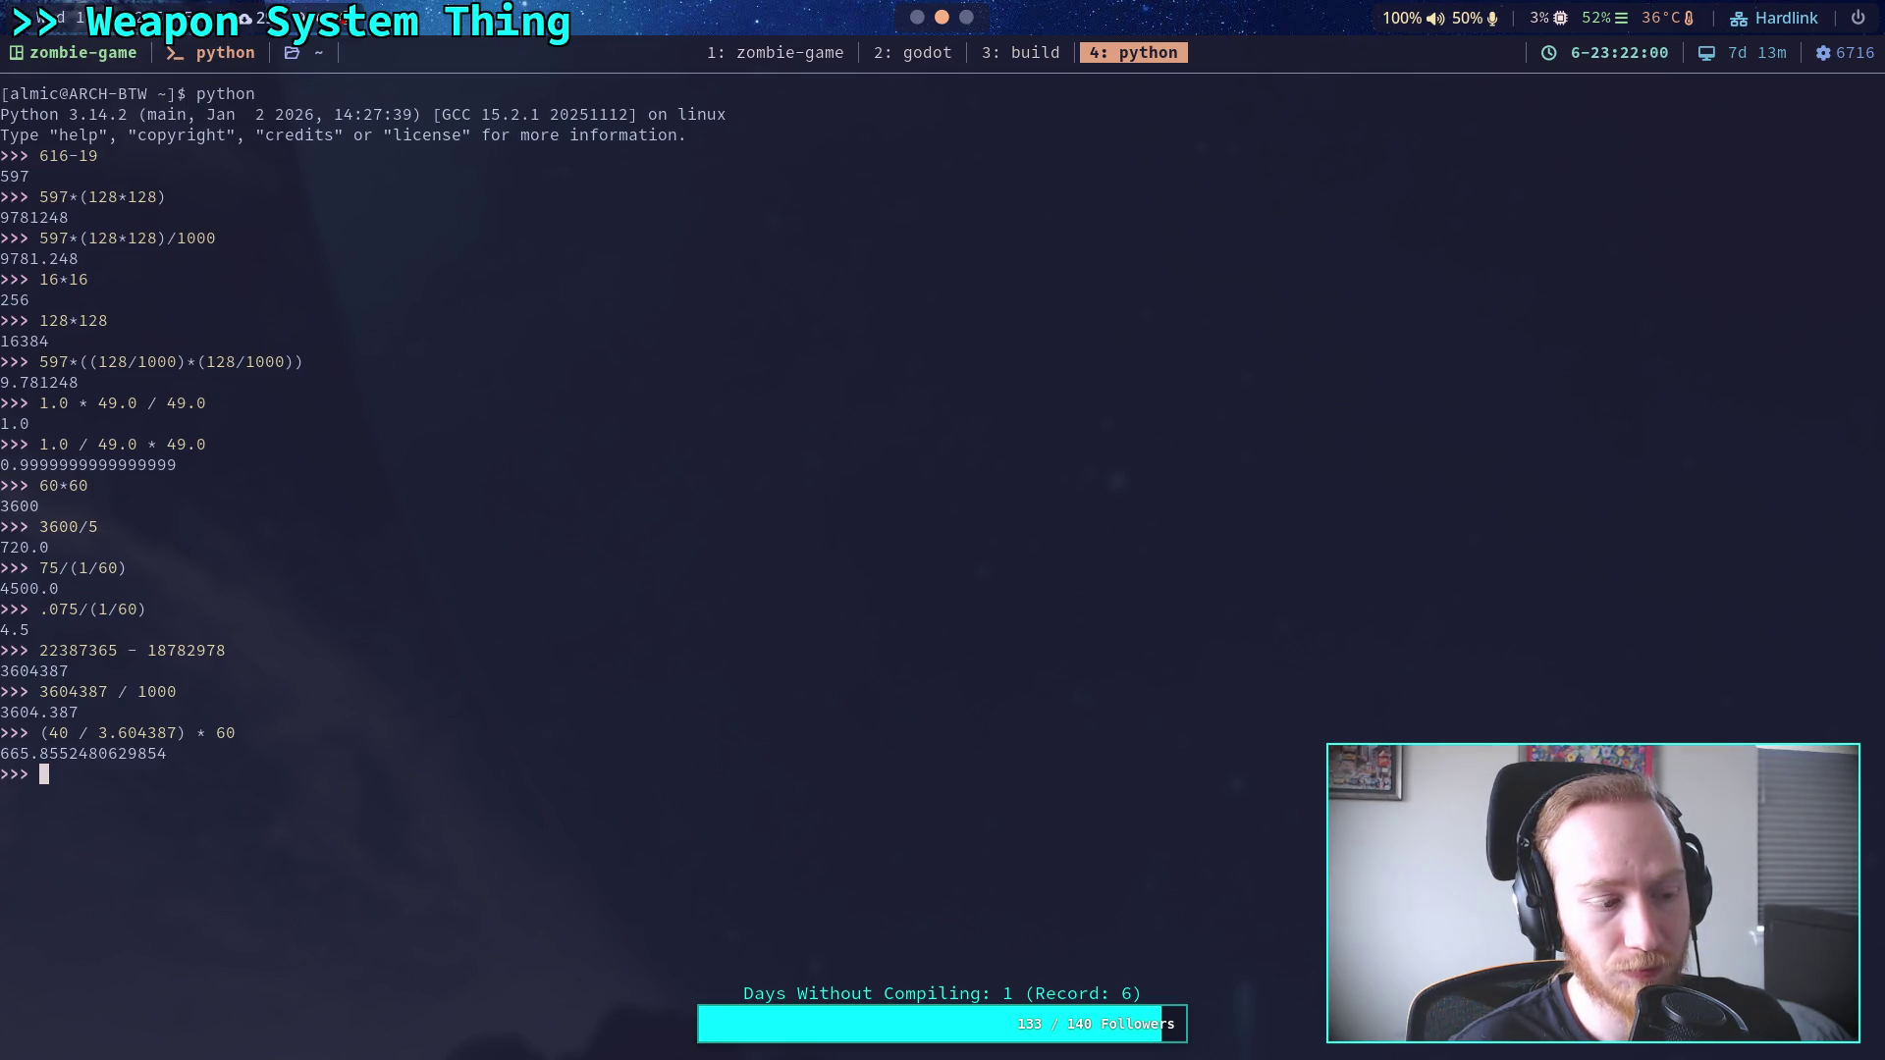
key("super+2")
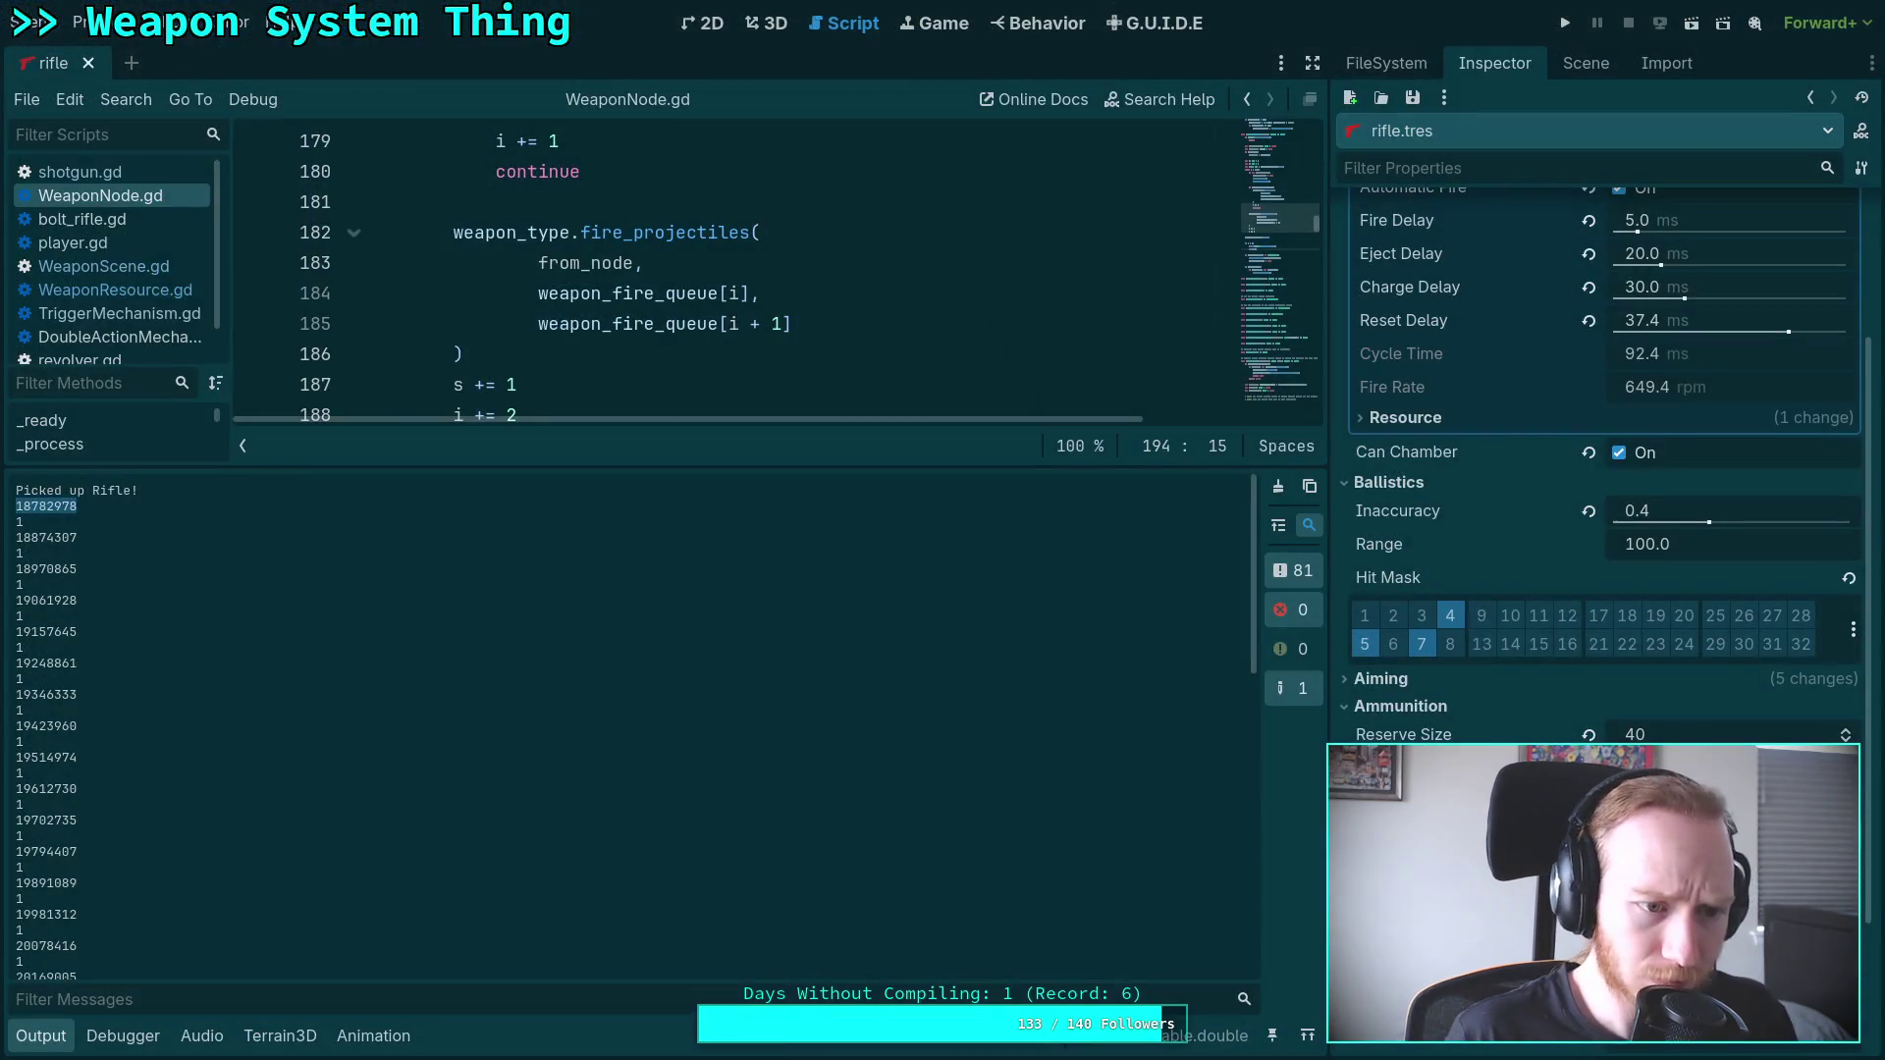
Declare 'var last_fire_time: float = 0.0' above _physics_process in WeaponNode.gd
left_click(39, 1038)
left_click(750, 574)
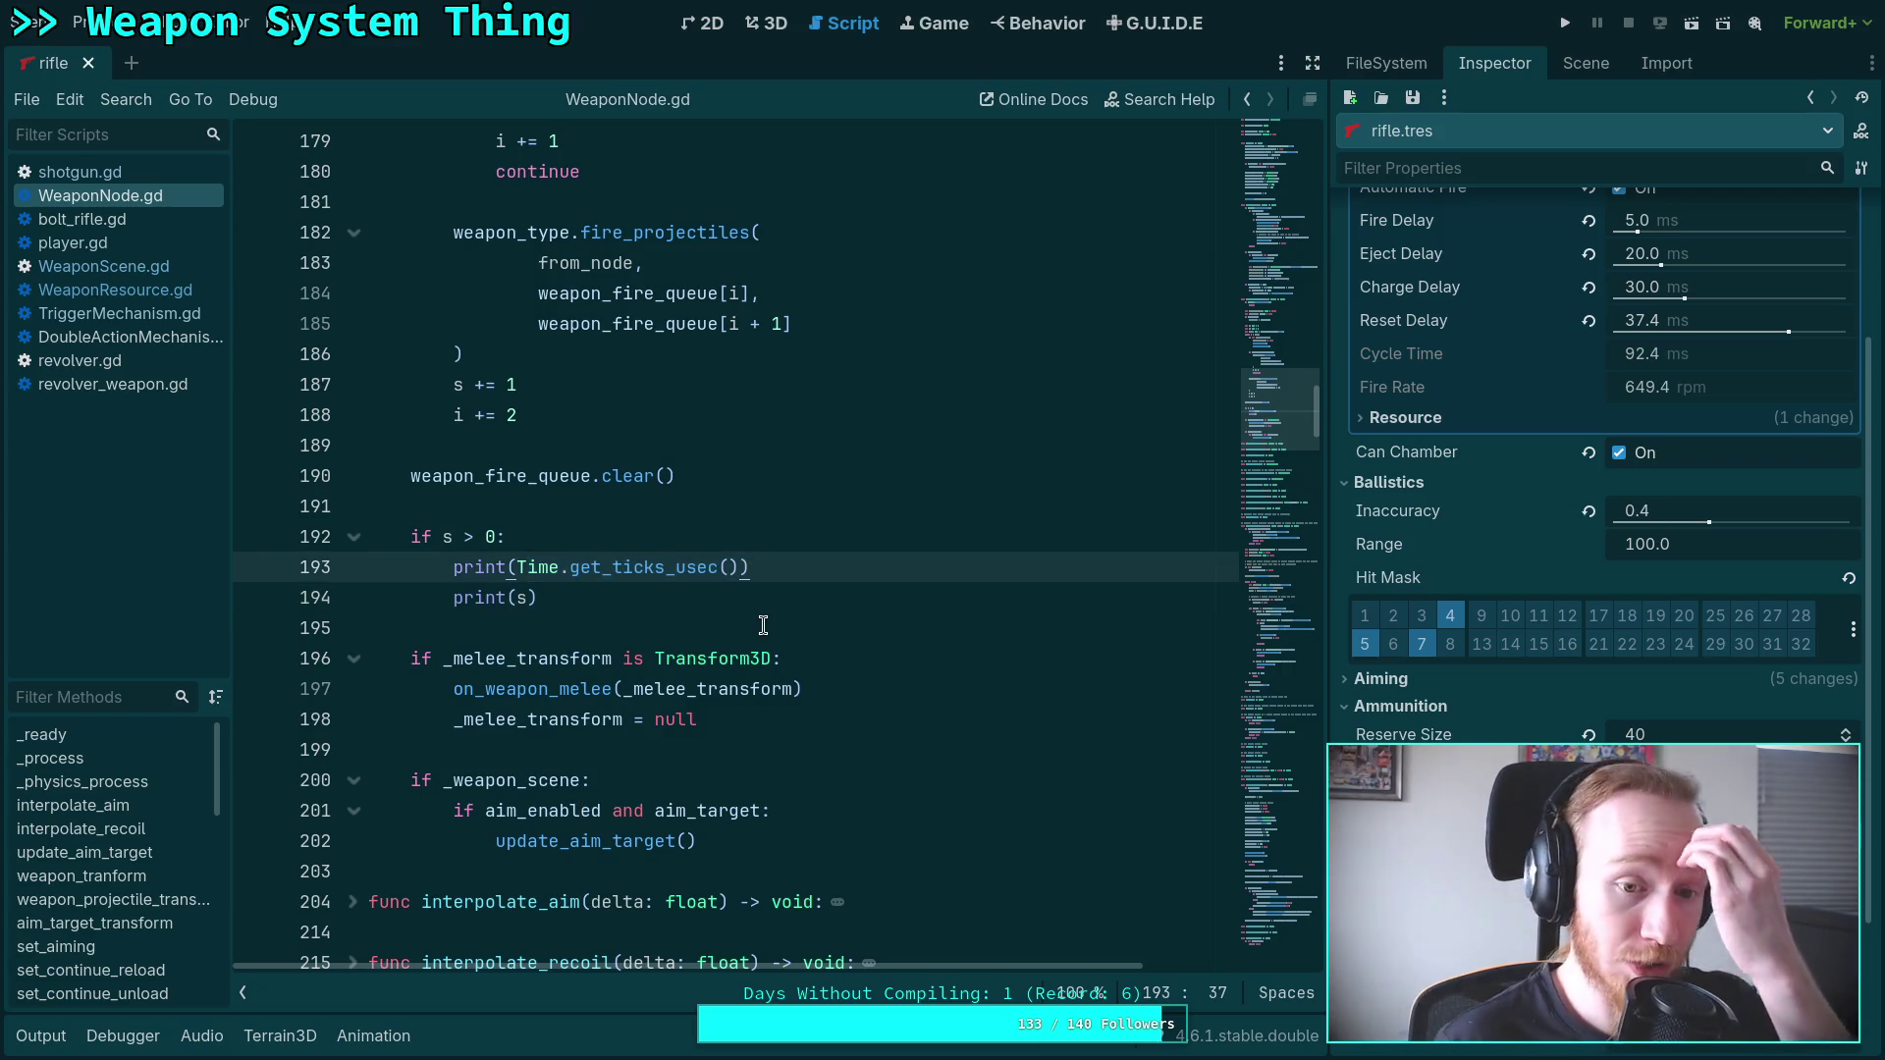
scroll(752, 585, "up", 12)
scroll(755, 592, "up", 12)
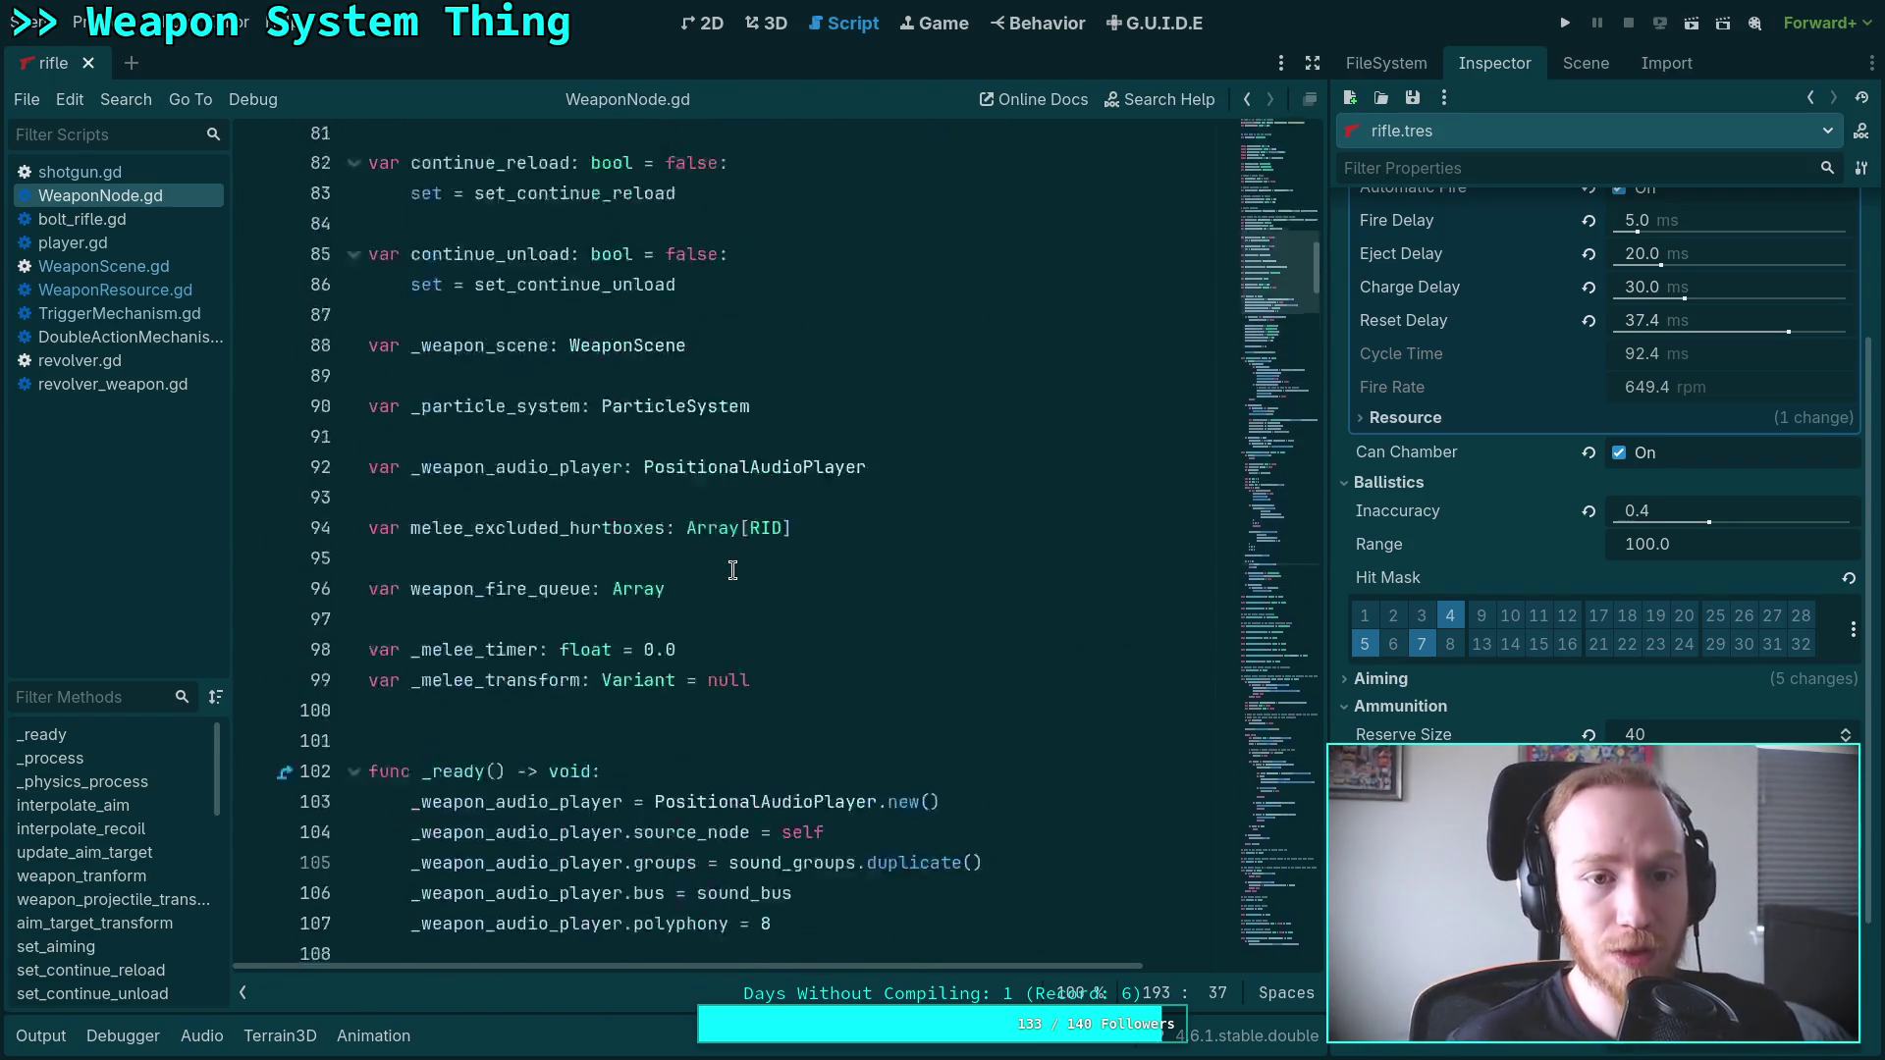
scroll(694, 593, "down", 4)
scroll(697, 589, "down", 15)
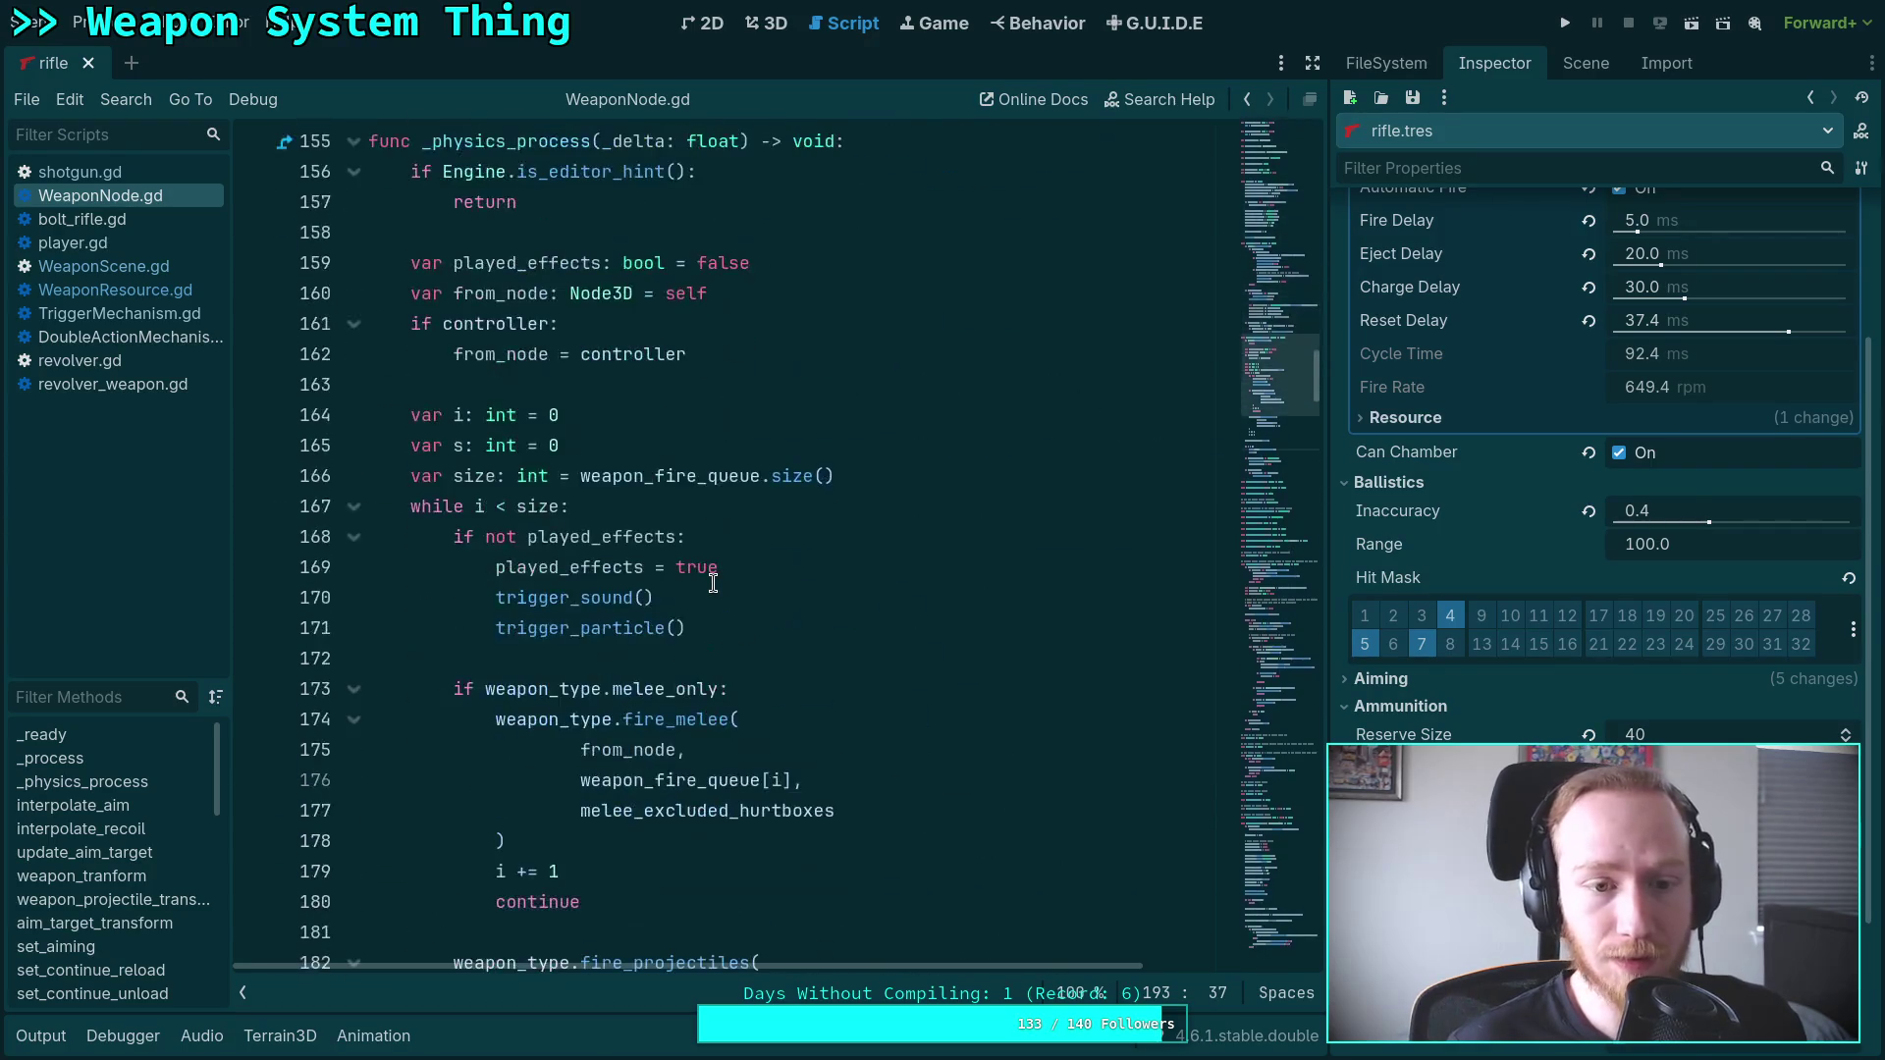
scroll(714, 583, "up", 5)
left_click(658, 567)
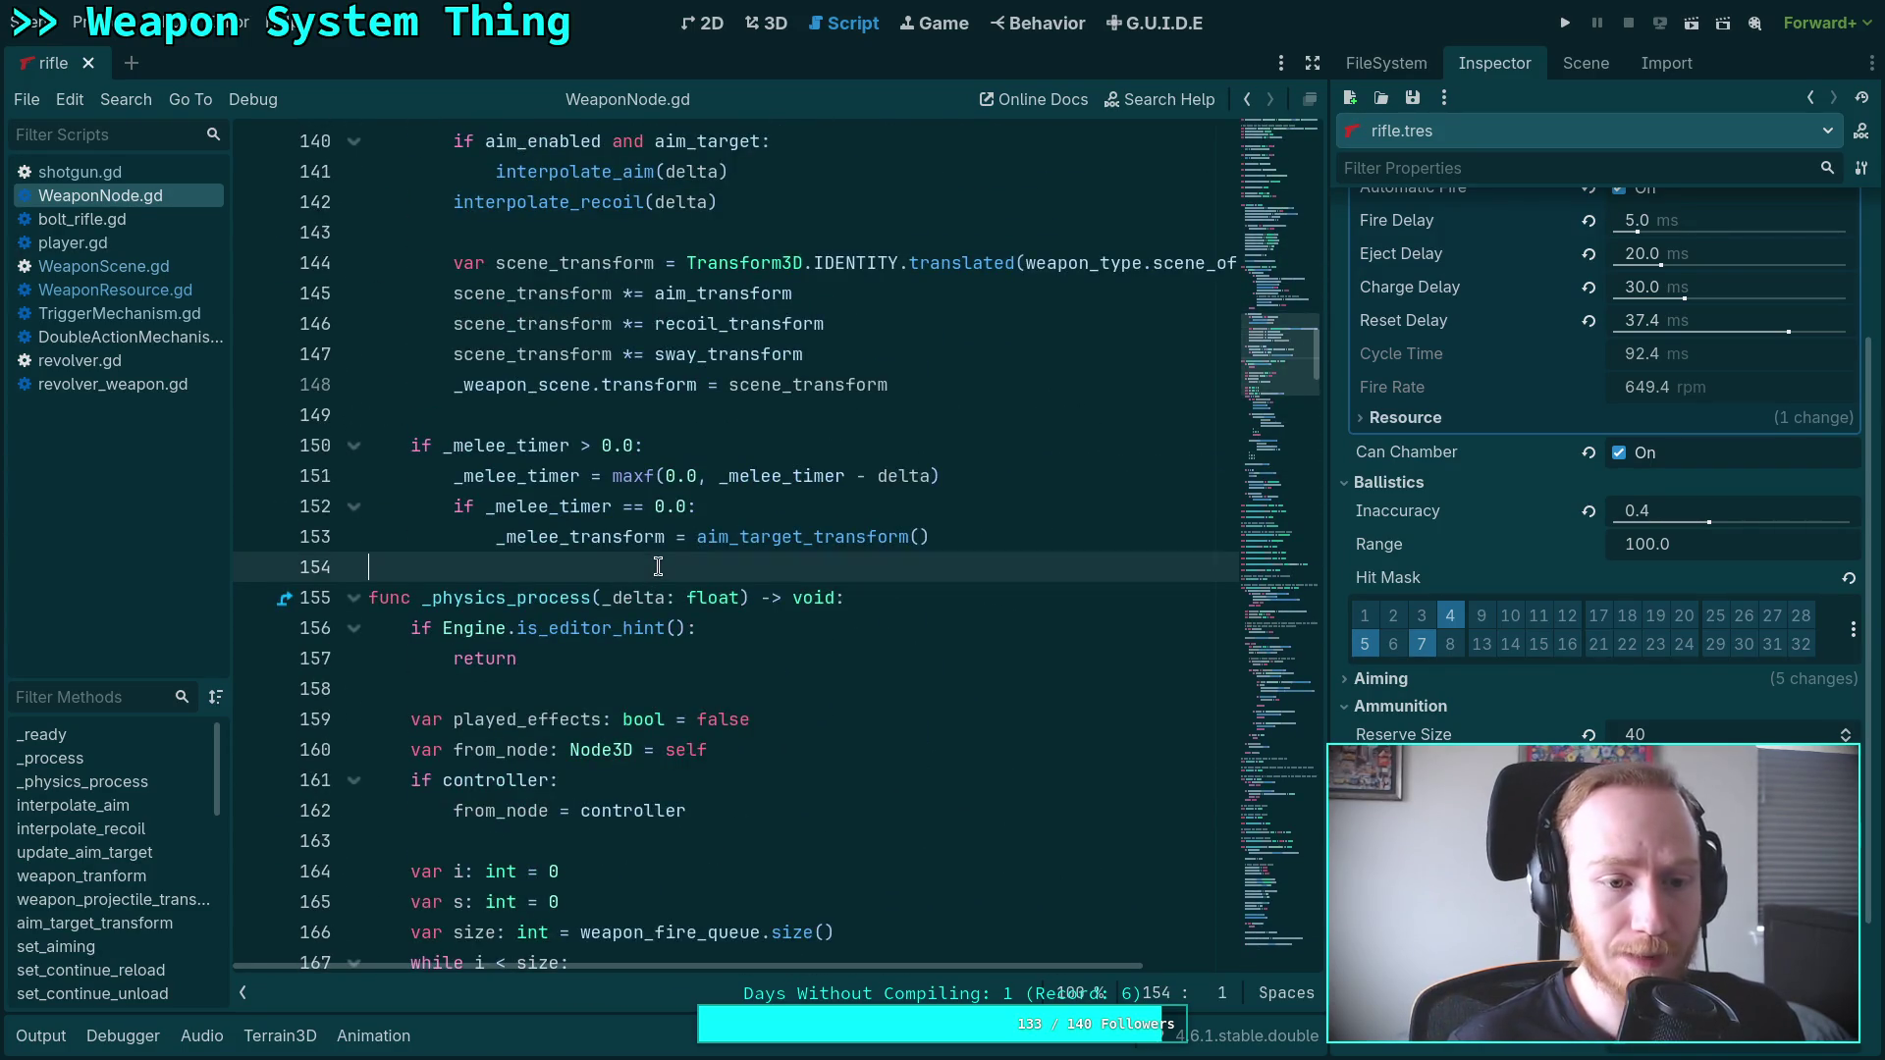
key("Return")
key("Return")
key("Up")
type("var las")
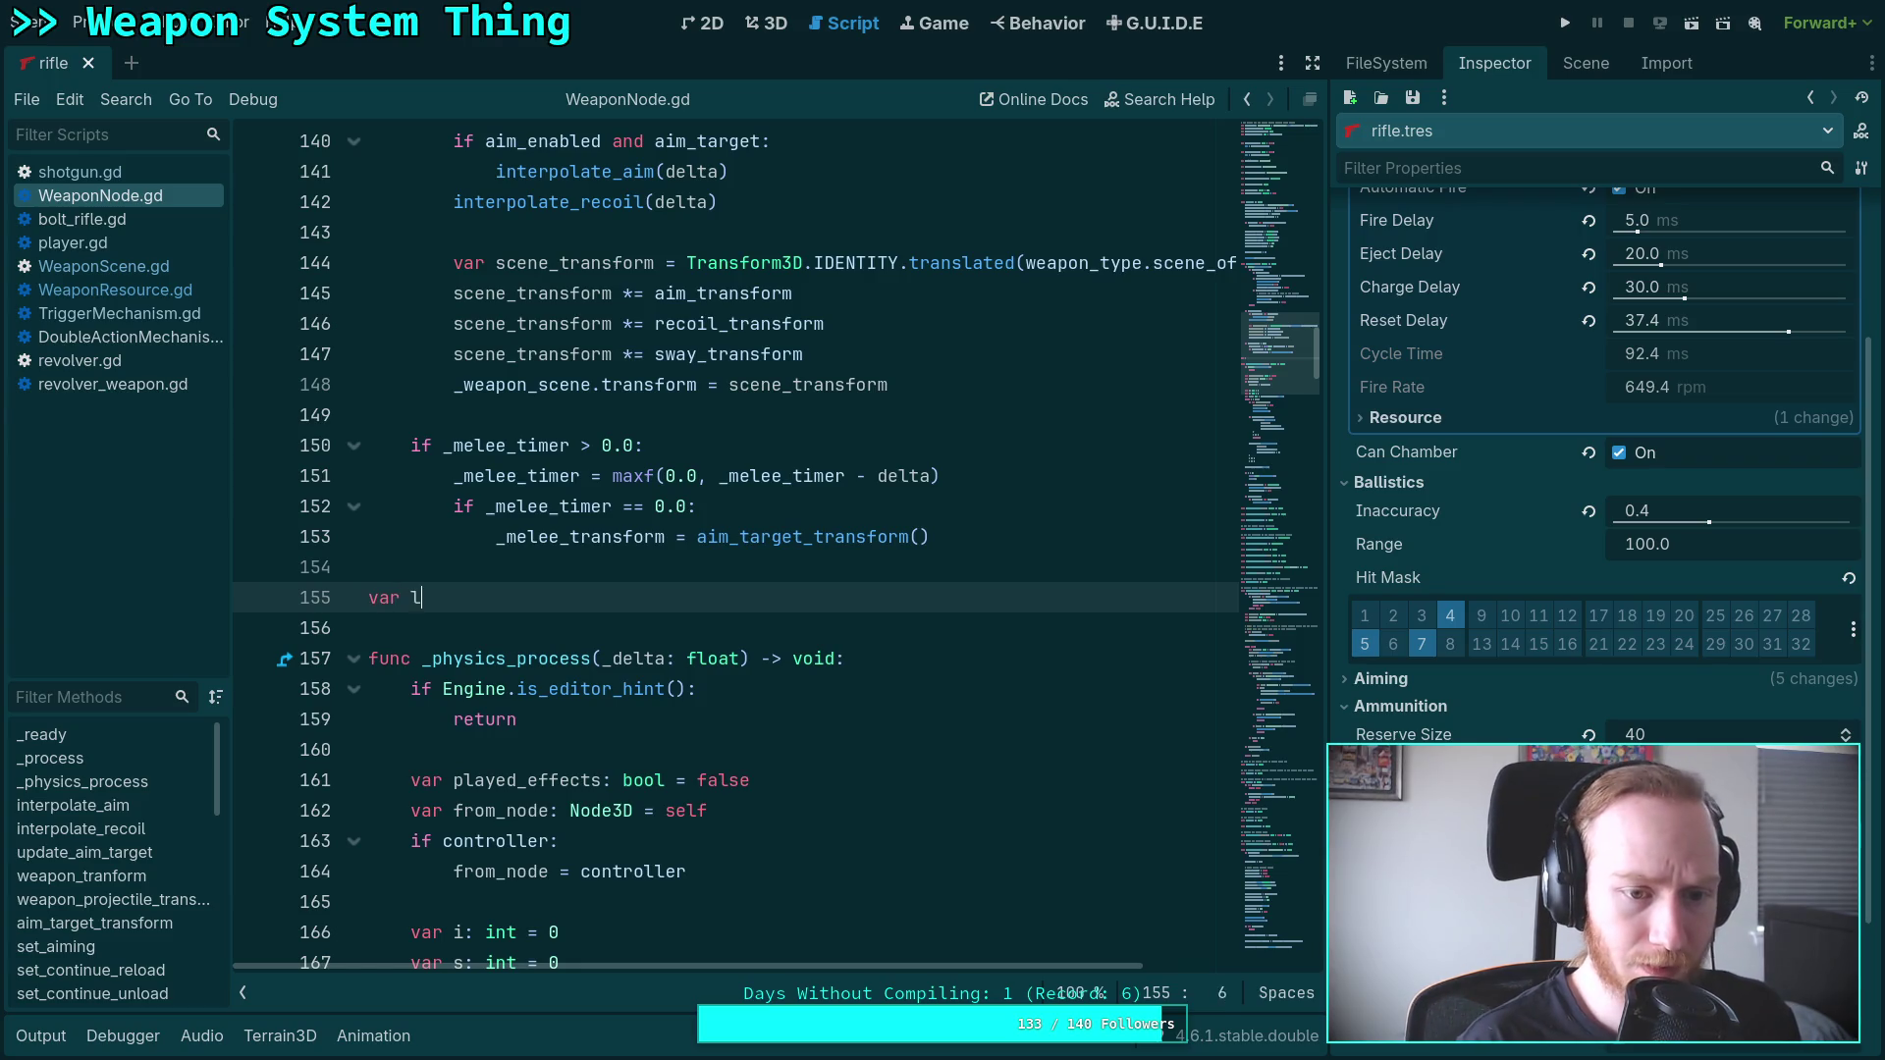
type("t_fire_time")
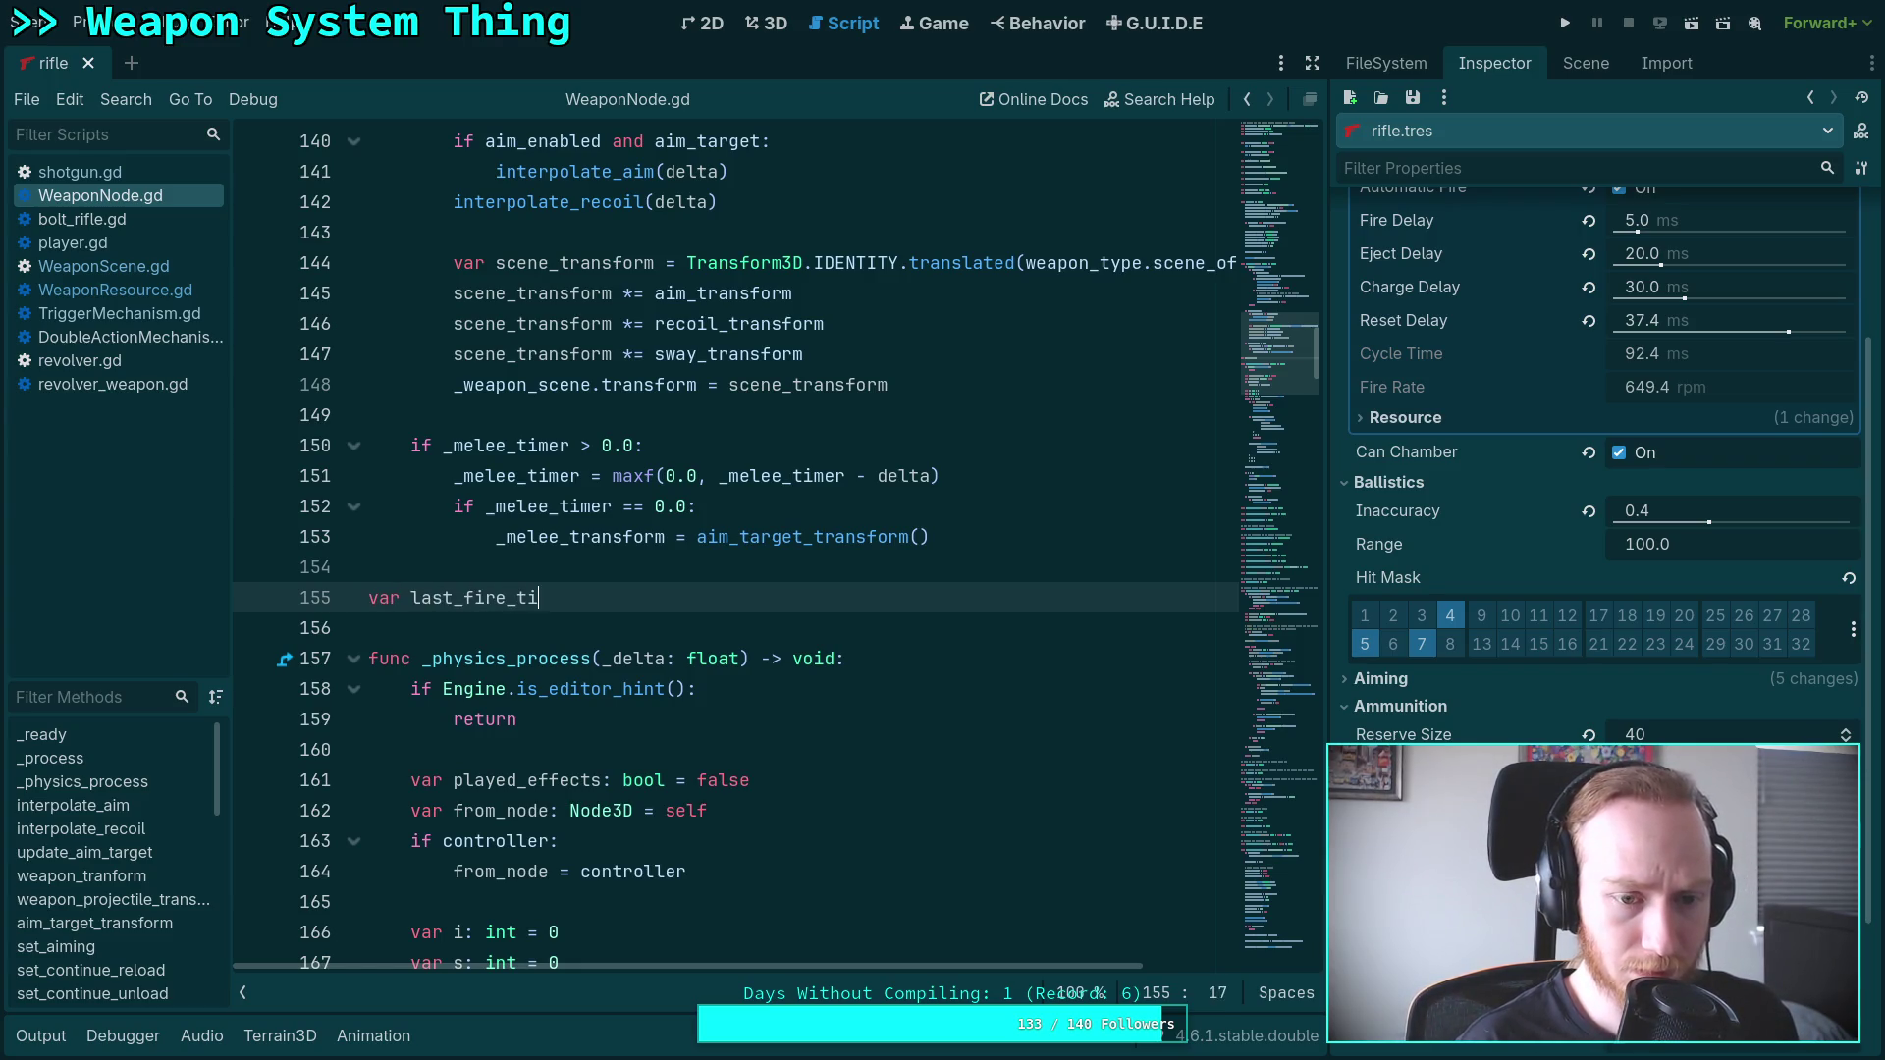
type(": float = ")
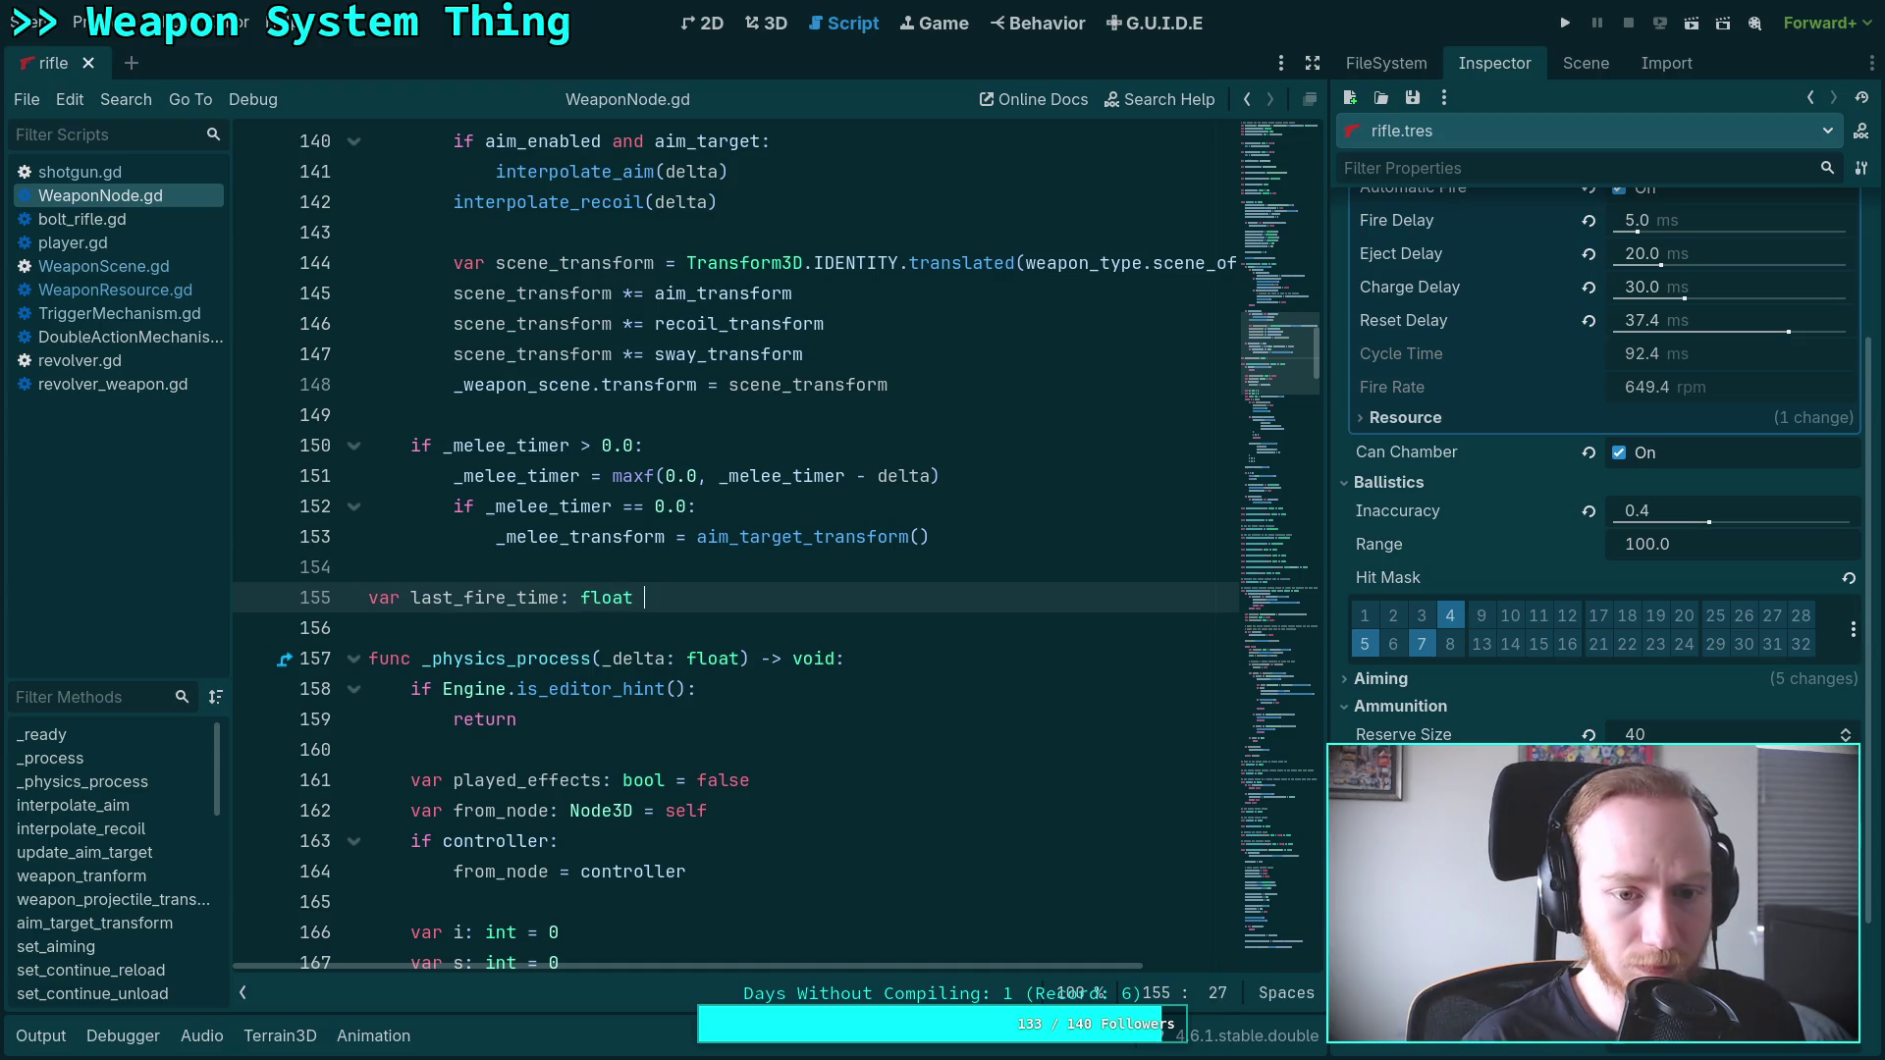
type("0.0")
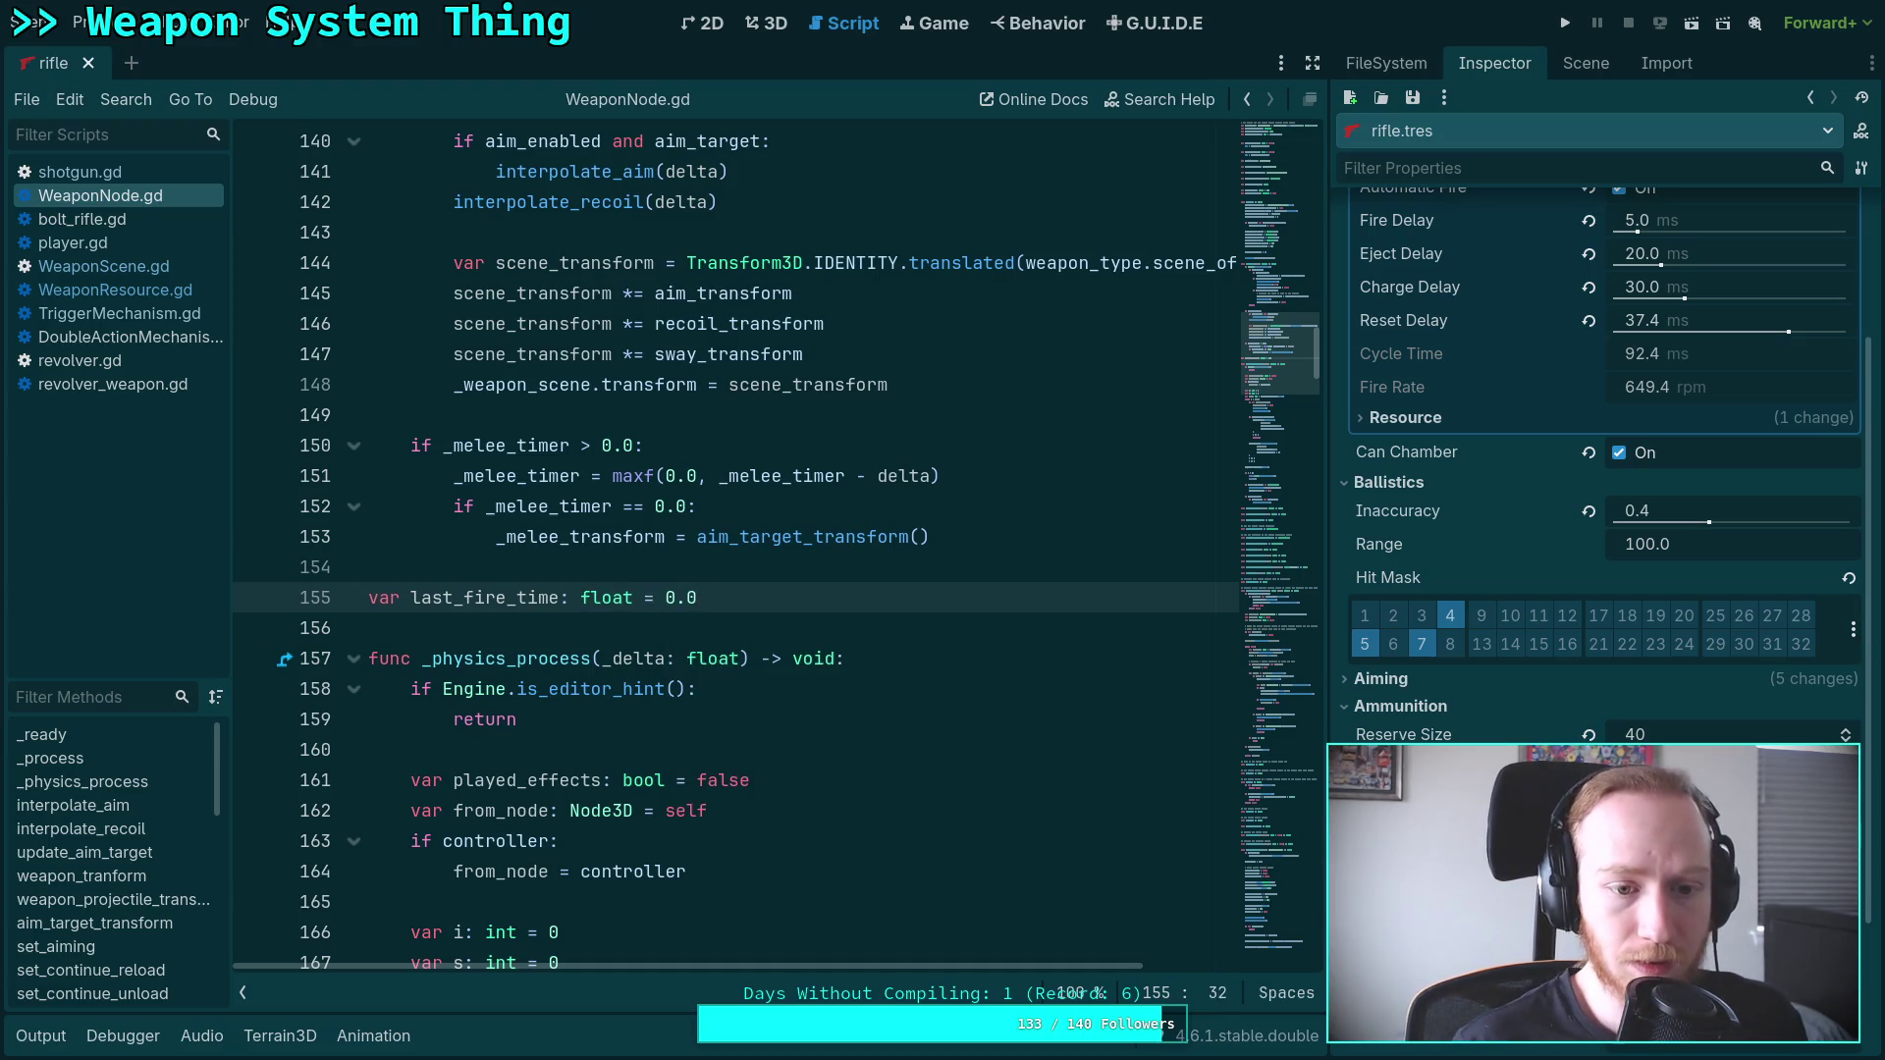
Replace the print call on line 195 with 'if last_fire_time == 0.0:' and begin 'last_fire_time ='
scroll(534, 658, "down", 10)
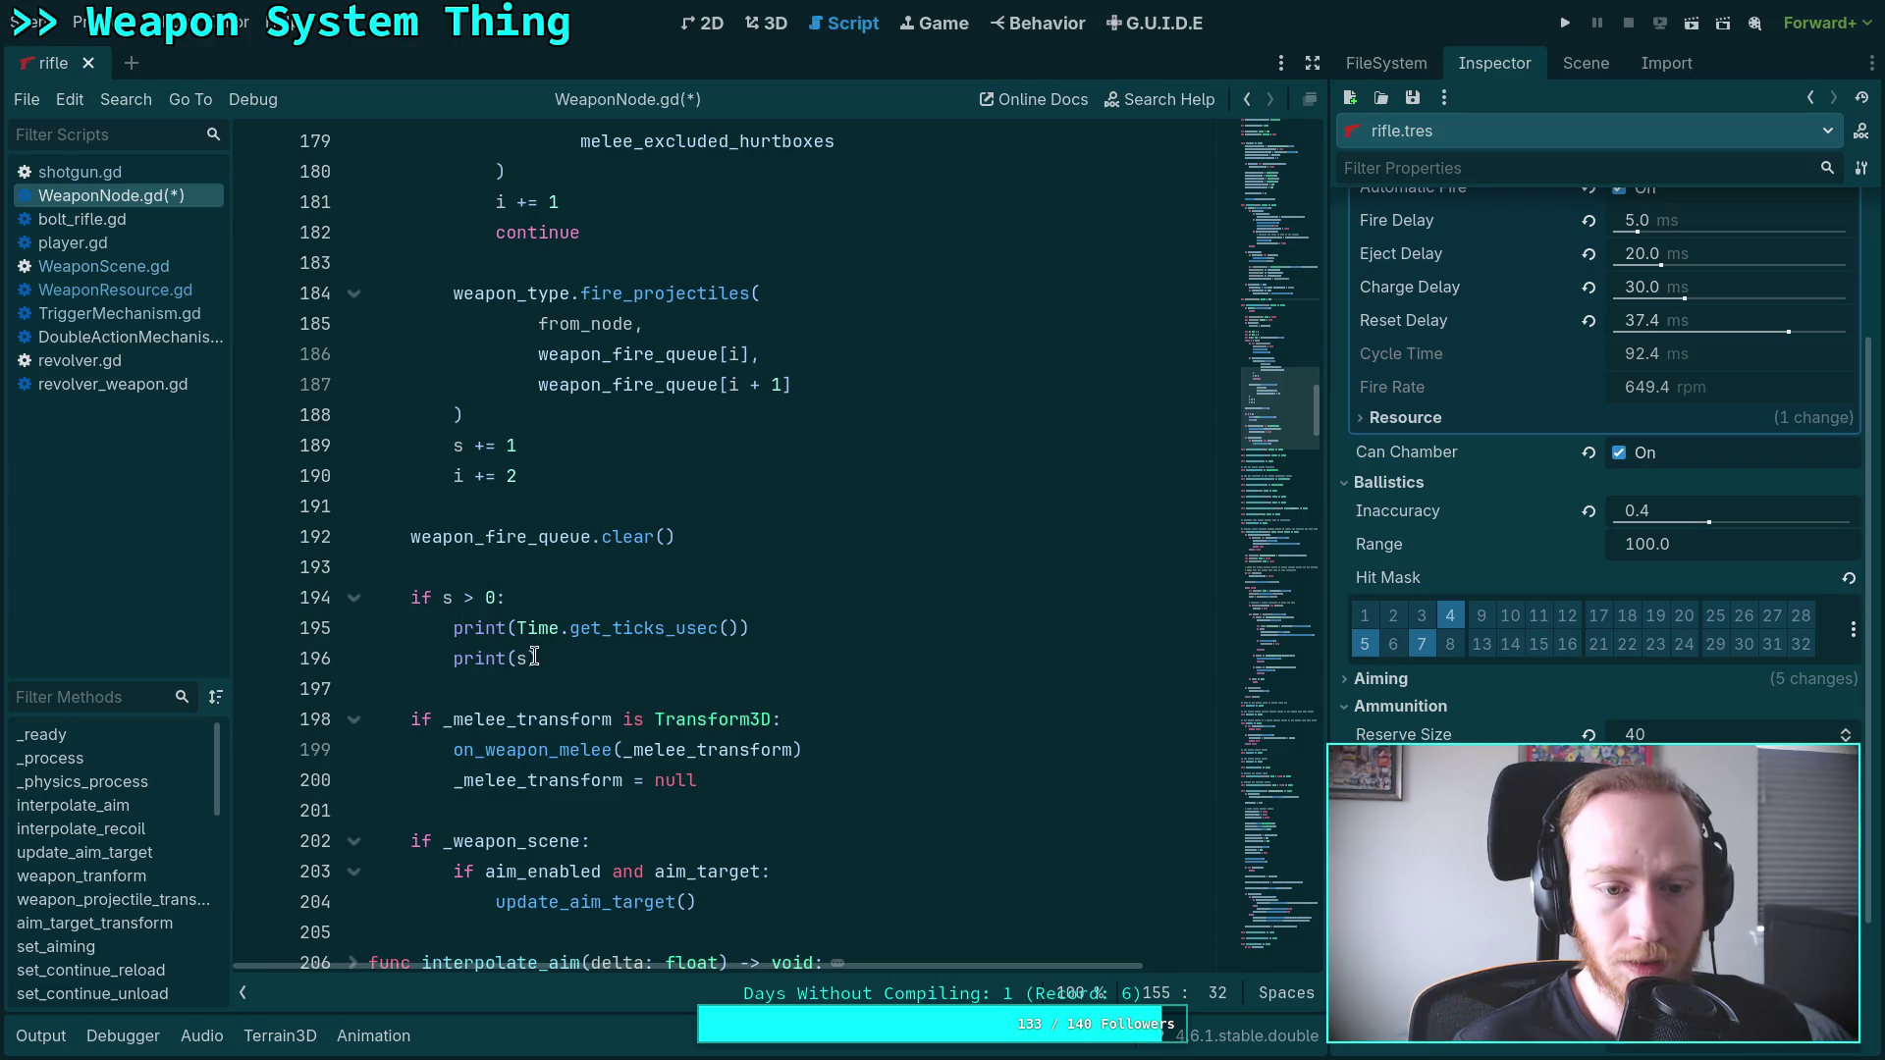
mouse_move(453, 627)
left_mouse_down()
mouse_move(531, 627)
mouse_move(512, 627)
left_mouse_up()
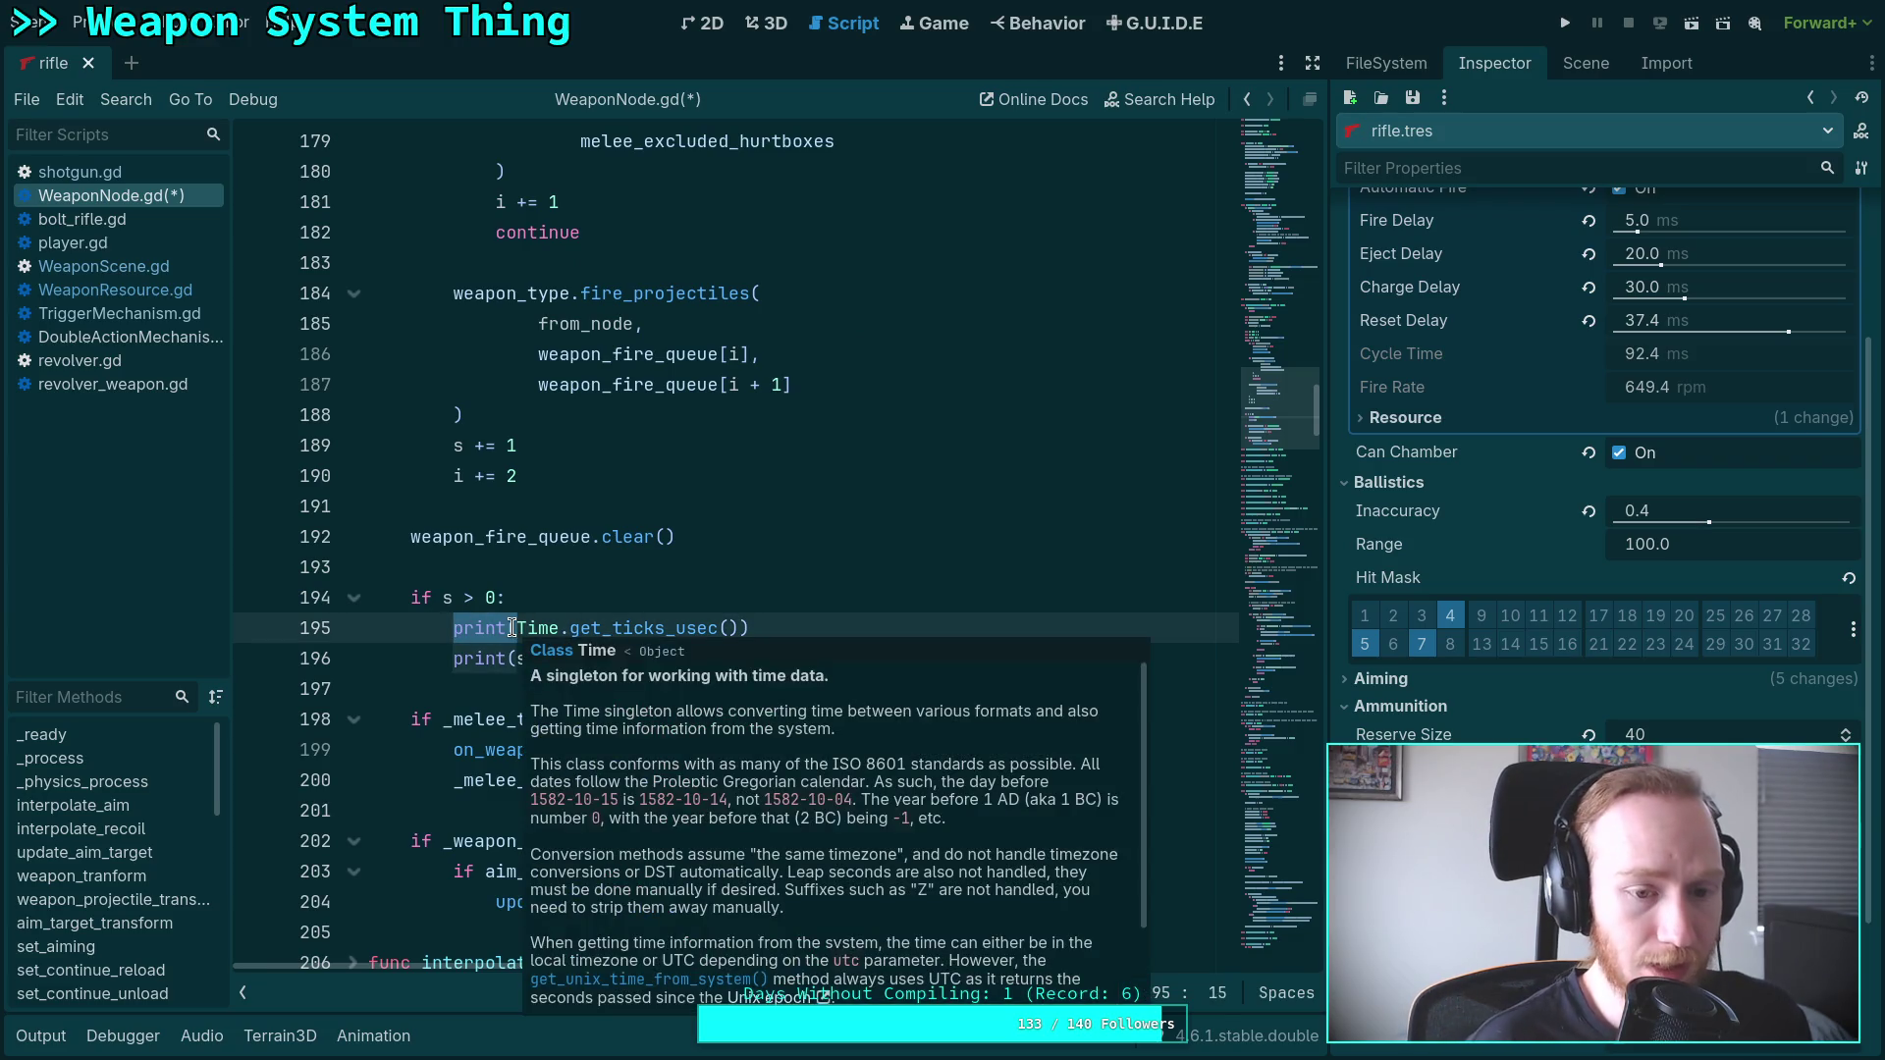
key("BackSpace")
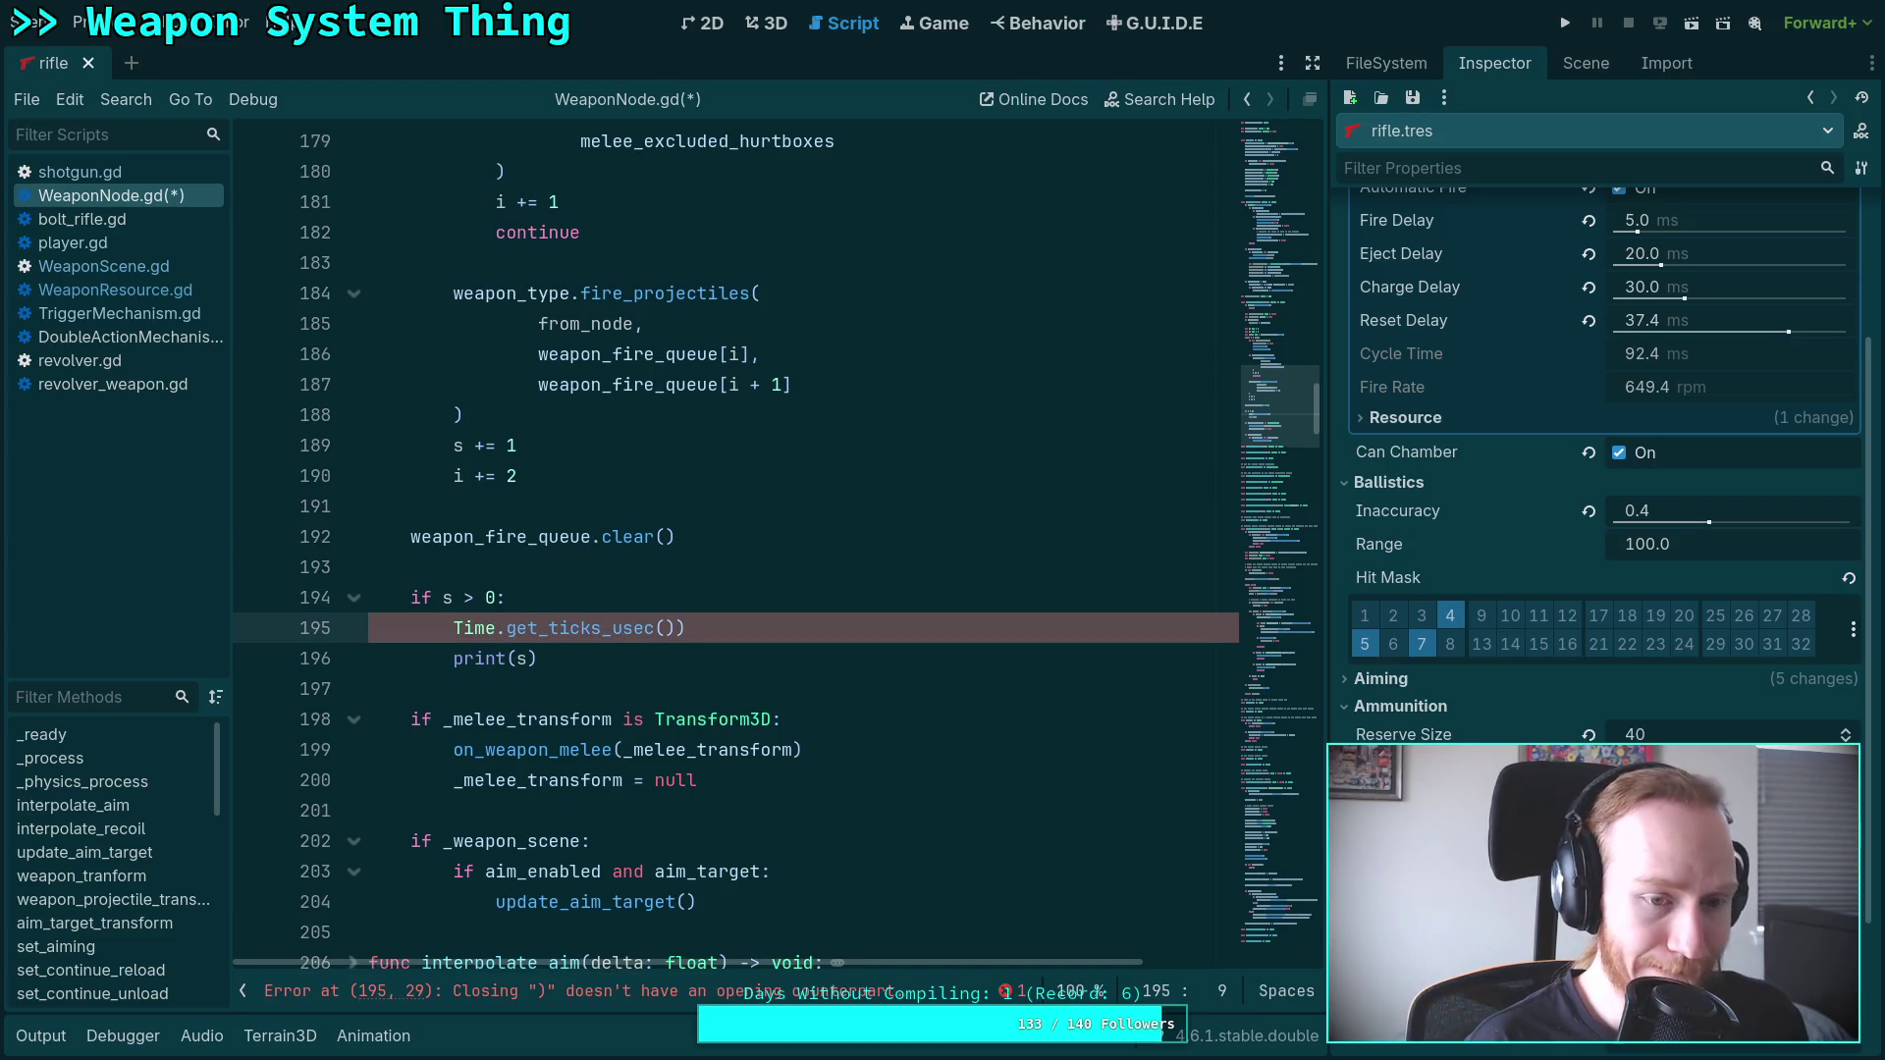
key("Left")
type("if")
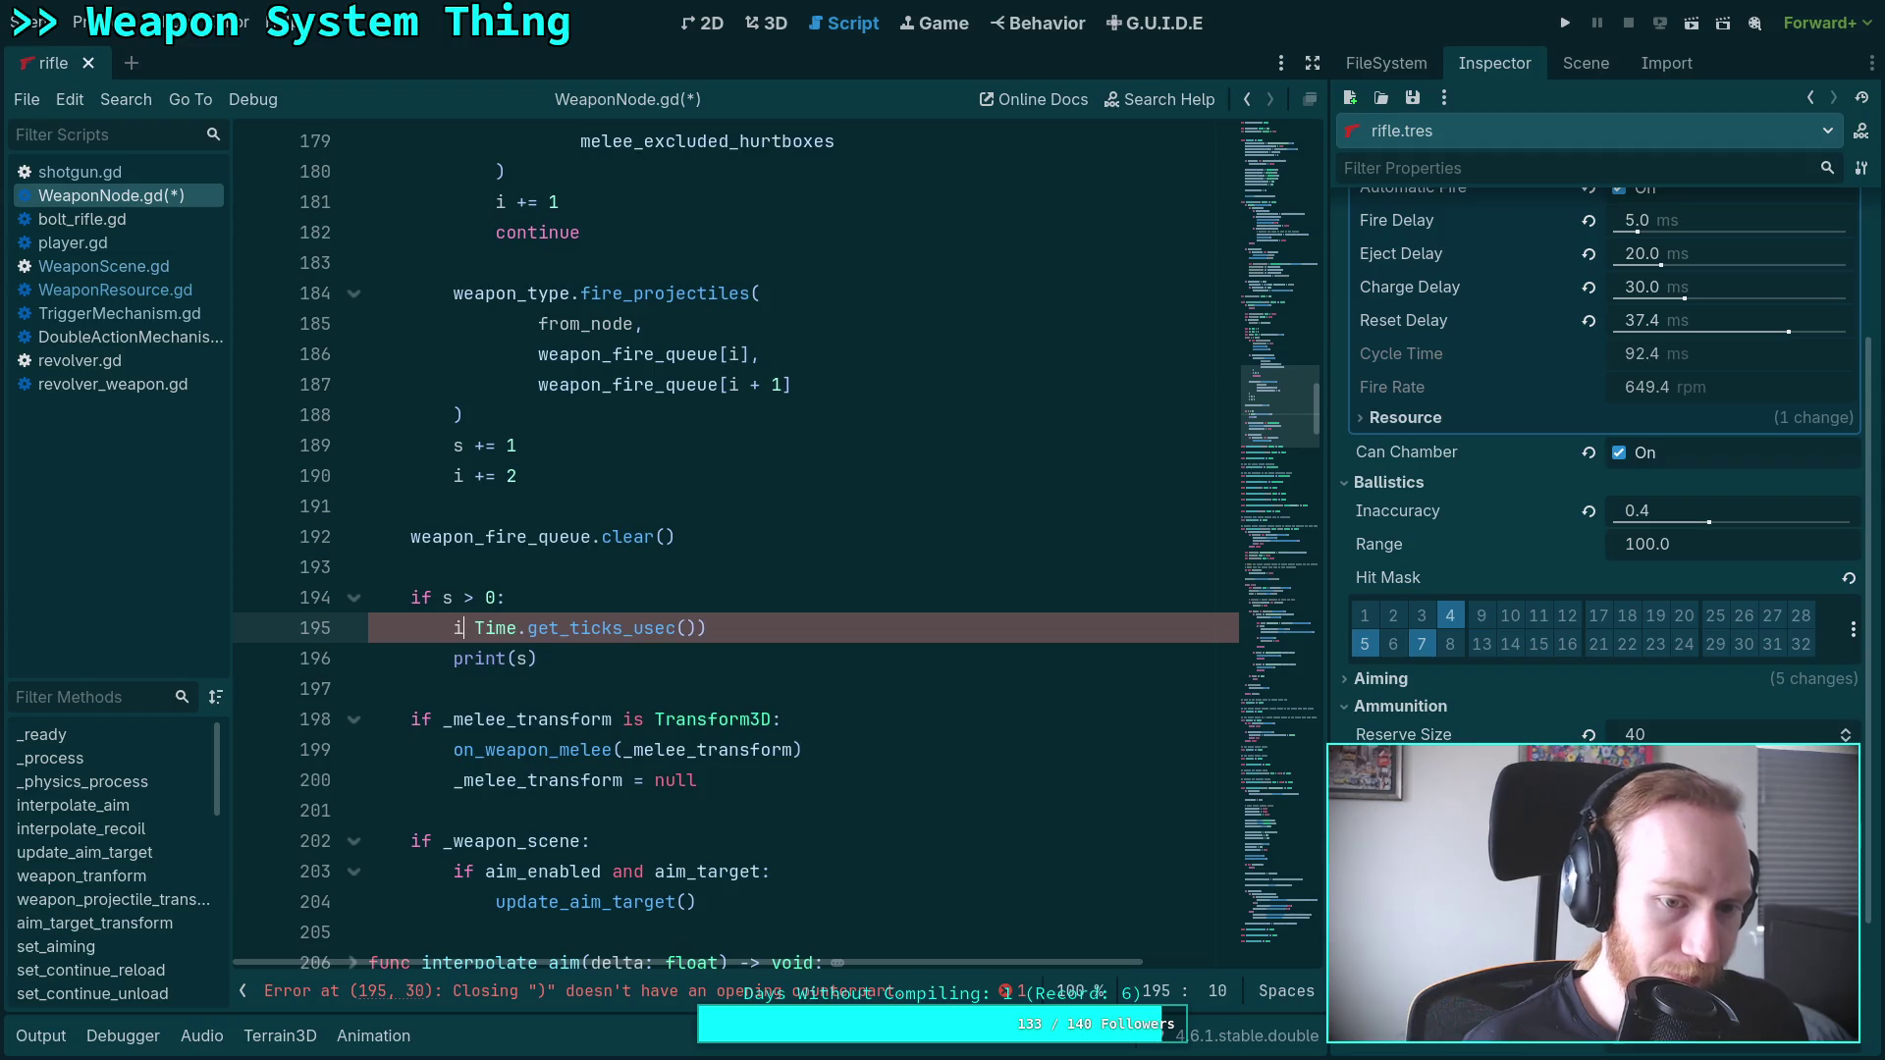
type(" last_fire_time ")
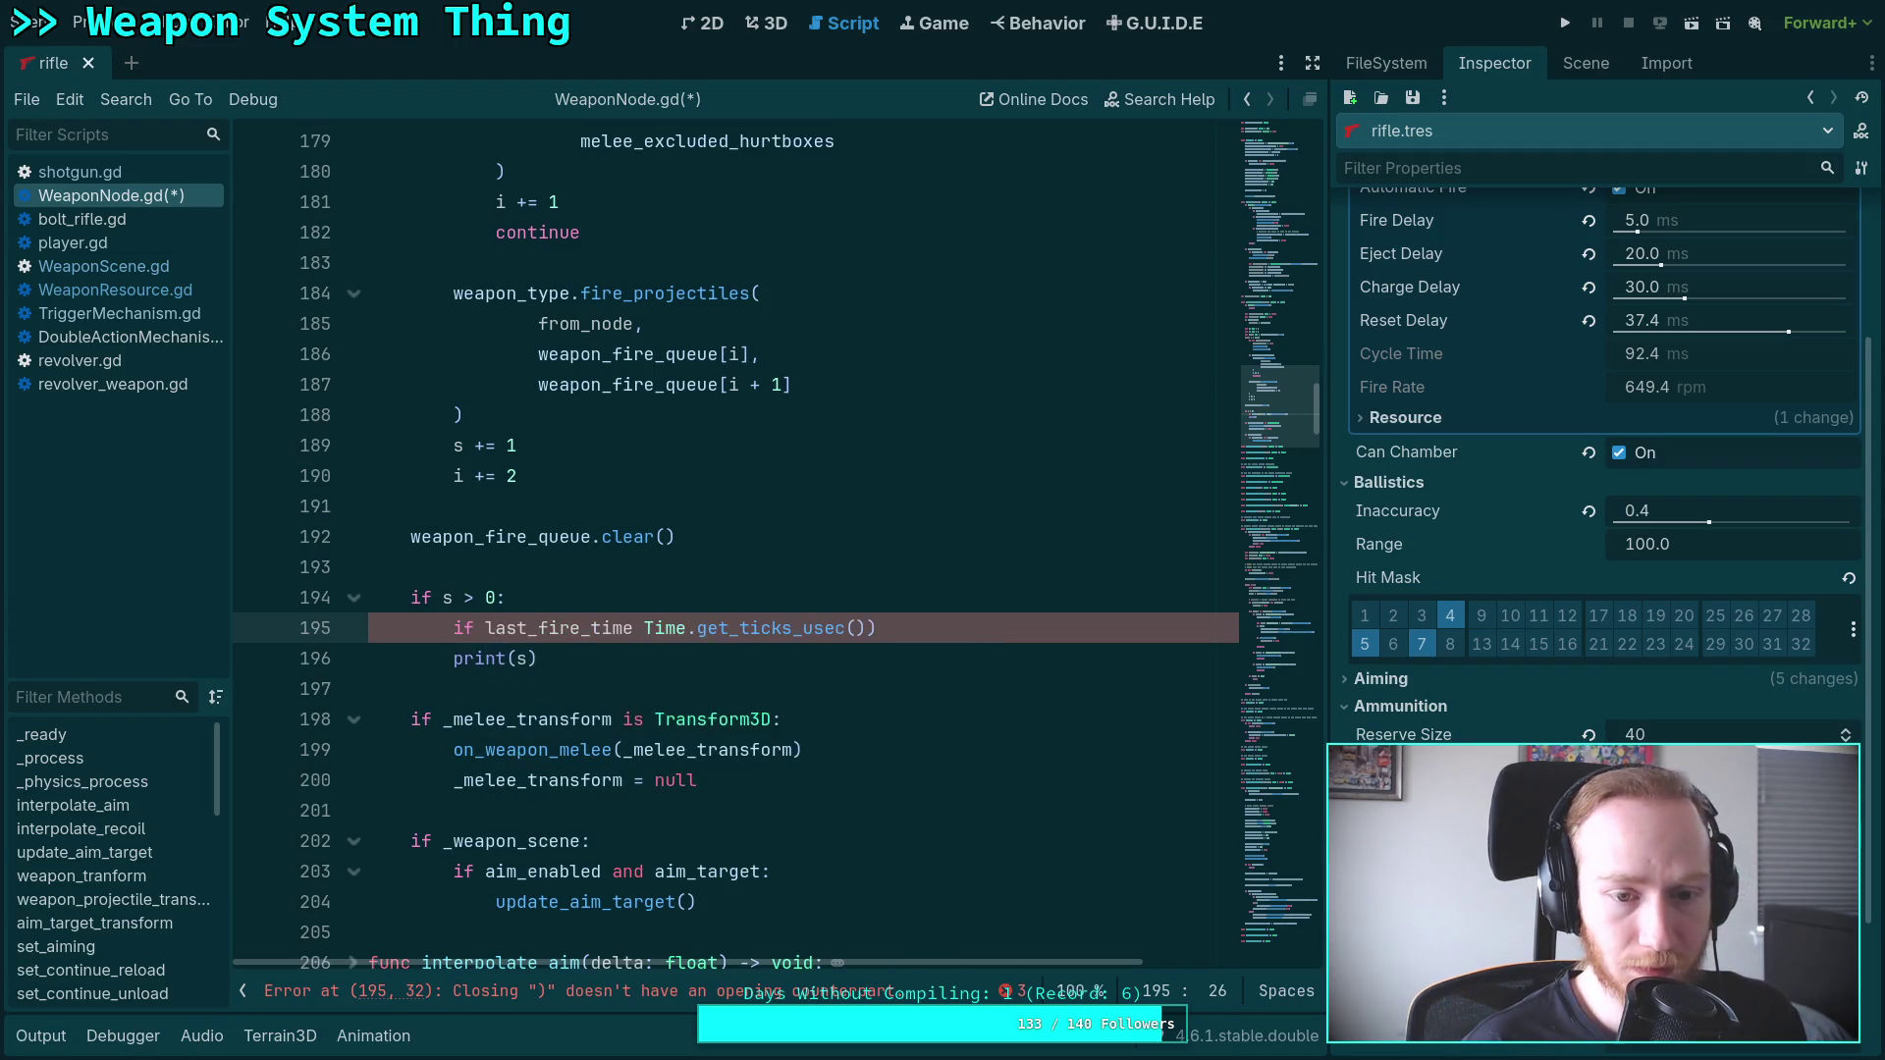
type("== 0.0:")
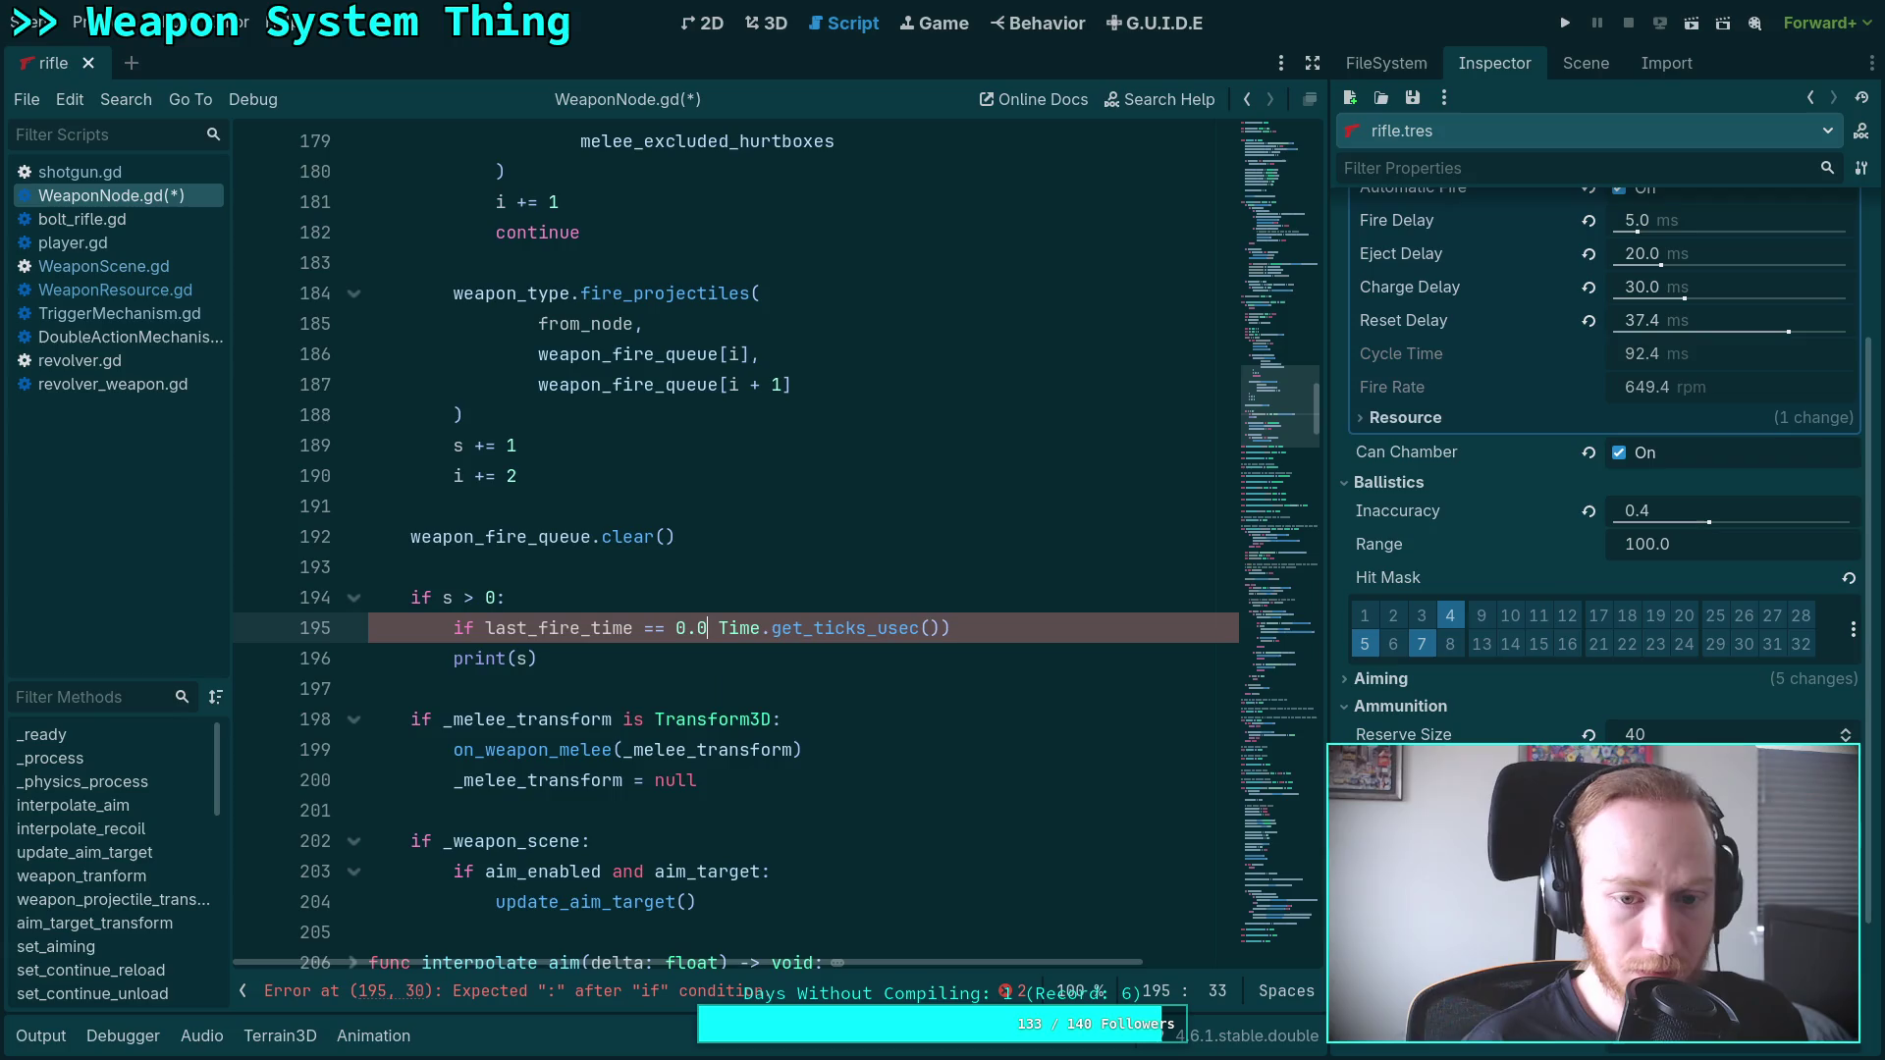
key("Return")
type("last_fire_time")
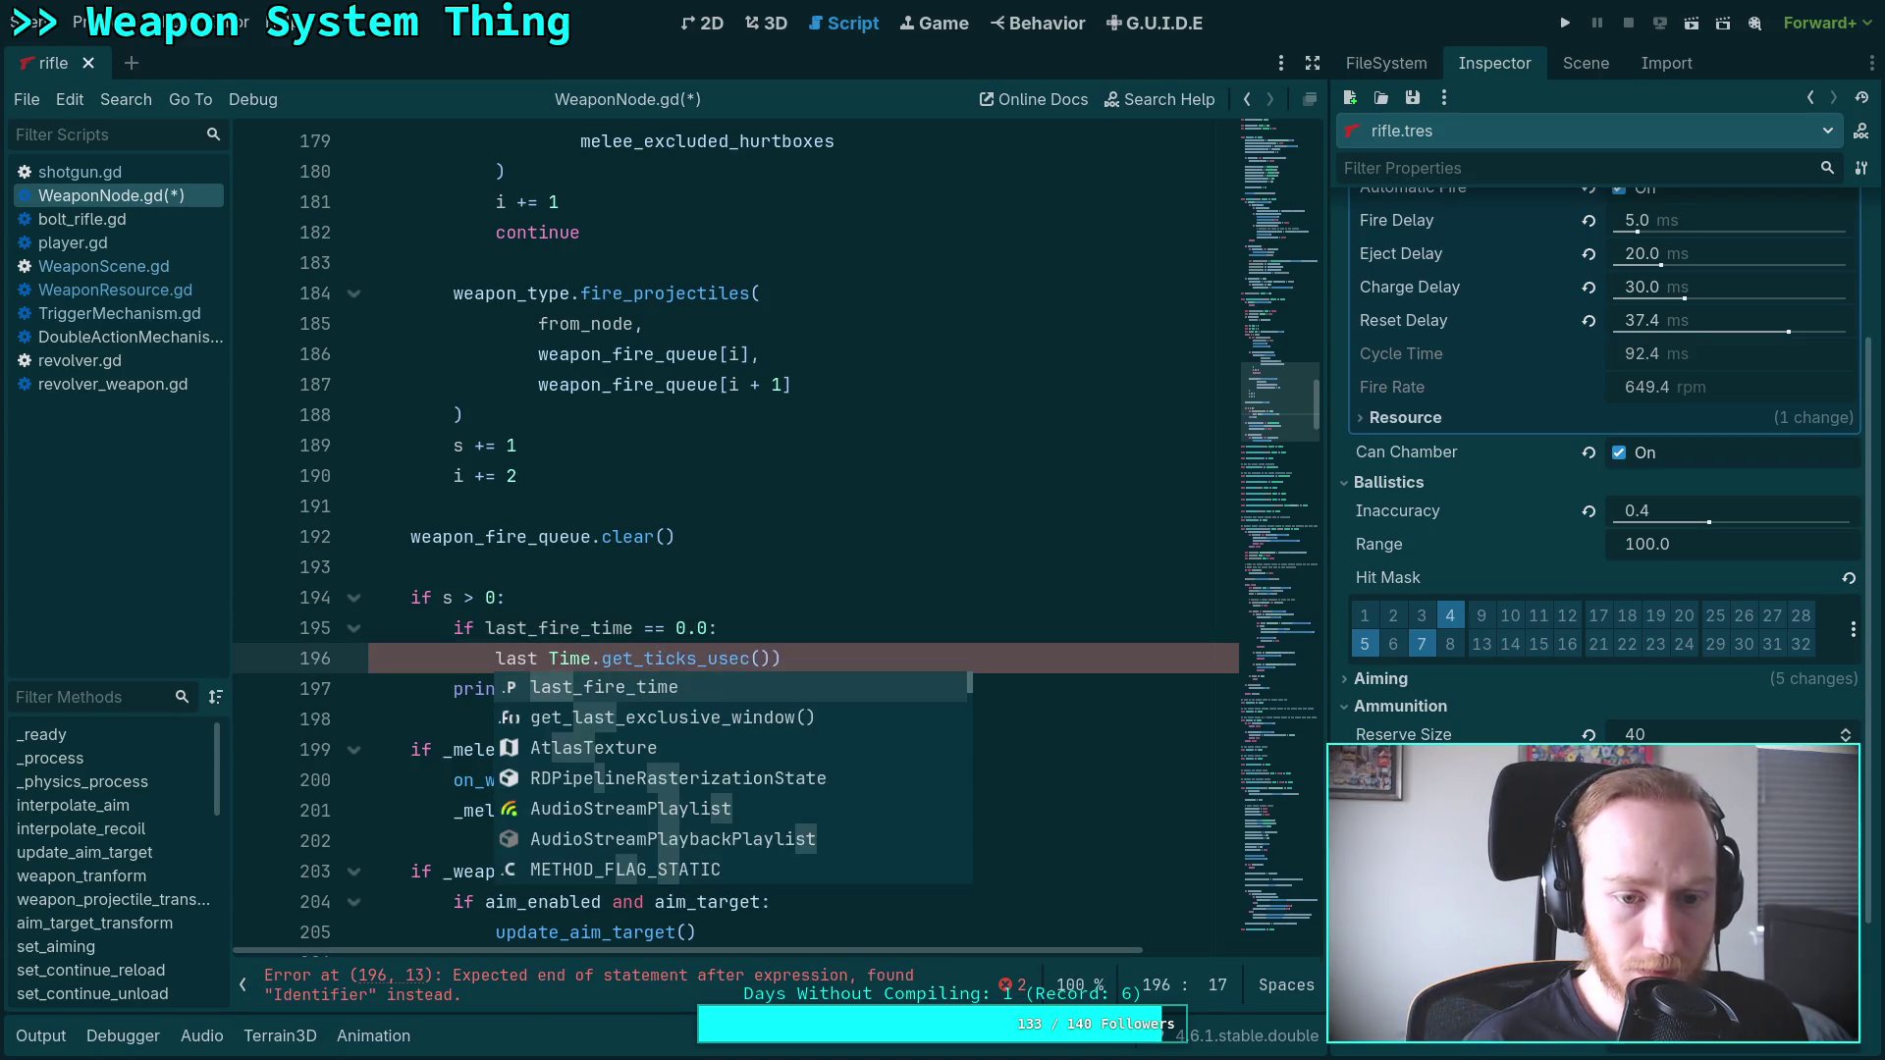
type(" =")
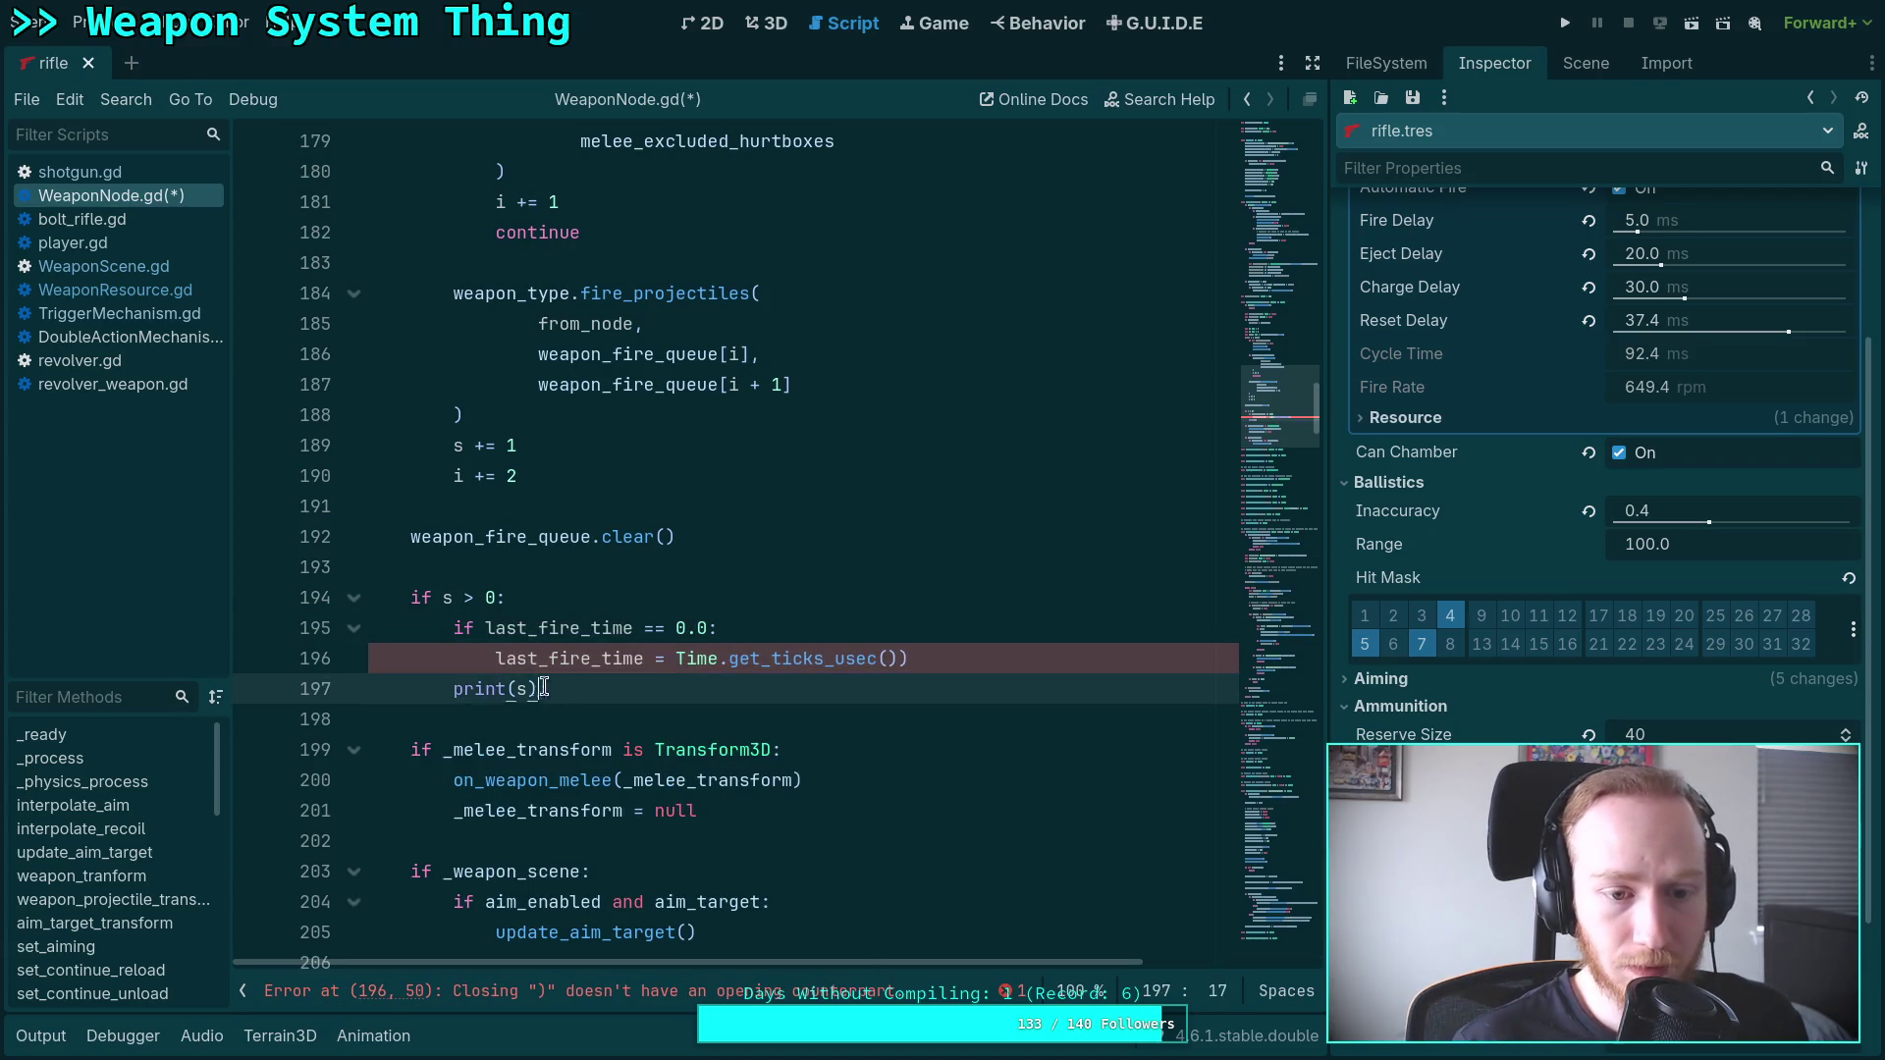
Replace the print(s) line with 'else:' and open an indented line beneath it
left_click_drag(538, 690, 456, 690)
type("else:")
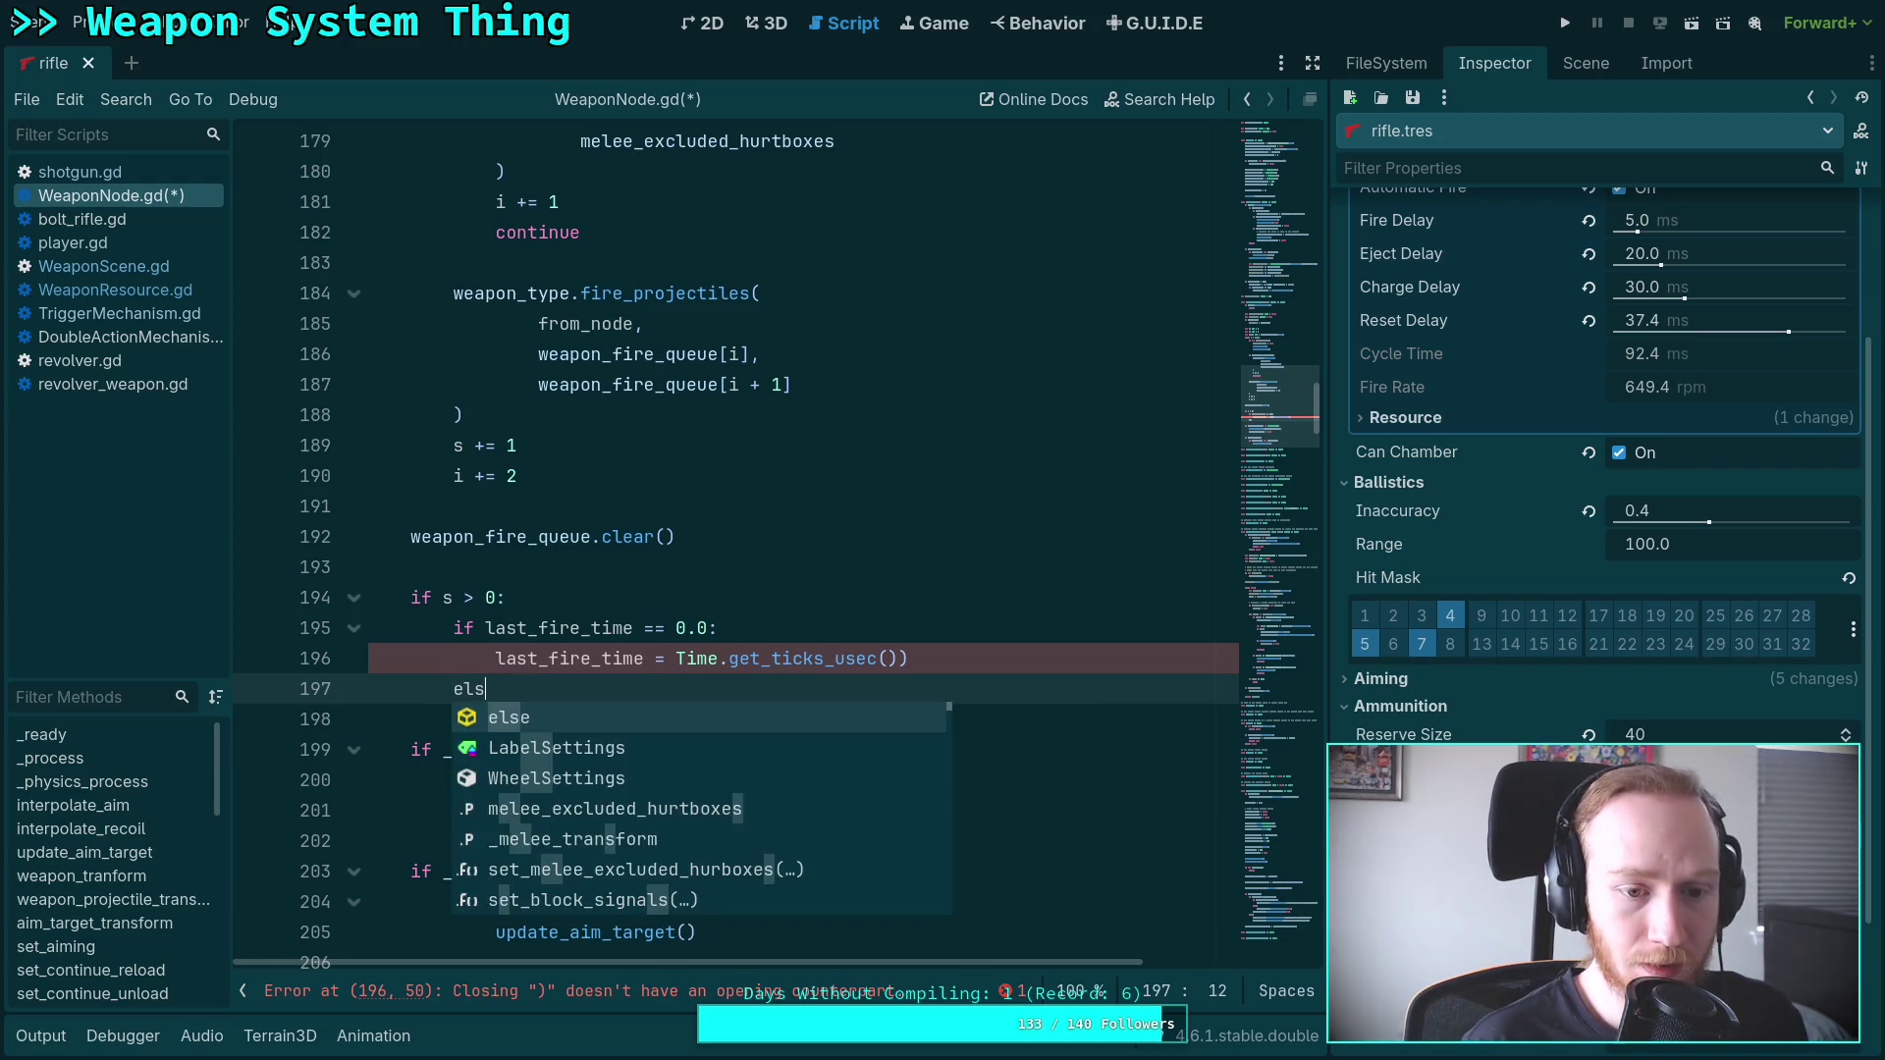
key("Return")
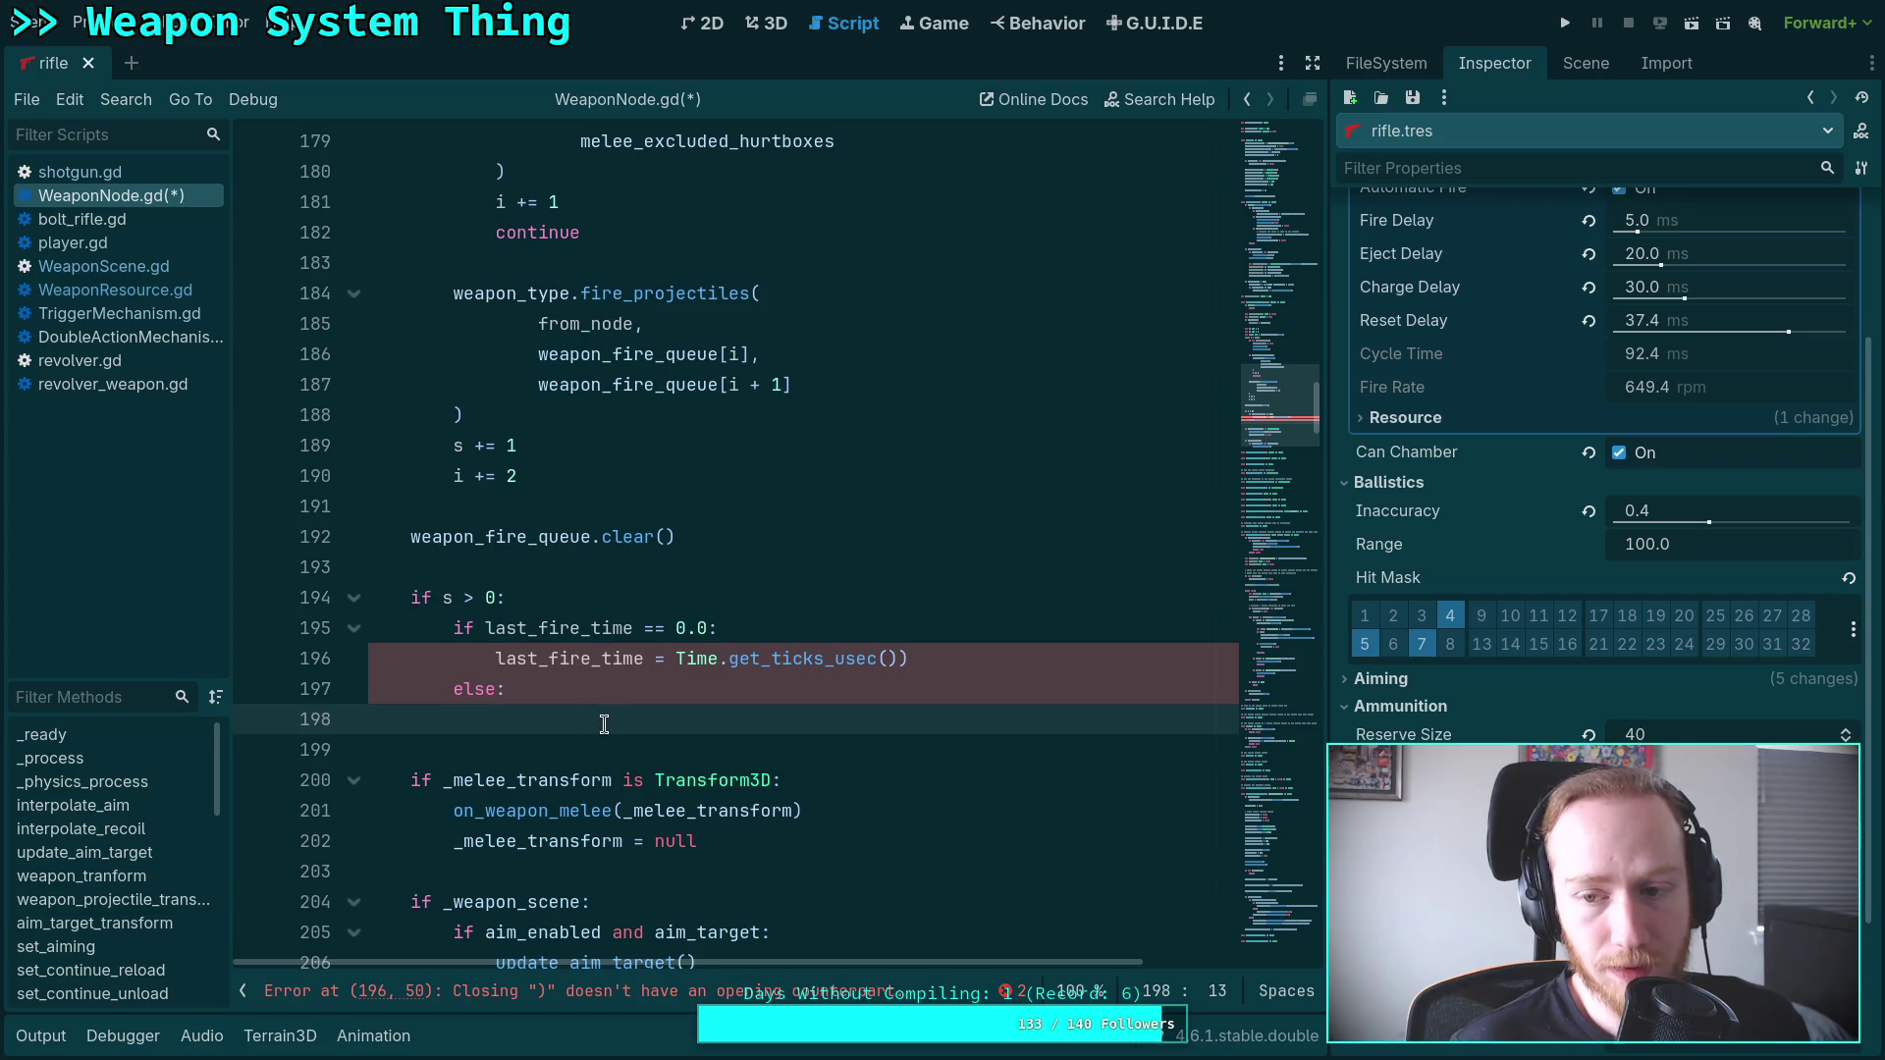
scroll(605, 721, "up", 20)
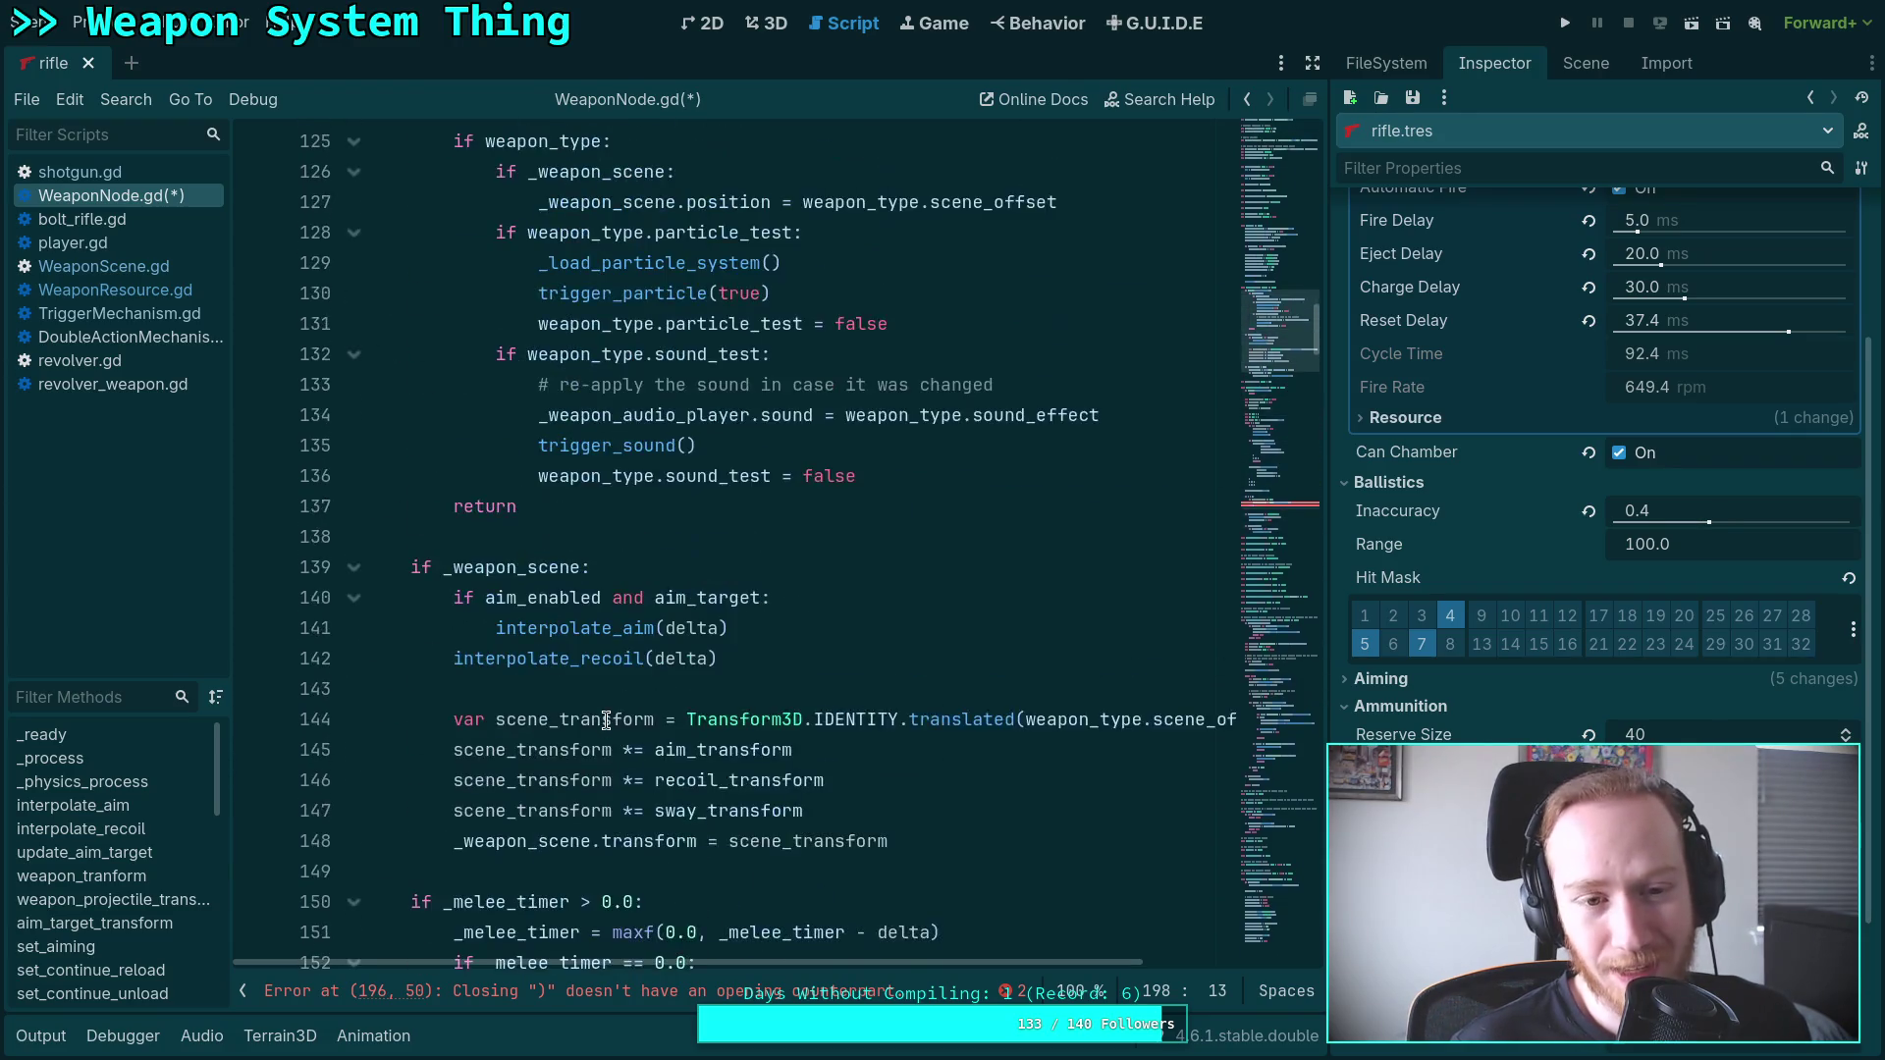
scroll(606, 716, "up", 10)
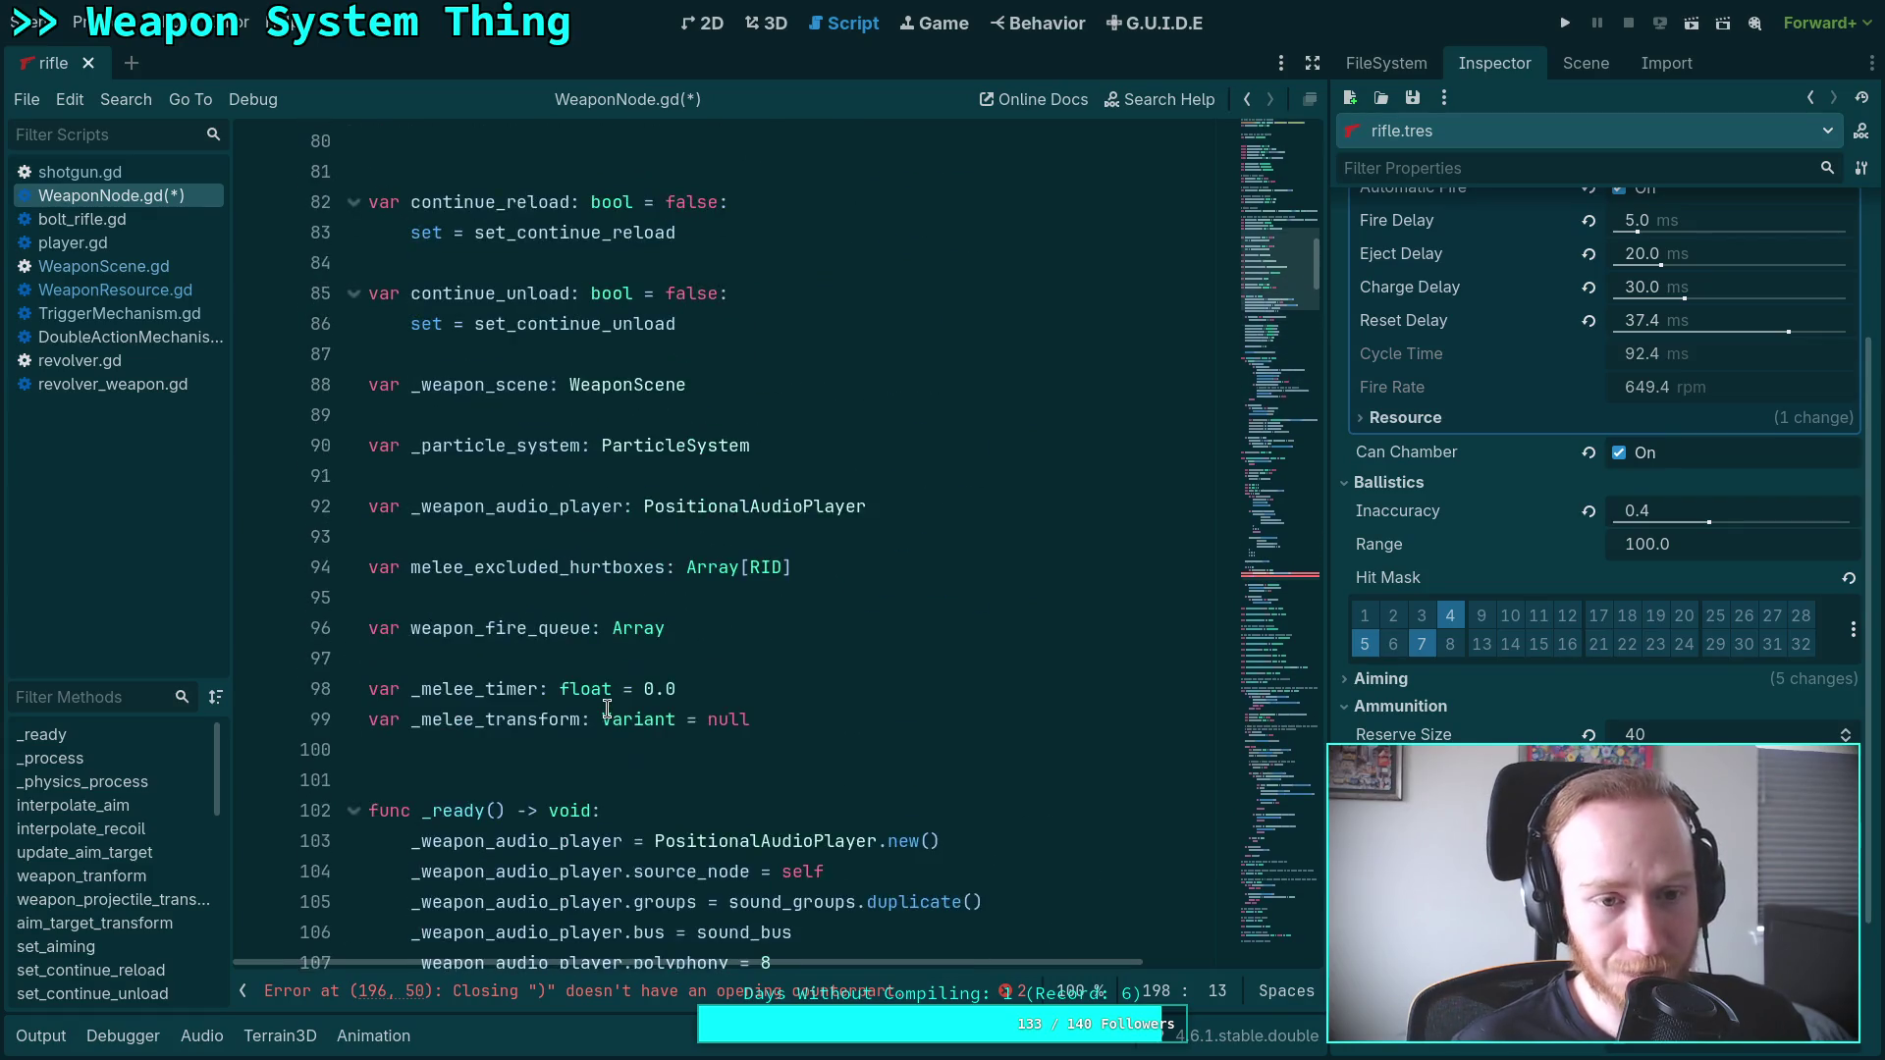
scroll(607, 712, "up", 6)
scroll(589, 702, "down", 12)
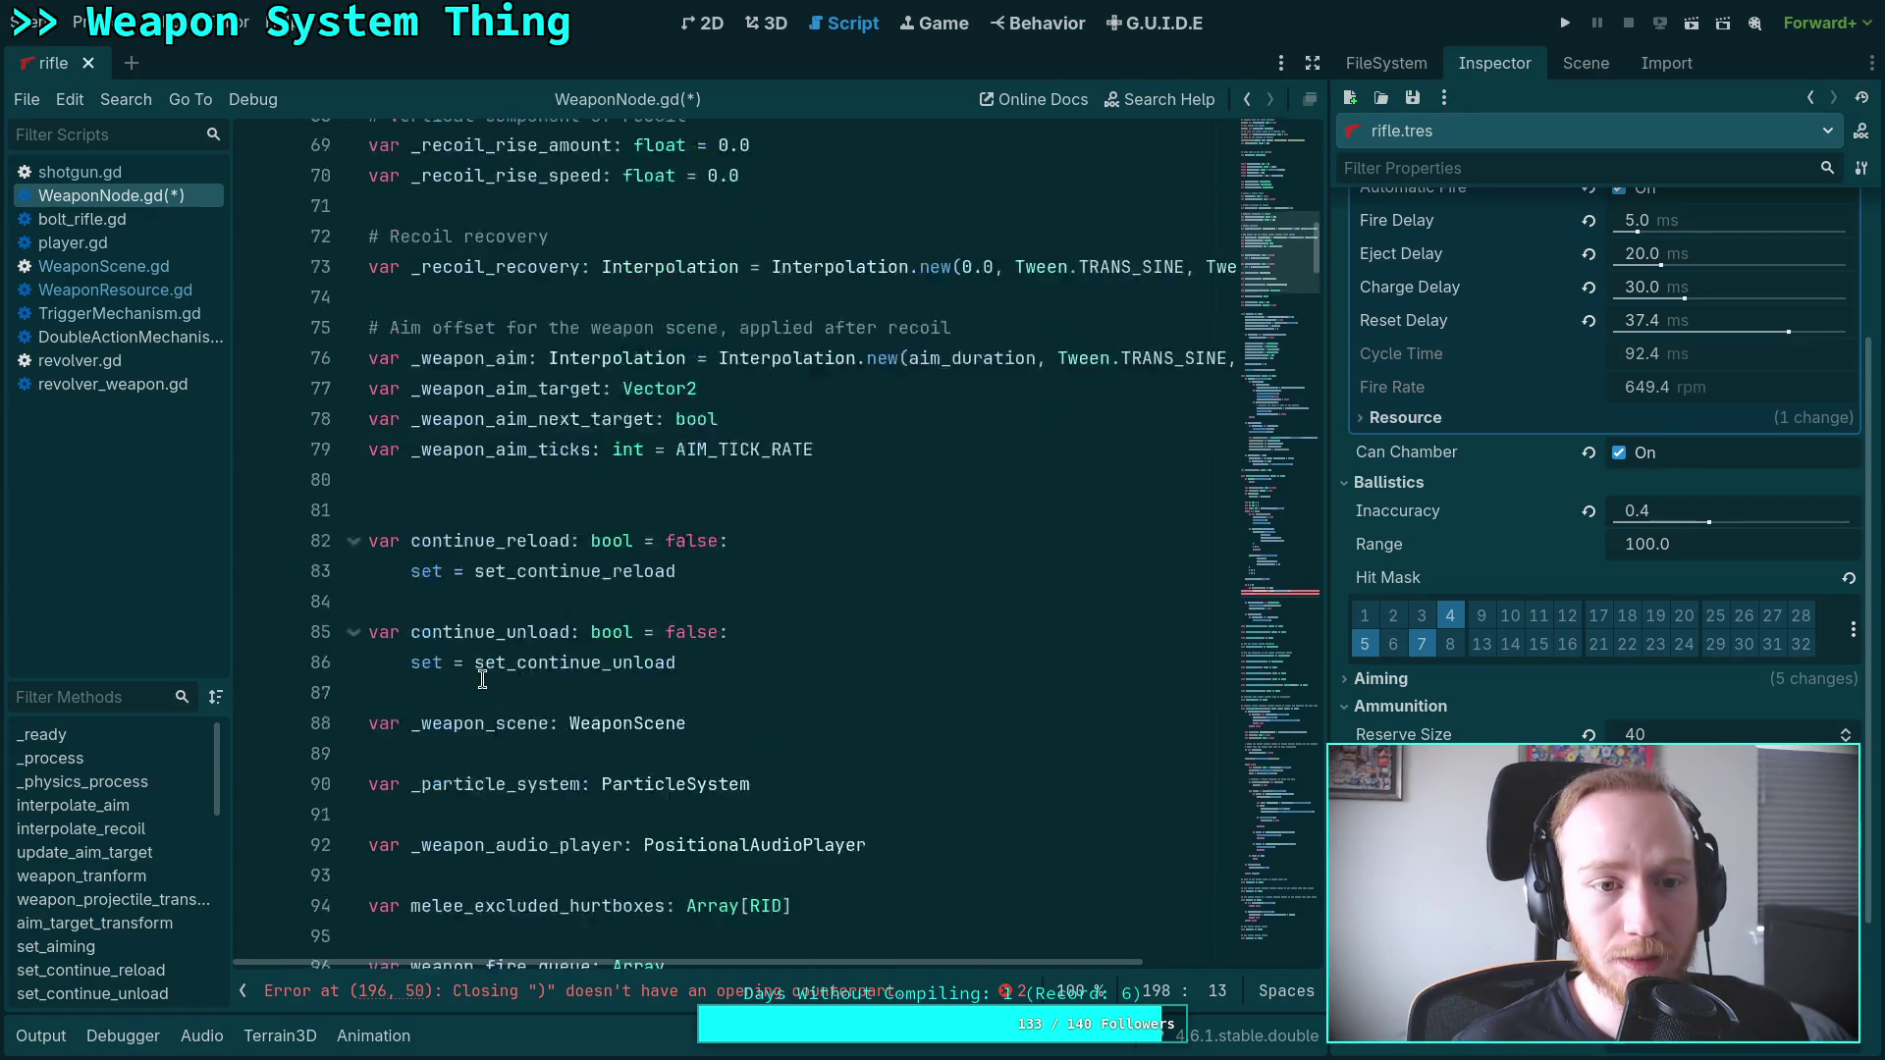
scroll(526, 666, "down", 17)
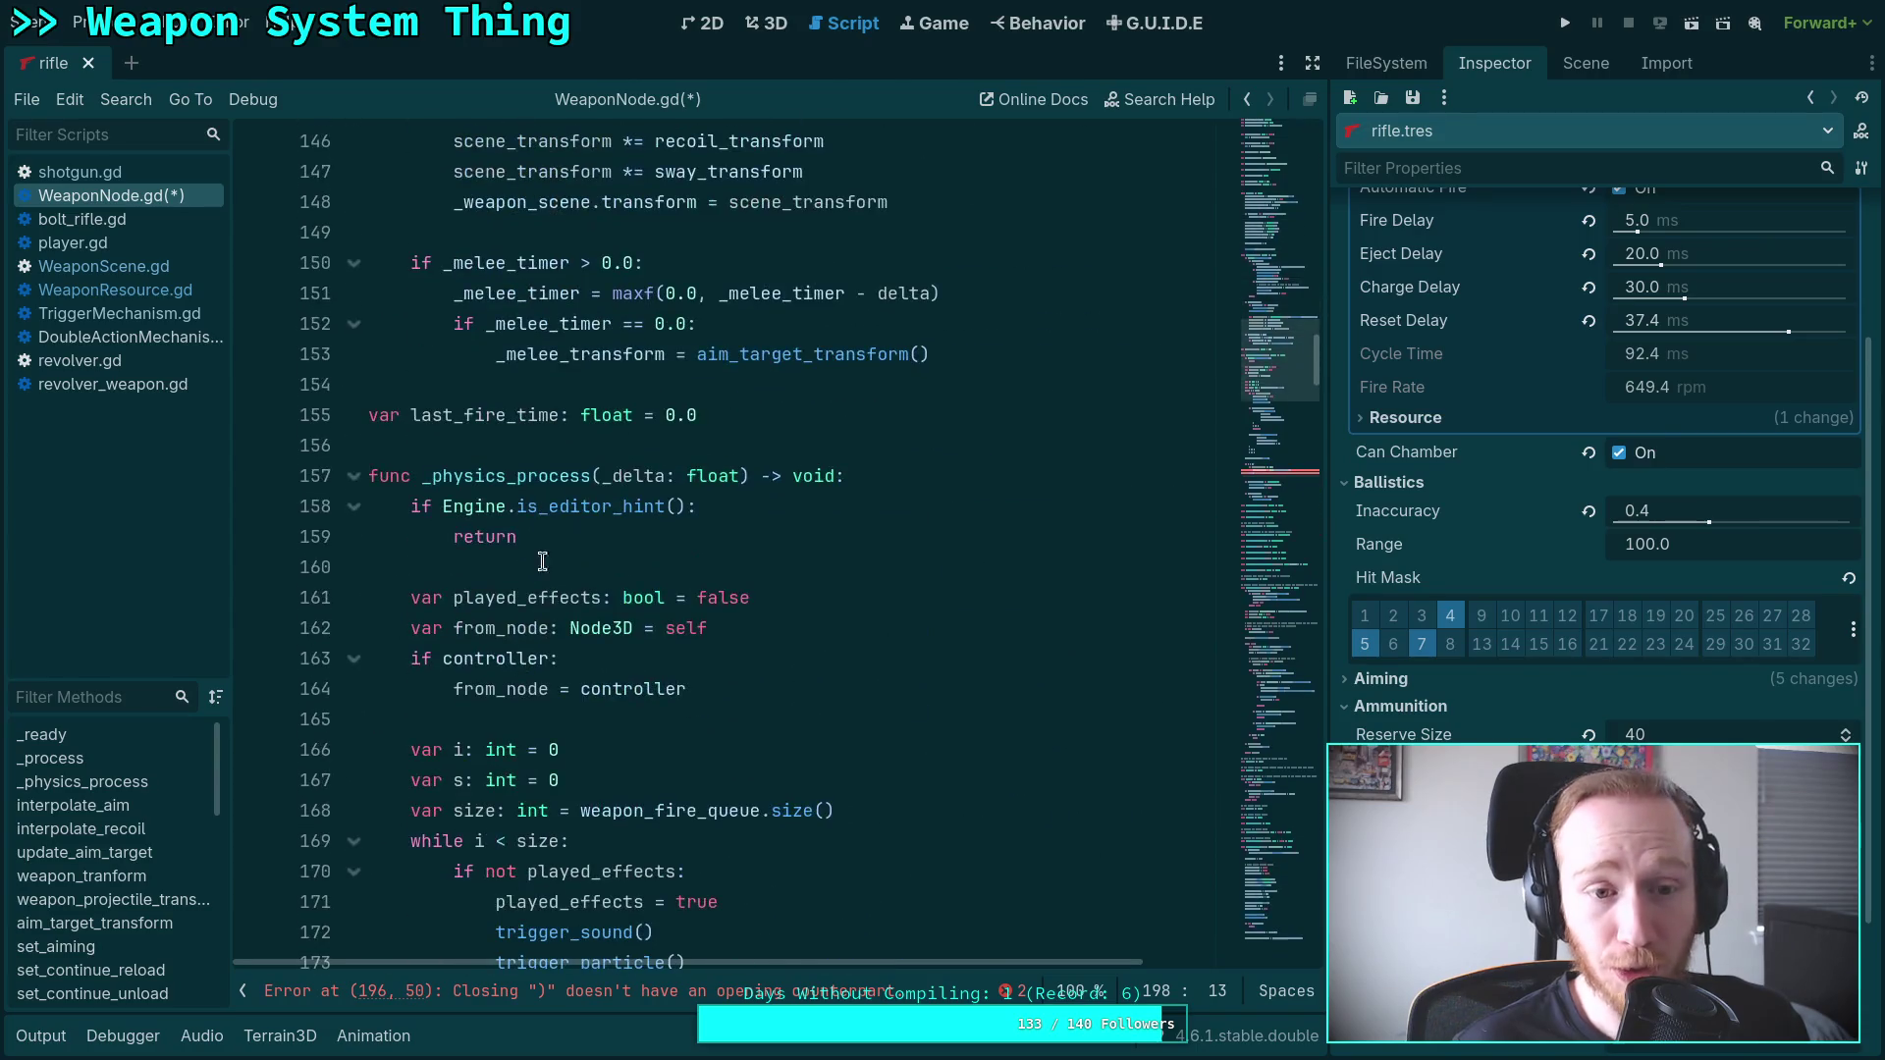
Add 'var last_fire_count: int = 0' below the last_fire_time declaration
left_click(737, 416)
key("Return")
type("var last")
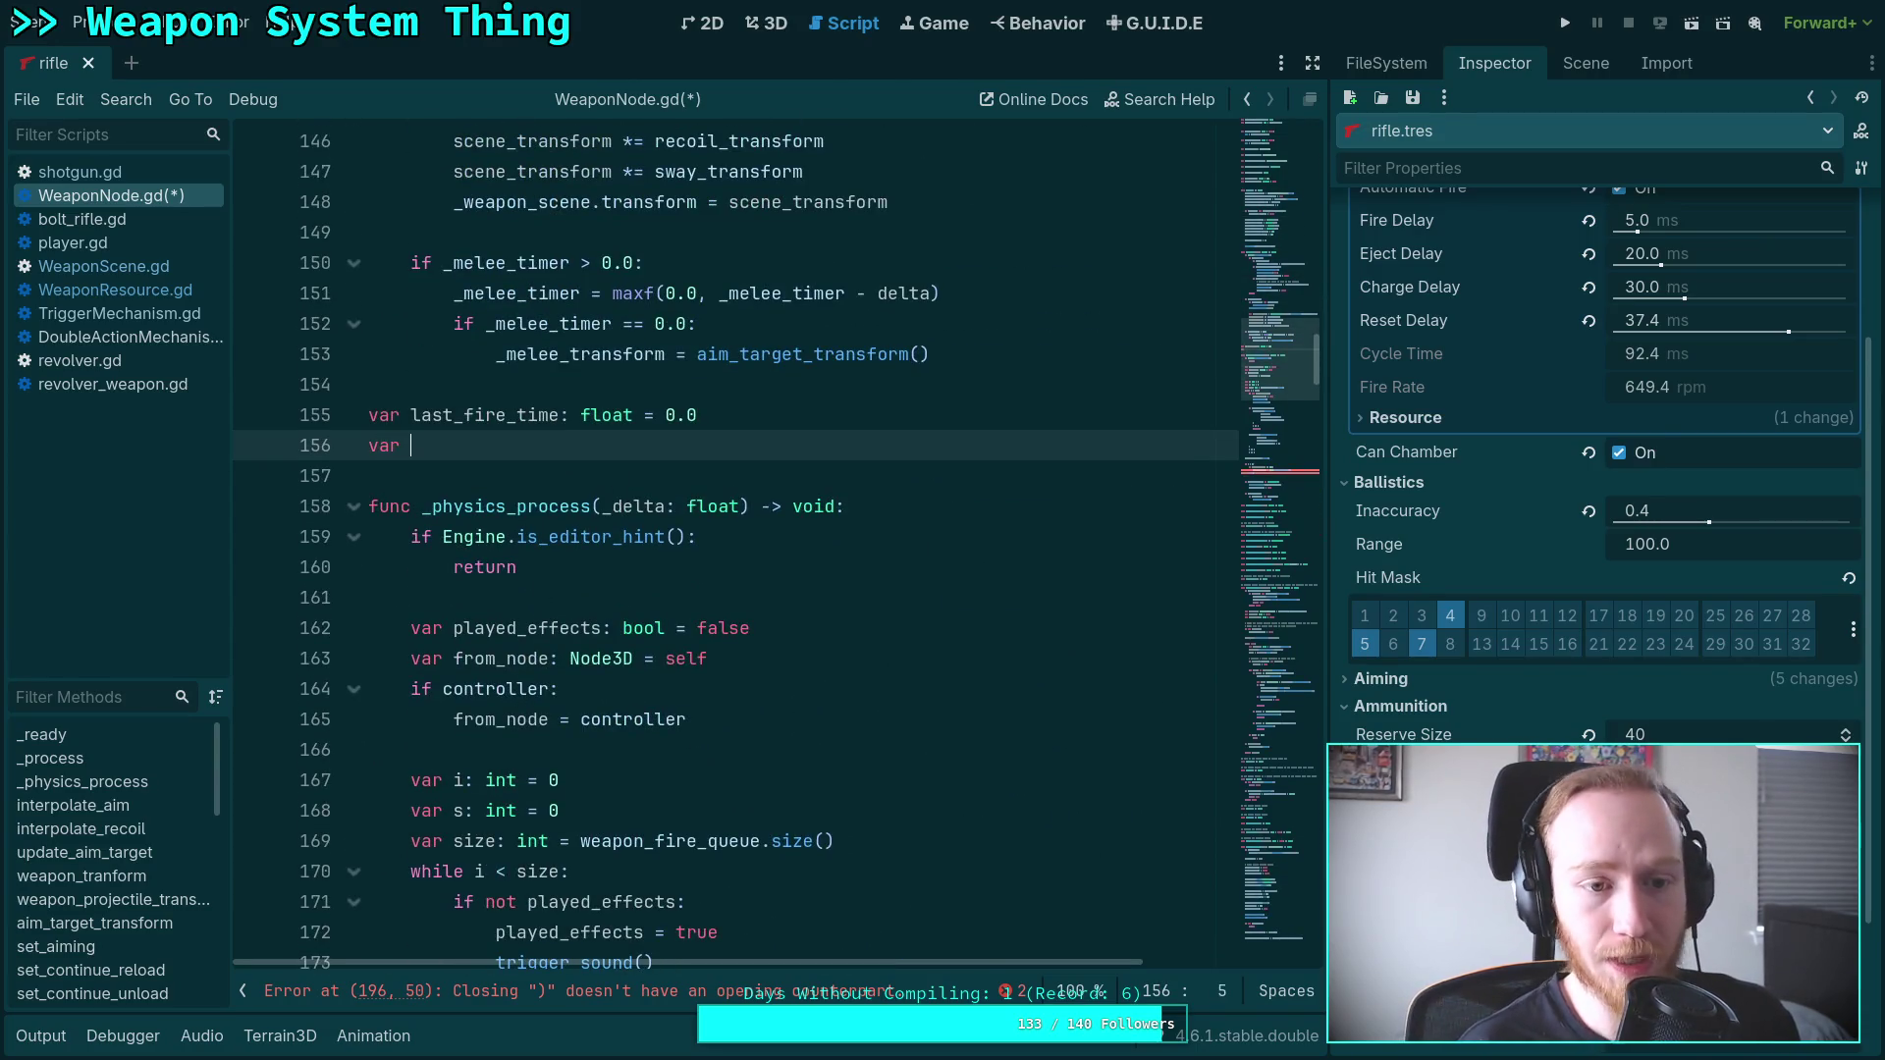
type("_fire_")
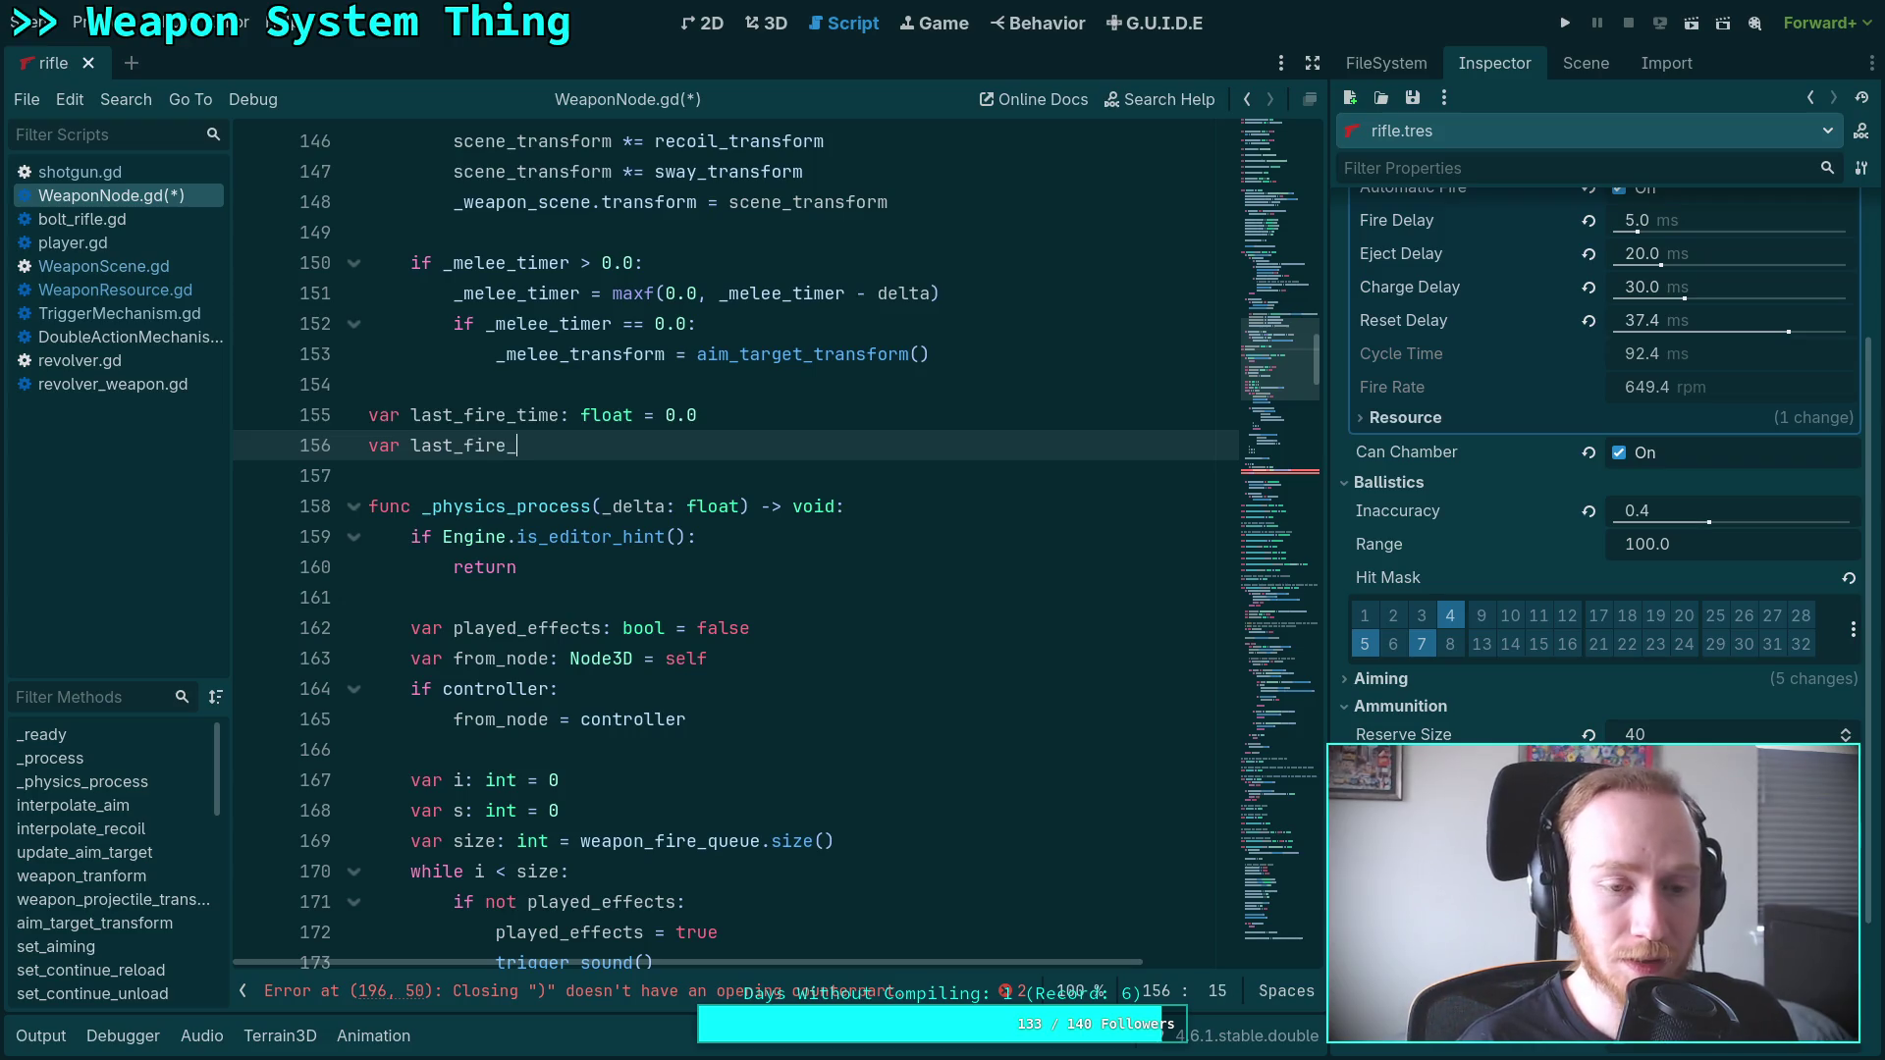
type("count: float")
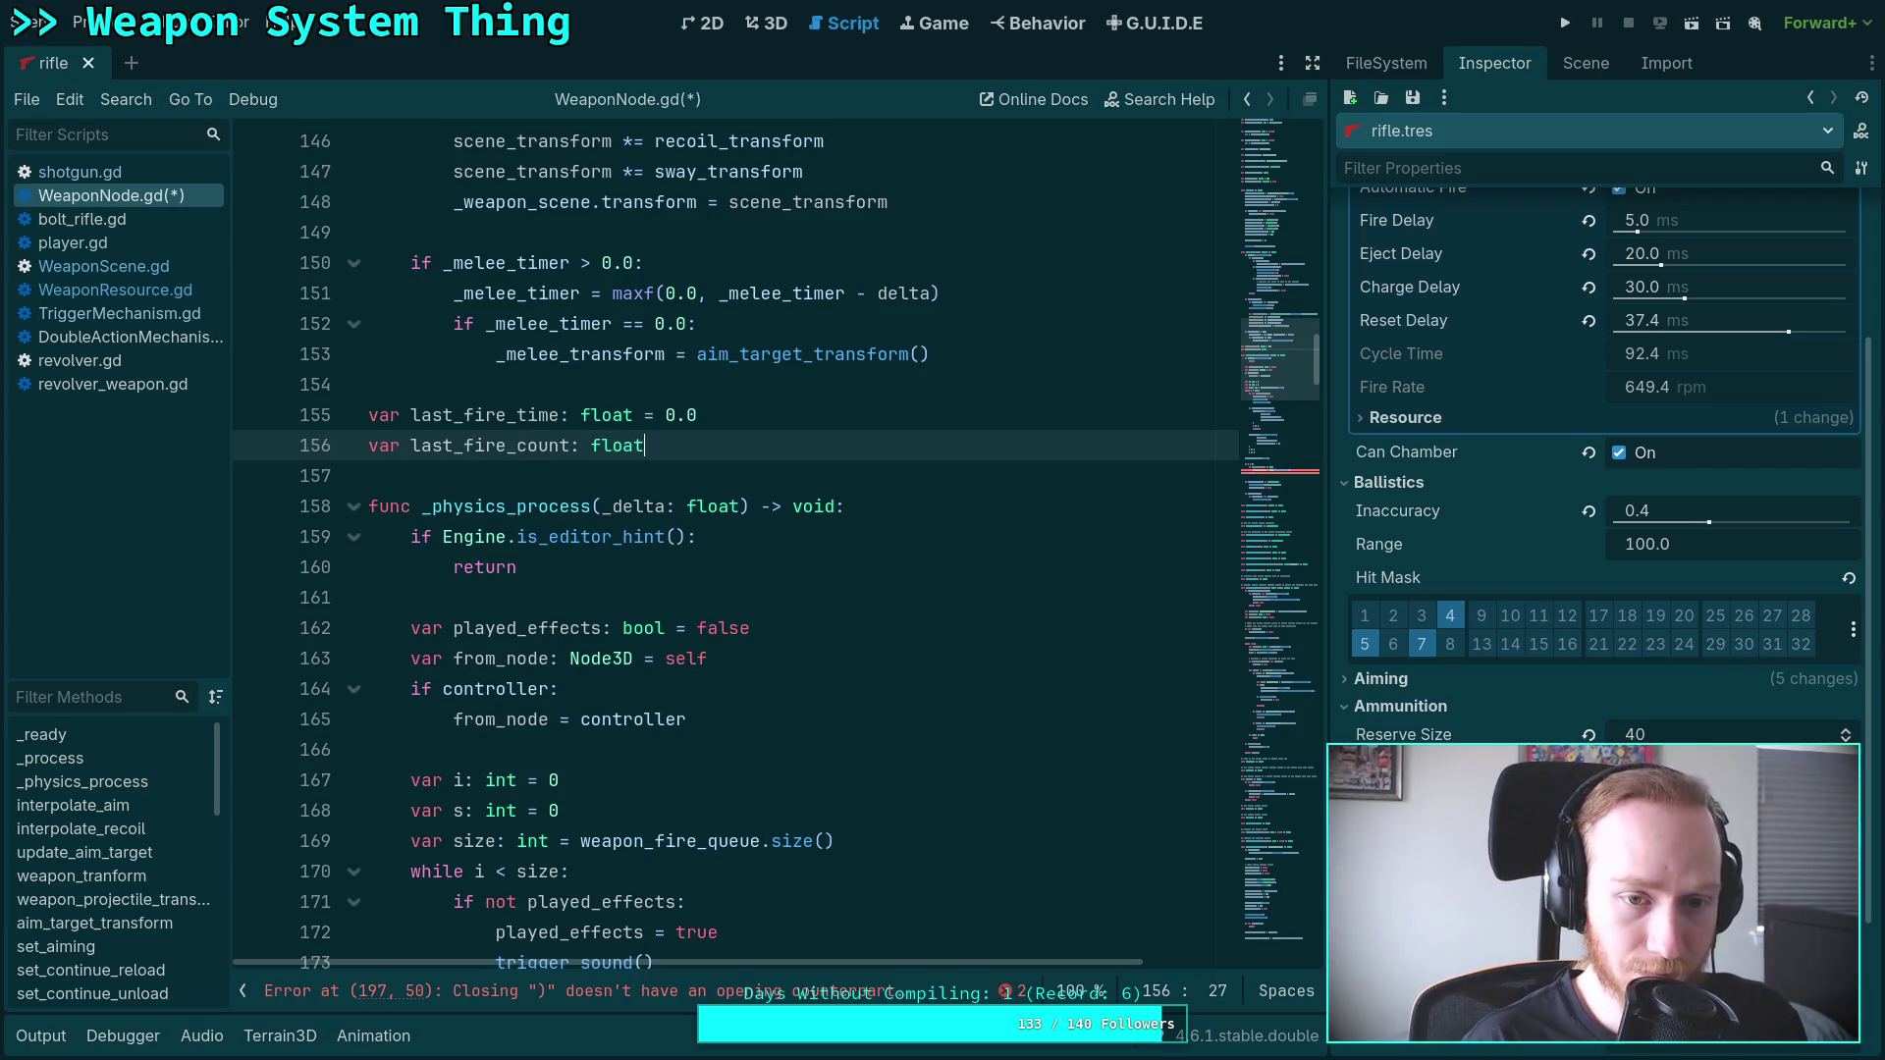
key("BackSpace")
key("BackSpace")
key("BackSpace")
type("int = 0")
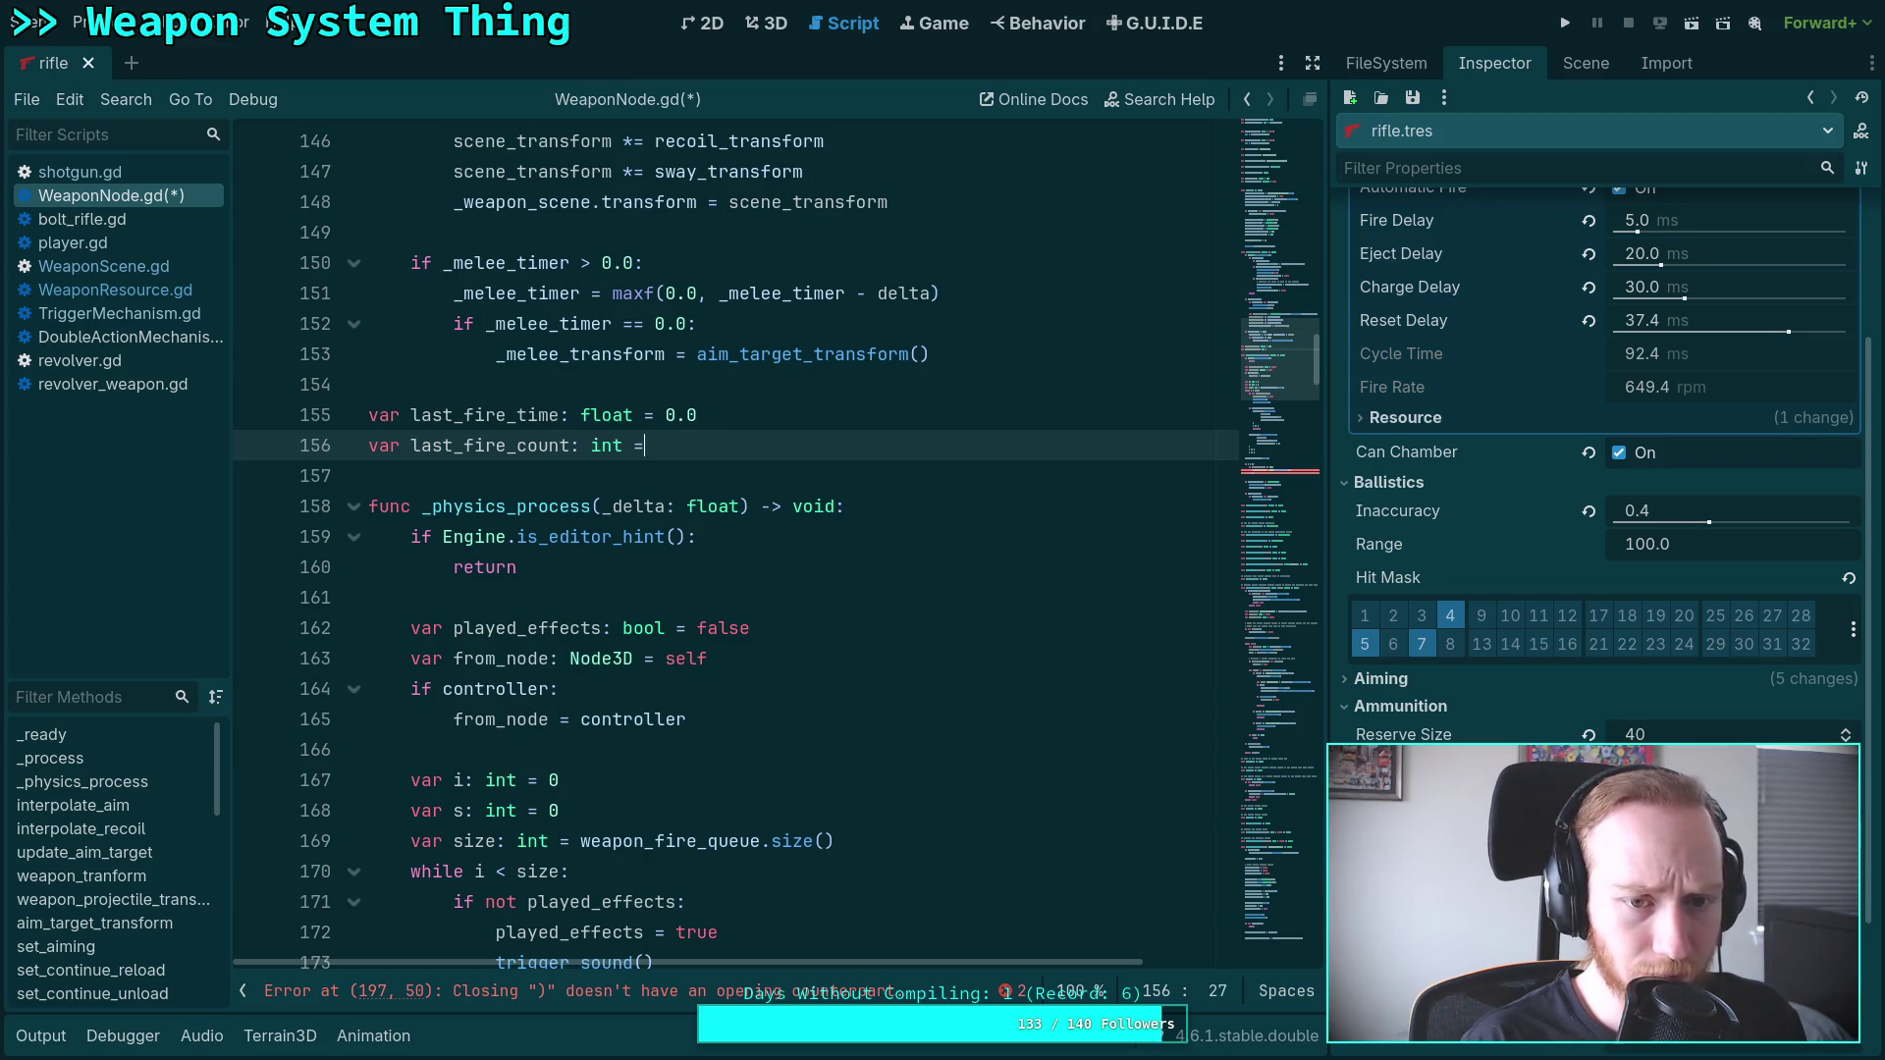
Change the first-shot check to 'last_fire_count == 0'
scroll(871, 657, "down", 5)
scroll(871, 657, "down", 5)
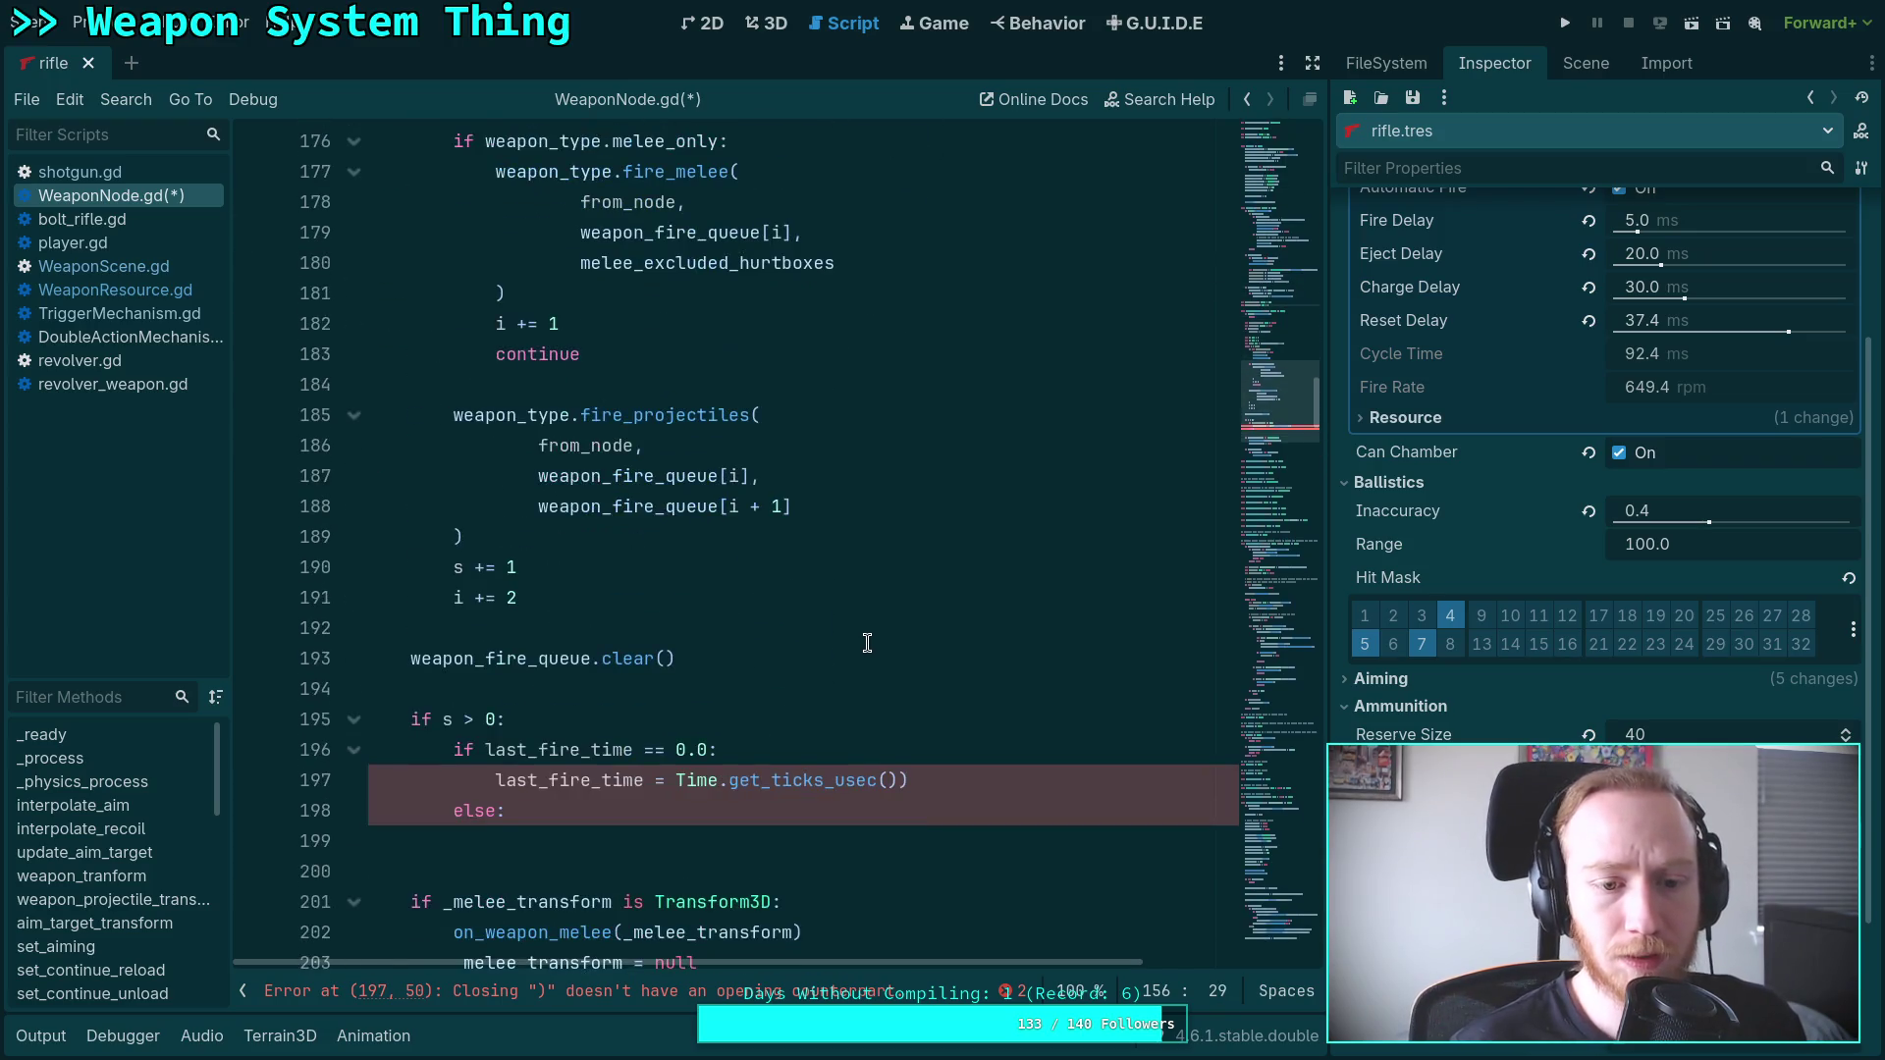
scroll(844, 640, "down", 2)
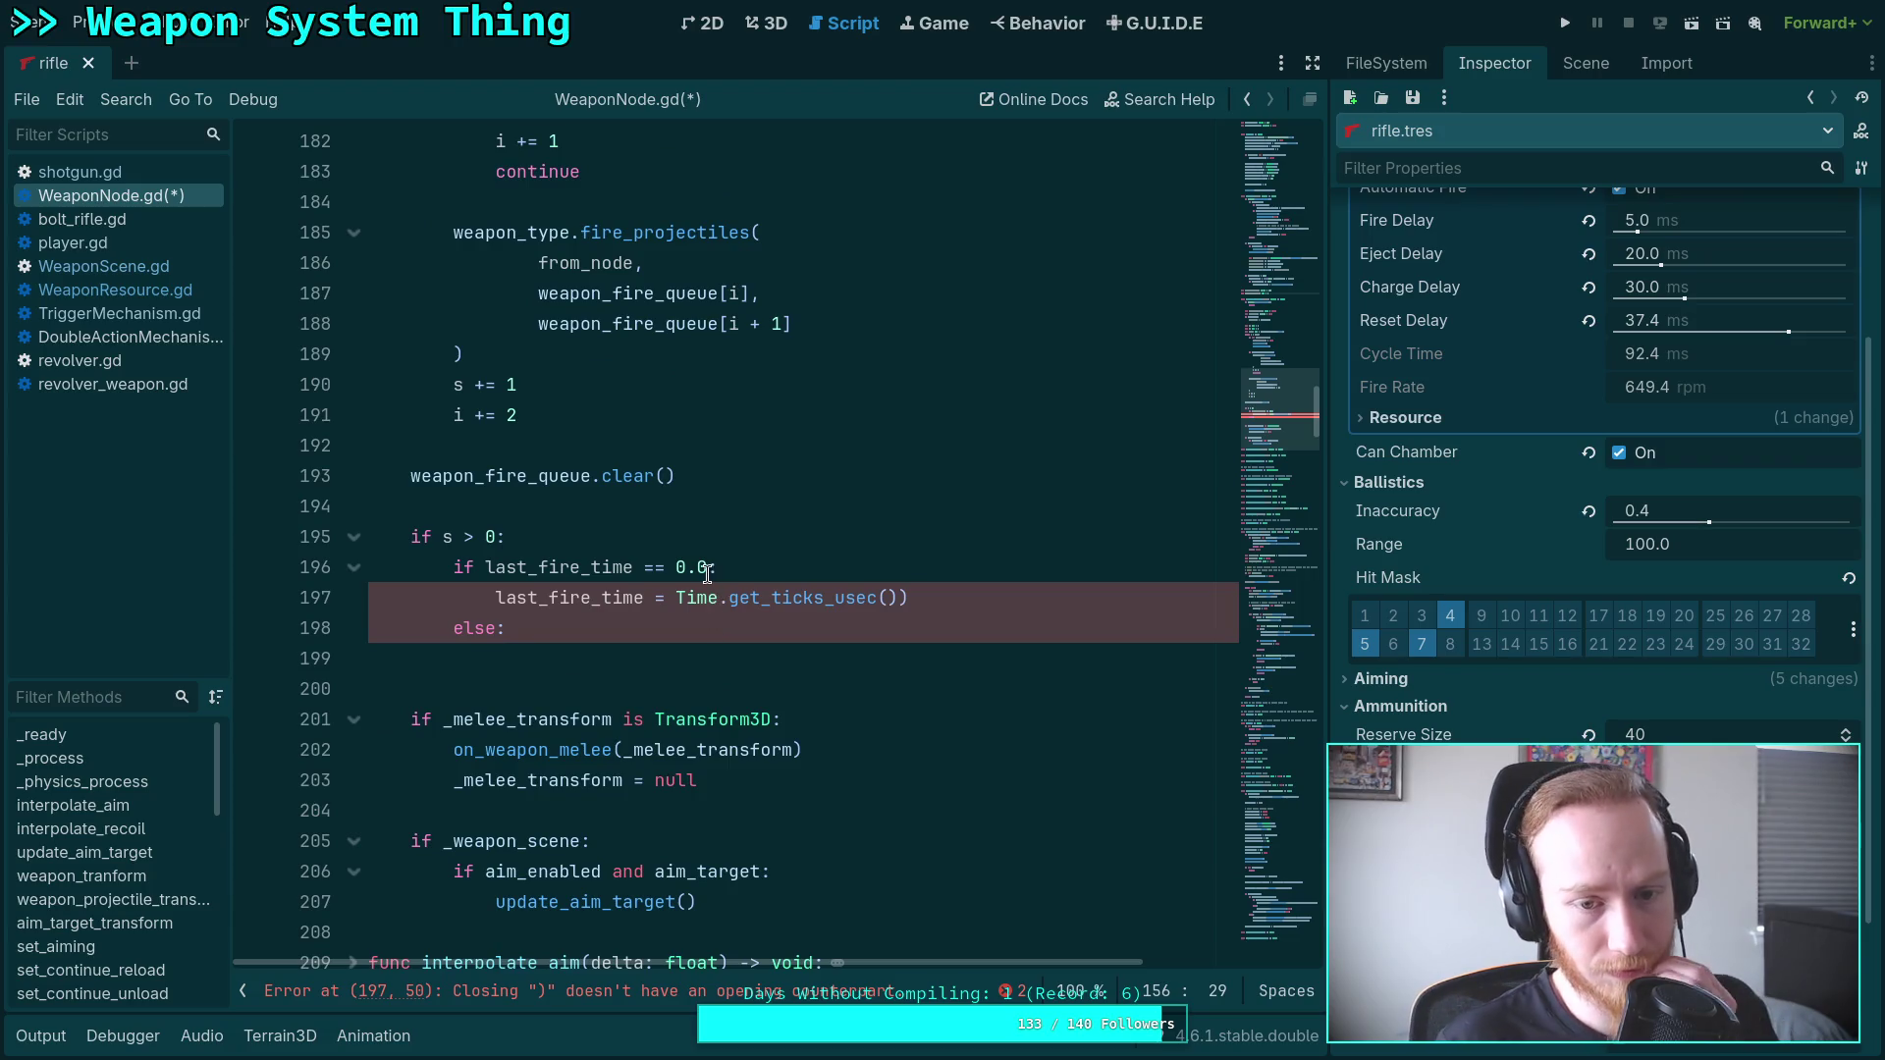
left_click_drag(592, 570, 633, 567)
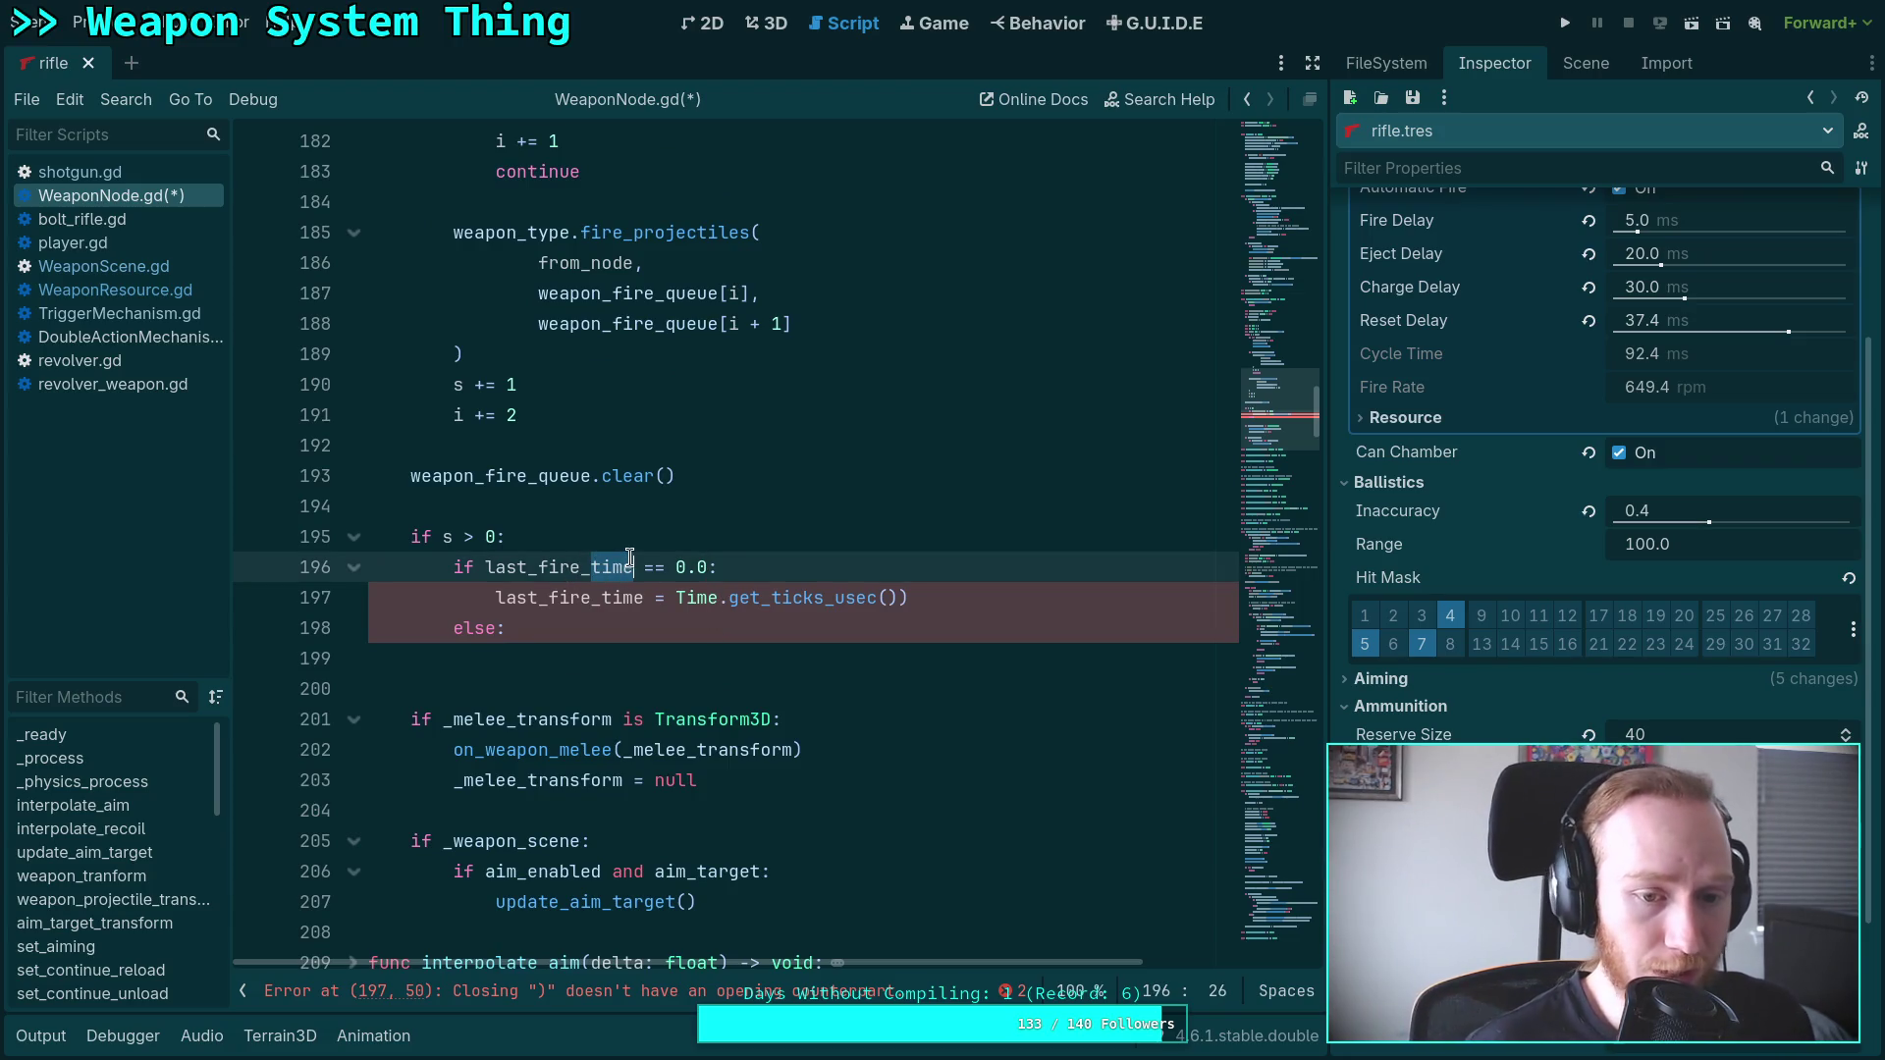
type("c")
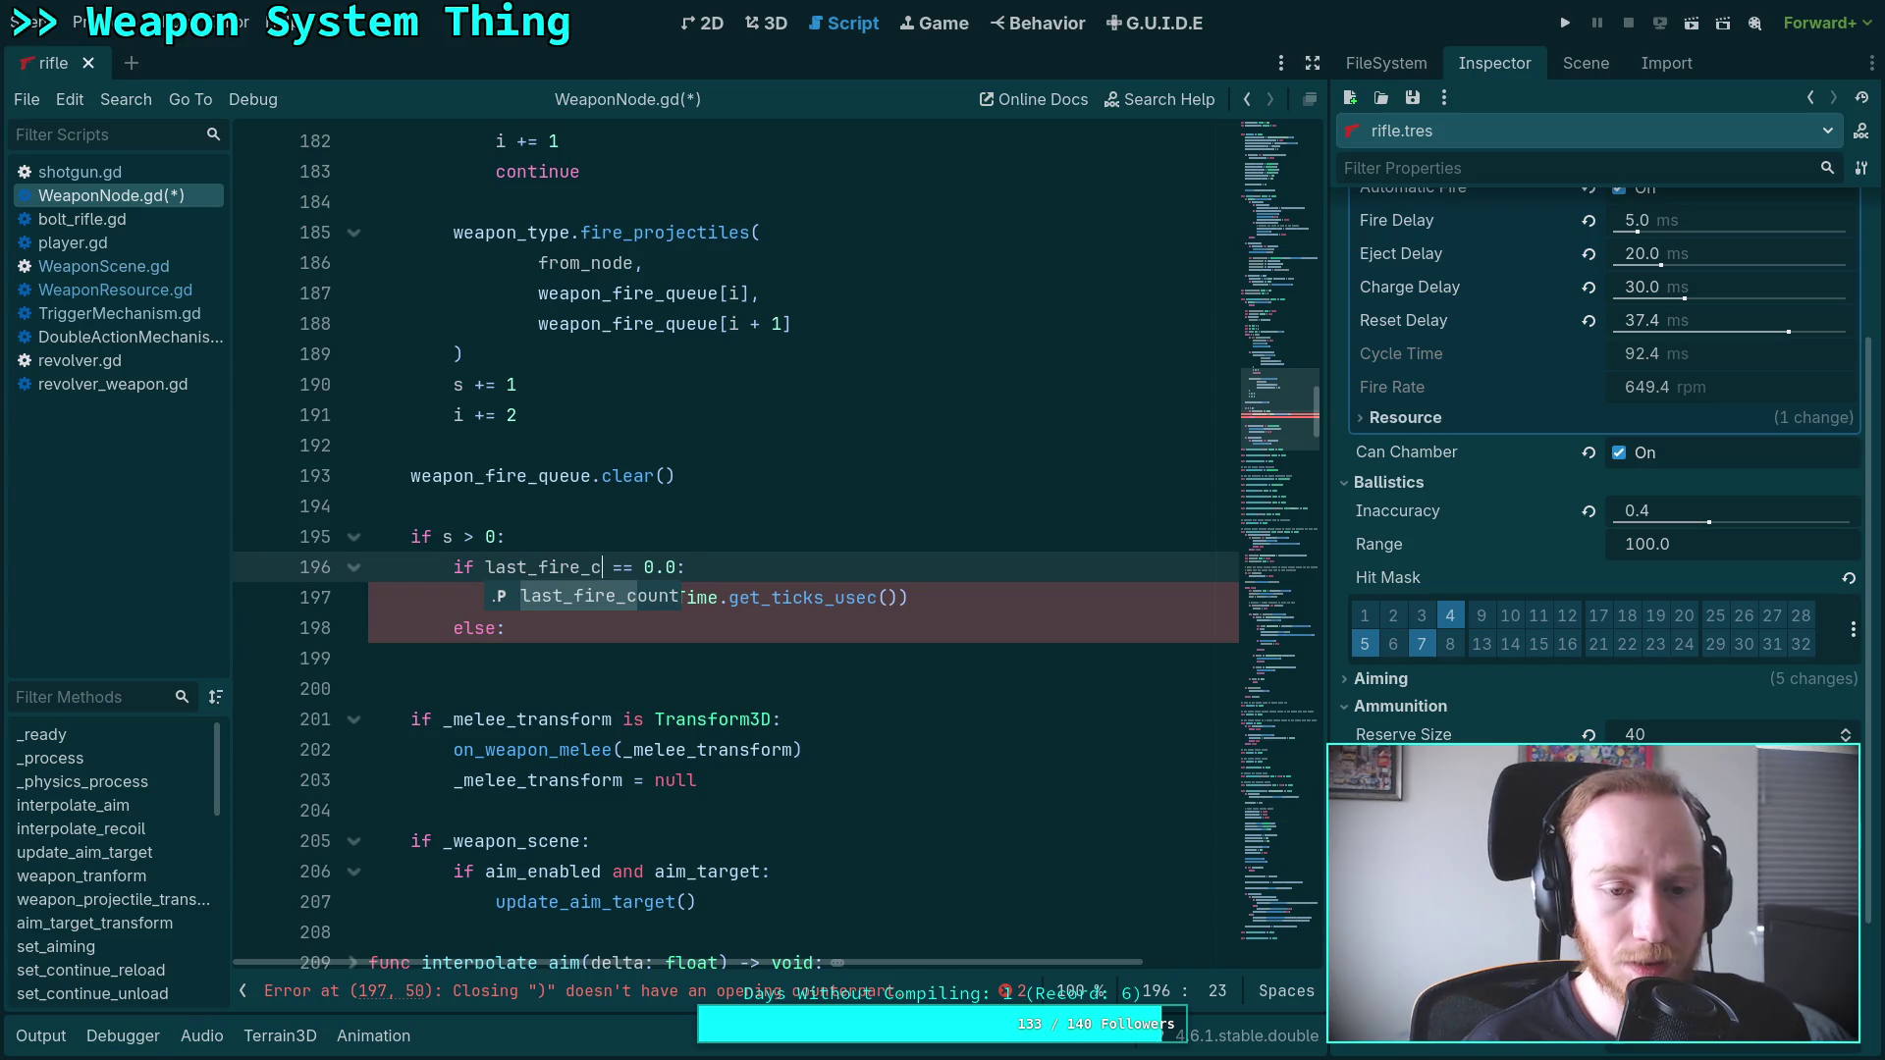
key("Return")
key("Right")
key("Right")
key("Right")
key("BackSpace")
key("BackSpace")
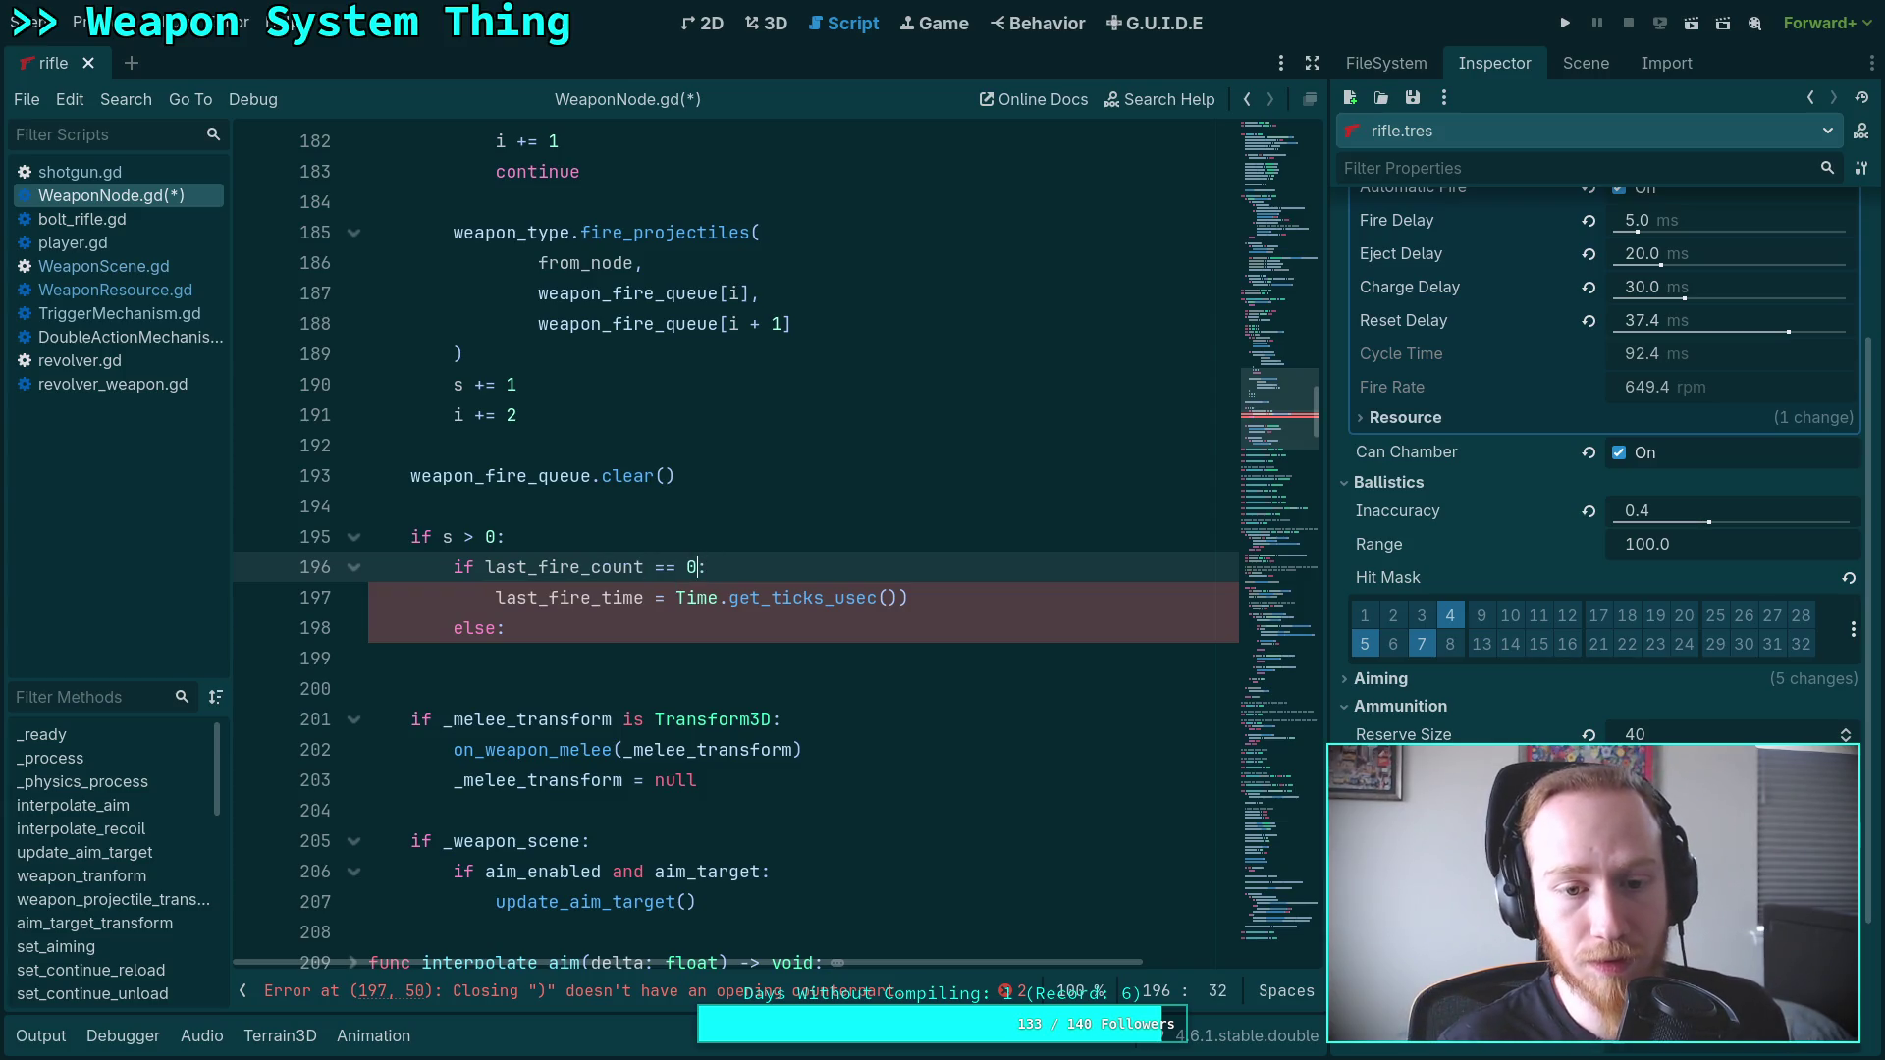
Remove the extra ')' from the timestamp line and begin a 'last_fire_count' line below
left_click(972, 594)
key("BackSpace")
key("Return")
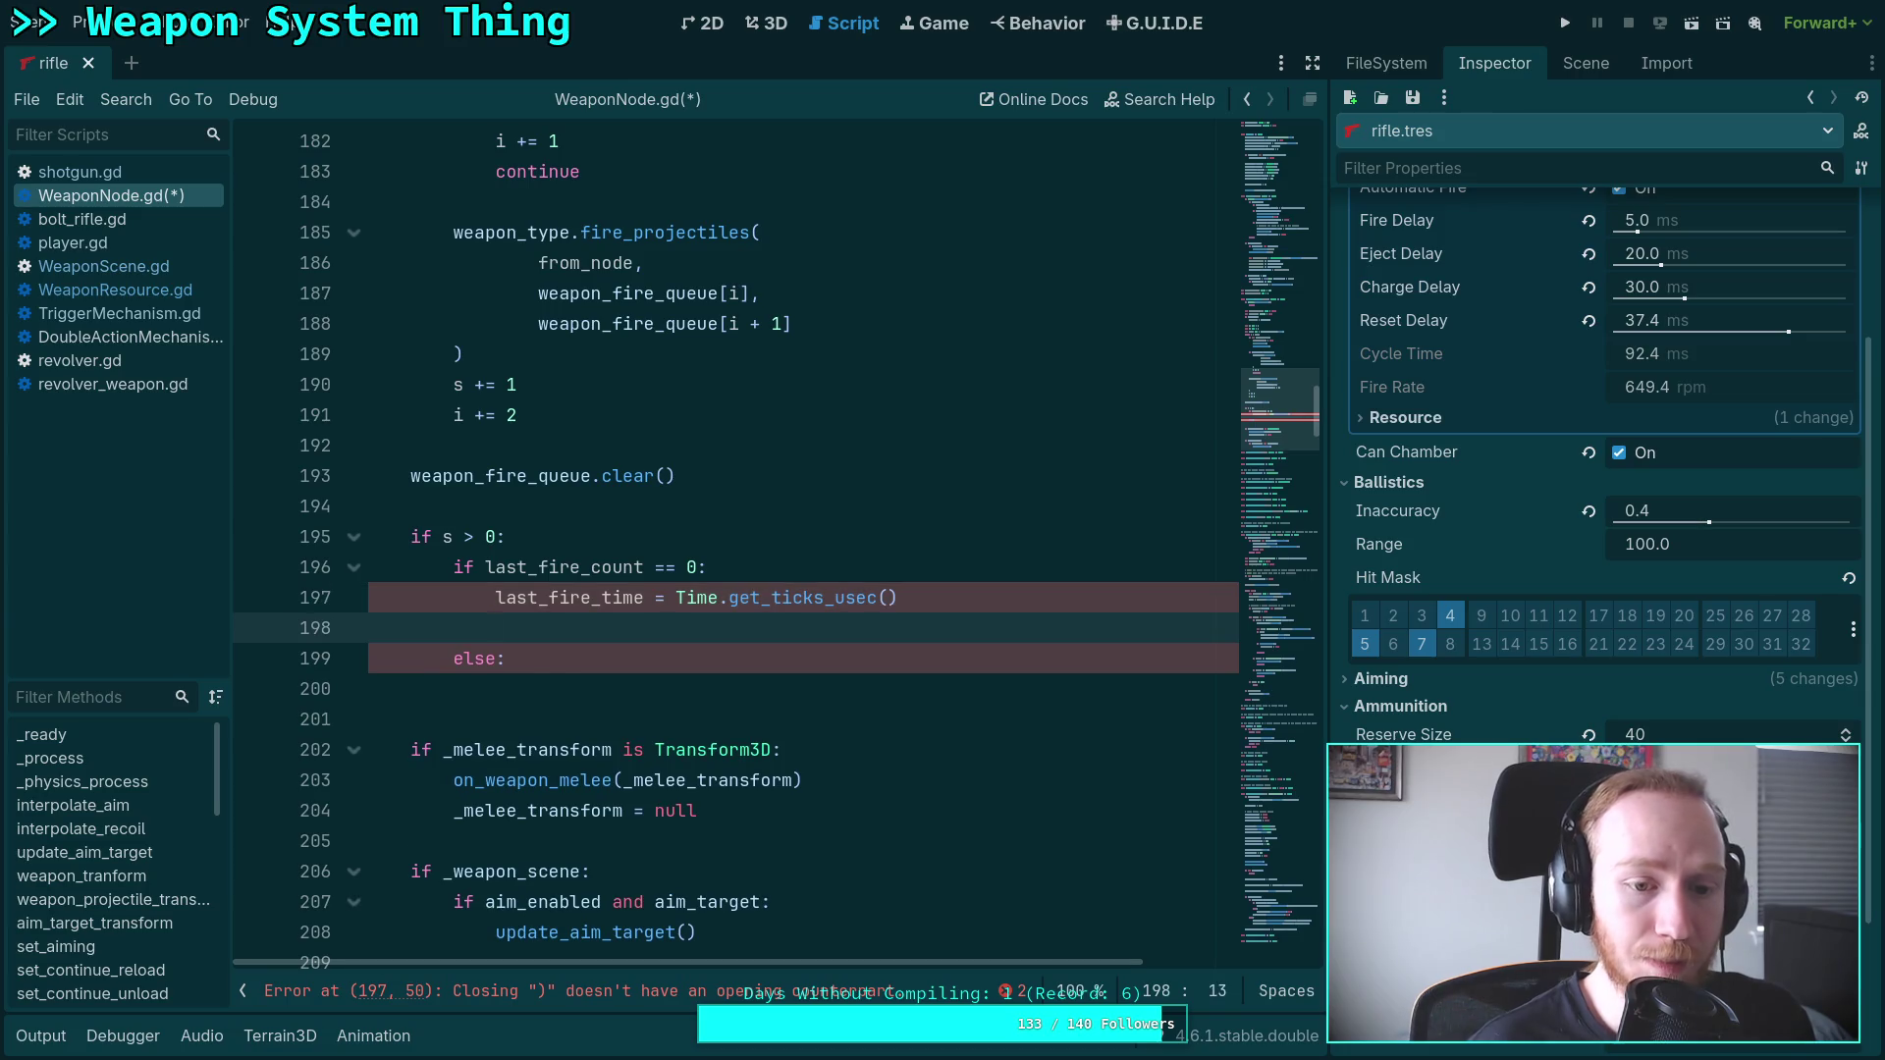
type("last_fire_")
key("Return")
Finish 'last_fire_count = s' and add 'var rpm: float = Time.get_ticks_usec() - last_fire_time' in else
type("= ")
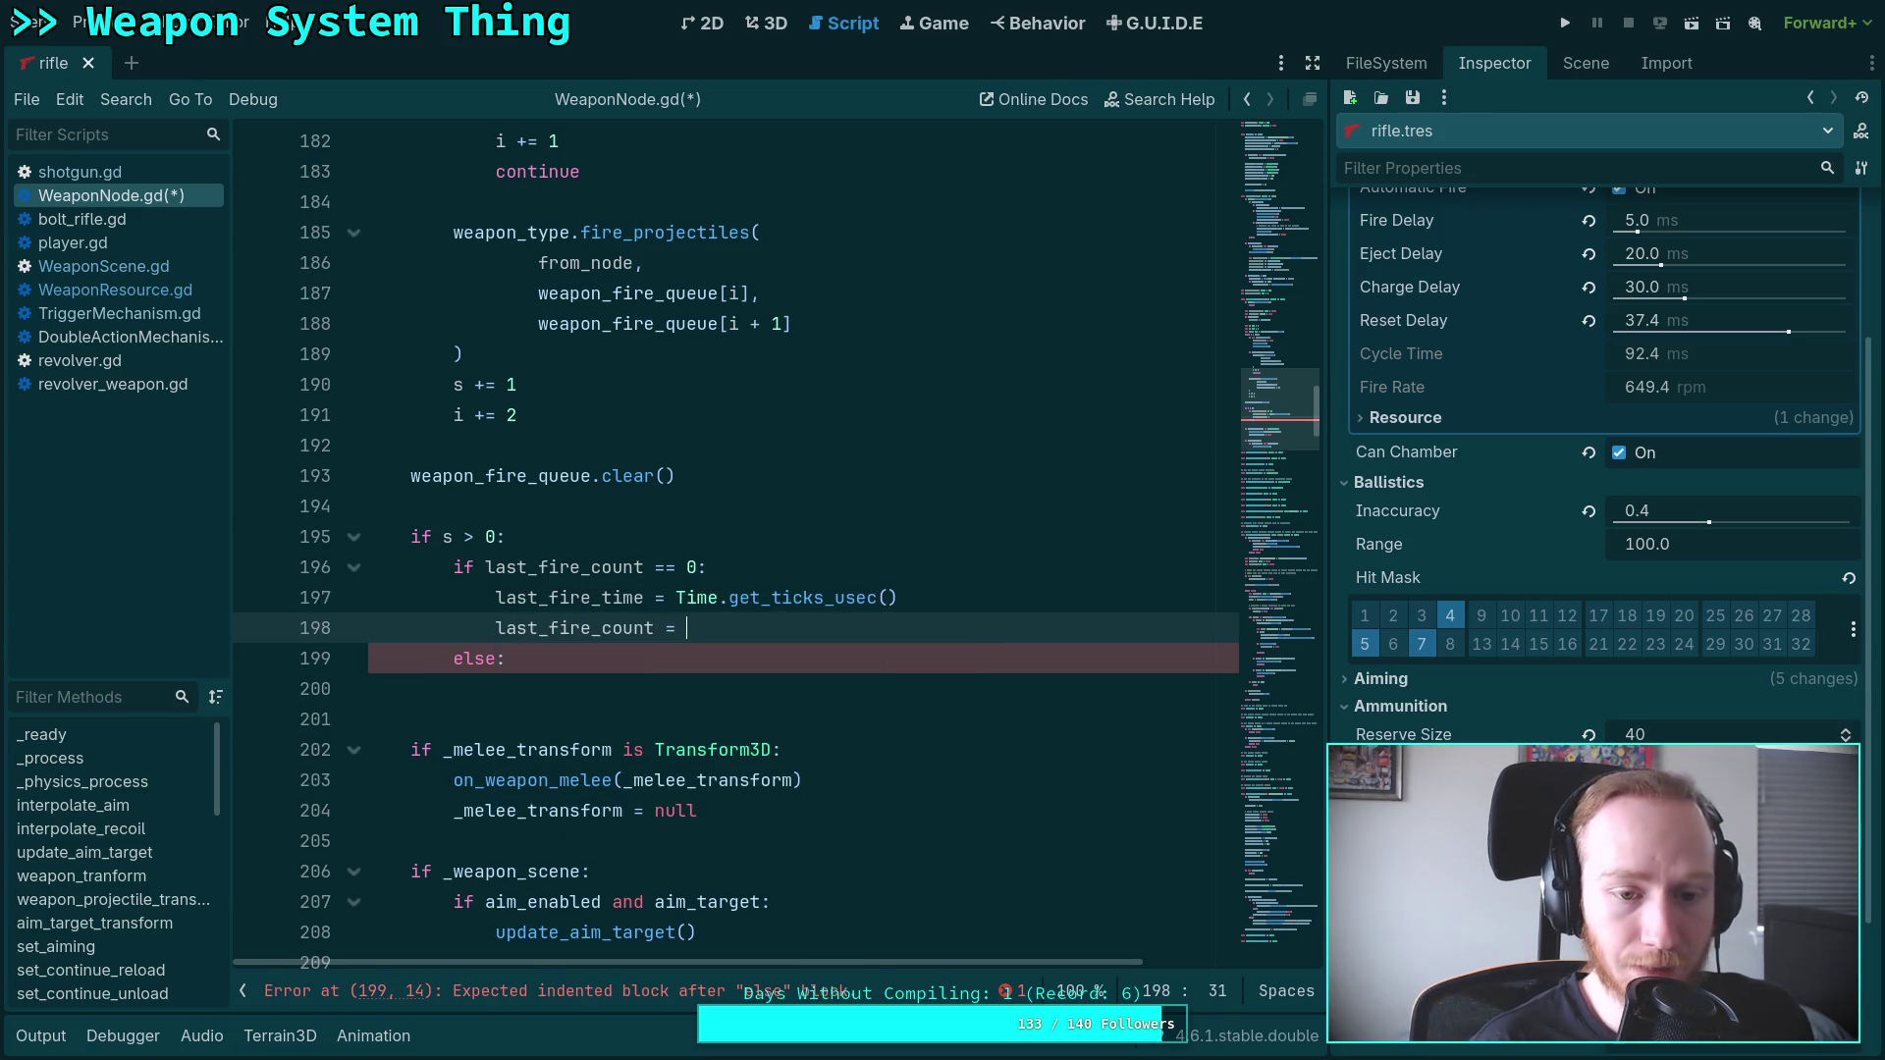
type("s")
left_click(583, 676)
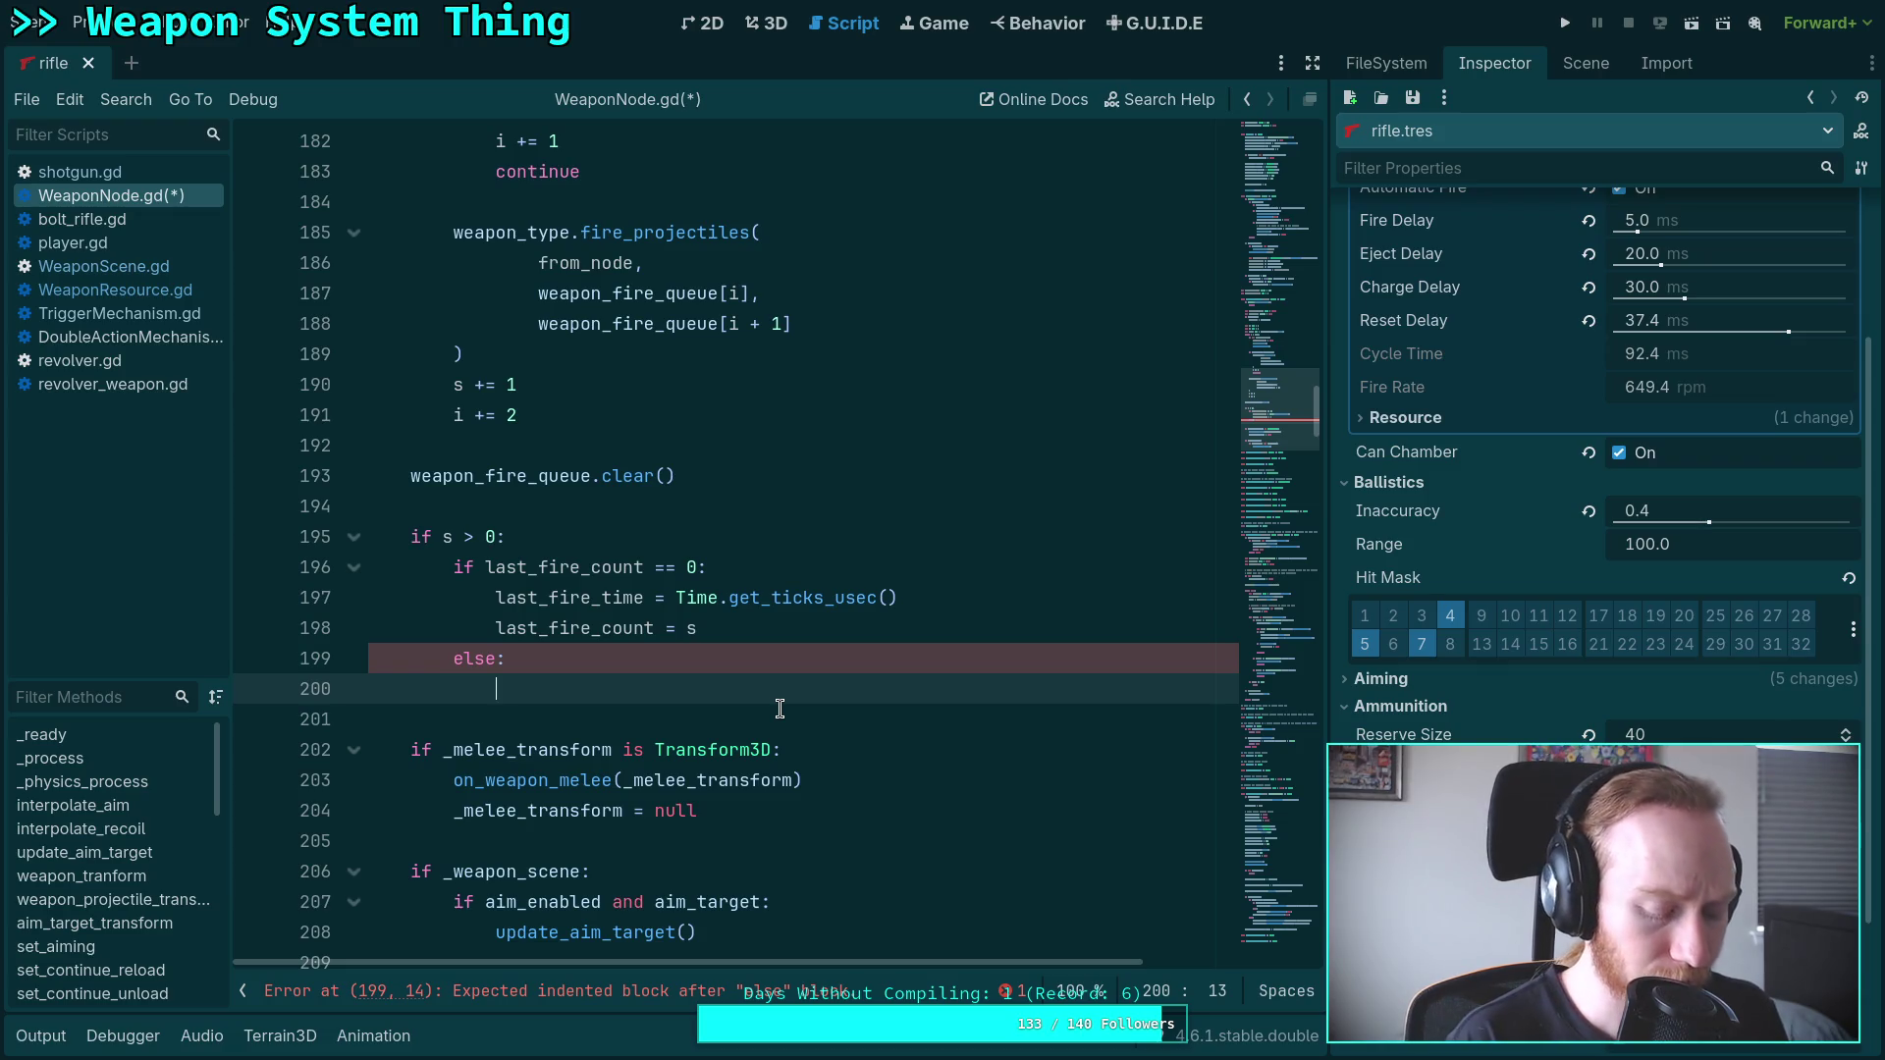
type("var ")
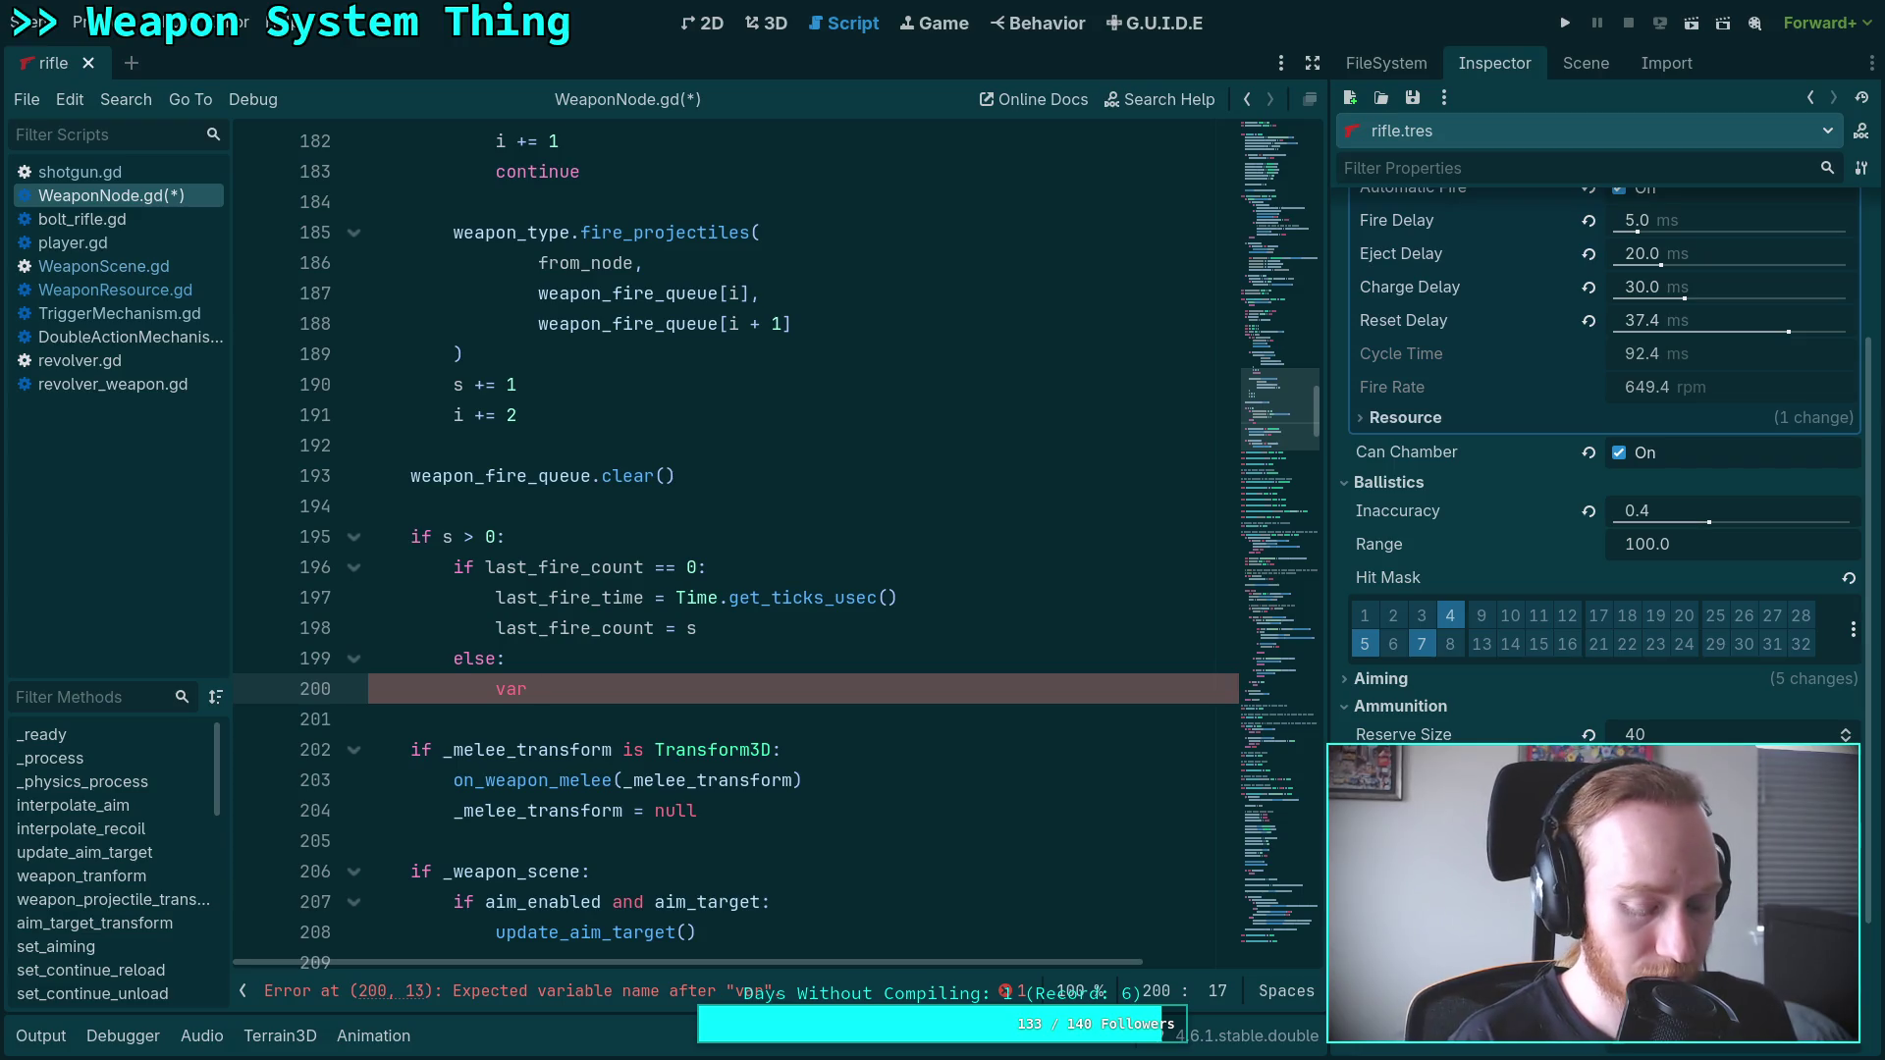
type("rpm: f")
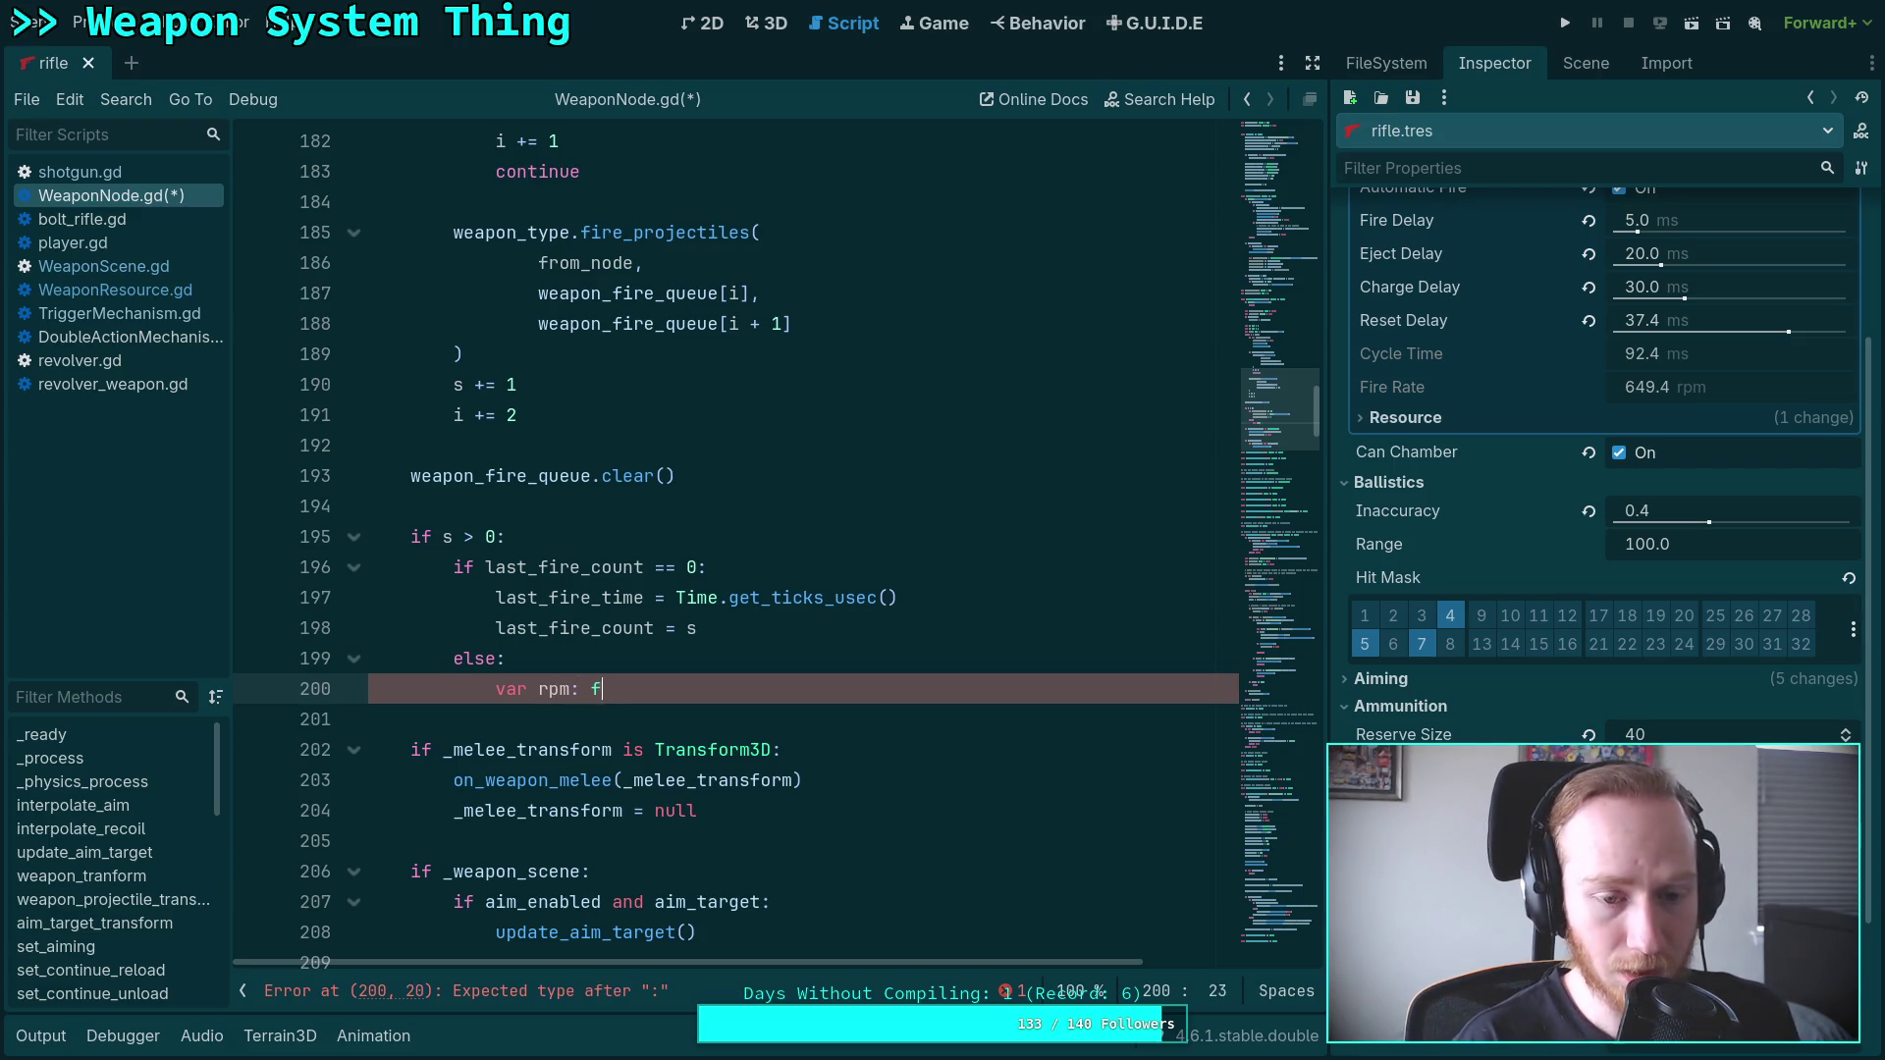
type("loat =")
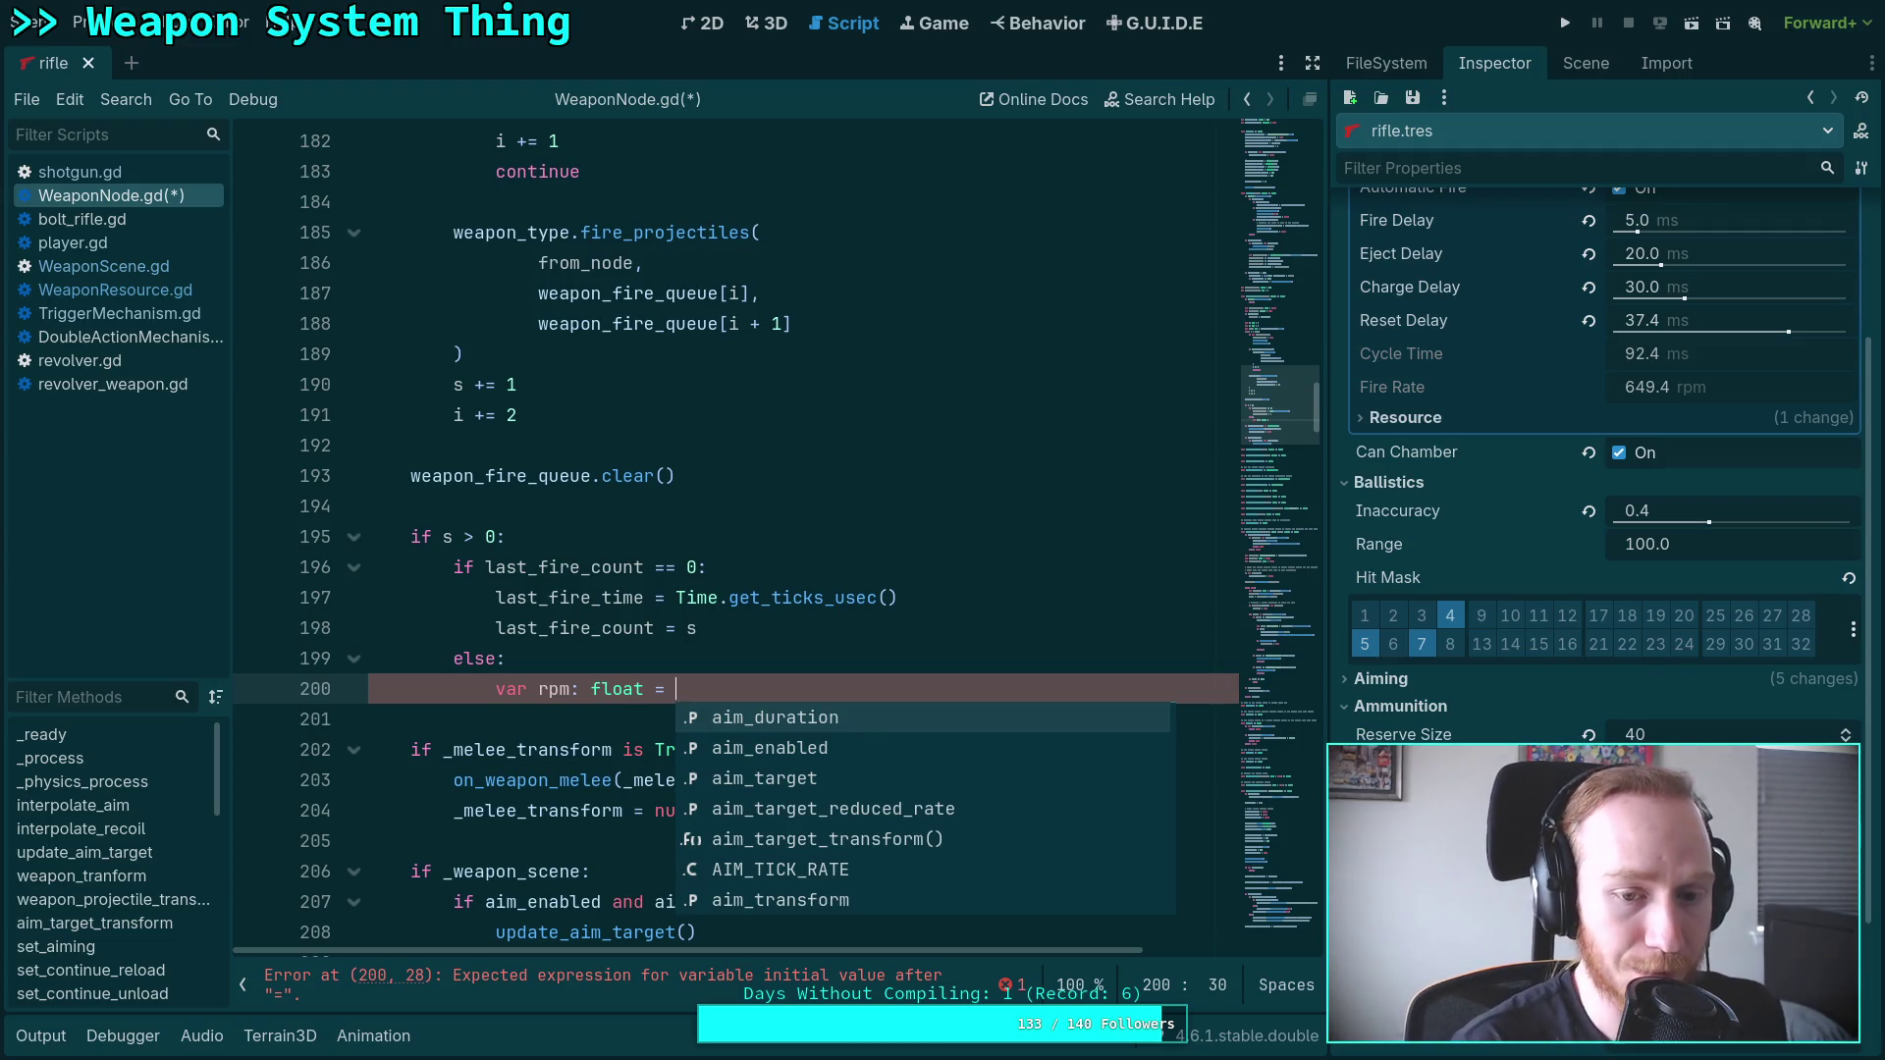
type("Time.ge")
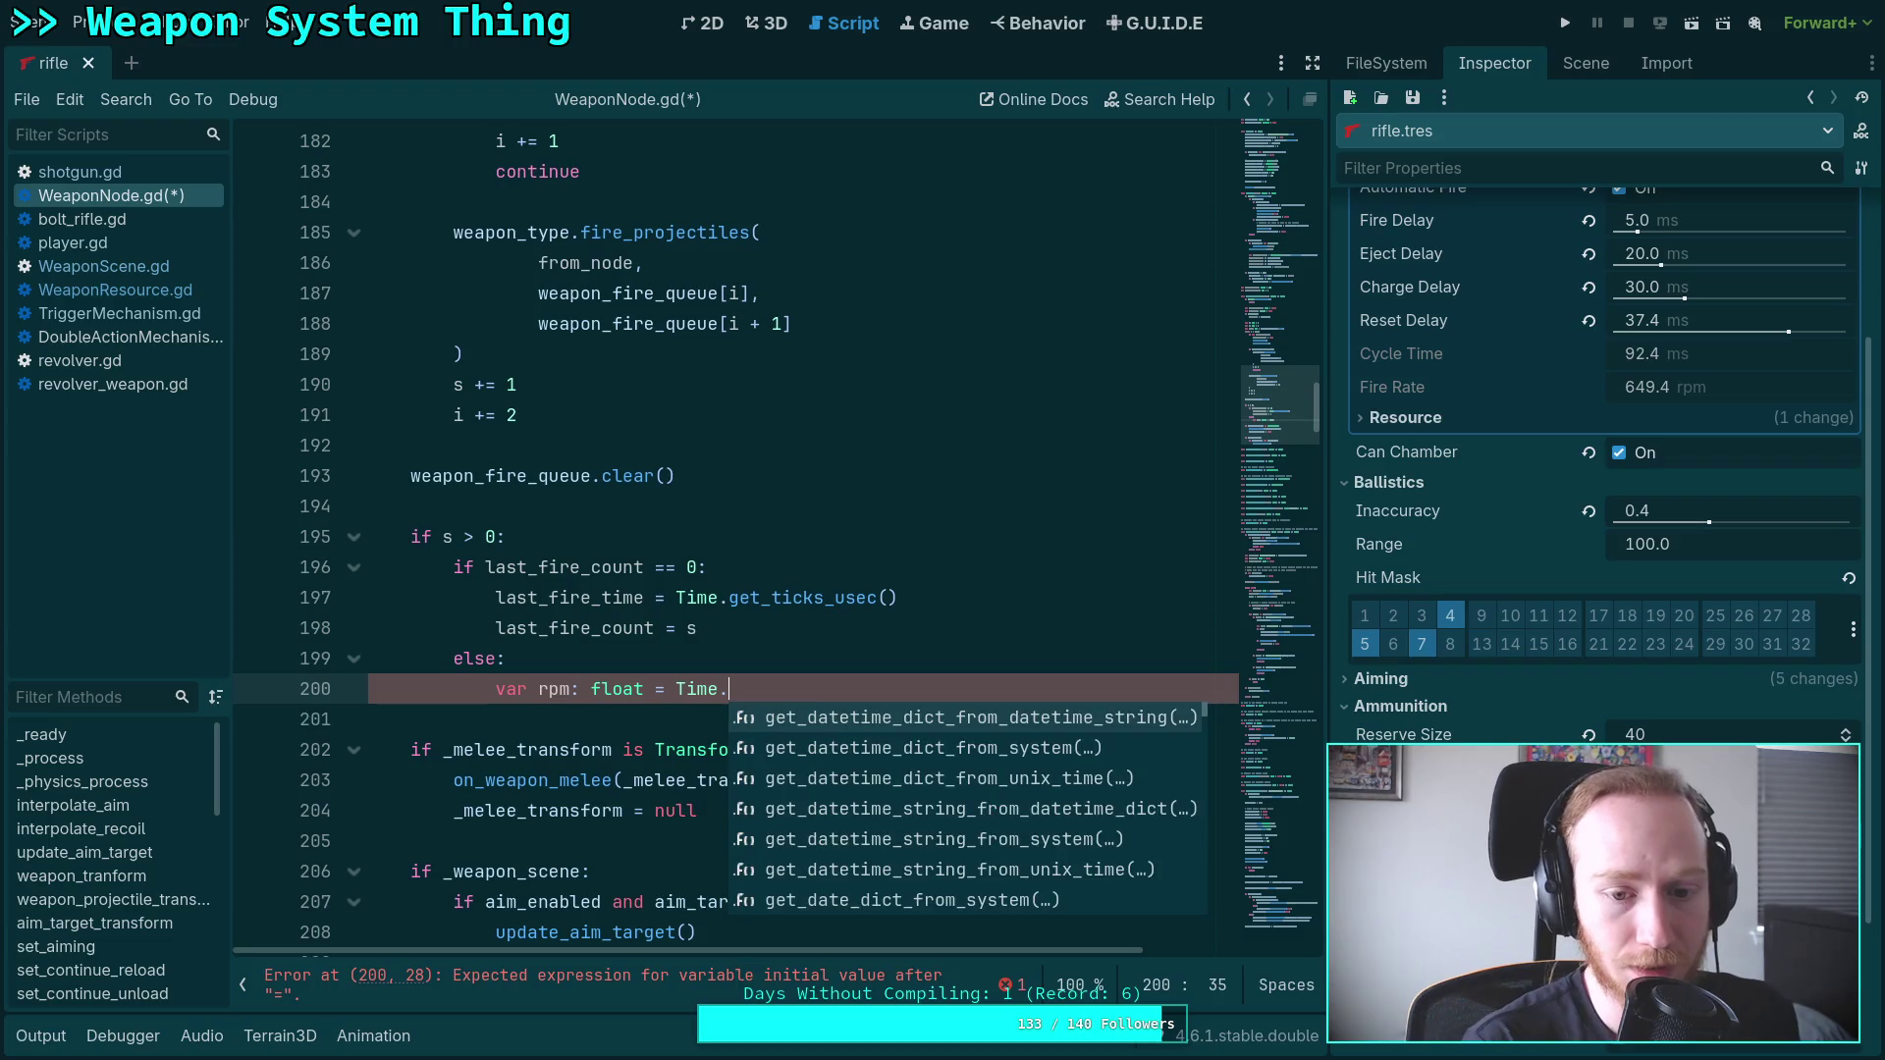
type("t_tic")
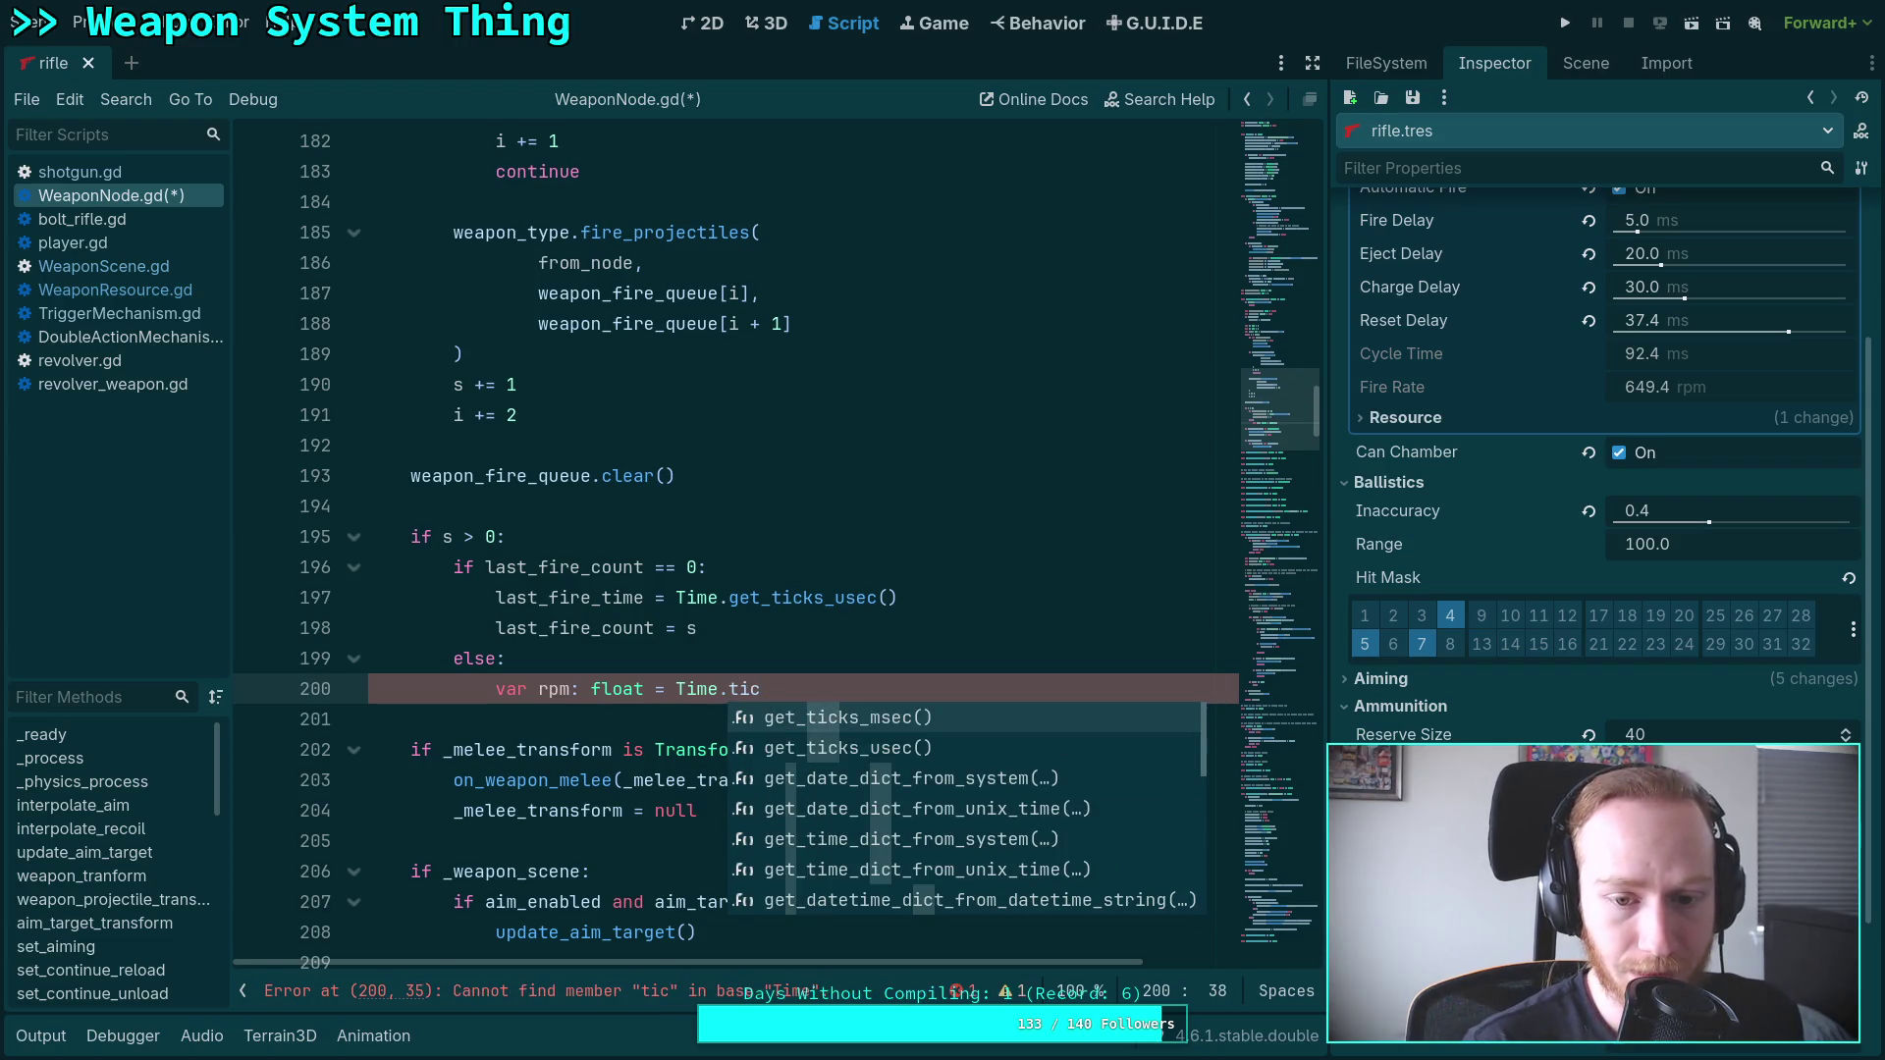
key("Down")
key("Return")
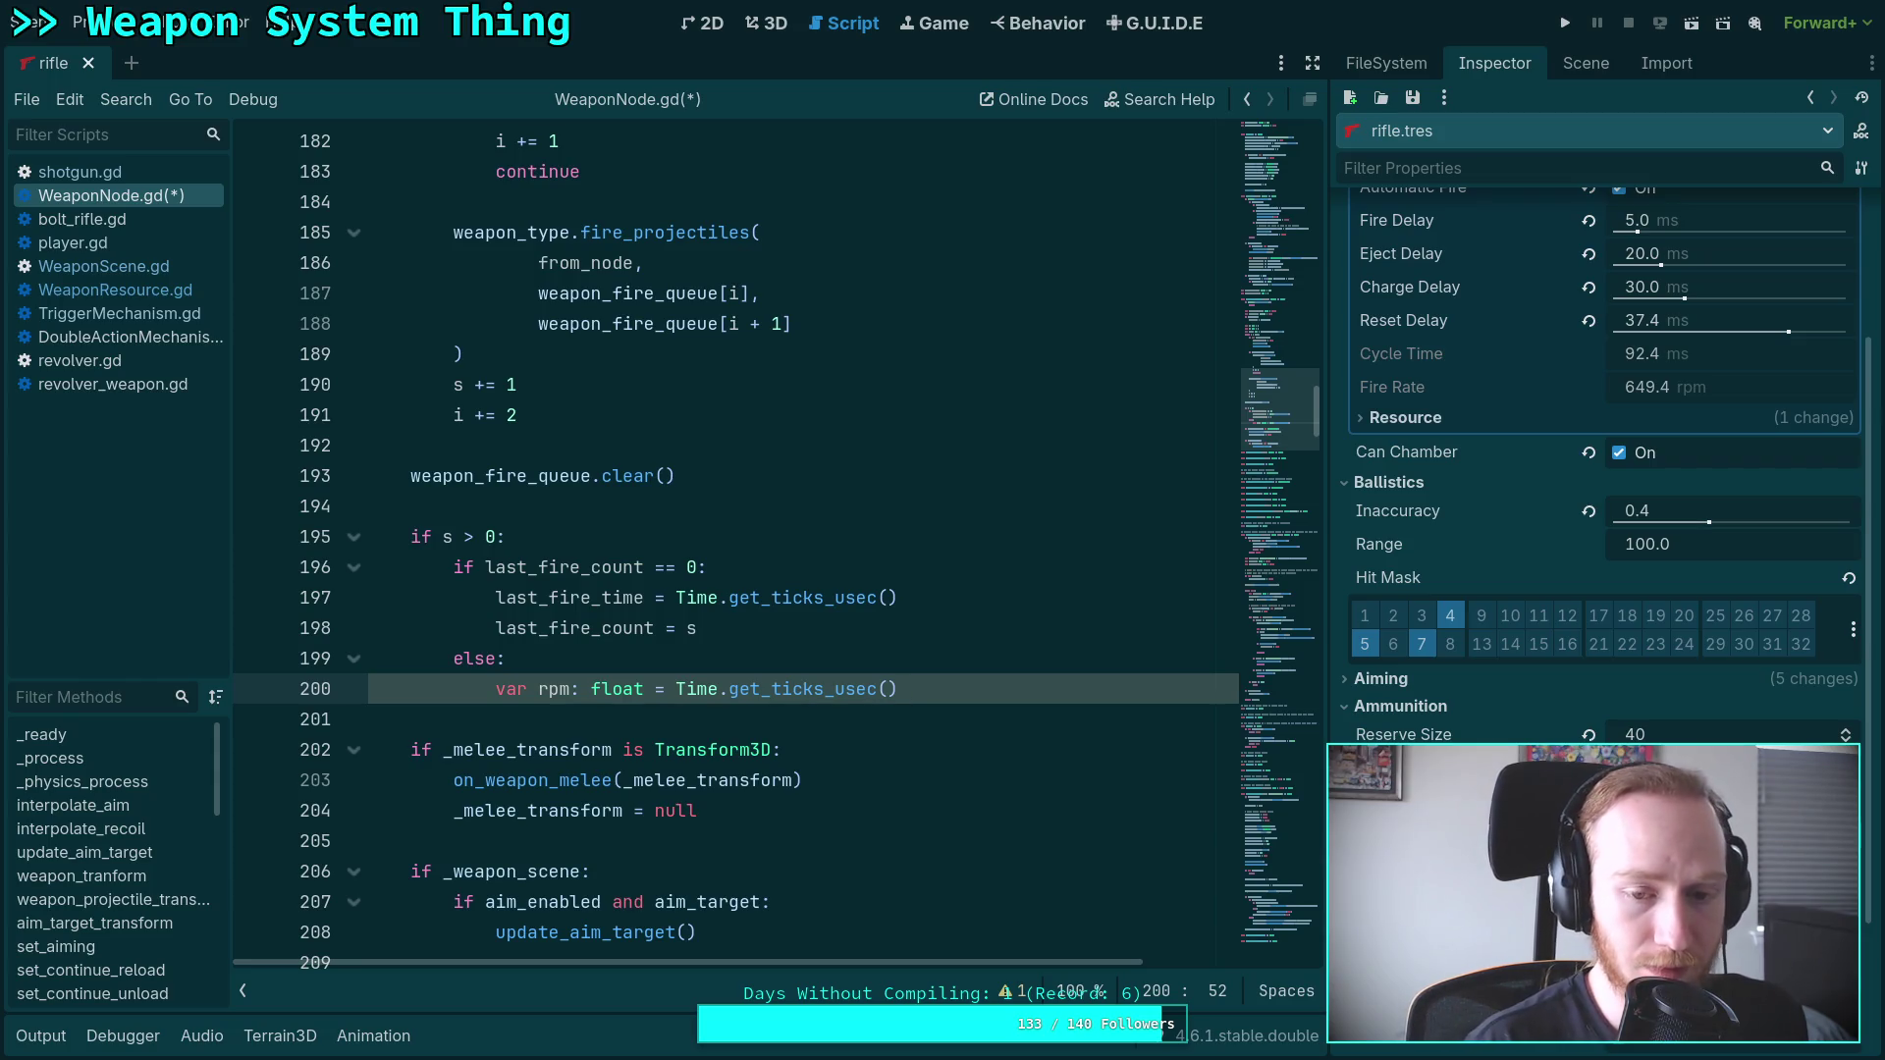
type("- last_f")
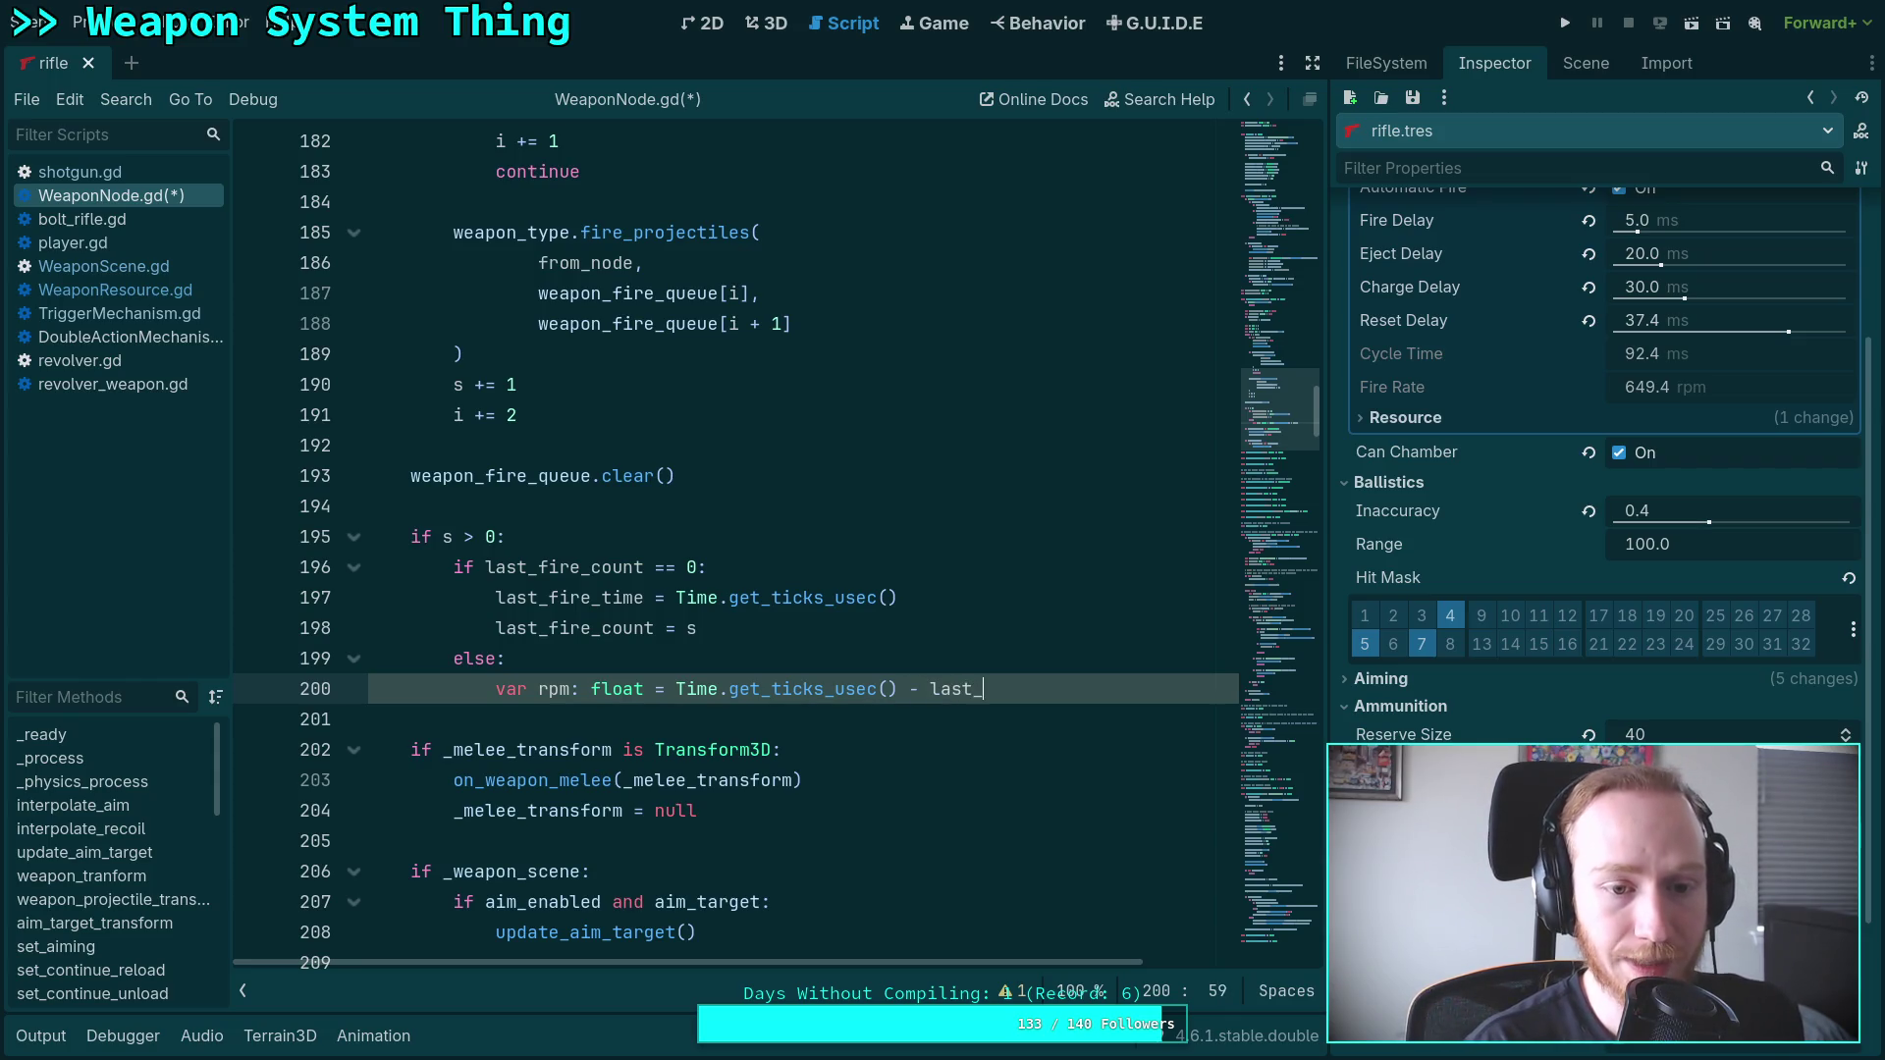
key("Down")
key("Return")
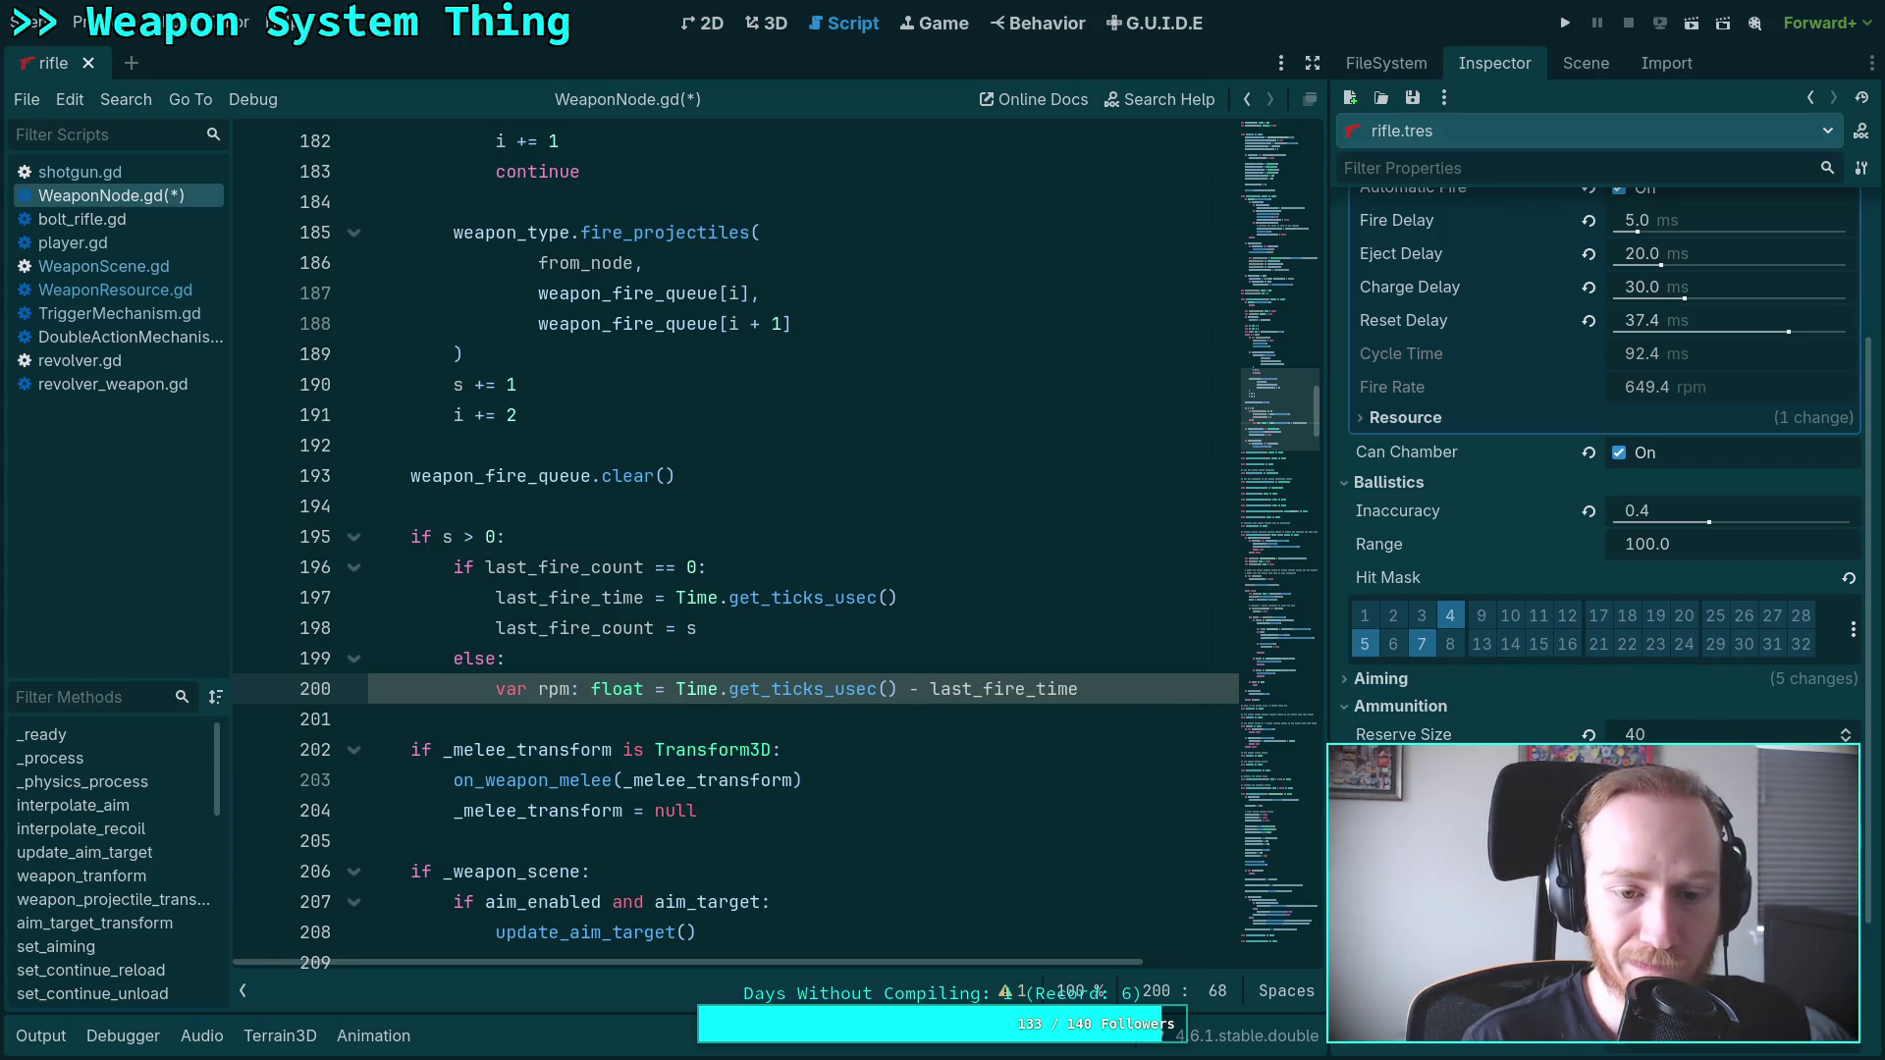
Begin the next line as 'rpm = last_fire_count * 60'
key("Return")
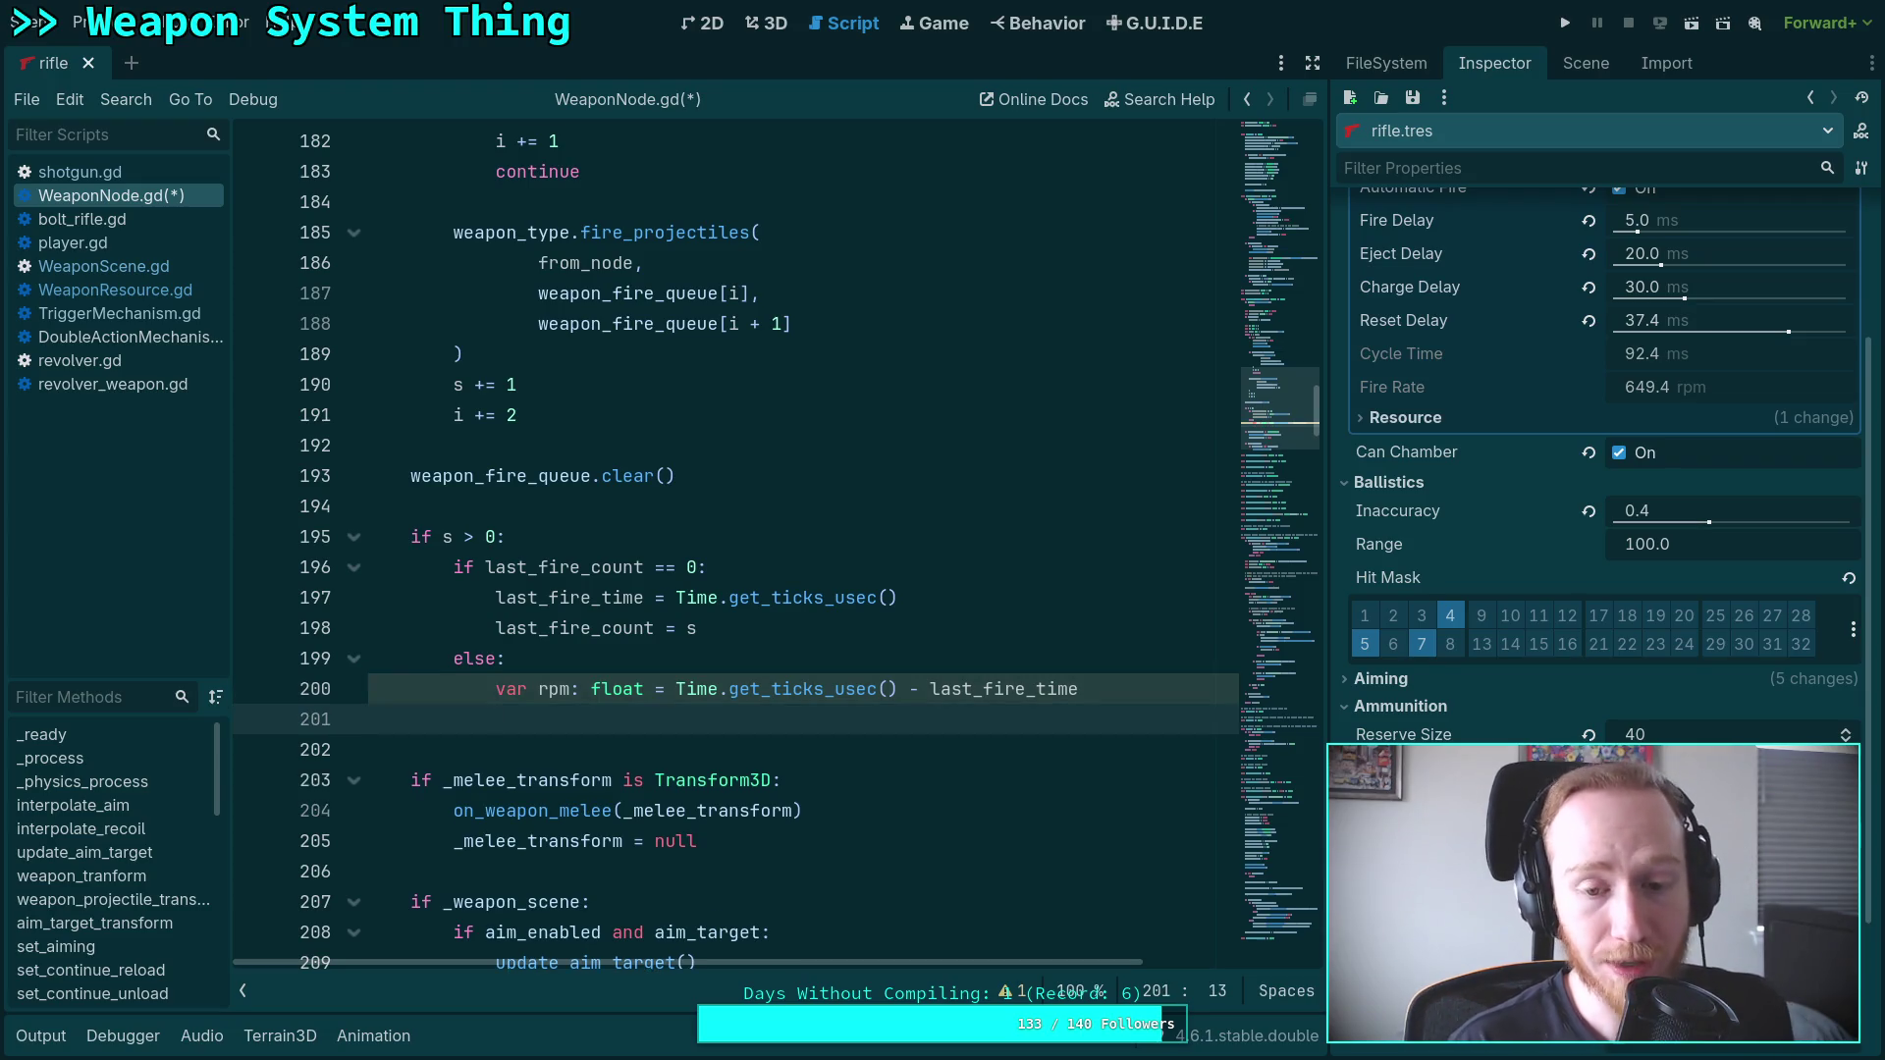
type("rpm =")
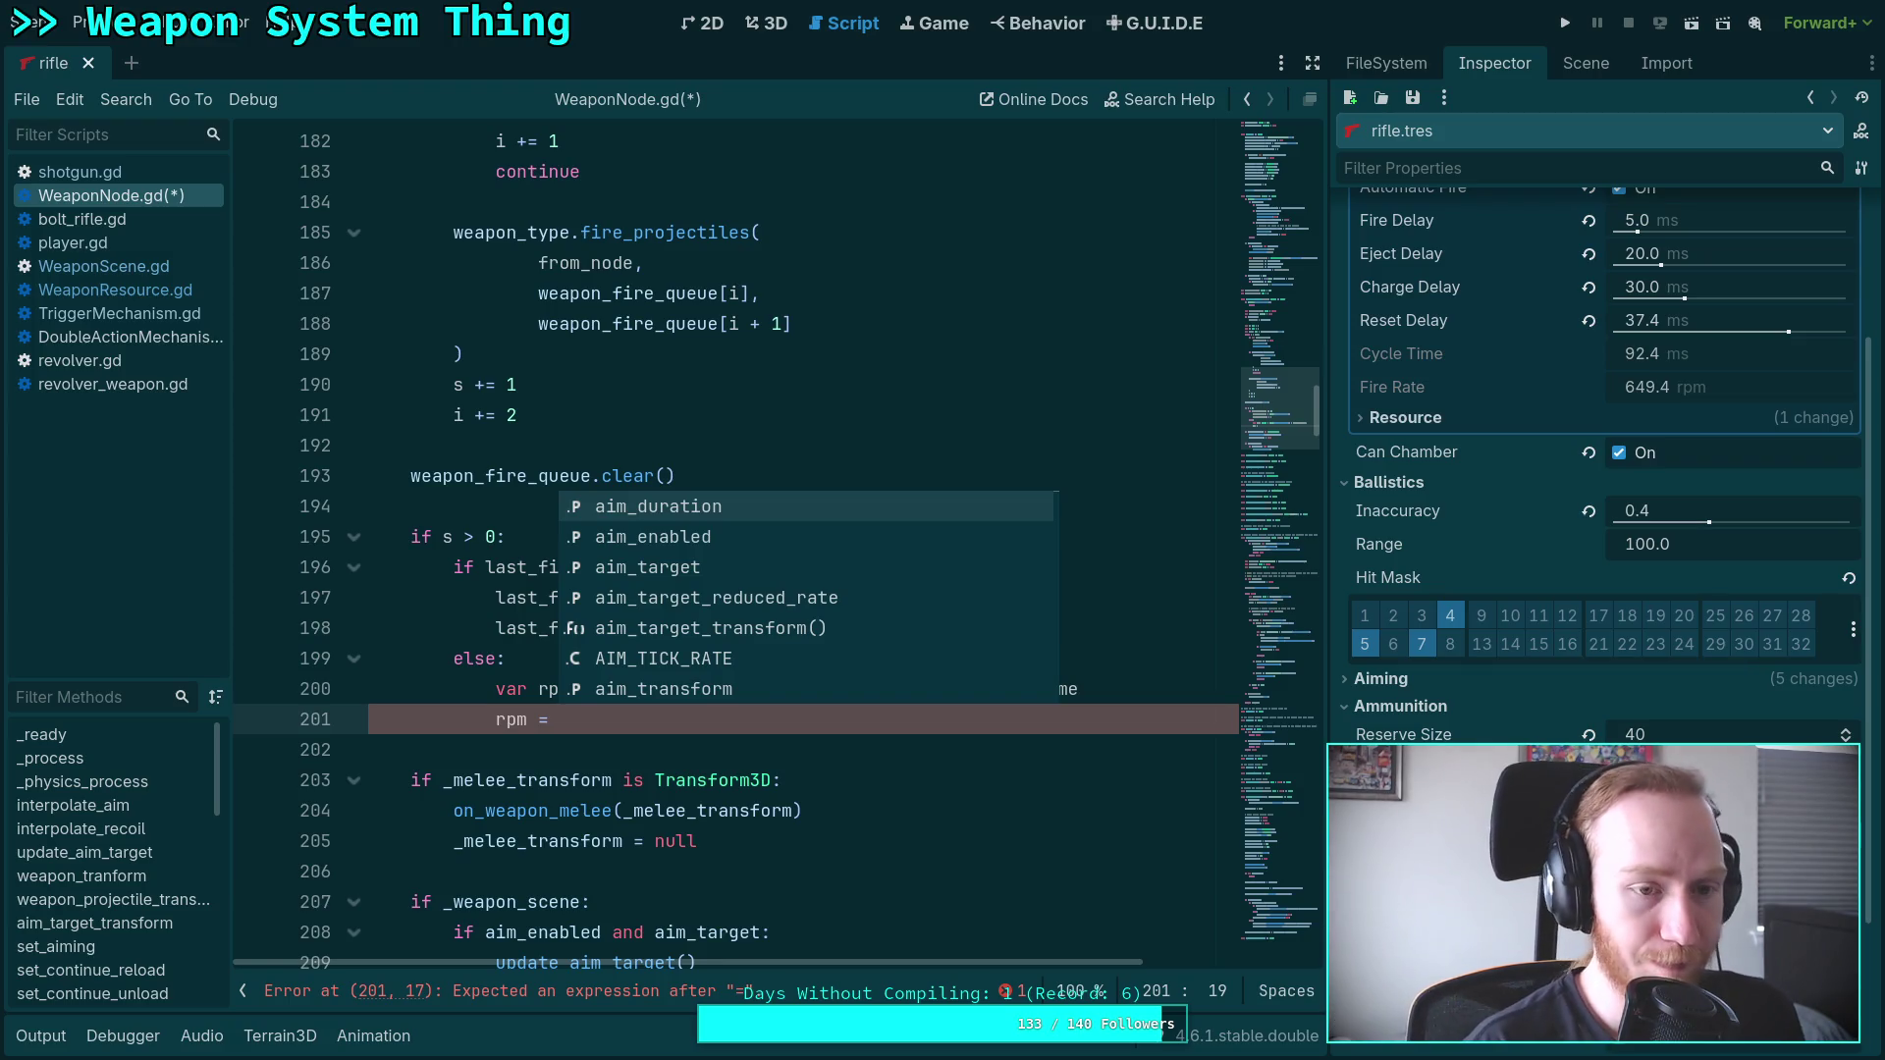
type("last_f")
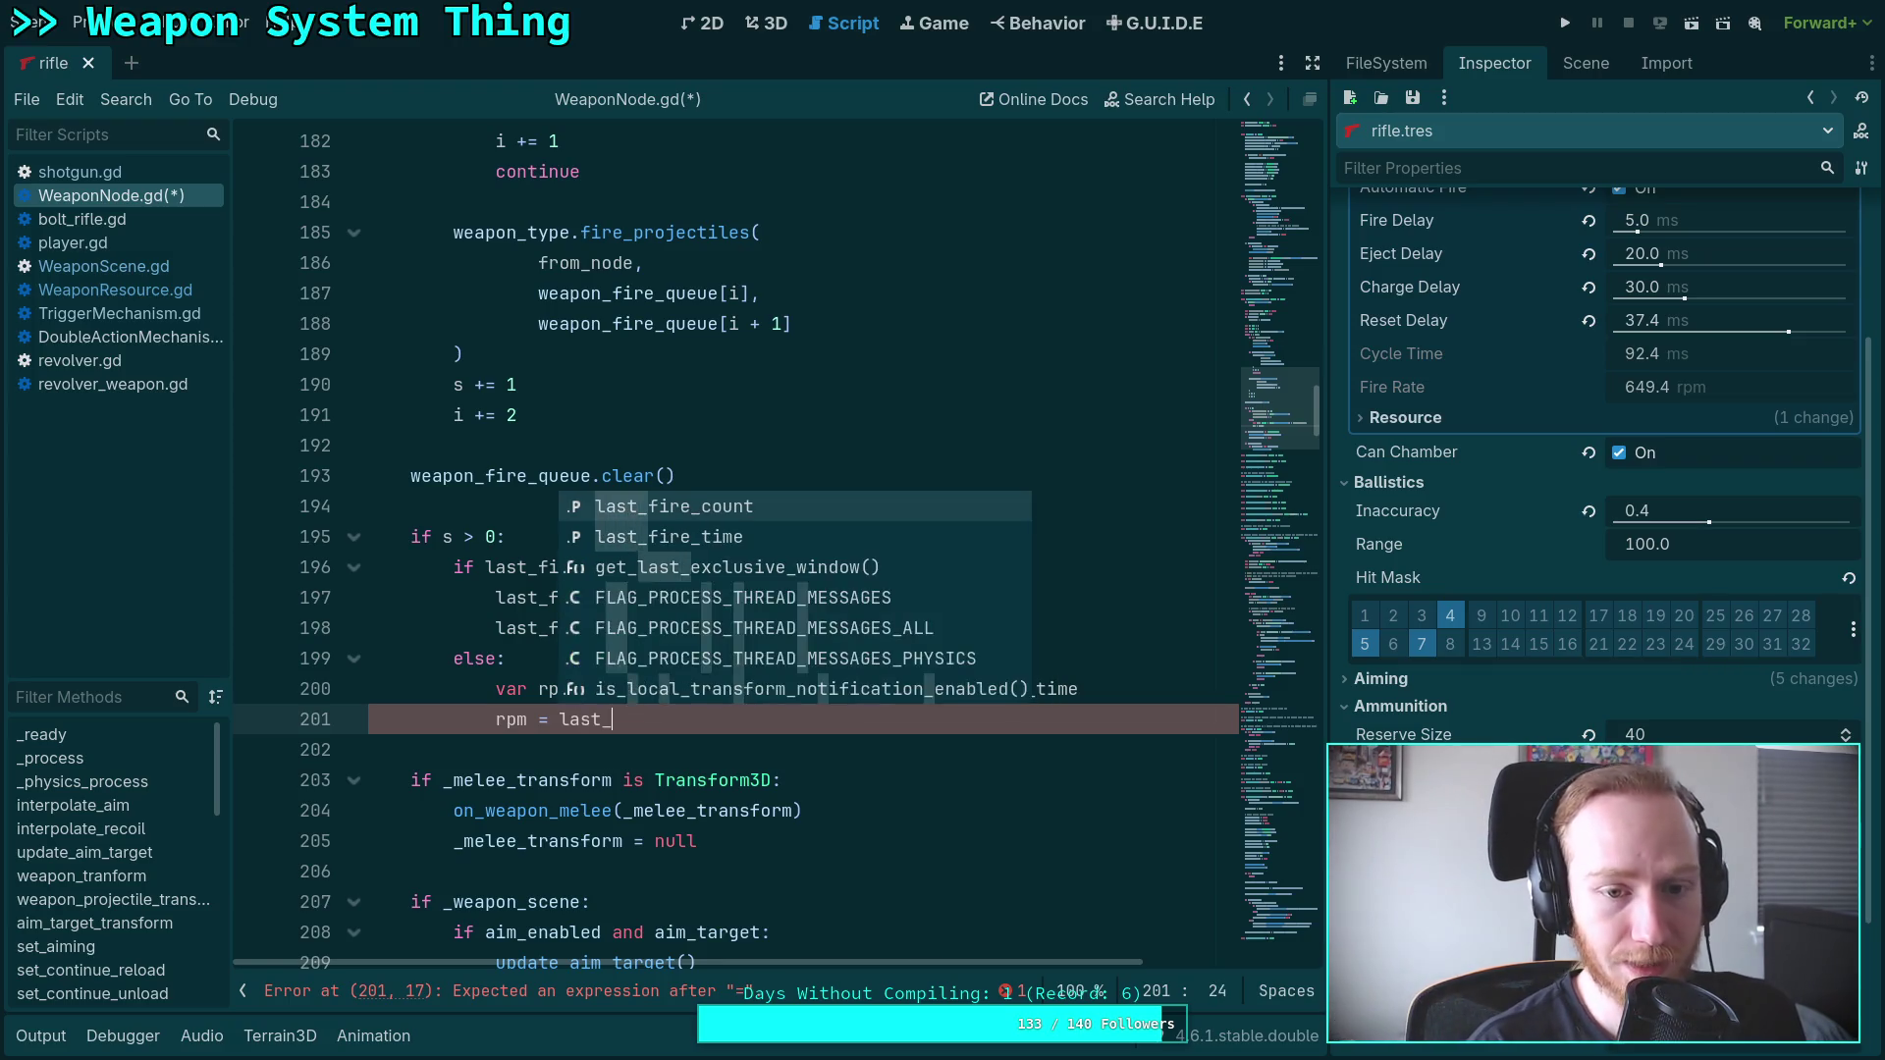
key("Return")
type("*")
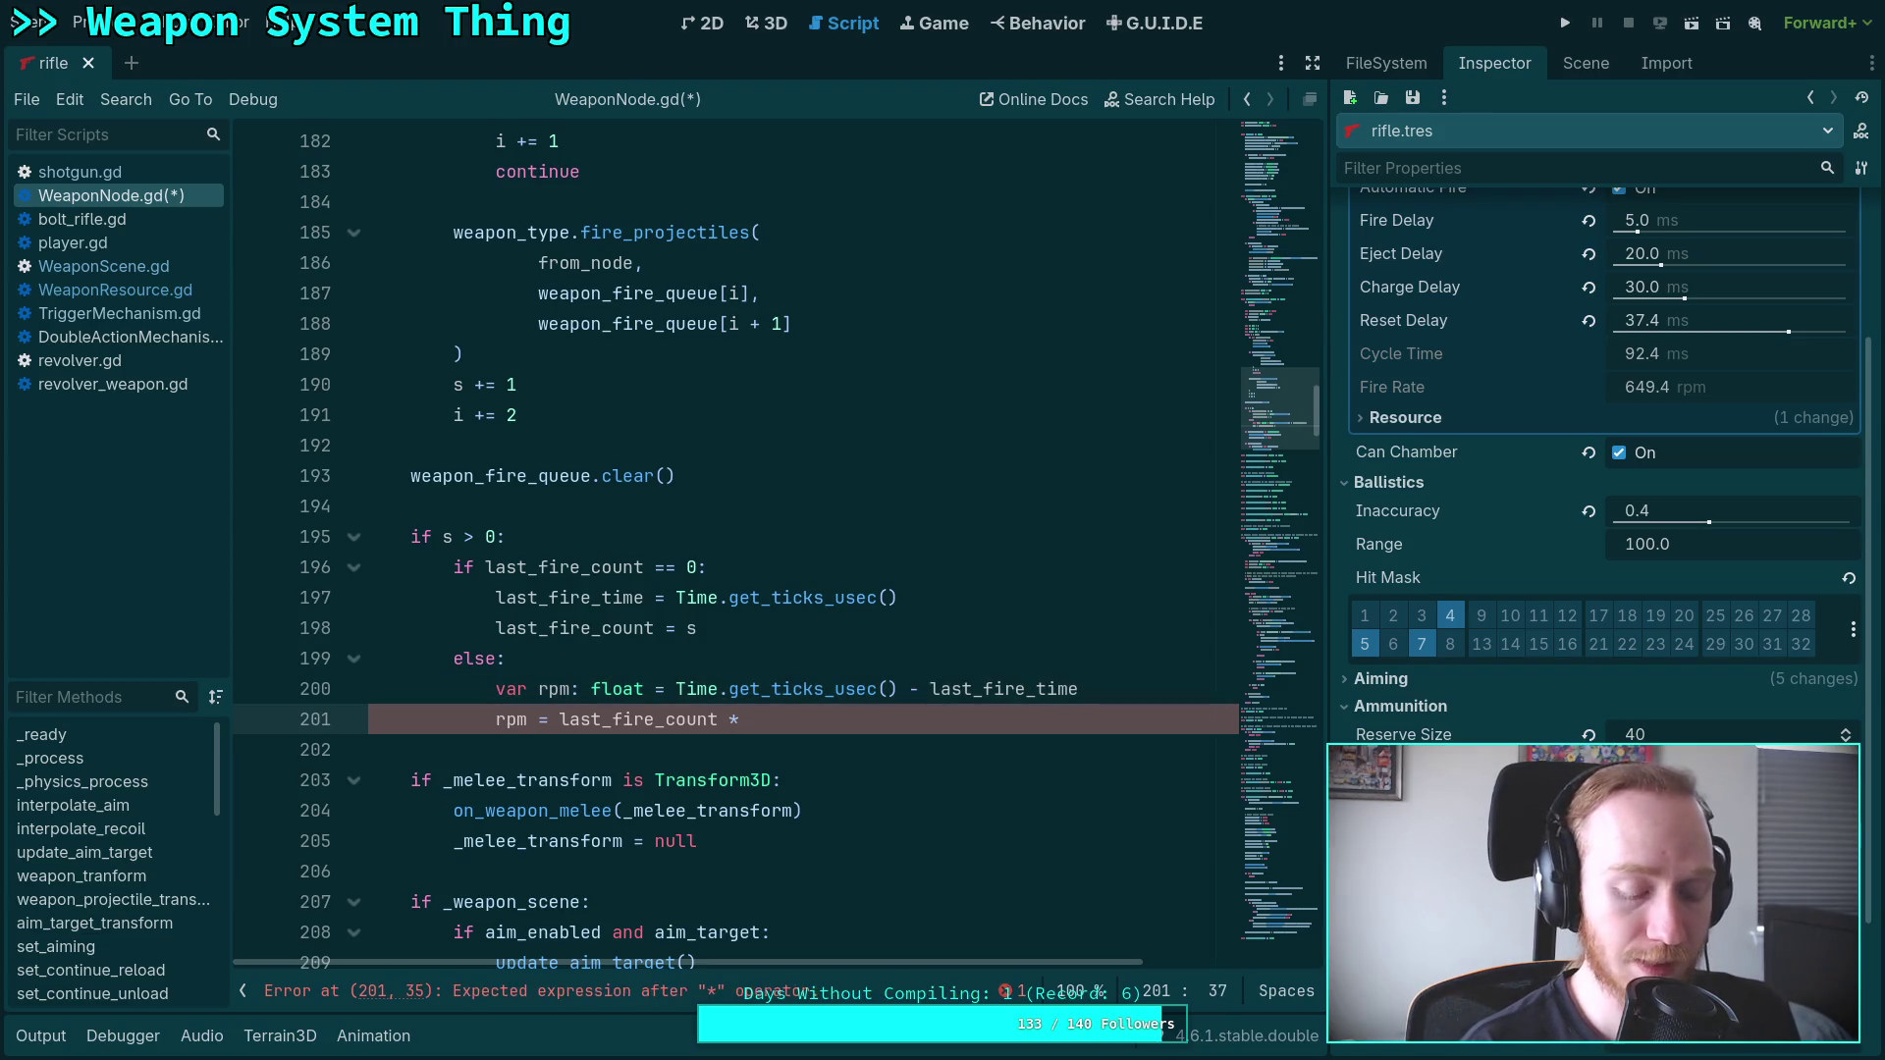